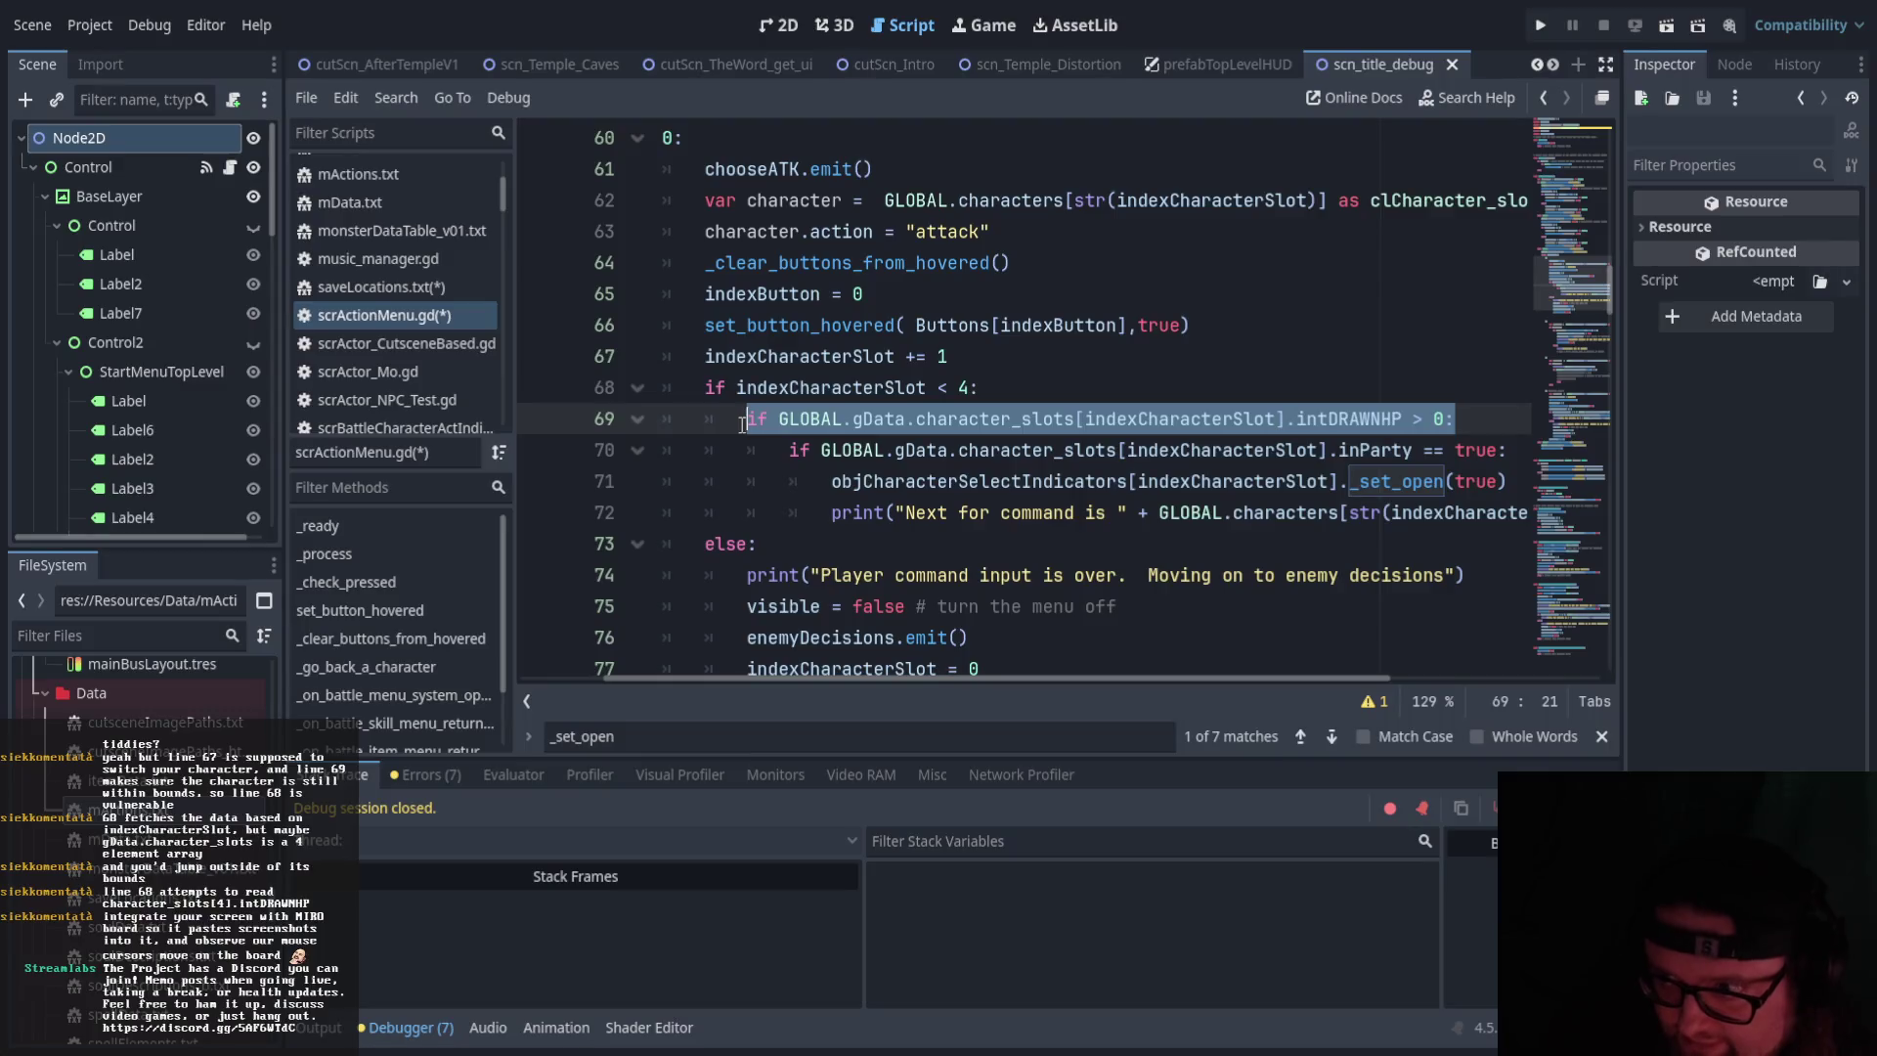
# Scroll through scrActionMenu.gd to review the attack branch code
pyautogui.scroll(-3, 785, 472)
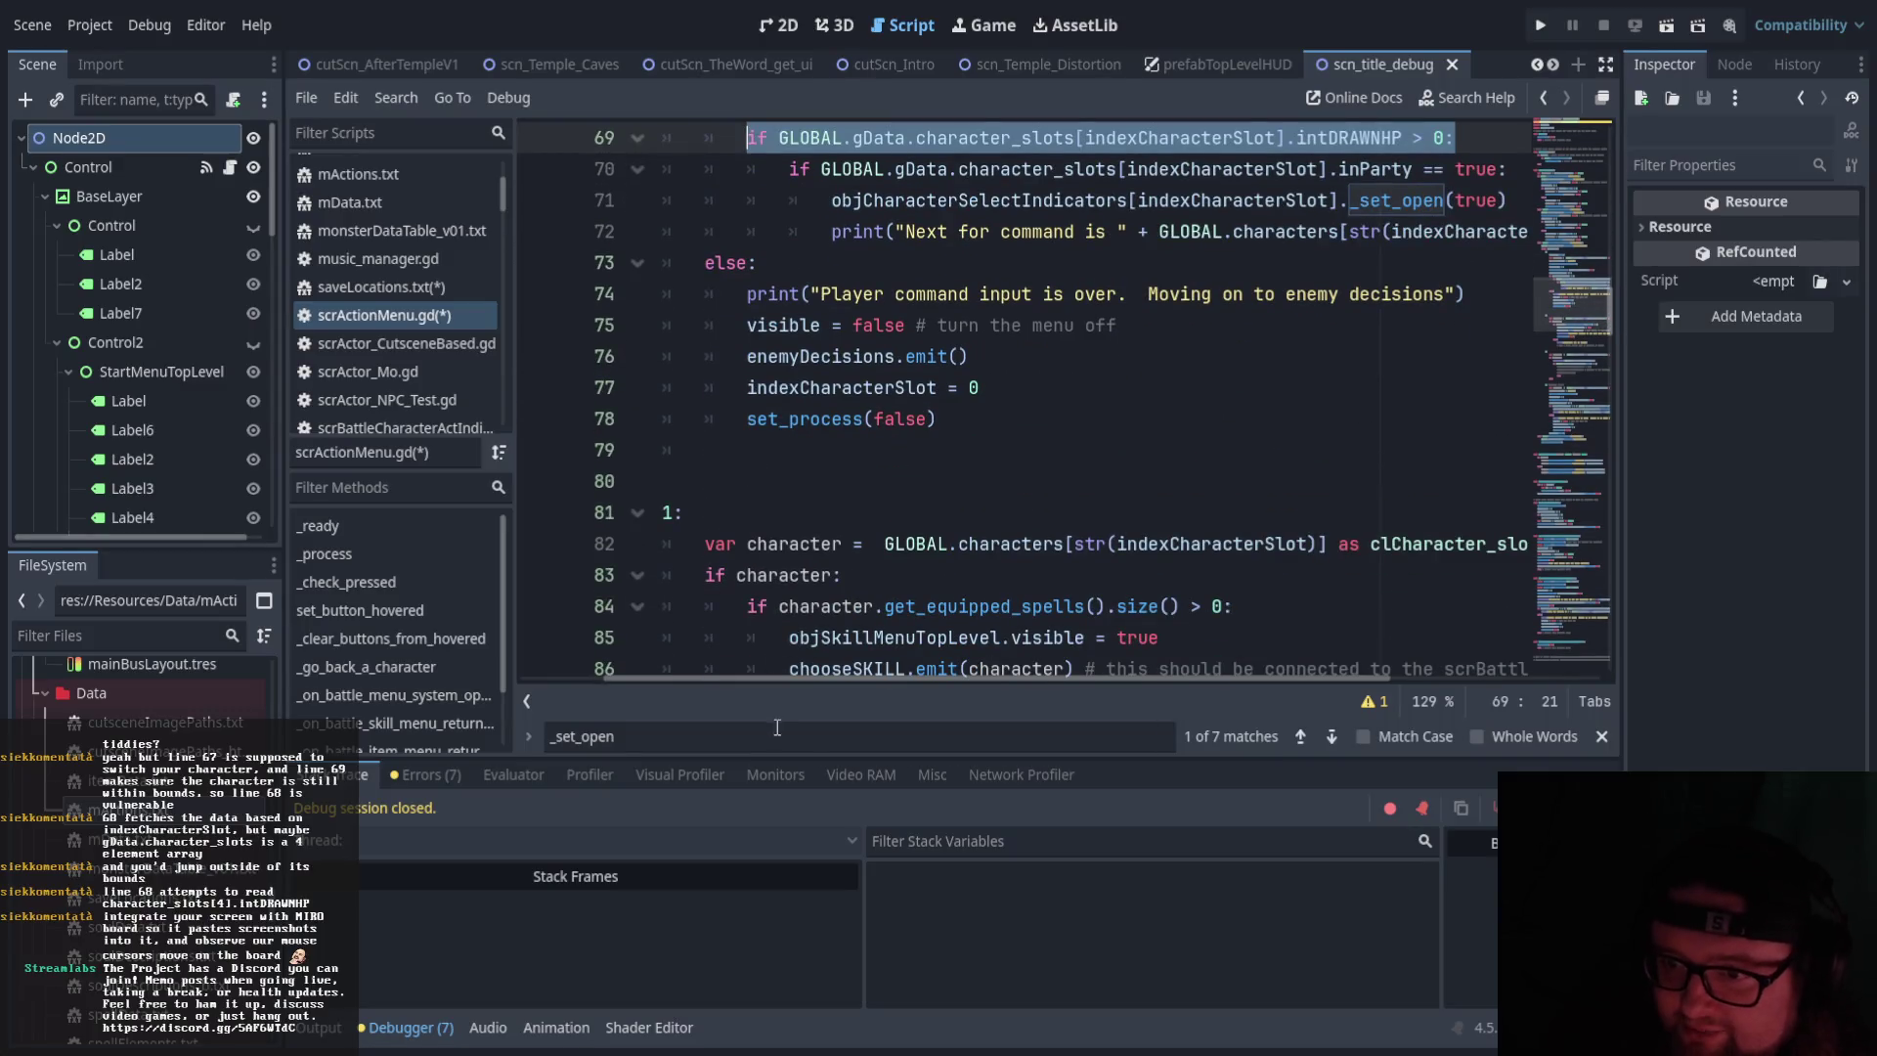
pyautogui.scroll(6, 824, 480)
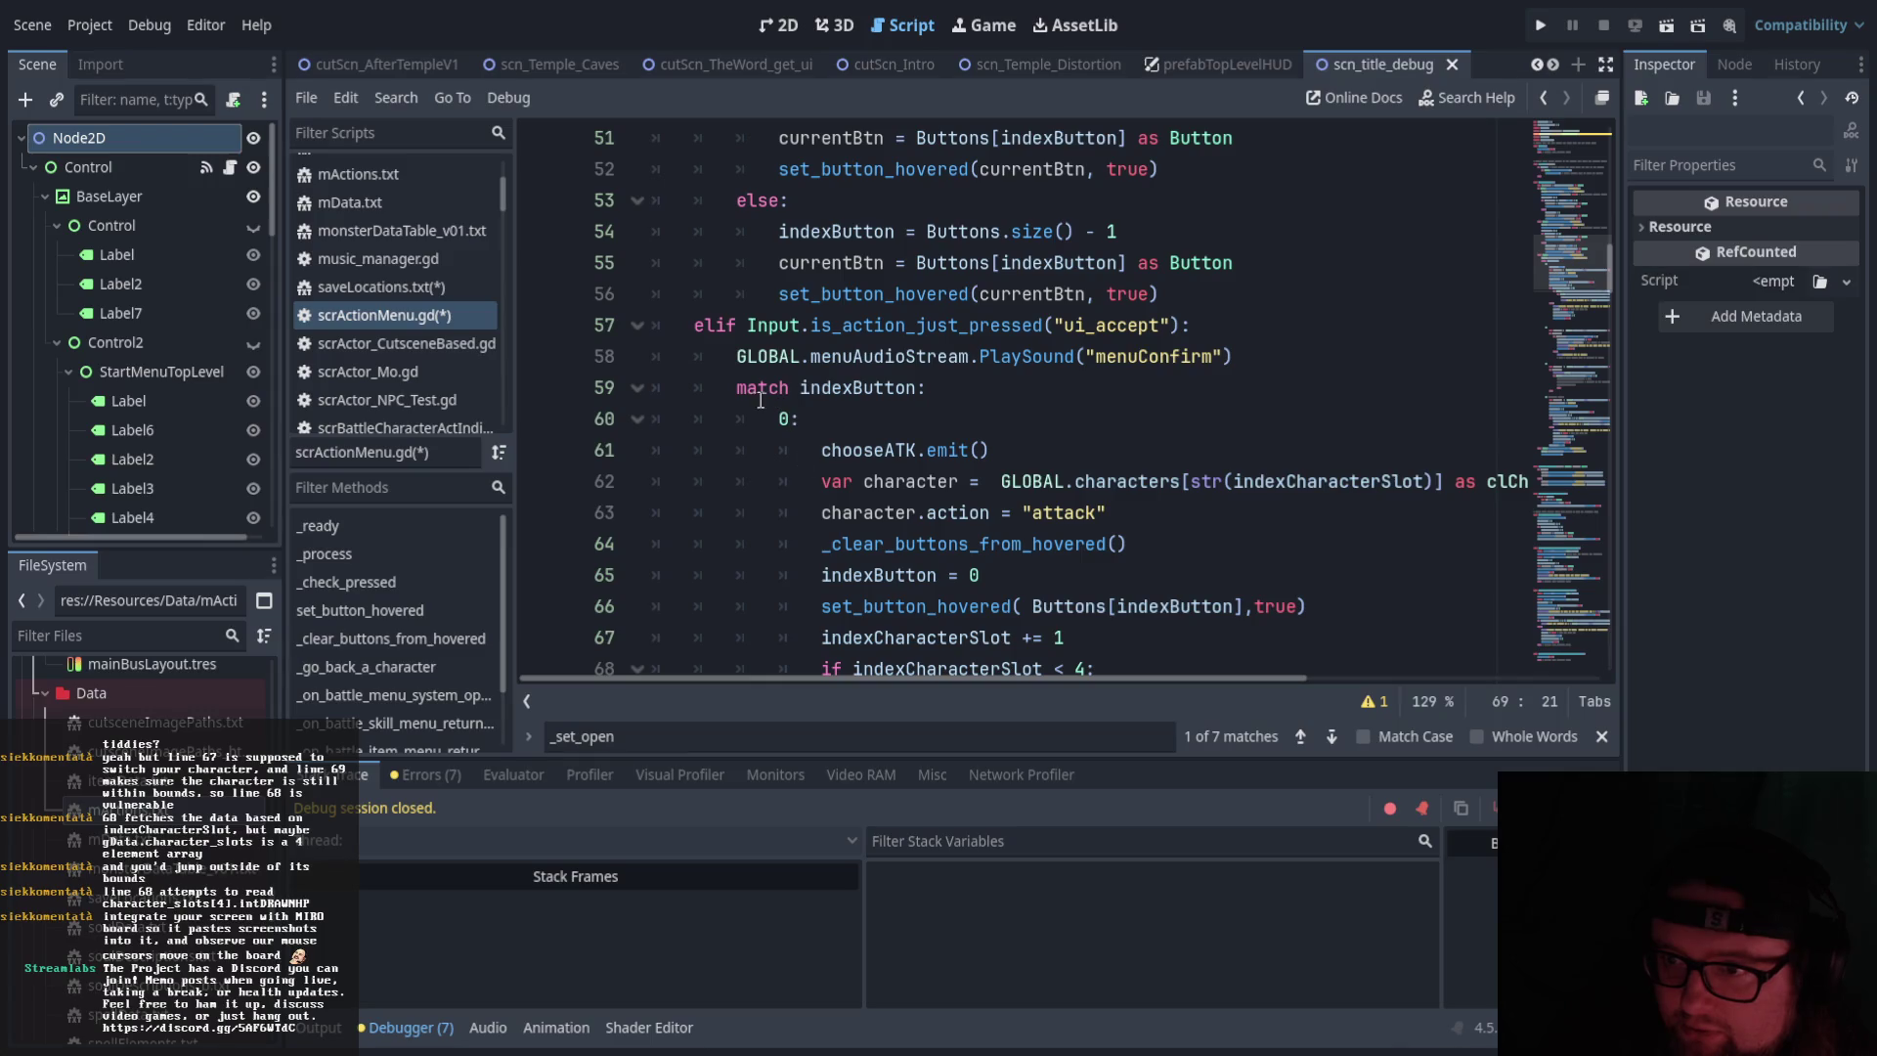
pyautogui.scroll(-8, 740, 389)
pyautogui.scroll(-13, 740, 389)
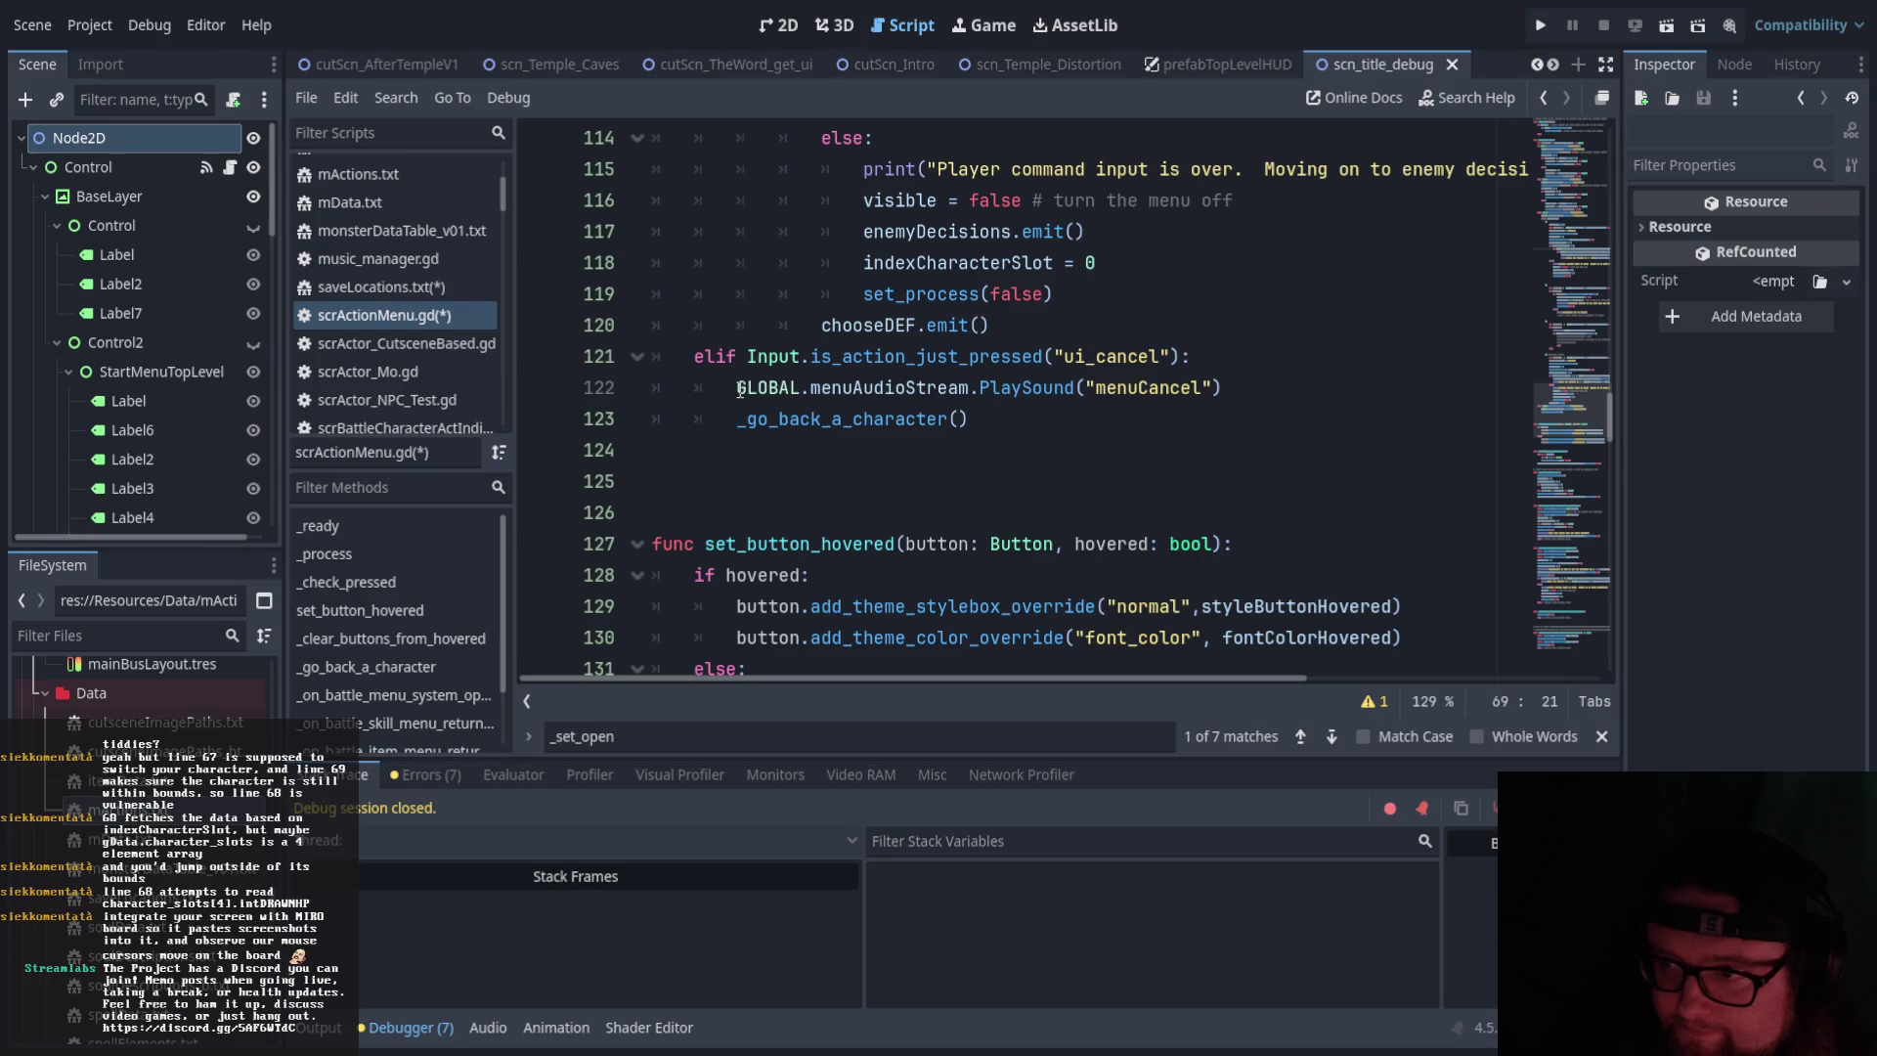
pyautogui.scroll(-3, 740, 389)
pyautogui.scroll(20, 740, 389)
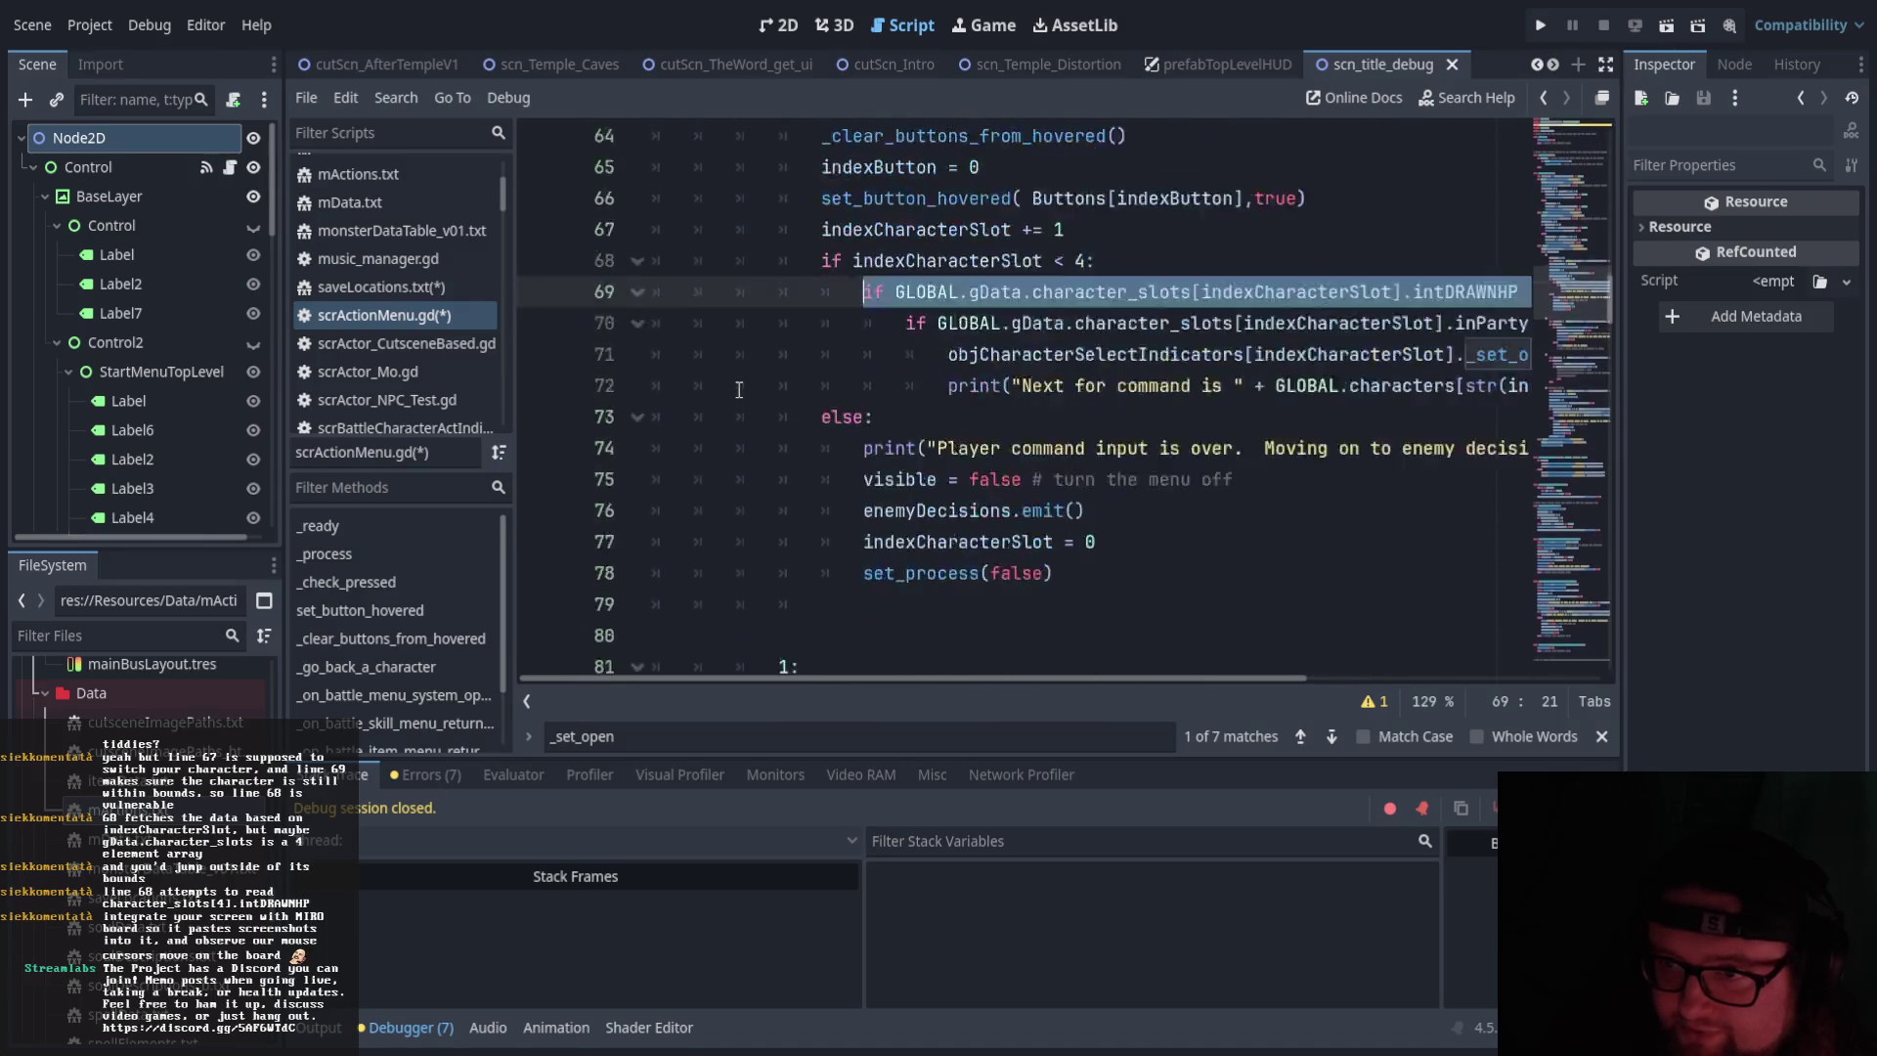
pyautogui.scroll(12, 740, 389)
pyautogui.scroll(-3, 740, 389)
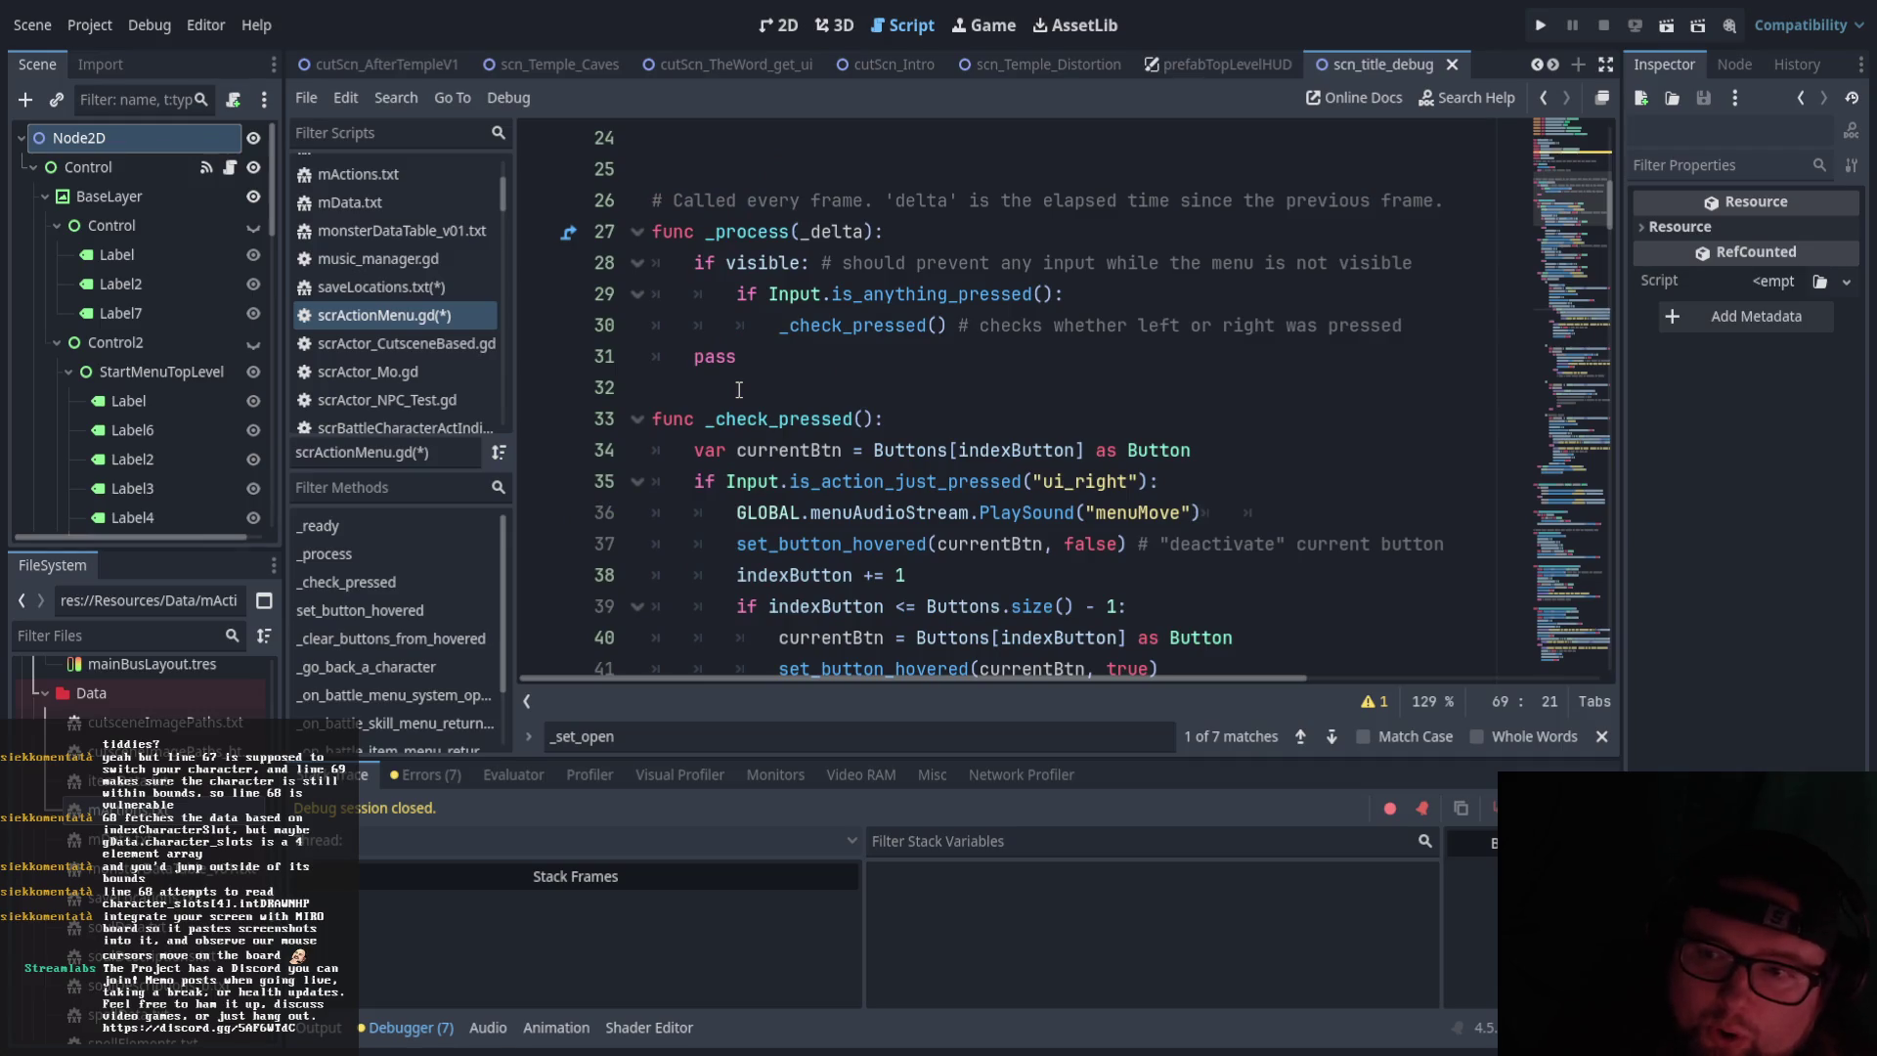
pyautogui.scroll(-7, 740, 389)
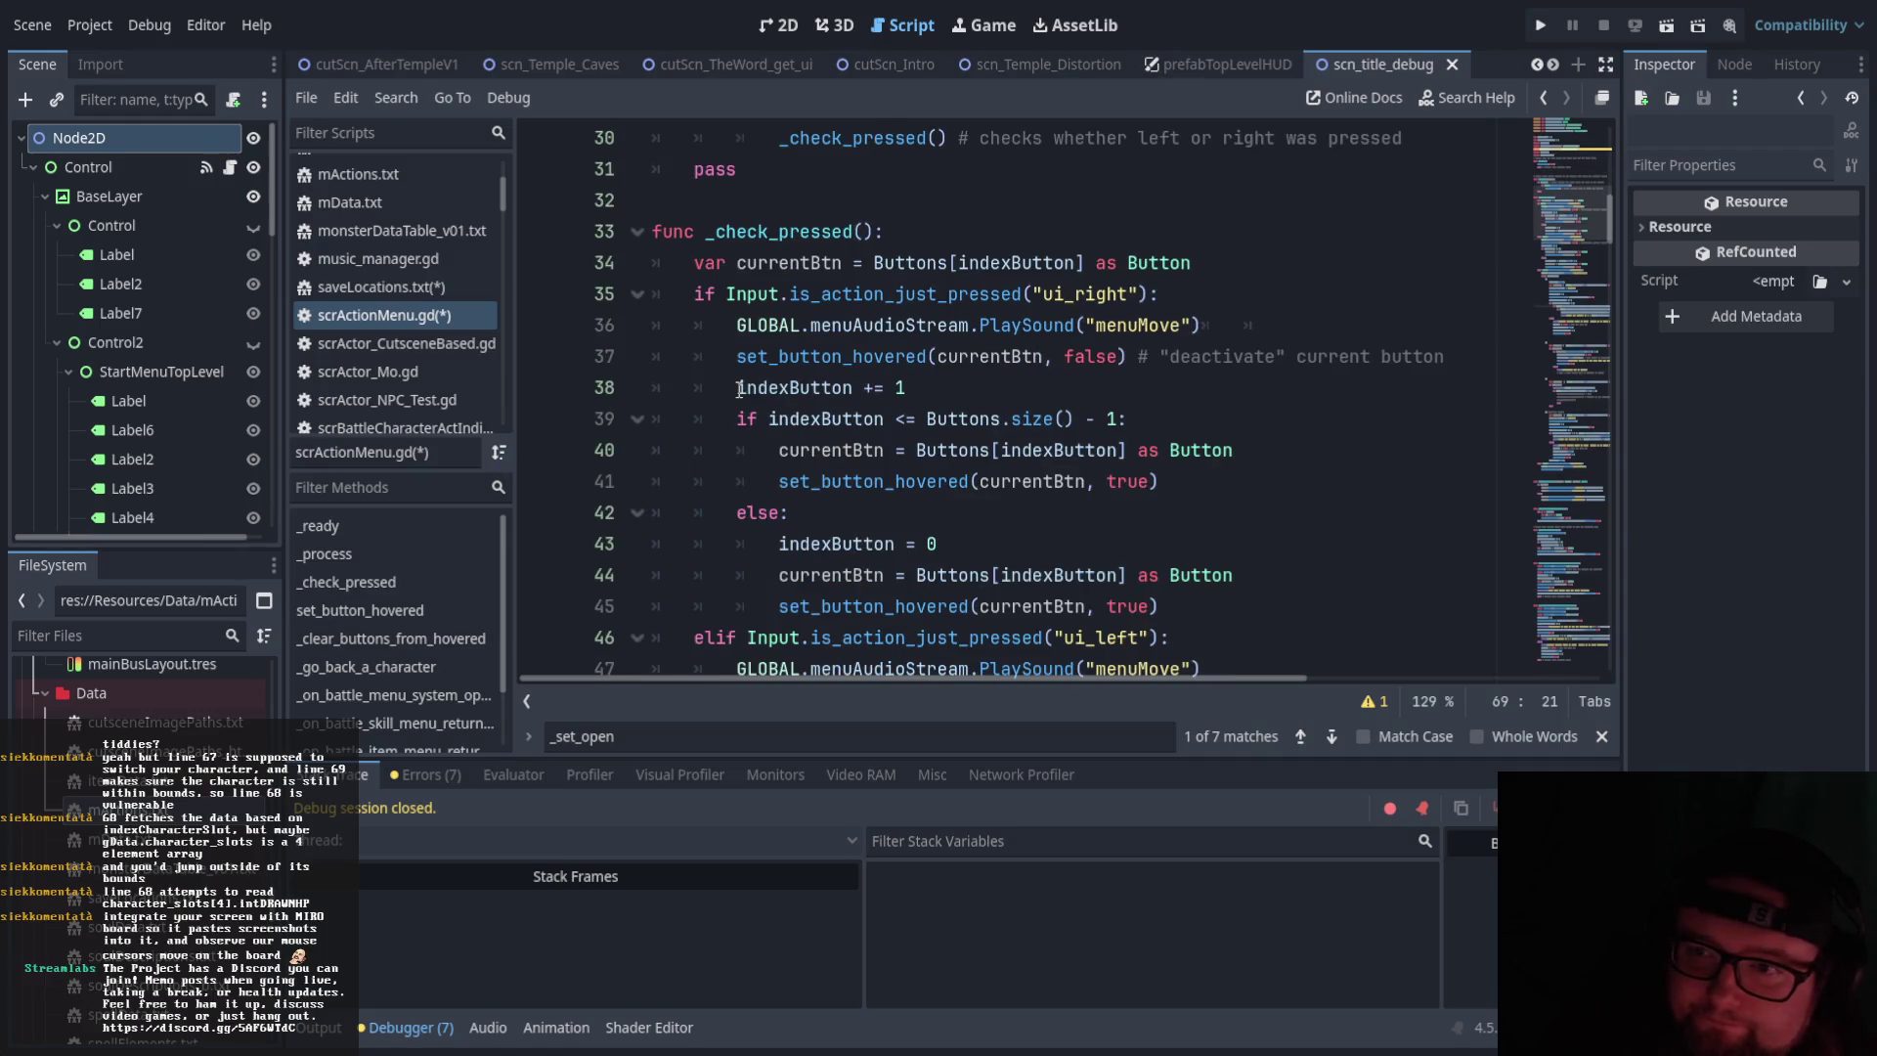
pyautogui.scroll(-6, 740, 390)
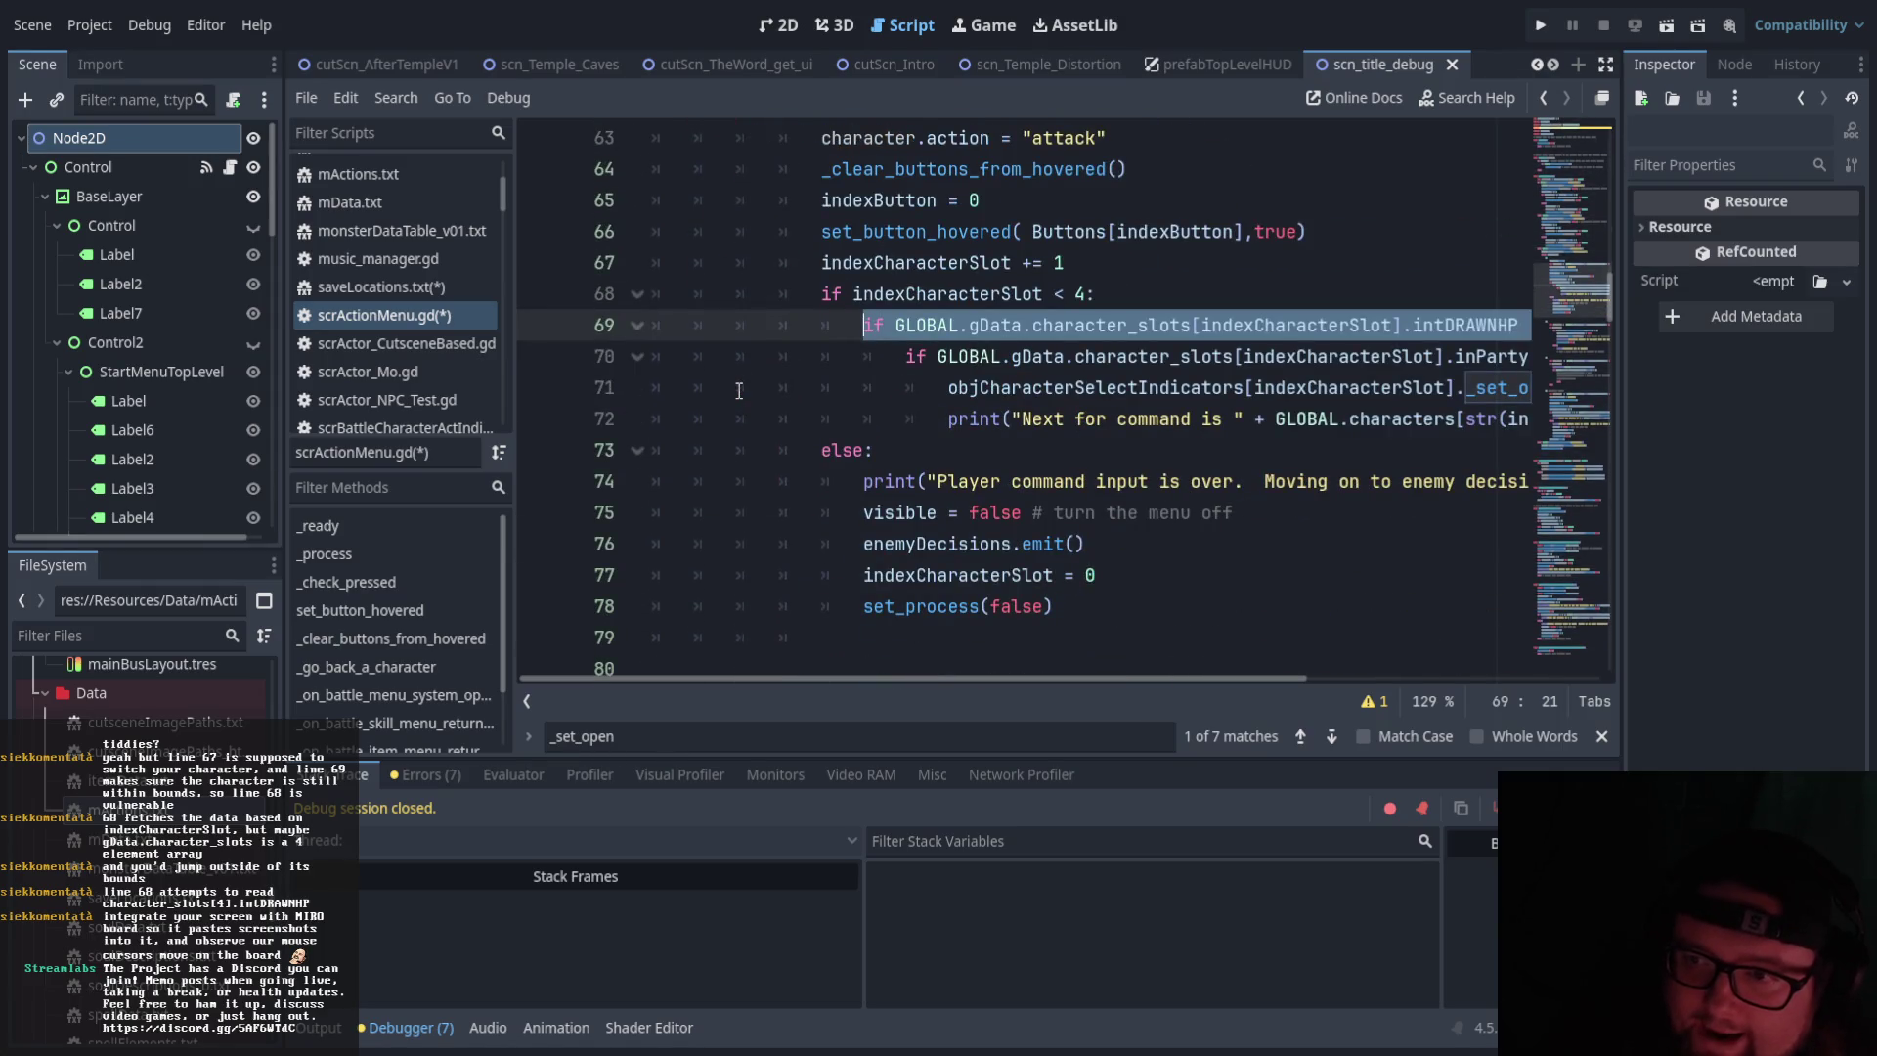
pyautogui.scroll(6, 740, 389)
pyautogui.scroll(5, 740, 389)
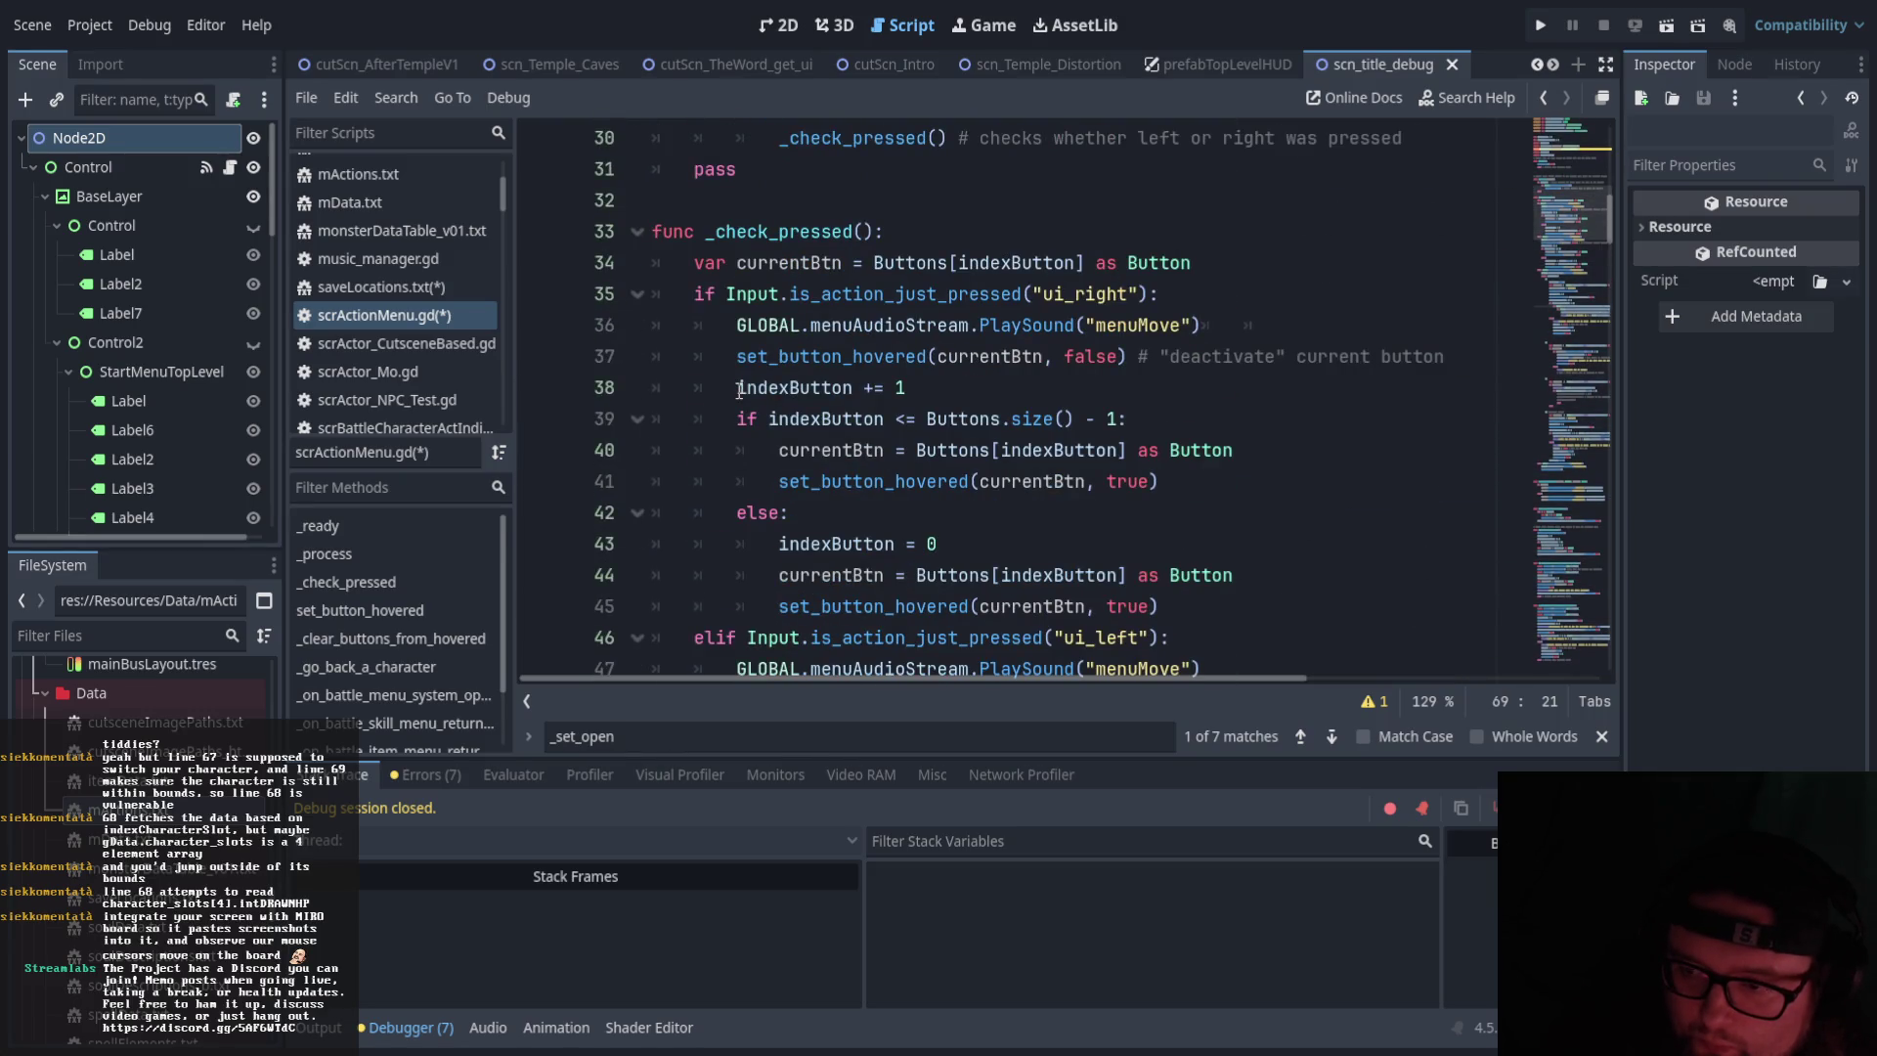
pyautogui.scroll(-10, 740, 389)
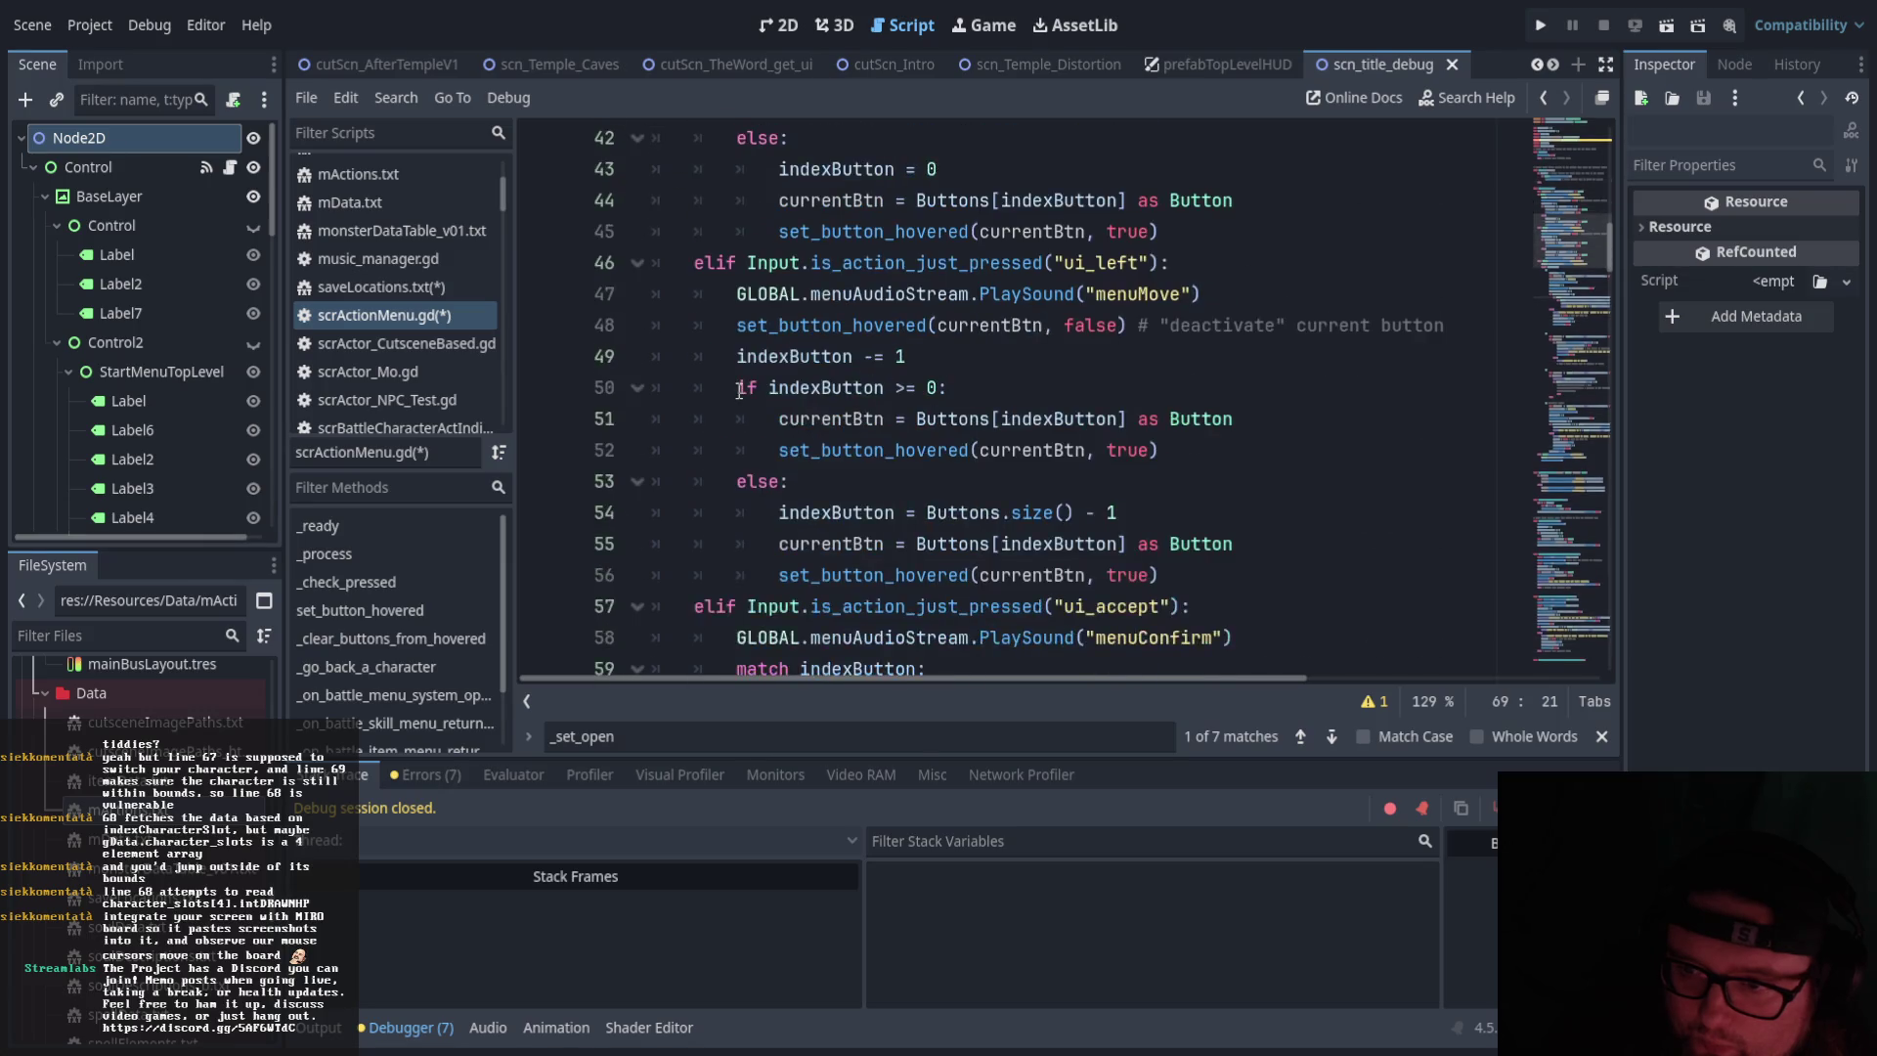
pyautogui.moveTo(866, 679)
pyautogui.mouseDown()
pyautogui.moveTo(975, 678)
pyautogui.moveTo(899, 681)
pyautogui.moveTo(940, 675)
pyautogui.mouseUp()
# Insert a blank indented line 73 after the 'Next for command is' print on line 72
pyautogui.moveTo(713, 356); pyautogui.dragTo(976, 370)
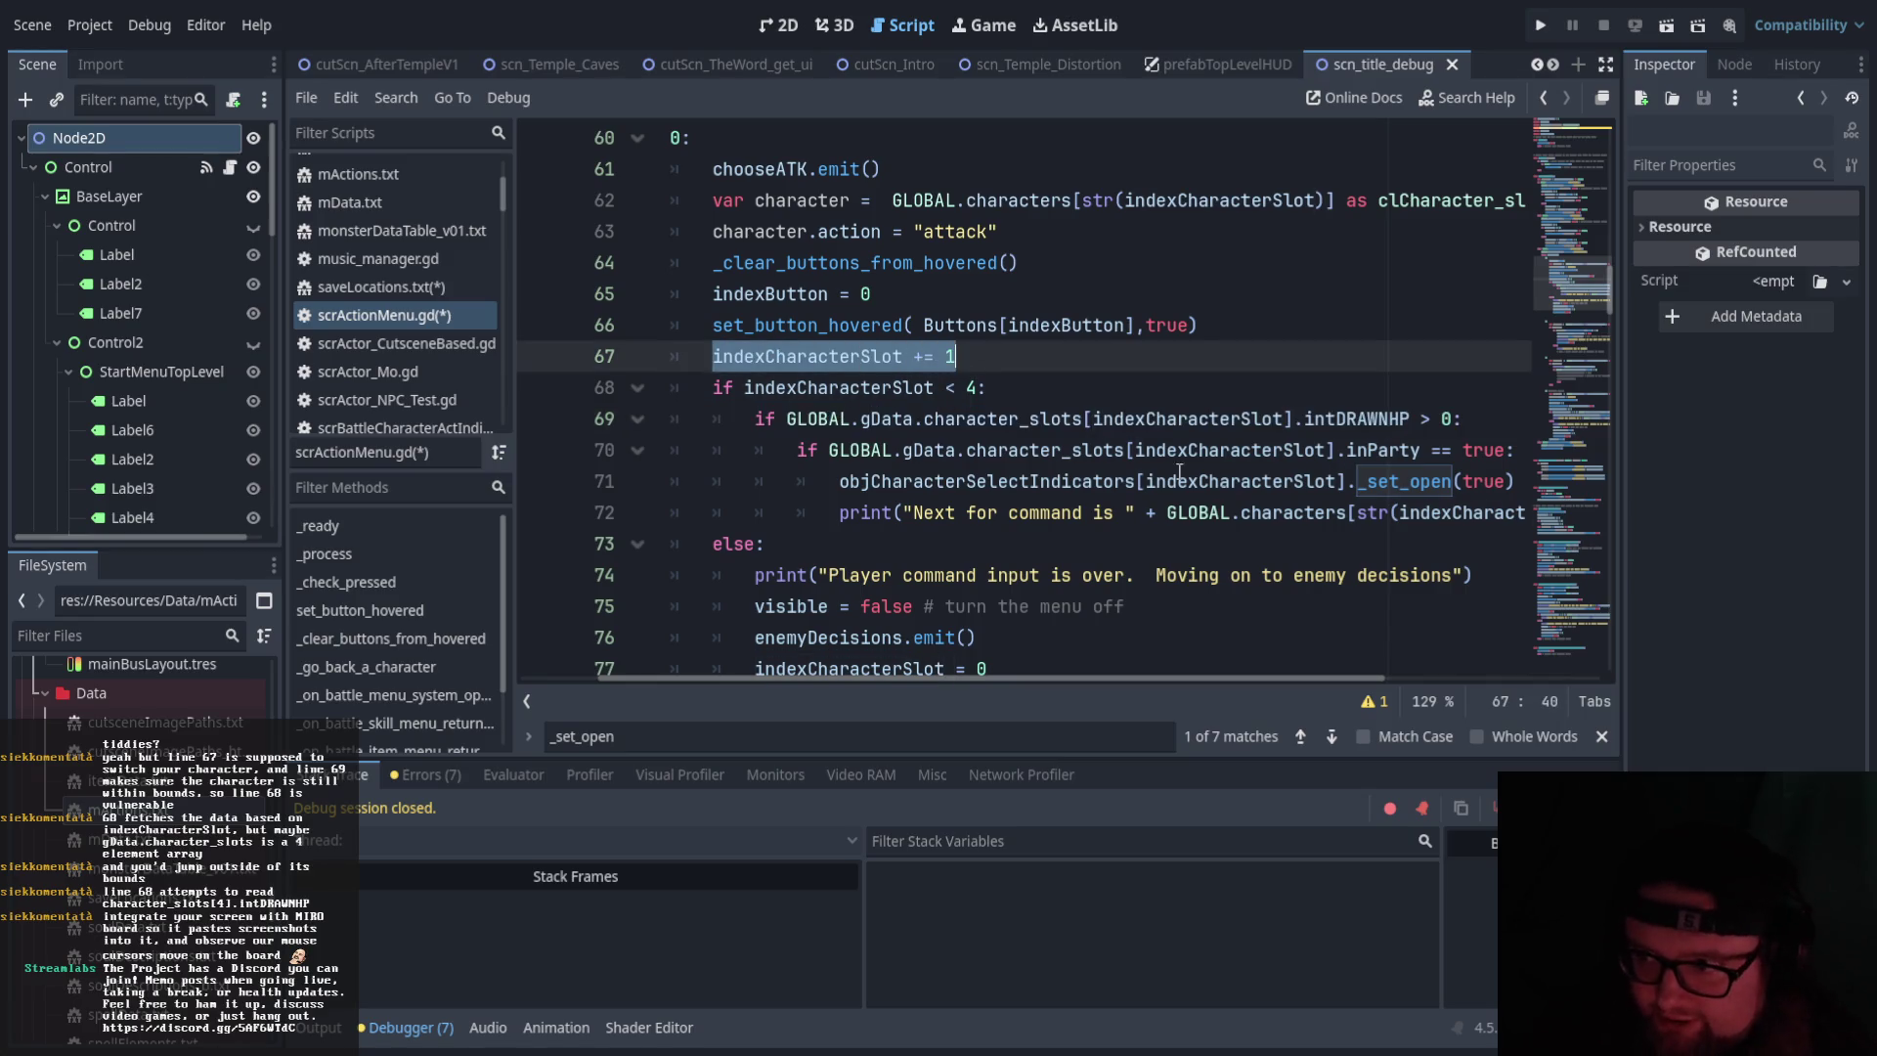
pyautogui.press('Down')
pyautogui.press('Down')
pyautogui.press('End')
pyautogui.moveTo(1074, 676); pyautogui.dragTo(1437, 676)
pyautogui.click(1429, 513)
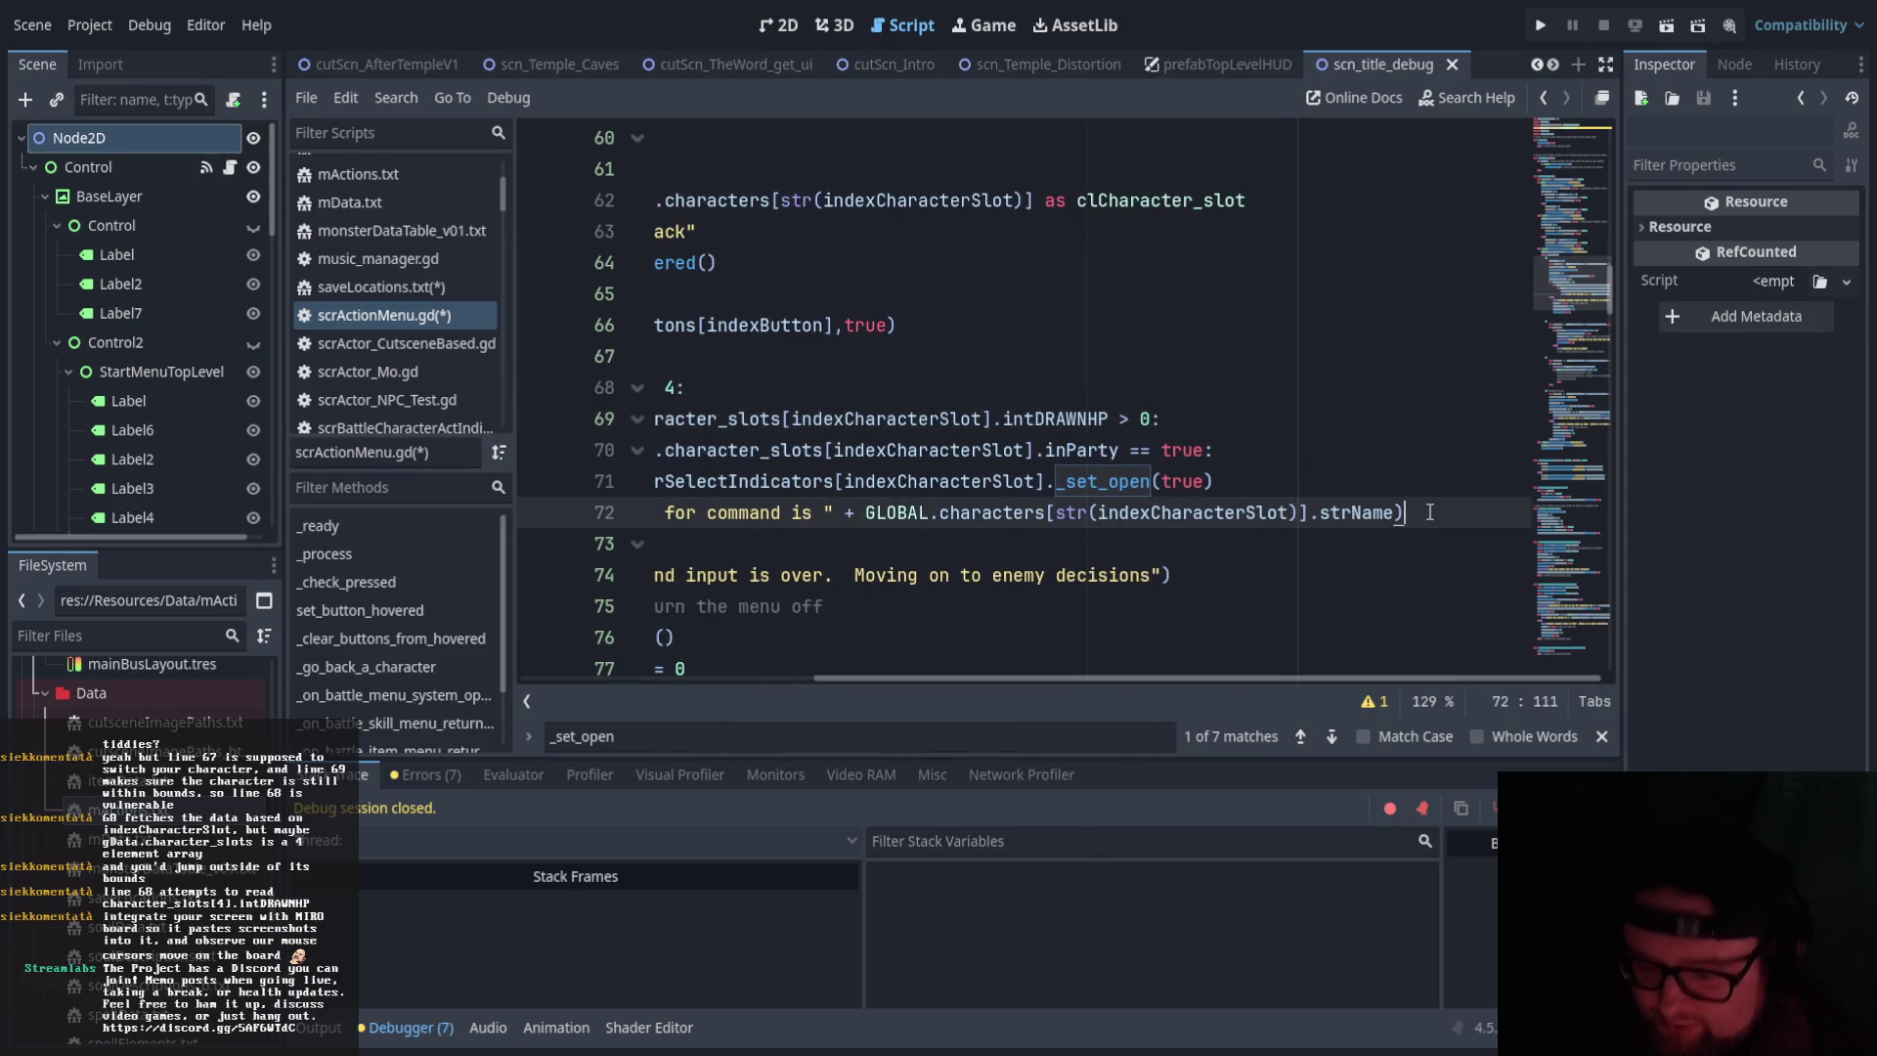
pyautogui.press('Return')
pyautogui.moveTo(1064, 681); pyautogui.dragTo(854, 683)
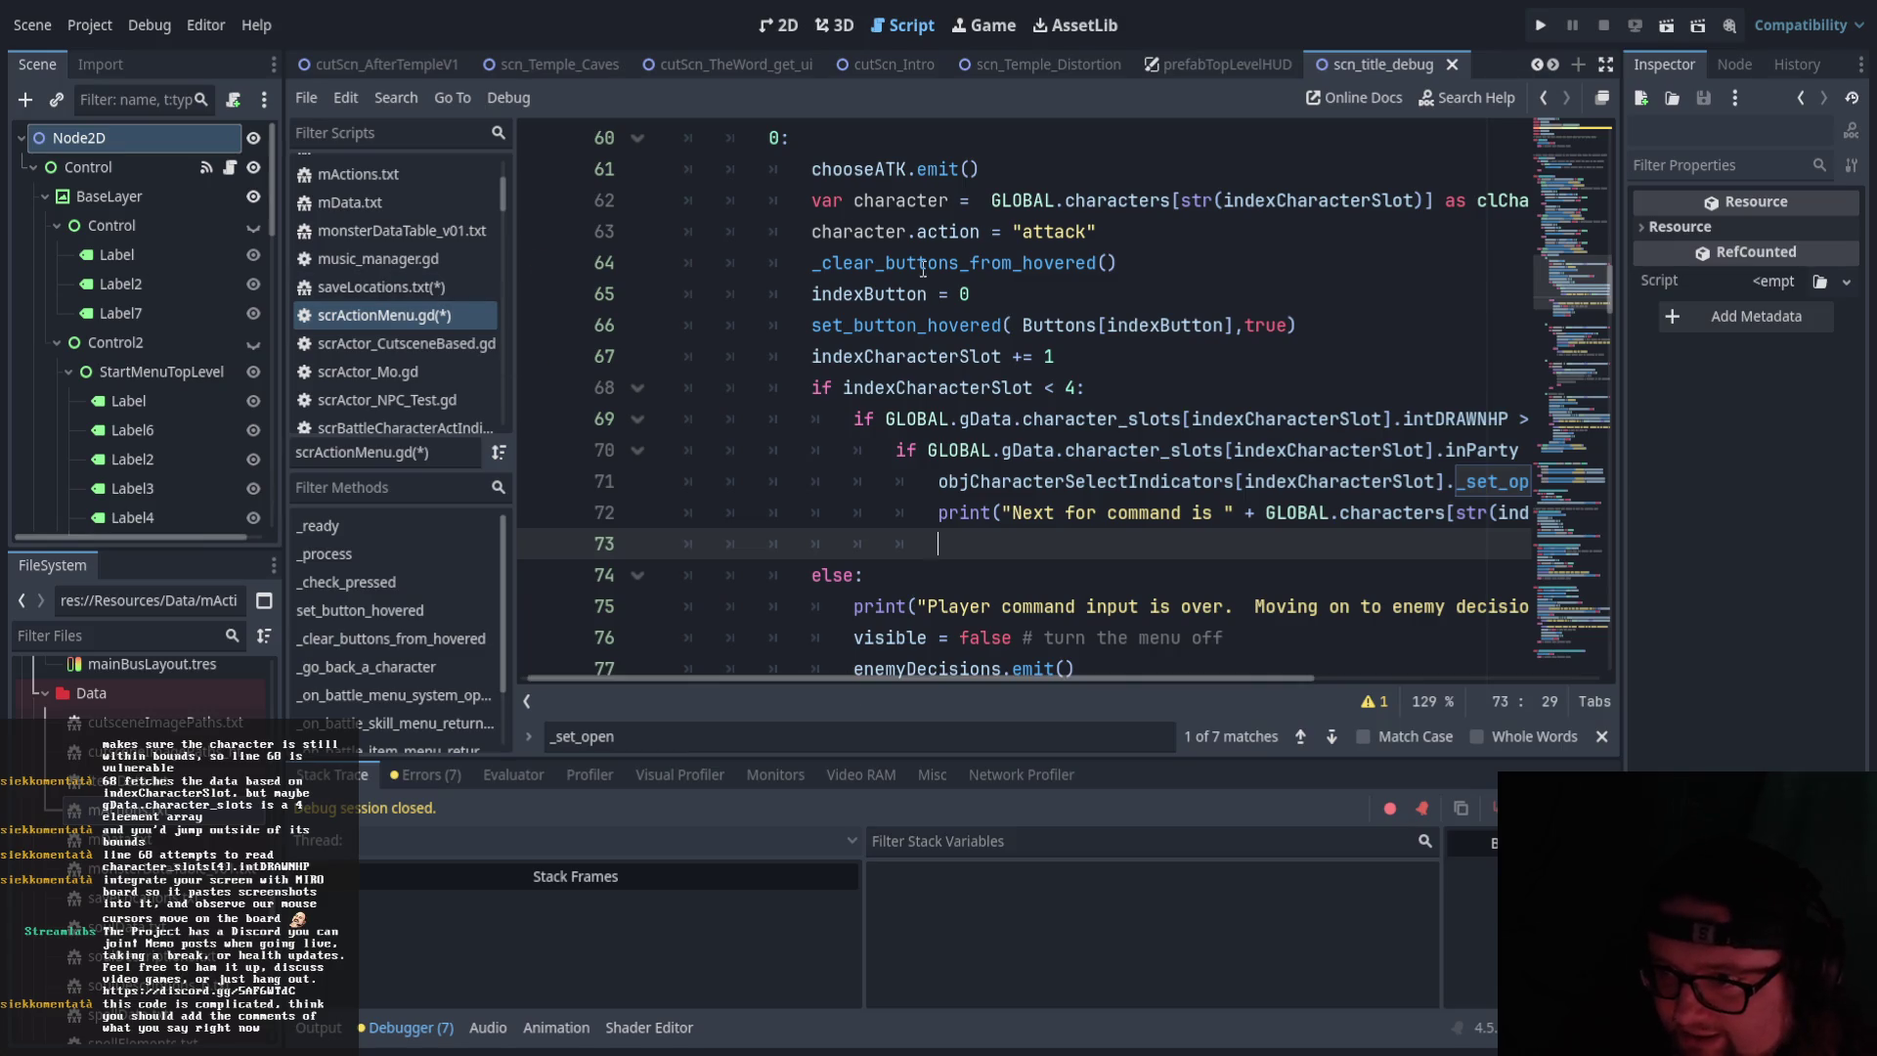
pyautogui.scroll(1, 1029, 671)
pyautogui.moveTo(1021, 677); pyautogui.dragTo(1047, 680)
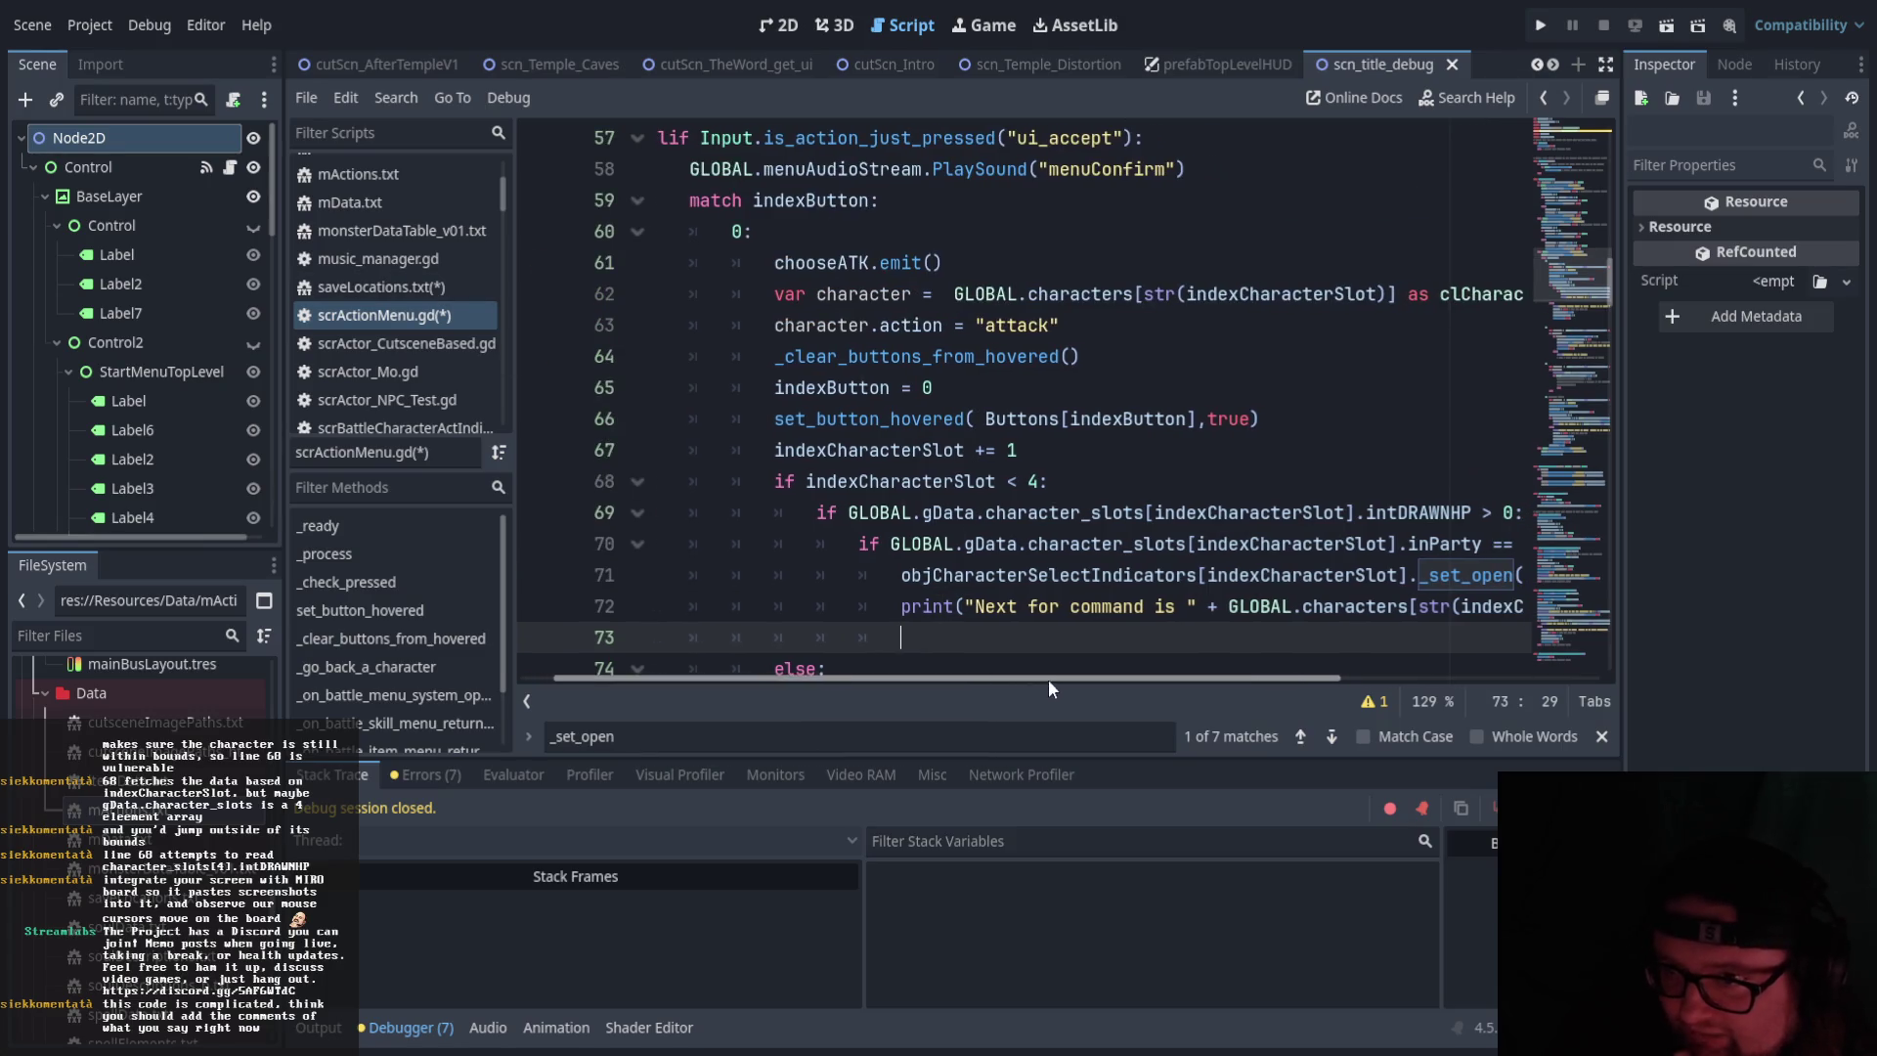
pyautogui.scroll(-6, 932, 594)
pyautogui.scroll(-5, 931, 592)
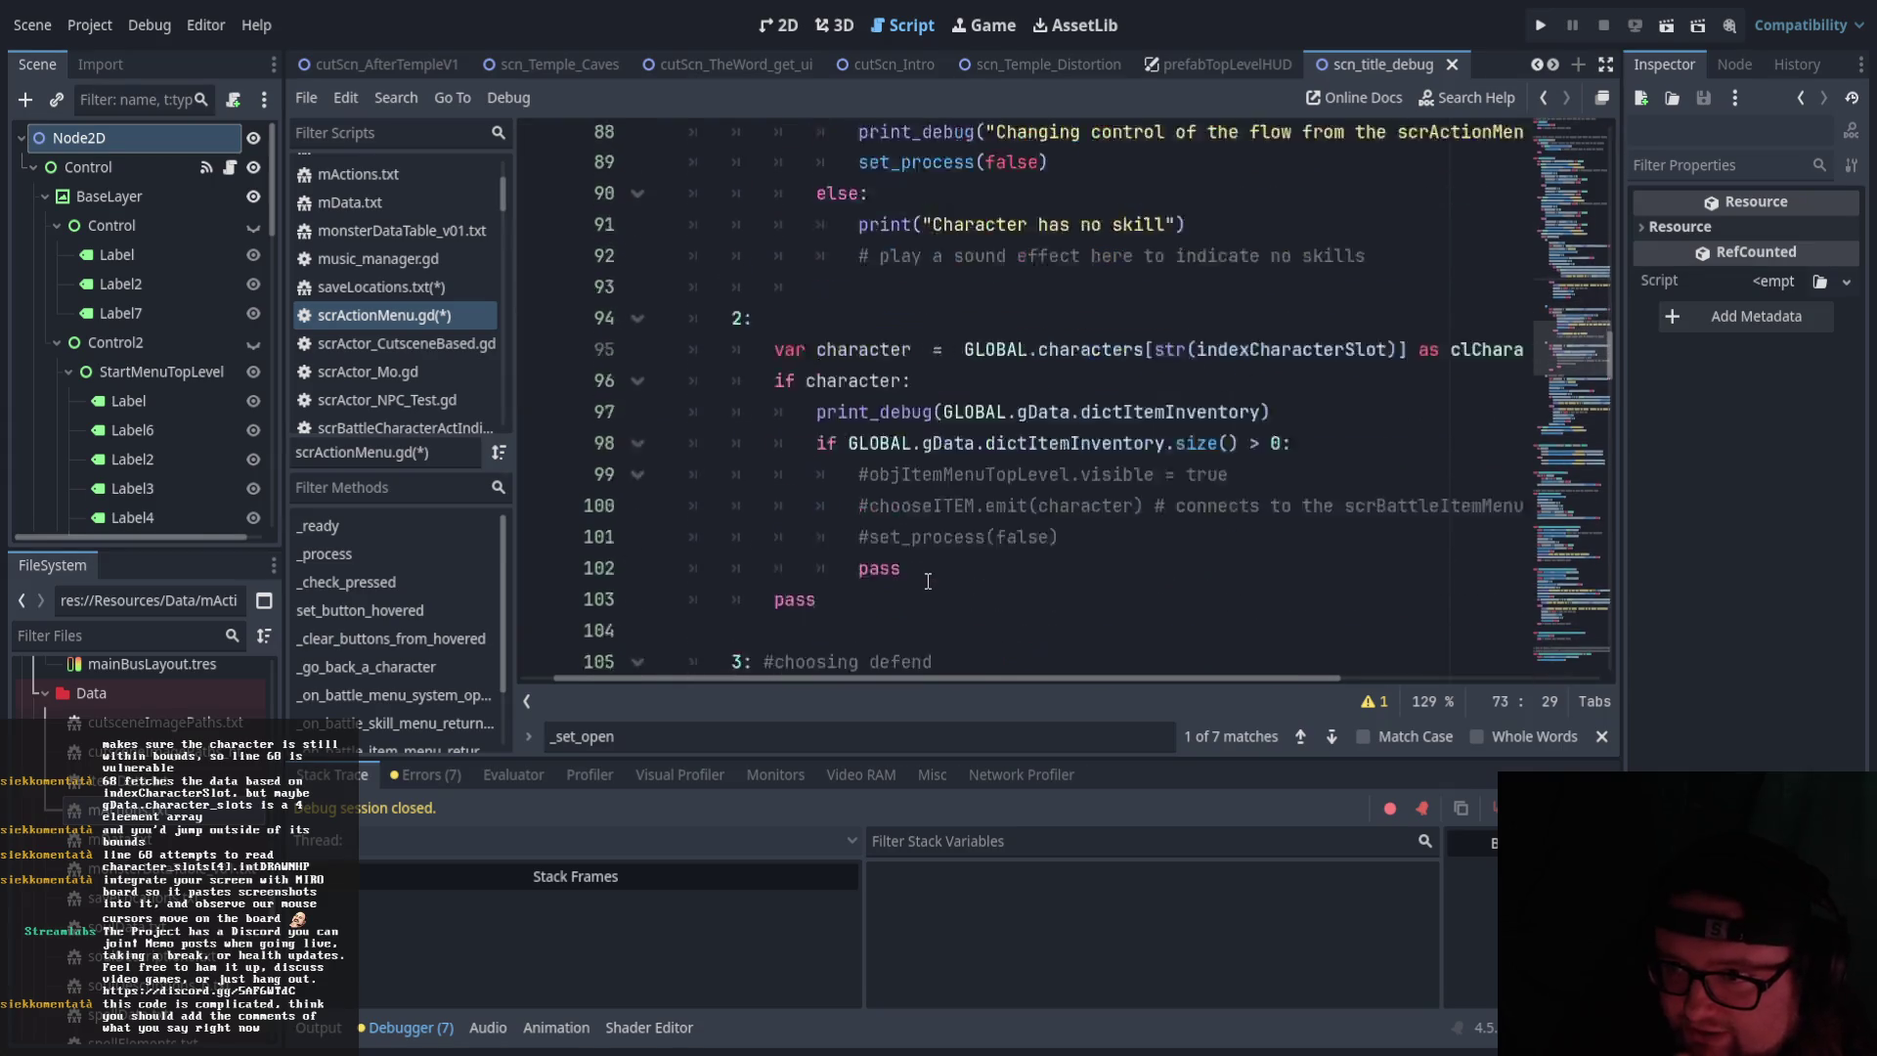
pyautogui.scroll(10, 928, 581)
pyautogui.scroll(3, 928, 580)
pyautogui.scroll(-2, 928, 606)
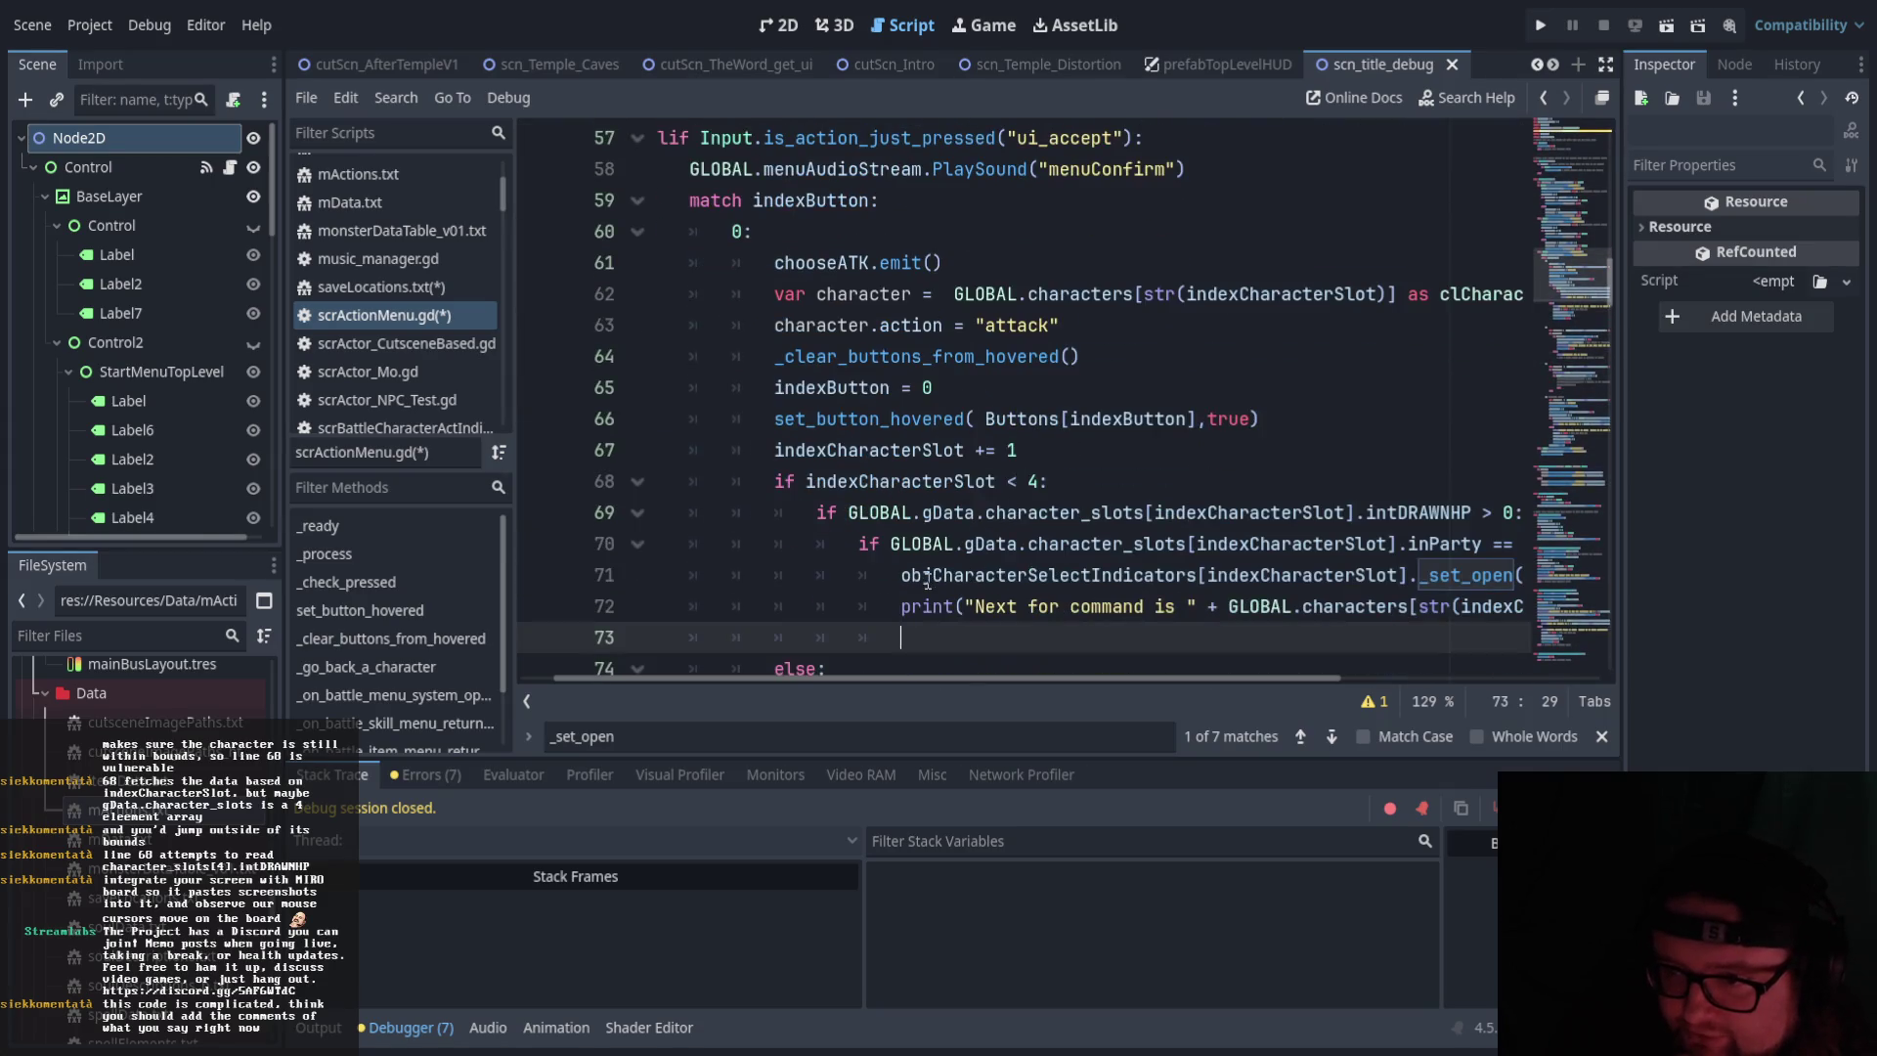
pyautogui.moveTo(884, 679); pyautogui.dragTo(931, 681)
pyautogui.scroll(-9, 916, 634)
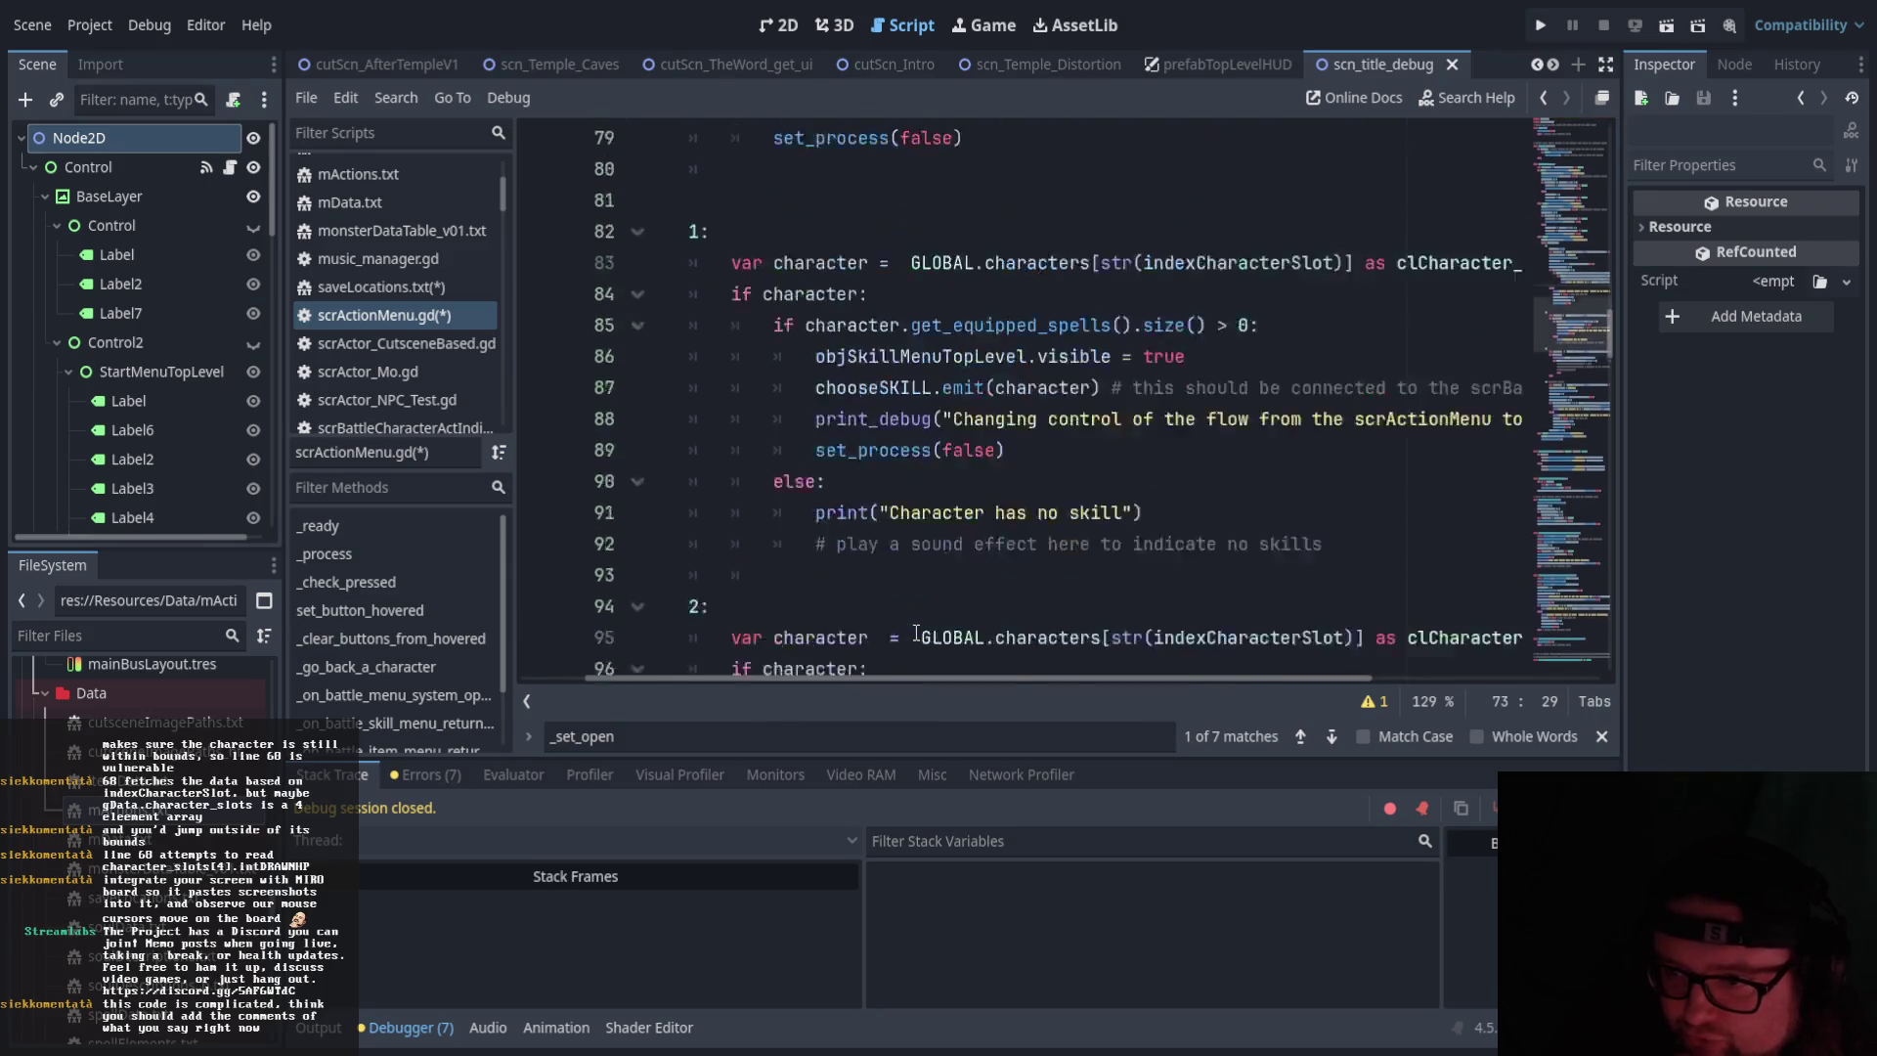
pyautogui.scroll(-2, 916, 633)
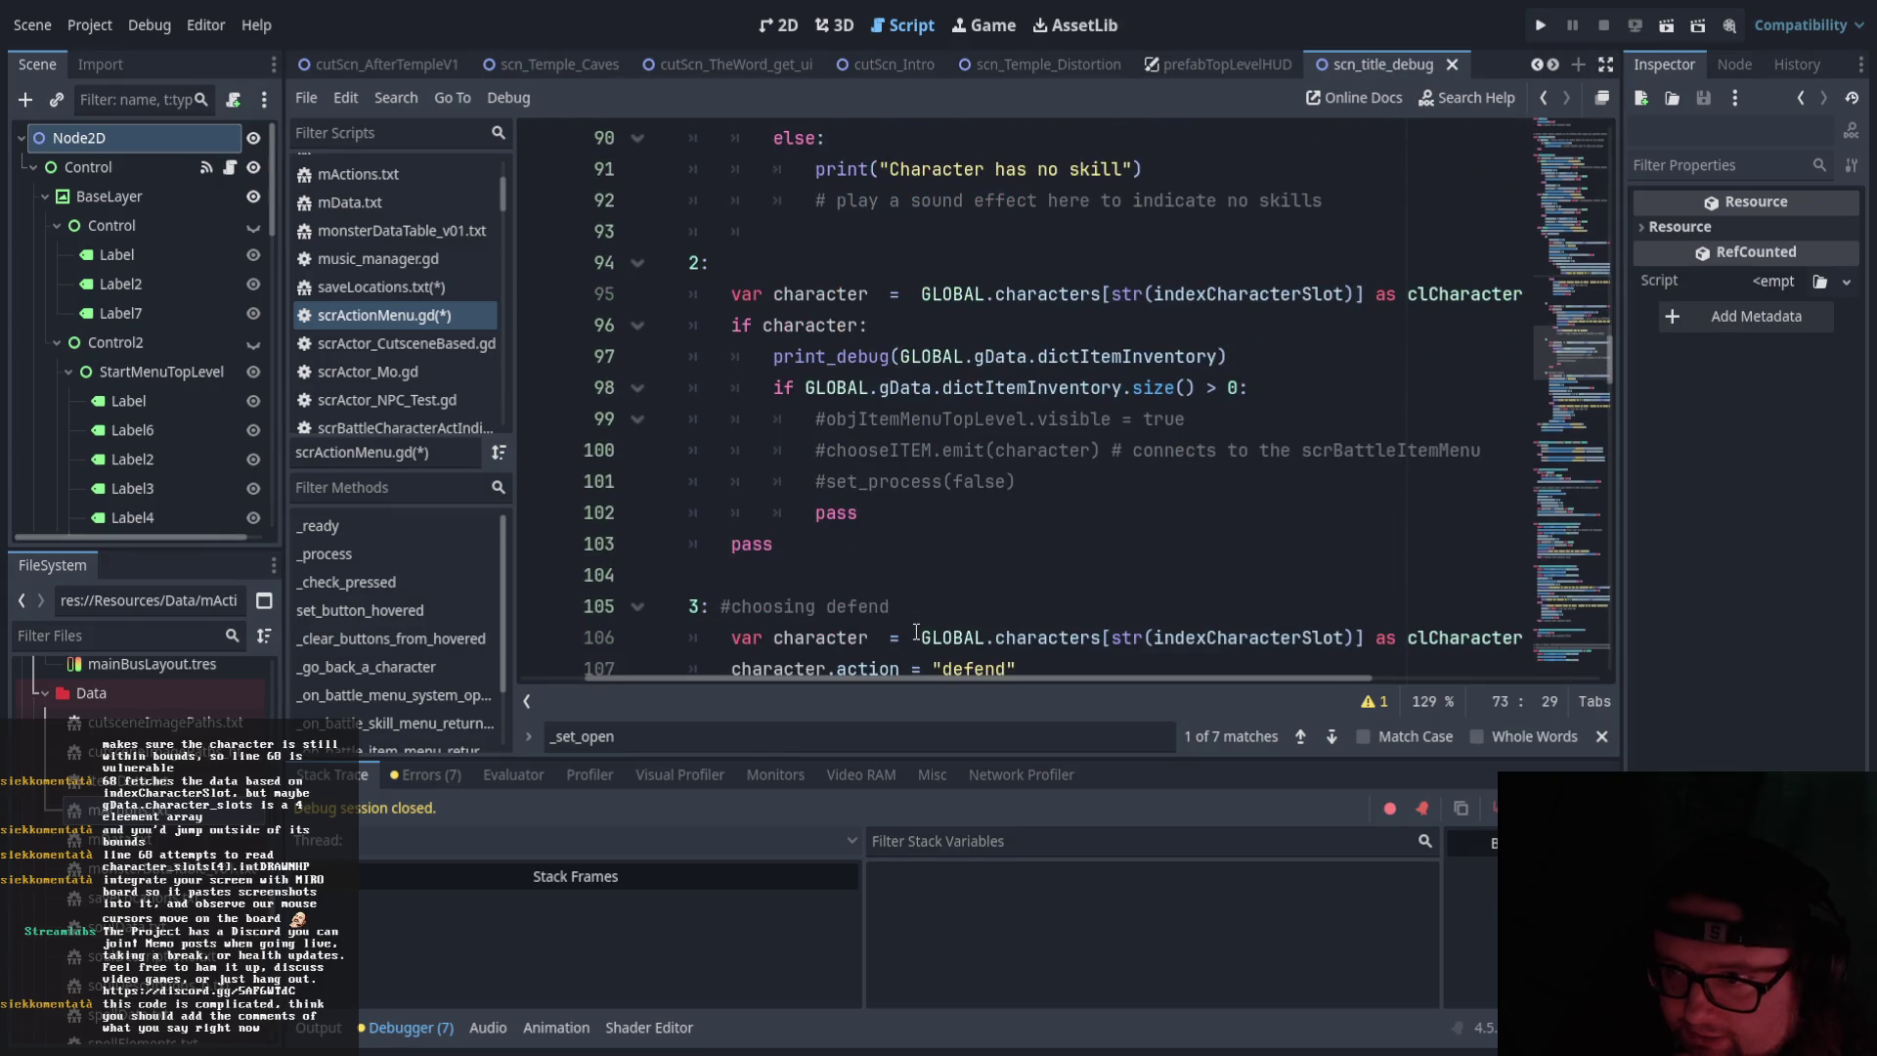
pyautogui.scroll(3, 916, 634)
pyautogui.scroll(-5, 916, 633)
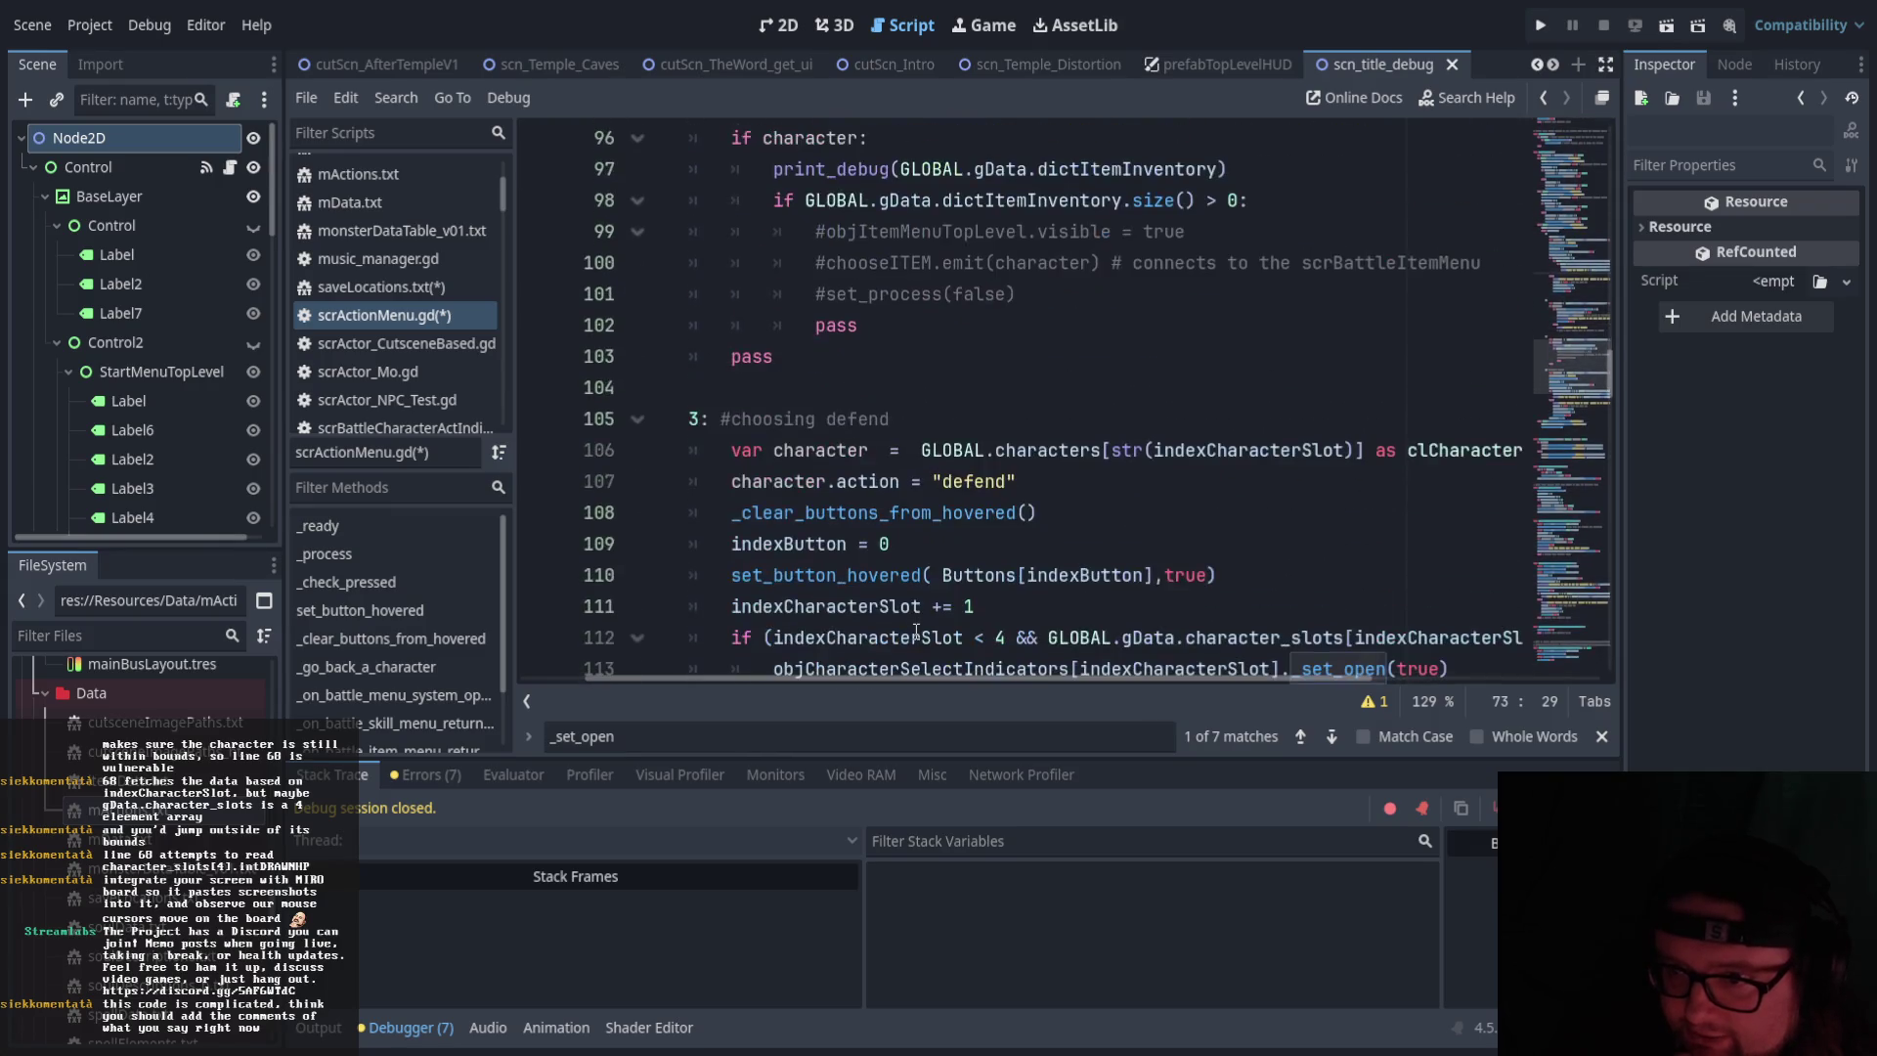
pyautogui.scroll(-3, 916, 627)
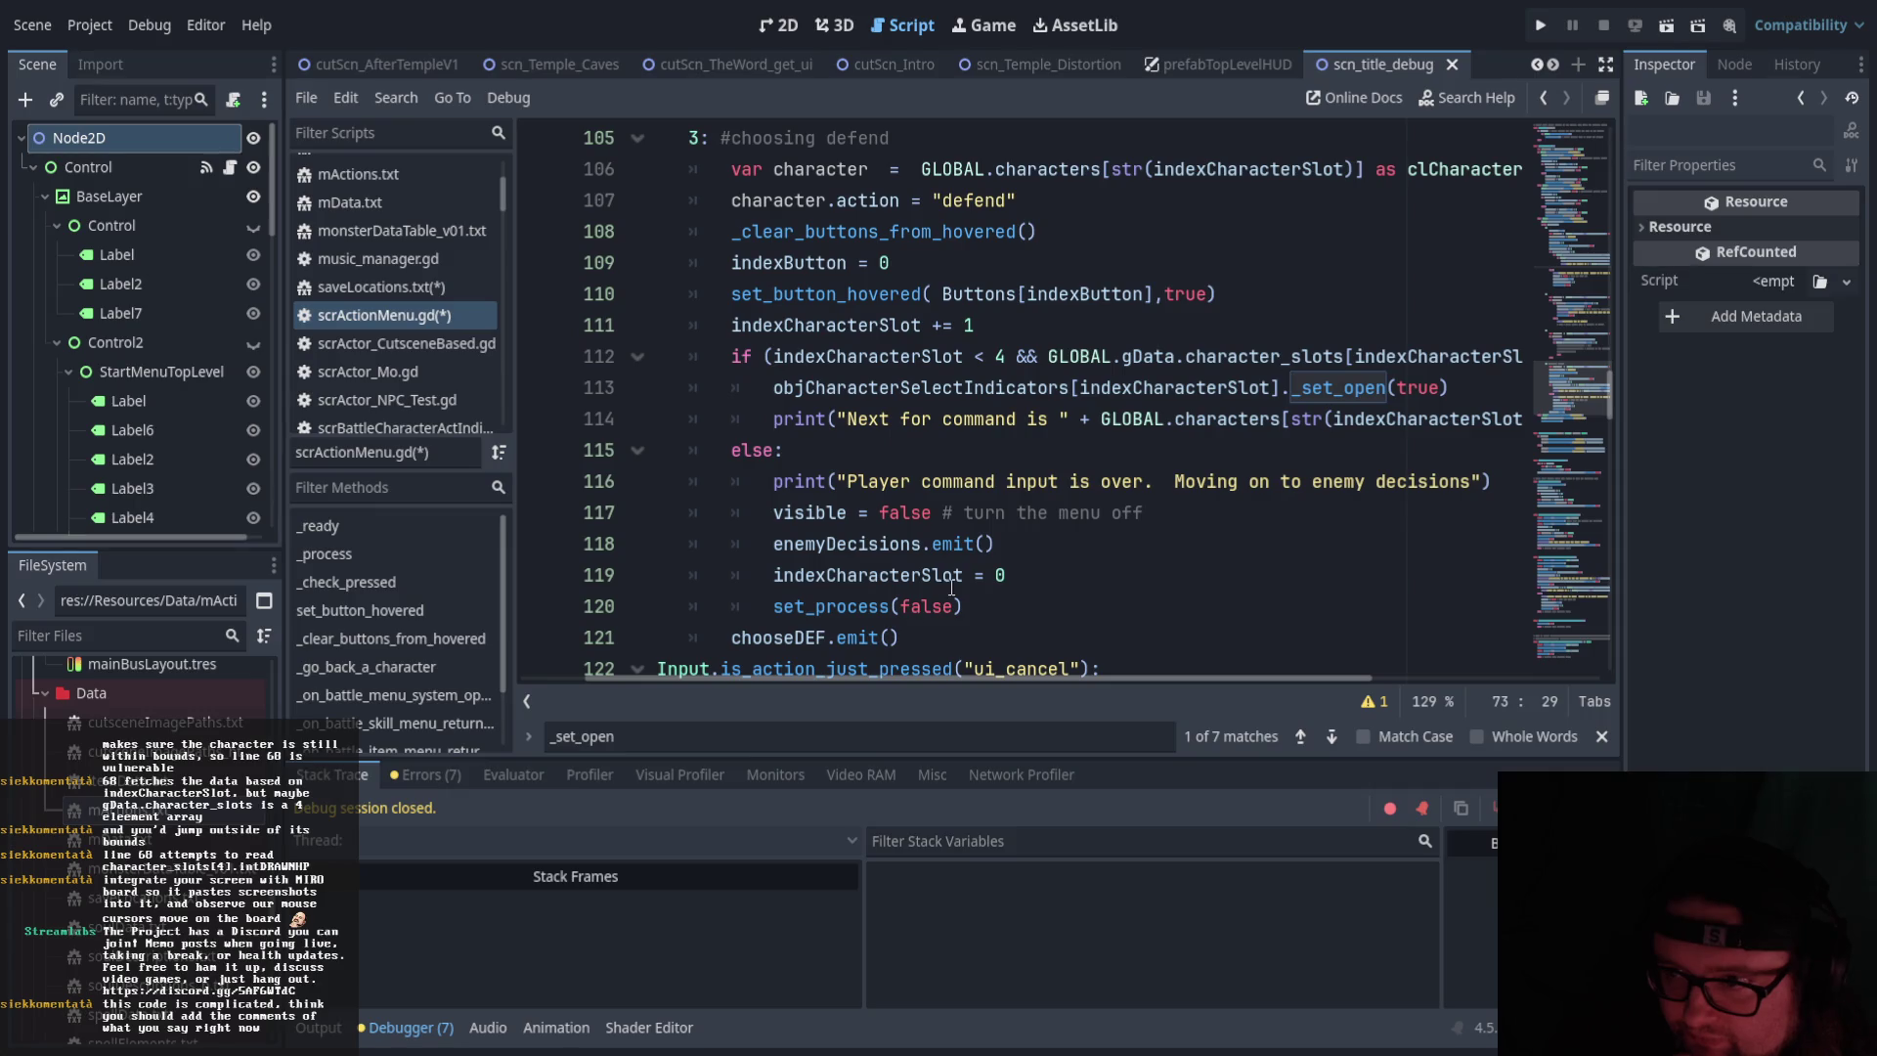
pyautogui.moveTo(812, 678)
pyautogui.mouseDown()
pyautogui.moveTo(882, 677)
pyautogui.moveTo(860, 673)
pyautogui.mouseUp()
pyautogui.moveTo(685, 325)
pyautogui.mouseDown()
pyautogui.moveTo(763, 362)
pyautogui.moveTo(802, 488)
pyautogui.moveTo(1105, 514)
pyautogui.moveTo(1110, 483)
pyautogui.moveTo(1185, 514)
pyautogui.moveTo(1193, 601)
pyautogui.moveTo(1236, 473)
pyautogui.moveTo(1333, 475)
pyautogui.moveTo(1299, 605)
pyautogui.mouseUp()
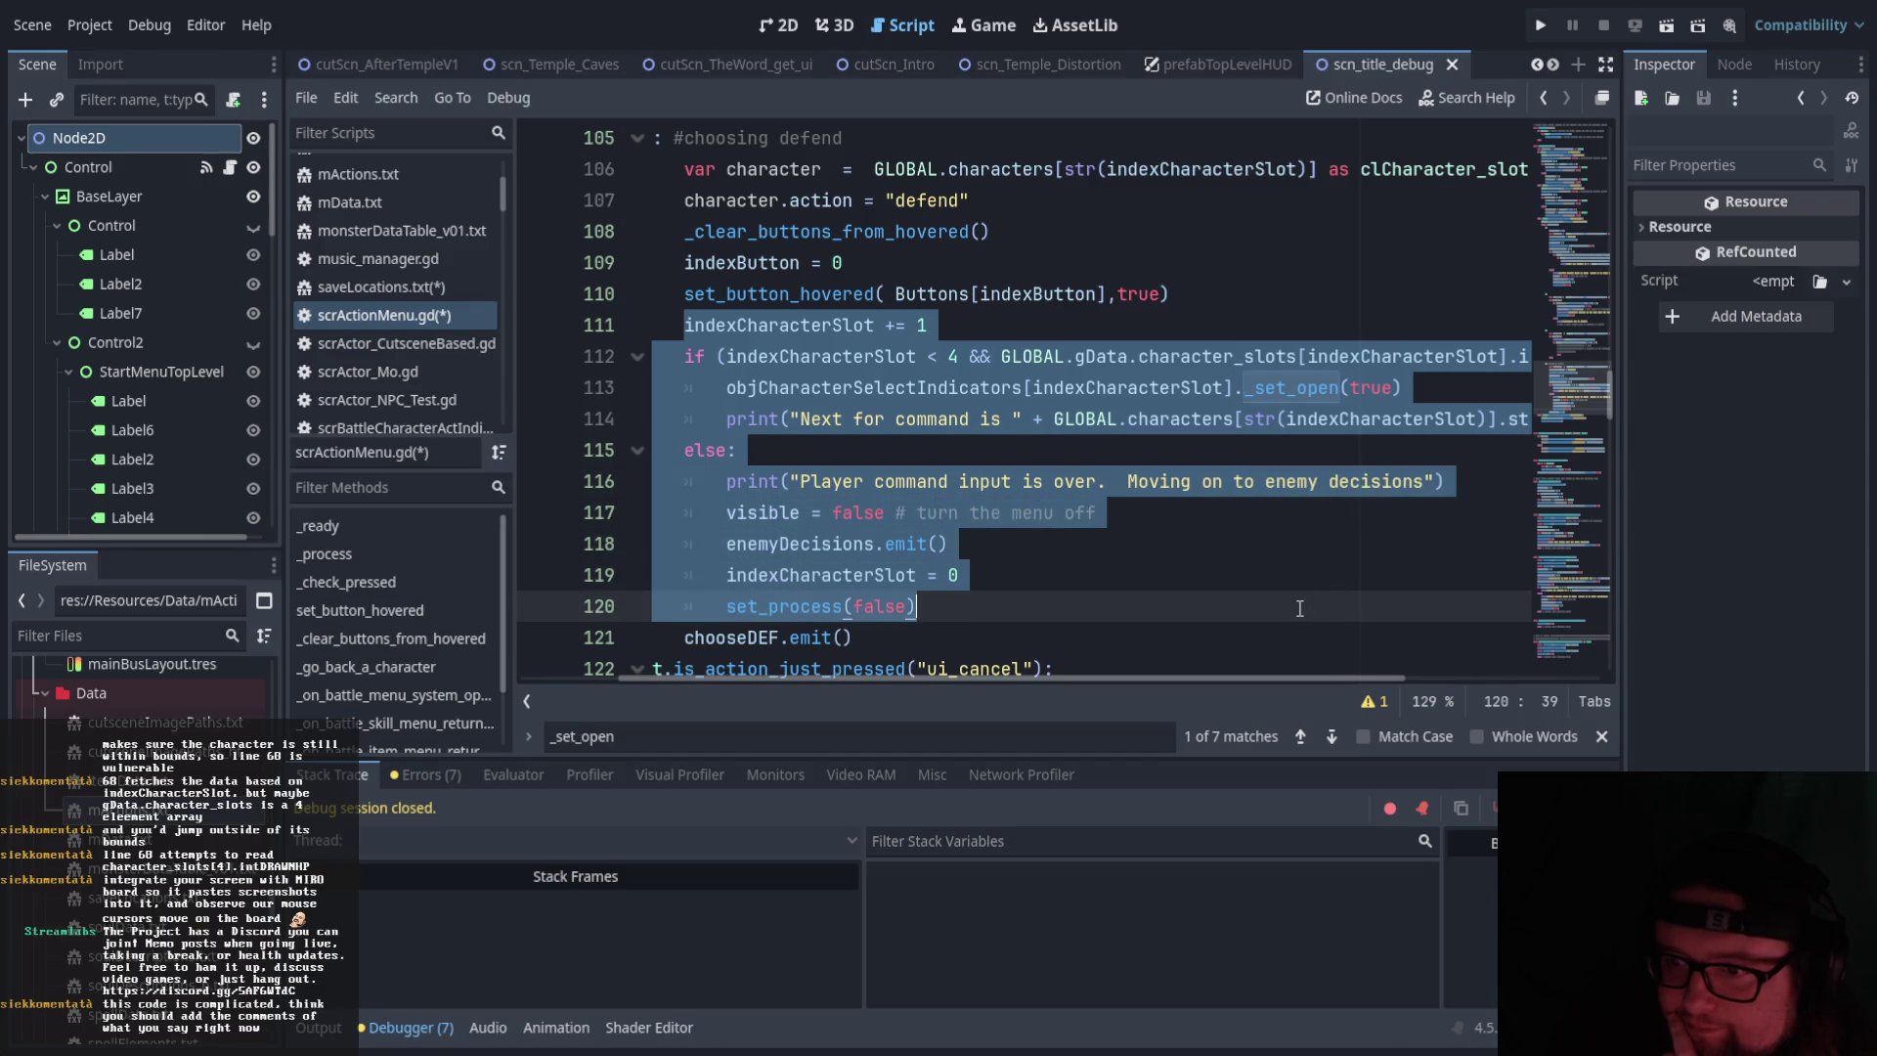
pyautogui.click(1054, 418)
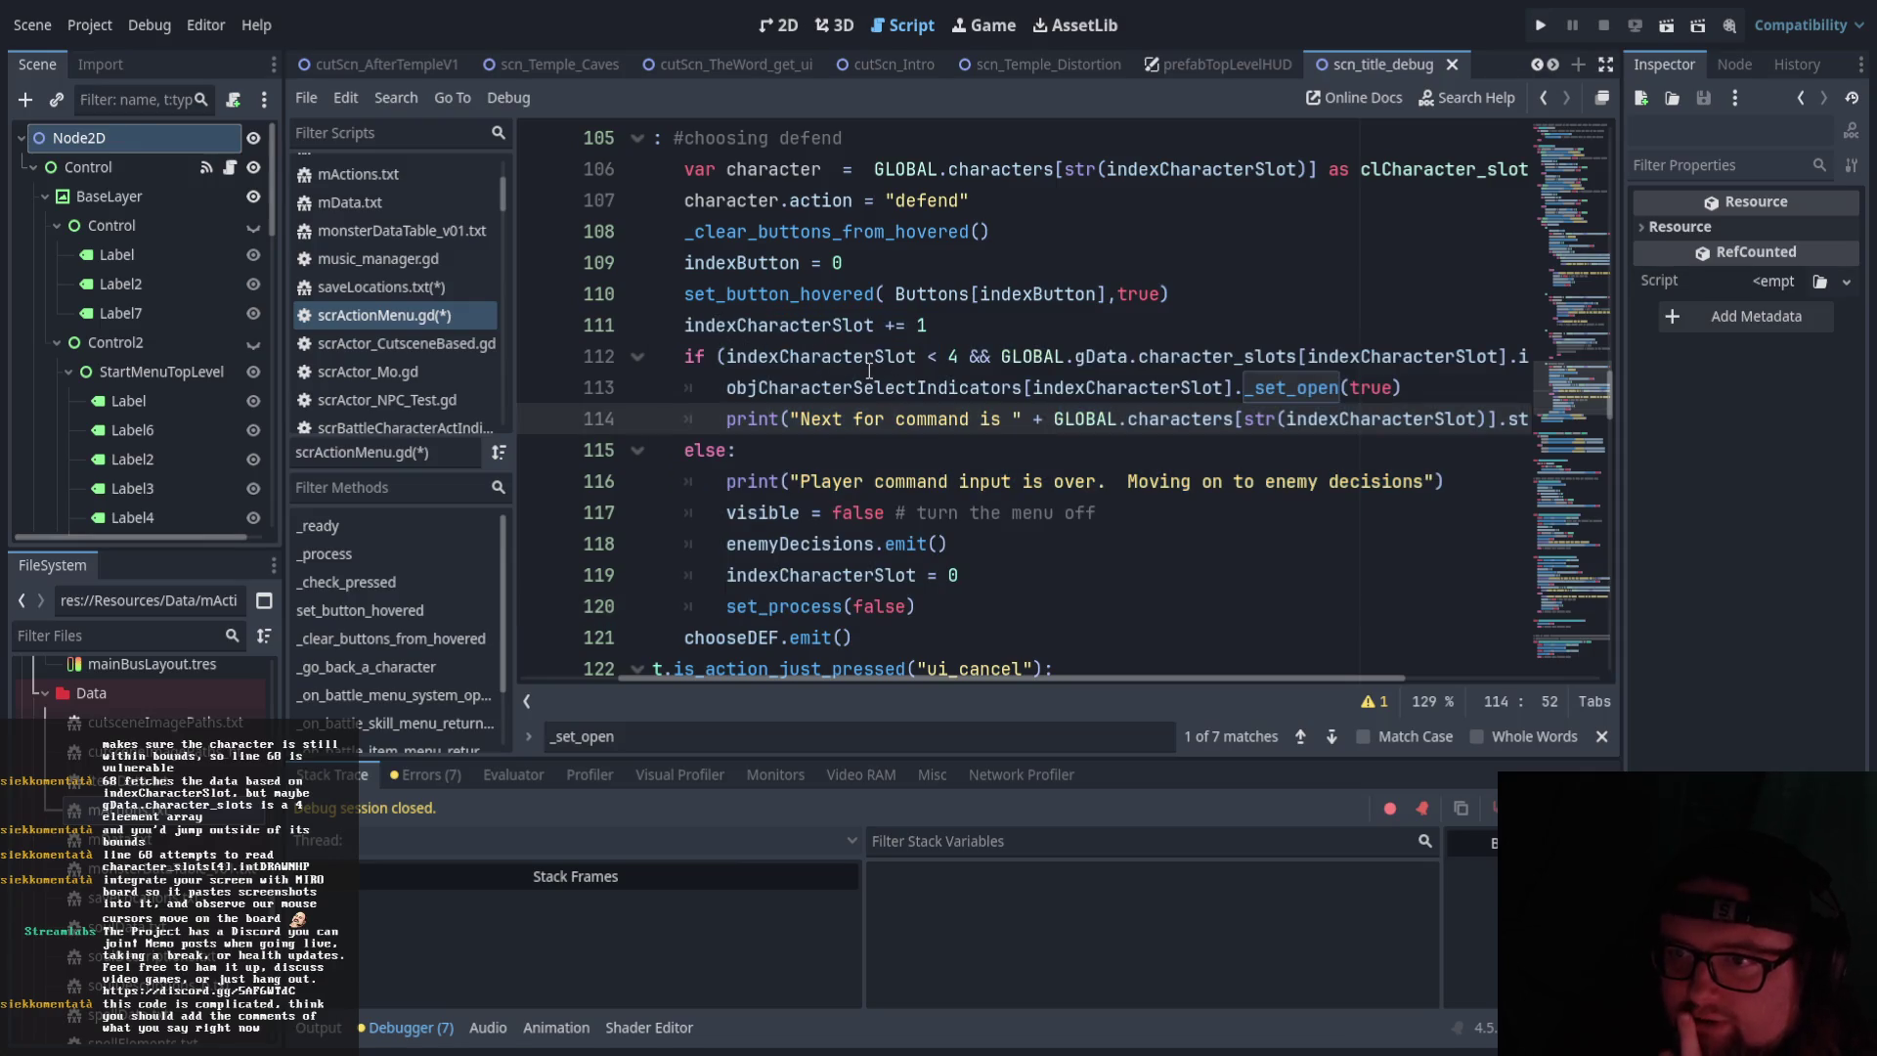
pyautogui.moveTo(686, 325); pyautogui.dragTo(929, 325)
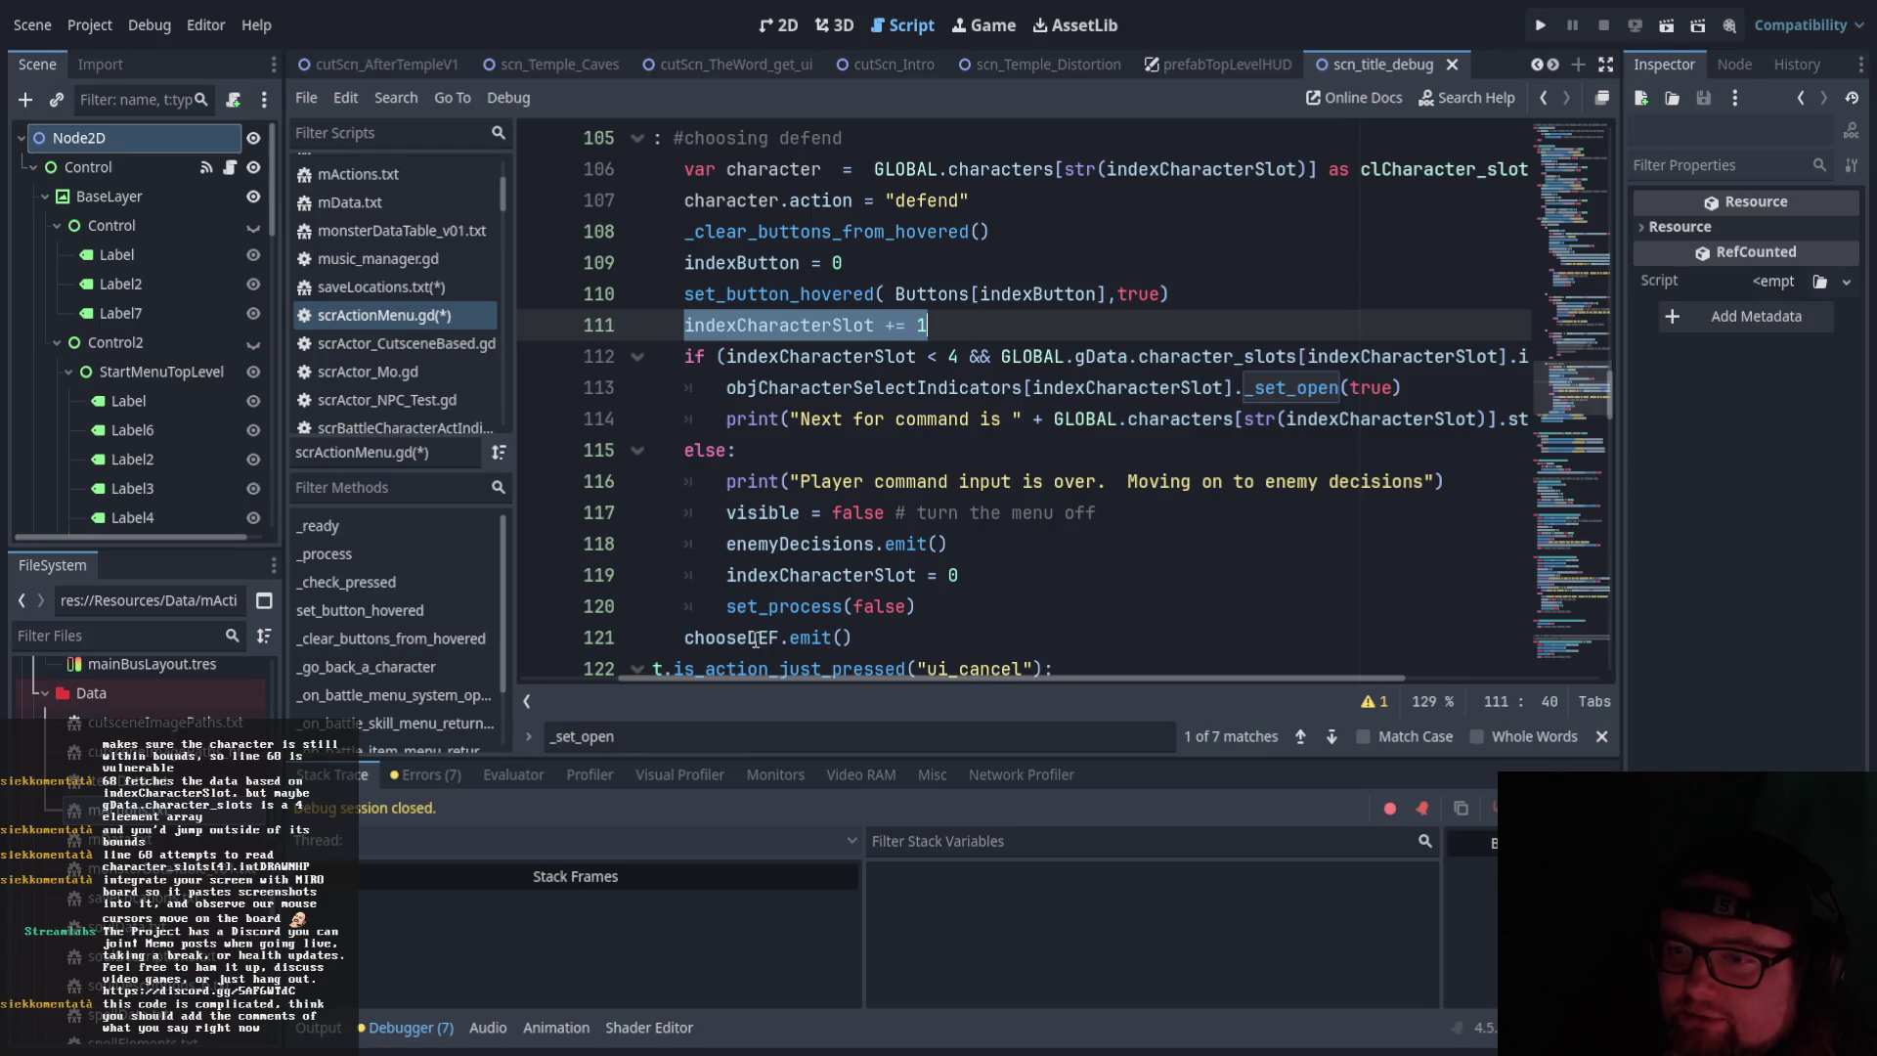
pyautogui.hscroll(-2, 743, 678)
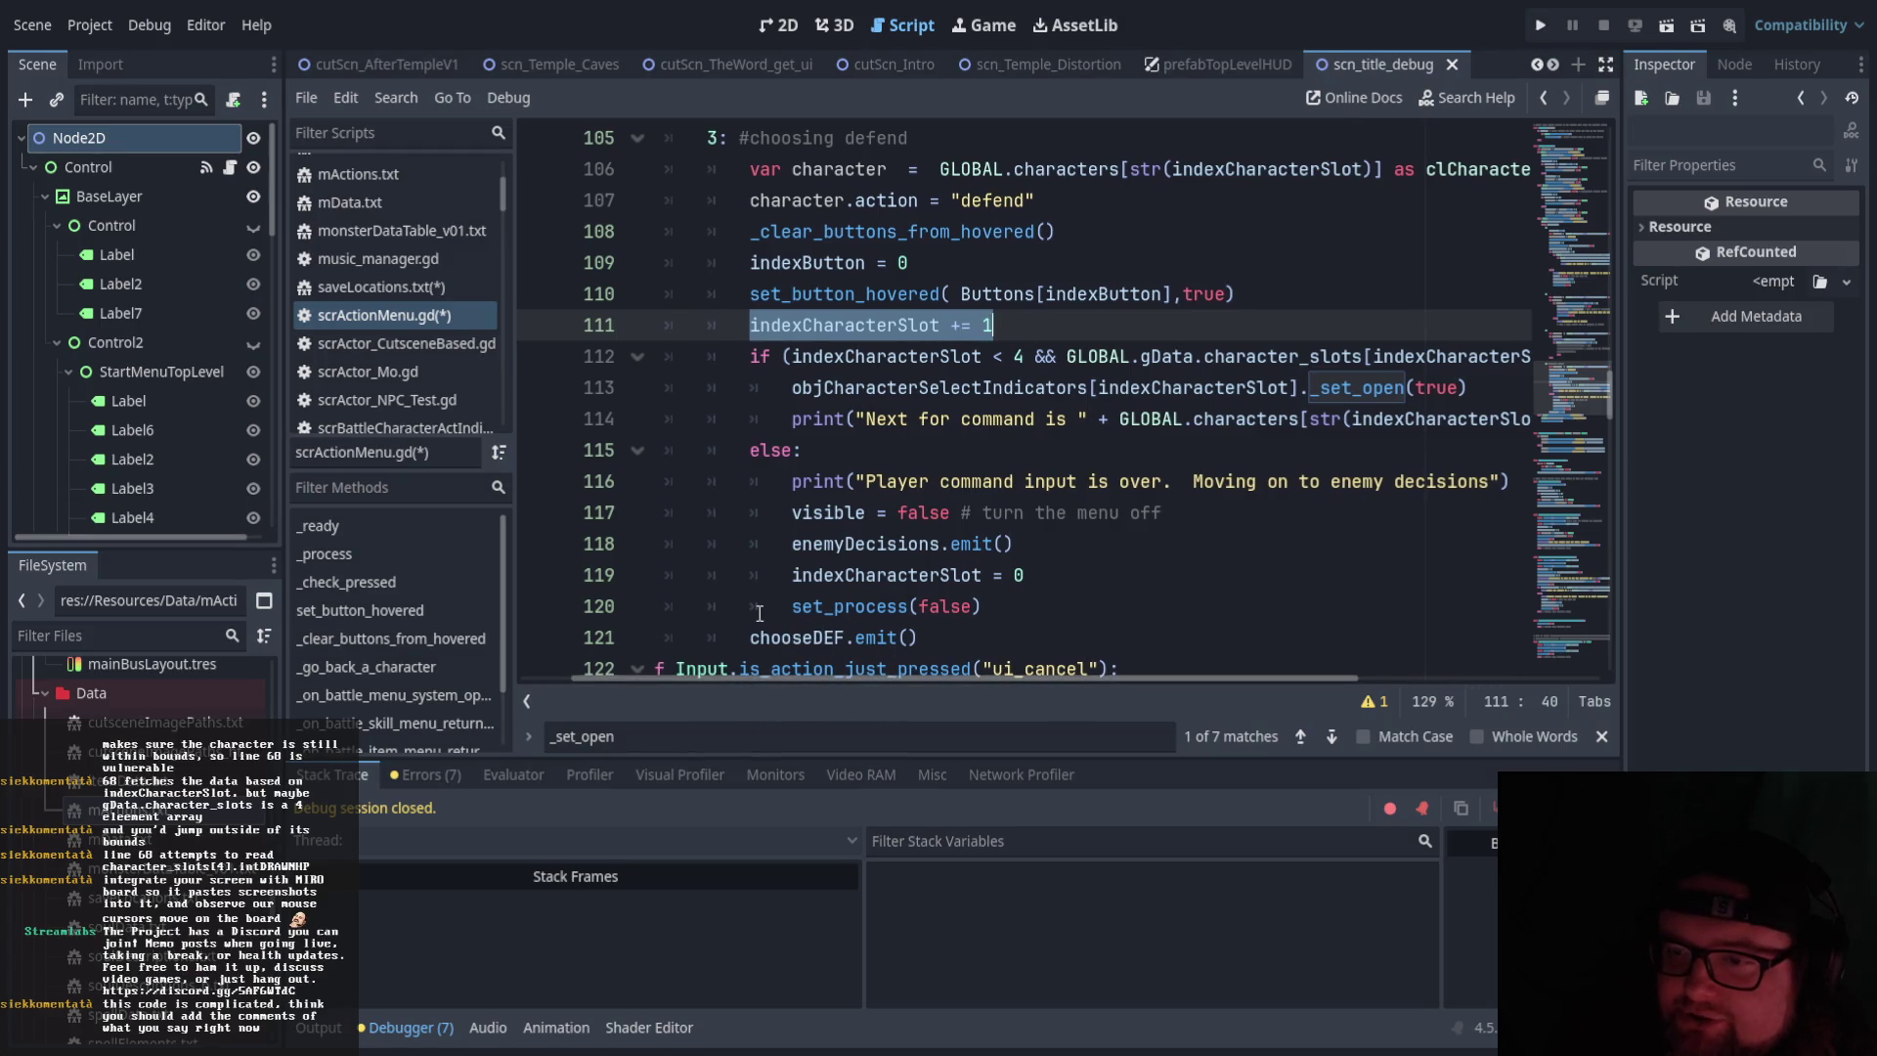
pyautogui.scroll(10, 760, 613)
pyautogui.scroll(6, 760, 613)
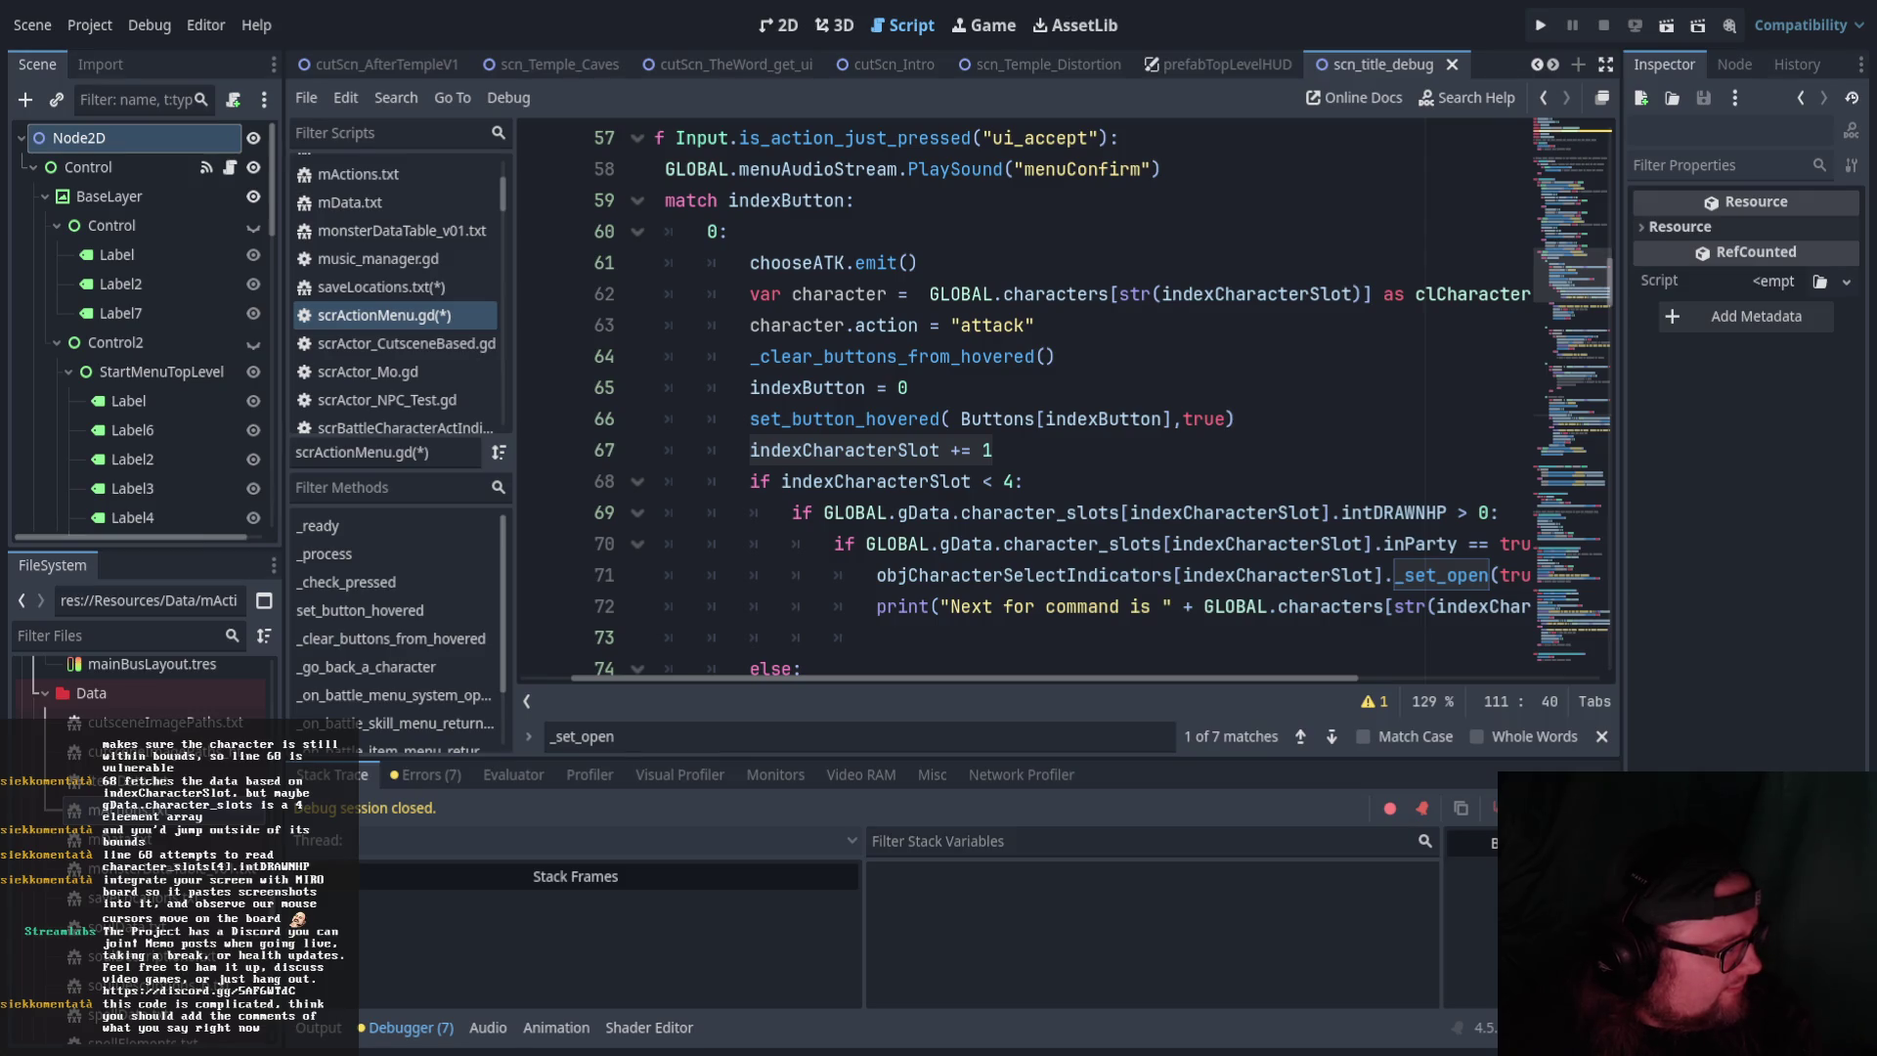
# Bring up scrActionMenu.gd in Notepad++ over the Godot editor
pyautogui.hotkey('alt', 'Tab')
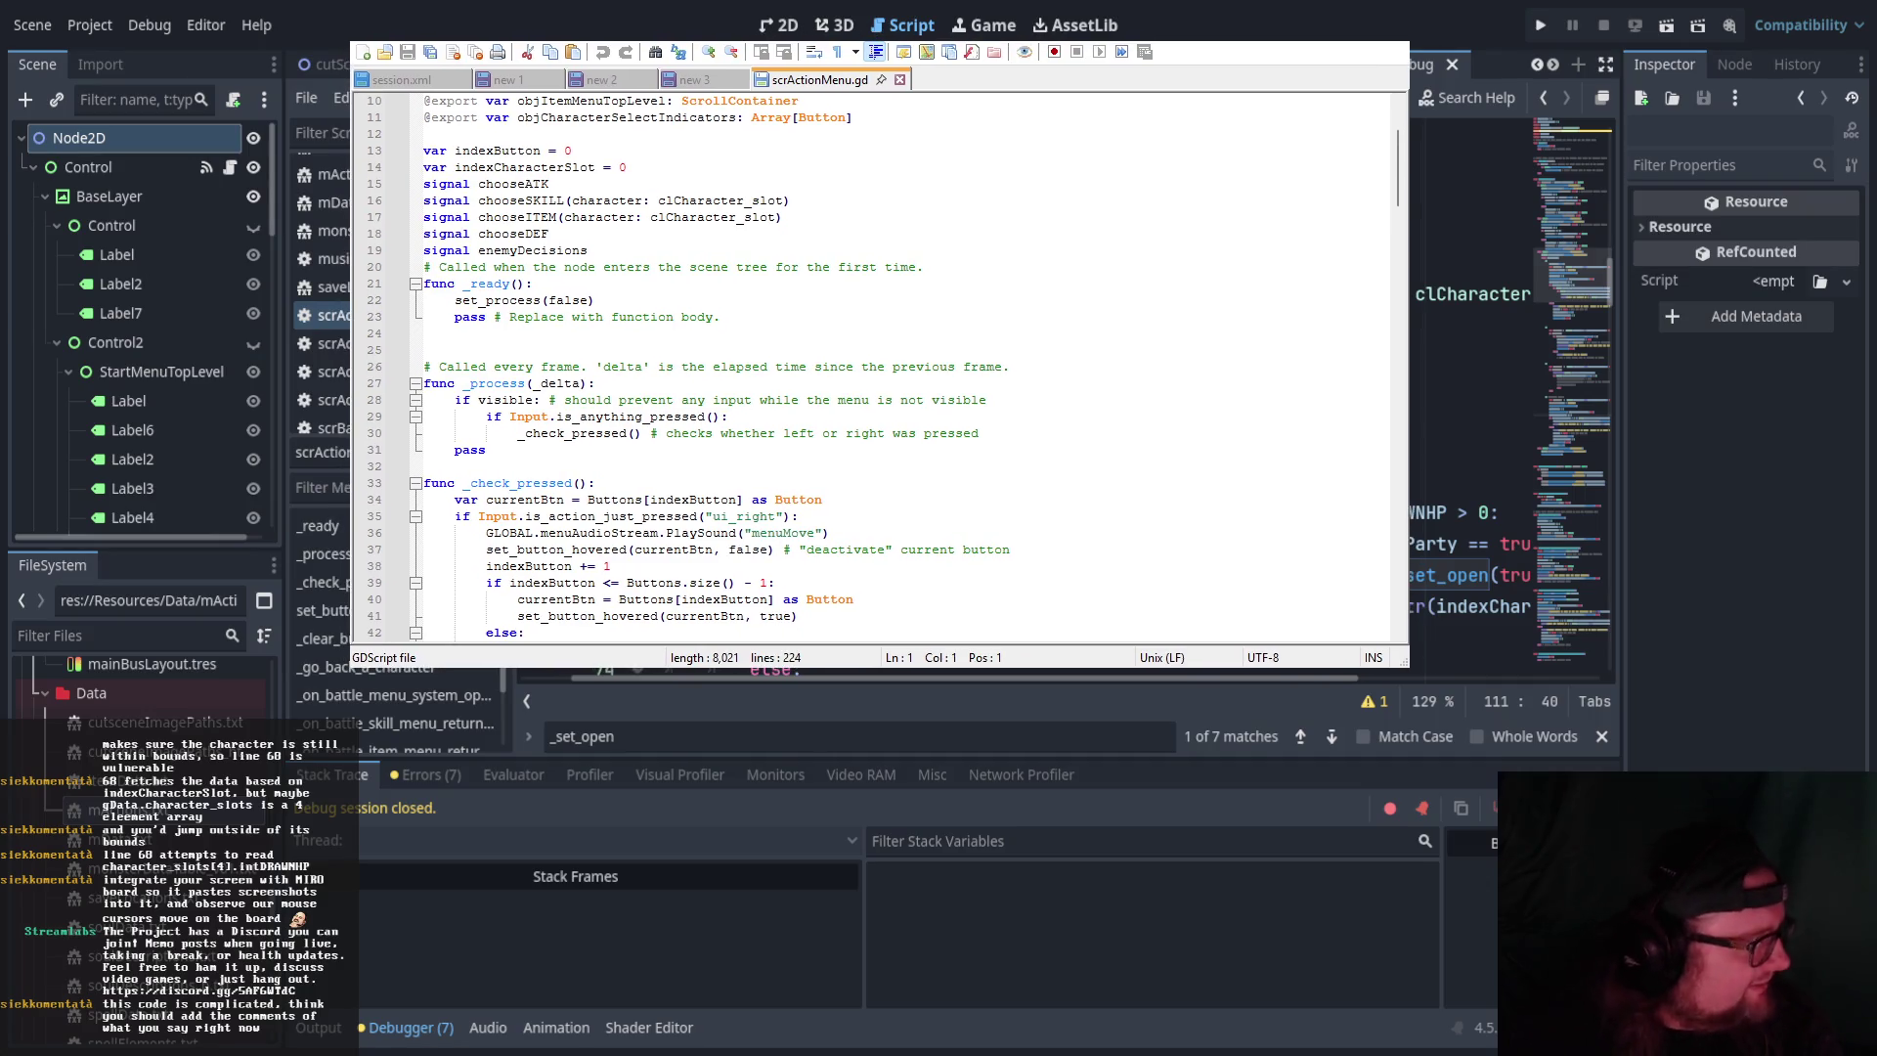
# Enlarge the Notepad++ code text and window to show more of the script
pyautogui.hotkey('ctrl', '+')
pyautogui.hotkey('ctrl', '+')
pyautogui.hotkey('ctrl', '+')
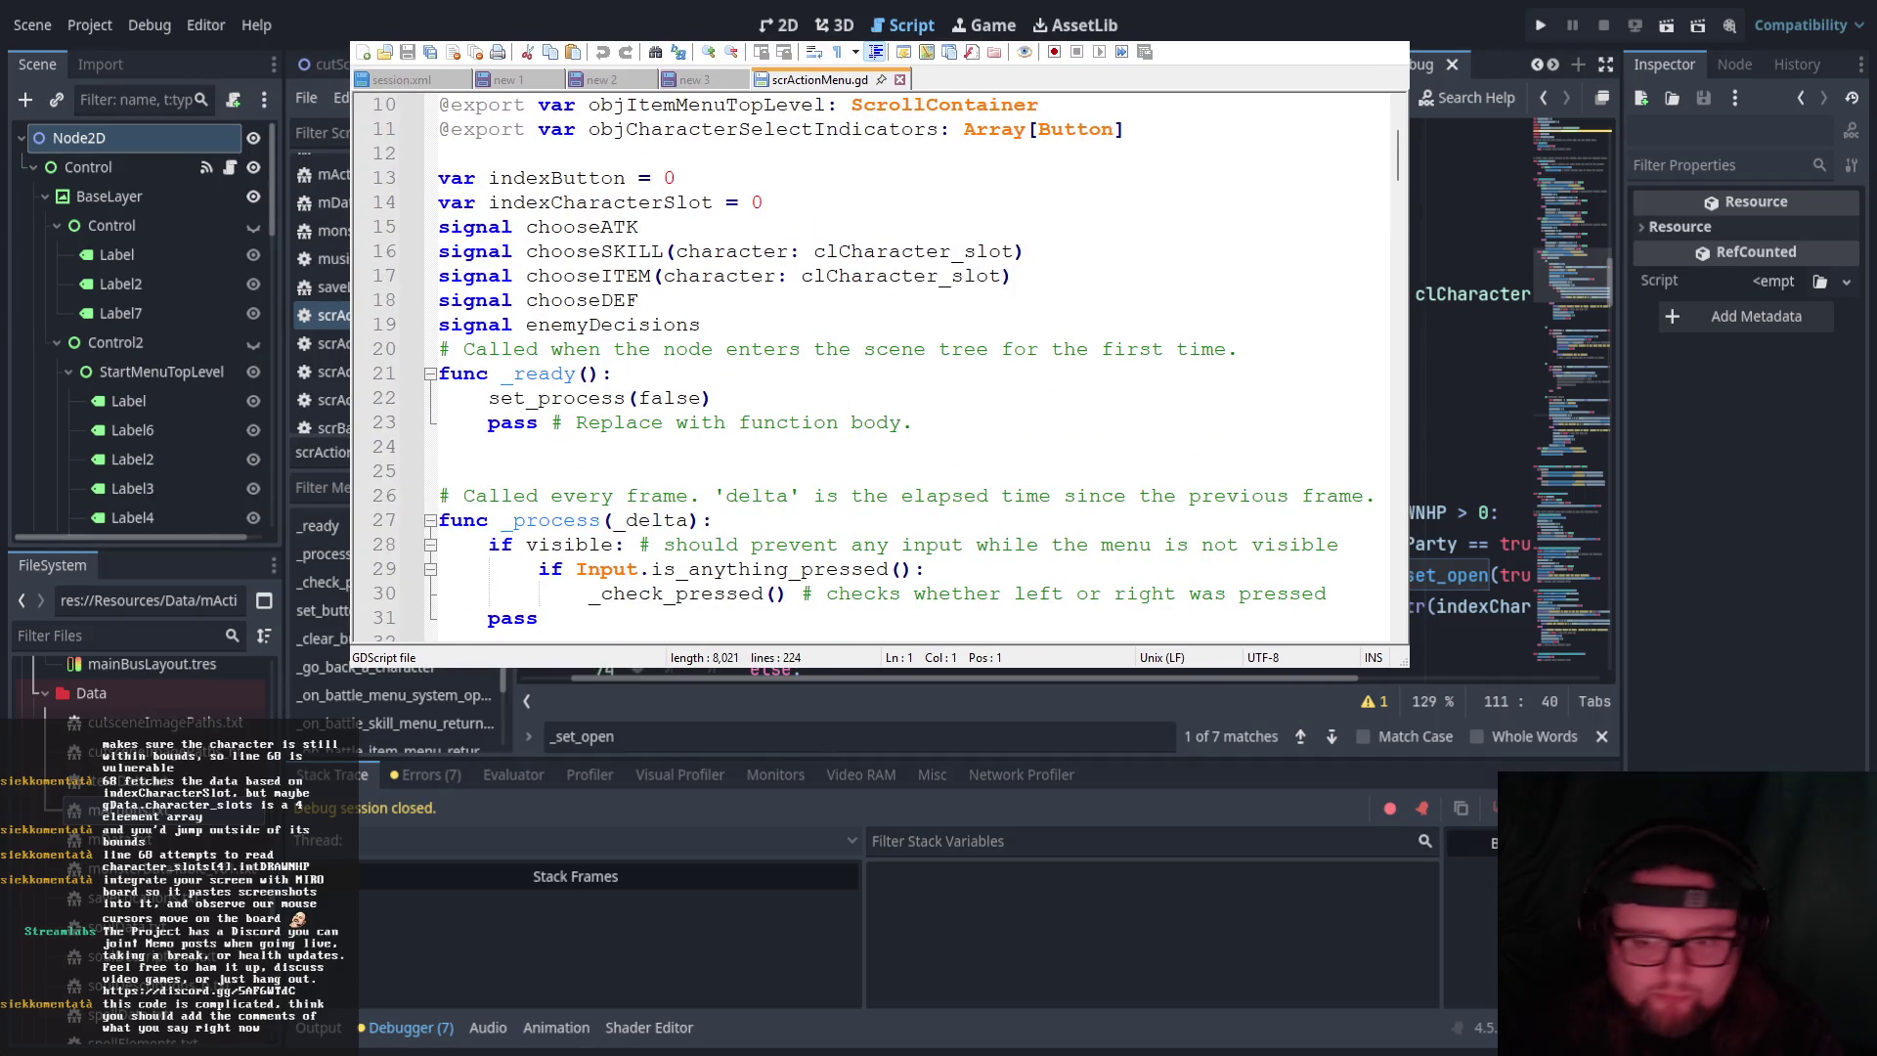
pyautogui.moveTo(1394, 655); pyautogui.dragTo(1655, 839)
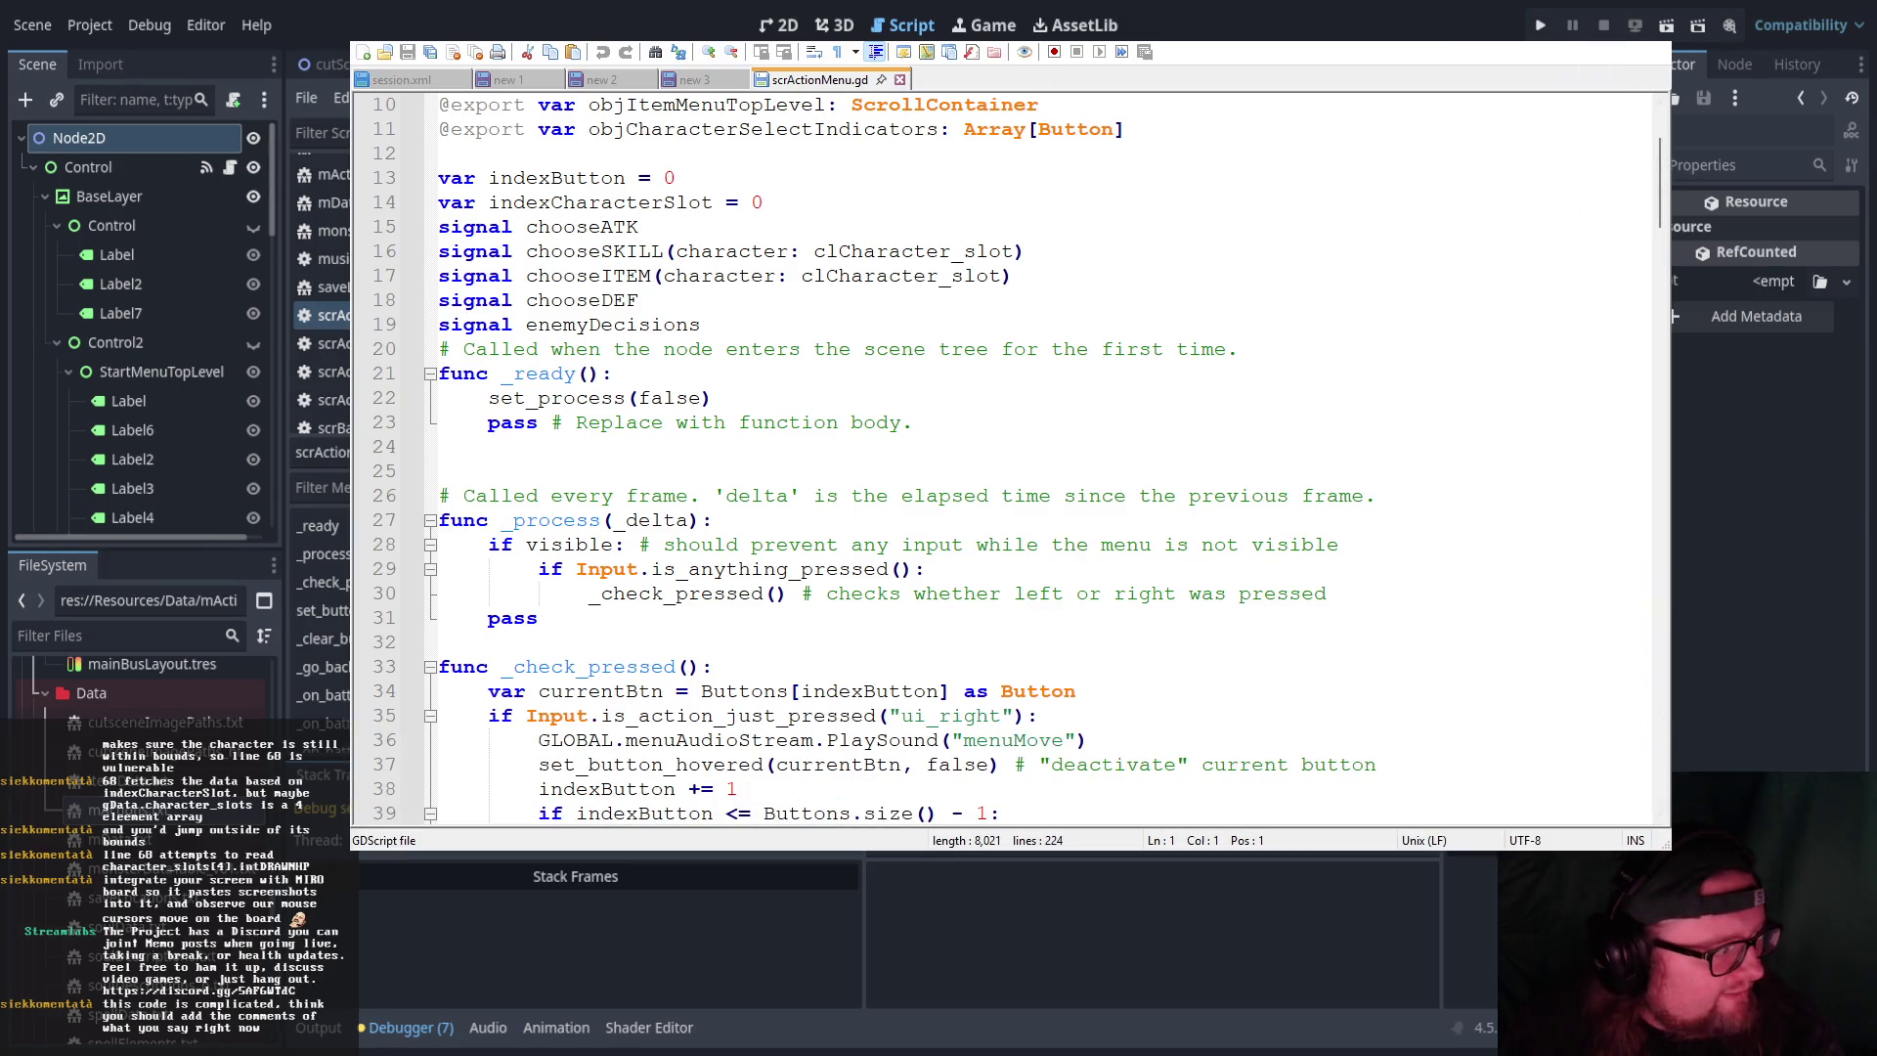
pyautogui.moveTo(1664, 844); pyautogui.dragTo(1567, 800)
pyautogui.click(1185, 396)
pyautogui.scroll(-6, 1183, 361)
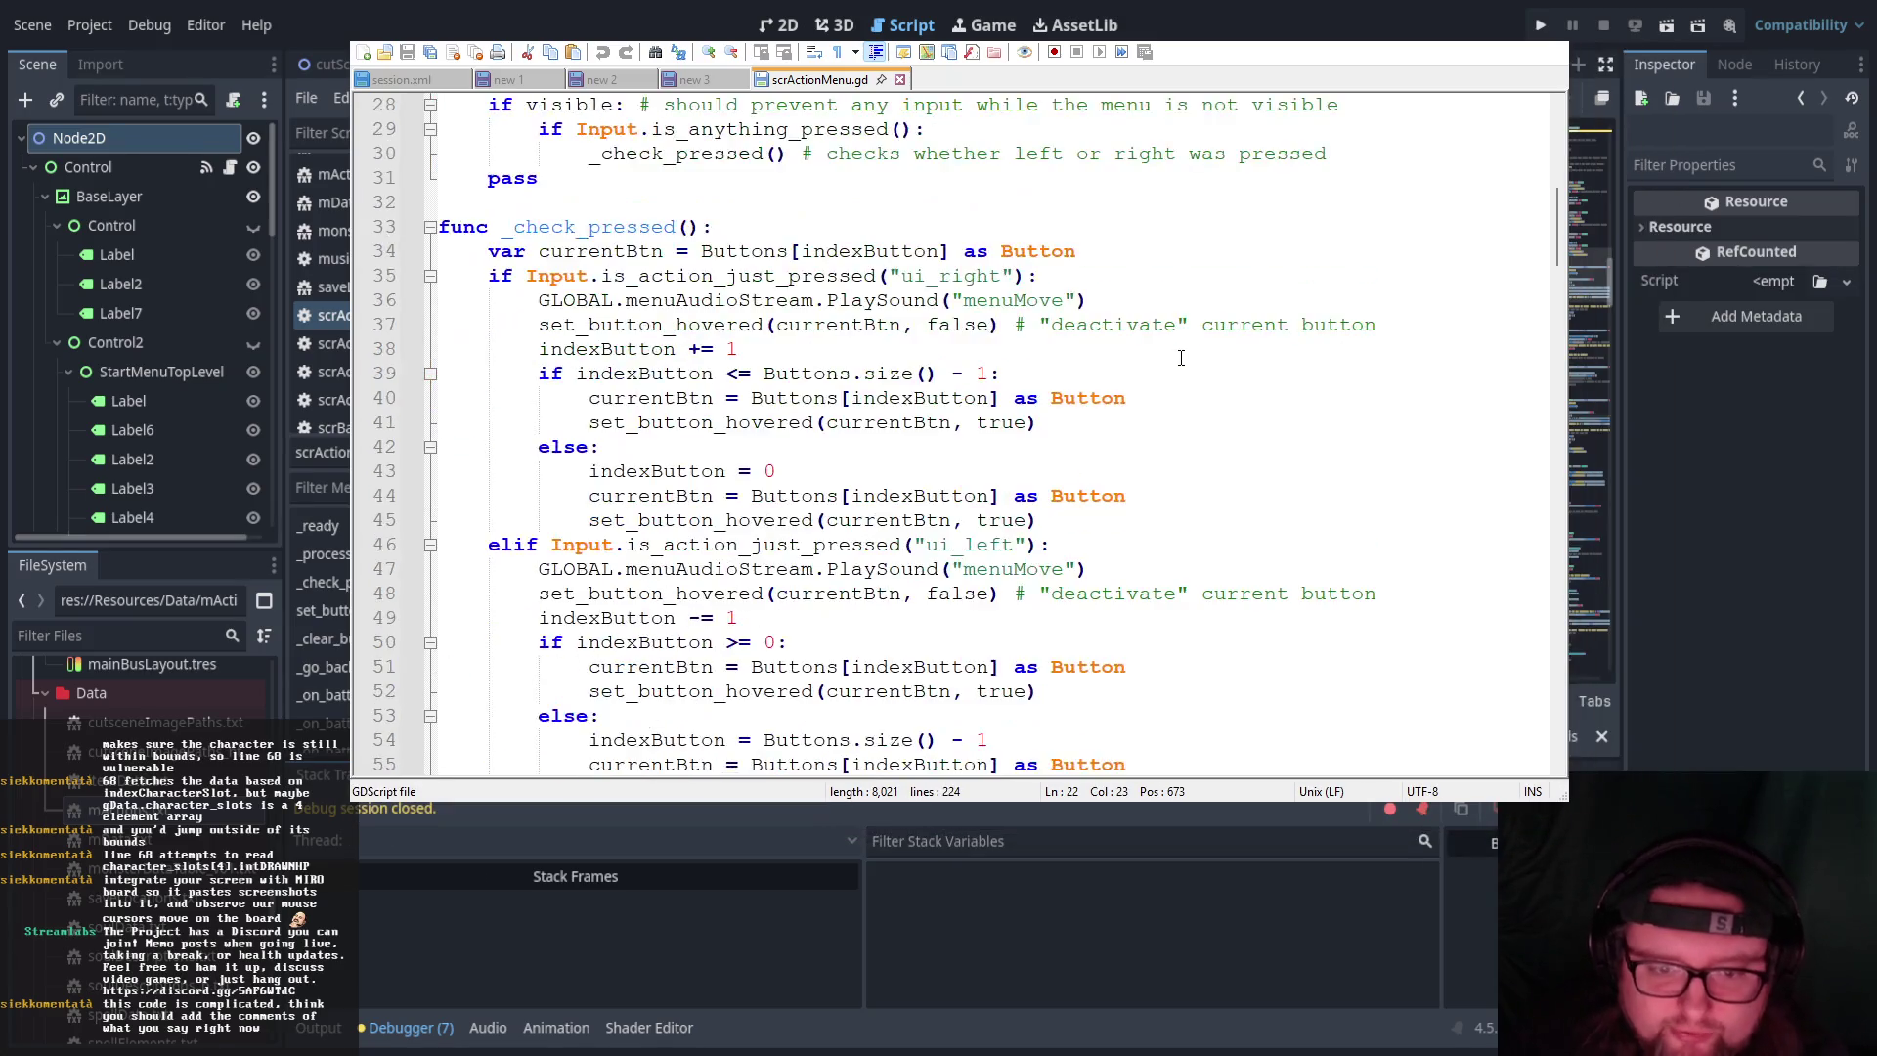
pyautogui.scroll(-4, 1183, 361)
pyautogui.scroll(-1, 1178, 352)
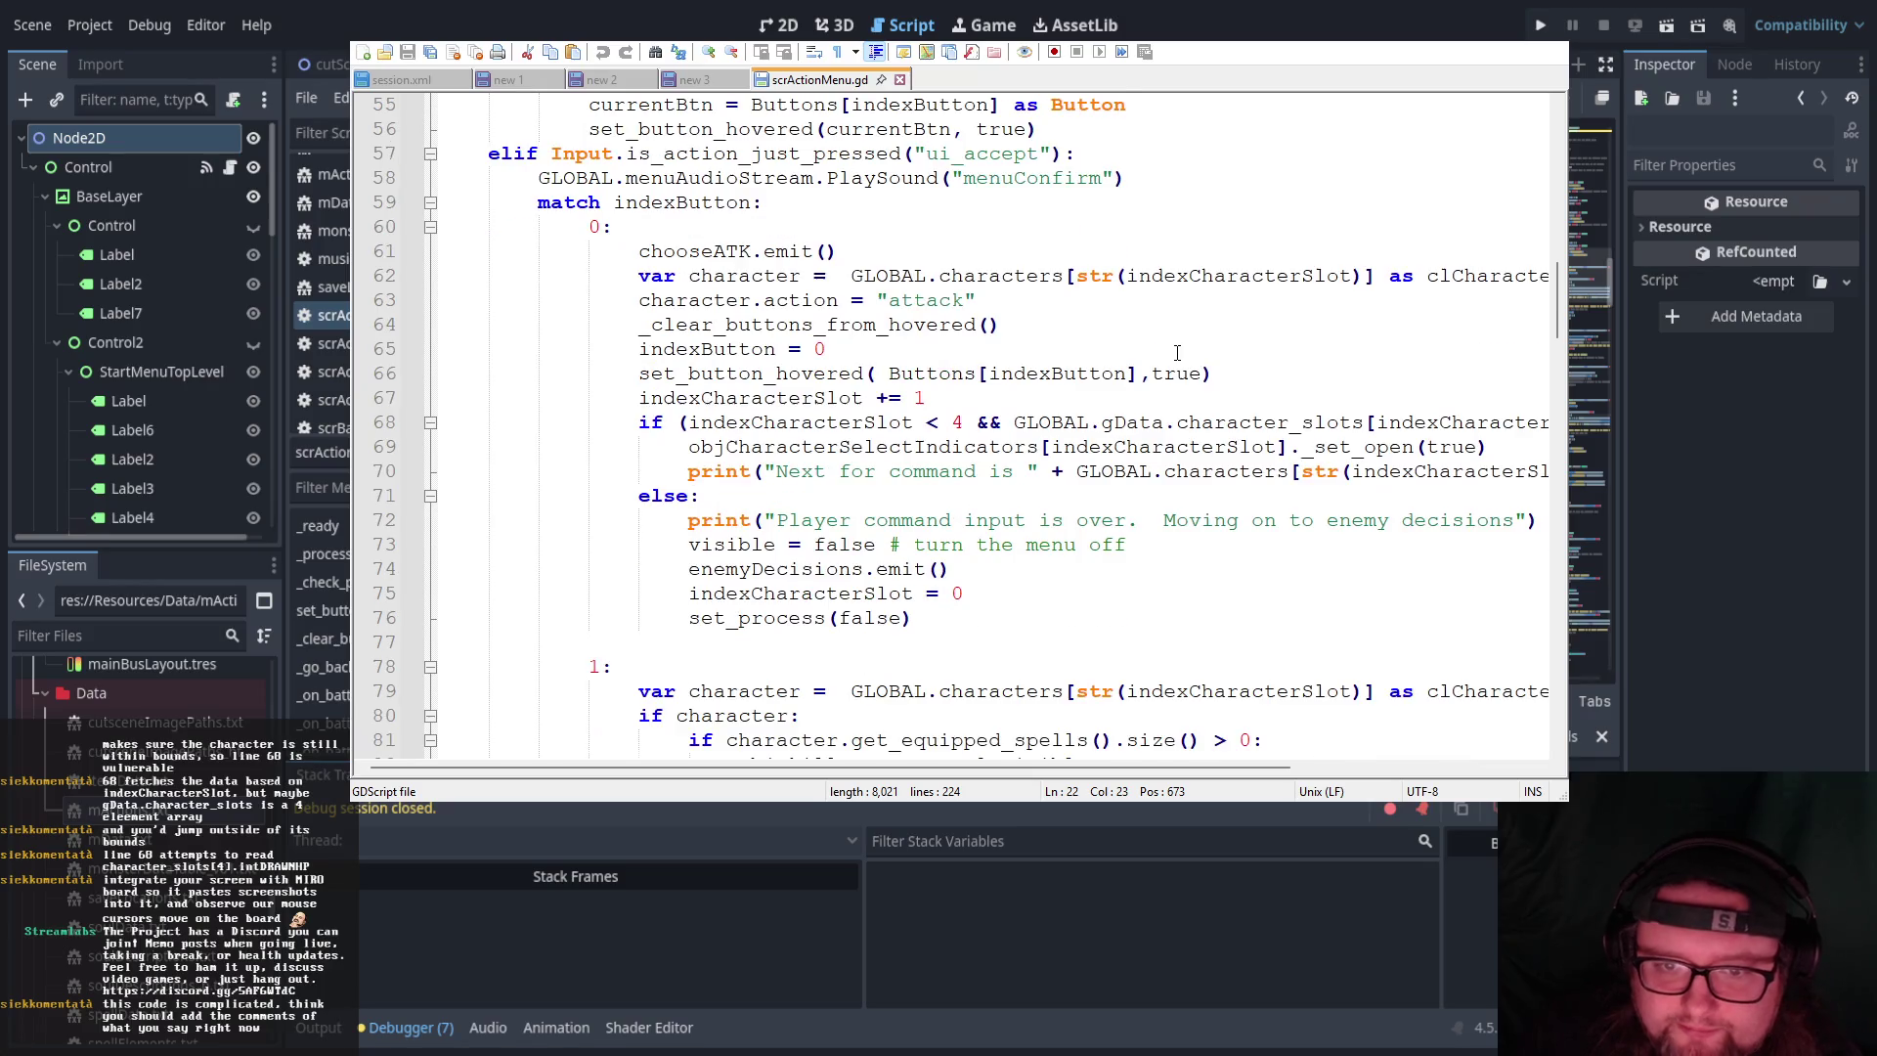
pyautogui.click(1007, 612)
pyautogui.click(993, 633)
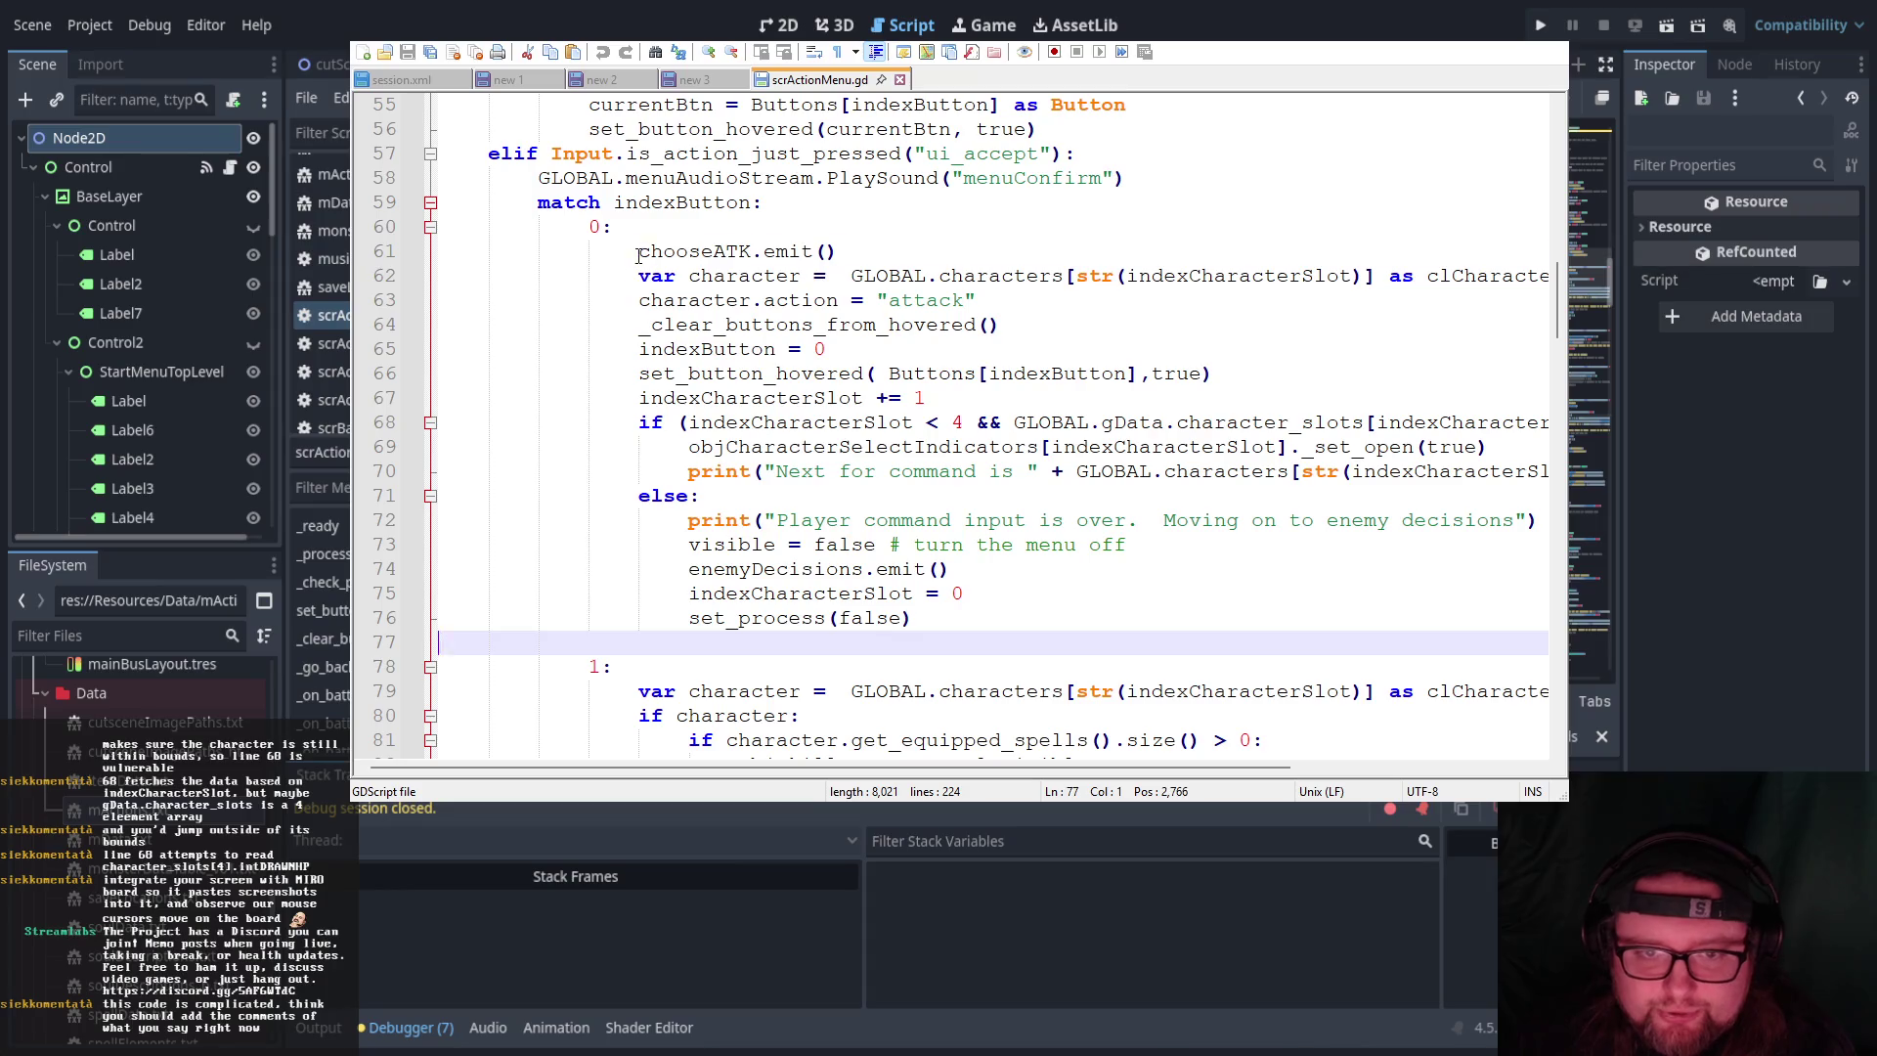
# Highlight chooseATK.emit() on line 61 and the "attack" action value on line 63
pyautogui.moveTo(637, 256); pyautogui.dragTo(851, 257)
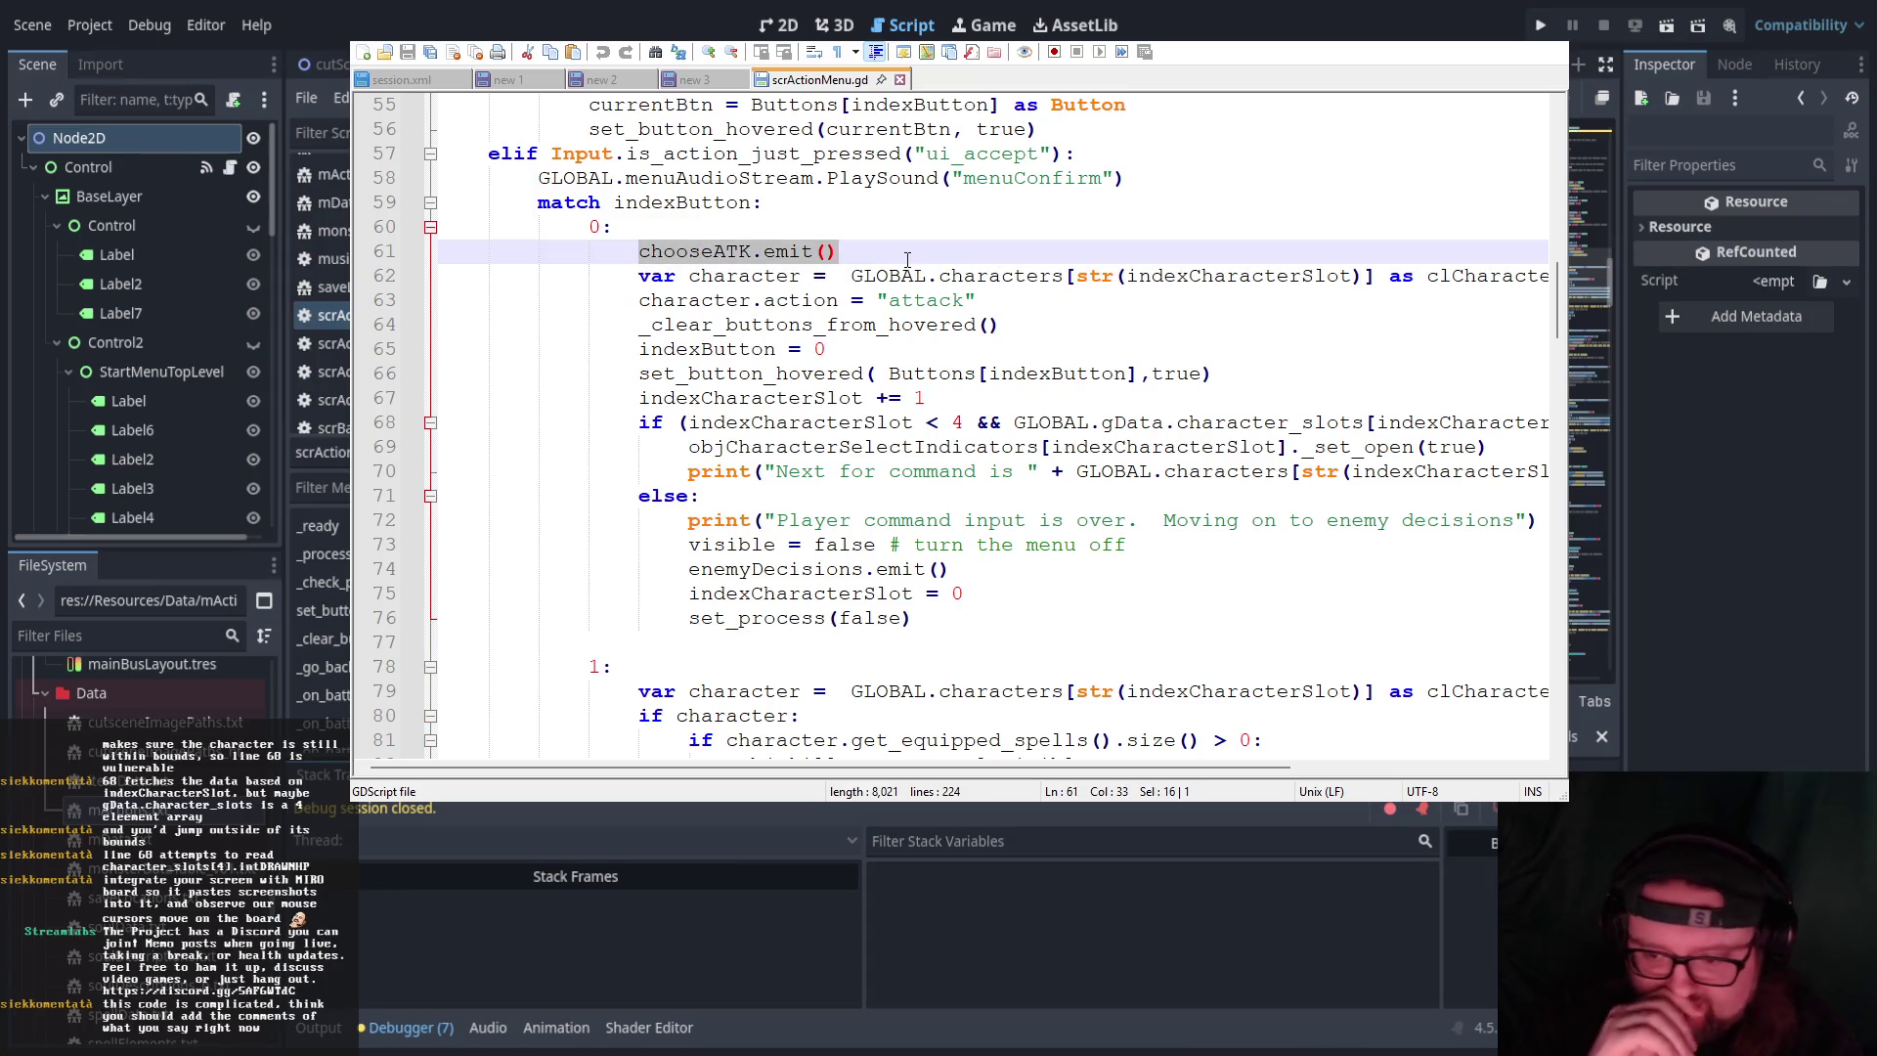
pyautogui.click(833, 325)
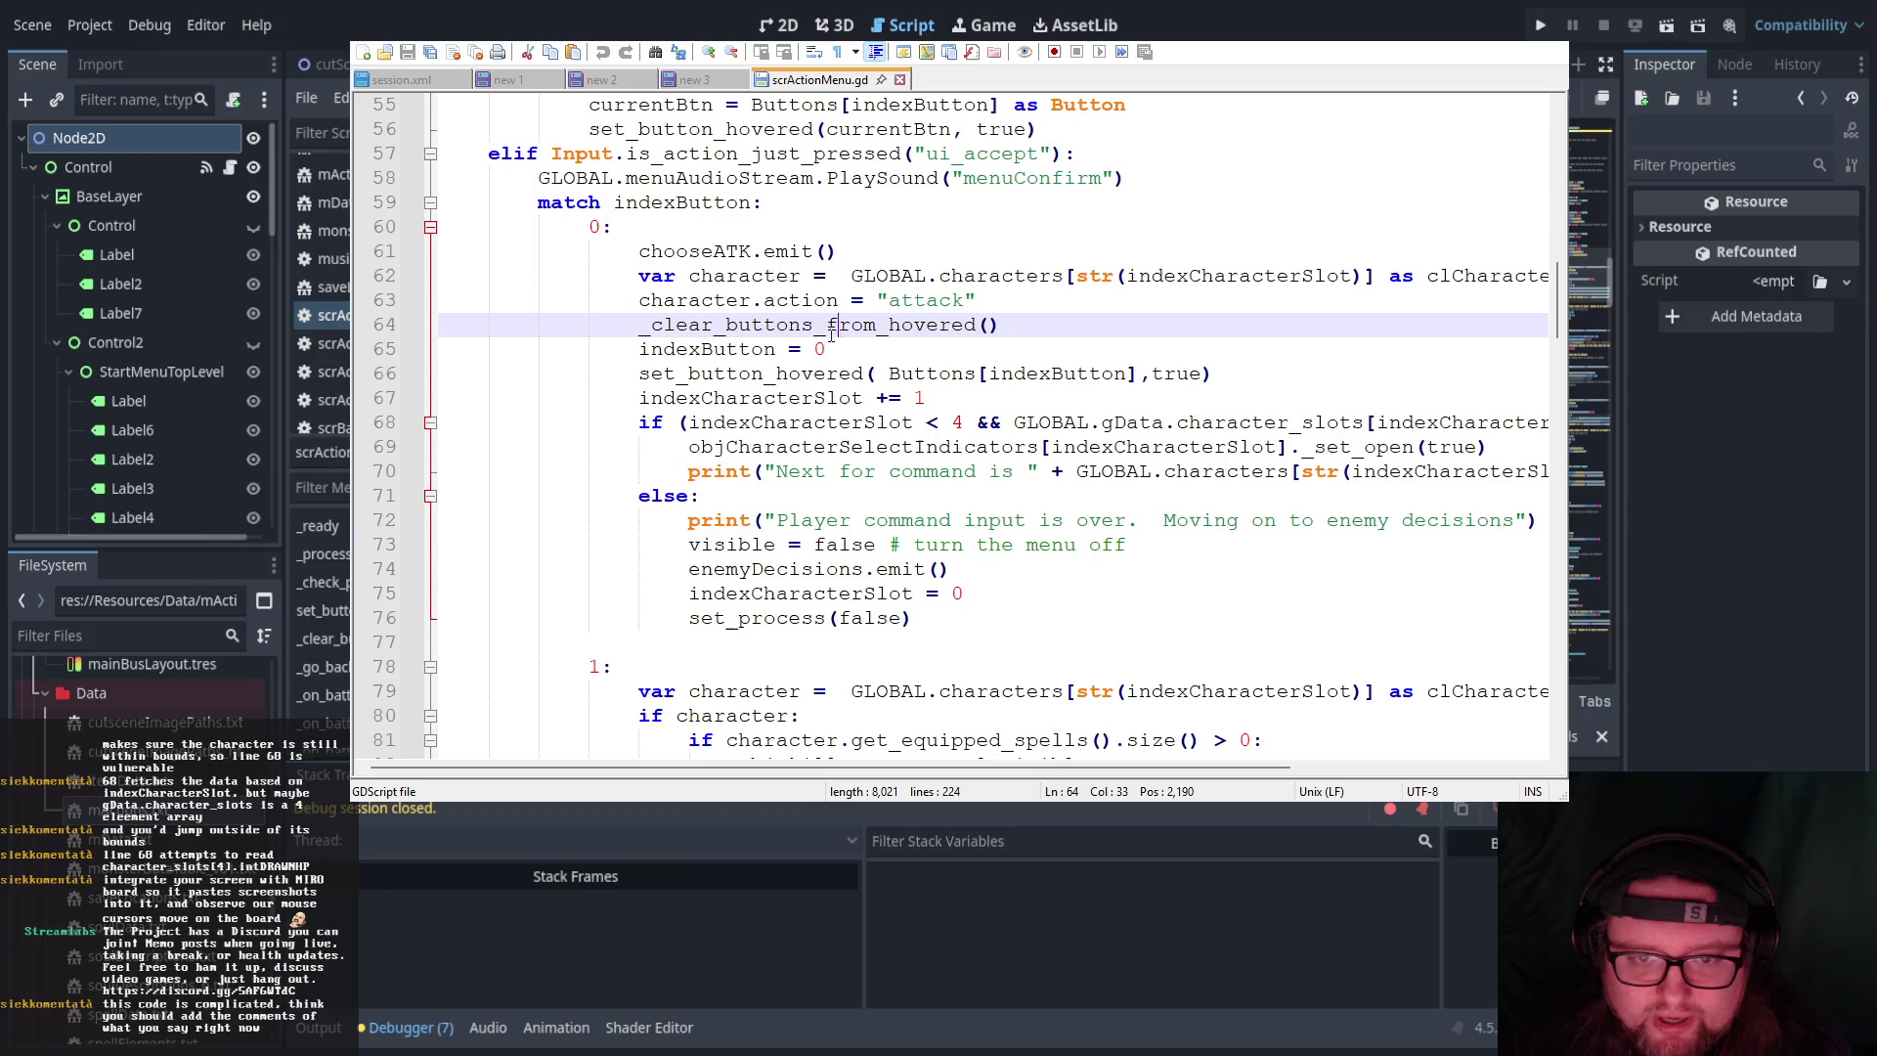
pyautogui.moveTo(637, 253); pyautogui.dragTo(886, 255)
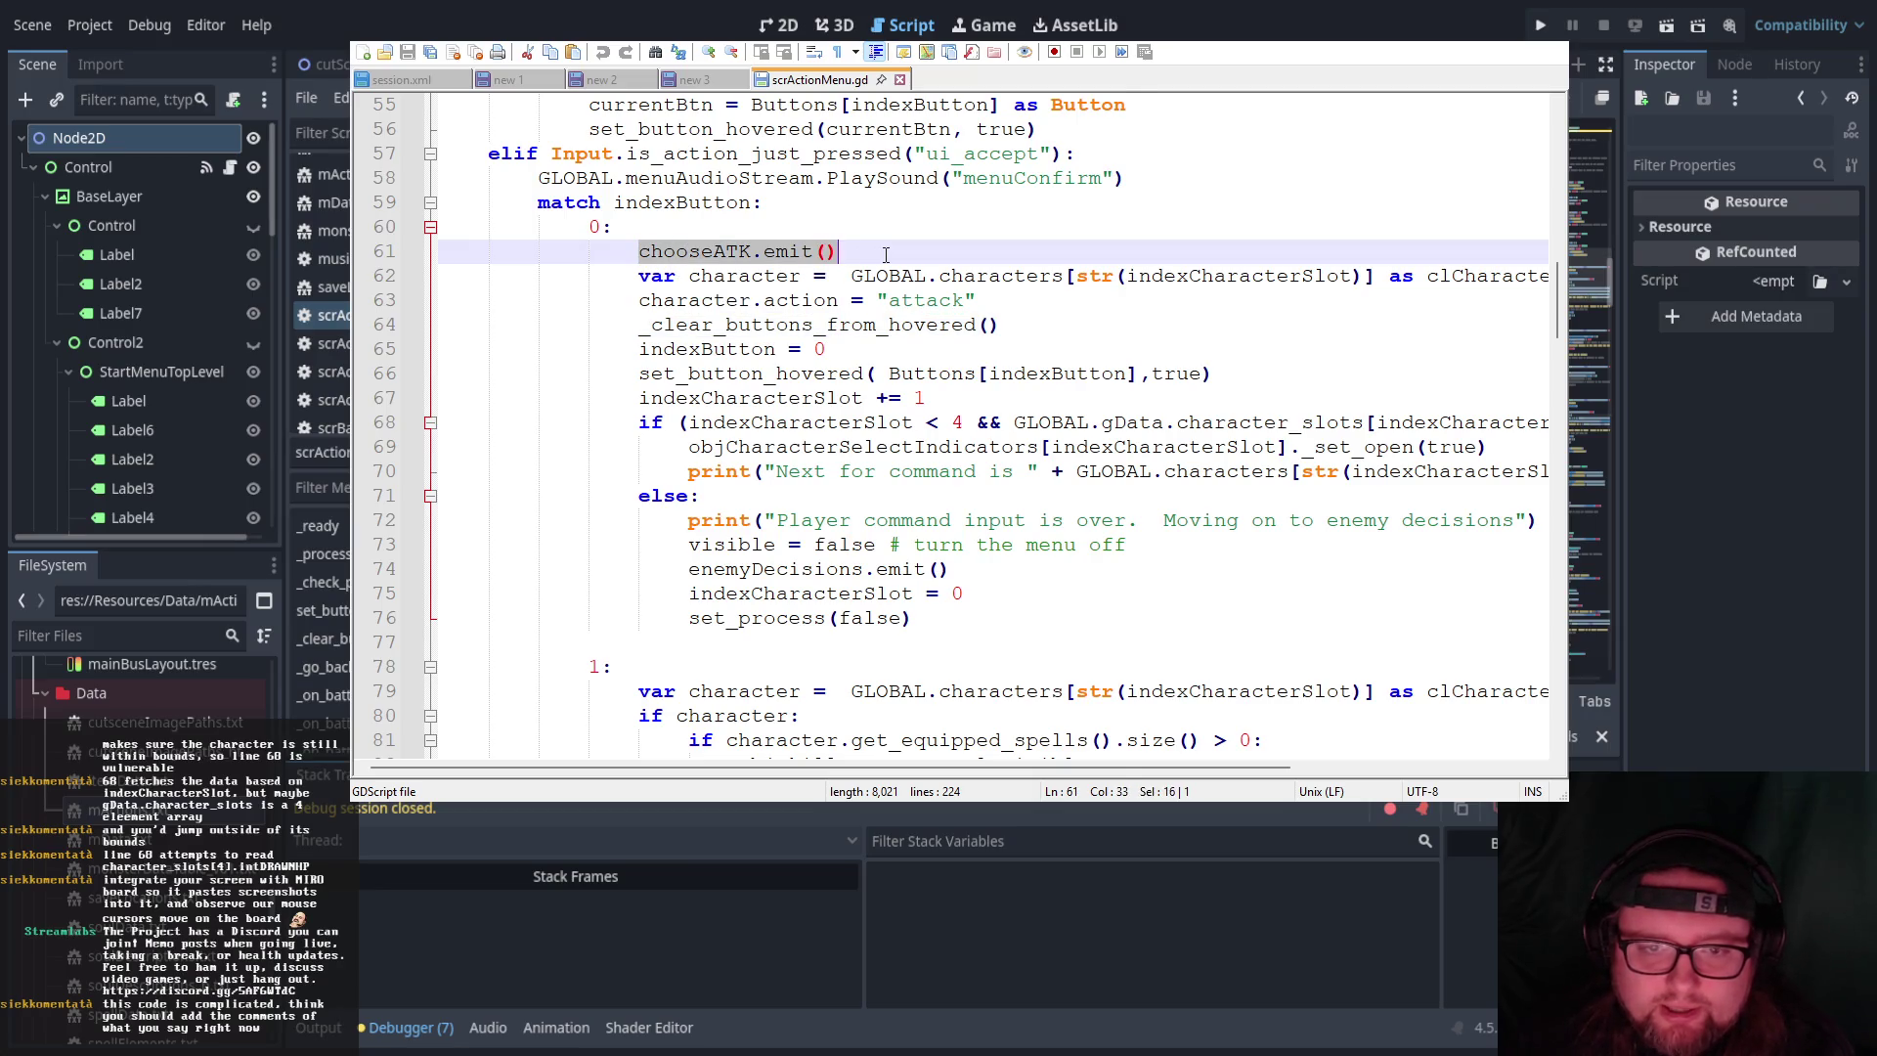
pyautogui.click(654, 300)
pyautogui.click(1068, 309)
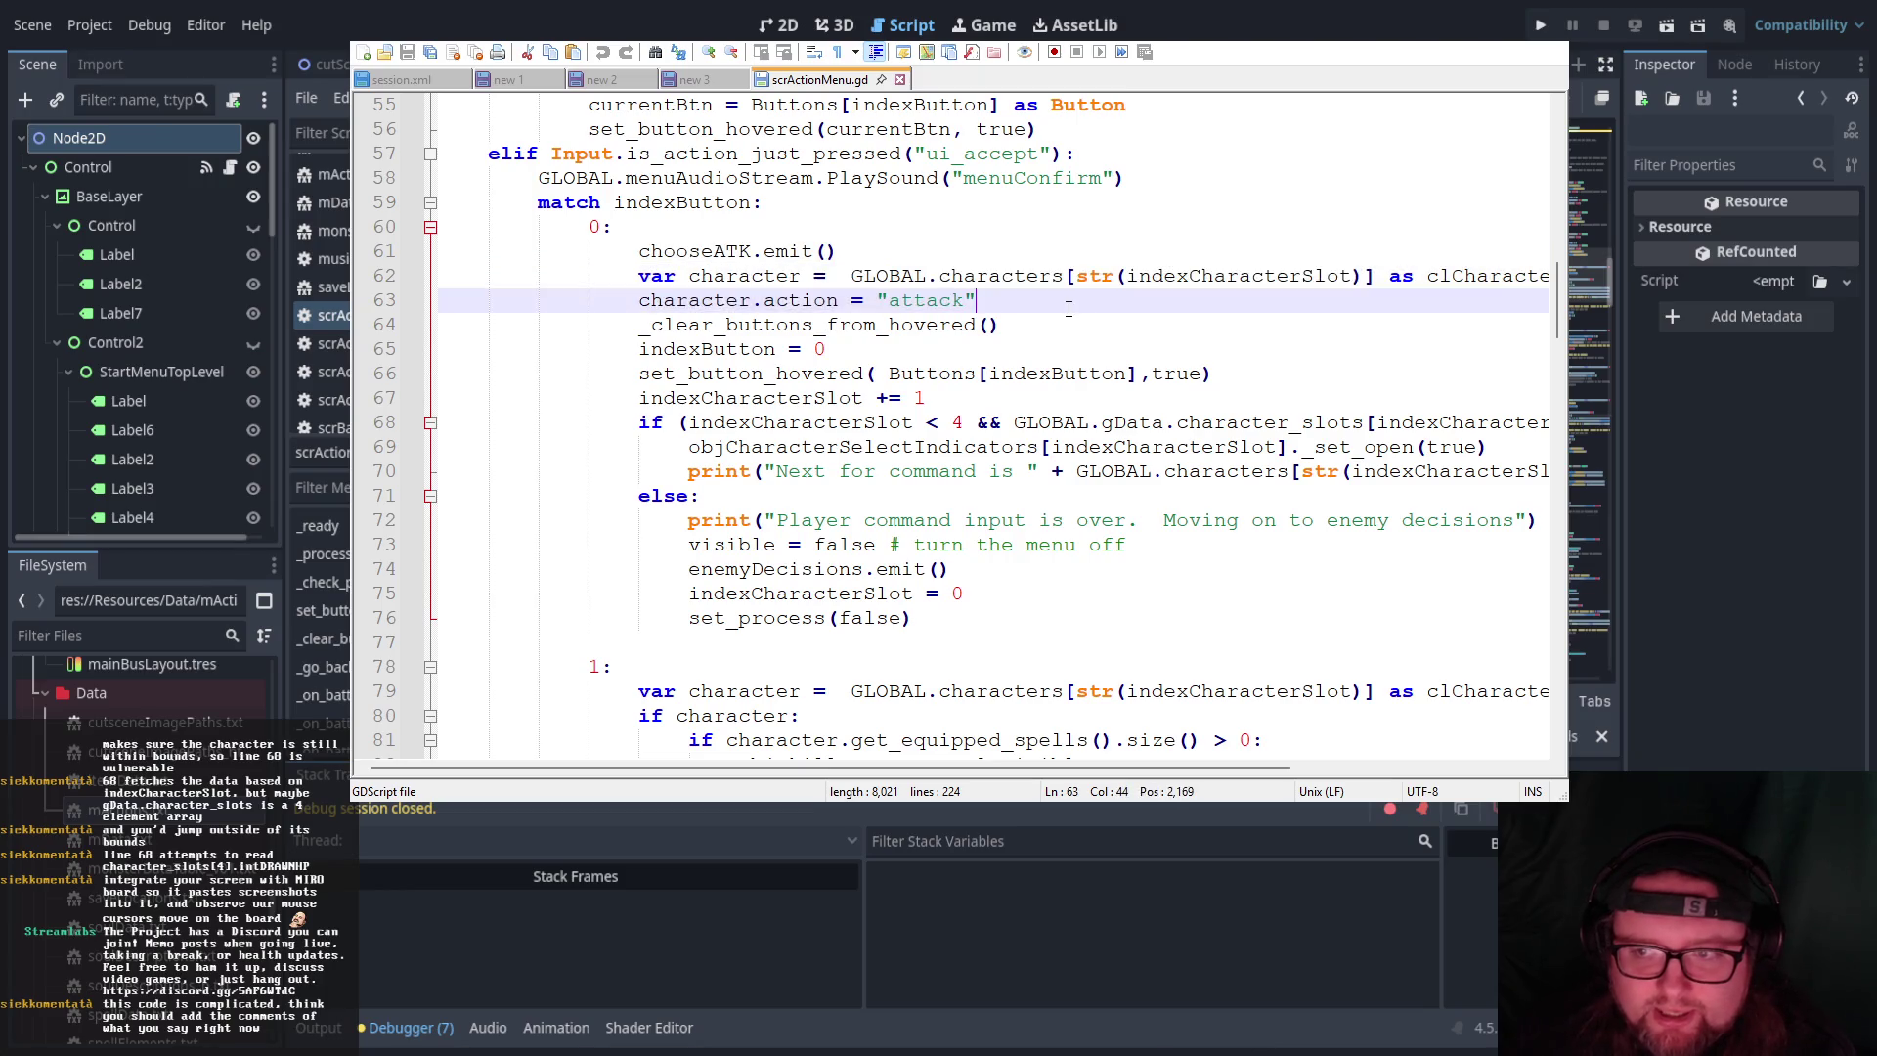
pyautogui.moveTo(654, 300); pyautogui.dragTo(936, 300)
pyautogui.click(926, 309)
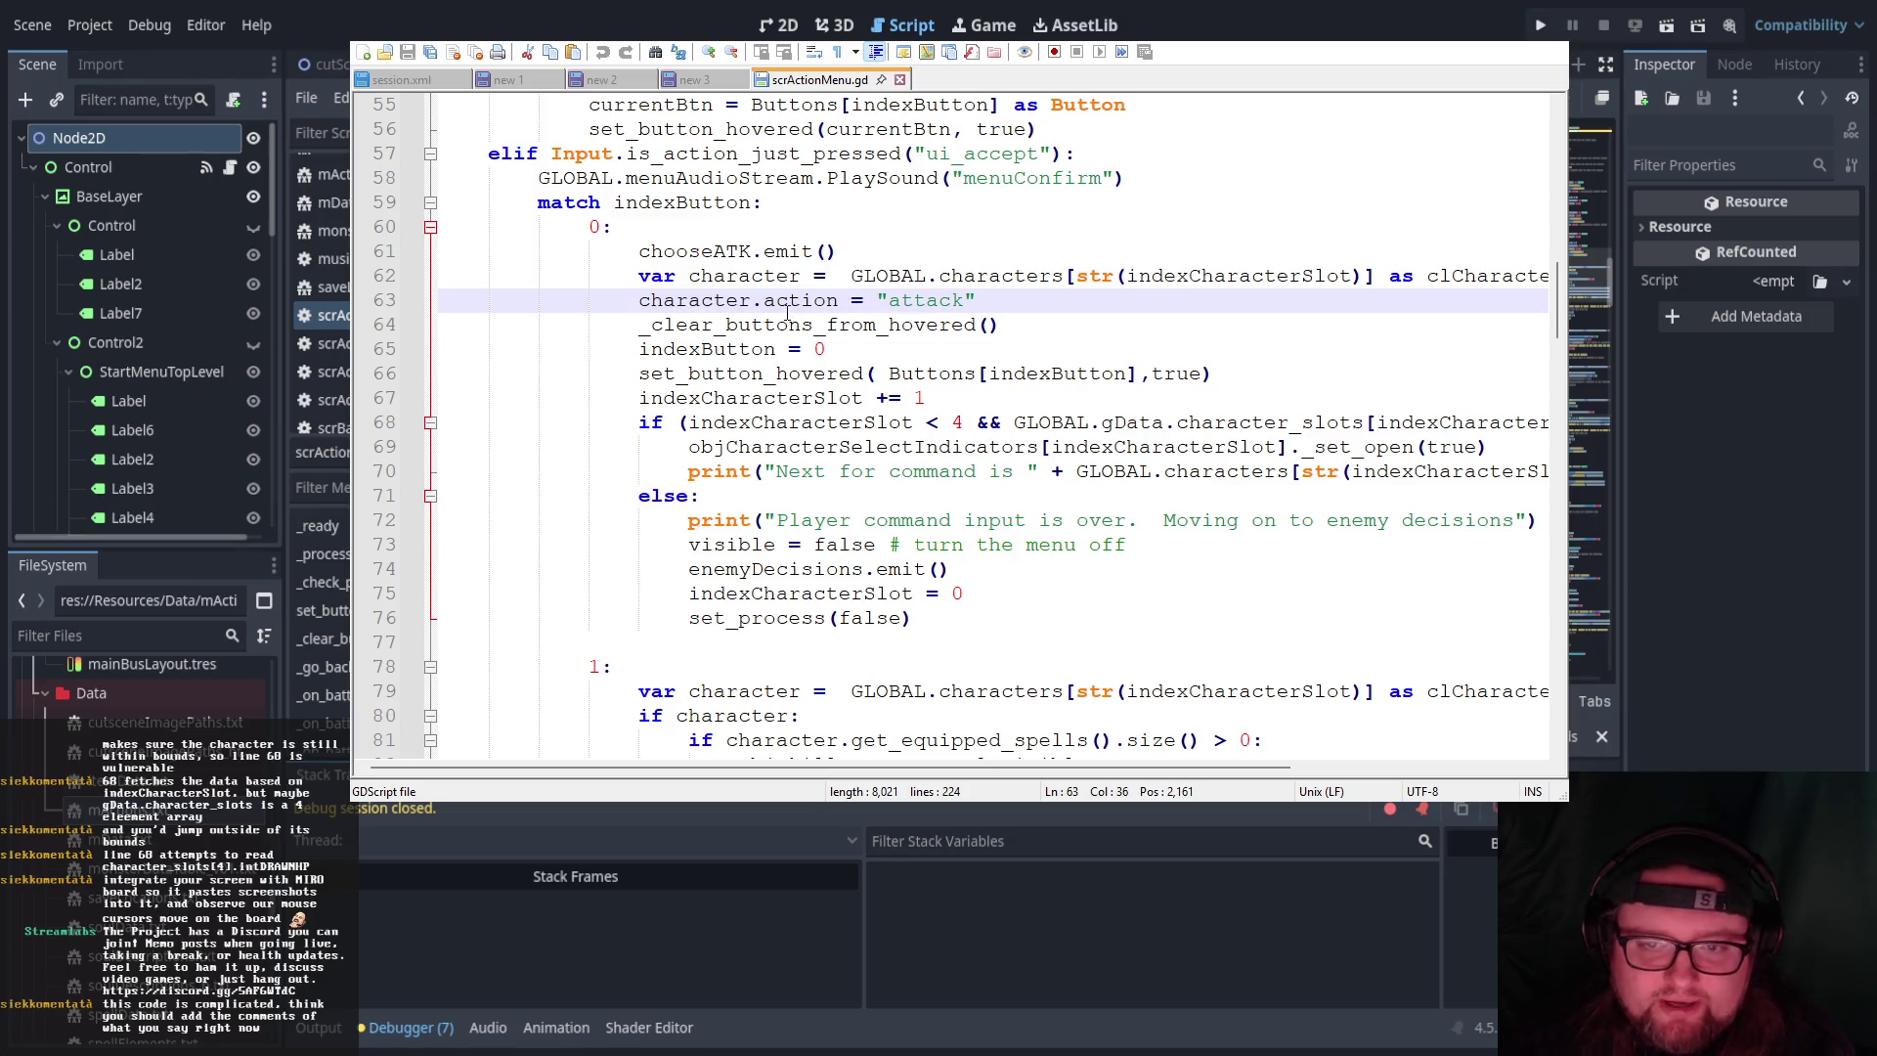
# Highlight the _clear_buttons_from_hovered(), indexButton = 0 and set_button_hovered lines, then return to Godot
pyautogui.moveTo(643, 327); pyautogui.dragTo(1025, 324)
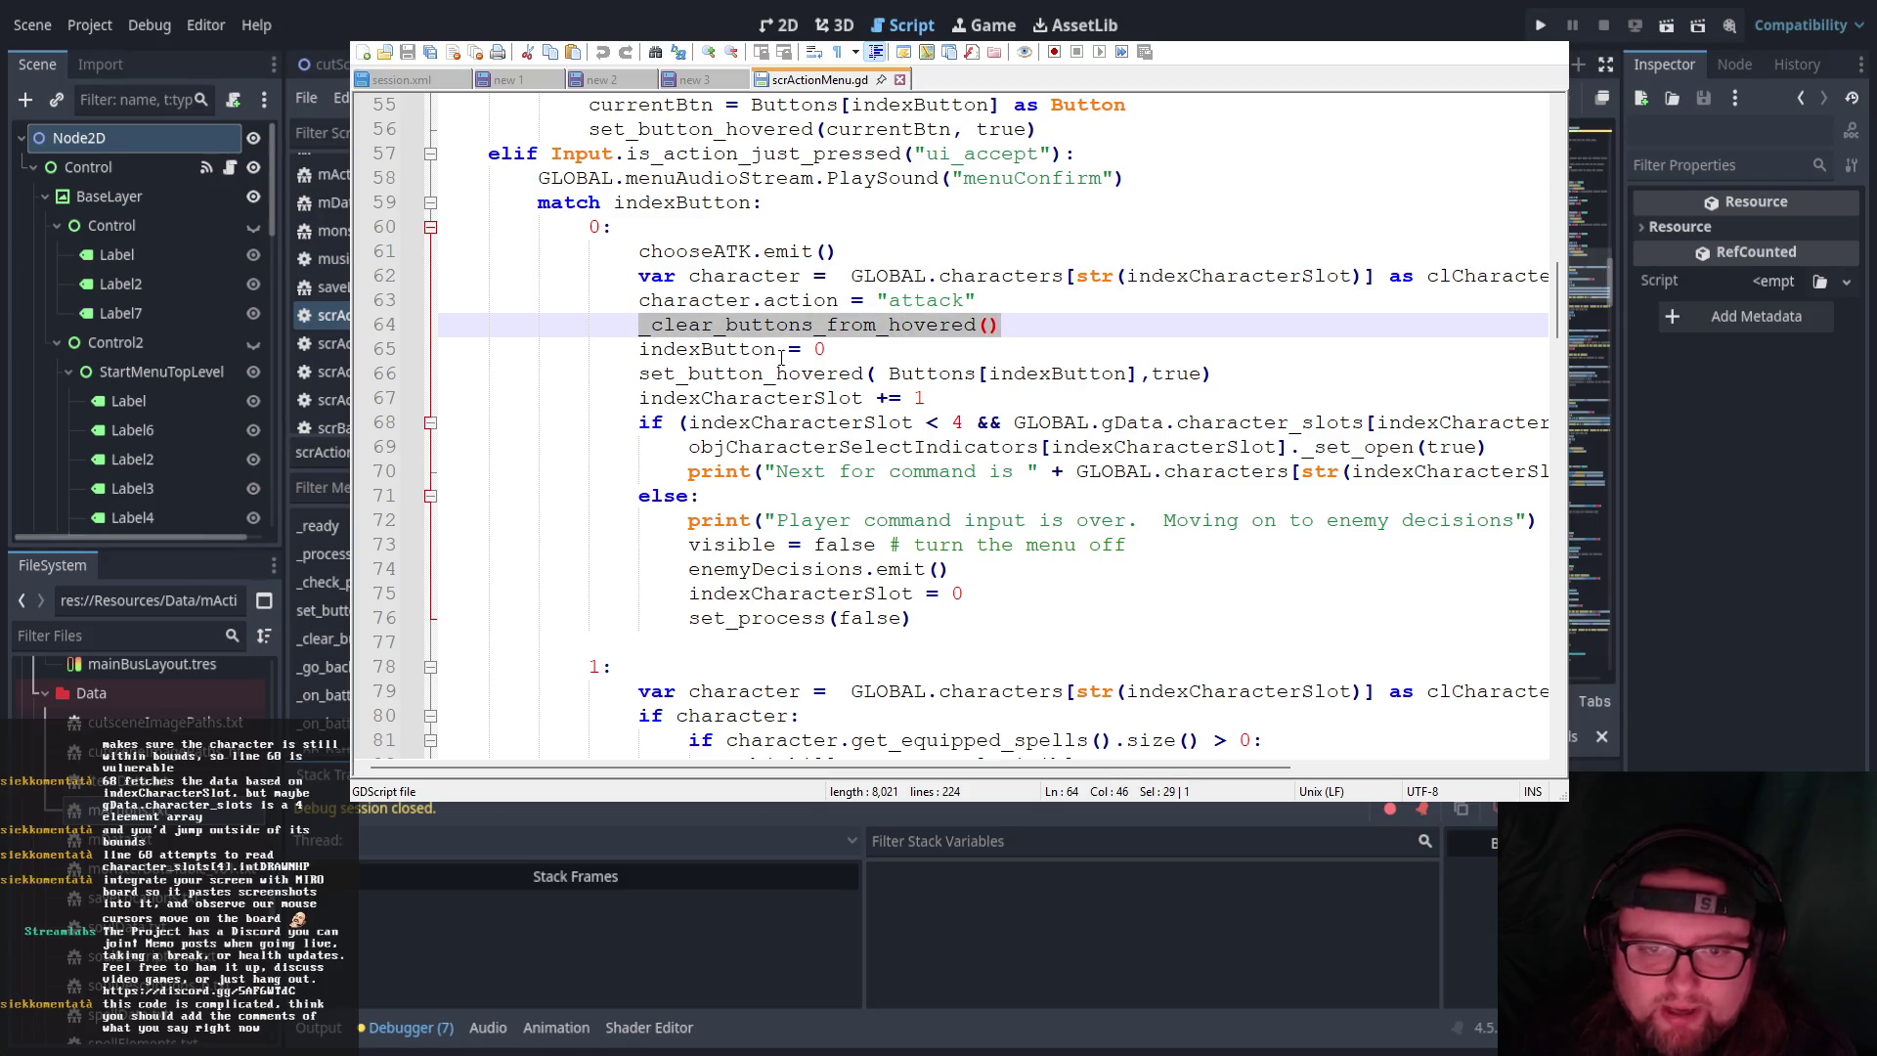
pyautogui.moveTo(642, 349); pyautogui.dragTo(1210, 374)
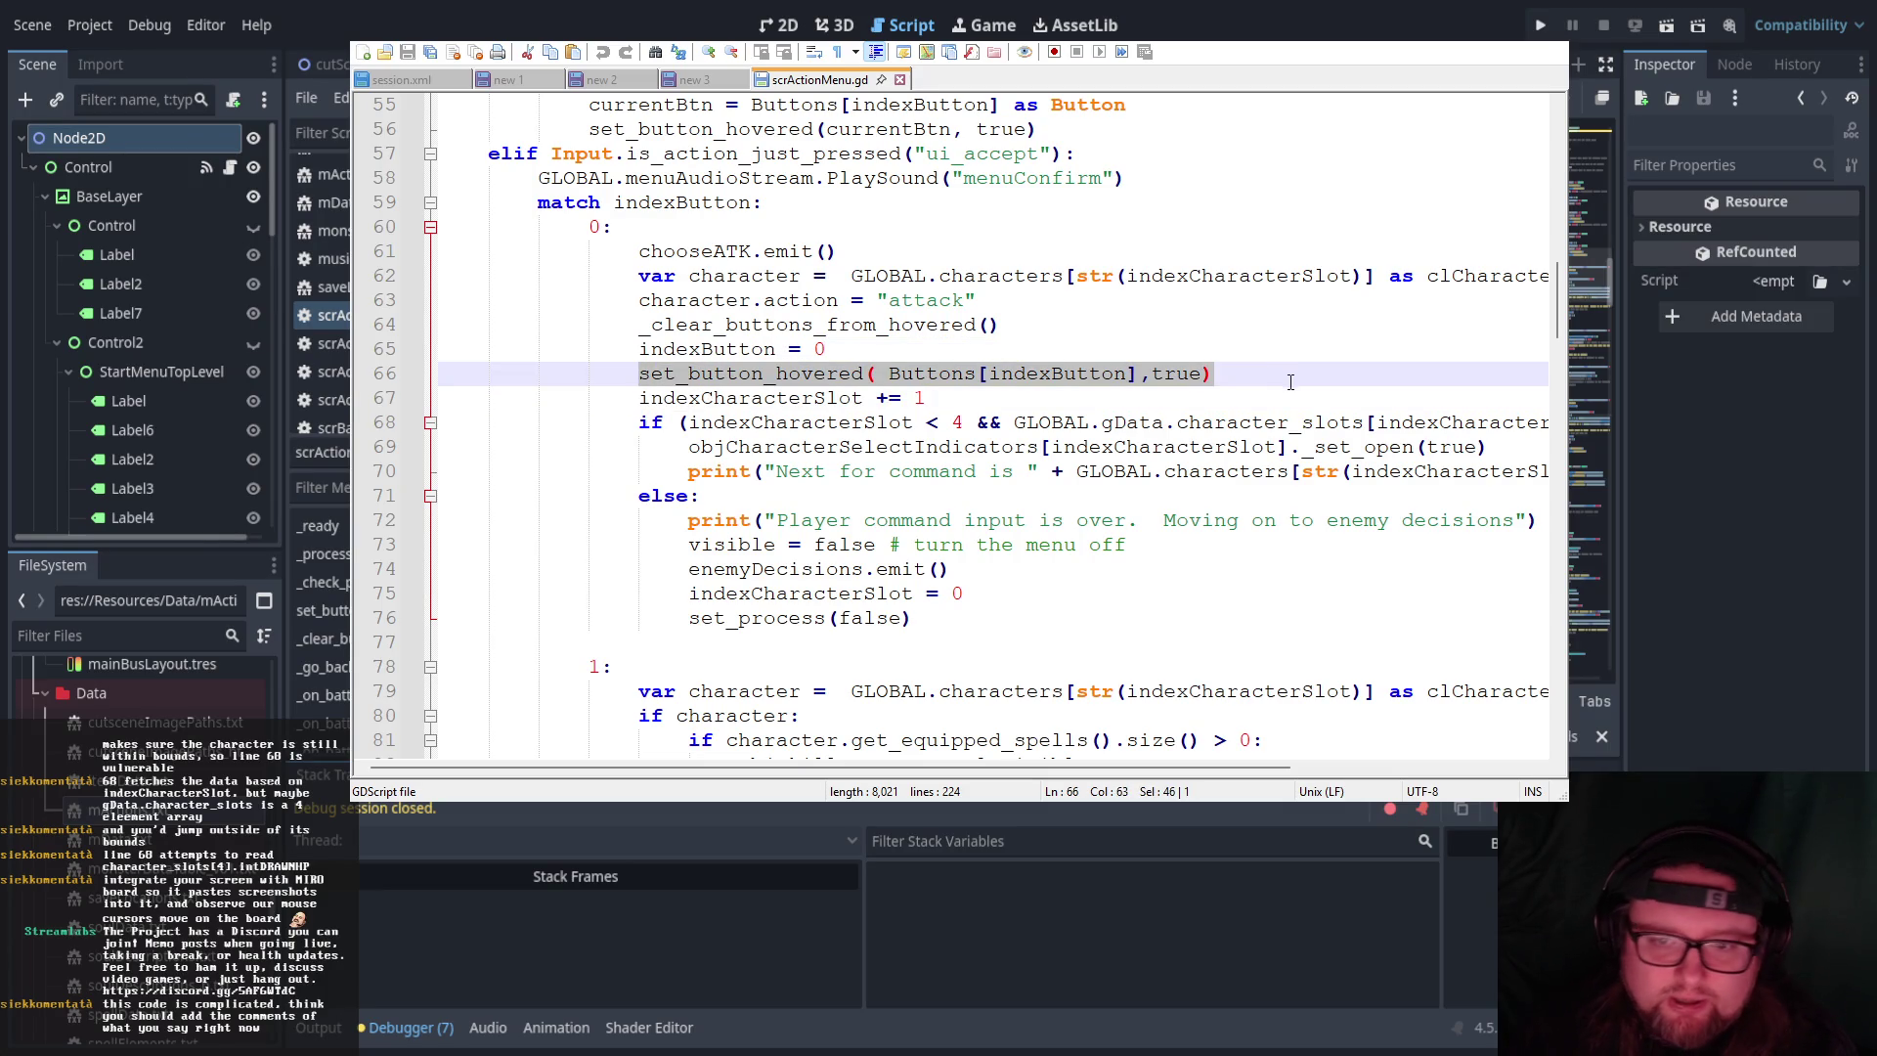
pyautogui.click(1070, 410)
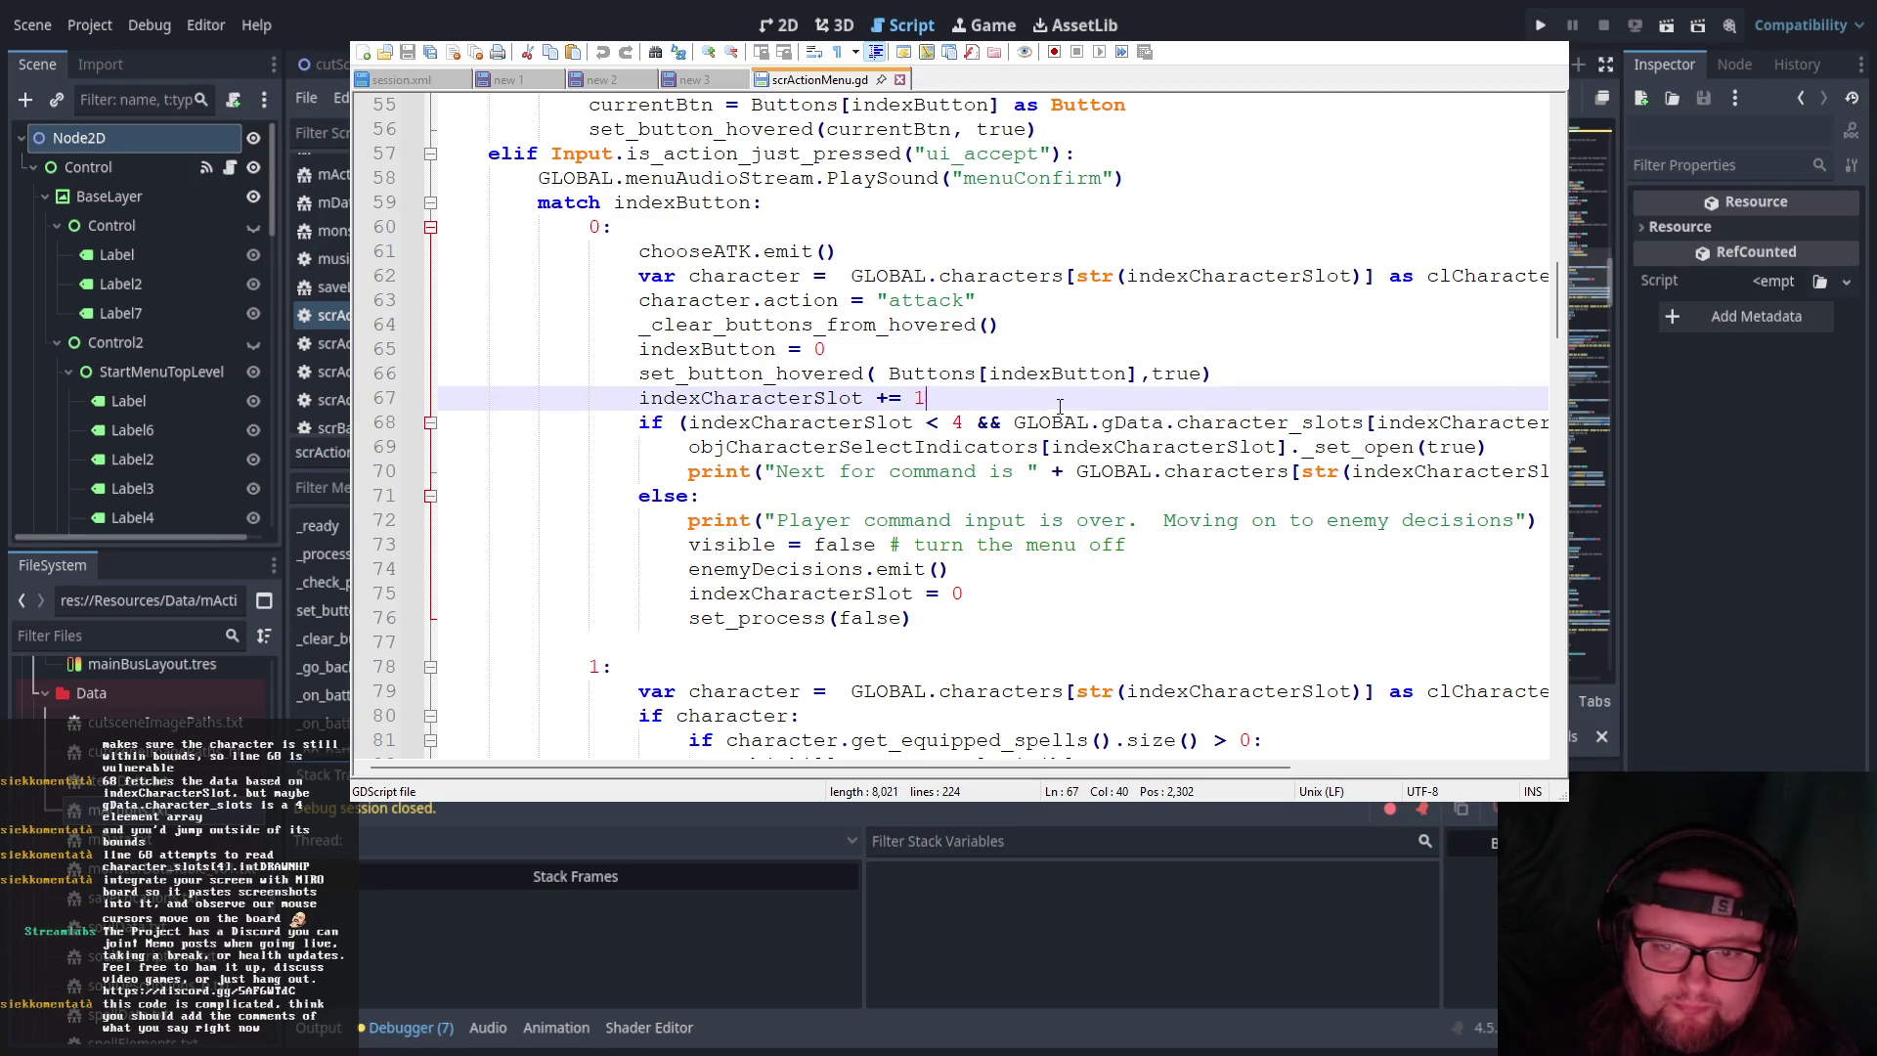
pyautogui.scroll(-1, 1062, 407)
pyautogui.moveTo(642, 325); pyautogui.dragTo(928, 324)
pyautogui.moveTo(1213, 300); pyautogui.dragTo(640, 300)
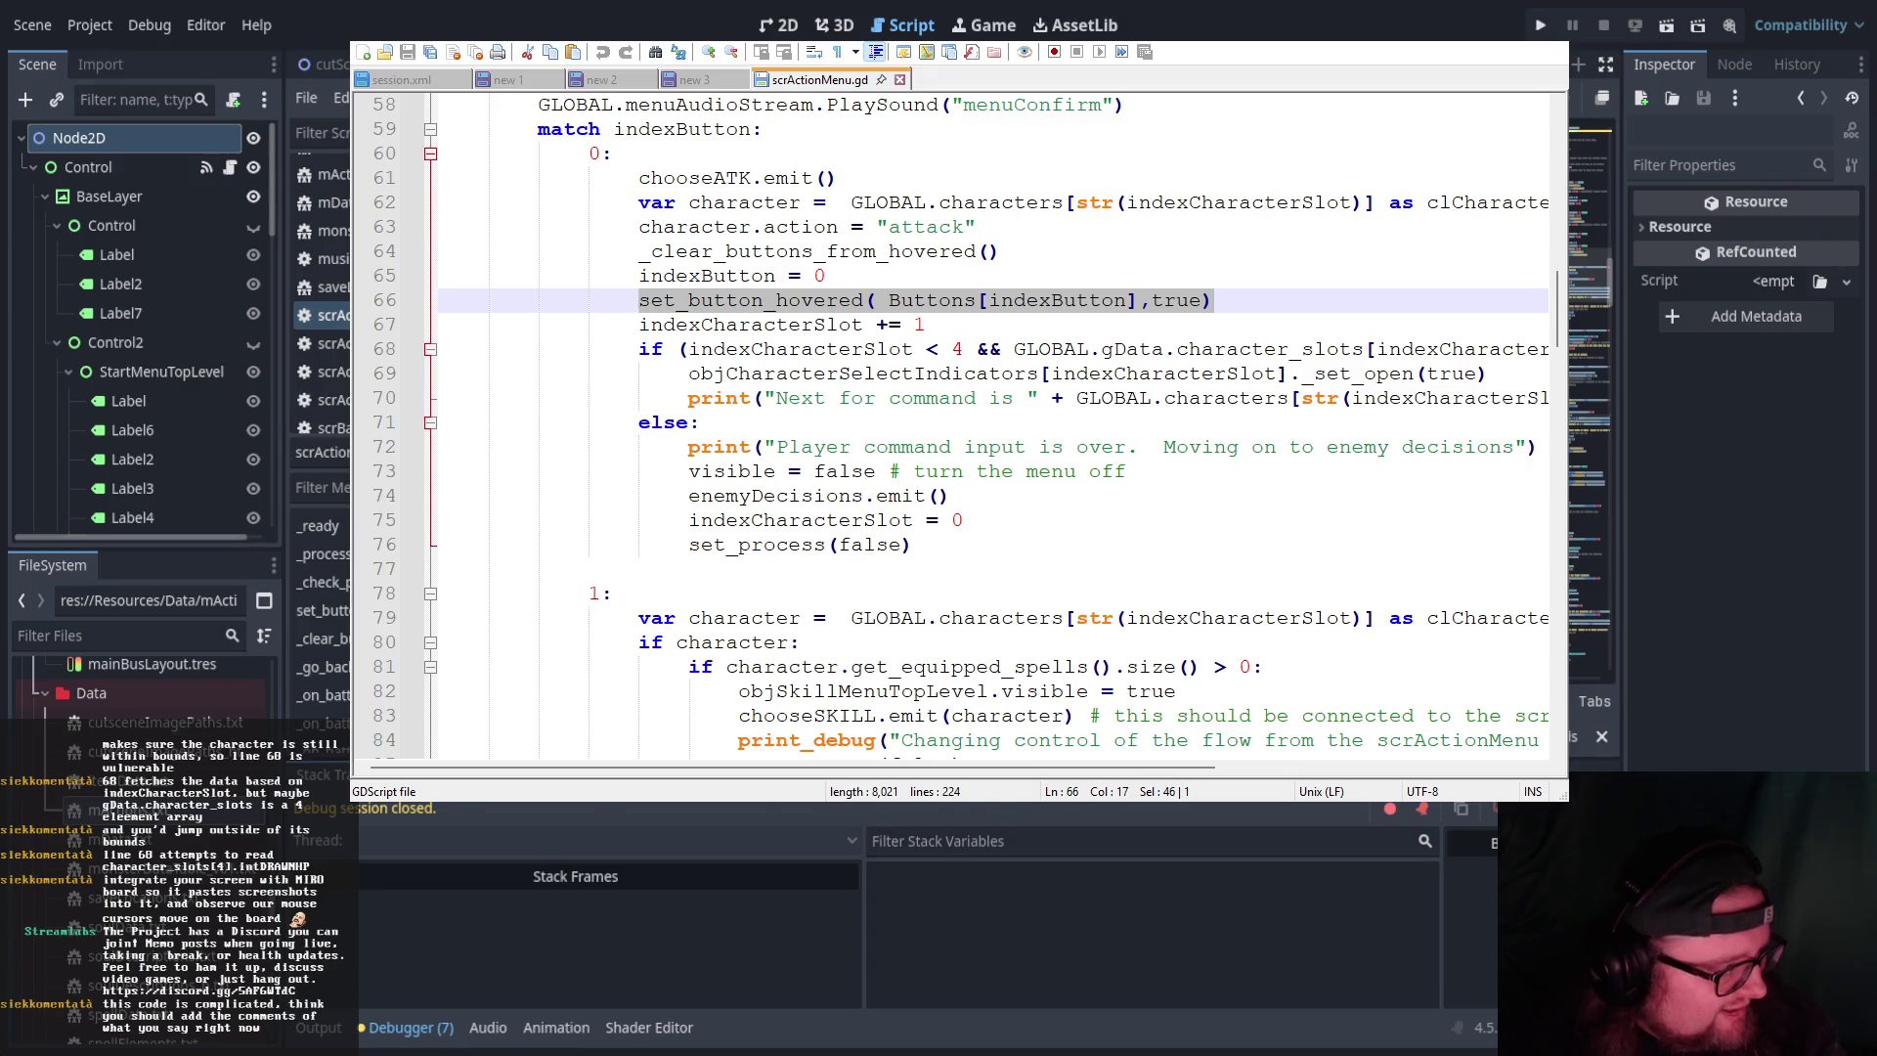
pyautogui.hotkey('alt', 'Tab')
# Comment line 63 that the character instance holds an action of attack STRING
pyautogui.click(946, 544)
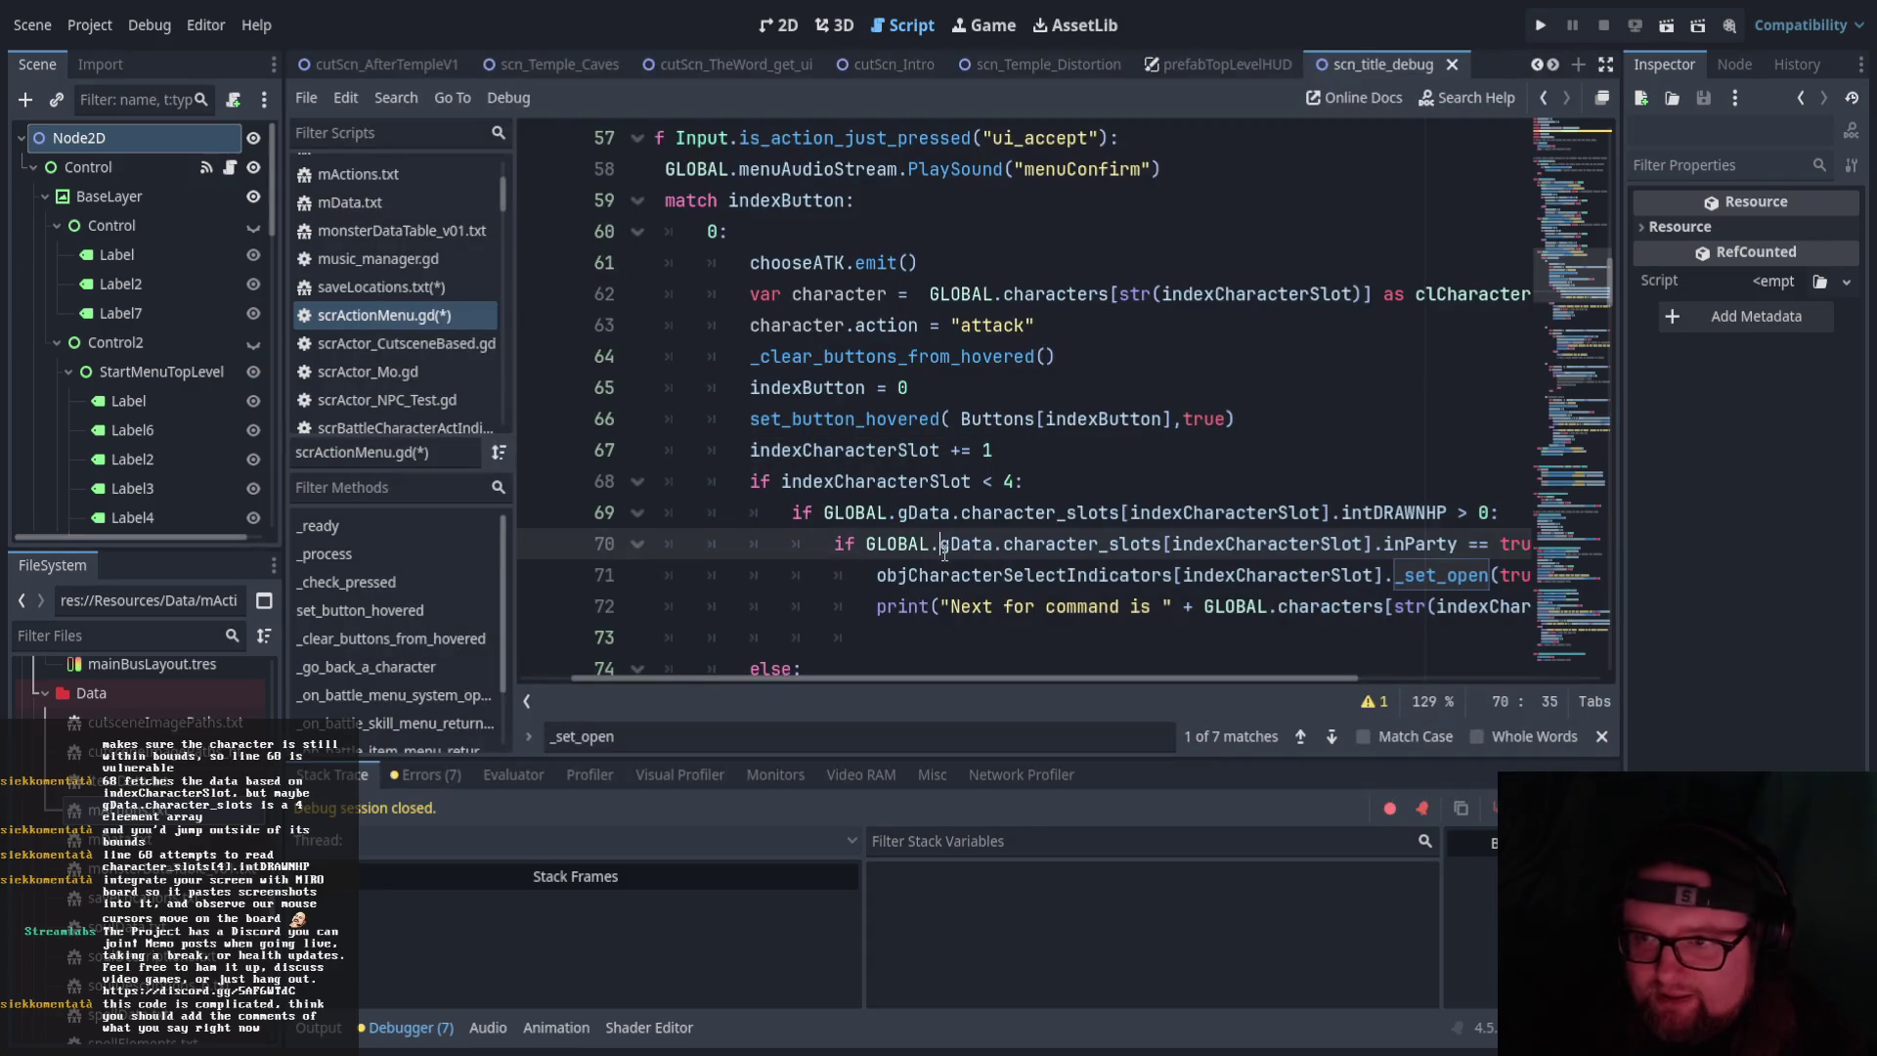
pyautogui.click(1000, 260)
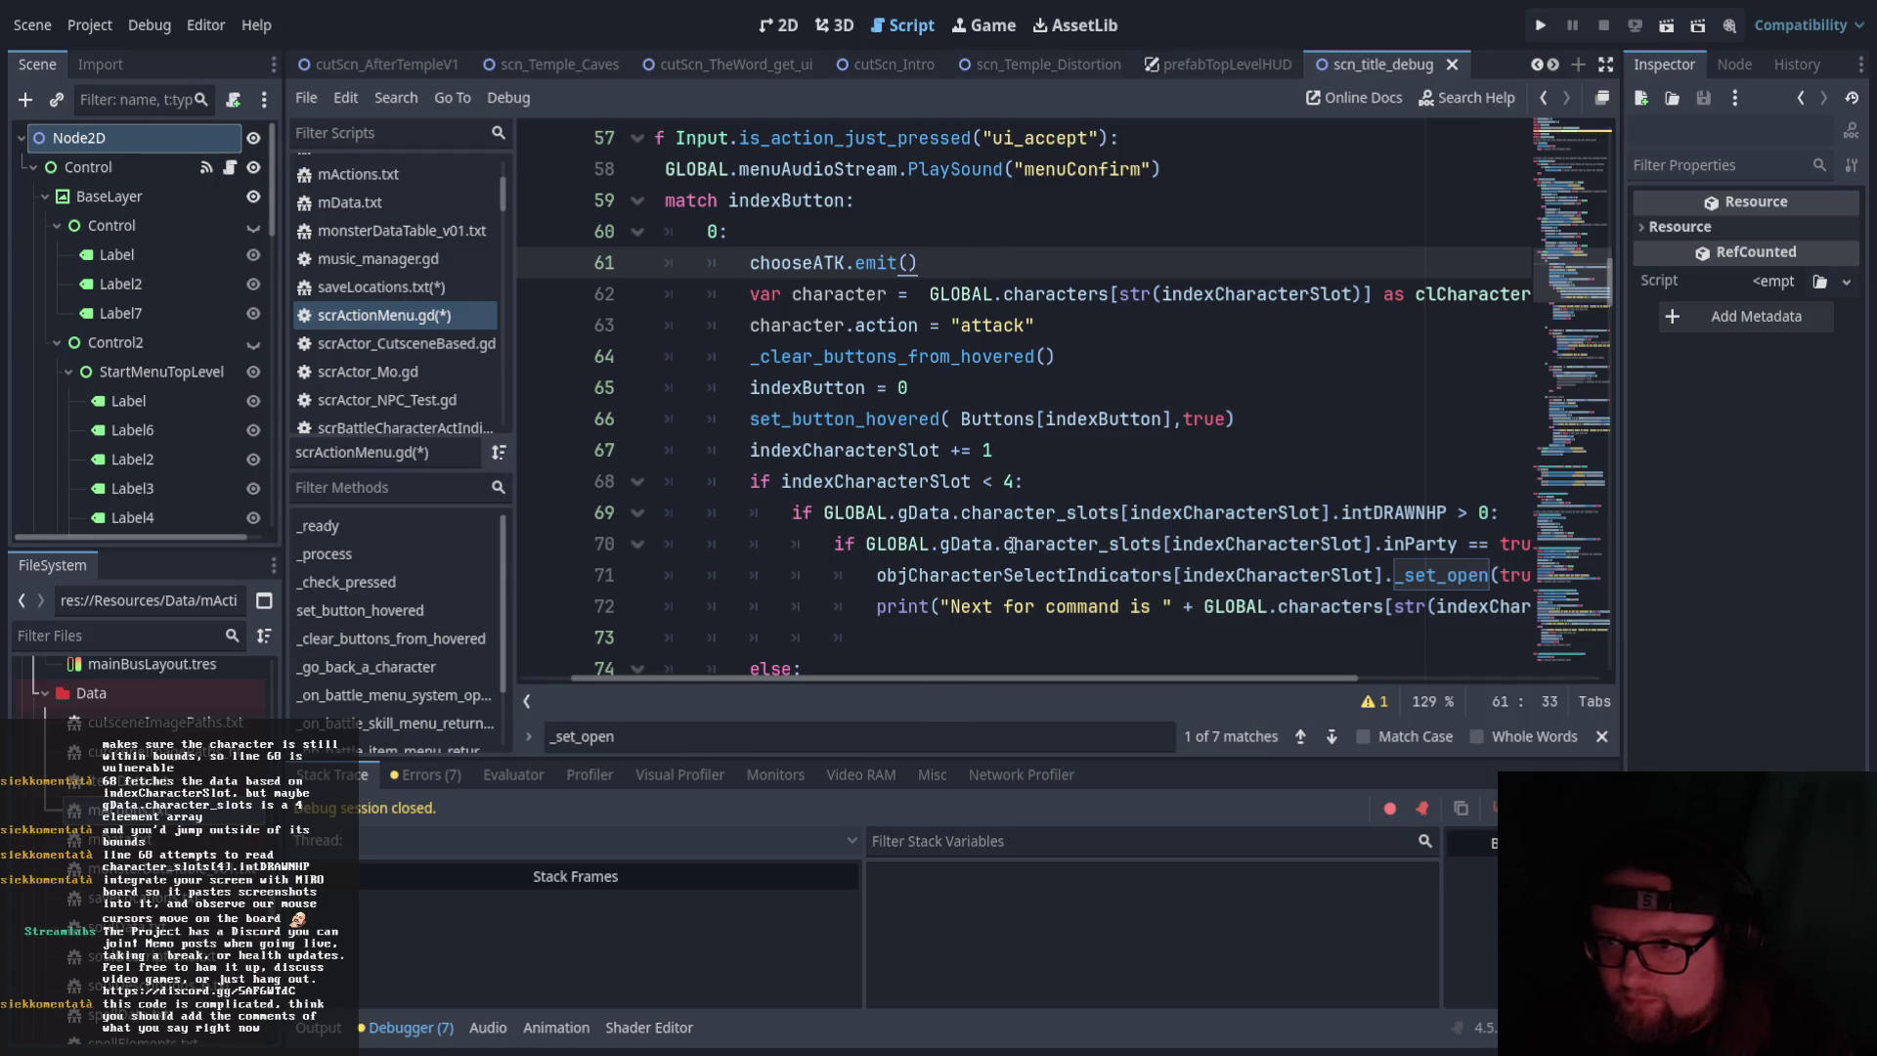
pyautogui.click(1088, 325)
pyautogui.write('#s')
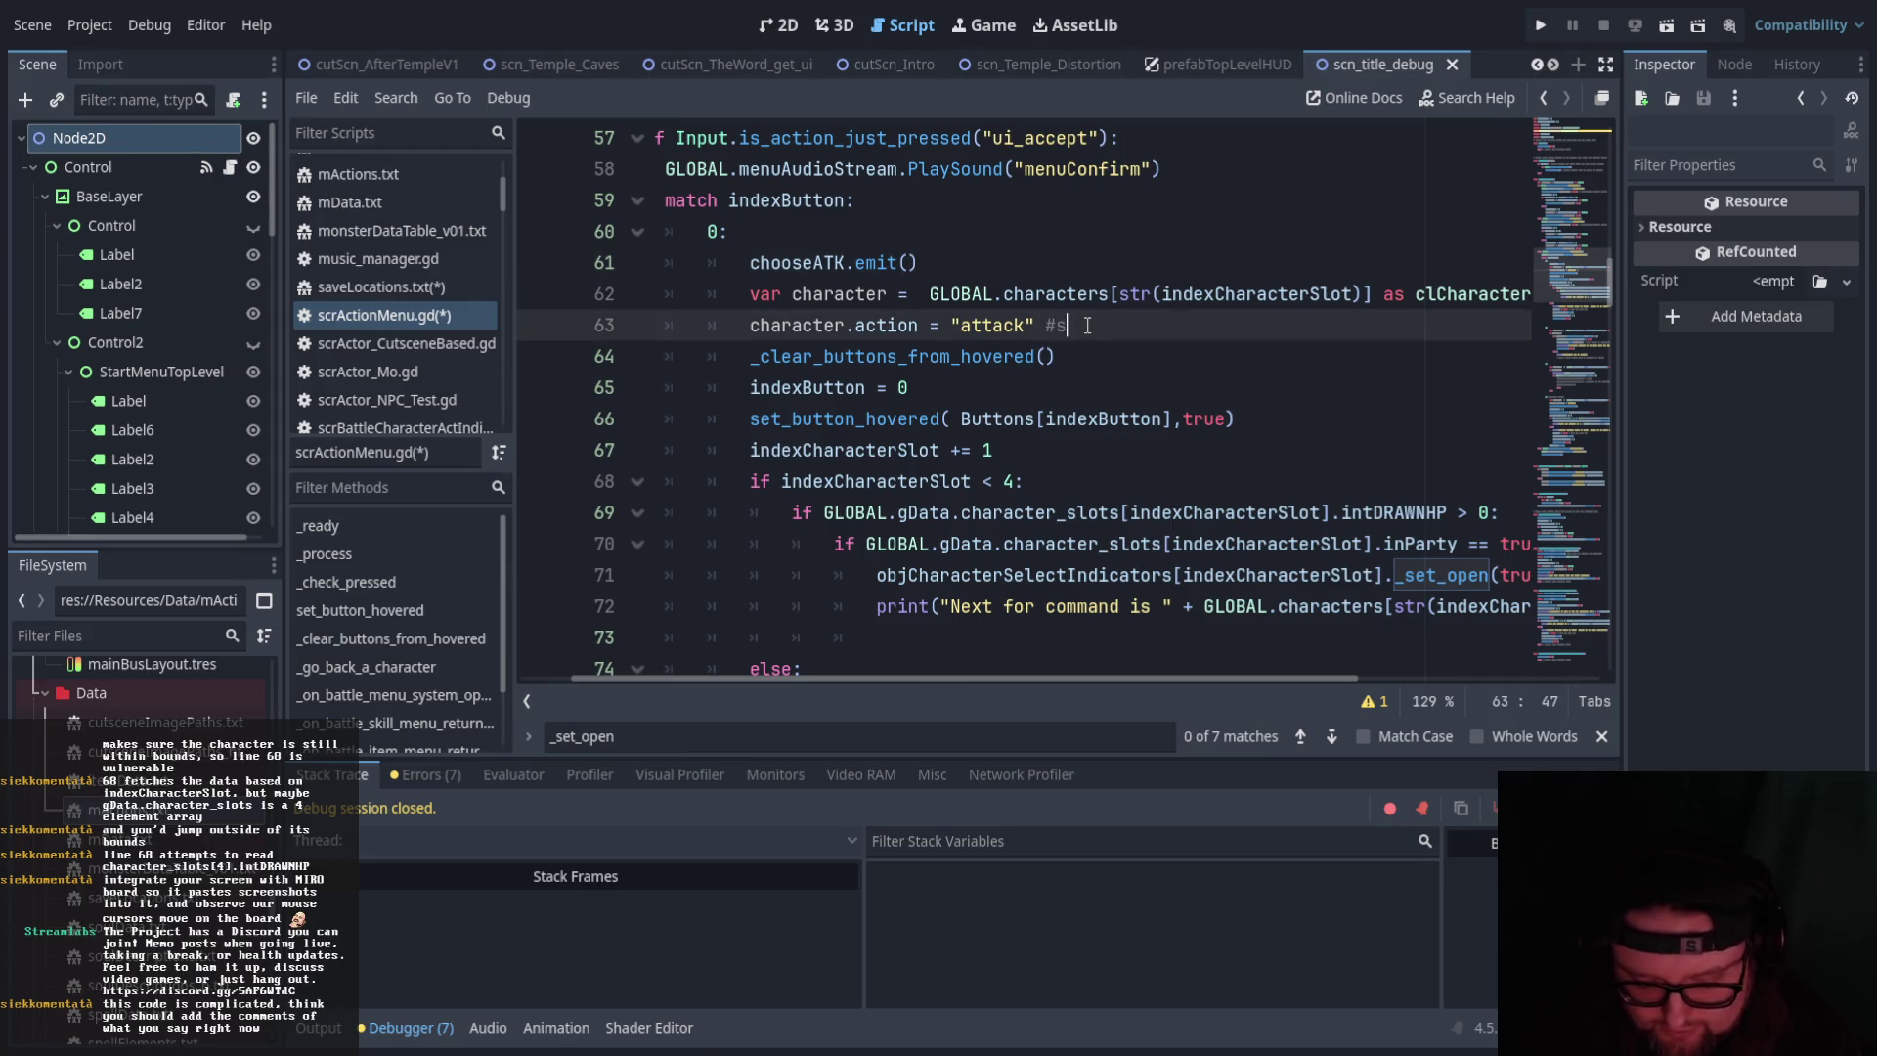
pyautogui.write('et our instance of cha')
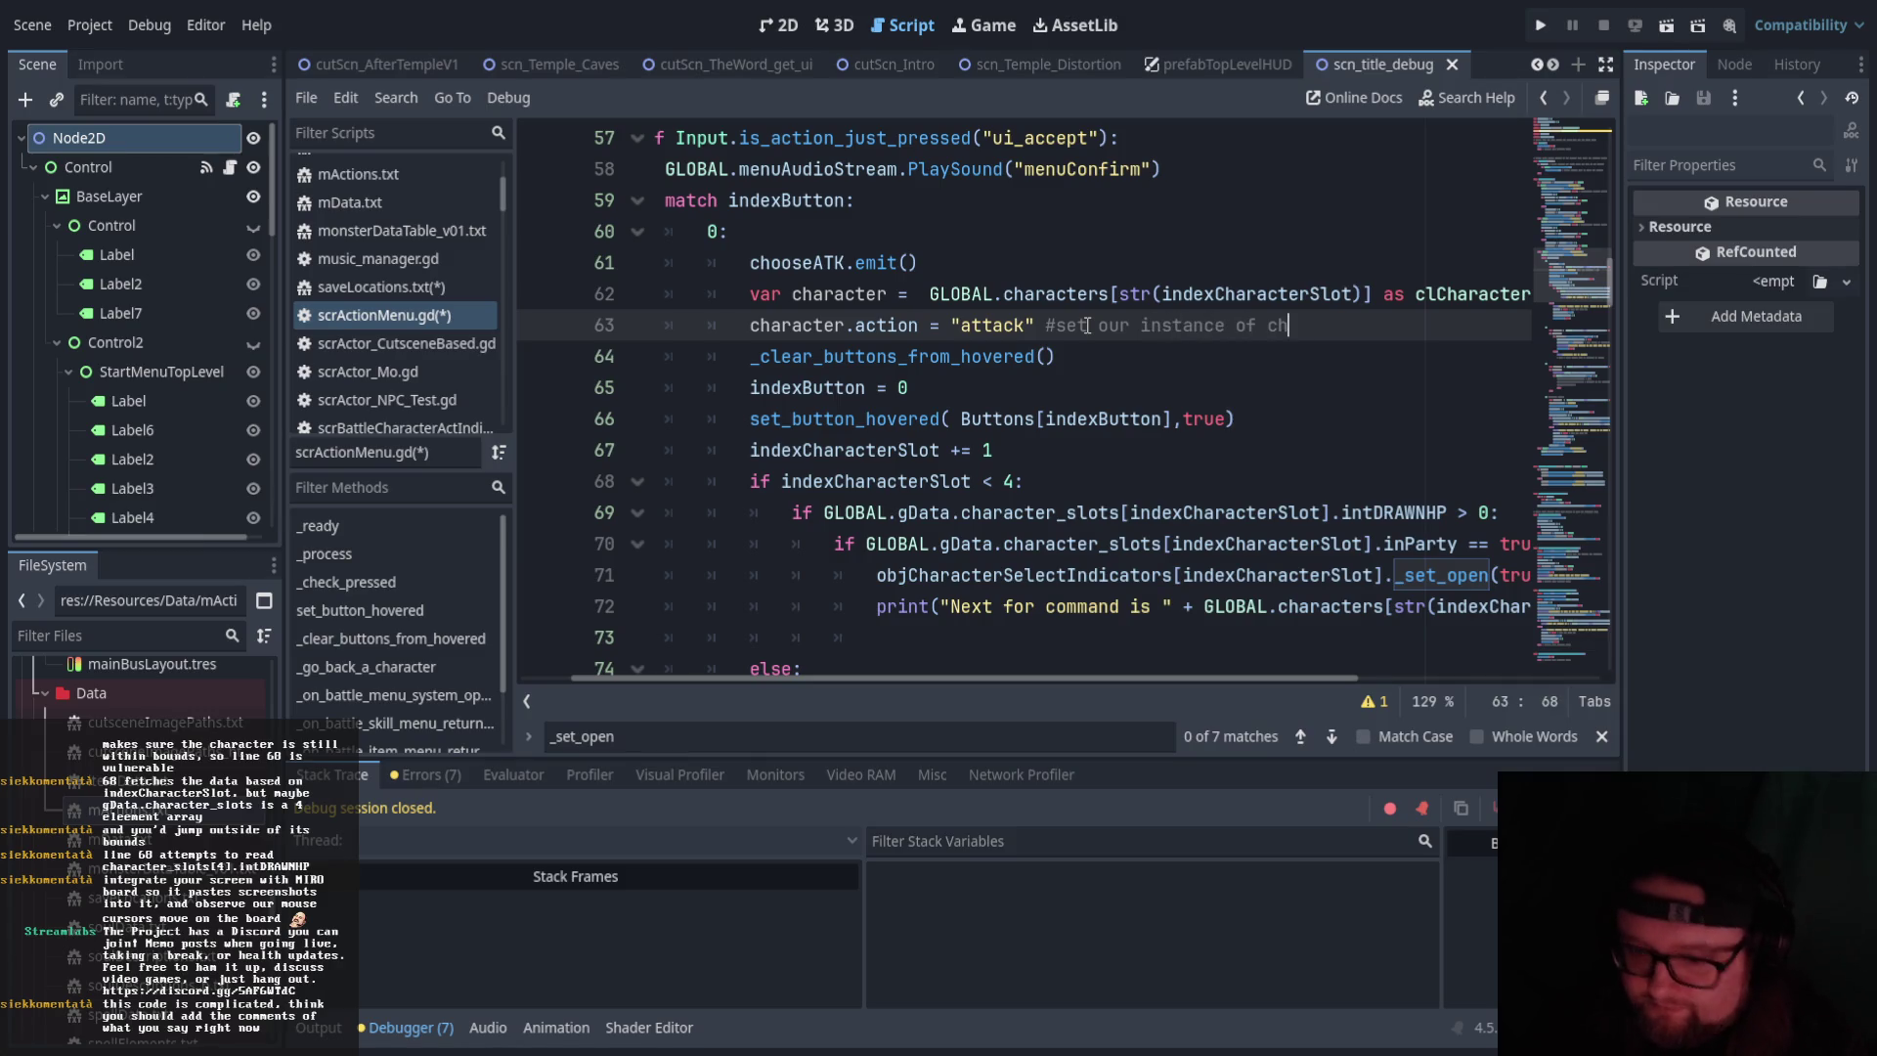
pyautogui.press('BackSpace')
pyautogui.press('BackSpace')
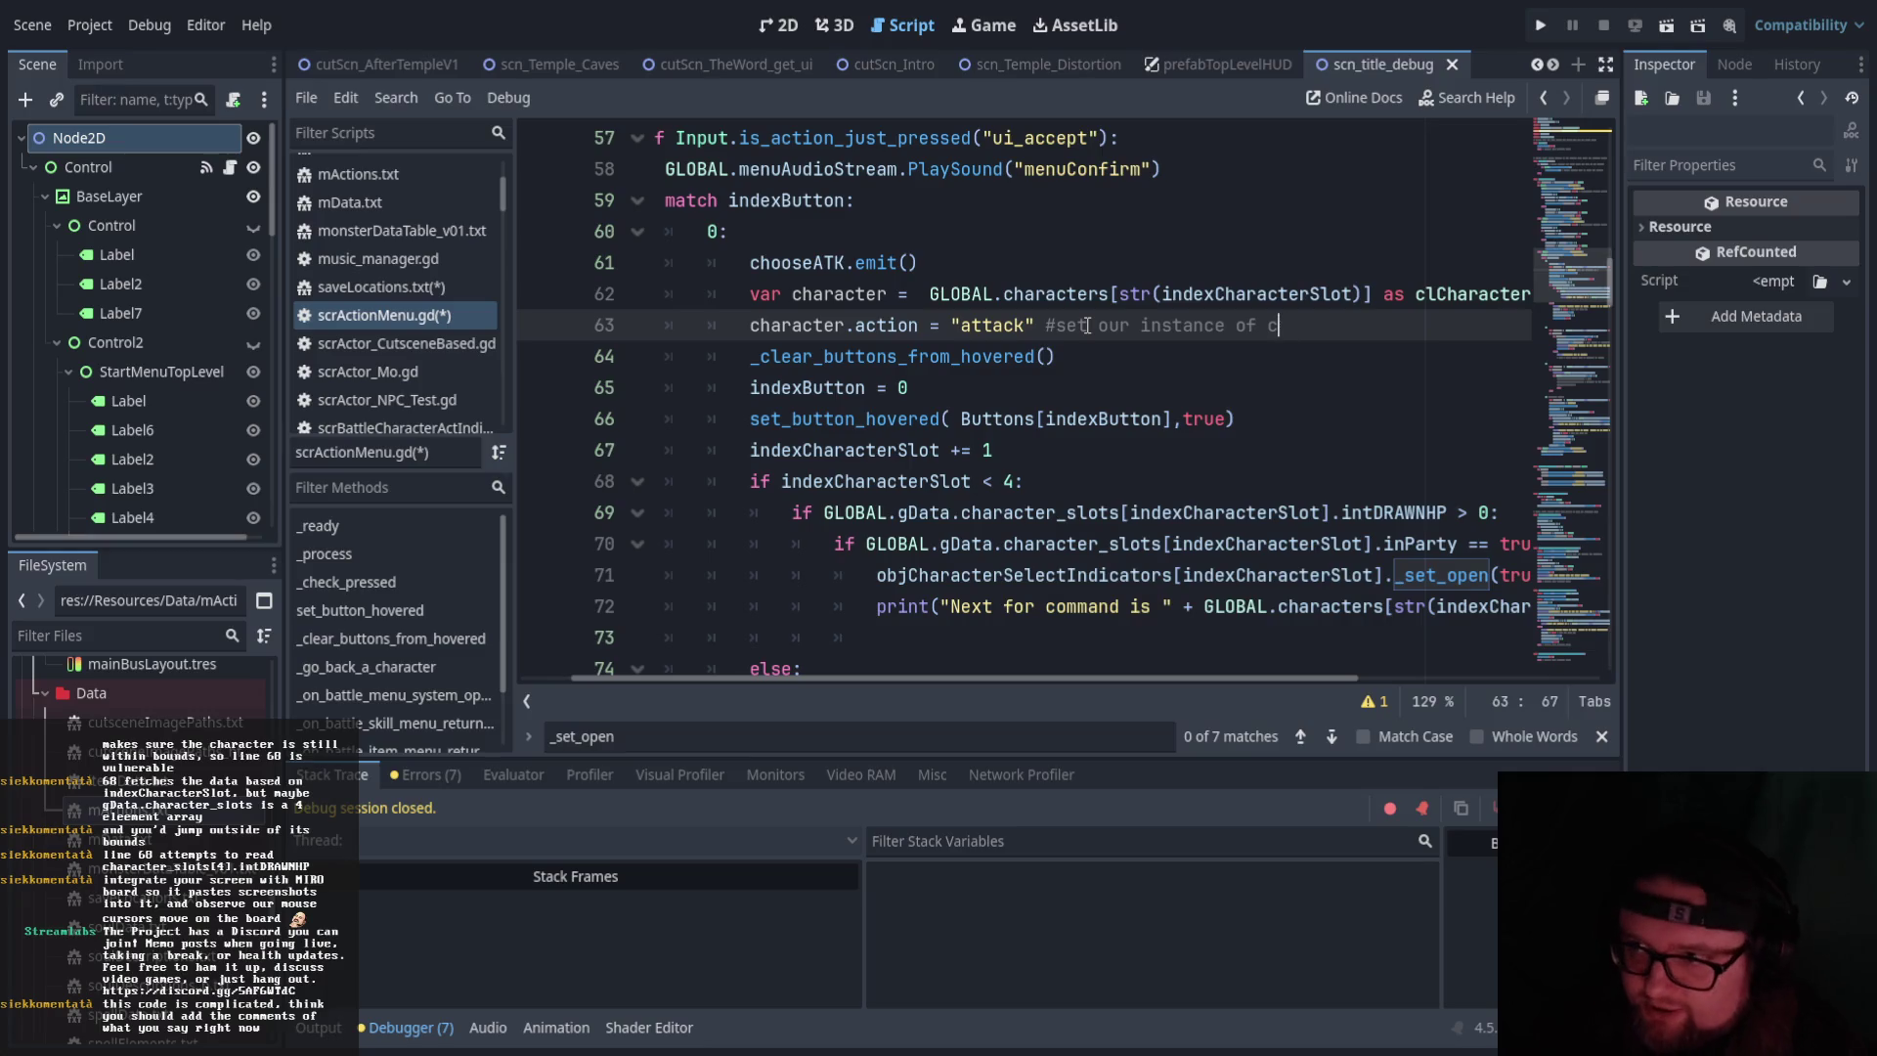
pyautogui.write('haracter')
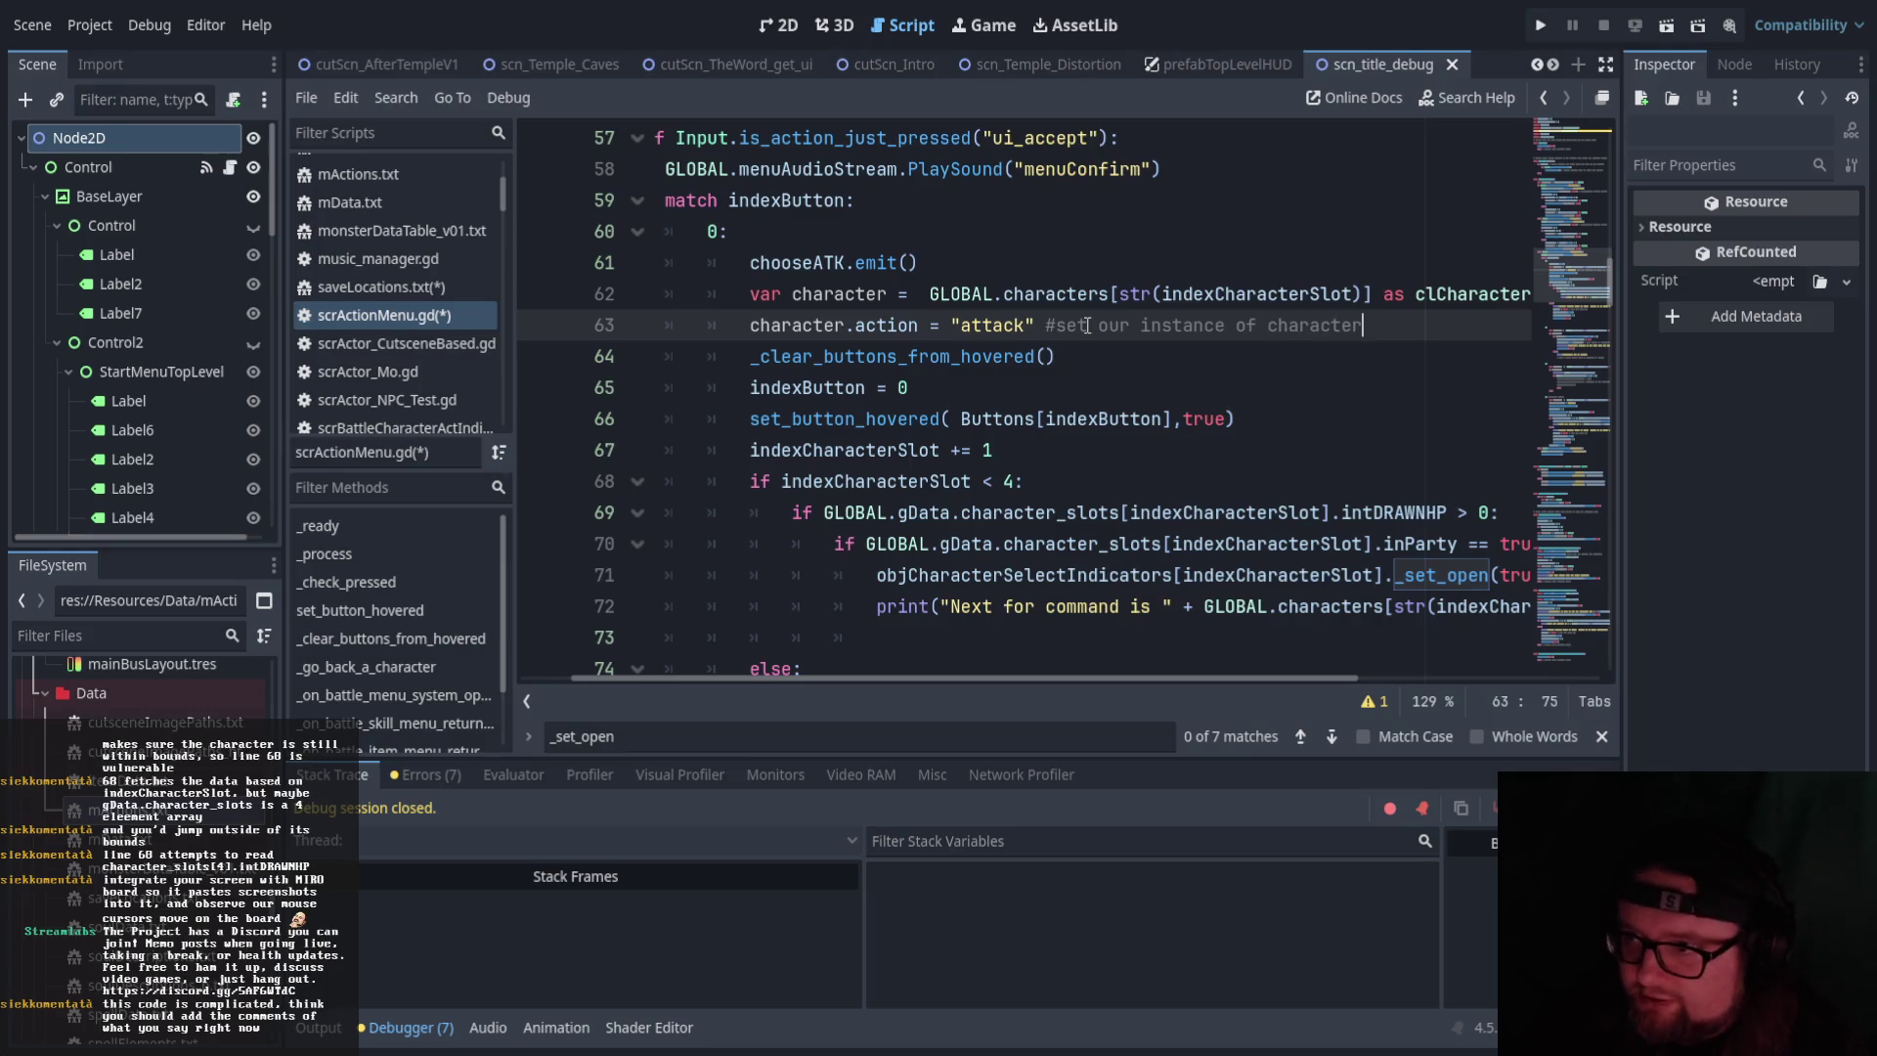
pyautogui.write(' to hol')
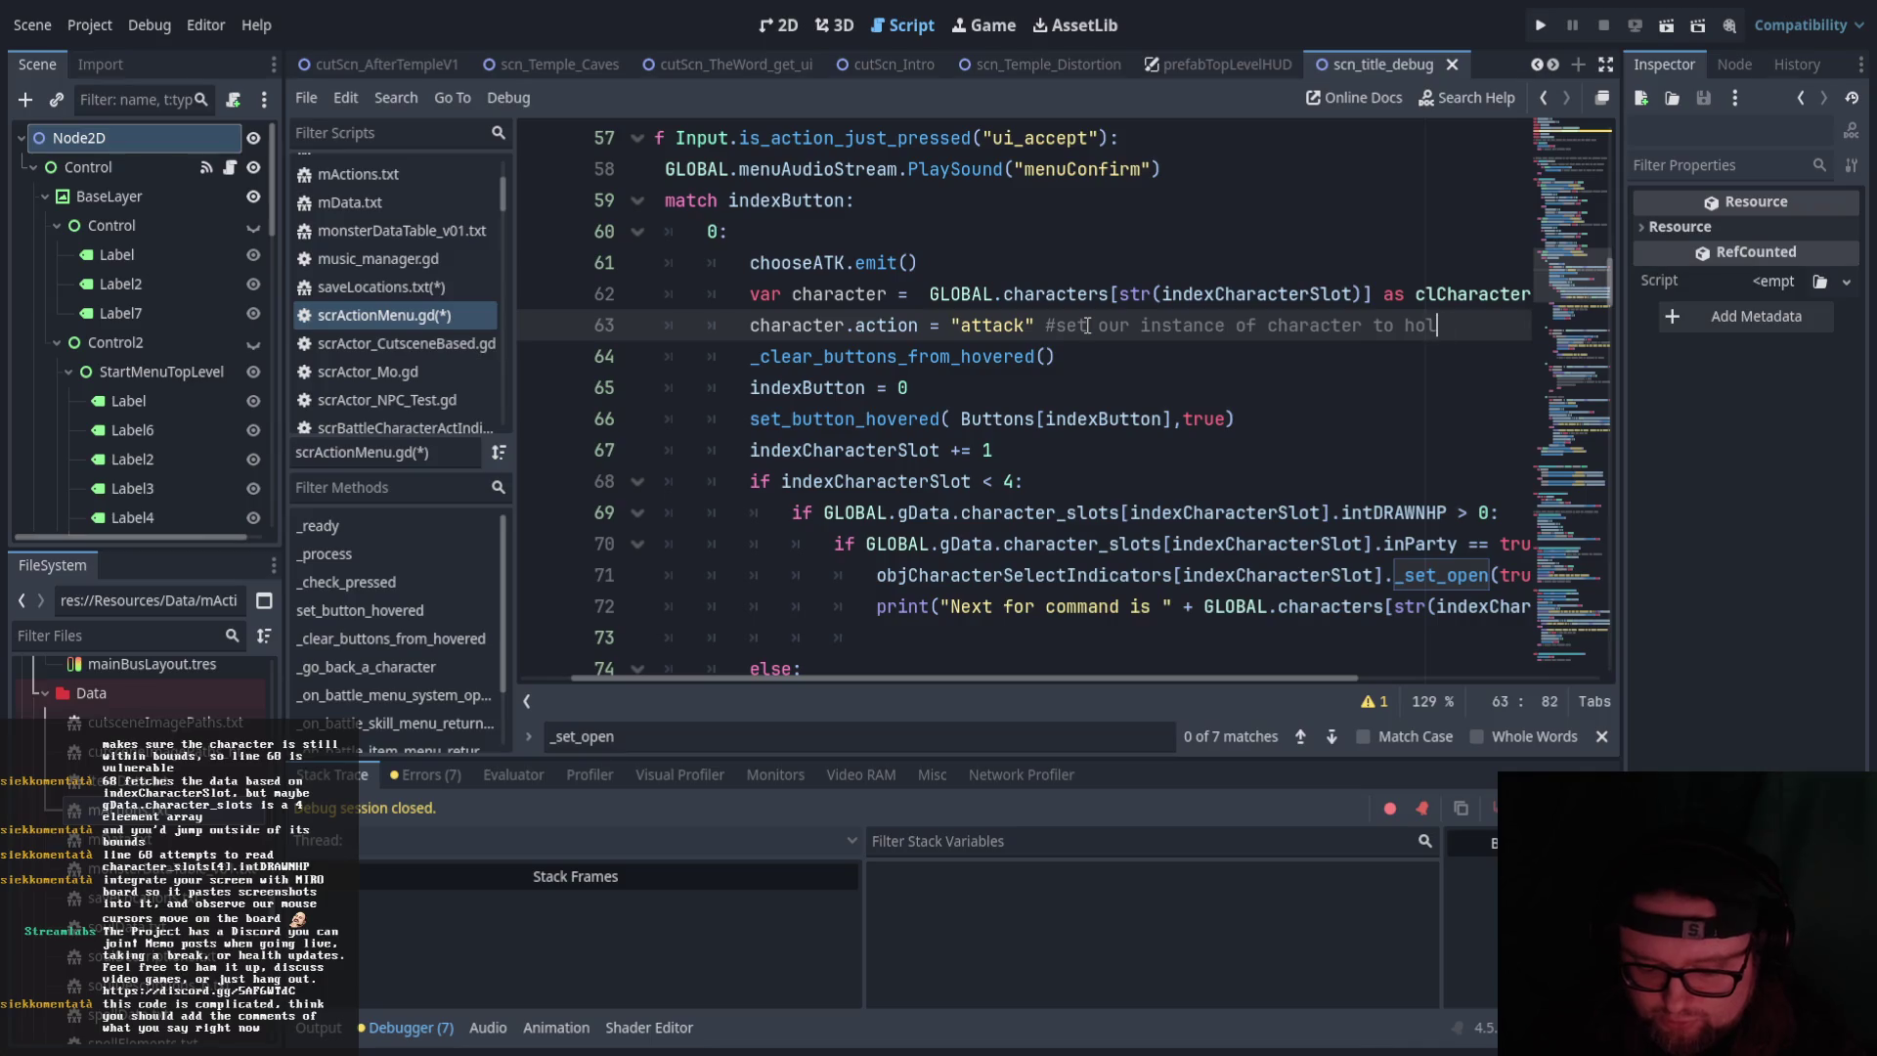
pyautogui.write('d an a')
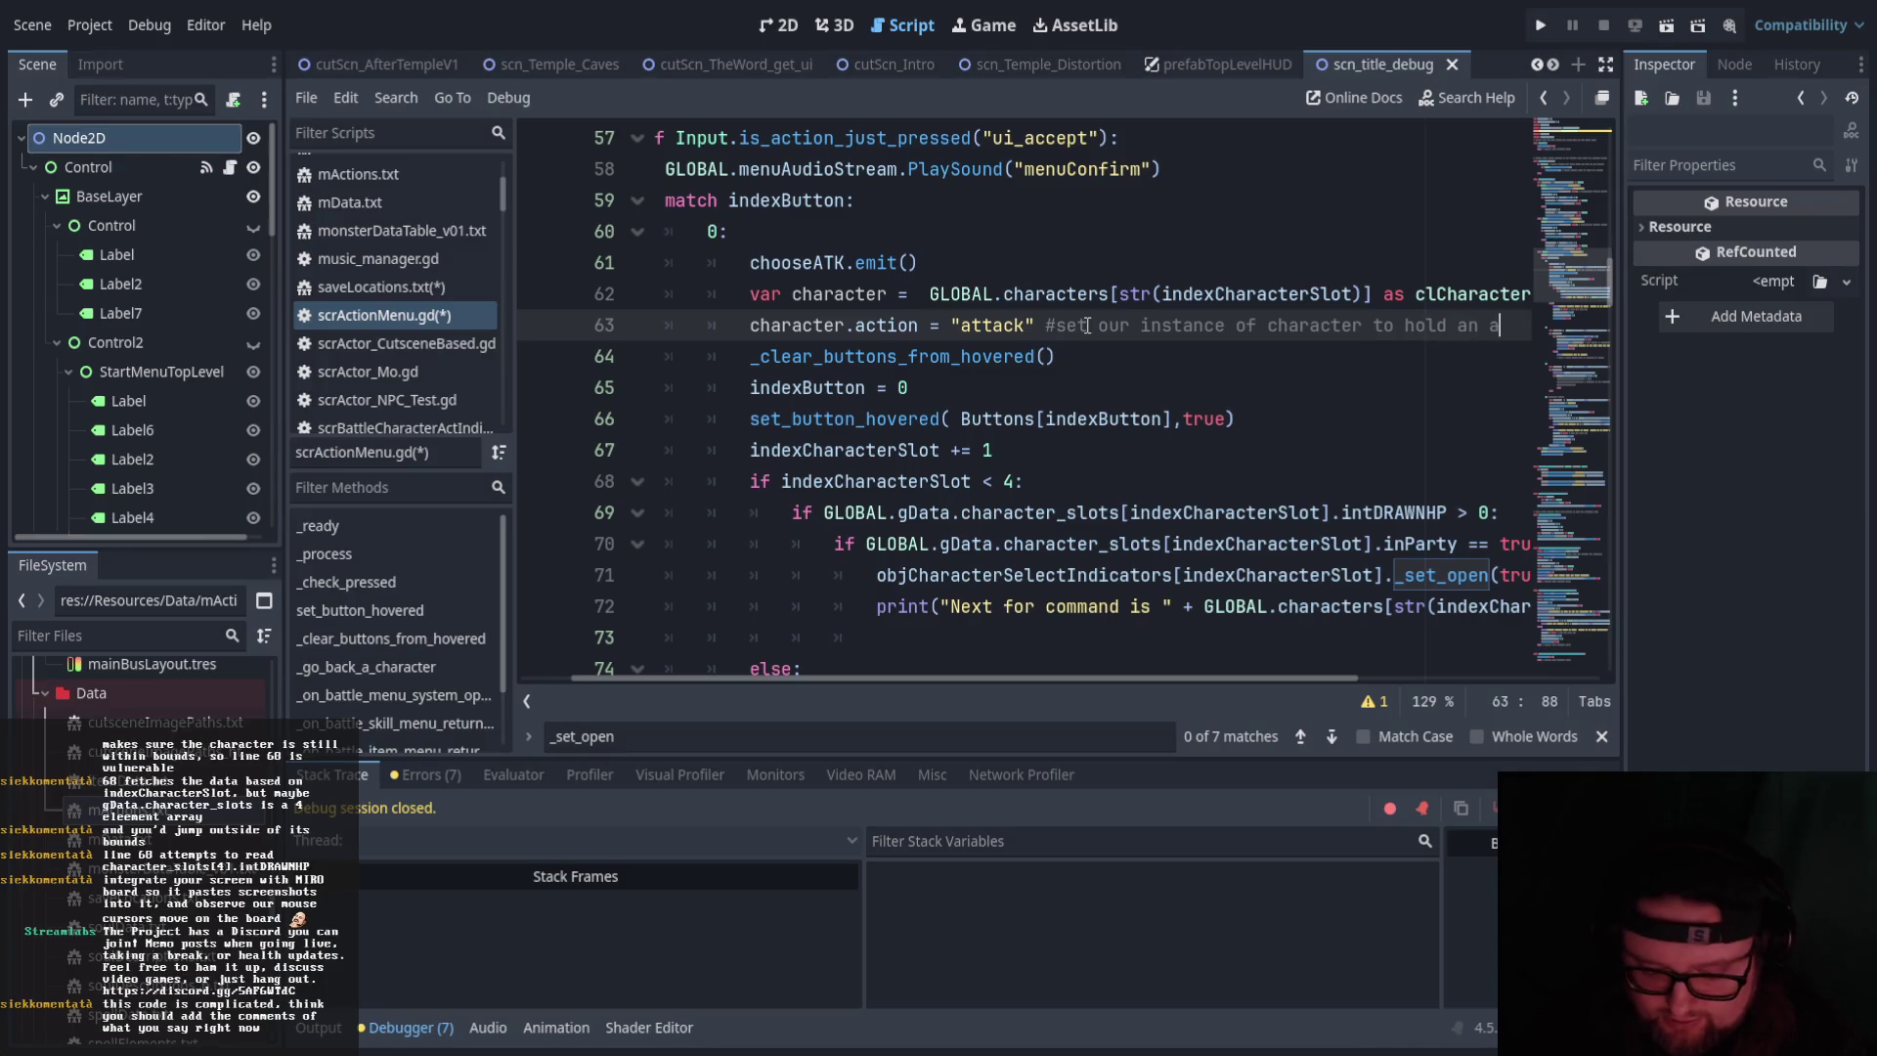
pyautogui.write('ction of attack')
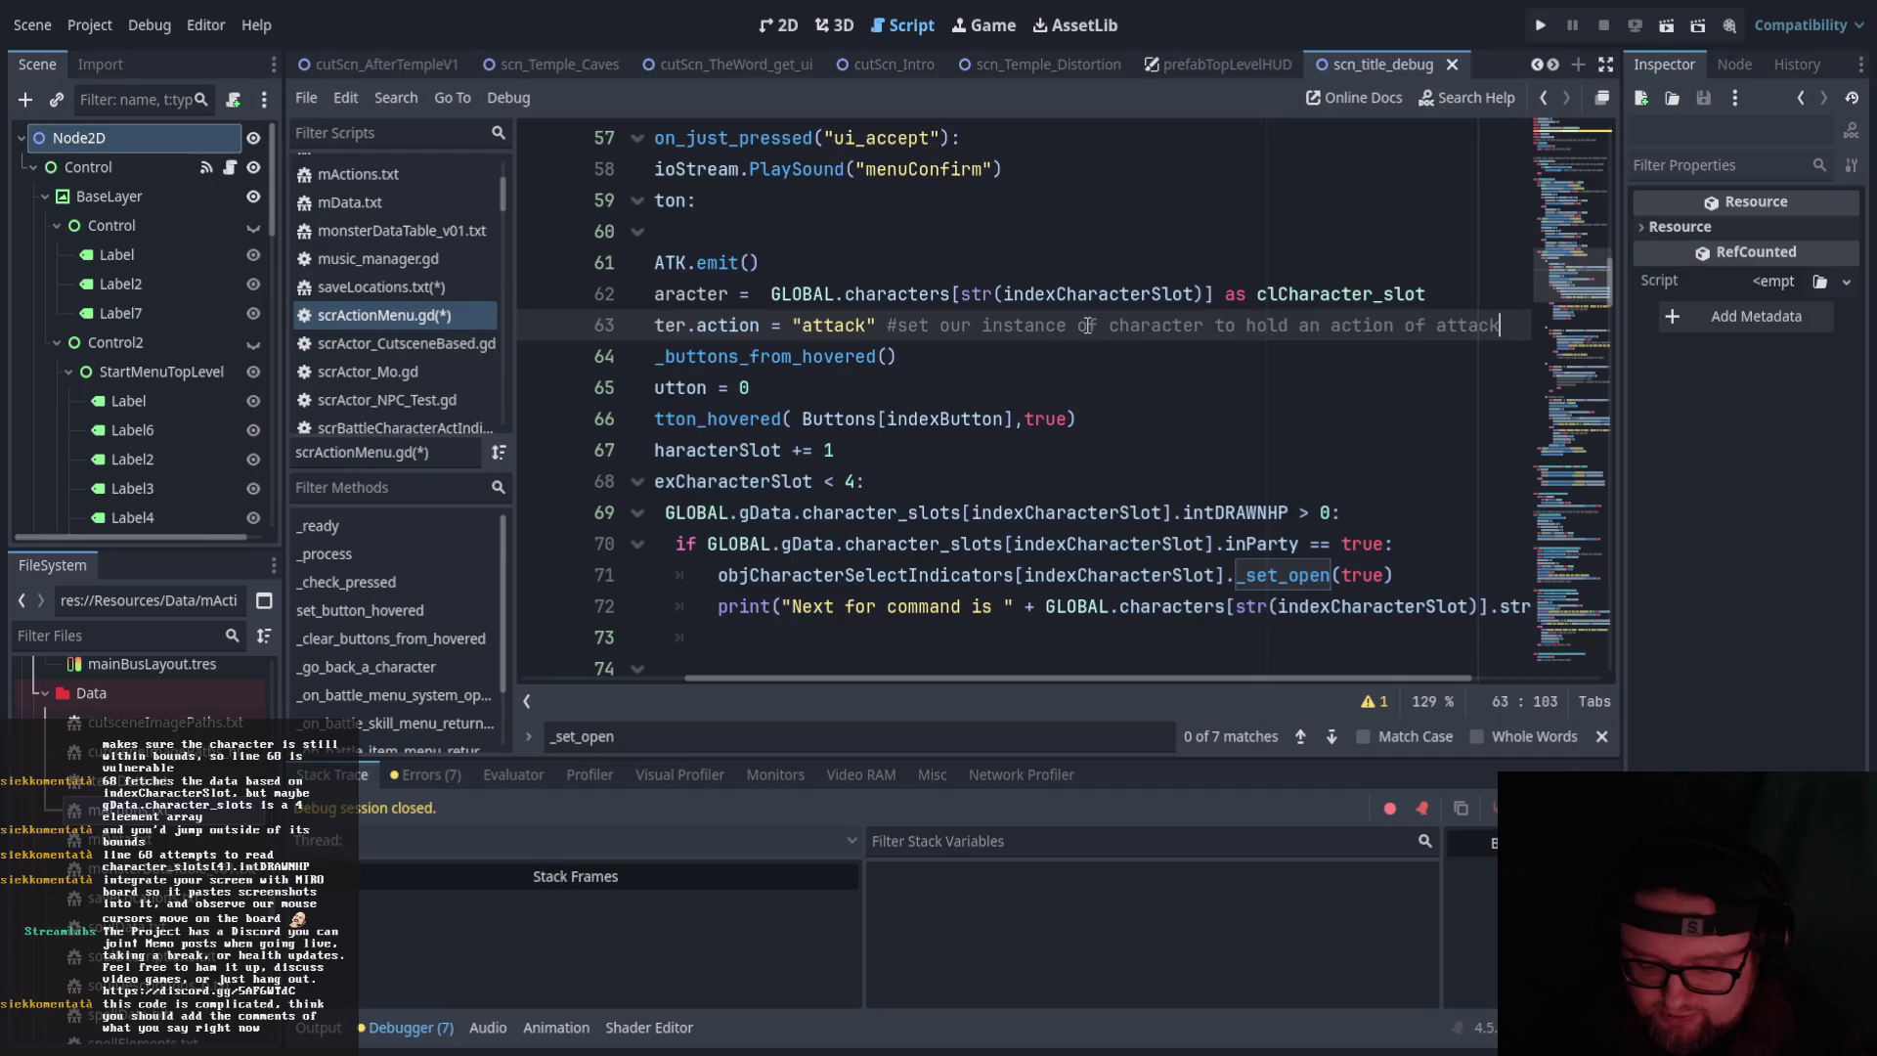
pyautogui.write(' STRING')
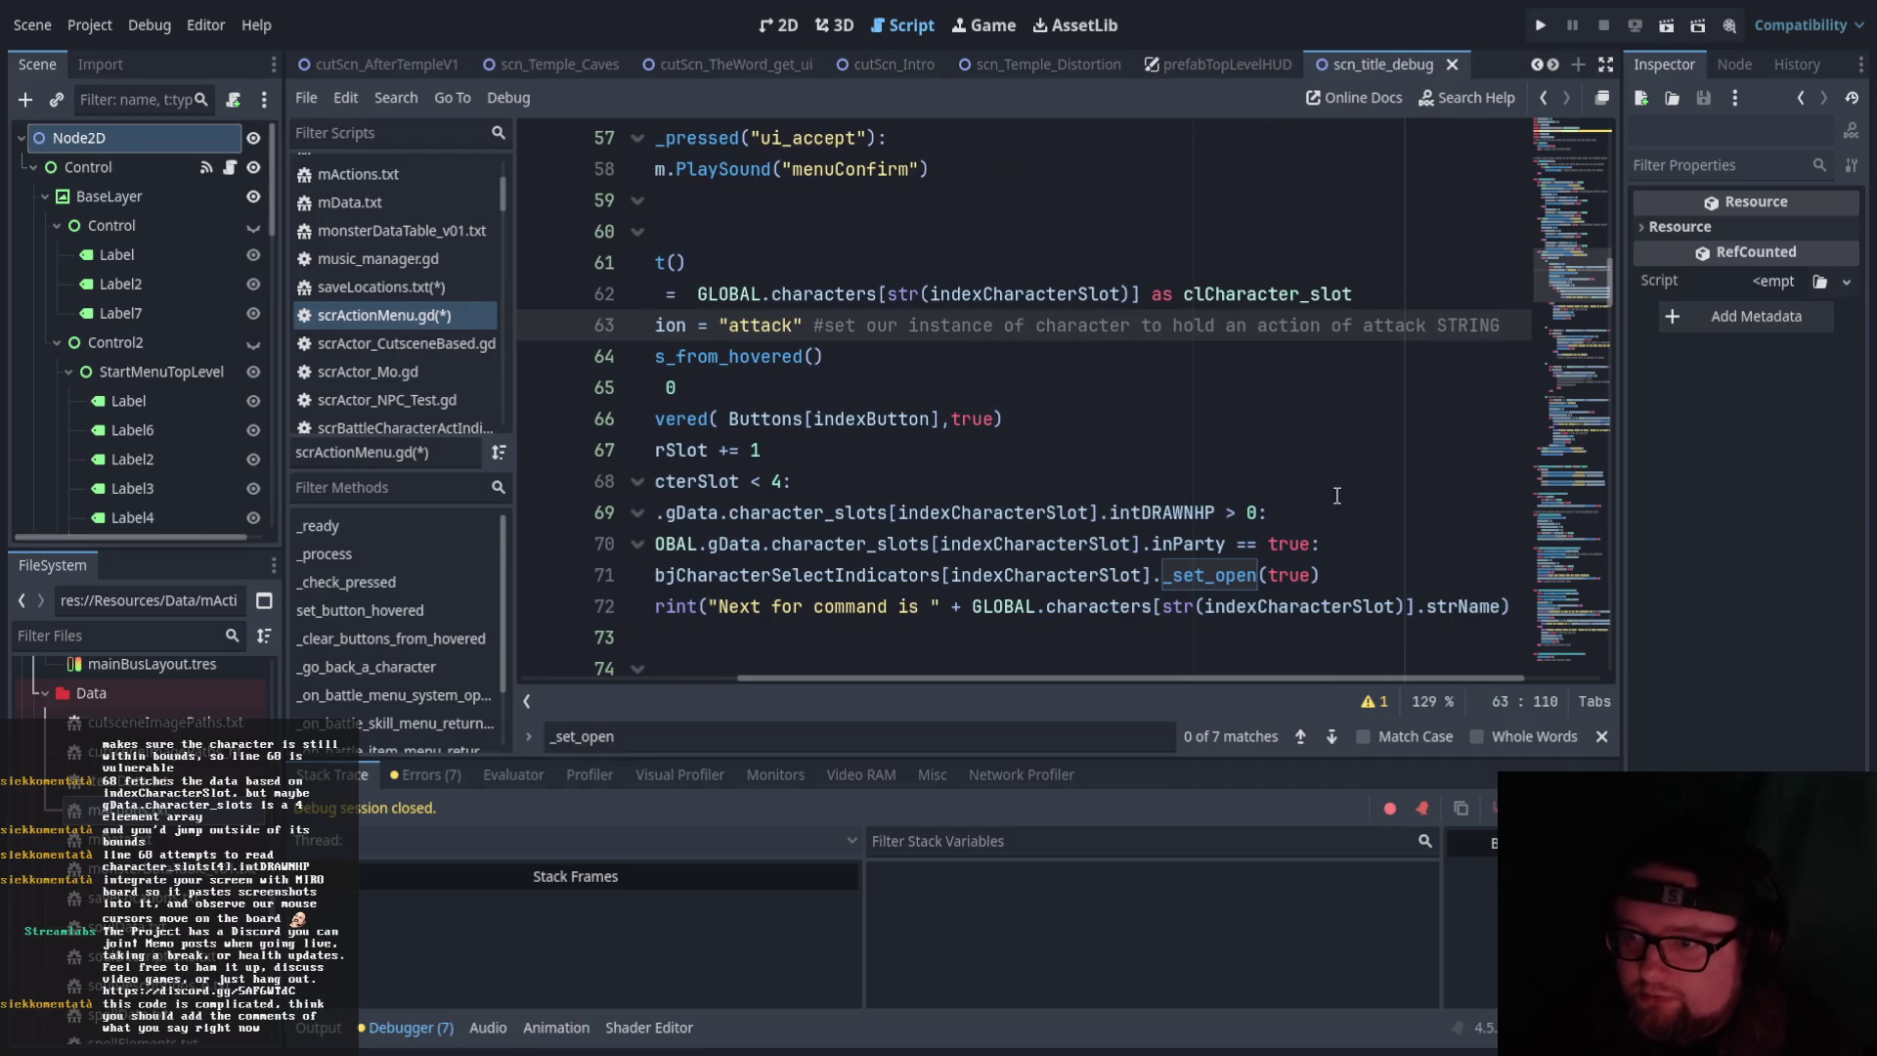
pyautogui.hscroll(-3, 1017, 682)
# Comment line 64 'make sure every button is not hovered (visually)' and line 65 'set our selected button back to 0 which is attack'
pyautogui.click(1181, 358)
pyautogui.write('# ')
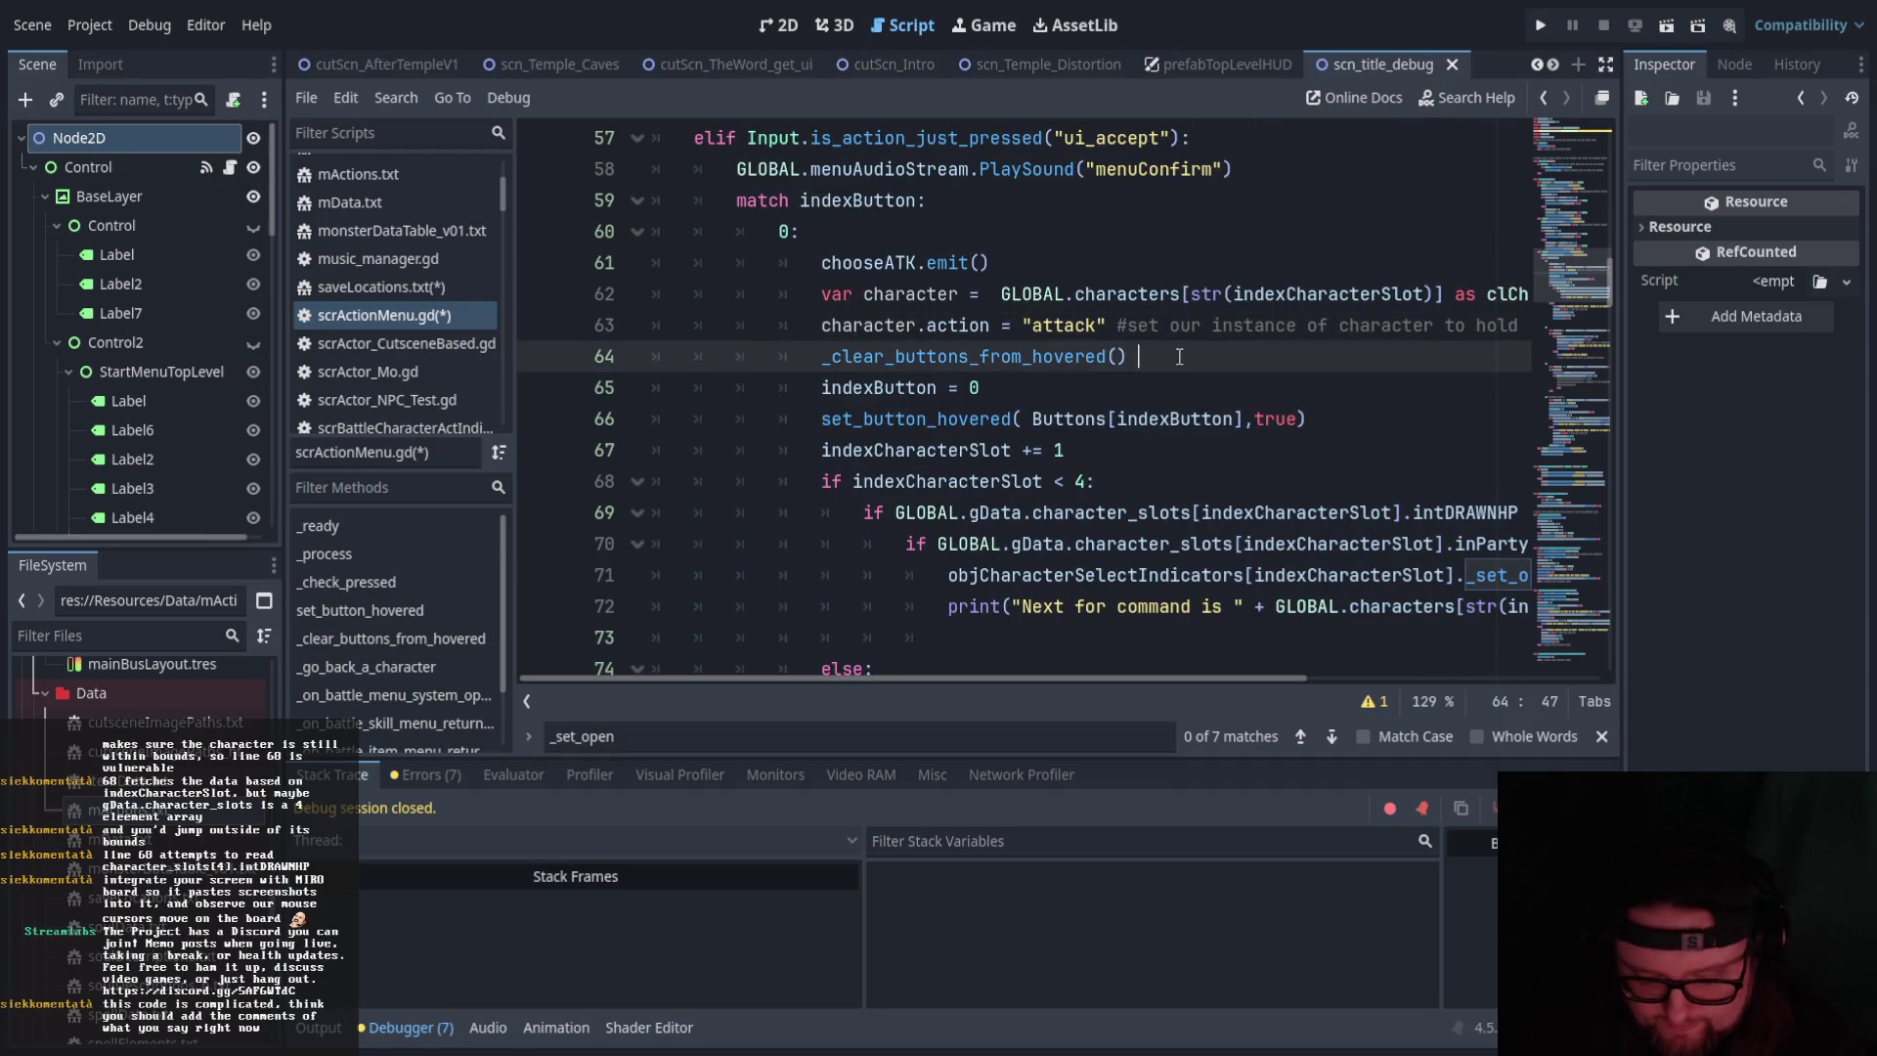
pyautogui.write('make sure every b')
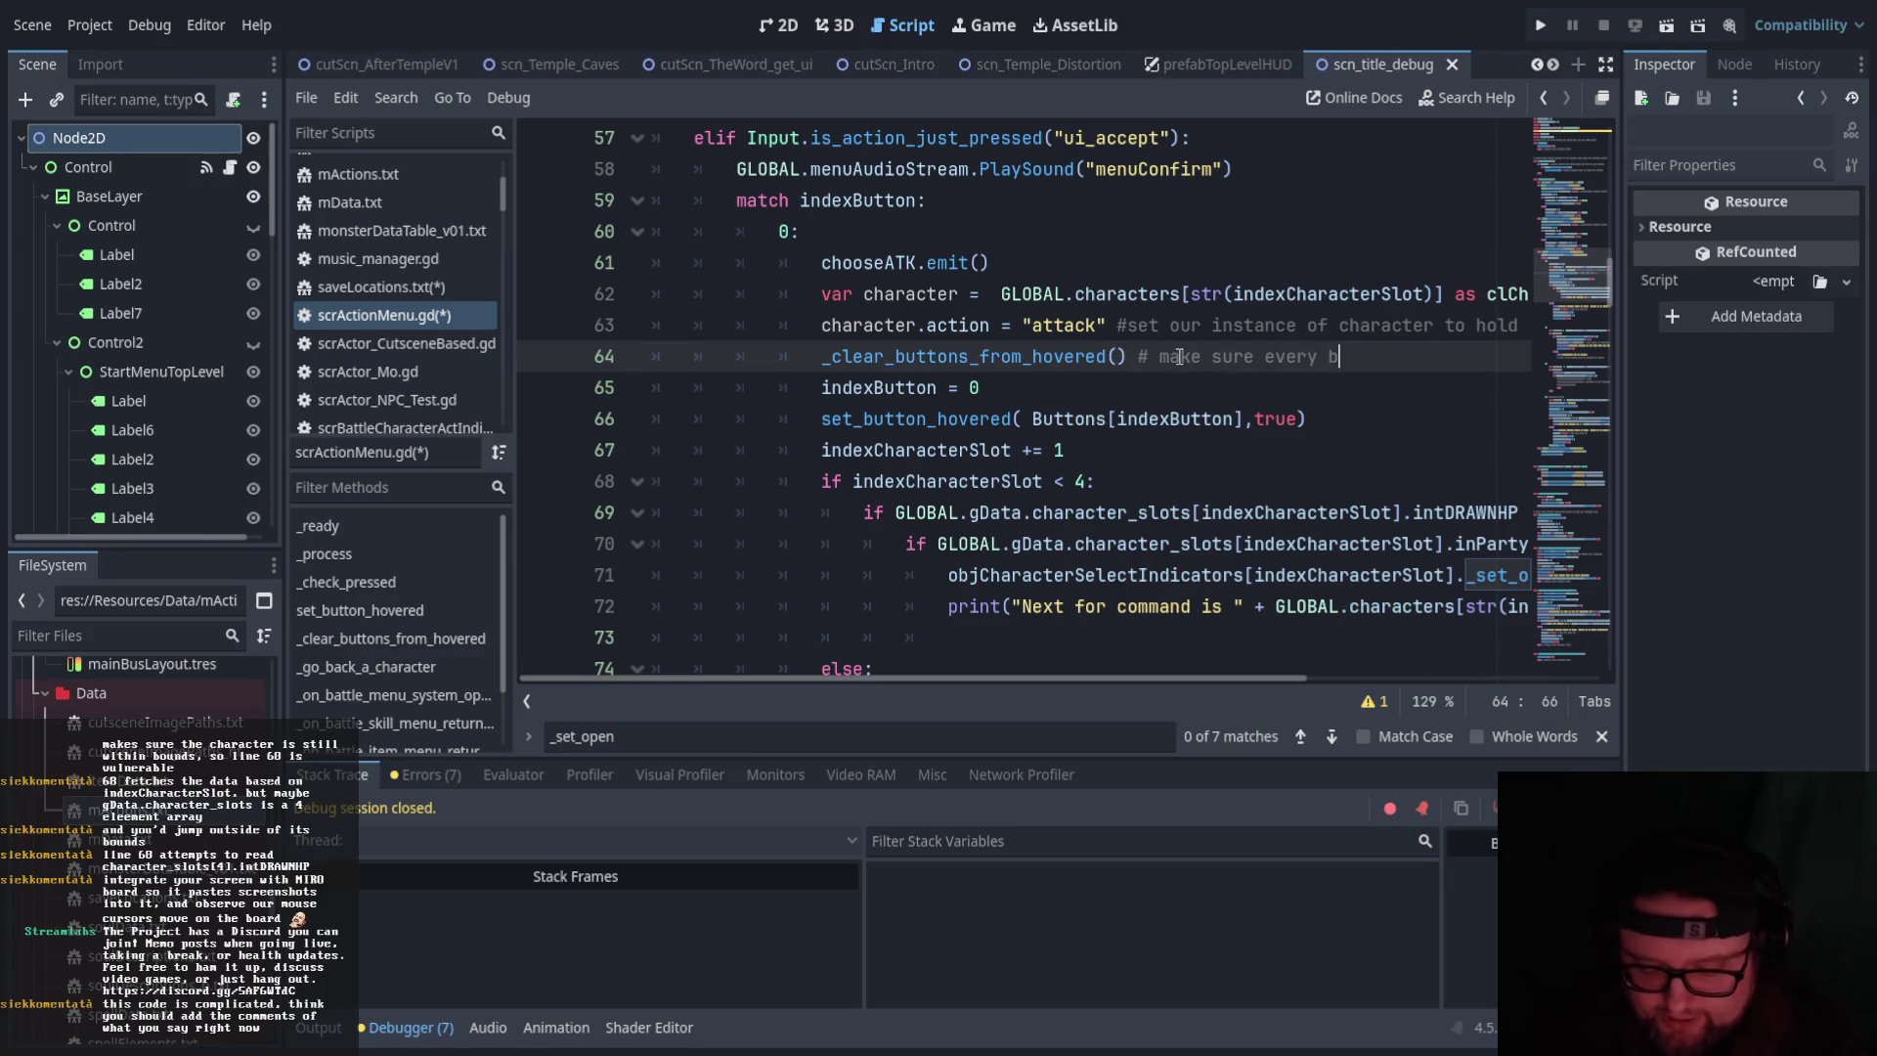
pyautogui.write('utton is not')
pyautogui.press('BackSpace')
pyautogui.press('BackSpace')
pyautogui.write('t hovere')
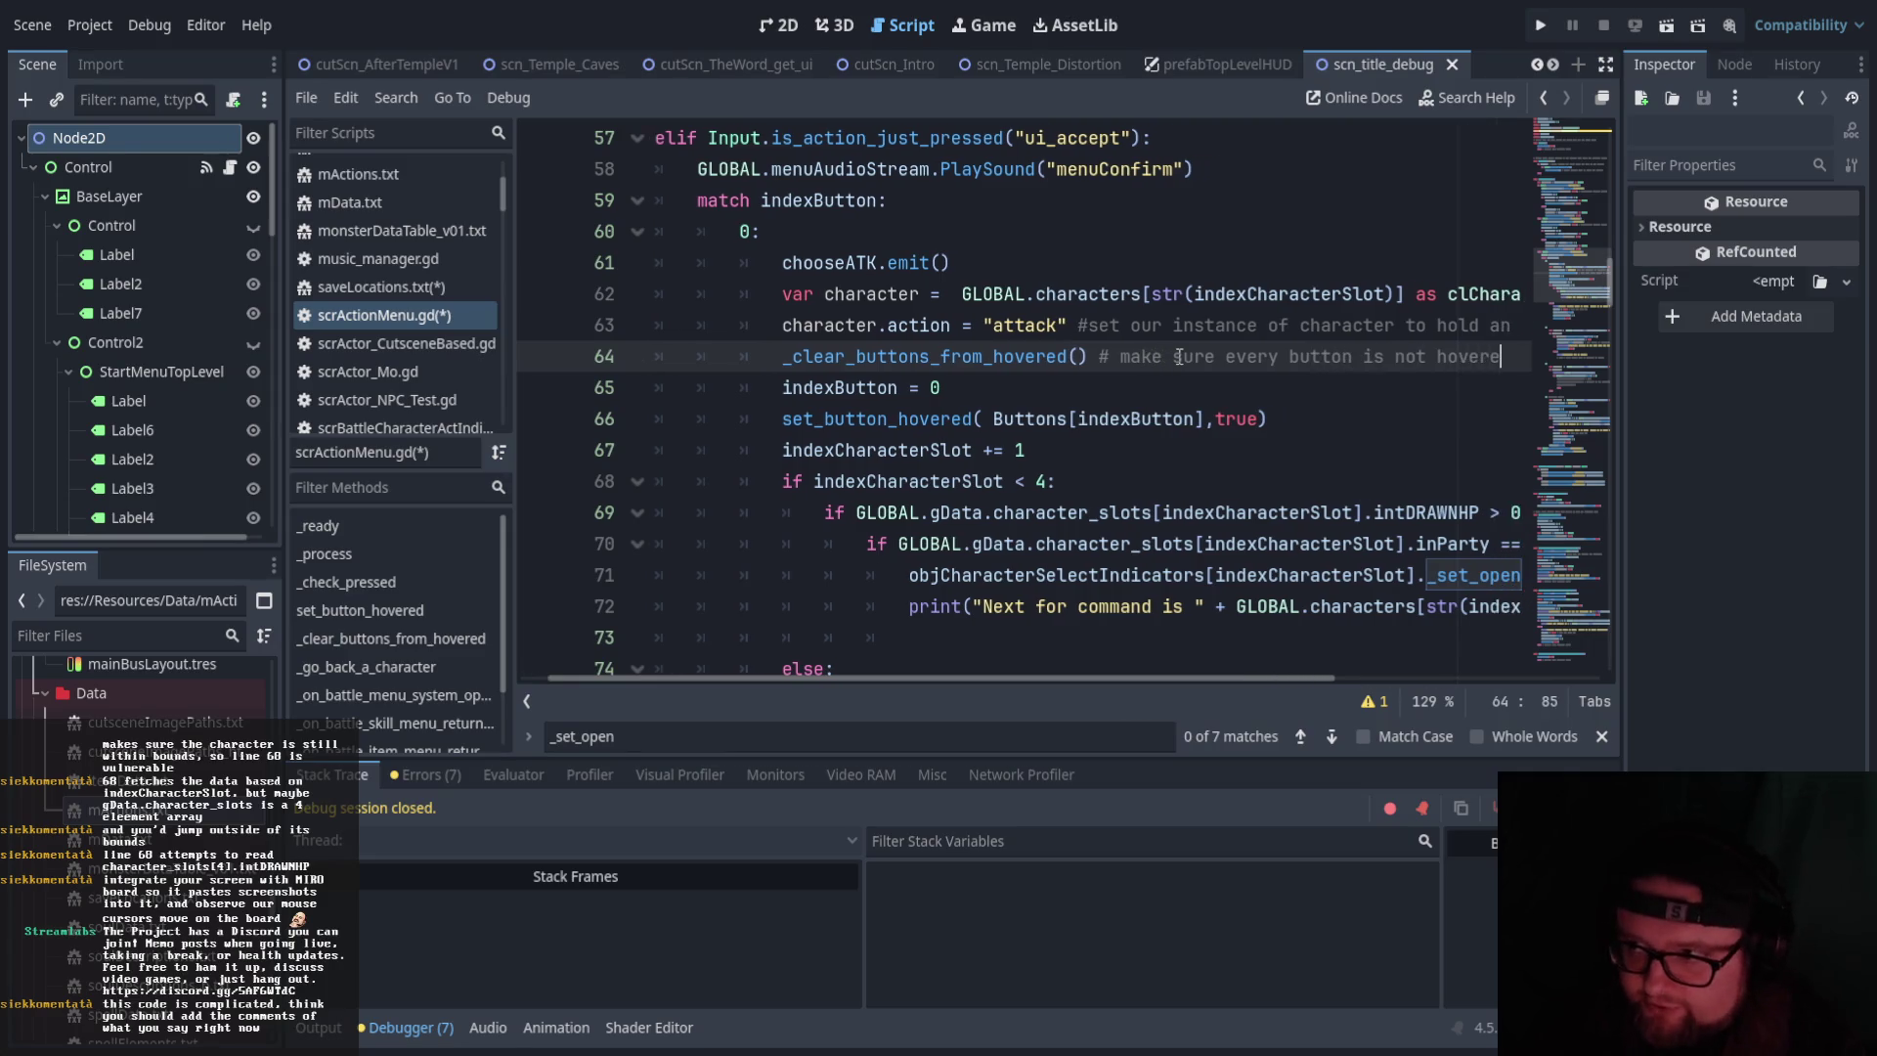
pyautogui.write('d (visually)')
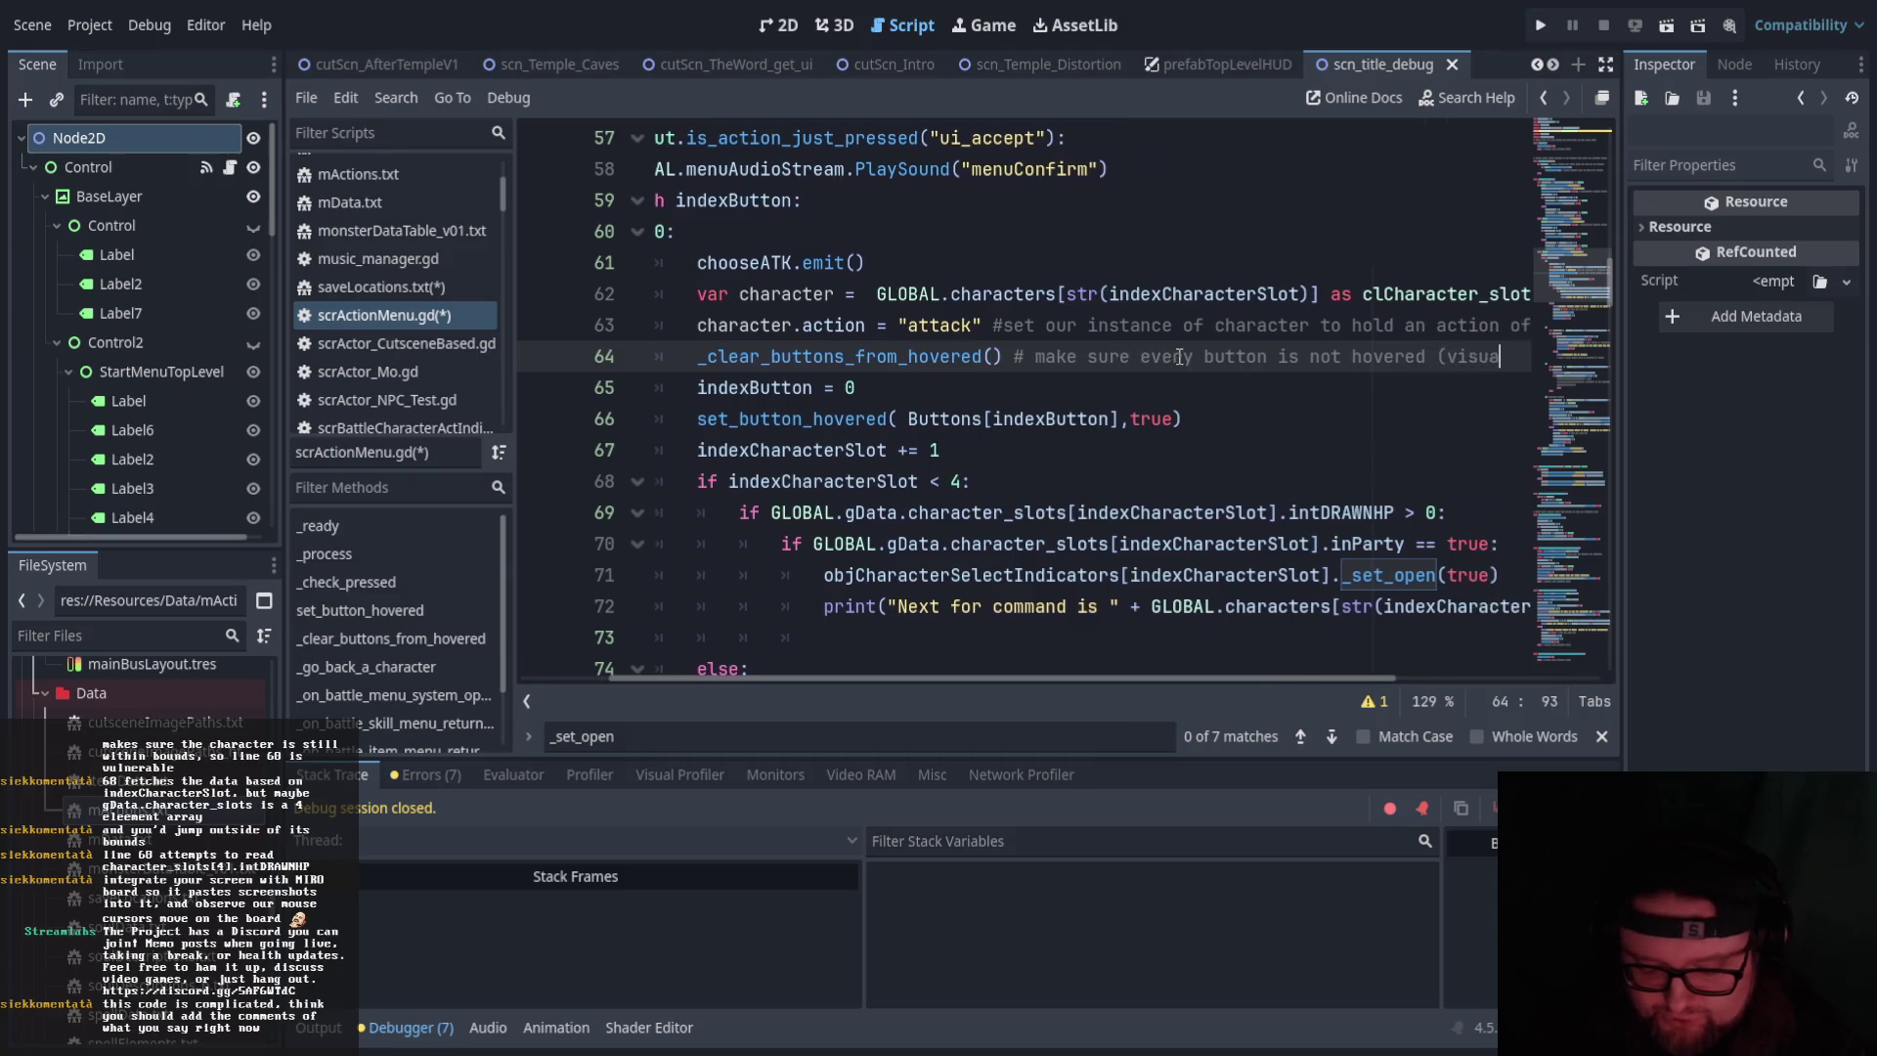
pyautogui.click(929, 401)
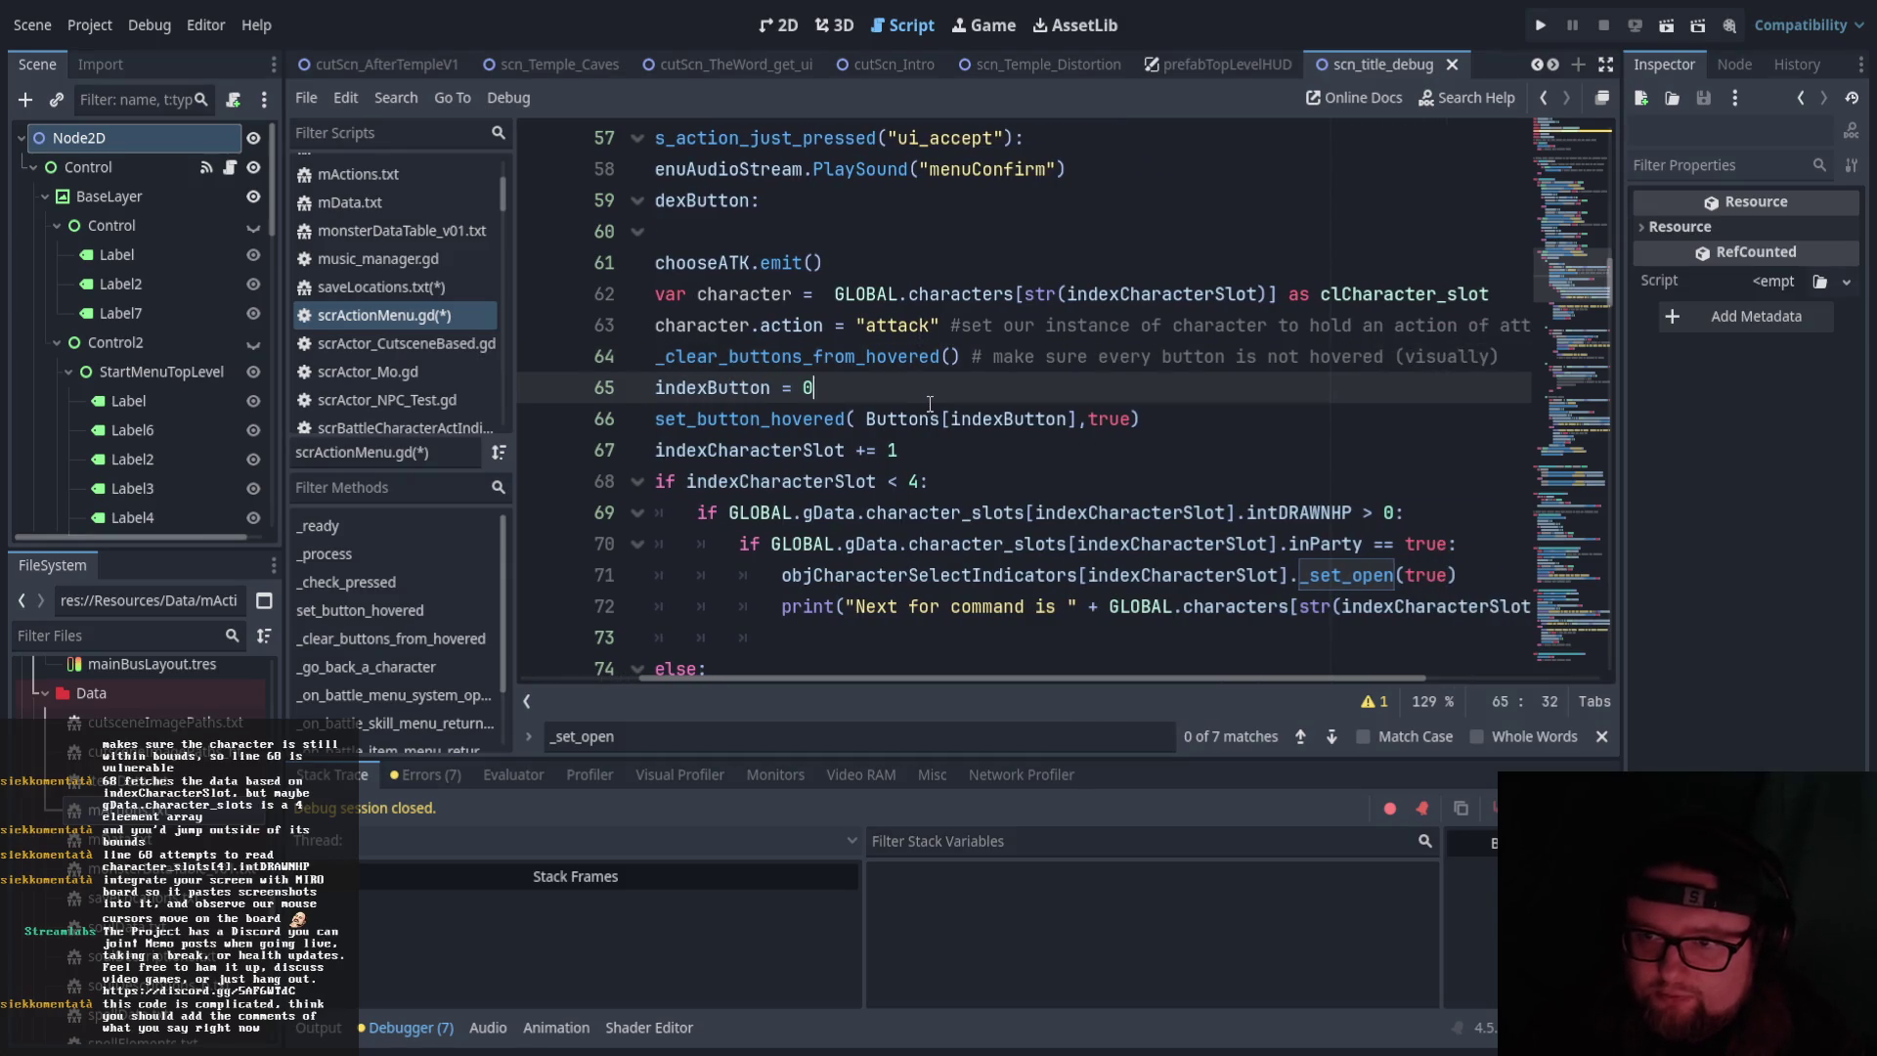
pyautogui.write(' # set our ')
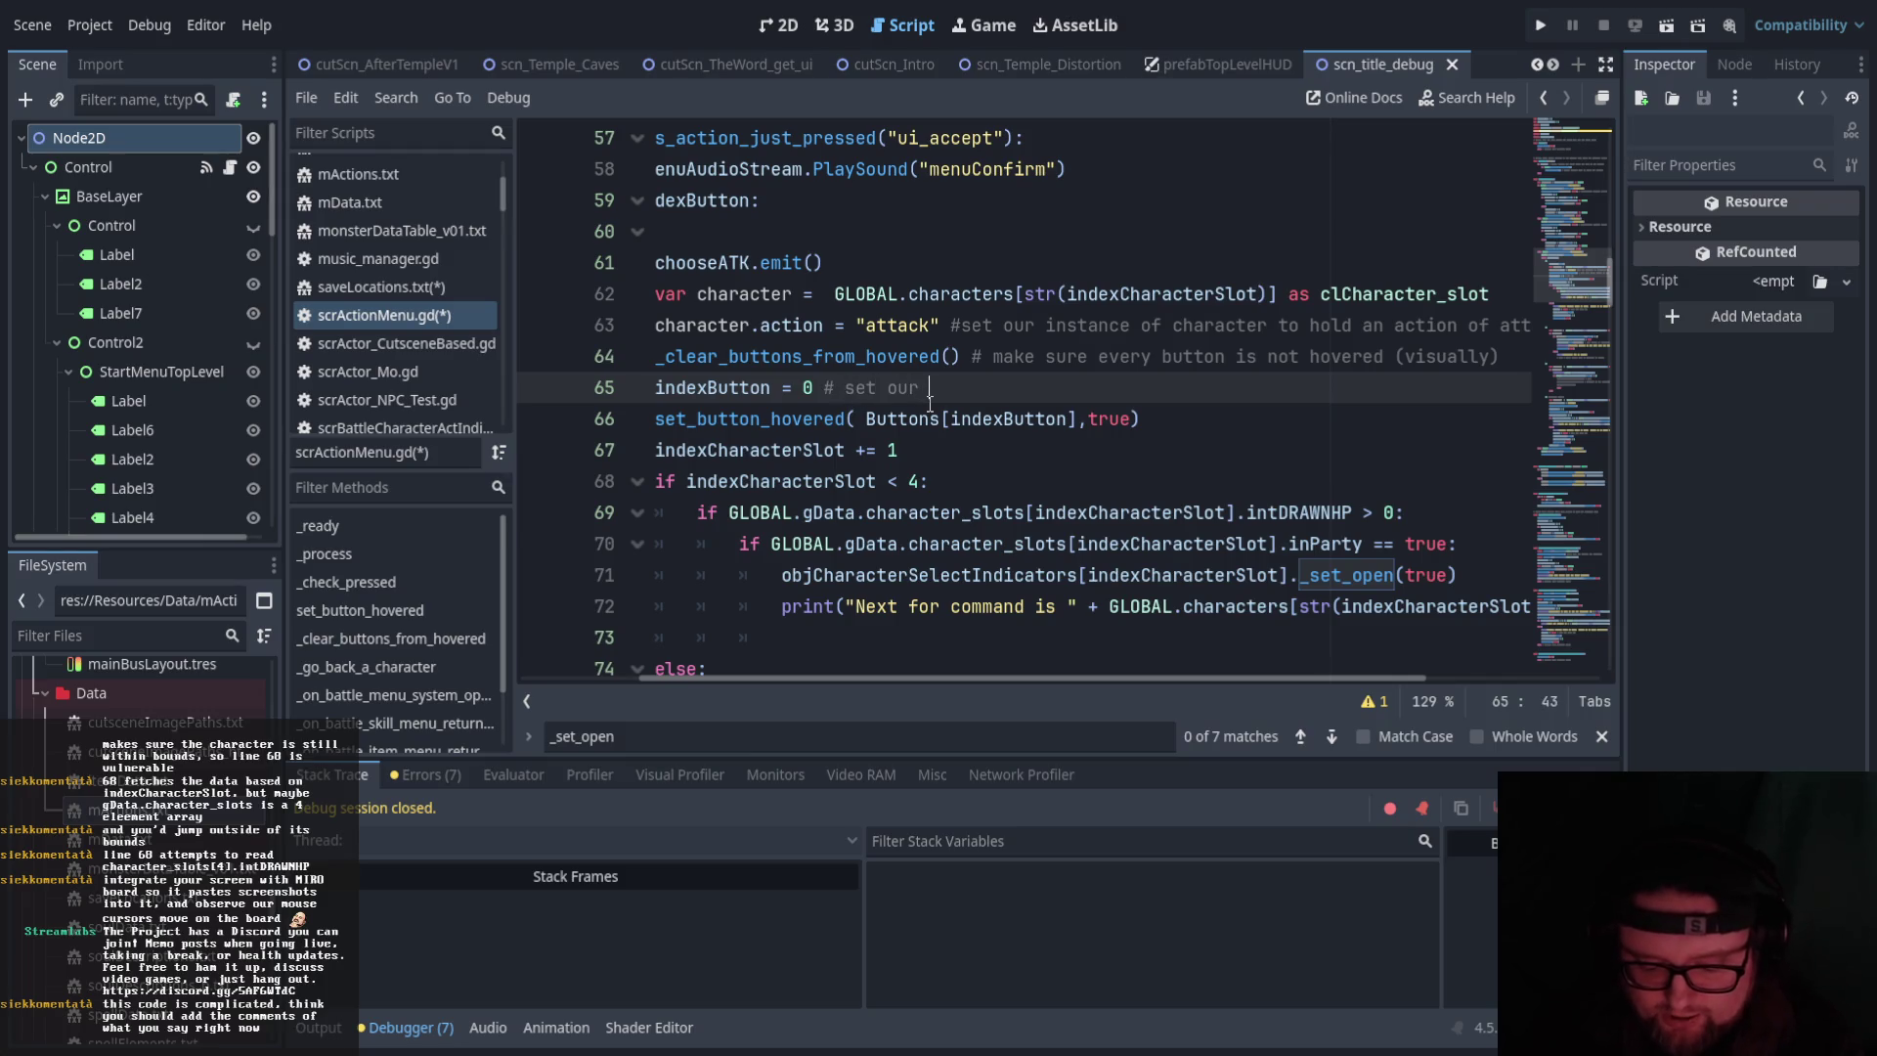
pyautogui.write('se')
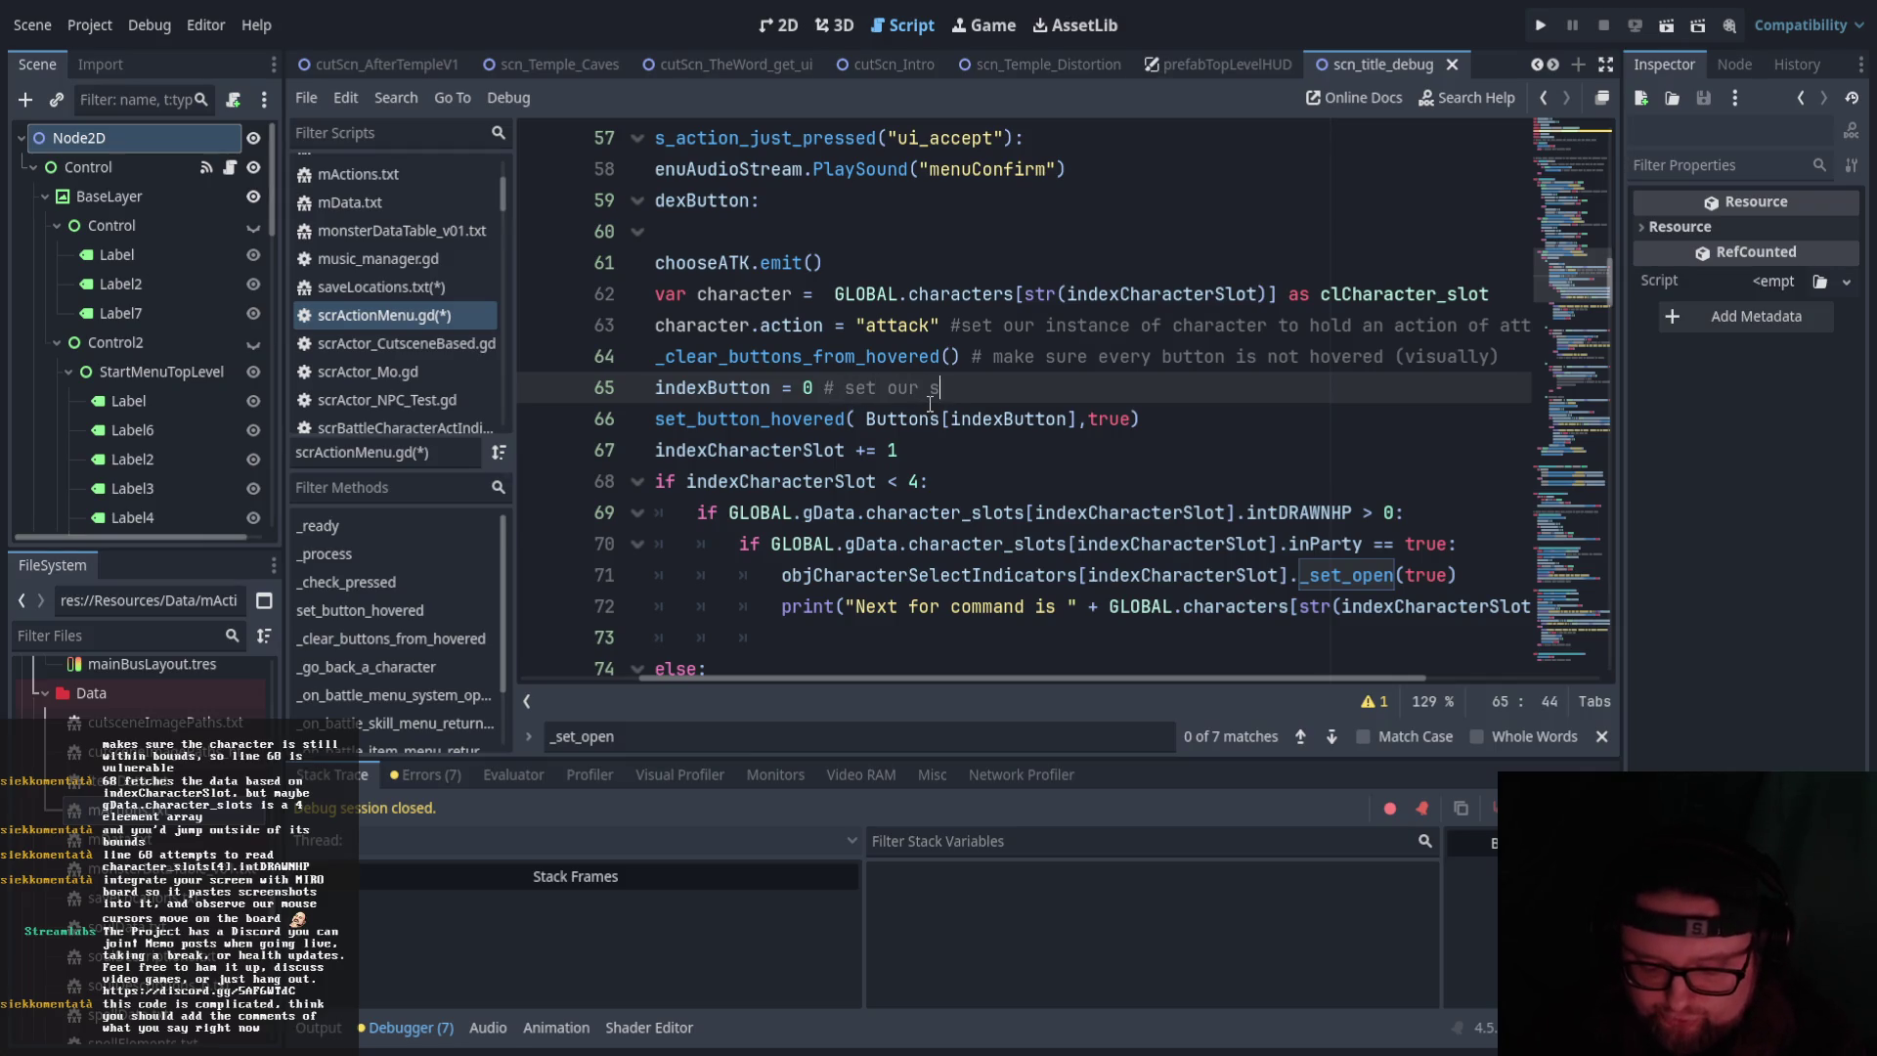
pyautogui.write('le')
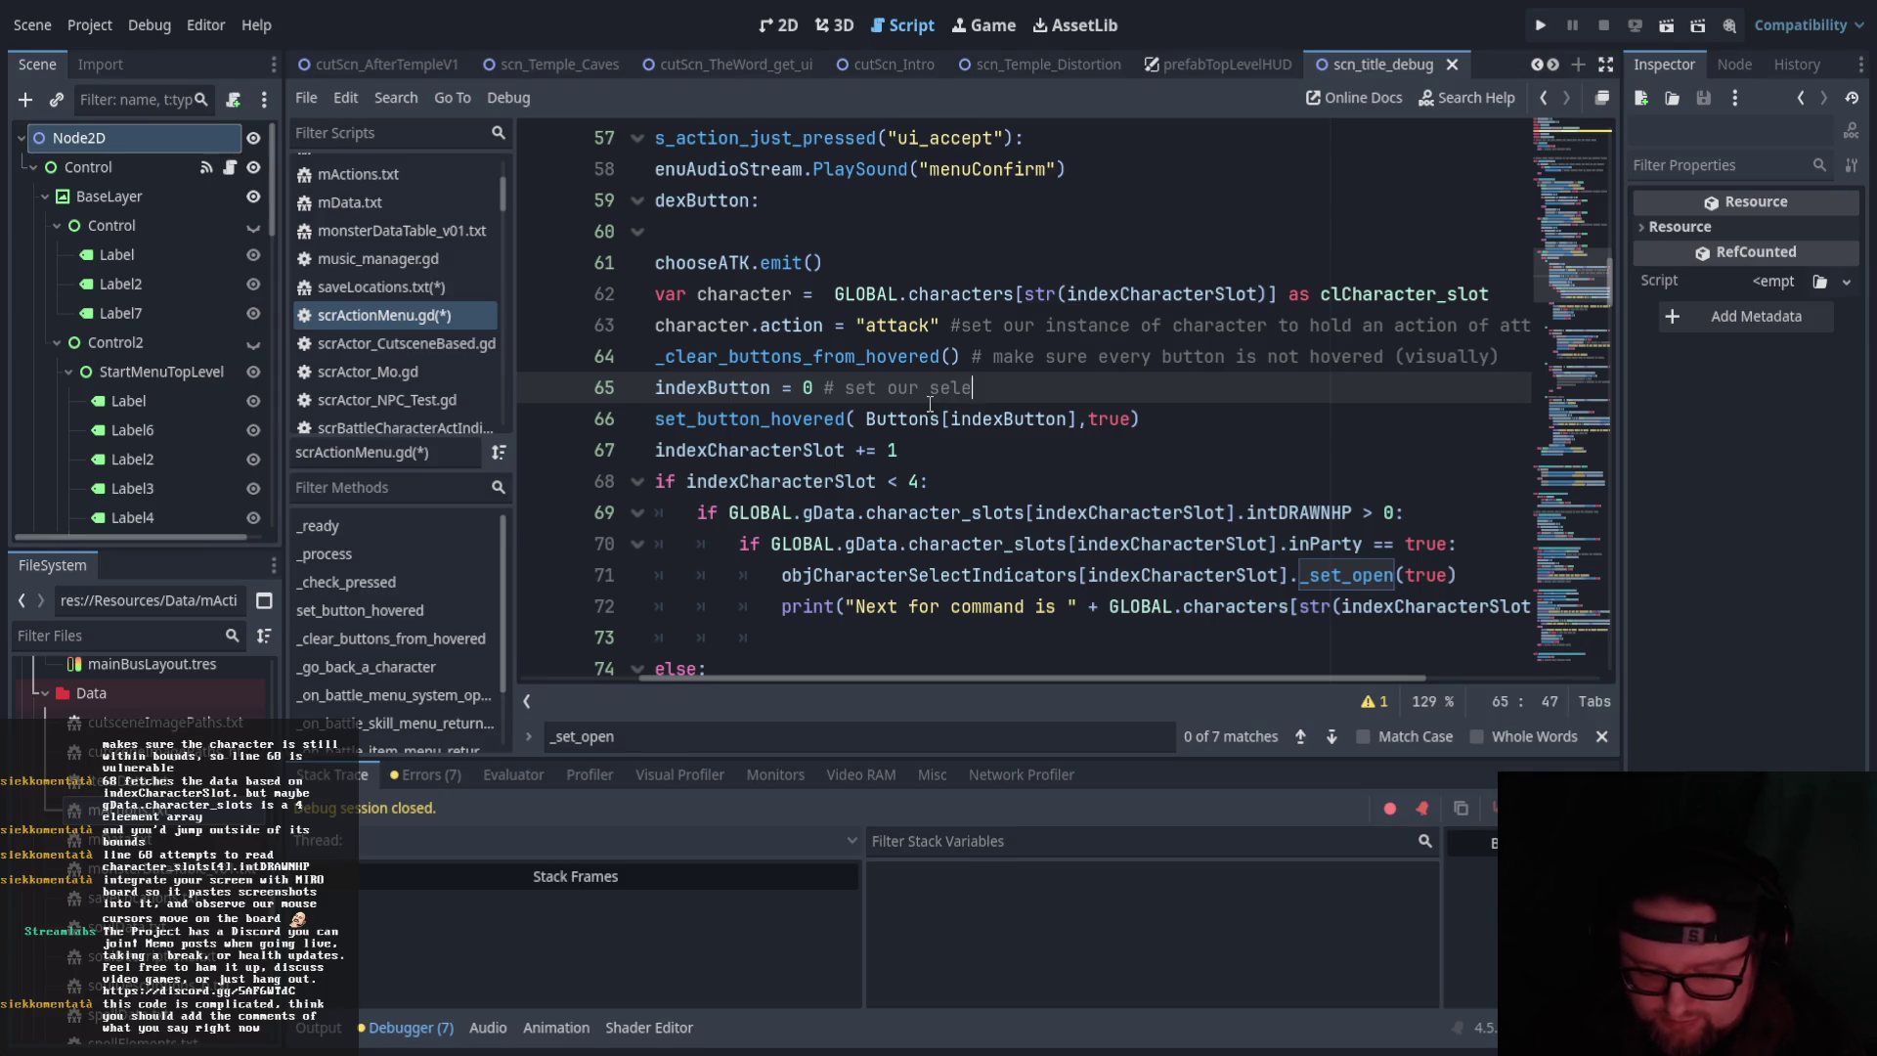
pyautogui.write('cted button back ')
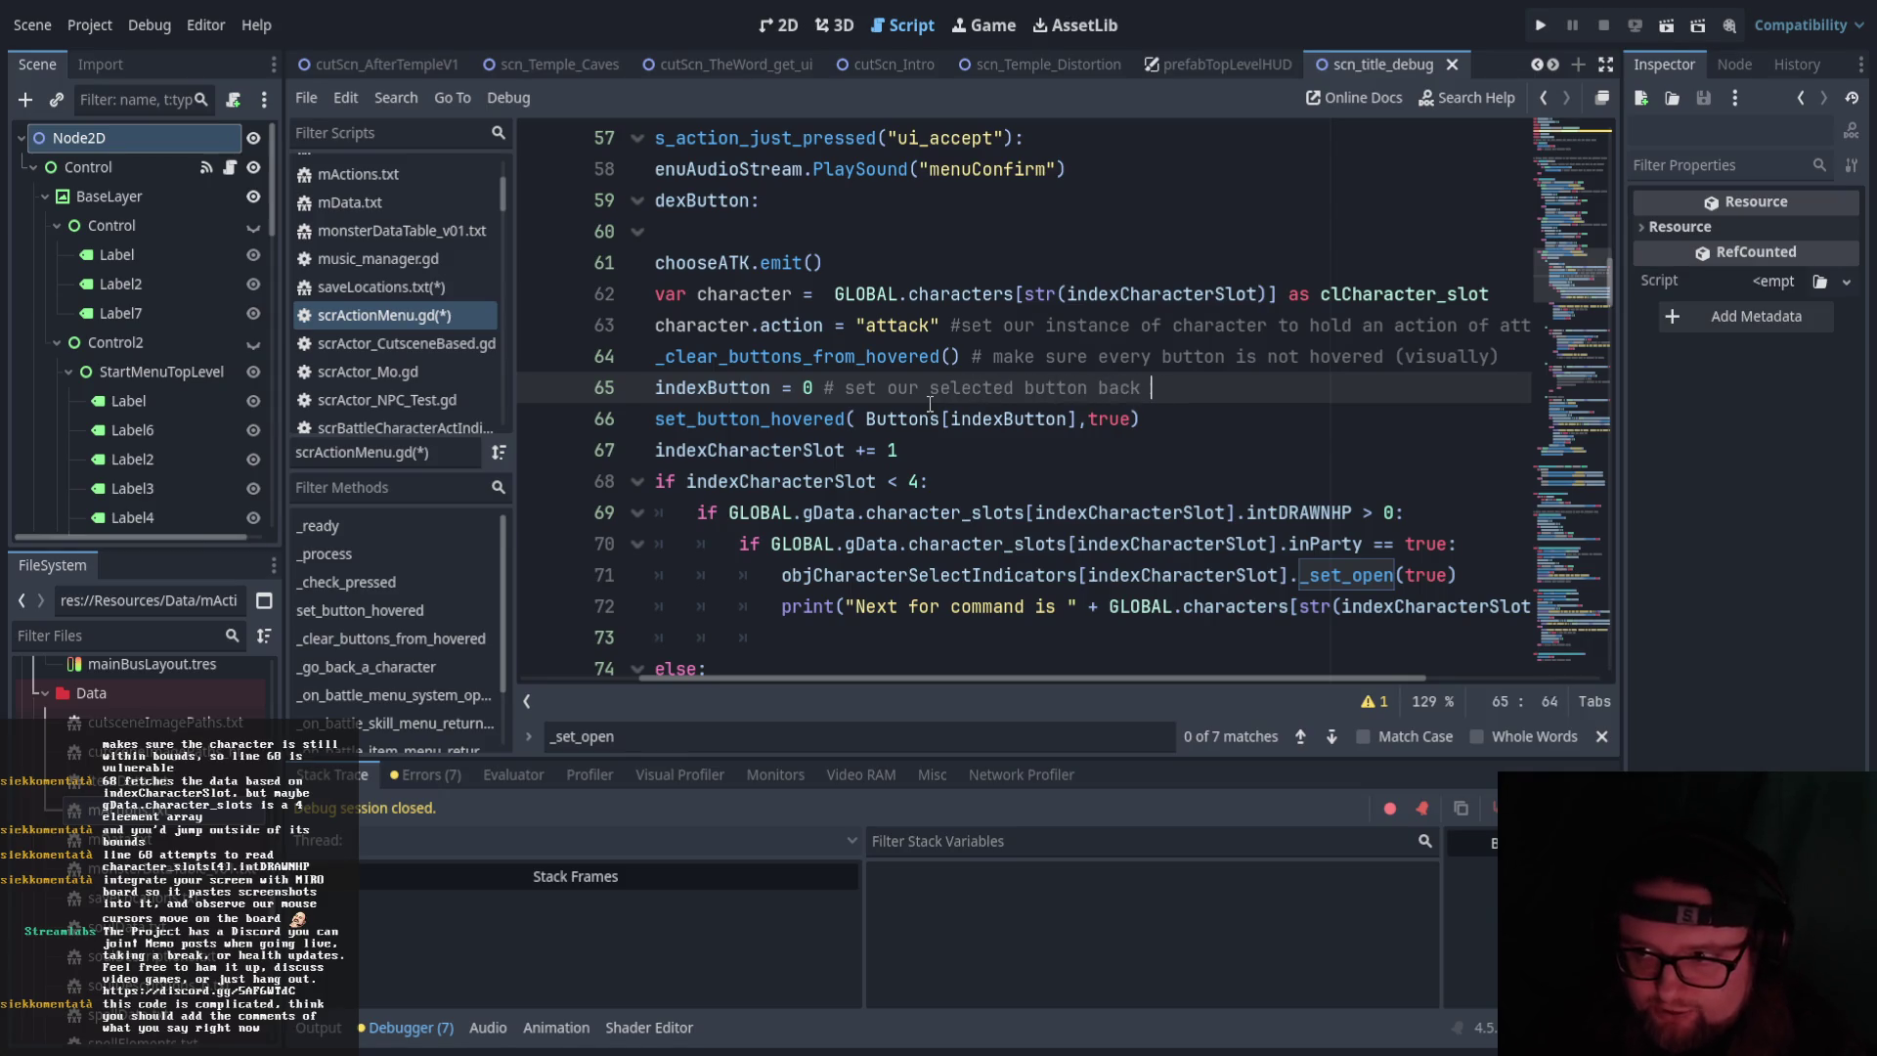
pyautogui.write('to 0 which is attack')
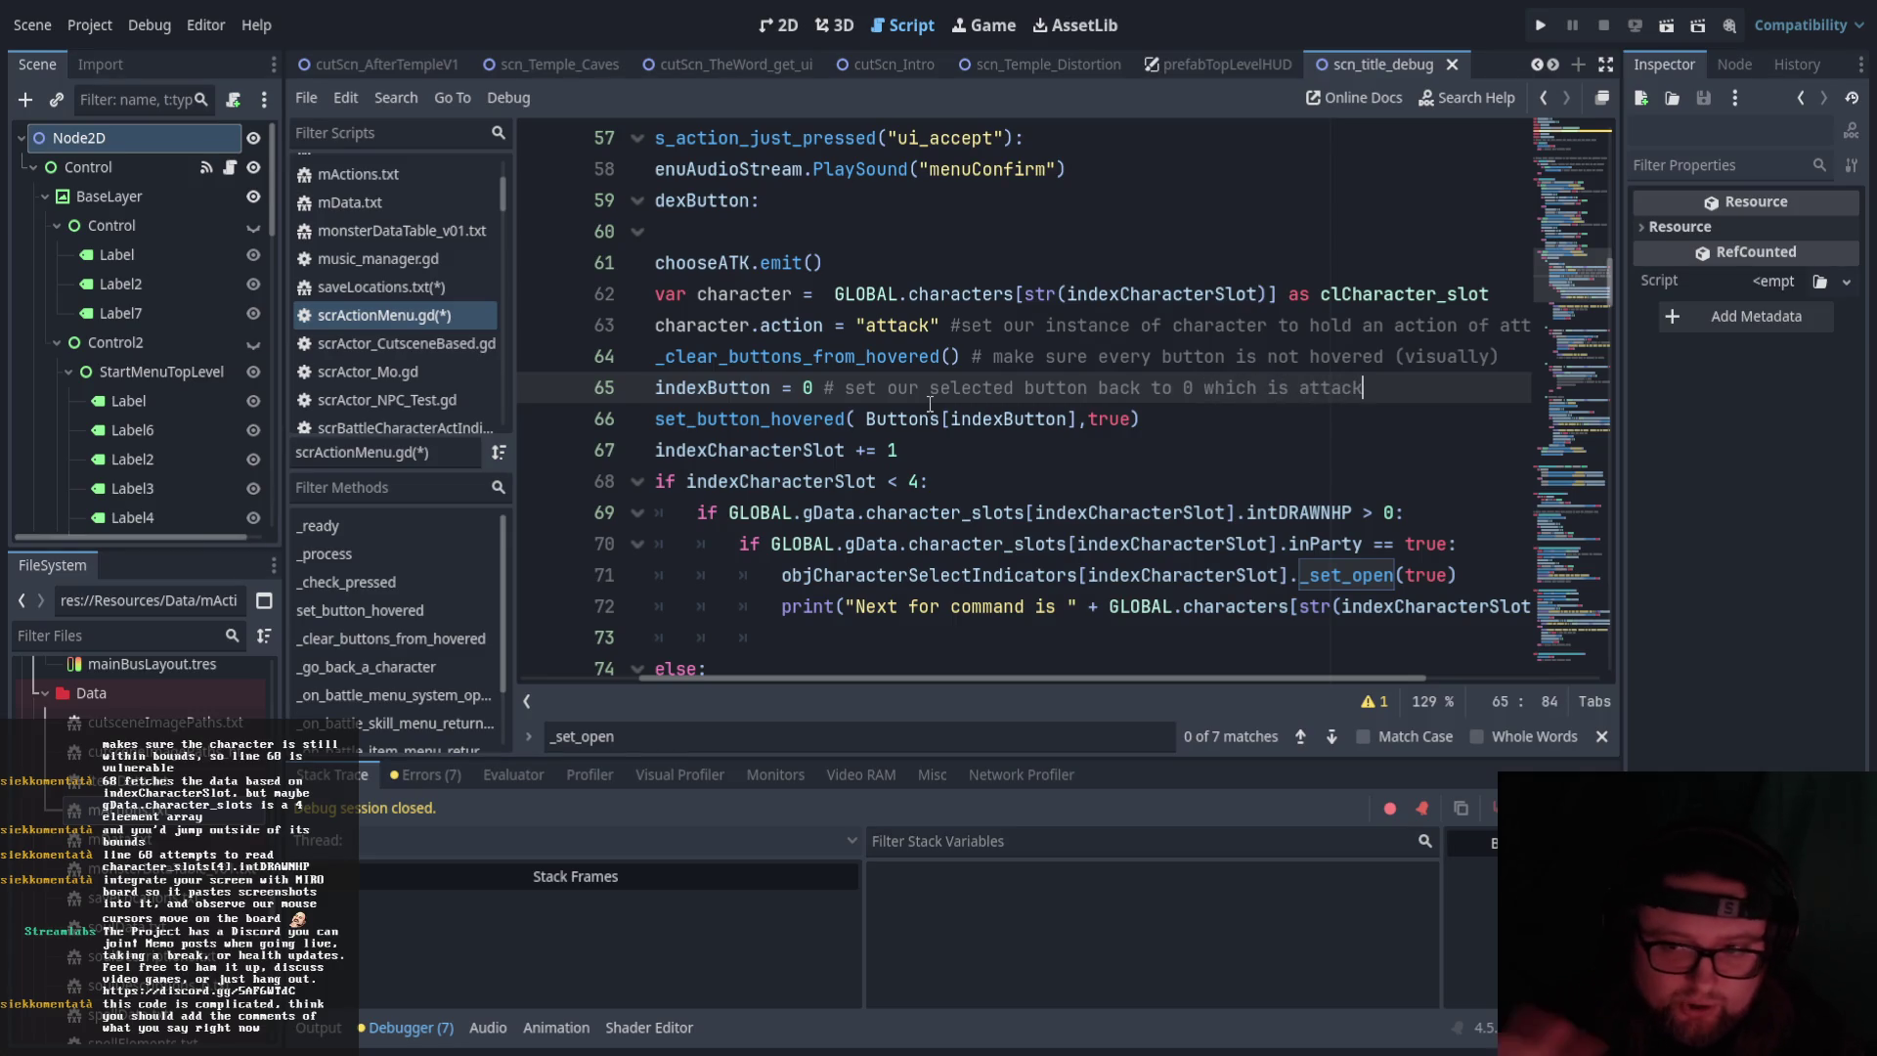
pyautogui.moveTo(965, 677); pyautogui.dragTo(917, 674)
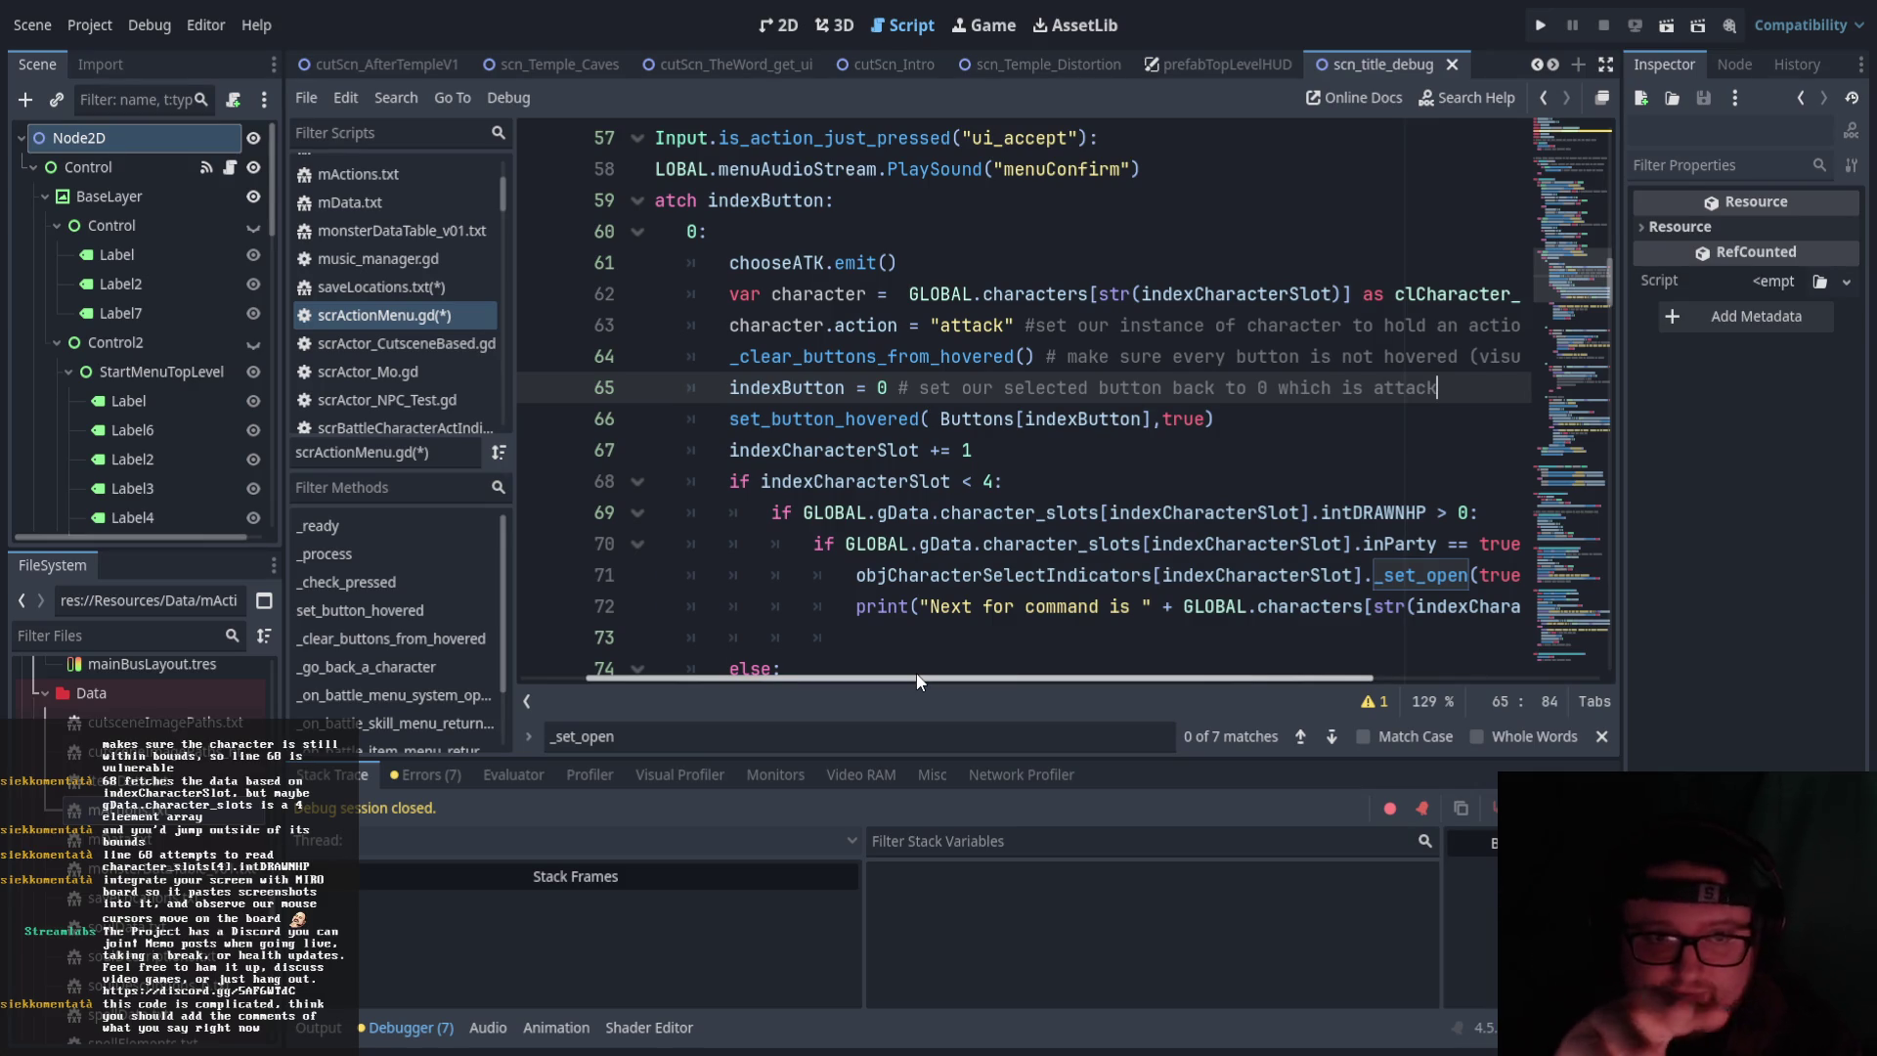
# Comment line 66 'highlight the first button for when the menu is opened again' and line 67 'go to next character via index INT'
pyautogui.click(1240, 419)
pyautogui.write('# highlight the ')
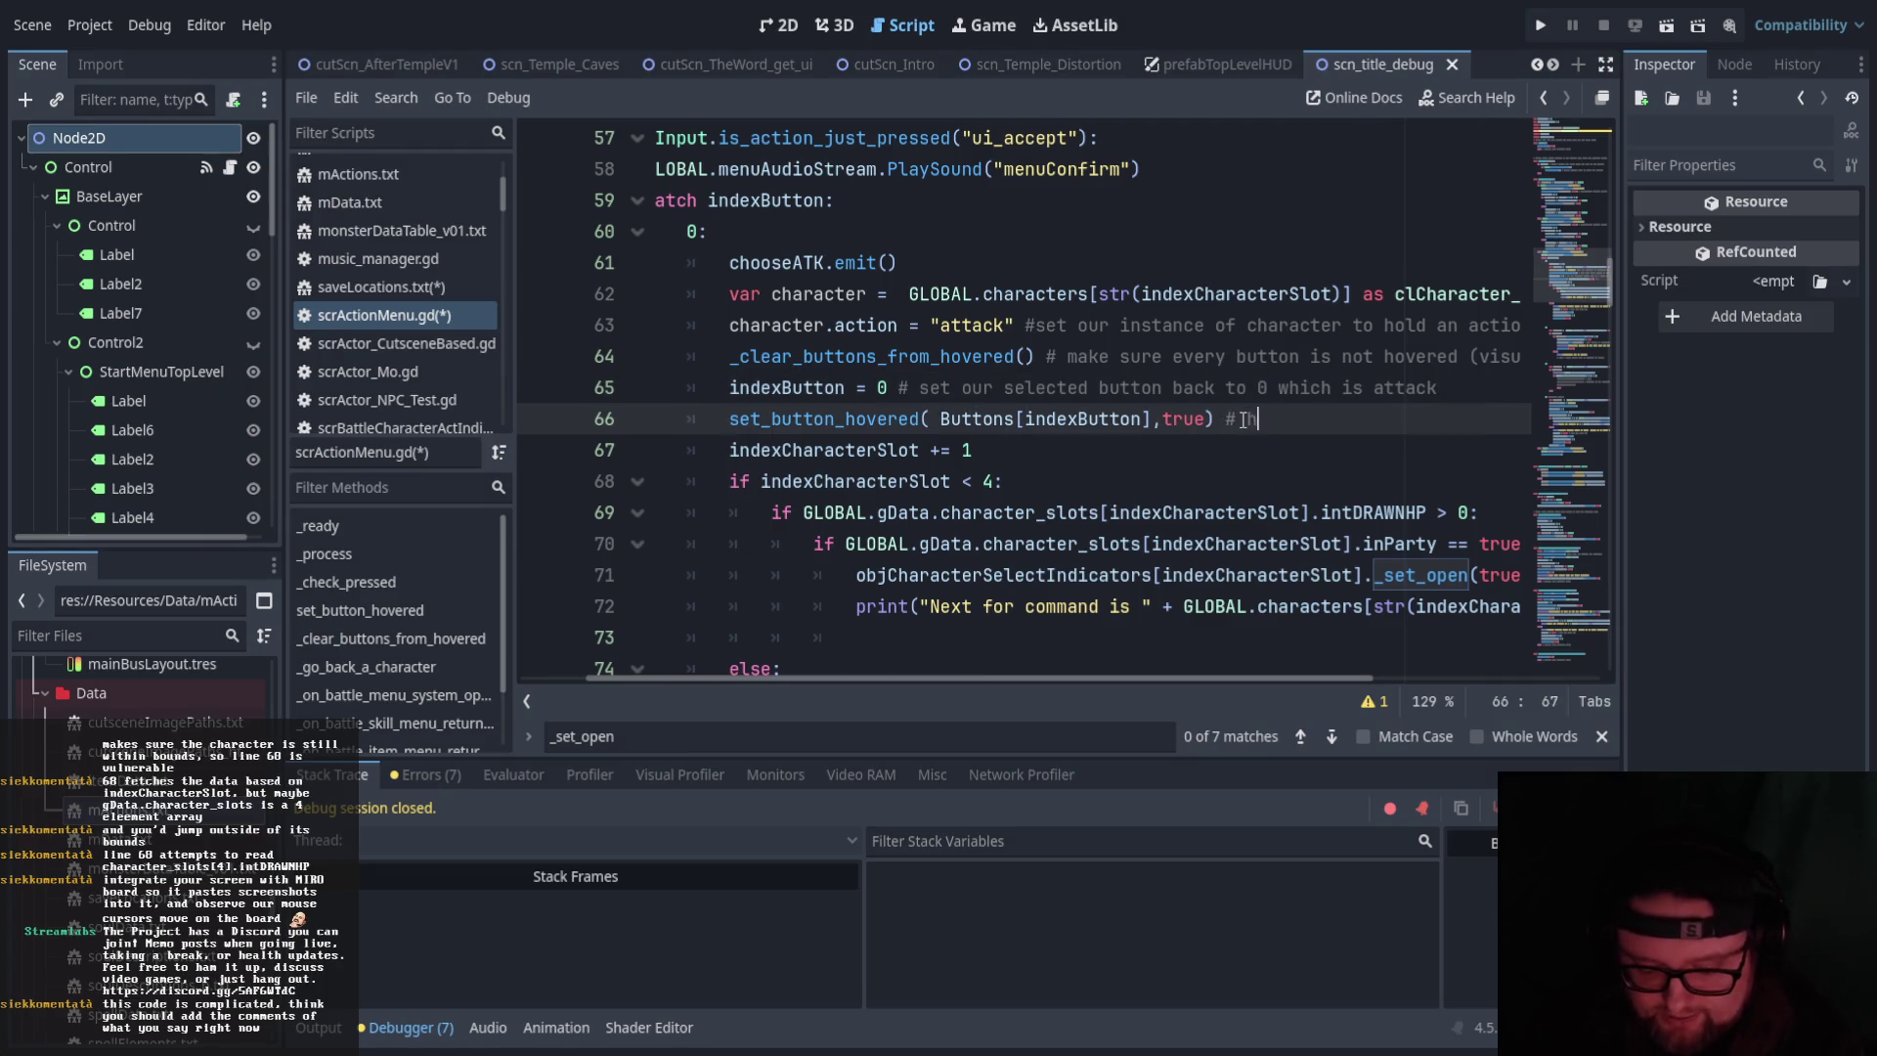
pyautogui.write('first button on')
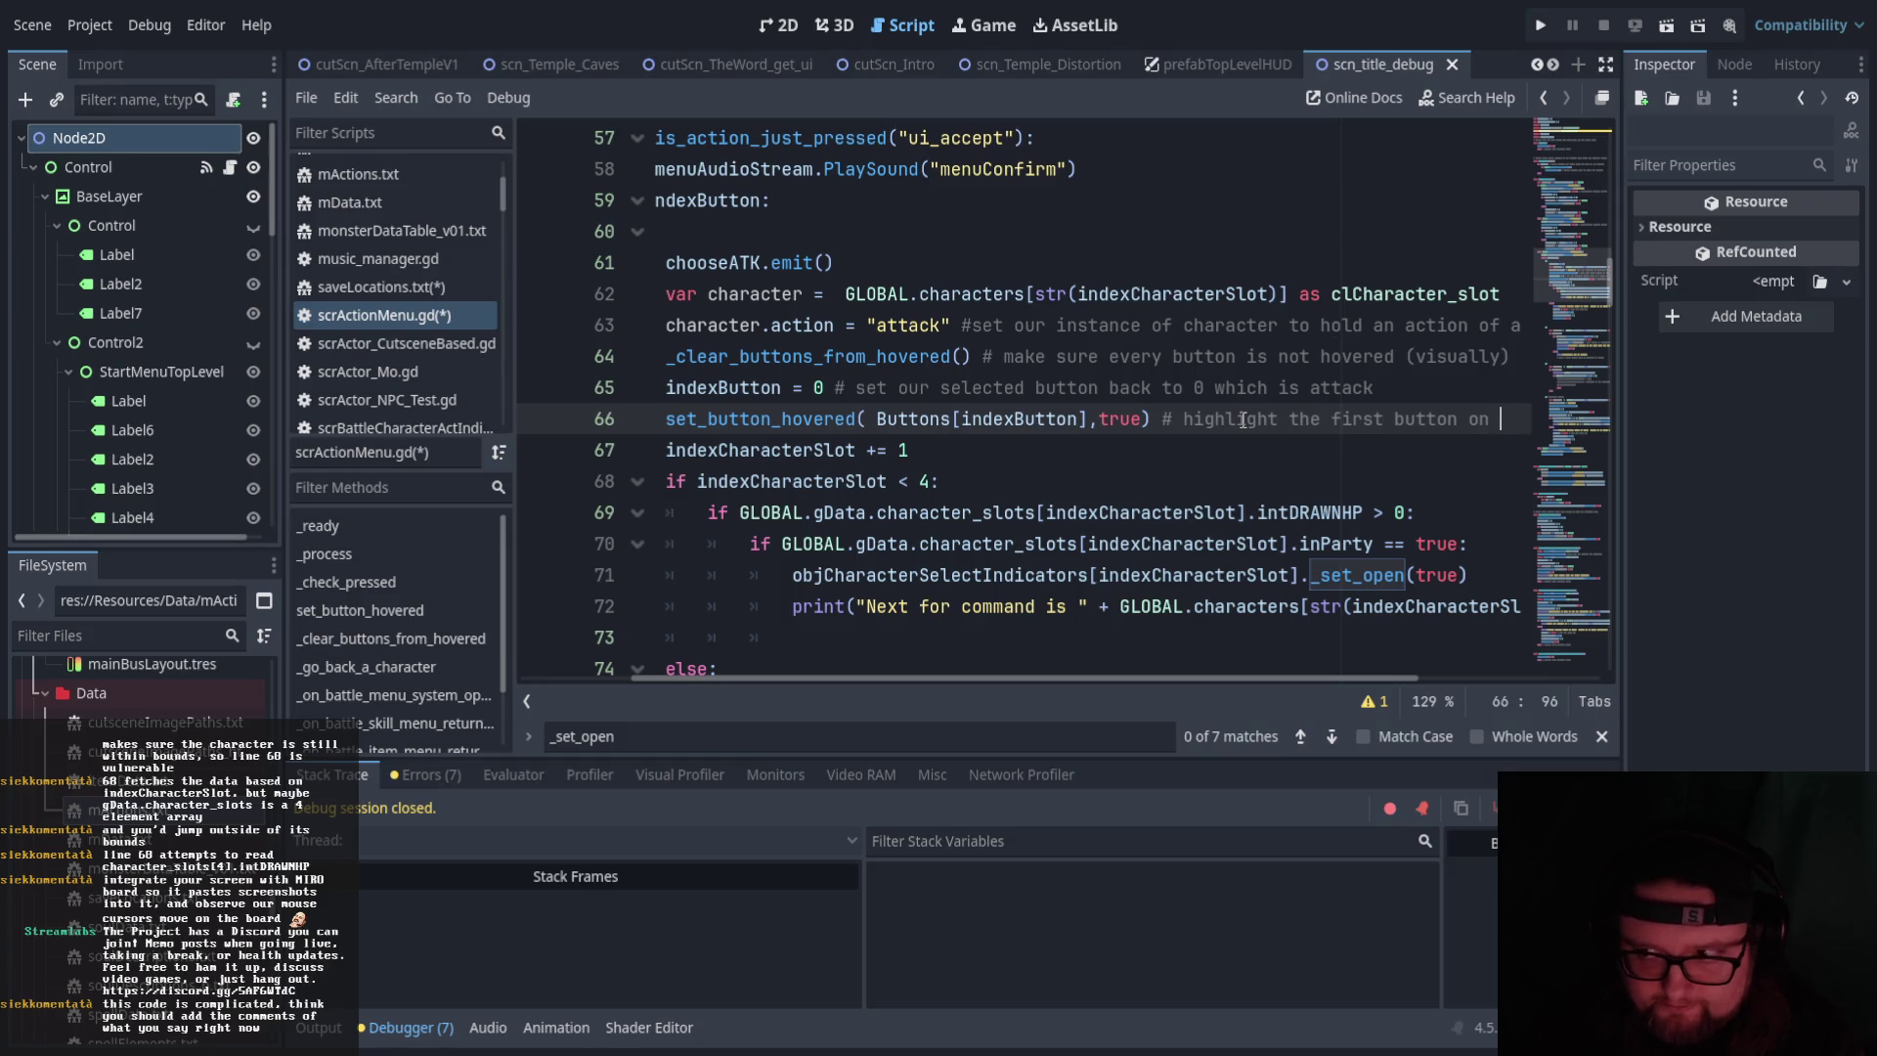
pyautogui.write(' menu made')
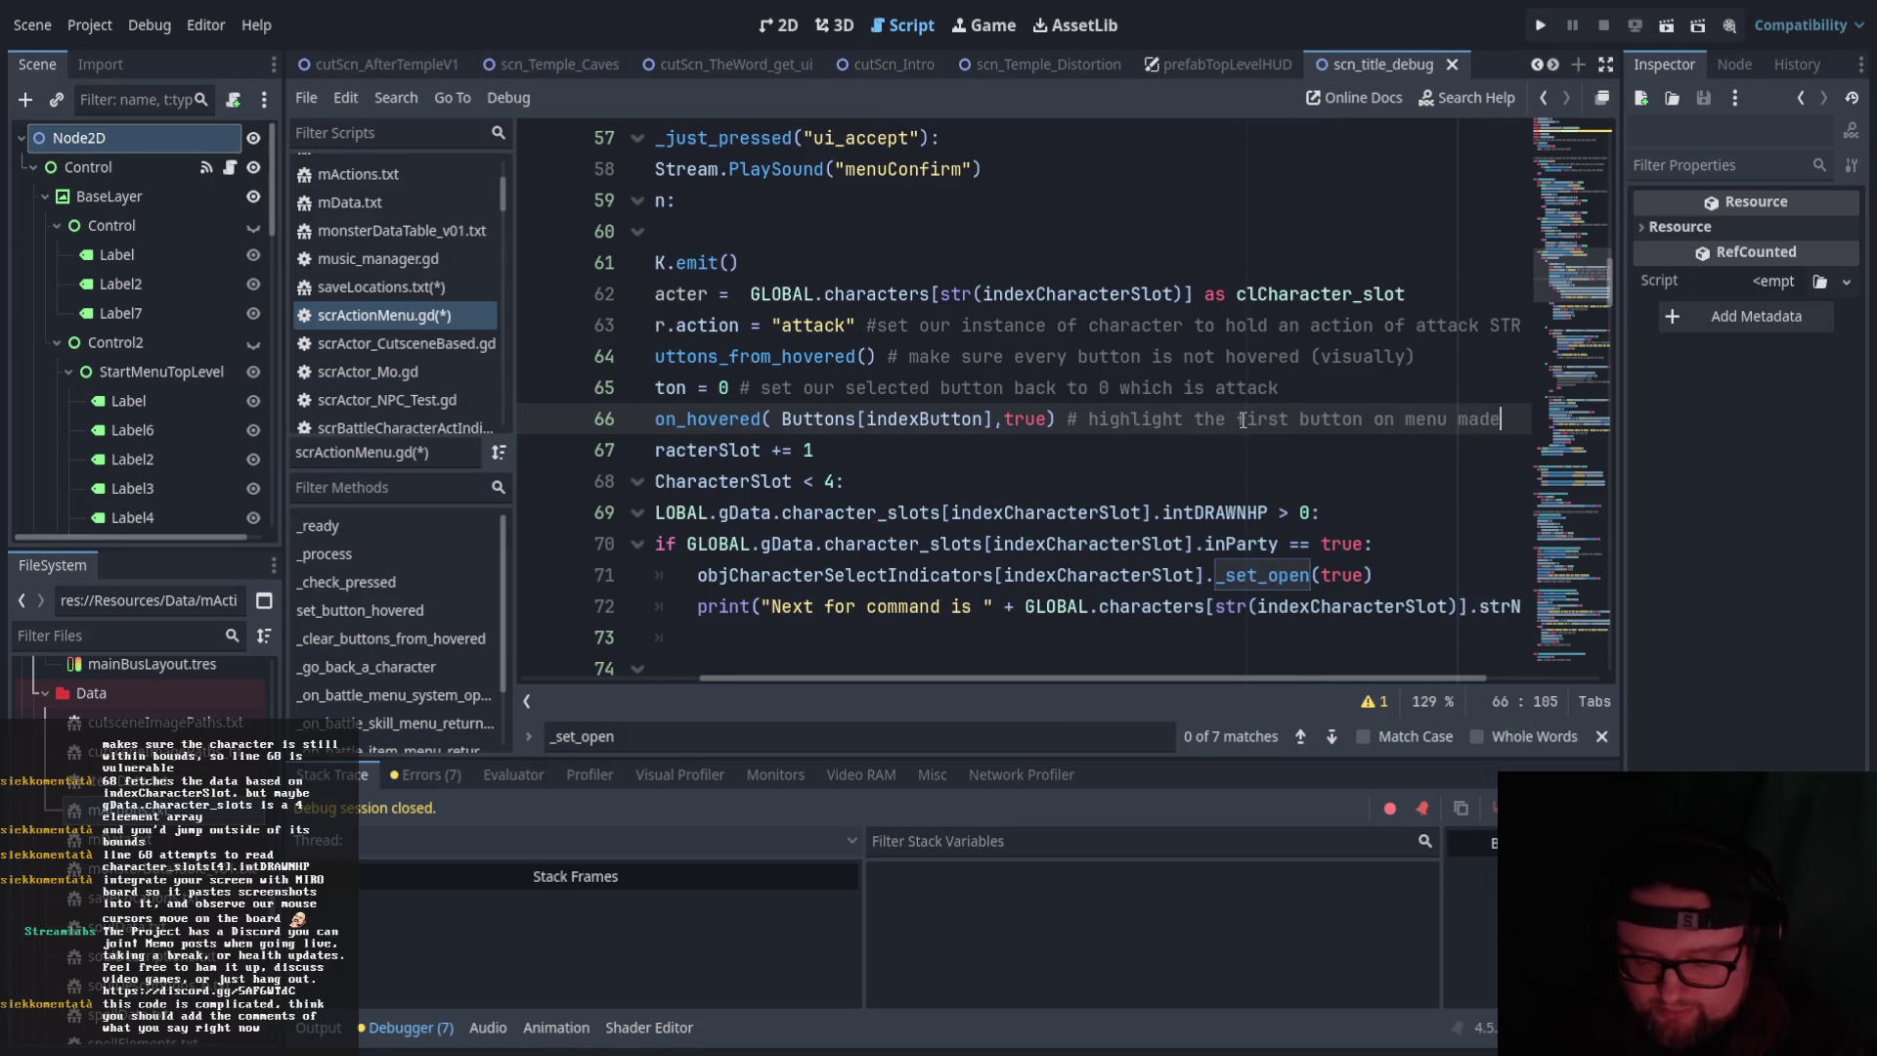
pyautogui.press('BackSpace')
pyautogui.press('BackSpace')
pyautogui.press('BackSpace')
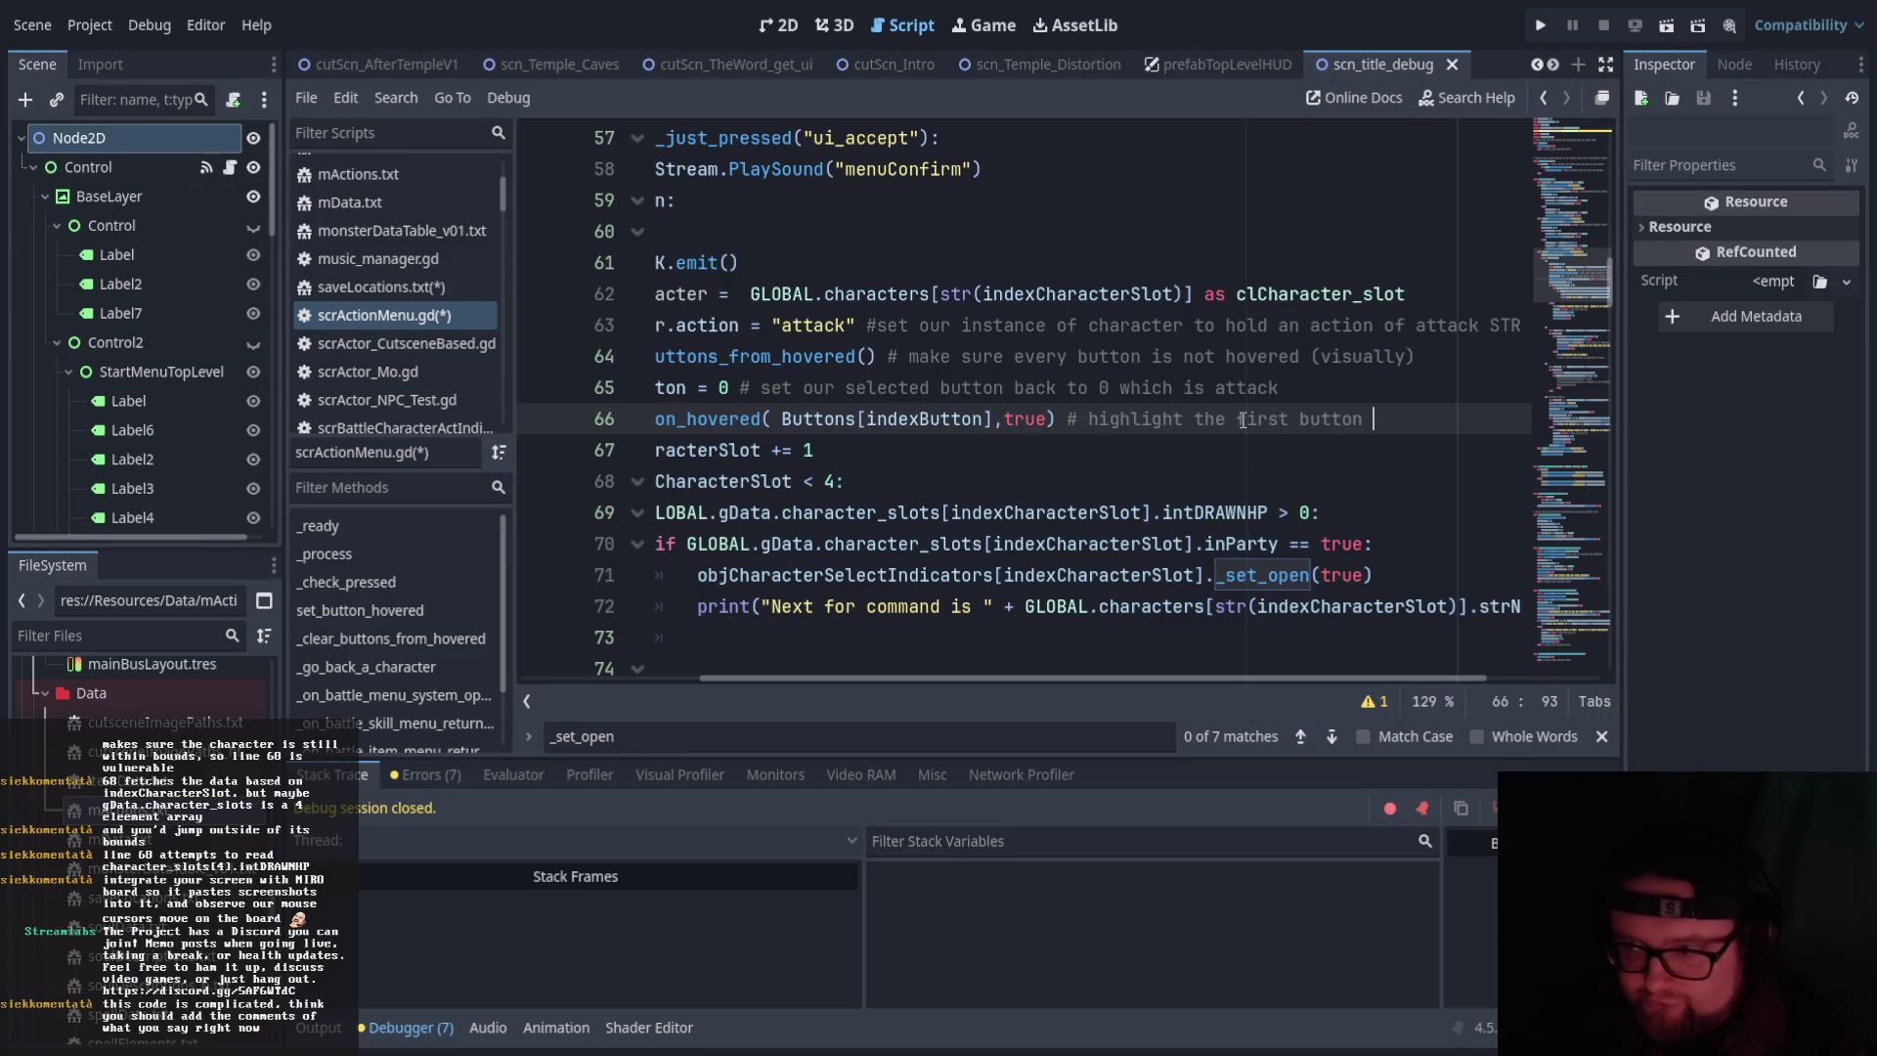
pyautogui.write('st butt')
pyautogui.write('on for when the m')
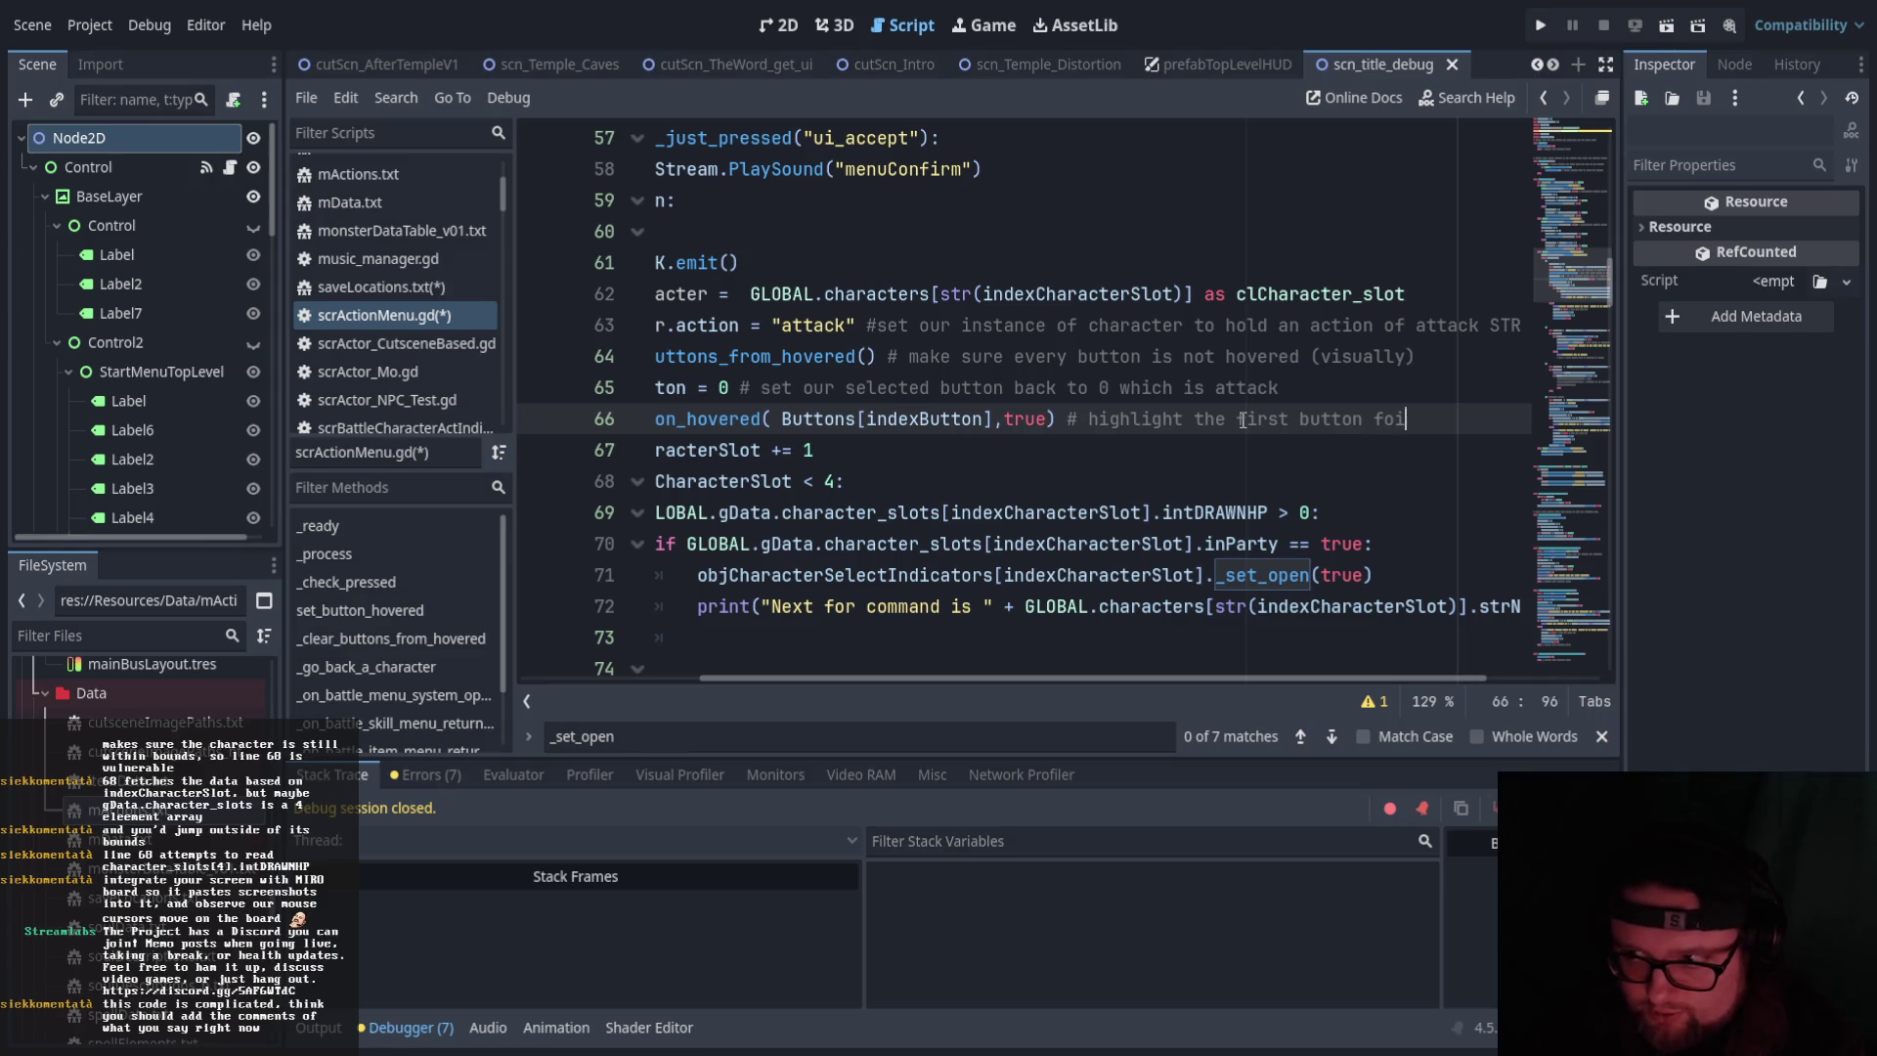
pyautogui.write('enu is opened again')
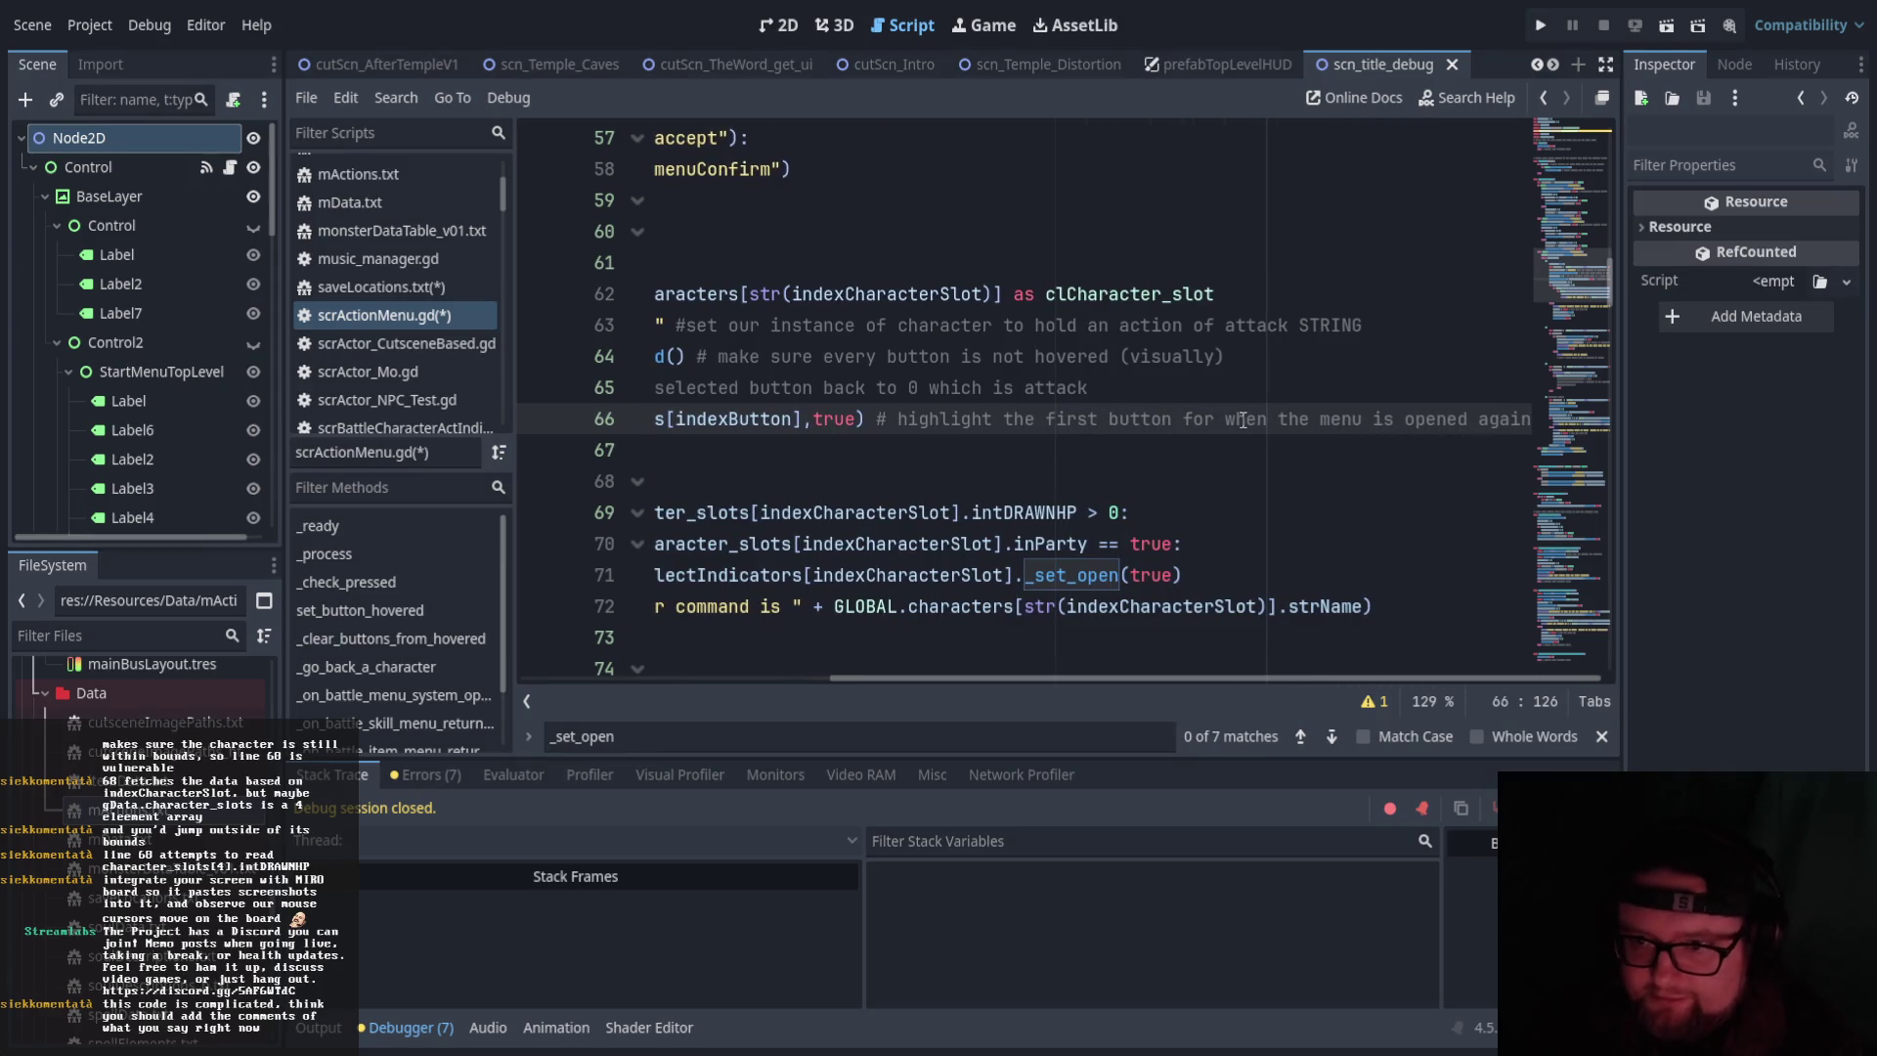
pyautogui.click(1108, 452)
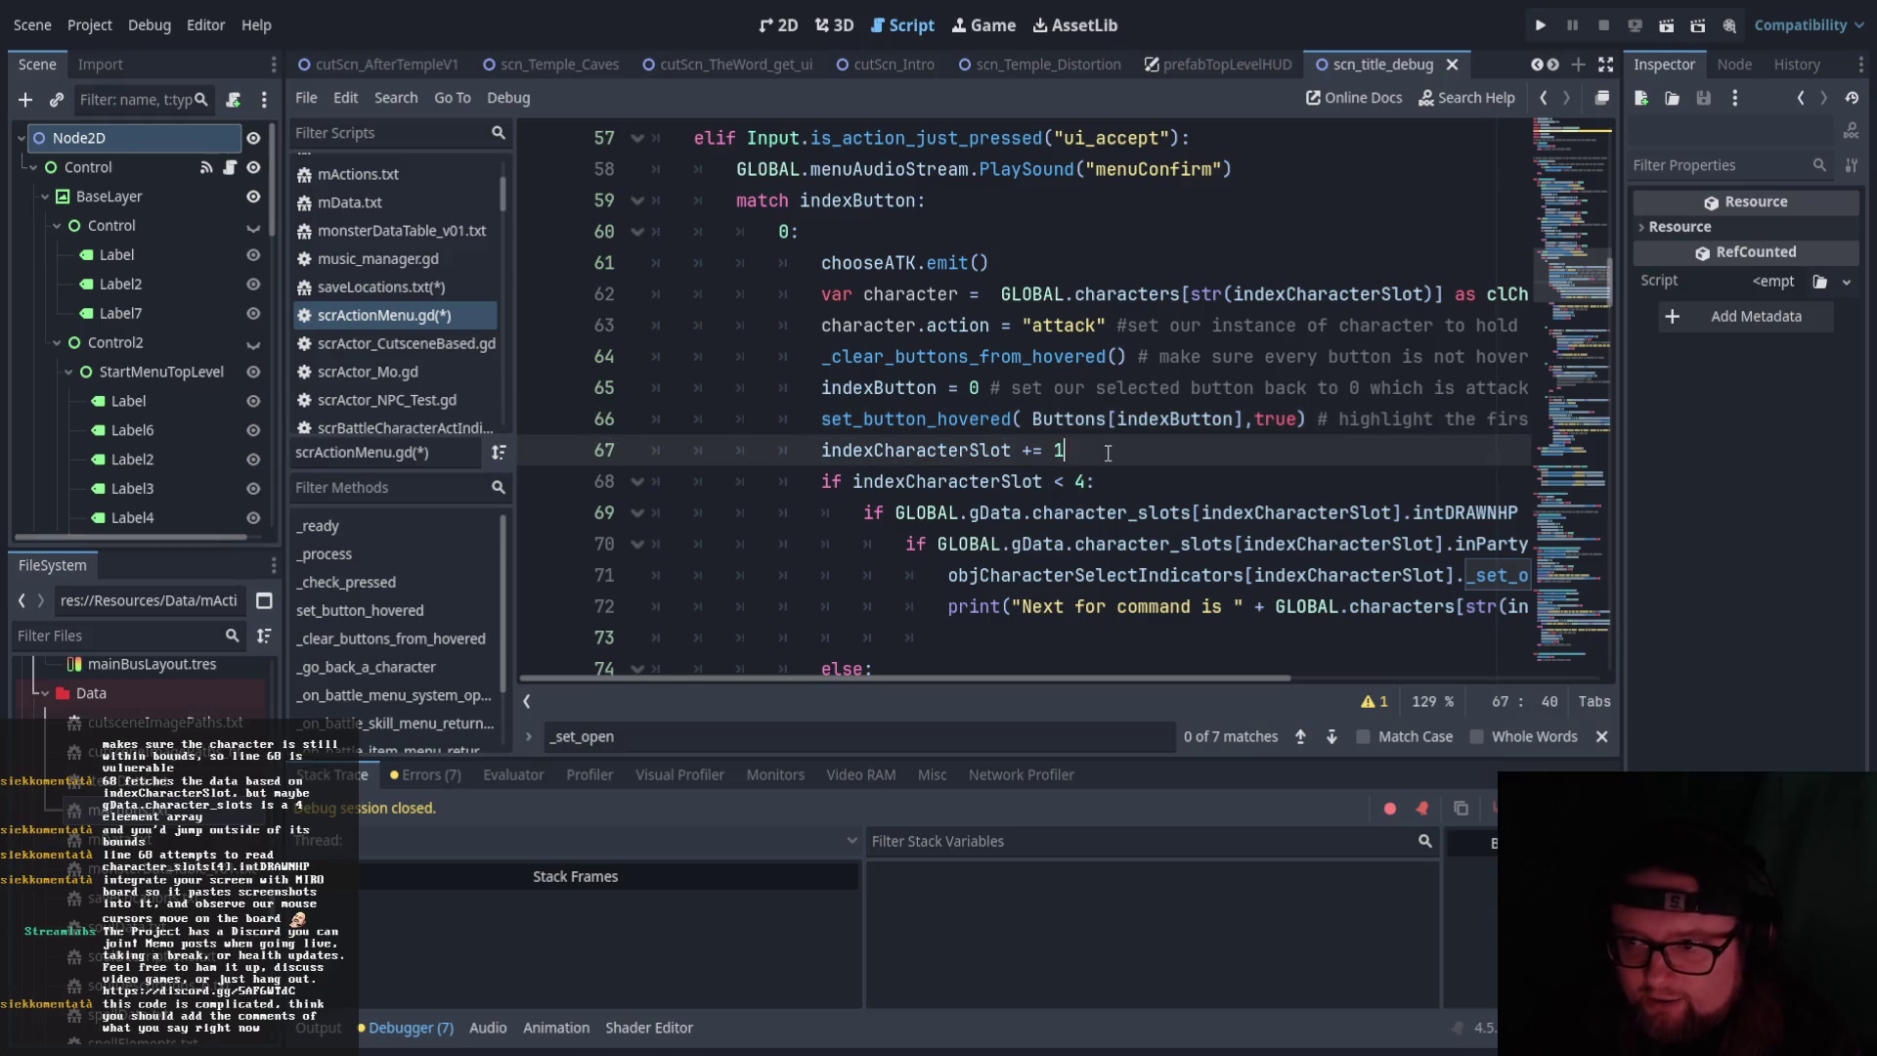
pyautogui.write(' # go to')
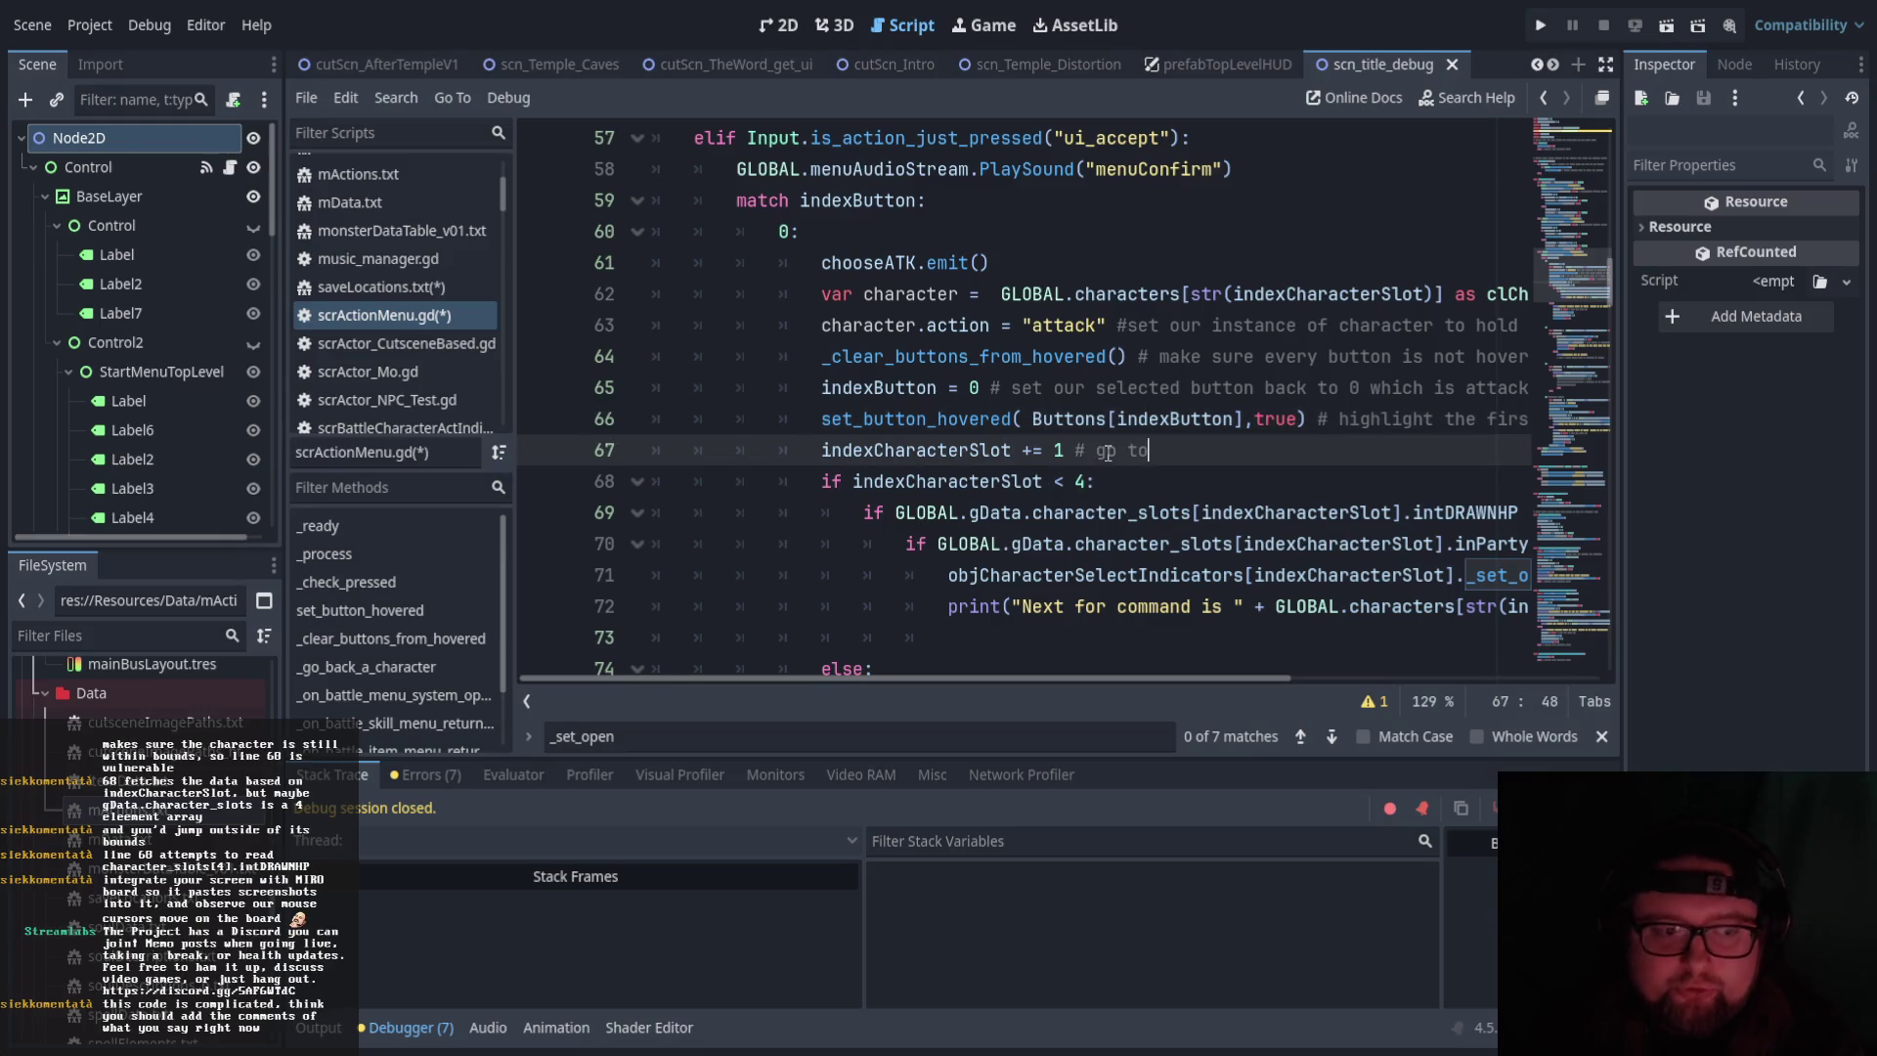
pyautogui.write(' next character ')
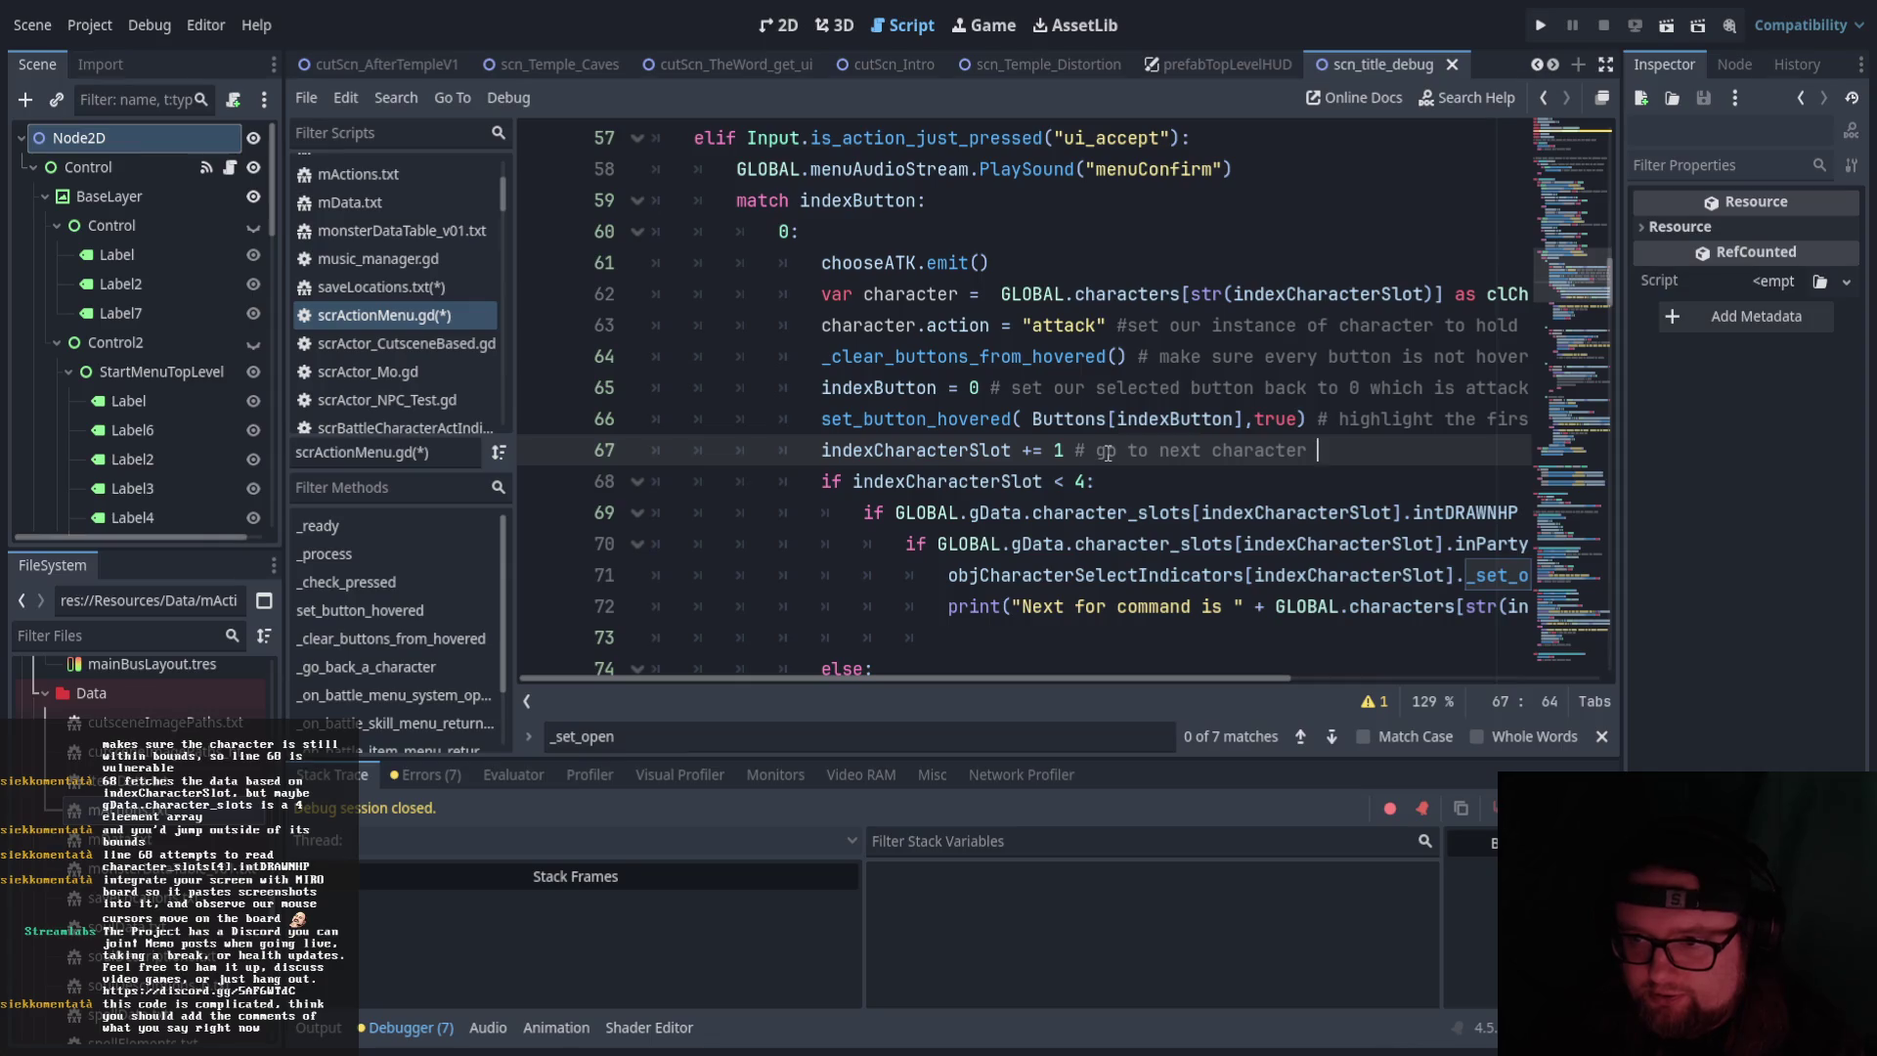
pyautogui.write('via ')
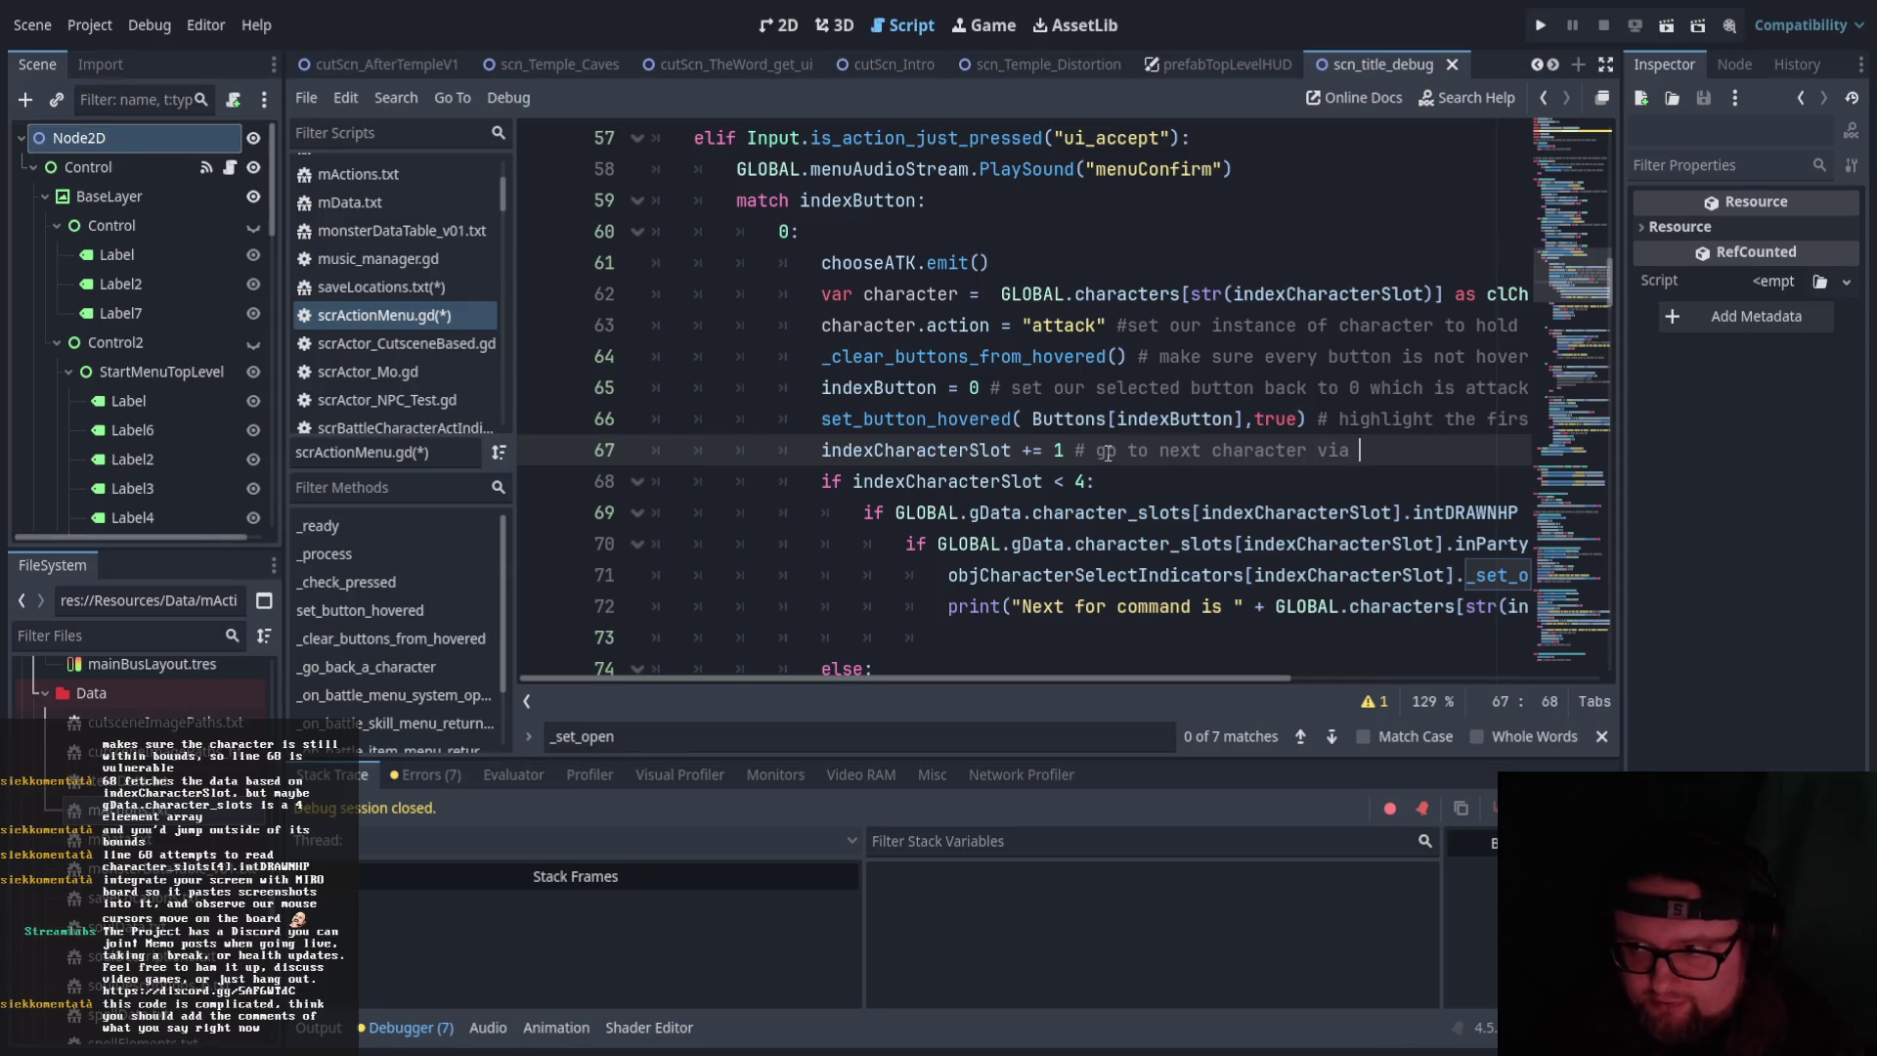
pyautogui.write('index ')
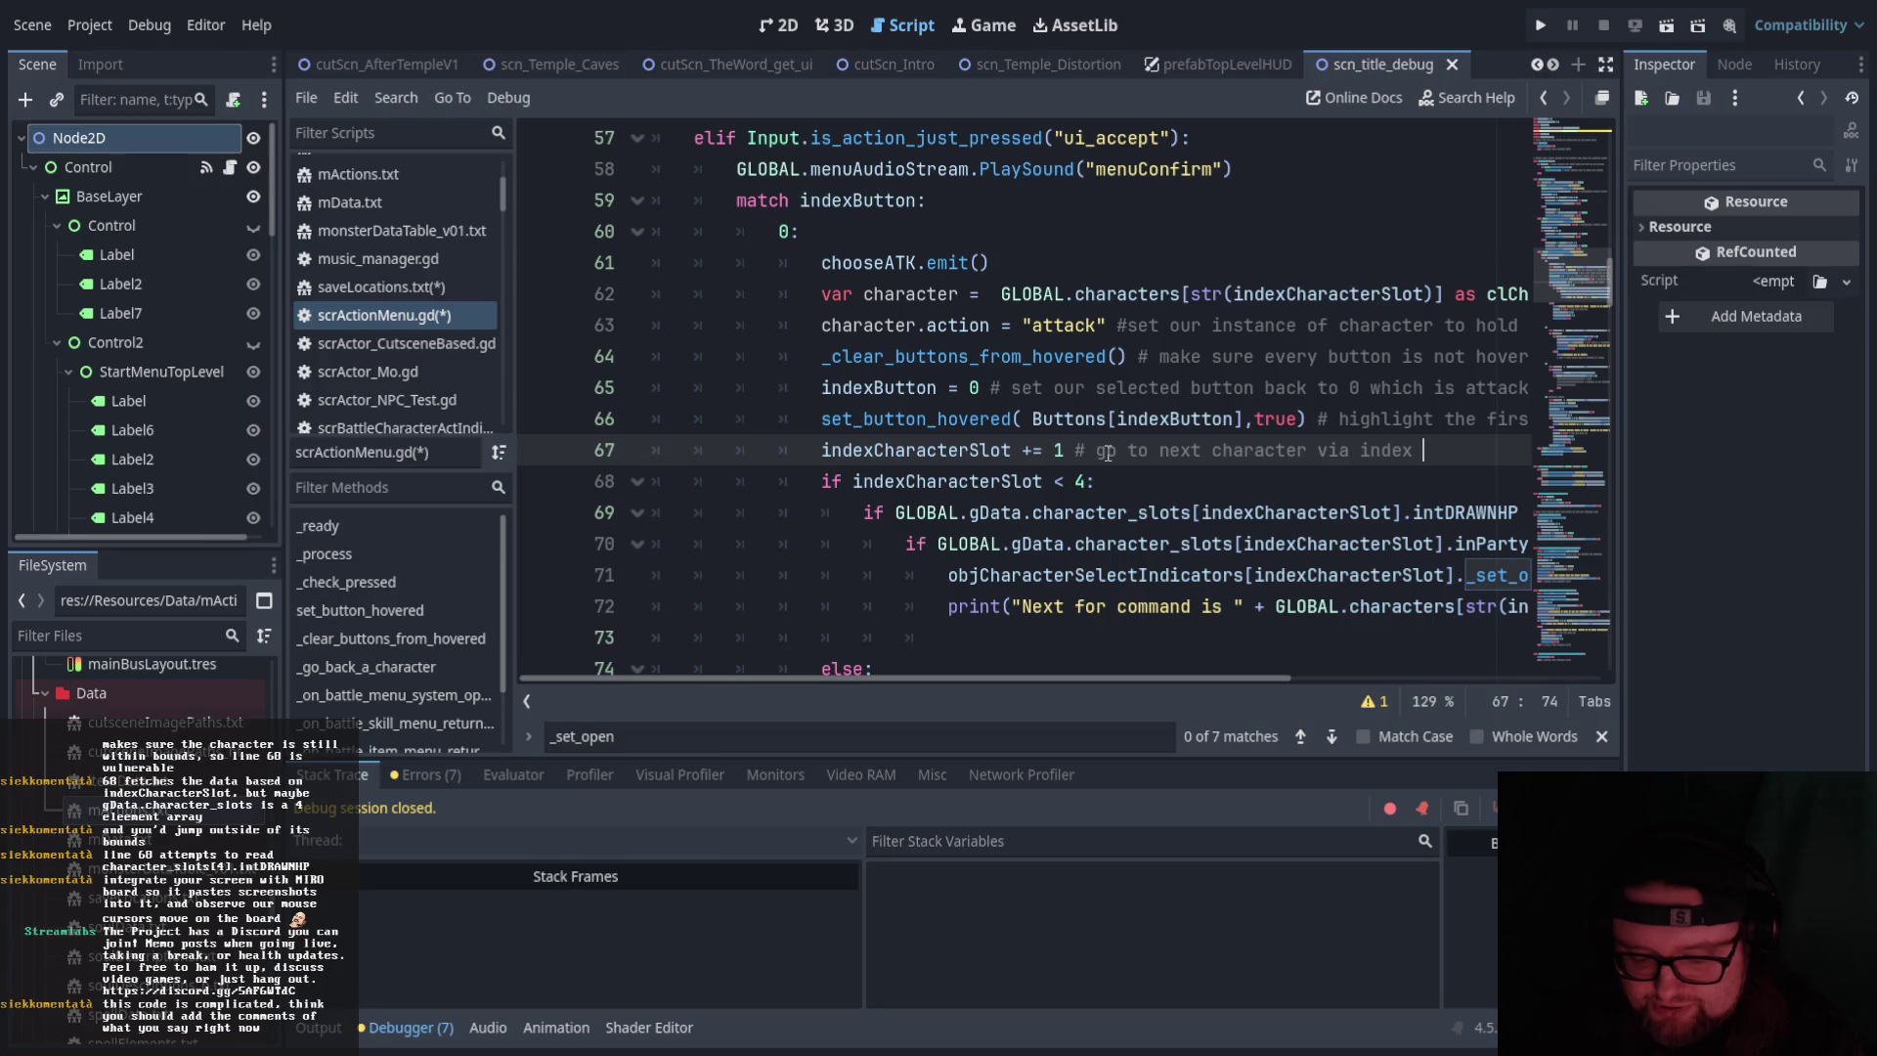
pyautogui.write('INT')
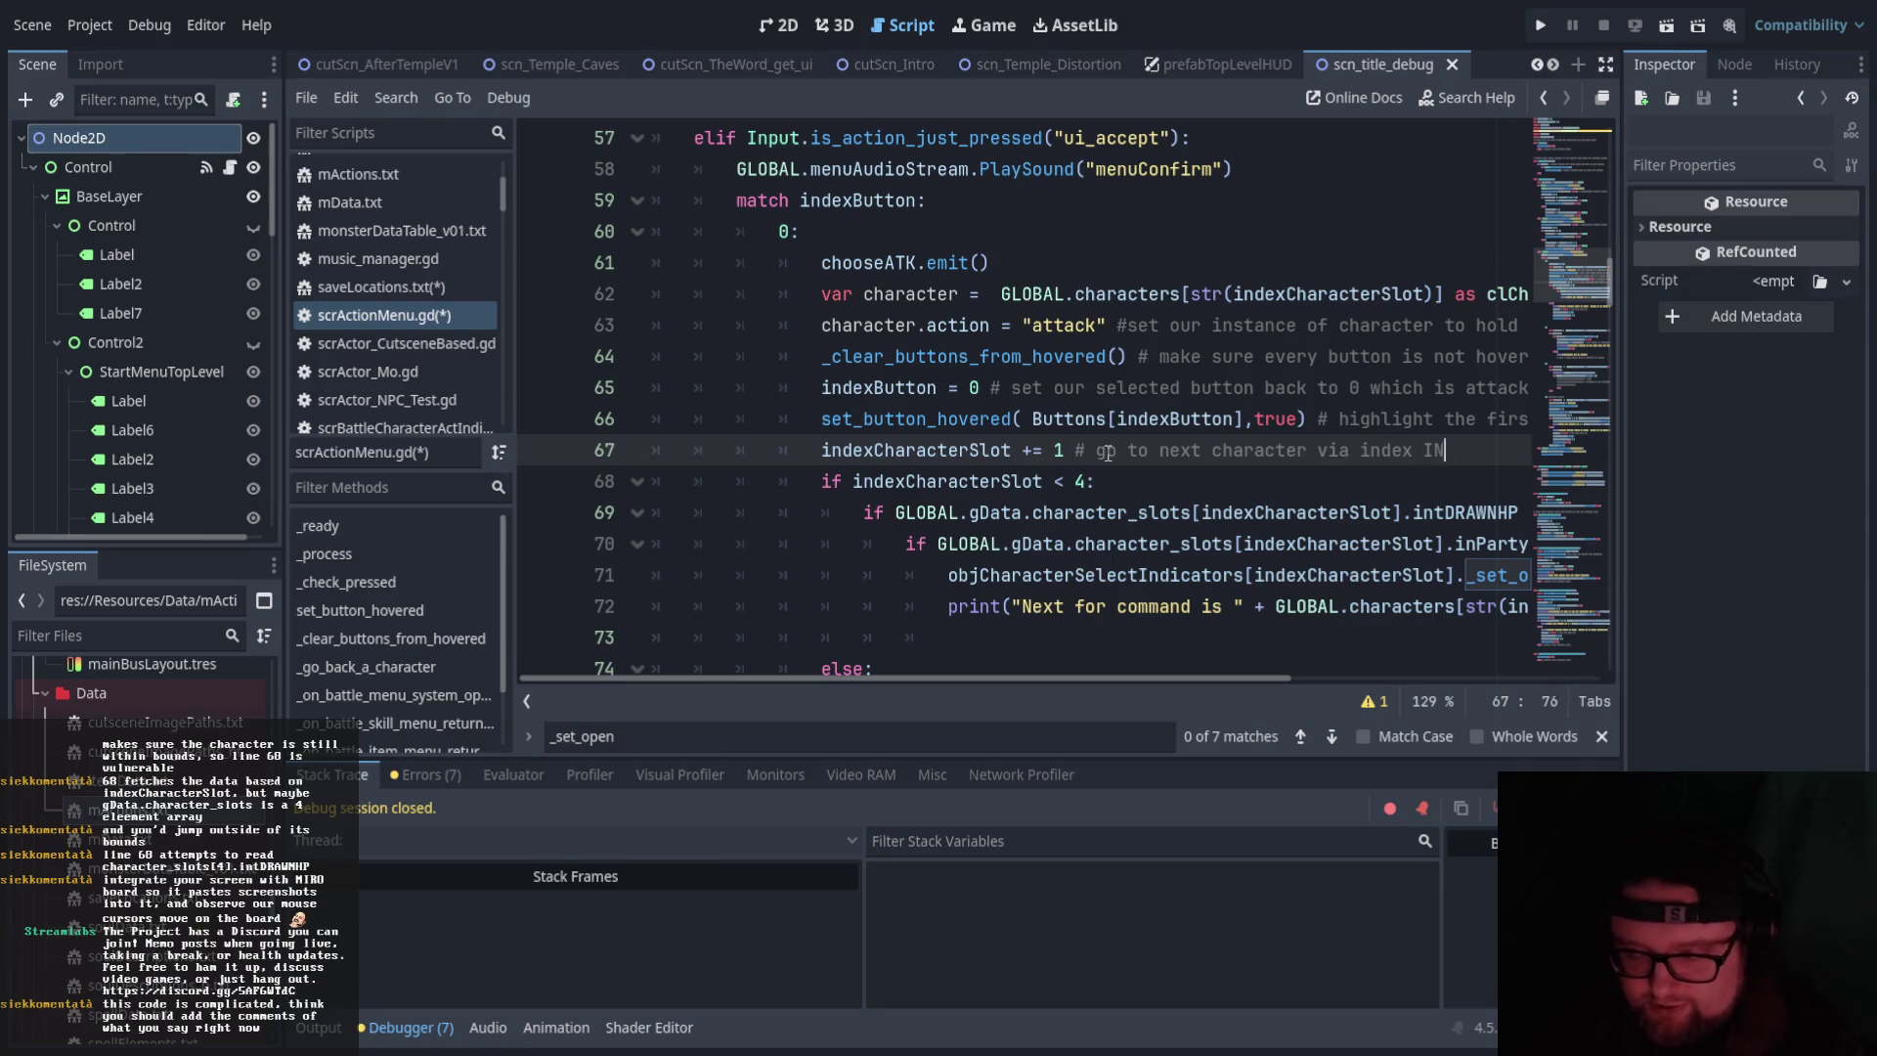
pyautogui.scroll(-1, 1052, 567)
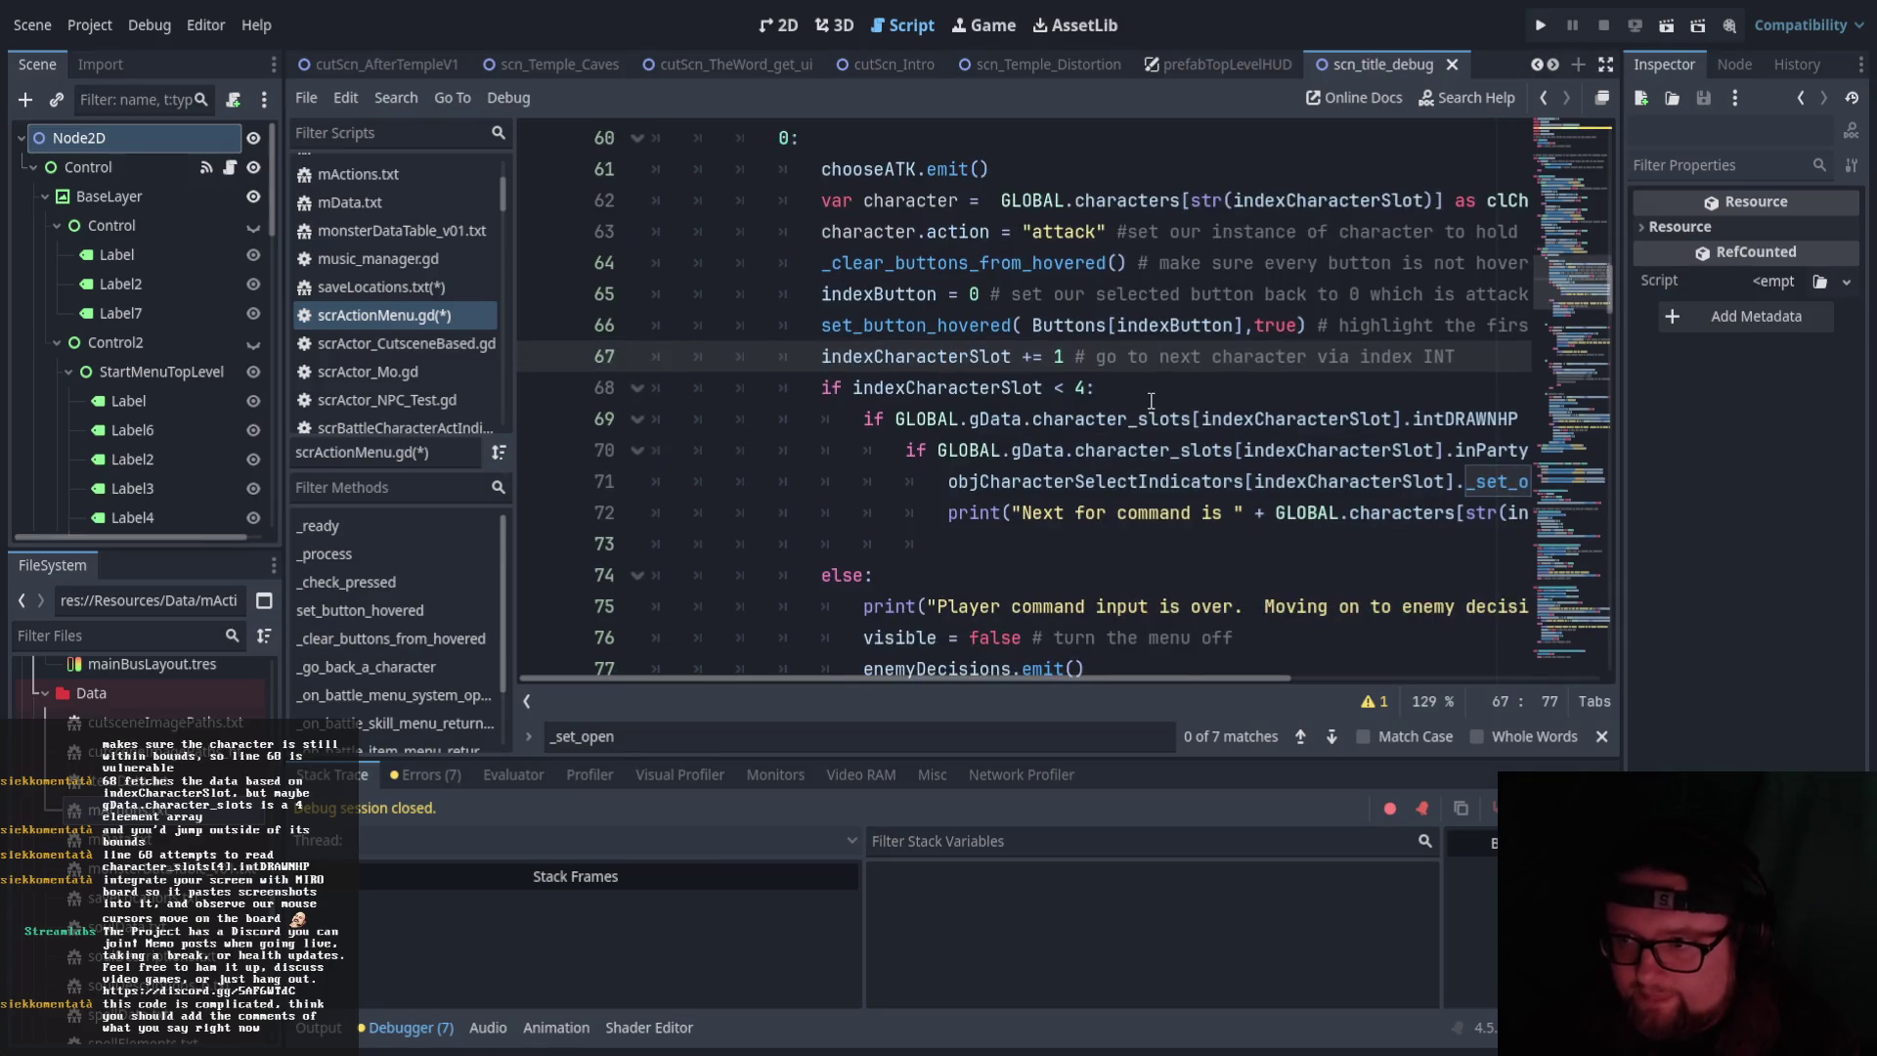
# Comment the slot bounds check '# make sure the index is less than 4 (0-3)'
pyautogui.click(1155, 393)
pyautogui.write('# make sure we have l')
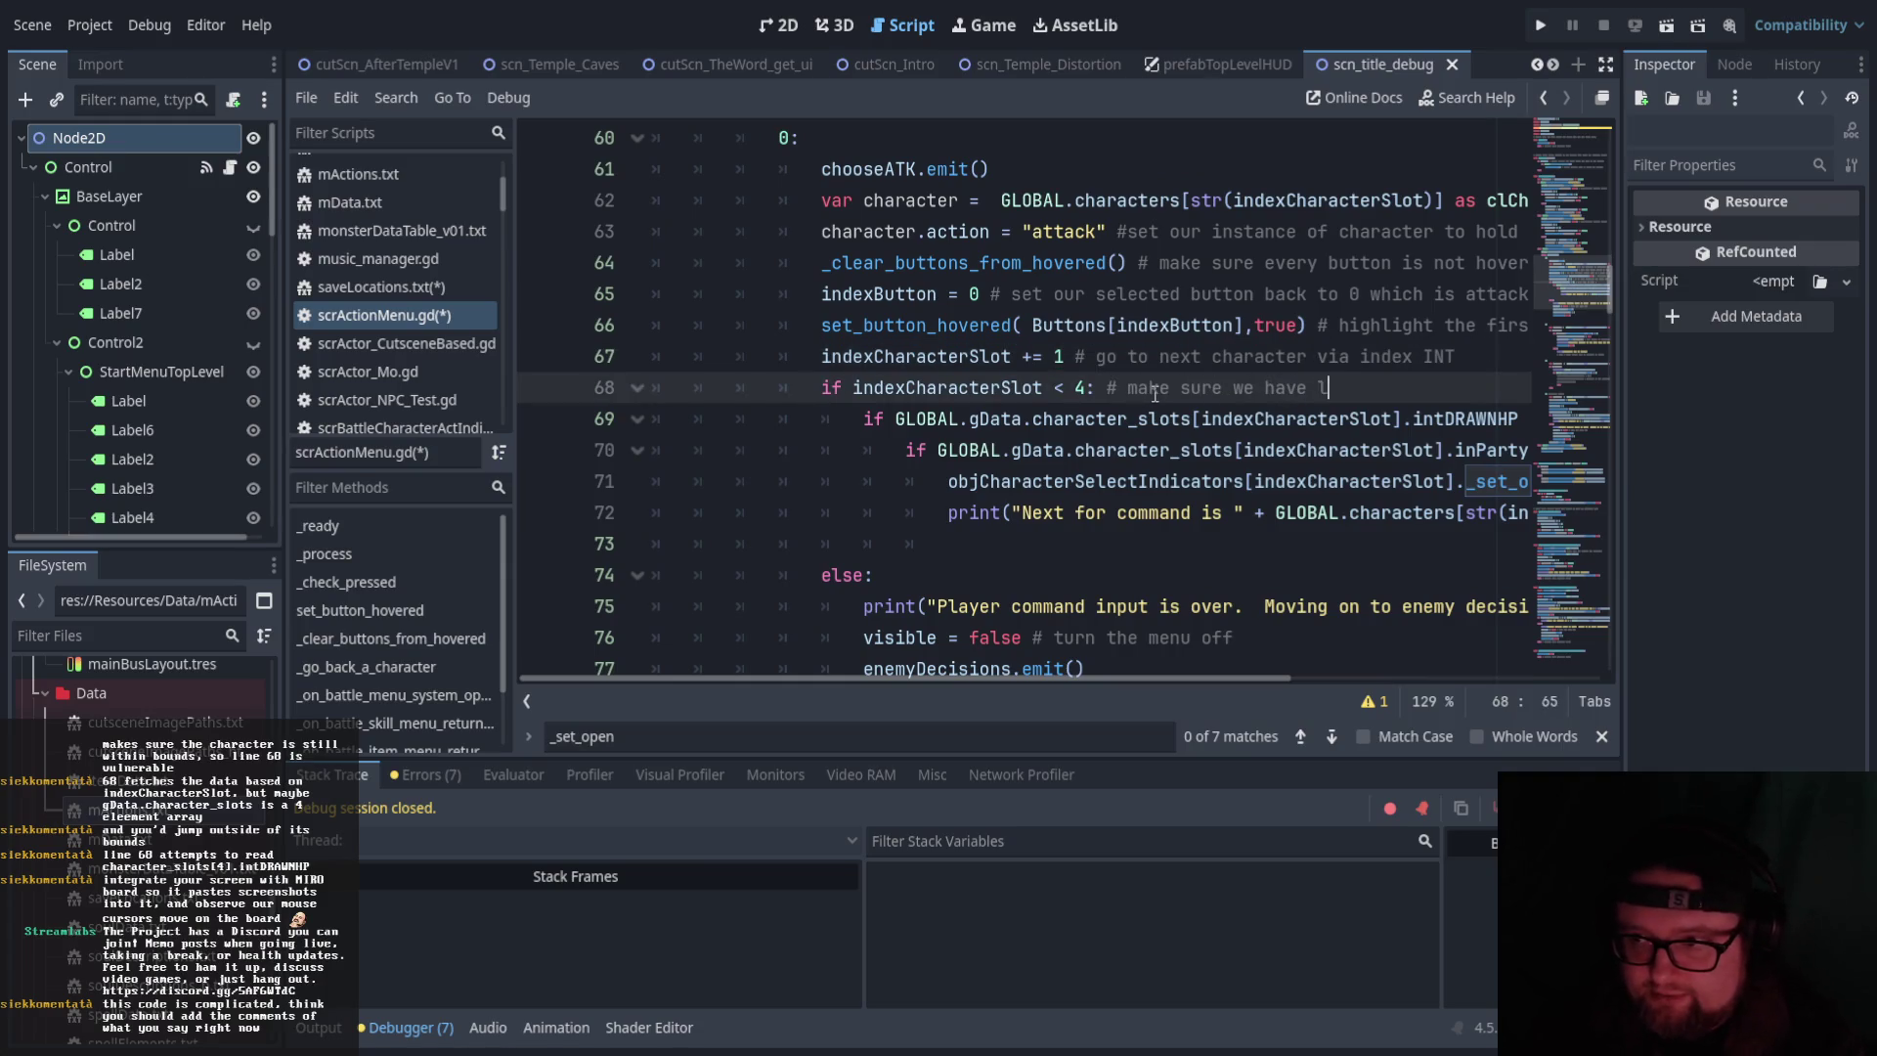
pyautogui.press('BackSpace')
pyautogui.press('BackSpace')
pyautogui.press('BackSpace')
pyautogui.write('th')
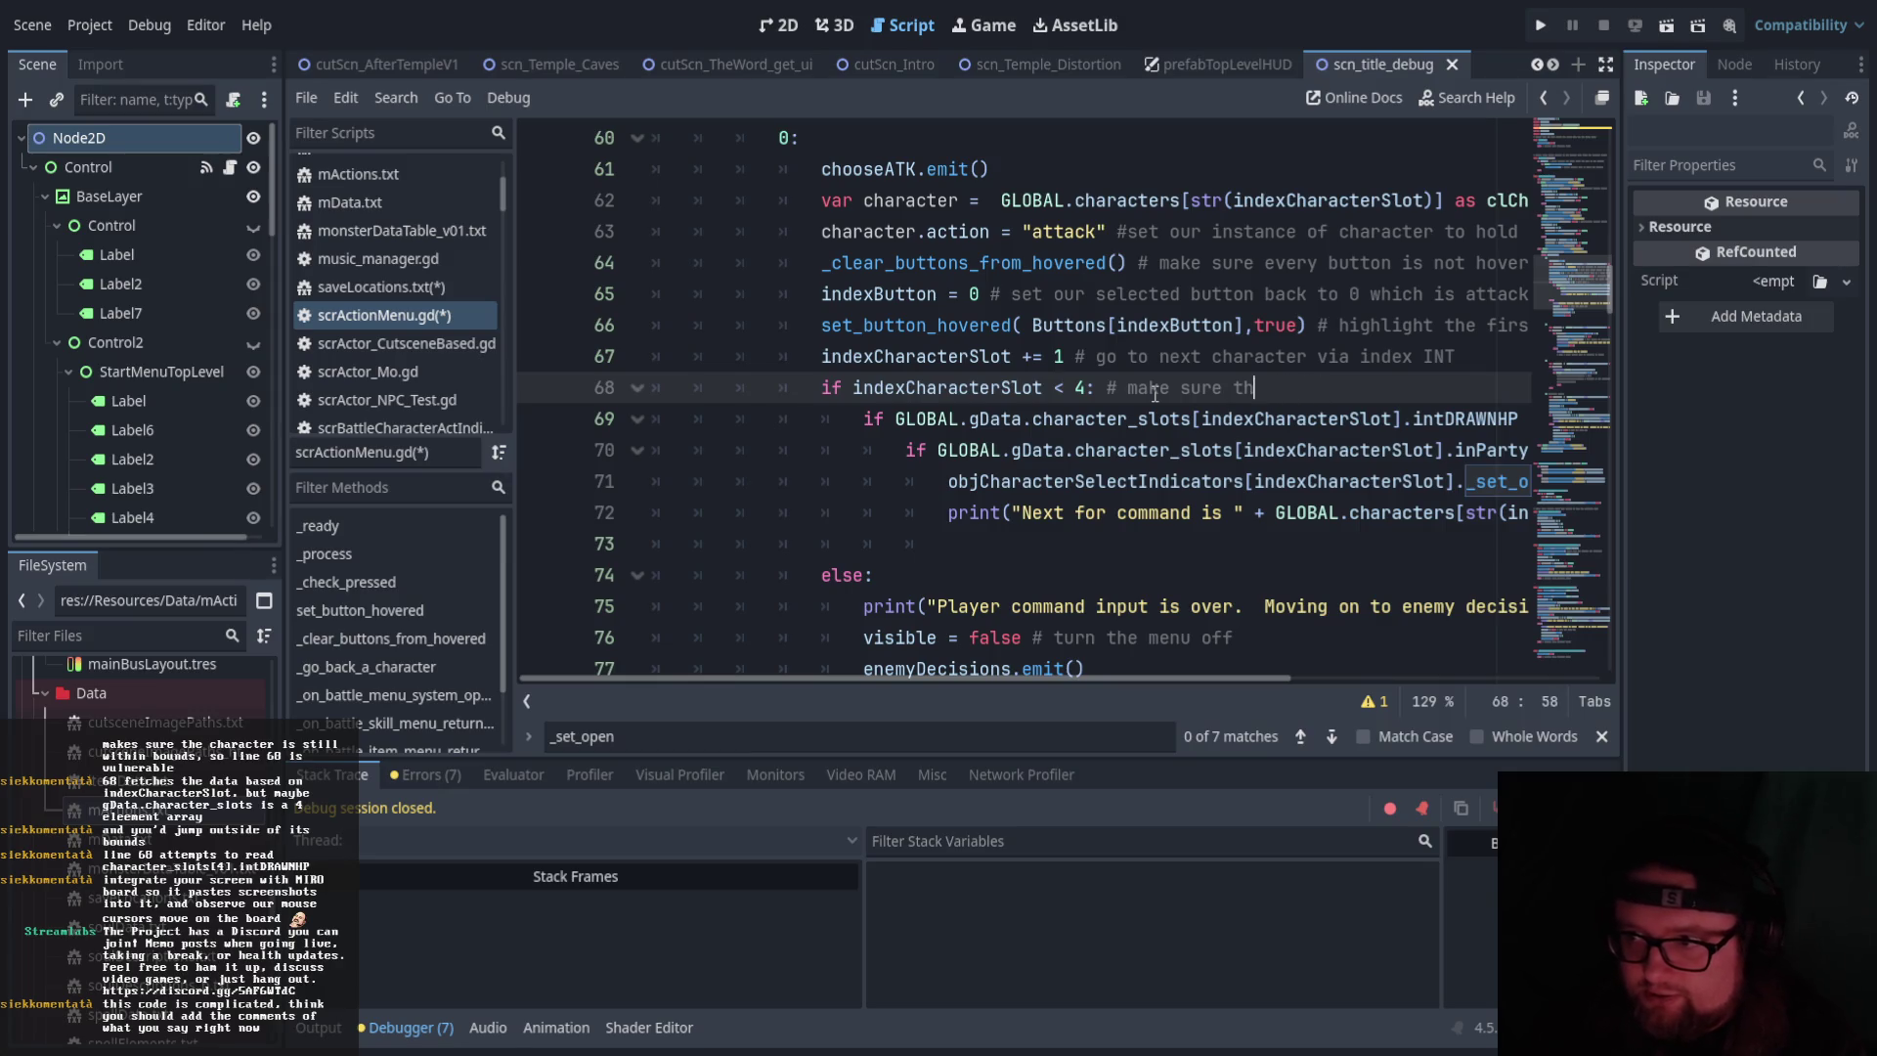
pyautogui.write('e index is')
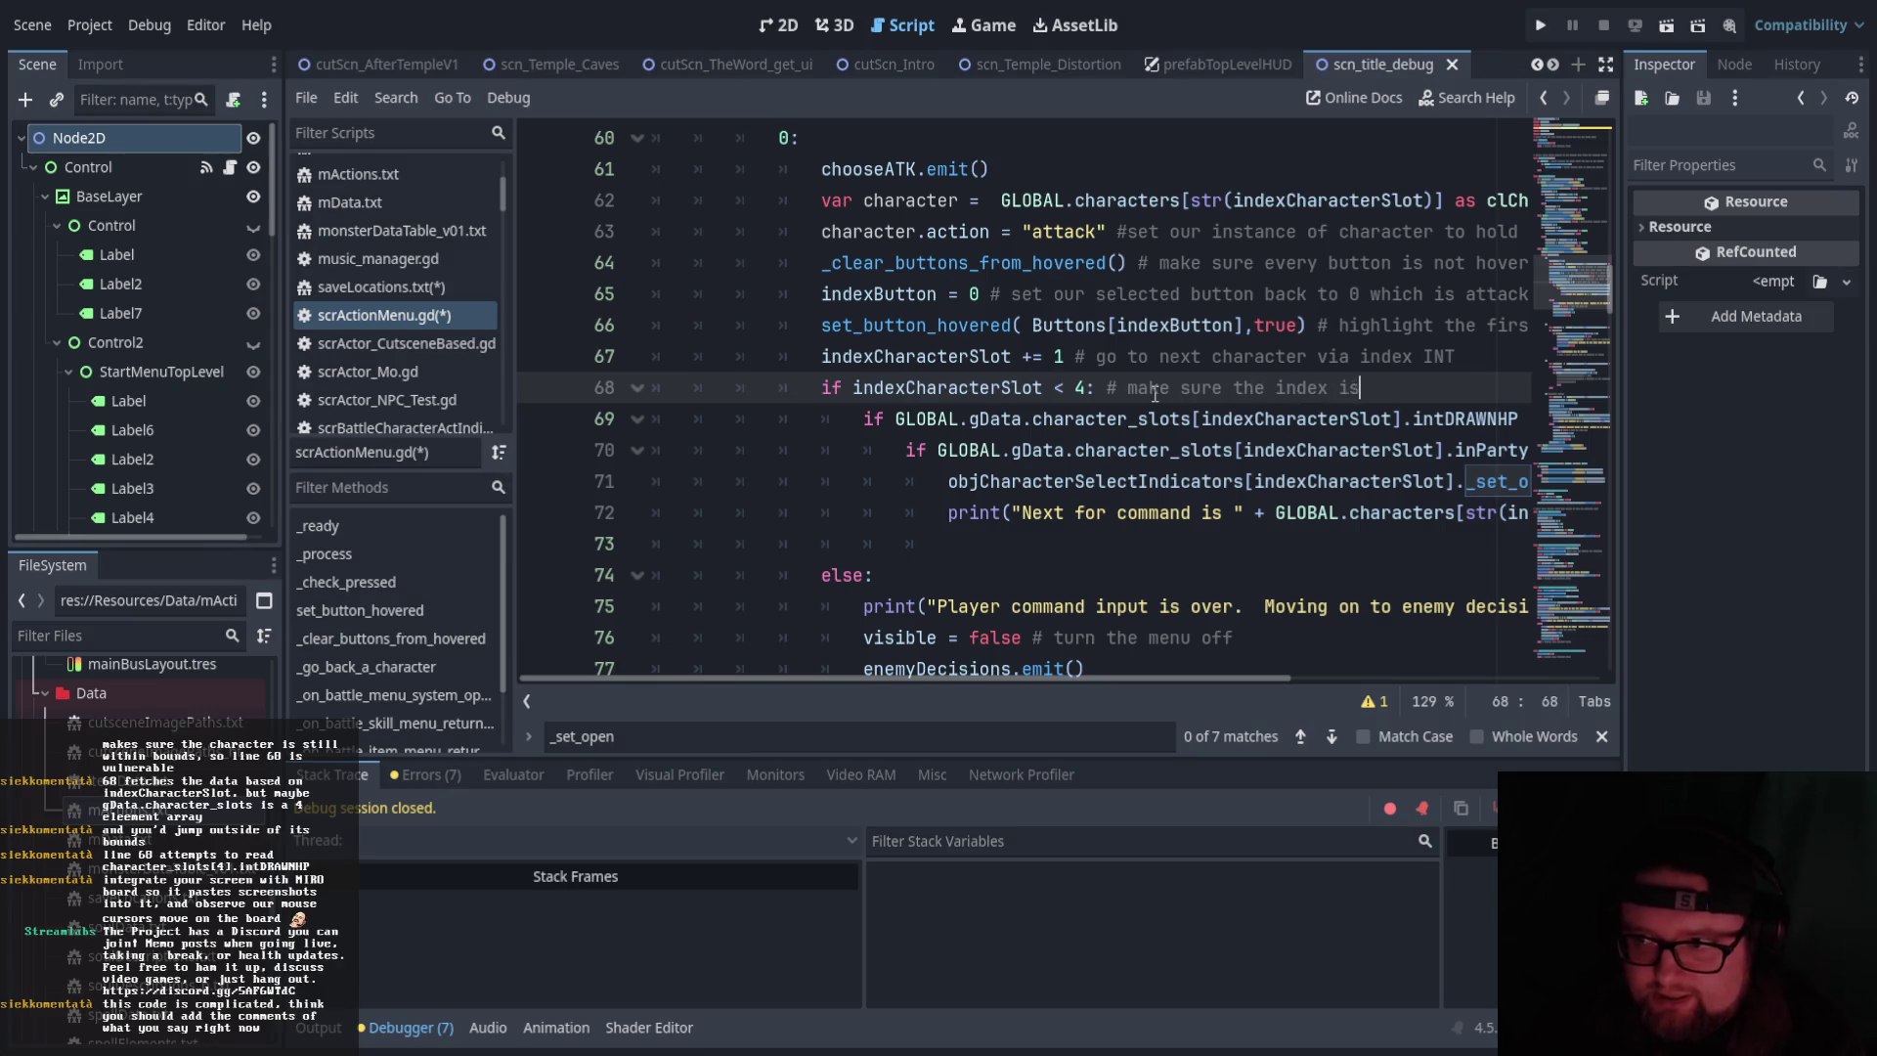
pyautogui.write(' less than 4 (0-3)')
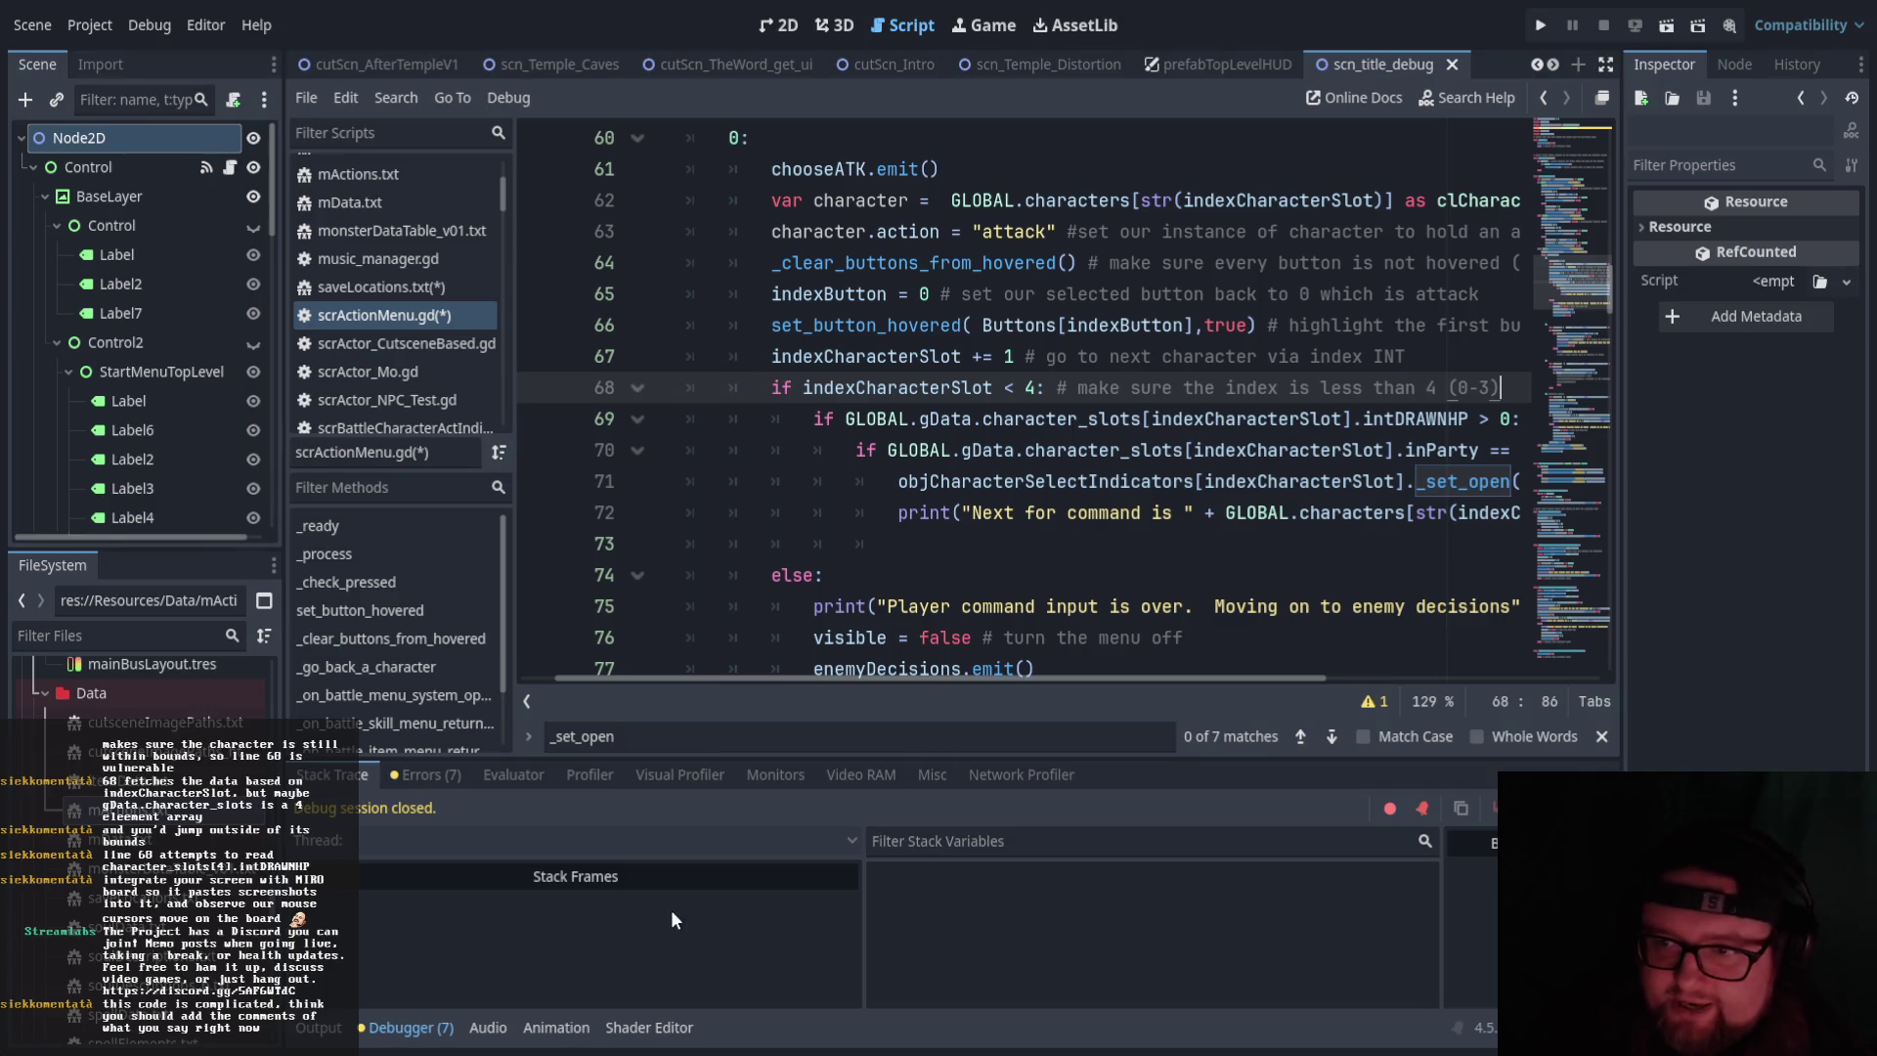
pyautogui.scroll(1, 1033, 544)
pyautogui.moveTo(853, 679); pyautogui.dragTo(1012, 679)
# Comment the intDRAWNHP check '# make sure the next character is not KO'
pyautogui.click(1324, 516)
pyautogui.write('# make sure the')
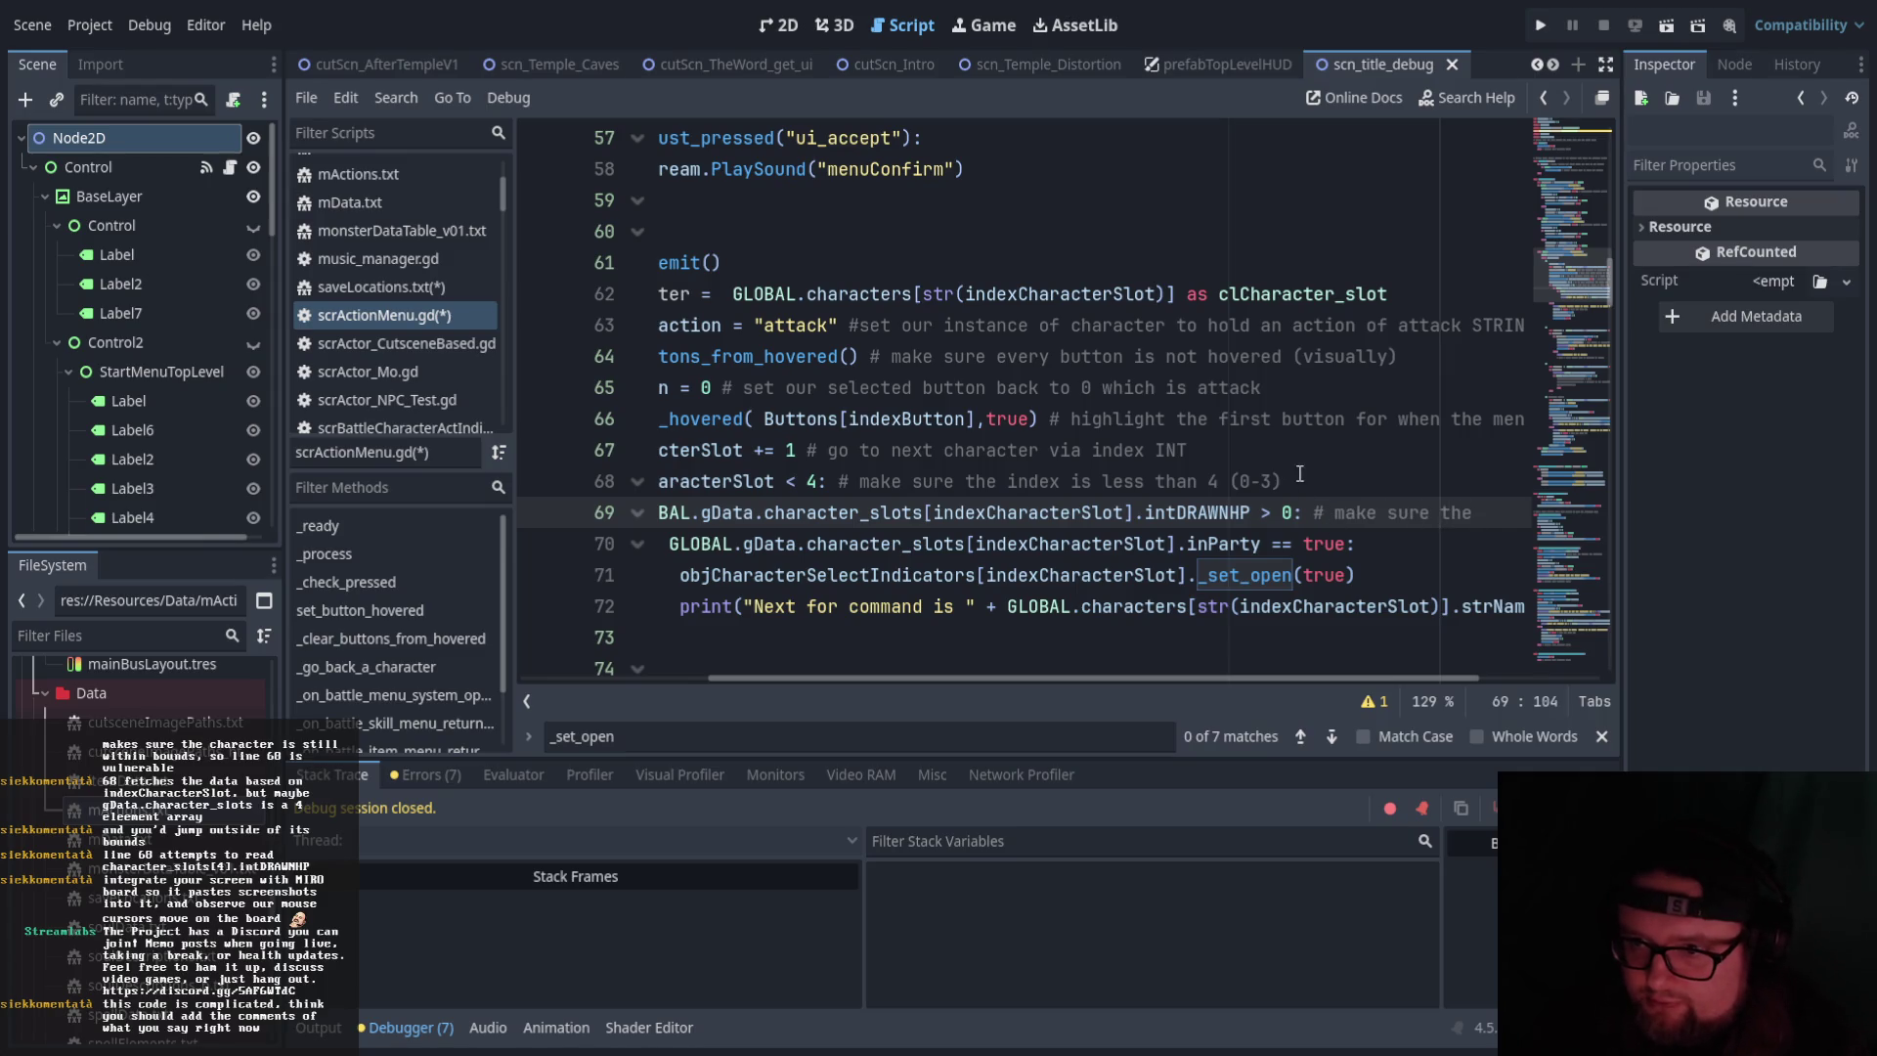
pyautogui.write(' next ch')
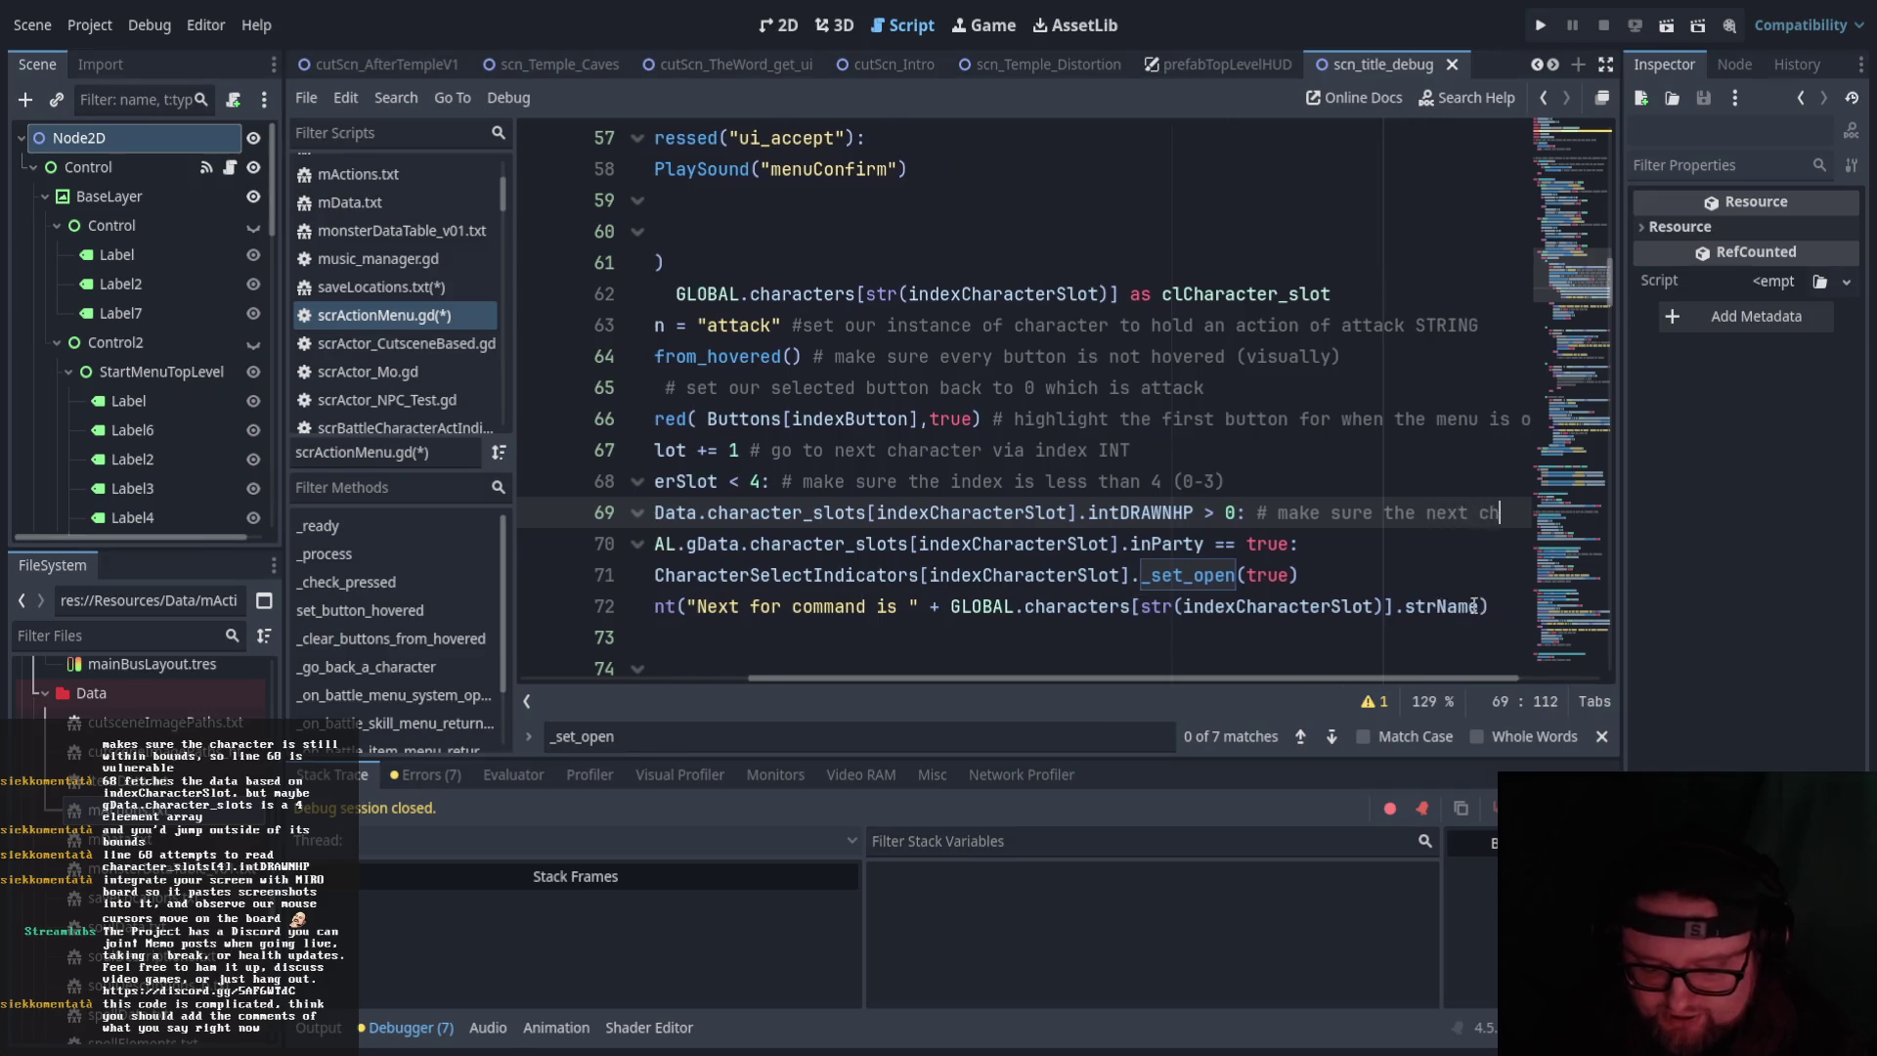
pyautogui.write('aracter is no t KO')
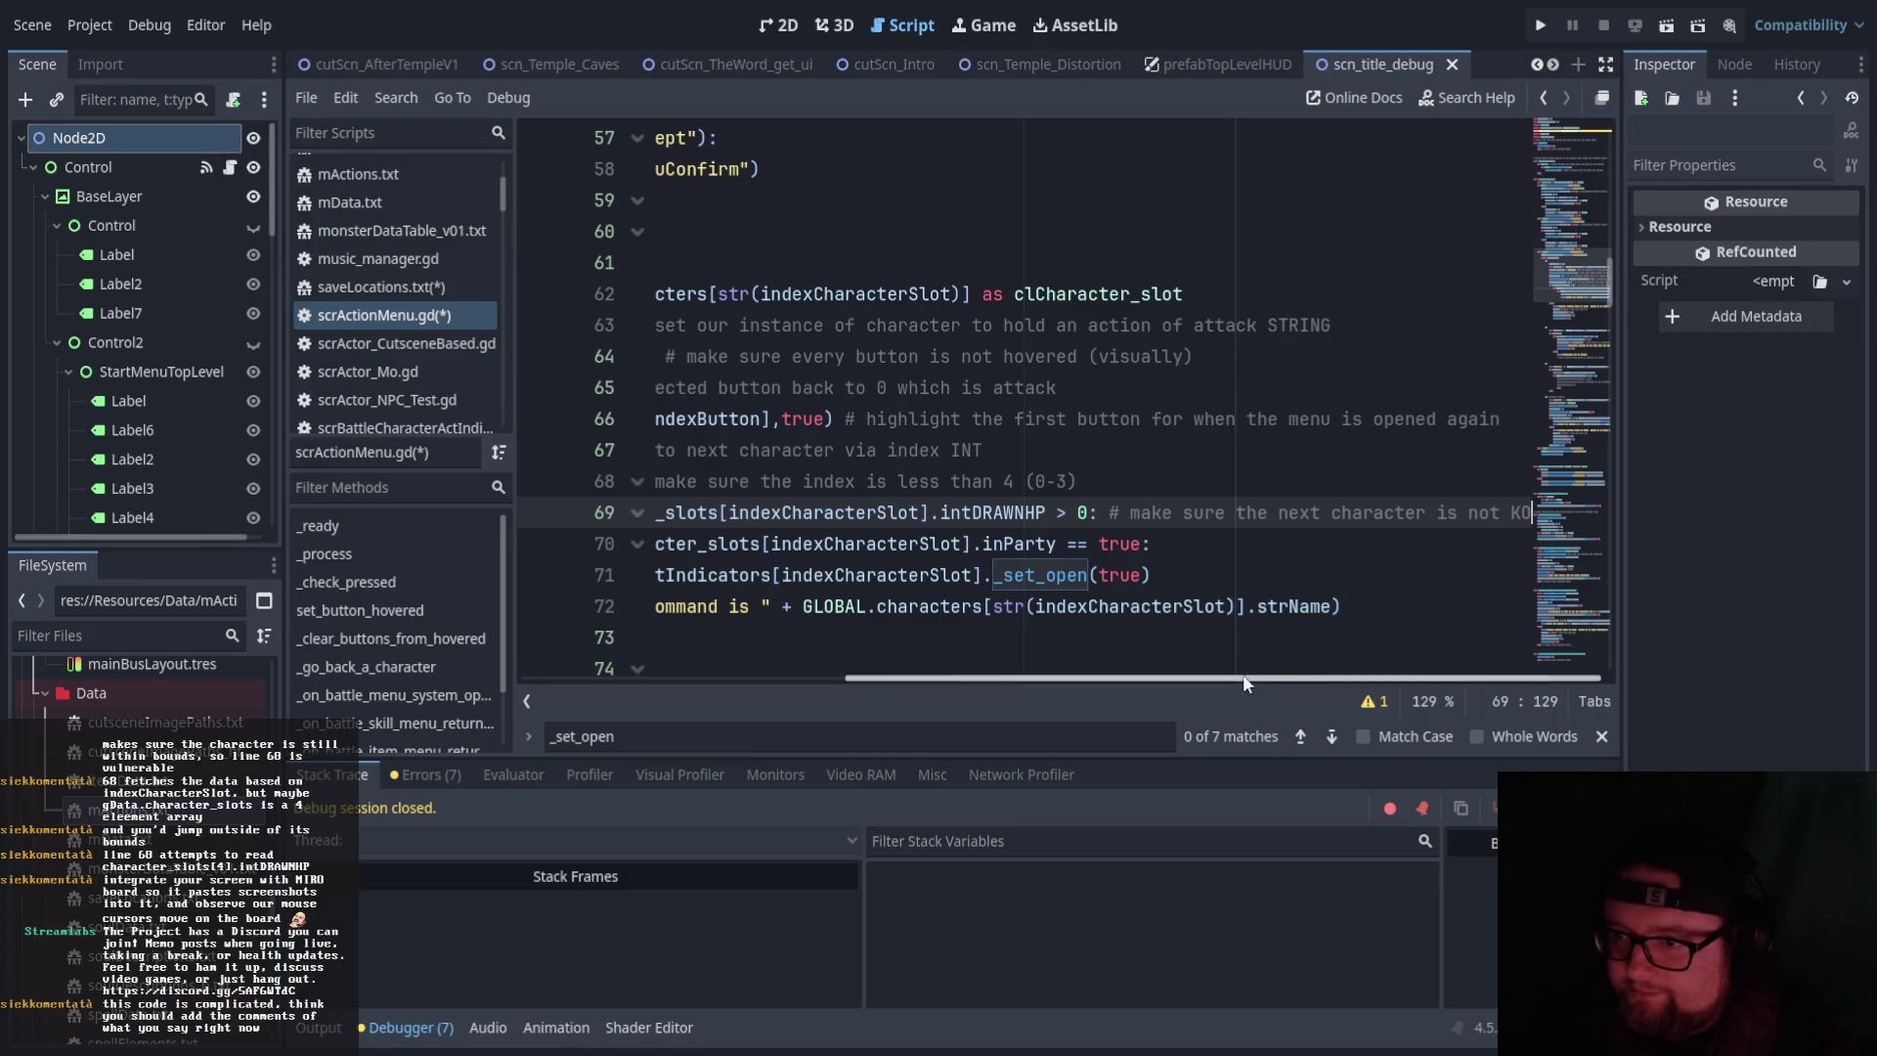
pyautogui.moveTo(1244, 677); pyautogui.dragTo(743, 676)
pyautogui.click(977, 646)
pyautogui.scroll(8, 1197, 575)
pyautogui.scroll(8, 1198, 575)
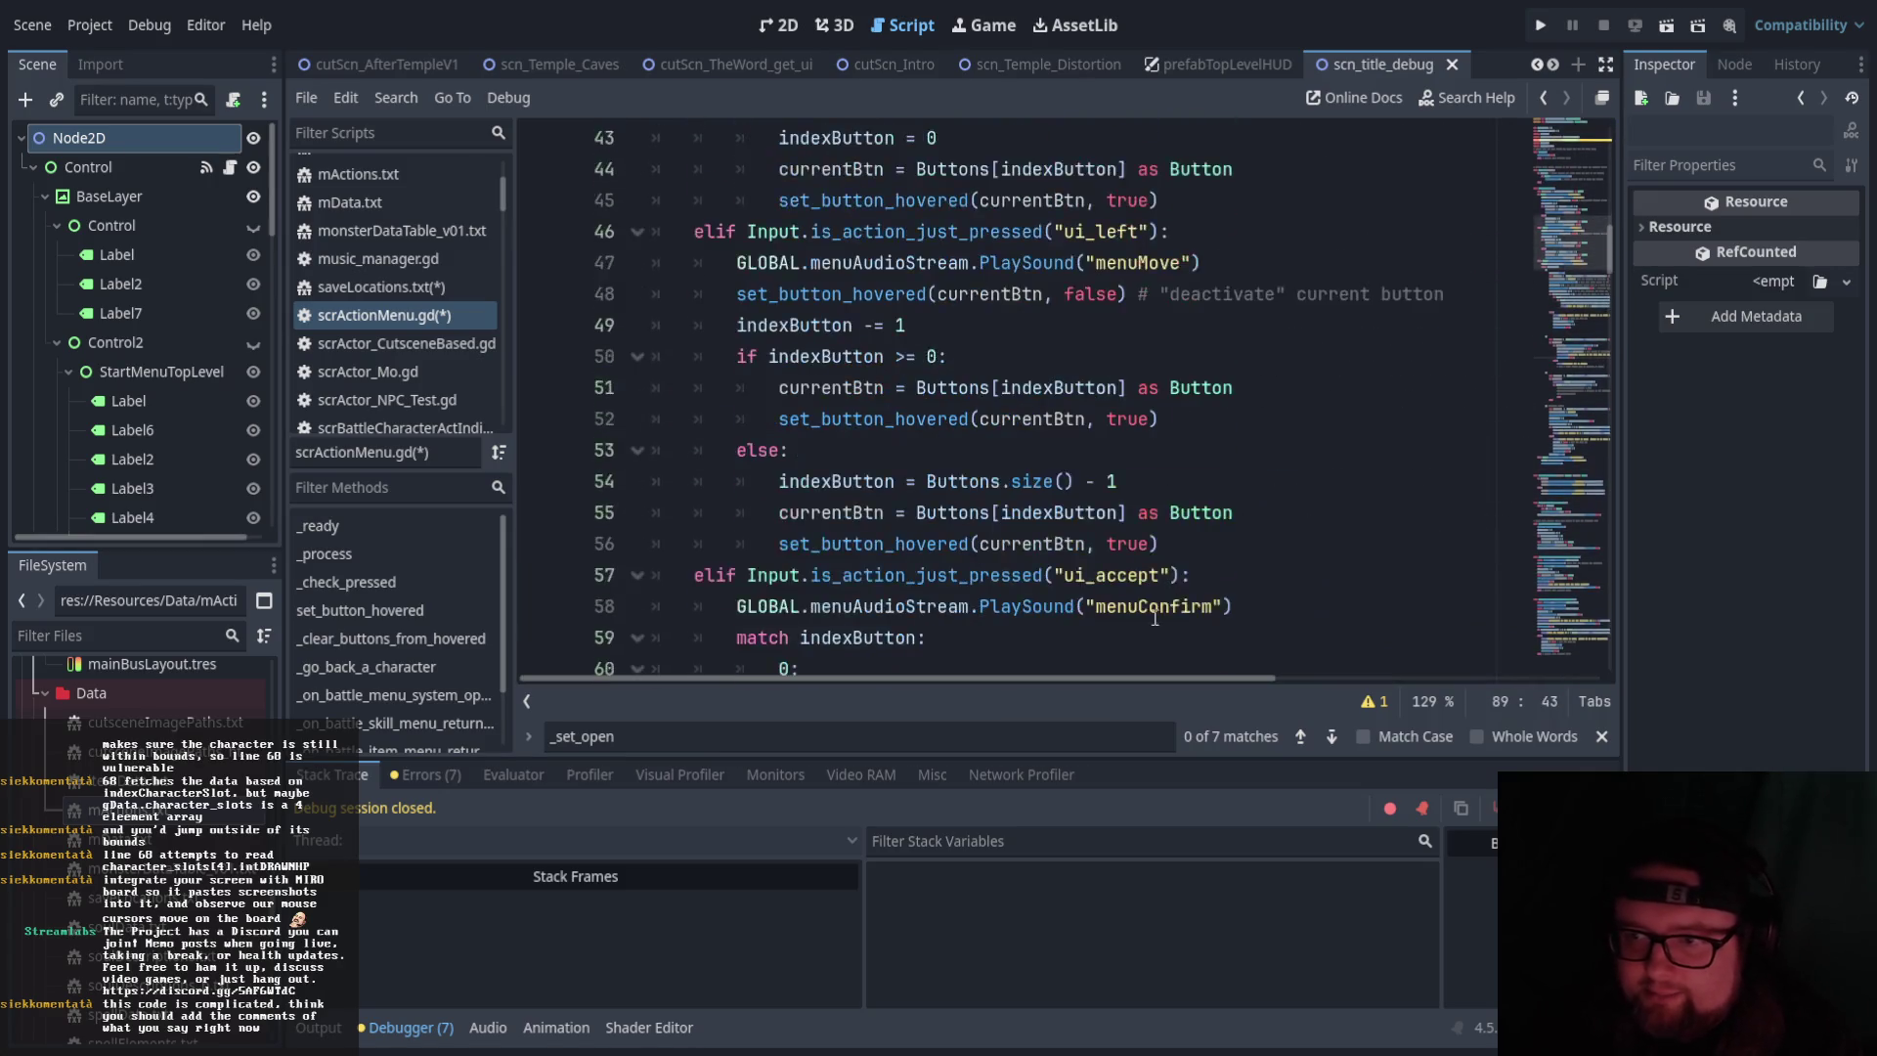
pyautogui.scroll(-12, 1148, 622)
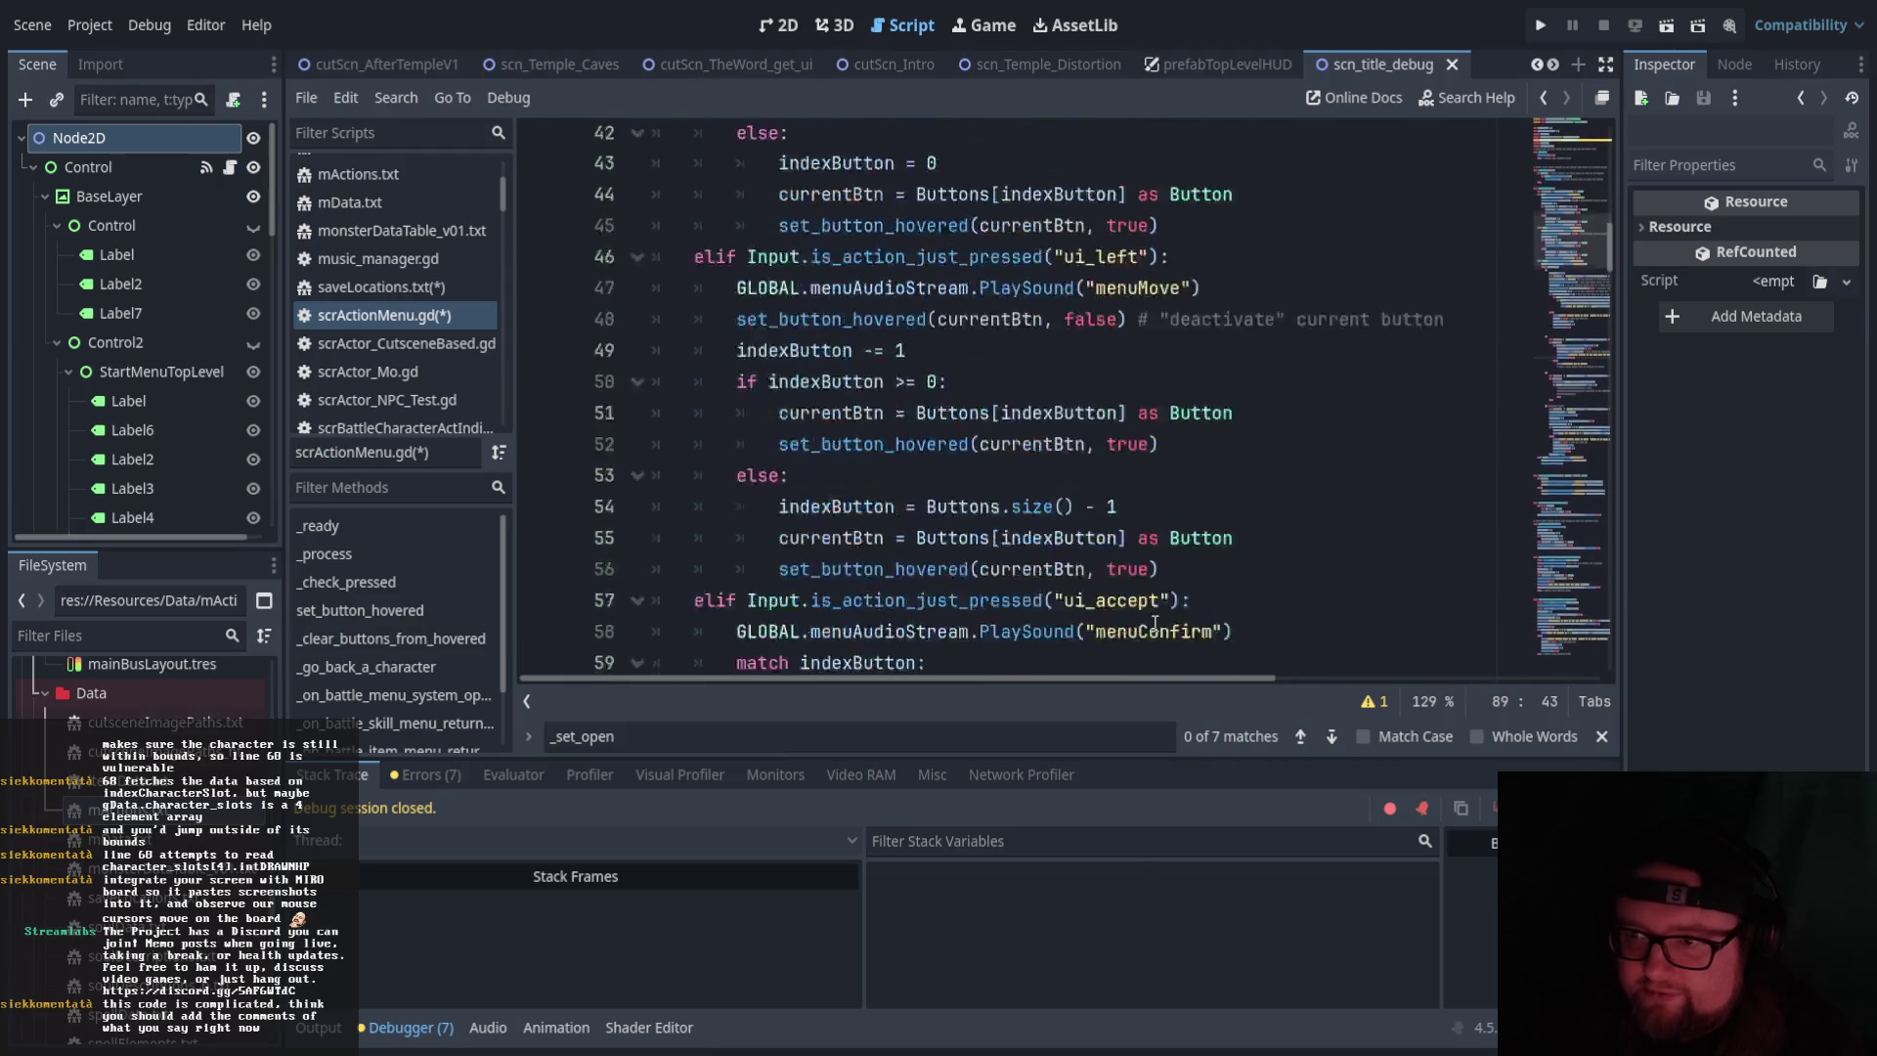
pyautogui.scroll(3, 1134, 674)
pyautogui.moveTo(1129, 682)
pyautogui.mouseDown()
pyautogui.moveTo(1458, 668)
pyautogui.moveTo(1189, 669)
pyautogui.moveTo(1291, 673)
pyautogui.mouseUp()
pyautogui.scroll(-1, 936, 449)
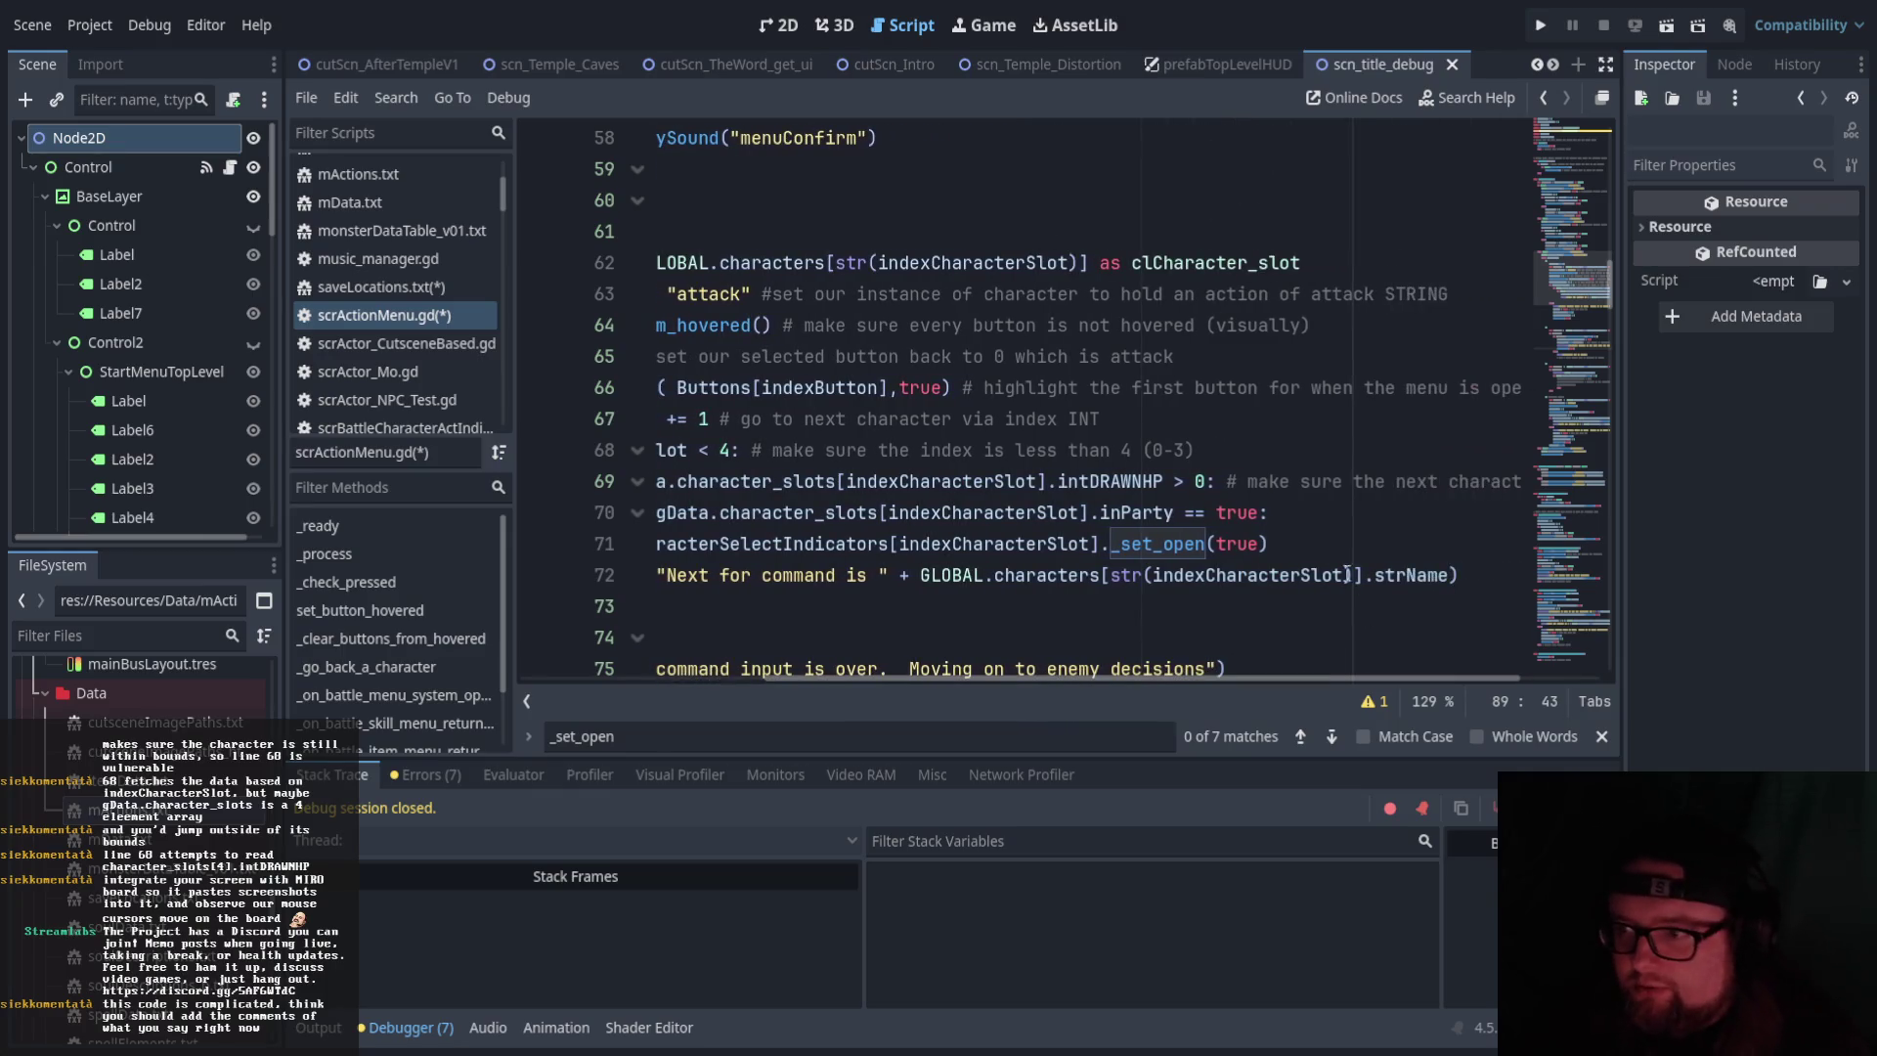
# Comment the inParty check '#make sure they are in the party'
pyautogui.click(1300, 516)
pyautogui.write('#')
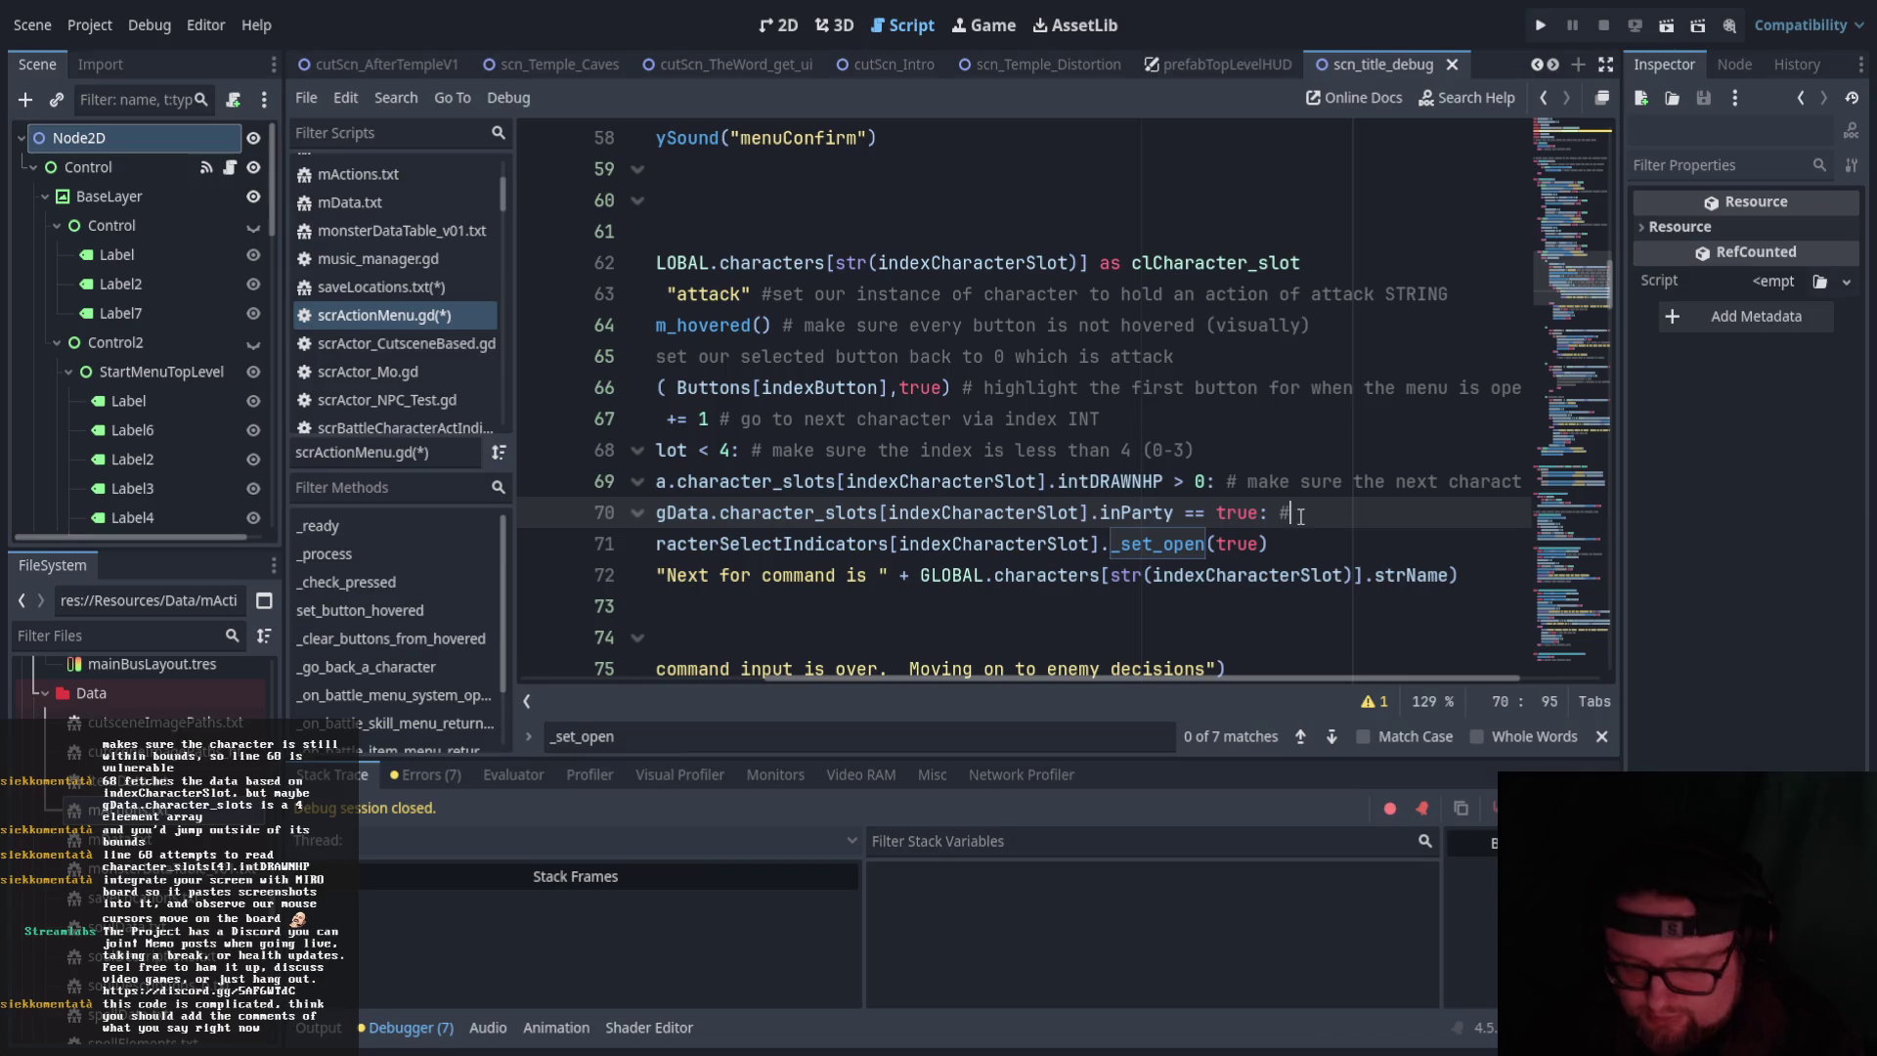
pyautogui.write('make sure ')
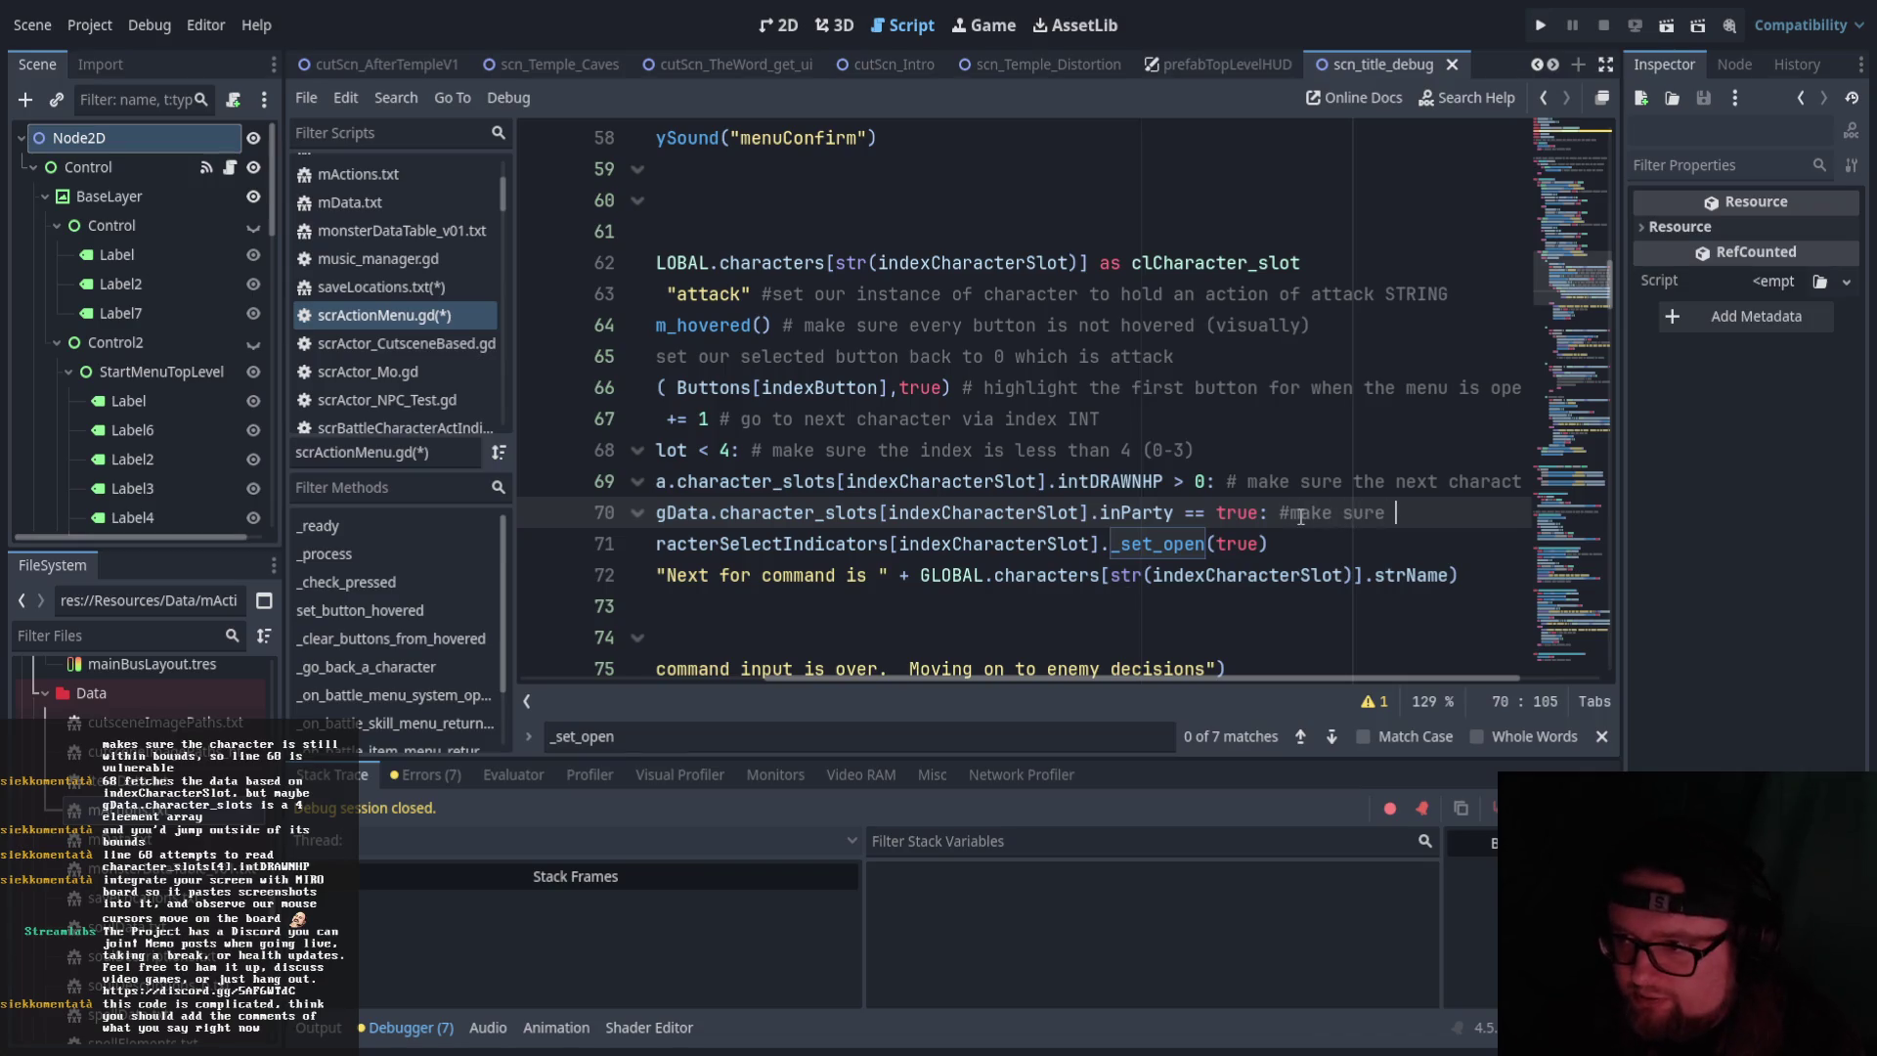
pyautogui.write('they are in the party')
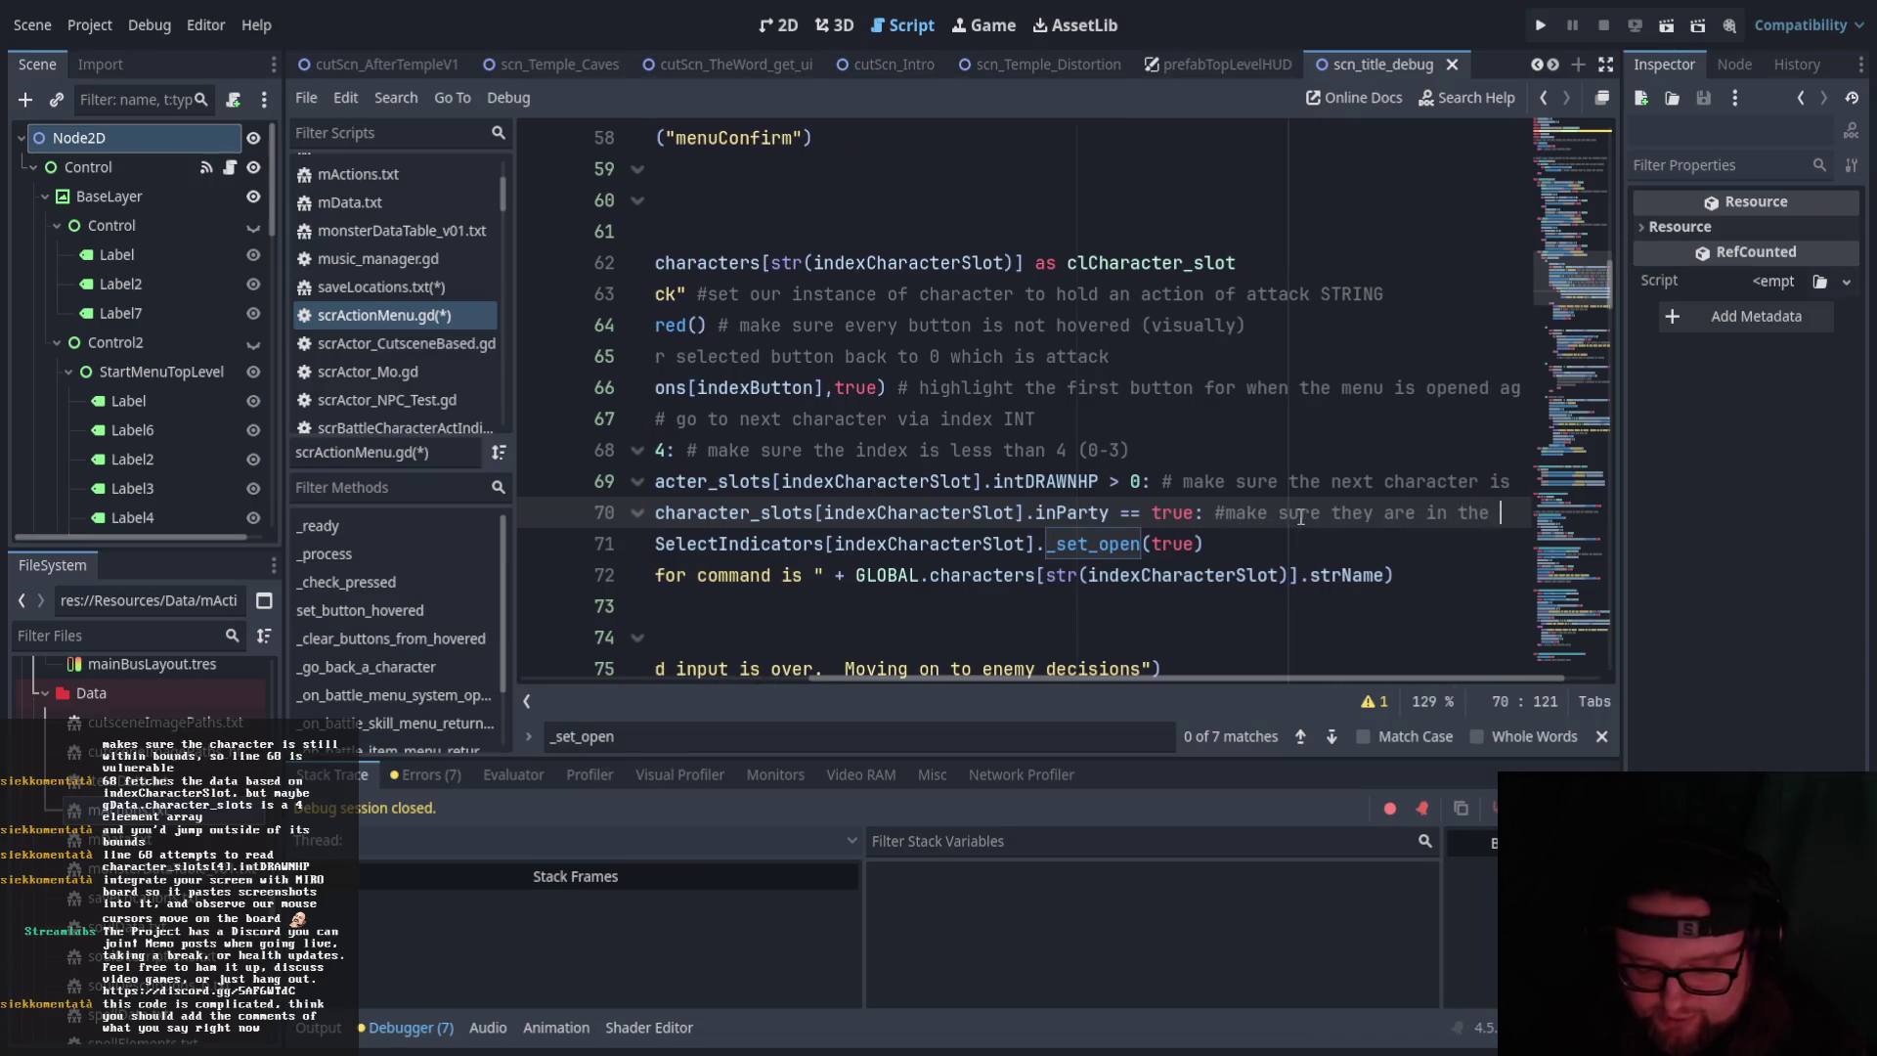
pyautogui.moveTo(1129, 675); pyautogui.dragTo(934, 677)
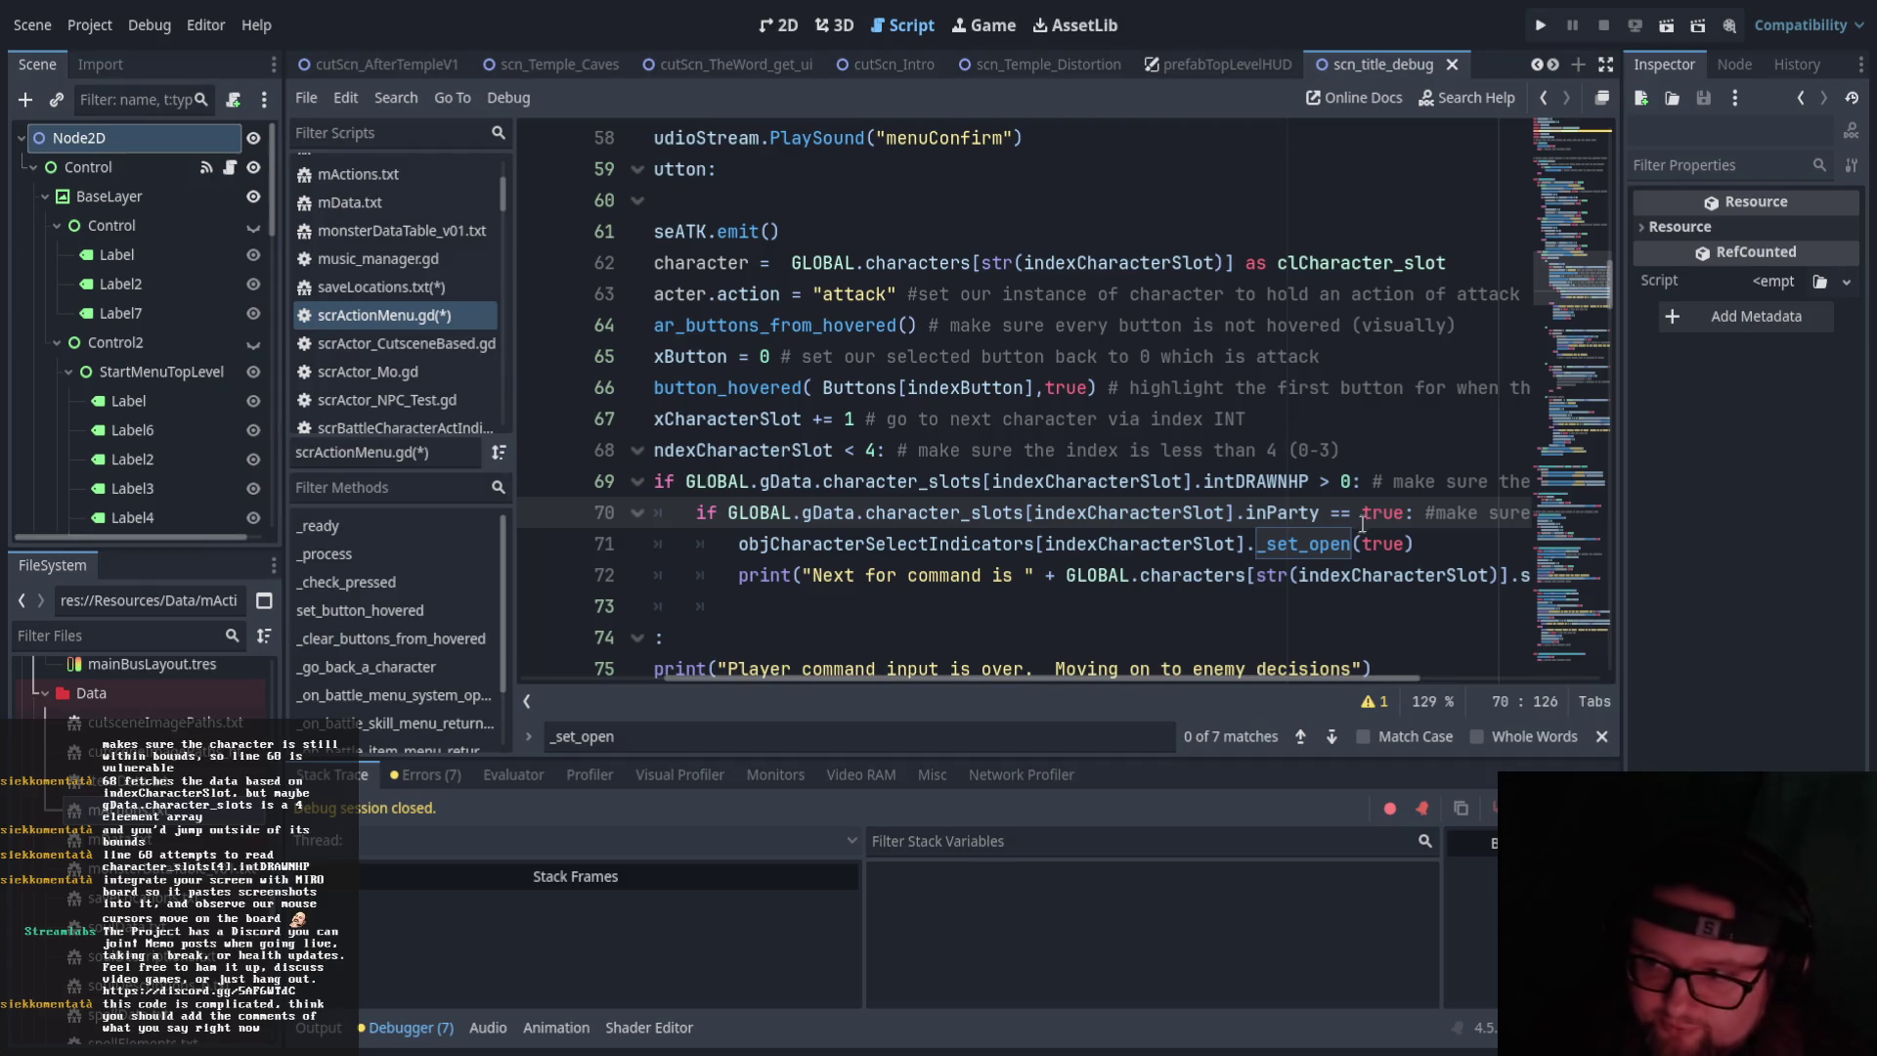
pyautogui.moveTo(1415, 513); pyautogui.dragTo(1207, 521)
# Move the inParty if-check above the intDRAWNHP check and indent the HP check beneath it
pyautogui.moveTo(712, 515); pyautogui.dragTo(698, 512)
pyautogui.hotkey('ctrl', 'c')
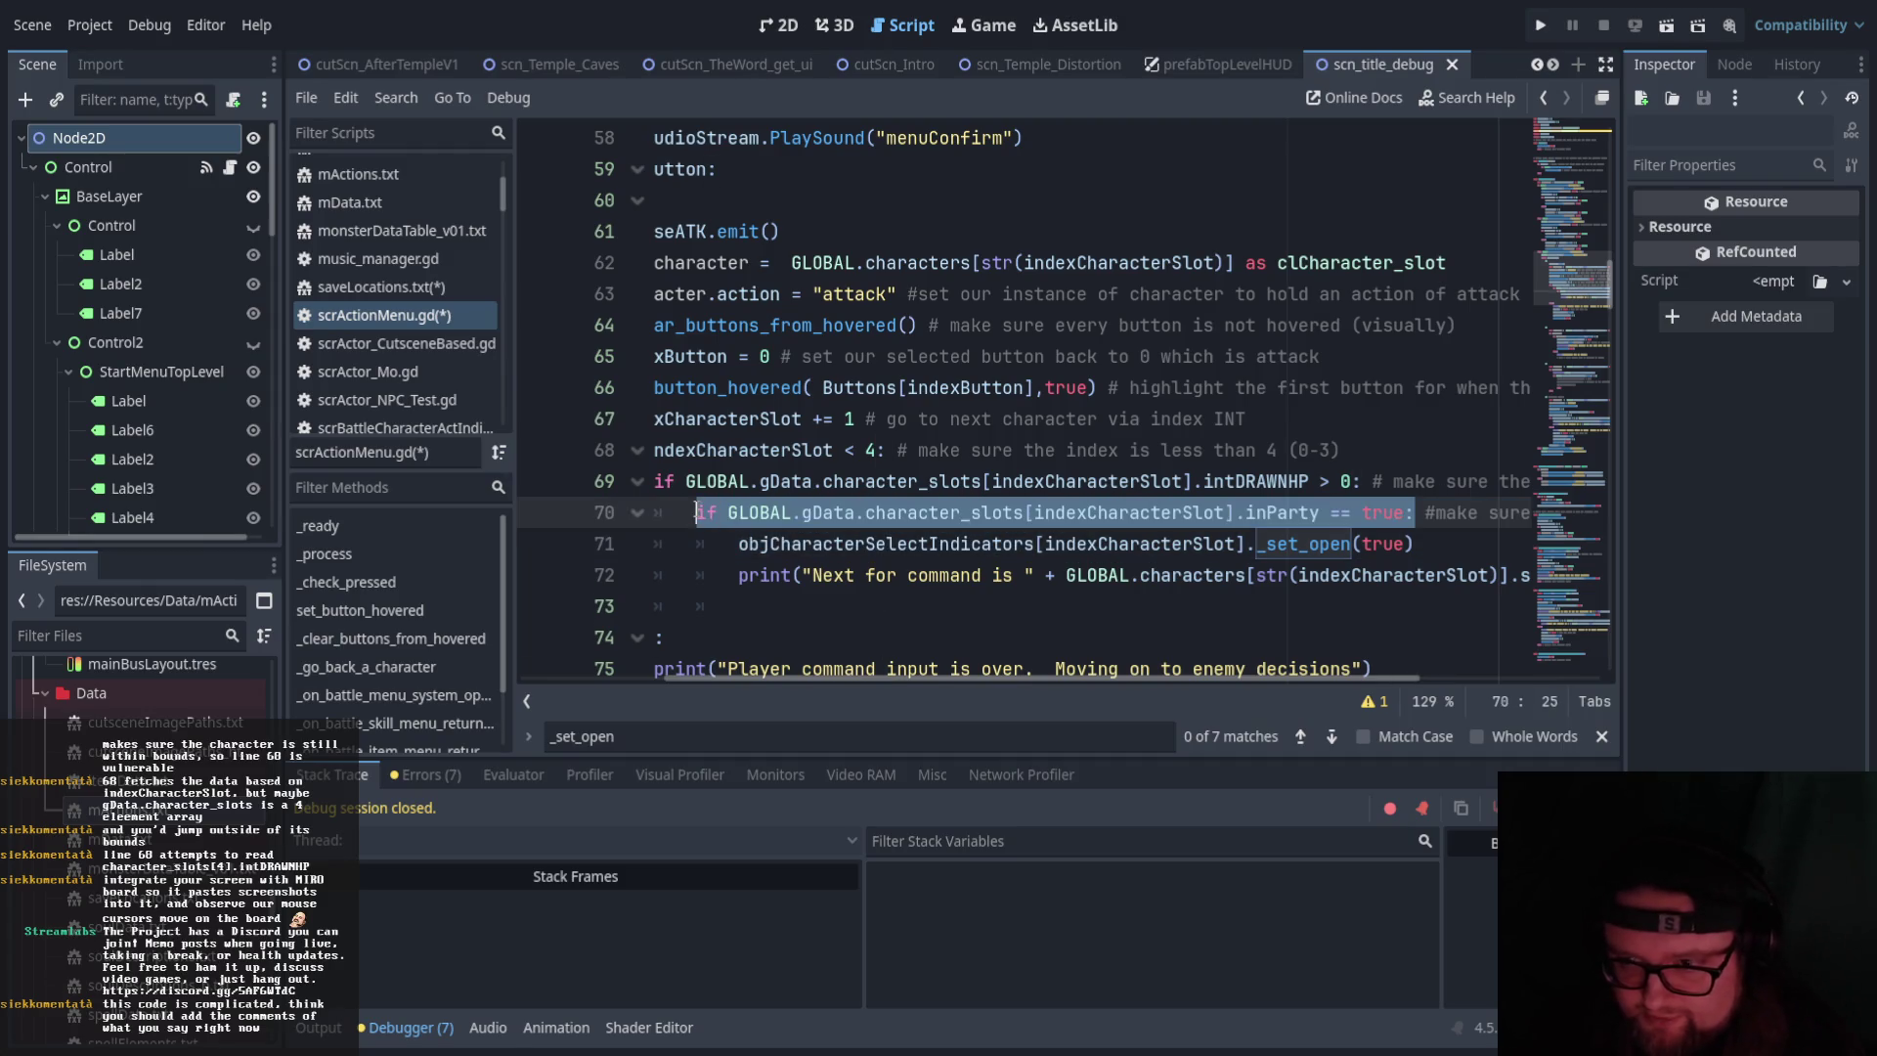
pyautogui.press('BackSpace')
pyautogui.click(1379, 440)
pyautogui.press('Return')
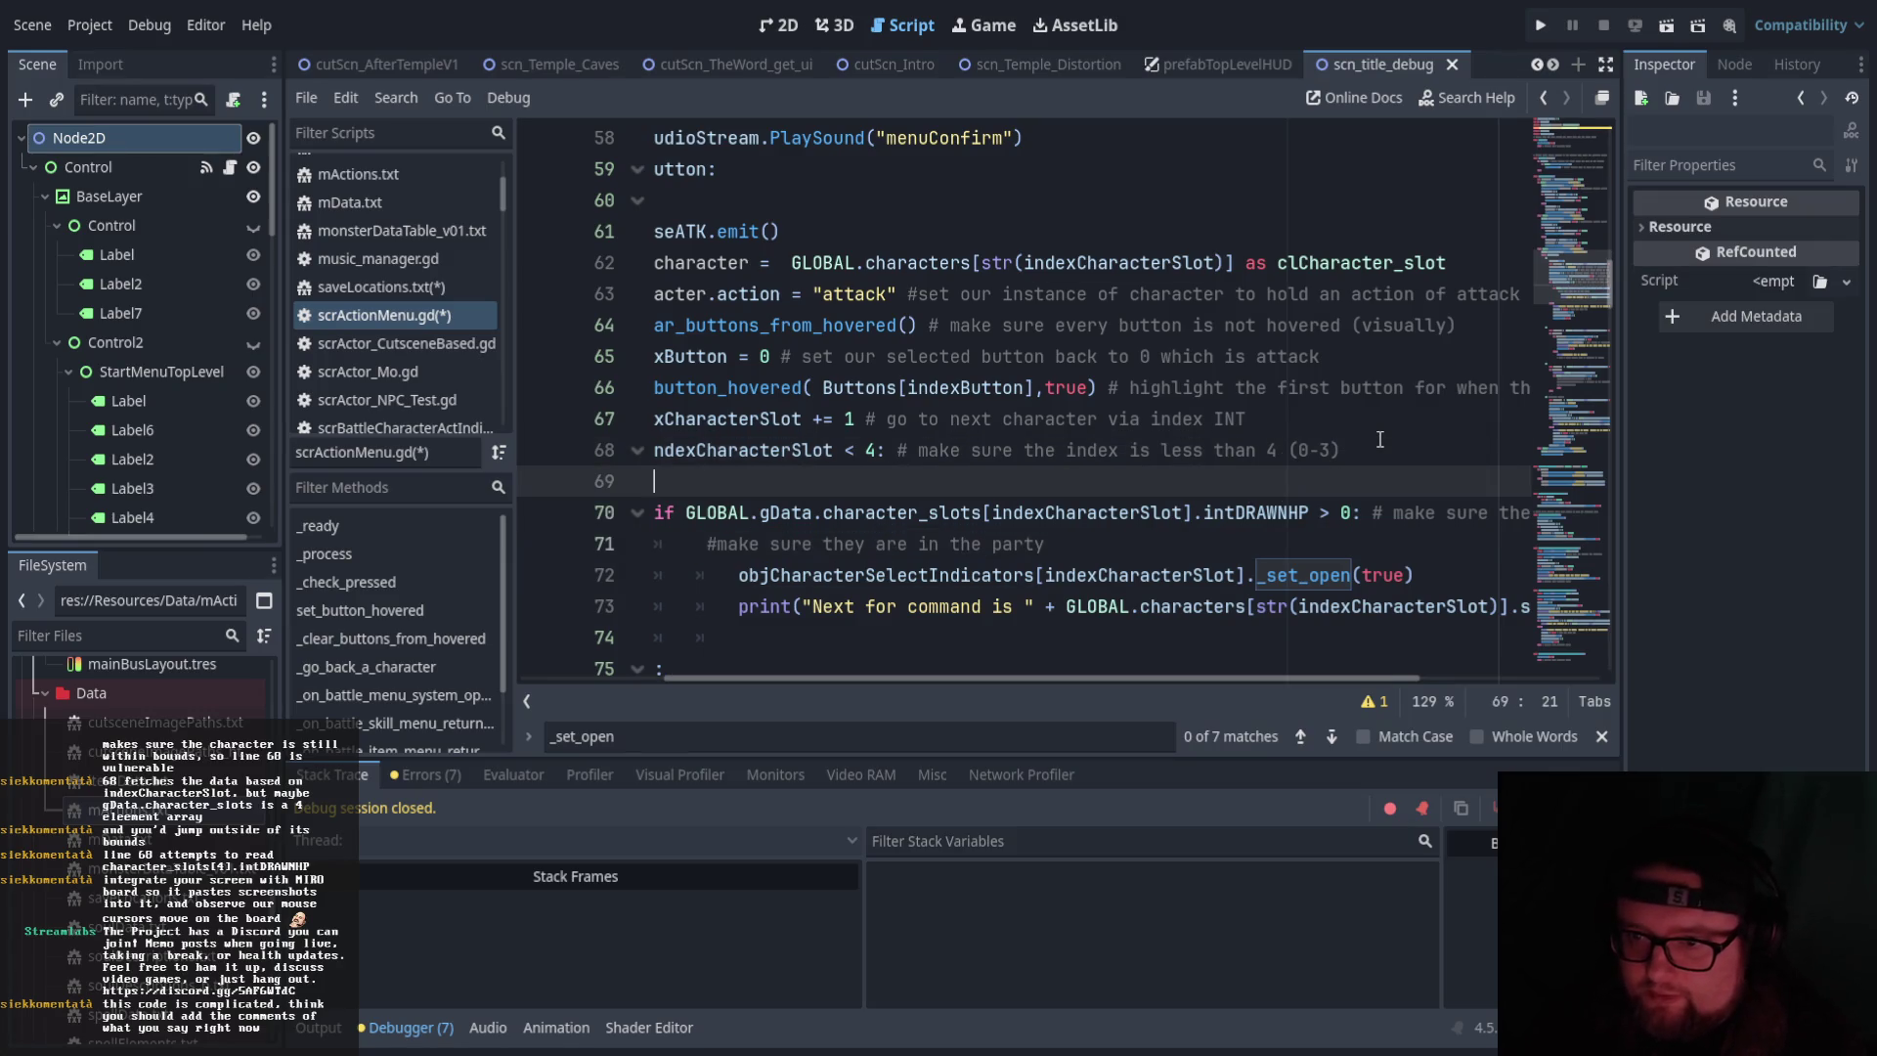
pyautogui.hotkey('ctrl', 'v')
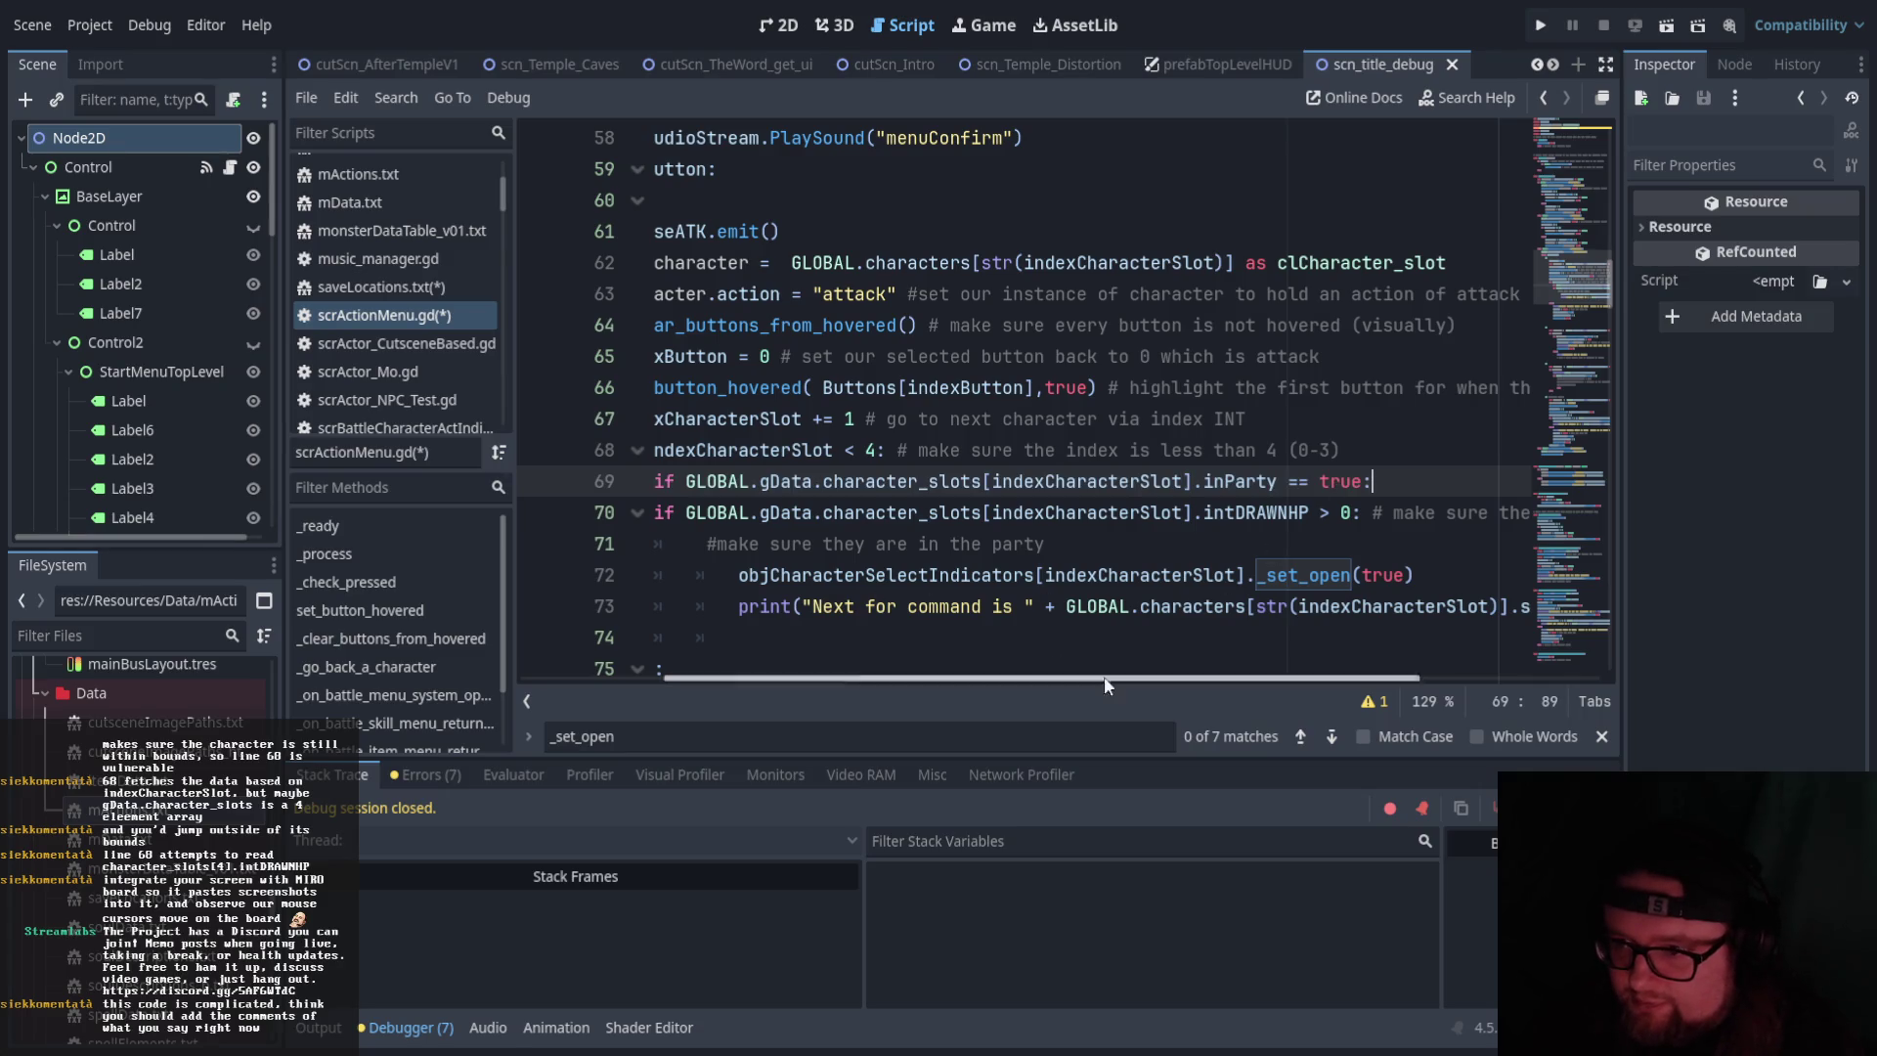
pyautogui.moveTo(978, 678); pyautogui.dragTo(907, 679)
pyautogui.click(756, 512)
pyautogui.press('Tab')
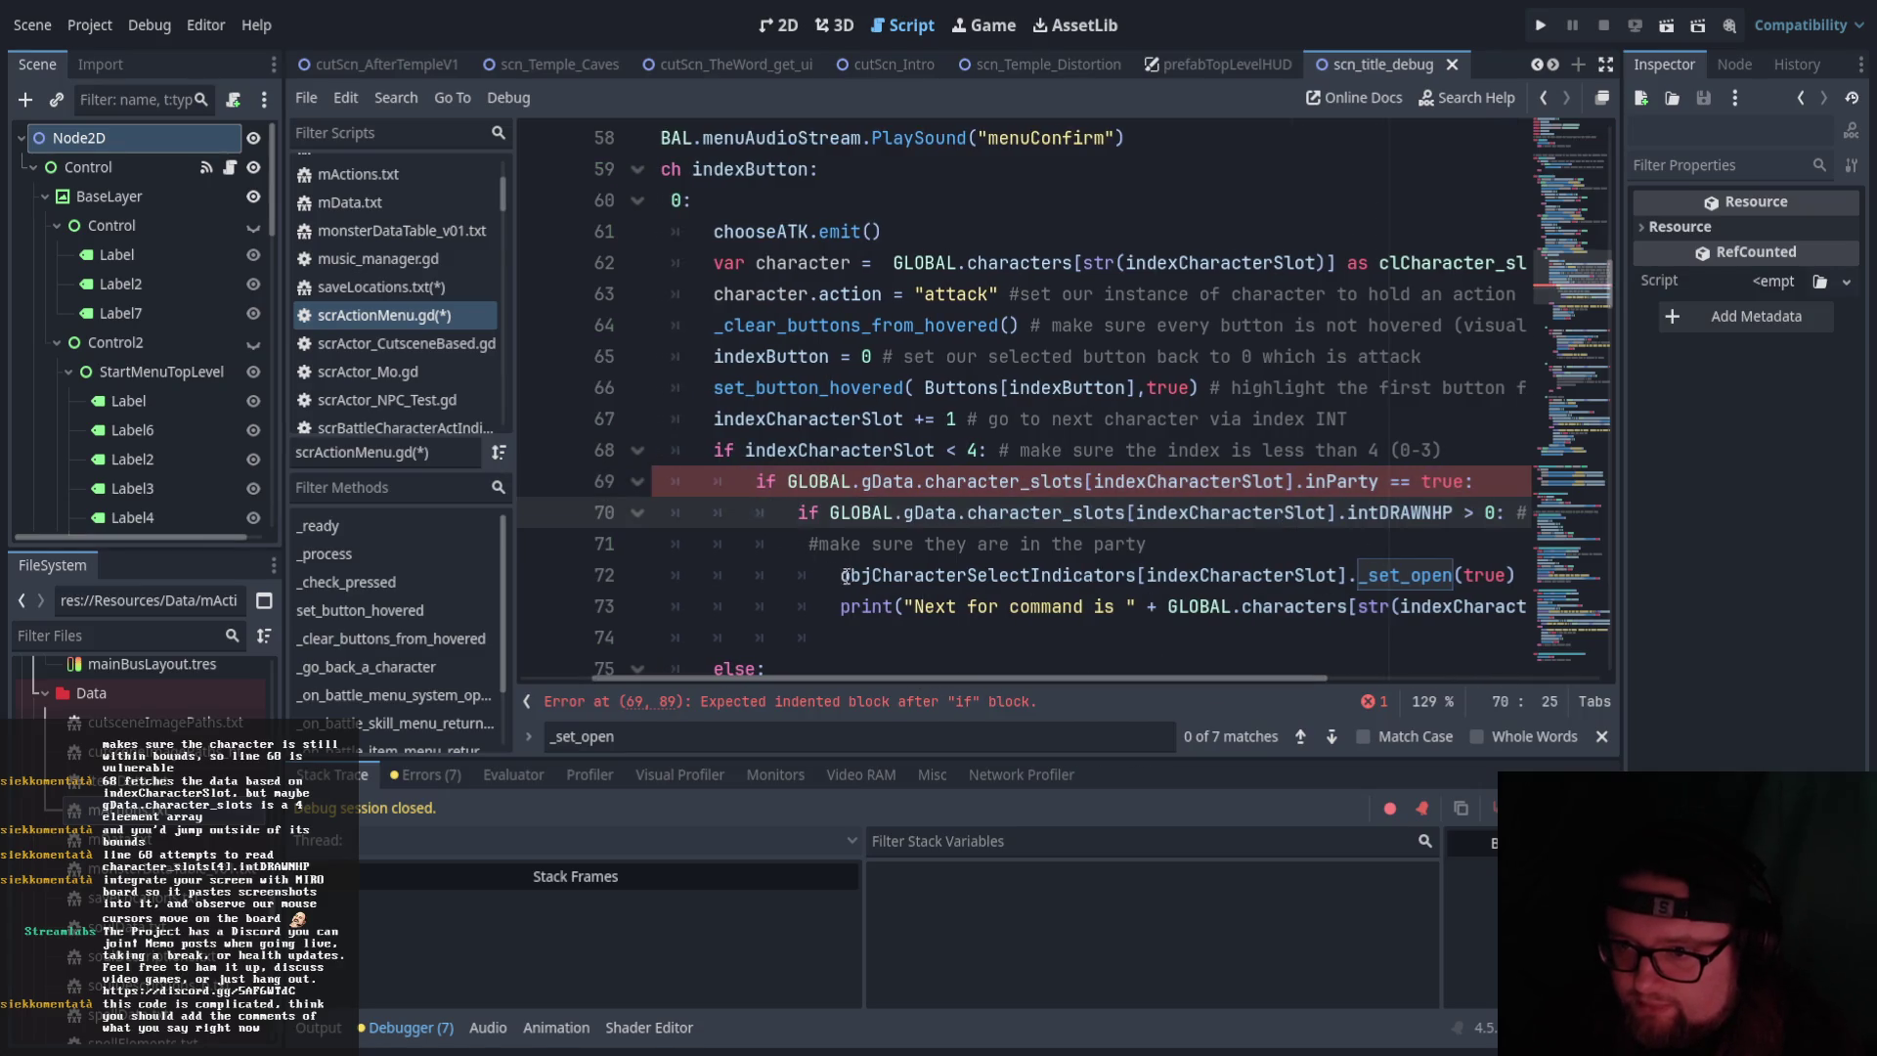
# Move the party comment onto the inParty line and delete the leftover empty line 71
pyautogui.click(809, 544)
pyautogui.moveTo(809, 544); pyautogui.dragTo(1150, 543)
pyautogui.hotkey('ctrl', 'c')
pyautogui.press('BackSpace')
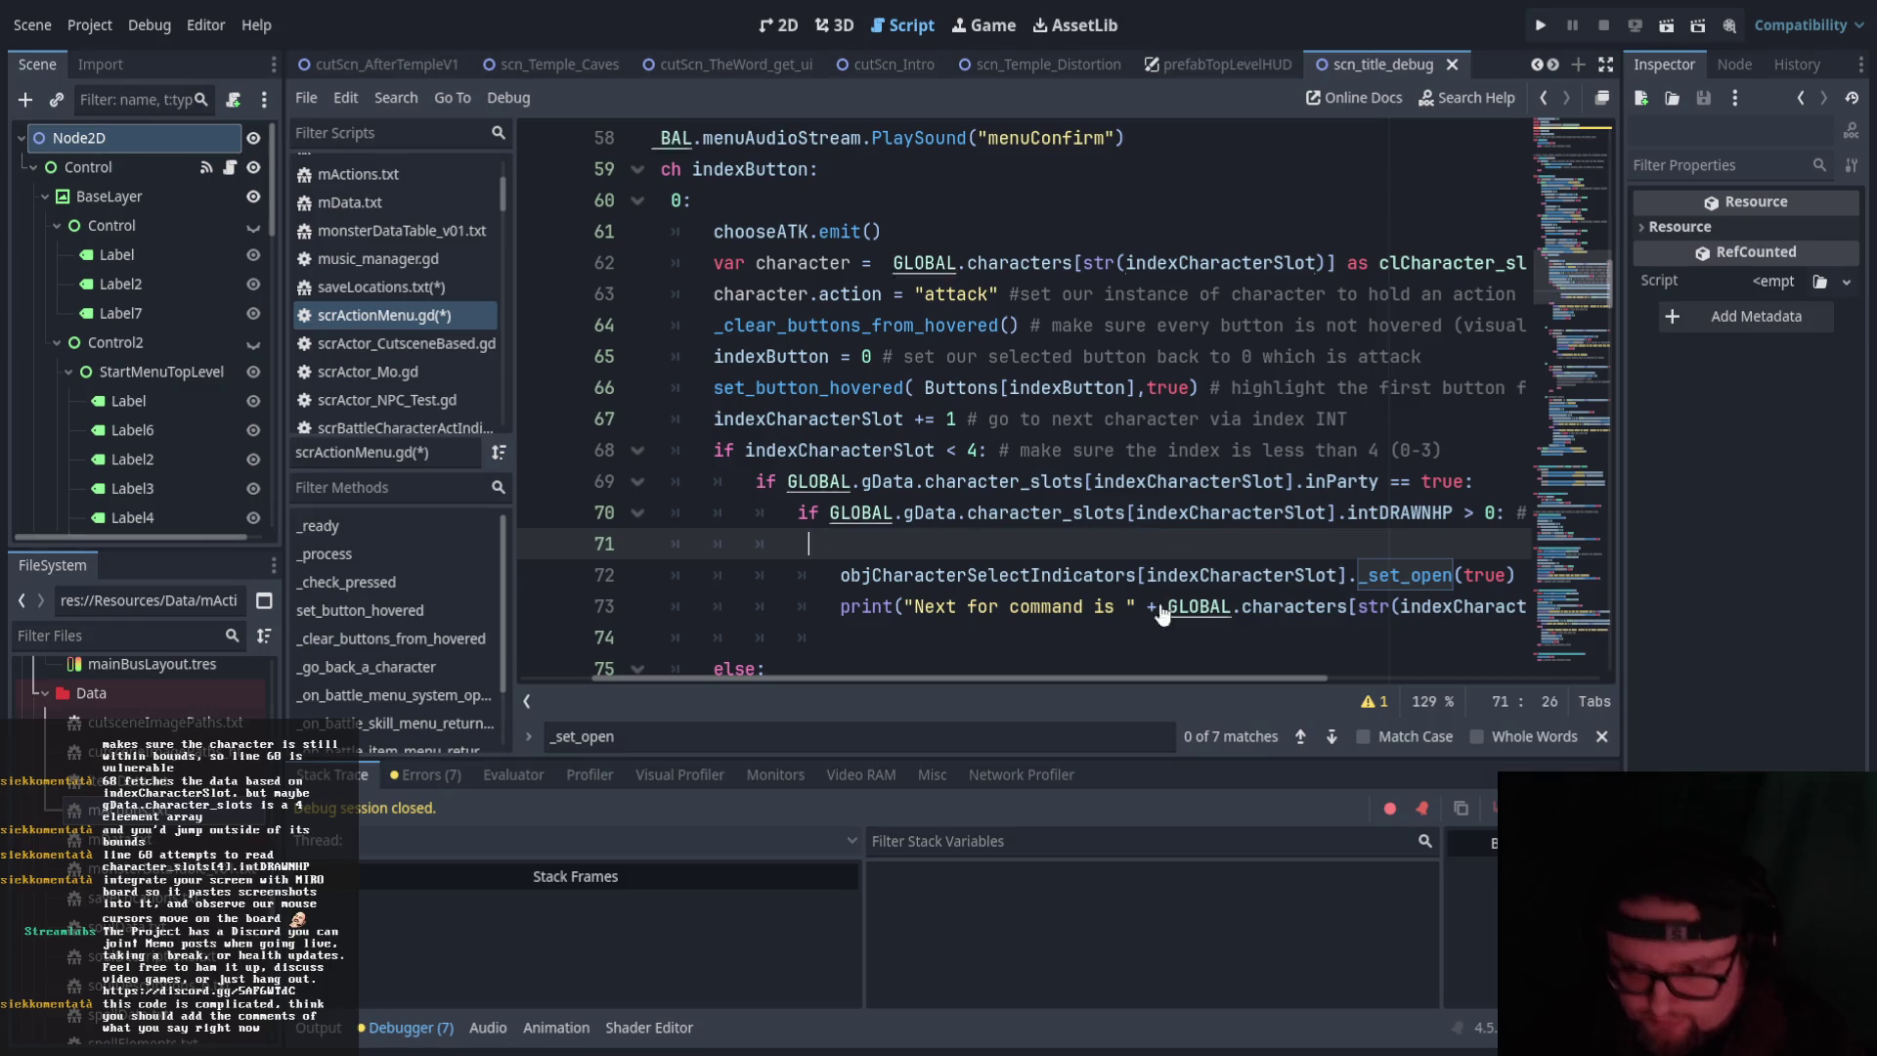
pyautogui.press('Up')
pyautogui.press('Up')
pyautogui.press('End')
pyautogui.hotkey('ctrl', 'v')
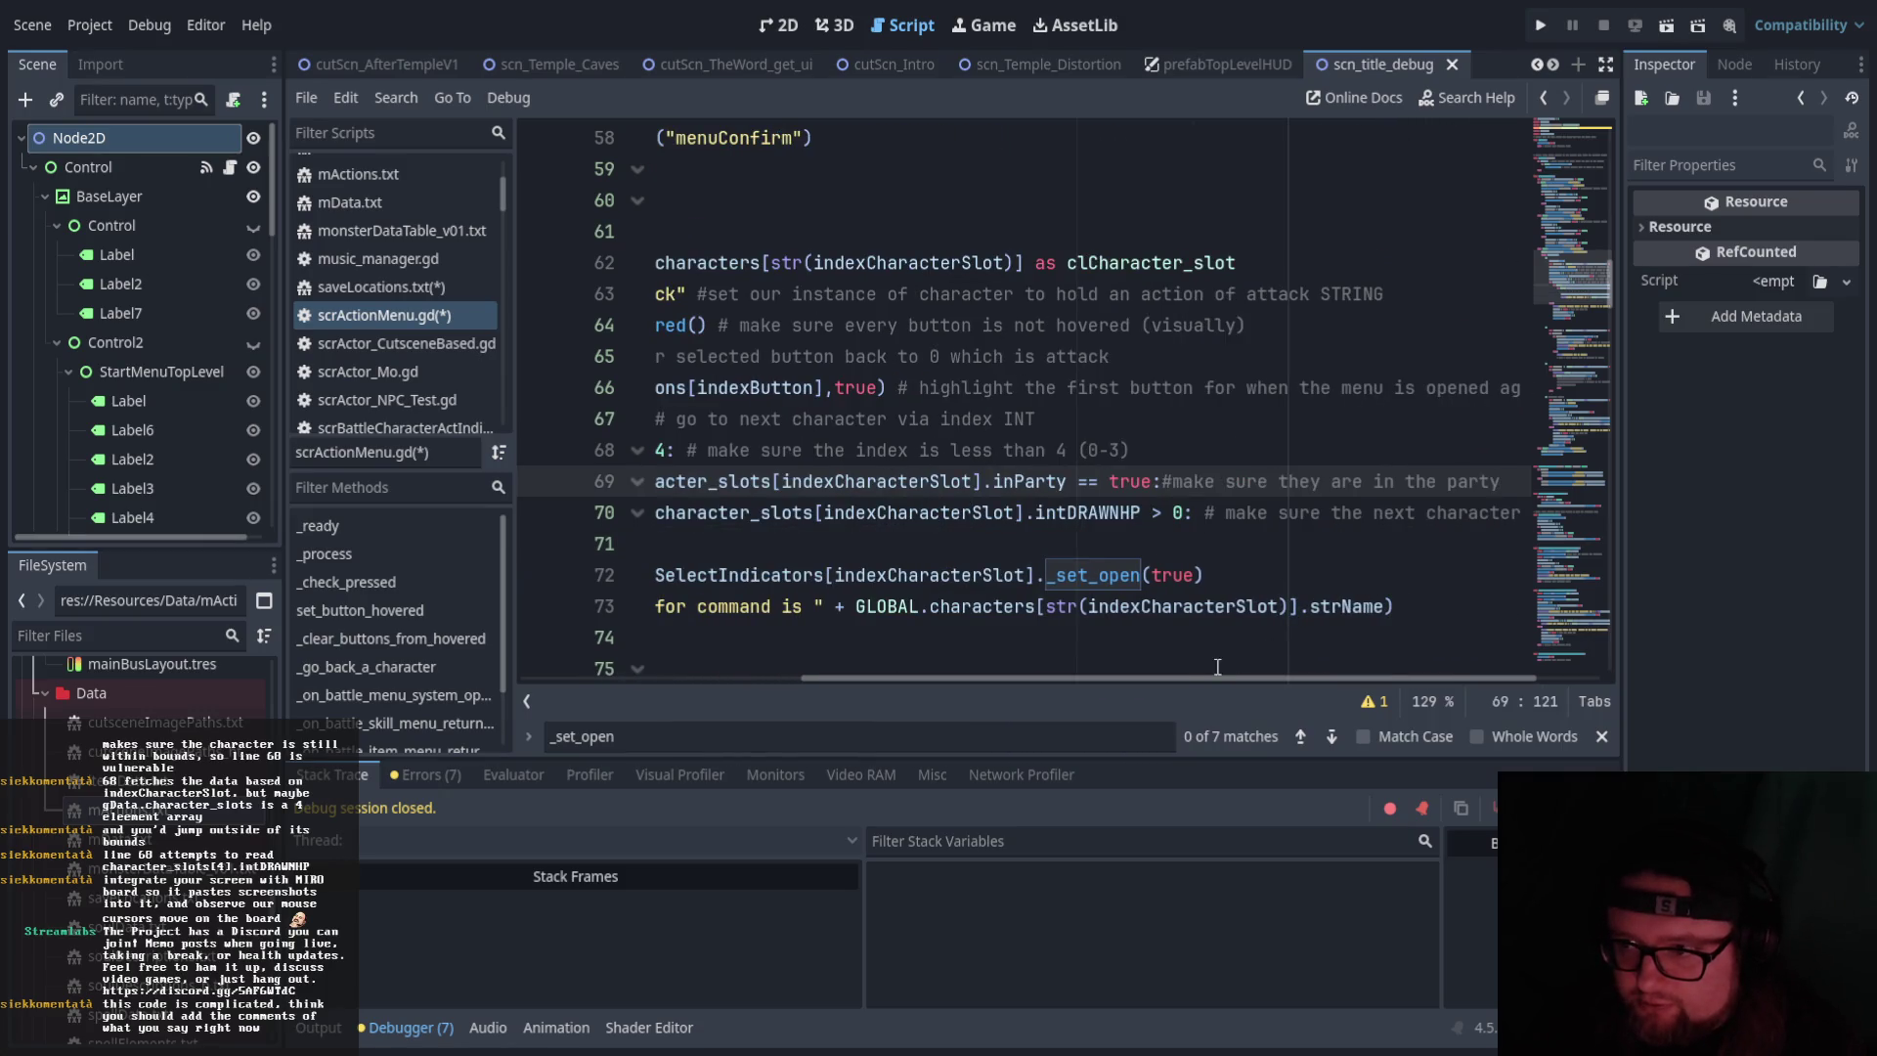
pyautogui.moveTo(1122, 686); pyautogui.dragTo(879, 679)
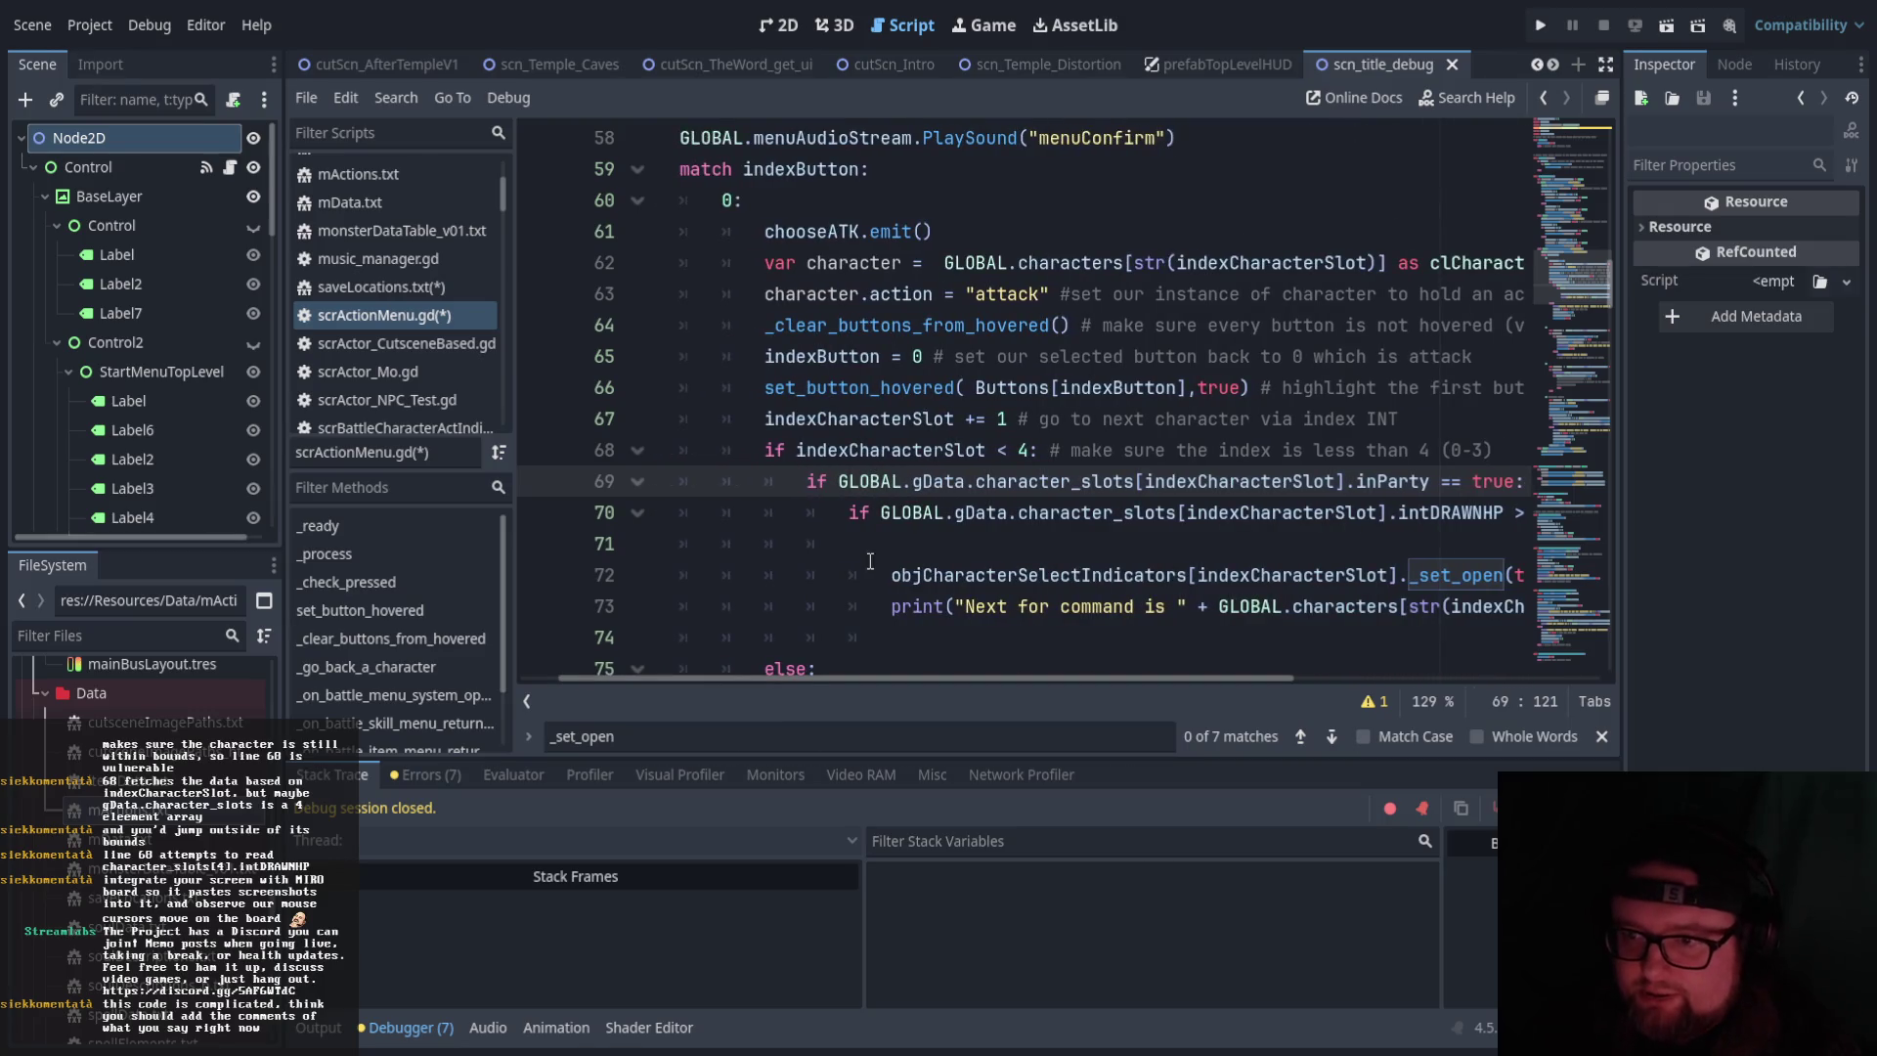
pyautogui.press('Down')
pyautogui.press('Down')
pyautogui.press('BackSpace')
pyautogui.press('BackSpace')
pyautogui.press('BackSpace')
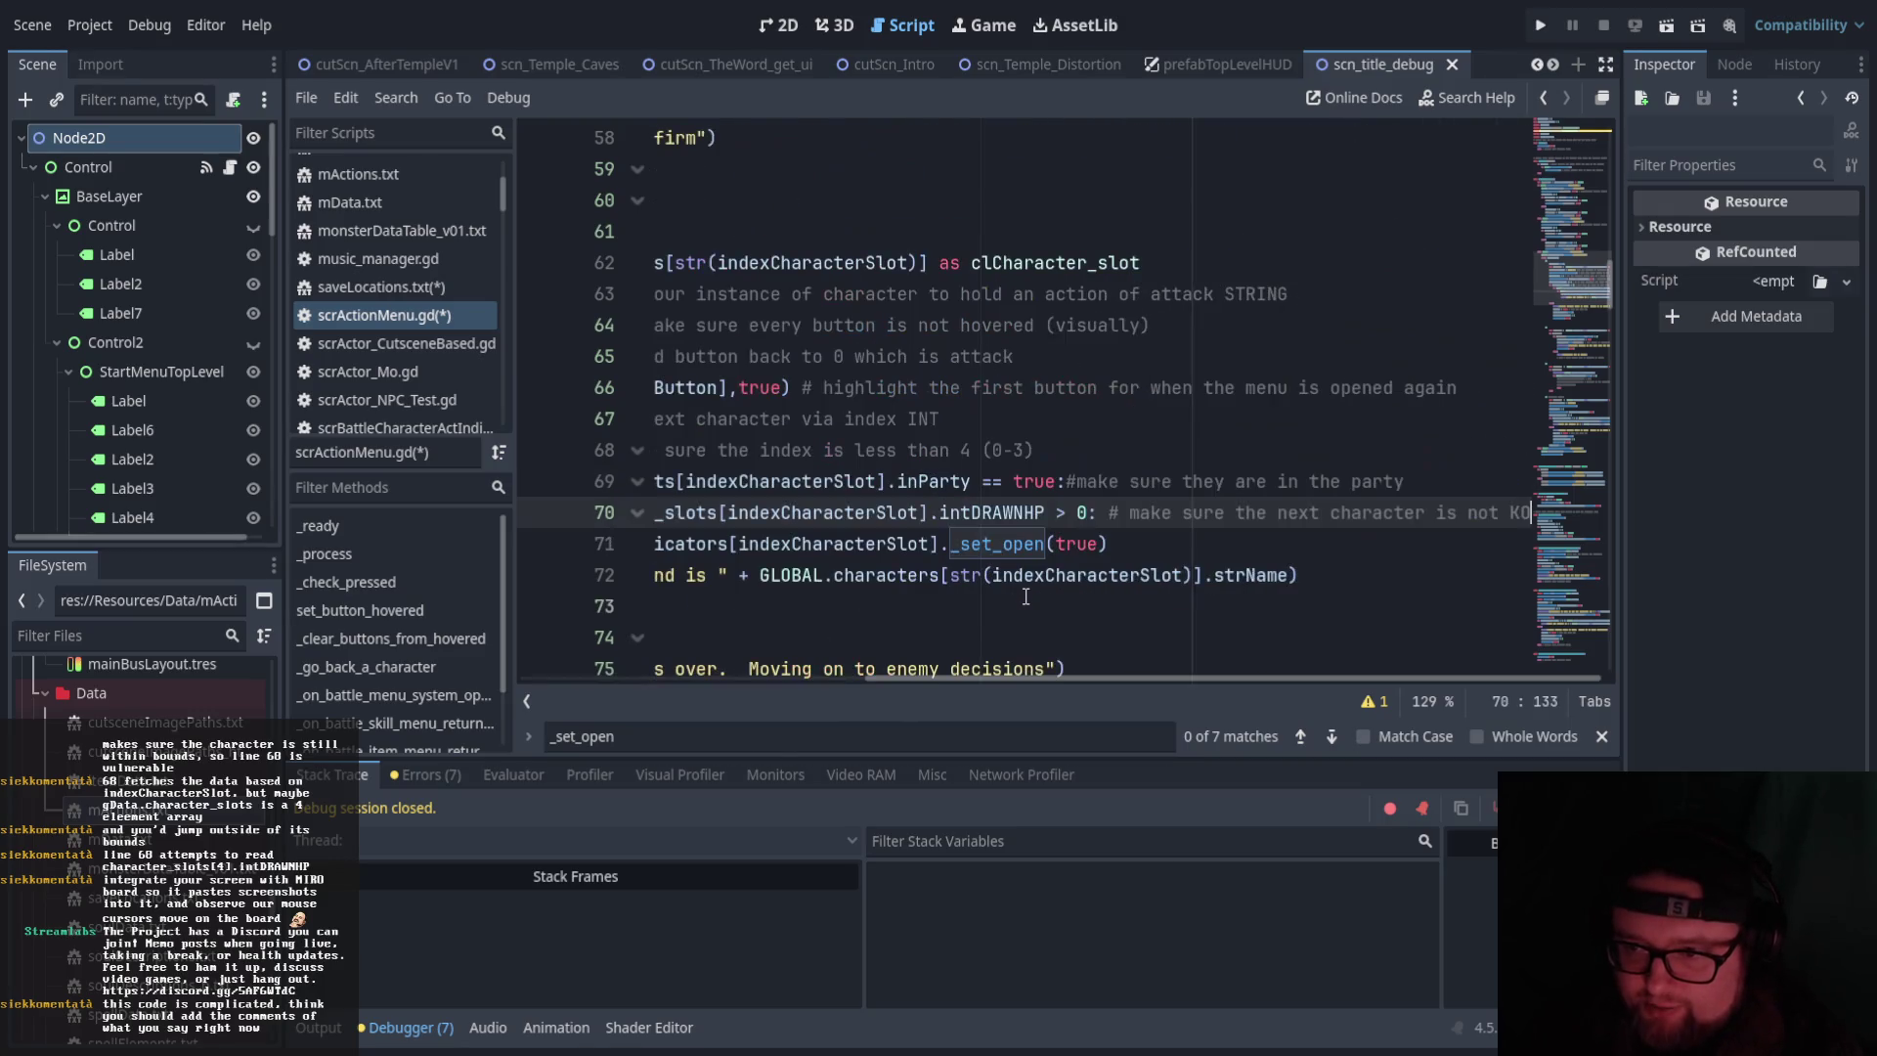
pyautogui.moveTo(1058, 674)
pyautogui.mouseDown()
pyautogui.moveTo(899, 674)
pyautogui.moveTo(812, 641)
pyautogui.moveTo(985, 626)
pyautogui.moveTo(783, 635)
pyautogui.moveTo(845, 622)
pyautogui.moveTo(810, 626)
pyautogui.mouseUp()
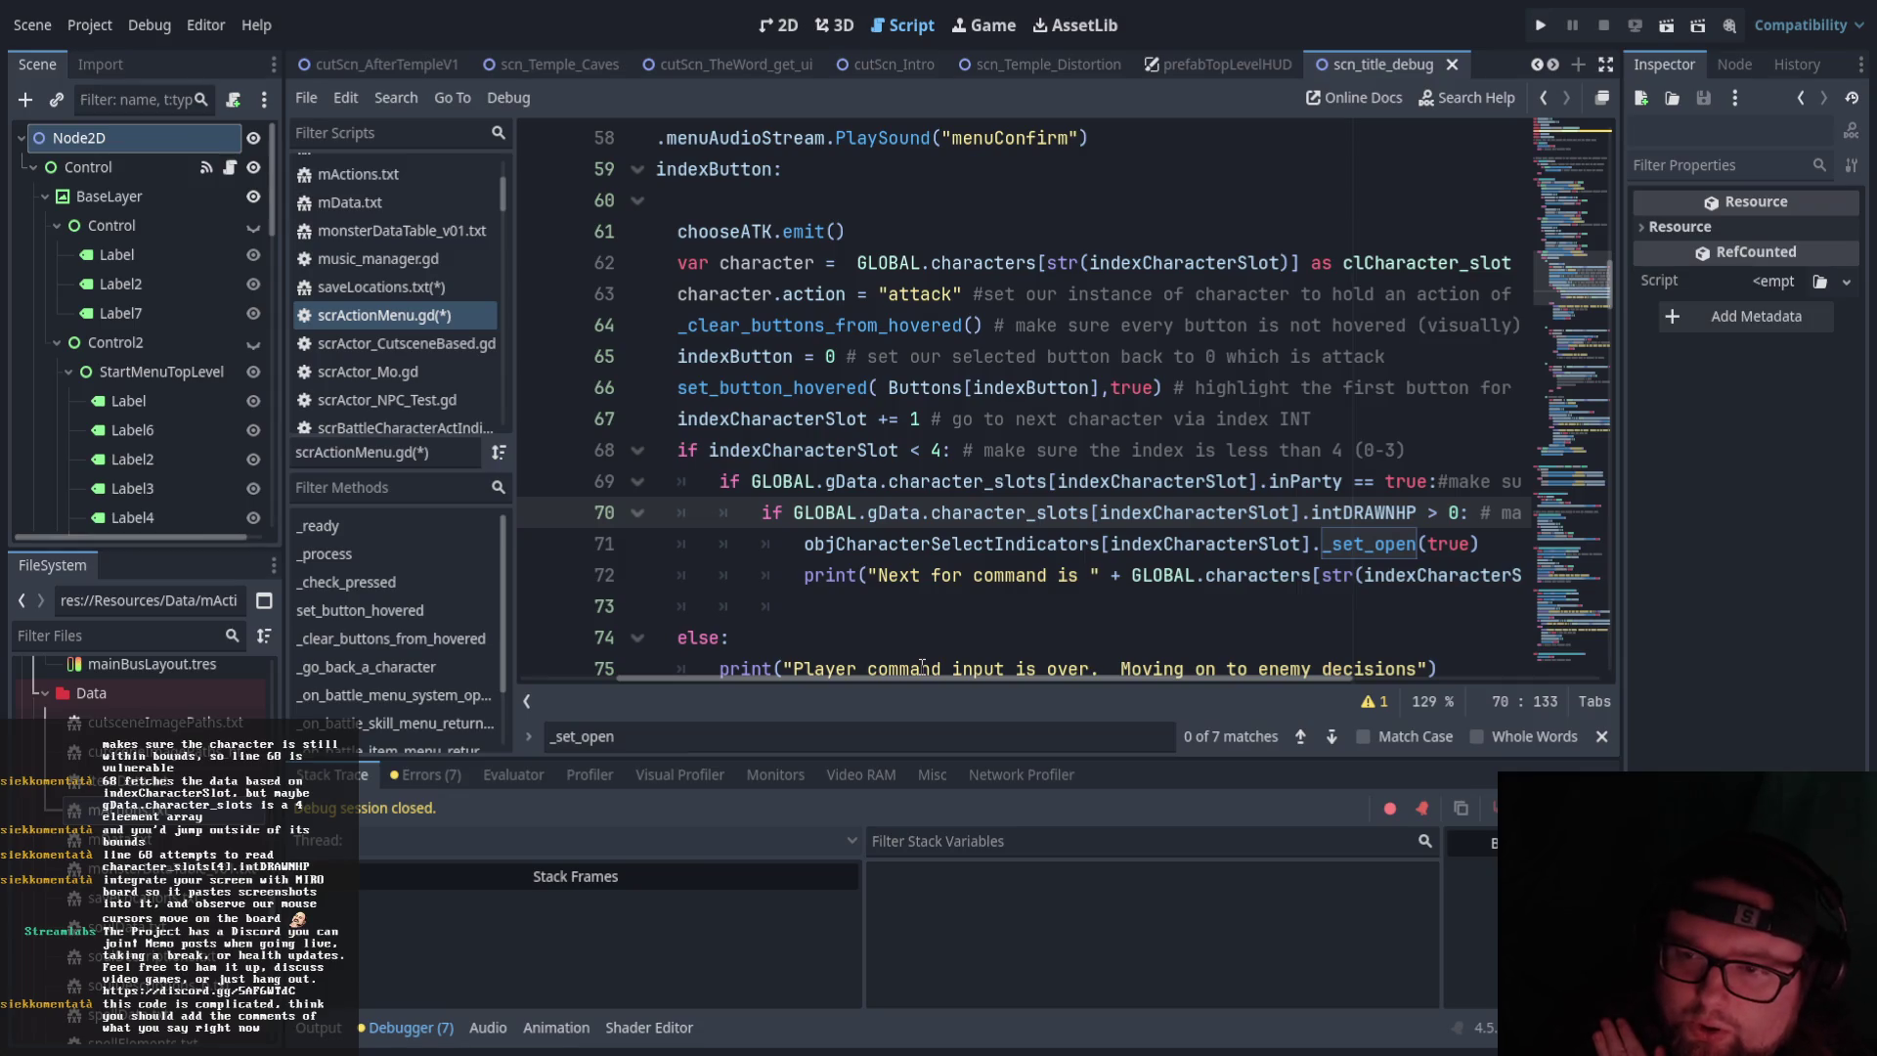
pyautogui.scroll(-3, 920, 663)
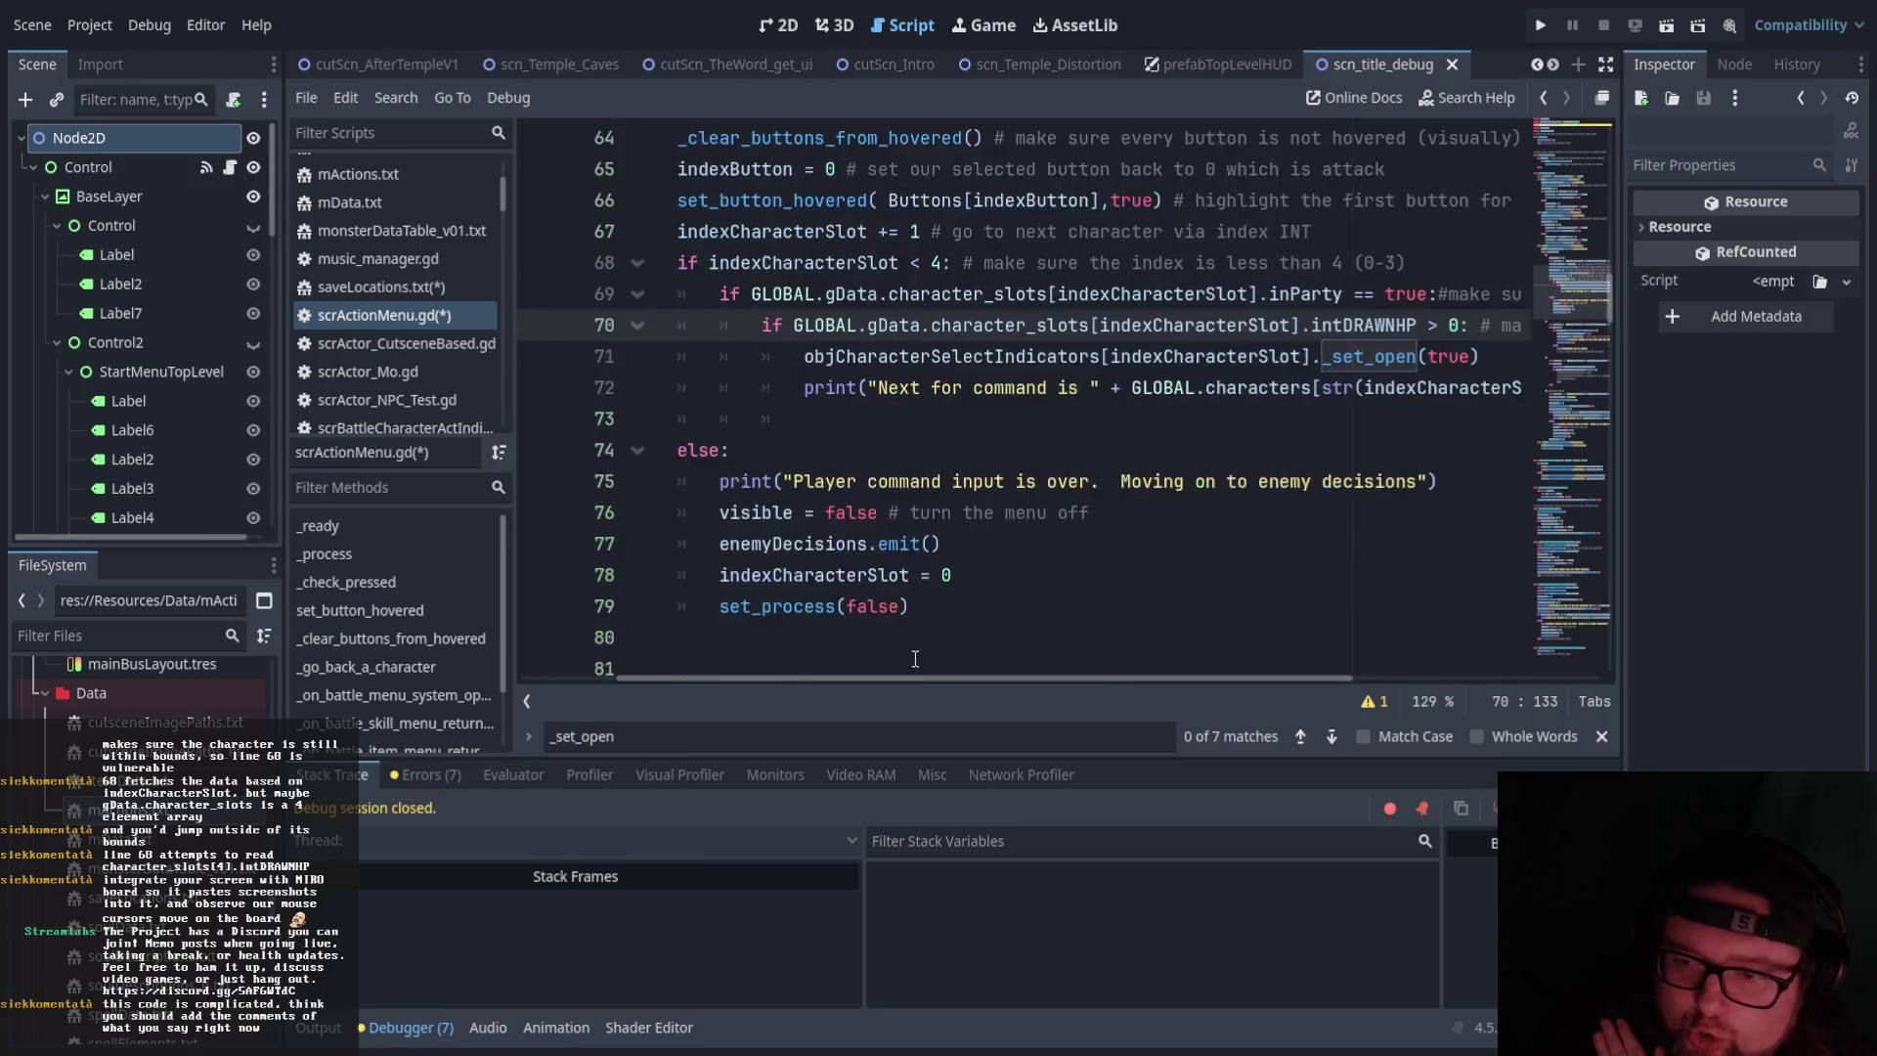
pyautogui.scroll(3, 917, 660)
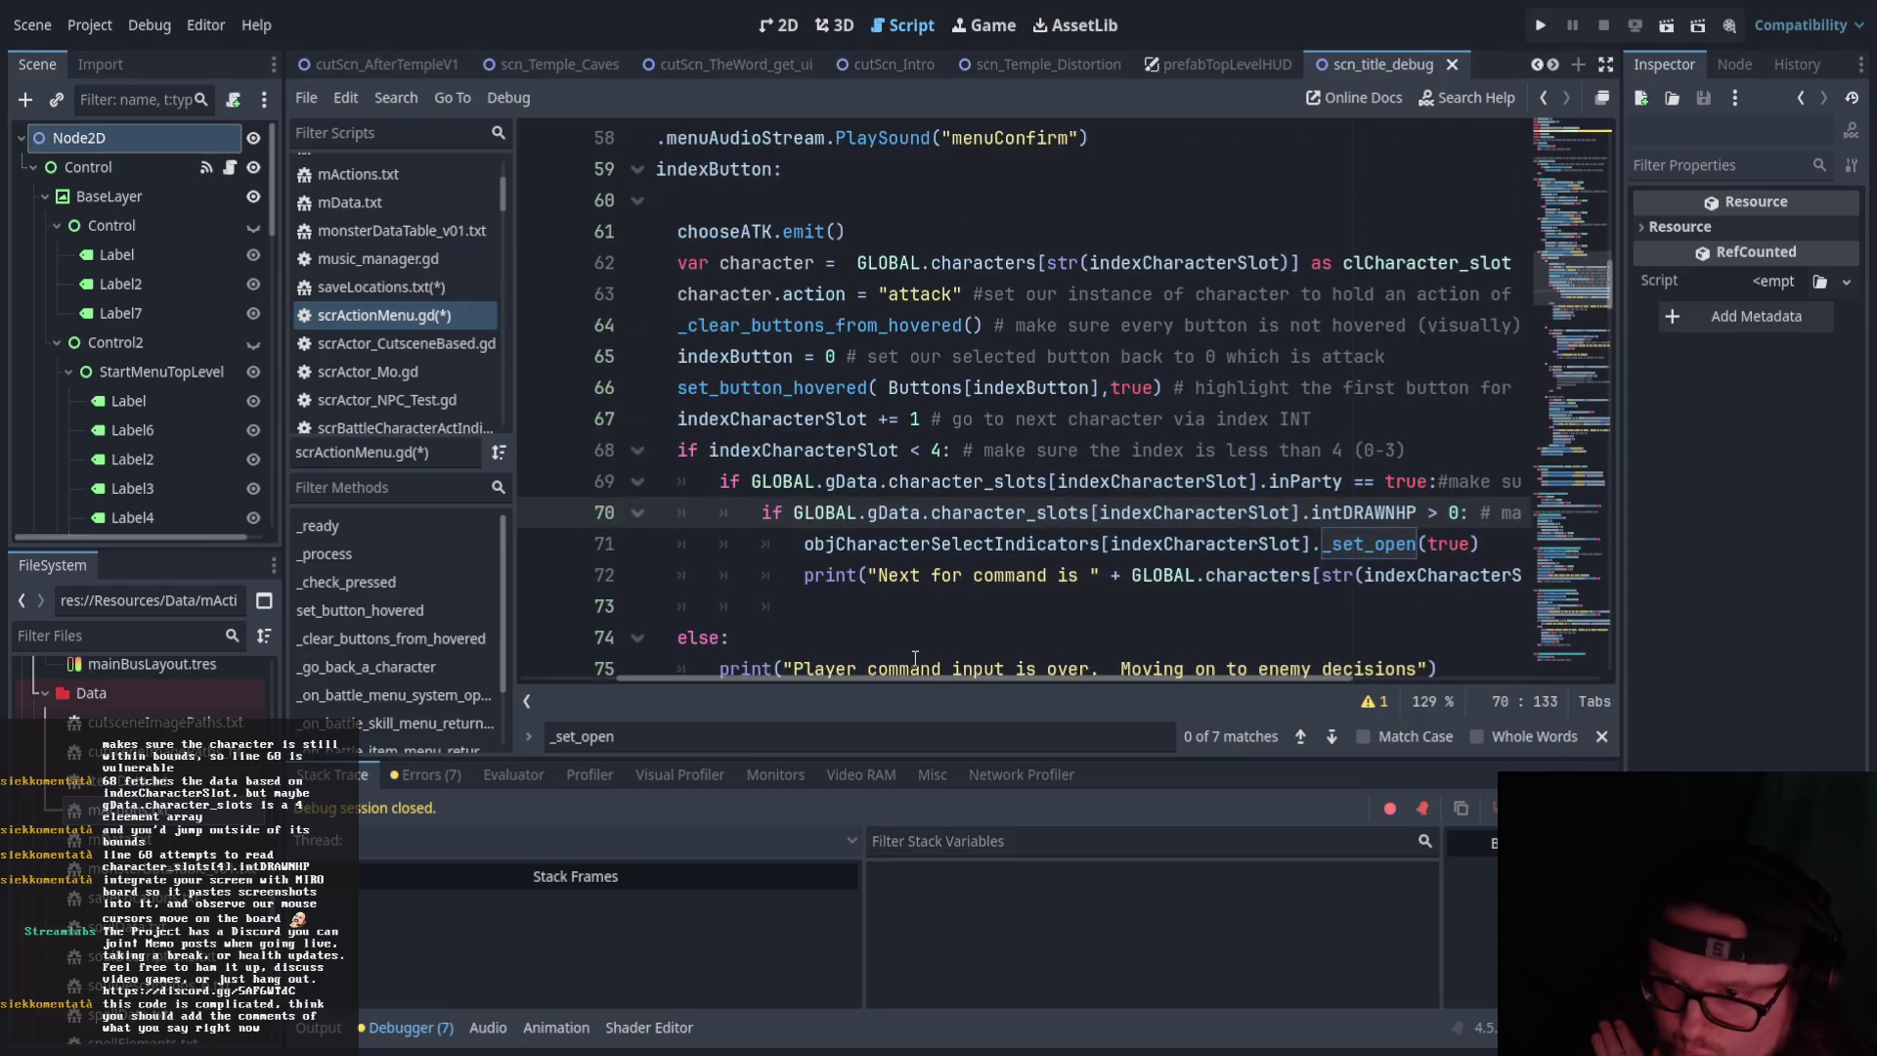
pyautogui.click(820, 611)
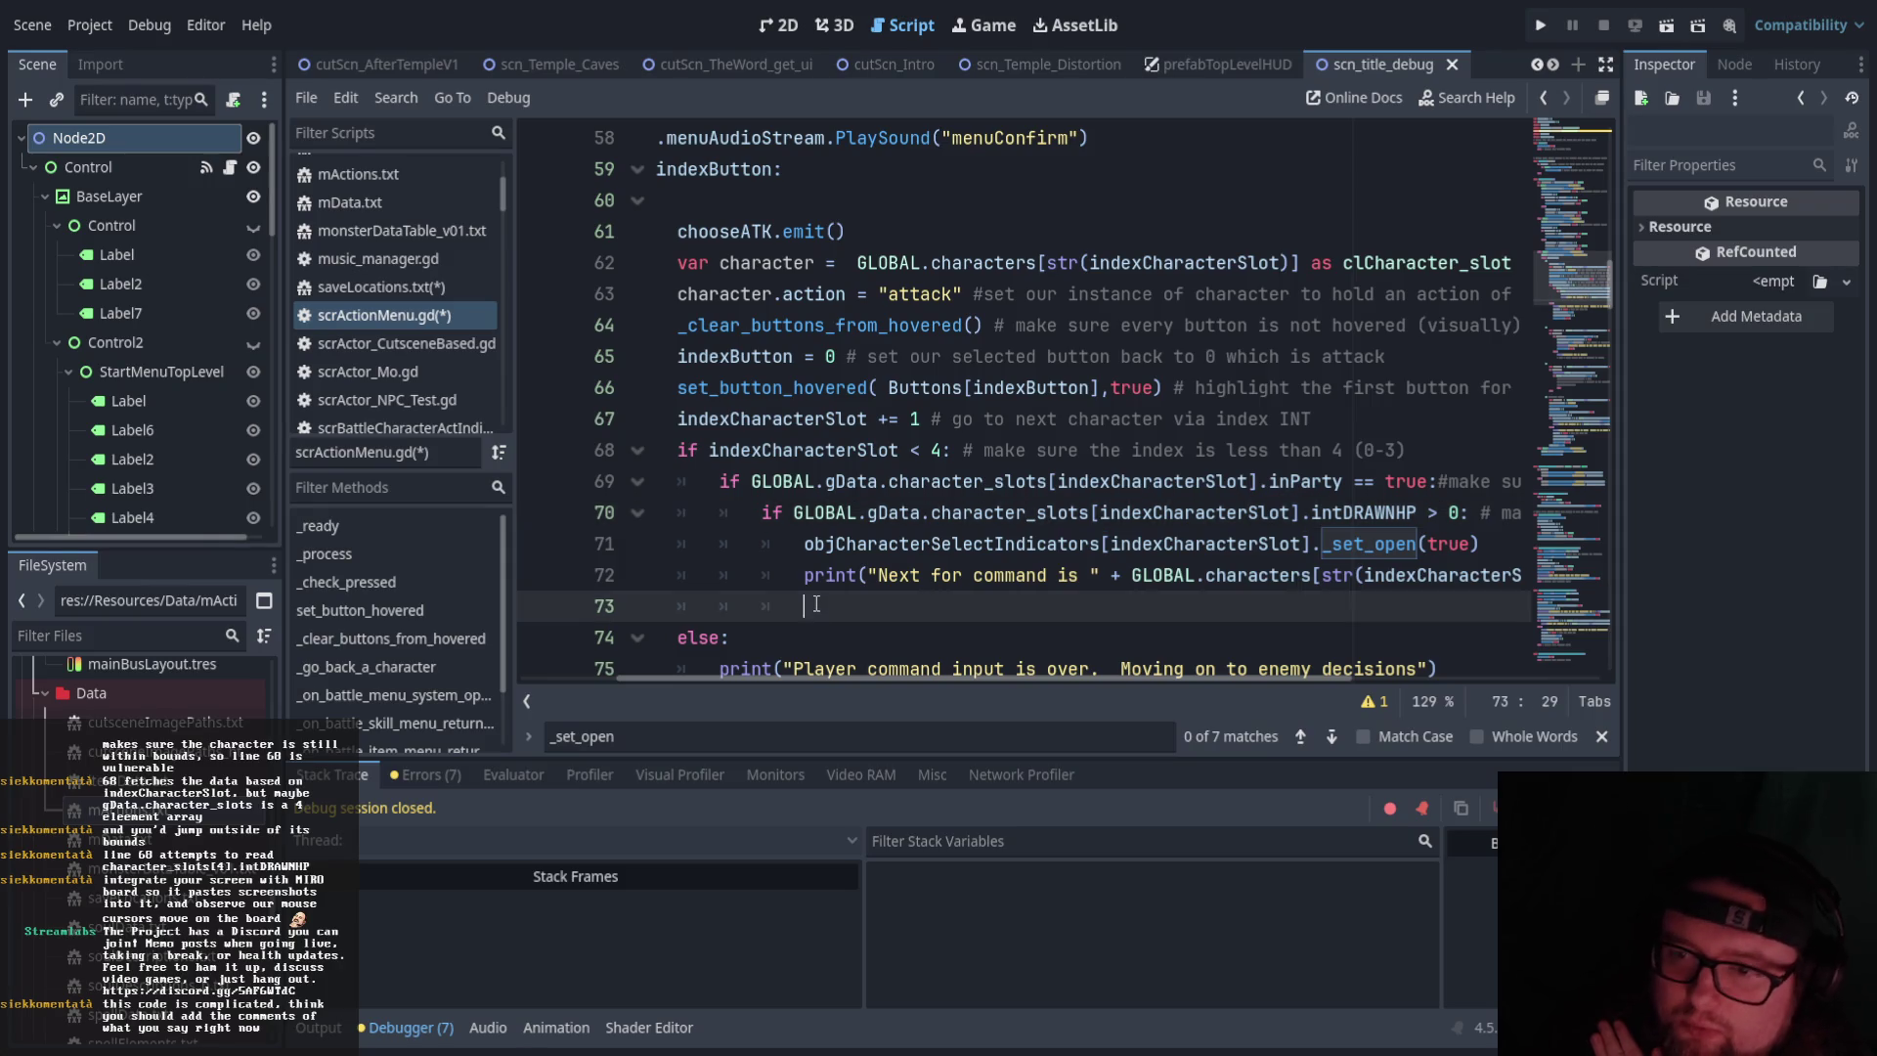
pyautogui.moveTo(822, 676); pyautogui.dragTo(726, 668)
pyautogui.scroll(12, 827, 572)
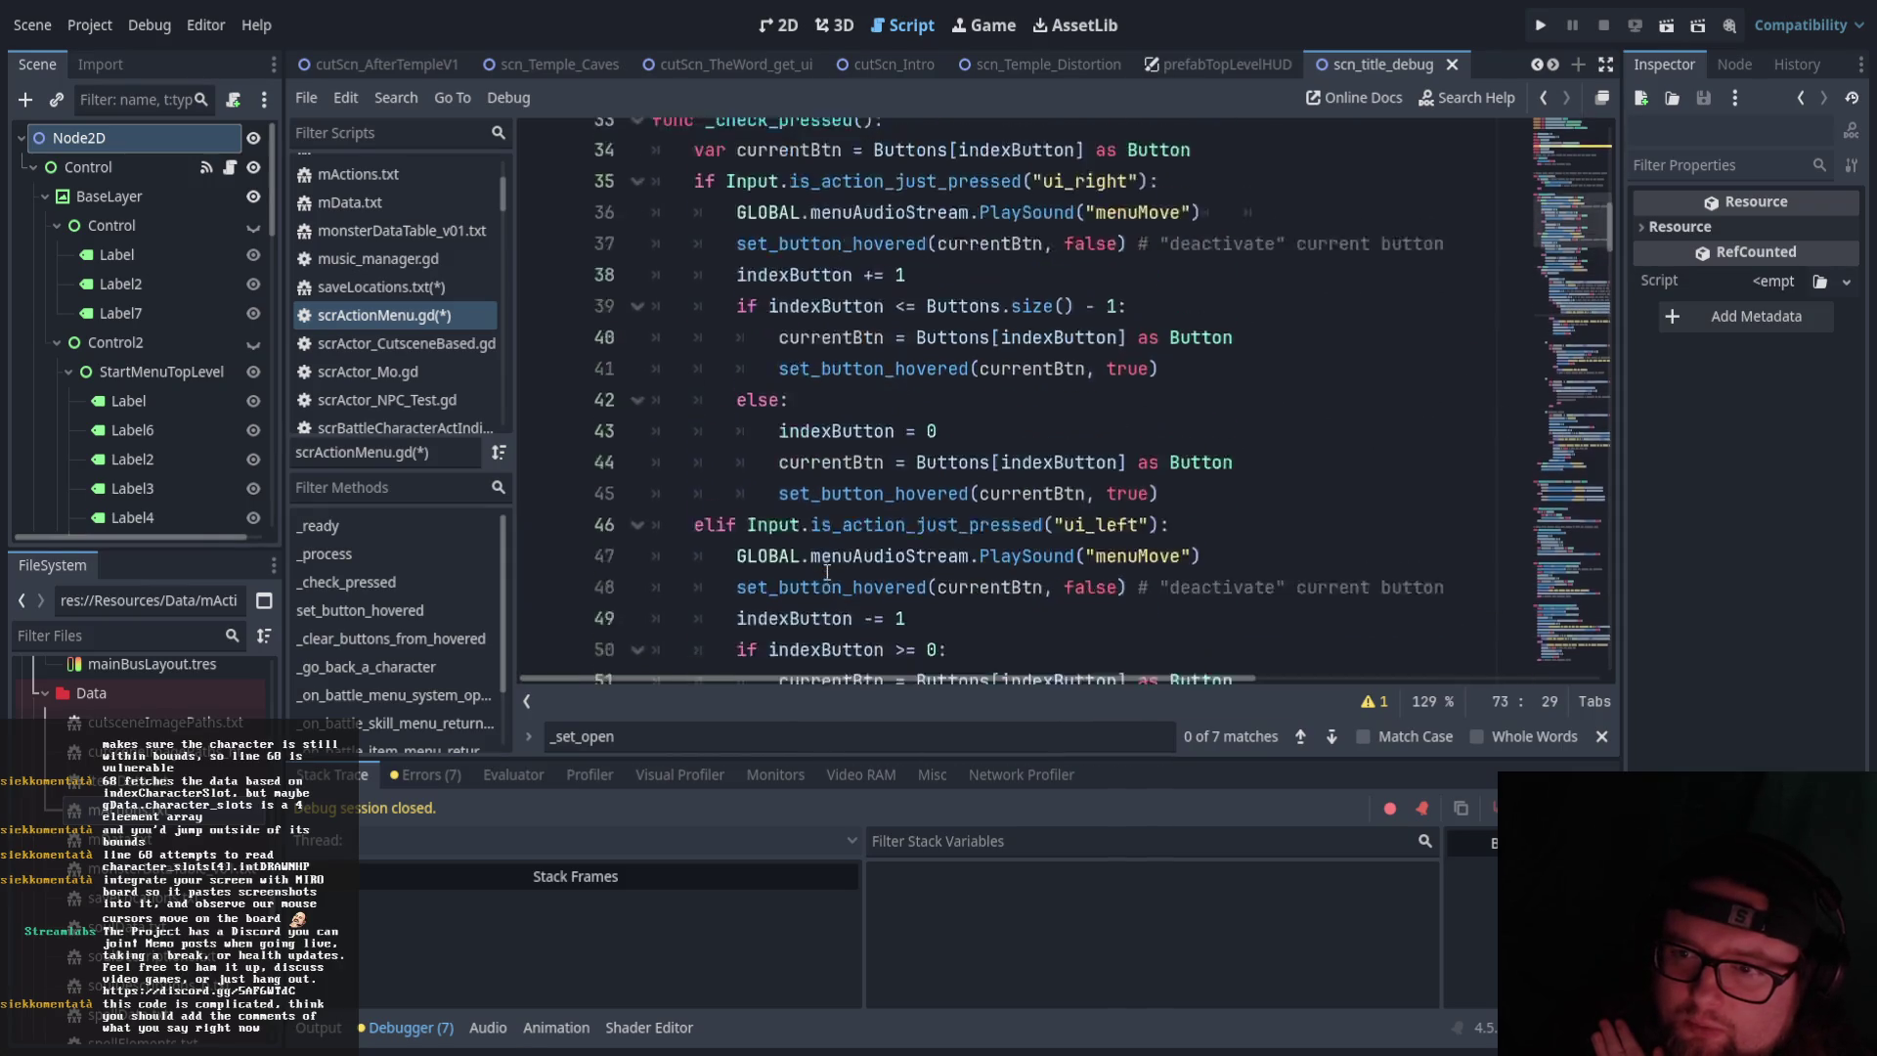
pyautogui.scroll(-2, 827, 572)
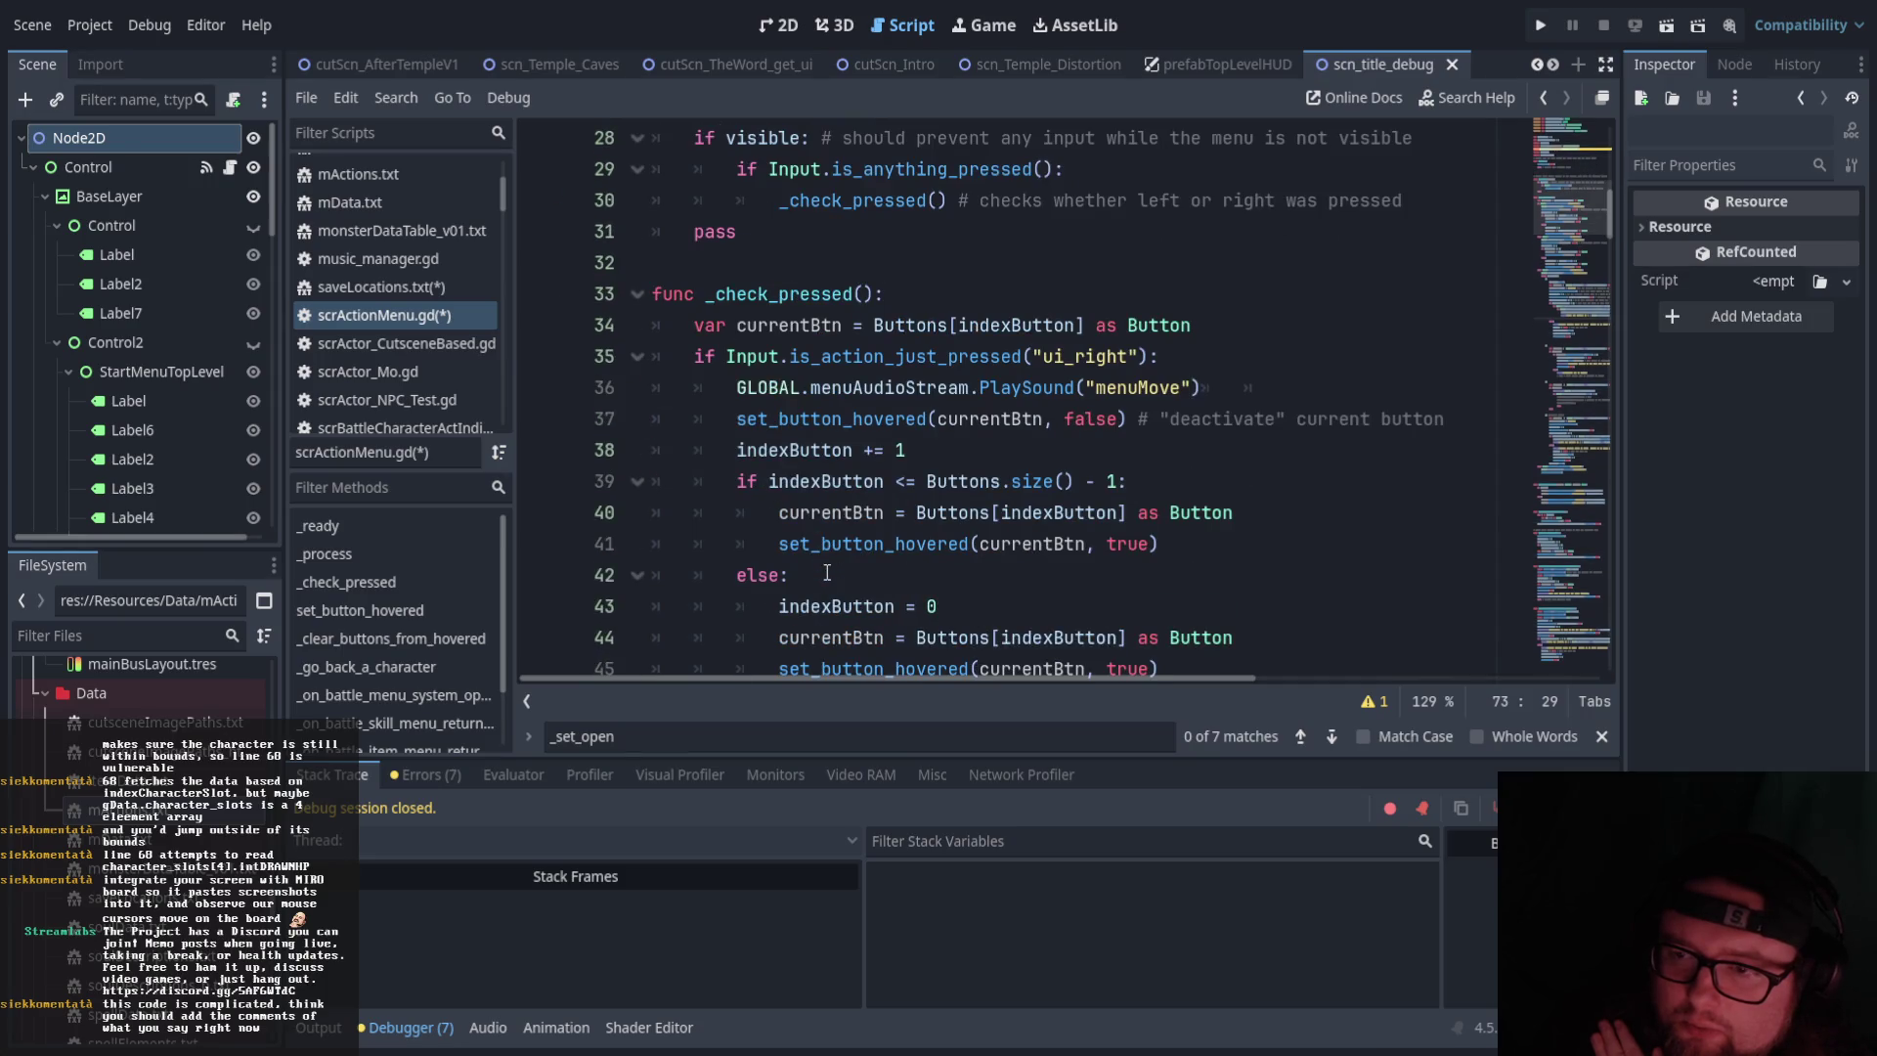
pyautogui.scroll(4, 827, 572)
pyautogui.scroll(-2, 828, 572)
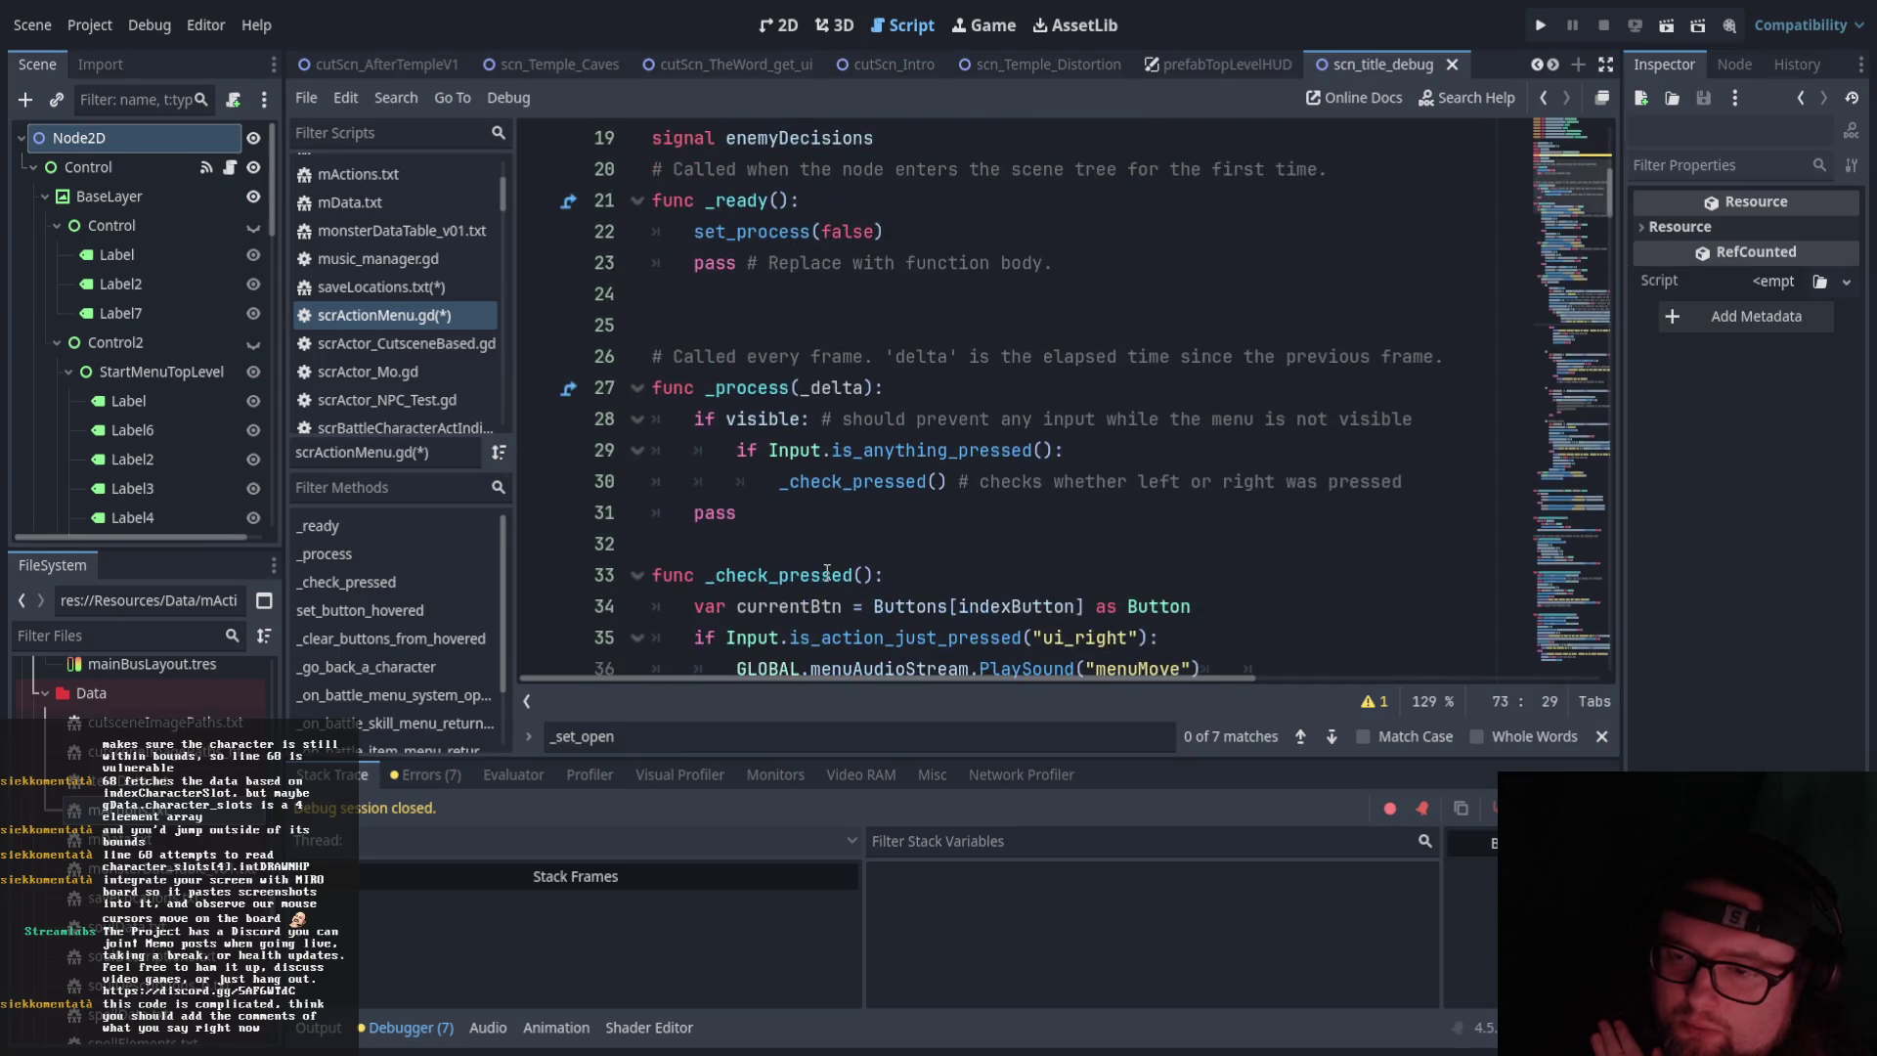
pyautogui.scroll(-12, 828, 572)
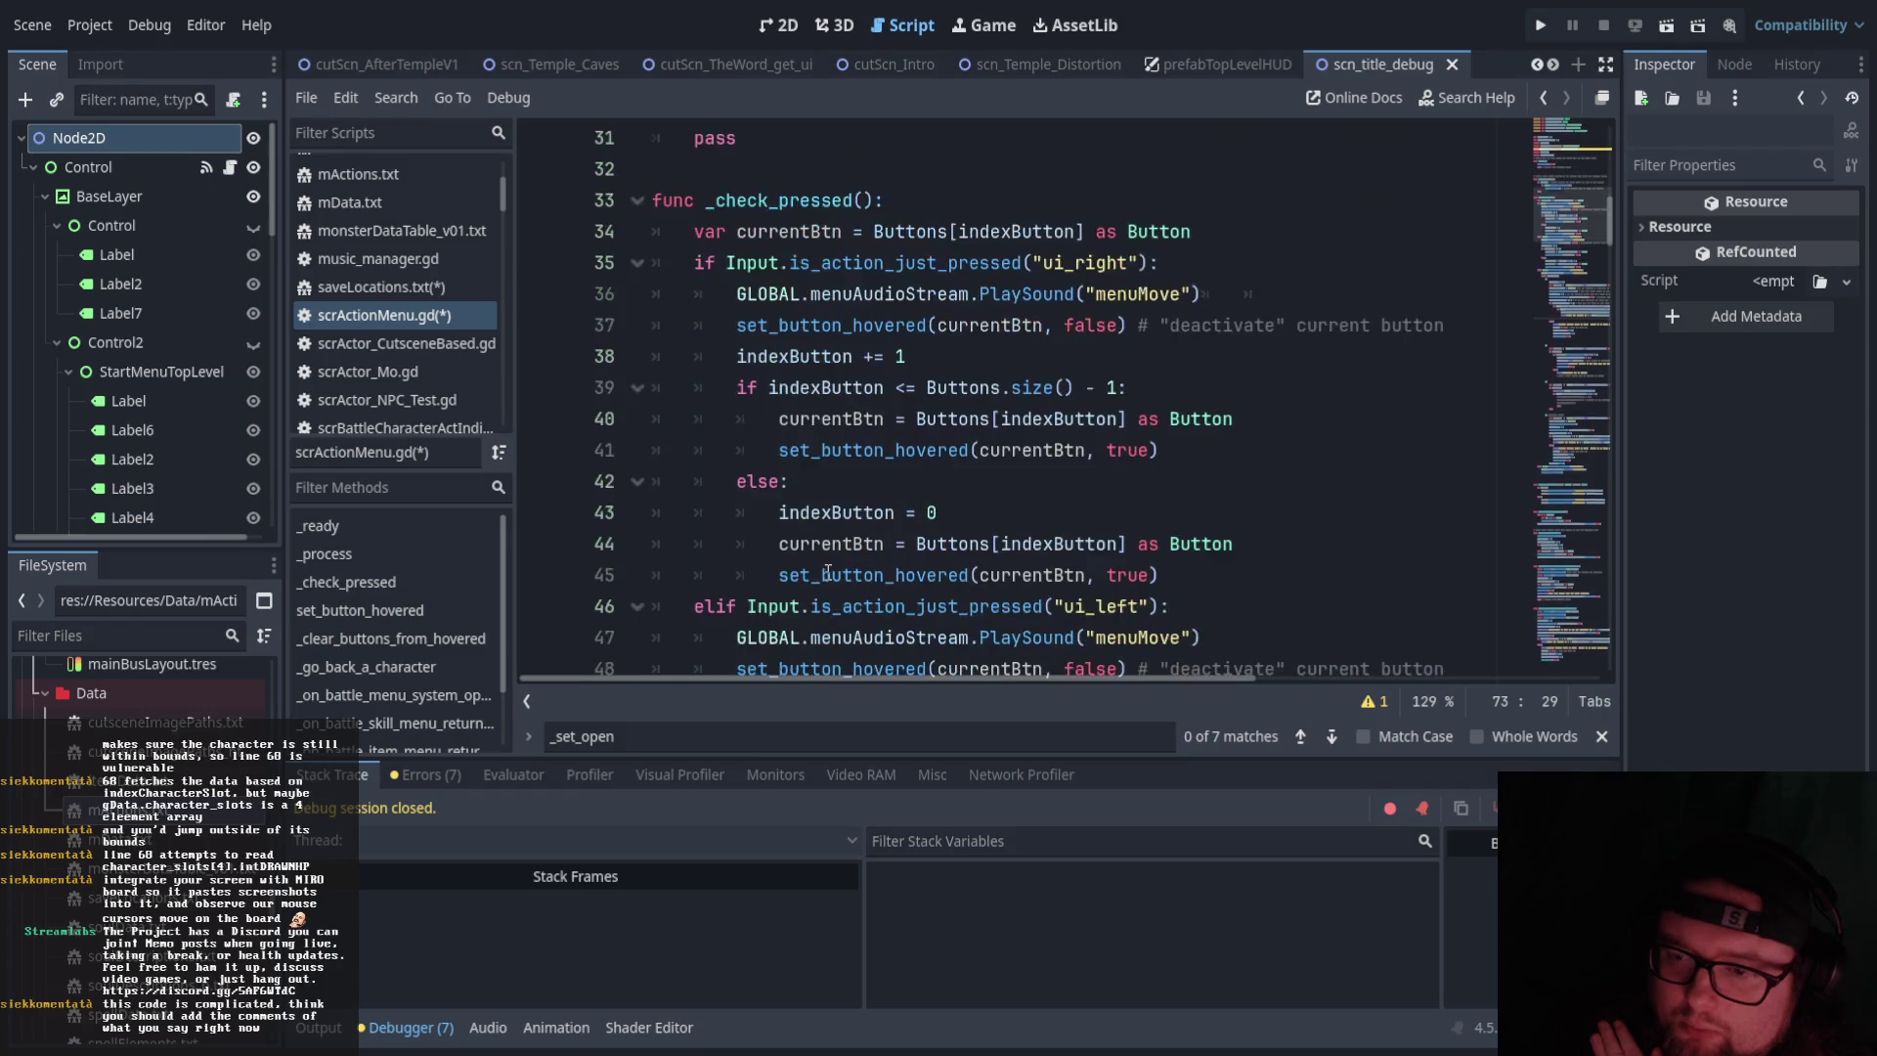
pyautogui.scroll(-1, 832, 571)
pyautogui.moveTo(829, 675)
pyautogui.mouseDown()
pyautogui.moveTo(956, 655)
pyautogui.moveTo(893, 680)
pyautogui.moveTo(788, 680)
pyautogui.moveTo(877, 644)
pyautogui.moveTo(838, 659)
pyautogui.mouseUp()
pyautogui.click(1297, 420)
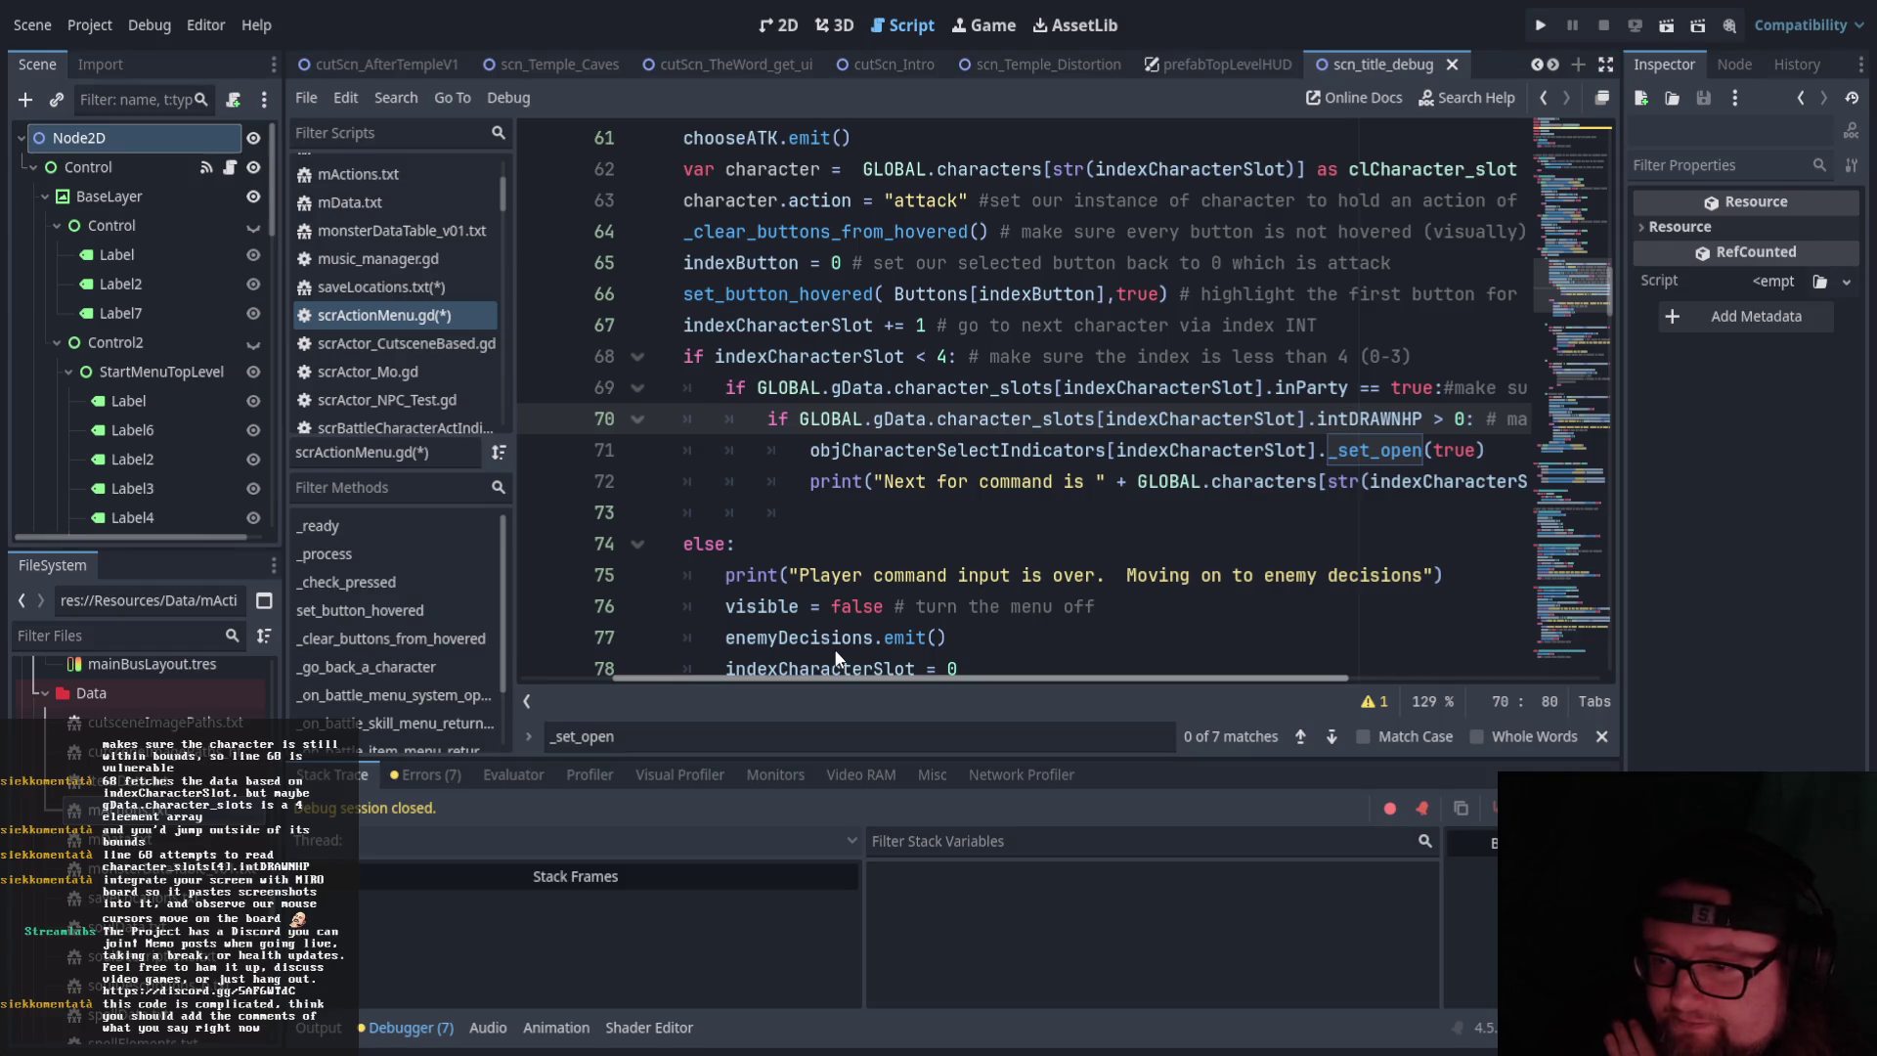
pyautogui.moveTo(836, 651); pyautogui.dragTo(841, 648)
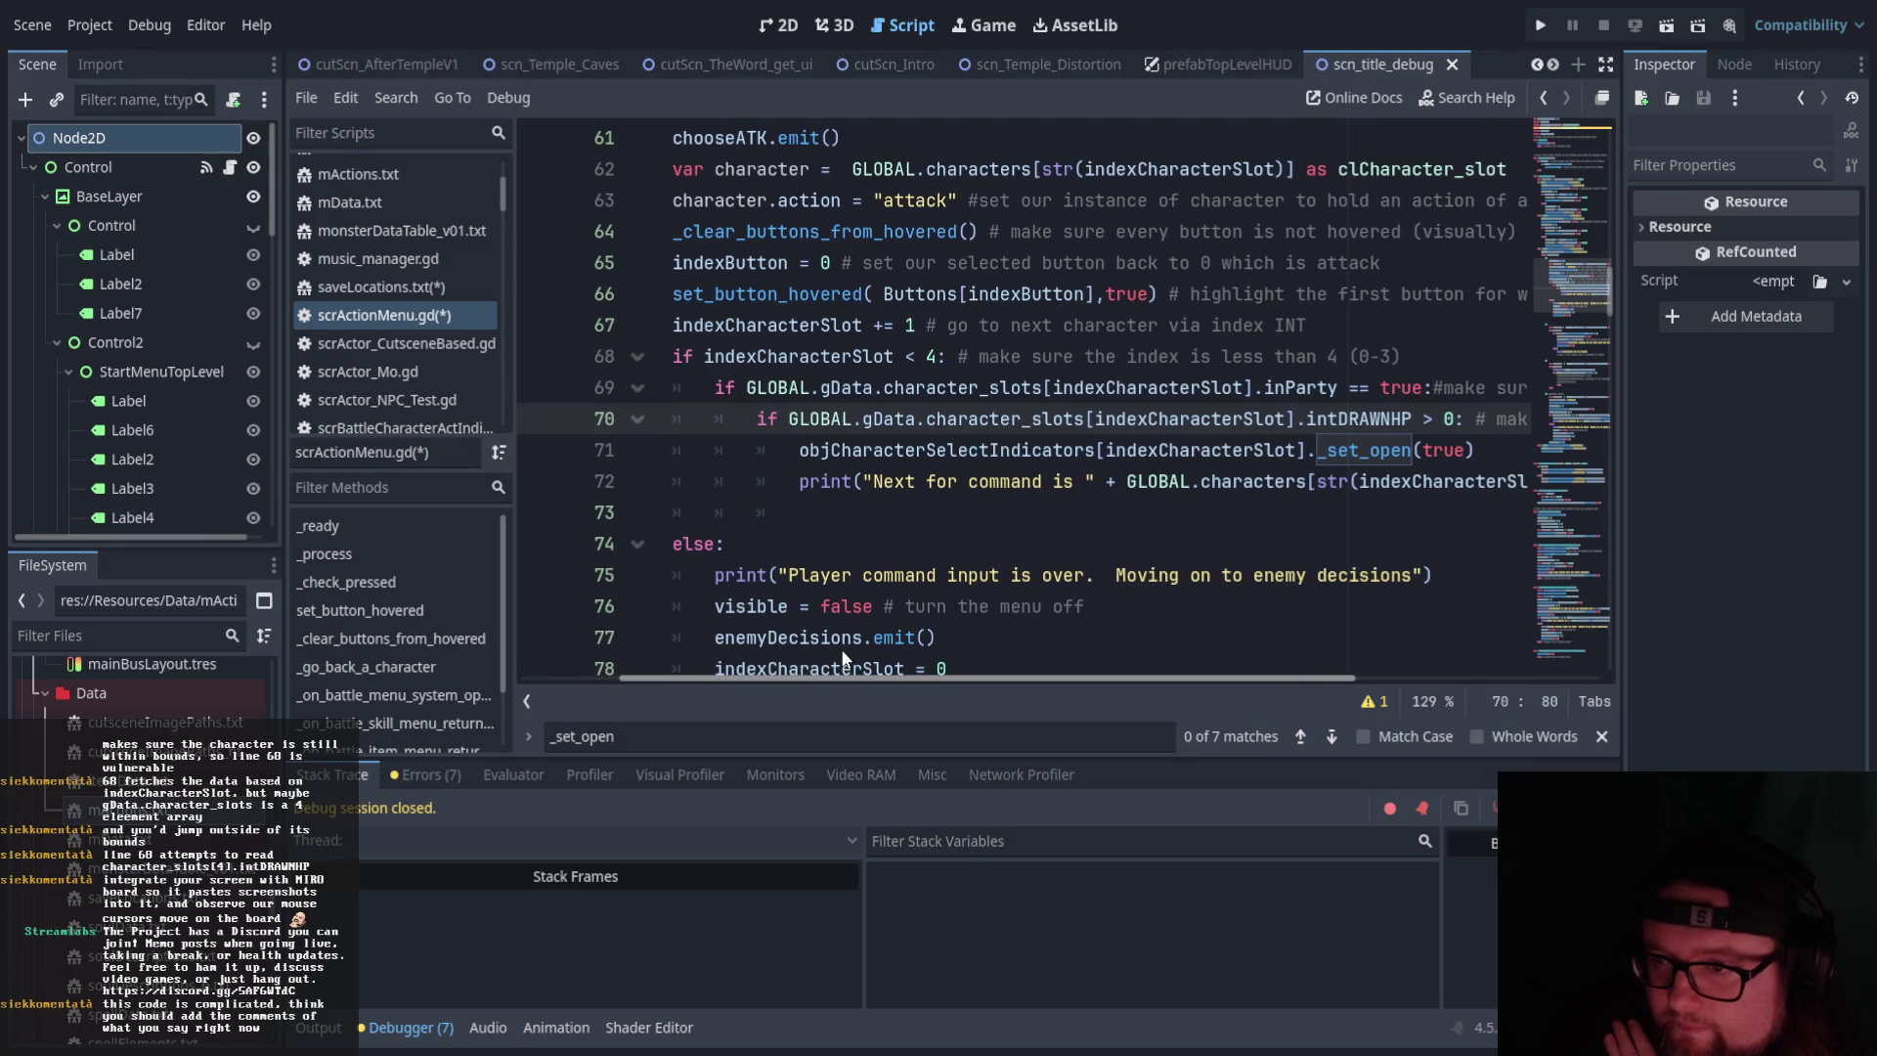
# Delete blank line 73 so the 'Next for command is' print leads straight into the else block
pyautogui.moveTo(841, 648); pyautogui.dragTo(771, 649)
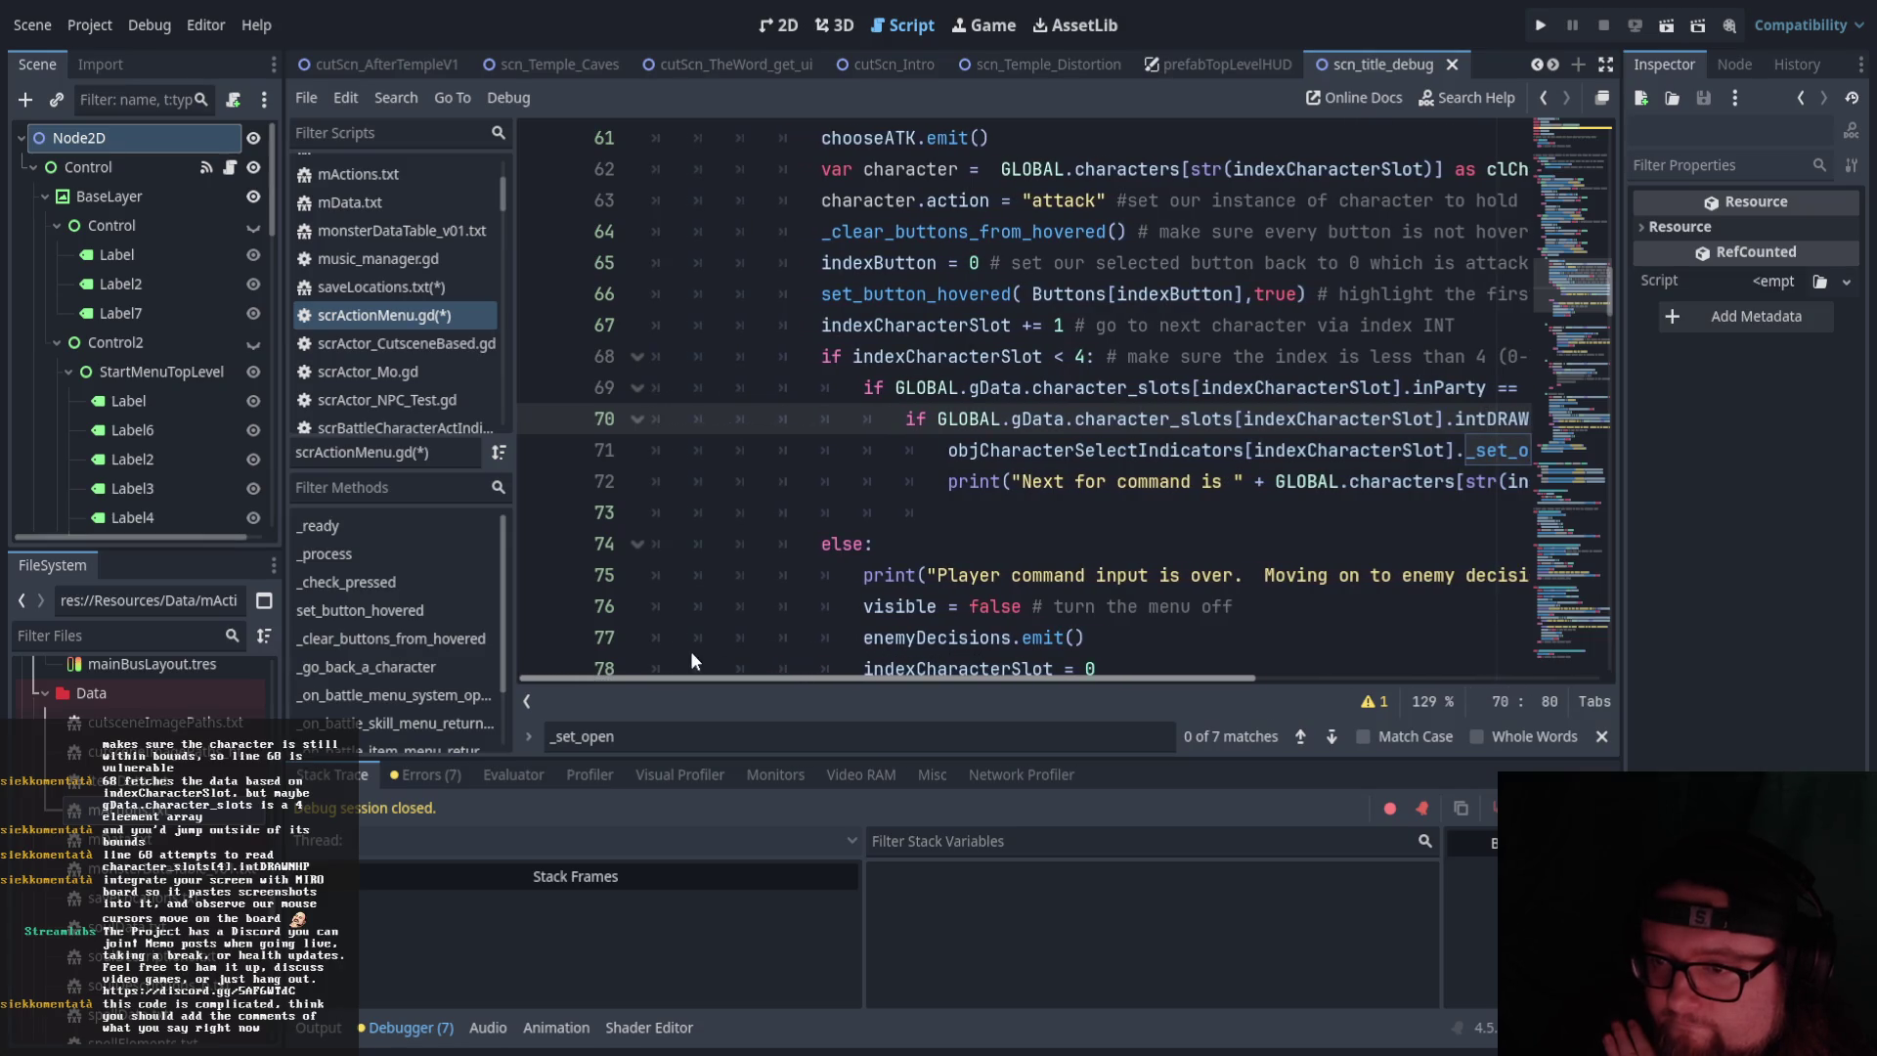
pyautogui.click(671, 513)
pyautogui.press('BackSpace')
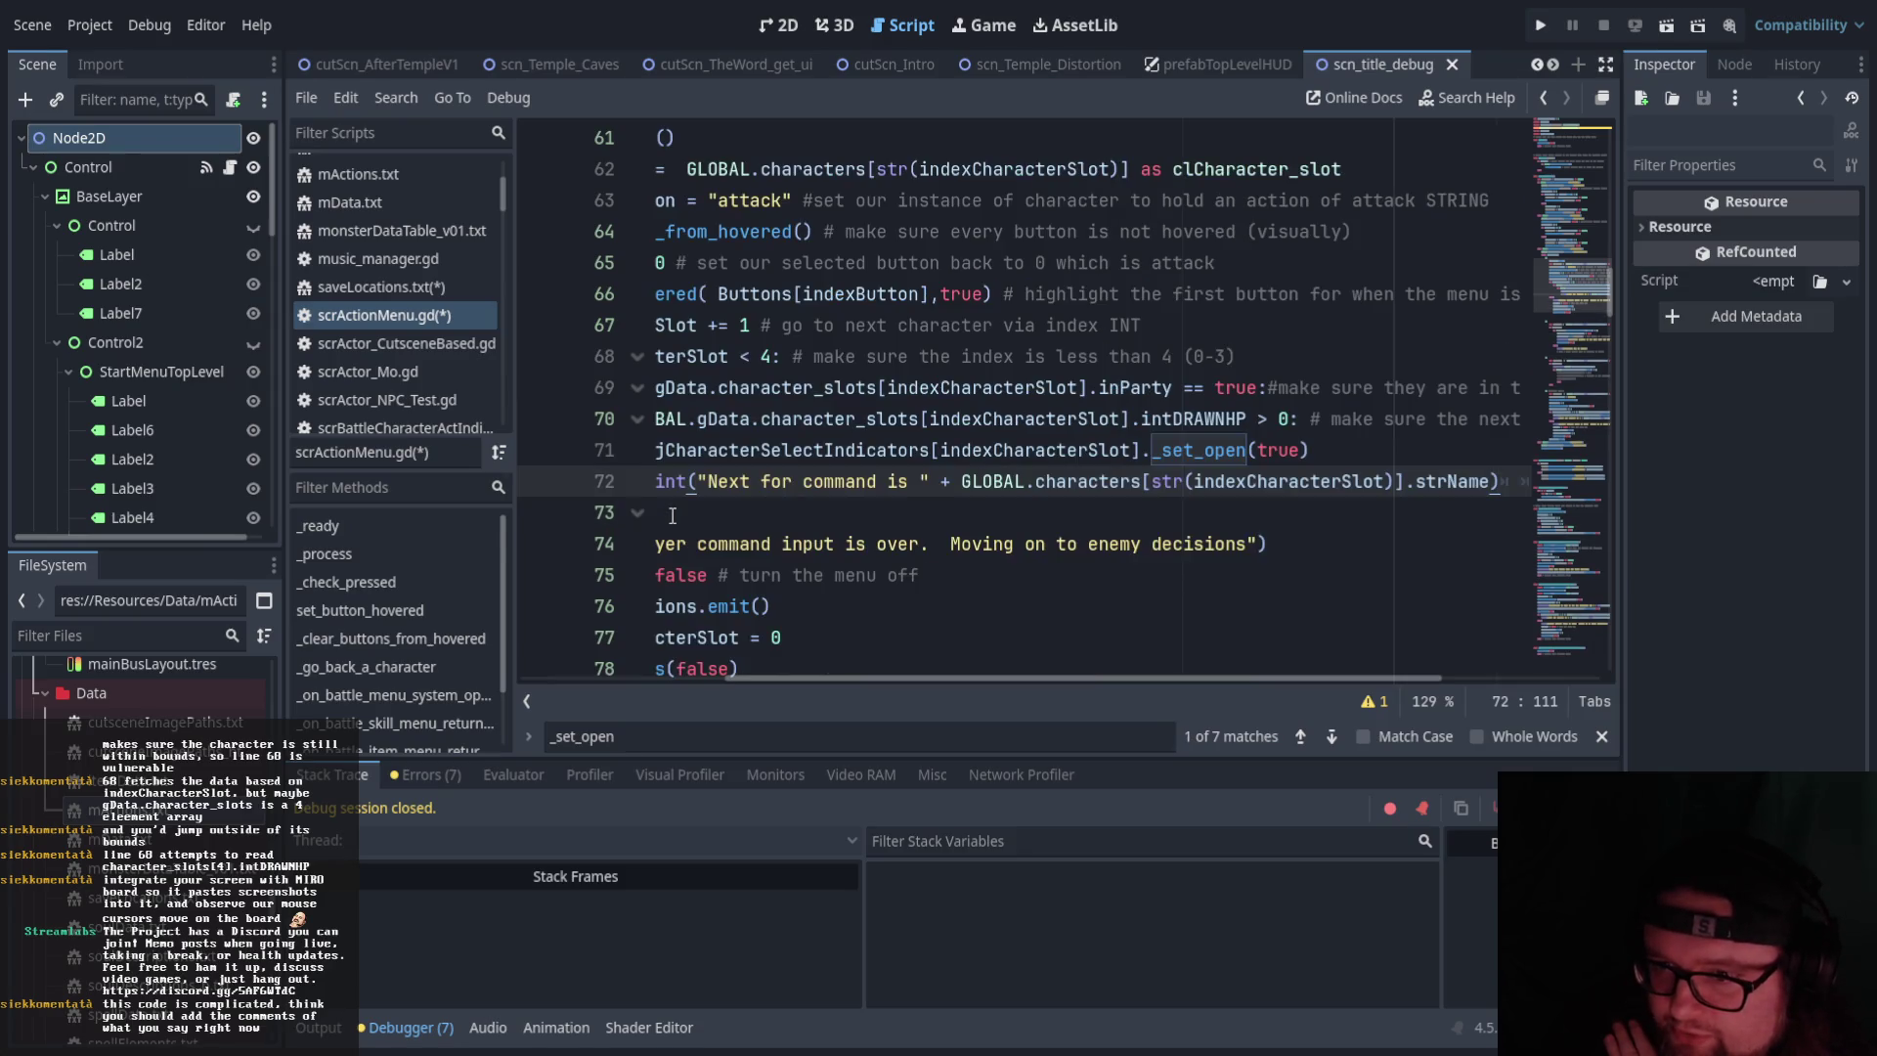
pyautogui.moveTo(784, 677); pyautogui.dragTo(626, 677)
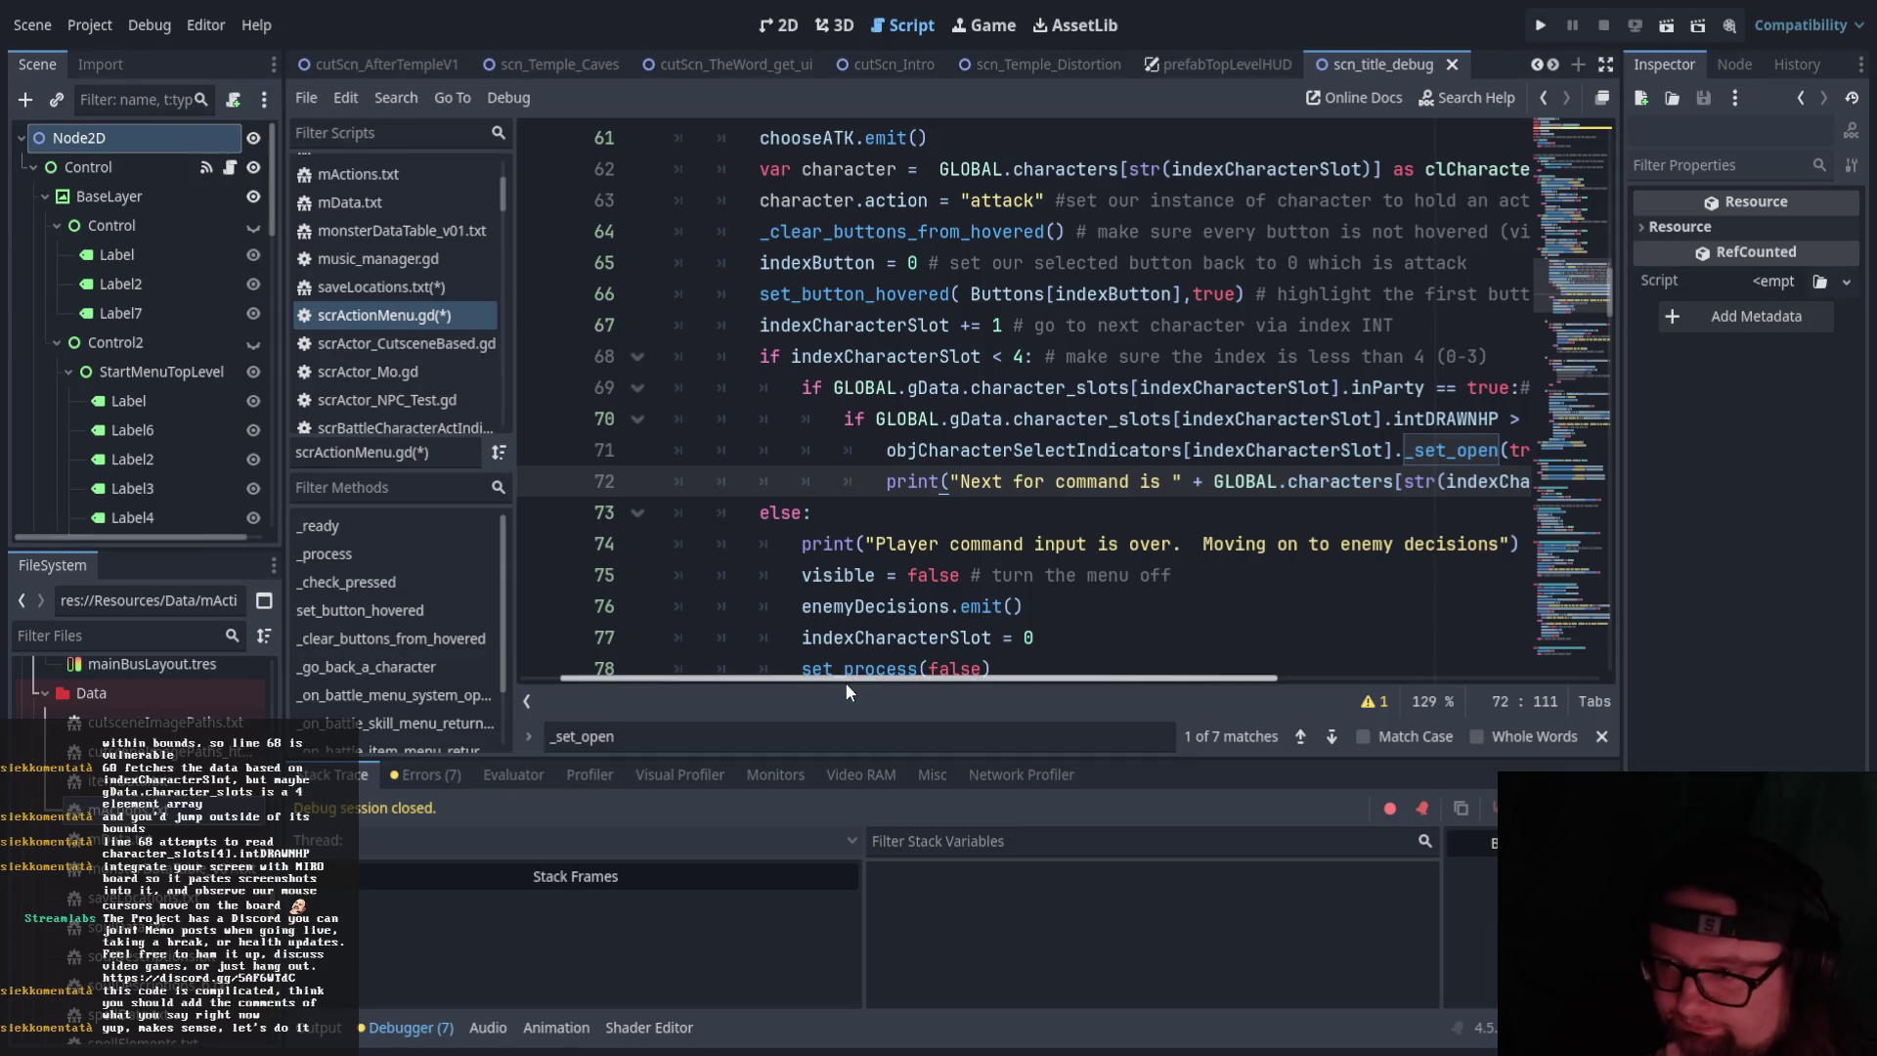
pyautogui.moveTo(847, 677)
pyautogui.mouseDown()
pyautogui.moveTo(994, 671)
pyautogui.moveTo(893, 661)
pyautogui.mouseUp()
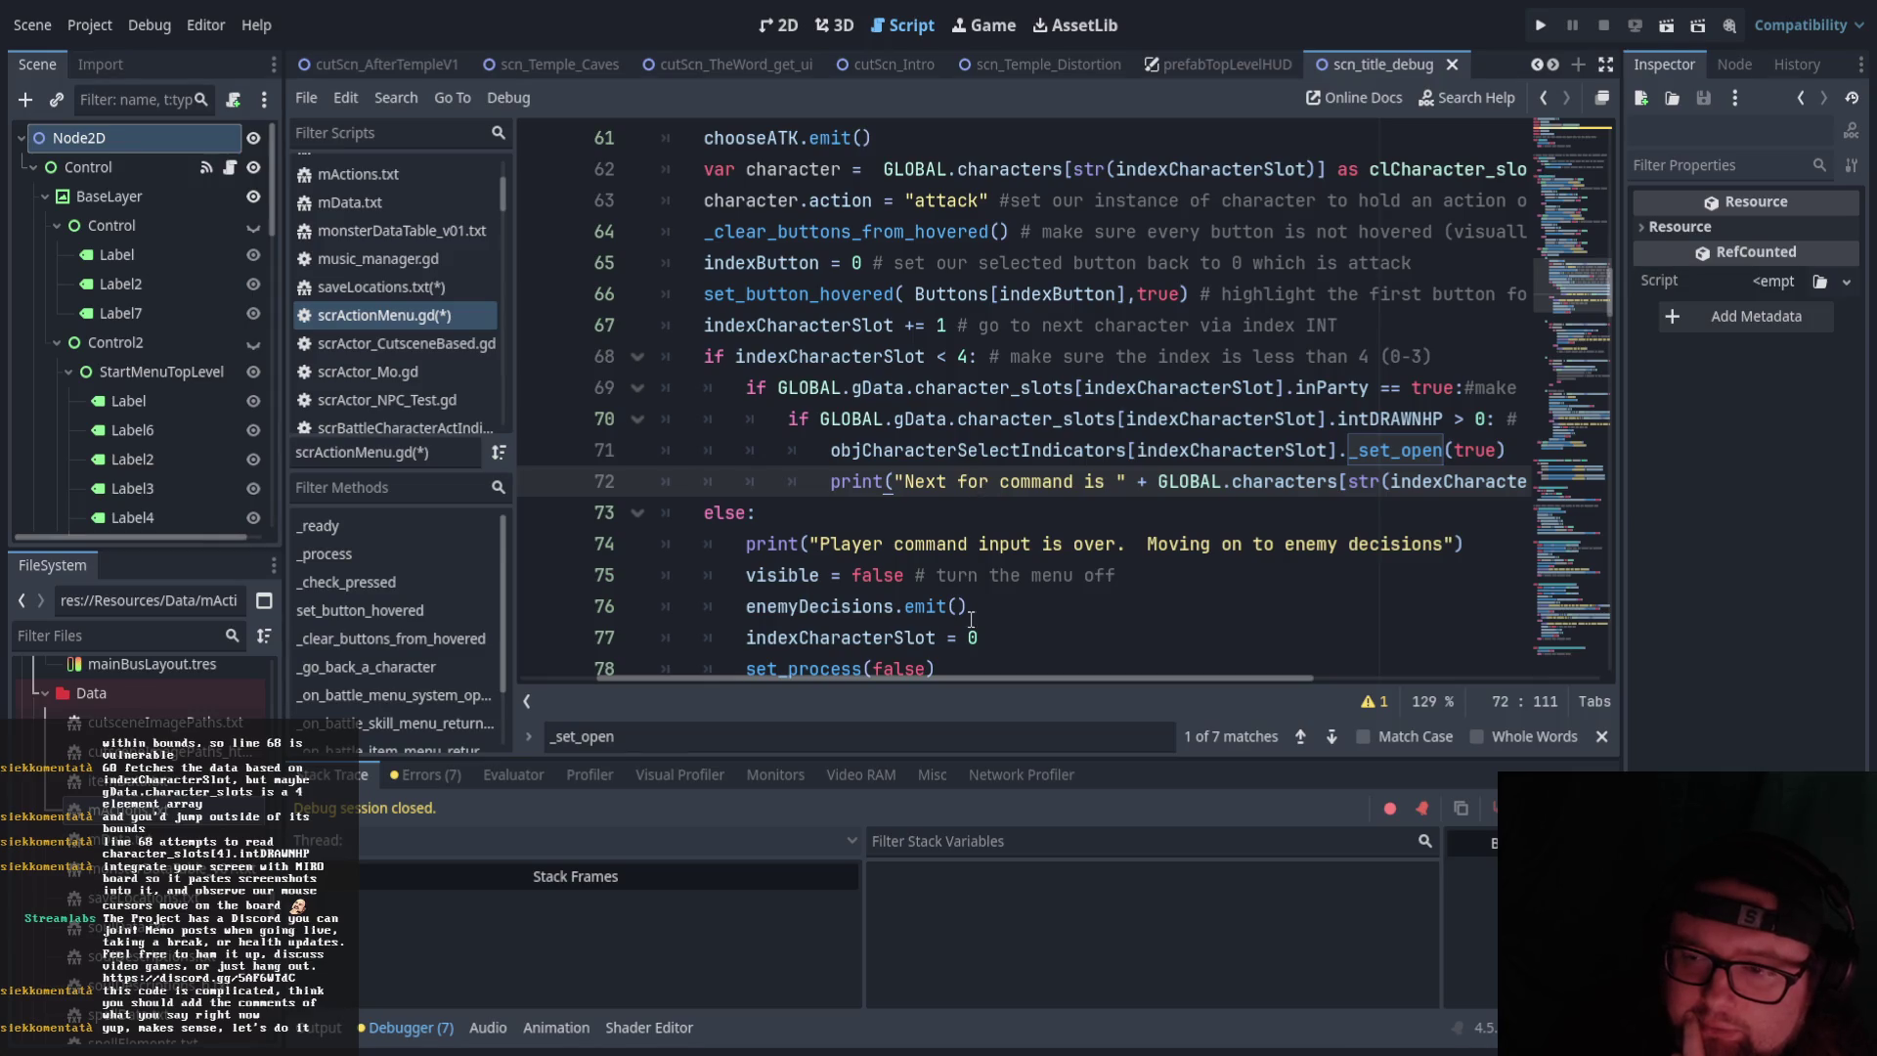
pyautogui.moveTo(971, 677)
pyautogui.mouseDown()
pyautogui.moveTo(1000, 672)
pyautogui.moveTo(874, 678)
pyautogui.mouseUp()
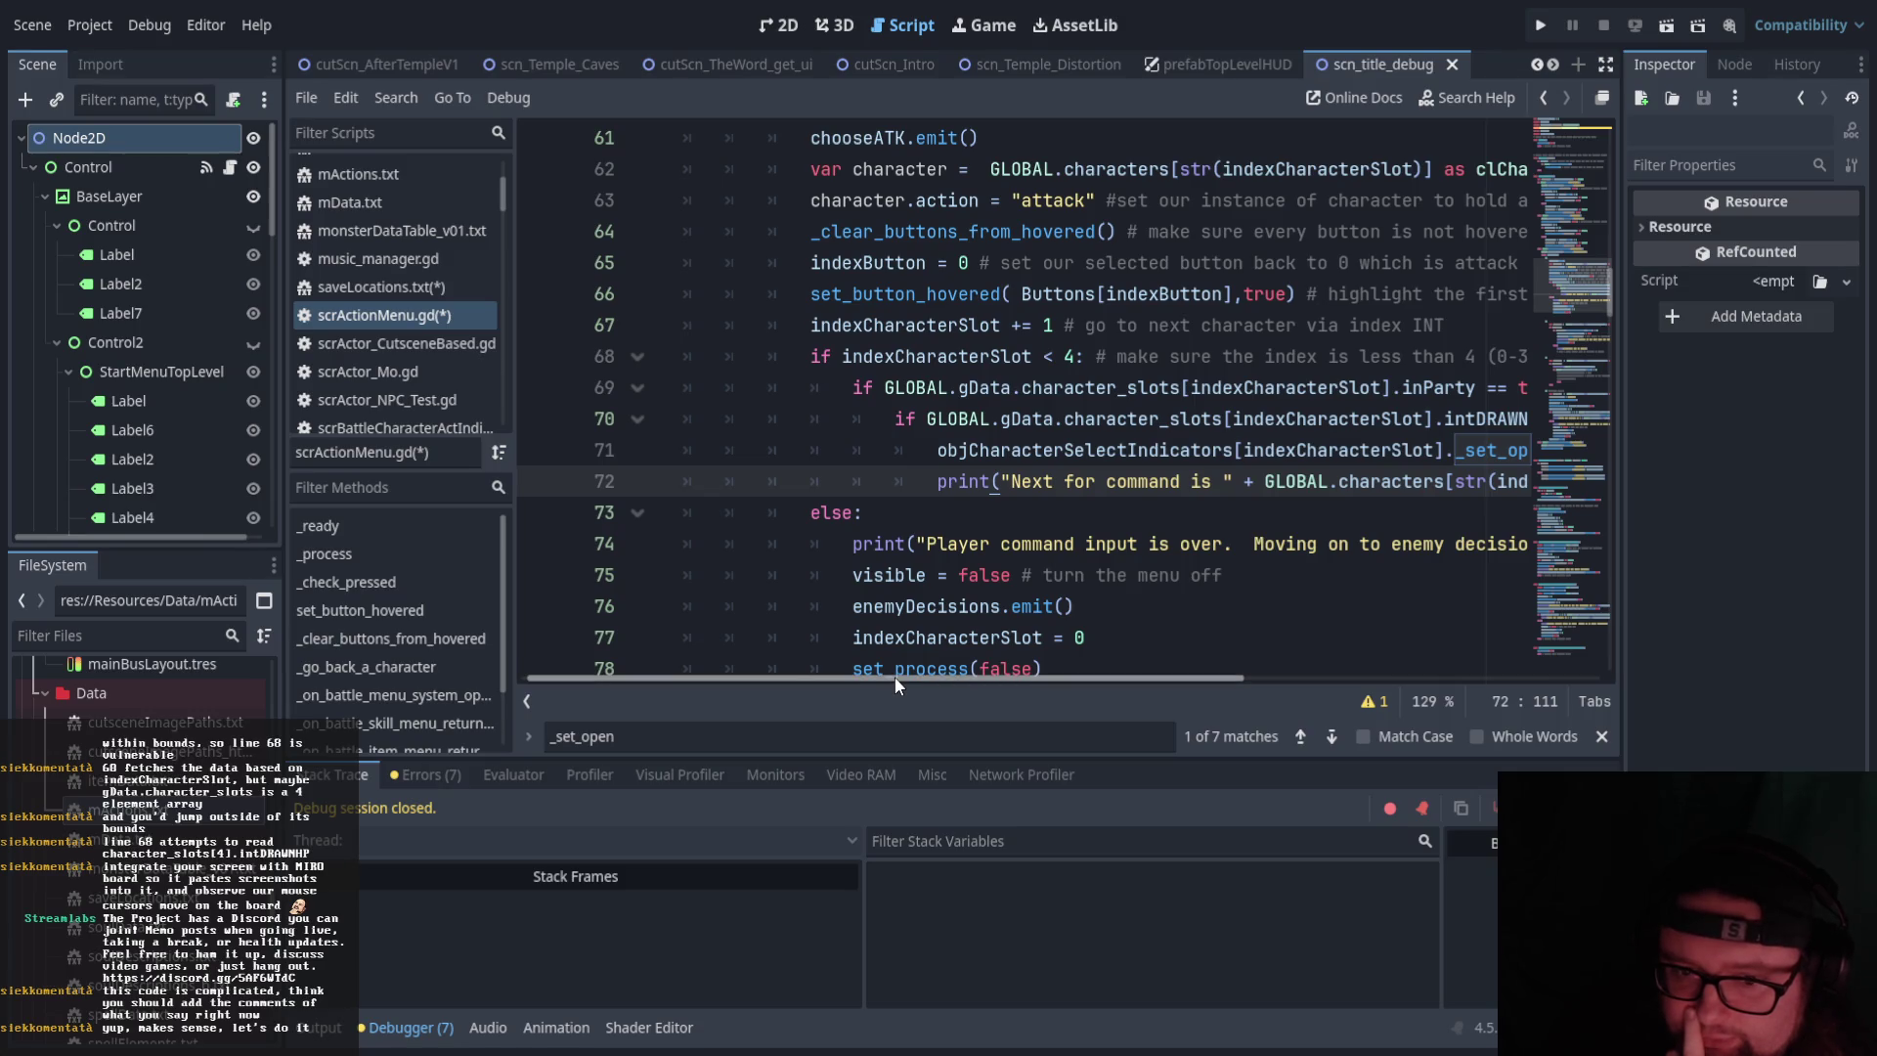
pyautogui.moveTo(895, 676); pyautogui.dragTo(906, 677)
pyautogui.scroll(-1, 924, 598)
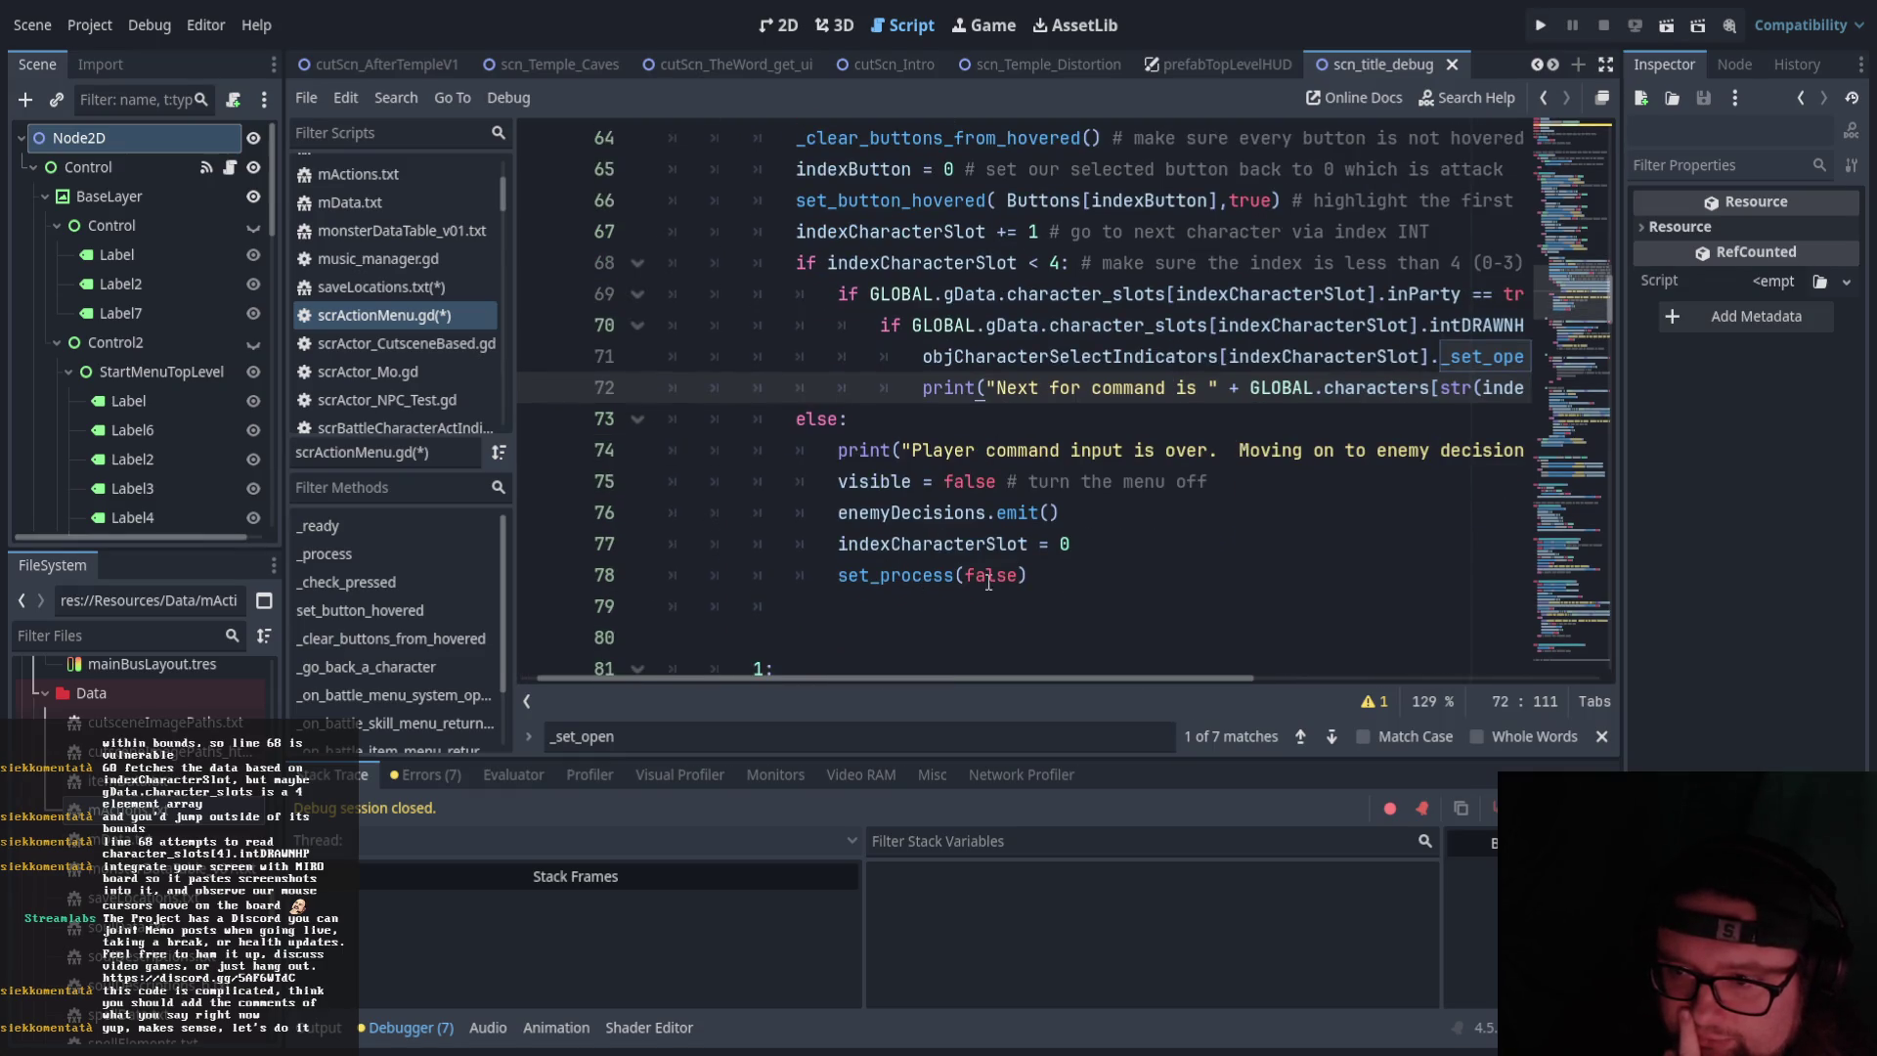
pyautogui.moveTo(1043, 581)
pyautogui.mouseDown()
pyautogui.moveTo(978, 577)
pyautogui.moveTo(837, 458)
pyautogui.mouseUp()
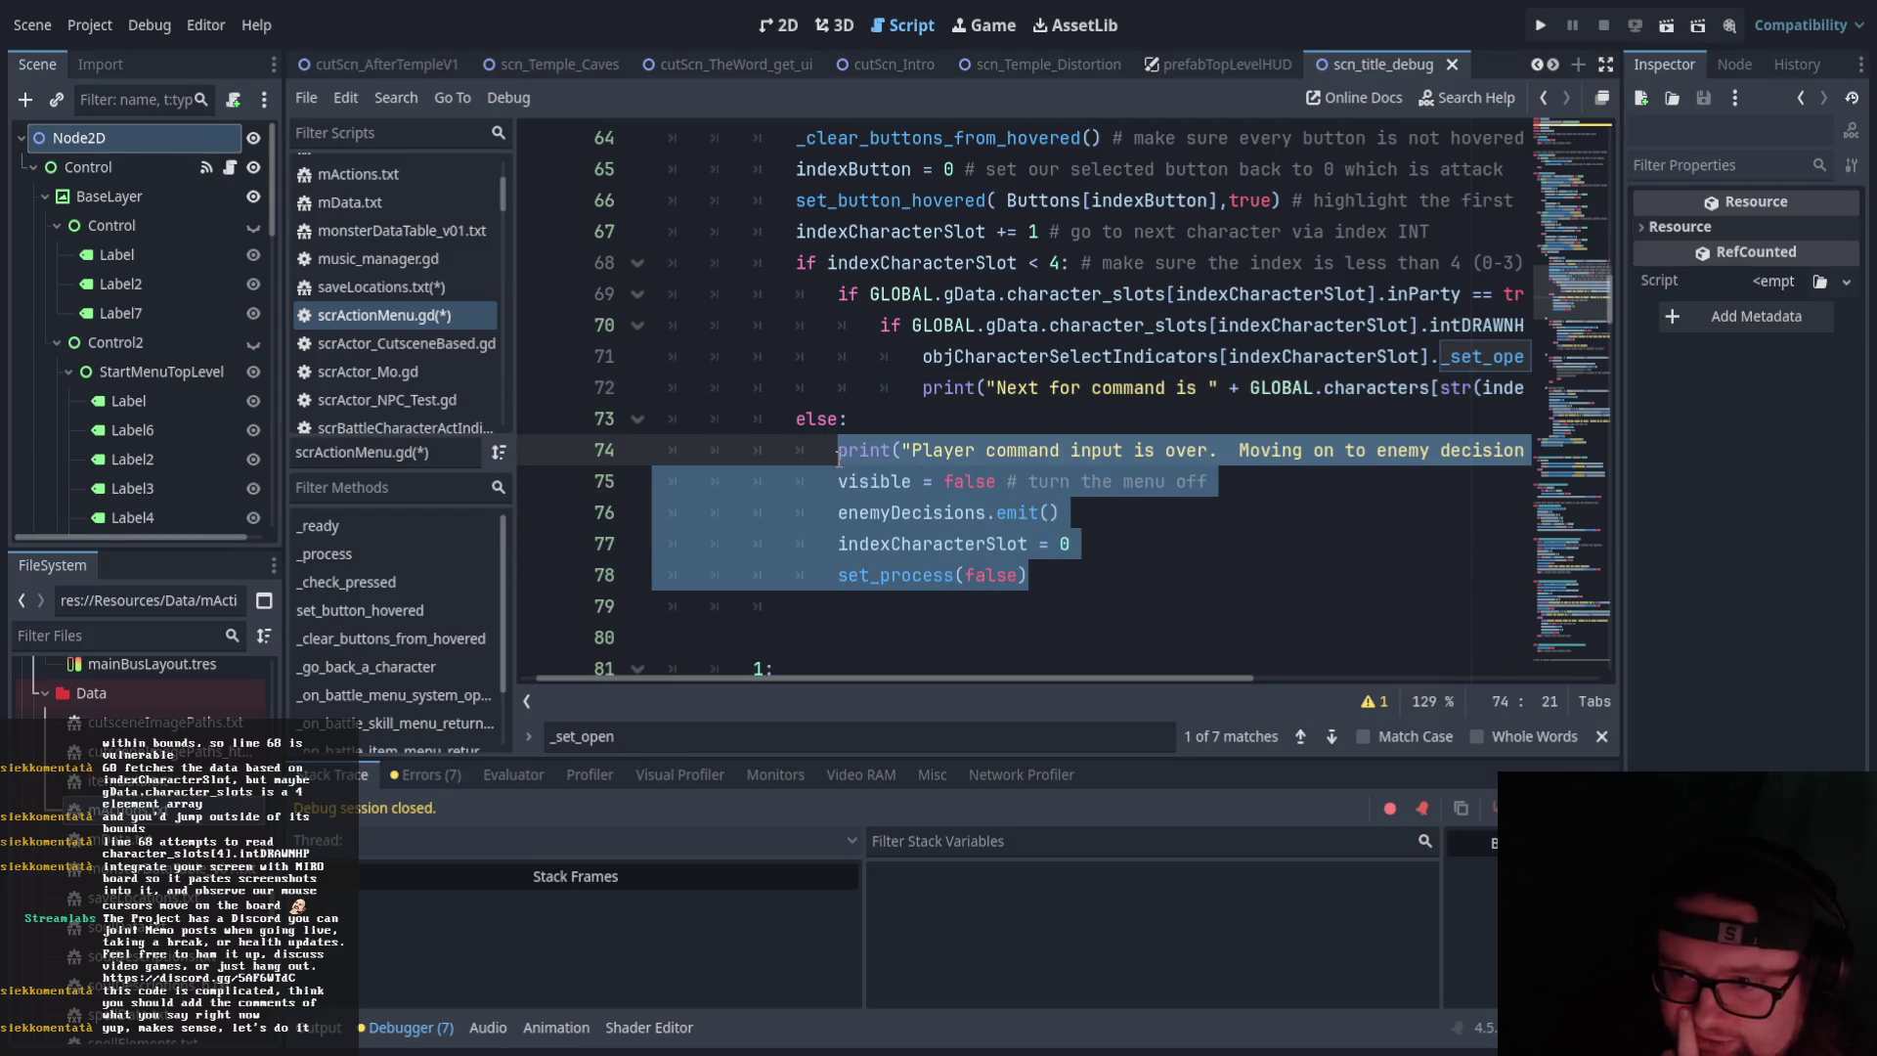
# Add a new indented line 73 below the 'Next for command is' print on line 72
pyautogui.click(839, 459)
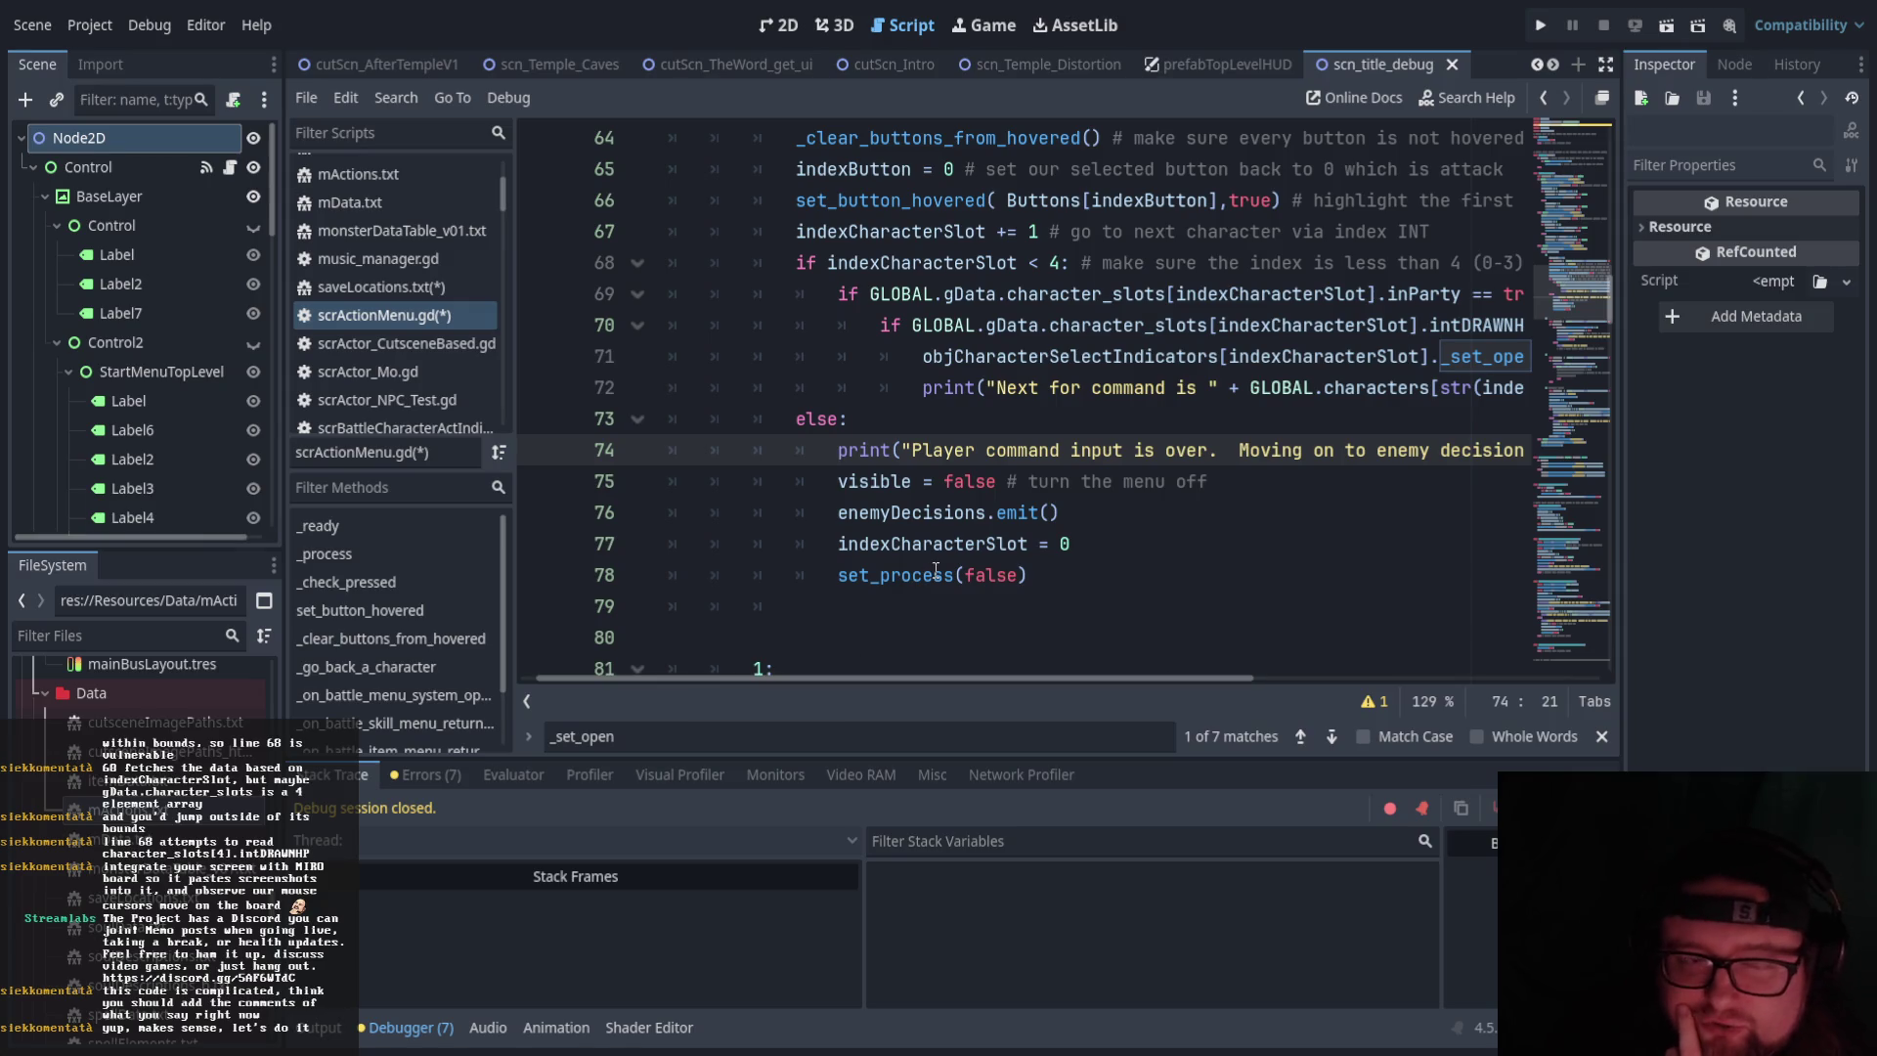
pyautogui.scroll(1, 1018, 600)
pyautogui.scroll(1, 1018, 600)
pyautogui.scroll(-1, 1022, 606)
pyautogui.moveTo(1013, 677)
pyautogui.mouseDown()
pyautogui.moveTo(1236, 659)
pyautogui.moveTo(1264, 675)
pyautogui.mouseUp()
pyautogui.click(1428, 481)
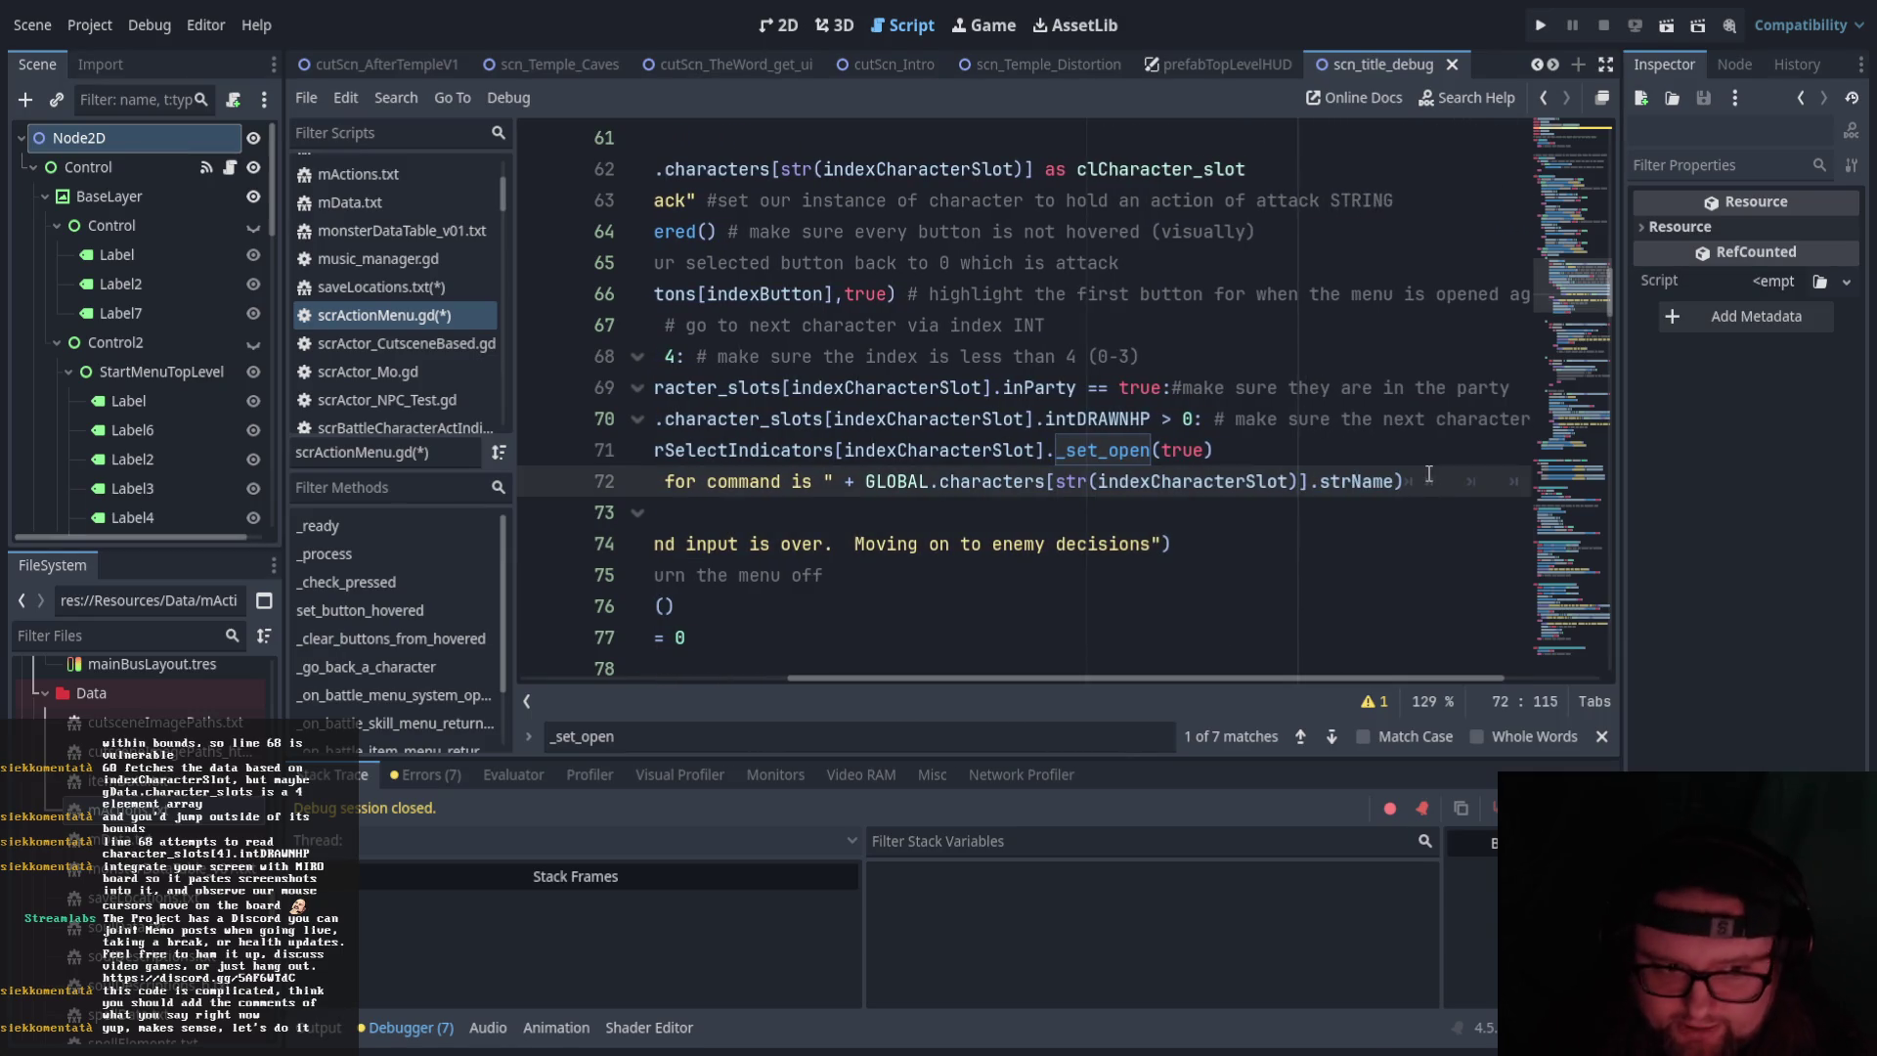
pyautogui.press('Return')
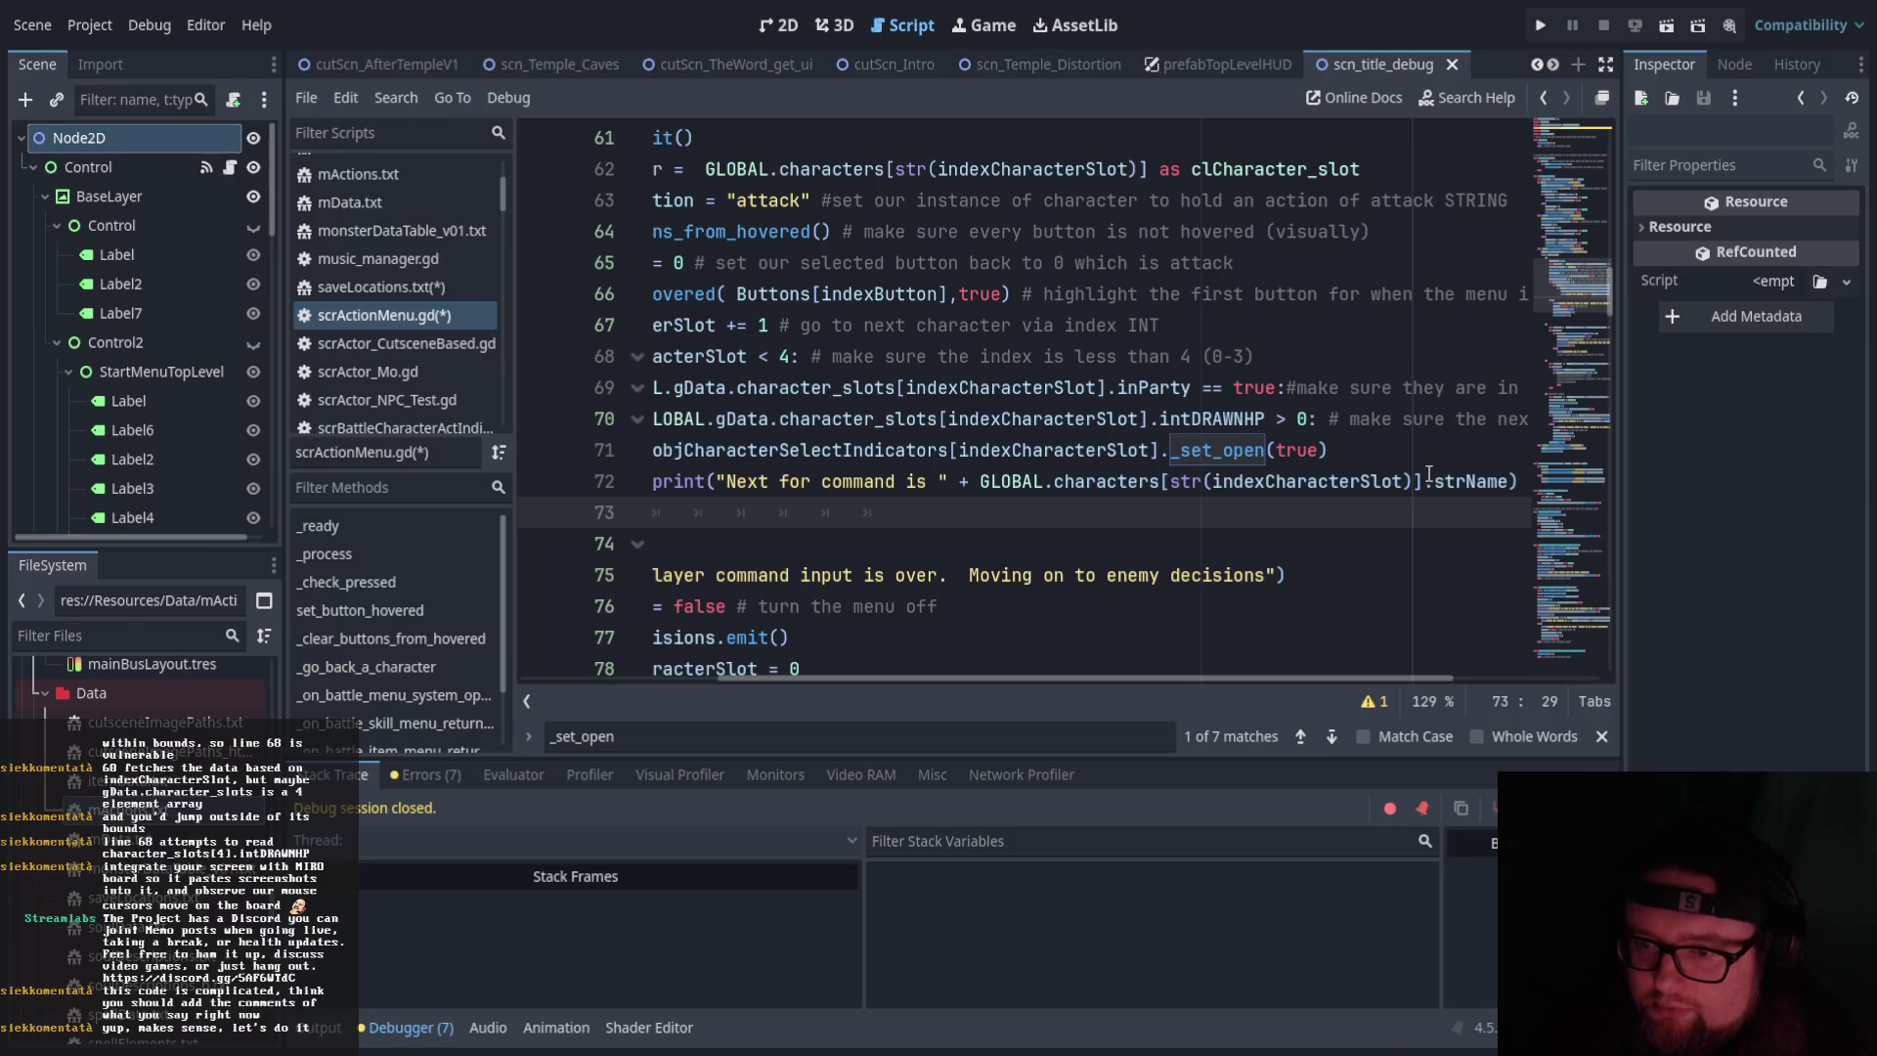
pyautogui.moveTo(822, 678); pyautogui.dragTo(750, 665)
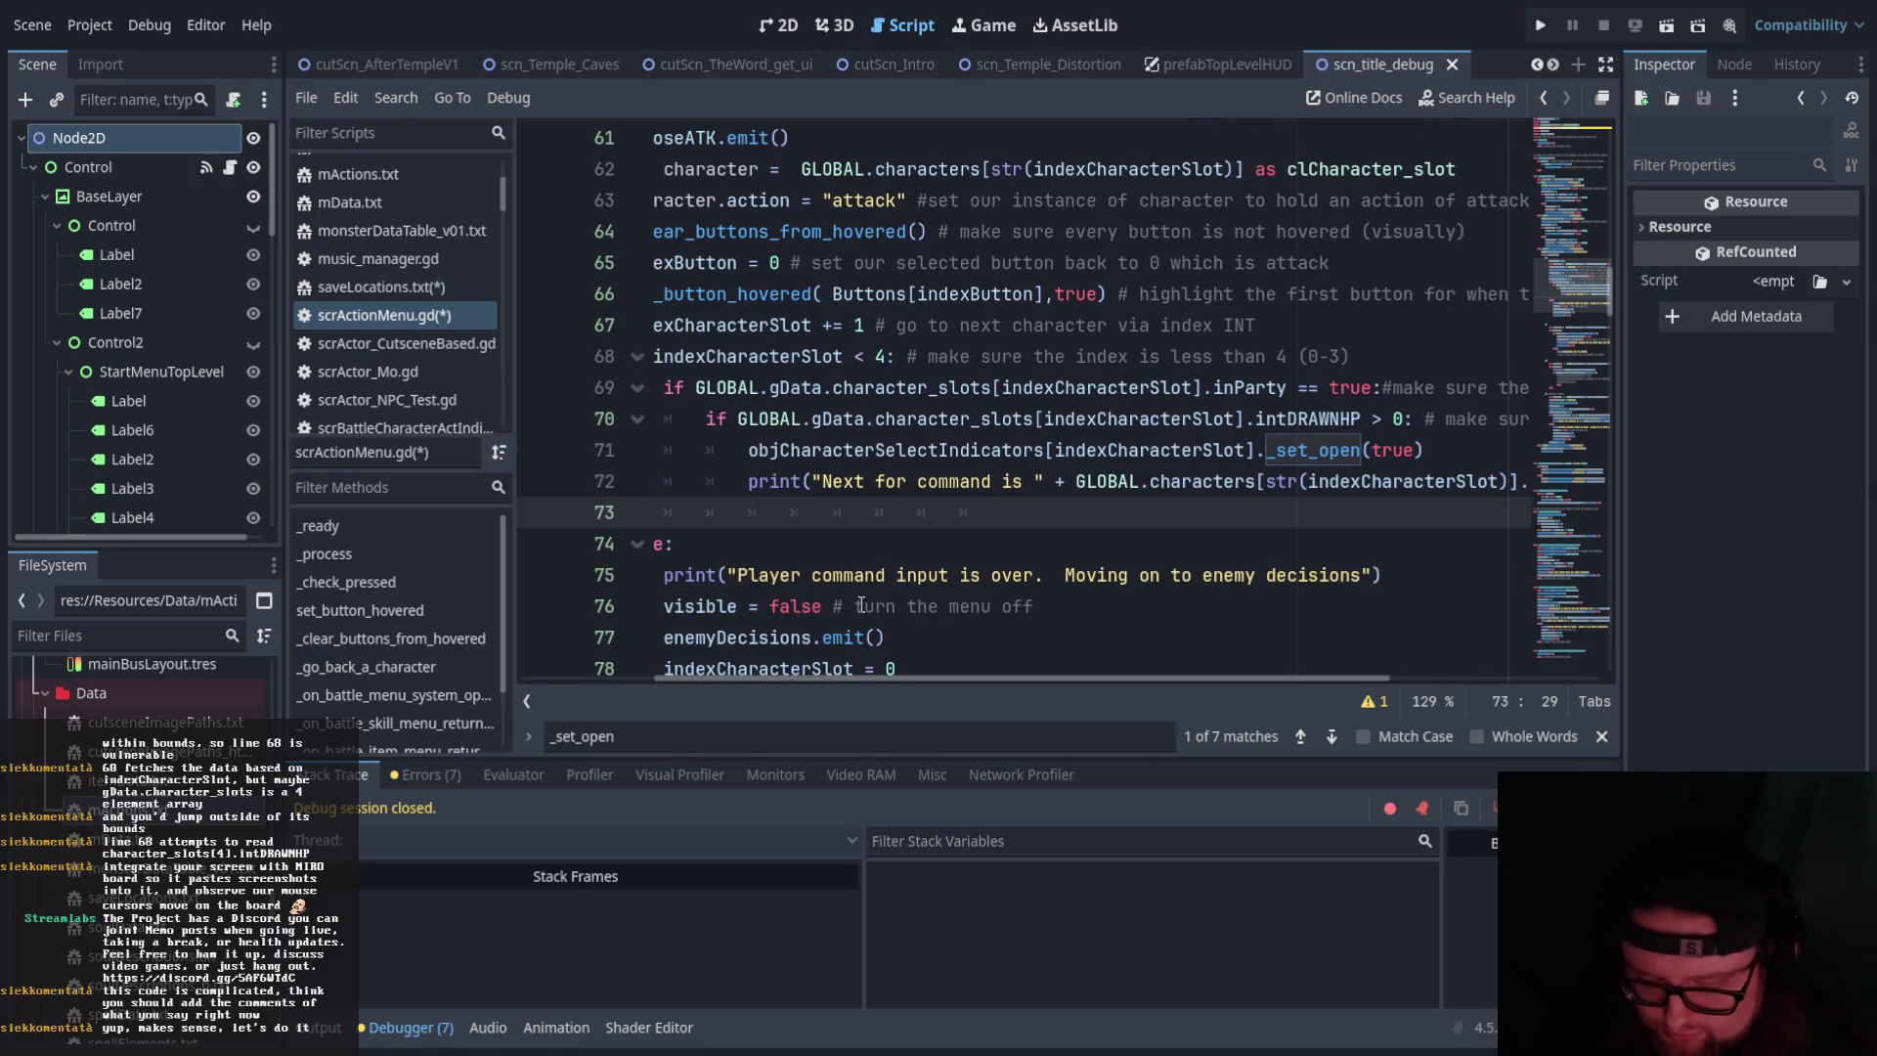
# Write else: on line 73 commented '# this means the next player is dead so we need to find the next player'
pyautogui.write('else:')
pyautogui.press('Return')
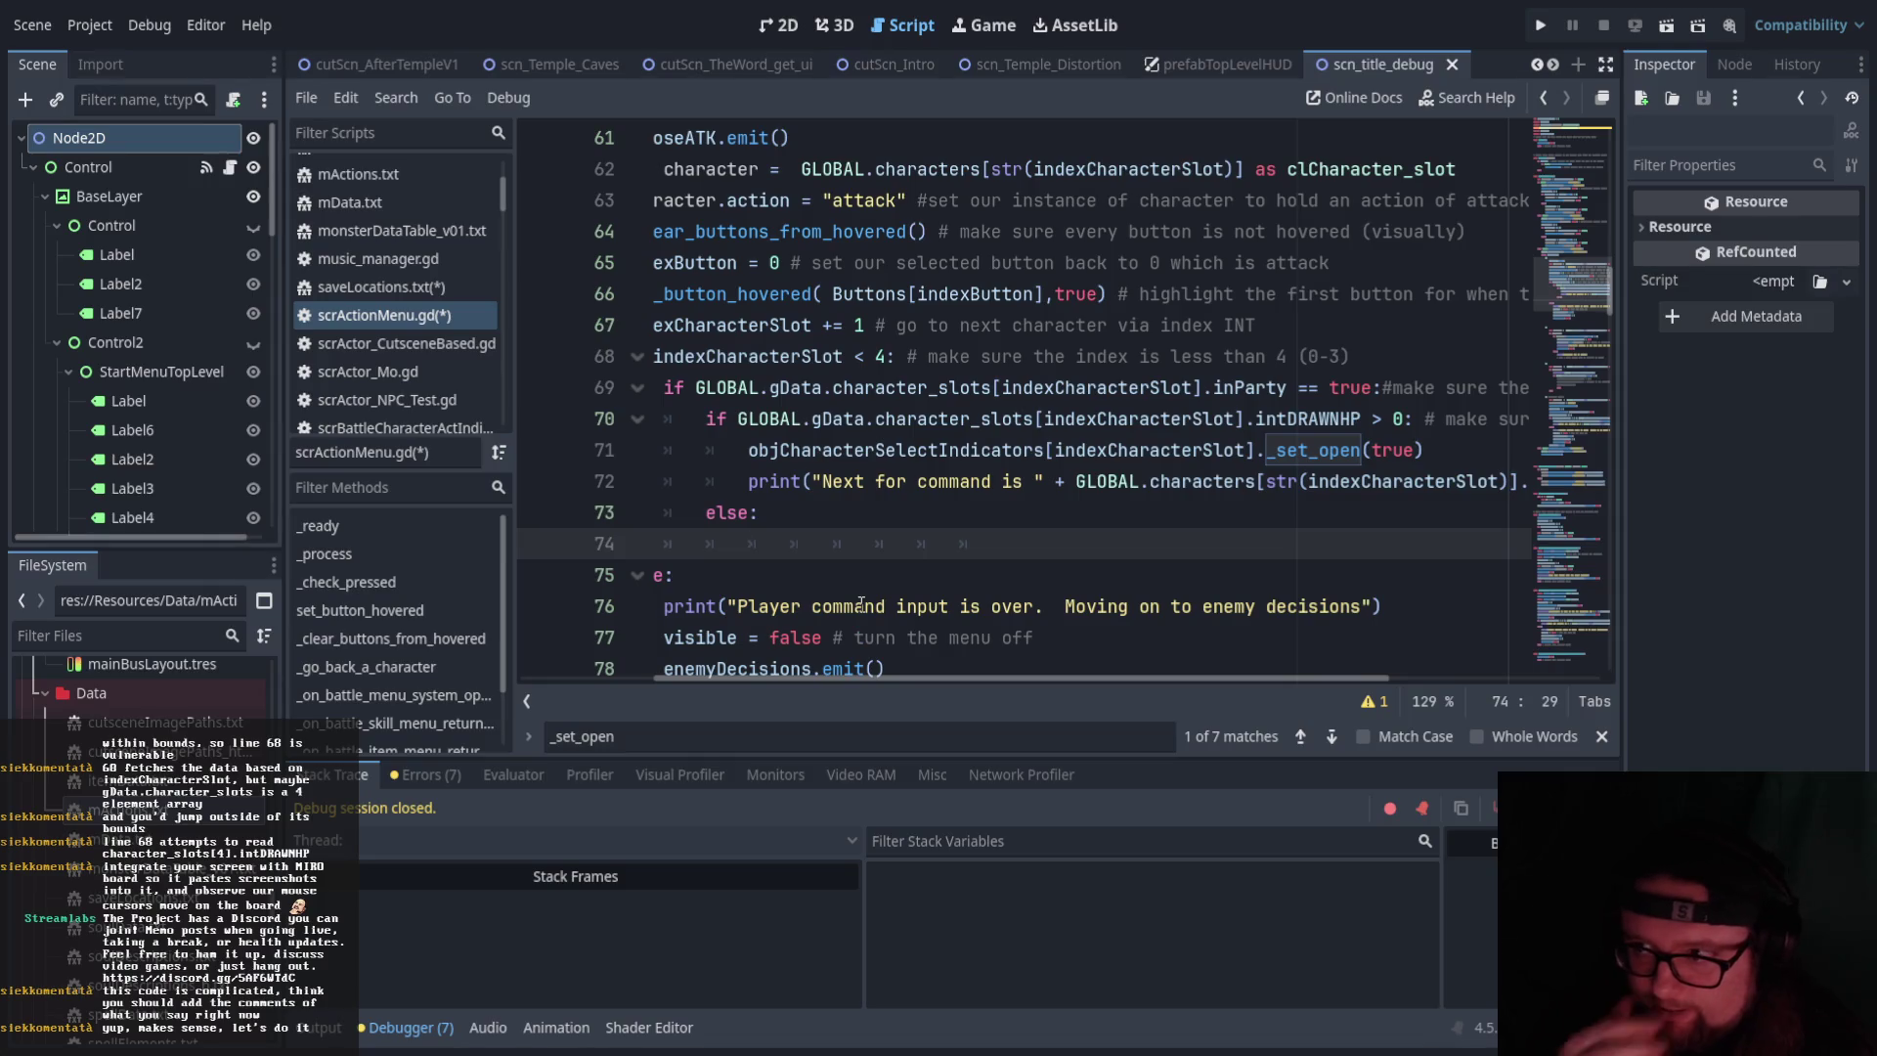
pyautogui.click(800, 512)
pyautogui.write('# this means ')
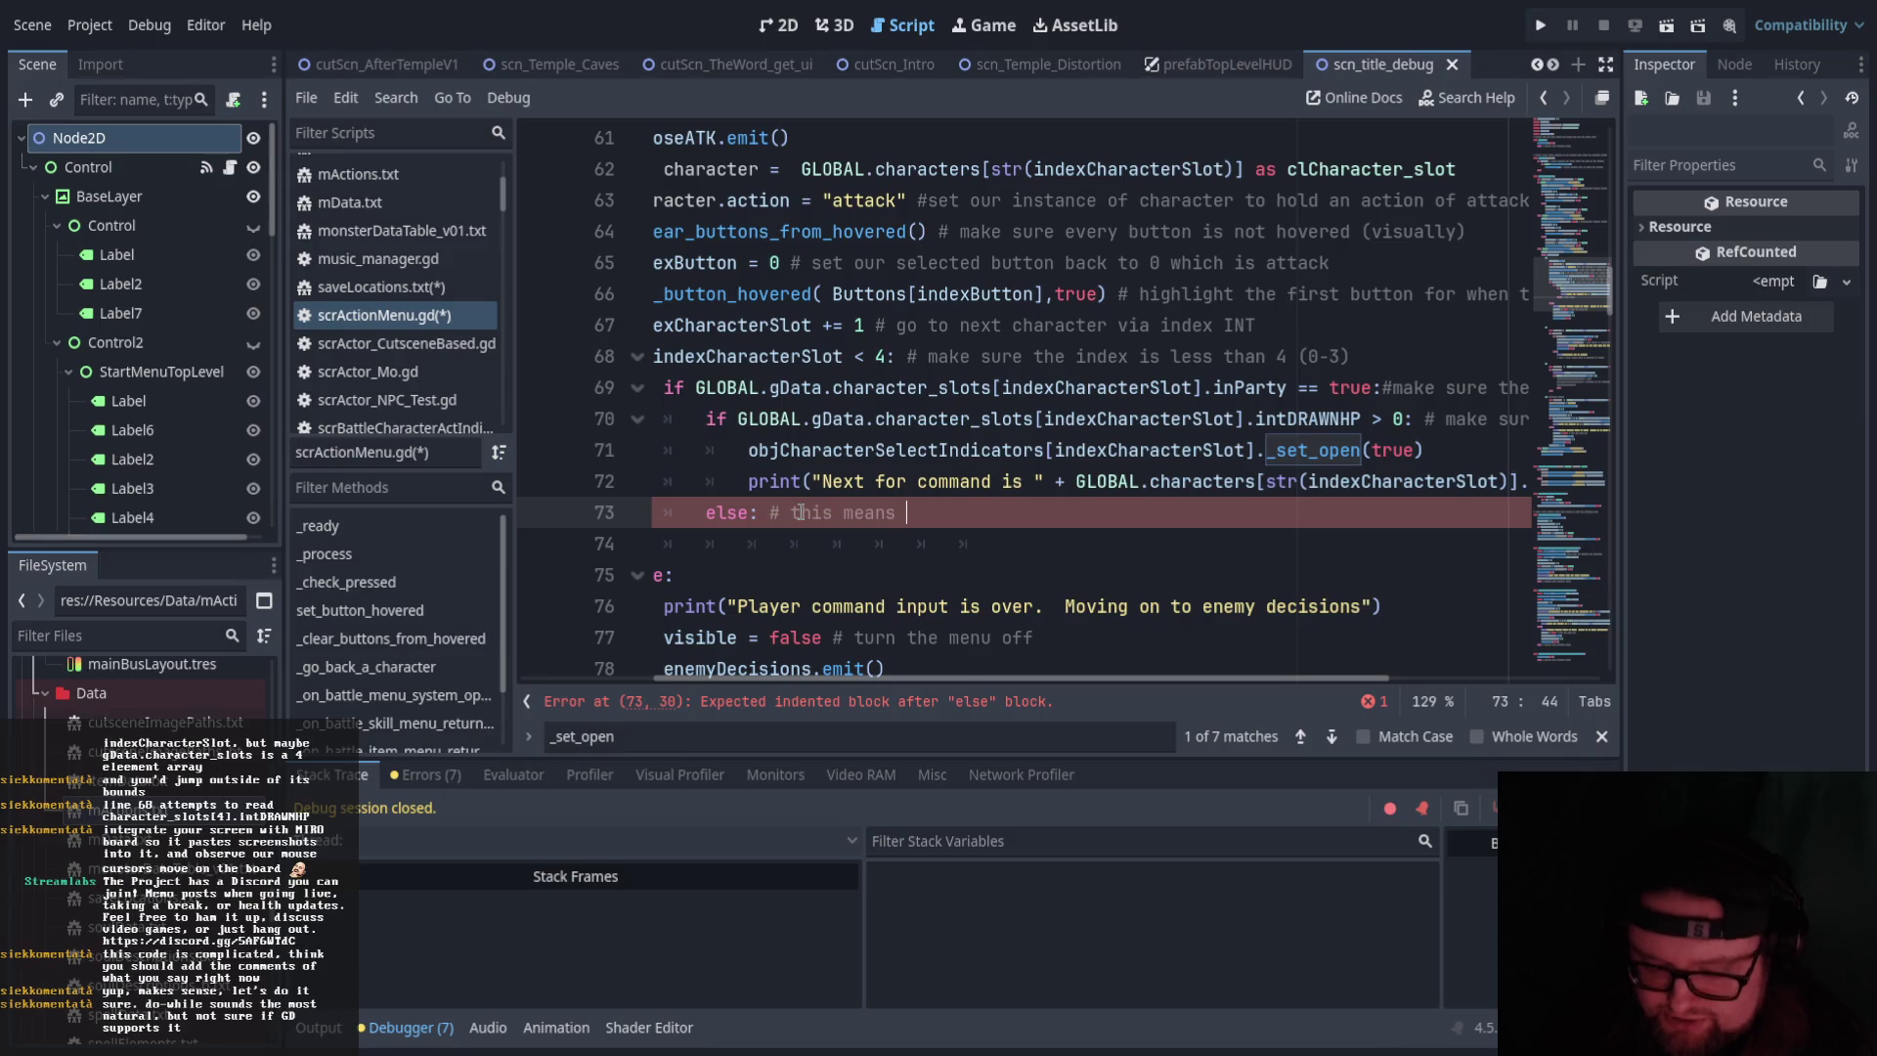
pyautogui.write('the next pl')
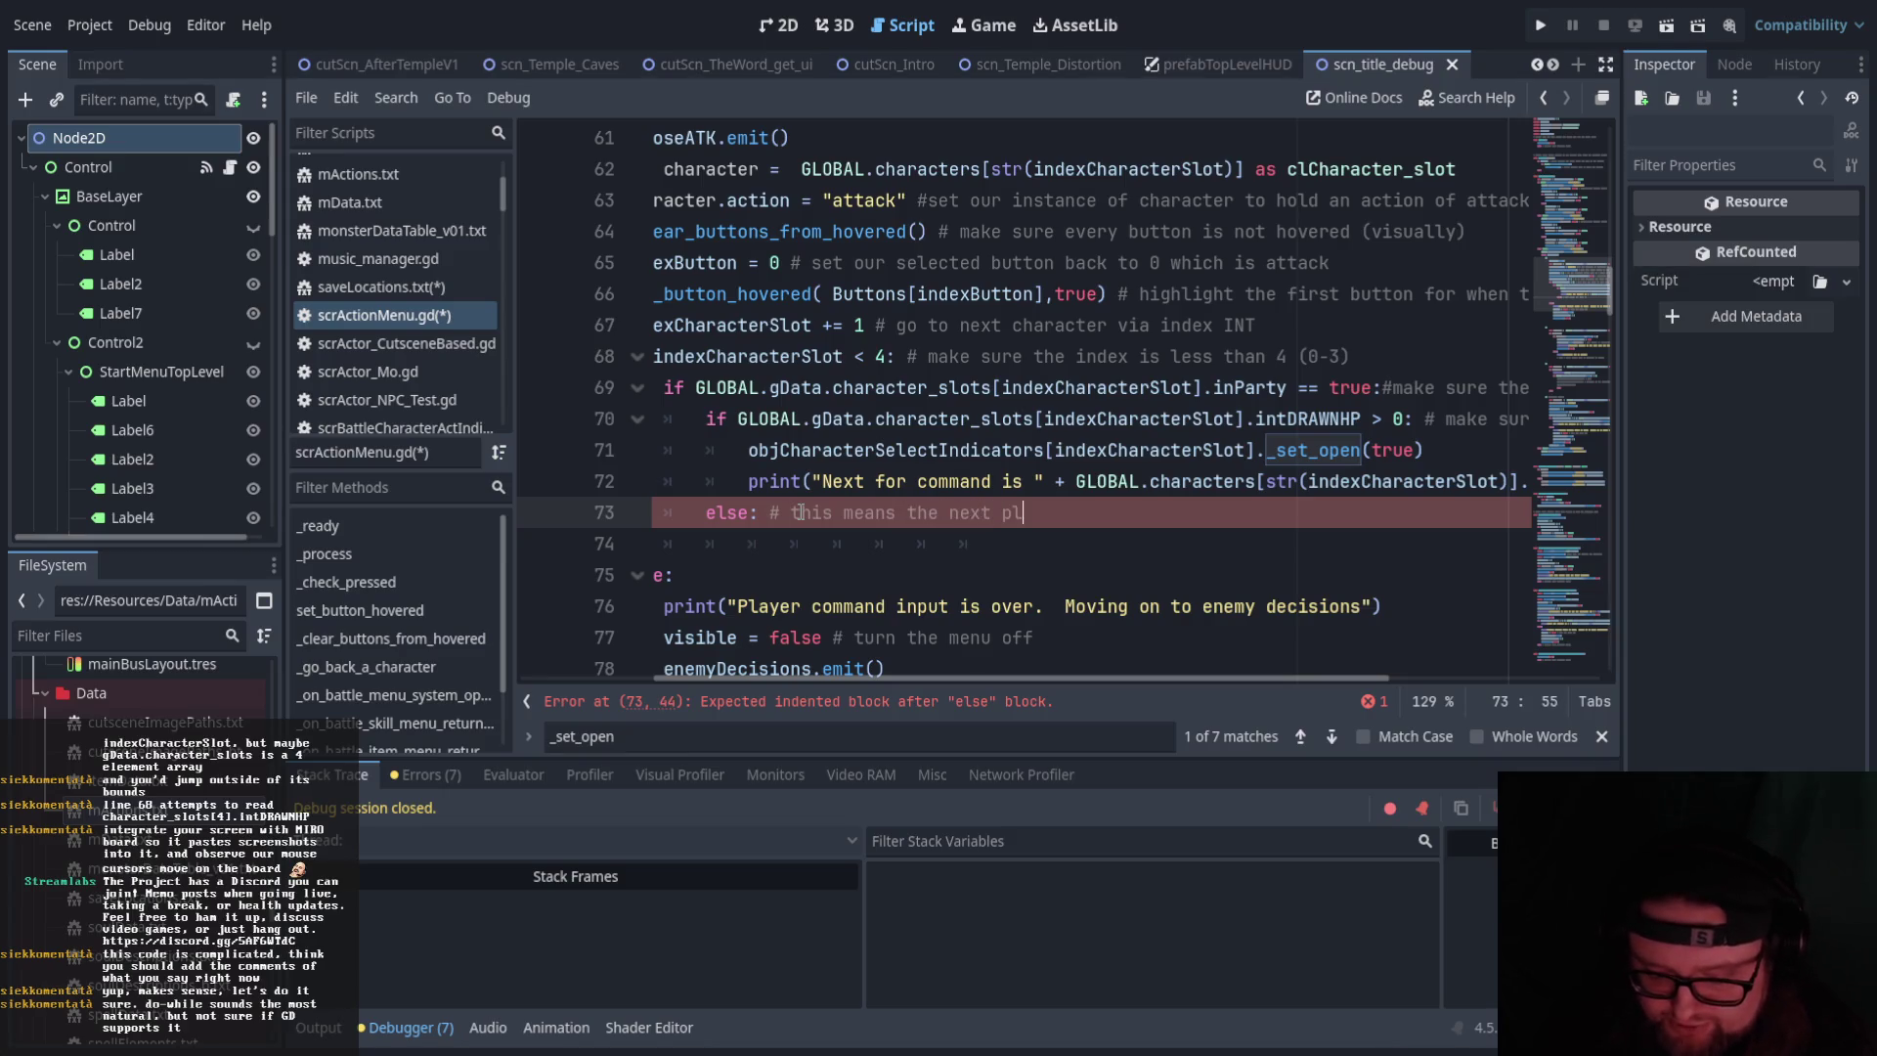
pyautogui.write('ayer ')
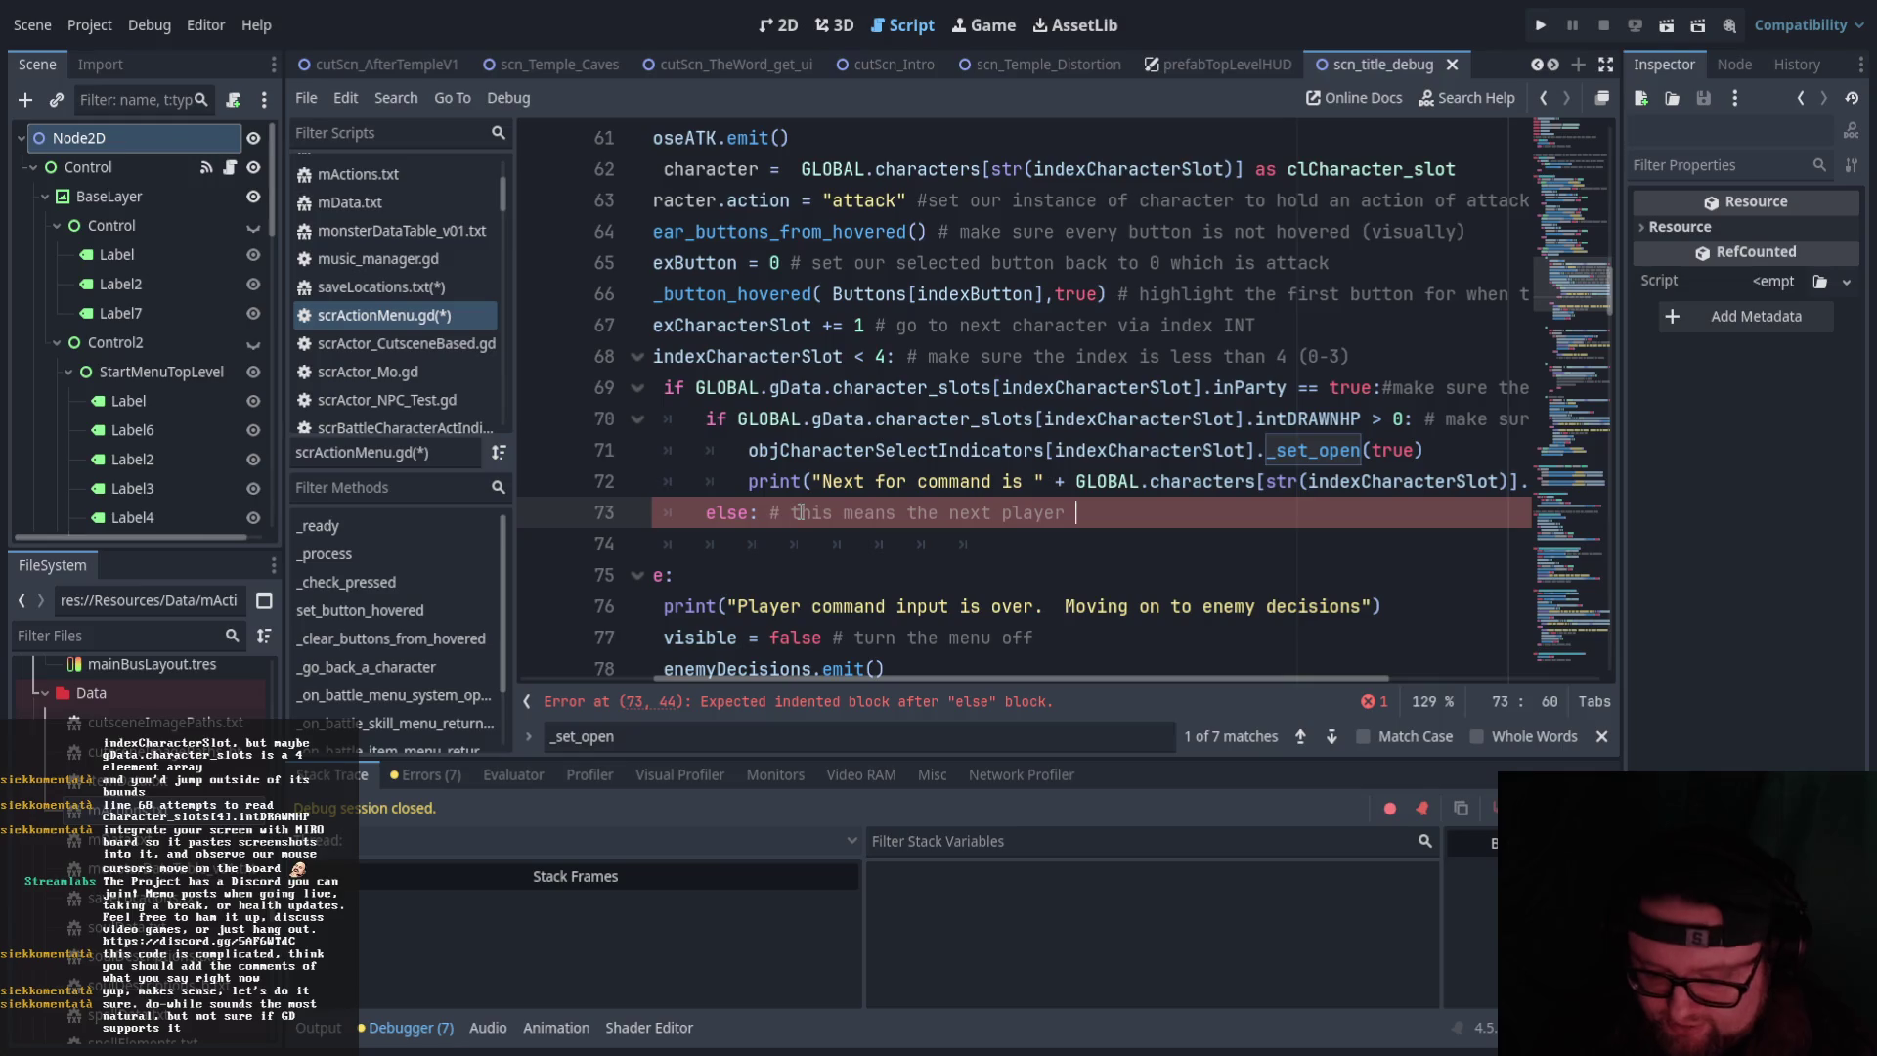
pyautogui.write('is dead so we ')
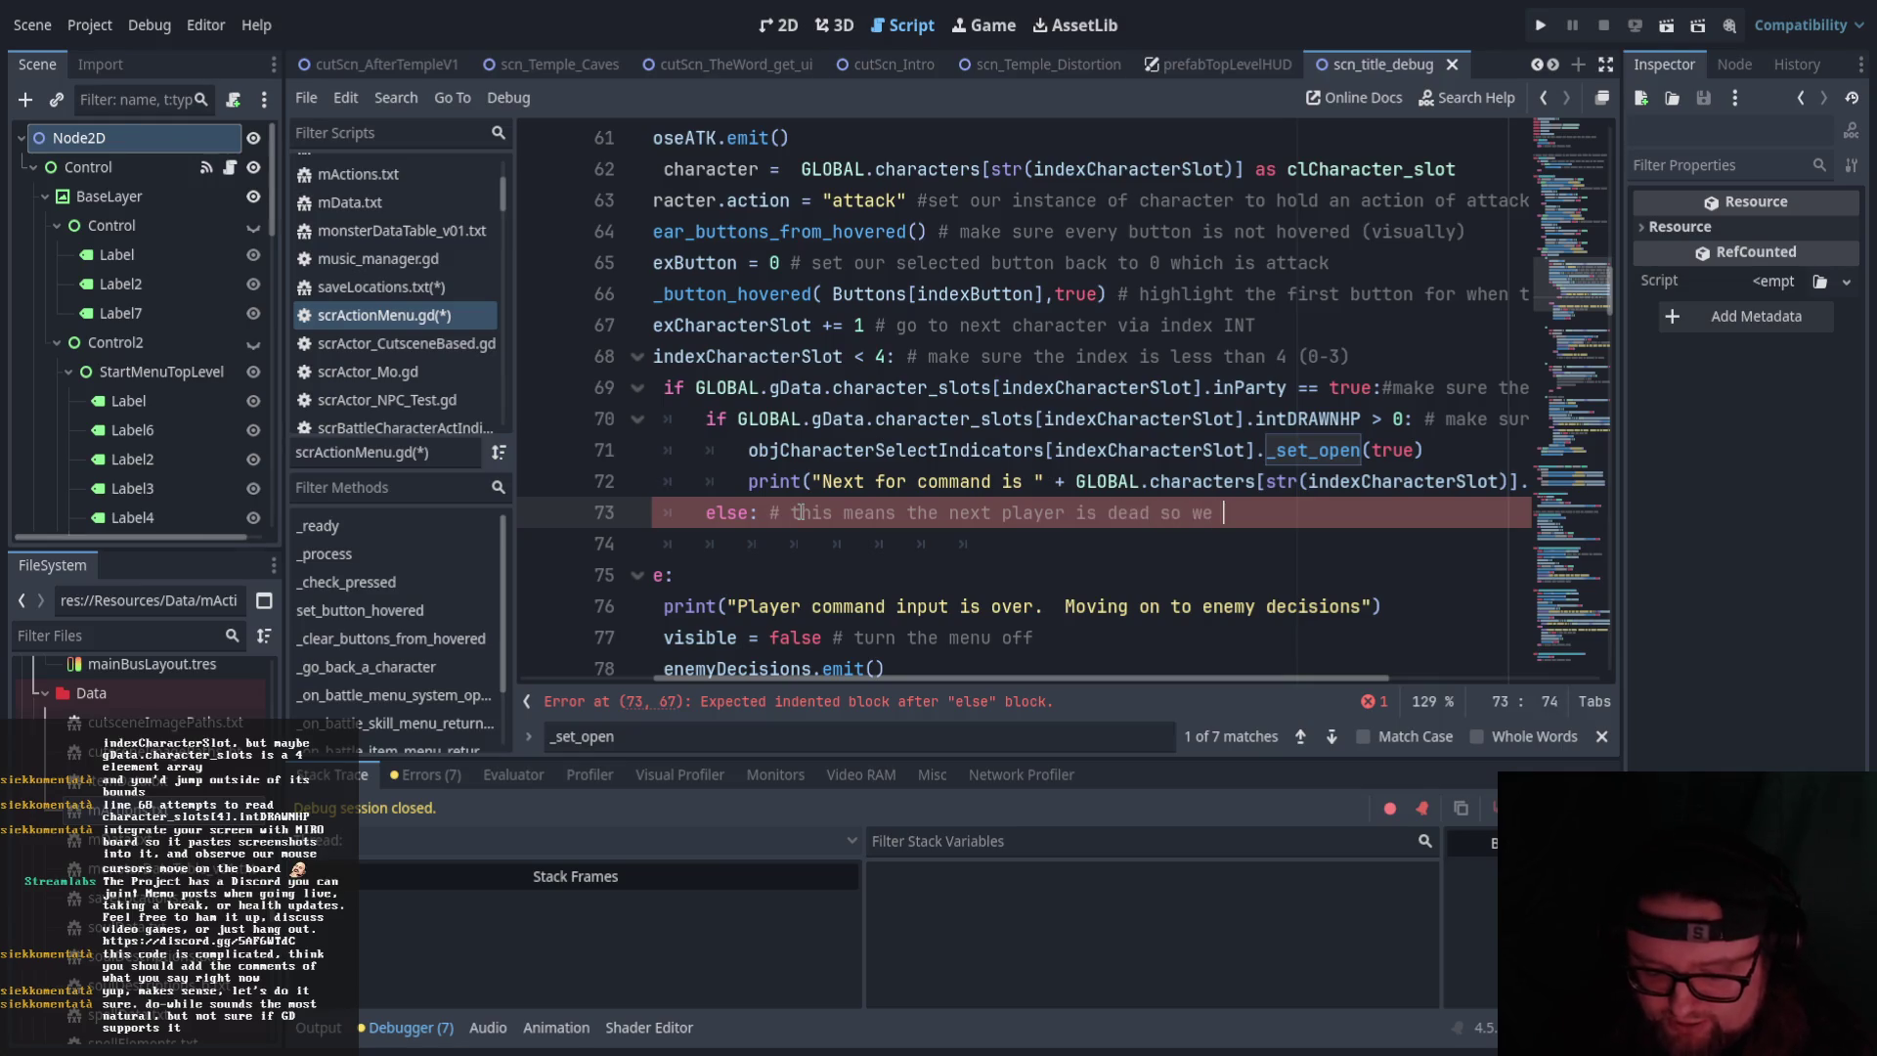
pyautogui.write('need to find the ')
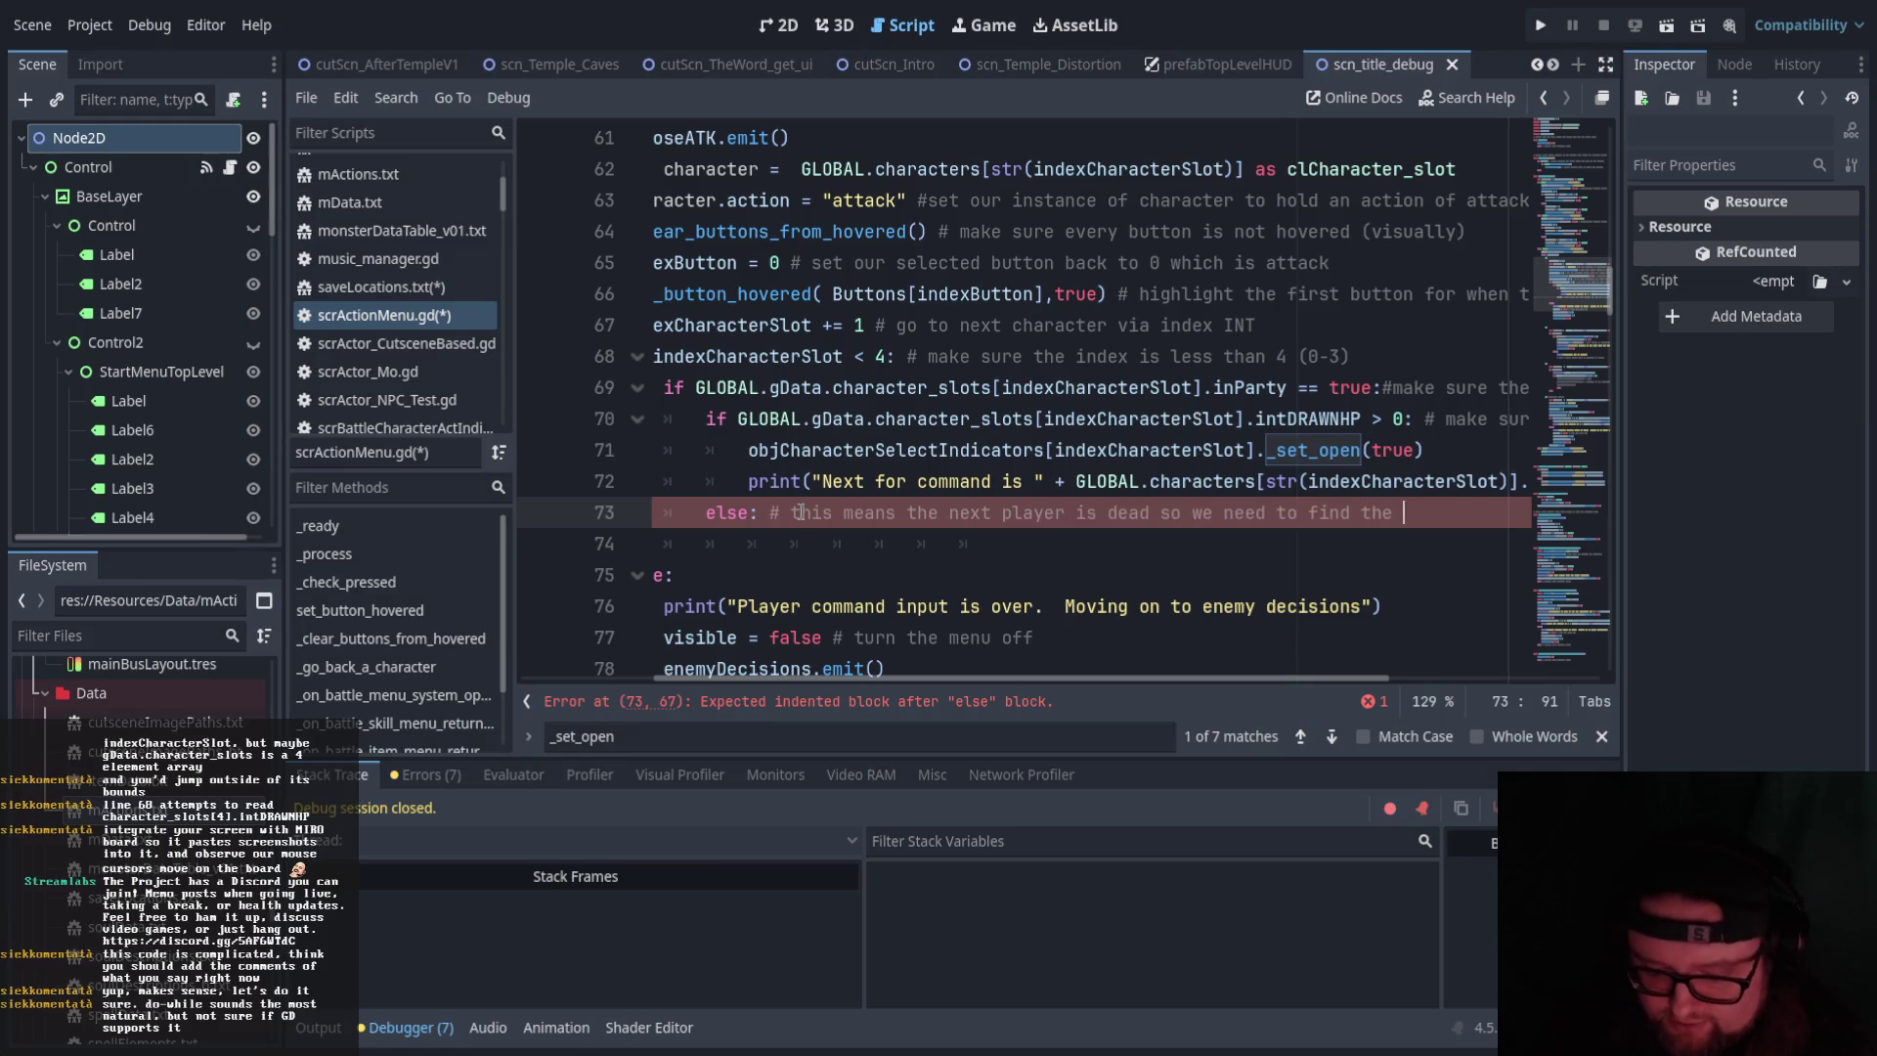
pyautogui.write('next player')
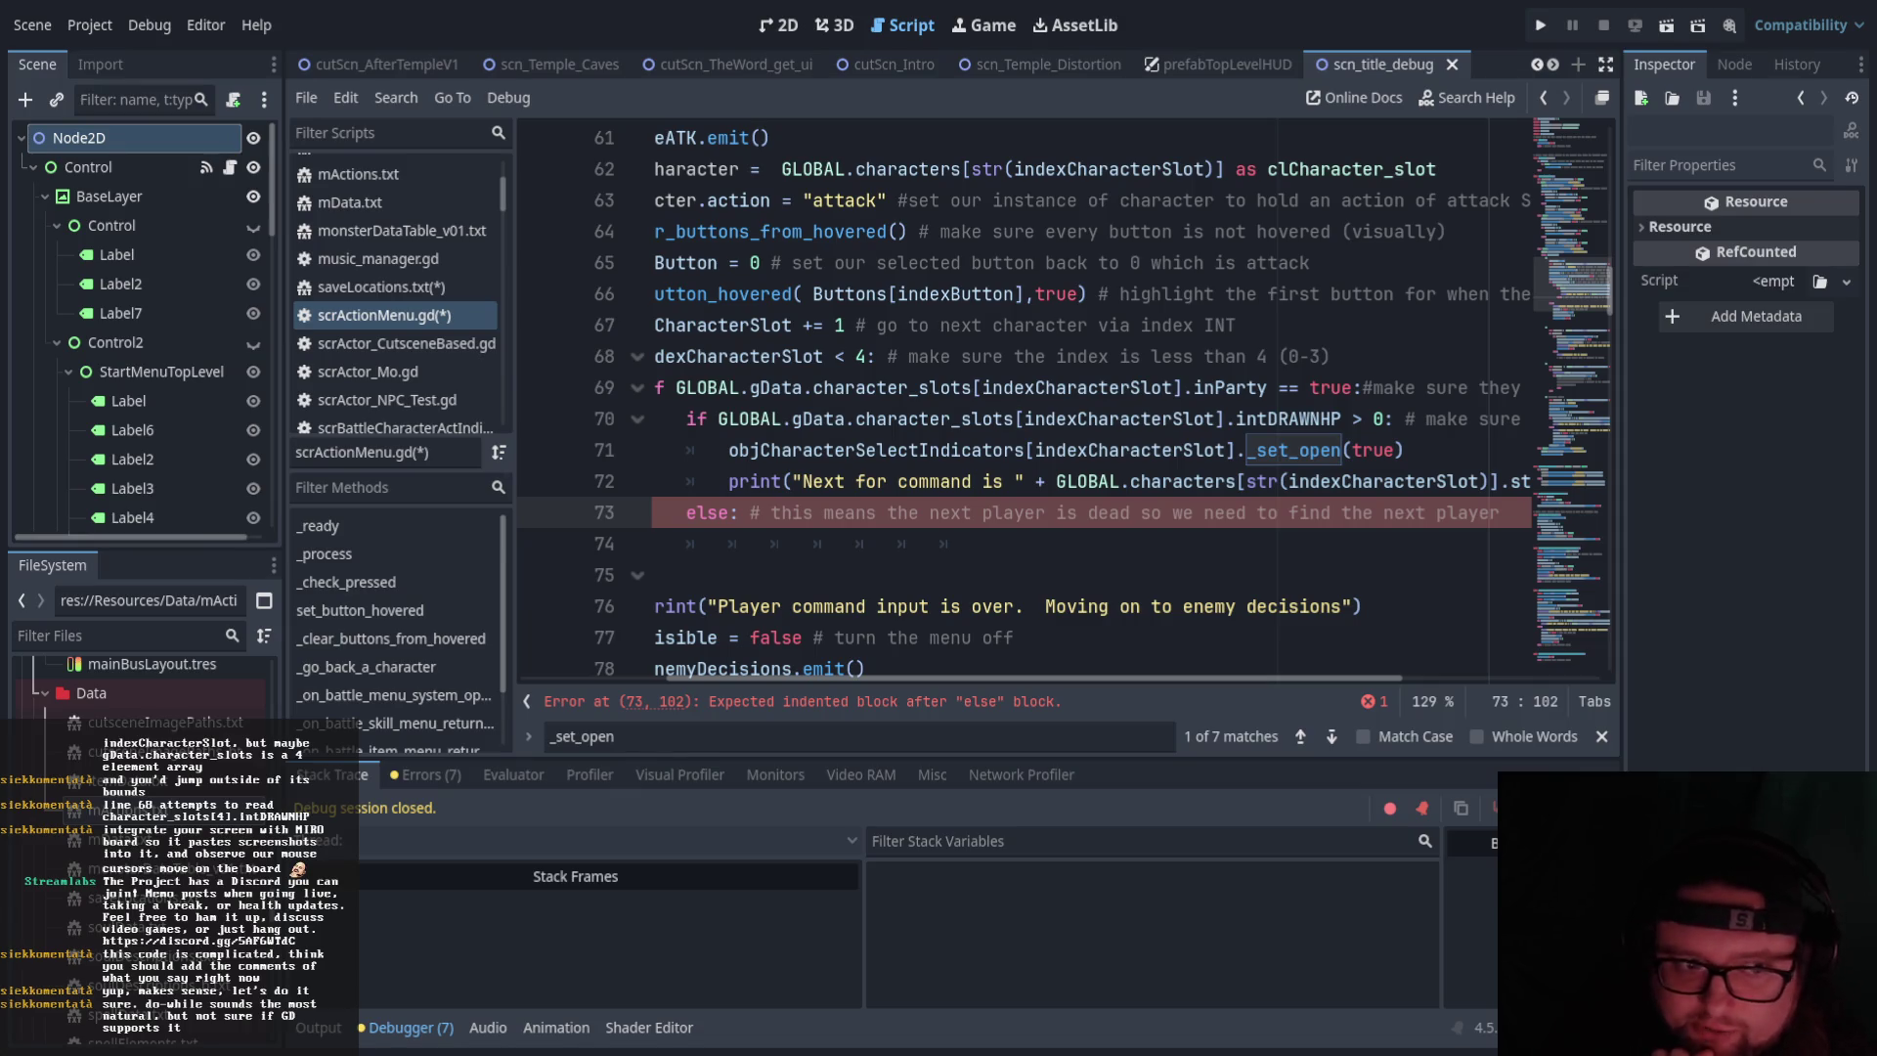
pyautogui.click(1043, 577)
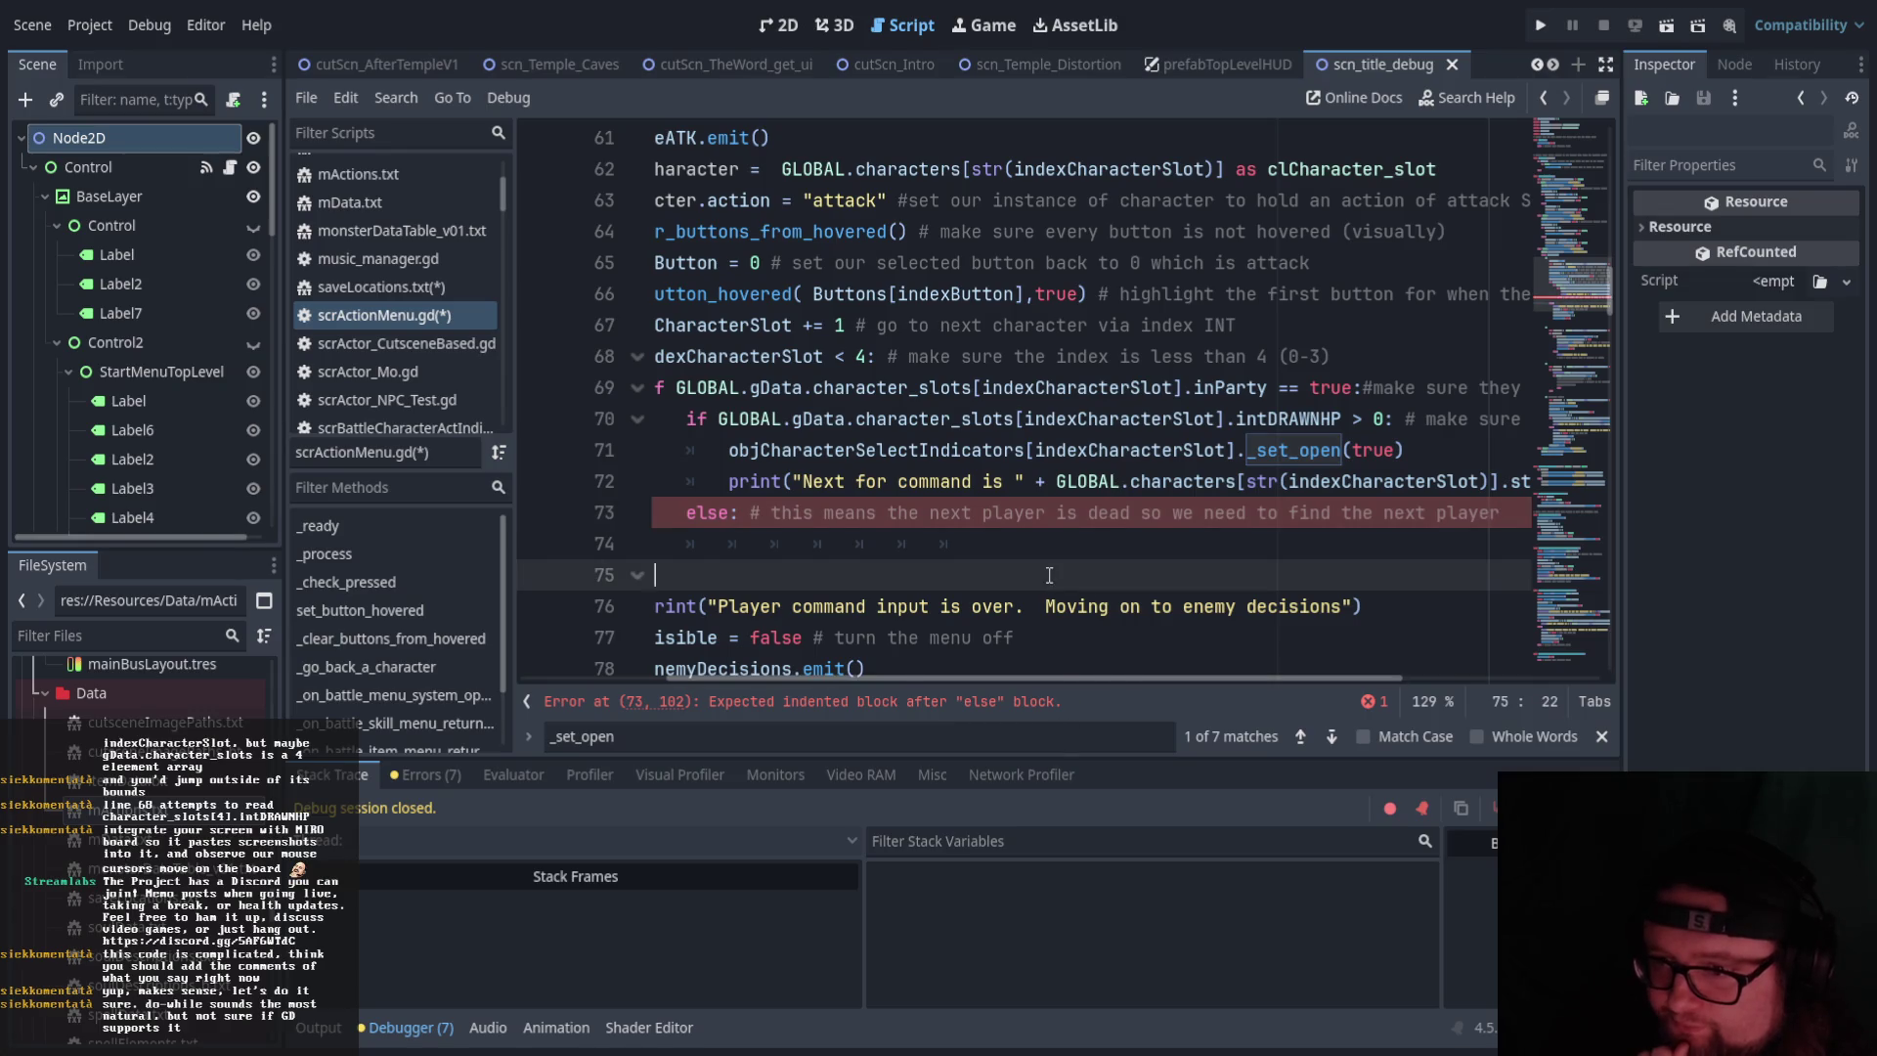
pyautogui.scroll(-6, 1042, 582)
pyautogui.scroll(5, 974, 668)
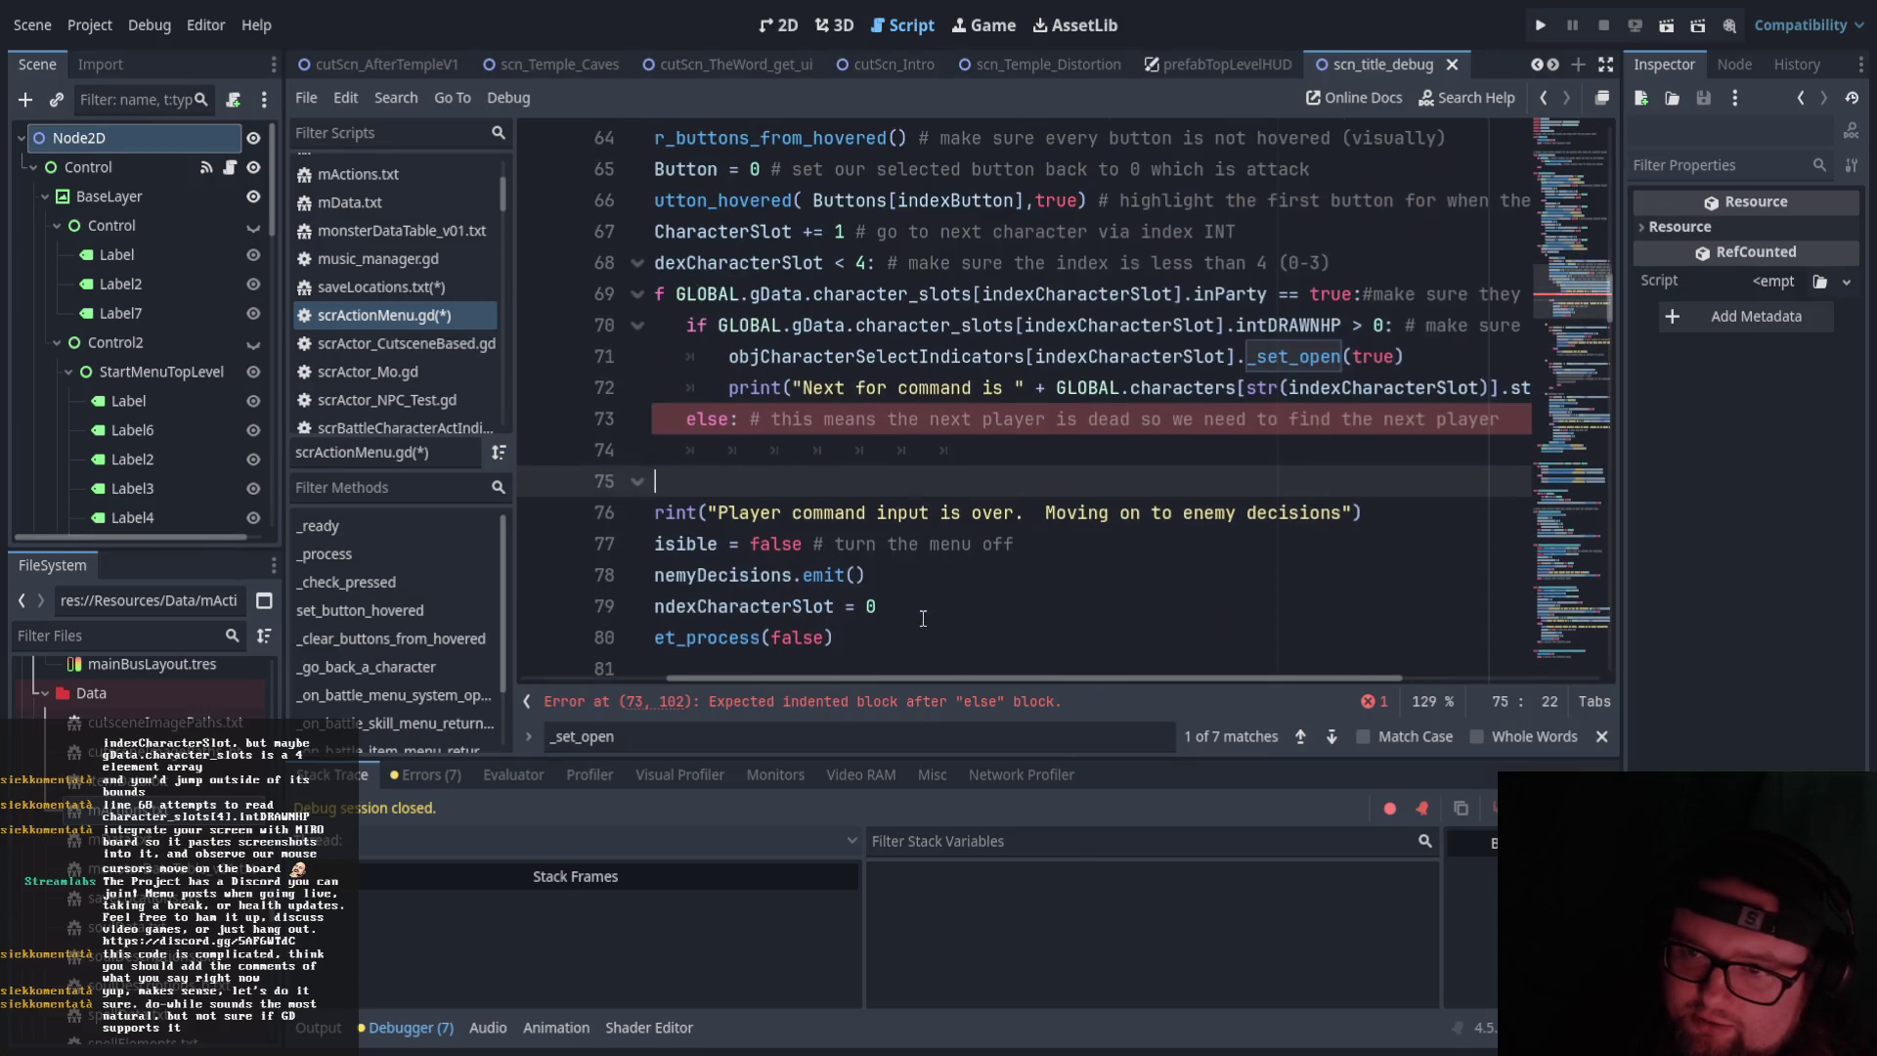
pyautogui.moveTo(843, 676); pyautogui.dragTo(693, 676)
pyautogui.scroll(2, 693, 670)
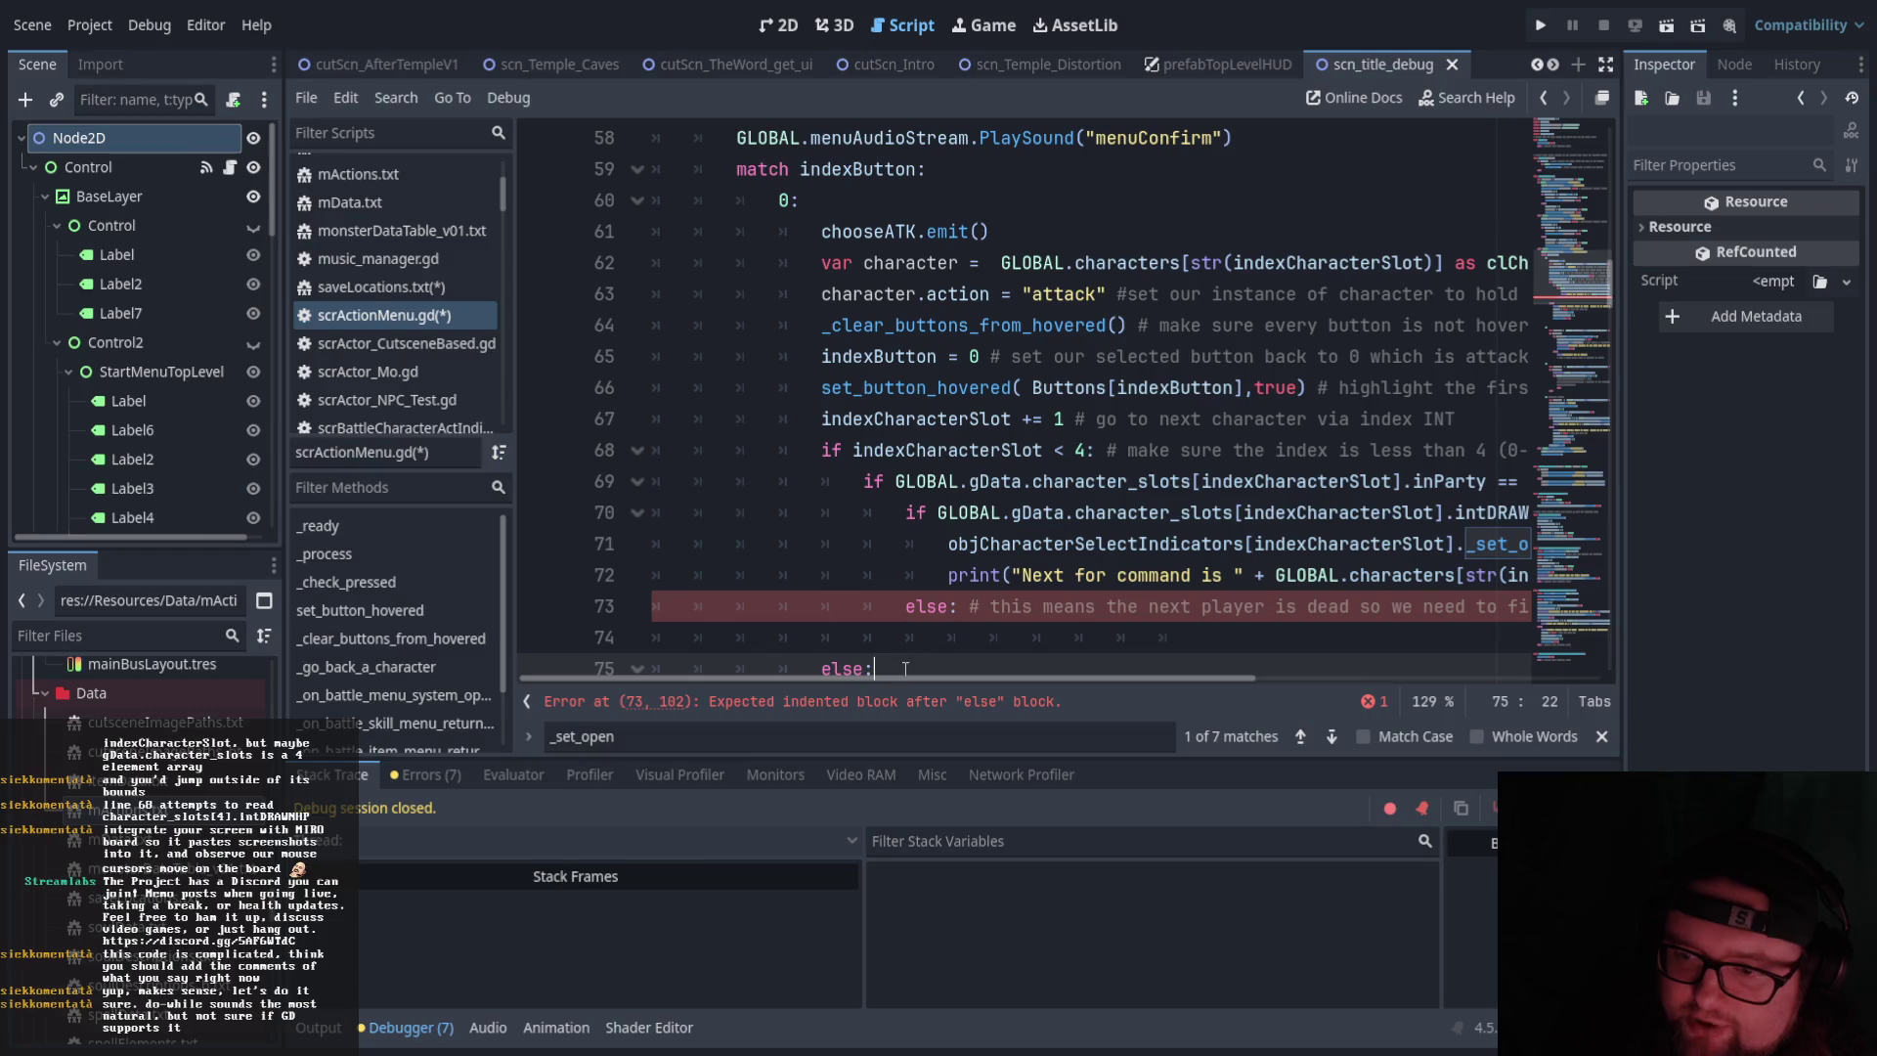
pyautogui.moveTo(942, 683)
pyautogui.mouseDown()
pyautogui.moveTo(983, 683)
pyautogui.moveTo(947, 689)
pyautogui.mouseUp()
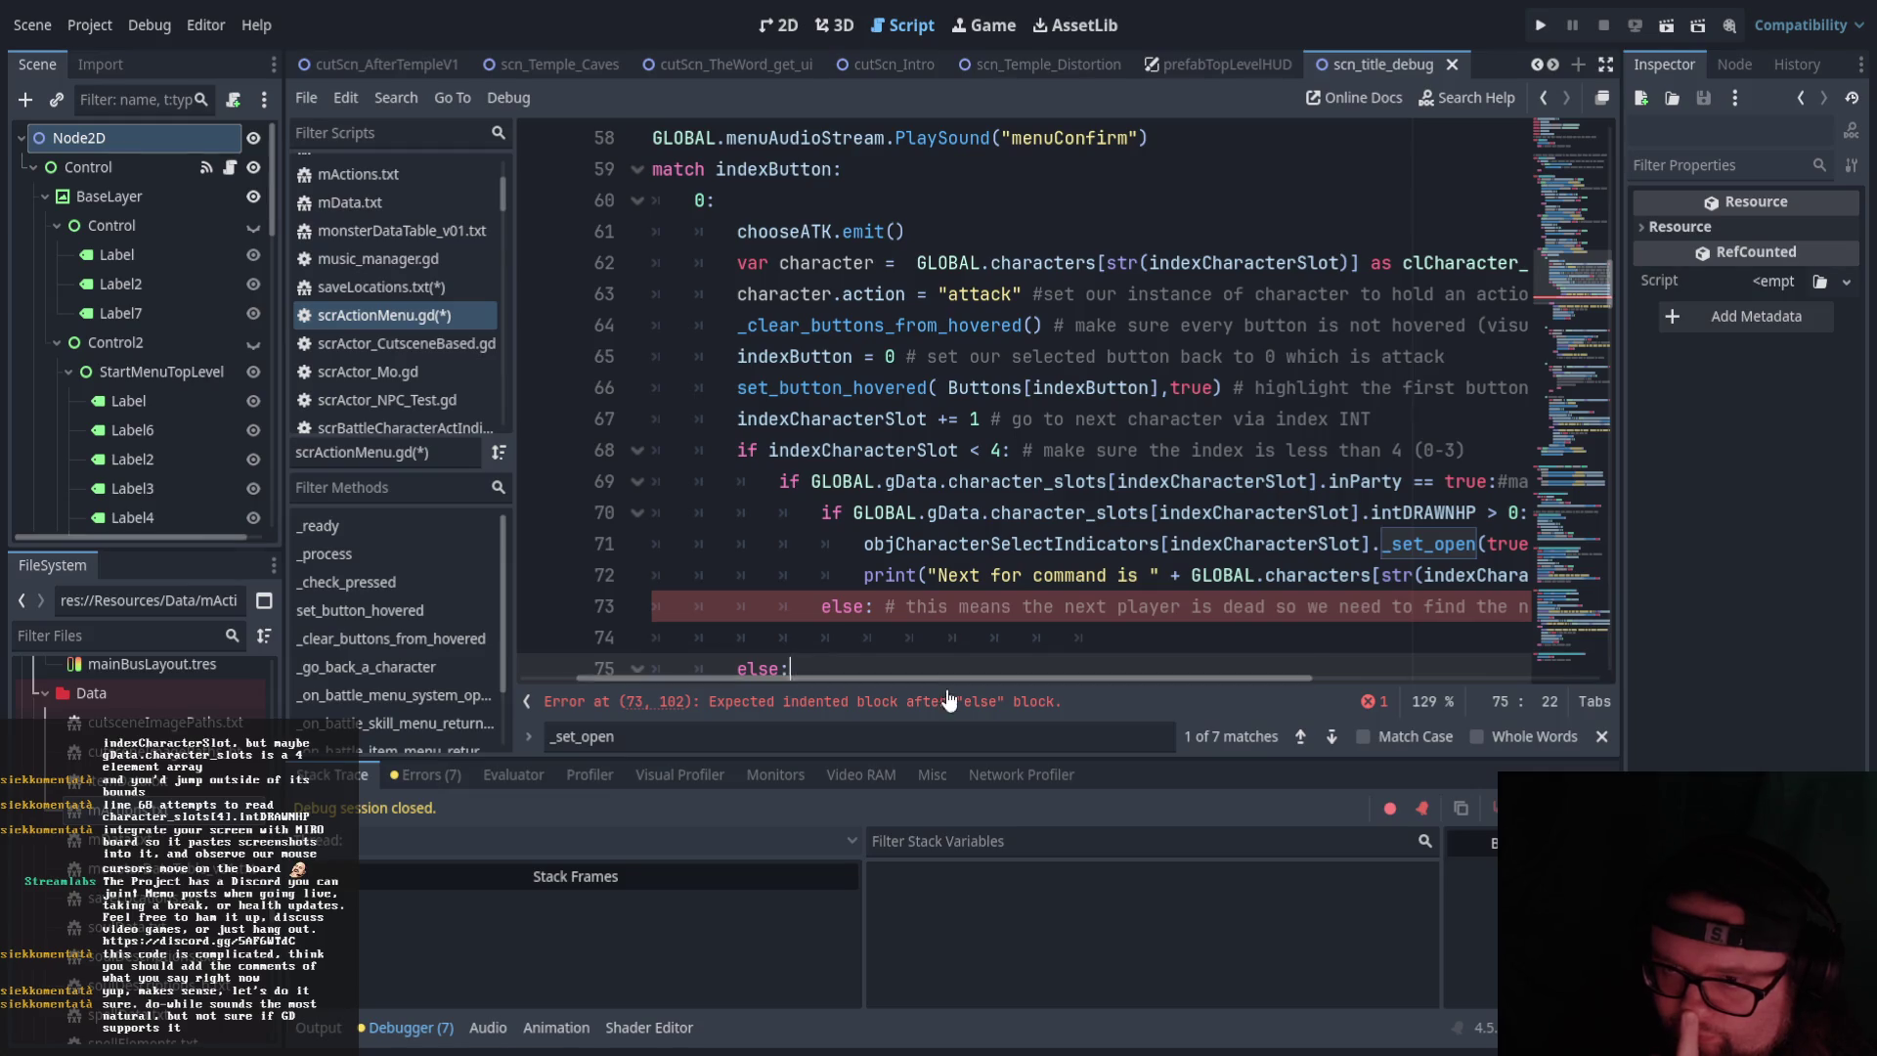
pyautogui.scroll(4, 908, 582)
pyautogui.moveTo(854, 678); pyautogui.dragTo(796, 680)
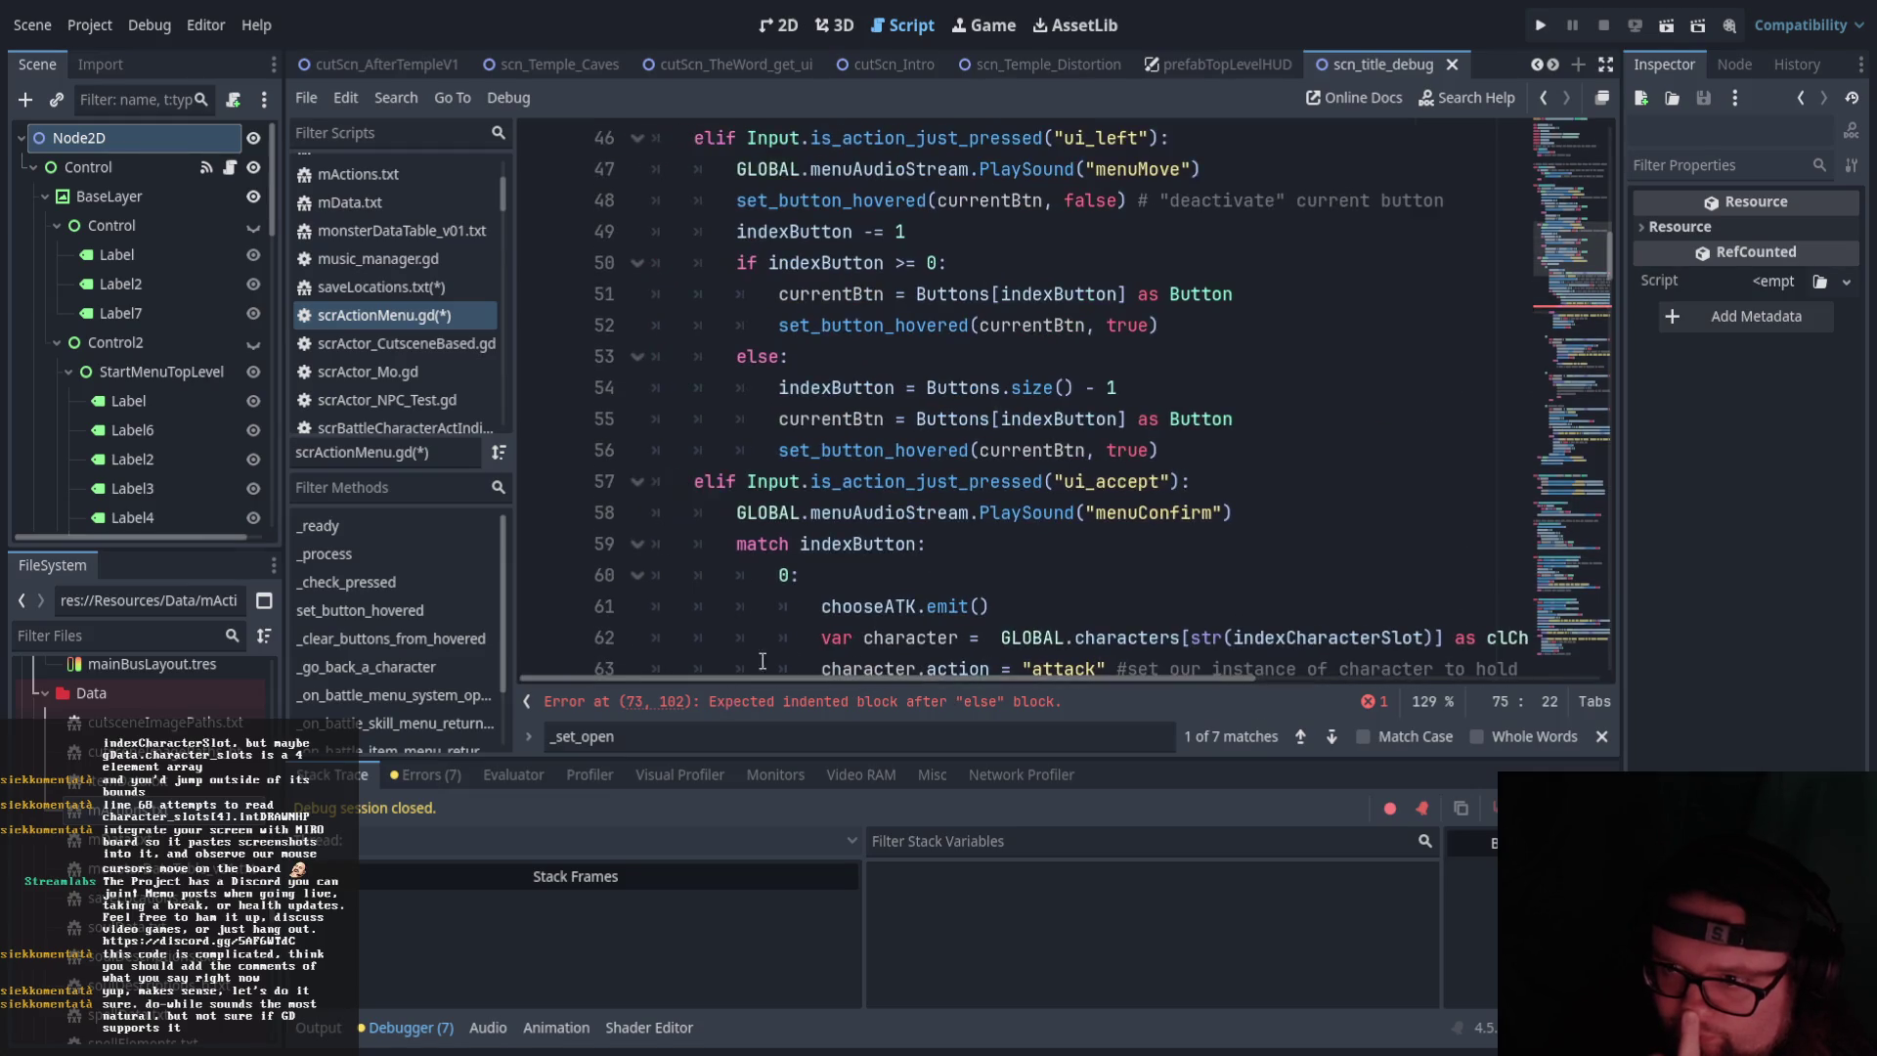
pyautogui.scroll(6, 836, 625)
pyautogui.scroll(1, 836, 626)
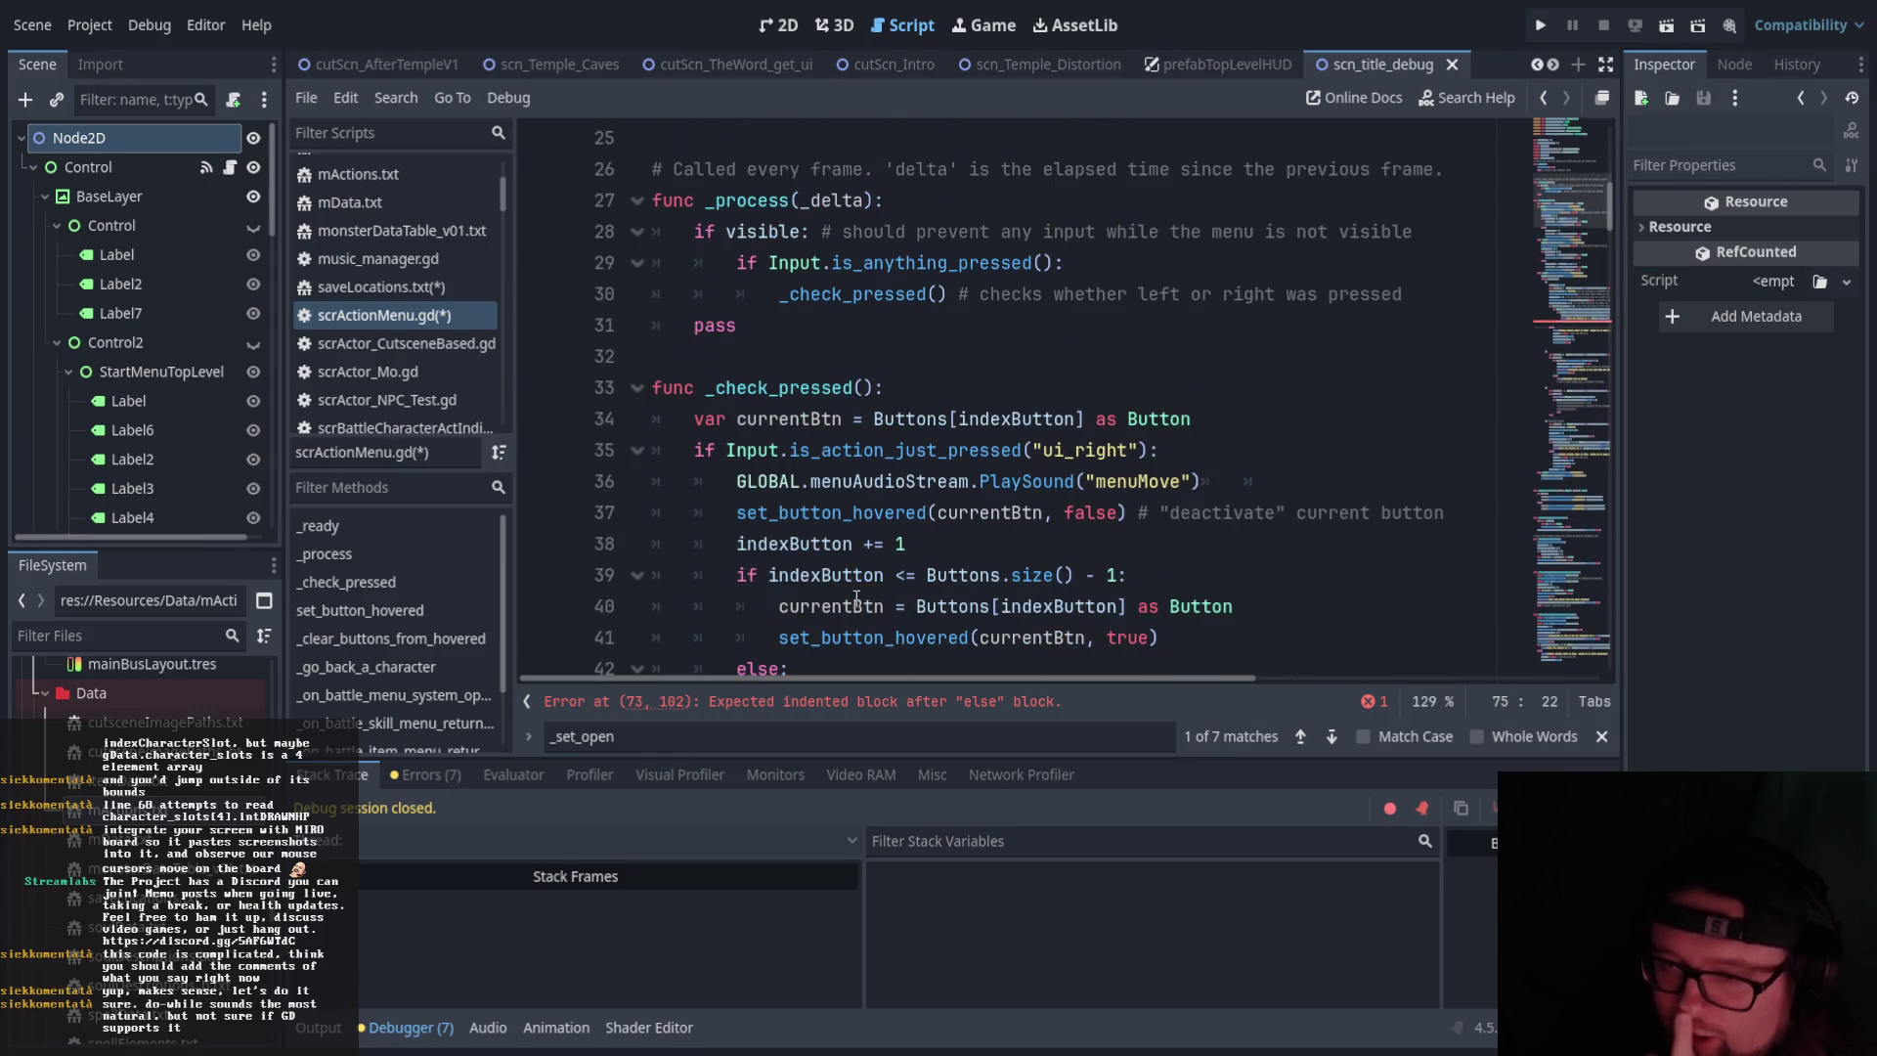
pyautogui.click(896, 391)
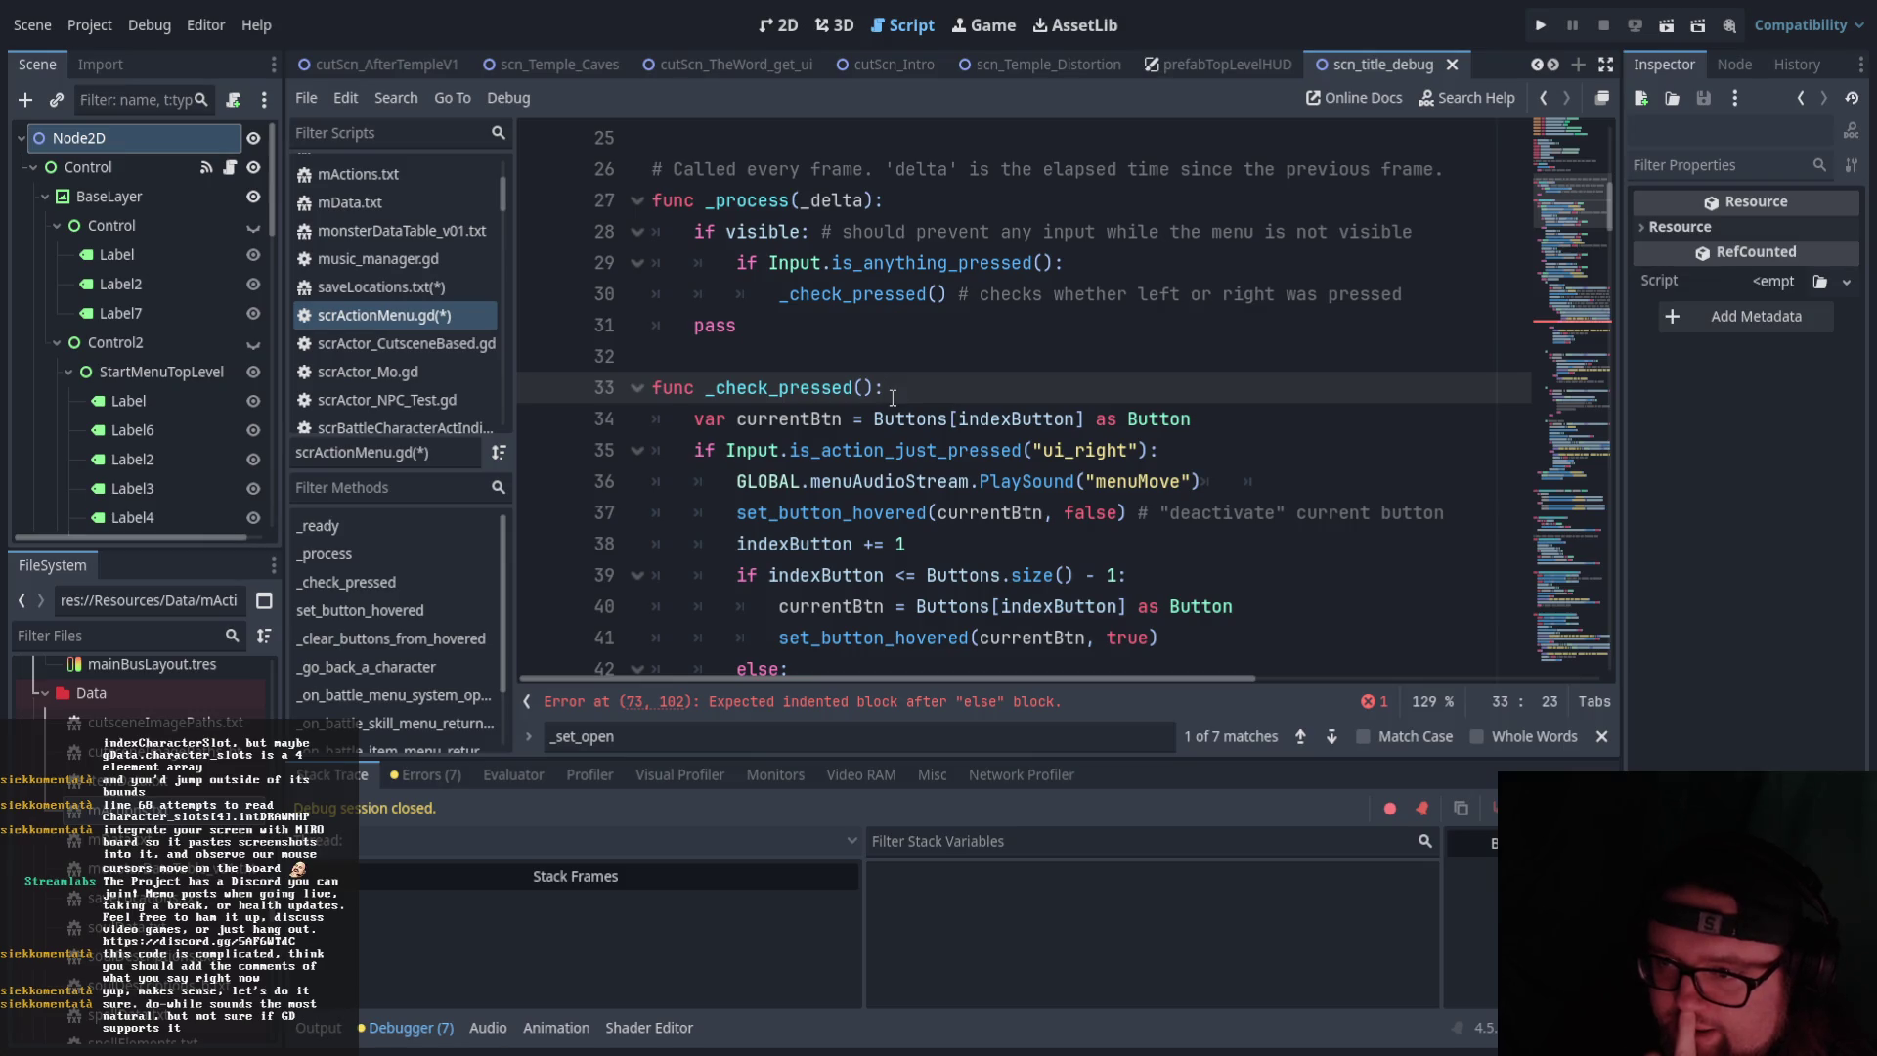
pyautogui.scroll(-1, 892, 395)
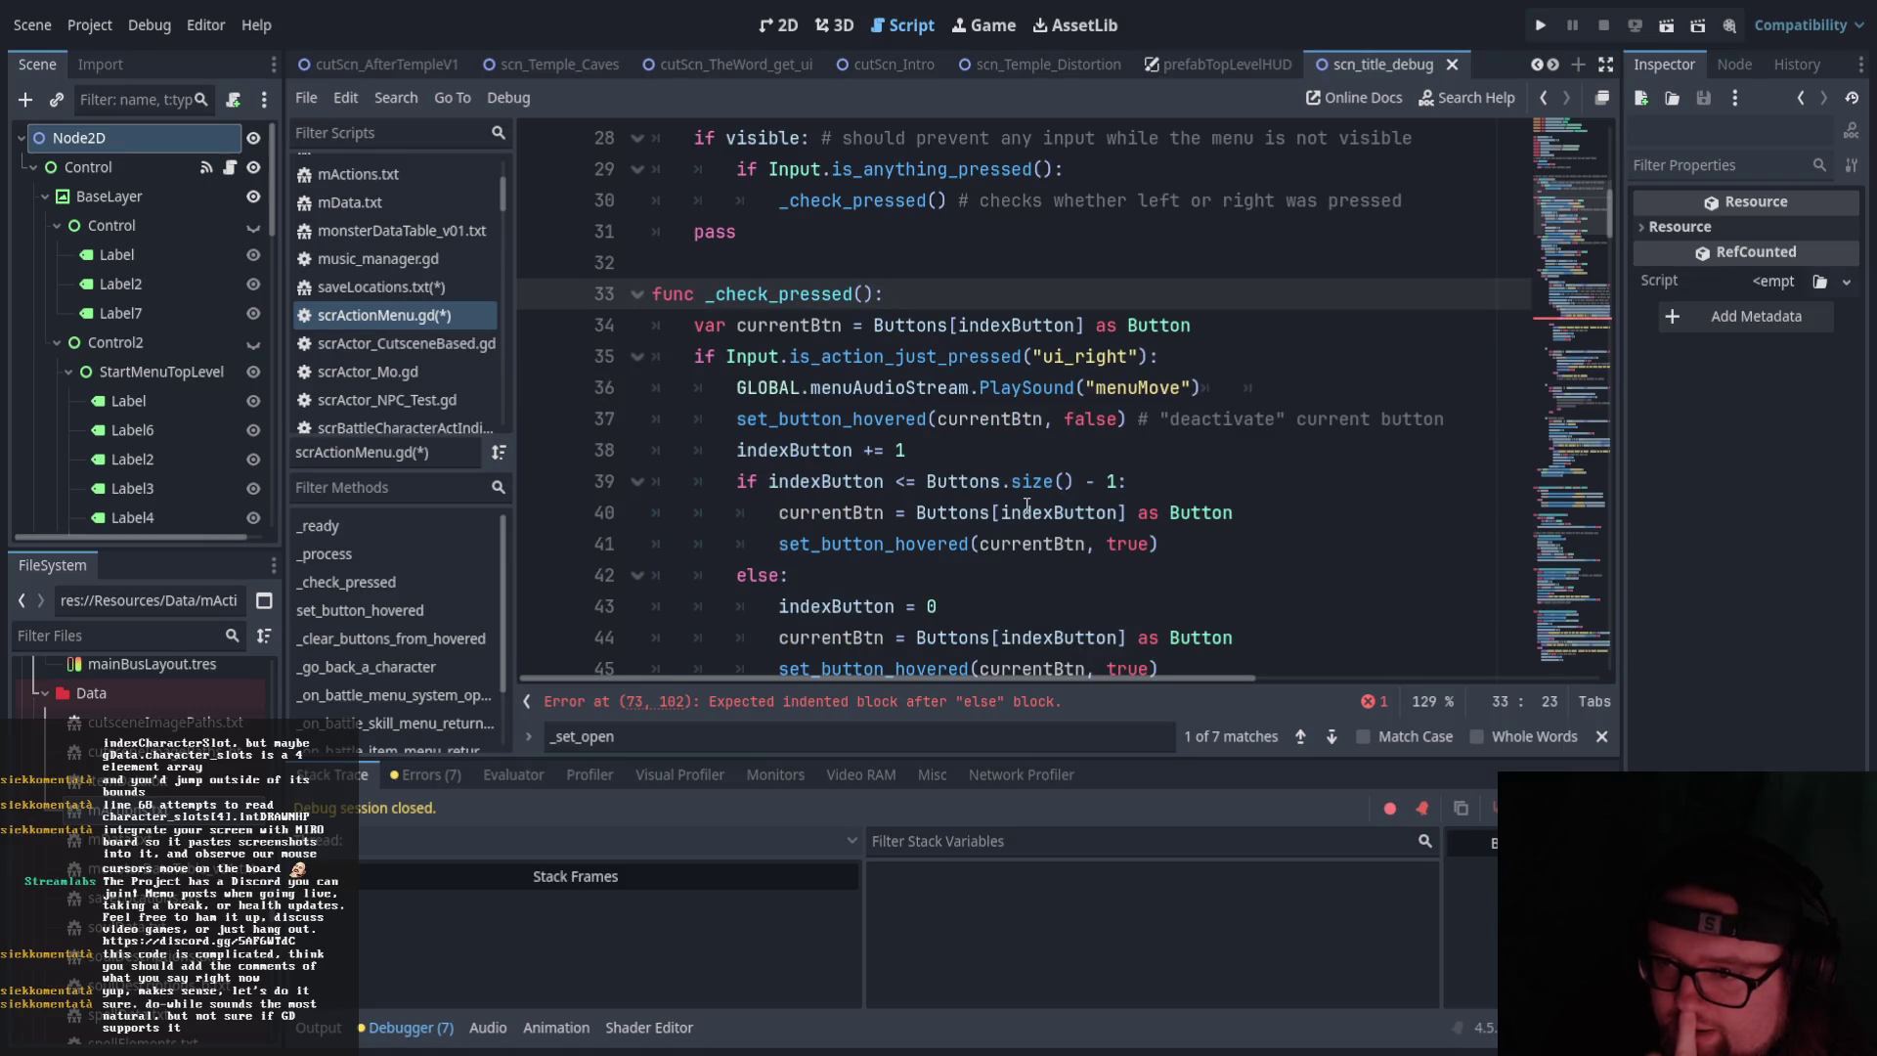
pyautogui.scroll(-3, 1029, 503)
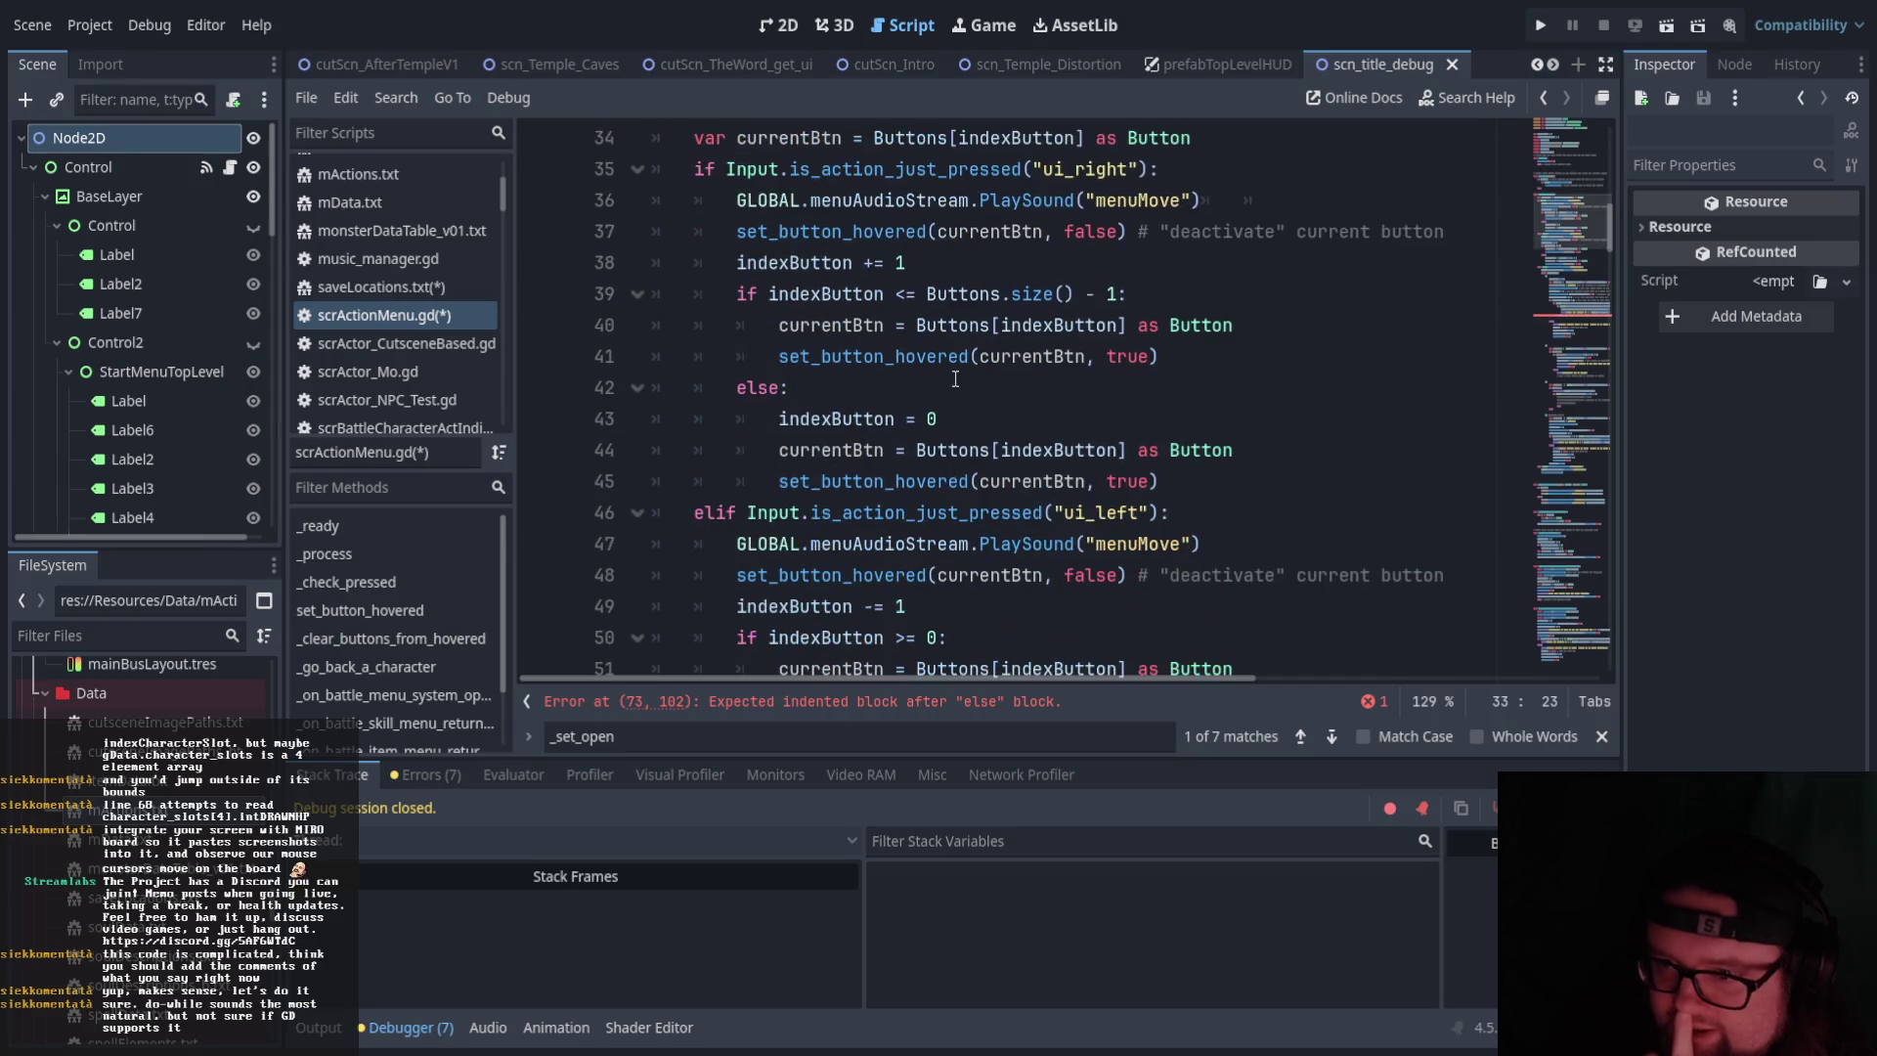
pyautogui.scroll(5, 921, 361)
pyautogui.scroll(-1, 921, 364)
pyautogui.scroll(4, 923, 368)
pyautogui.scroll(-4, 925, 372)
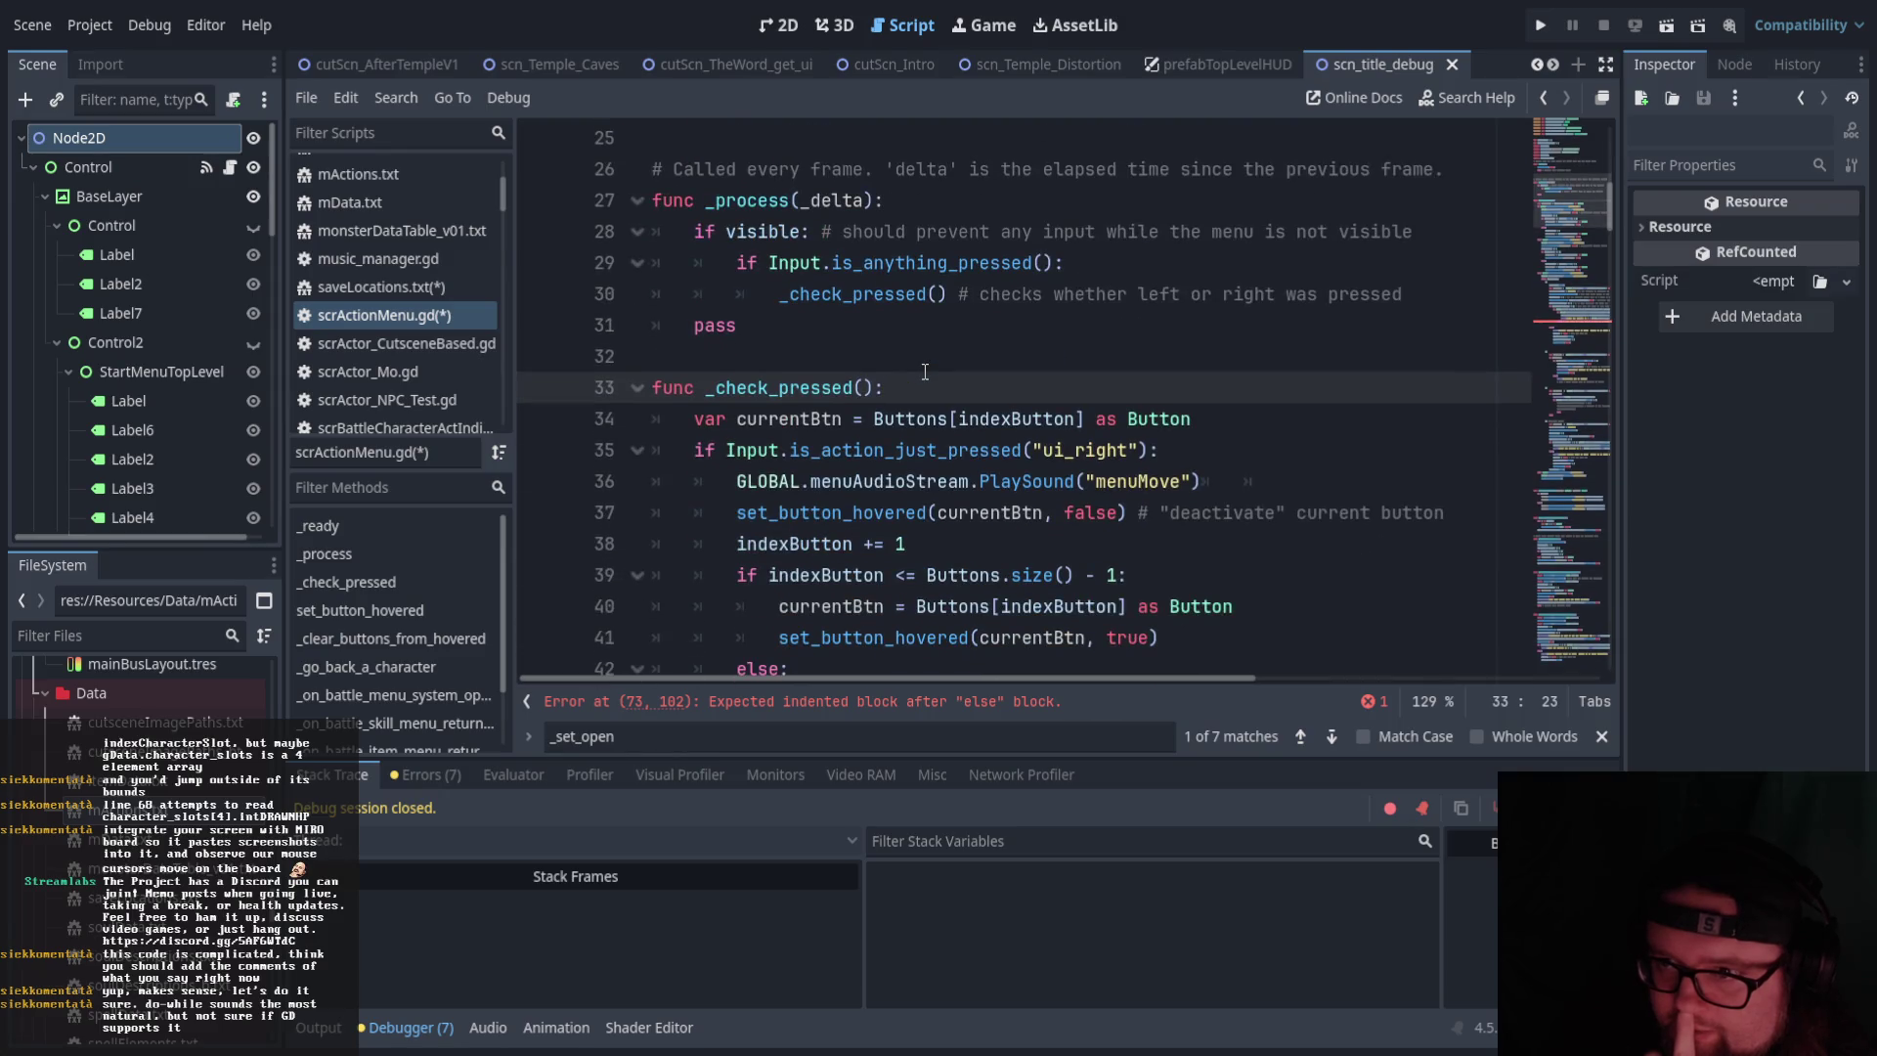
pyautogui.scroll(-3, 924, 371)
pyautogui.scroll(2, 773, 374)
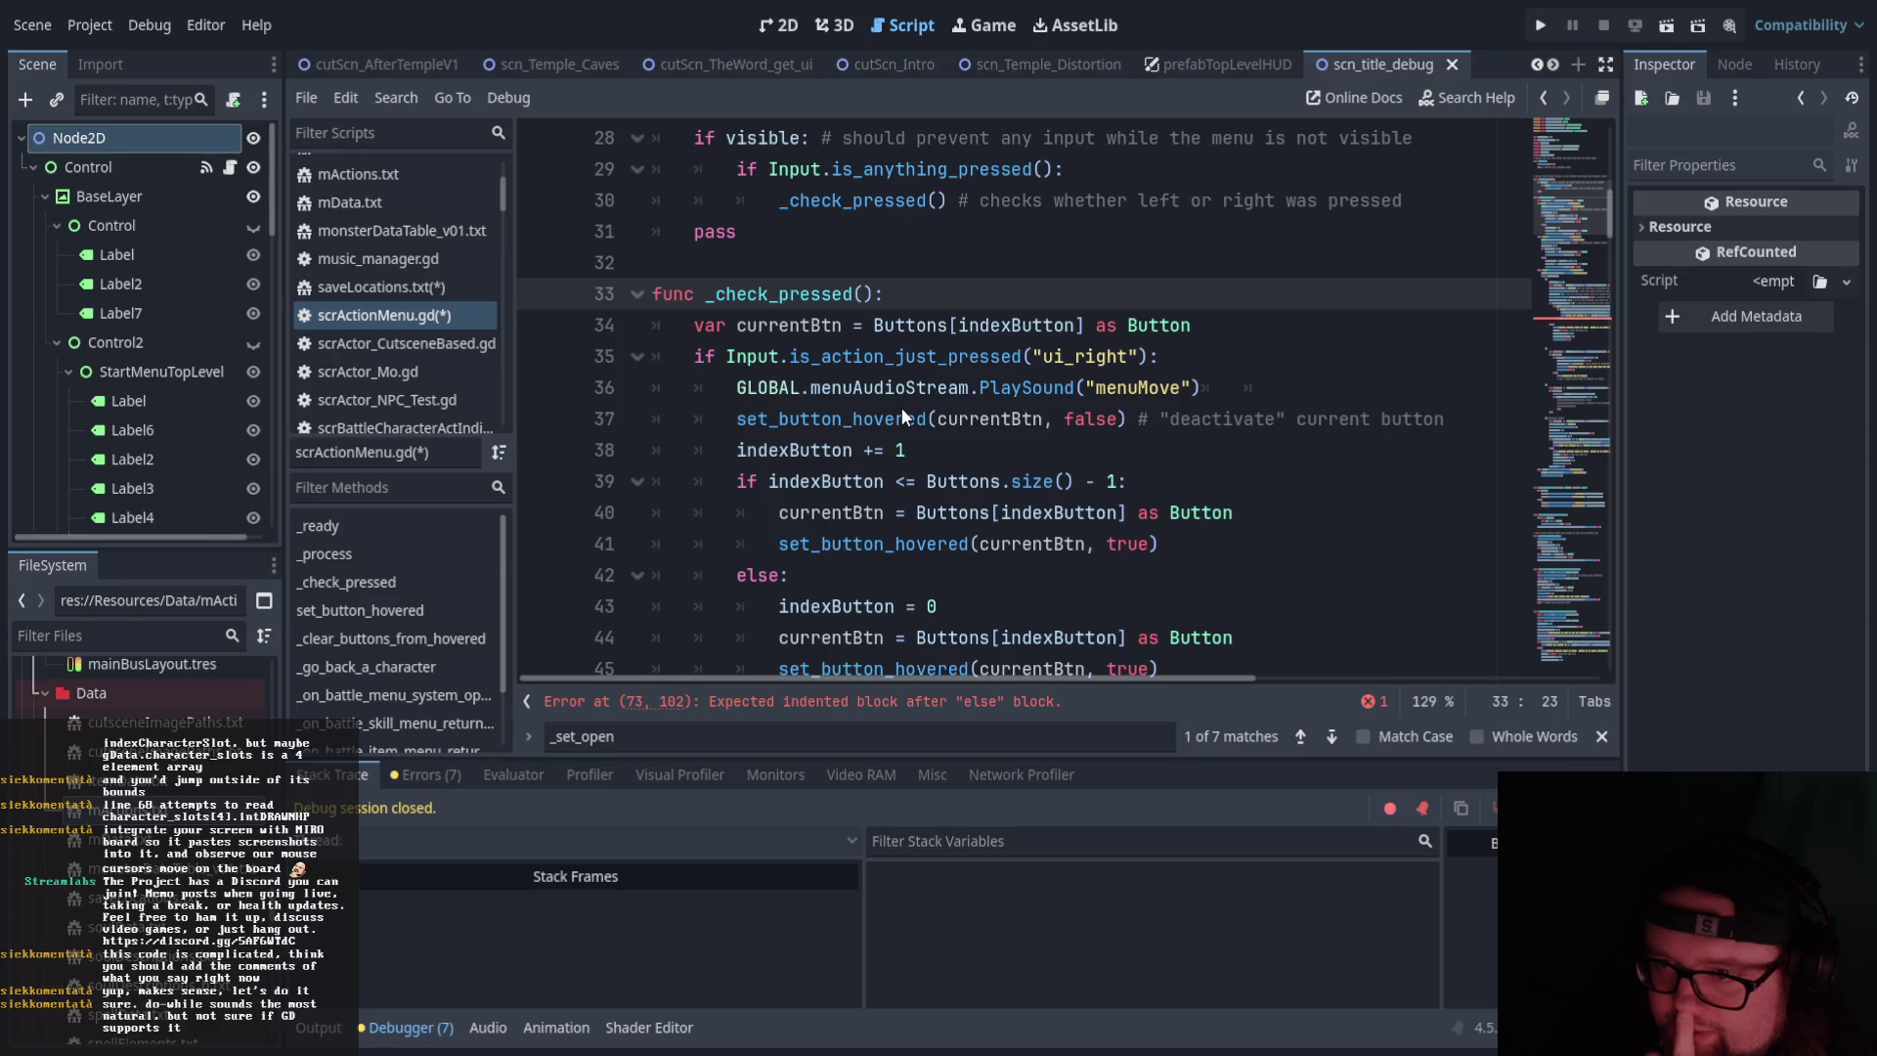
pyautogui.scroll(-4, 745, 532)
pyautogui.scroll(-18, 747, 524)
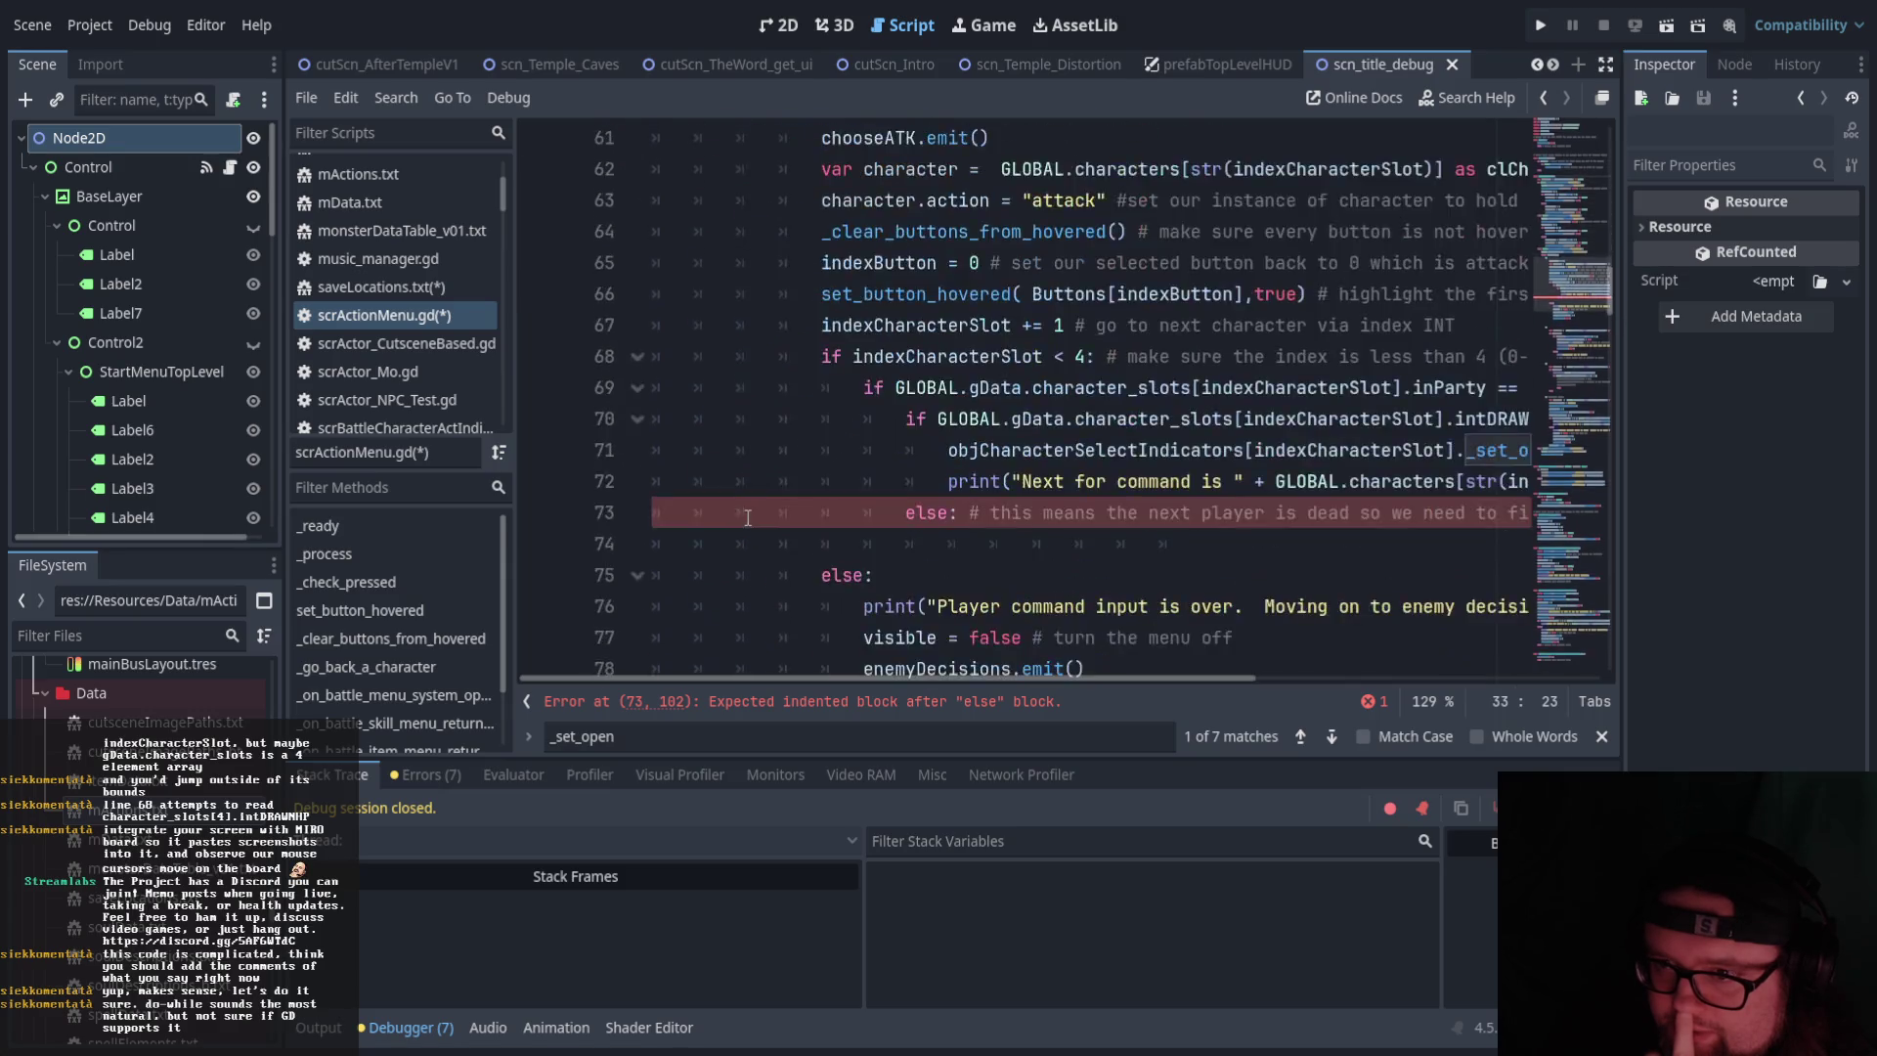
pyautogui.scroll(-7, 748, 518)
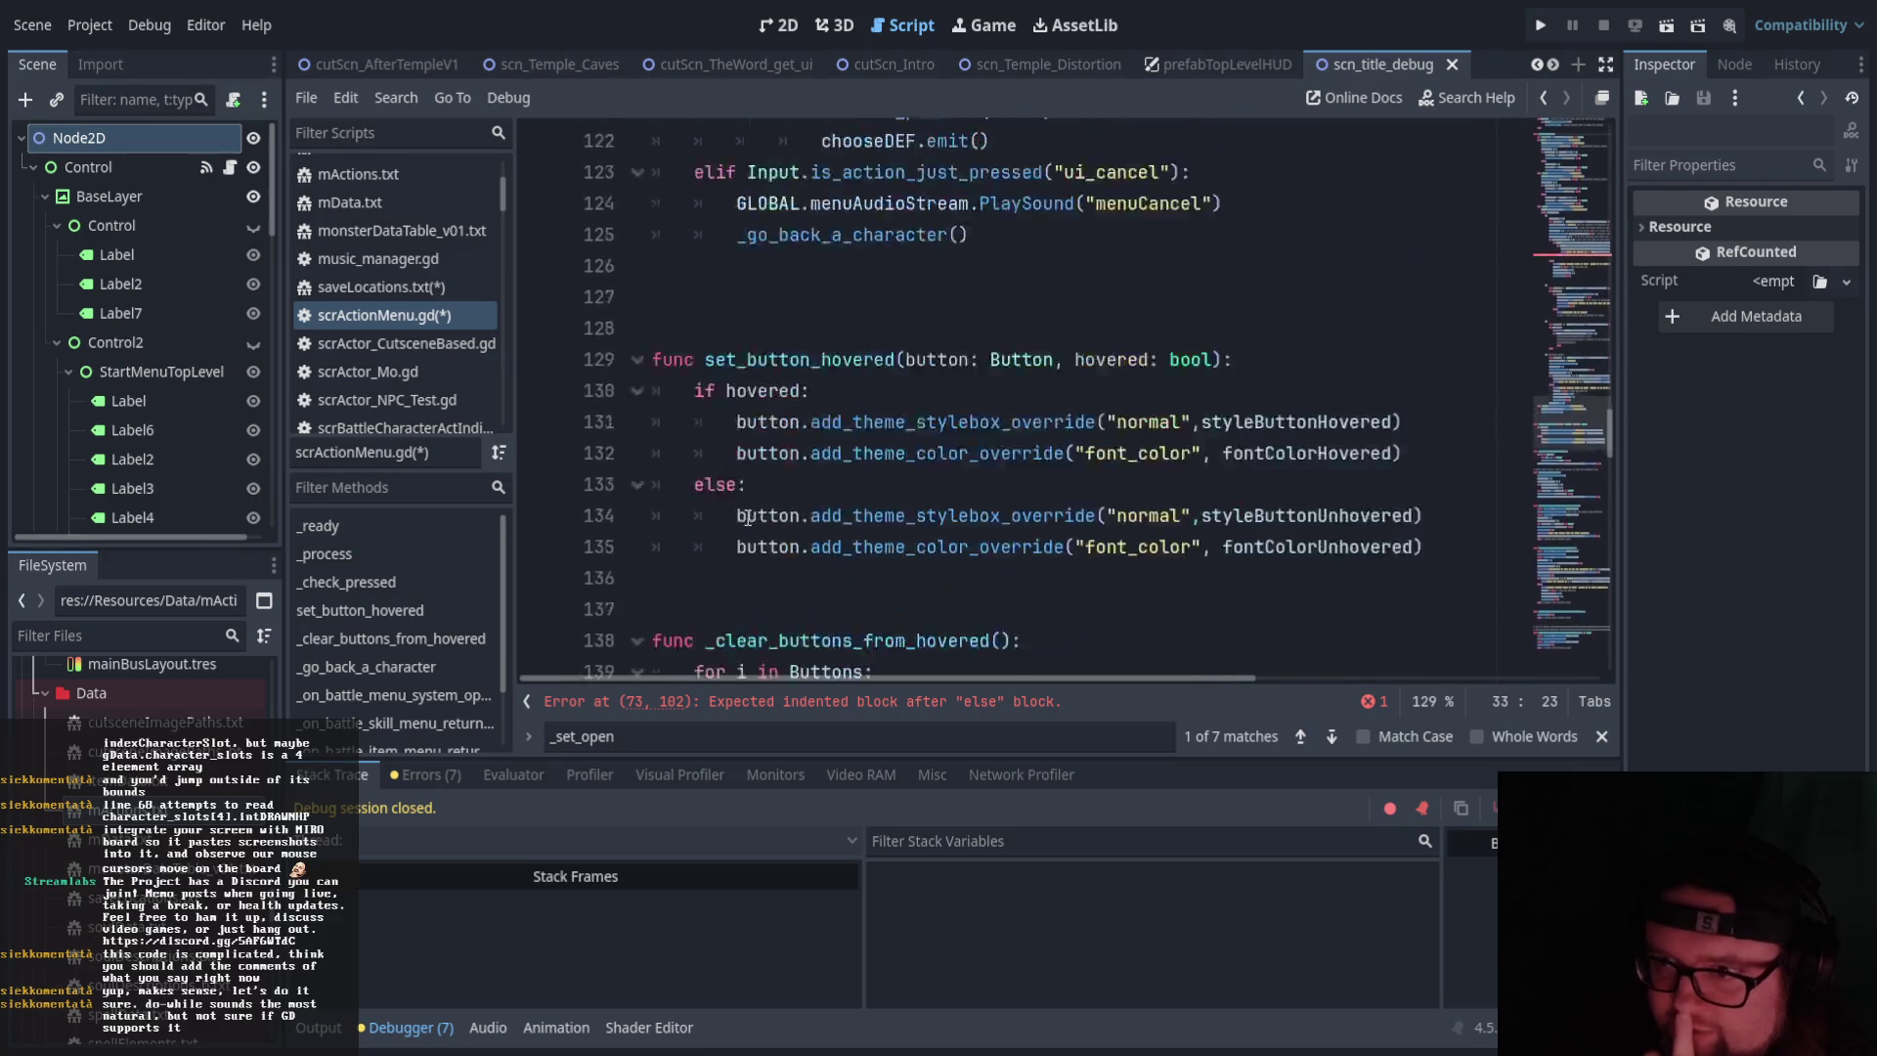
pyautogui.scroll(-5, 749, 515)
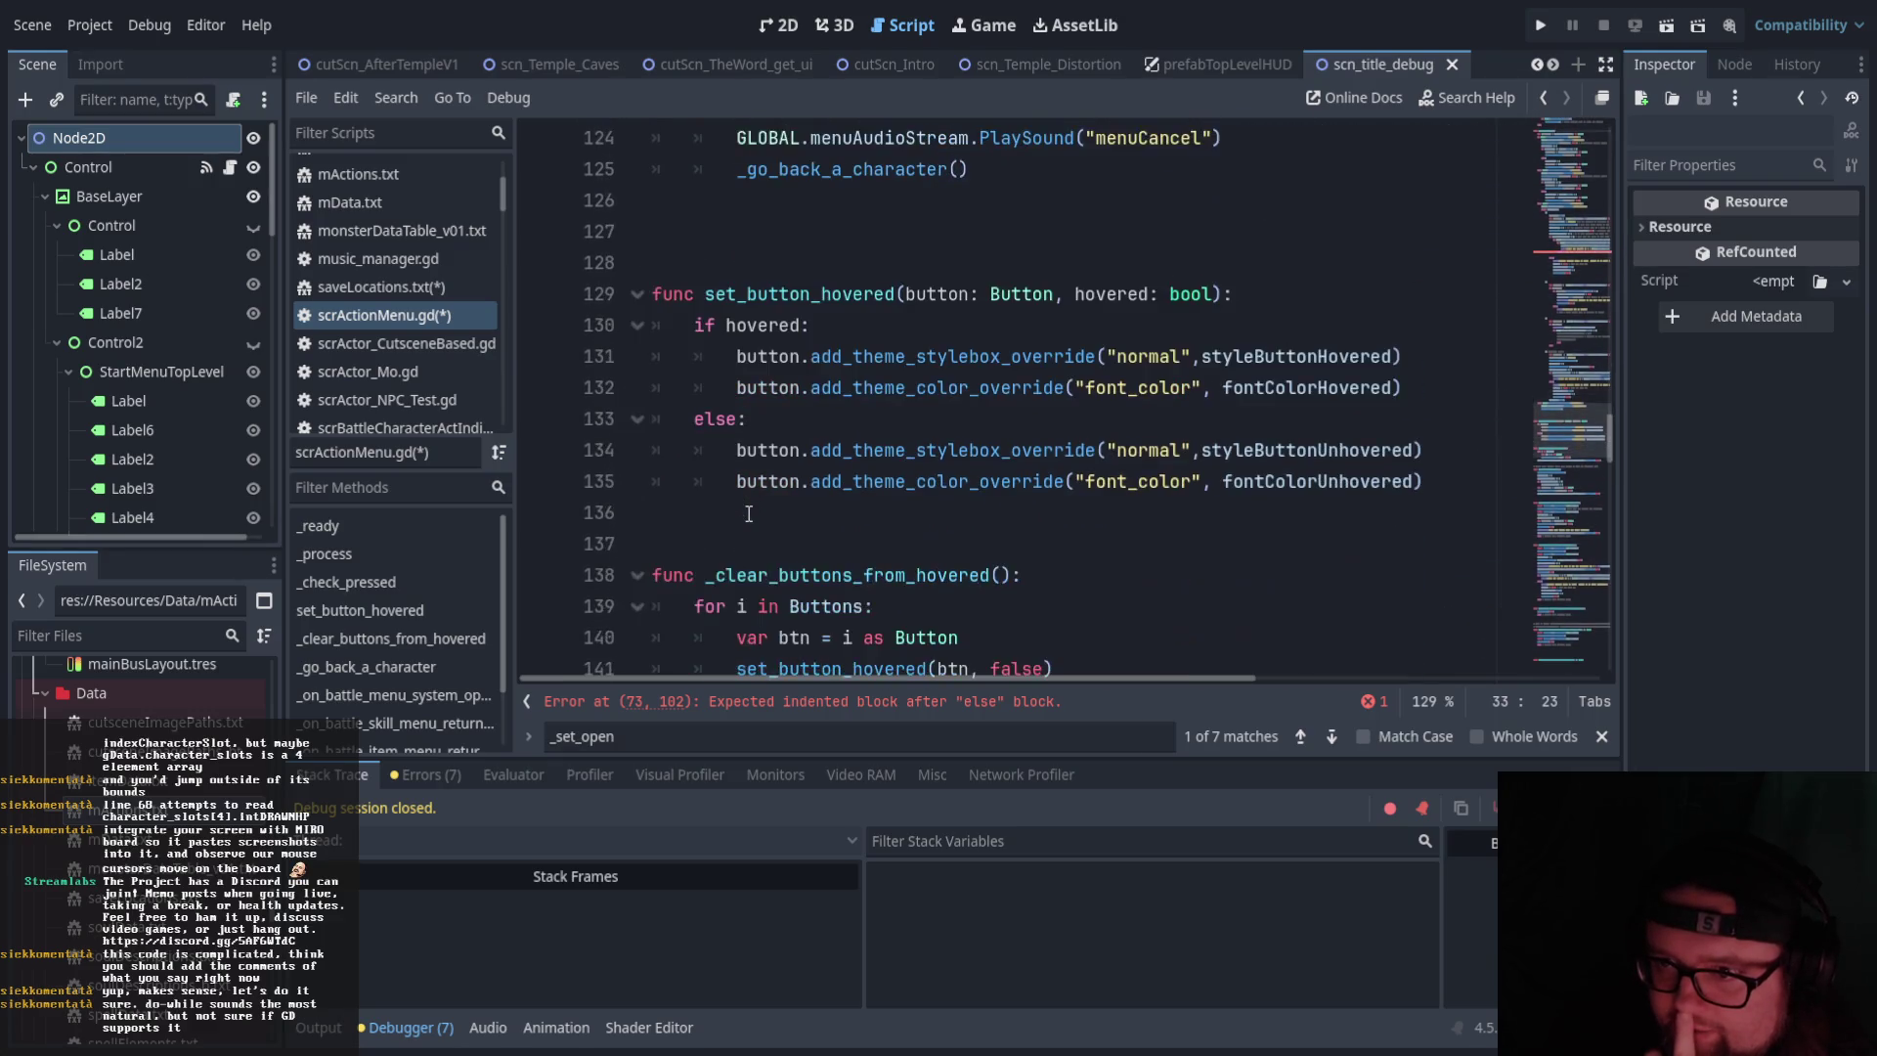
pyautogui.scroll(-3, 749, 515)
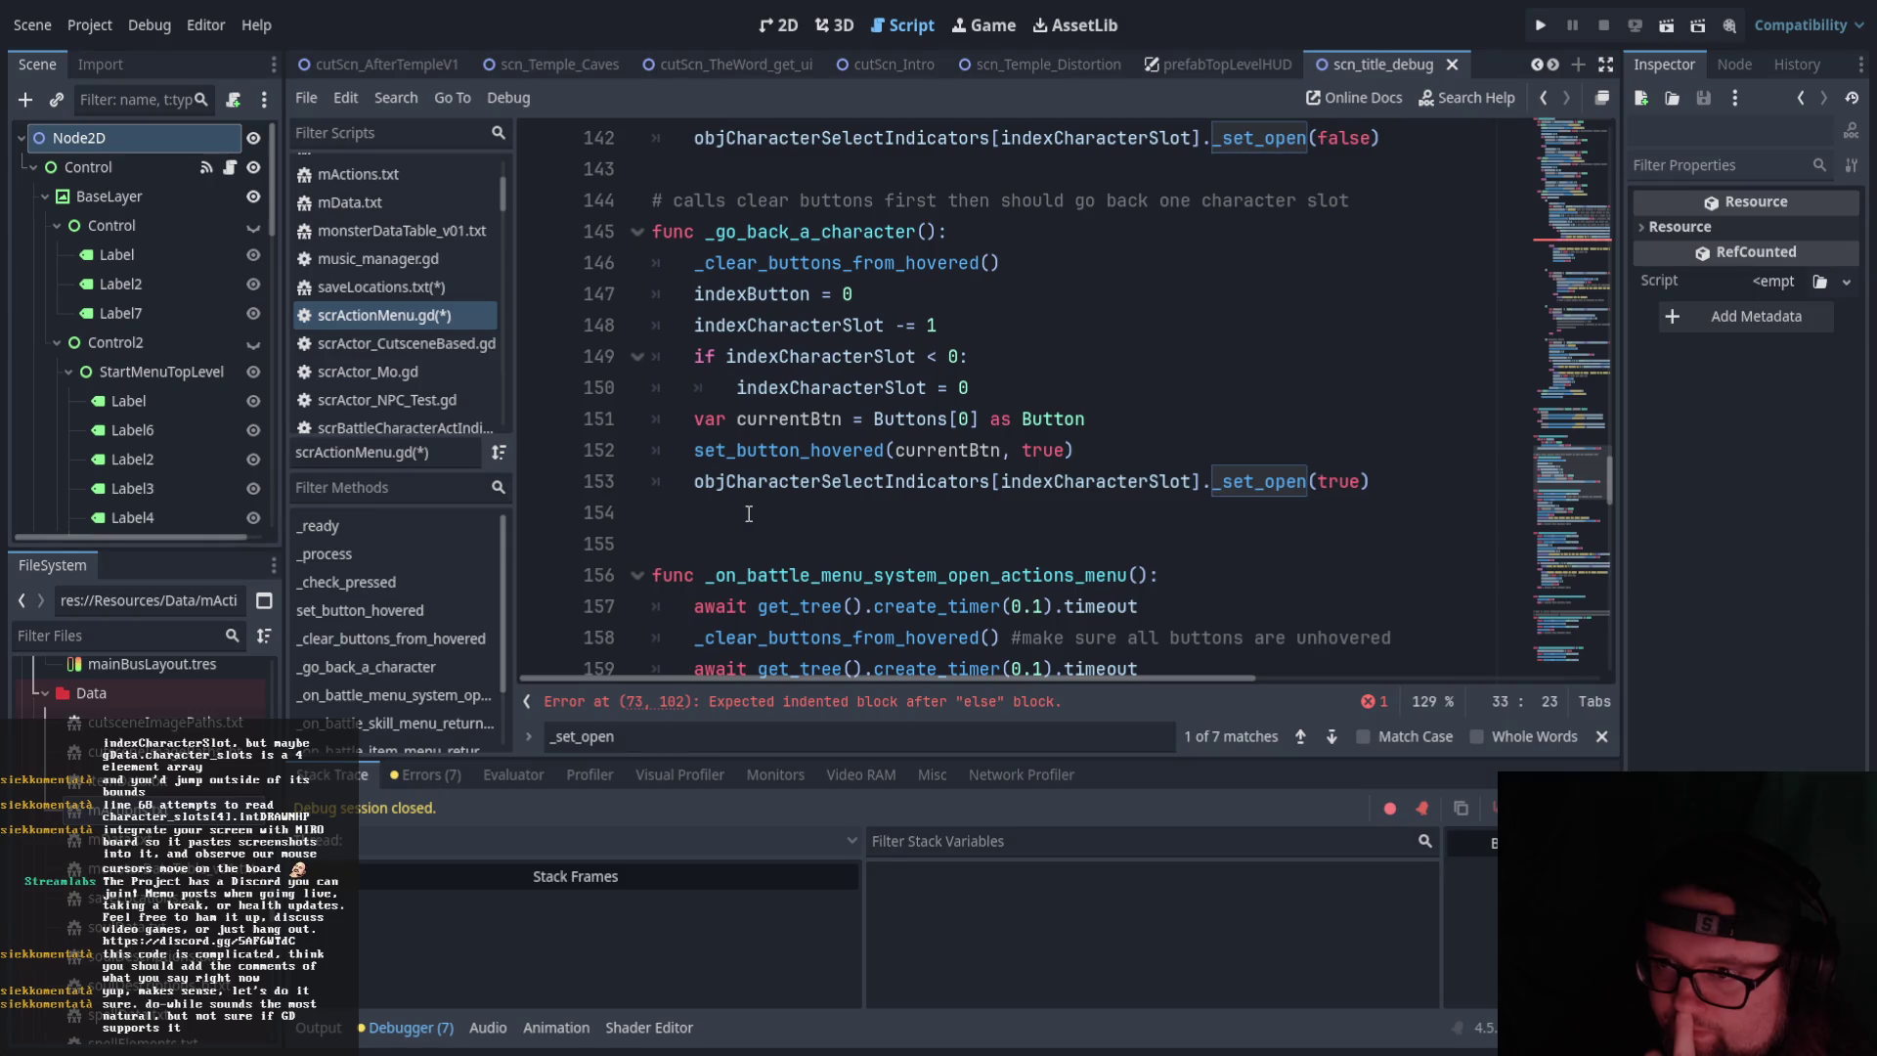
pyautogui.scroll(-9, 749, 515)
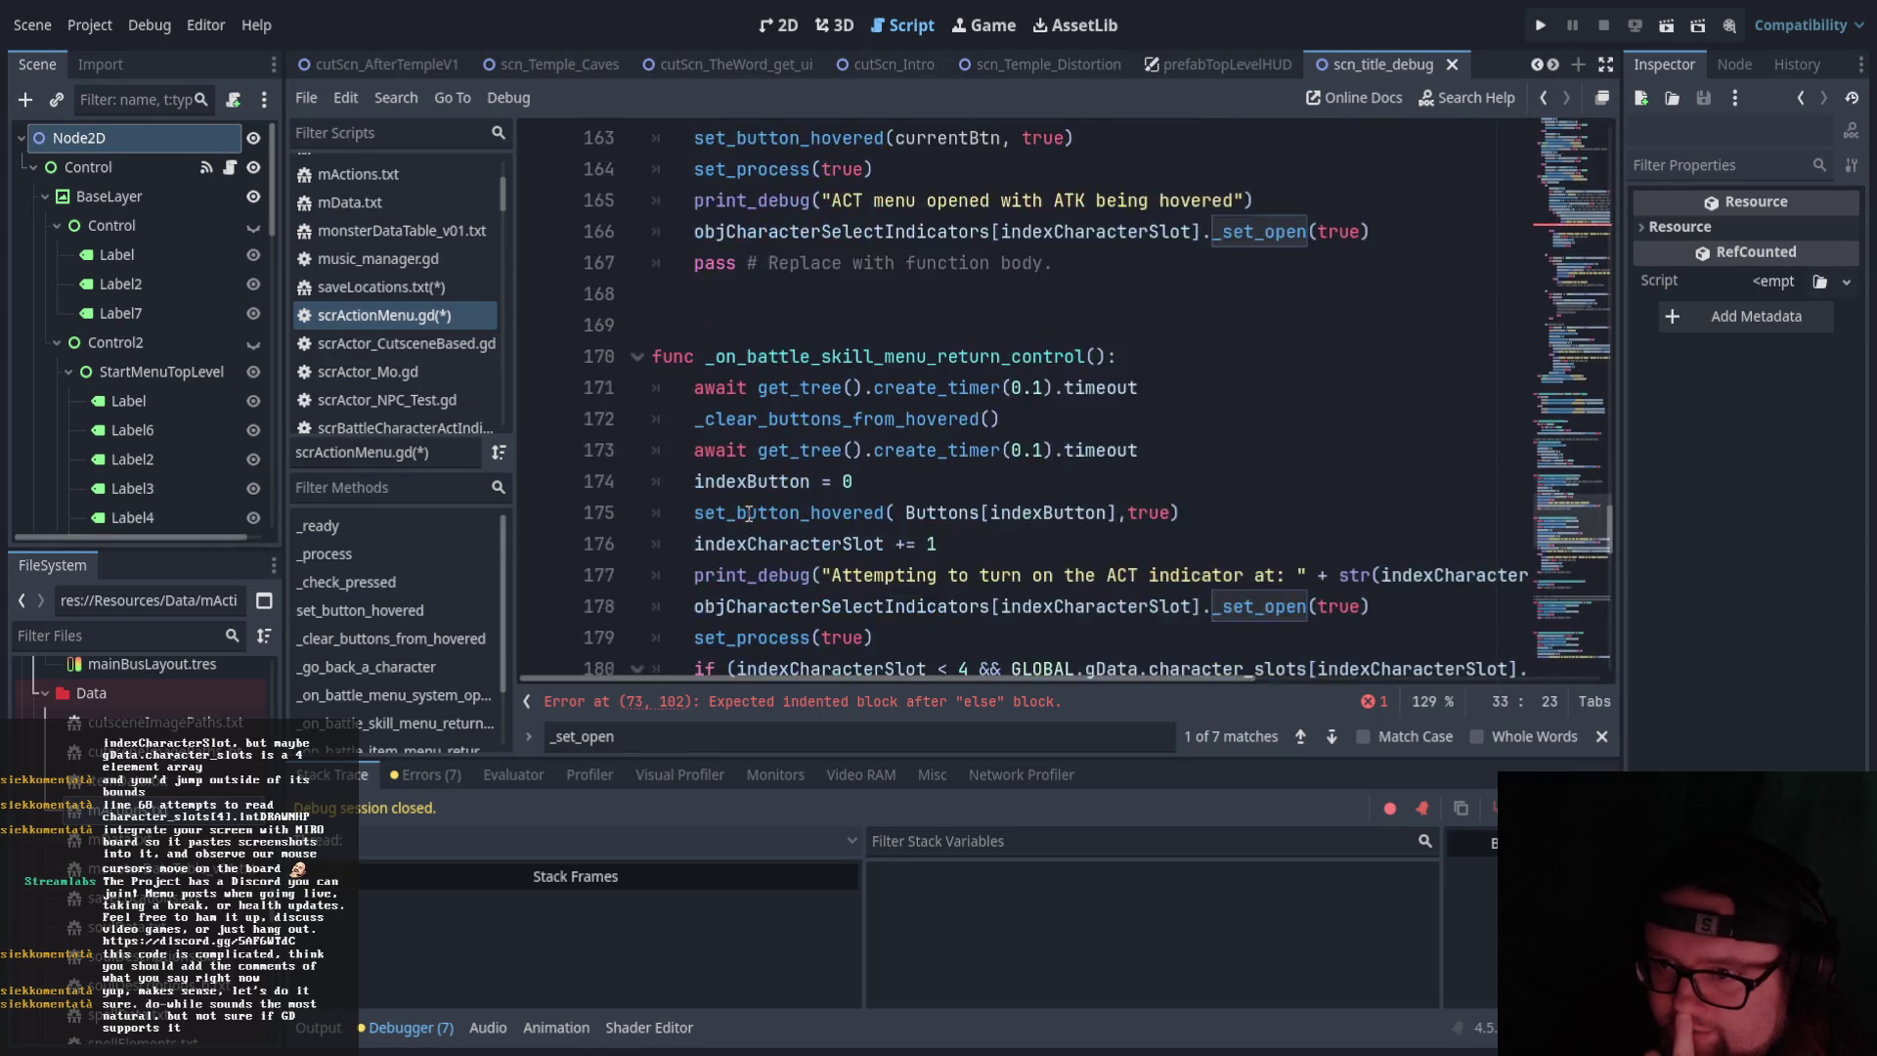
pyautogui.scroll(-7, 749, 514)
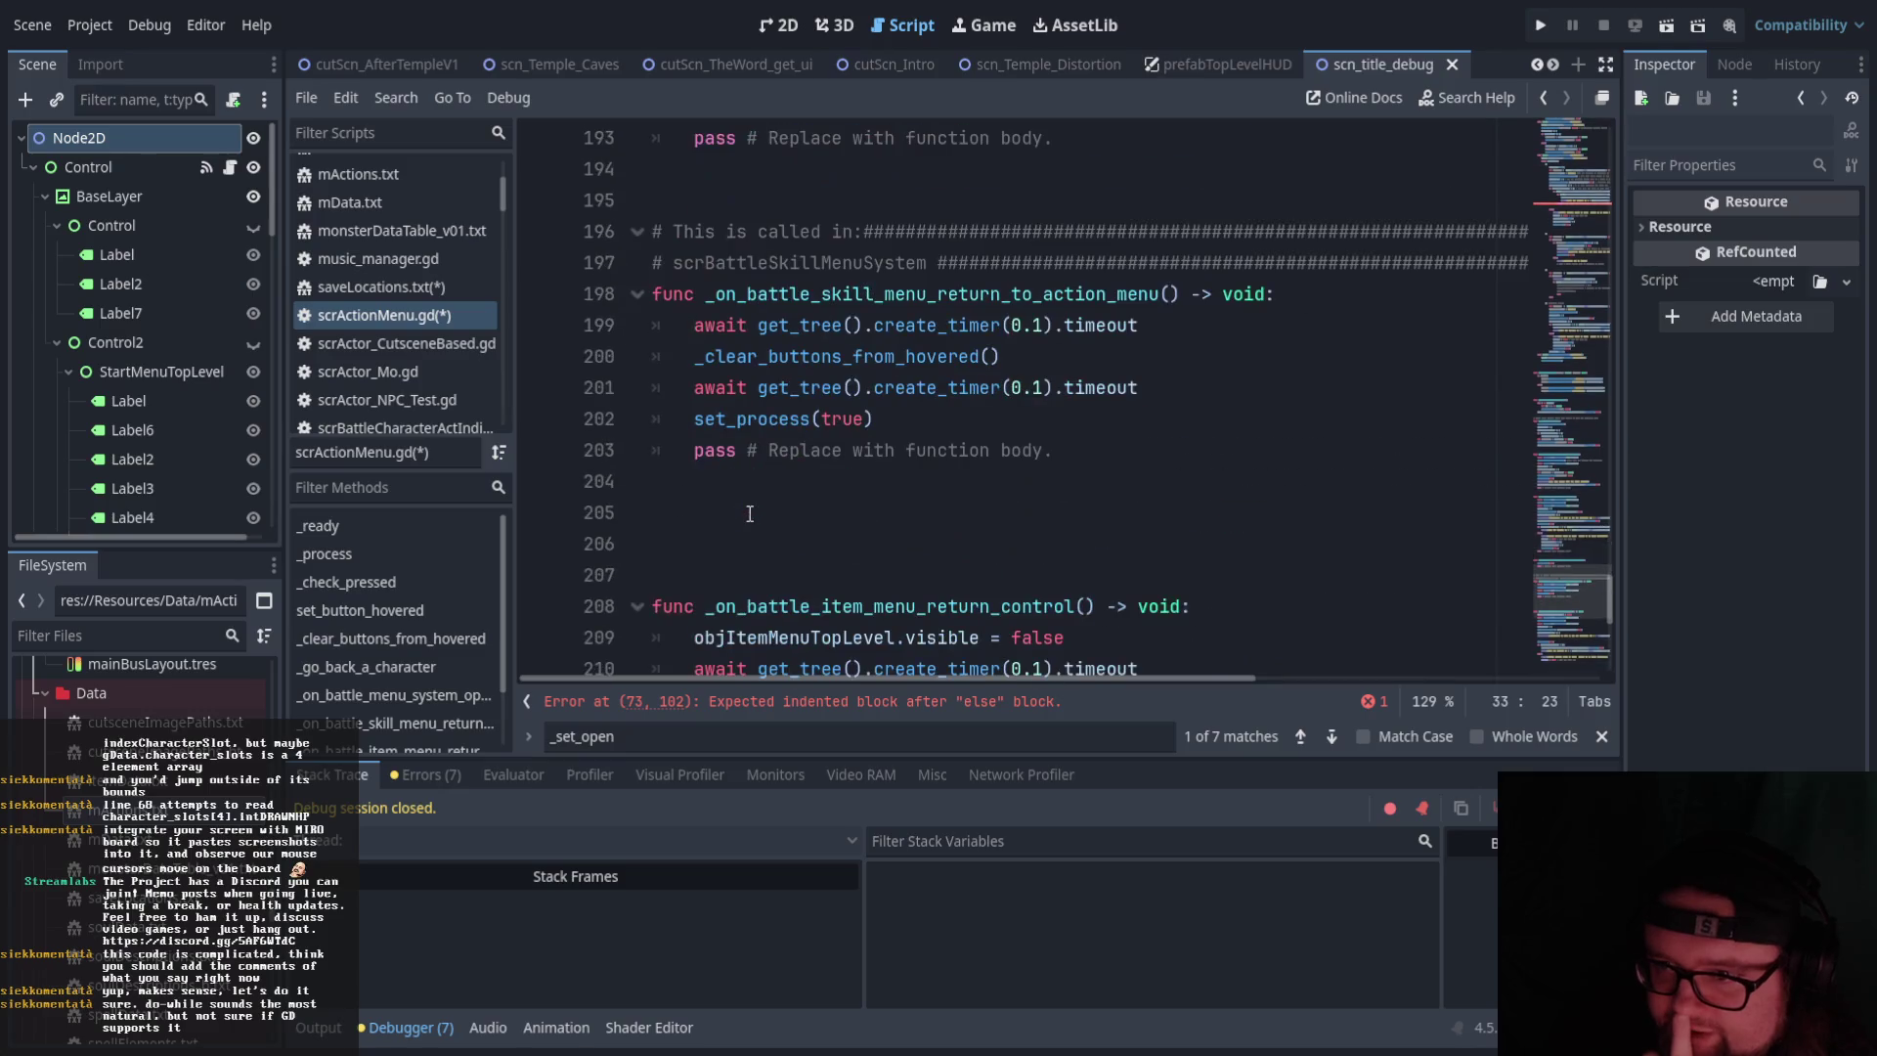
pyautogui.scroll(-7, 749, 514)
pyautogui.scroll(11, 749, 514)
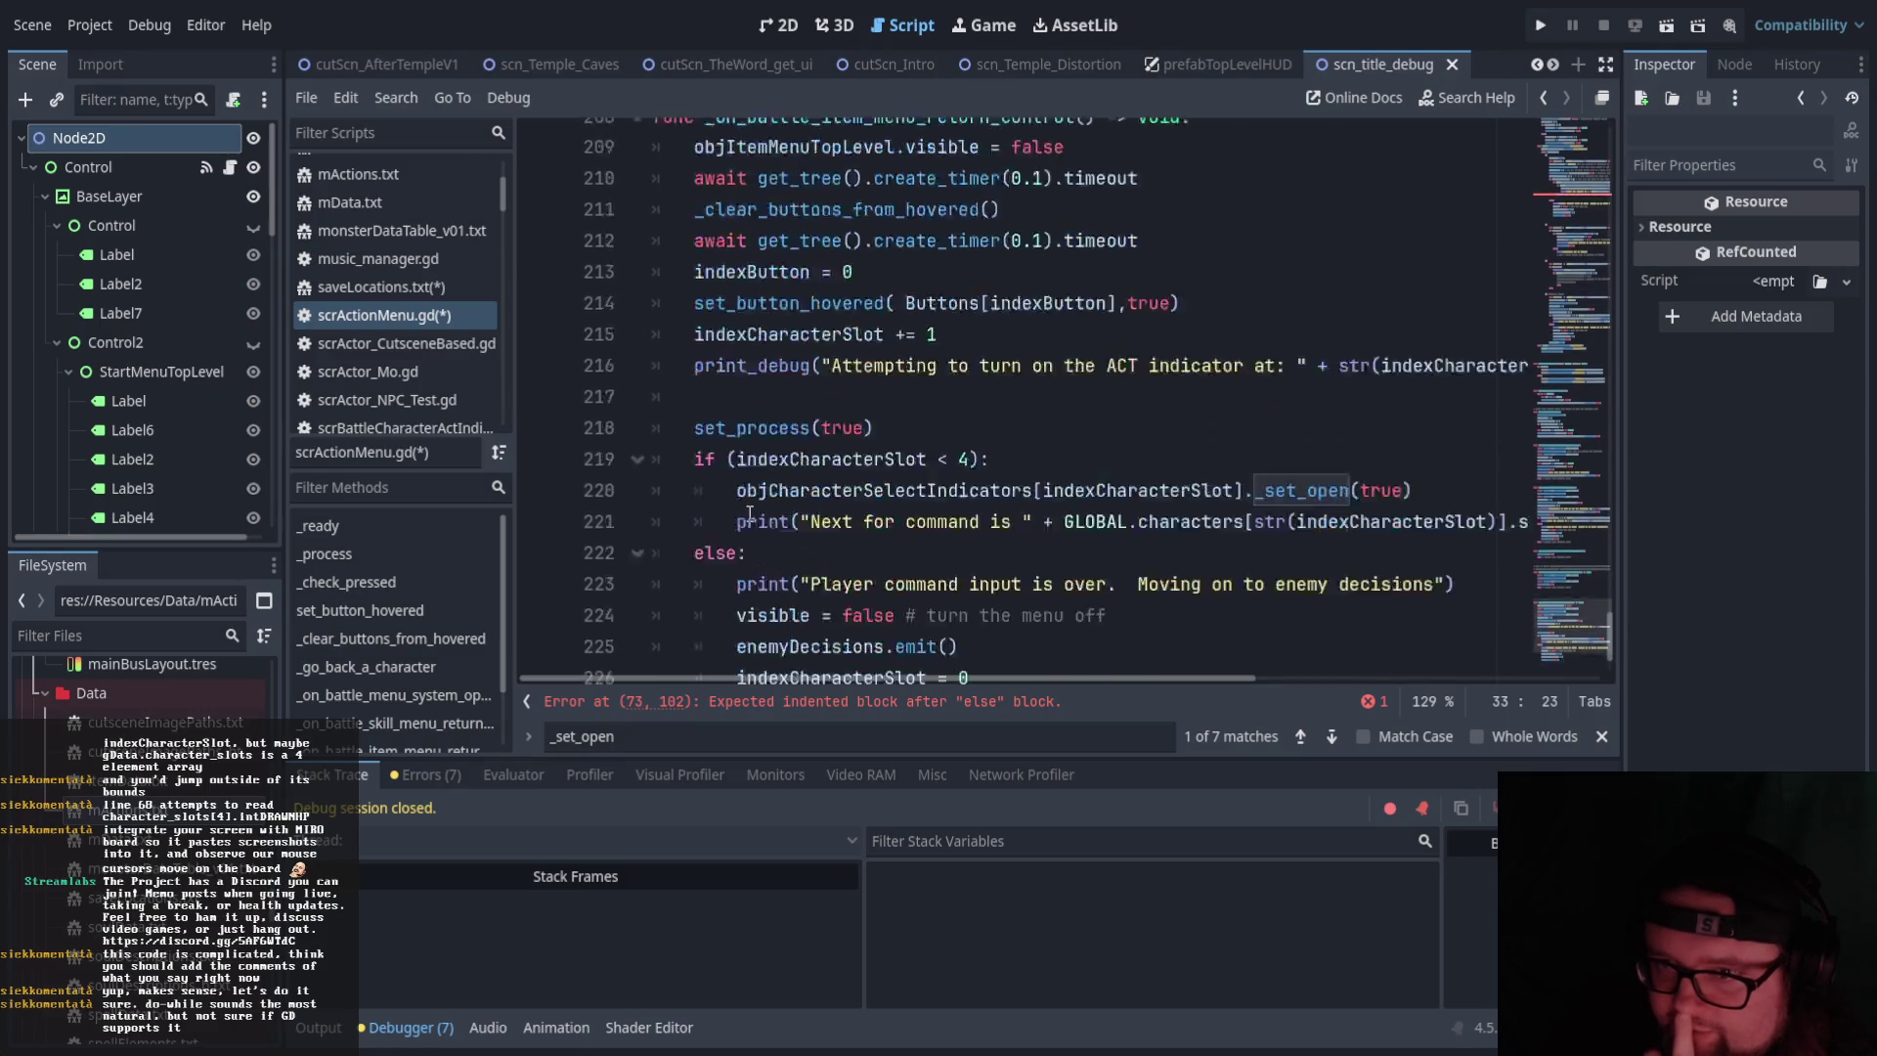
pyautogui.scroll(20, 748, 514)
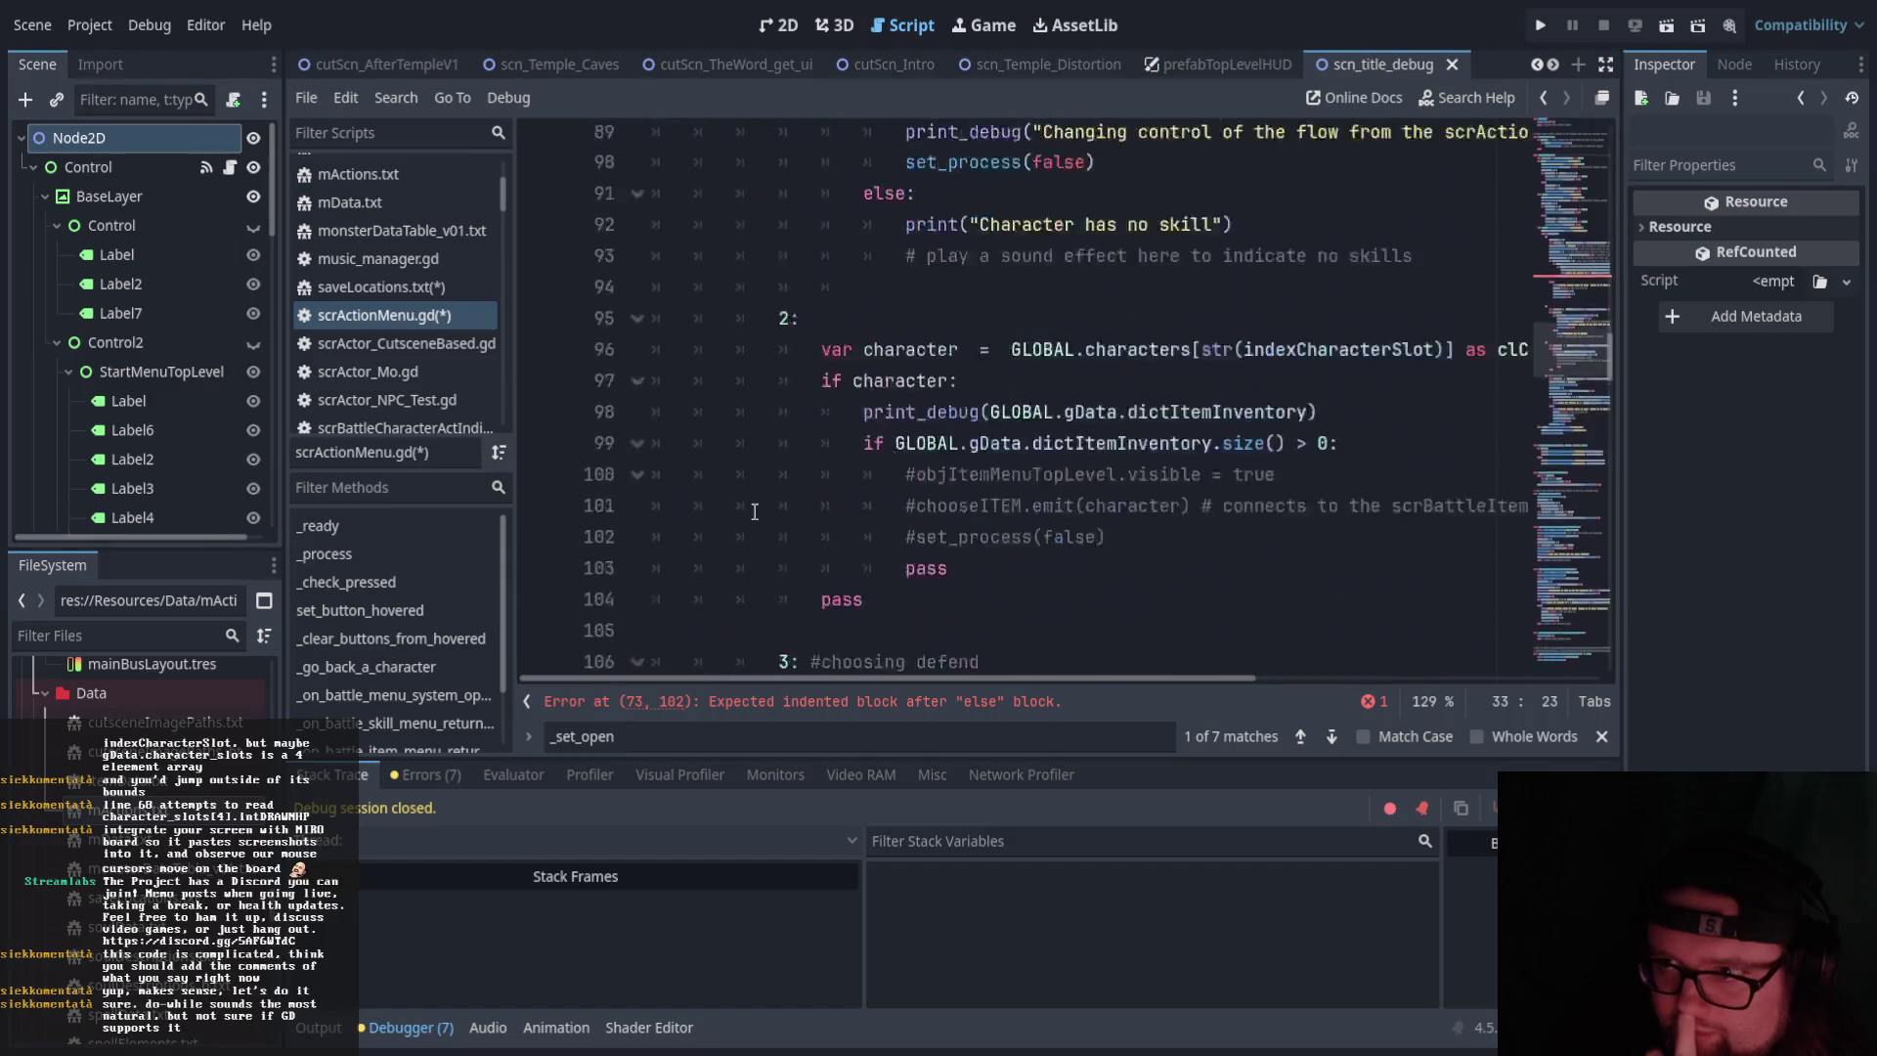
pyautogui.scroll(12, 762, 514)
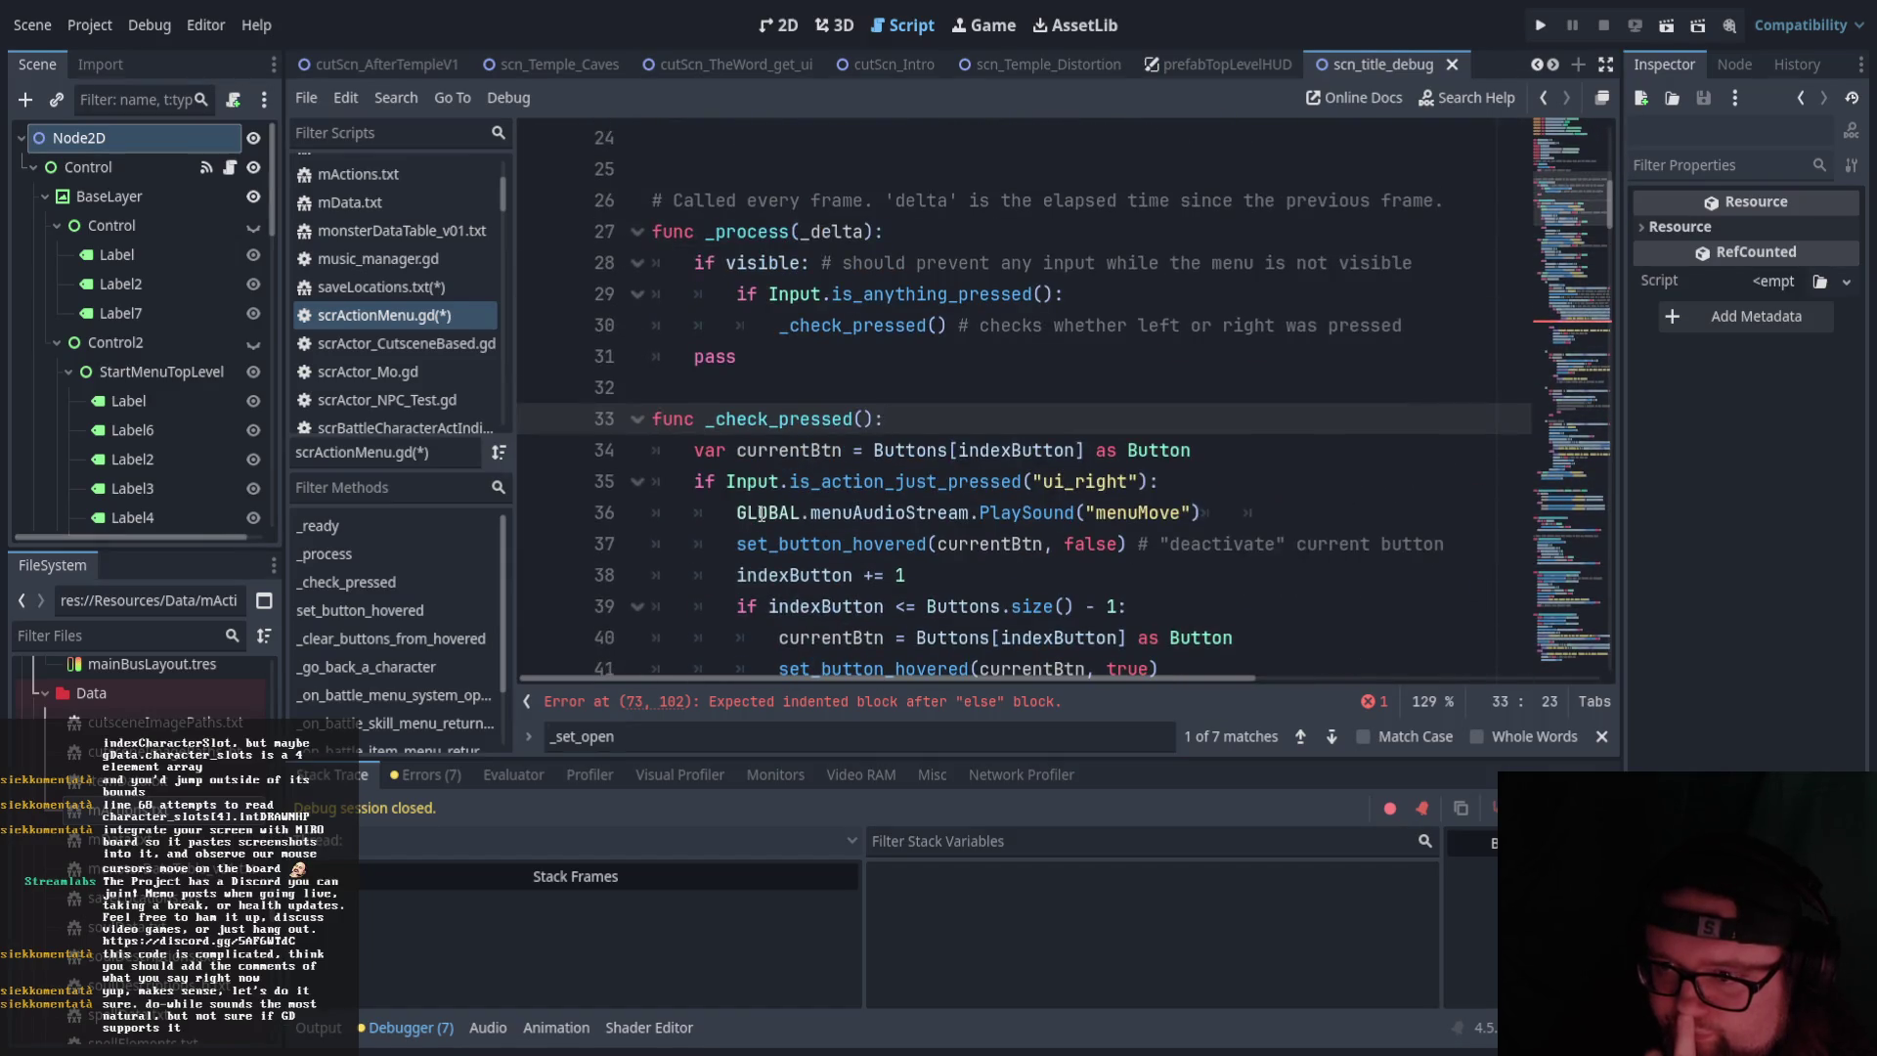
pyautogui.scroll(-5, 762, 513)
pyautogui.scroll(6, 761, 514)
pyautogui.scroll(-12, 763, 514)
pyautogui.scroll(-2, 762, 514)
pyautogui.scroll(2, 763, 514)
pyautogui.moveTo(937, 674); pyautogui.dragTo(1006, 676)
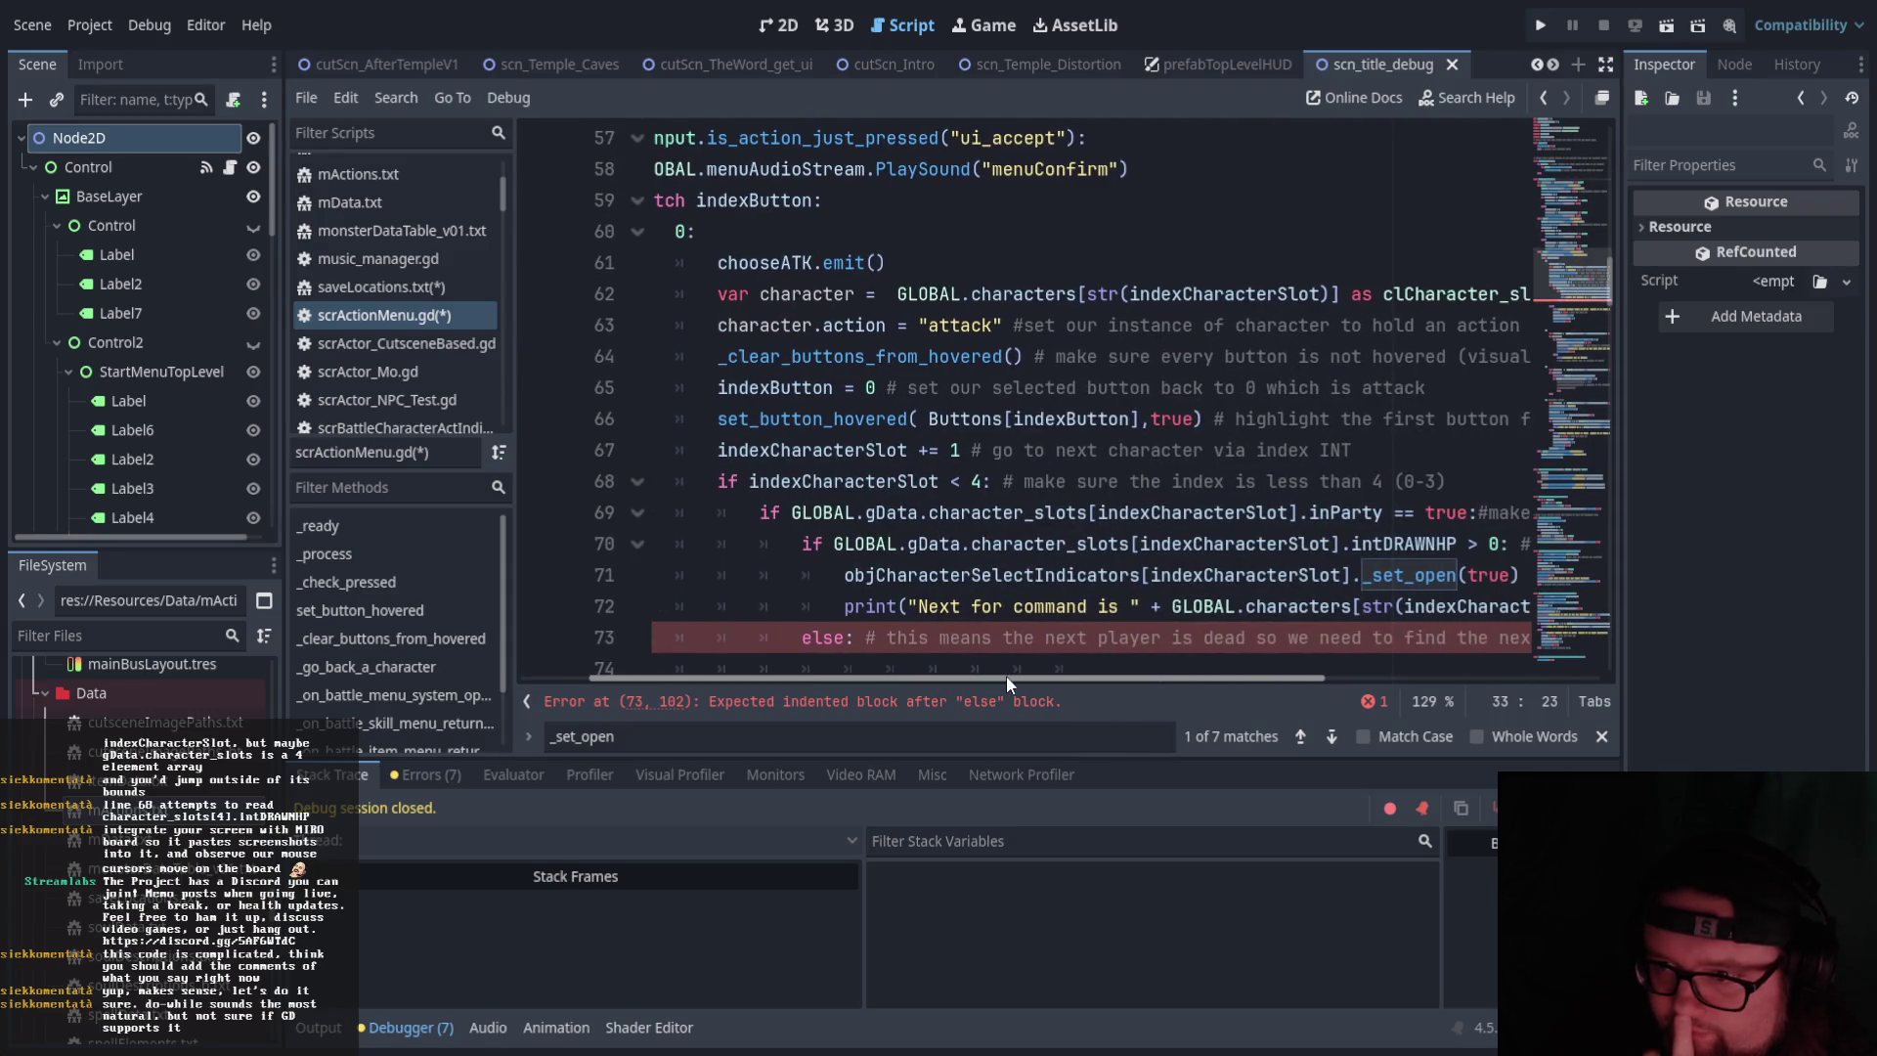
pyautogui.scroll(-1, 976, 581)
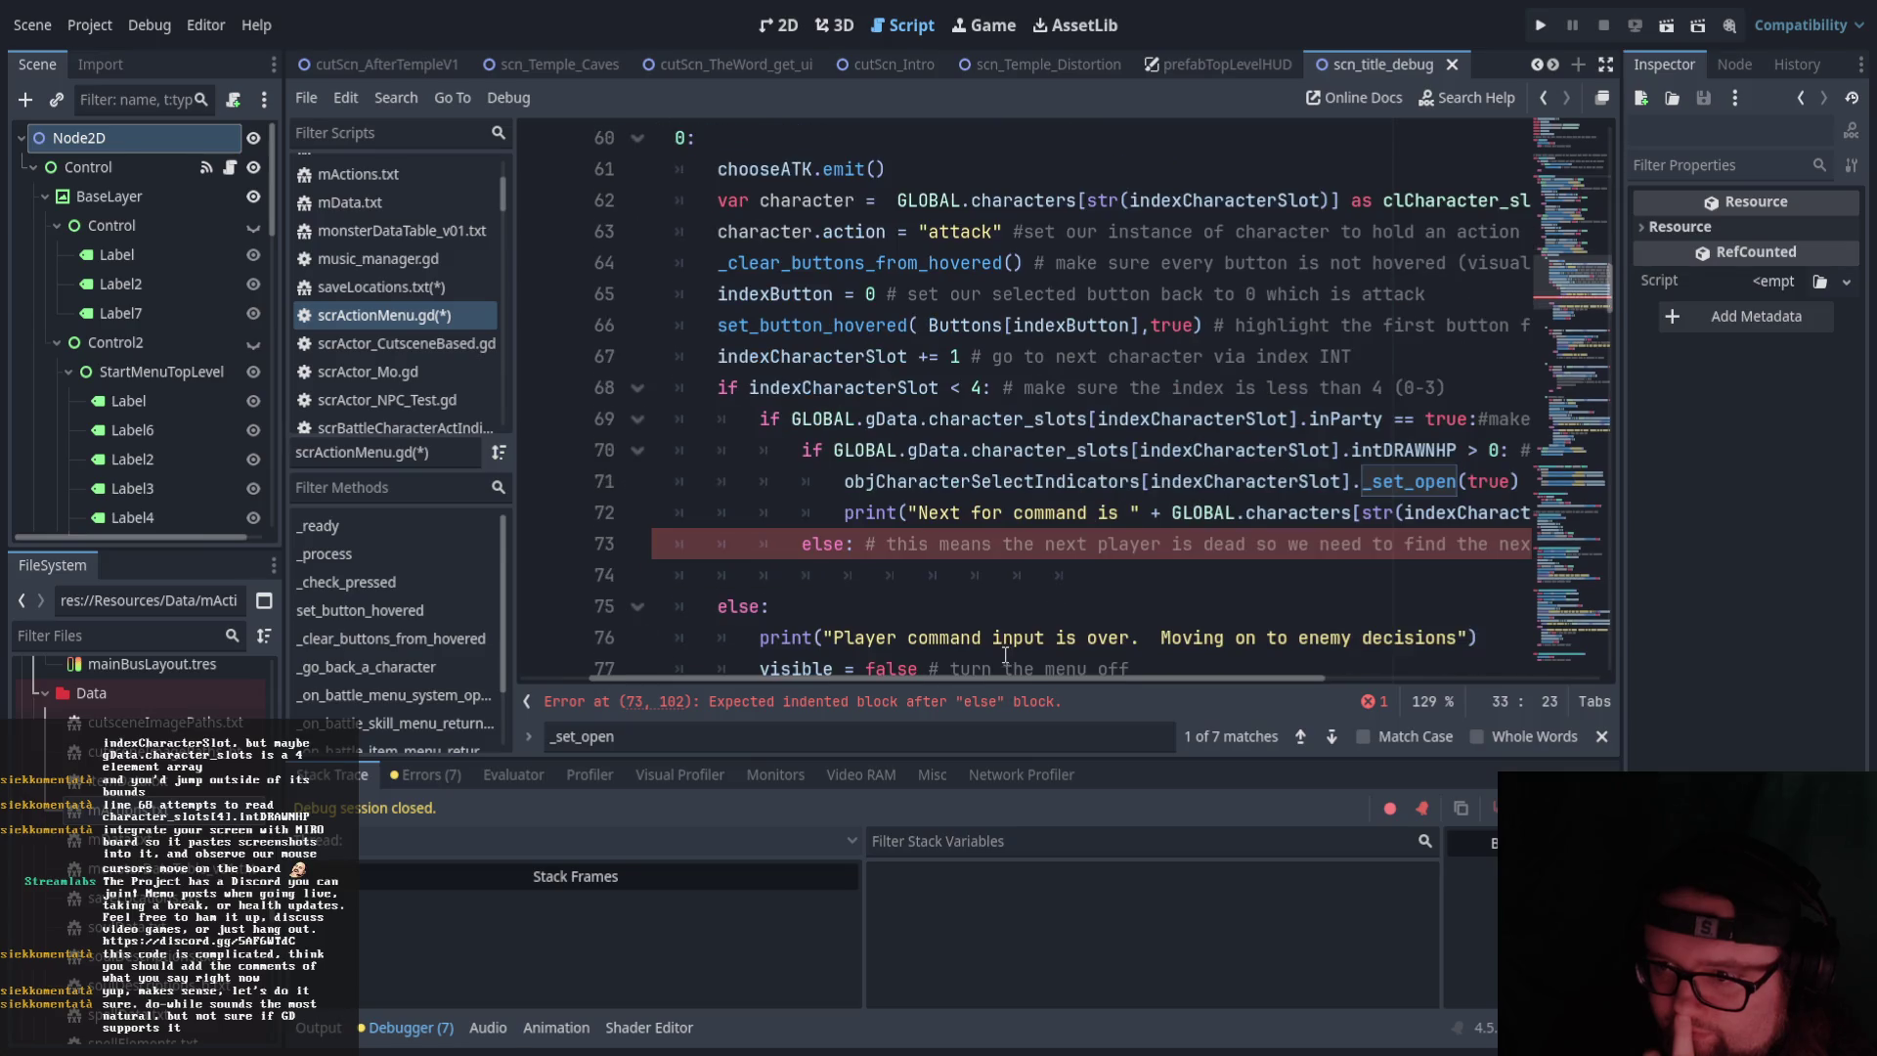
pyautogui.click(977, 557)
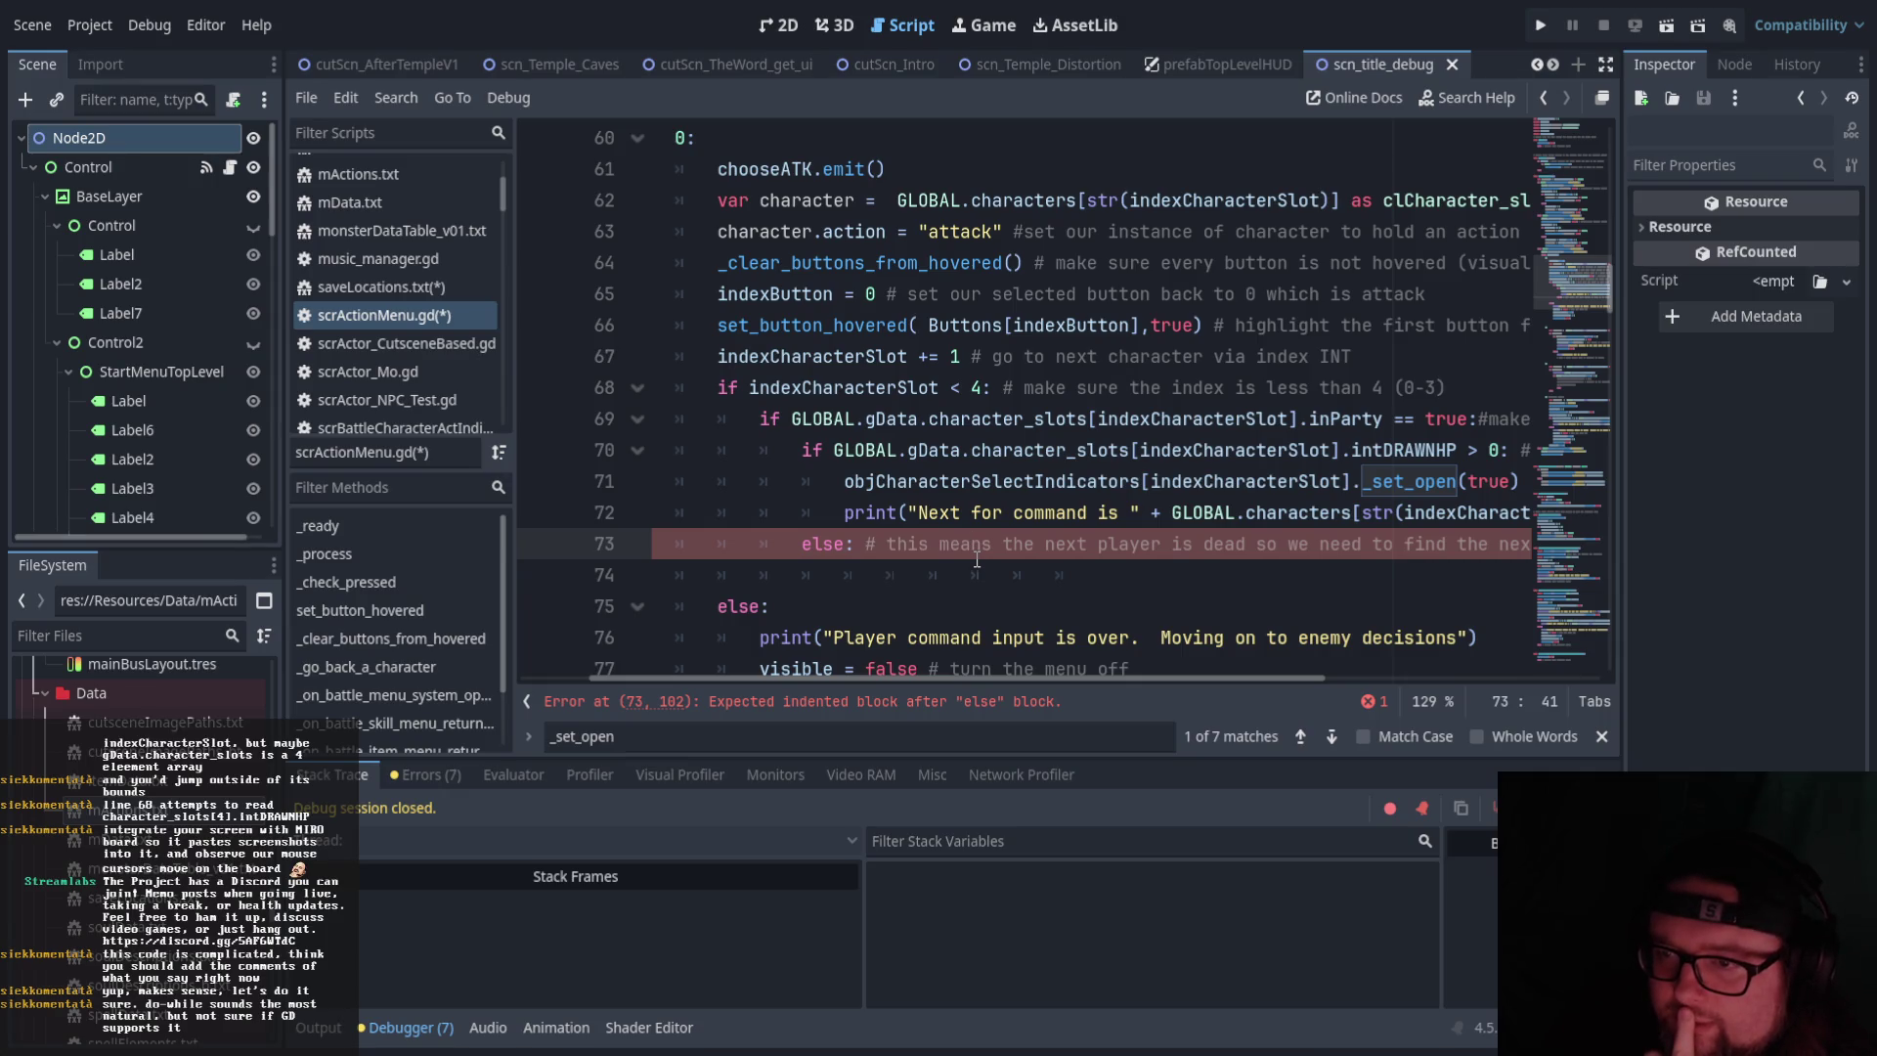
pyautogui.moveTo(719, 356); pyautogui.dragTo(909, 355)
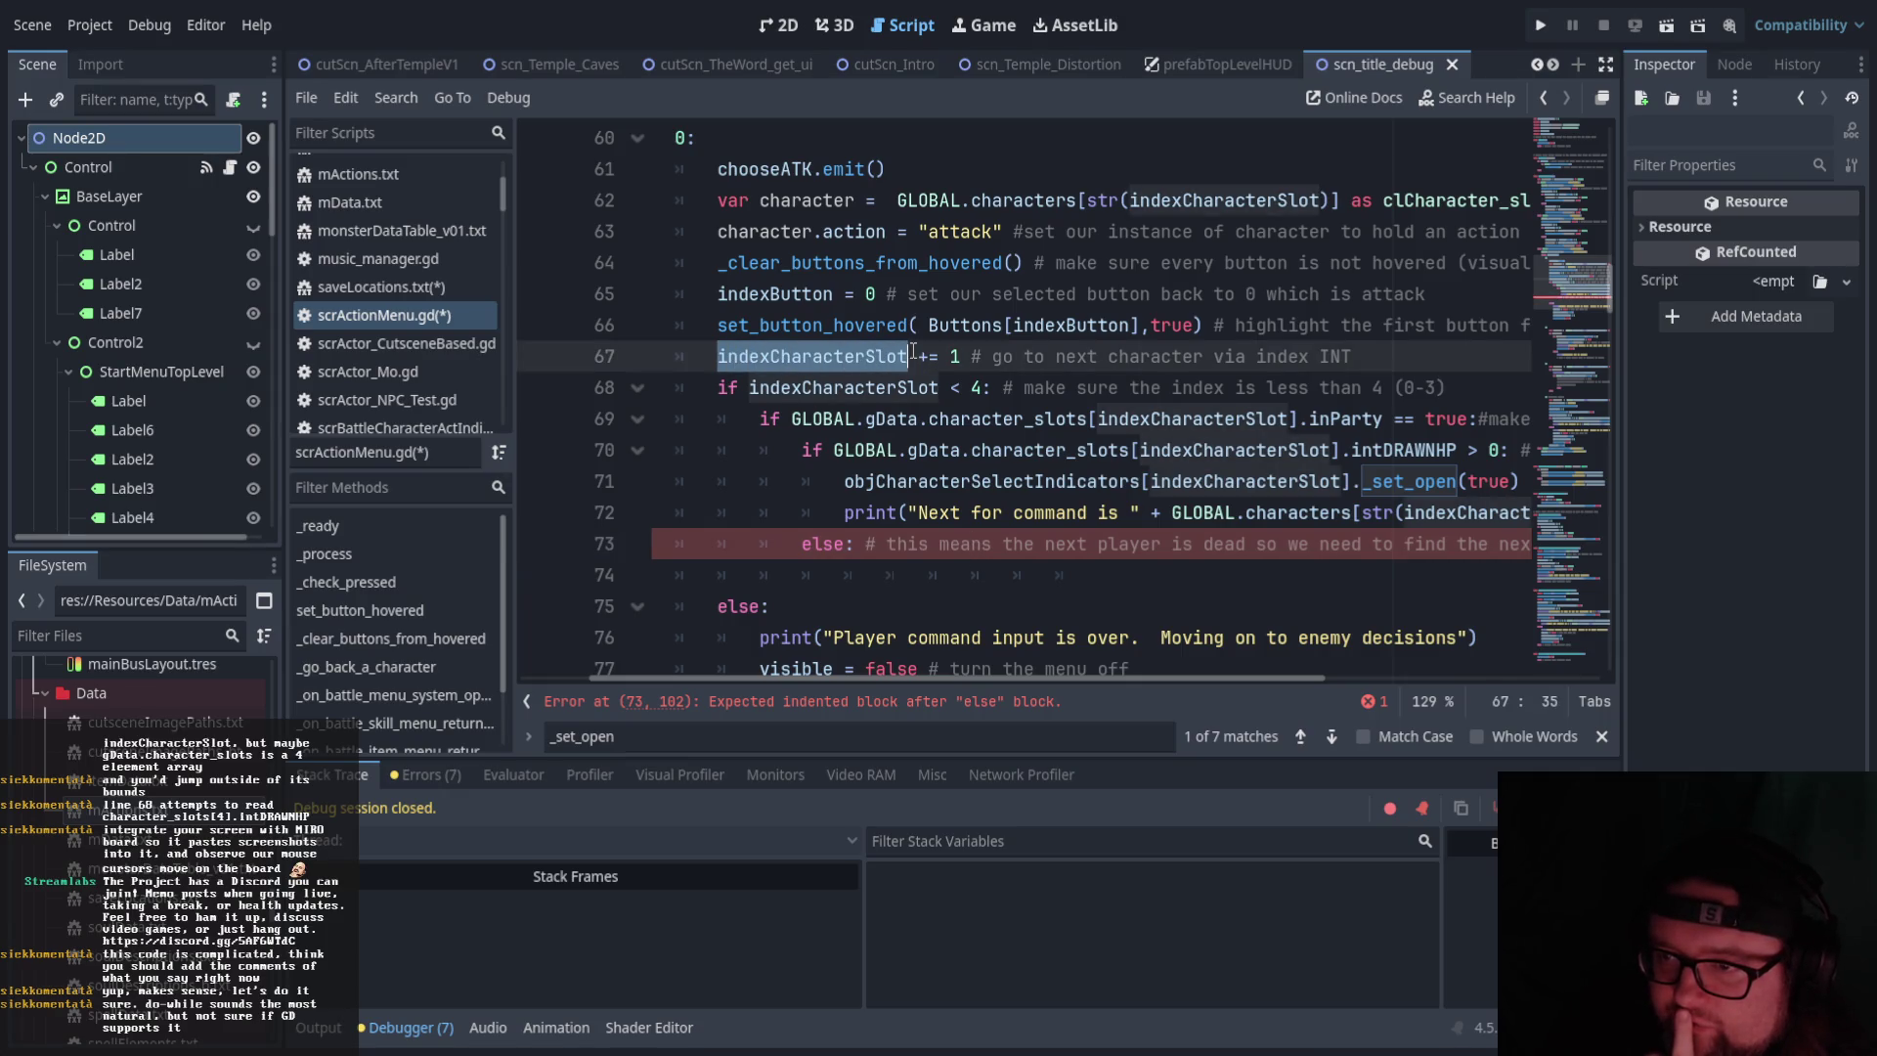
pyautogui.click(888, 357)
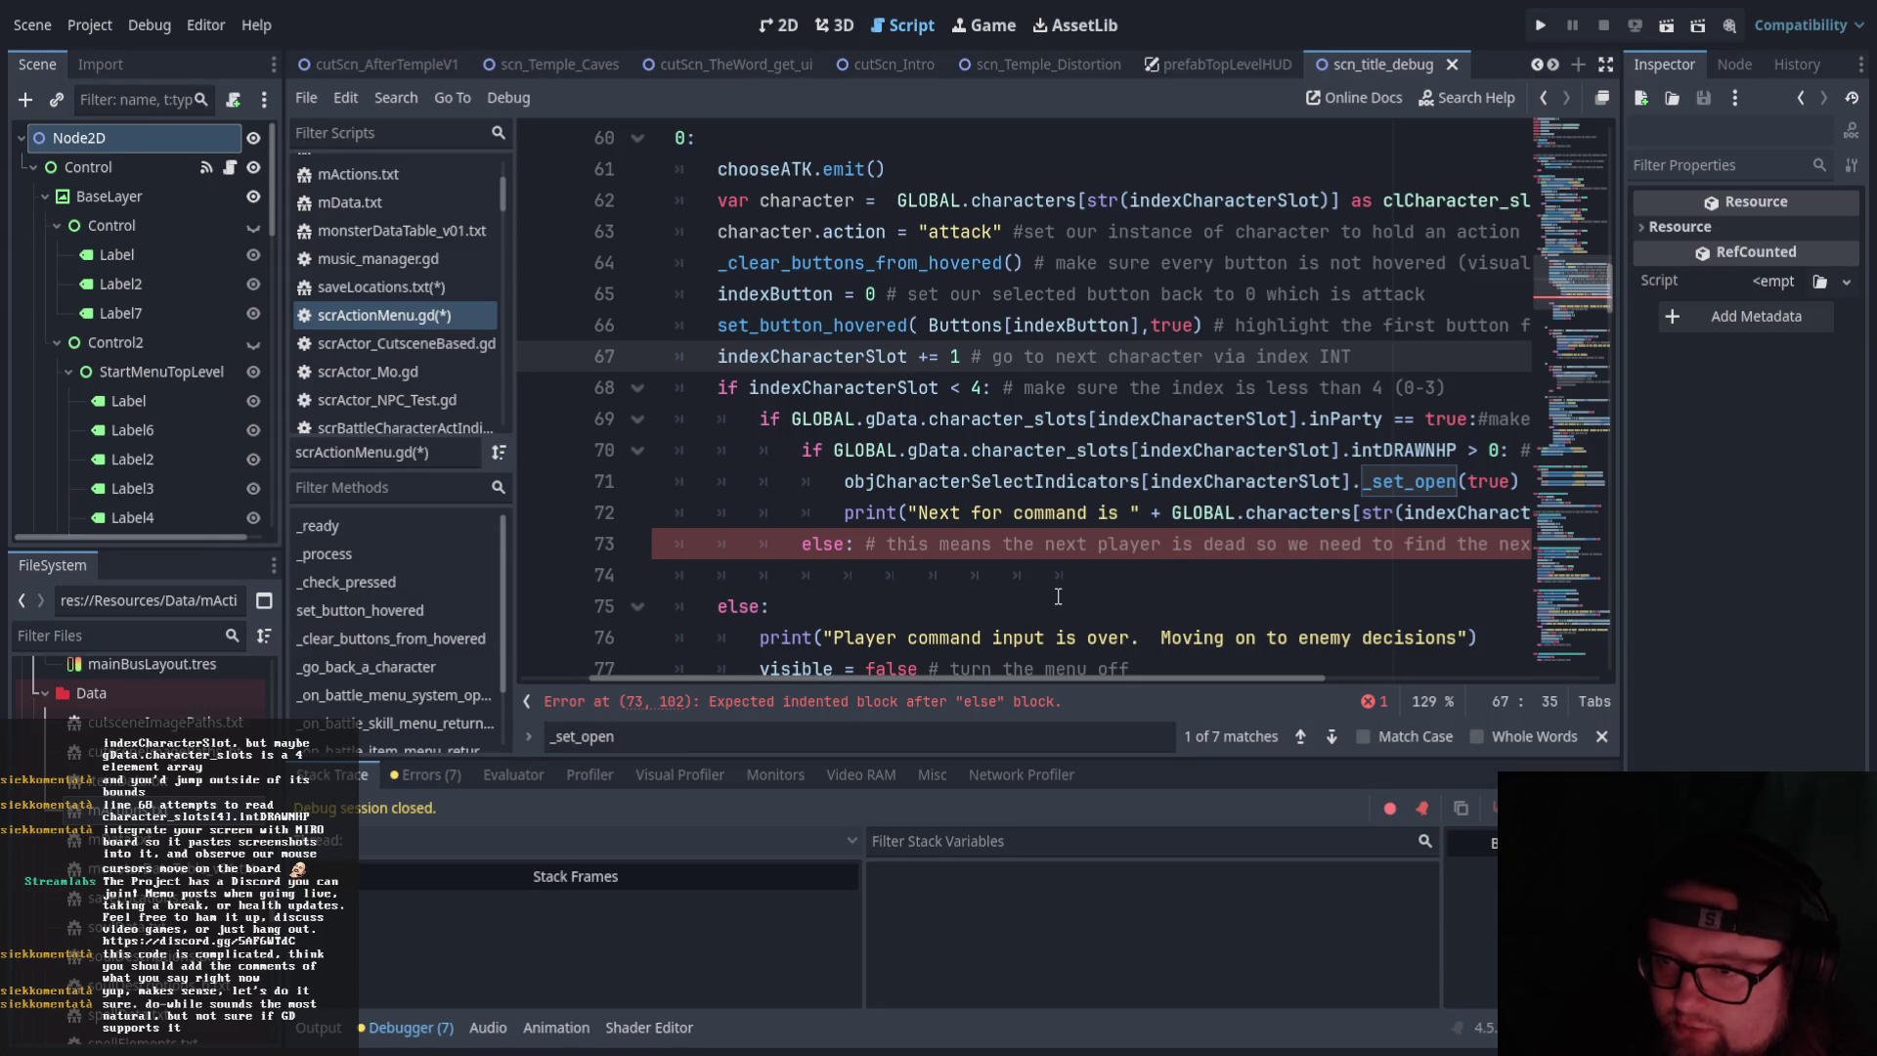
pyautogui.hscroll(-3, 917, 679)
pyautogui.scroll(2, 834, 599)
pyautogui.scroll(10, 834, 599)
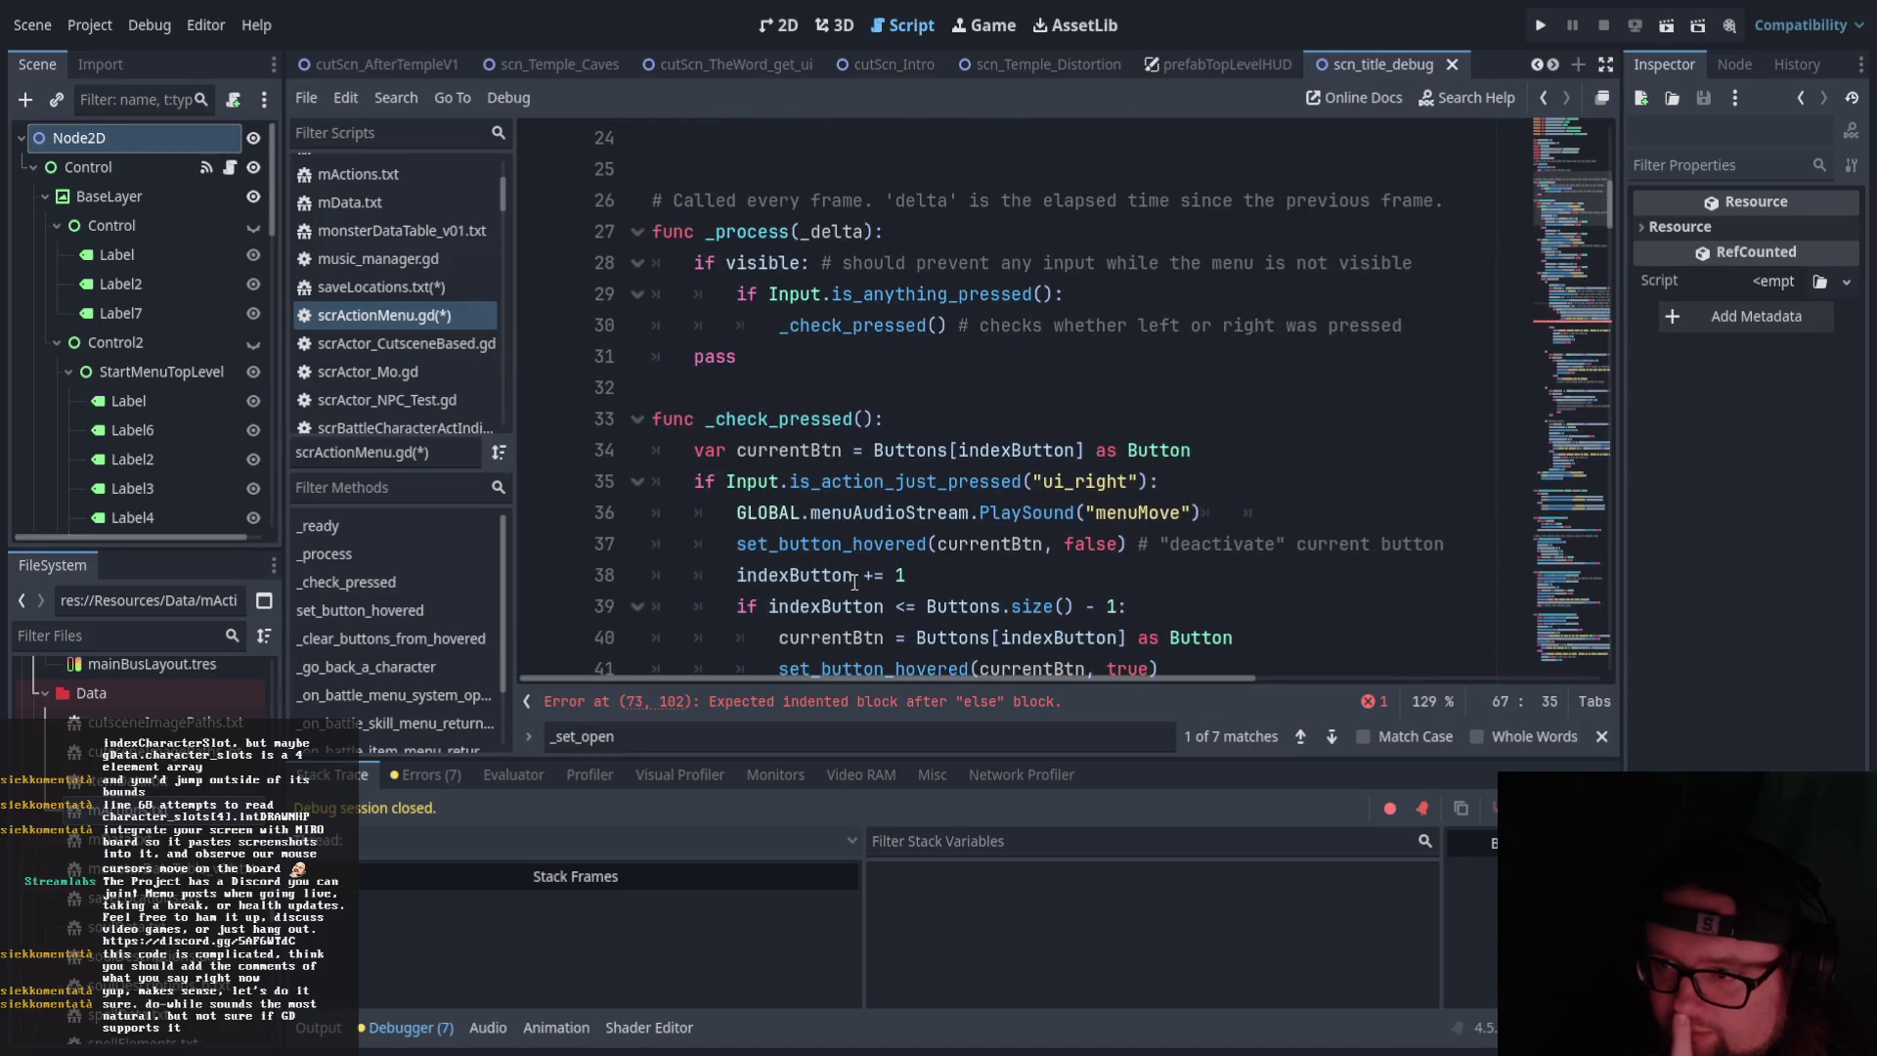
pyautogui.doubleClick(841, 325)
pyautogui.click(930, 380)
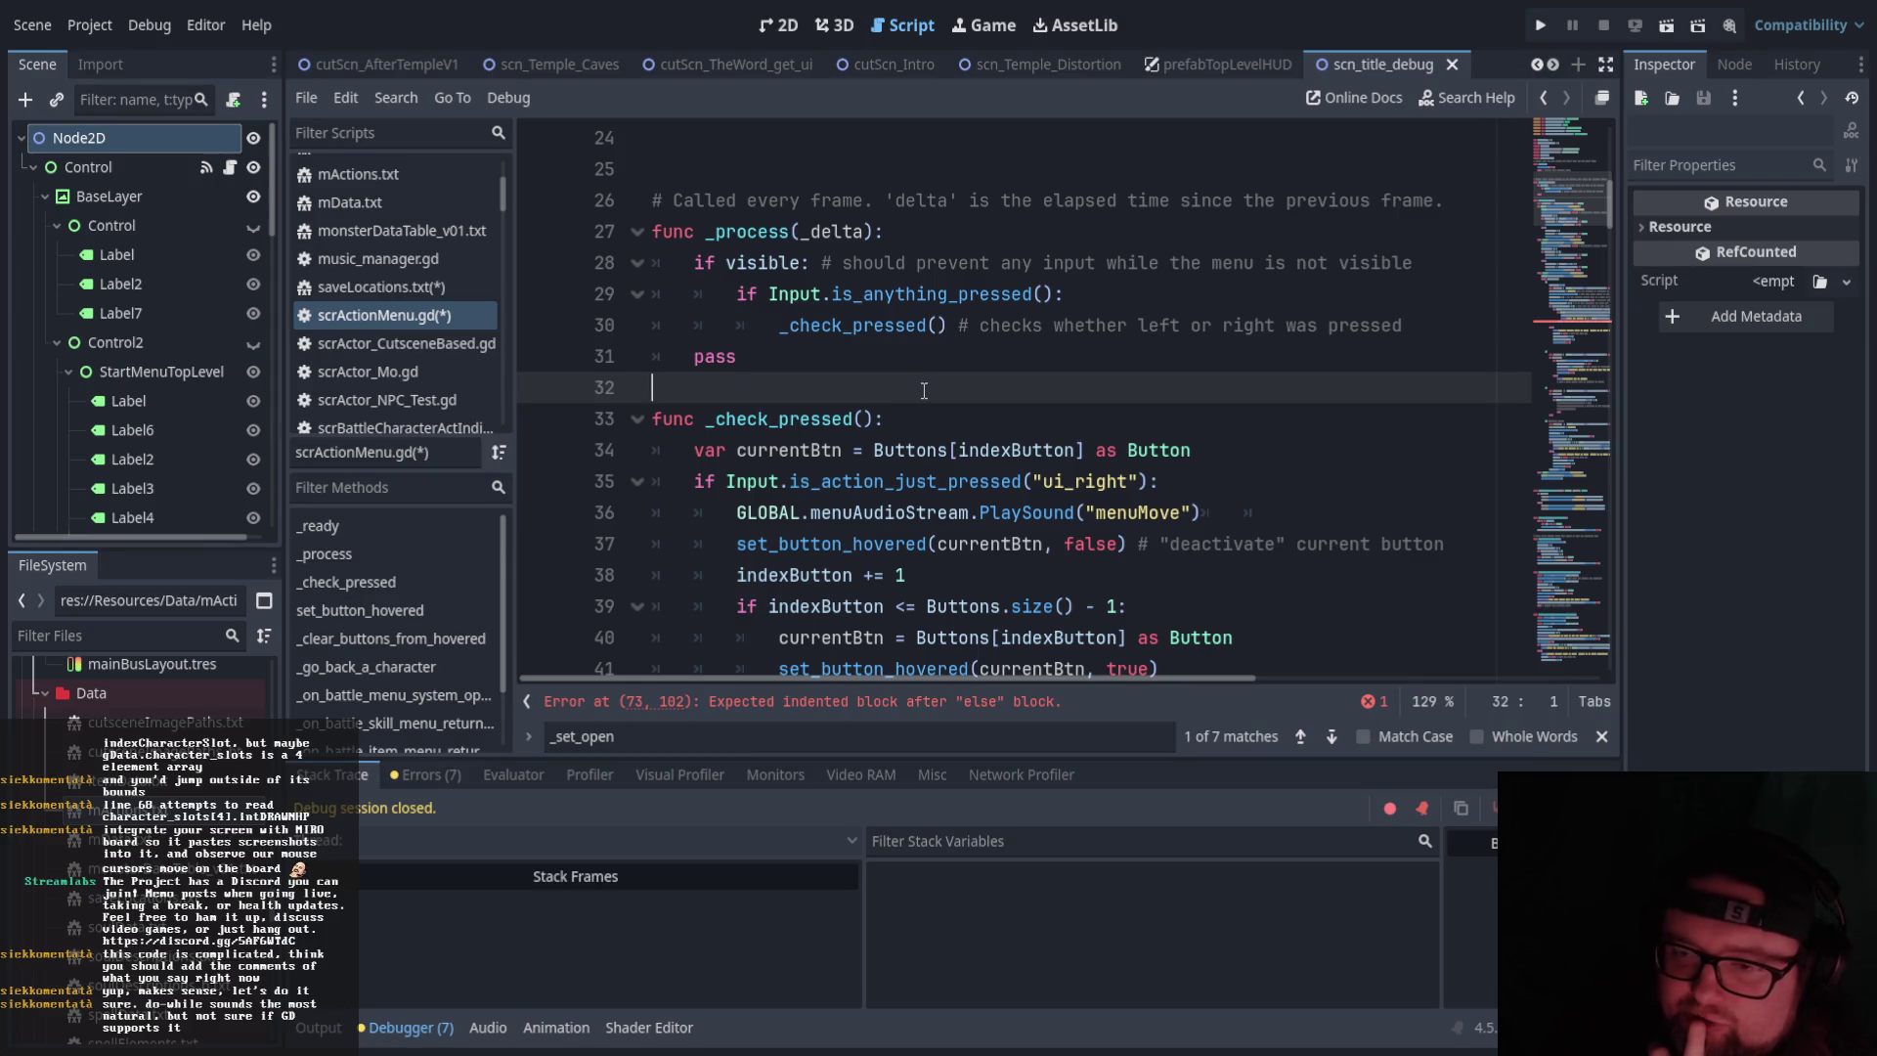
pyautogui.scroll(-12, 929, 401)
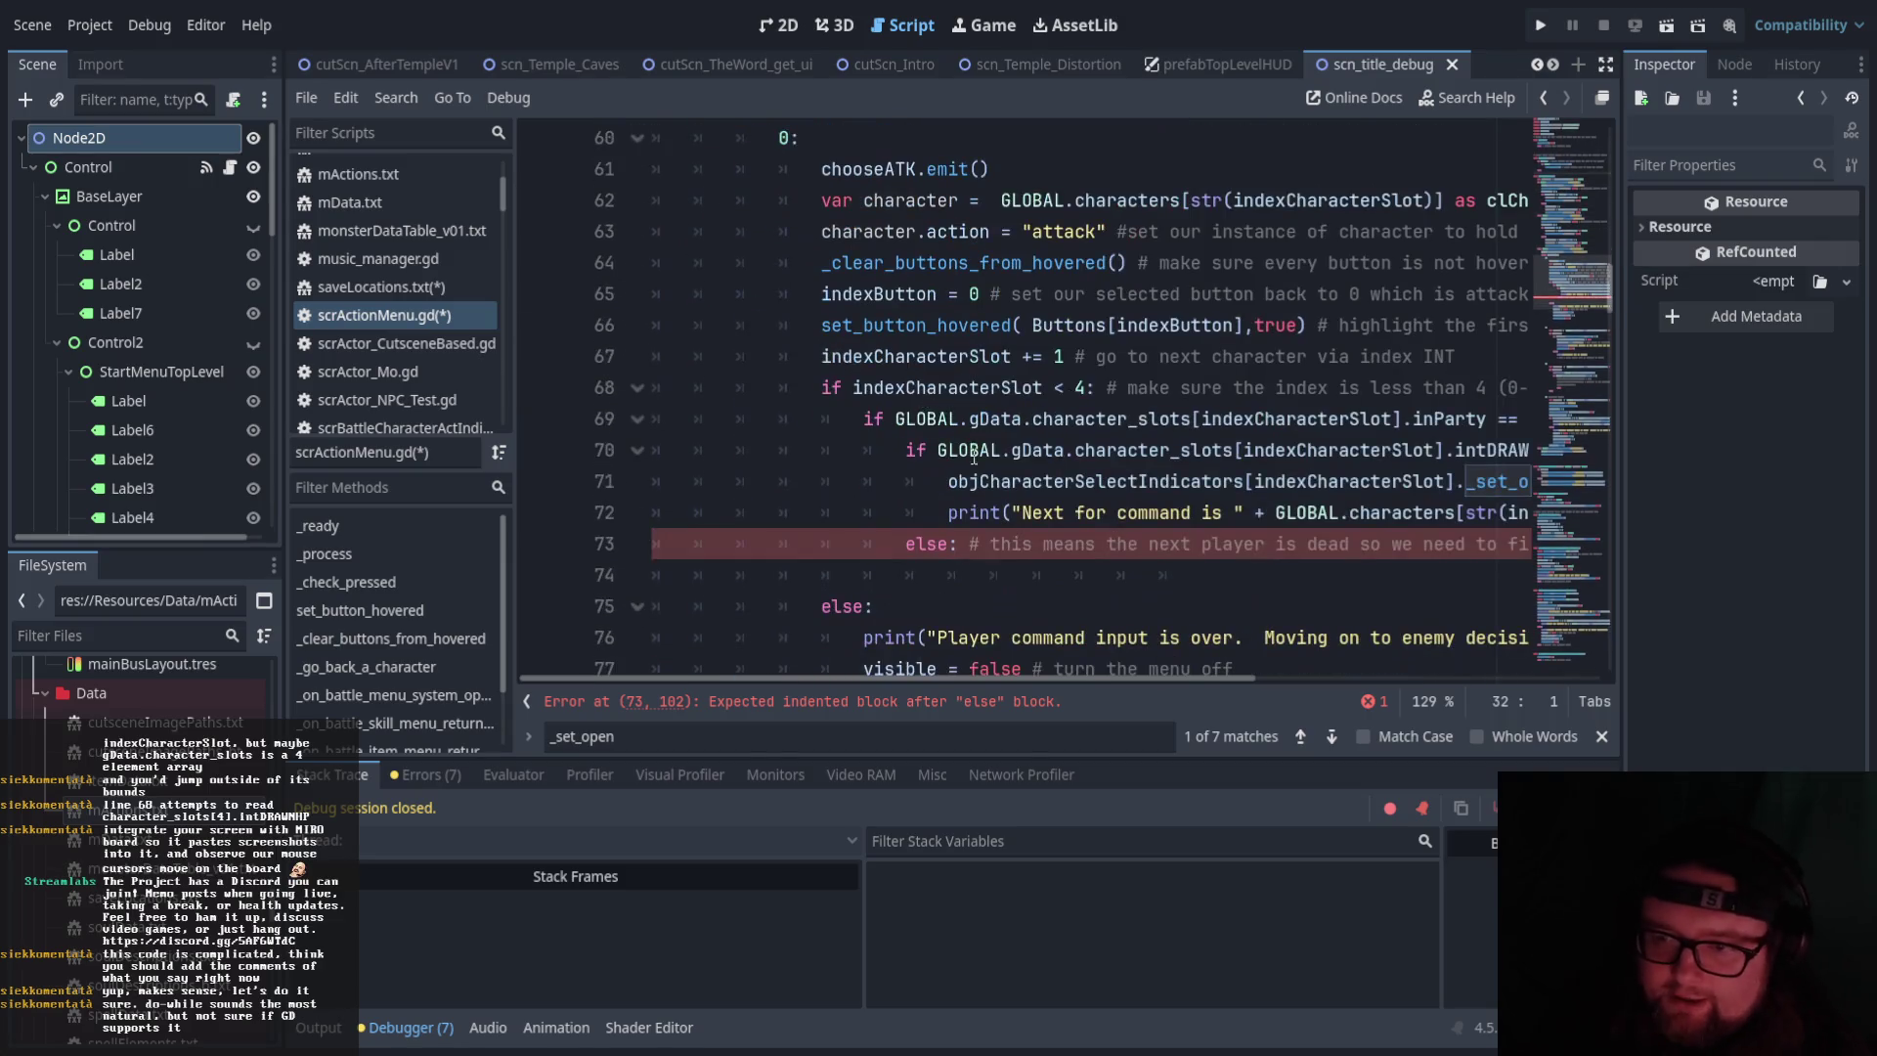
pyautogui.moveTo(978, 678)
pyautogui.mouseDown()
pyautogui.moveTo(1114, 683)
pyautogui.moveTo(846, 686)
pyautogui.mouseUp()
pyautogui.scroll(-6, 838, 578)
pyautogui.scroll(-20, 838, 577)
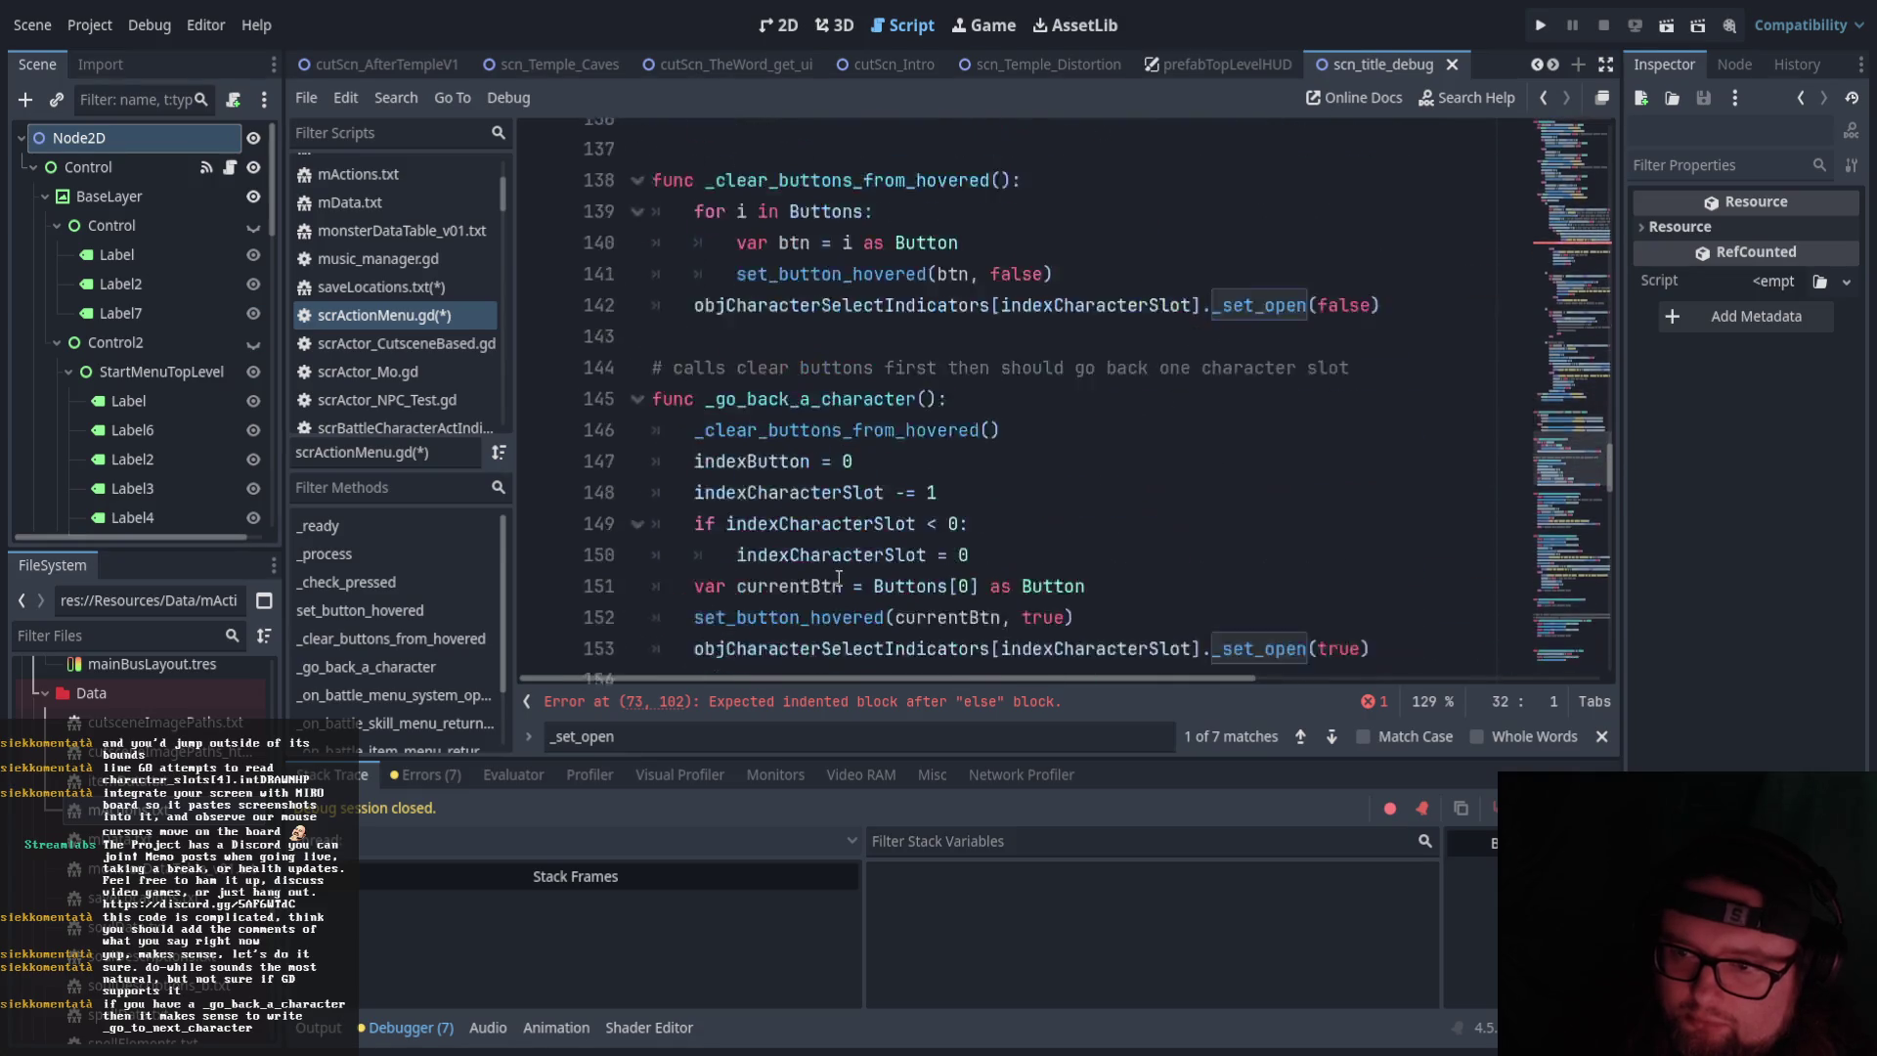
pyautogui.scroll(-8, 838, 578)
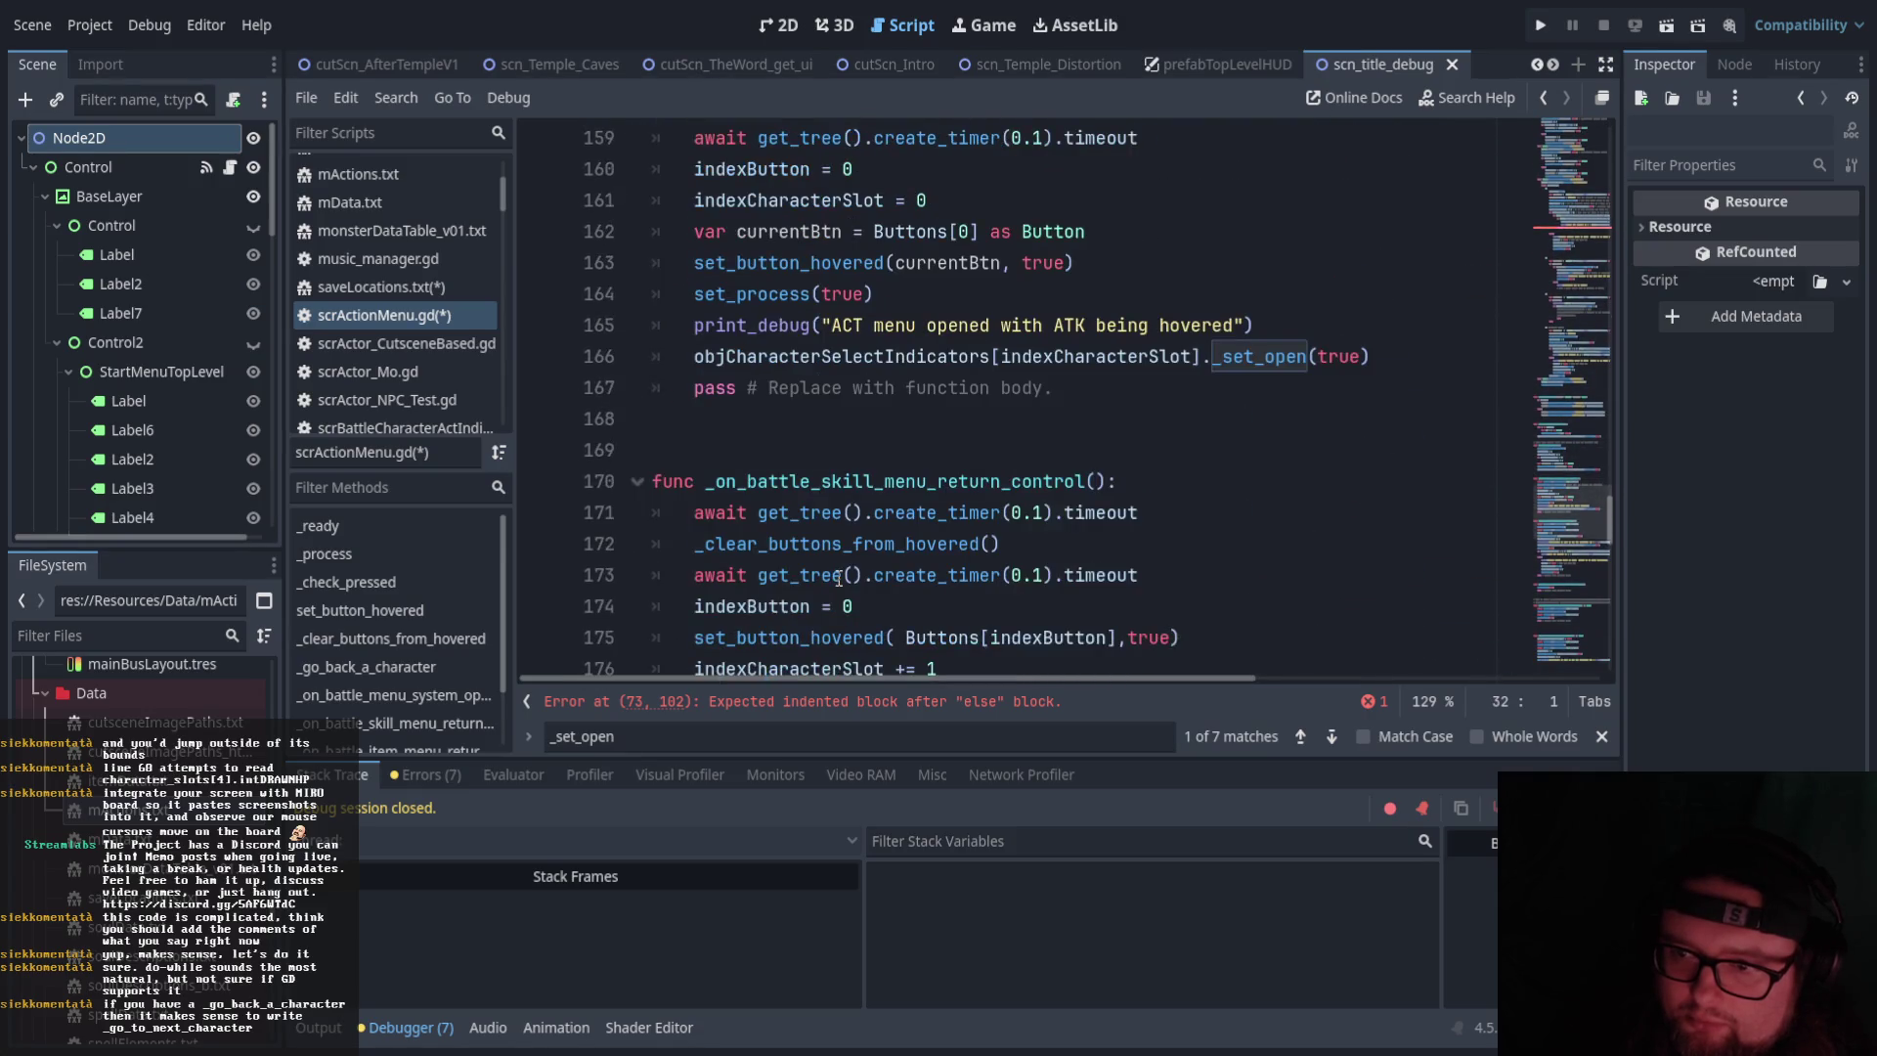
pyautogui.scroll(-1, 838, 578)
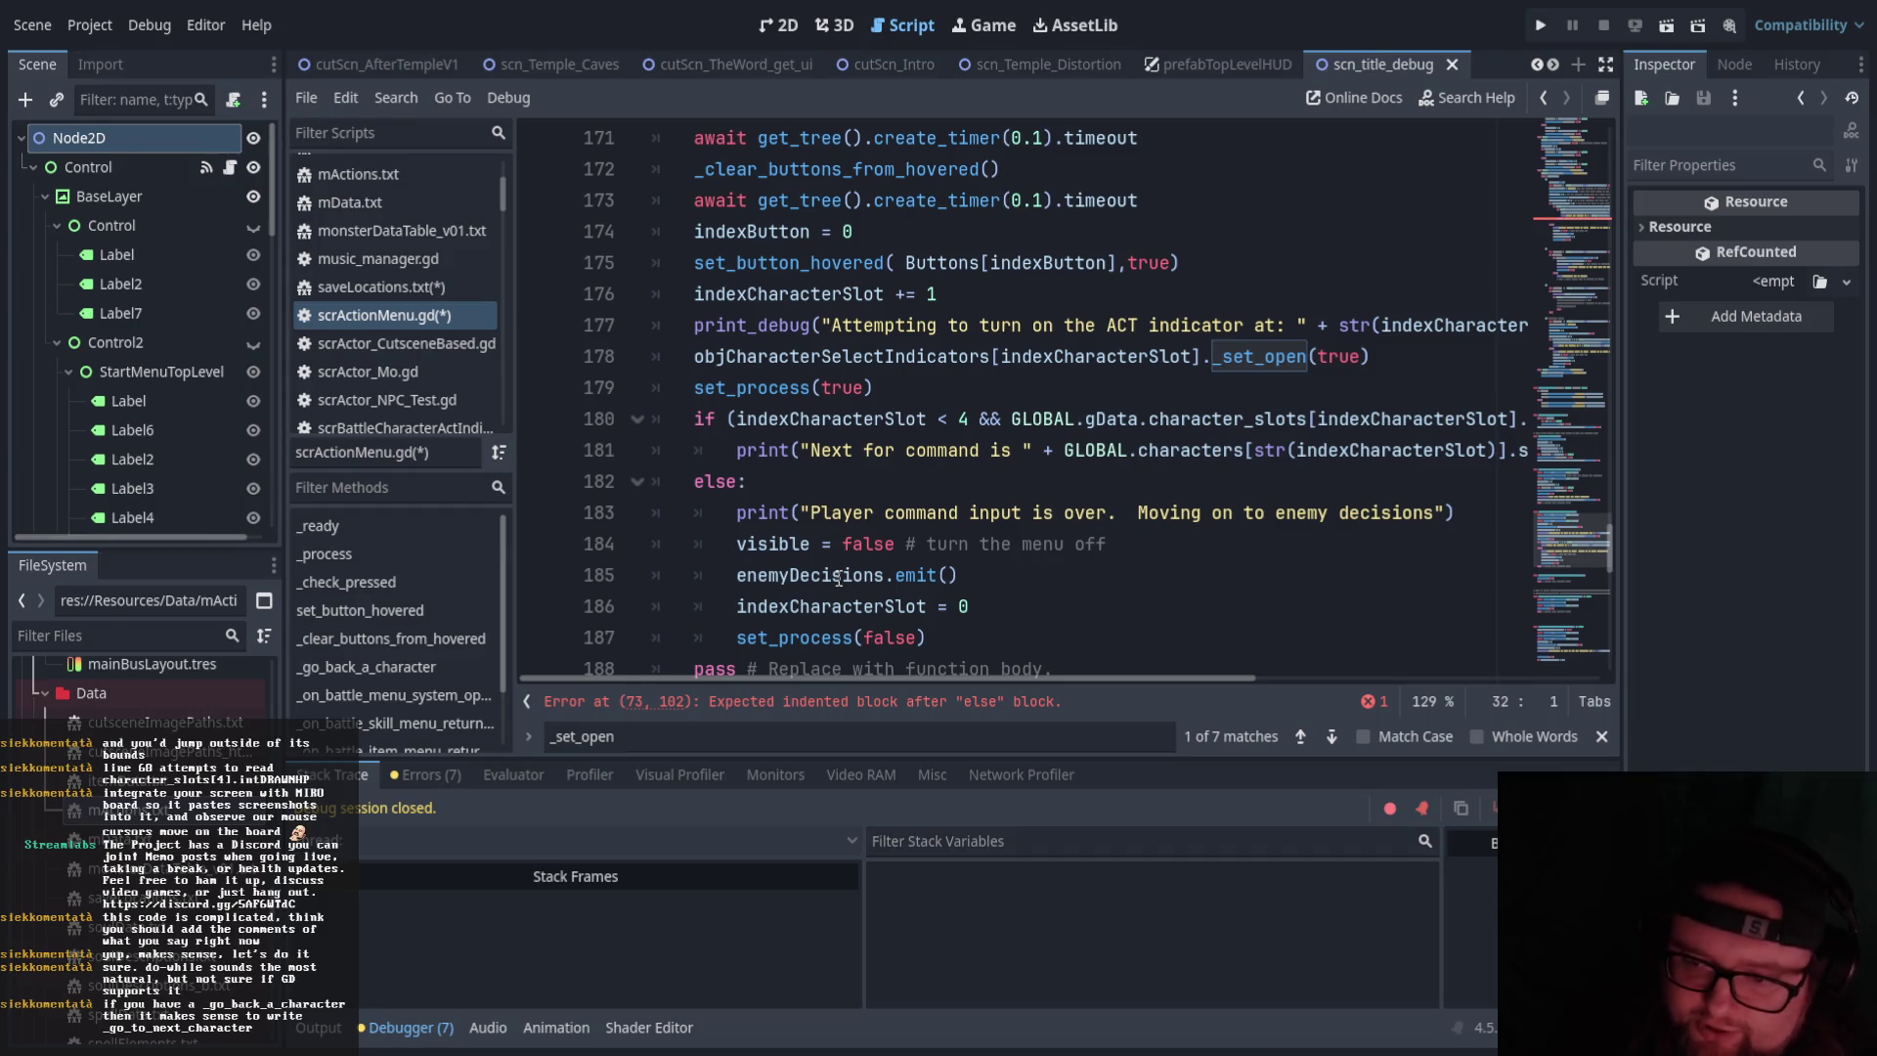
pyautogui.scroll(-2, 904, 478)
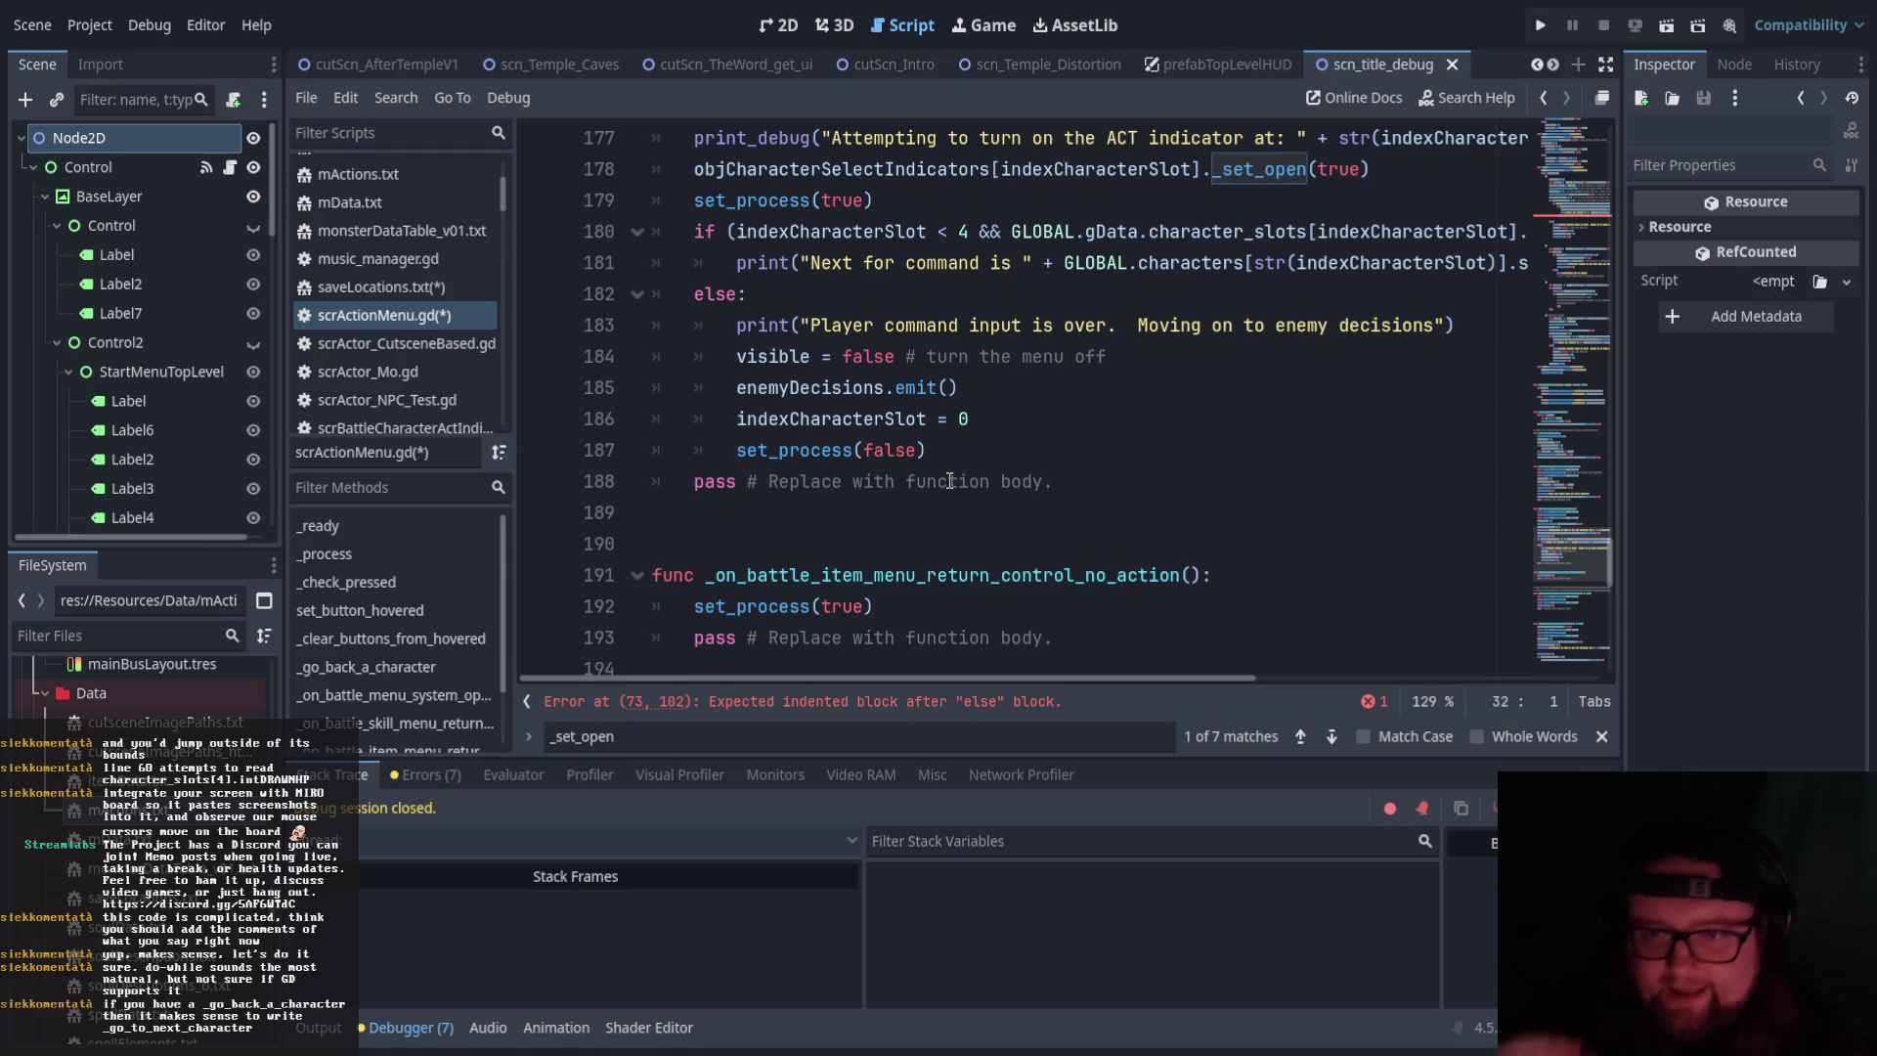
pyautogui.scroll(20, 880, 338)
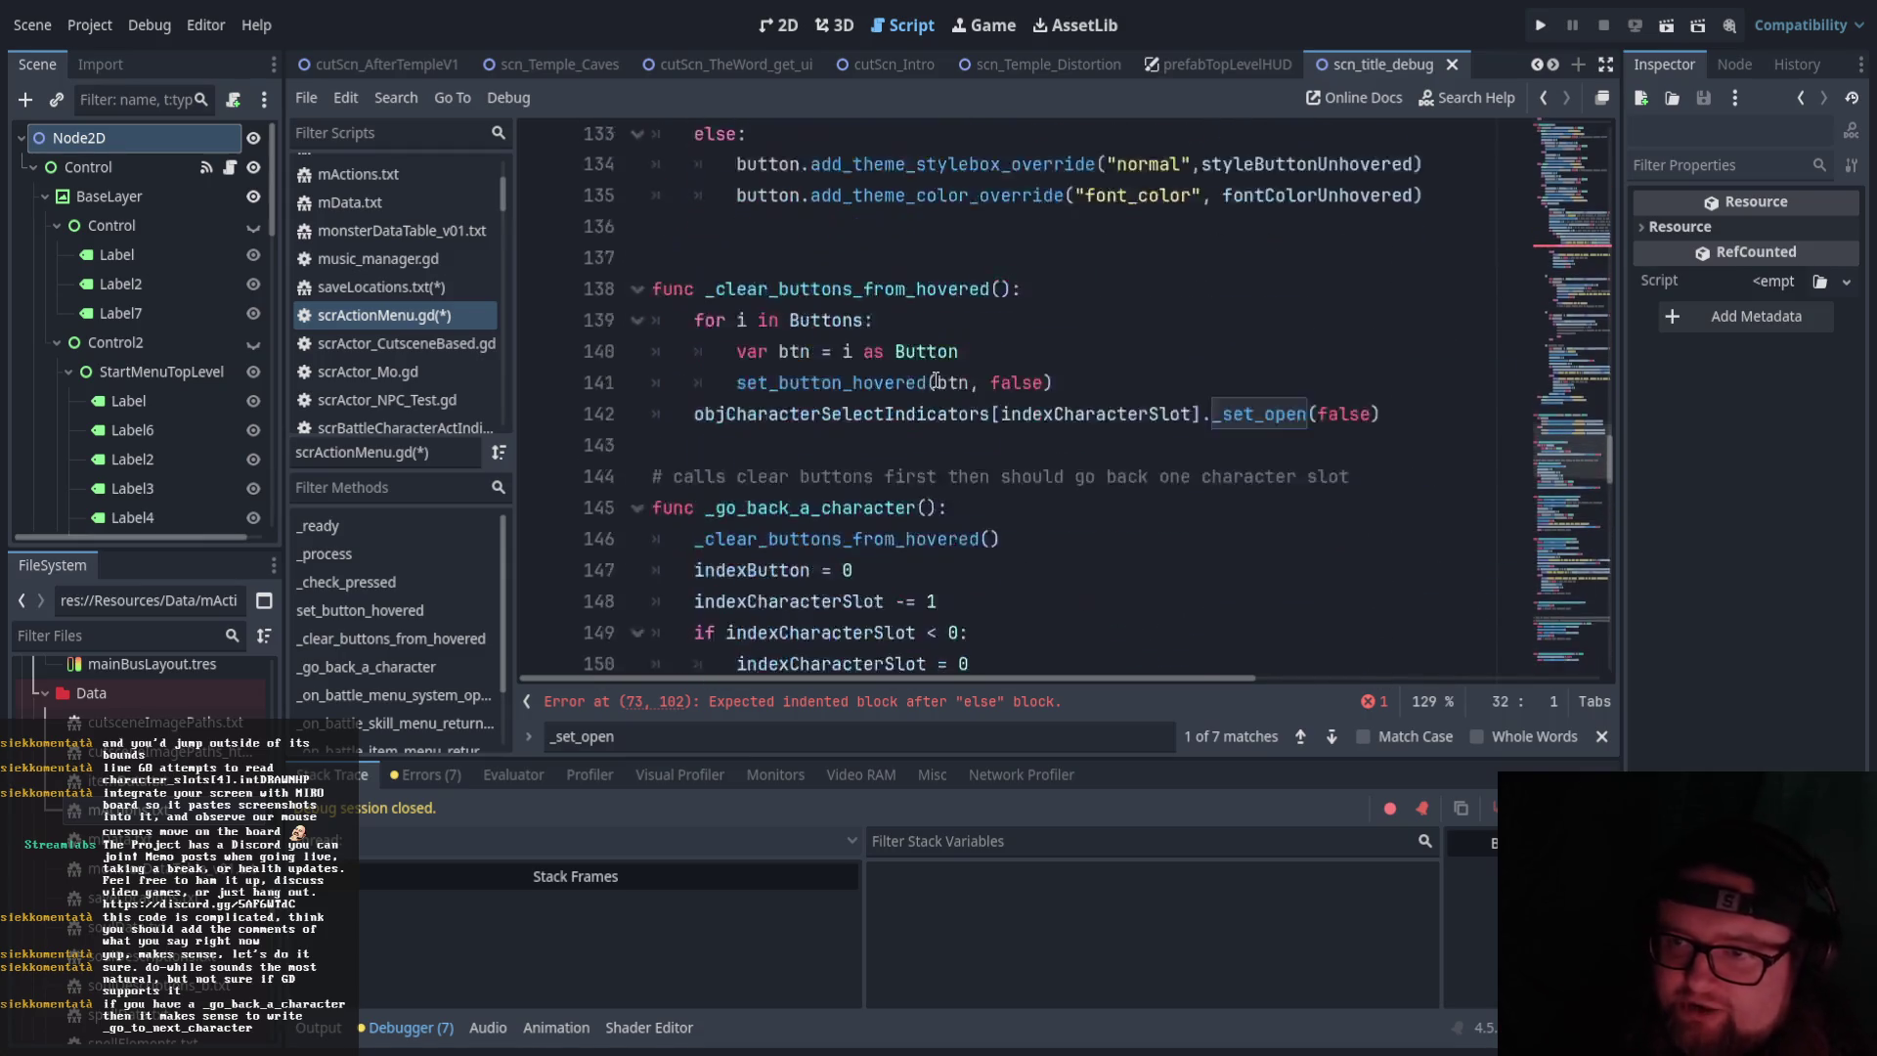
pyautogui.scroll(17, 981, 385)
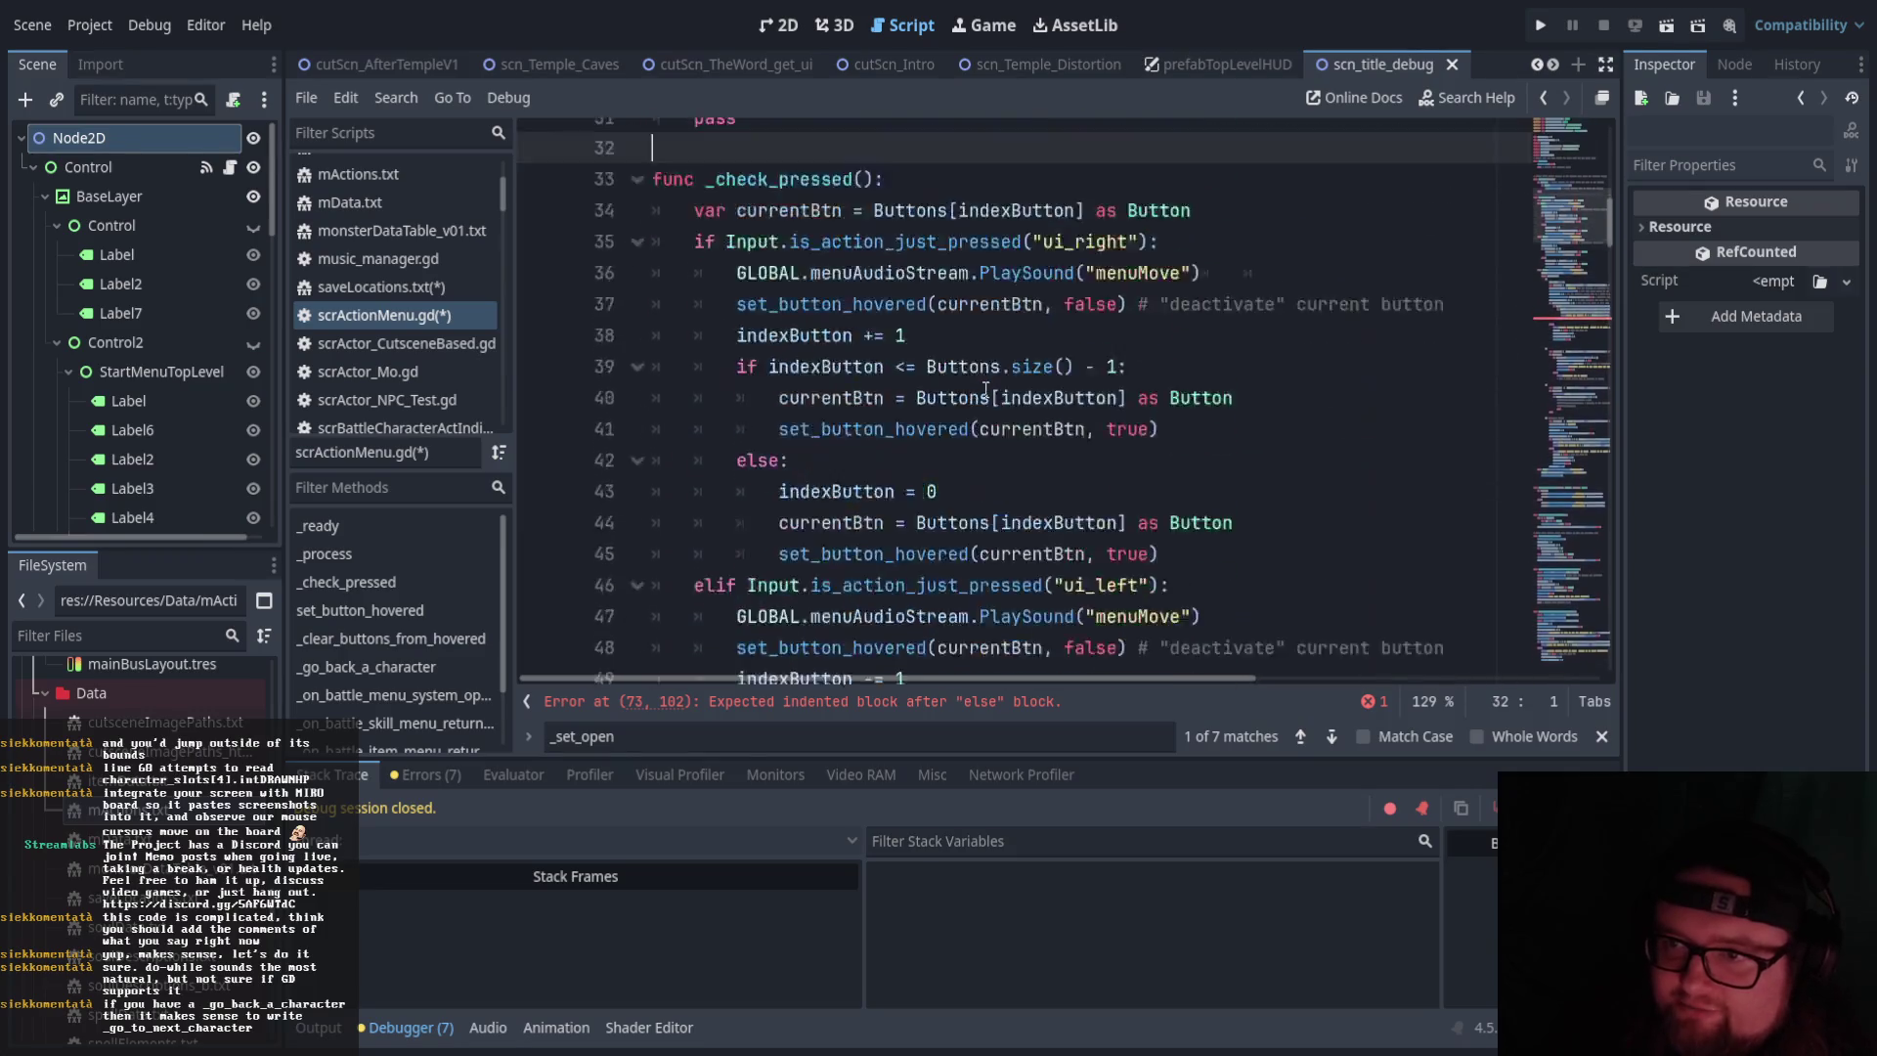
pyautogui.scroll(-3, 985, 388)
pyautogui.scroll(6, 968, 405)
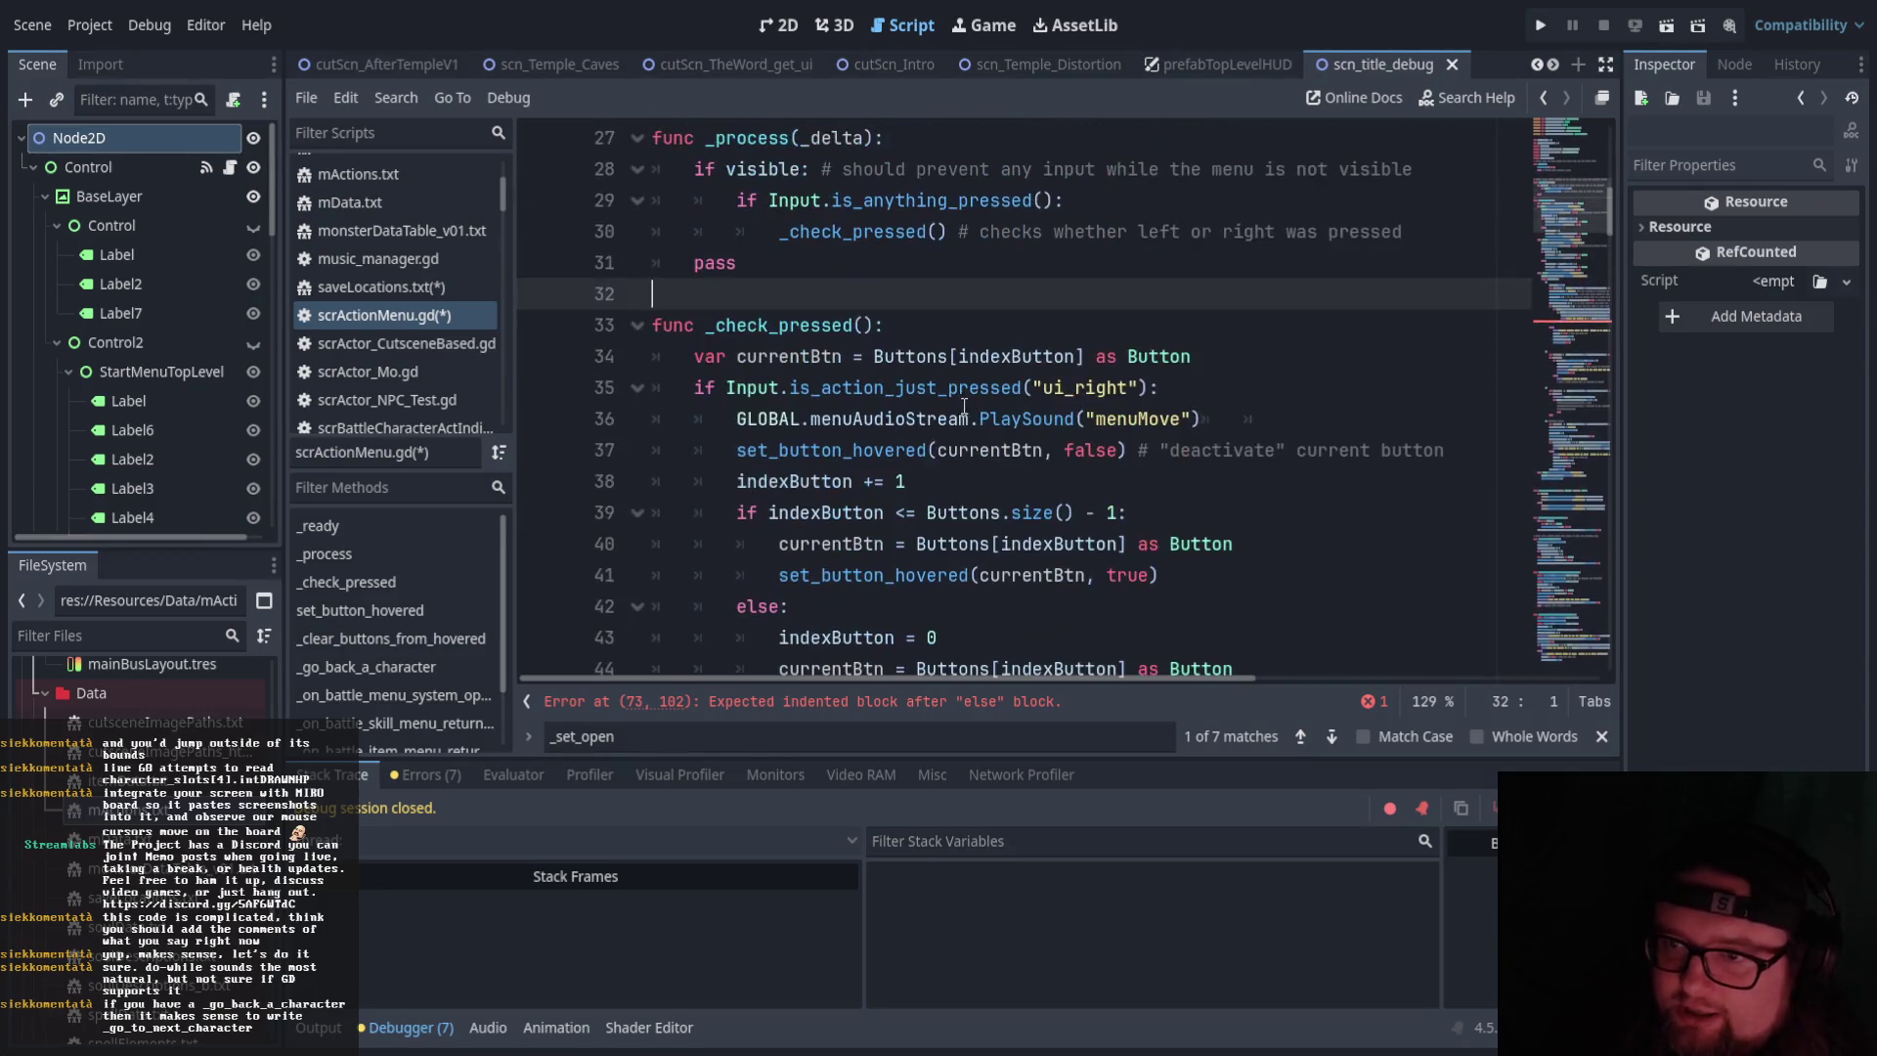
pyautogui.click(892, 327)
pyautogui.scroll(-1, 880, 274)
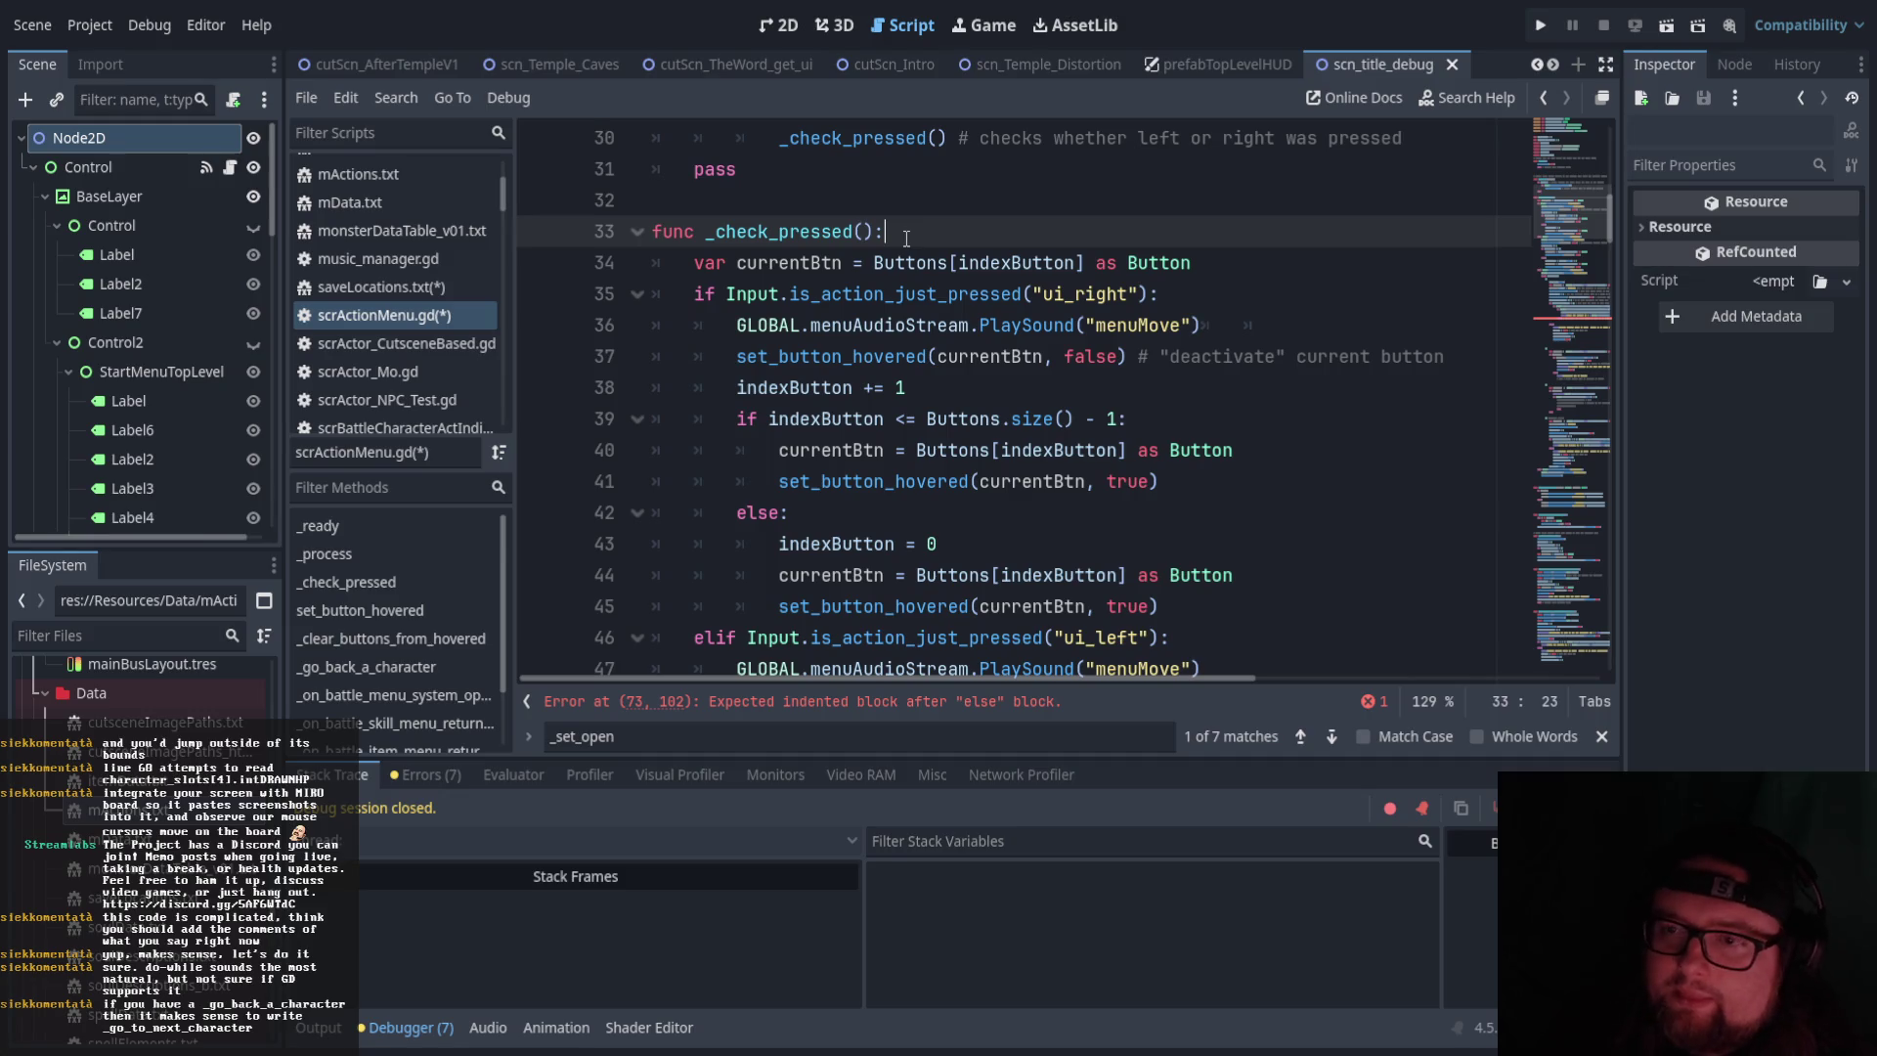
pyautogui.scroll(2, 906, 237)
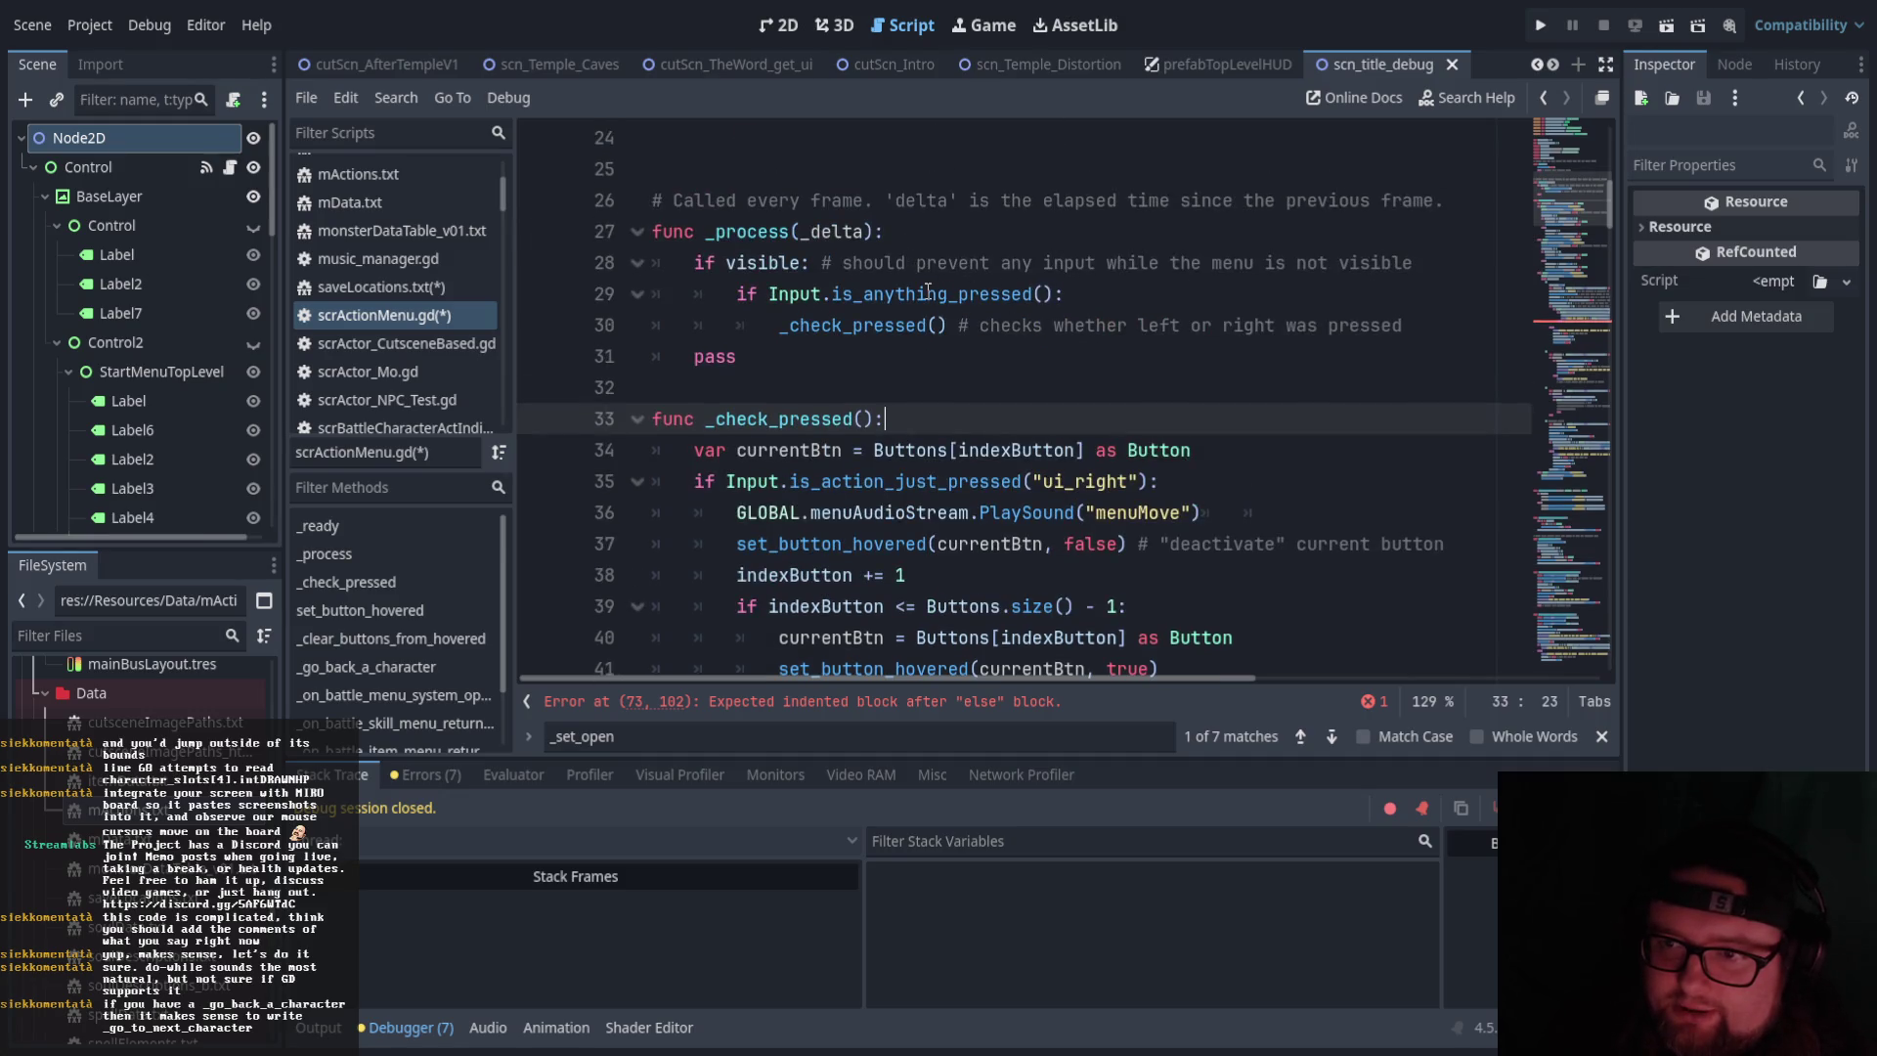
pyautogui.click(1307, 245)
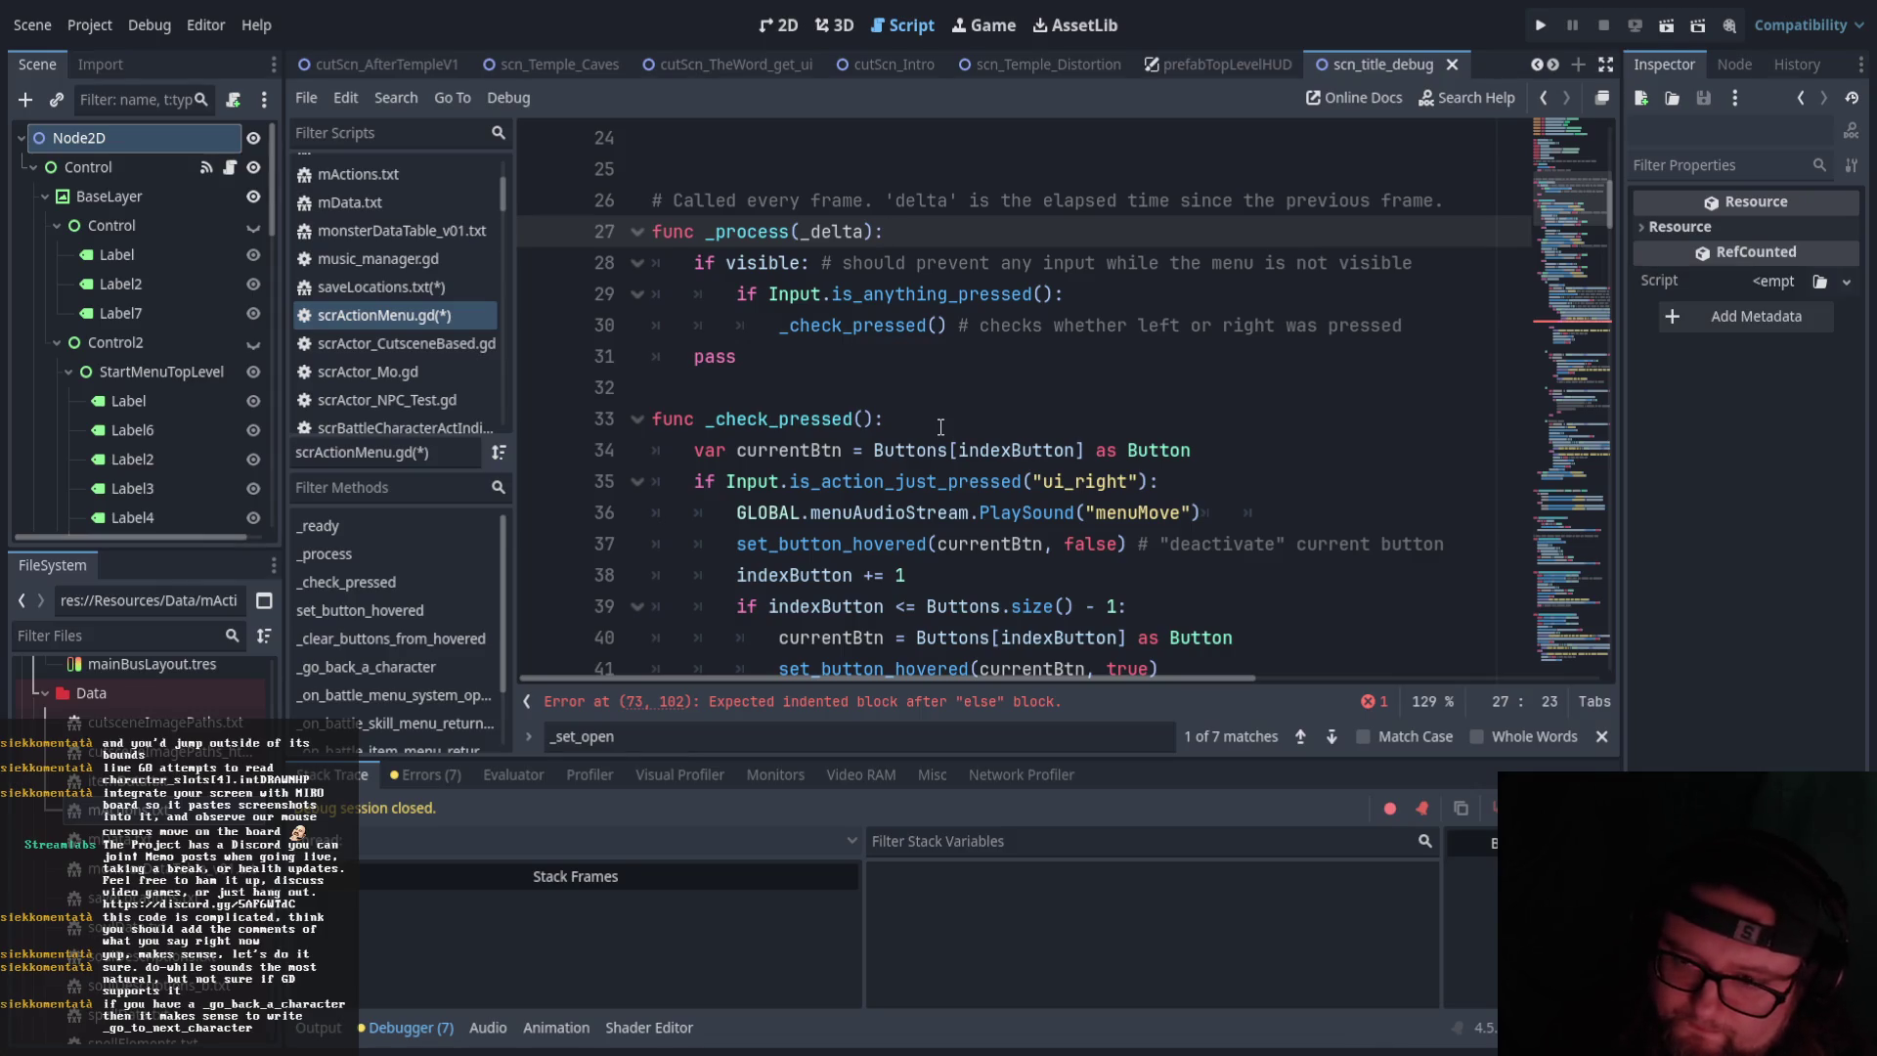
pyautogui.scroll(3, 941, 427)
pyautogui.scroll(-4, 939, 423)
pyautogui.scroll(-3, 936, 418)
pyautogui.moveTo(1616, 237); pyautogui.dragTo(1629, 730)
pyautogui.scroll(3, 1247, 565)
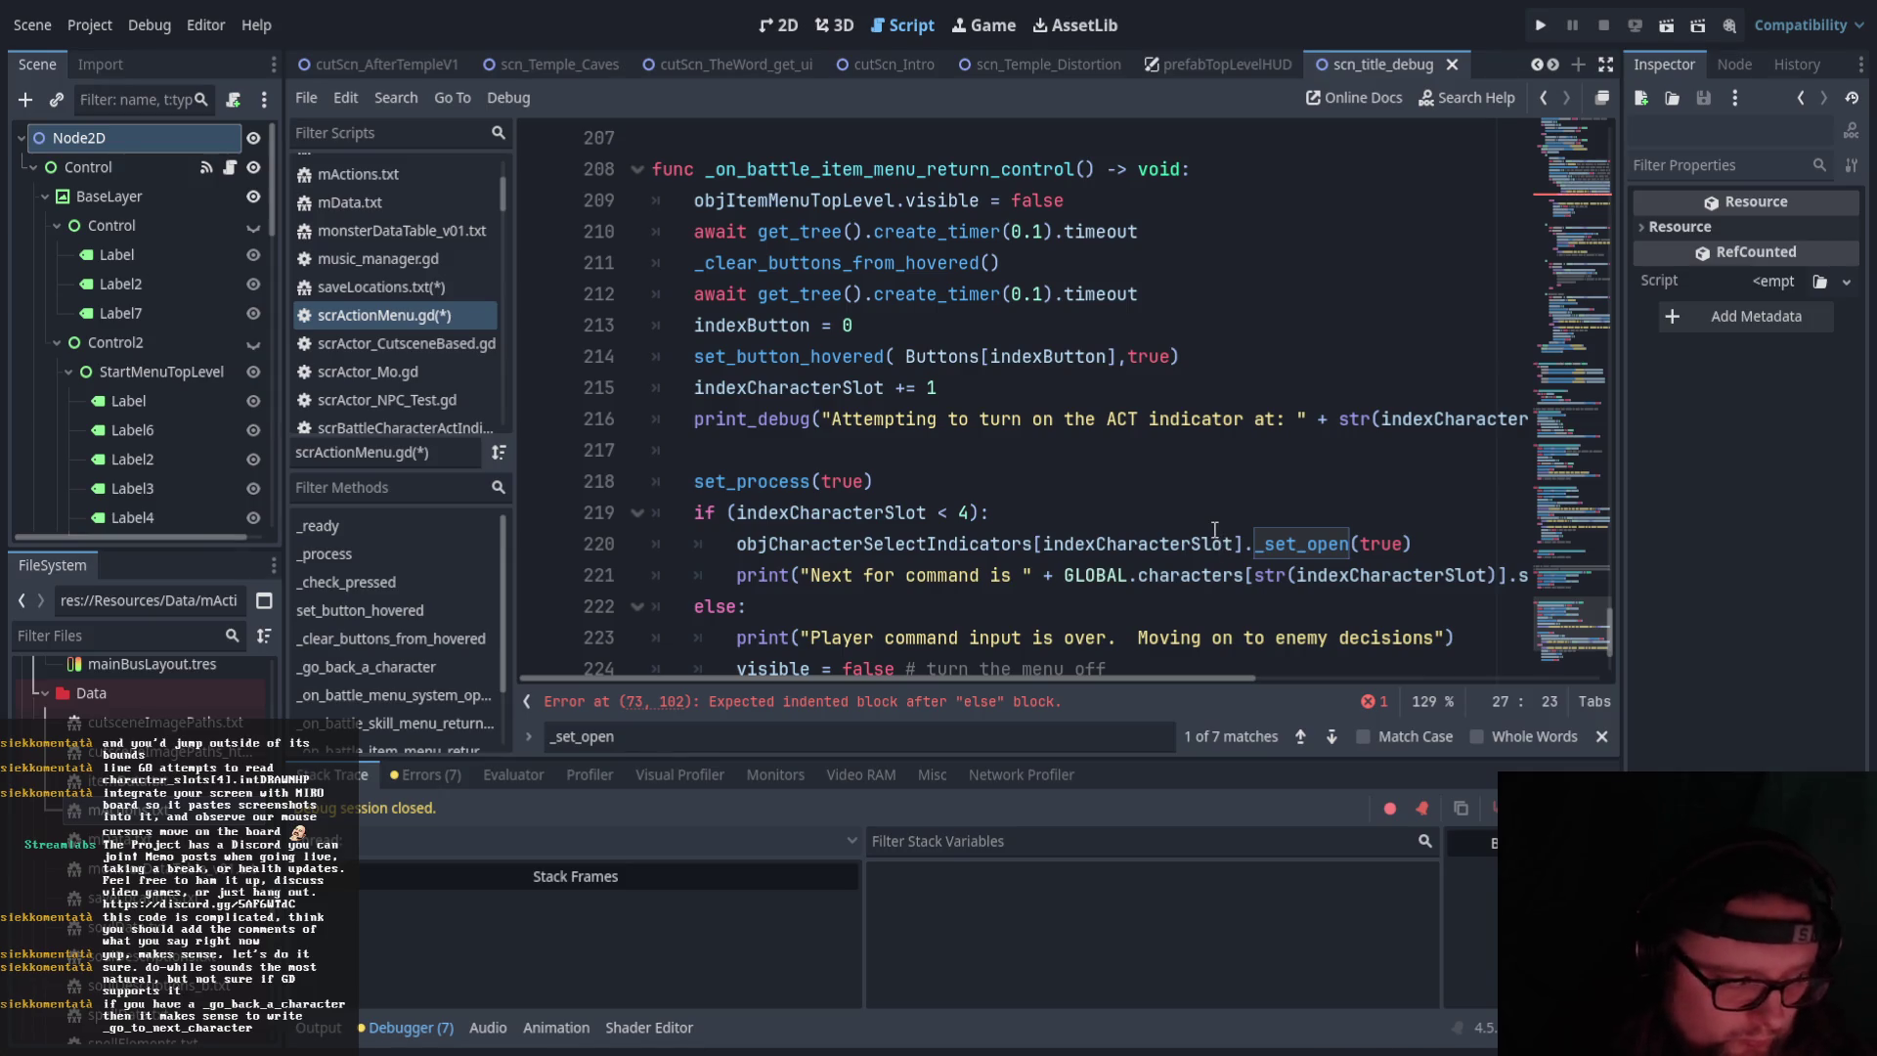
pyautogui.scroll(5, 1217, 533)
pyautogui.scroll(2, 1214, 526)
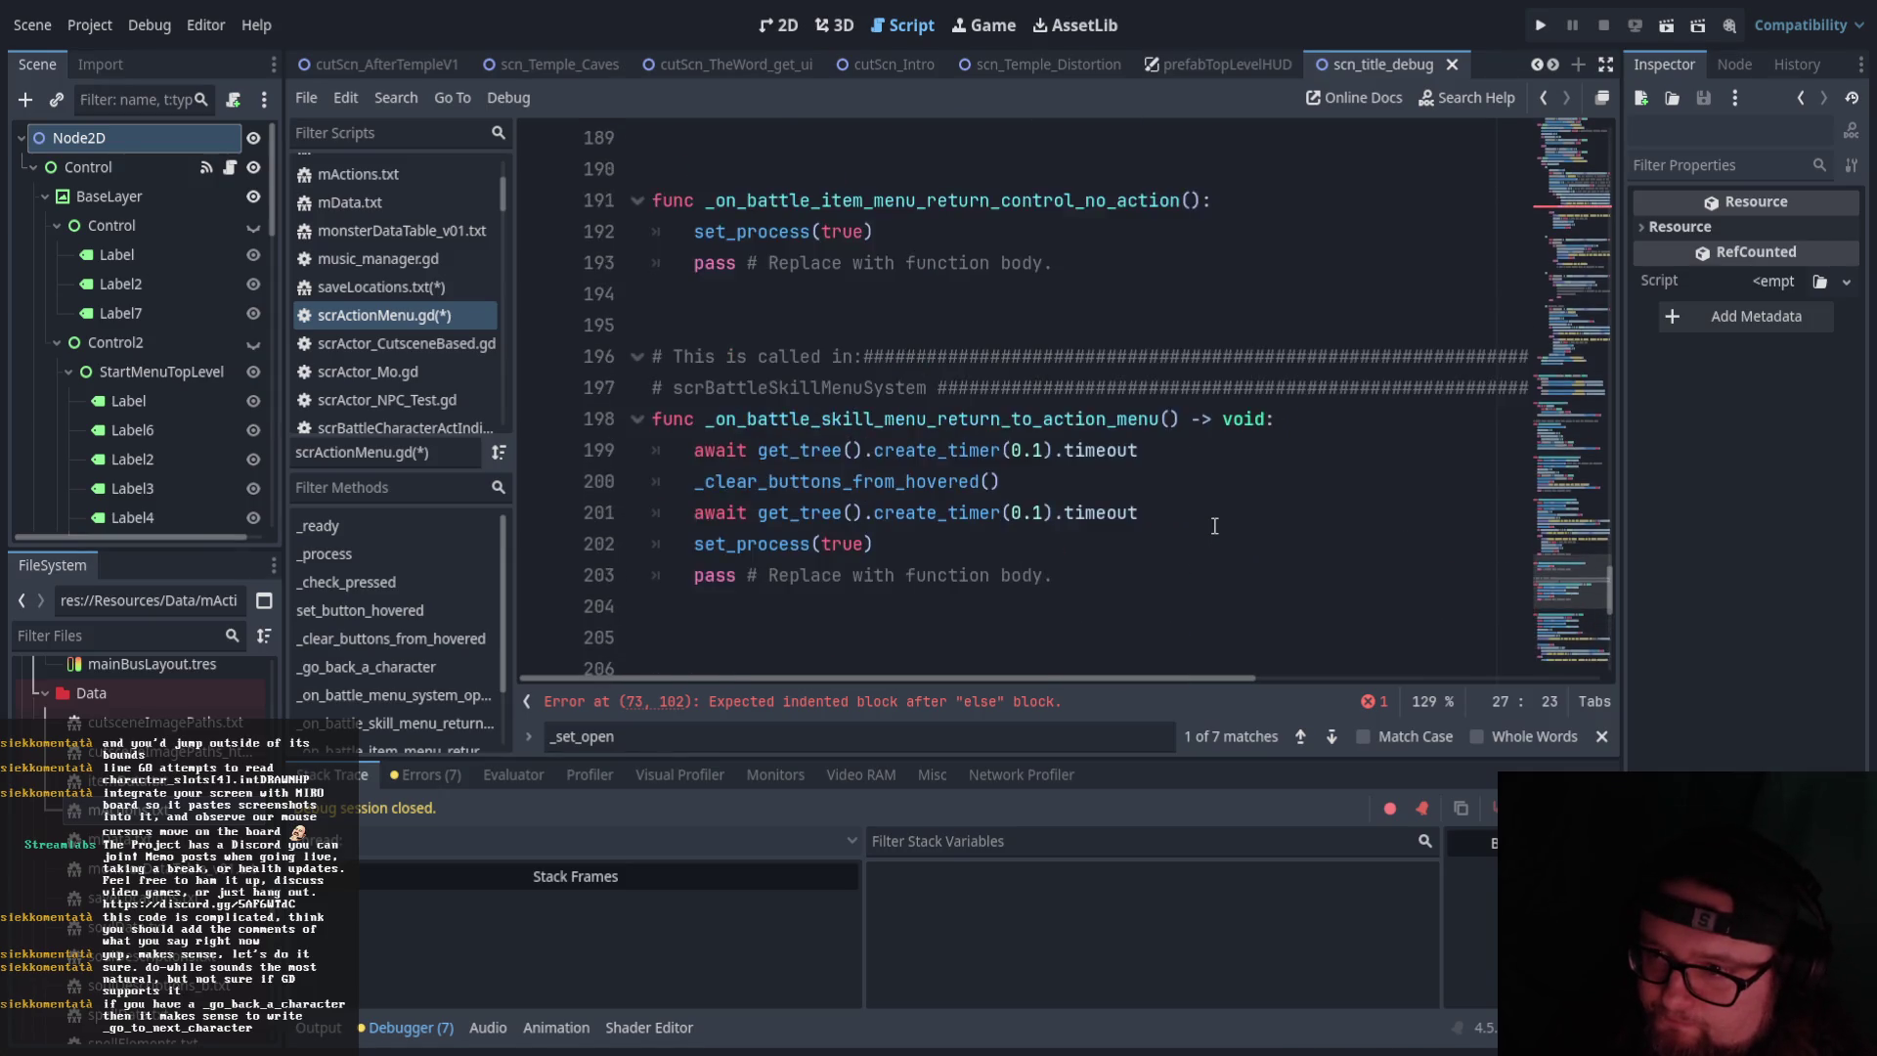
pyautogui.scroll(7, 1214, 526)
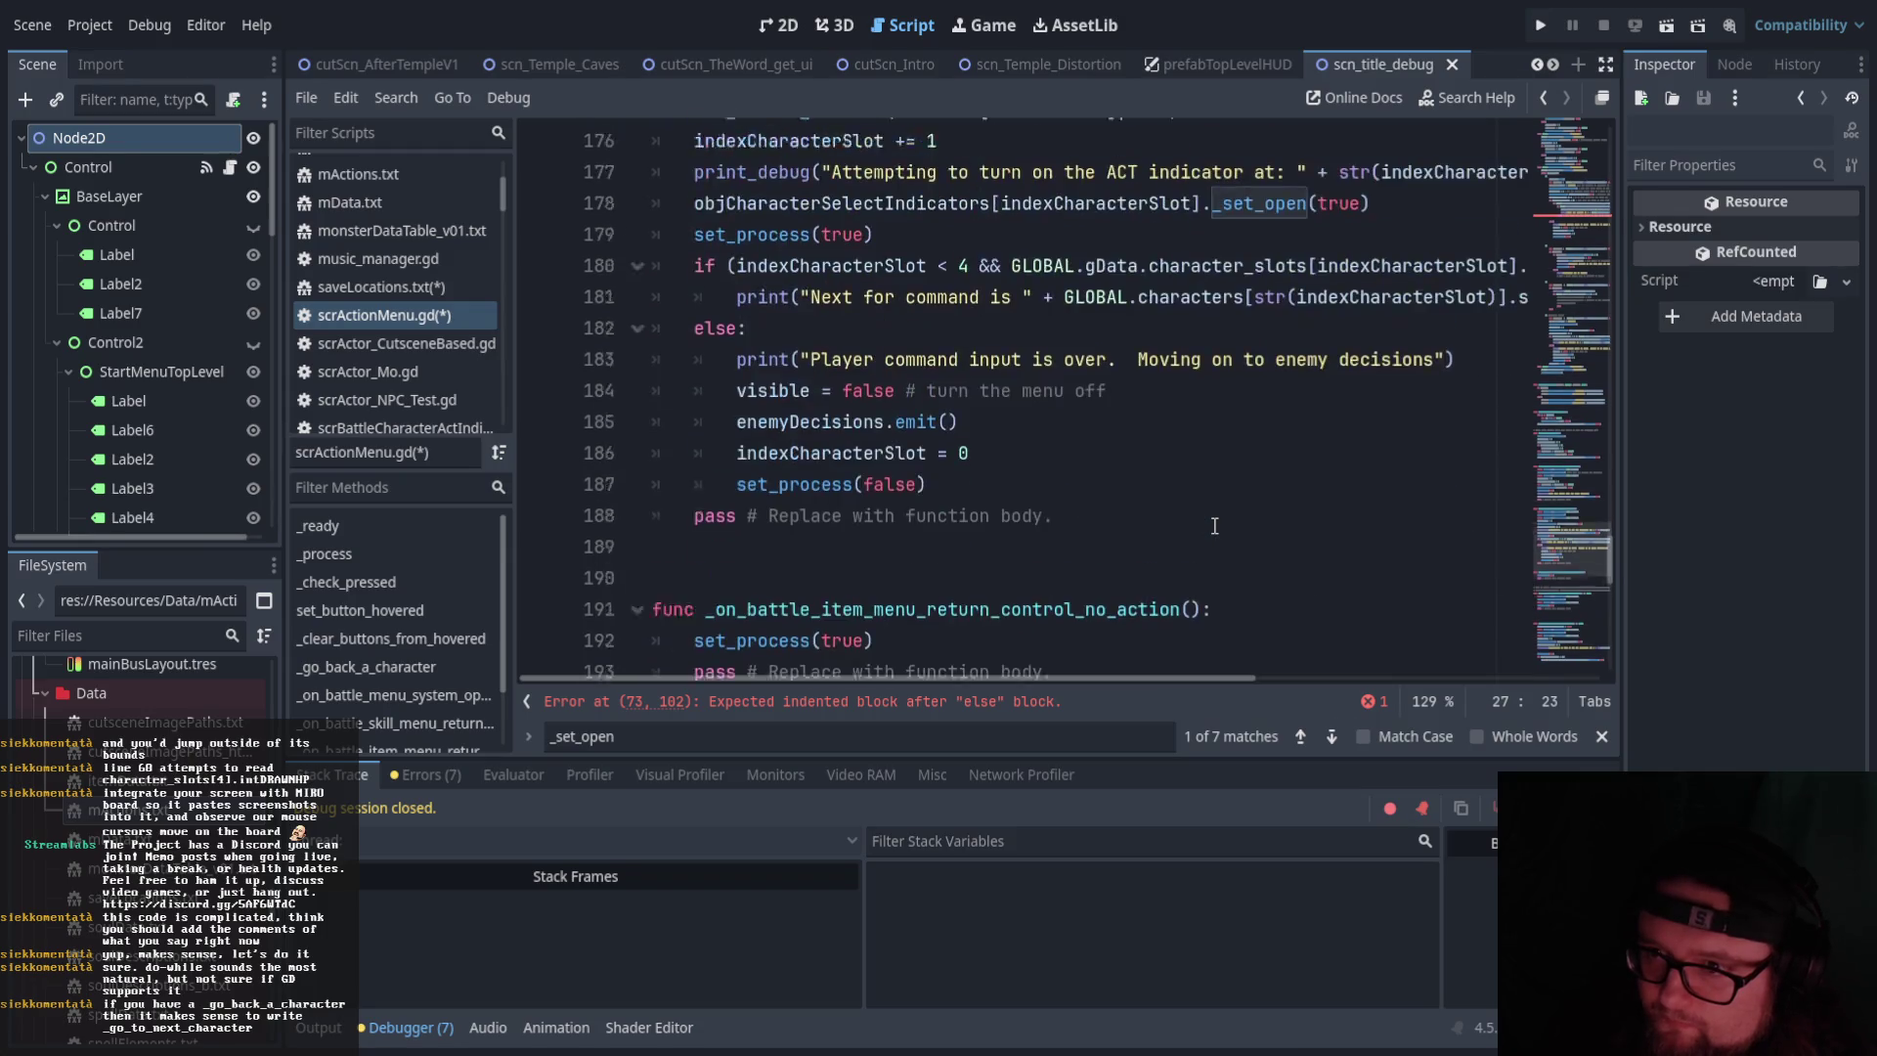
pyautogui.scroll(4, 1214, 526)
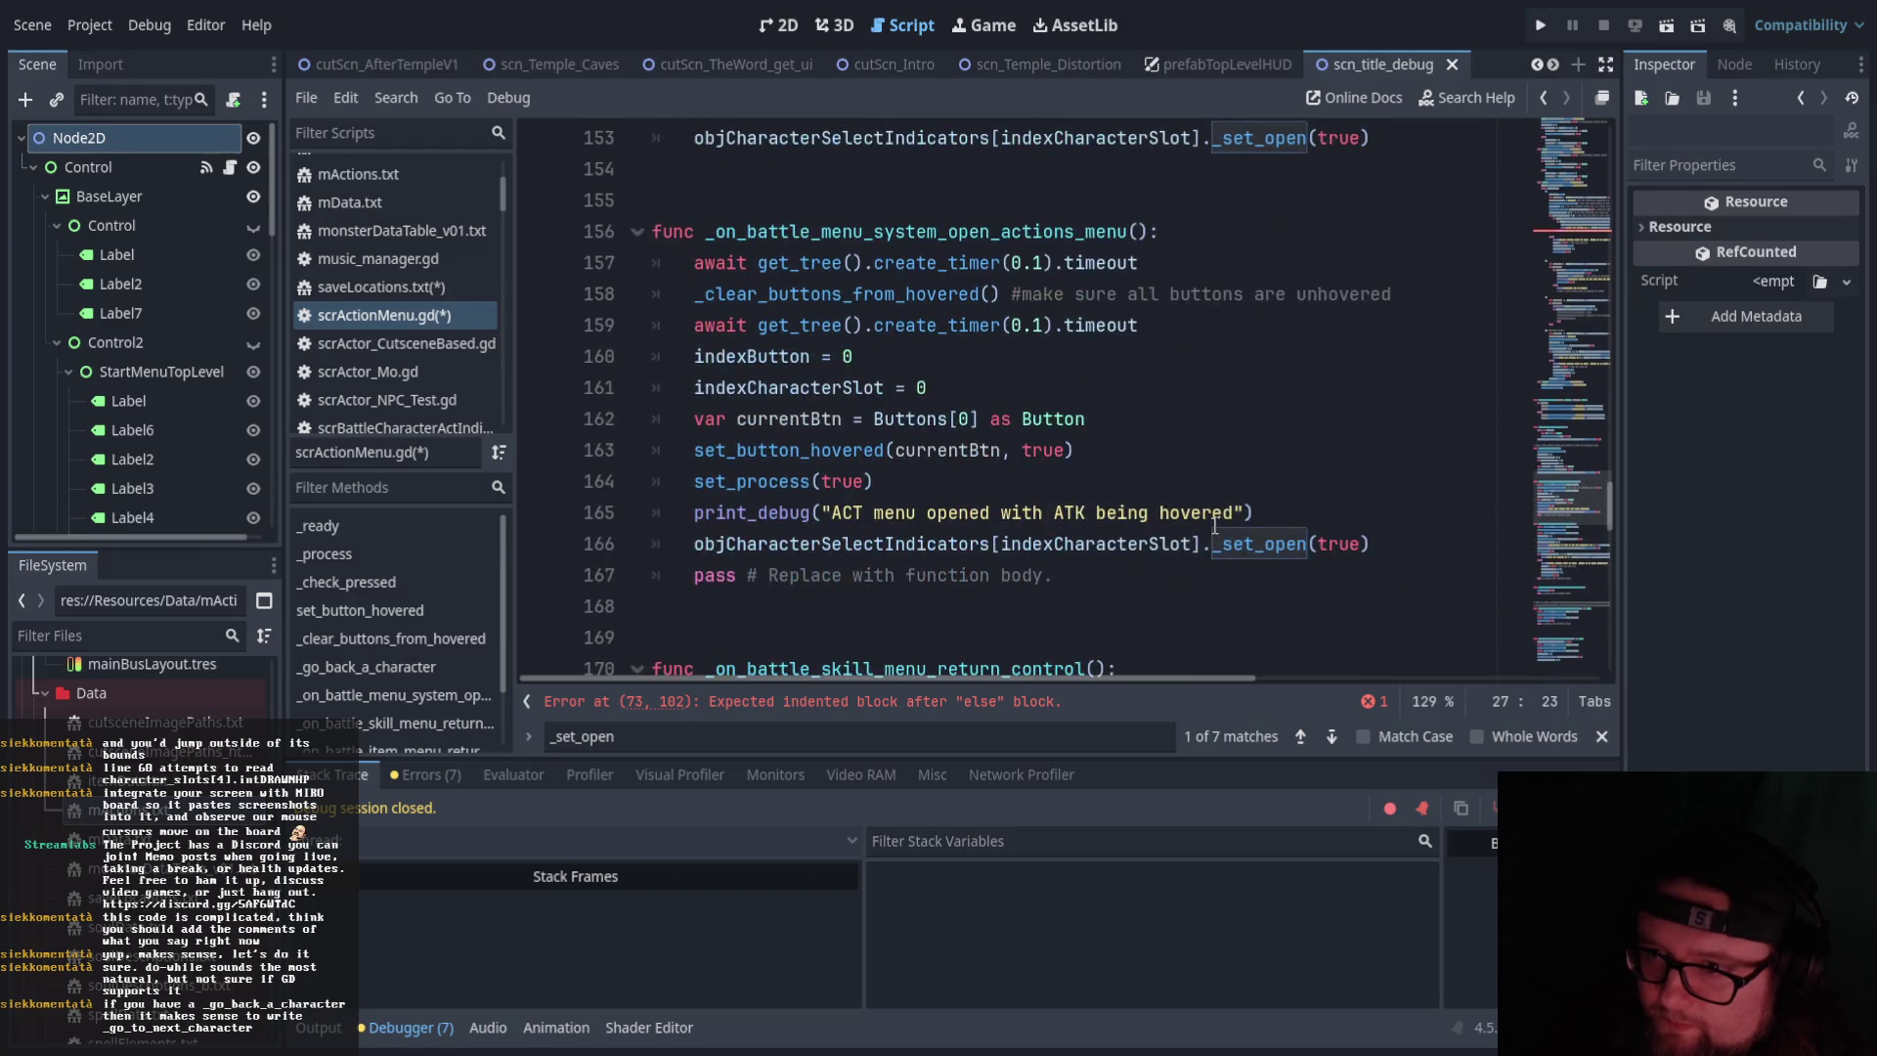
pyautogui.scroll(2, 1214, 526)
pyautogui.scroll(-3, 1271, 460)
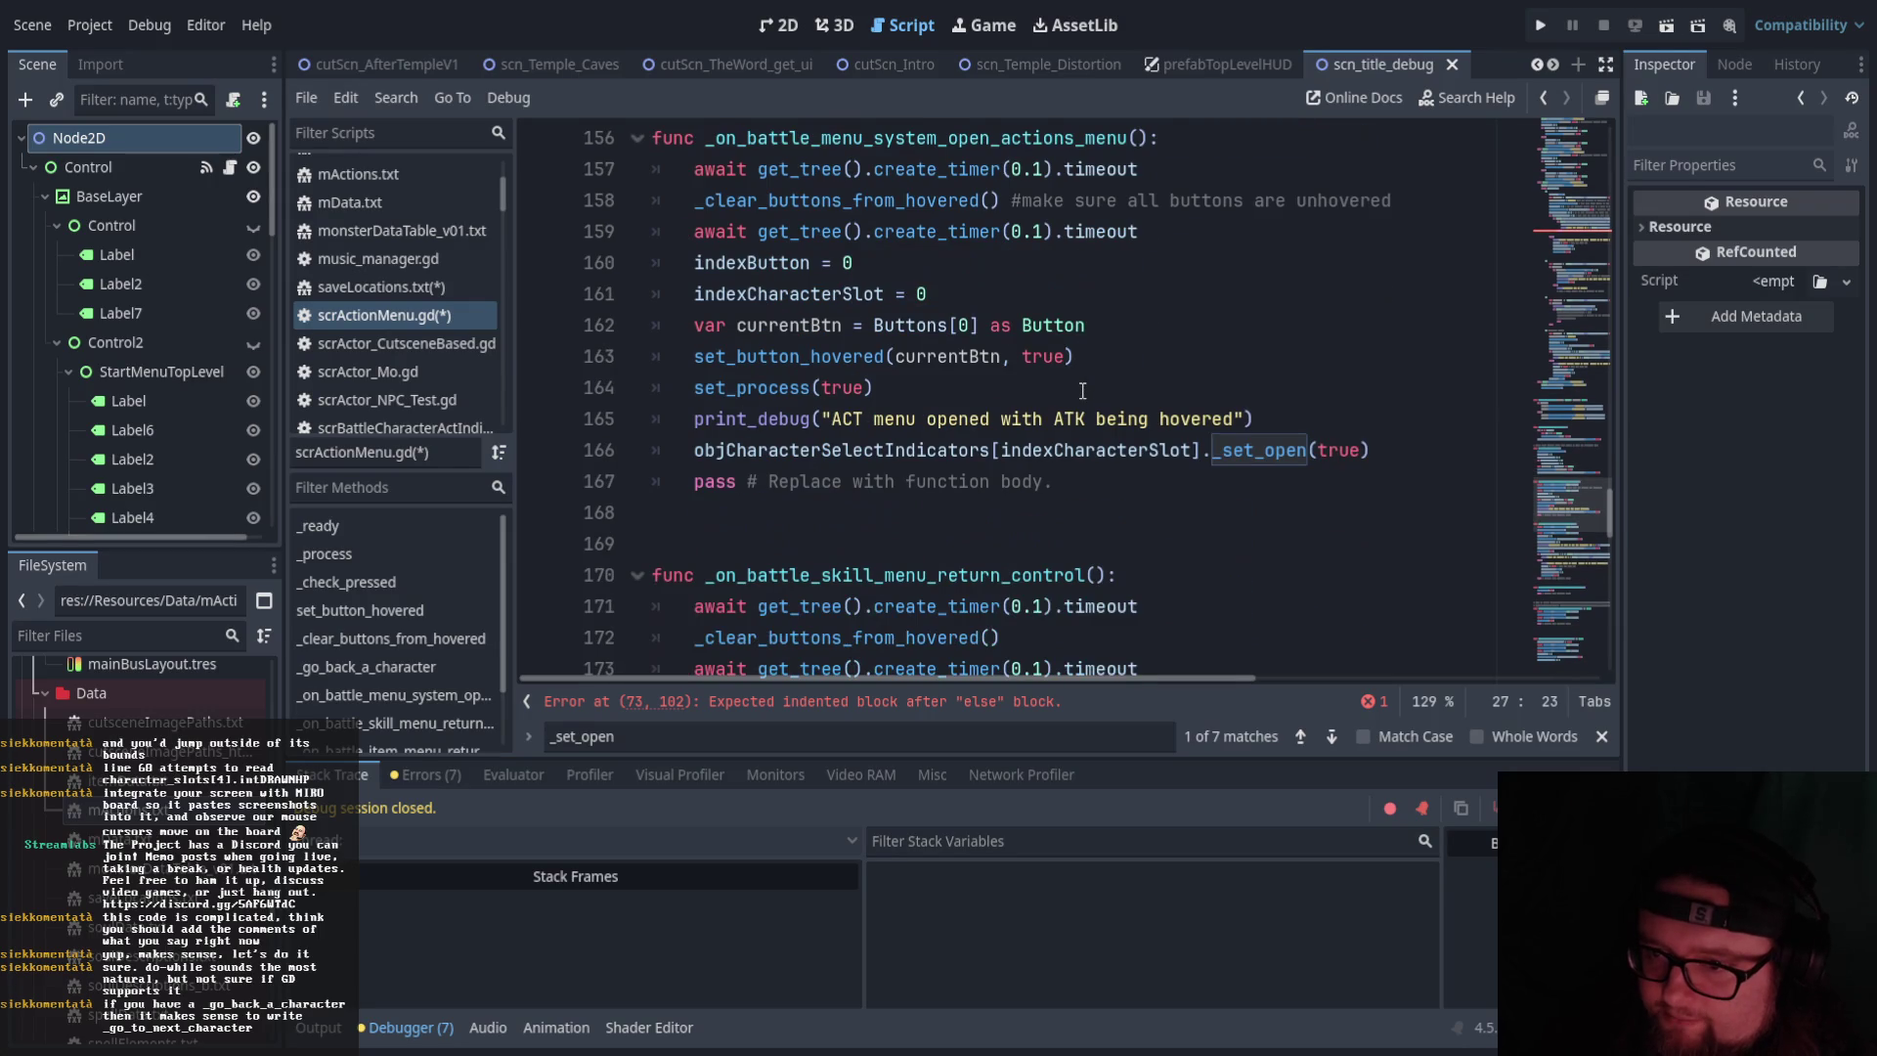
pyautogui.click(1379, 448)
pyautogui.scroll(1, 1389, 457)
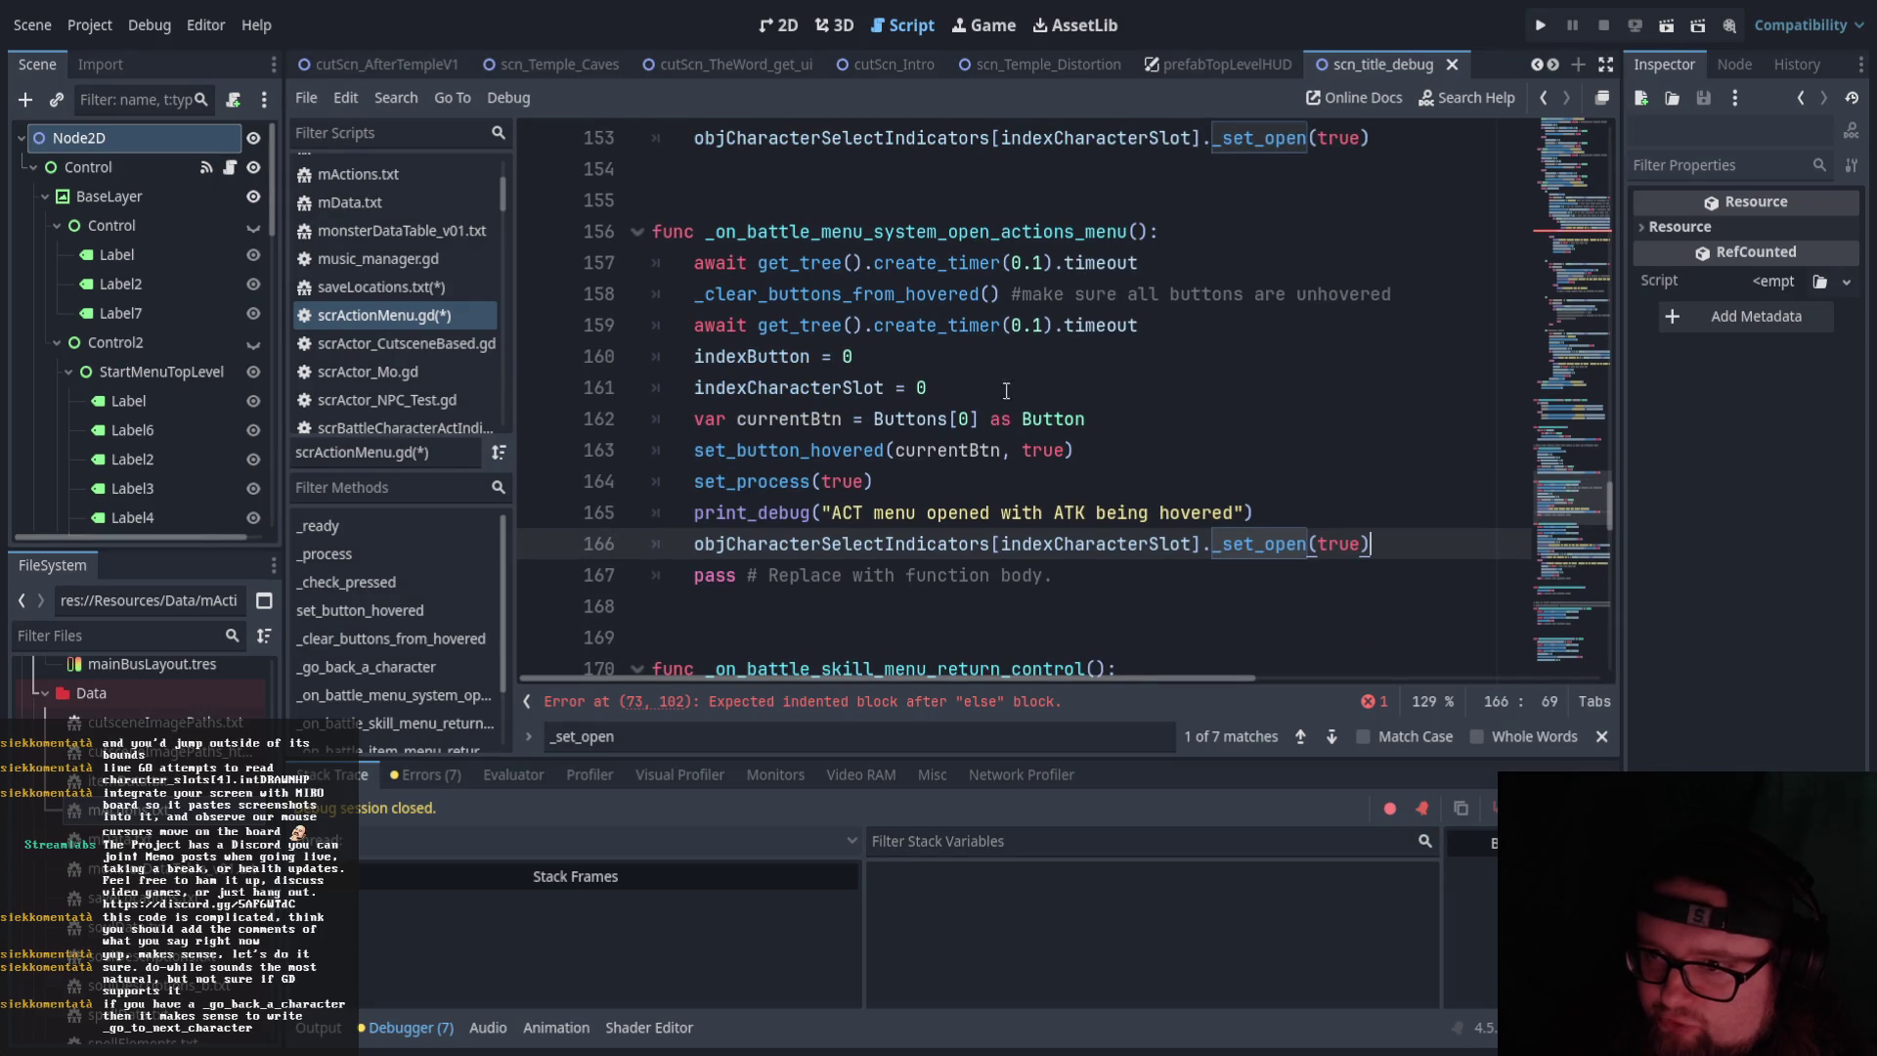
pyautogui.click(970, 232)
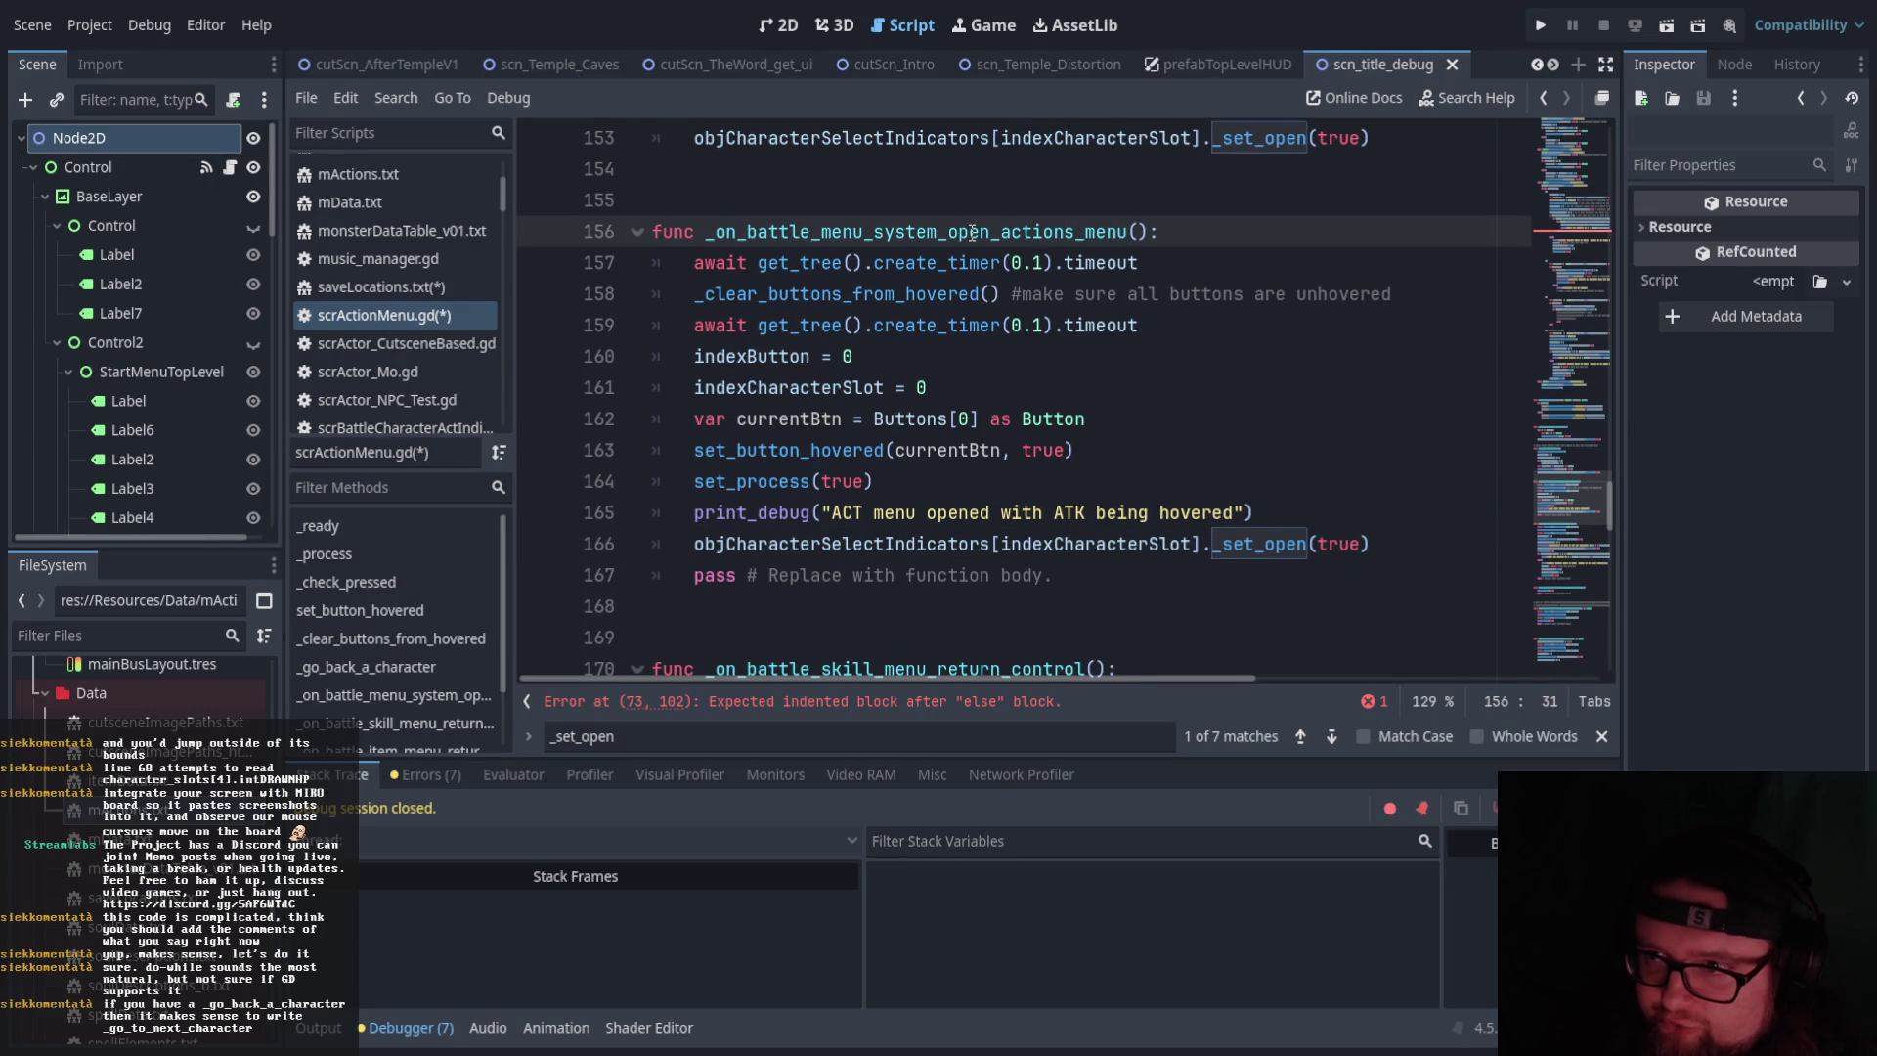
pyautogui.click(1062, 231)
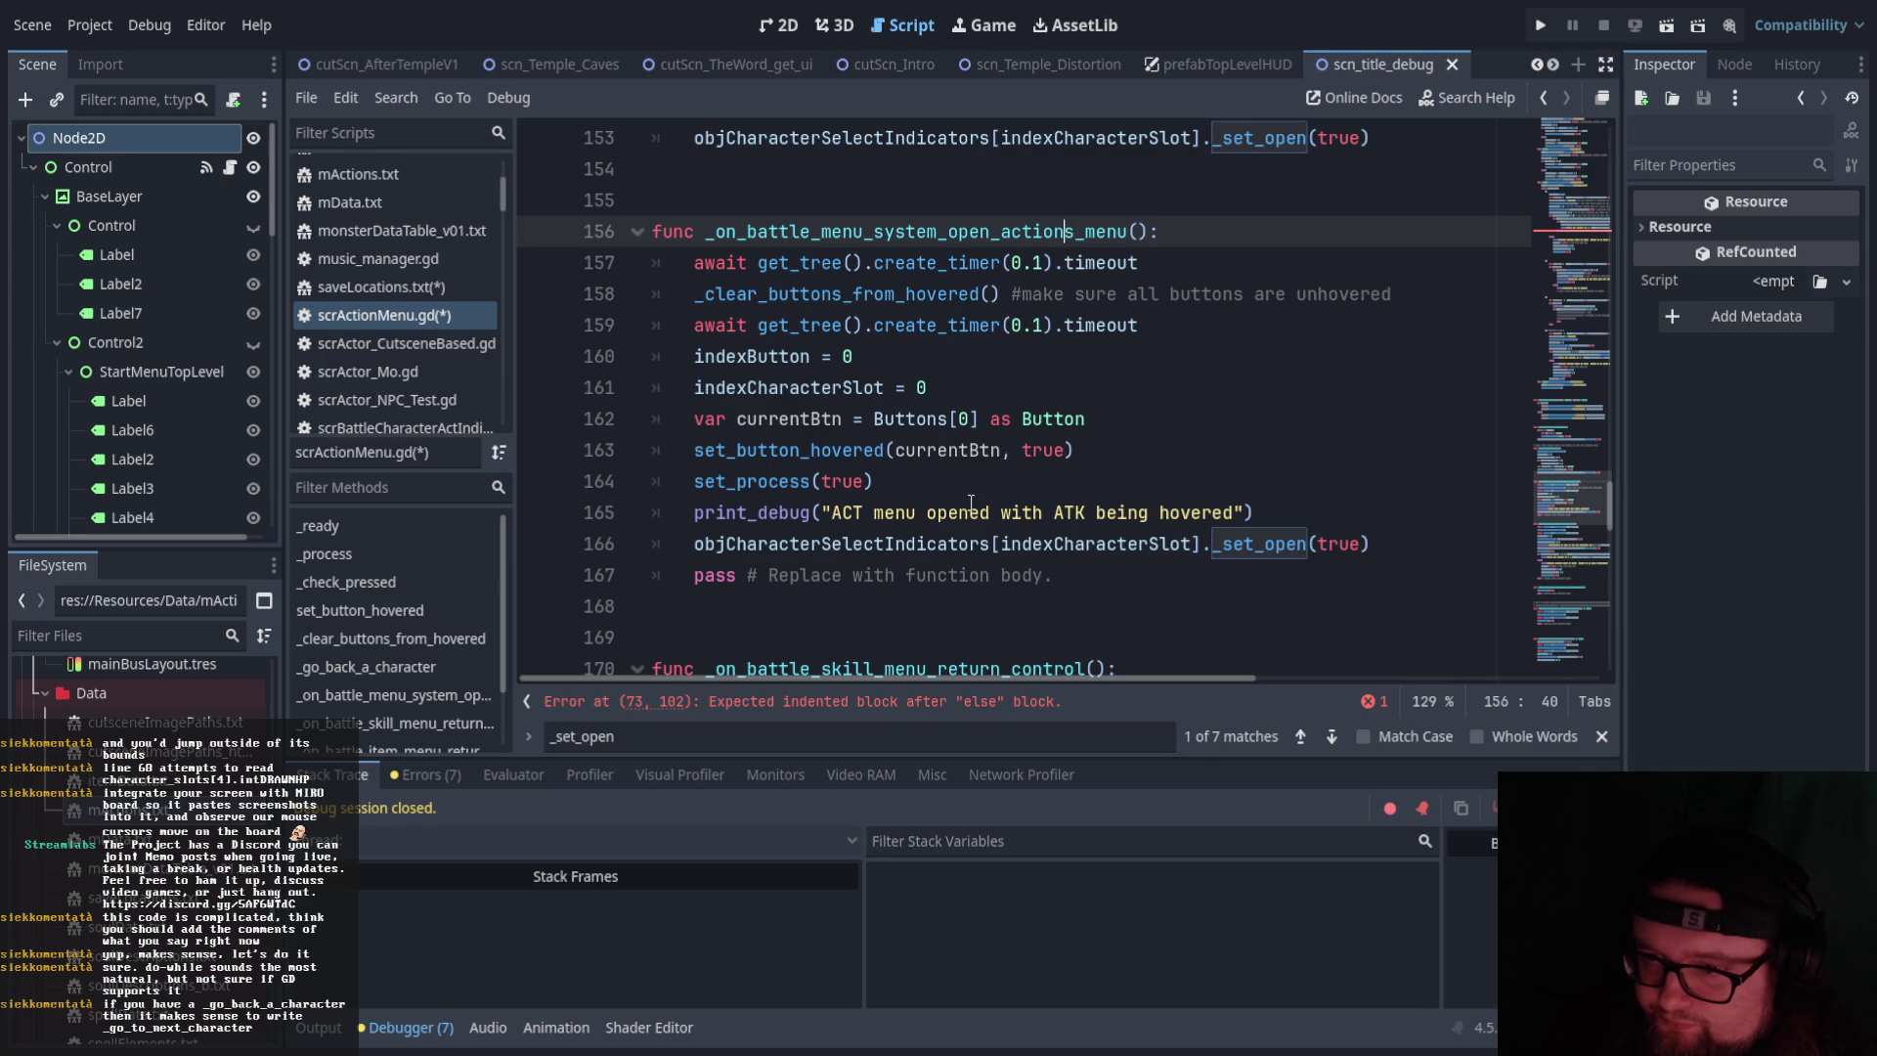
pyautogui.moveTo(693, 388); pyautogui.dragTo(973, 400)
pyautogui.click(972, 401)
pyautogui.scroll(1, 973, 401)
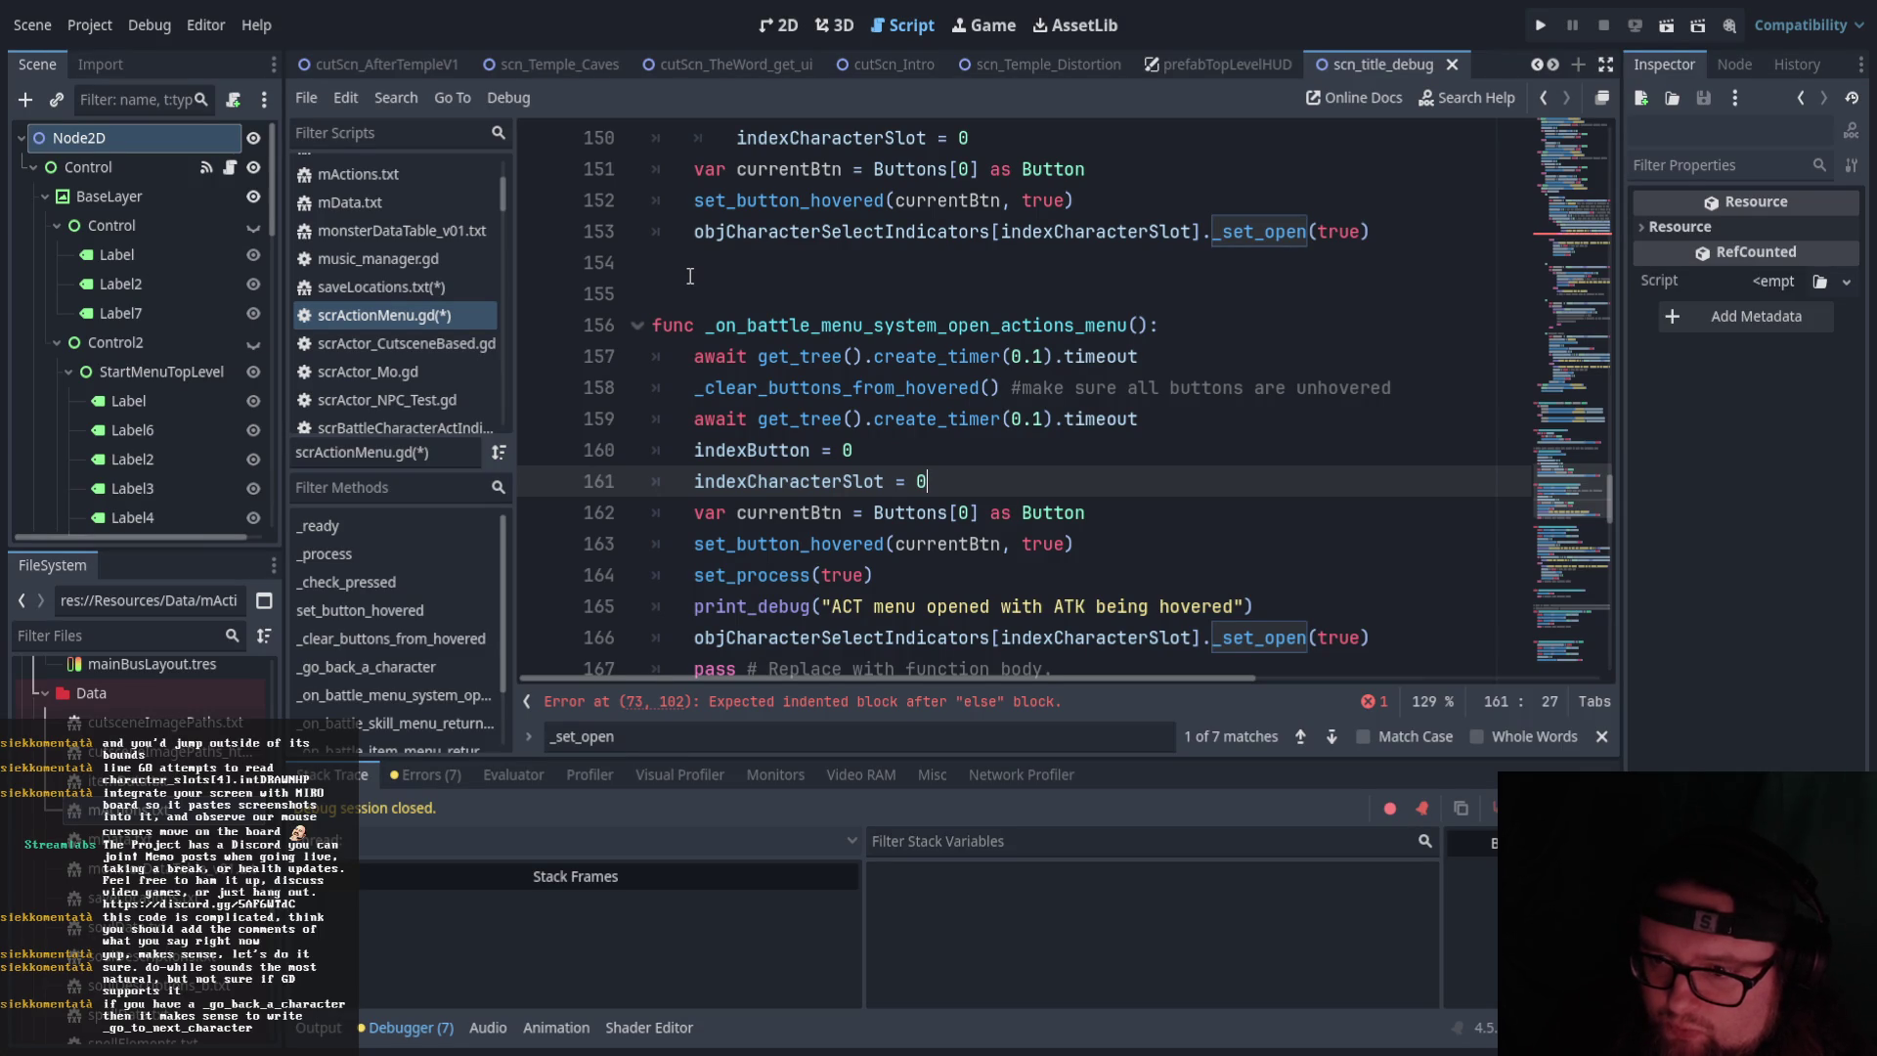
pyautogui.scroll(-1, 691, 277)
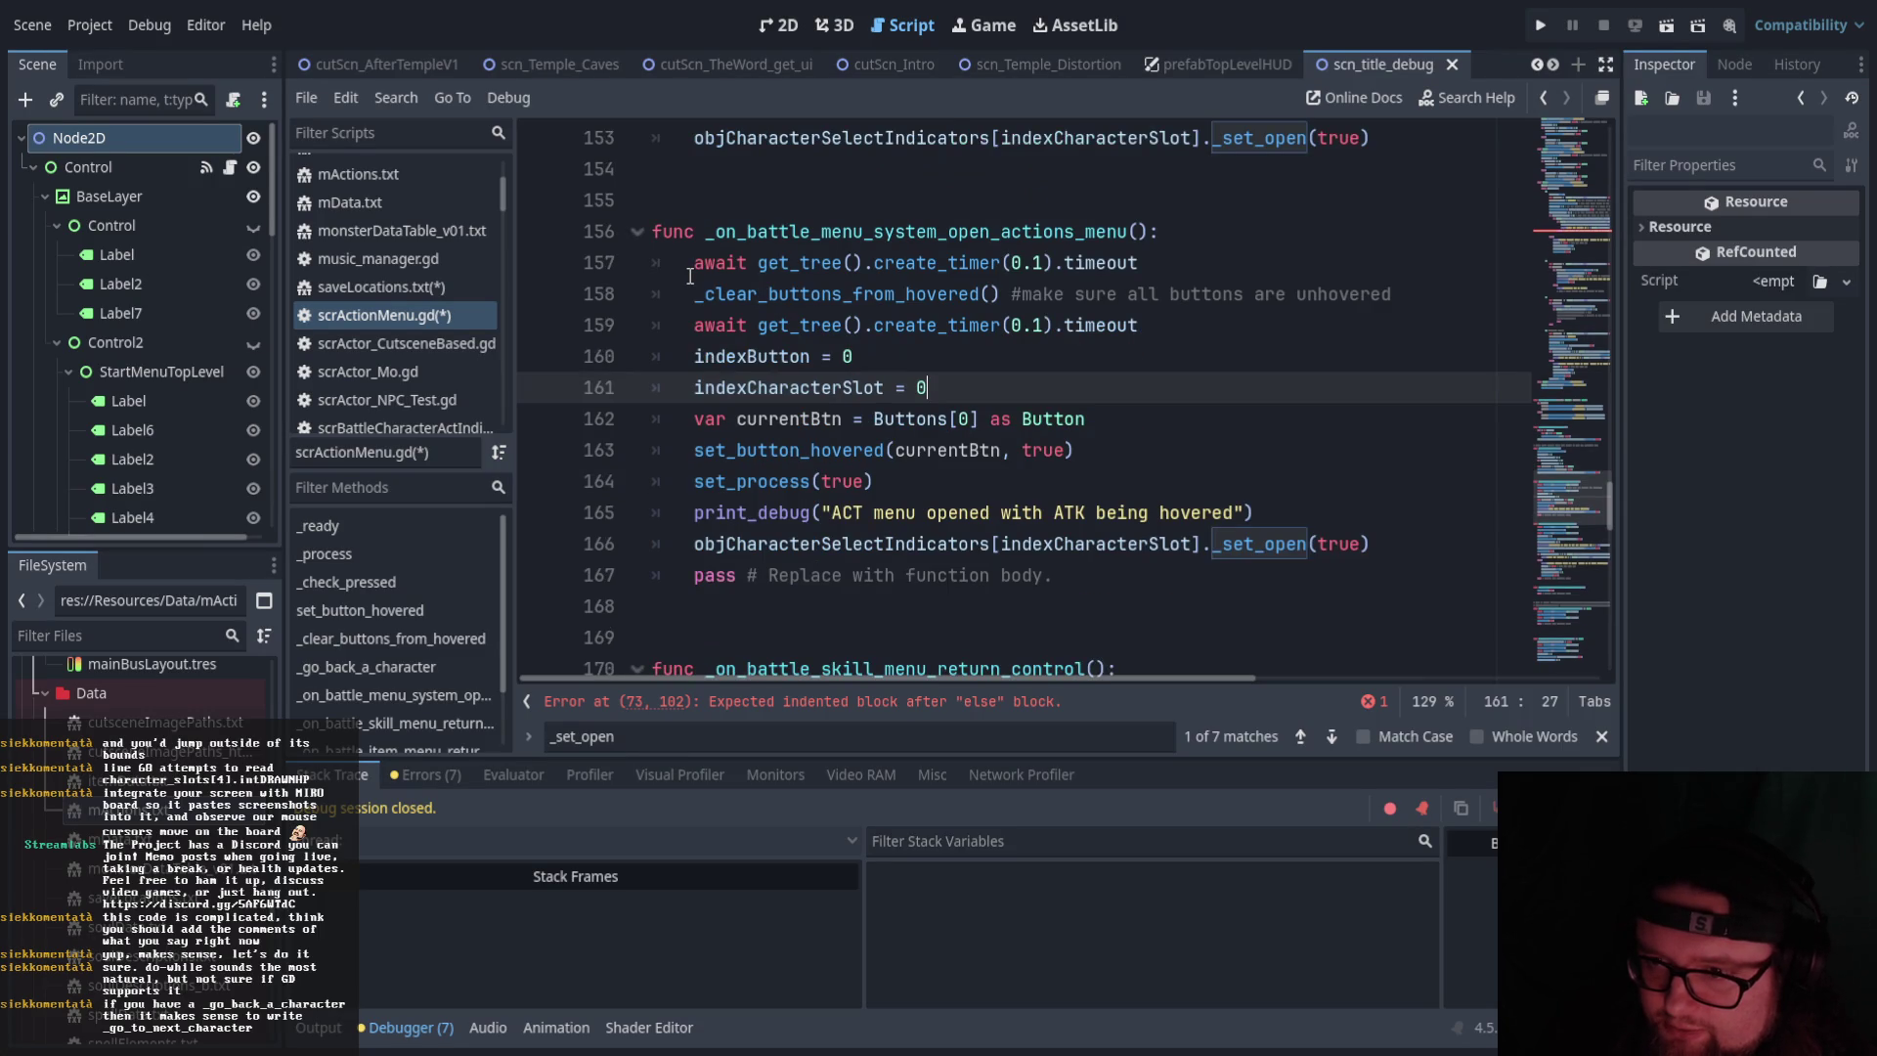
pyautogui.scroll(1, 690, 276)
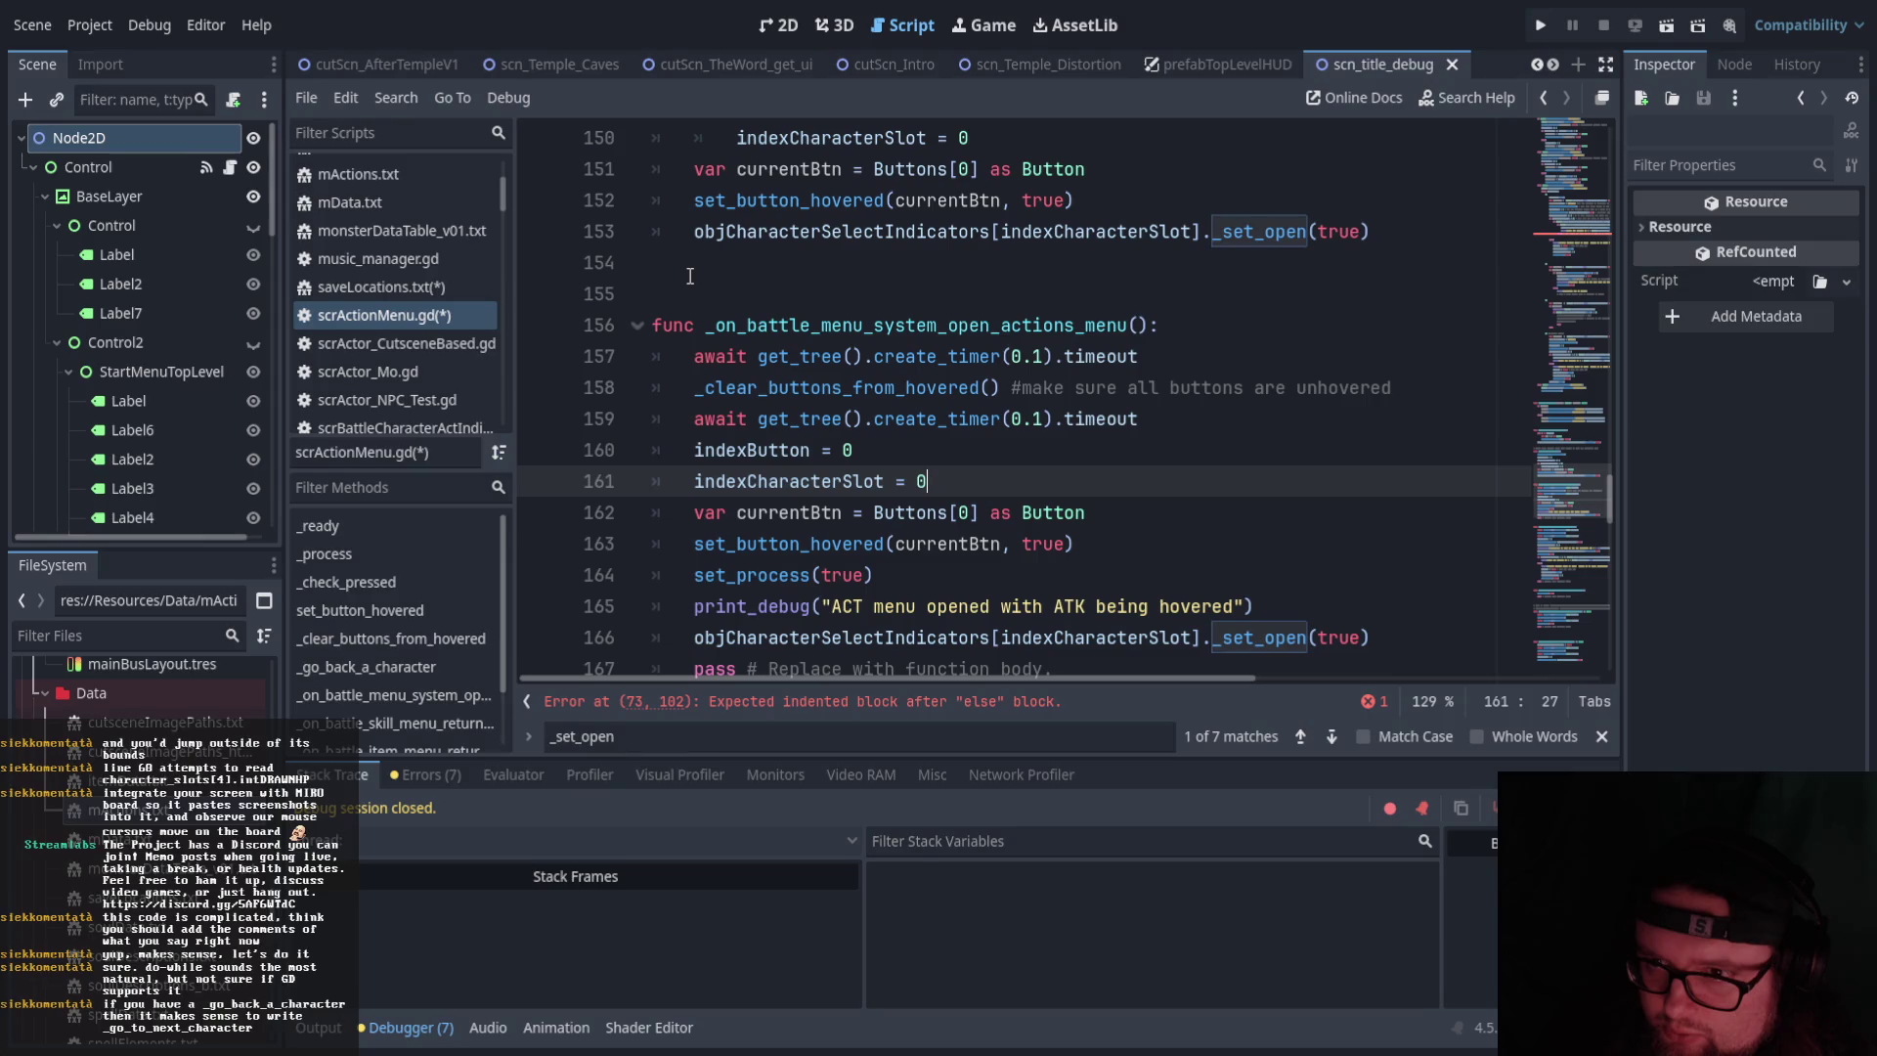
pyautogui.click(690, 277)
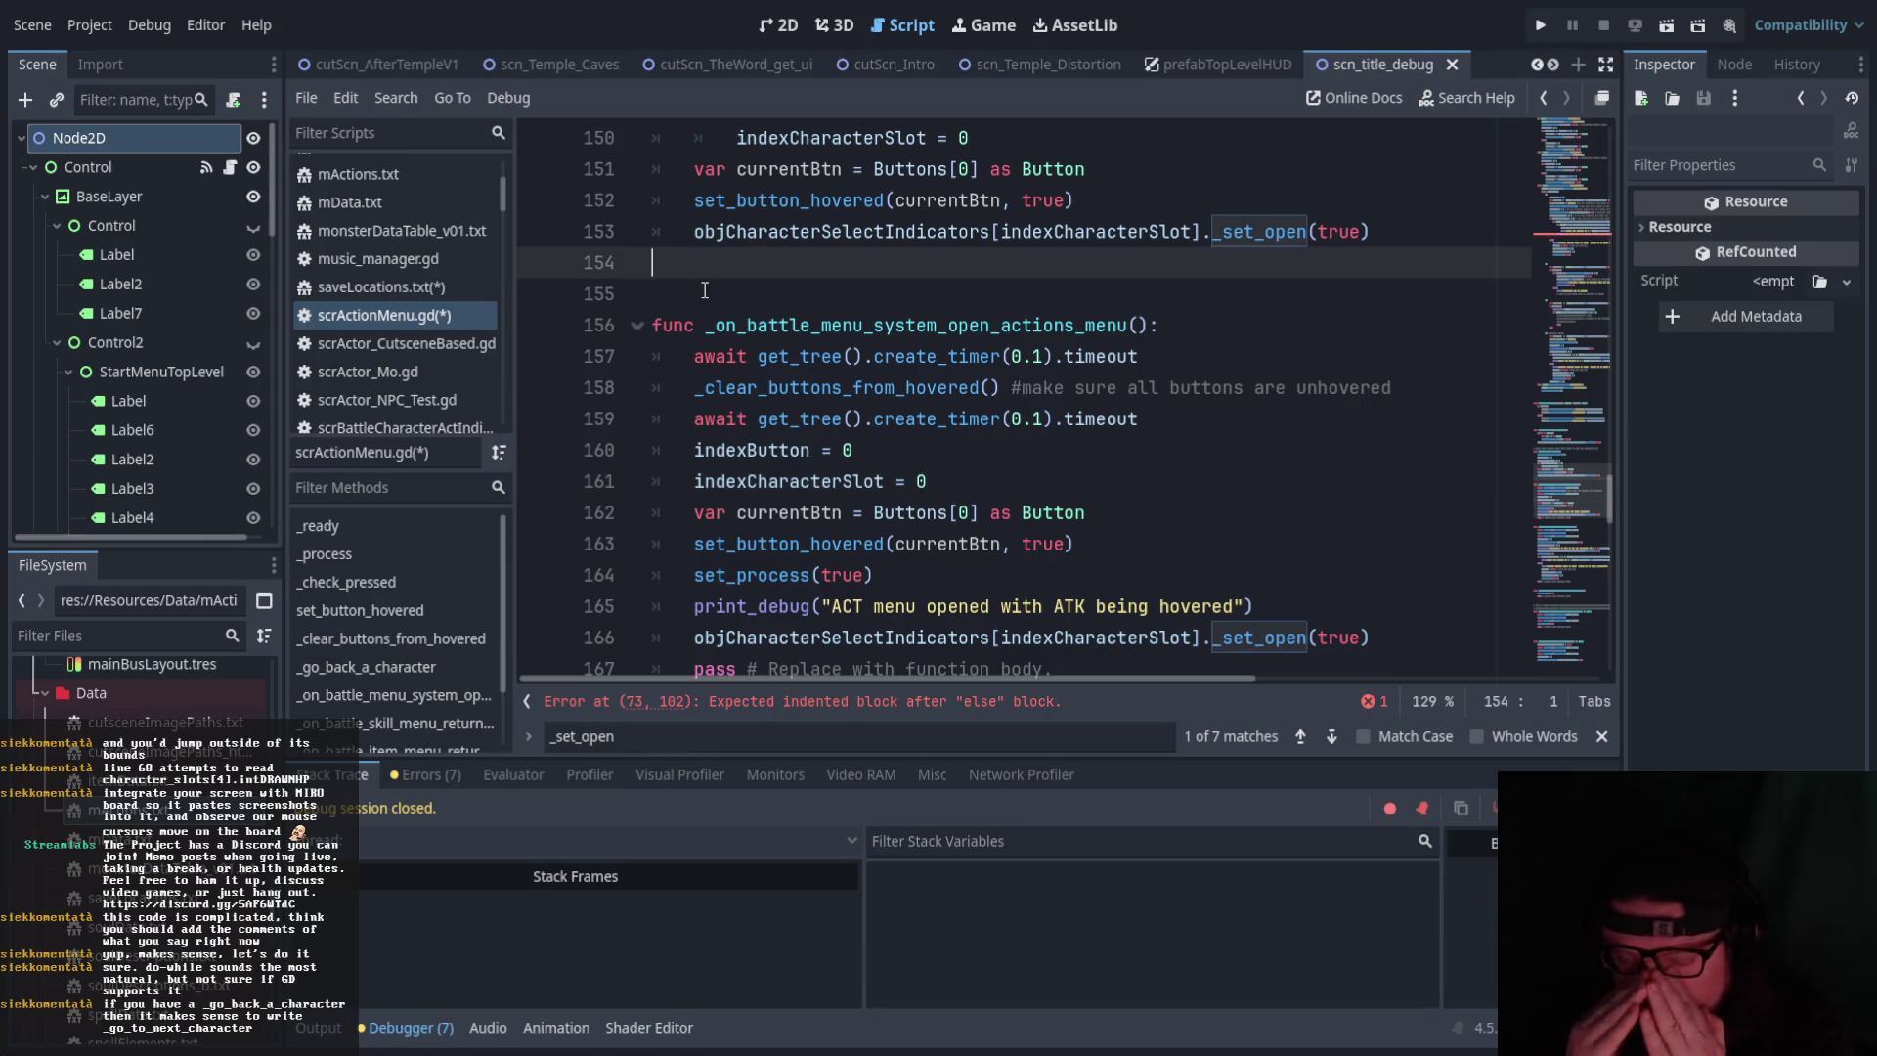
# Add the function header _find_next_alive_character(character:clCharacter_slot) using autocomplete for the type
pyautogui.press('Return')
pyautogui.press('Return')
pyautogui.write('fu')
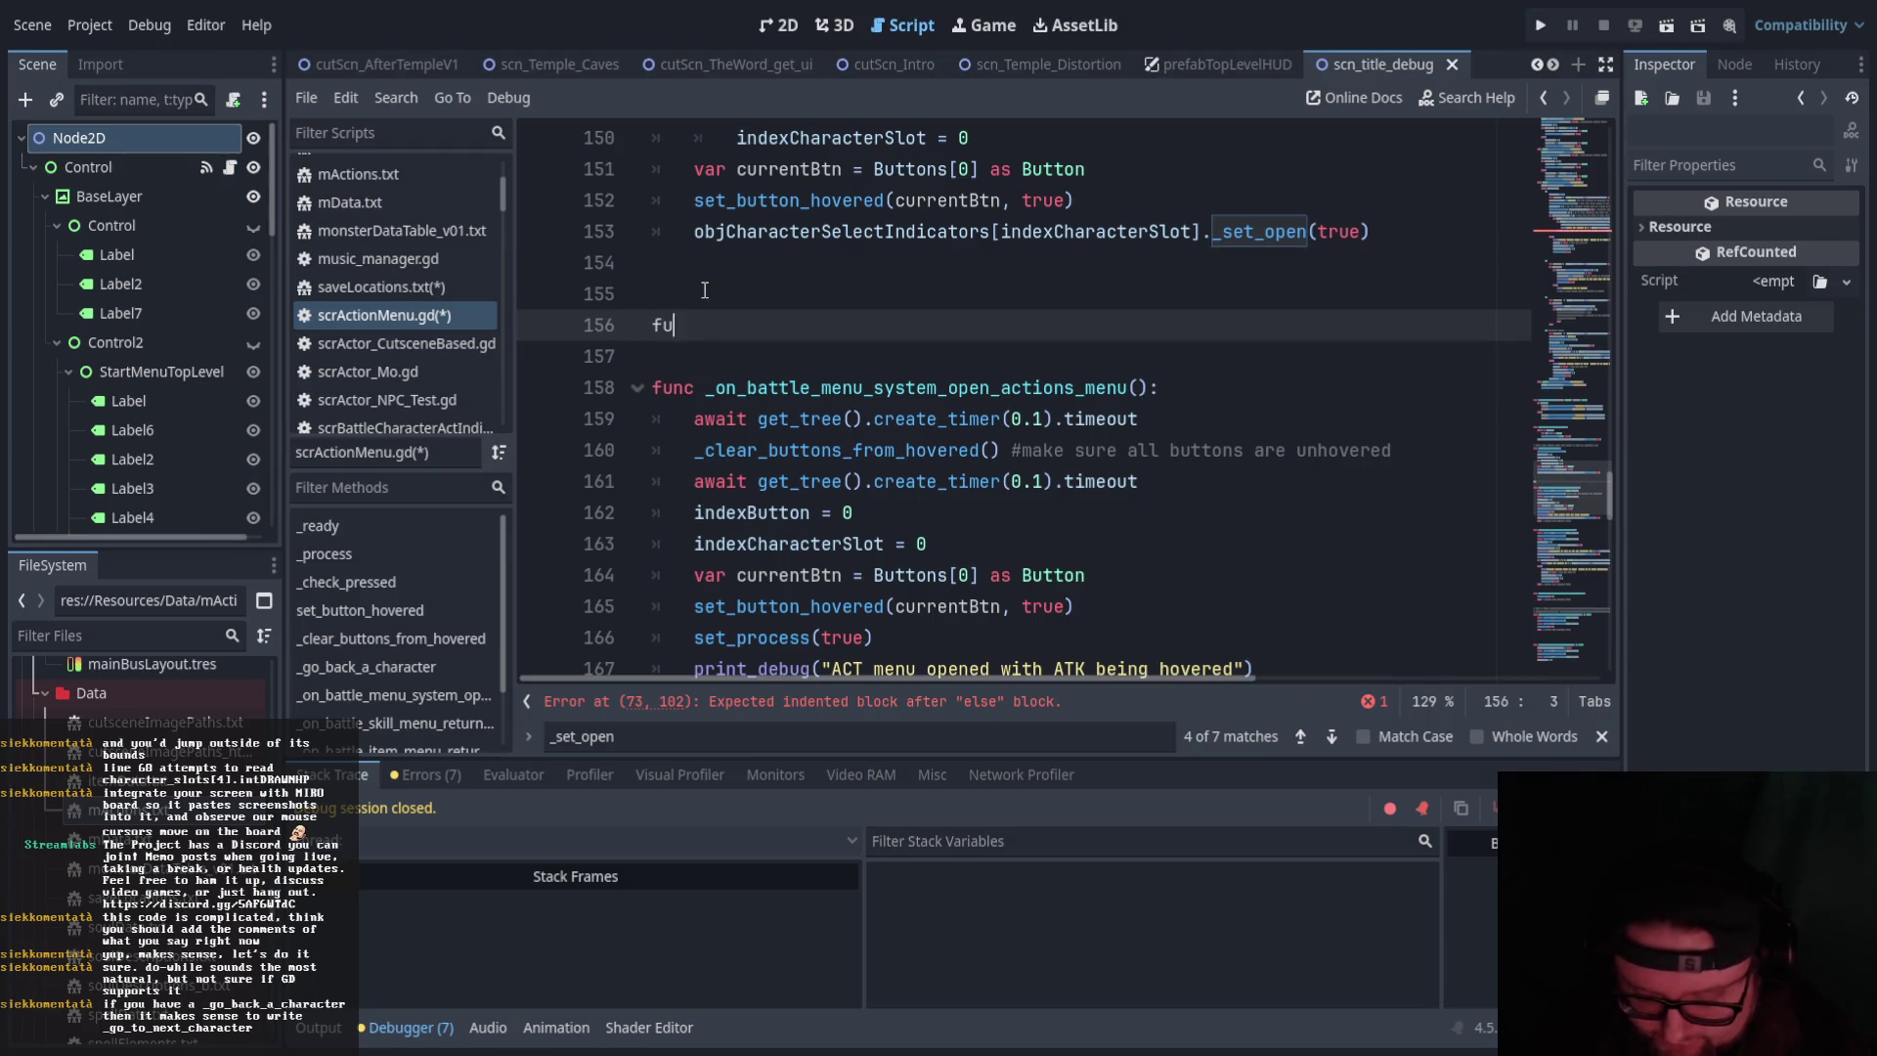
pyautogui.write('nc _f')
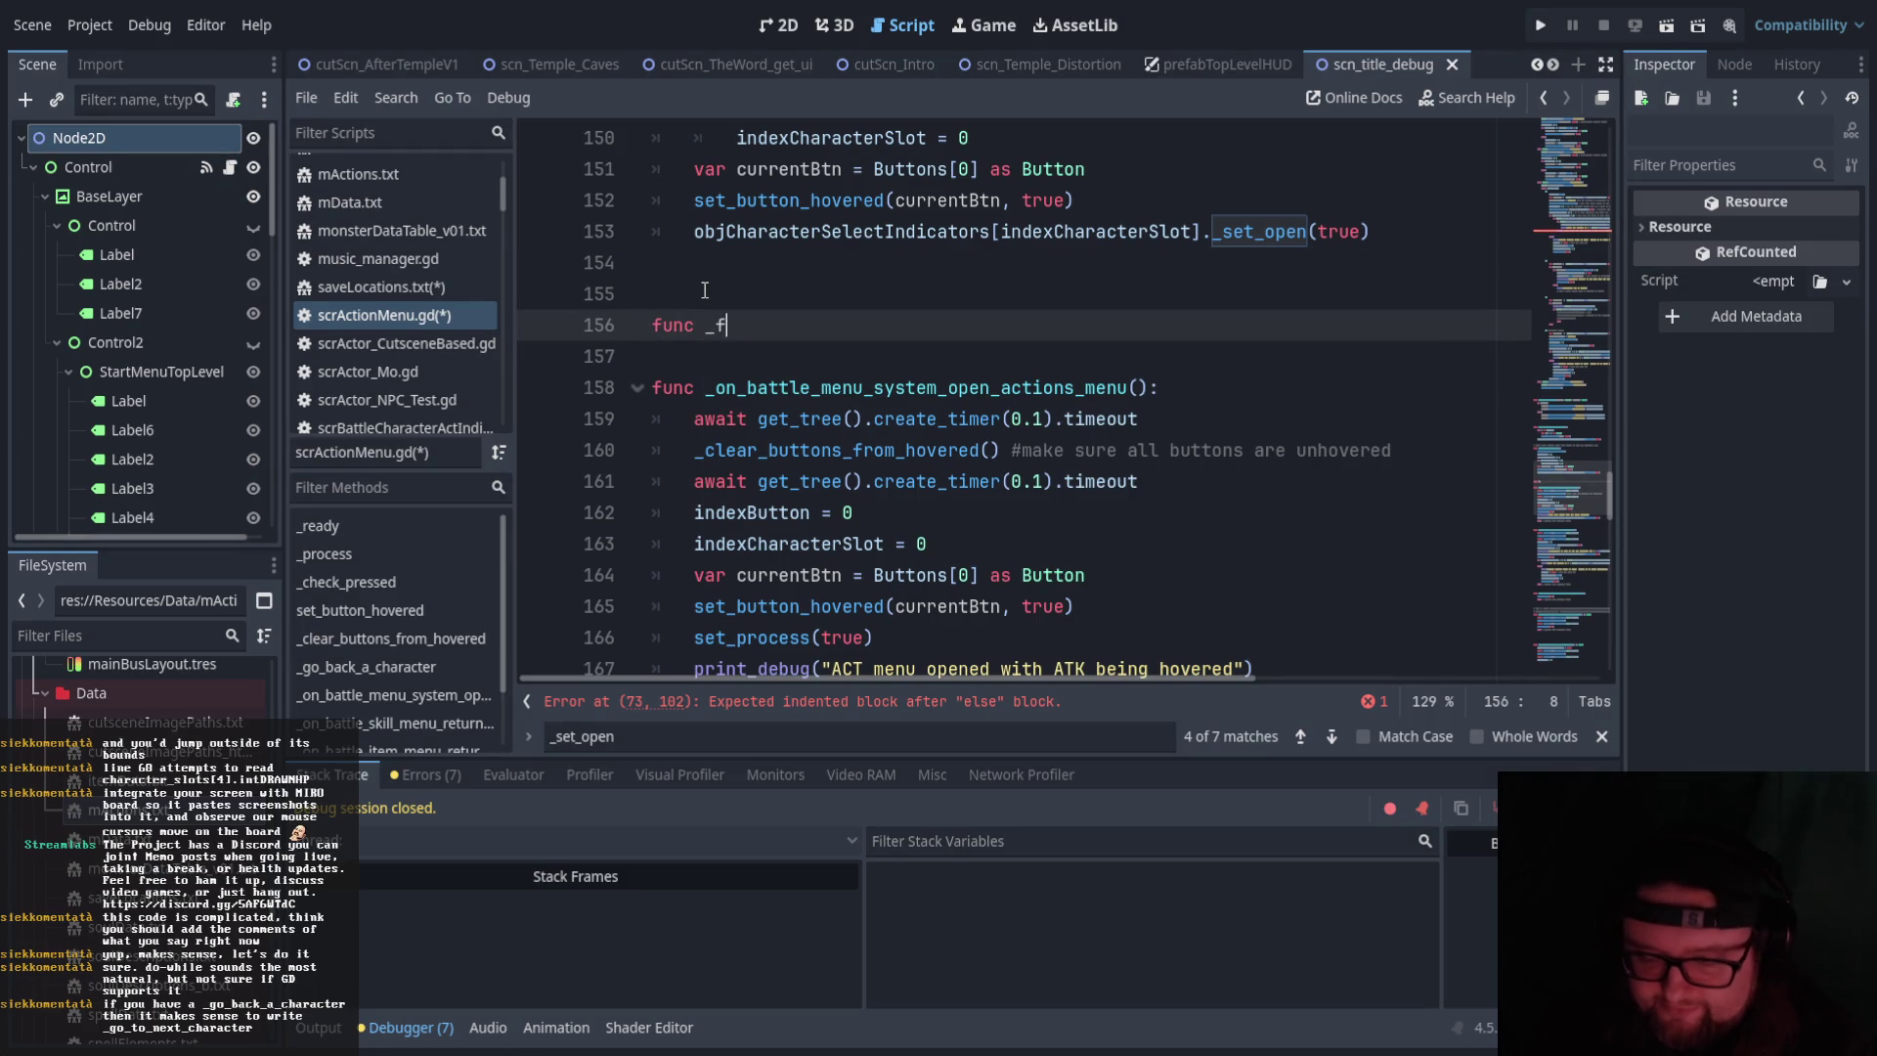
pyautogui.write('ind_new')
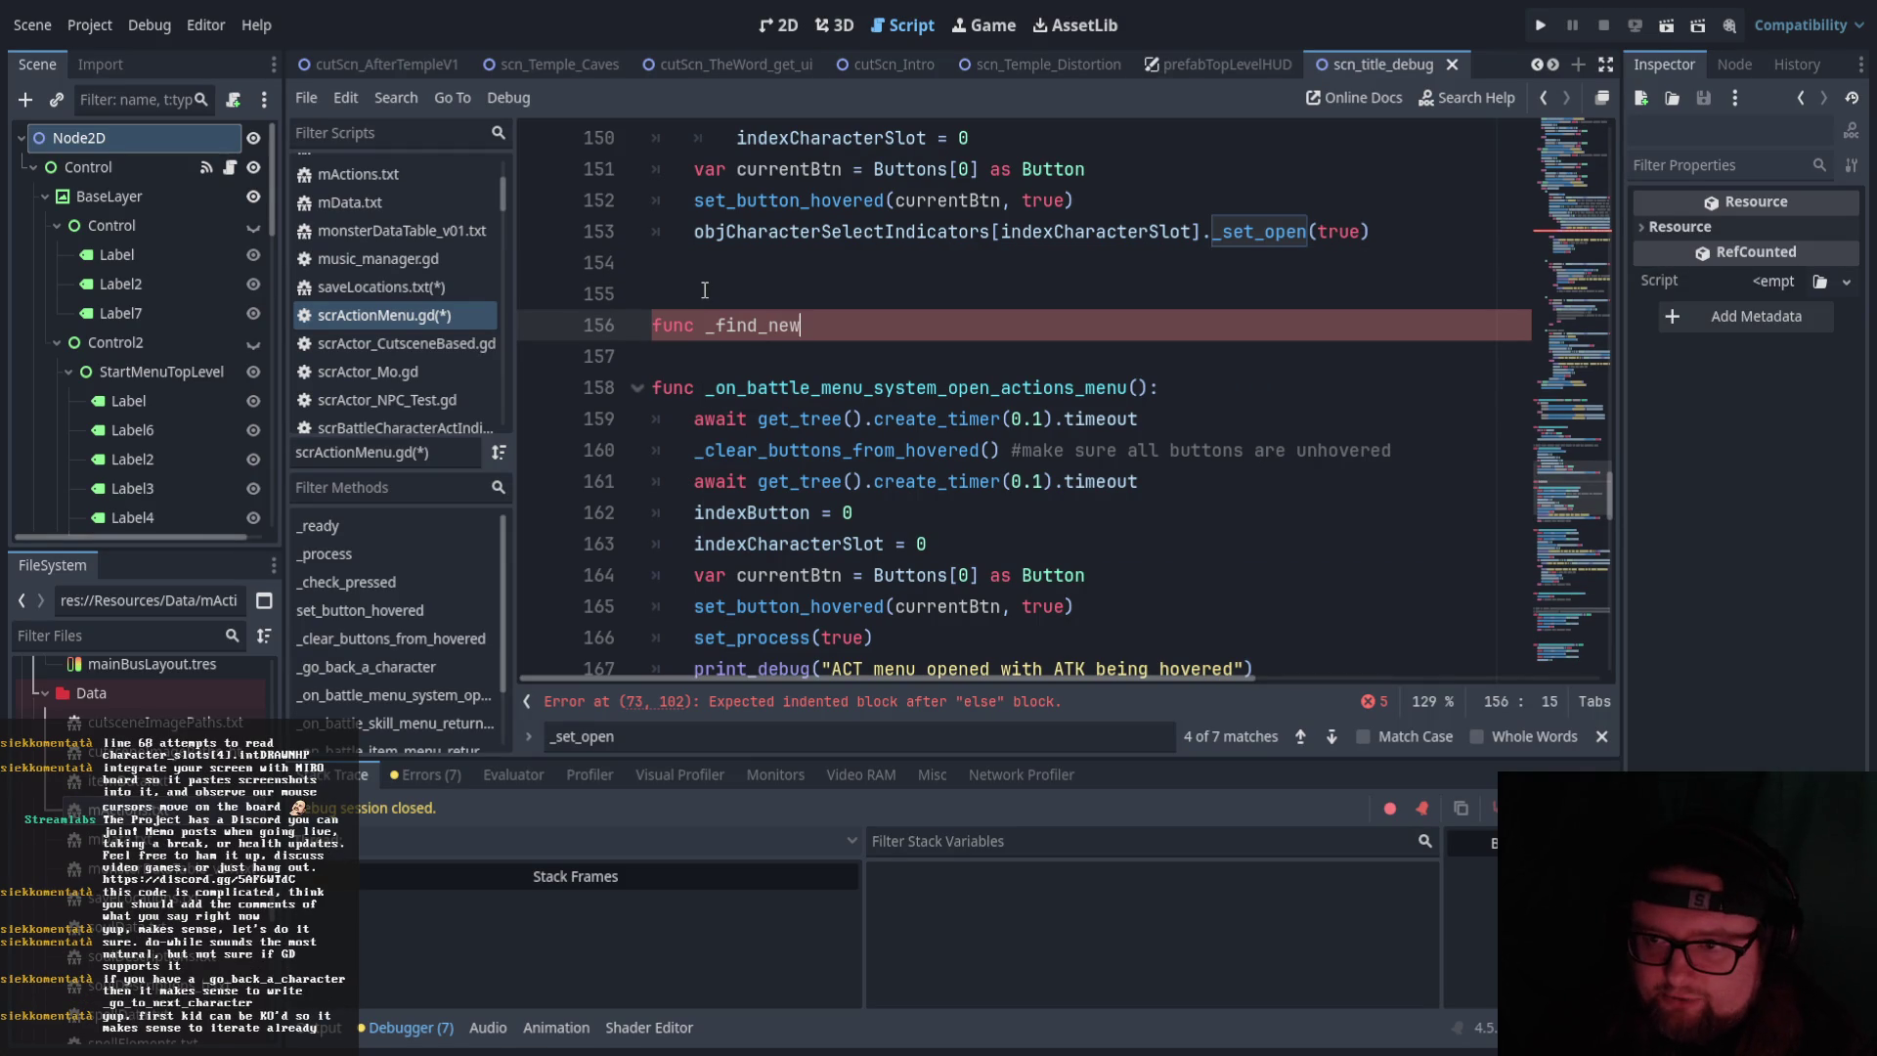
pyautogui.press('BackSpace')
pyautogui.write('xt_alive_character')
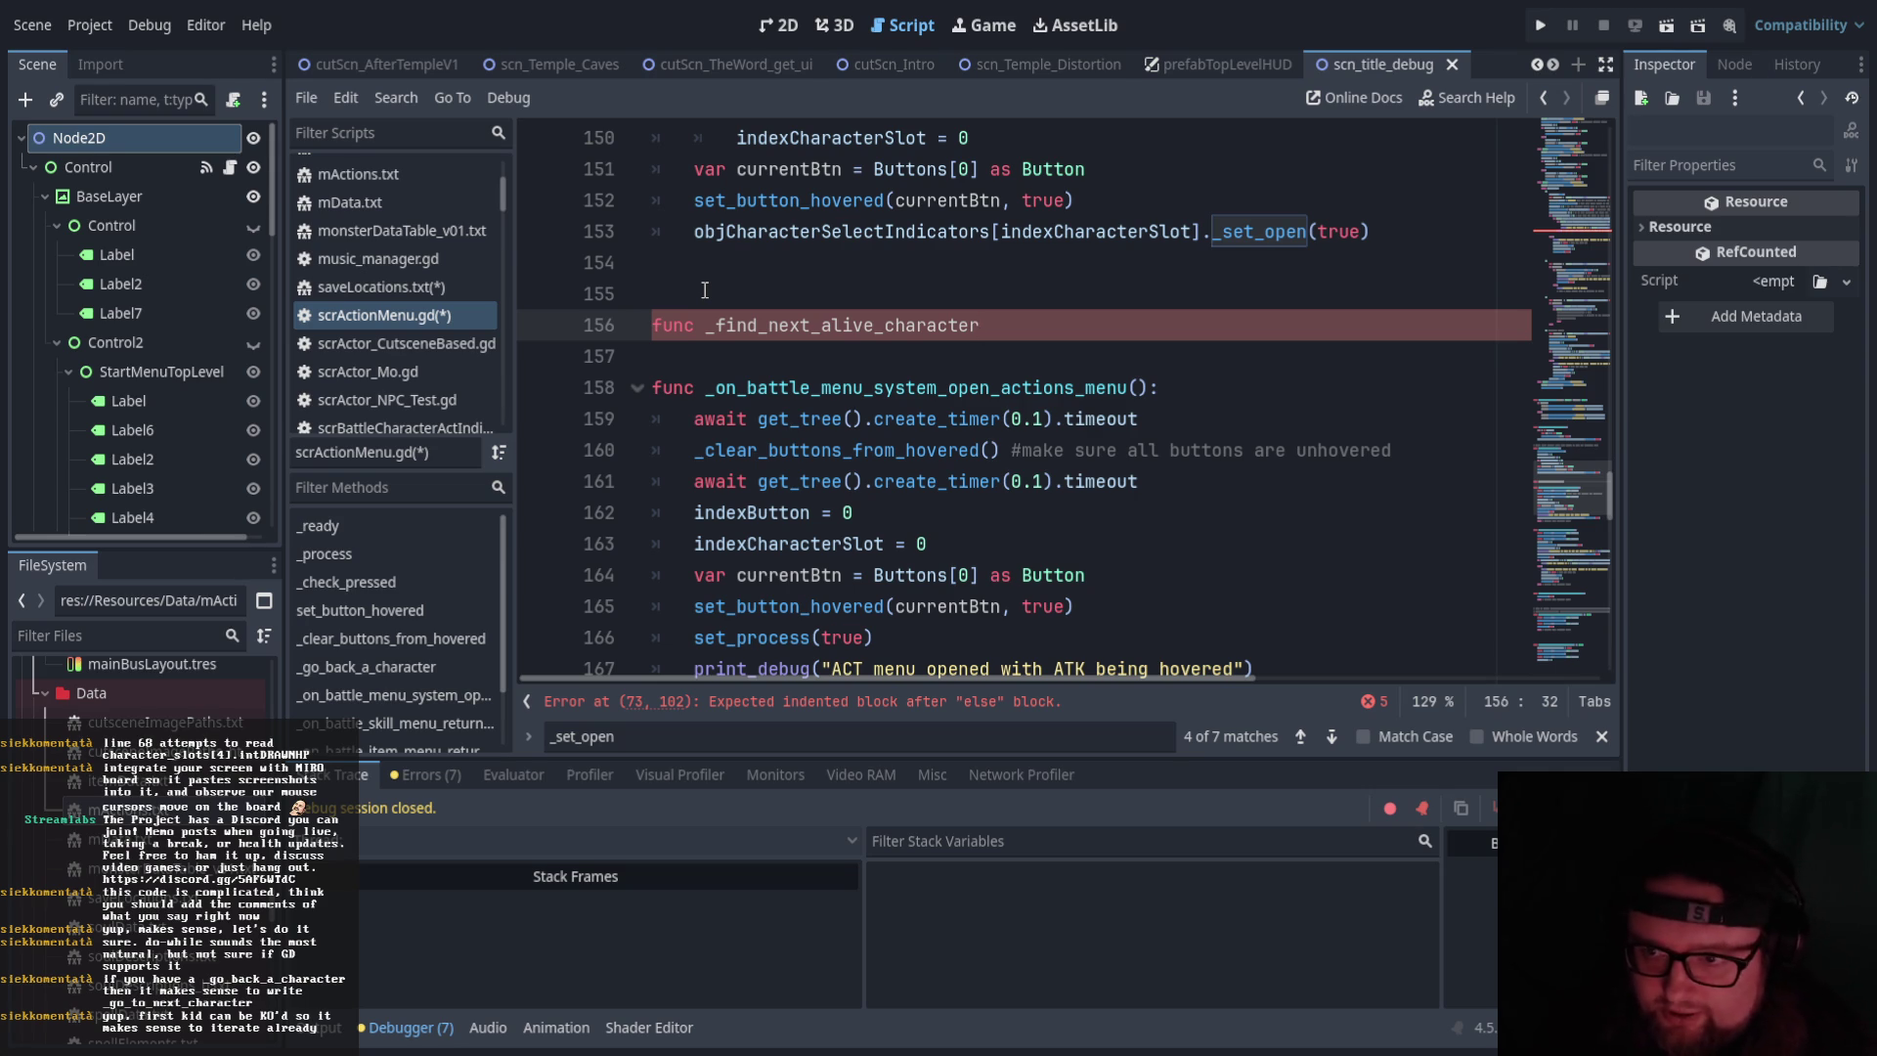
pyautogui.write('(')
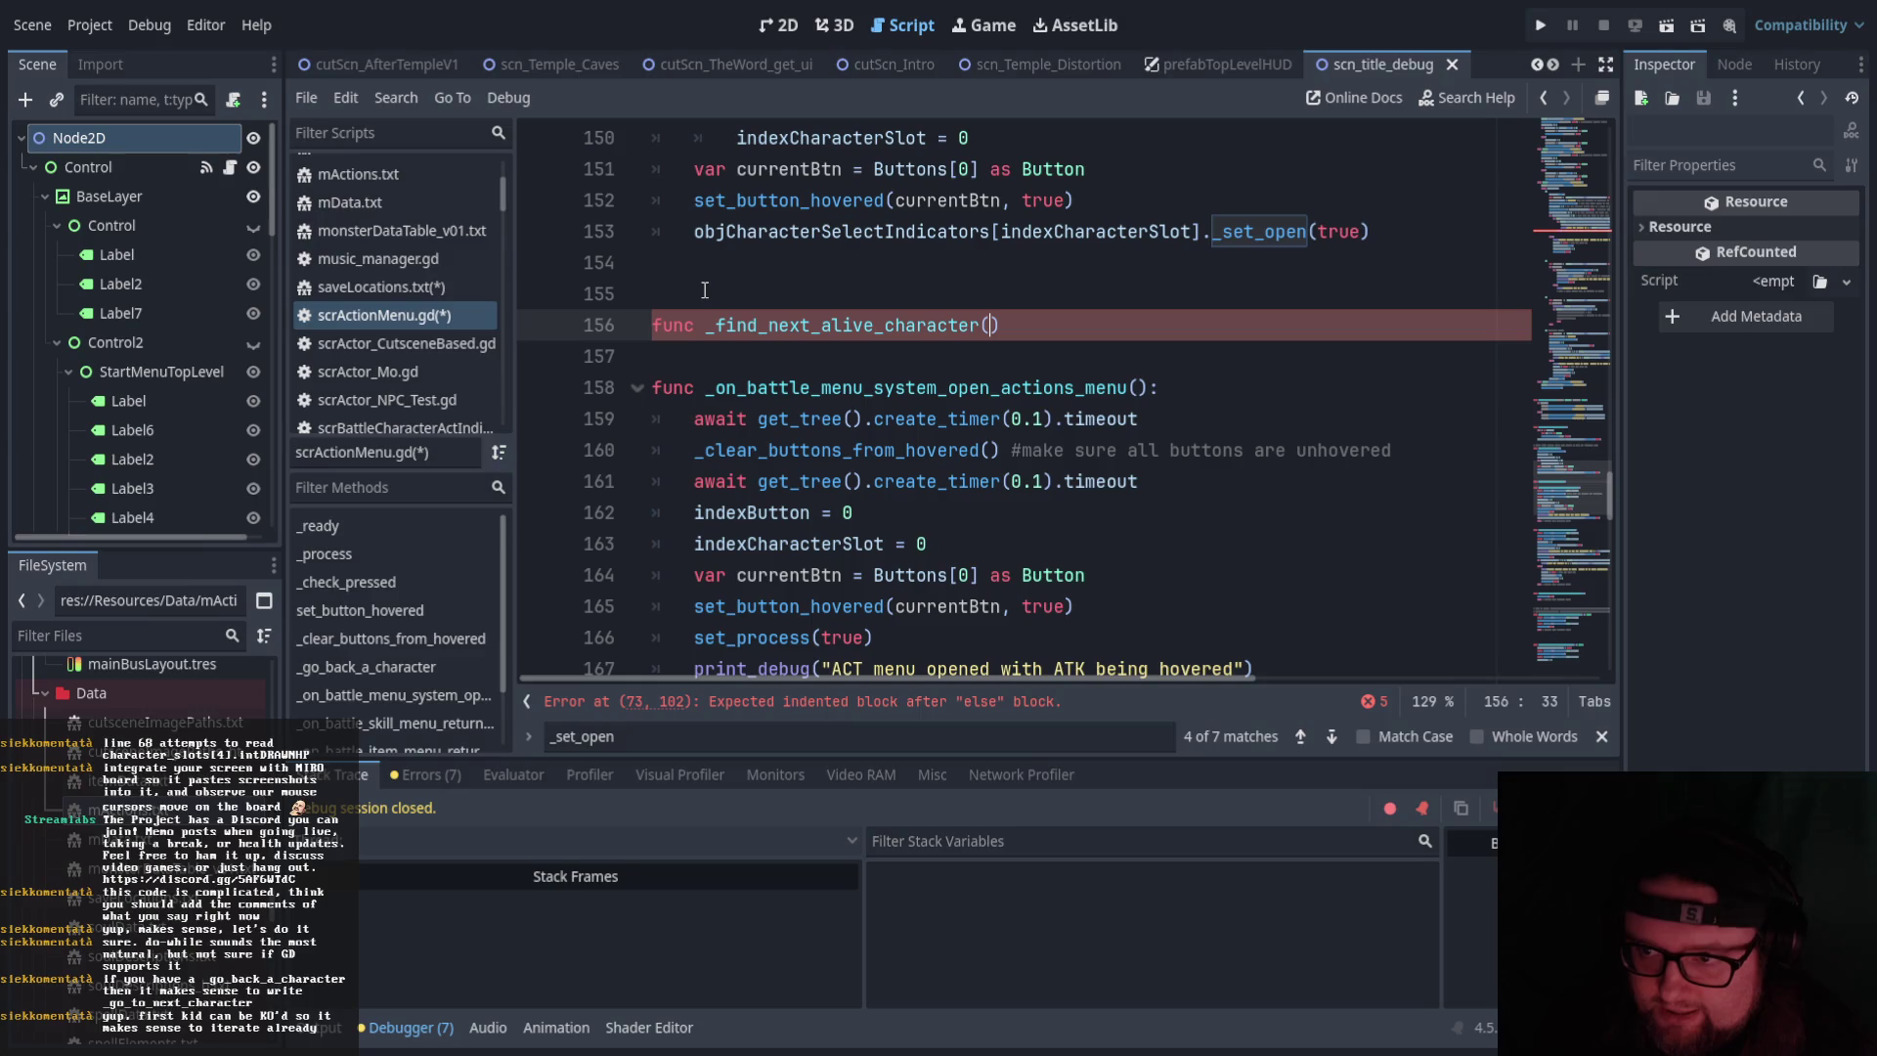
pyautogui.write('character:')
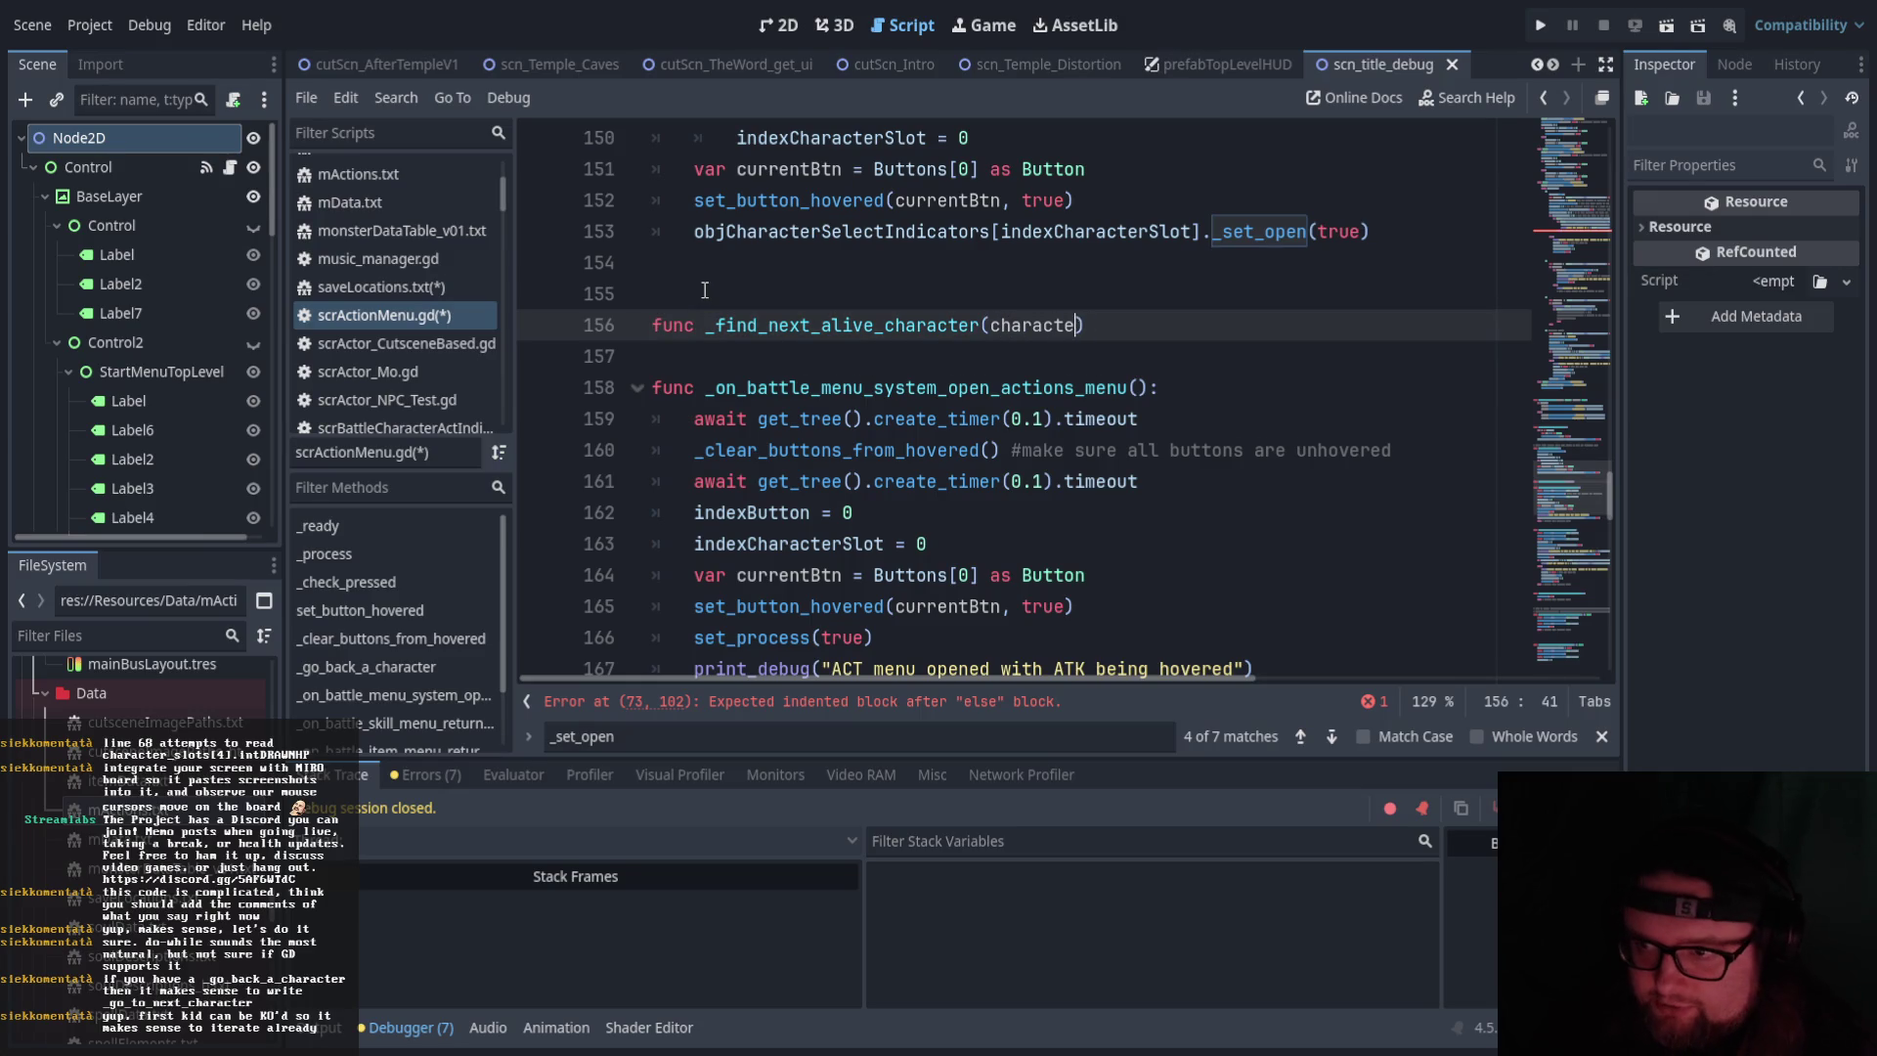
pyautogui.write('clCh')
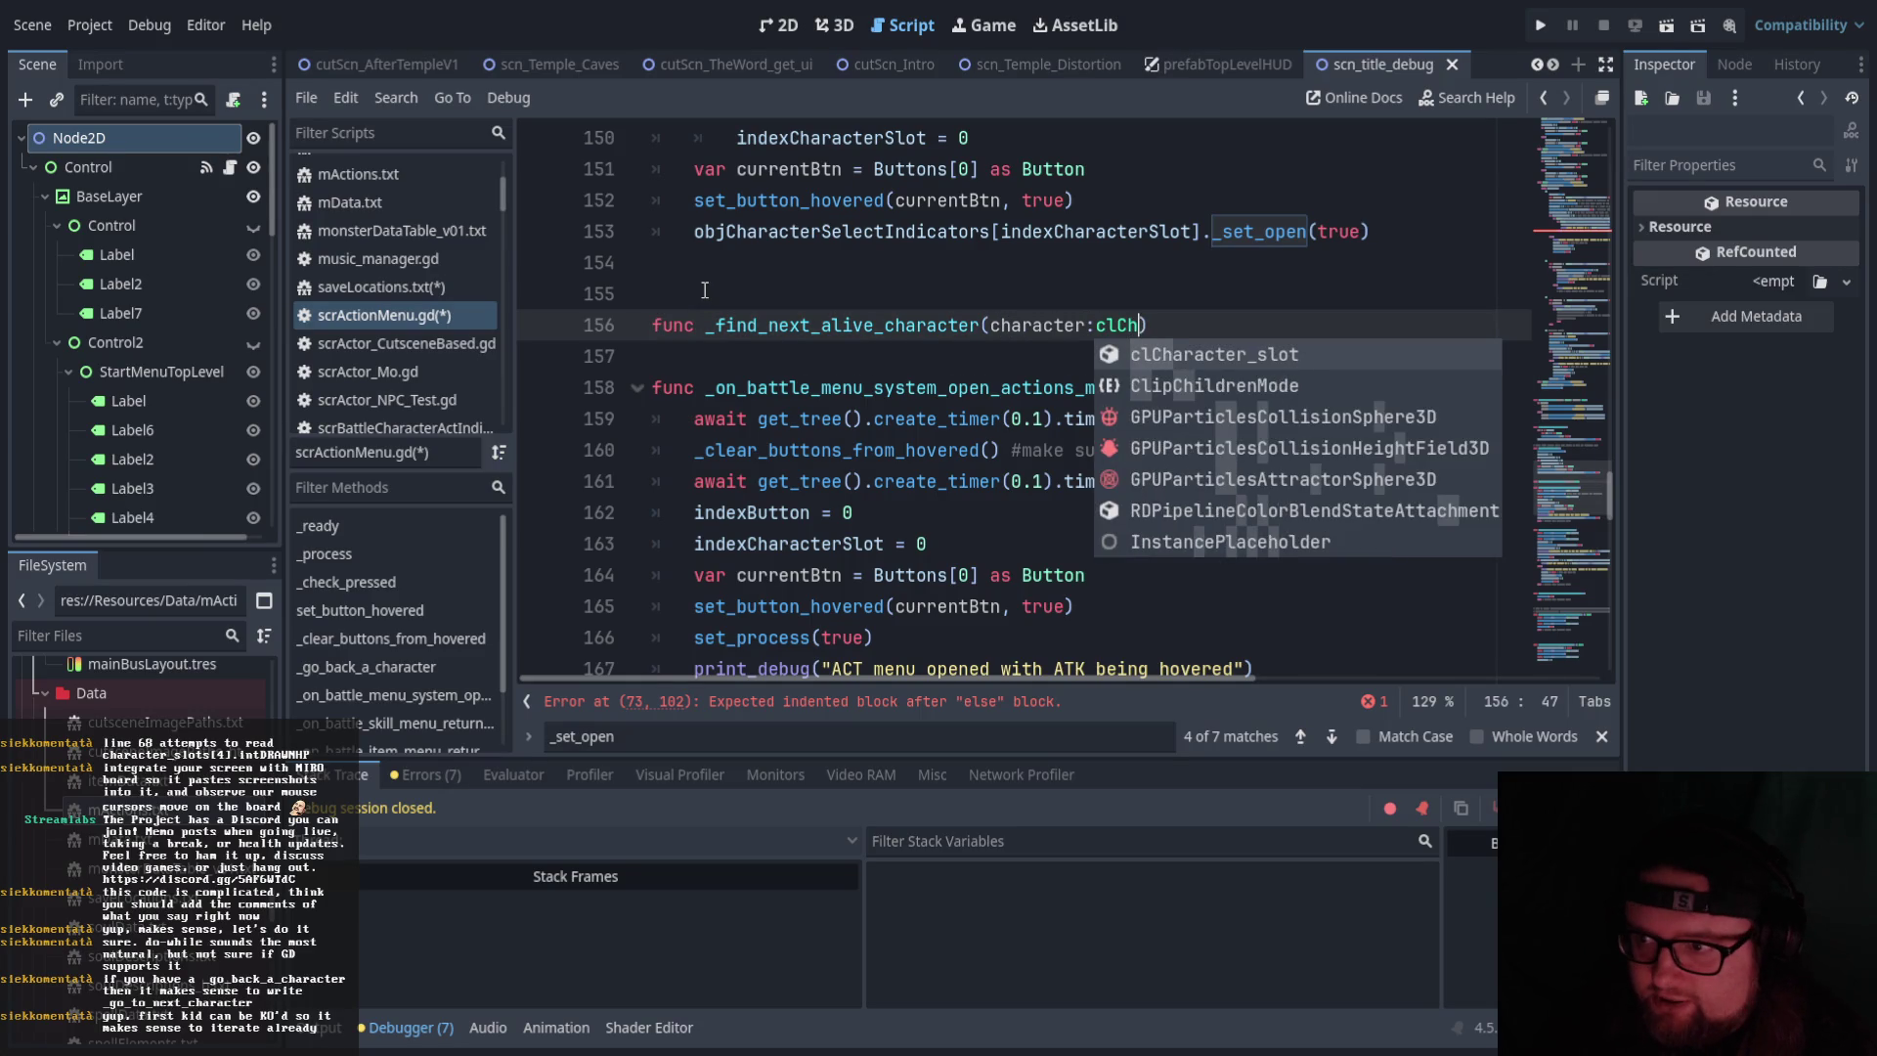
pyautogui.press('Return')
pyautogui.write(',')
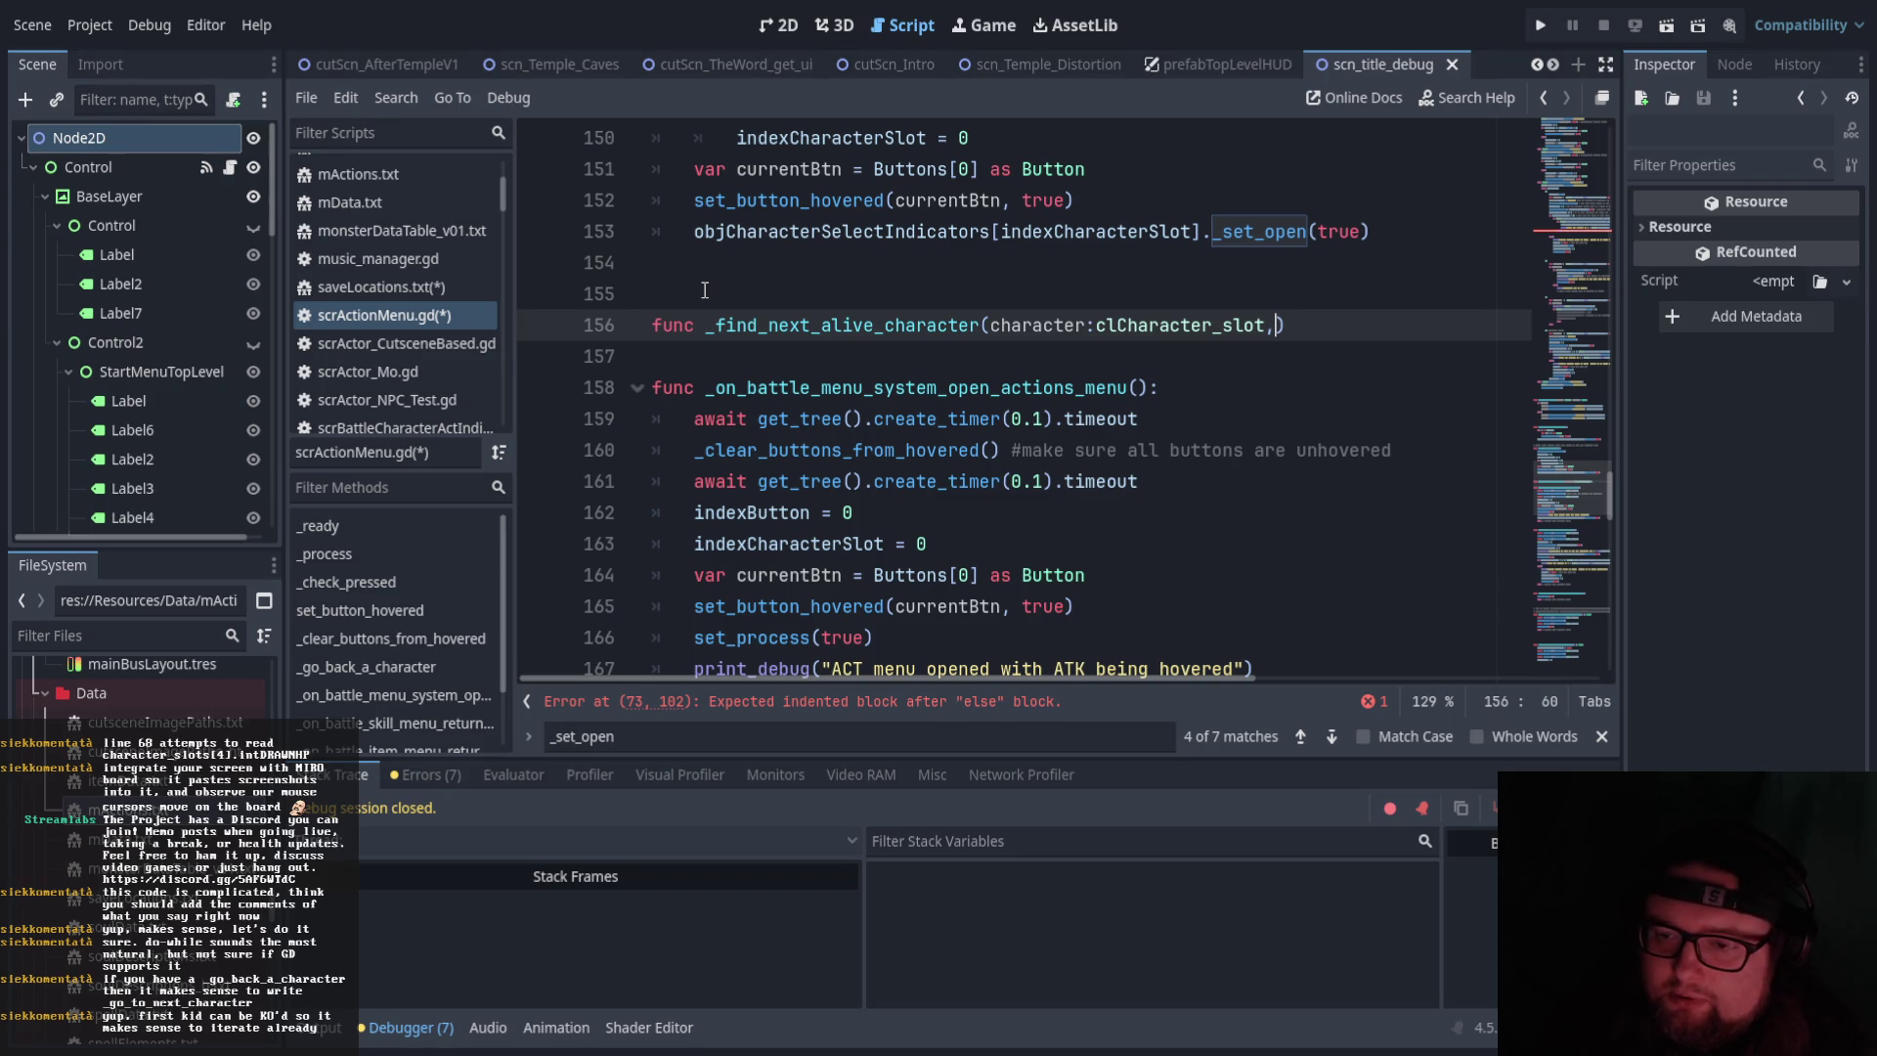
pyautogui.press('BackSpace')
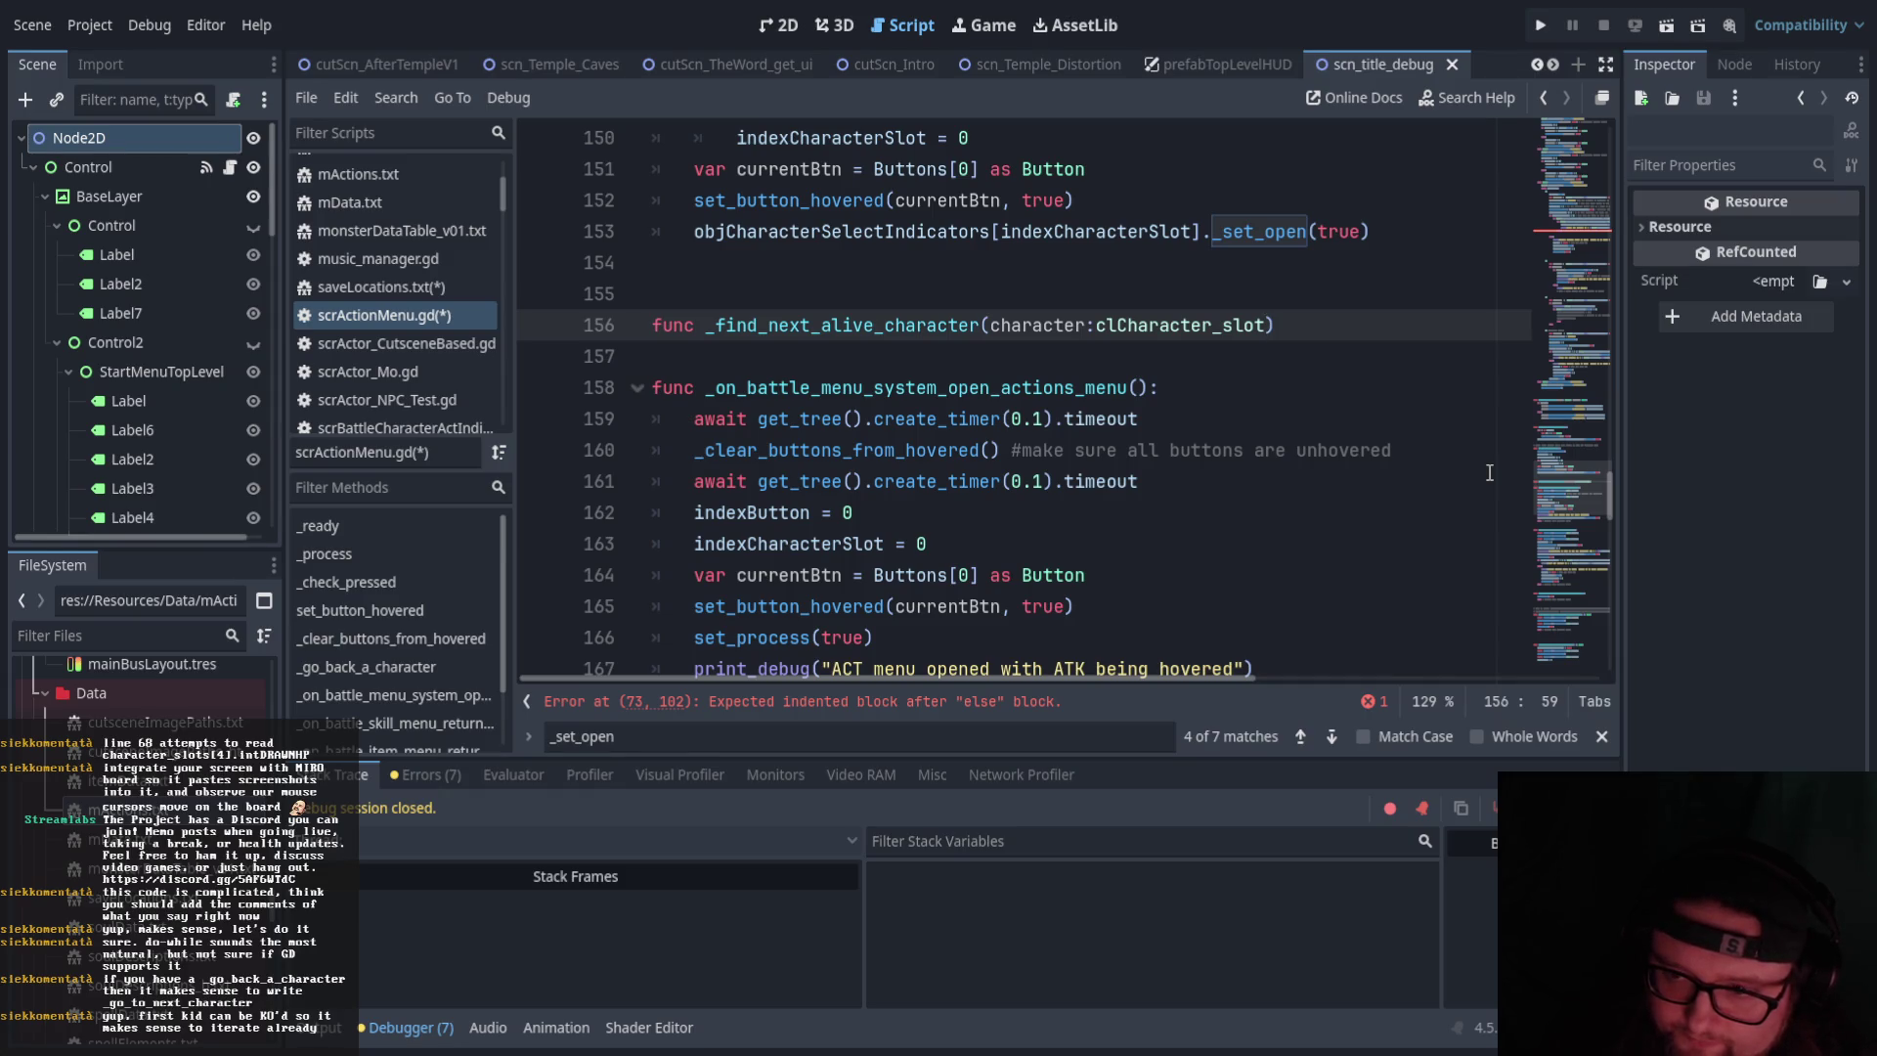
# Start the body with var currentIndex = indexCharacterSlot and a 'for currentIndex < 4' loop line
pyautogui.click(1278, 325)
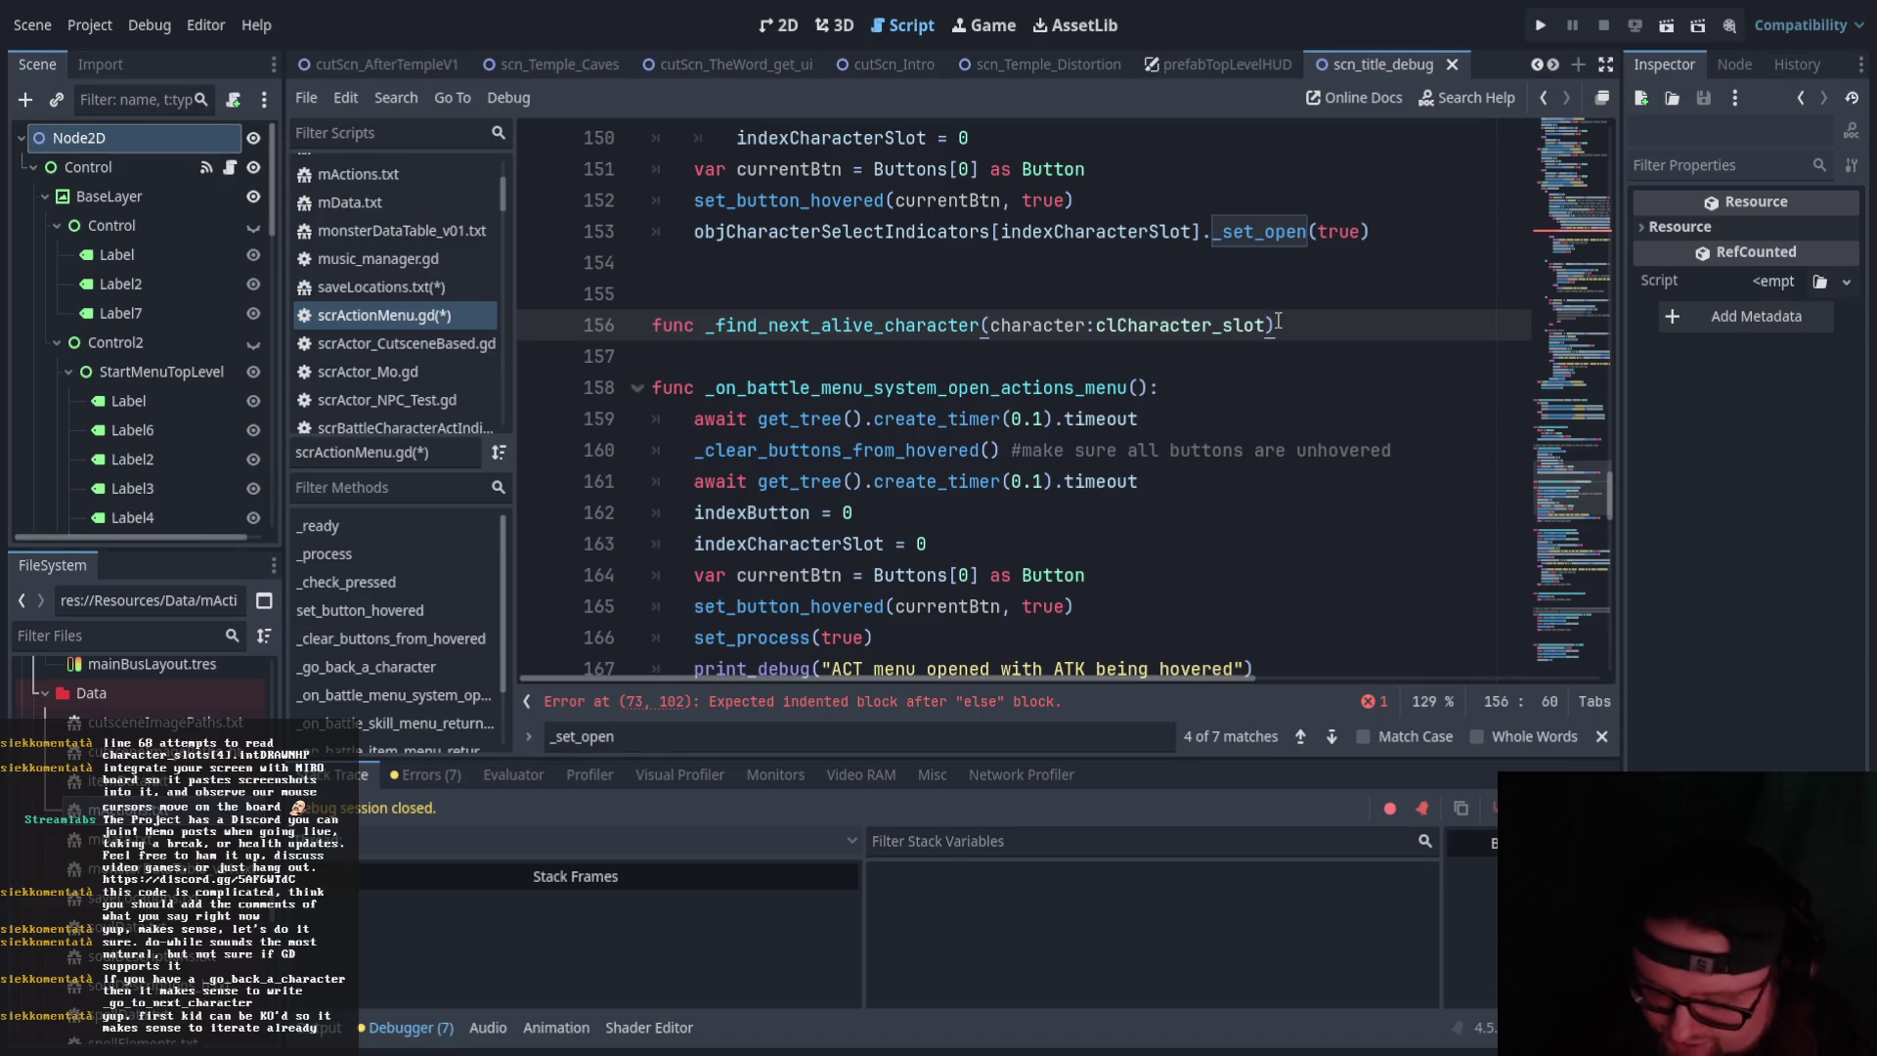
pyautogui.write(':')
pyautogui.press('Return')
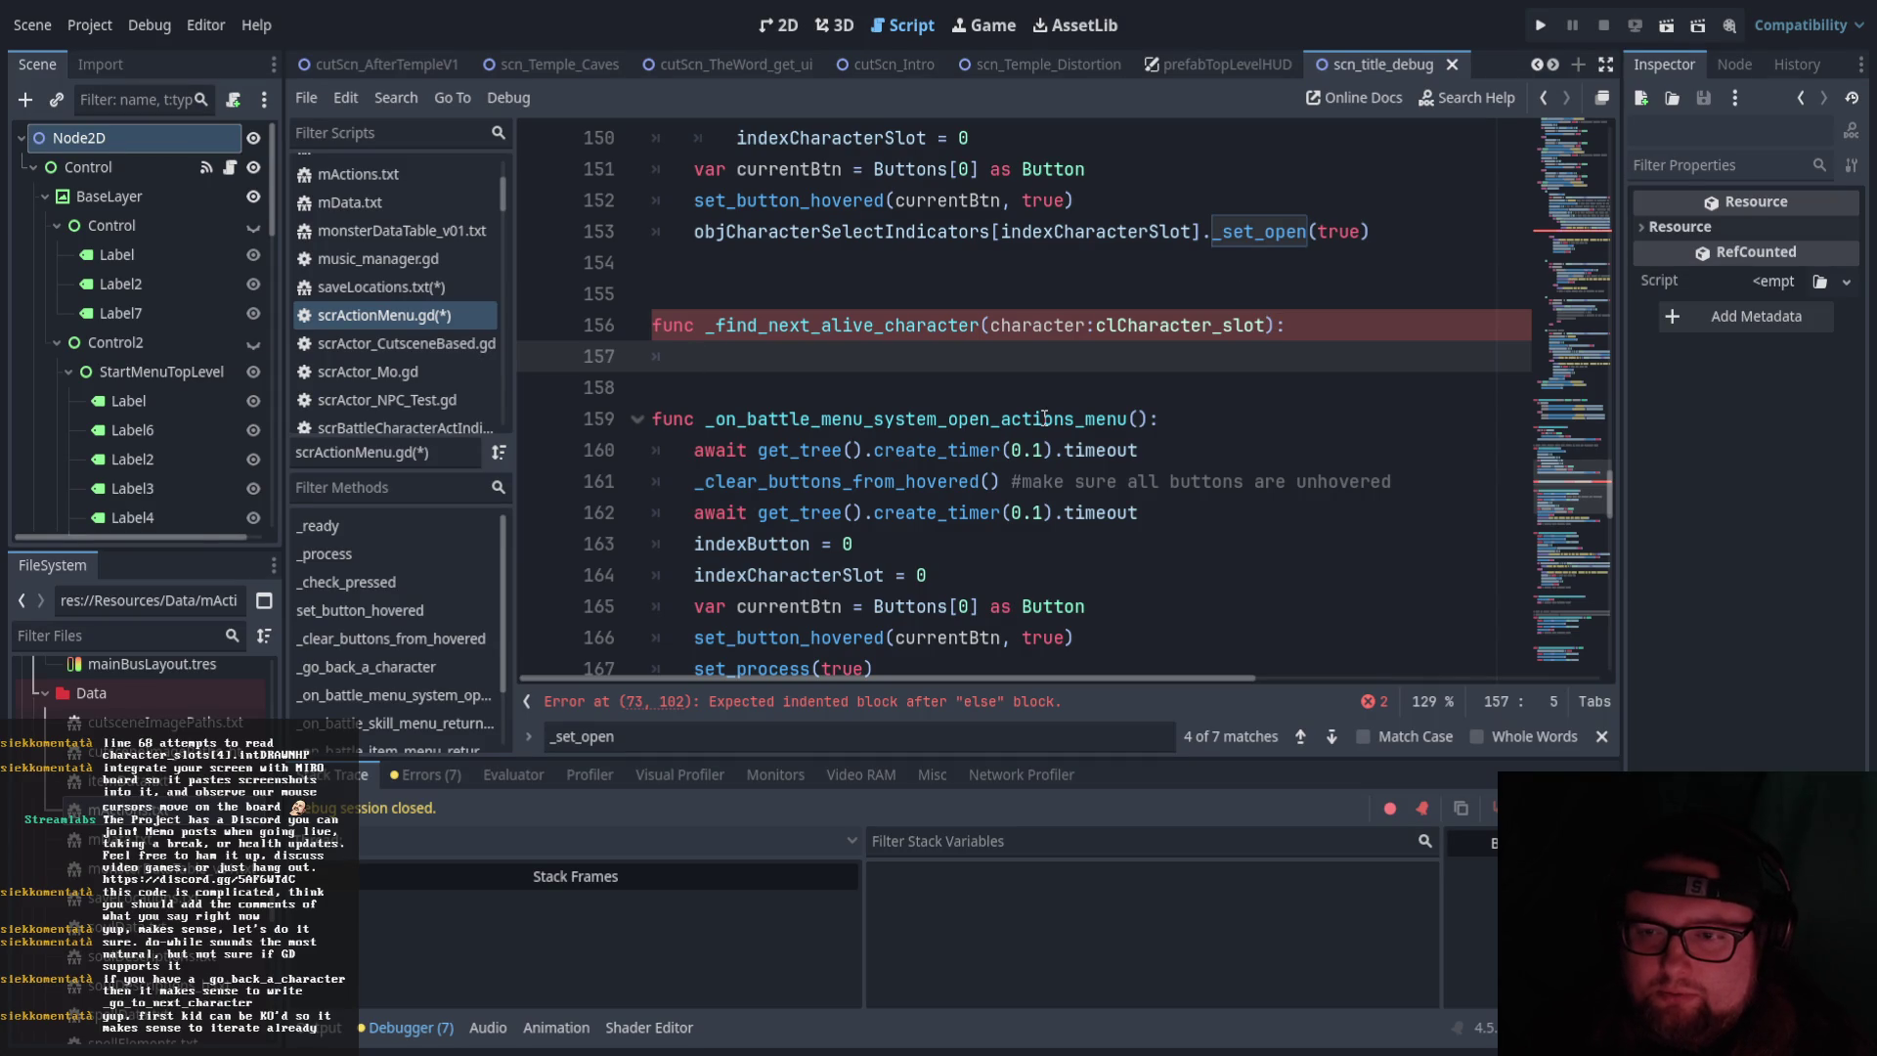
pyautogui.write('var curr')
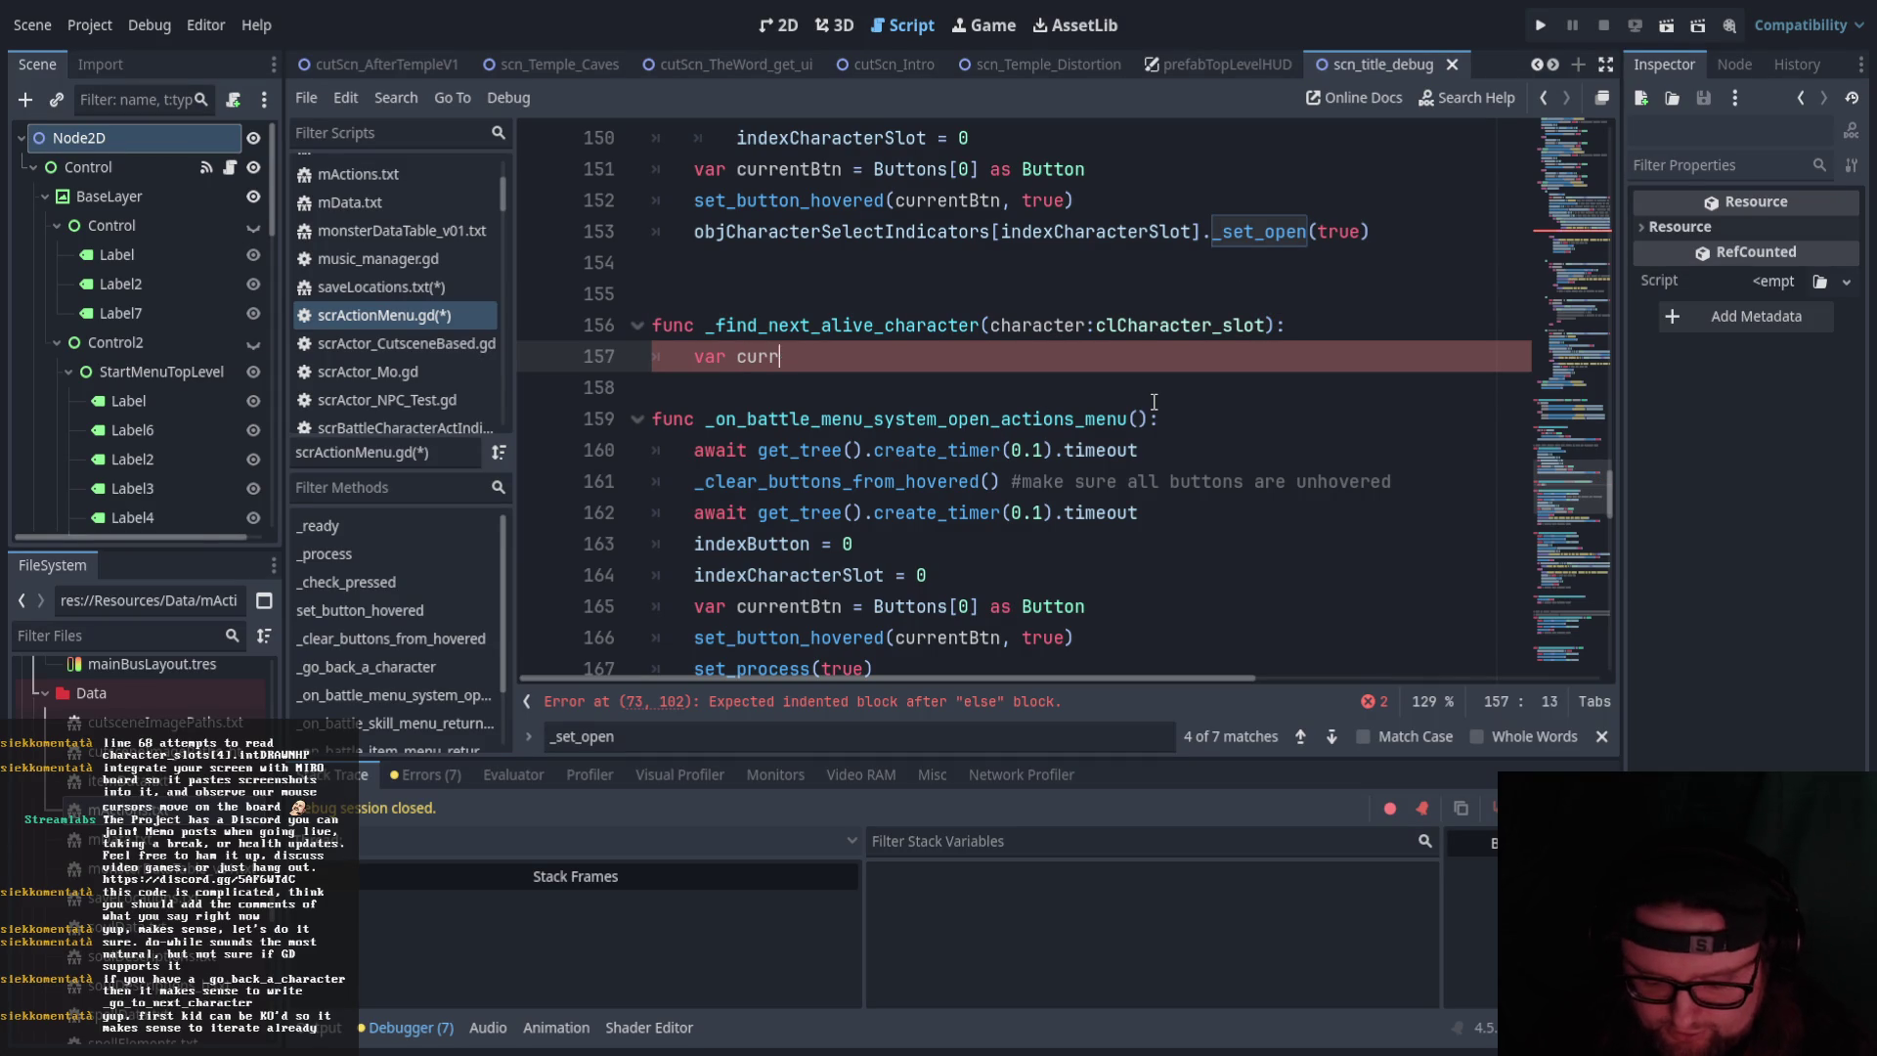
pyautogui.write('entIndex = ')
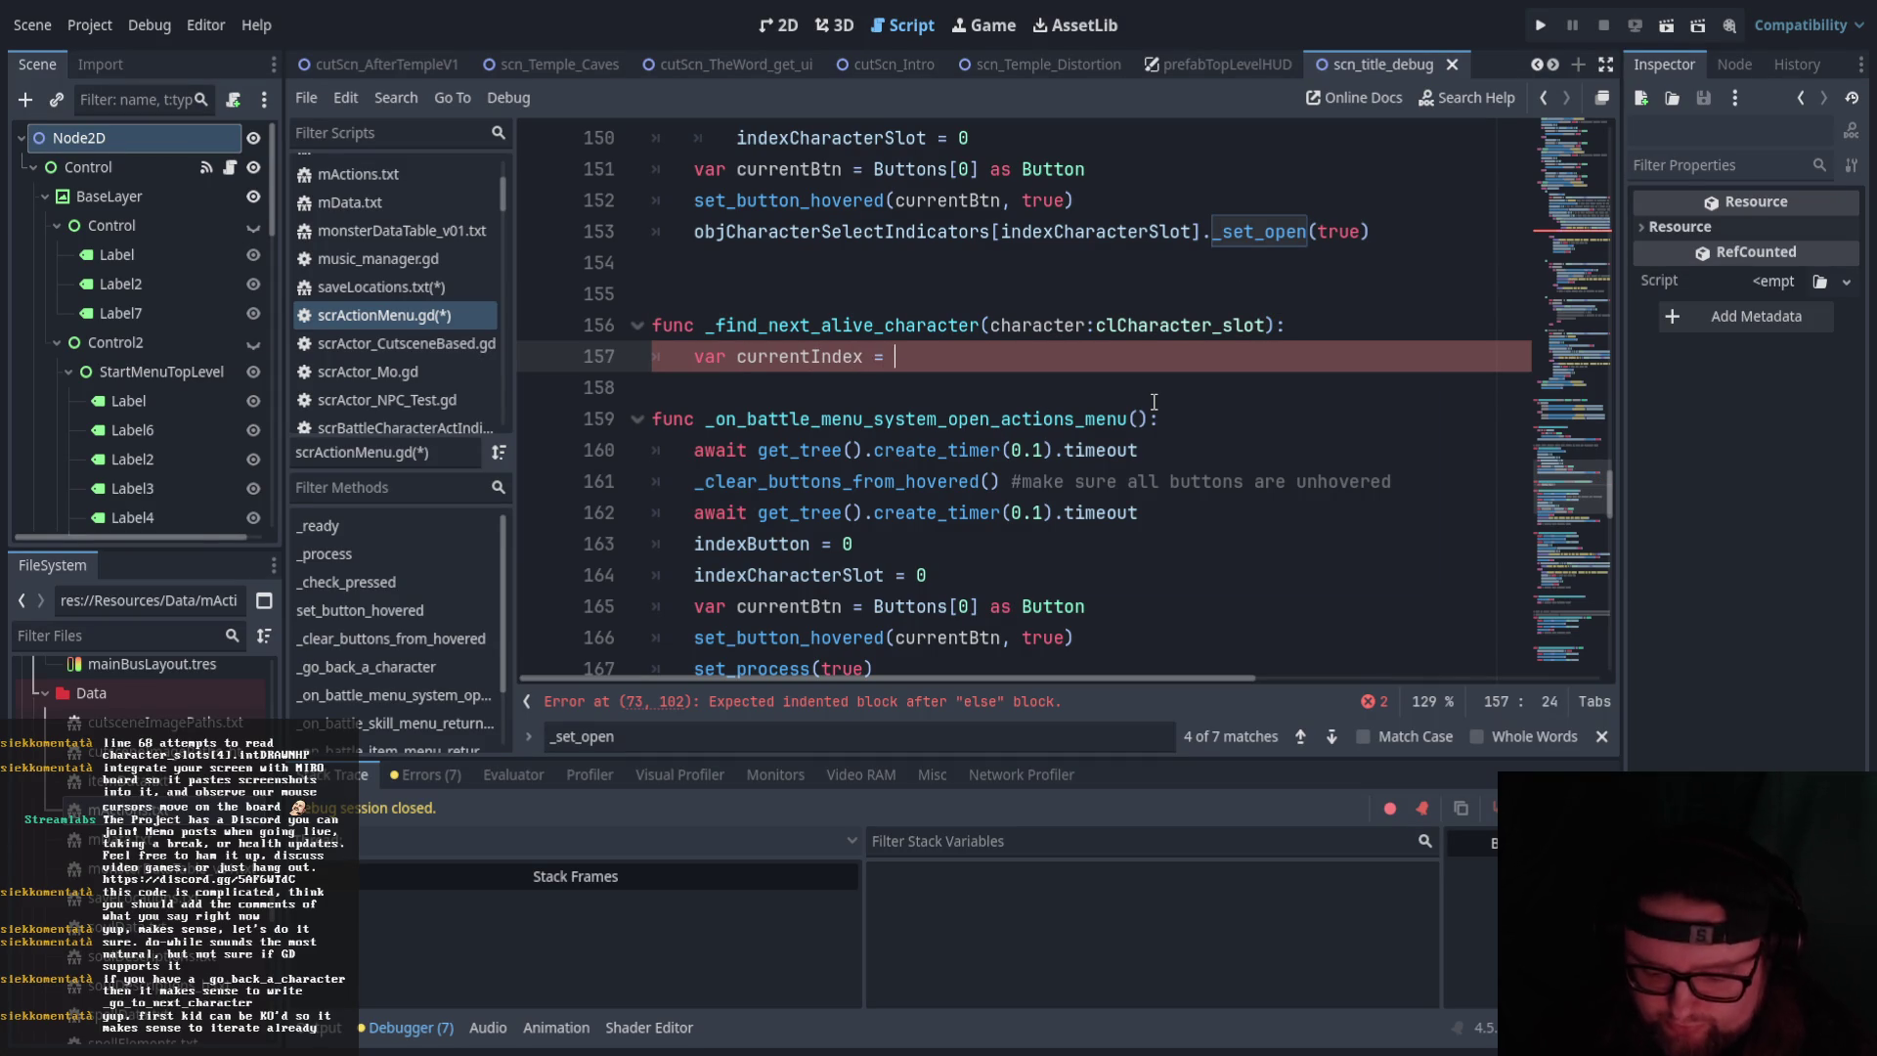
pyautogui.write('index')
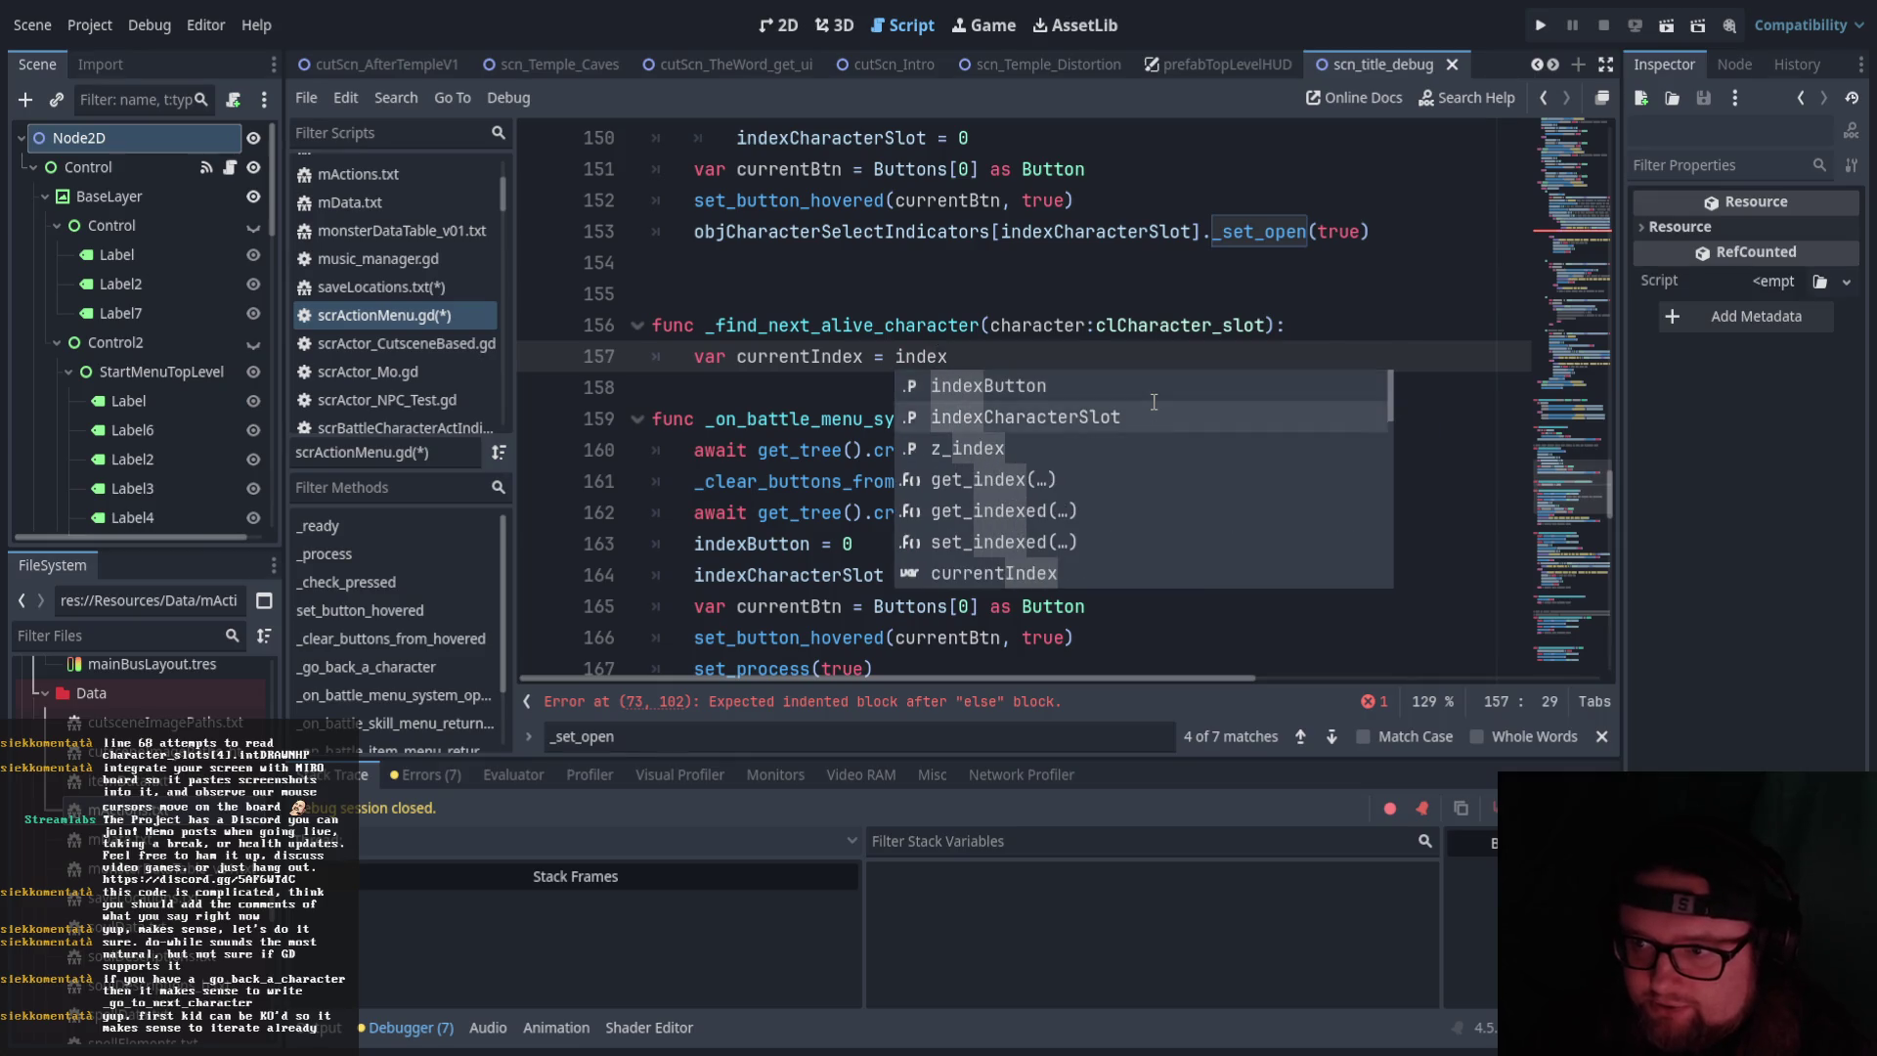
pyautogui.click(1154, 402)
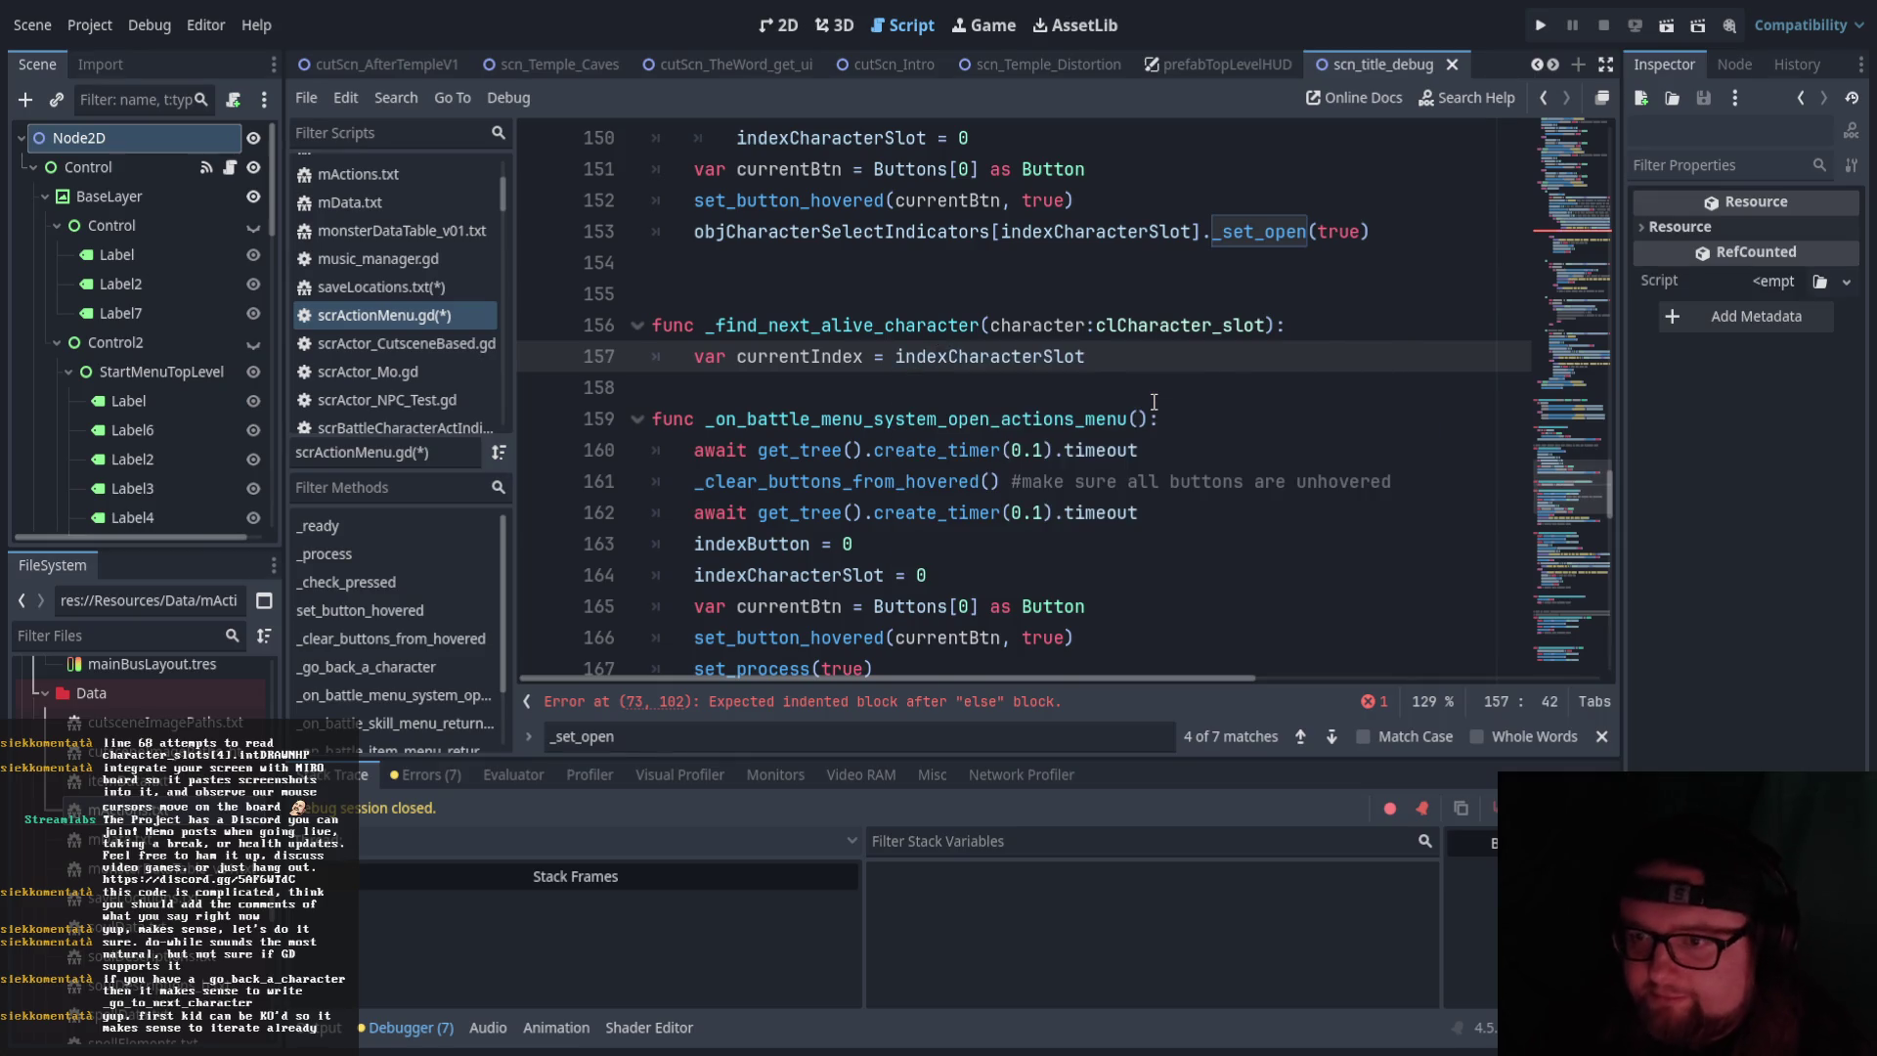
pyautogui.press('Return')
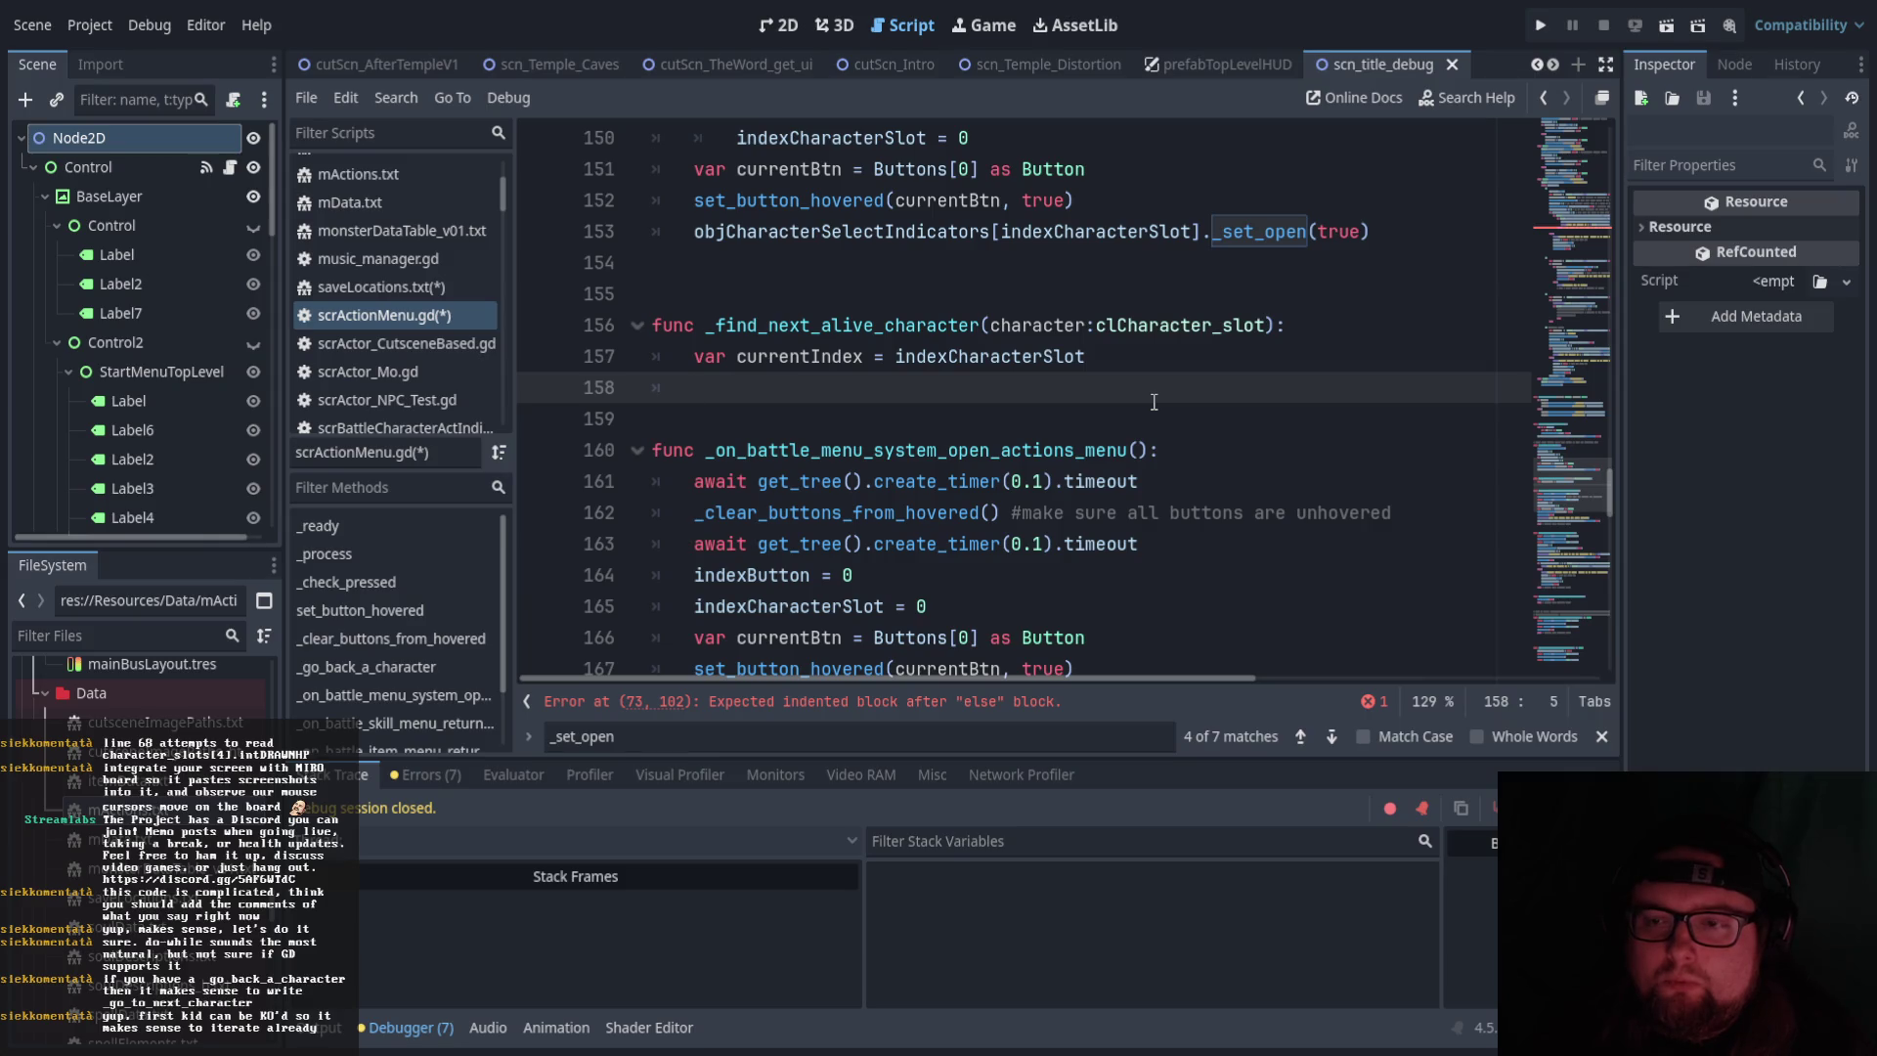
pyautogui.write('for cur')
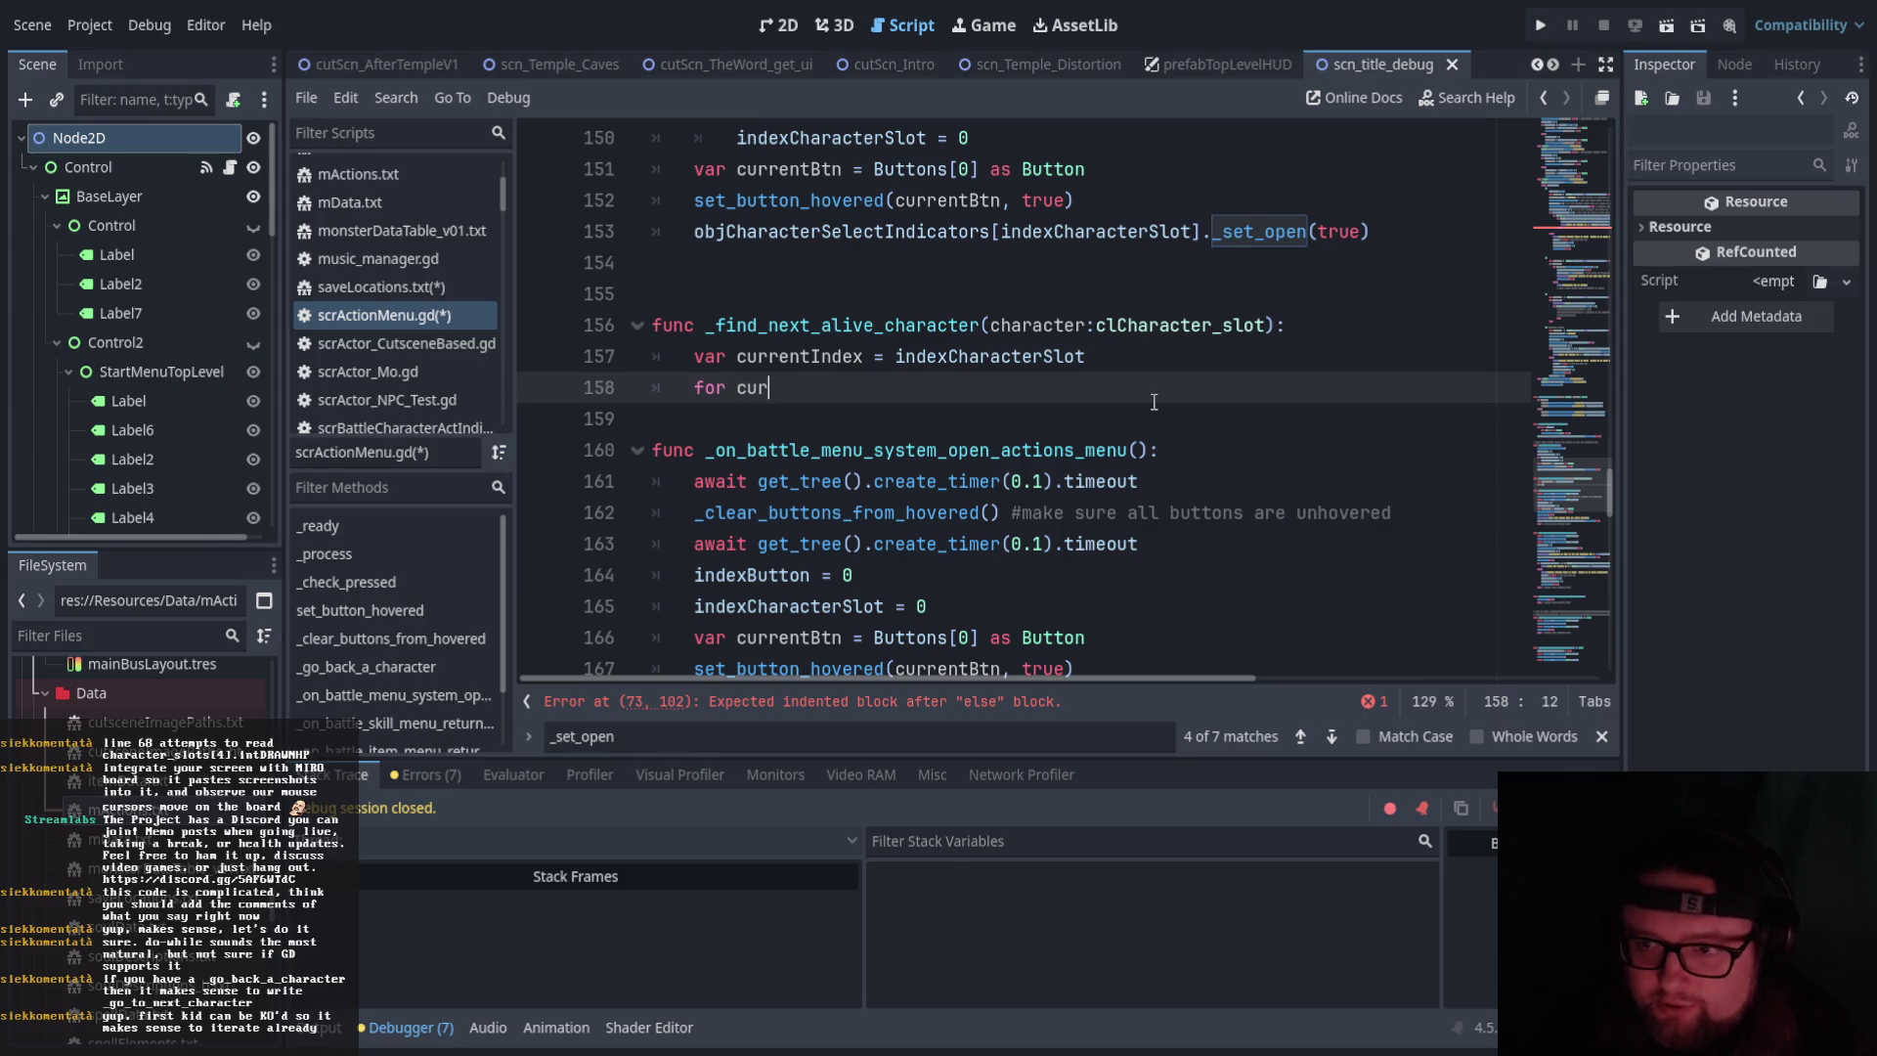
pyautogui.write('rentIndex < 4:')
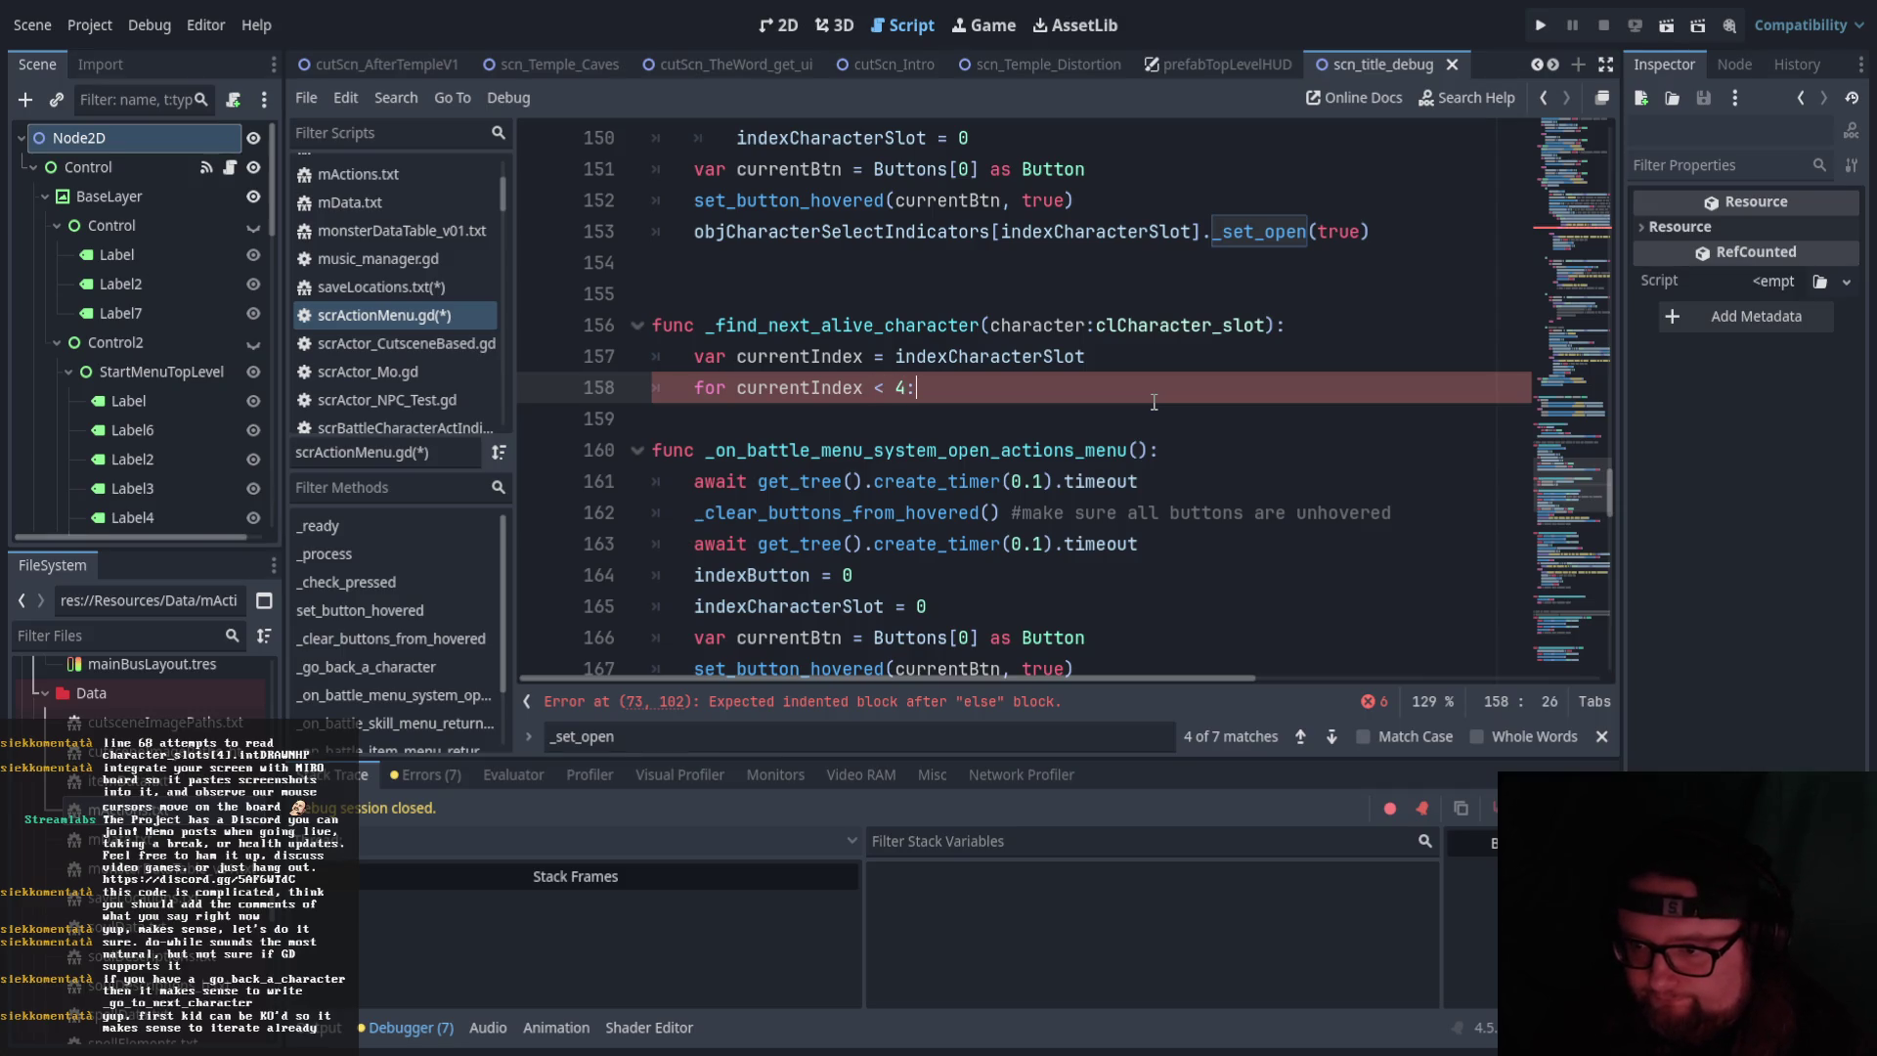
pyautogui.press('Return')
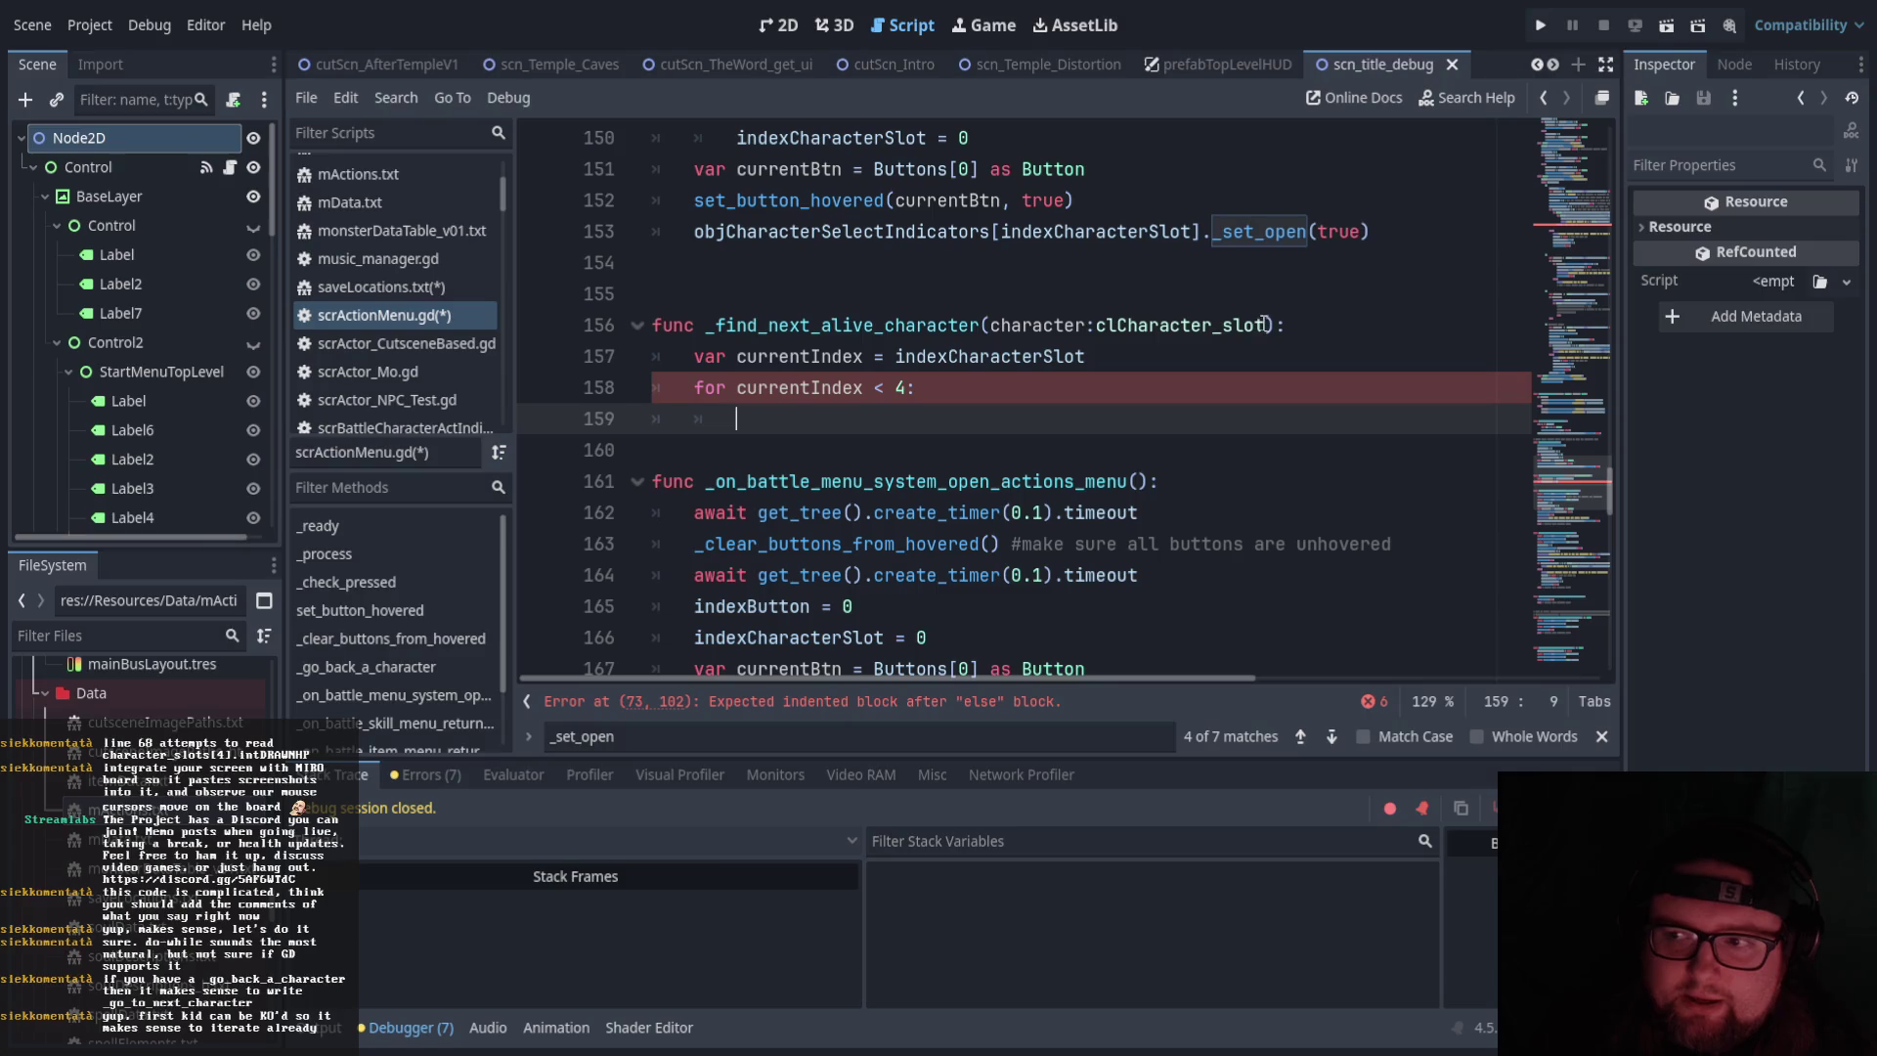
pyautogui.click(1276, 324)
# Give the function header an '-> int' return type
pyautogui.write('-> i')
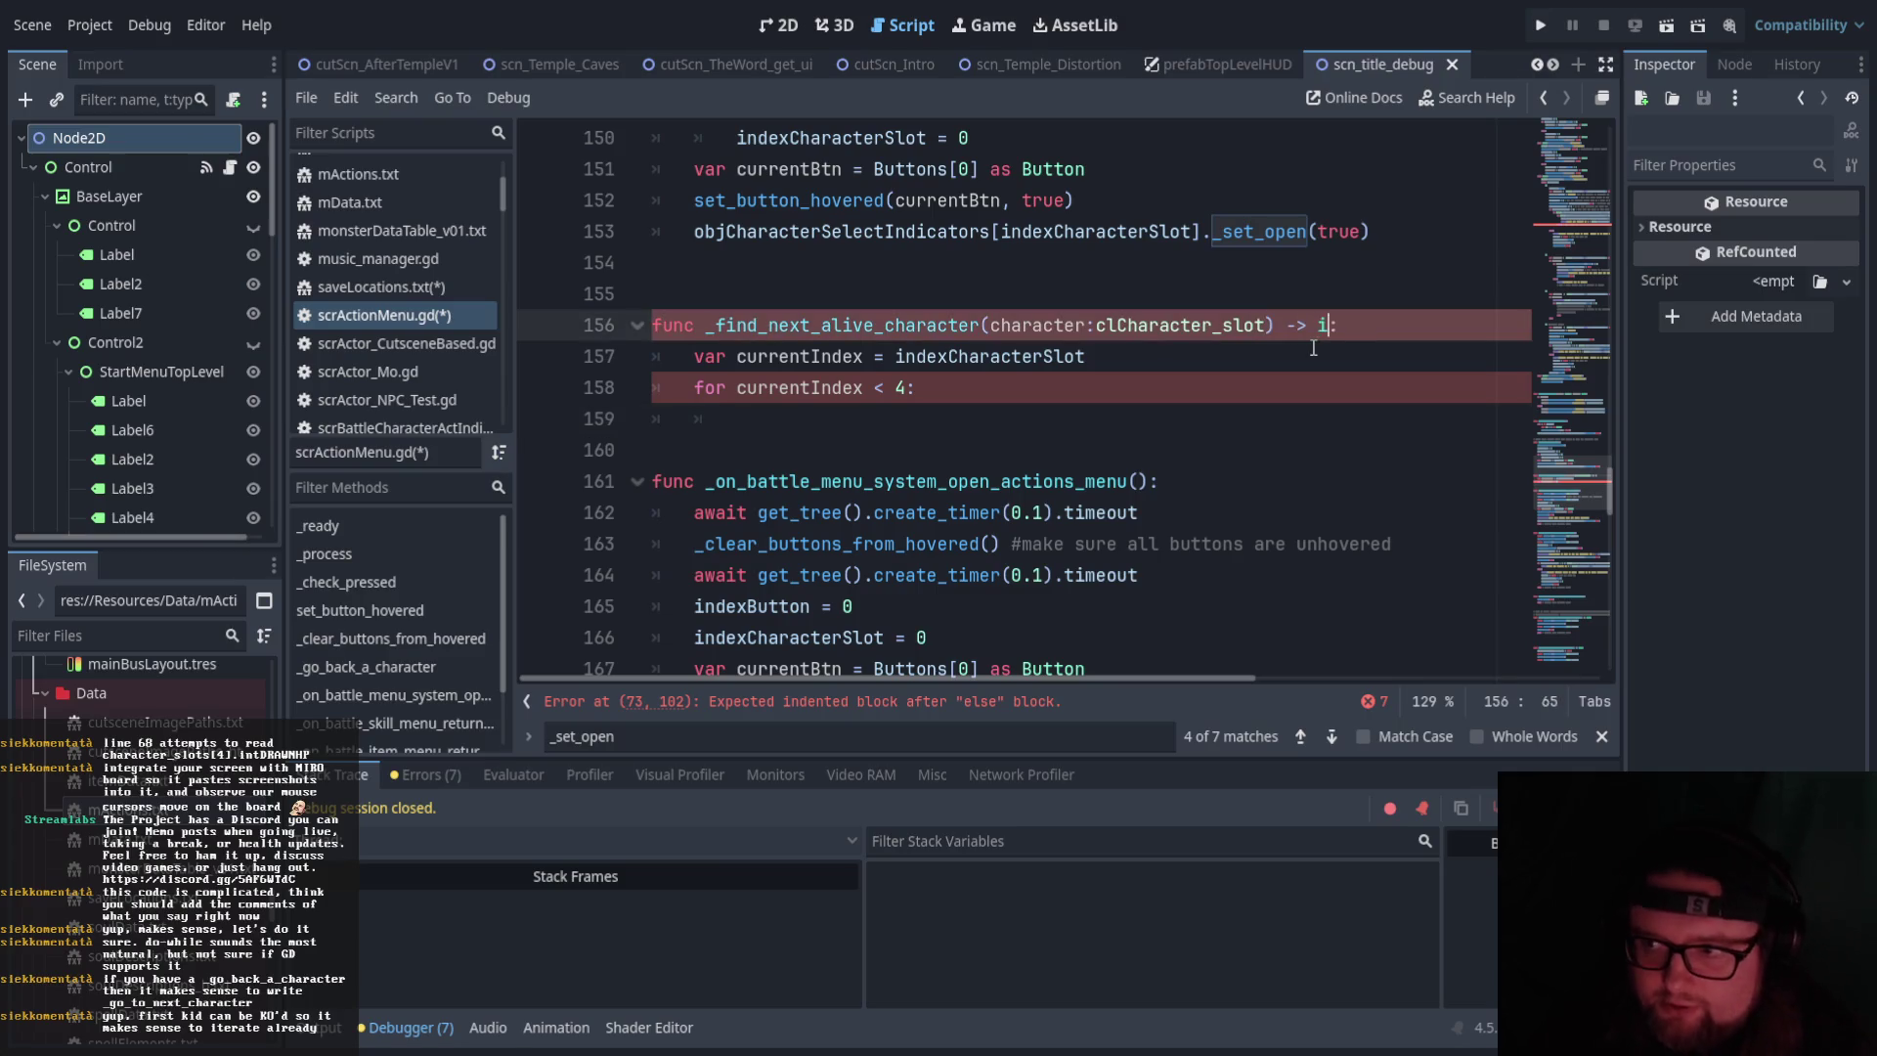
pyautogui.write('nt')
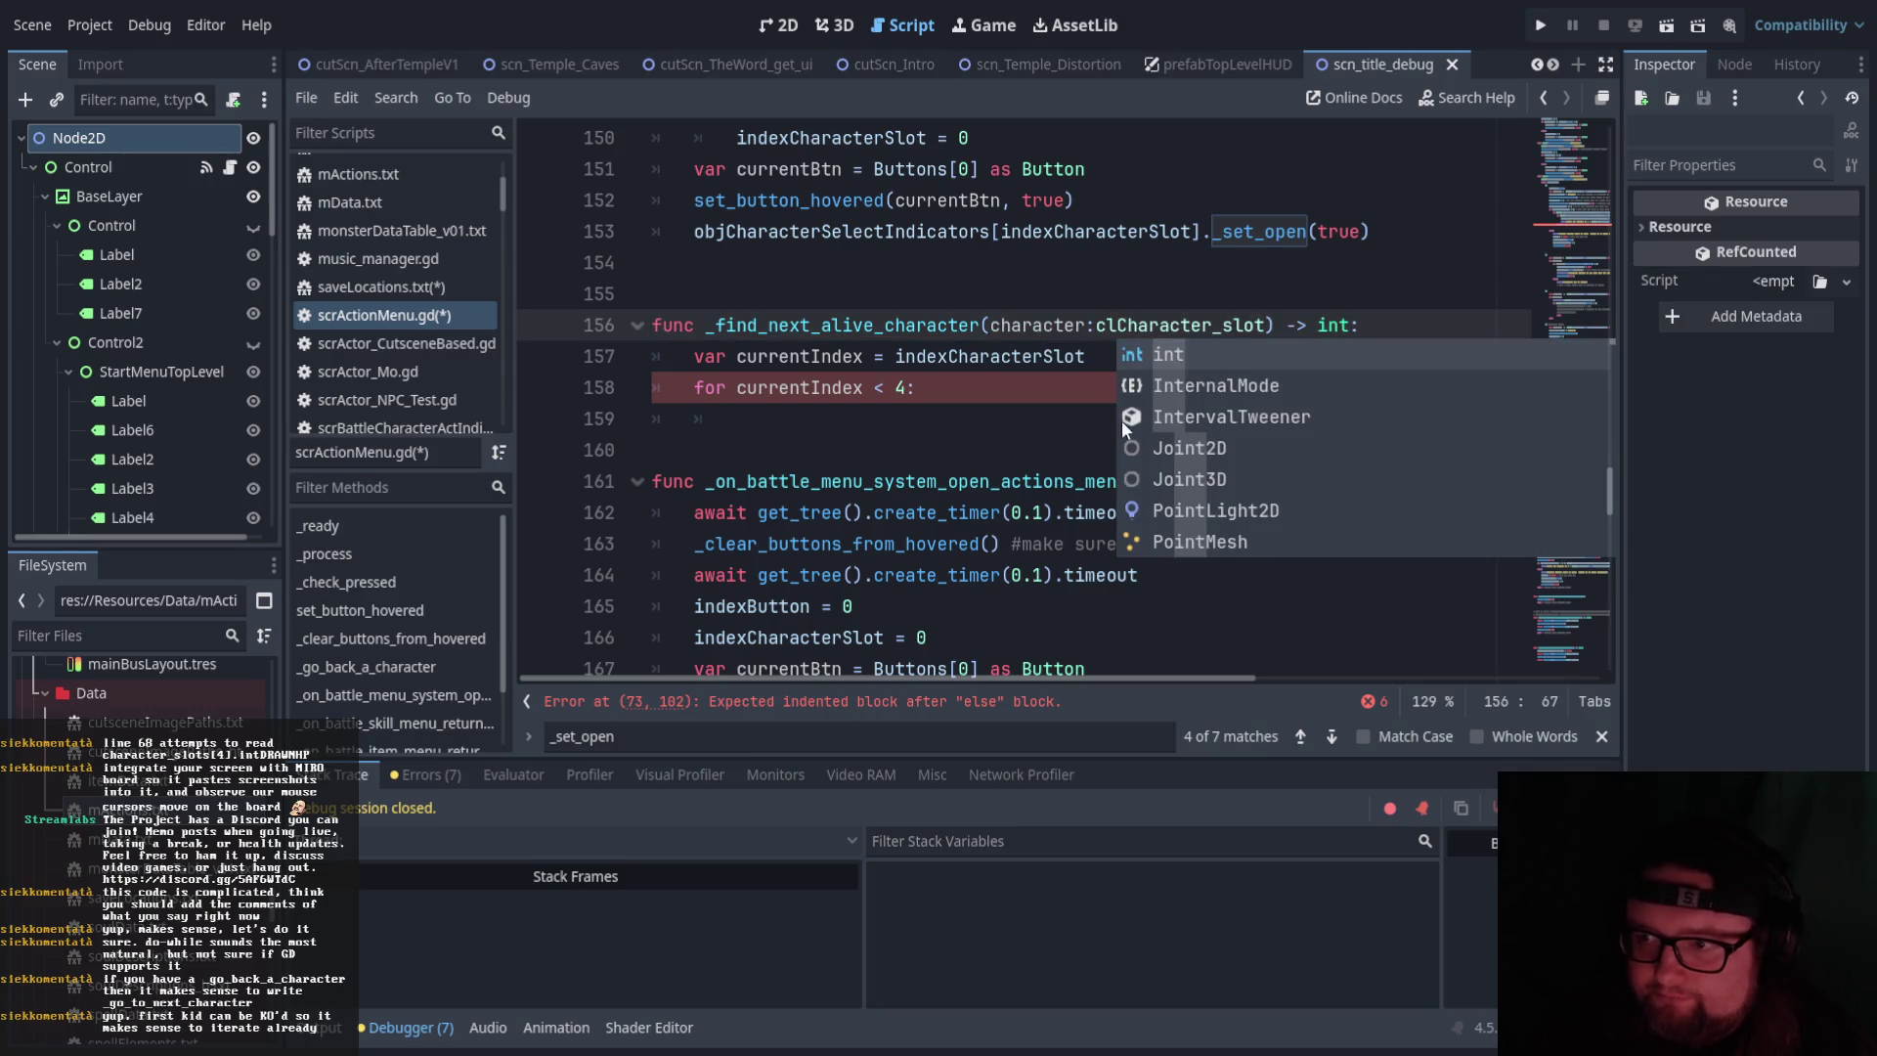
pyautogui.click(963, 484)
pyautogui.click(1068, 392)
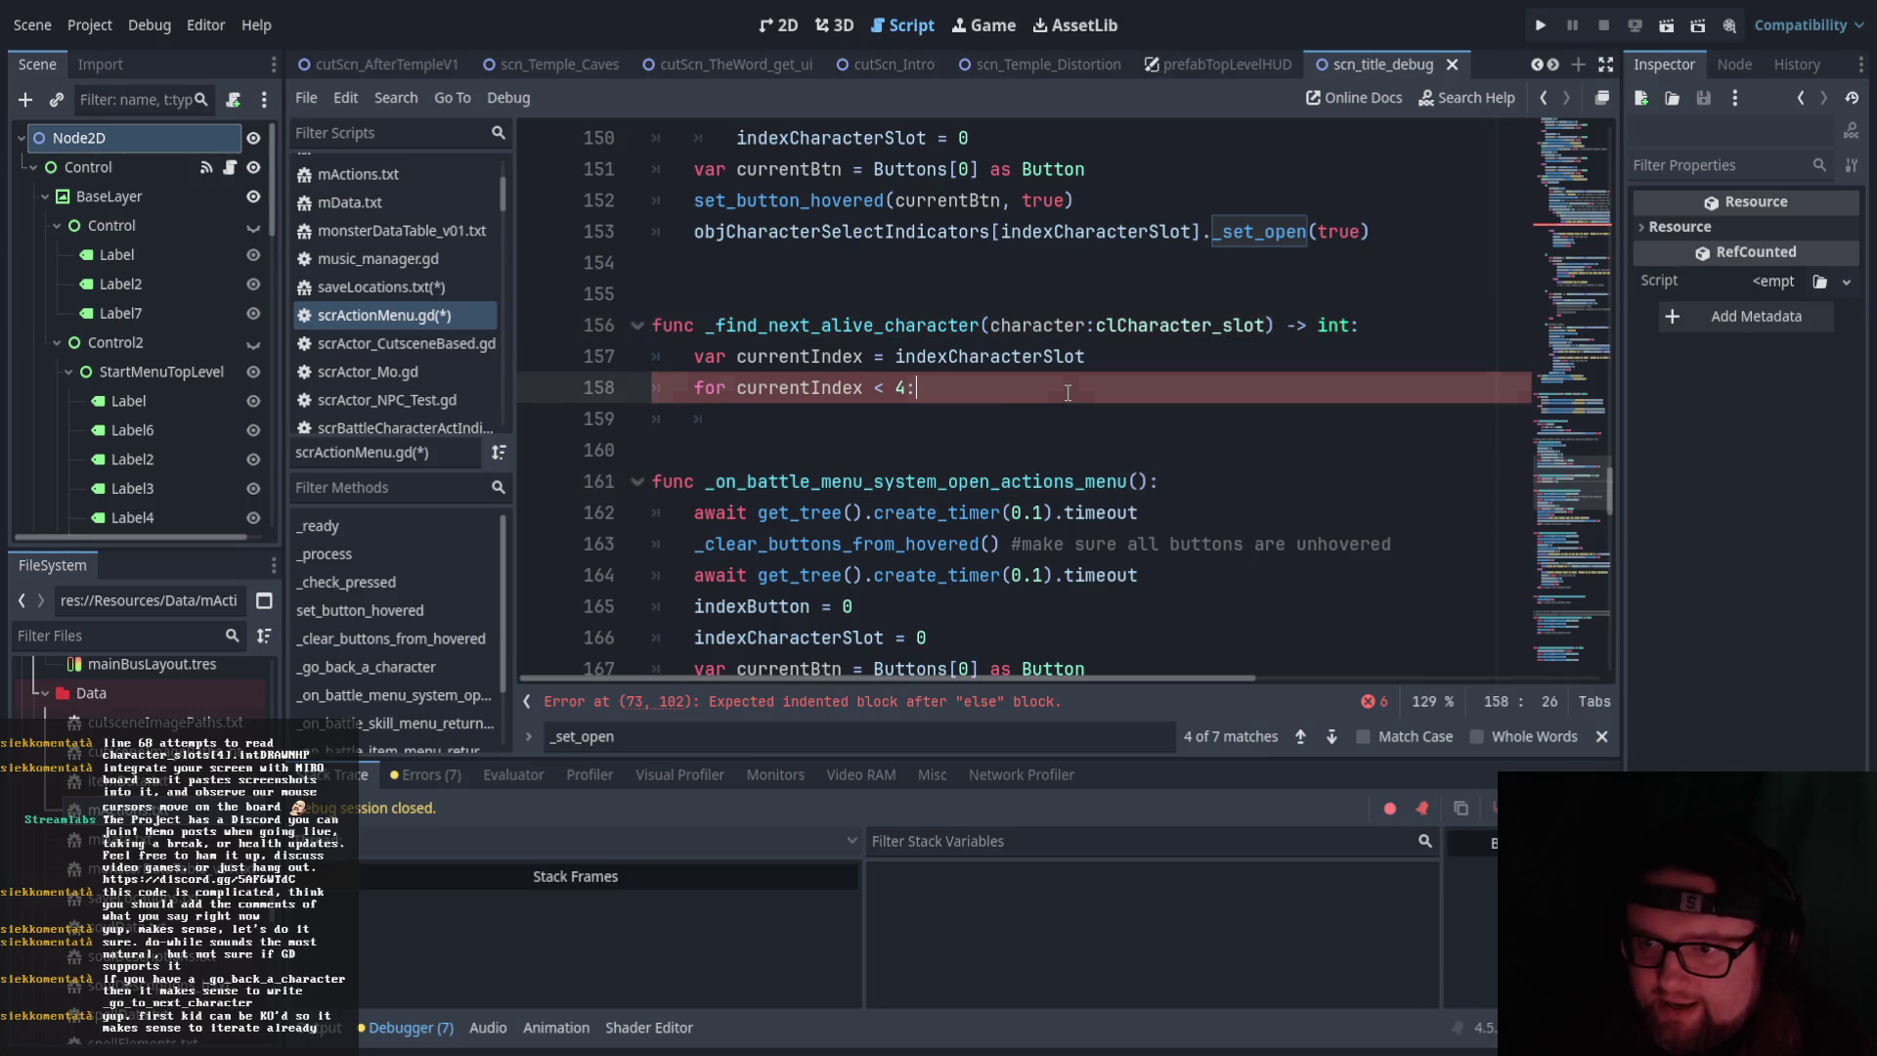
pyautogui.click(954, 420)
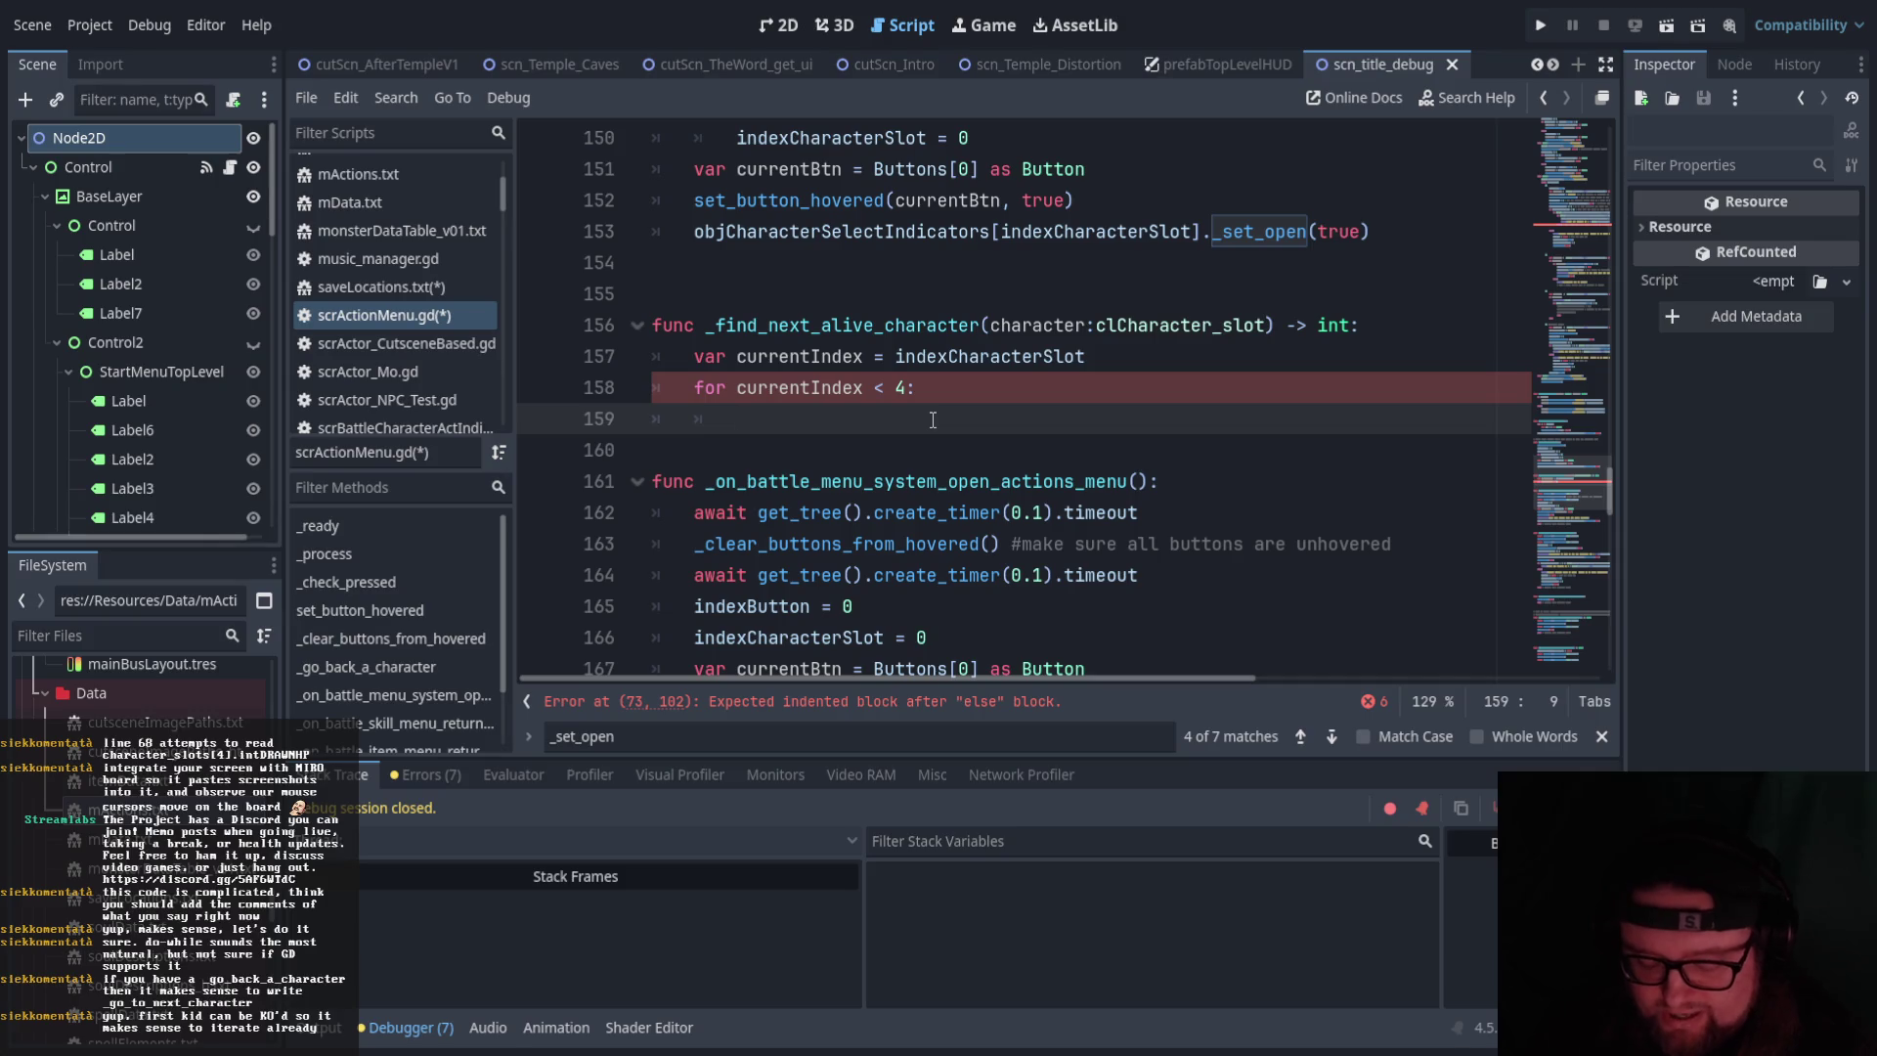
# Remove the character:clCharacter_slot parameter from the function header
pyautogui.write('var')
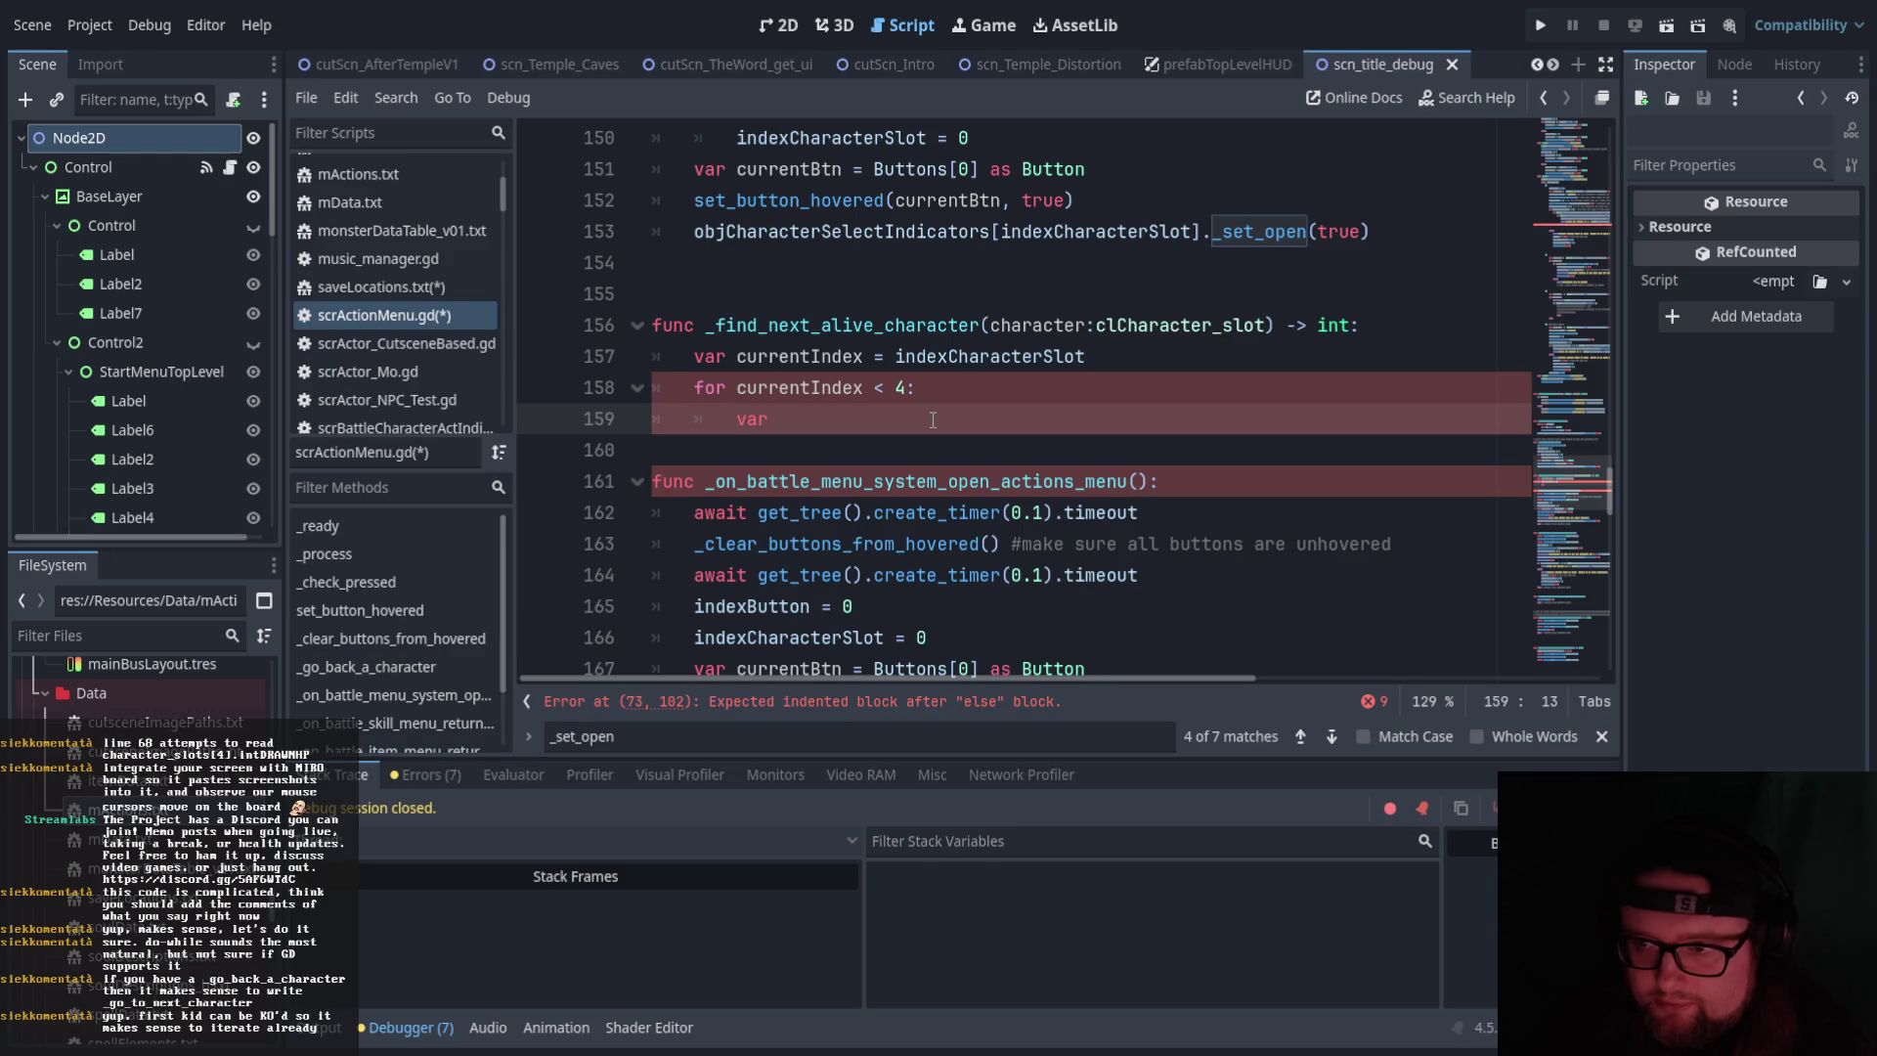
pyautogui.press('BackSpace')
pyautogui.press('BackSpace')
pyautogui.press('BackSpace')
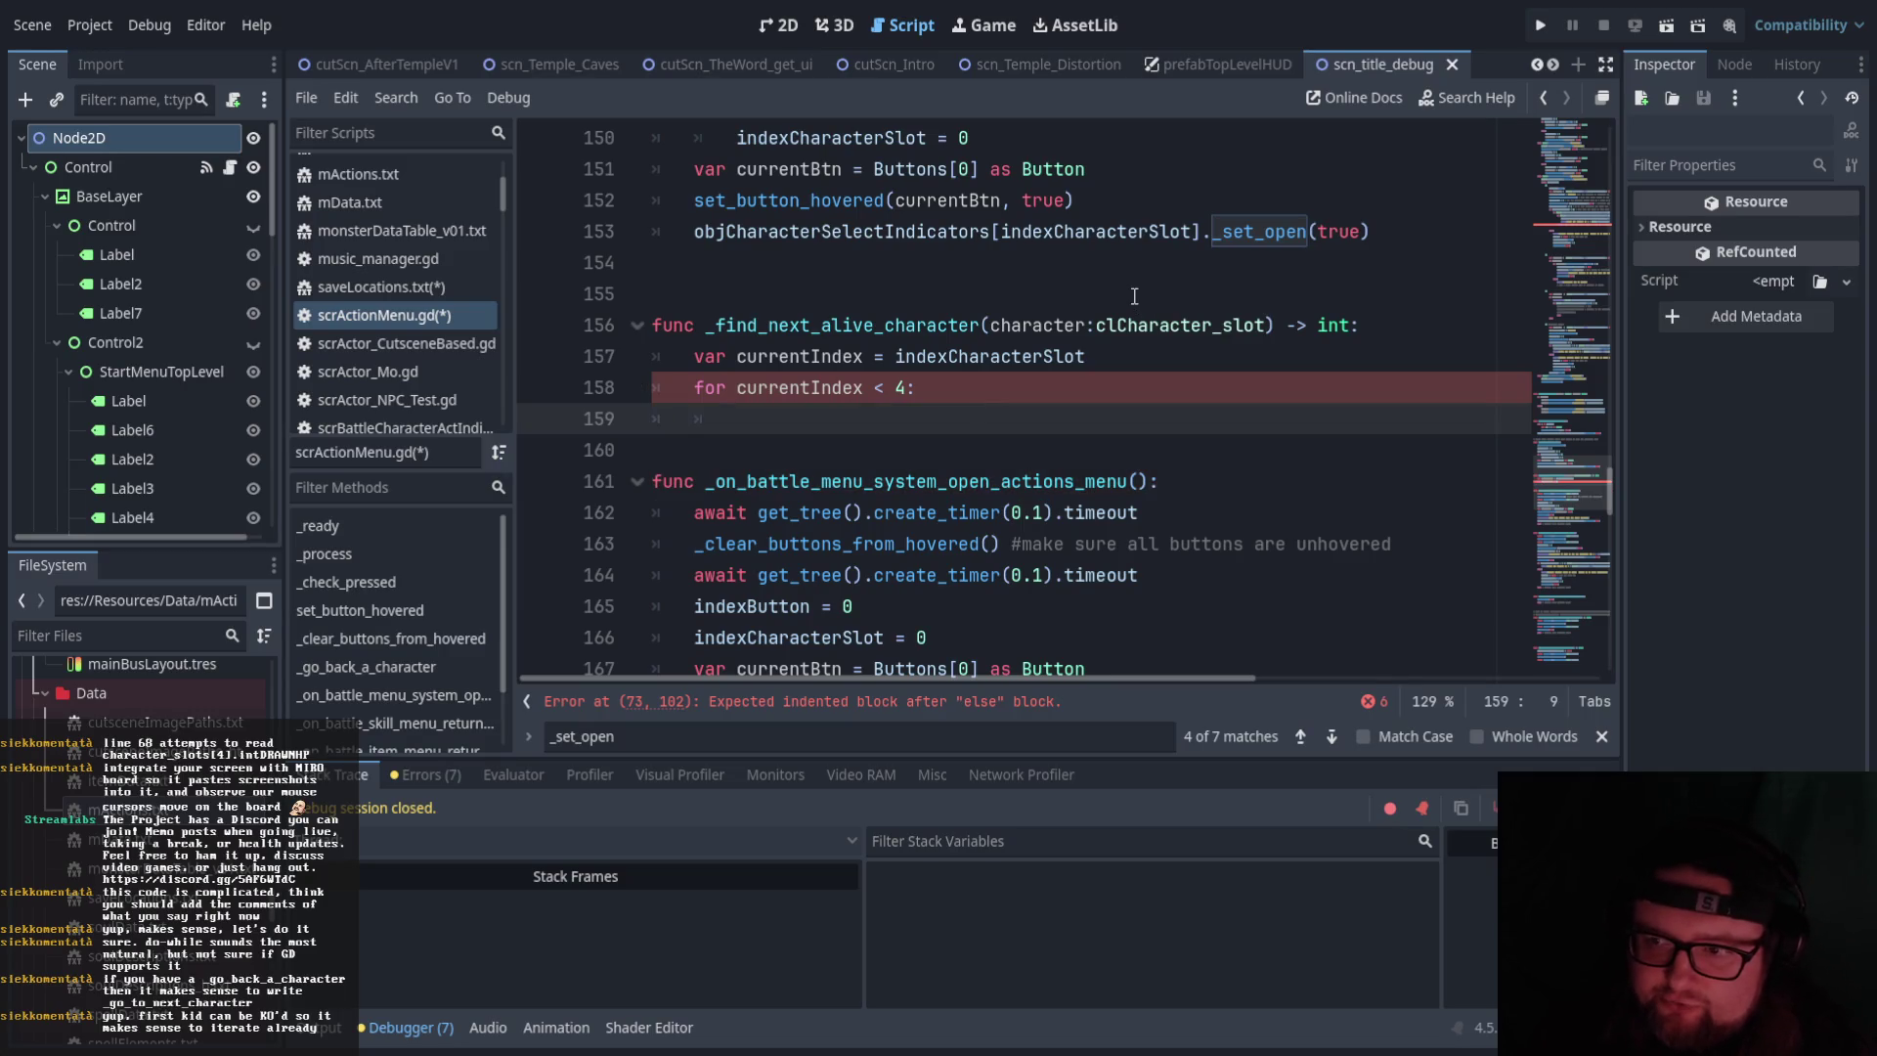
pyautogui.click(1134, 295)
pyautogui.moveTo(991, 326); pyautogui.dragTo(1268, 326)
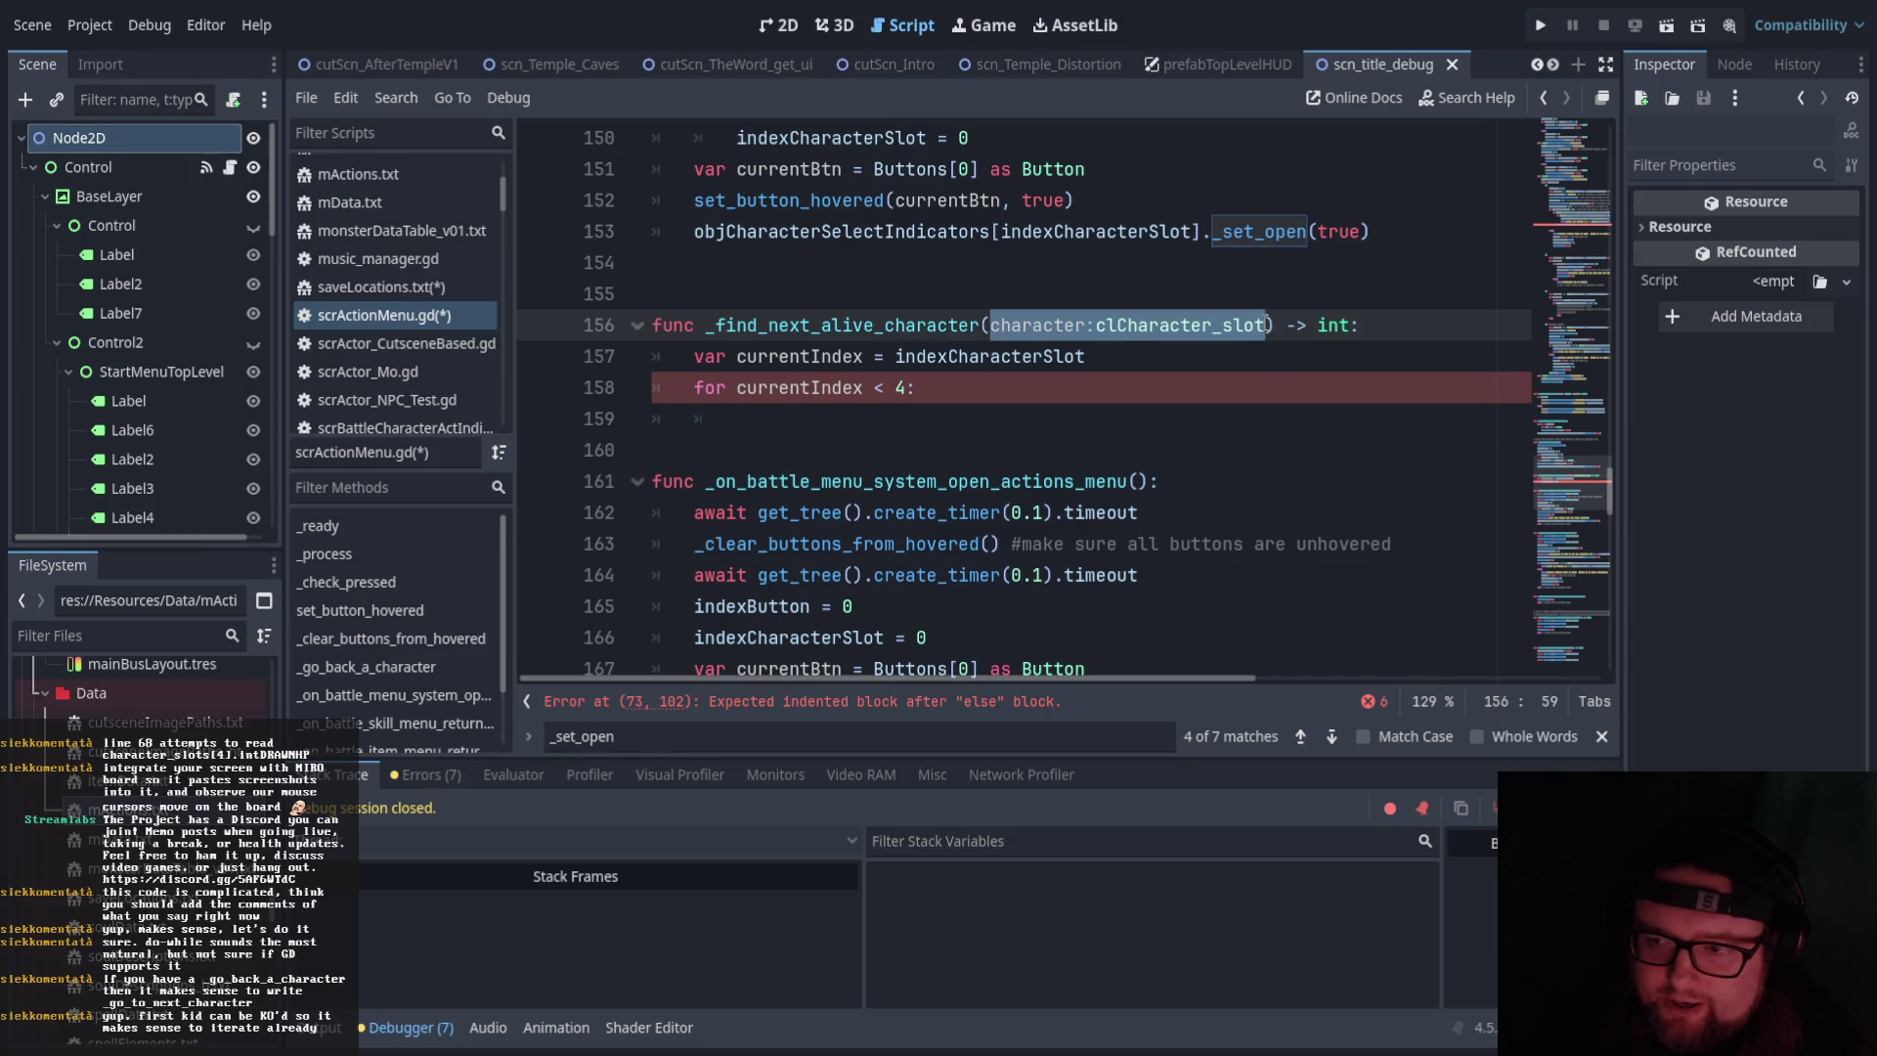
pyautogui.scroll(-3, 1271, 391)
pyautogui.scroll(3, 1271, 398)
pyautogui.click(1271, 398)
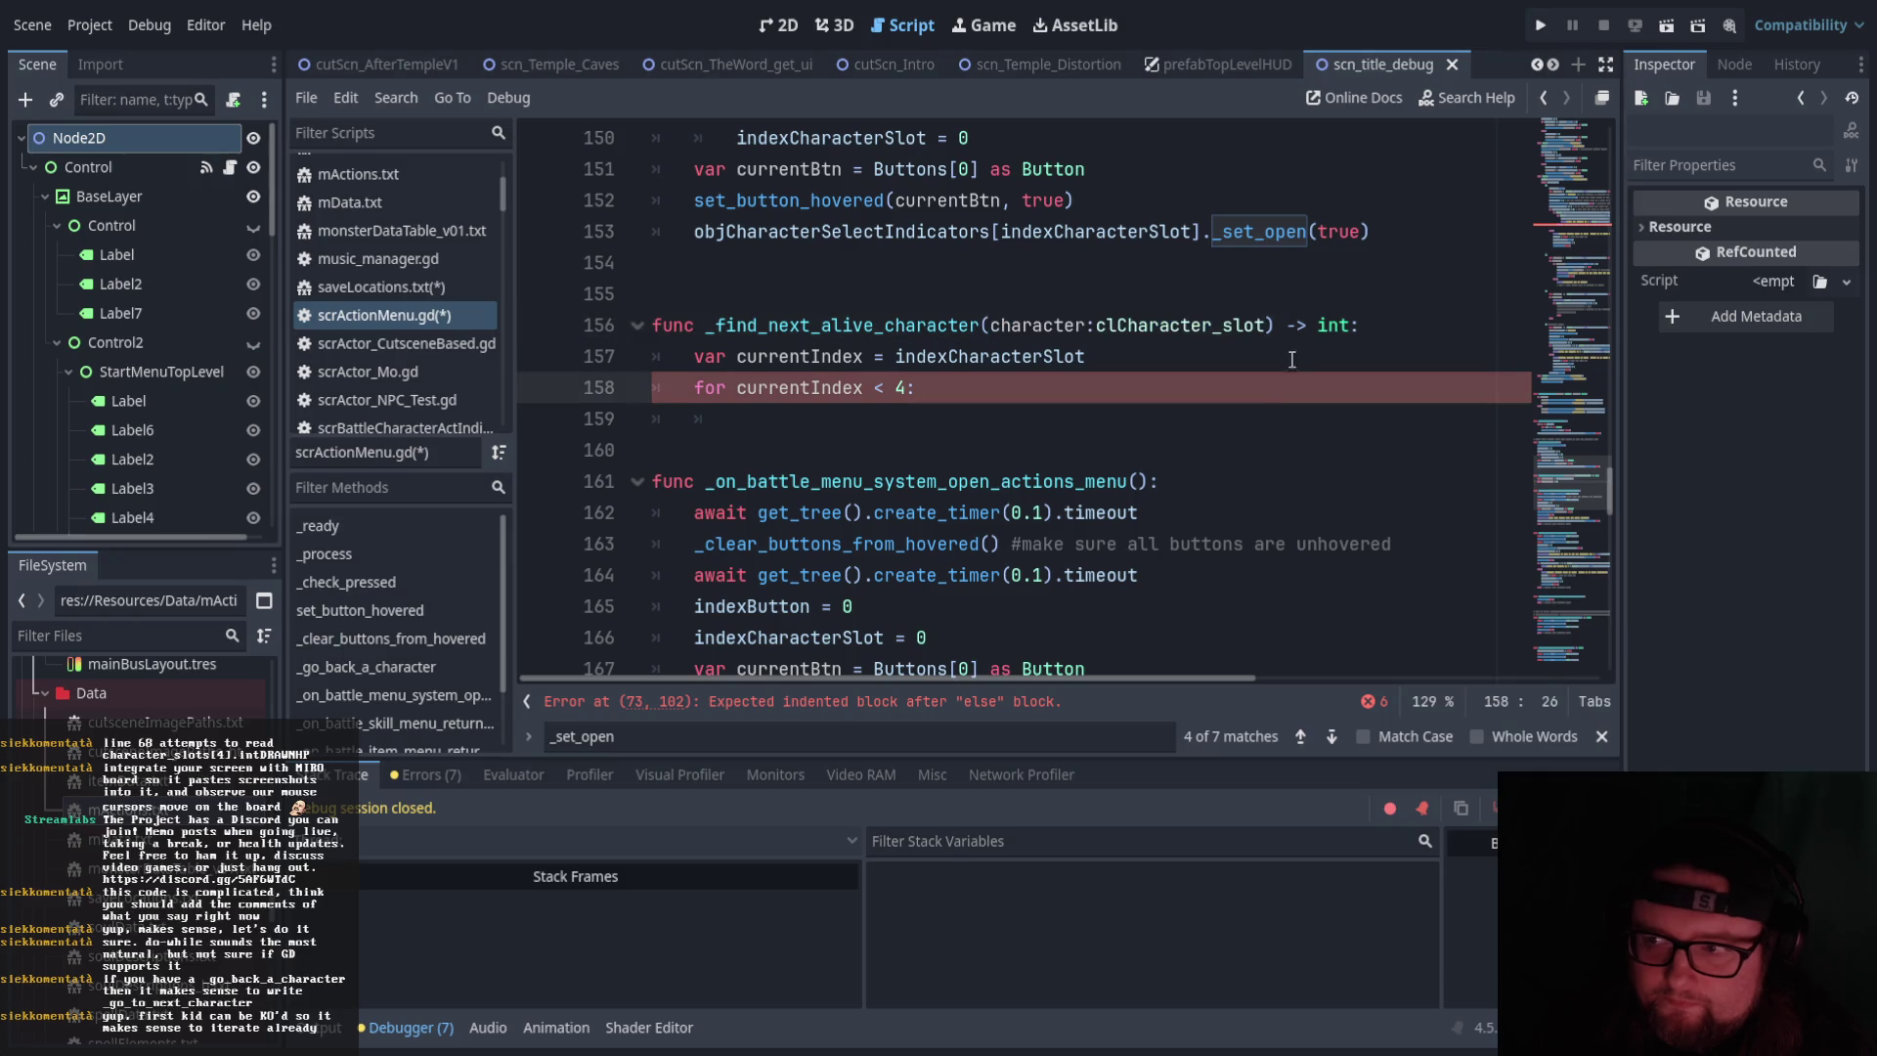
pyautogui.moveTo(1268, 325); pyautogui.dragTo(991, 325)
pyautogui.press('BackSpace')
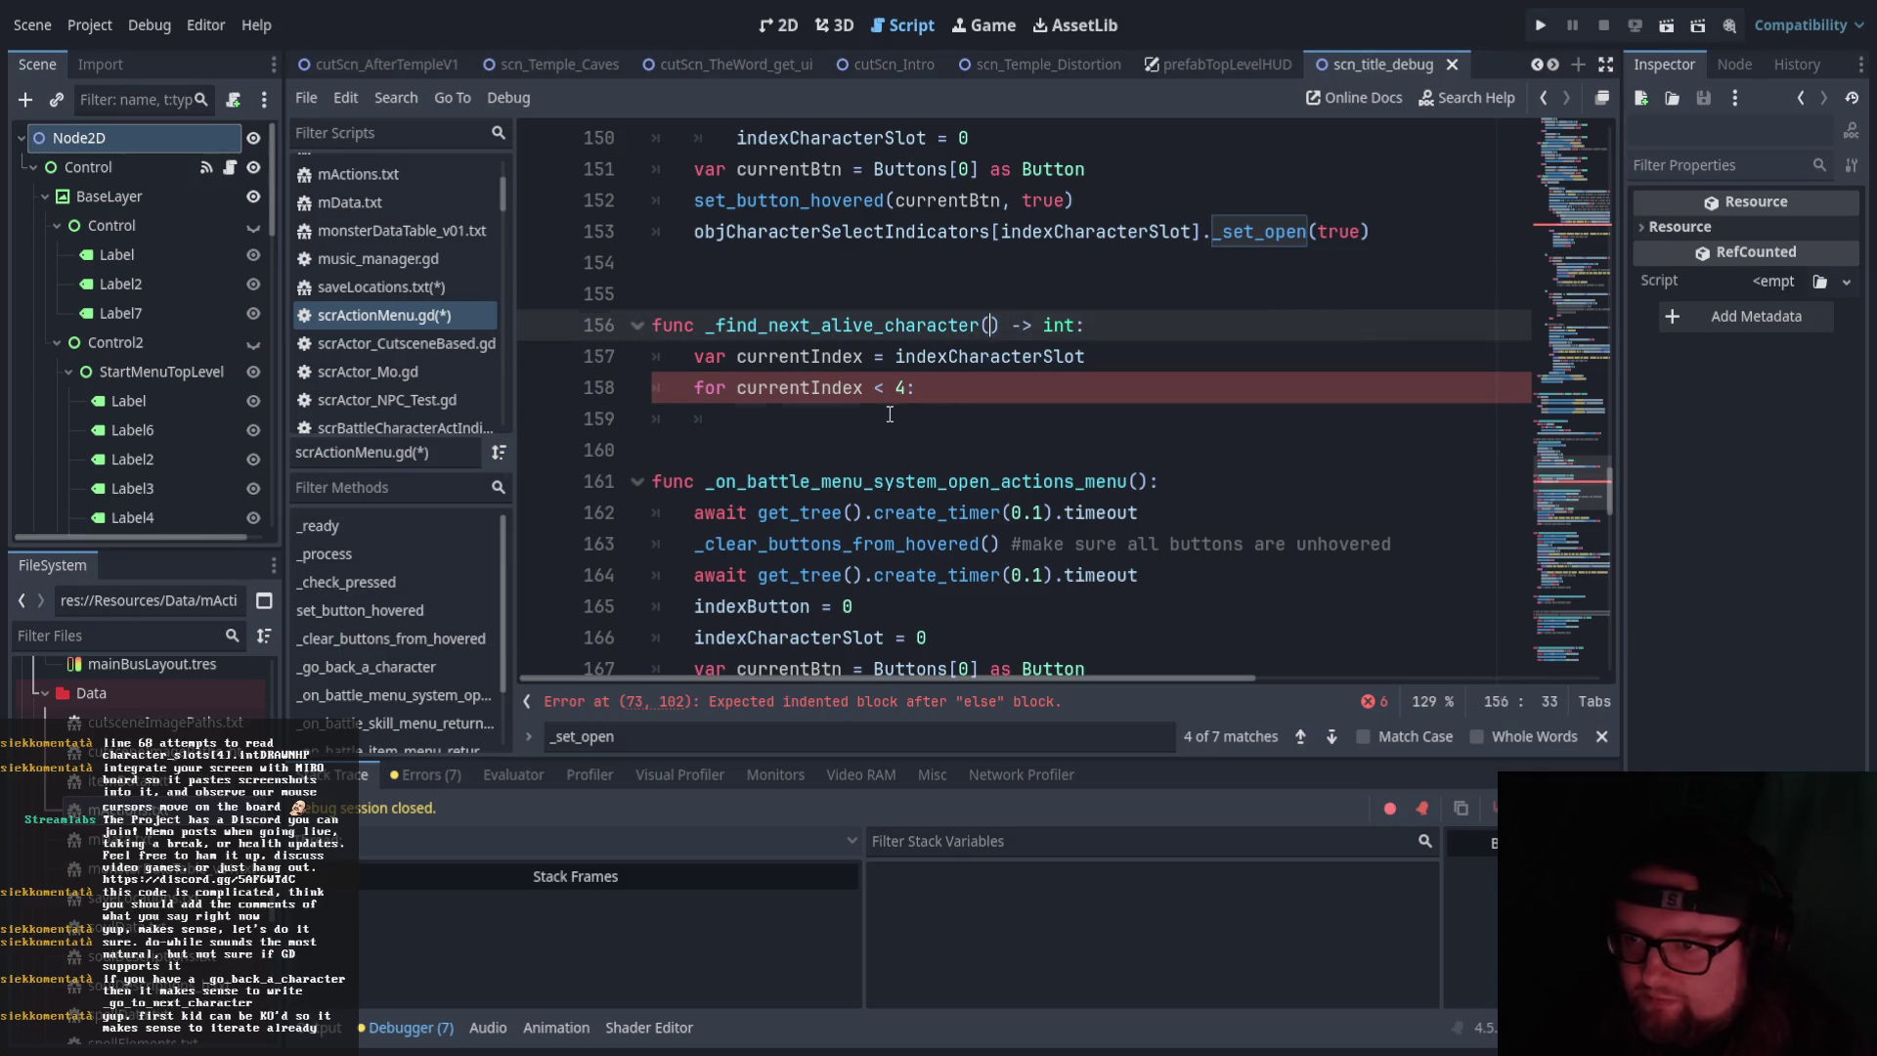
pyautogui.click(894, 414)
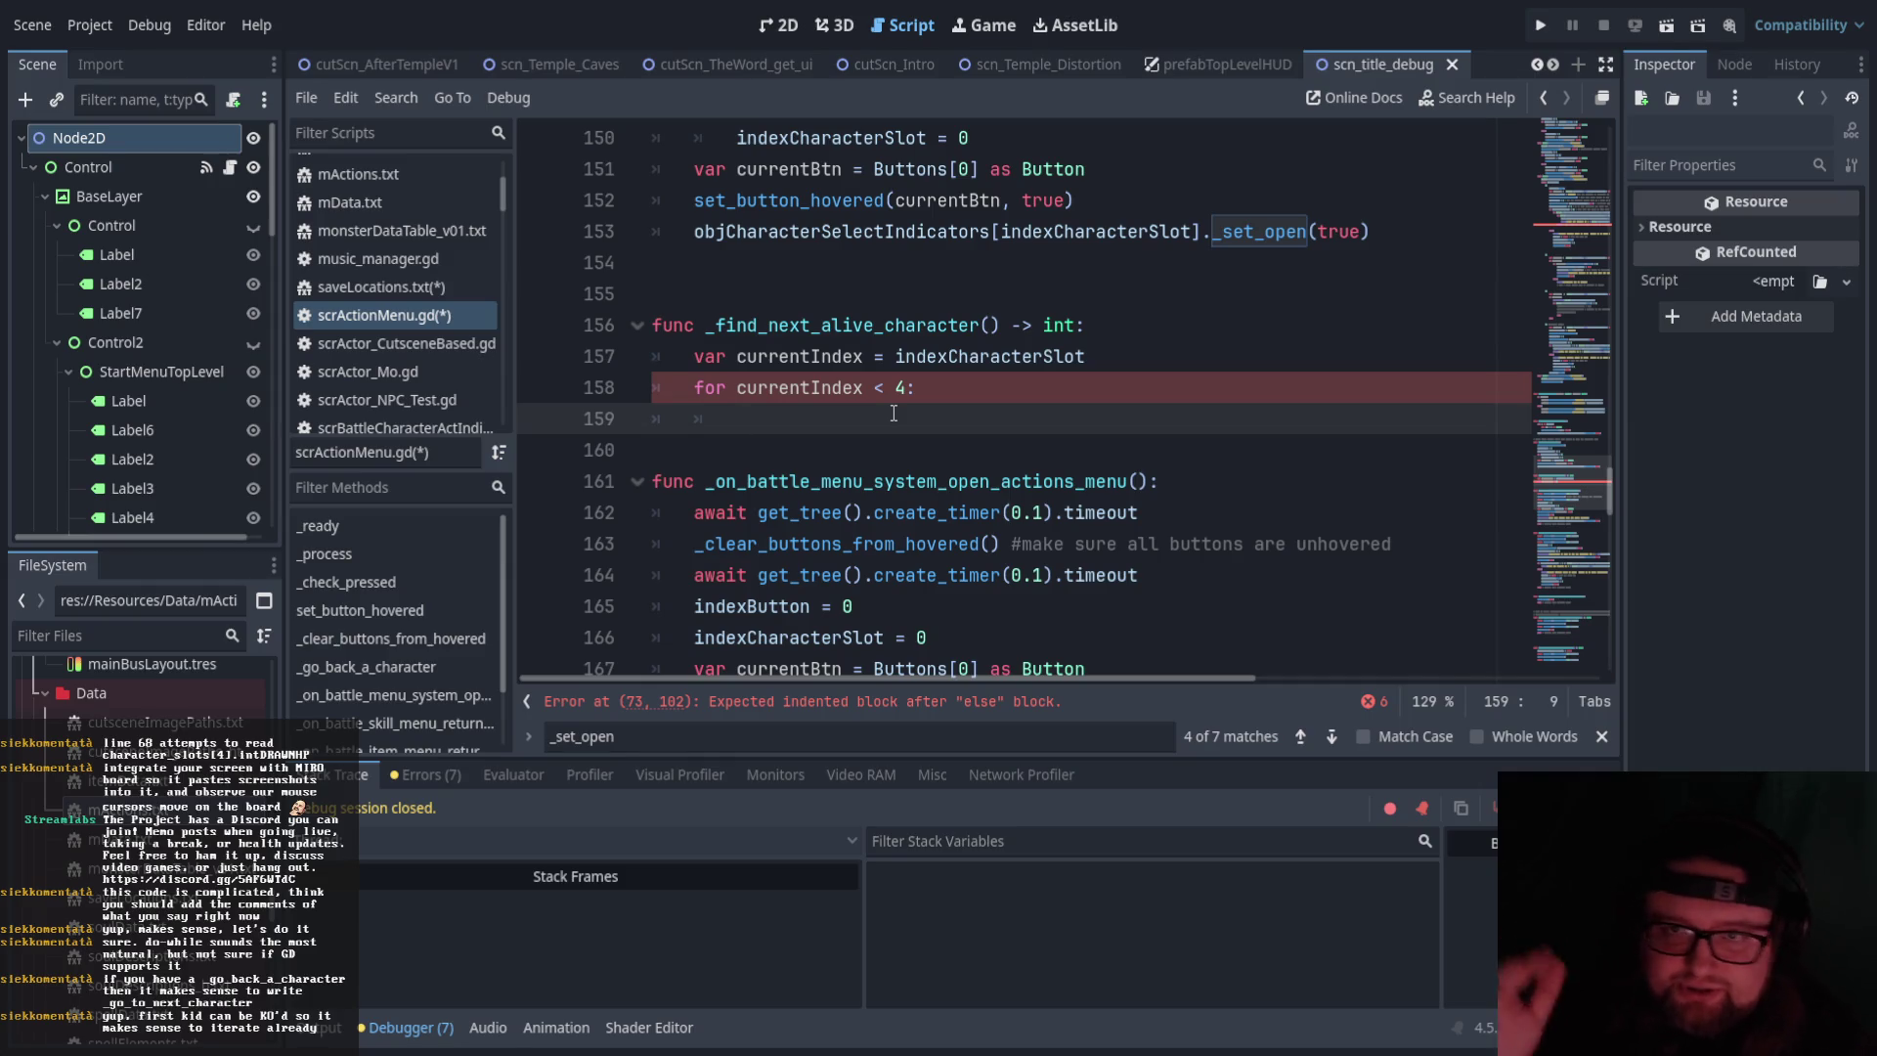
# Write var character = GLOBAL.gData.character_slots[currentIndex] in the loop body using autocomplete
pyautogui.write('var ch')
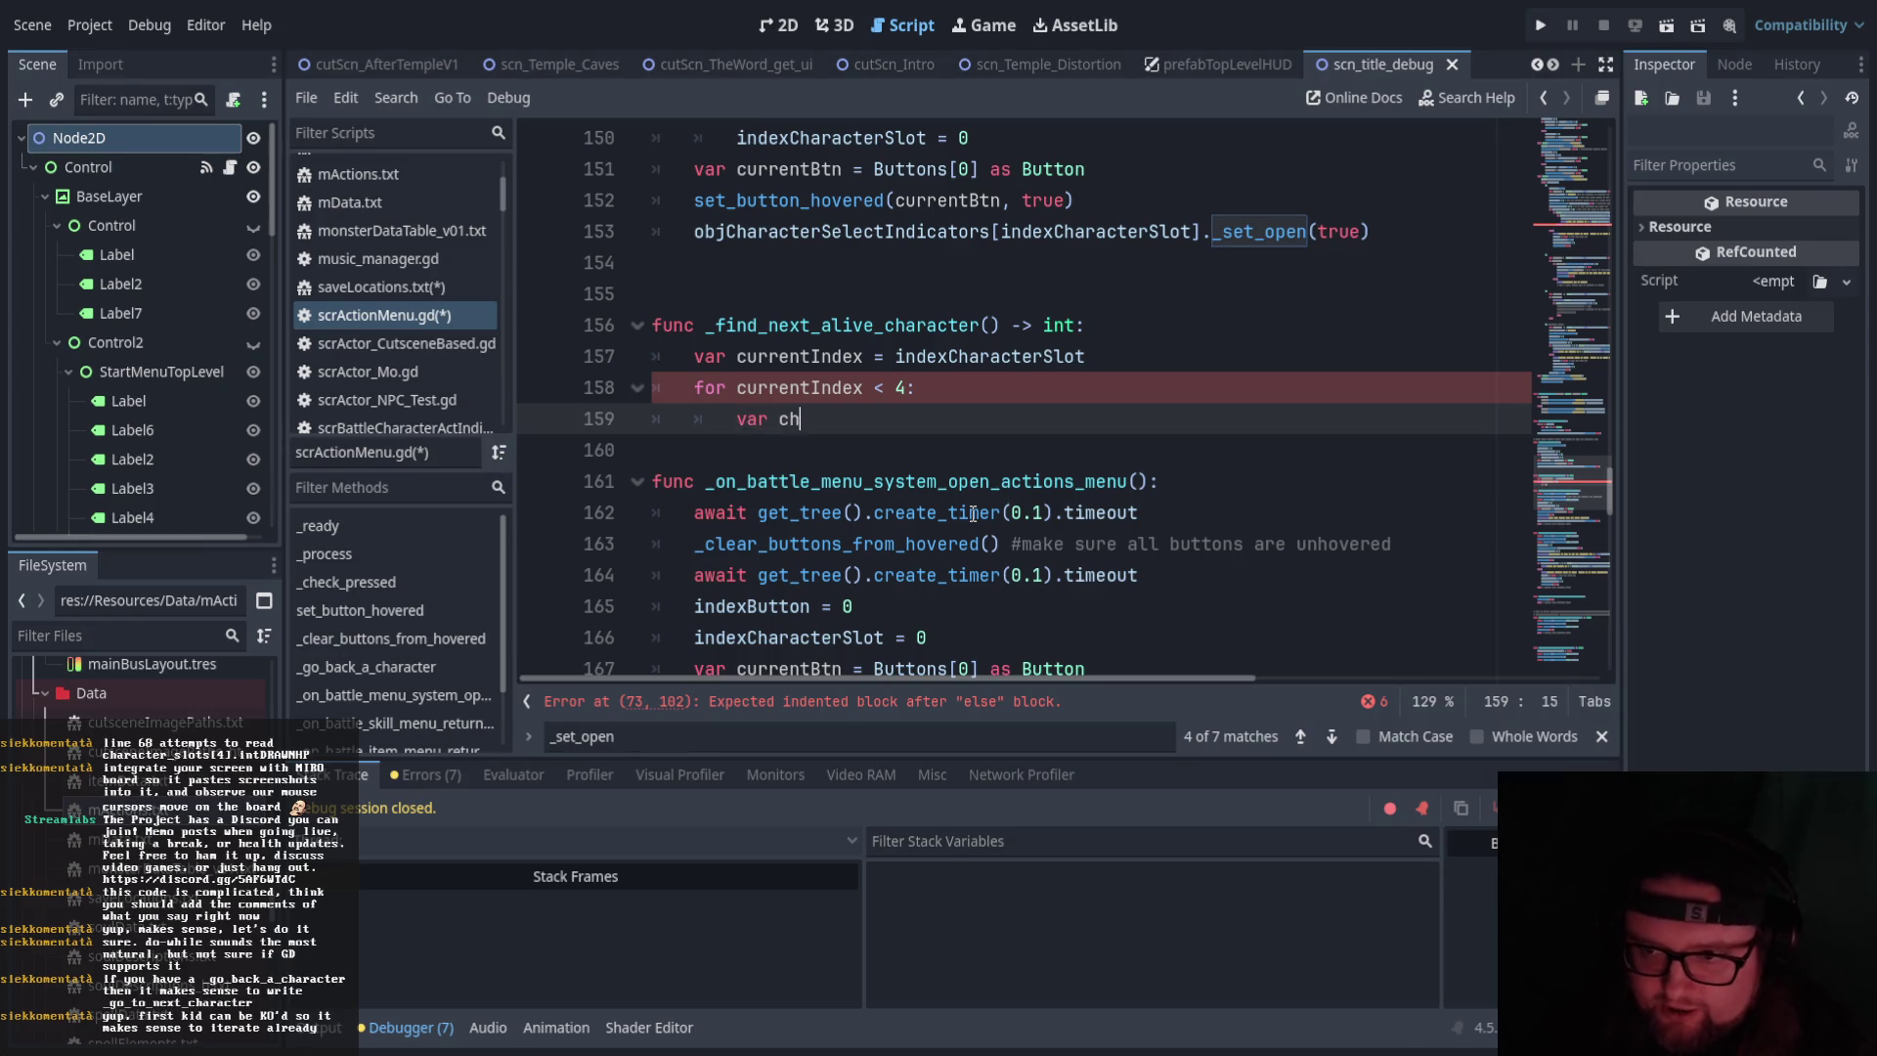
pyautogui.write('aracter = GLOBAL.')
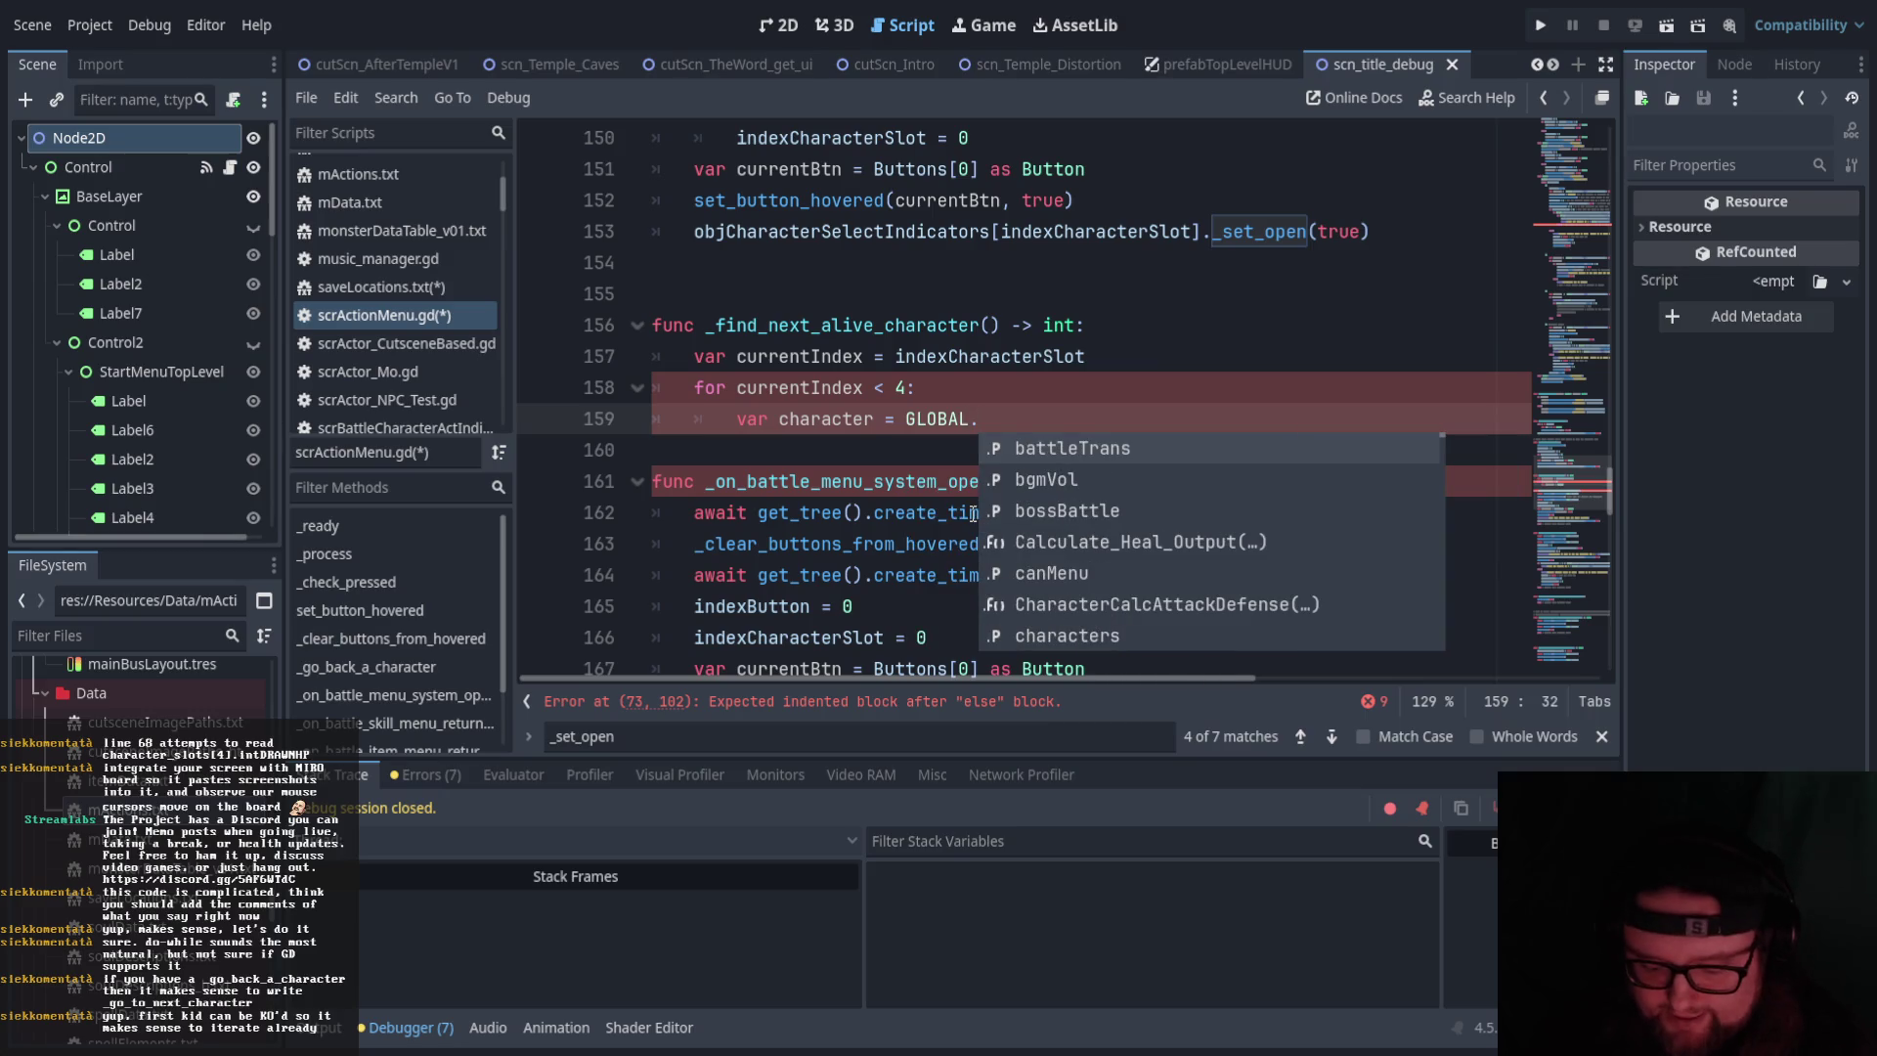
pyautogui.write('gData')
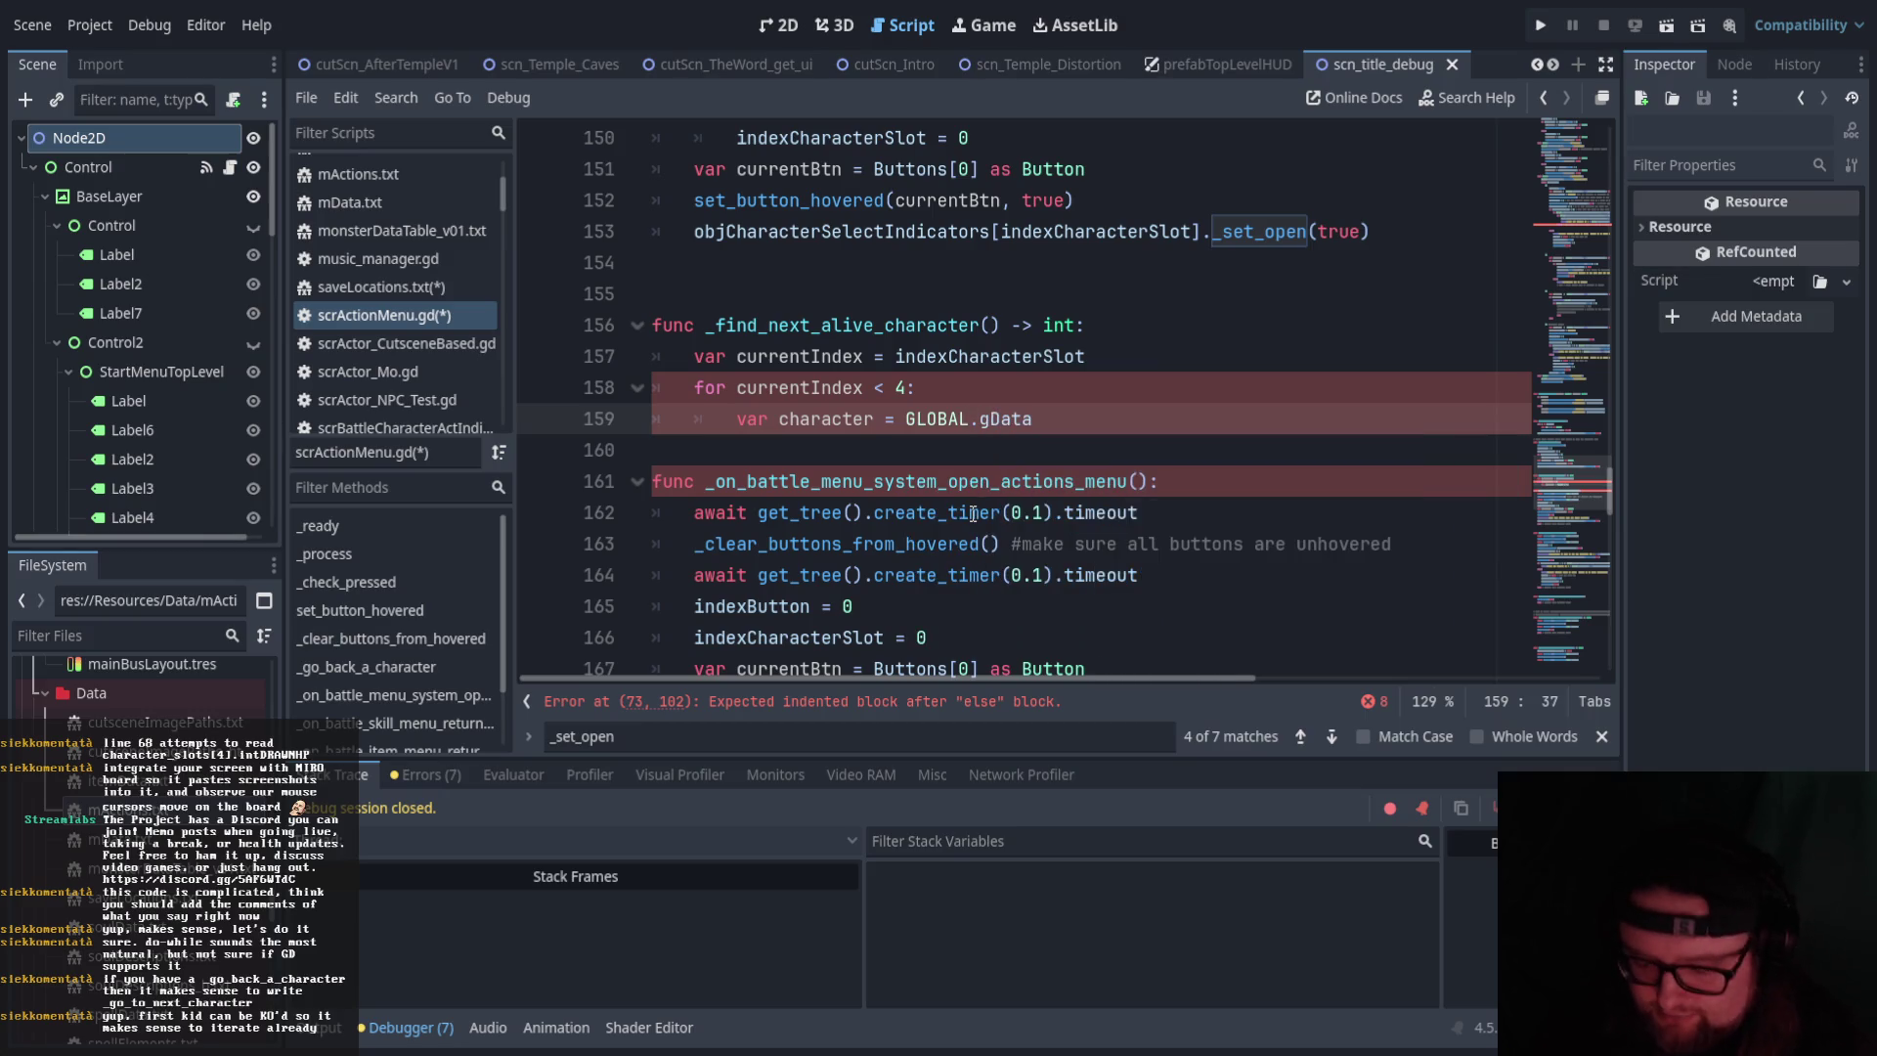
pyautogui.write('.ch')
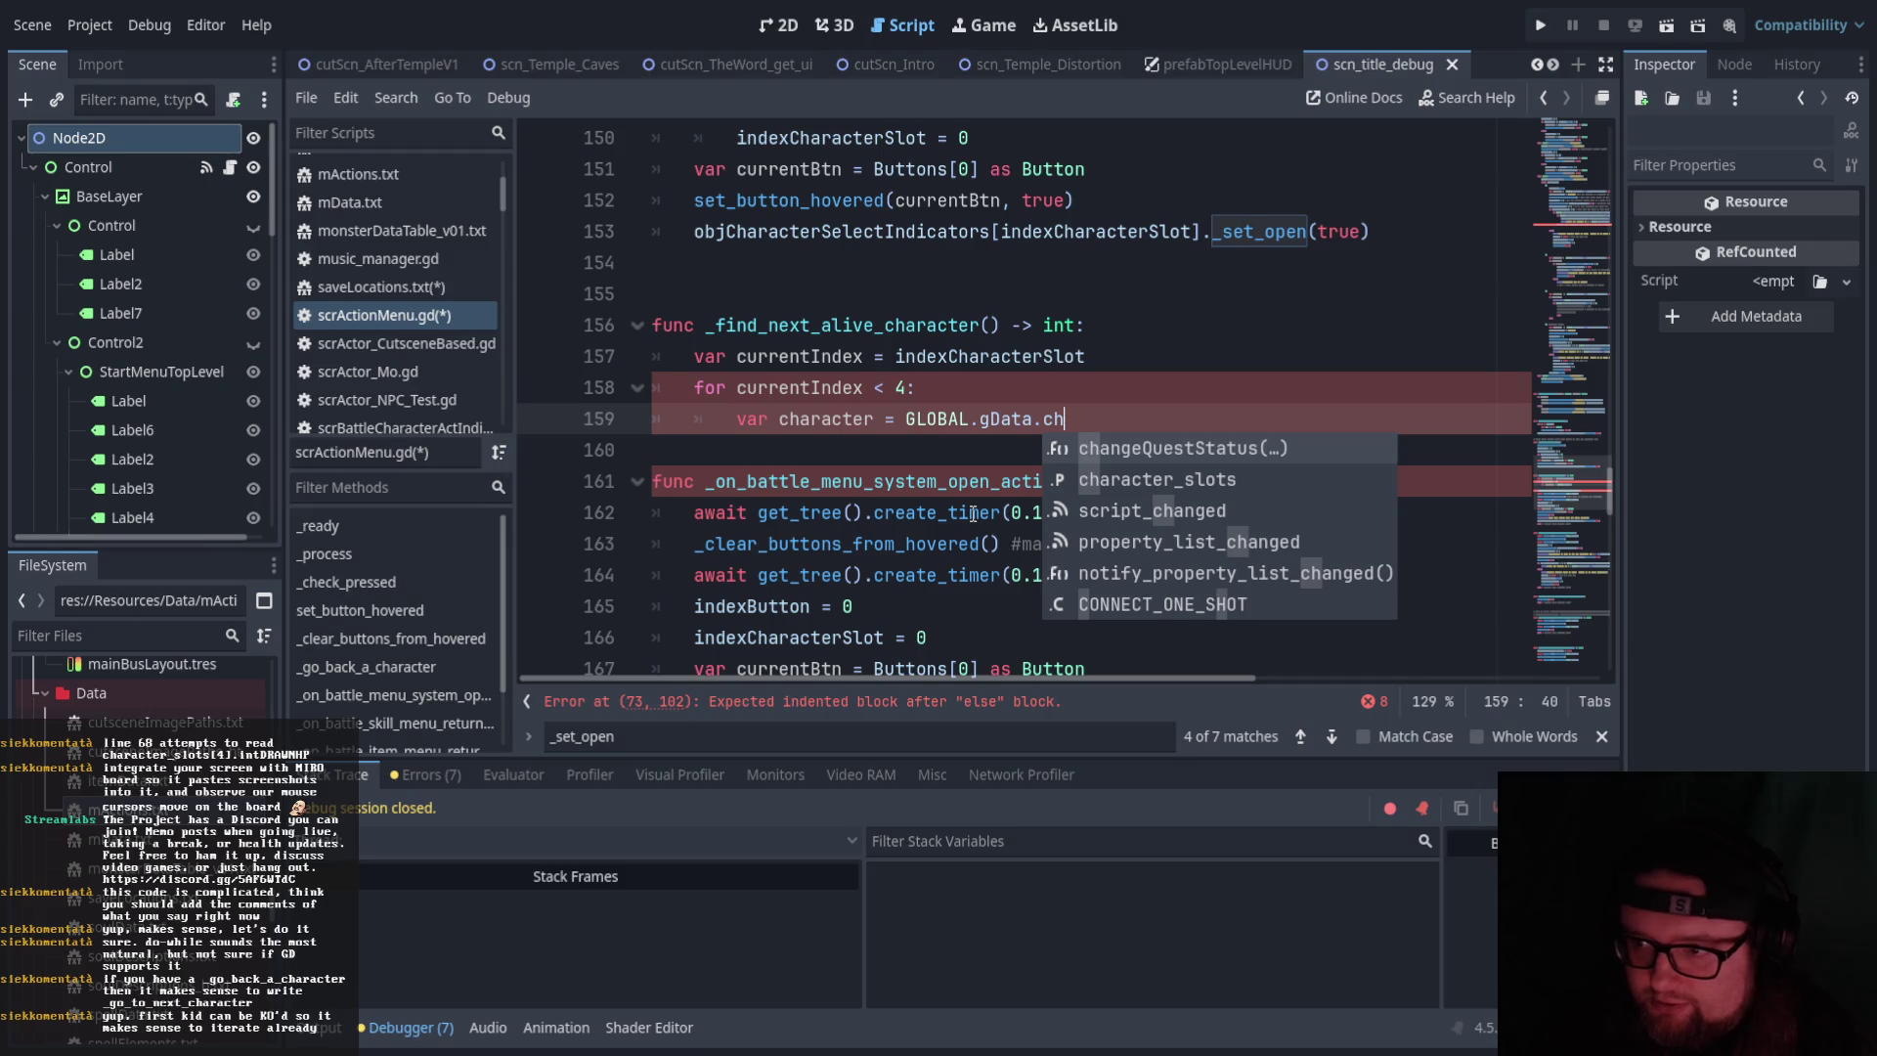
pyautogui.press('Return')
pyautogui.write('[curr')
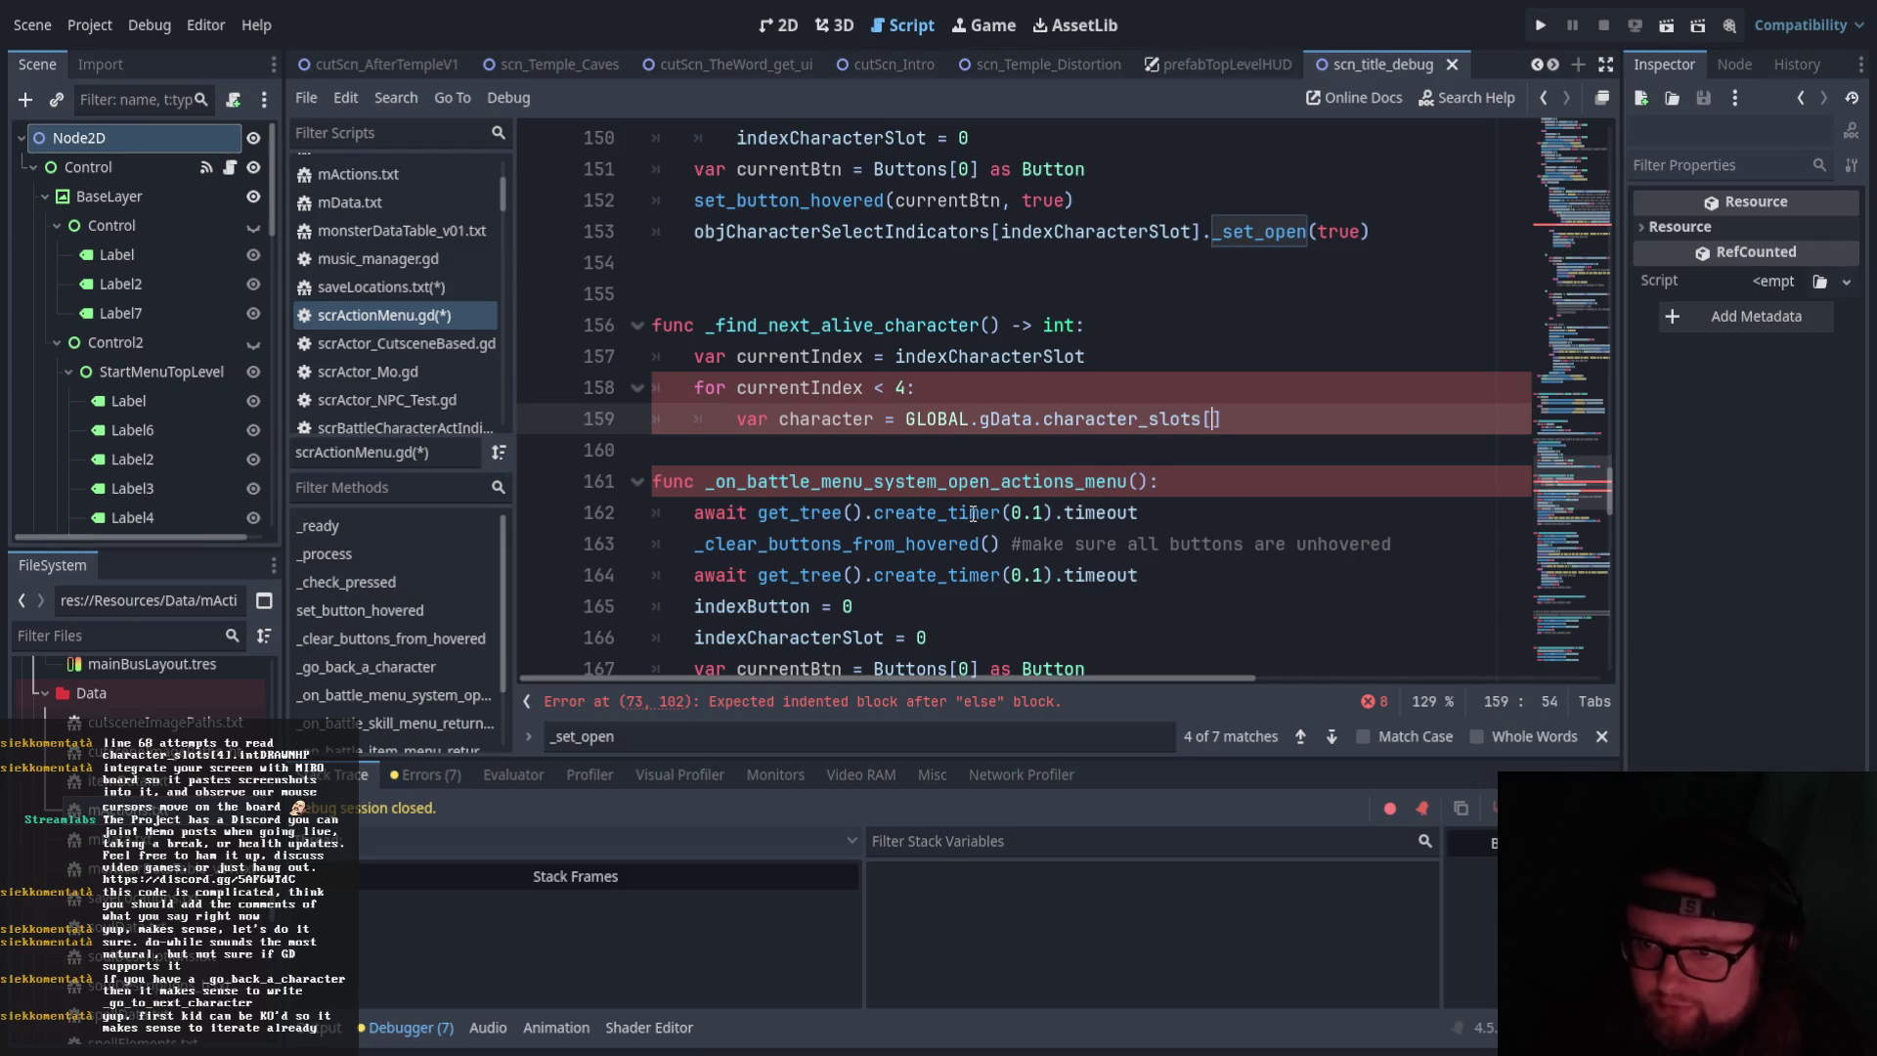
pyautogui.press('Return')
pyautogui.press('End')
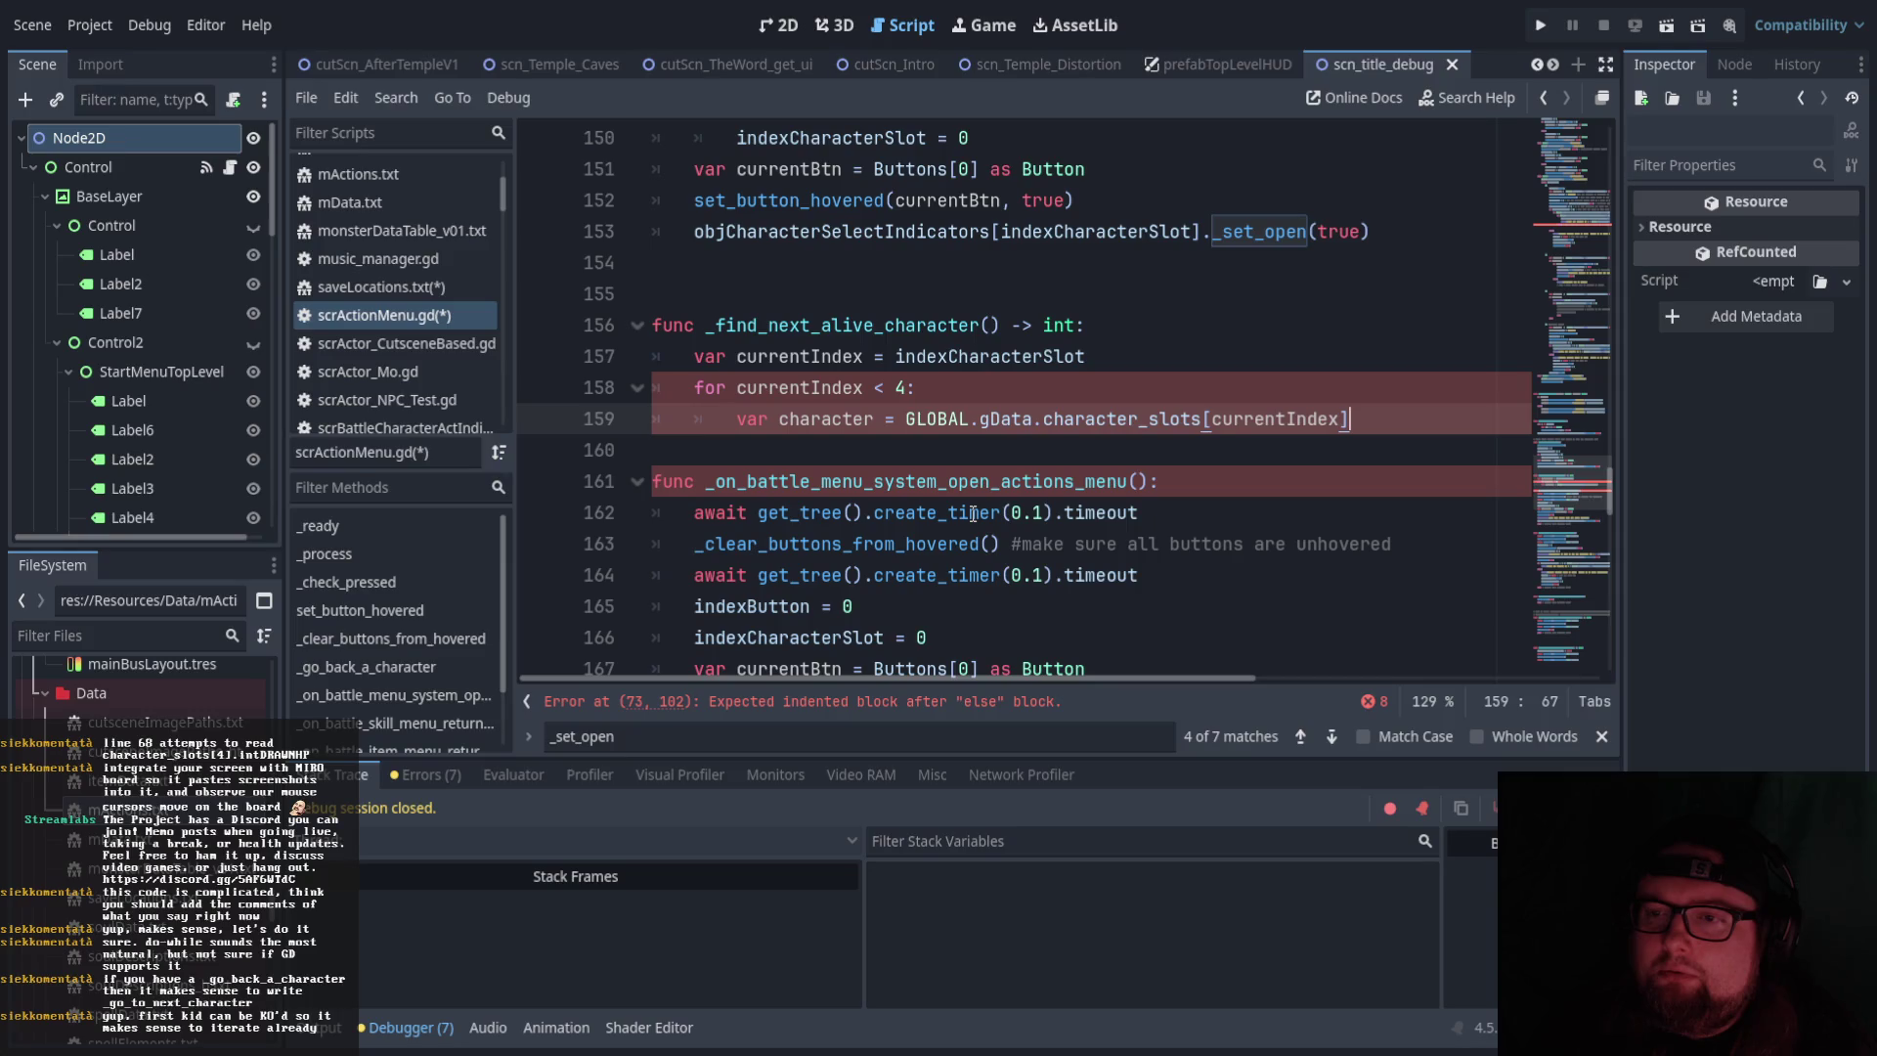
# Put 'pass' on line 74 under the empty else, removing the extra indentation
pyautogui.click(978, 484)
pyautogui.scroll(20, 958, 480)
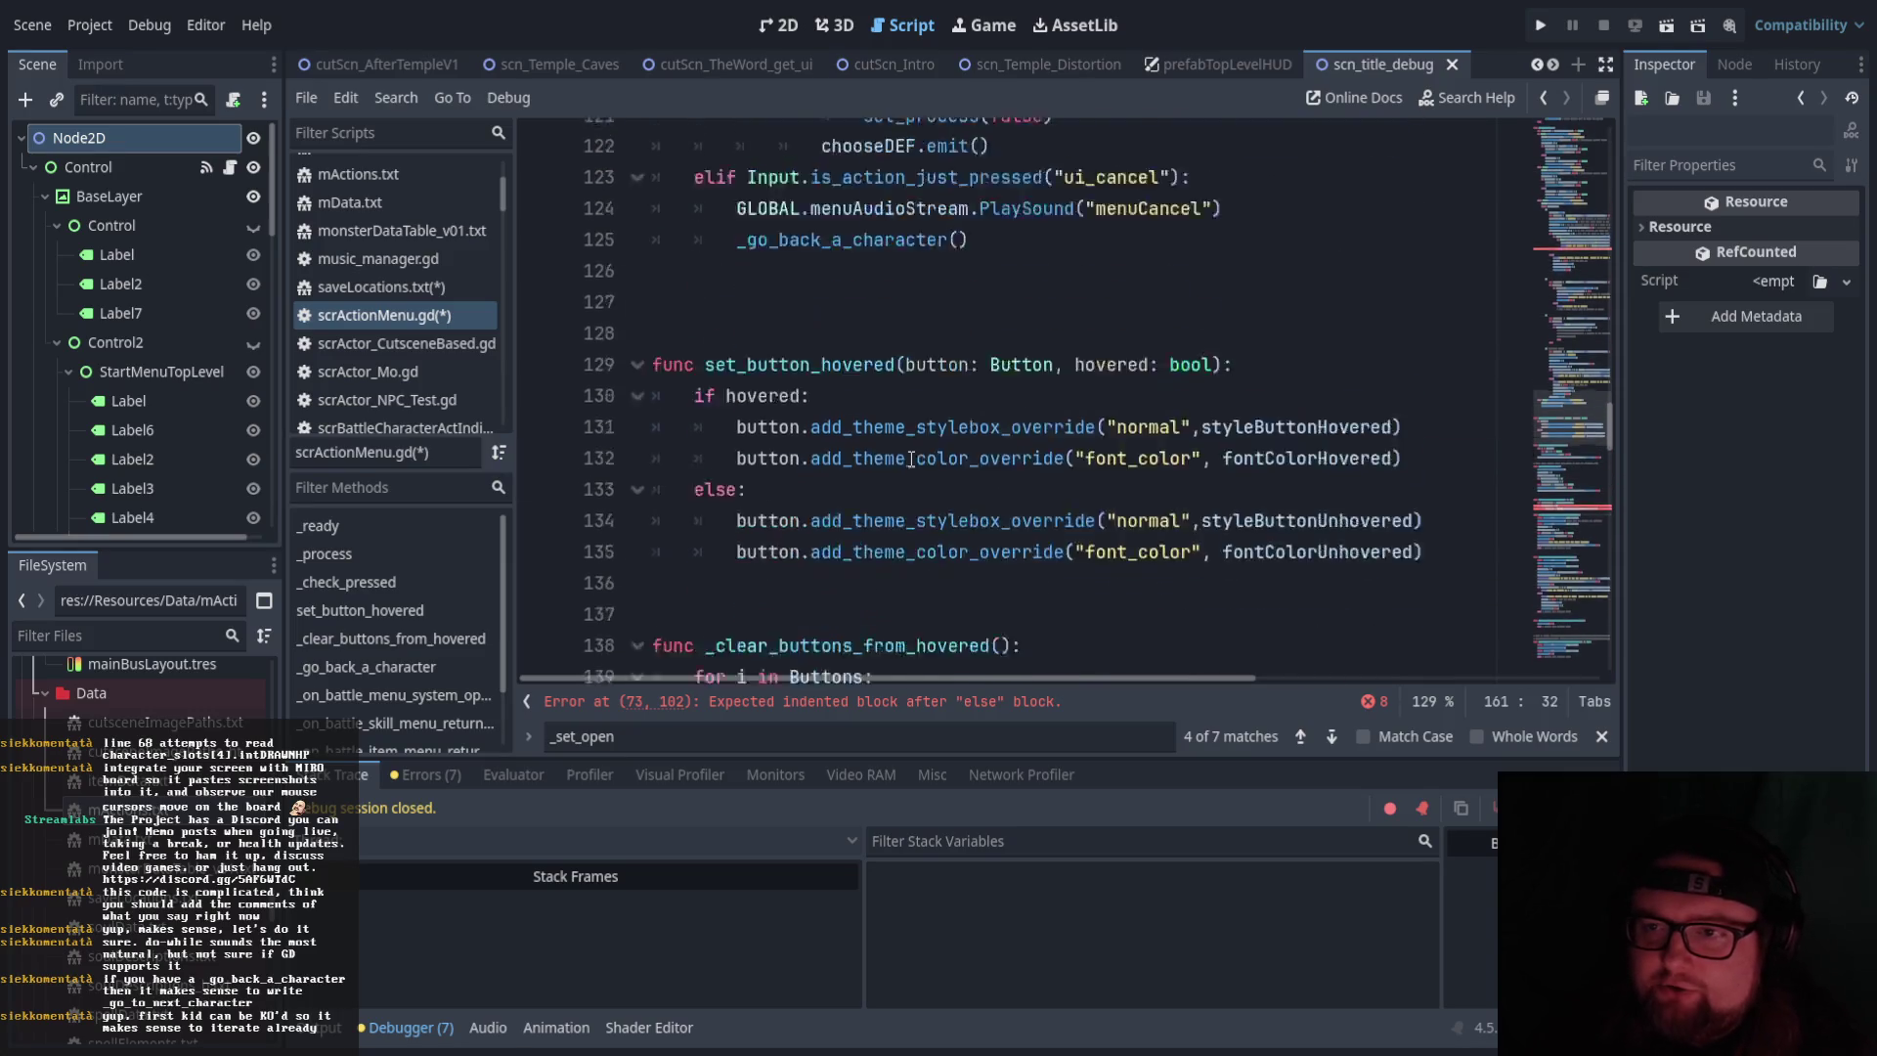
pyautogui.scroll(5, 911, 459)
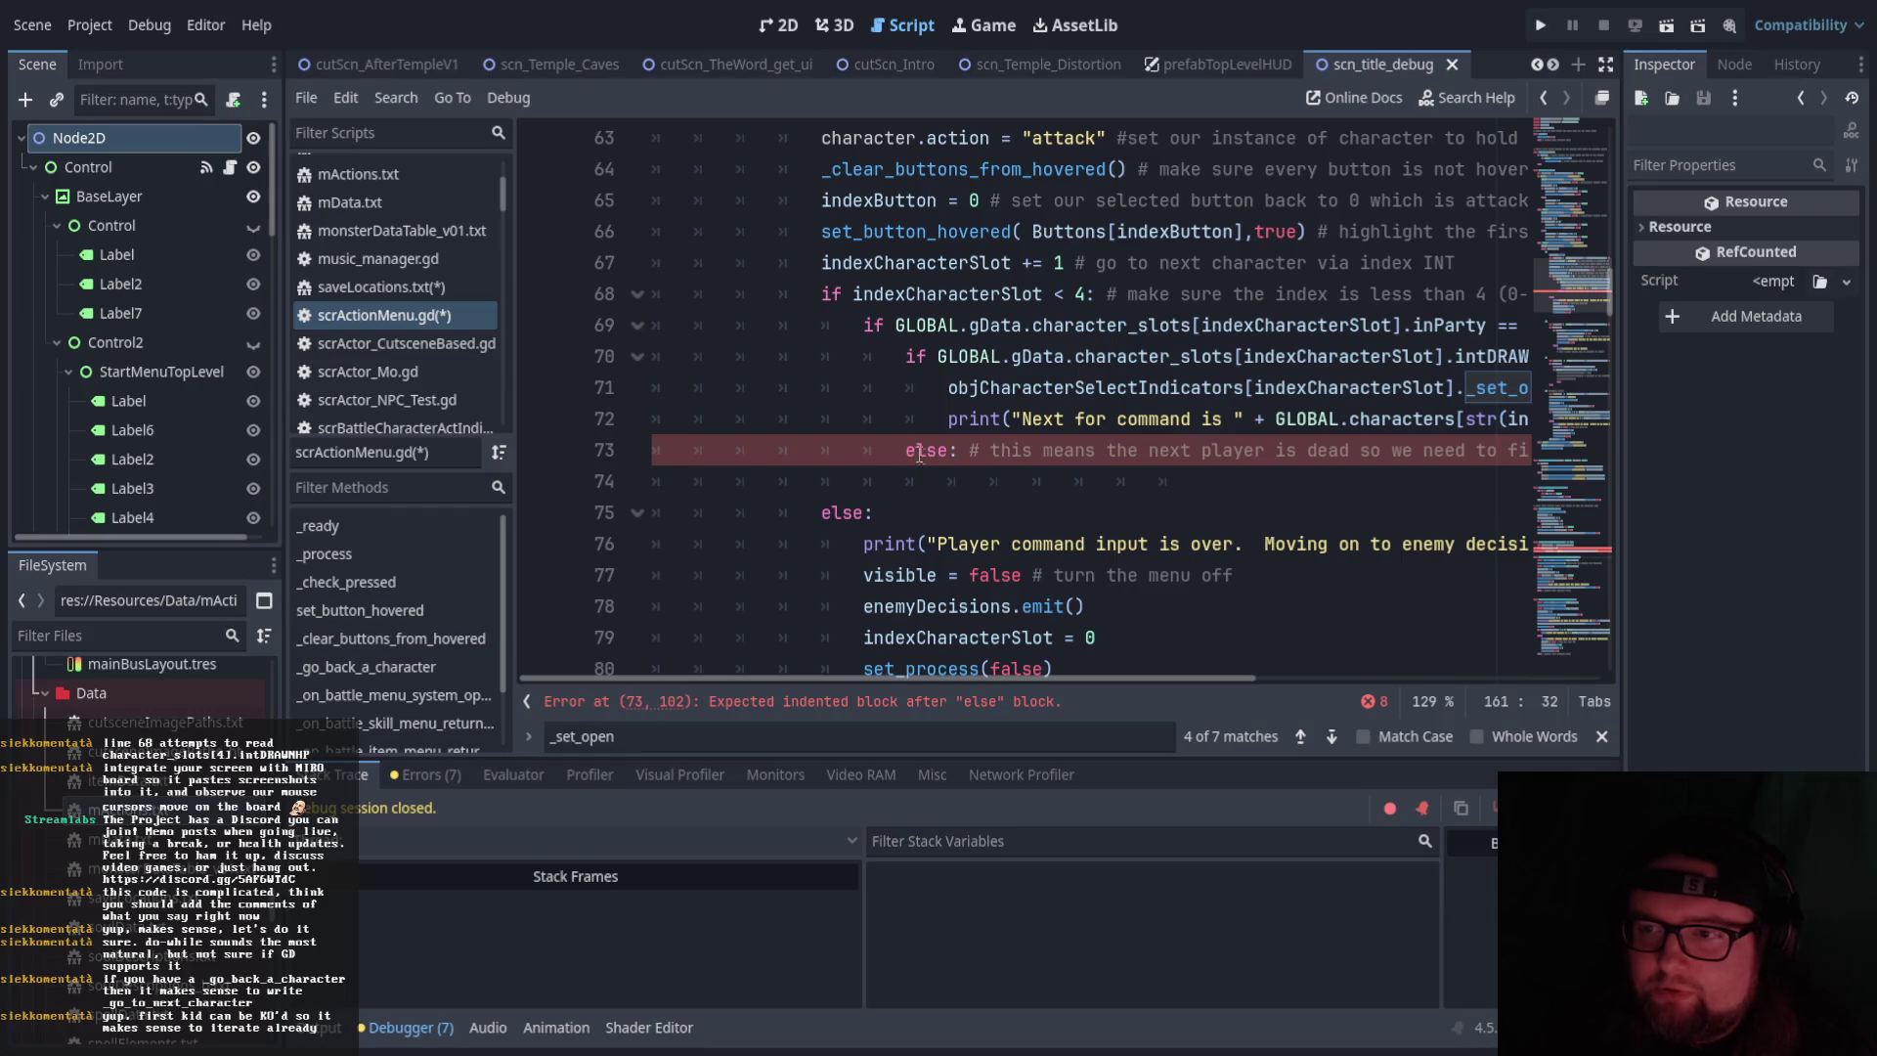
pyautogui.click(911, 455)
pyautogui.click(1007, 484)
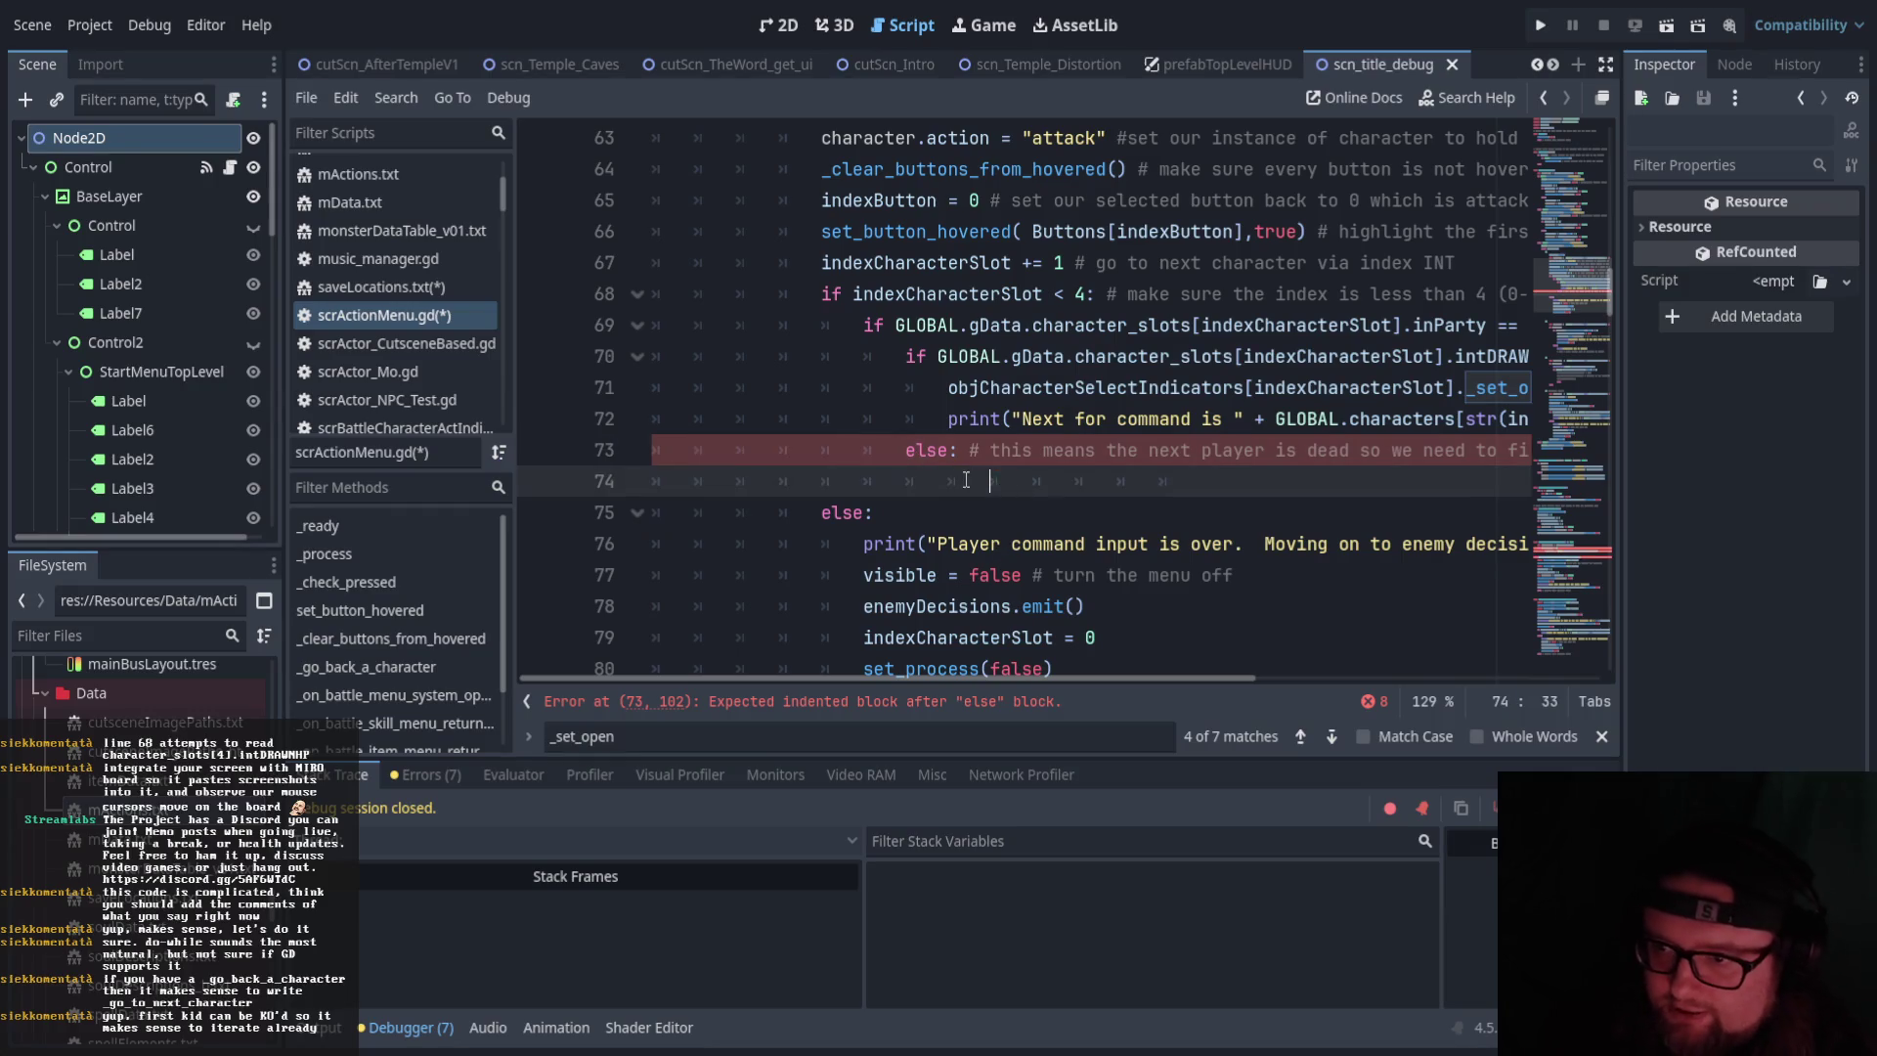
pyautogui.click(1198, 484)
pyautogui.press('BackSpace')
pyautogui.press('BackSpace')
pyautogui.press('BackSpace')
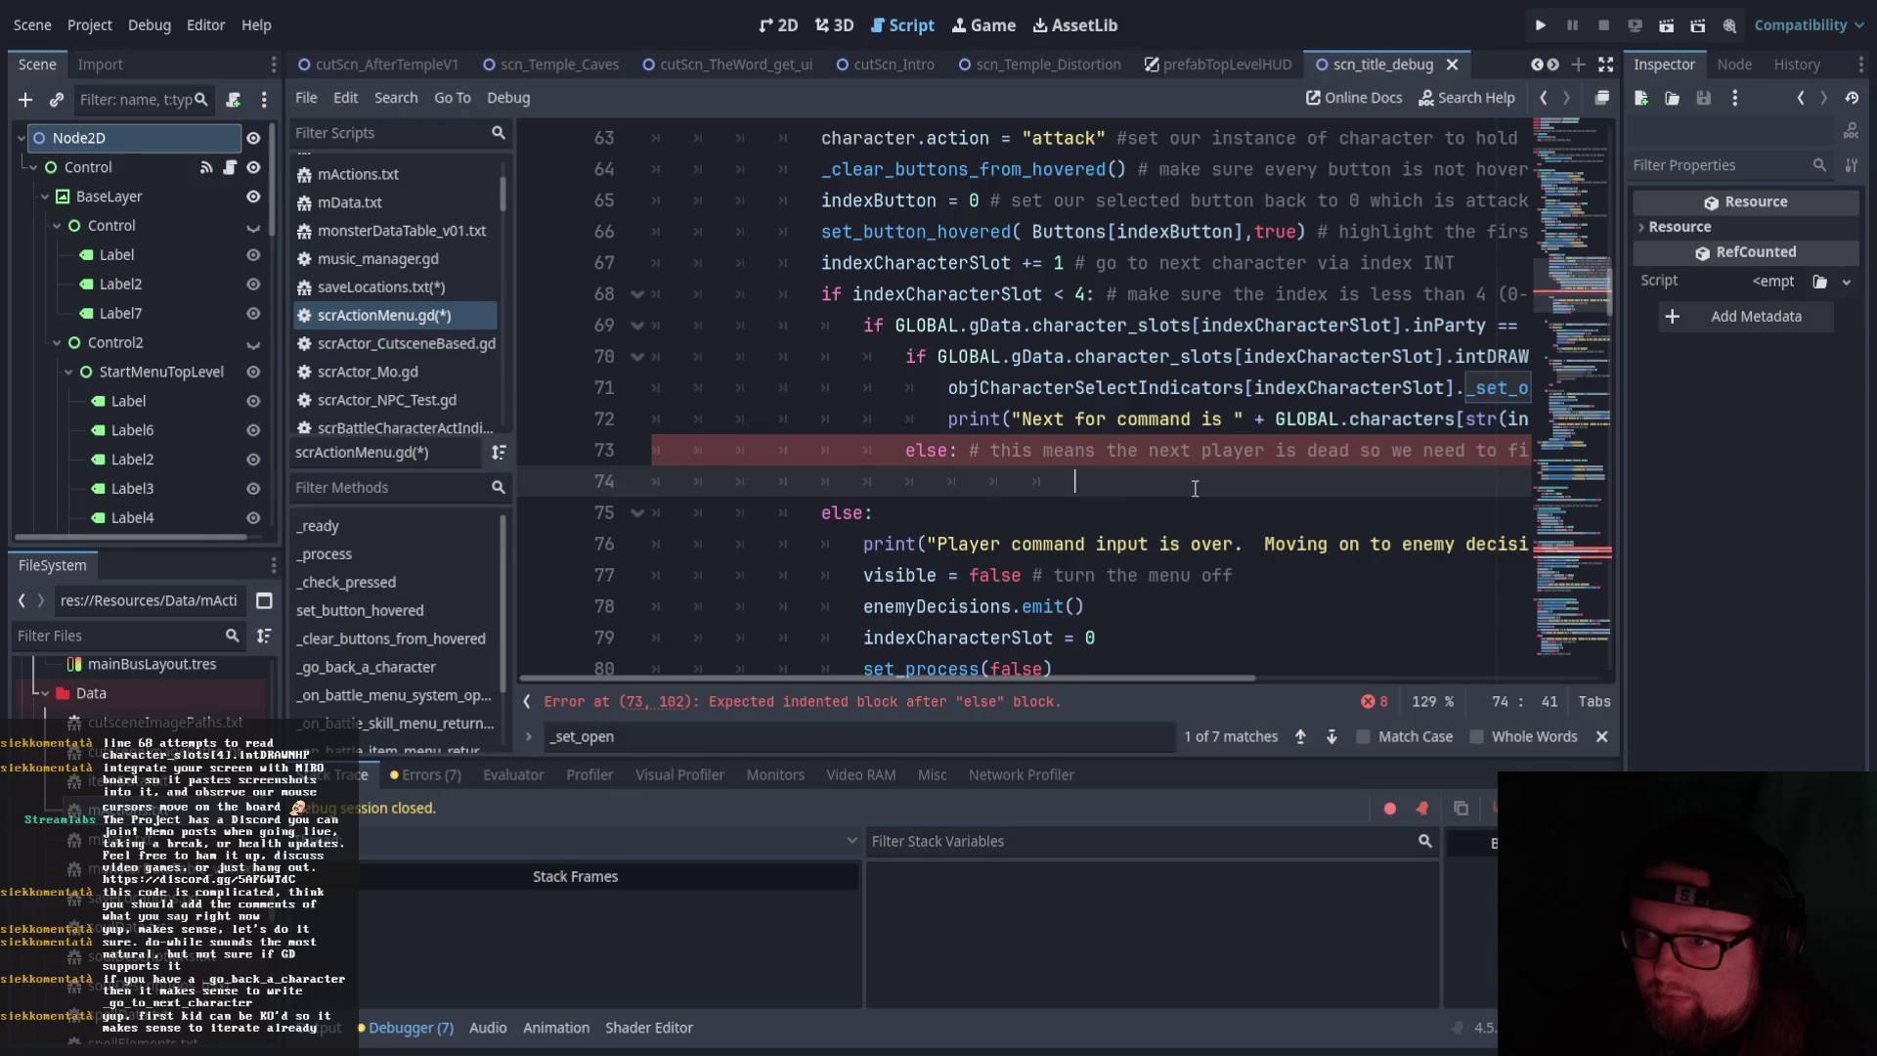
pyautogui.write('pass')
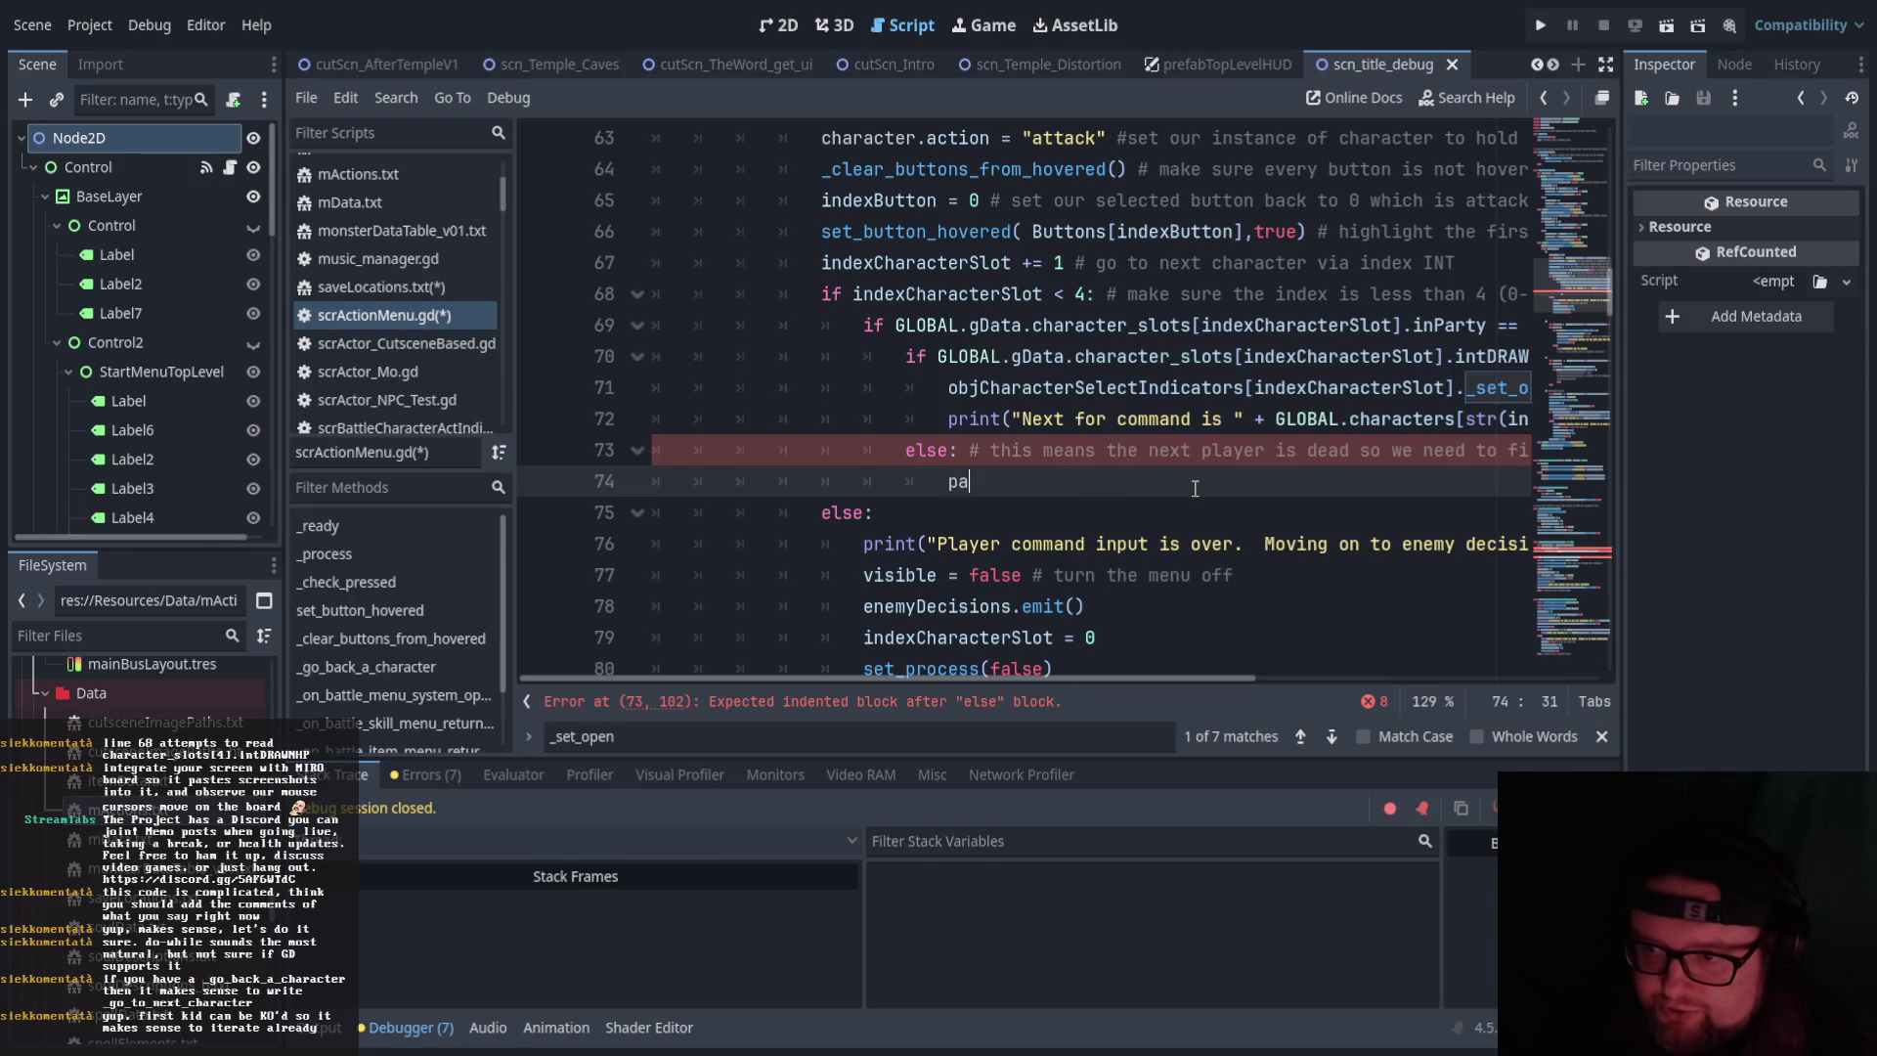
pyautogui.click(1070, 514)
# Return to the flagged 'for currentIndex < 4' loop header on line 158
pyautogui.scroll(-20, 1071, 526)
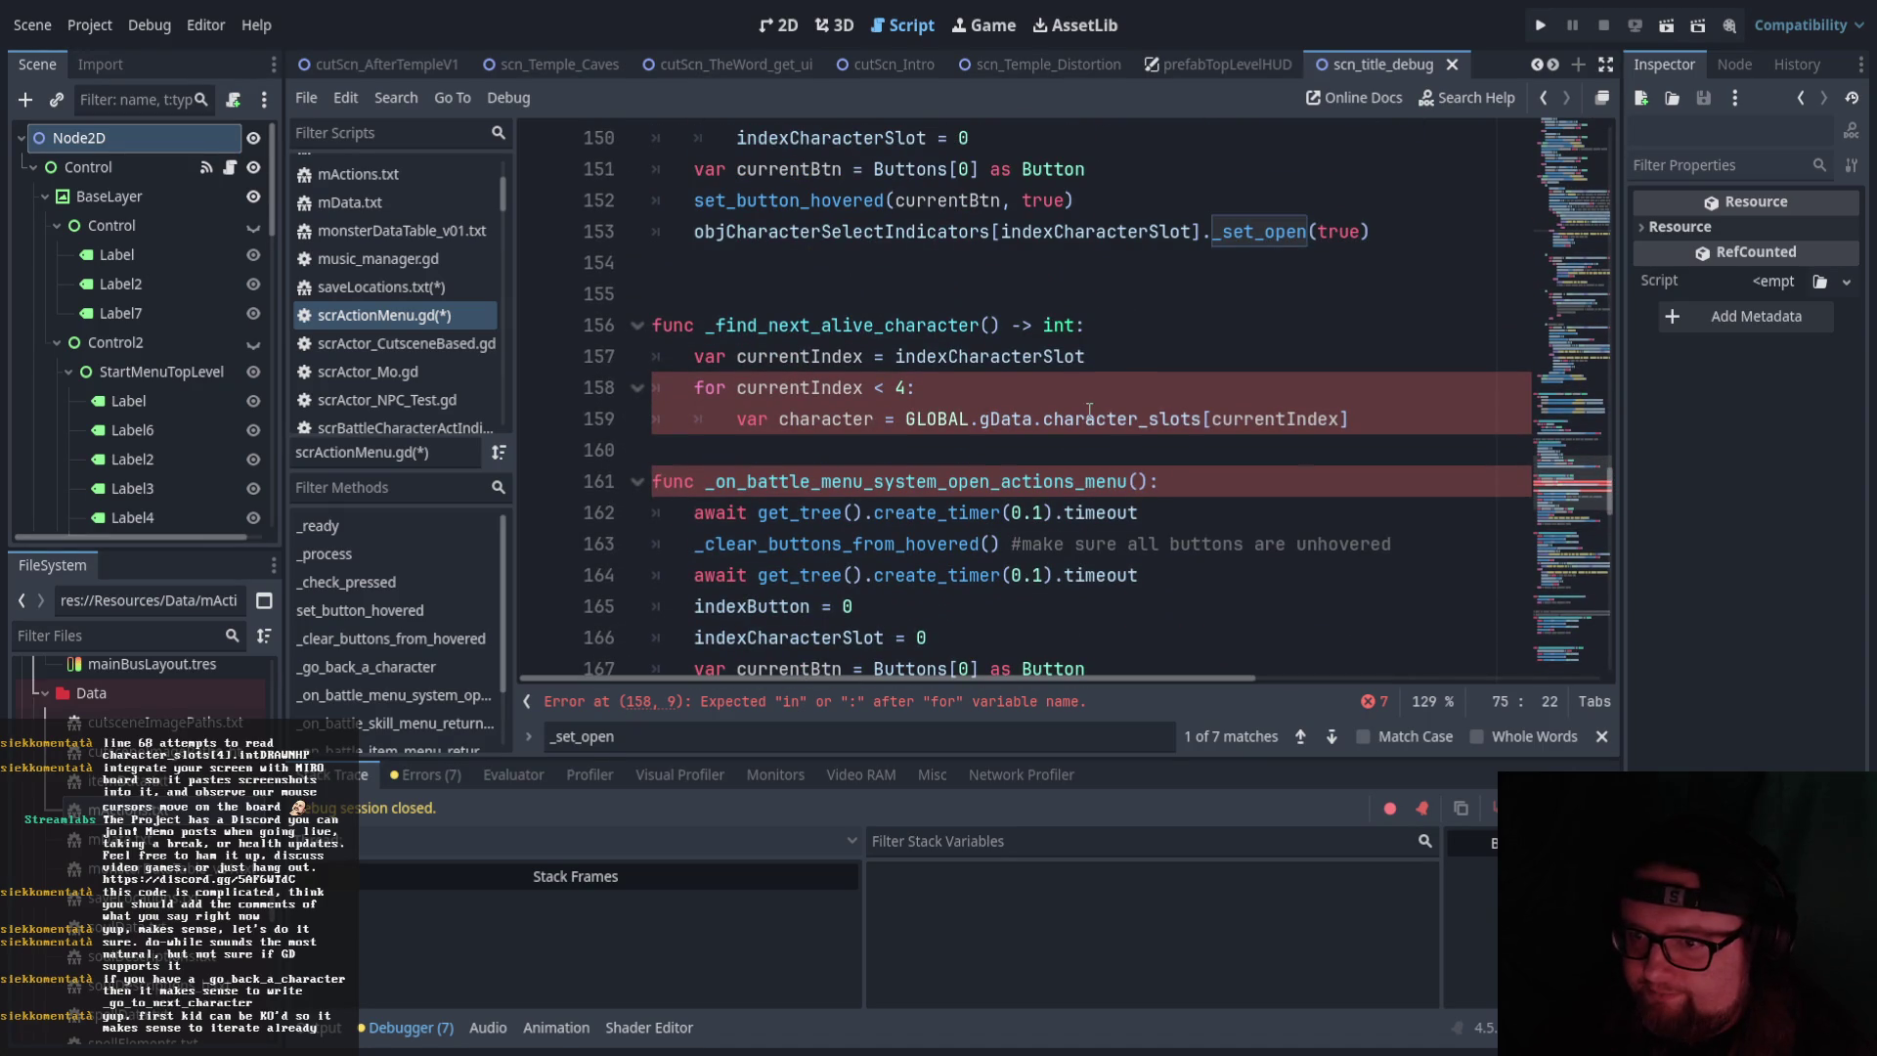
pyautogui.click(924, 388)
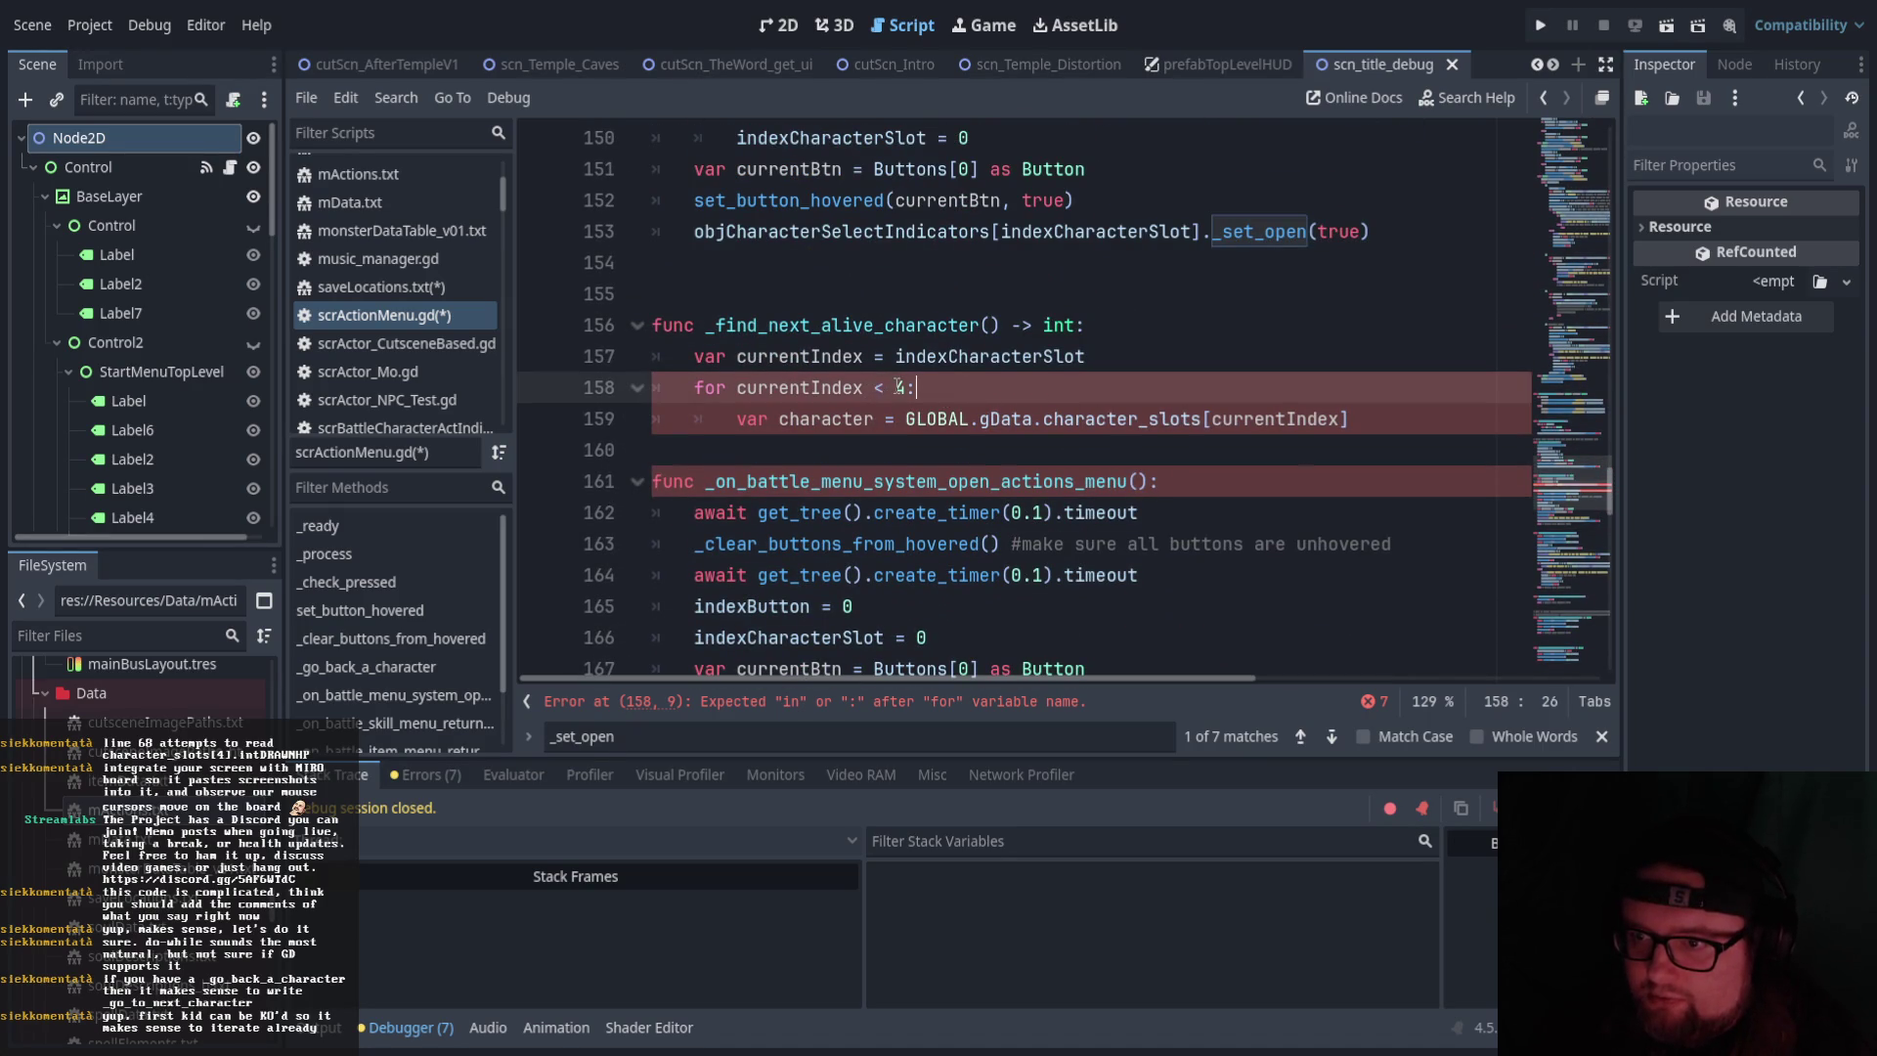
pyautogui.click(864, 389)
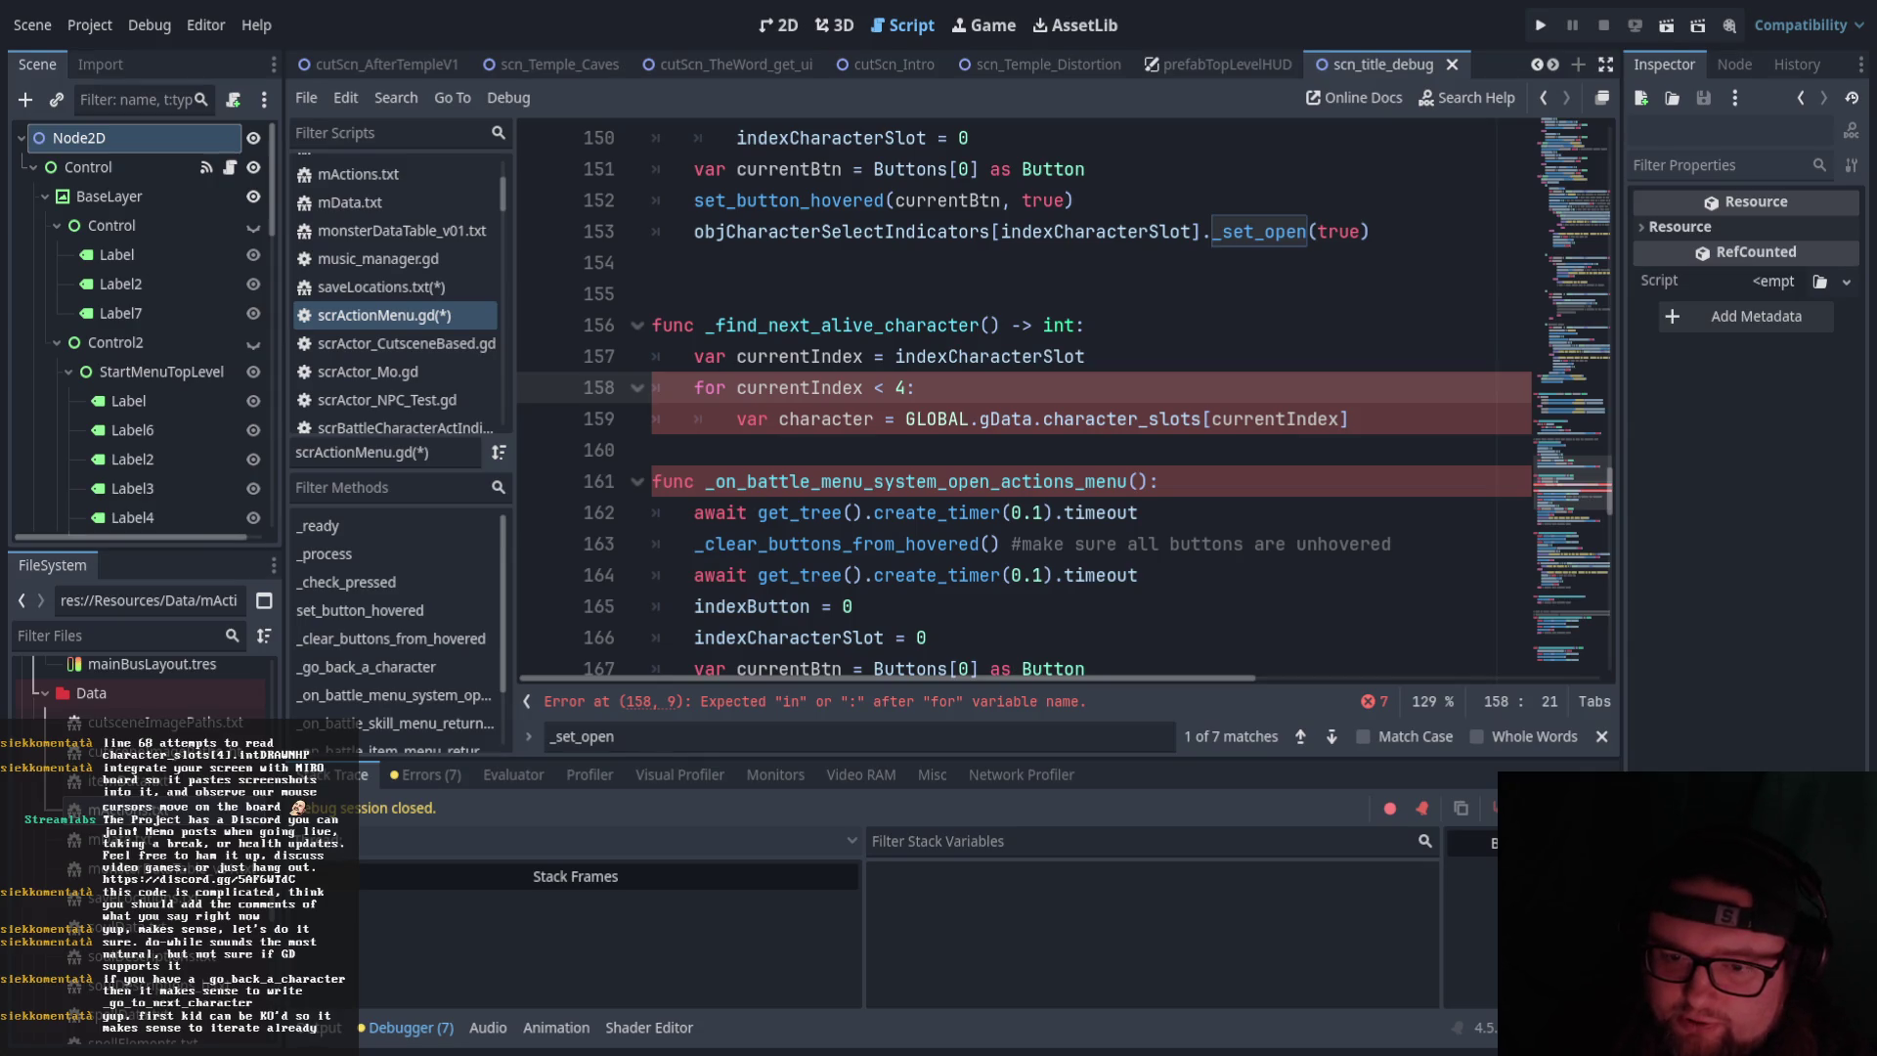
pyautogui.click(897, 387)
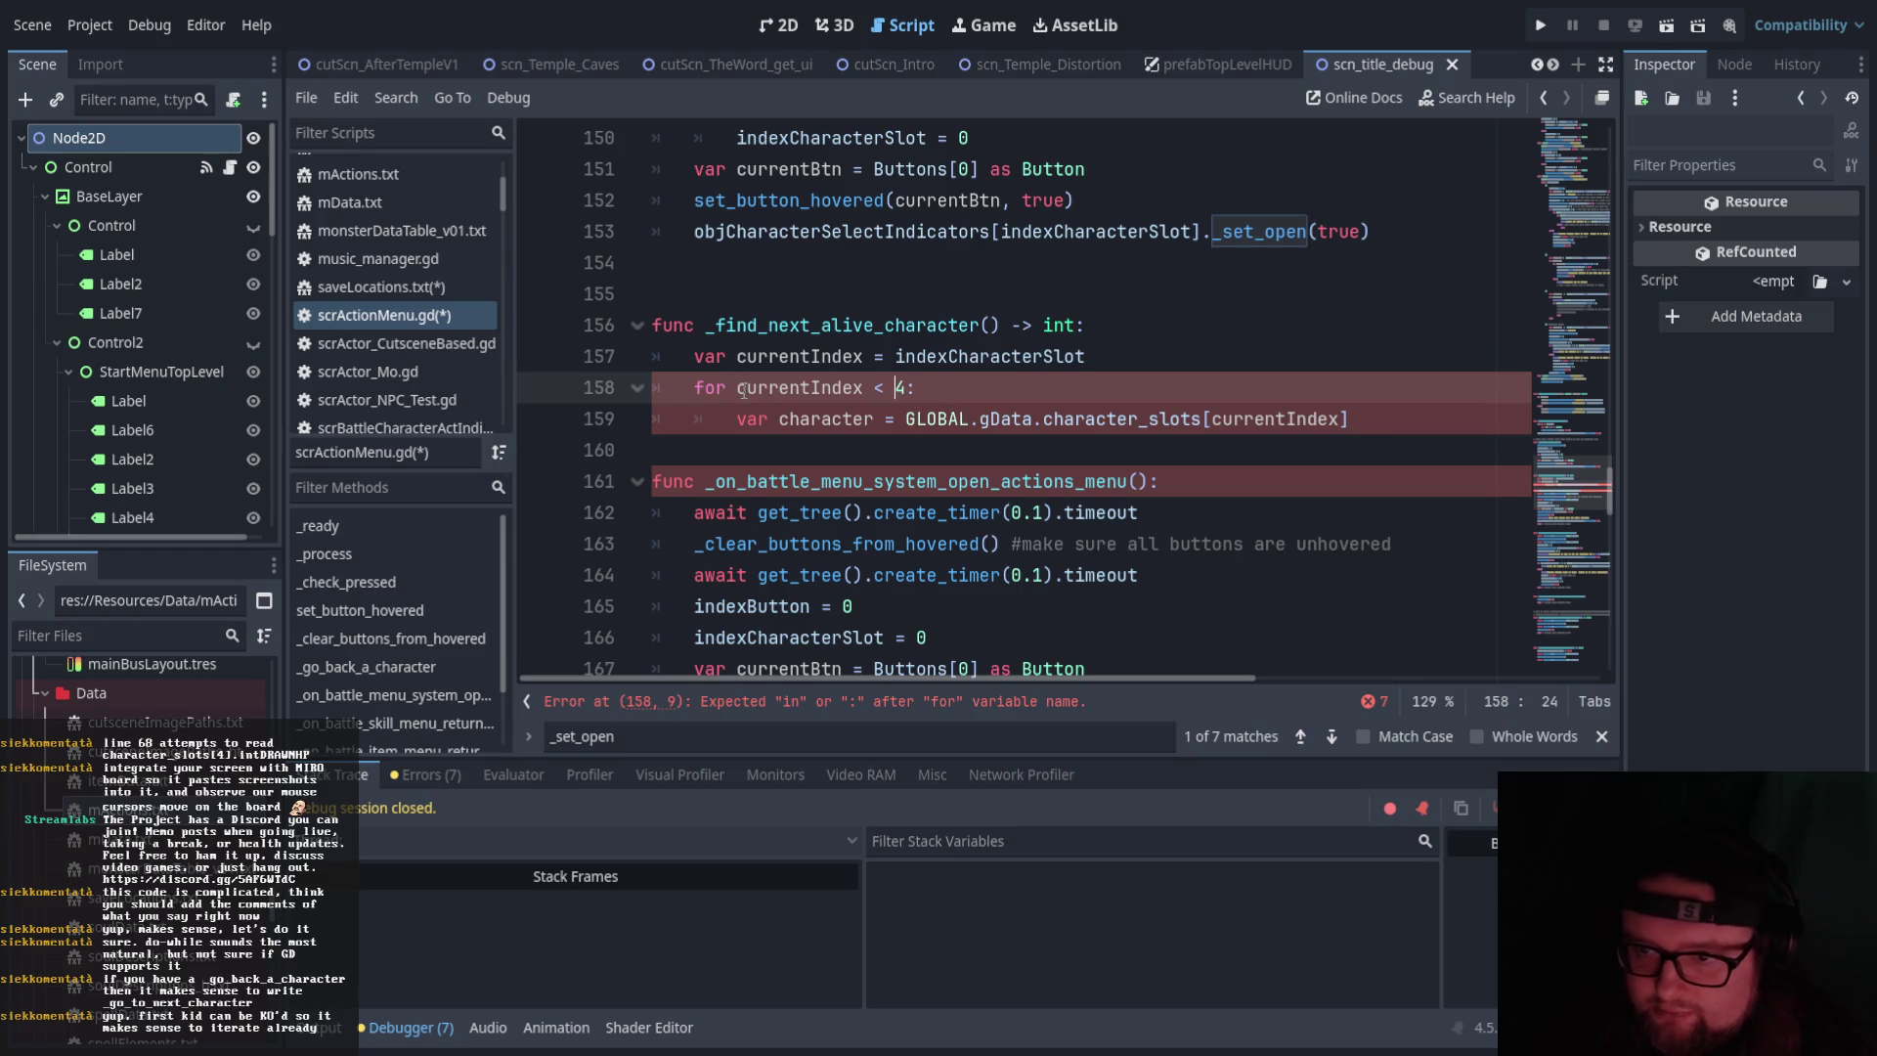
# Try 'while' in place of 'for' on line 158, then restore 'for'
pyautogui.doubleClick(708, 388)
pyautogui.write('while')
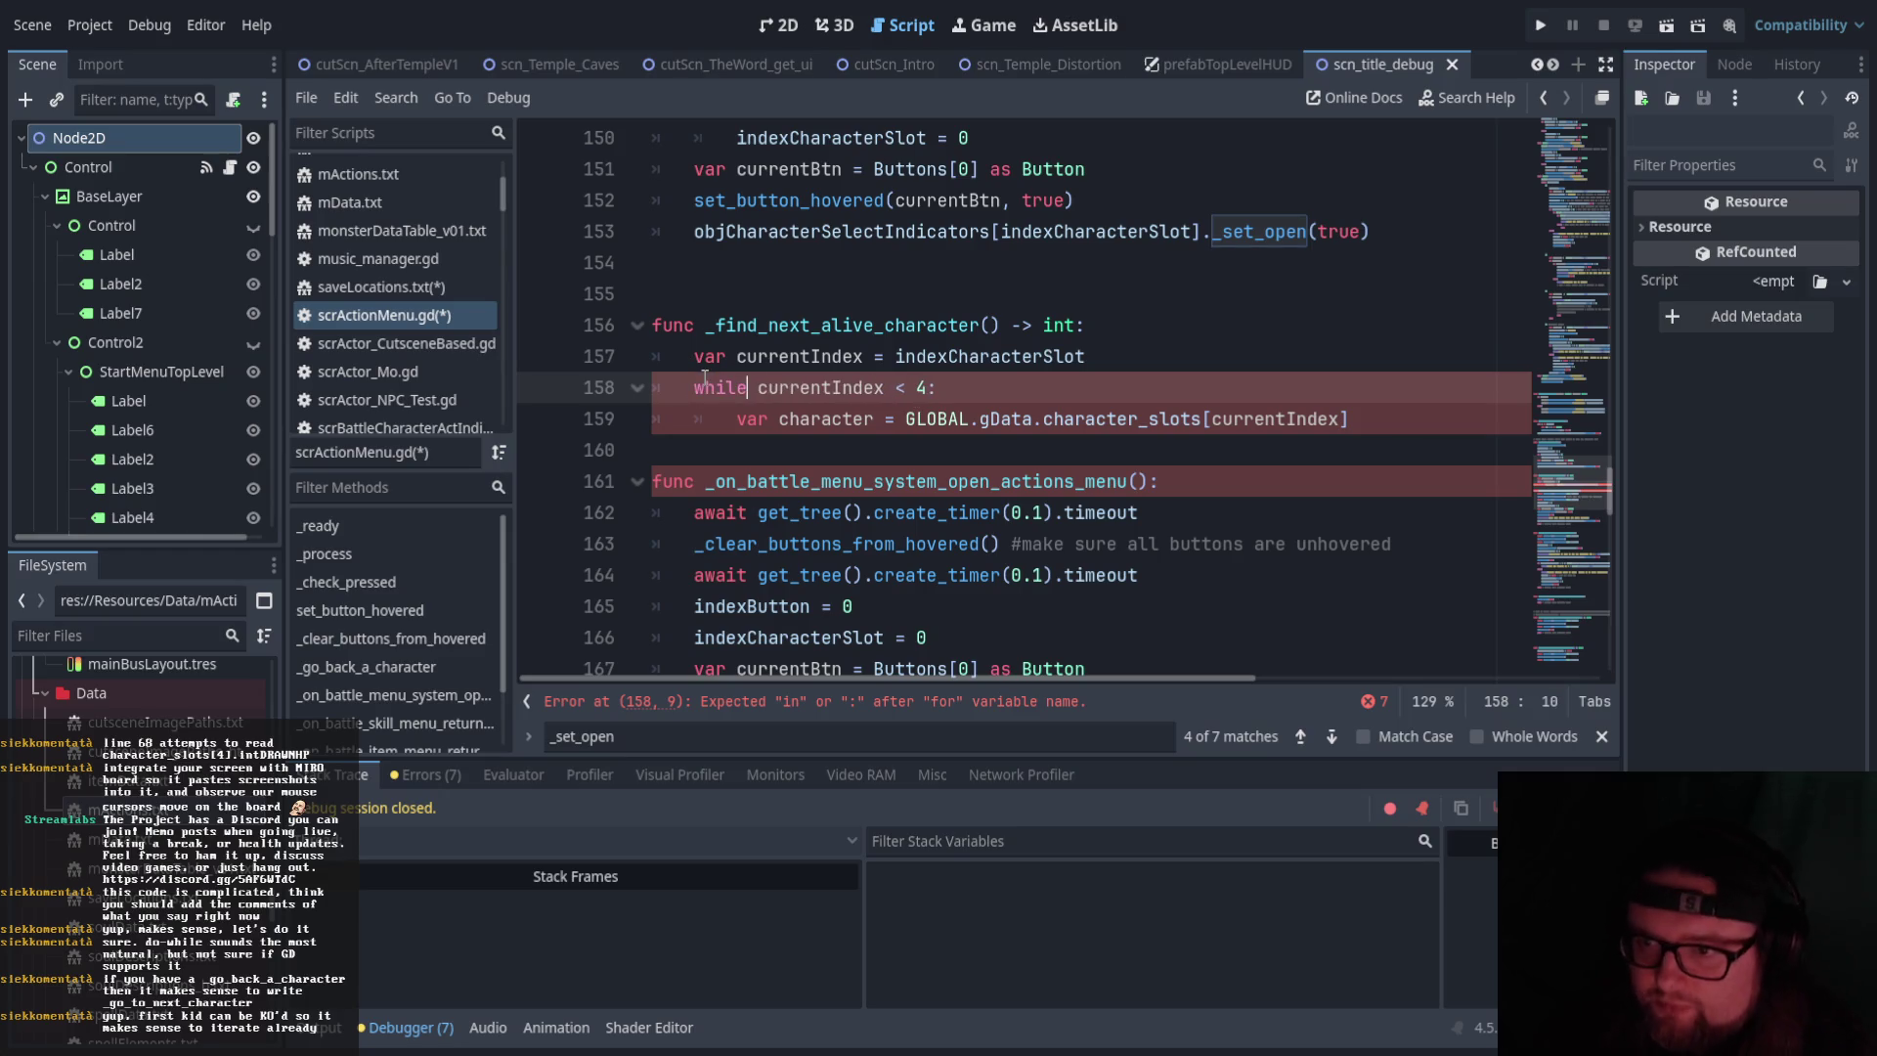
pyautogui.click(1374, 429)
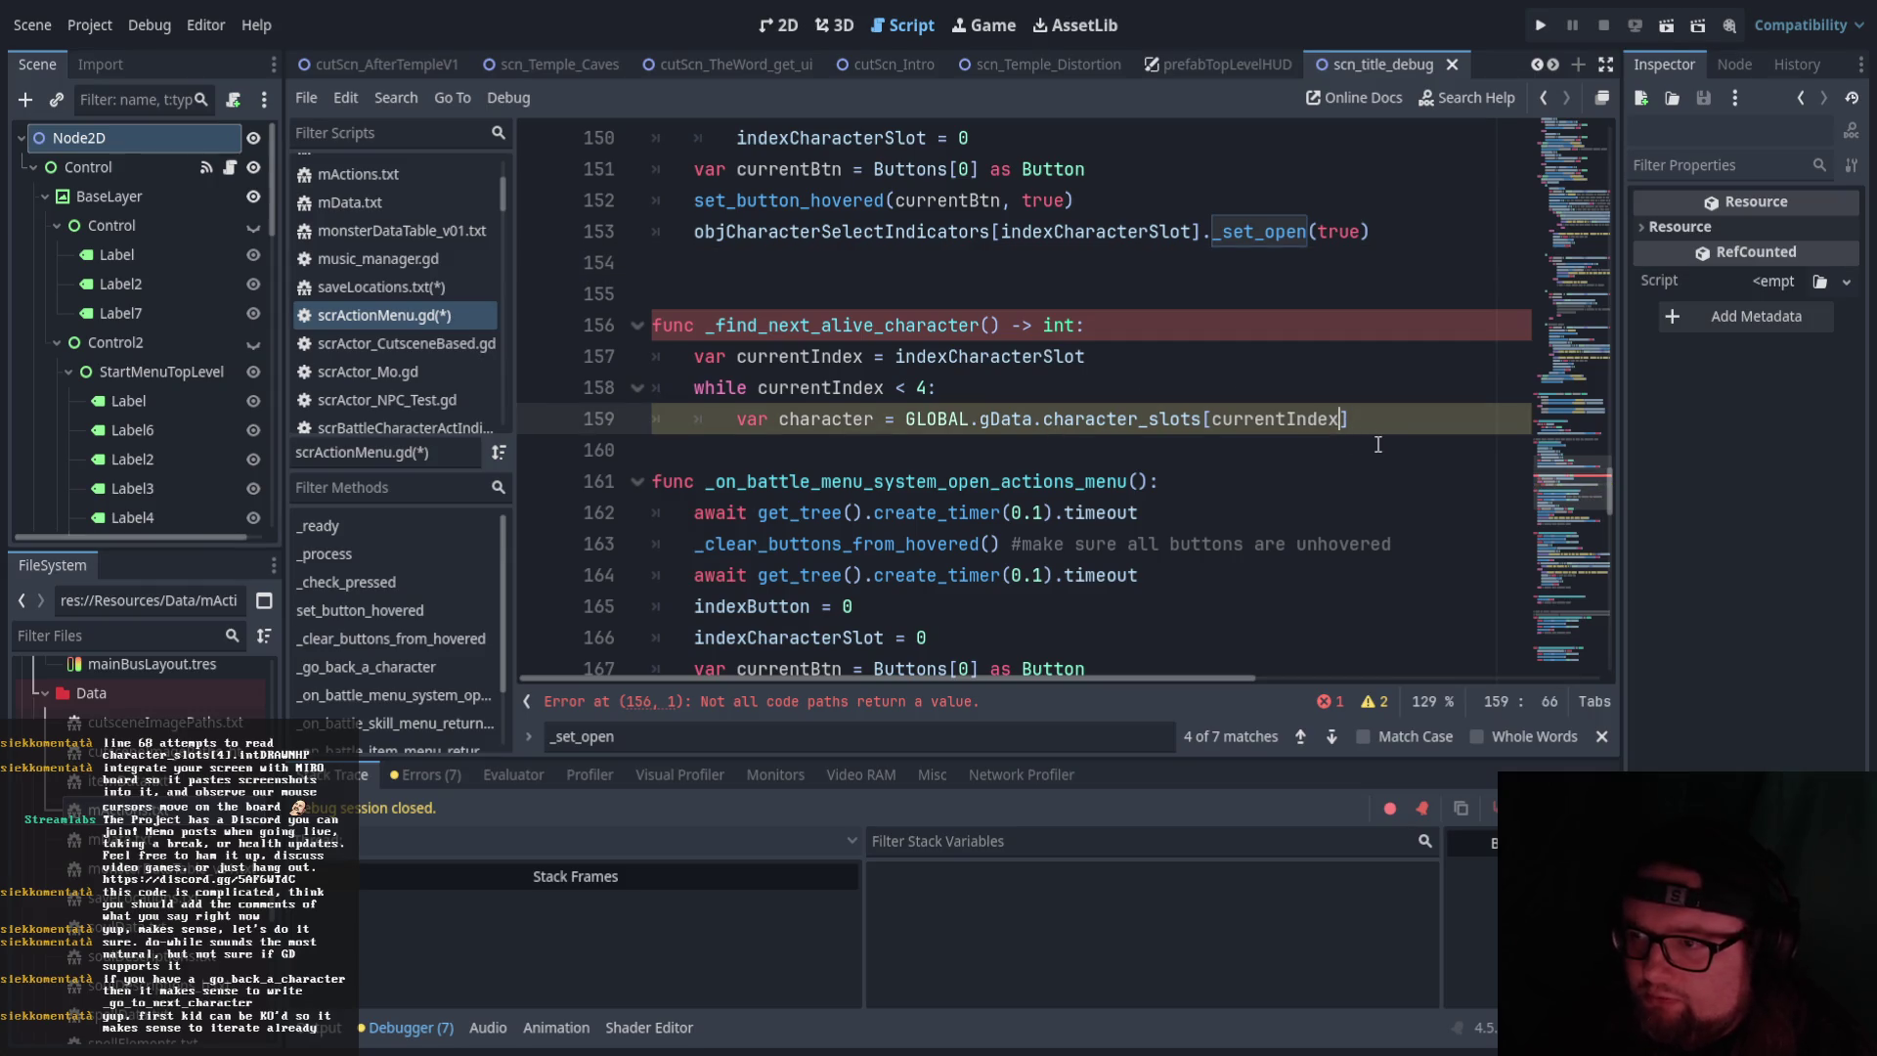
pyautogui.click(1376, 422)
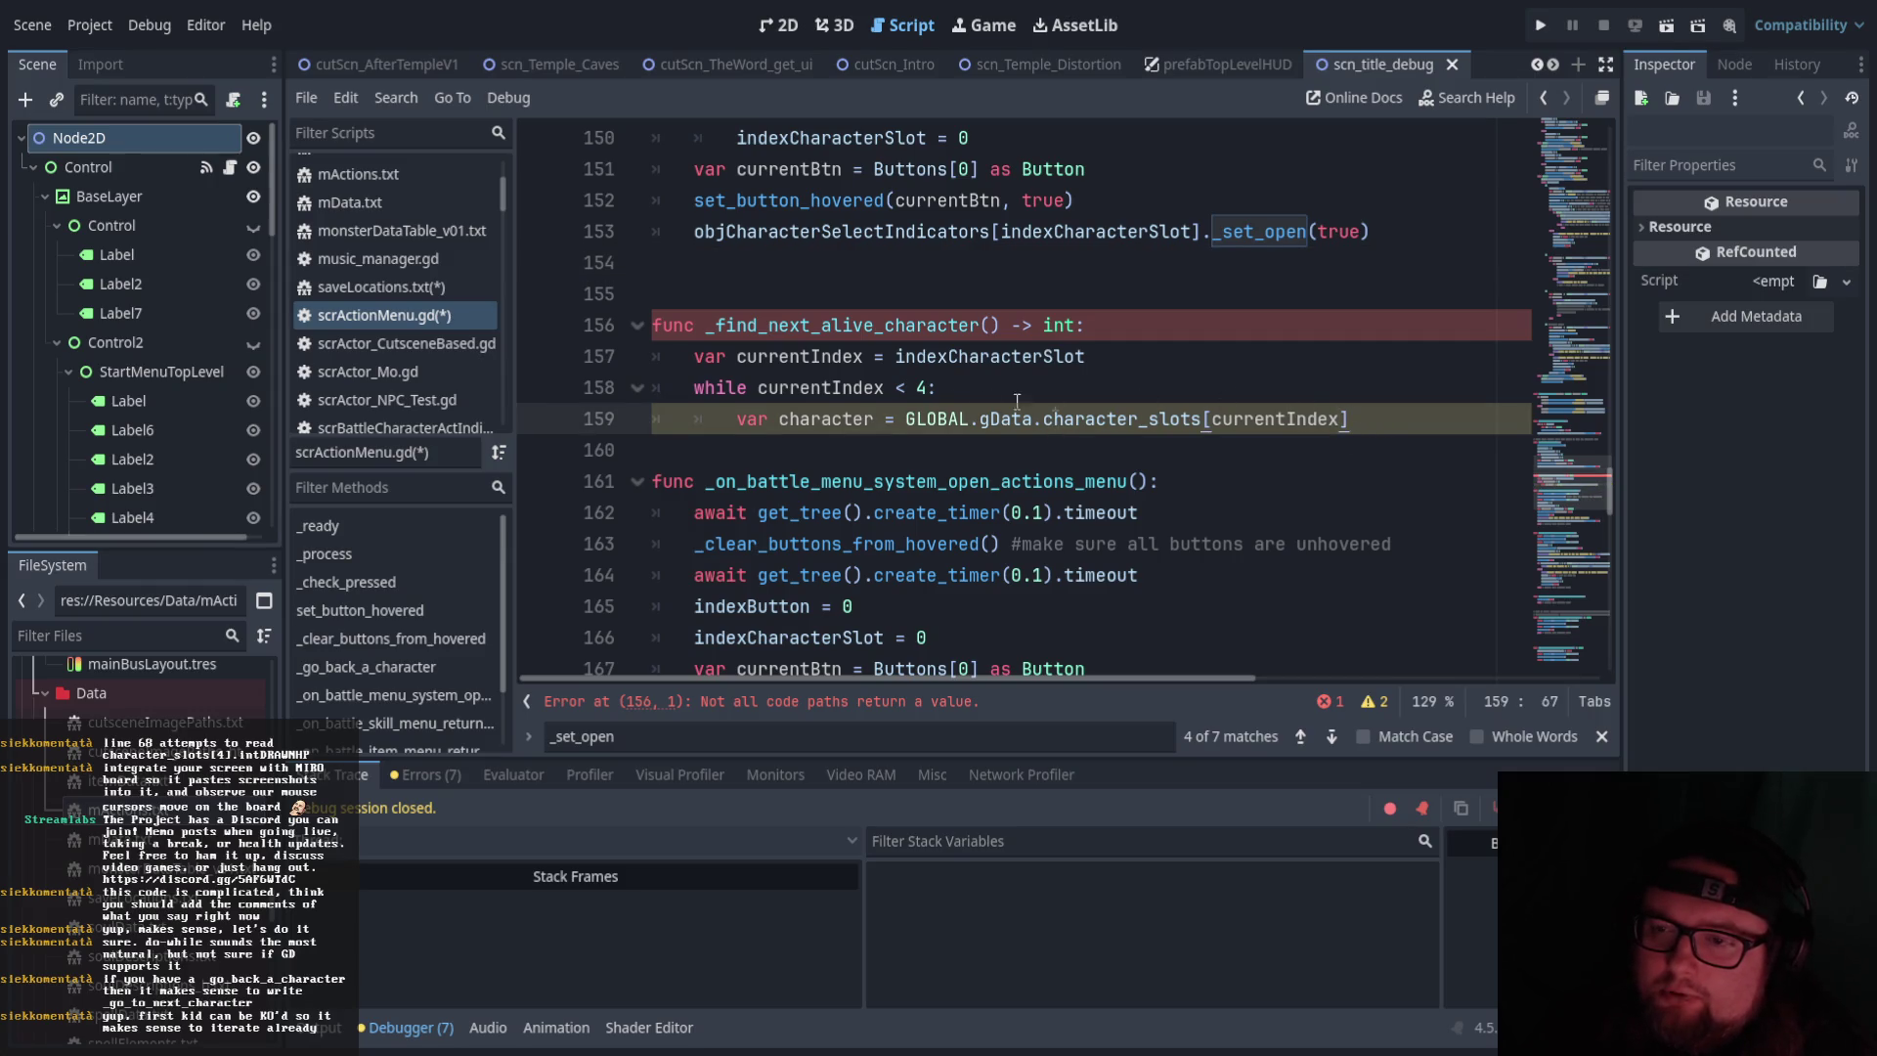
pyautogui.moveTo(753, 388); pyautogui.dragTo(694, 388)
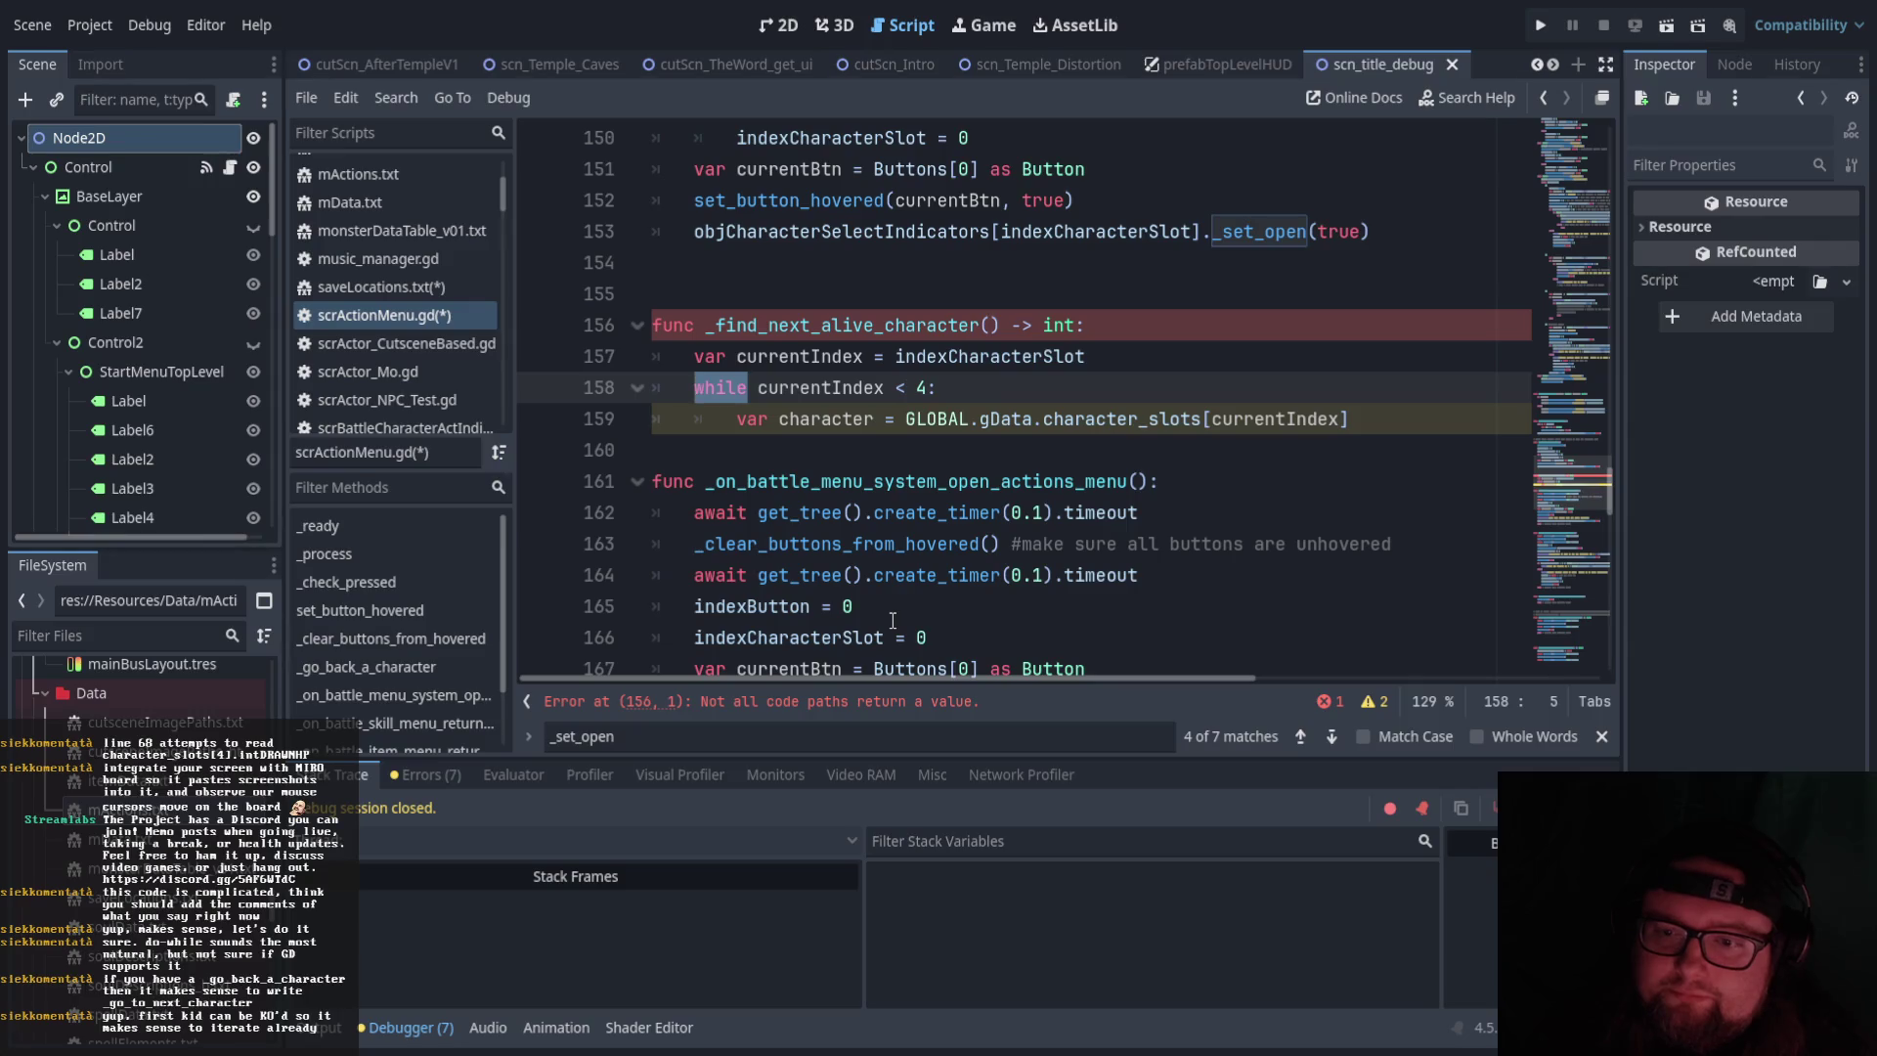
pyautogui.write('for')
pyautogui.press('BackSpace')
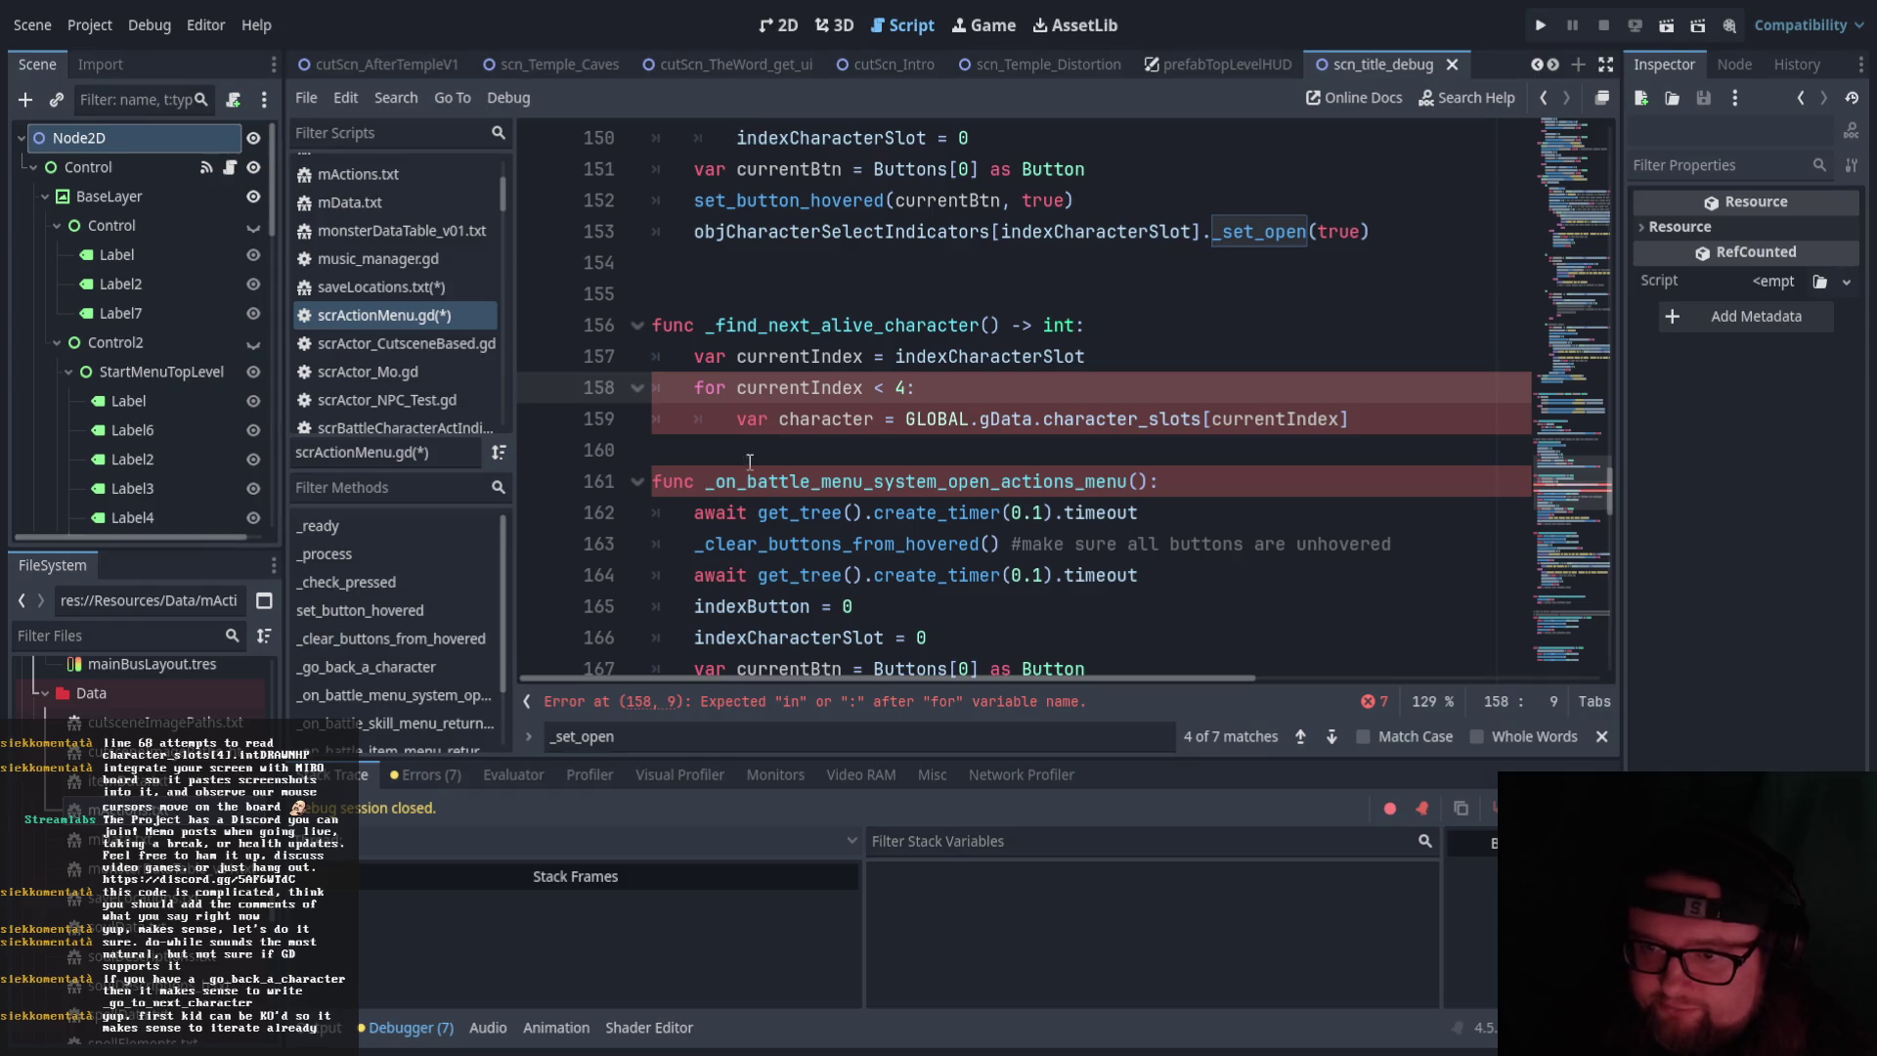
# Replace the loop condition with 'i in range(currentIndex,4)' using autocomplete for range and currentIndex
pyautogui.moveTo(736, 387); pyautogui.dragTo(890, 386)
pyautogui.write('i in')
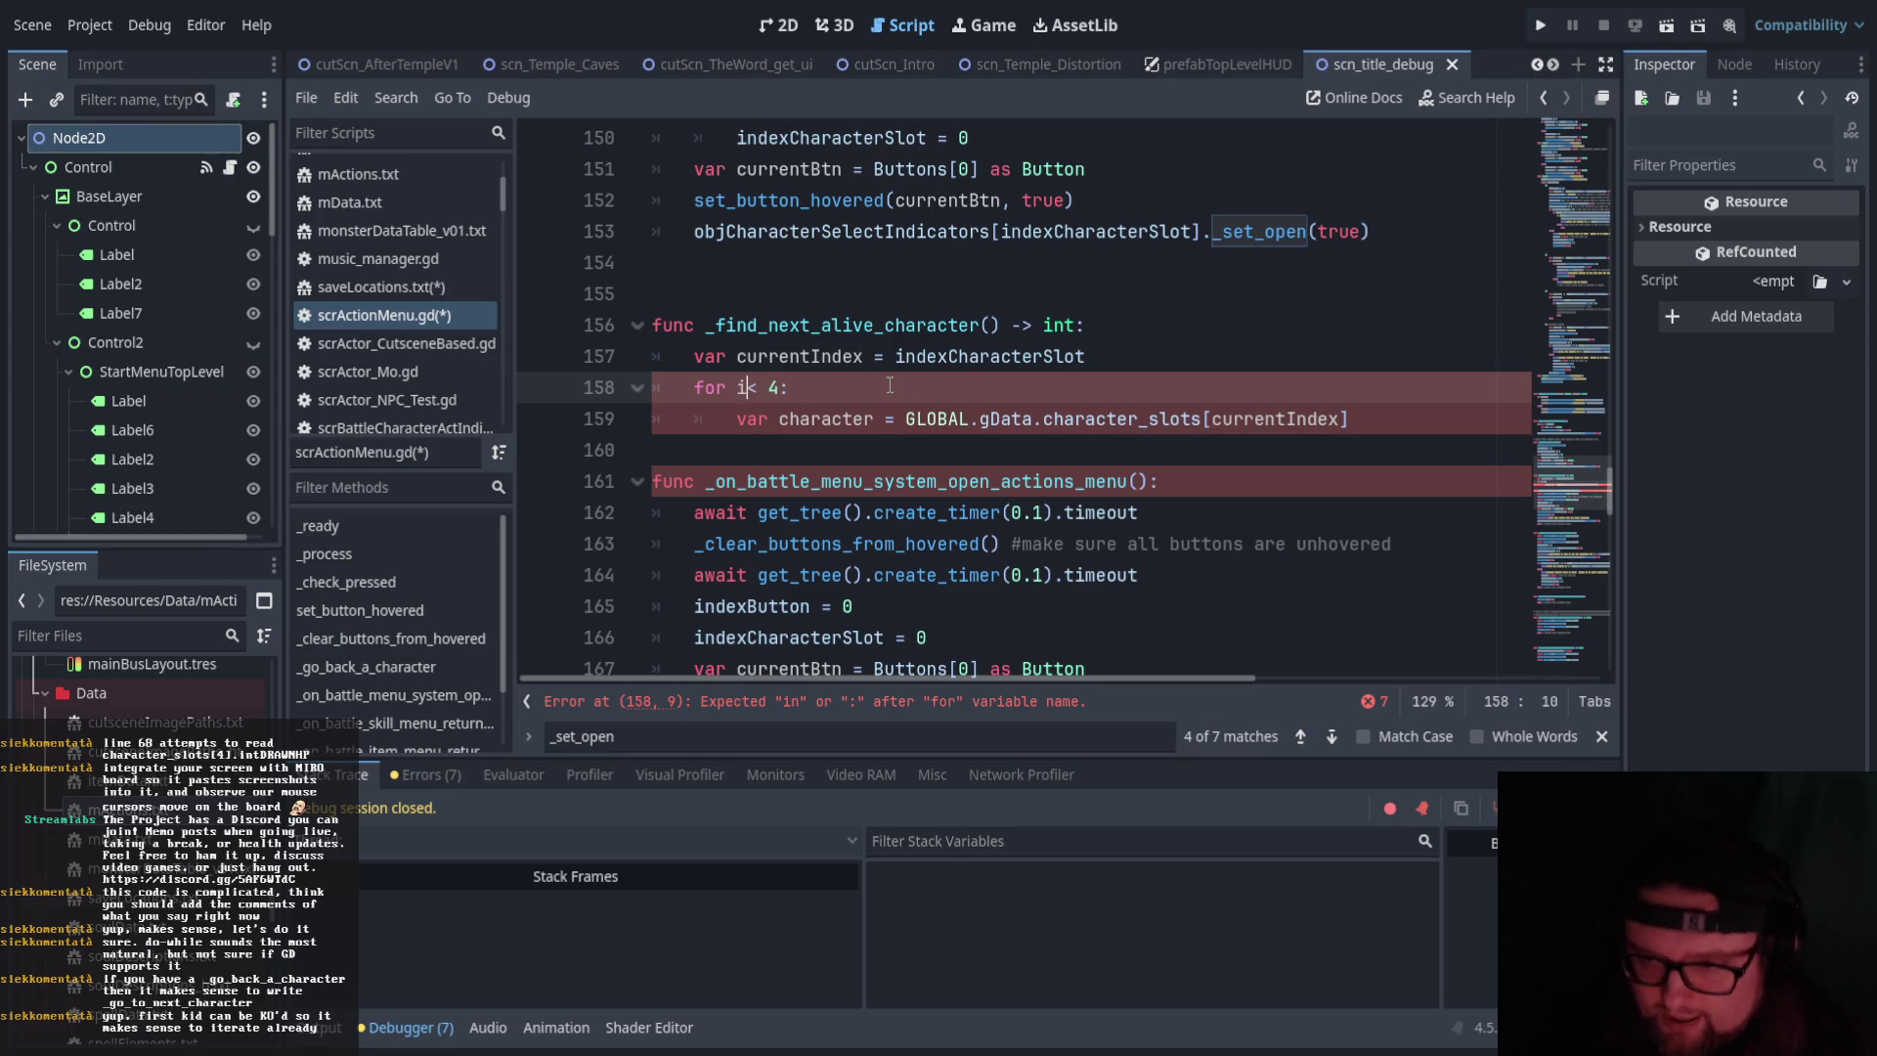
pyautogui.press('Delete')
pyautogui.press('Delete')
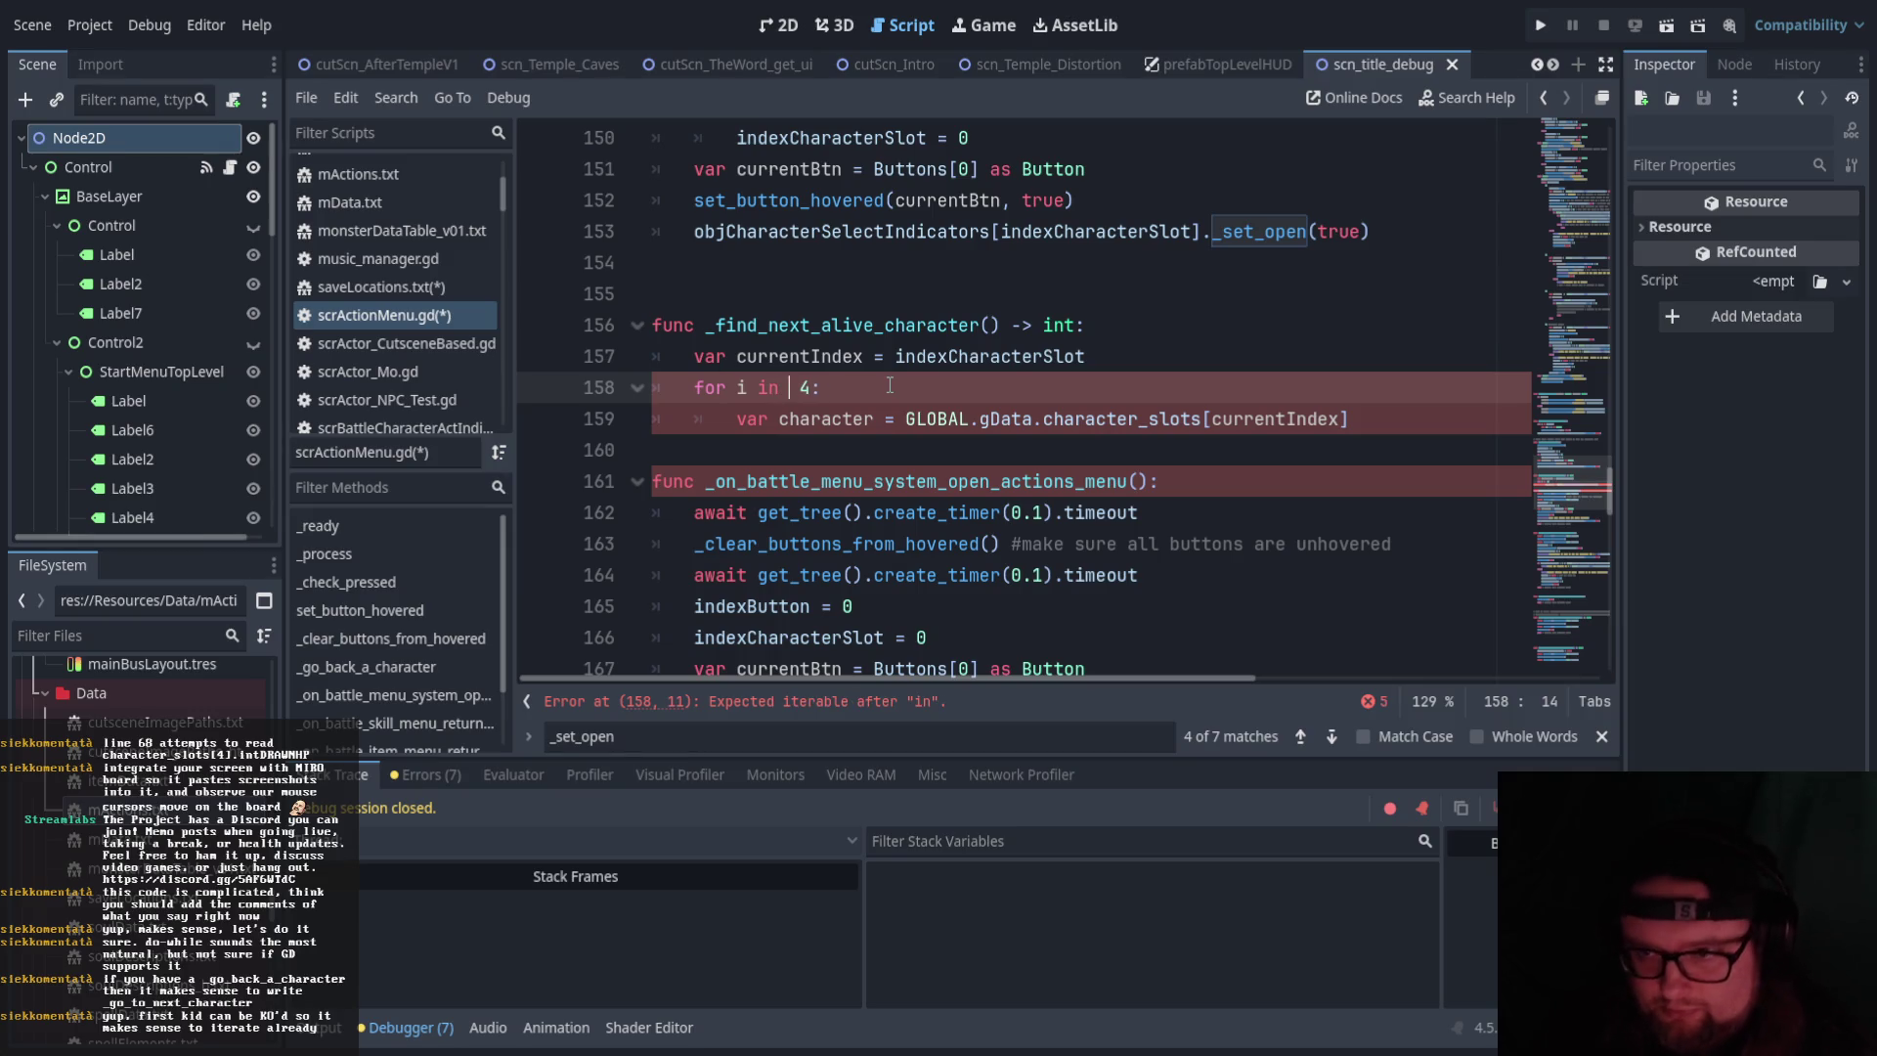
pyautogui.write('range')
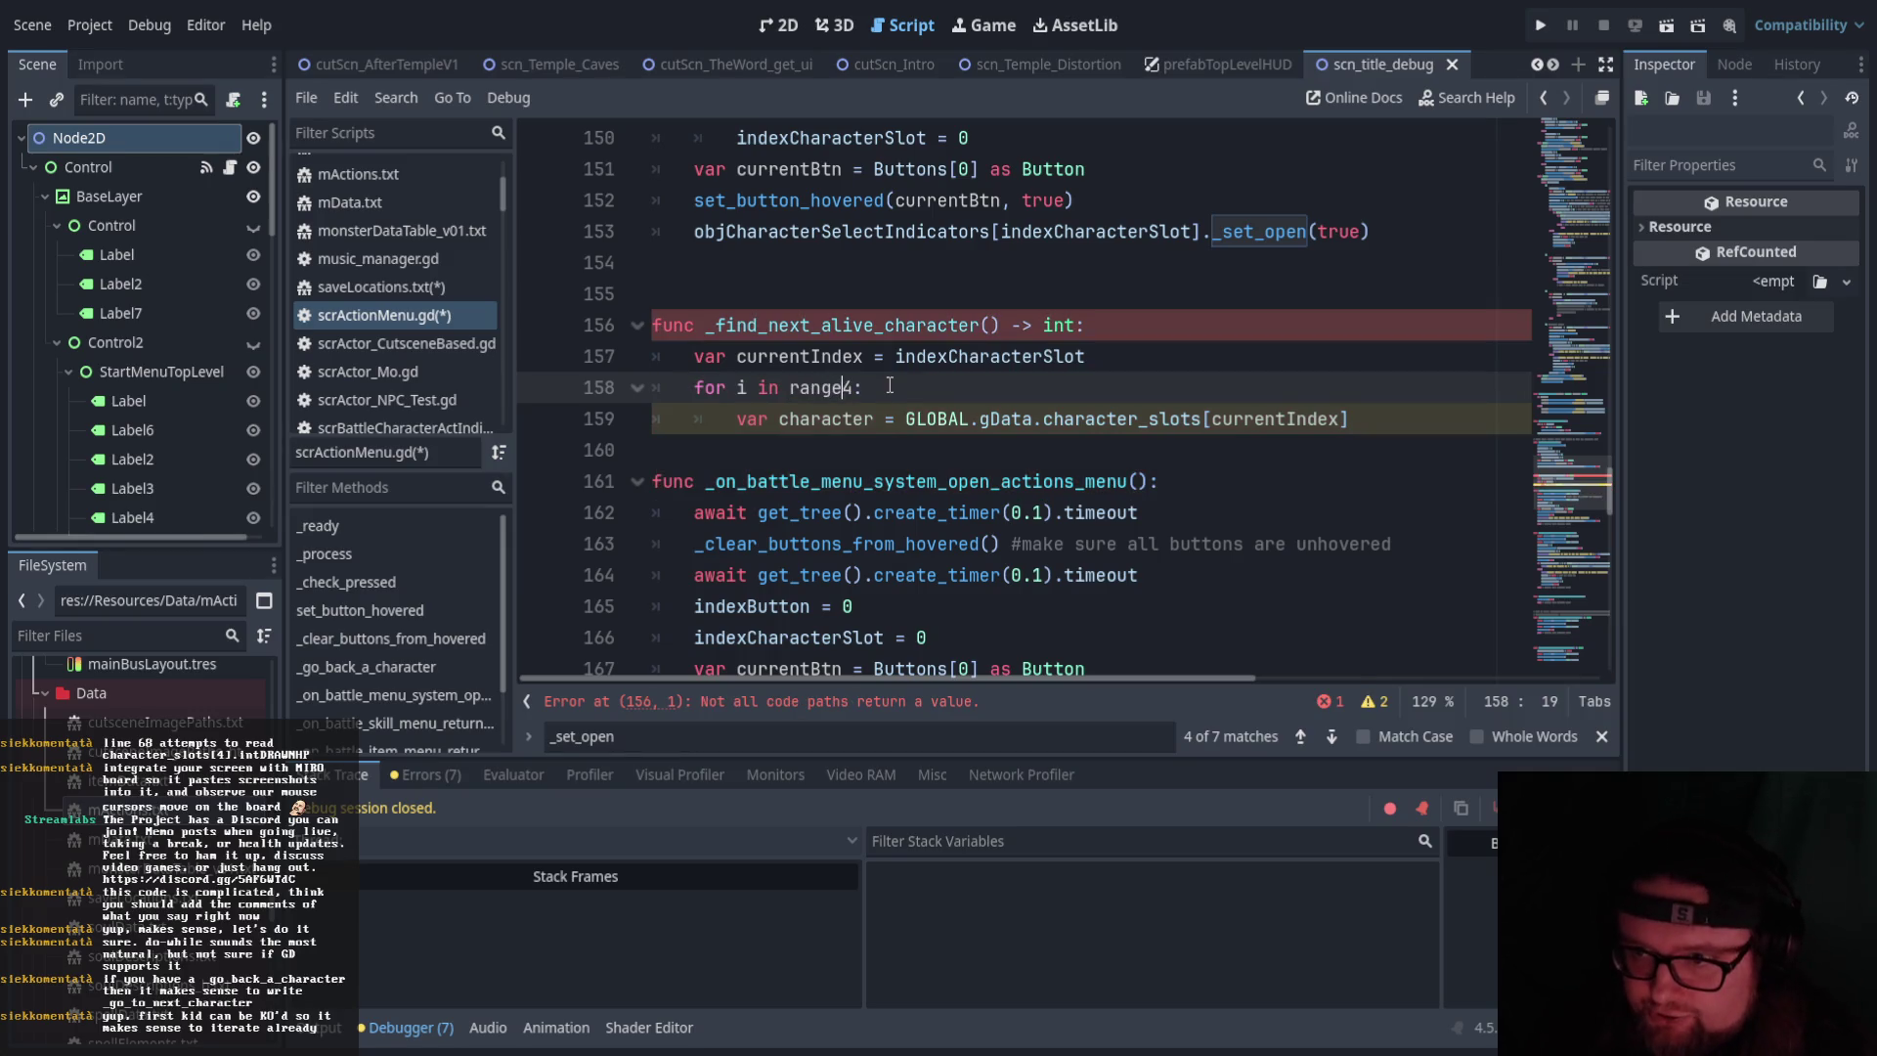
pyautogui.press('Down')
pyautogui.press('Down')
pyautogui.press('Up')
pyautogui.press('Up')
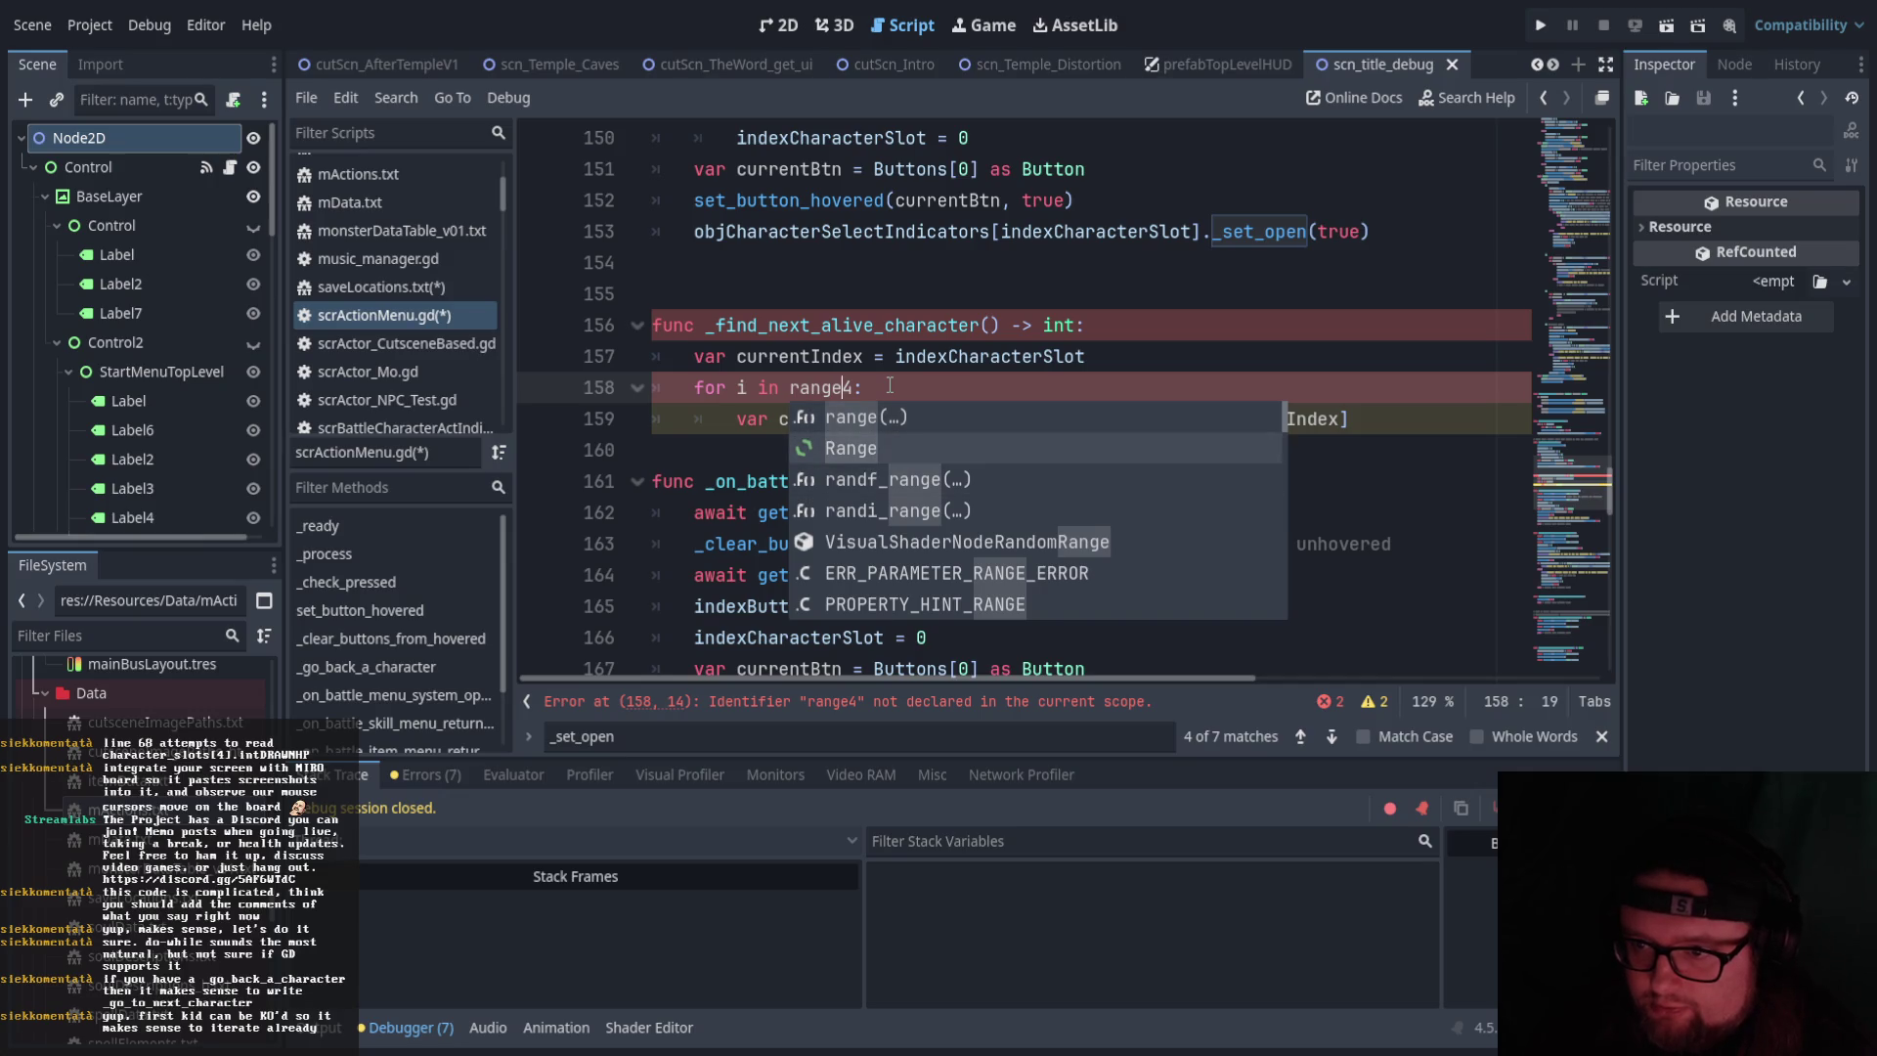
pyautogui.press('Return')
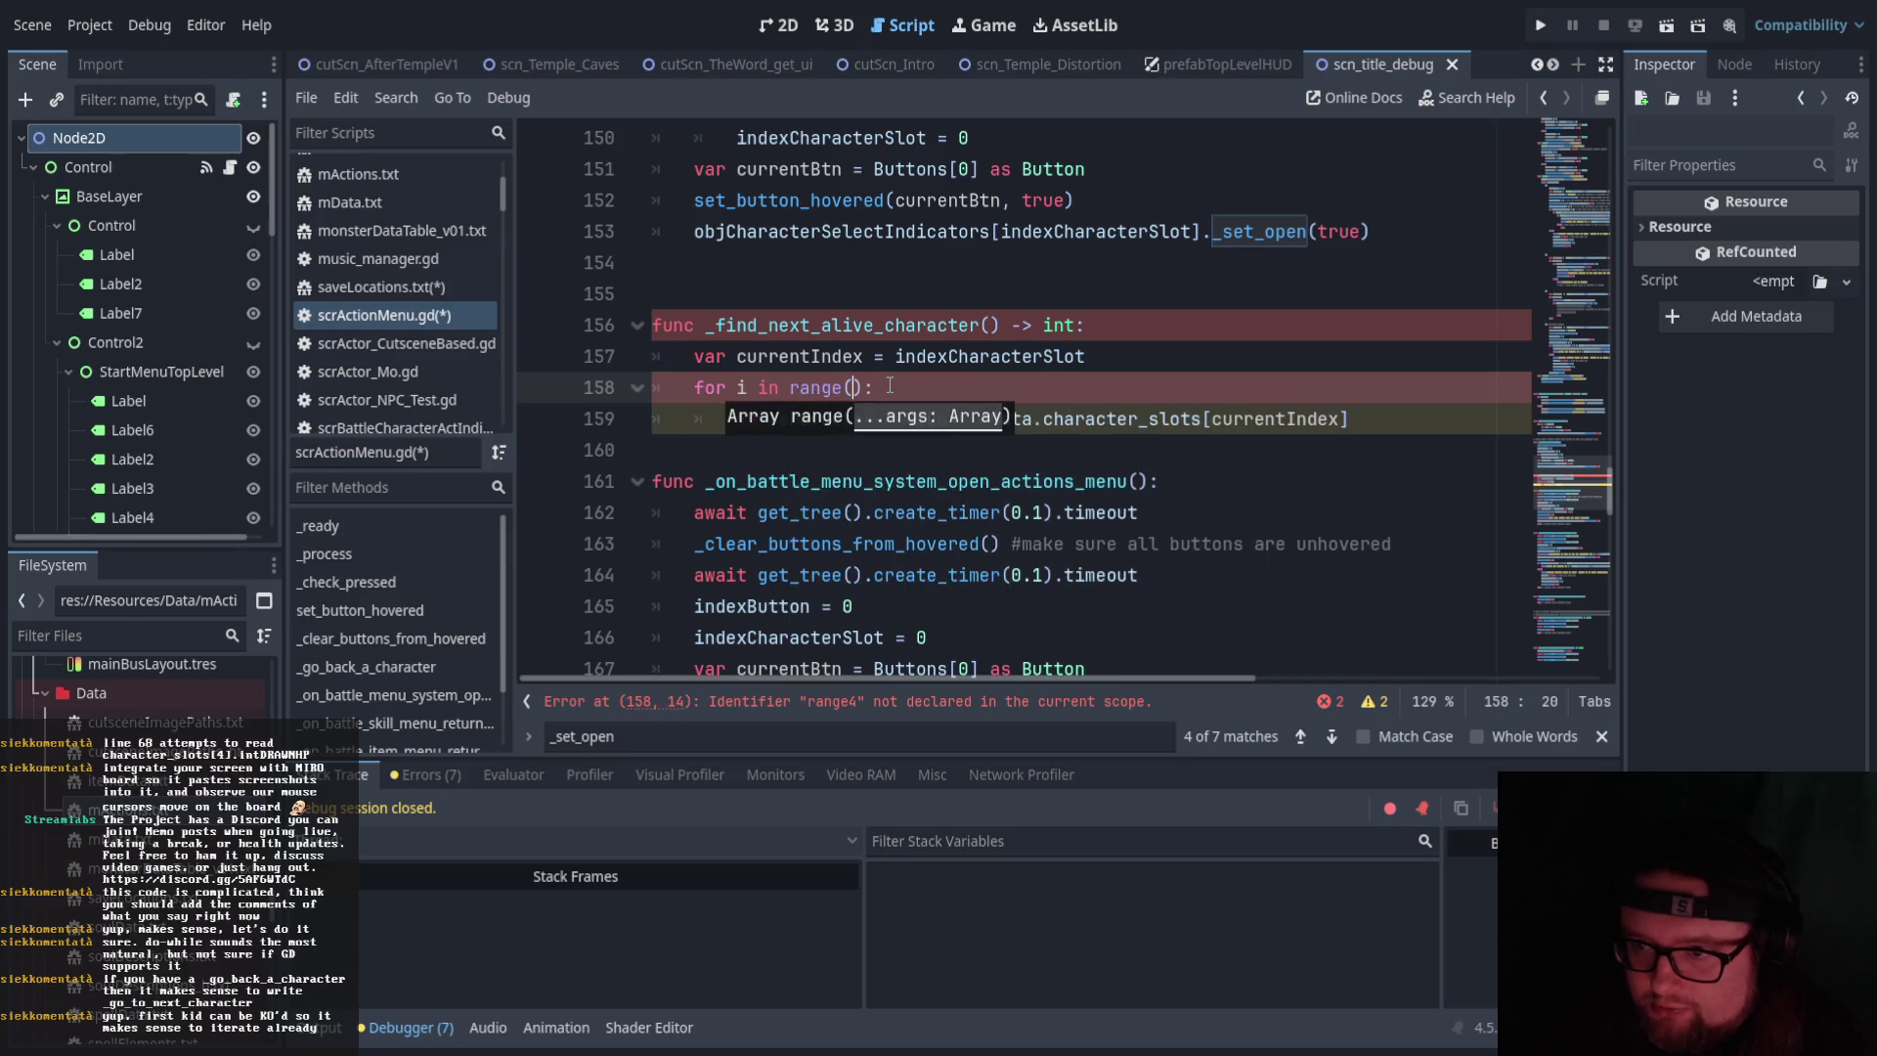
pyautogui.write('curr')
pyautogui.press('Return')
pyautogui.write(',4')
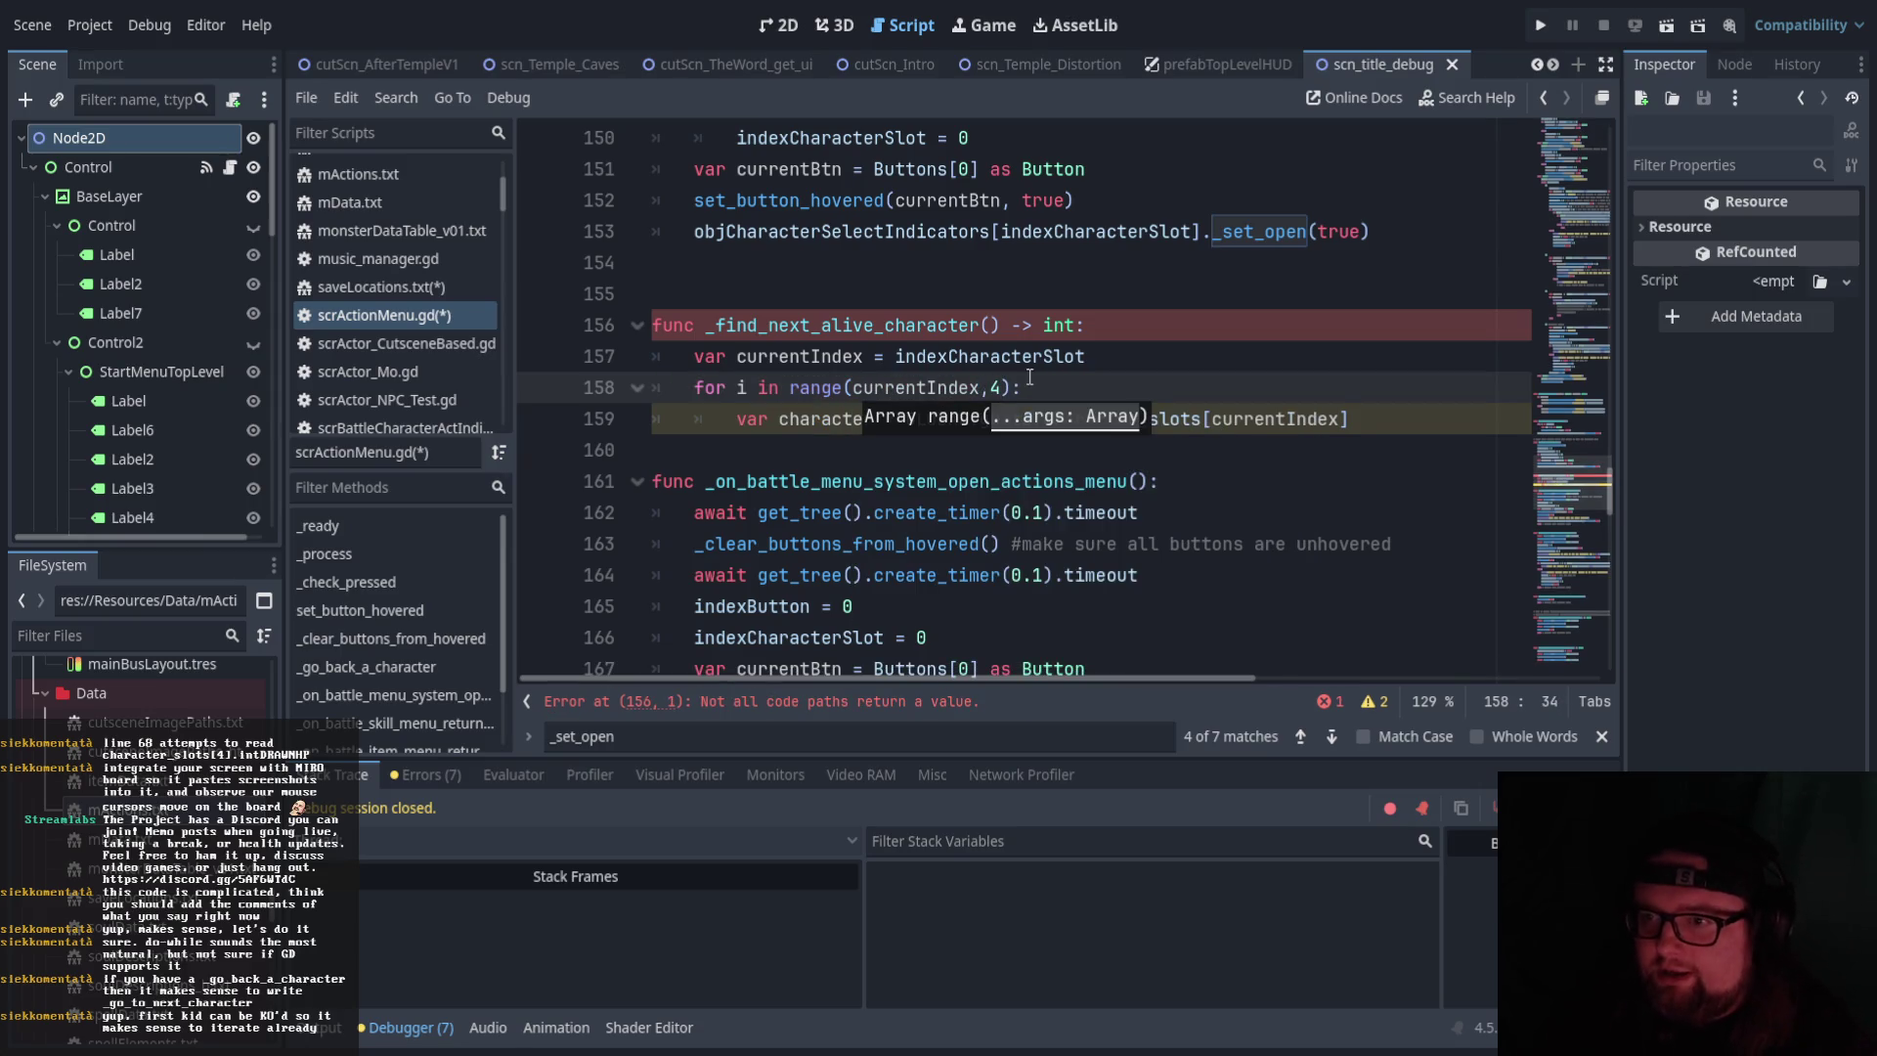
pyautogui.click(1029, 377)
pyautogui.click(1044, 419)
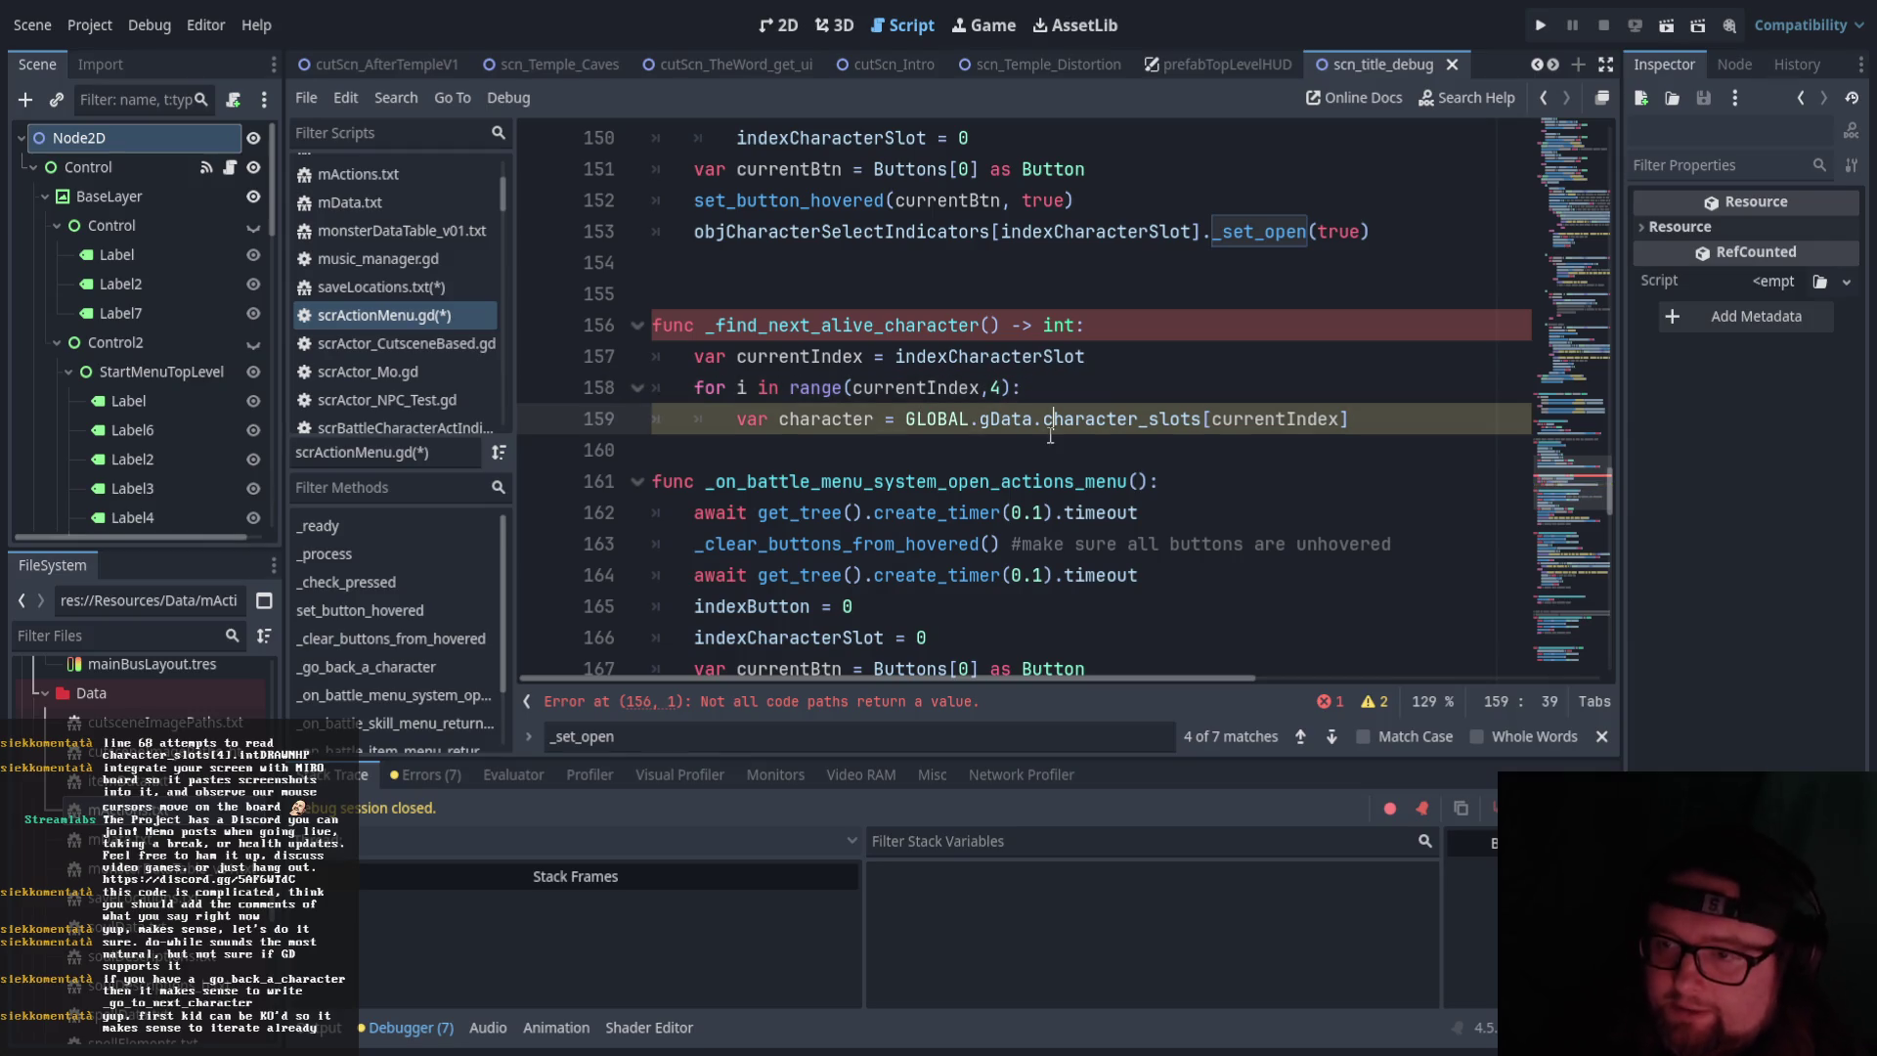
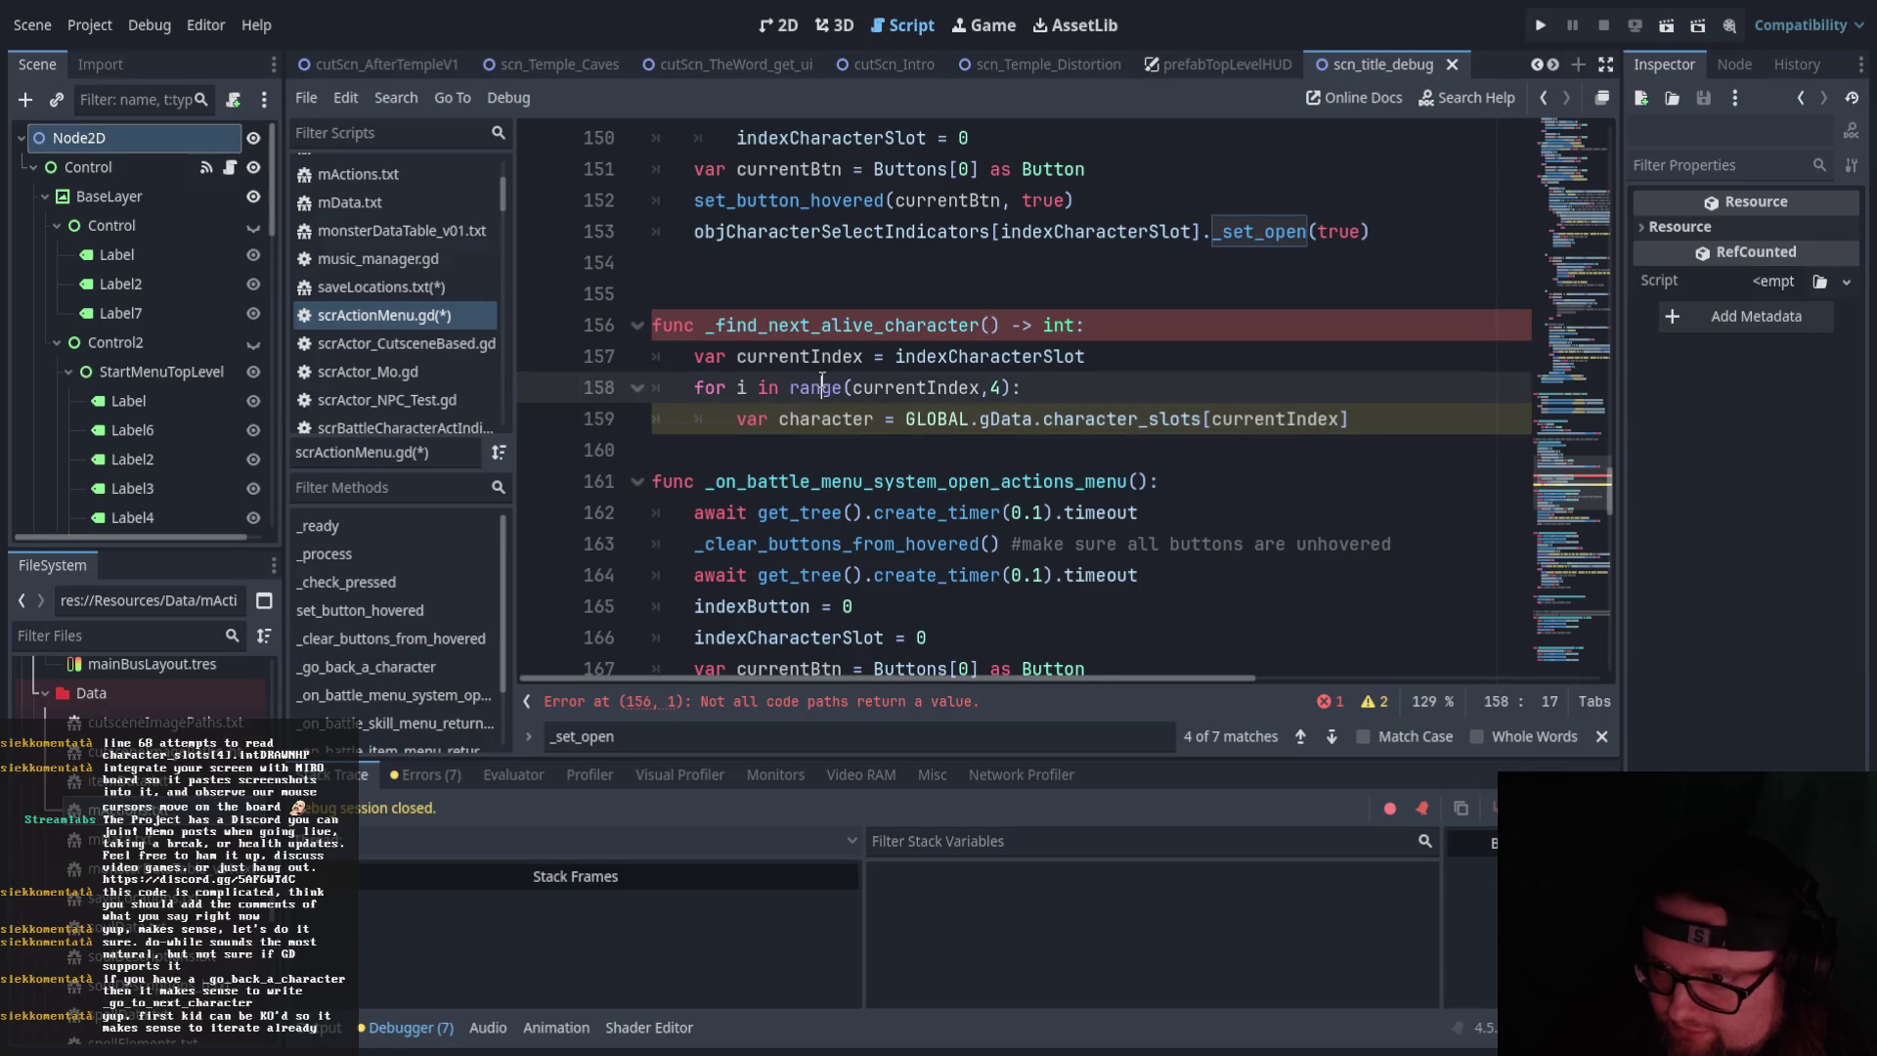
# Use i instead of currentIndex in the slot lookup on line 159
pyautogui.click(848, 387)
pyautogui.click(867, 385)
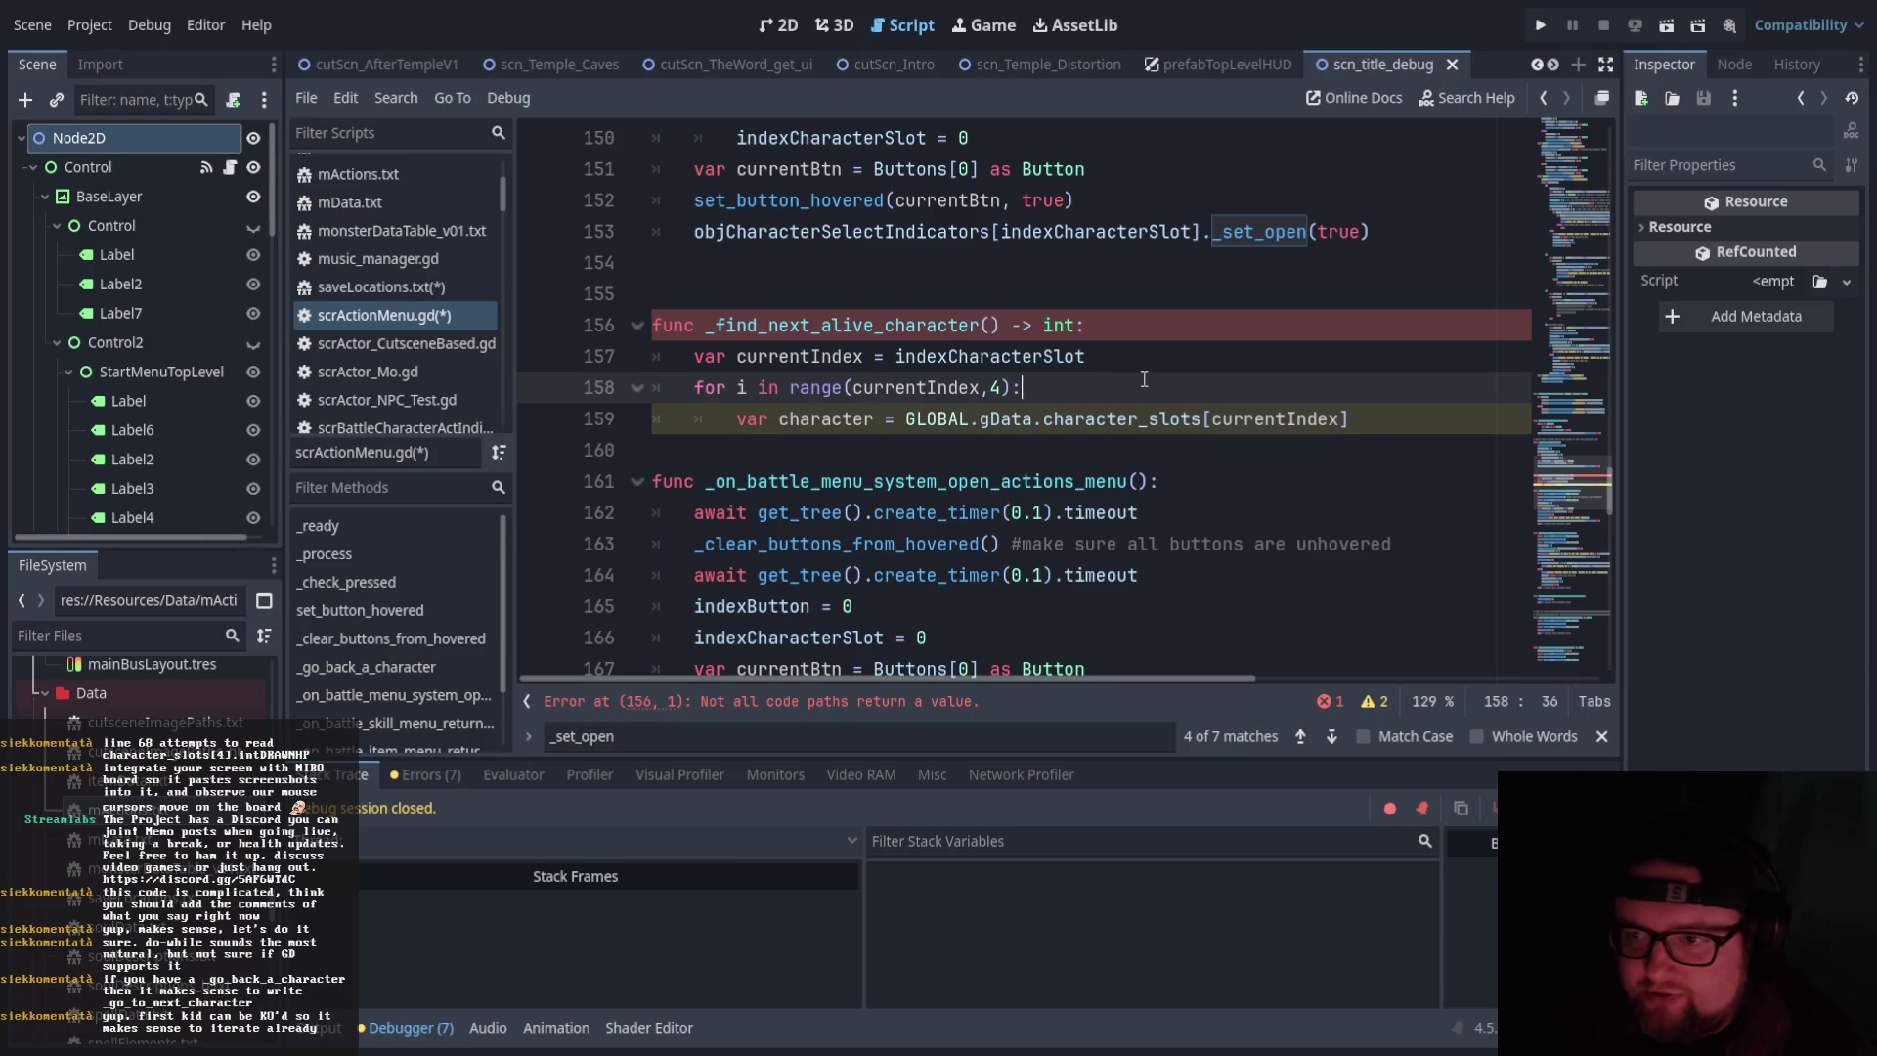
pyautogui.click(1382, 420)
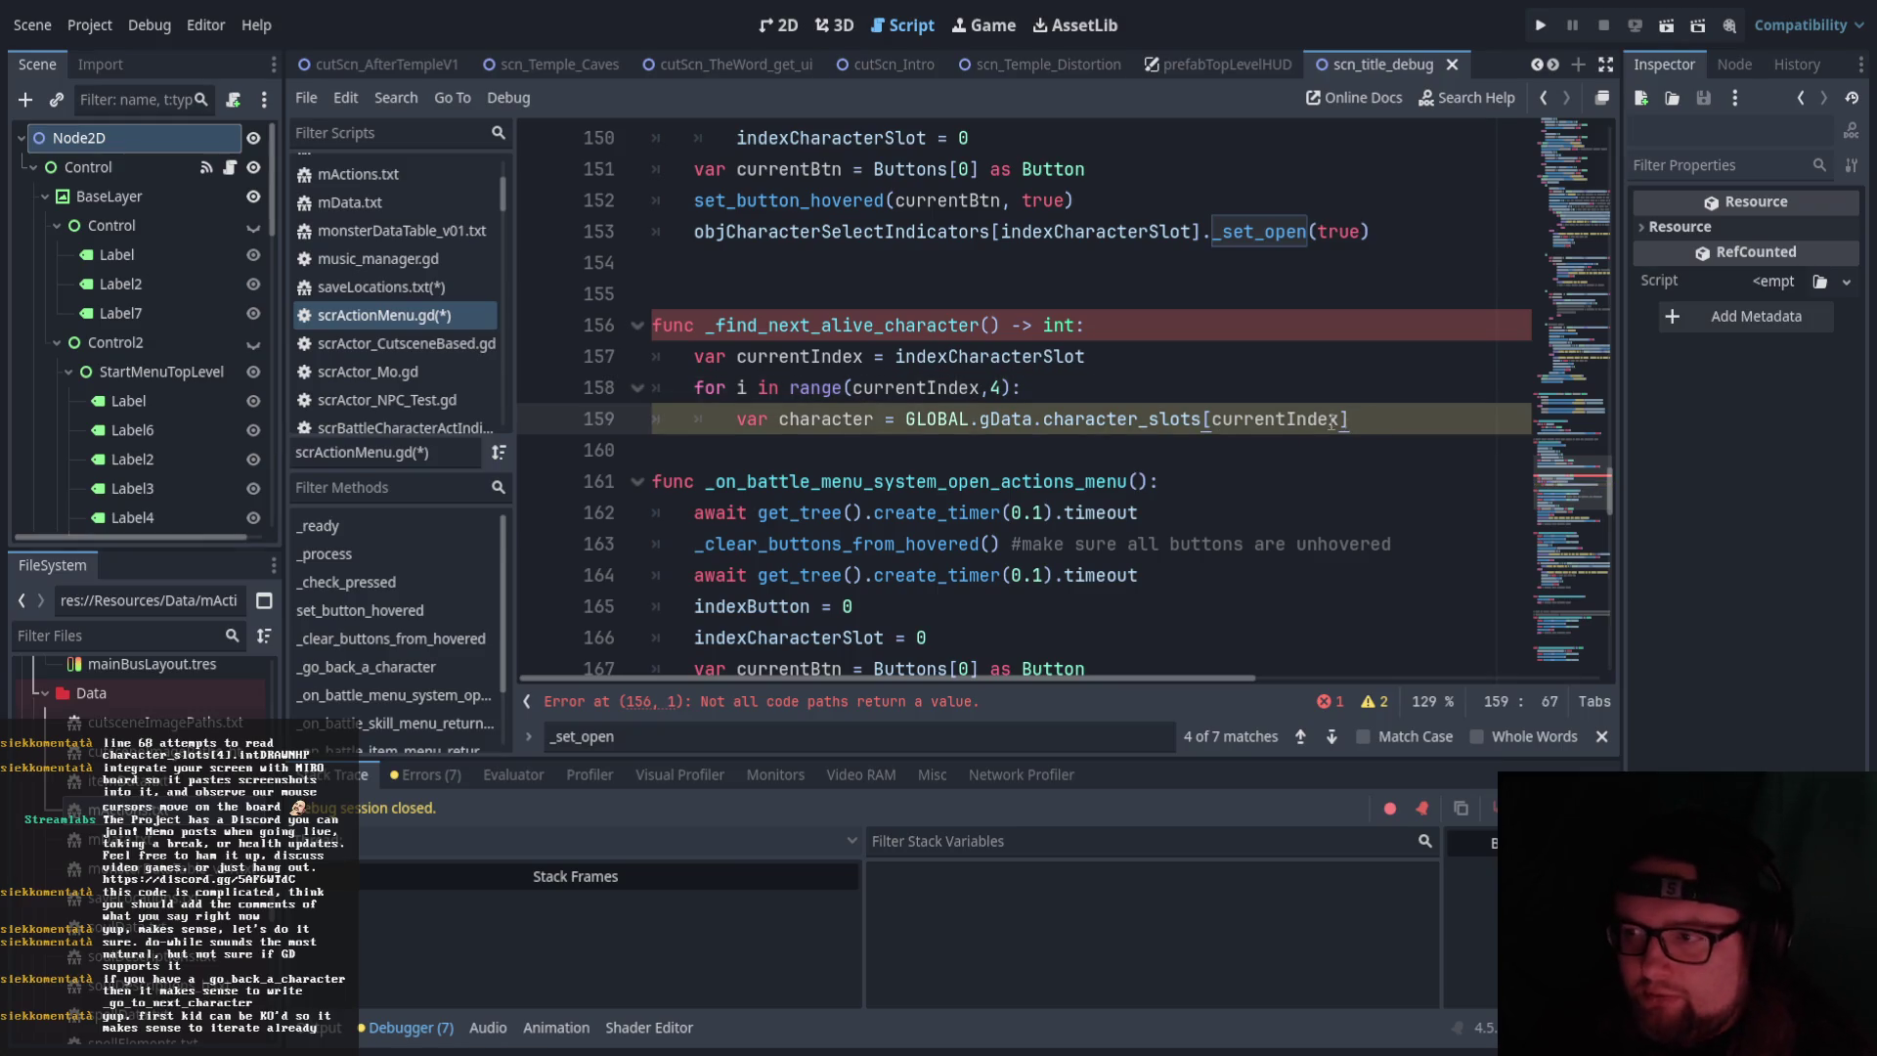
pyautogui.moveTo(1344, 418); pyautogui.dragTo(1210, 418)
pyautogui.write('i')
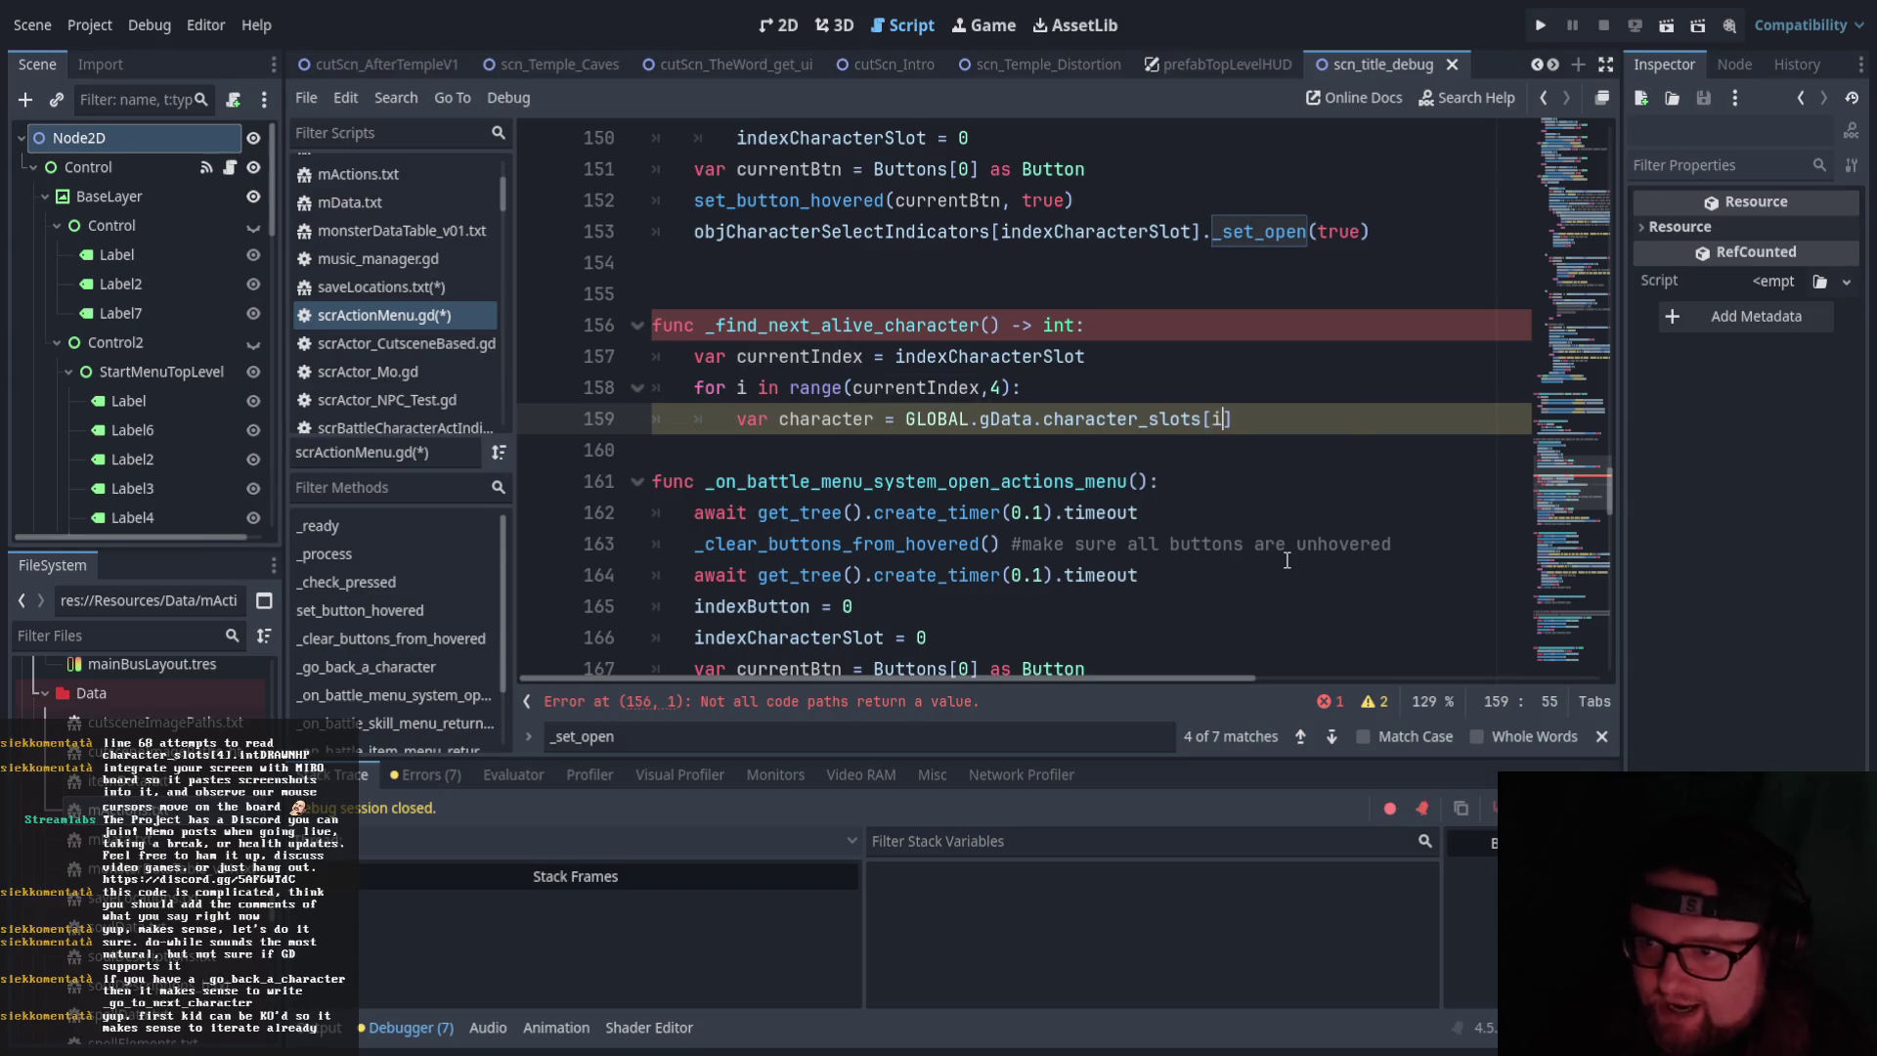
pyautogui.click(1330, 416)
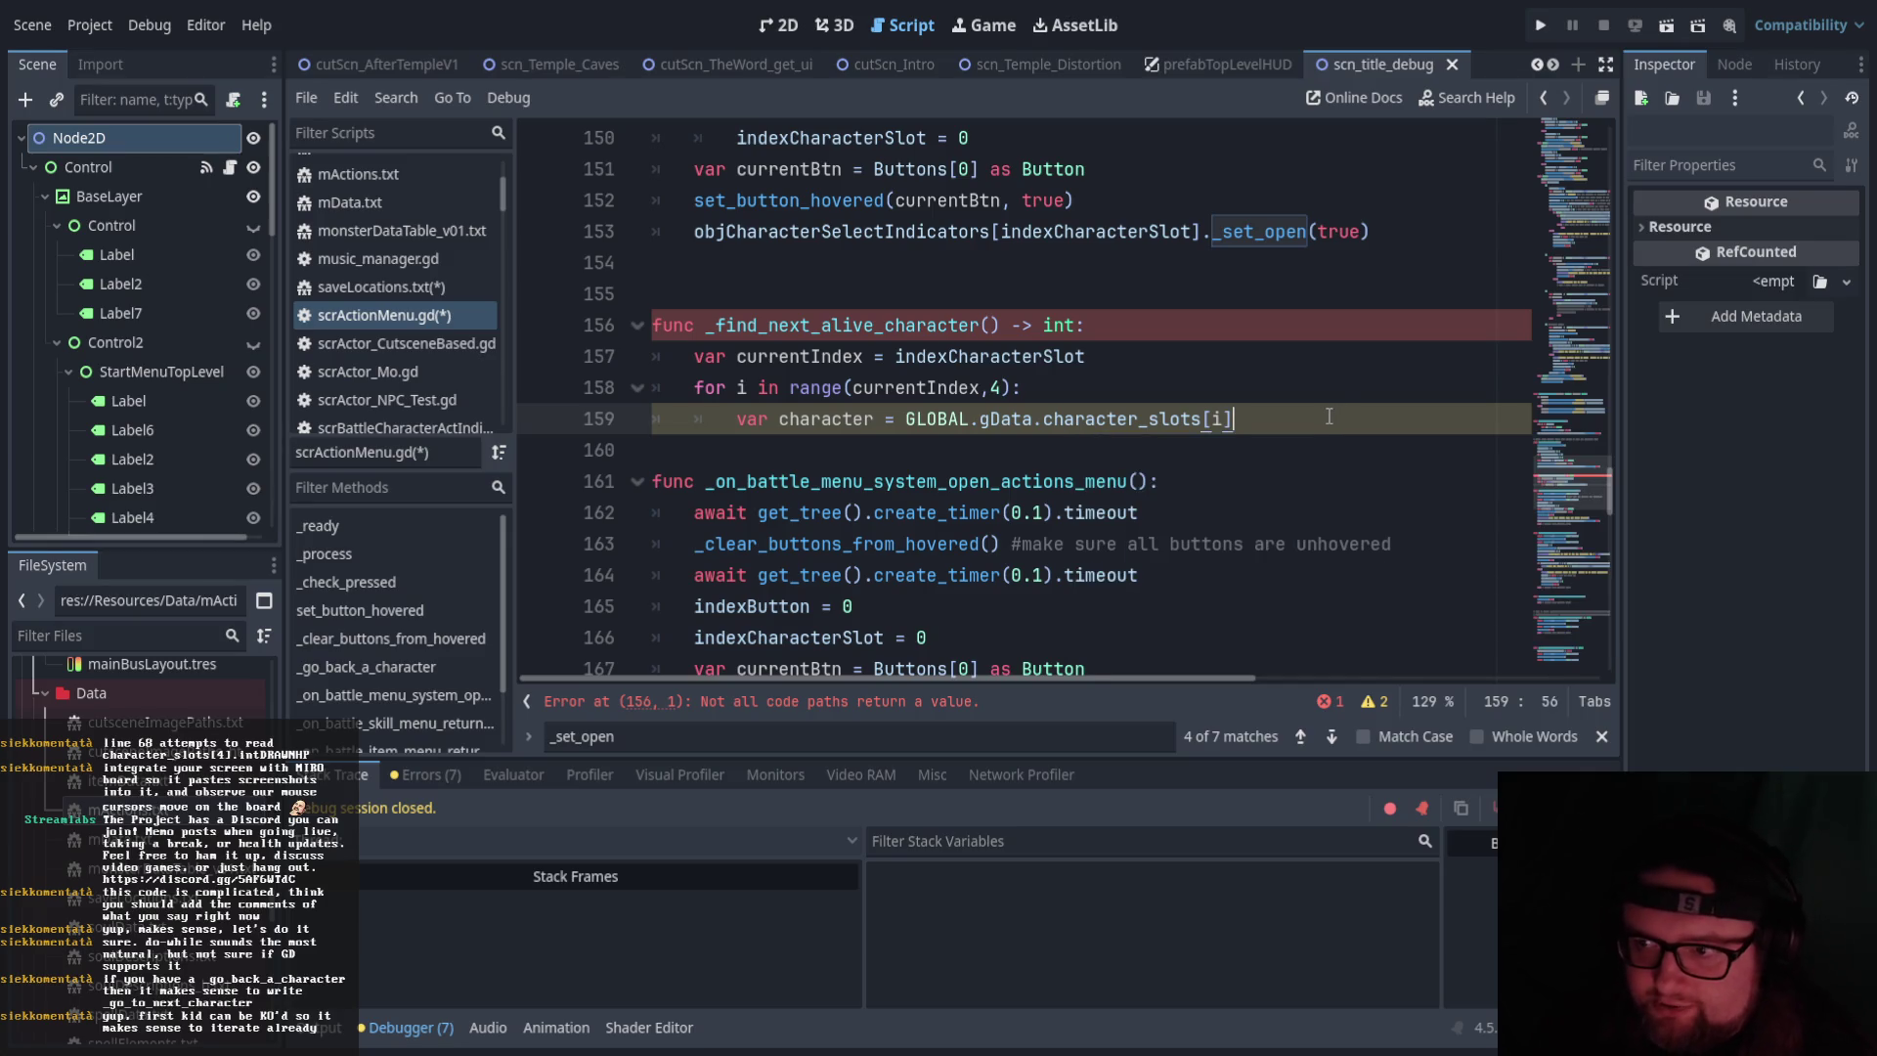
# Inside the loop, add 'if character.intDRAWNHP > 0:' that returns i
pyautogui.press('Return')
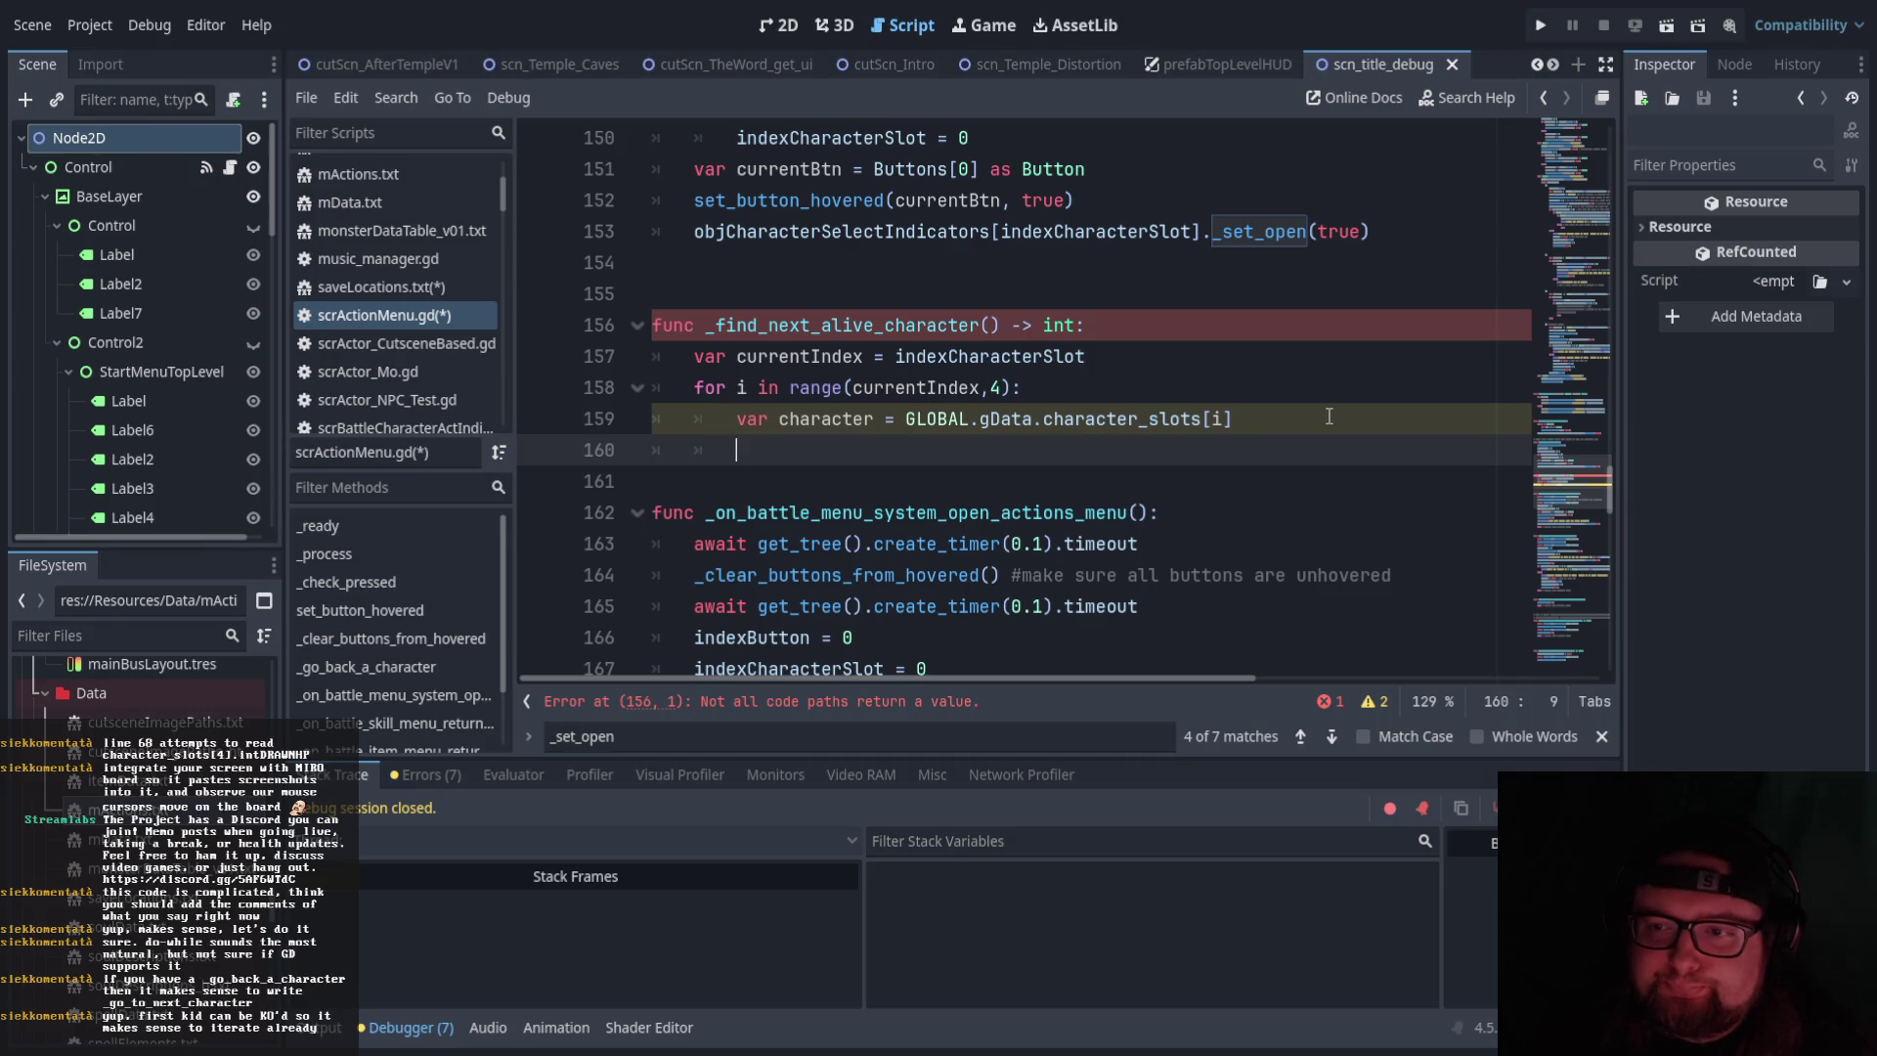
pyautogui.write('if ')
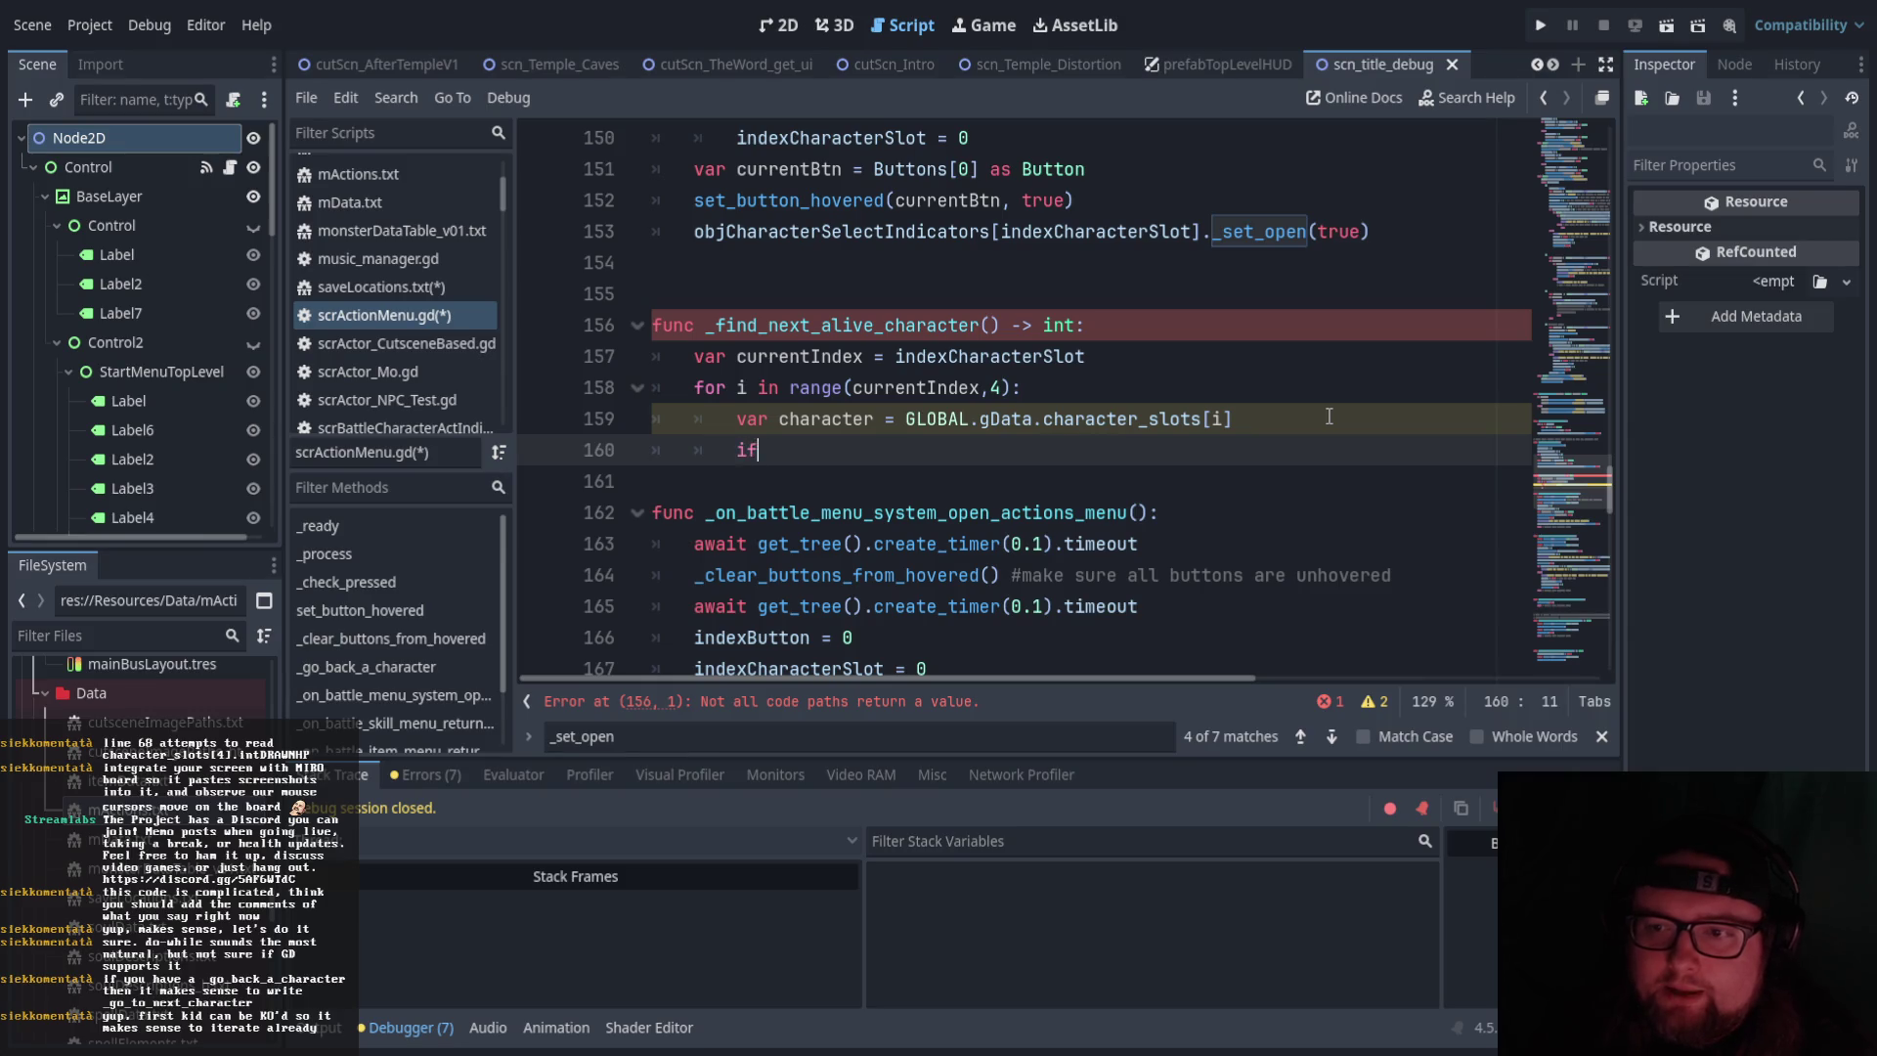
pyautogui.write('character')
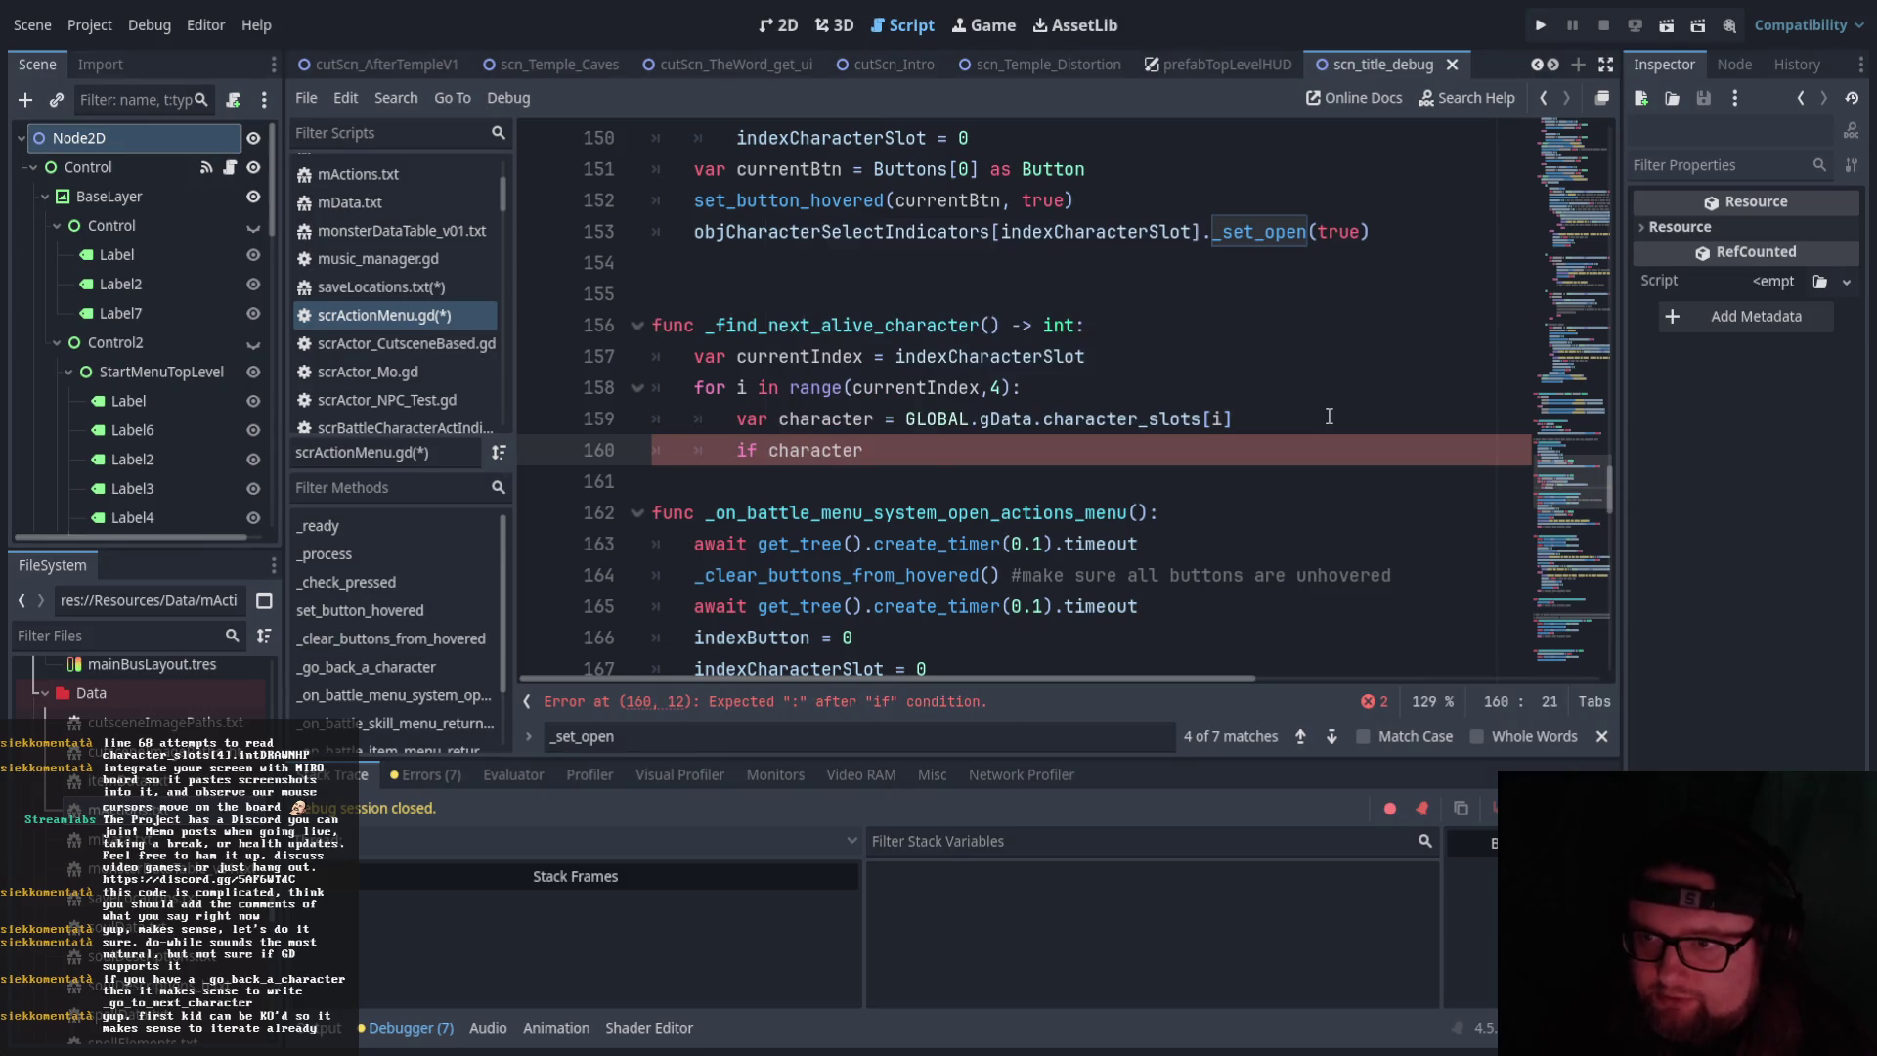
pyautogui.write('.intD')
pyautogui.press('Return')
pyautogui.write('> 0:')
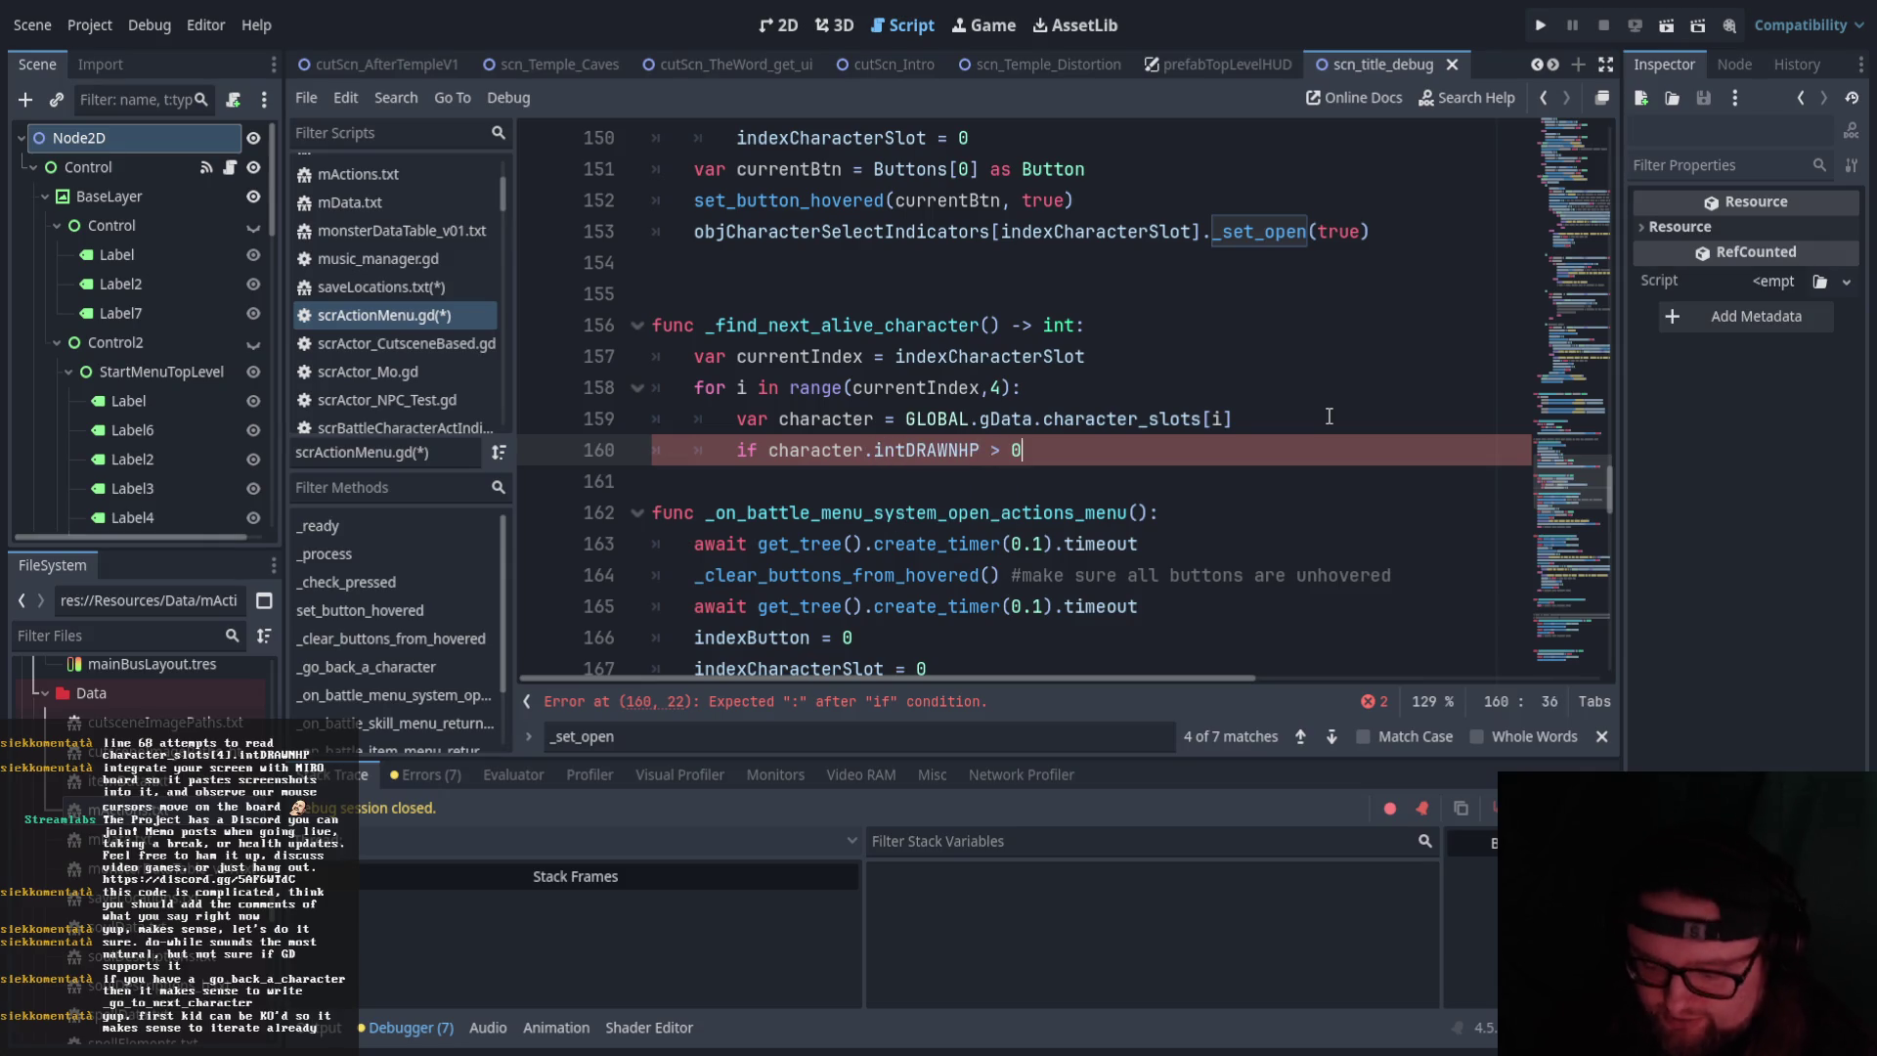
pyautogui.press('Return')
pyautogui.write('re')
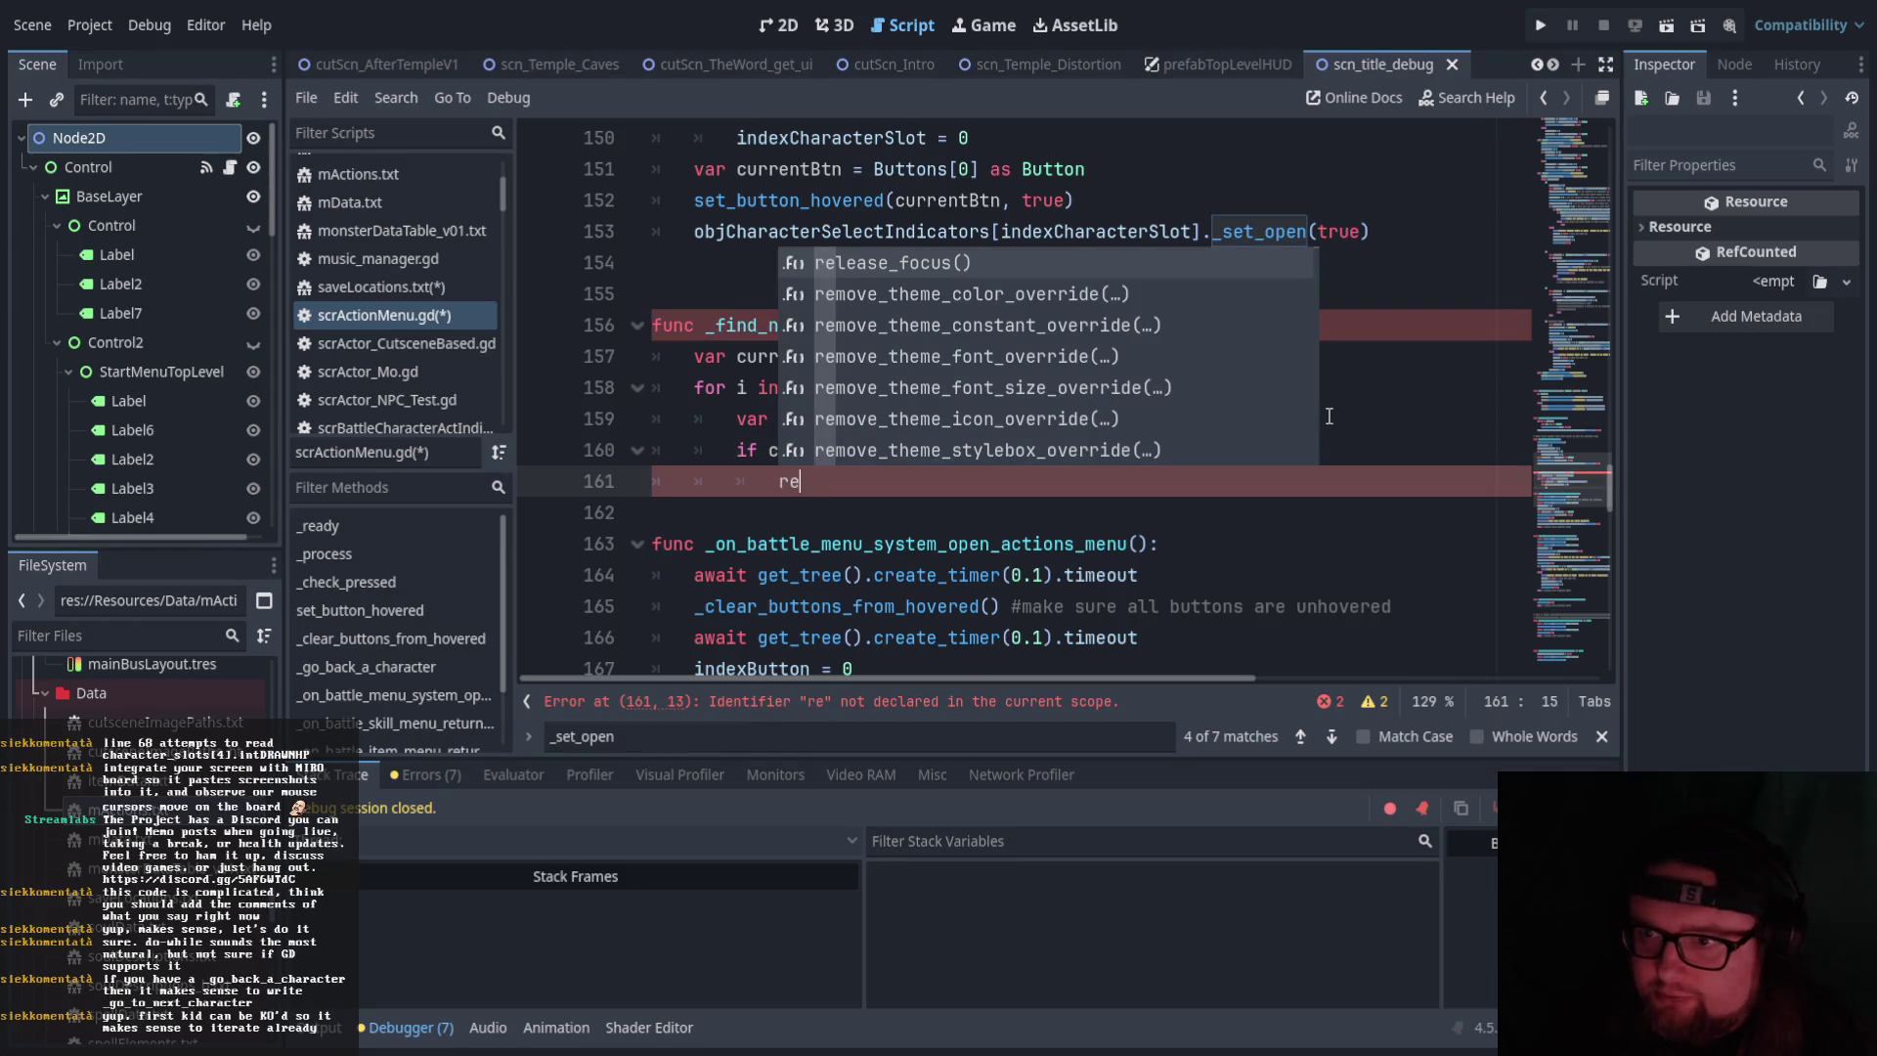
pyautogui.write('turn ')
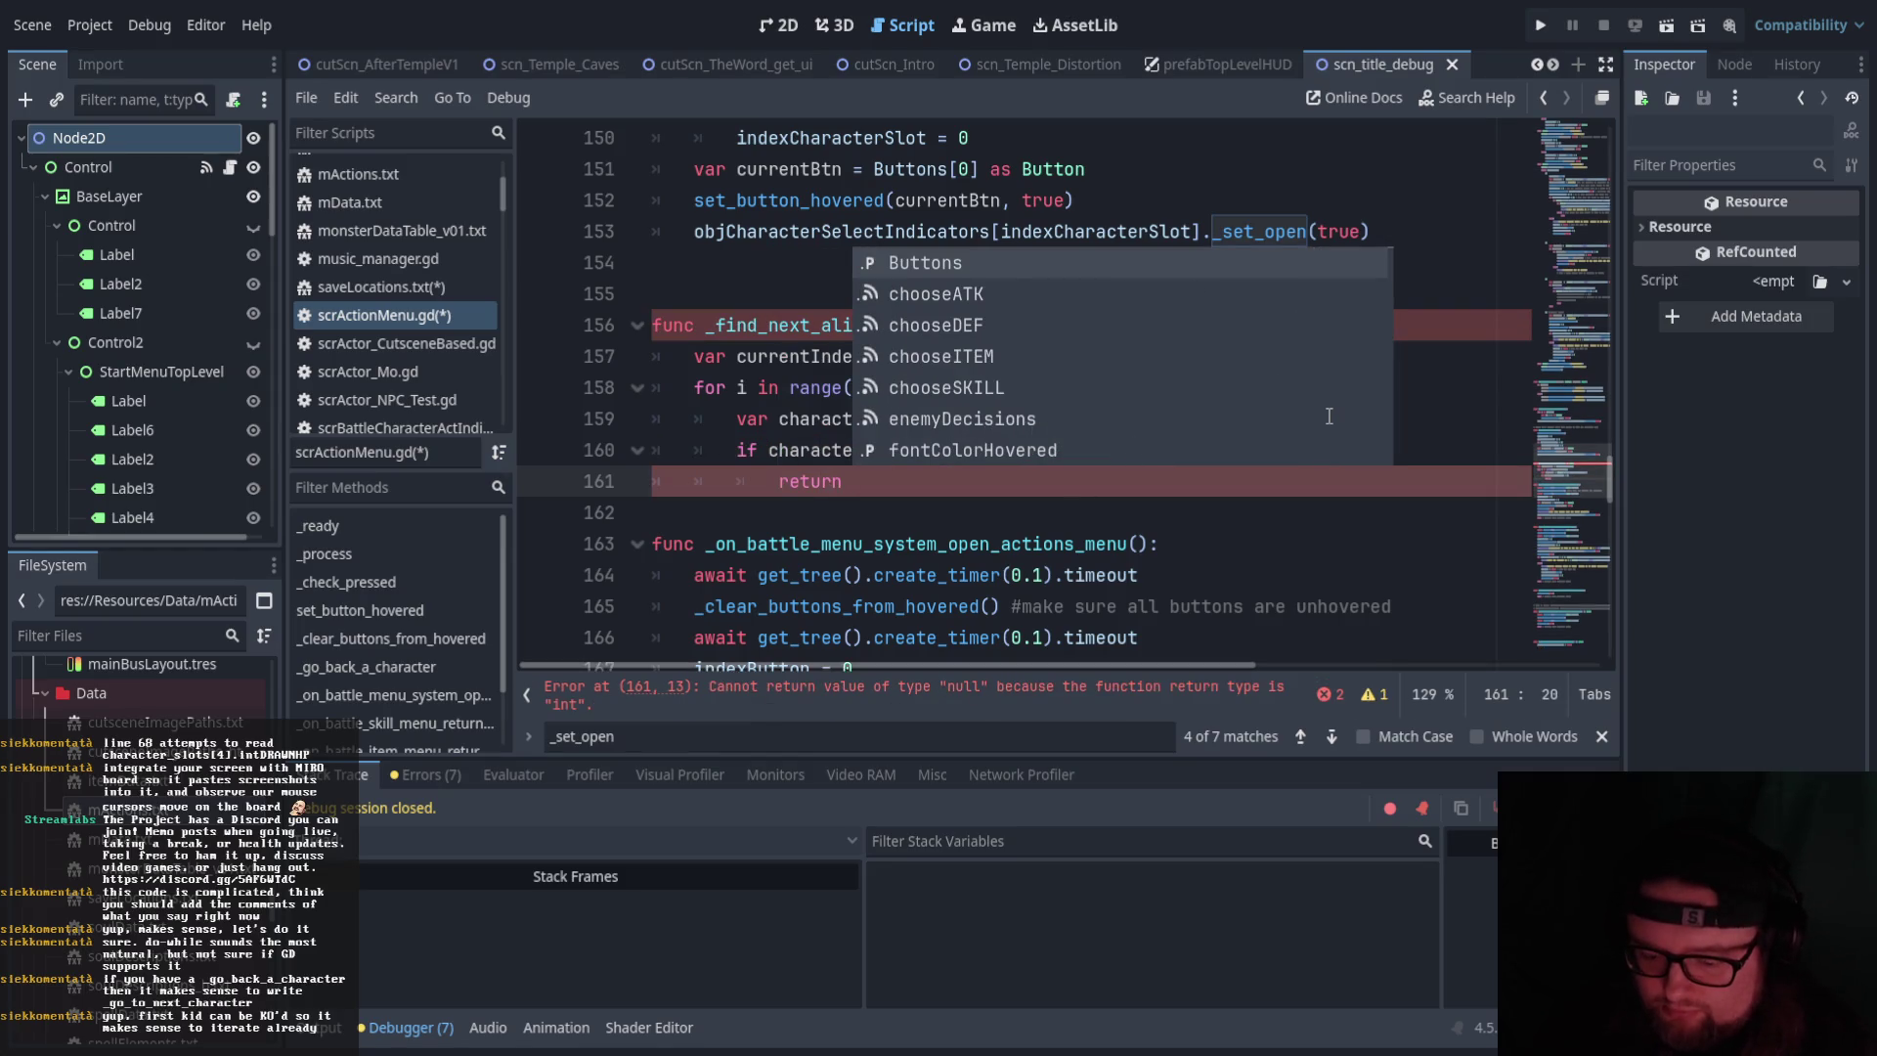
pyautogui.write('i')
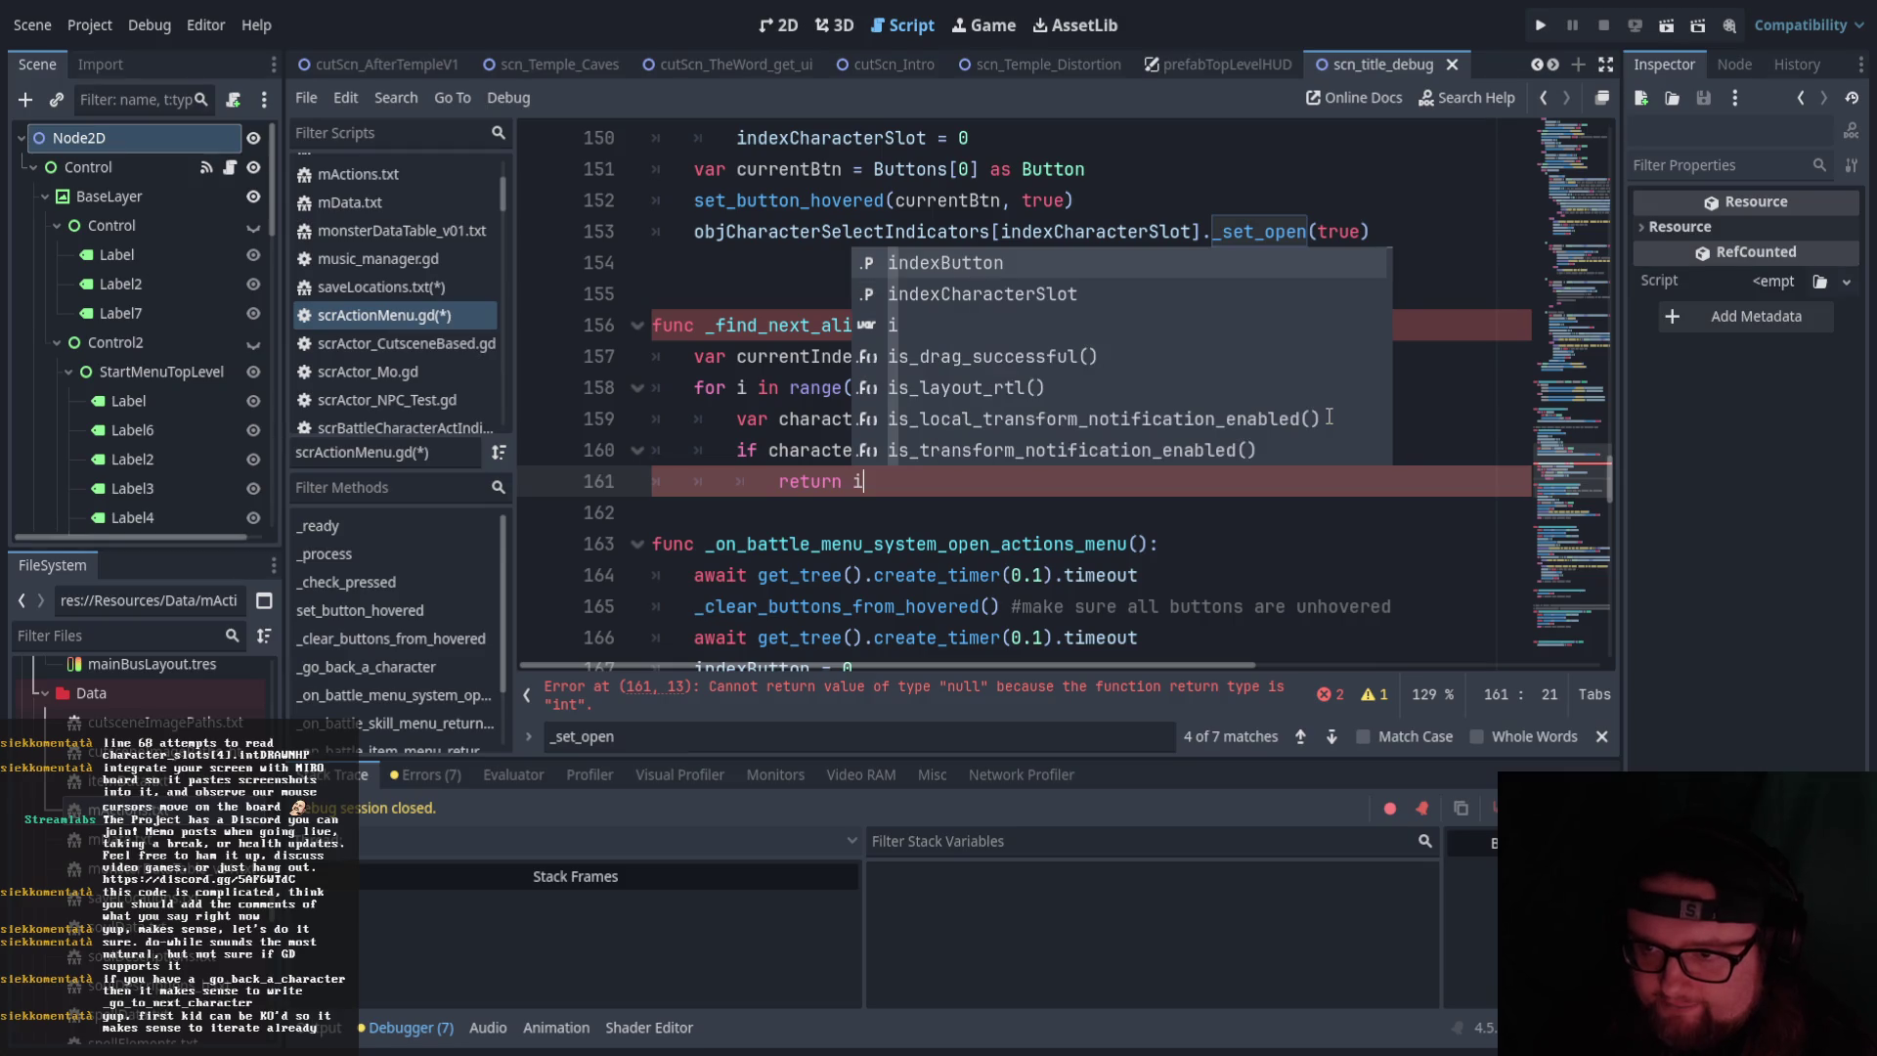
# Add 'return 4' after the loop as the fallback when no slot is alive
pyautogui.click(1031, 513)
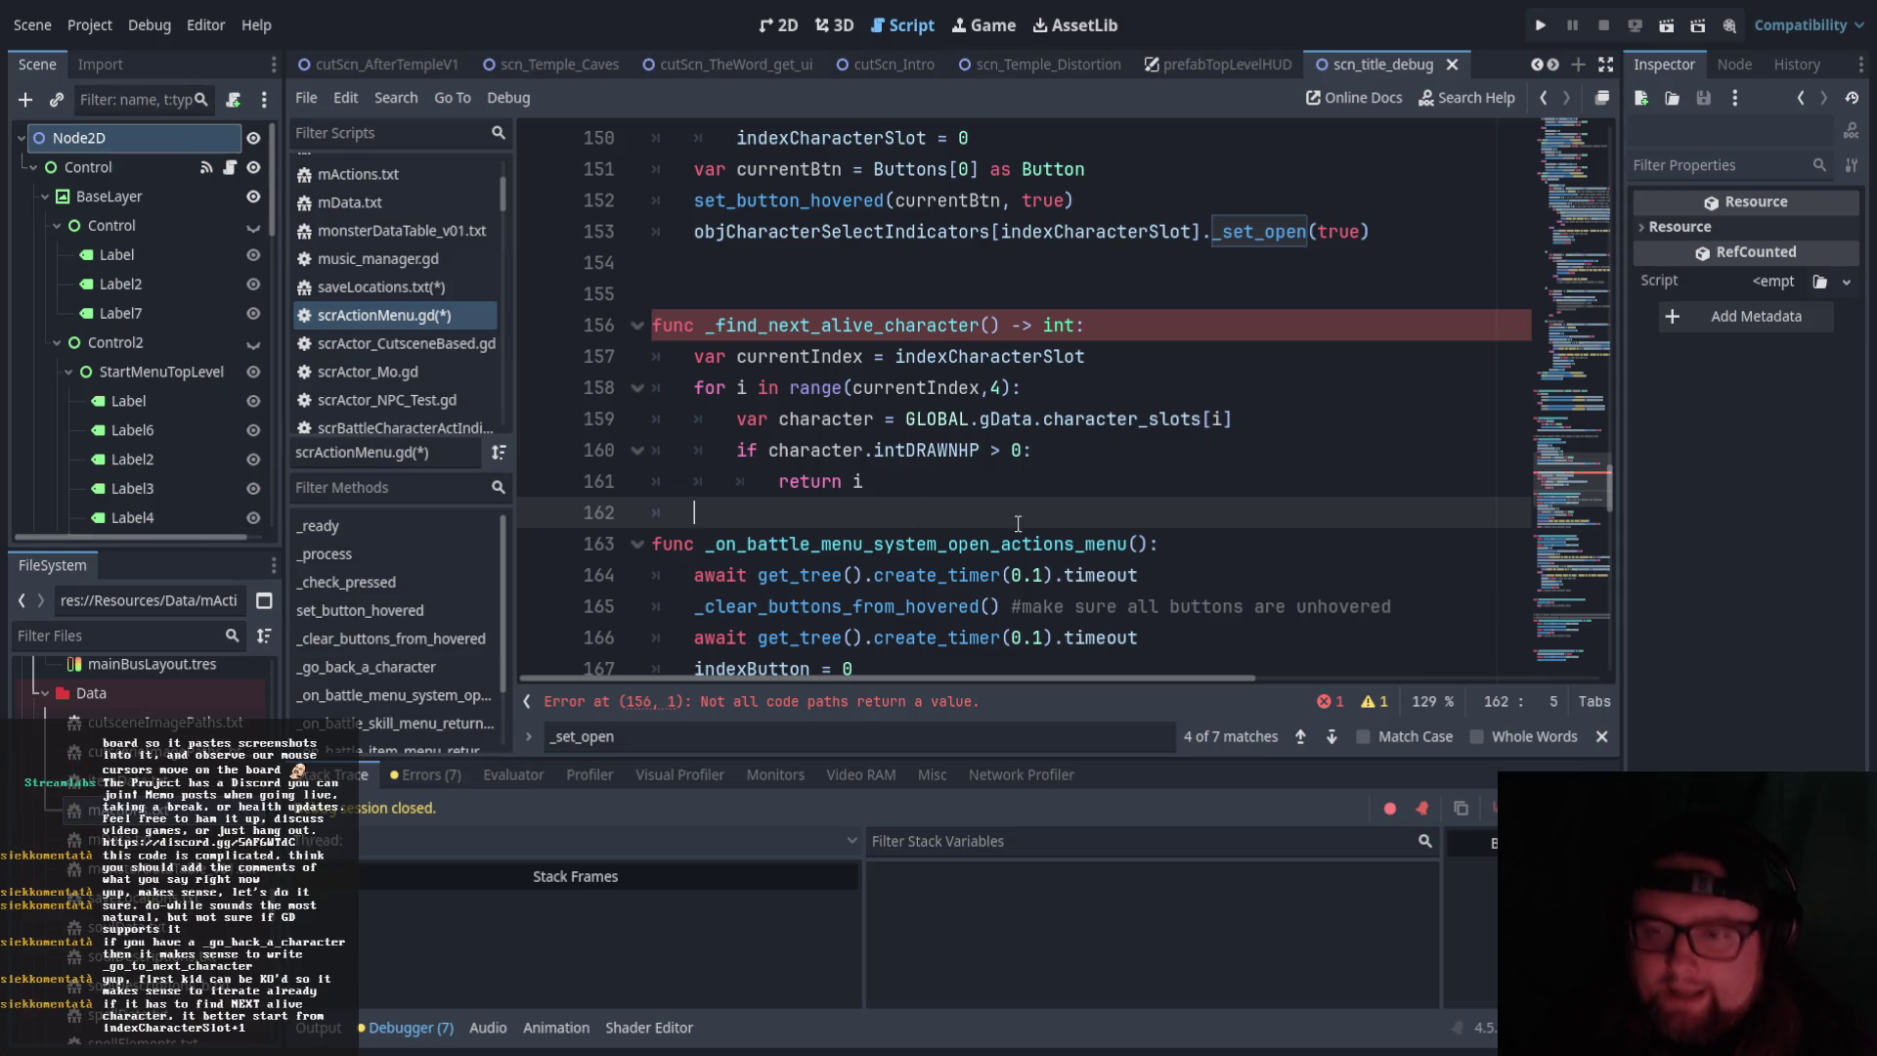
pyautogui.write('return 4')
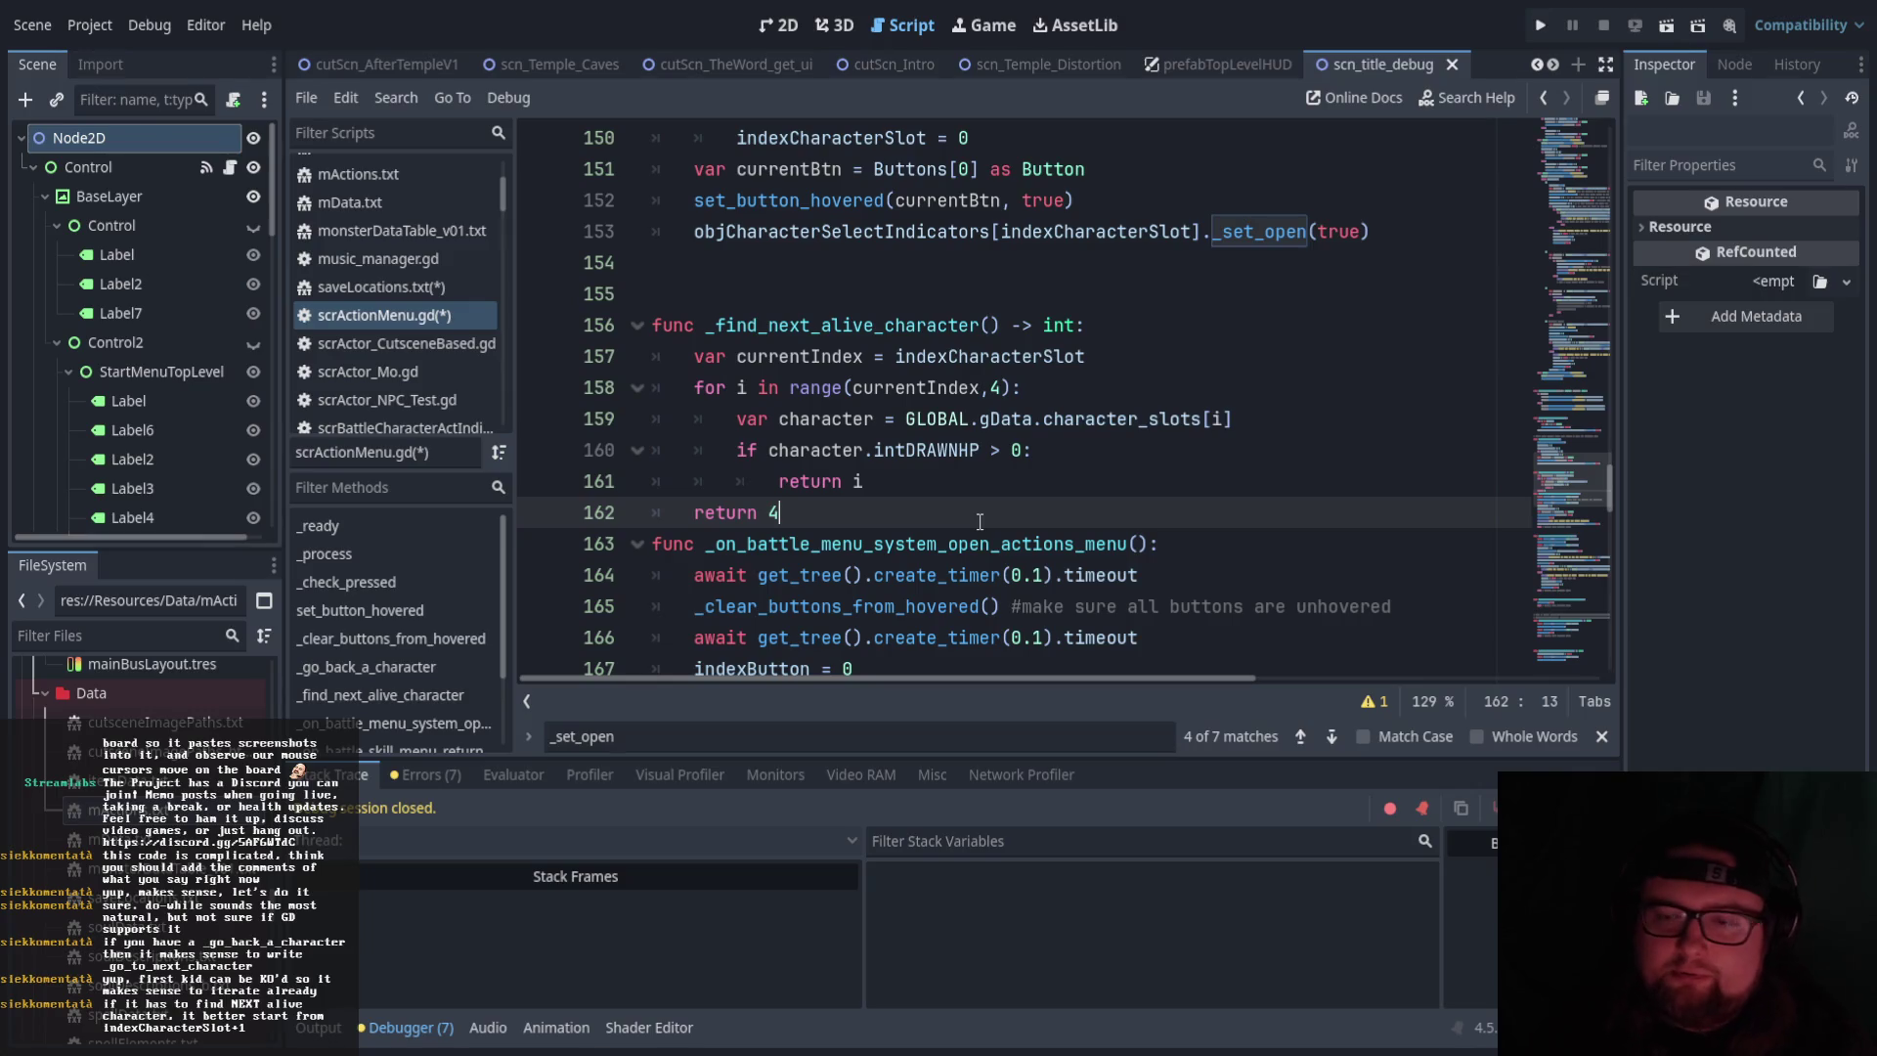
pyautogui.press('Return')
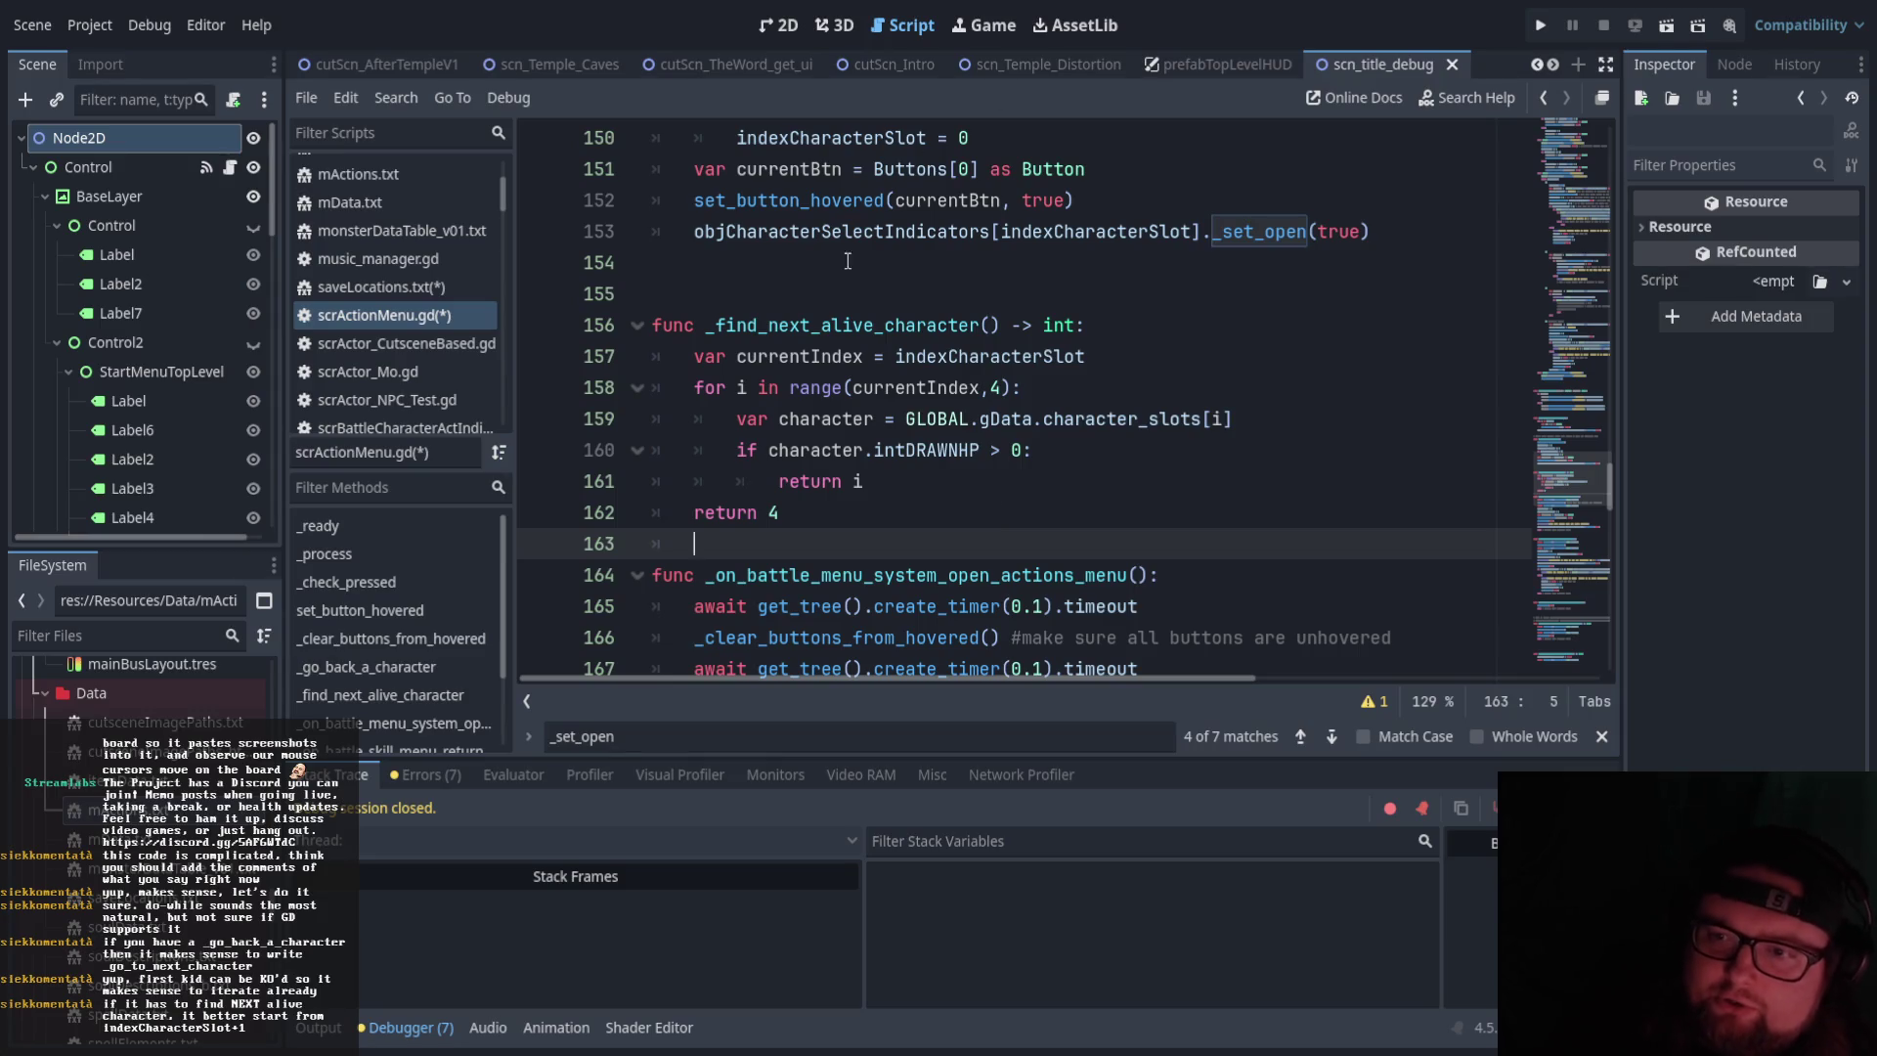
# Below 'indexCharacterSlot = 0', insert a _find_next_alive_character() call on a new line
pyautogui.click(817, 357)
pyautogui.scroll(-4, 871, 503)
pyautogui.scroll(-5, 872, 515)
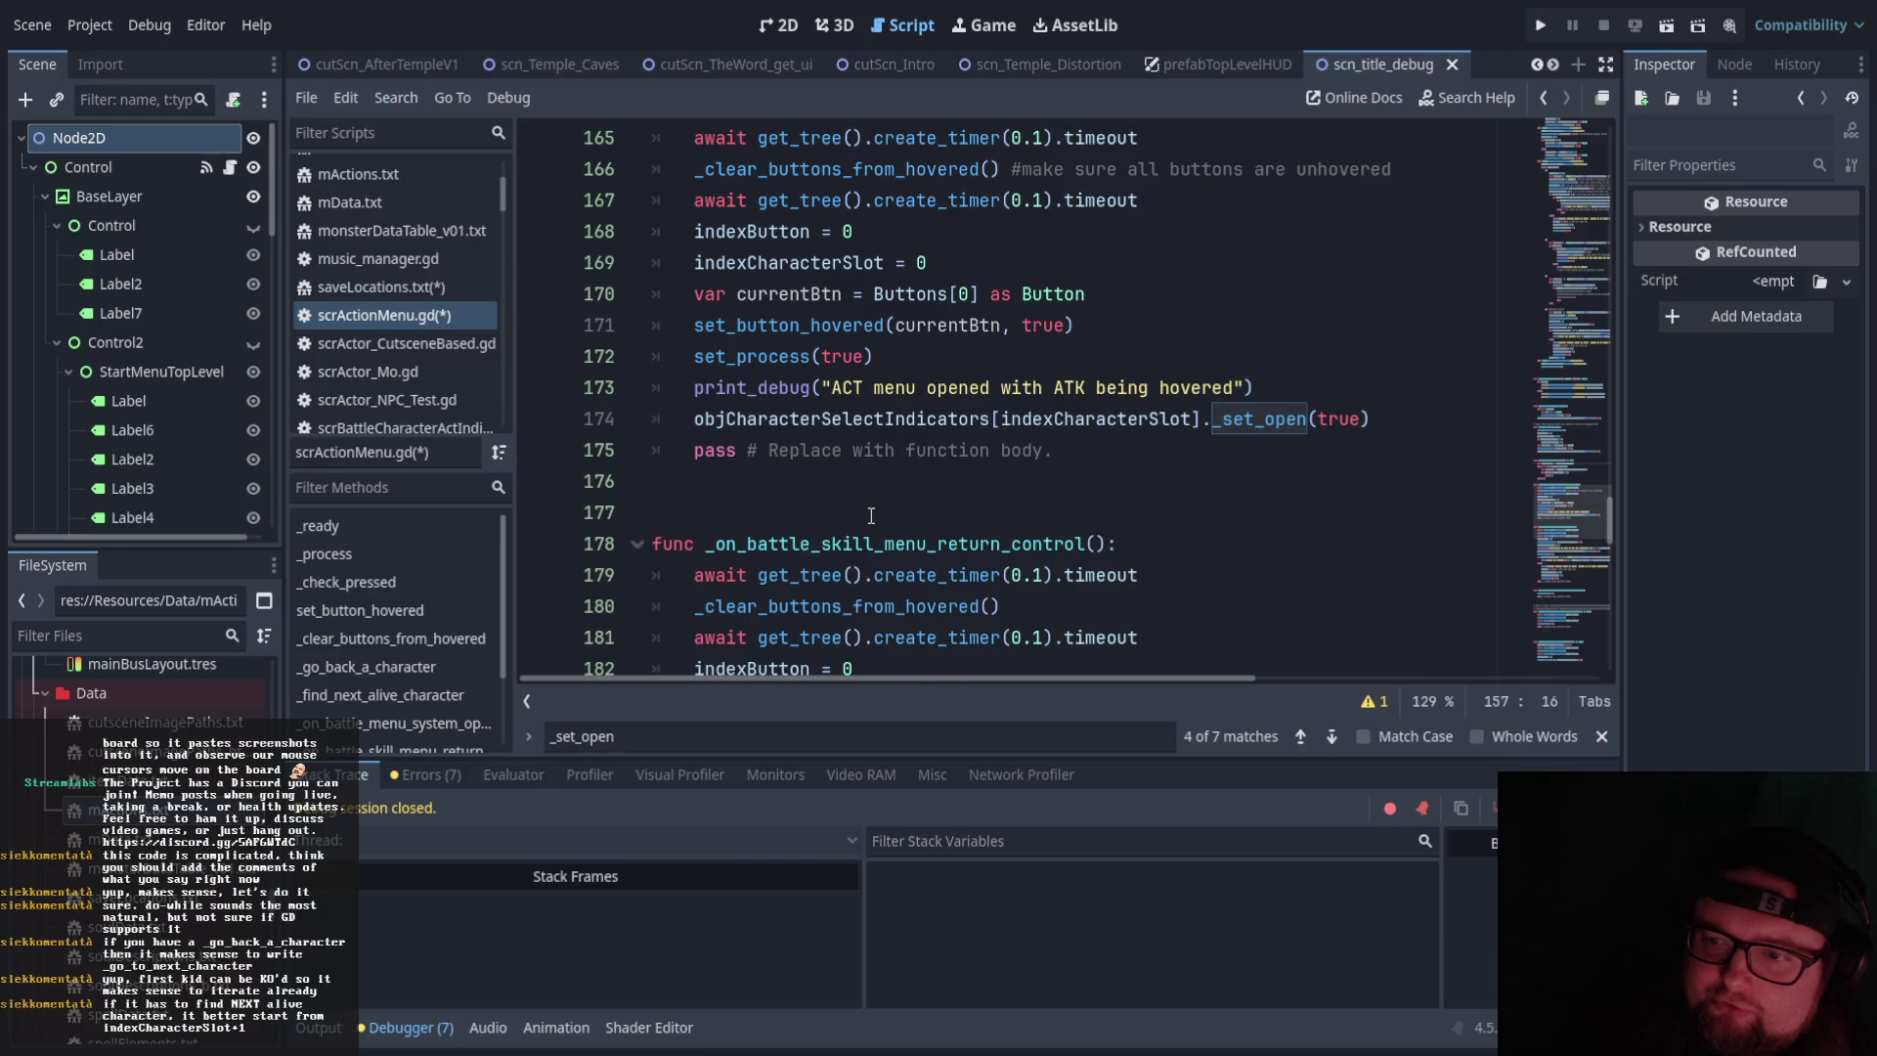
pyautogui.scroll(-3, 871, 515)
pyautogui.scroll(13, 880, 509)
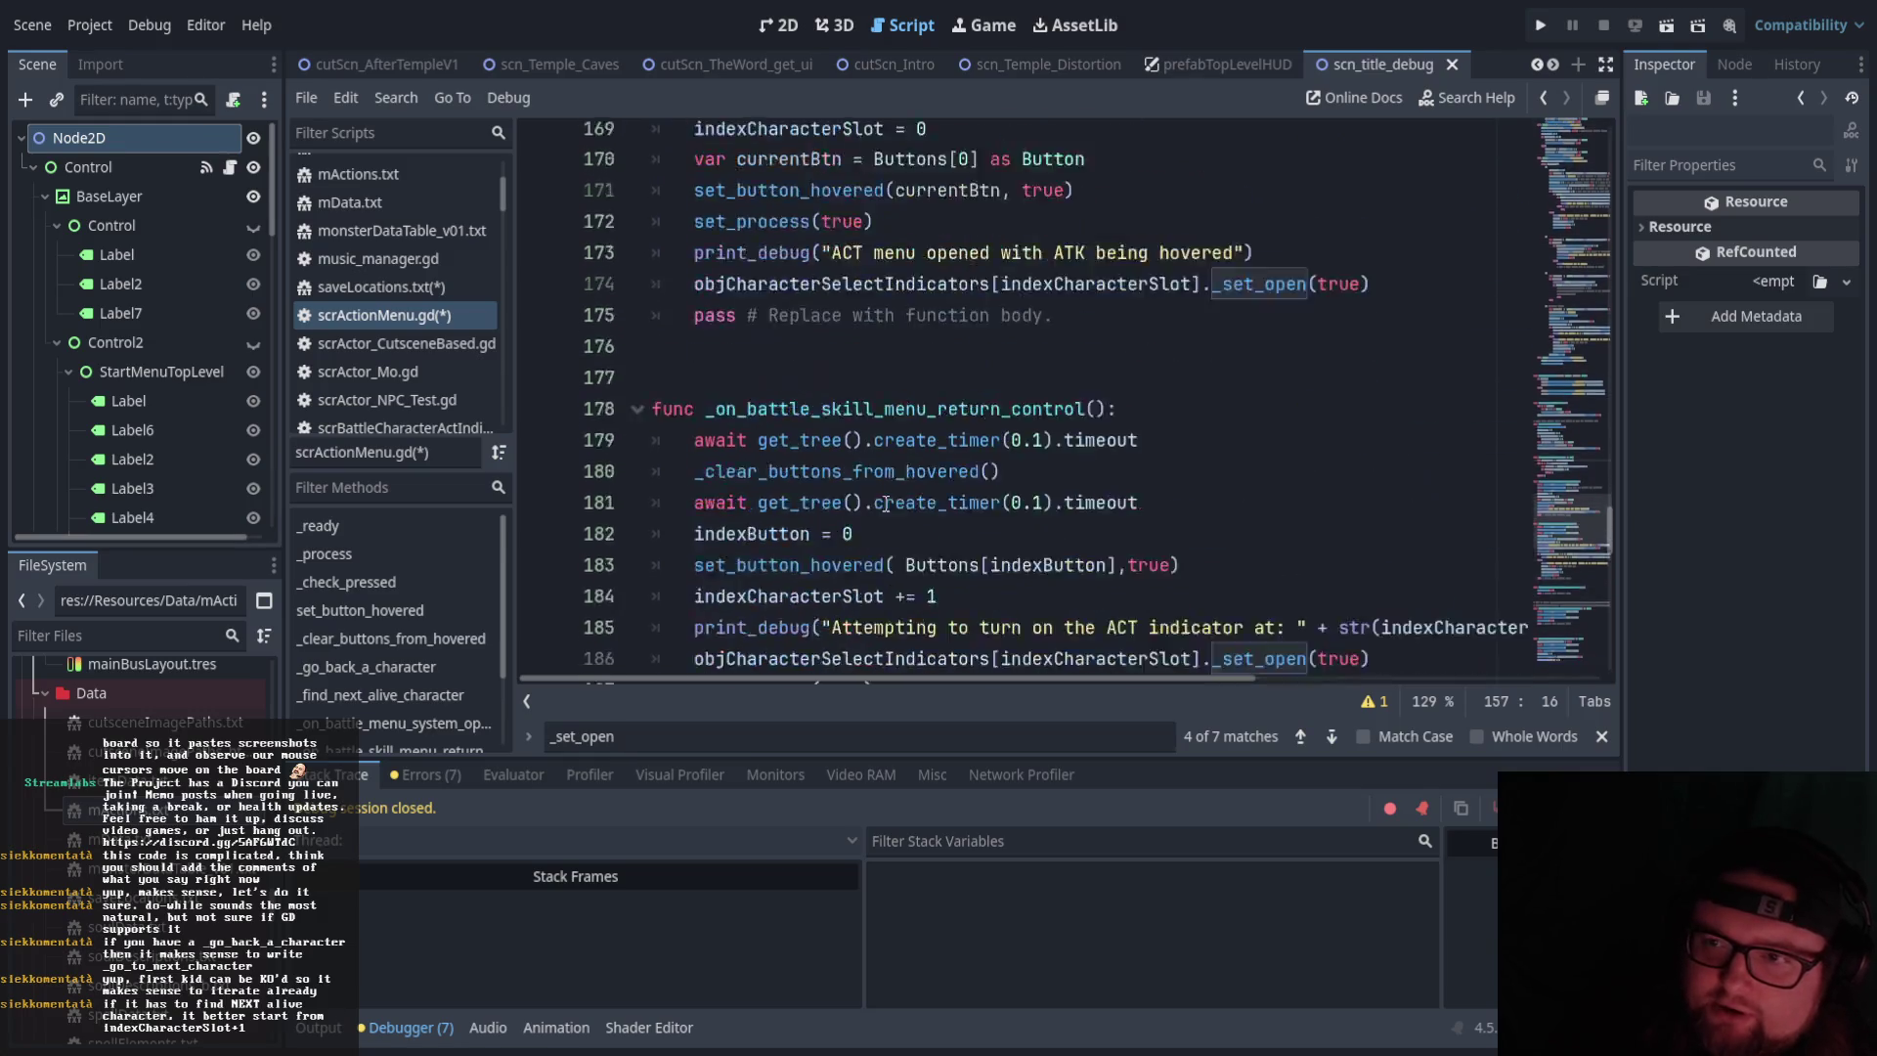
pyautogui.scroll(-3, 886, 504)
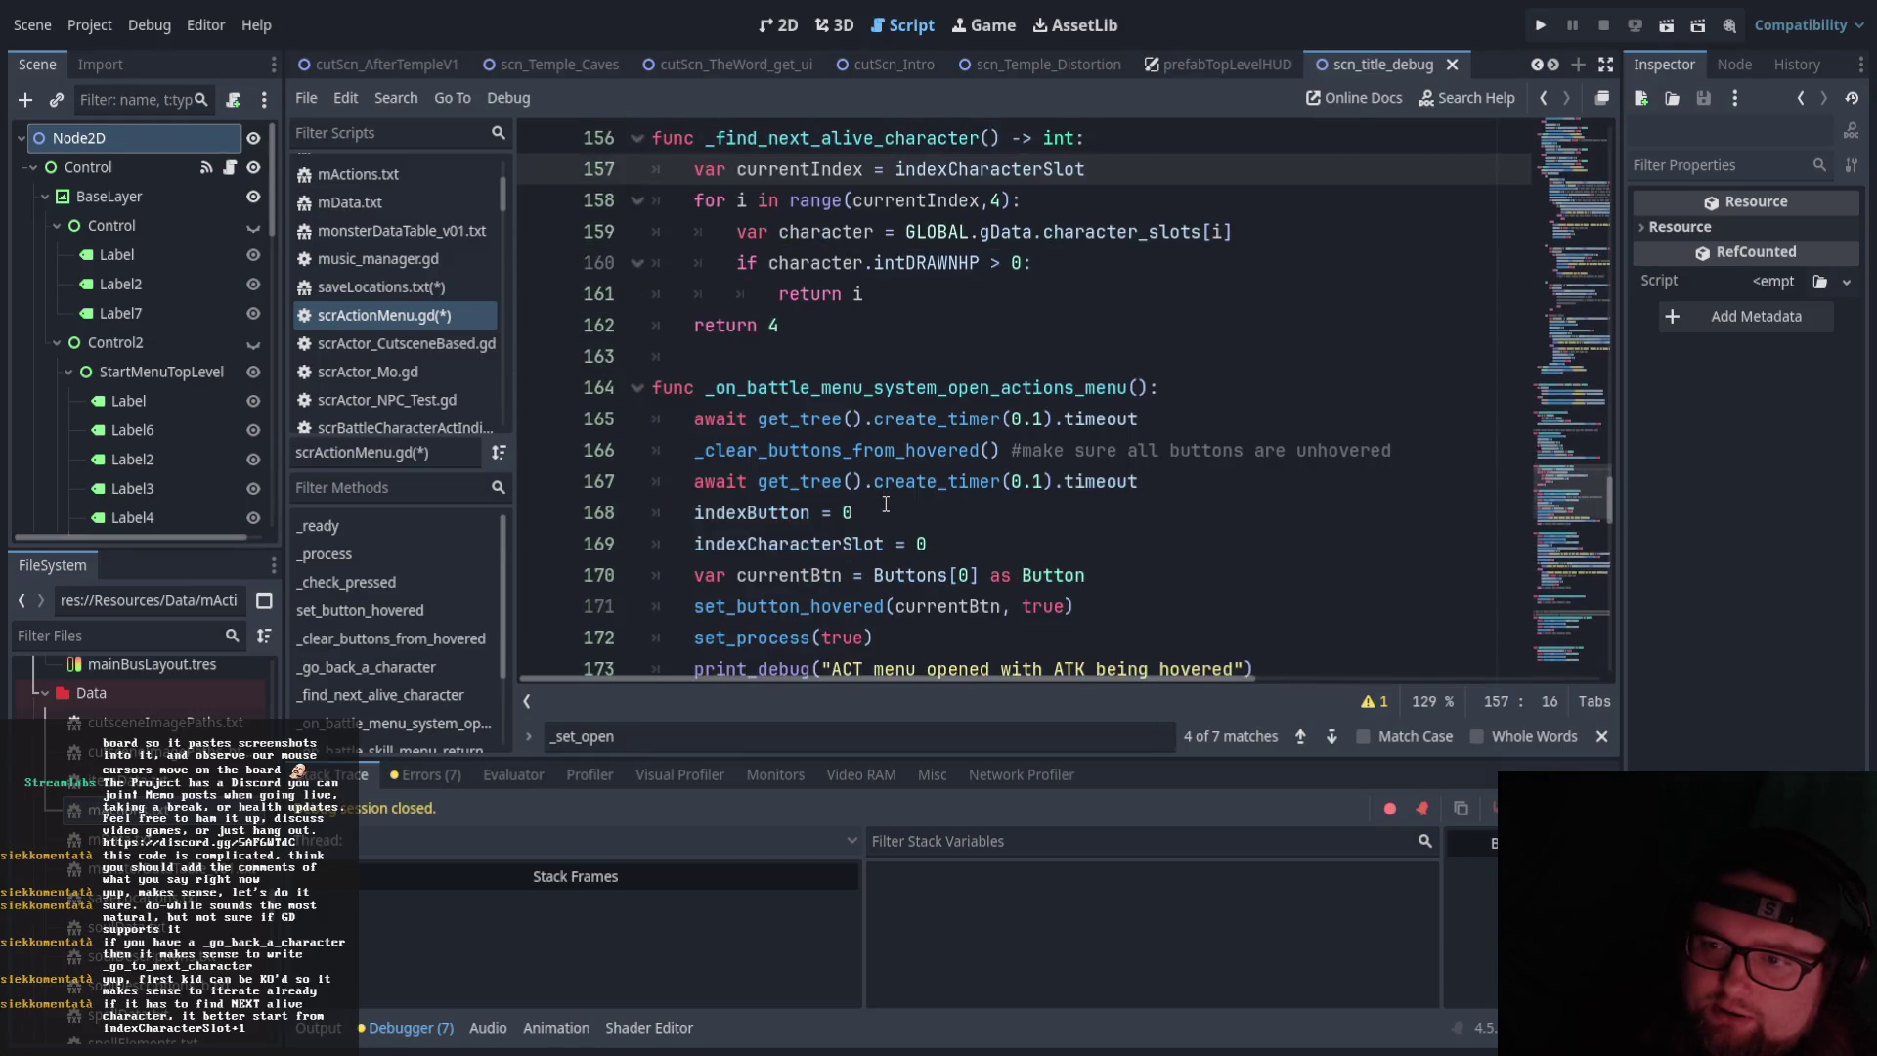
pyautogui.scroll(1, 886, 505)
pyautogui.scroll(-1, 867, 487)
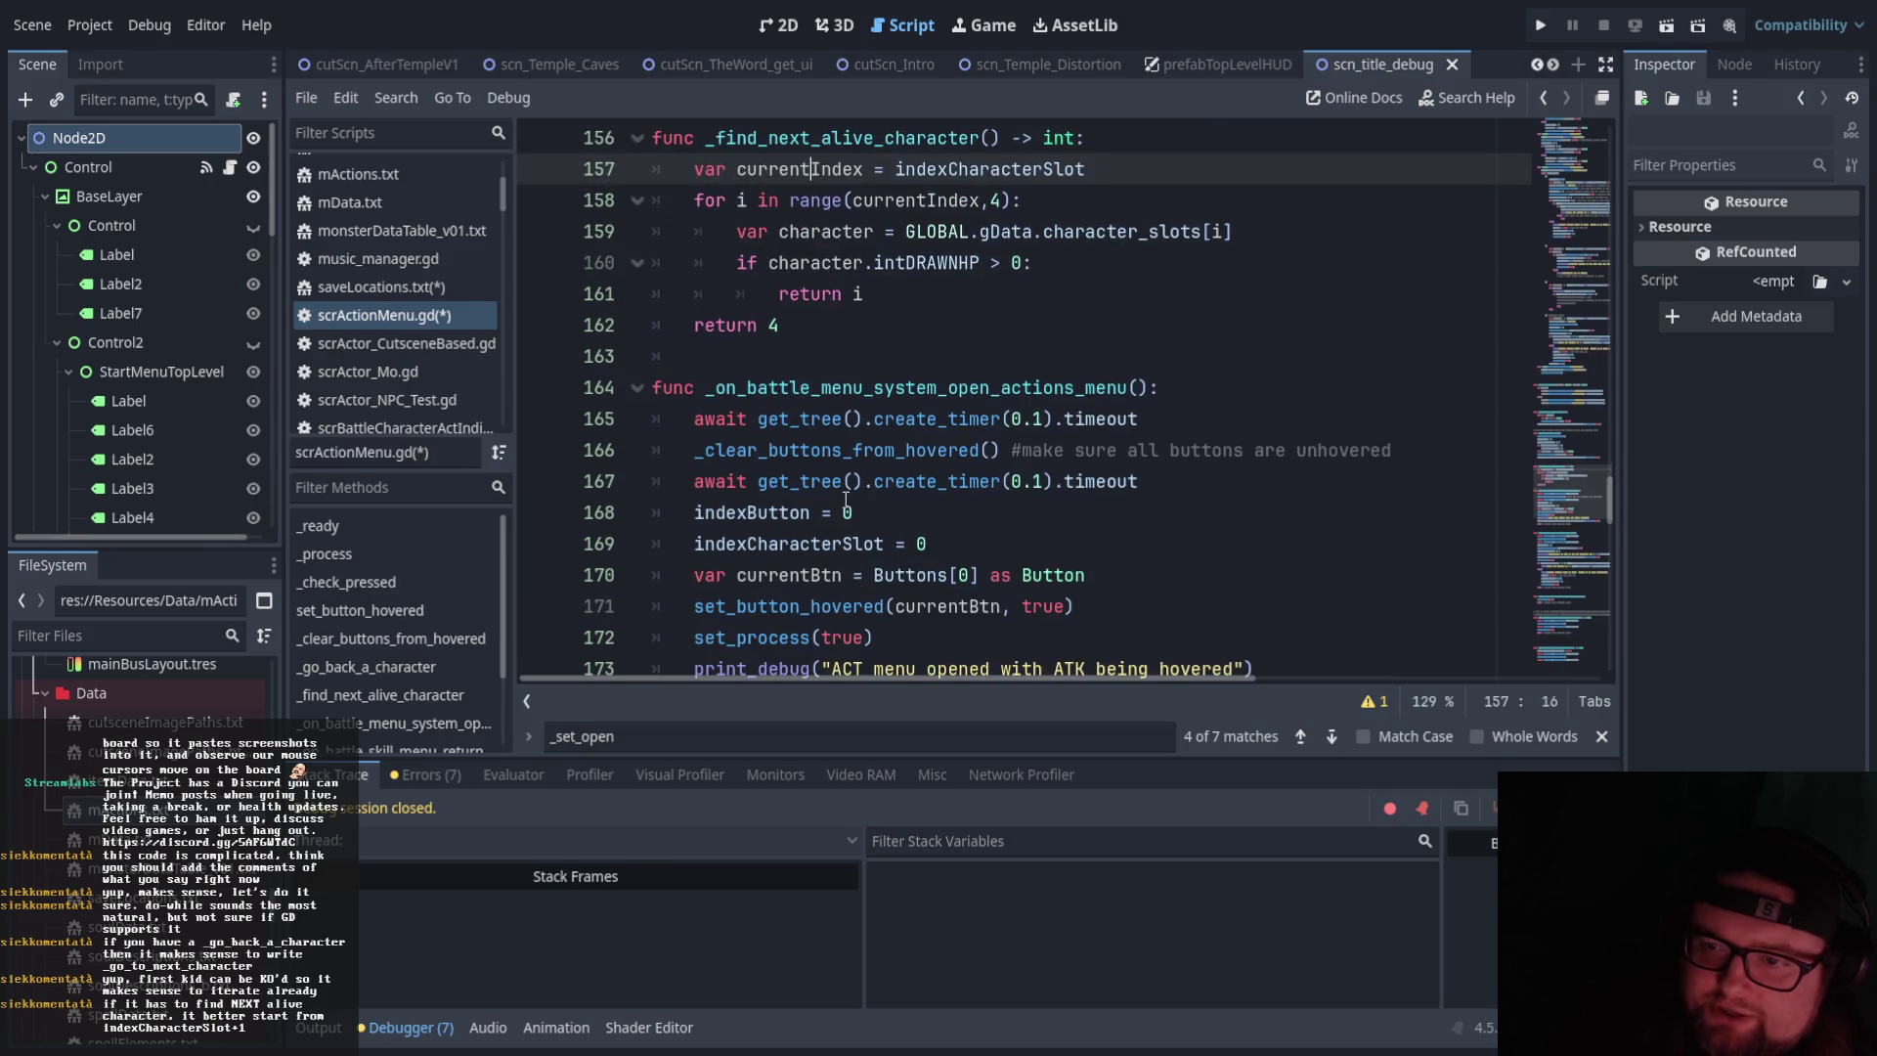
pyautogui.doubleClick(925, 544)
pyautogui.click(939, 545)
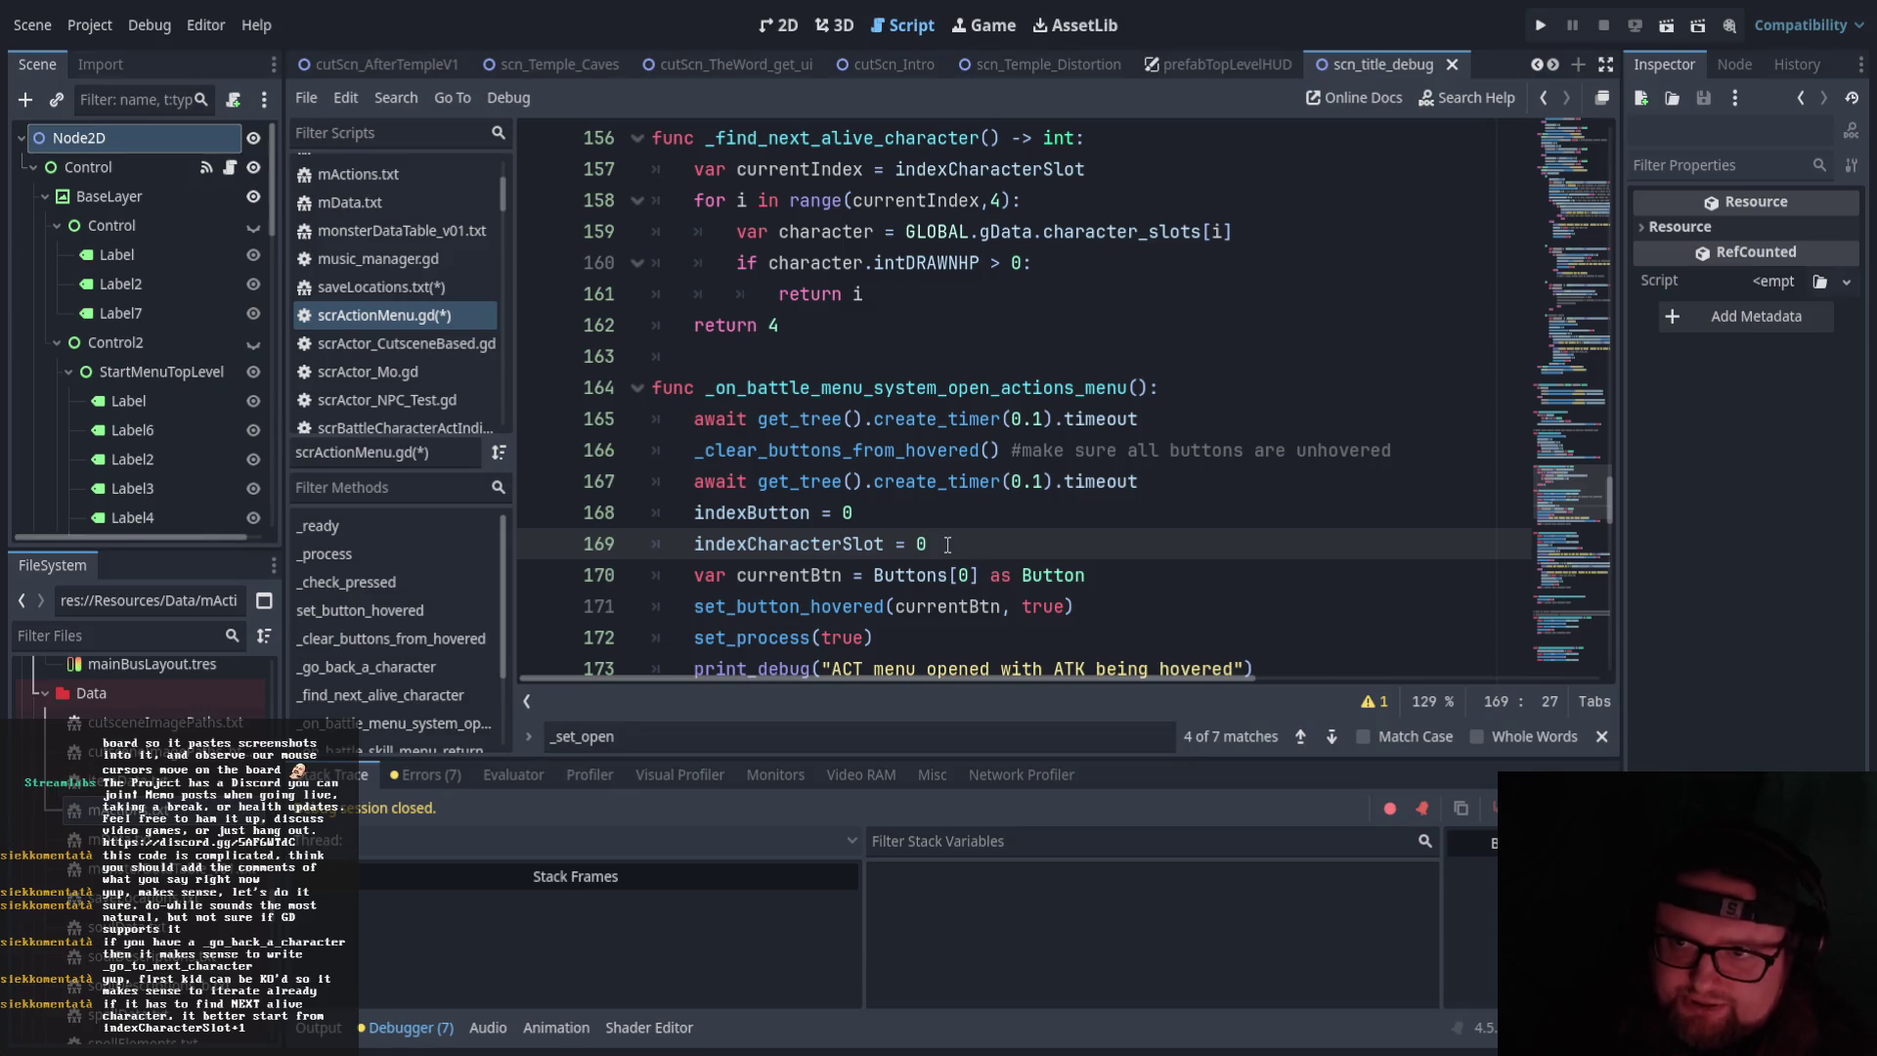
pyautogui.press('Return')
pyautogui.write('_fin')
pyautogui.press('Return')
pyautogui.press('Left')
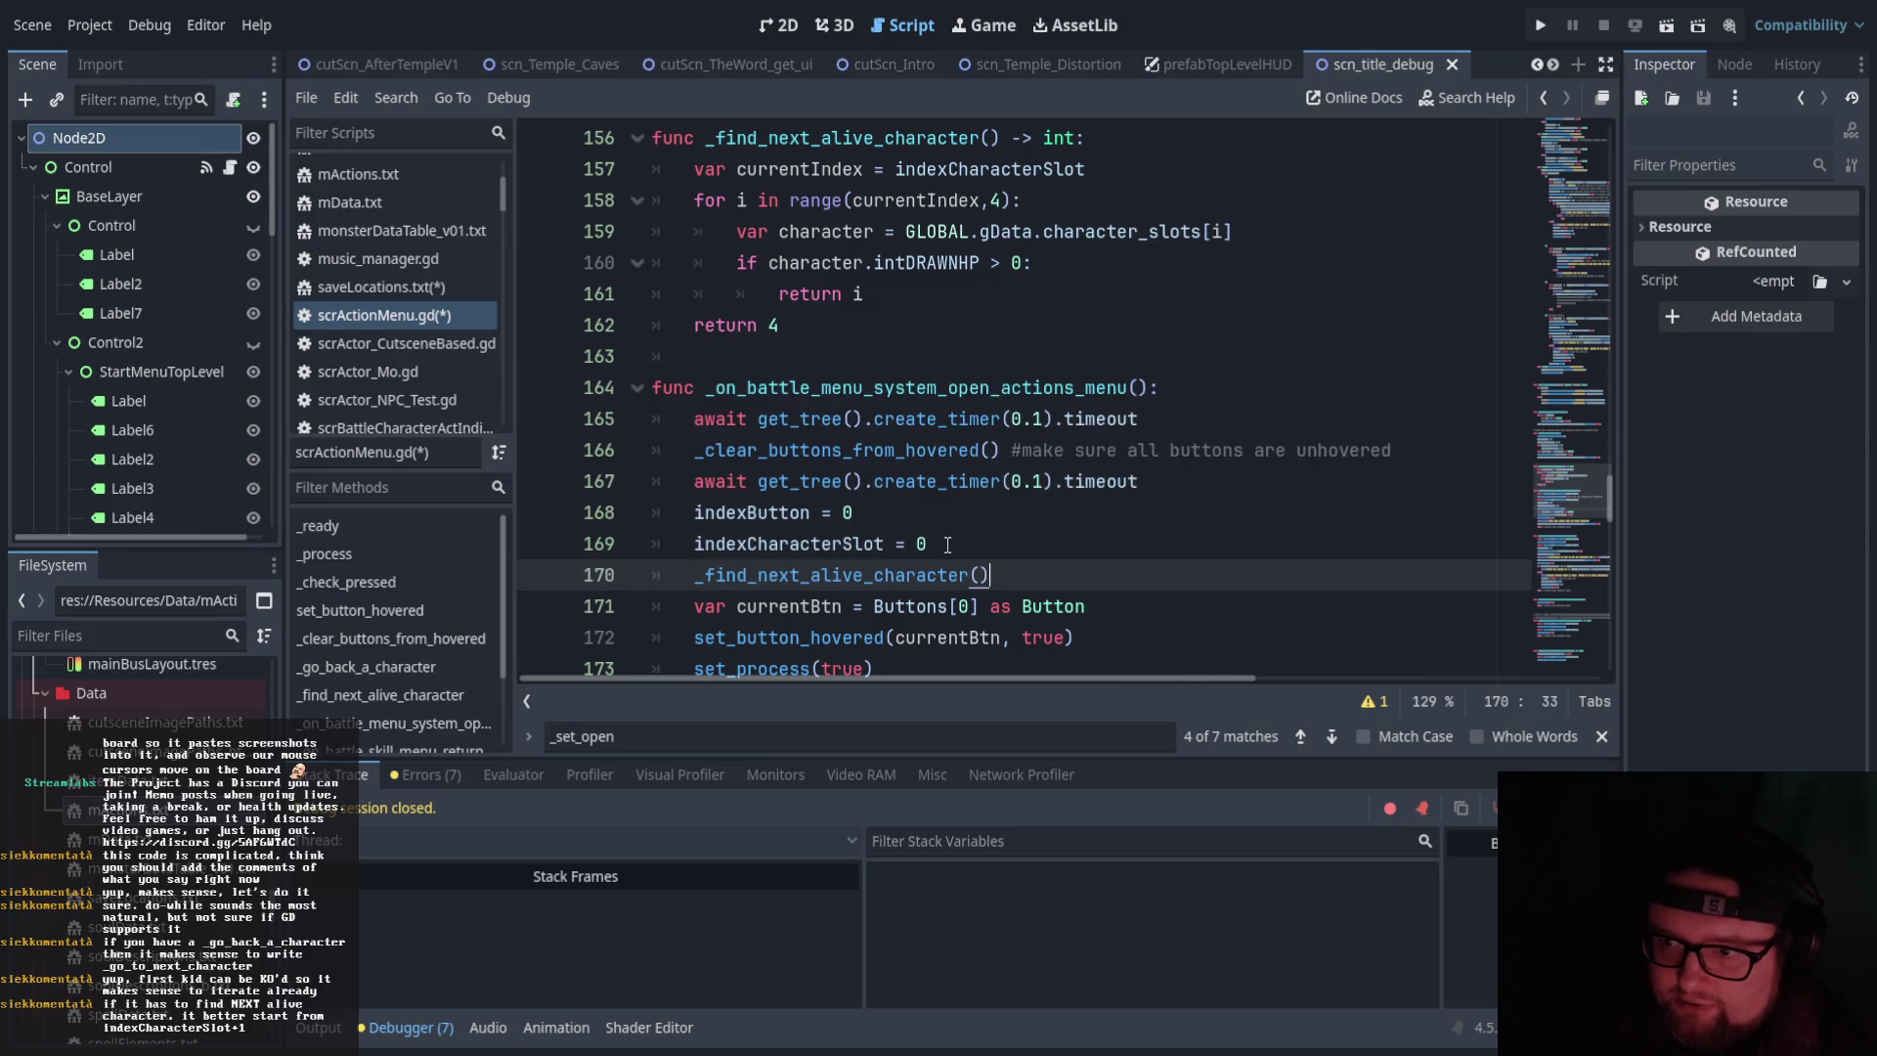
# Turn the line into 'indexCharacterSlot = _find_next_alive_character()'
pyautogui.click(697, 579)
pyautogui.write('index')
pyautogui.press('Down')
pyautogui.press('Tab')
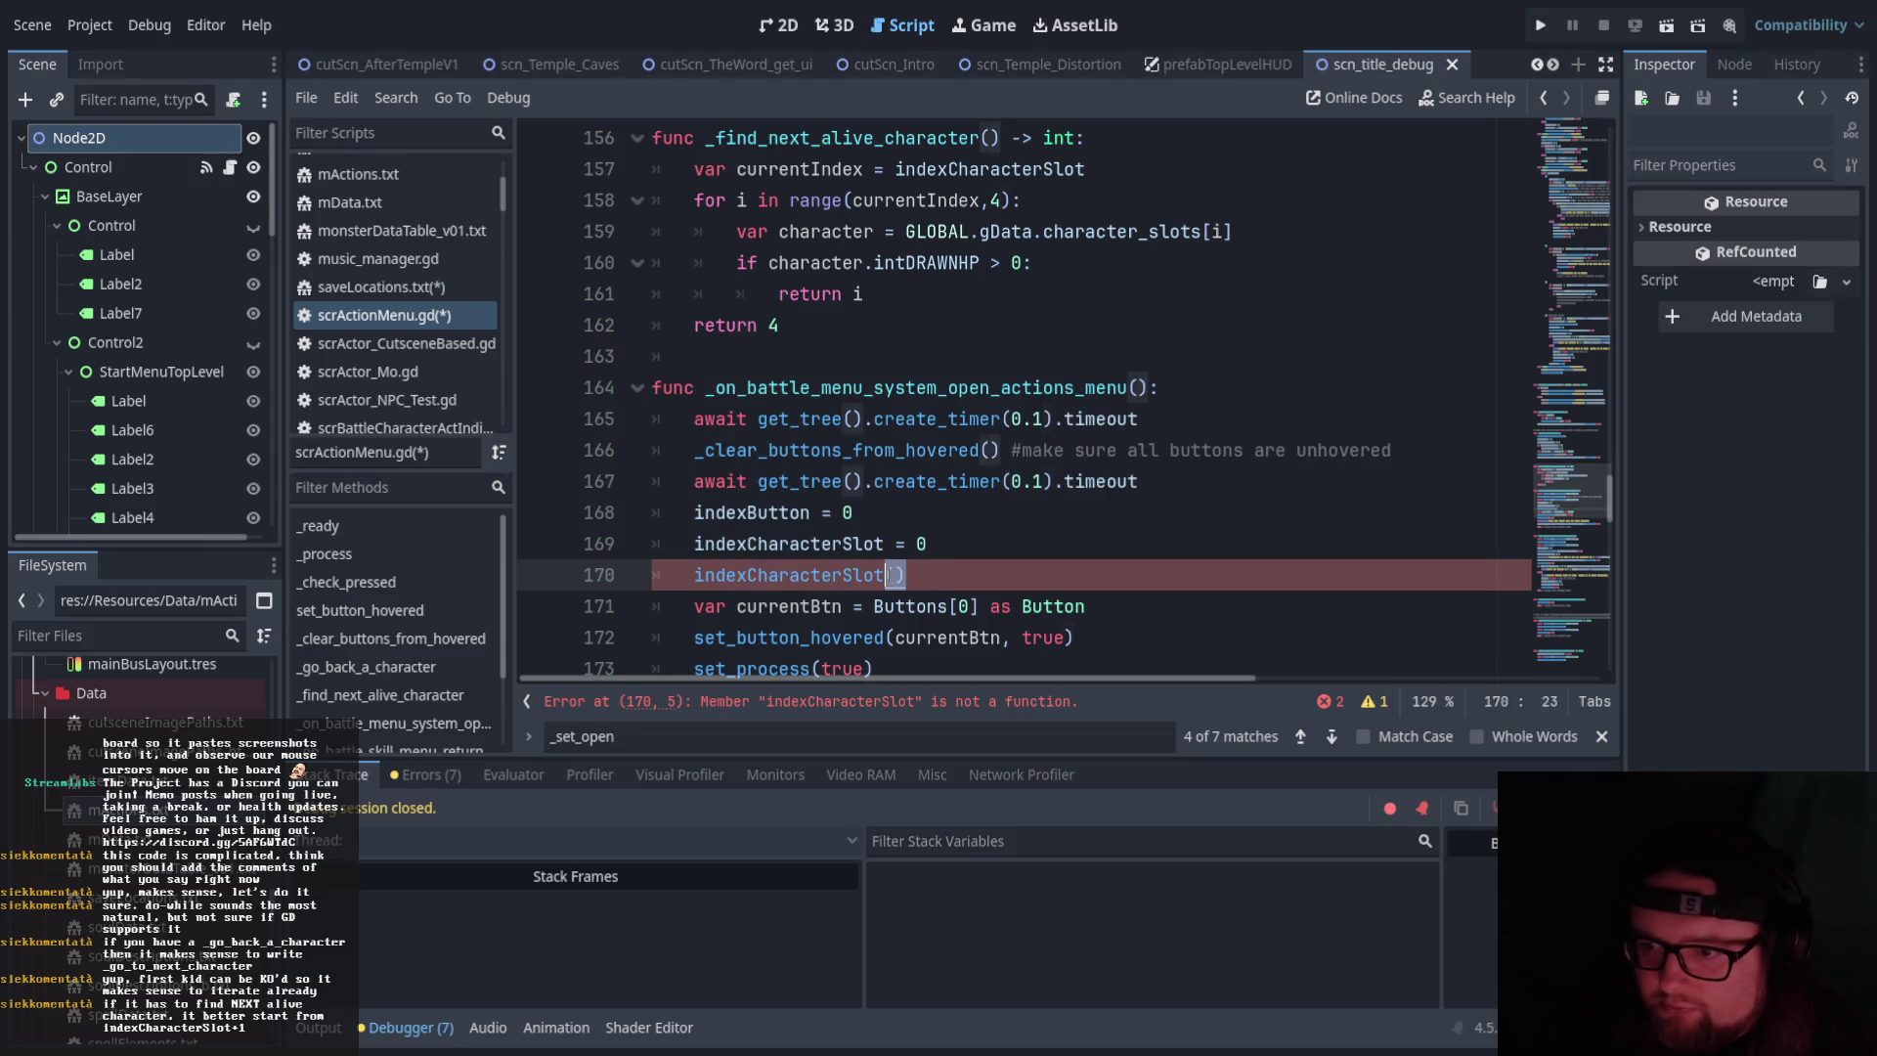
pyautogui.press('Delete')
pyautogui.press('Delete')
pyautogui.write('= ')
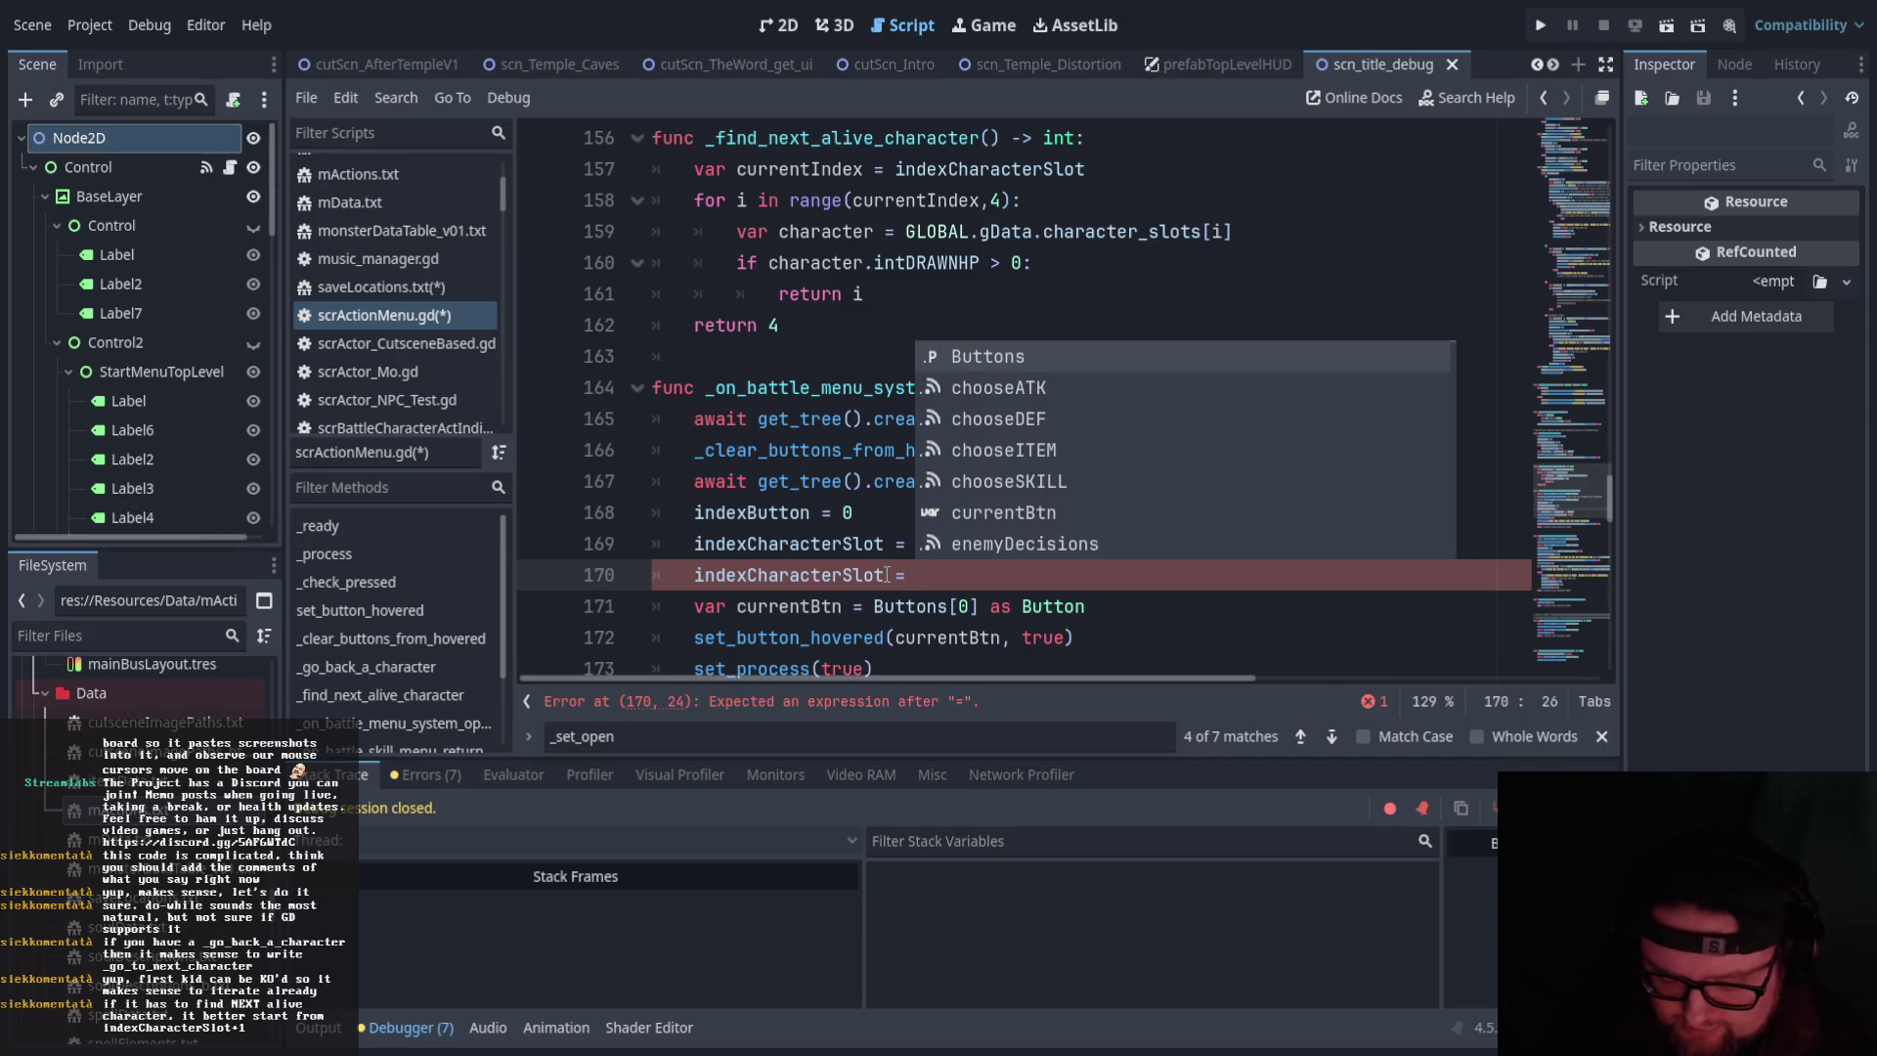
pyautogui.write('_fin')
pyautogui.press('Return')
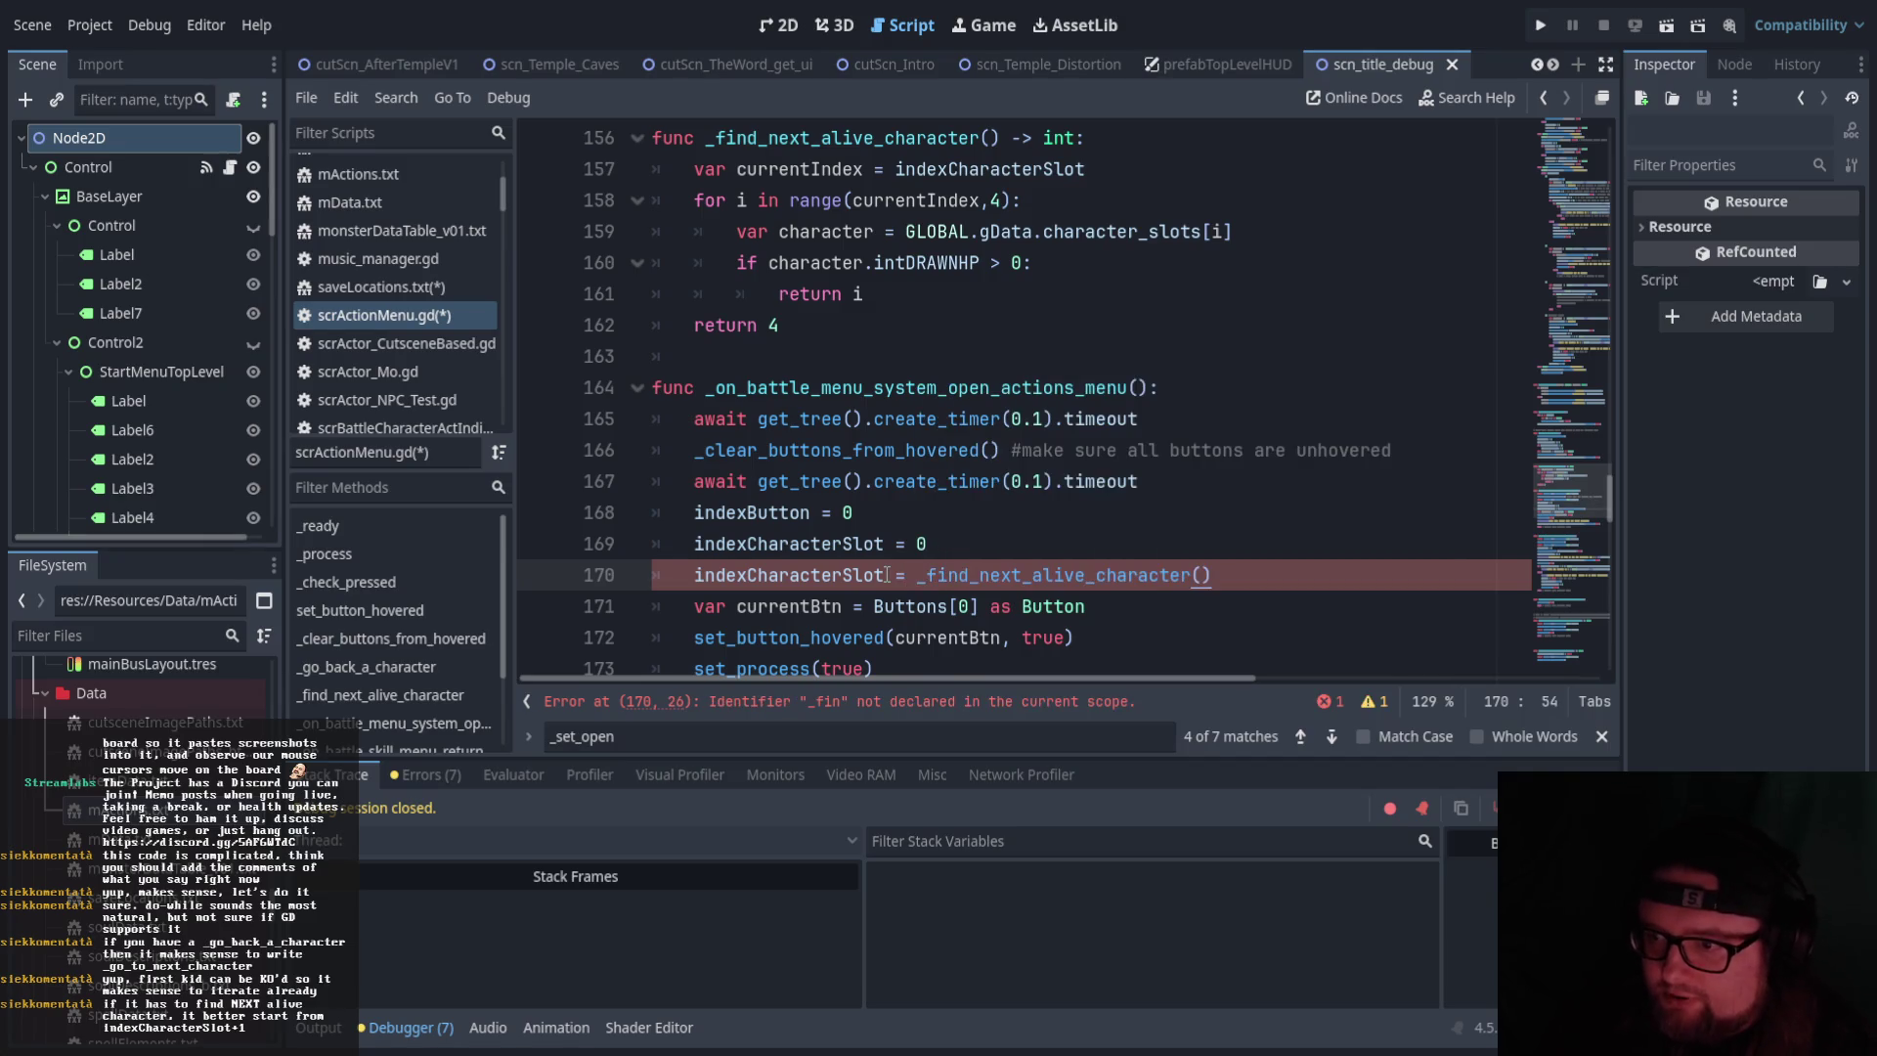
pyautogui.press('Up')
pyautogui.press('Up')
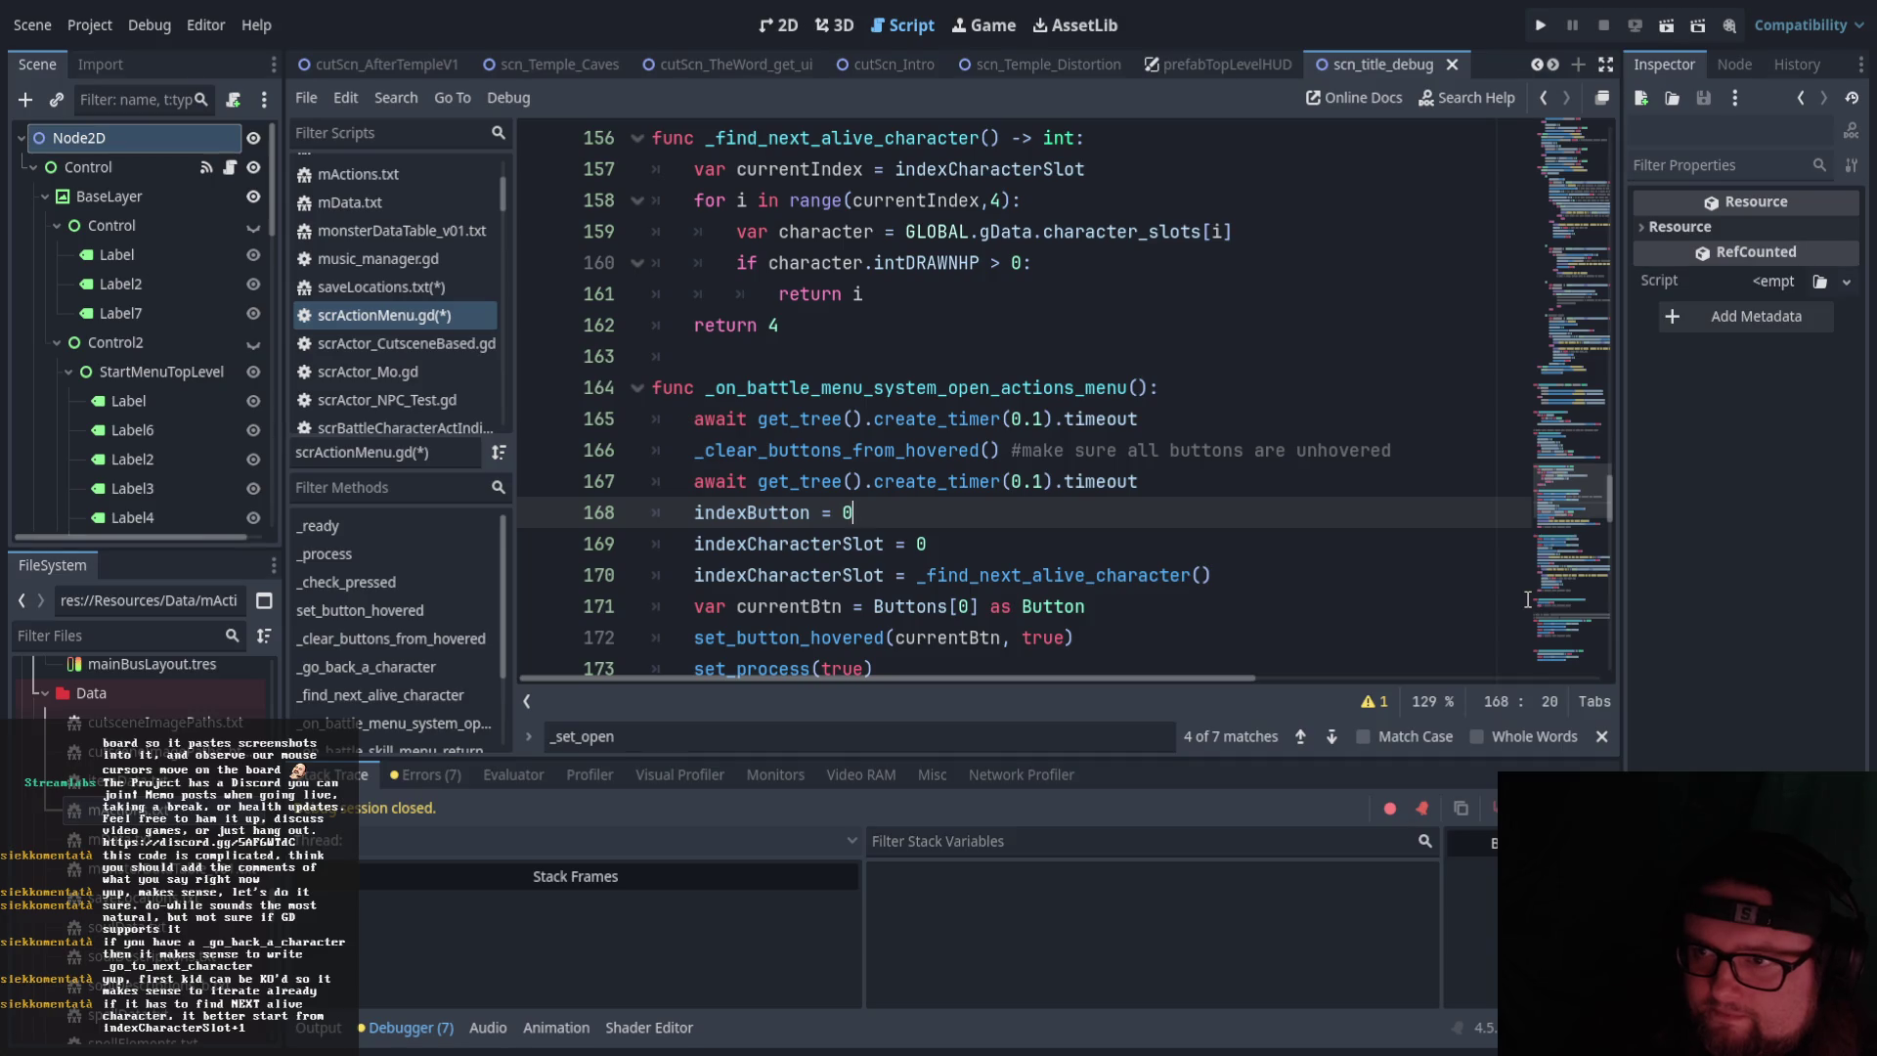
# Review how indexCharacterSlot is used in the _find_next_alive_character loop
pyautogui.moveTo(896, 169); pyautogui.dragTo(1103, 163)
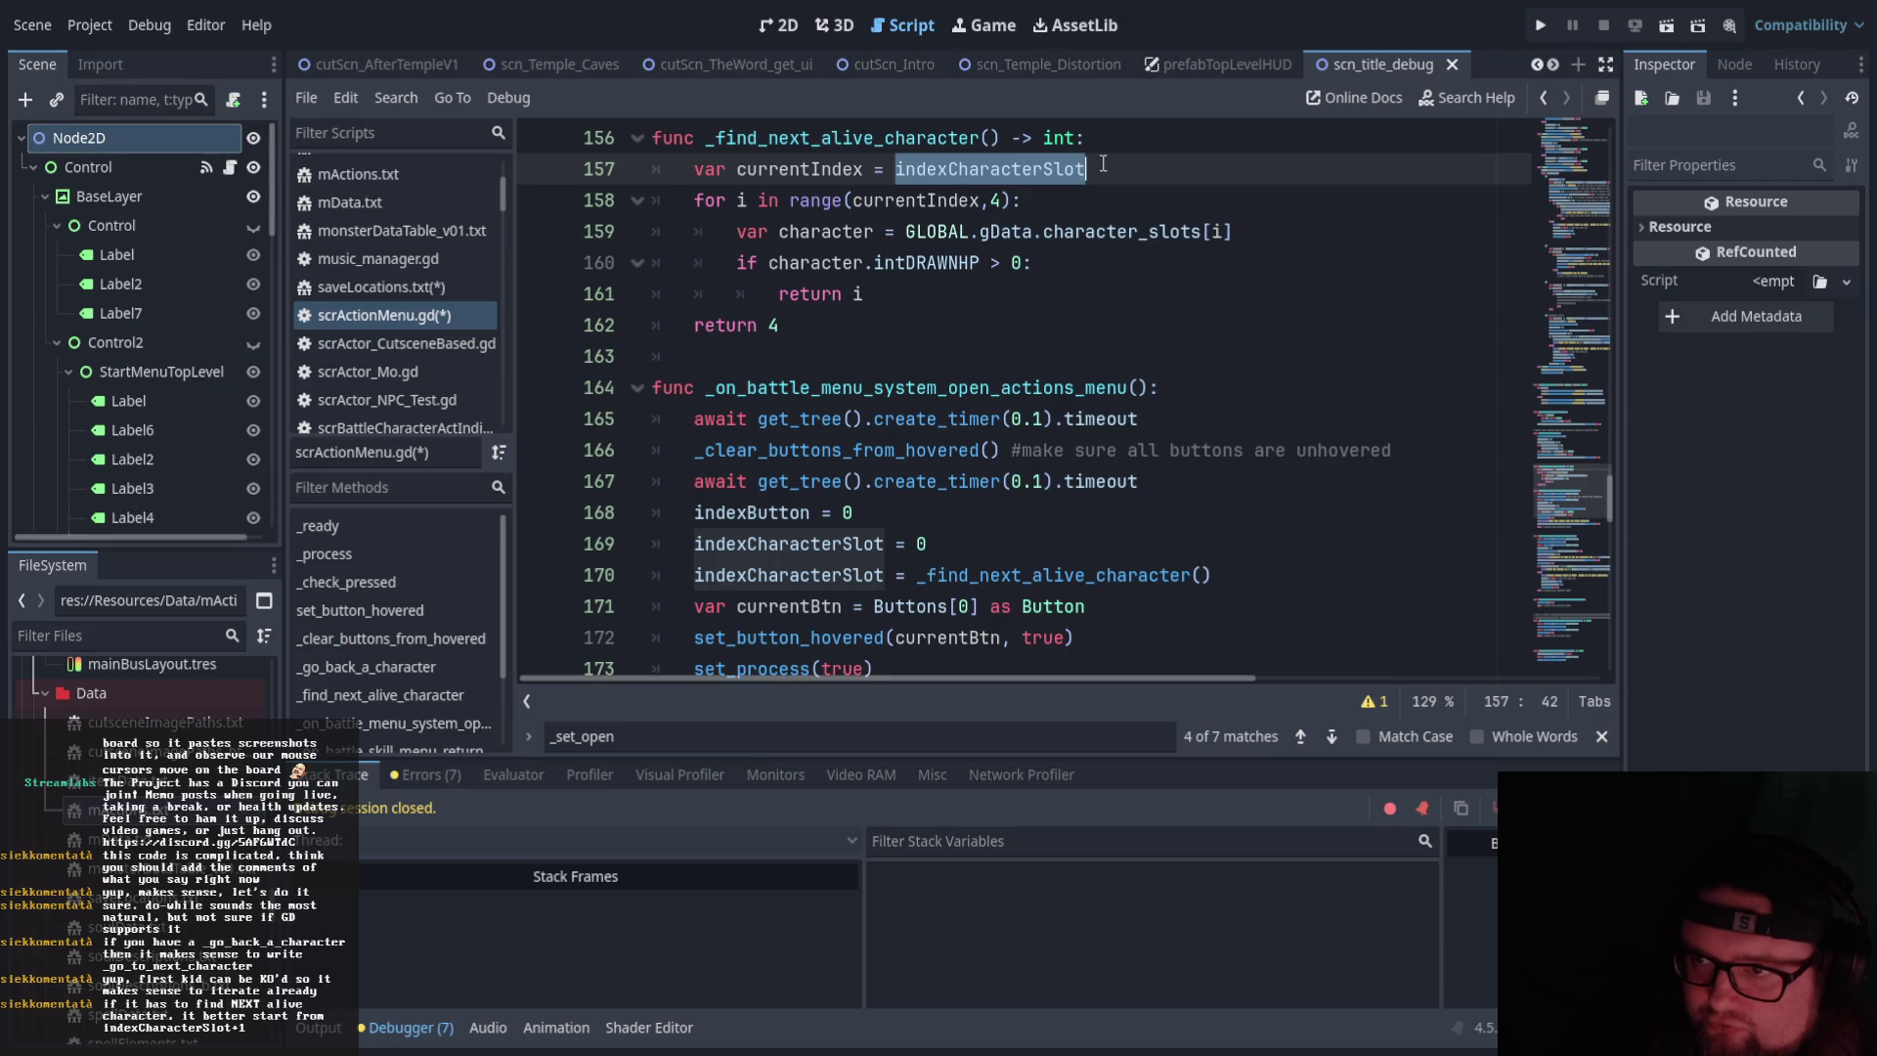
pyautogui.click(1098, 201)
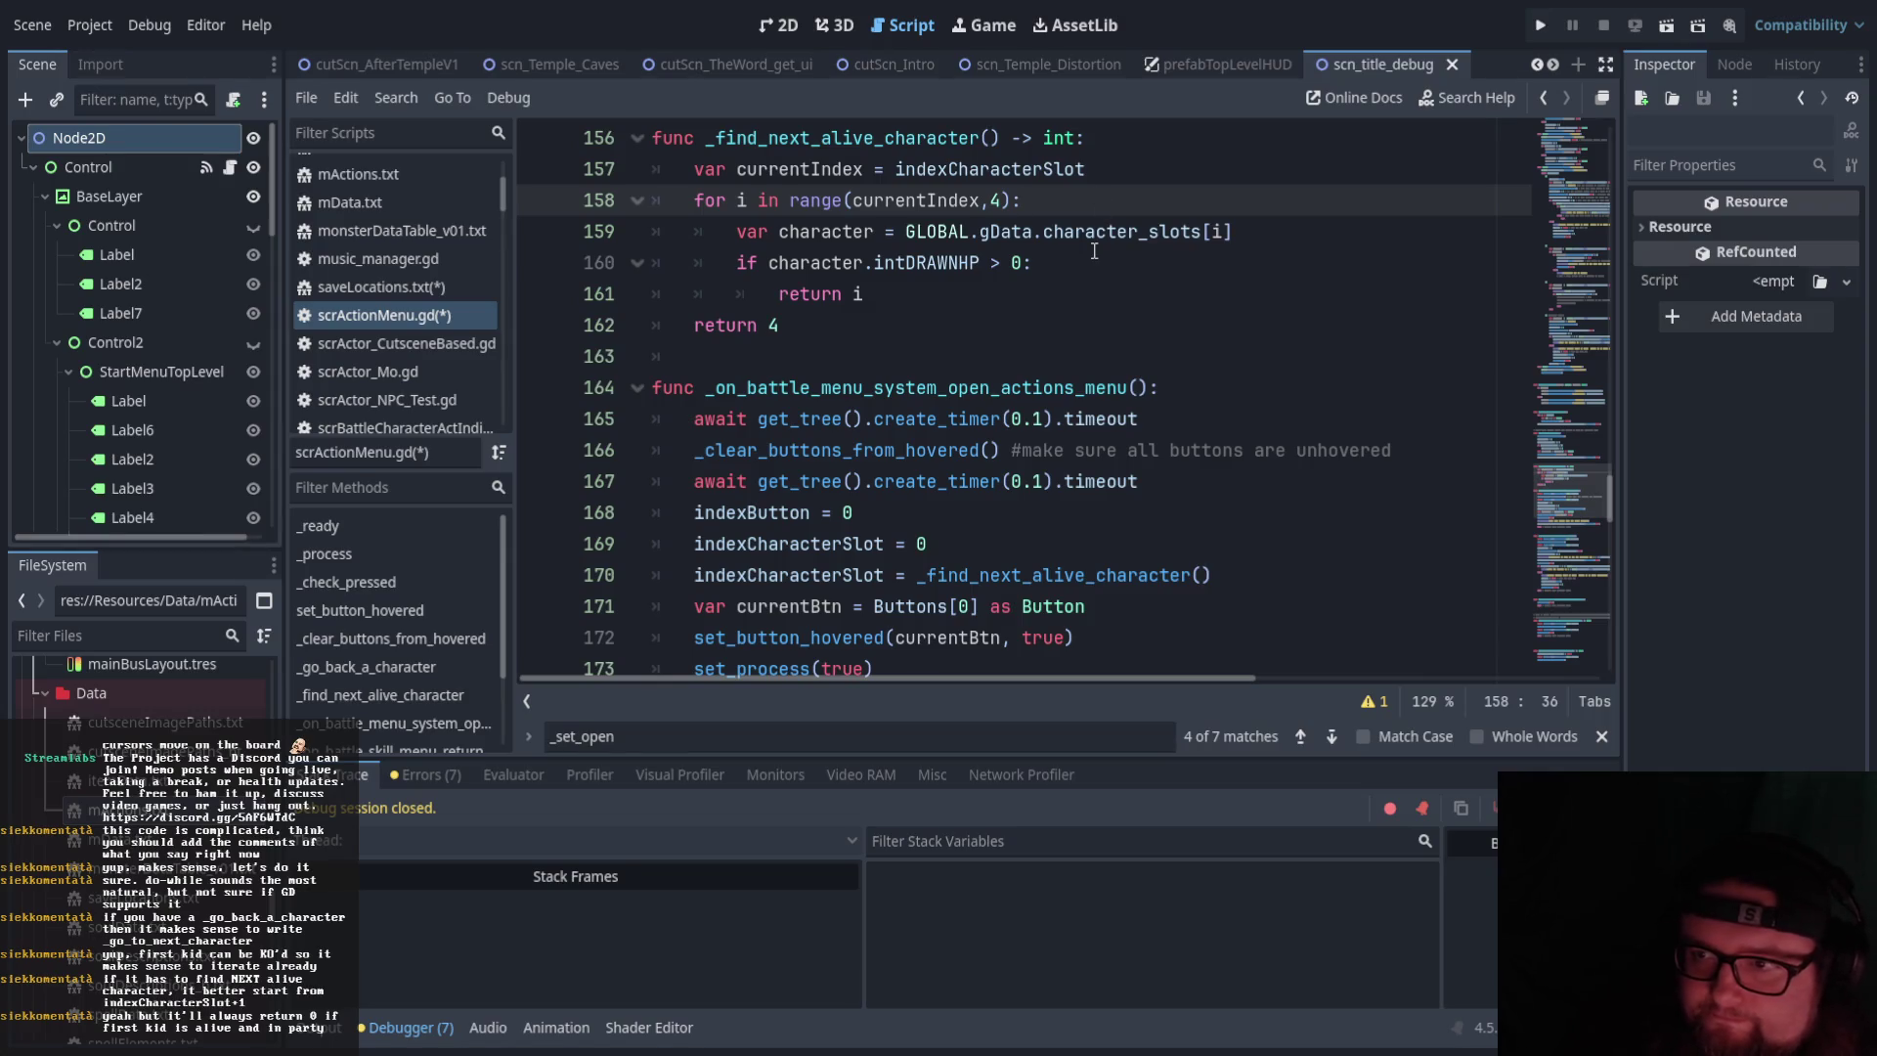
pyautogui.scroll(2, 1095, 251)
pyautogui.moveTo(782, 512); pyautogui.dragTo(615, 335)
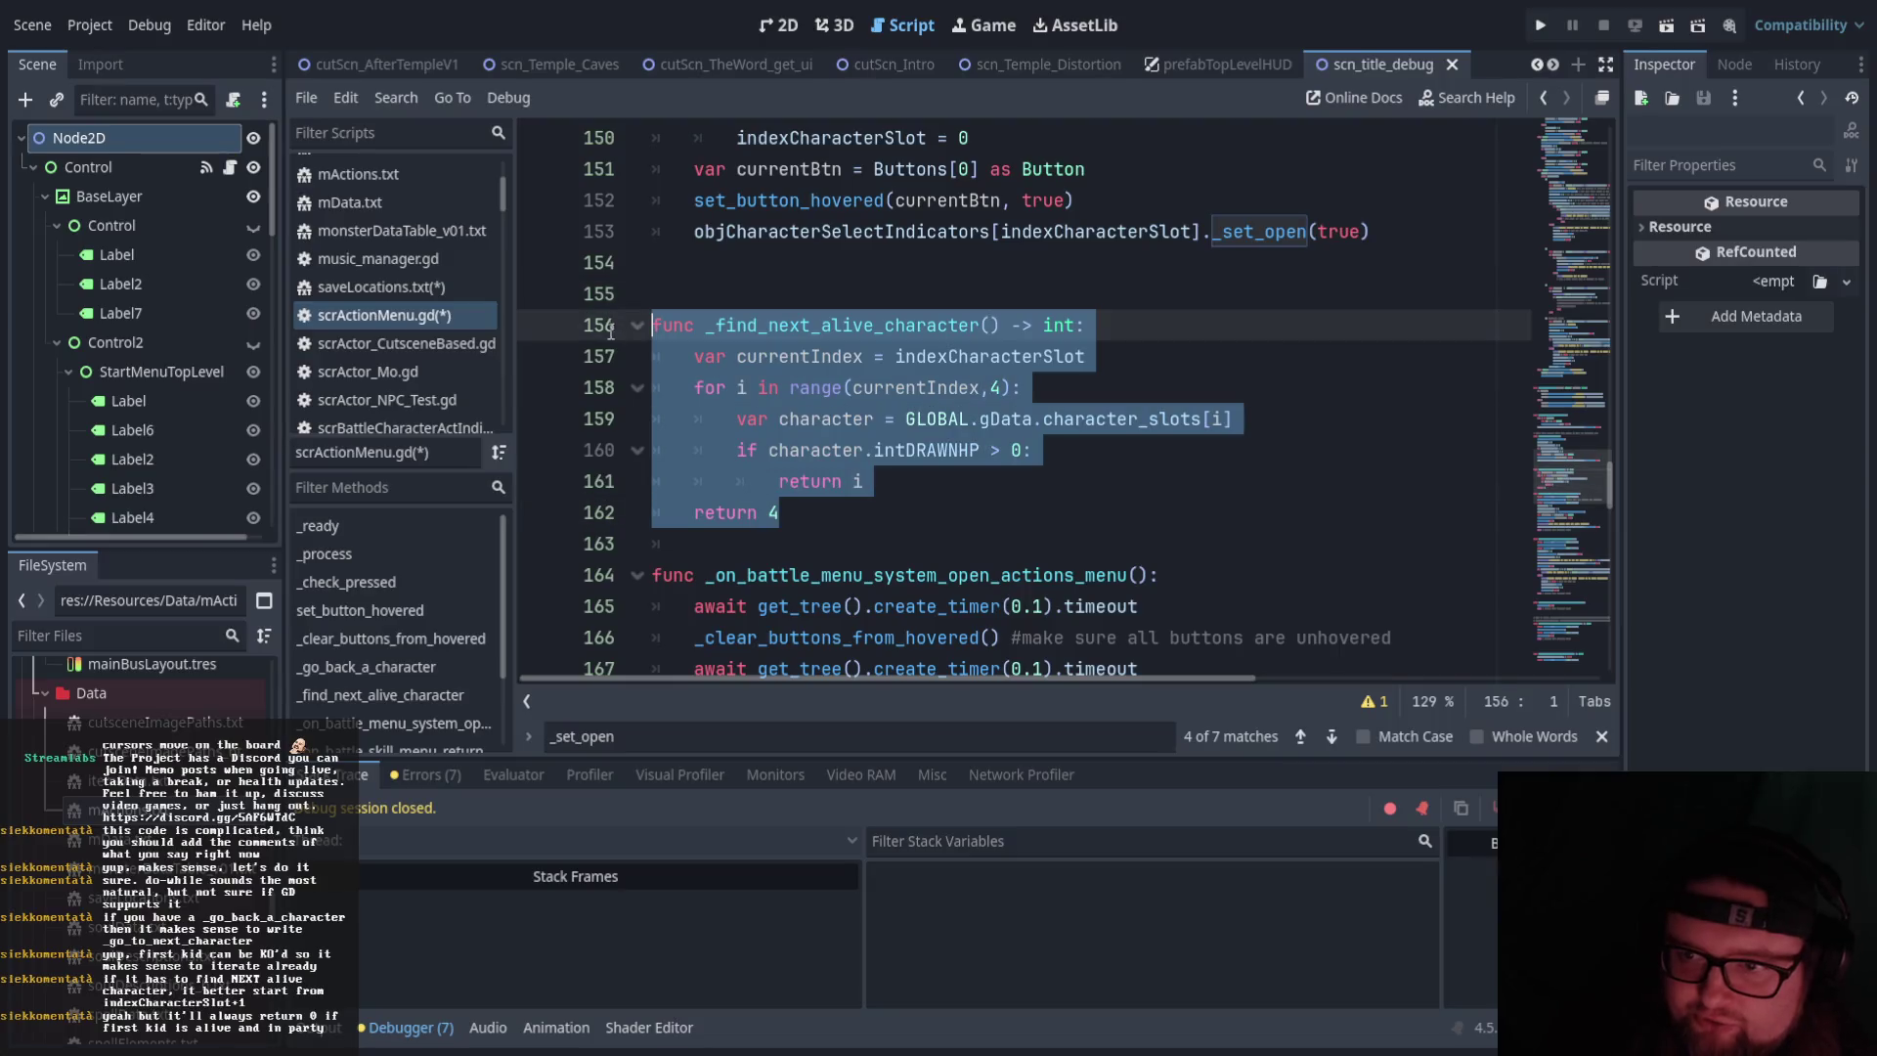
pyautogui.click(1072, 550)
pyautogui.scroll(-4, 1072, 551)
pyautogui.click(1142, 387)
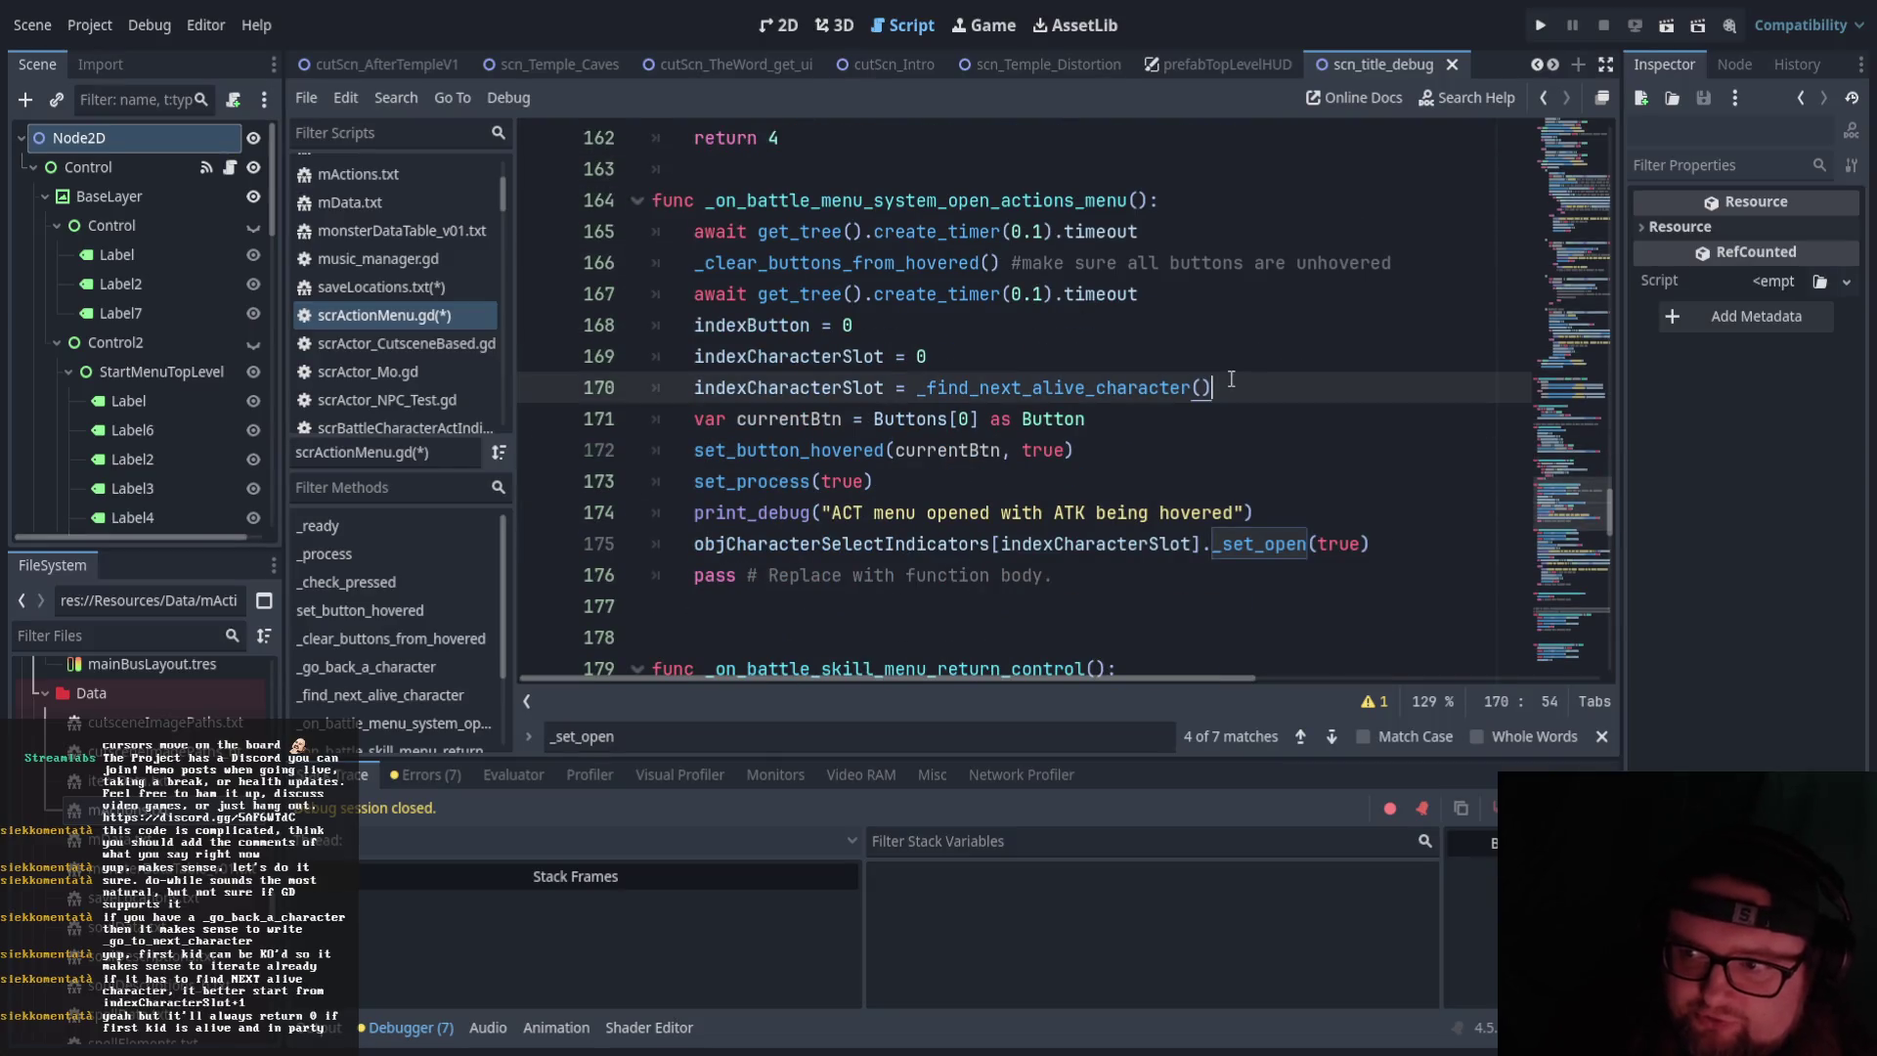
pyautogui.scroll(1, 1126, 434)
pyautogui.write(' #')
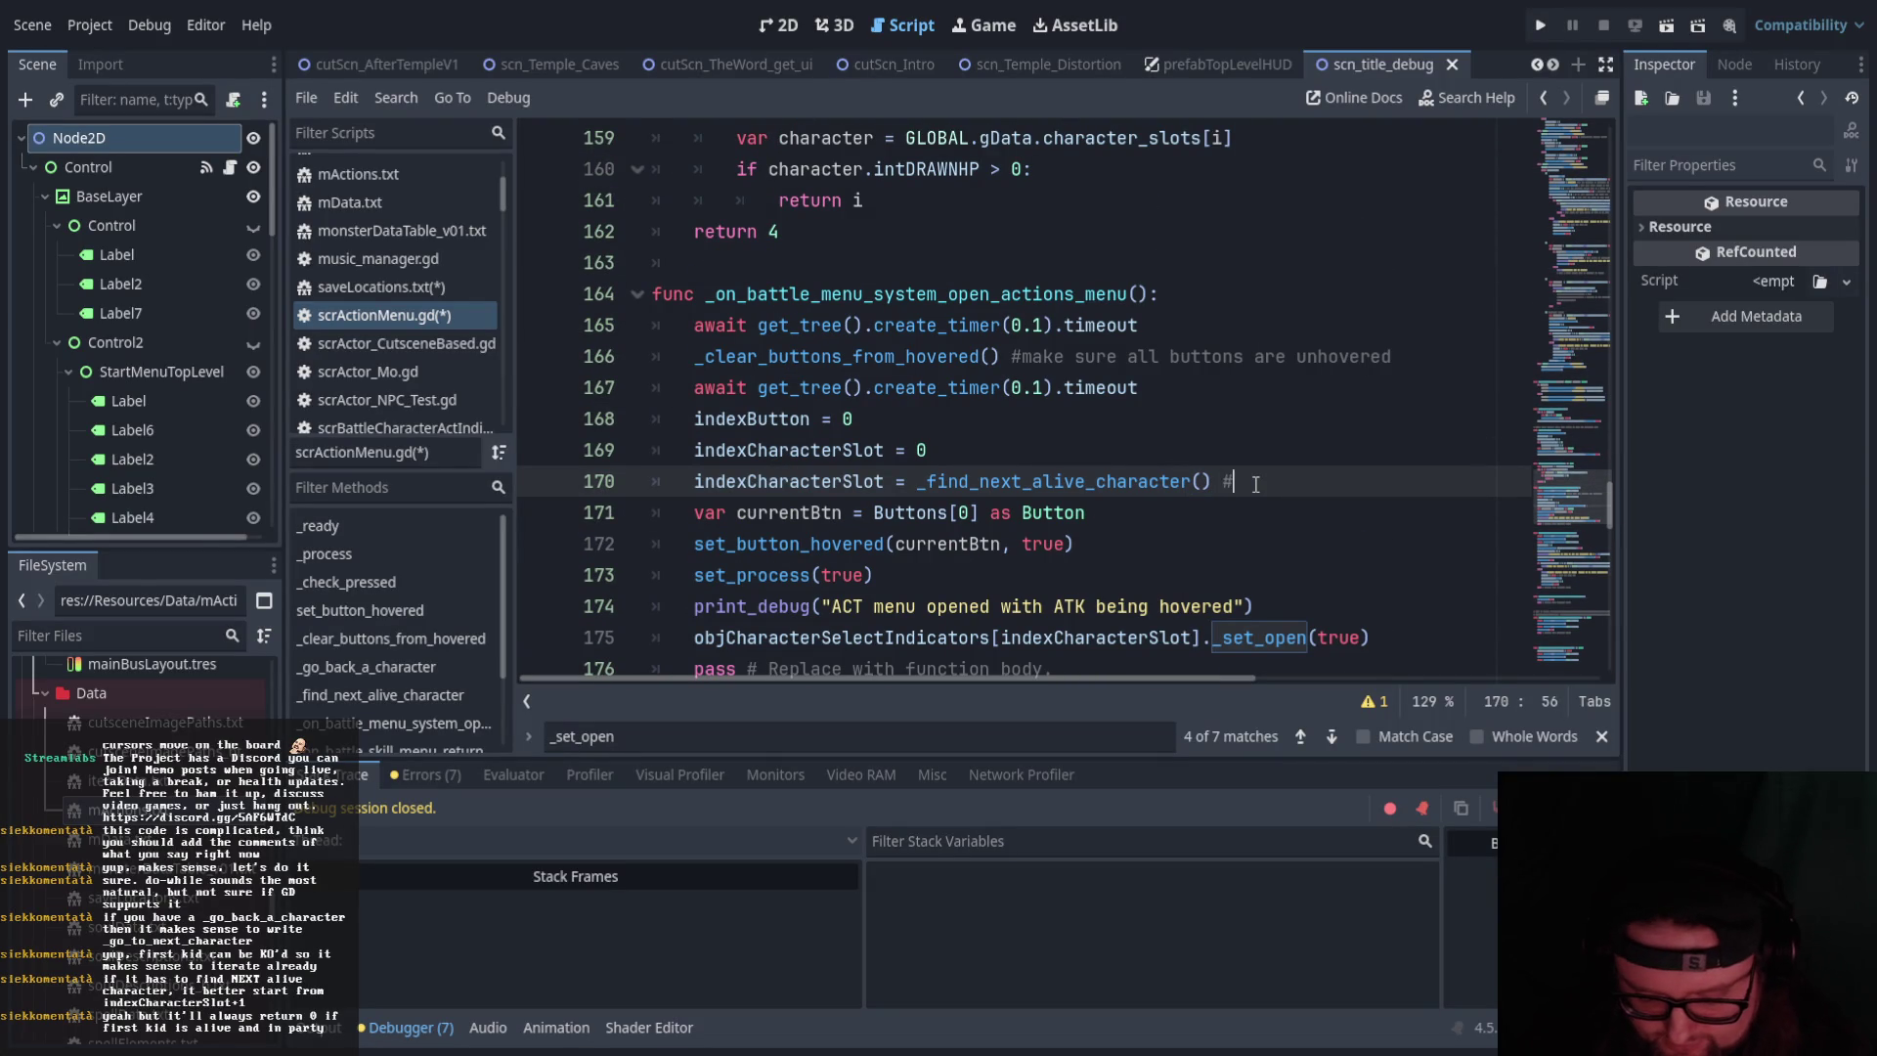
pyautogui.write('this checks to make sure ')
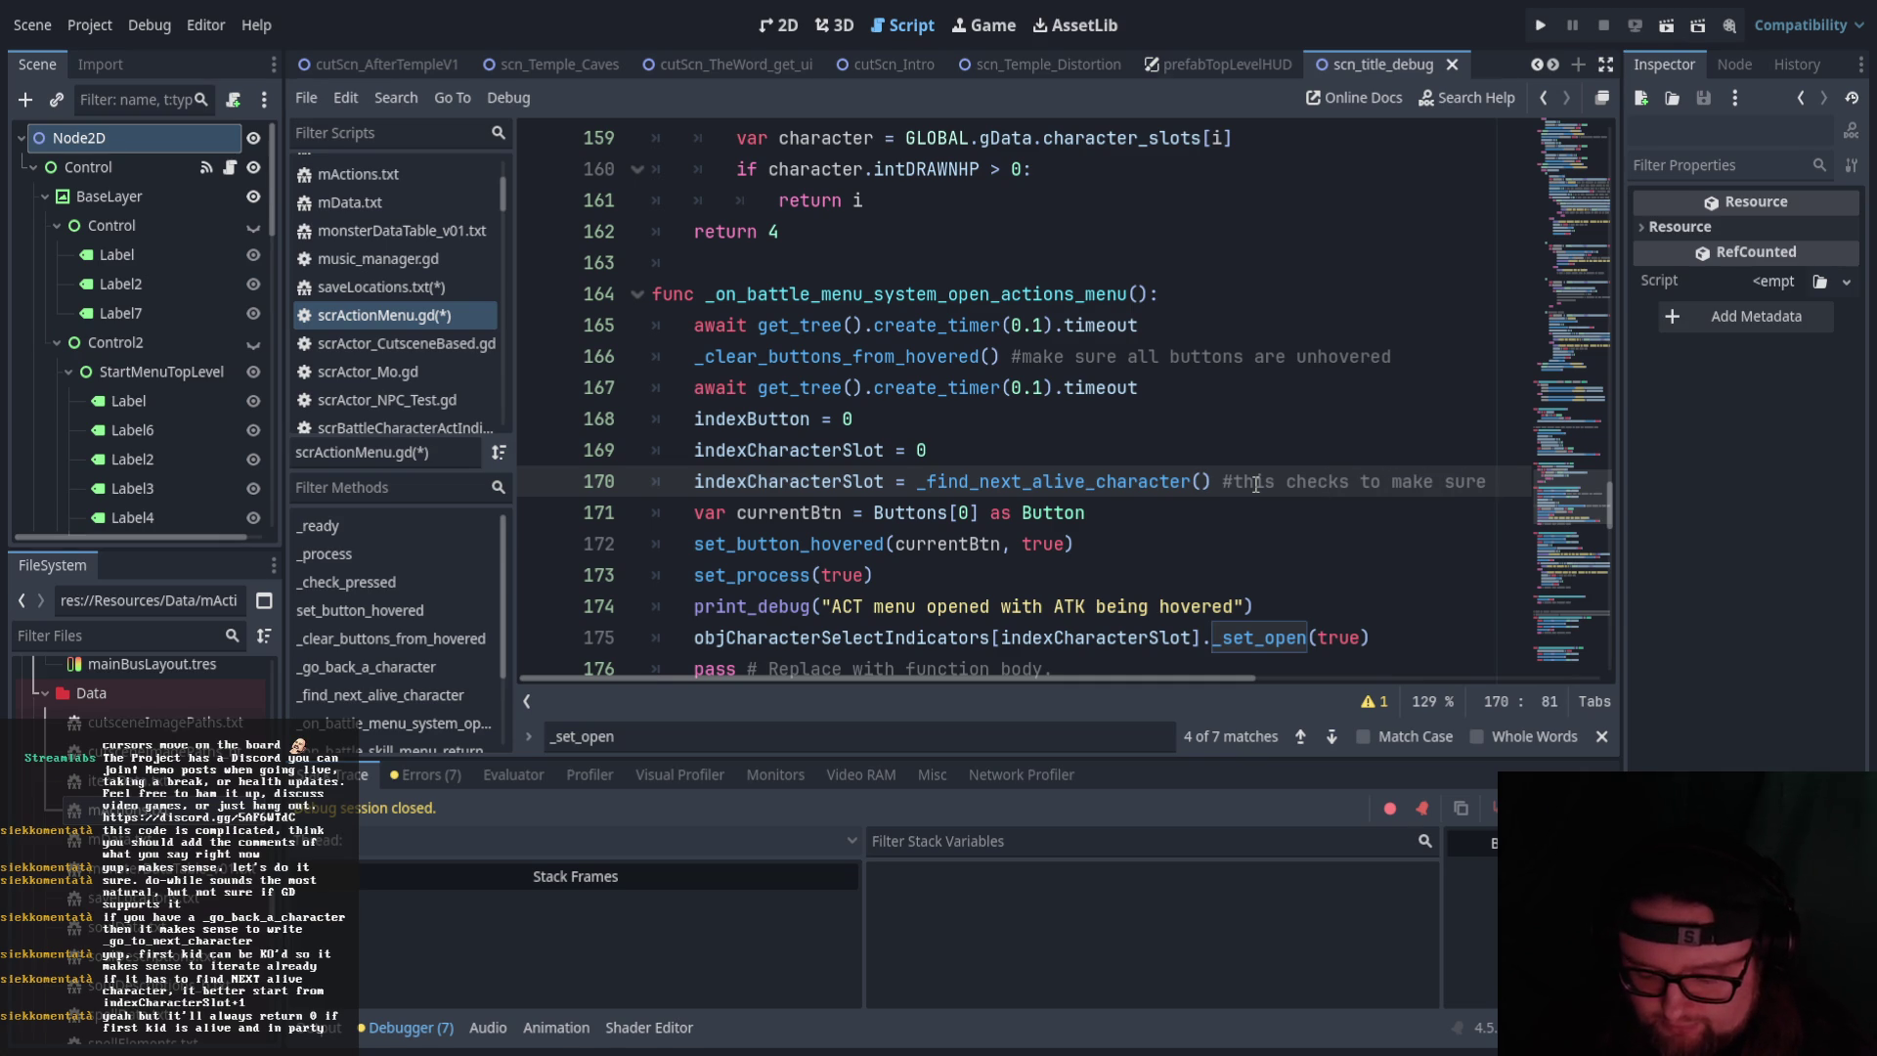
pyautogui.write('someone is alive')
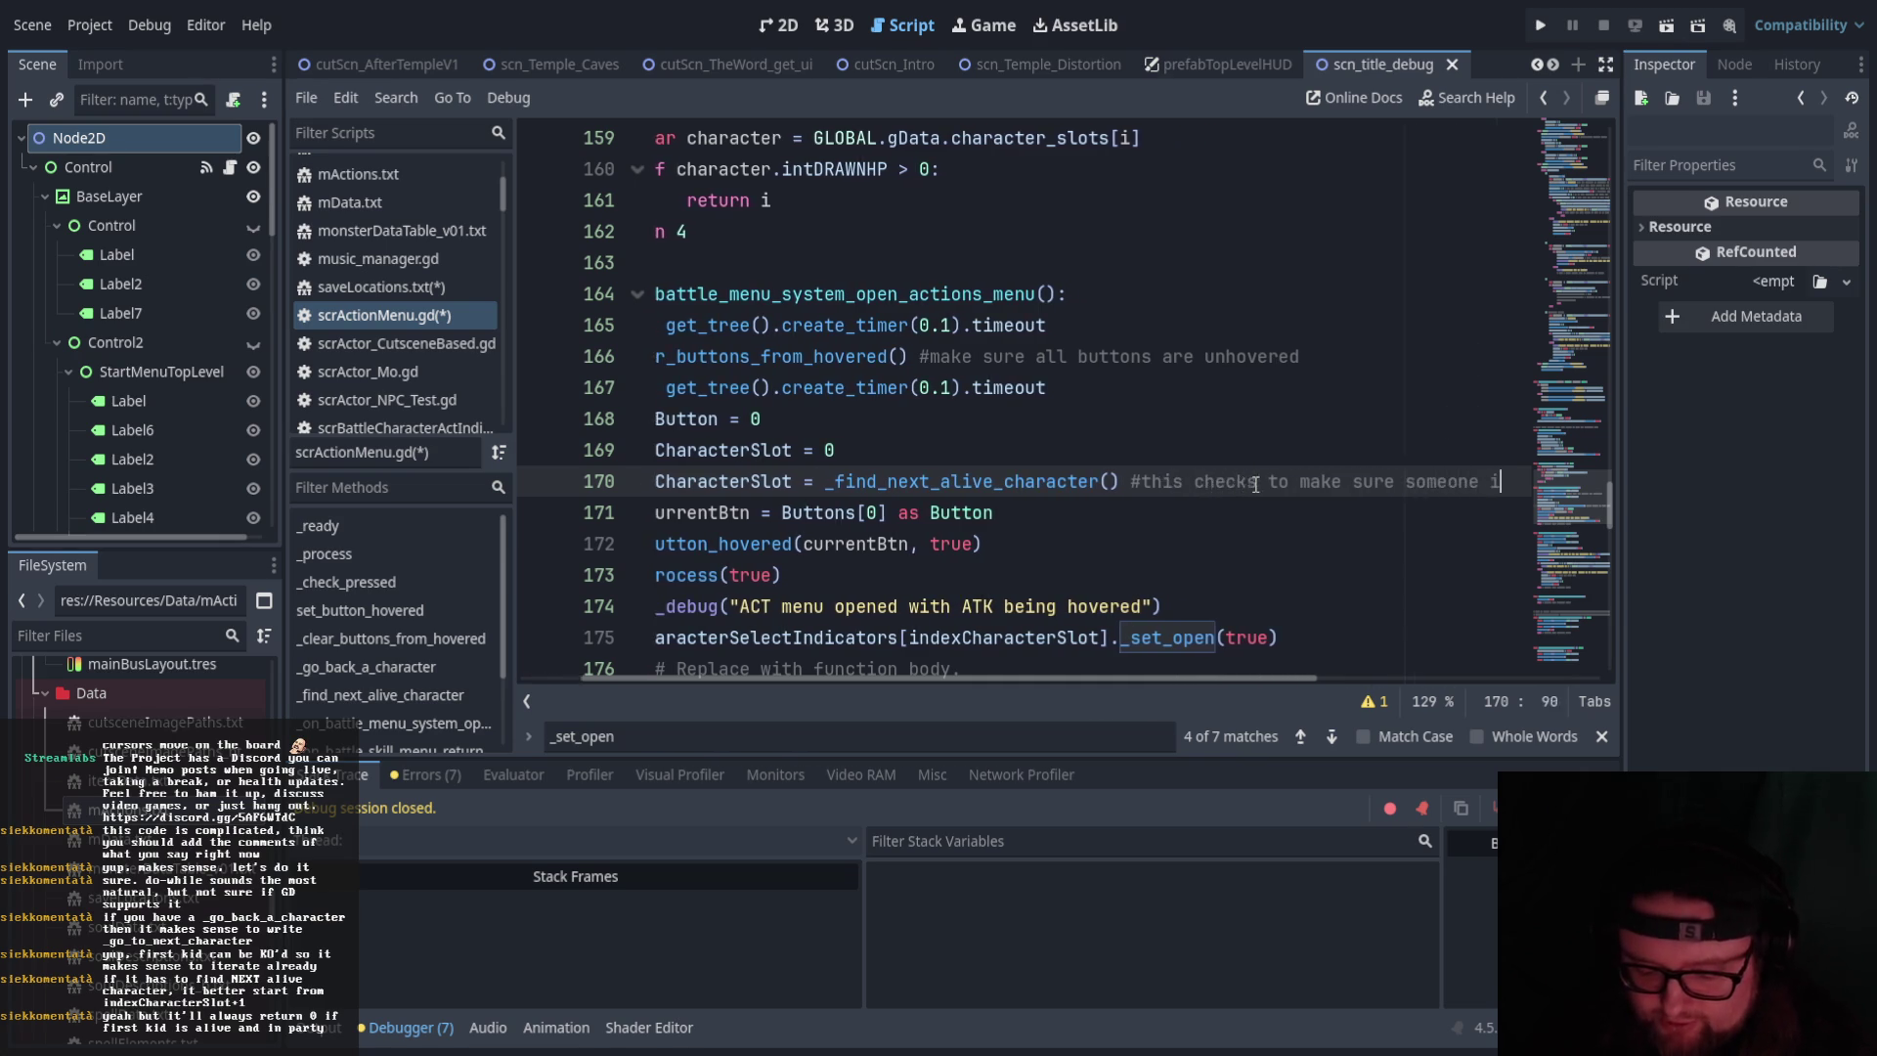
pyautogui.moveTo(831, 682); pyautogui.dragTo(719, 678)
pyautogui.scroll(3, 797, 606)
pyautogui.click(811, 324)
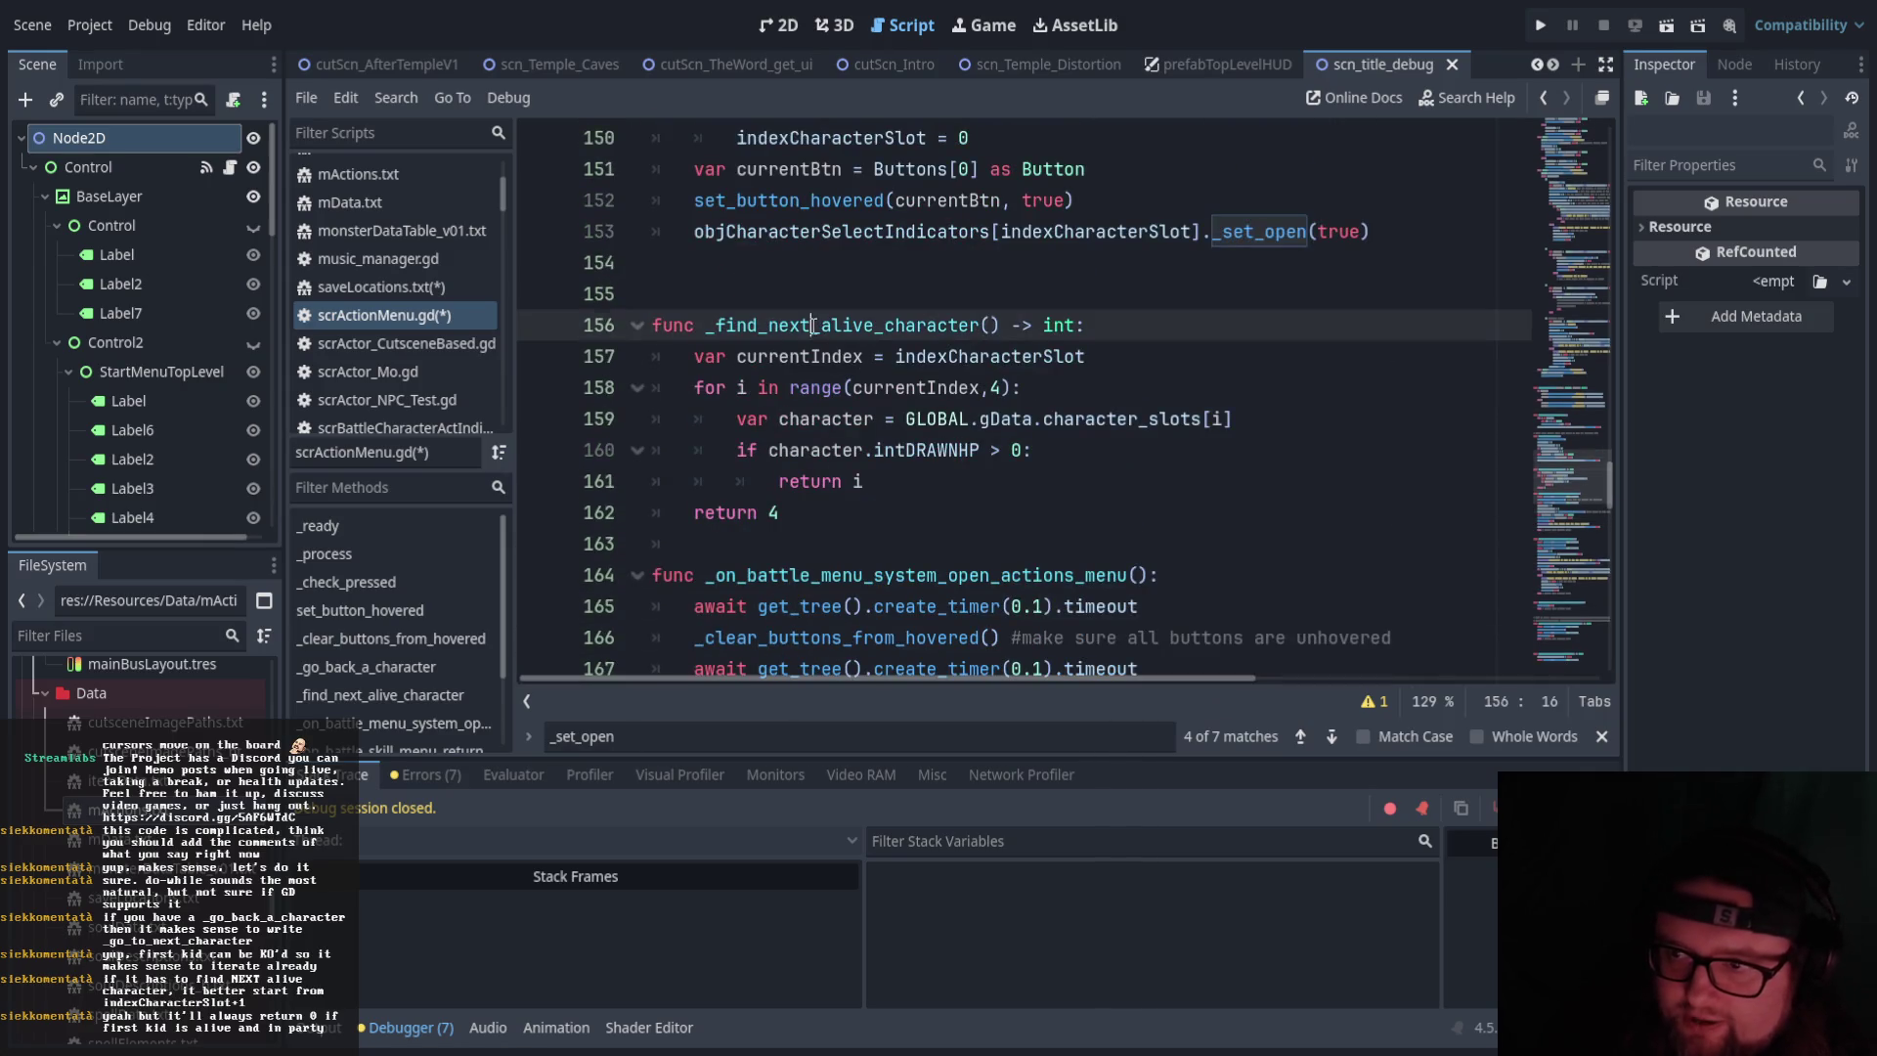
pyautogui.scroll(3, 810, 565)
pyautogui.scroll(-4, 880, 489)
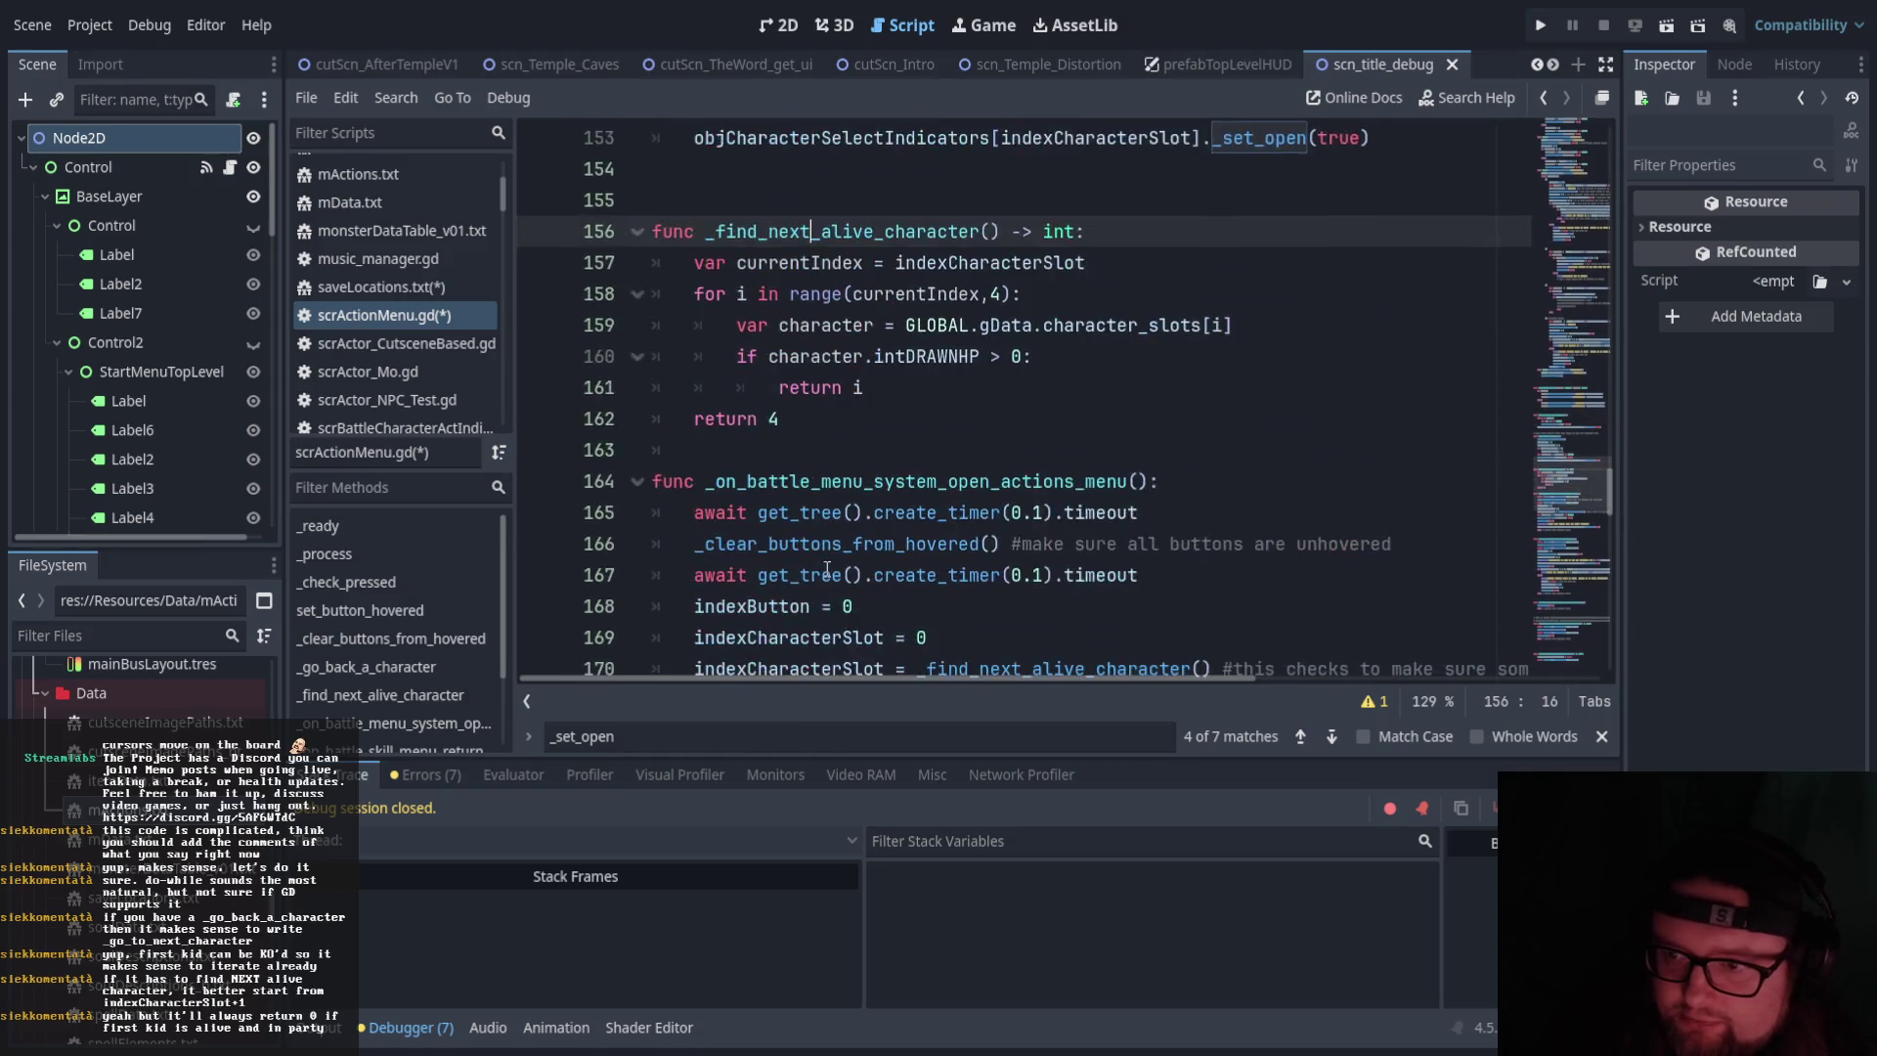
pyautogui.scroll(1, 977, 420)
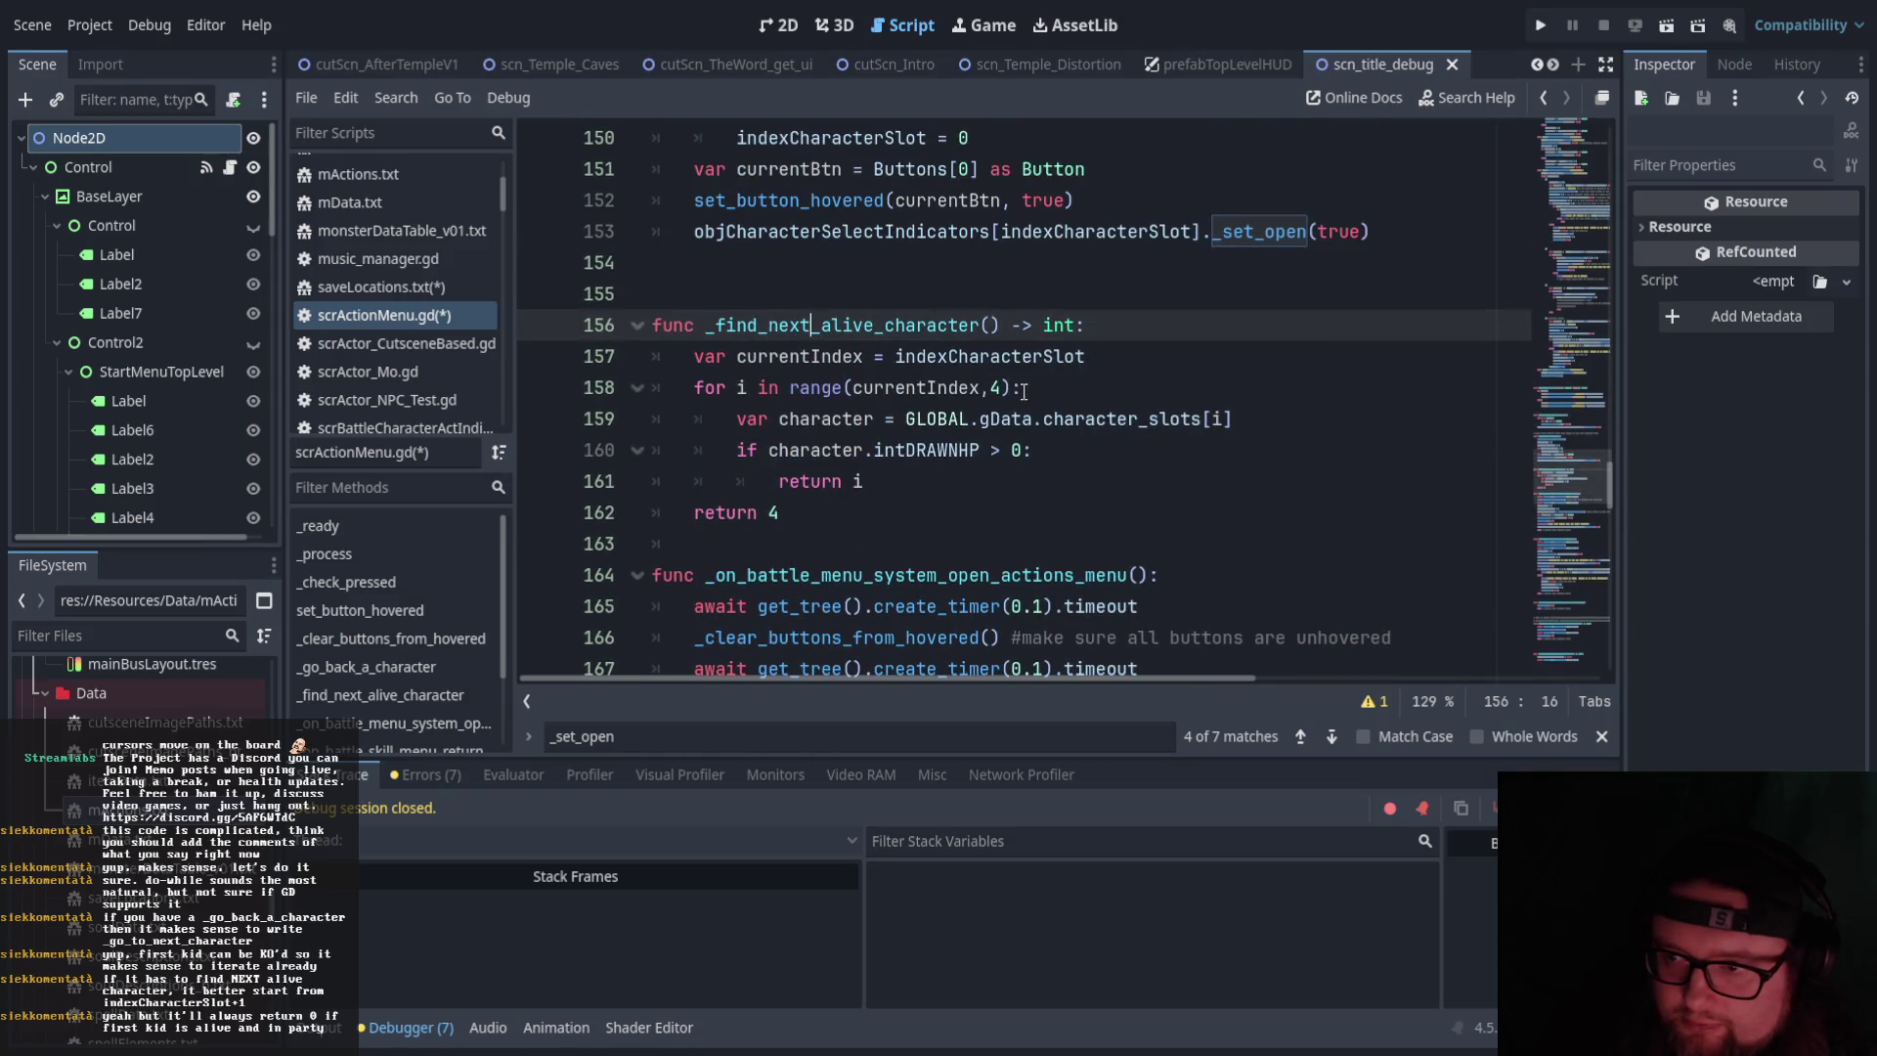
pyautogui.scroll(-2, 1024, 386)
pyautogui.scroll(13, 1021, 372)
pyautogui.scroll(-14, 1021, 366)
pyautogui.moveTo(695, 481); pyautogui.dragTo(1222, 481)
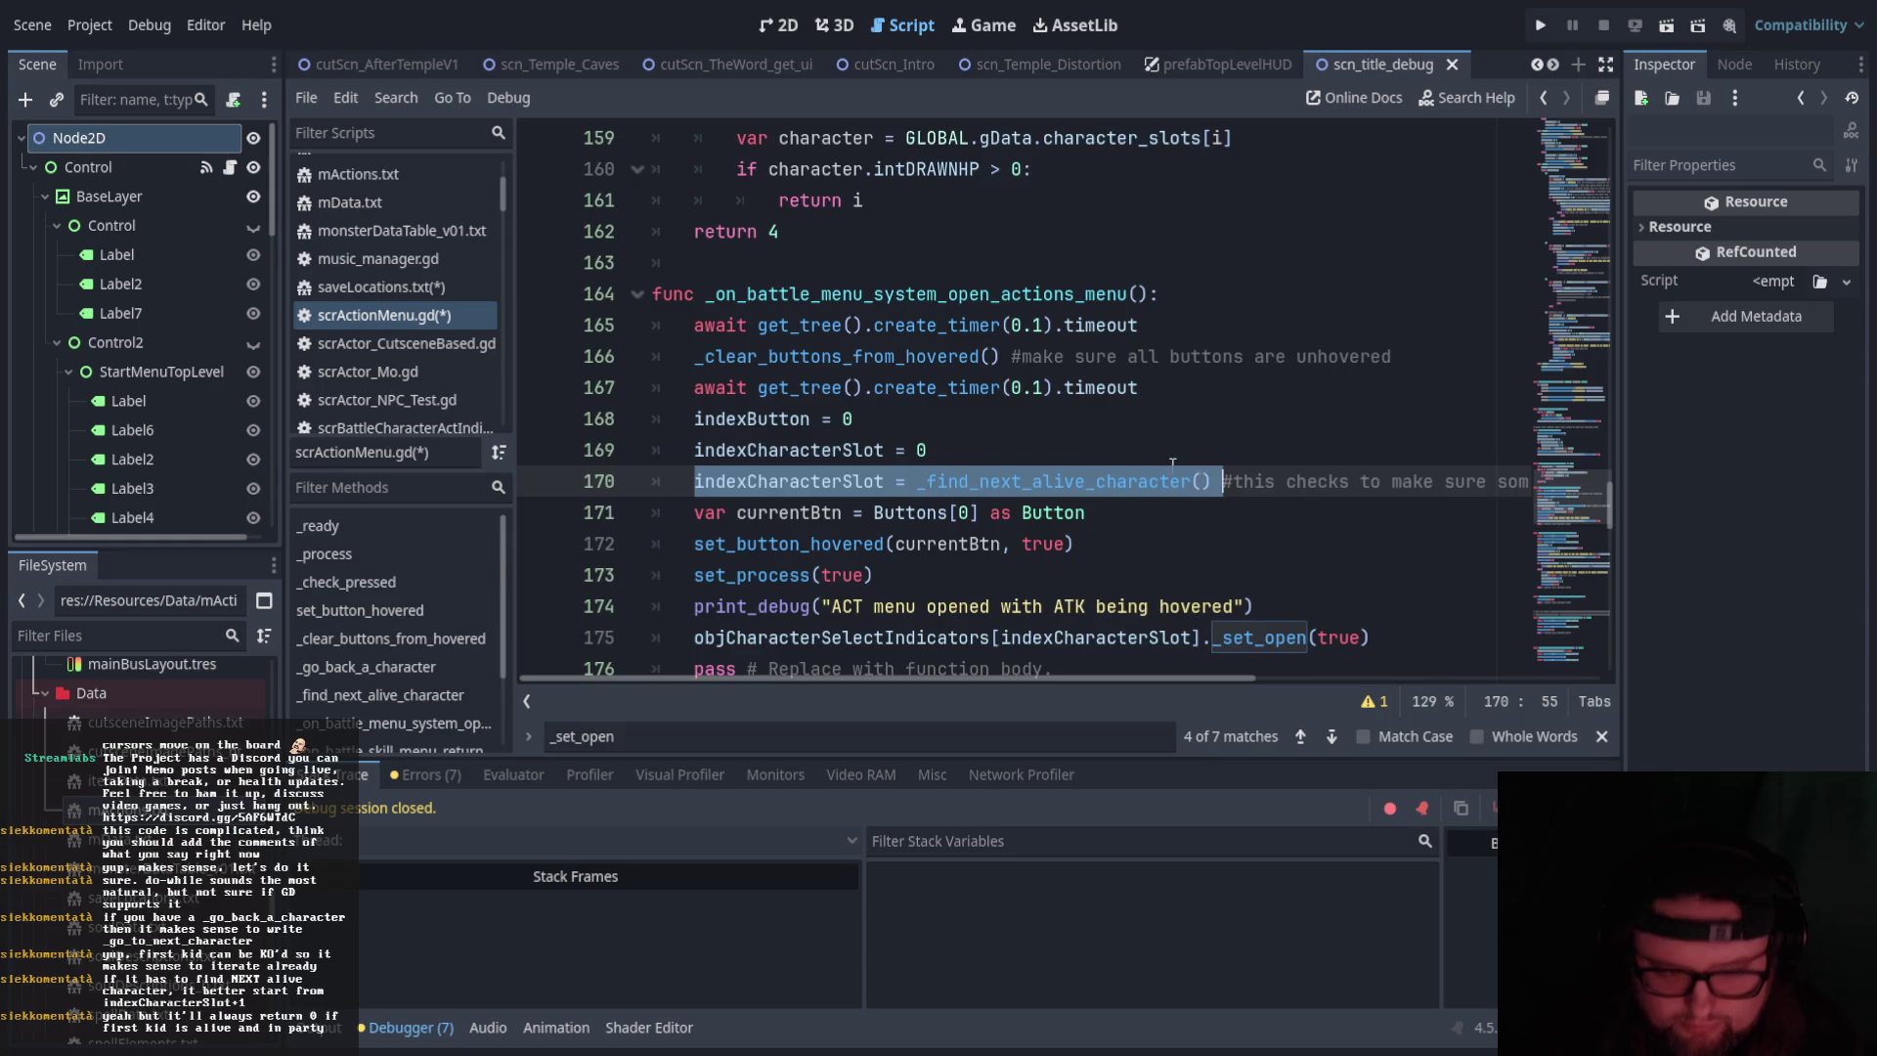
pyautogui.scroll(20, 877, 443)
pyautogui.scroll(13, 877, 443)
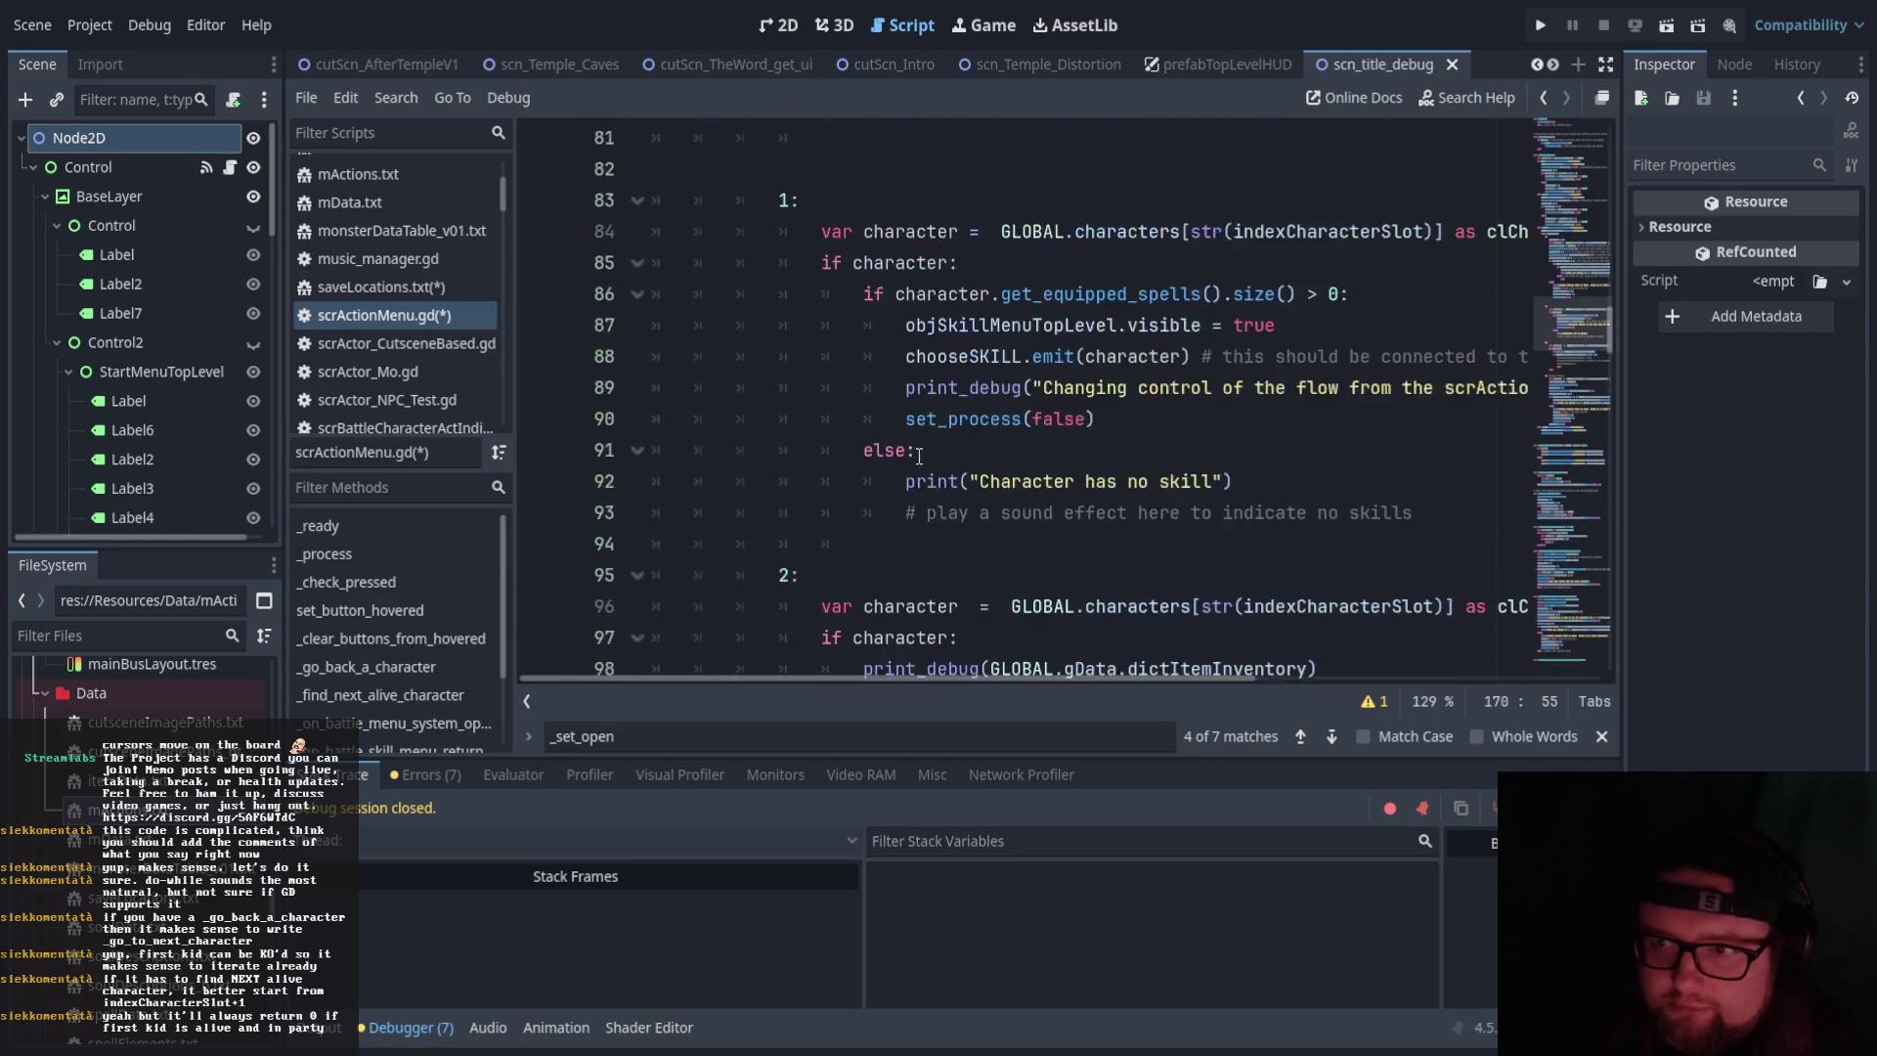
# Under the dead-player else line, add 'indexCharacterSlot = _find_next_alive_character()' and remove the duplicated prefix
pyautogui.moveTo(941, 676)
pyautogui.mouseDown()
pyautogui.moveTo(1174, 673)
pyautogui.moveTo(1080, 673)
pyautogui.mouseUp()
pyautogui.click(1520, 549)
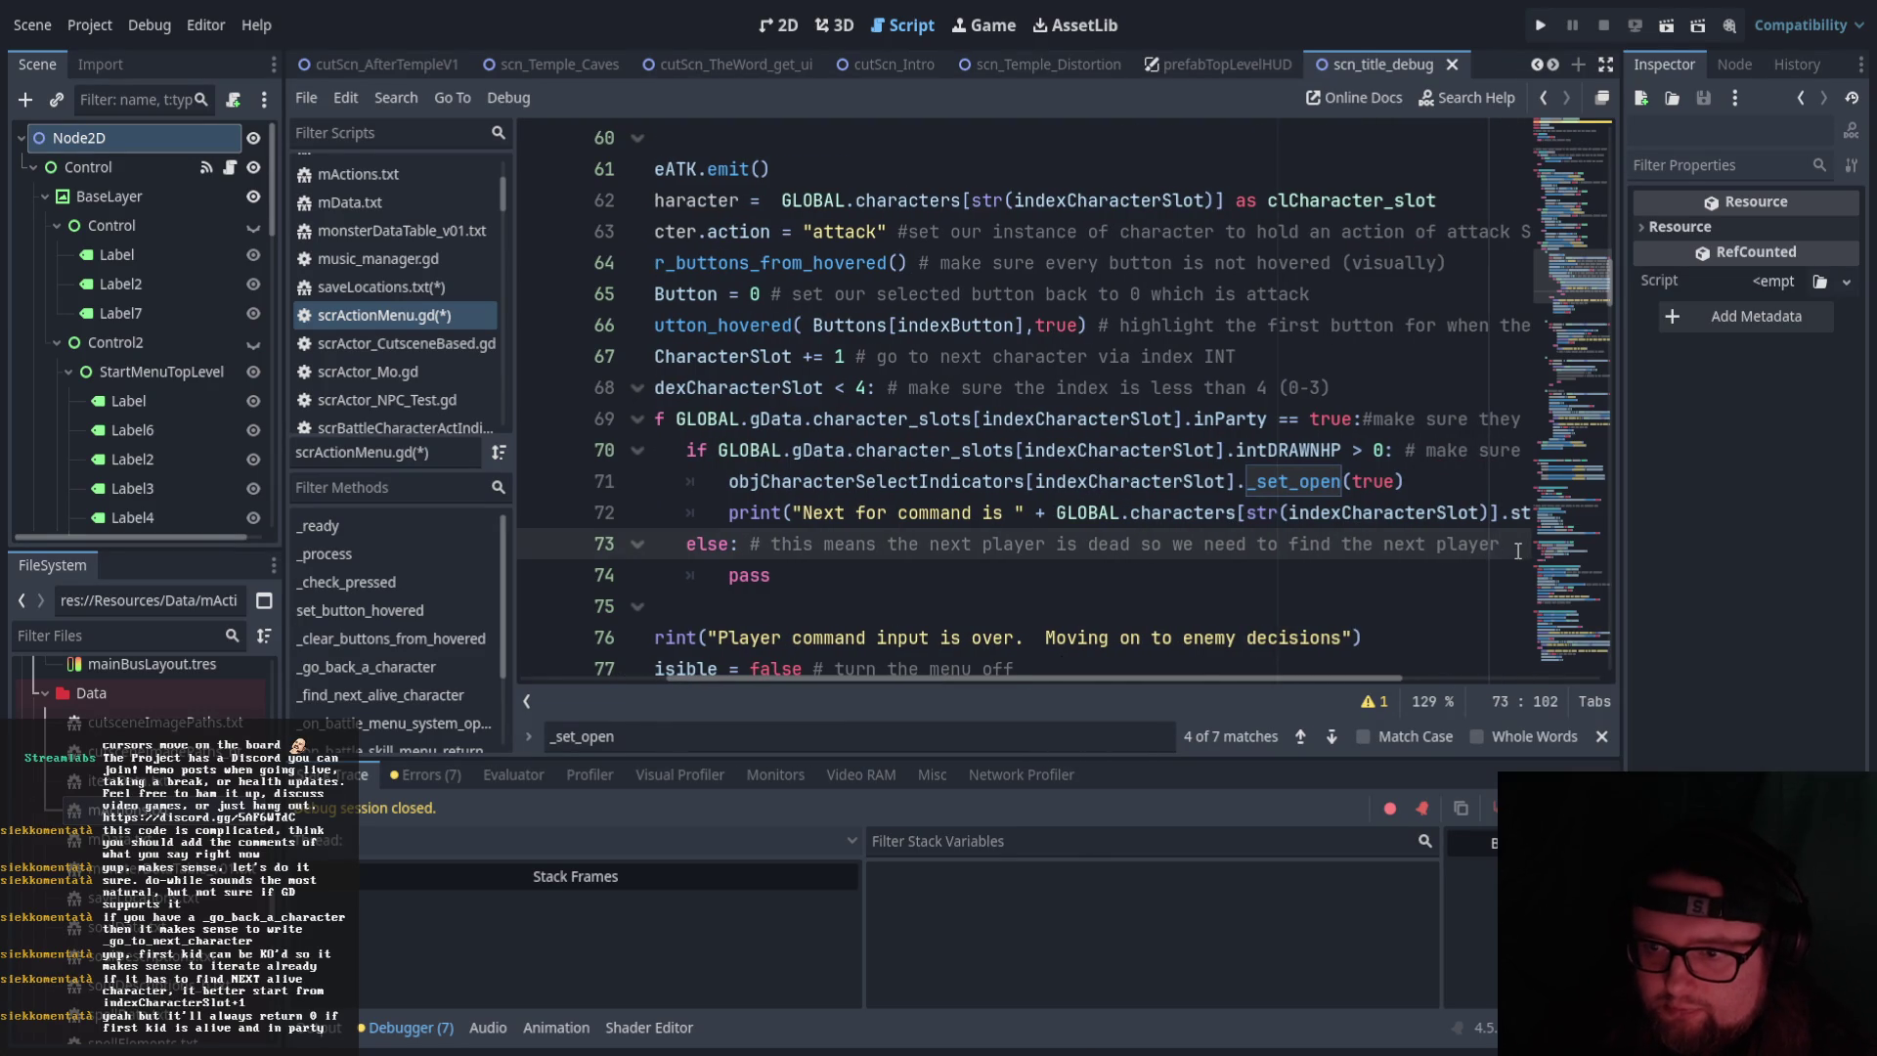
pyautogui.press('Return')
pyautogui.write('inde')
pyautogui.press('Down')
pyautogui.press('Return')
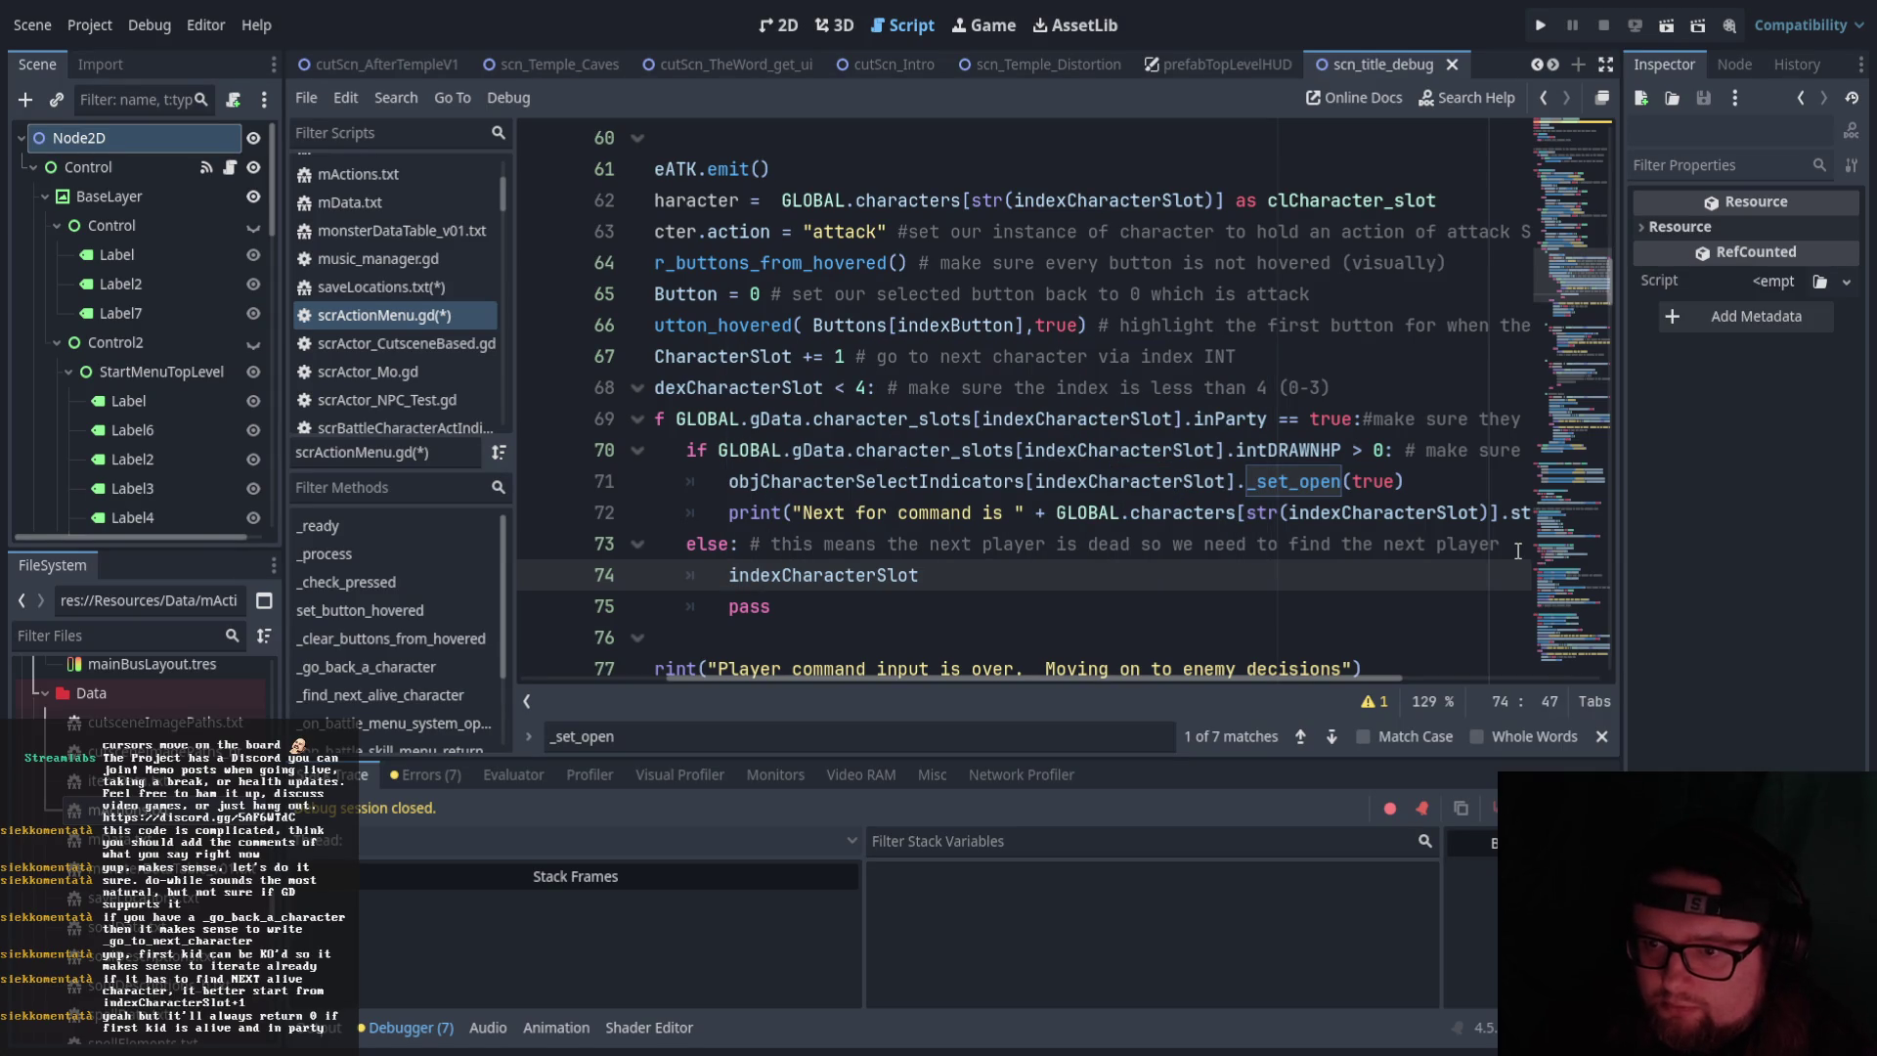
pyautogui.write(' = indexCharacterSlot = _find_next_alive_character()')
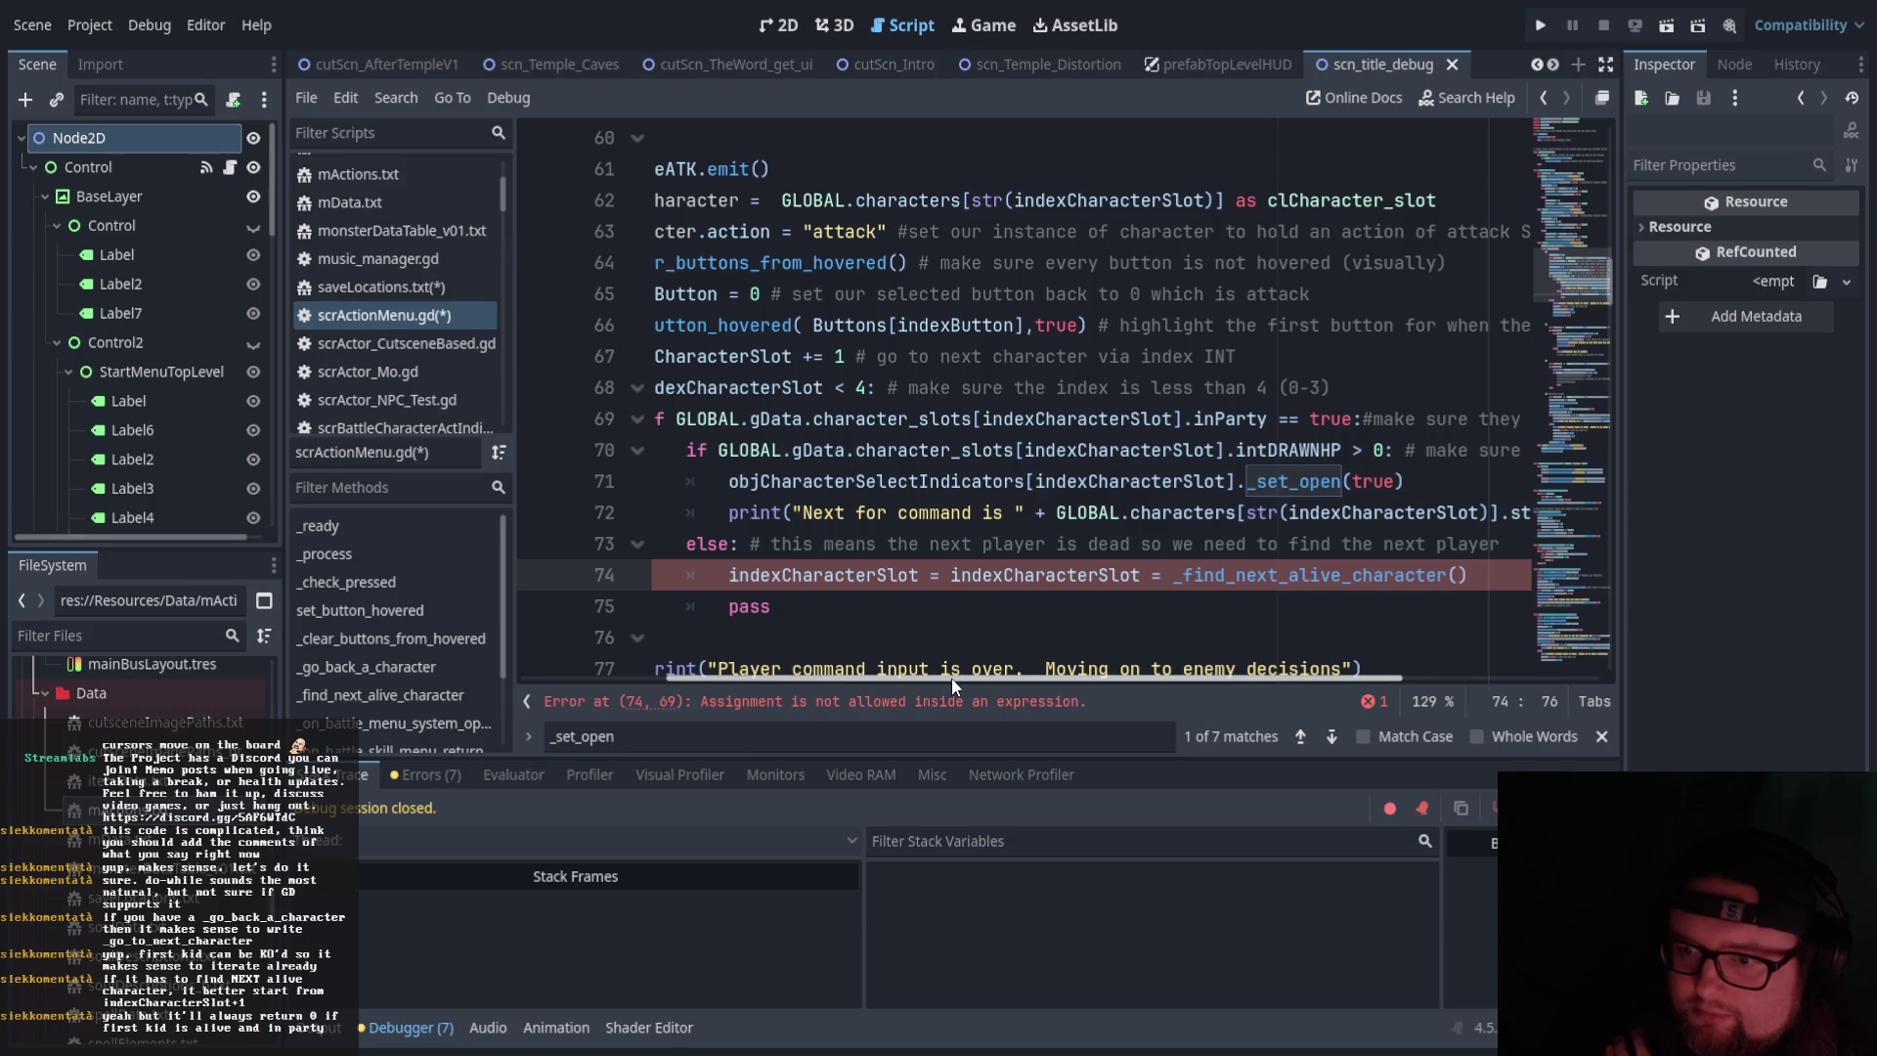
pyautogui.moveTo(954, 575); pyautogui.dragTo(728, 575)
pyautogui.press('BackSpace')
# Review the attack branch, the chooseATK emit and the new assignment on line 74
pyautogui.moveTo(905, 678); pyautogui.dragTo(803, 675)
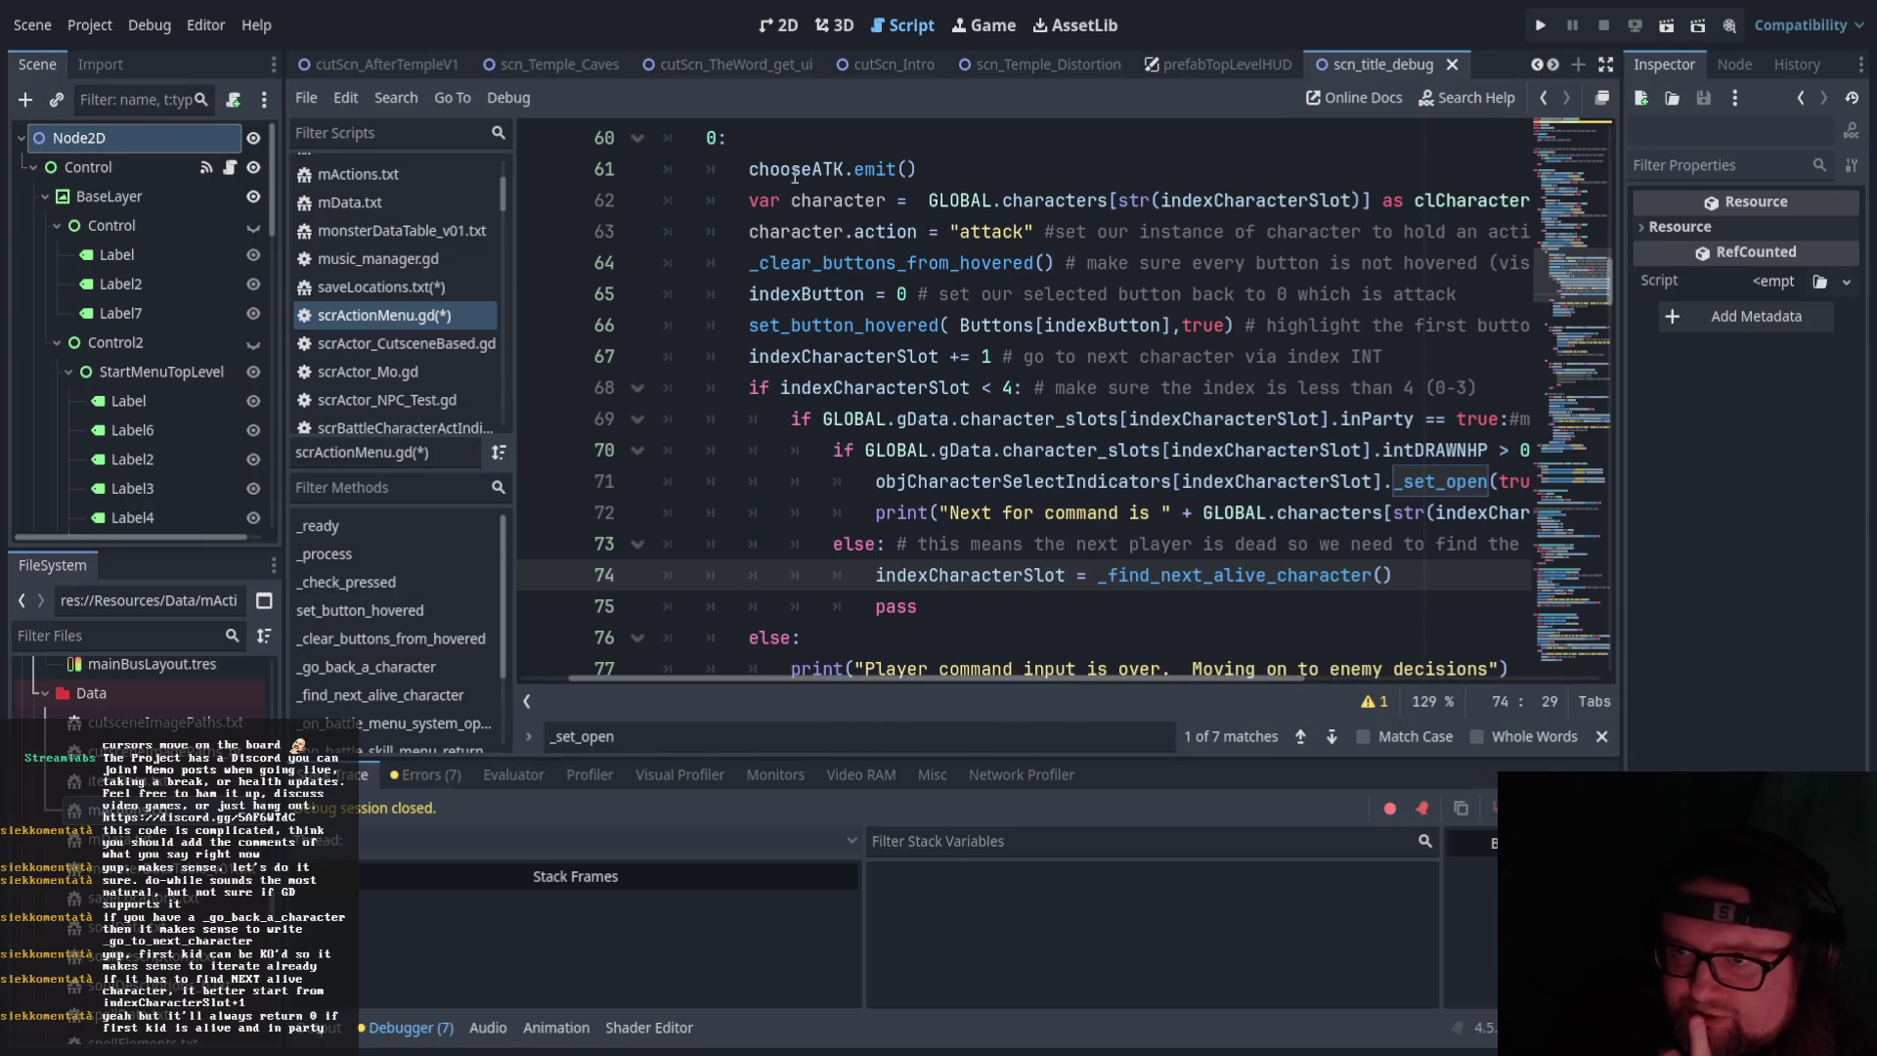
pyautogui.moveTo(743, 168); pyautogui.dragTo(787, 201)
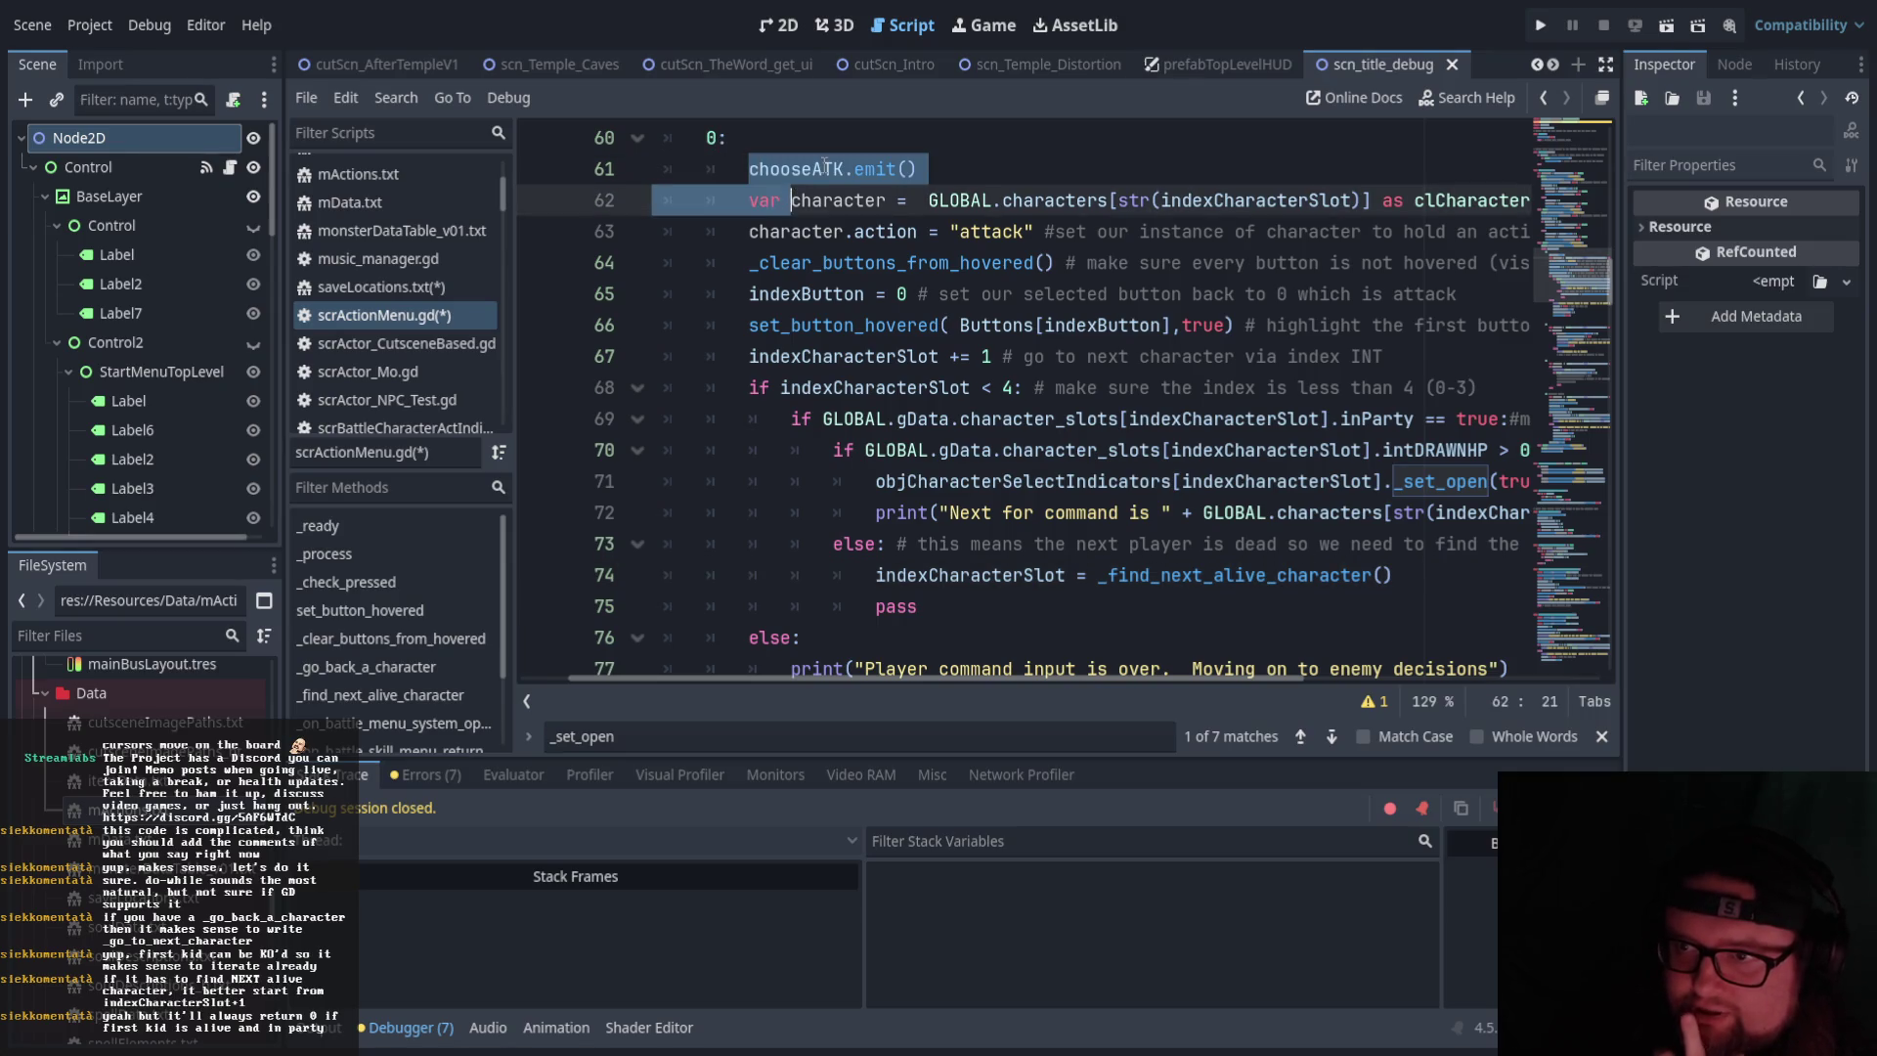
pyautogui.click(824, 168)
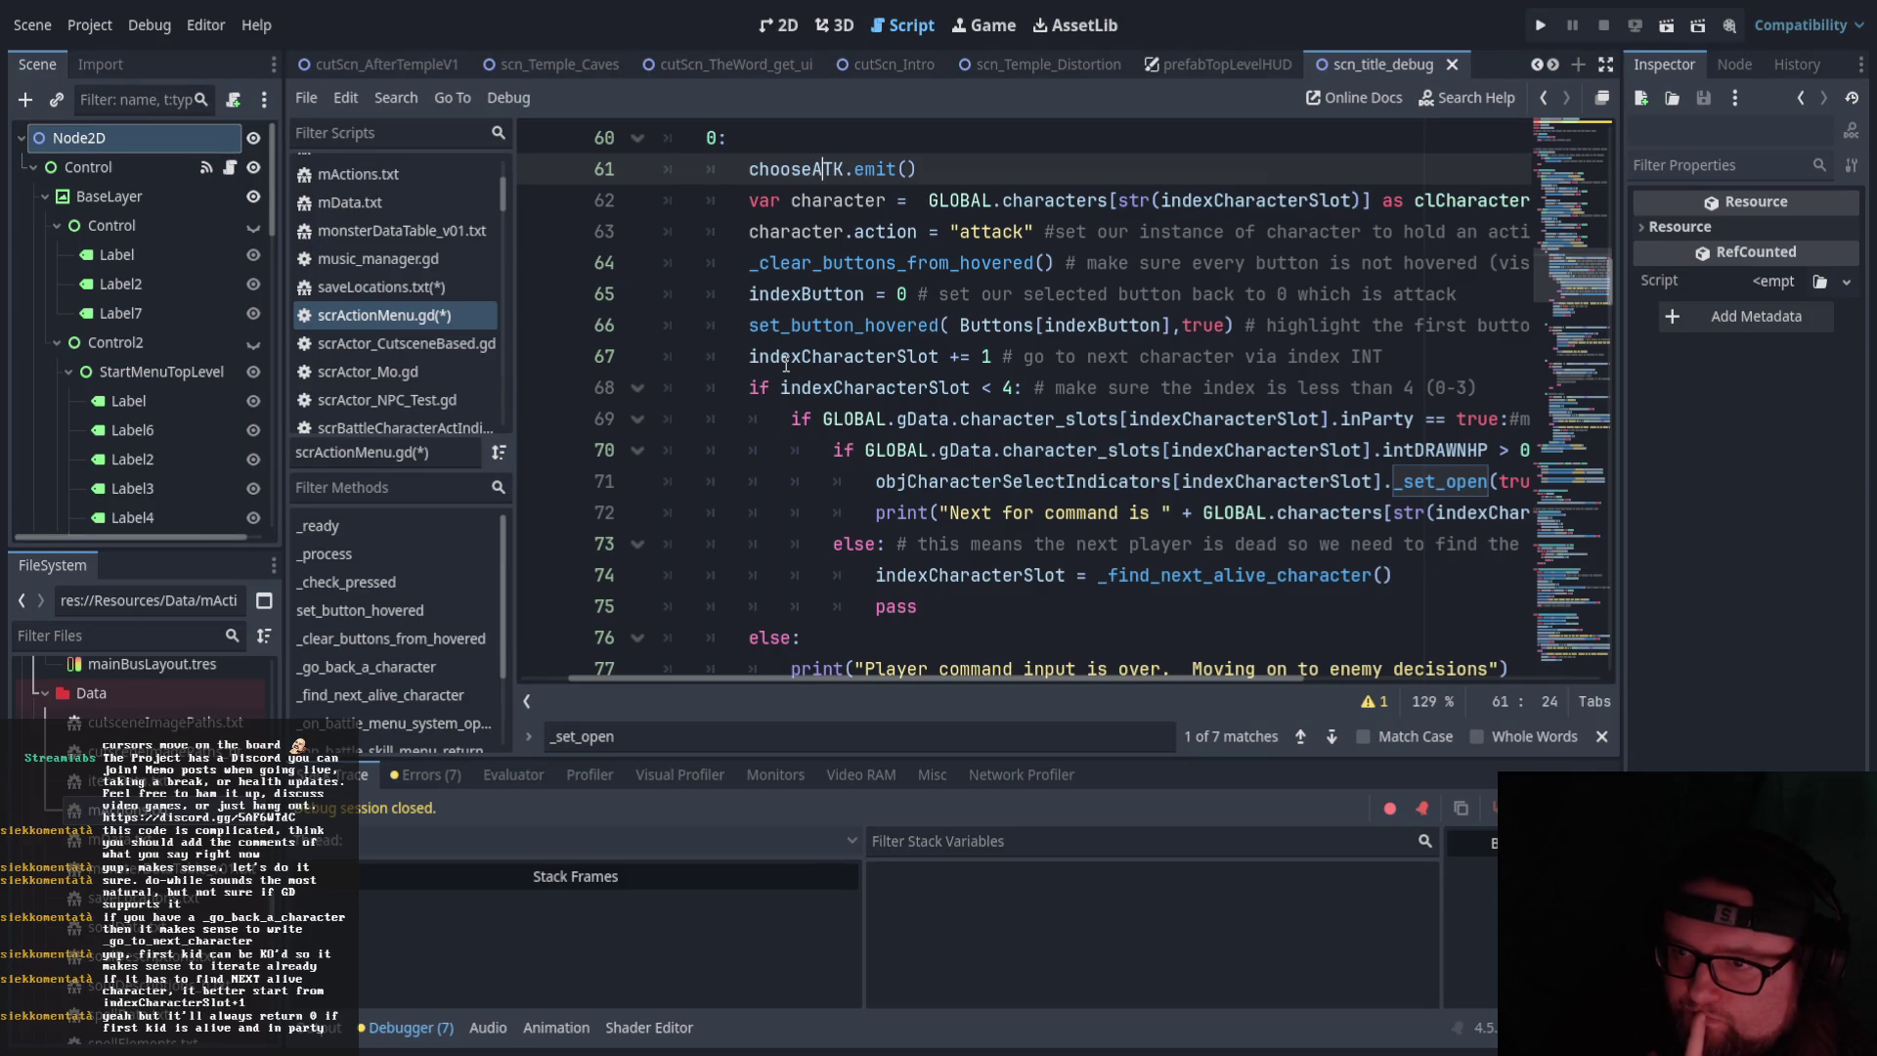
pyautogui.scroll(-1, 995, 387)
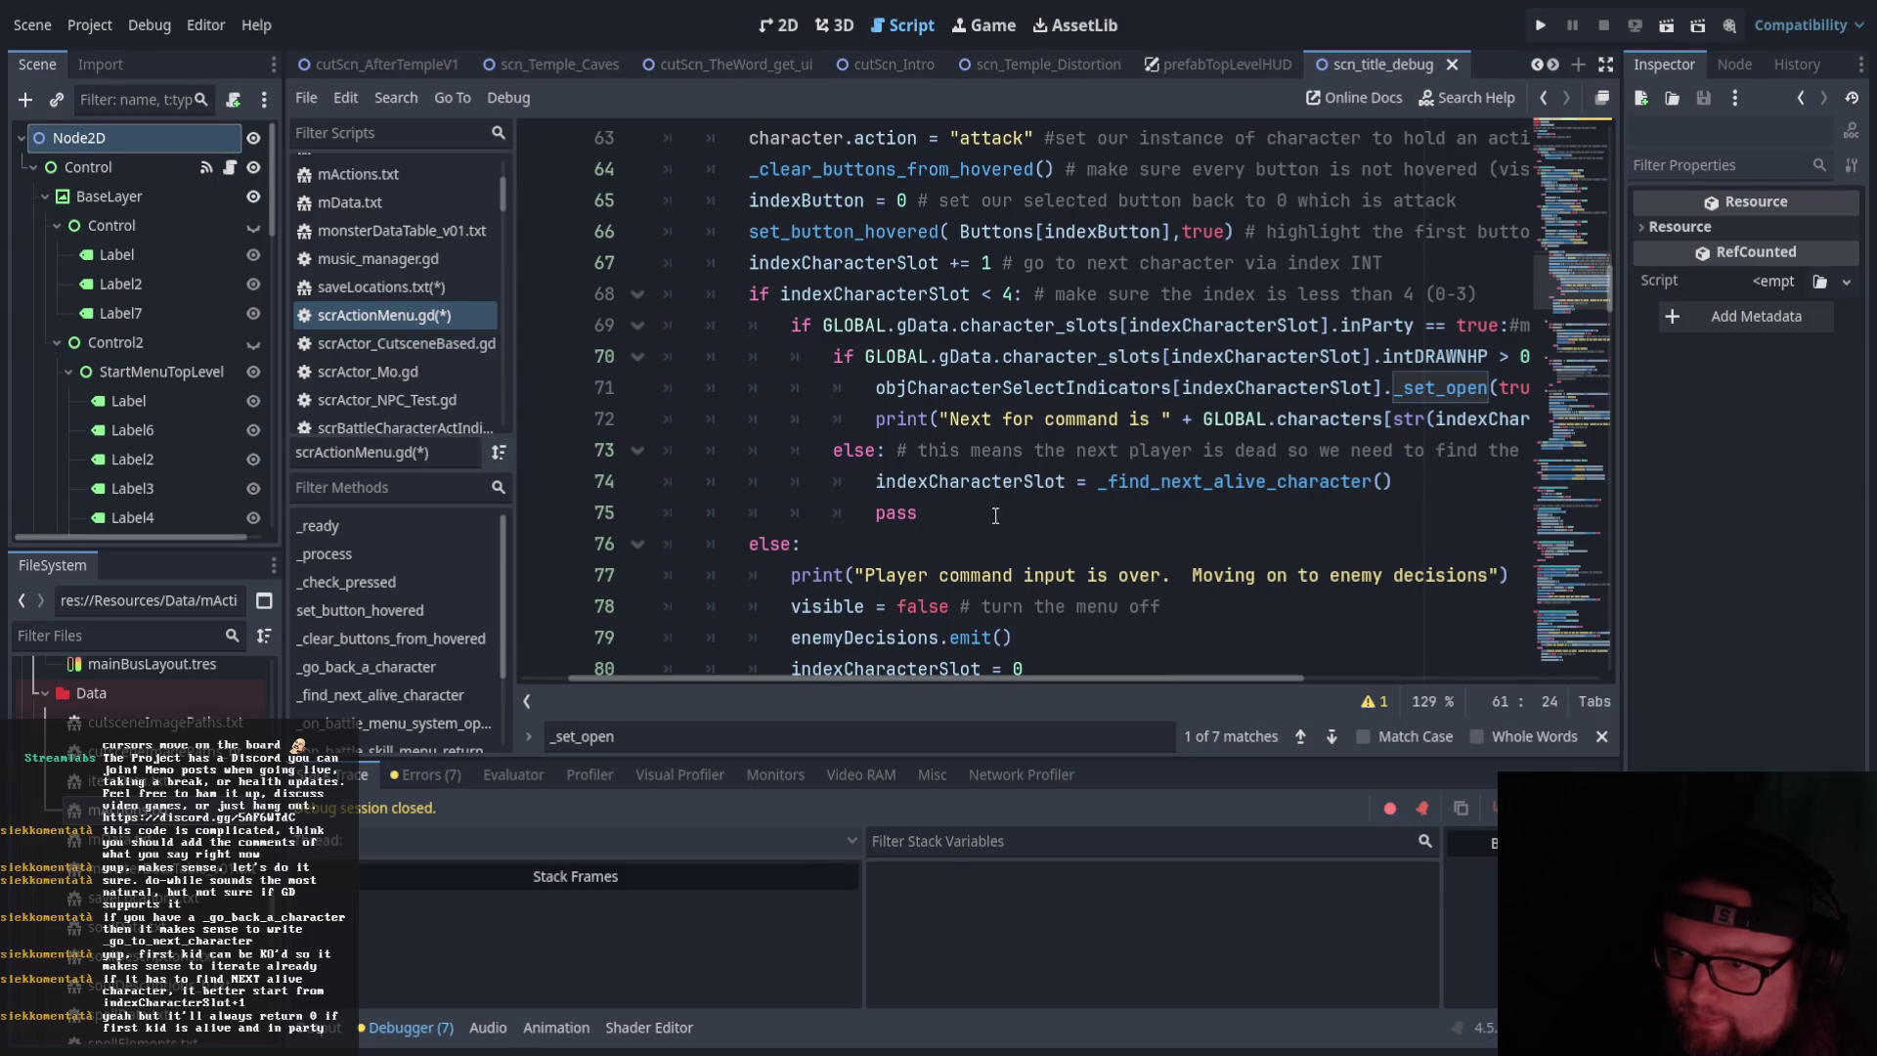
pyautogui.moveTo(877, 482); pyautogui.dragTo(1079, 486)
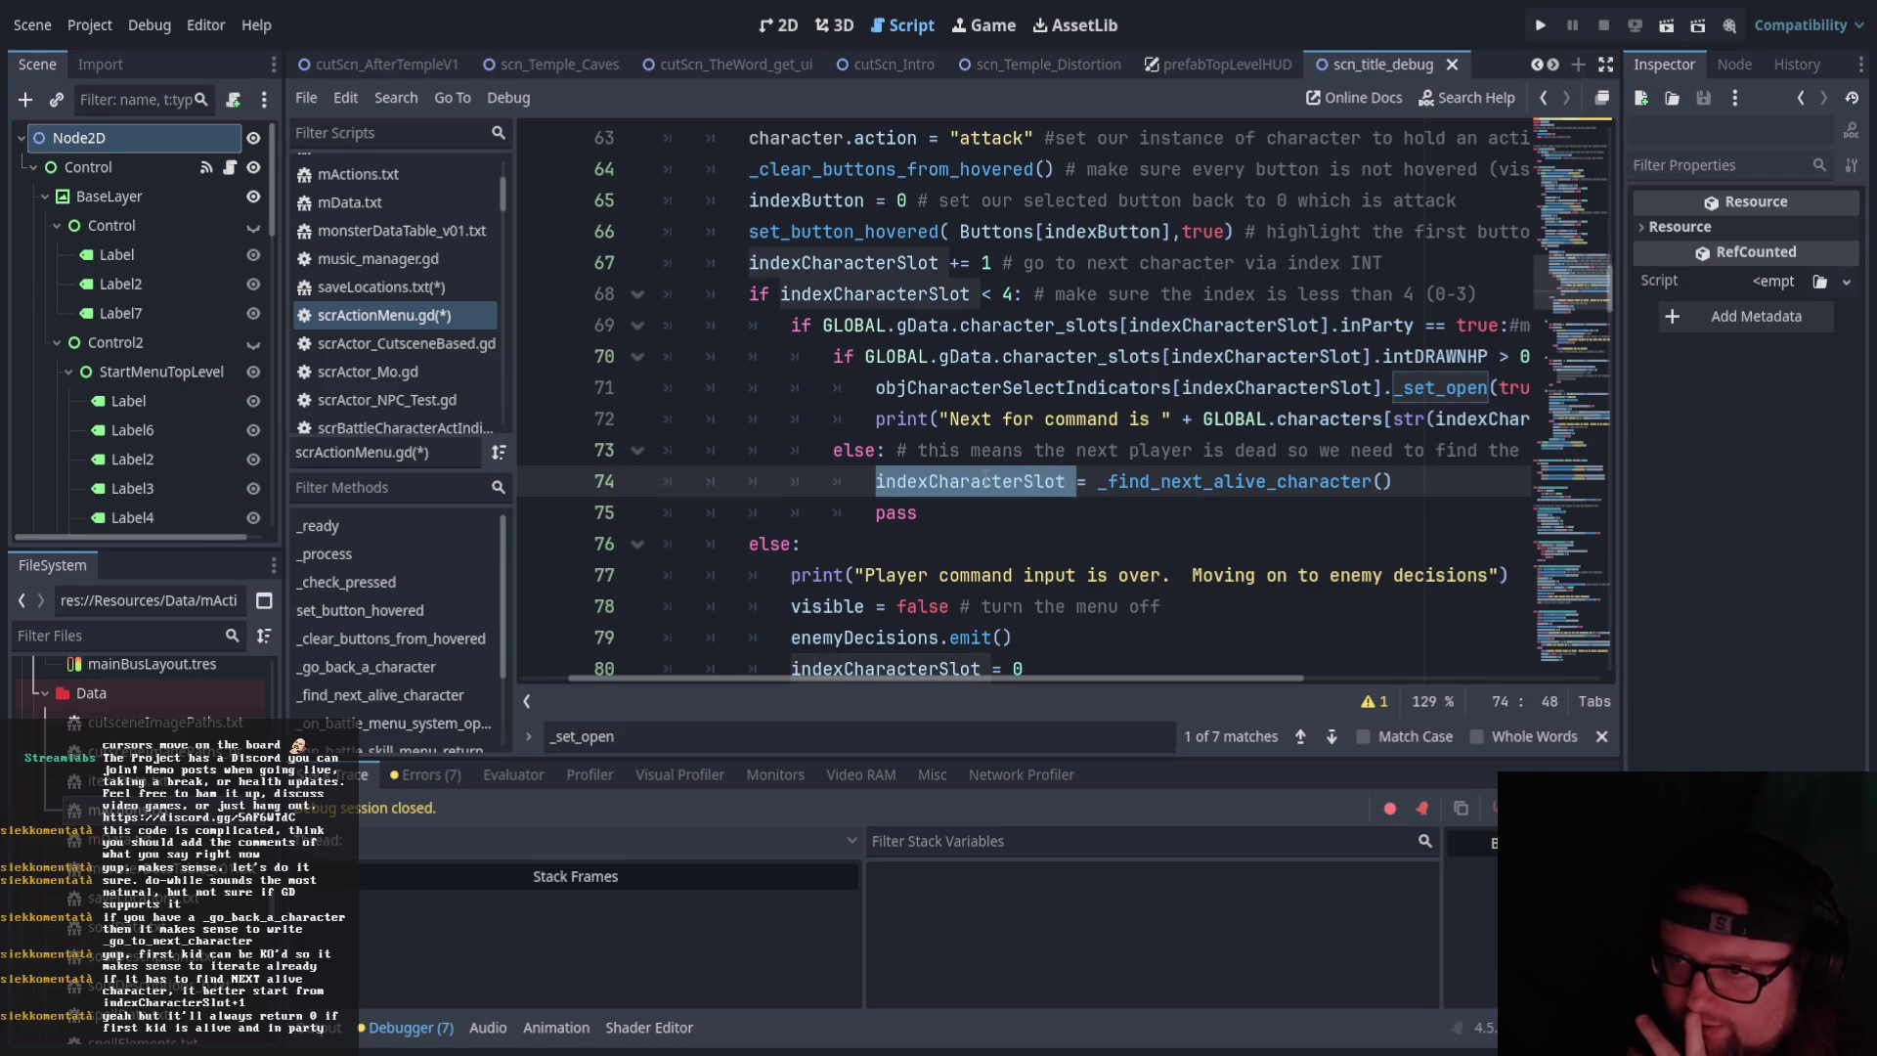
pyautogui.scroll(4, 986, 479)
pyautogui.scroll(-5, 986, 478)
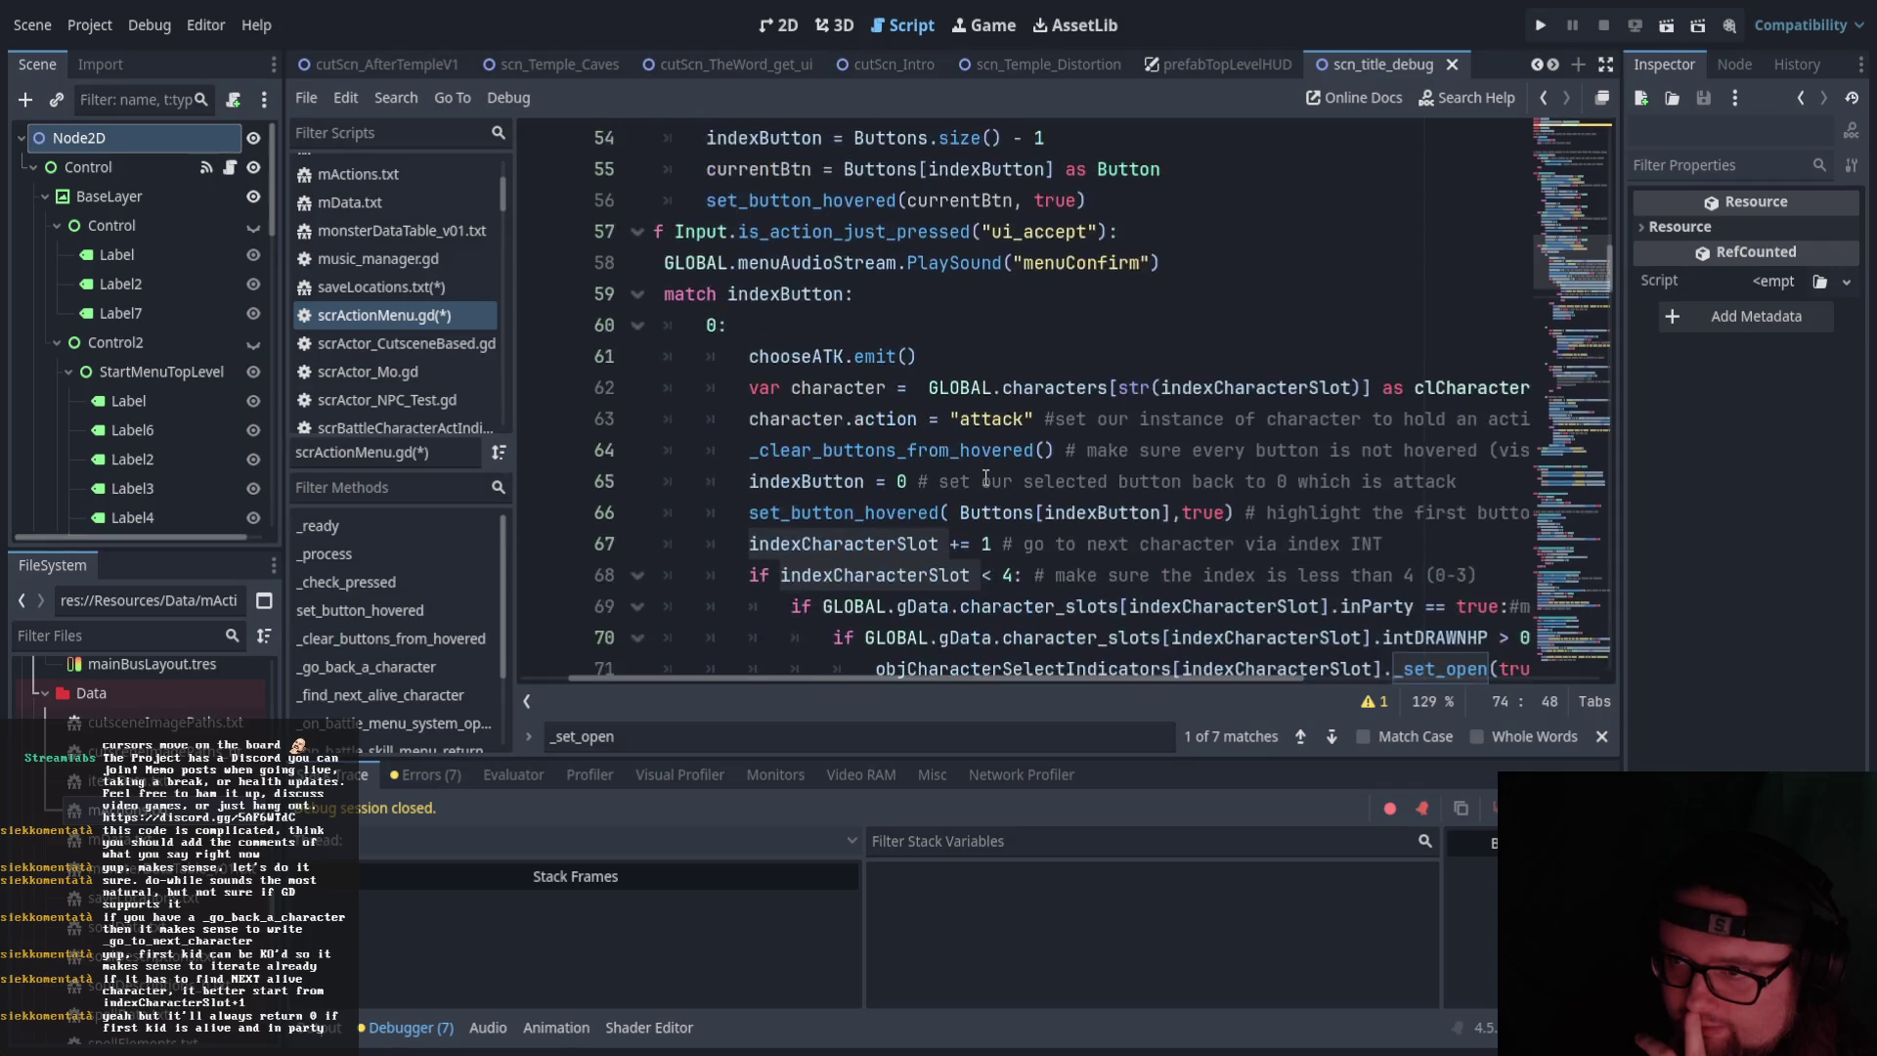
pyautogui.scroll(2, 986, 478)
pyautogui.scroll(-2, 986, 478)
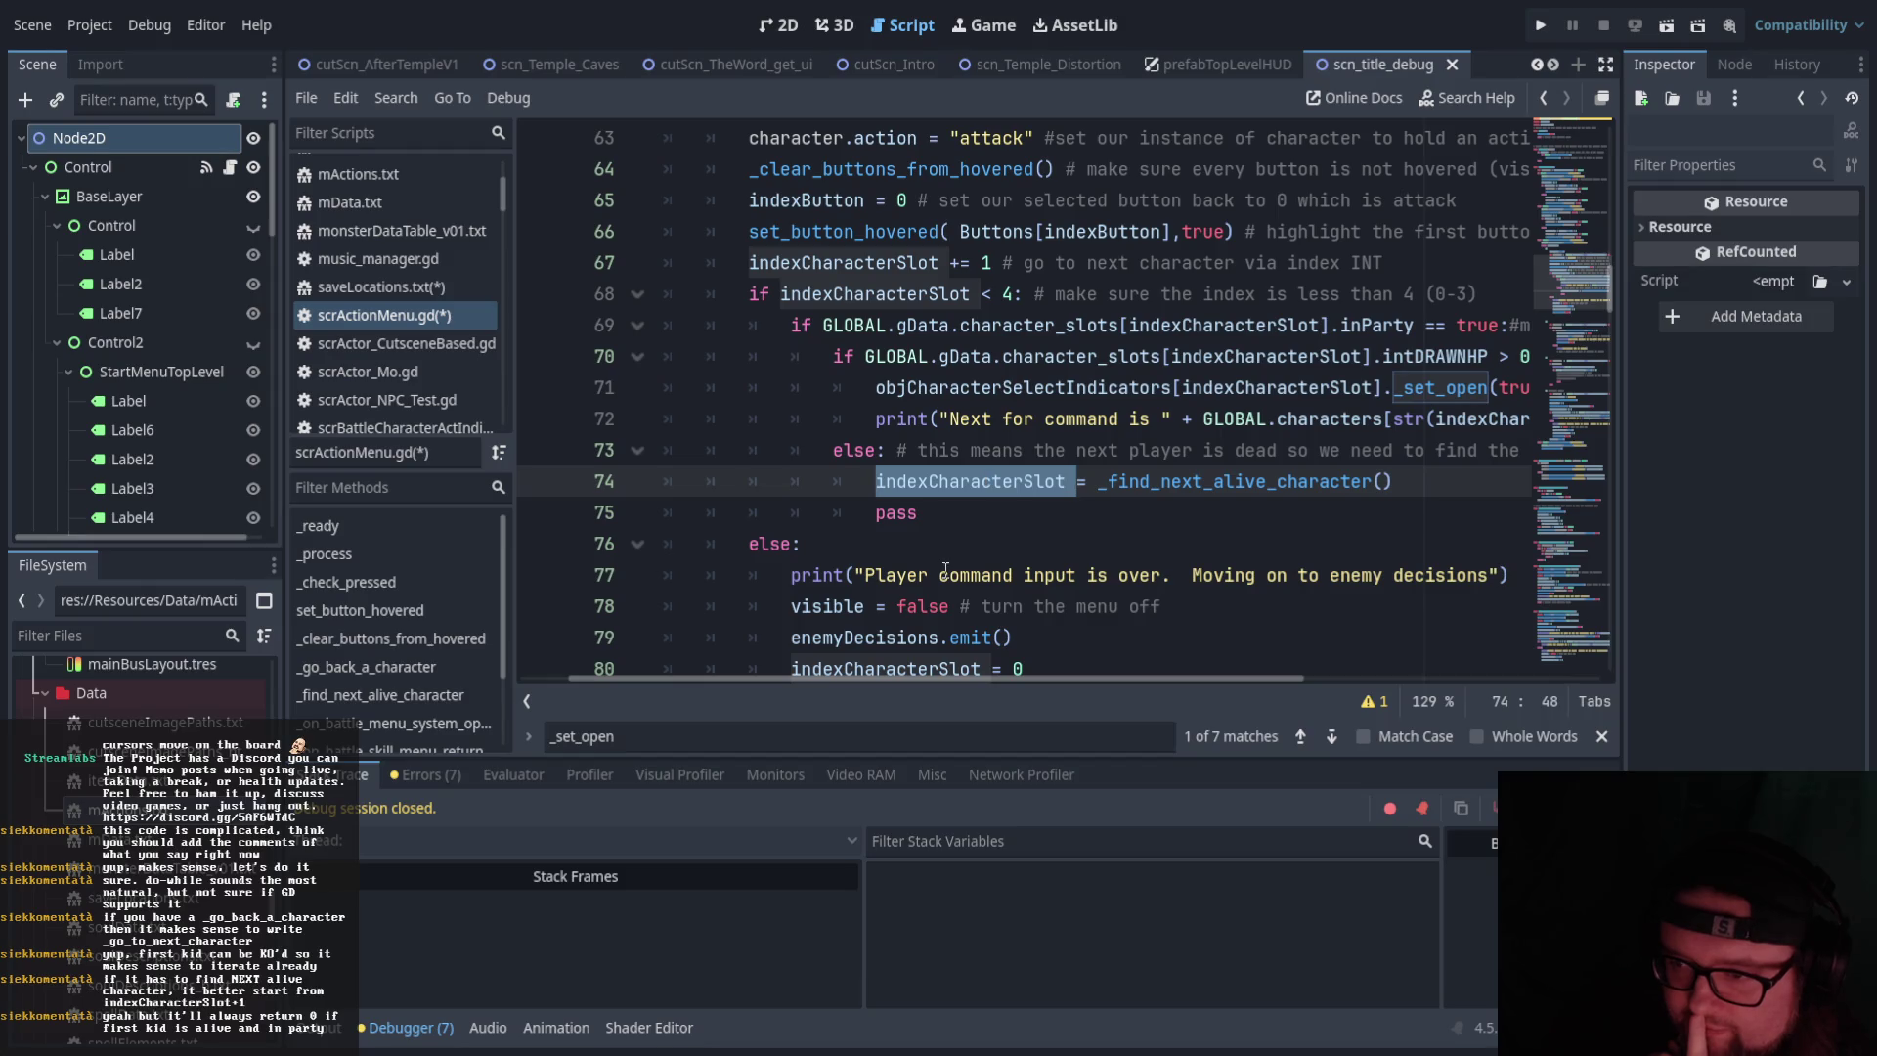
pyautogui.click(945, 573)
pyautogui.scroll(2, 944, 562)
pyautogui.scroll(-2, 941, 549)
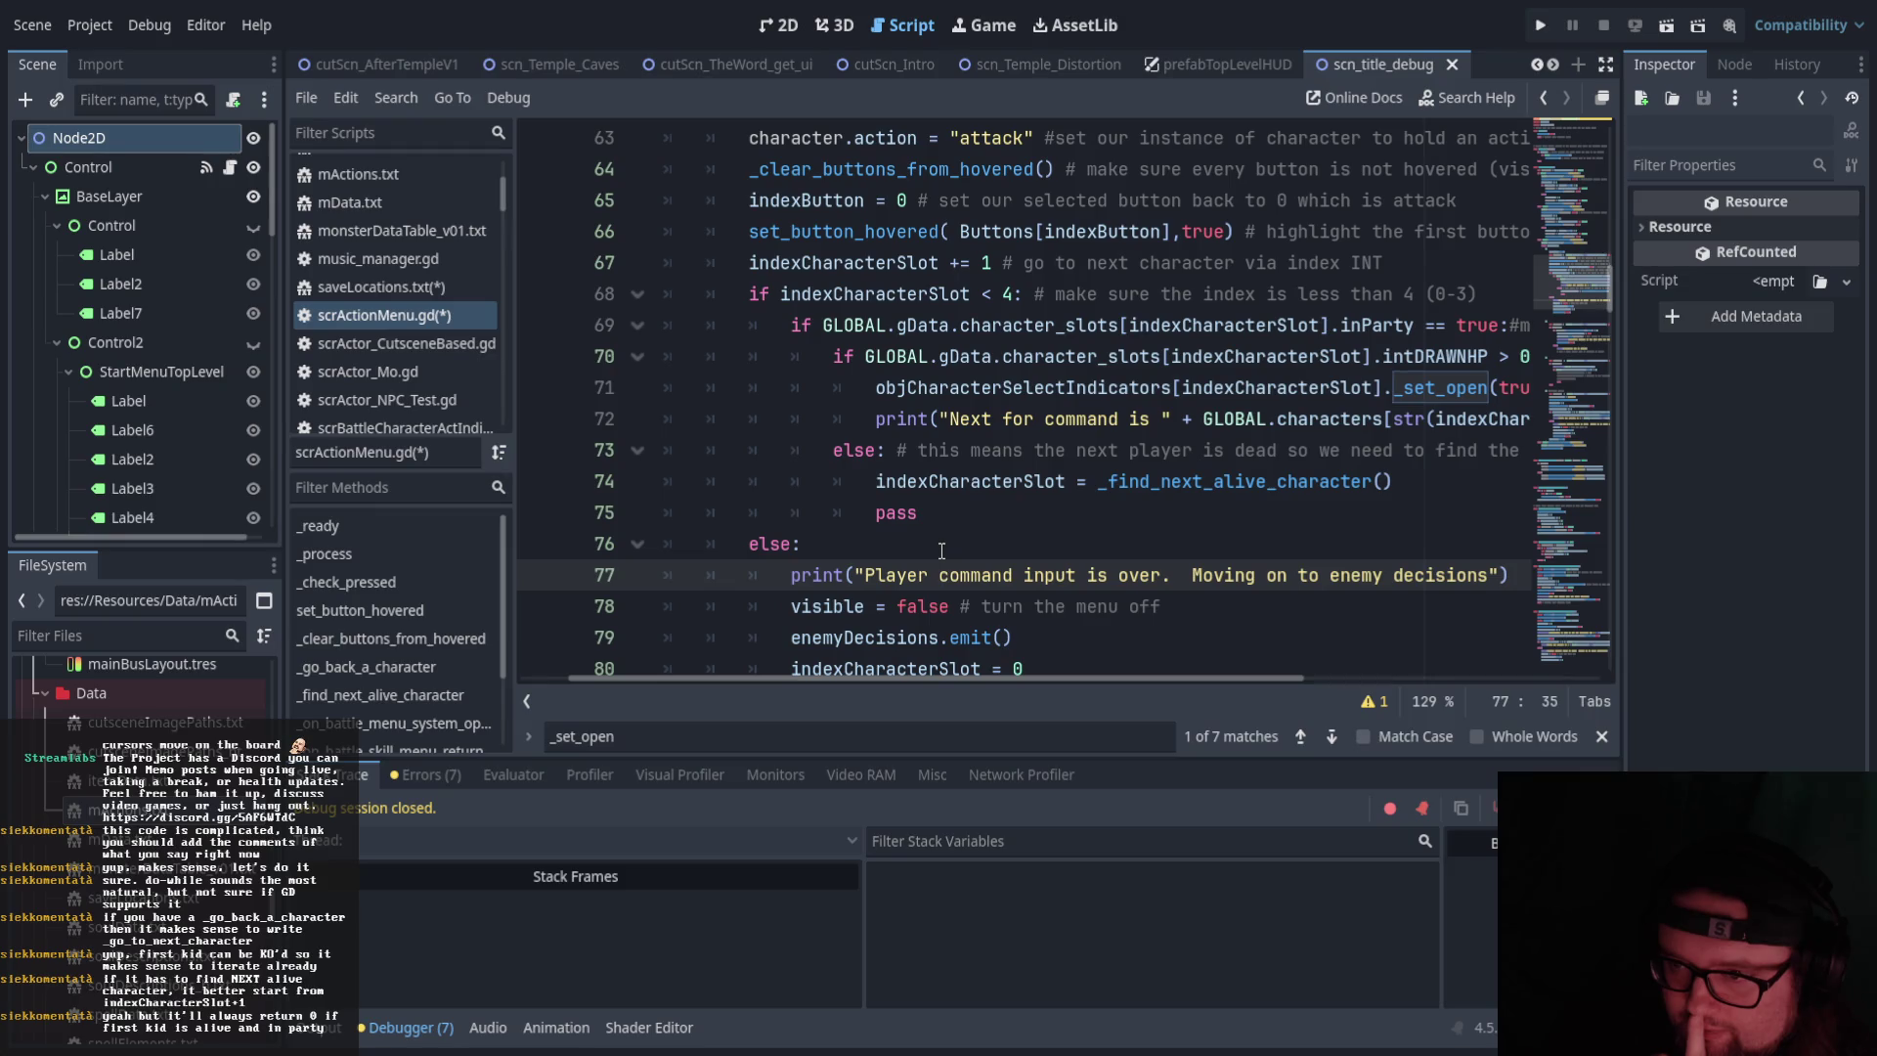
pyautogui.scroll(7, 942, 551)
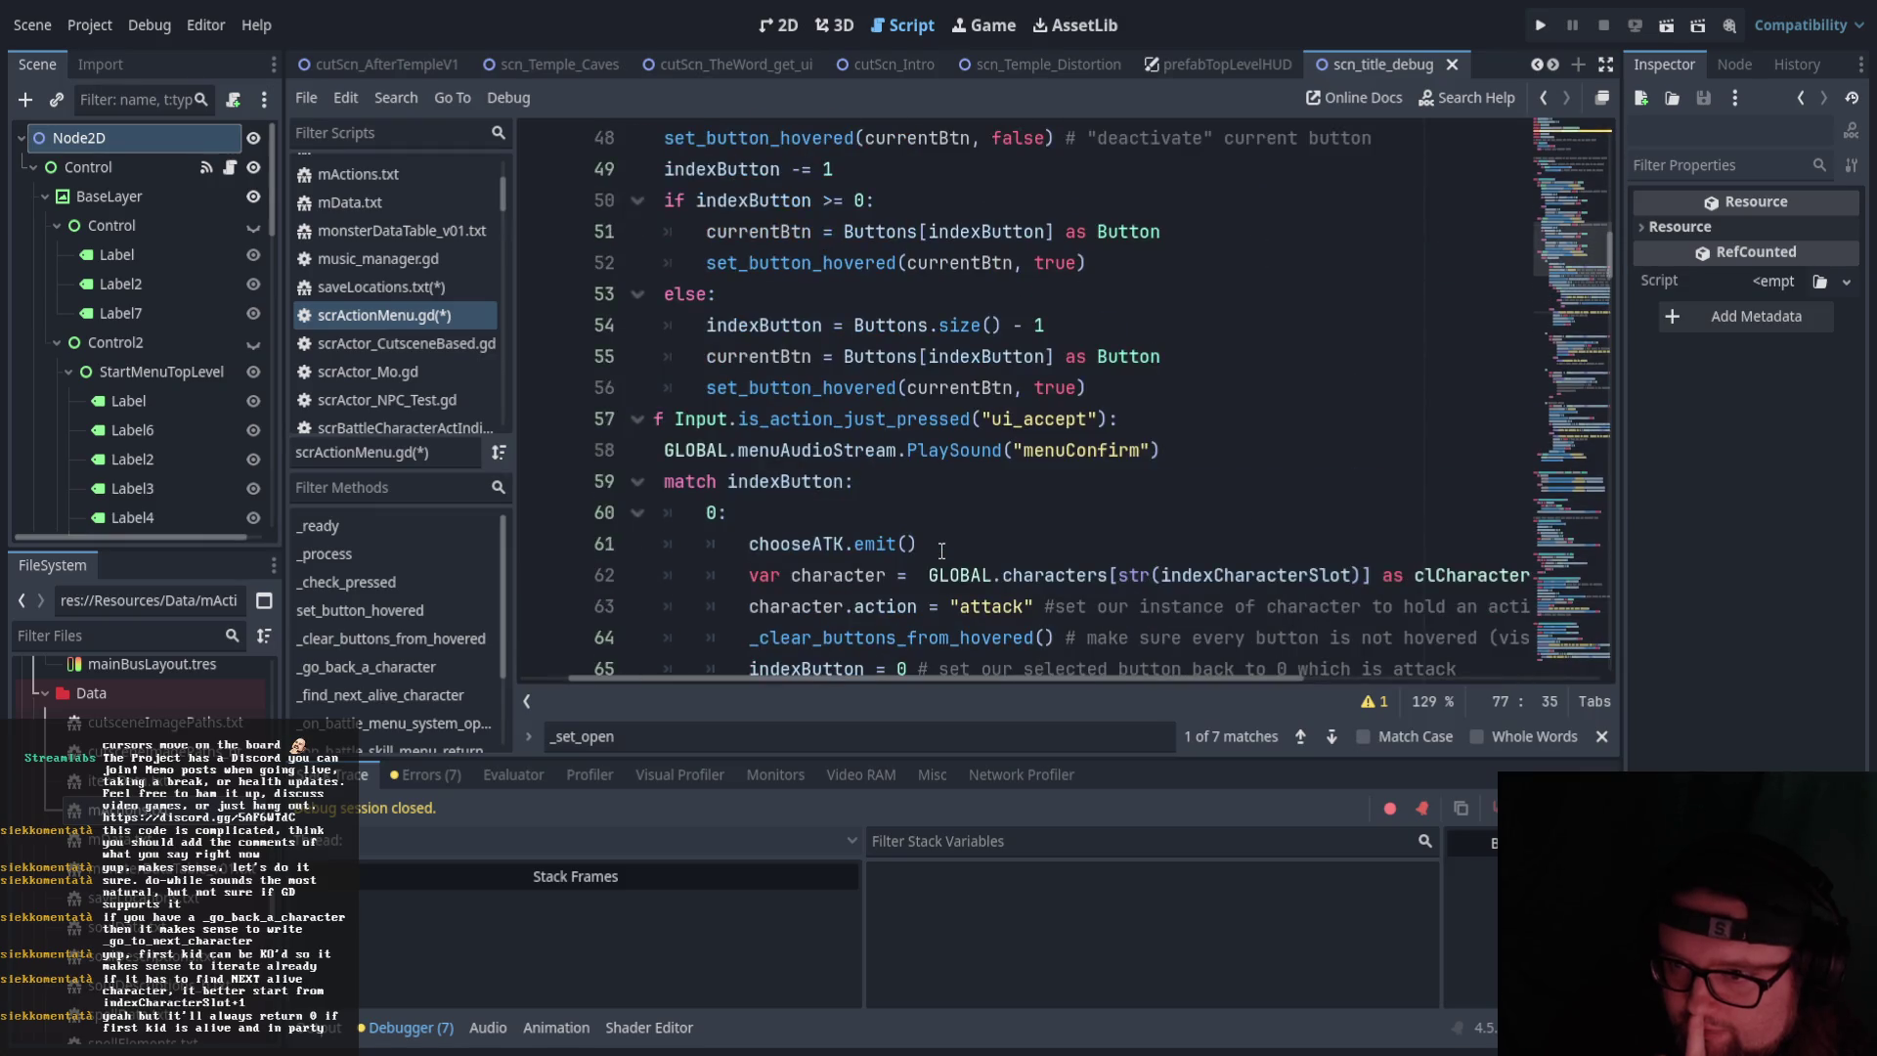
# Select the end-of-player-input block so it can be reused
pyautogui.scroll(7, 940, 547)
pyautogui.moveTo(834, 678); pyautogui.dragTo(786, 678)
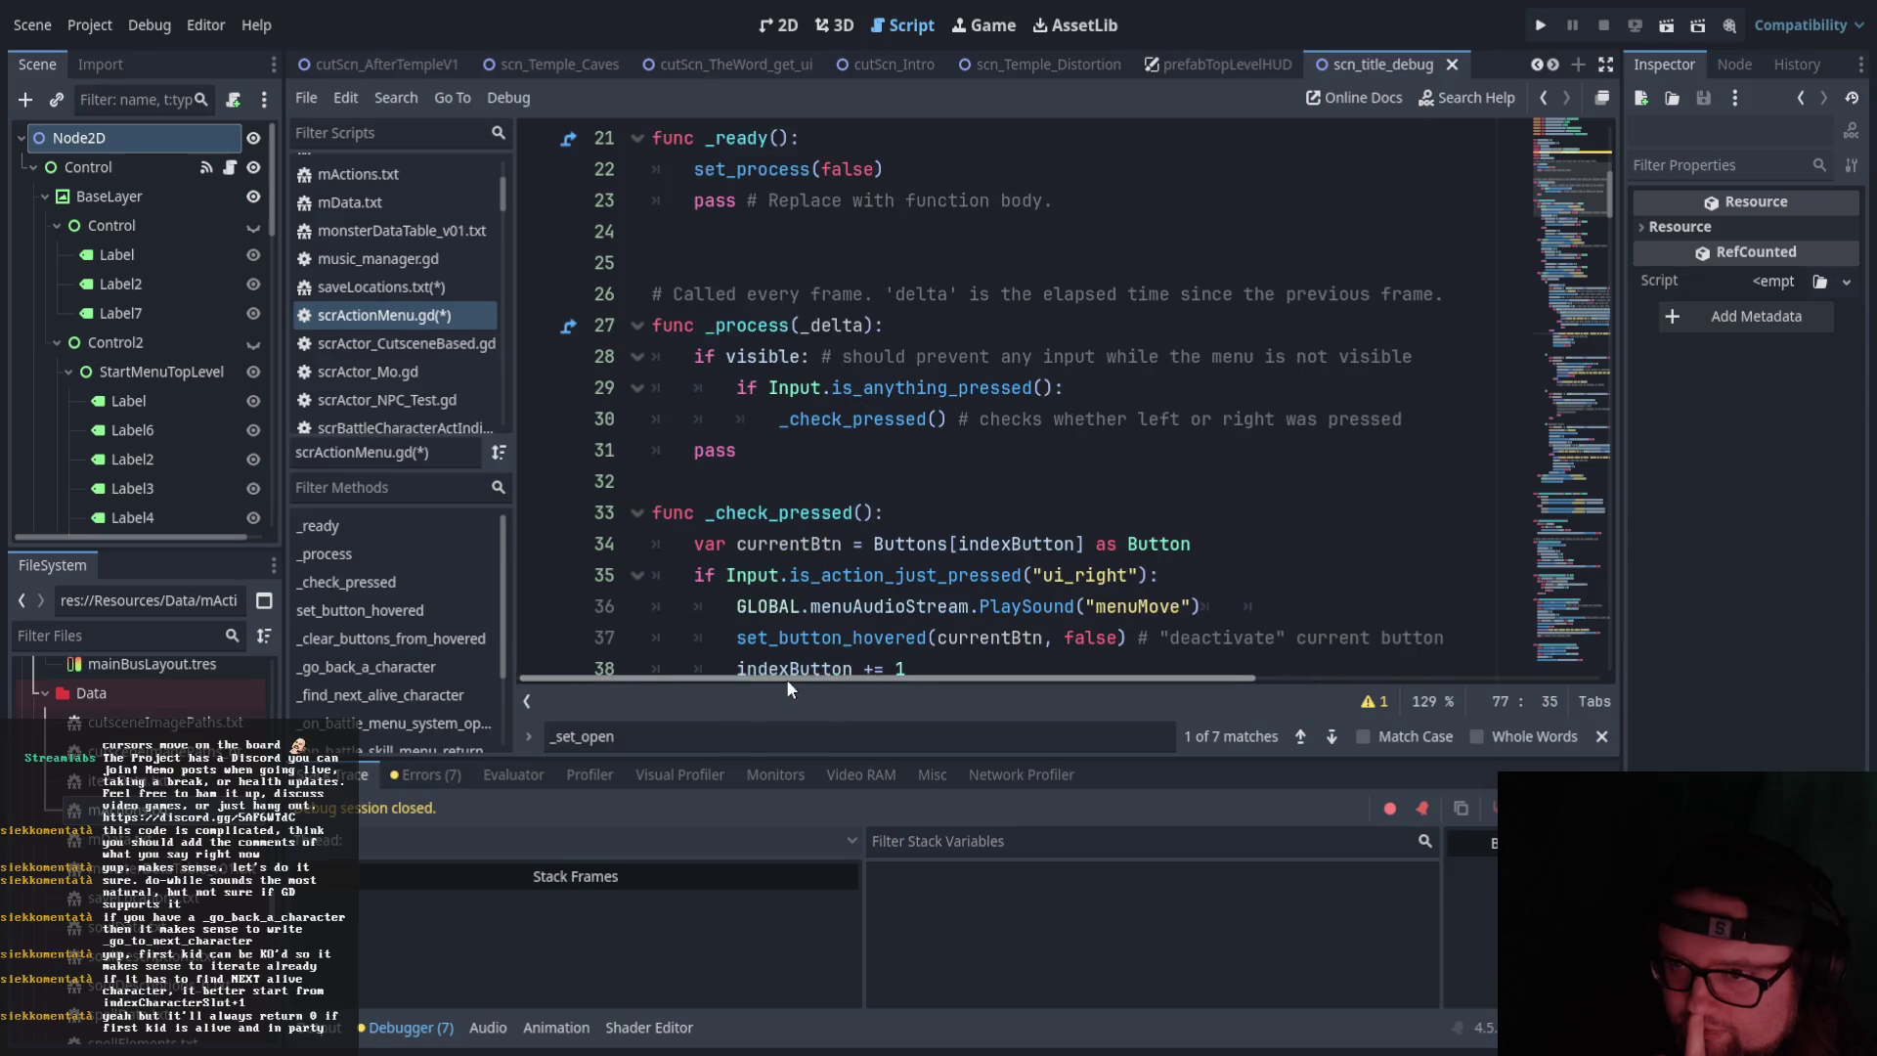
pyautogui.scroll(-5, 871, 570)
pyautogui.scroll(-10, 871, 570)
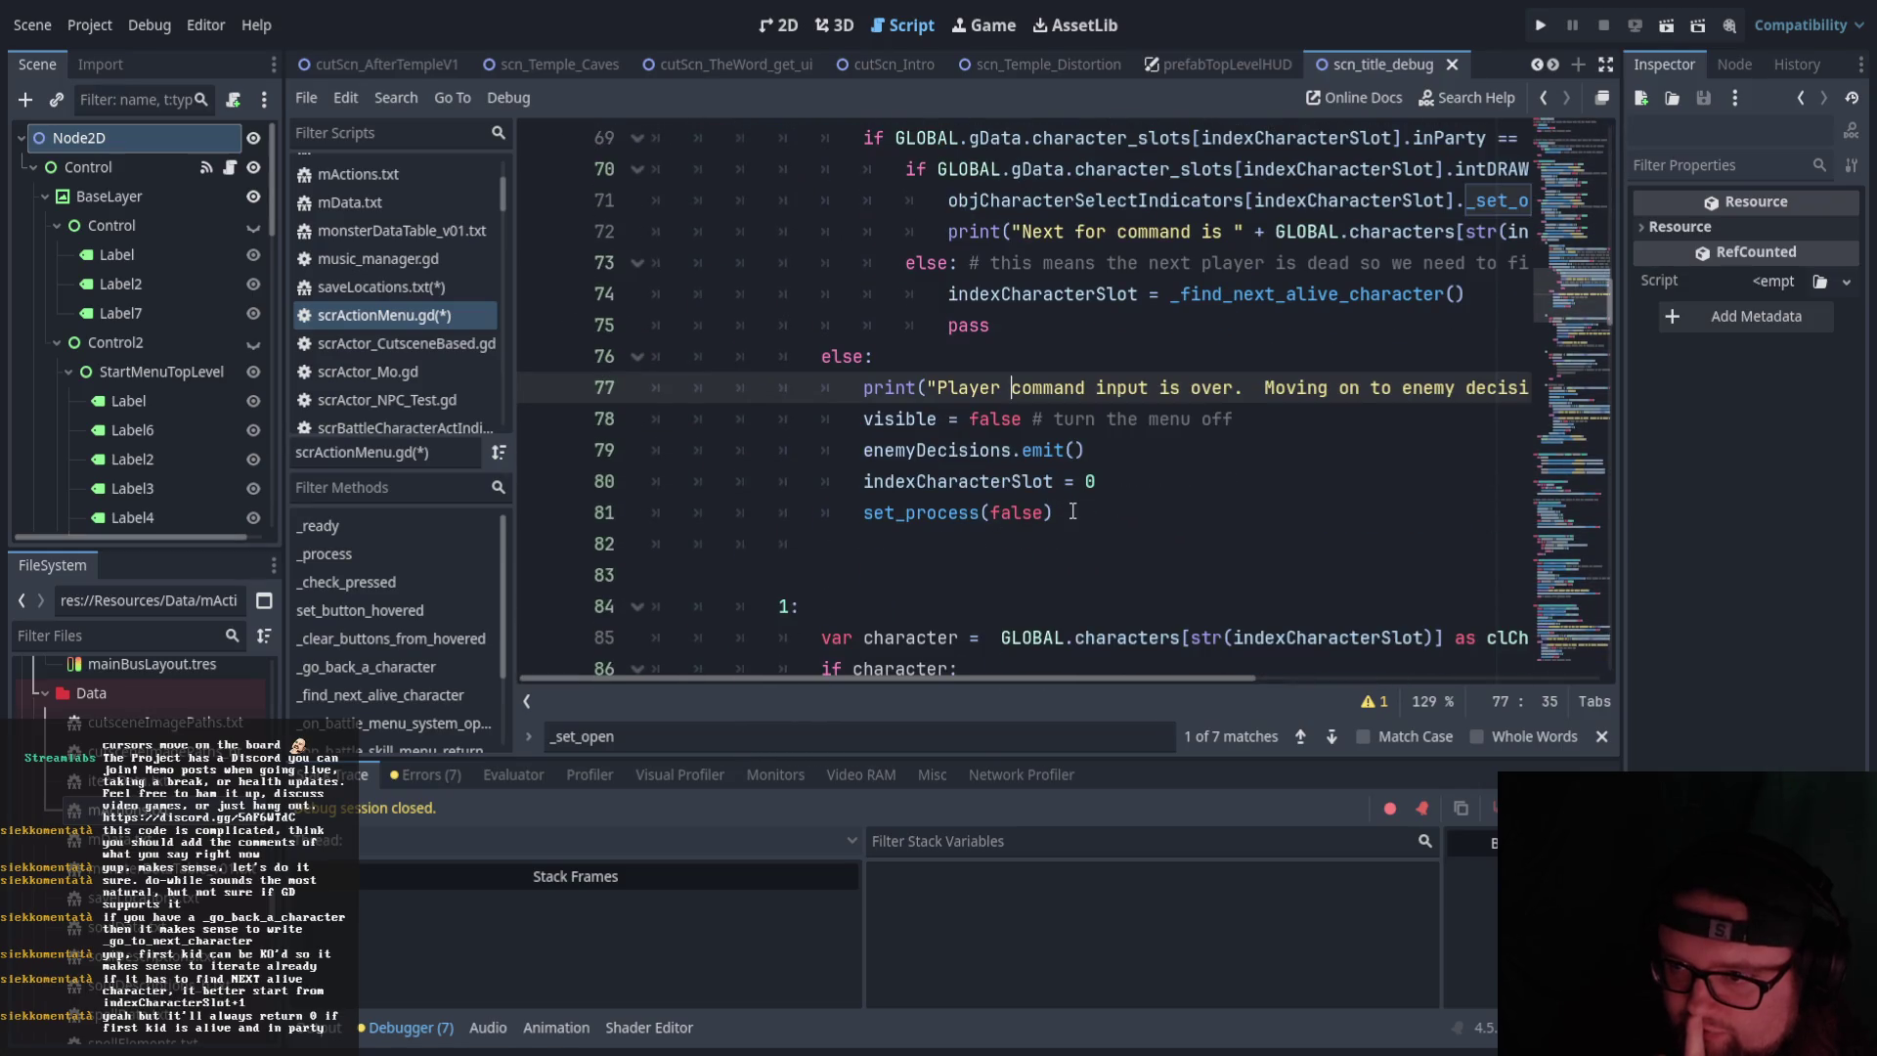
pyautogui.moveTo(1072, 512)
pyautogui.mouseDown()
pyautogui.moveTo(939, 481)
pyautogui.moveTo(860, 419)
pyautogui.moveTo(859, 389)
pyautogui.mouseUp()
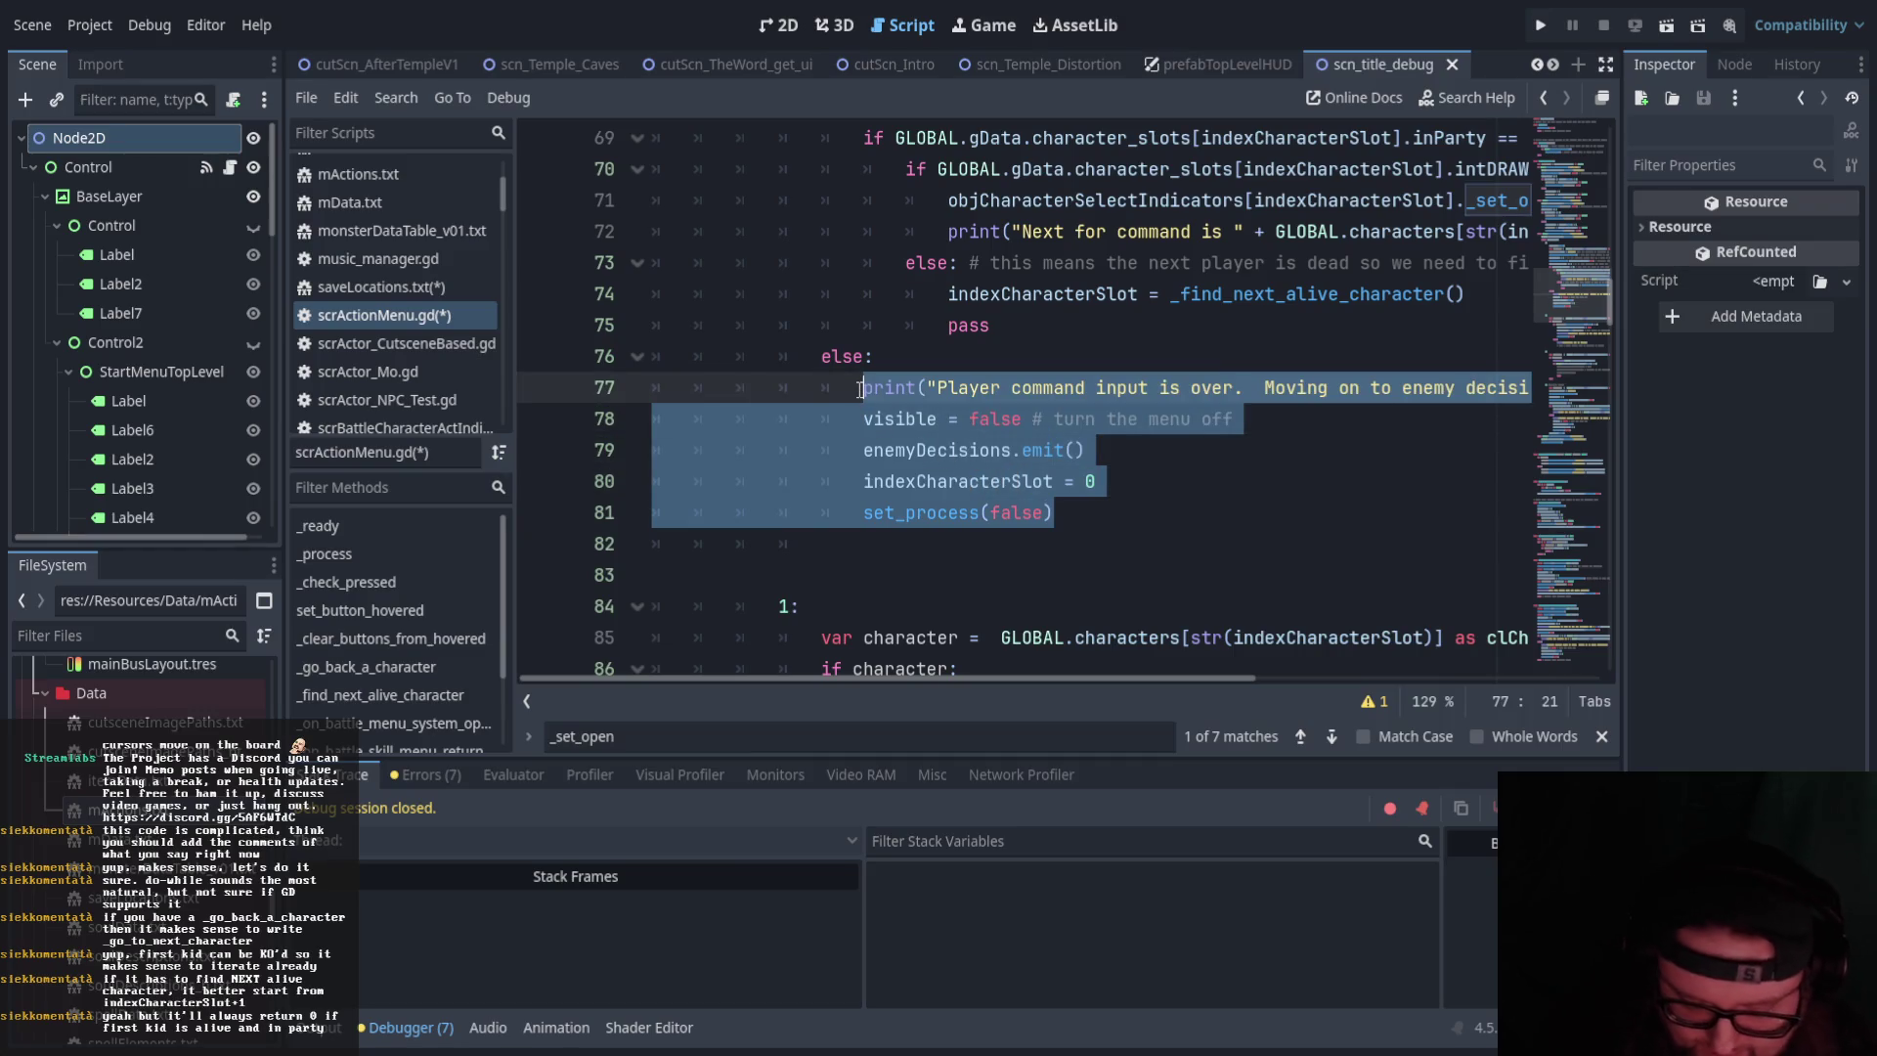
# Add 'if indexCharacterSlot >= 4:' as the first line of _check_pressed
pyautogui.click(896, 433)
pyautogui.scroll(16, 897, 434)
pyautogui.scroll(-1, 910, 426)
pyautogui.click(914, 420)
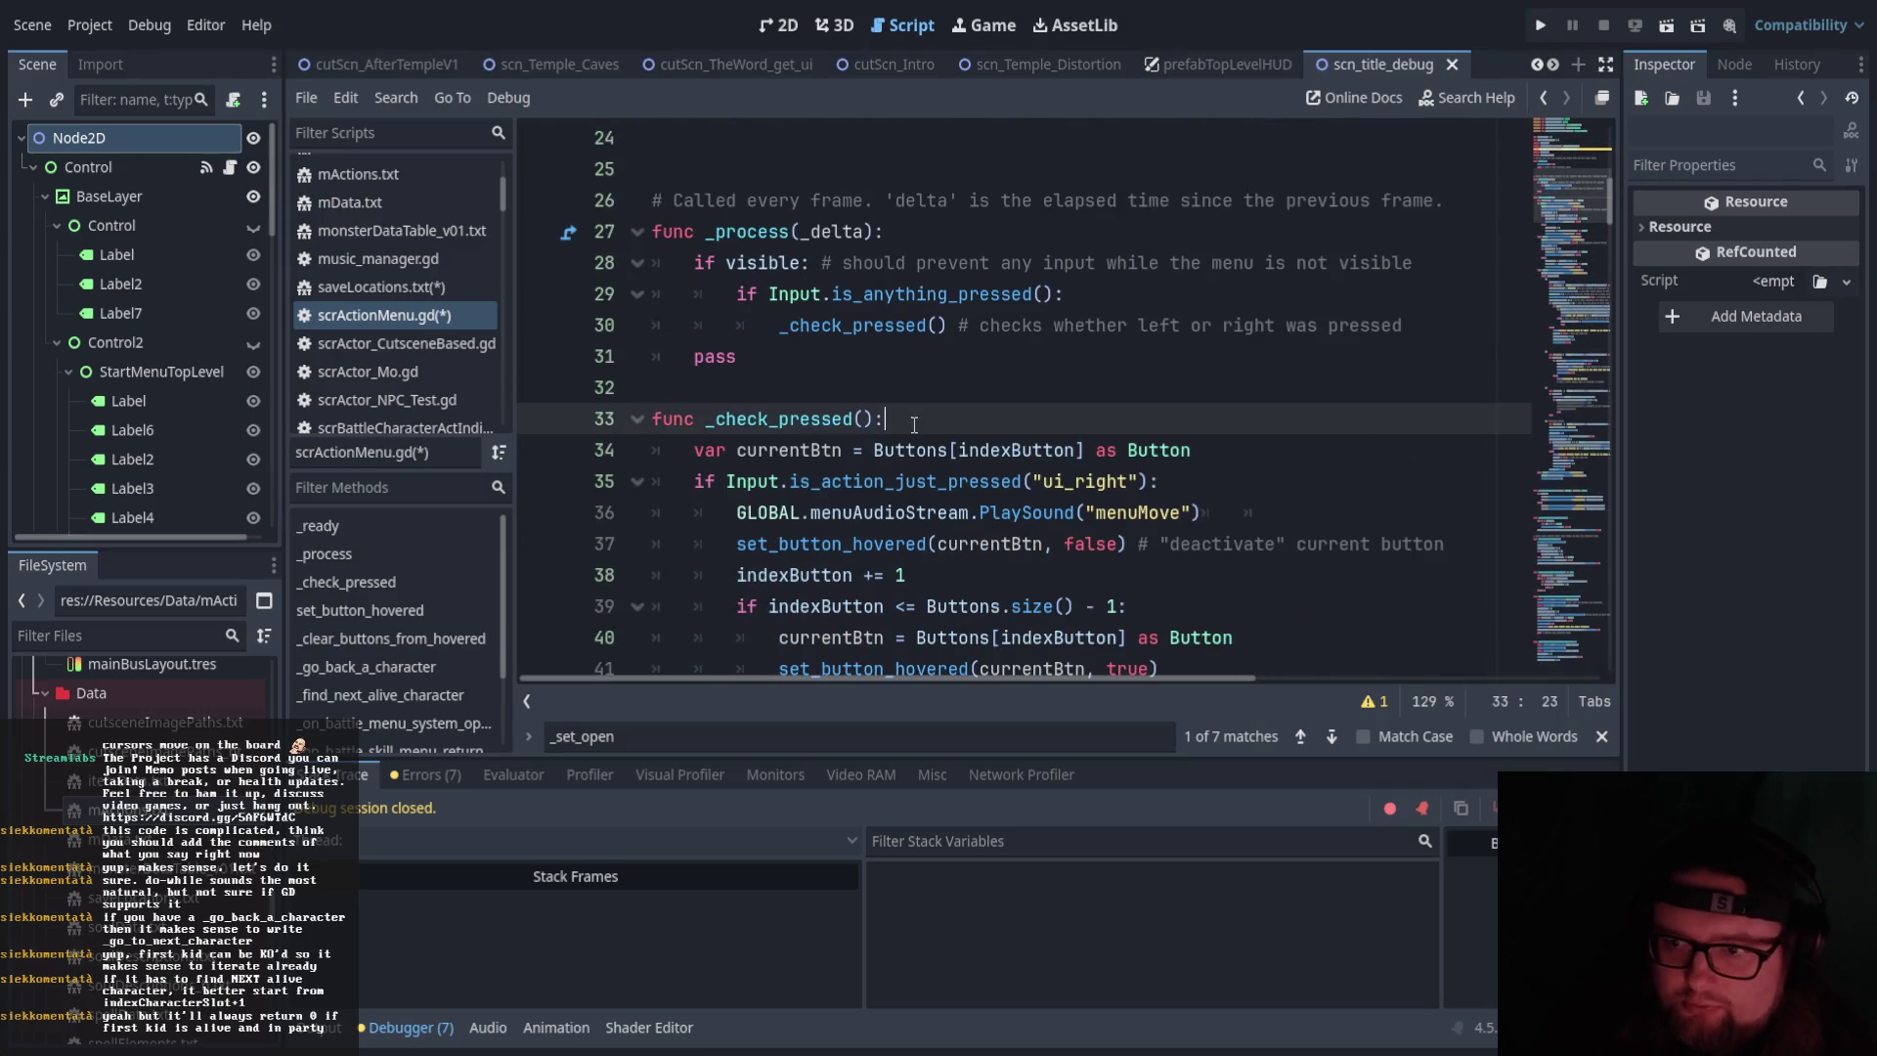
pyautogui.press('Return')
pyautogui.write('if ')
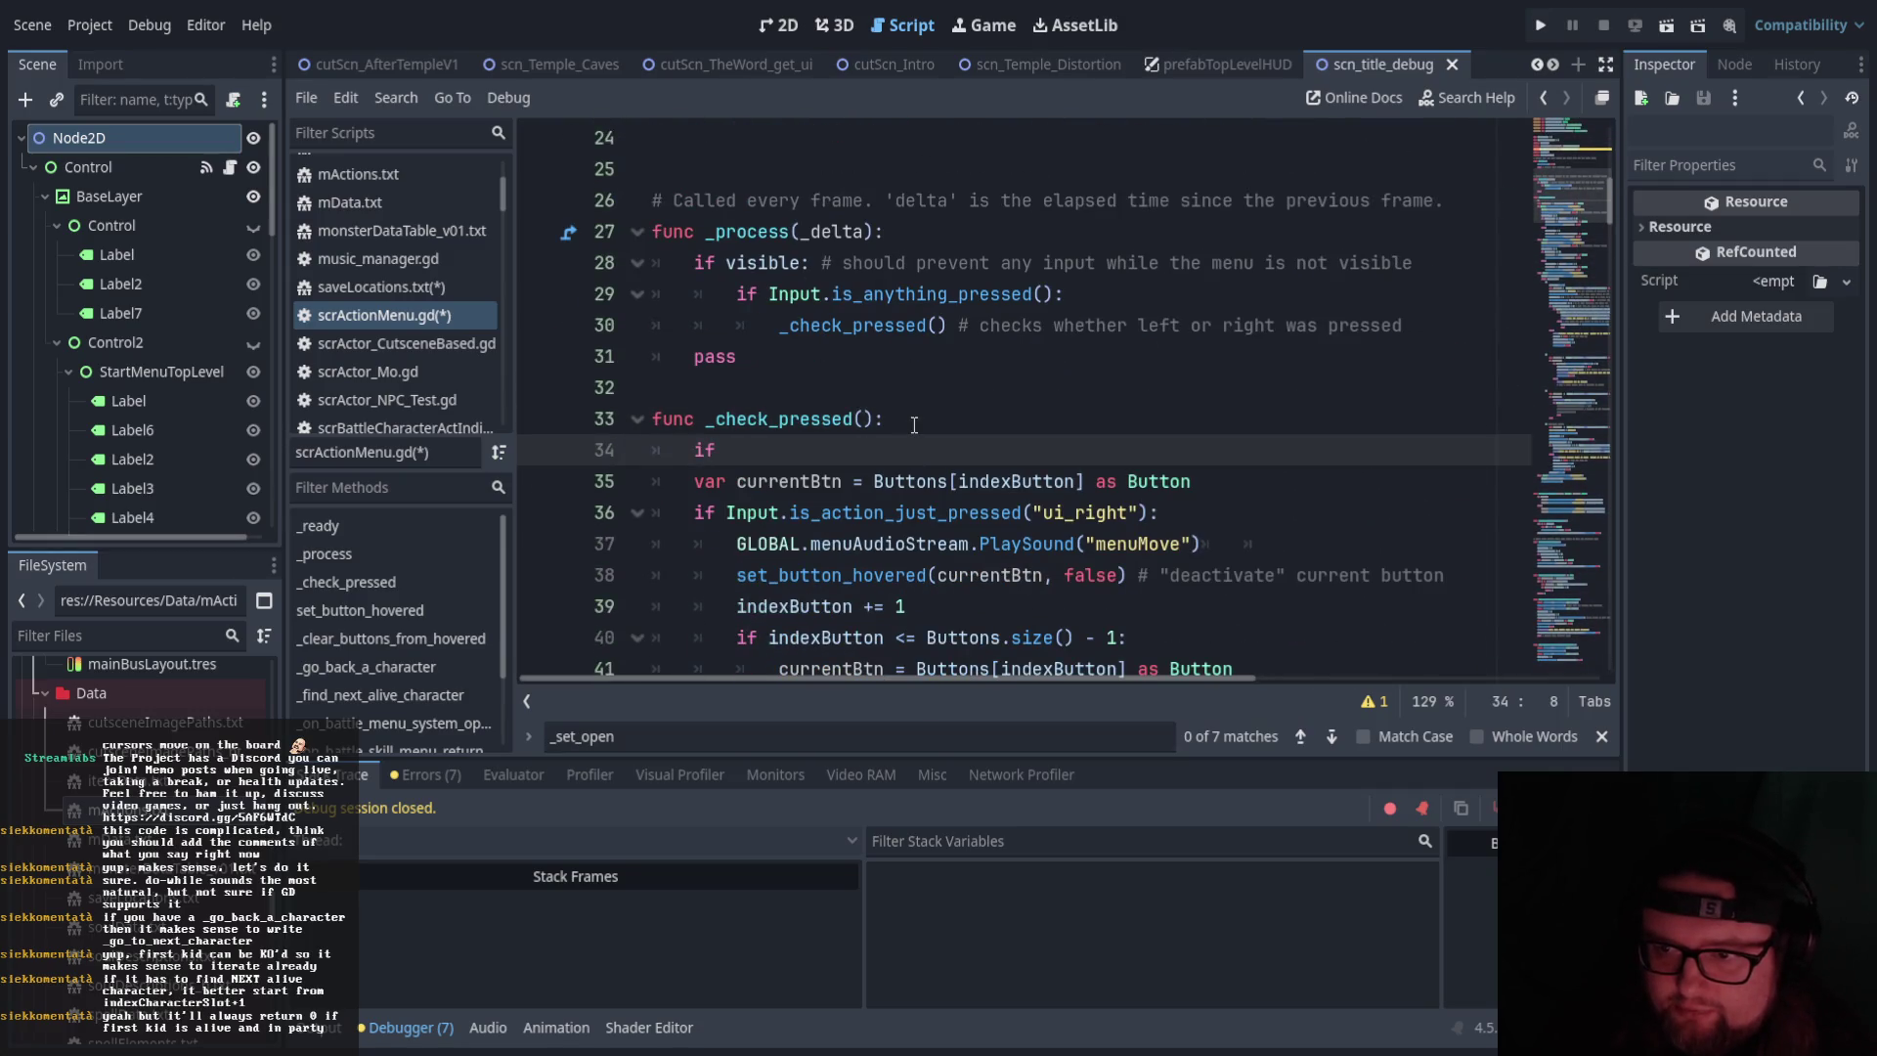
pyautogui.write('ind')
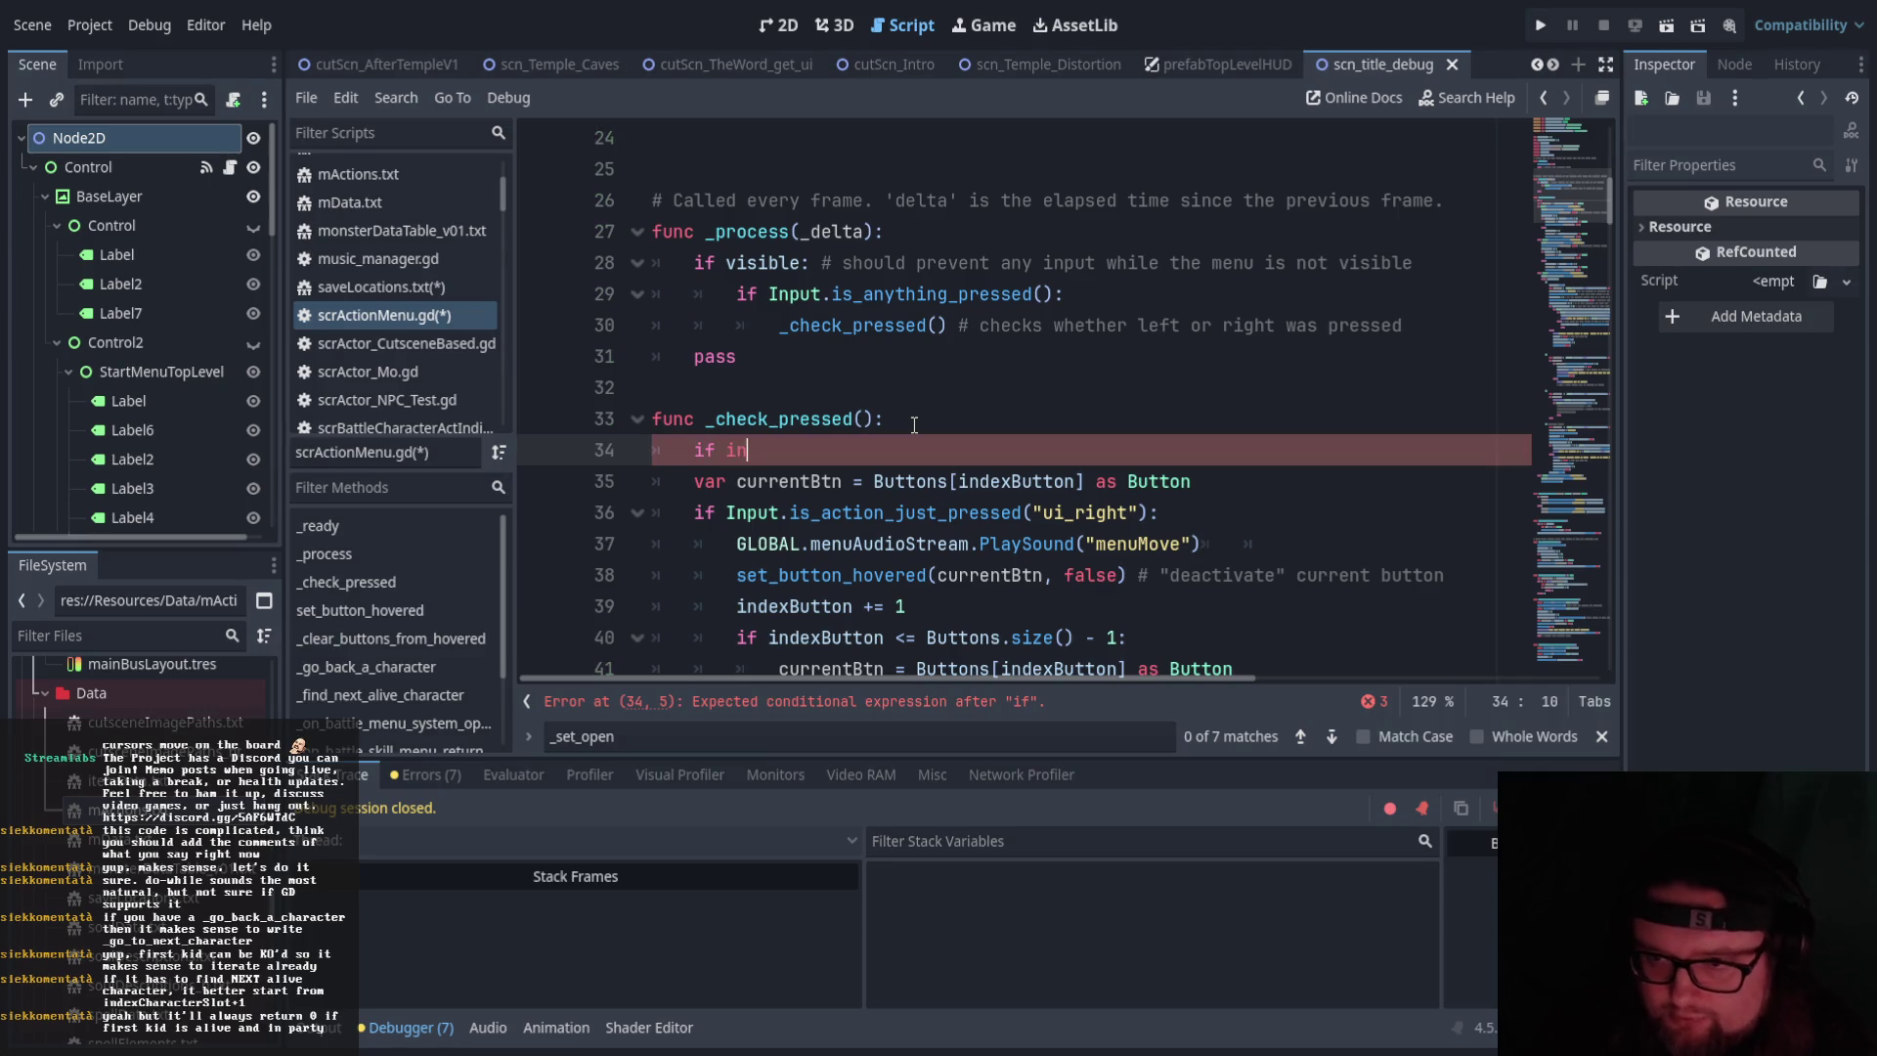
pyautogui.press('Return')
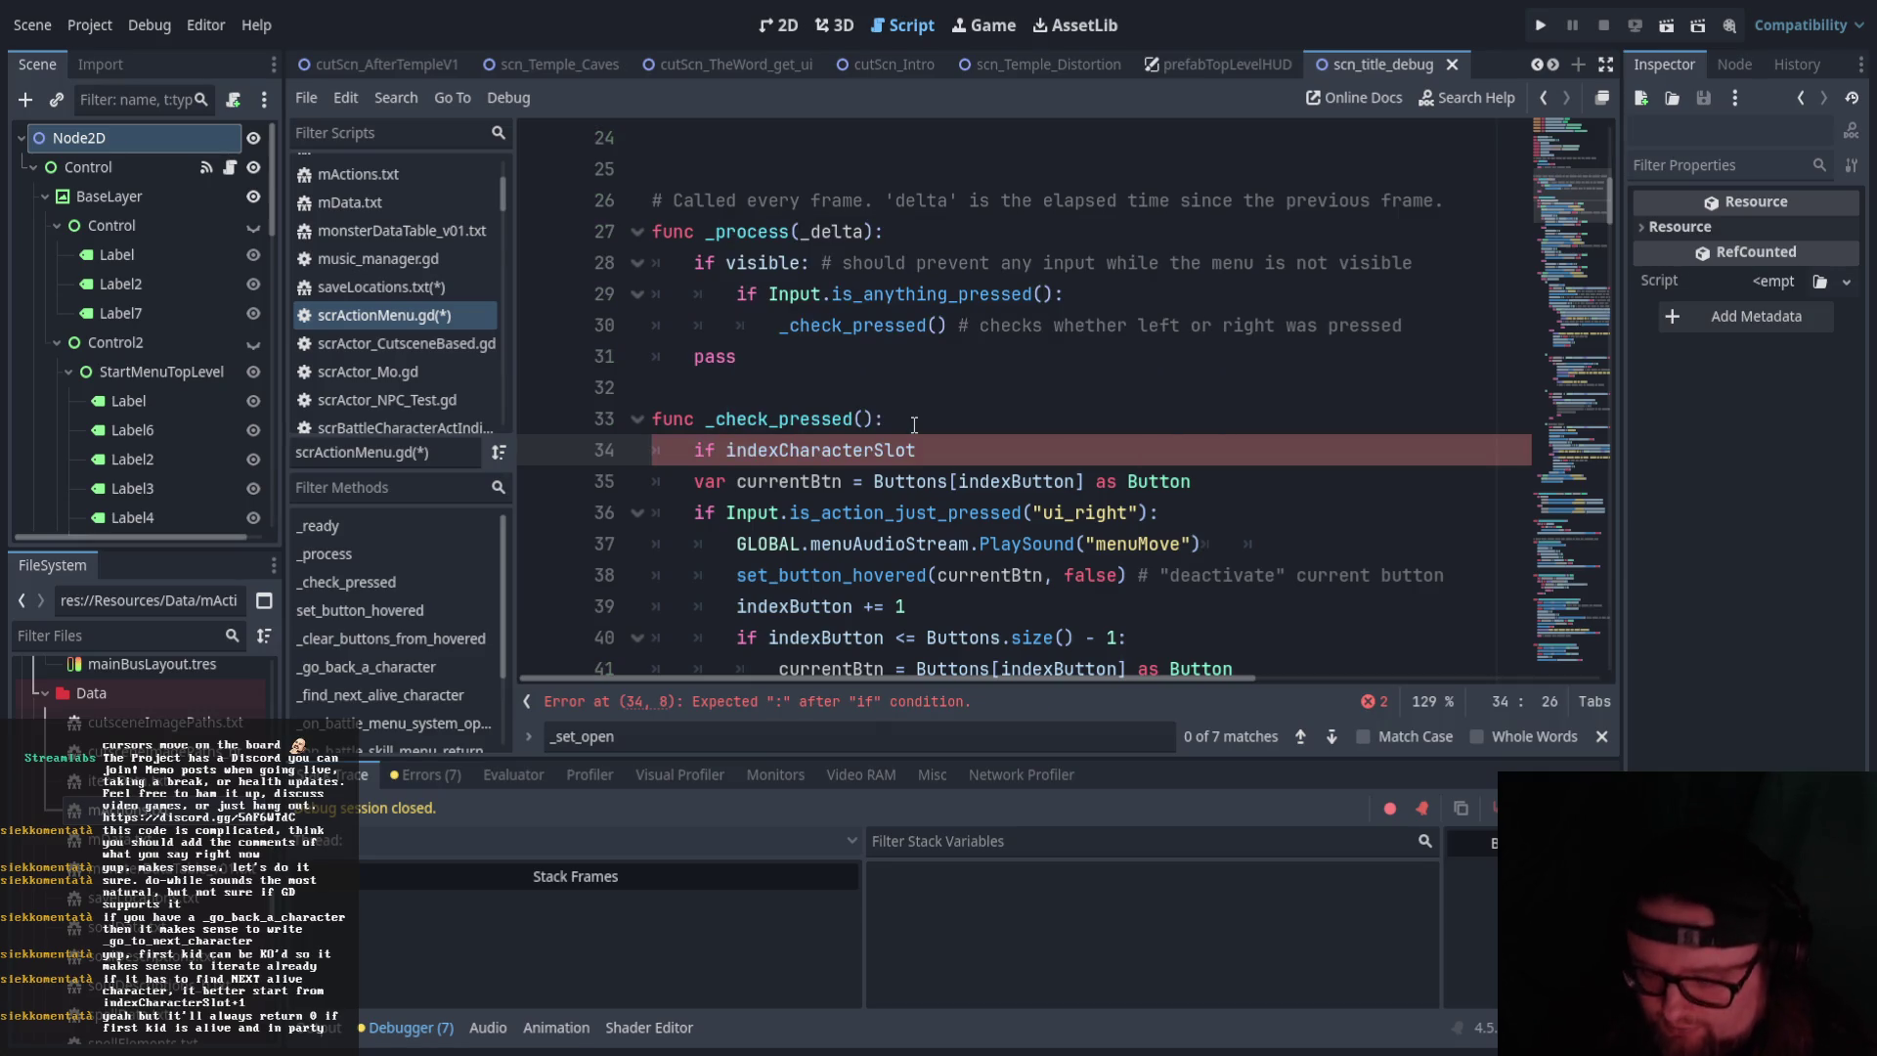
pyautogui.press('BackSpace')
pyautogui.write('>= 4:')
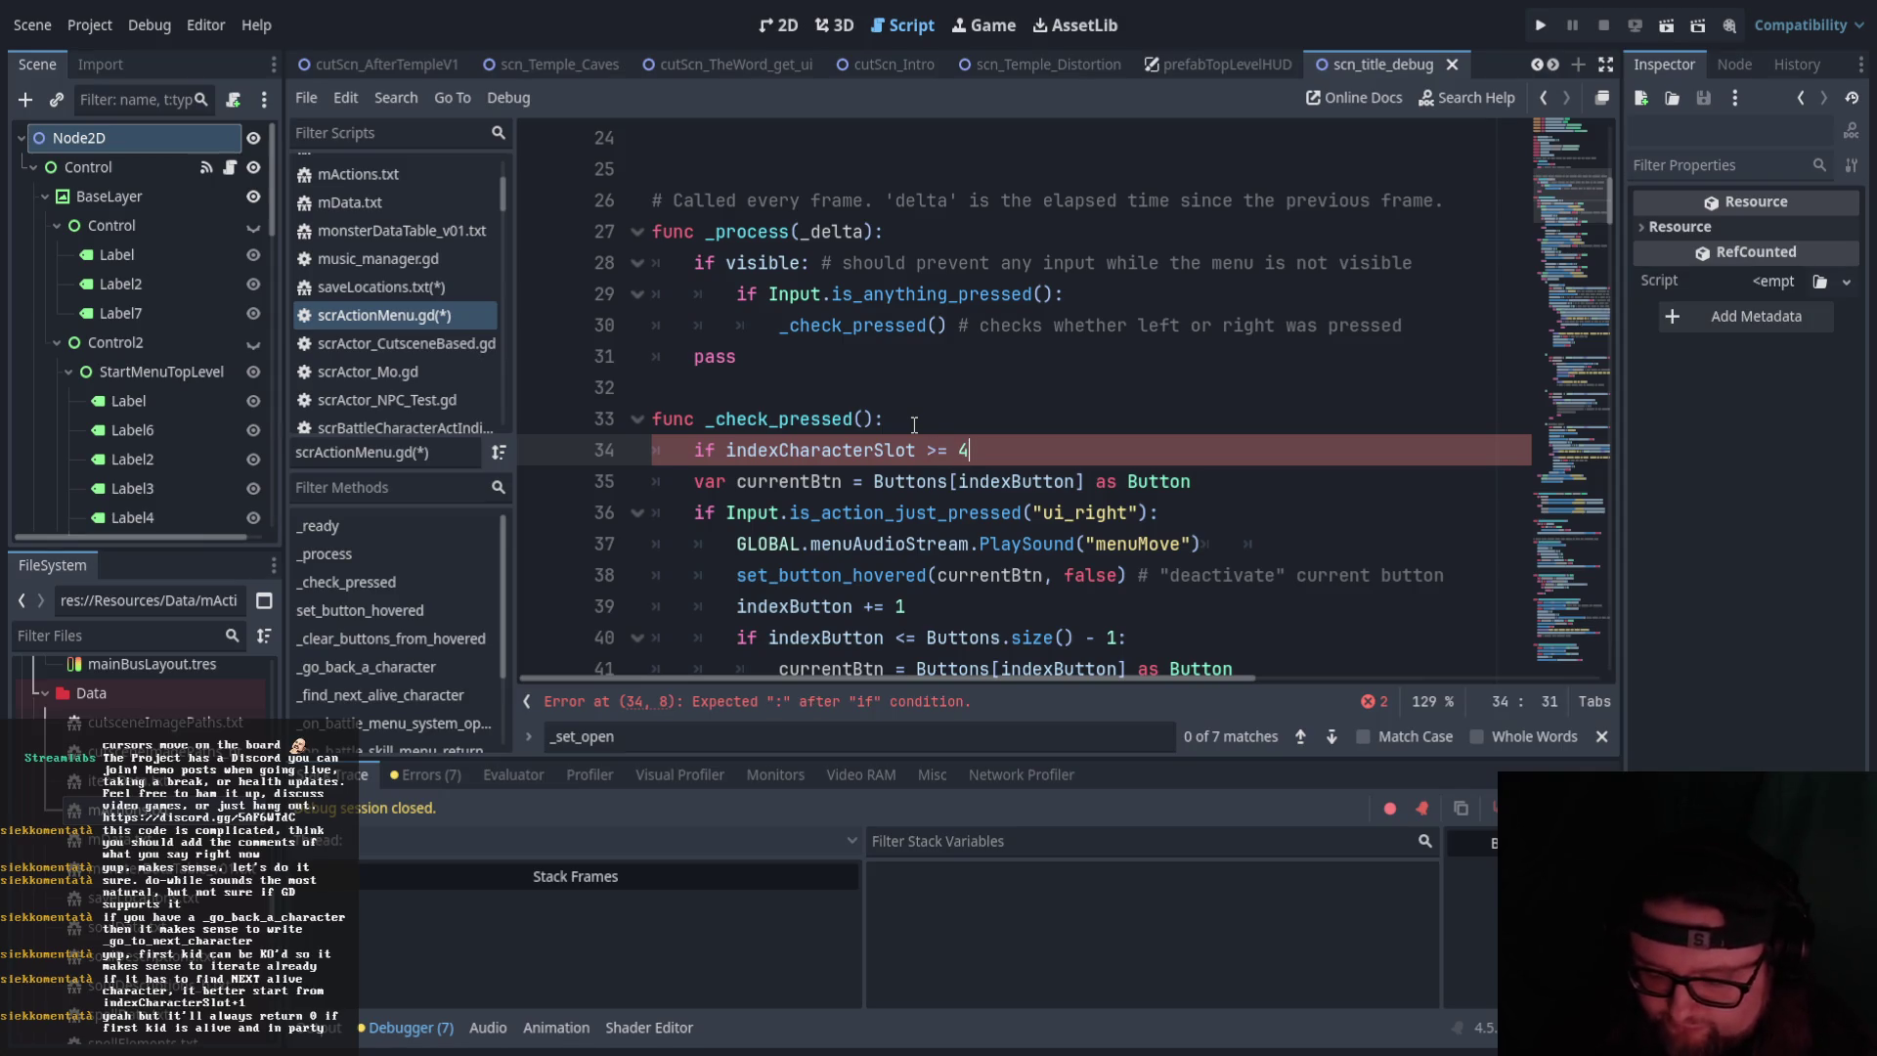
# Paste the end-of-input block under the guard, fix its indentation, and end it with return
pyautogui.press('Return')
pyautogui.write('print("Player command input is over.  Moving on to enemy decisions") \t\t\t\t\tvisible = false # turn the menu off \t\t\t\t\tenemyDecisions.emit() \t\t\t\t\tindexCharacterSlot = 0 \t\t\t\t\tset_process(false)')
pyautogui.moveTo(1056, 606)
pyautogui.mouseDown()
pyautogui.moveTo(864, 543)
pyautogui.moveTo(862, 514)
pyautogui.mouseUp()
pyautogui.hotkey('shift', 'Tab')
pyautogui.hotkey('shift', 'Tab')
pyautogui.hotkey('shift', 'Tab')
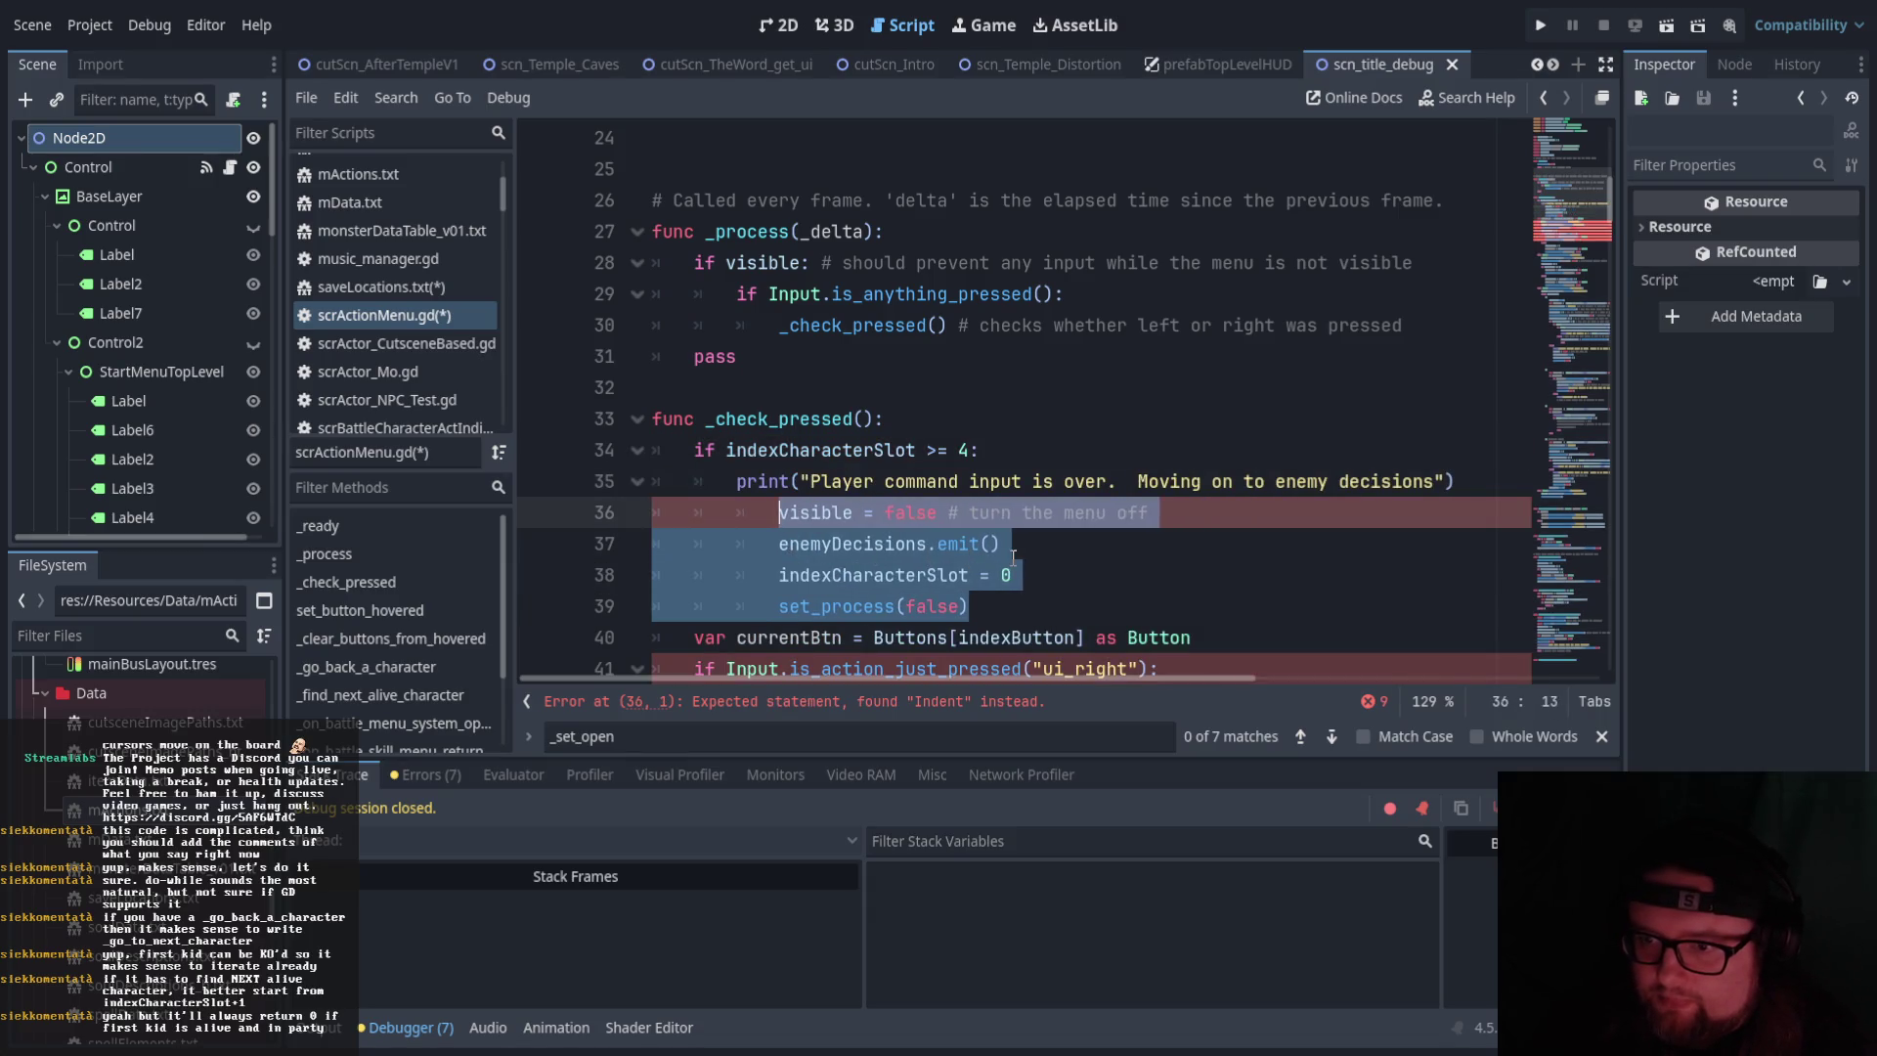
pyautogui.click(1014, 572)
pyautogui.scroll(-1, 1045, 606)
pyautogui.click(963, 514)
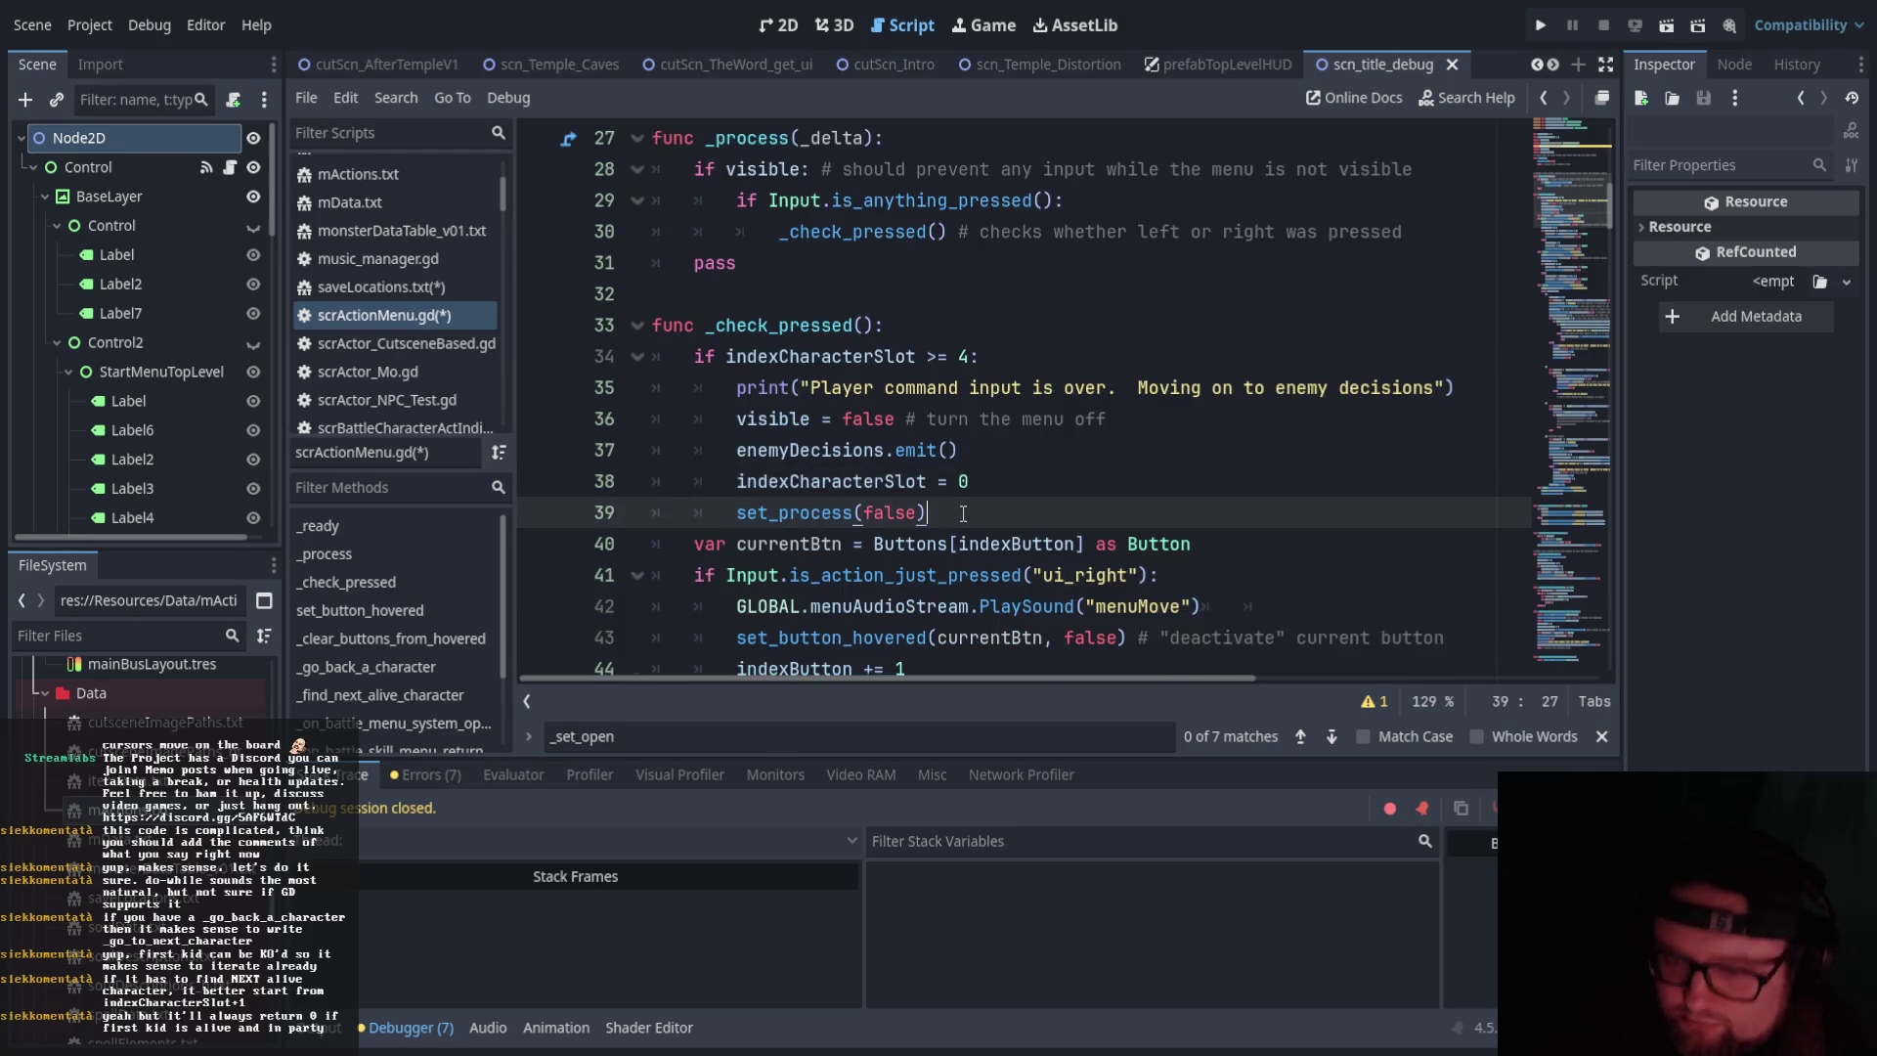
pyautogui.press('Return')
pyautogui.write('return')
pyautogui.click(975, 500)
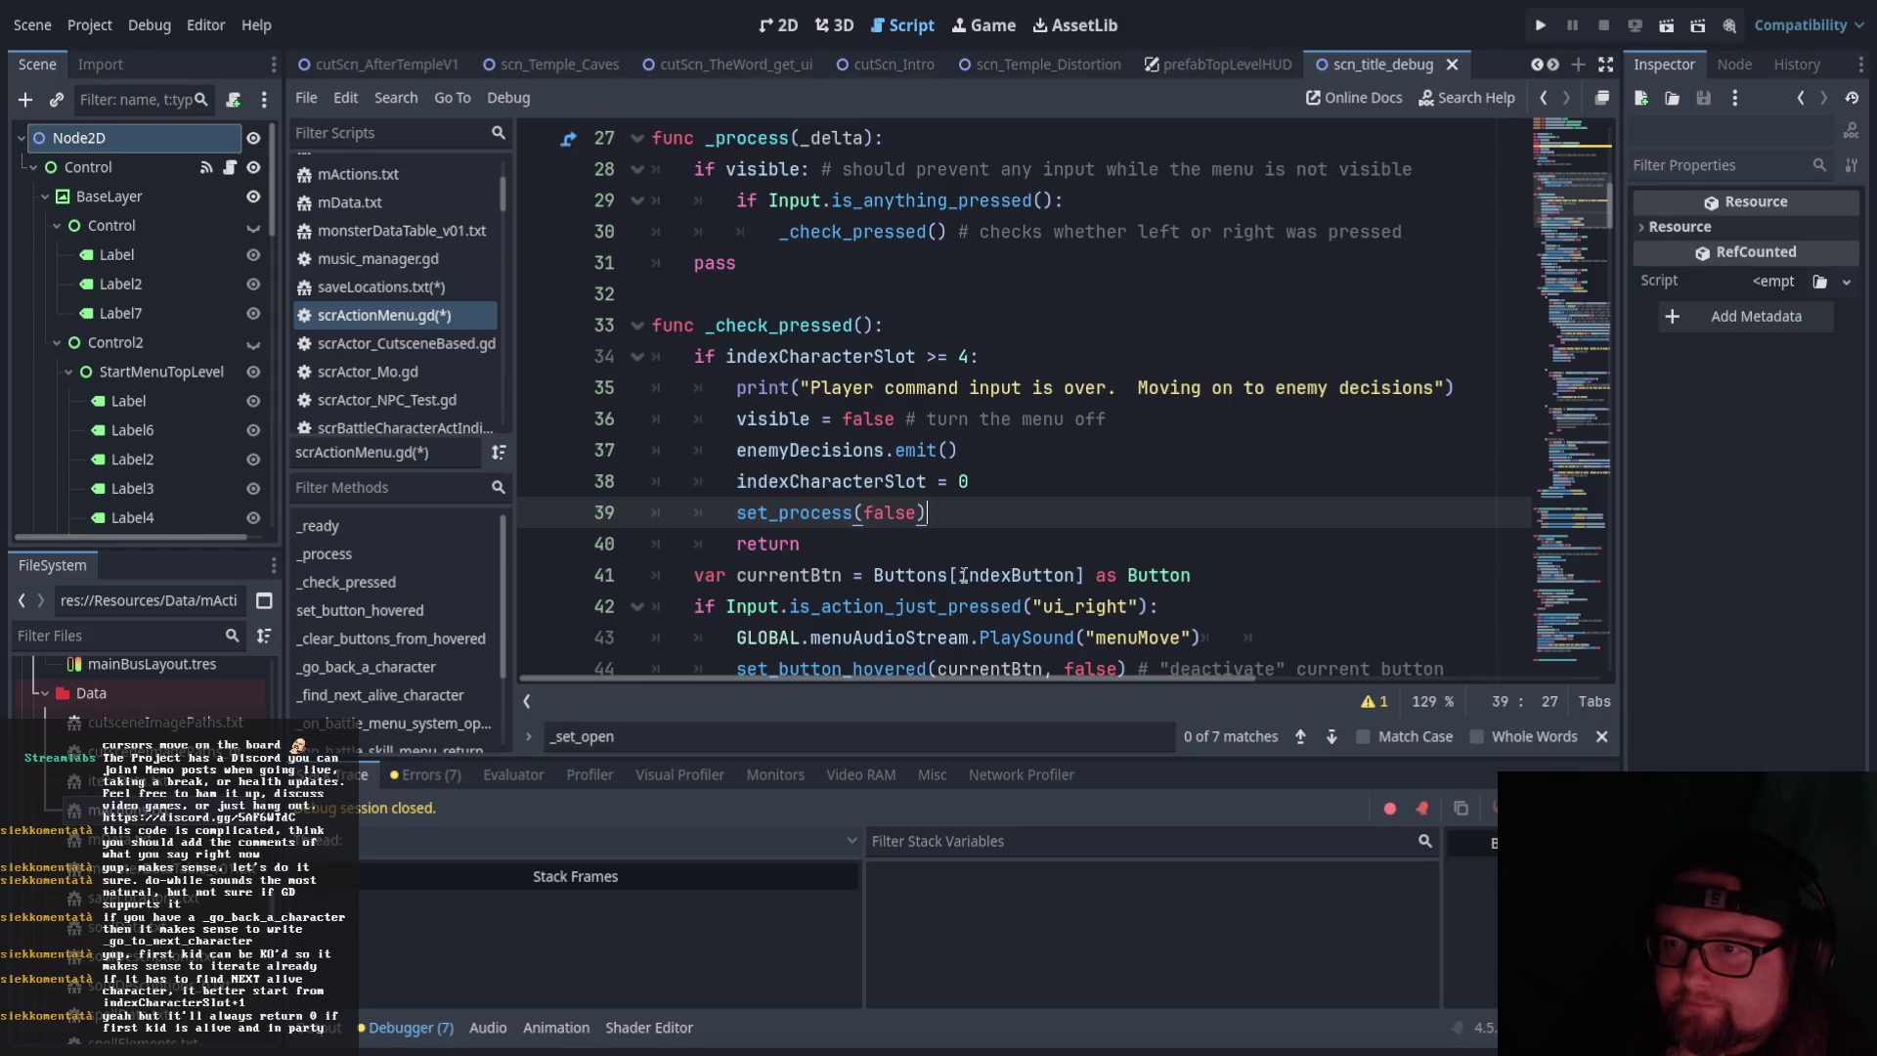
# Review the new early-exit block in _check_pressed and scroll to a free spot below
pyautogui.scroll(1, 963, 577)
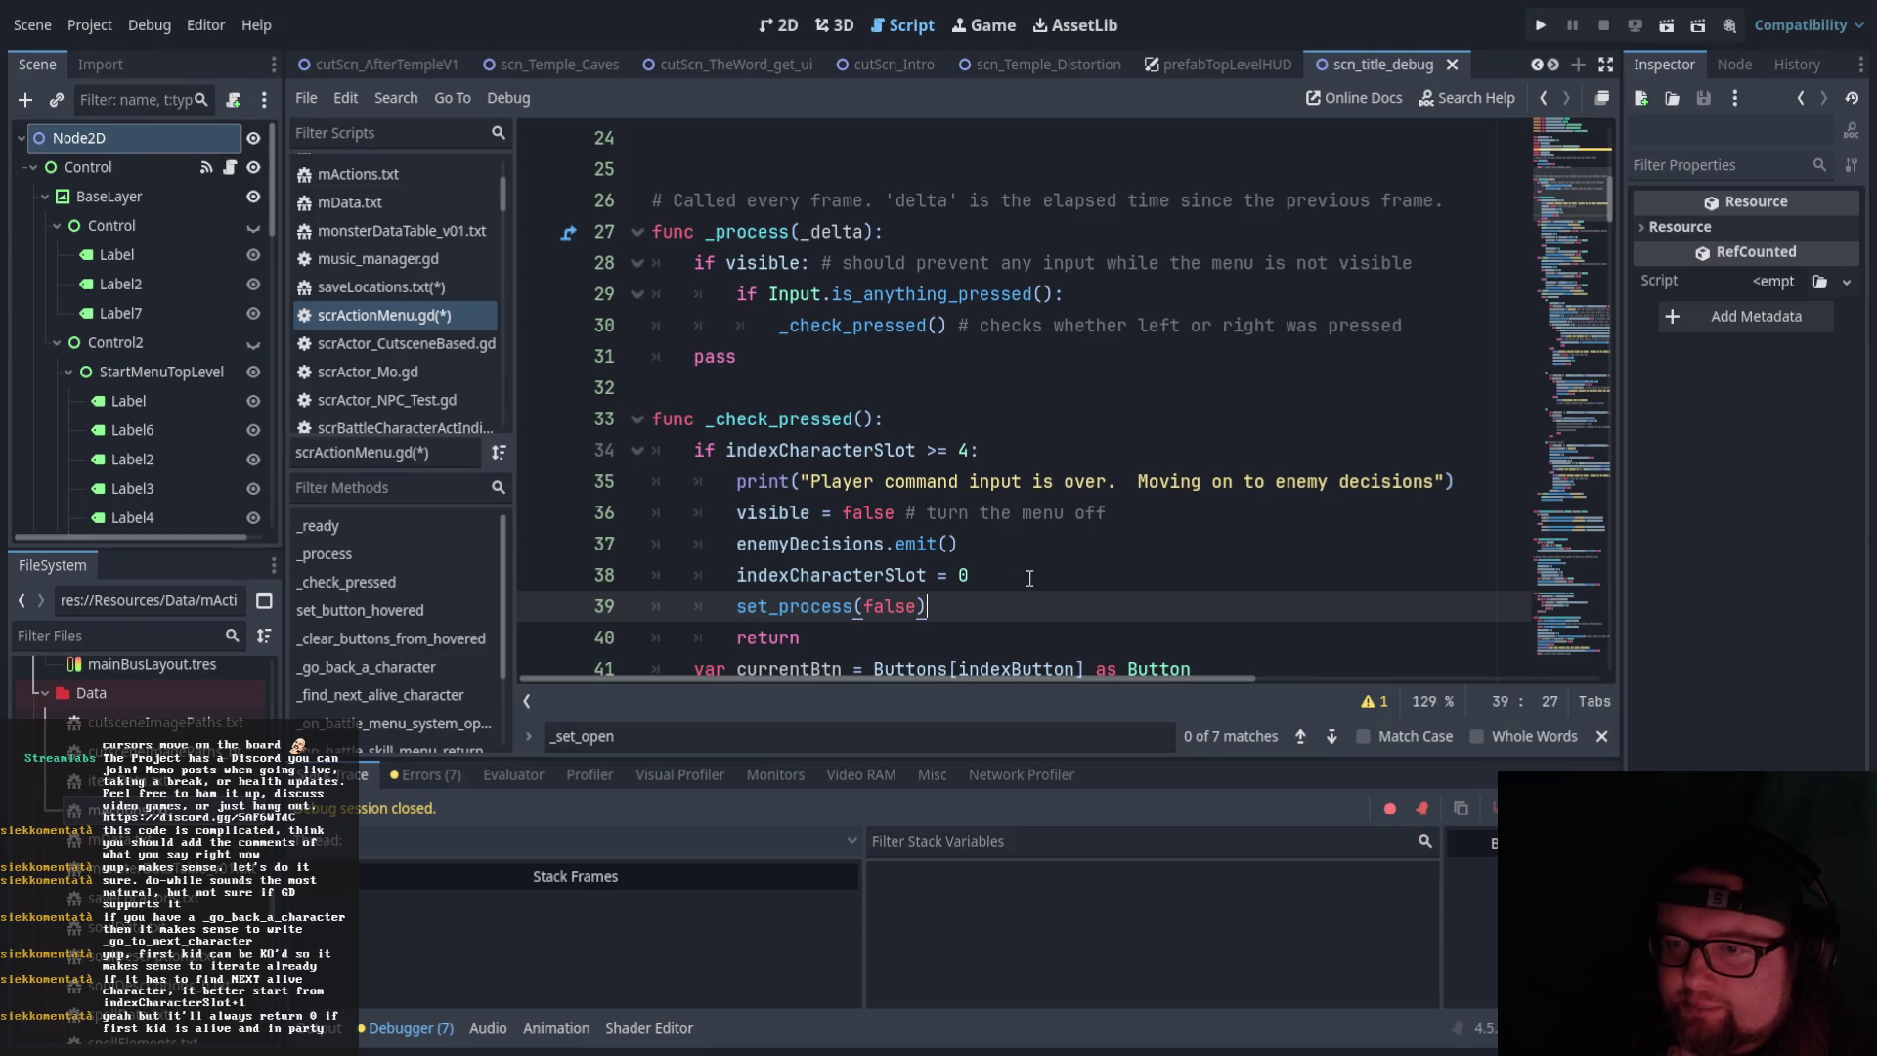
pyautogui.moveTo(840, 627)
pyautogui.mouseDown()
pyautogui.moveTo(782, 606)
pyautogui.moveTo(741, 481)
pyautogui.mouseUp()
pyautogui.scroll(-2, 751, 492)
pyautogui.scroll(2, 865, 554)
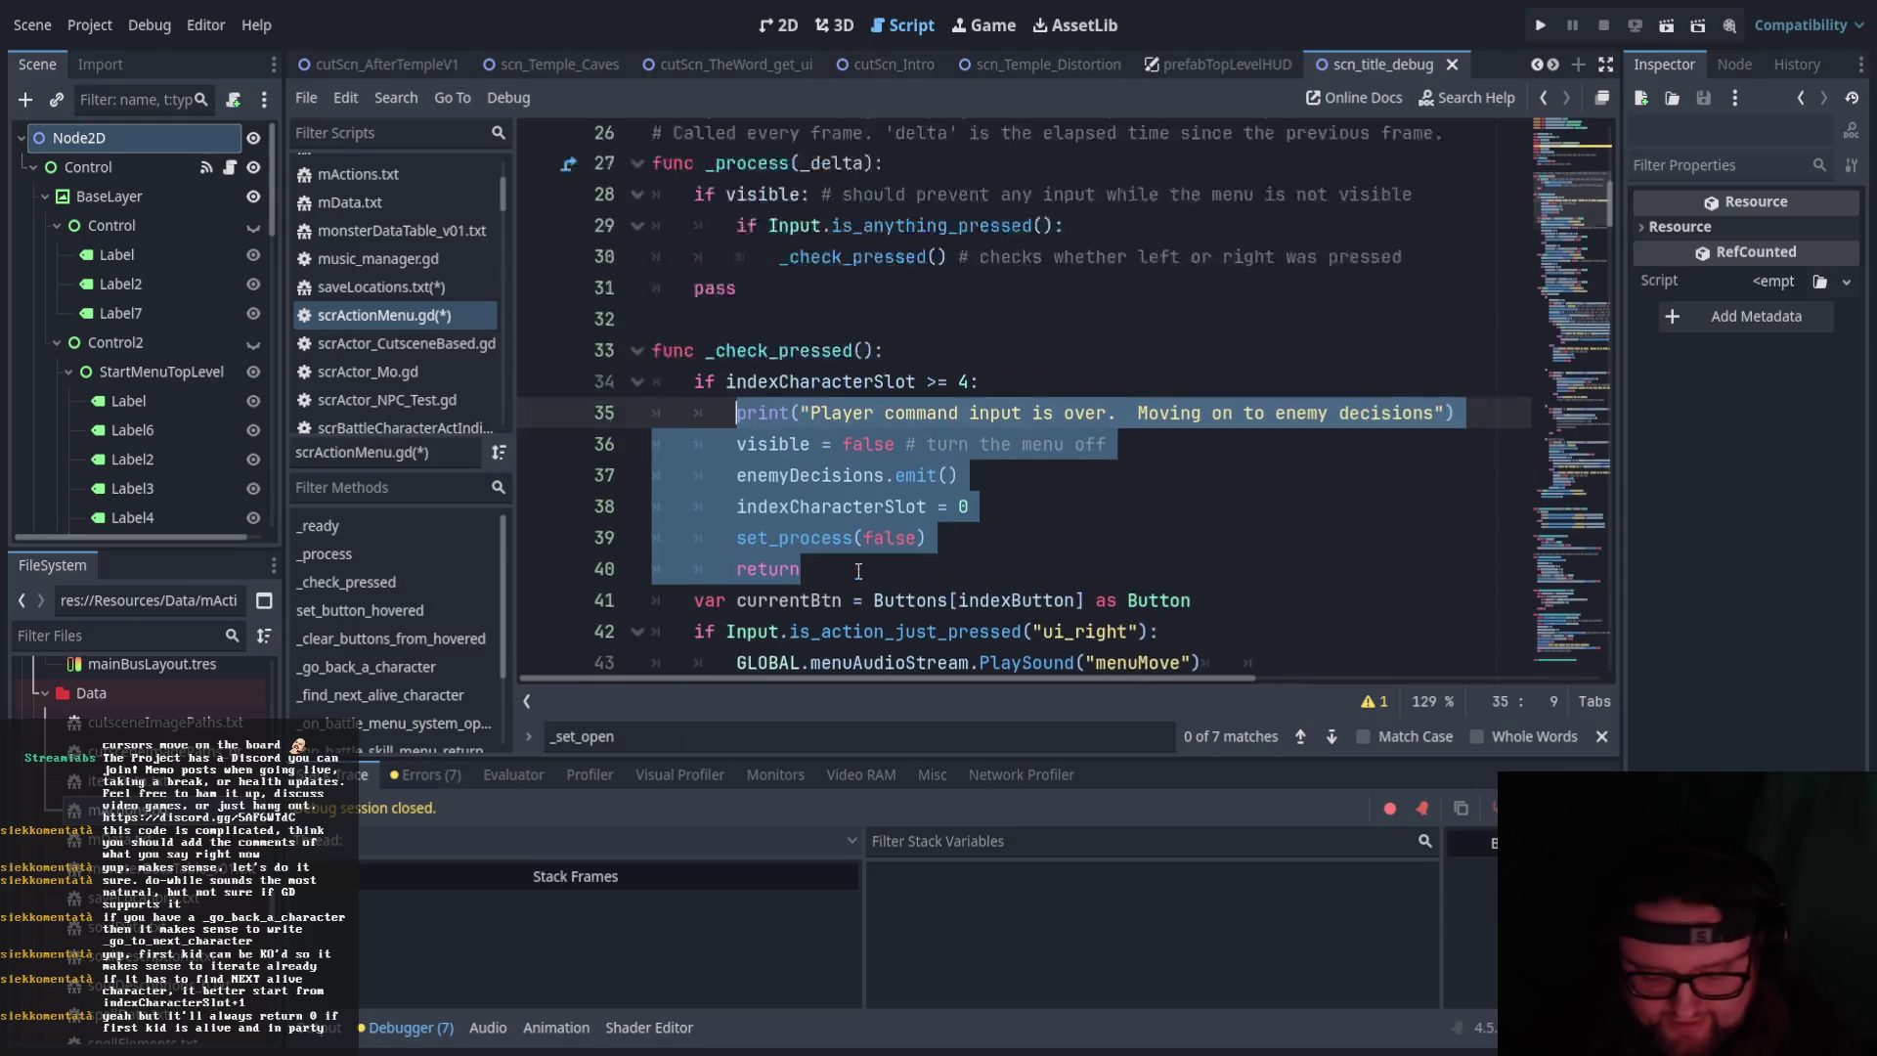
pyautogui.scroll(-5, 913, 558)
pyautogui.scroll(5, 1030, 485)
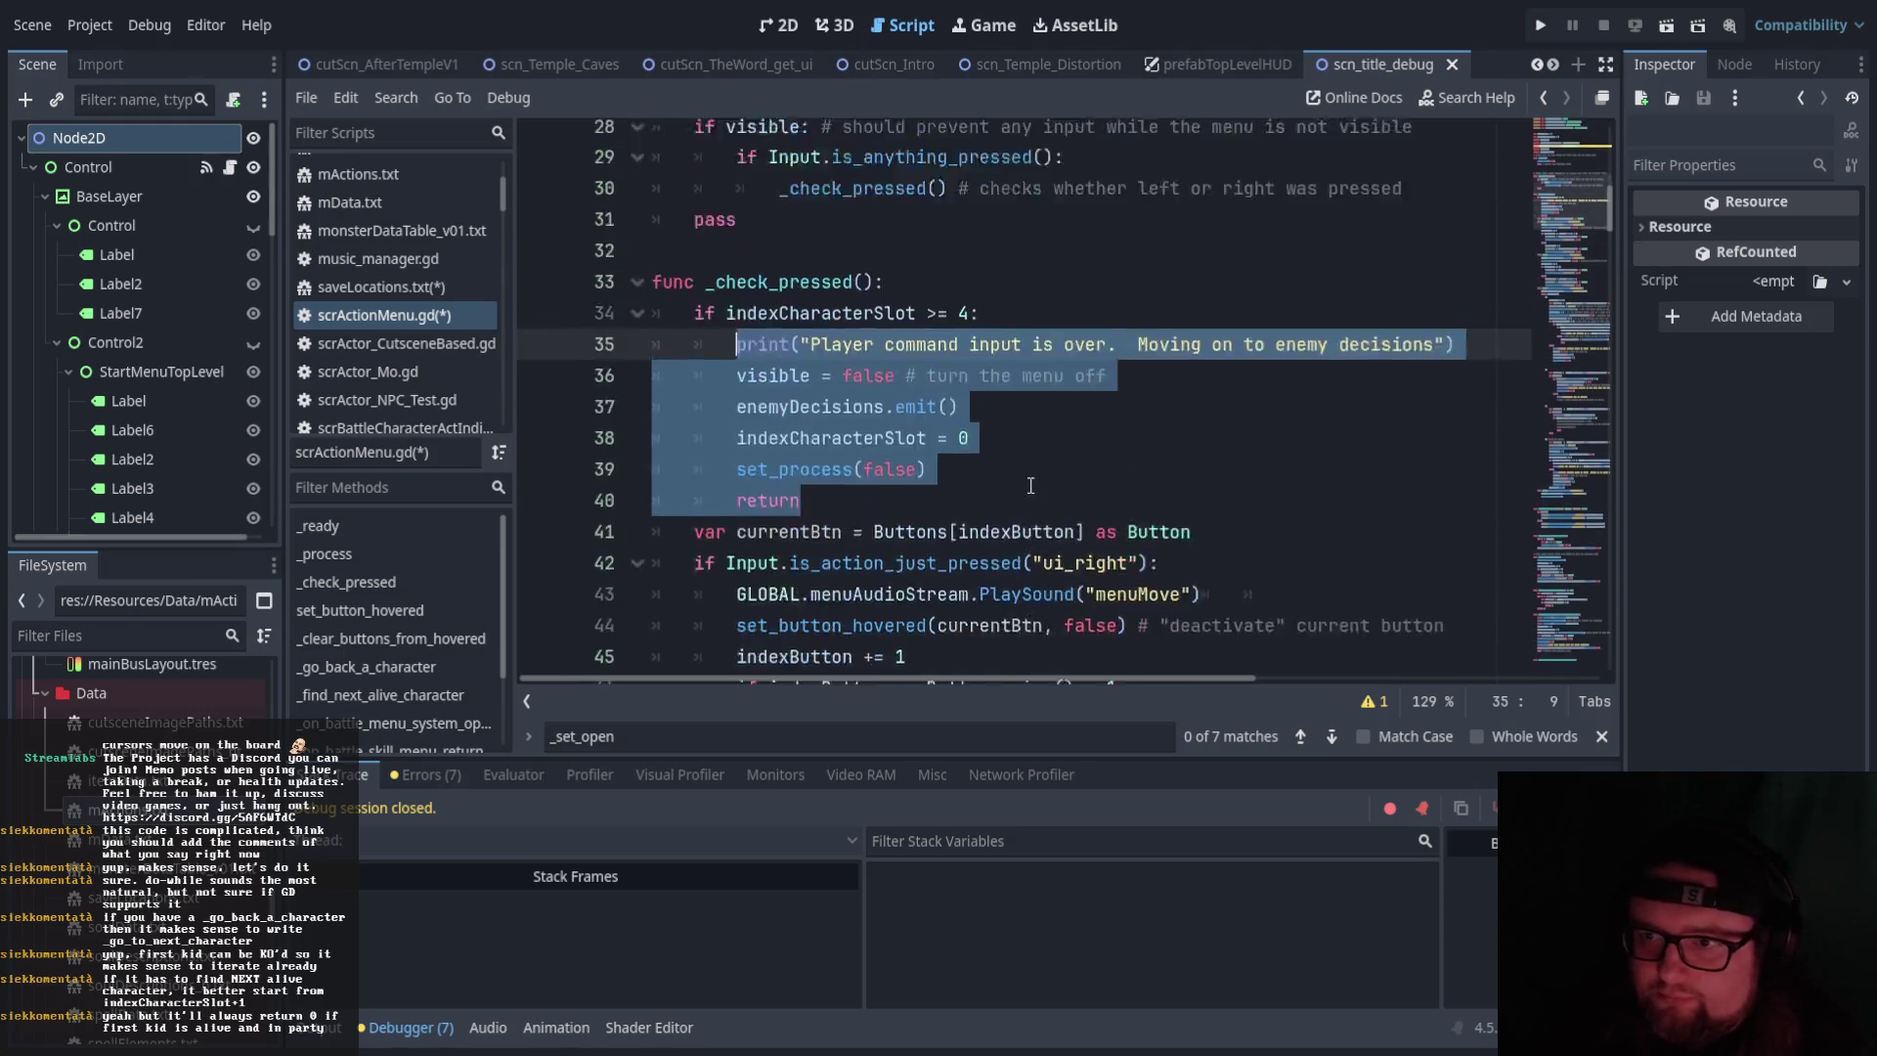
pyautogui.scroll(-20, 1053, 576)
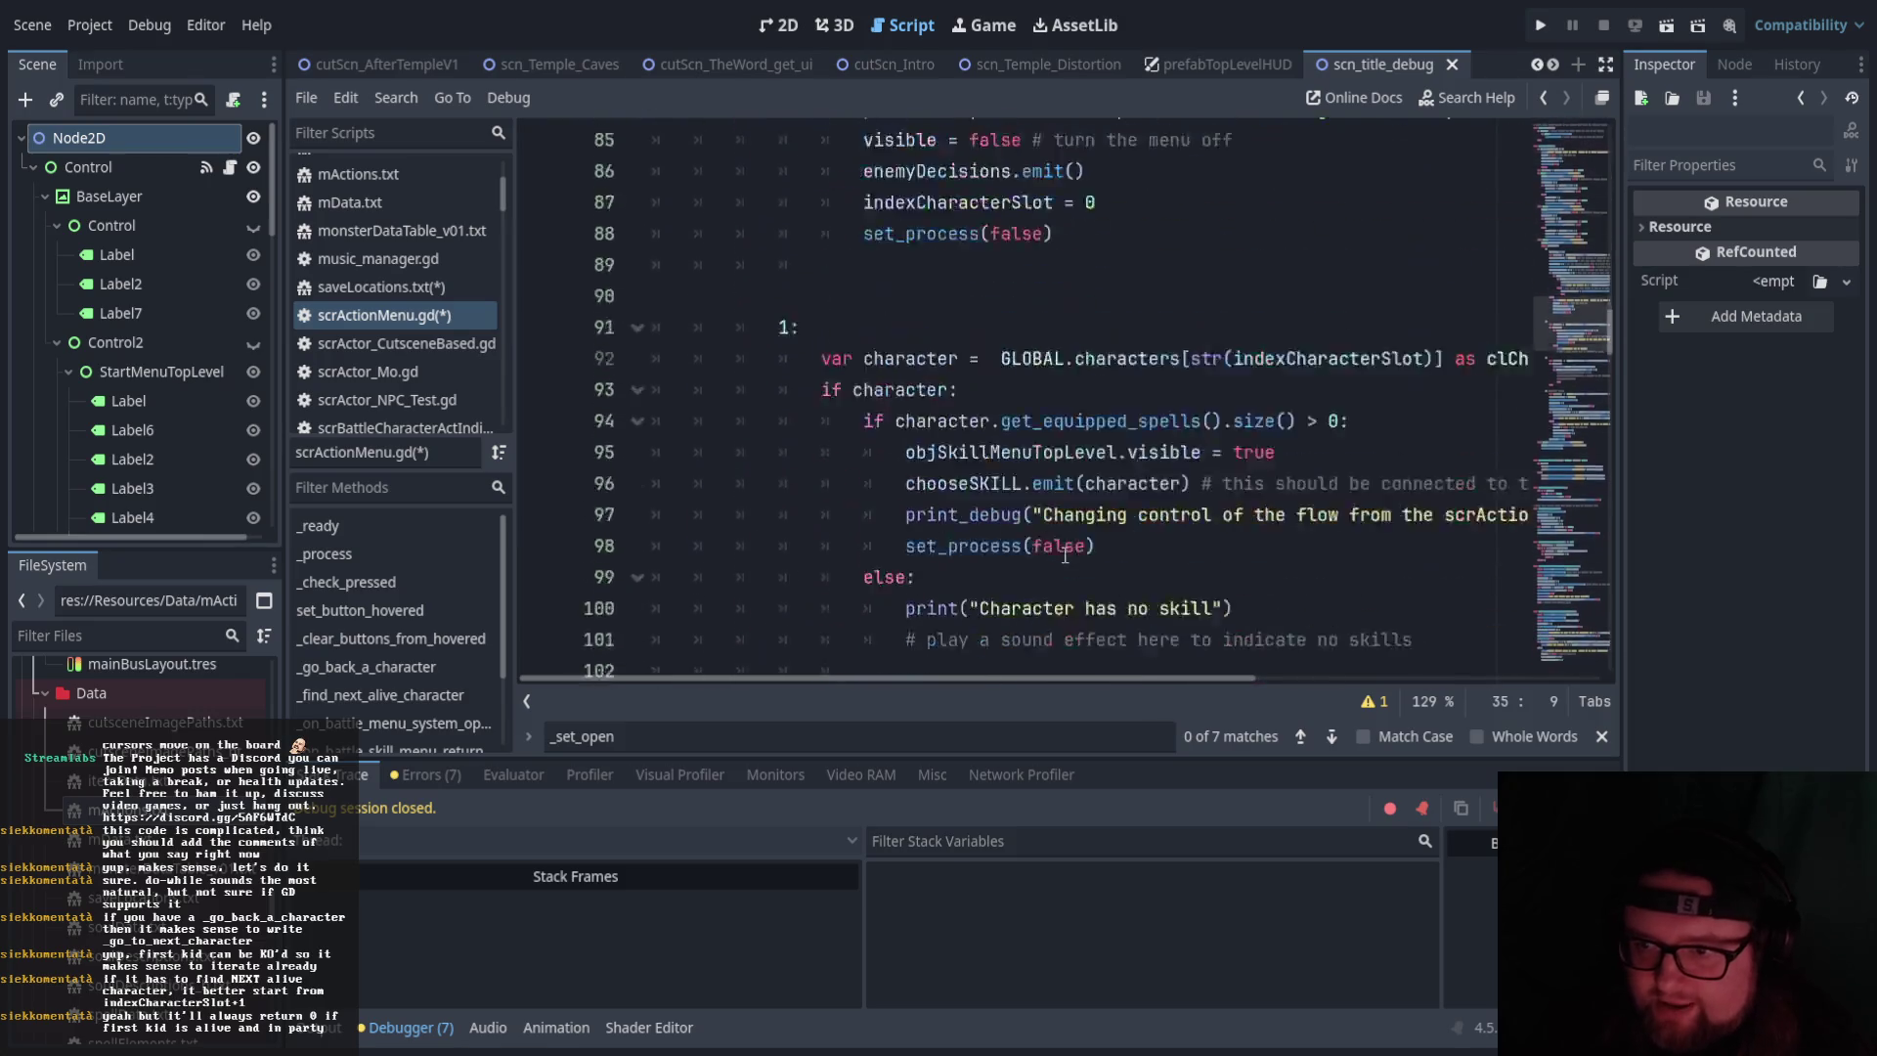
pyautogui.scroll(-15, 1067, 533)
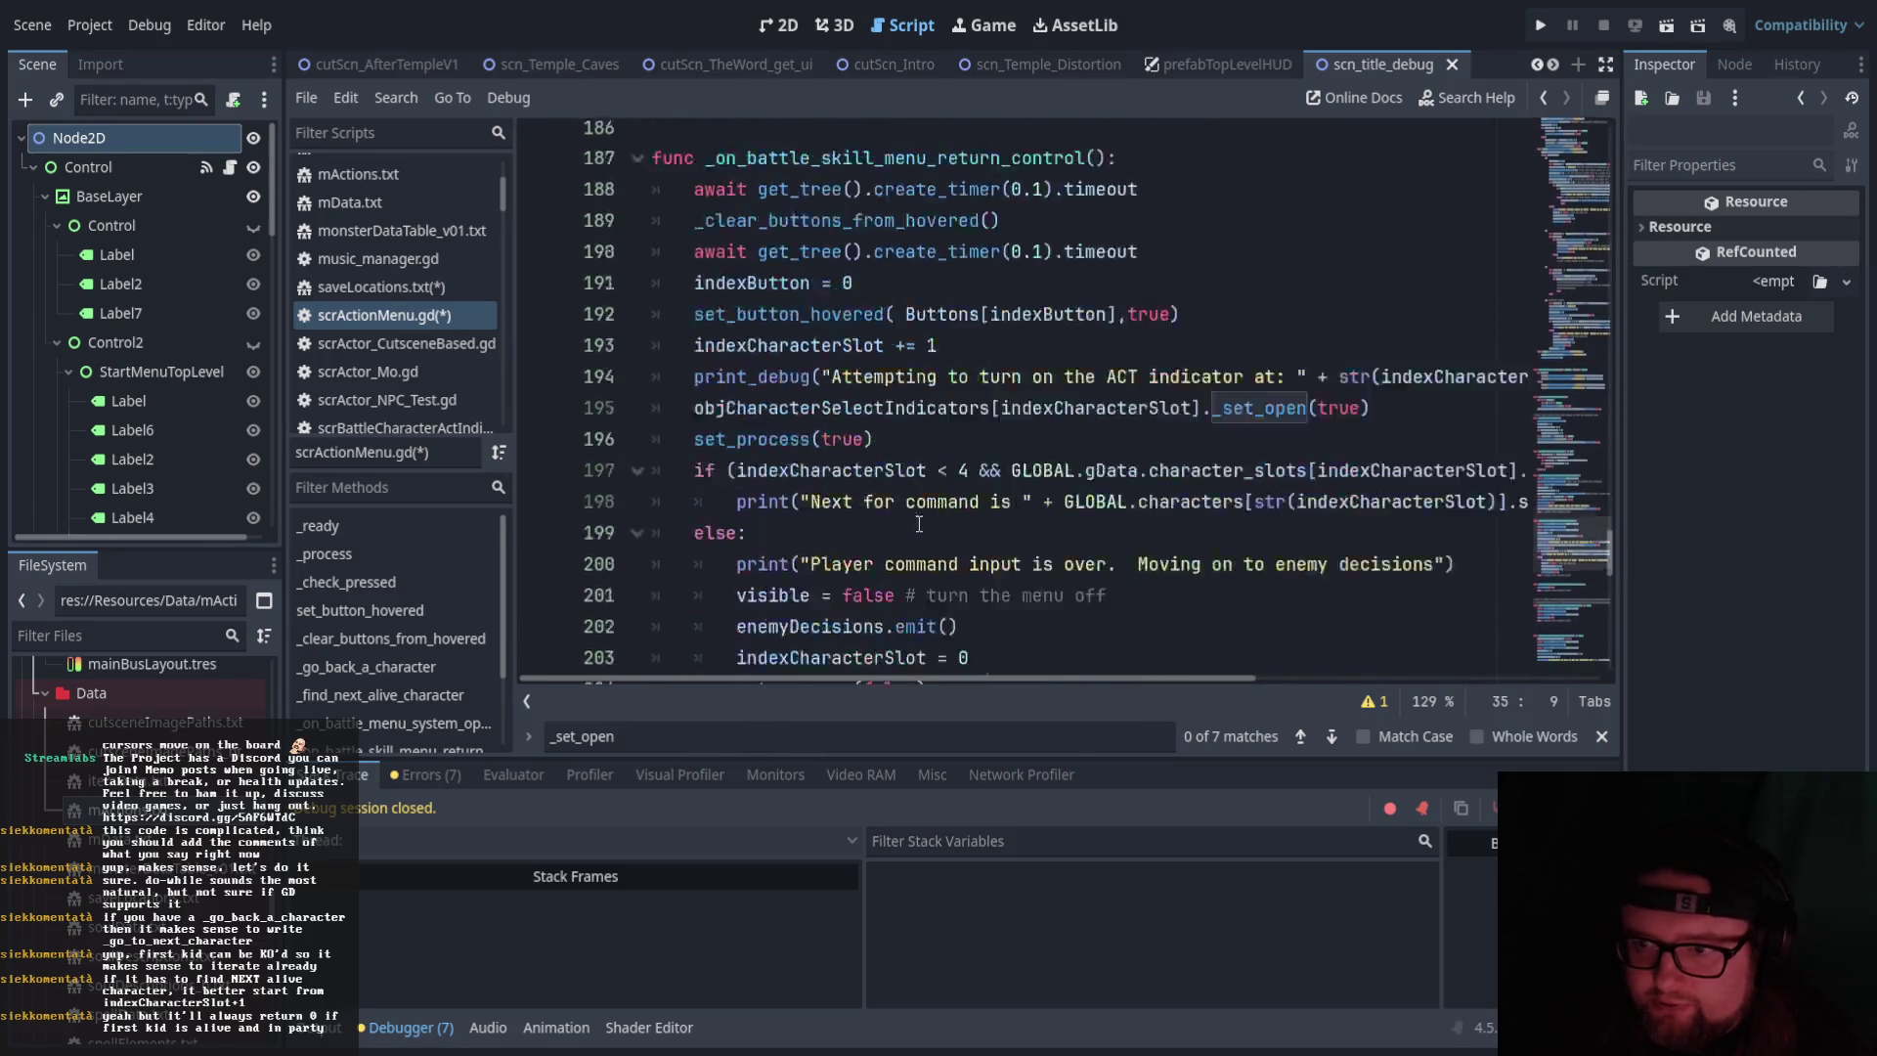
pyautogui.scroll(3, 912, 515)
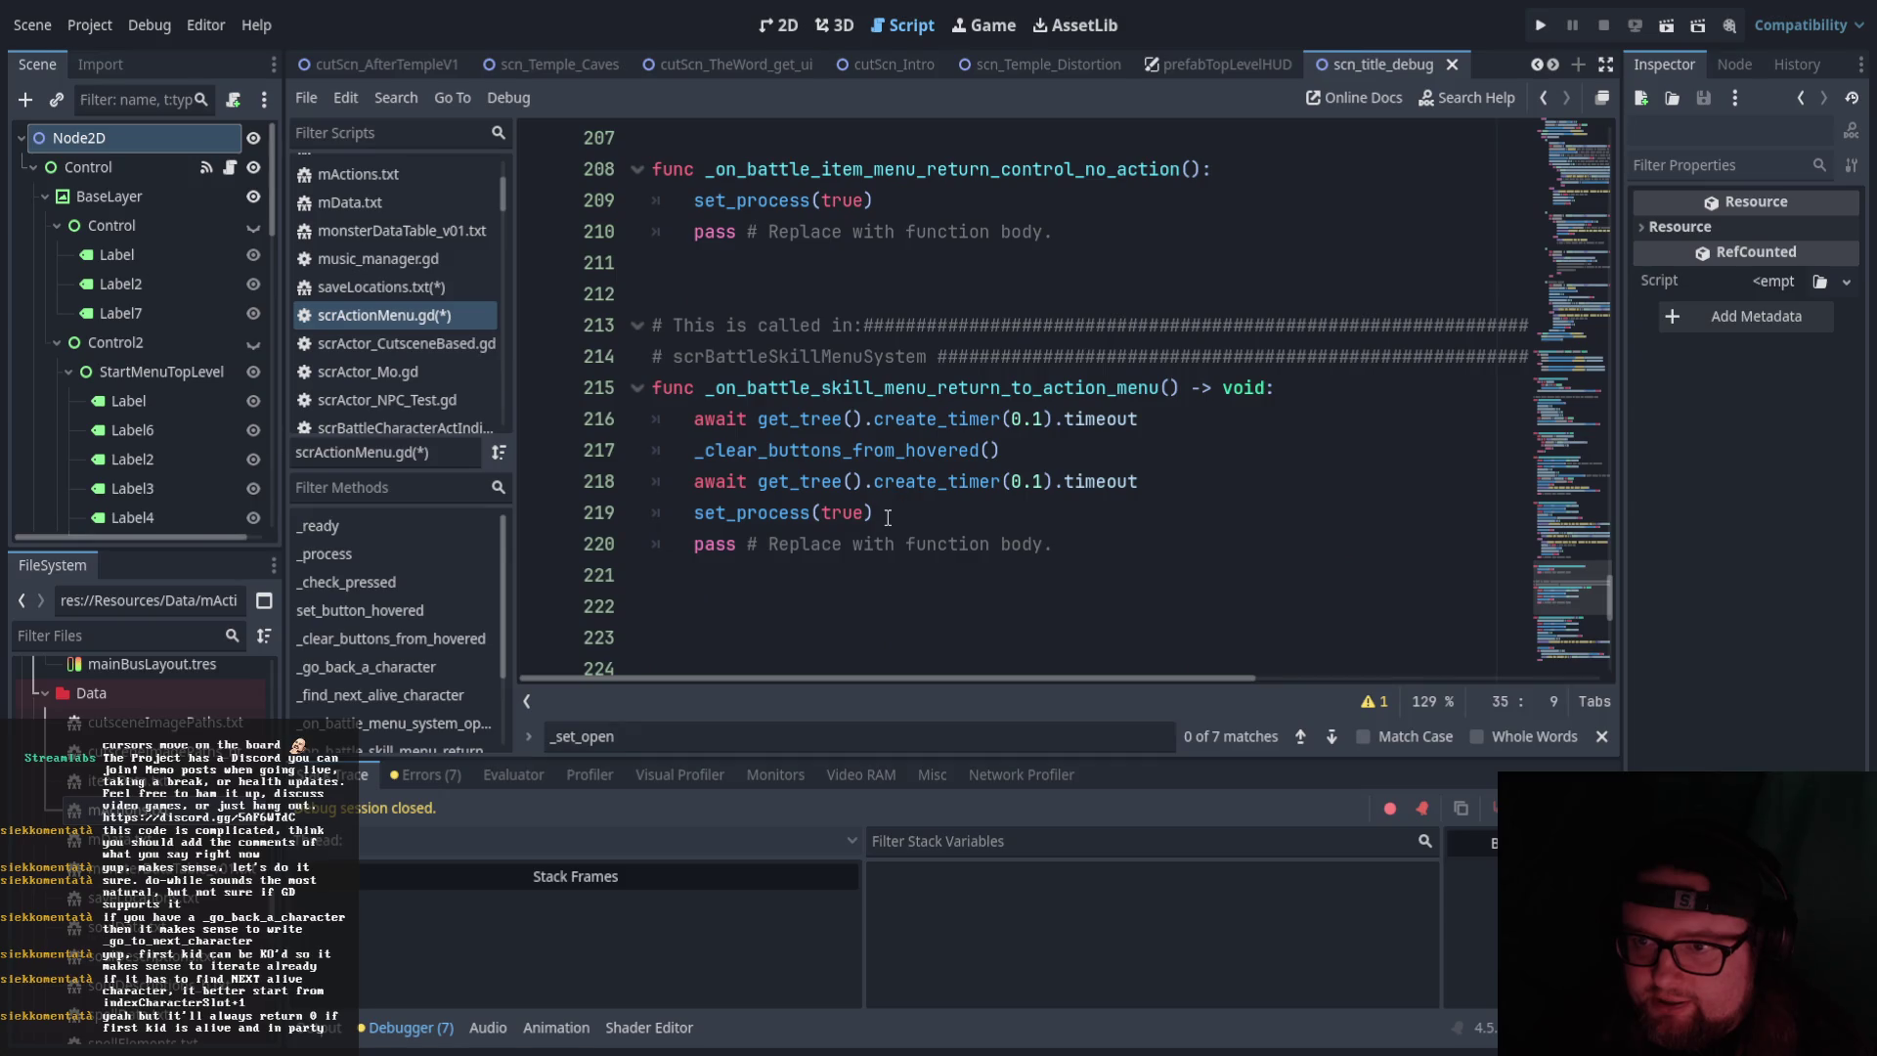
pyautogui.scroll(10, 888, 518)
pyautogui.scroll(-13, 762, 408)
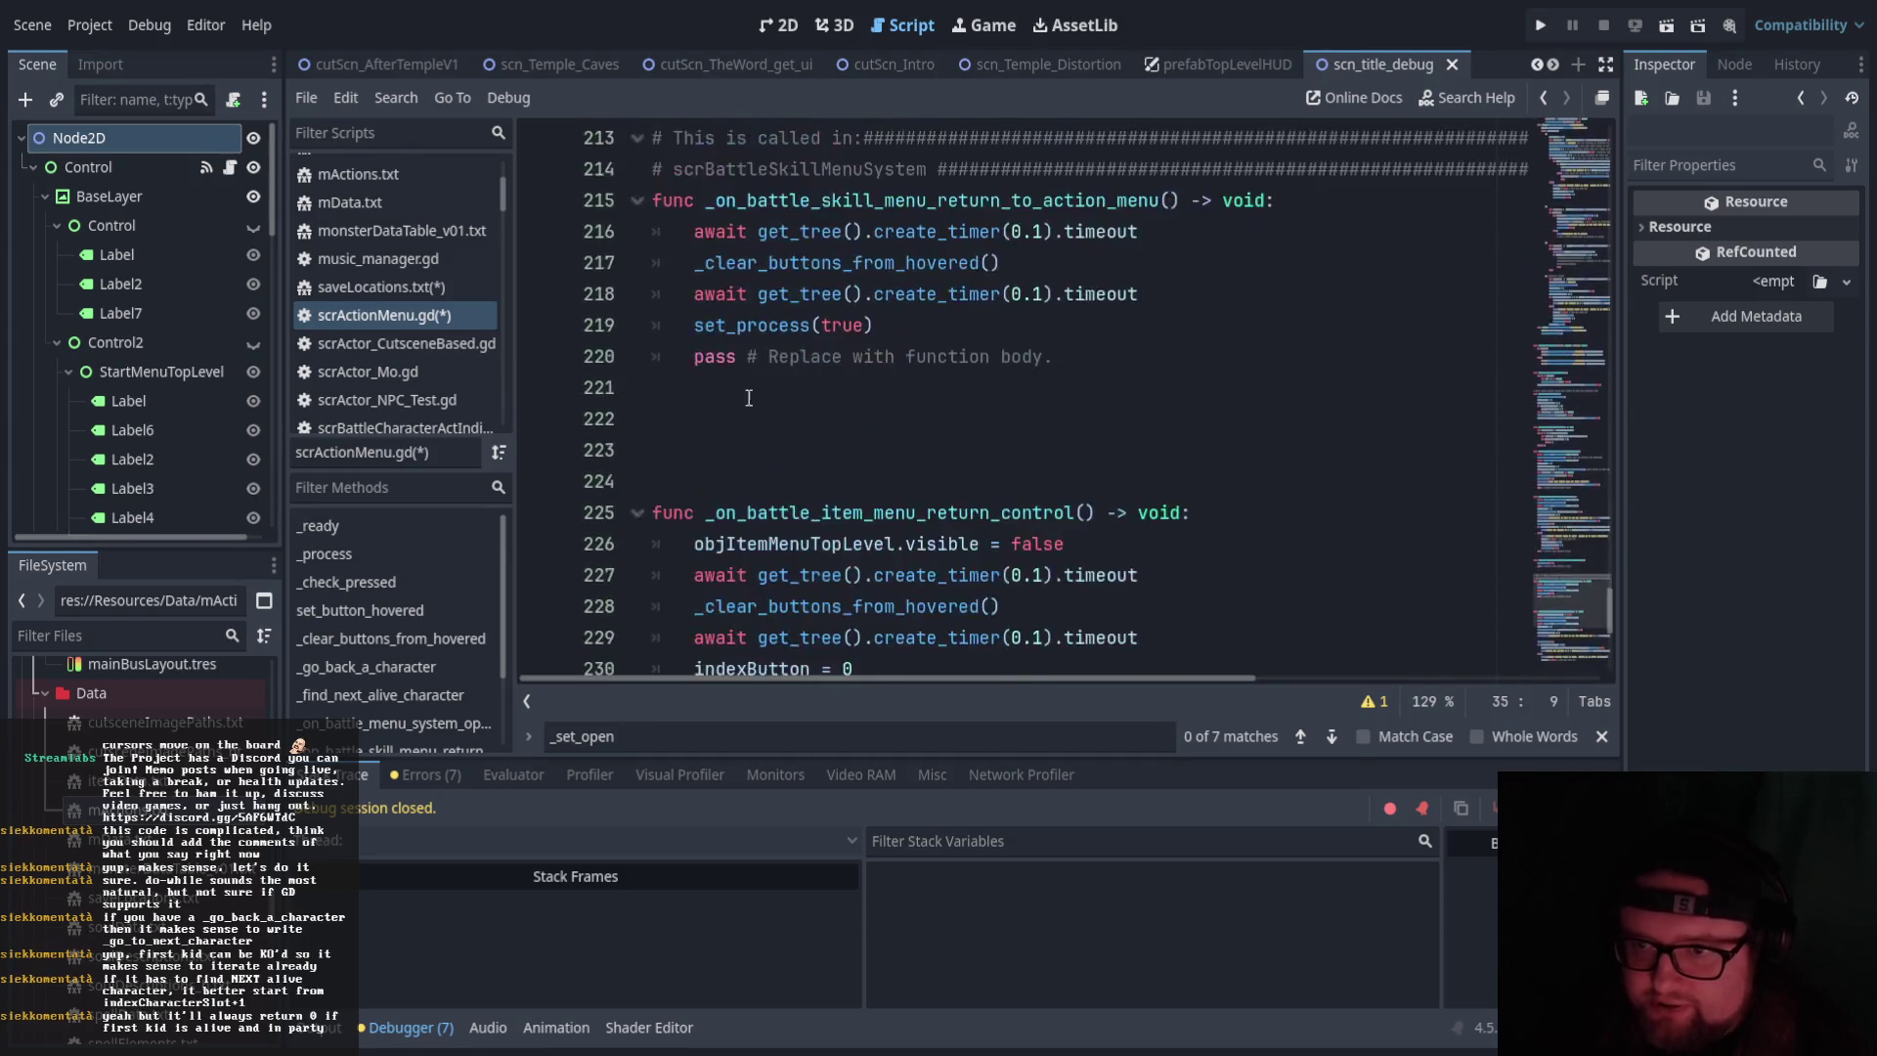
pyautogui.scroll(4, 762, 408)
# Add the function header 'func _end_player_input():' on a new line
pyautogui.click(670, 476)
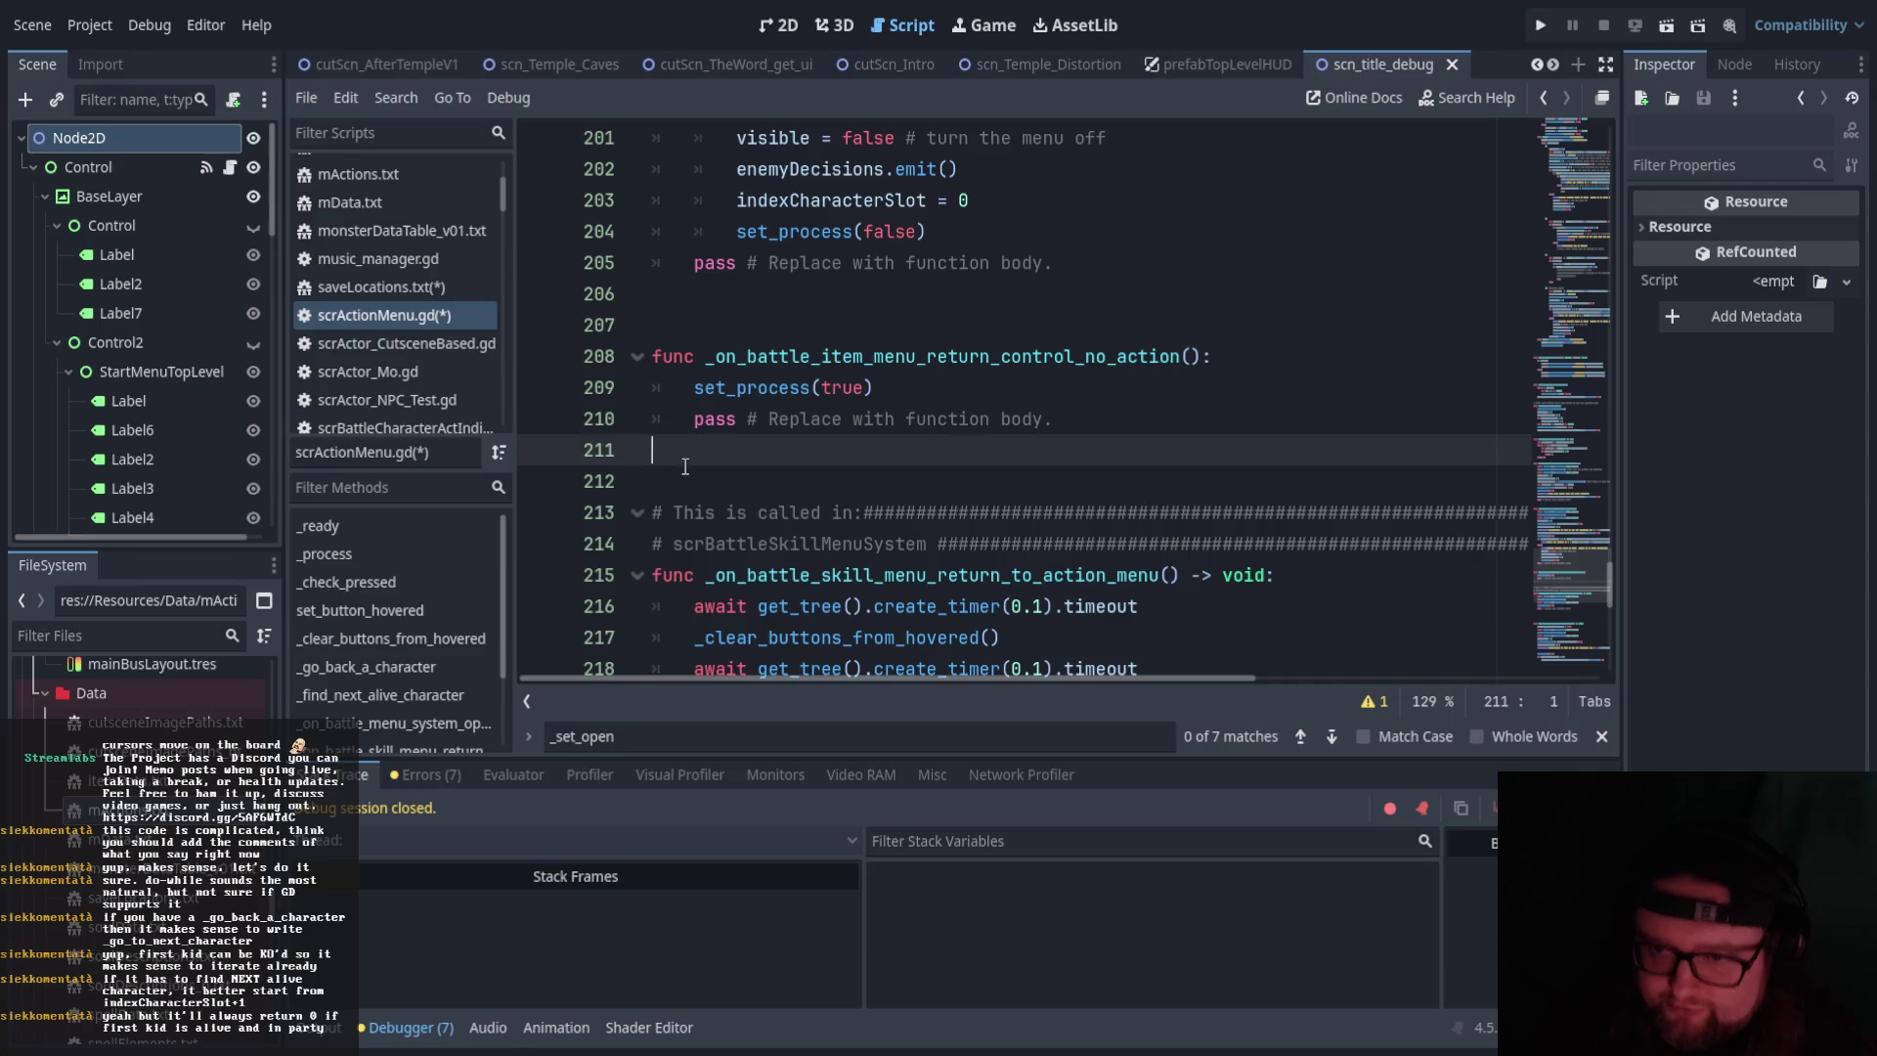
pyautogui.press('Return')
pyautogui.write('func _end_player_')
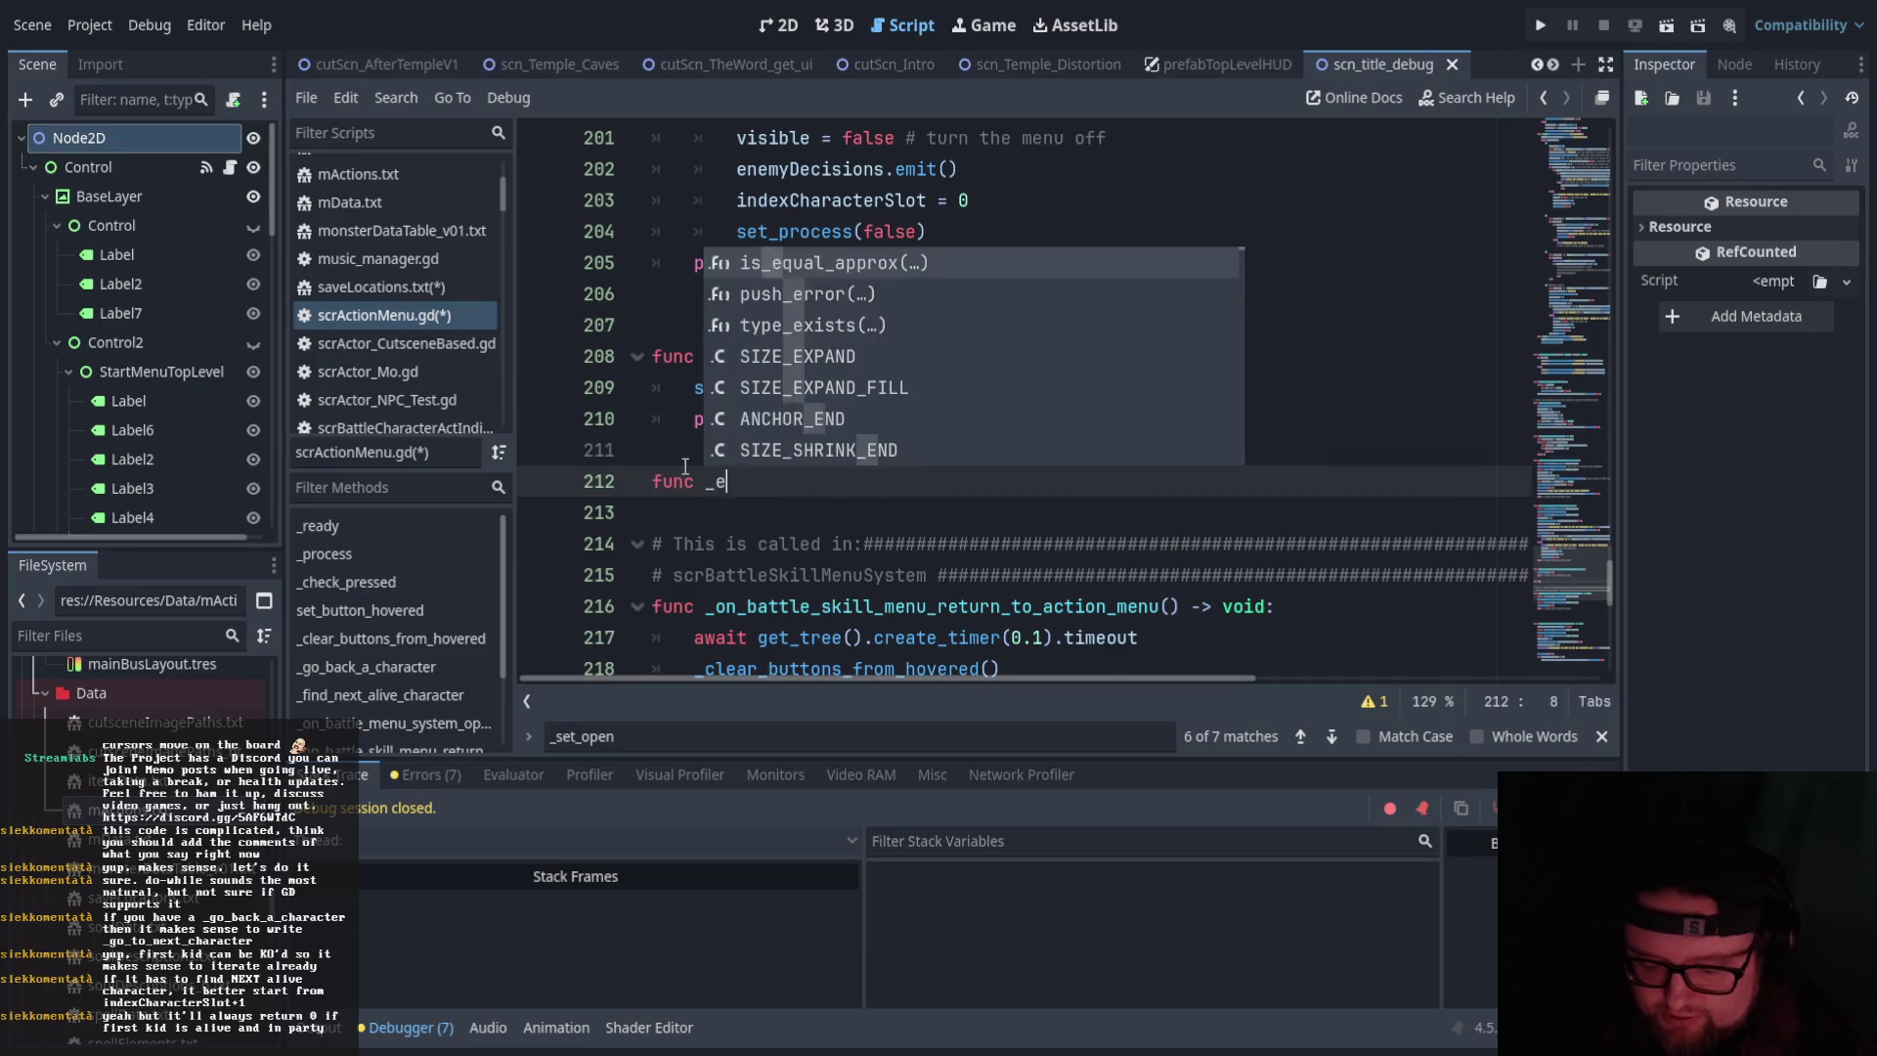
pyautogui.write('input')
pyautogui.press('BackSpace')
pyautogui.press('BackSpace')
pyautogui.press('BackSpace')
pyautogui.write('tput')
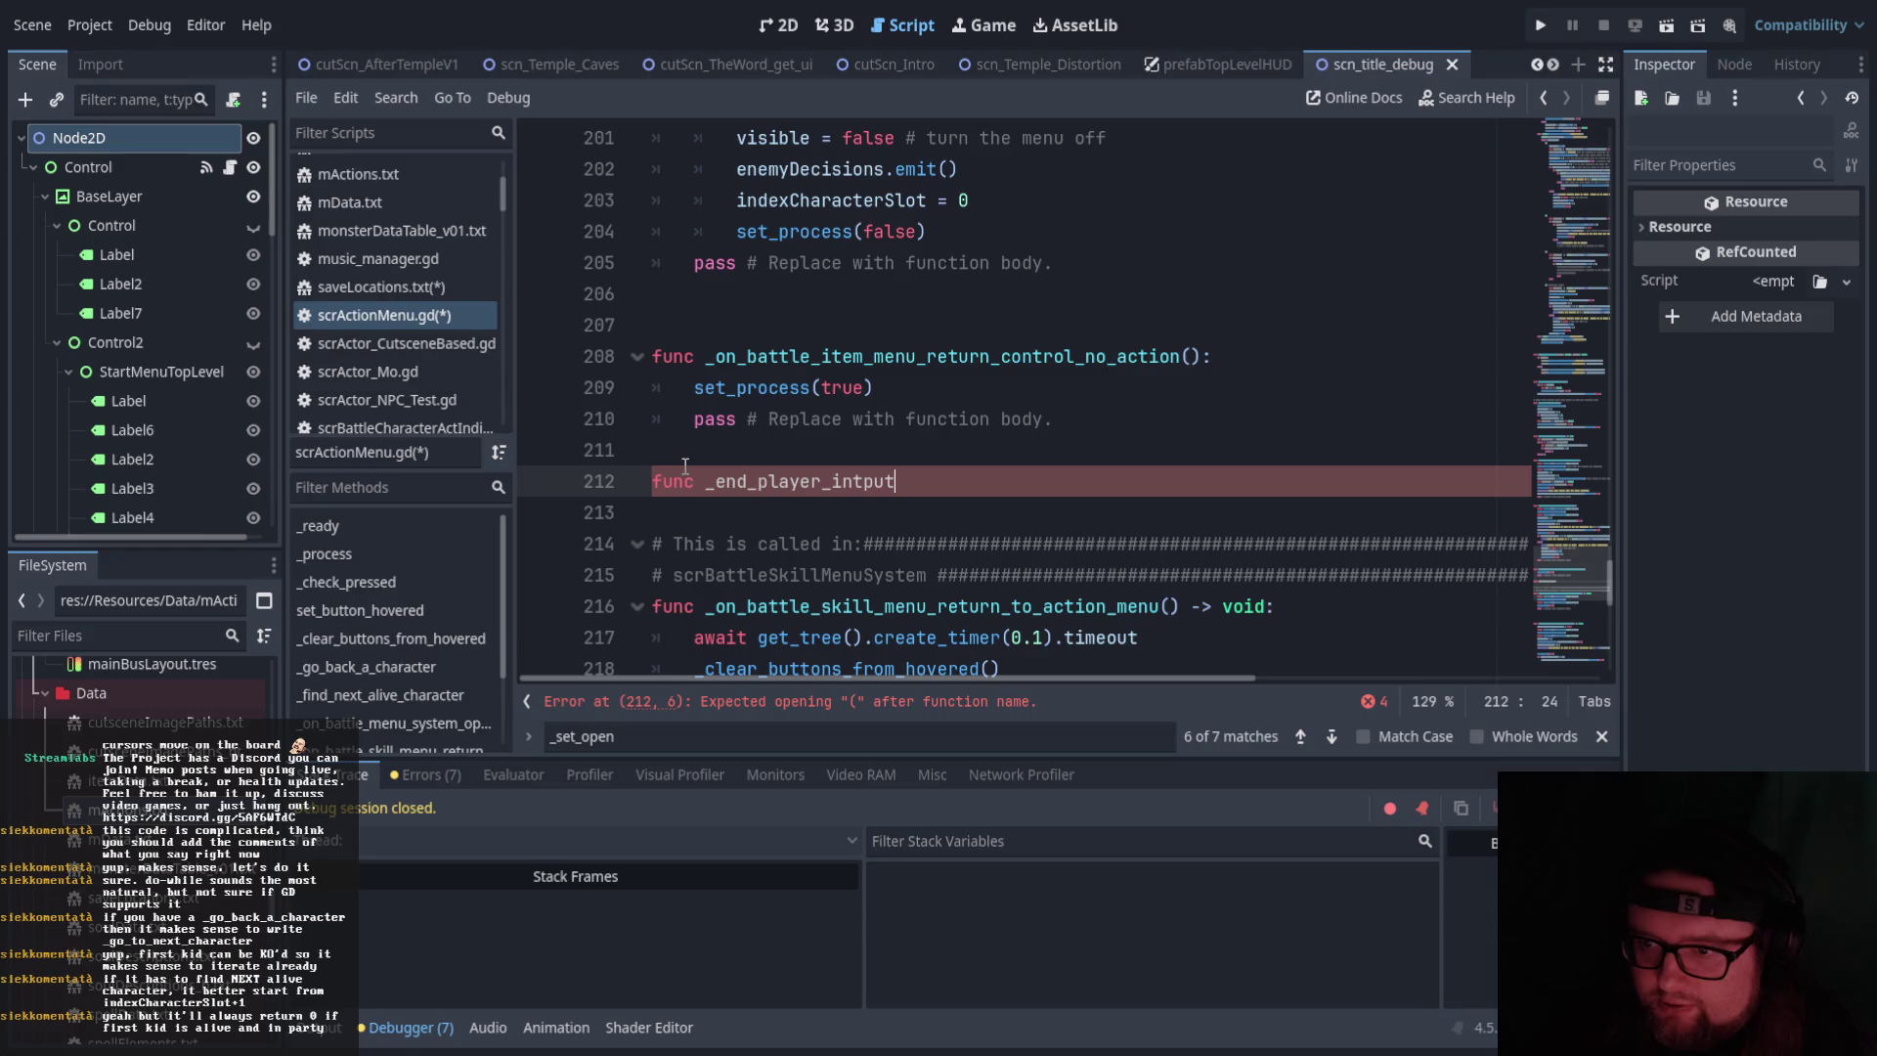
pyautogui.press('Left')
pyautogui.press('Left')
pyautogui.press('BackSpace')
pyautogui.write('():')
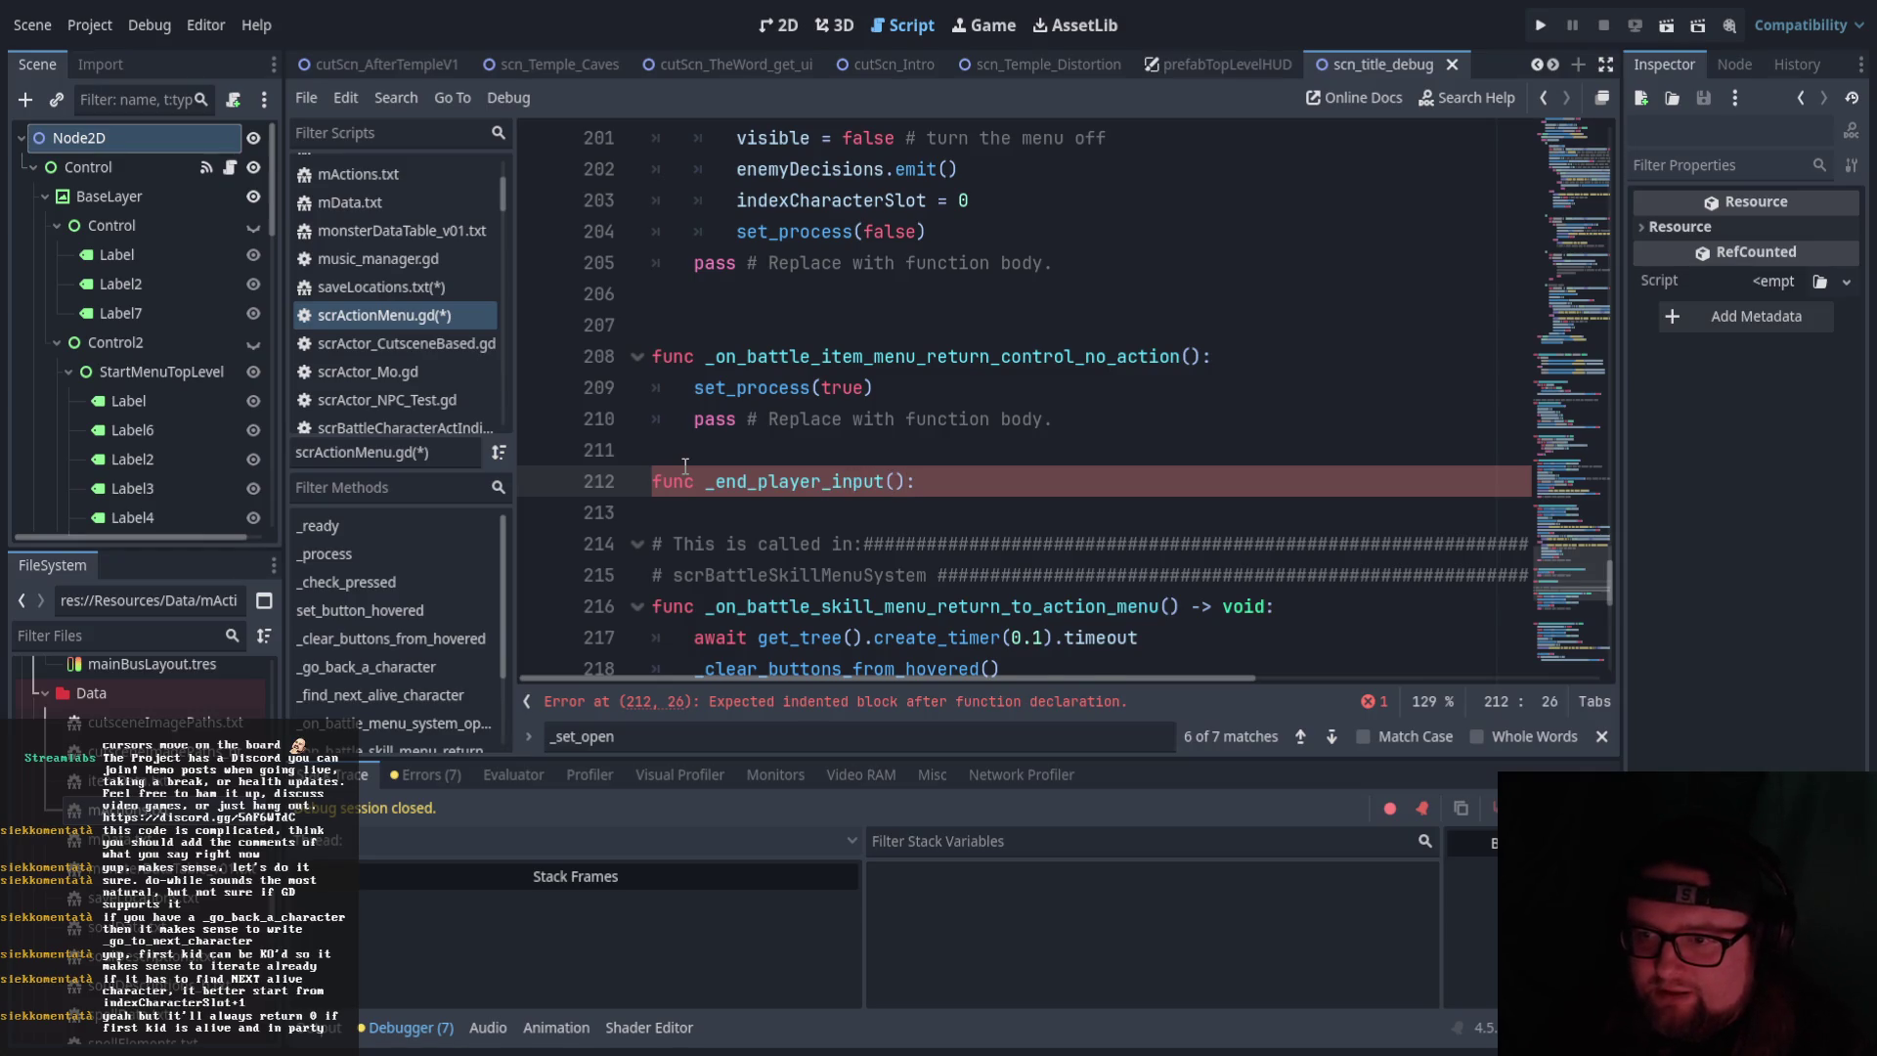
# Fill _end_player_input with the pasted end-of-input block, dedented one level
pyautogui.press('Return')
pyautogui.write('print("Player command input is over.  Moving on to enemy decisions") \t\tvisible = false # turn the menu off \t\tenemyDecisions.emit() \t\tindexCharacterSlot = 0 \t\tset_process(false) \t\treturn')
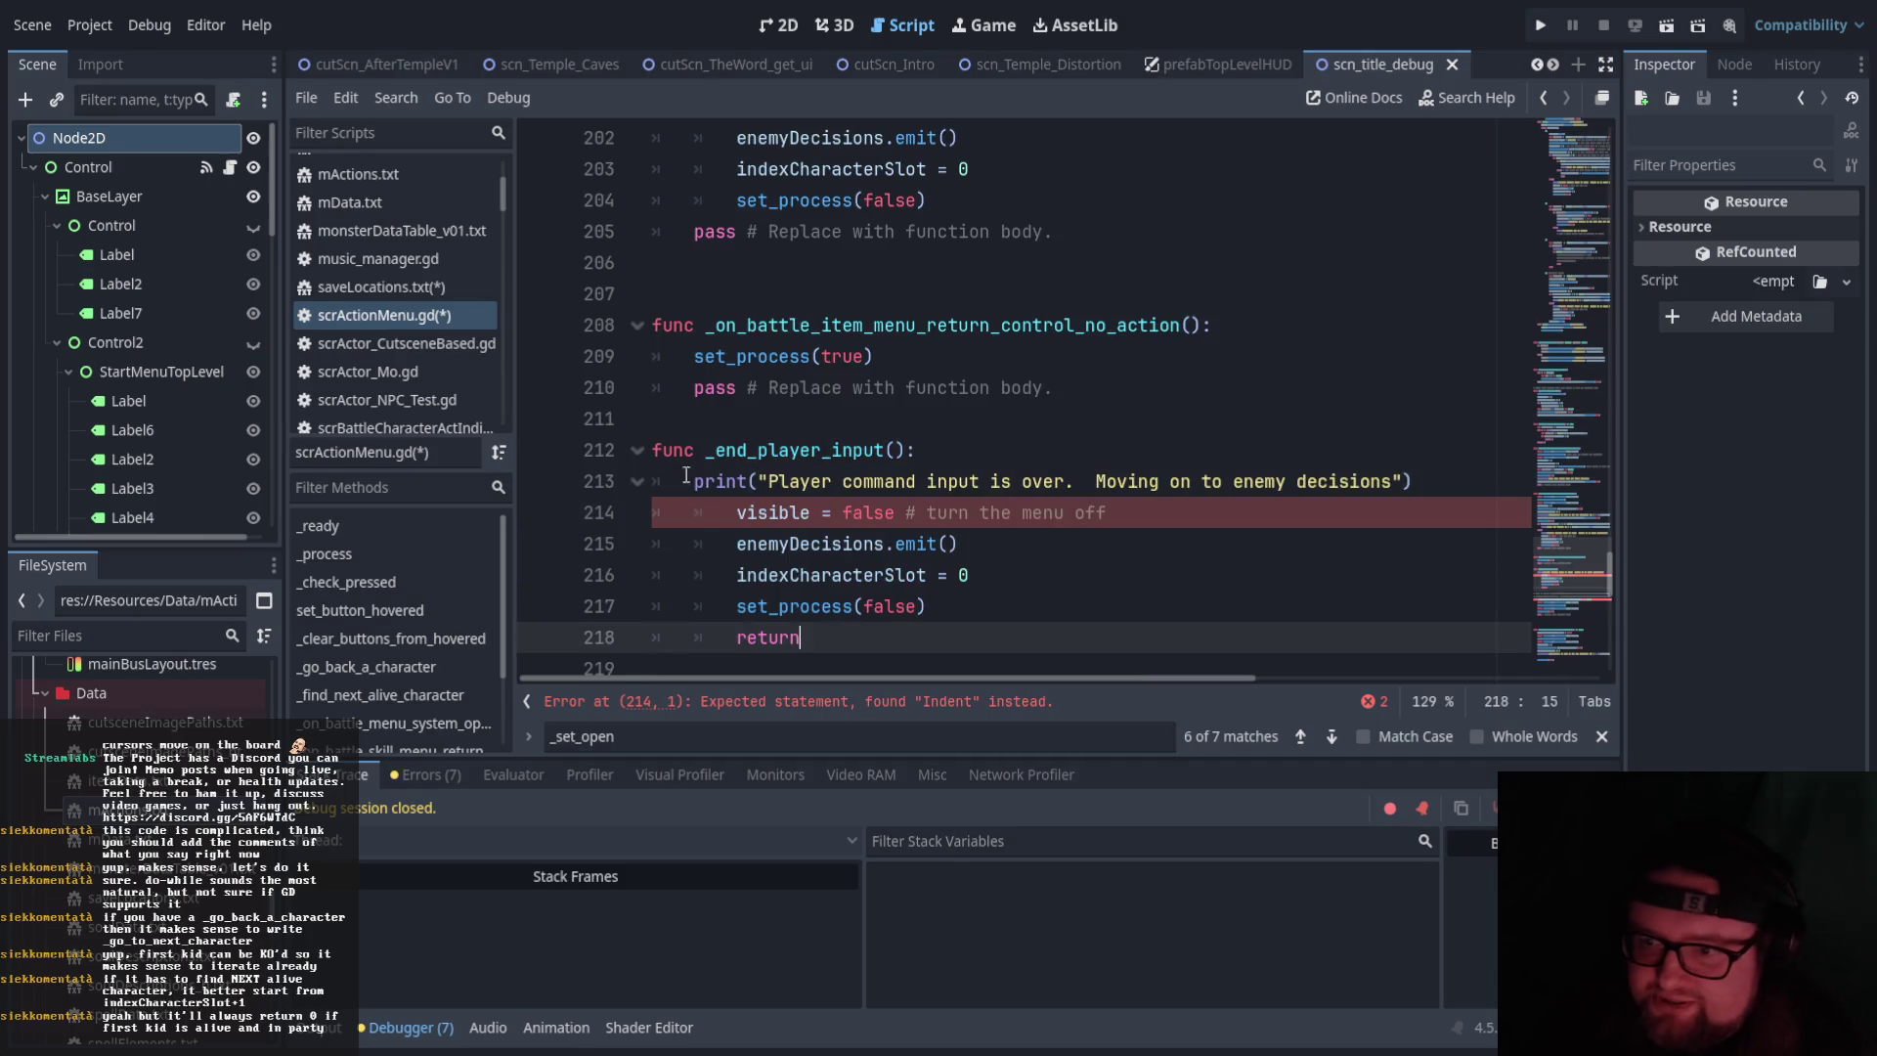
pyautogui.moveTo(823, 634)
pyautogui.mouseDown()
pyautogui.moveTo(704, 548)
pyautogui.moveTo(733, 512)
pyautogui.moveTo(706, 544)
pyautogui.moveTo(896, 543)
pyautogui.mouseUp()
pyautogui.hotkey('shift', 'Tab')
pyautogui.click(903, 621)
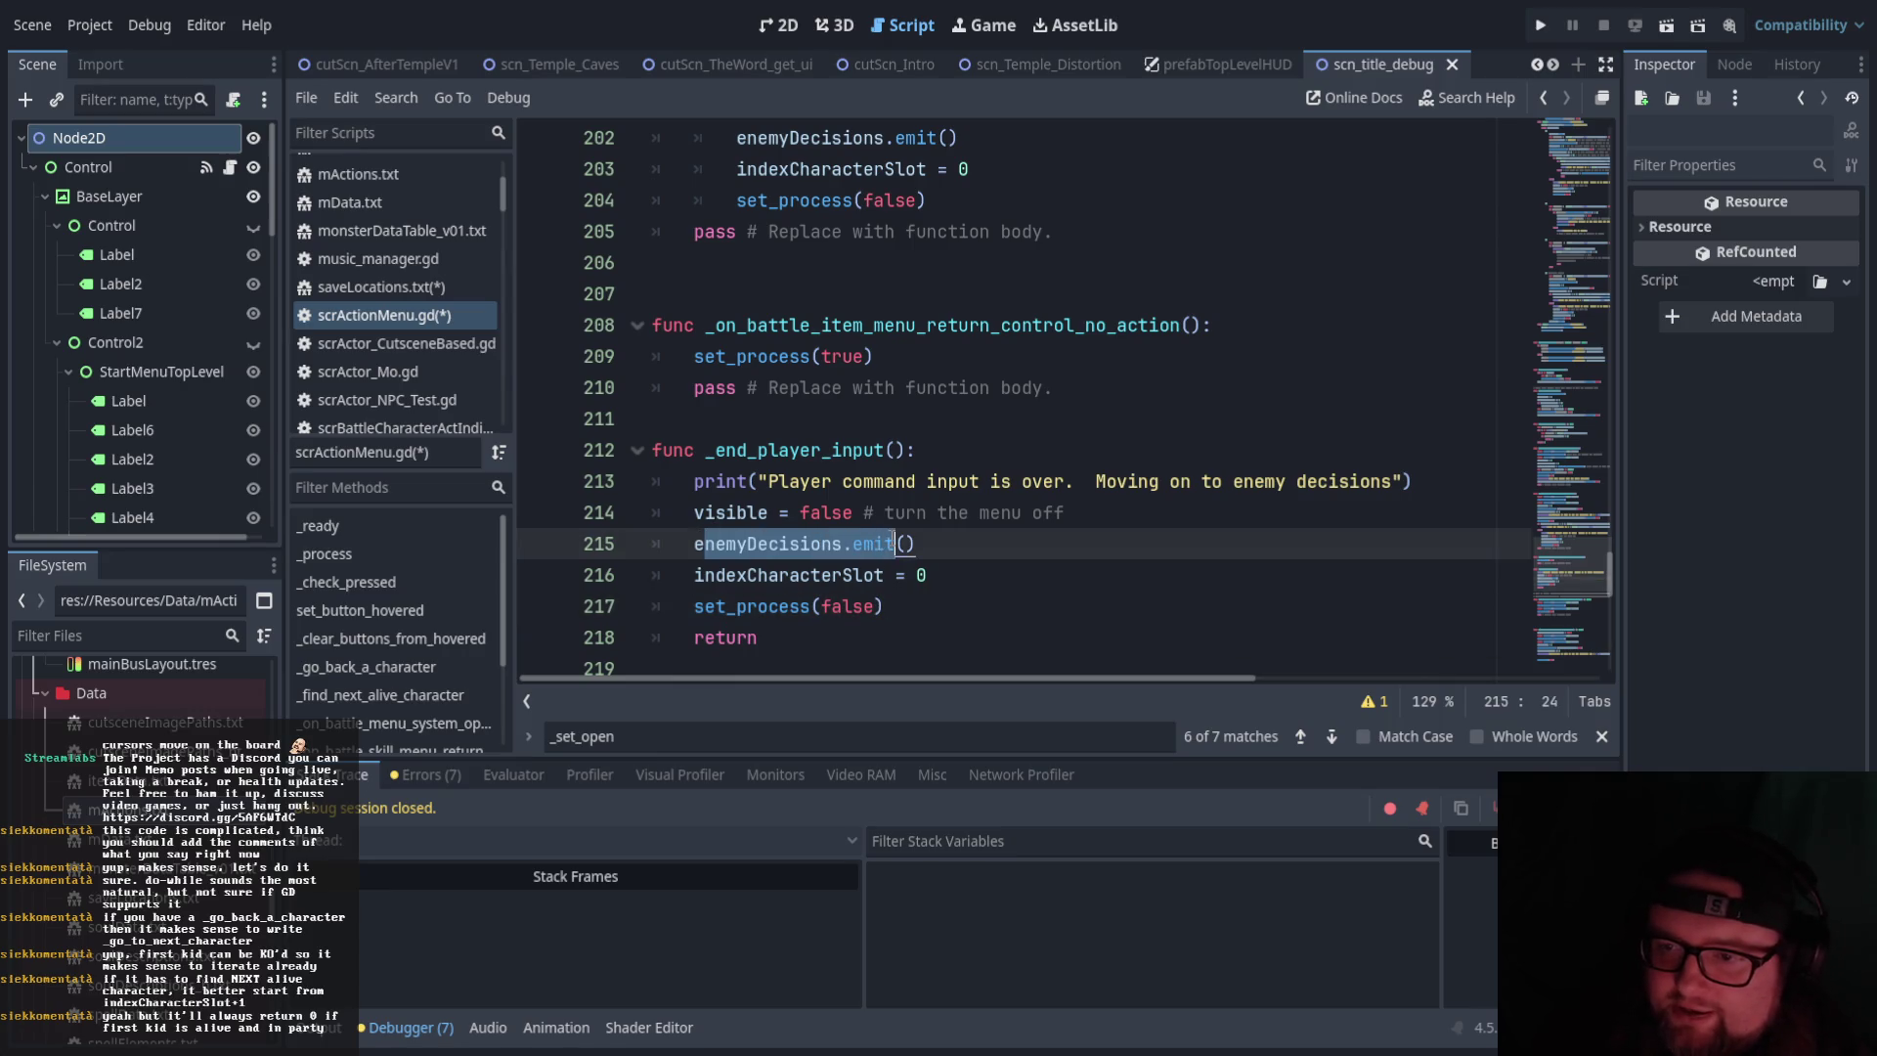
pyautogui.click(884, 607)
pyautogui.click(759, 543)
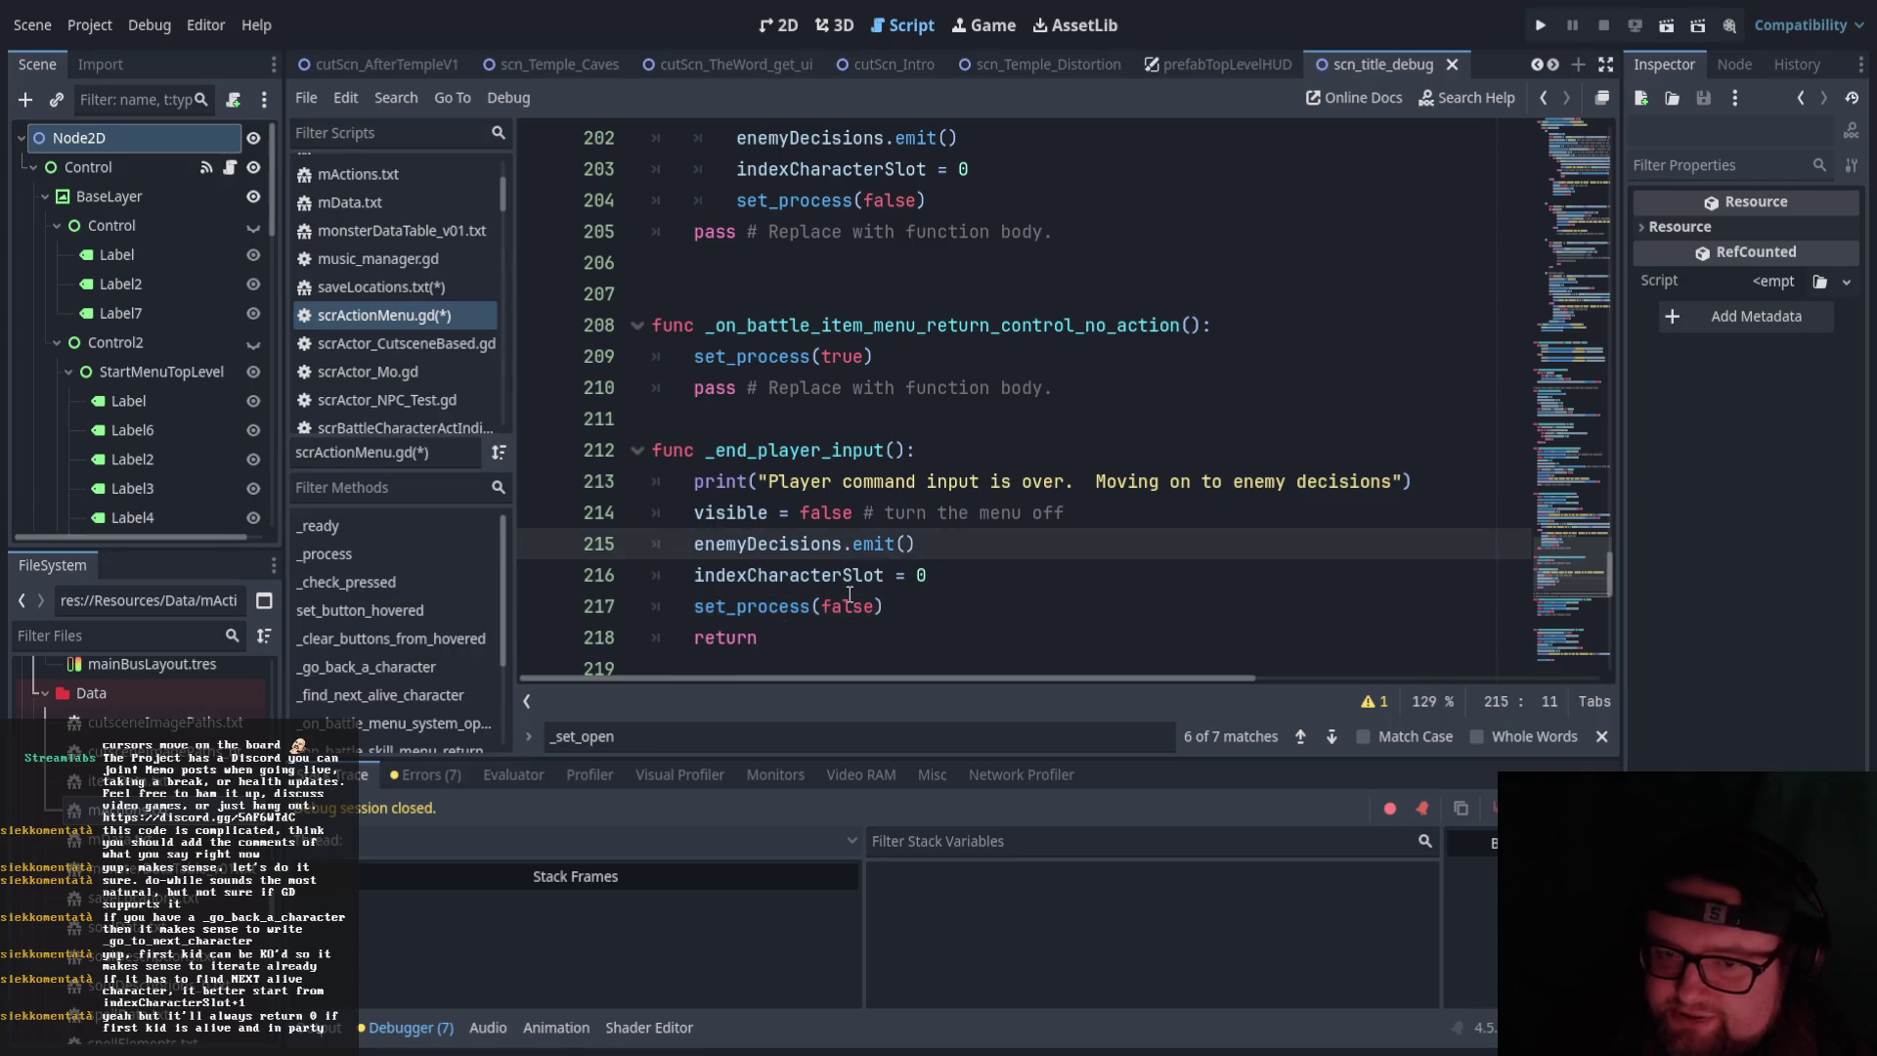
pyautogui.click(823, 647)
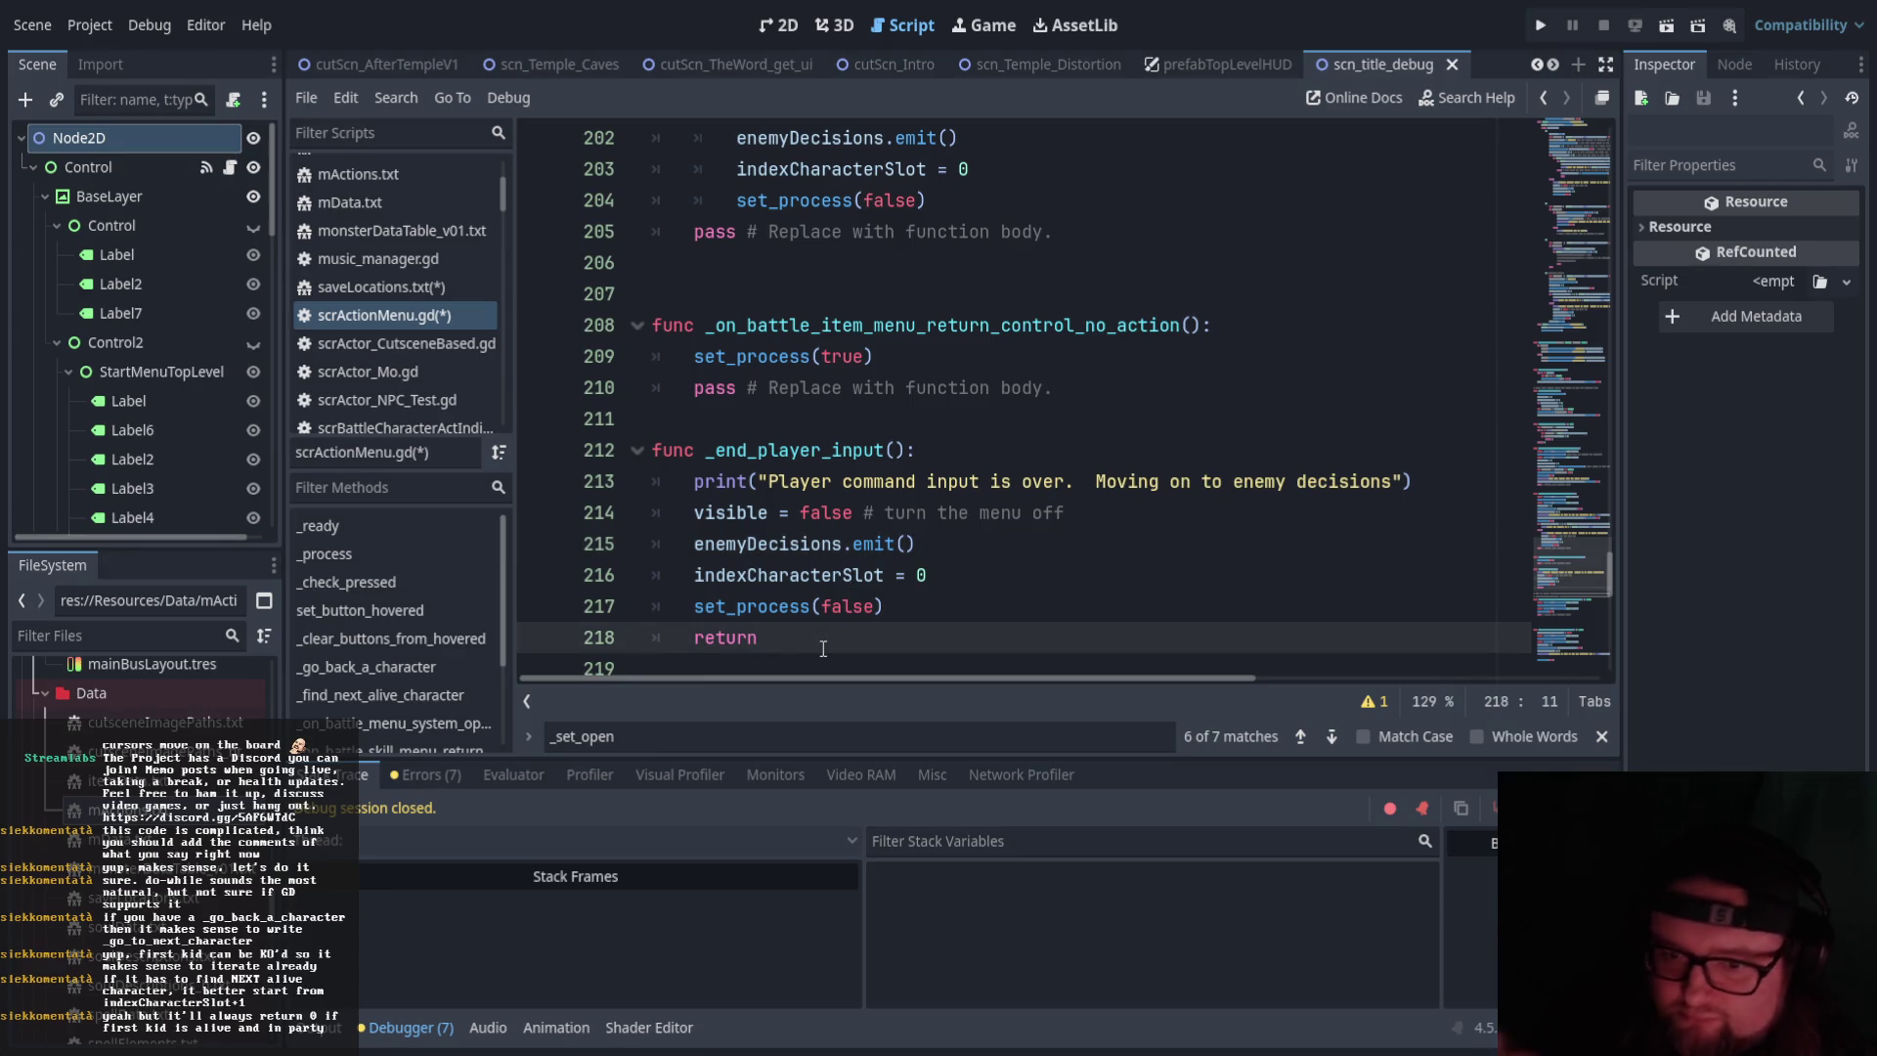
# Replace the inline print-through-return lines in the _check_pressed guard with a _end_player_input() call
pyautogui.scroll(20, 822, 647)
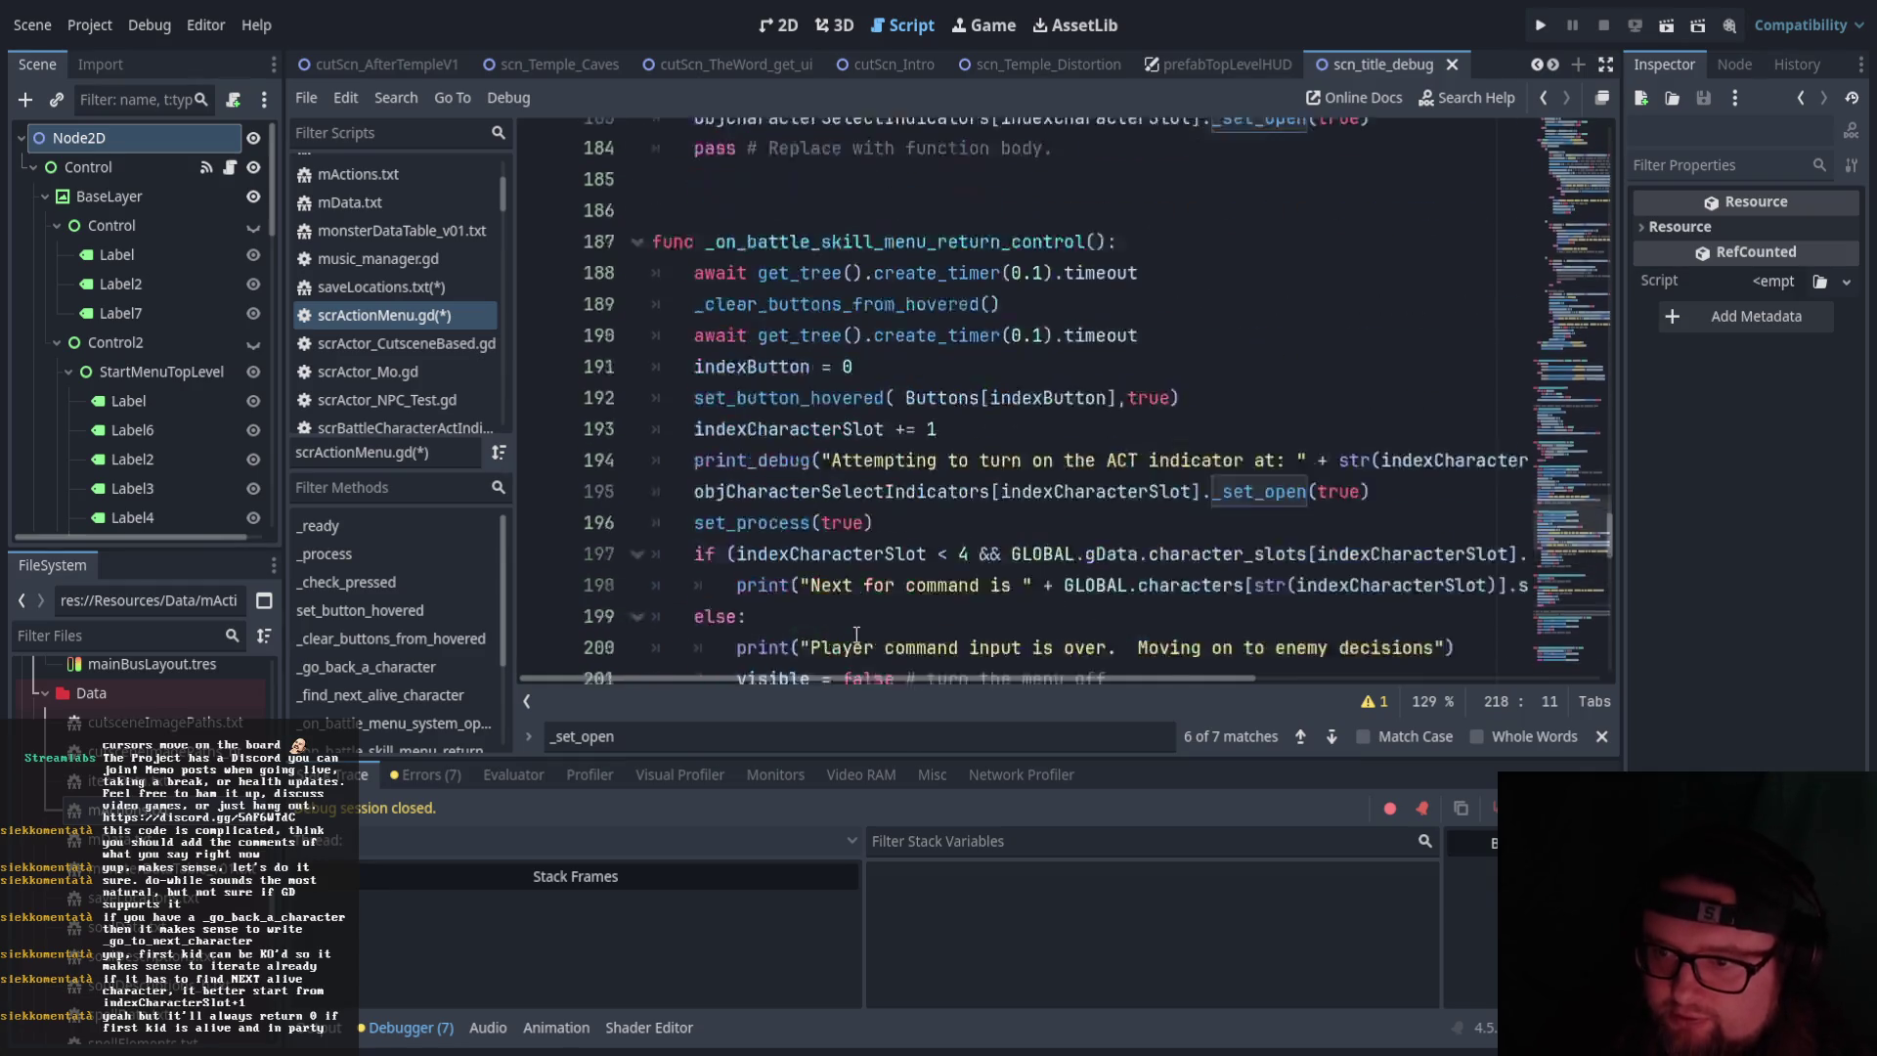
pyautogui.scroll(20, 866, 608)
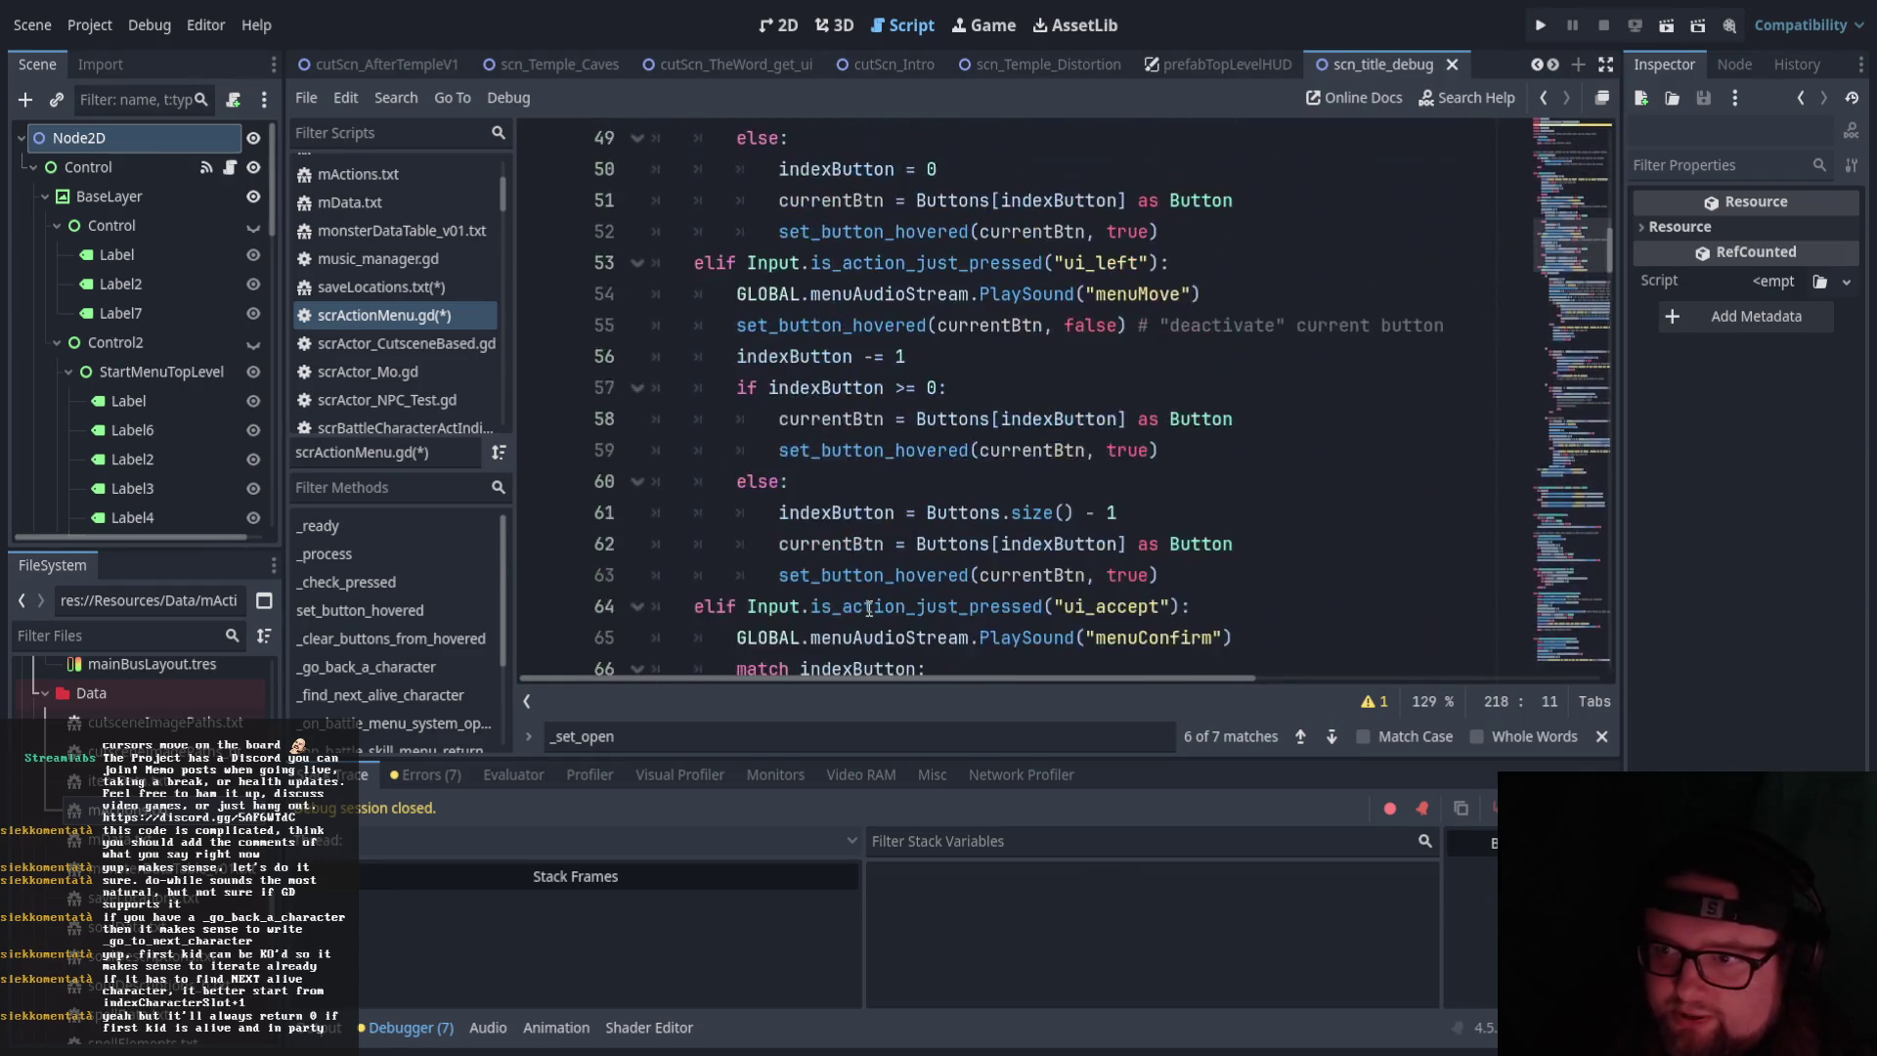
pyautogui.scroll(1, 869, 608)
pyautogui.scroll(-2, 899, 599)
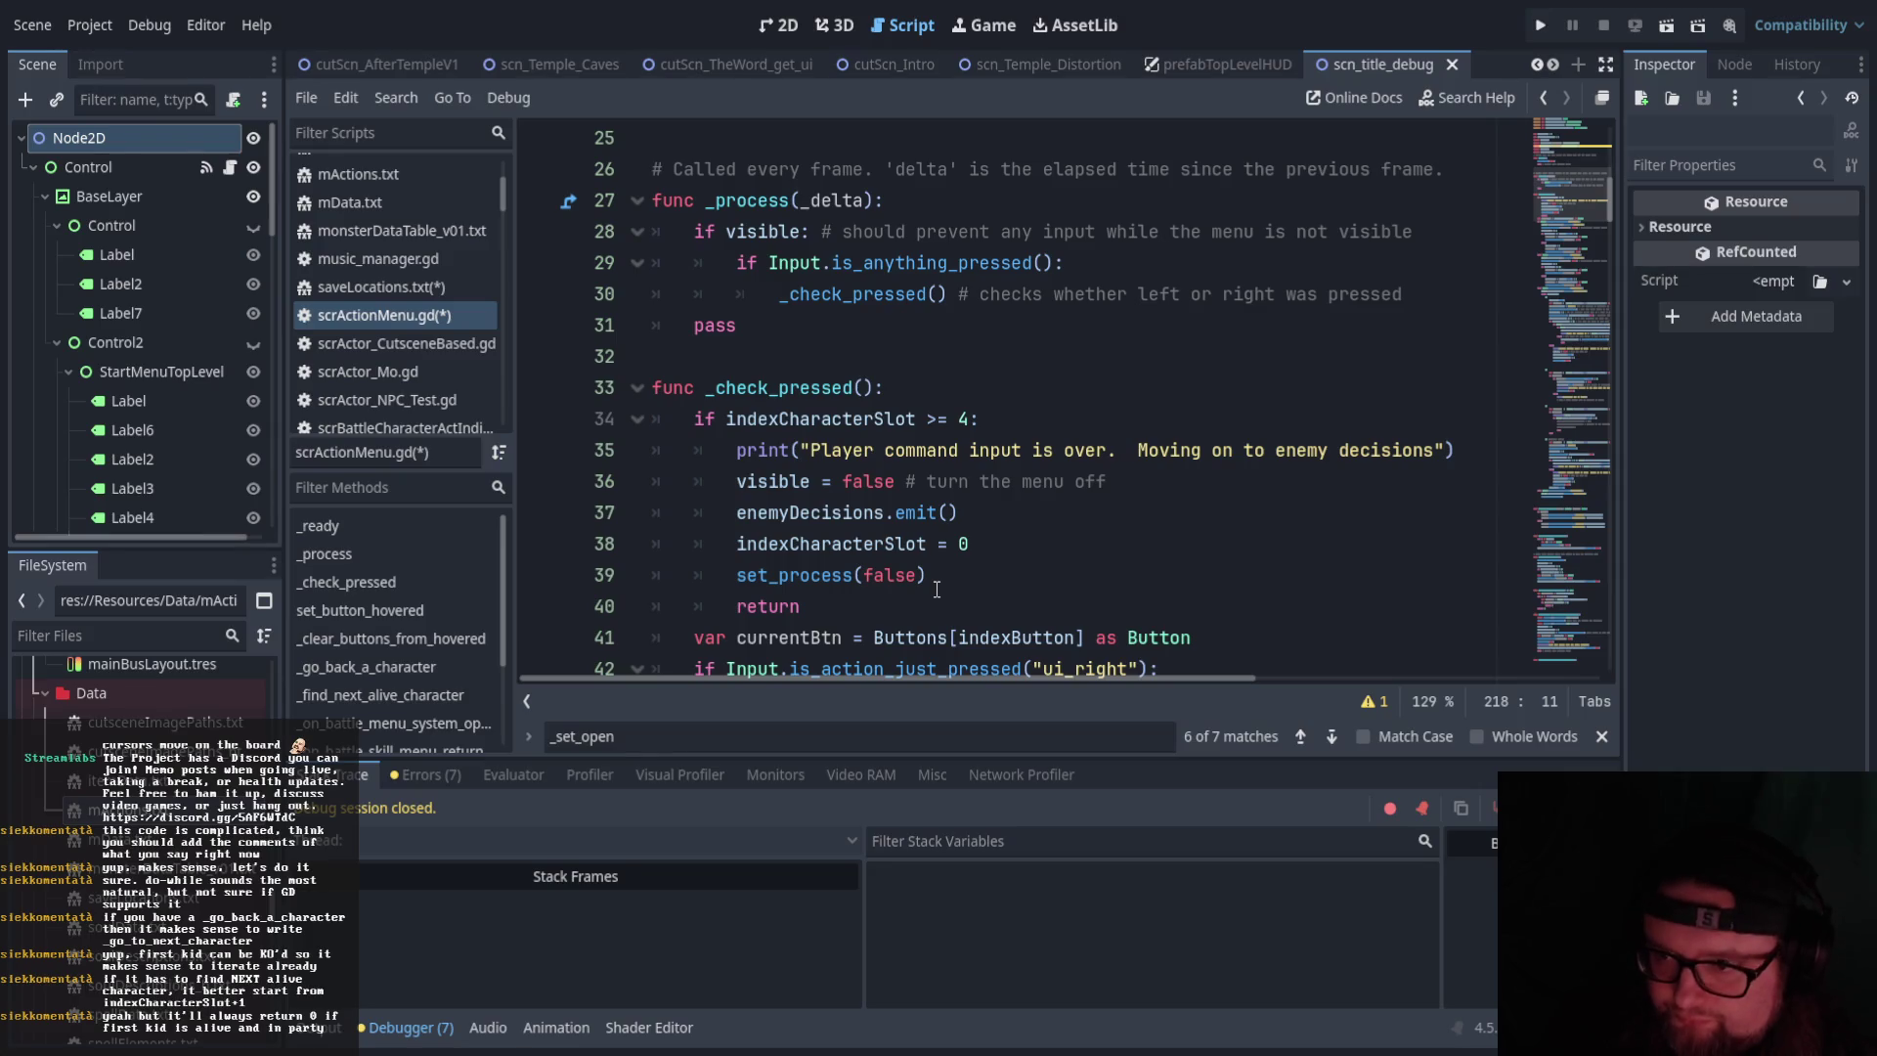
pyautogui.moveTo(939, 586); pyautogui.dragTo(736, 481)
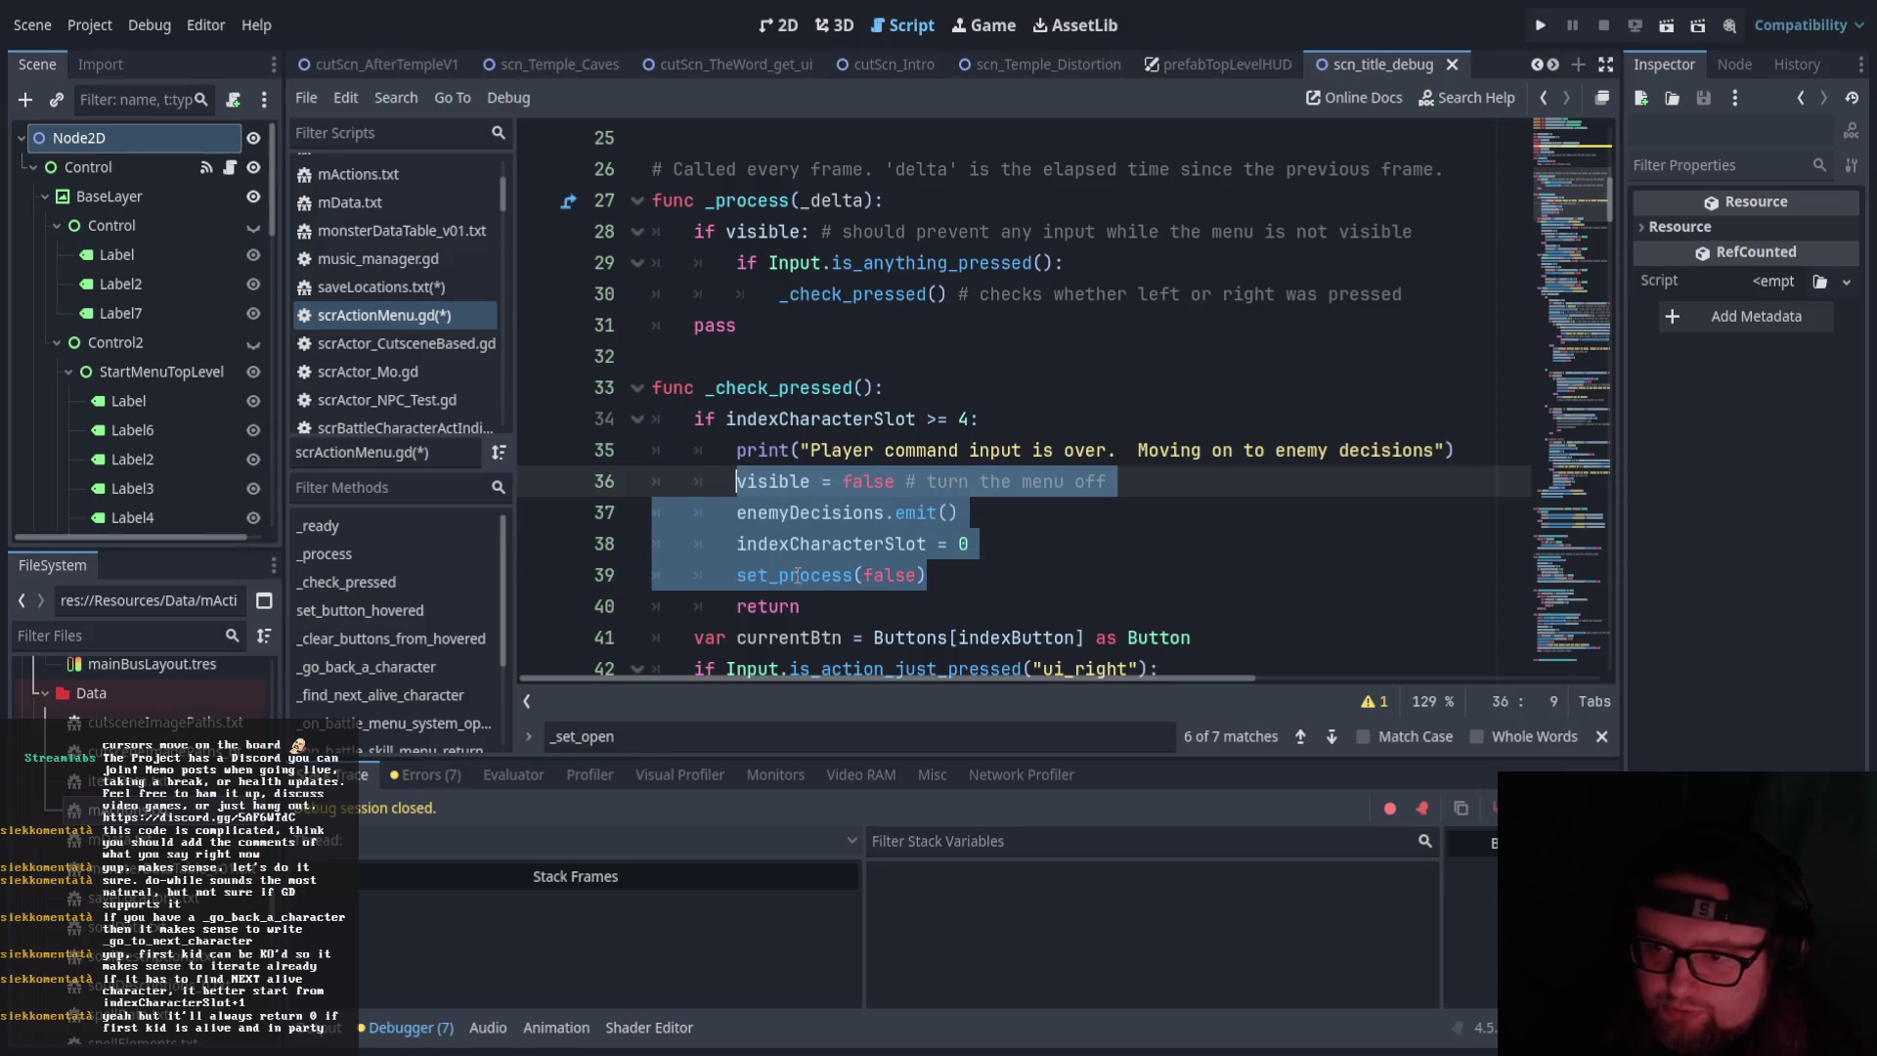
pyautogui.moveTo(802, 606); pyautogui.dragTo(727, 445)
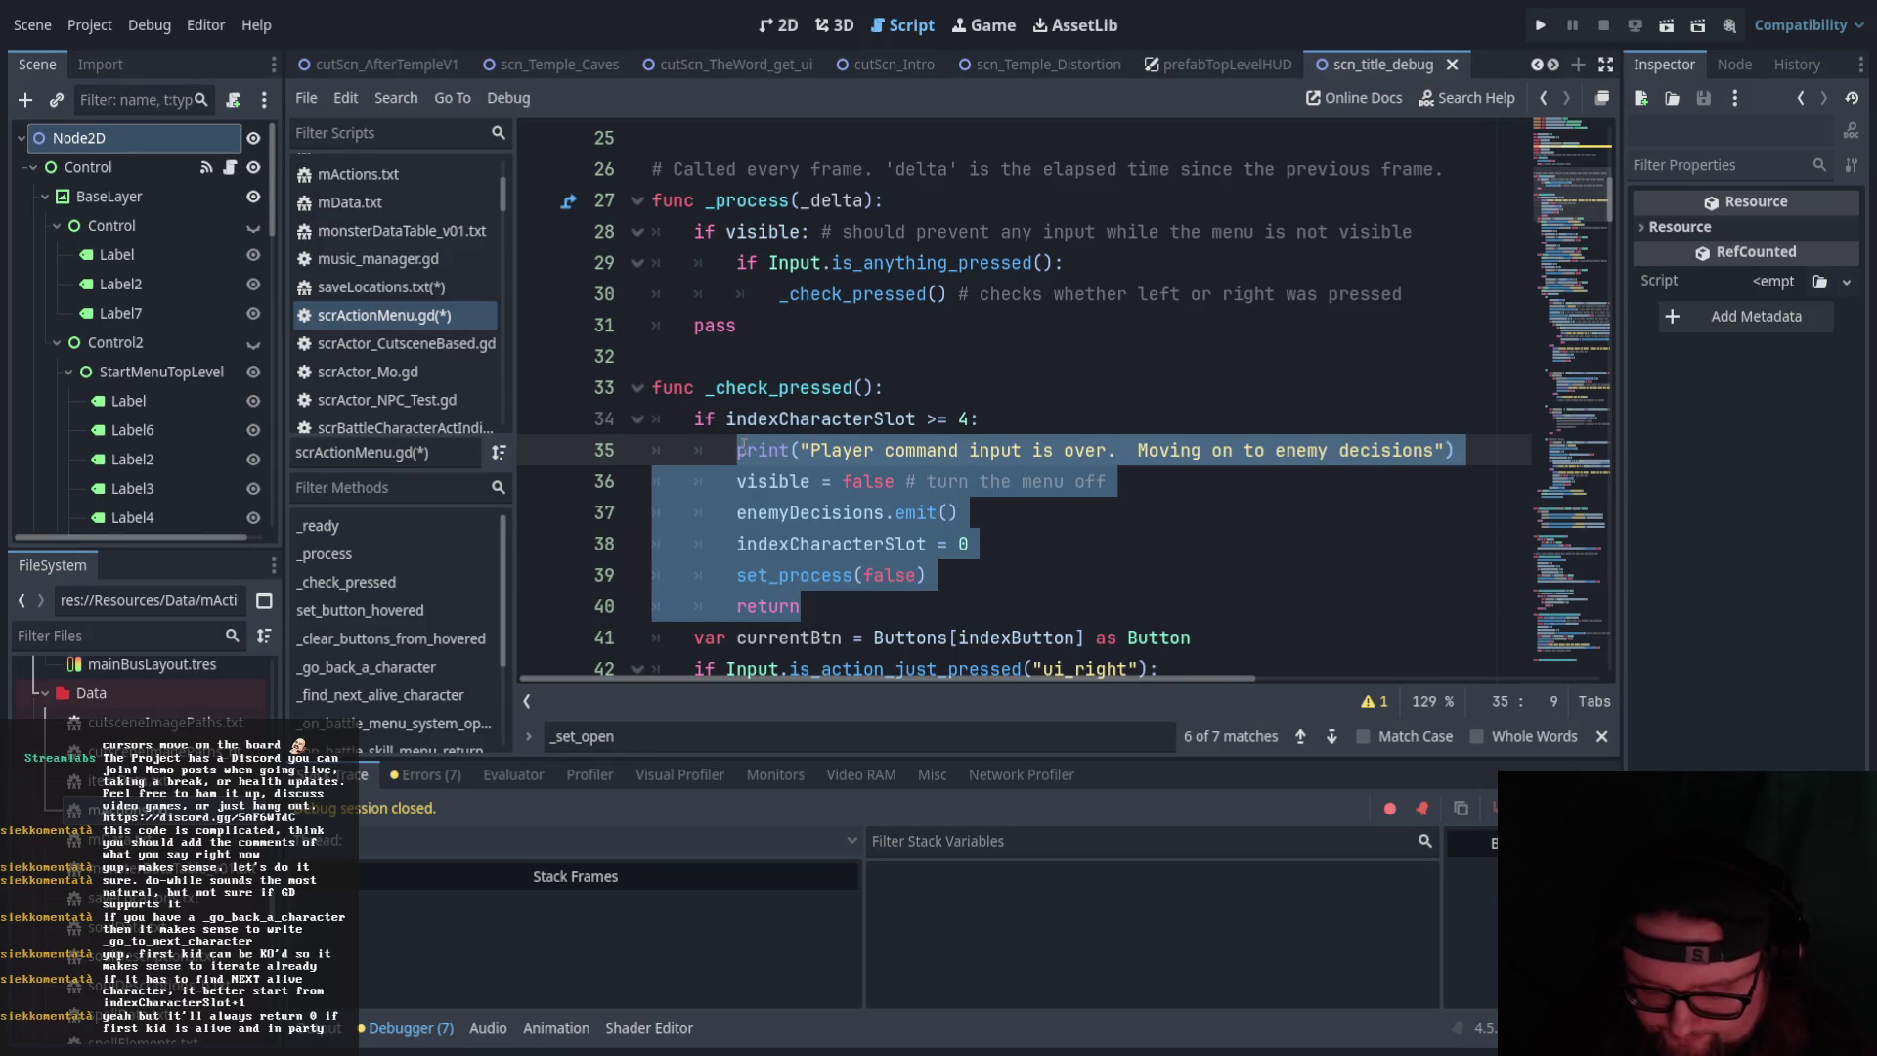
pyautogui.write('_end')
pyautogui.press('Return')
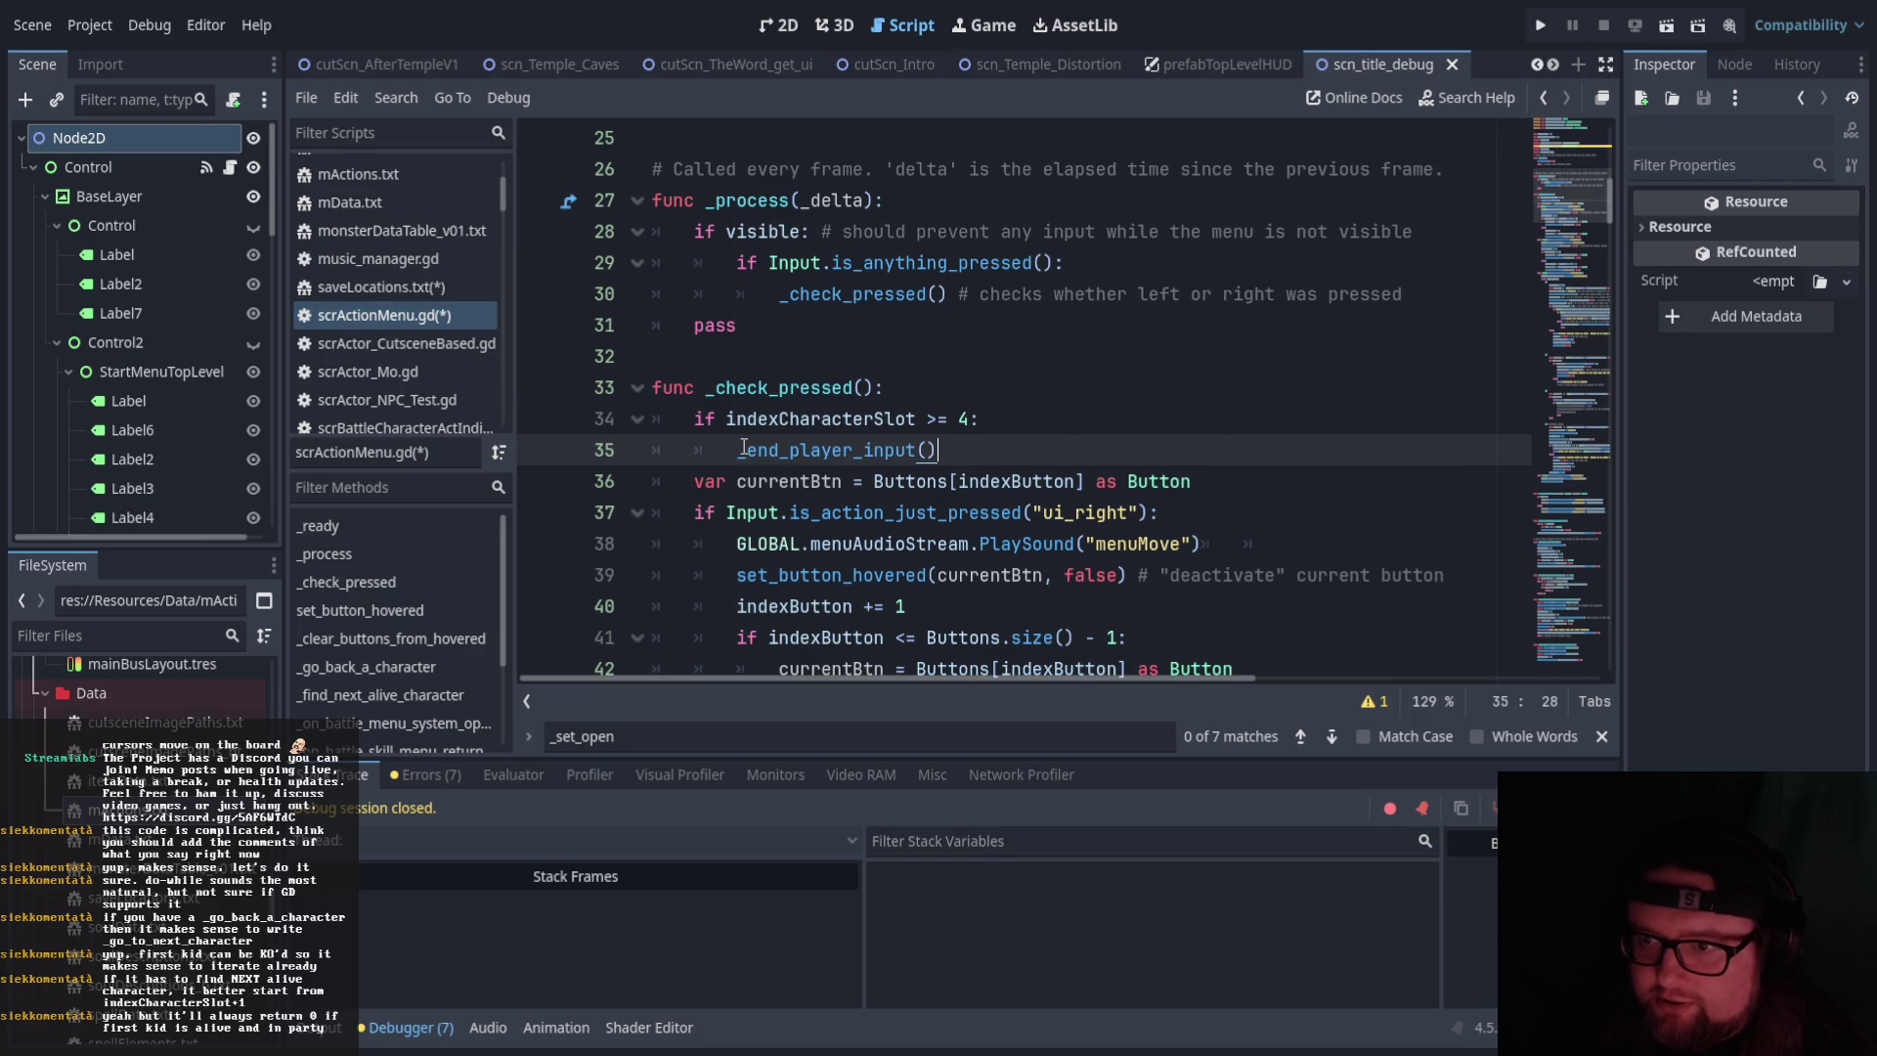
pyautogui.click(1072, 410)
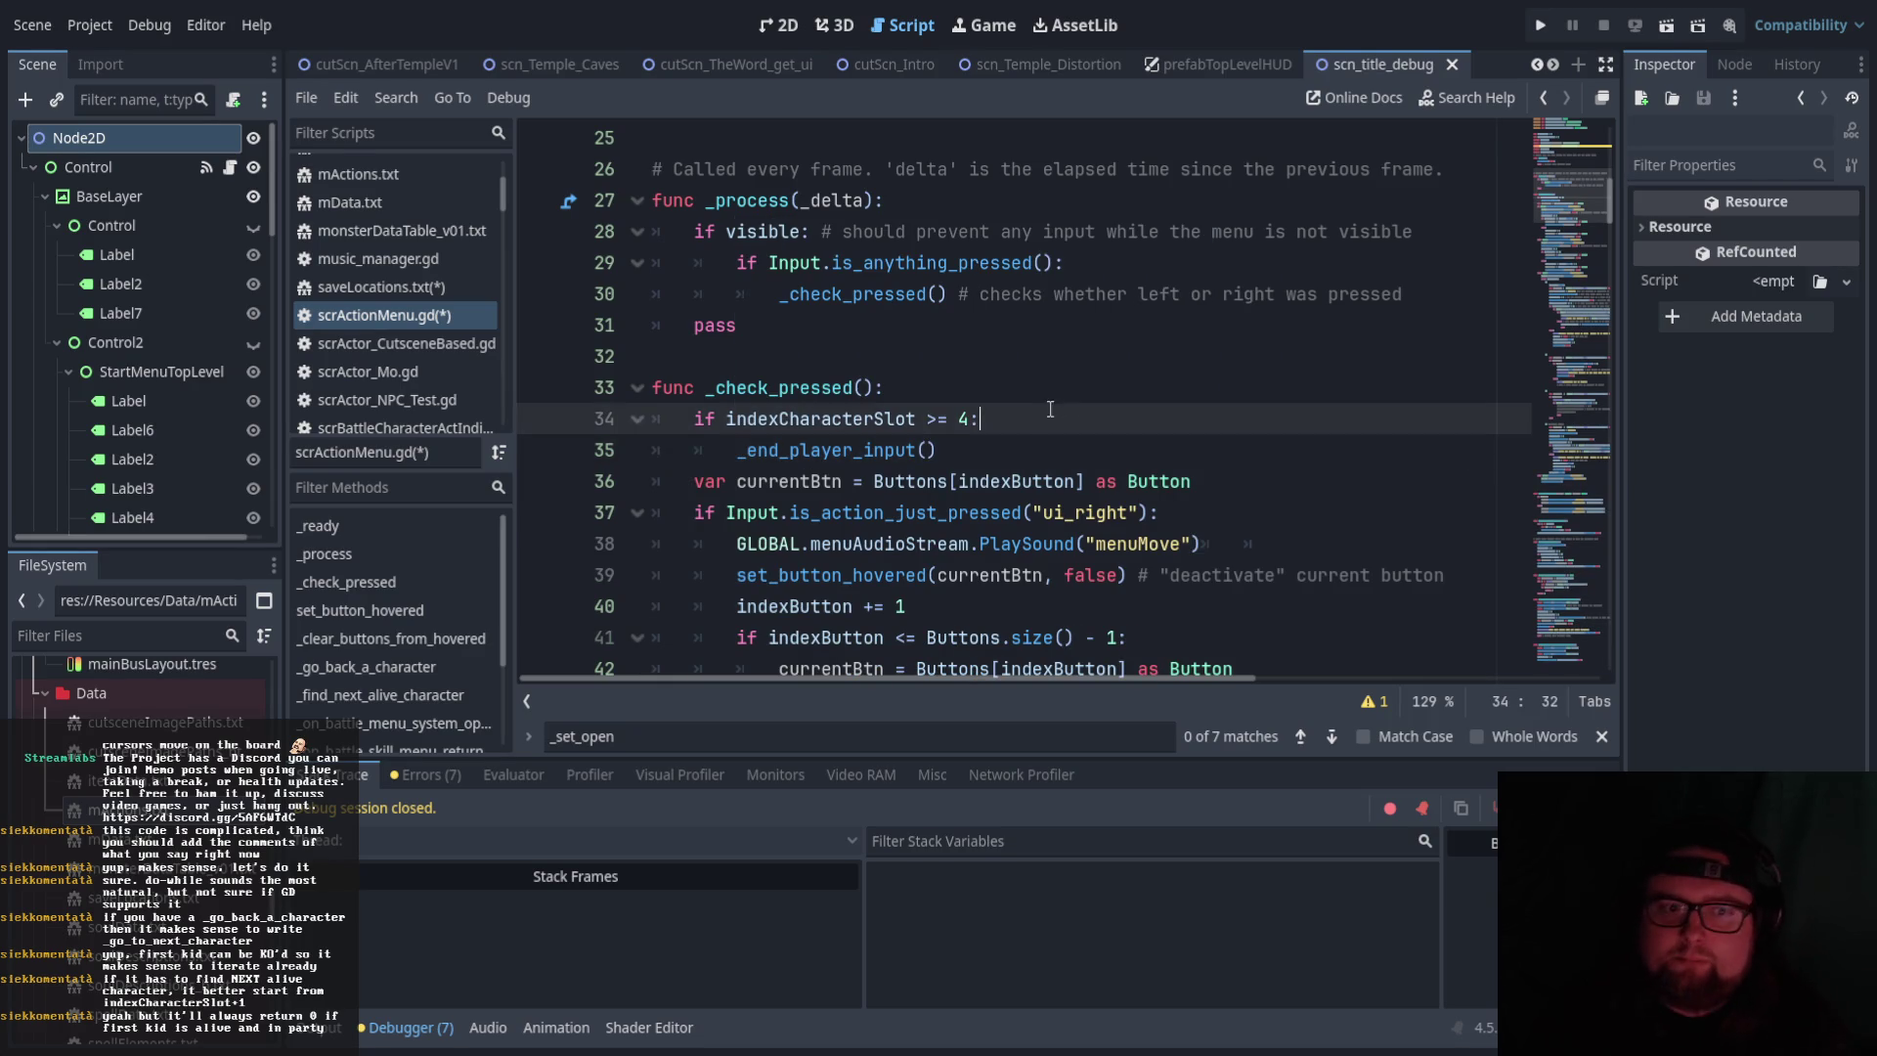
pyautogui.scroll(-11, 1052, 409)
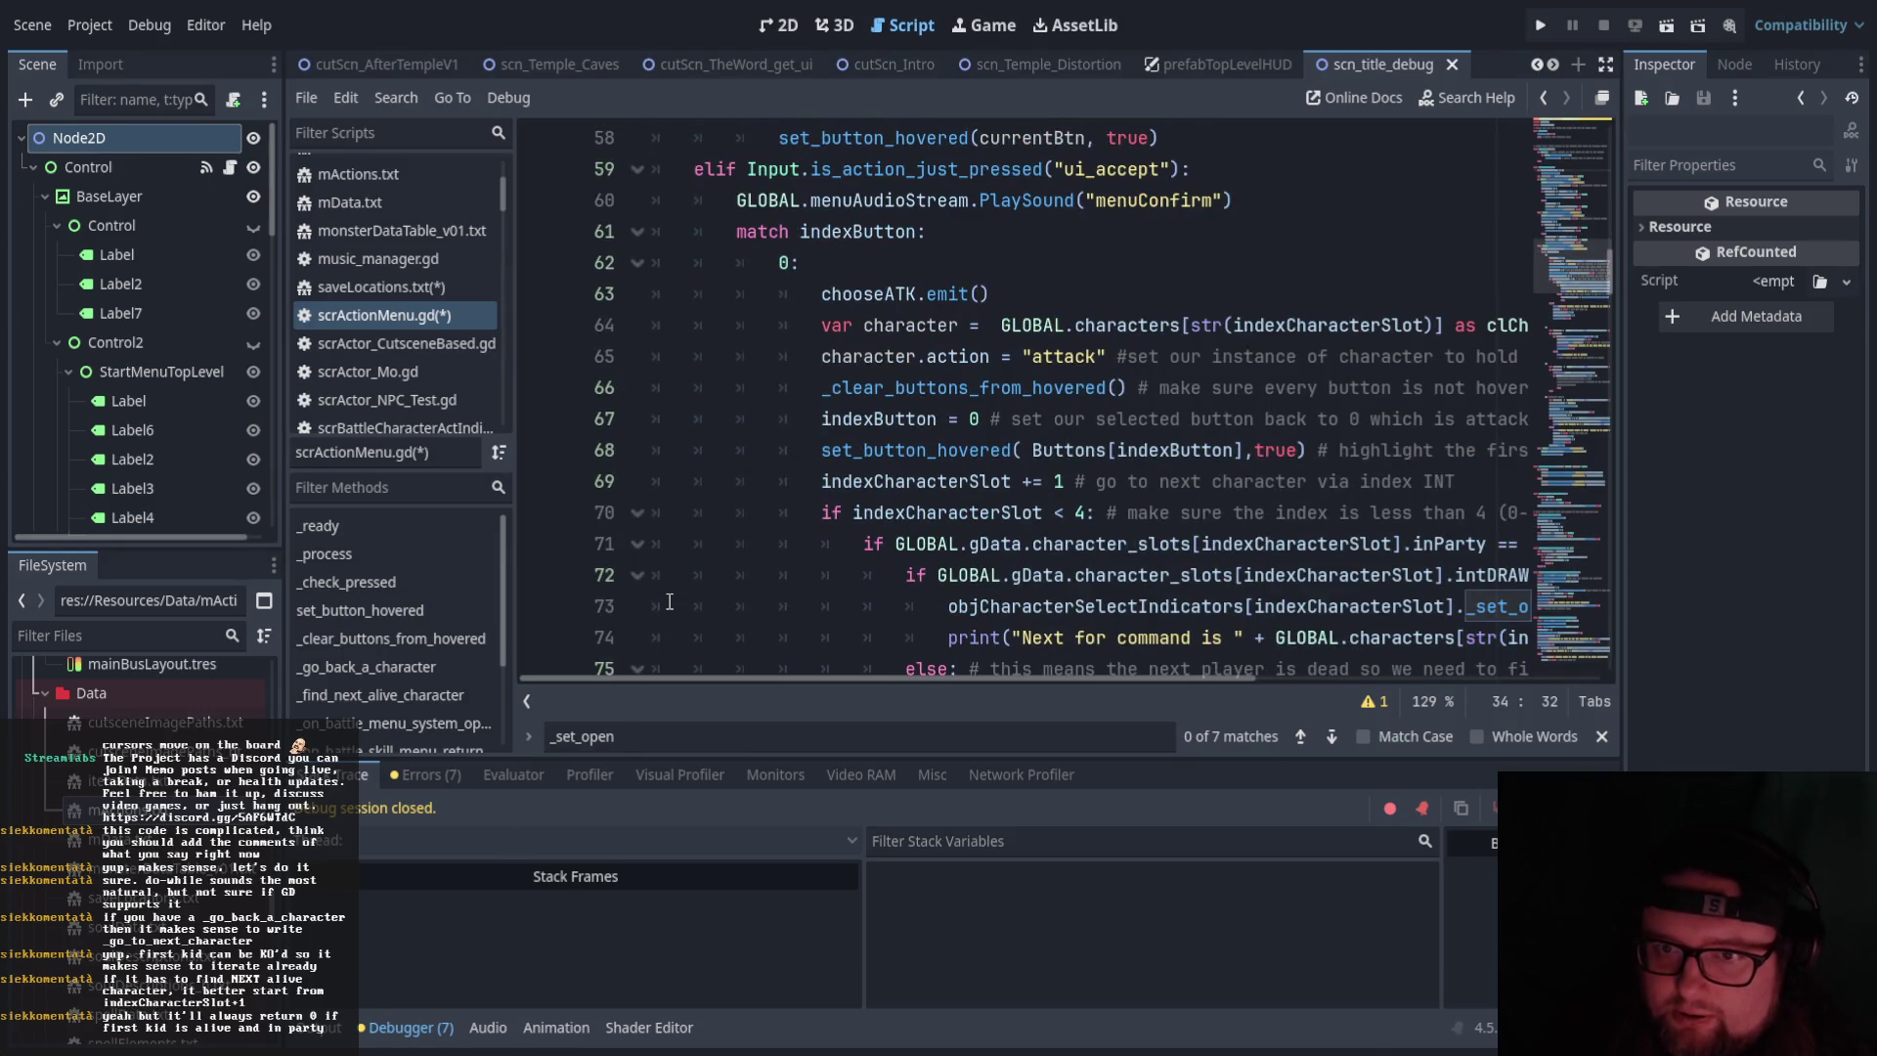
# Scroll through scrActionMenu.gd to review the _find_next_alive_character function
pyautogui.scroll(-3, 670, 602)
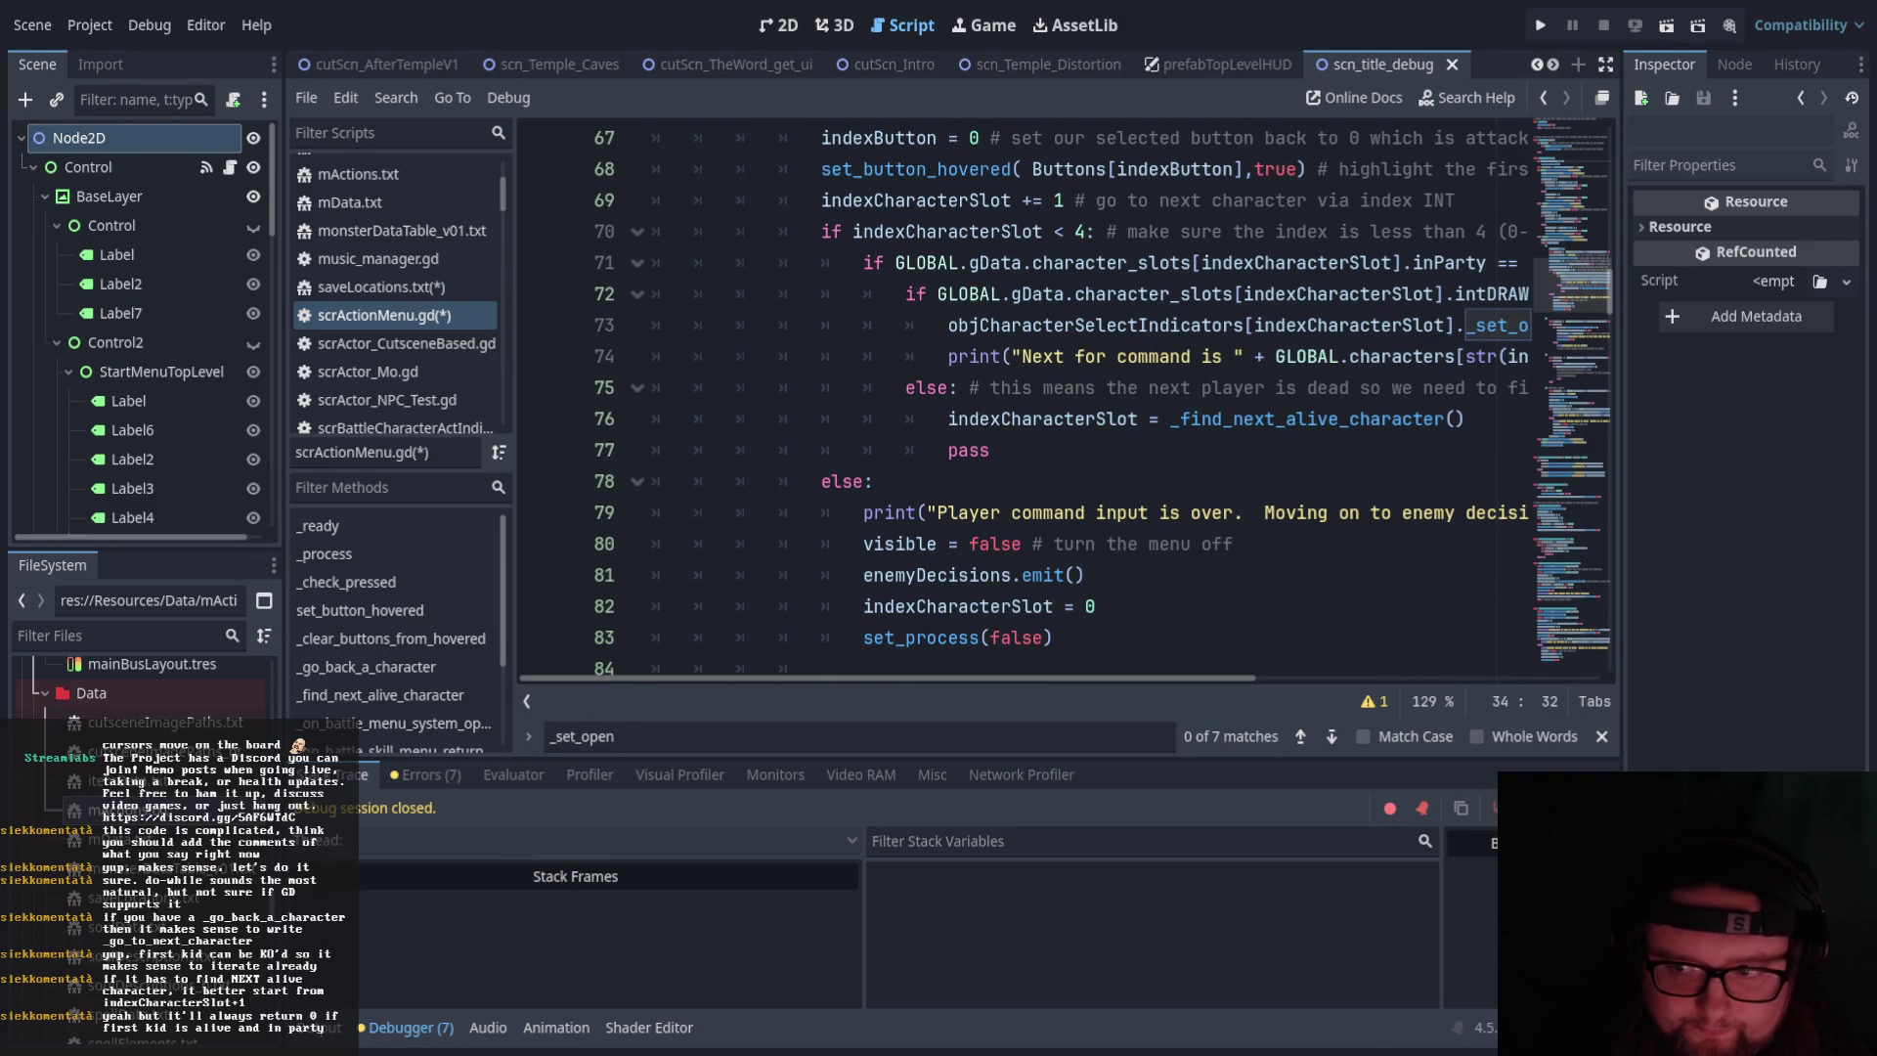
pyautogui.scroll(-19, 986, 510)
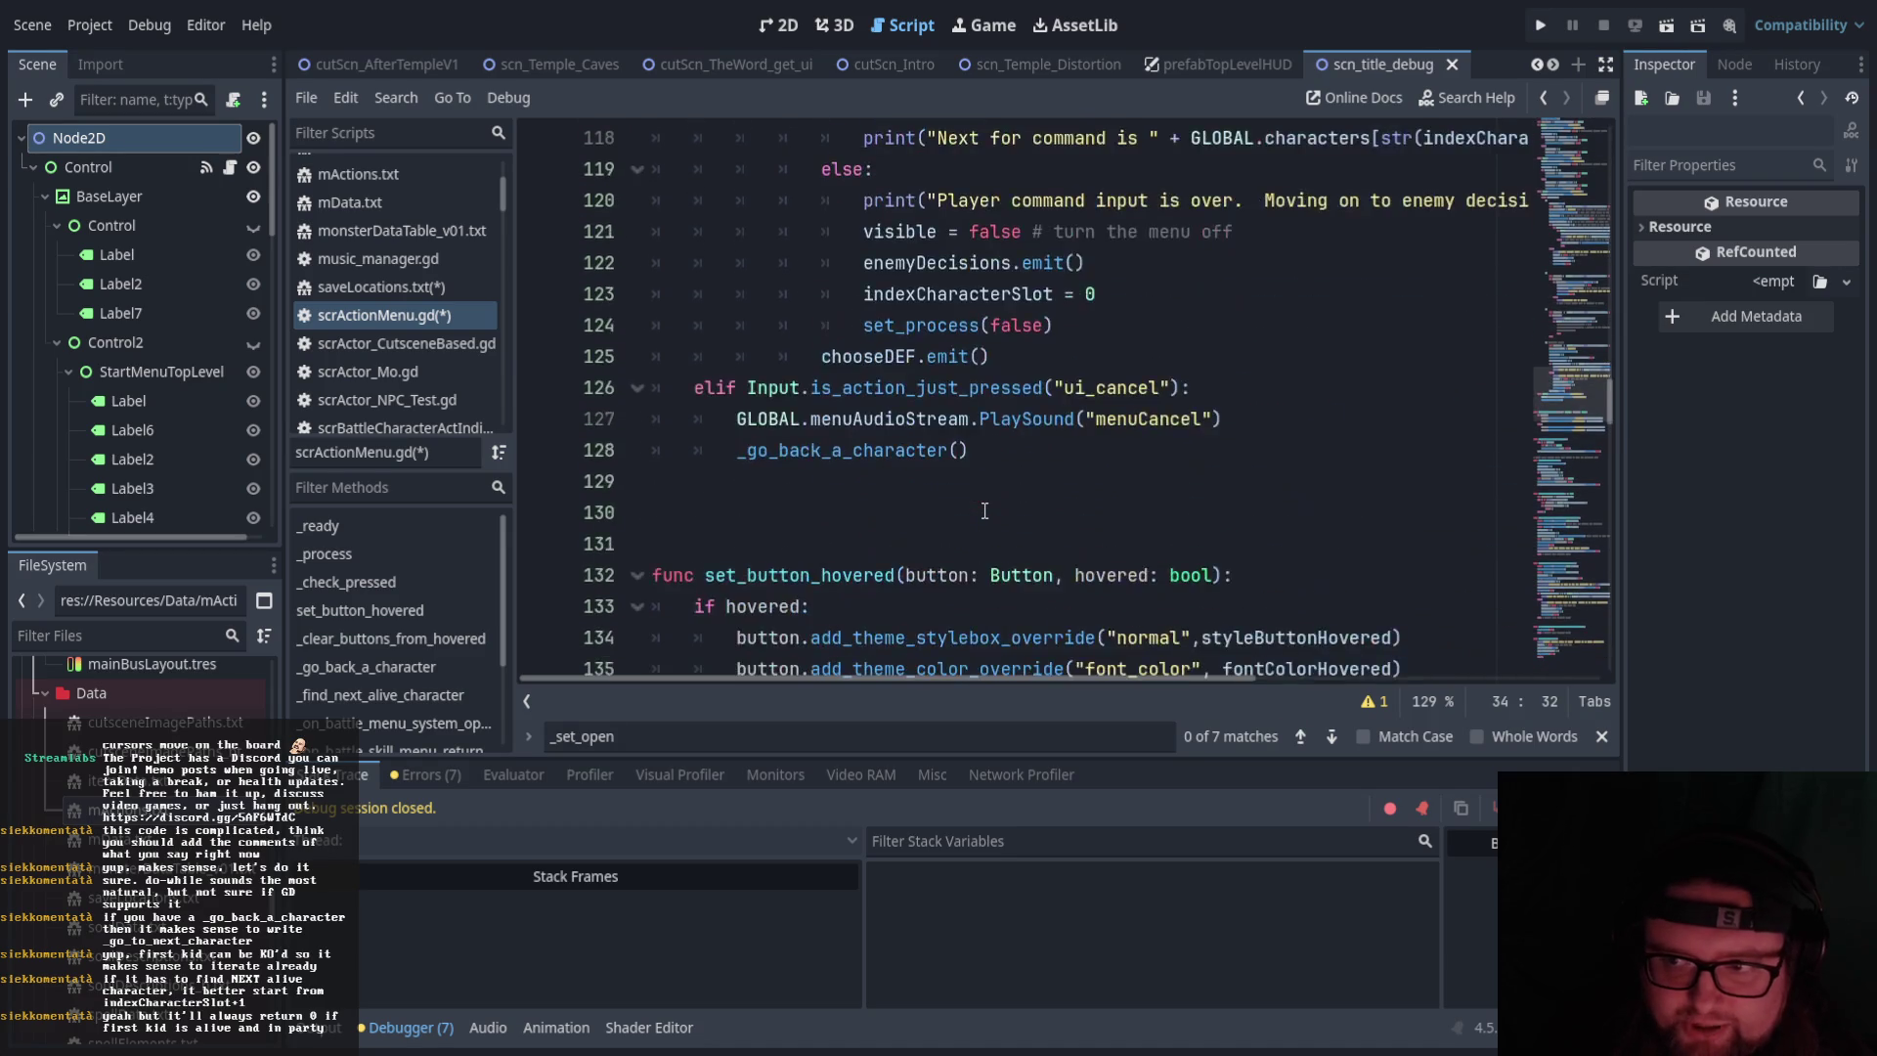
pyautogui.scroll(-18, 986, 510)
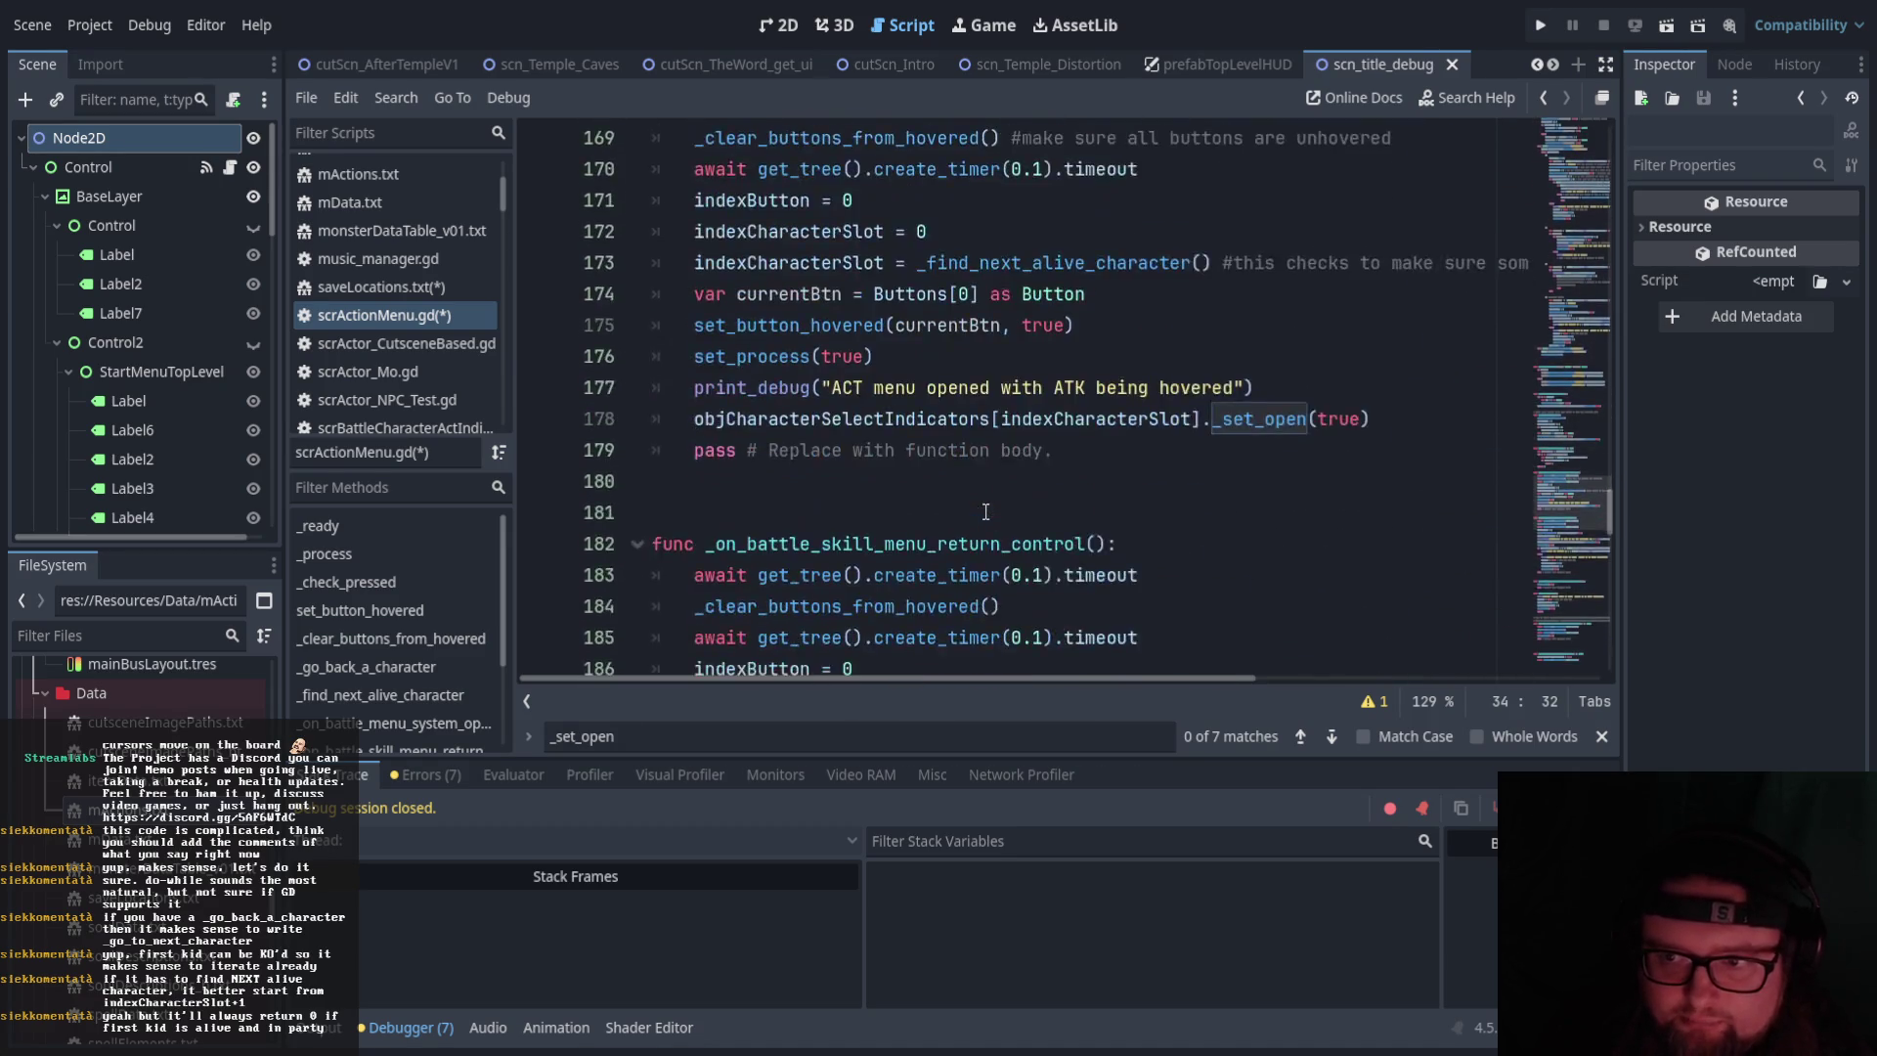
pyautogui.scroll(5, 986, 510)
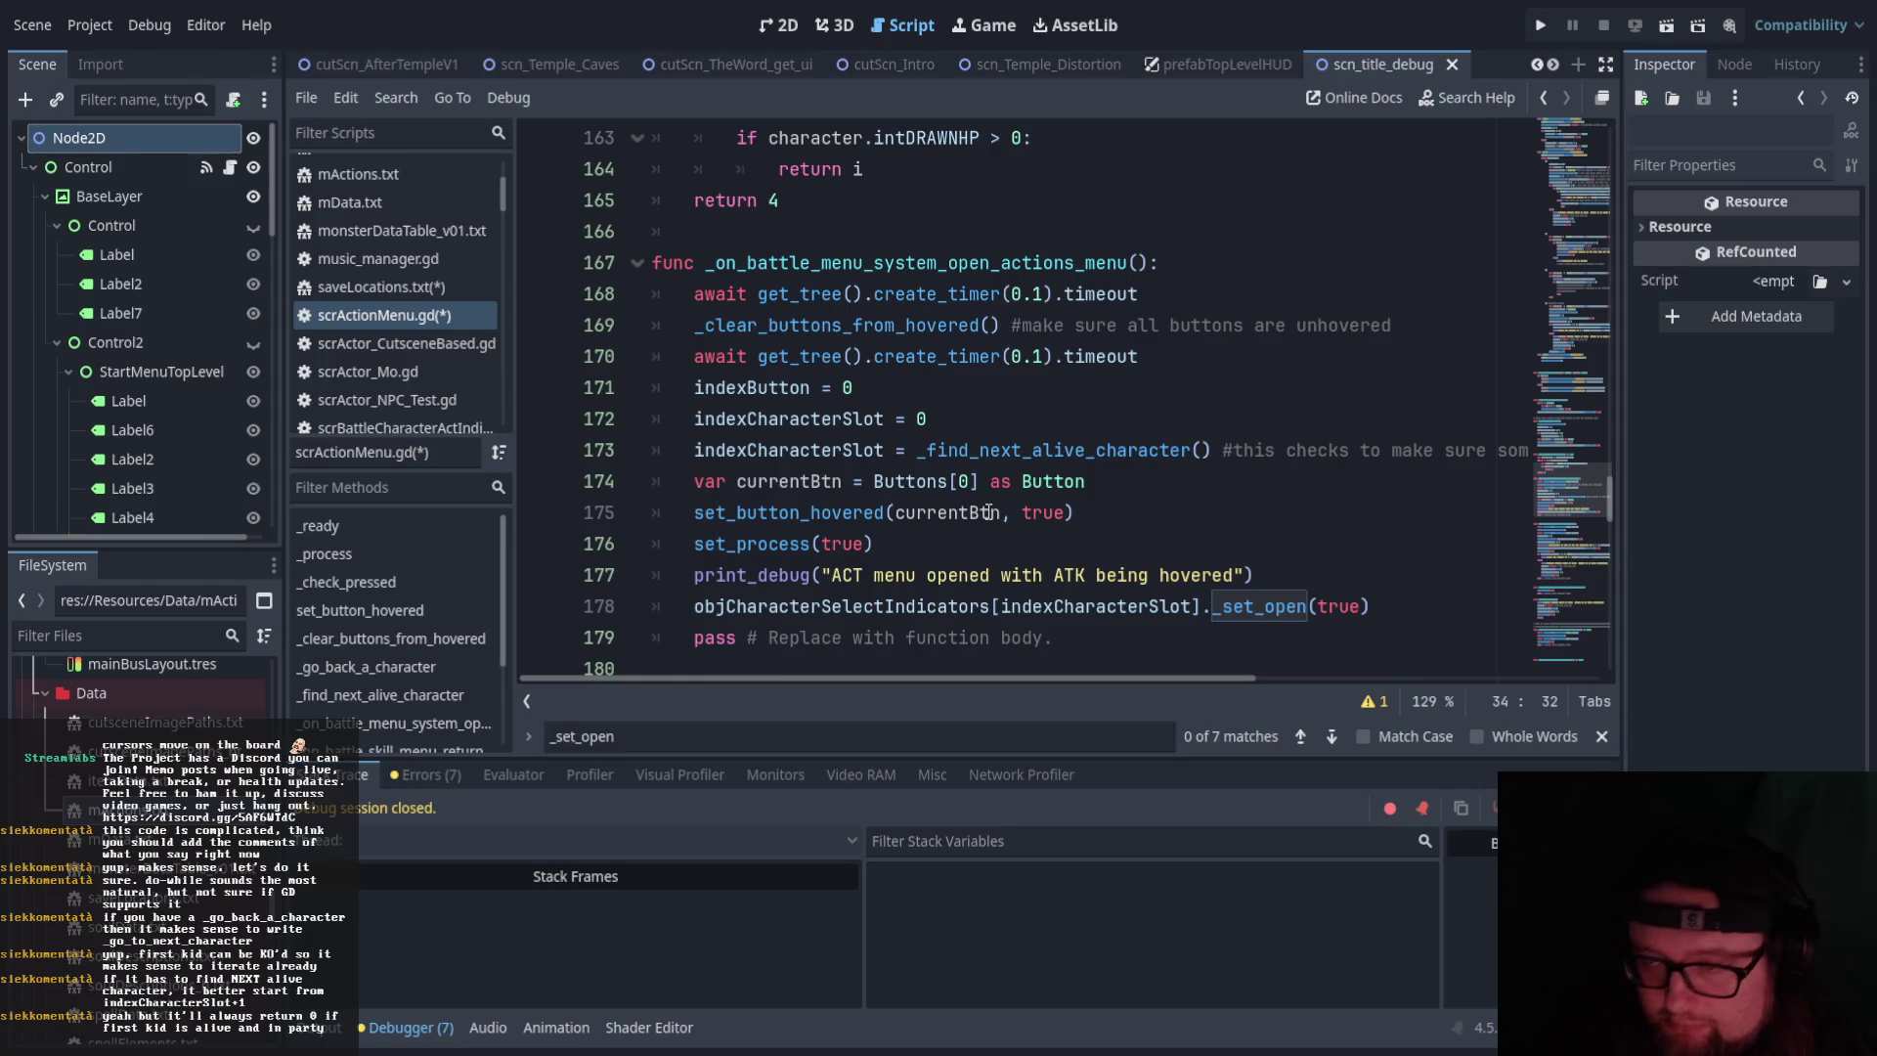
pyautogui.scroll(20, 849, 521)
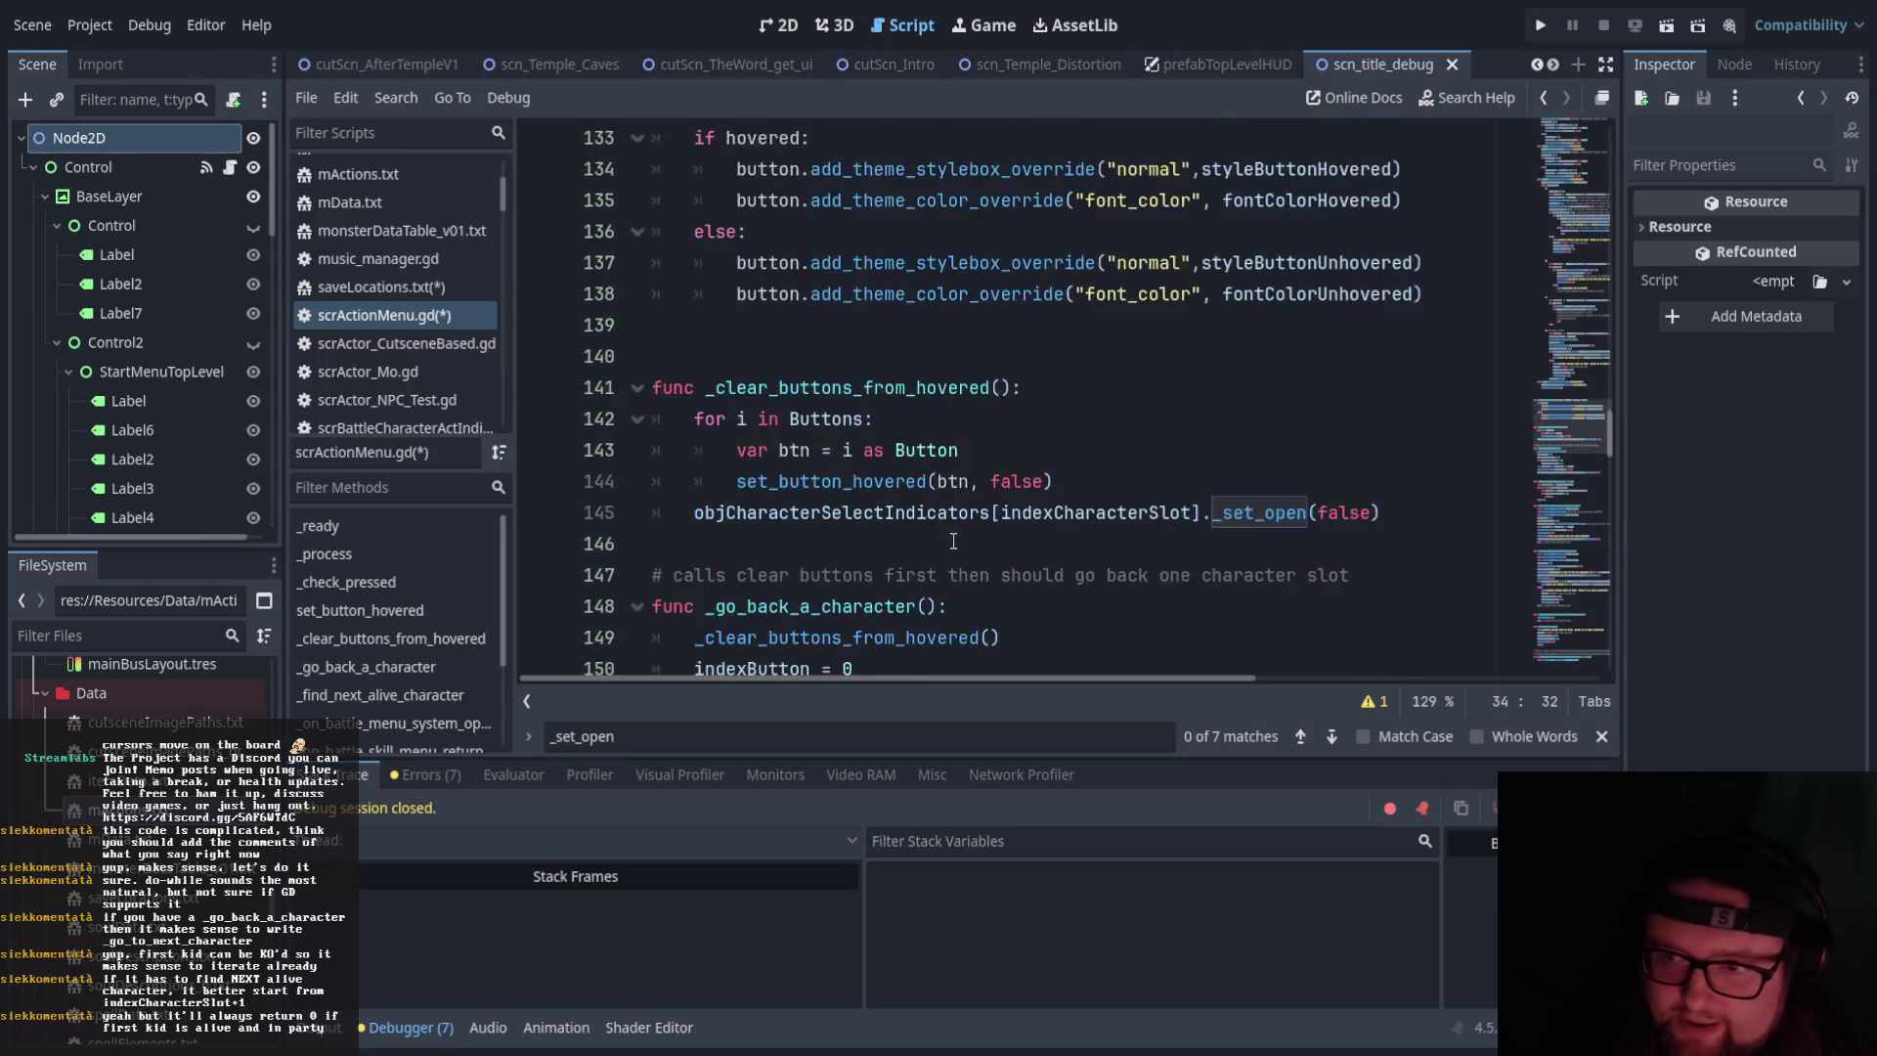
pyautogui.scroll(10, 1080, 571)
pyautogui.scroll(-15, 1080, 571)
pyautogui.scroll(-20, 1079, 571)
pyautogui.scroll(-3, 1079, 567)
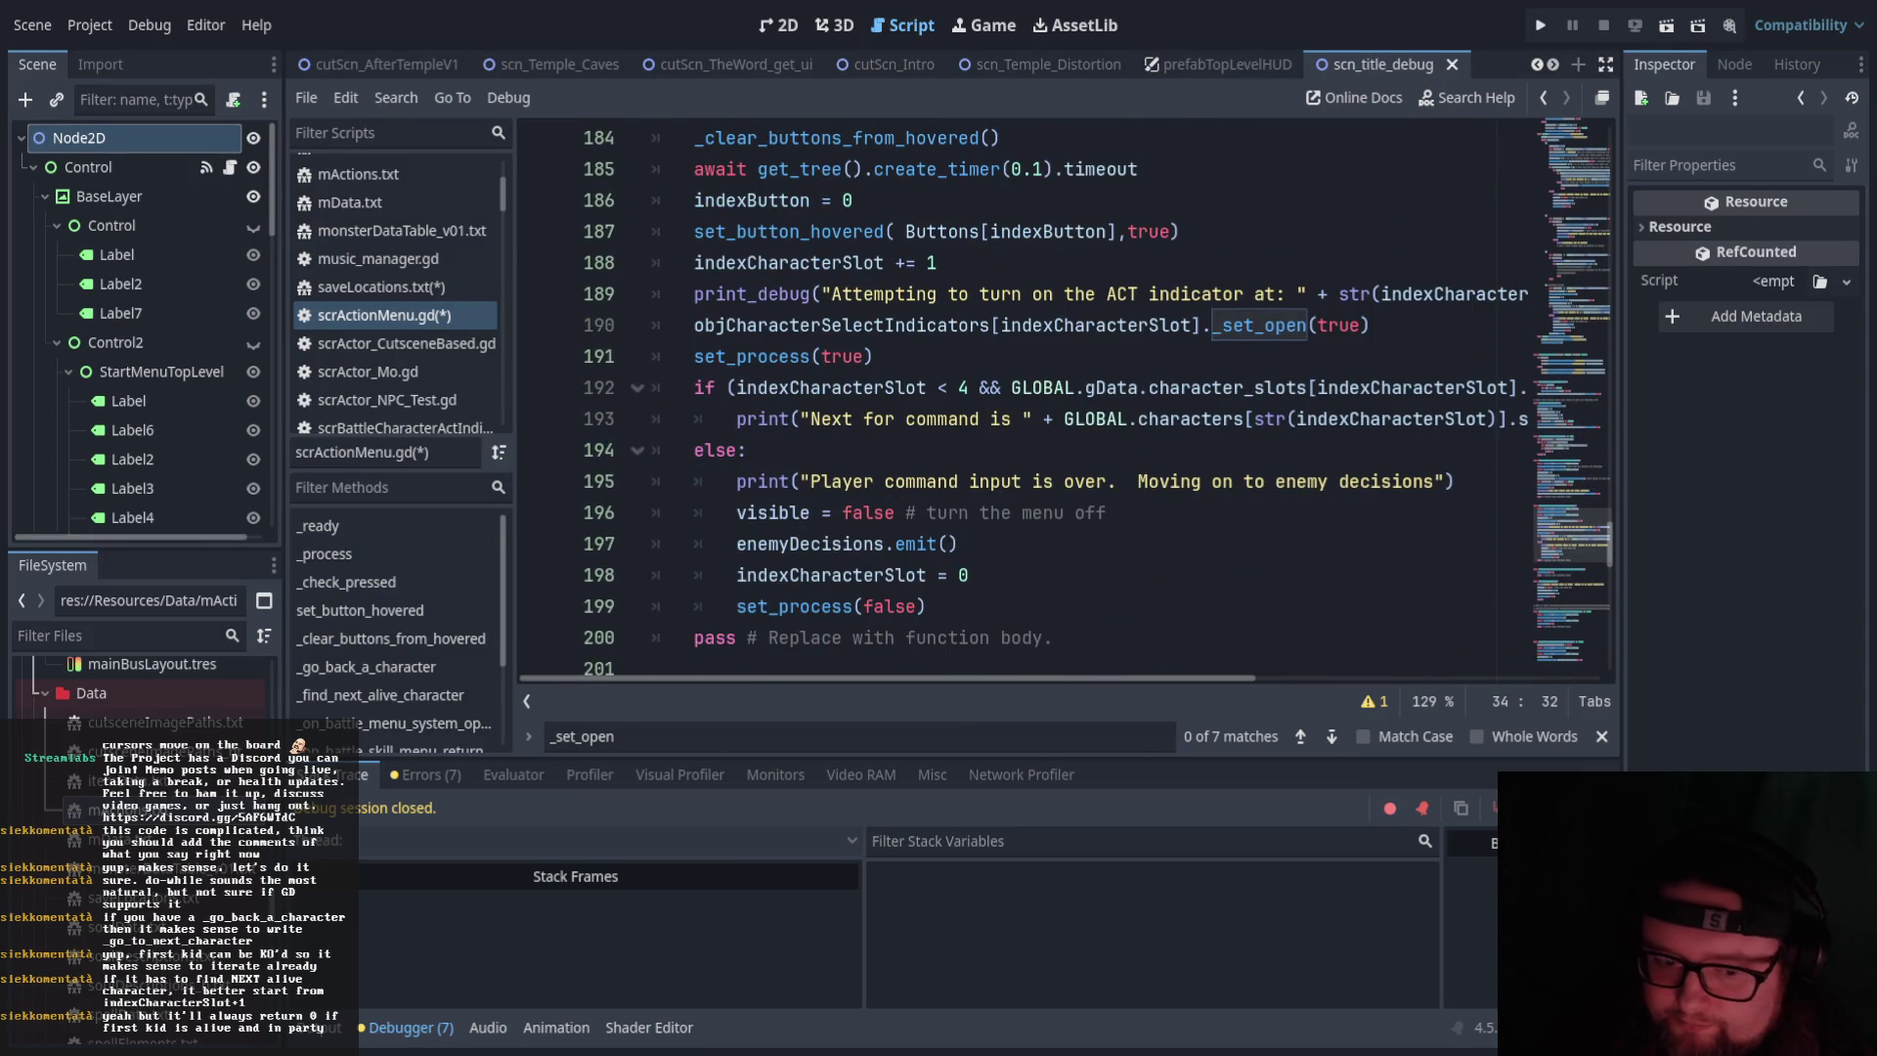
pyautogui.scroll(2, 889, 607)
pyautogui.scroll(10, 907, 607)
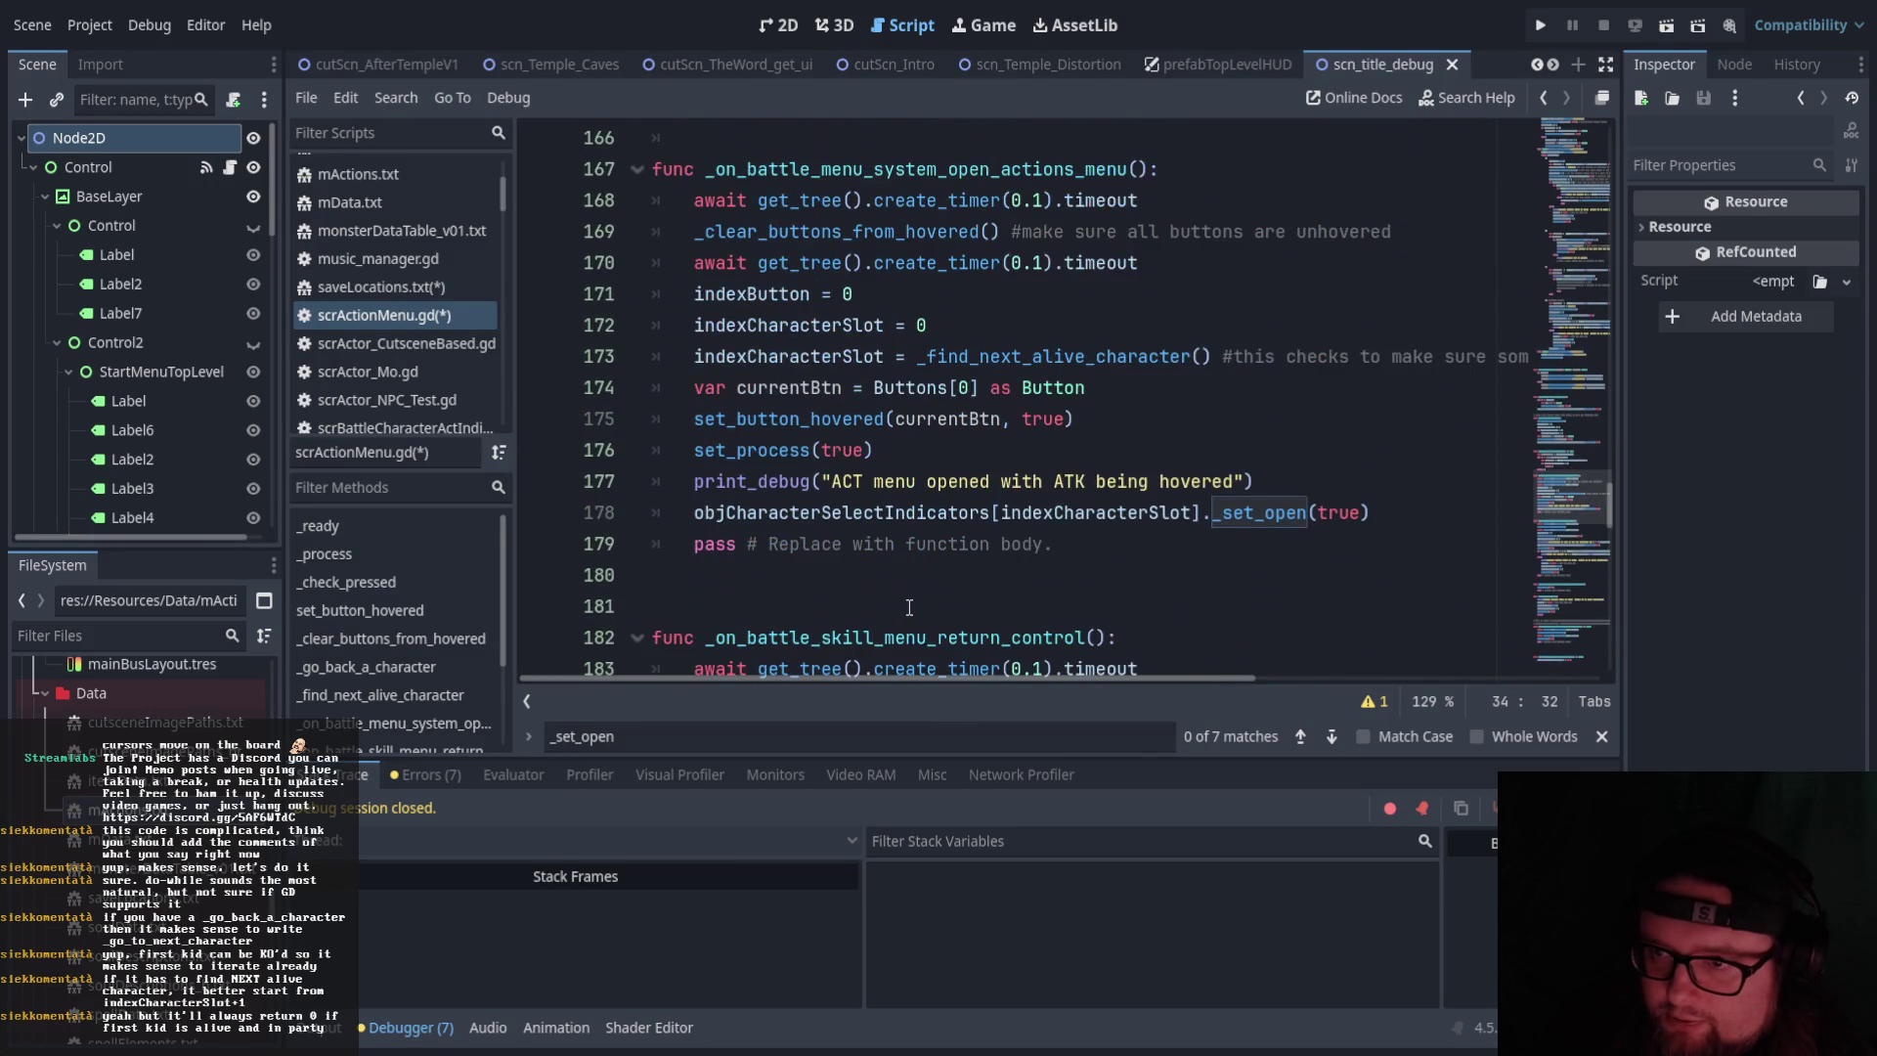
pyautogui.scroll(-1, 917, 598)
pyautogui.scroll(-1, 959, 553)
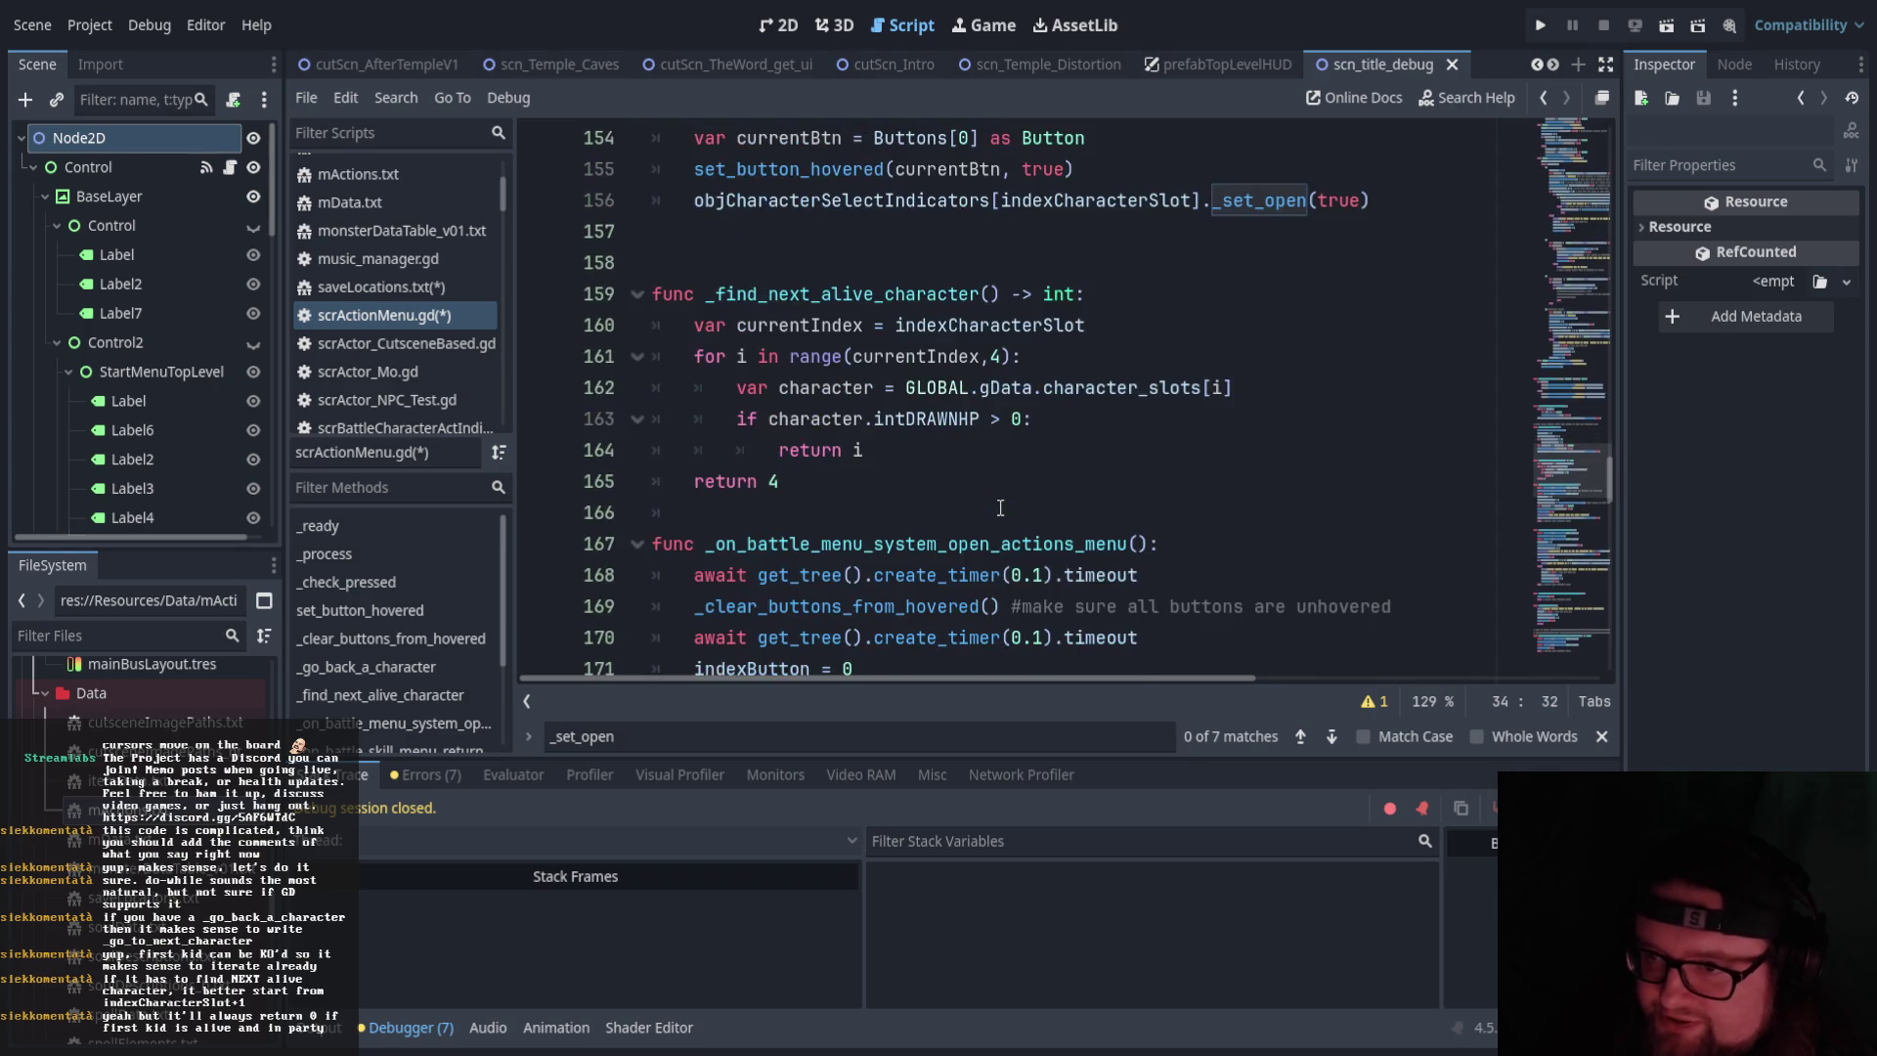
pyautogui.scroll(-1, 1109, 391)
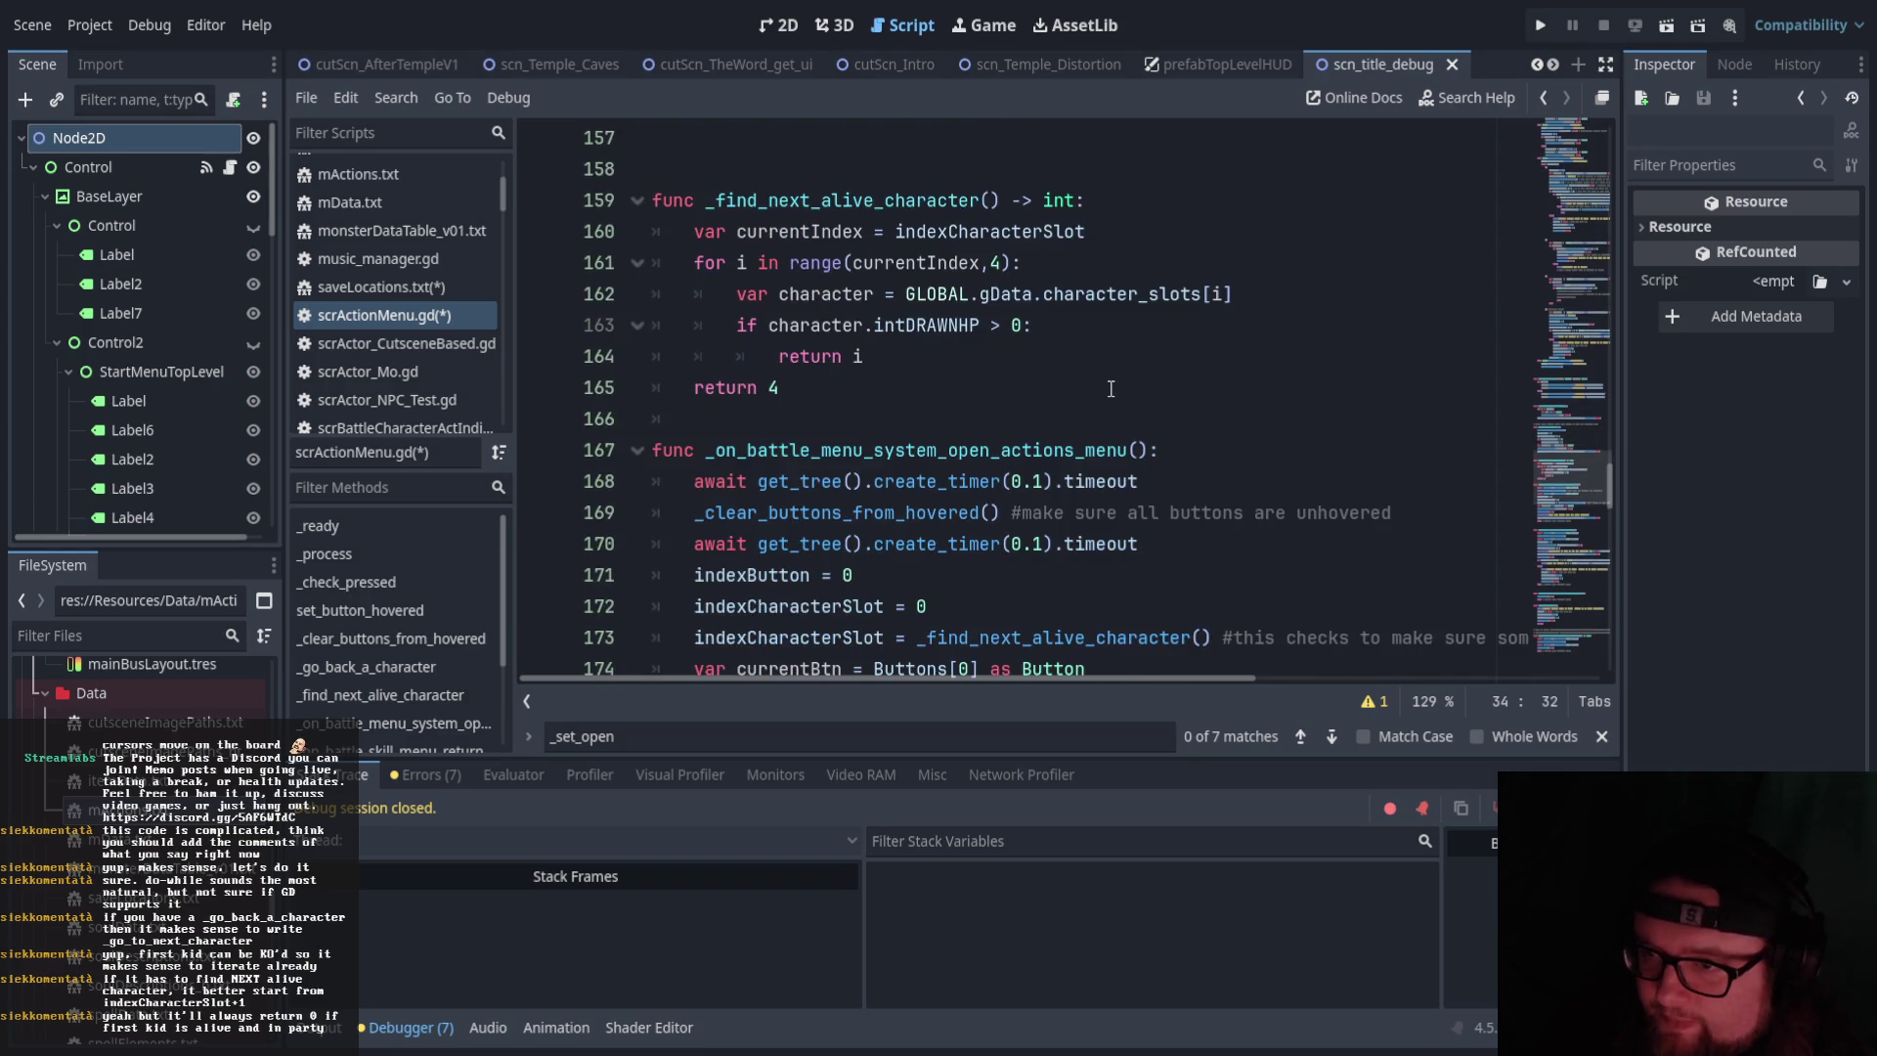
# Check the loop's start index, return and range lines, then add an empty line after line 162's character lookup
pyautogui.click(1118, 232)
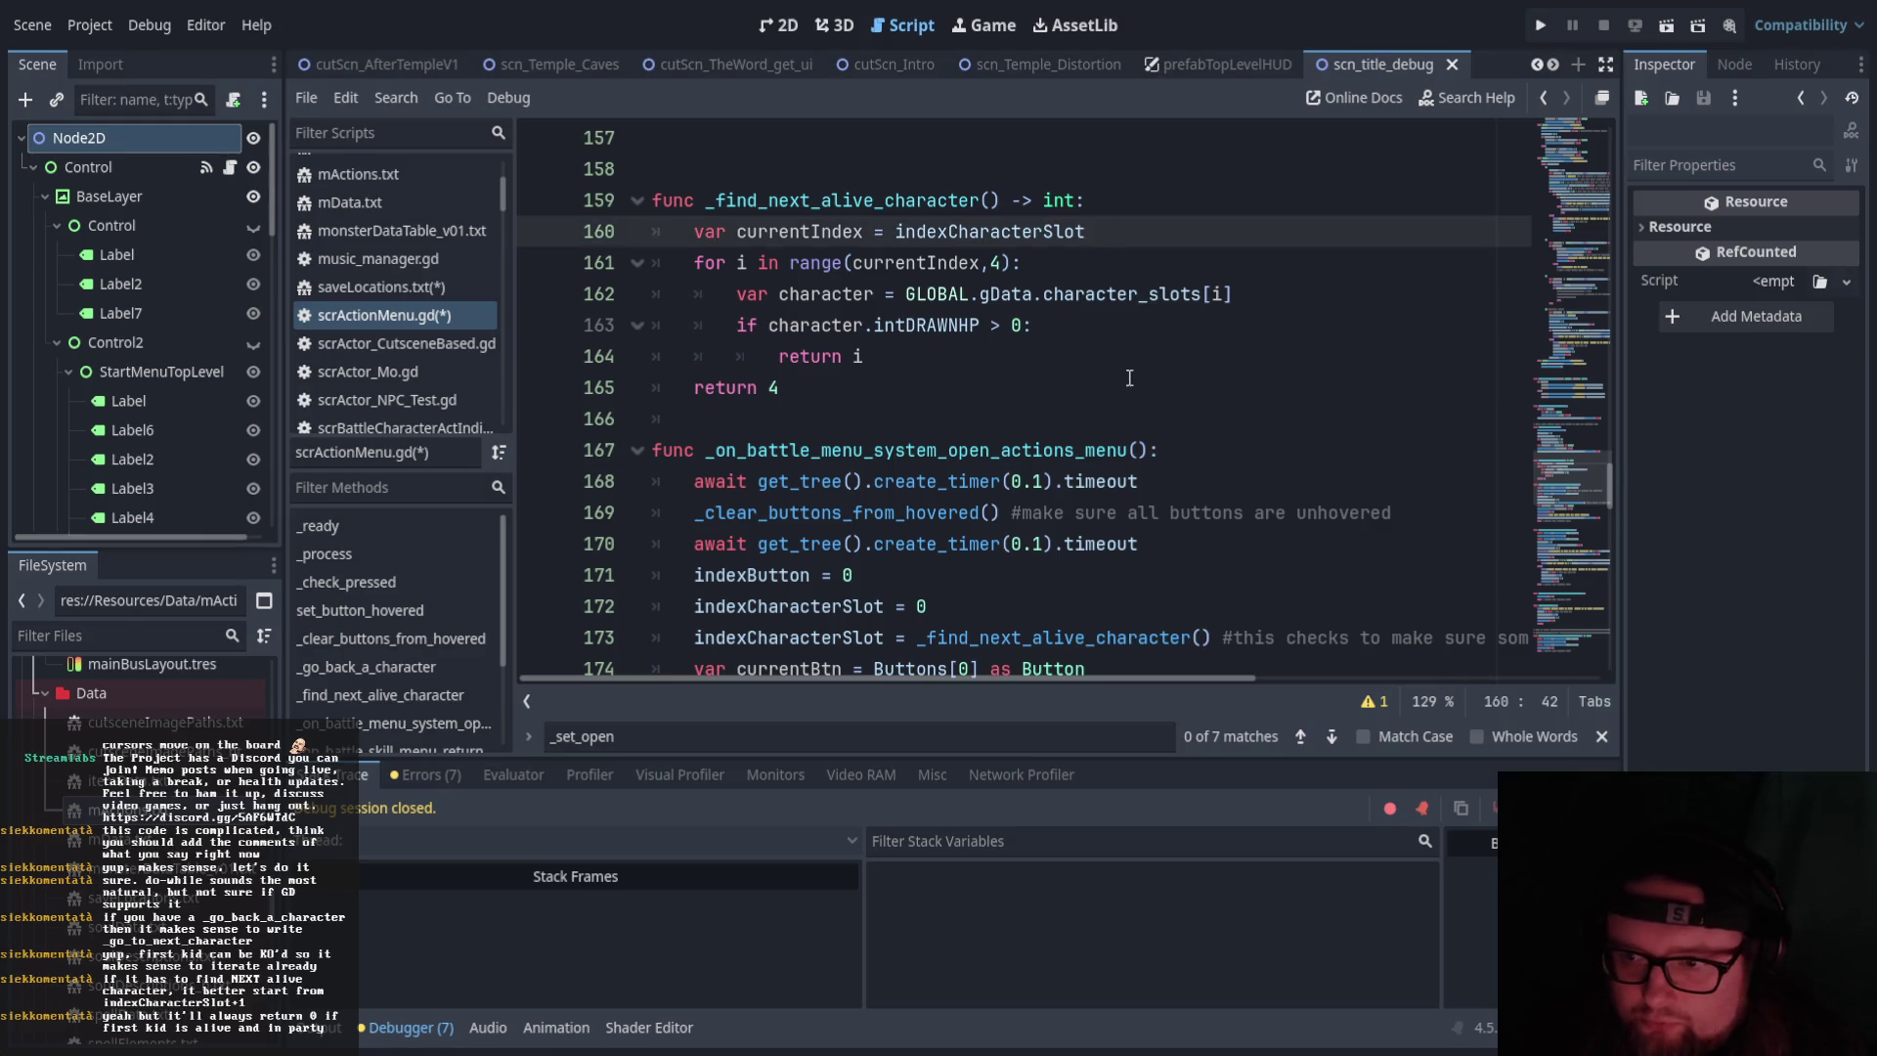
pyautogui.scroll(-3, 1129, 369)
pyautogui.scroll(3, 1113, 412)
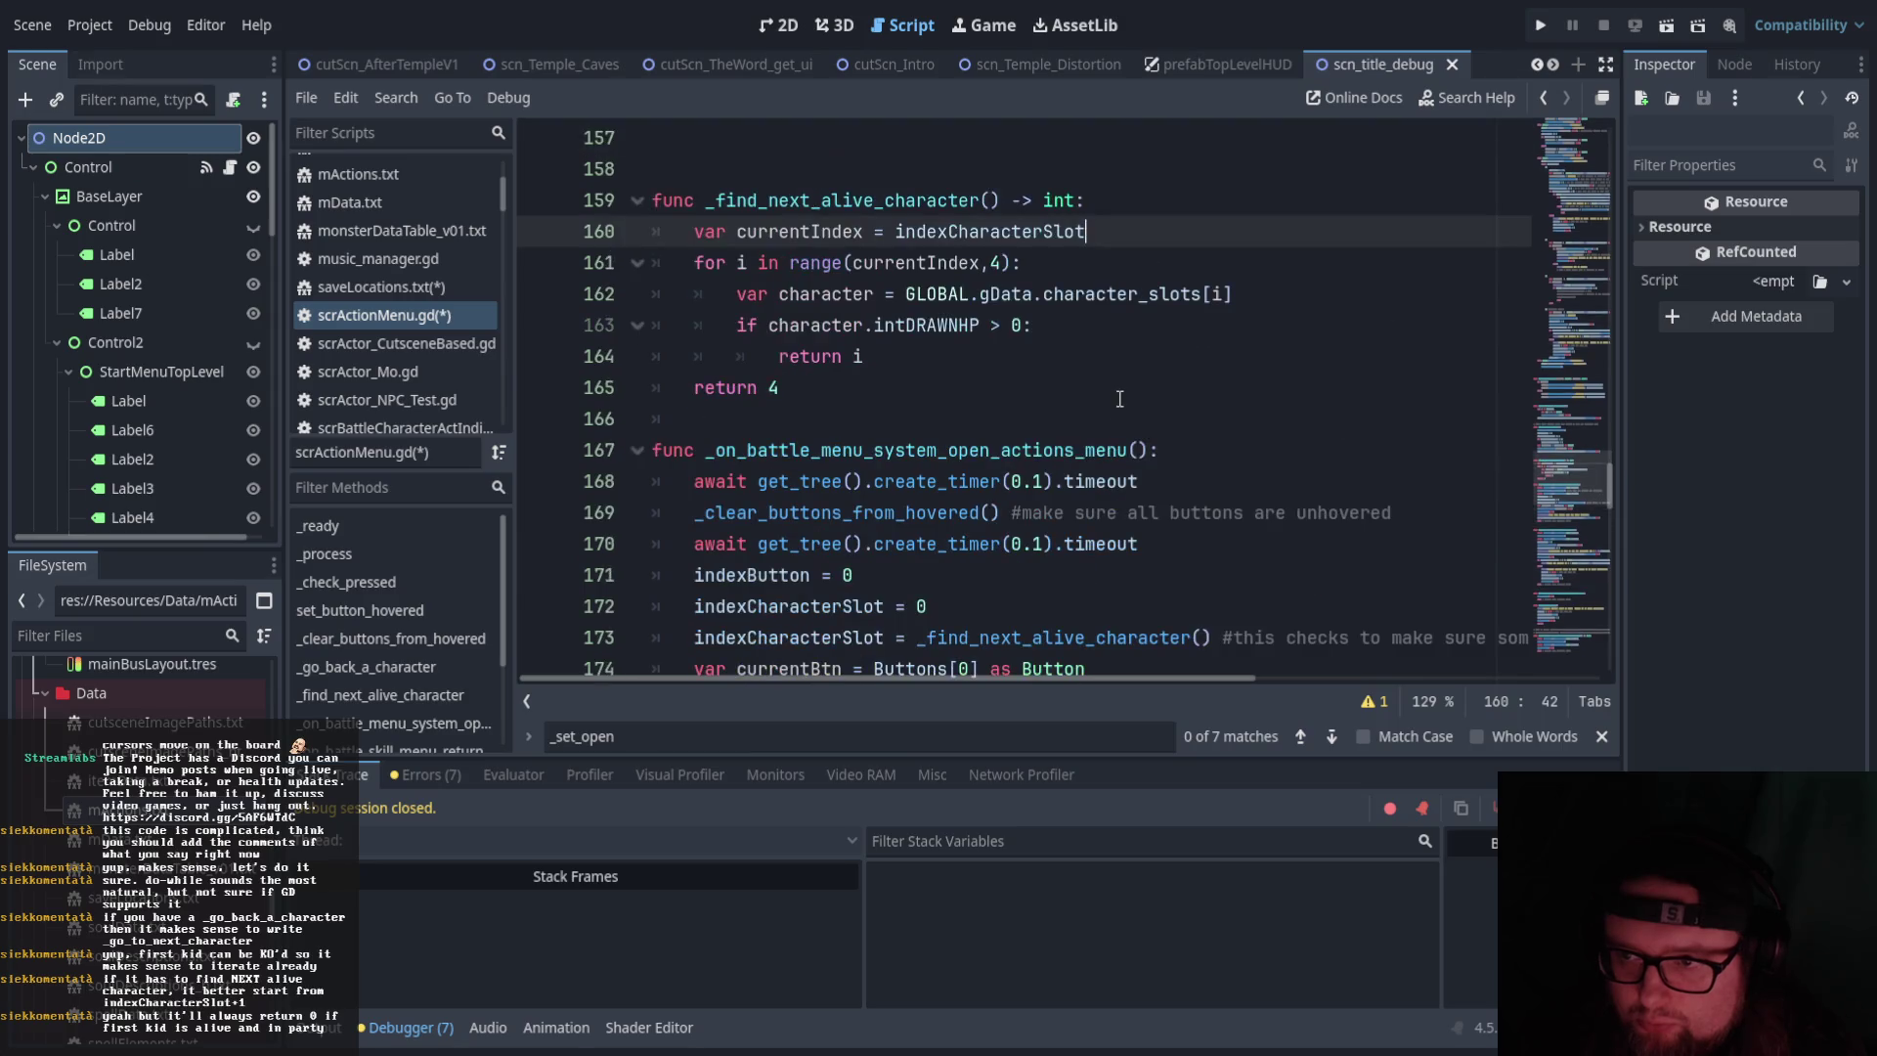
pyautogui.click(1033, 341)
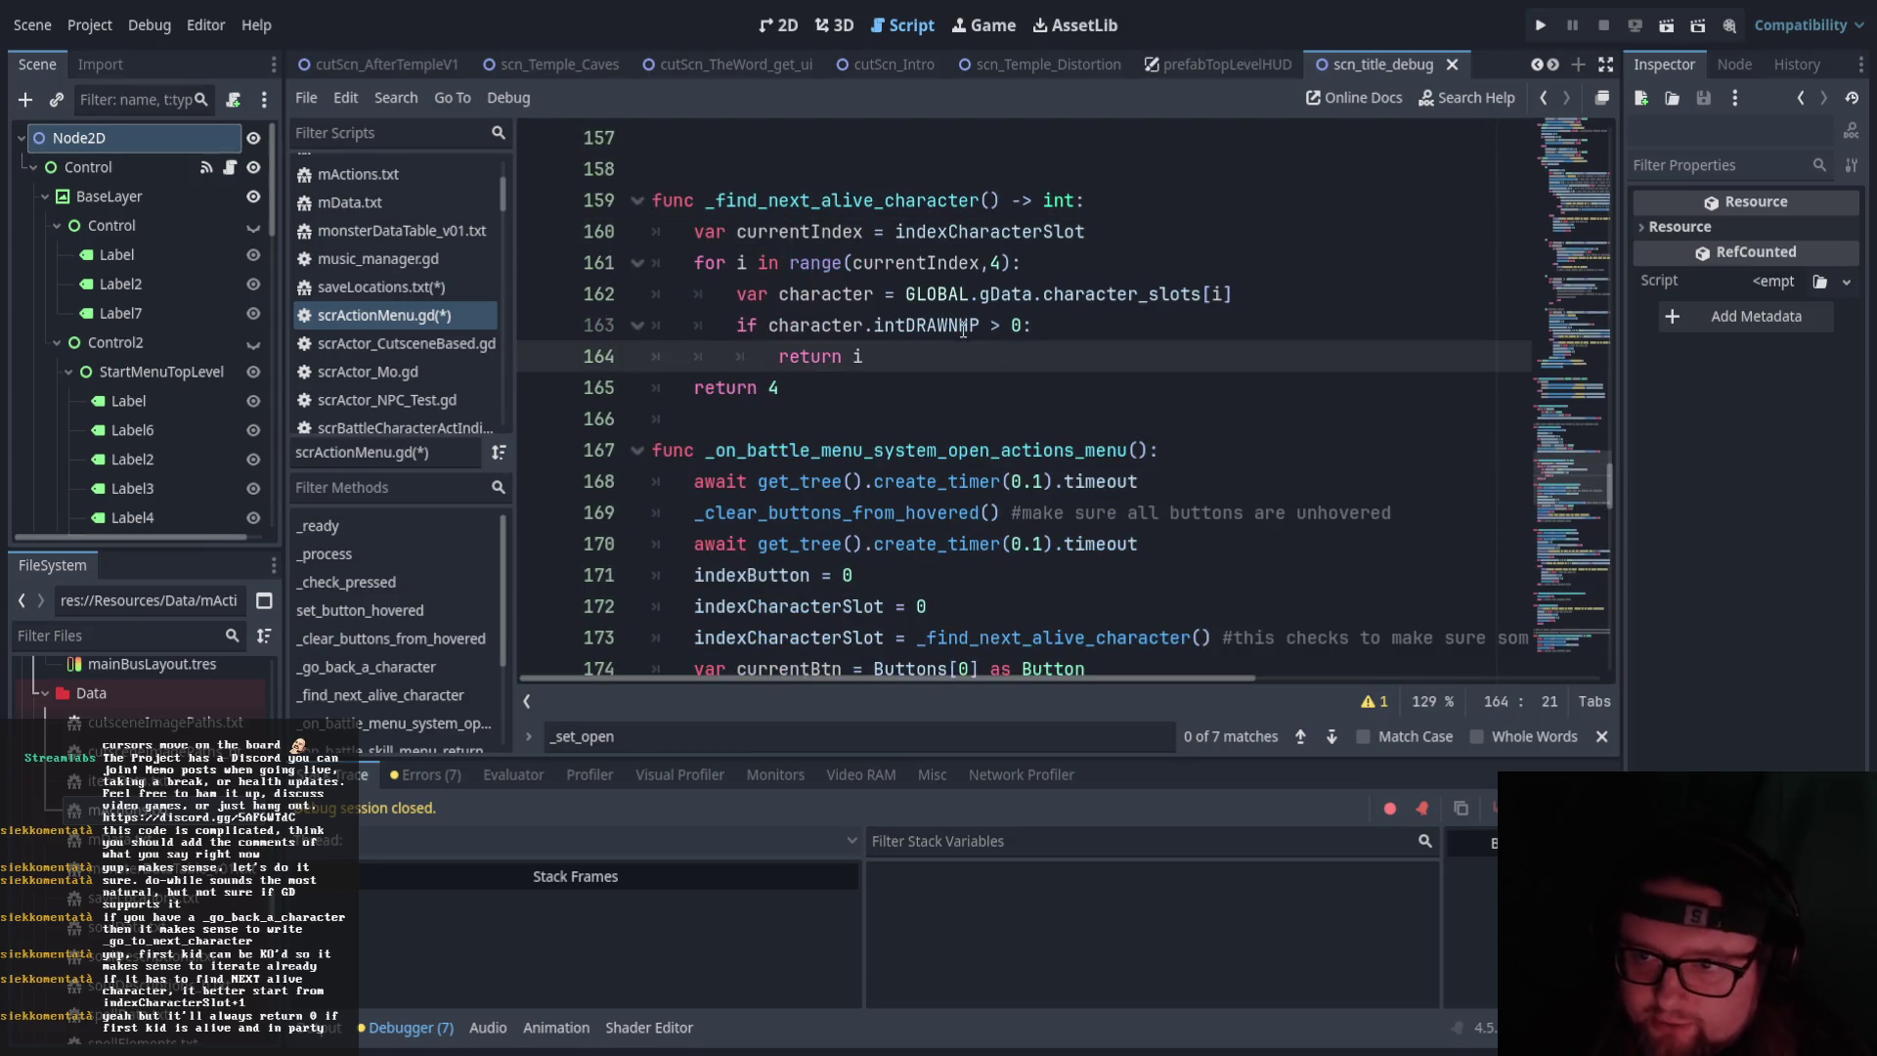
pyautogui.click(1036, 265)
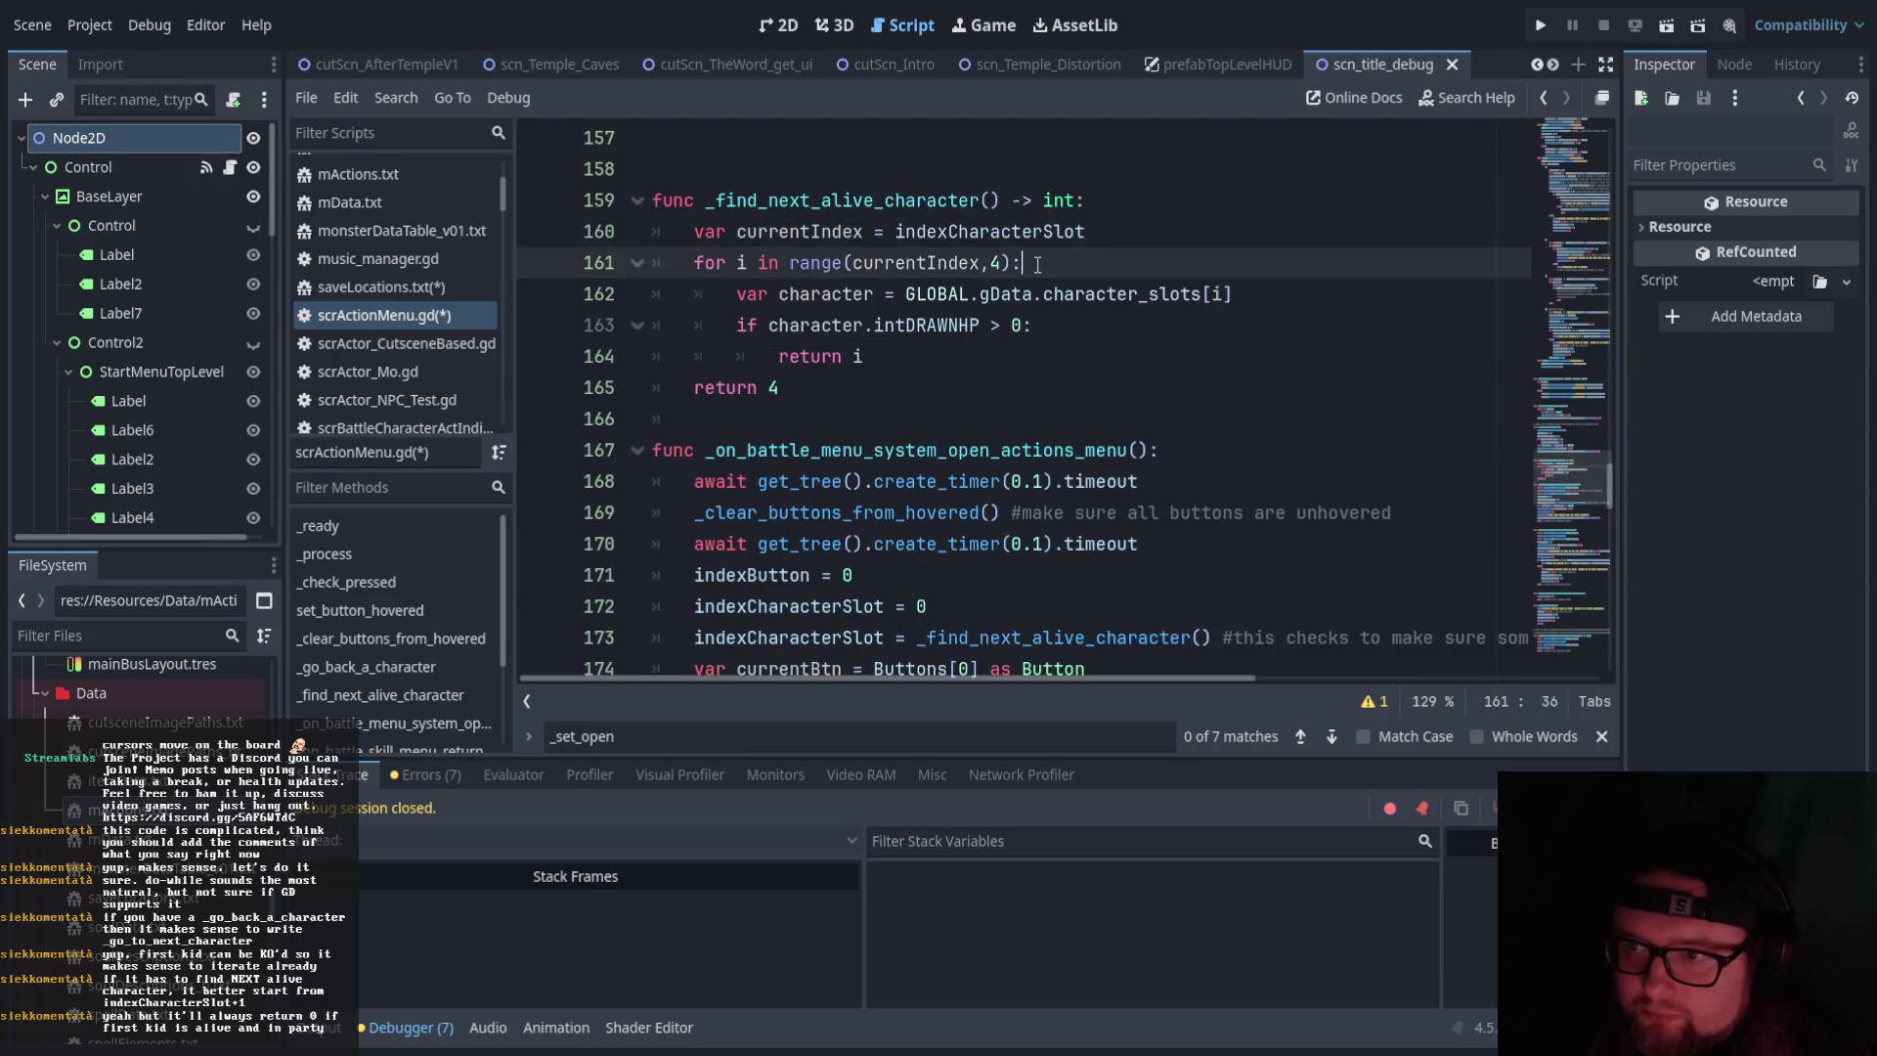
pyautogui.click(1304, 293)
pyautogui.press('Return')
# Add print_debug(character.strName + " is now being checked if alive for menus") inside the loop
pyautogui.write('print')
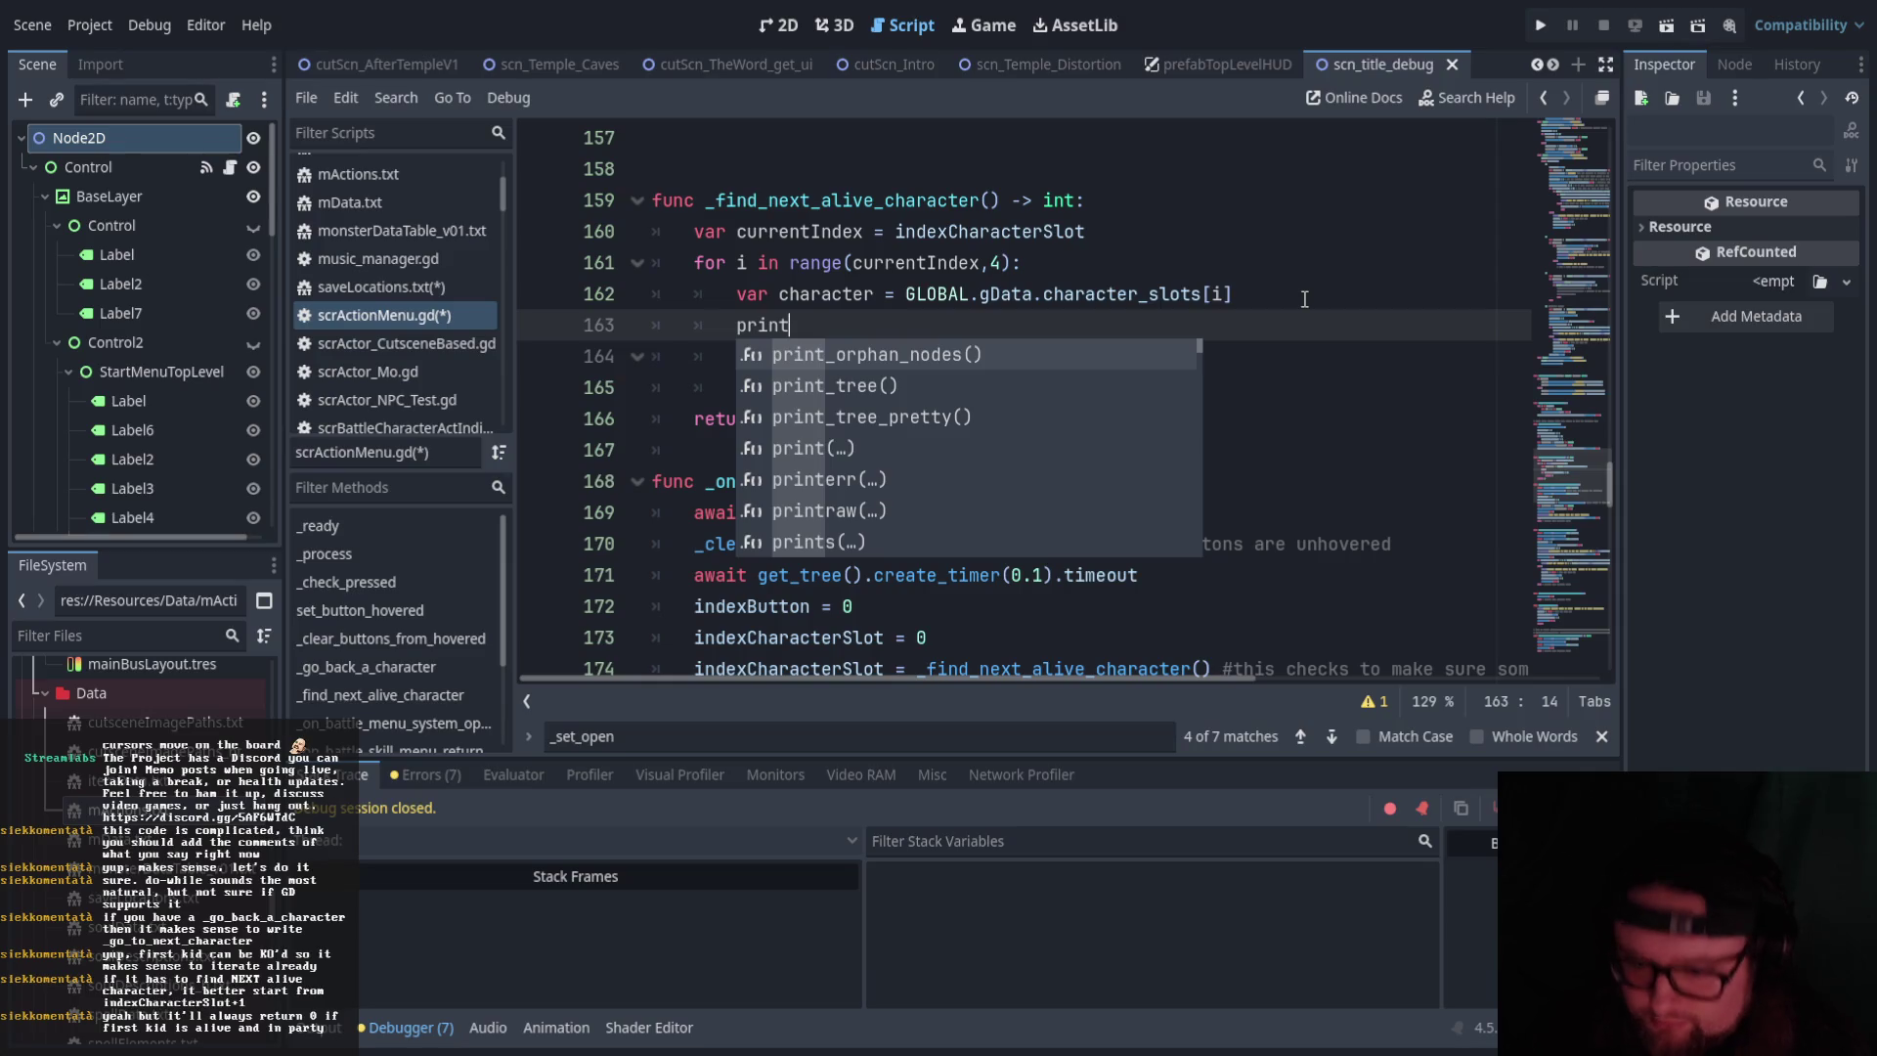
pyautogui.write('_de')
pyautogui.press('Return')
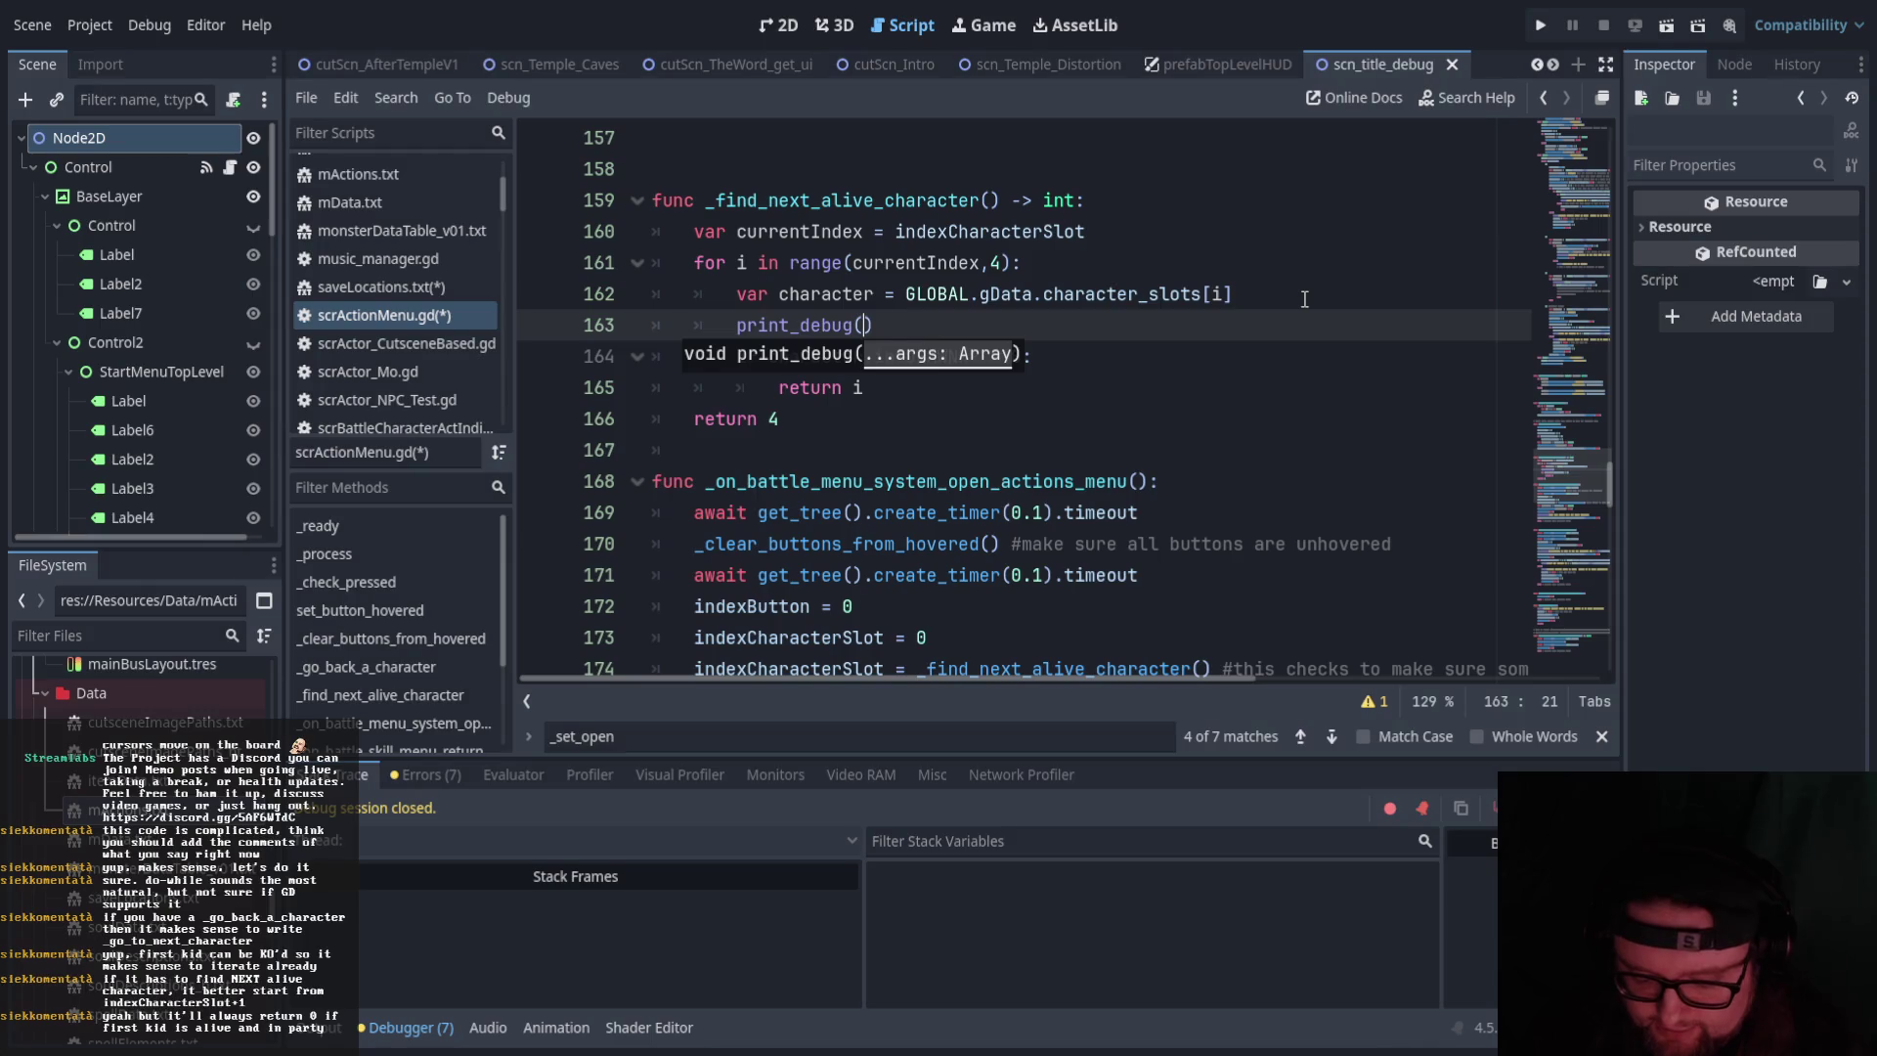
pyautogui.write('character.str')
pyautogui.press('Return')
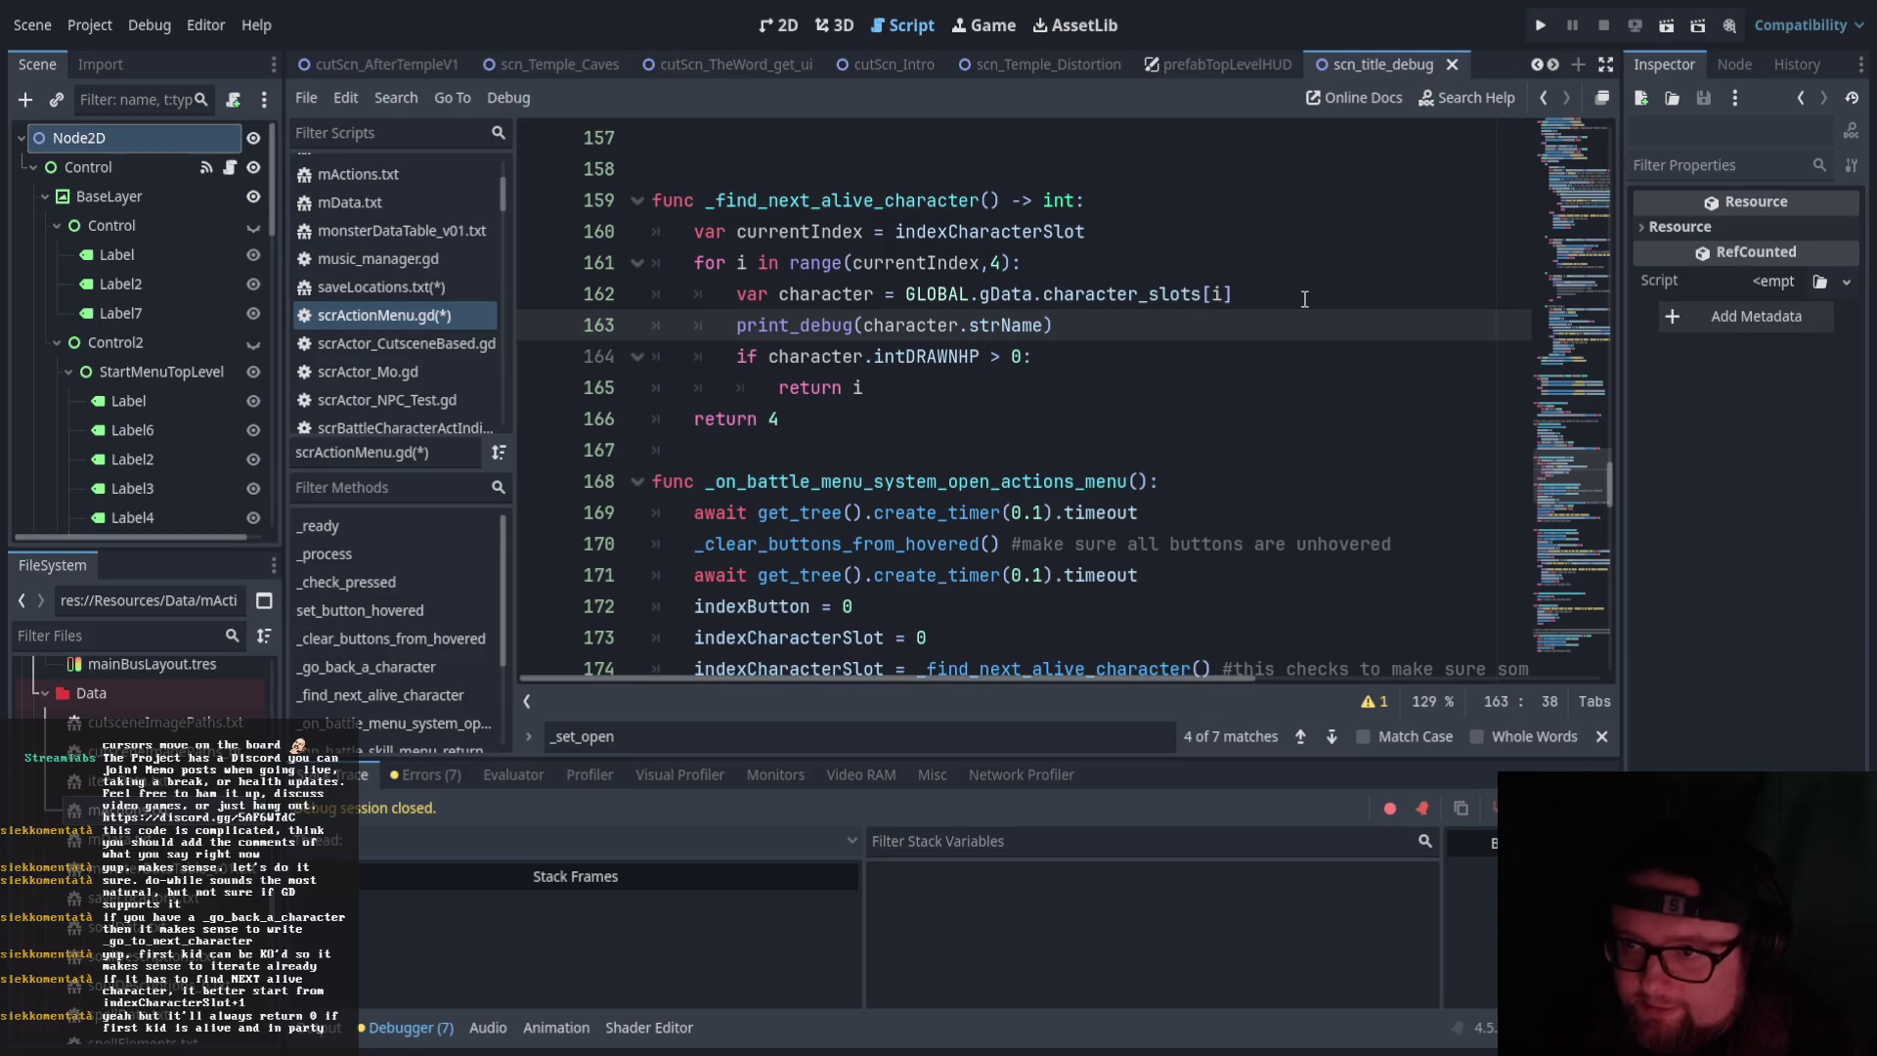
pyautogui.write('+ "is bno')
pyautogui.press('BackSpace')
pyautogui.press('BackSpace')
pyautogui.press('BackSpace')
pyautogui.write('ow being checkd')
pyautogui.press('BackSpace')
pyautogui.press('BackSpace')
pyautogui.press('BackSpace')
pyautogui.write('cked')
pyautogui.press('BackSpace')
pyautogui.press('BackSpace')
pyautogui.press('BackSpace')
pyautogui.write('ecked if a')
pyautogui.write('live')
pyautogui.write(' for m')
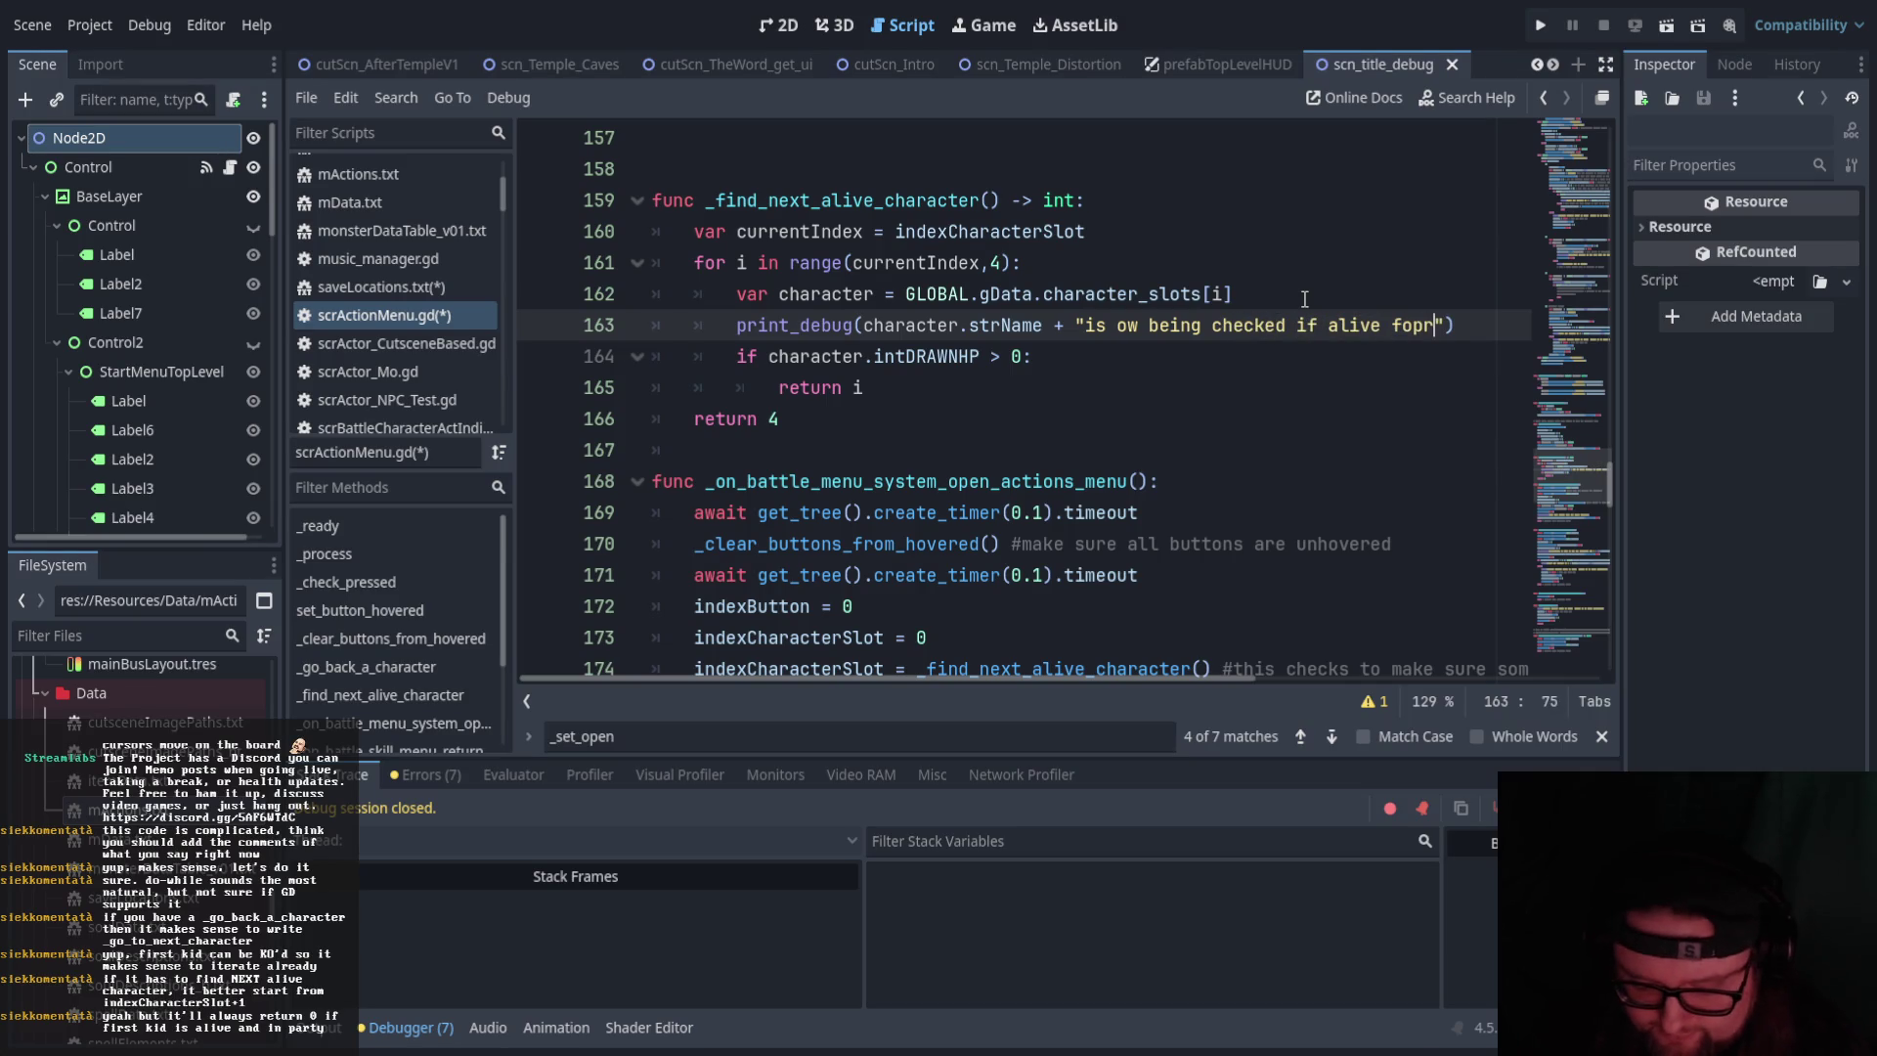
pyautogui.write('enus')
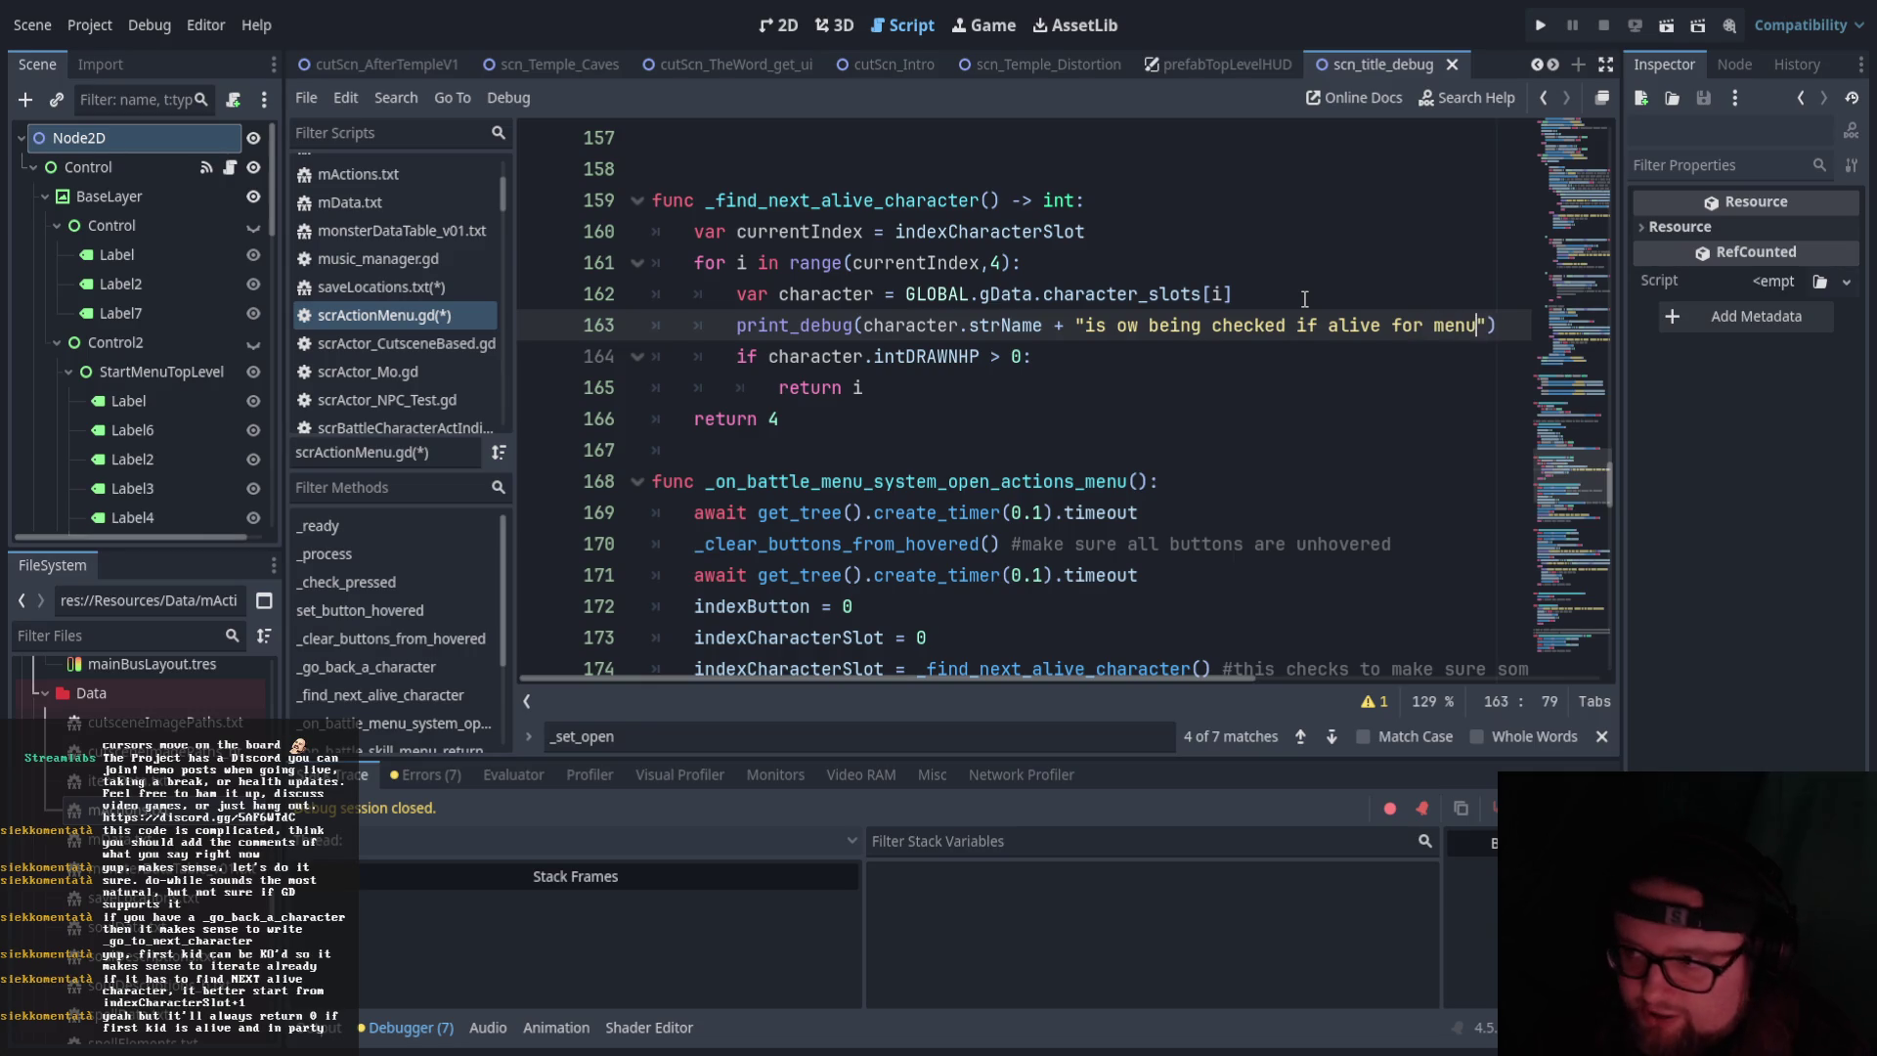
# Copy the print_debug( call onto a new line below the HP check
pyautogui.click(1074, 409)
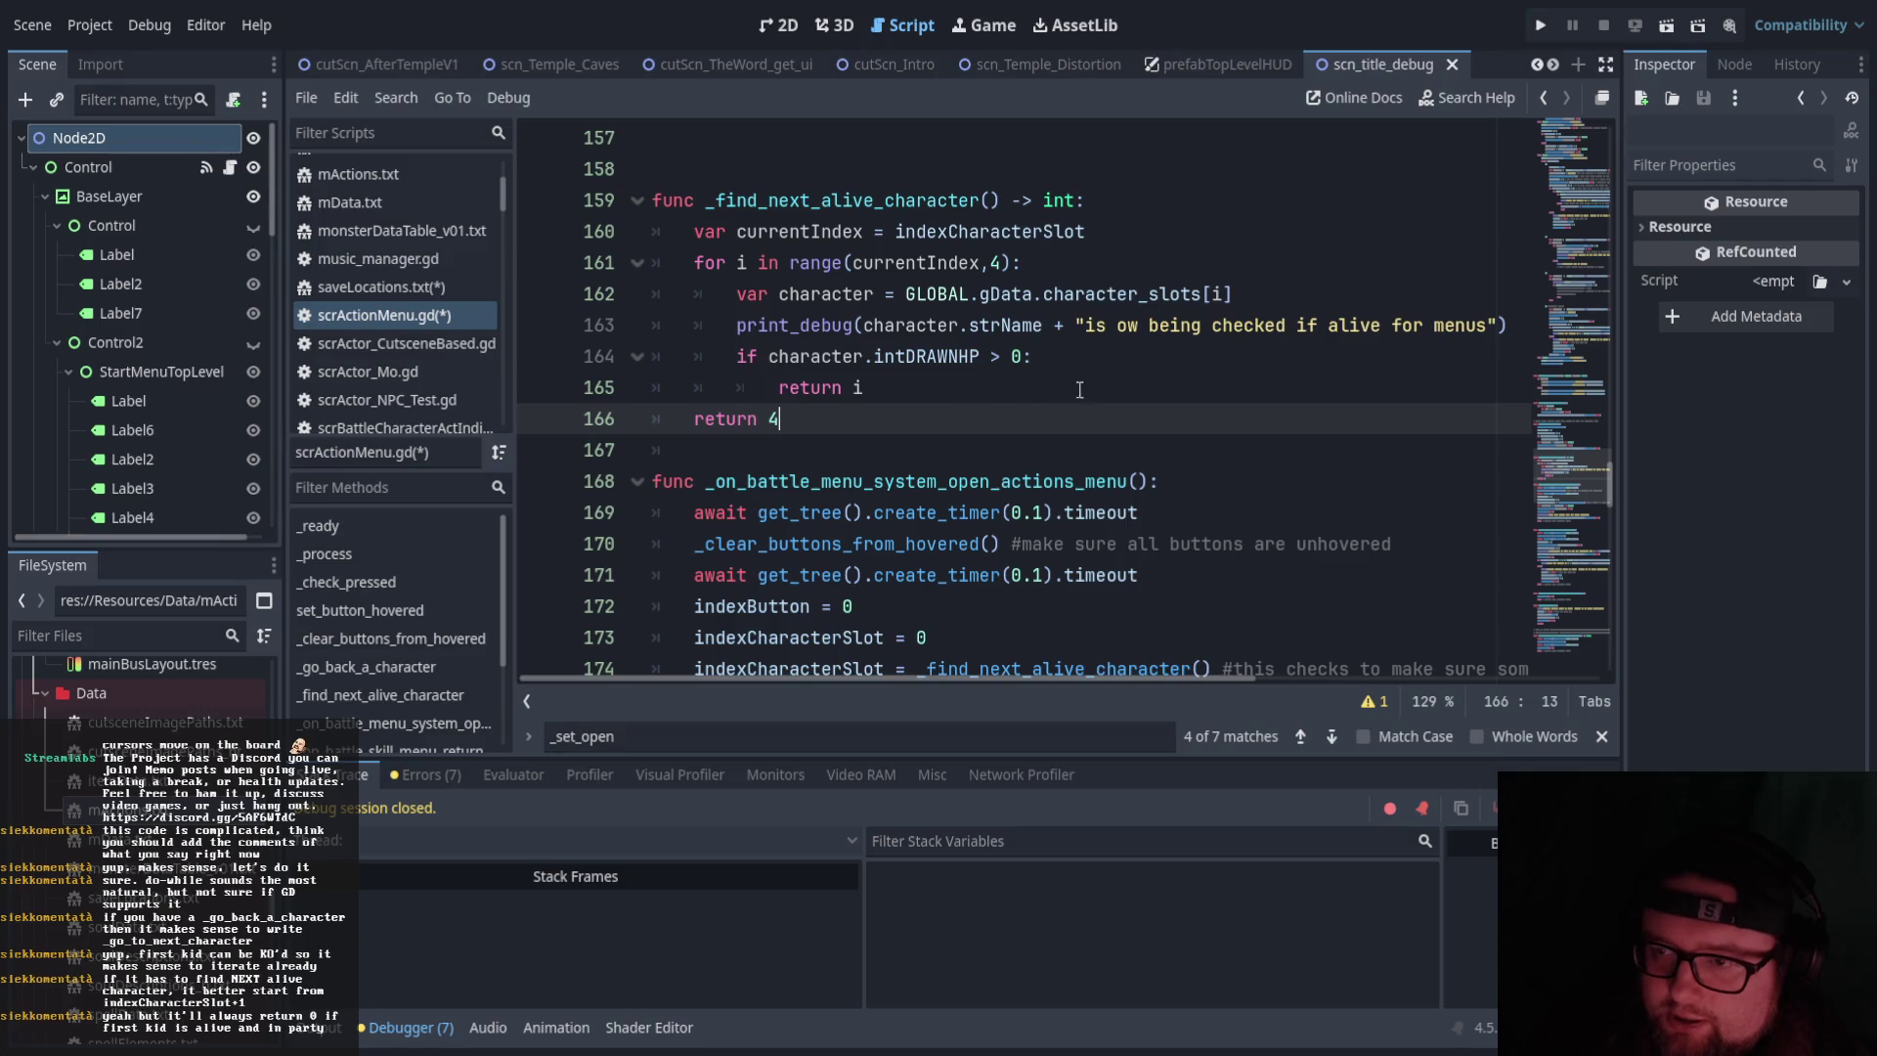
pyautogui.click(1077, 357)
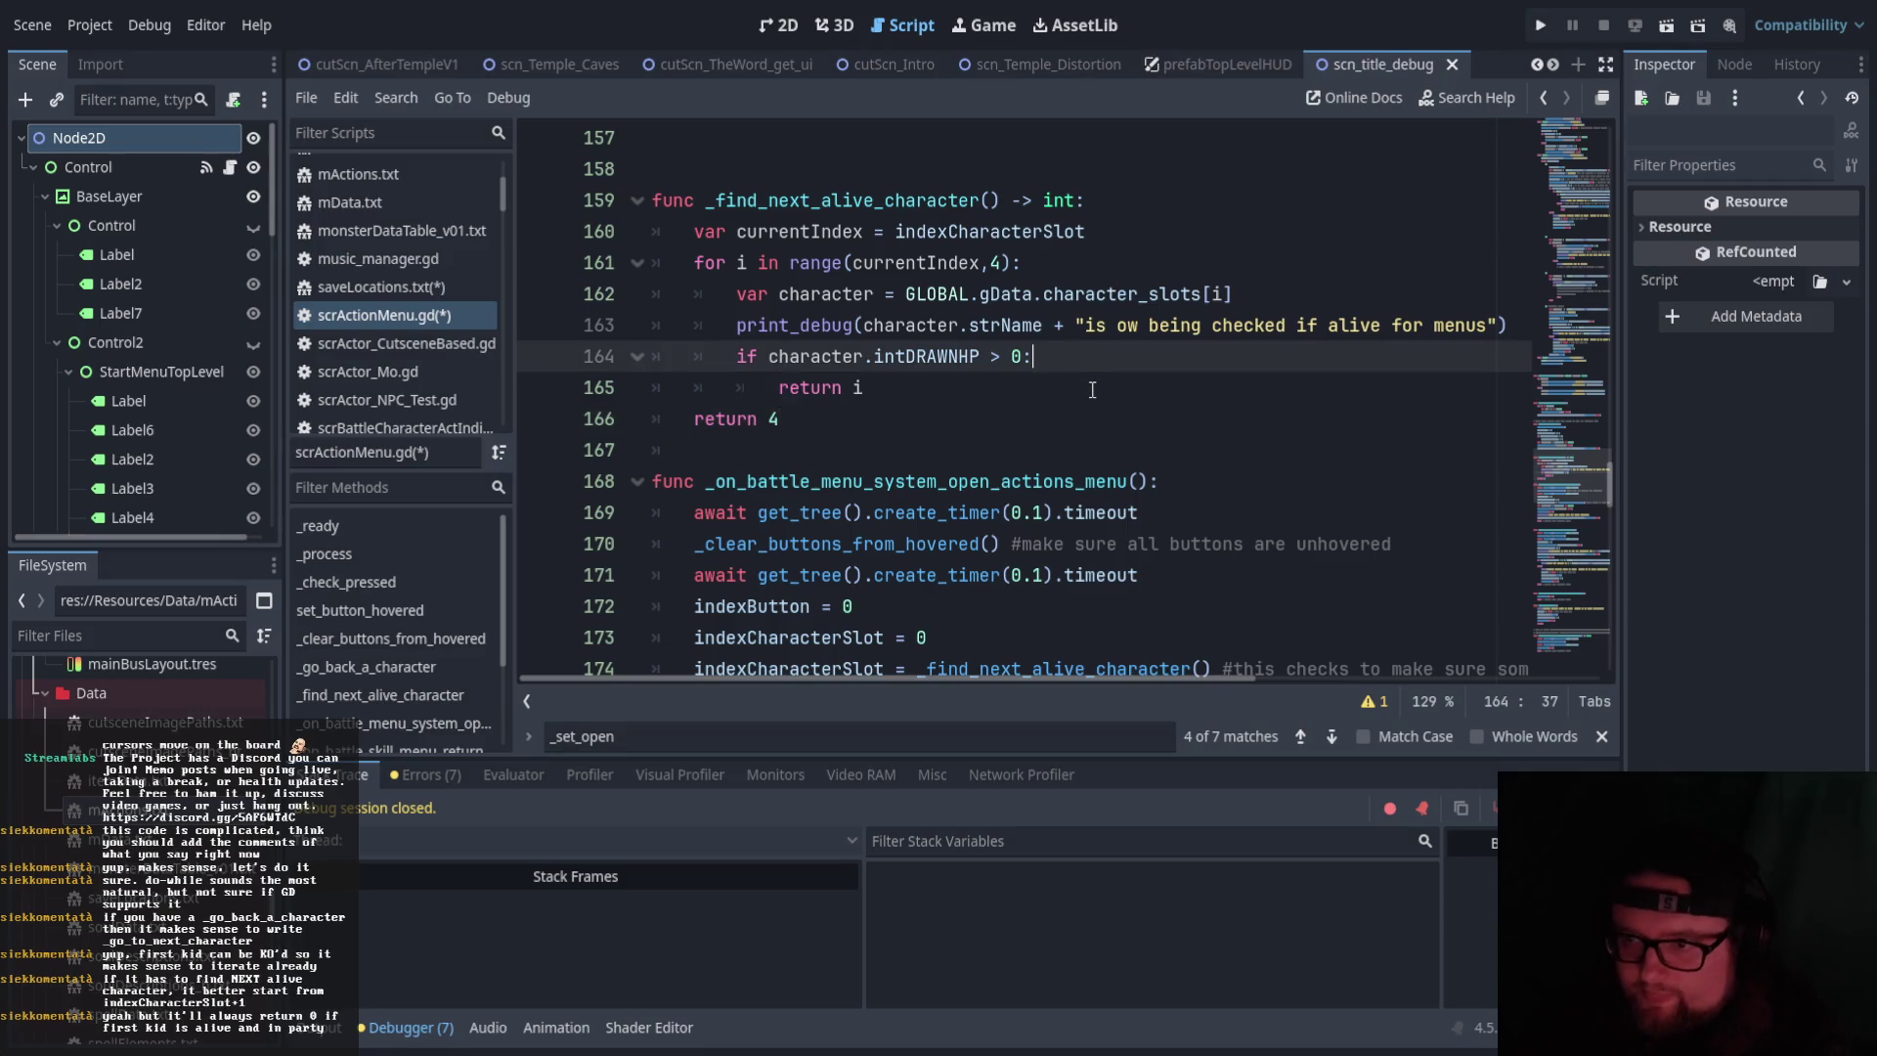
pyautogui.write('n')
pyautogui.click(1134, 512)
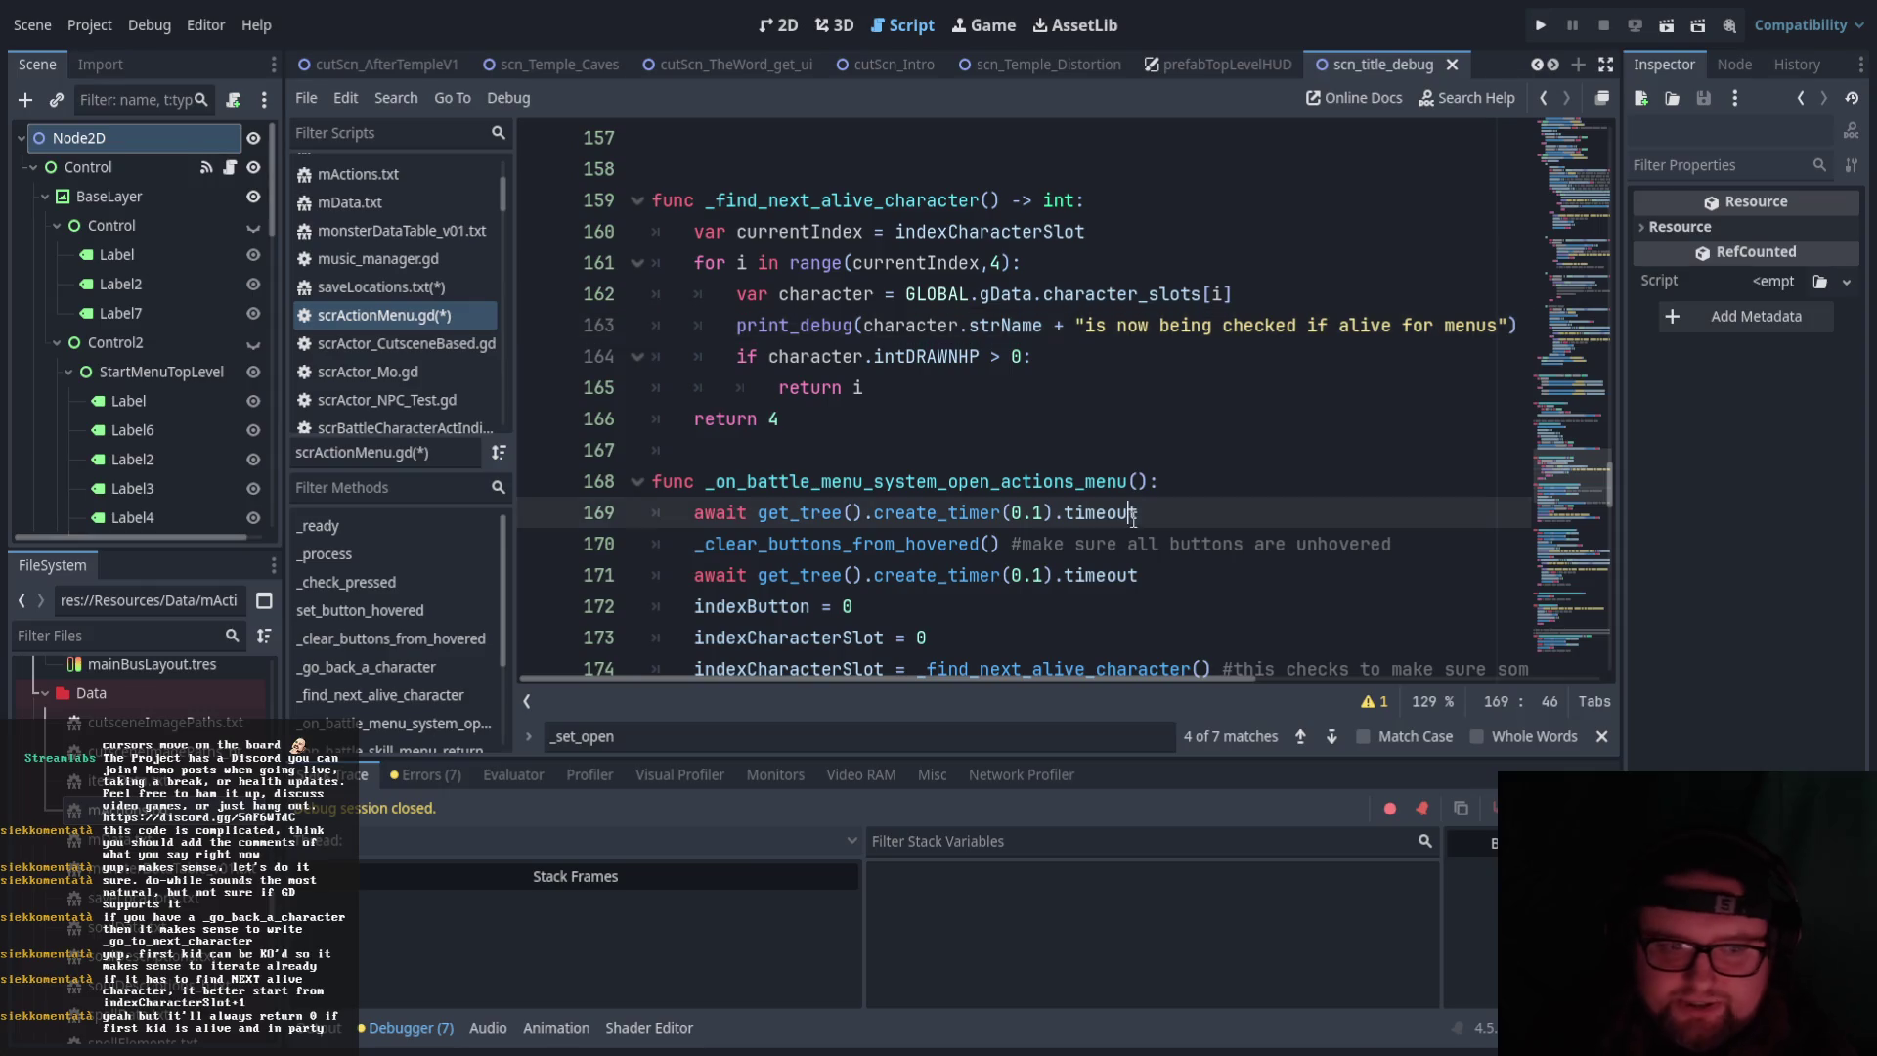
pyautogui.click(1103, 386)
pyautogui.moveTo(736, 325); pyautogui.dragTo(863, 325)
pyautogui.hotkey('ctrl', 'c')
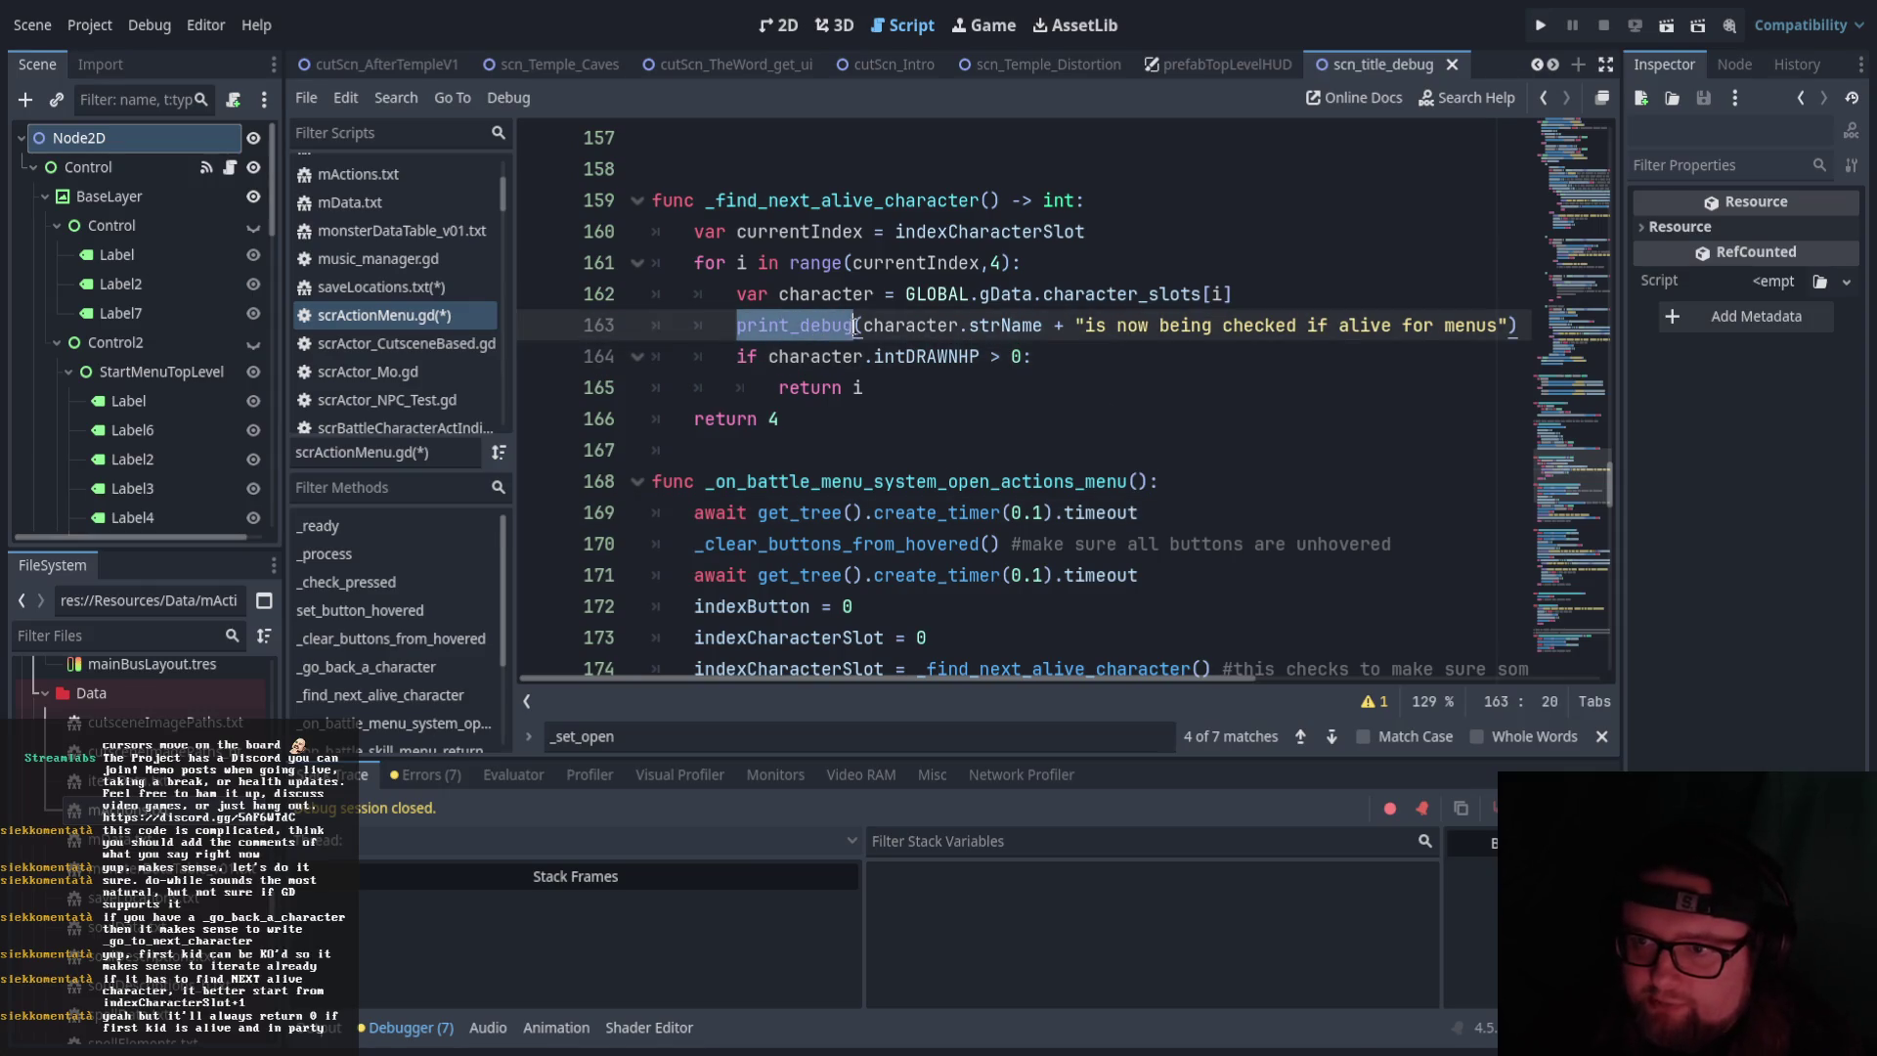
pyautogui.click(1049, 358)
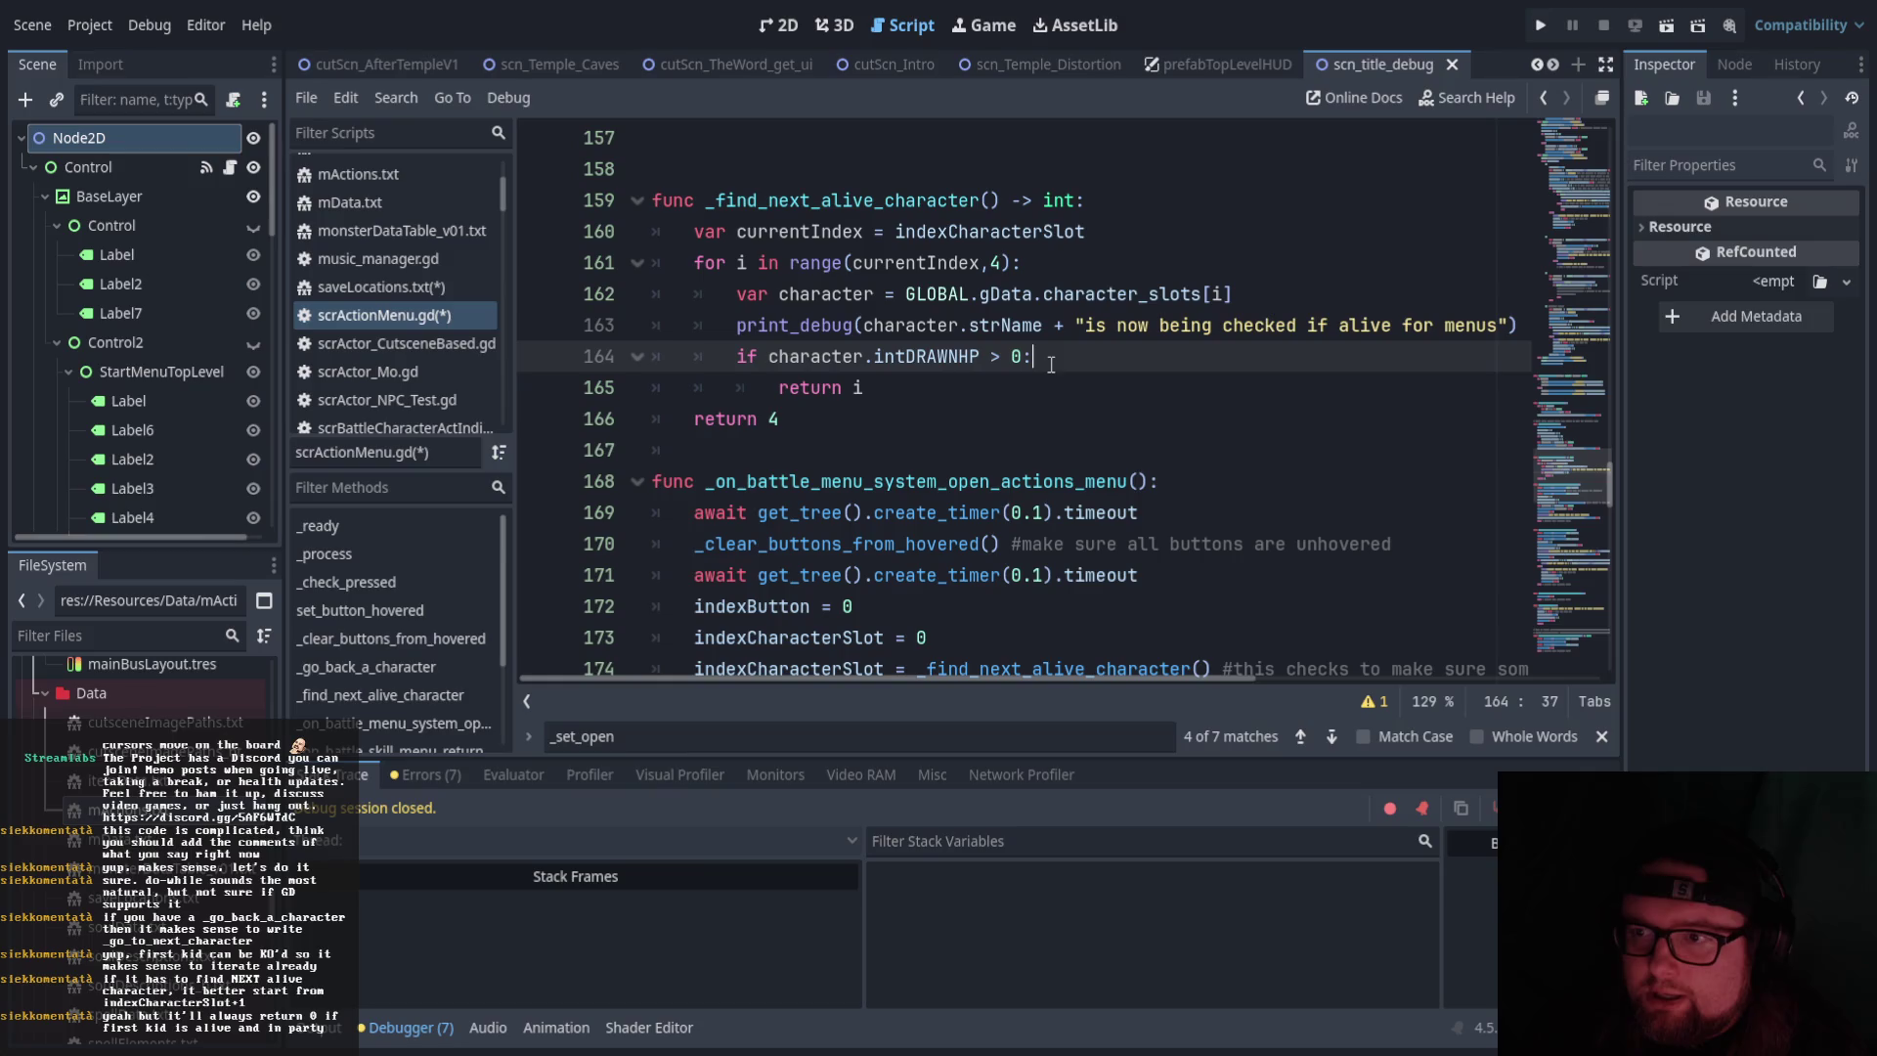
pyautogui.press('Return')
pyautogui.hotkey('ctrl', 'v')
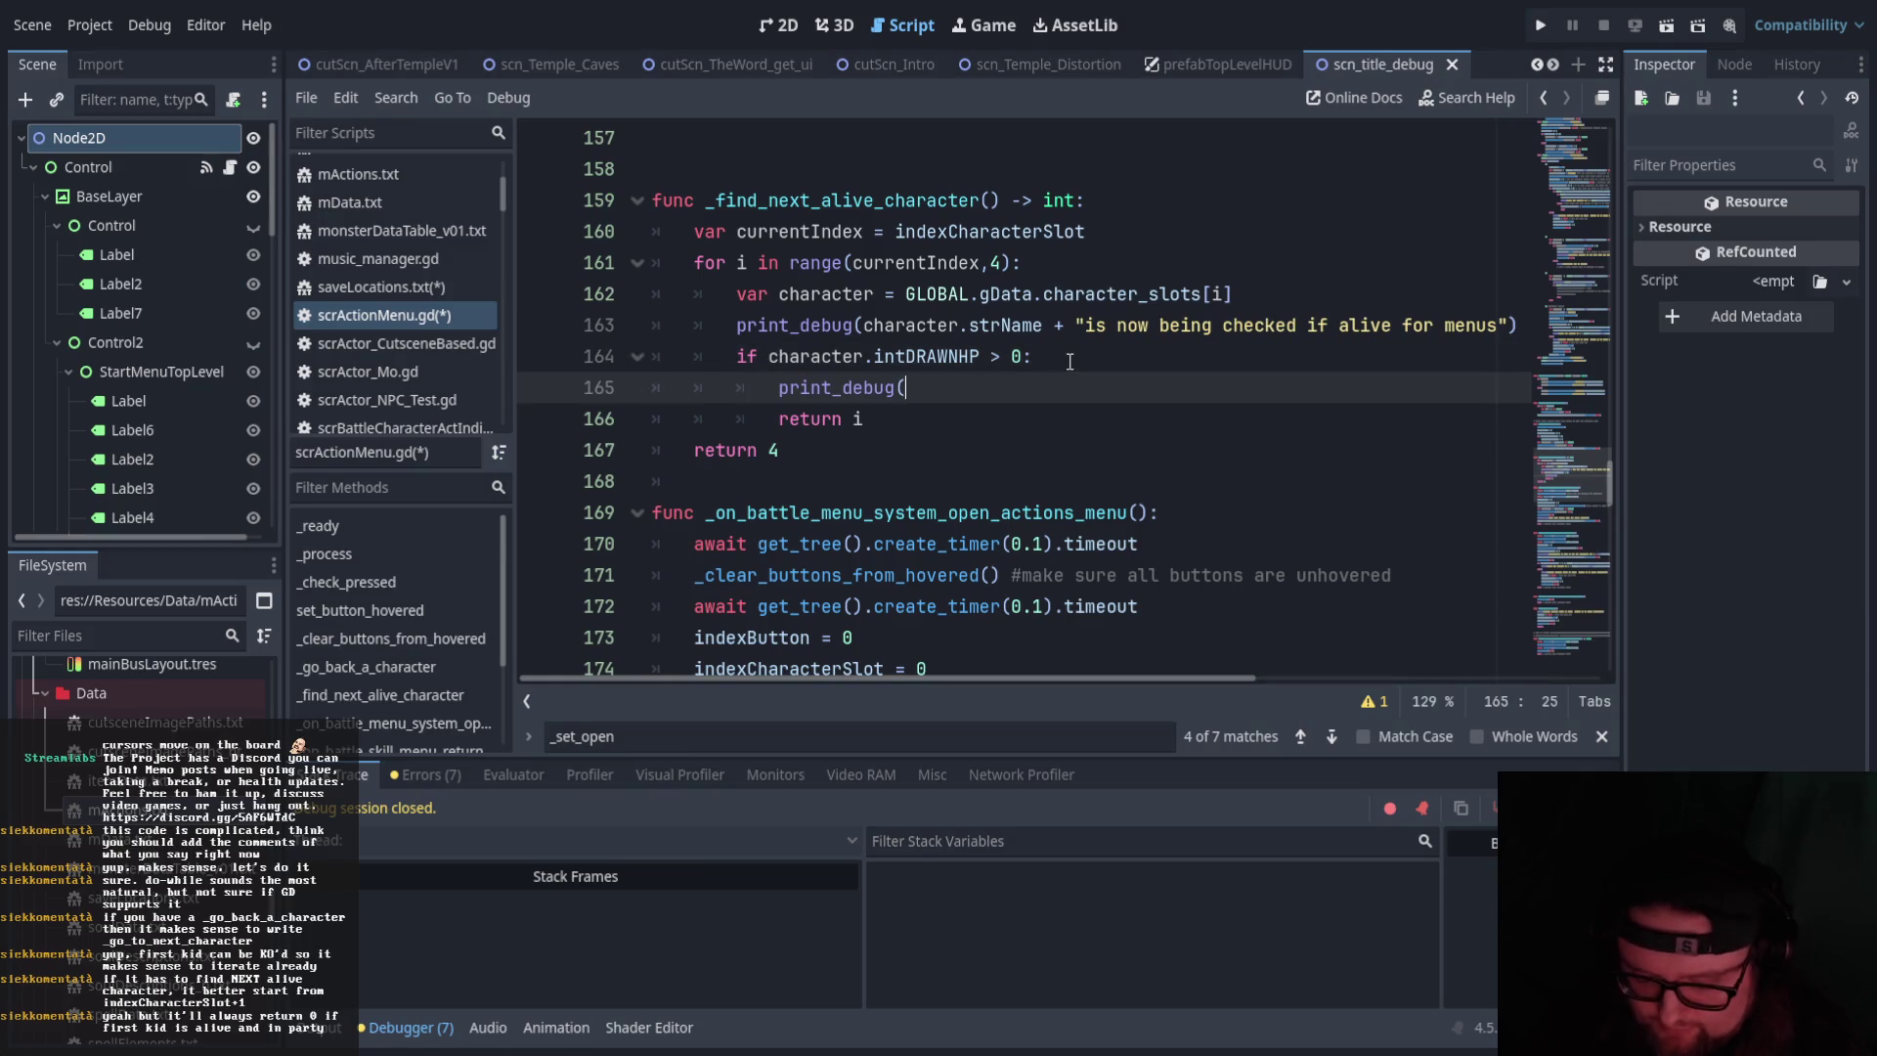
# Complete line 165 as print_debug(character.strName + " has more than 0 HP.")
pyautogui.write('character.strName')
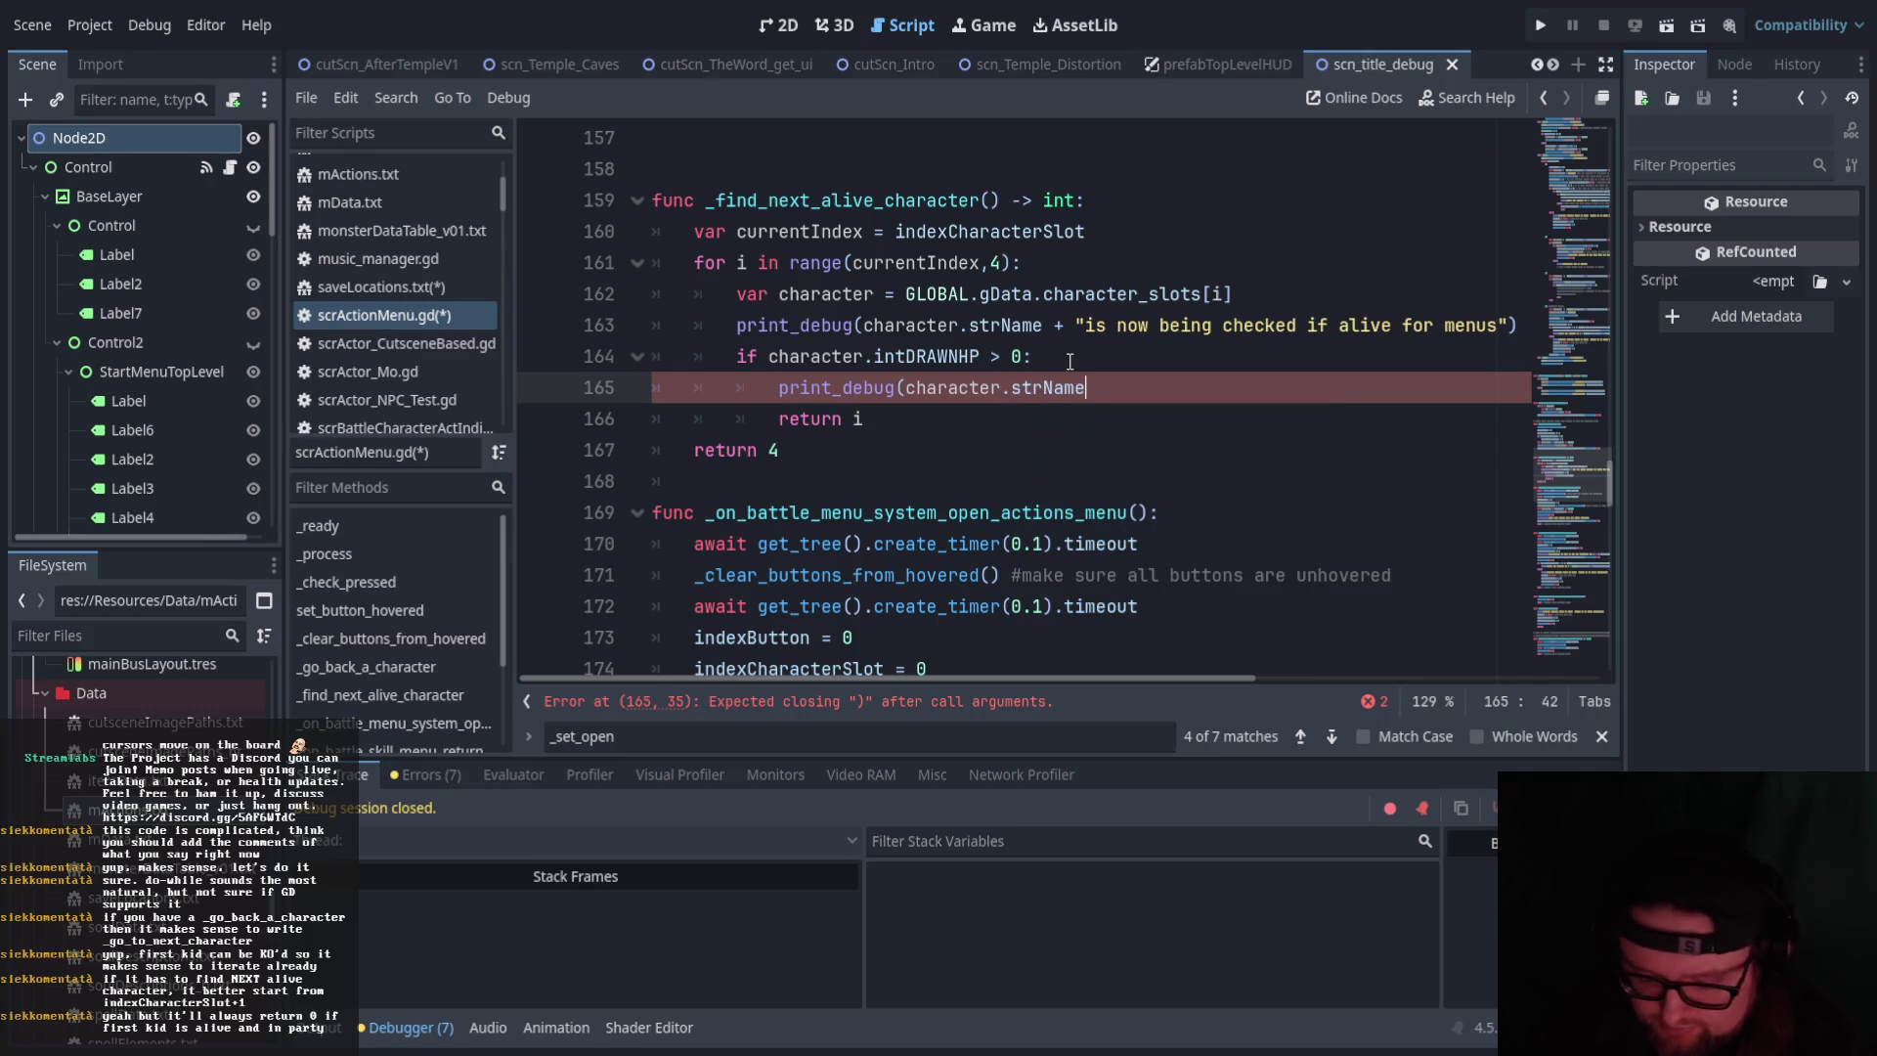
pyautogui.write(' + " has ')
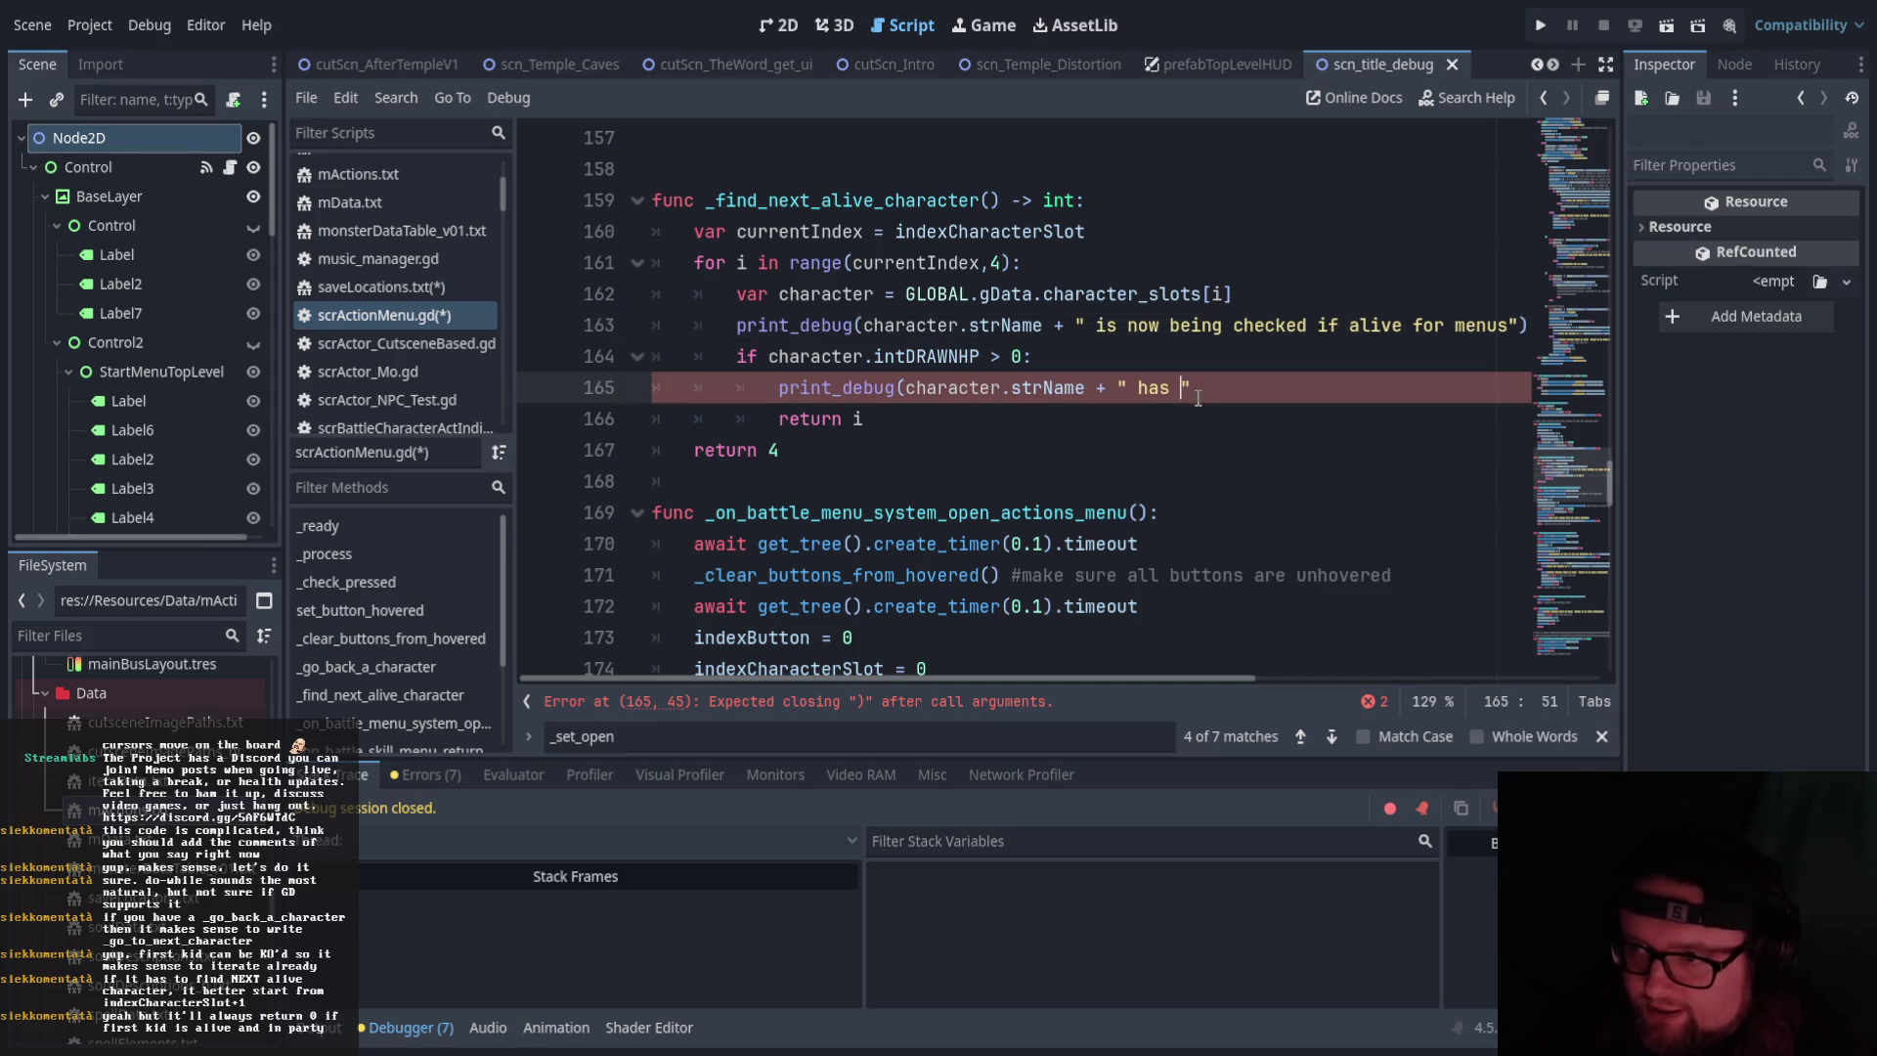
pyautogui.write('more than 0 HP ')
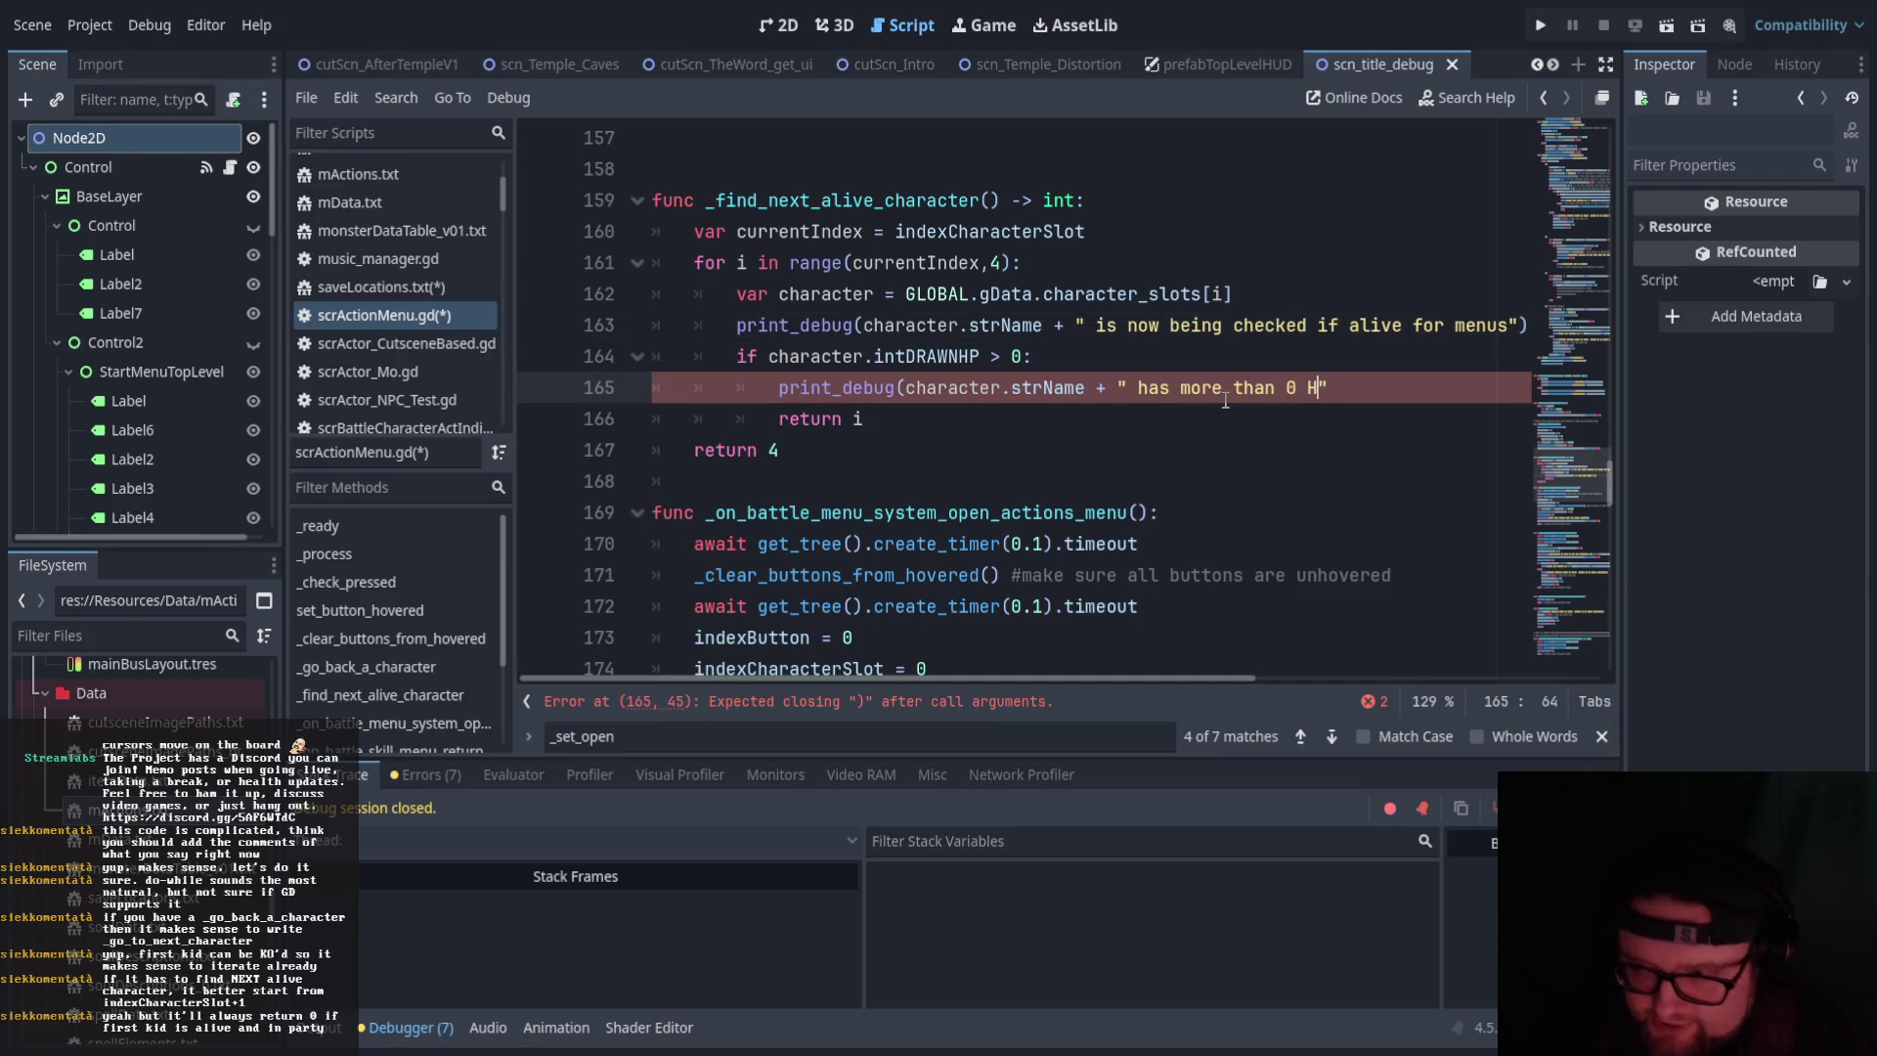
pyautogui.write('.')
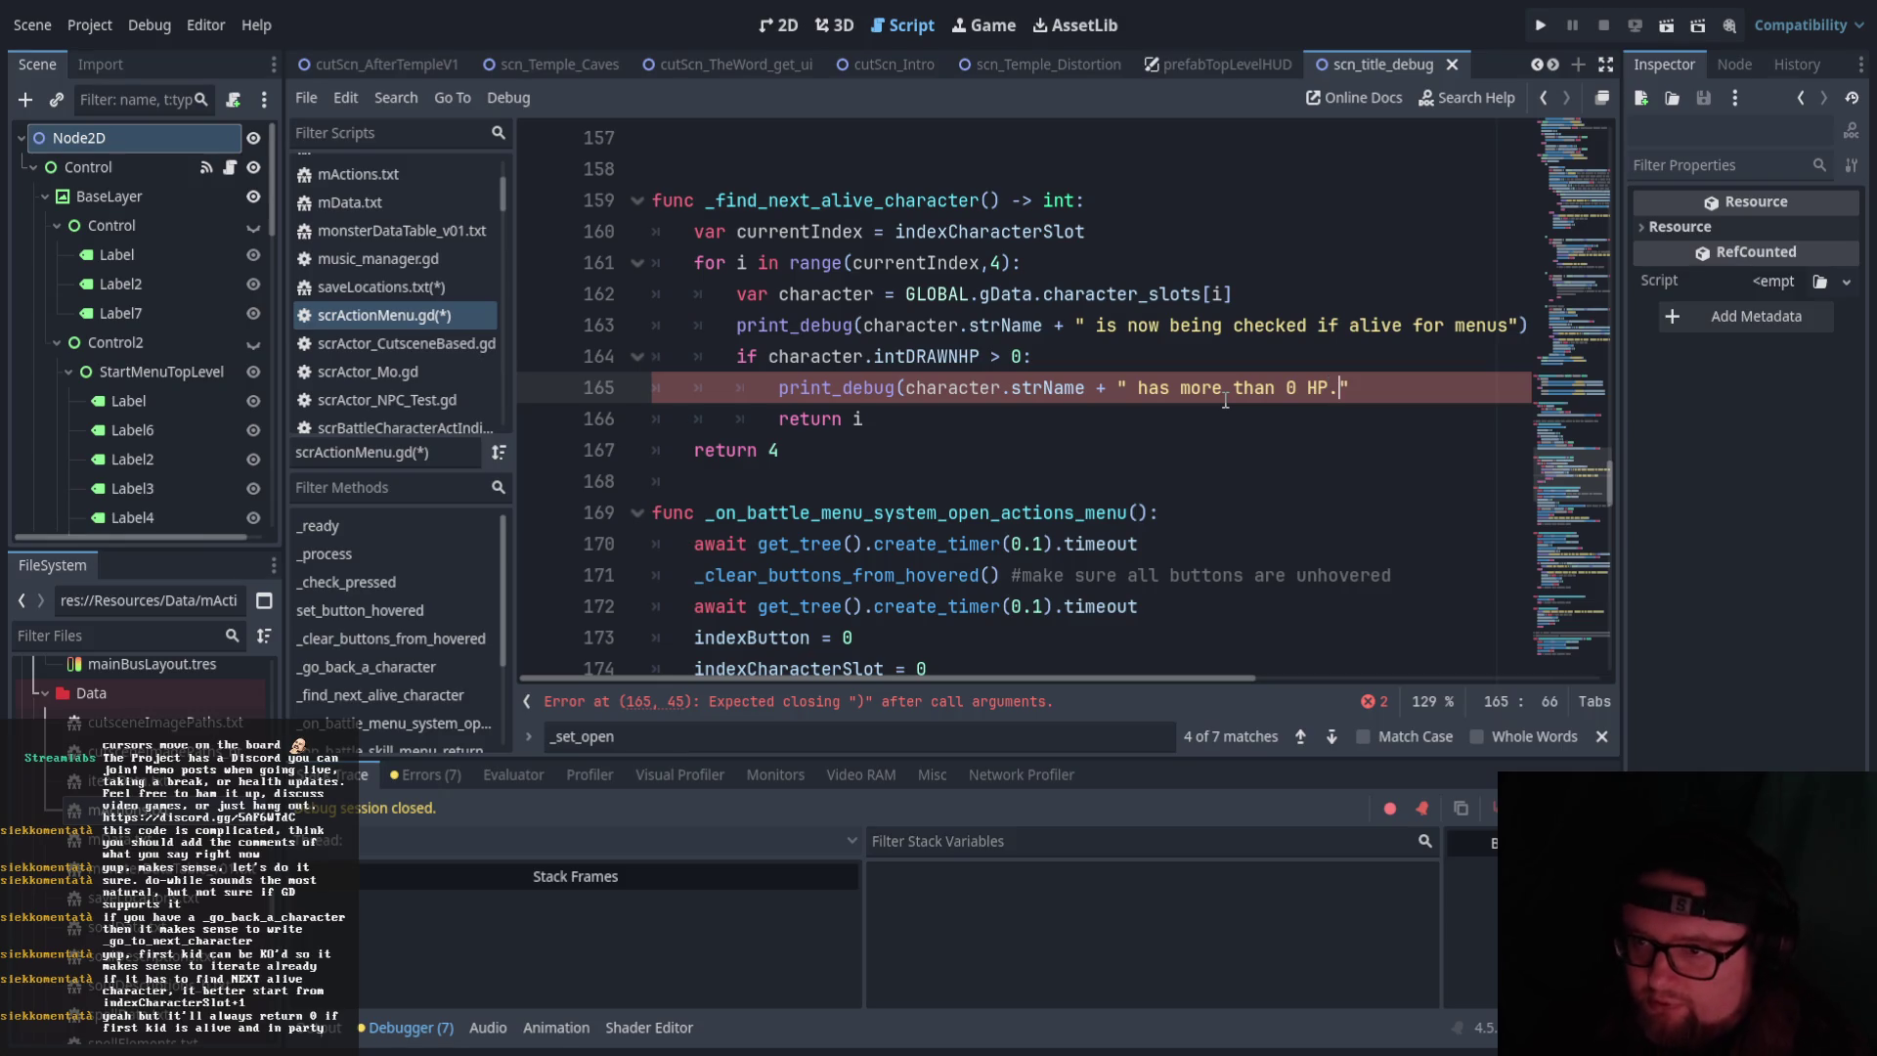
pyautogui.click(900, 418)
pyautogui.press('Up')
pyautogui.press('End')
pyautogui.write(')')
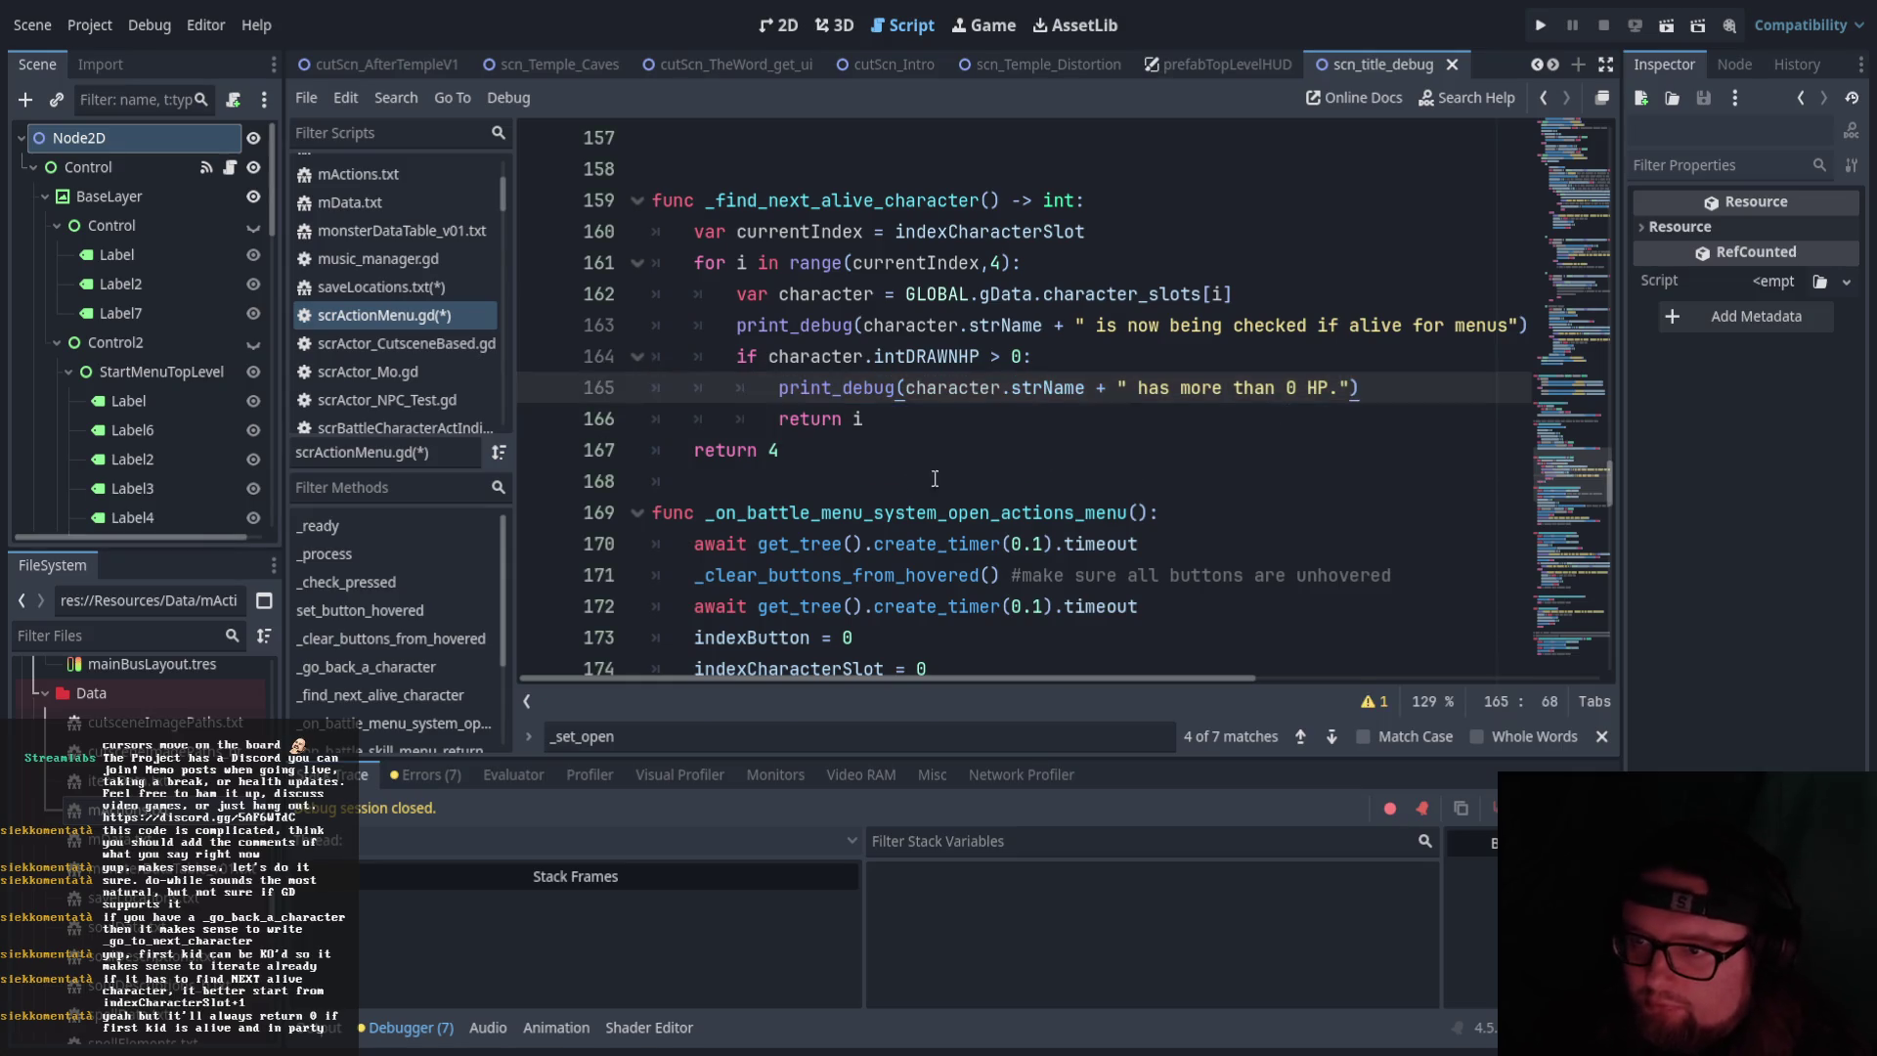
# Add print_debug("We found no other alive characters") at function level before return 4
pyautogui.click(899, 427)
pyautogui.press('Return')
pyautogui.press('BackSpace')
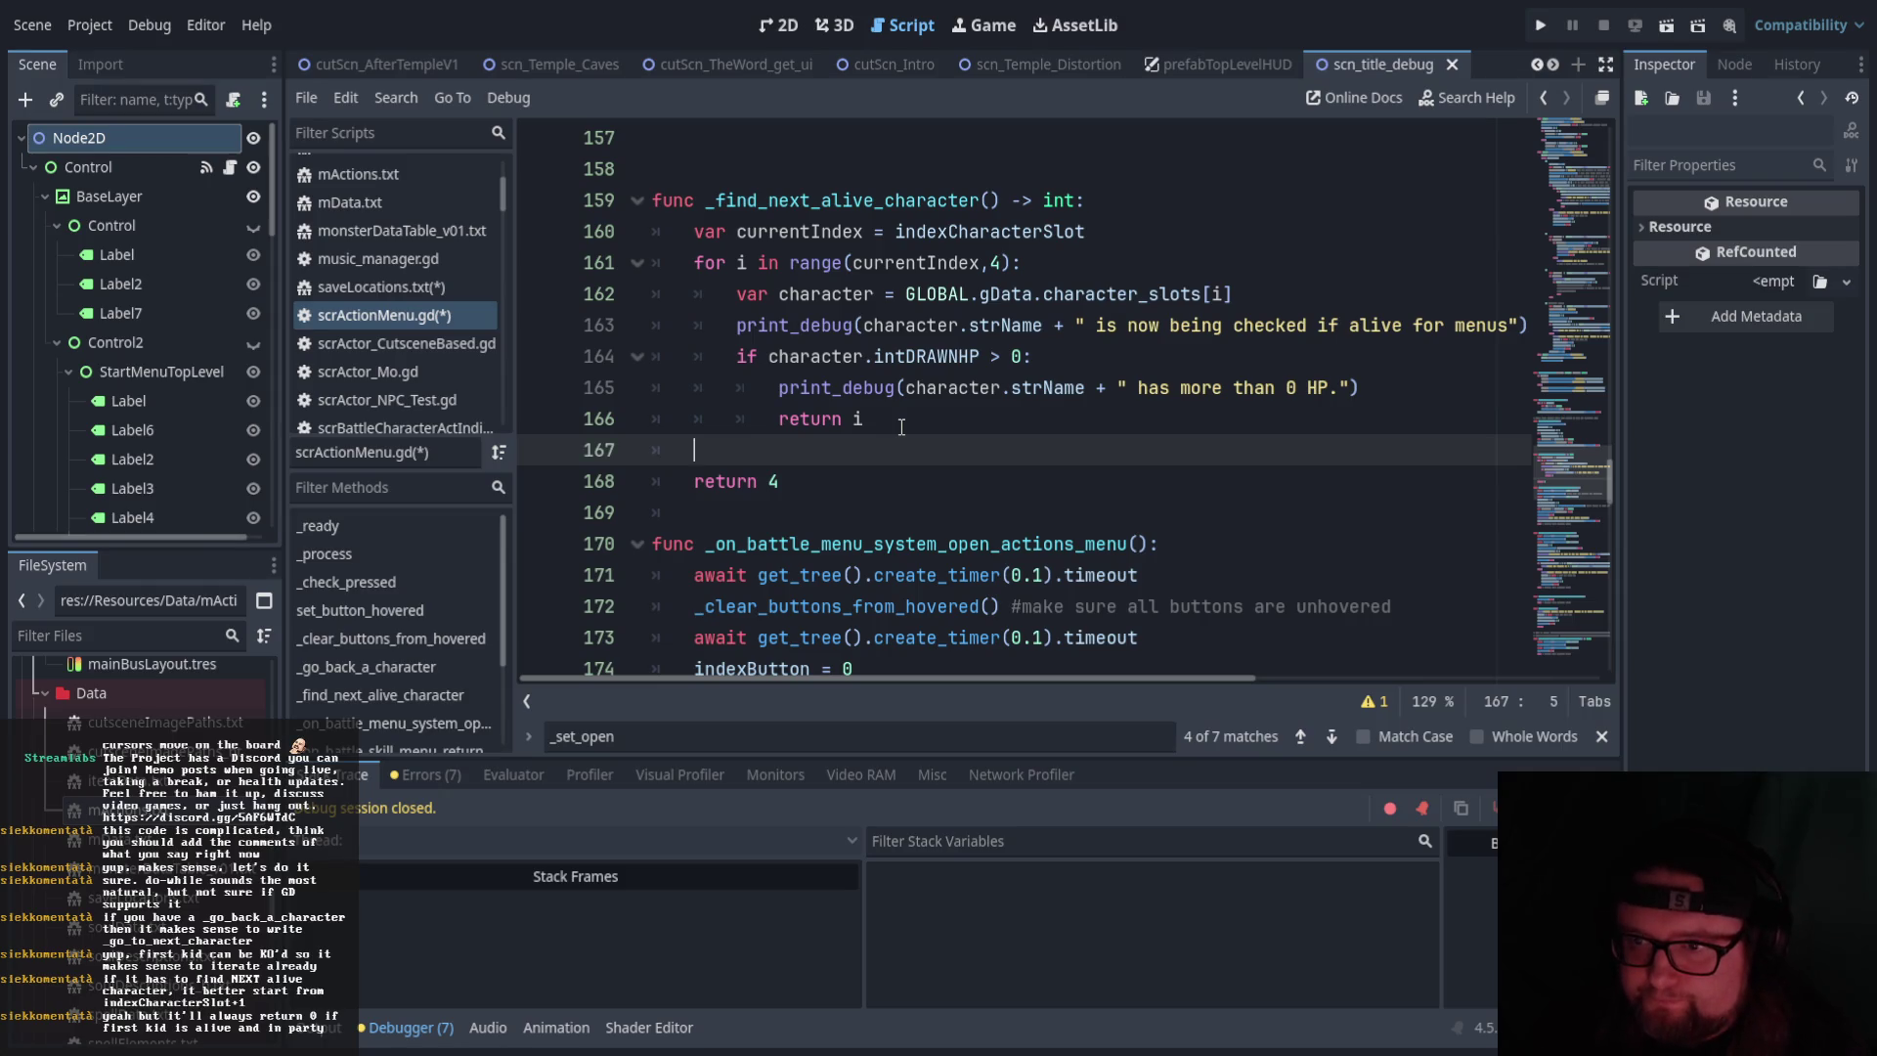
pyautogui.write('print_debug')
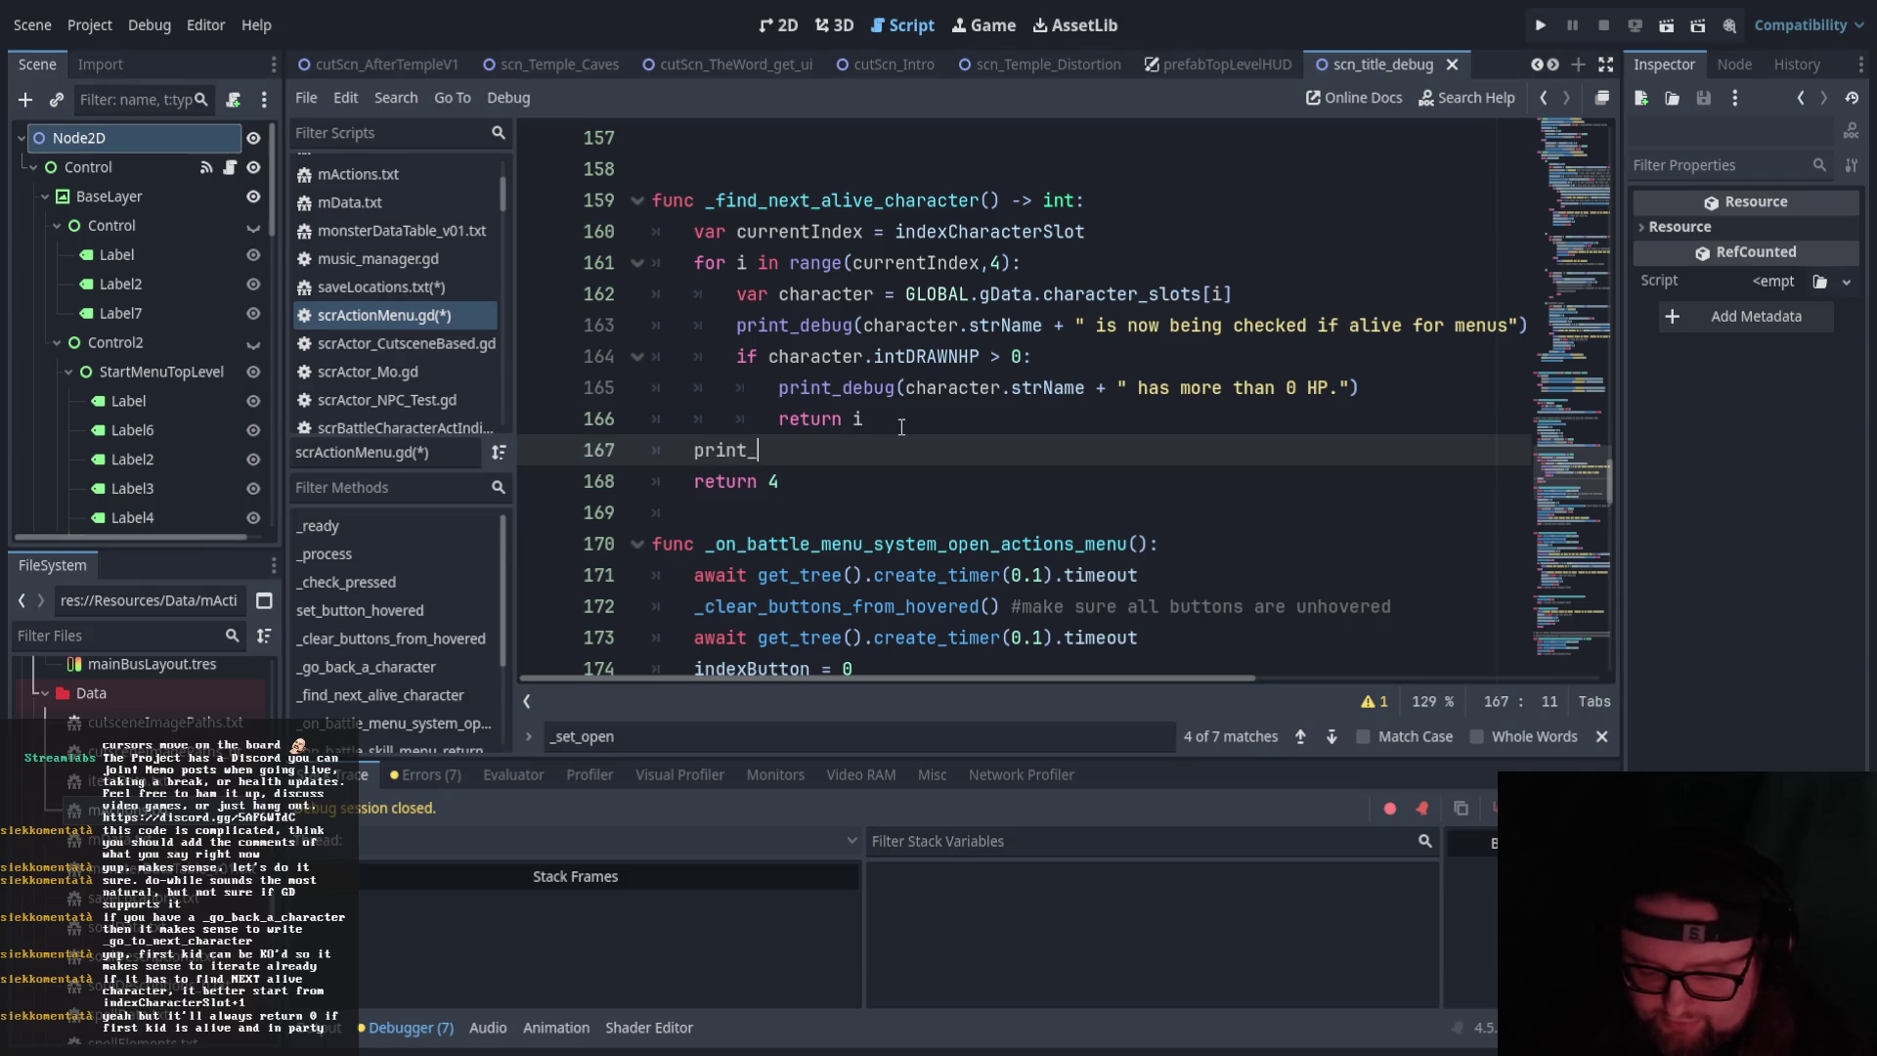
pyautogui.write('"We ')
pyautogui.write('found no o')
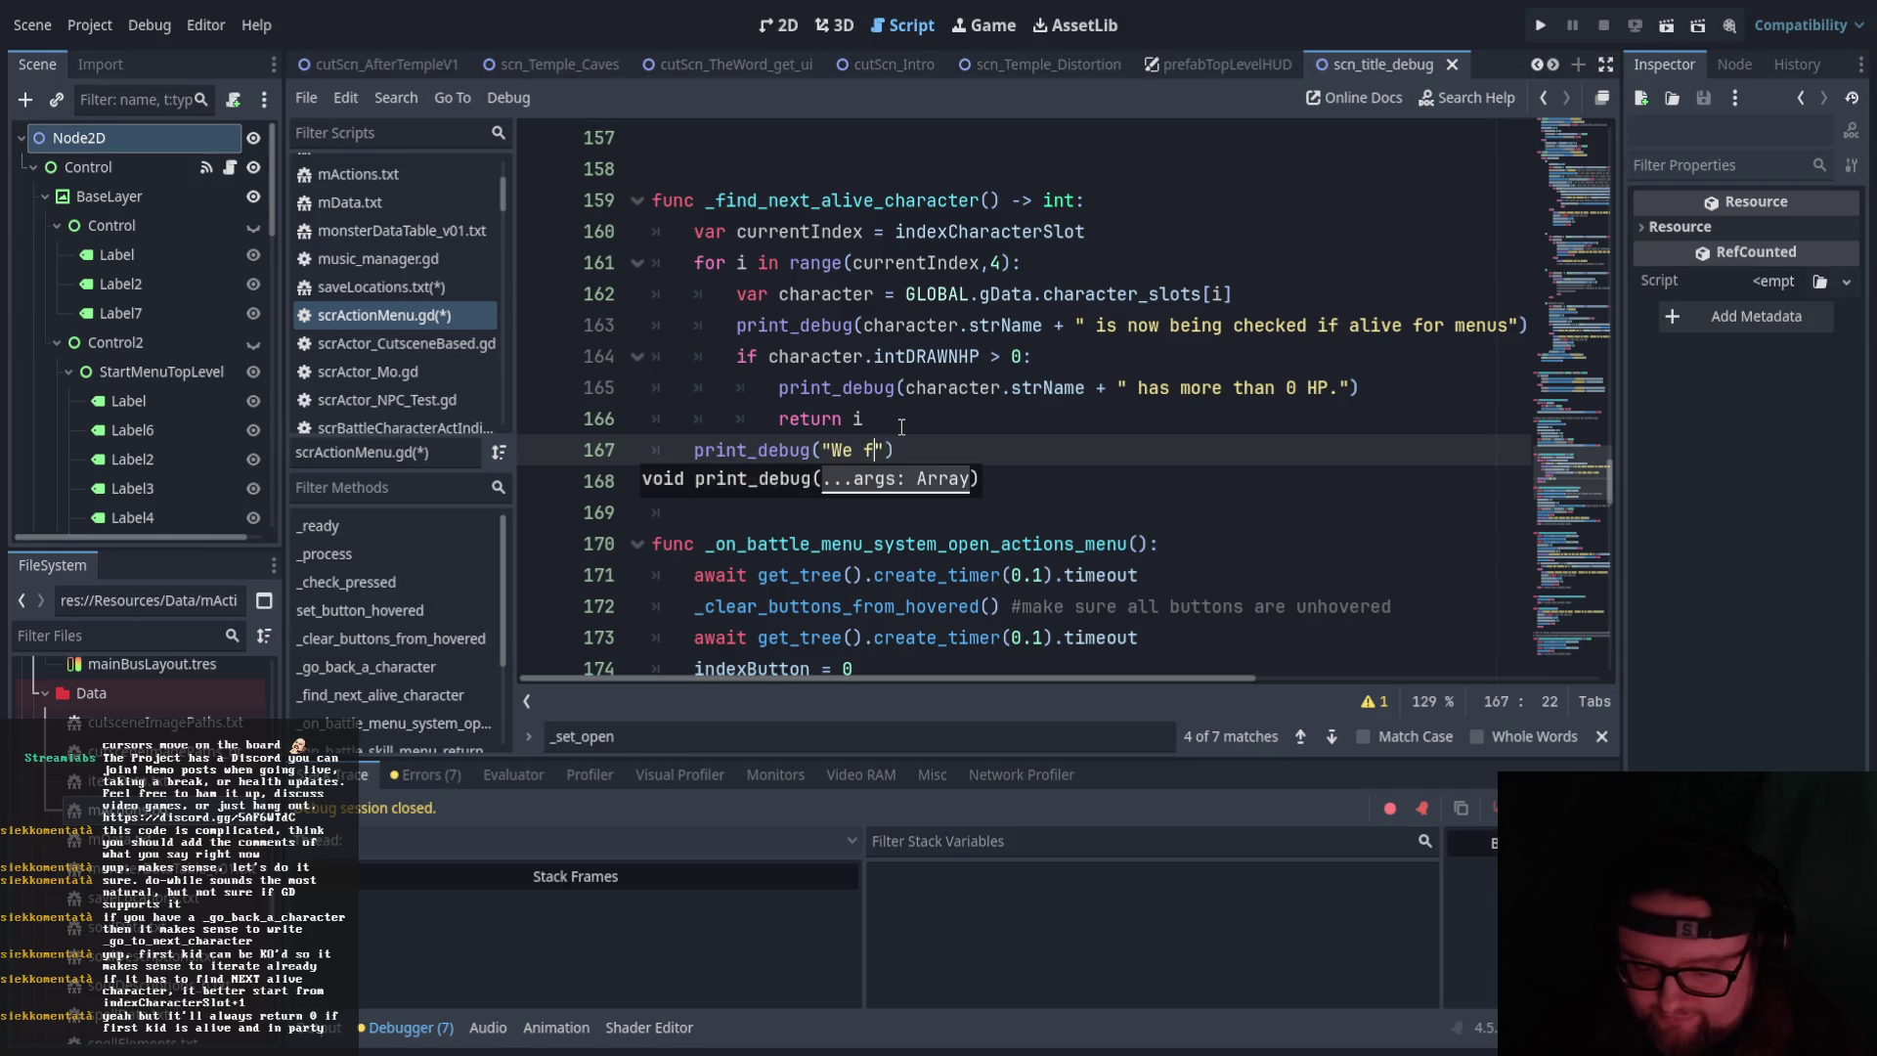
pyautogui.write('ther ')
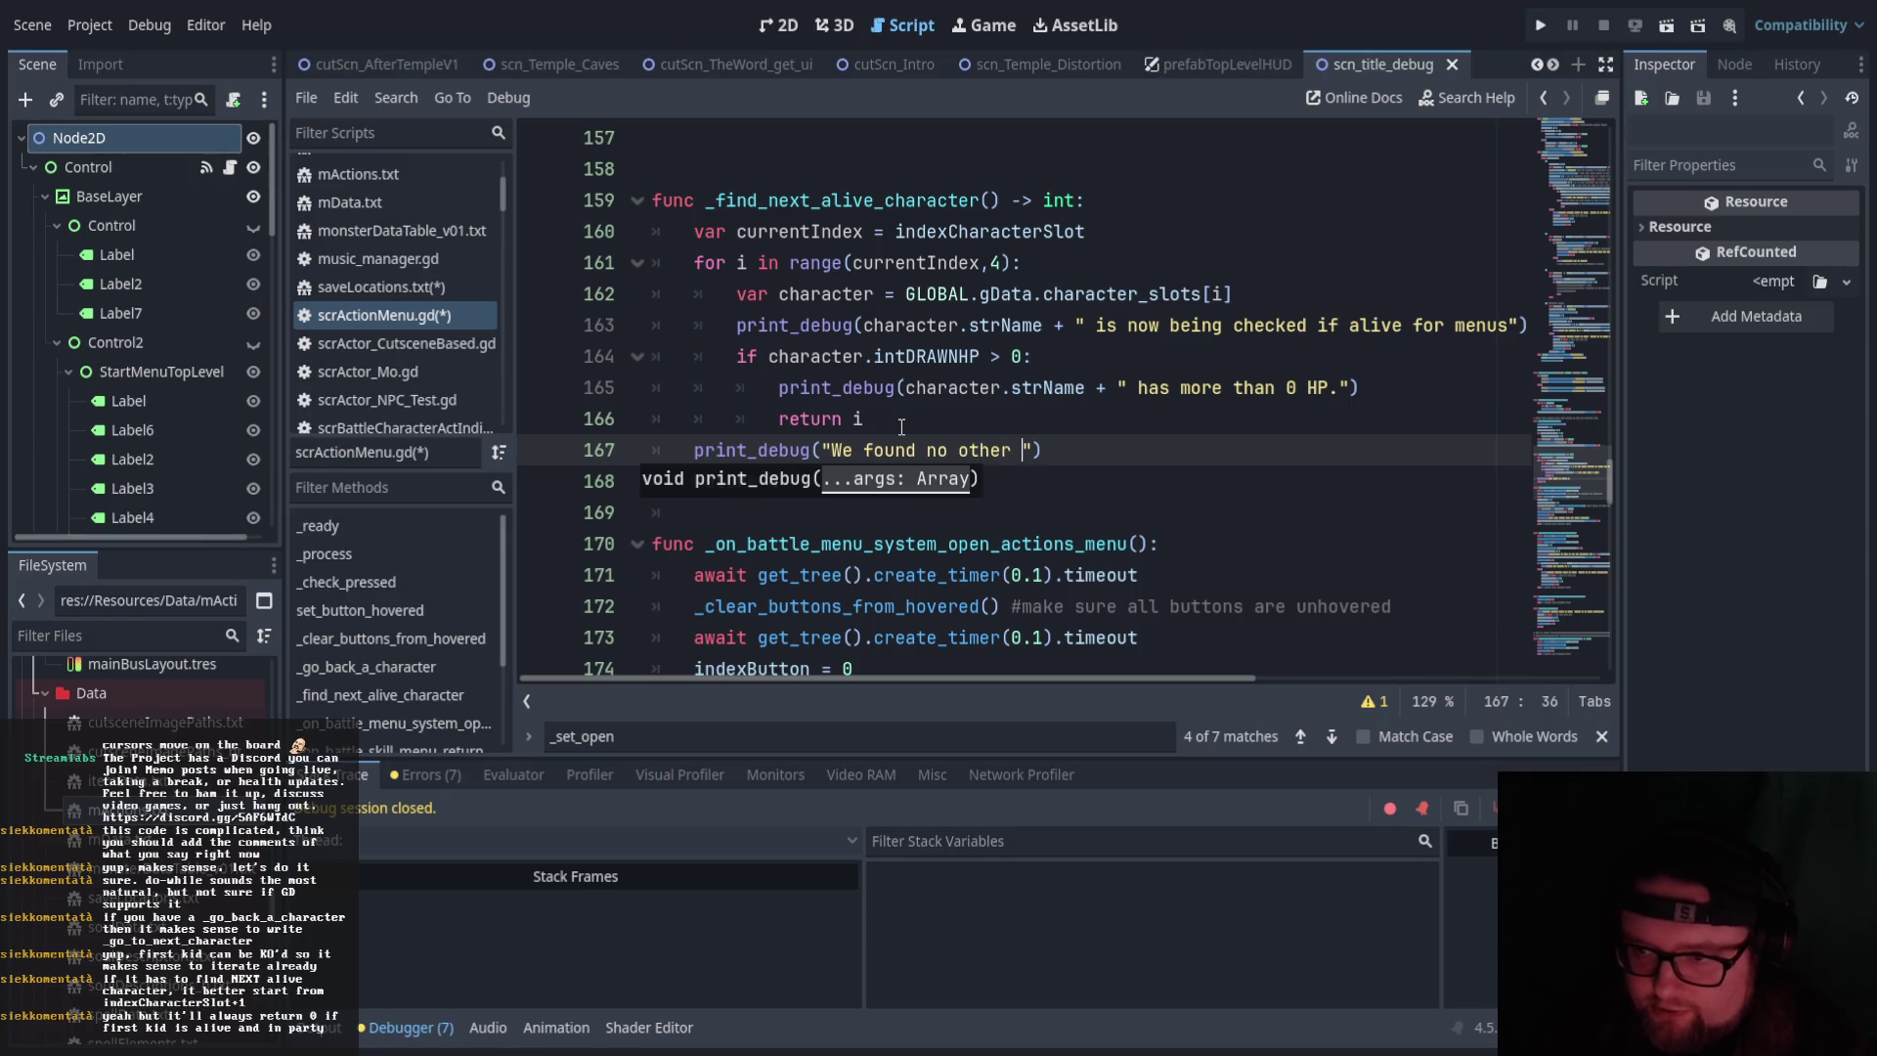
pyautogui.write('alive characters')
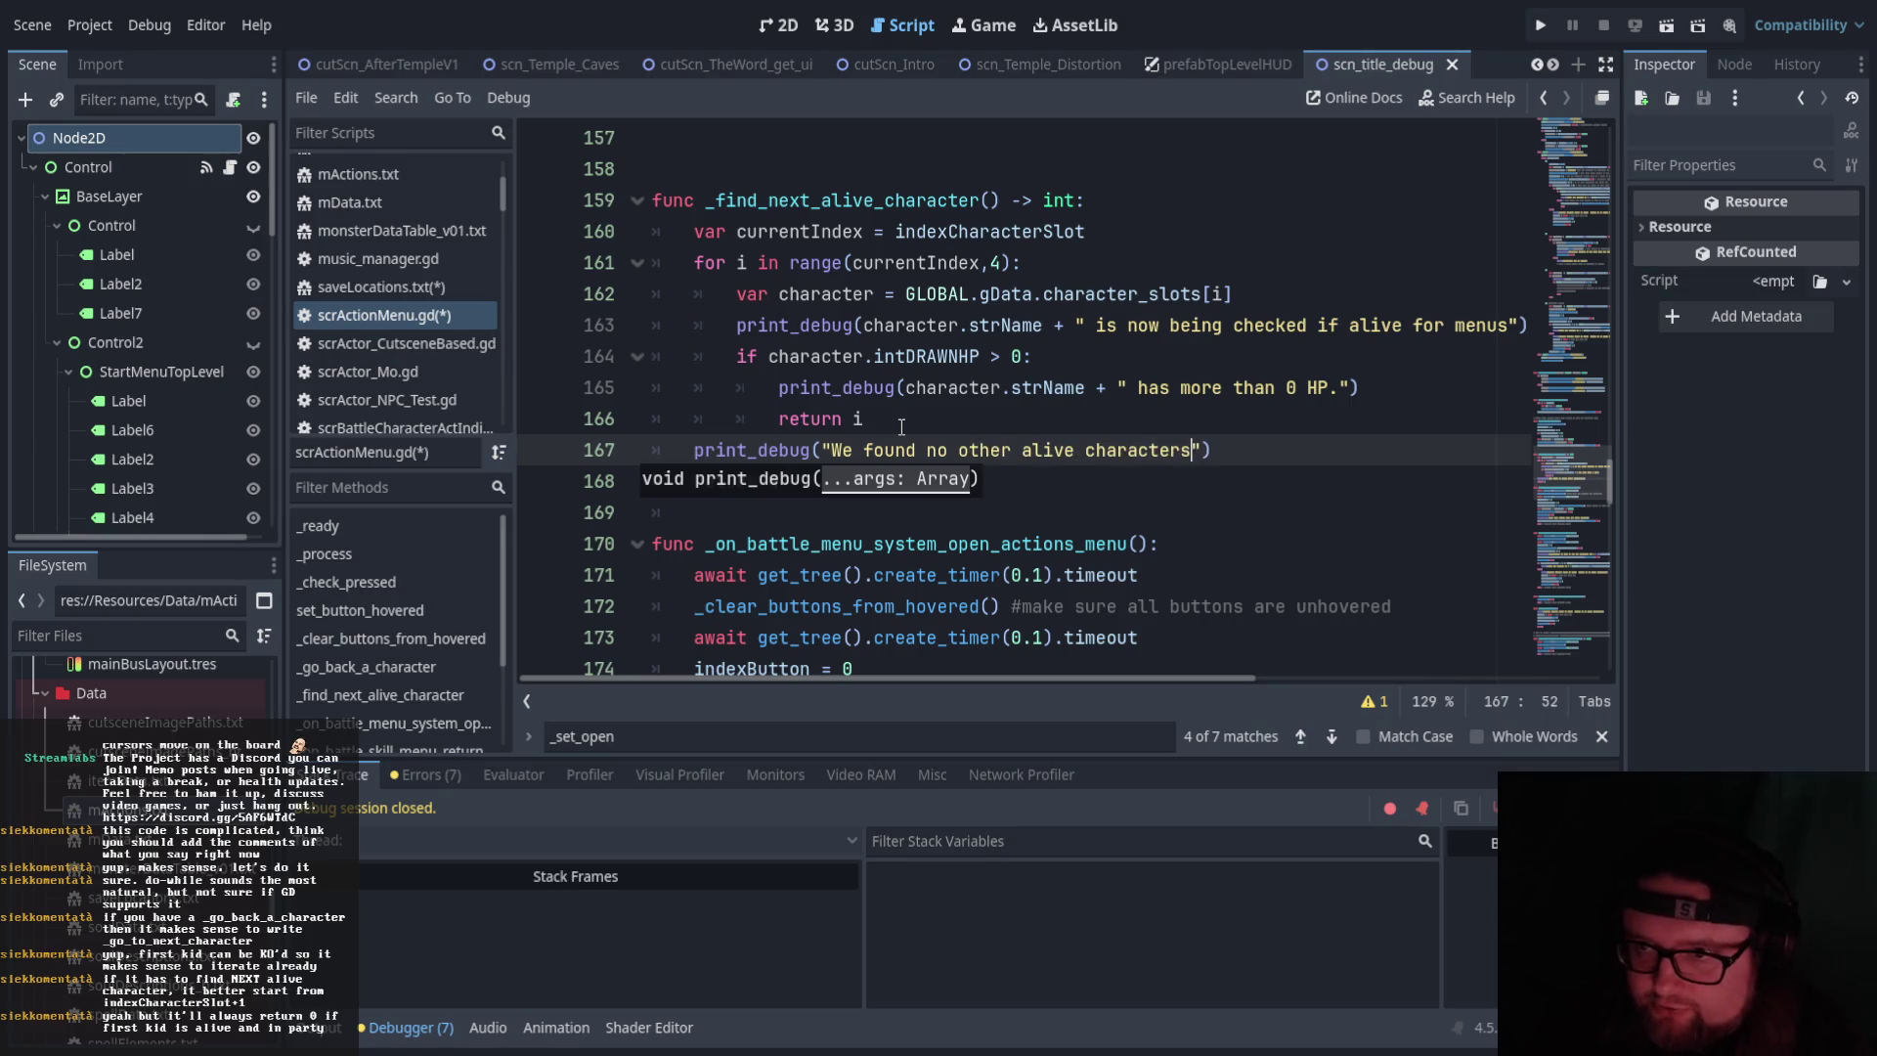
pyautogui.click(1082, 510)
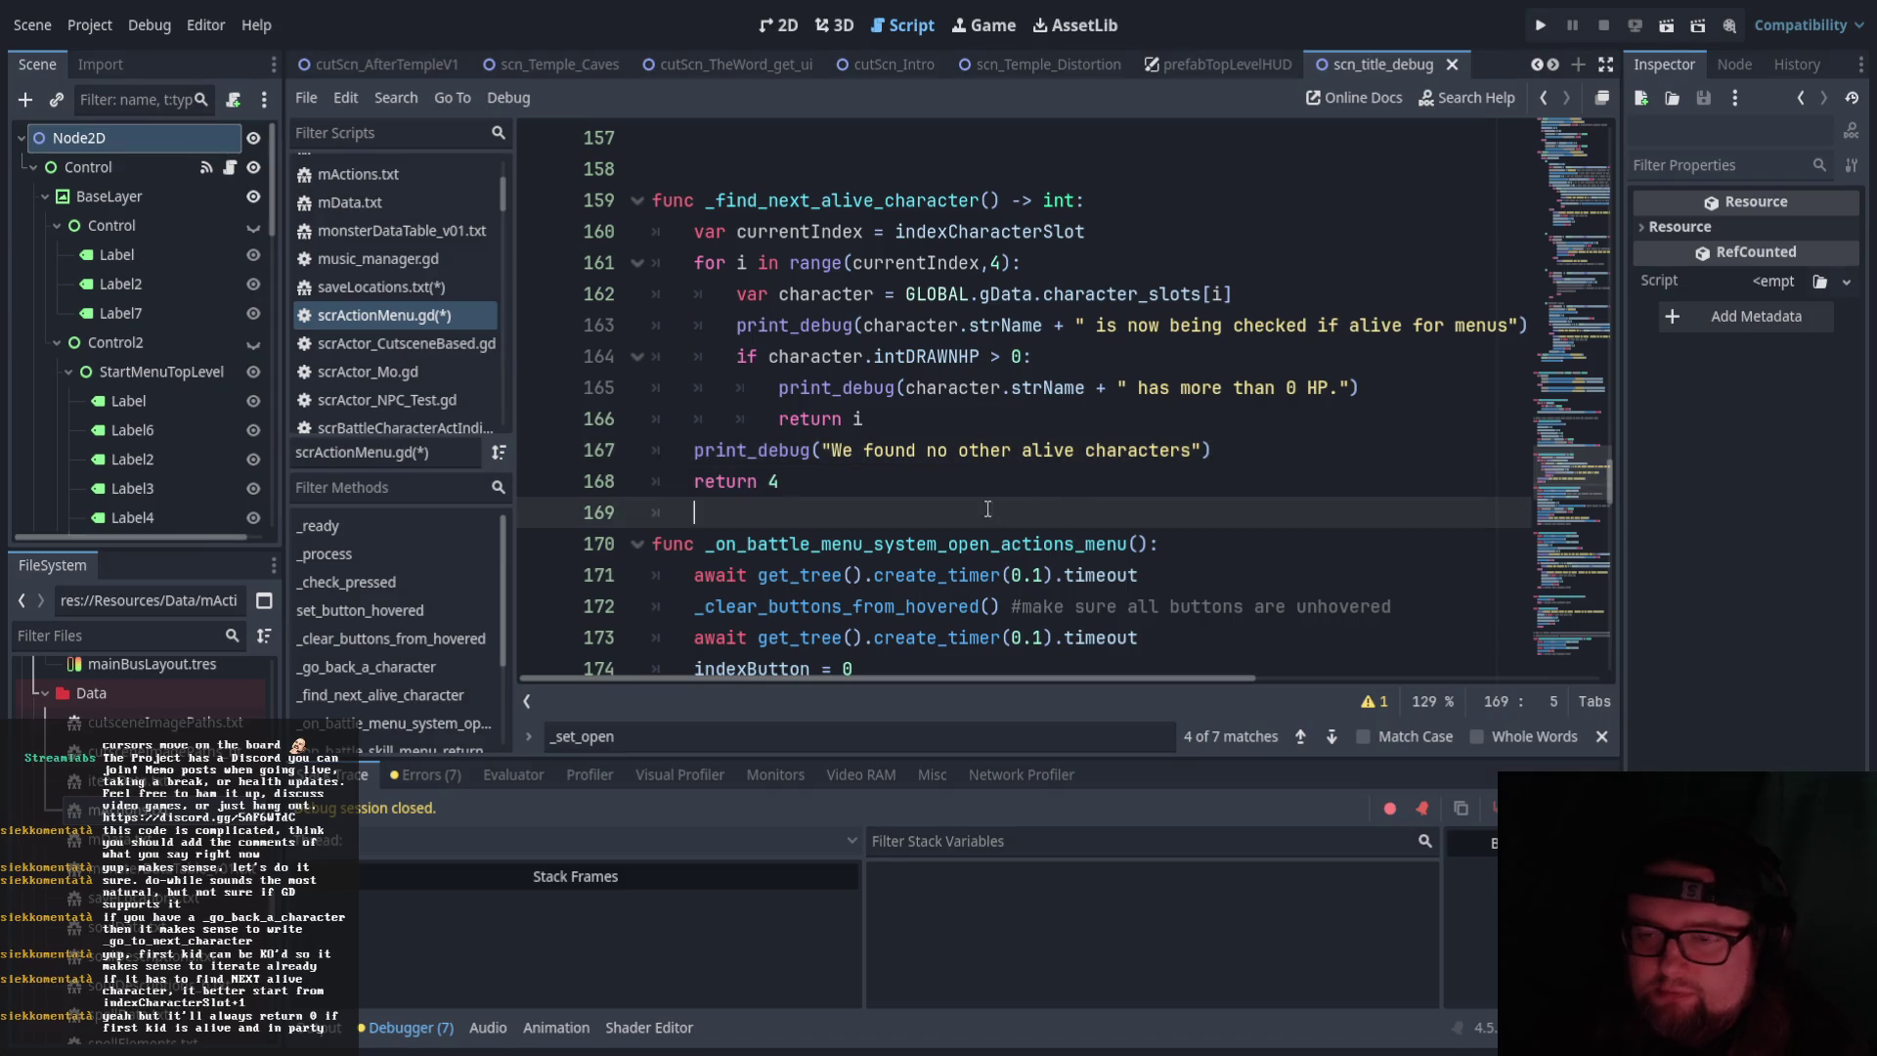
pyautogui.scroll(15, 981, 538)
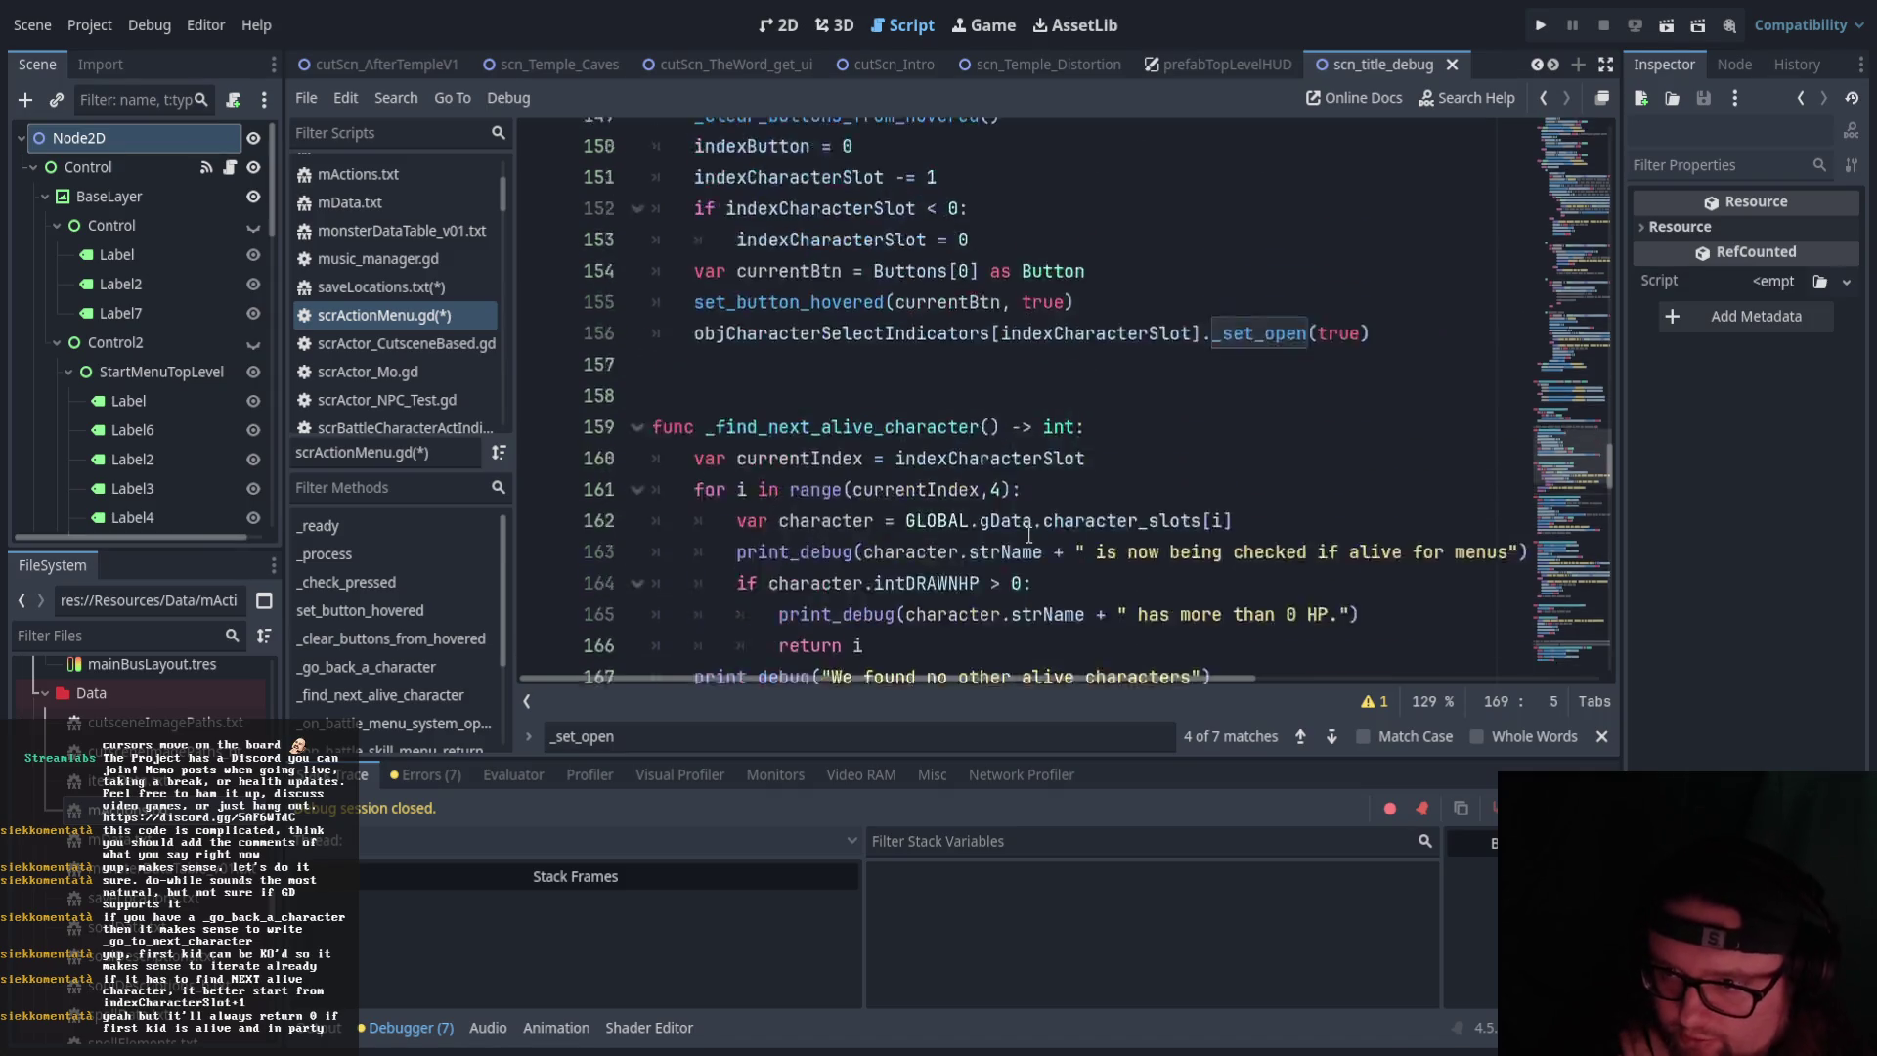
pyautogui.scroll(20, 1045, 524)
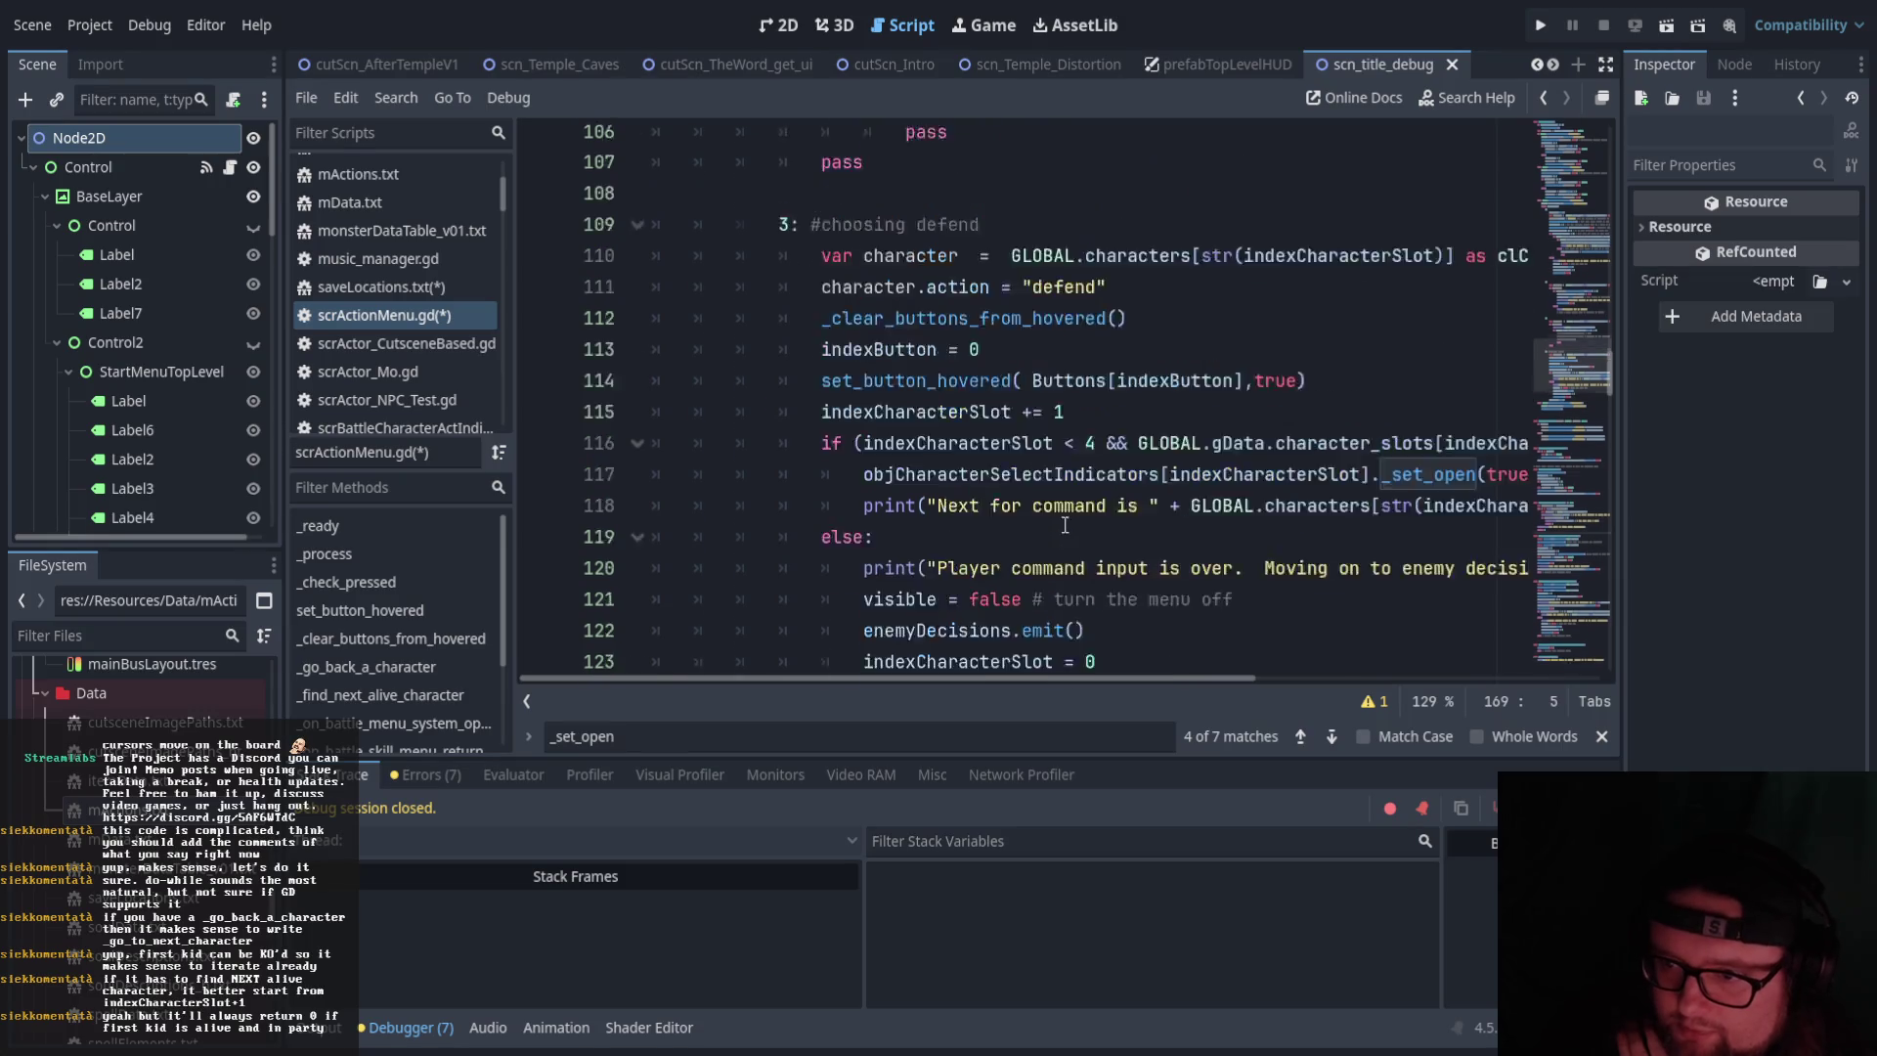
pyautogui.scroll(5, 914, 526)
pyautogui.scroll(-2, 914, 527)
pyautogui.scroll(2, 827, 519)
pyautogui.scroll(-3, 826, 519)
pyautogui.scroll(-1, 826, 520)
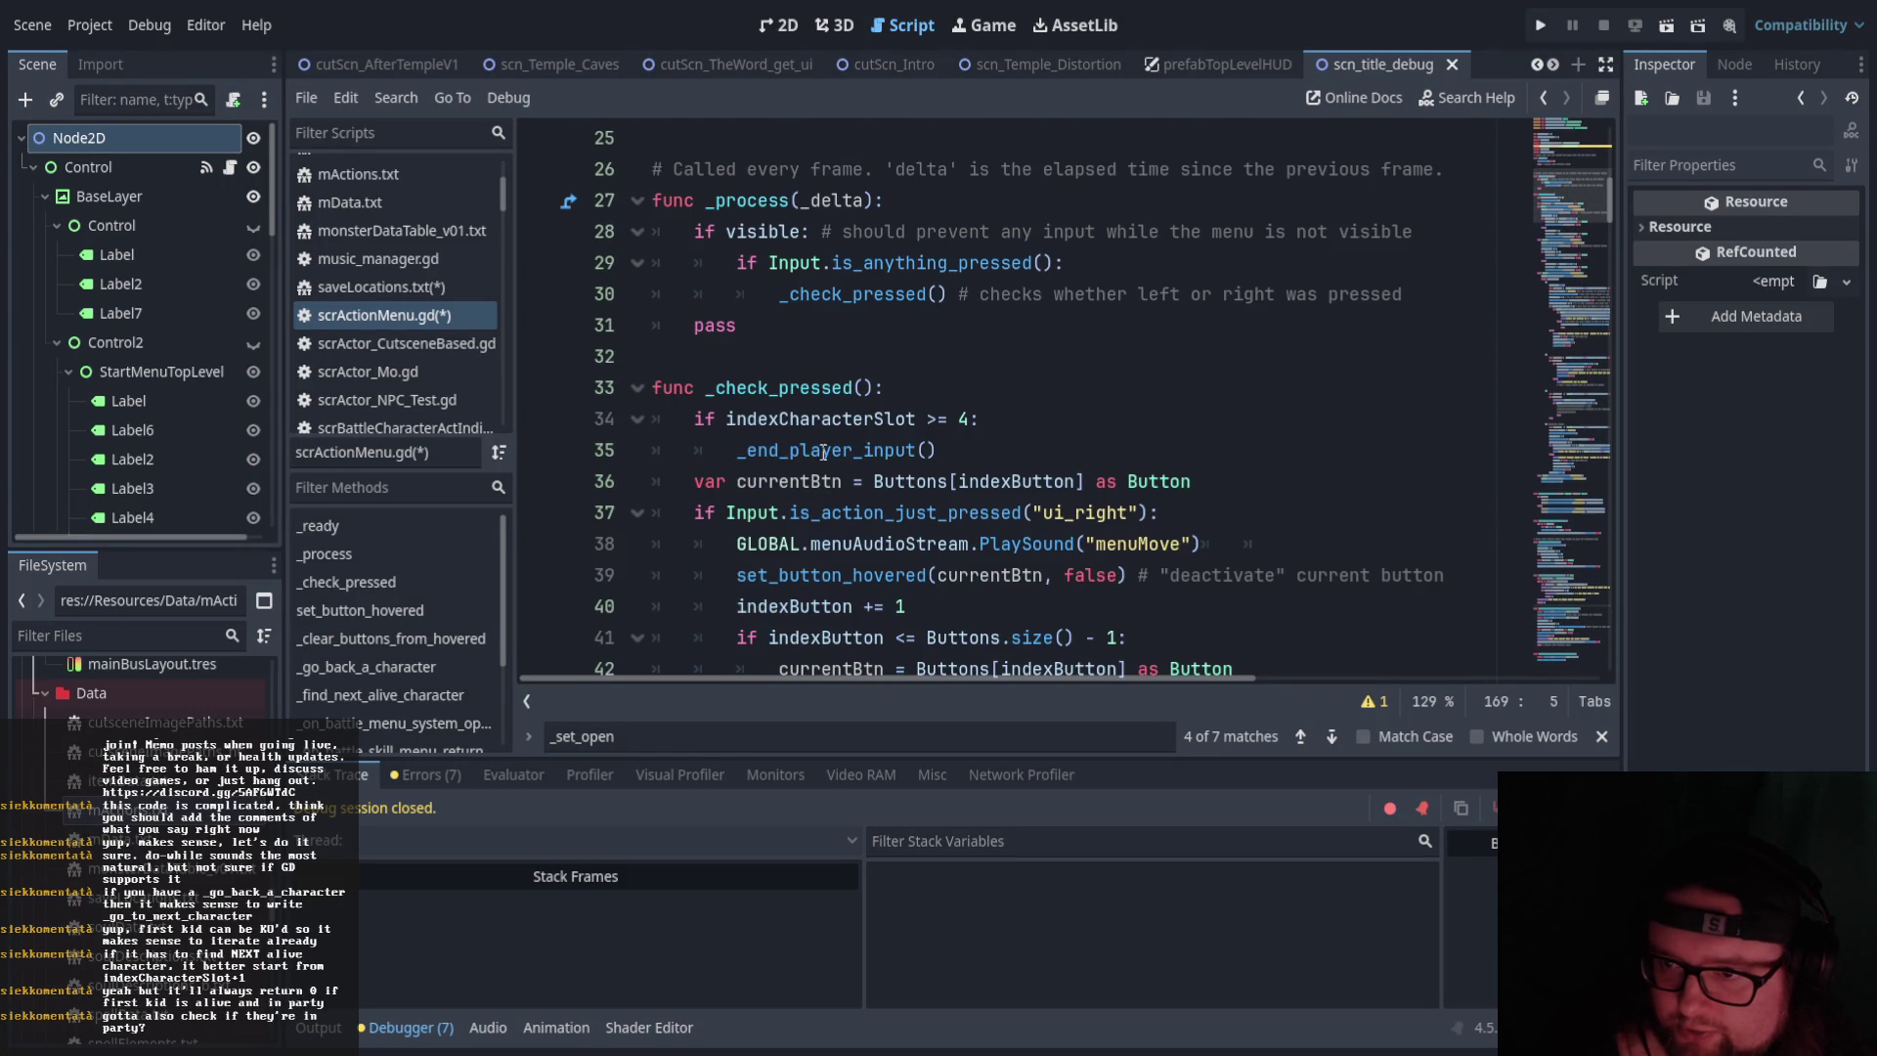
pyautogui.click(772, 450)
pyautogui.click(1112, 430)
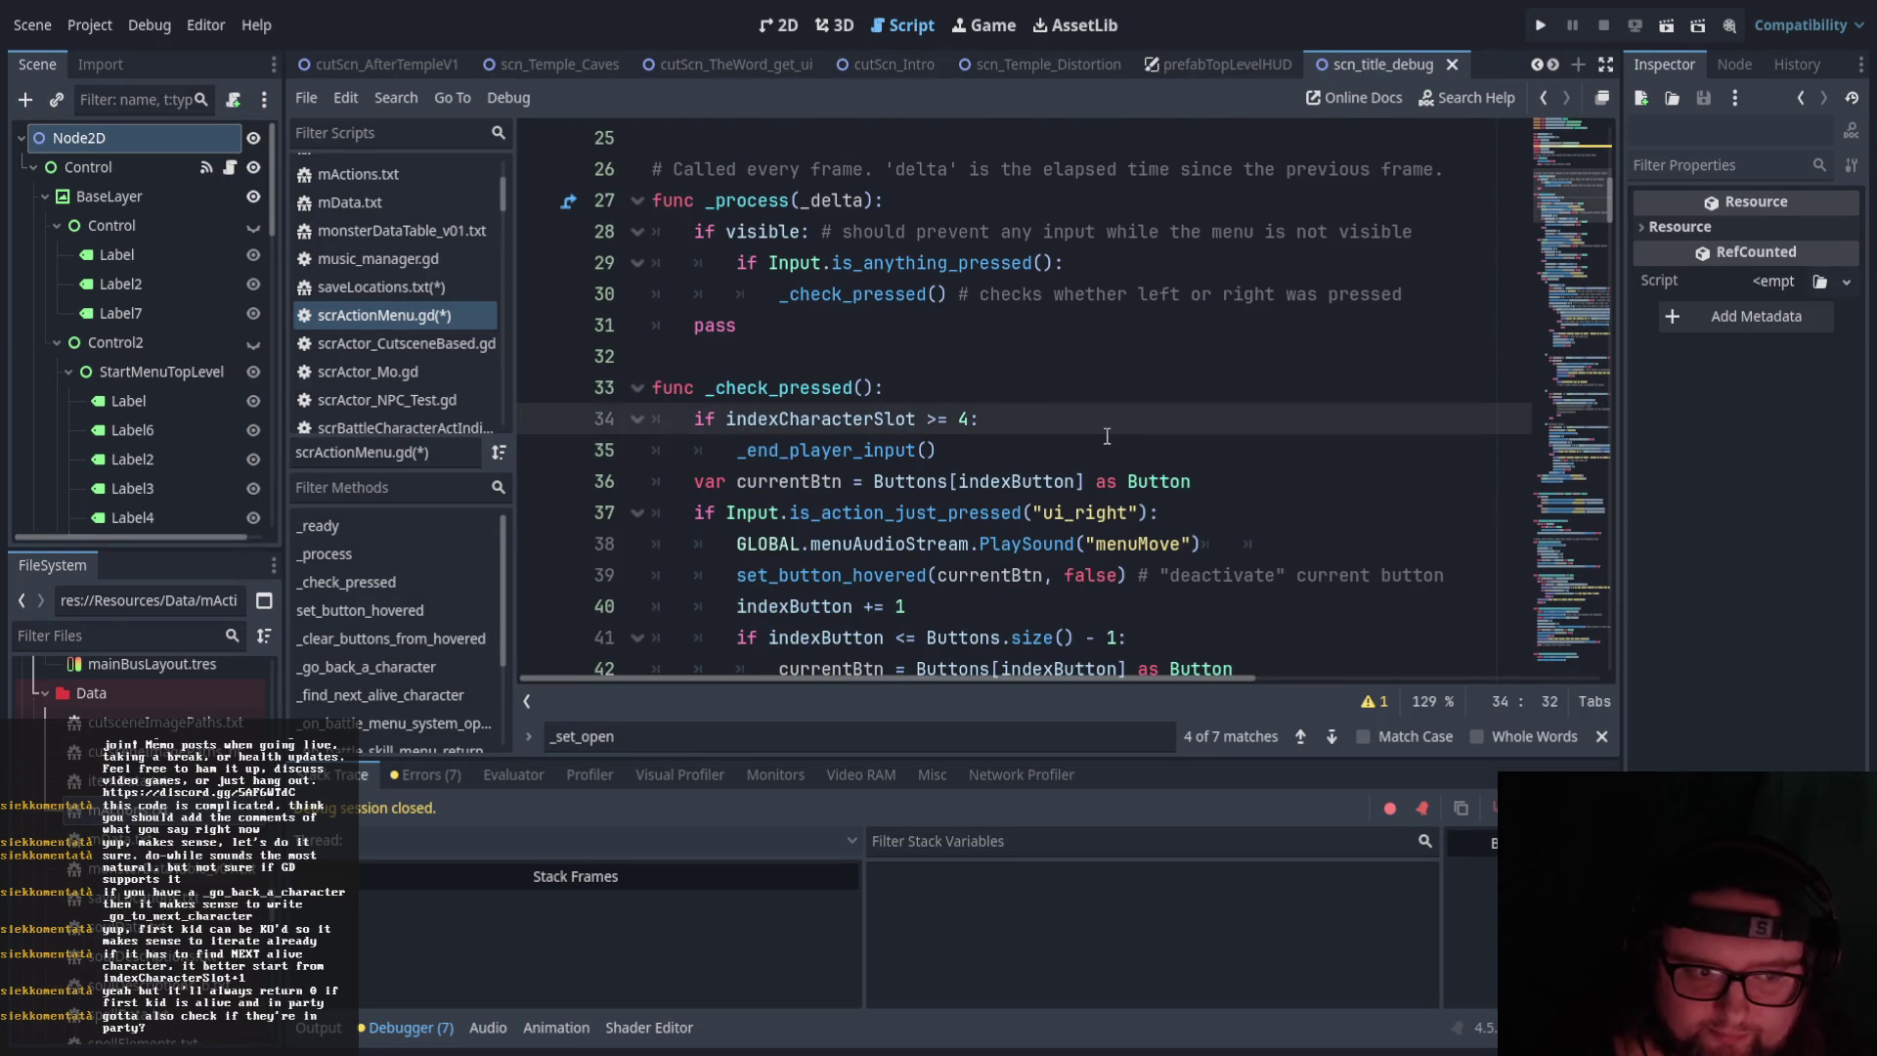
pyautogui.scroll(-14, 1111, 434)
pyautogui.scroll(-20, 1066, 591)
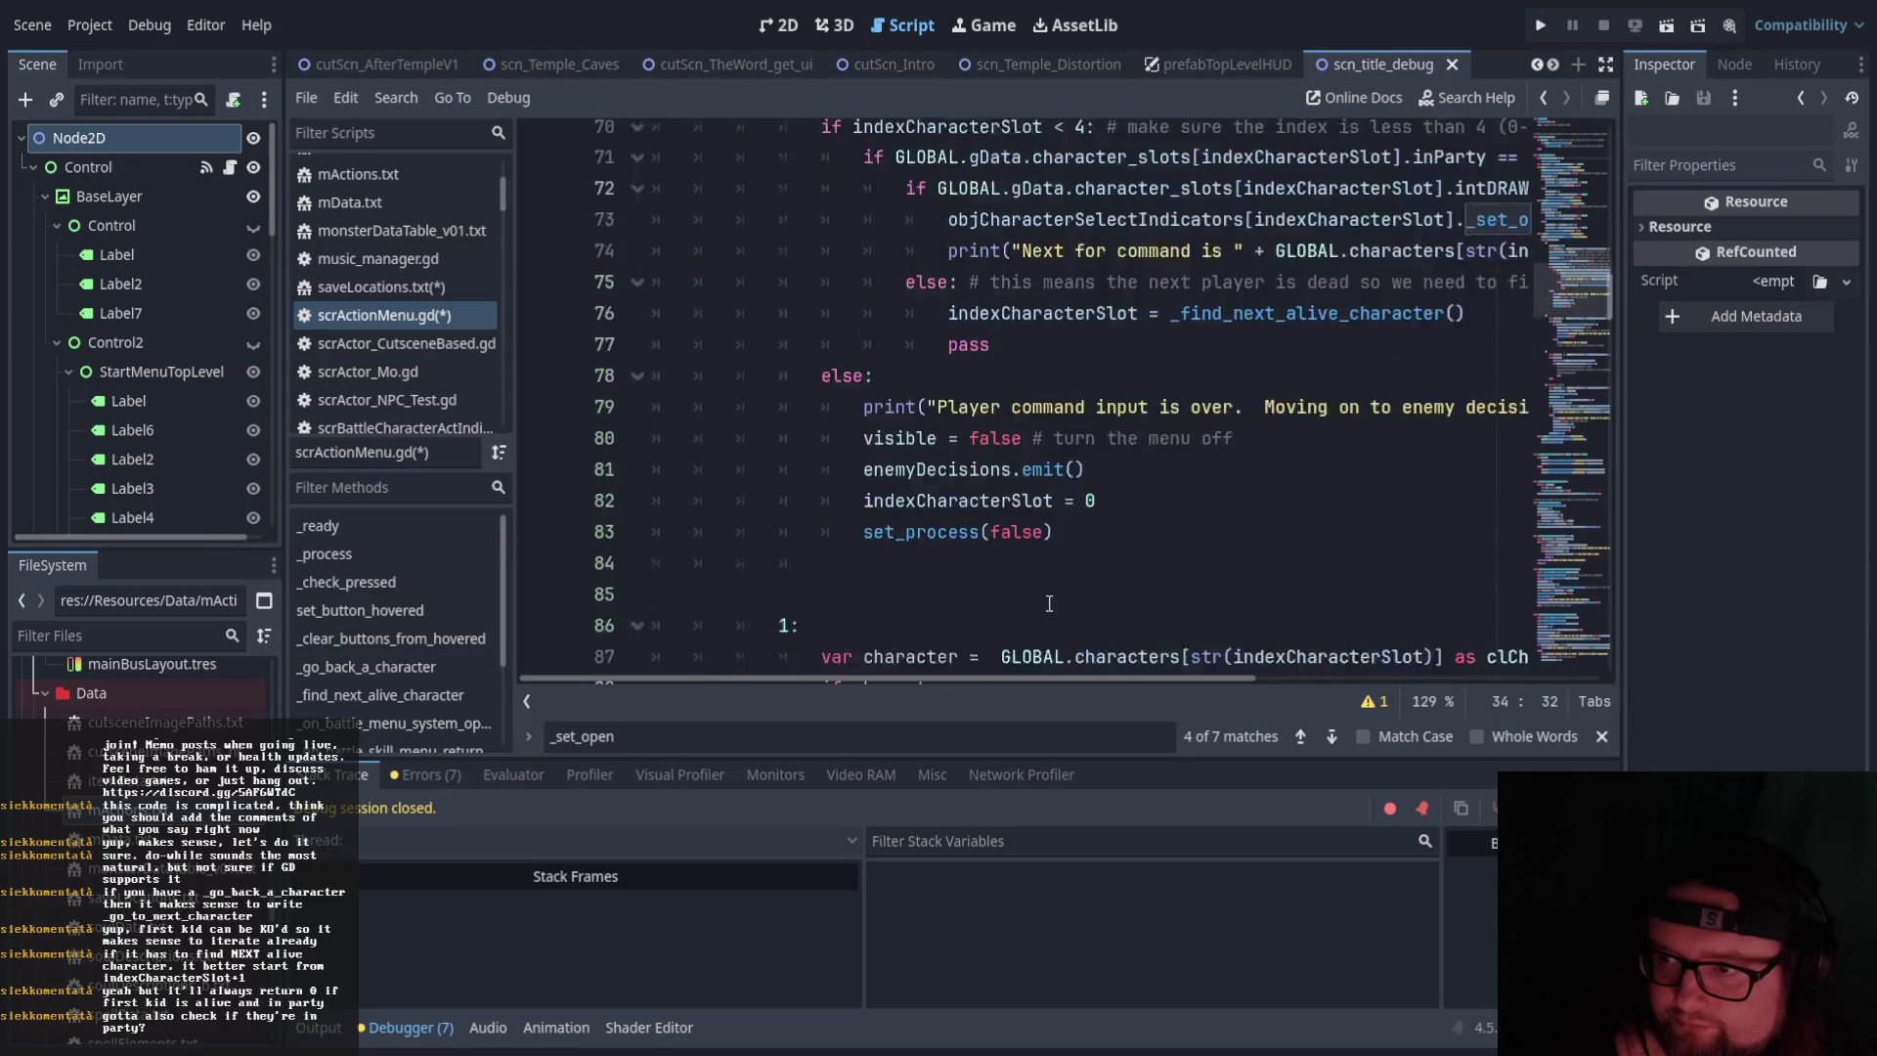
pyautogui.scroll(-5, 1048, 604)
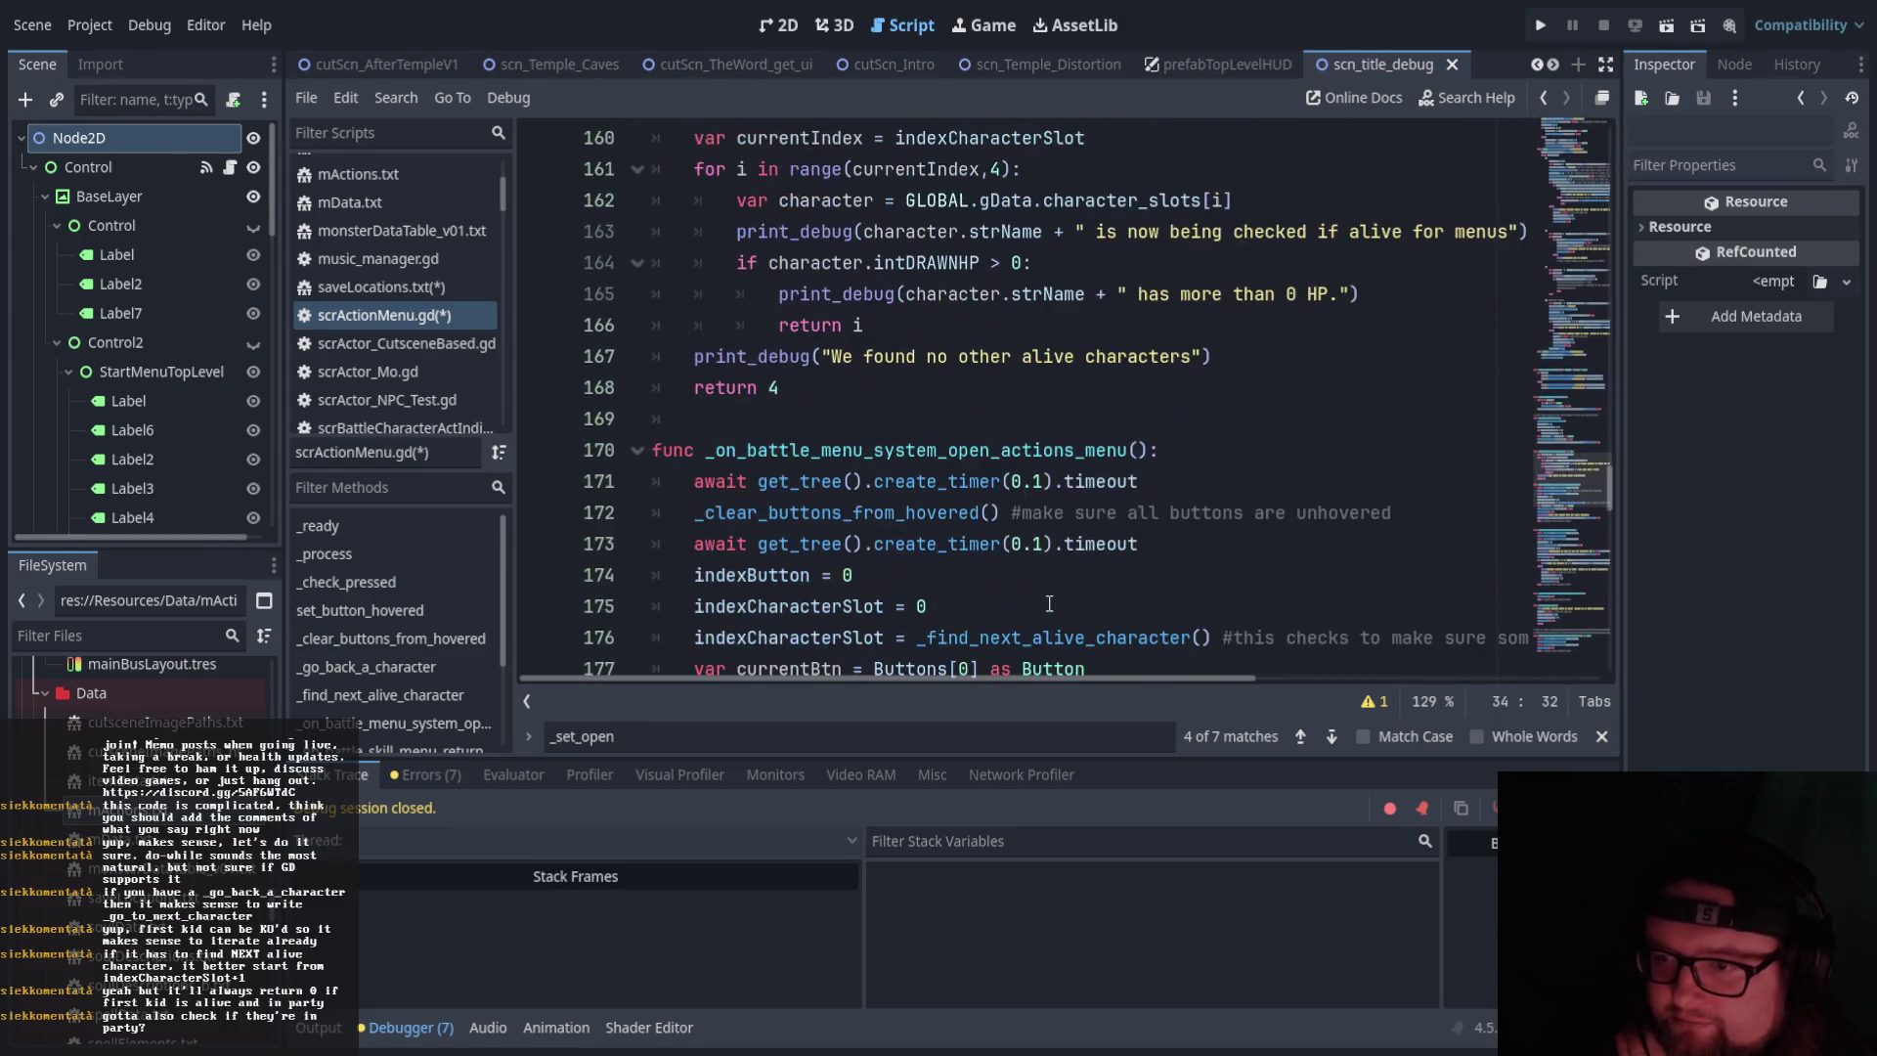
pyautogui.scroll(1, 1049, 603)
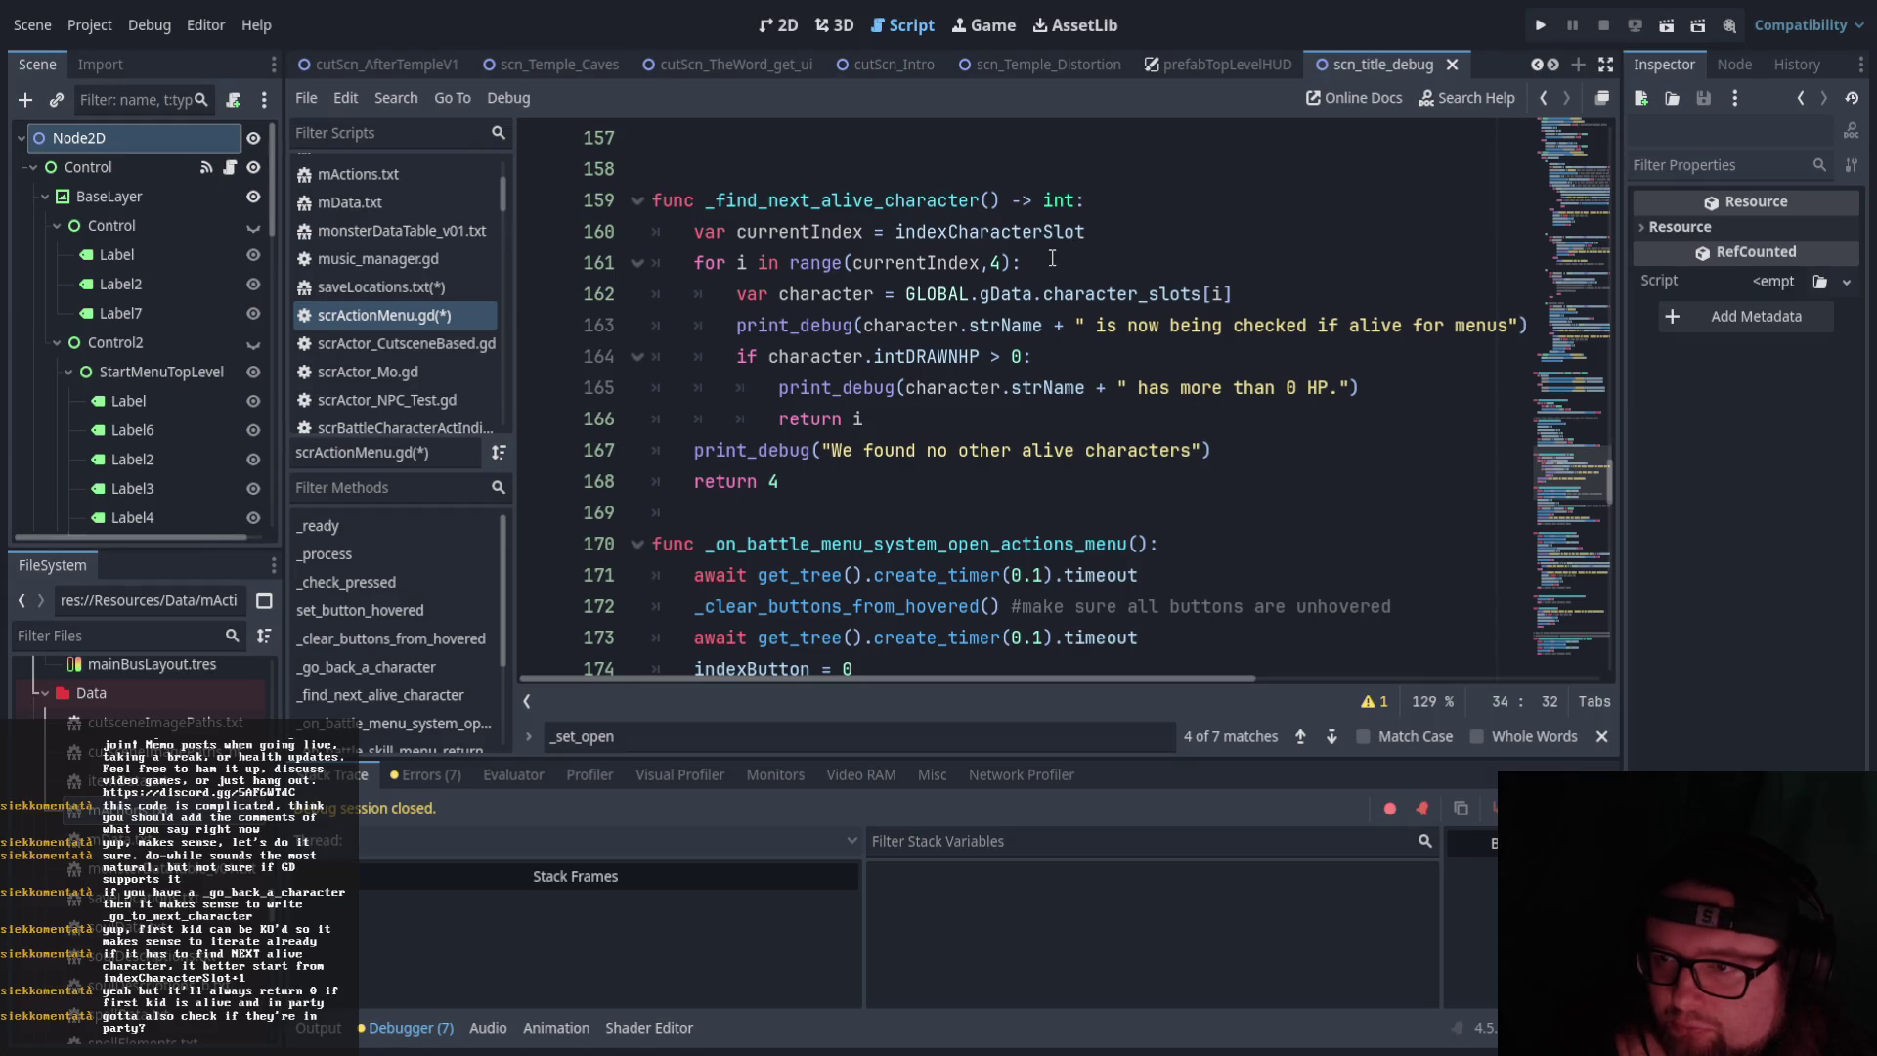
# Add an 'if character.inParty:' check after the character lookup on line 162
pyautogui.click(1257, 298)
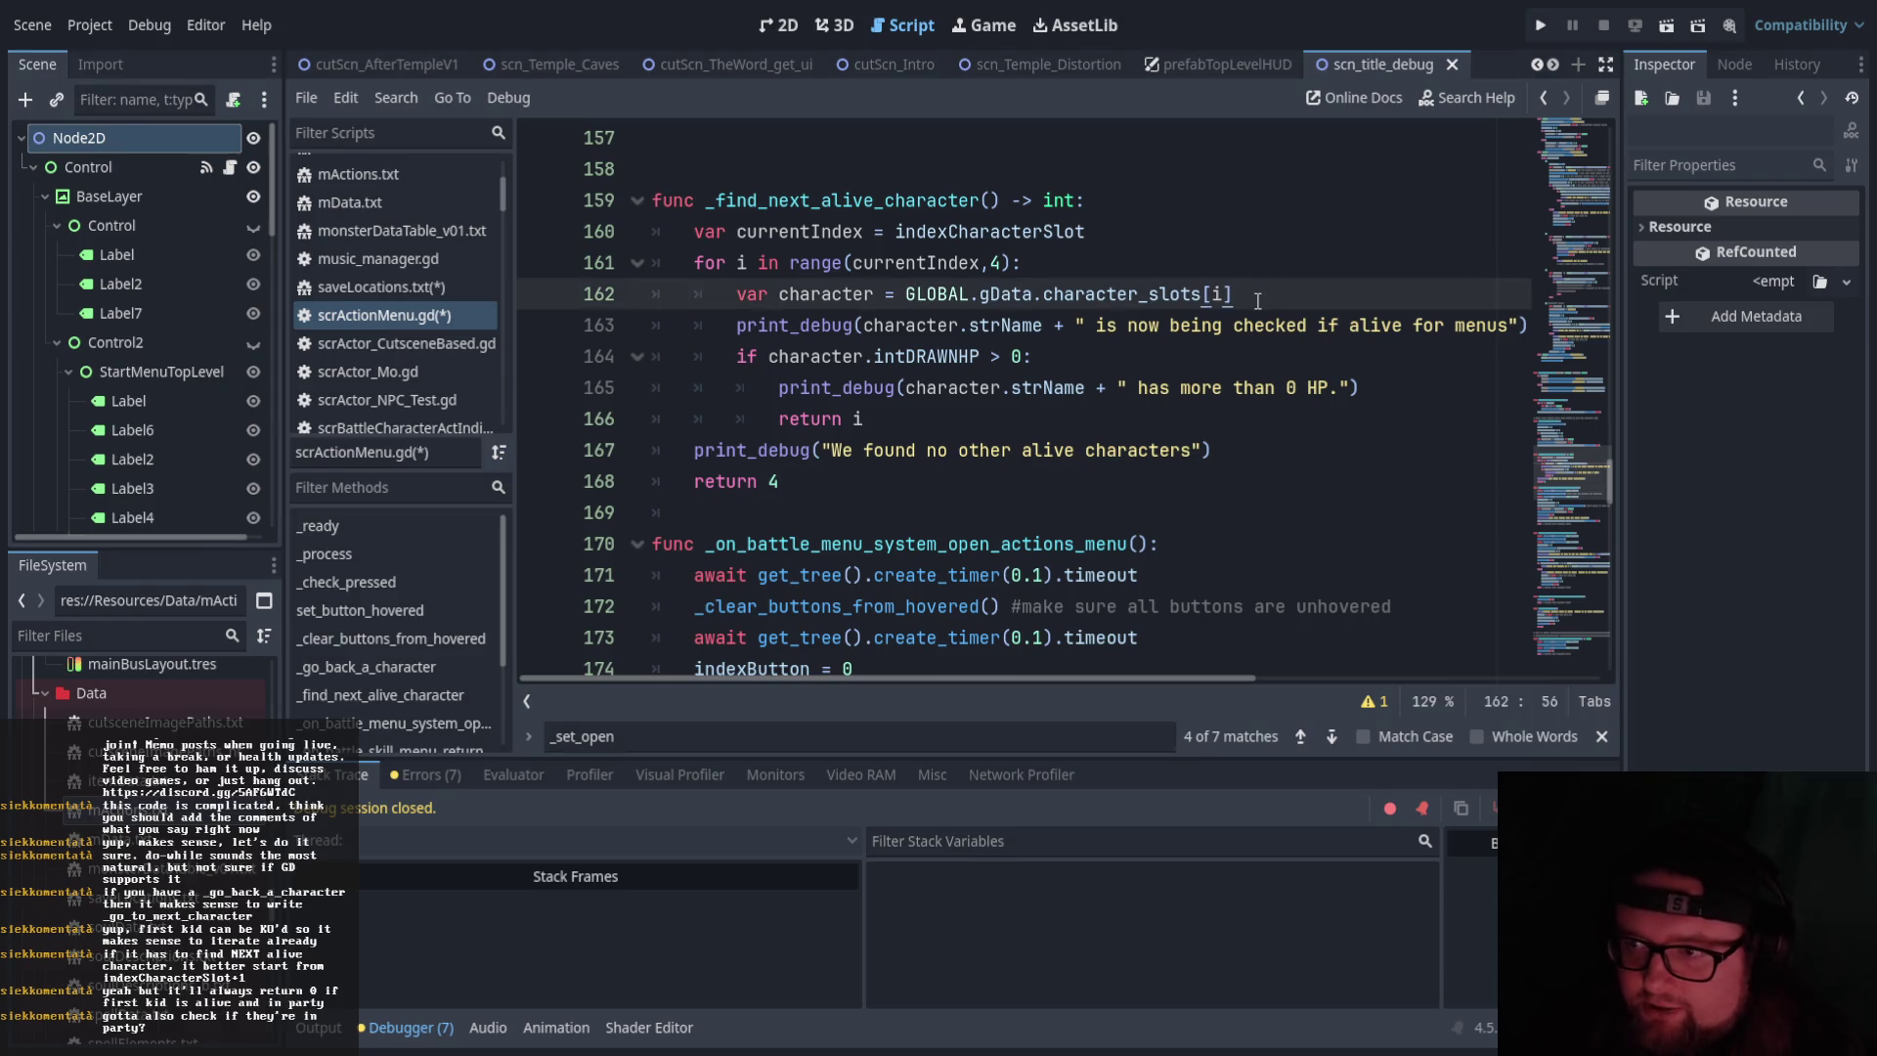
pyautogui.press('Return')
pyautogui.write('if char')
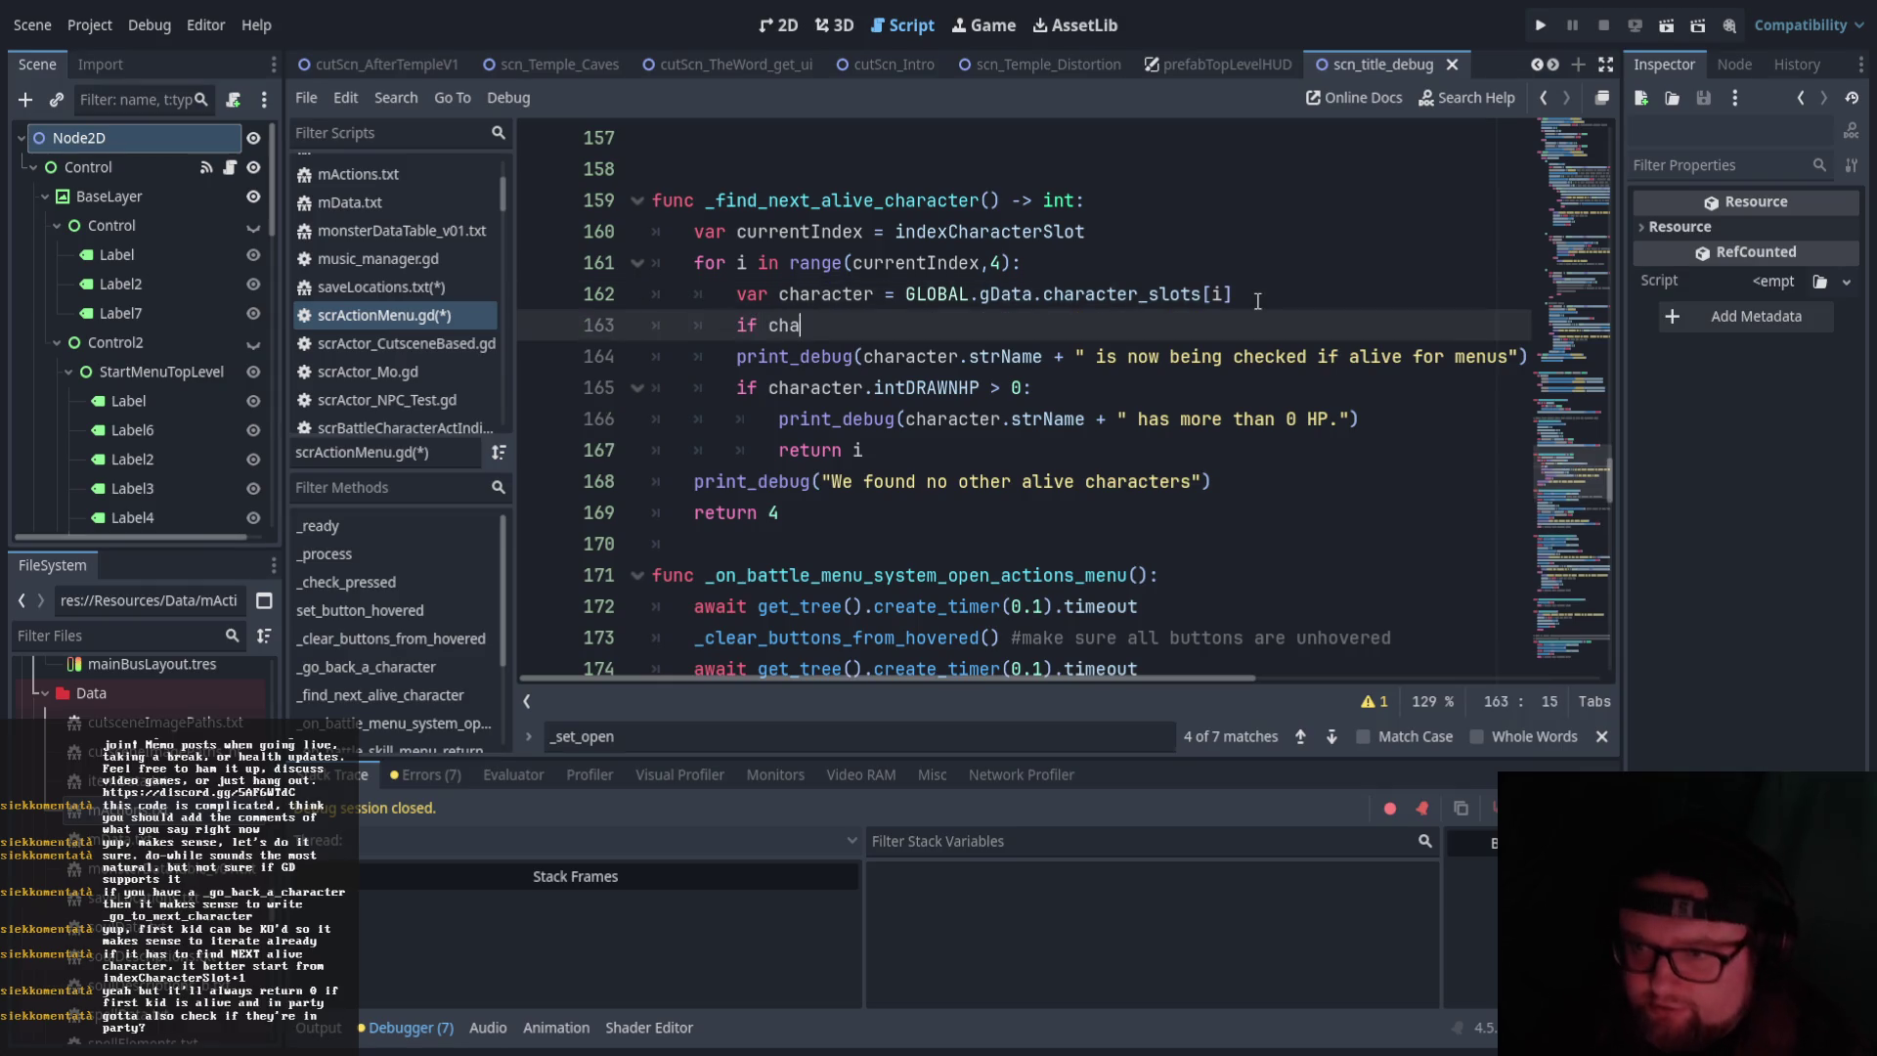
pyautogui.press('Return')
pyautogui.write('.in')
pyautogui.press('Return')
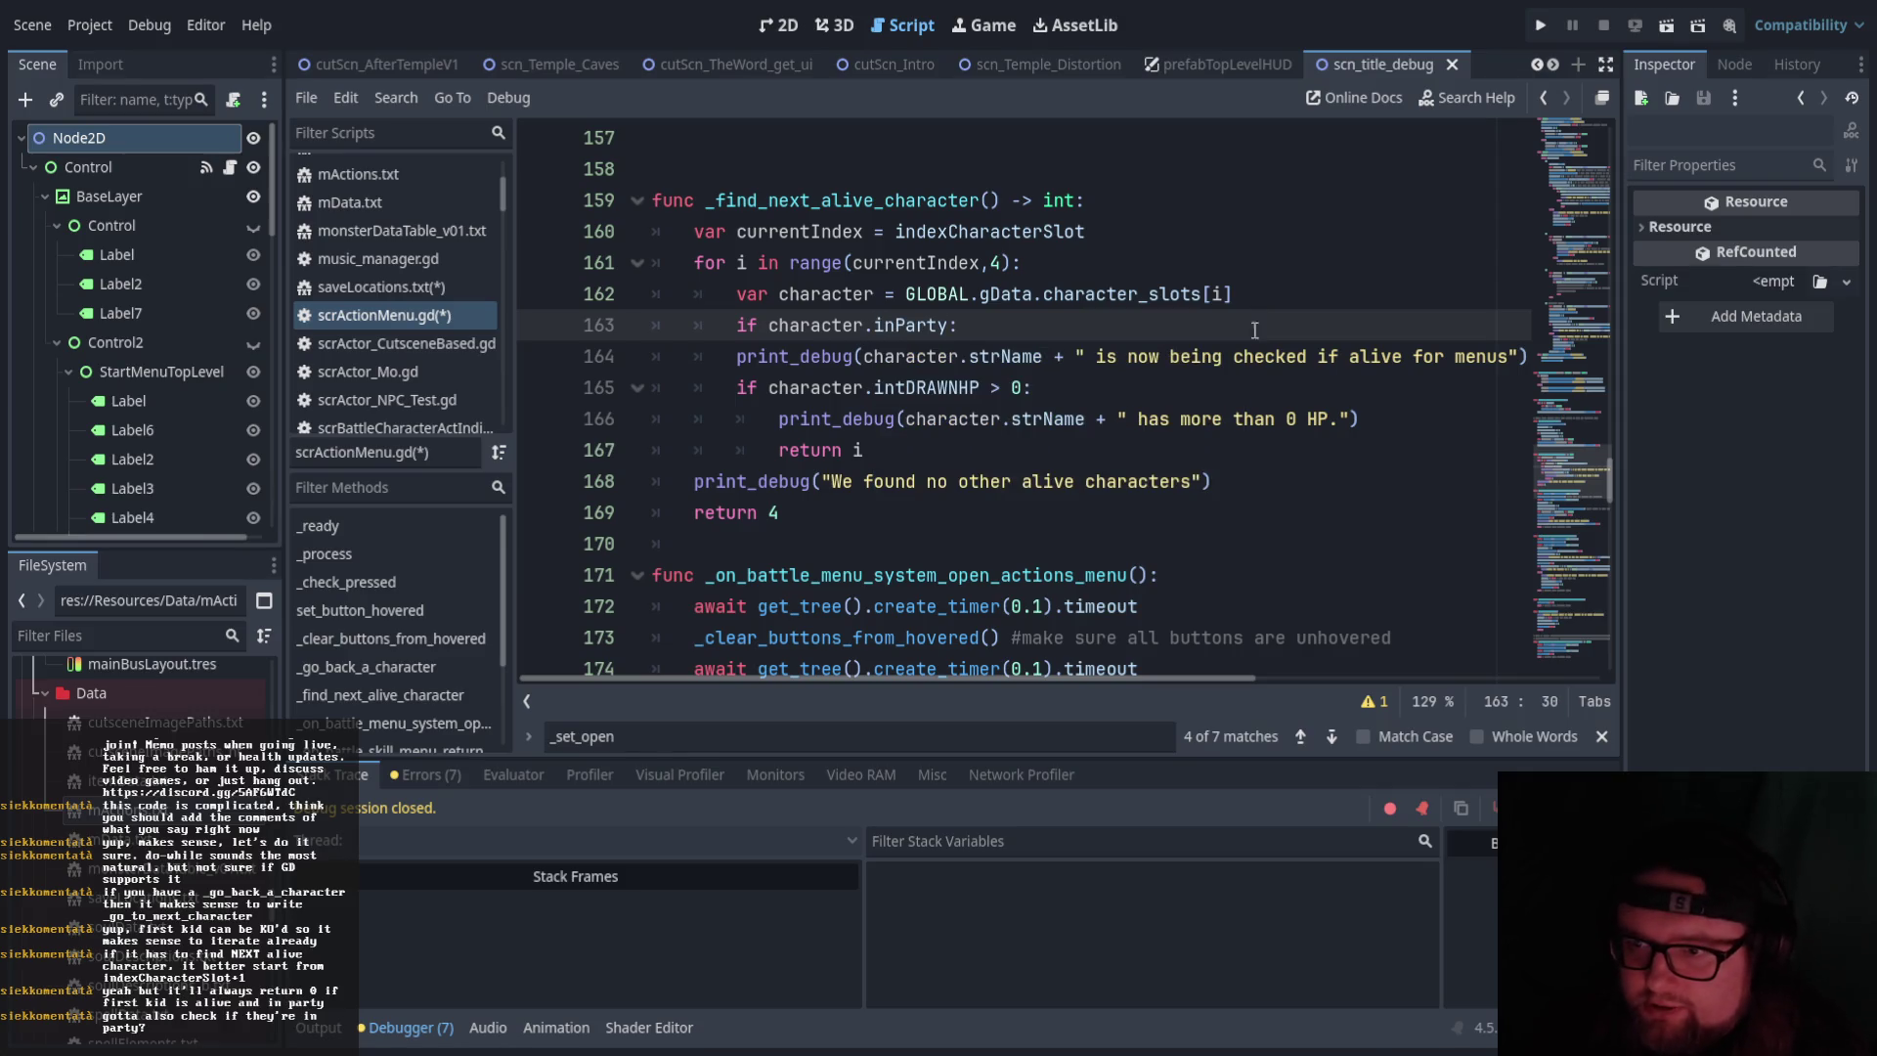
# Indent lines 164–167 under the inParty check, undoing a stray indent change
pyautogui.moveTo(917, 456)
pyautogui.mouseDown()
pyautogui.moveTo(738, 357)
pyautogui.moveTo(740, 325)
pyautogui.mouseUp()
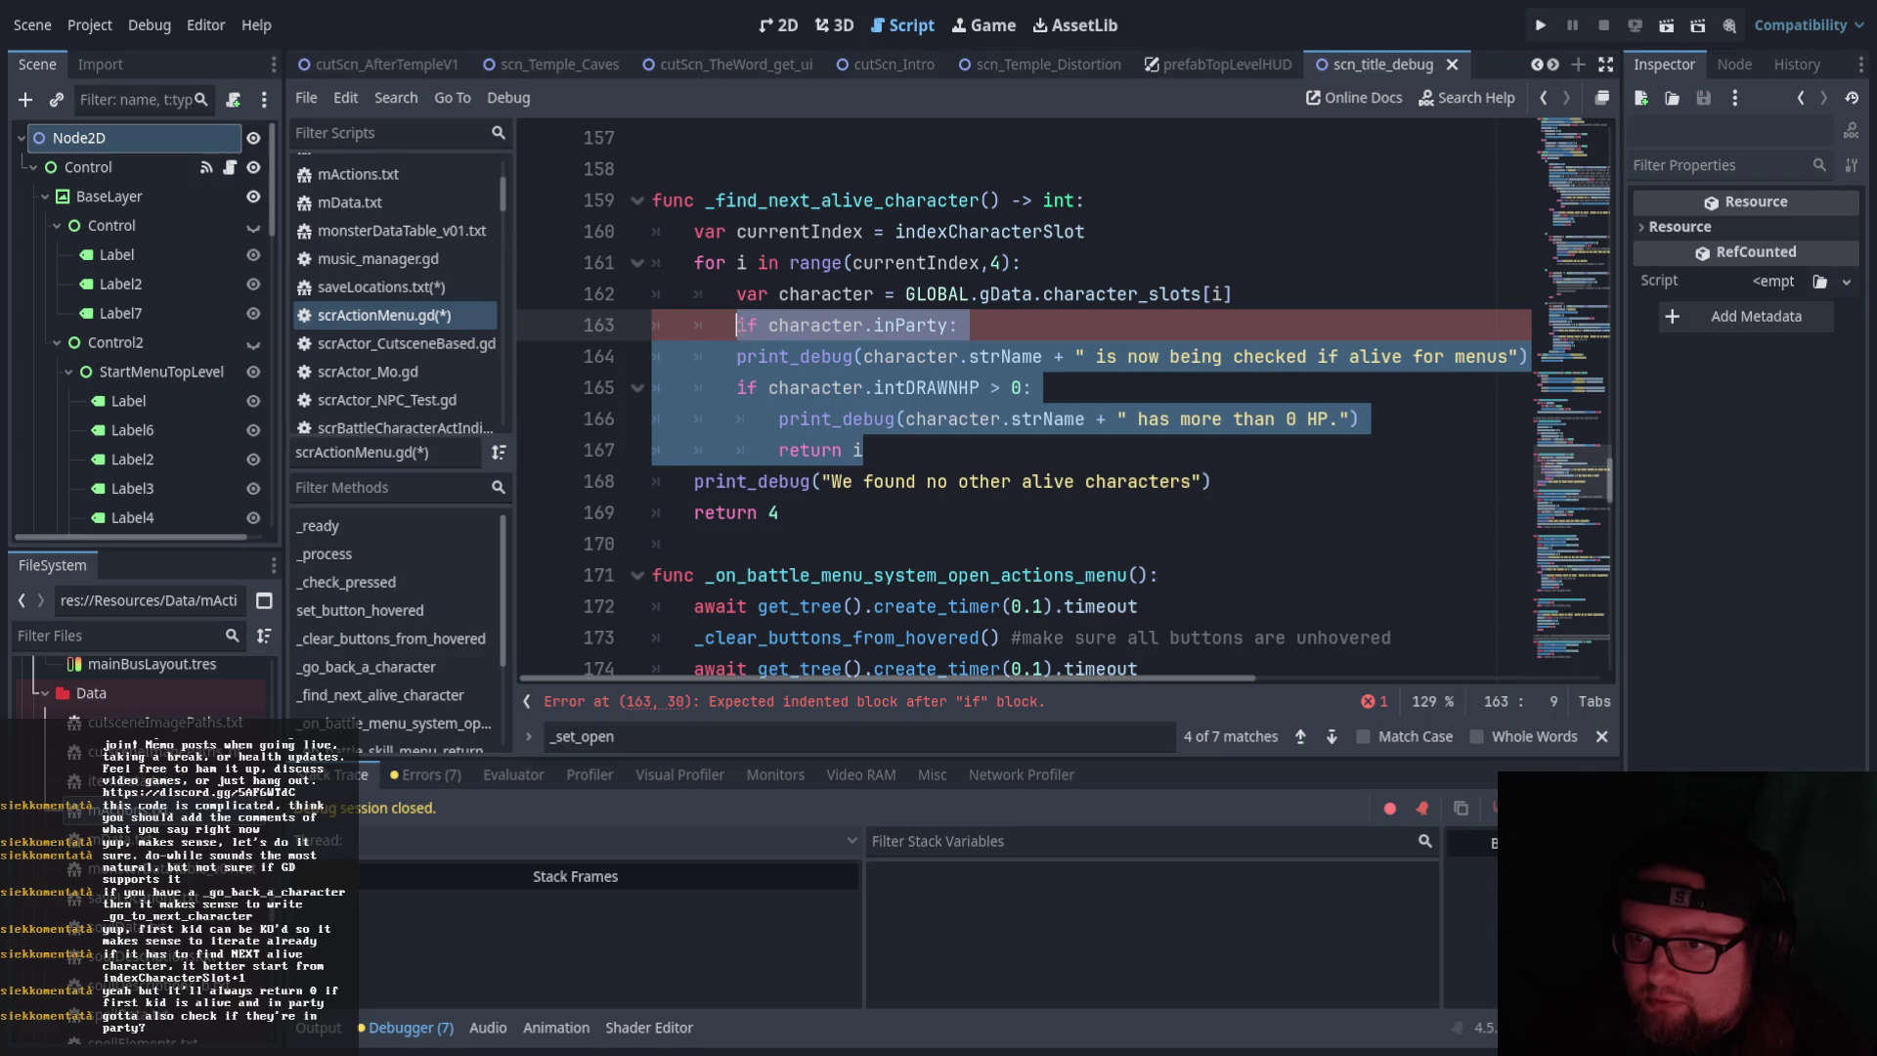
pyautogui.press('Tab')
pyautogui.click(981, 489)
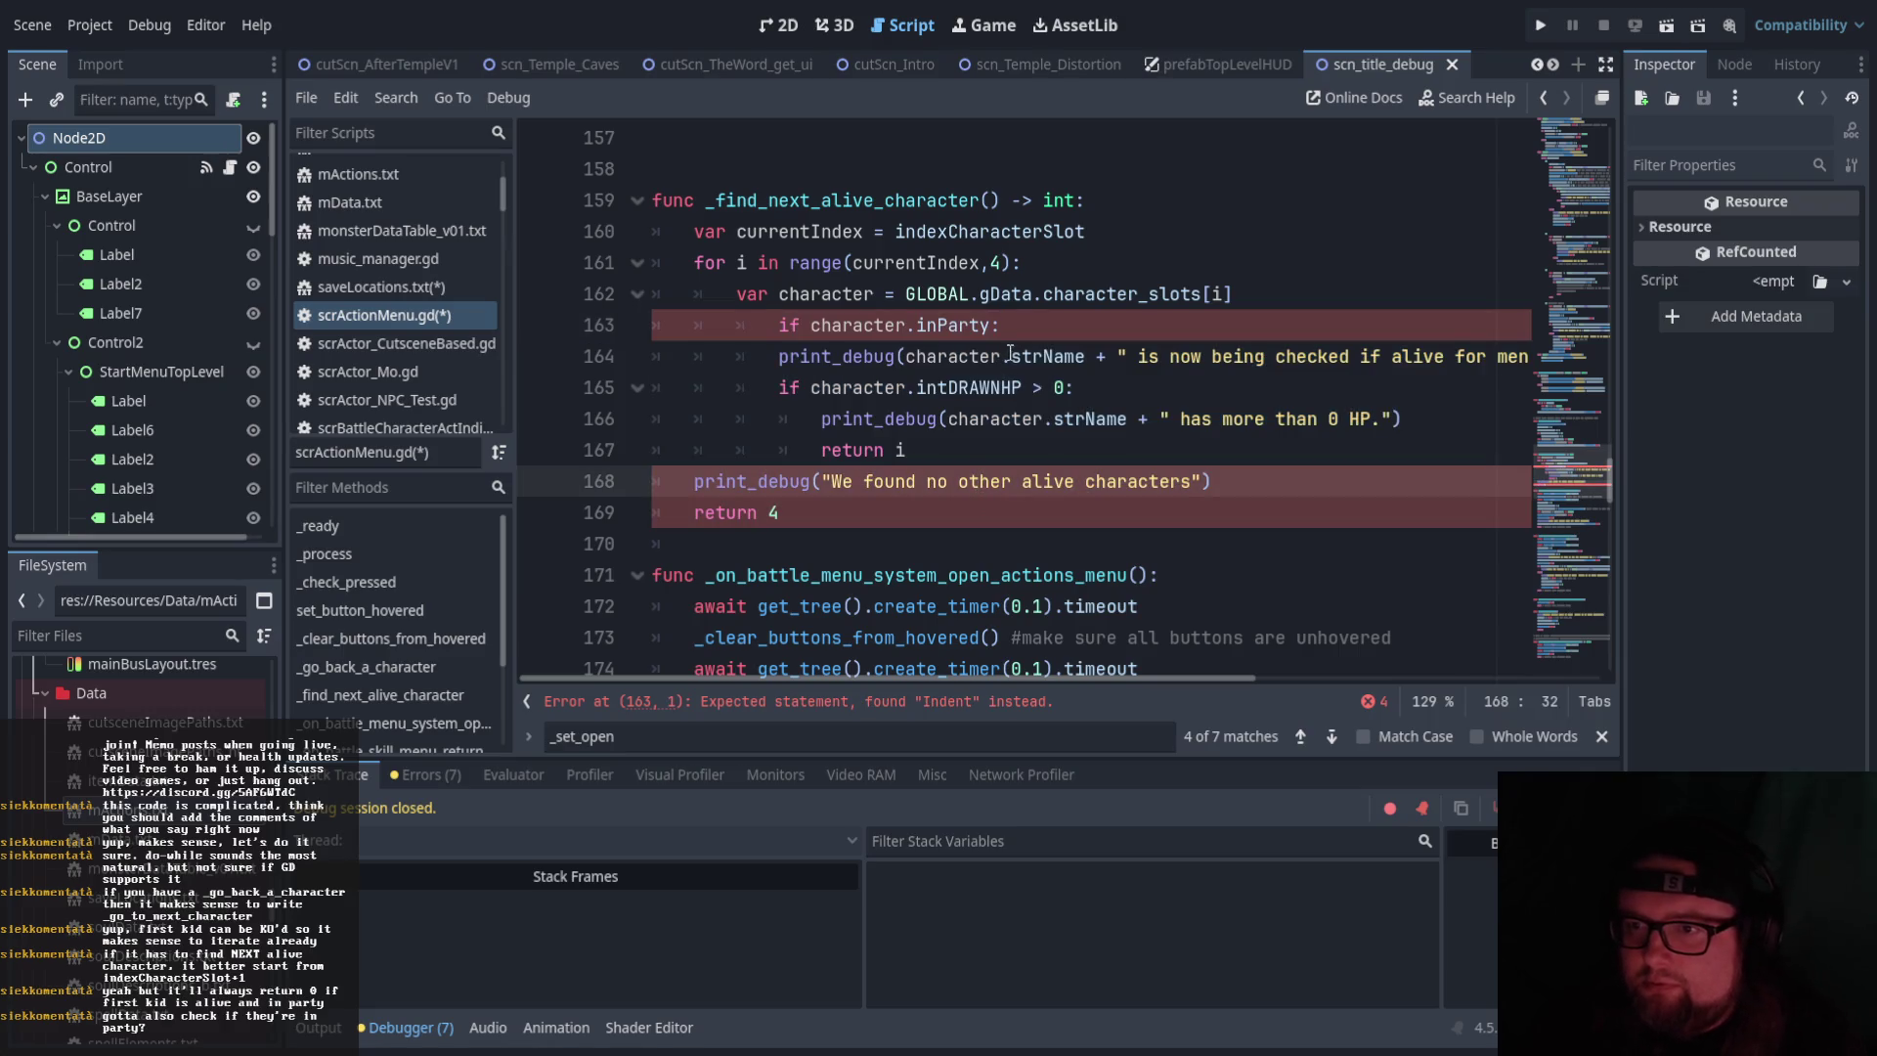
pyautogui.hotkey('shift', 'Tab')
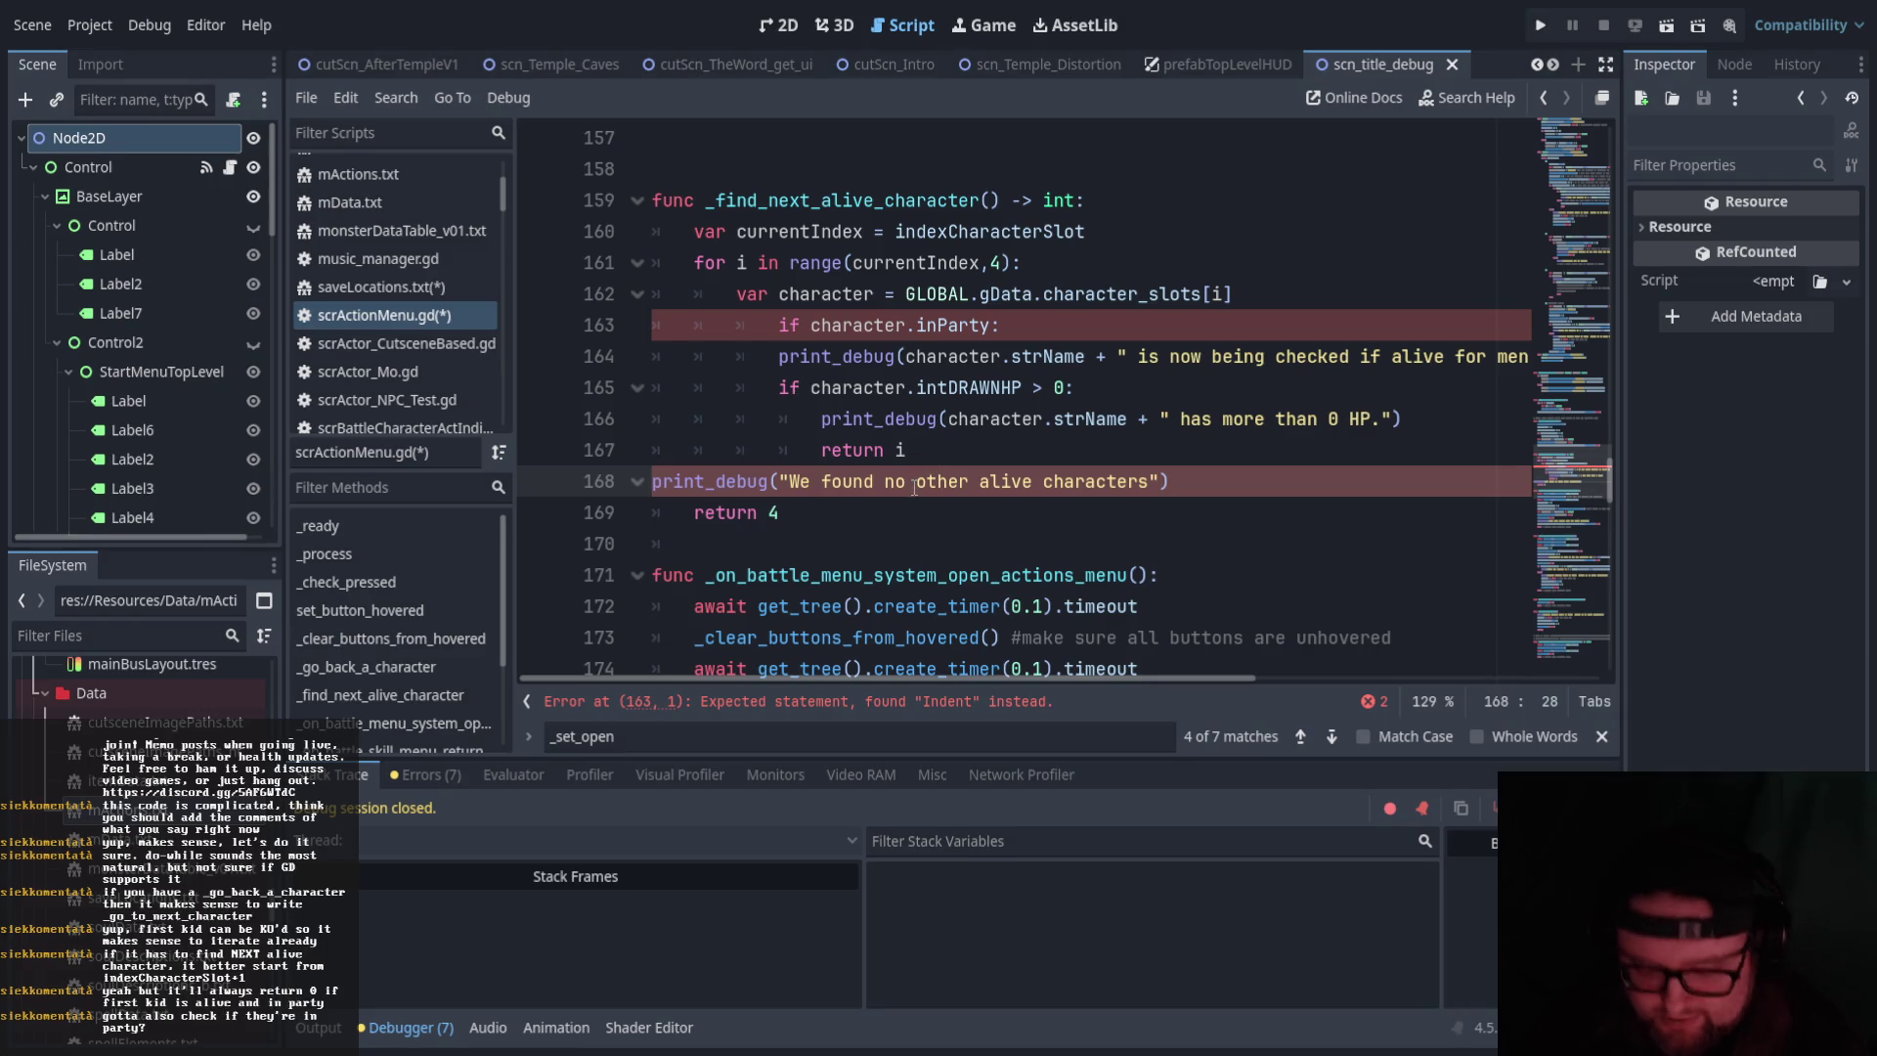
pyautogui.hotkey('ctrl', 'z')
pyautogui.hotkey('ctrl', 'z')
pyautogui.moveTo(862, 452); pyautogui.dragTo(733, 357)
pyautogui.press('Tab')
pyautogui.click(1075, 454)
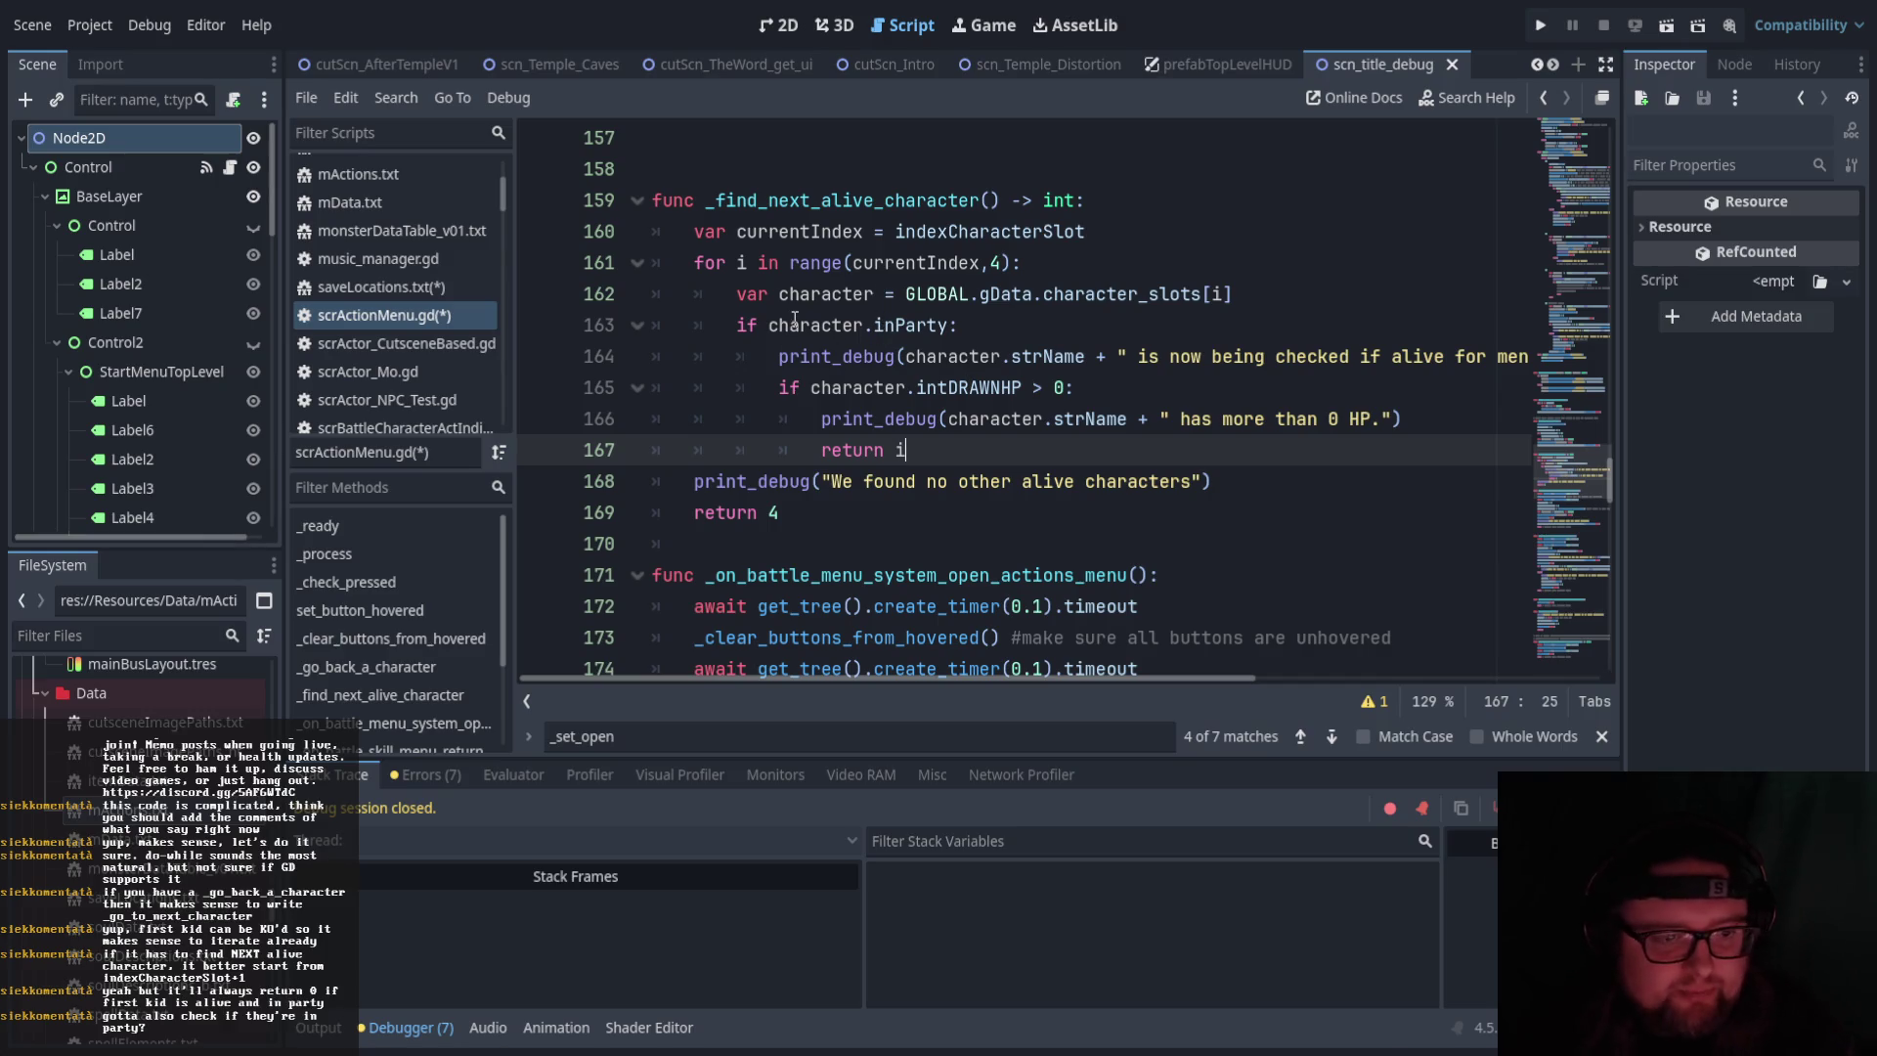
pyautogui.scroll(-1, 794, 319)
pyautogui.scroll(1, 795, 320)
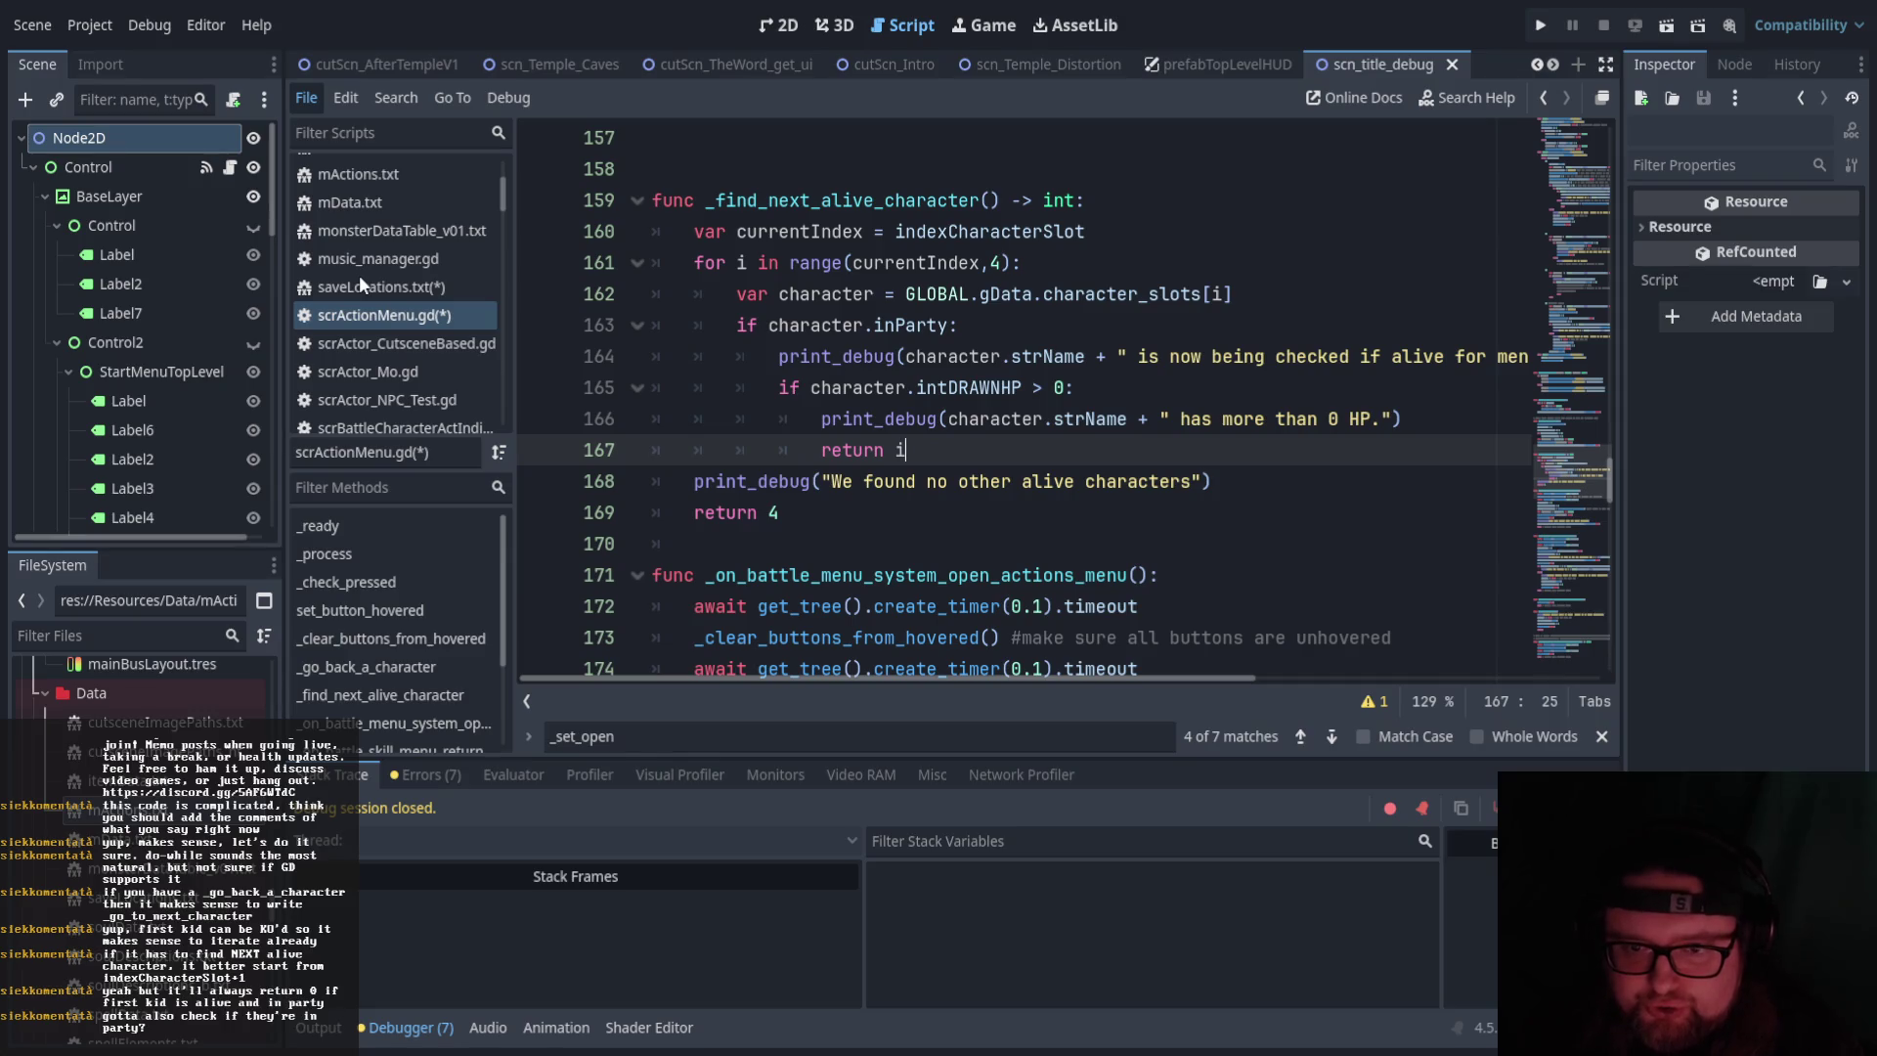
# Save scrActionMenu.gd with Ctrl+S
pyautogui.hotkey('ctrl', 's')
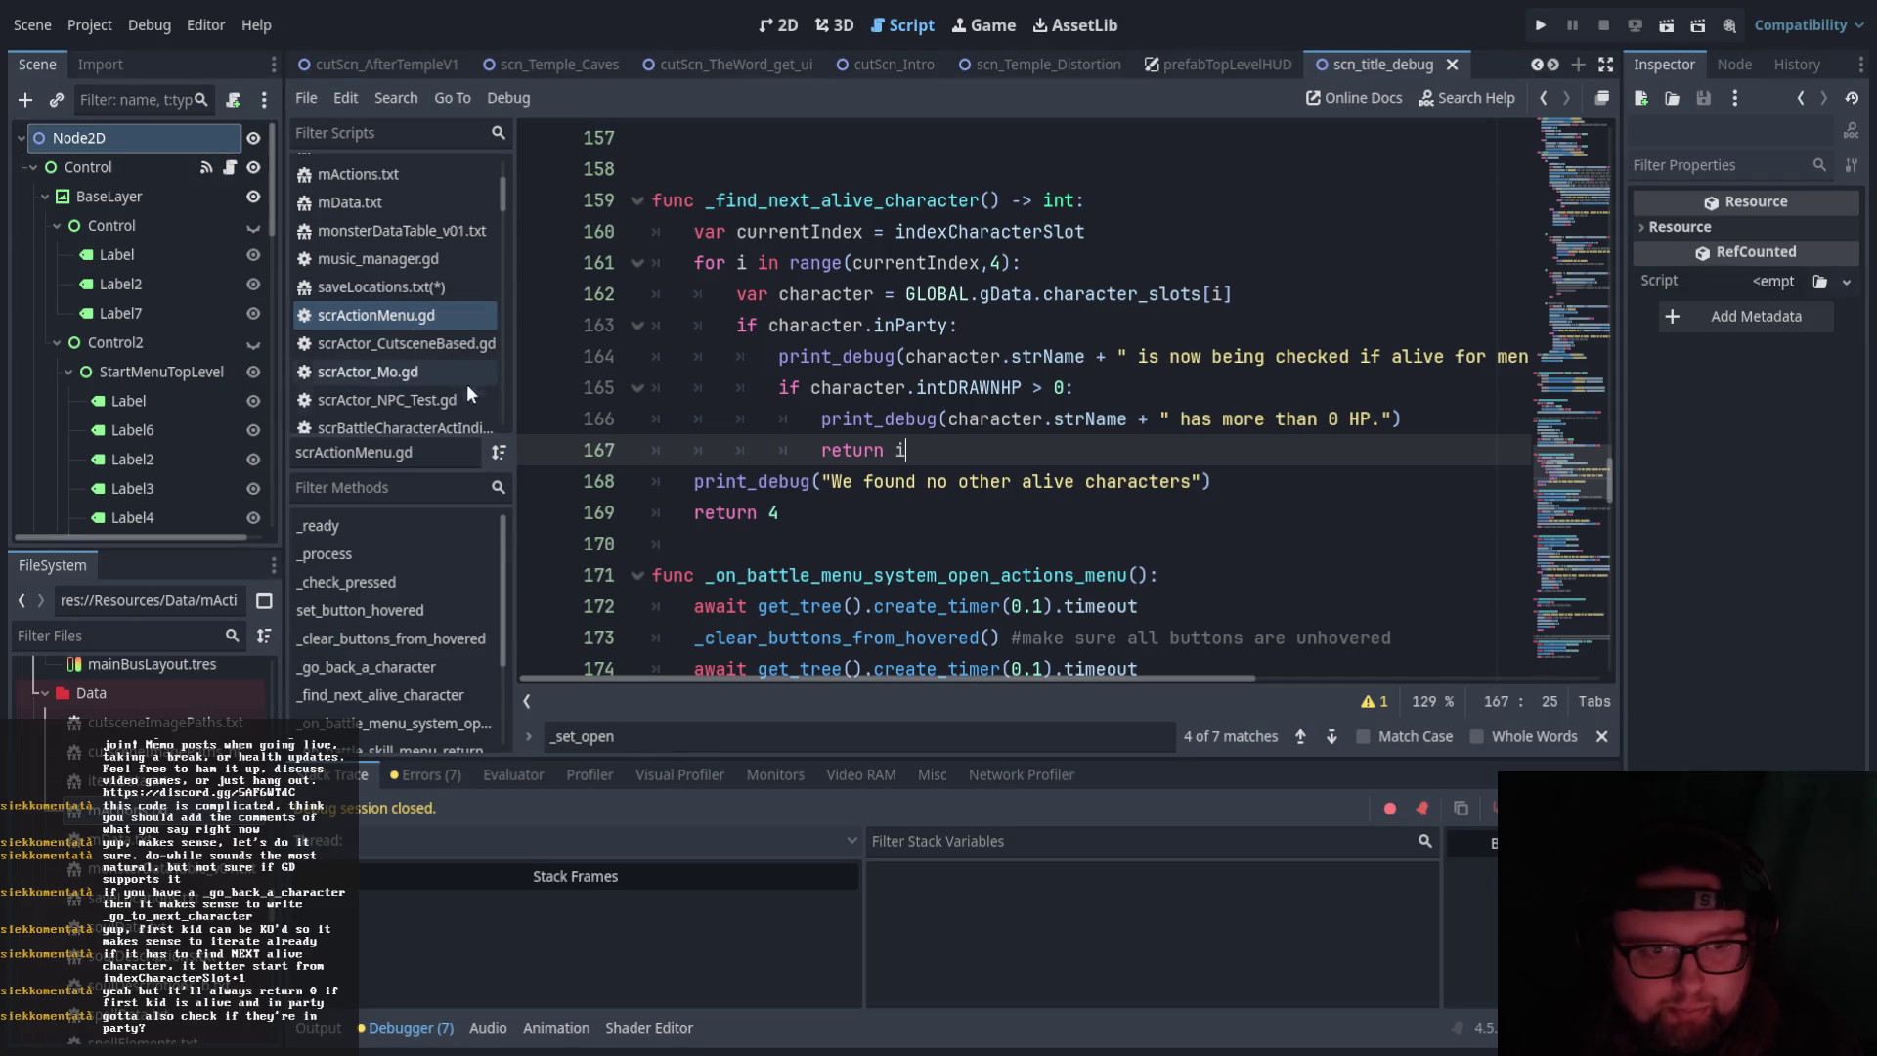
pyautogui.scroll(-1, 341, 348)
pyautogui.scroll(3, 395, 340)
# Look over saveLocations.txt, then switch back to scrActionMenu.gd
pyautogui.click(449, 314)
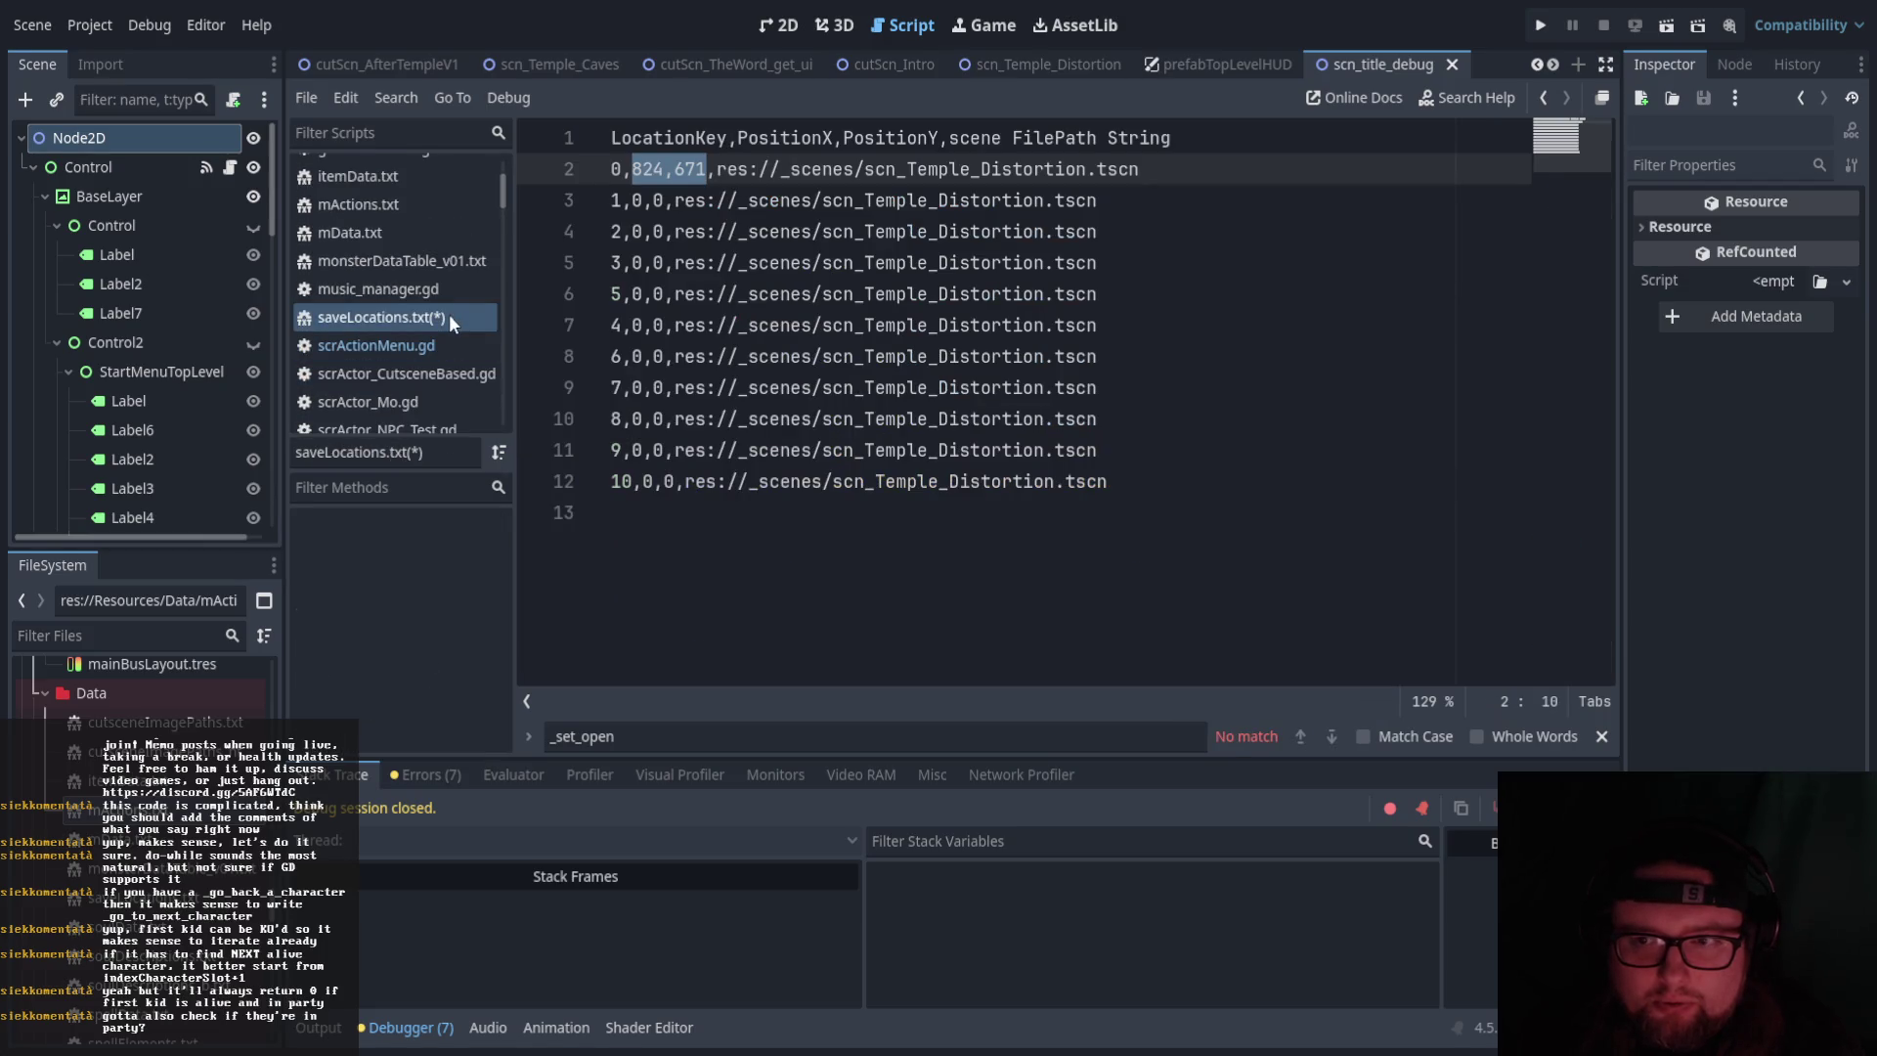
pyautogui.scroll(-3, 391, 294)
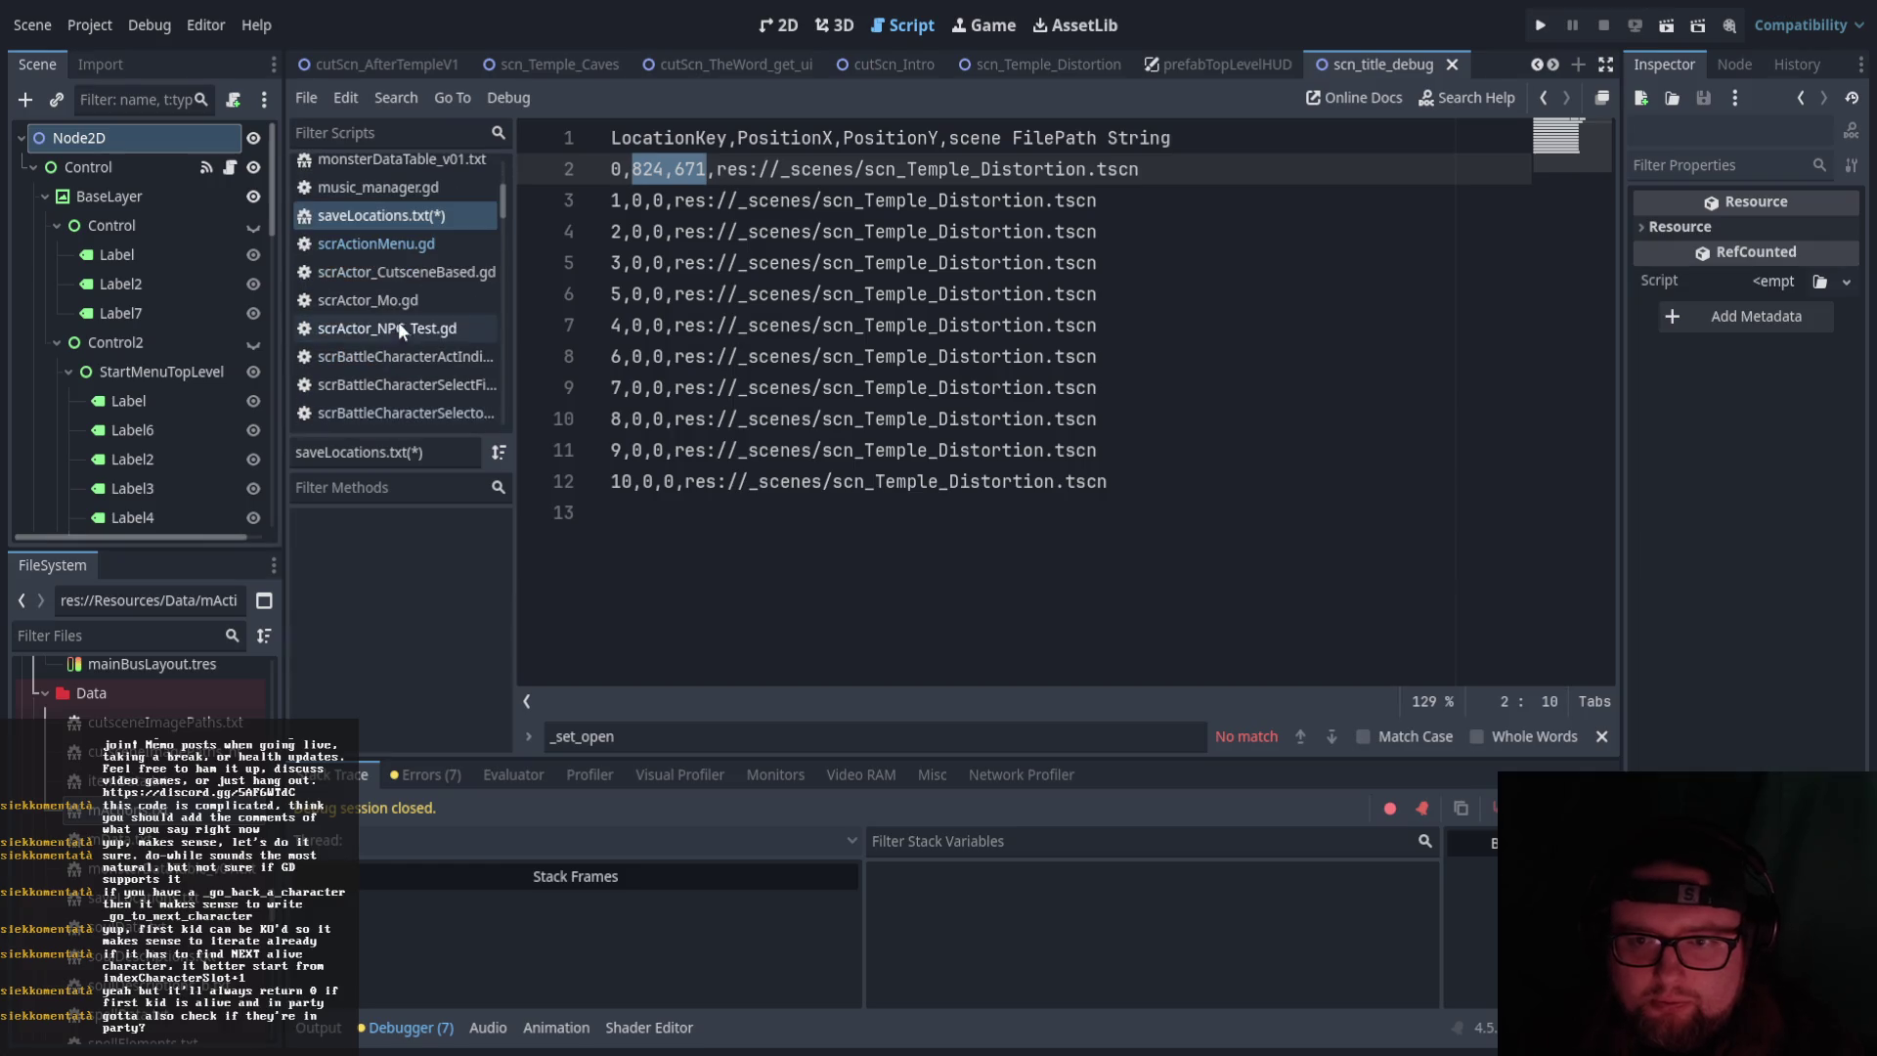
pyautogui.moveTo(502, 200)
pyautogui.mouseDown()
pyautogui.moveTo(520, 428)
pyautogui.moveTo(518, 142)
pyautogui.moveTo(512, 194)
pyautogui.mouseUp()
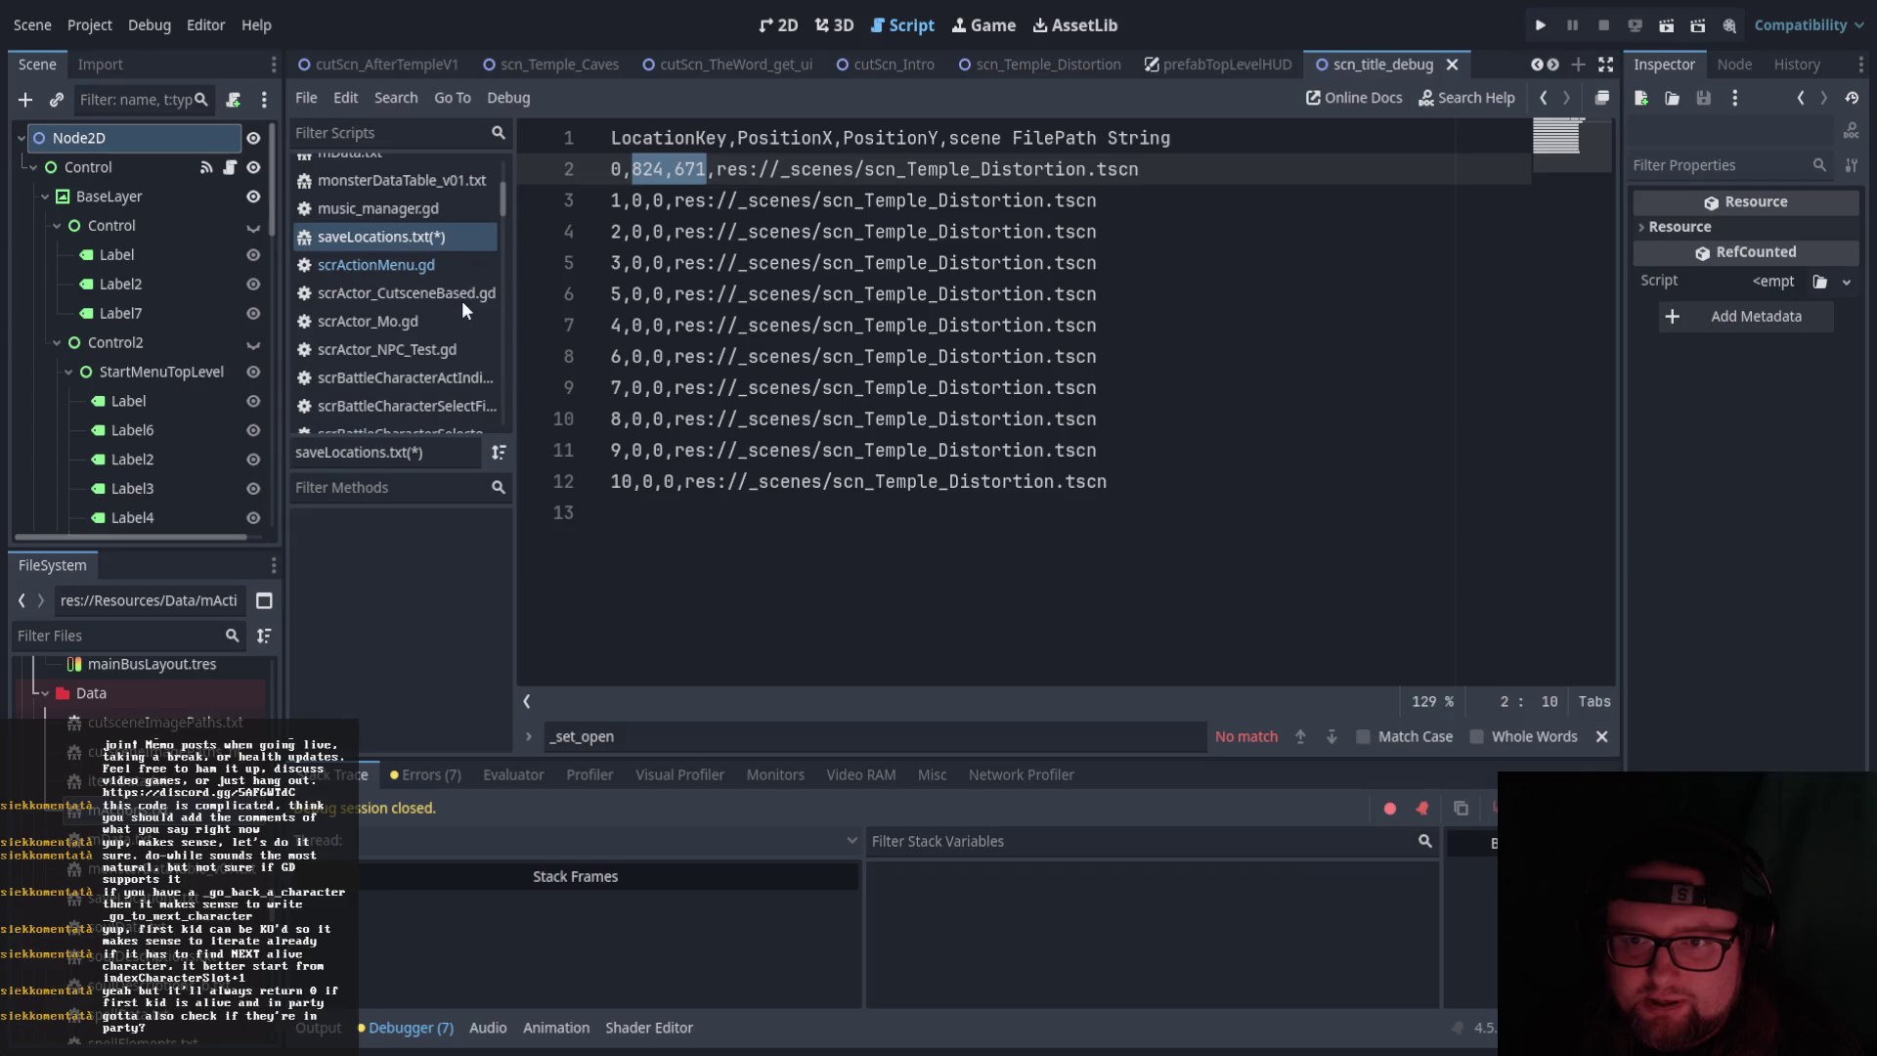
pyautogui.hotkey('alt', 'Left')
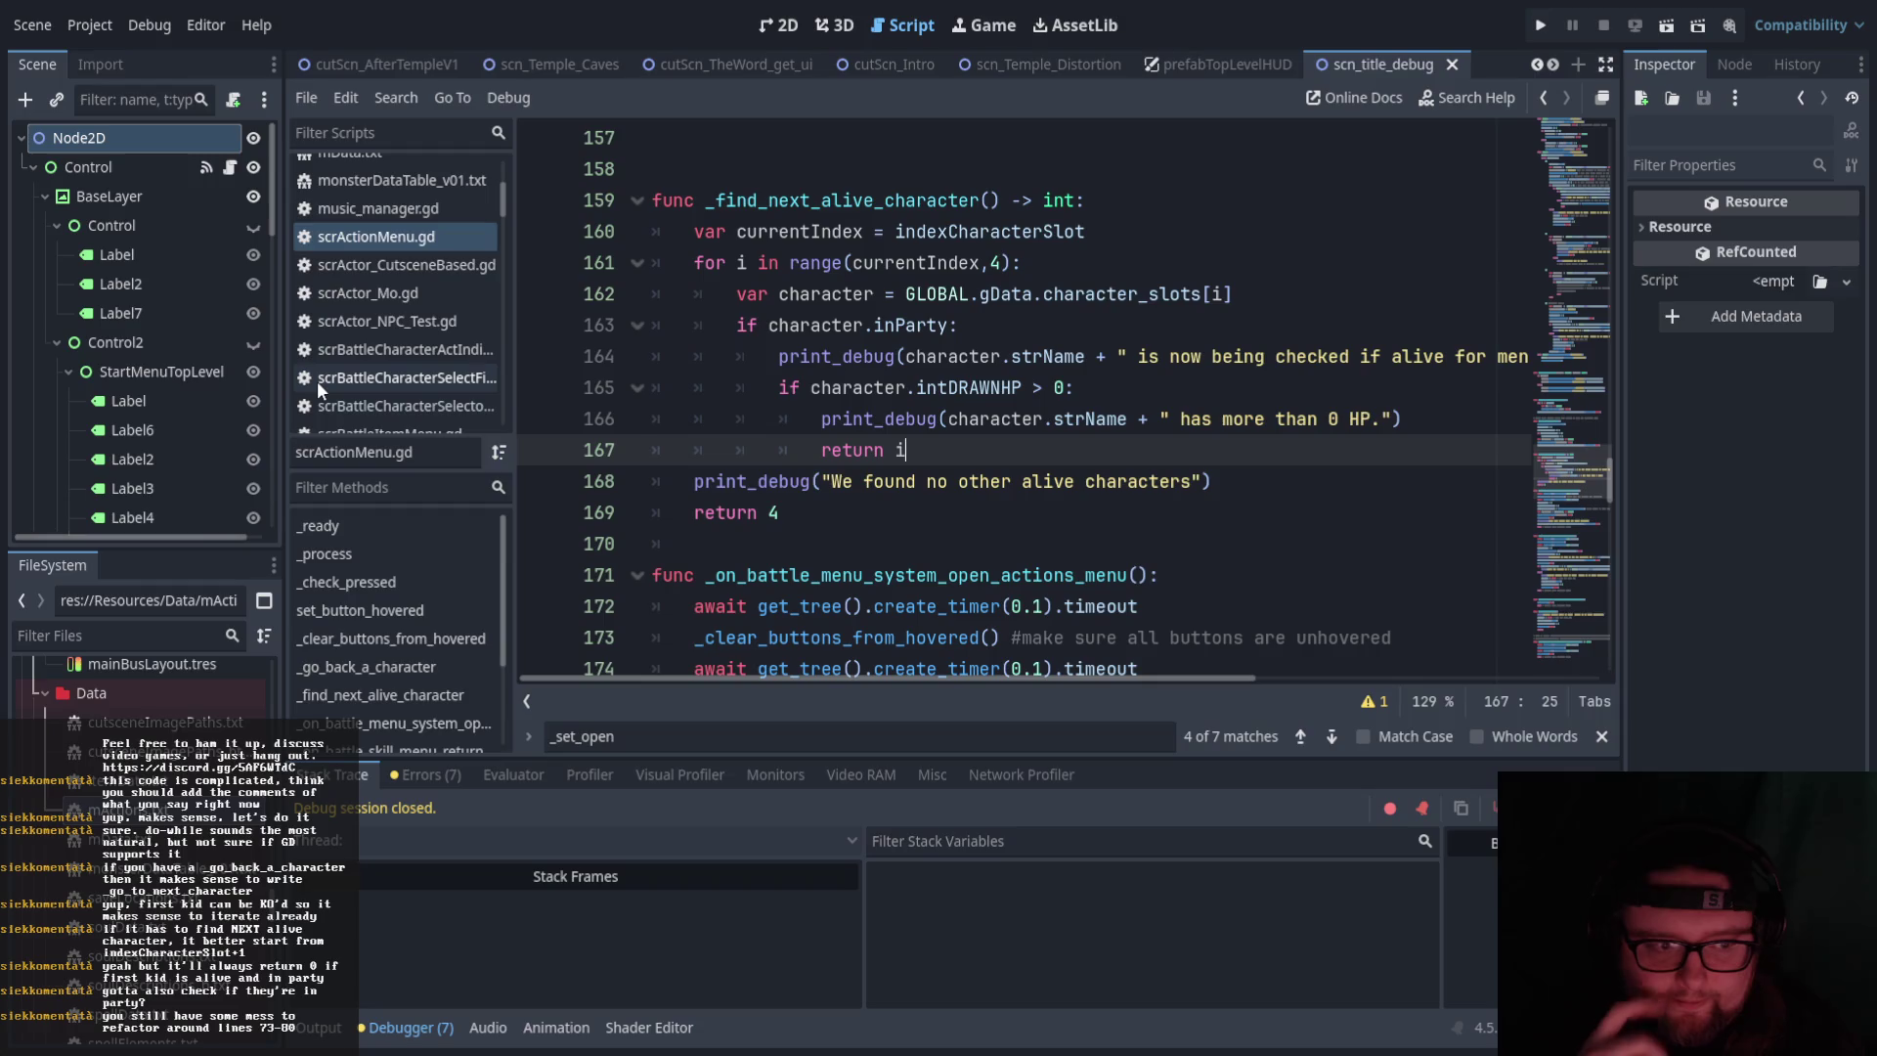
# Scroll up to the attack branch and inspect lines 67–84 around the else: on line 75
pyautogui.scroll(20, 995, 328)
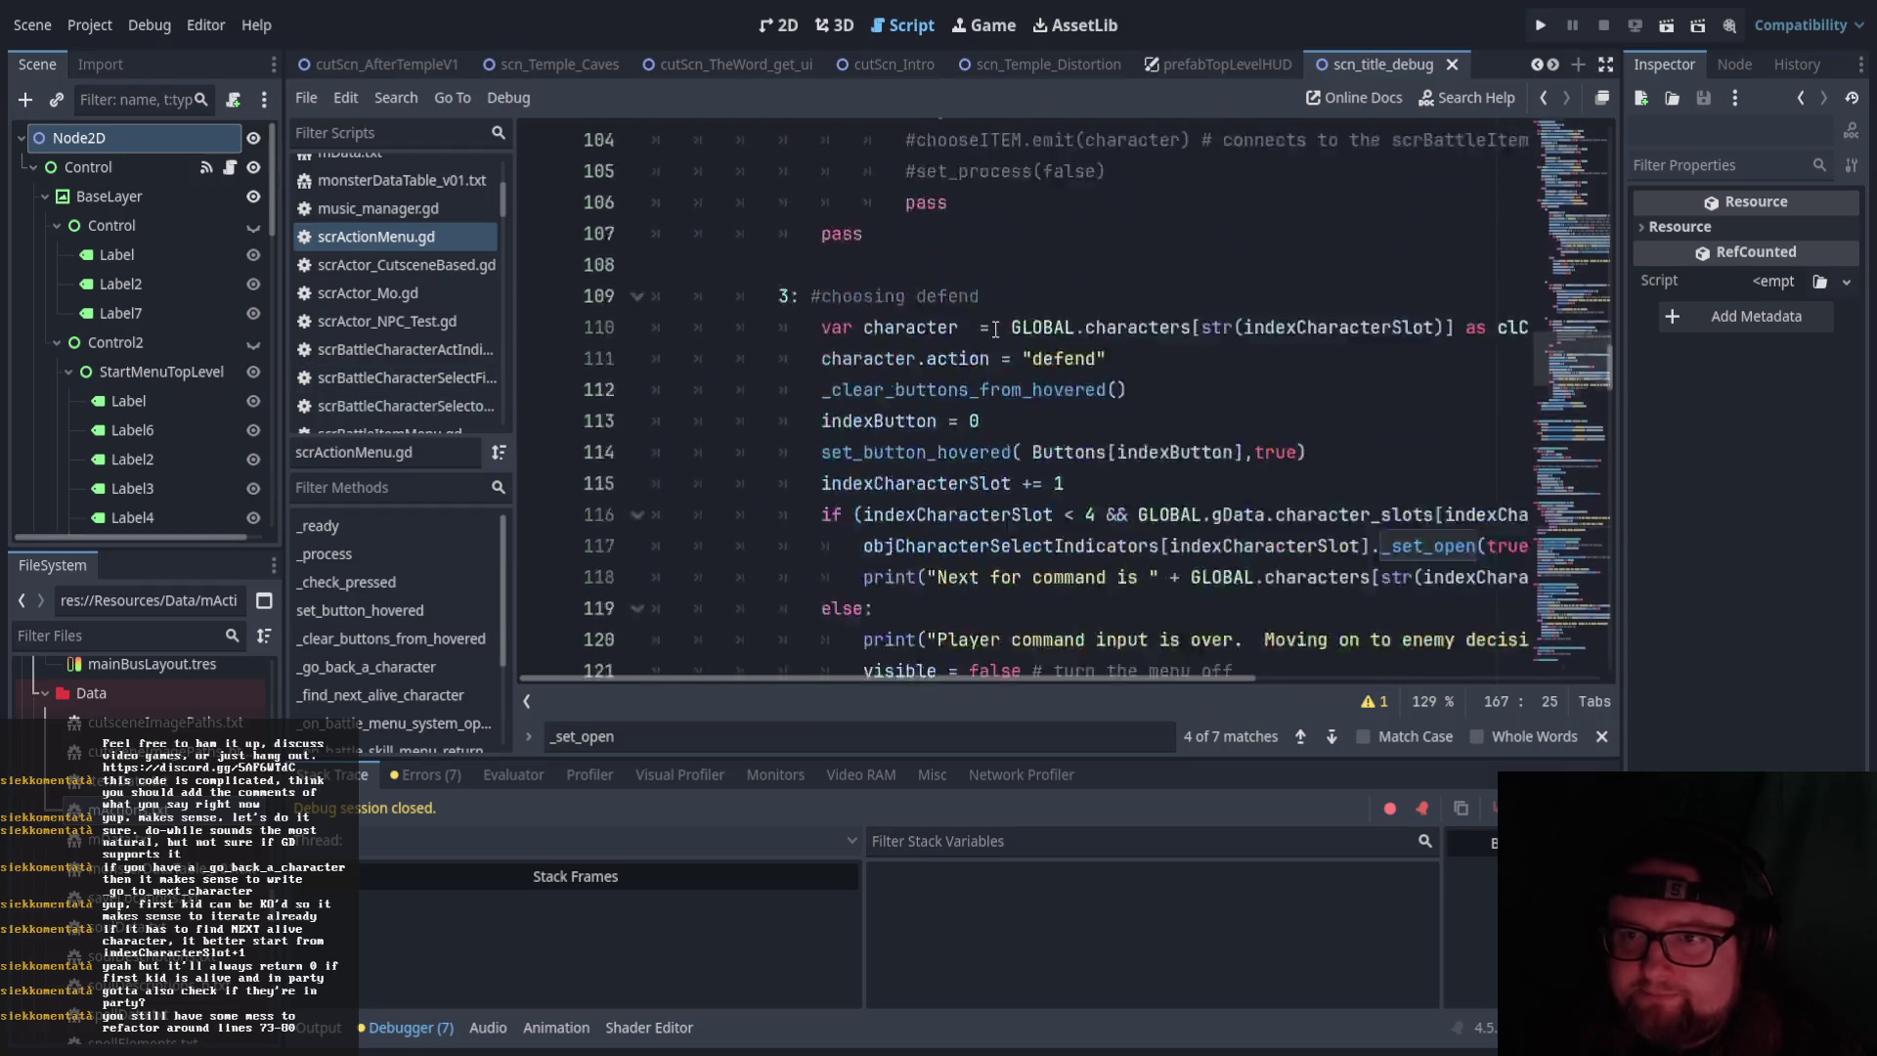
pyautogui.scroll(5, 995, 327)
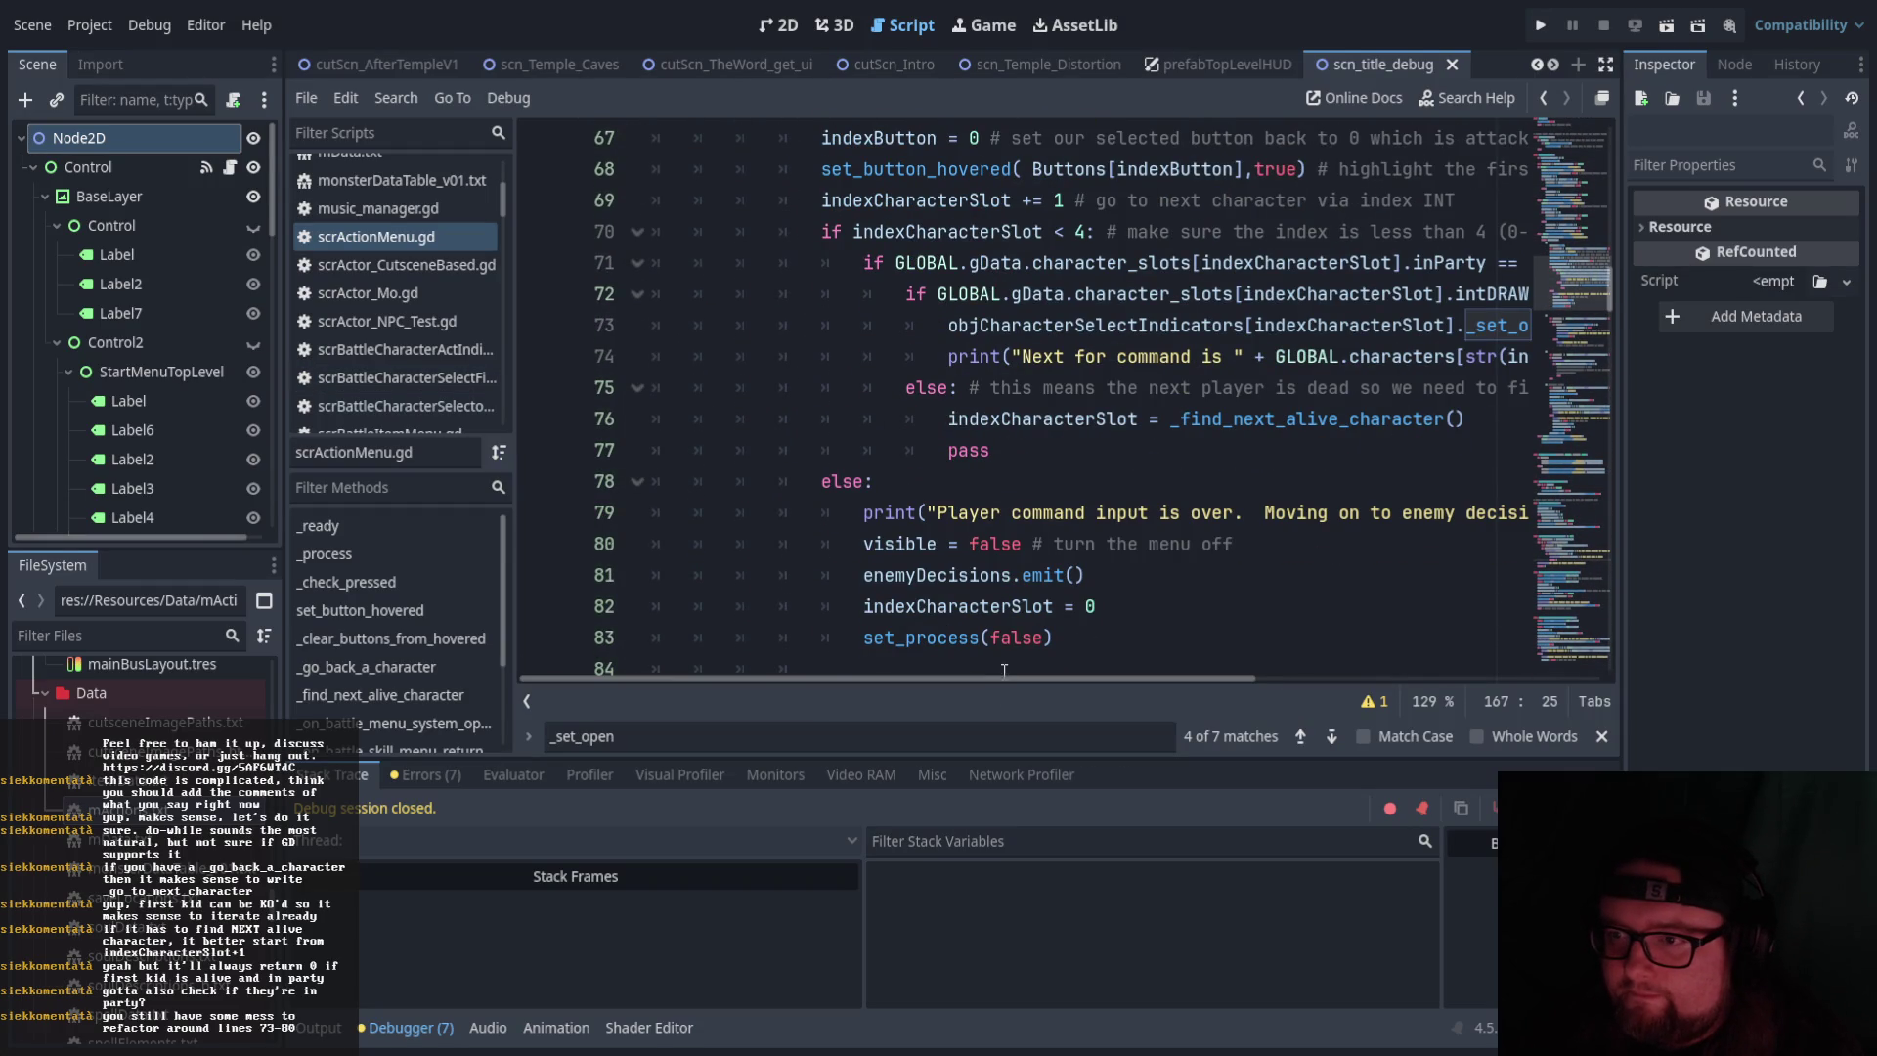
pyautogui.moveTo(1013, 677)
pyautogui.mouseDown()
pyautogui.moveTo(1404, 683)
pyautogui.moveTo(1116, 689)
pyautogui.mouseUp()
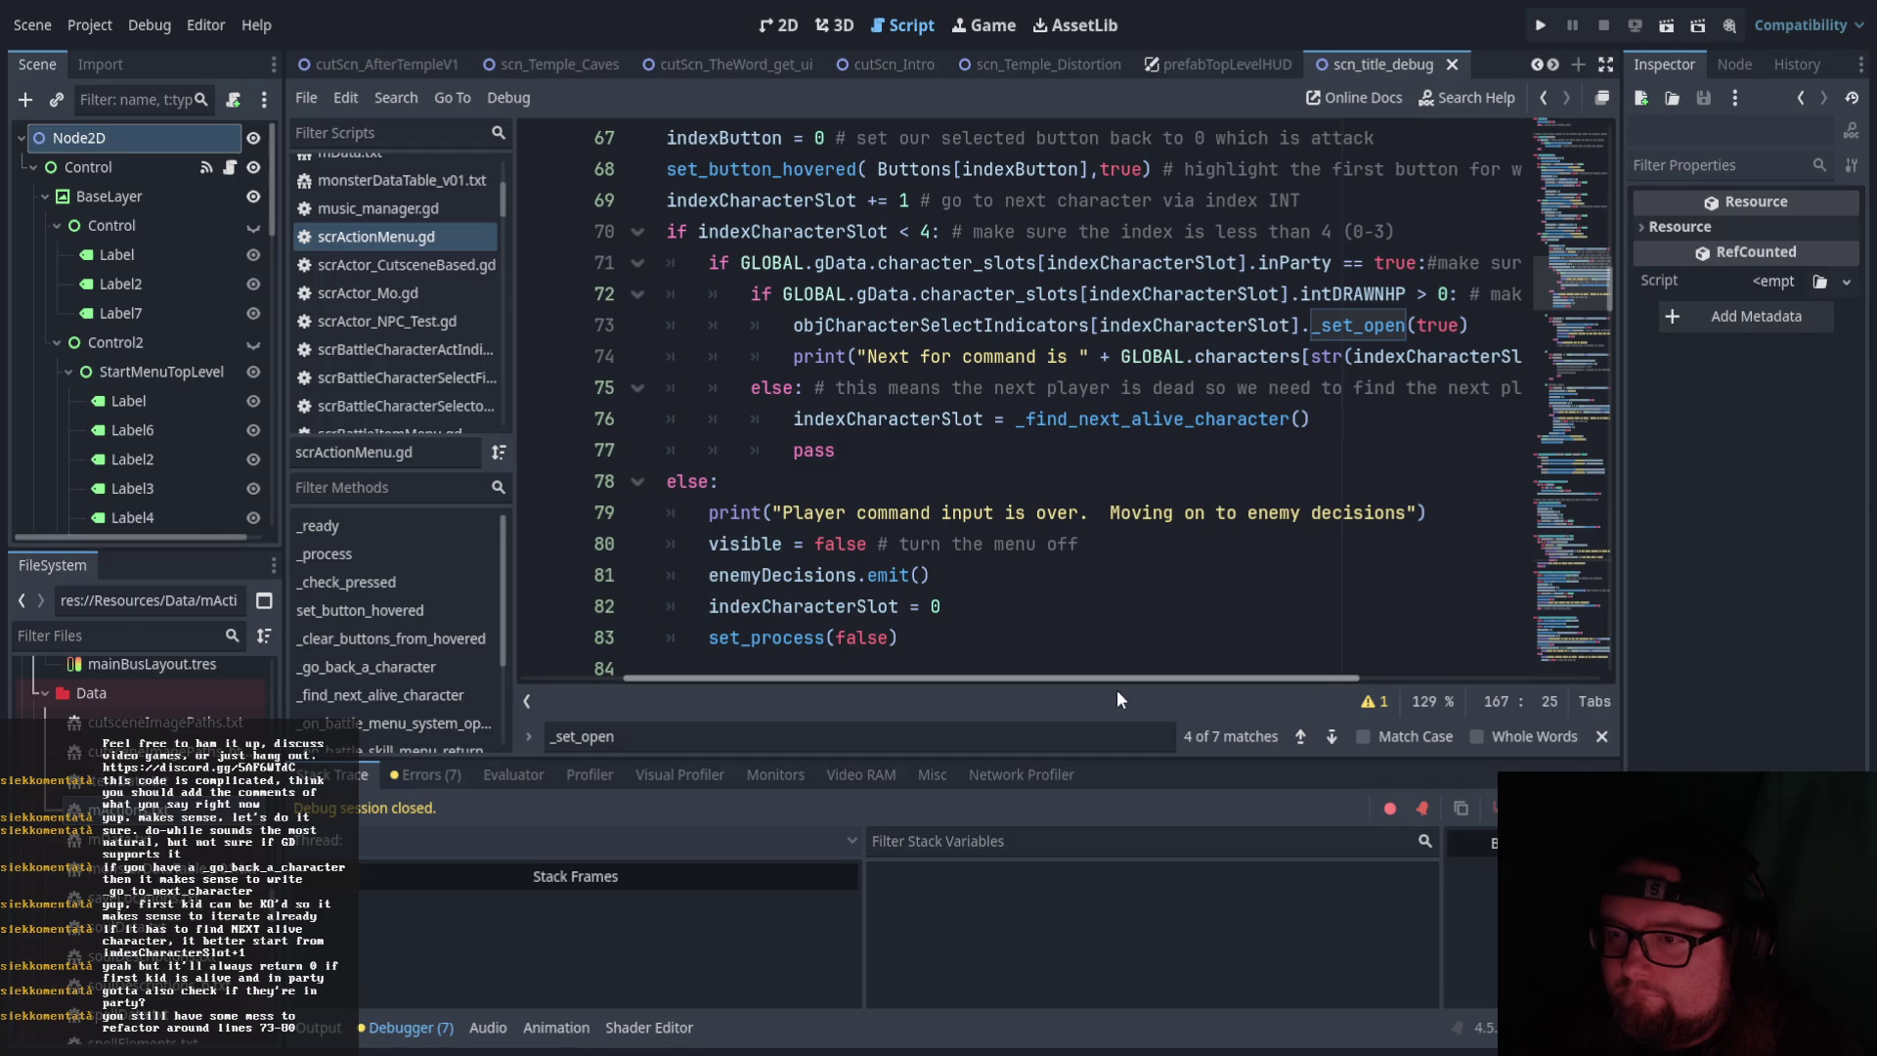
pyautogui.click(809, 391)
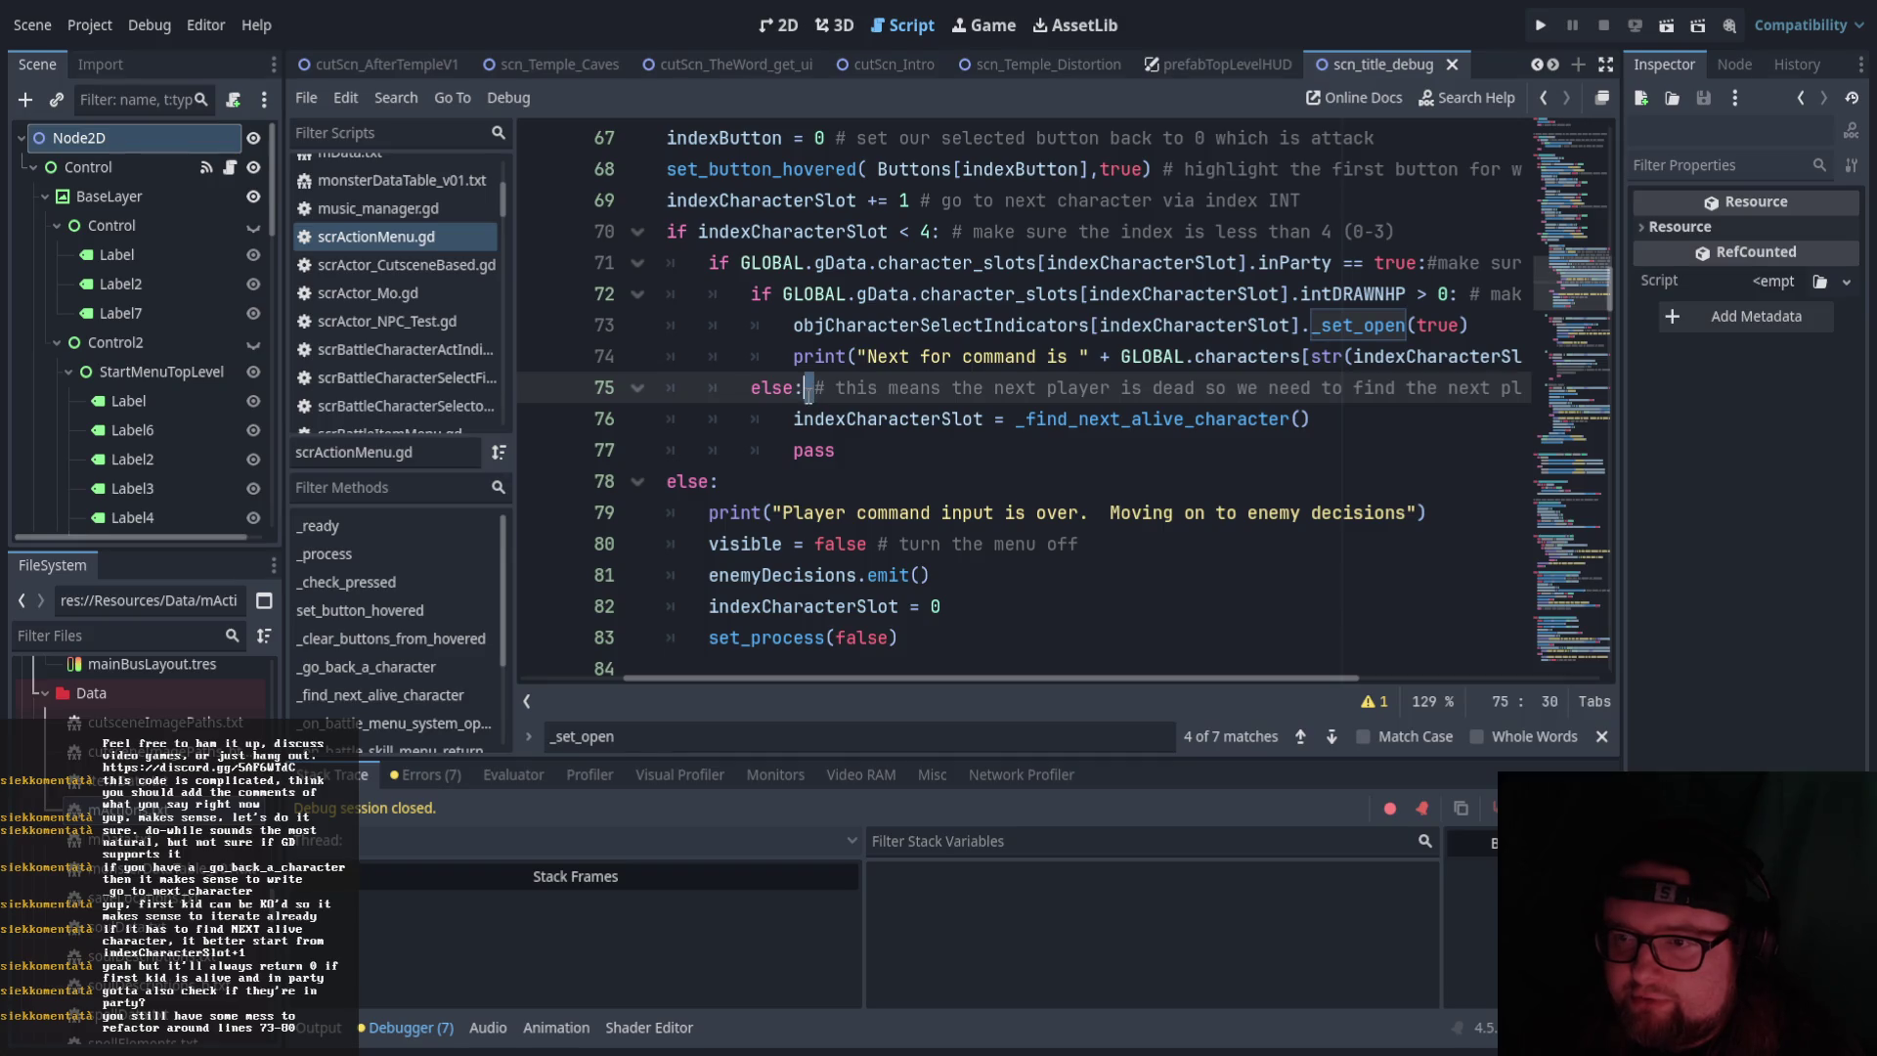
pyautogui.click(1421, 410)
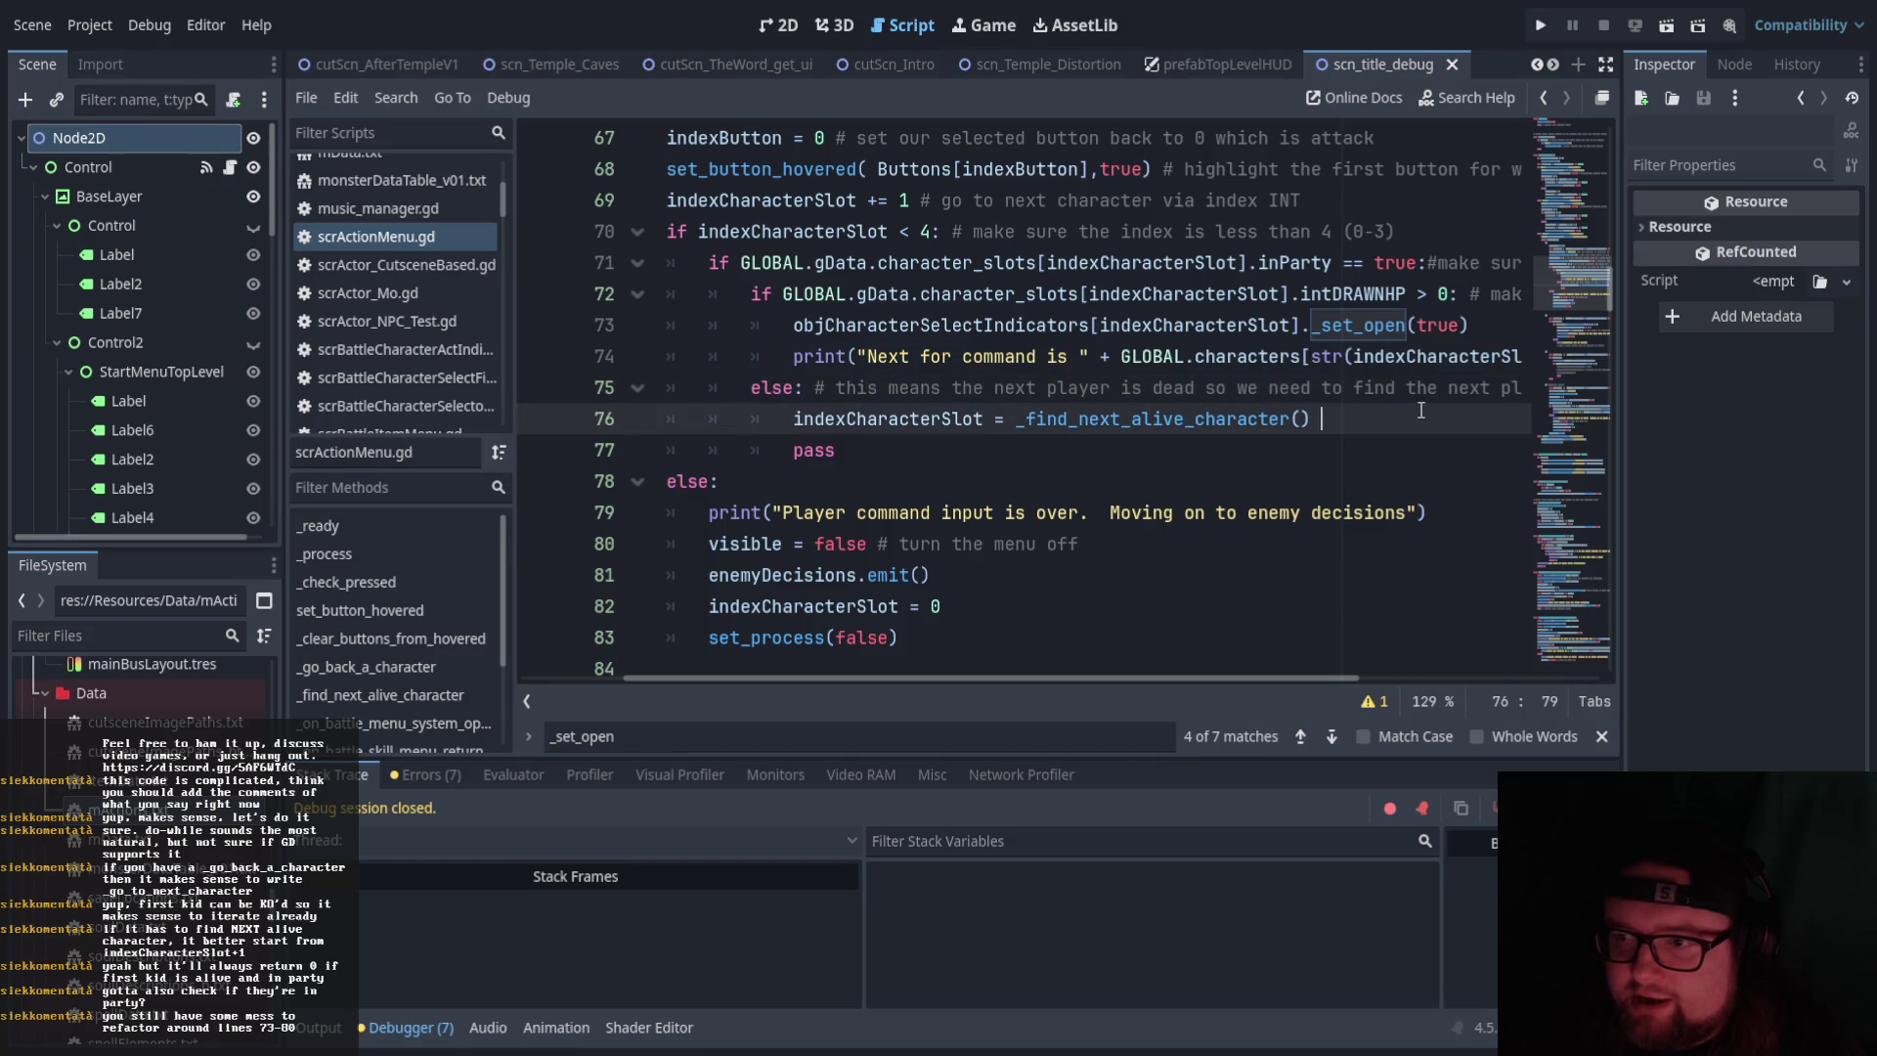
pyautogui.moveTo(1148, 677); pyautogui.dragTo(1173, 672)
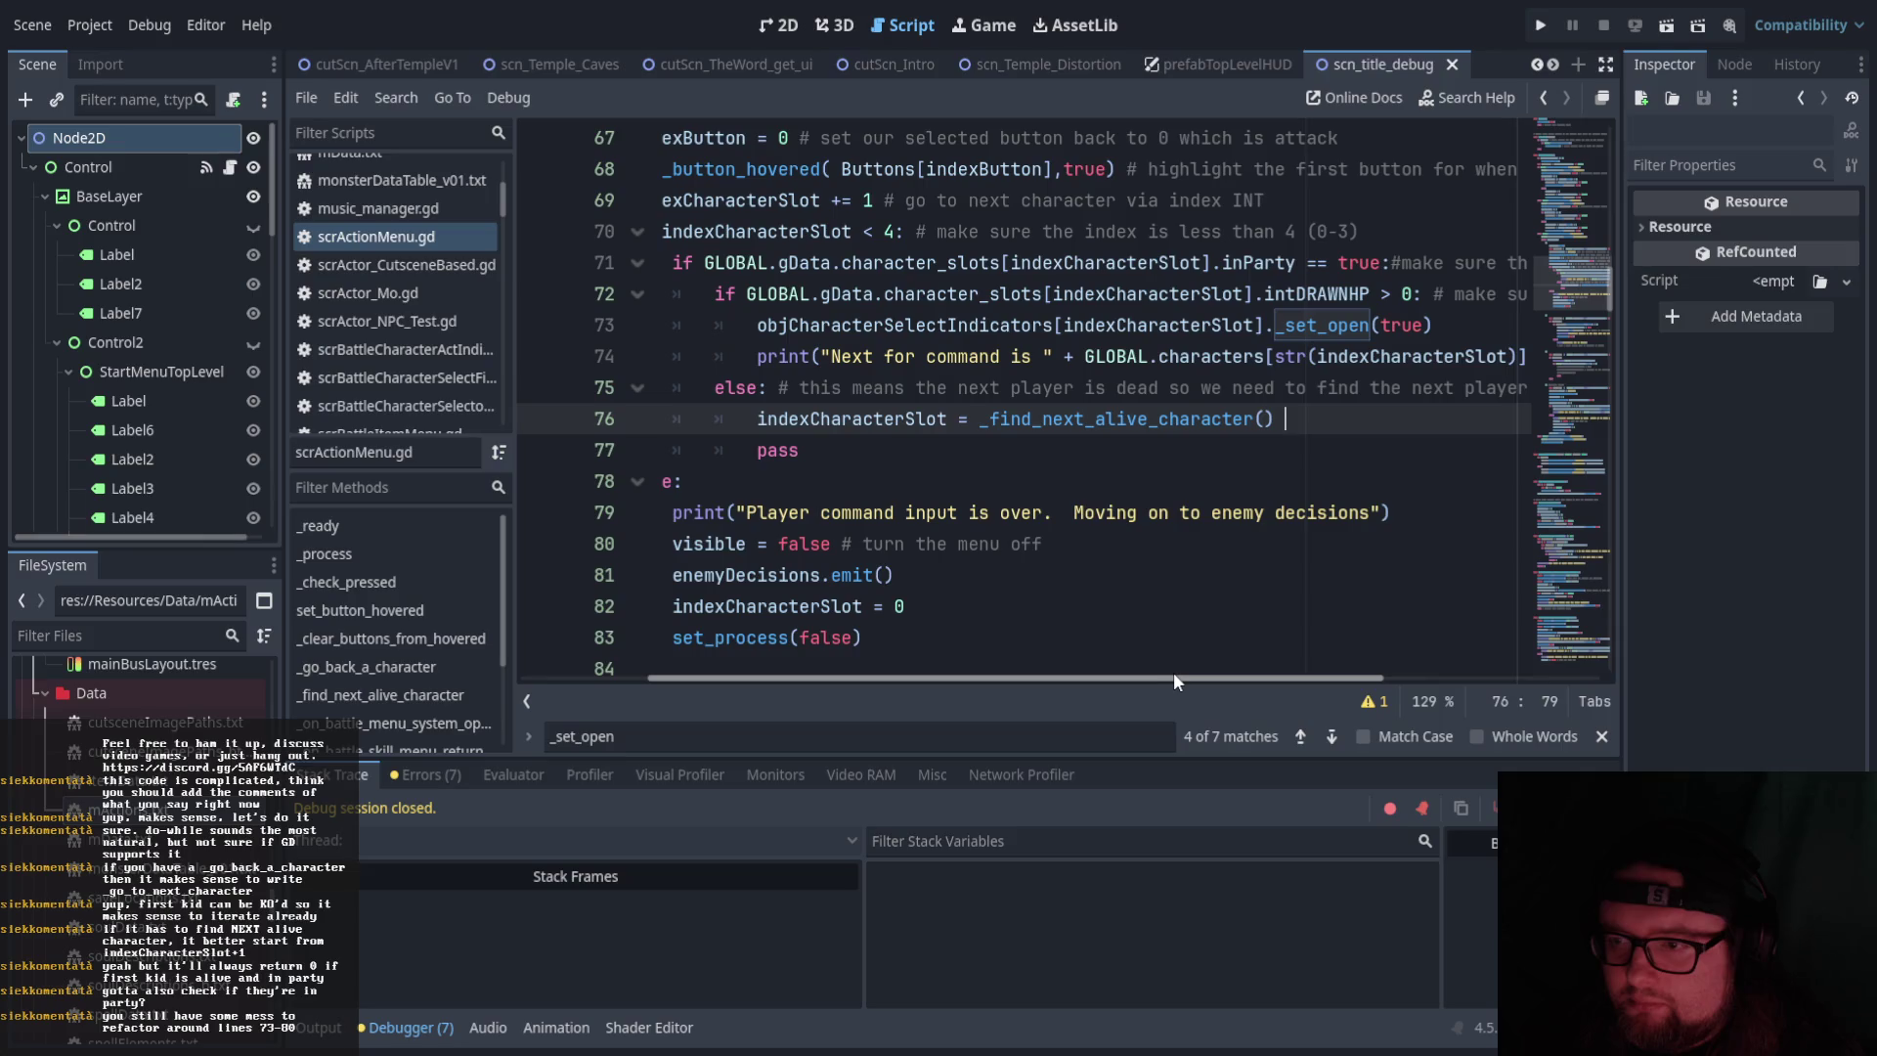
pyautogui.moveTo(1173, 672); pyautogui.dragTo(1134, 666)
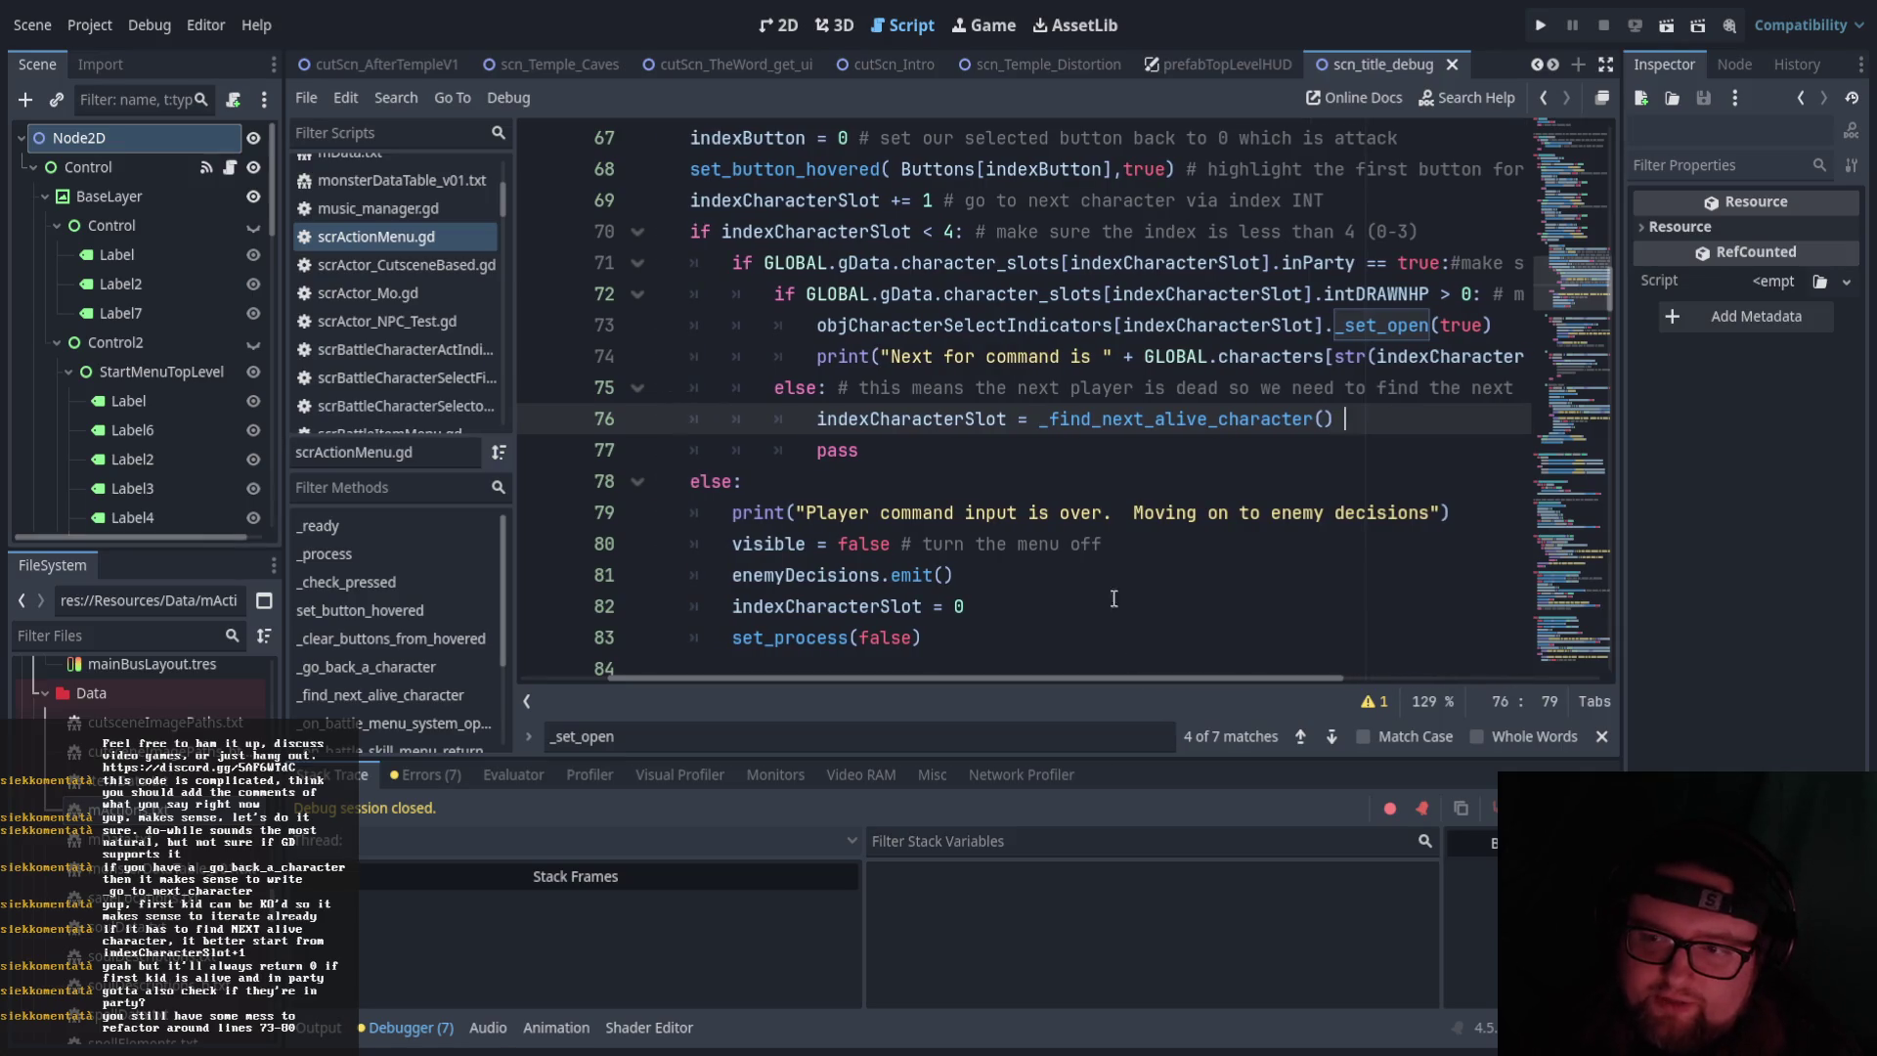
# Delete the slot increment and nested inParty/intDRAWNHP checks through the else: on line 75
pyautogui.moveTo(827, 388)
pyautogui.mouseDown()
pyautogui.moveTo(685, 356)
pyautogui.moveTo(775, 296)
pyautogui.moveTo(737, 262)
pyautogui.mouseUp()
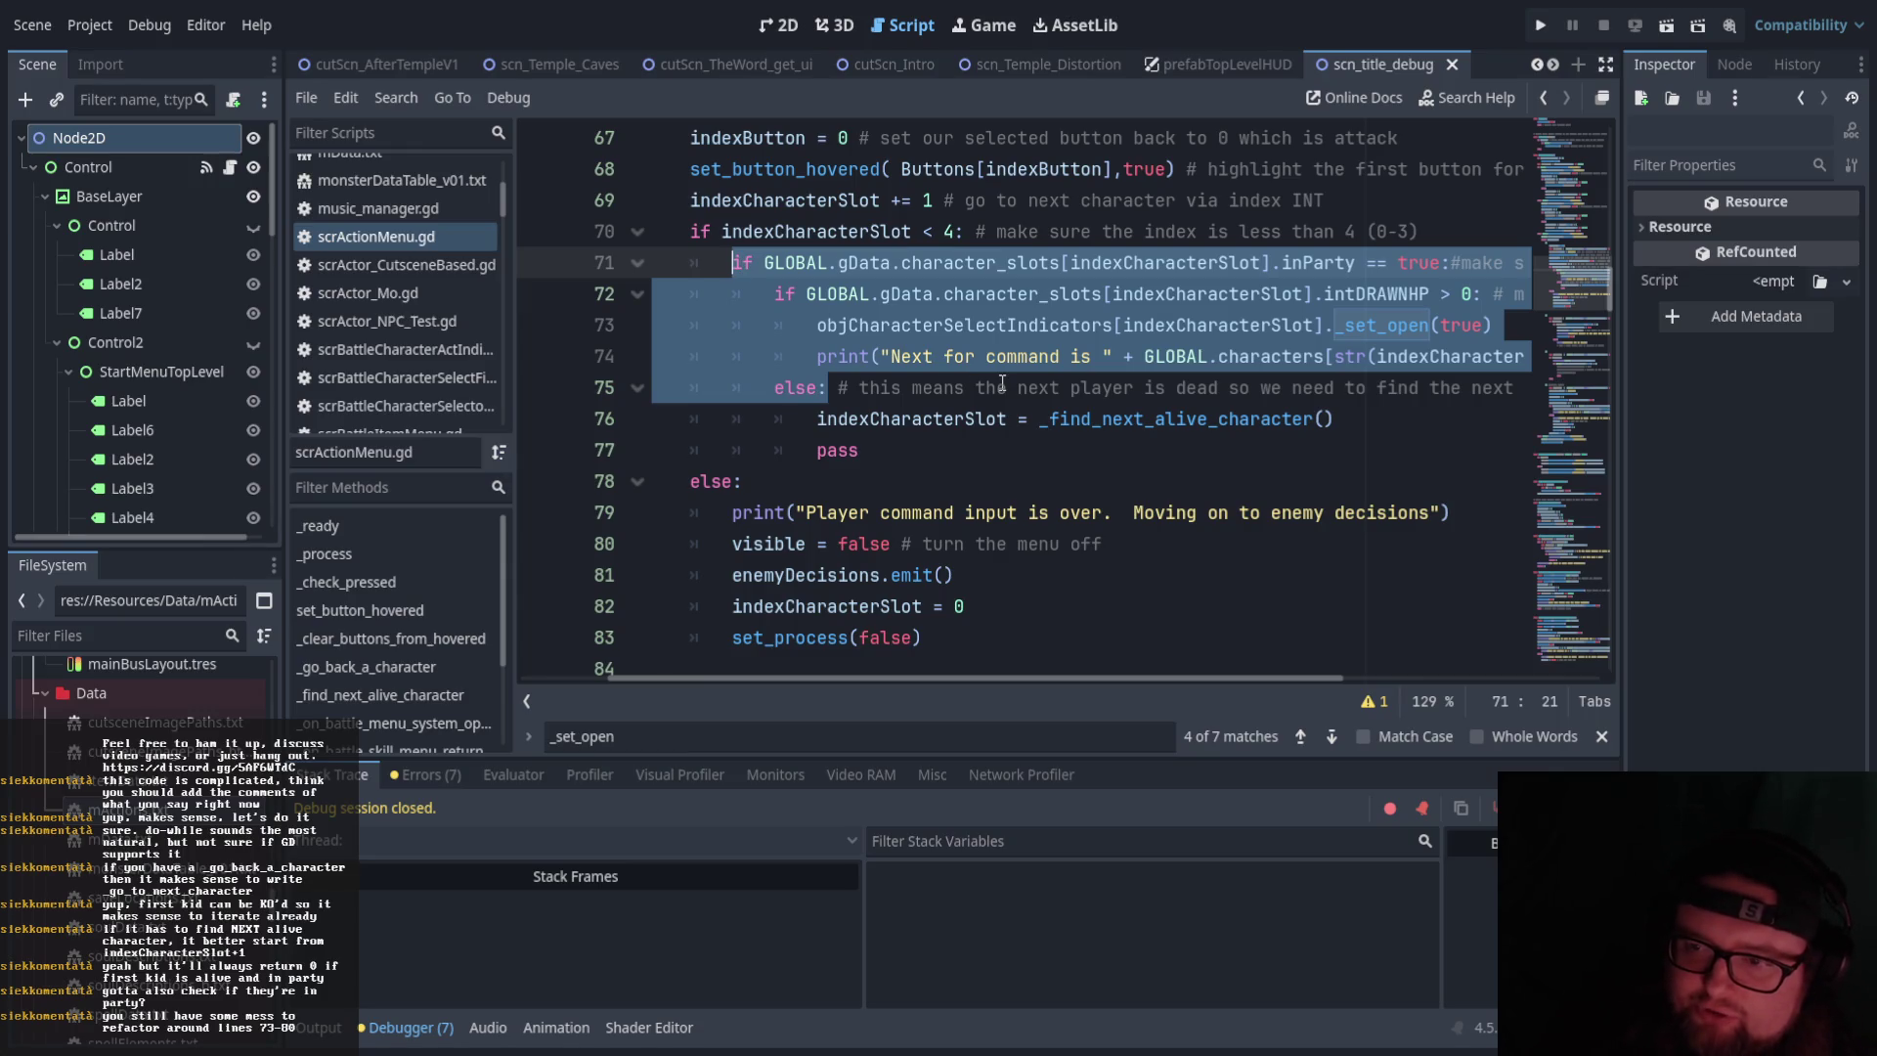
pyautogui.scroll(-5, 1002, 382)
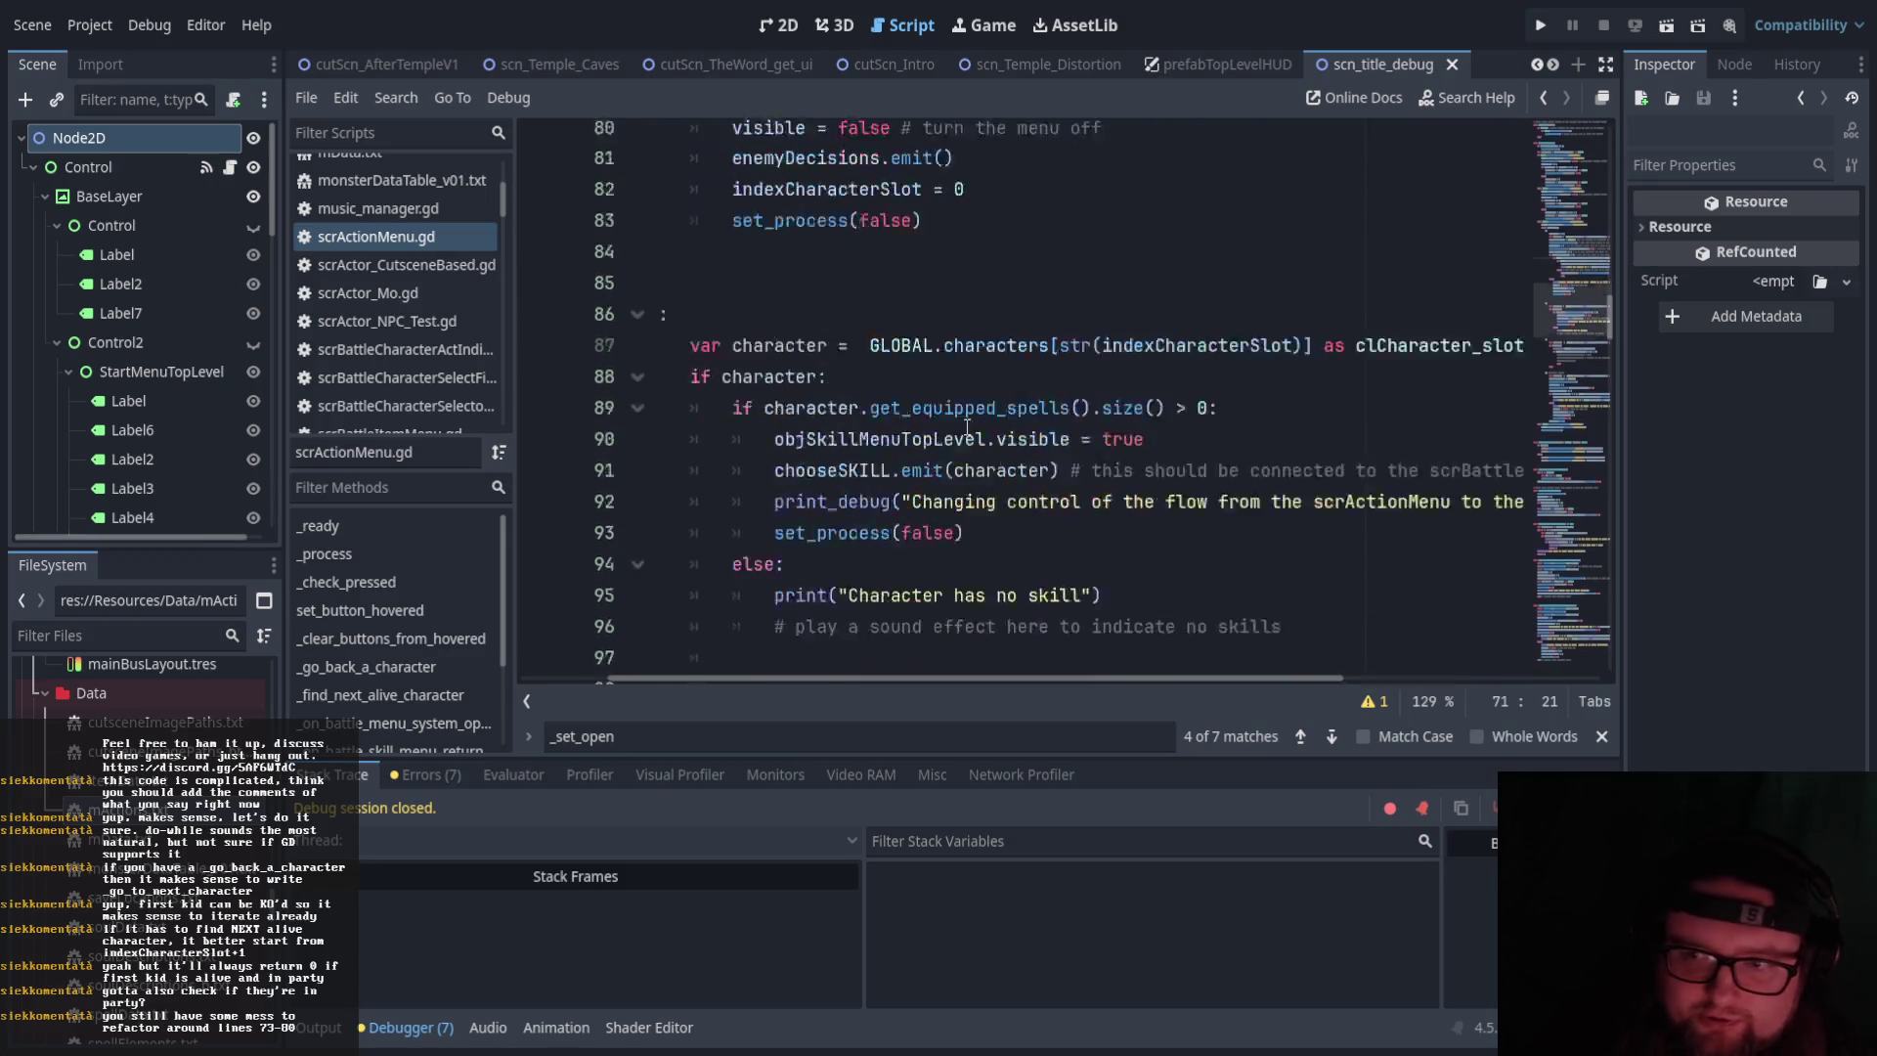
pyautogui.scroll(7, 891, 627)
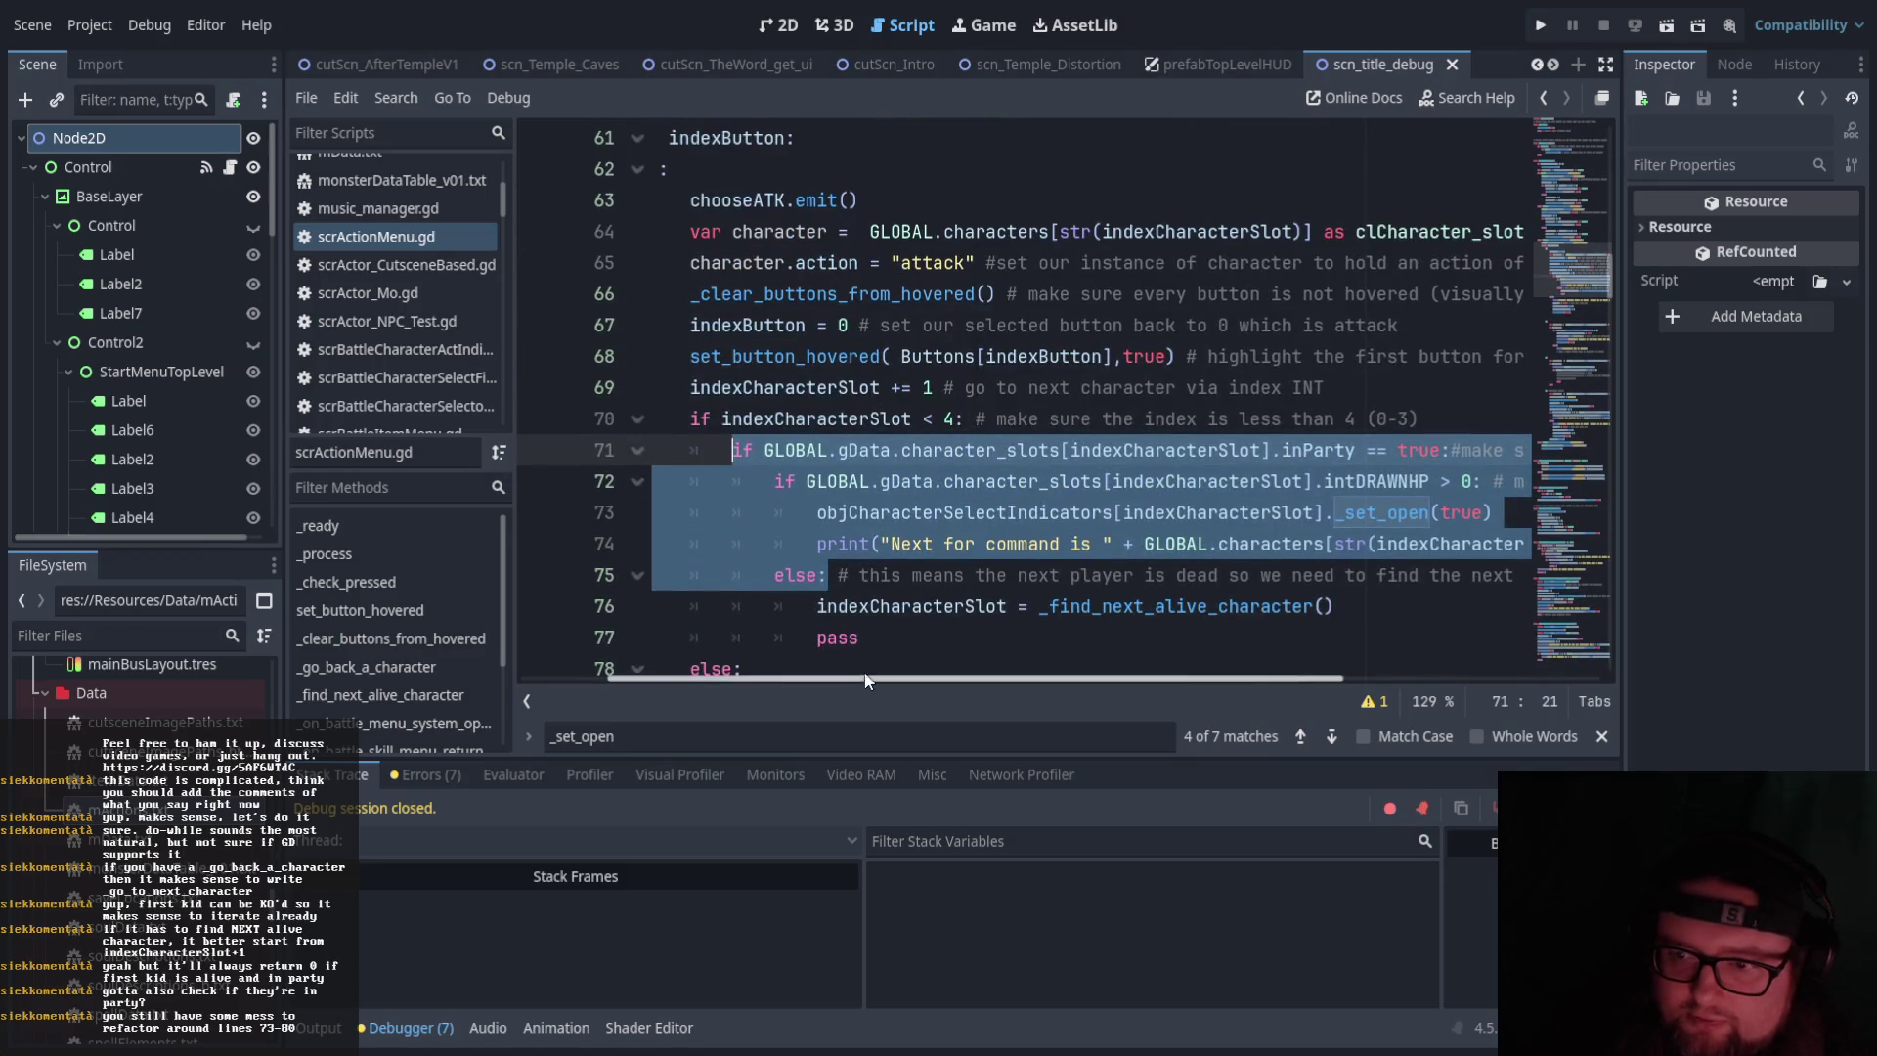
pyautogui.moveTo(859, 679); pyautogui.dragTo(794, 679)
pyautogui.scroll(-4, 902, 598)
pyautogui.scroll(-6, 902, 599)
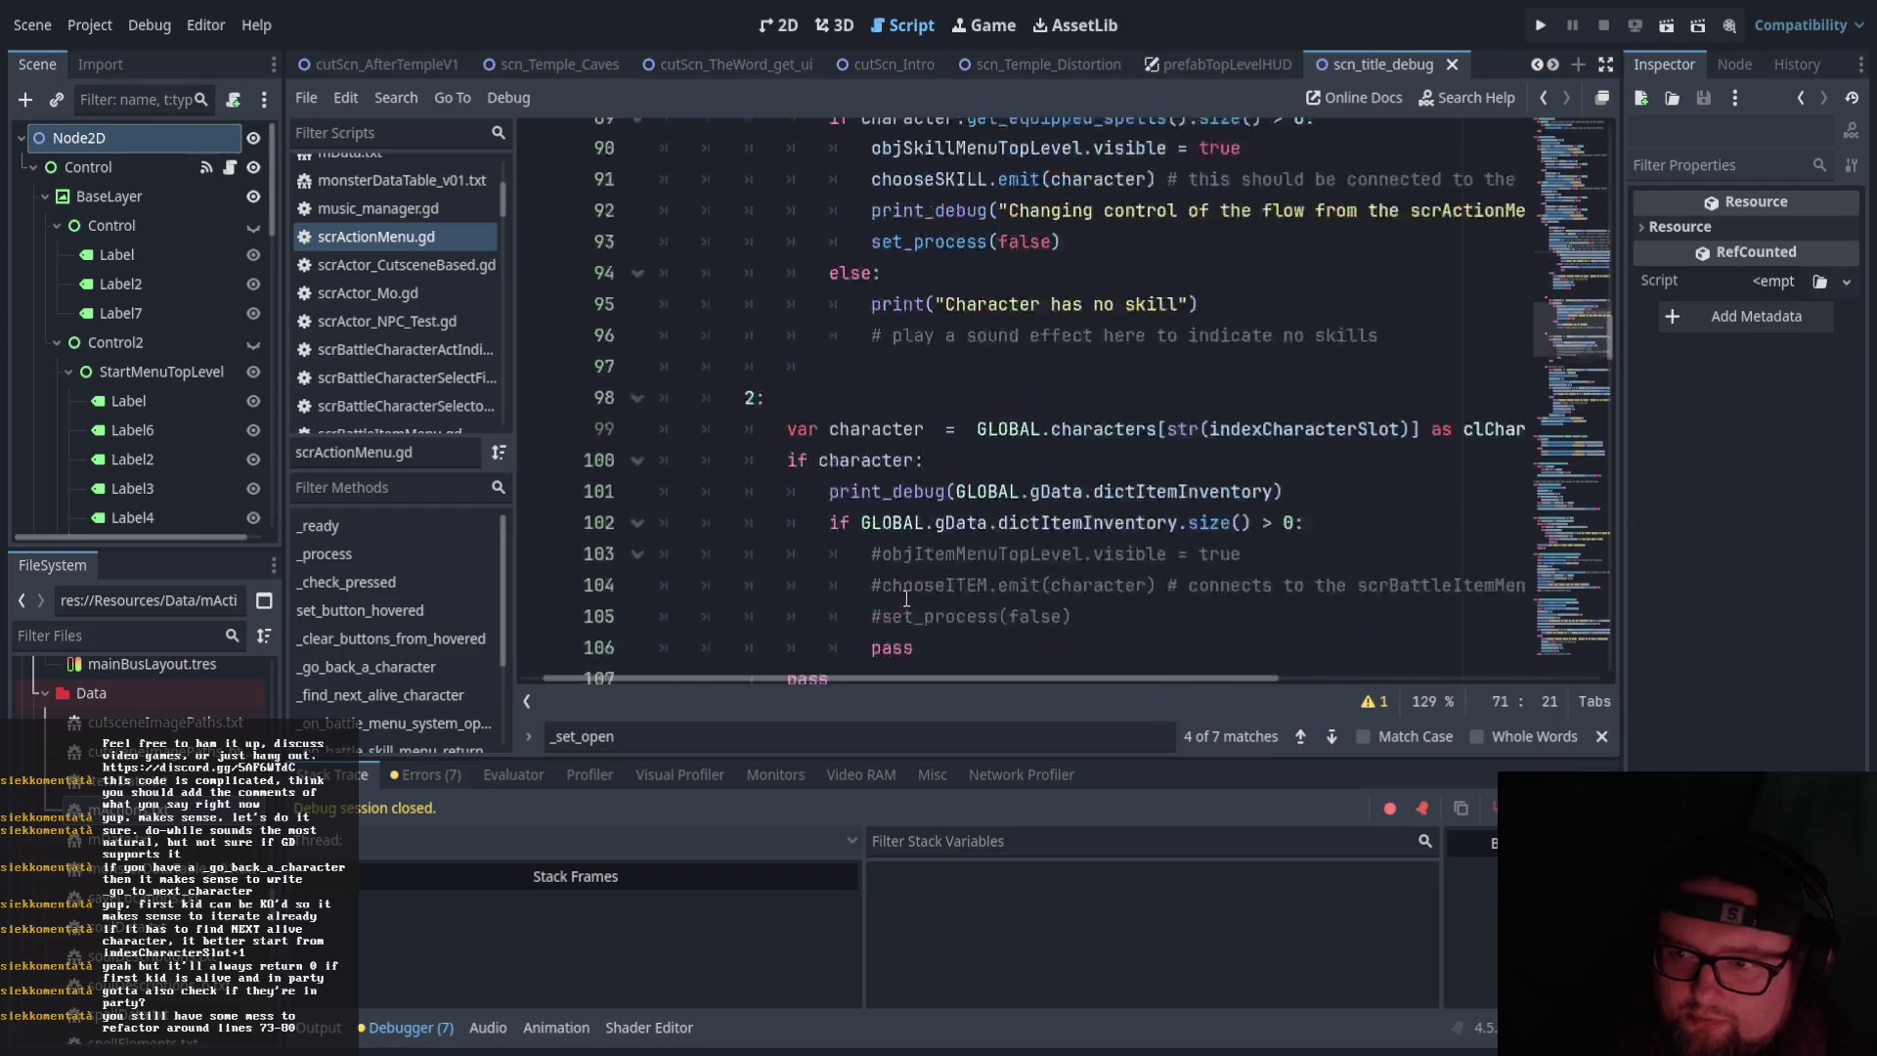
pyautogui.scroll(9, 939, 589)
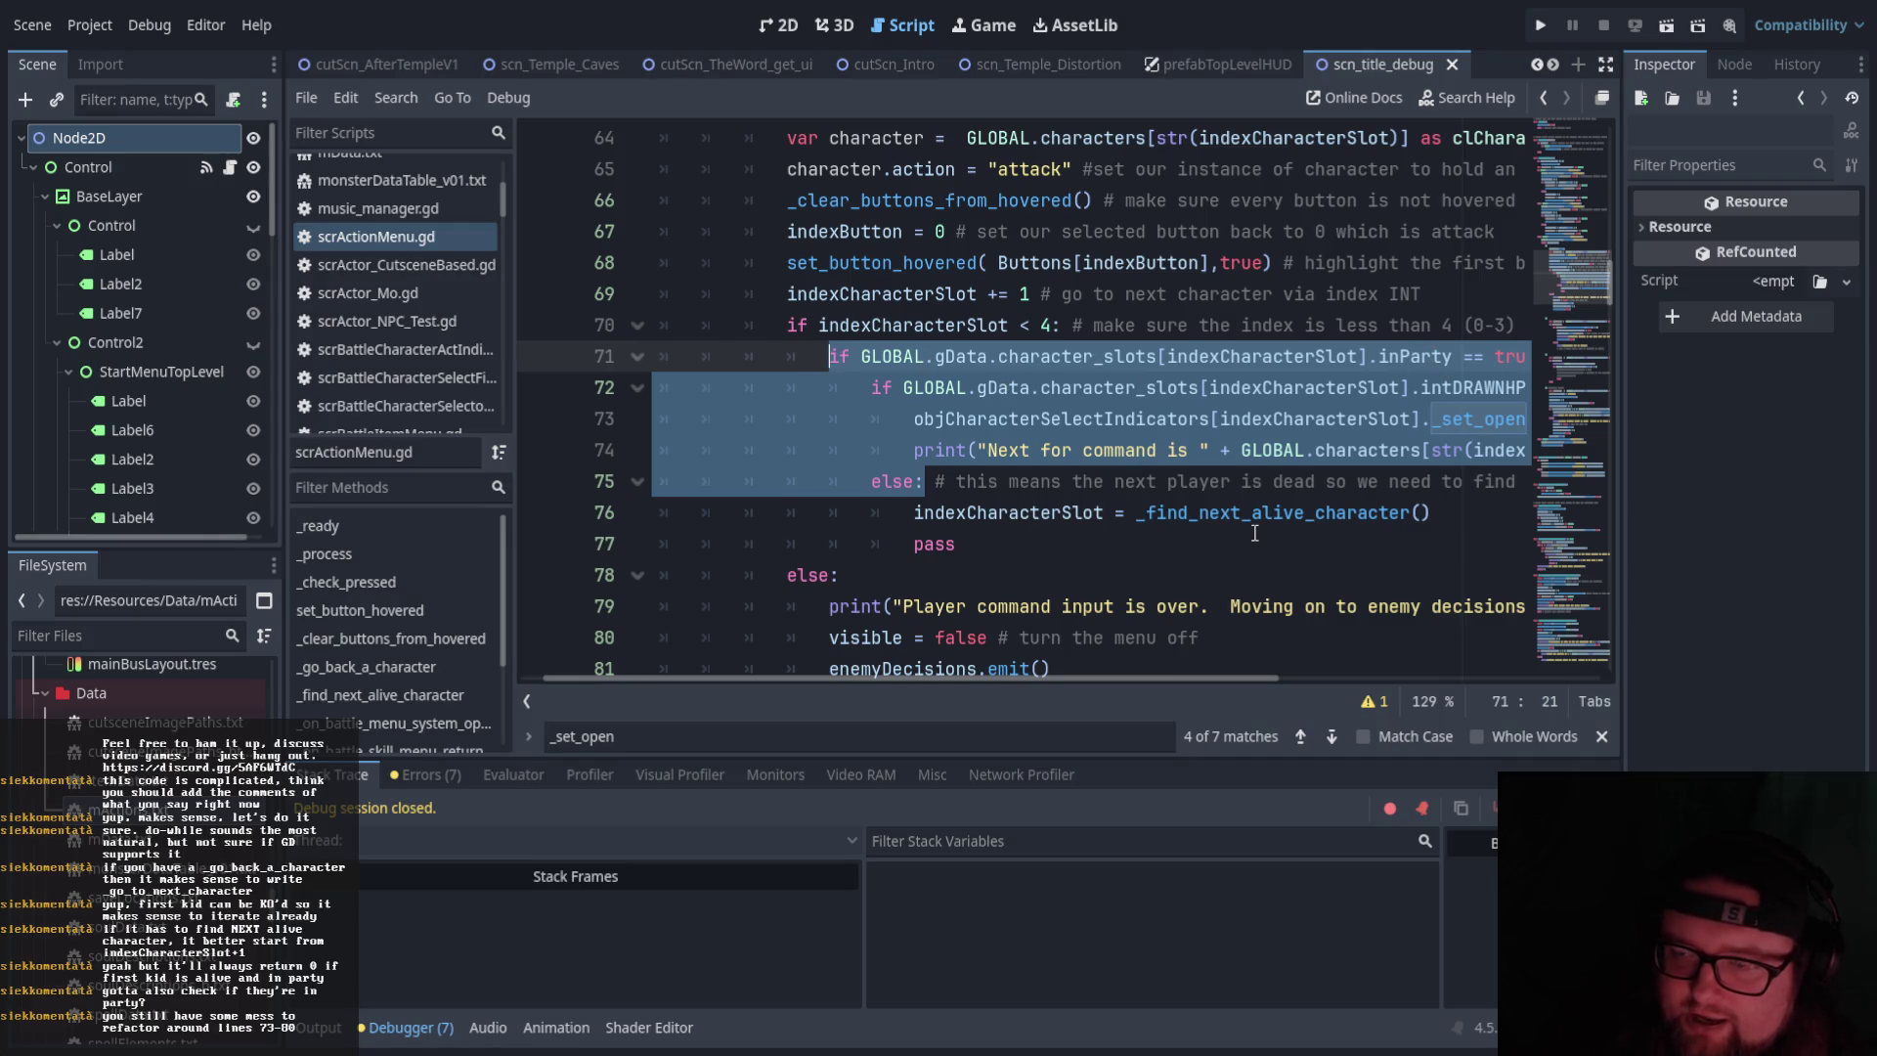
pyautogui.scroll(-2, 1254, 533)
pyautogui.scroll(2, 1254, 533)
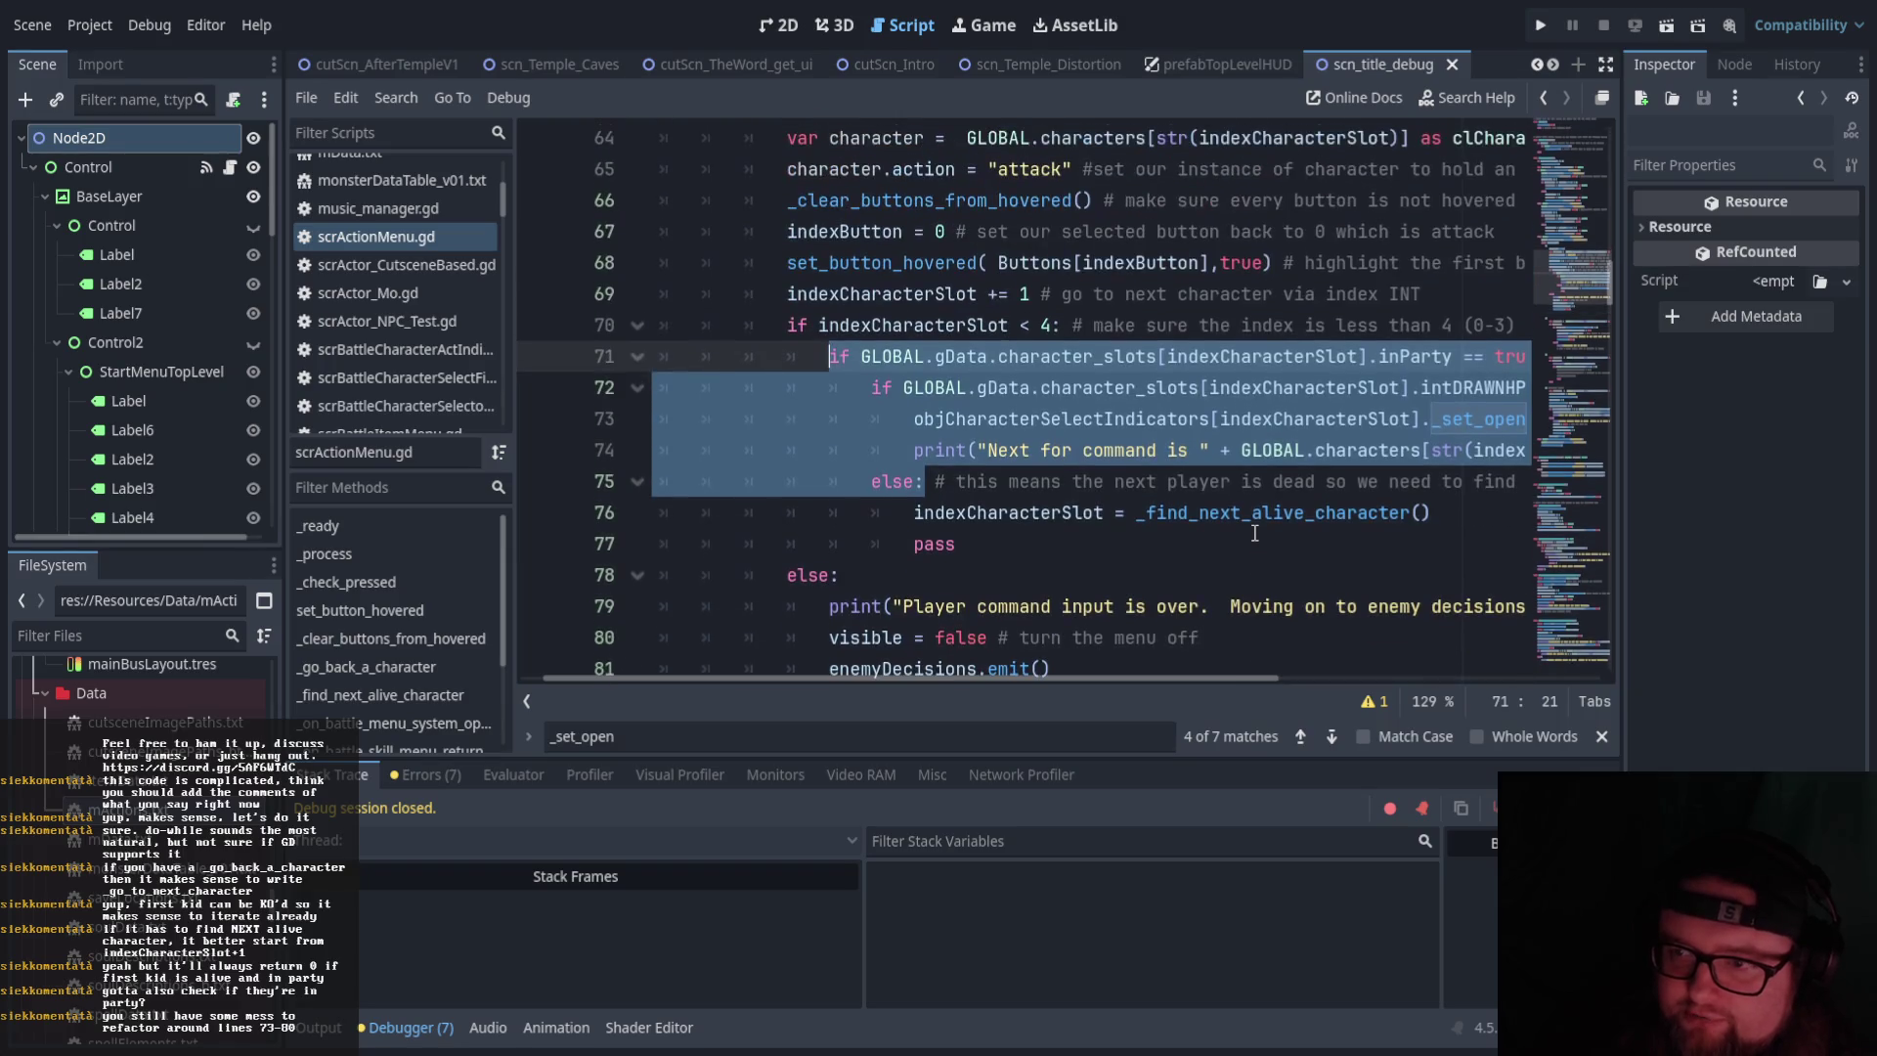
pyautogui.click(874, 482)
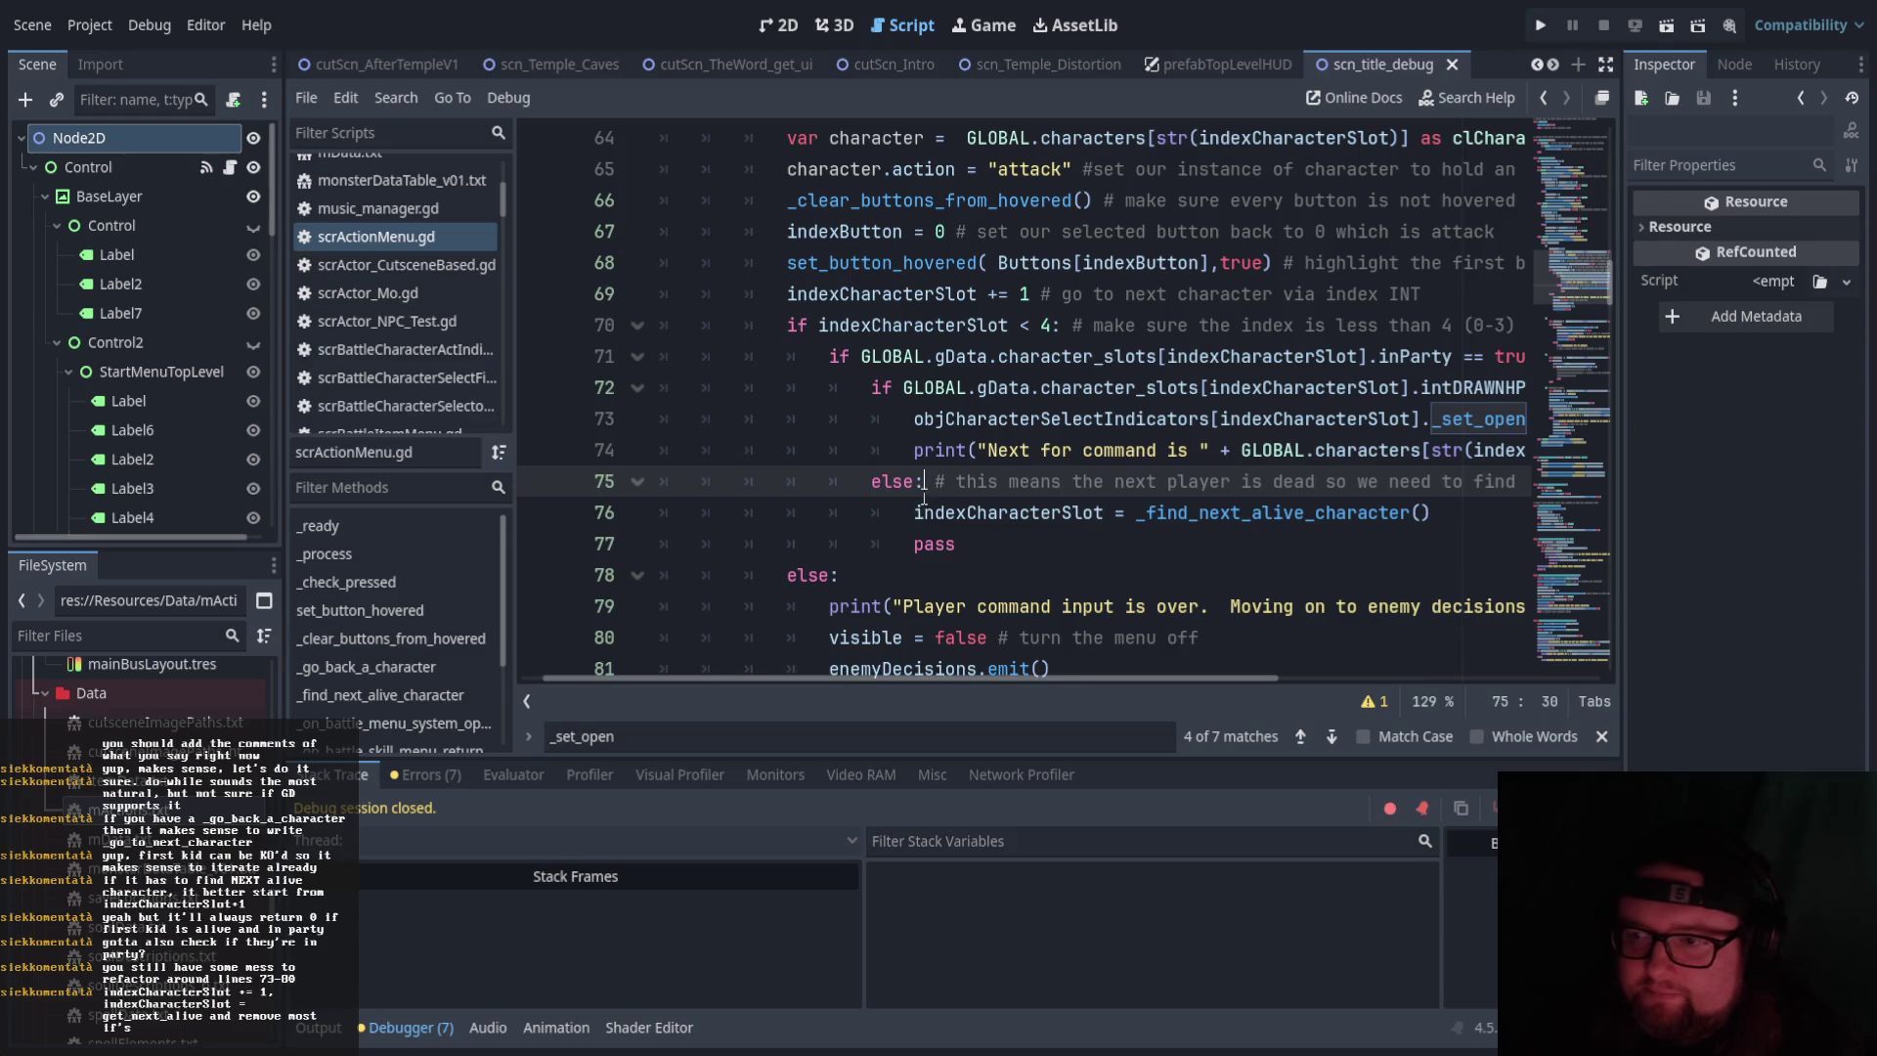
pyautogui.moveTo(924, 489)
pyautogui.mouseDown()
pyautogui.moveTo(782, 337)
pyautogui.moveTo(779, 301)
pyautogui.mouseUp()
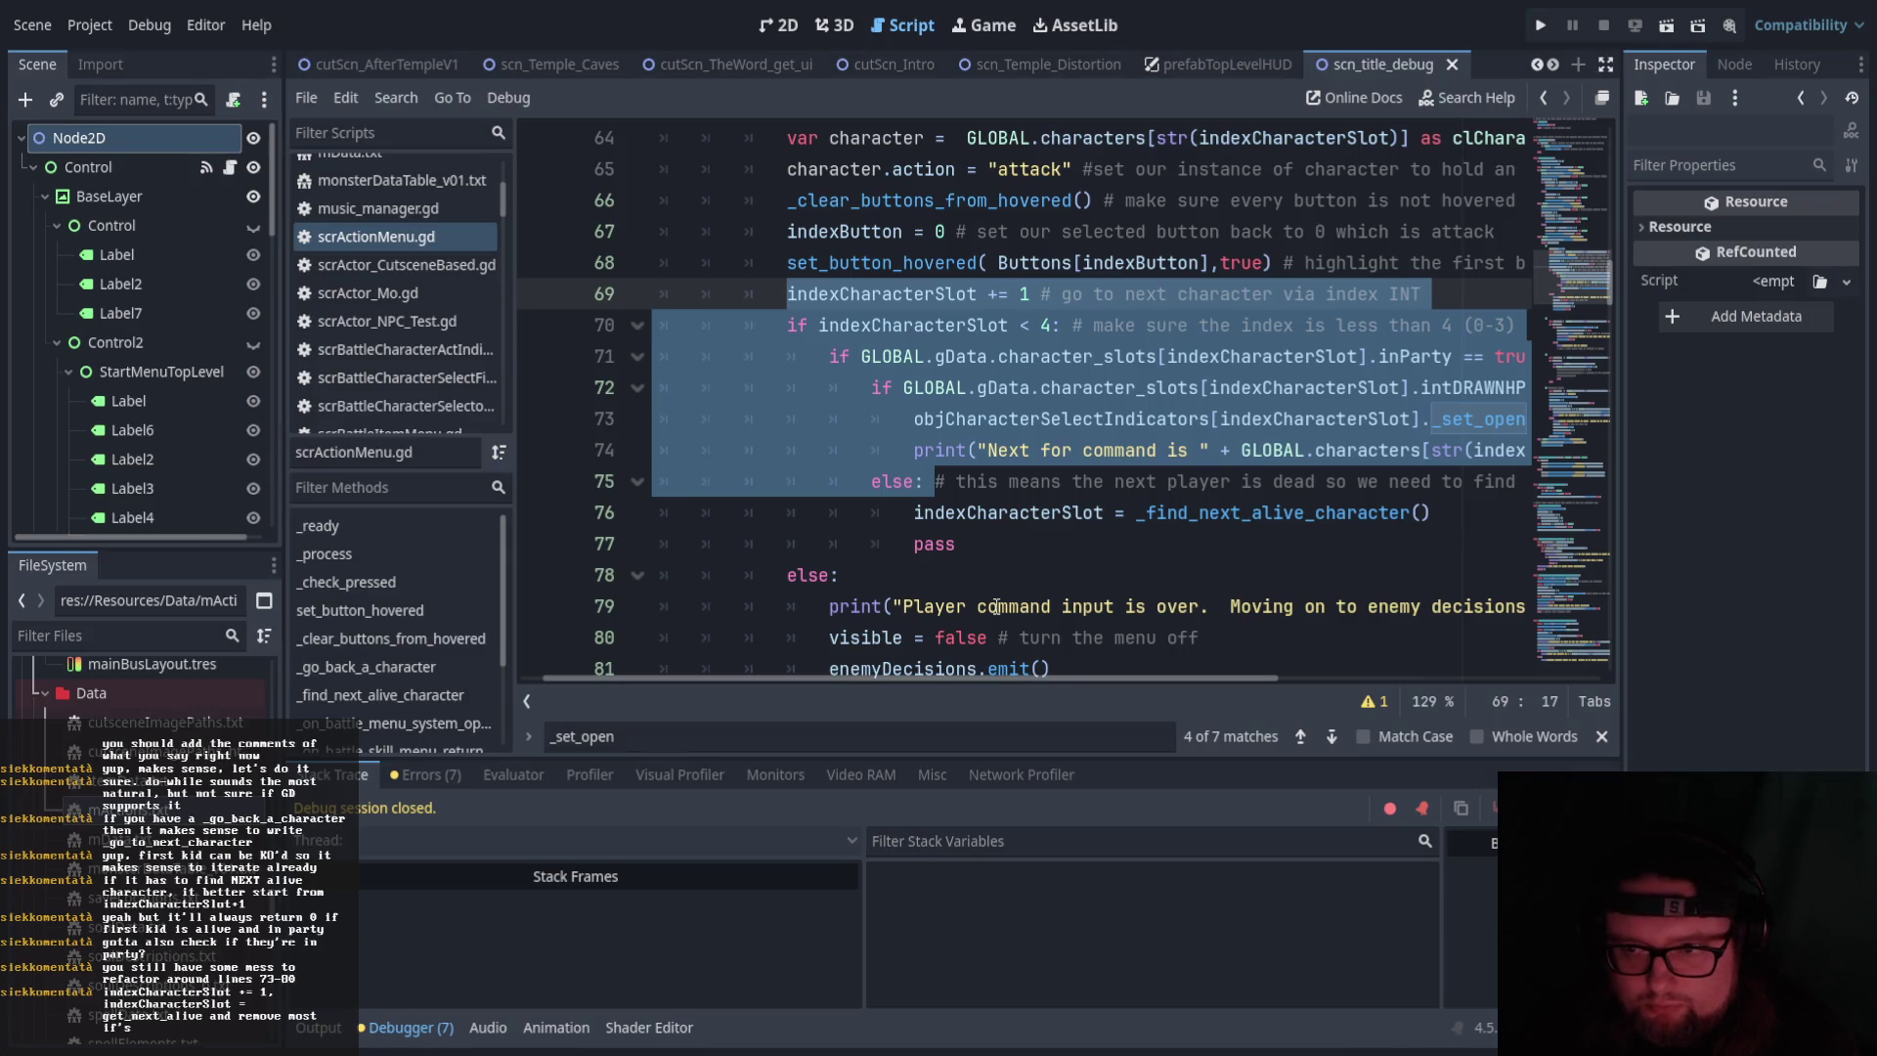
pyautogui.press('Delete')
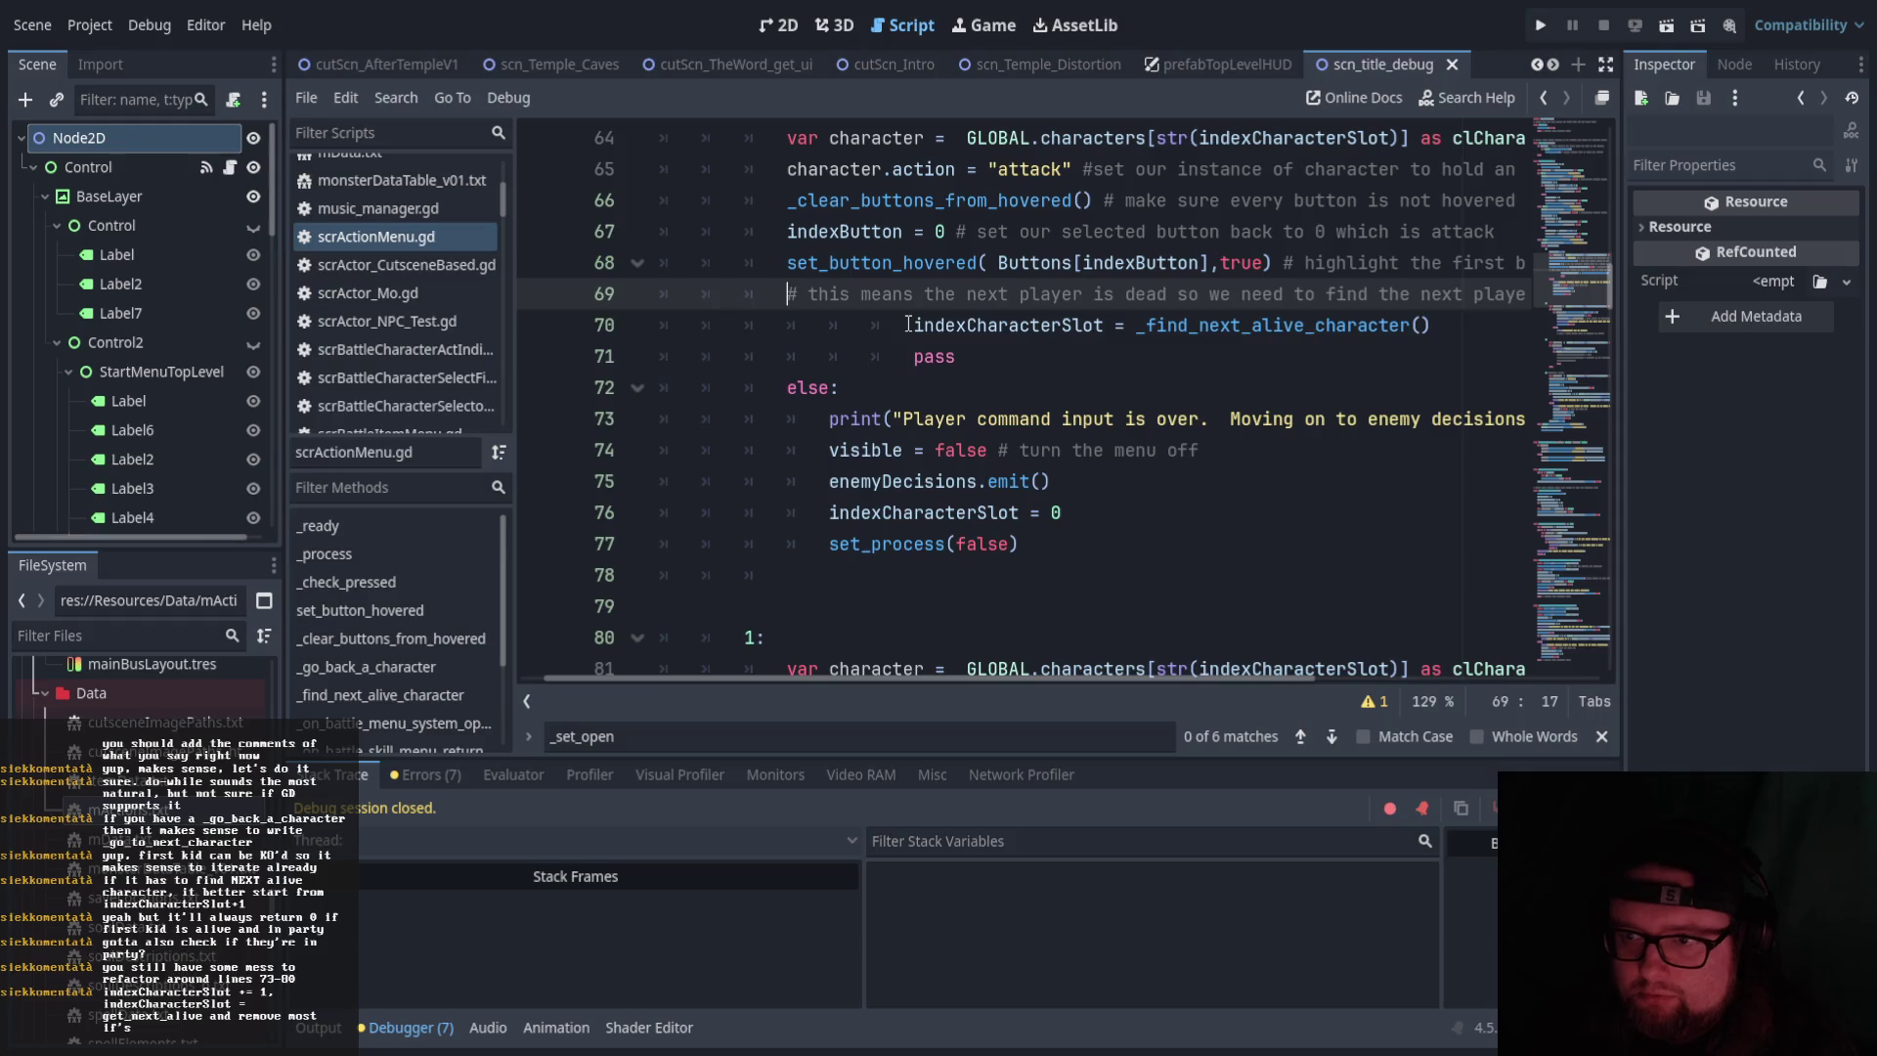
# Remove the leftover comment, extra indentation, pass and else: lines, old else body and blank lines
pyautogui.keyDown('shift'); pyautogui.click(909, 325); pyautogui.keyUp('shift')
pyautogui.press('Delete')
pyautogui.moveTo(916, 325); pyautogui.dragTo(779, 323)
pyautogui.press('Delete')
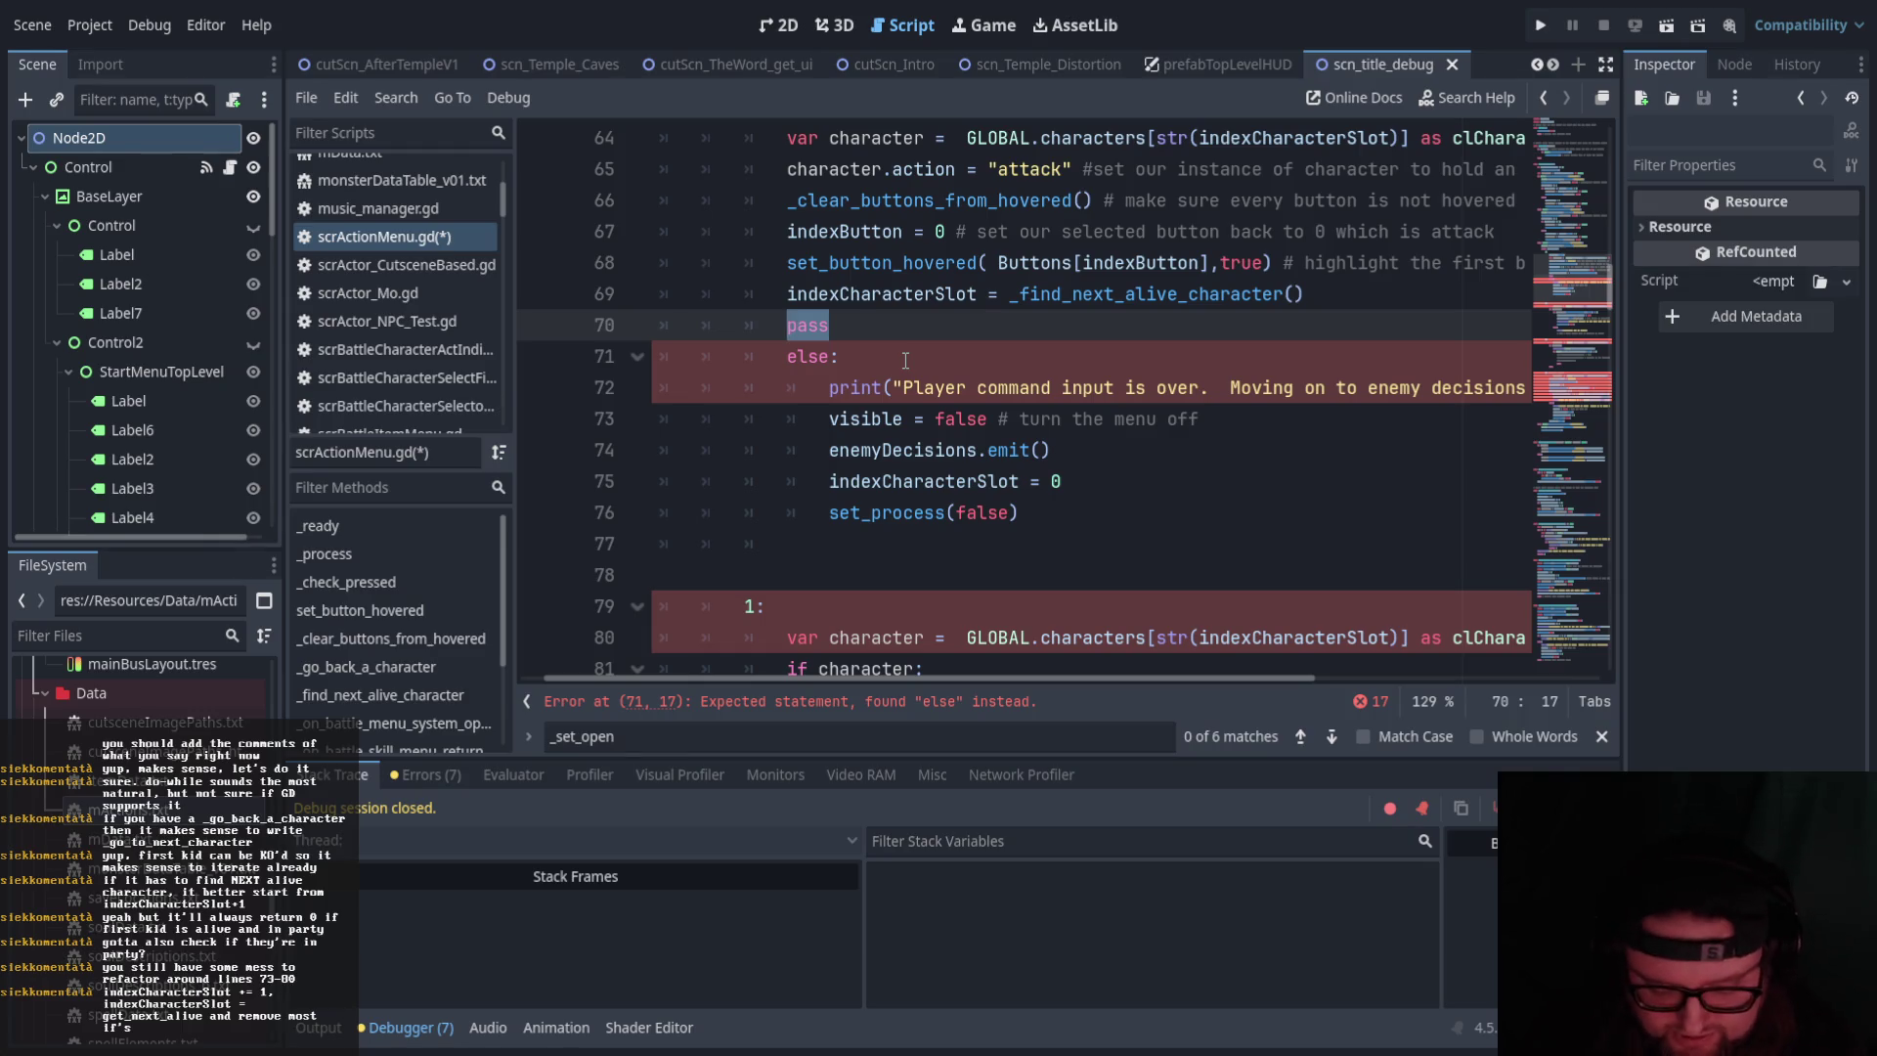
pyautogui.moveTo(905, 360); pyautogui.dragTo(577, 325)
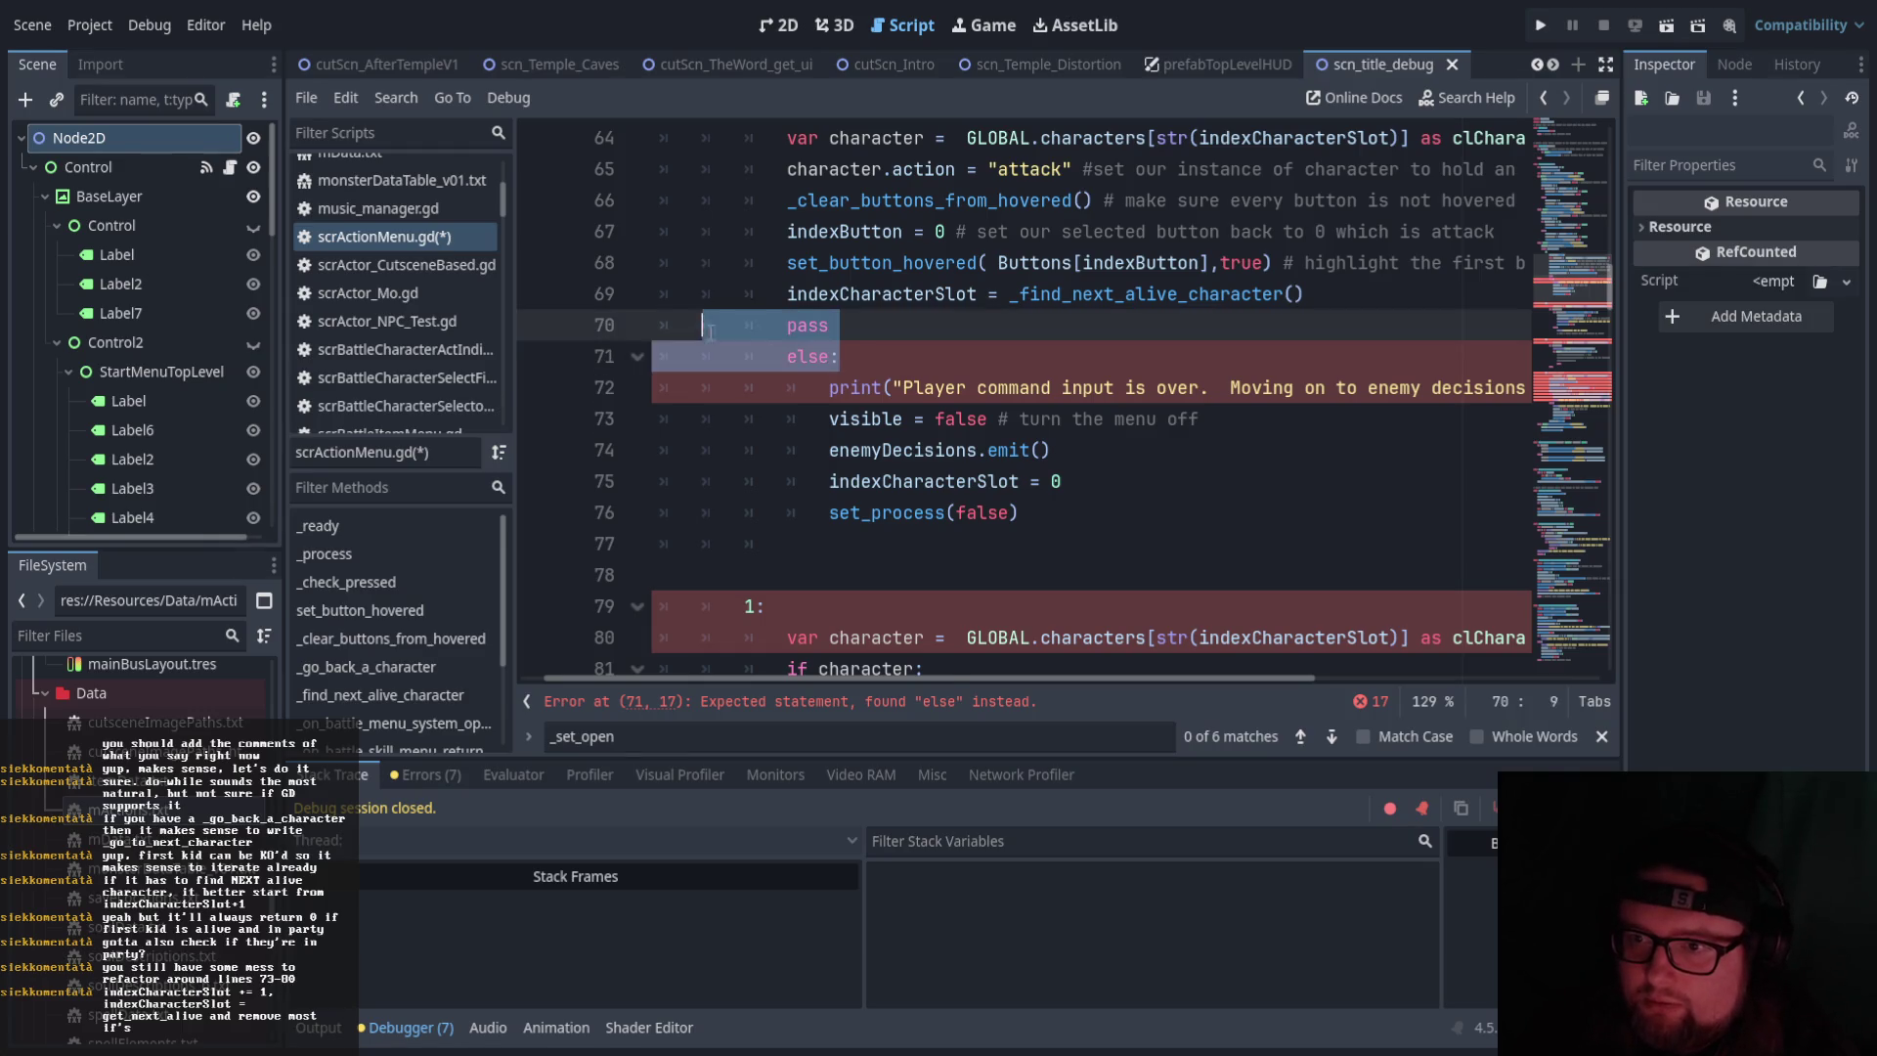
pyautogui.press('Delete')
pyautogui.moveTo(1080, 486)
pyautogui.mouseDown()
pyautogui.moveTo(684, 355)
pyautogui.moveTo(663, 325)
pyautogui.mouseUp()
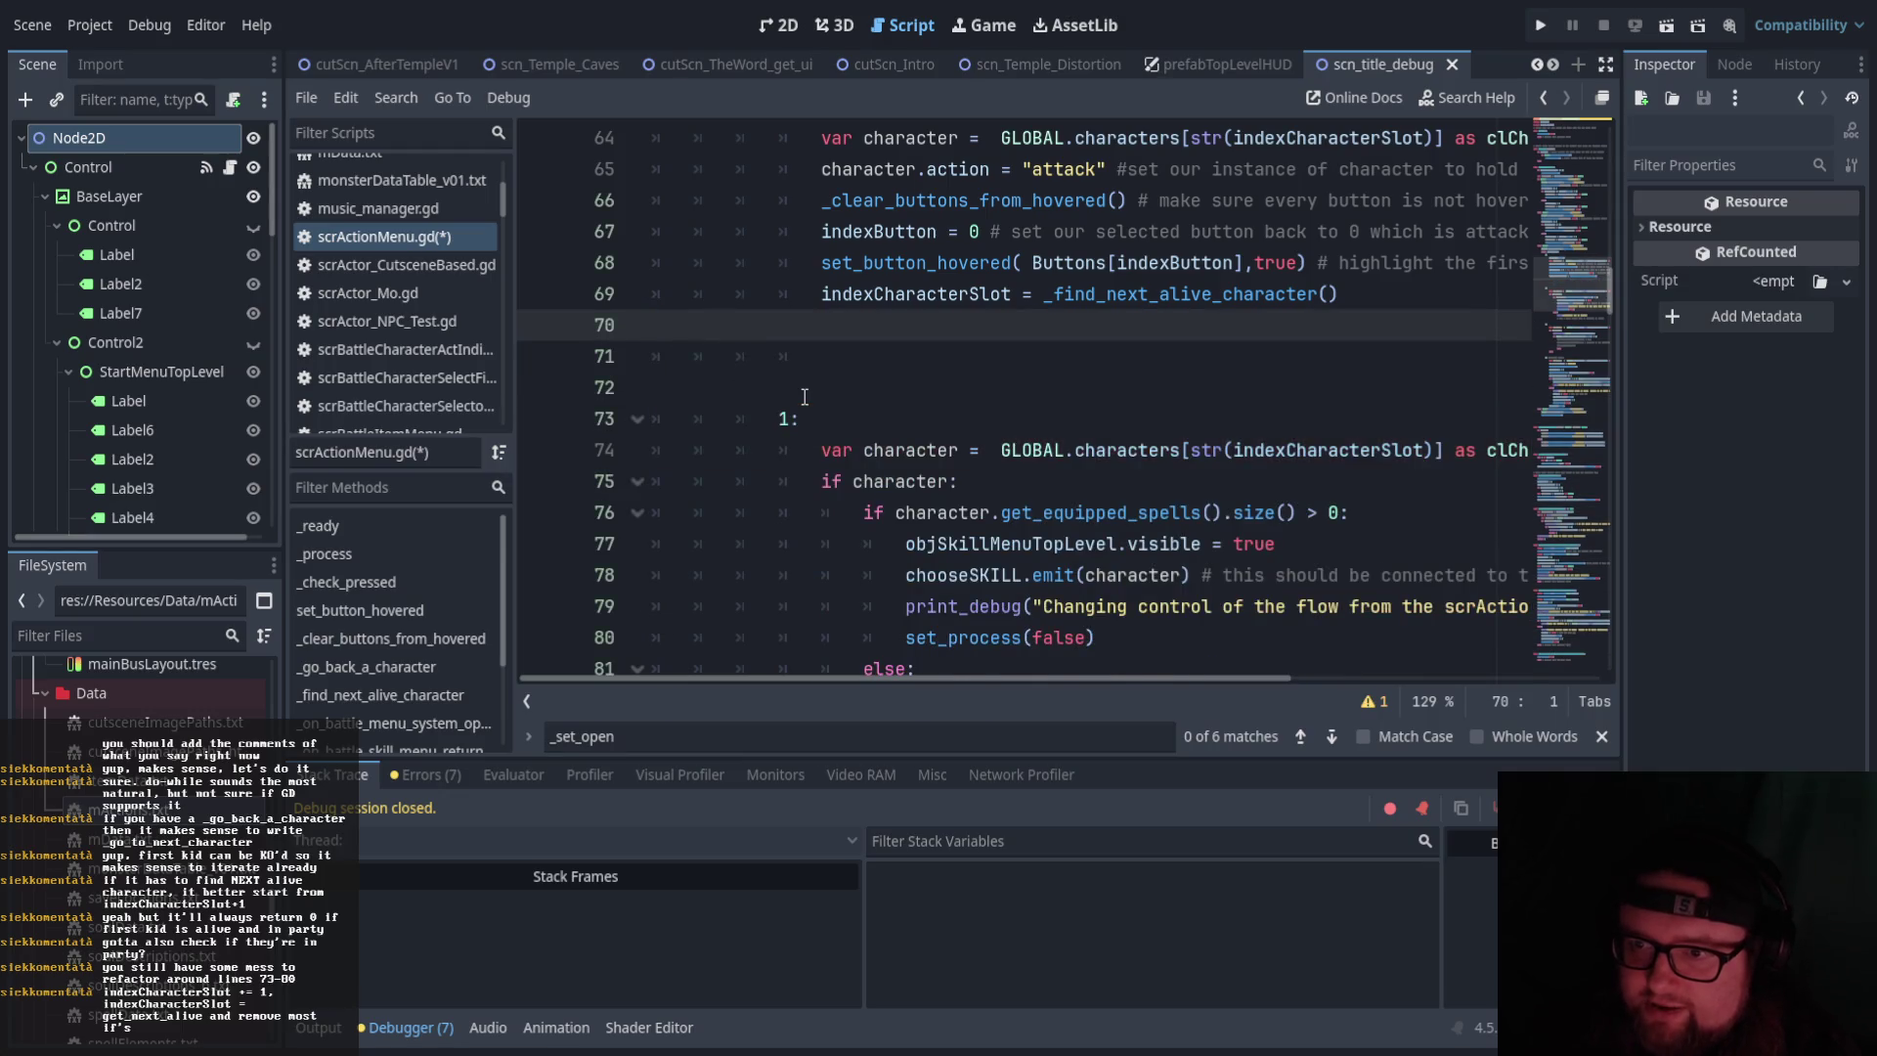
pyautogui.press('Delete')
pyautogui.hotkey('shift', 'Down')
pyautogui.press('Delete')
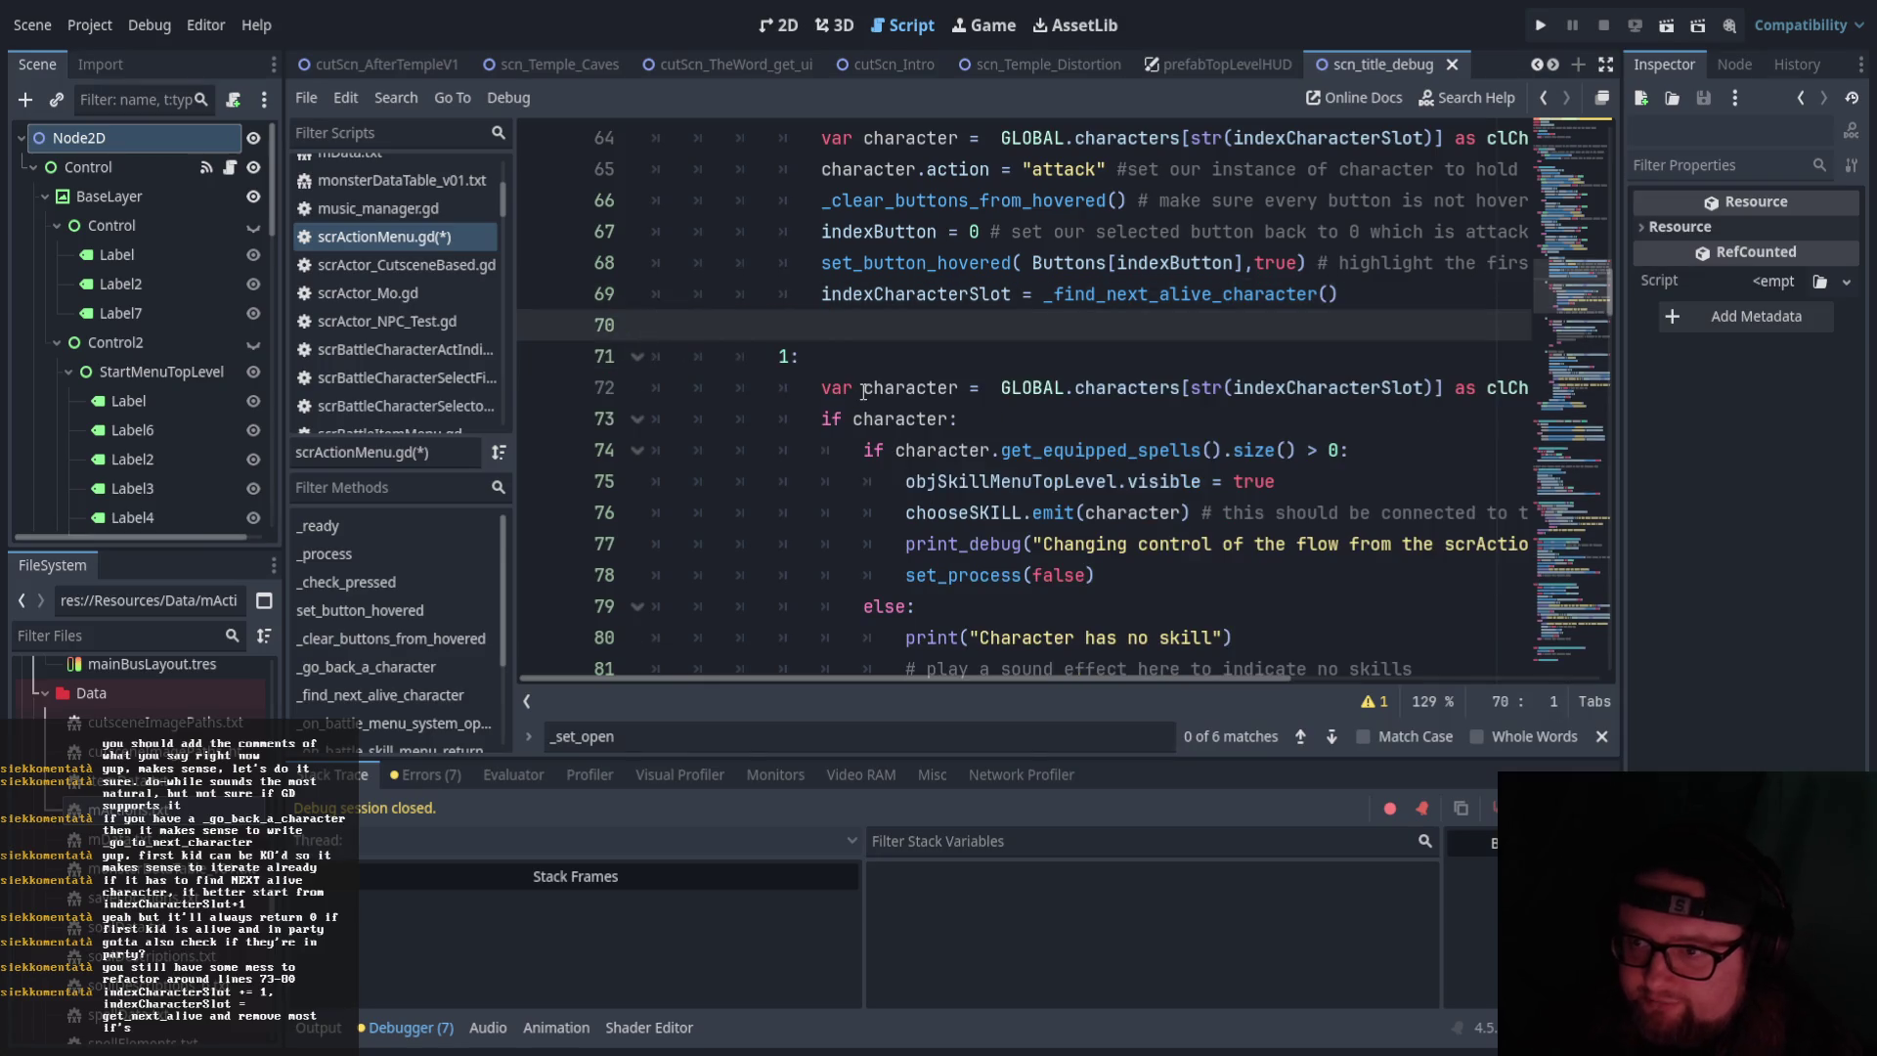
pyautogui.scroll(1, 1120, 364)
pyautogui.scroll(1, 1120, 364)
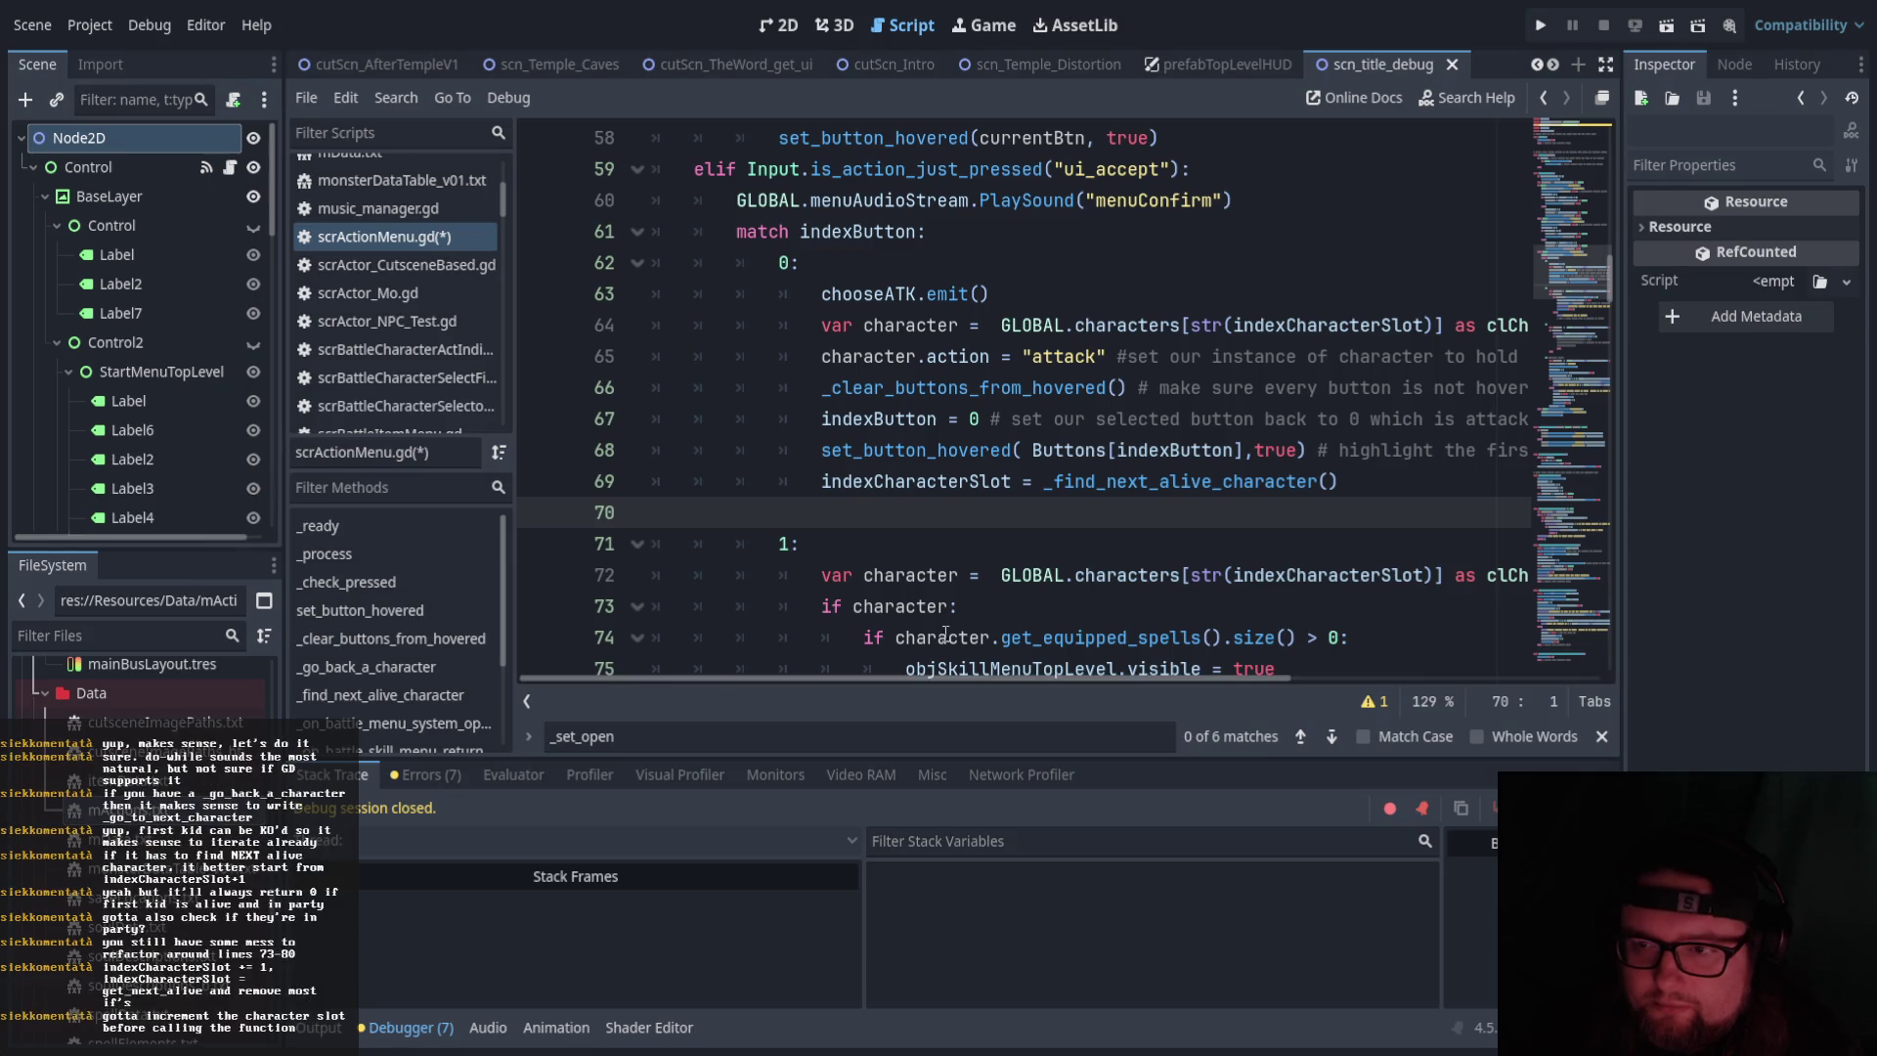
pyautogui.scroll(2, 953, 615)
pyautogui.scroll(9, 953, 615)
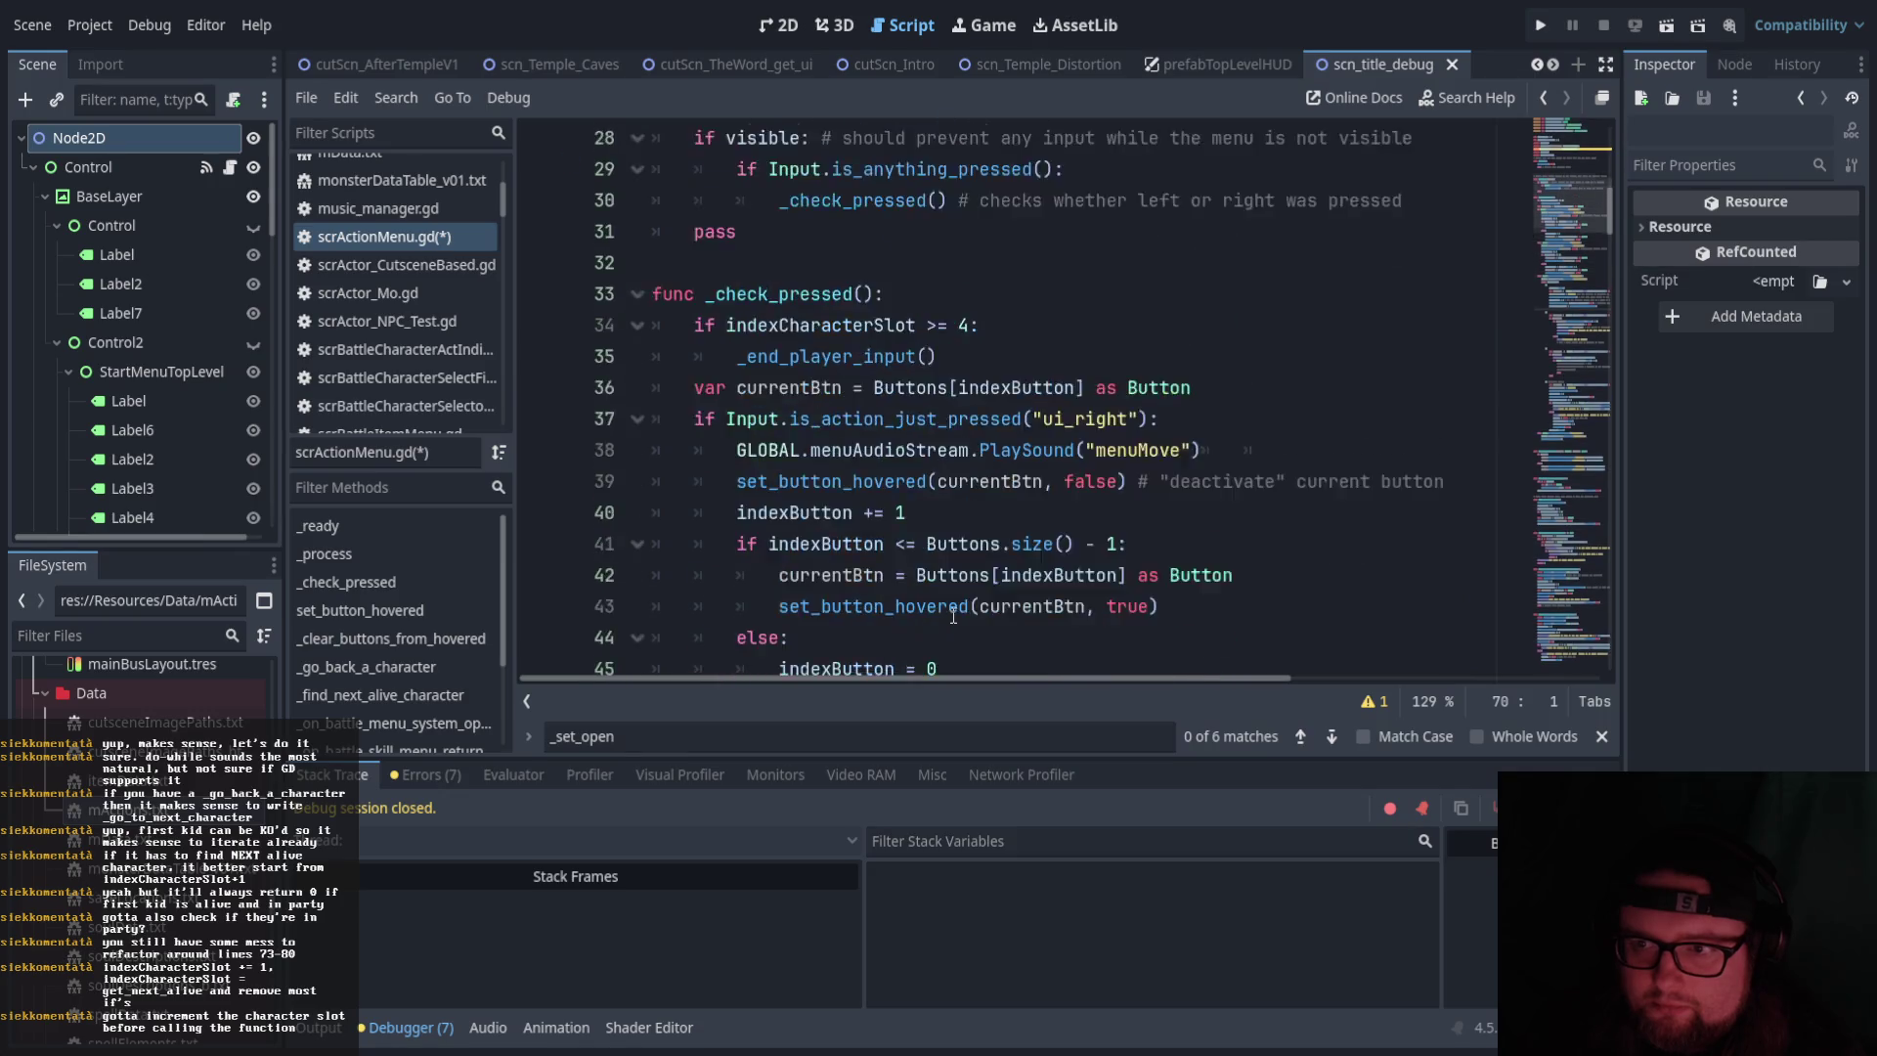
pyautogui.scroll(4, 953, 615)
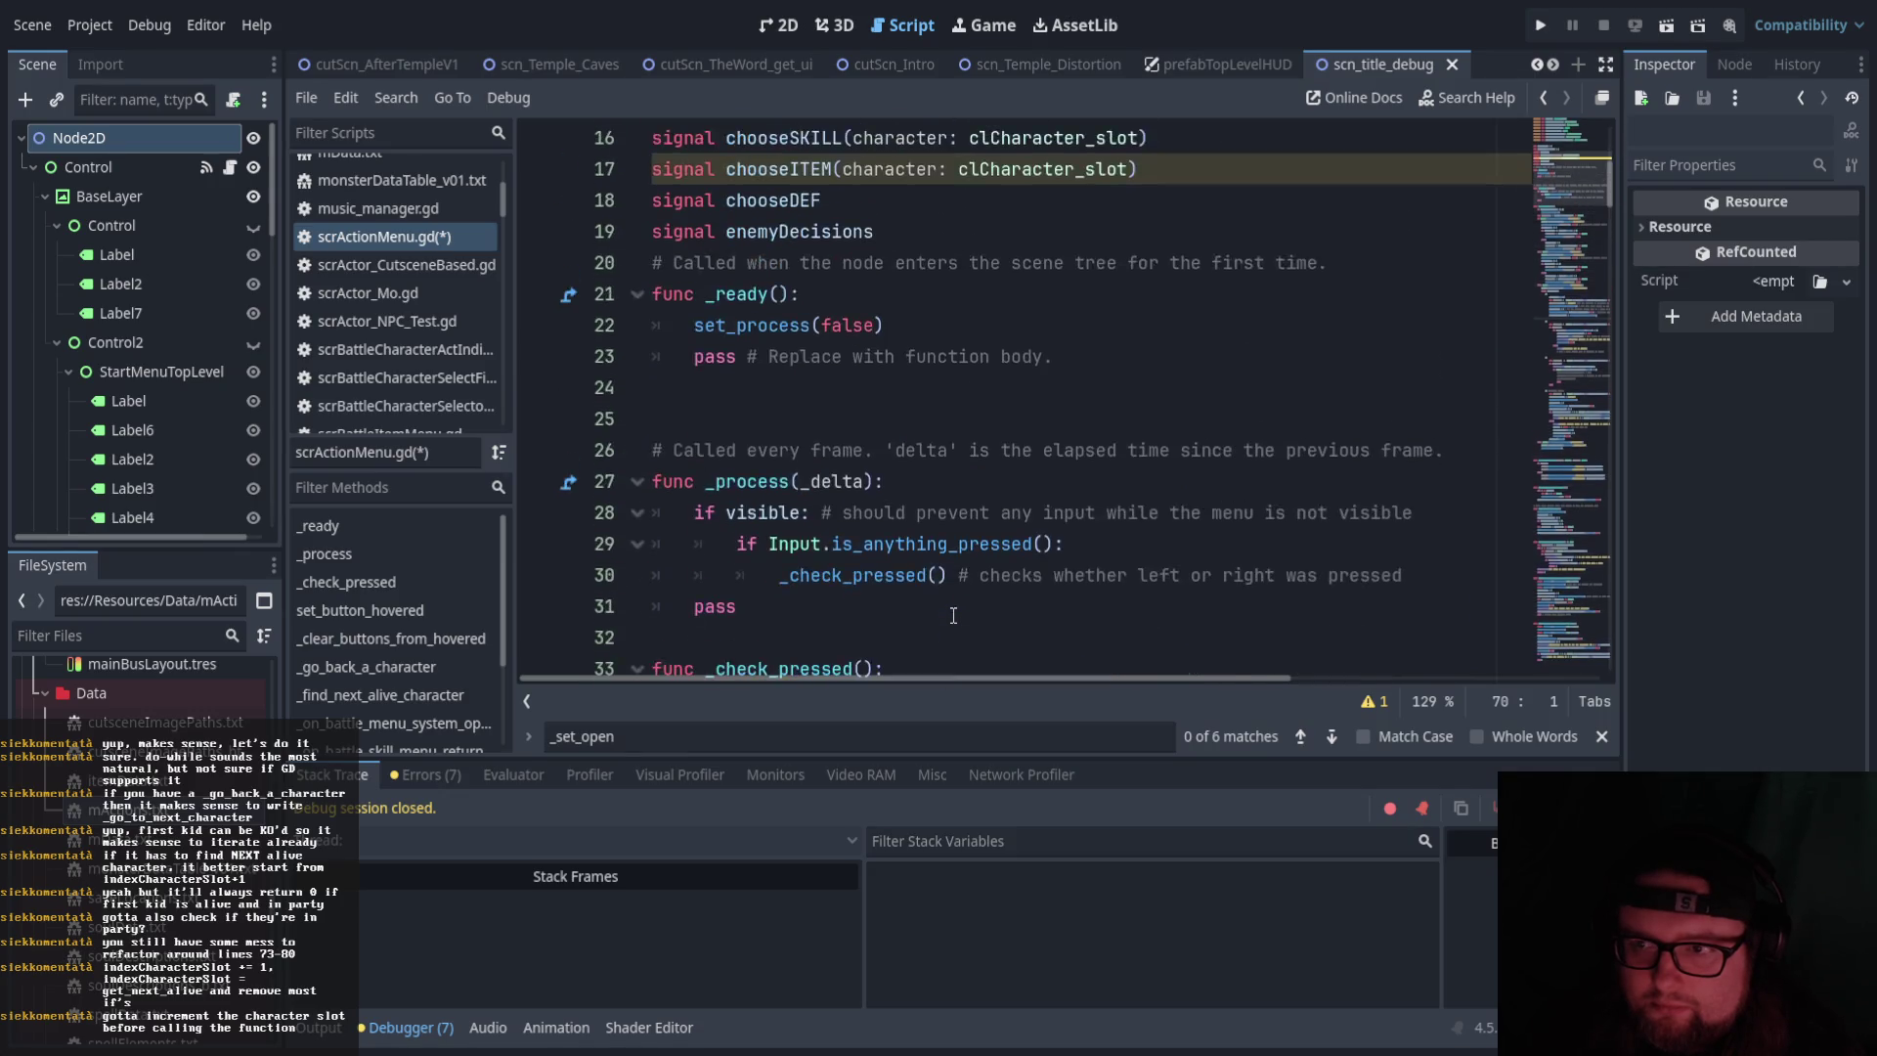
pyautogui.scroll(-12, 953, 615)
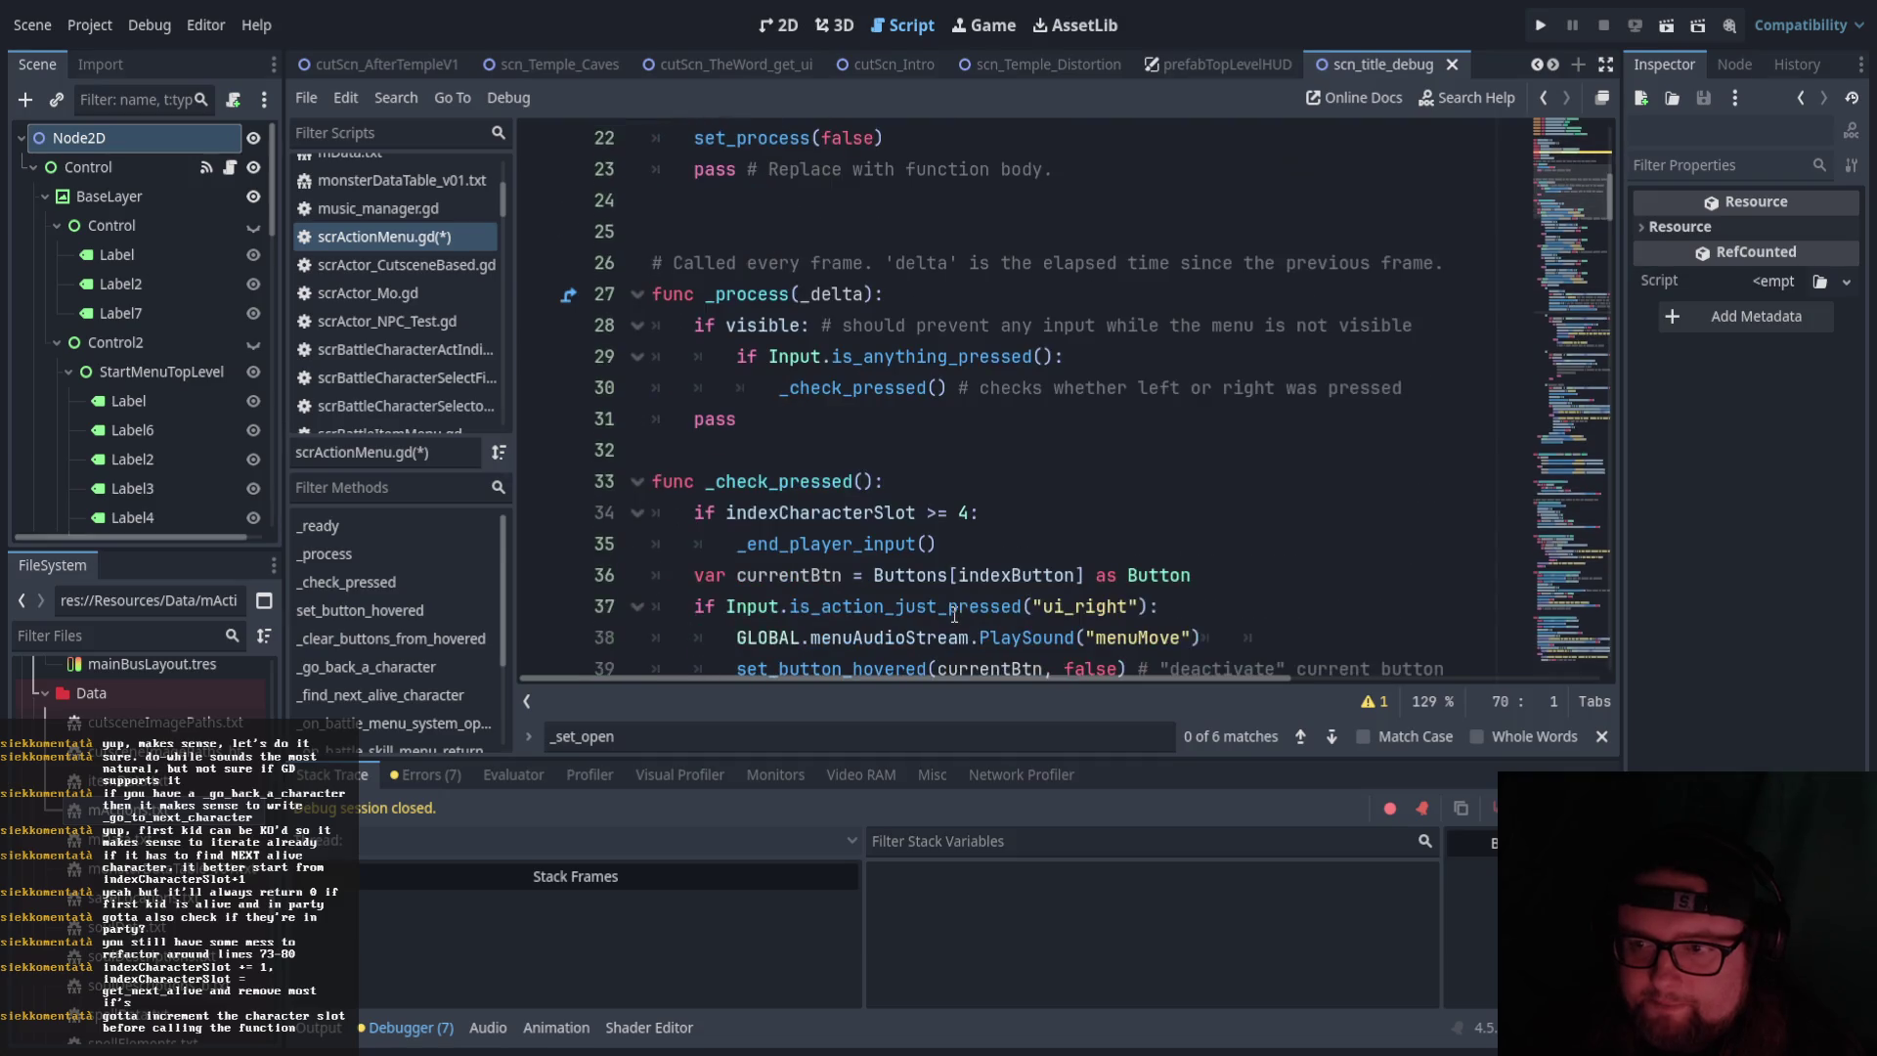
pyautogui.scroll(-13, 954, 608)
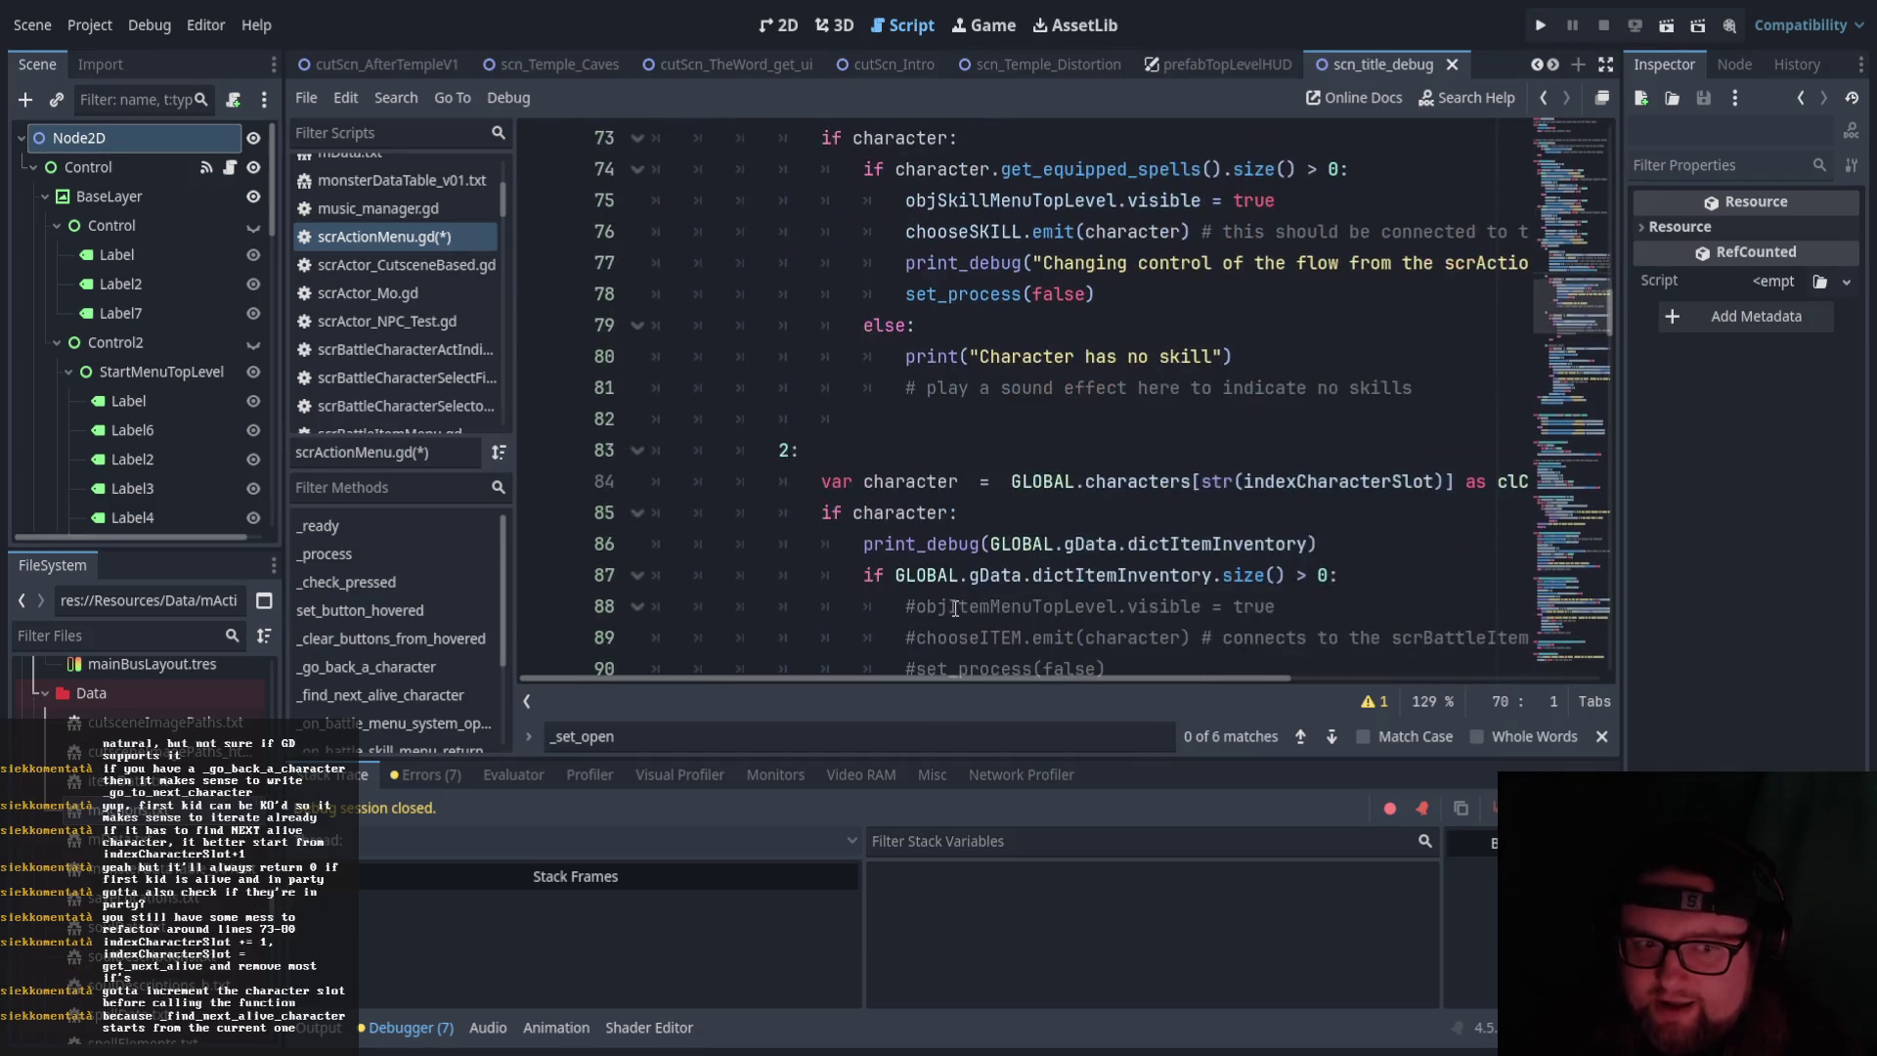
pyautogui.scroll(-4, 955, 608)
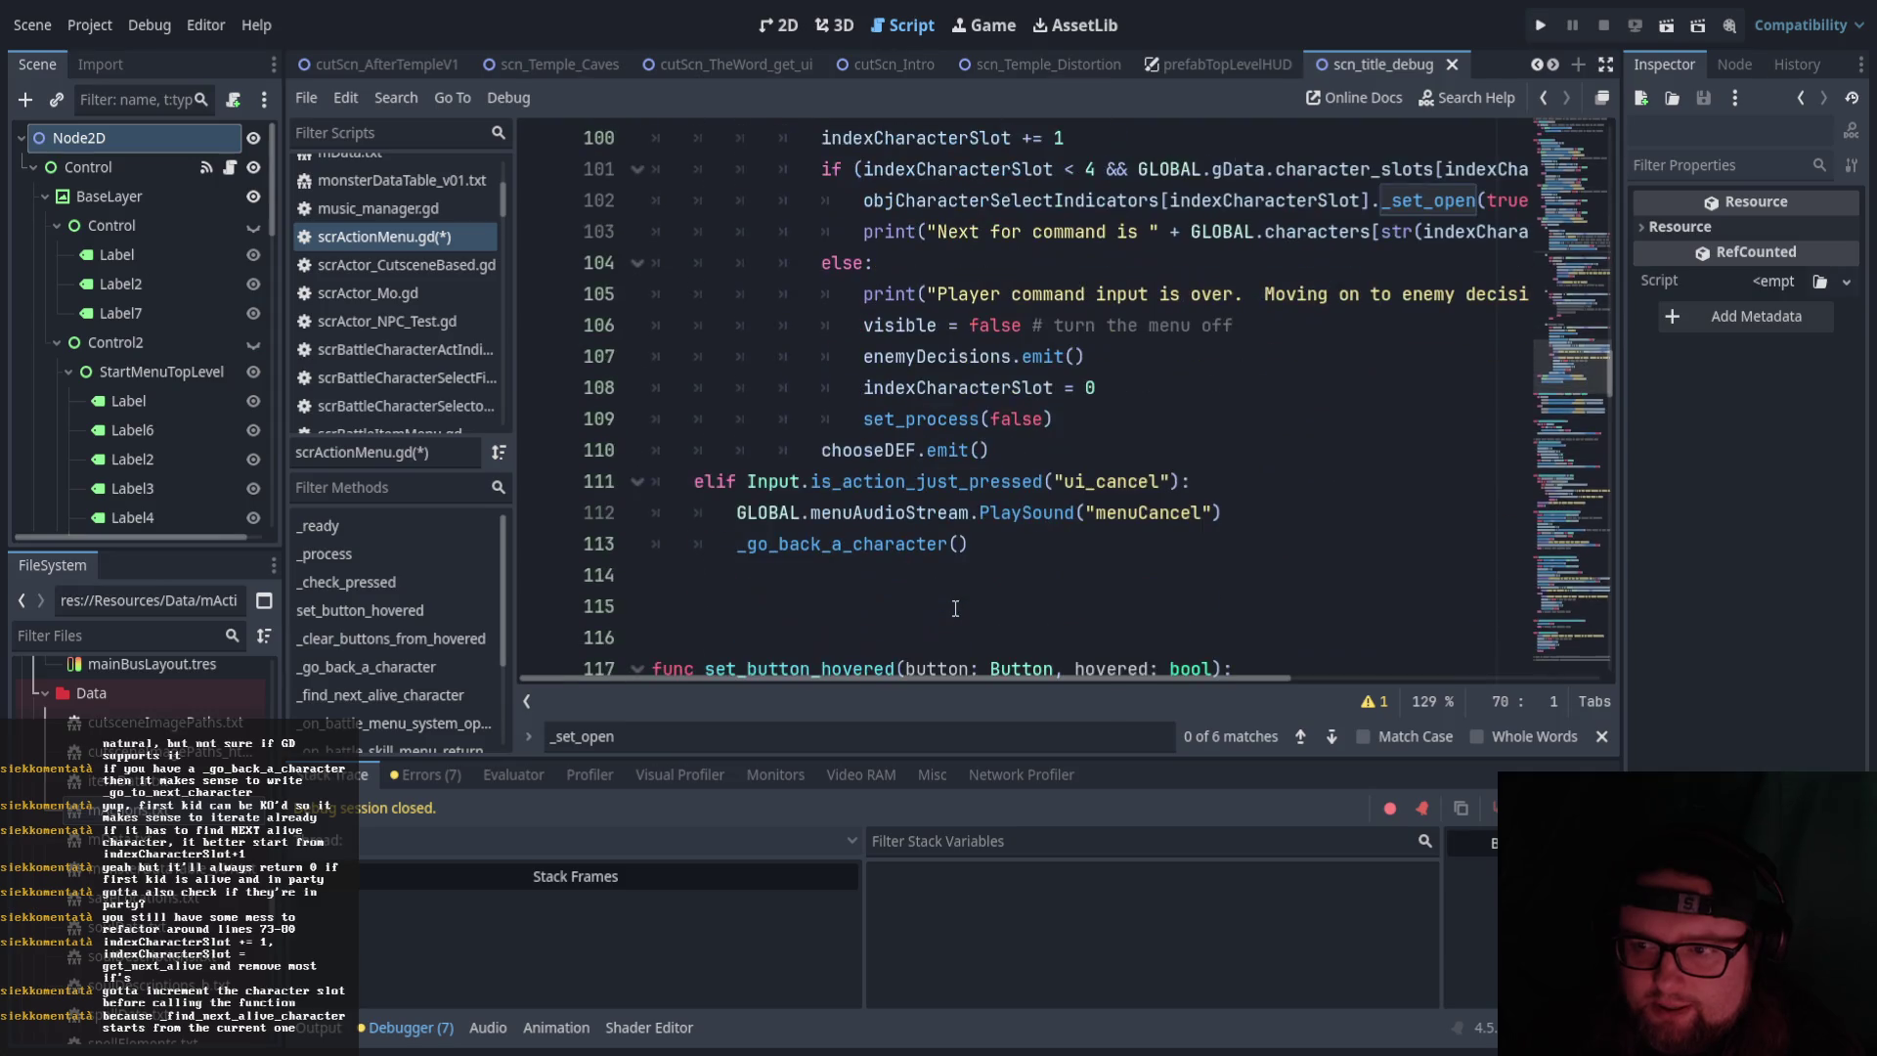
pyautogui.scroll(19, 956, 608)
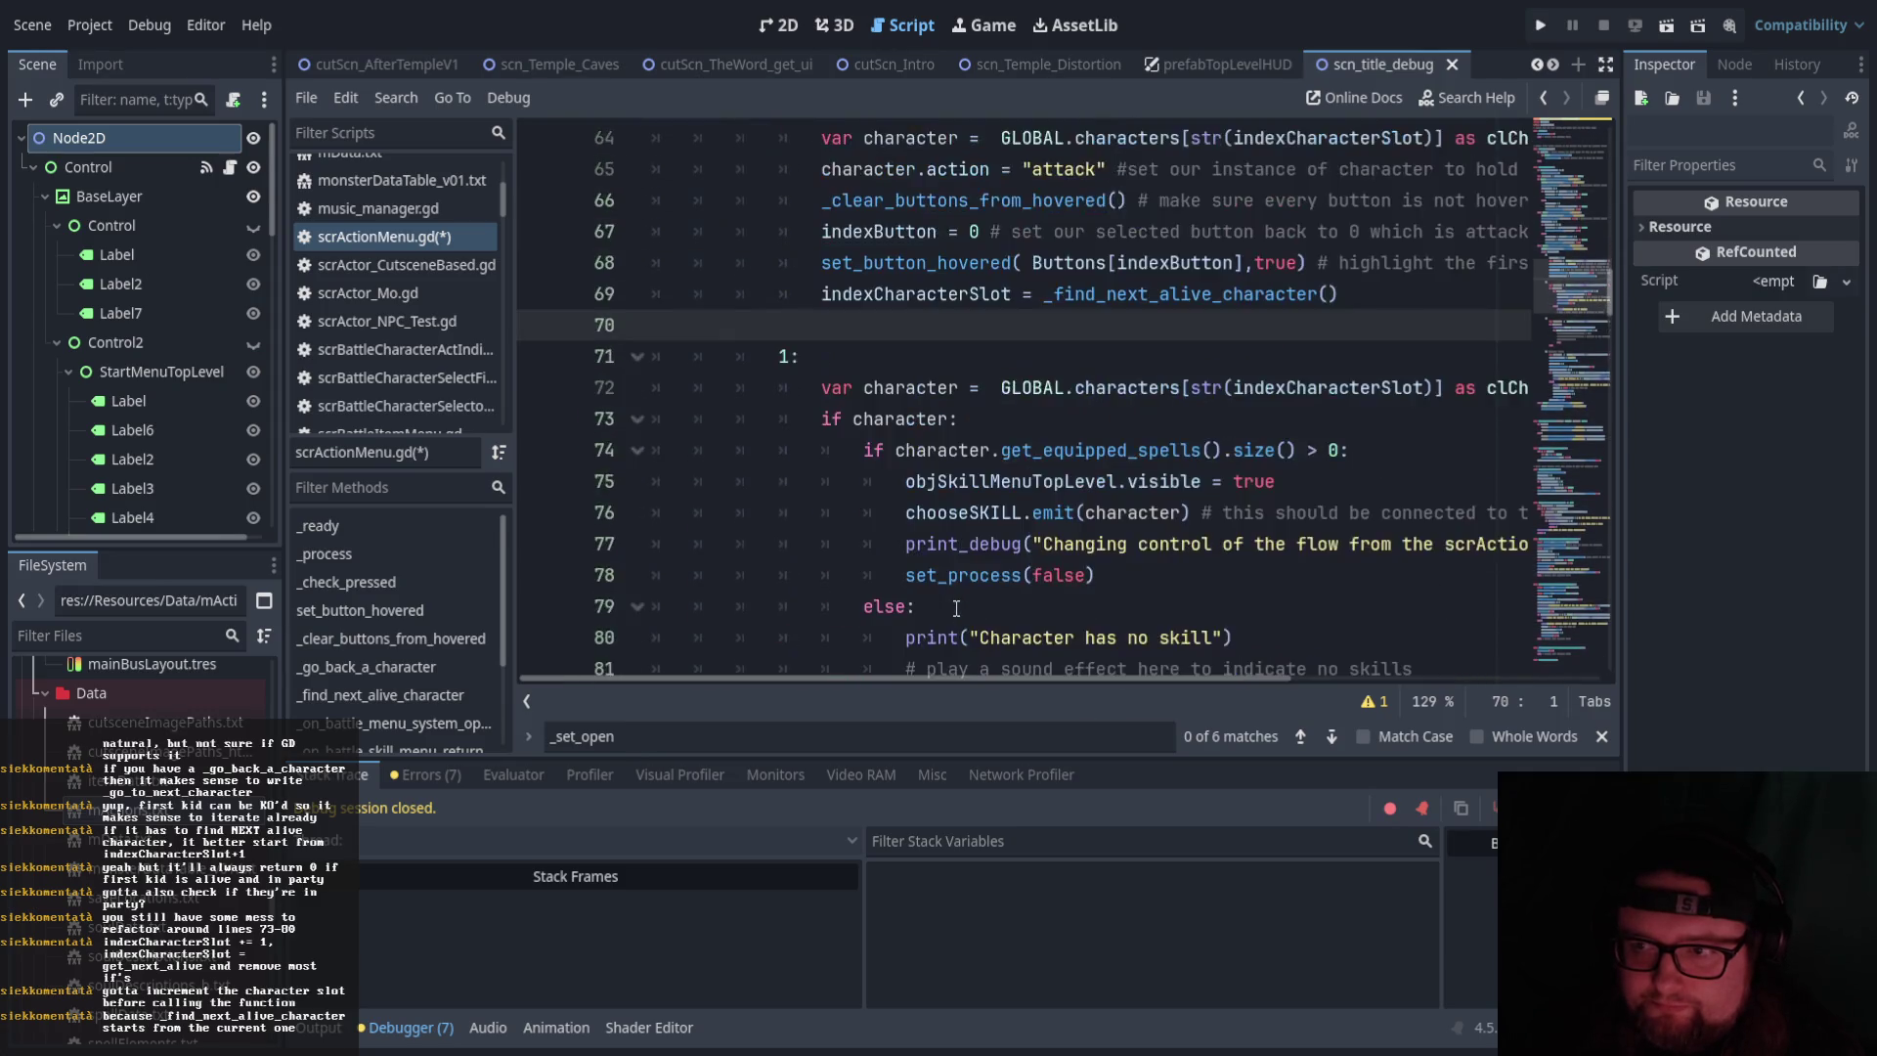
pyautogui.scroll(-12, 956, 608)
pyautogui.scroll(-16, 956, 608)
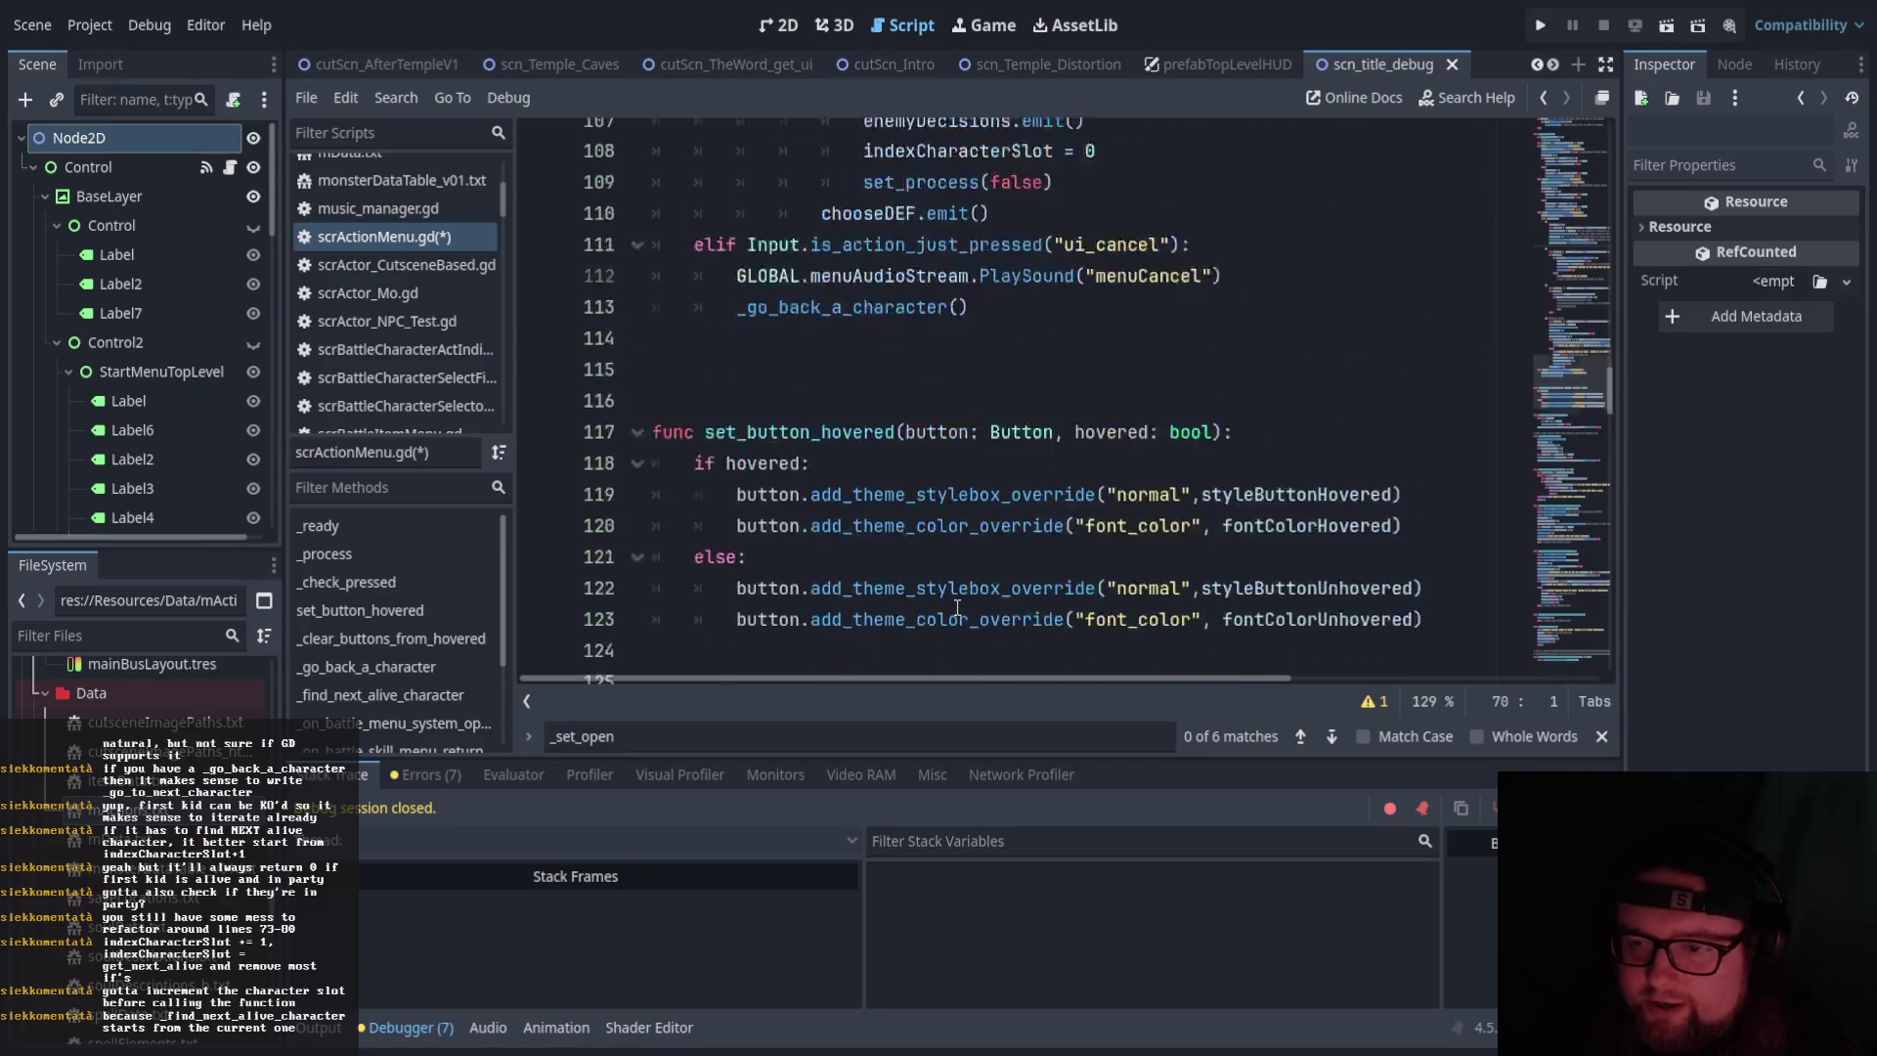
pyautogui.scroll(1, 957, 608)
pyautogui.scroll(-1, 957, 607)
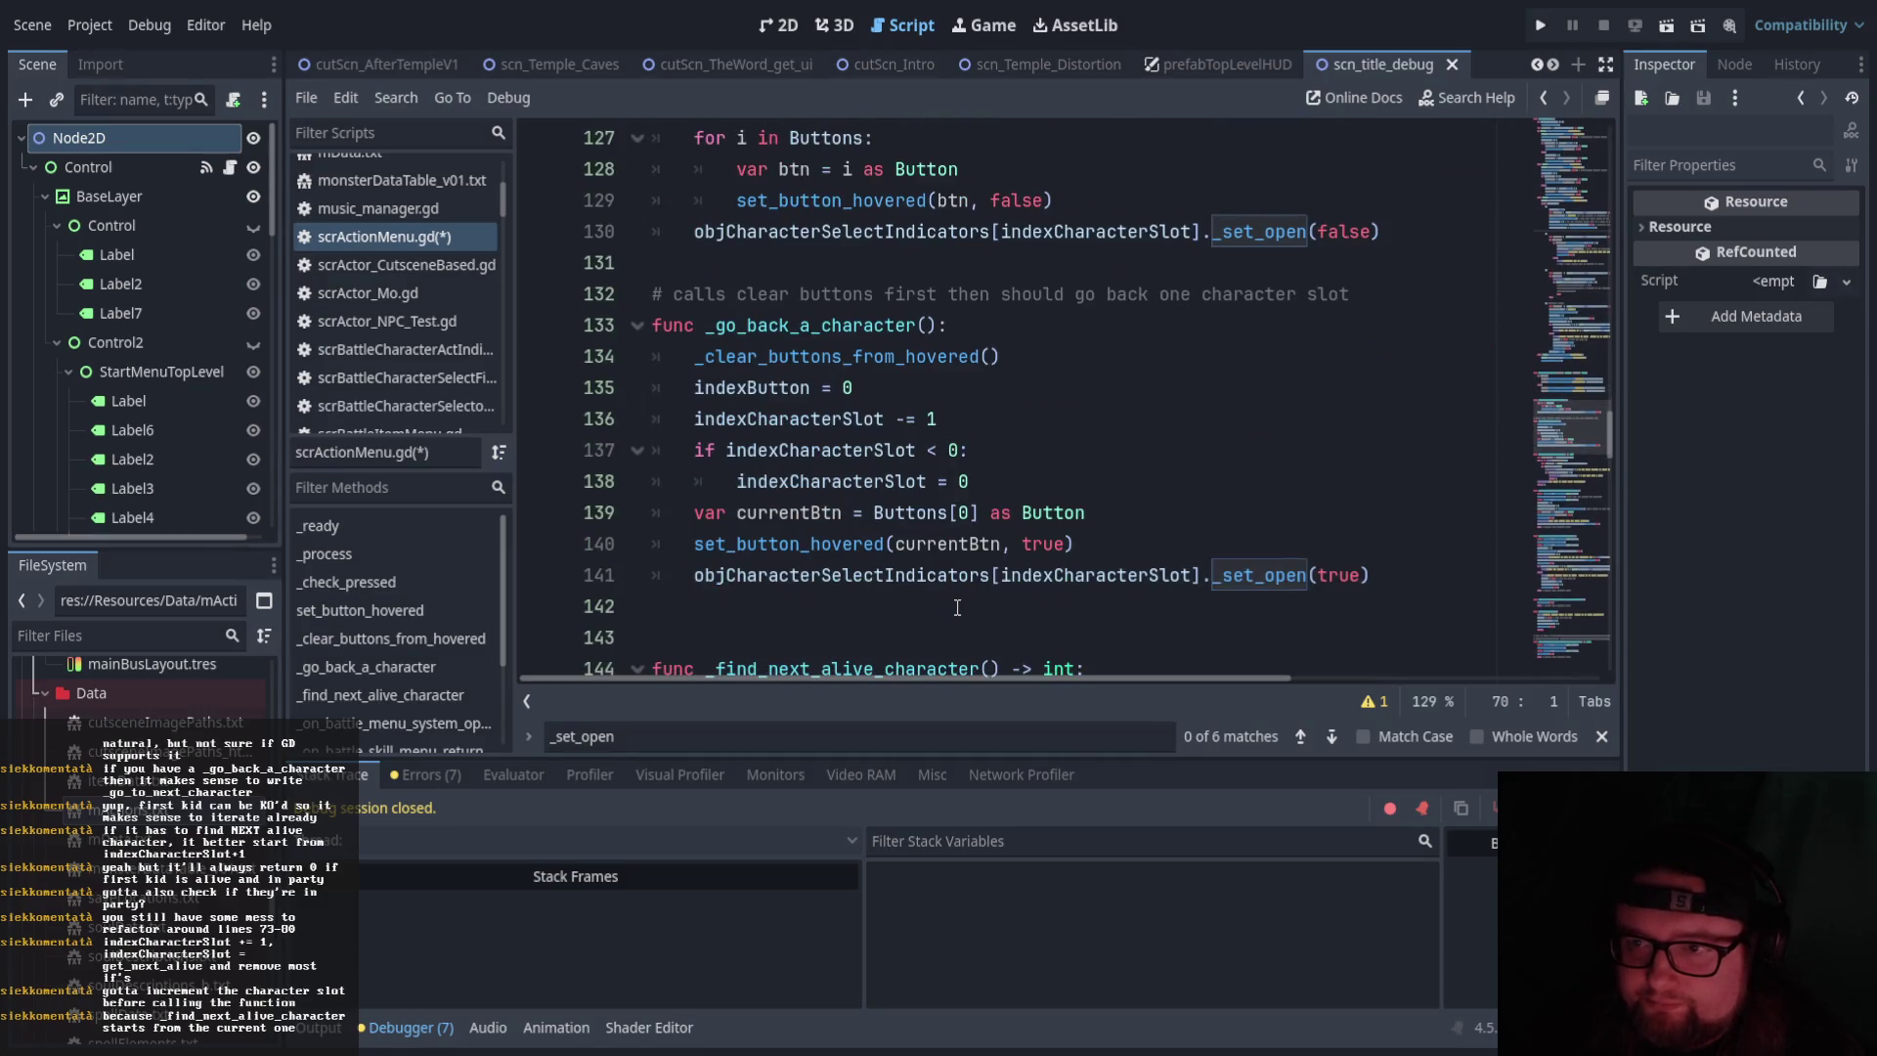
pyautogui.scroll(1, 957, 608)
pyautogui.scroll(-6, 957, 607)
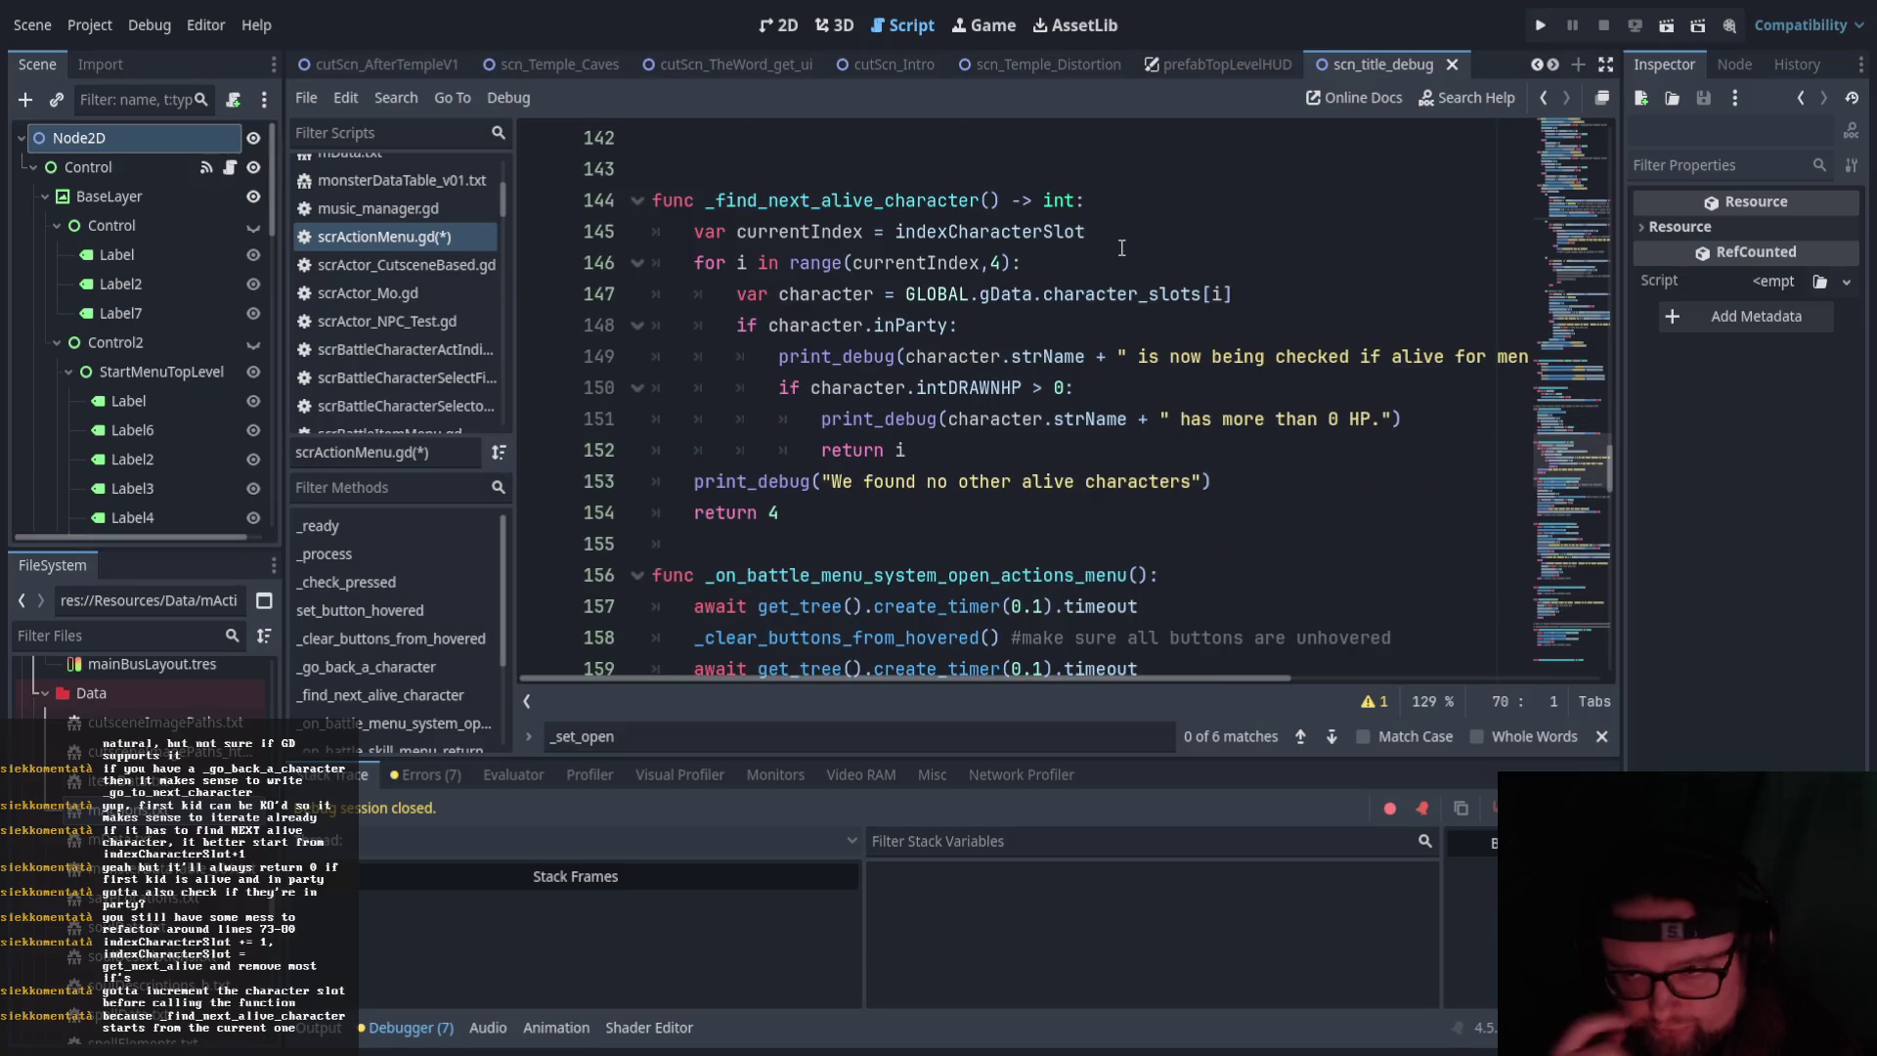
pyautogui.click(1112, 265)
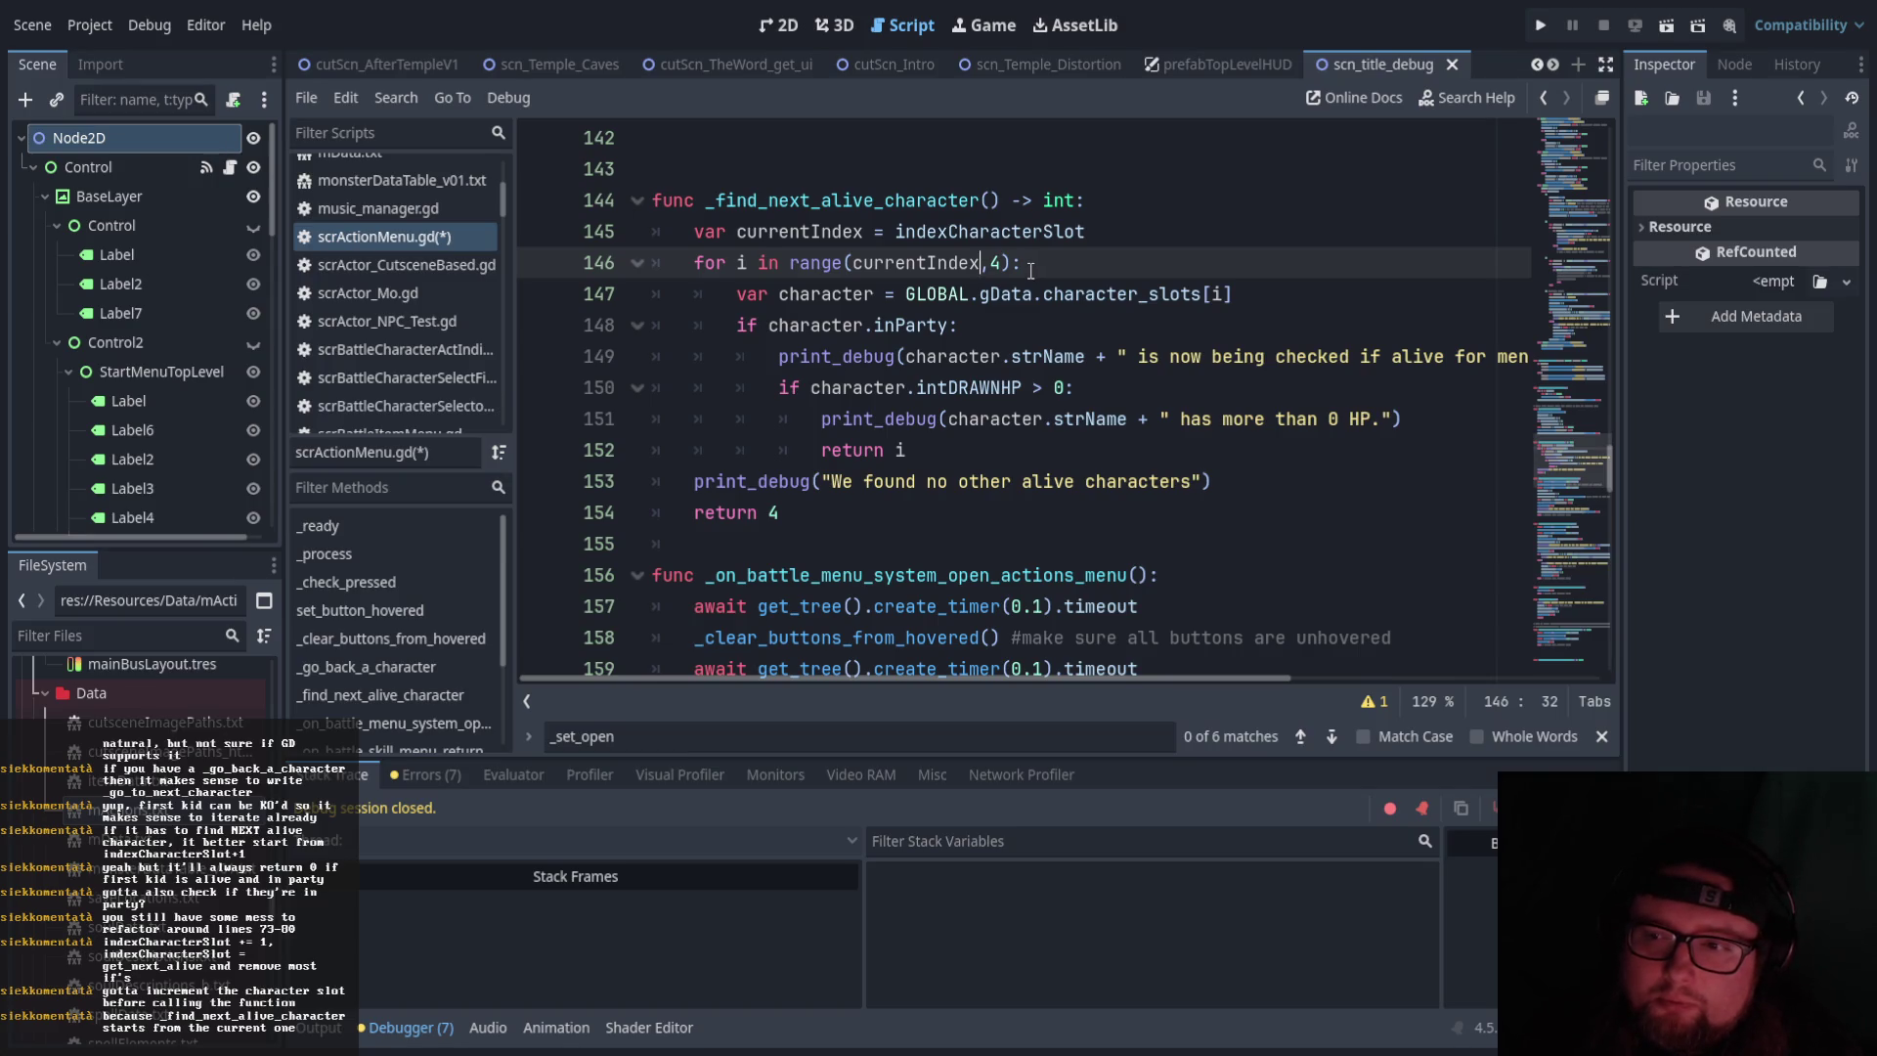
pyautogui.write('+1')
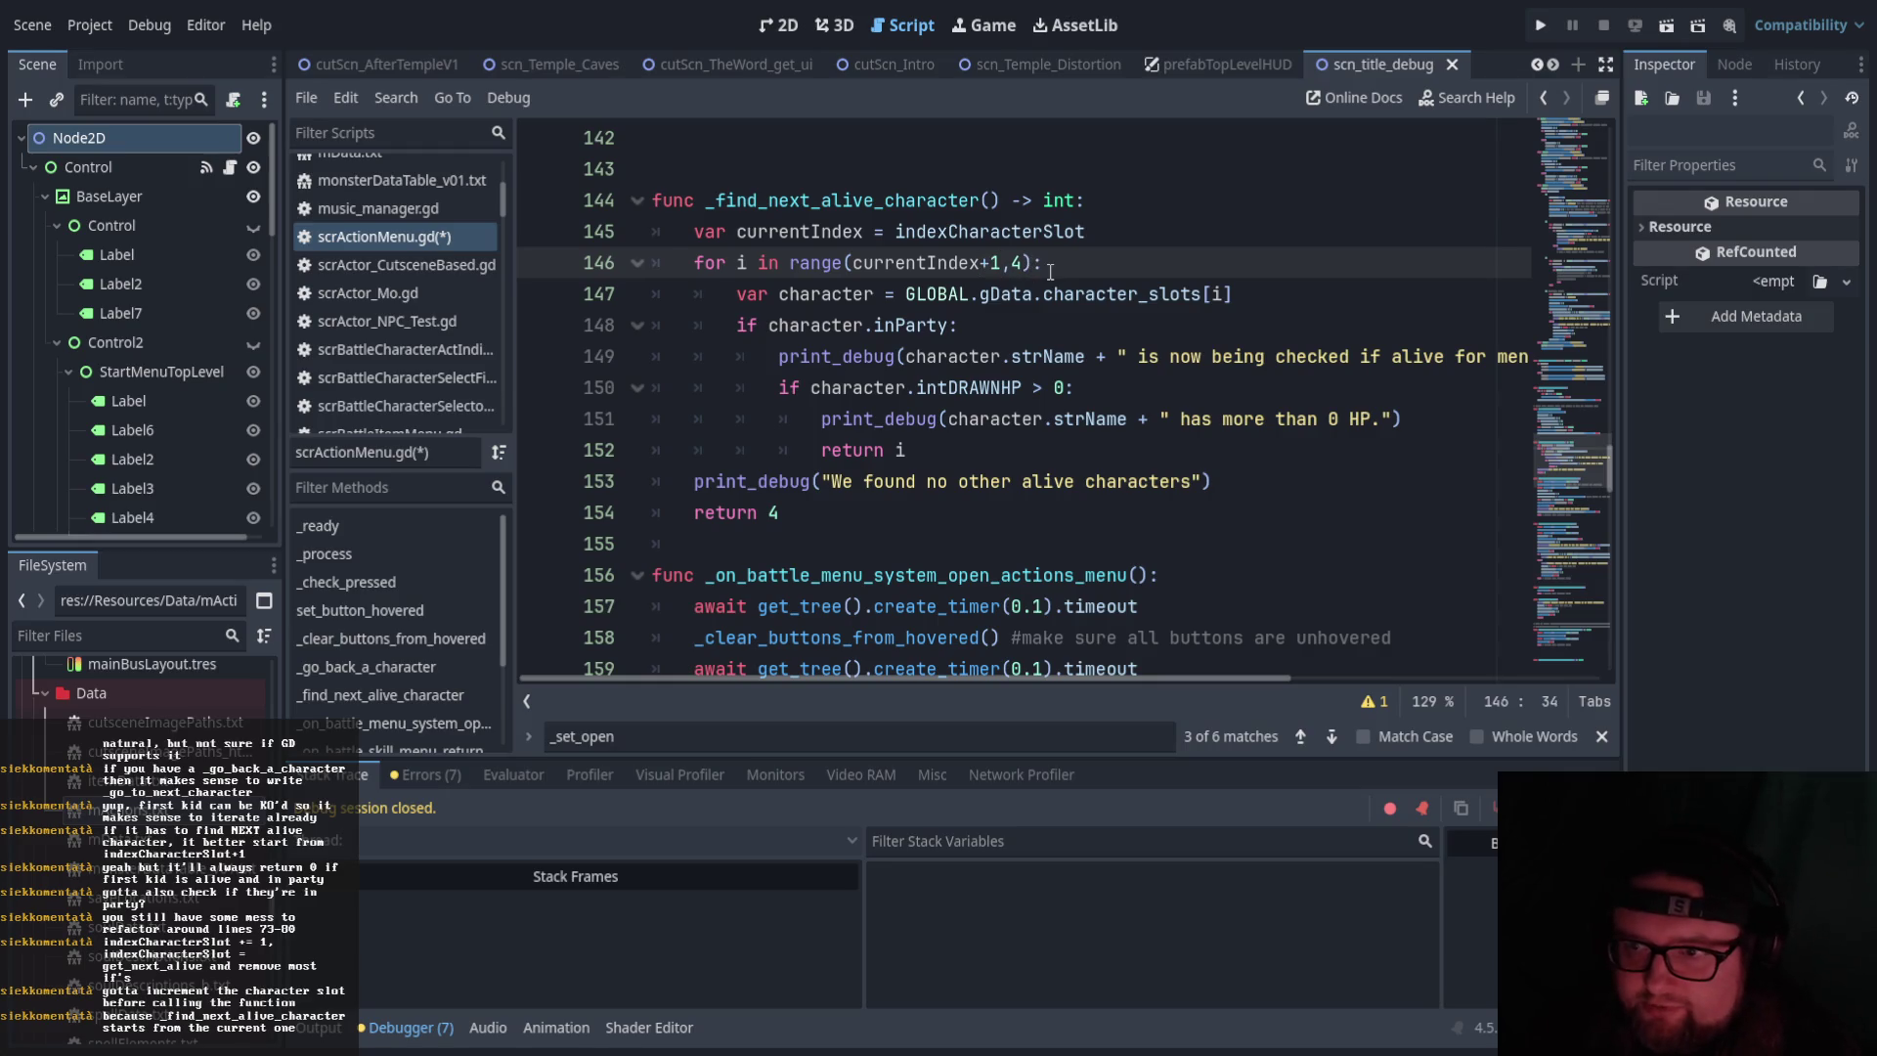
pyautogui.click(1123, 236)
pyautogui.write('+1')
pyautogui.click(995, 259)
pyautogui.press('BackSpace')
pyautogui.press('BackSpace')
pyautogui.click(1122, 273)
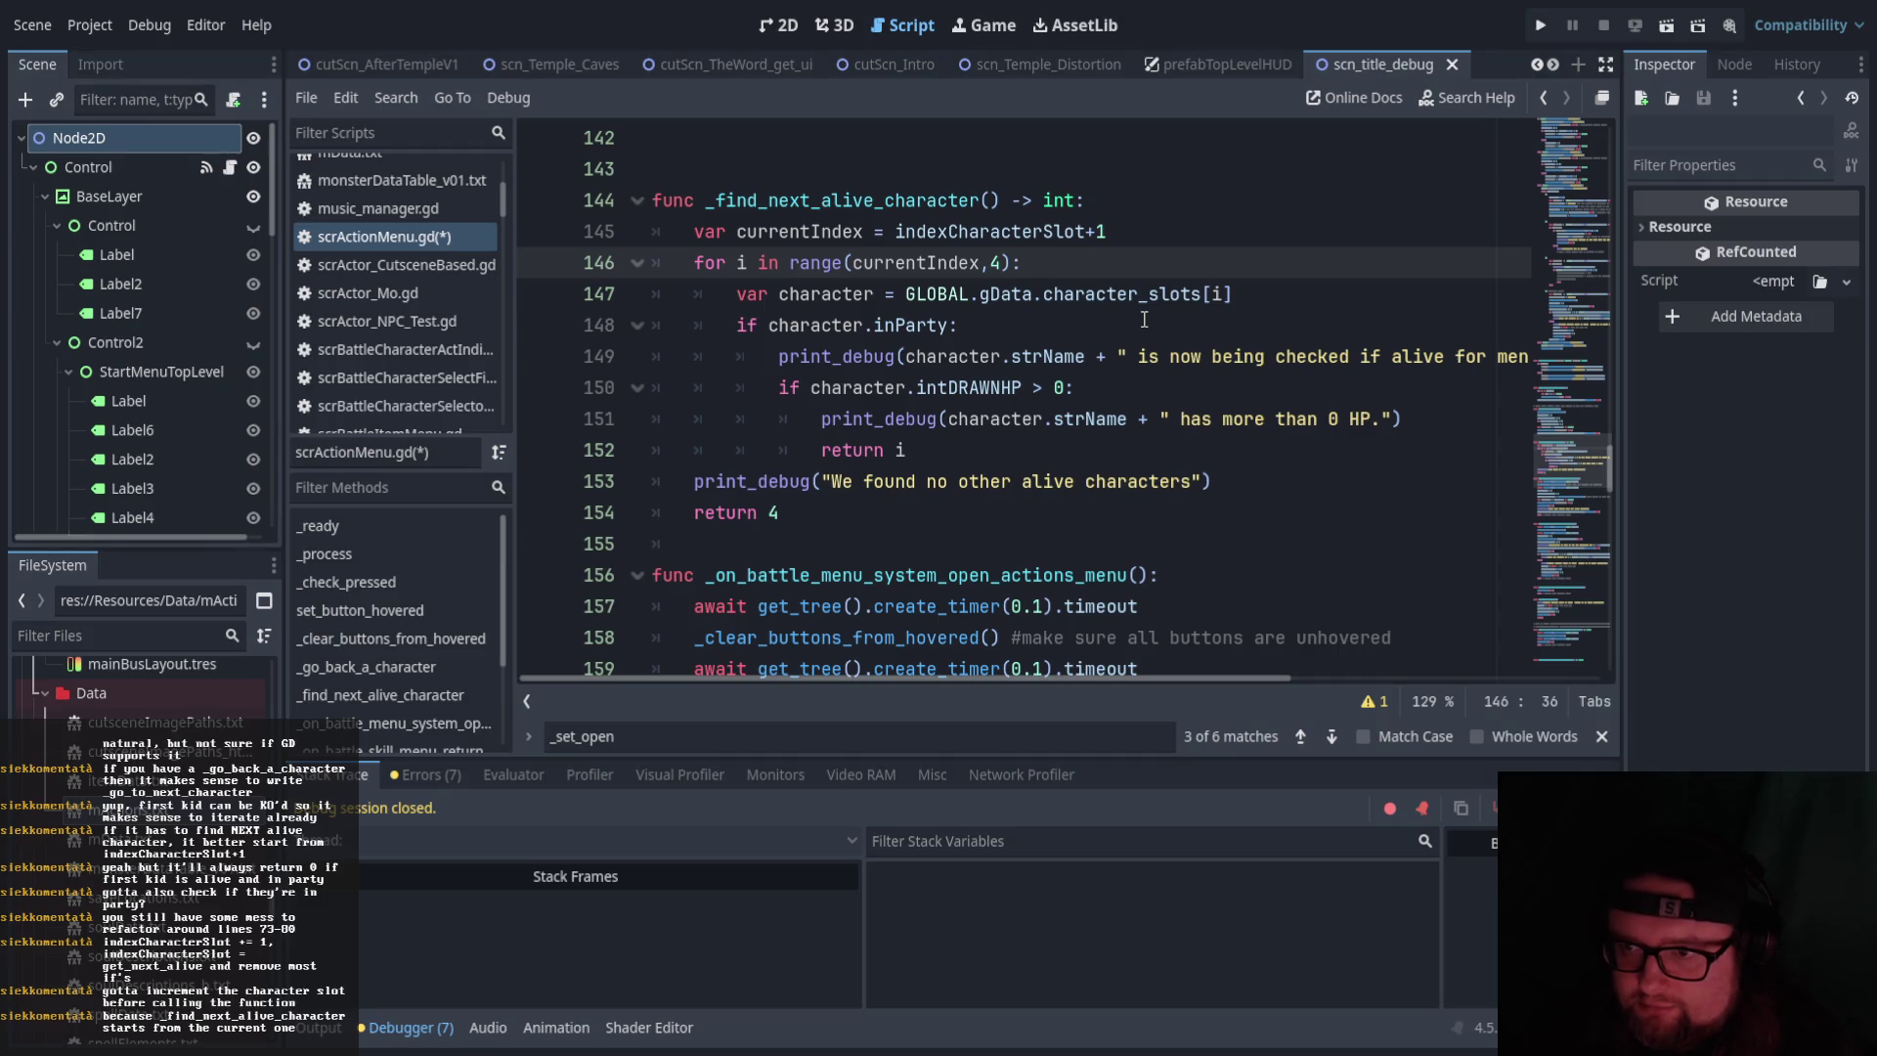
pyautogui.click(1129, 231)
pyautogui.press('BackSpace')
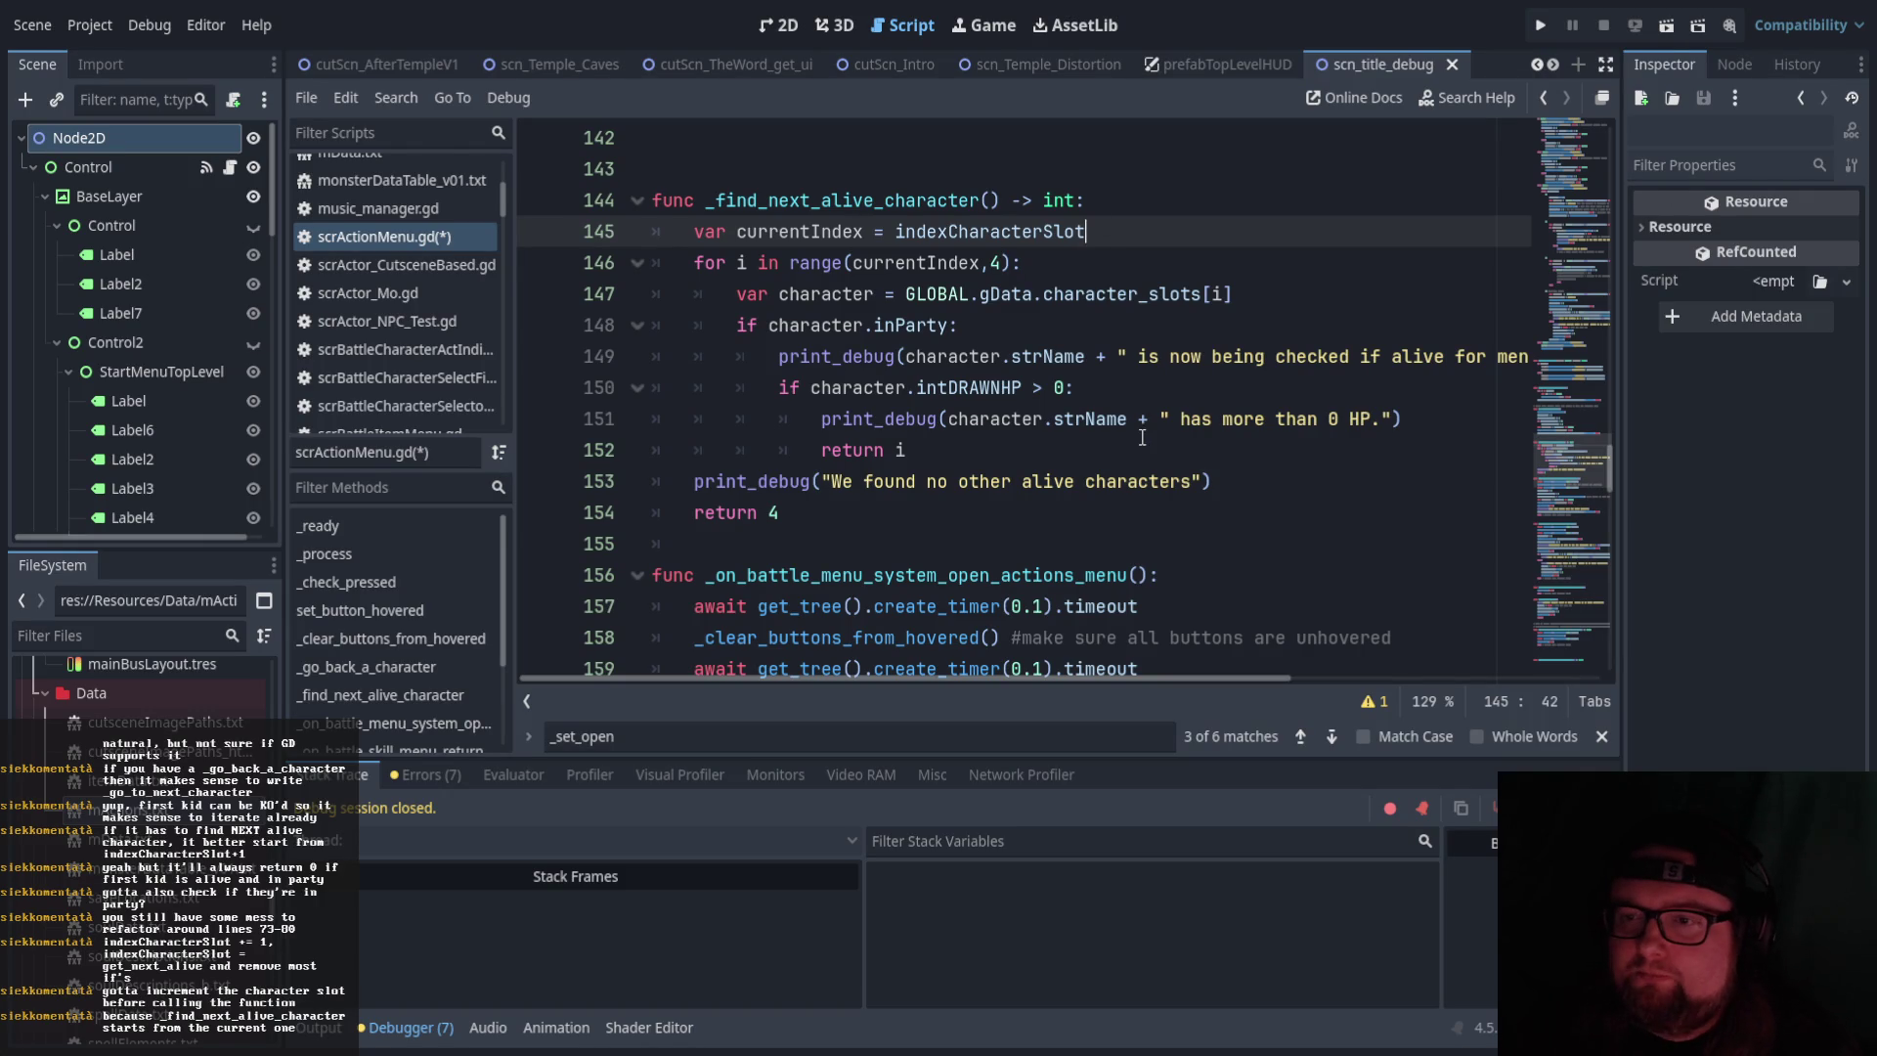
pyautogui.scroll(1, 1175, 422)
pyautogui.scroll(20, 1174, 421)
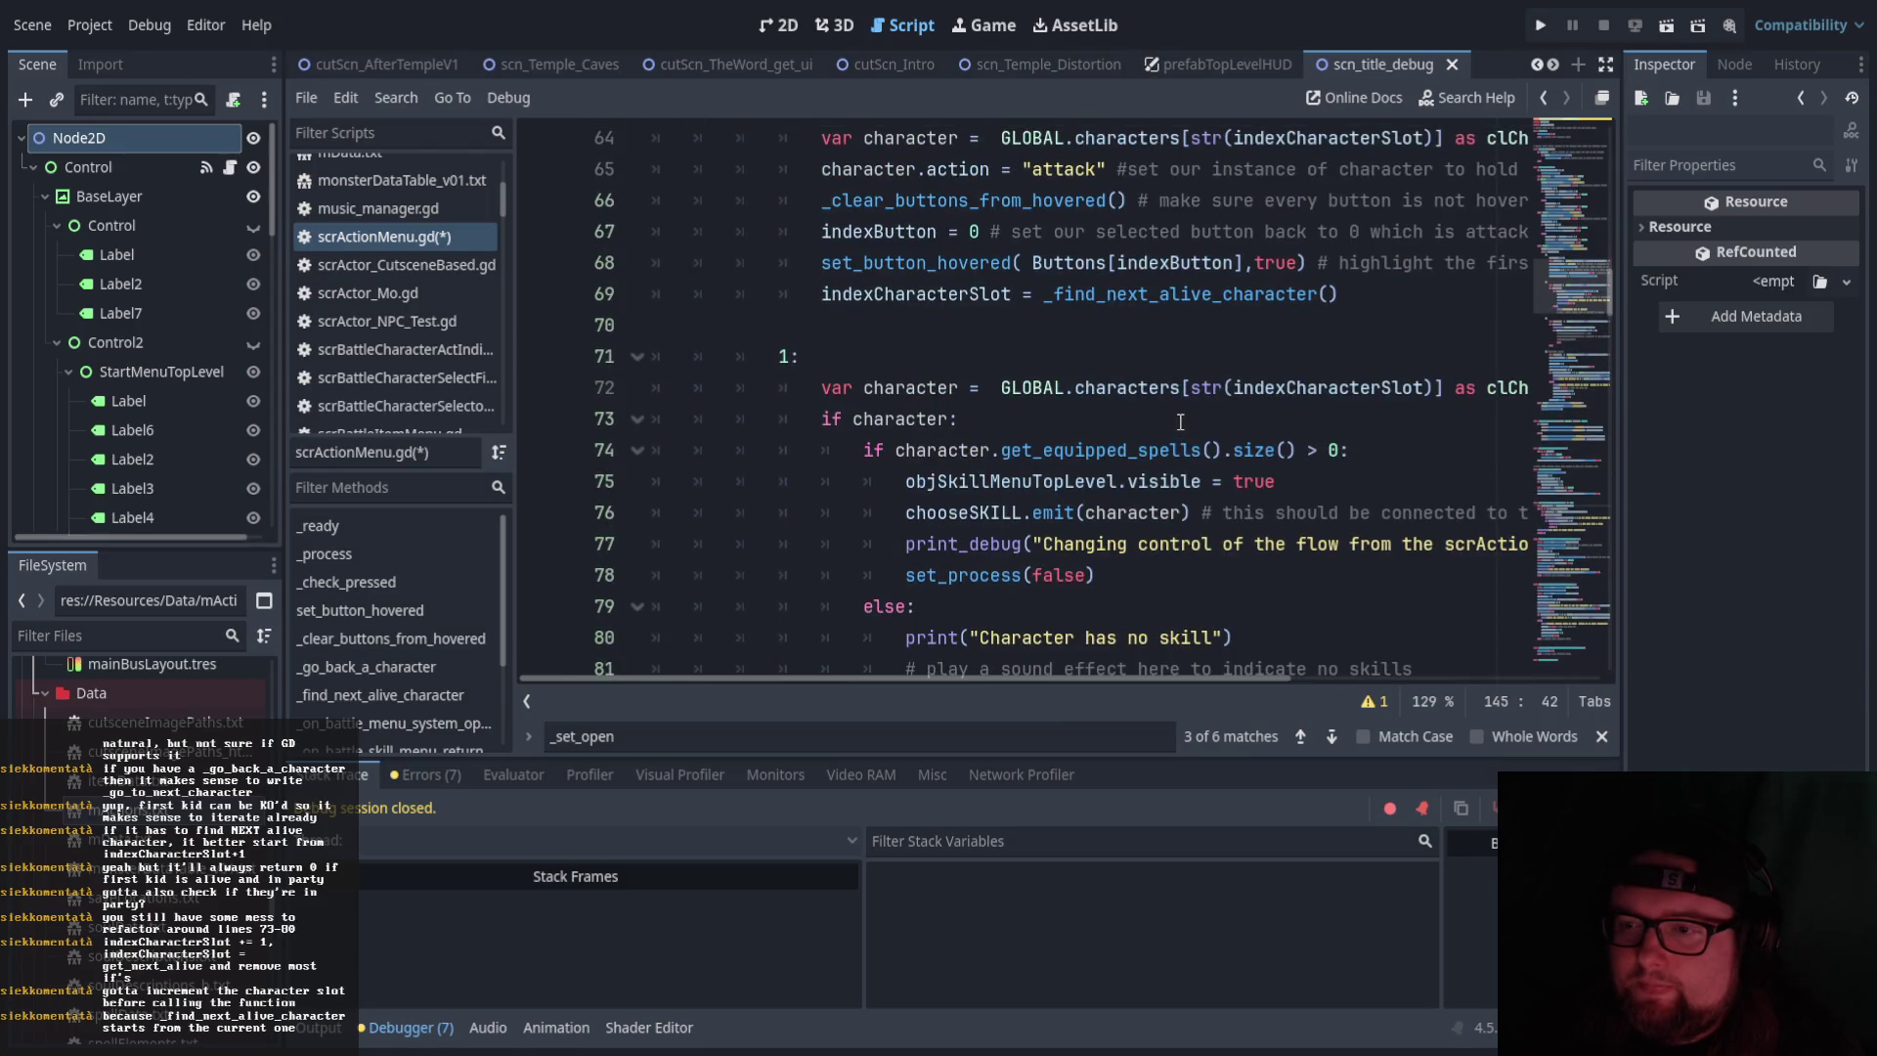
pyautogui.scroll(3, 1180, 422)
pyautogui.scroll(-3, 1180, 421)
pyautogui.scroll(1, 1076, 537)
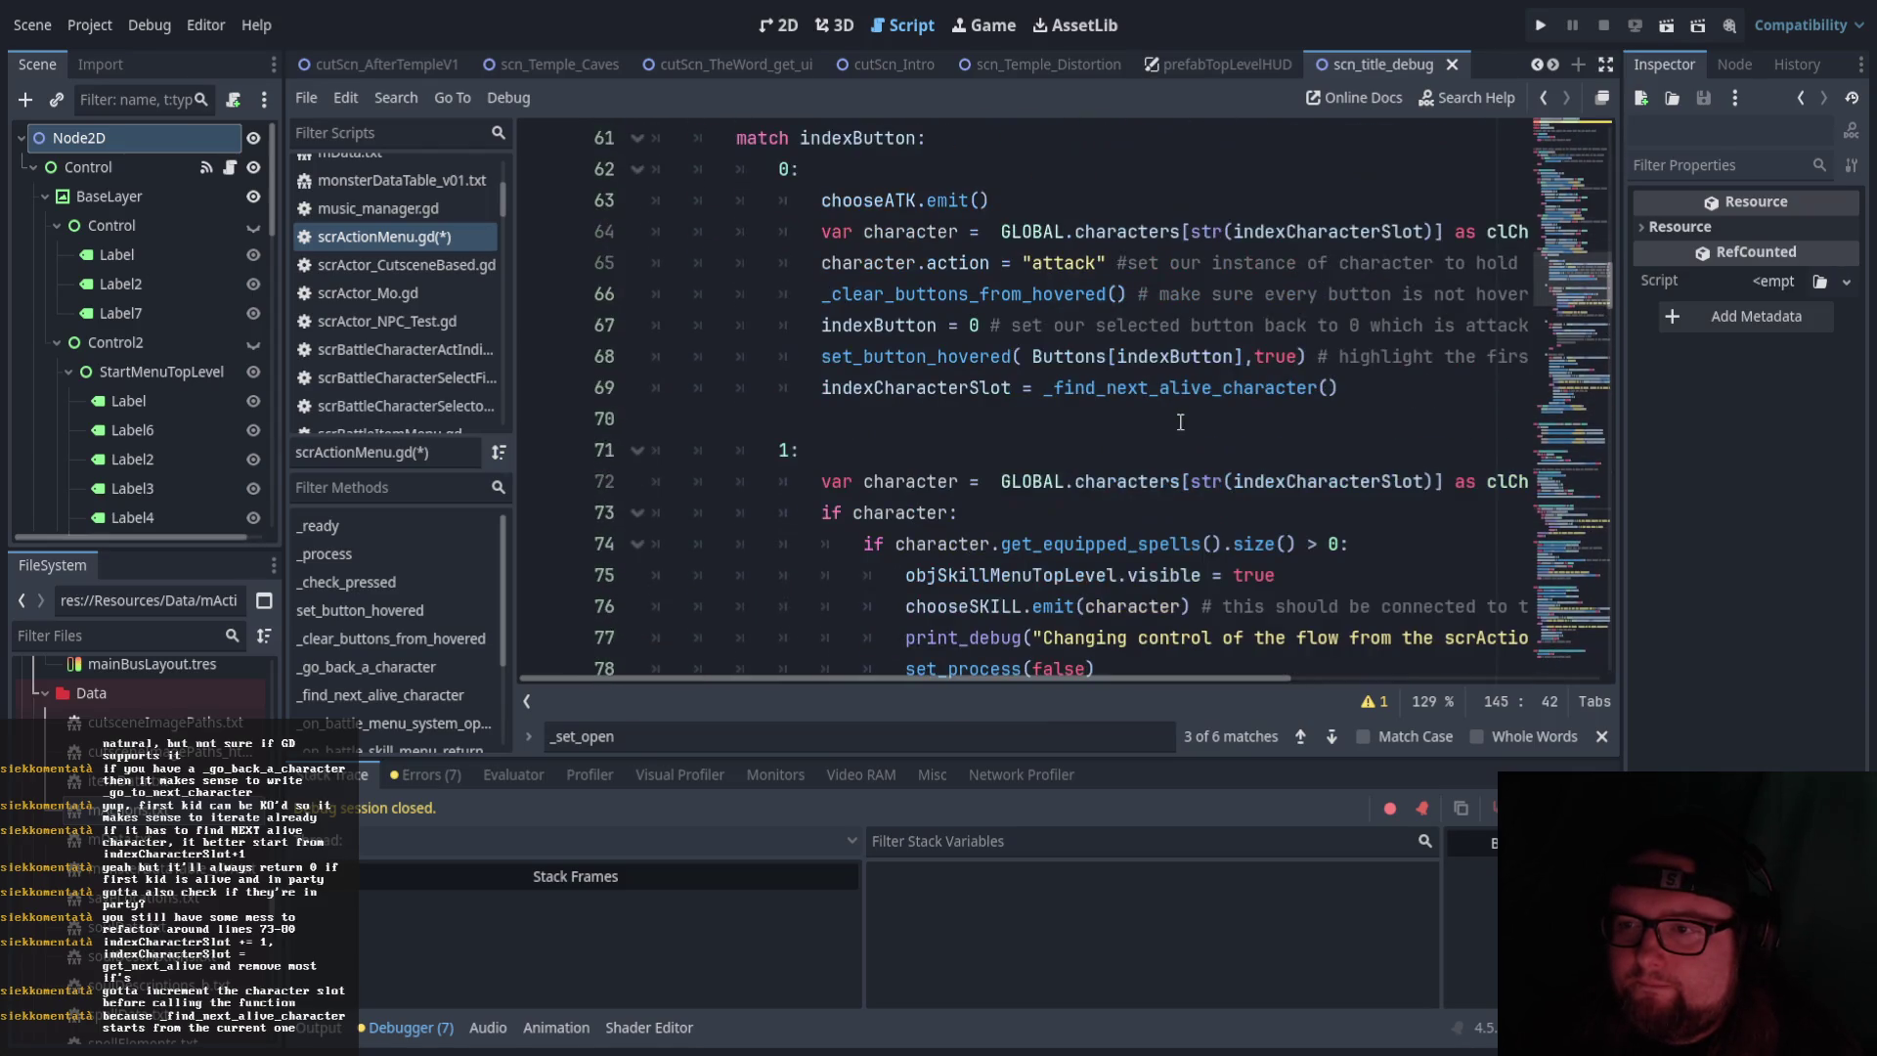
pyautogui.moveTo(924, 677)
pyautogui.mouseDown()
pyautogui.moveTo(1189, 658)
pyautogui.moveTo(1234, 674)
pyautogui.mouseUp()
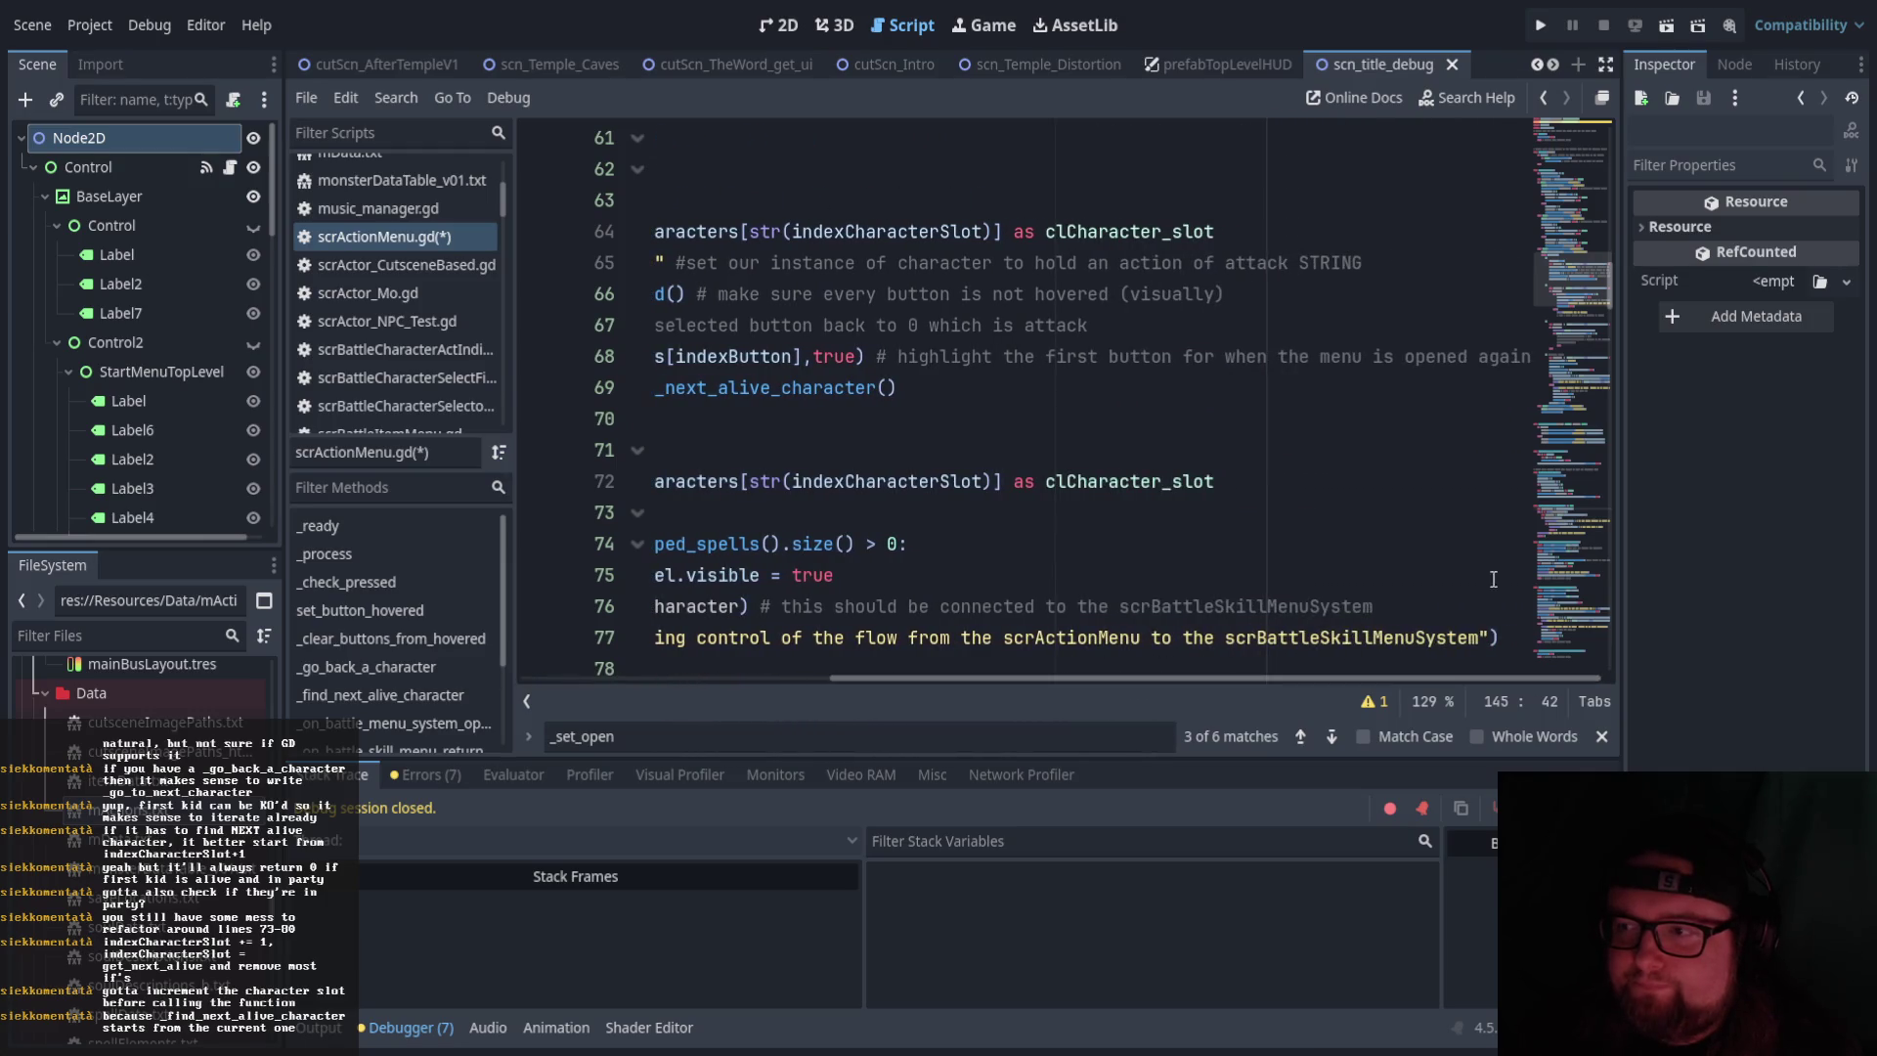
# Insert 'indexCharacterSlot += 1' on line 69 above the _find_next_alive_character() assignment
pyautogui.moveTo(945, 668); pyautogui.dragTo(674, 673)
pyautogui.click(722, 387)
pyautogui.press('Return')
pyautogui.press('Up')
pyautogui.write('index')
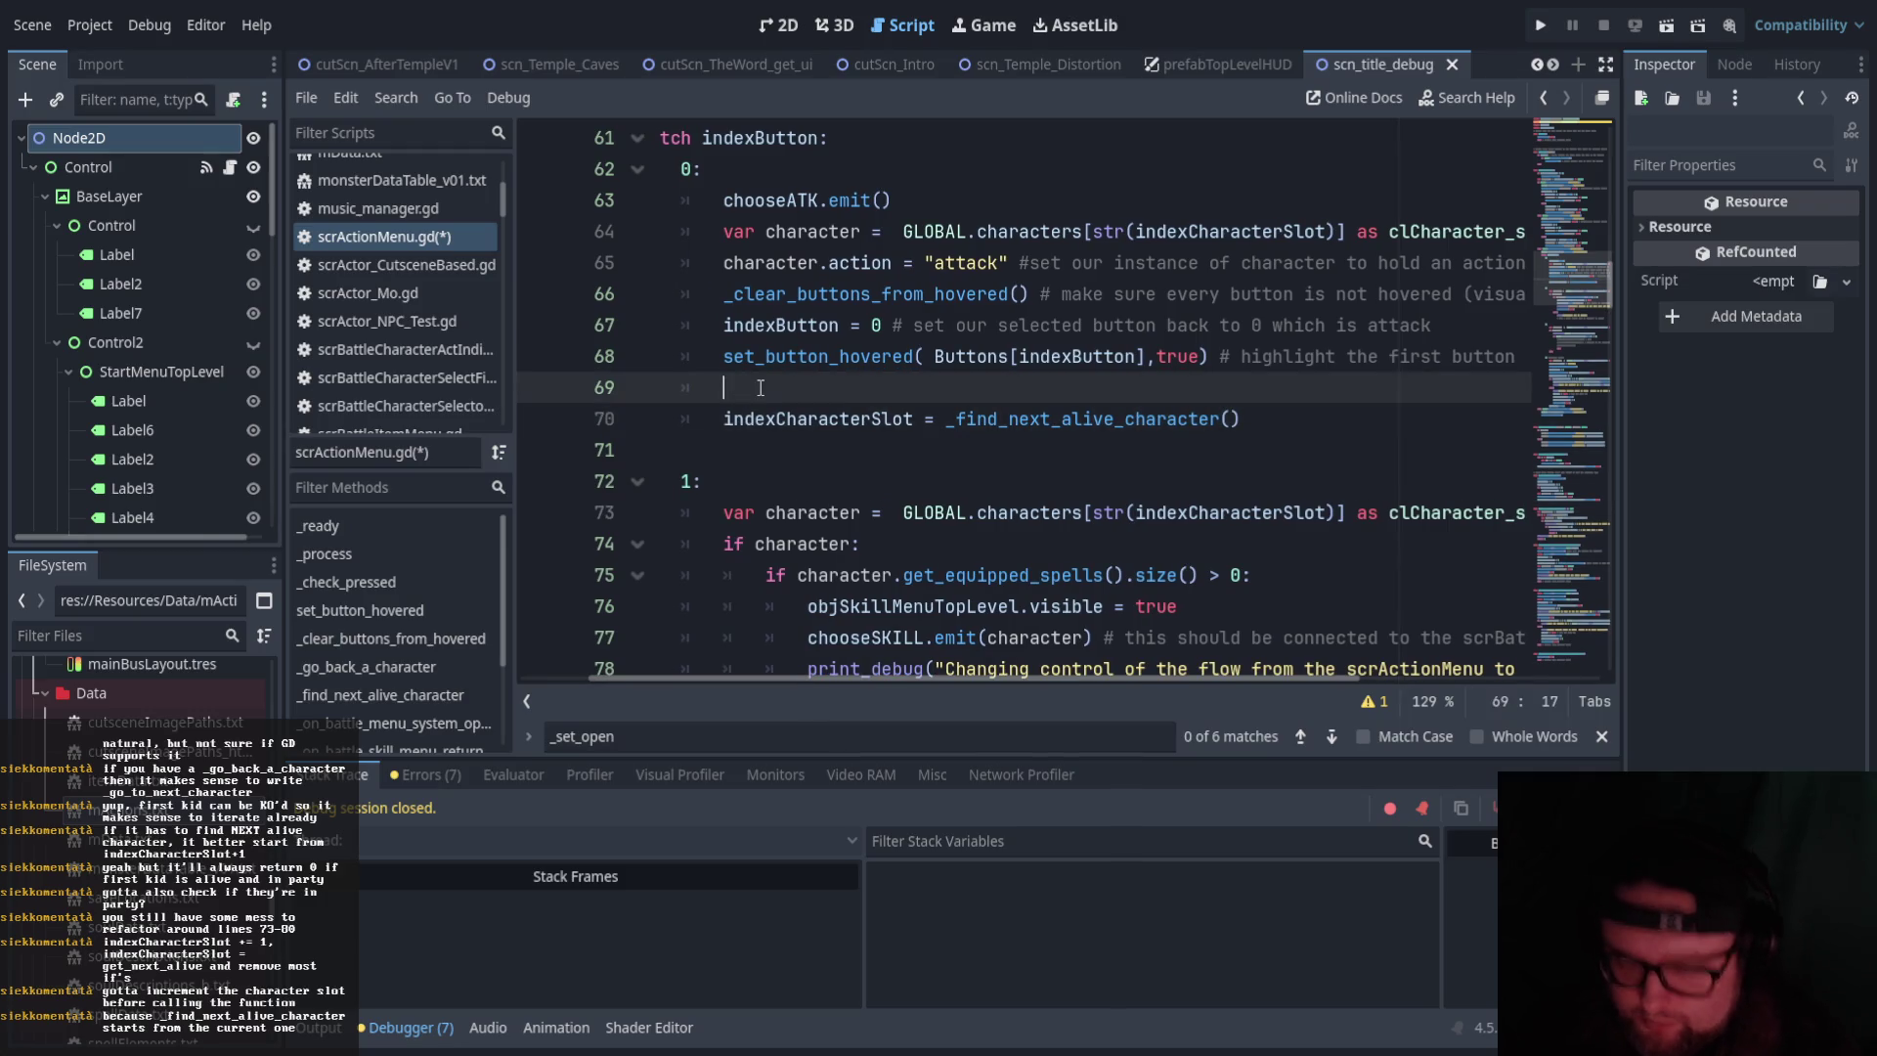
pyautogui.press('Down')
pyautogui.press('Return')
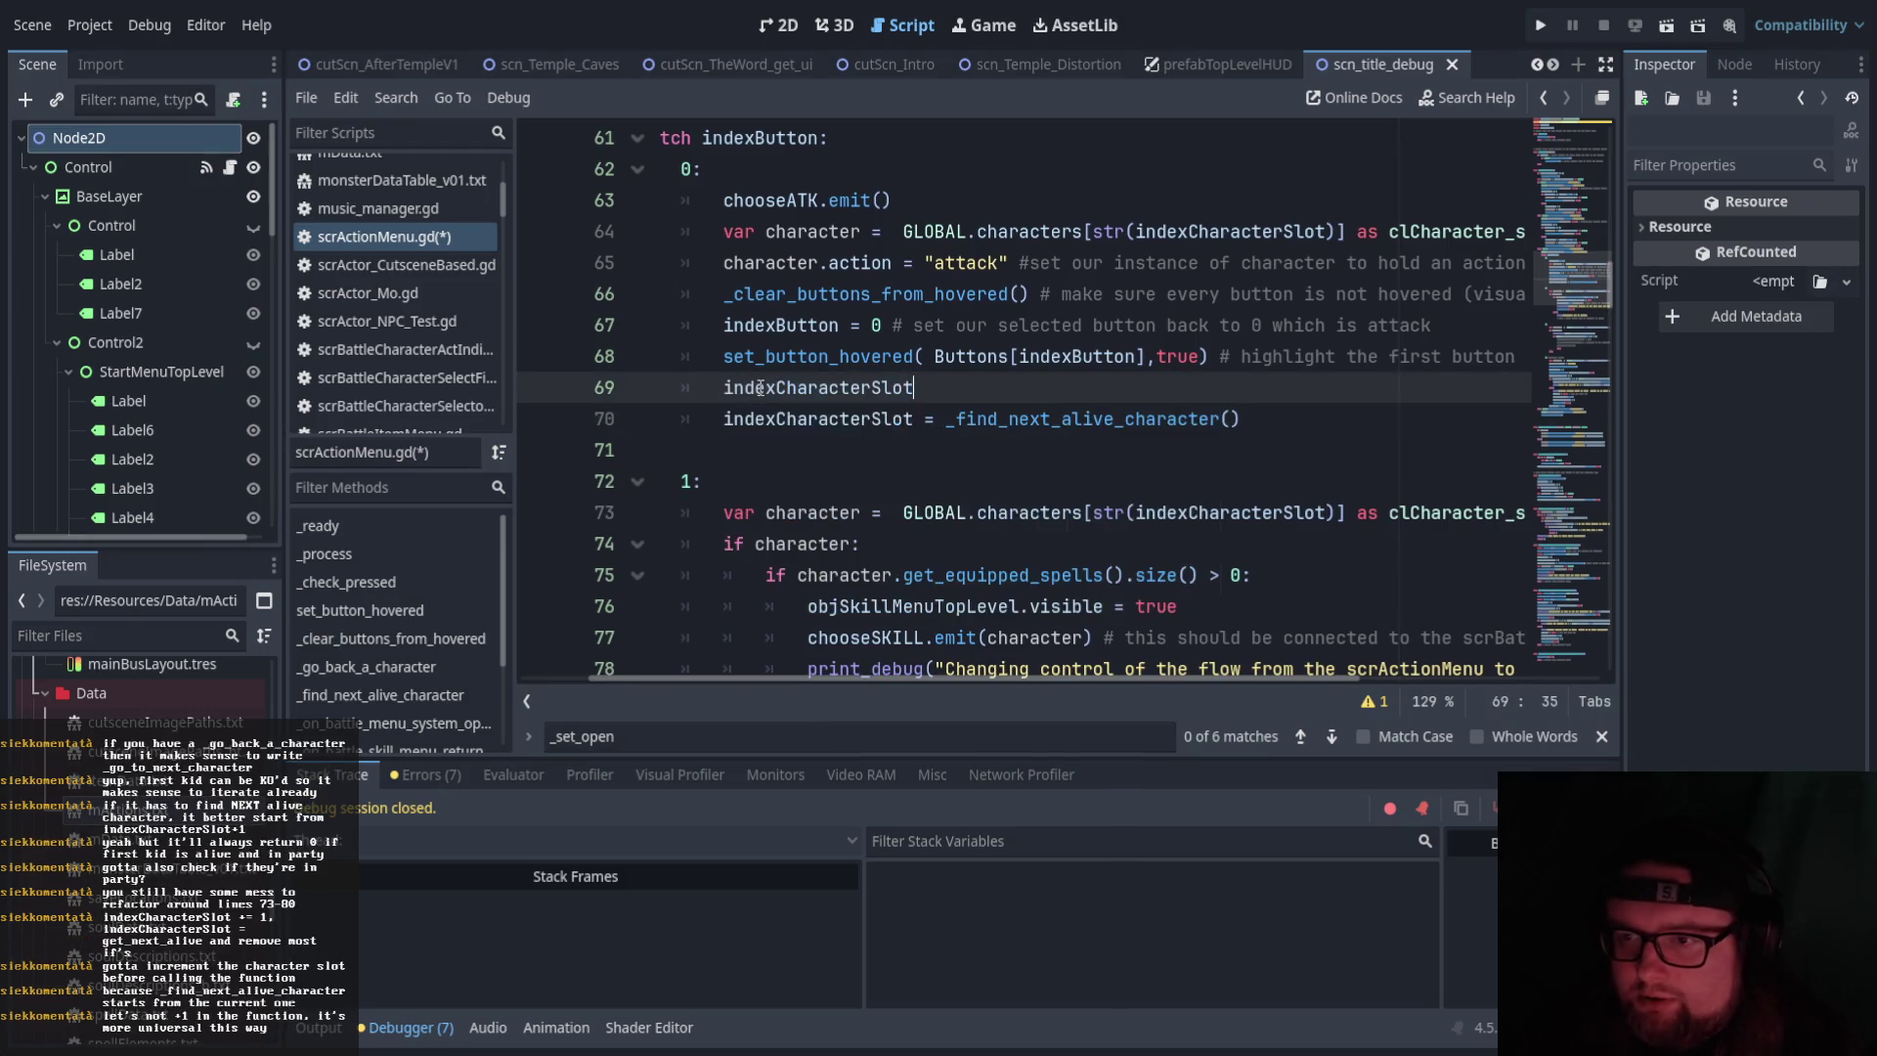
pyautogui.write('+ 1')
pyautogui.press('BackSpace')
pyautogui.press('BackSpace')
pyautogui.write('= 1')
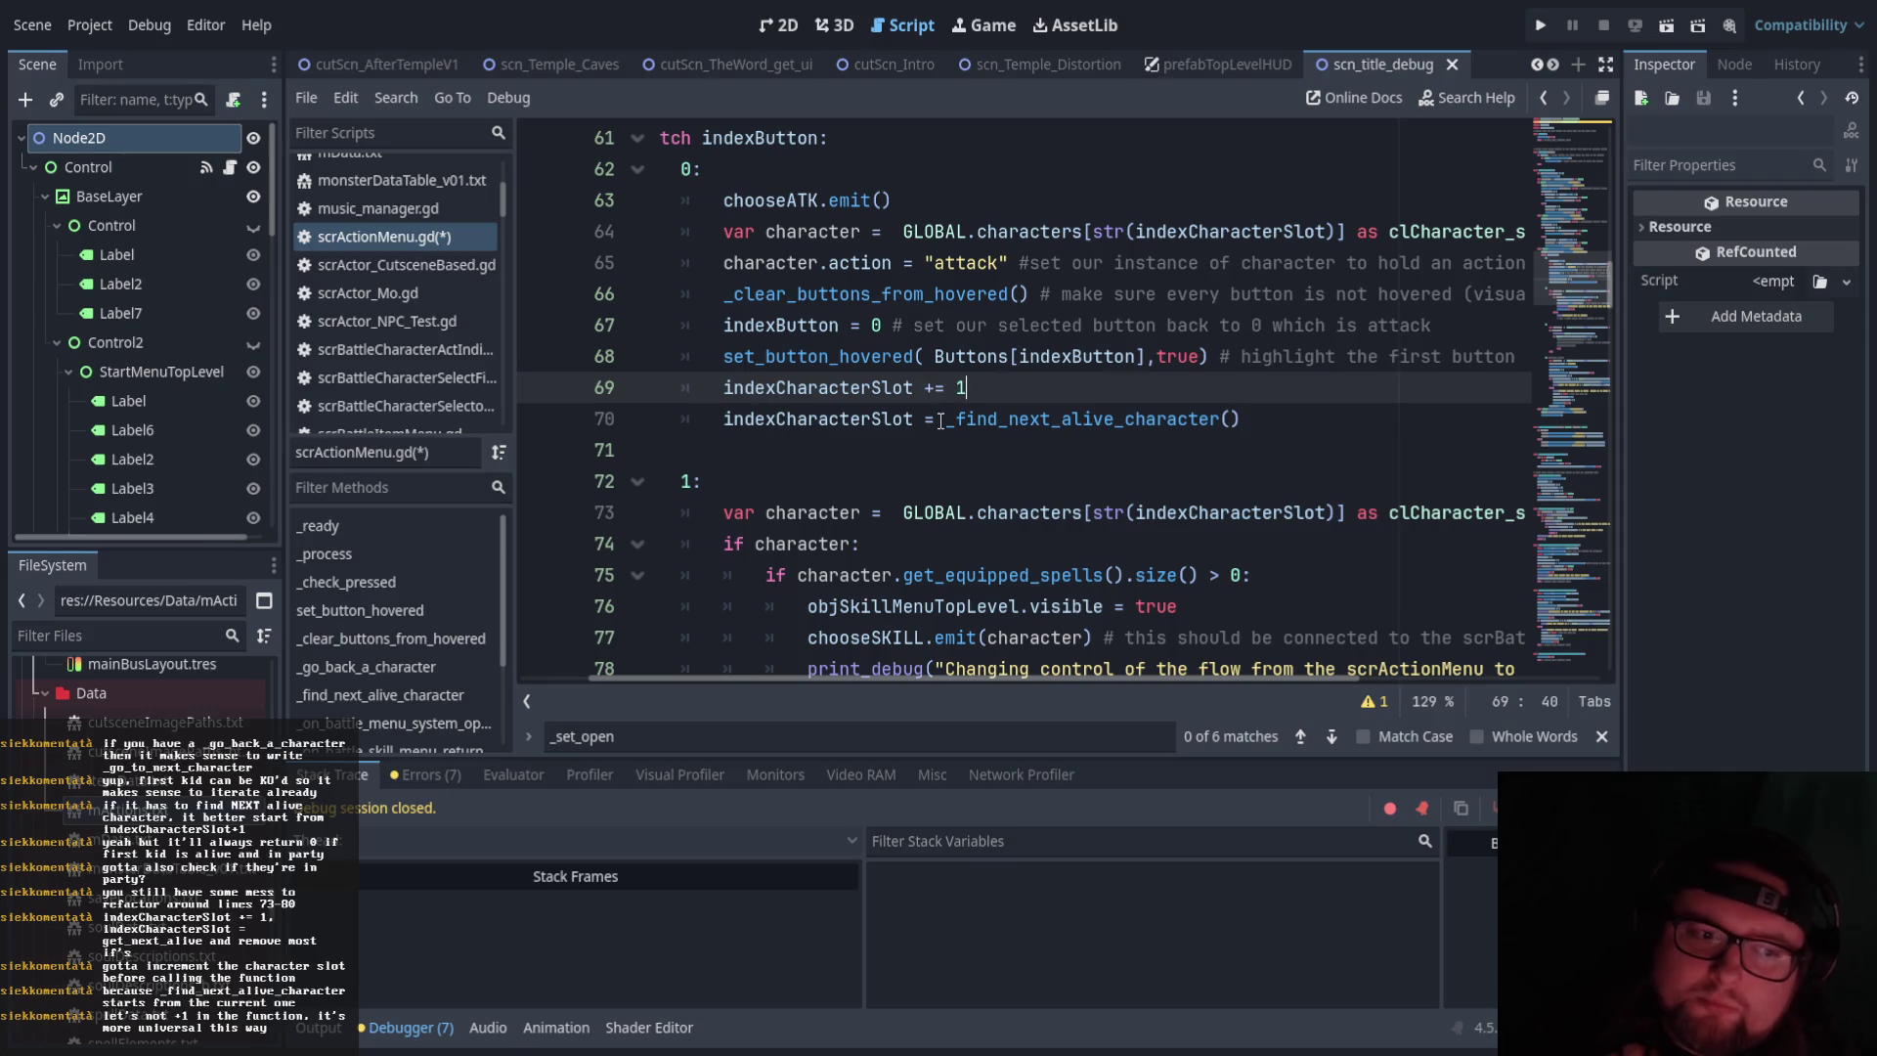
# Return to the new increment line 69 and review the surrounding attack branch
pyautogui.click(1071, 476)
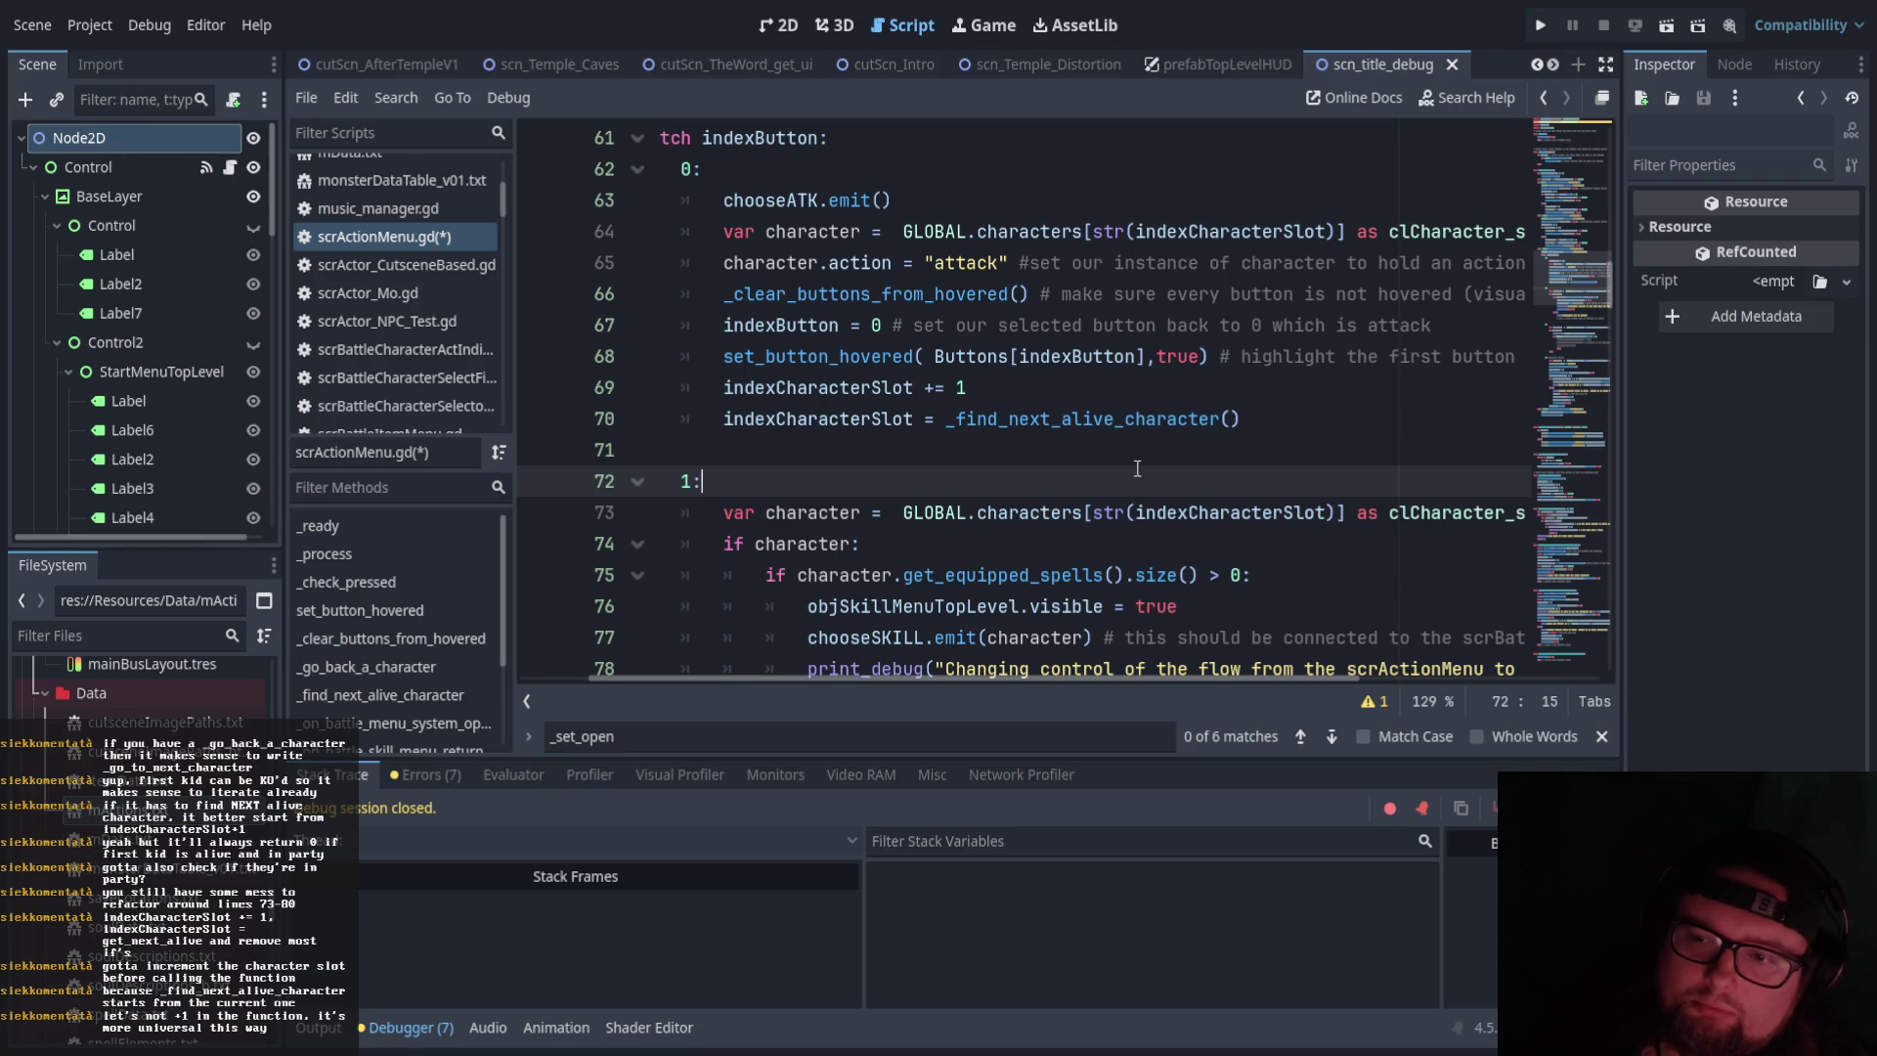
pyautogui.click(1060, 387)
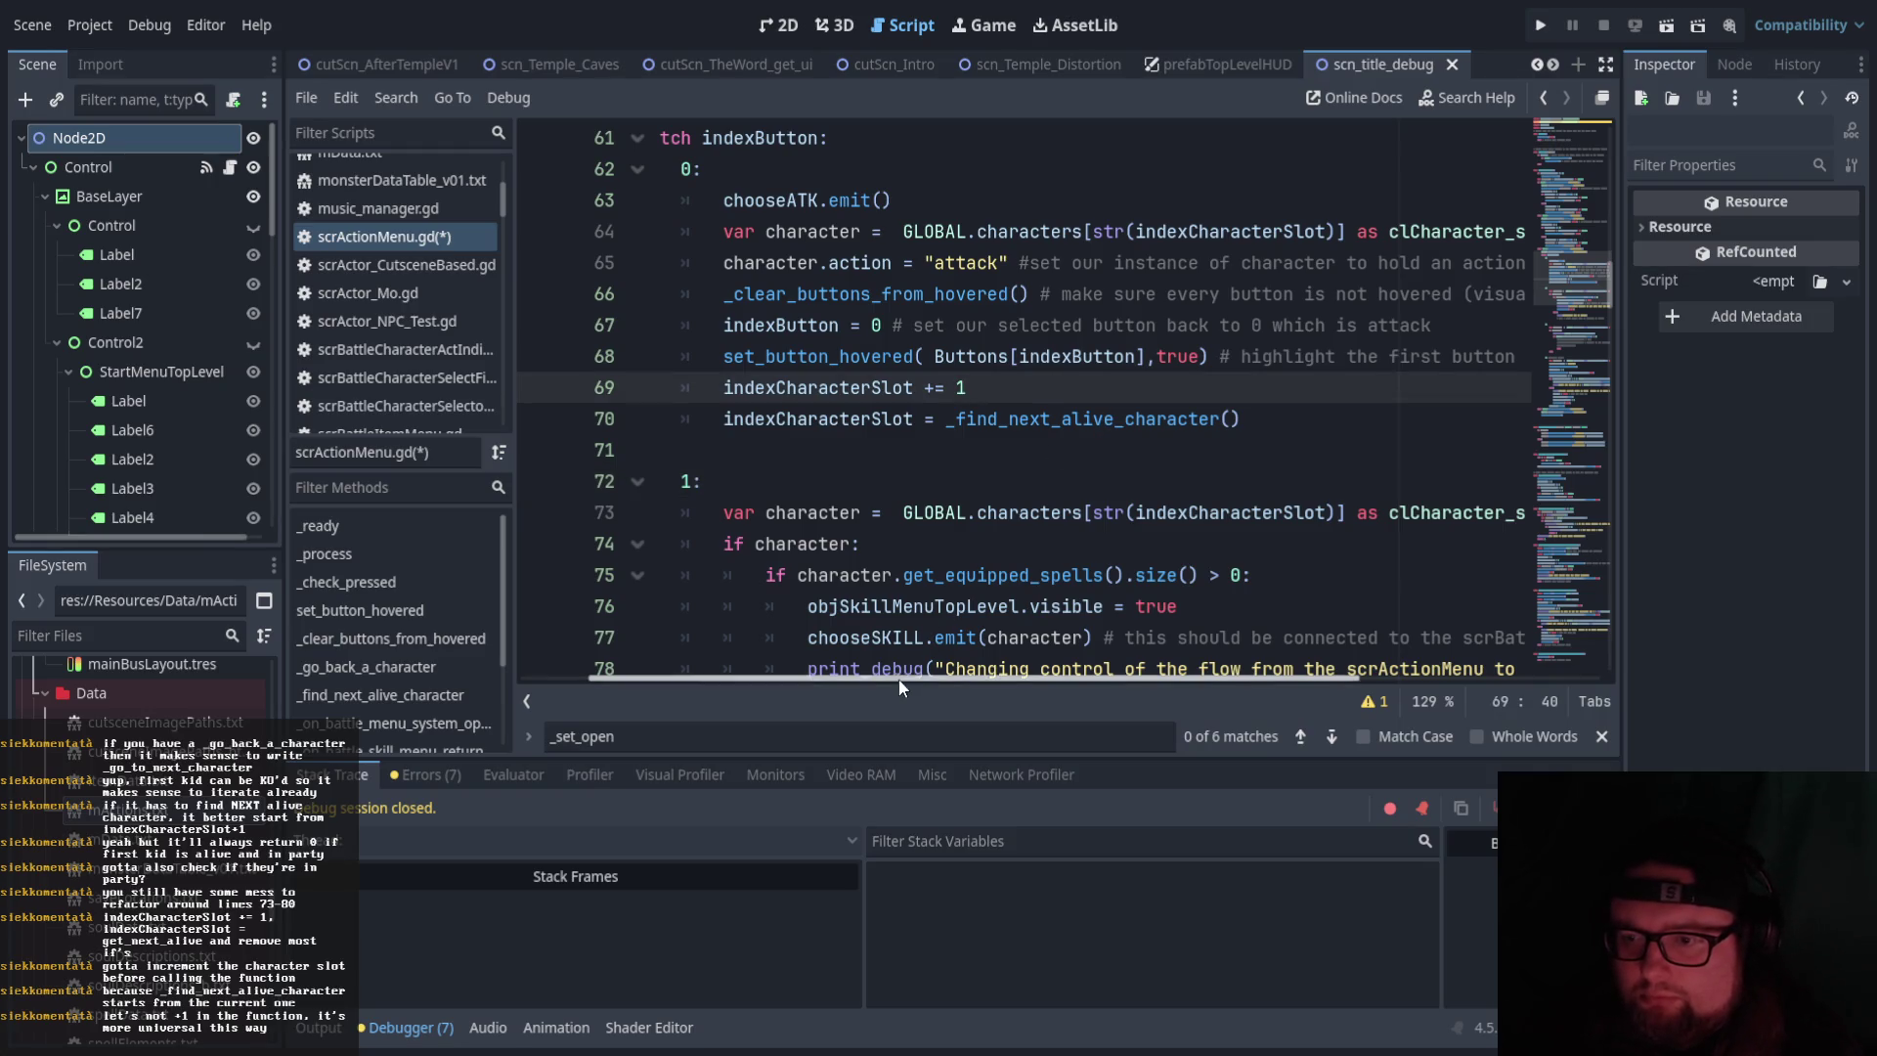
pyautogui.moveTo(890, 677); pyautogui.dragTo(820, 676)
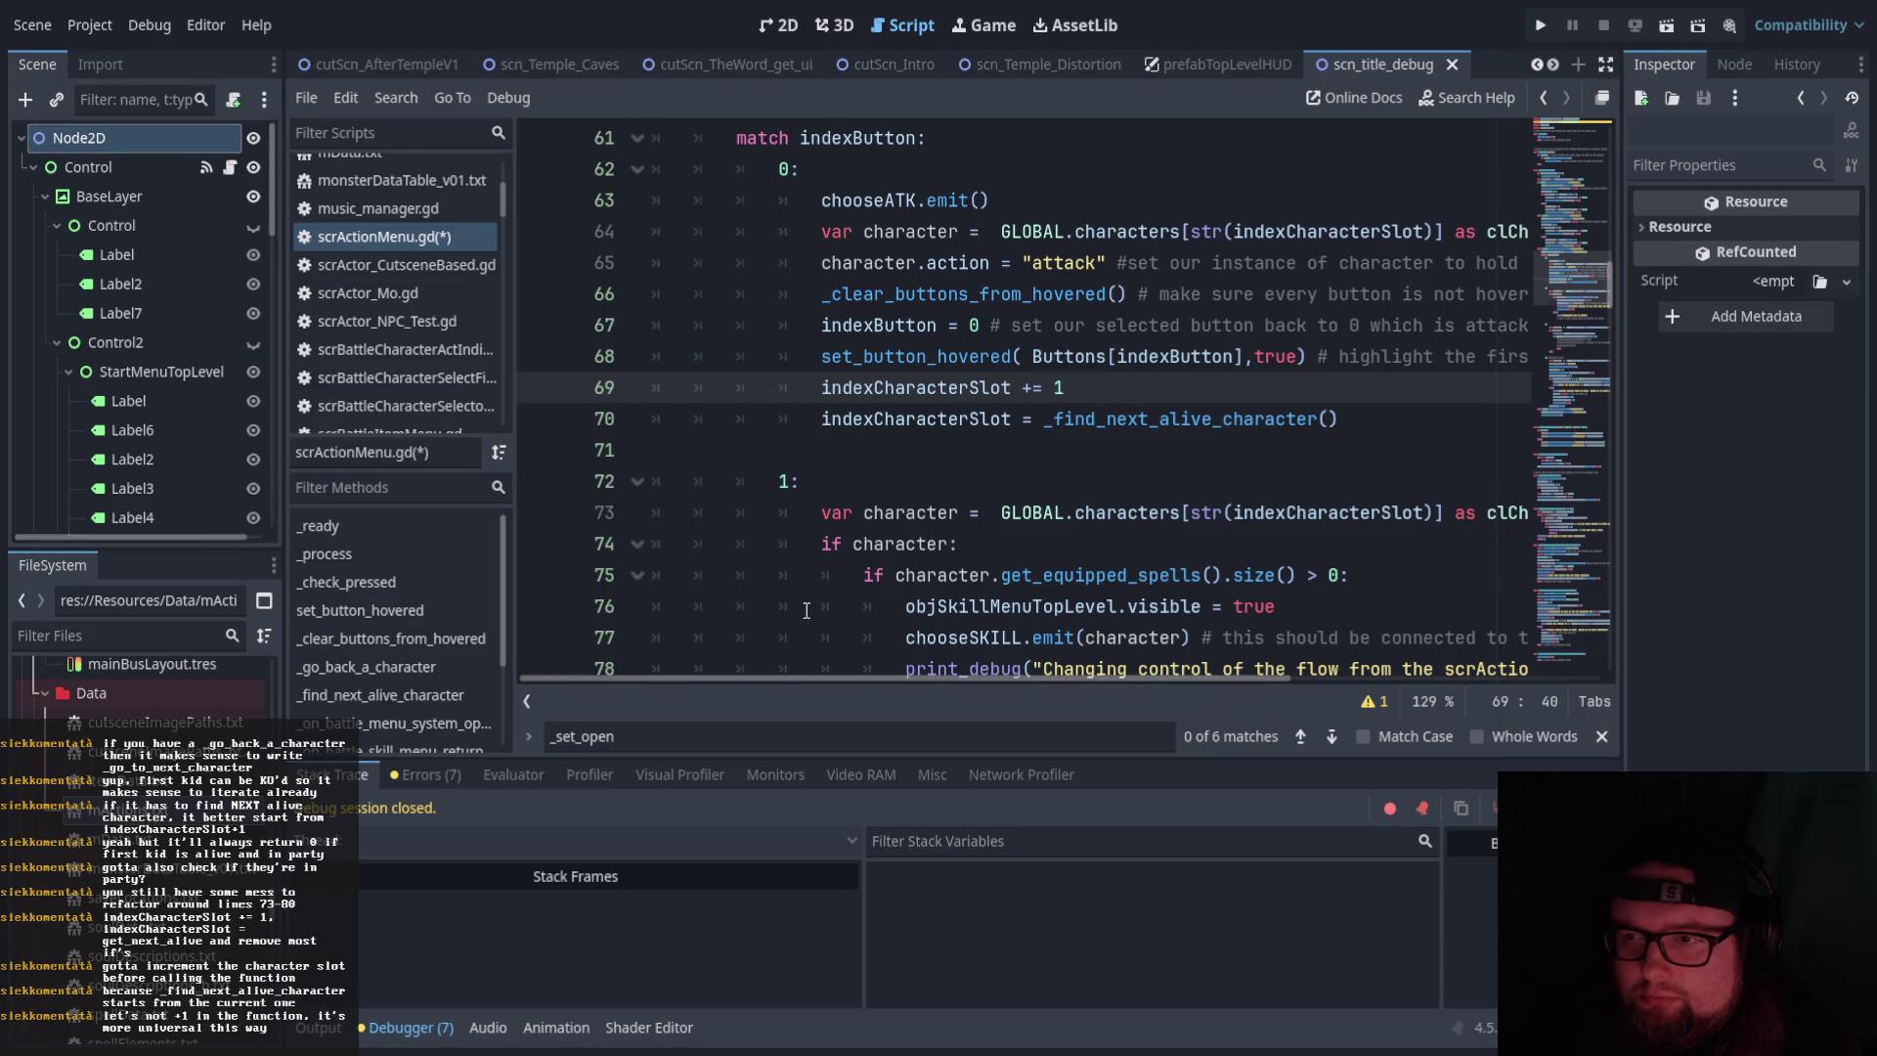
pyautogui.scroll(10, 804, 607)
pyautogui.scroll(2, 800, 587)
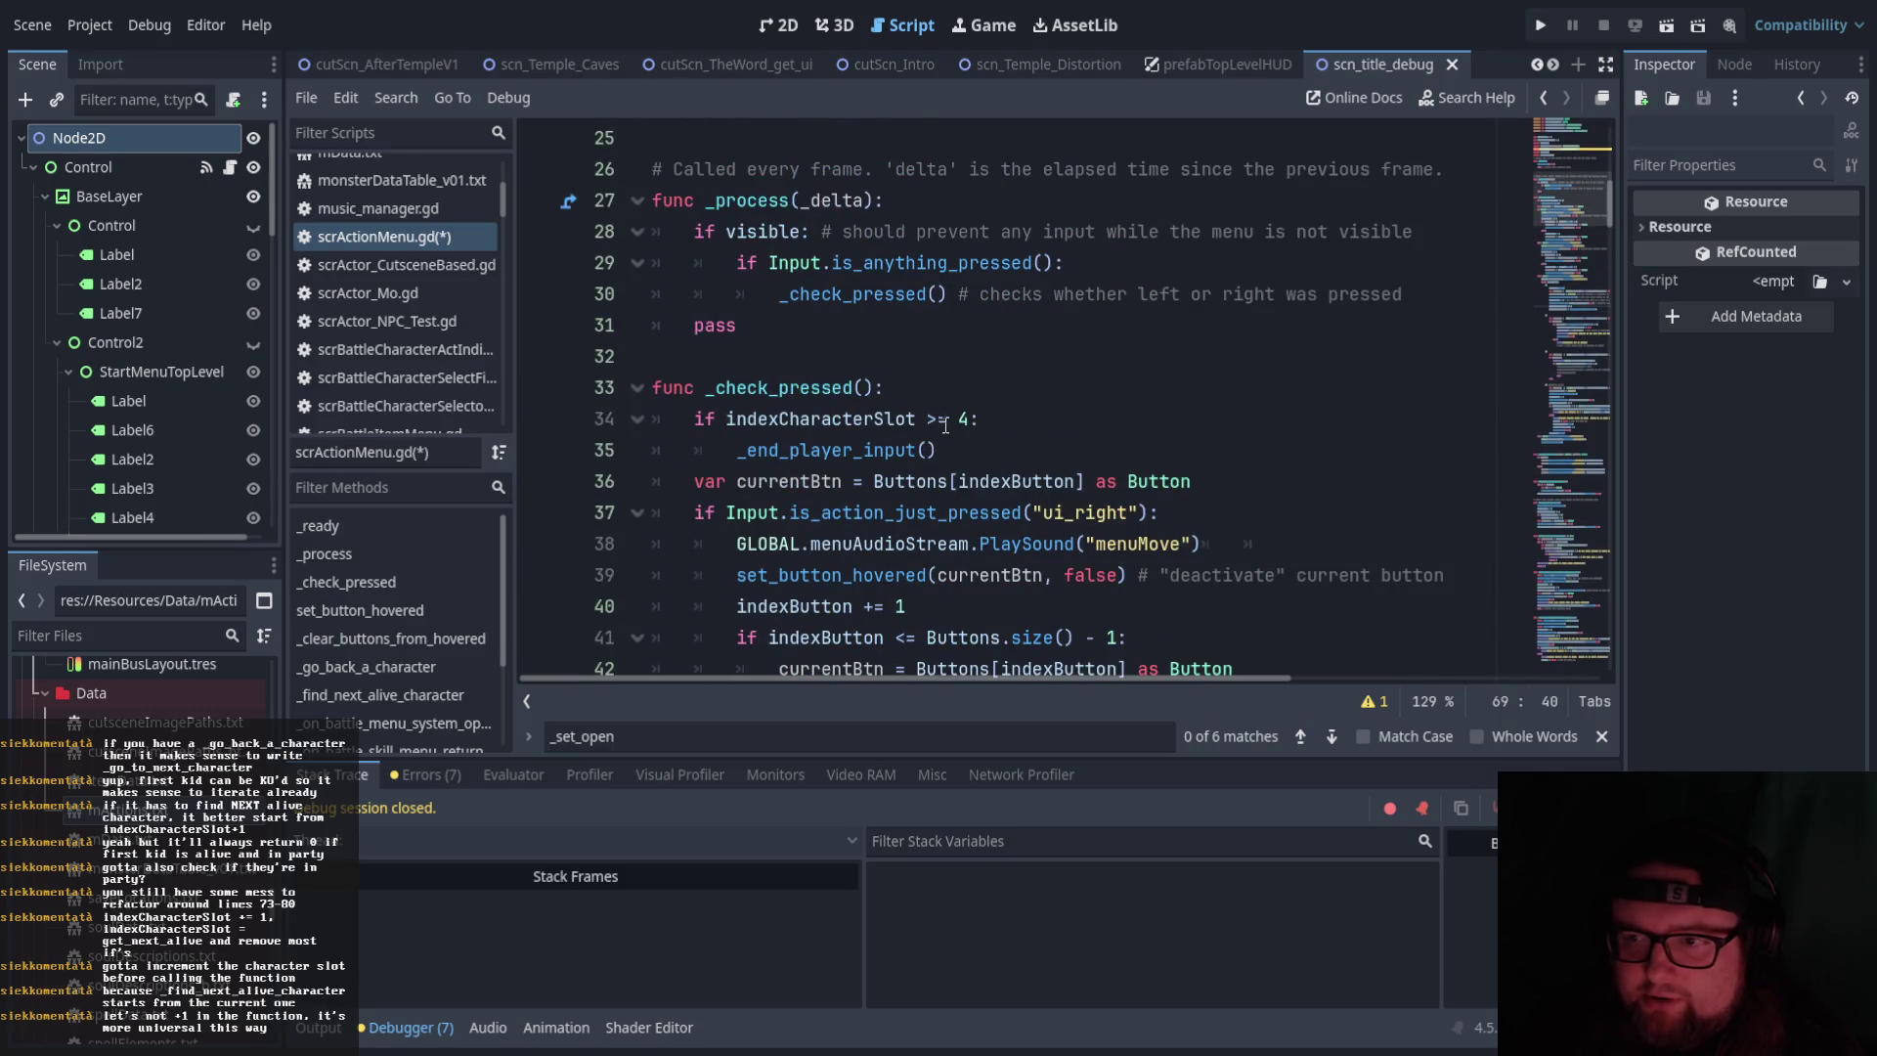
pyautogui.scroll(-12, 945, 425)
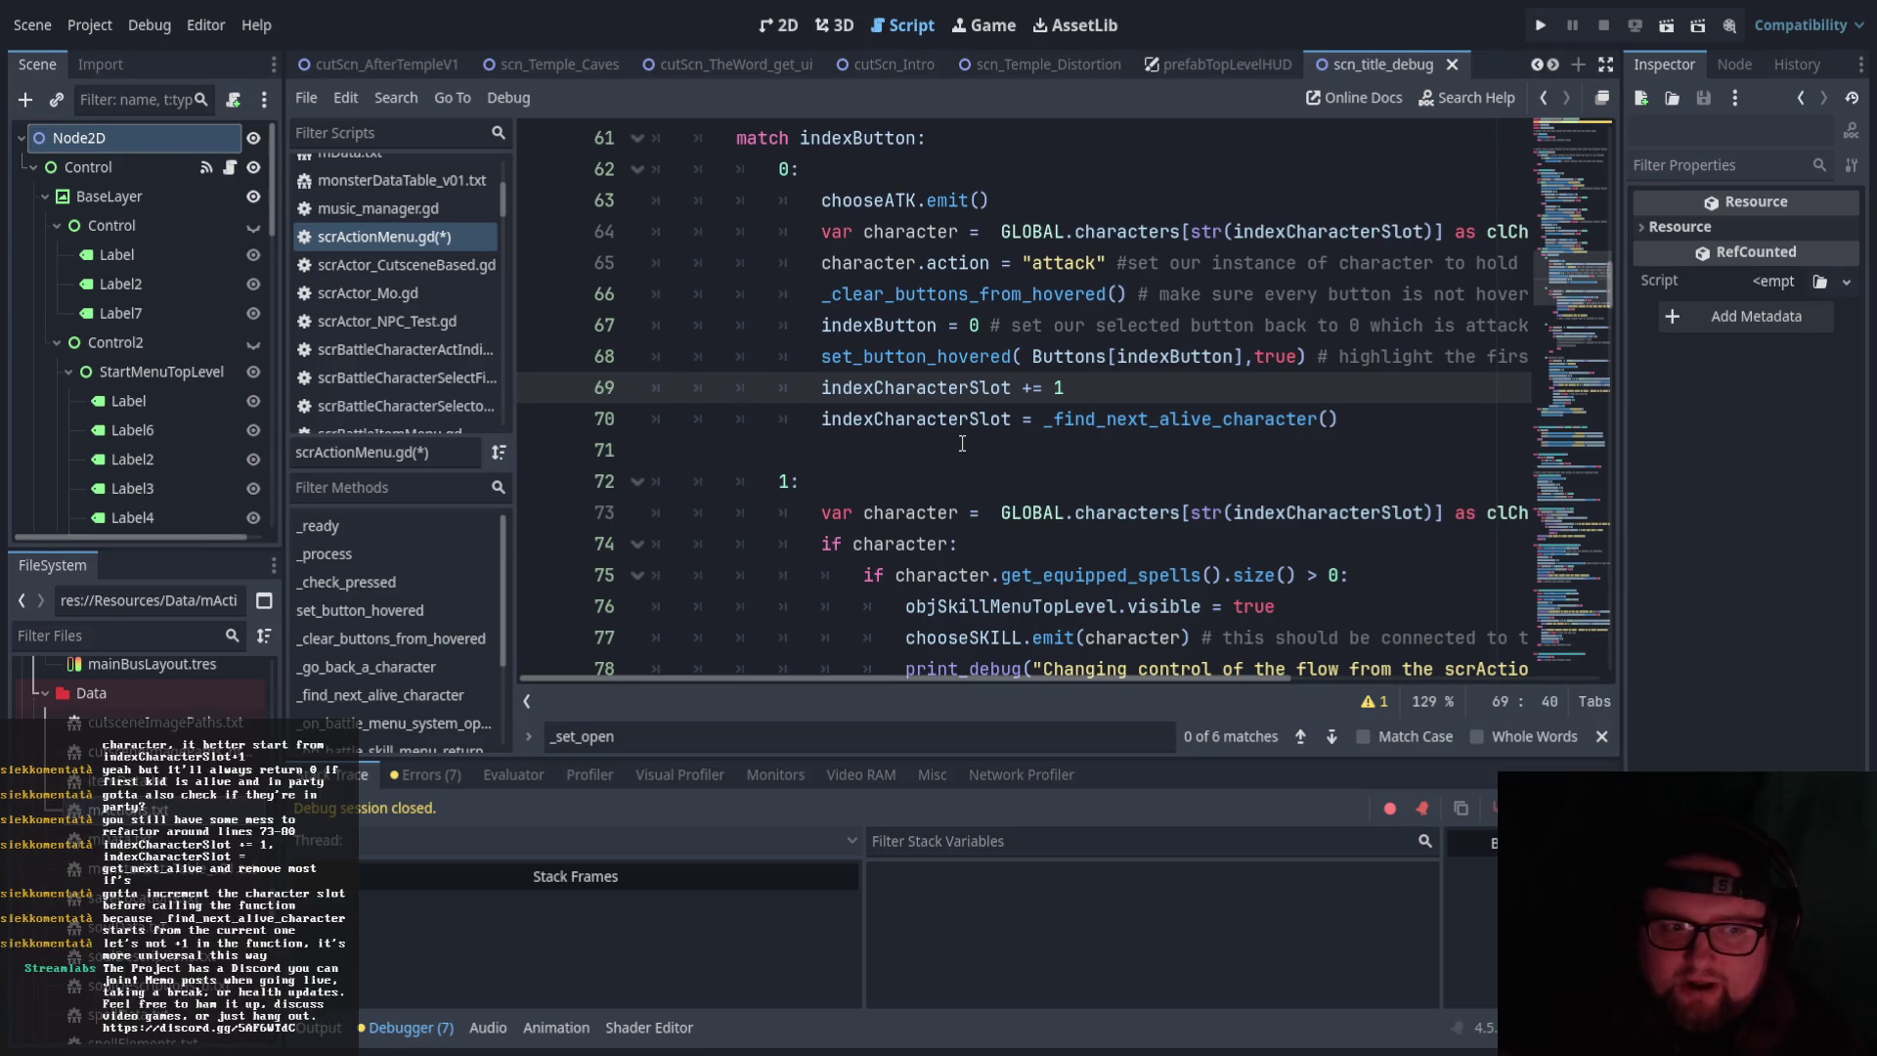
pyautogui.click(878, 448)
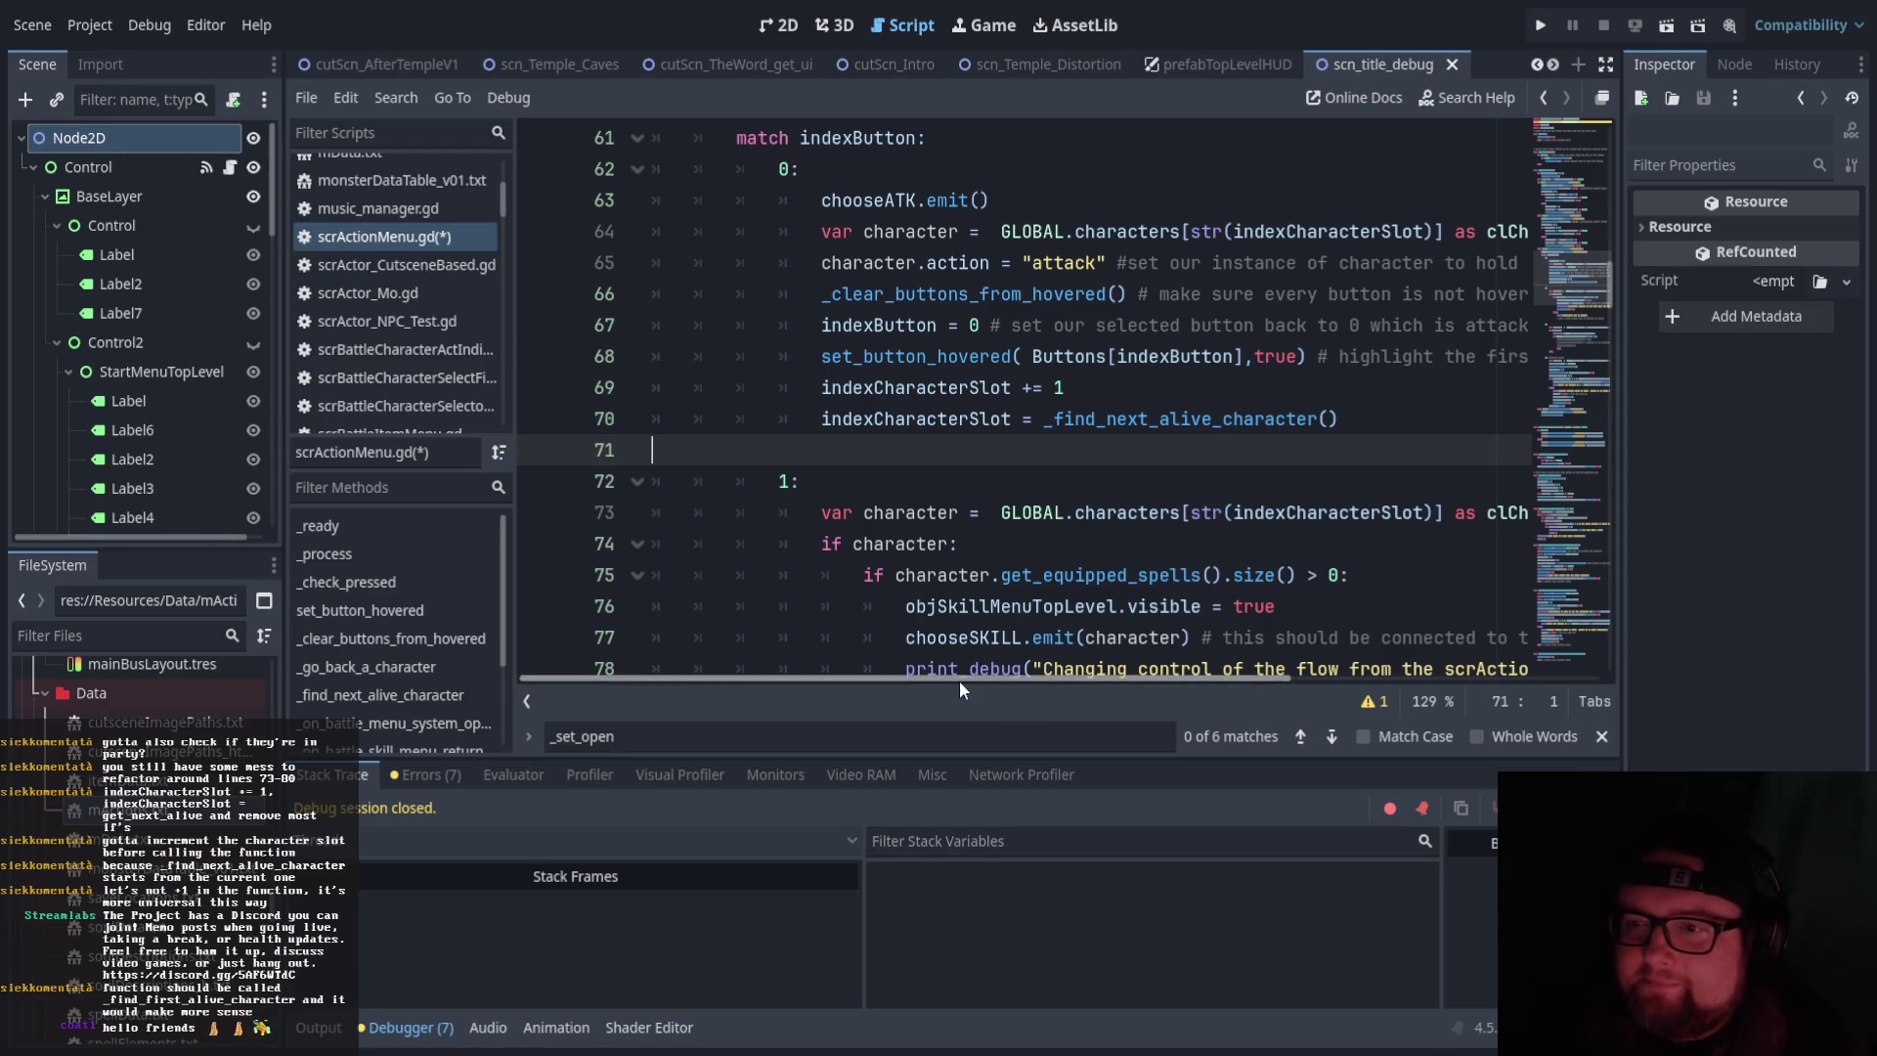
pyautogui.click(1066, 422)
pyautogui.scroll(1, 1076, 435)
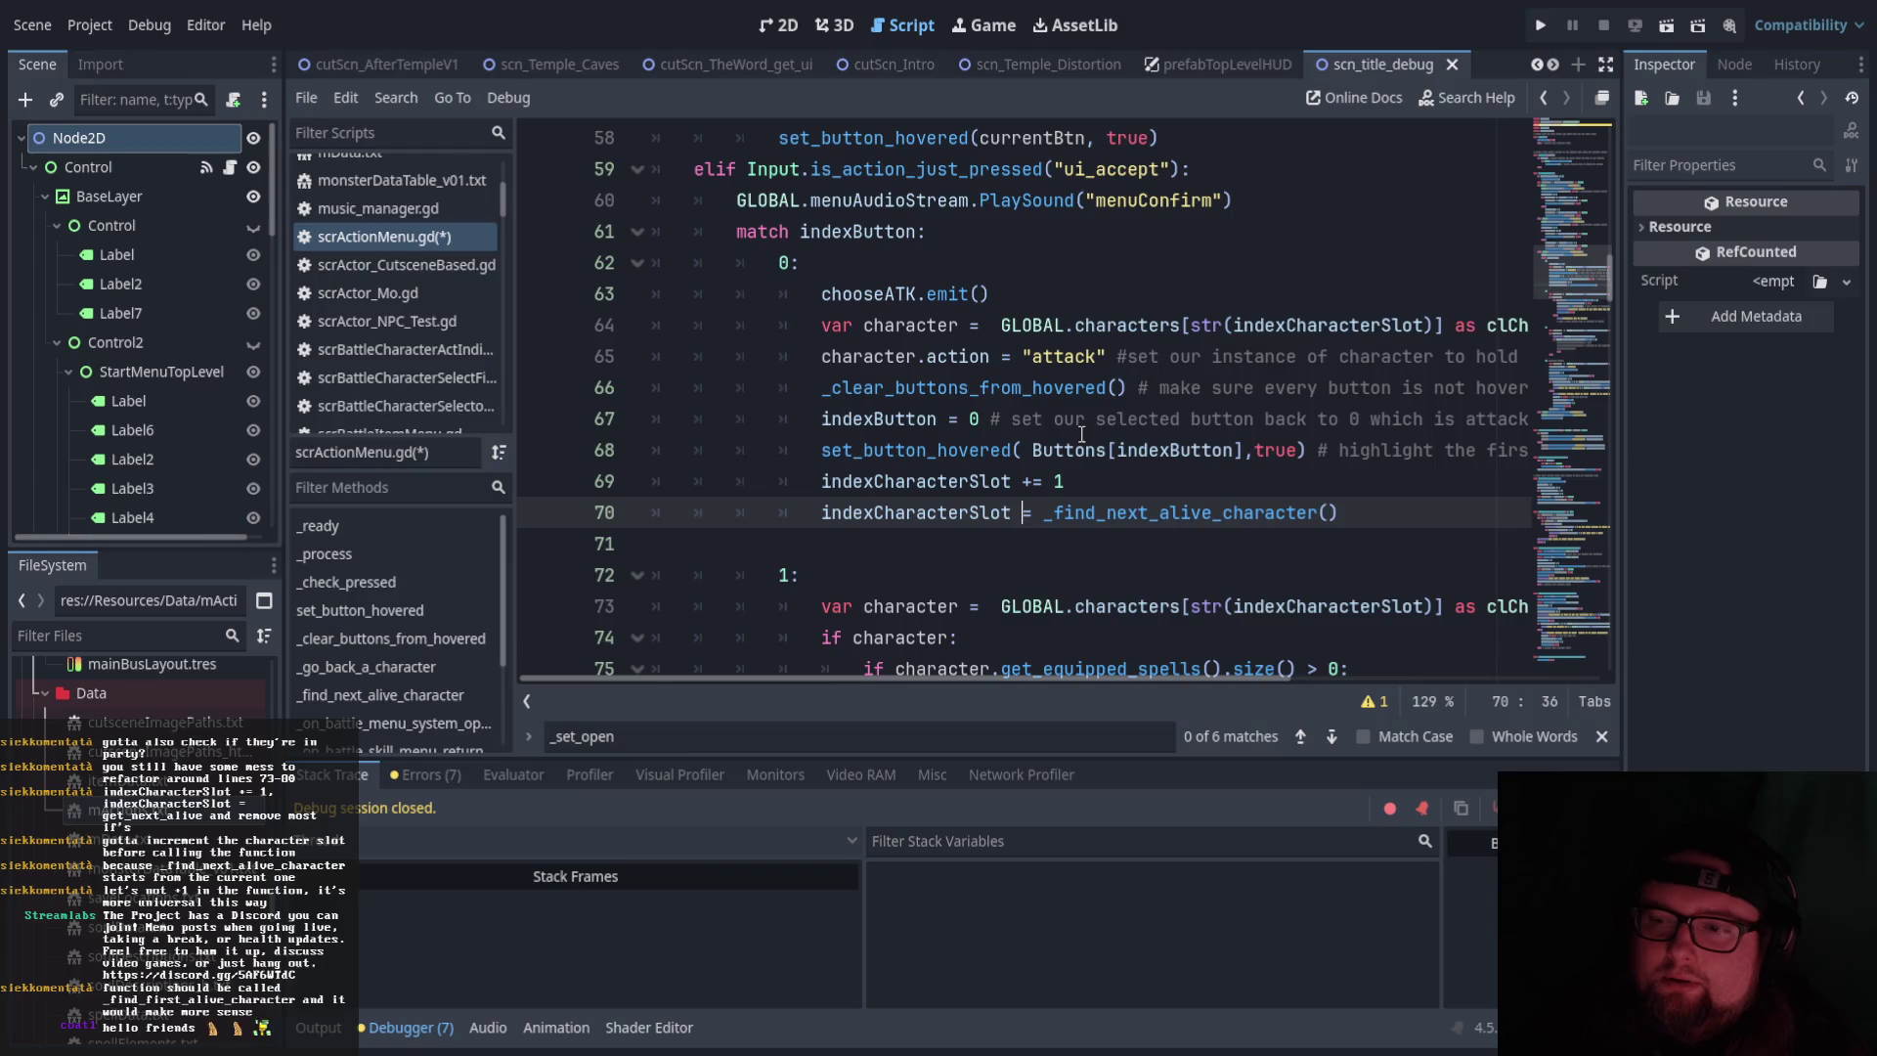
pyautogui.scroll(-1, 1087, 439)
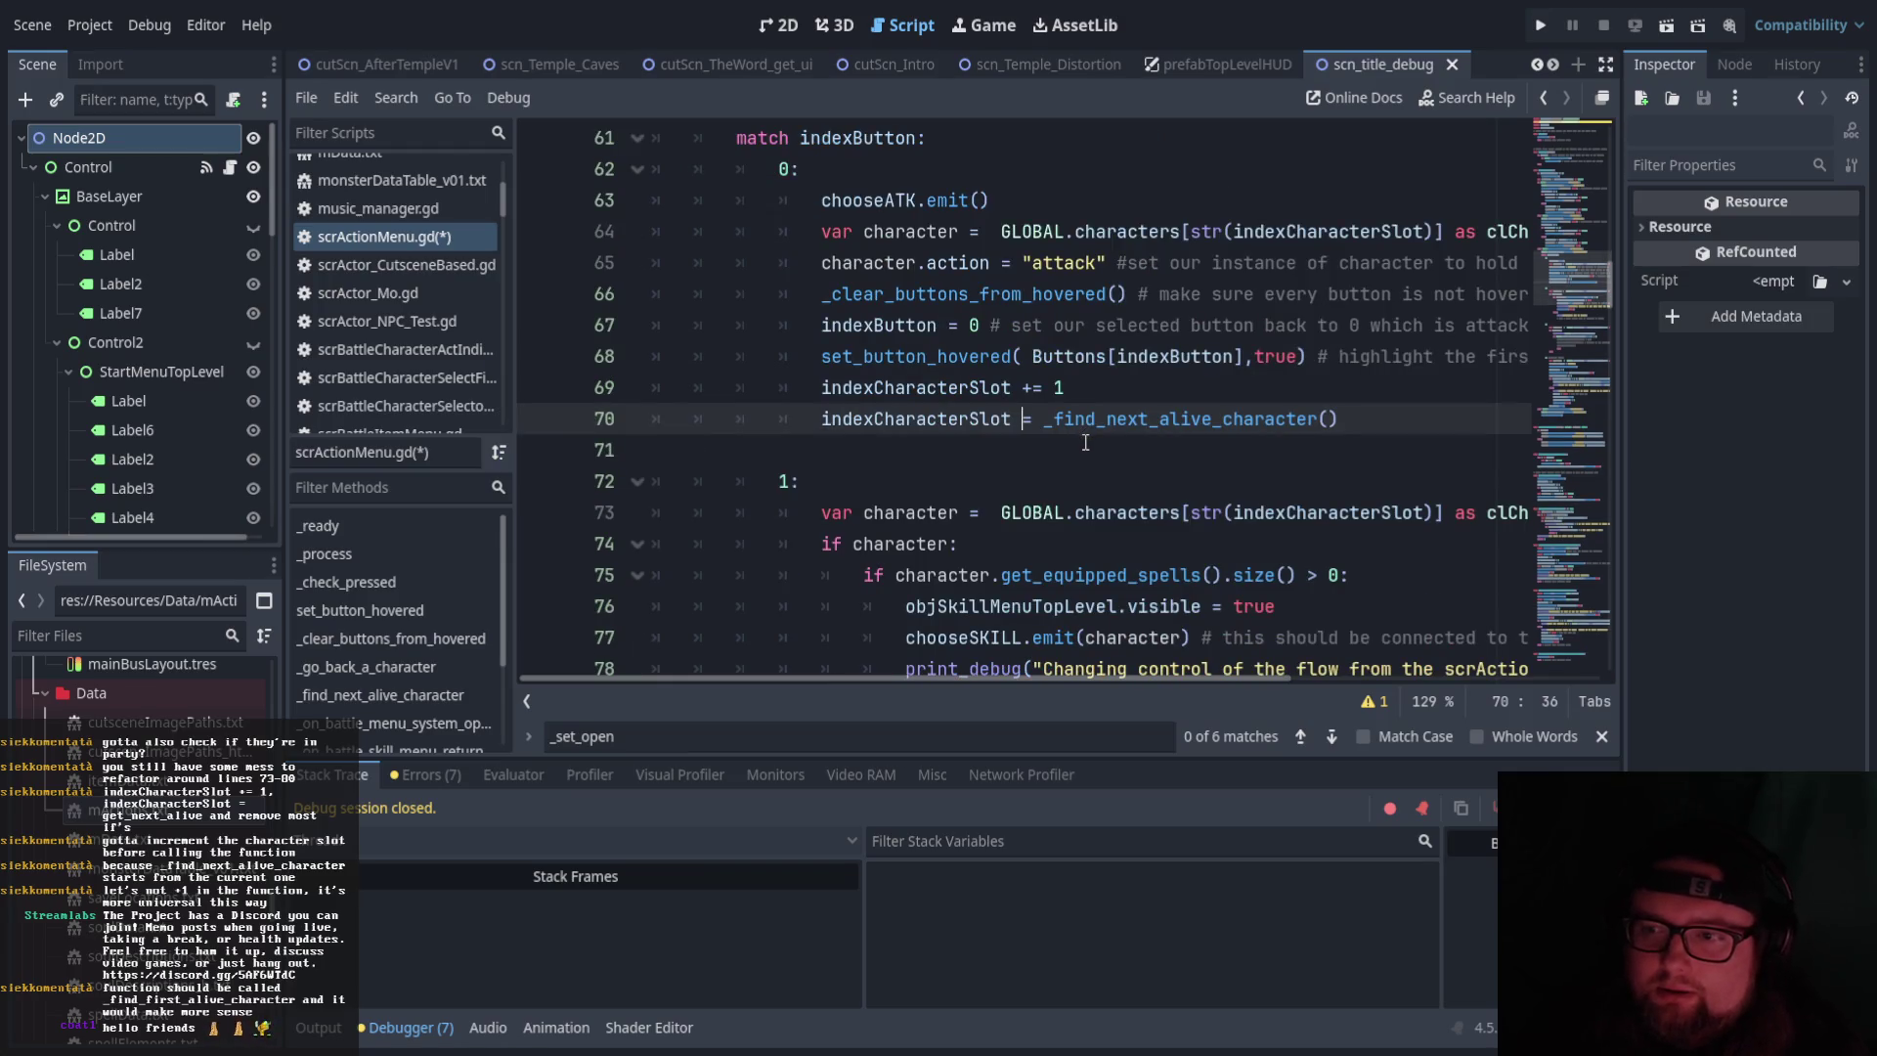
pyautogui.scroll(-12, 1086, 443)
pyautogui.scroll(-20, 1091, 472)
pyautogui.scroll(-6, 1105, 466)
pyautogui.scroll(13, 1106, 468)
pyautogui.scroll(8, 1105, 467)
pyautogui.scroll(-2, 1106, 467)
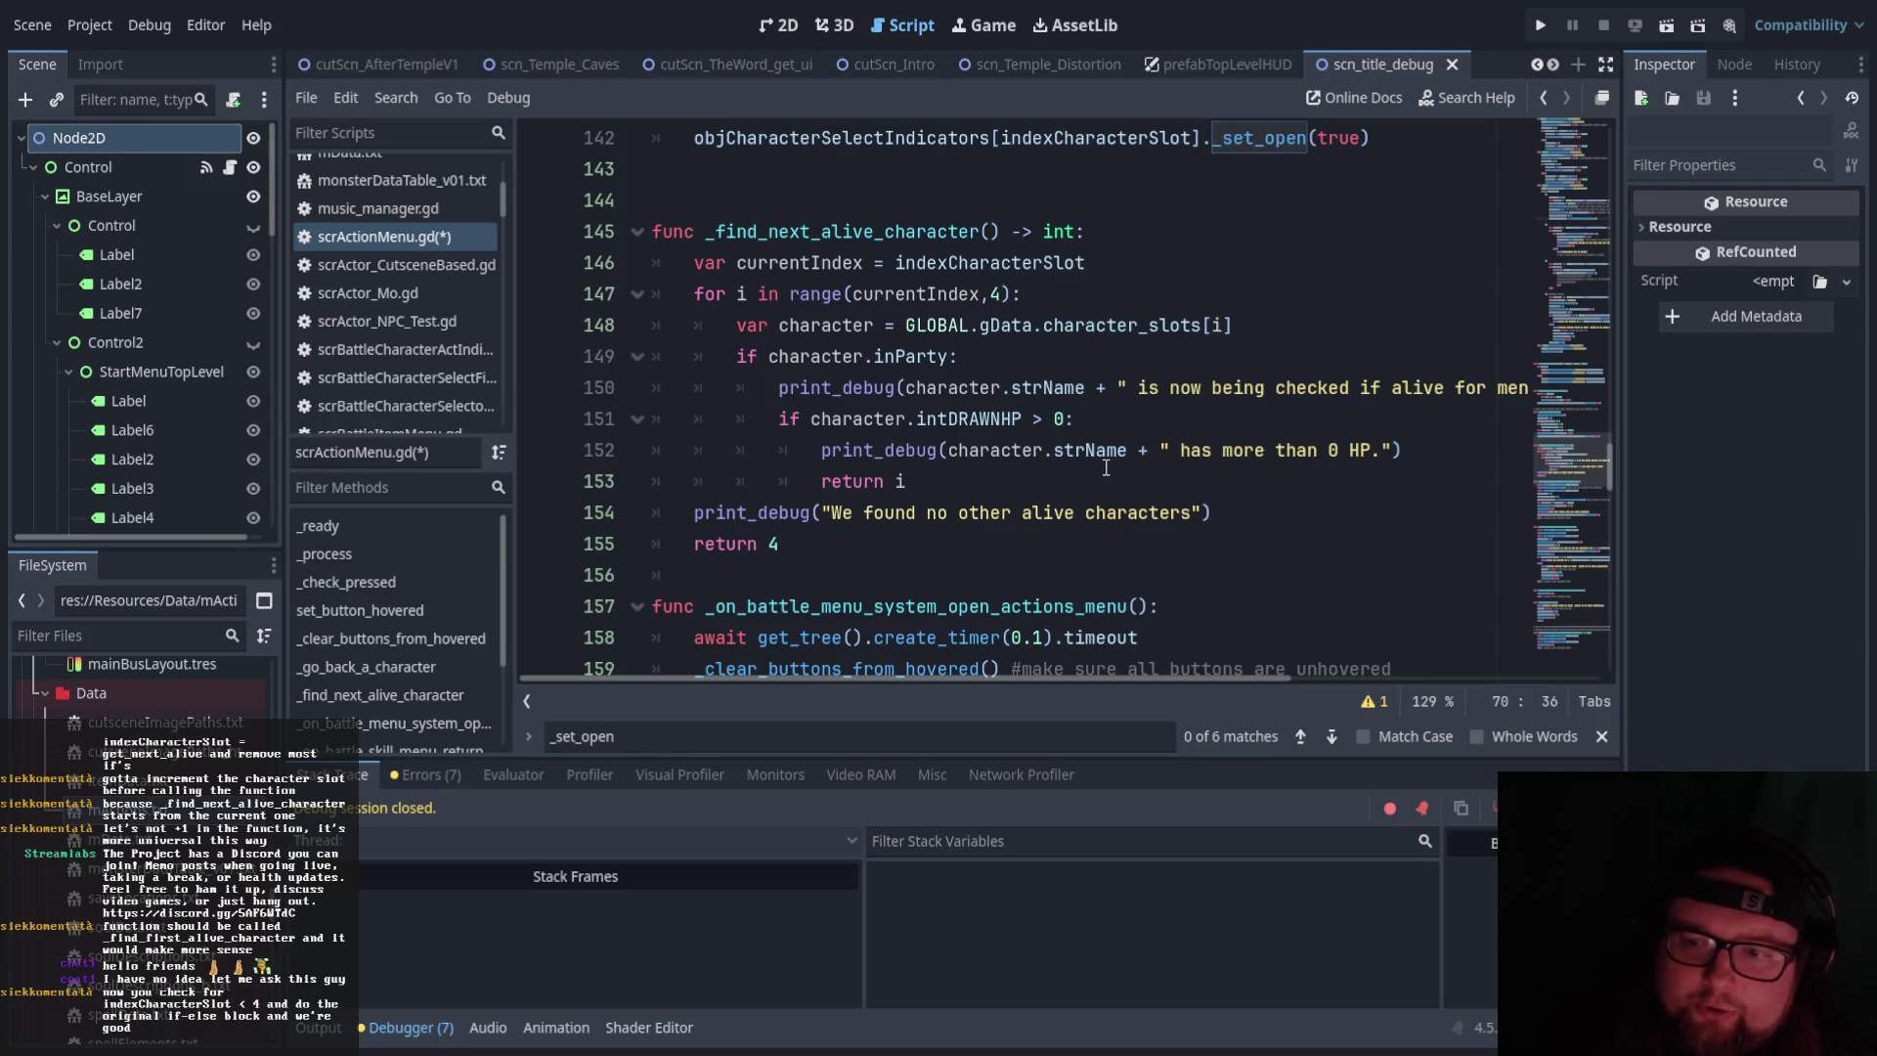
pyautogui.moveTo(780, 544)
pyautogui.mouseDown()
pyautogui.moveTo(693, 544)
pyautogui.moveTo(780, 543)
pyautogui.mouseUp()
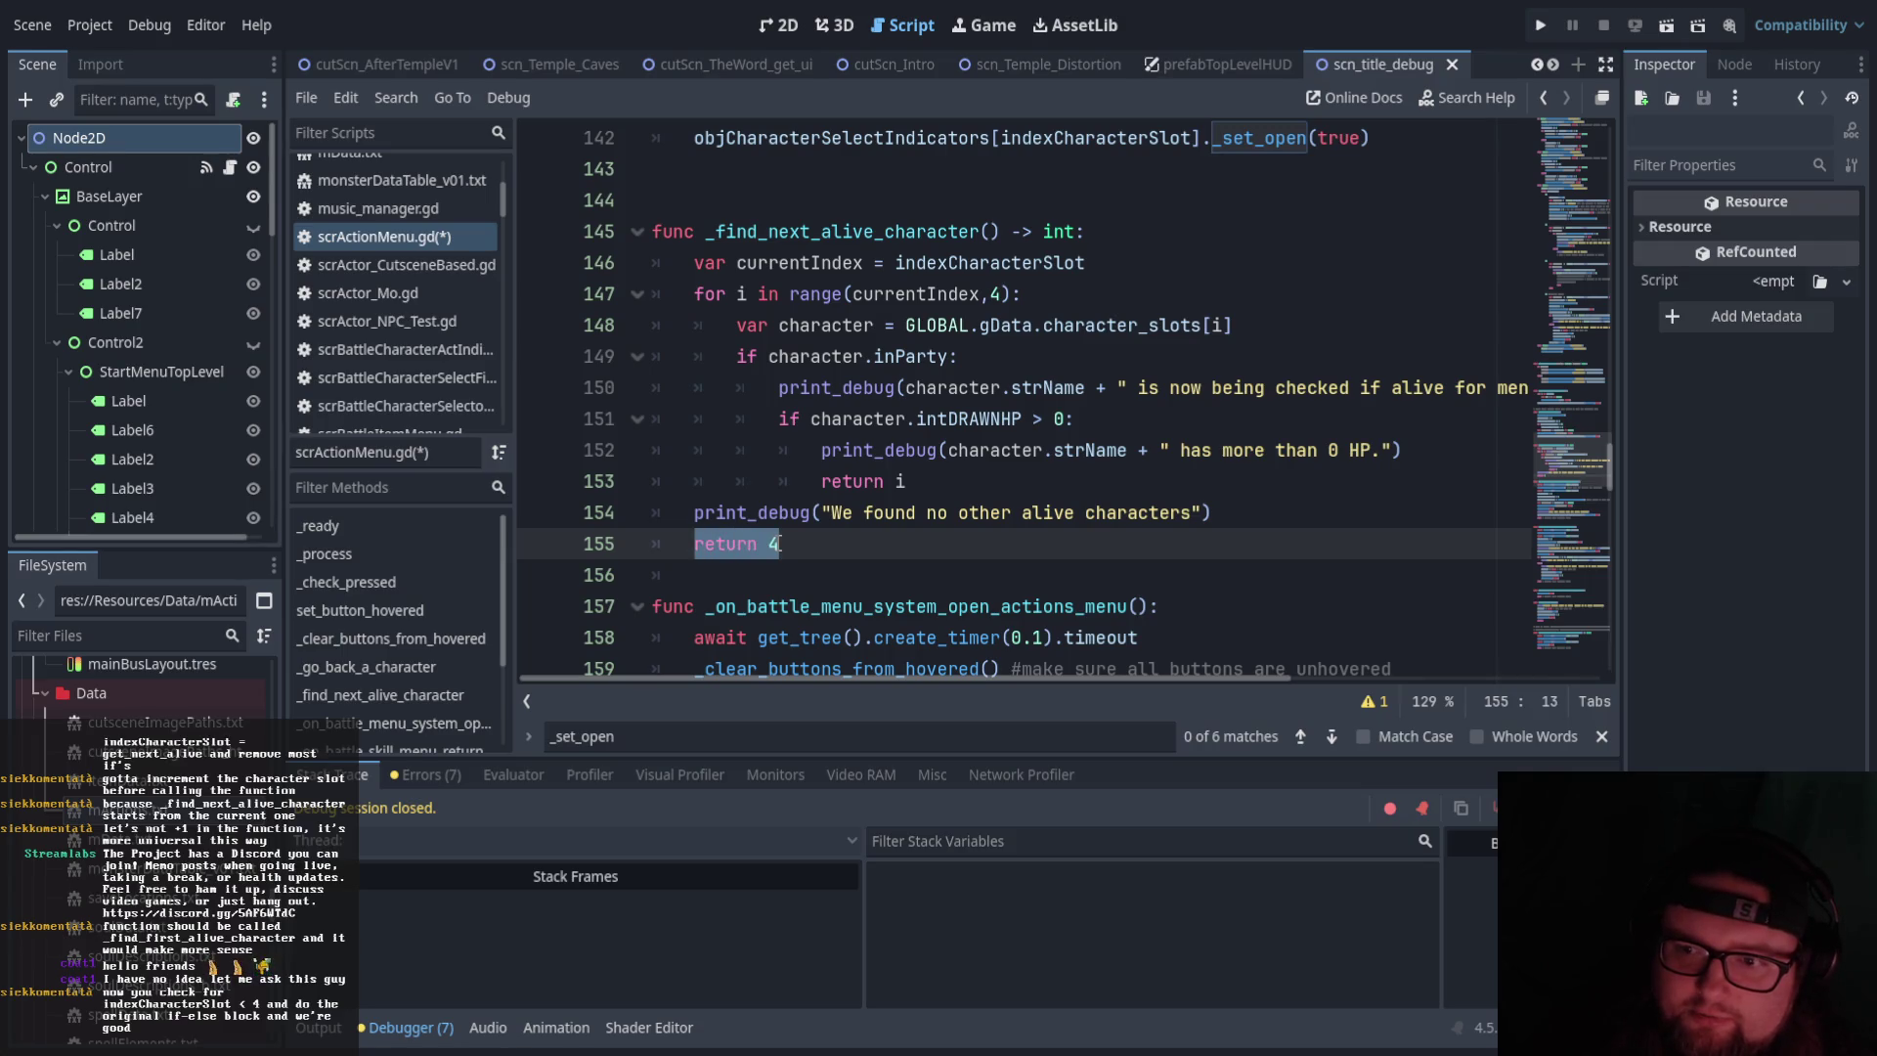
pyautogui.moveTo(694, 262)
pyautogui.mouseDown()
pyautogui.moveTo(1202, 516)
pyautogui.moveTo(780, 546)
pyautogui.moveTo(1229, 529)
pyautogui.mouseUp()
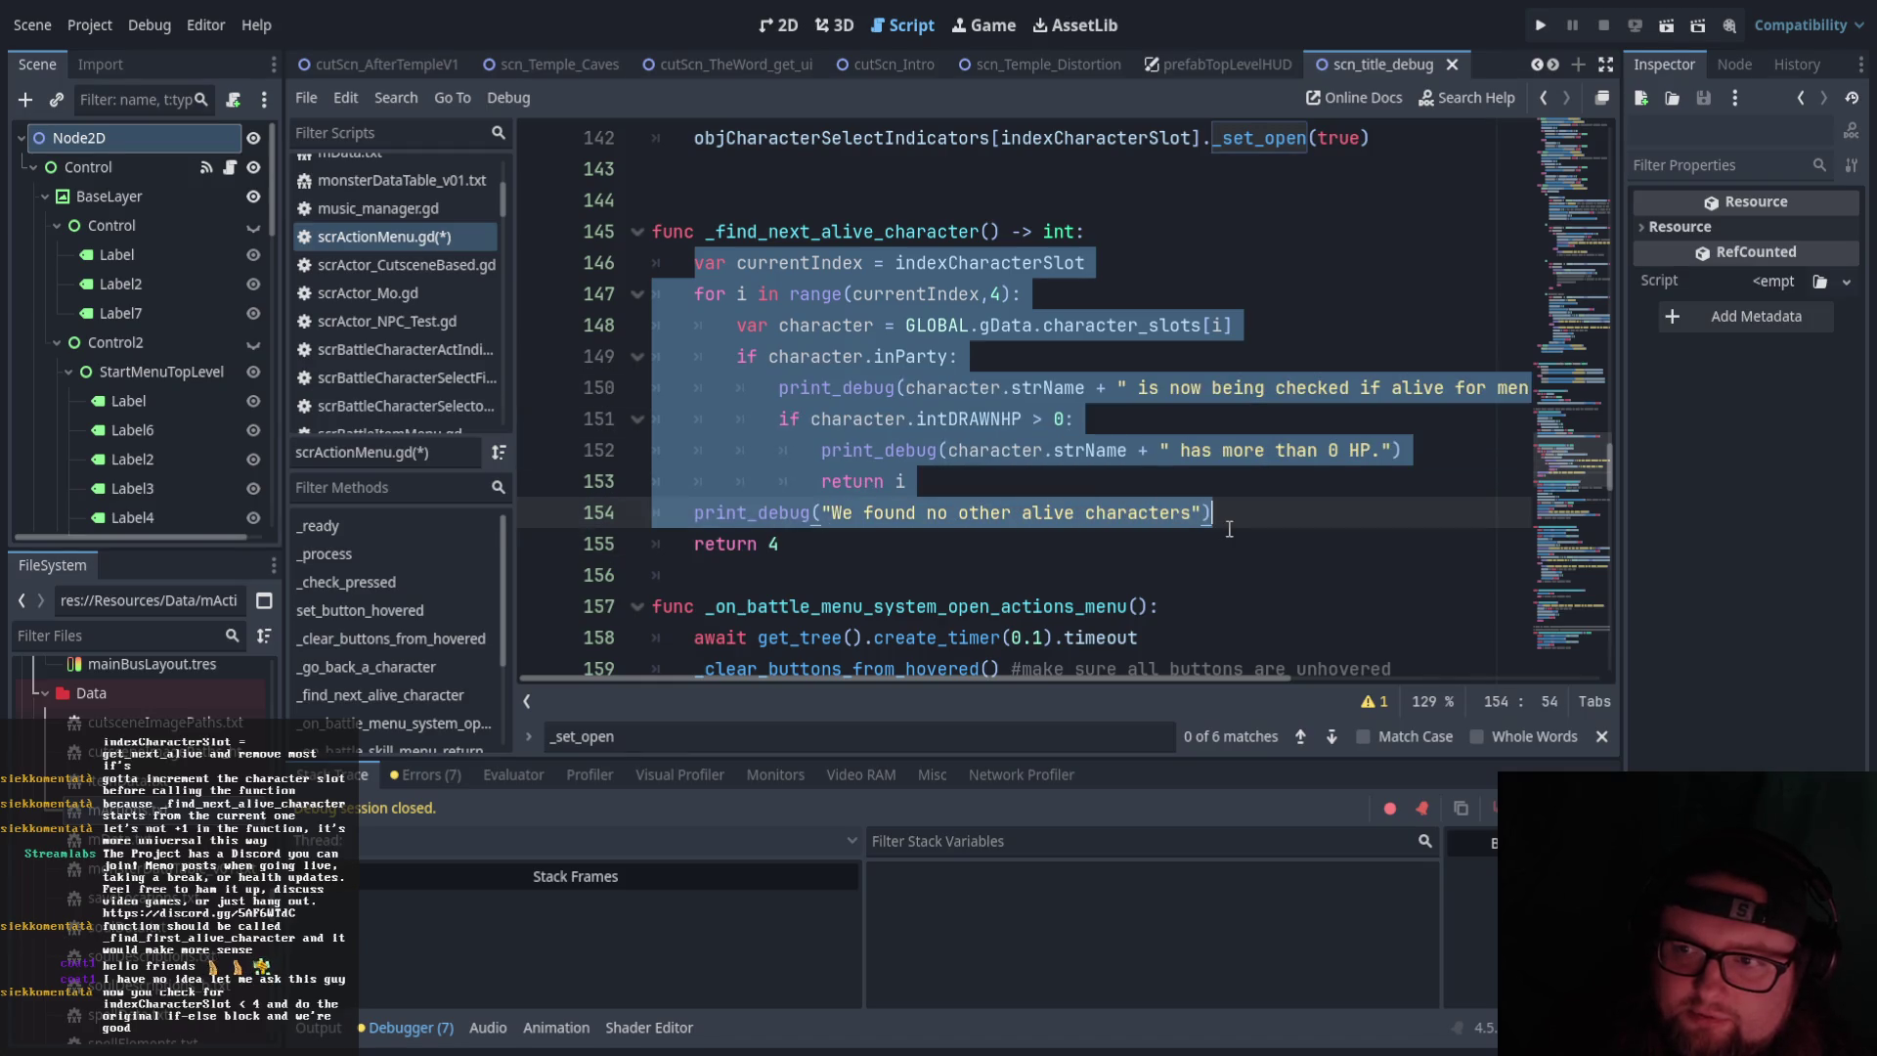
pyautogui.click(768, 543)
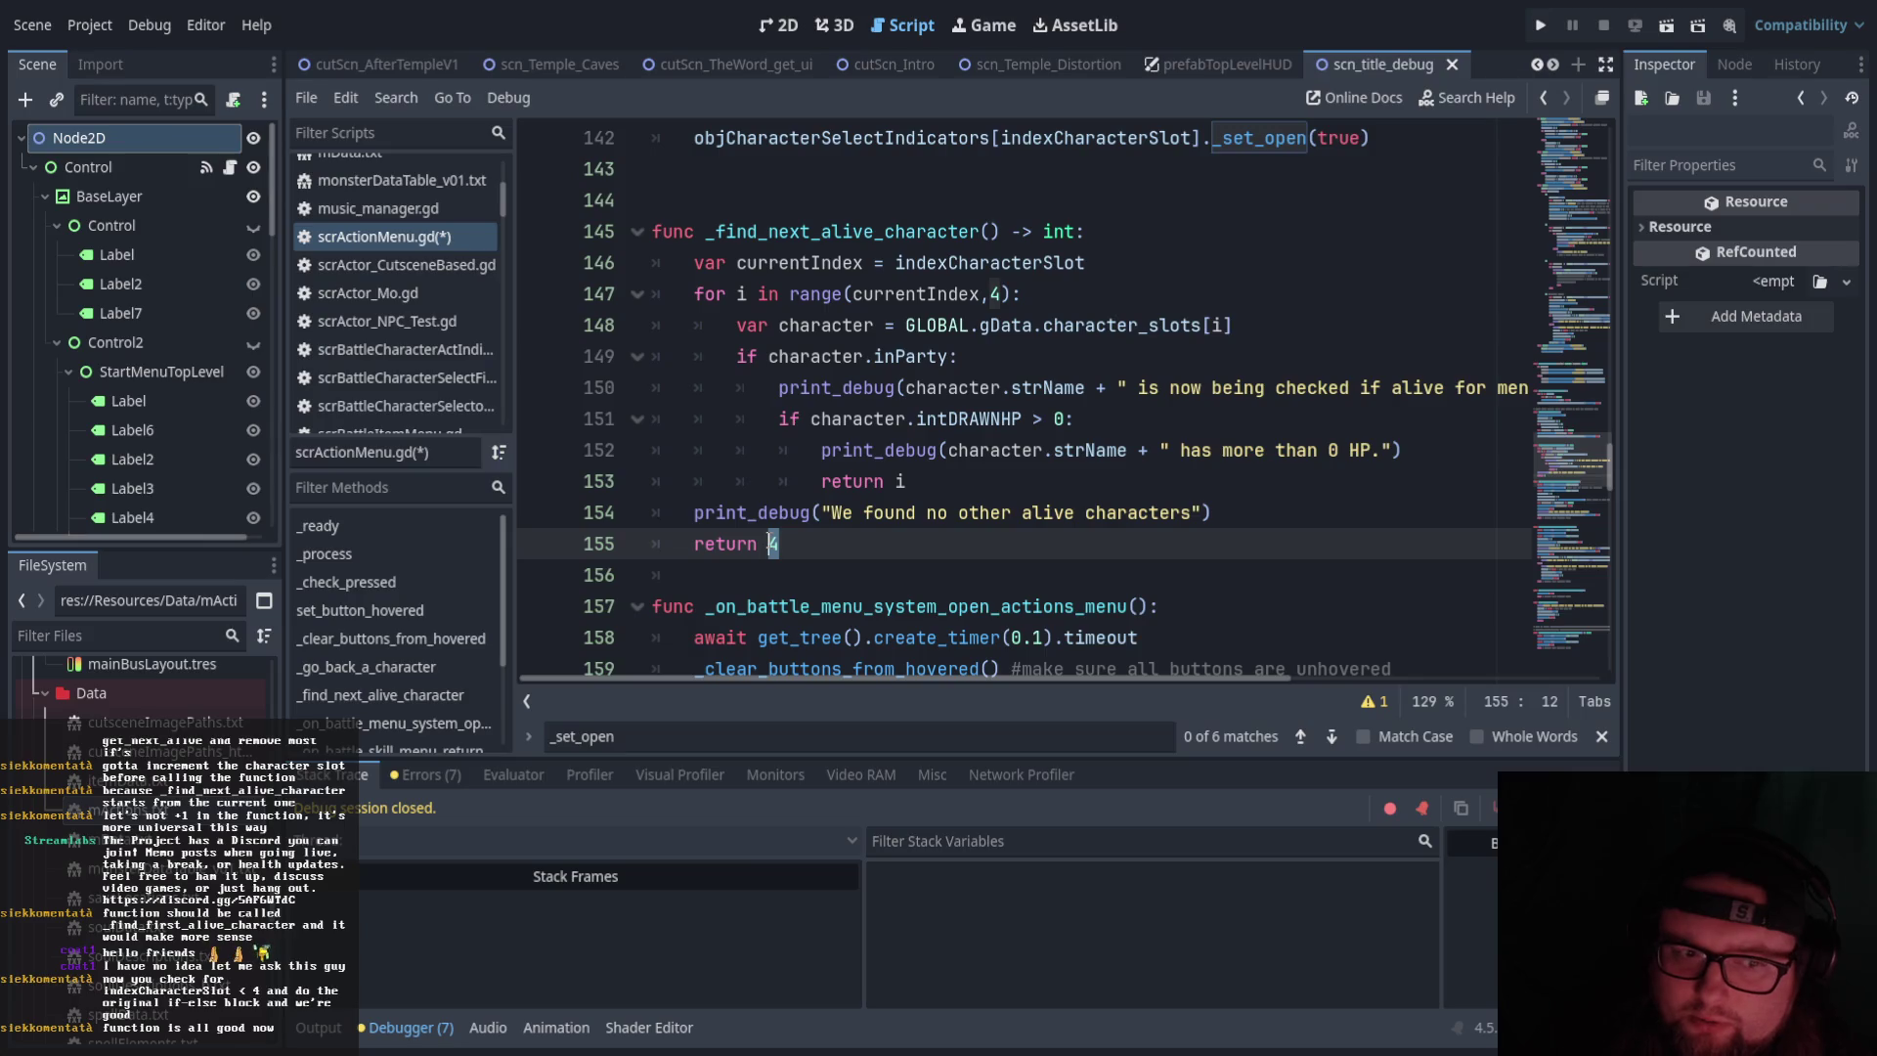
pyautogui.click(819, 545)
pyautogui.scroll(20, 801, 543)
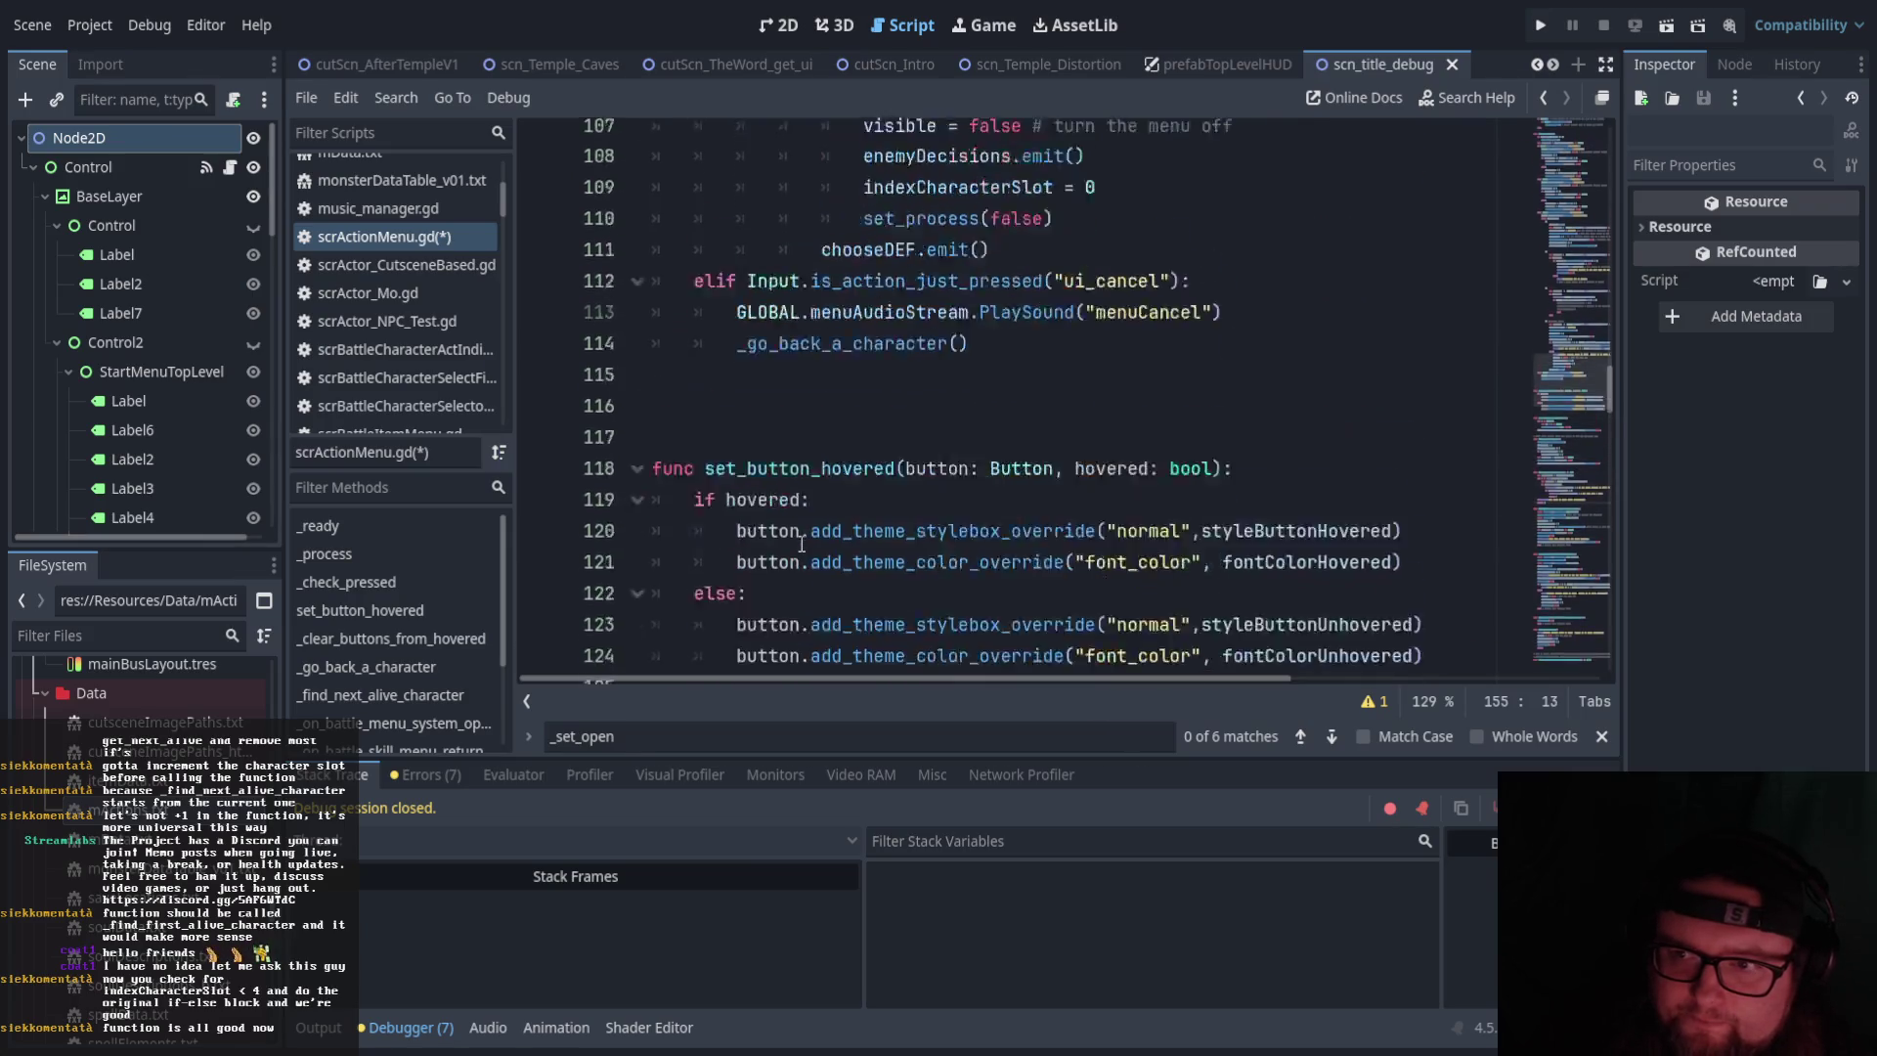
pyautogui.scroll(8, 800, 544)
pyautogui.scroll(-2, 893, 505)
pyautogui.scroll(-1, 892, 505)
pyautogui.scroll(9, 811, 536)
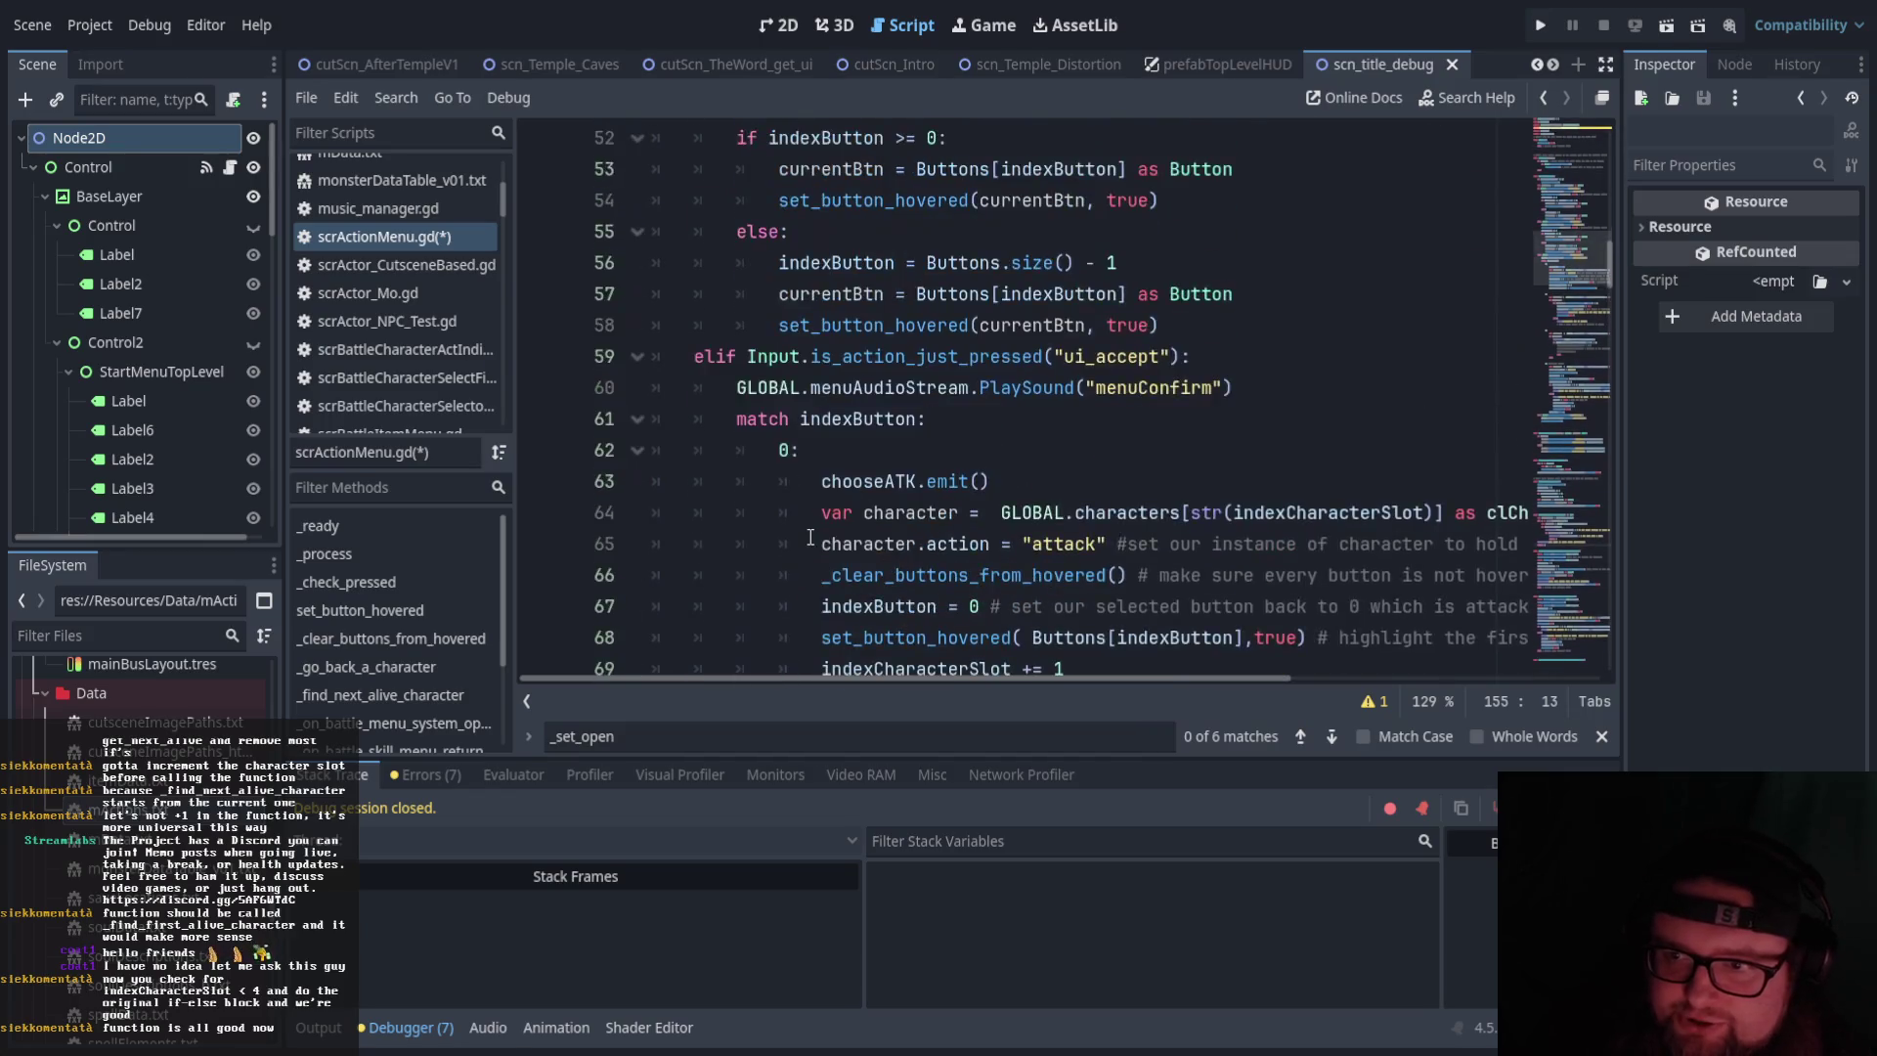
pyautogui.scroll(-4, 811, 537)
pyautogui.click(708, 358)
pyautogui.click(801, 450)
pyautogui.scroll(10, 804, 482)
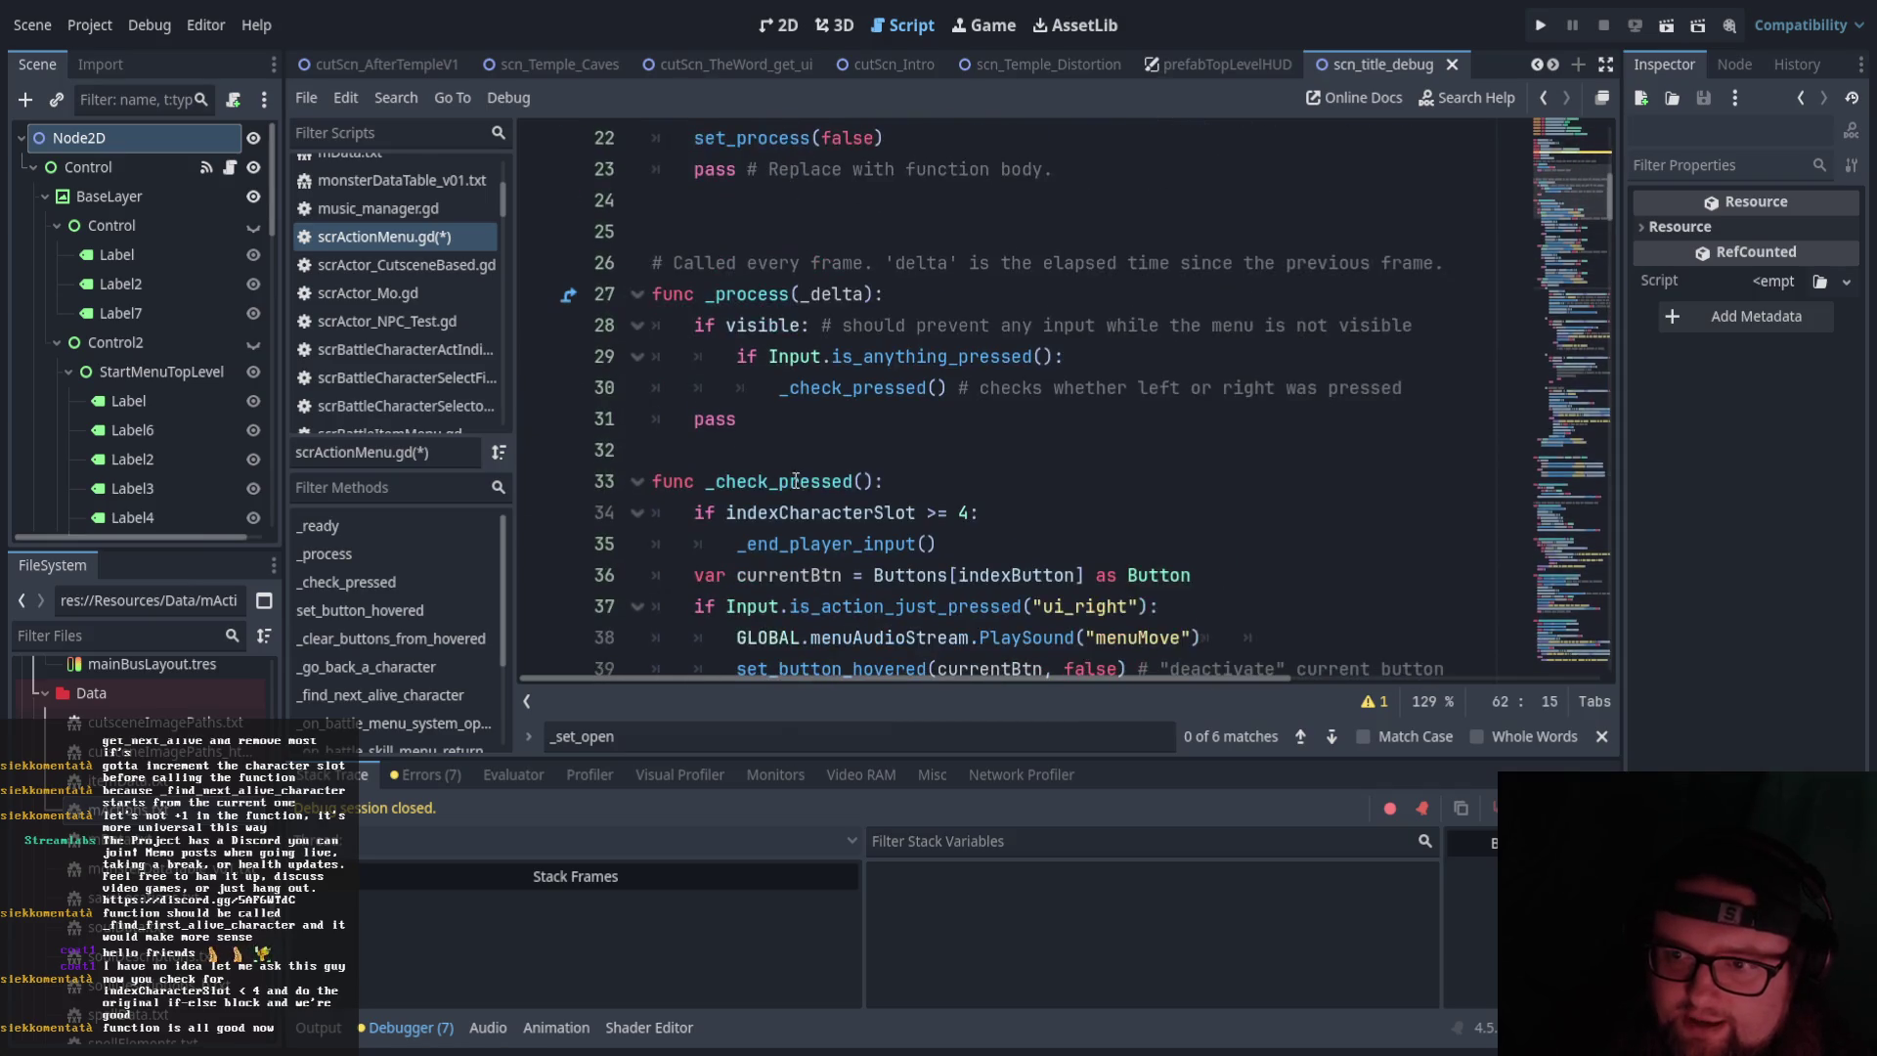
pyautogui.scroll(-1, 717, 489)
pyautogui.moveTo(694, 418)
pyautogui.mouseDown()
pyautogui.moveTo(978, 419)
pyautogui.moveTo(970, 448)
pyautogui.moveTo(698, 409)
pyautogui.mouseUp()
pyautogui.click(970, 448)
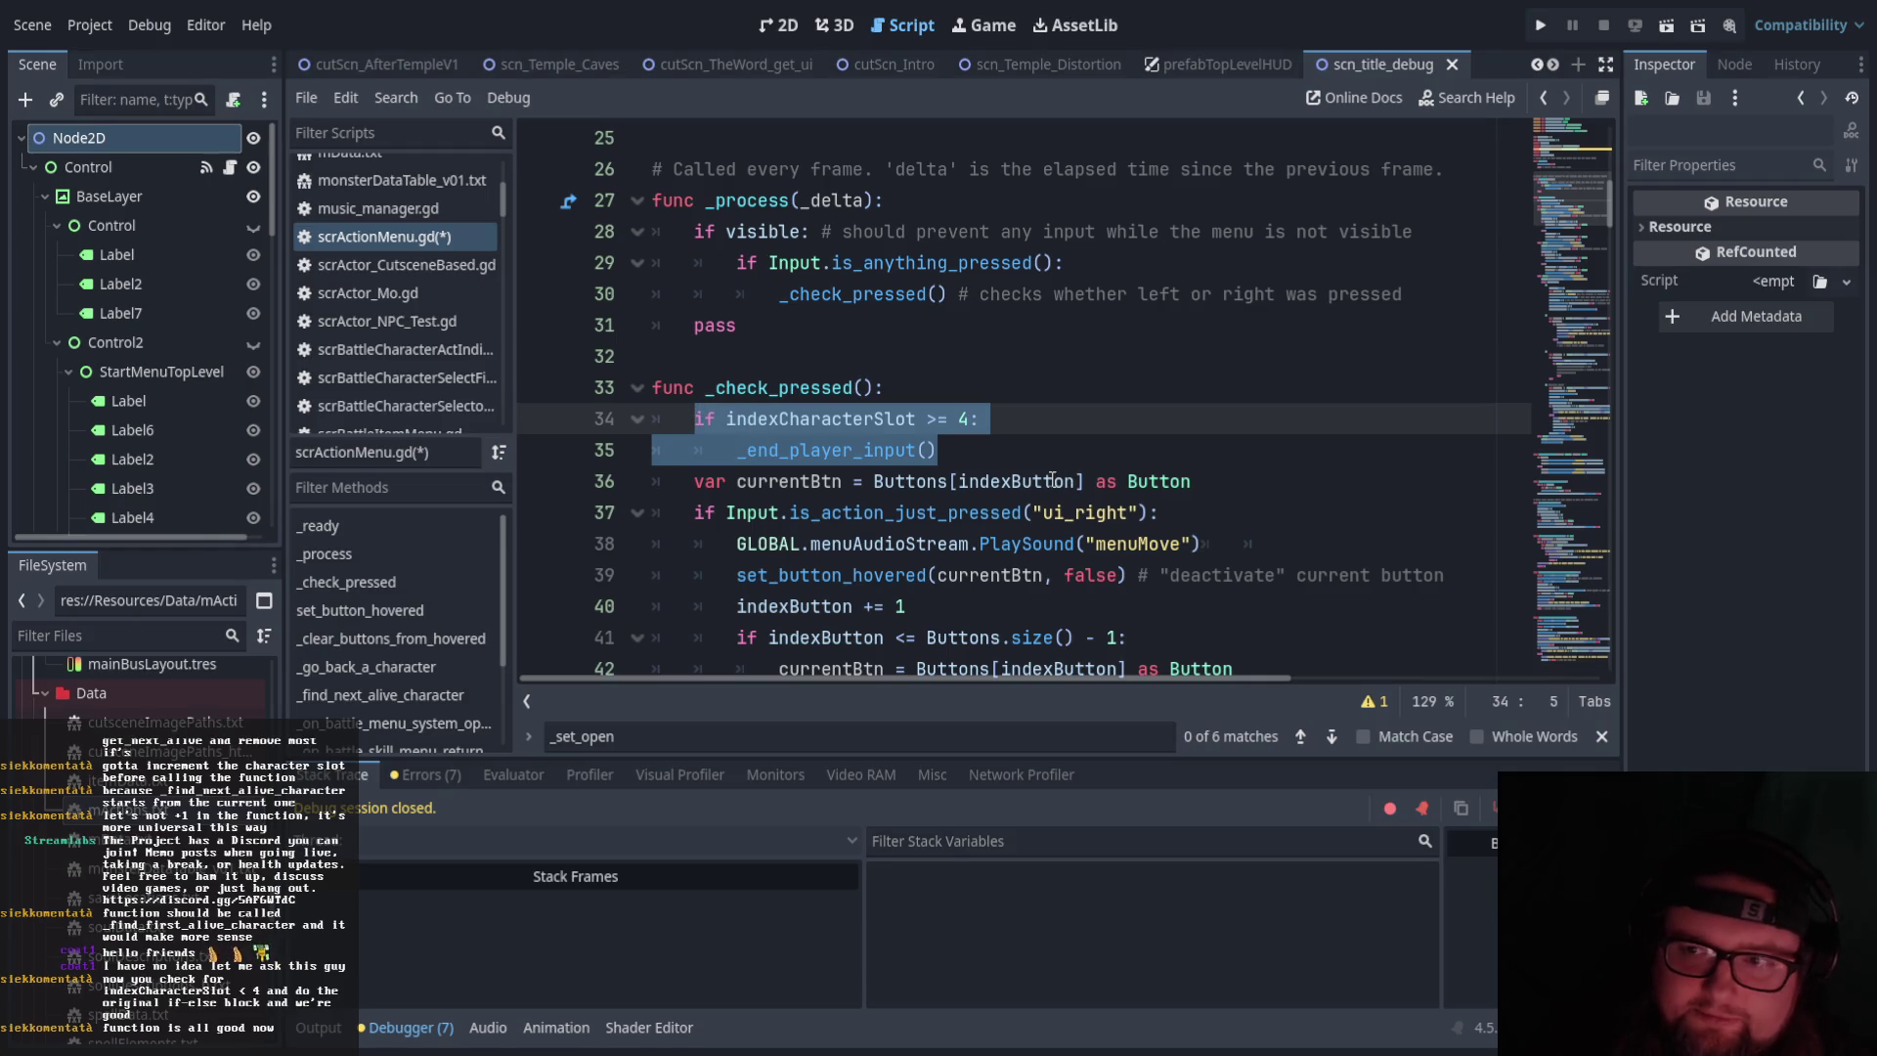
pyautogui.scroll(4, 1053, 480)
pyautogui.scroll(-3, 881, 518)
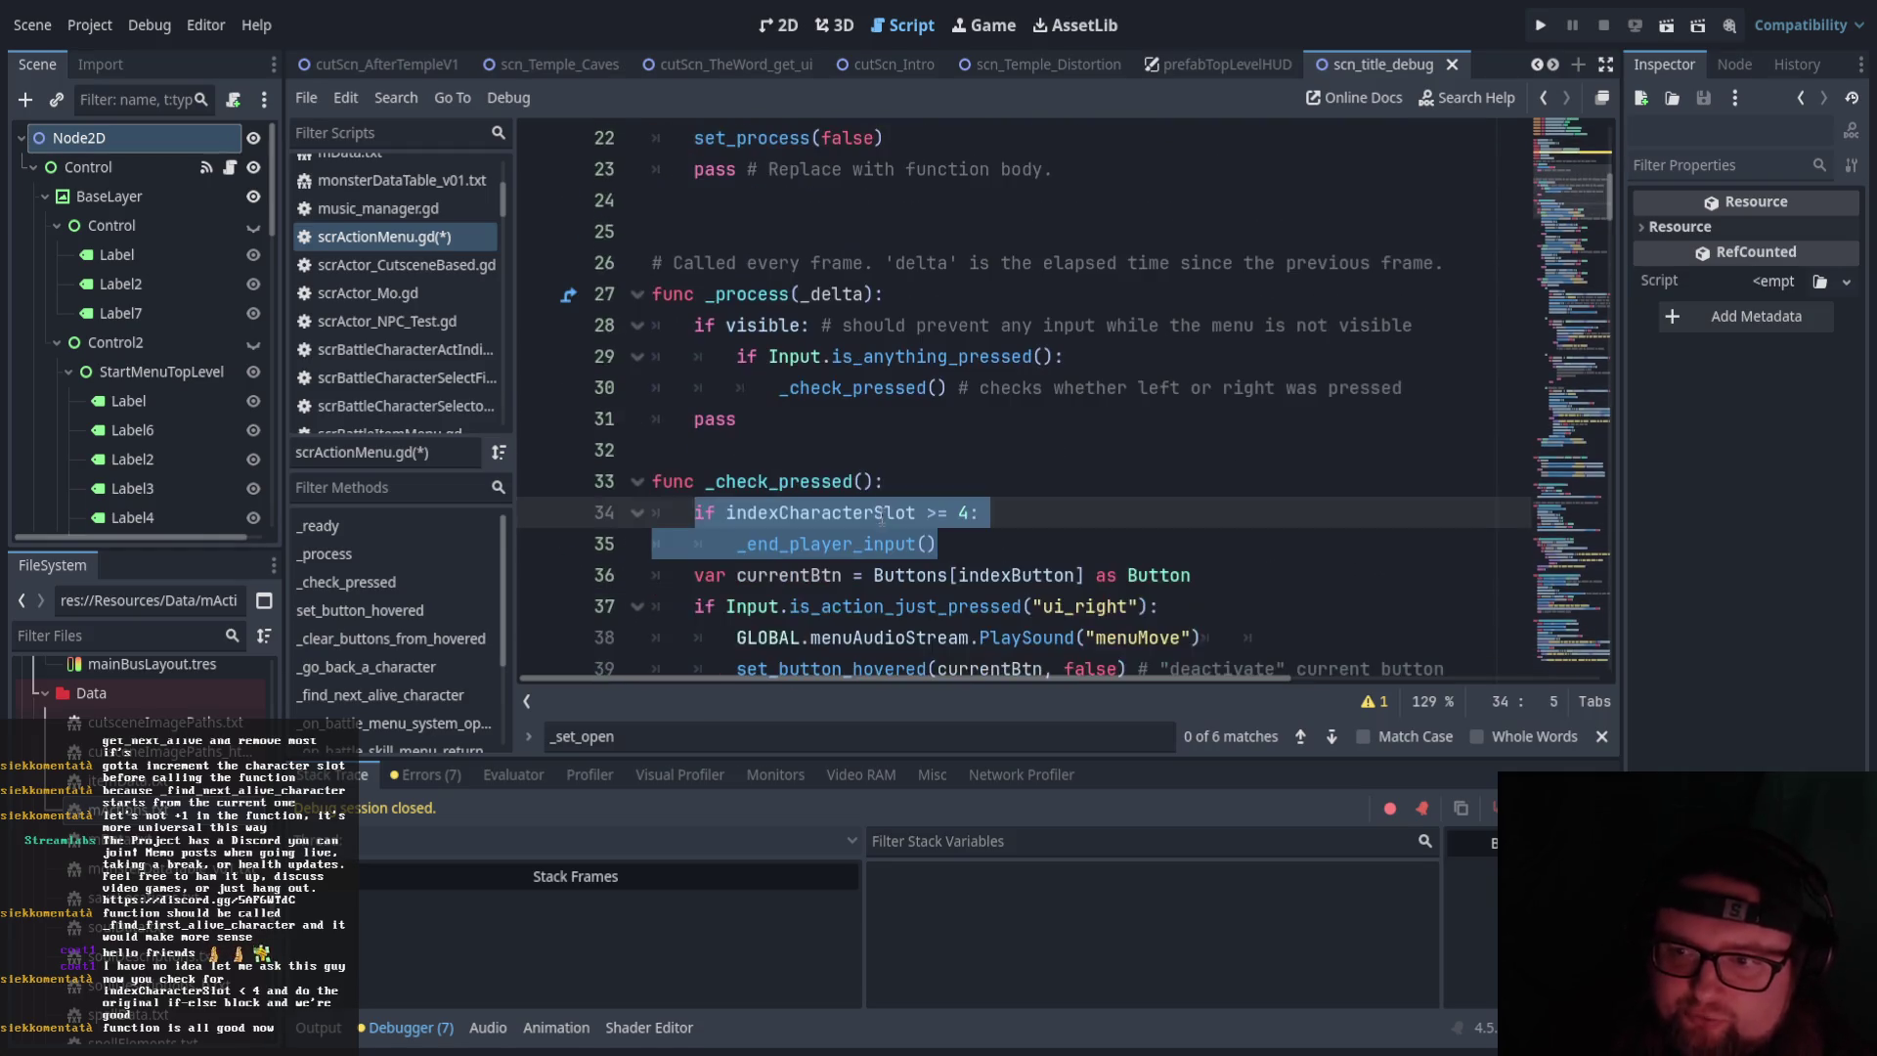
pyautogui.click(954, 514)
pyautogui.click(959, 545)
pyautogui.moveTo(959, 549)
pyautogui.mouseDown()
pyautogui.moveTo(693, 513)
pyautogui.moveTo(910, 479)
pyautogui.mouseUp()
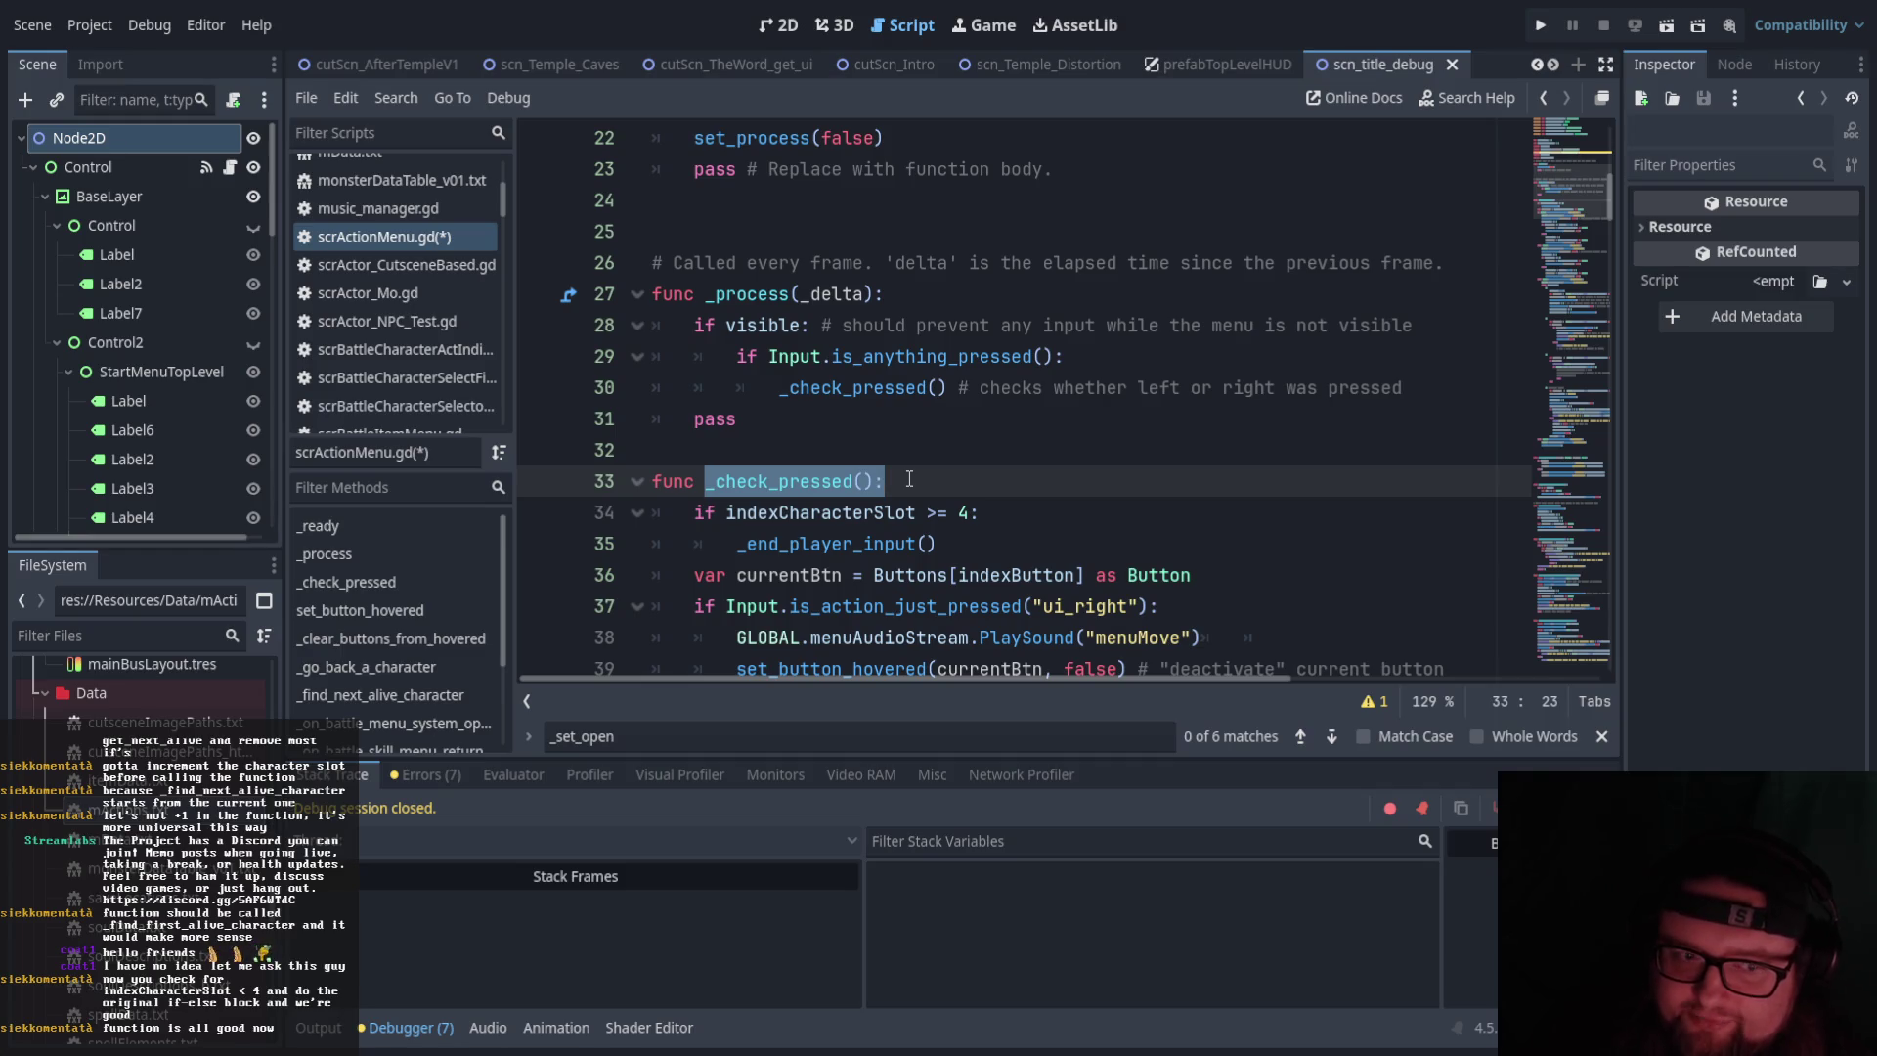
pyautogui.moveTo(782, 389); pyautogui.dragTo(949, 389)
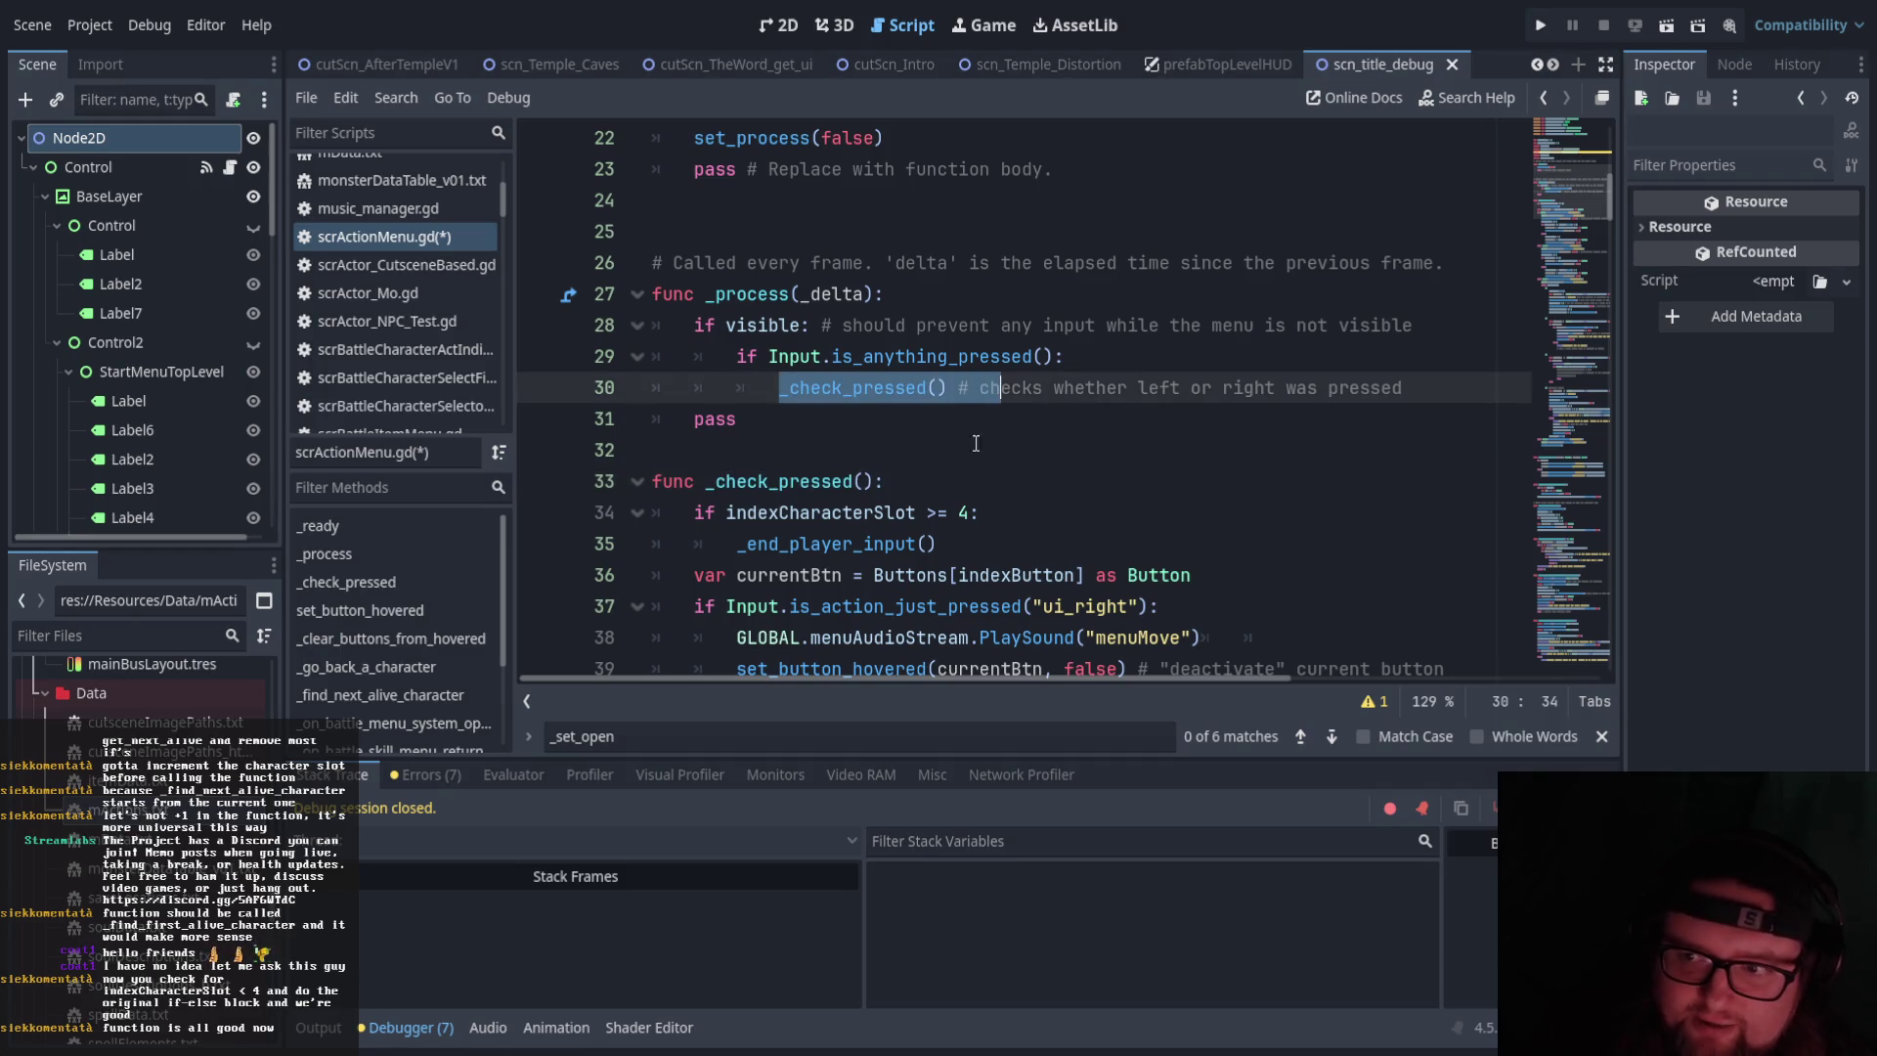
pyautogui.scroll(-15, 889, 536)
pyautogui.scroll(-20, 889, 537)
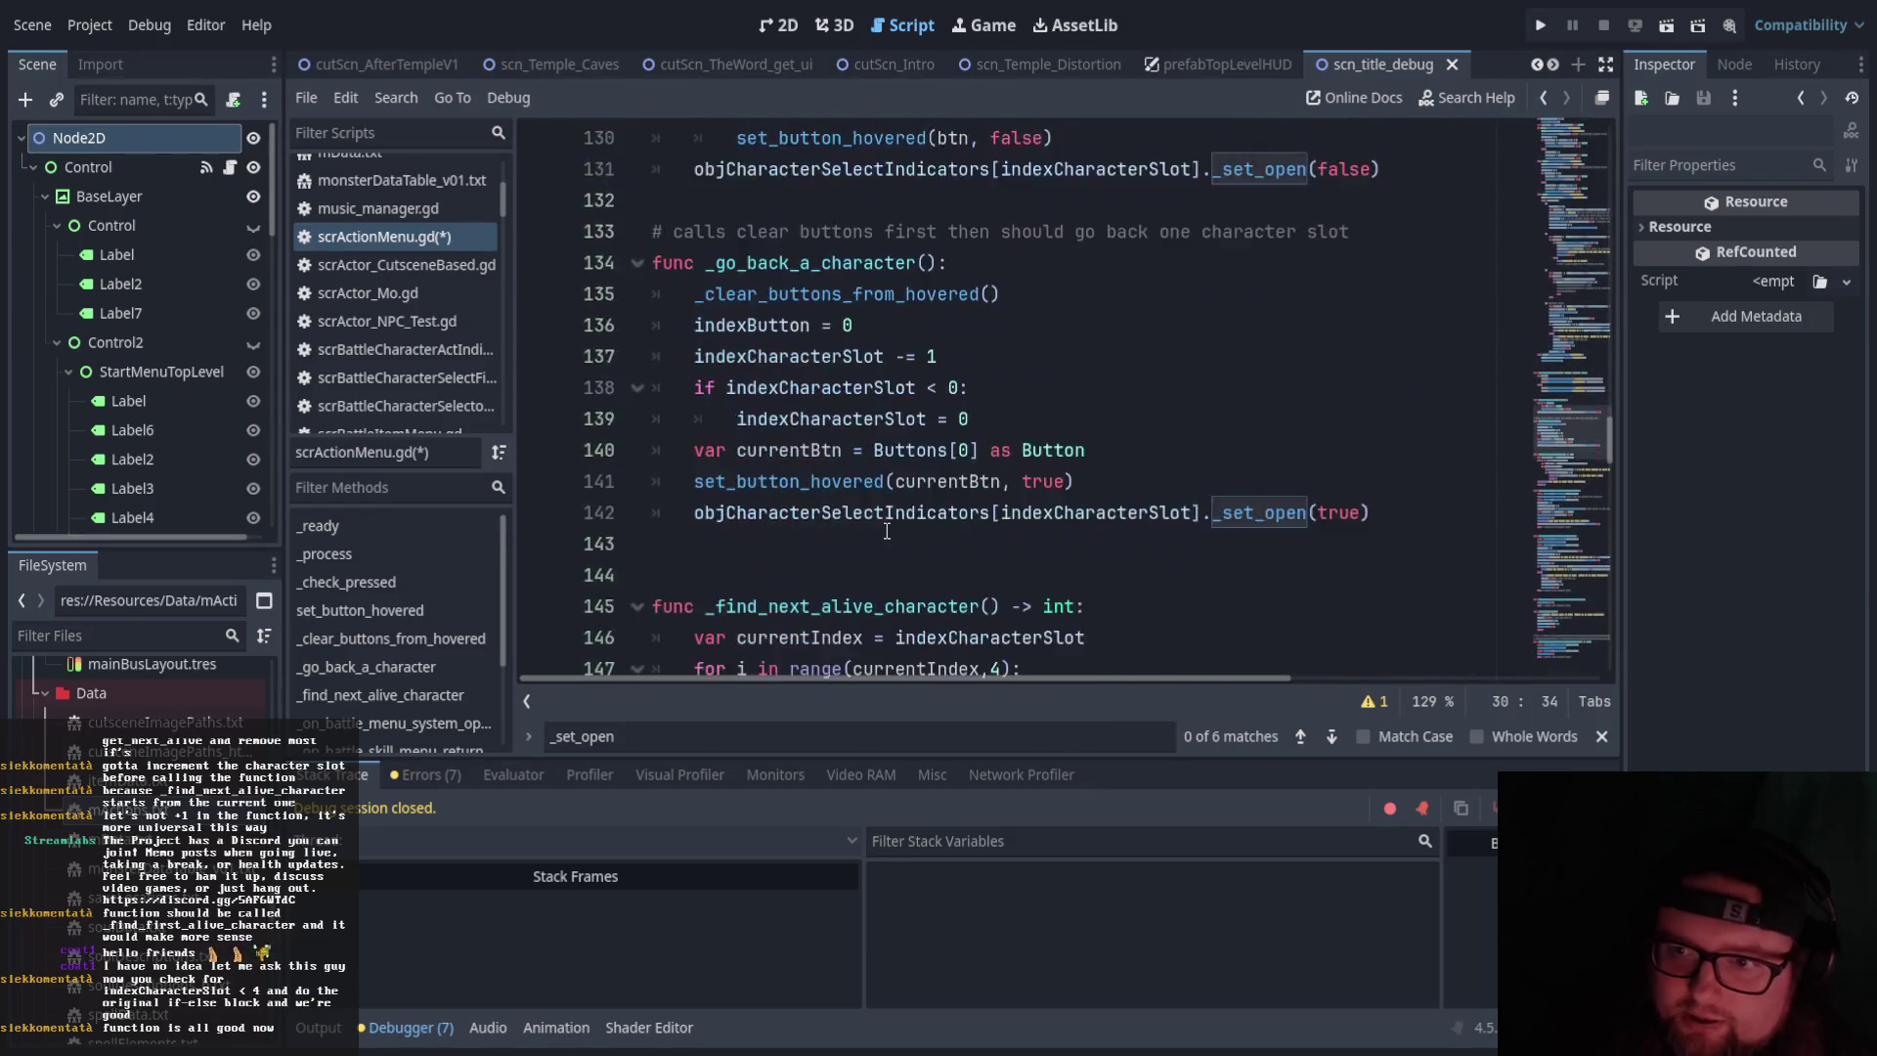
pyautogui.scroll(-12, 886, 528)
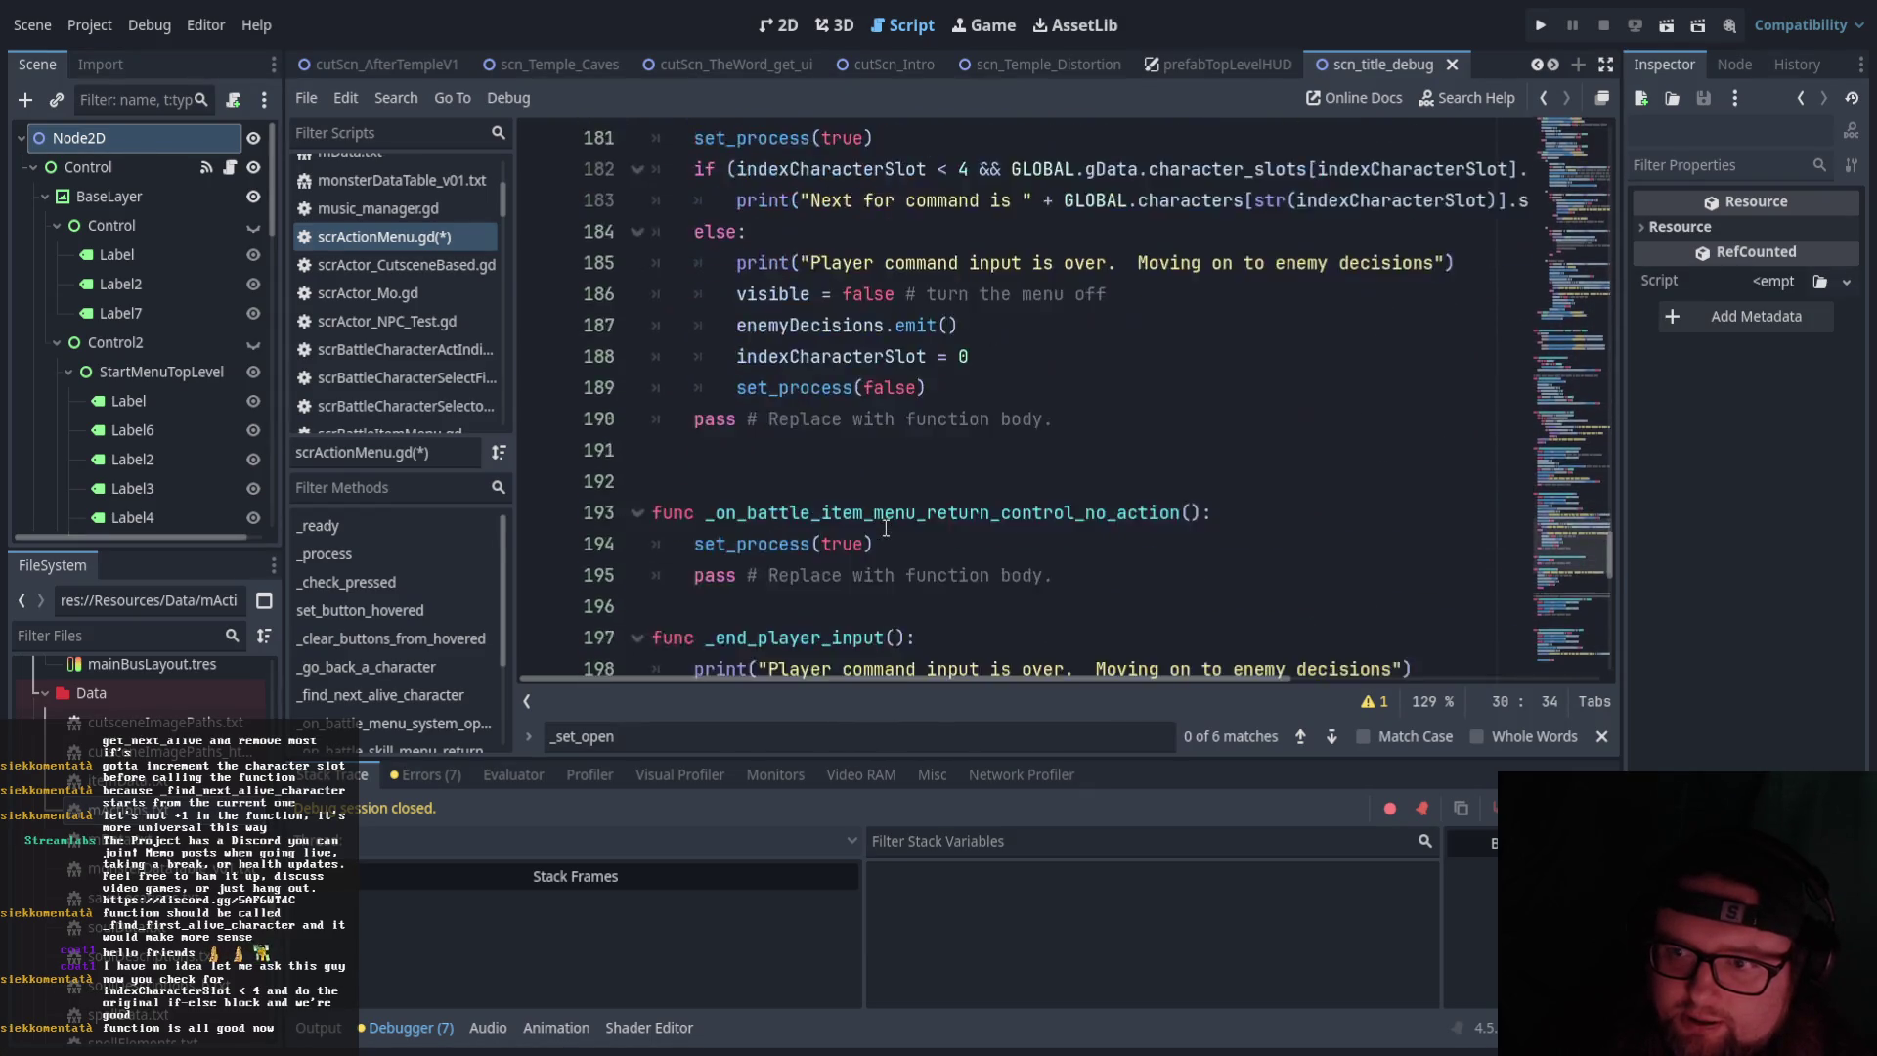
pyautogui.moveTo(694, 356)
pyautogui.mouseDown()
pyautogui.moveTo(880, 418)
pyautogui.moveTo(694, 293)
pyautogui.moveTo(696, 356)
pyautogui.moveTo(917, 358)
pyautogui.mouseUp()
pyautogui.click(985, 427)
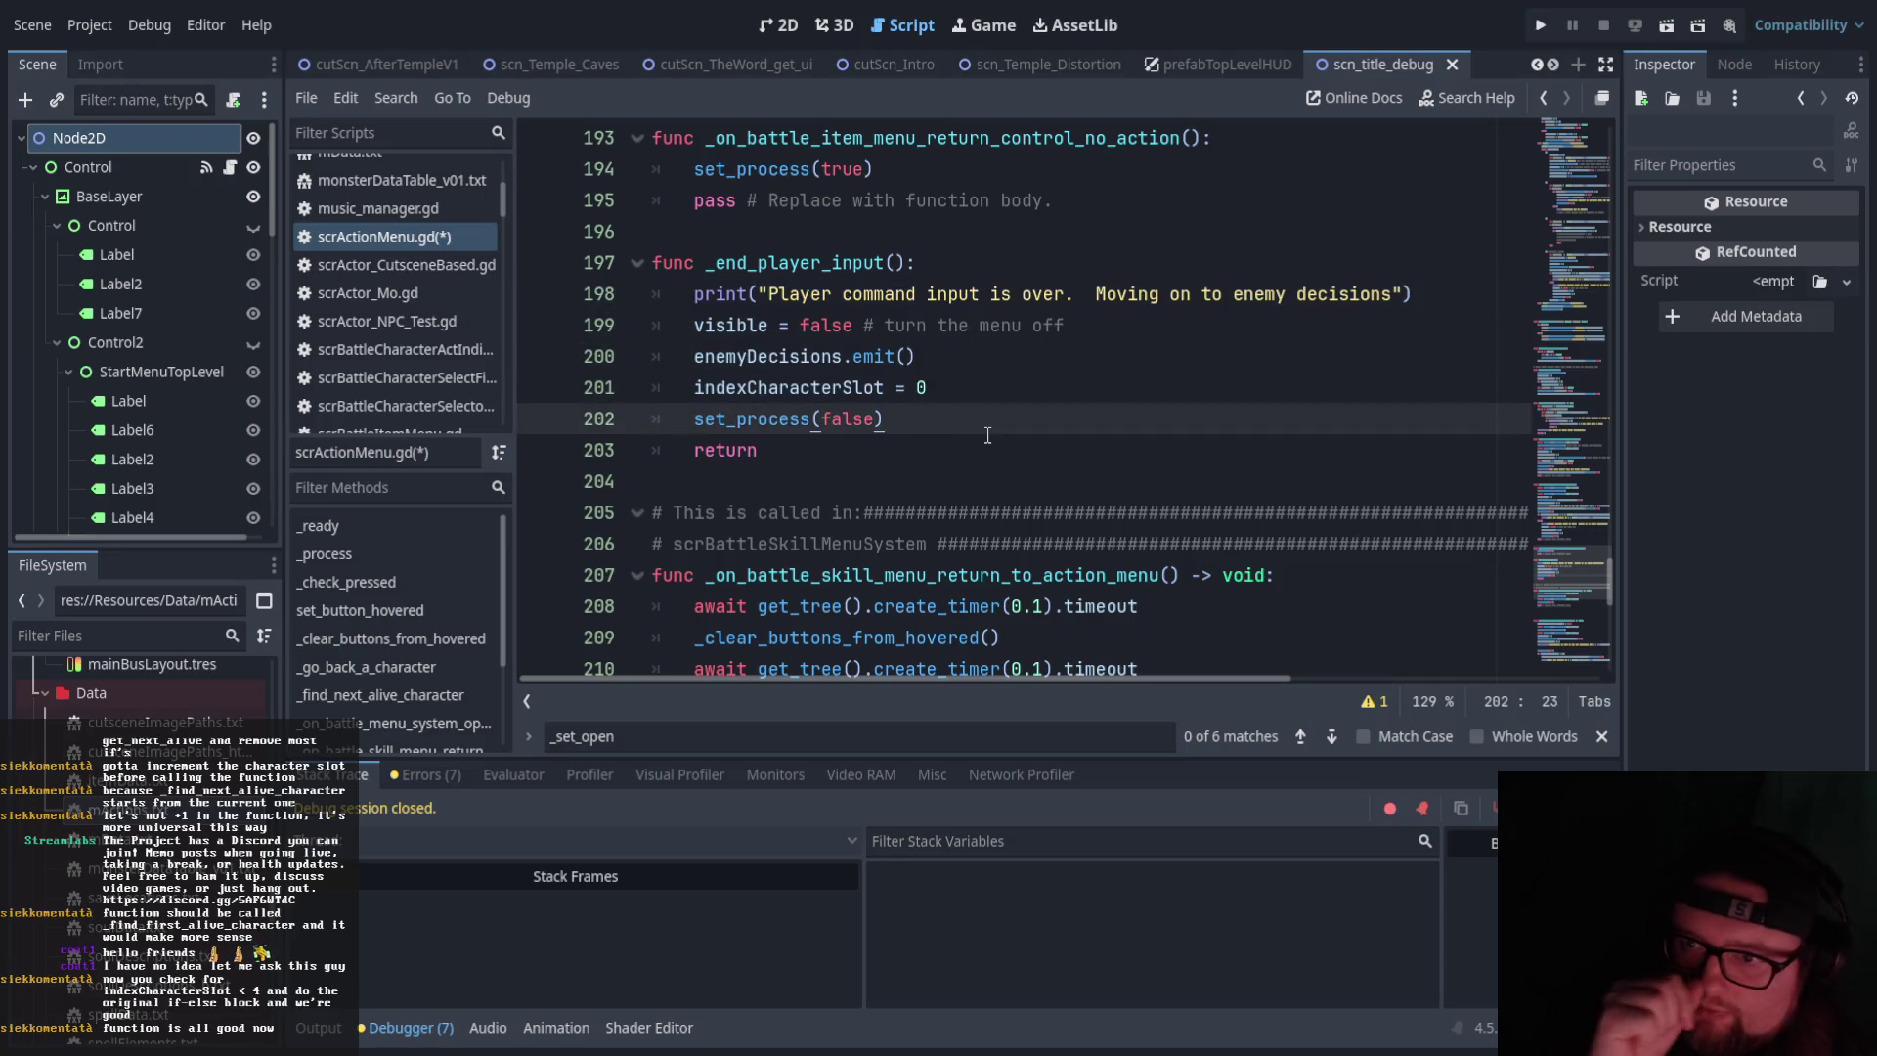
pyautogui.moveTo(672, 326); pyautogui.dragTo(875, 311)
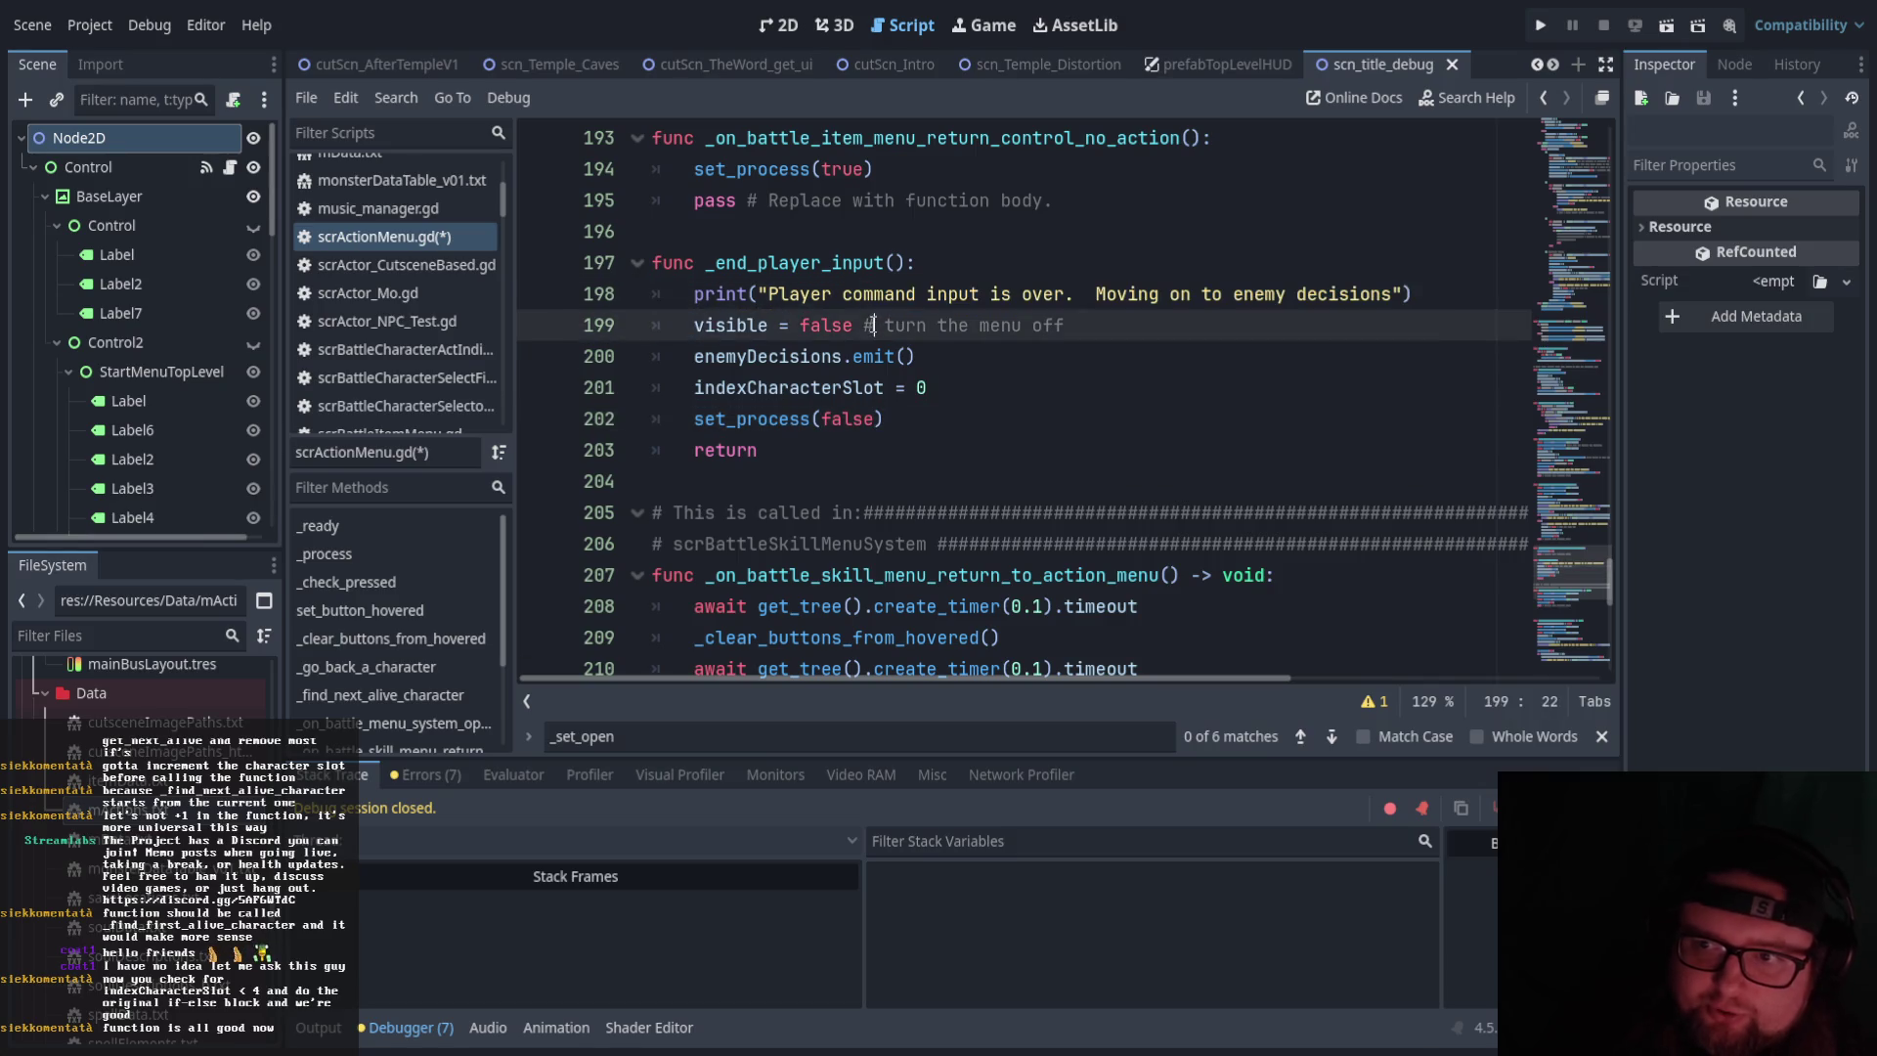
pyautogui.moveTo(697, 419); pyautogui.dragTo(904, 418)
pyautogui.click(904, 418)
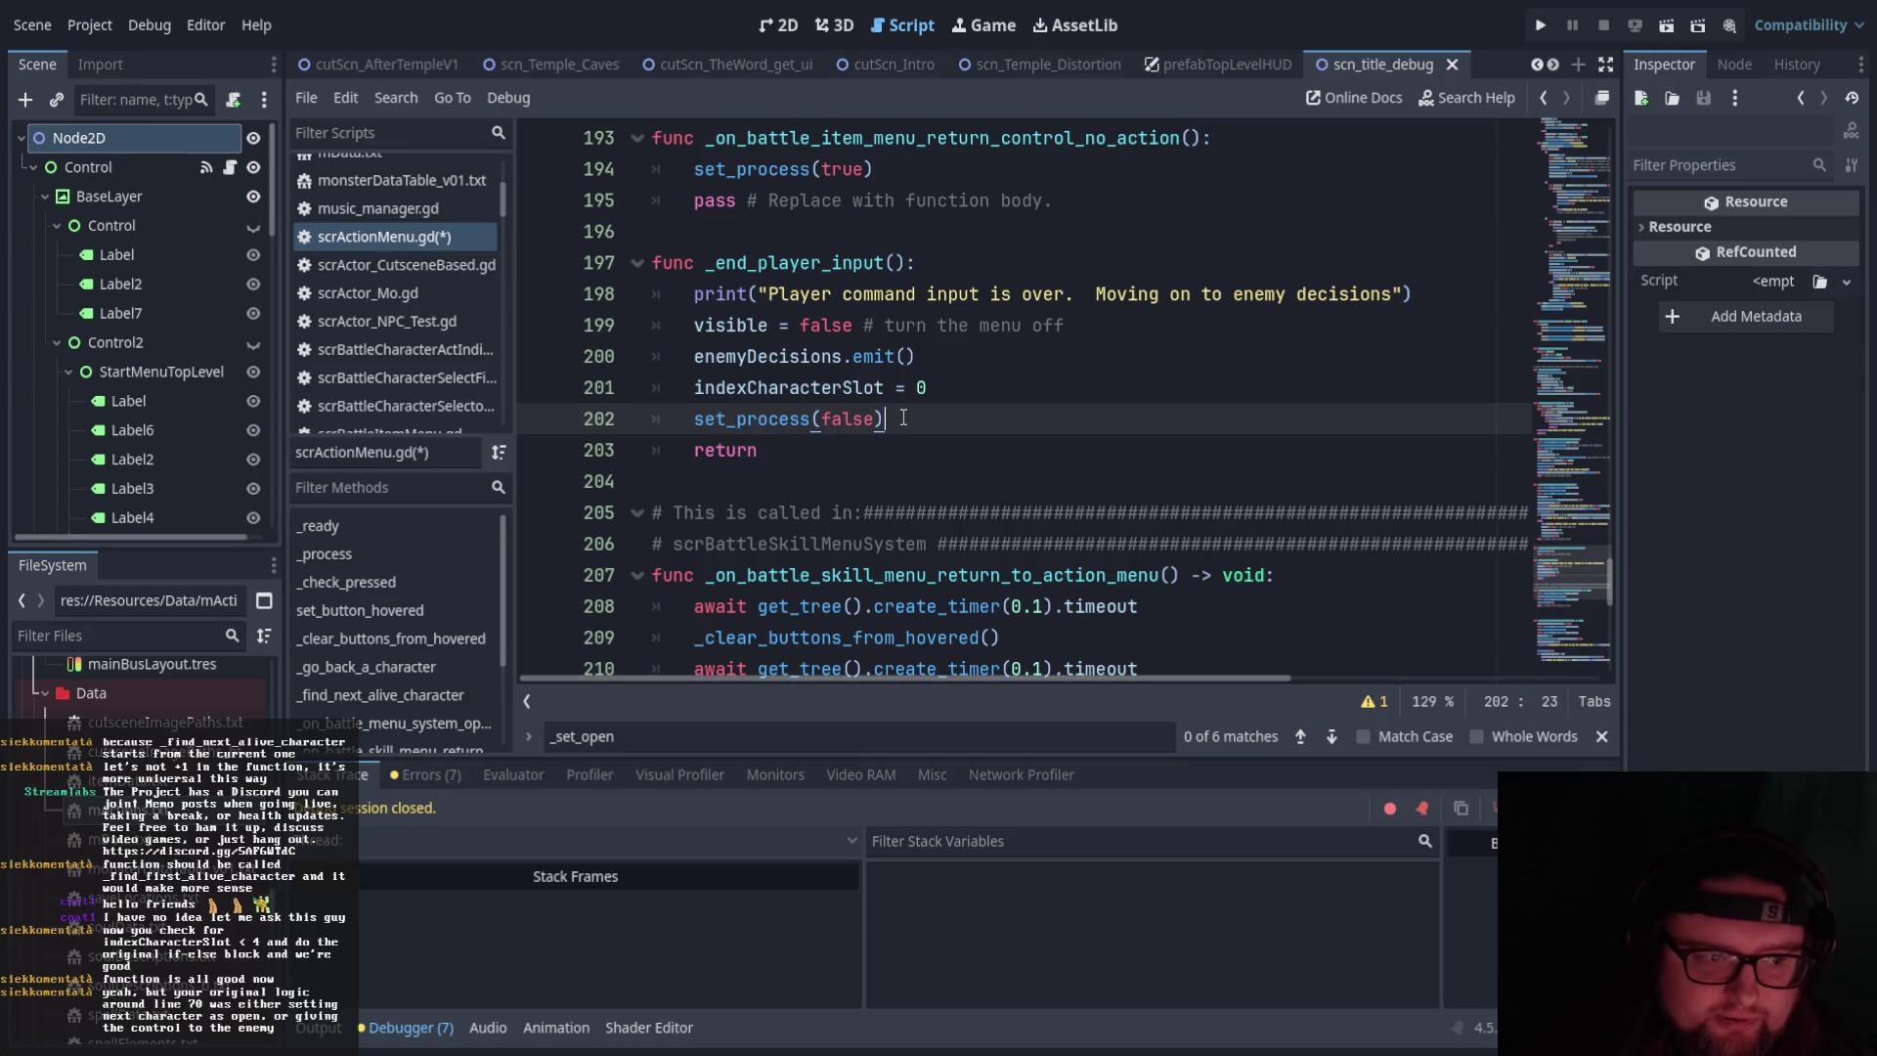
pyautogui.scroll(10, 598, 443)
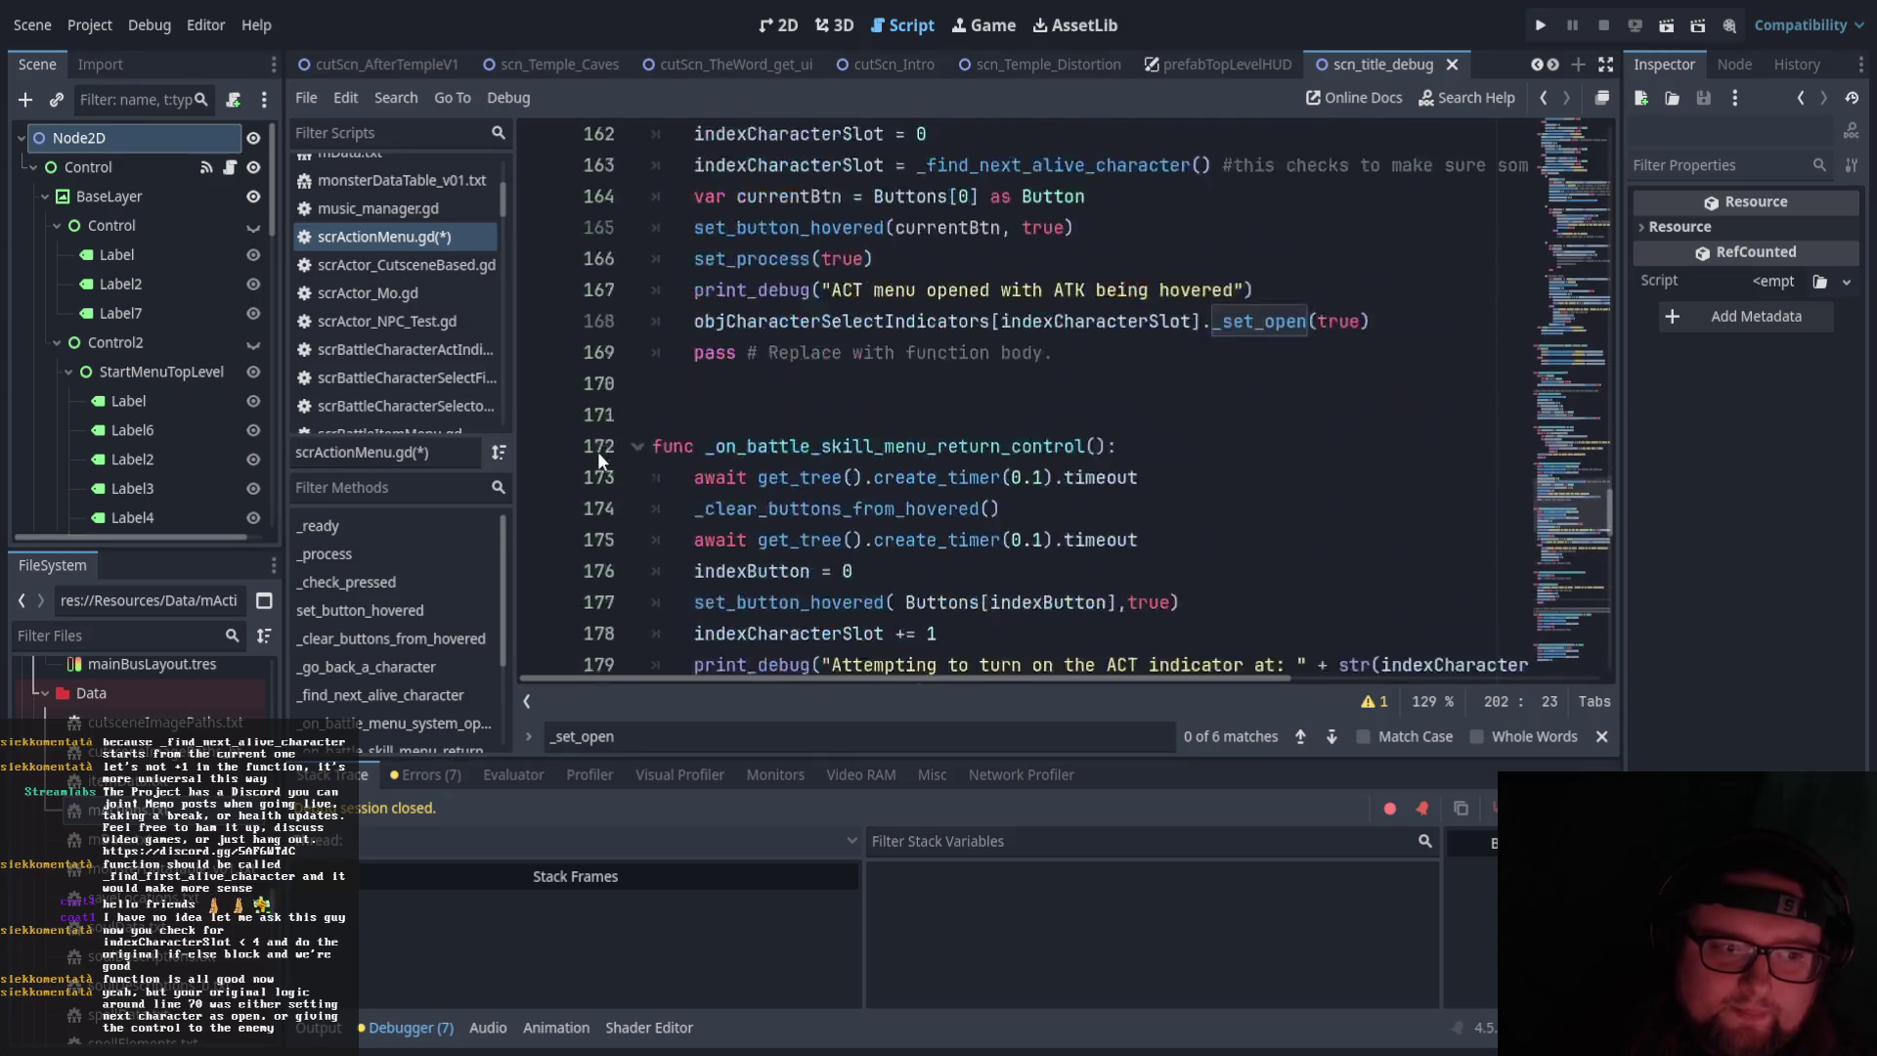
pyautogui.scroll(7, 599, 454)
pyautogui.scroll(-10, 619, 468)
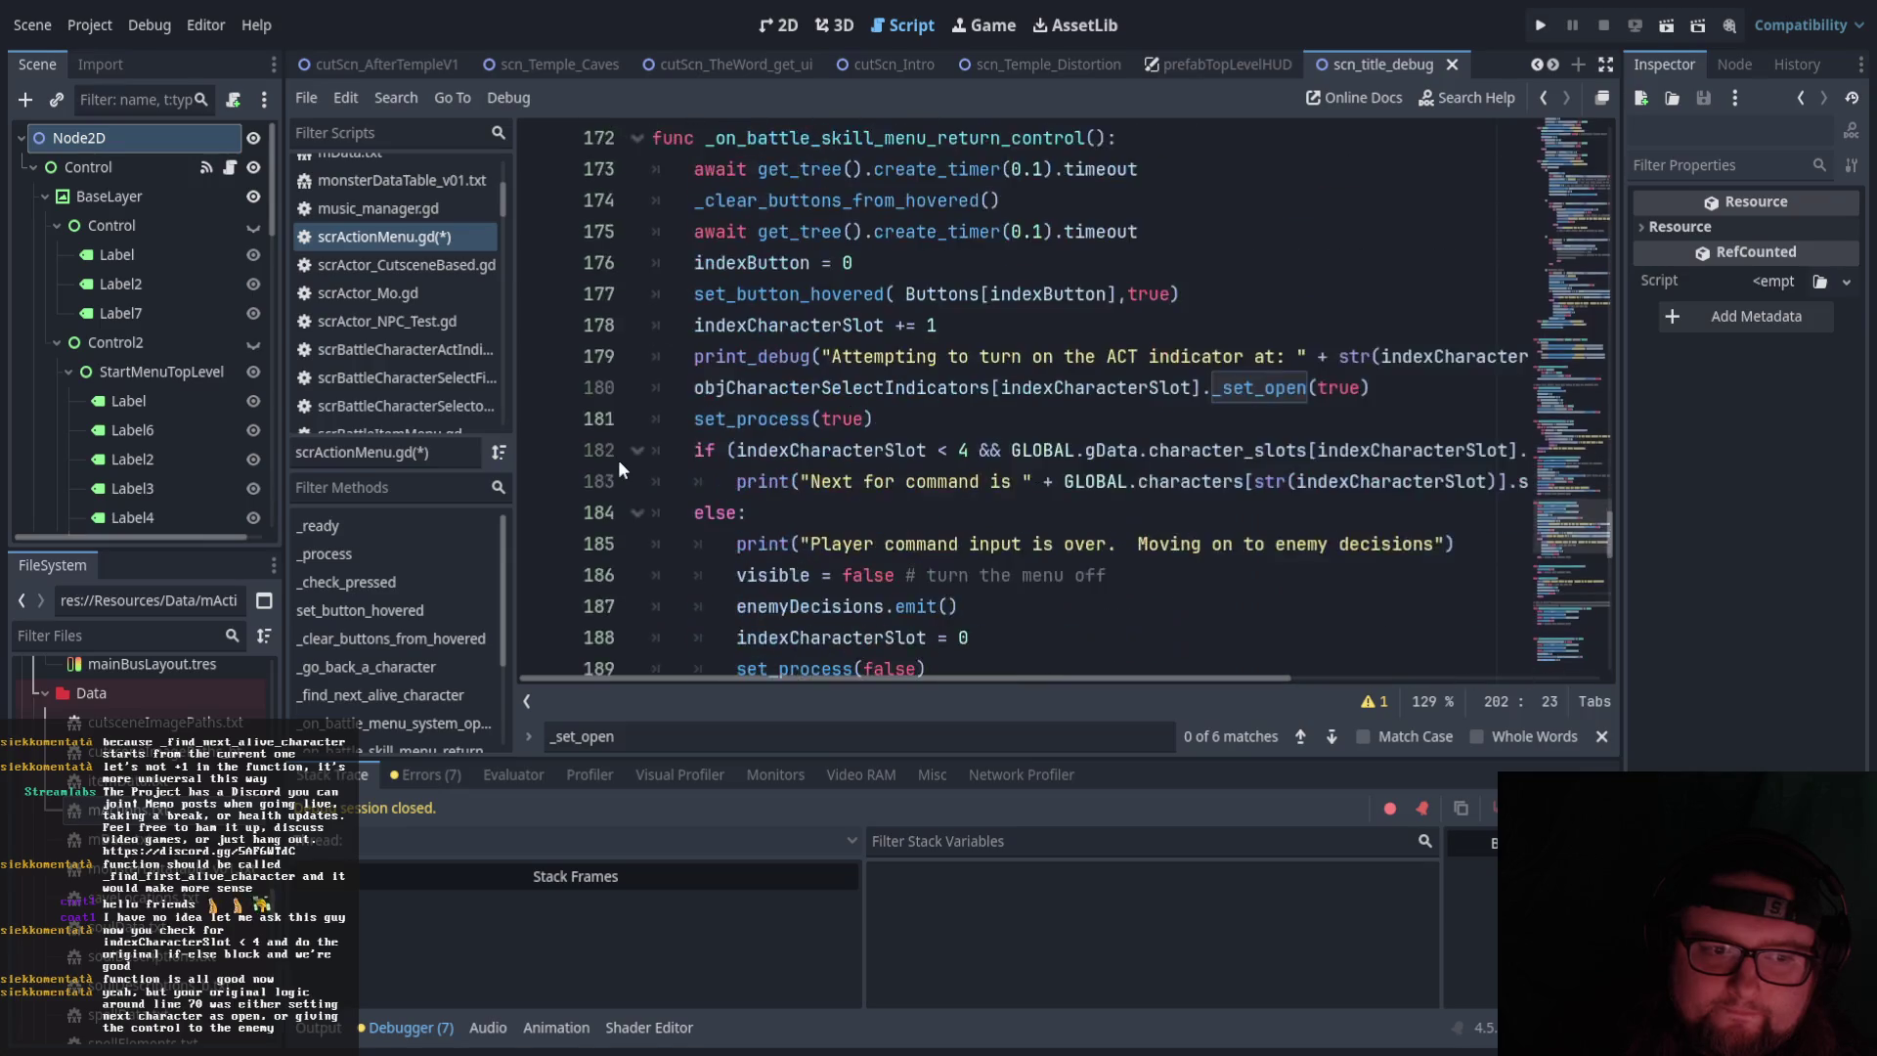
pyautogui.scroll(-9, 618, 460)
pyautogui.moveTo(761, 451); pyautogui.dragTo(652, 266)
pyautogui.click(768, 387)
pyautogui.press('Down')
pyautogui.press('End')
pyautogui.hotkey('shift', 'Home')
pyautogui.hotkey('shift', 'Up')
pyautogui.hotkey('shift', 'Up')
pyautogui.hotkey('shift', 'Up')
pyautogui.hotkey('shift', 'Home')
pyautogui.scroll(9, 735, 377)
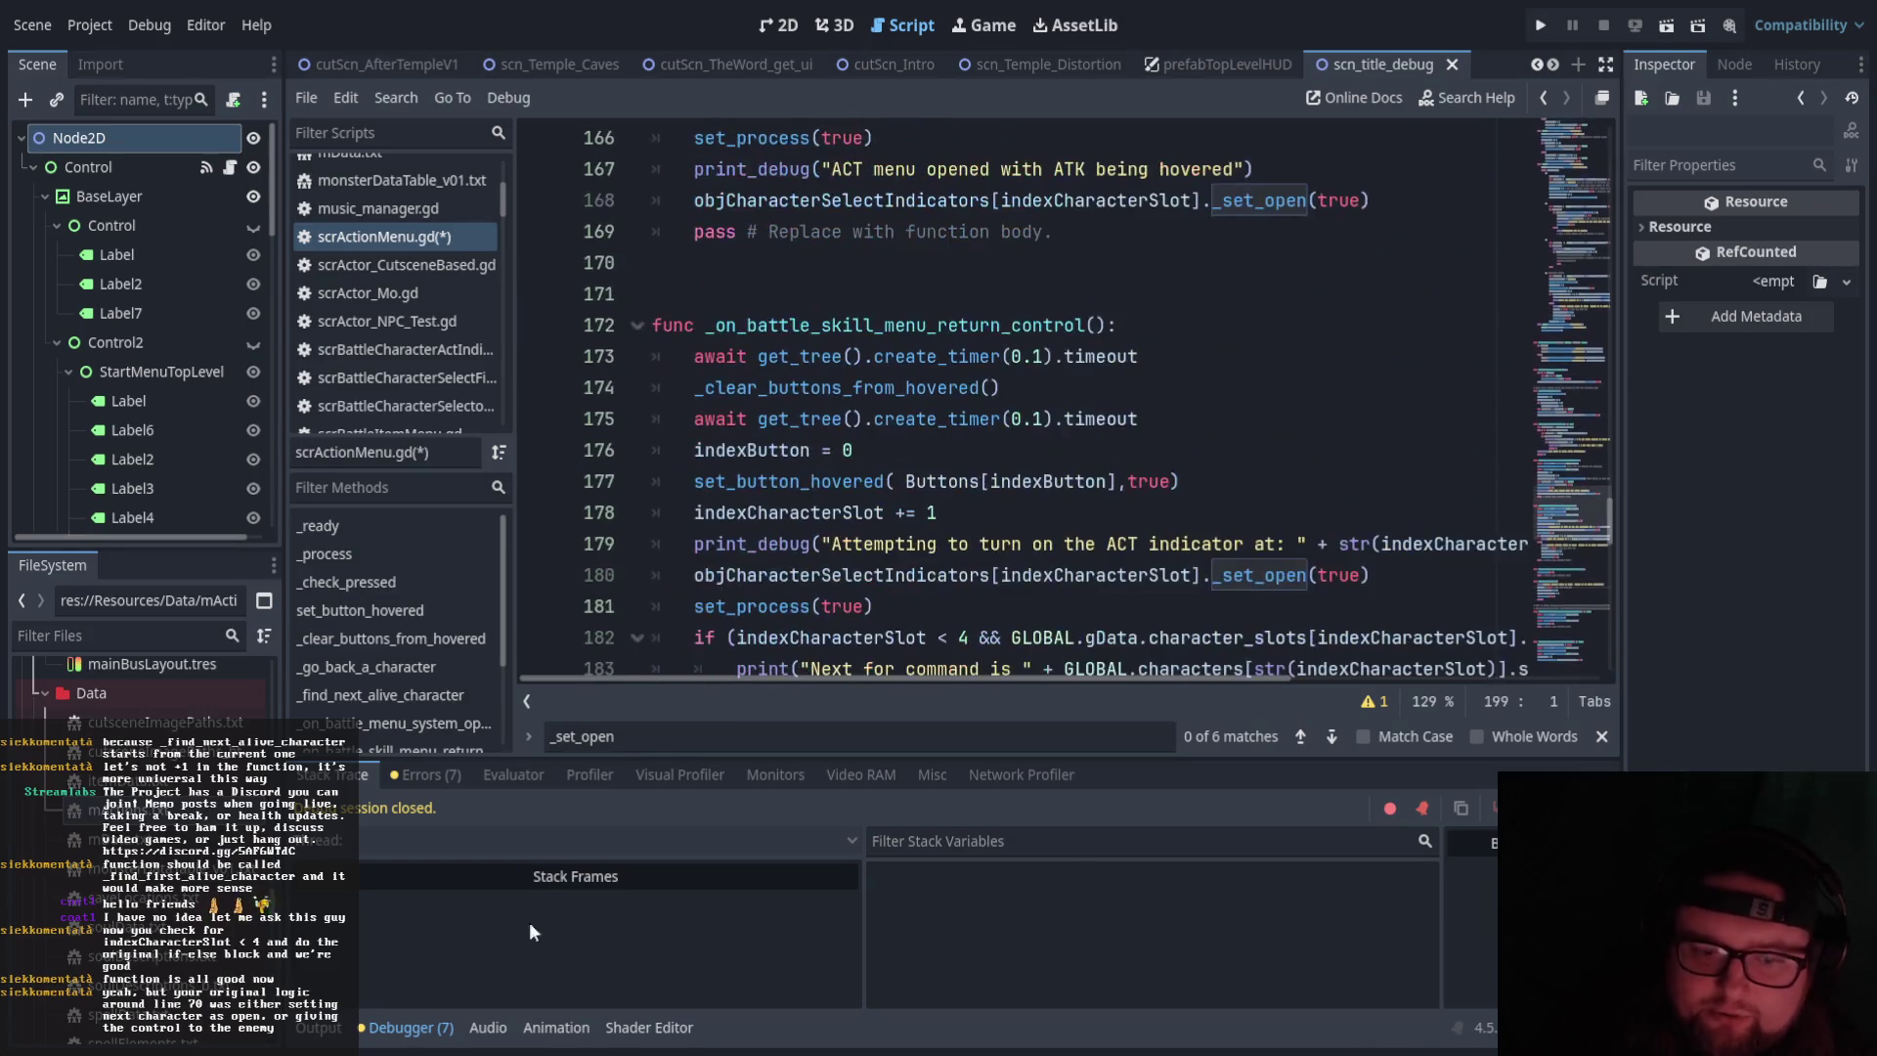
pyautogui.scroll(20, 877, 532)
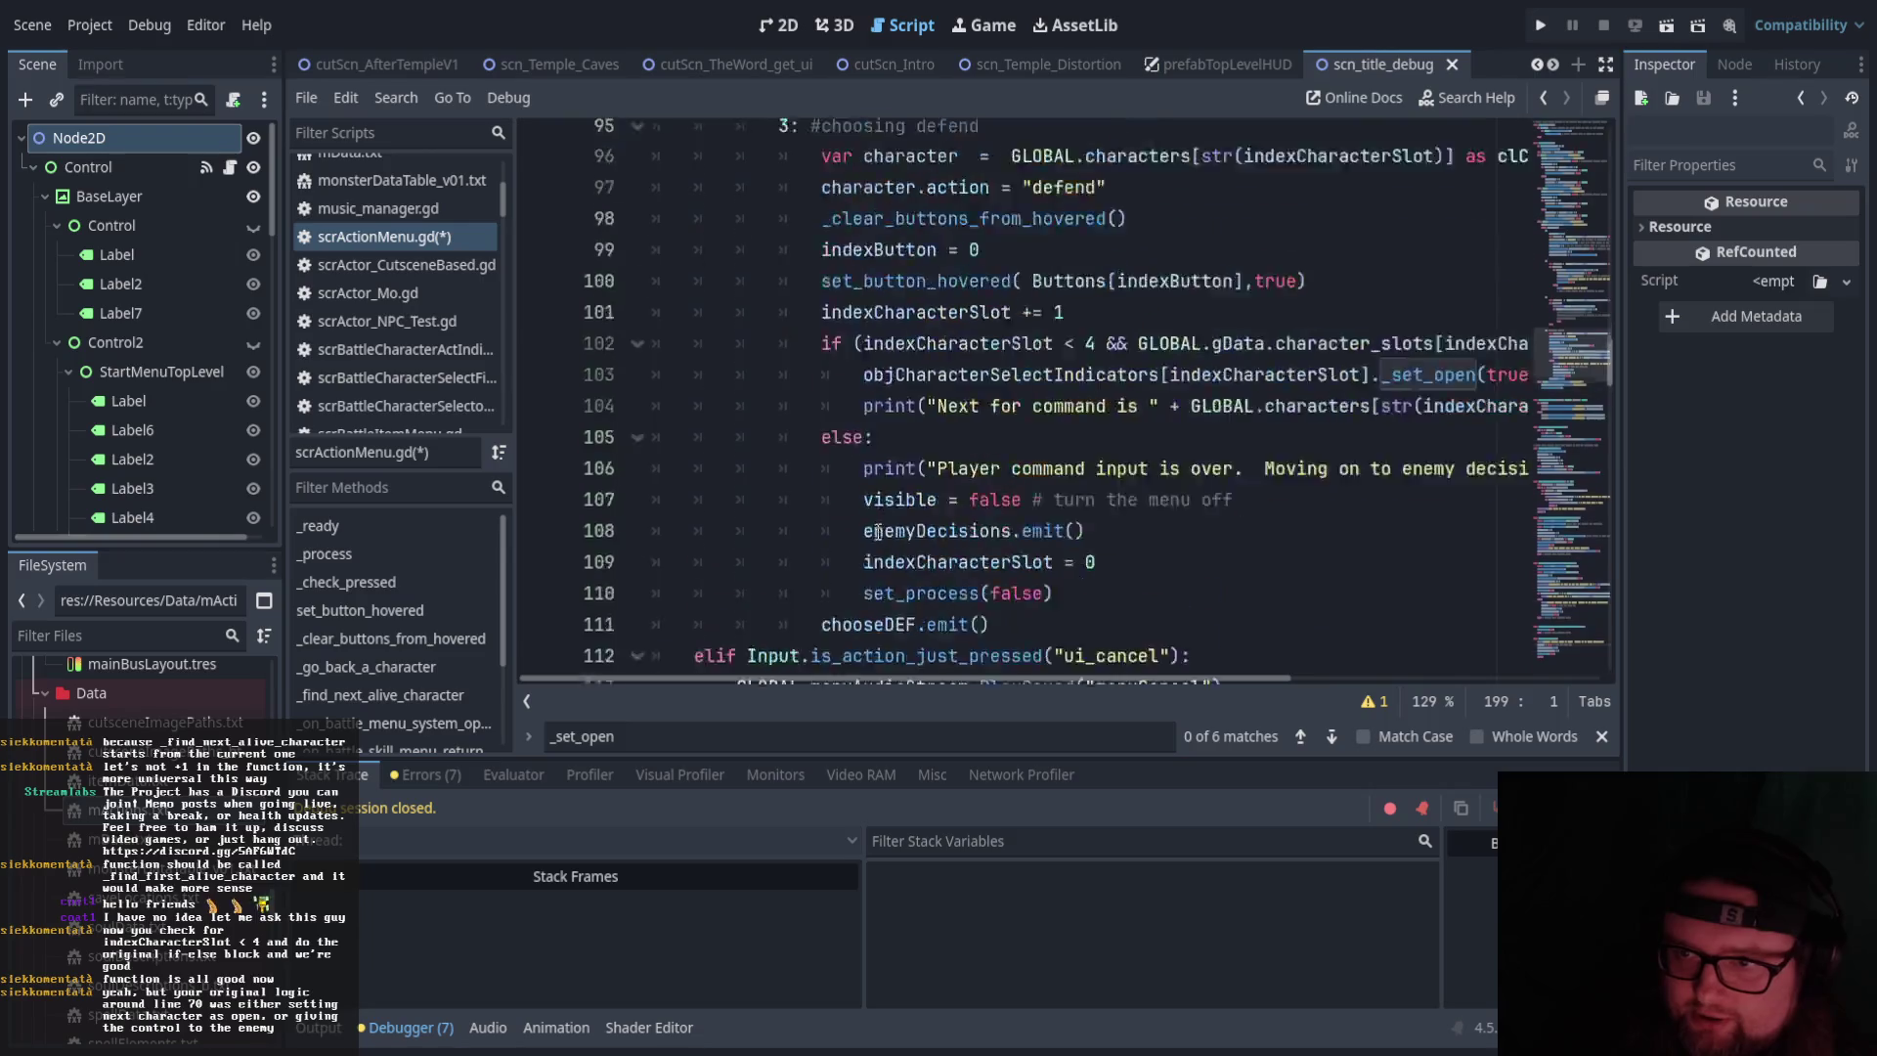
pyautogui.scroll(-8, 877, 533)
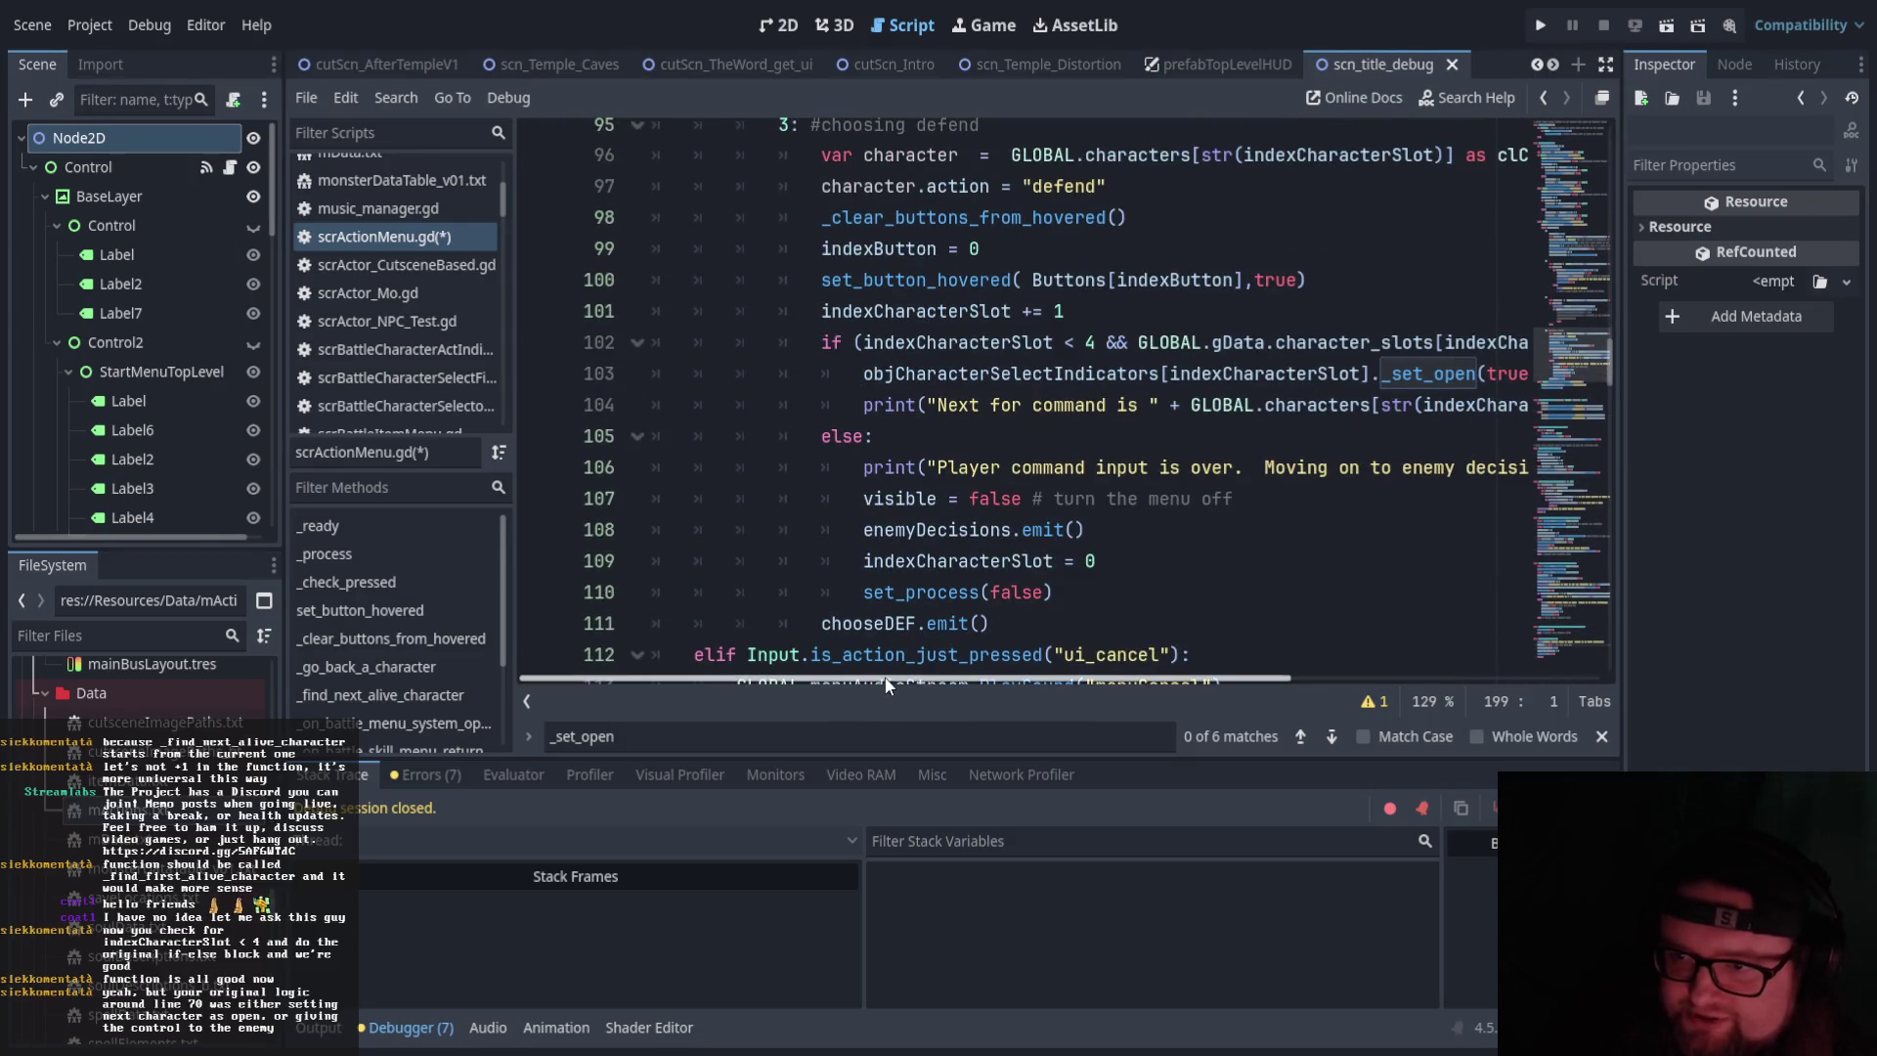
pyautogui.moveTo(888, 679); pyautogui.dragTo(982, 673)
pyautogui.scroll(-1, 978, 586)
pyautogui.click(841, 249)
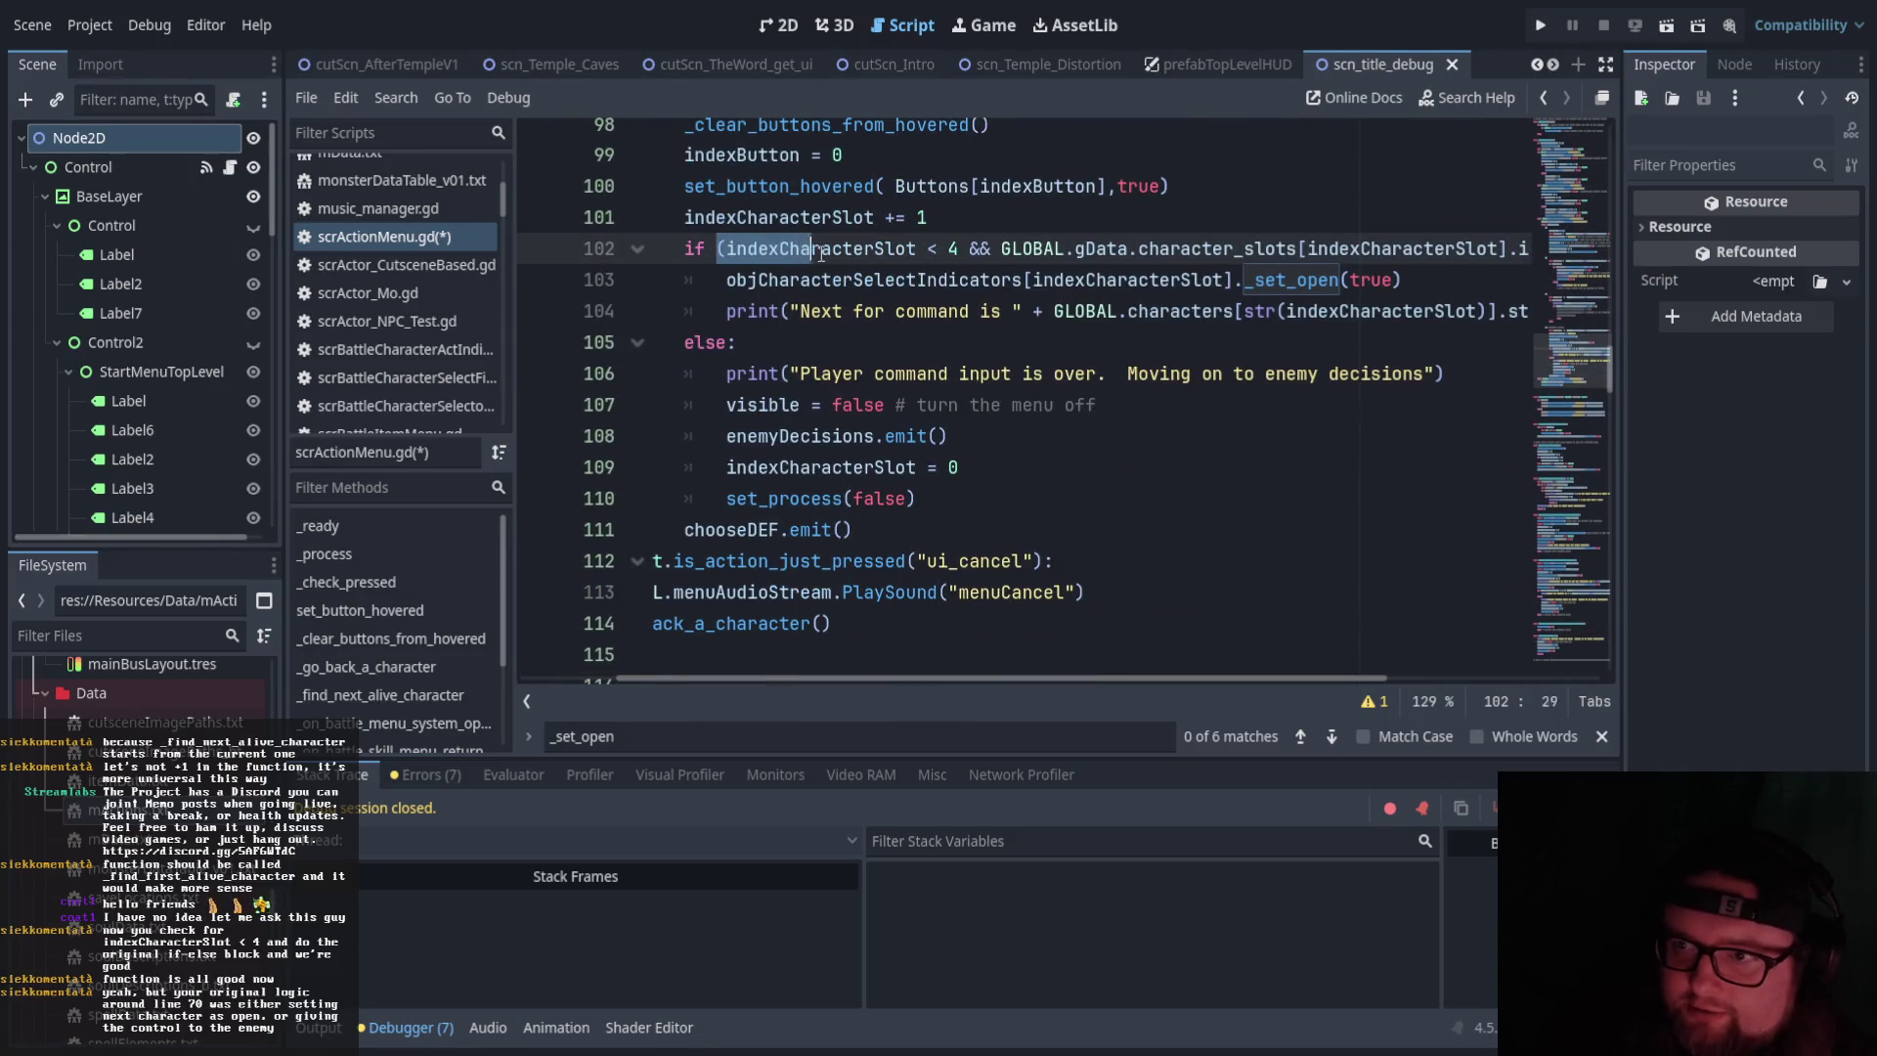
pyautogui.click(888, 315)
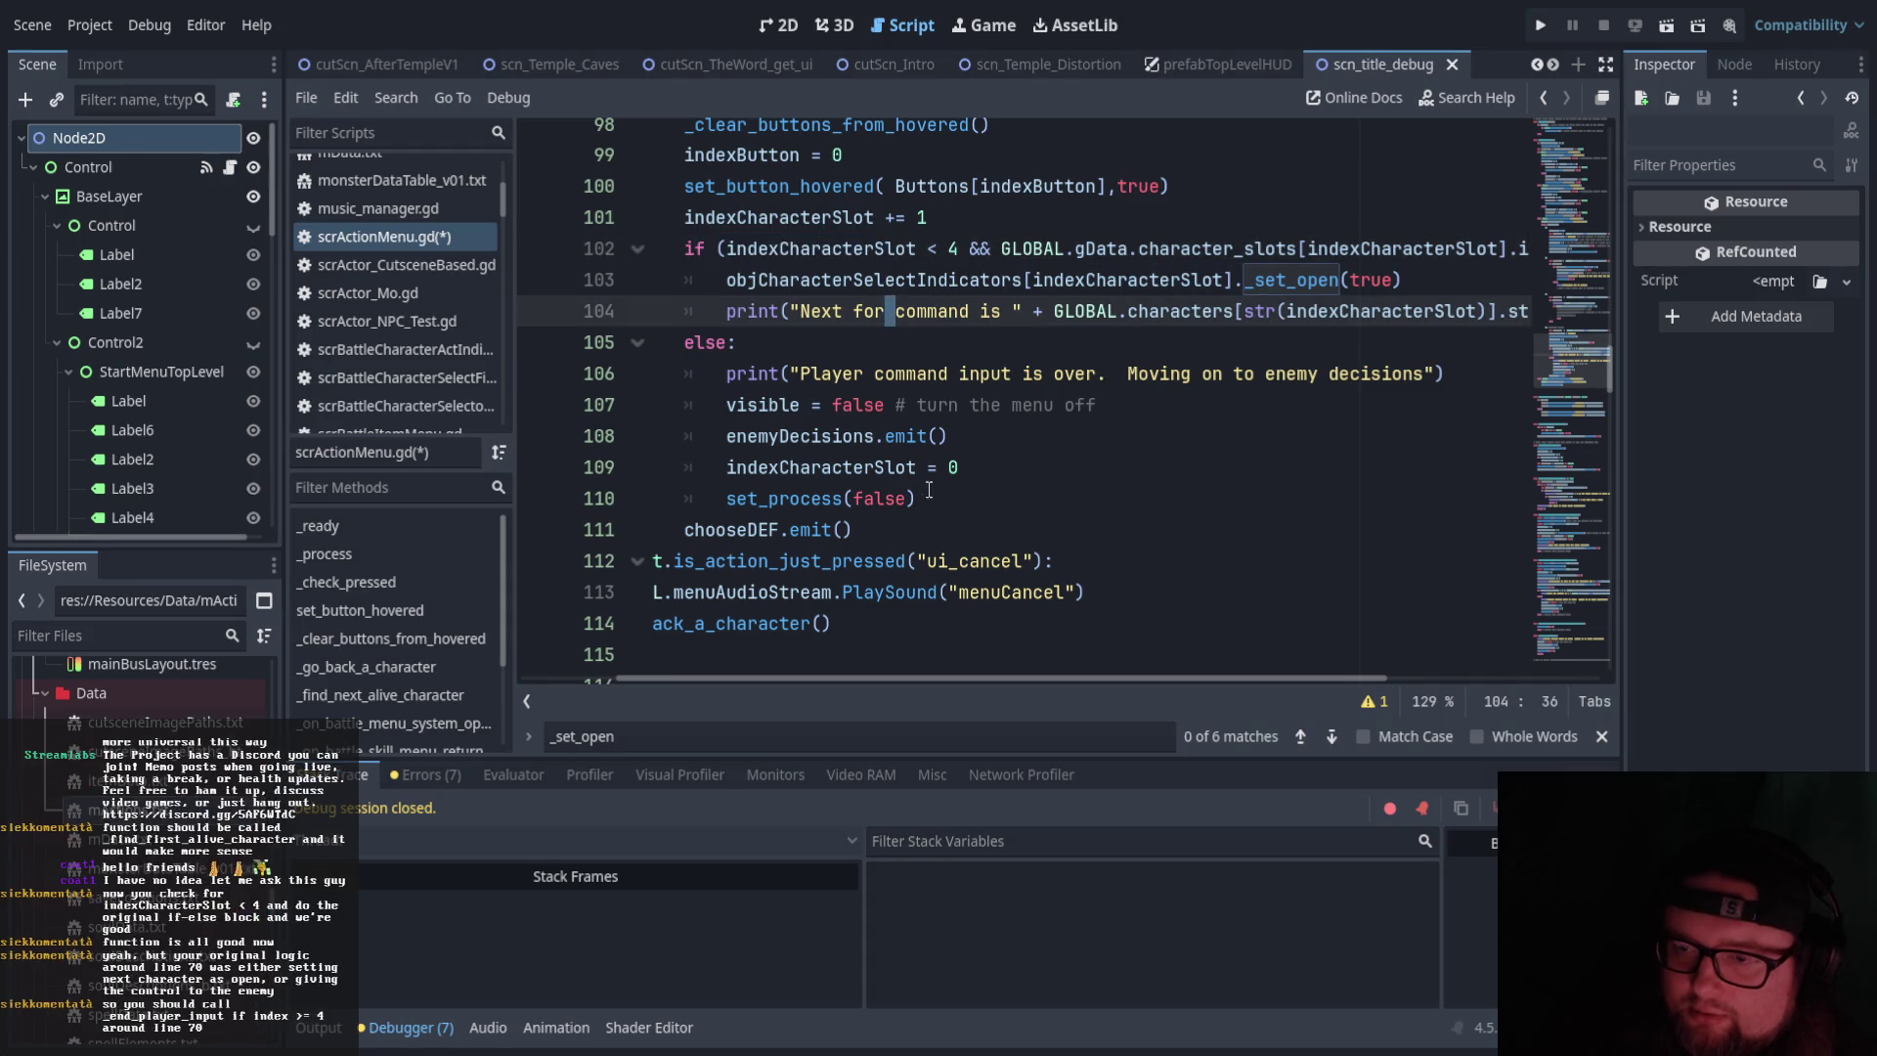
pyautogui.moveTo(919, 501); pyautogui.dragTo(717, 377)
pyautogui.click(900, 471)
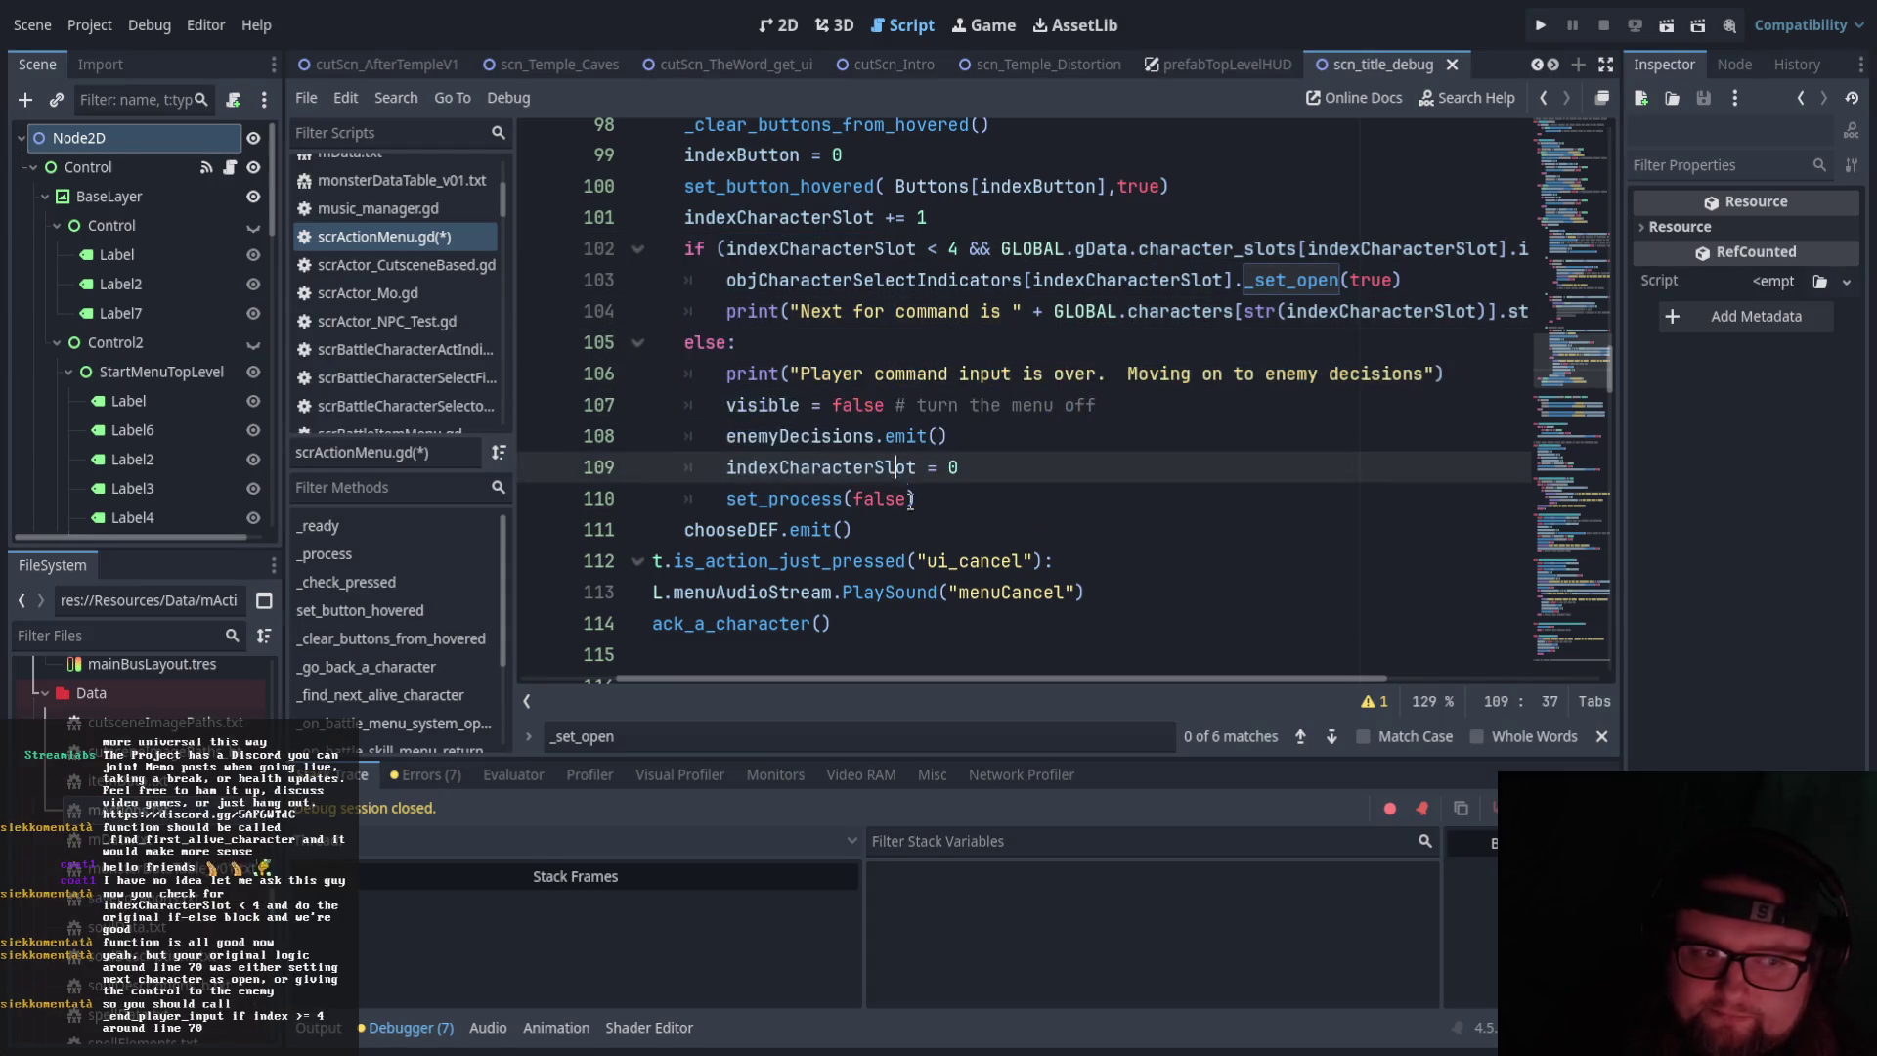
pyautogui.scroll(15, 782, 587)
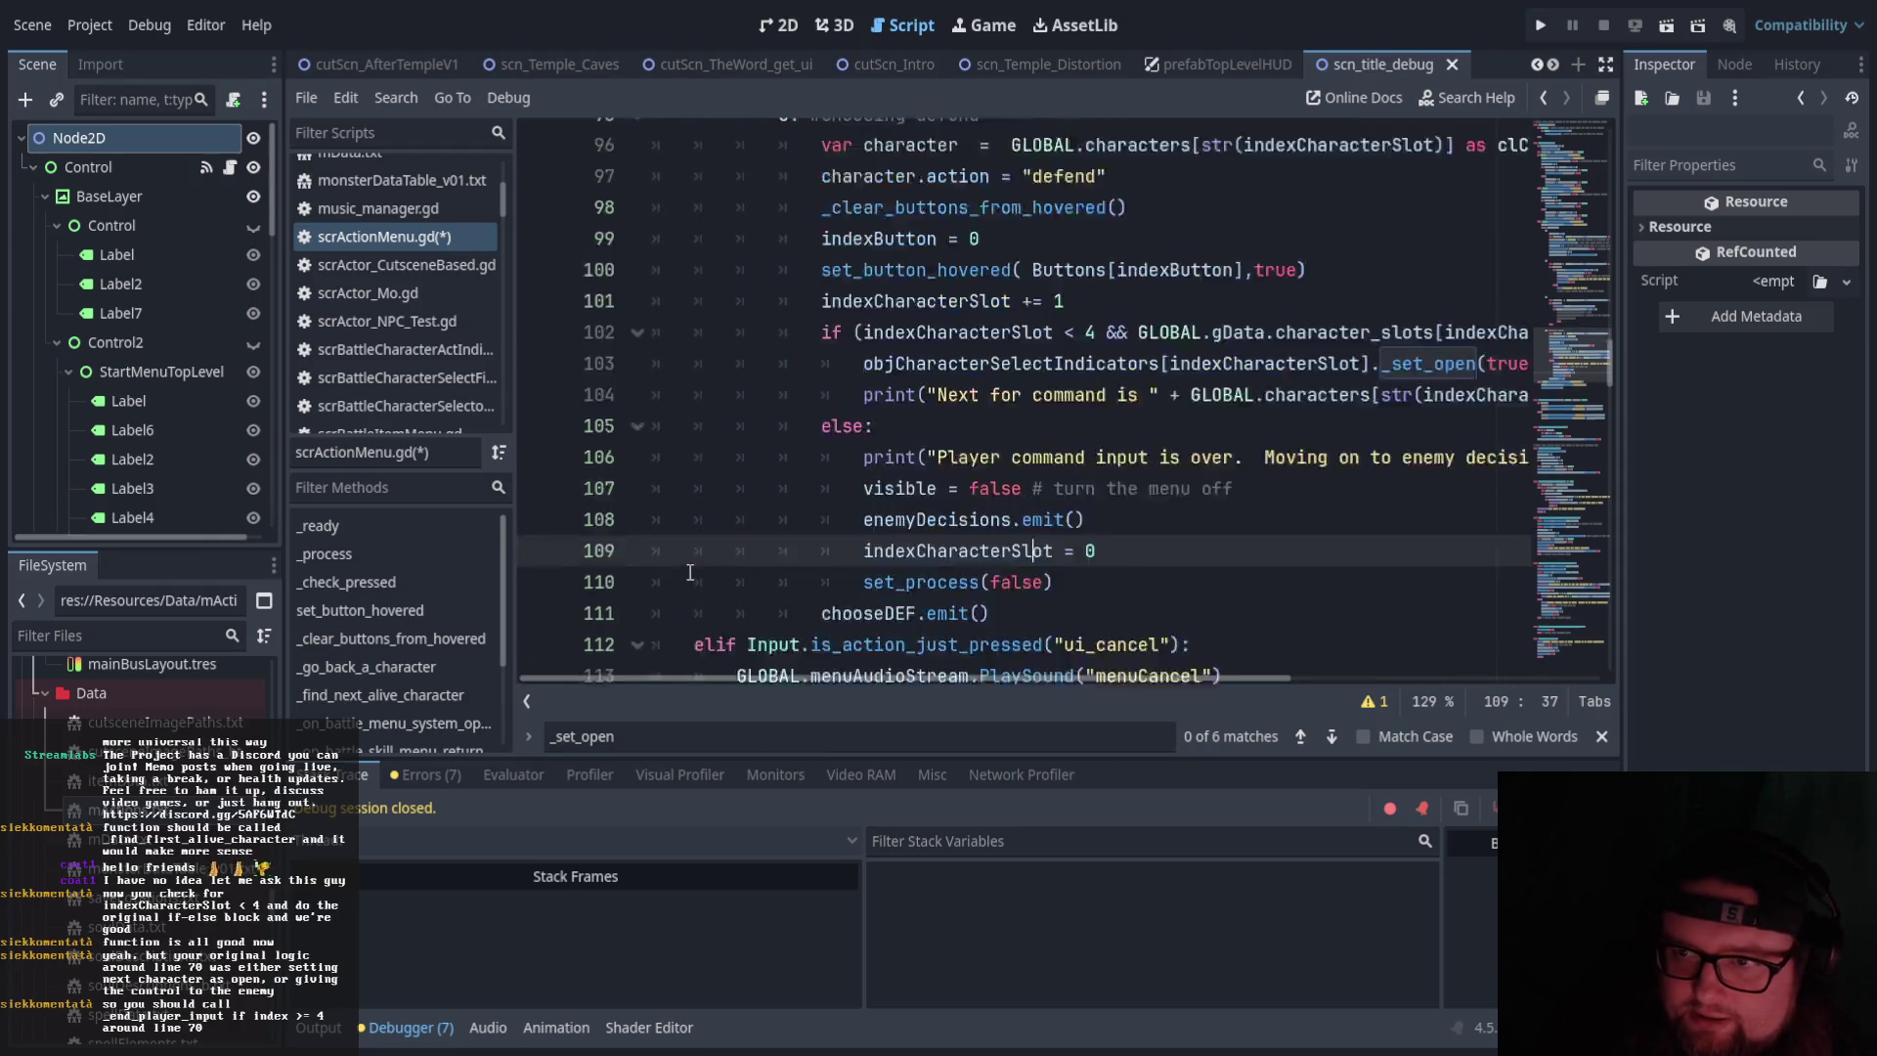
pyautogui.scroll(6, 723, 576)
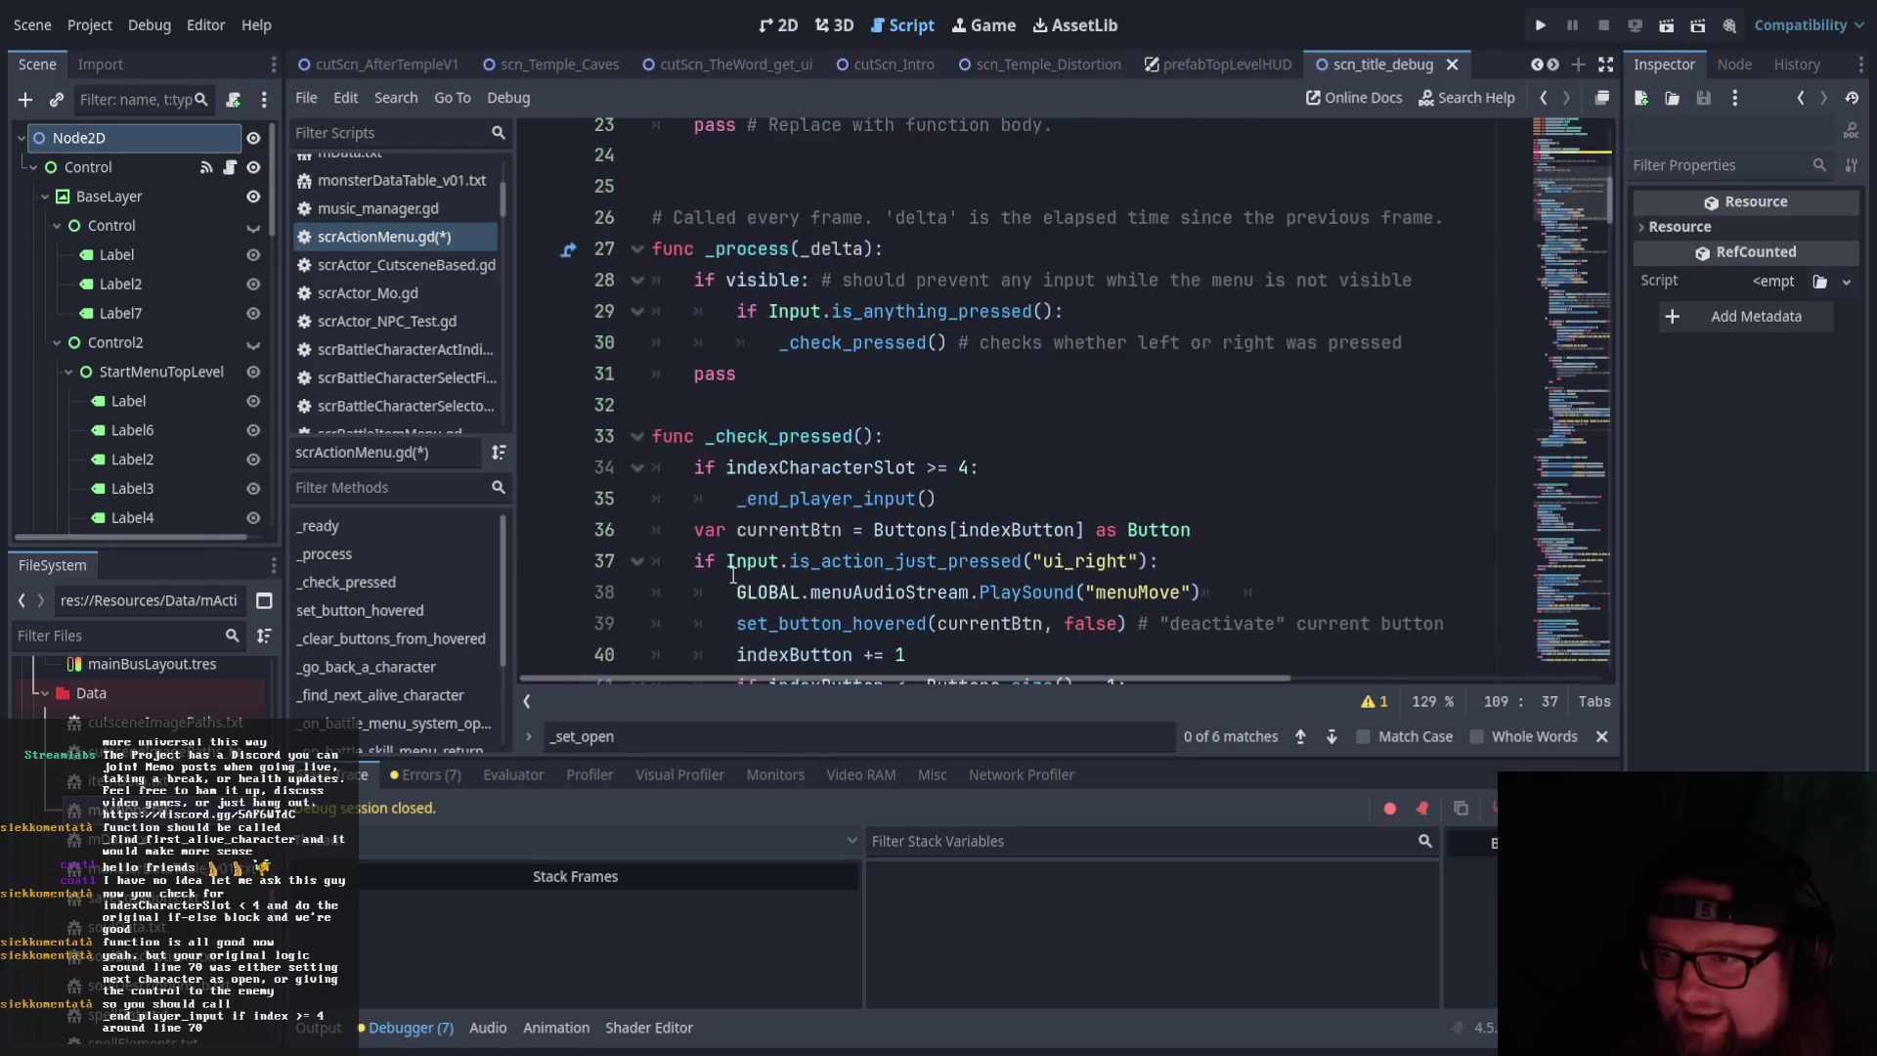
pyautogui.scroll(-2, 734, 575)
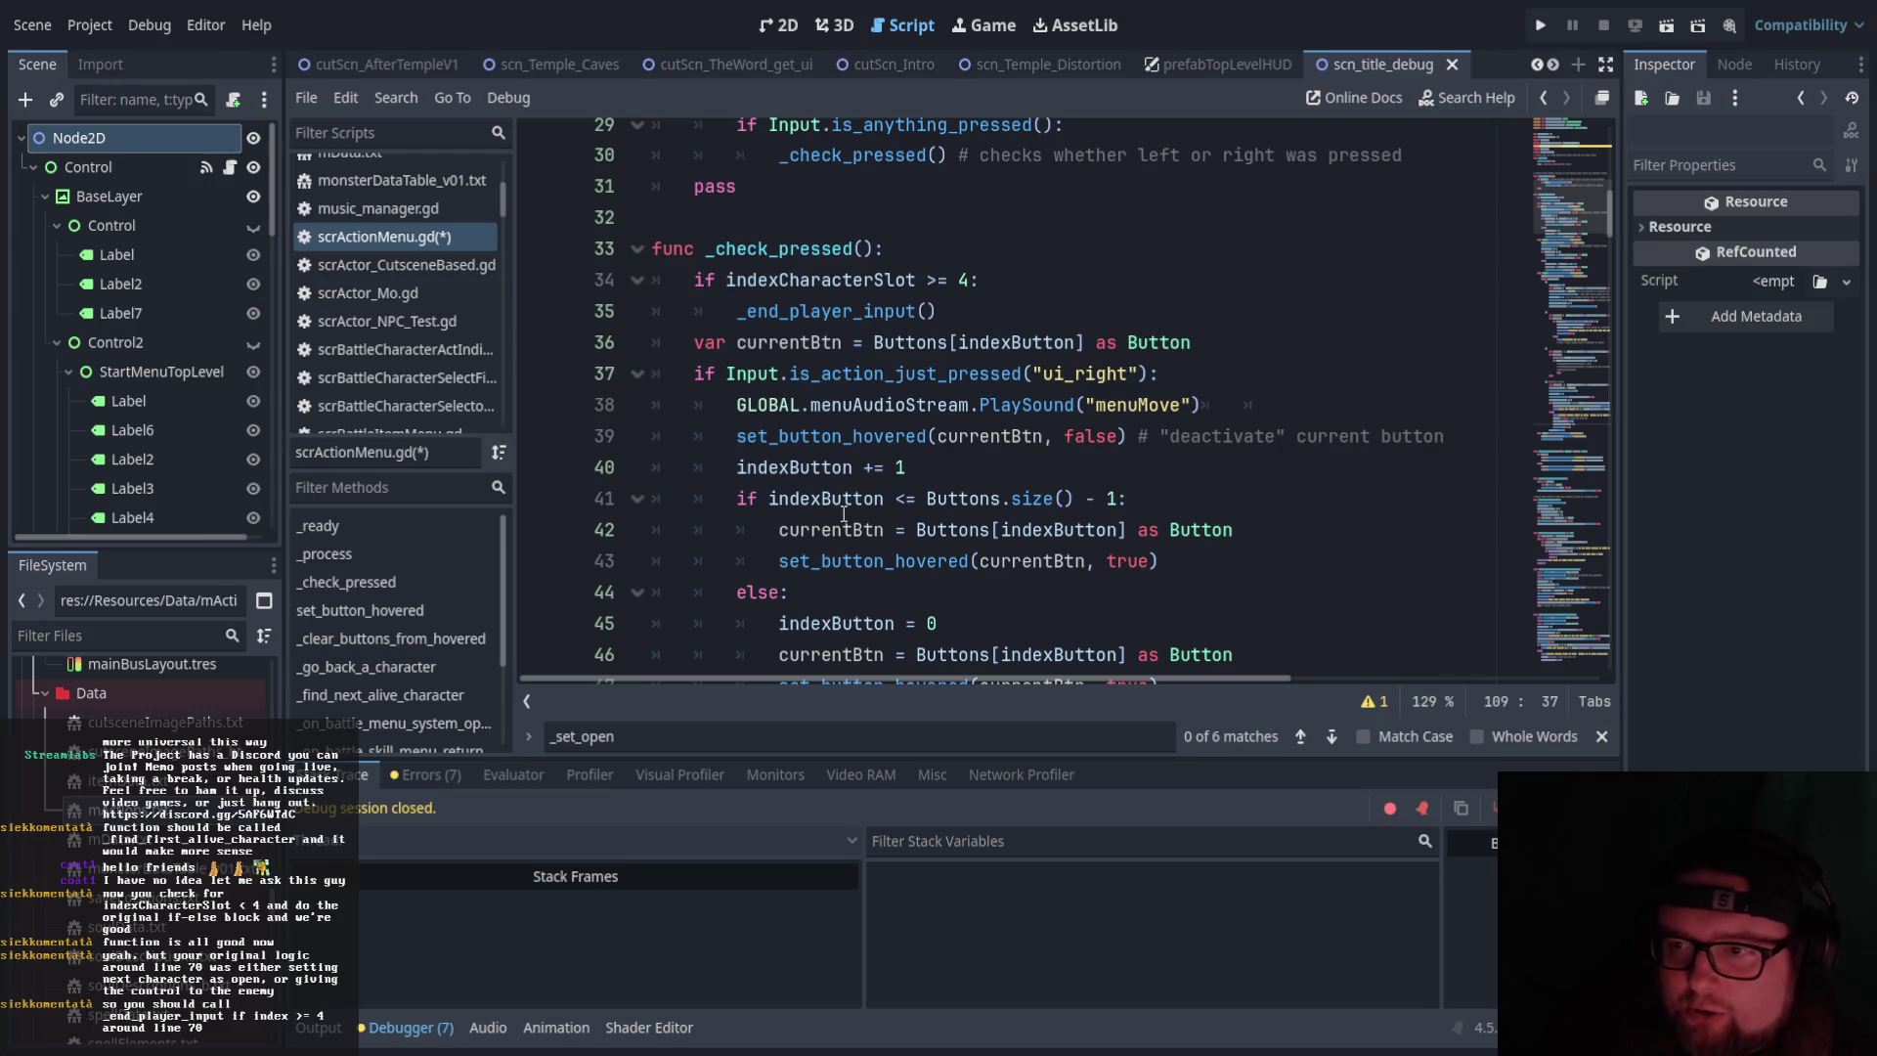
pyautogui.scroll(-5, 951, 549)
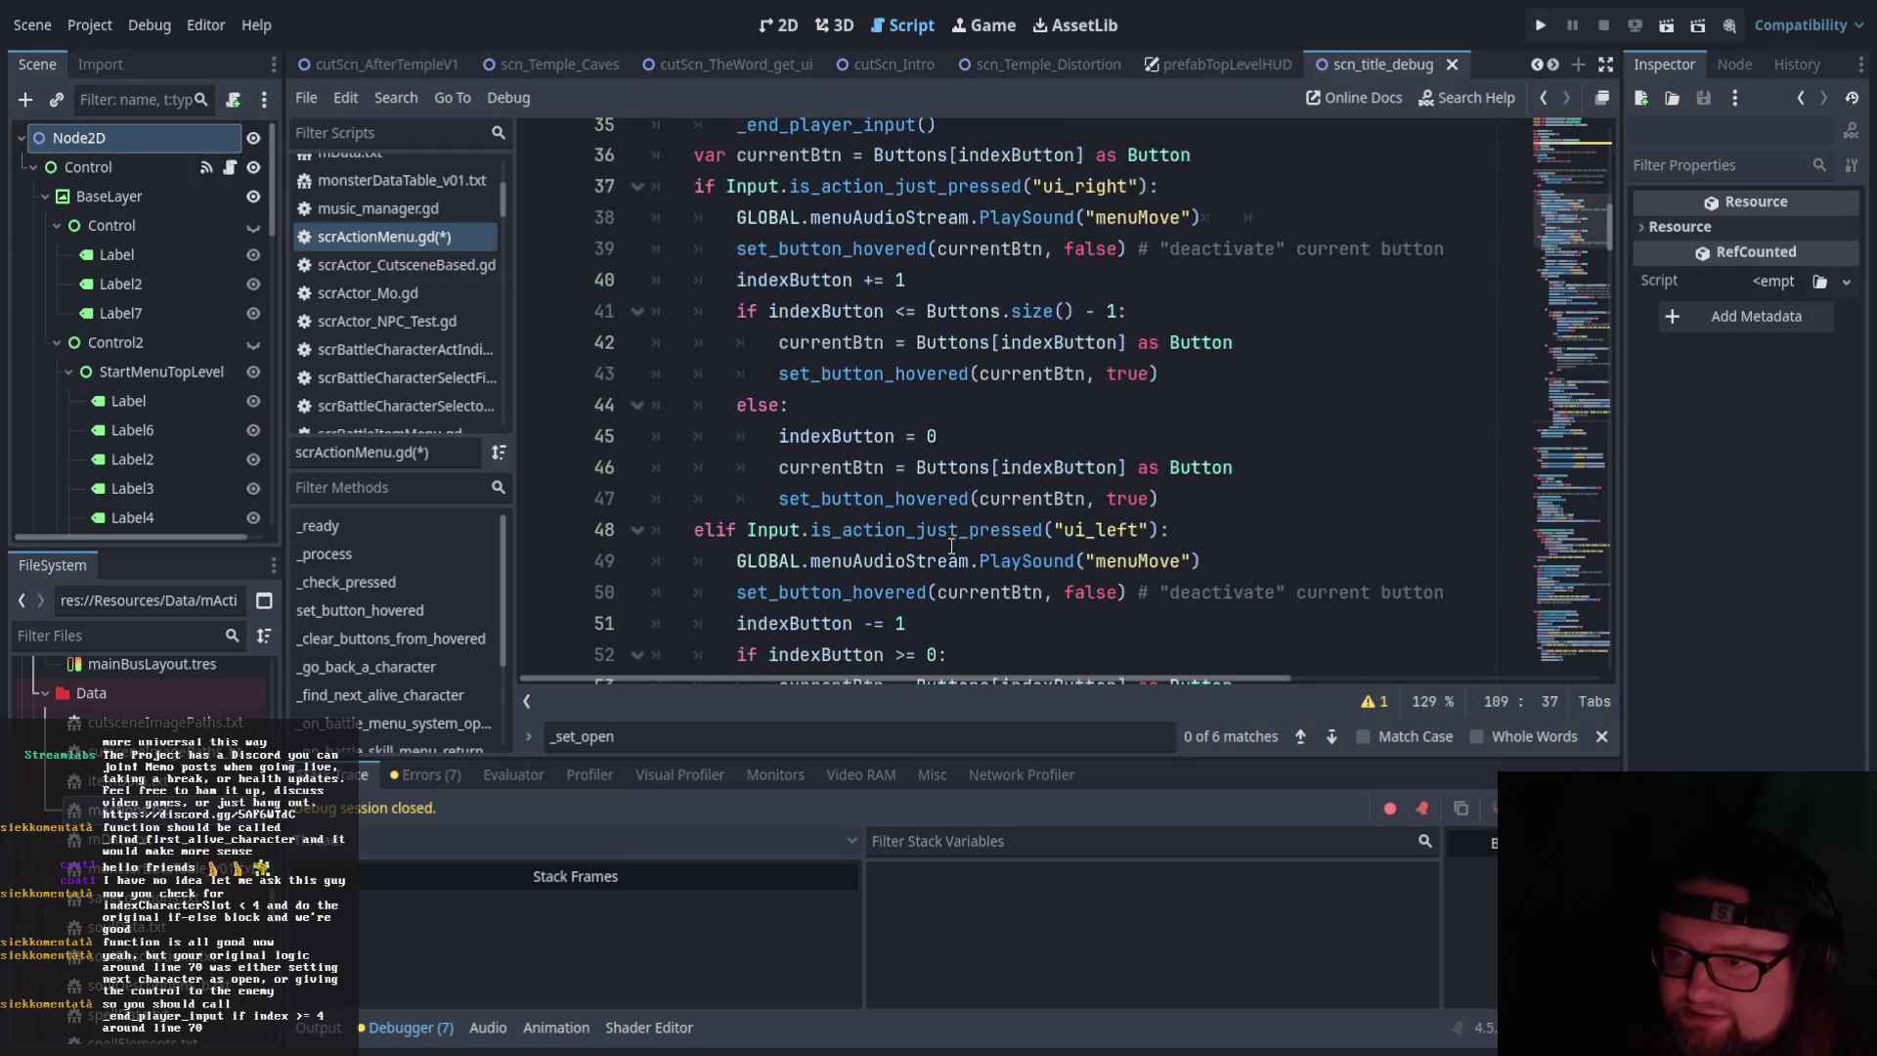
pyautogui.scroll(5, 1051, 295)
pyautogui.scroll(4, 1017, 430)
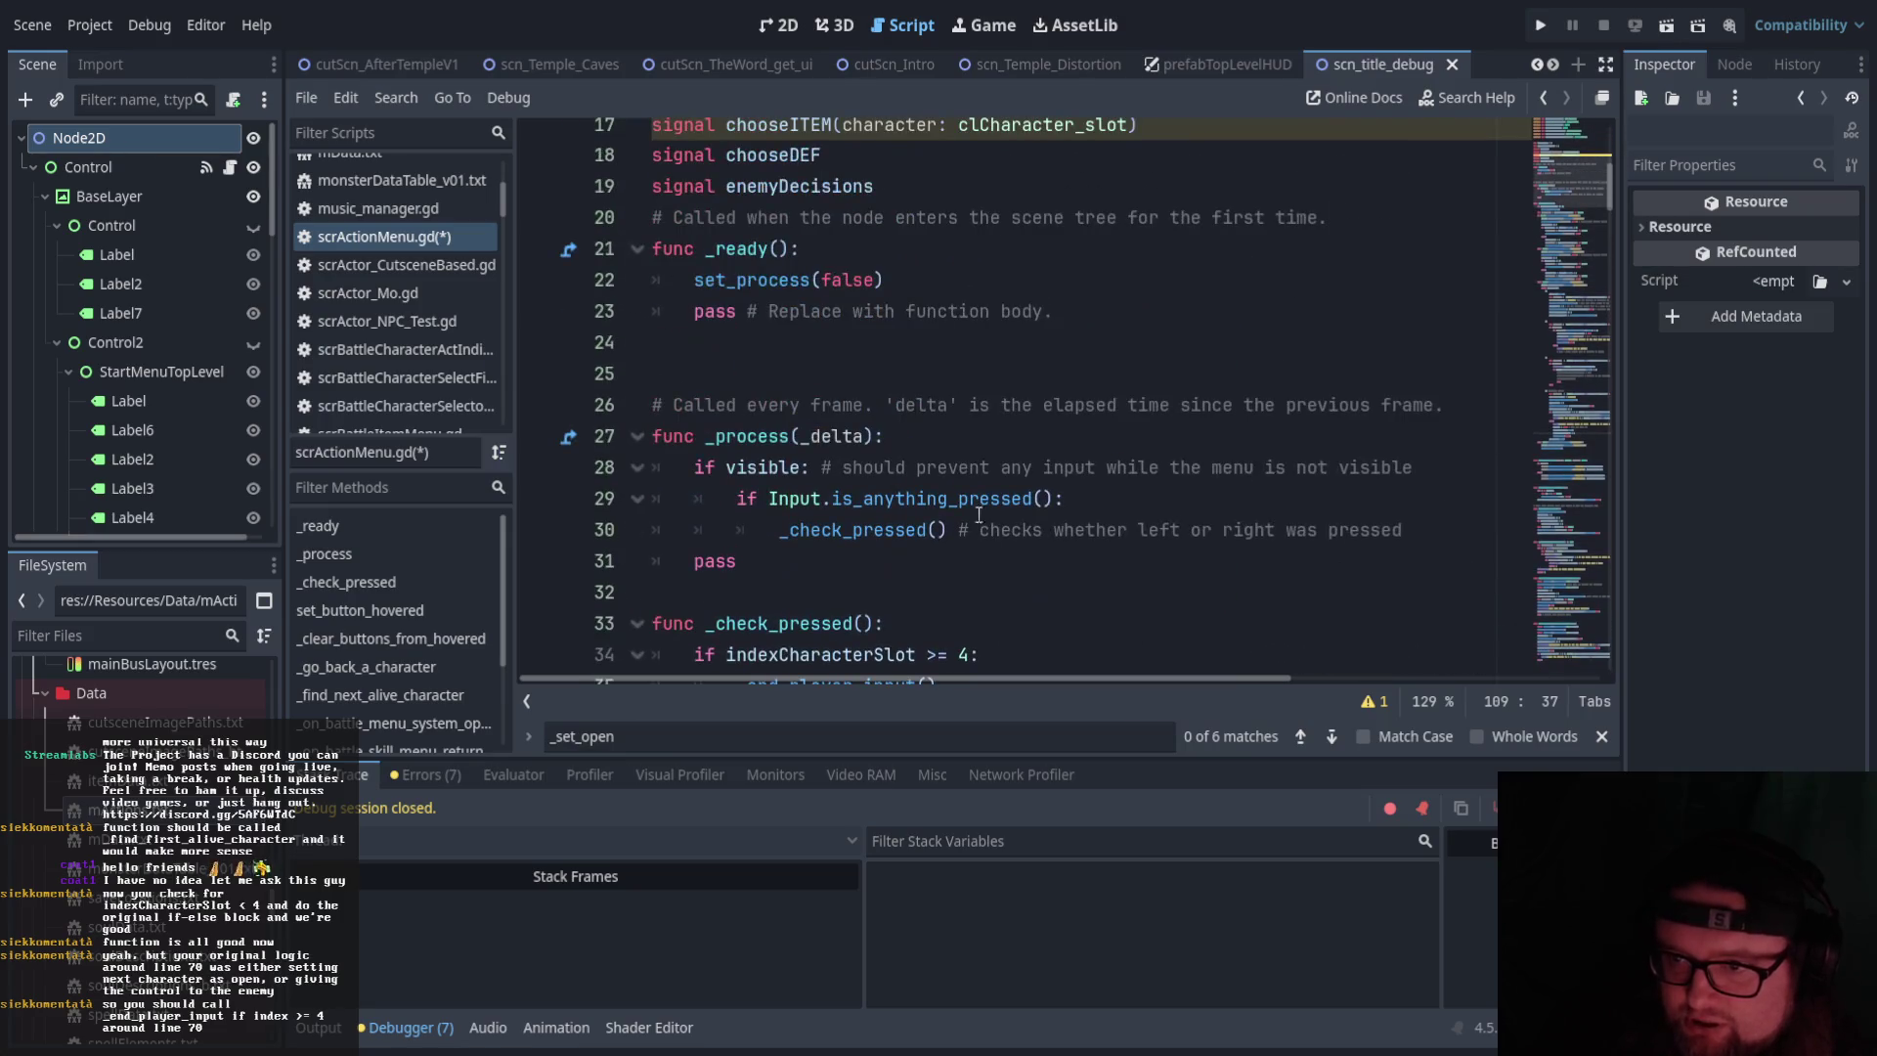
pyautogui.scroll(-5, 790, 466)
pyautogui.scroll(2, 789, 465)
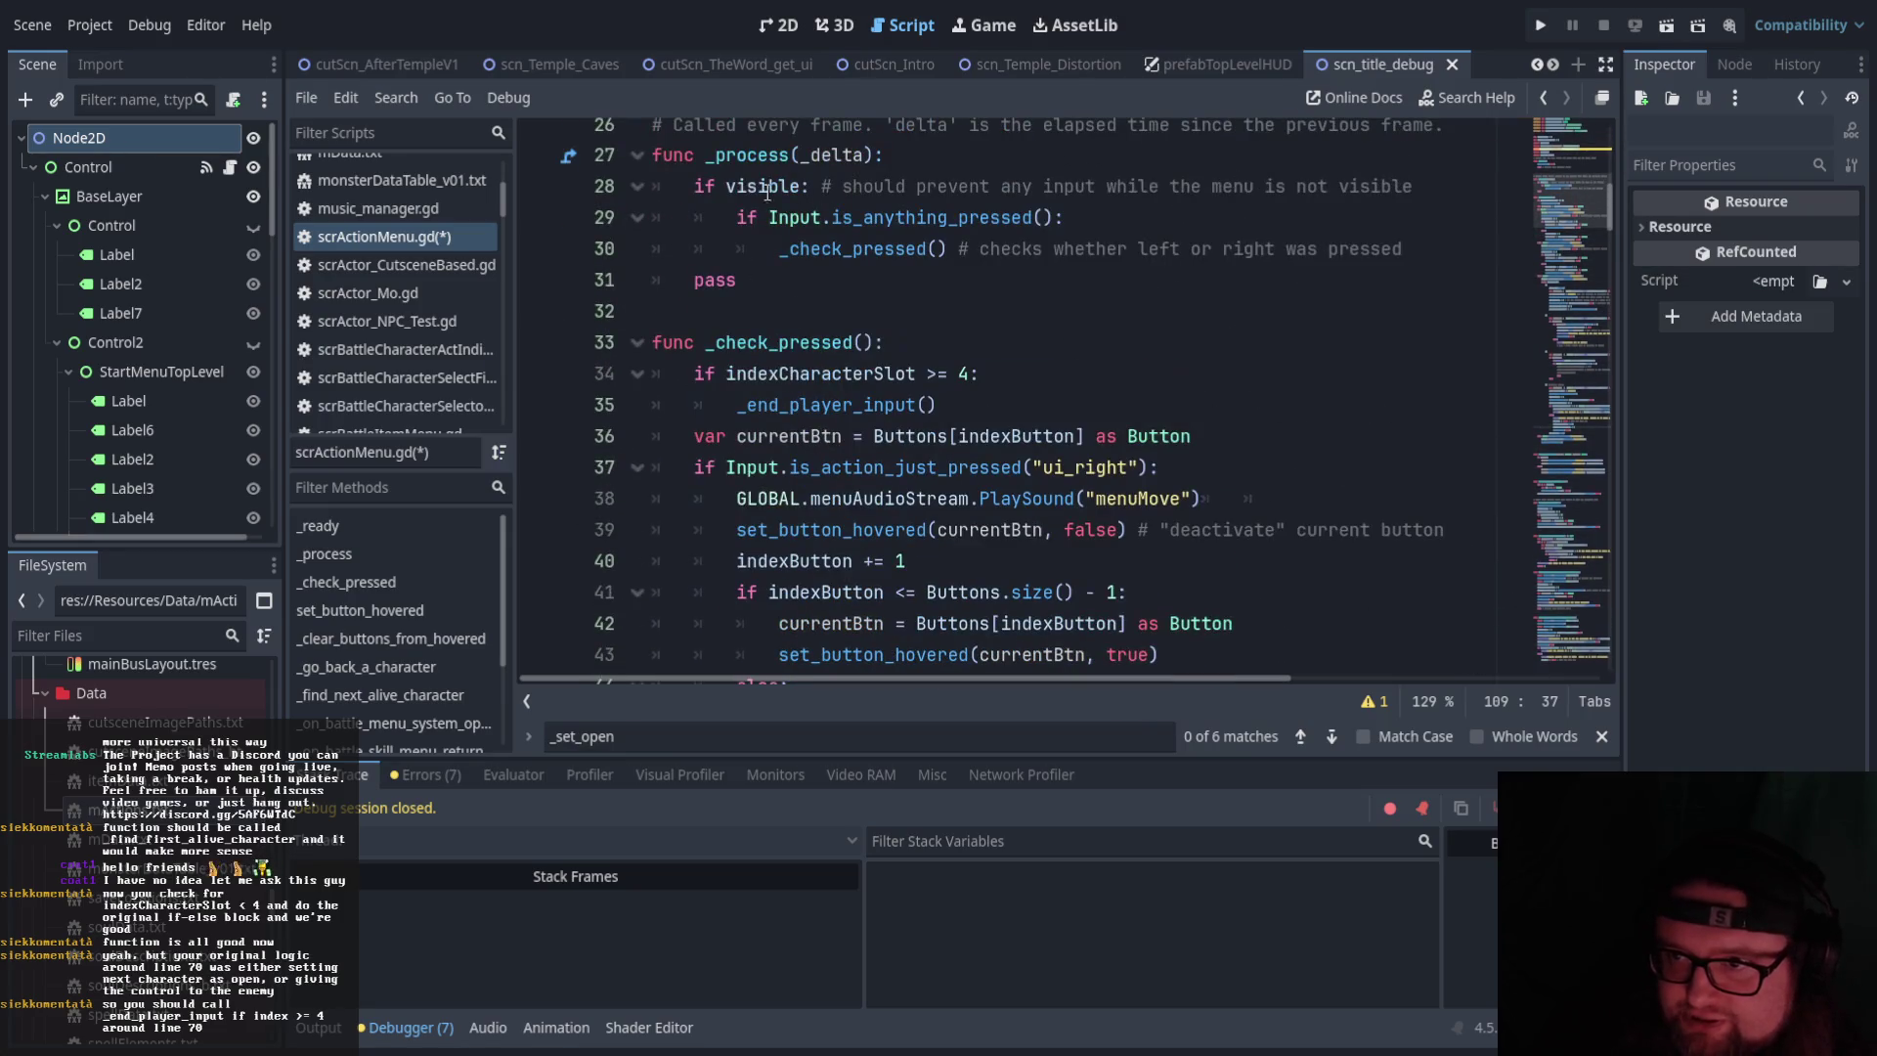
pyautogui.click(724, 186)
pyautogui.moveTo(706, 186); pyautogui.dragTo(819, 188)
pyautogui.hotkey('ctrl', 'z')
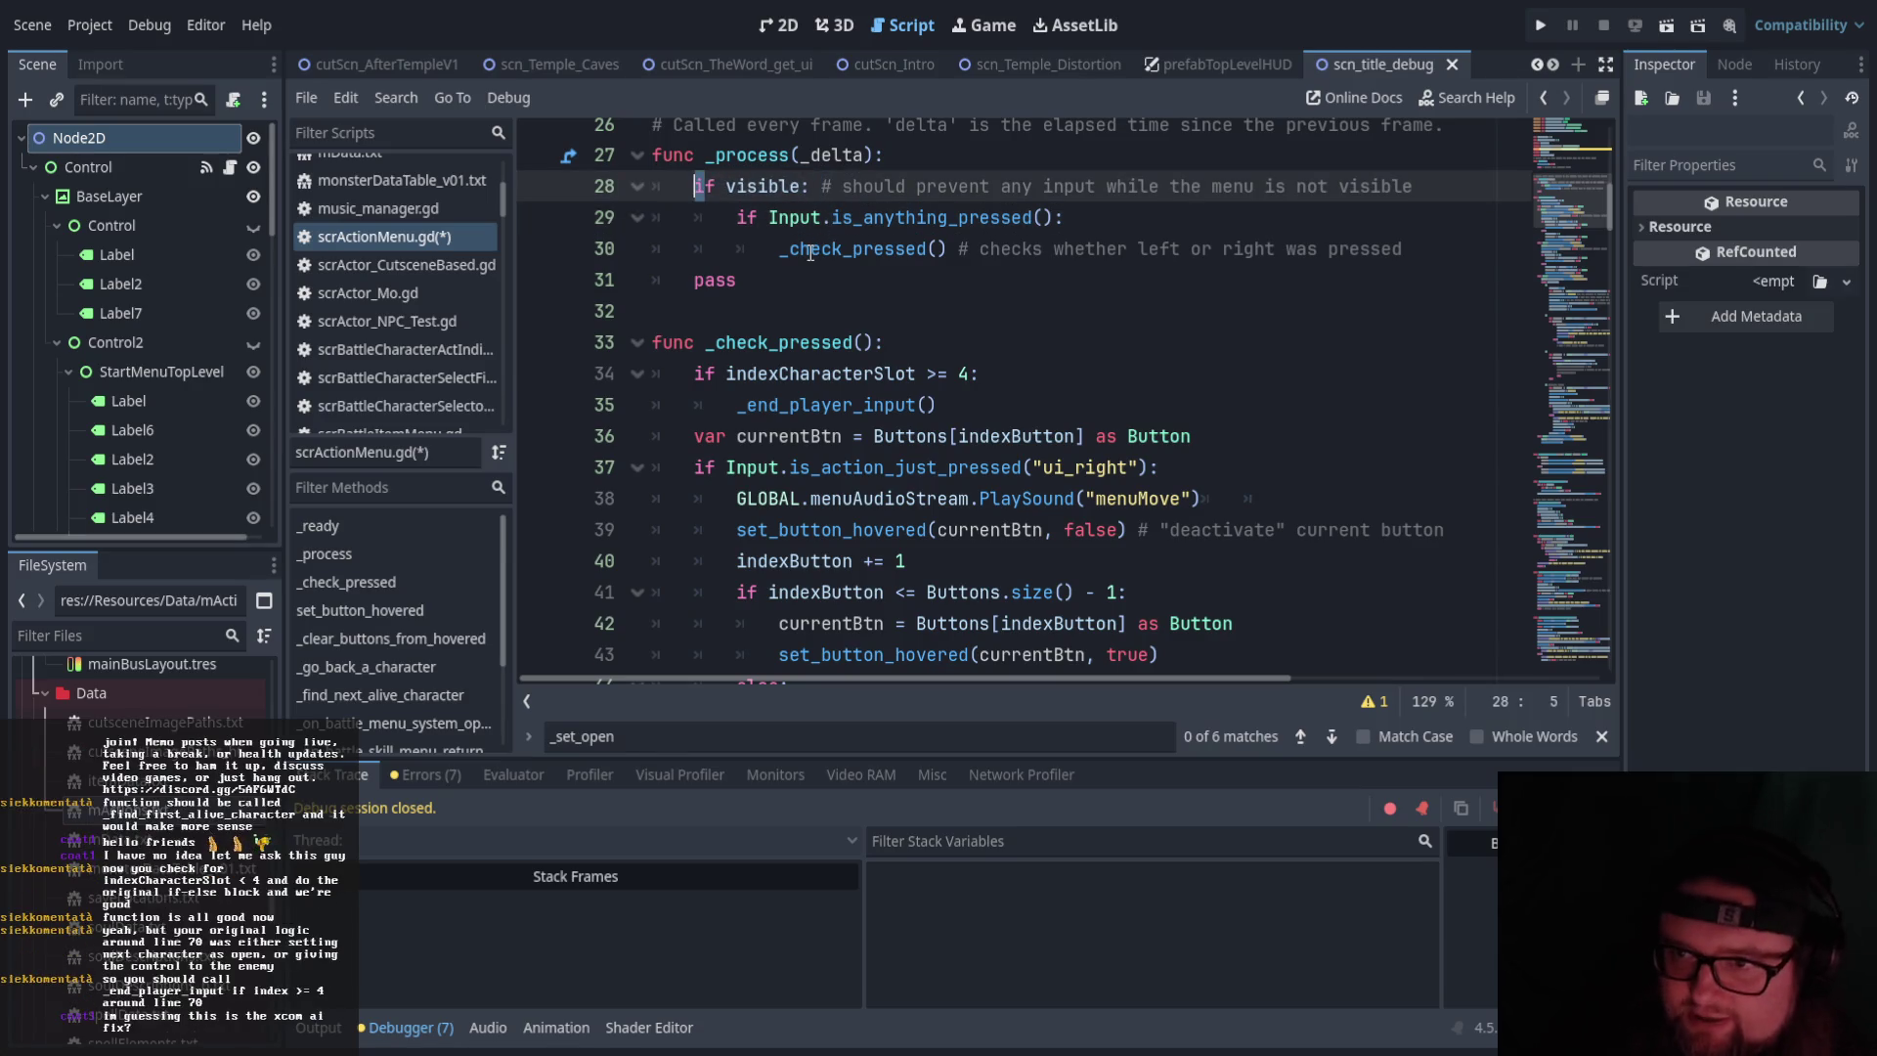
pyautogui.click(810, 253)
pyautogui.click(763, 185)
pyautogui.click(874, 304)
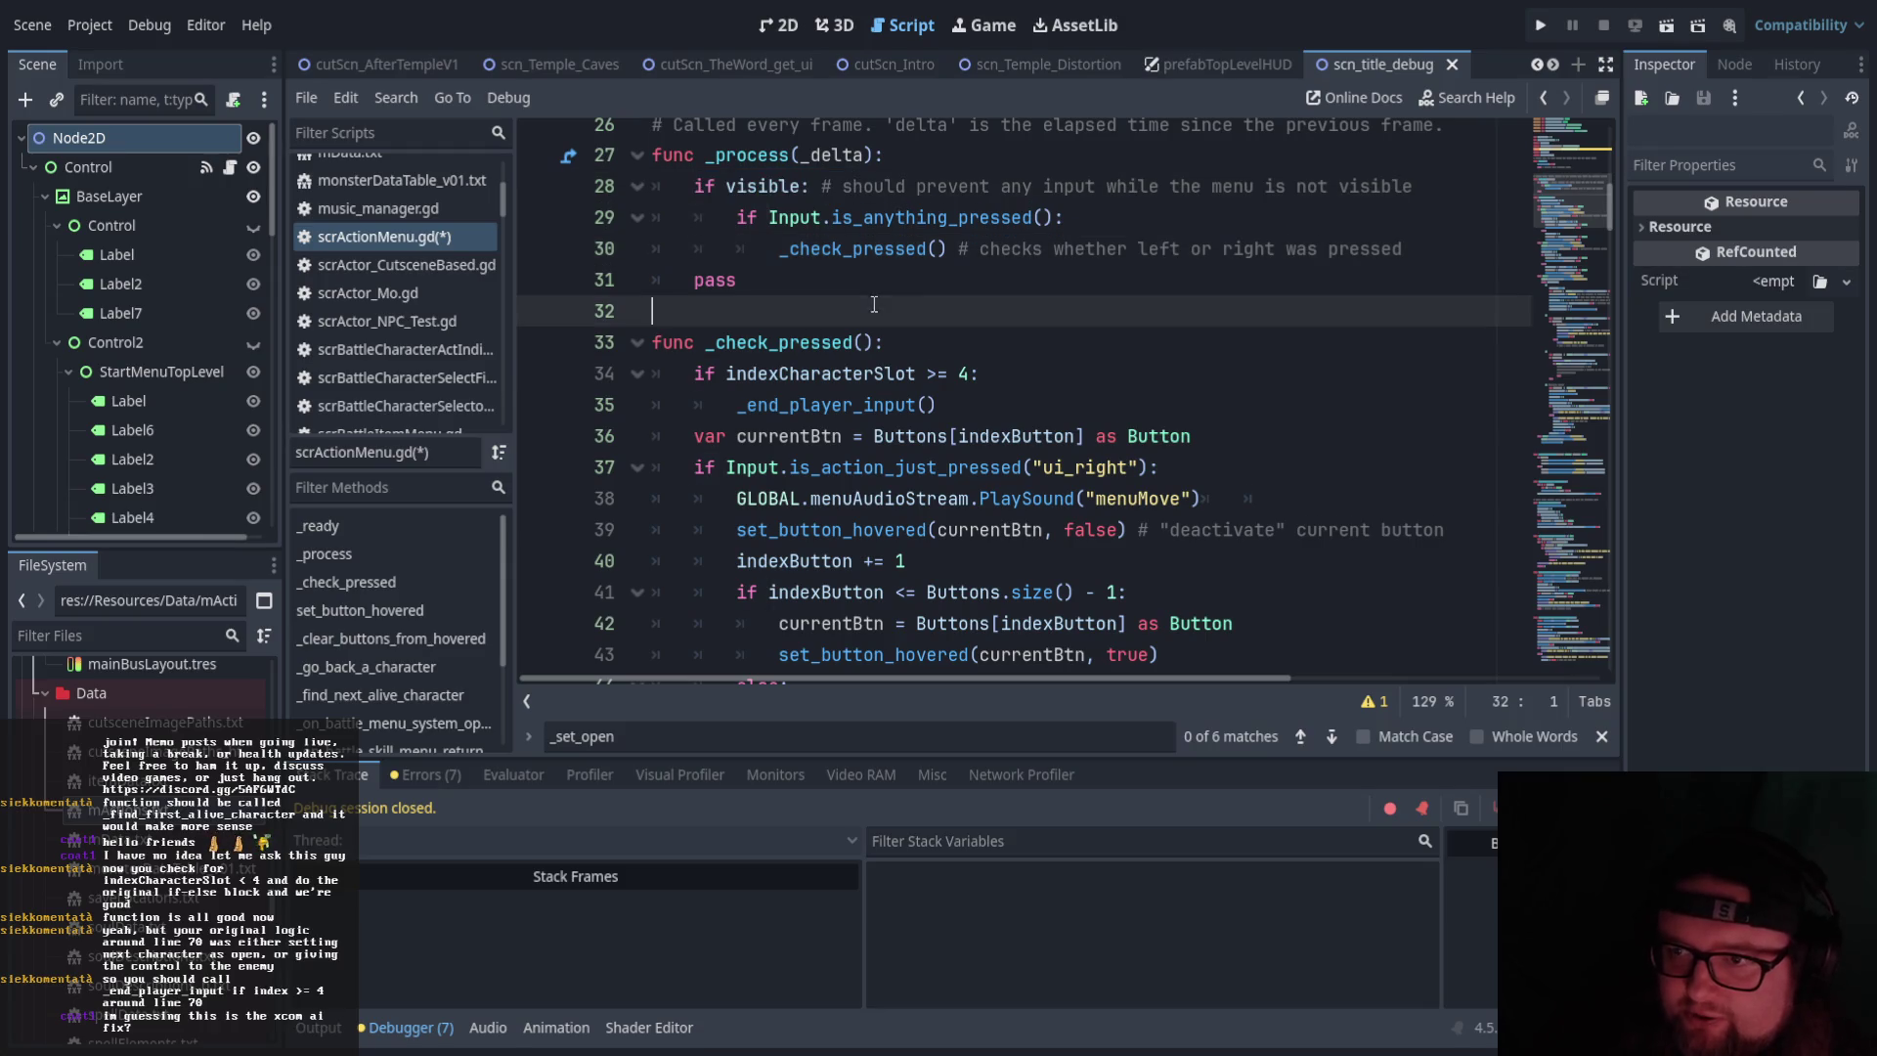
pyautogui.moveTo(947, 248); pyautogui.dragTo(780, 249)
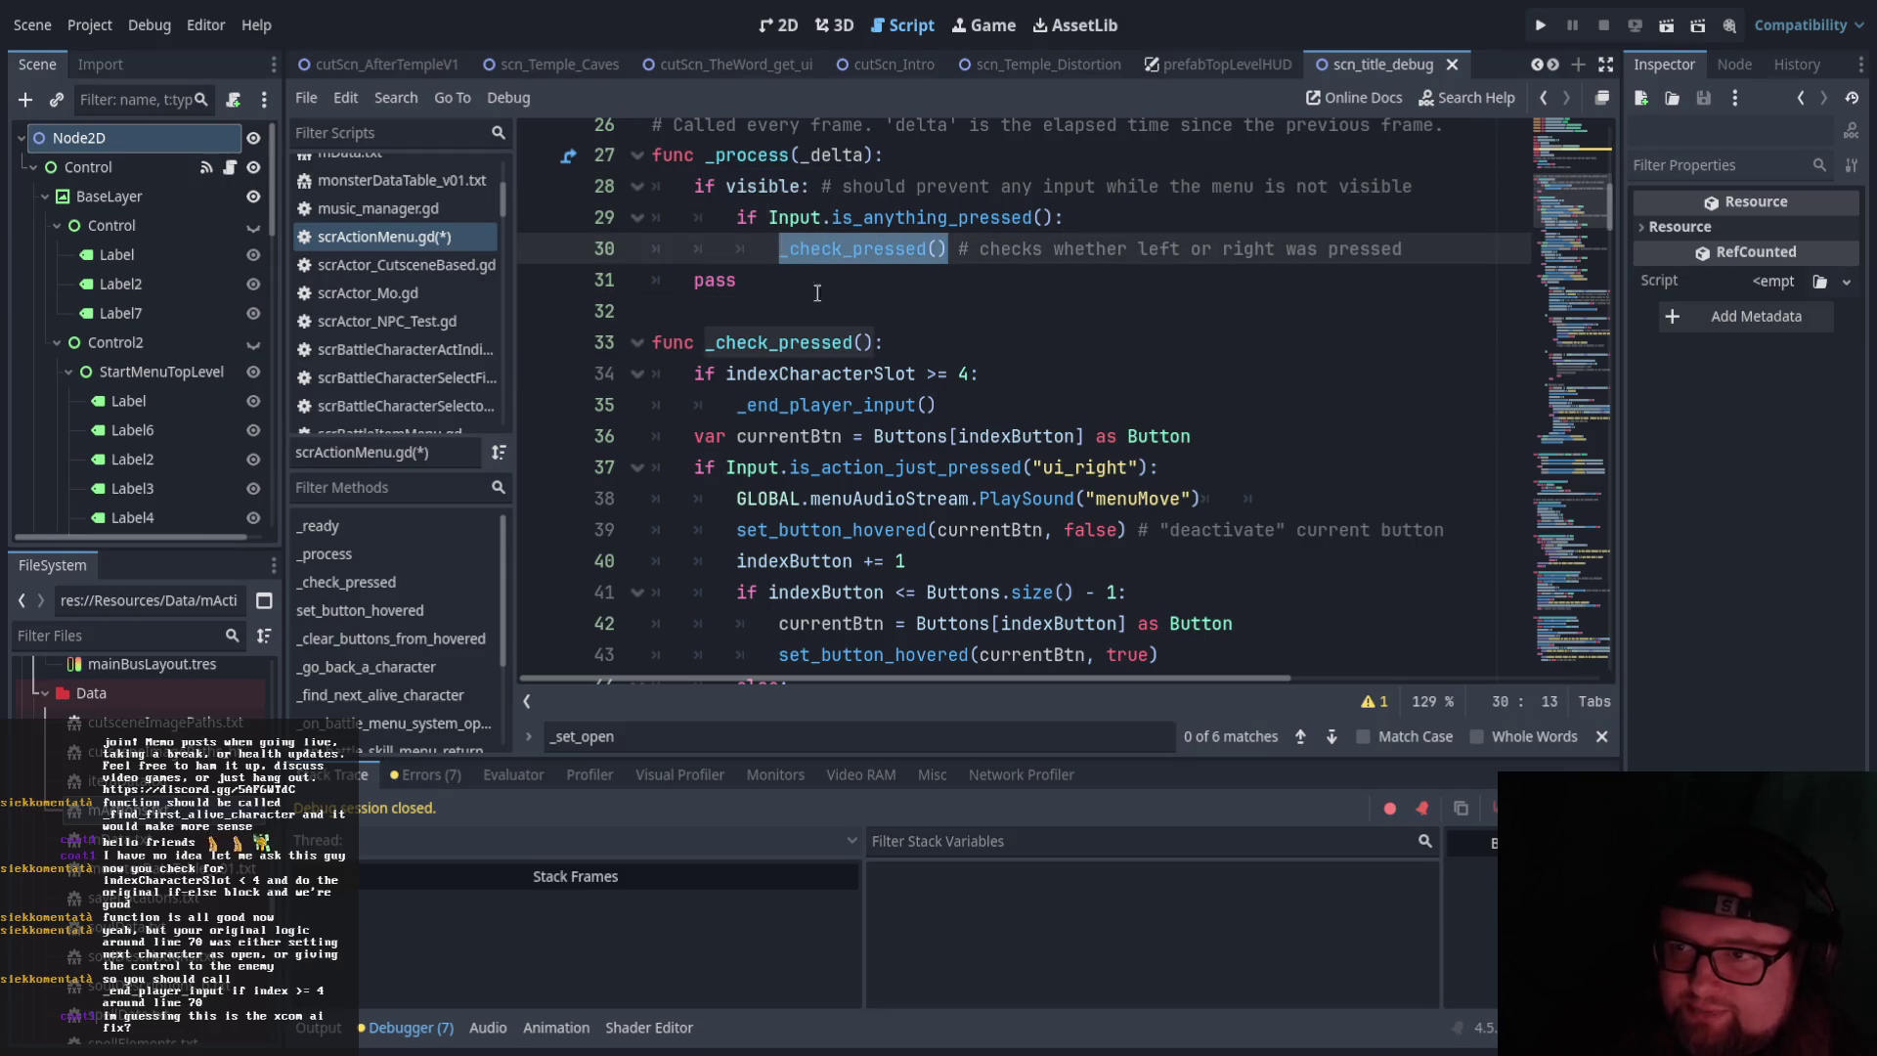
pyautogui.click(848, 320)
pyautogui.scroll(-8, 811, 308)
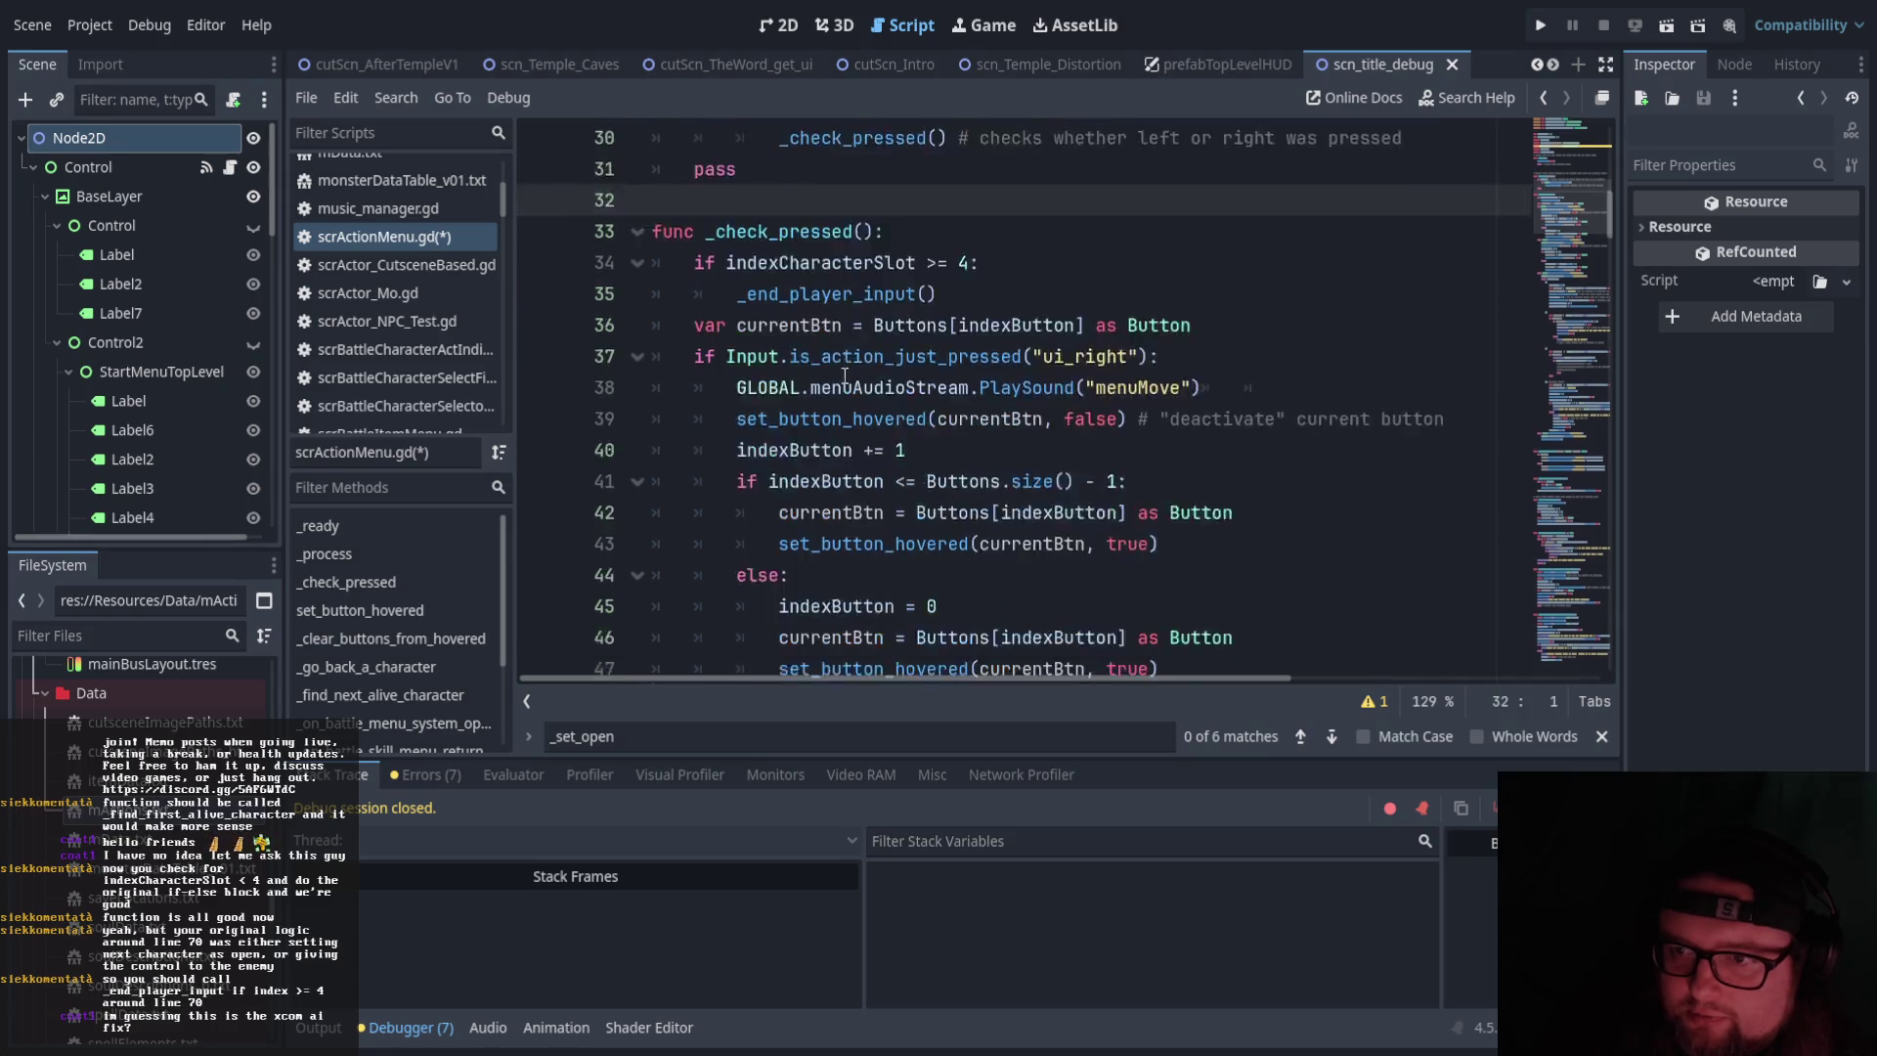
pyautogui.scroll(2, 781, 296)
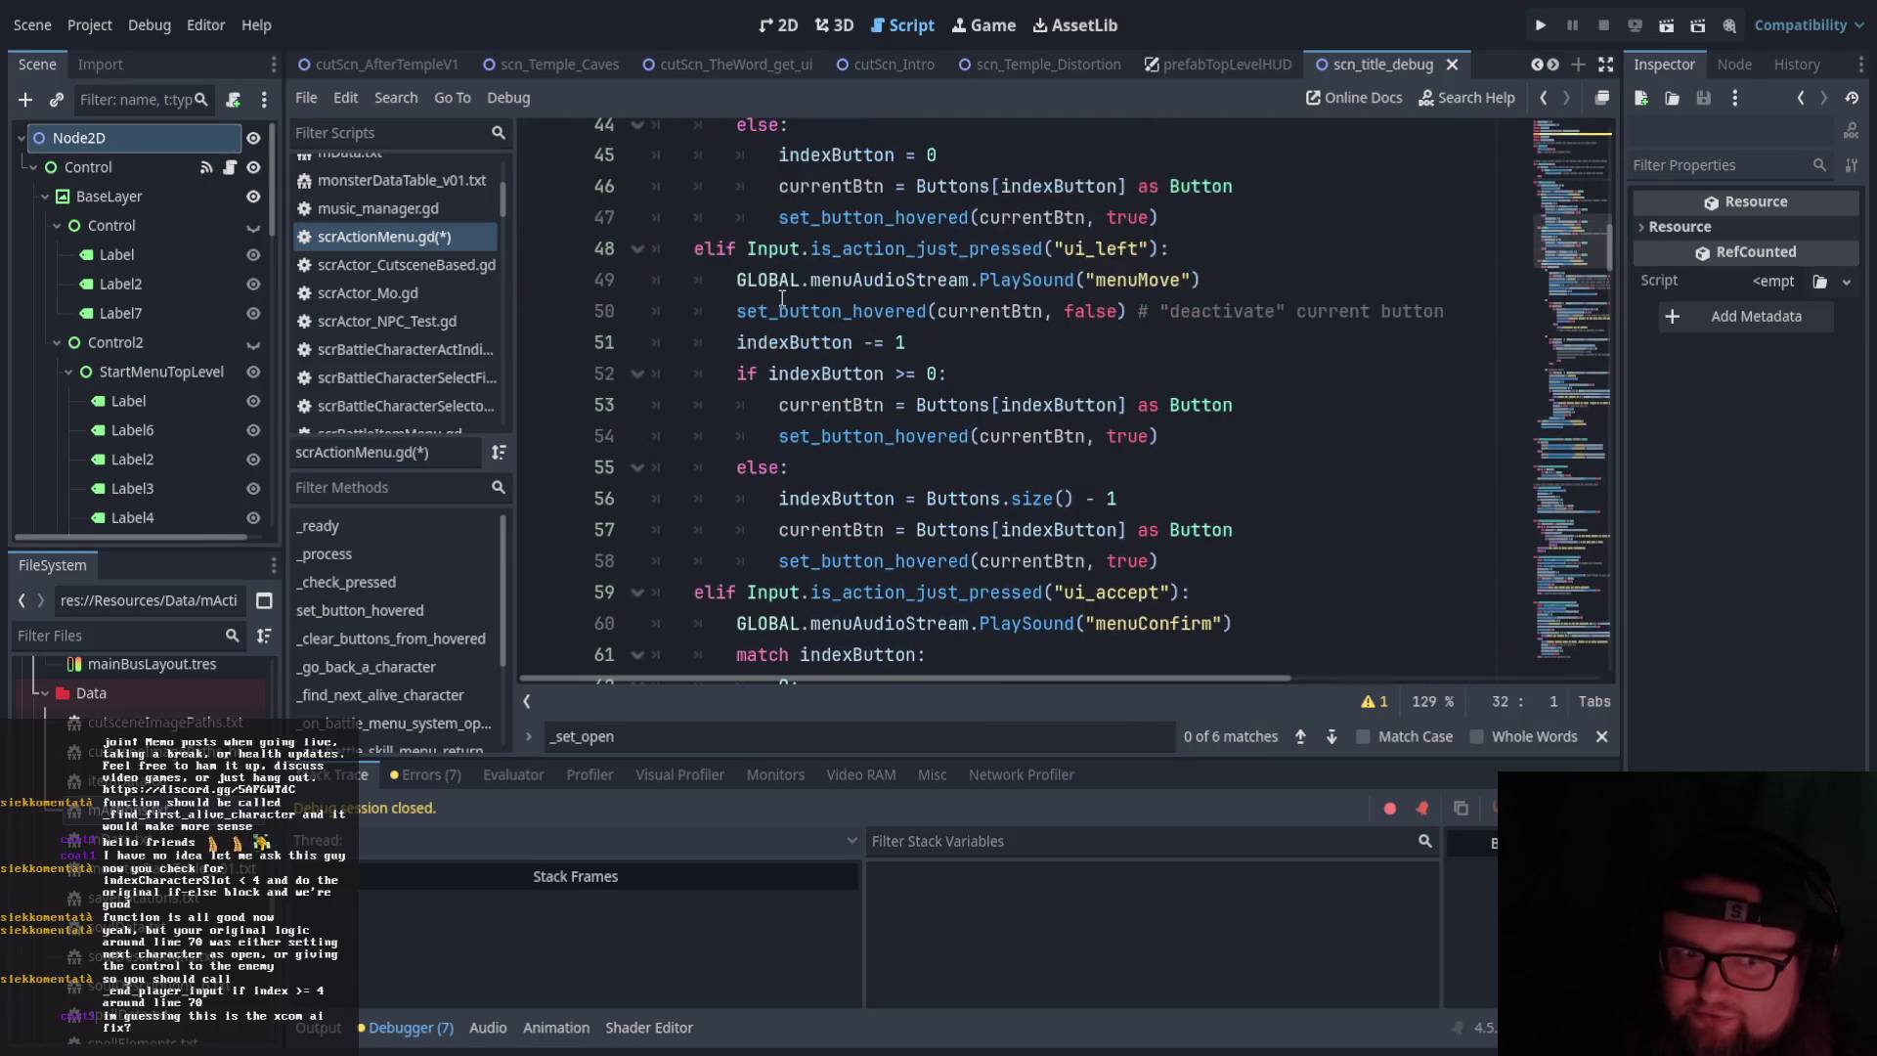
pyautogui.scroll(1, 783, 296)
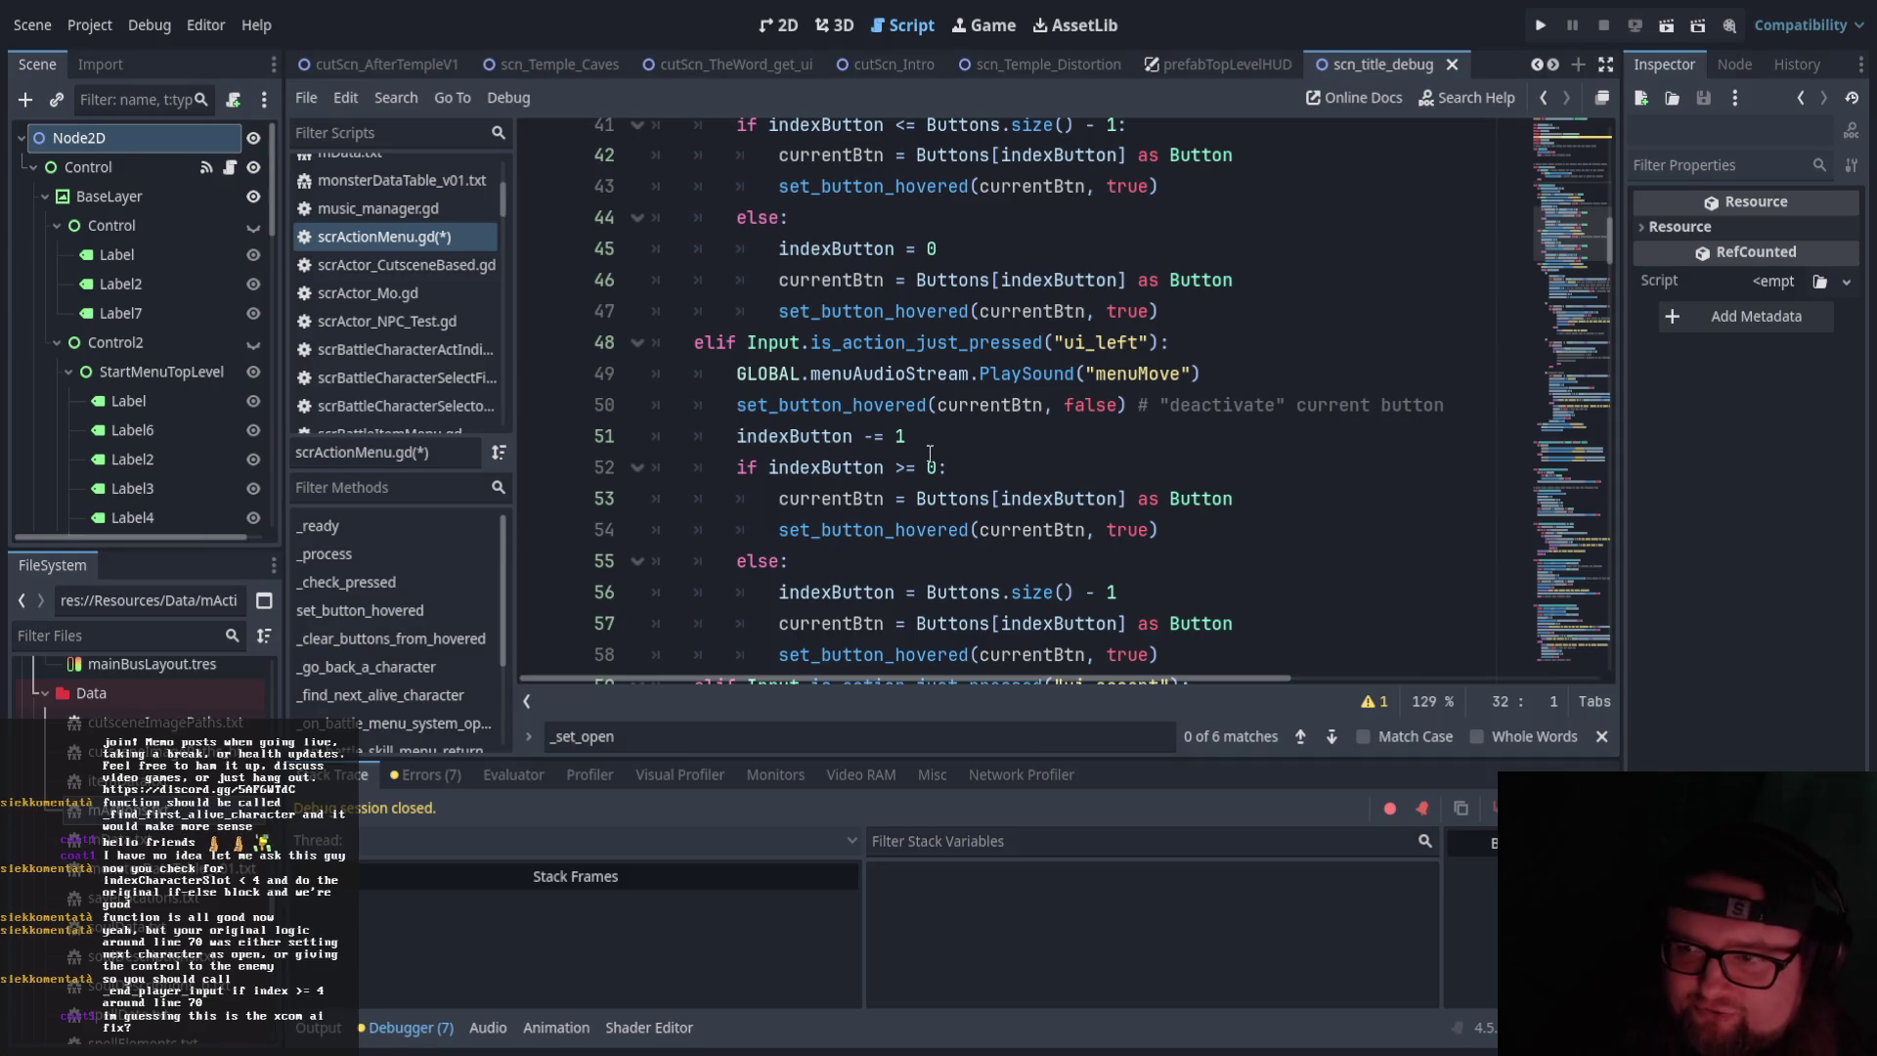
pyautogui.scroll(1, 803, 367)
pyautogui.scroll(4, 804, 368)
pyautogui.click(950, 405)
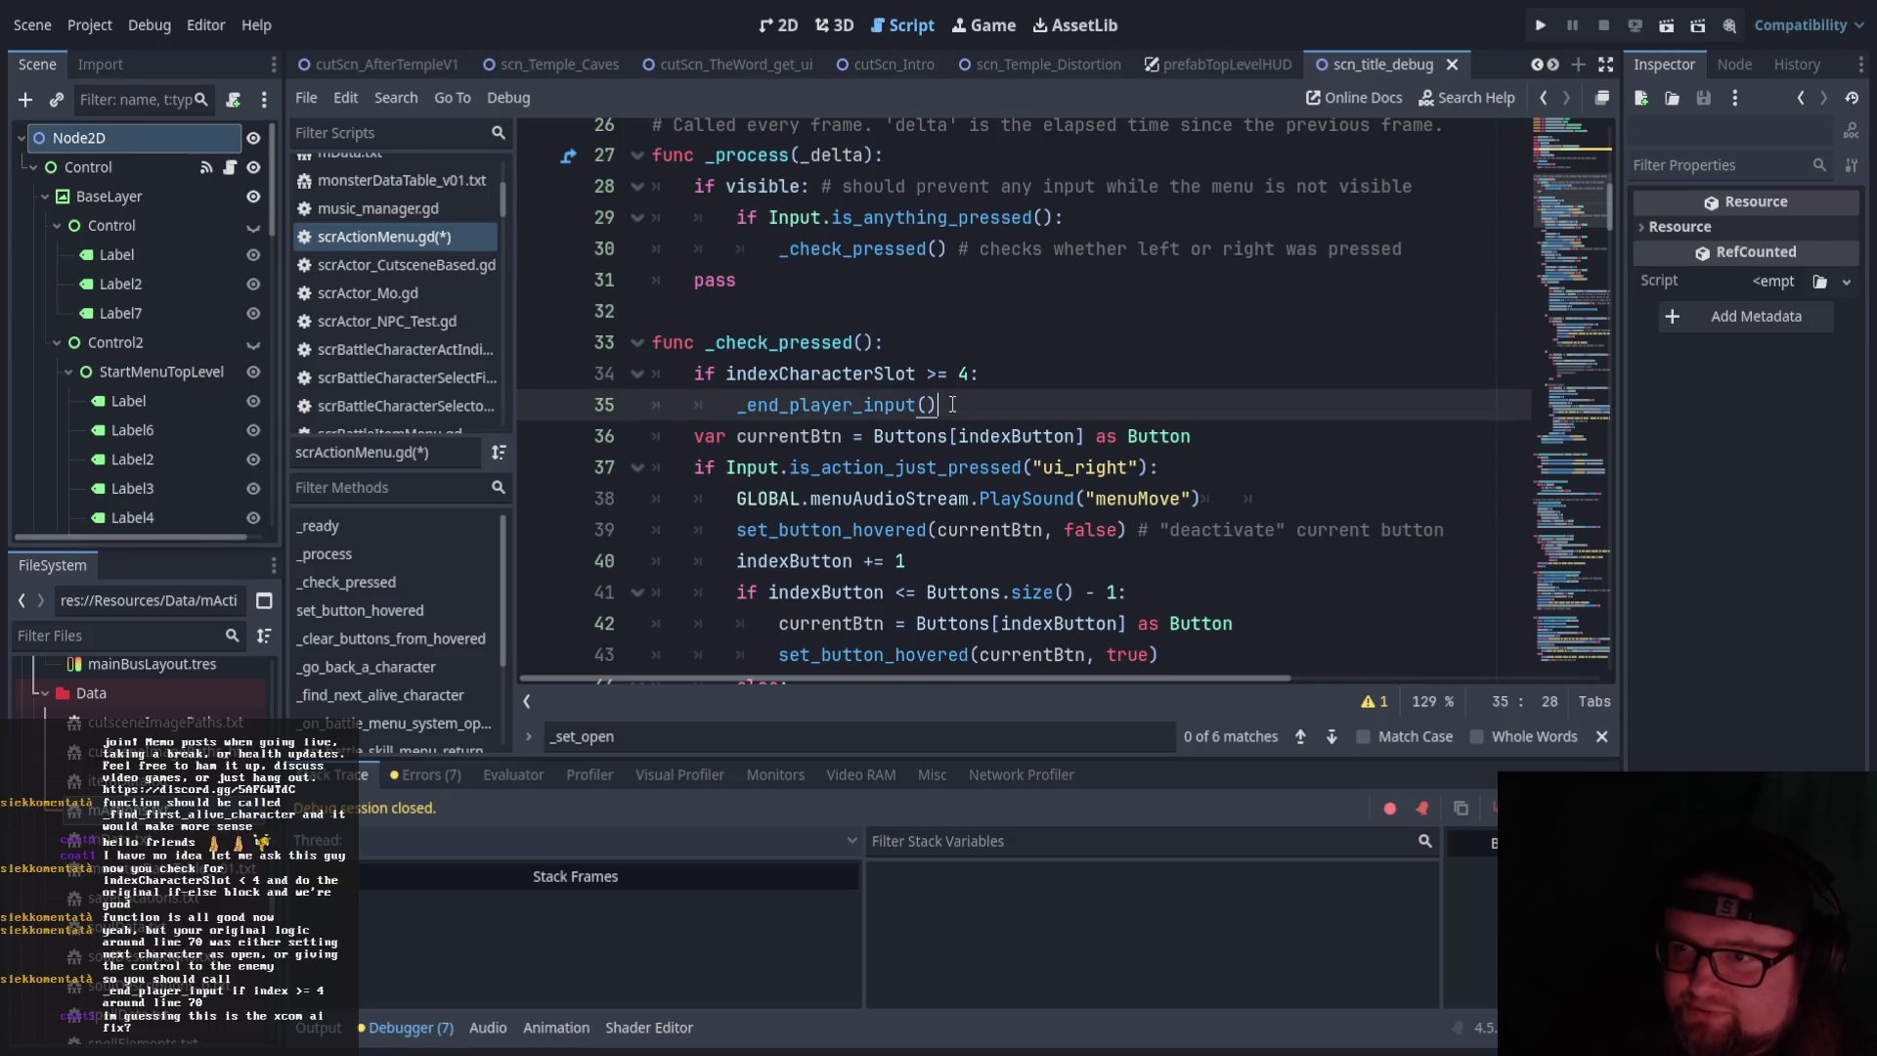
# Add '# if we have an index greater than 3, break out of this function completely' below the _check_pressed header
pyautogui.press('Return')
pyautogui.press('Return')
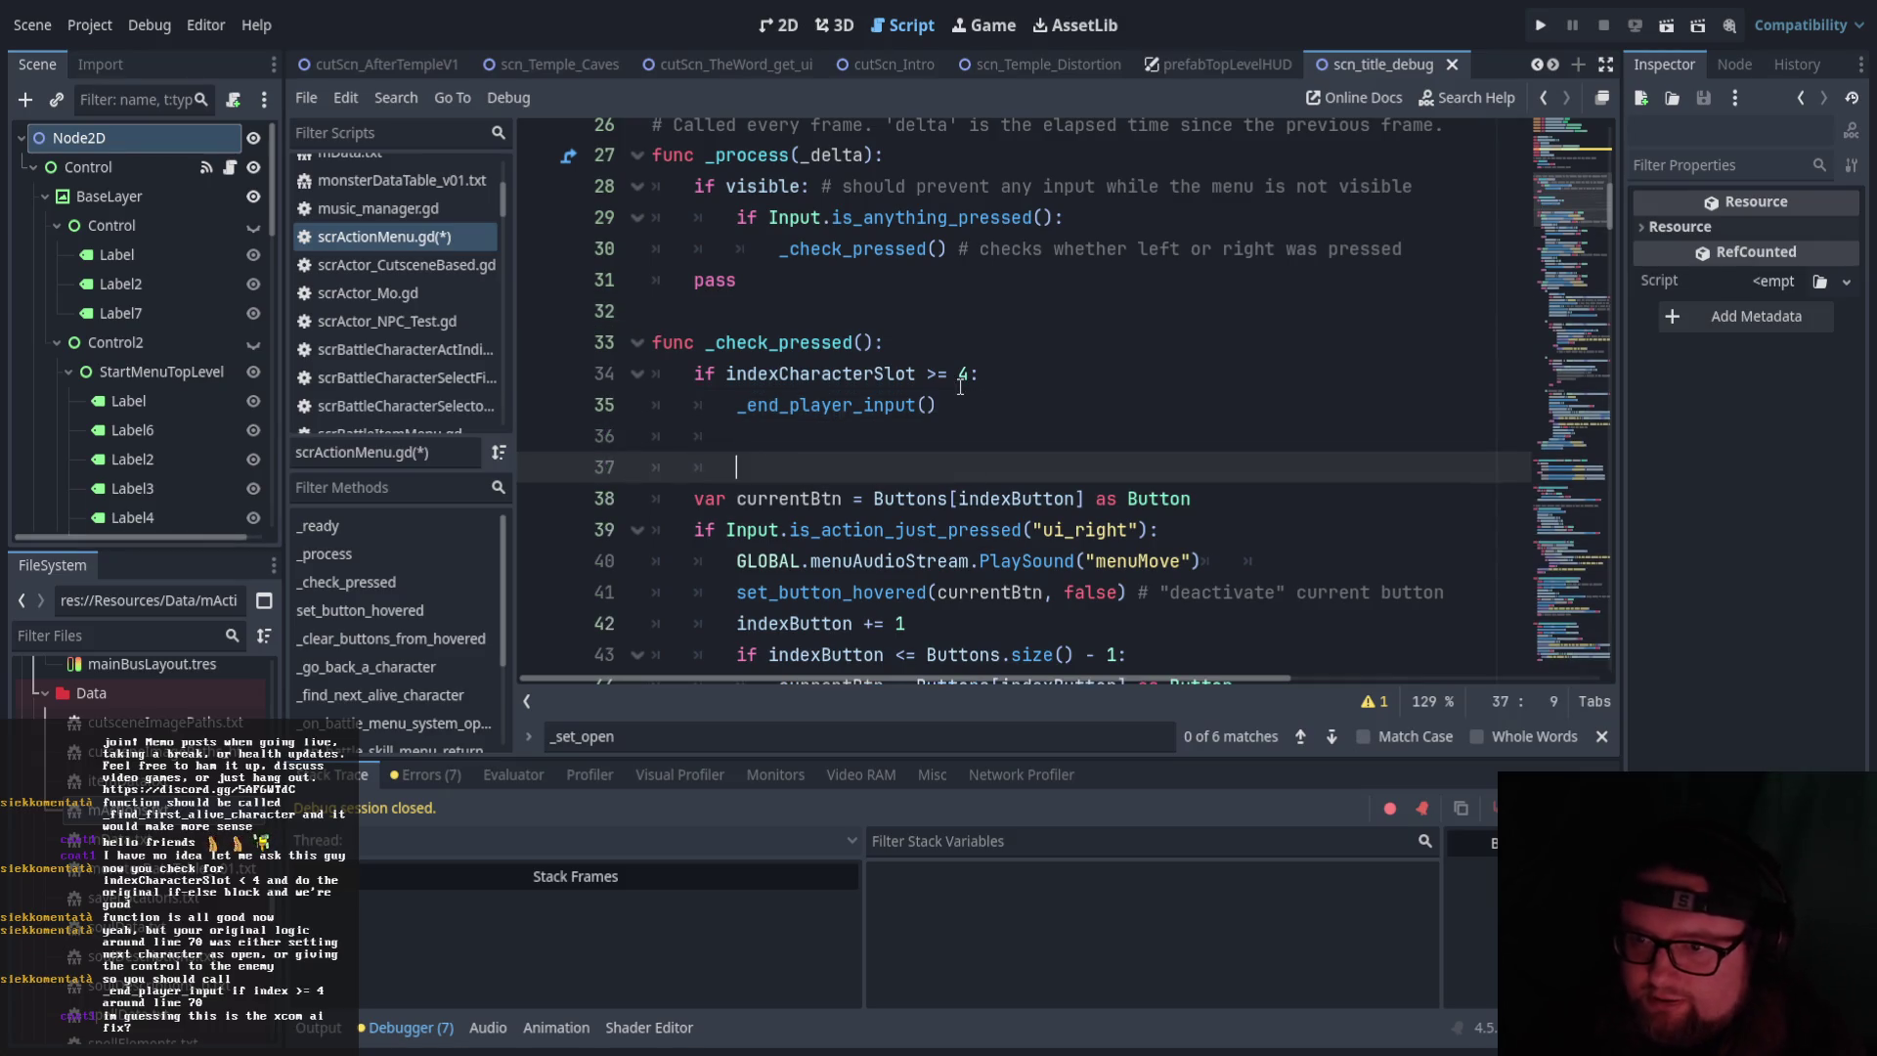
pyautogui.click(921, 344)
pyautogui.press('Return')
pyautogui.press('Return')
pyautogui.write('# if we have an index')
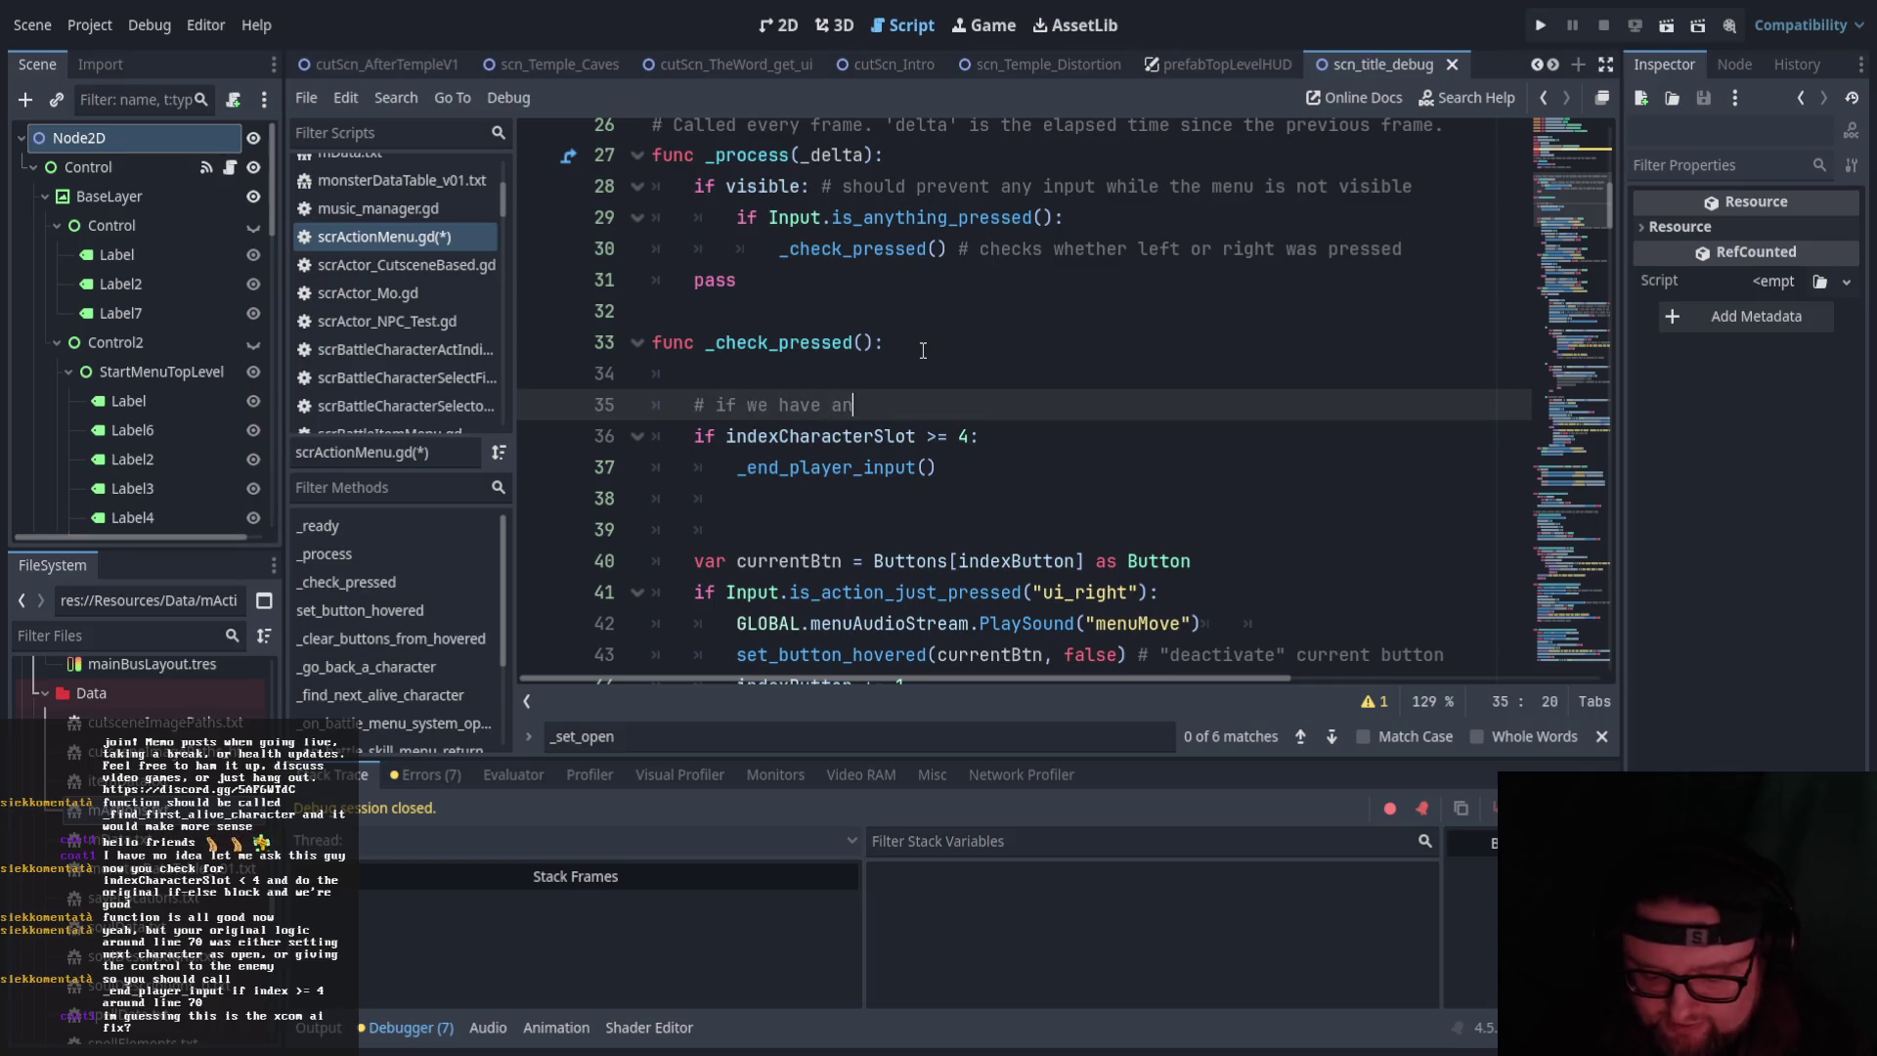
pyautogui.write(' g')
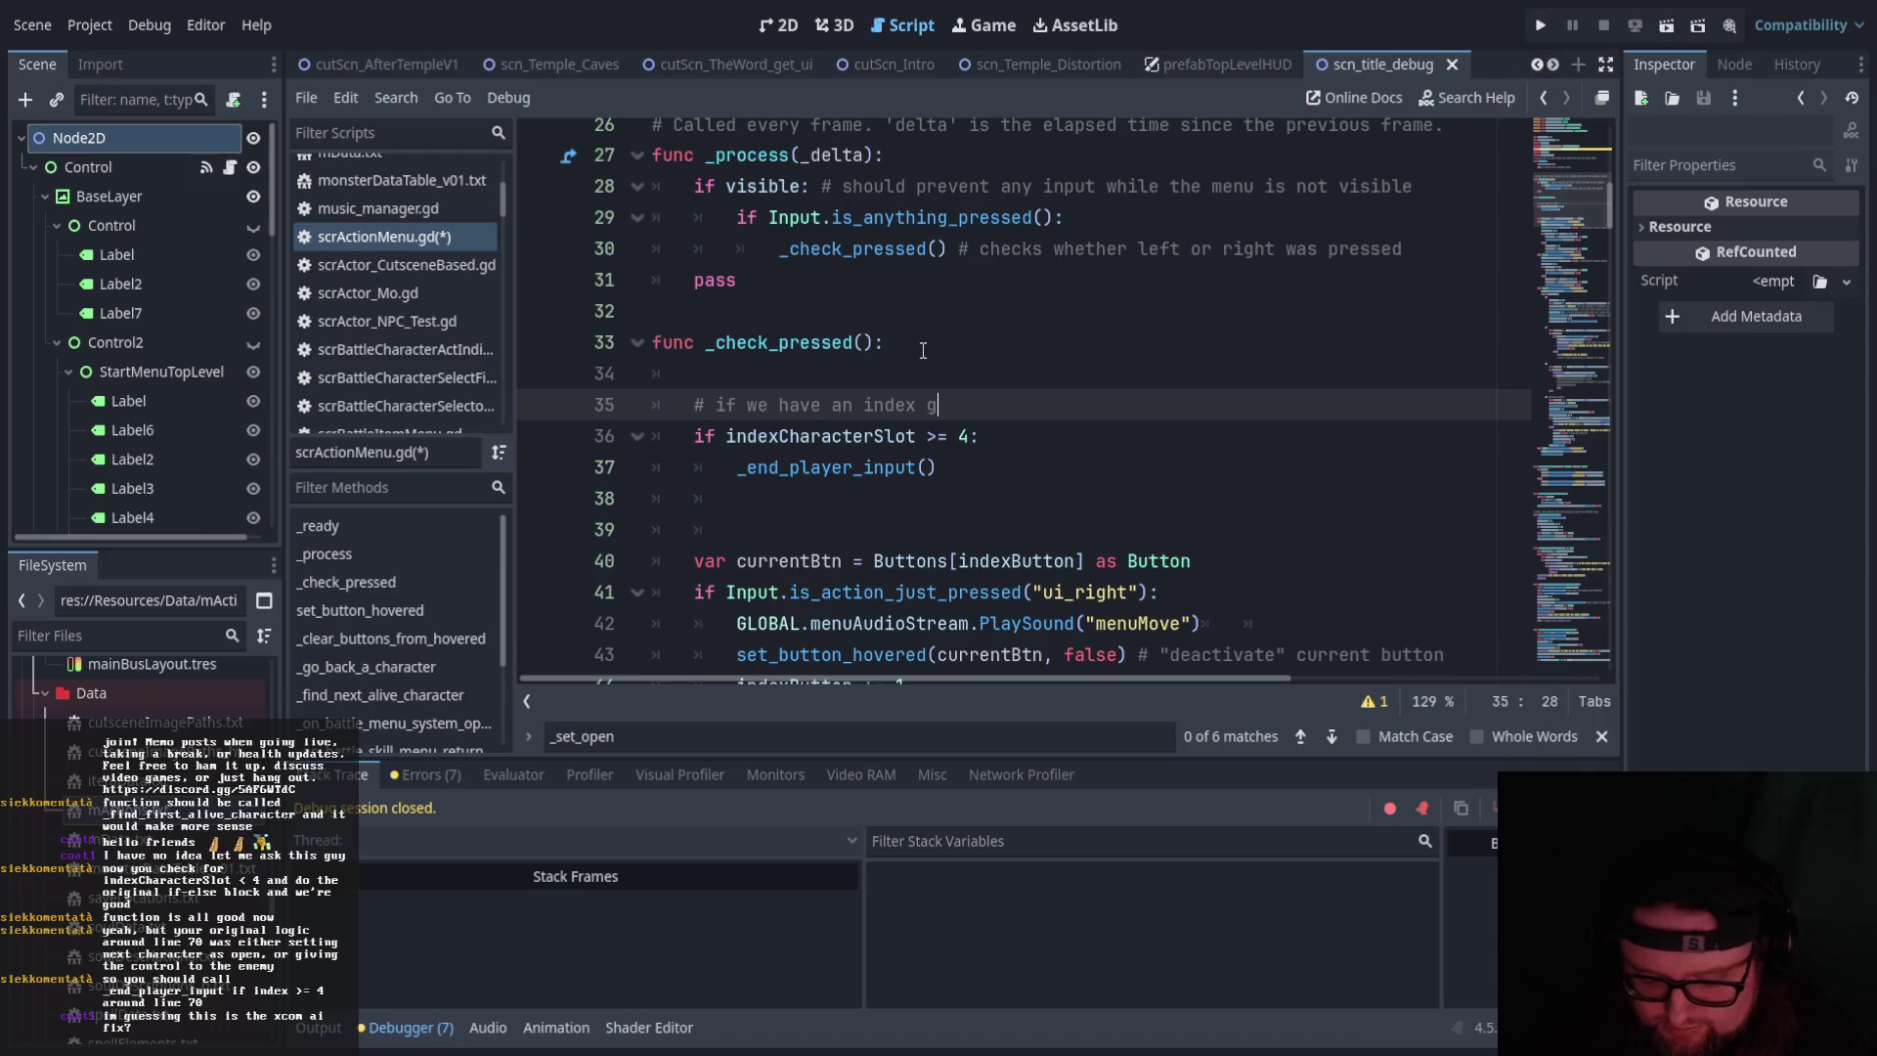
pyautogui.write('reater than 3, break out of t')
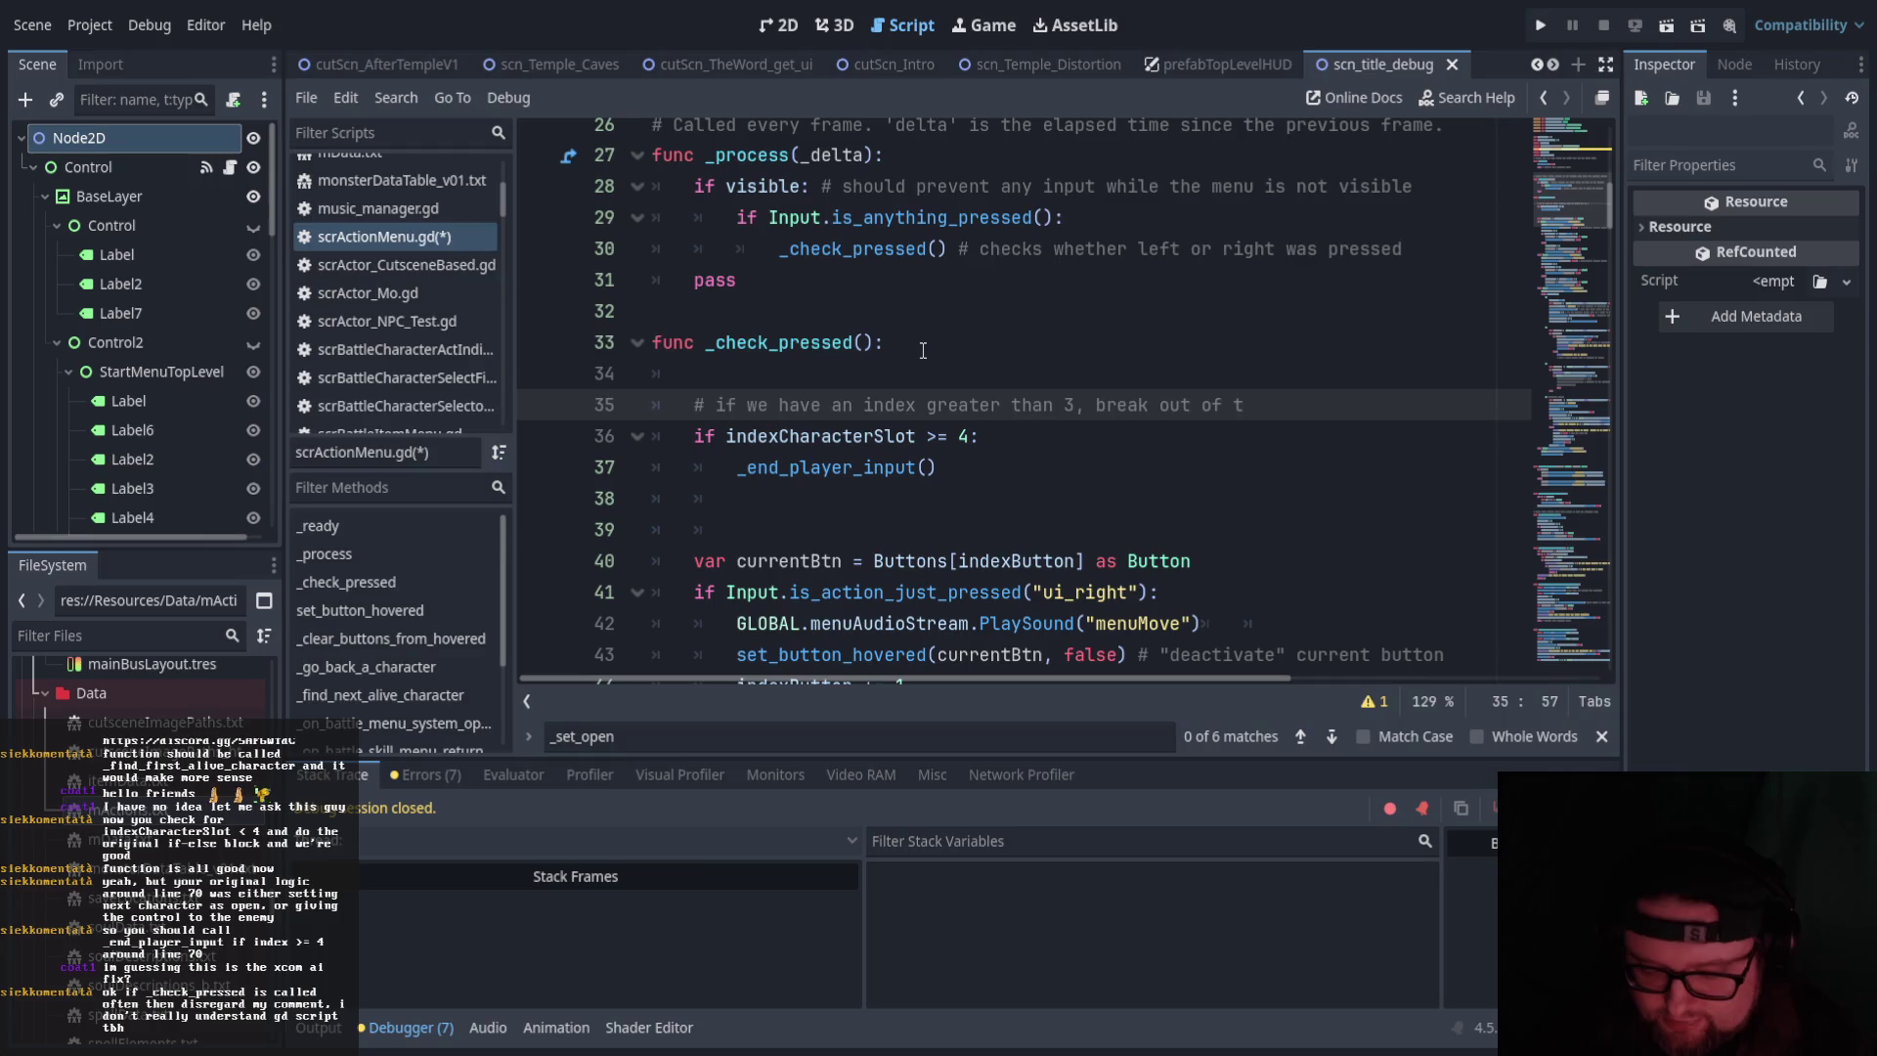
pyautogui.write('this functio')
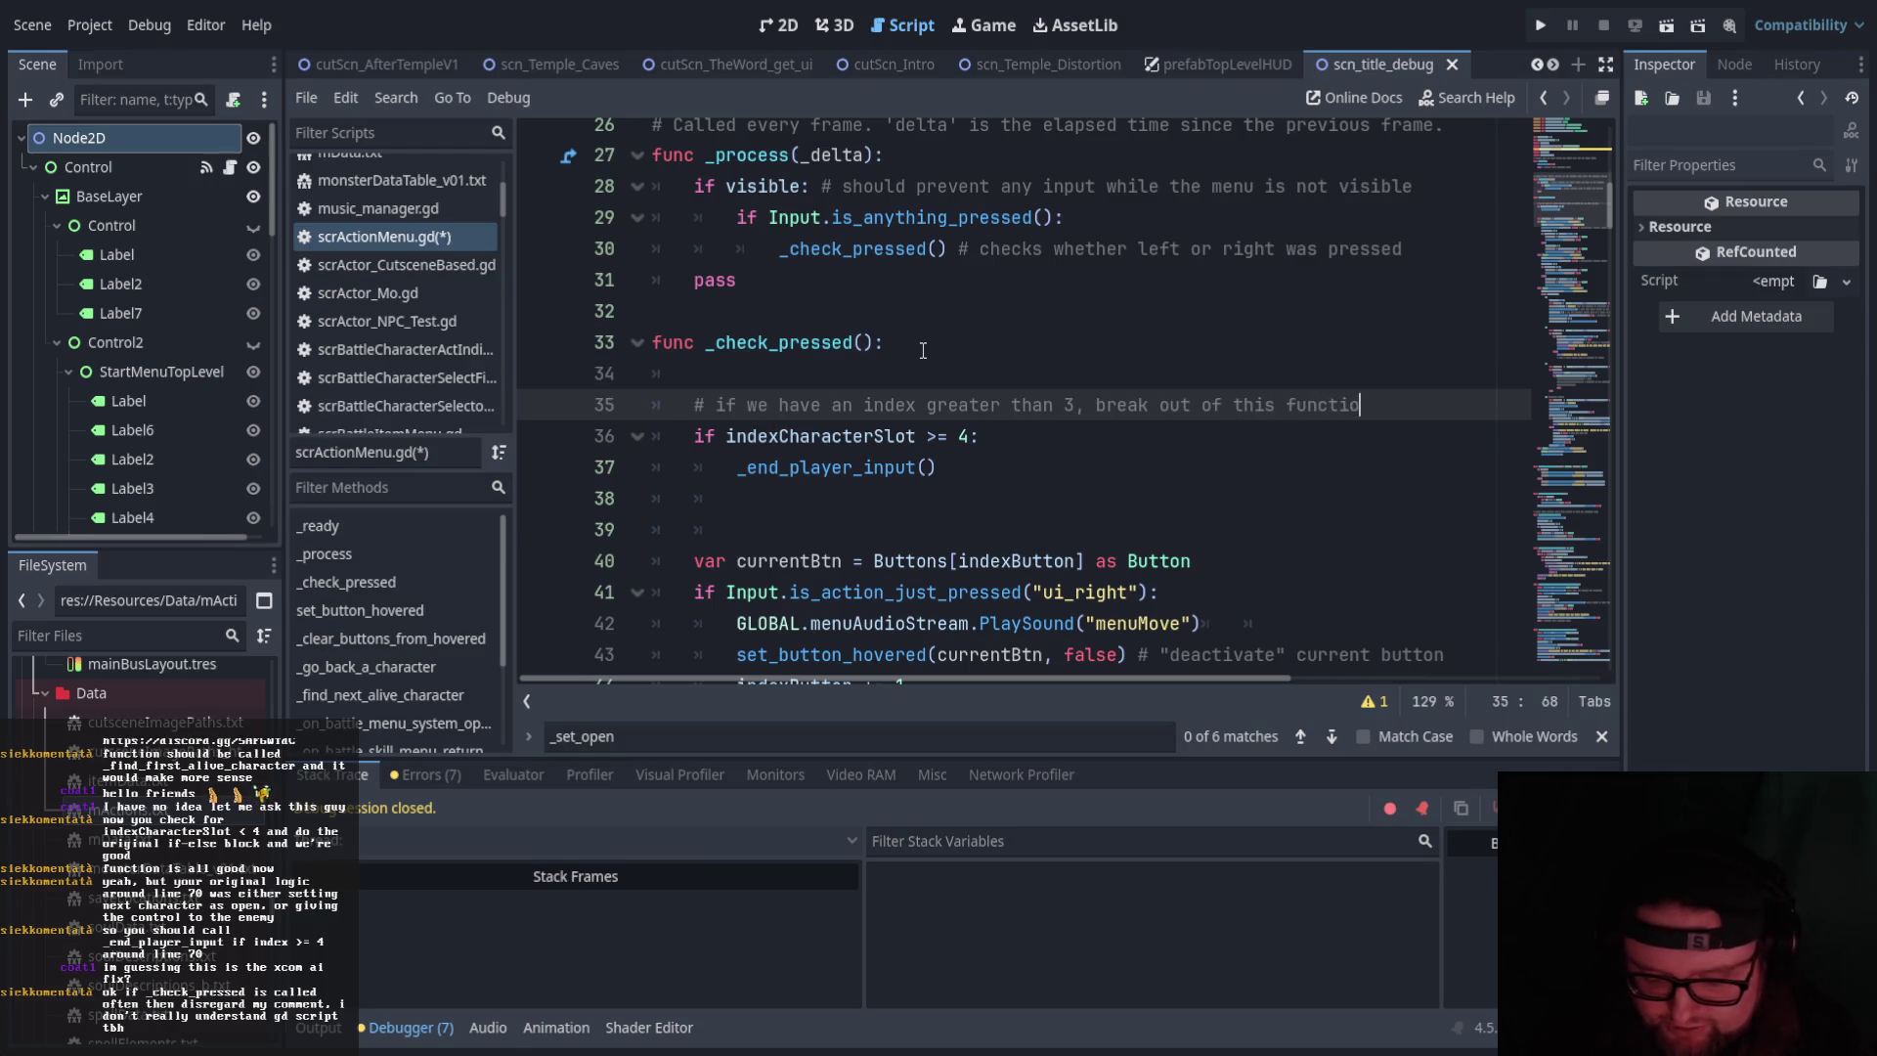
pyautogui.write('n completely')
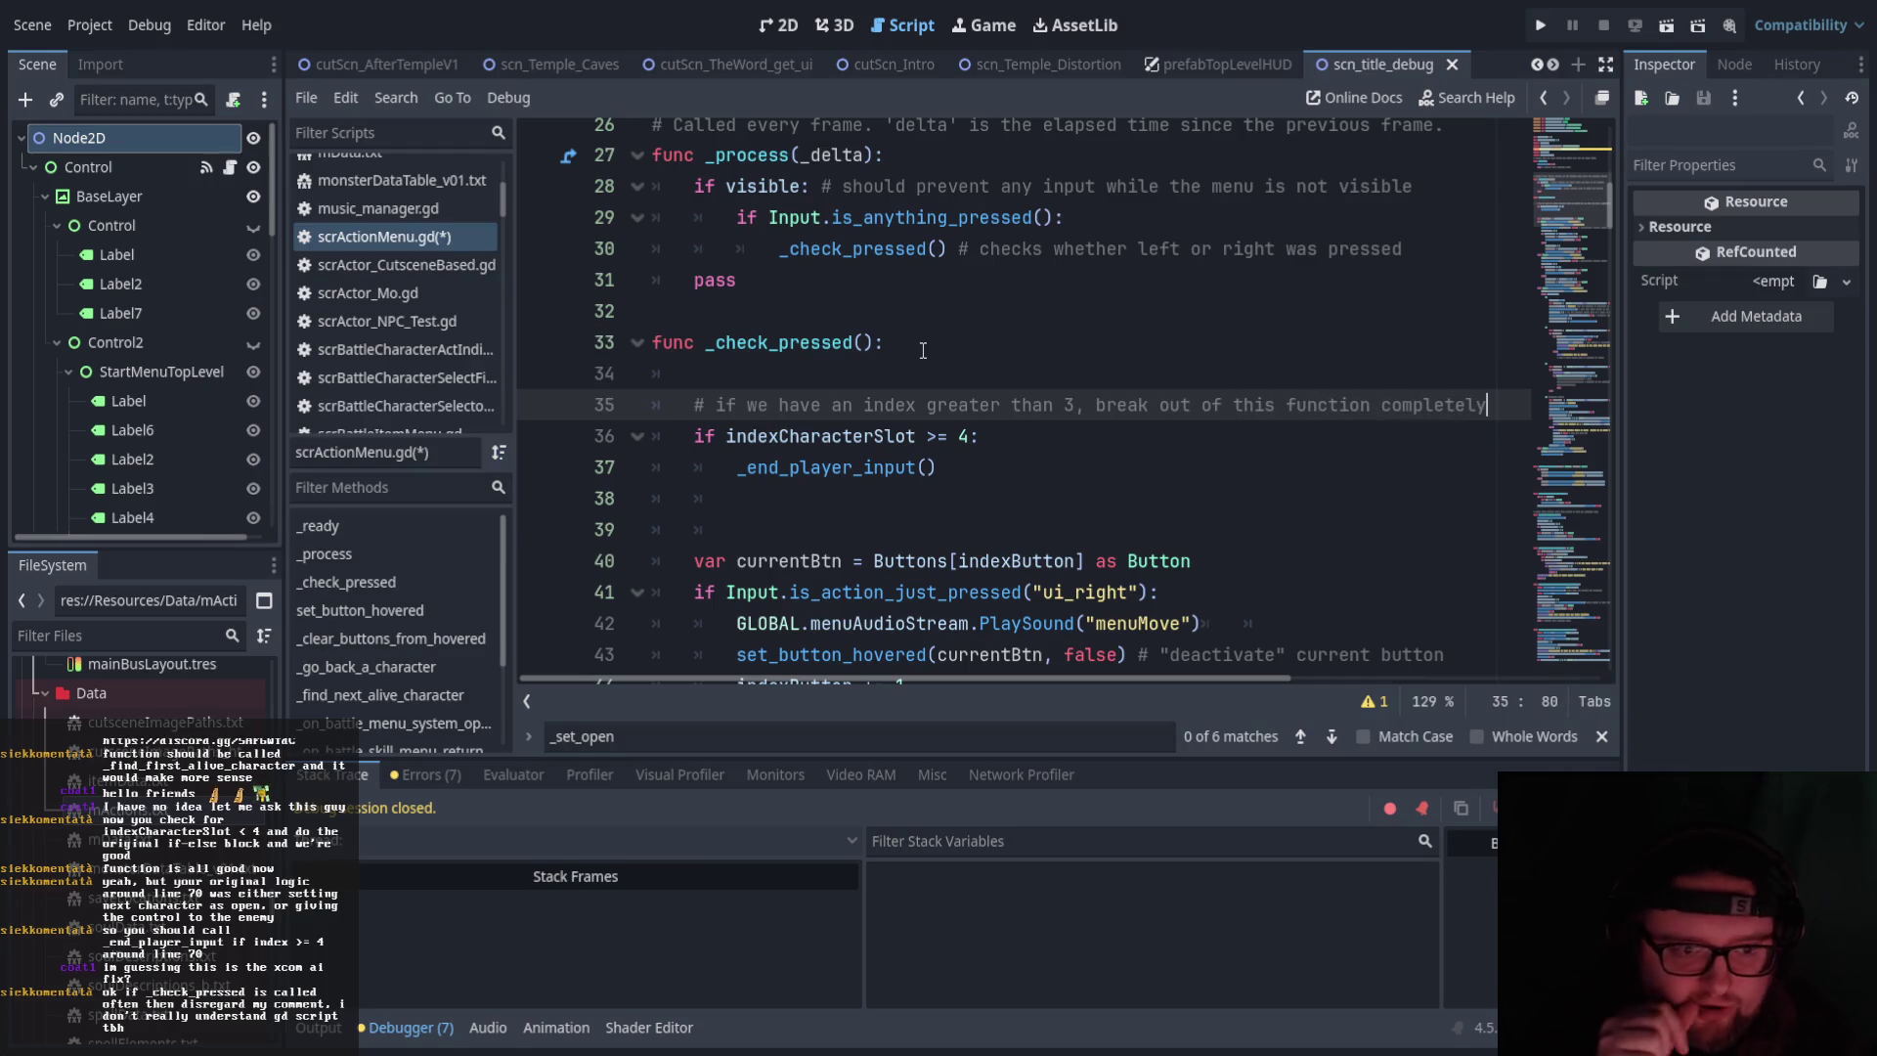
pyautogui.scroll(3, 973, 477)
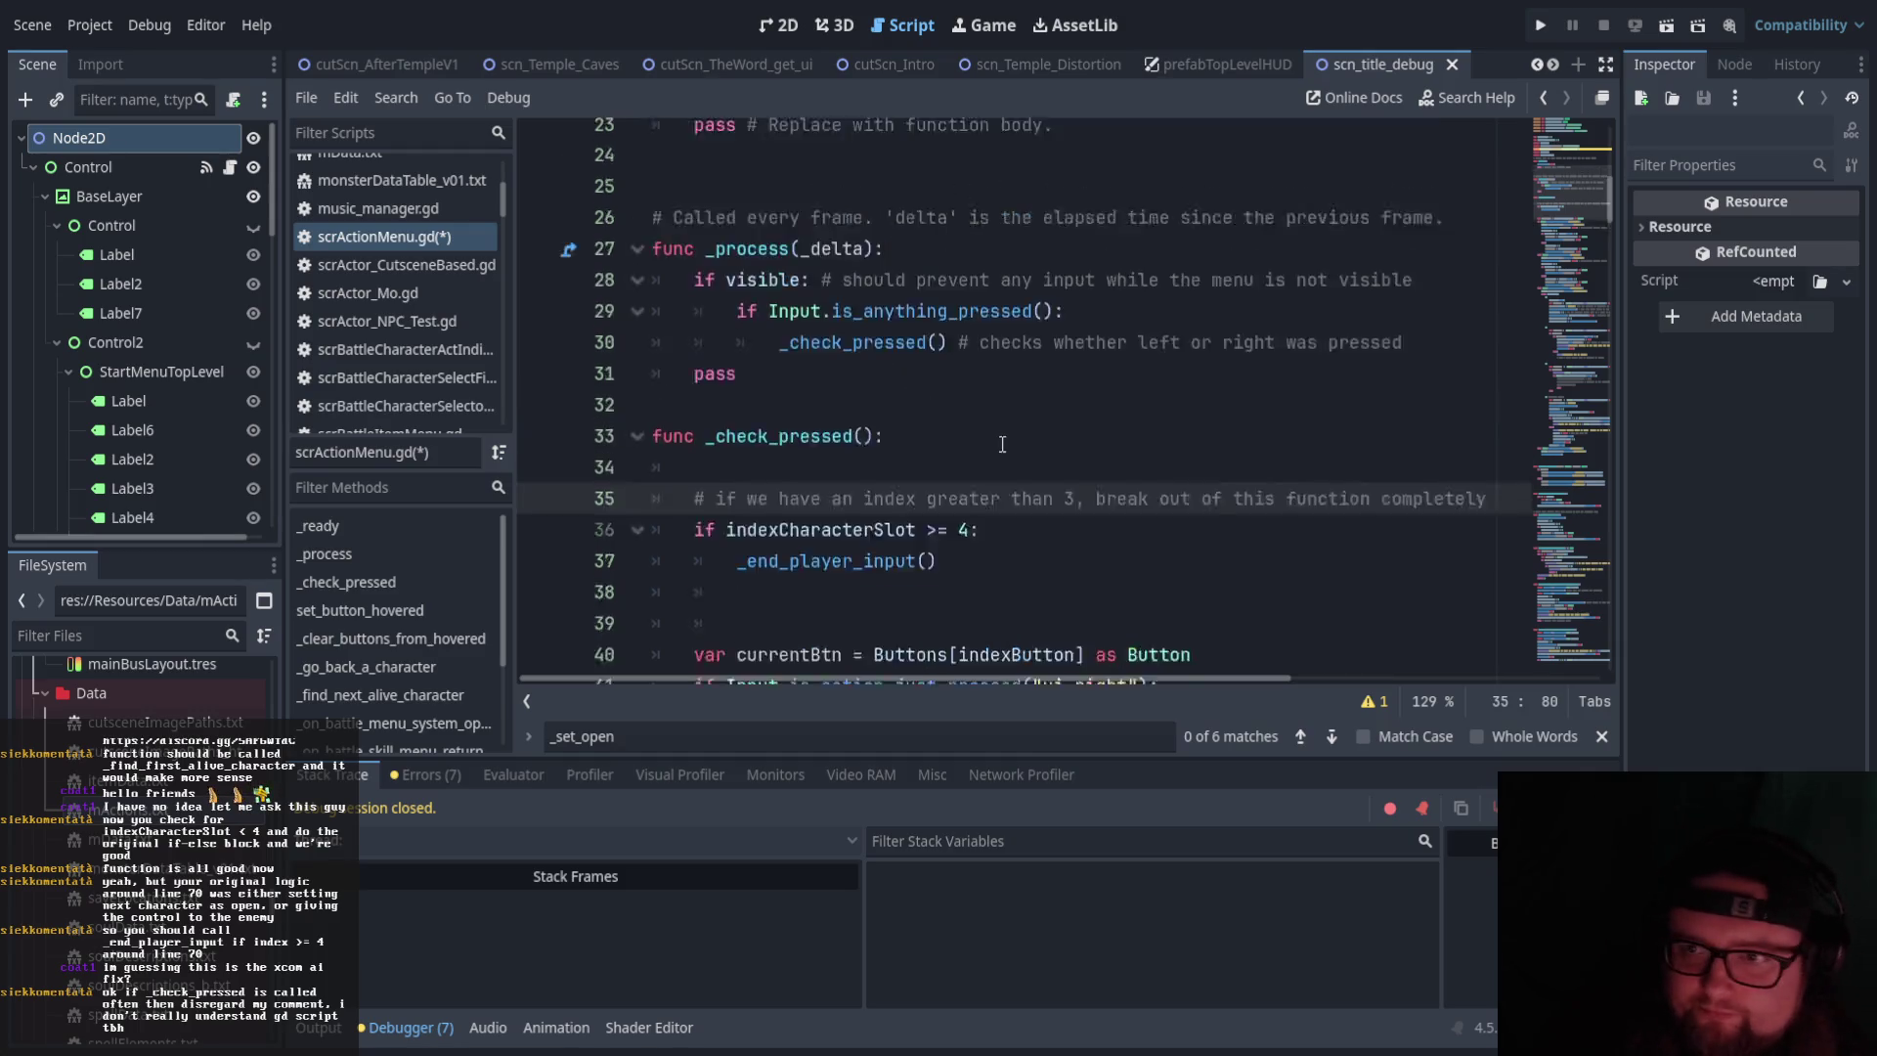
pyautogui.click(784, 437)
pyautogui.click(873, 467)
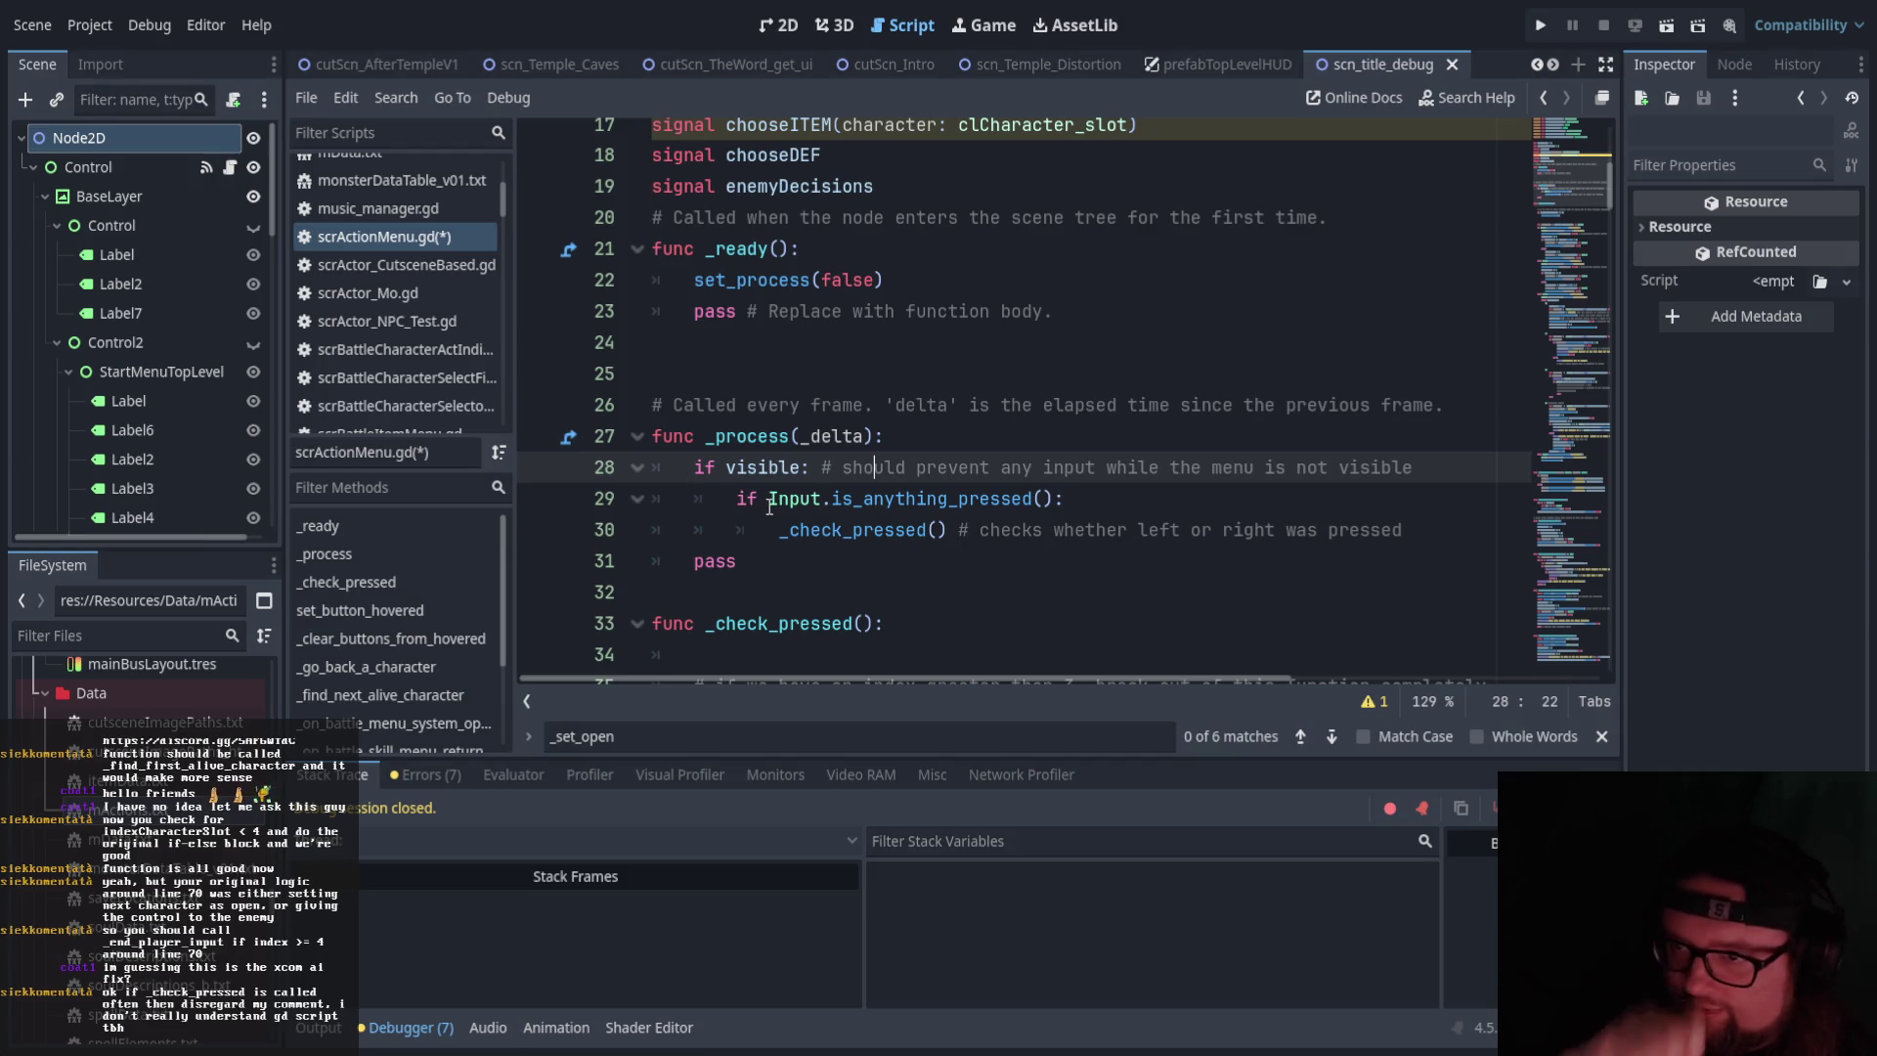
pyautogui.click(882, 437)
pyautogui.scroll(-3, 909, 469)
pyautogui.scroll(3, 919, 489)
pyautogui.scroll(-1, 937, 508)
pyautogui.scroll(-1, 936, 509)
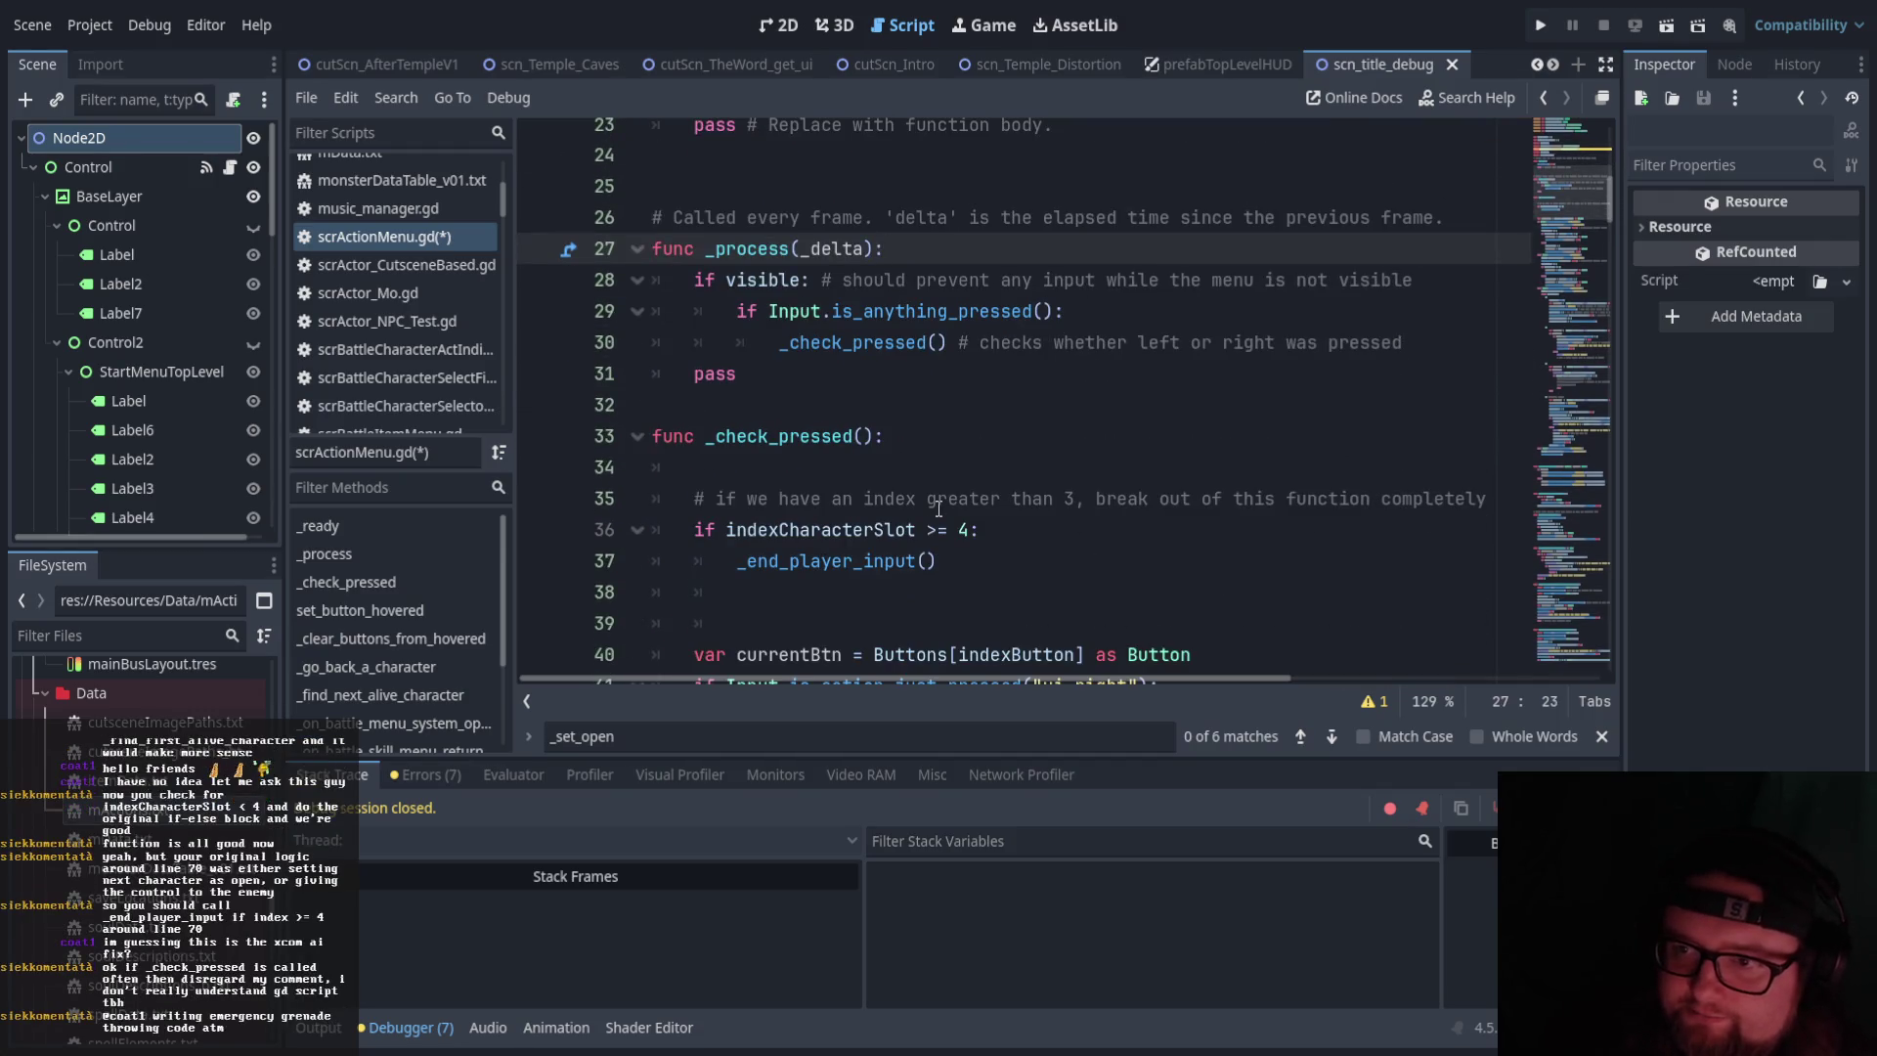
pyautogui.moveTo(738, 310); pyautogui.dragTo(1107, 311)
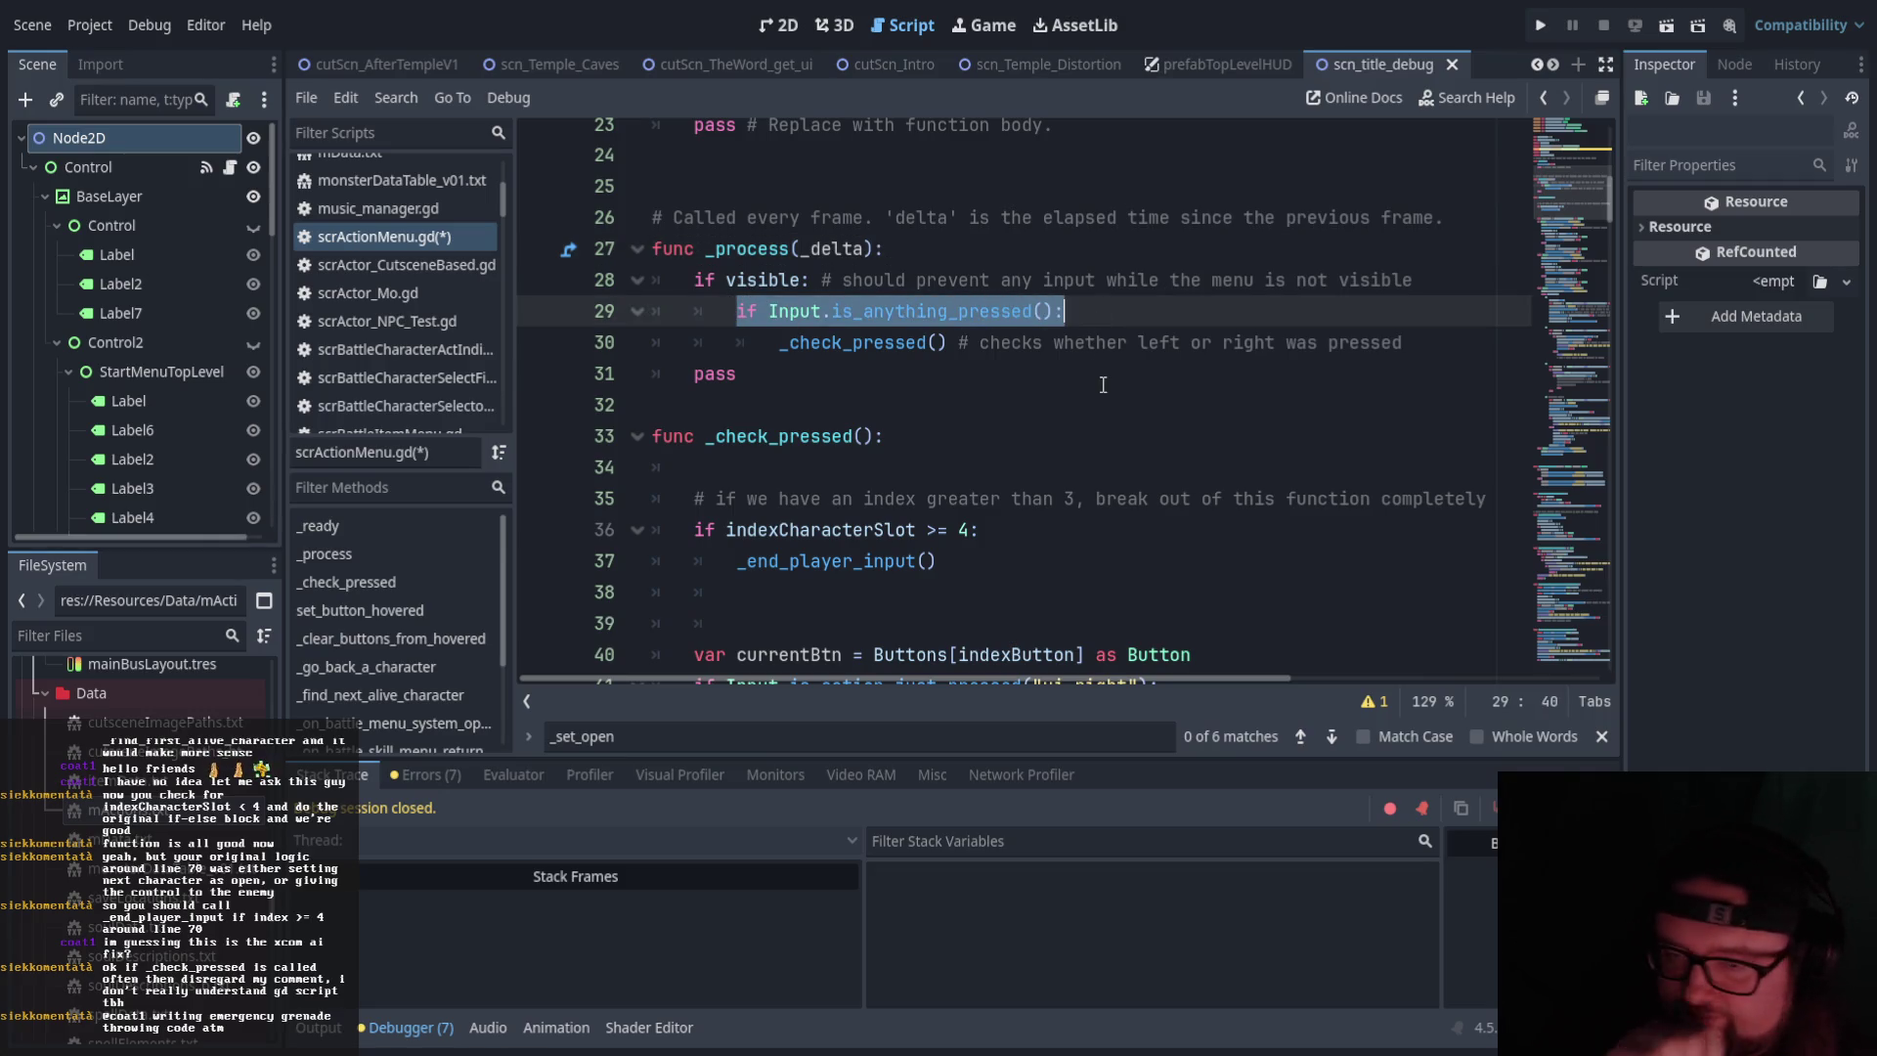
pyautogui.scroll(-2, 927, 376)
pyautogui.scroll(1, 912, 435)
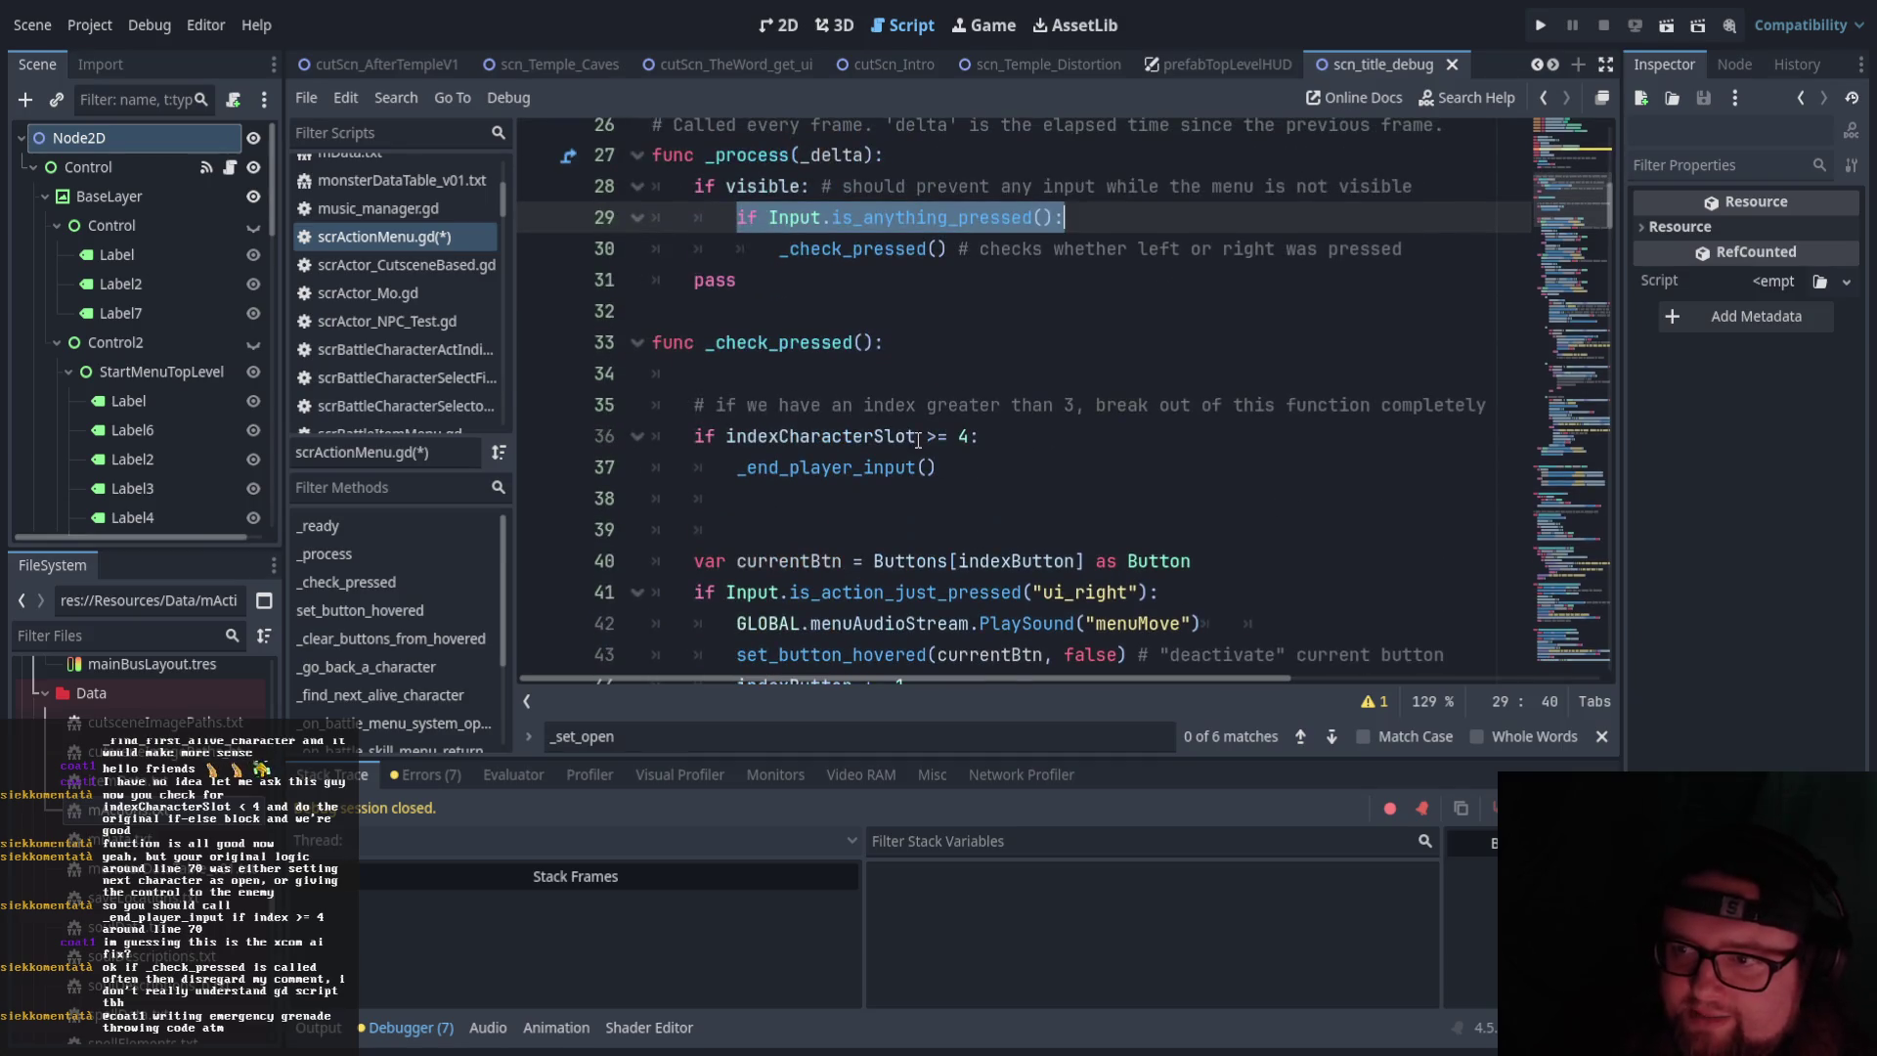
pyautogui.click(988, 434)
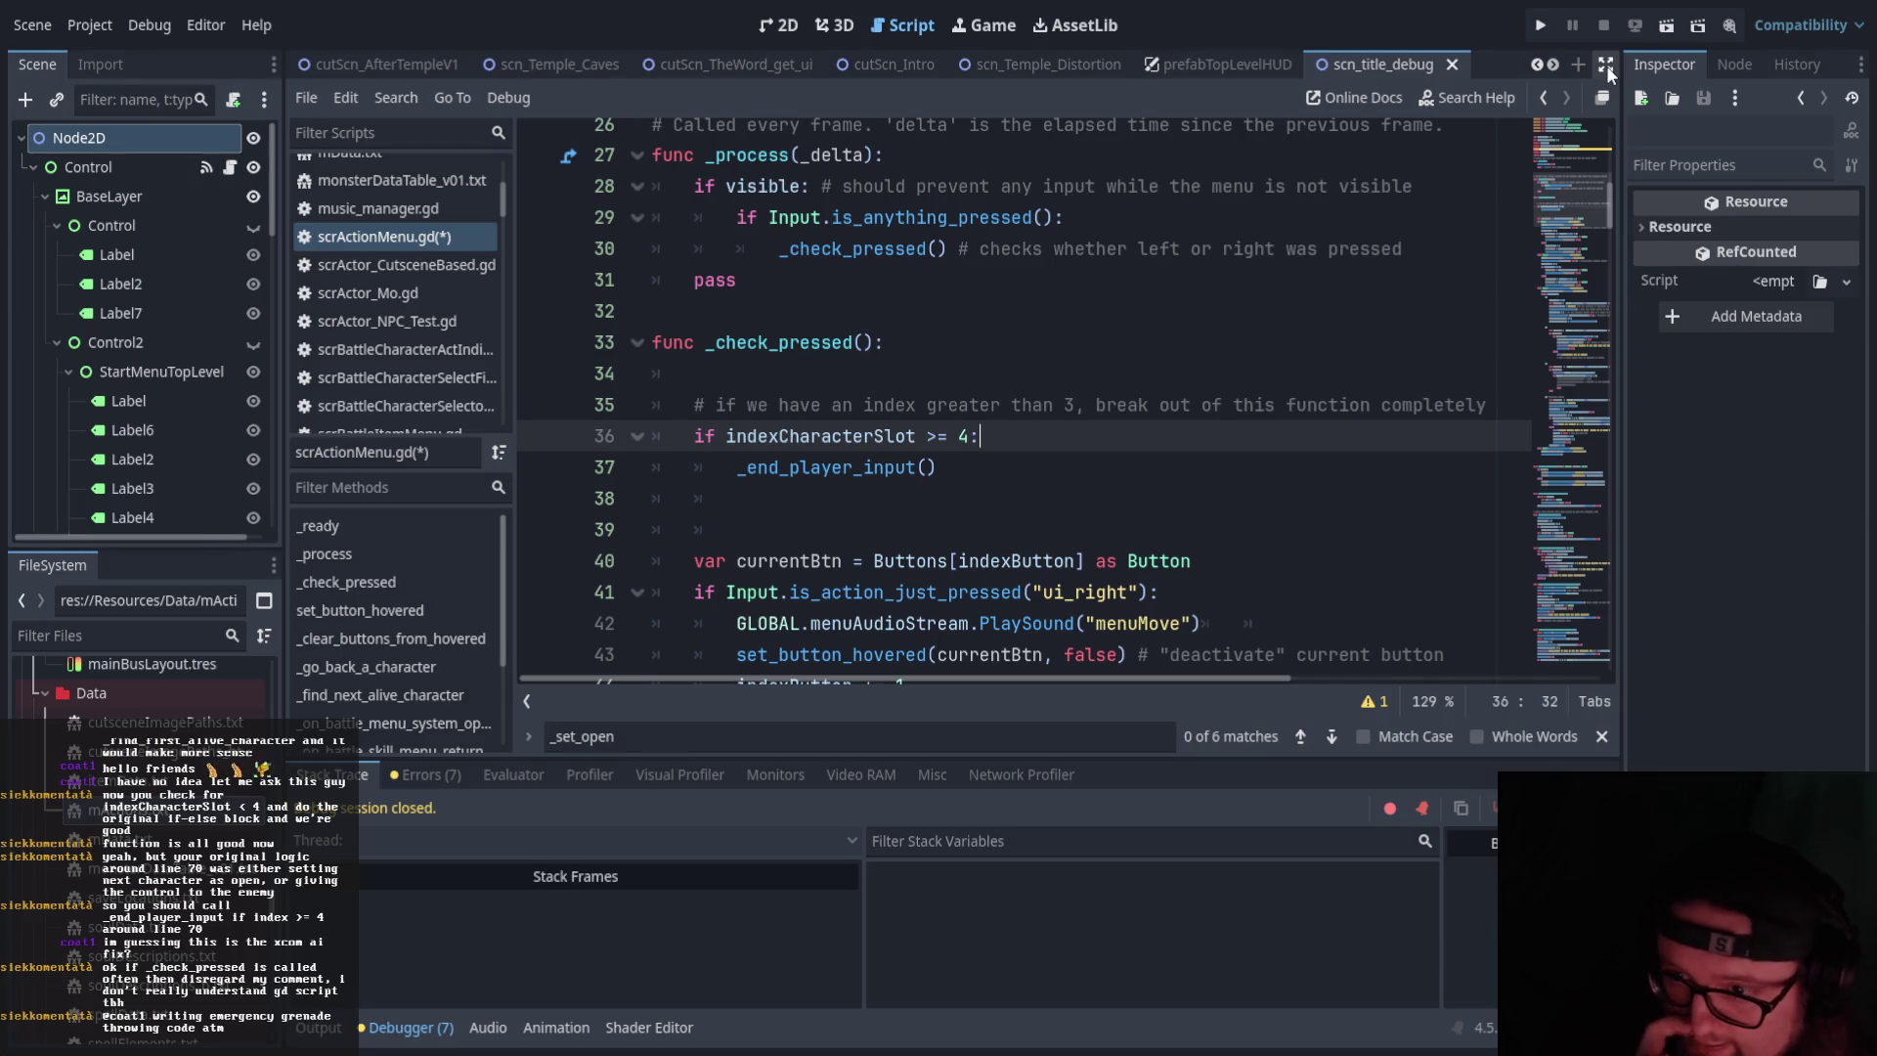
pyautogui.scroll(-5, 1229, 197)
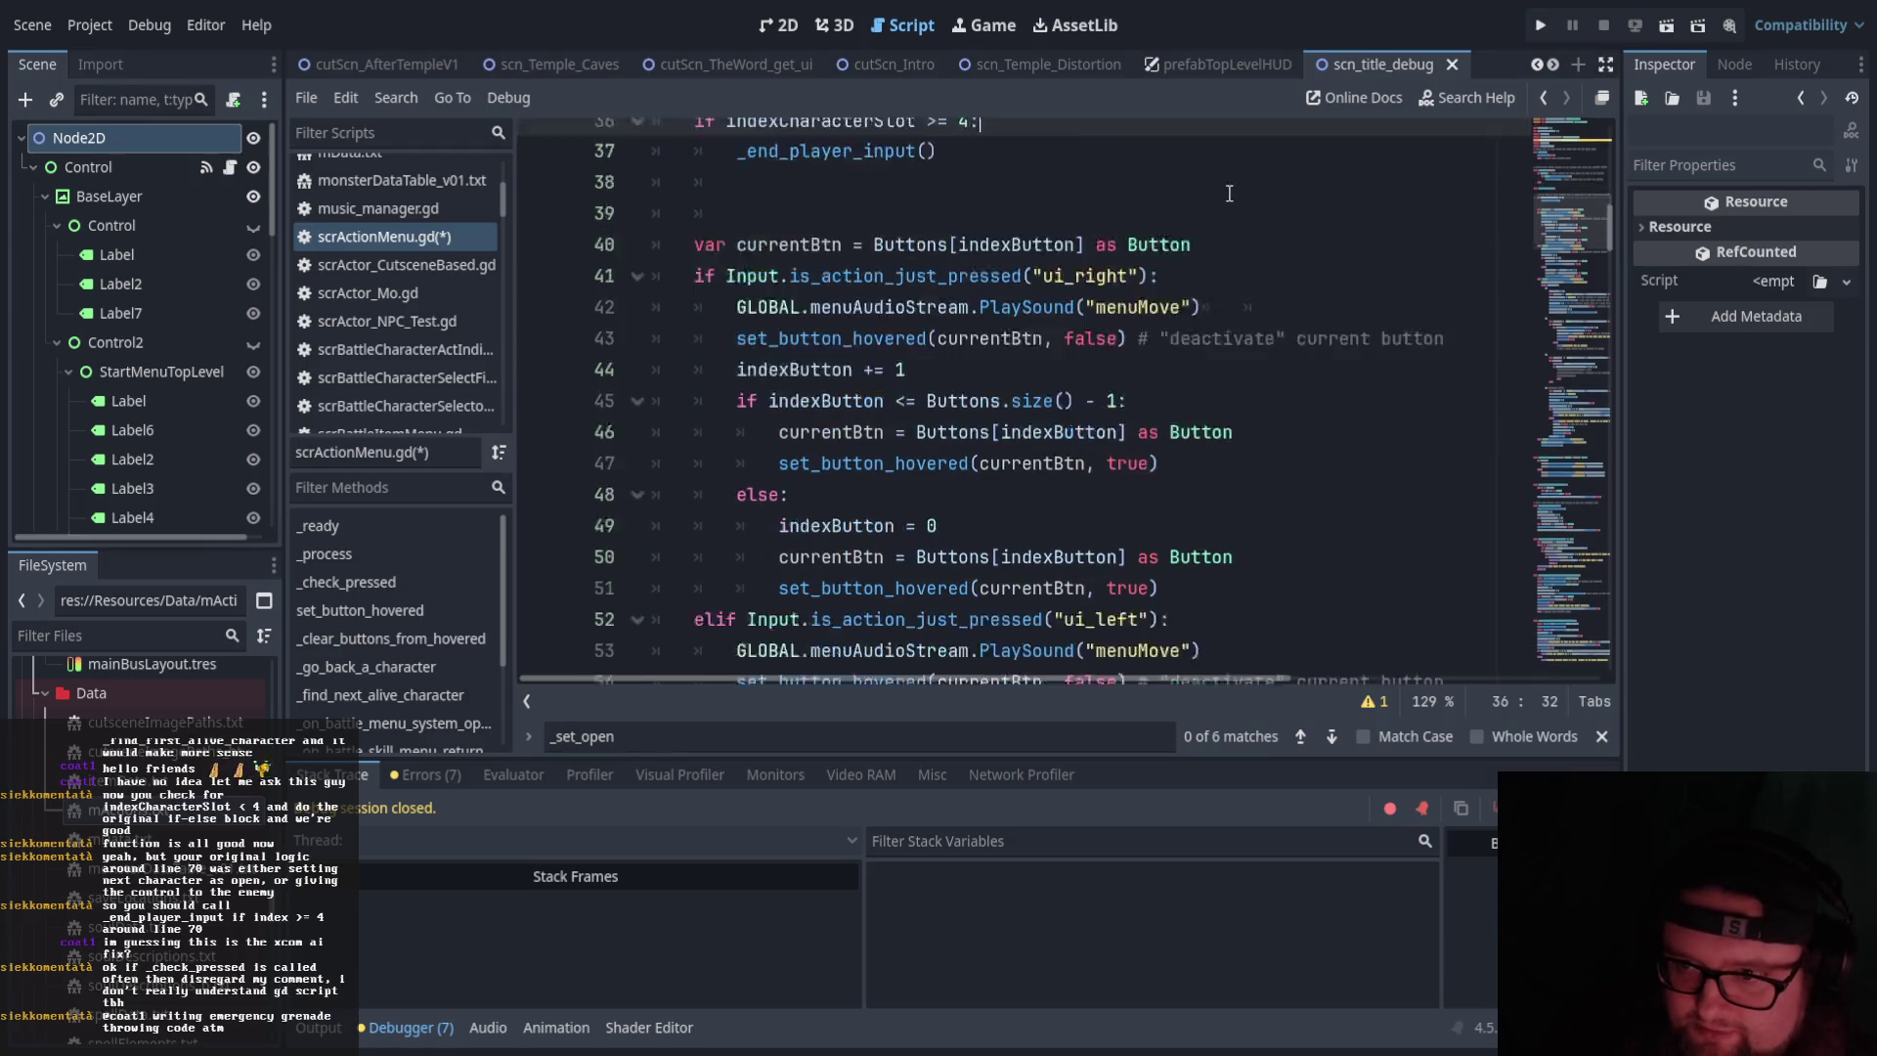
pyautogui.scroll(-10, 1229, 196)
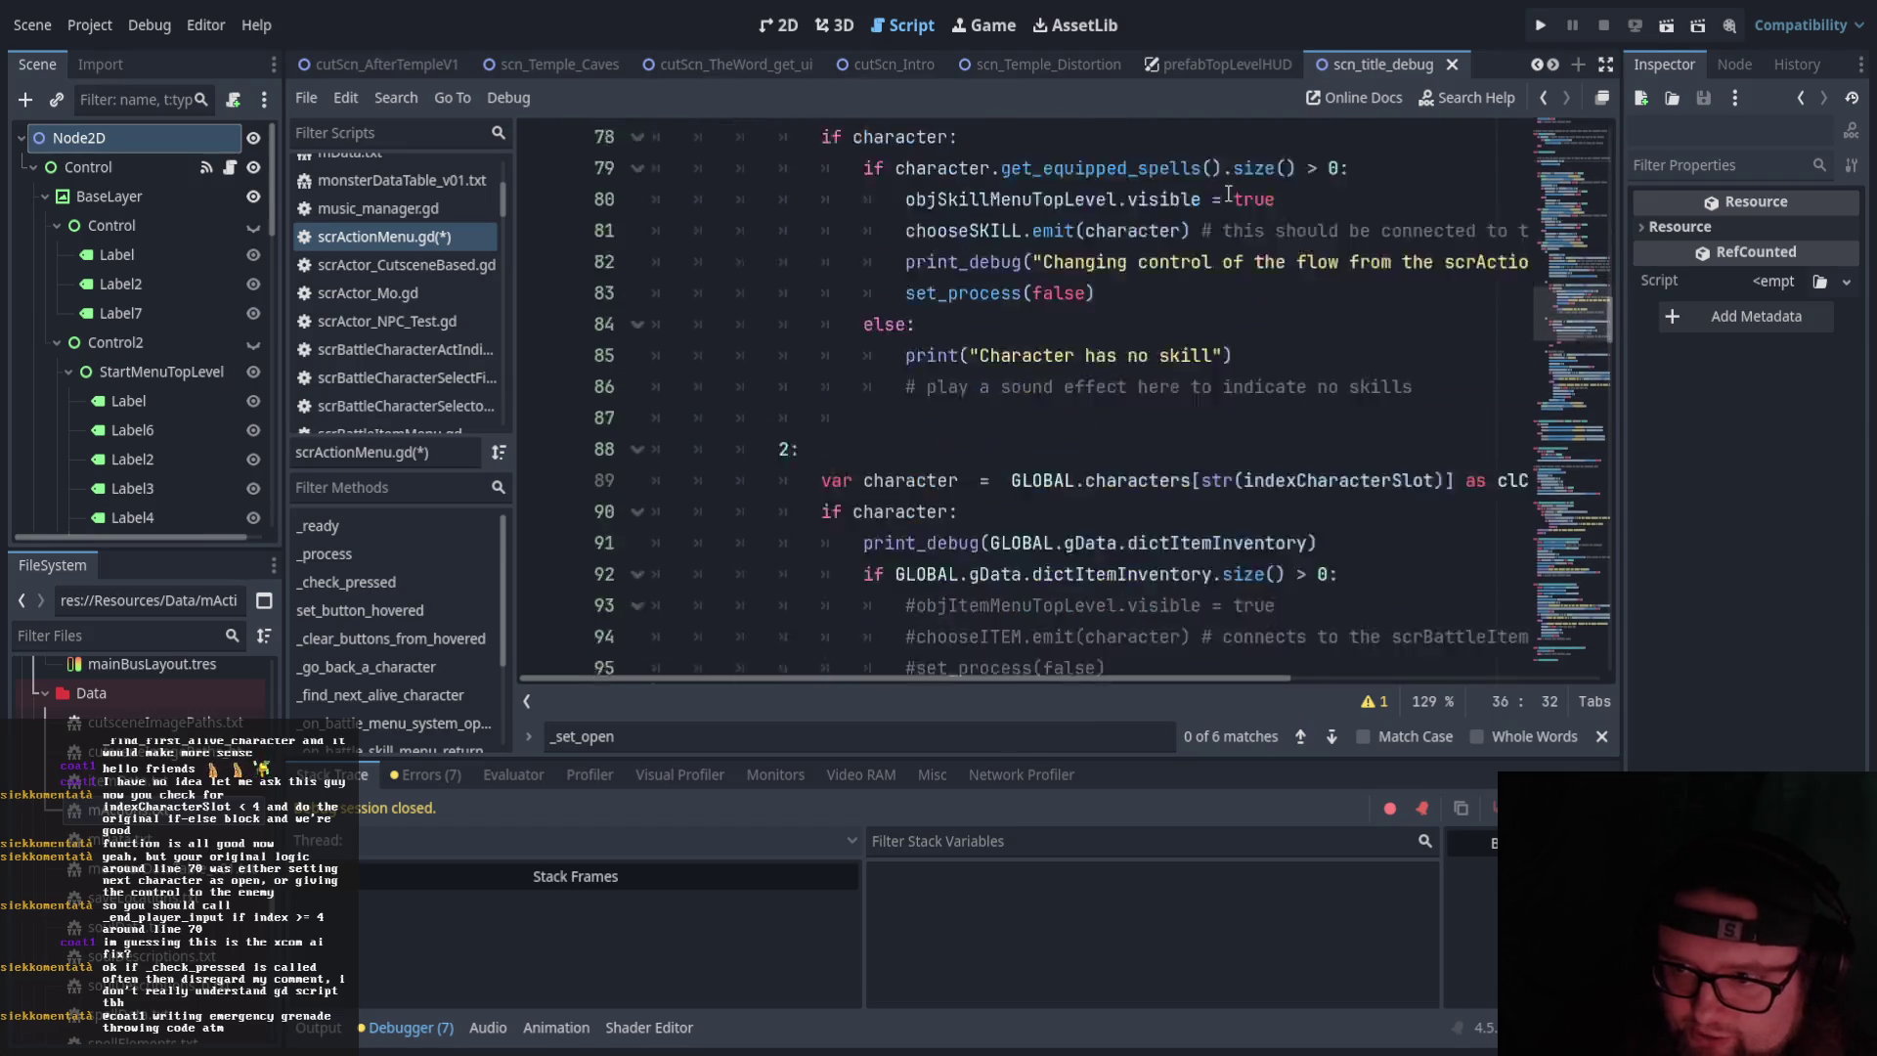
# Select and look through the skill branch on lines 76–87
pyautogui.moveTo(780, 280)
pyautogui.mouseDown()
pyautogui.moveTo(963, 344)
pyautogui.moveTo(969, 623)
pyautogui.mouseUp()
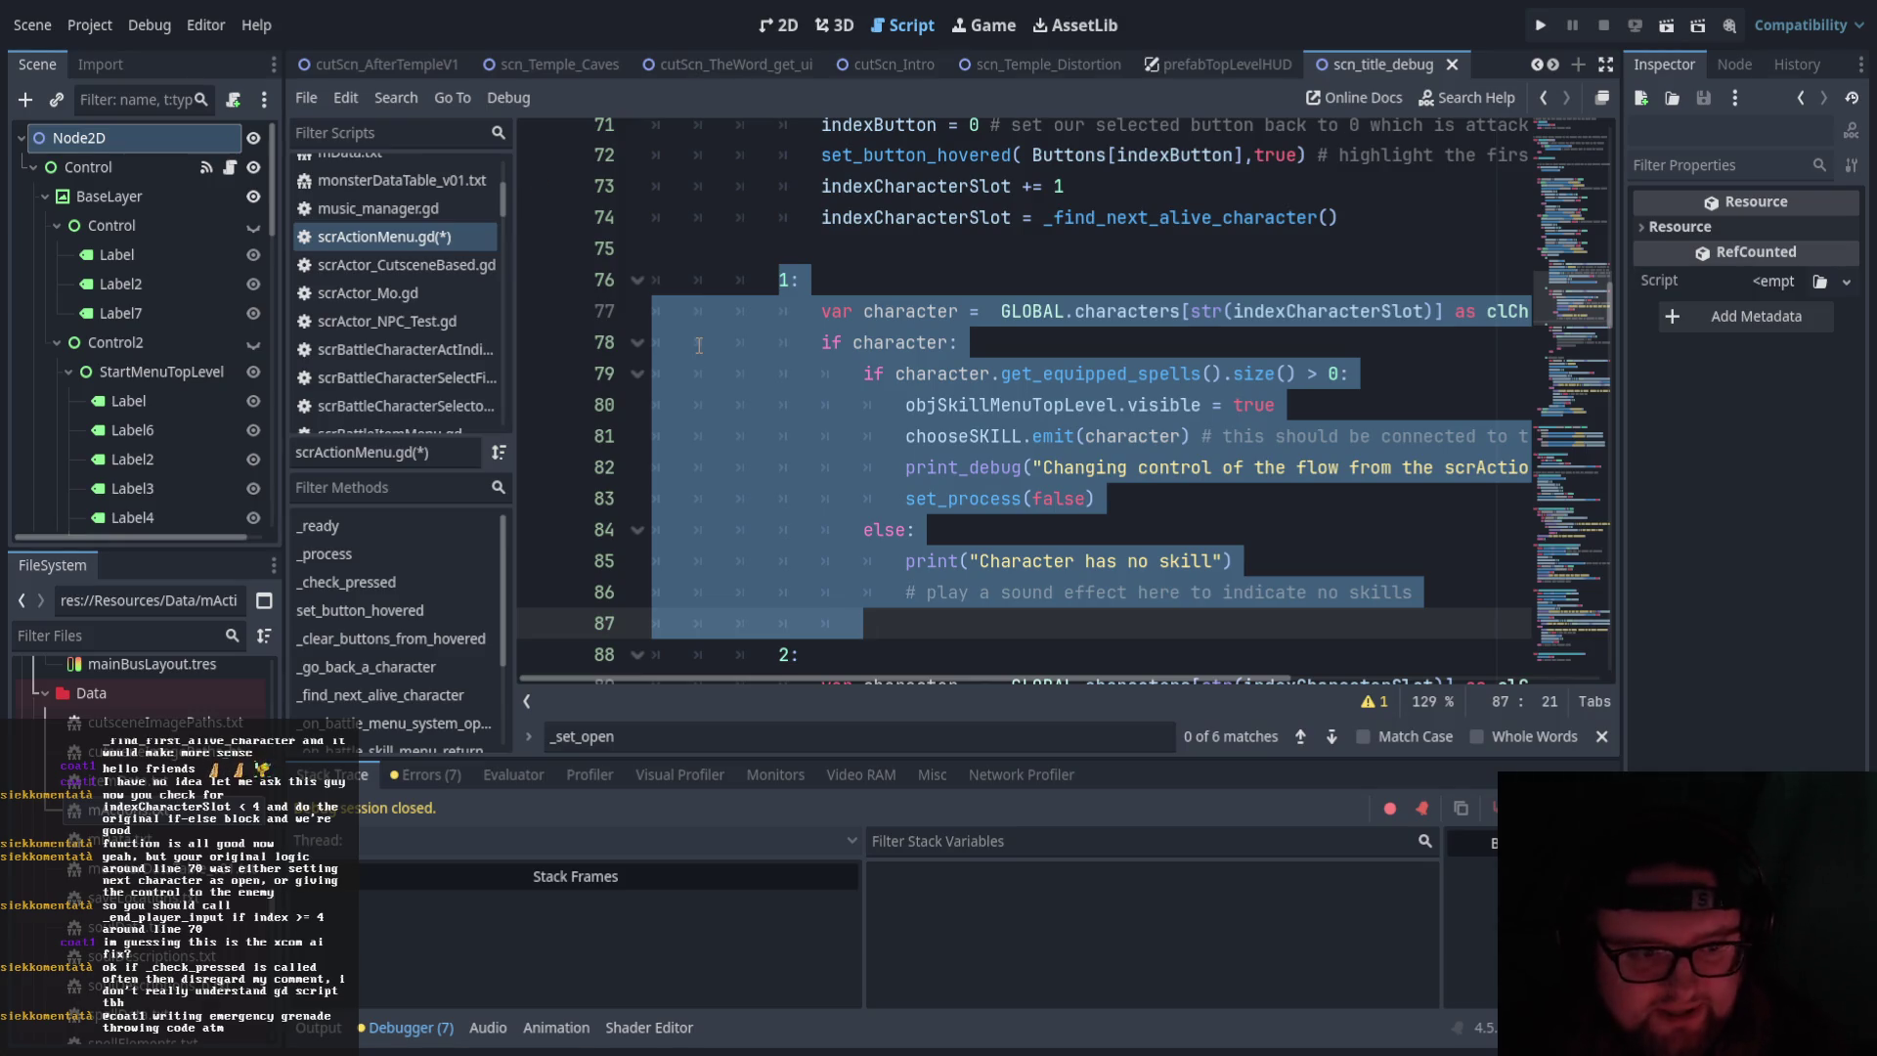
pyautogui.click(895, 311)
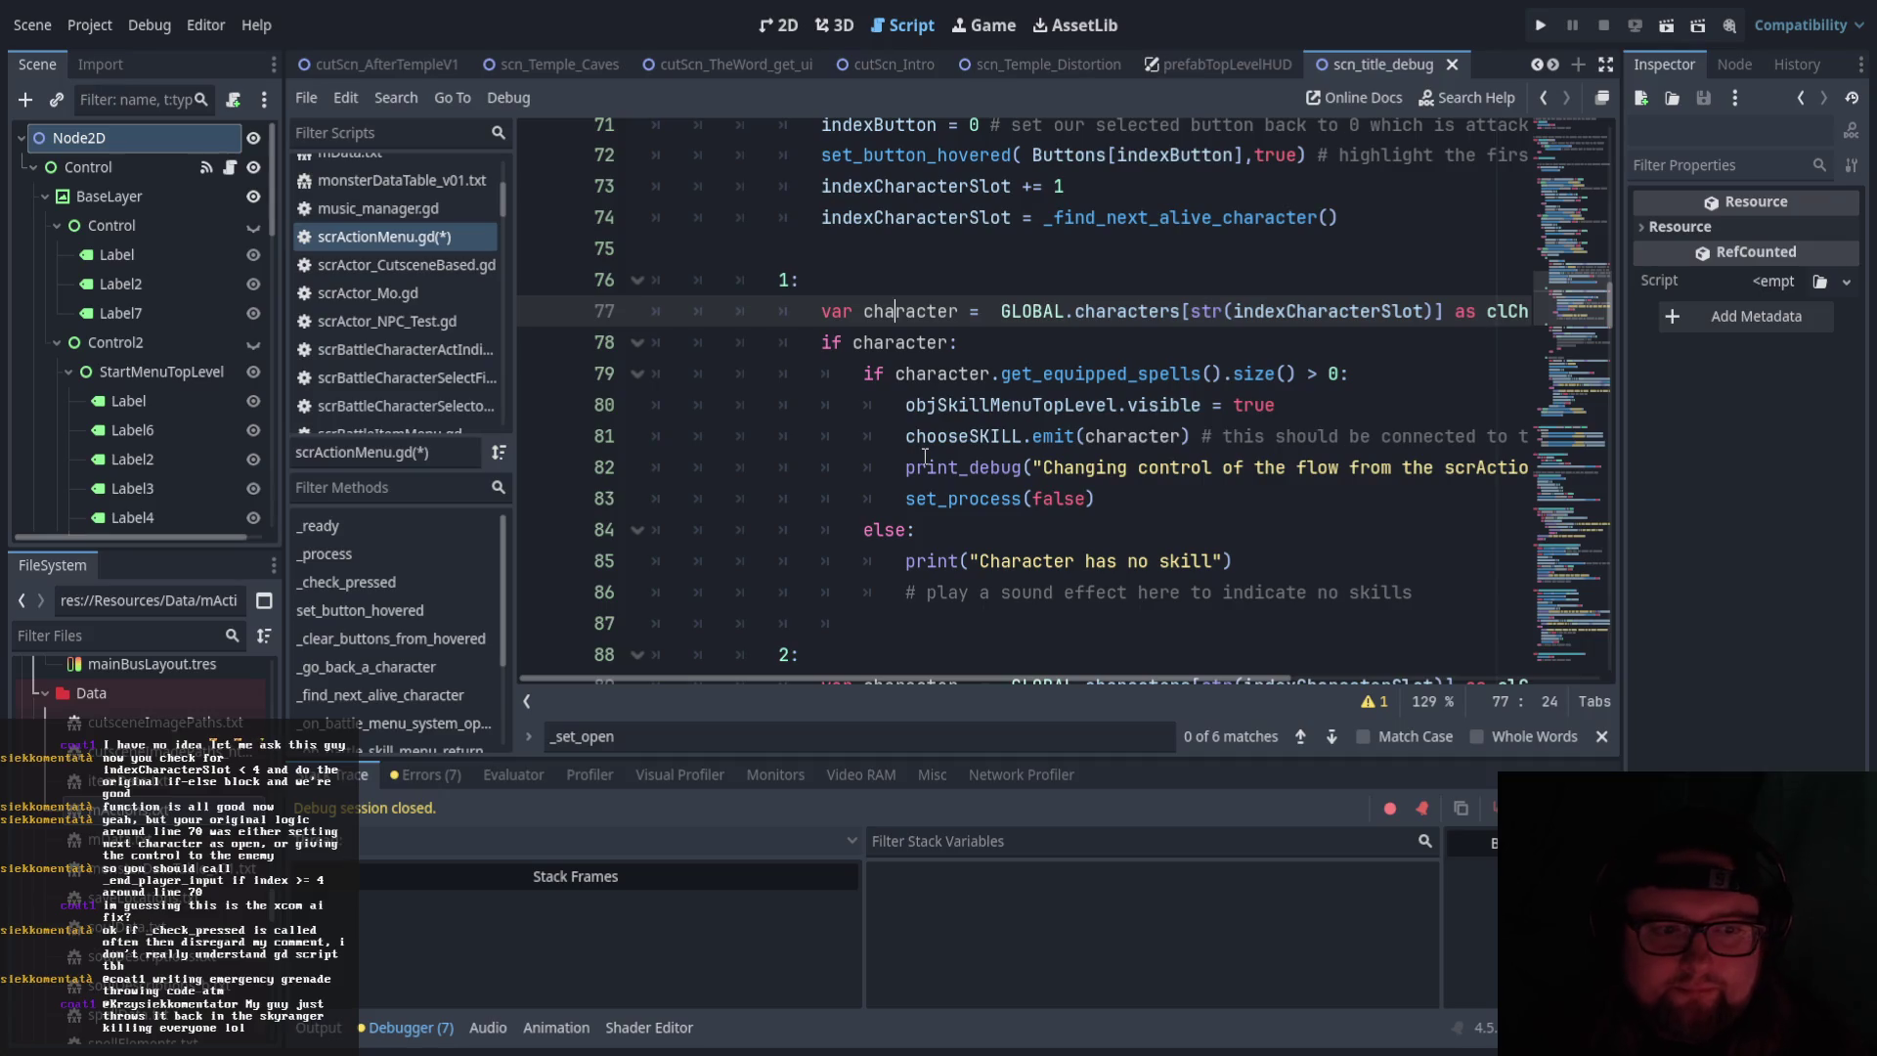
pyautogui.click(1341, 311)
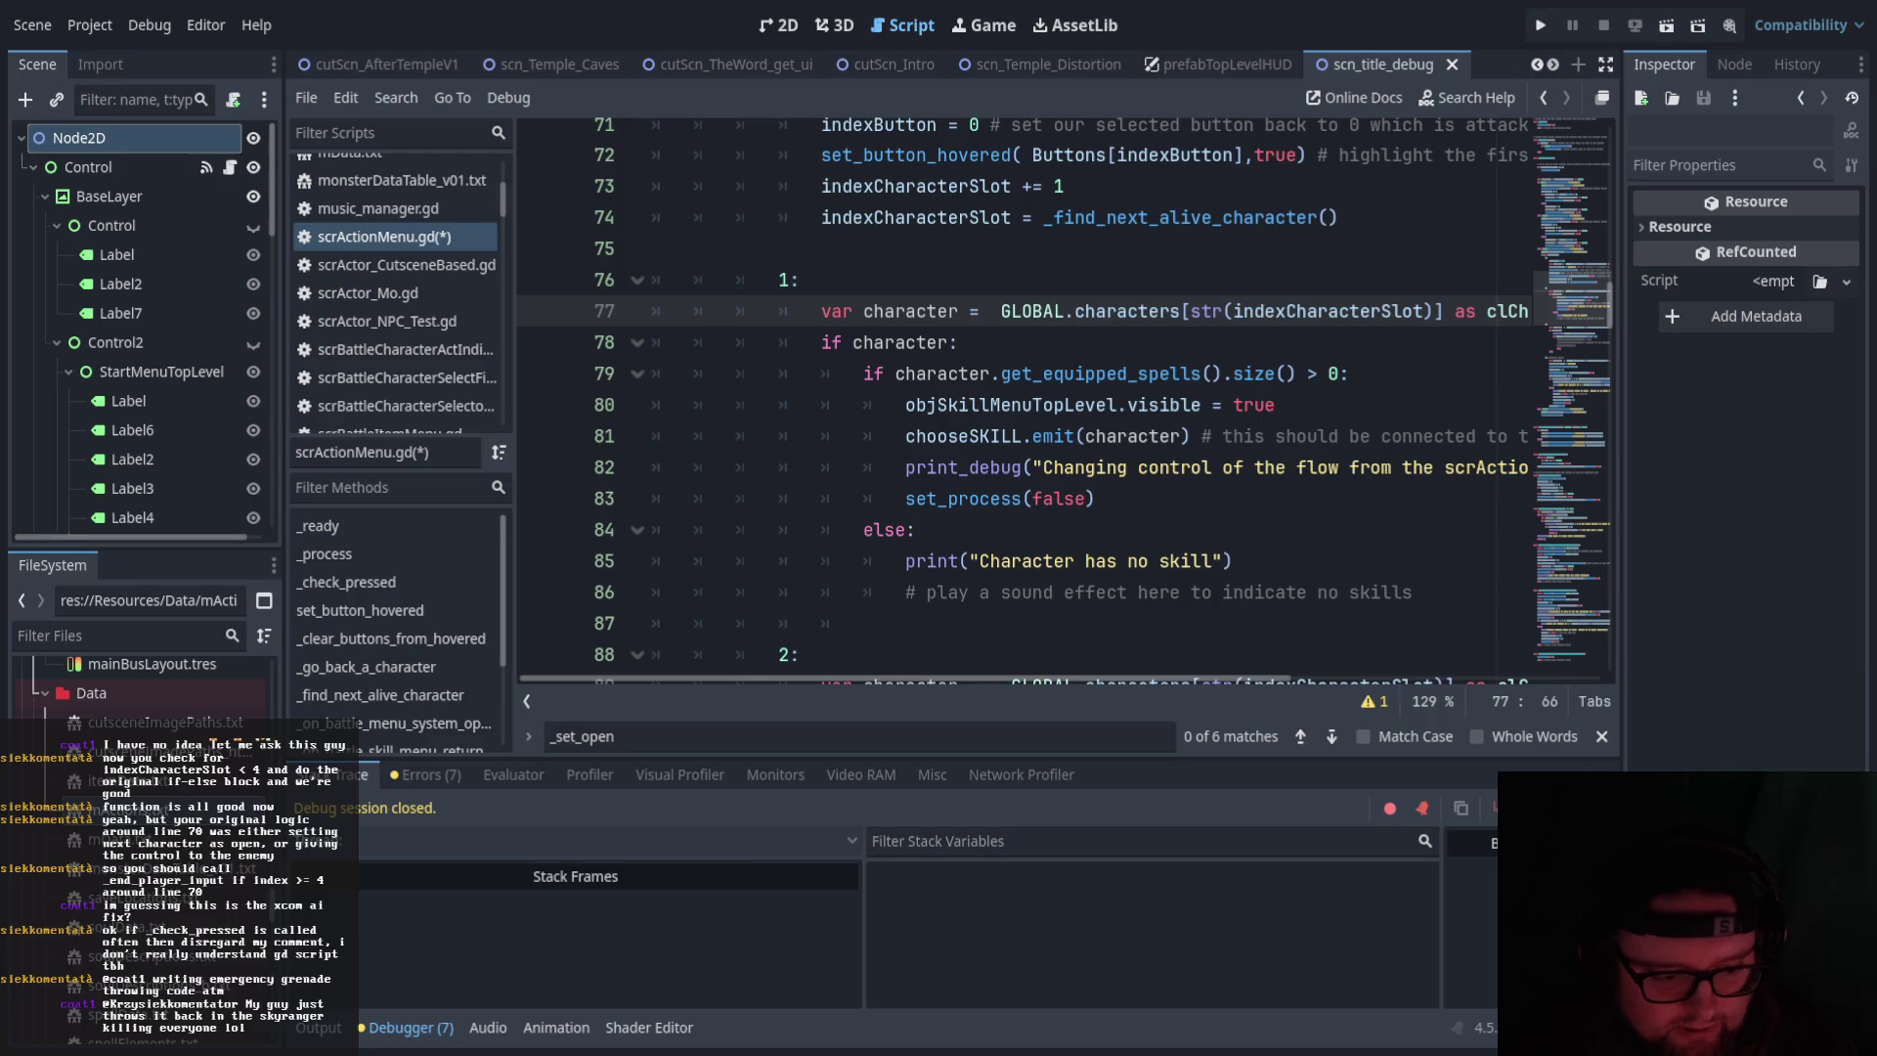
pyautogui.click(864, 561)
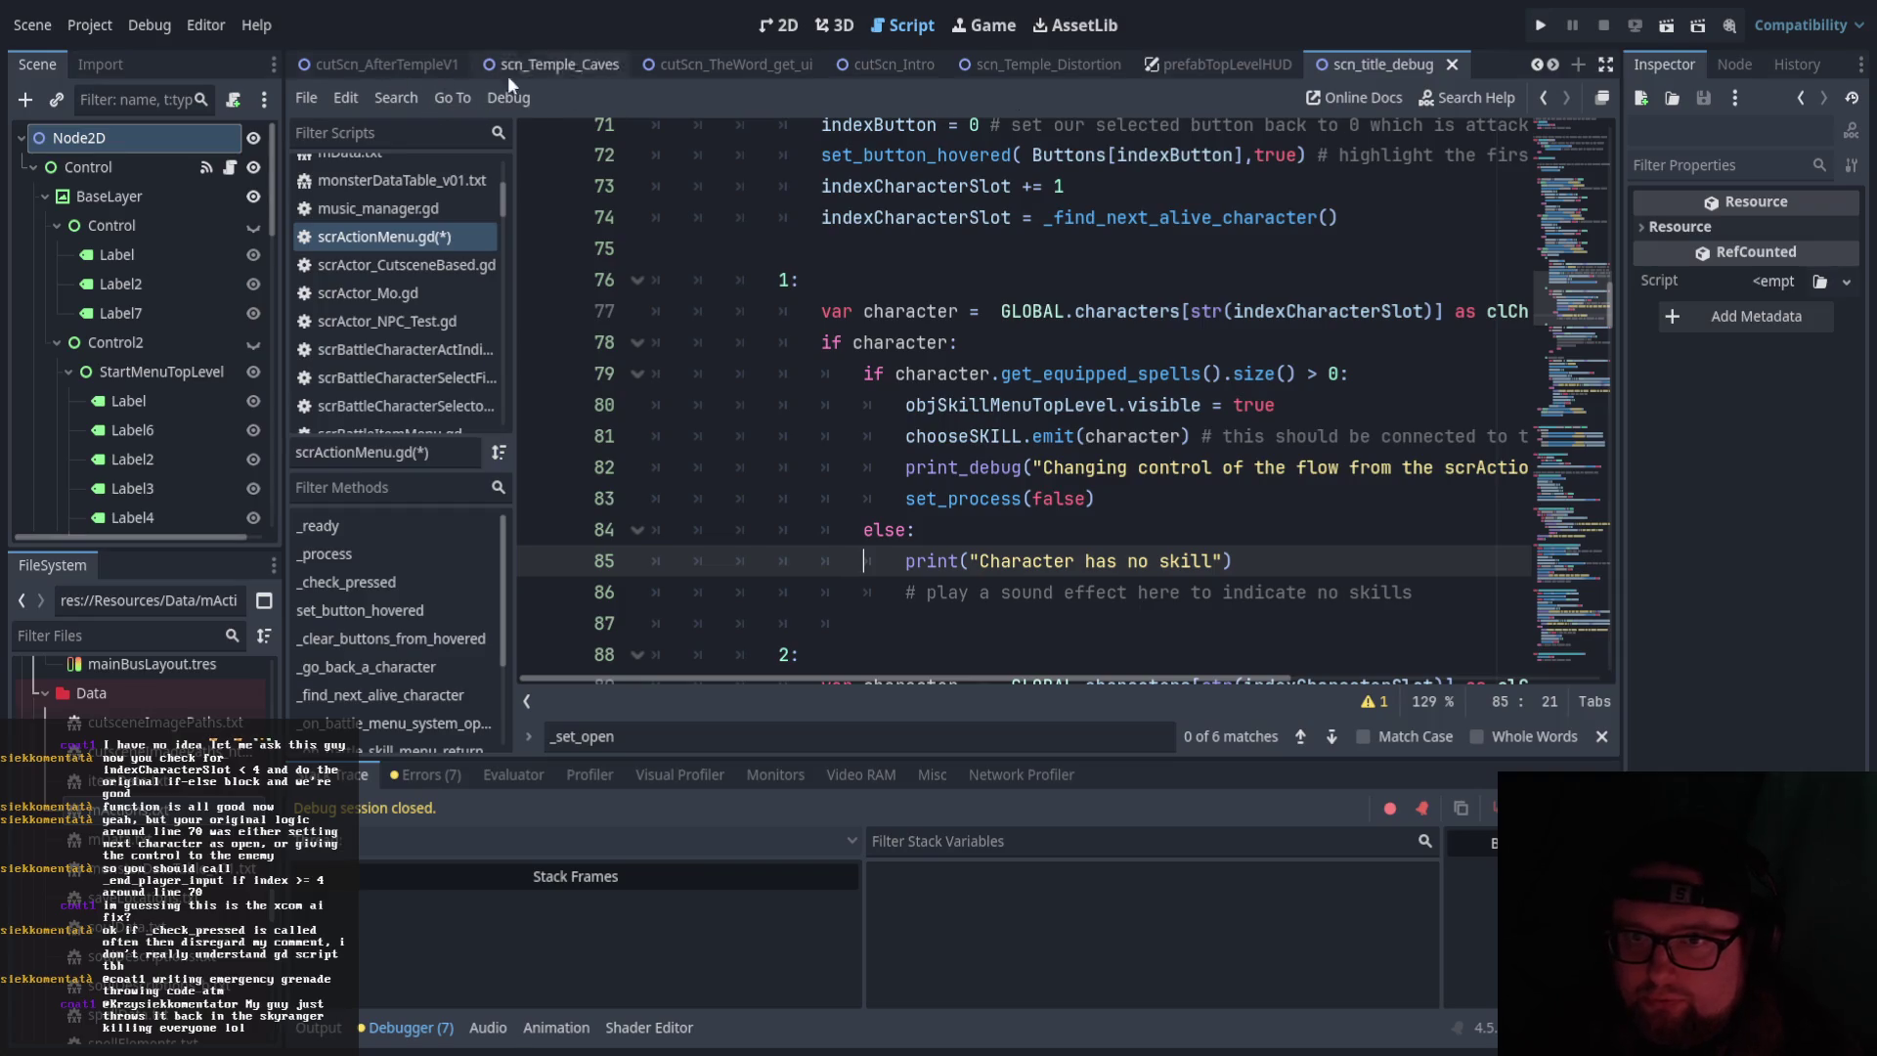
# Scroll the scene tabs left and open scn_Temple_Distortion.tscn from the FileSystem dock
pyautogui.click(1539, 63)
pyautogui.click(1539, 64)
pyautogui.click(1539, 63)
pyautogui.click(1539, 63)
pyautogui.click(1539, 64)
pyautogui.click(1538, 64)
pyautogui.scroll(-10, 147, 685)
pyautogui.scroll(-10, 147, 684)
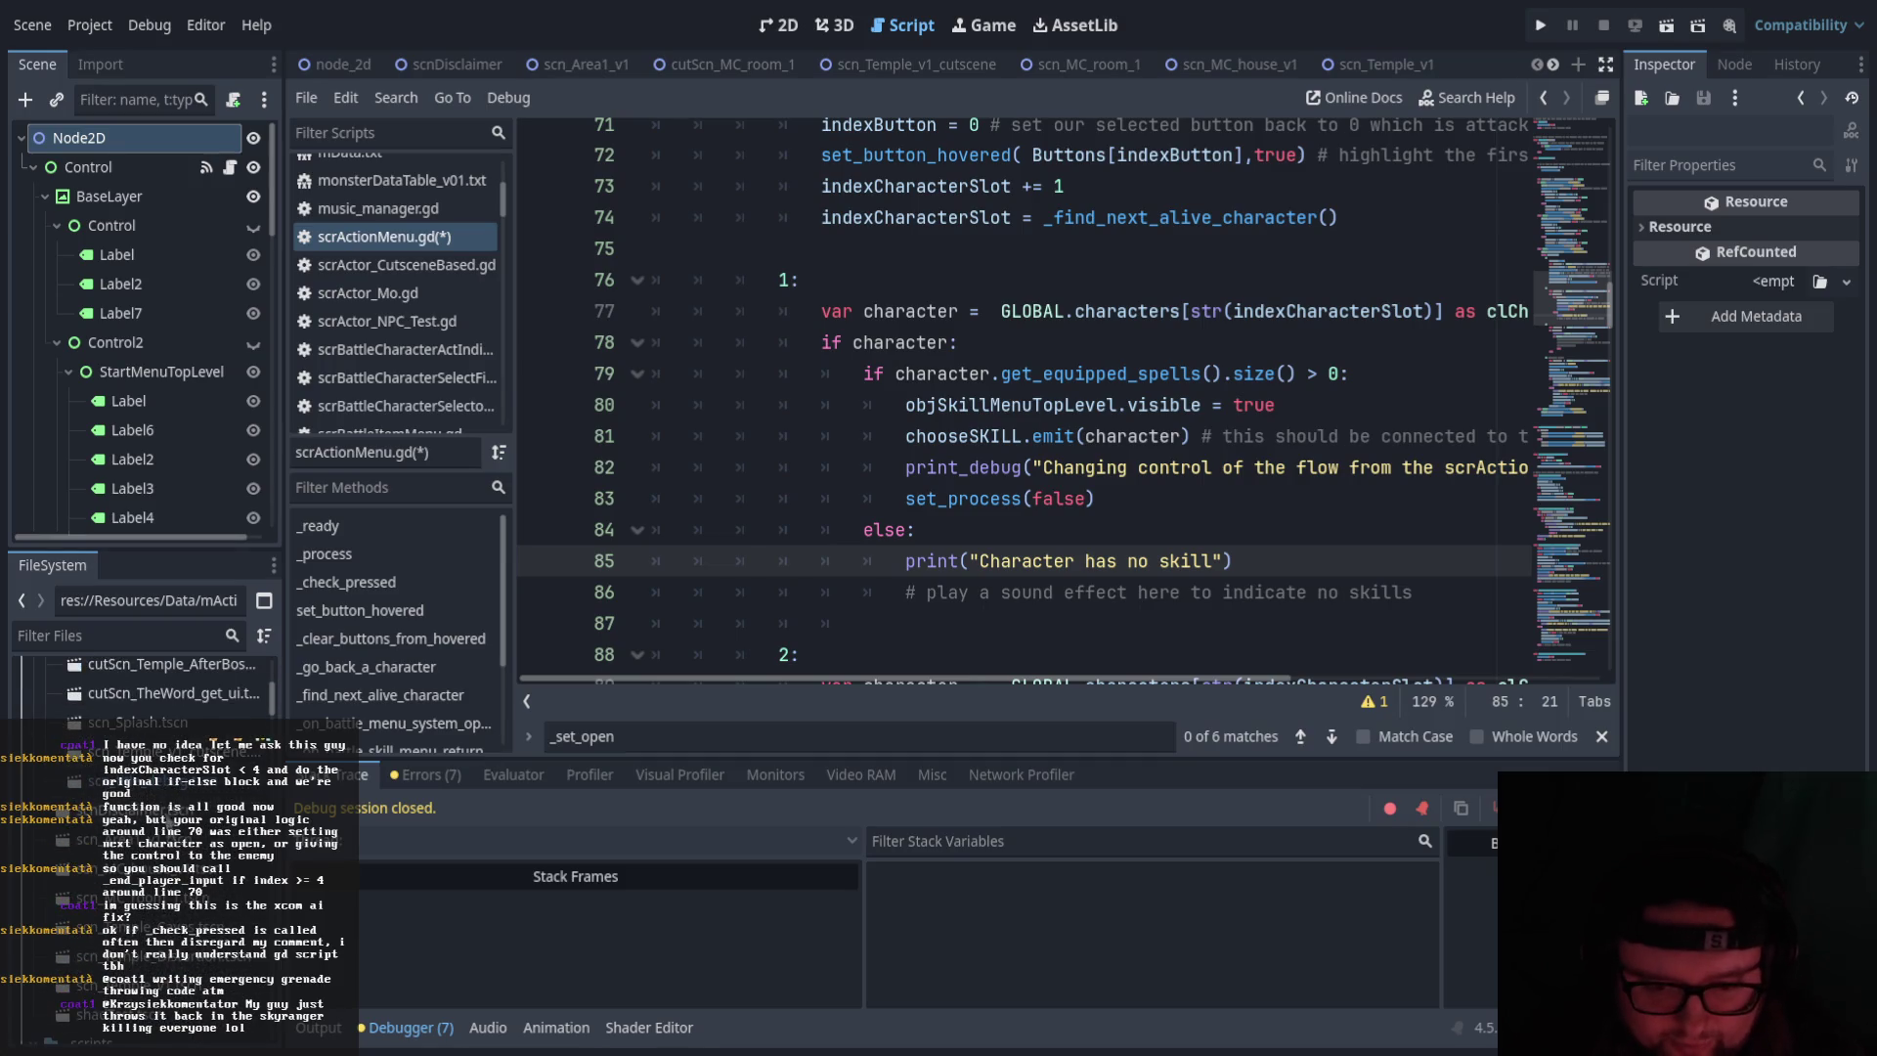
pyautogui.scroll(-1, 146, 821)
pyautogui.doubleClick(146, 821)
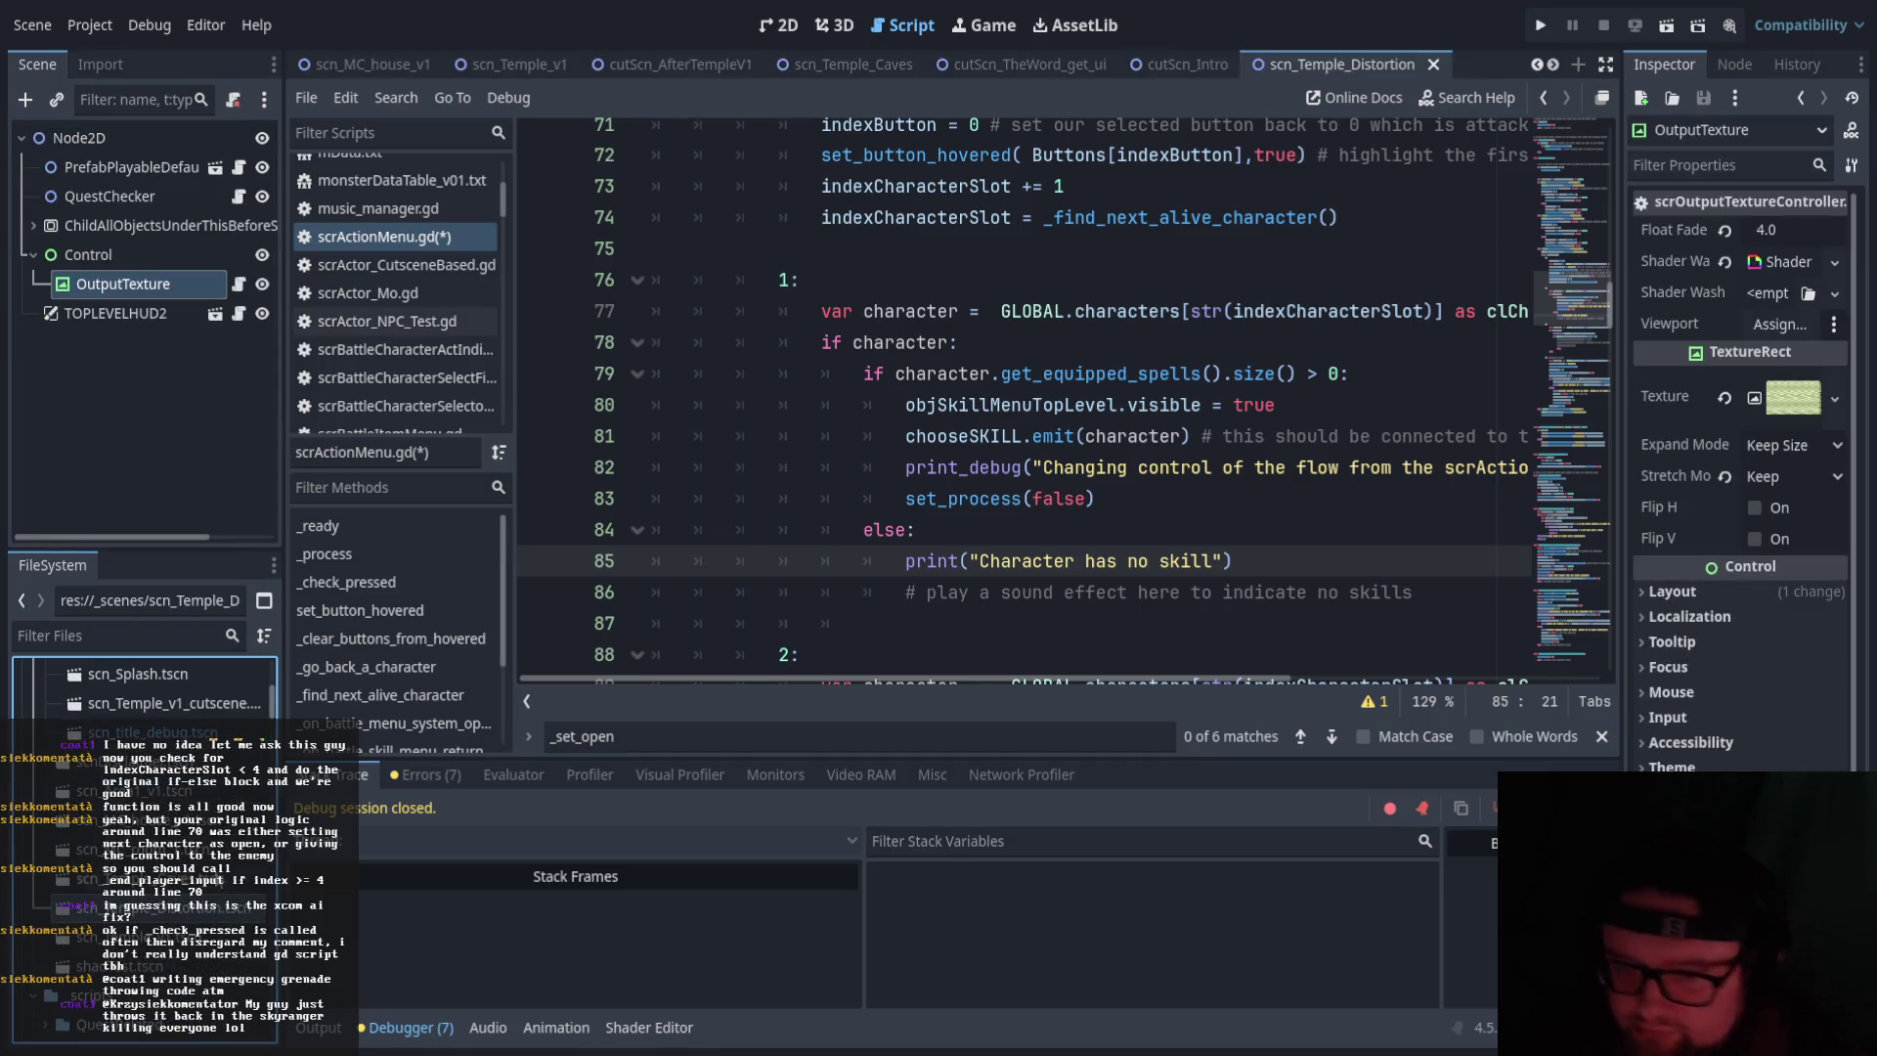
# Run the current scene, add and remove a blank line above the var soul line, then save and rerun
pyautogui.click(1664, 34)
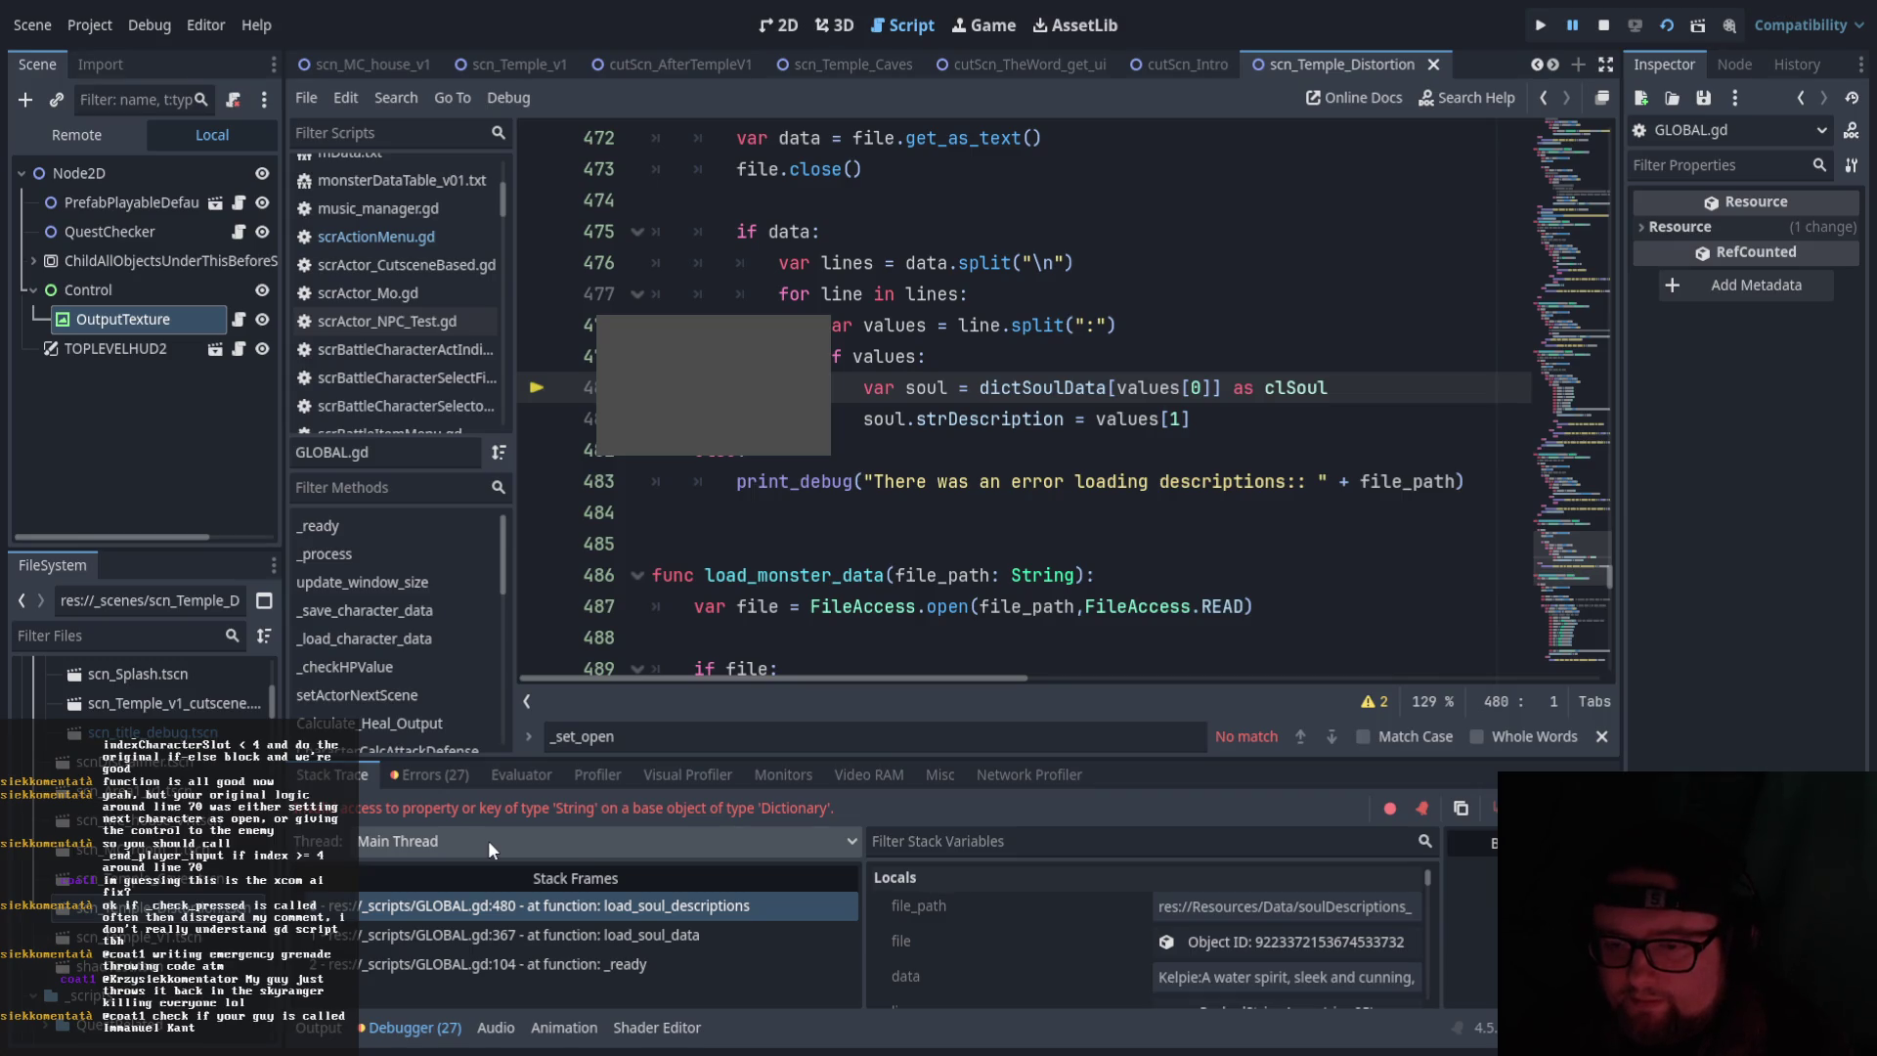
pyautogui.press('Return')
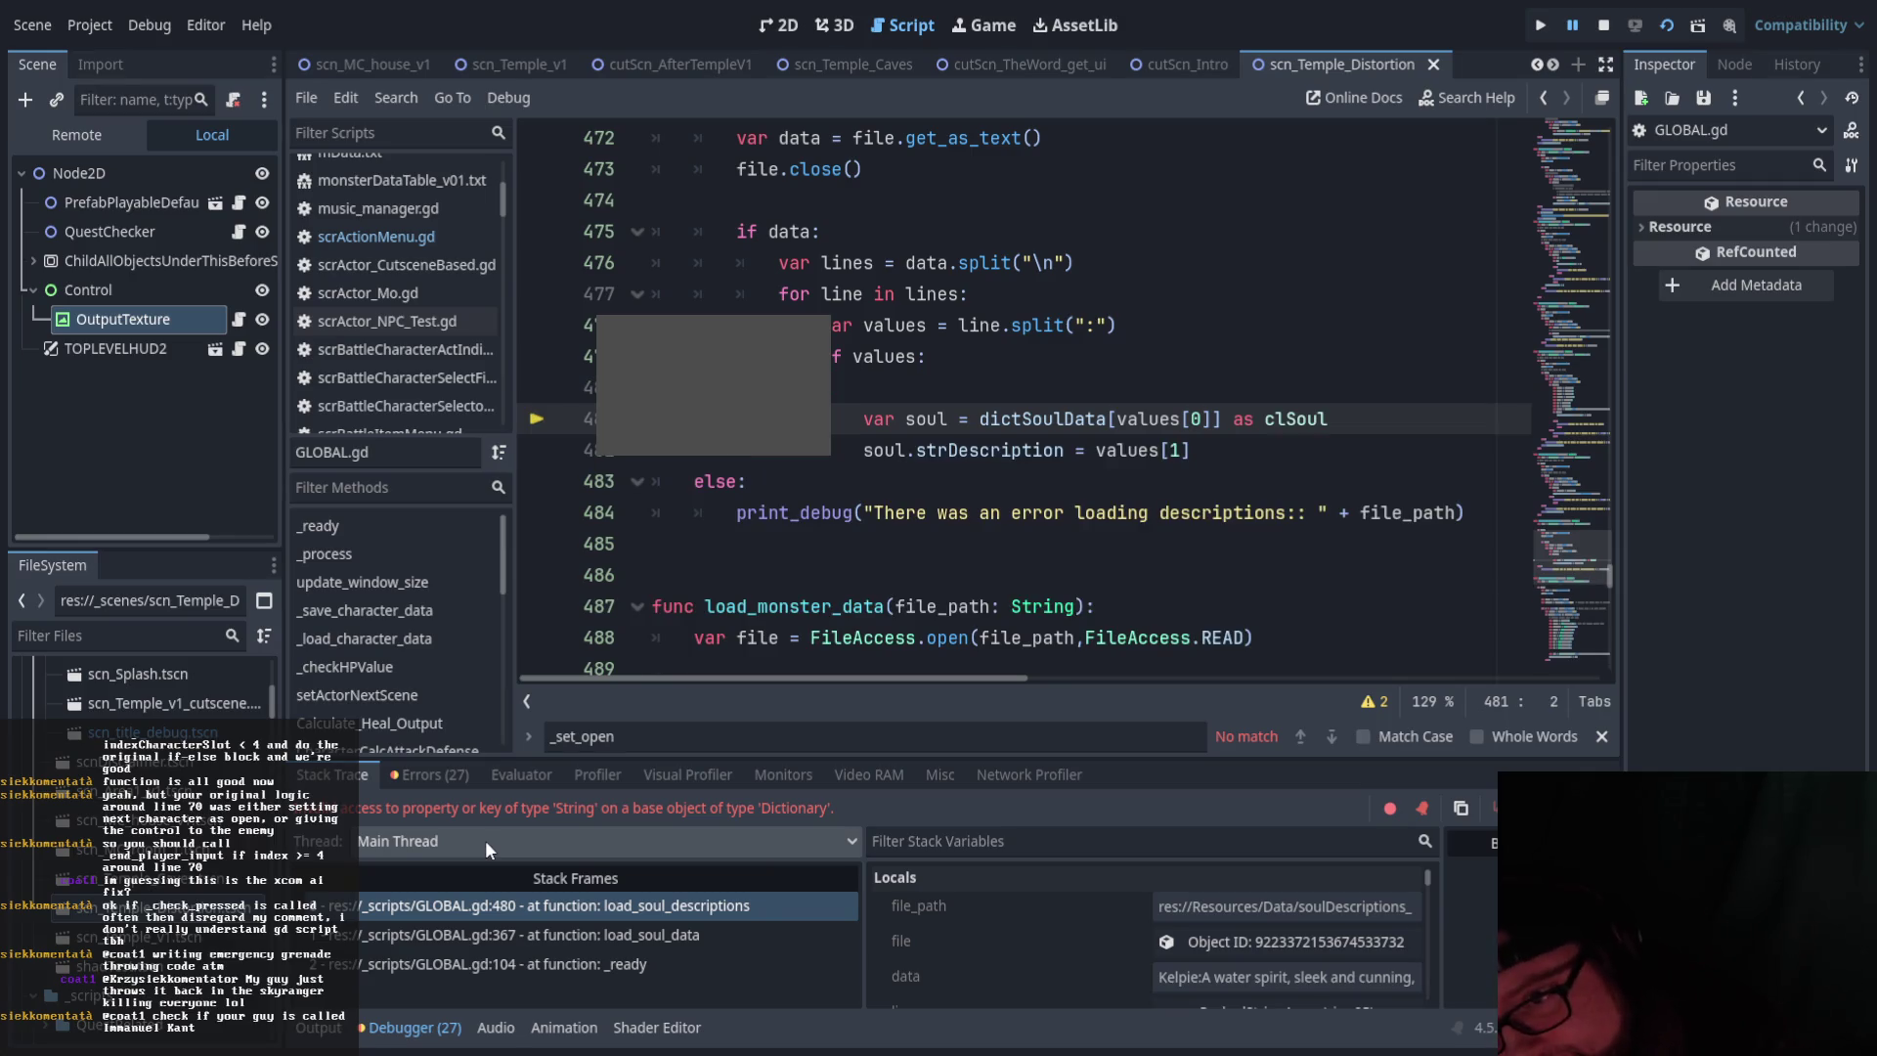
pyautogui.press('Left')
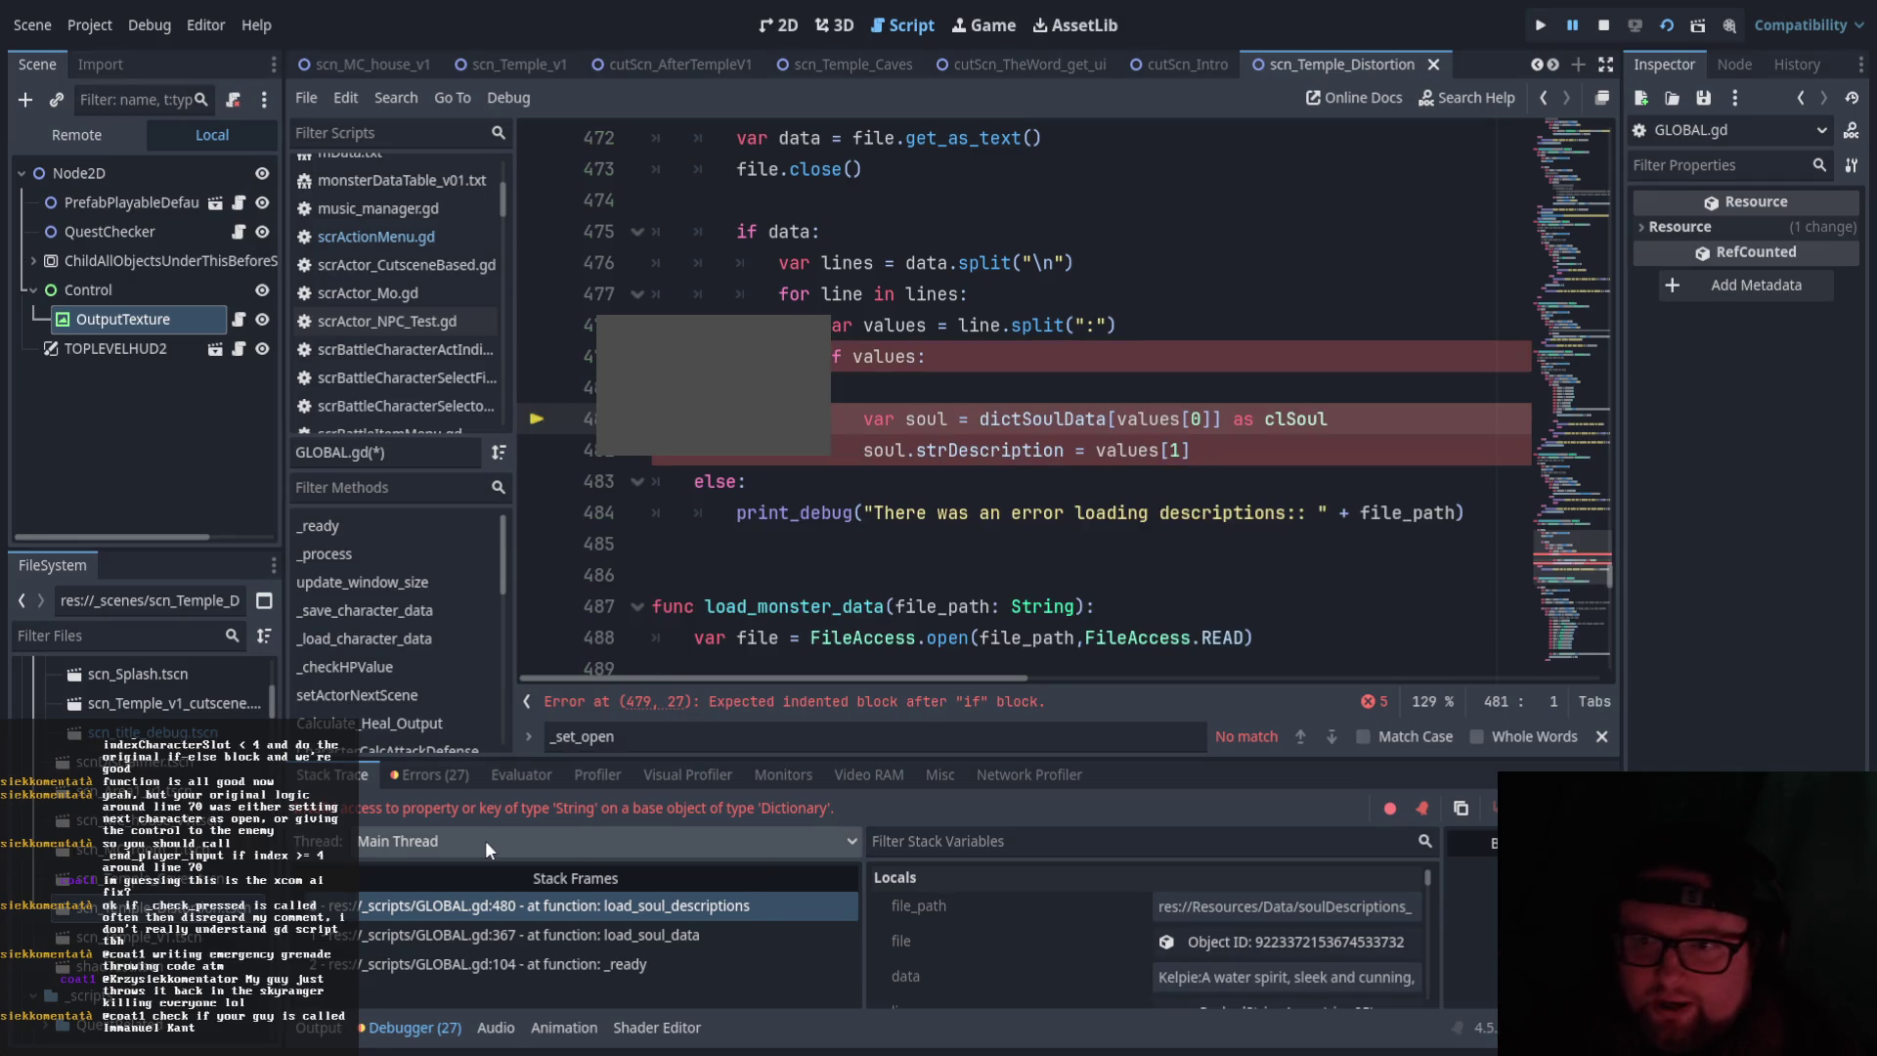
pyautogui.press('Up')
pyautogui.press('BackSpace')
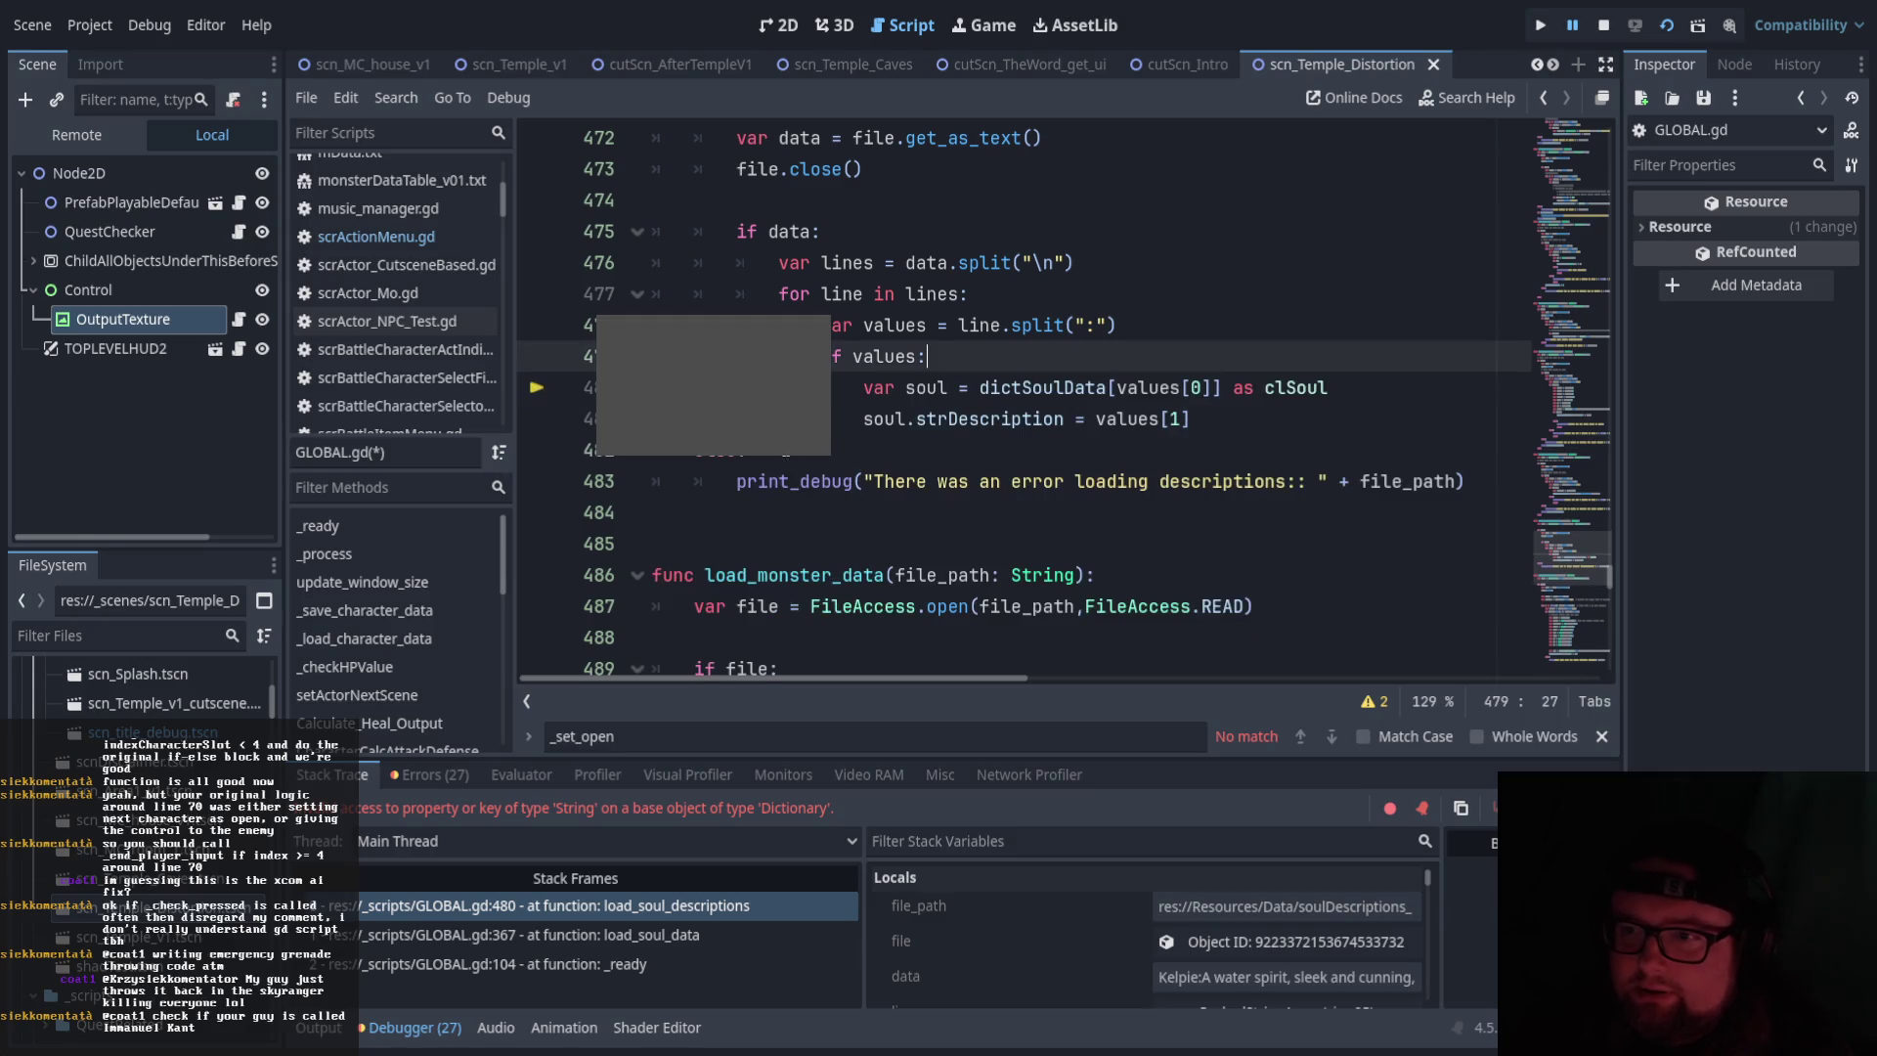
pyautogui.click(1665, 27)
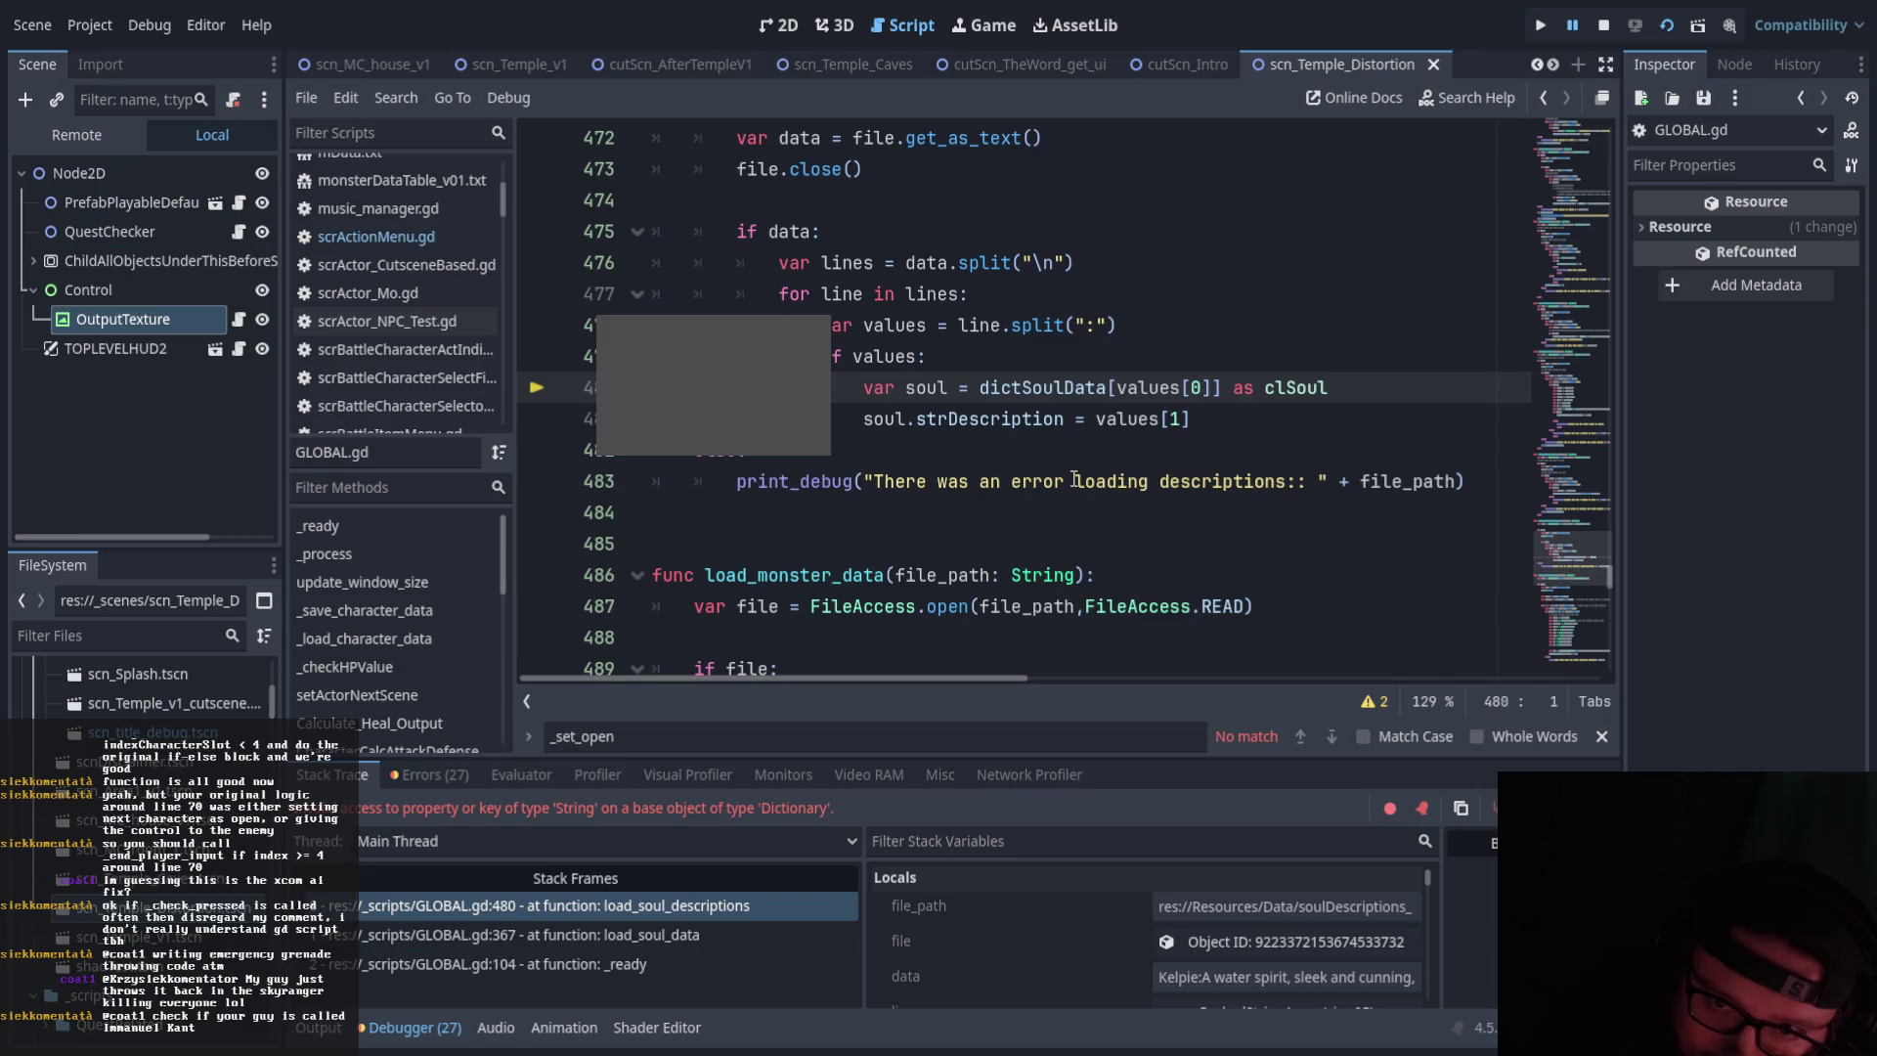
pyautogui.scroll(10, 1073, 479)
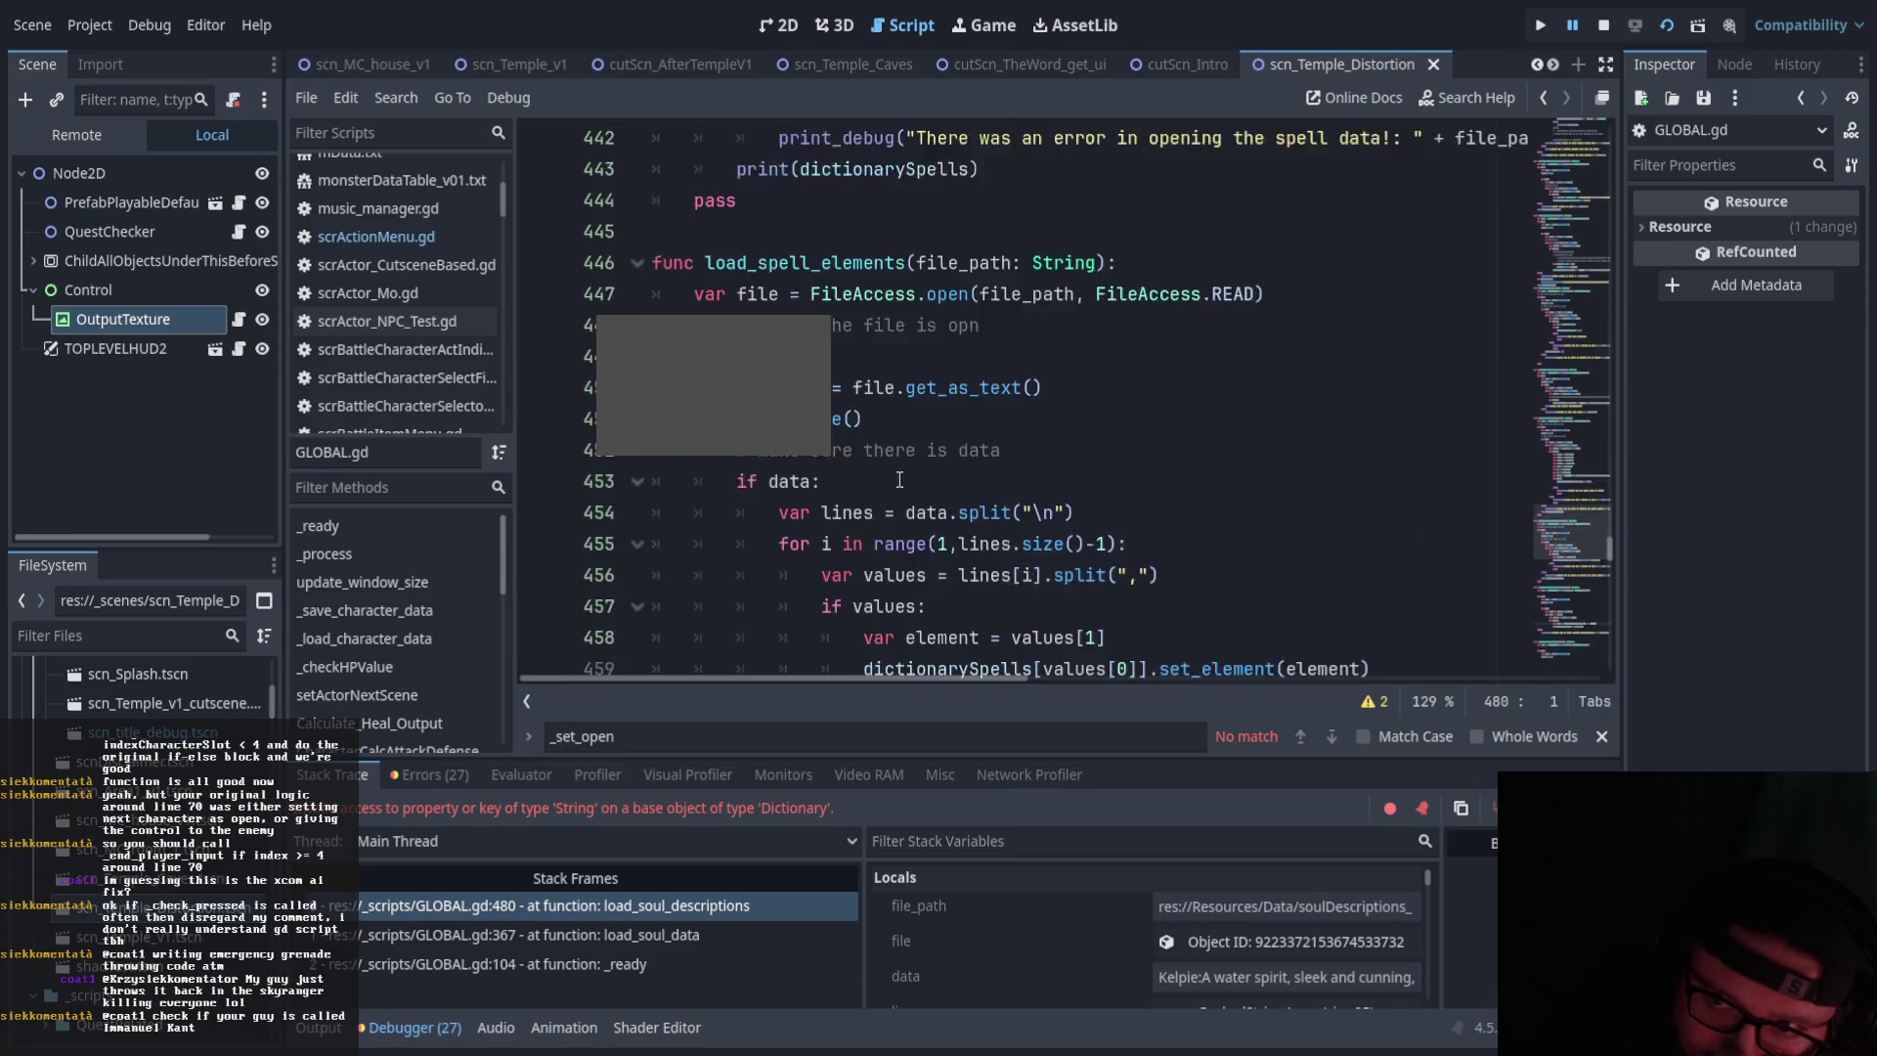
# Scroll through load_soul_descriptions and place the caret on the strDescription assignment line
pyautogui.scroll(-10, 900, 480)
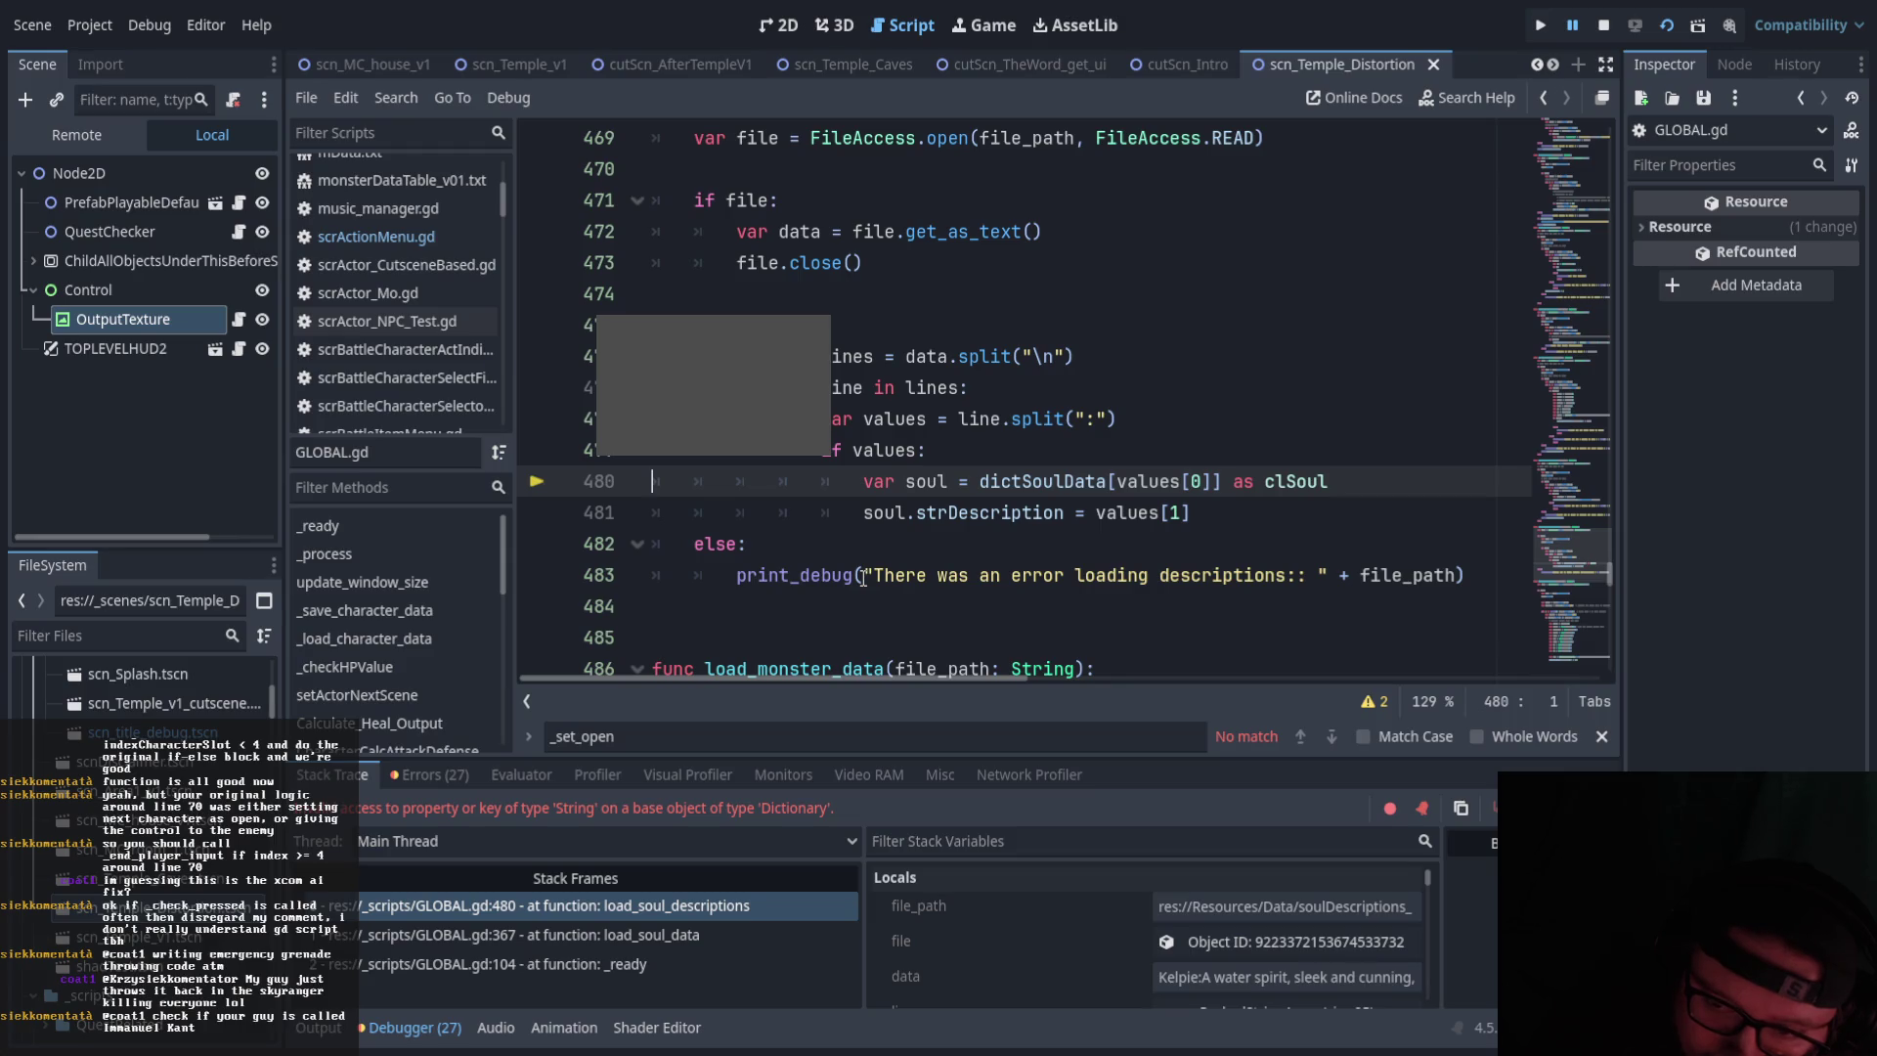
pyautogui.scroll(5, 146, 696)
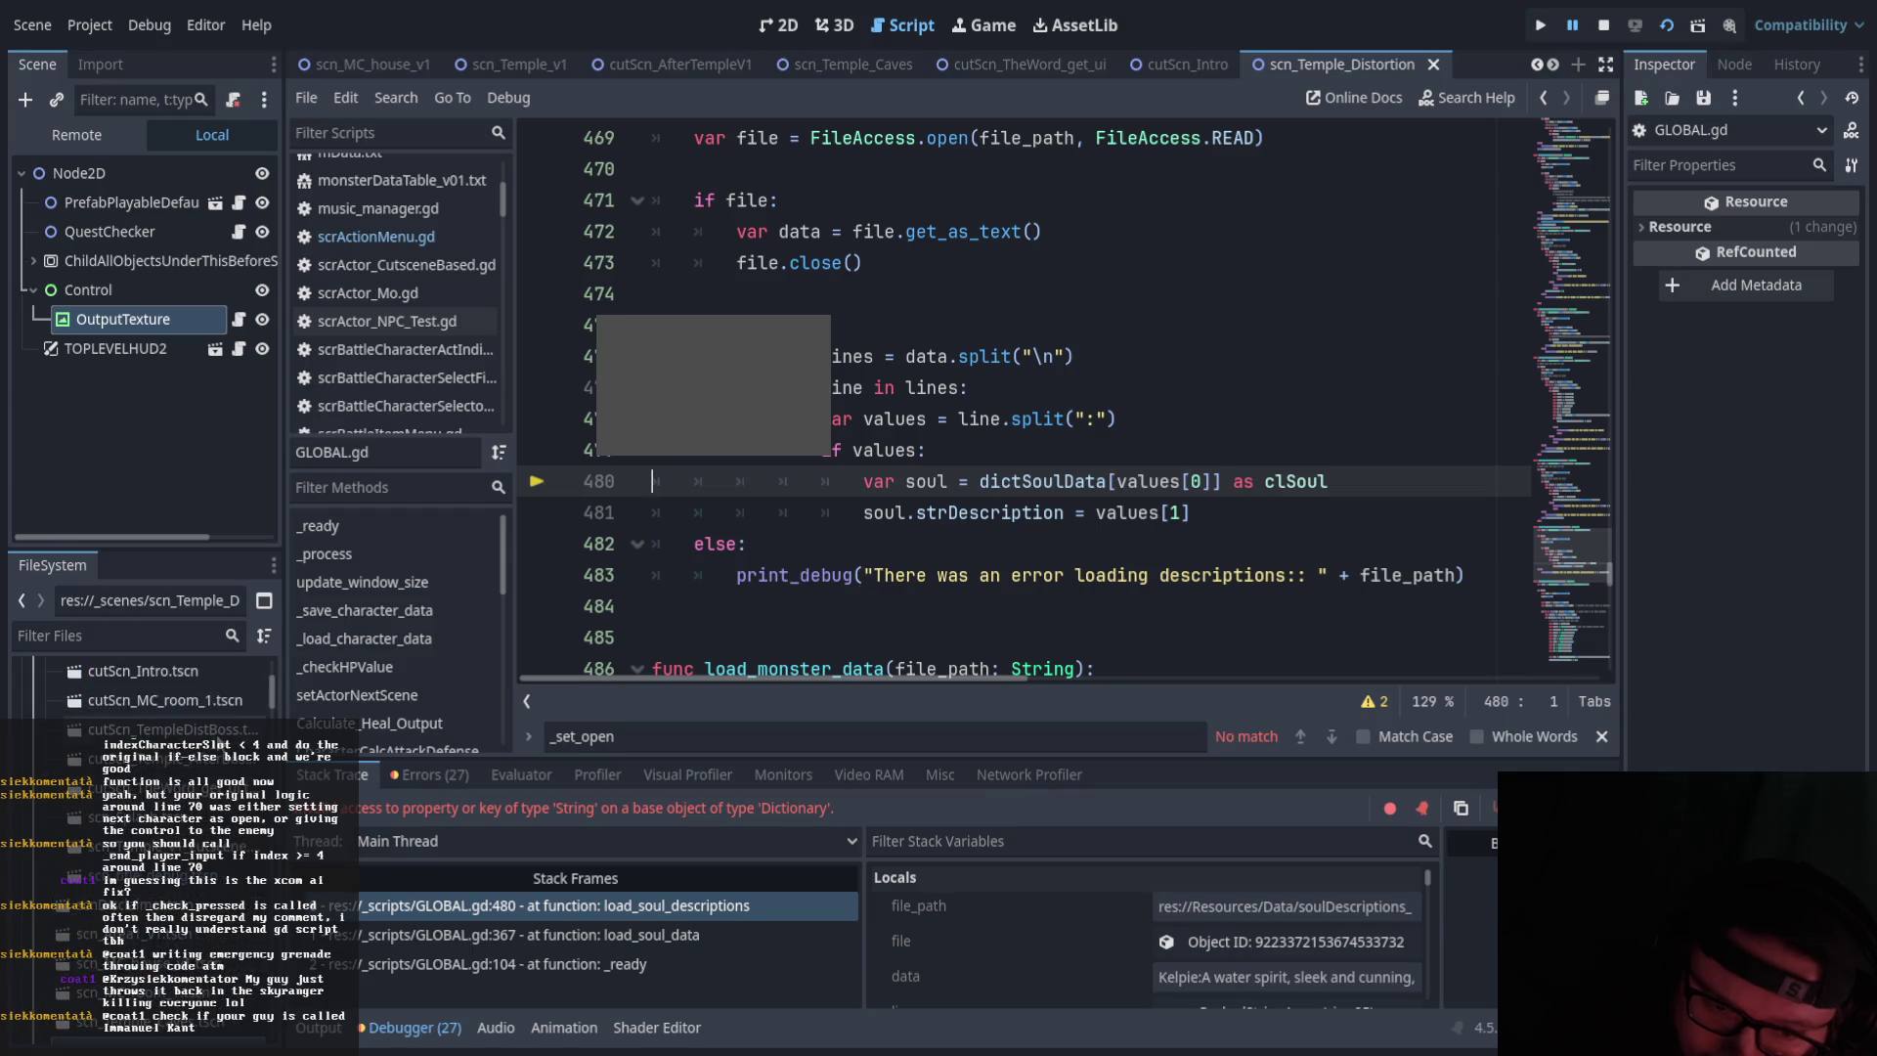
pyautogui.scroll(-5, 147, 697)
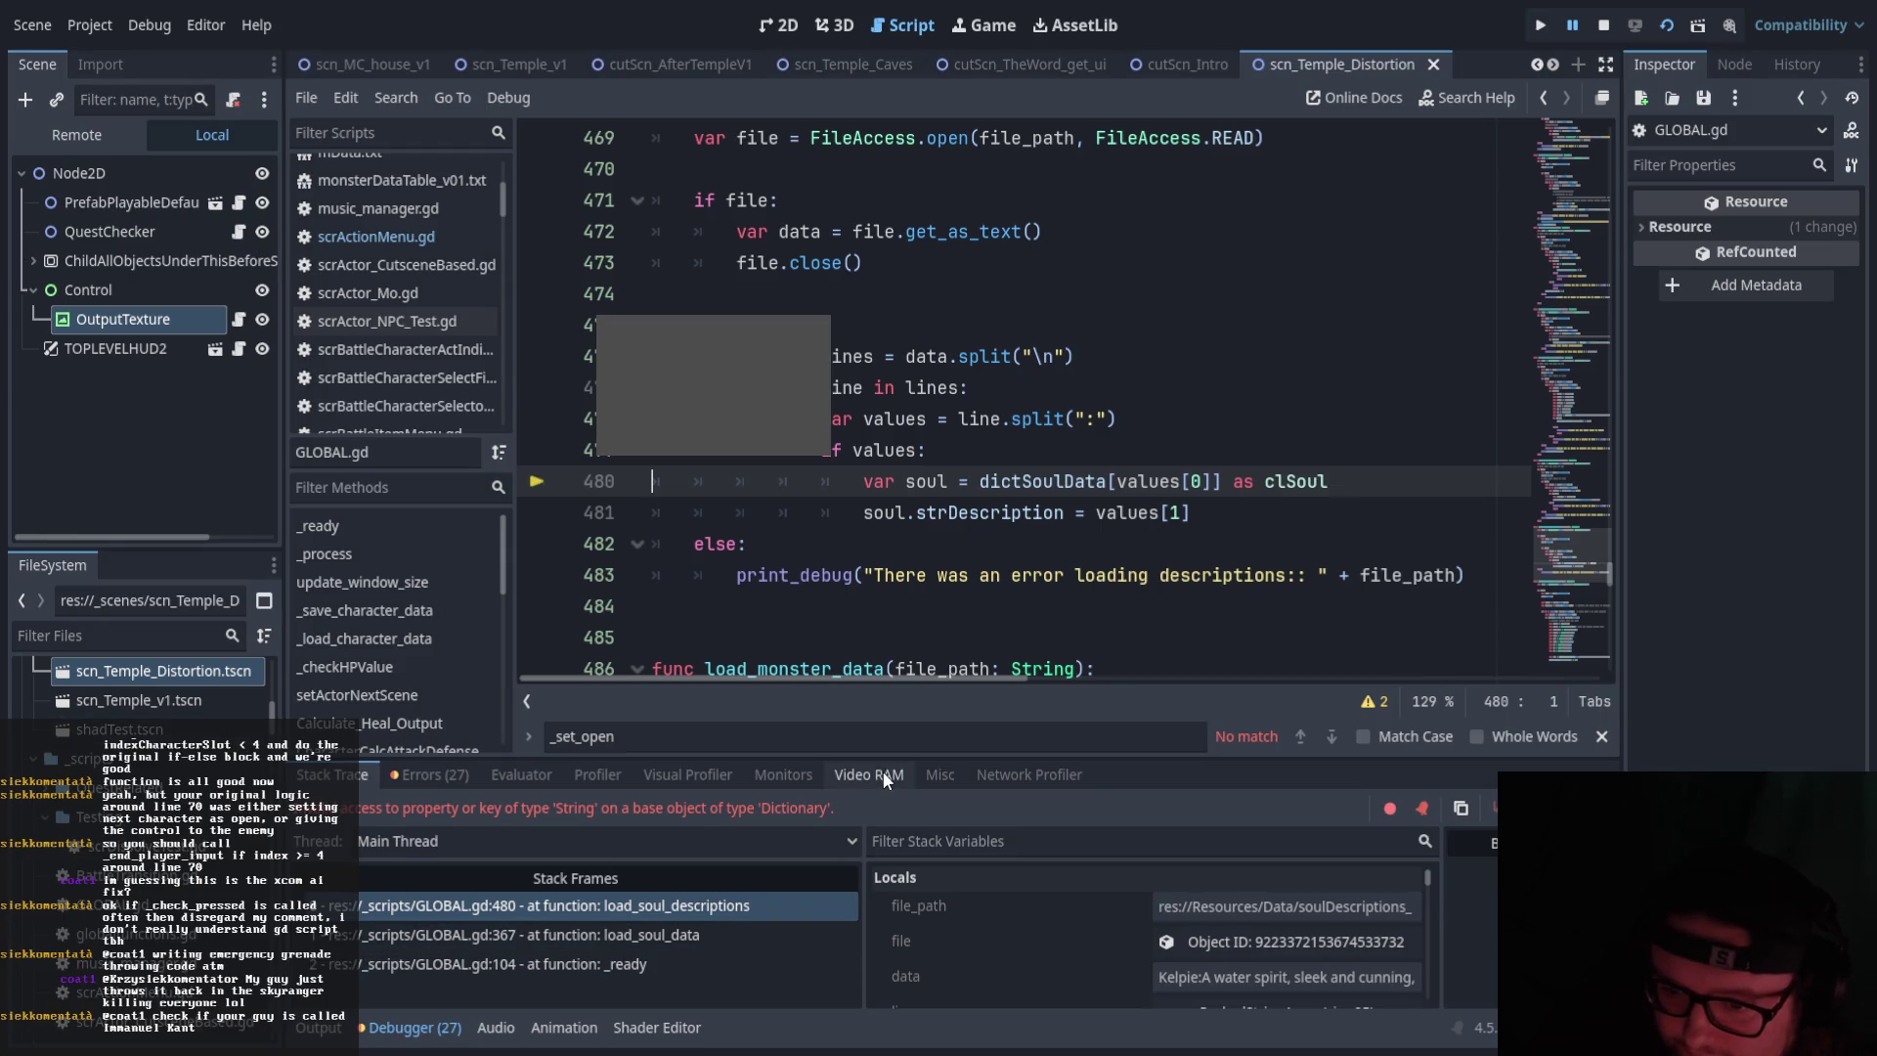
pyautogui.scroll(-3, 1353, 919)
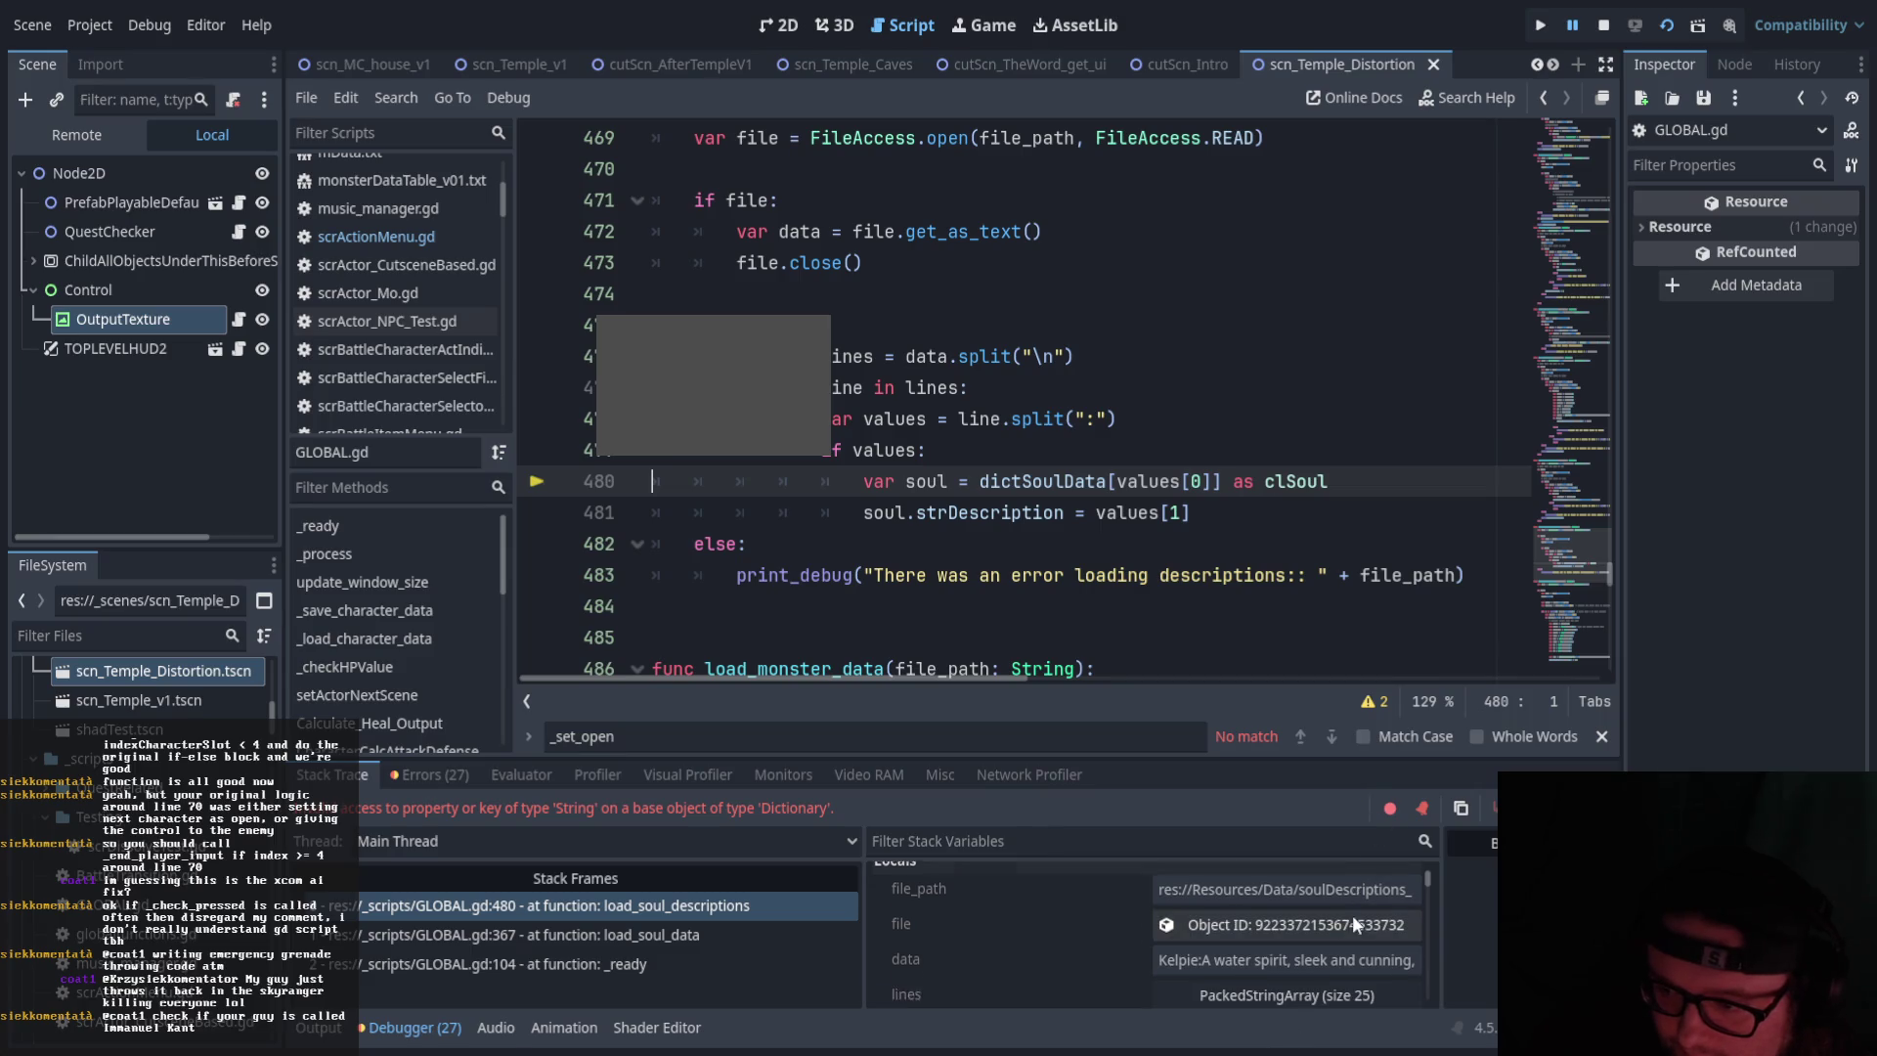
pyautogui.scroll(-1, 1353, 919)
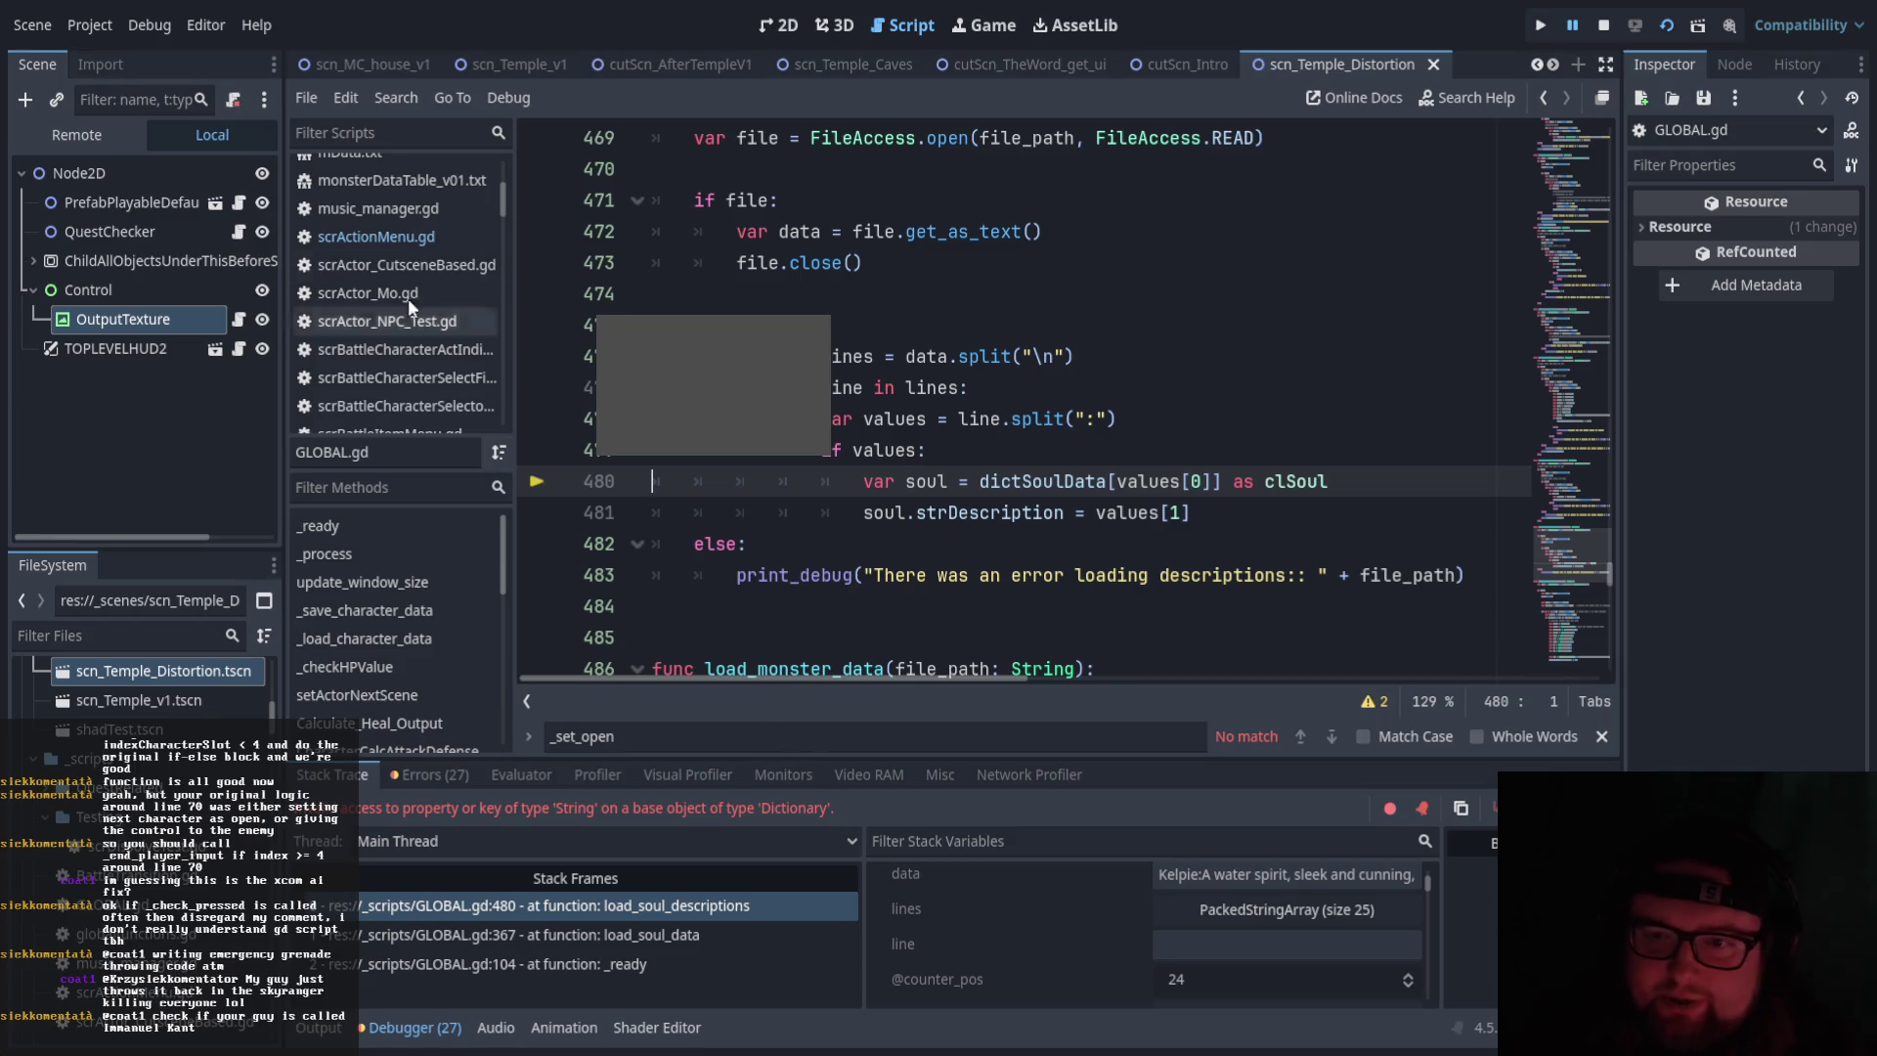
pyautogui.scroll(5, 166, 672)
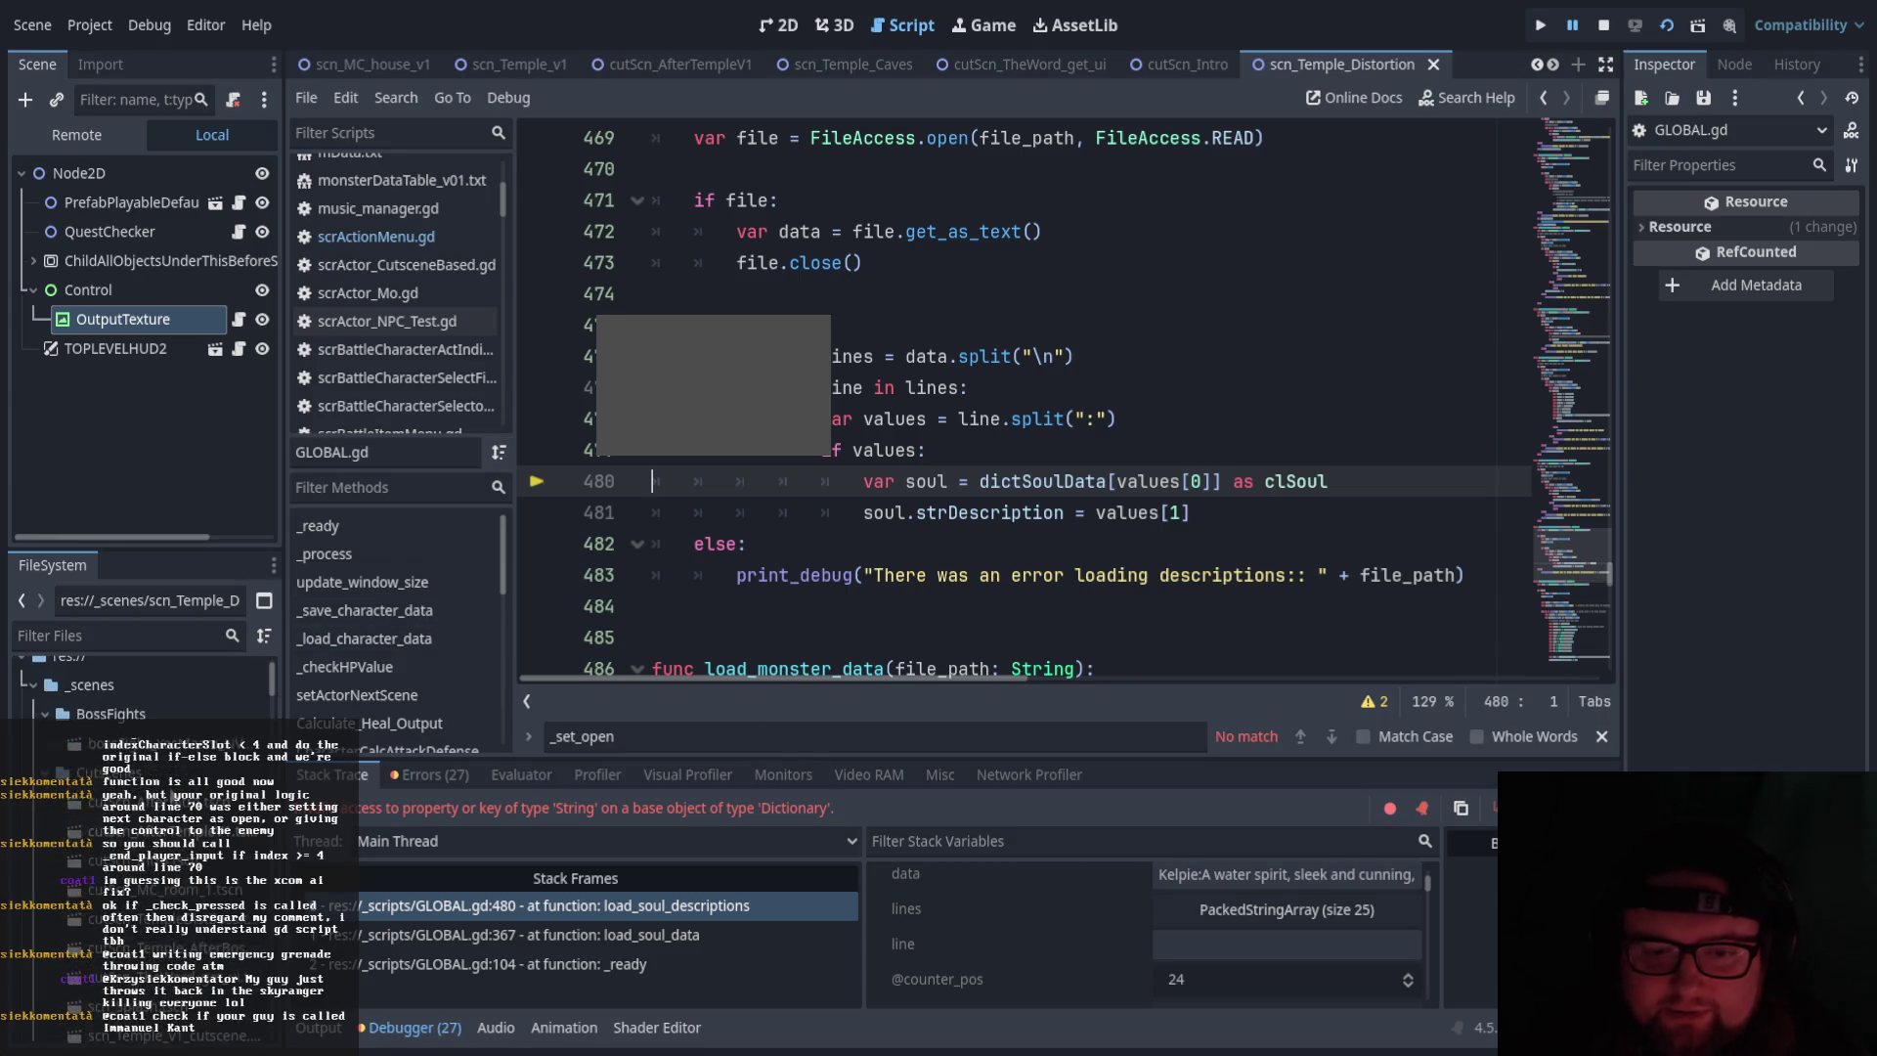
pyautogui.scroll(-10, 166, 684)
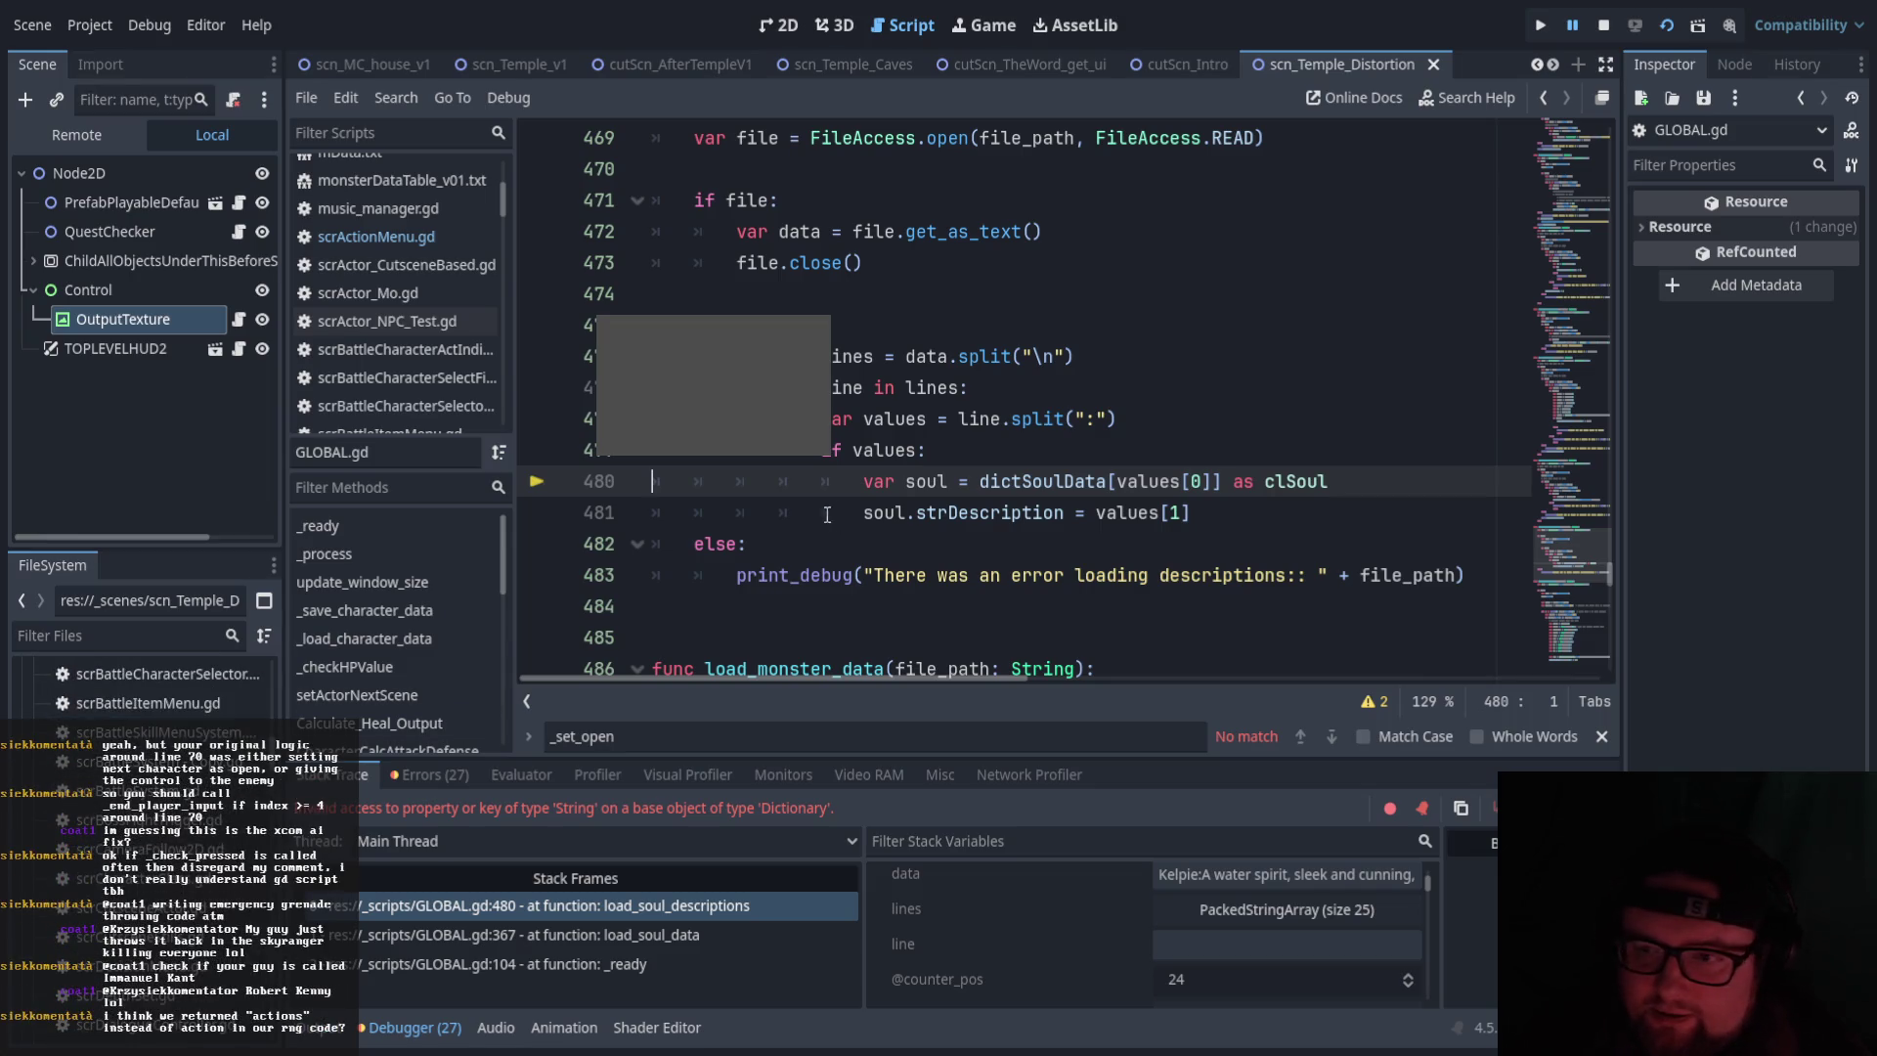
pyautogui.click(929, 513)
# Go to the file.close() call on line 473 and scroll further through the function
pyautogui.scroll(3, 880, 440)
pyautogui.scroll(-1, 849, 402)
pyautogui.scroll(-2, 850, 402)
pyautogui.click(657, 199)
pyautogui.click(837, 356)
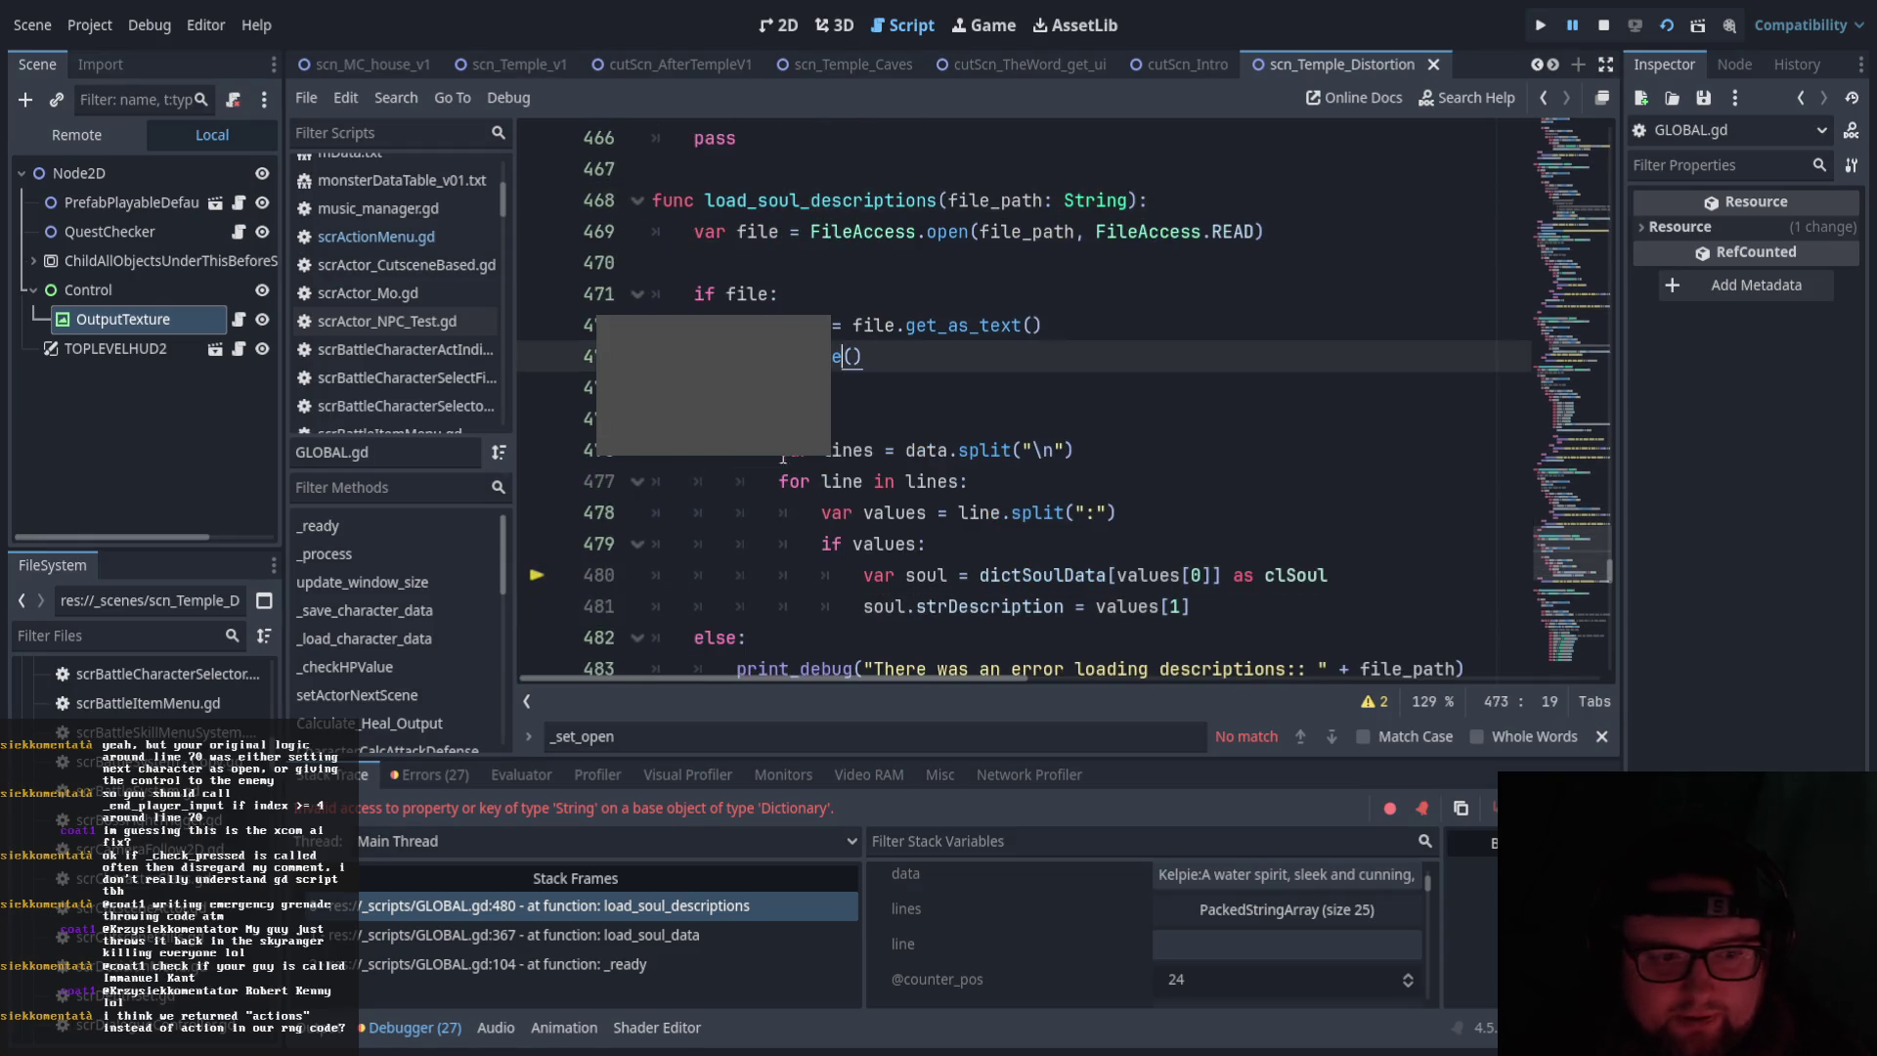
pyautogui.scroll(-2, 1095, 560)
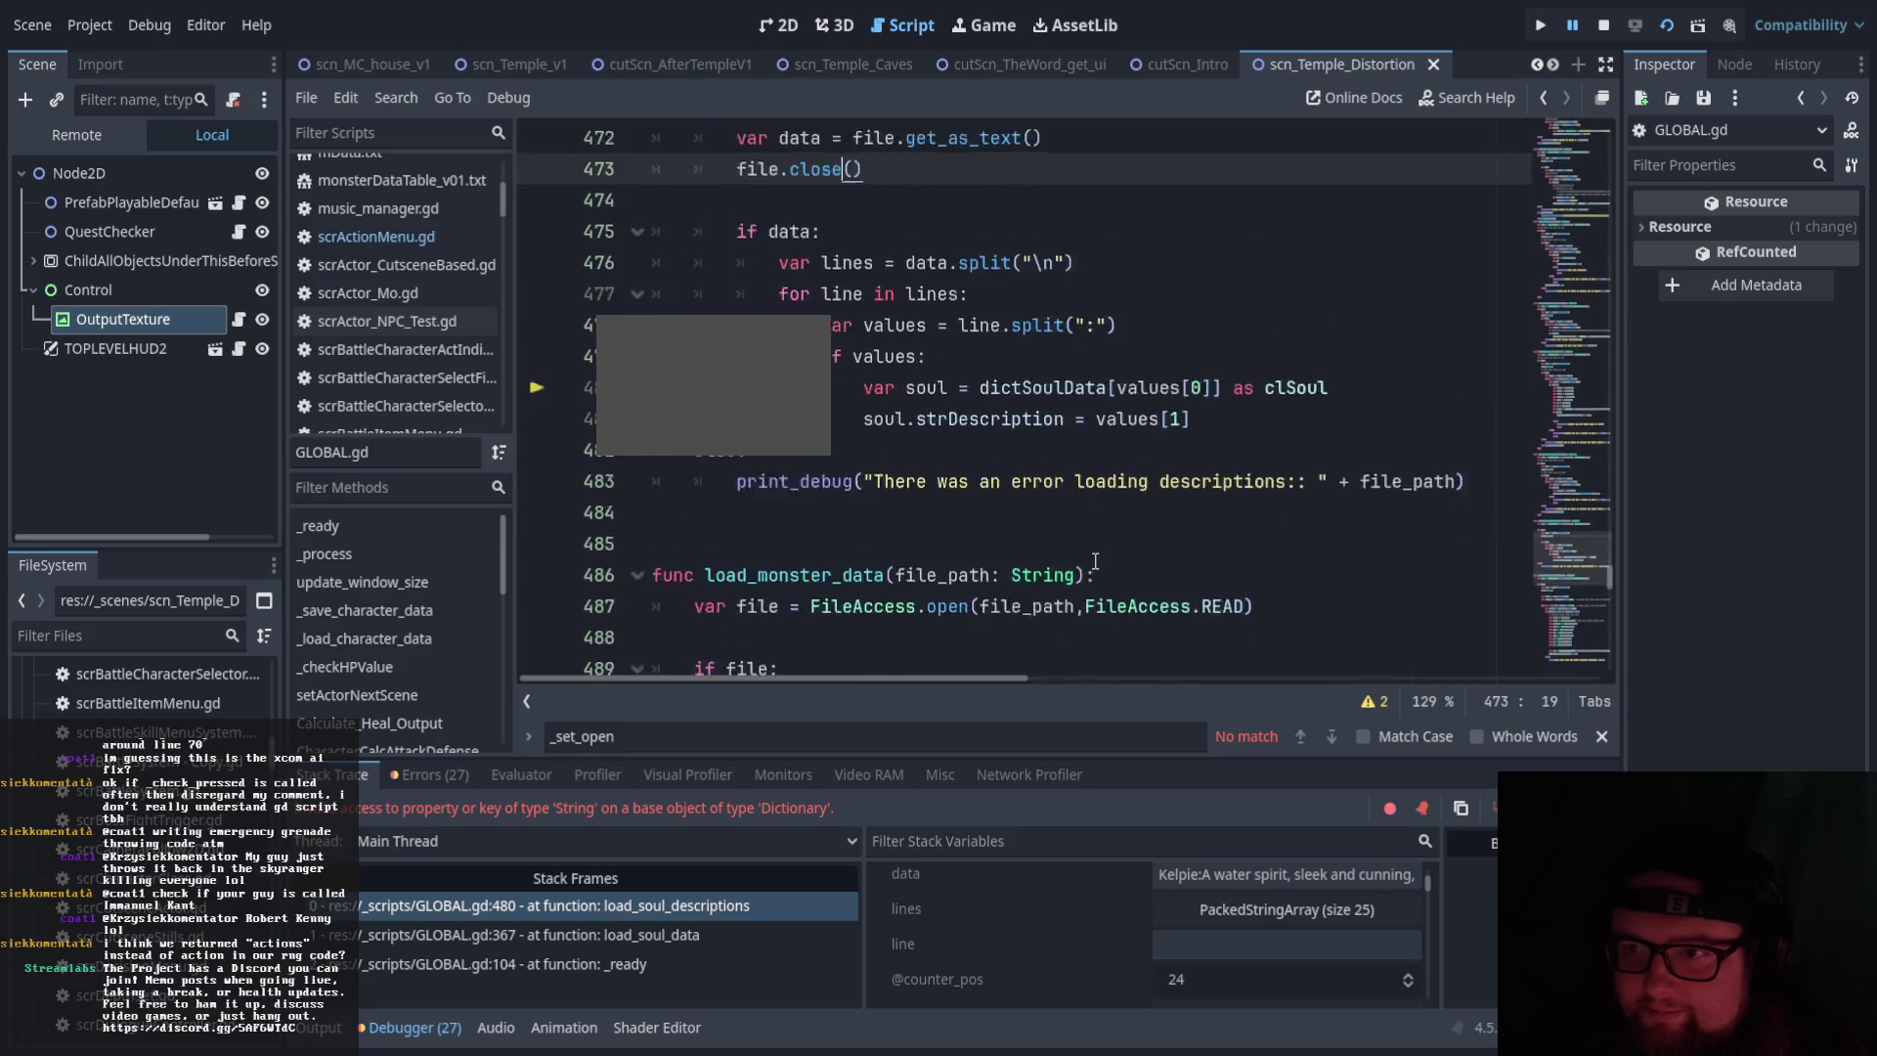
pyautogui.scroll(3, 1095, 560)
pyautogui.scroll(-1, 1095, 560)
pyautogui.scroll(-10, 142, 684)
pyautogui.scroll(-15, 142, 684)
pyautogui.scroll(-5, 142, 684)
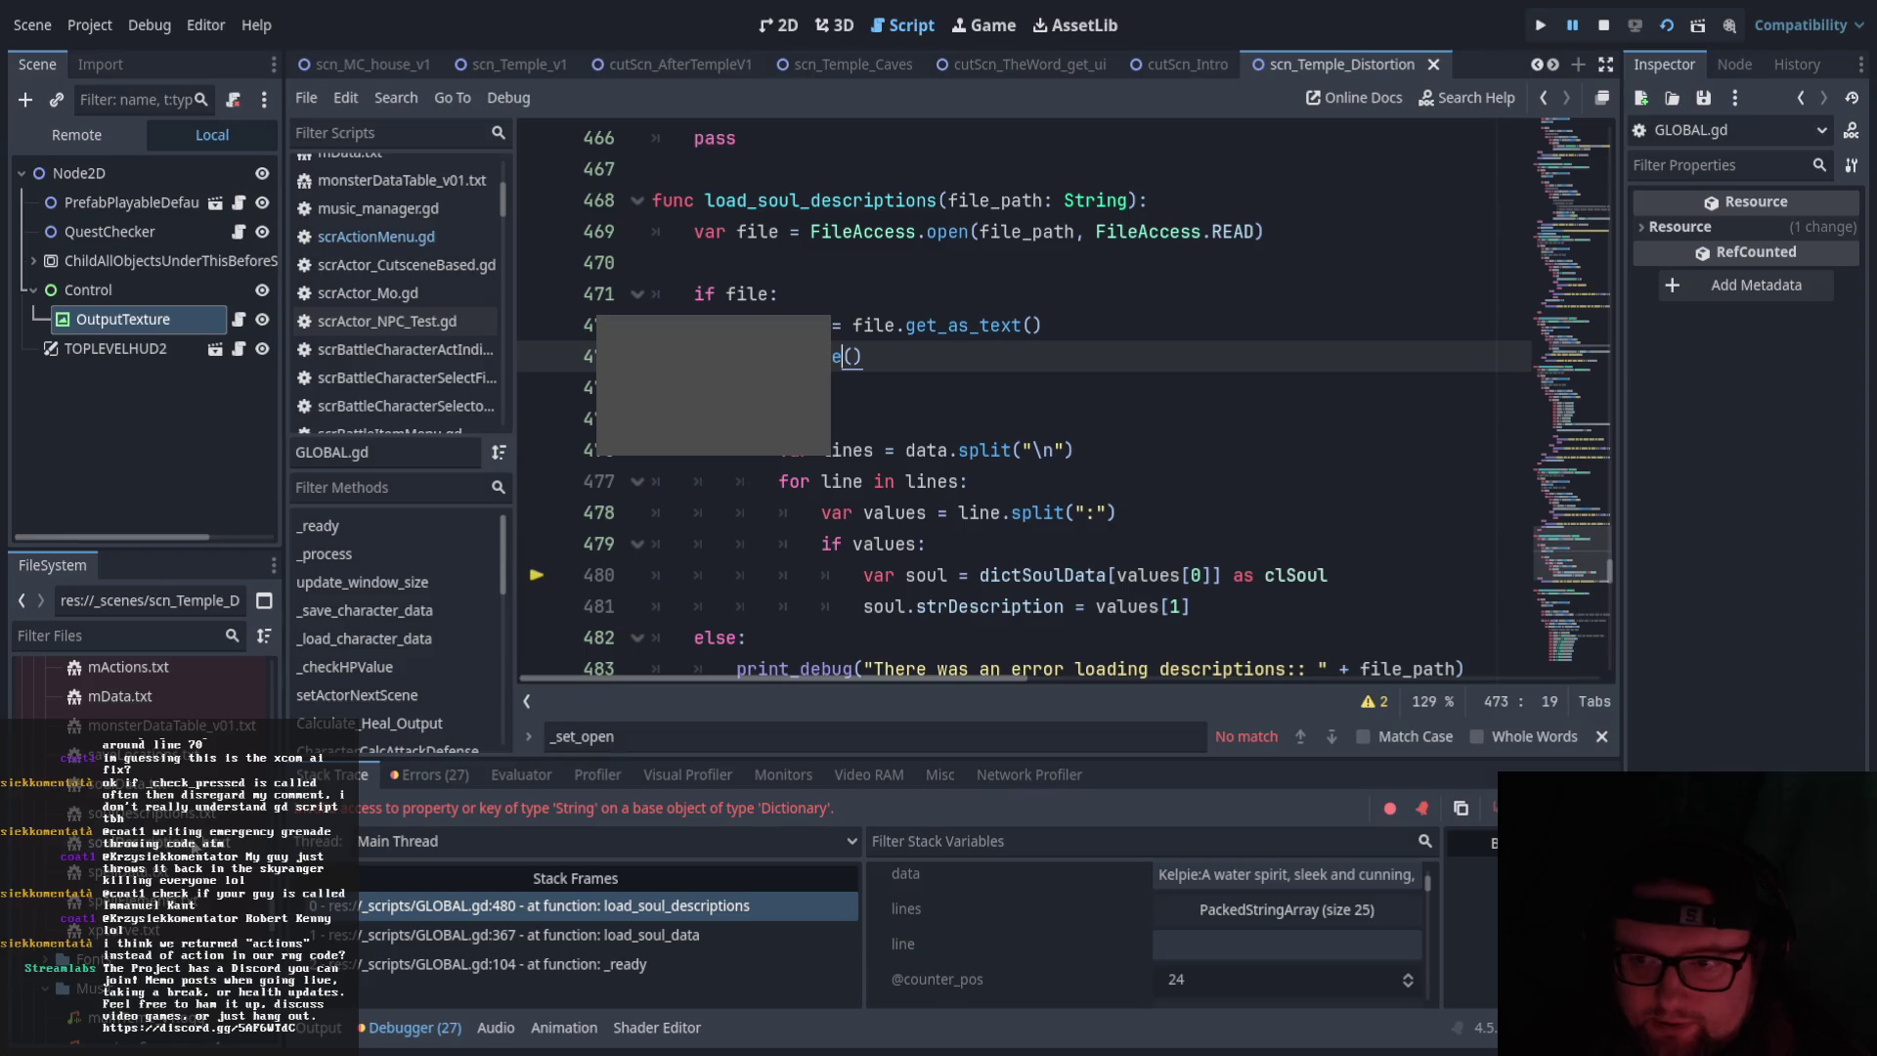
# Open soulDescriptions_b.txt and scroll through its description lines
pyautogui.hotkey('alt', 'Left')
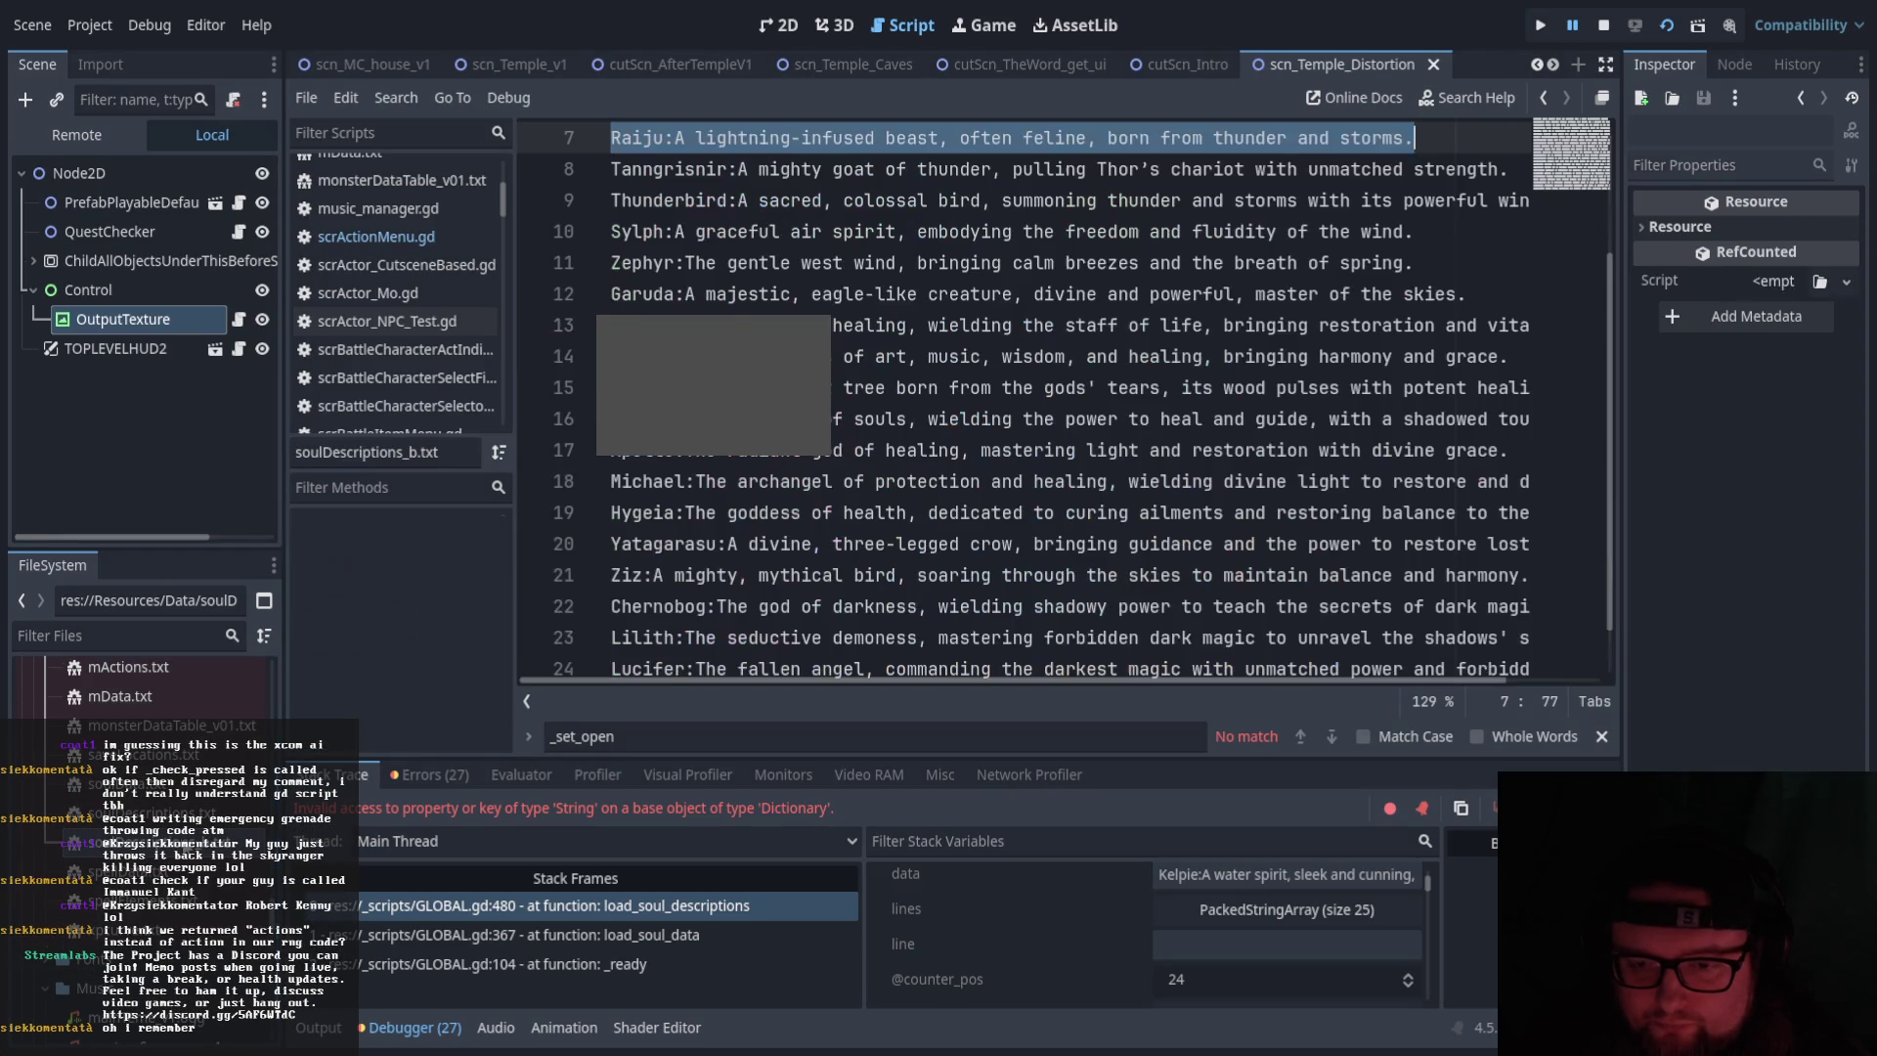
pyautogui.scroll(2, 917, 417)
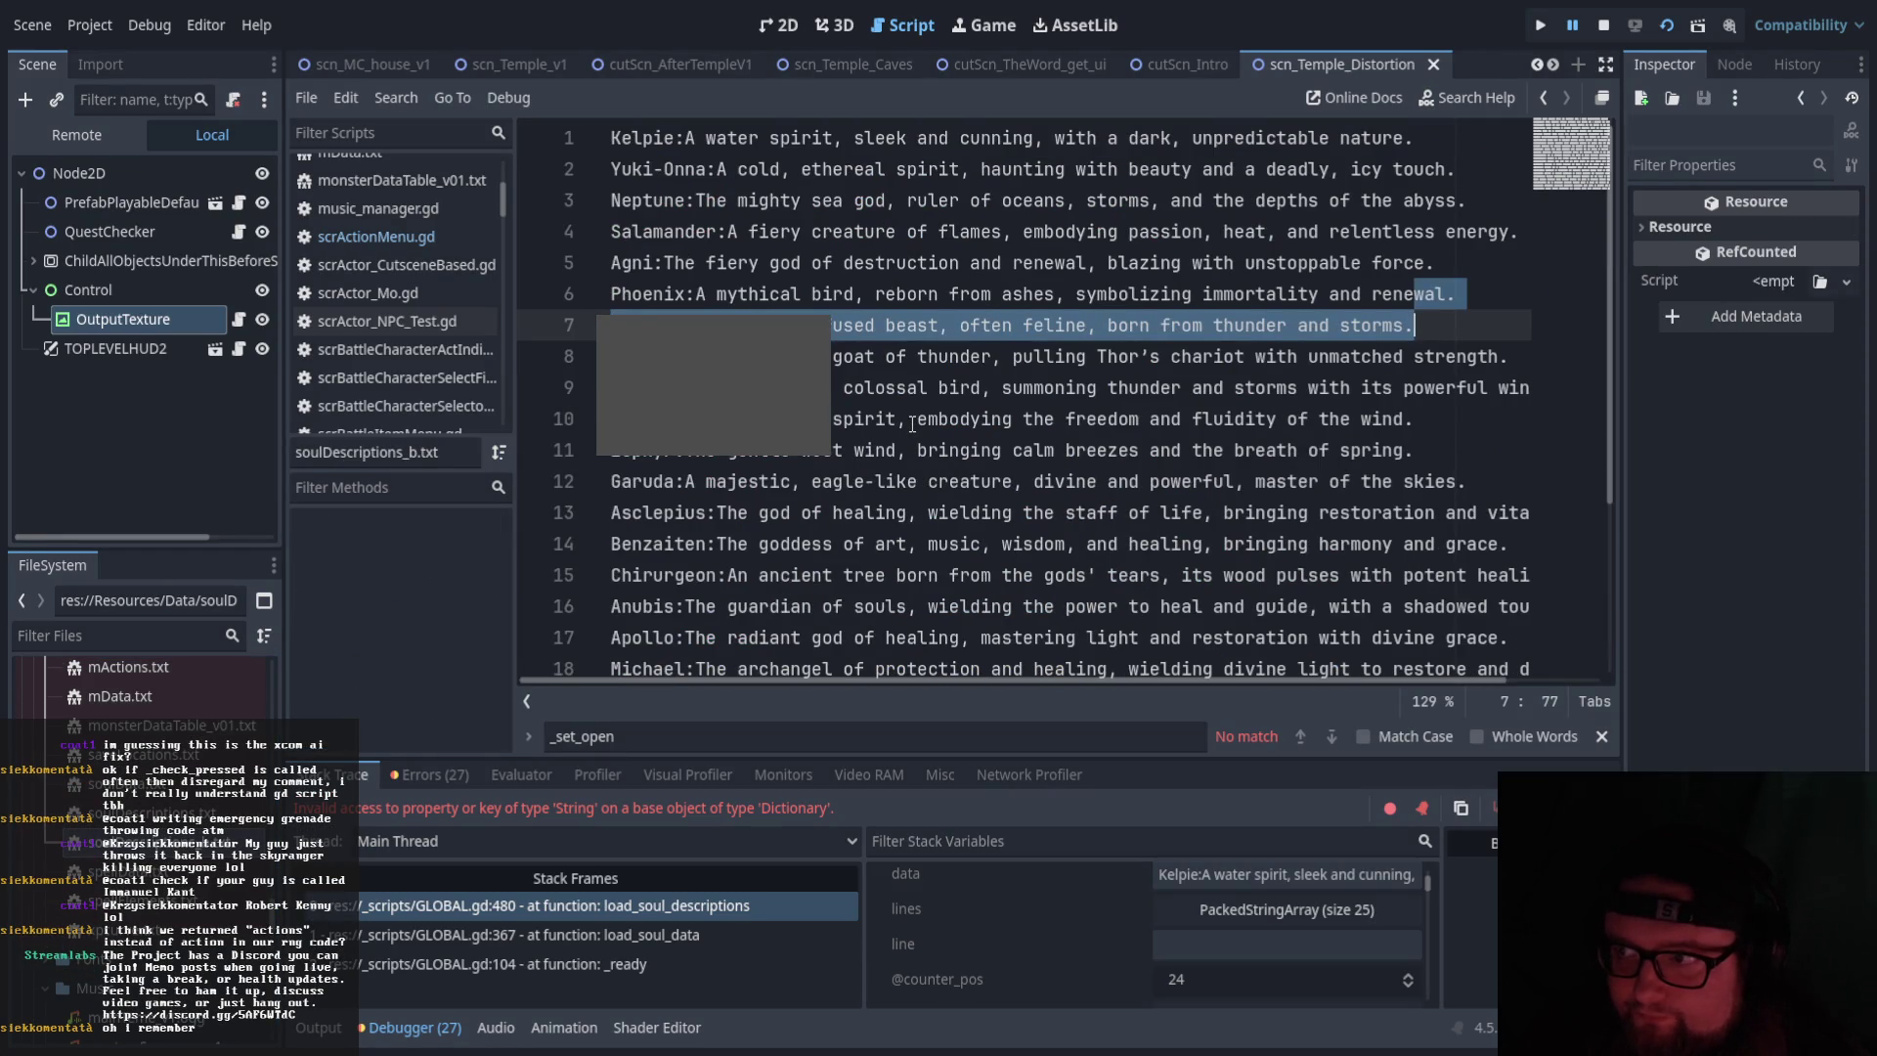
pyautogui.scroll(-3, 912, 423)
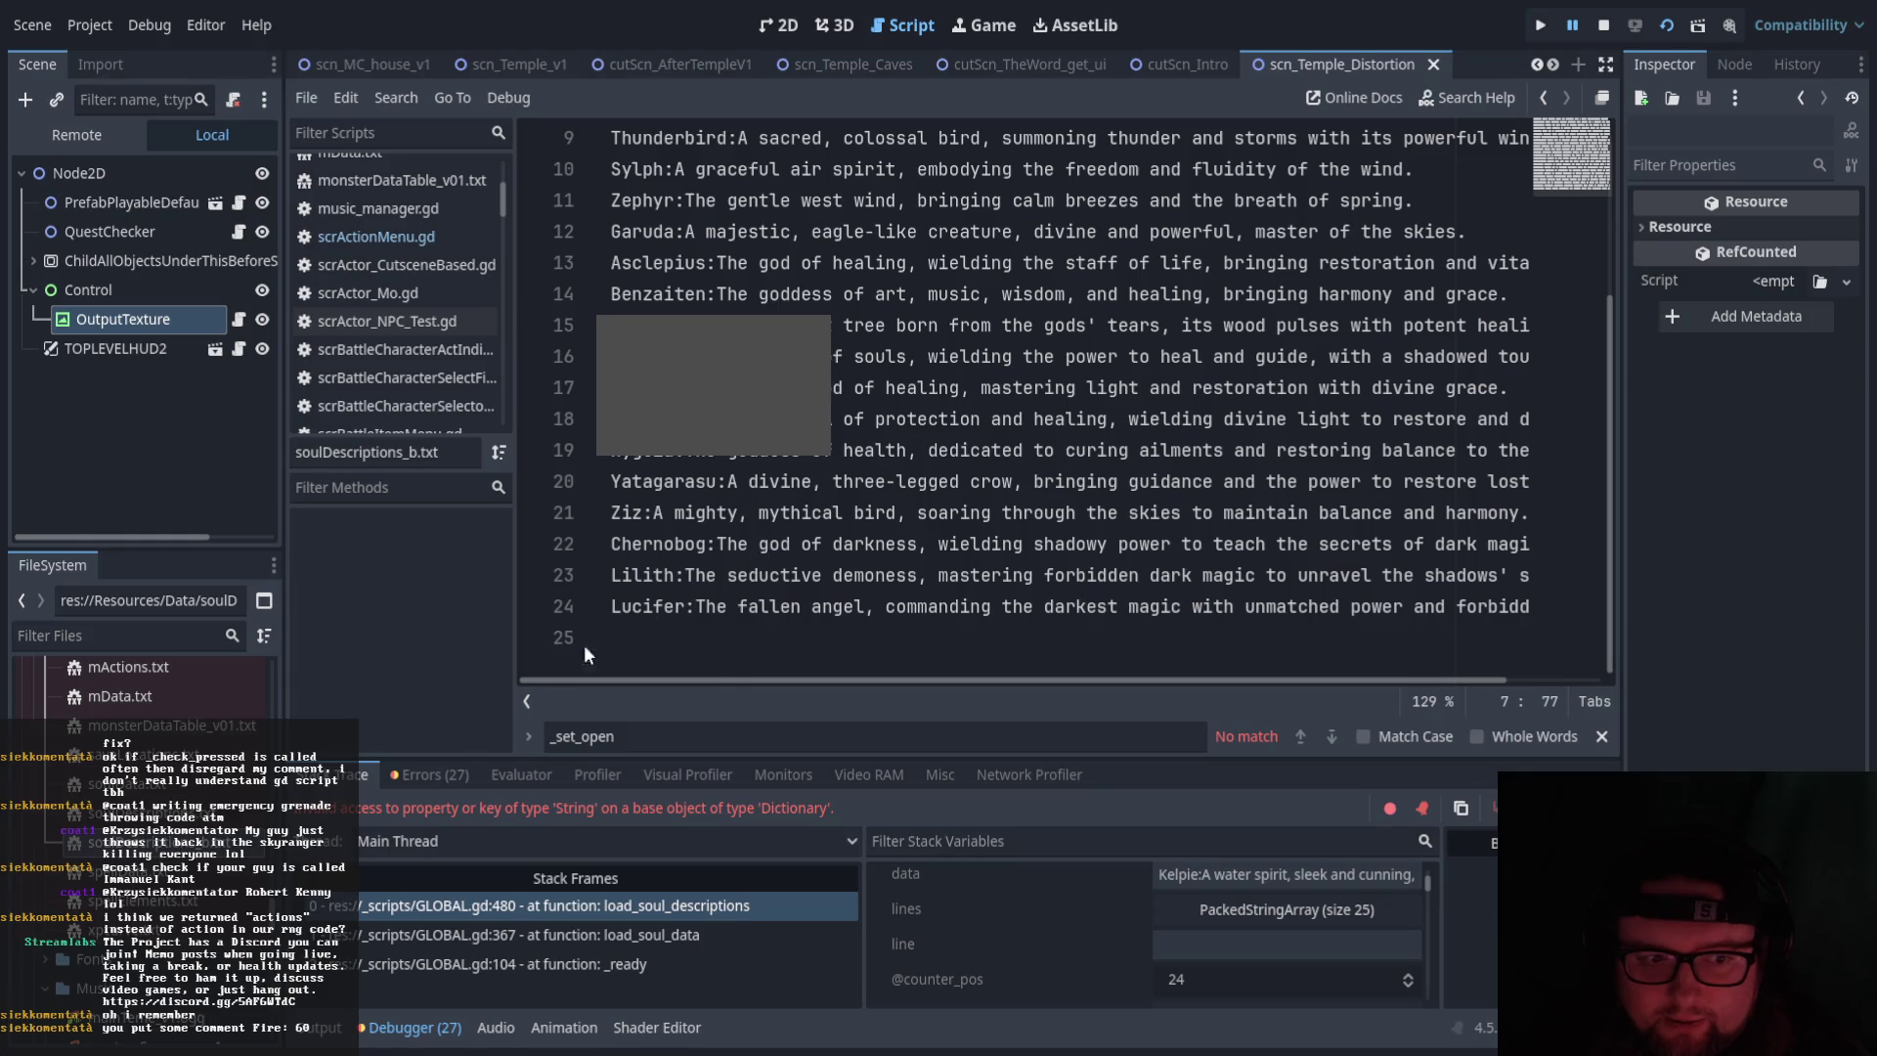
pyautogui.scroll(3, 689, 627)
pyautogui.scroll(-3, 740, 611)
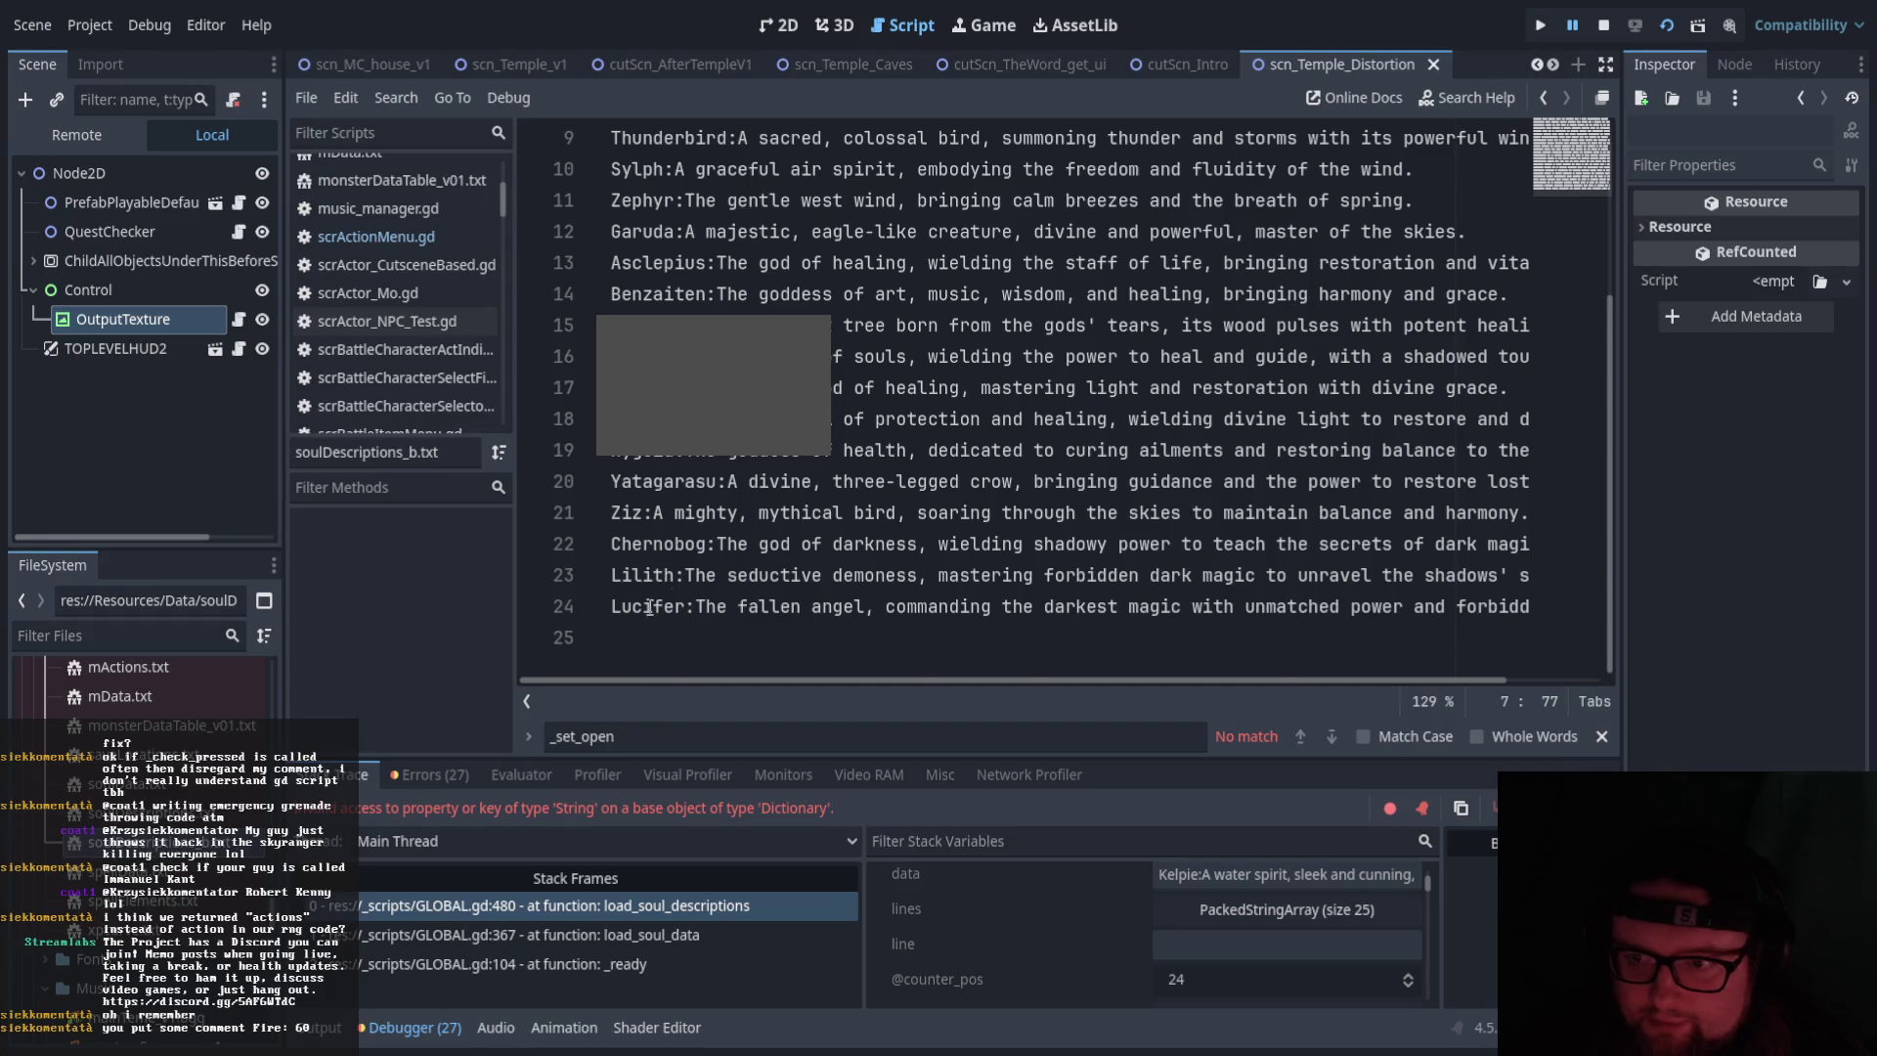
pyautogui.scroll(2, 600, 628)
pyautogui.scroll(-1, 682, 598)
pyautogui.scroll(-2, 681, 599)
pyautogui.scroll(3, 682, 598)
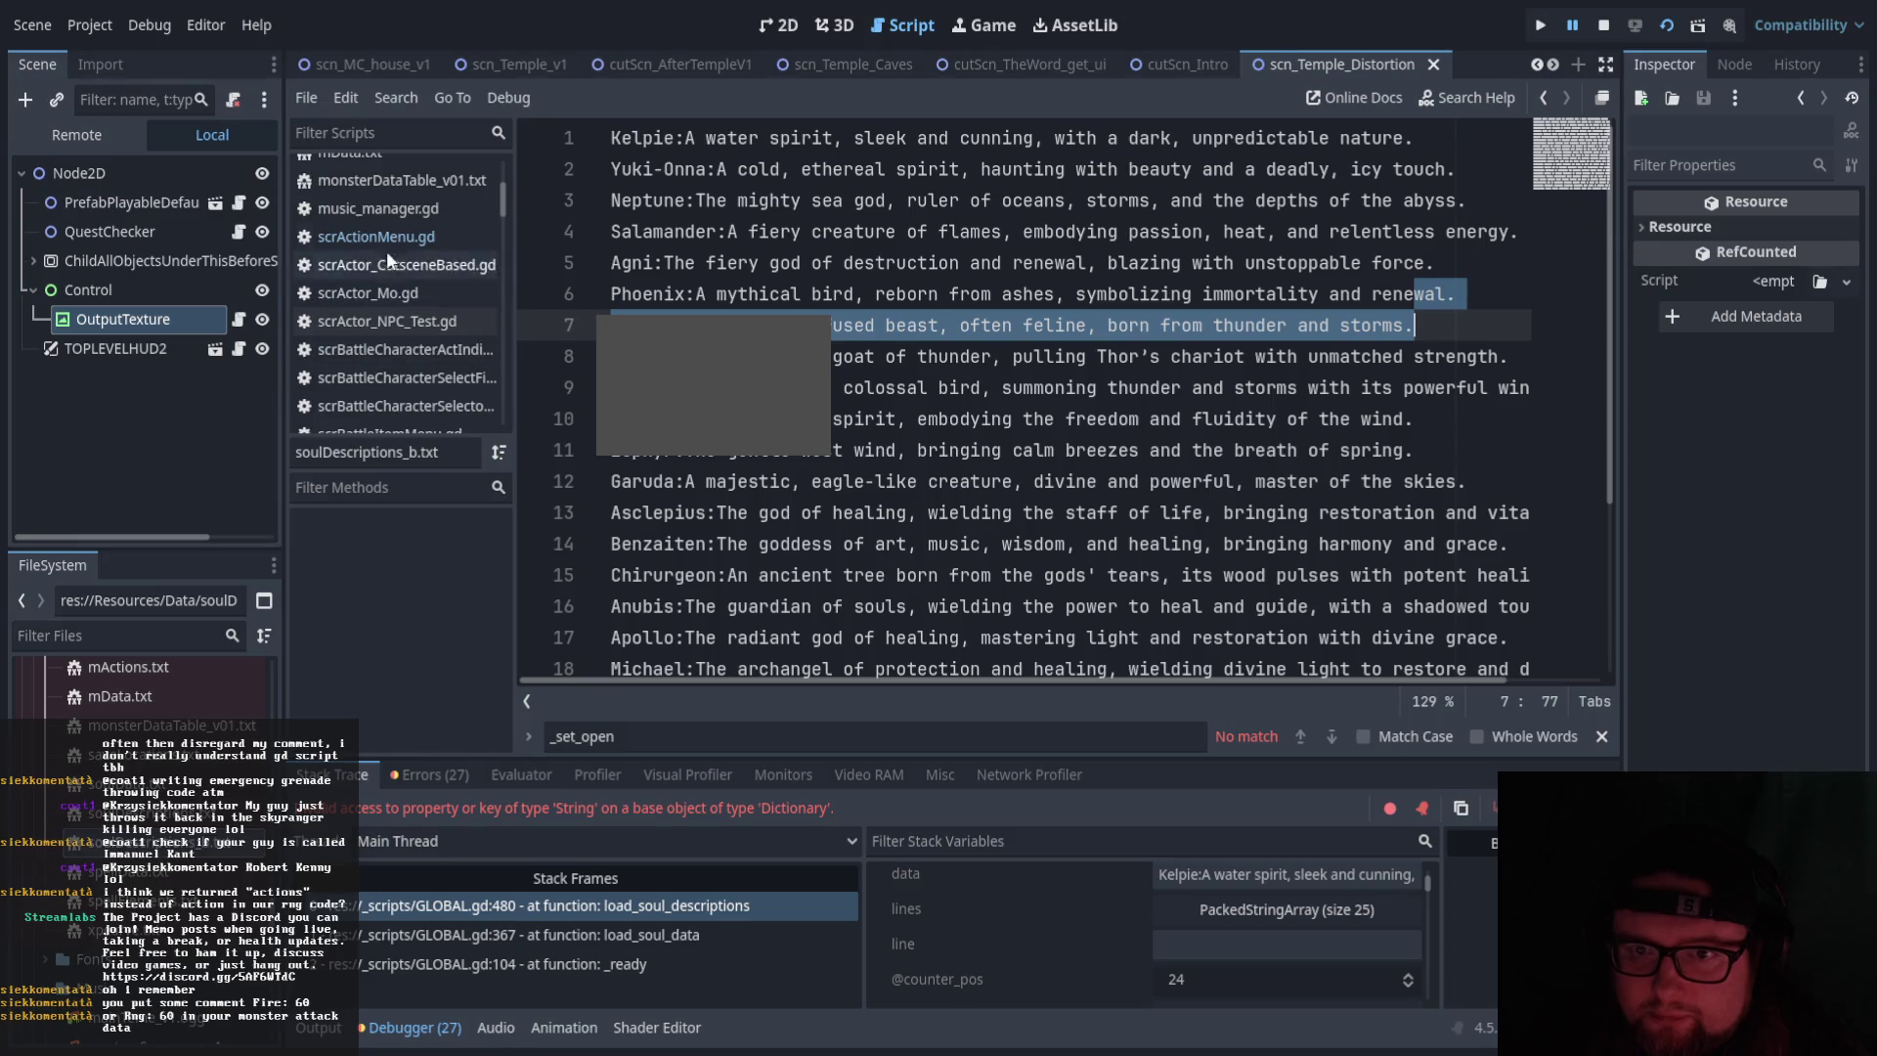
# Inspect the runtime error, then follow the stack frames to GLOBAL.gd lines 480 and 104
pyautogui.doubleClick(469, 808)
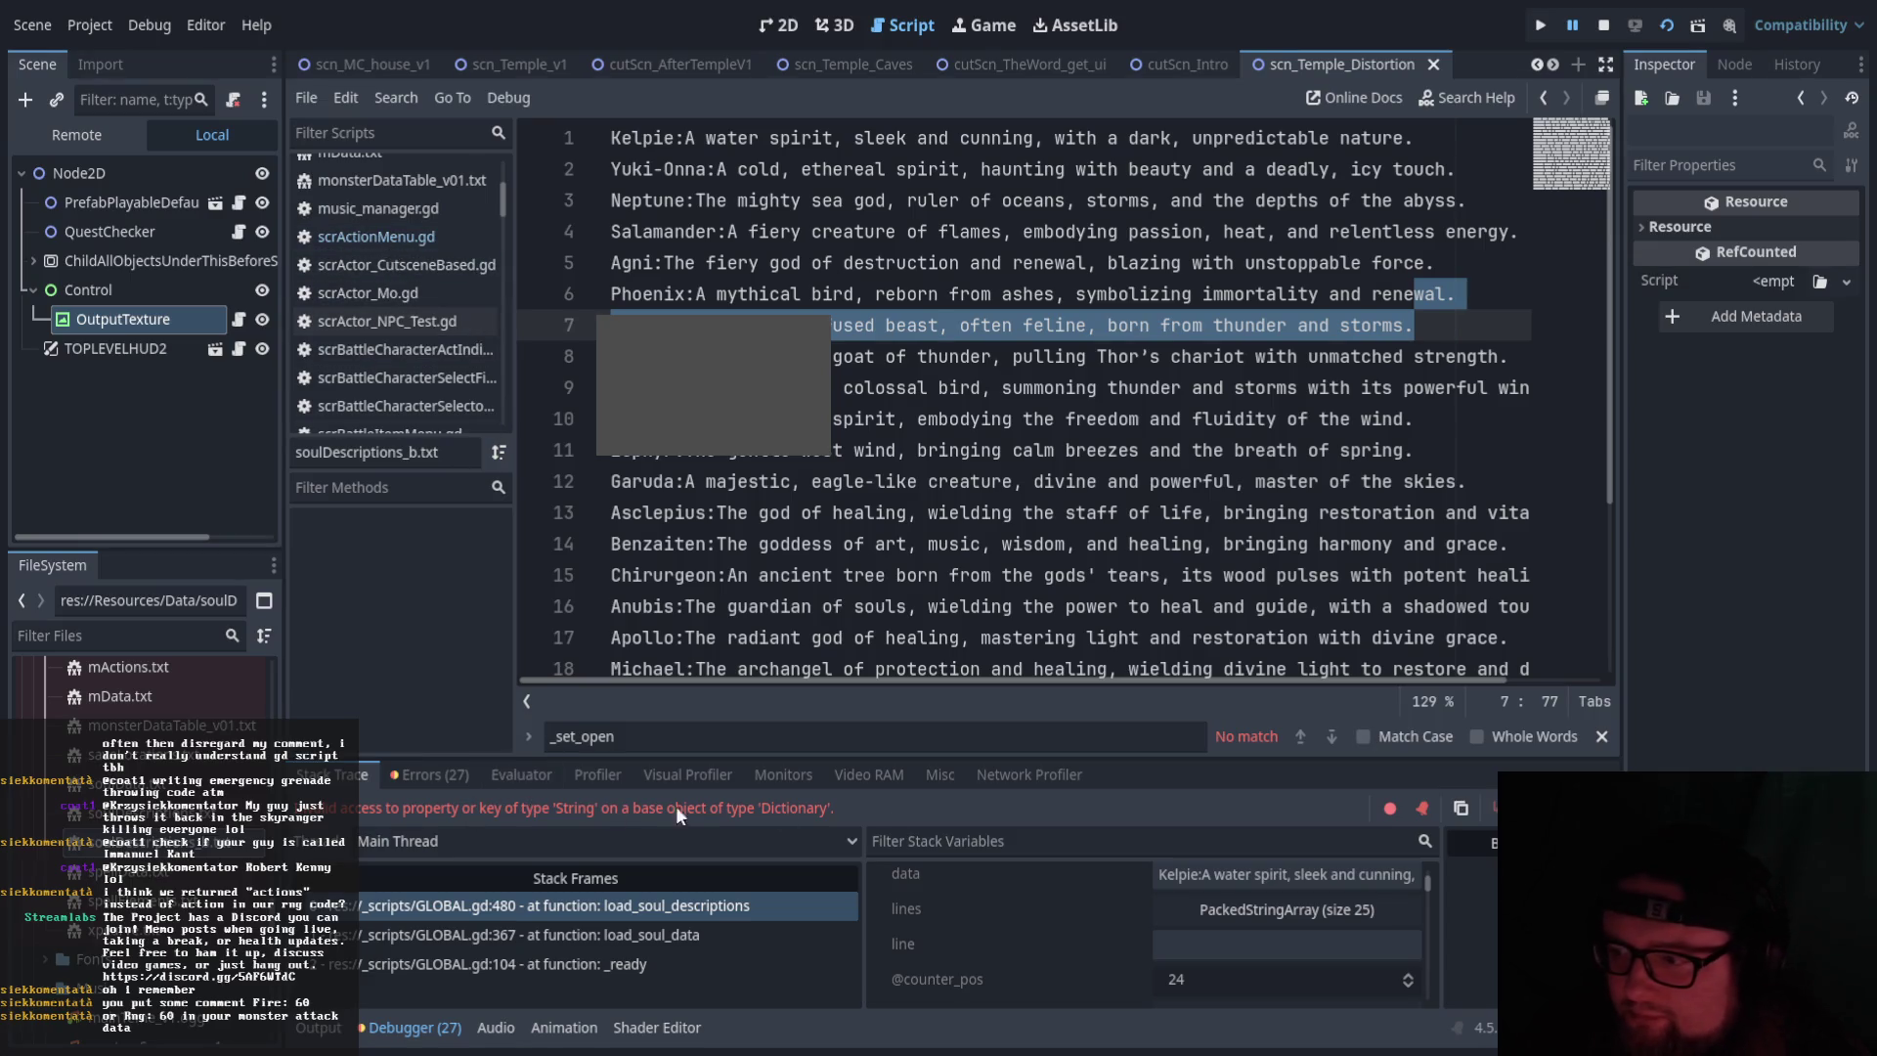
pyautogui.click(712, 751)
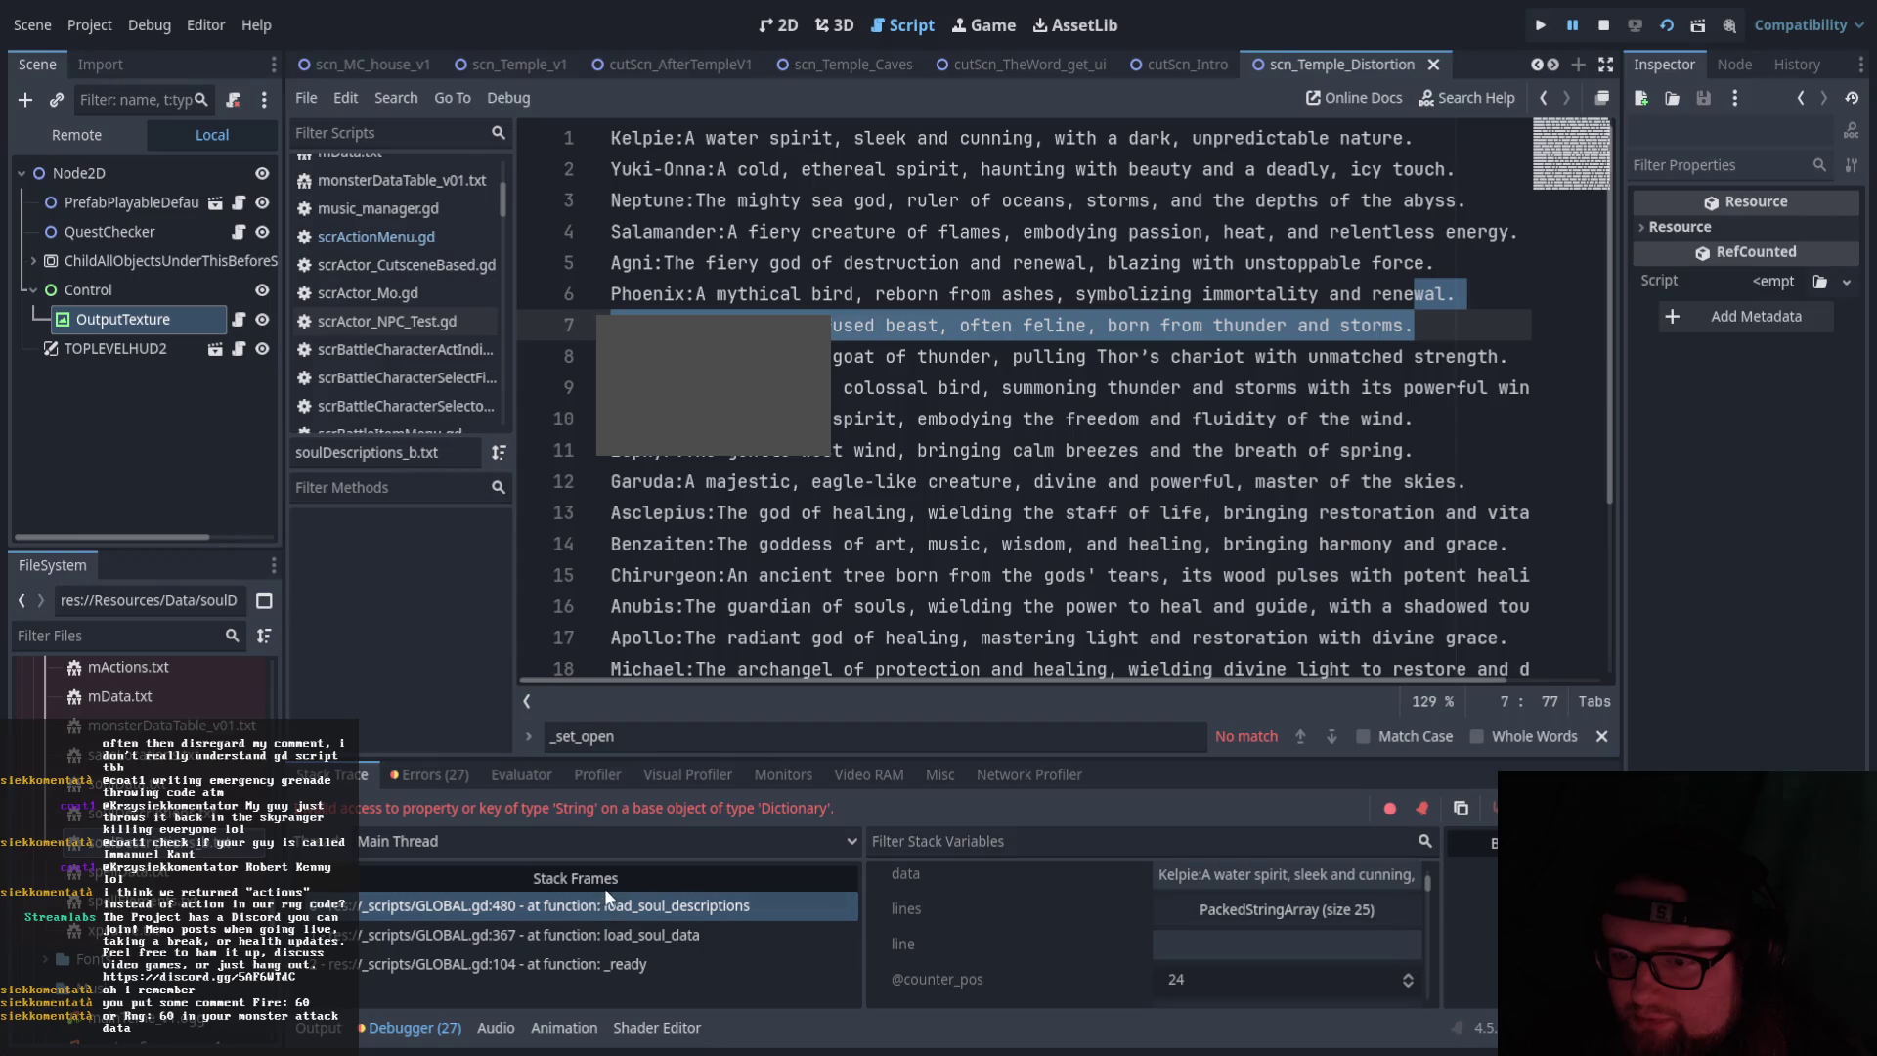
pyautogui.click(606, 903)
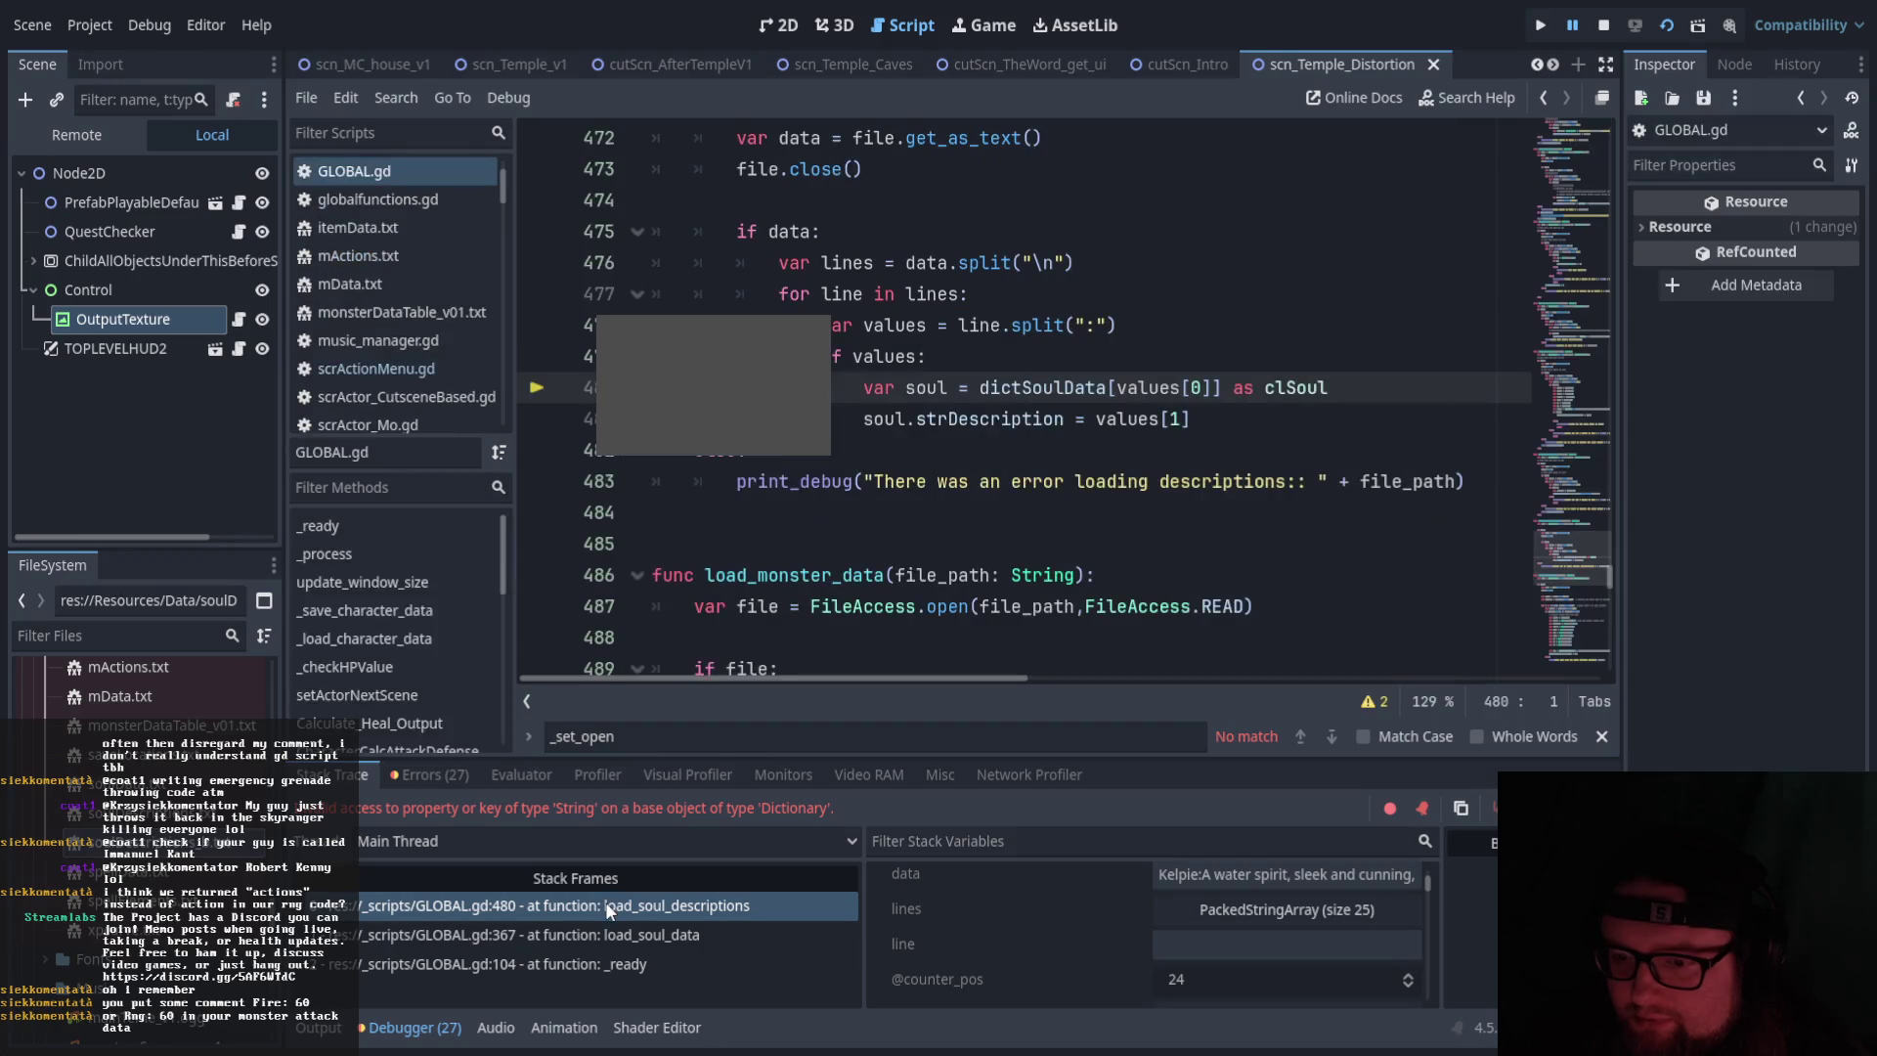
pyautogui.click(620, 965)
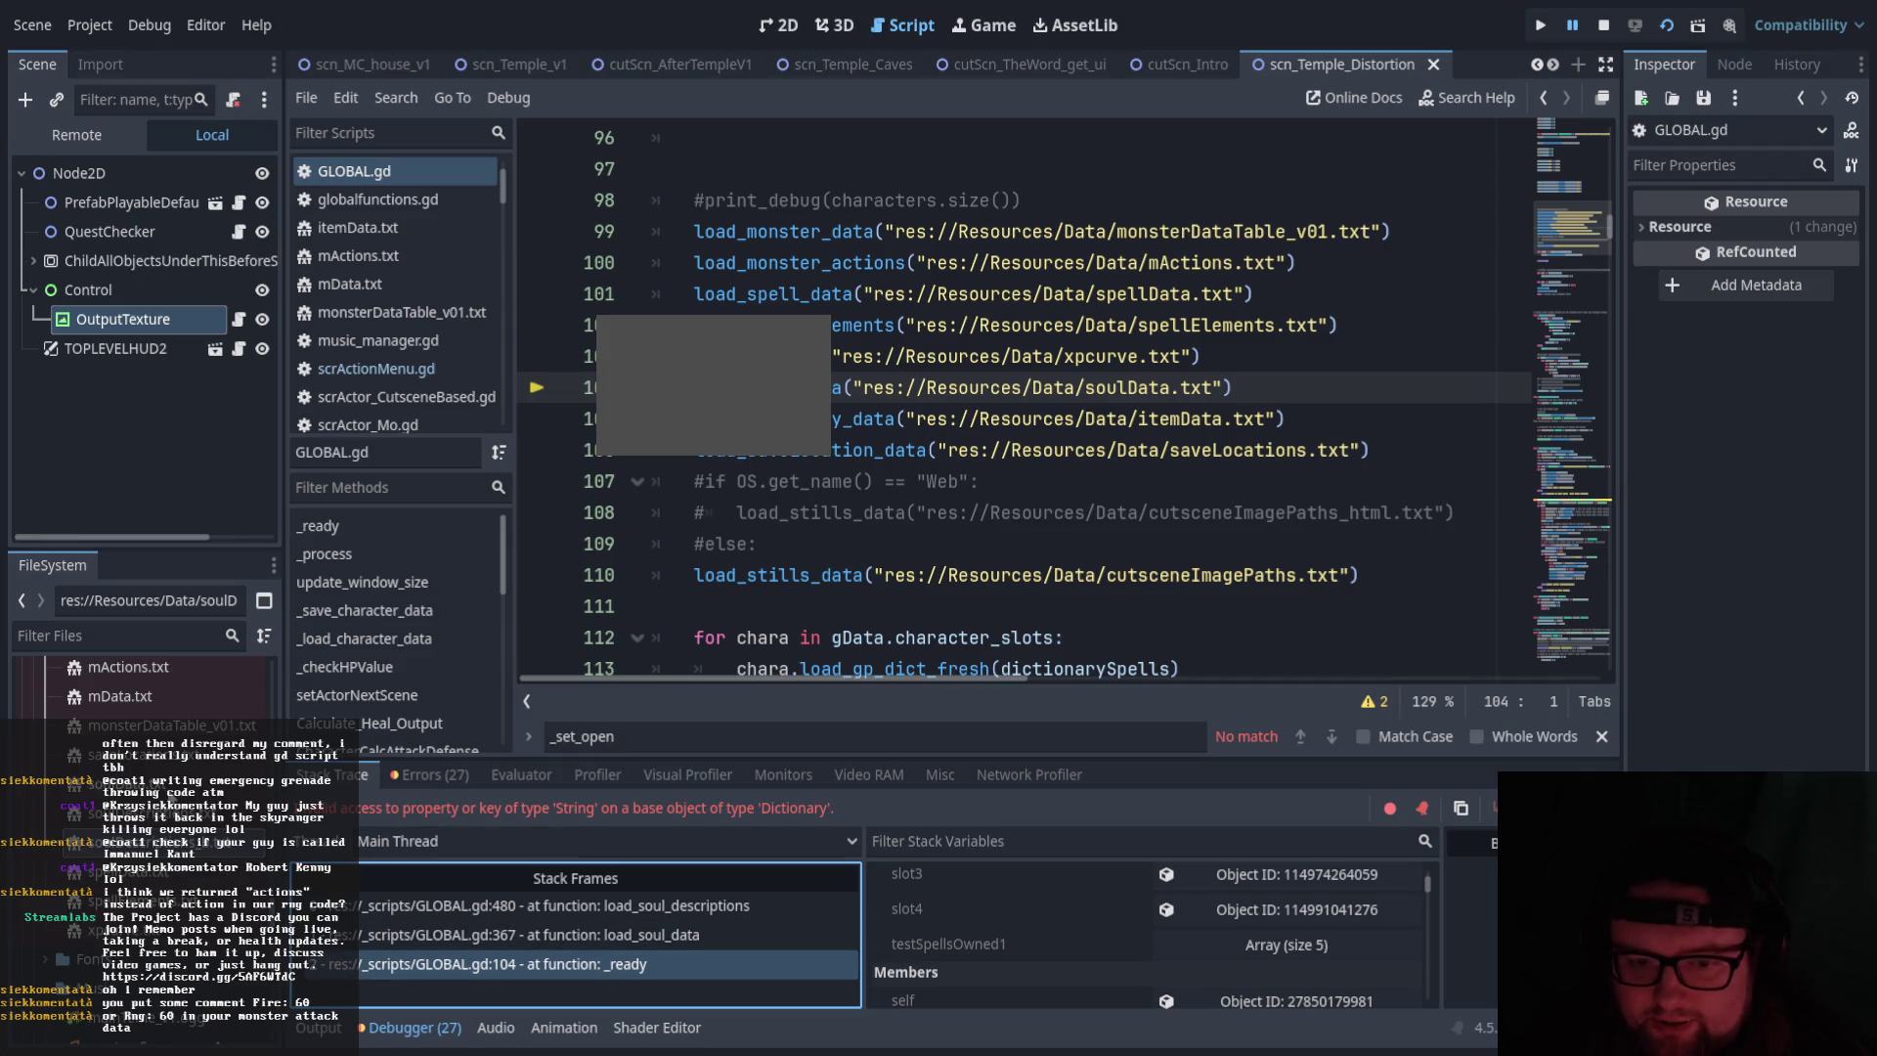
# Open soulData.txt and check its stat table, including the empty last line
pyautogui.doubleClick(176, 804)
pyautogui.scroll(3, 999, 517)
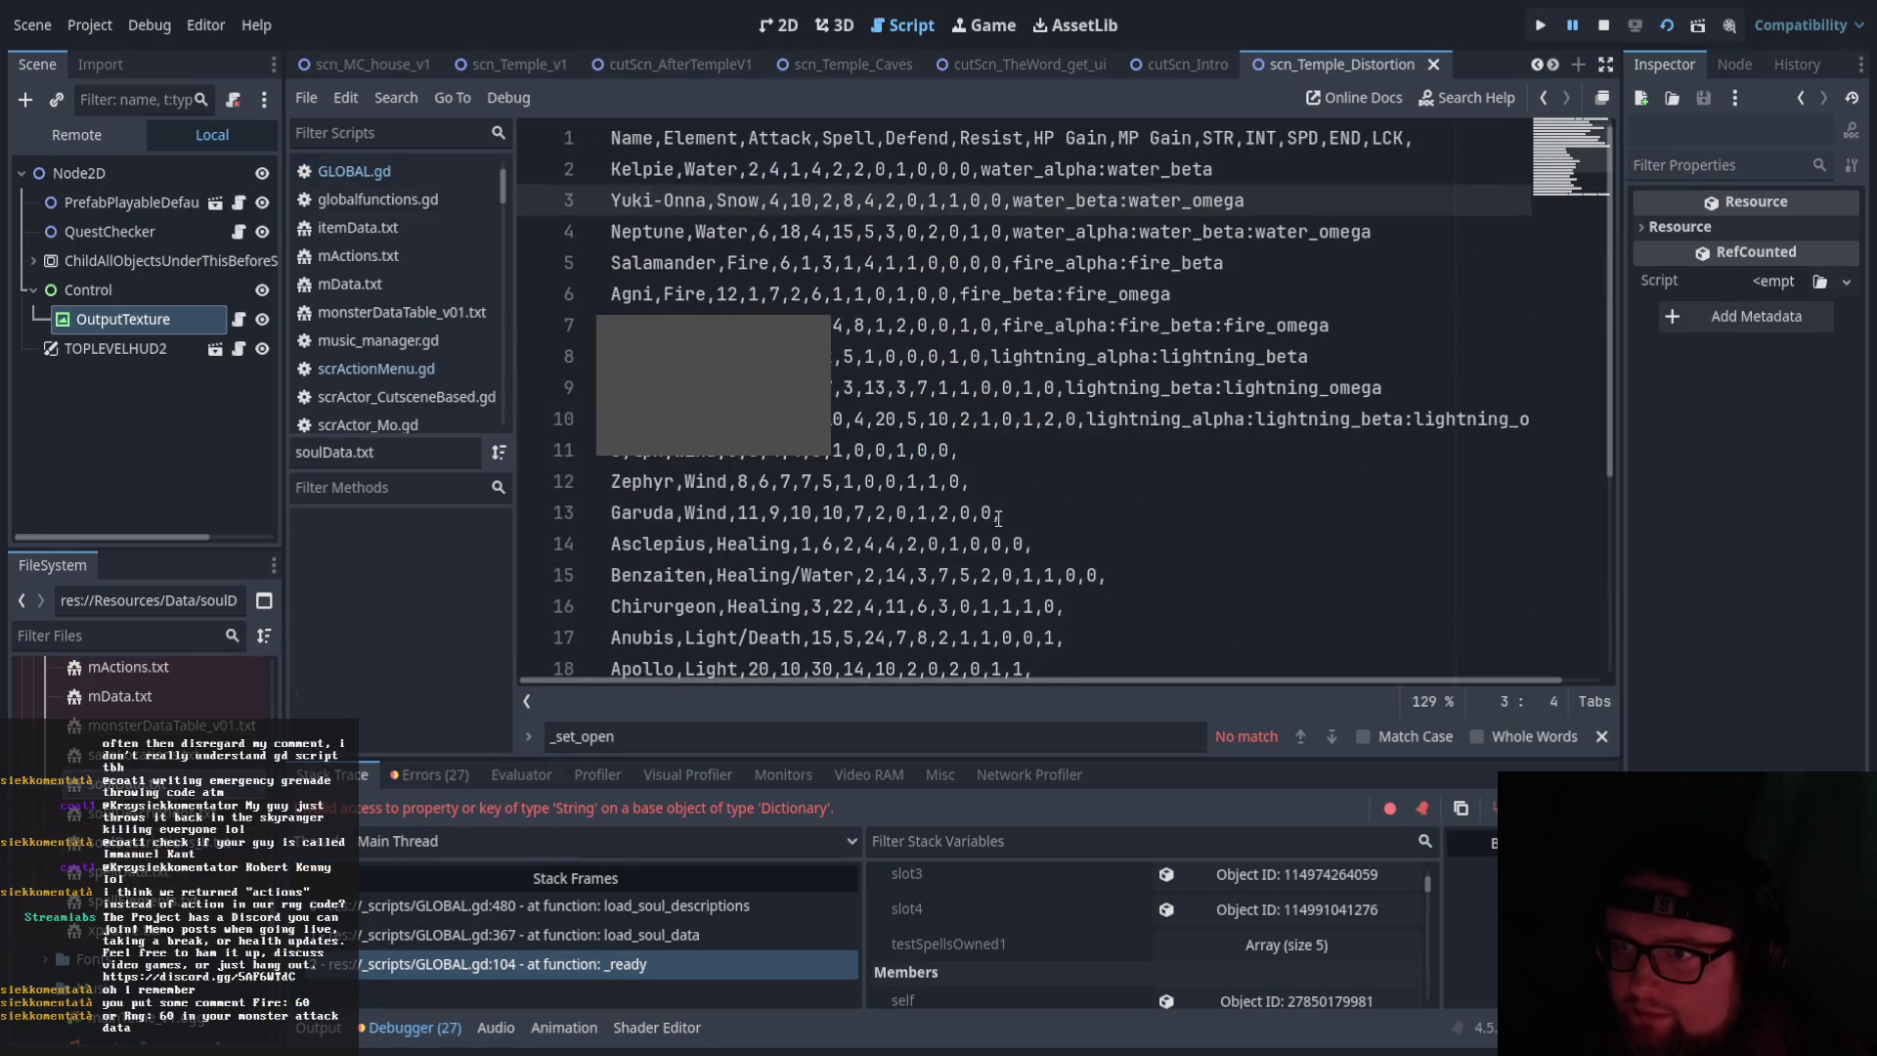
pyautogui.scroll(-4, 998, 517)
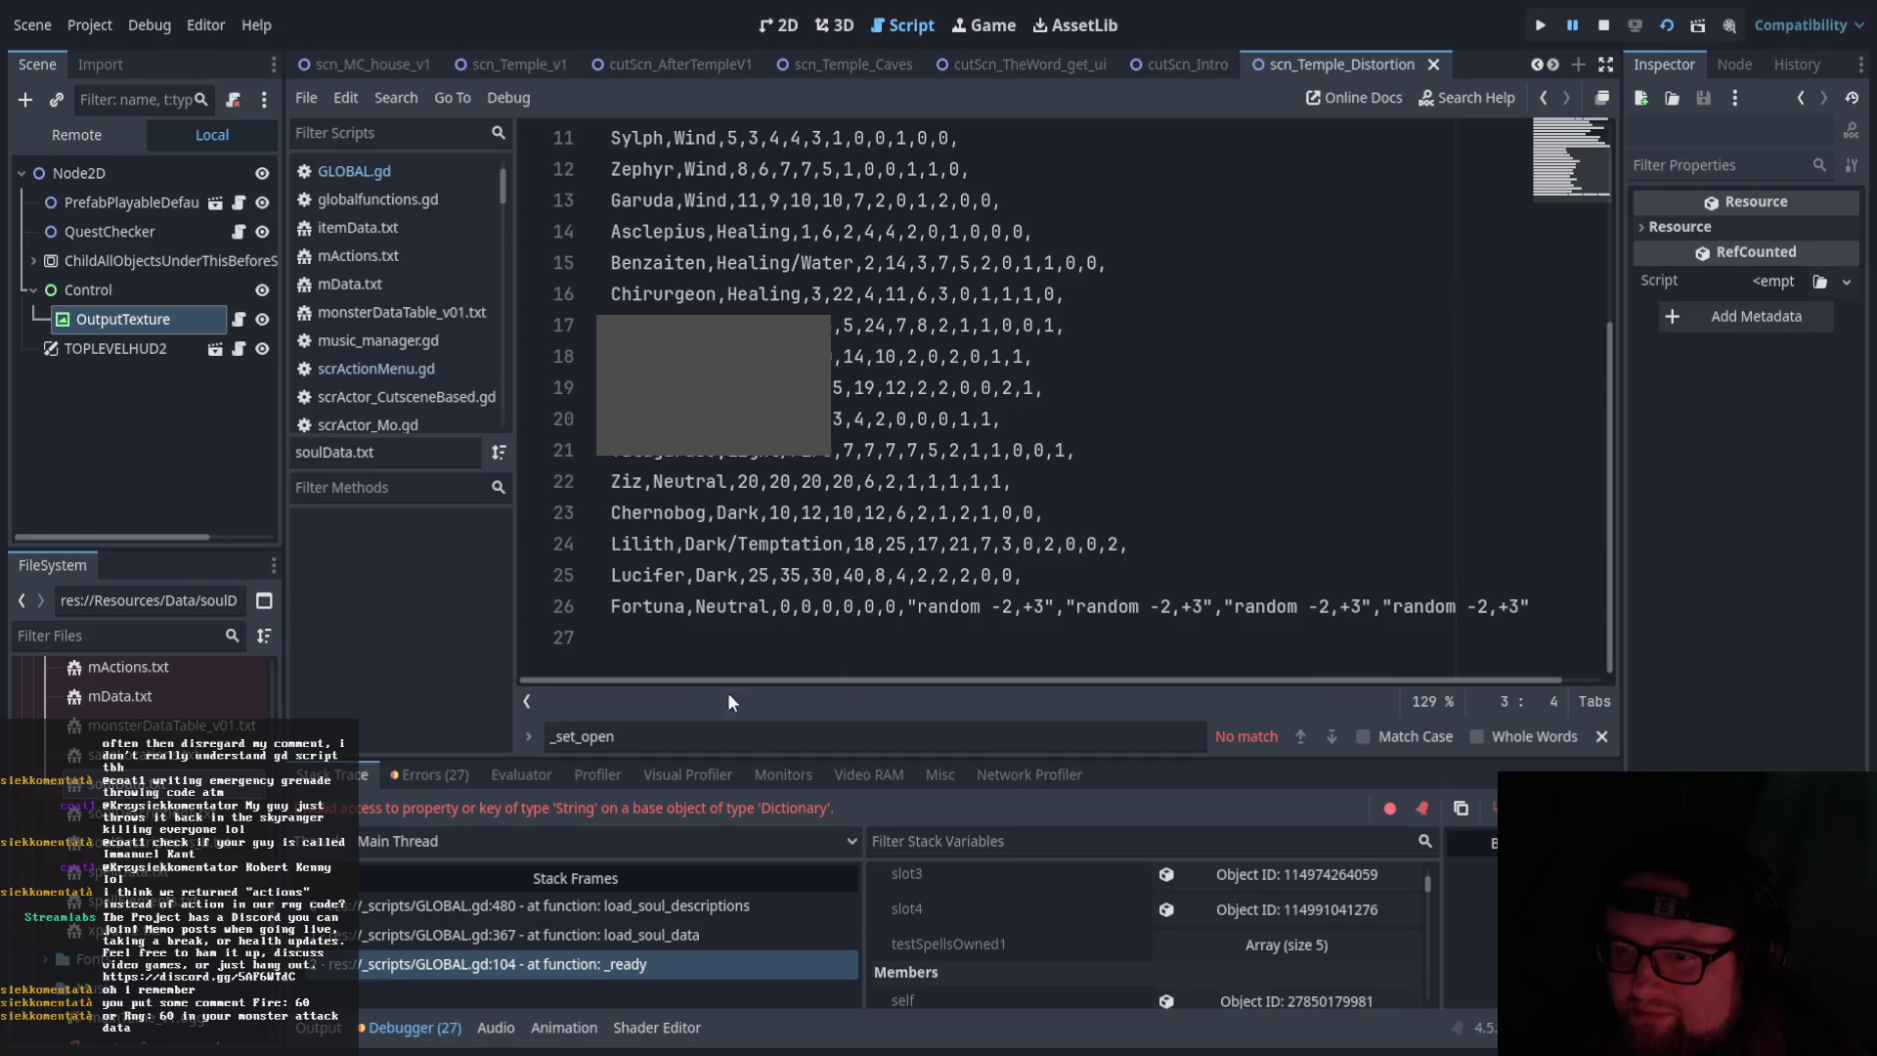
pyautogui.click(668, 645)
pyautogui.scroll(3, 667, 644)
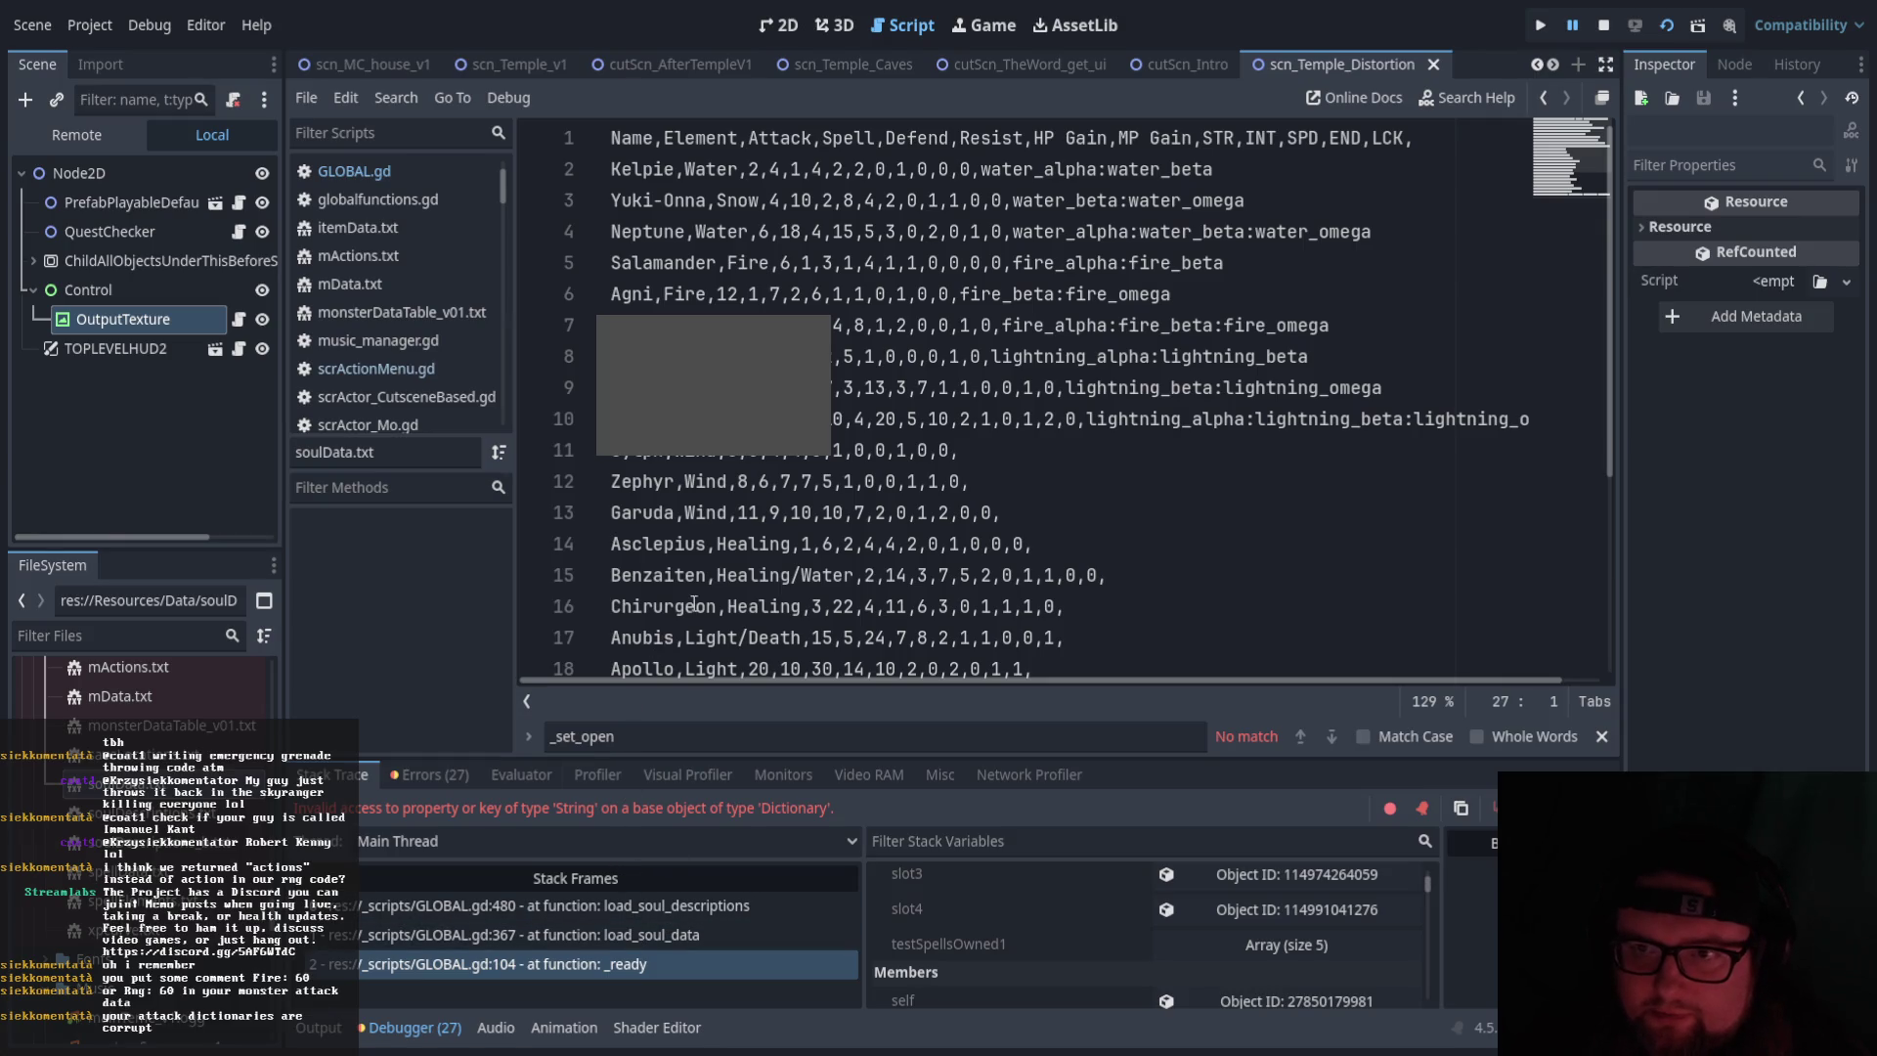
# Step through the stack frames for the load_soul_data call at line 367 and _ready
pyautogui.click(589, 915)
pyautogui.click(589, 933)
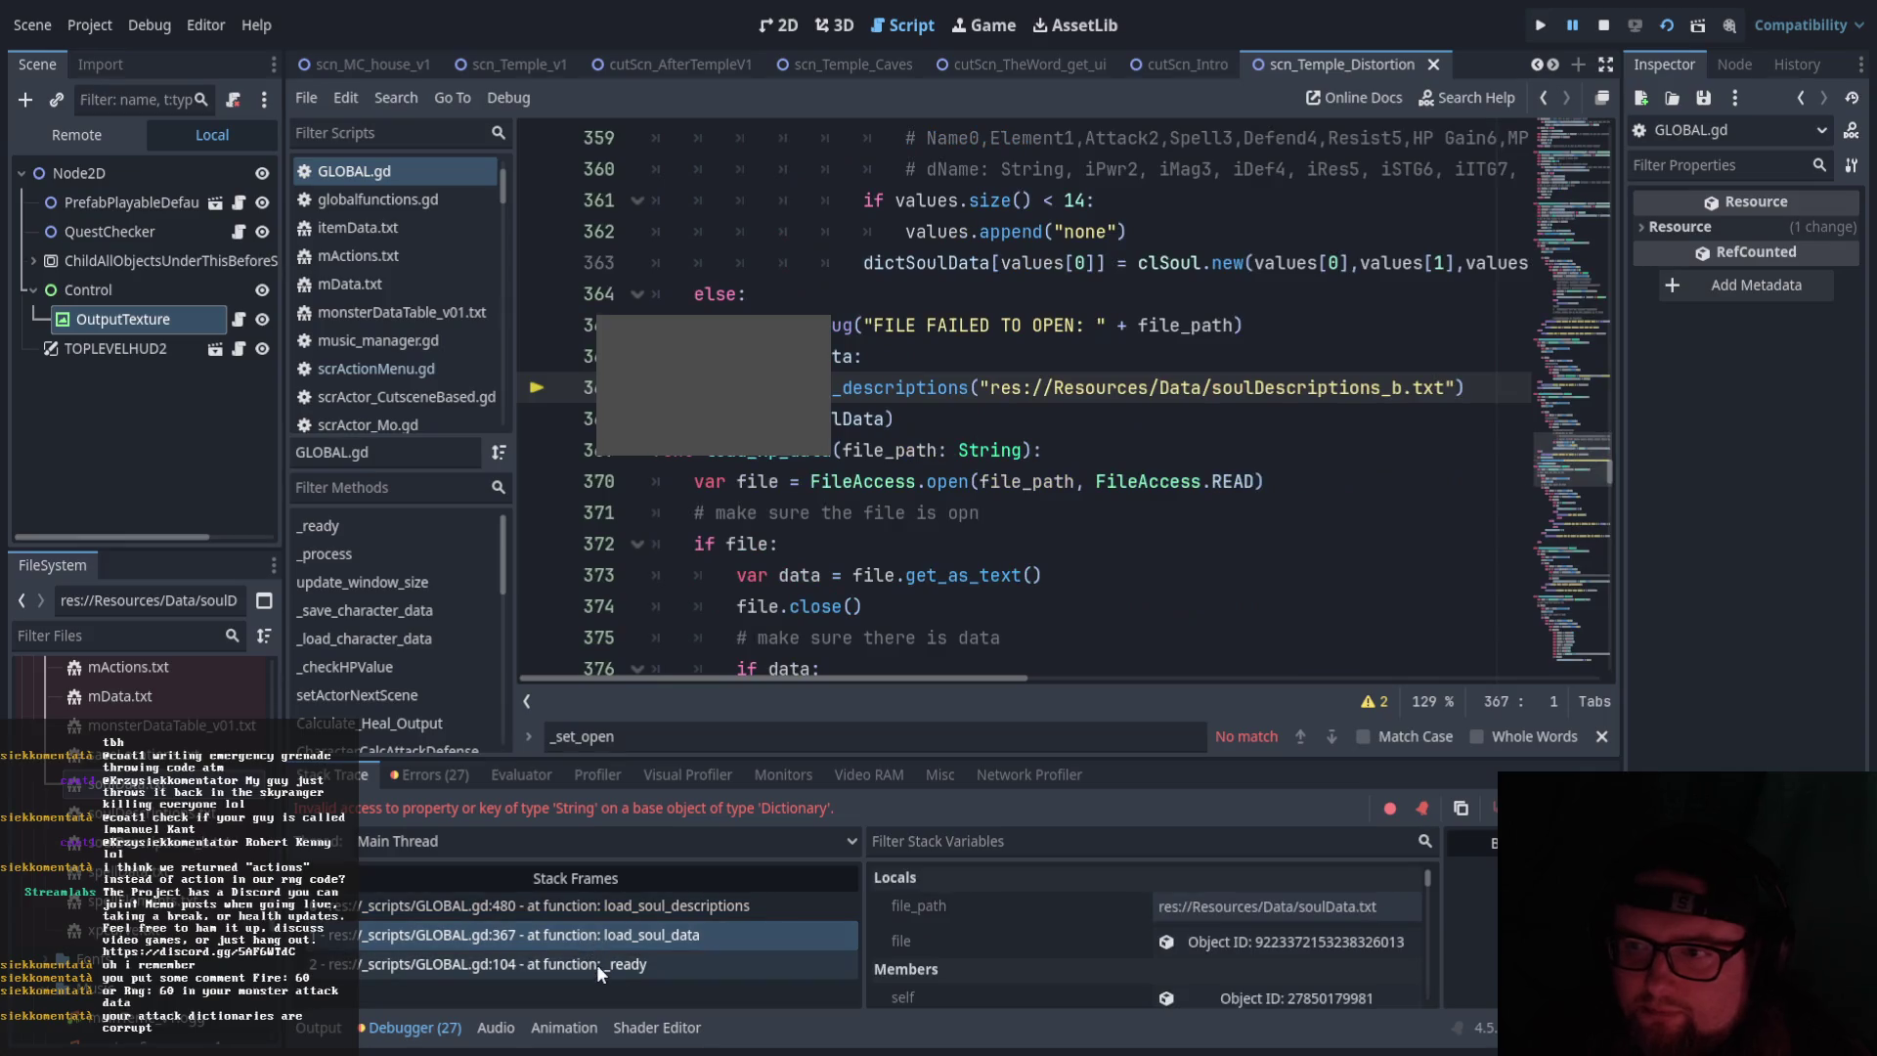
pyautogui.click(597, 975)
pyautogui.click(614, 943)
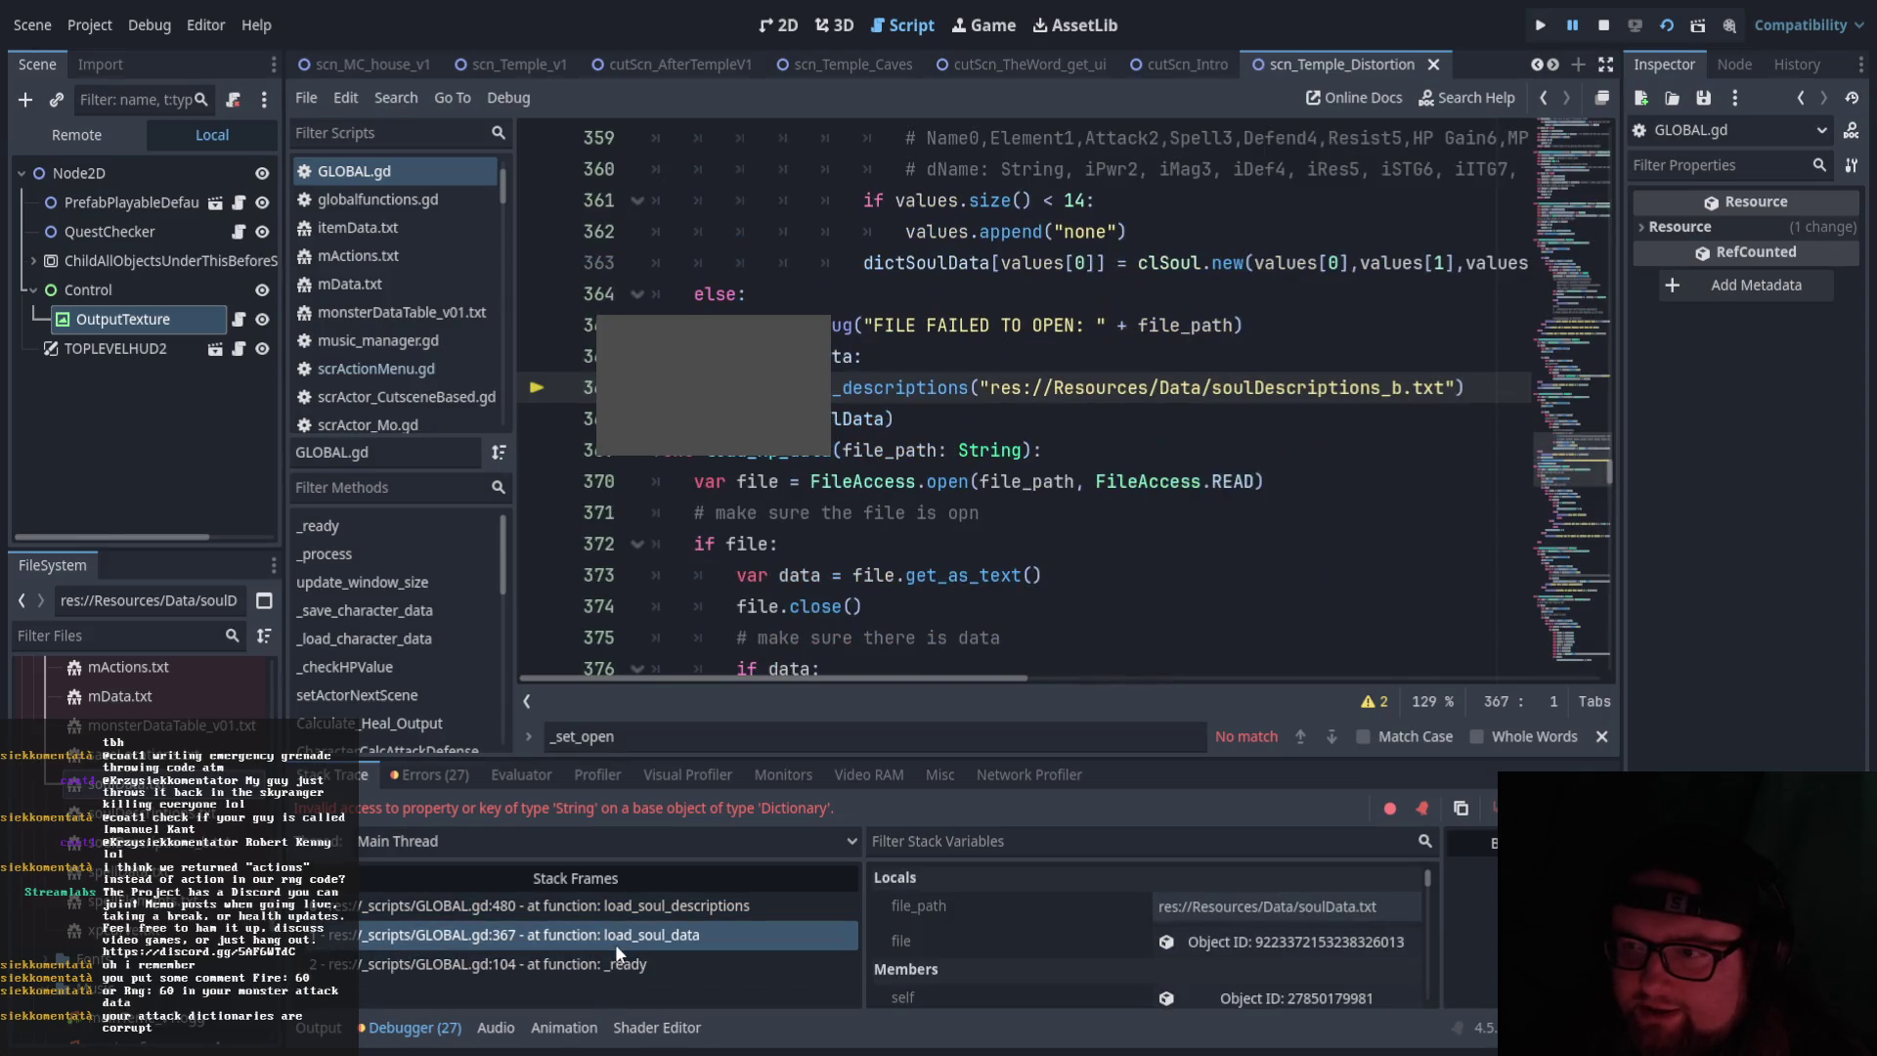
# Return to the failing line 480 in load_soul_descriptions
pyautogui.scroll(5, 1020, 637)
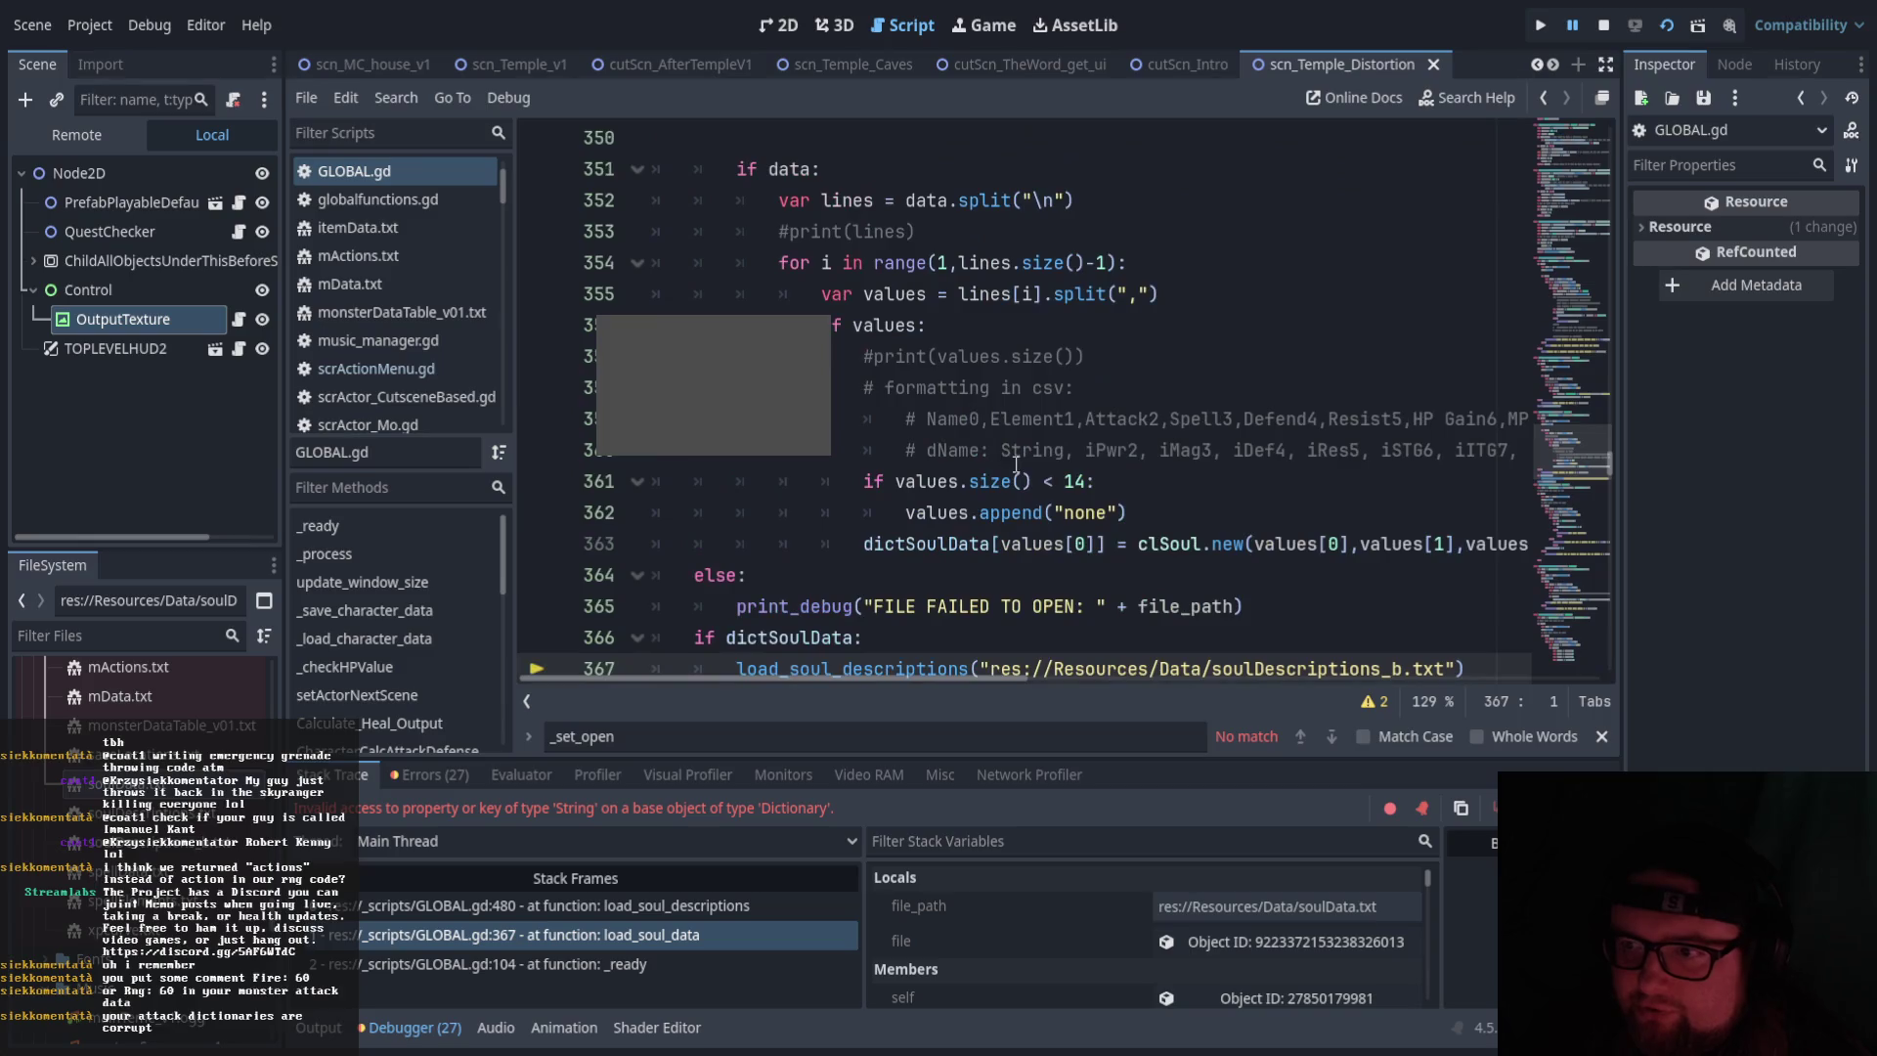
pyautogui.scroll(1, 1020, 636)
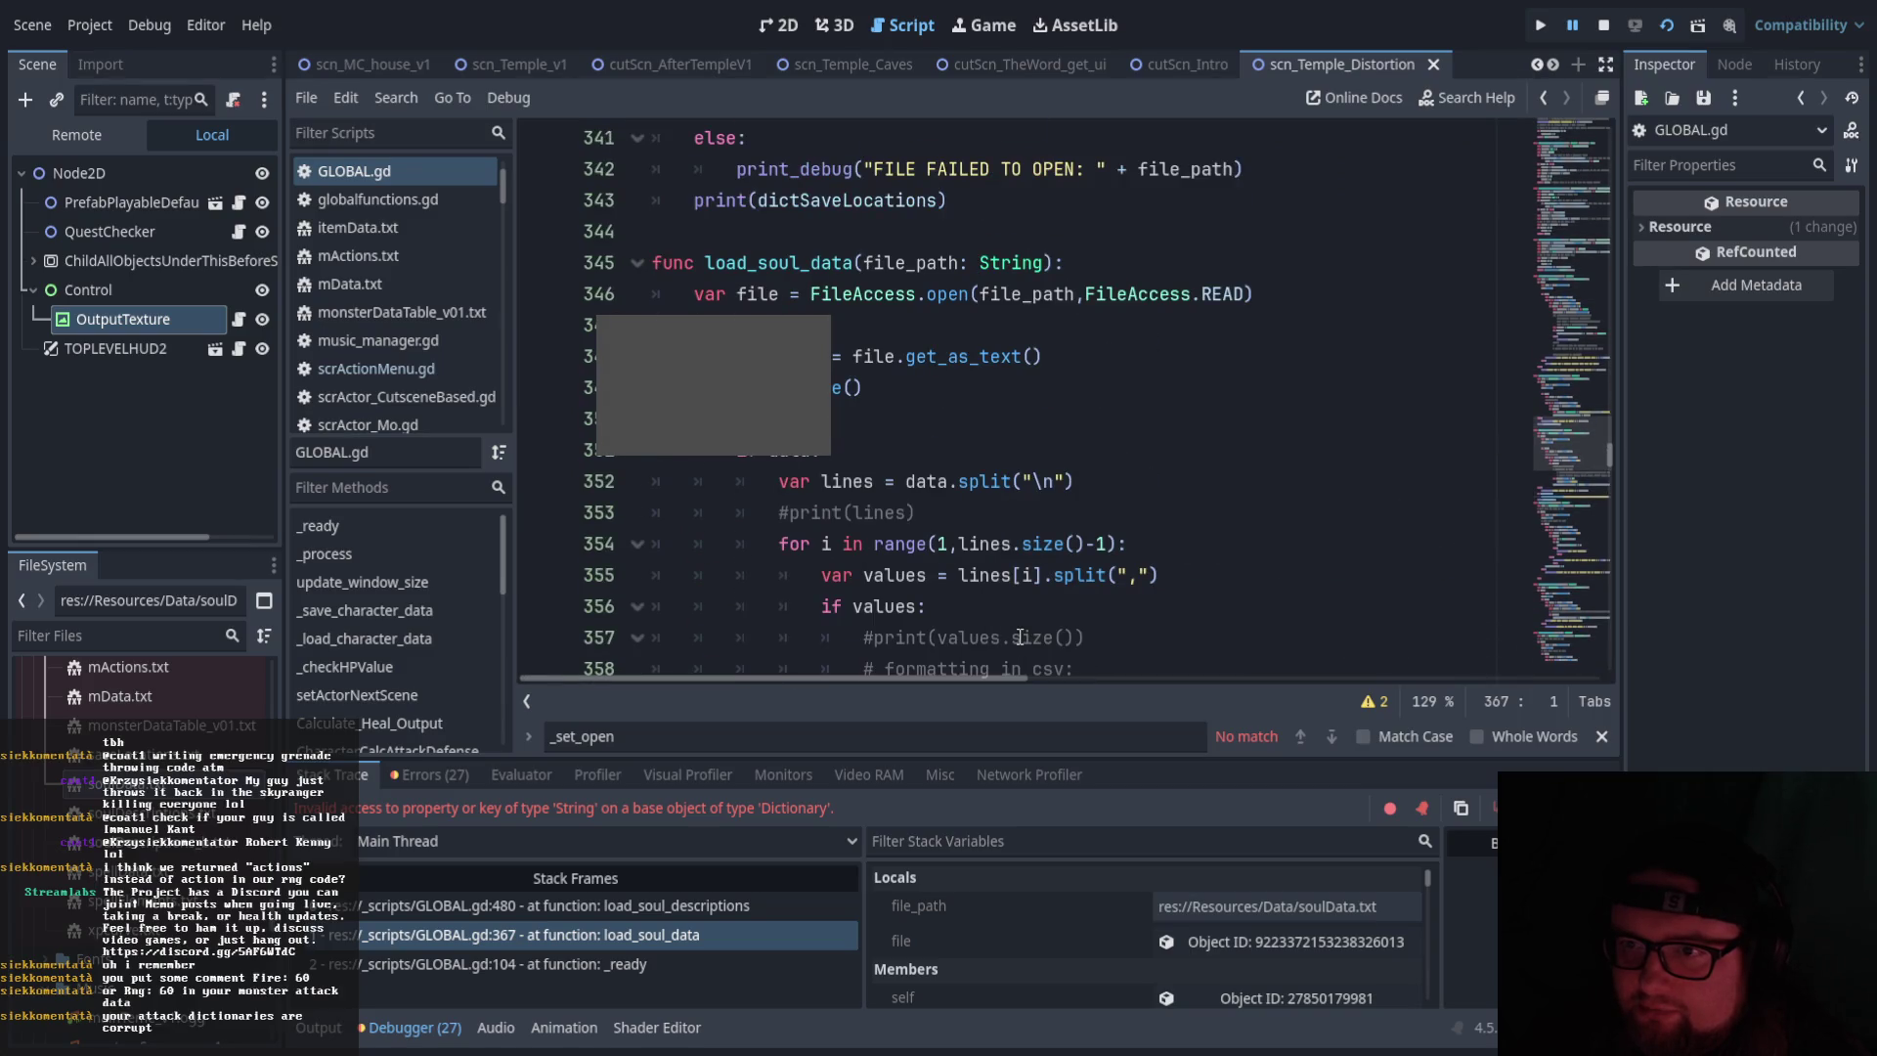
pyautogui.scroll(-2, 1020, 637)
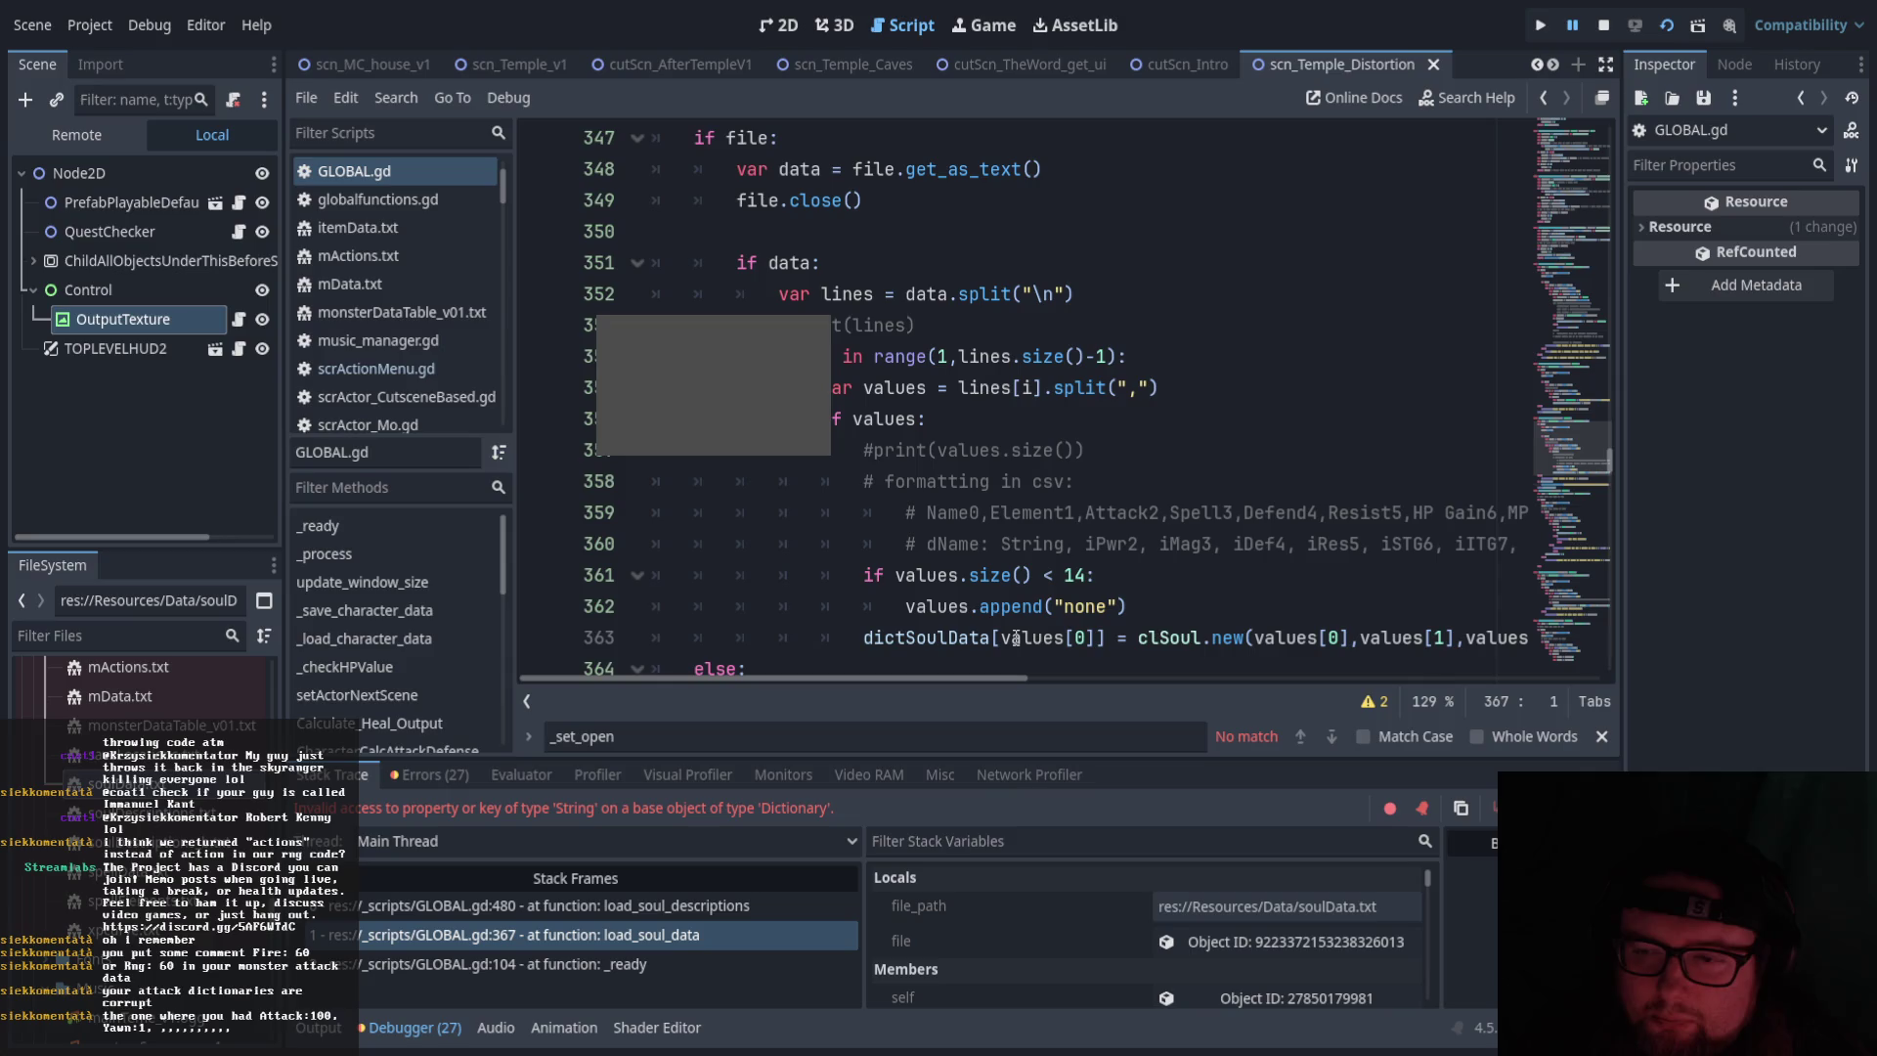
pyautogui.scroll(-1, 981, 617)
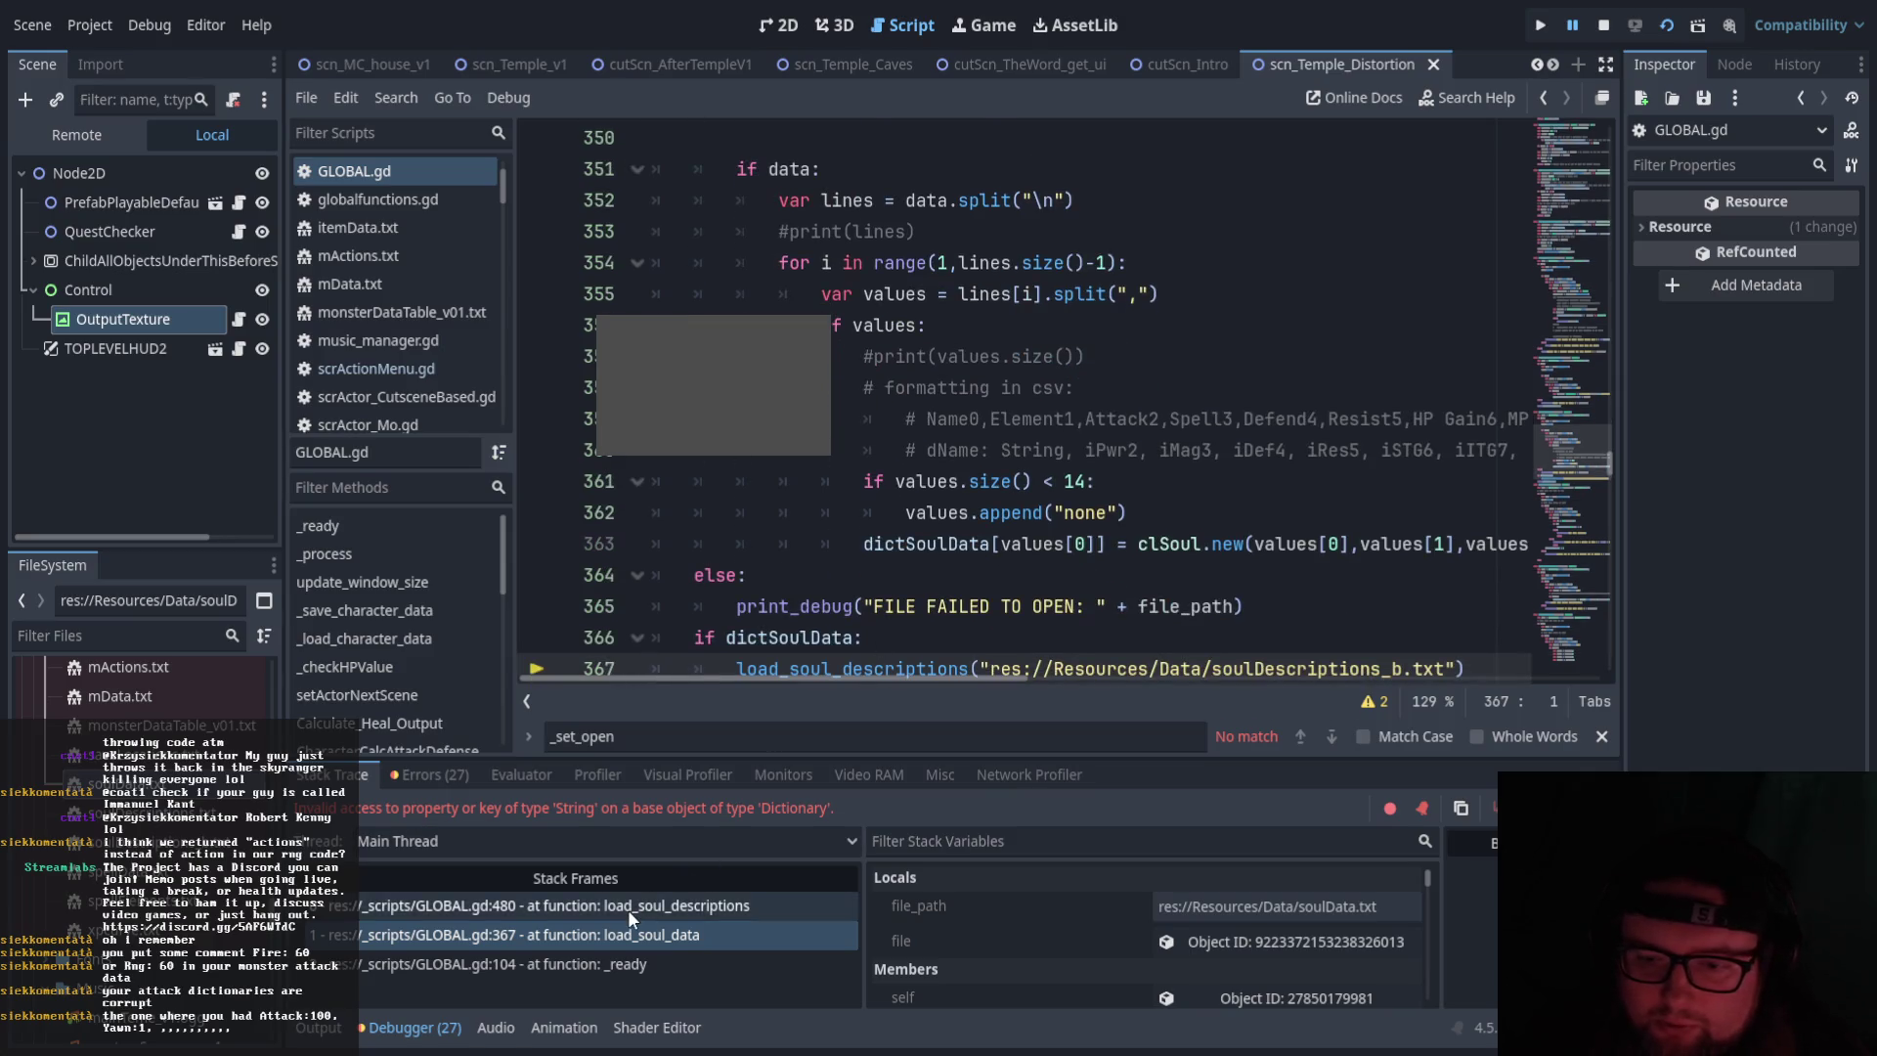
pyautogui.click(628, 910)
pyautogui.scroll(1, 1061, 472)
pyautogui.scroll(-1, 1061, 473)
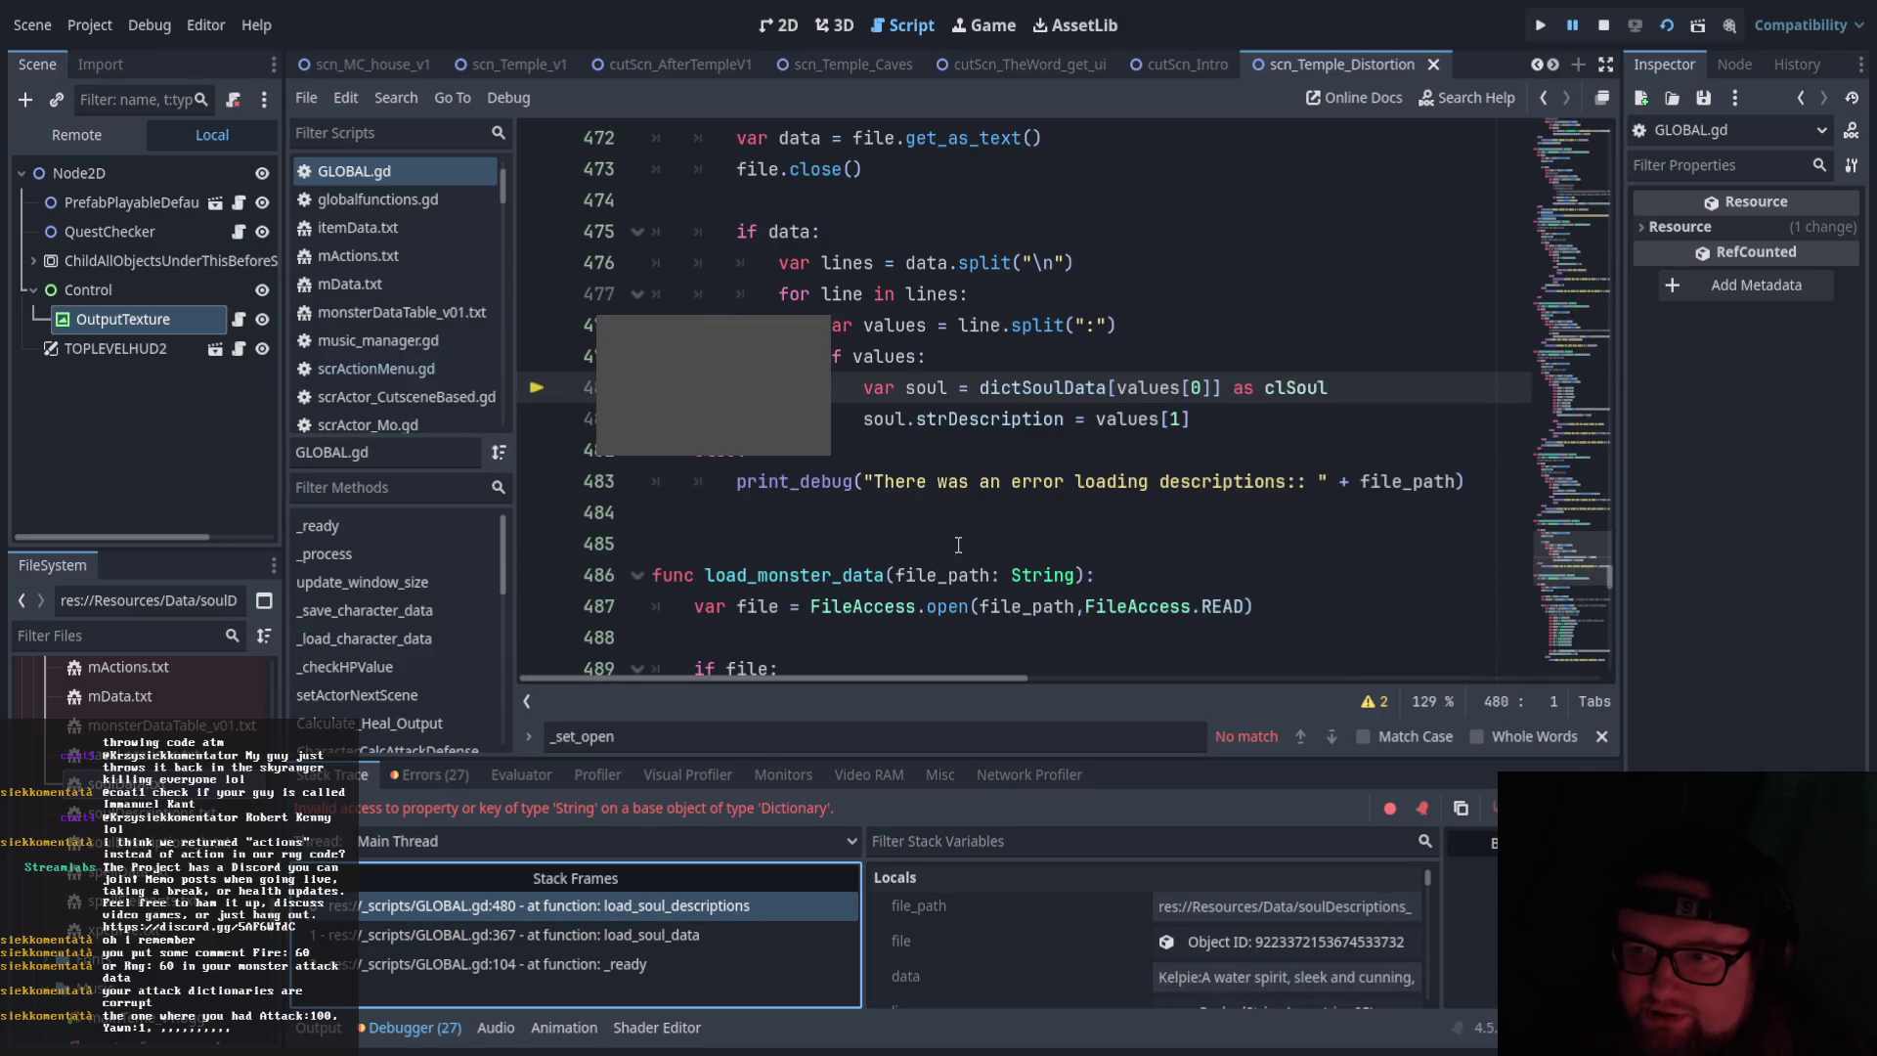
pyautogui.click(583, 933)
pyautogui.click(583, 960)
pyautogui.click(591, 934)
pyautogui.click(547, 964)
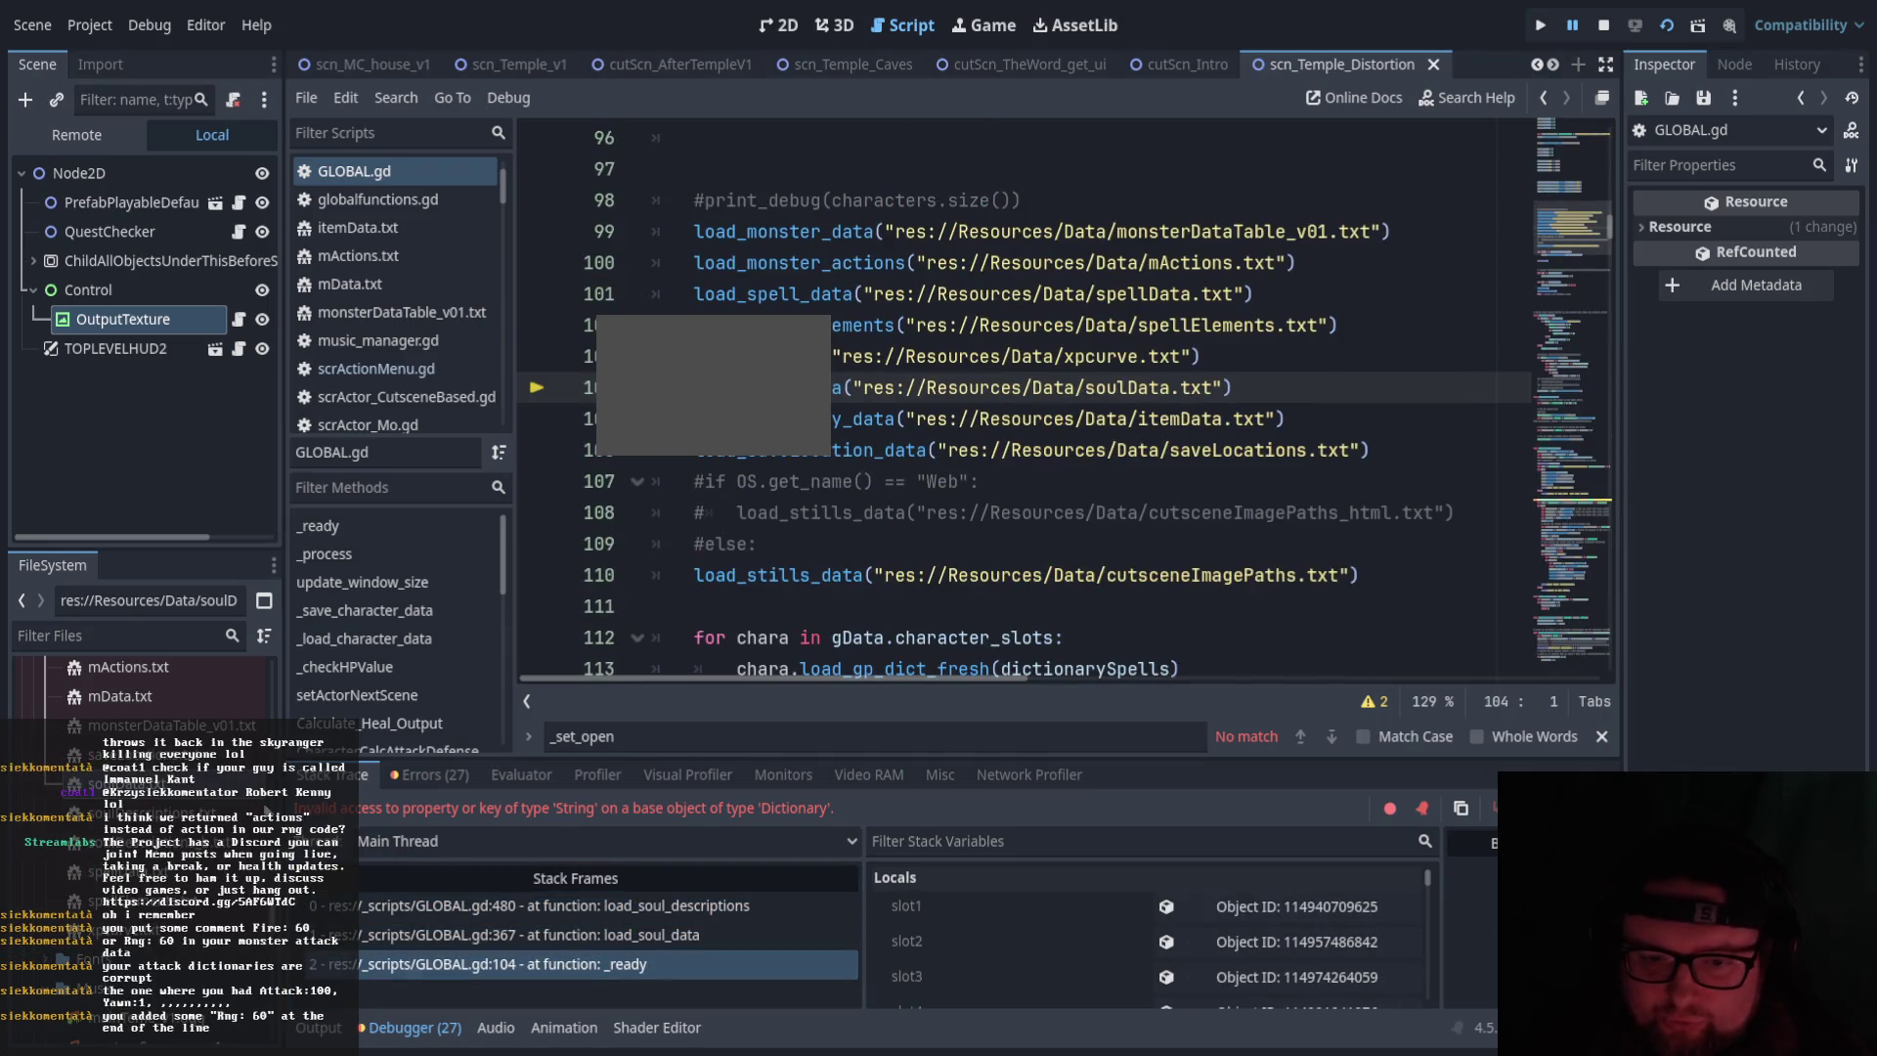
pyautogui.click(483, 915)
pyautogui.click(443, 961)
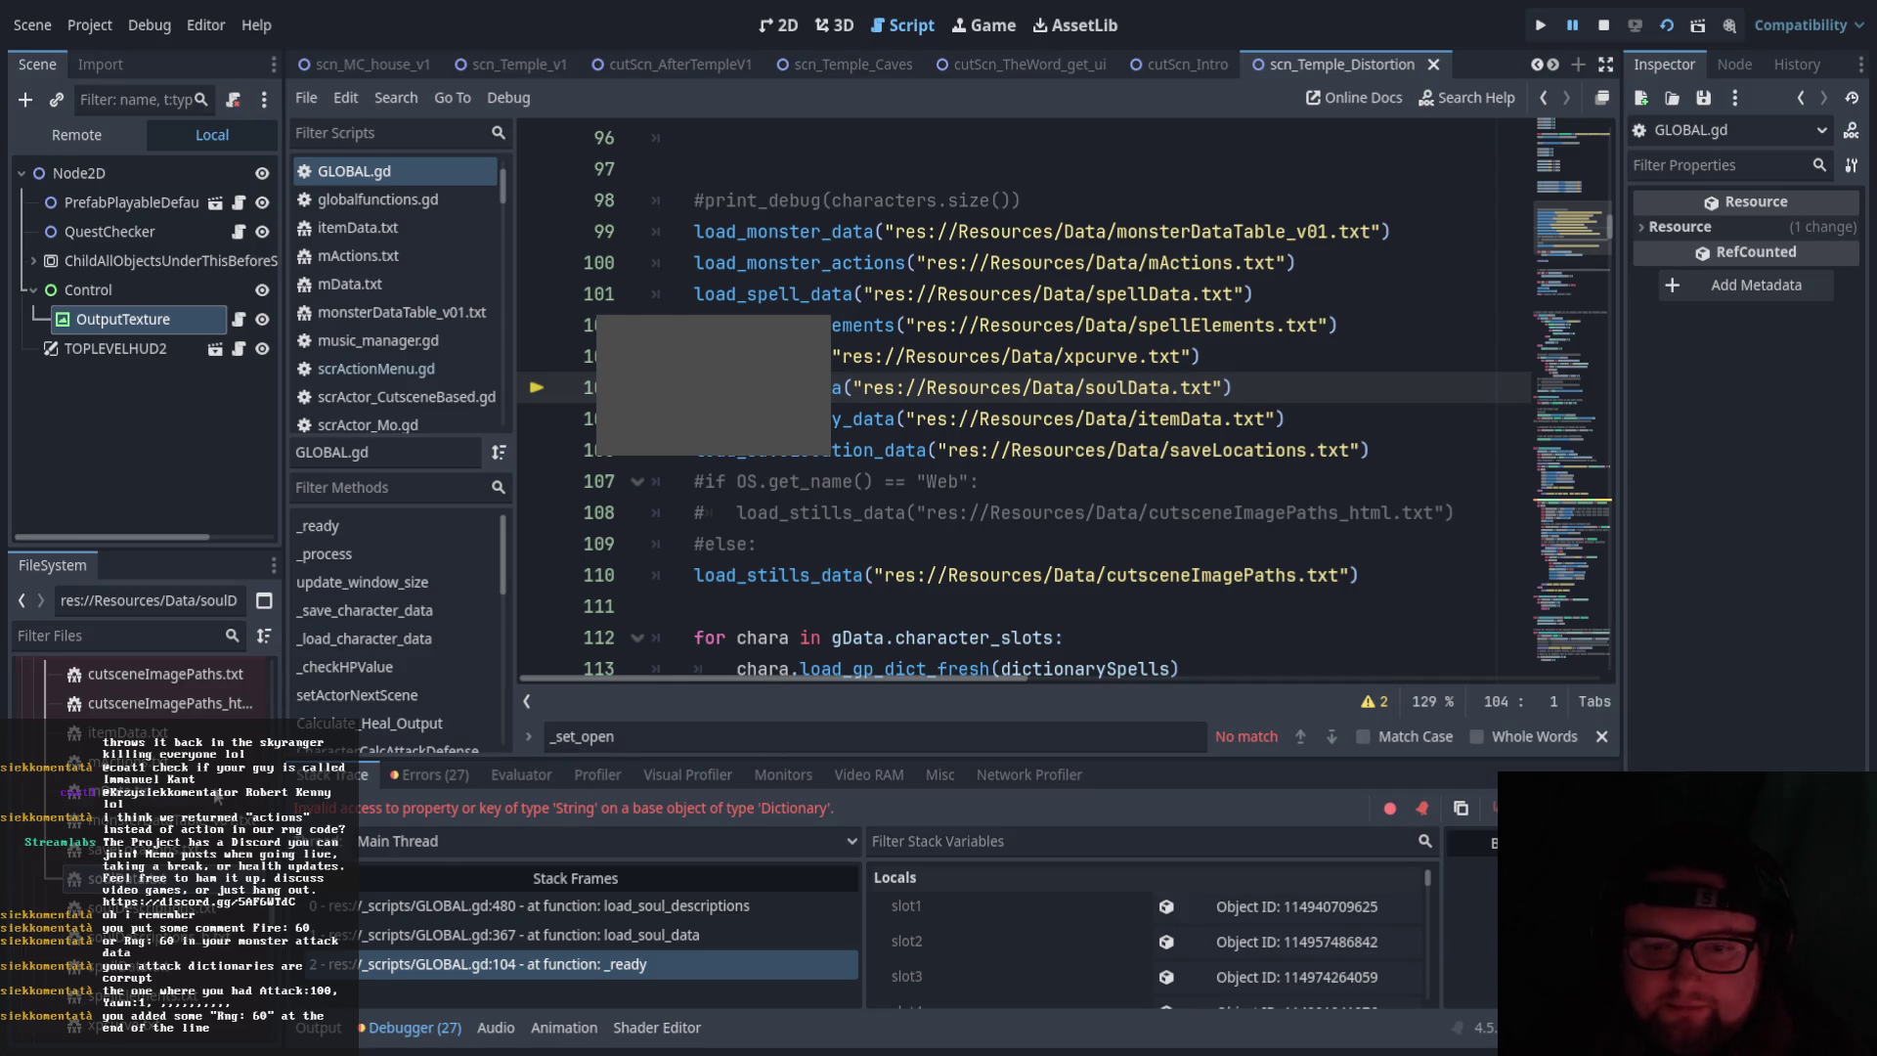
pyautogui.doubleClick(122, 762)
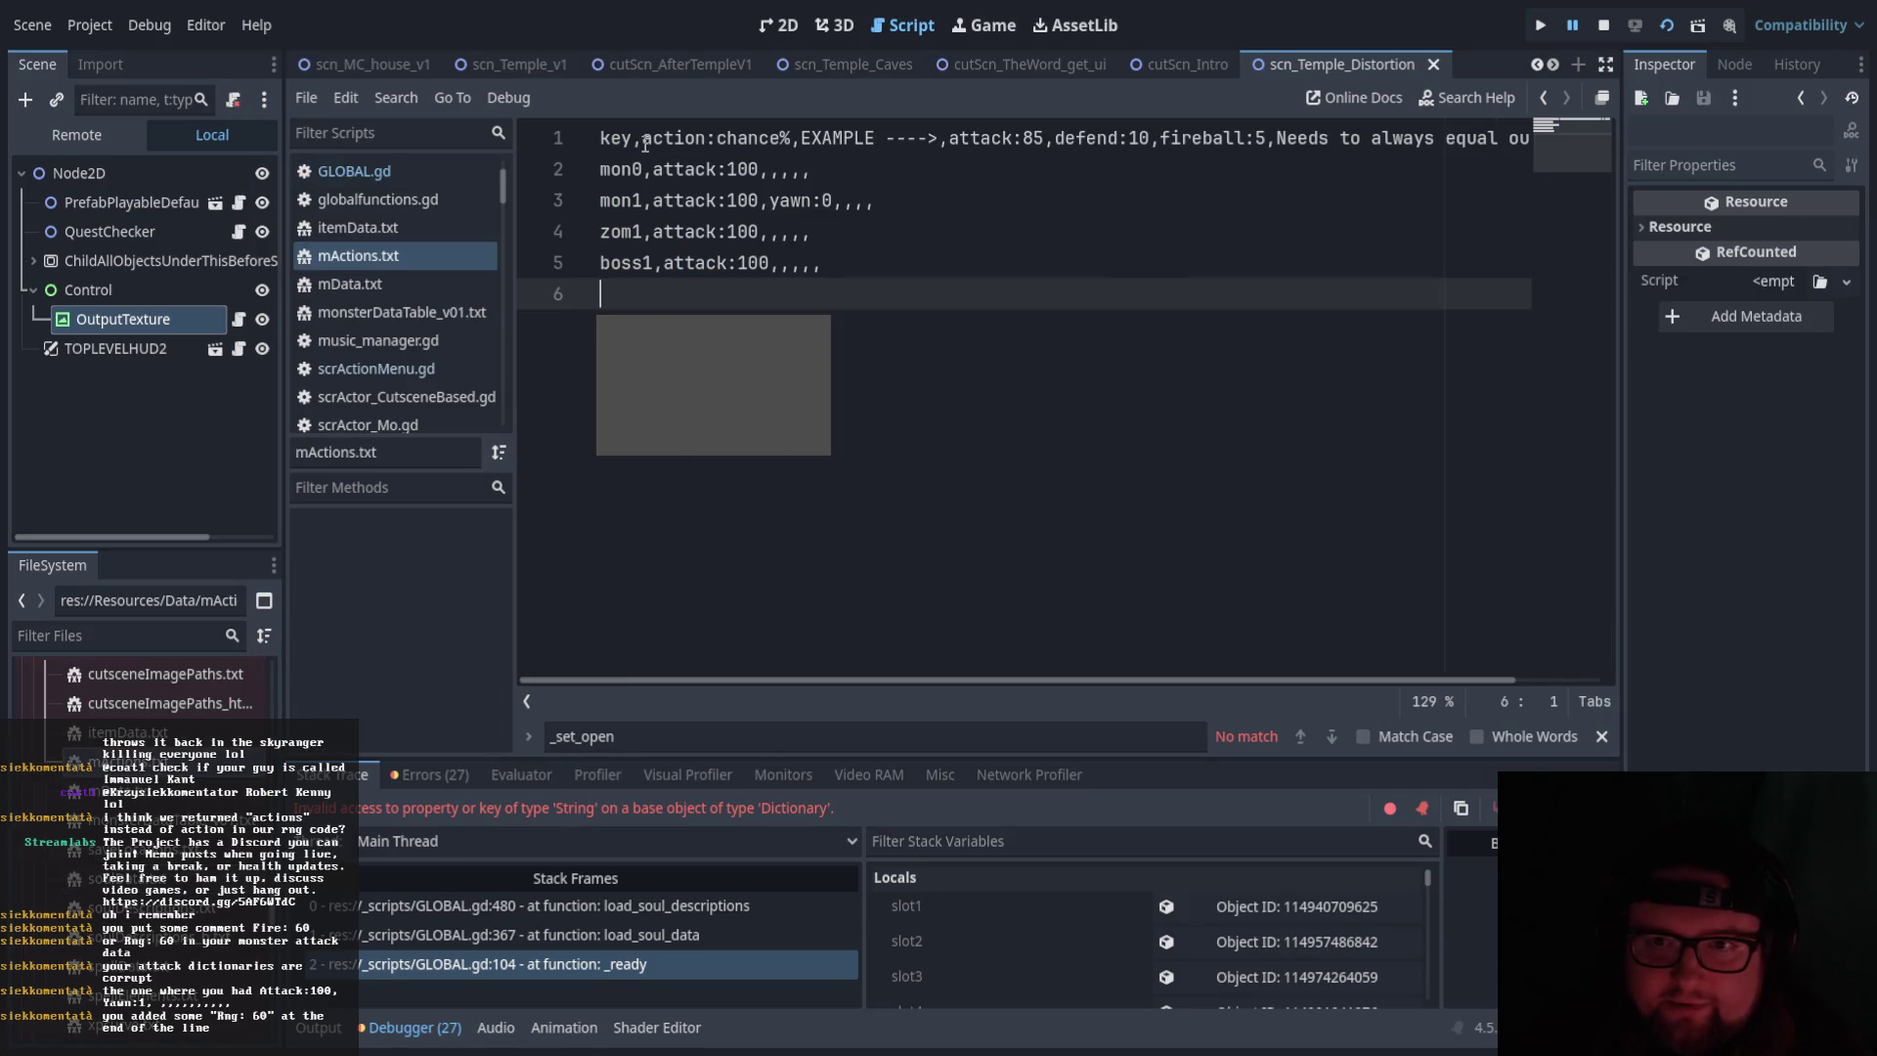
pyautogui.click(379, 255)
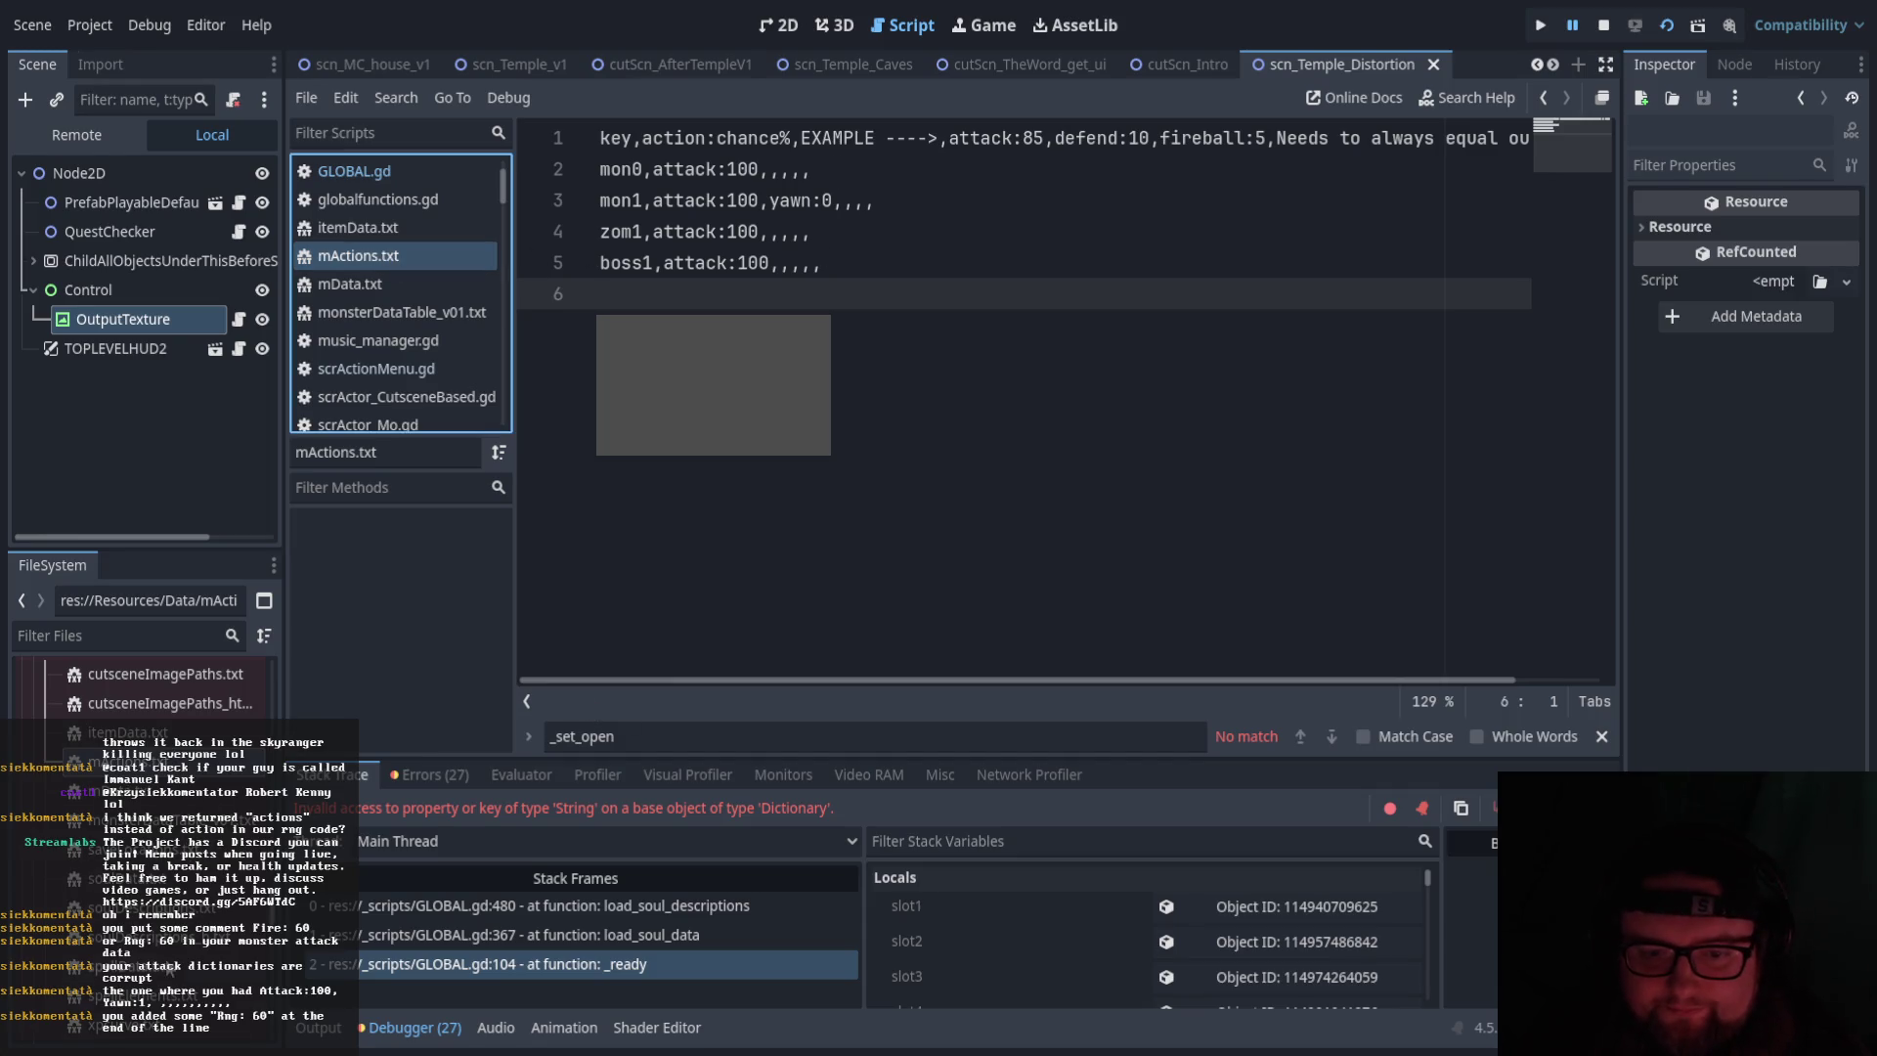
pyautogui.doubleClick(137, 782)
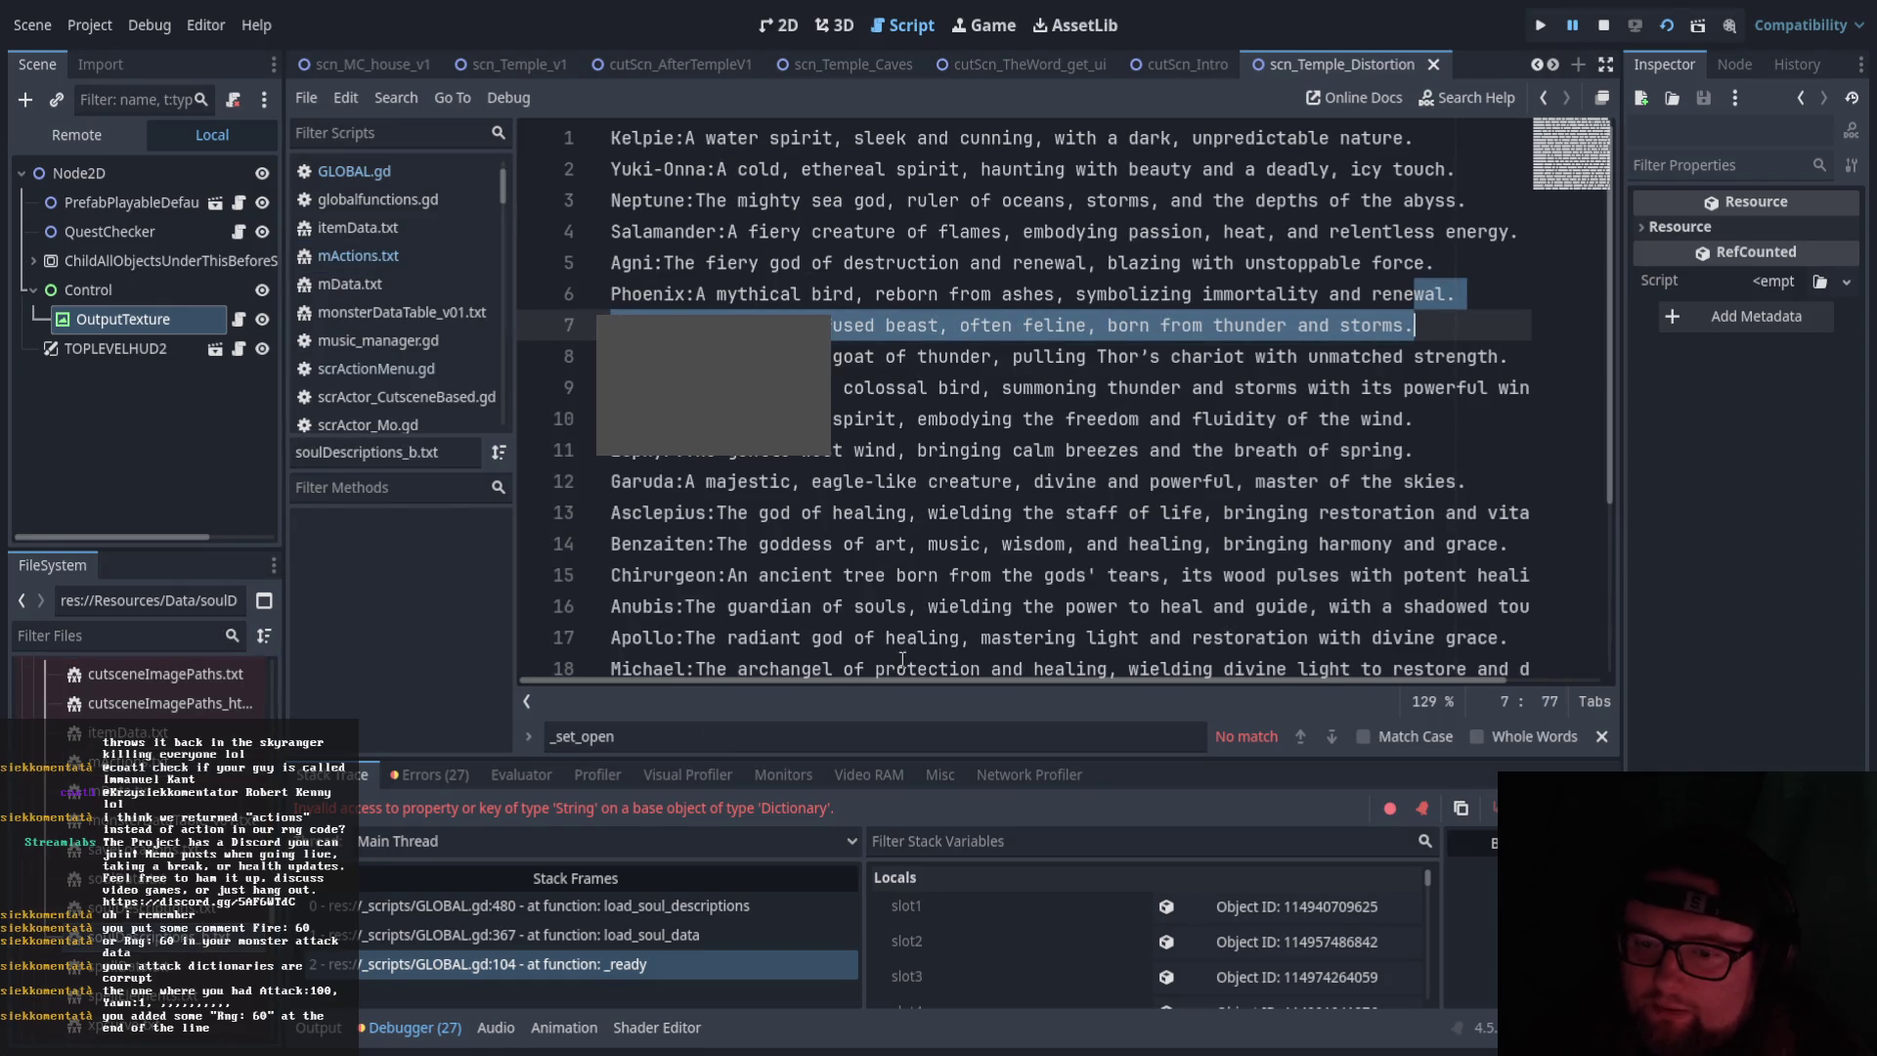
pyautogui.click(641, 907)
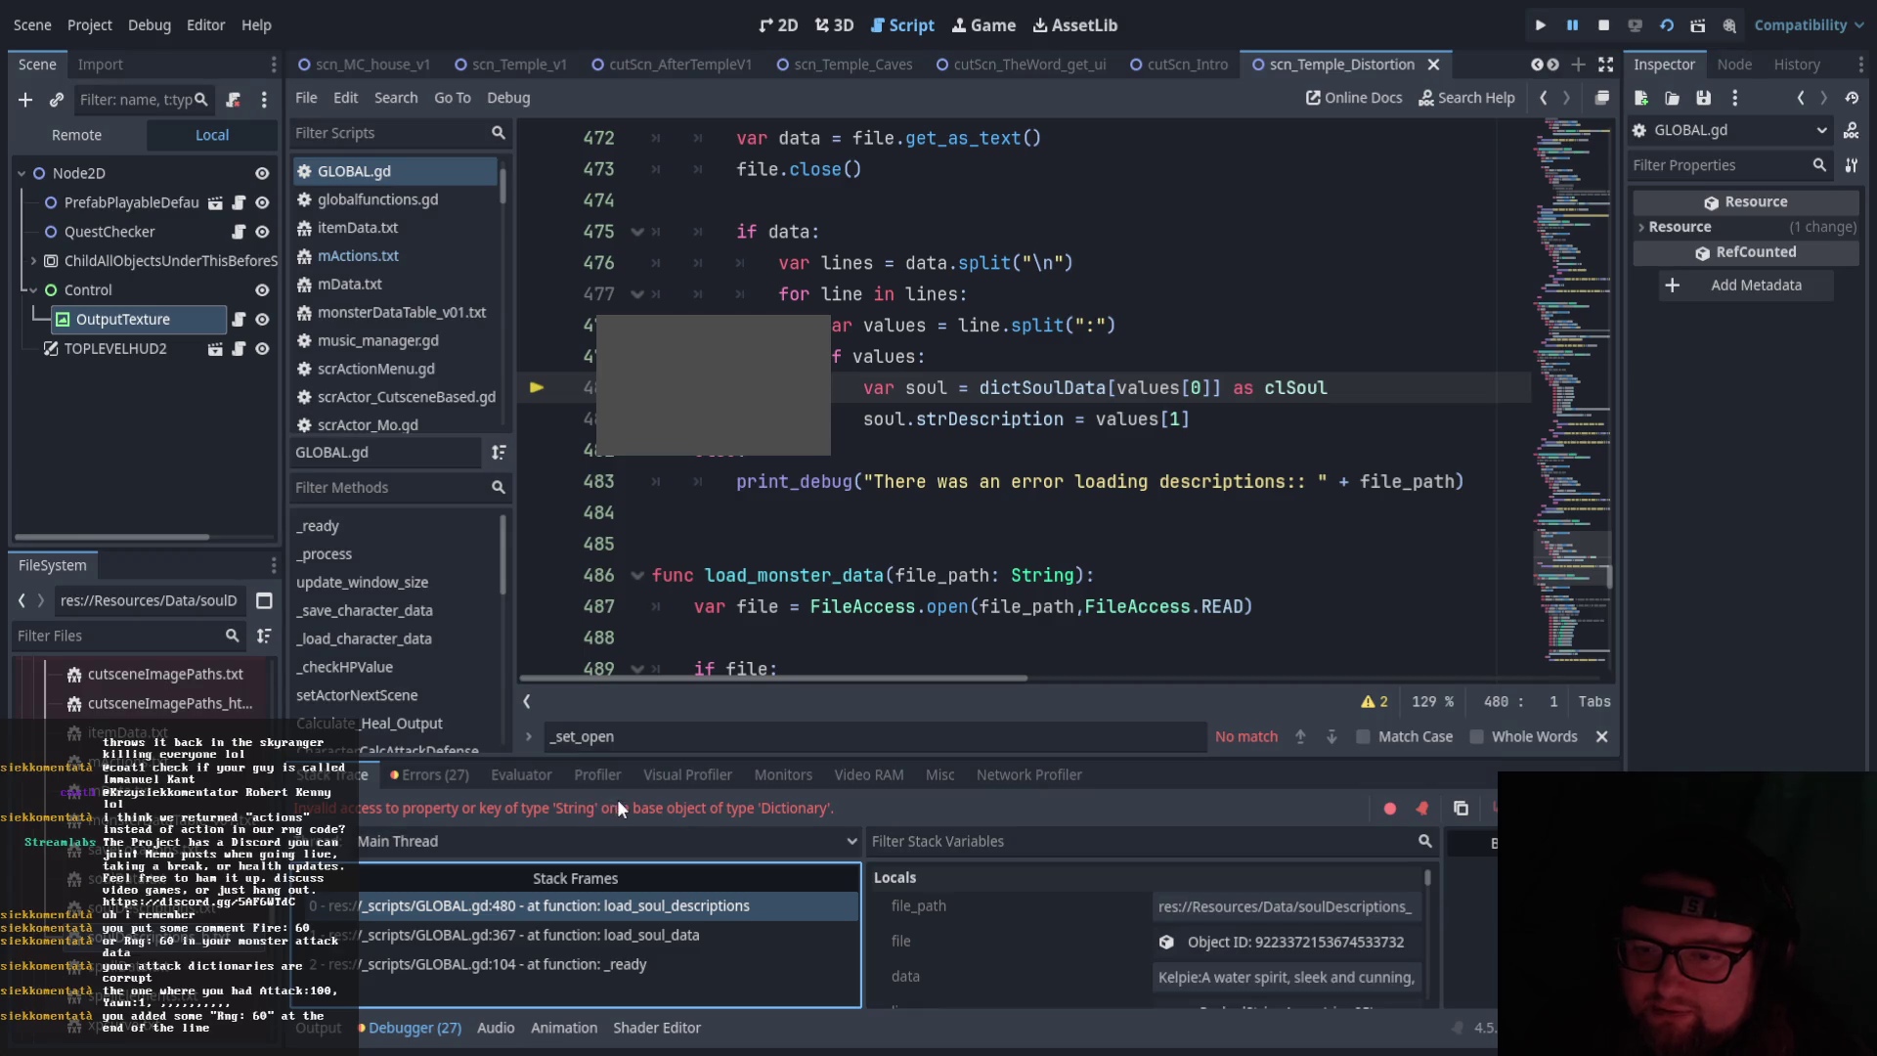
pyautogui.scroll(1, 1218, 442)
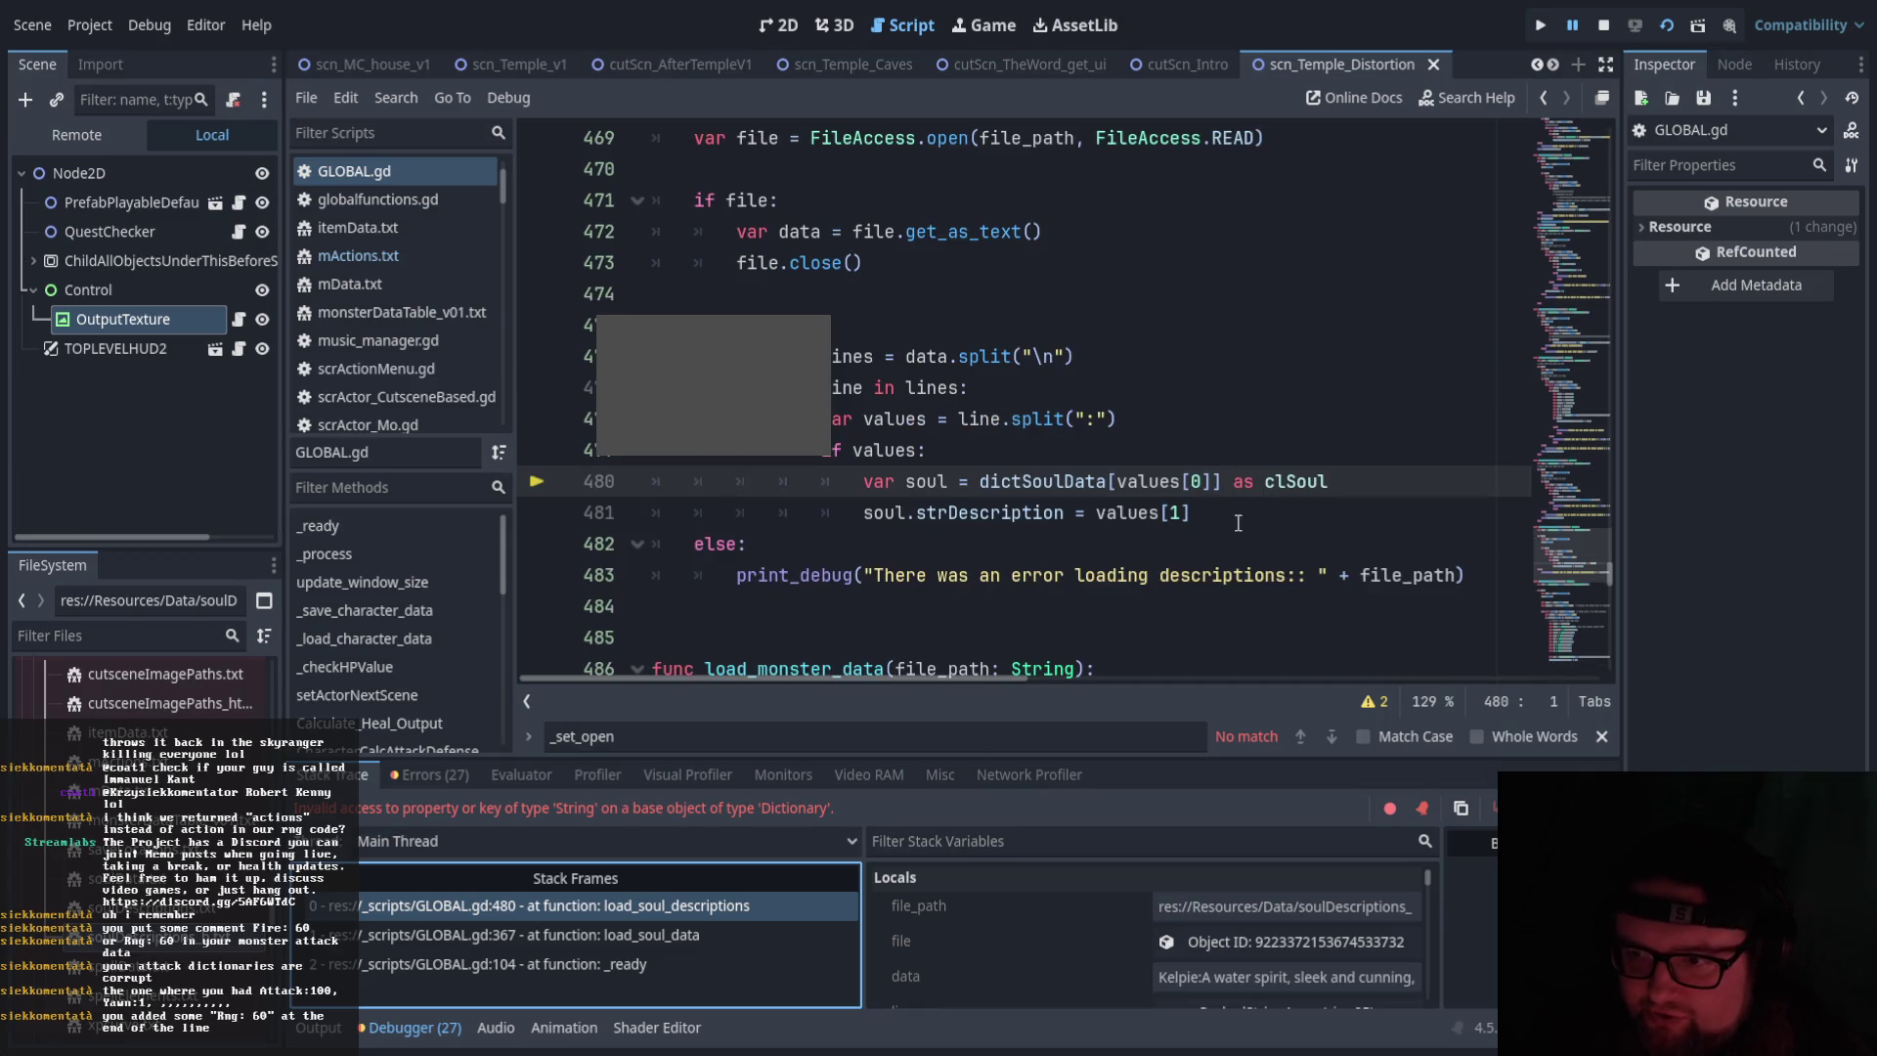
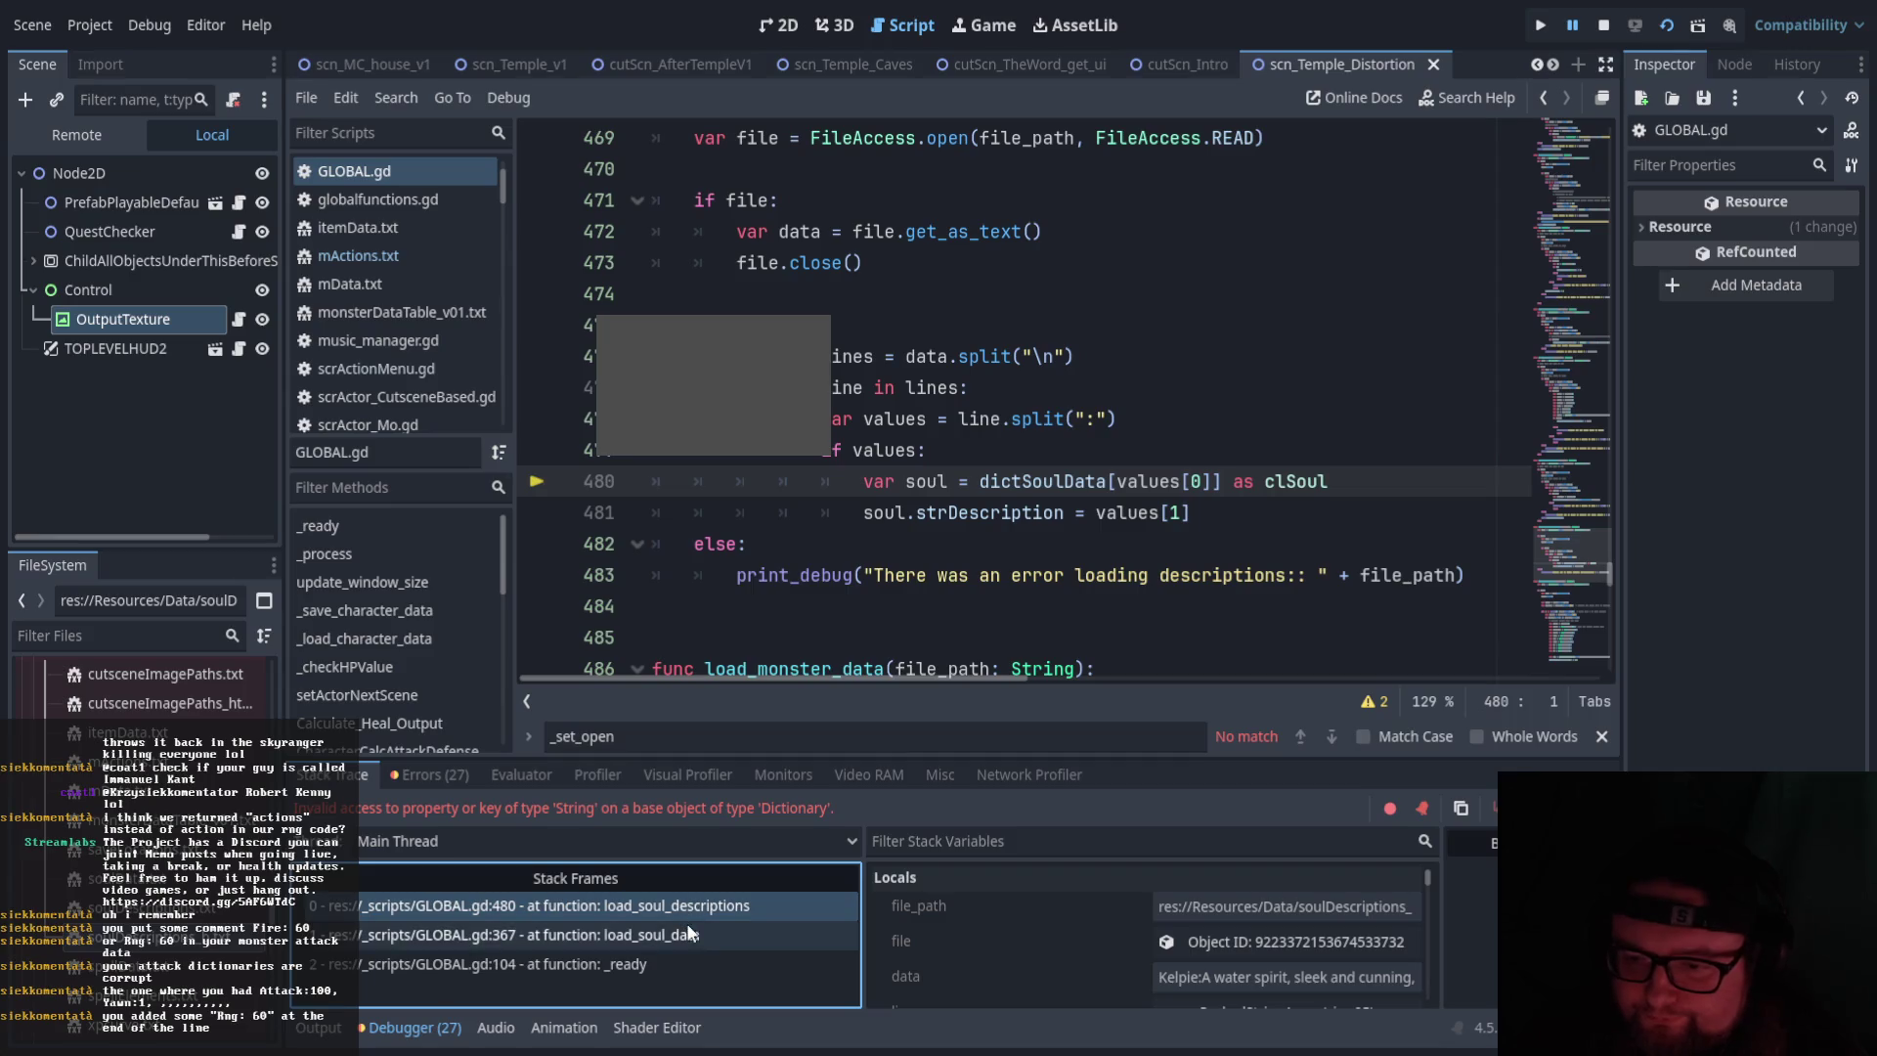
# Inspect the _ready stack frame, then return to the load_soul_descriptions frame at line 480
pyautogui.scroll(-3, 1183, 942)
pyautogui.scroll(2, 1212, 944)
pyautogui.scroll(-2, 1238, 978)
pyautogui.scroll(-3, 1238, 968)
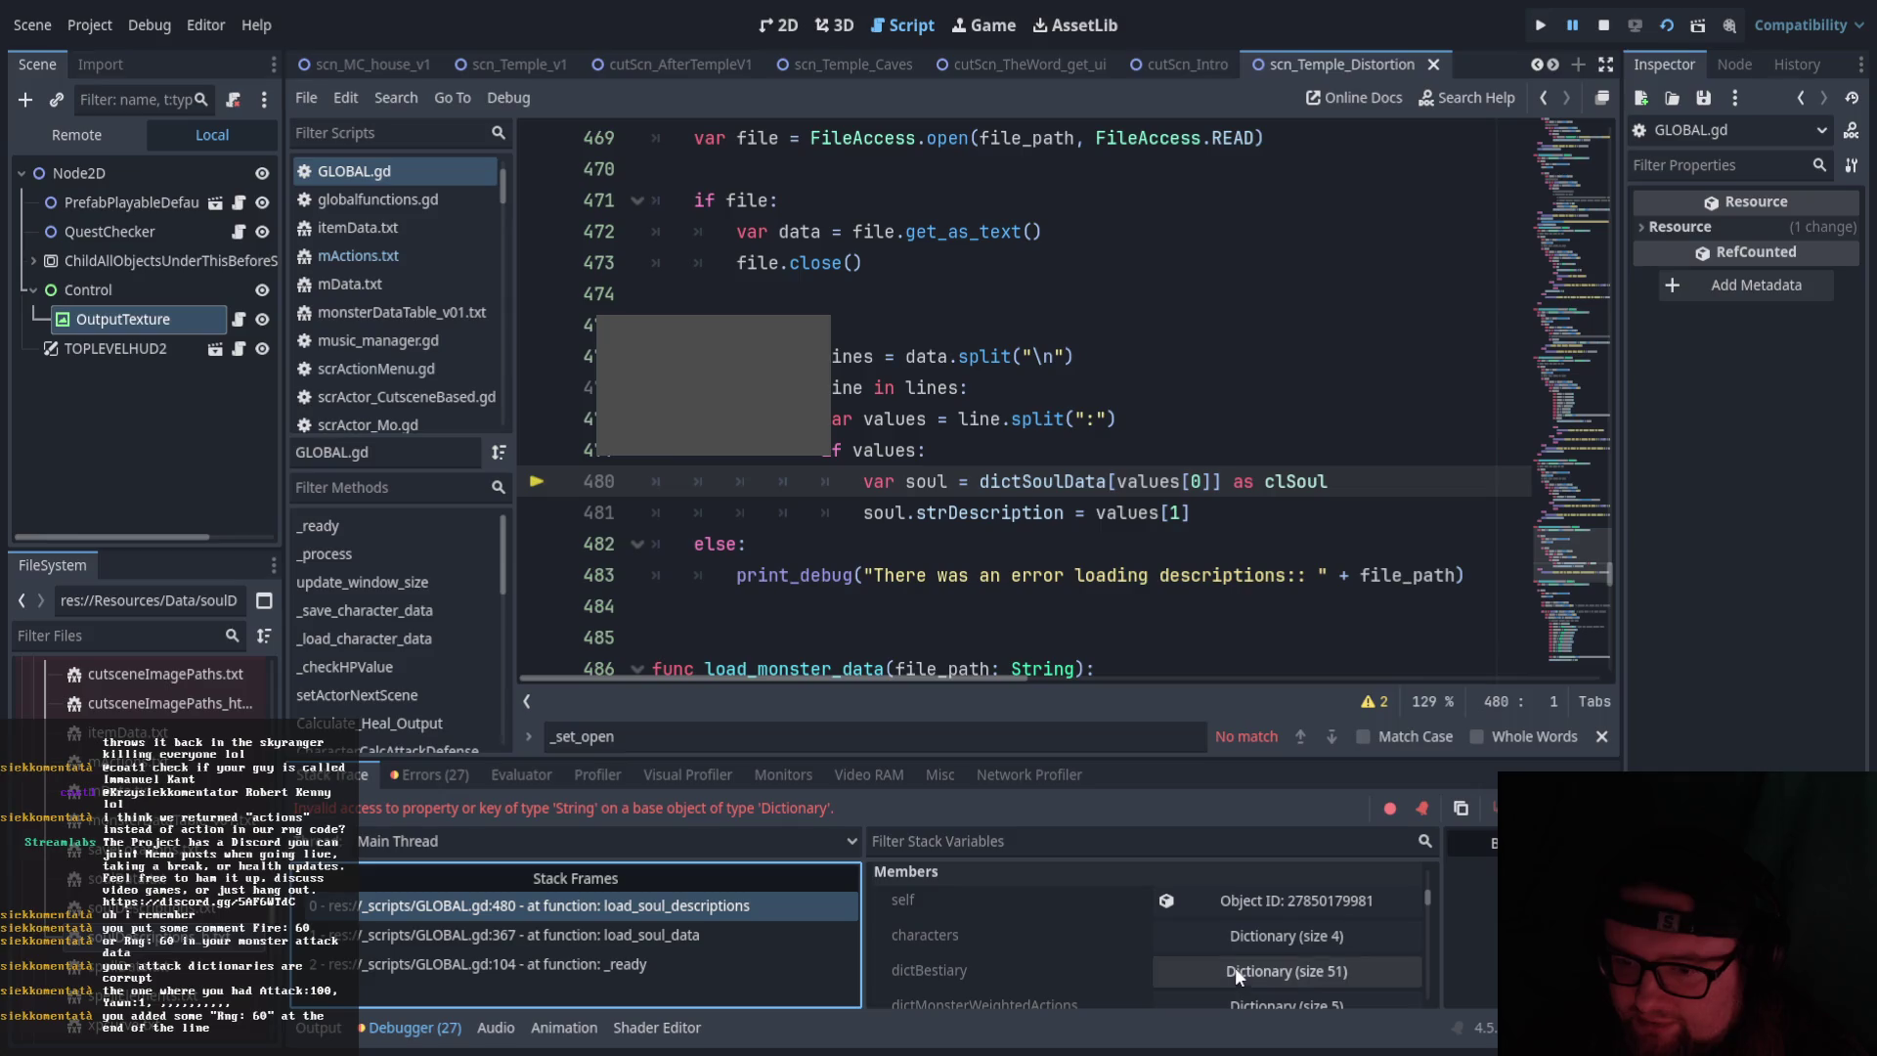
pyautogui.click(614, 964)
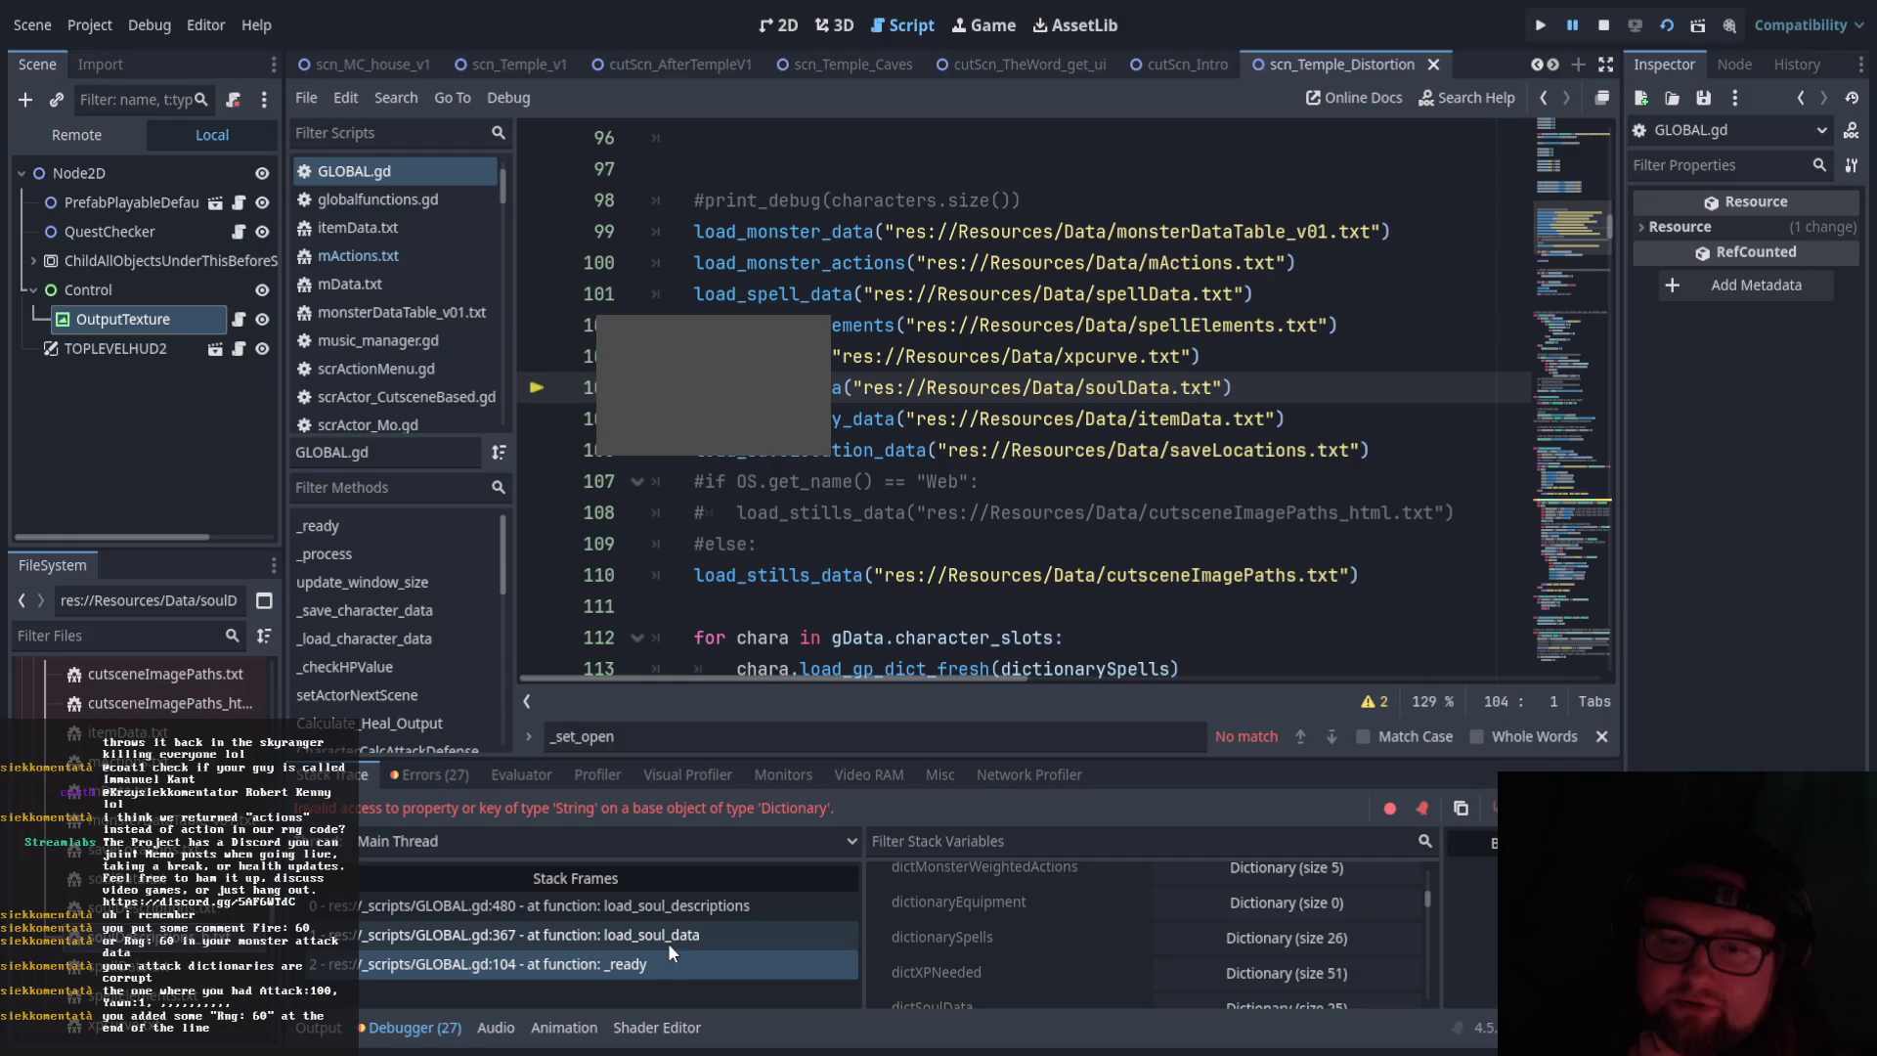
pyautogui.click(649, 909)
# Read the red error in the Errors list, then open soulDescriptions_b.txt from FileSystem
pyautogui.click(427, 775)
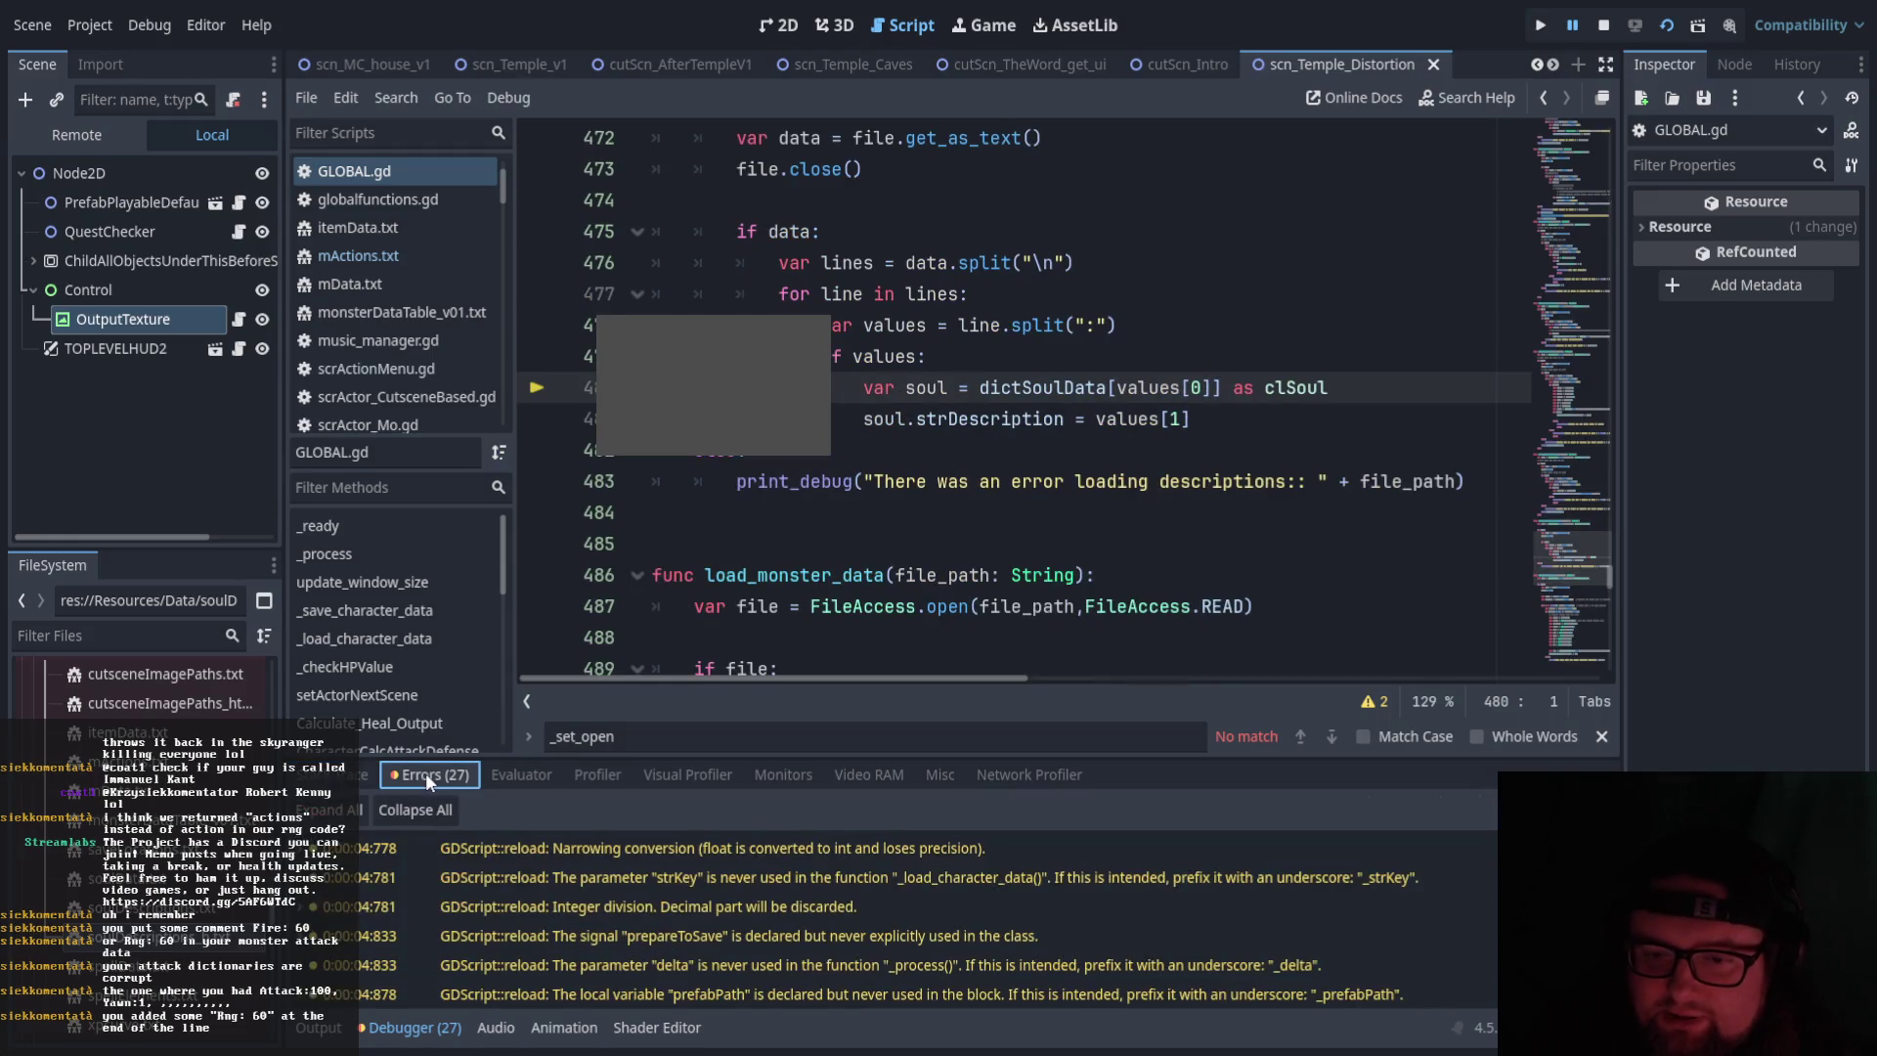
pyautogui.scroll(-5, 643, 925)
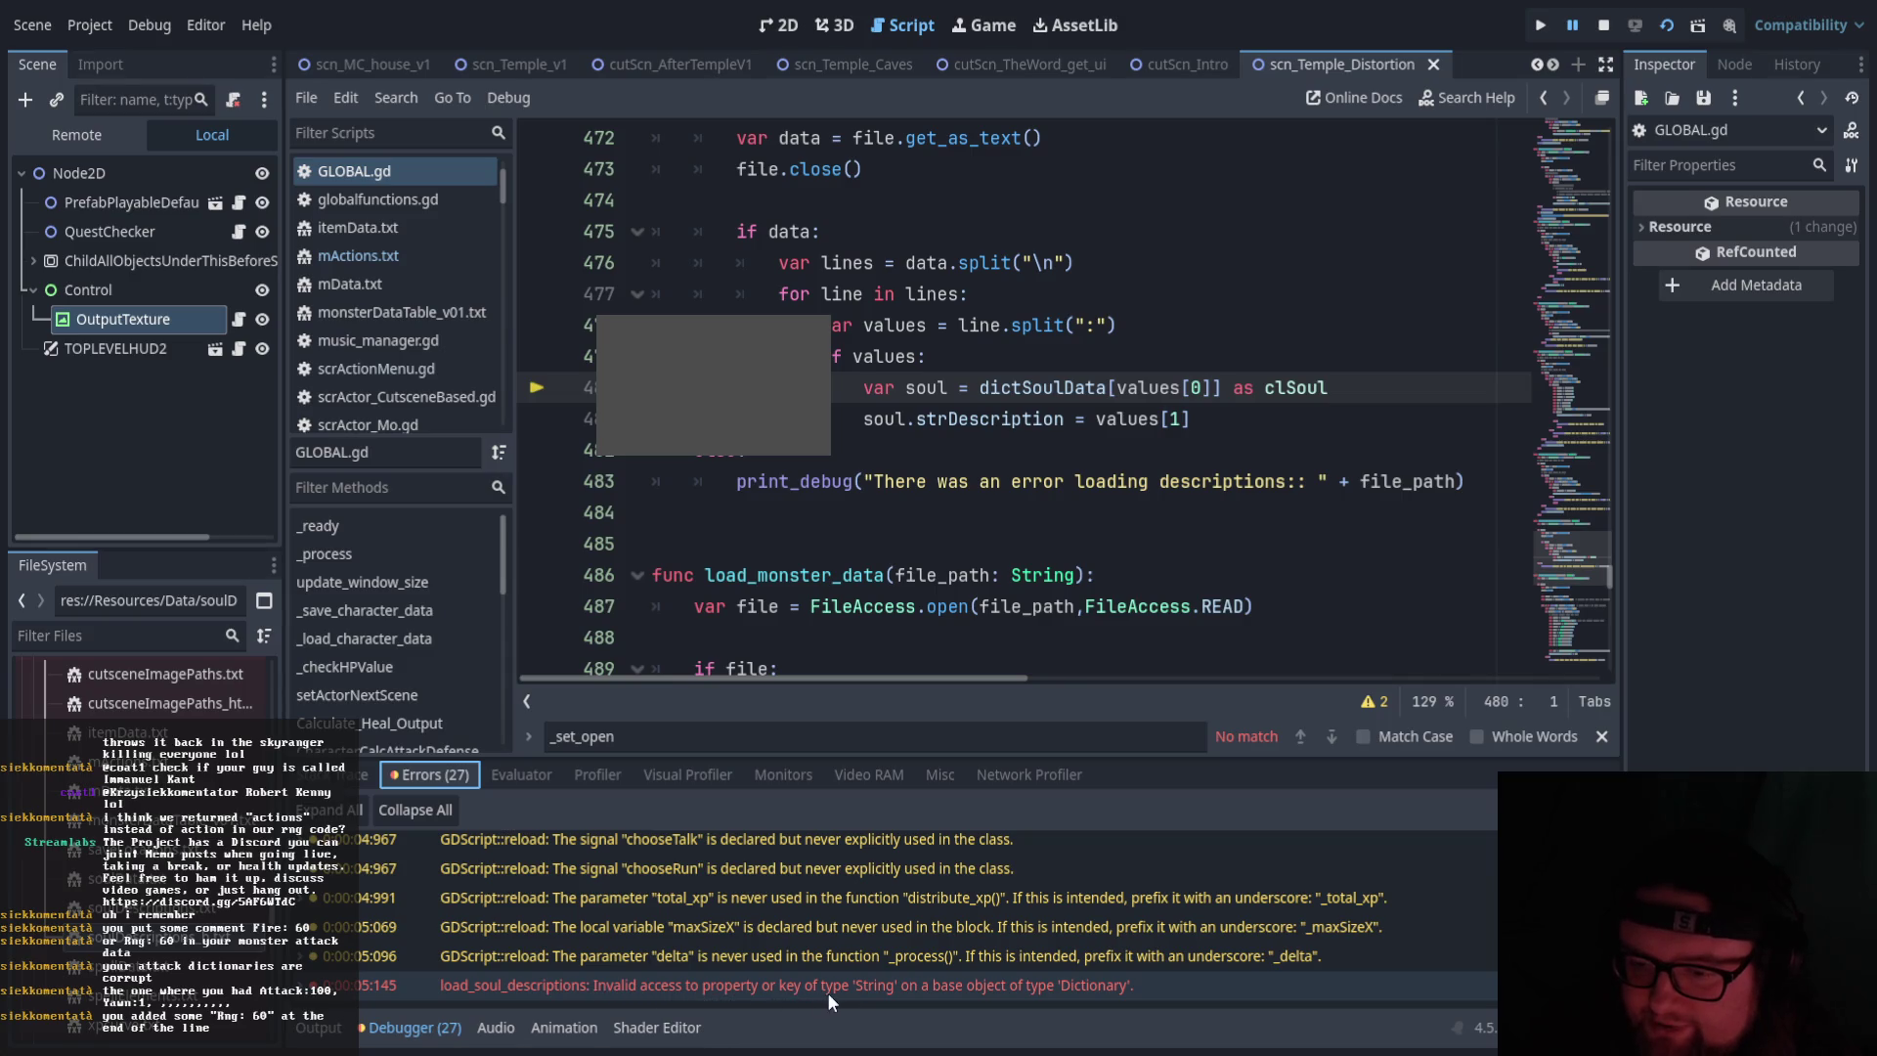
pyautogui.click(332, 774)
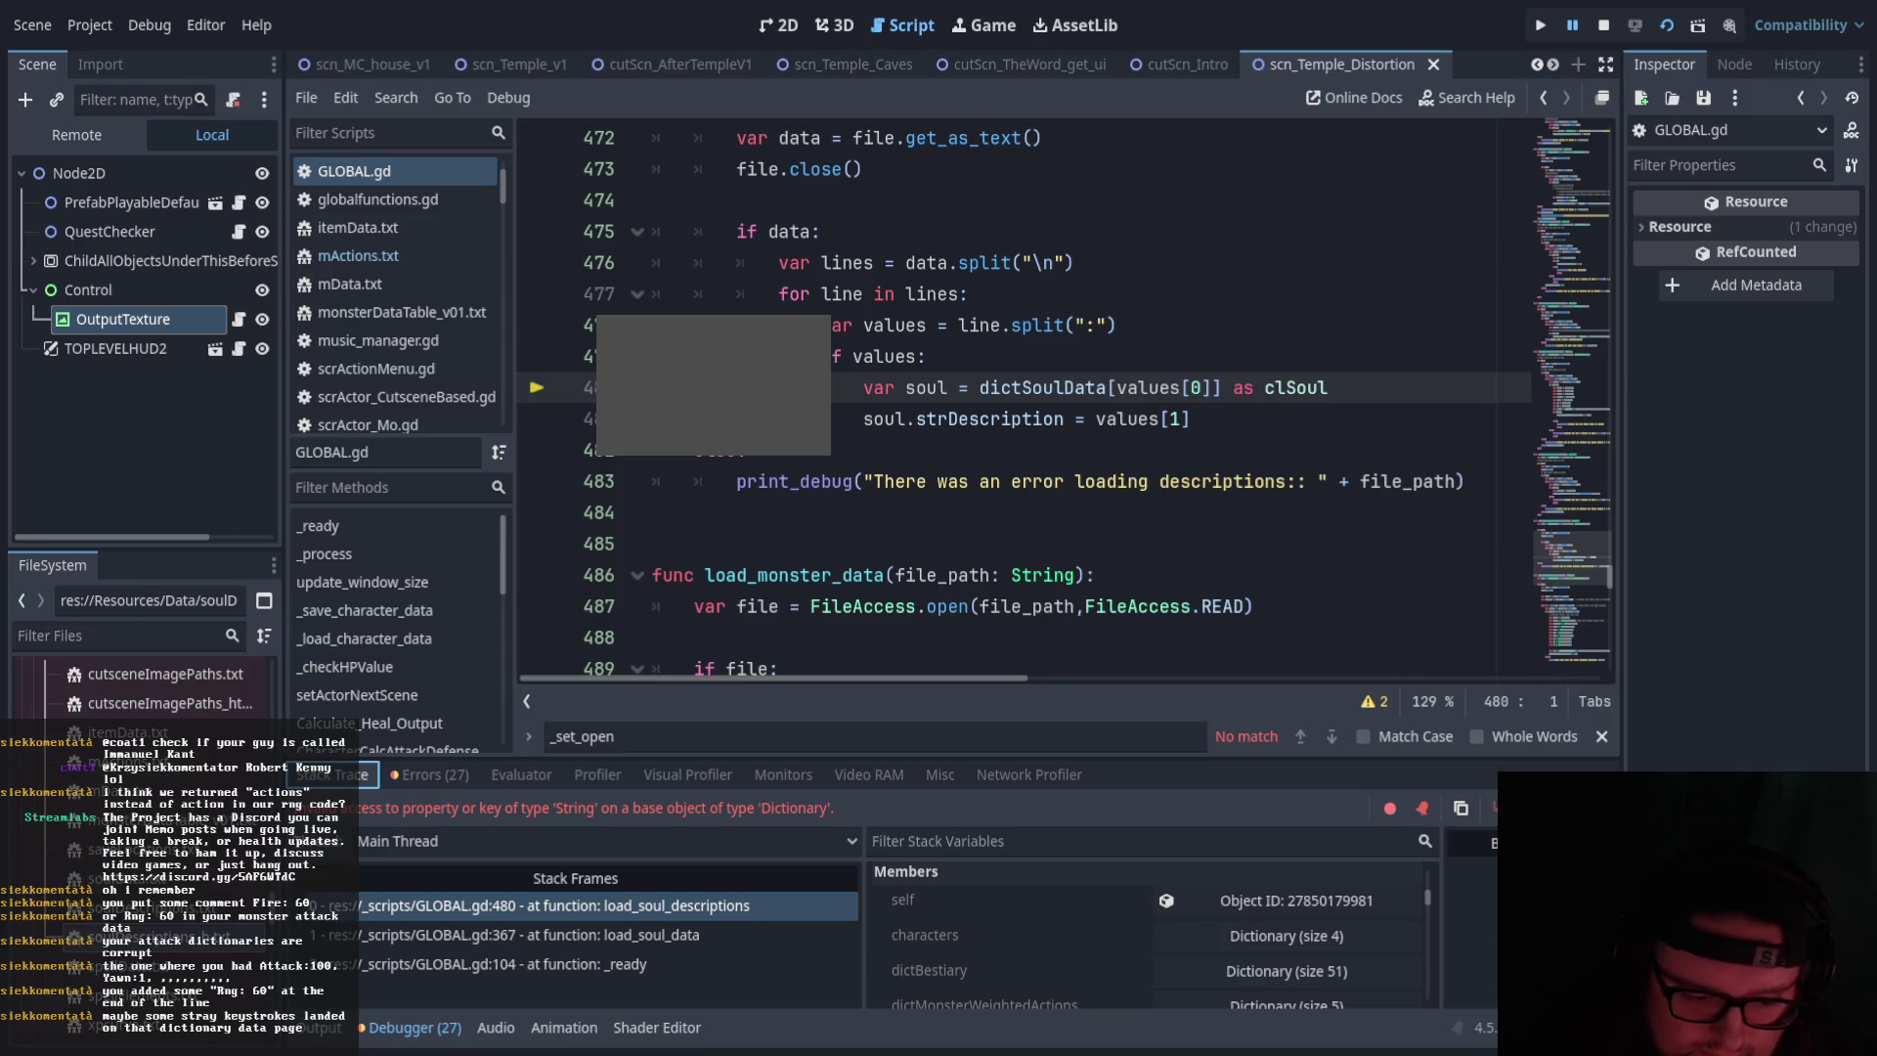
pyautogui.scroll(-3, 142, 684)
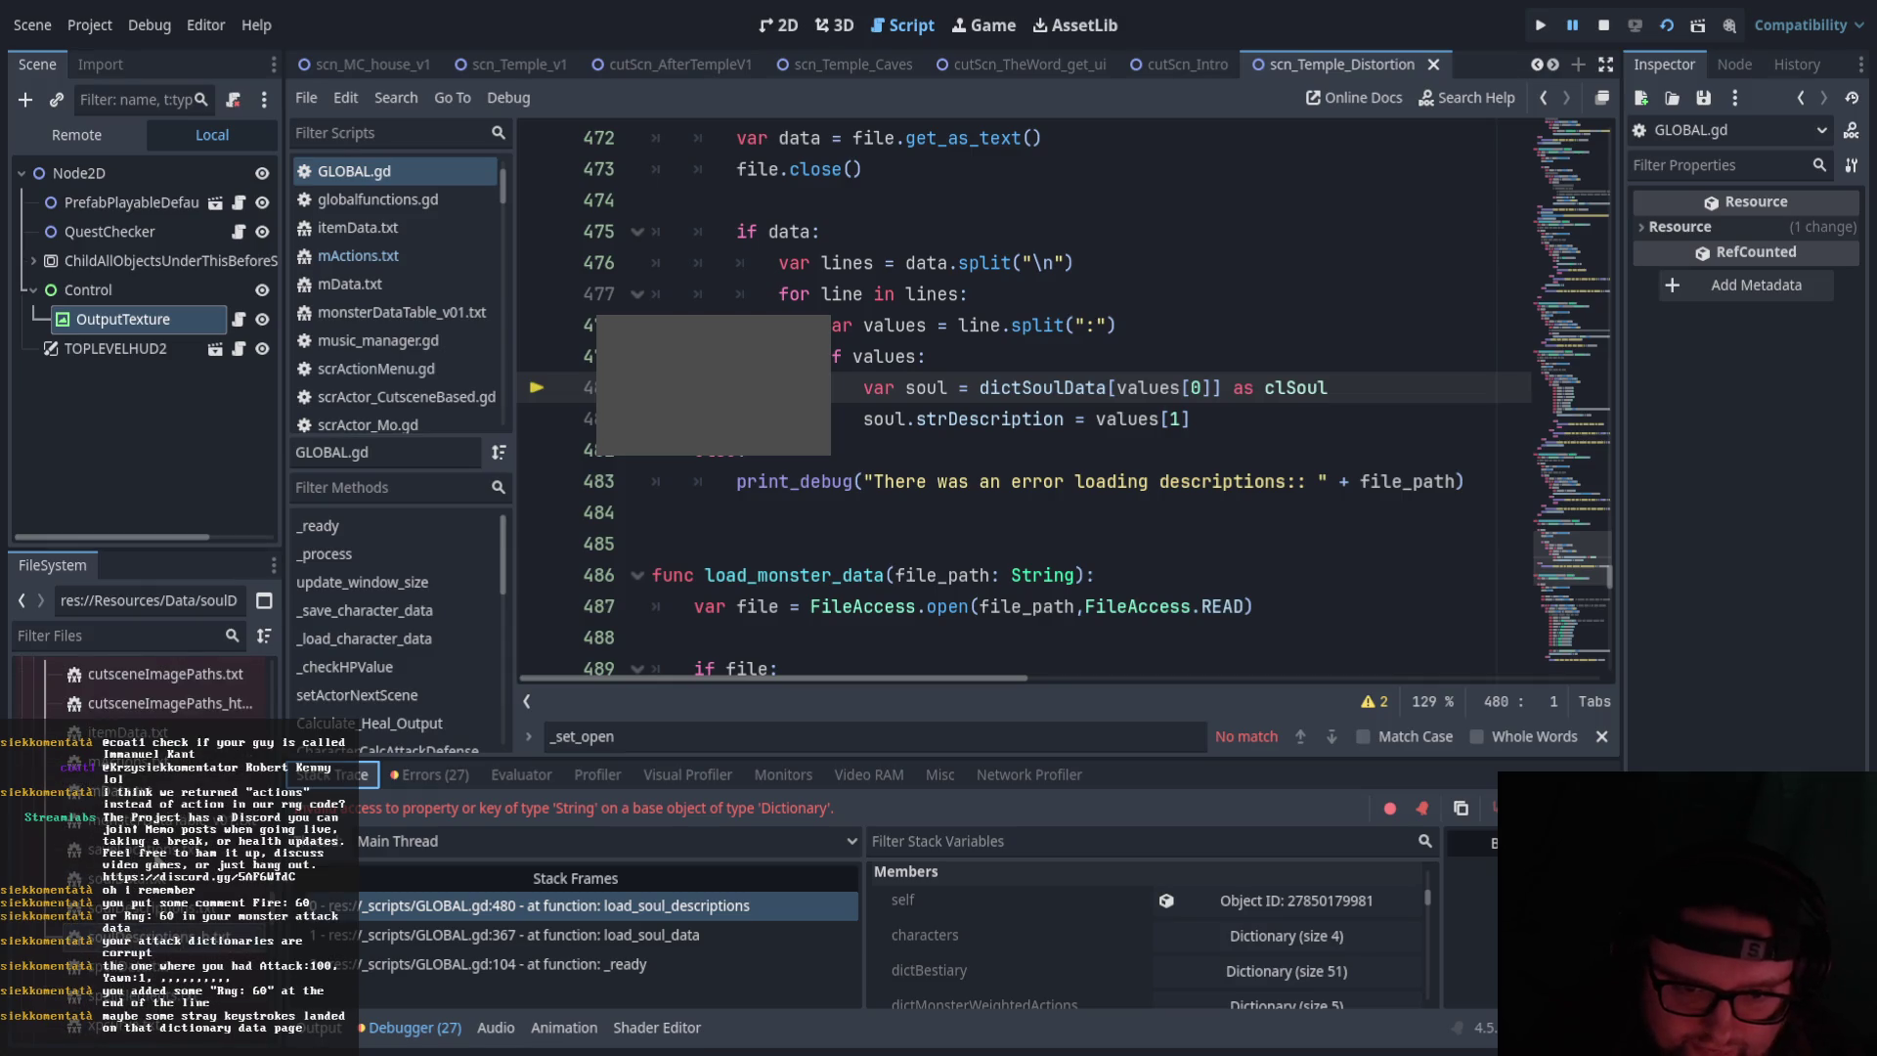
pyautogui.doubleClick(127, 872)
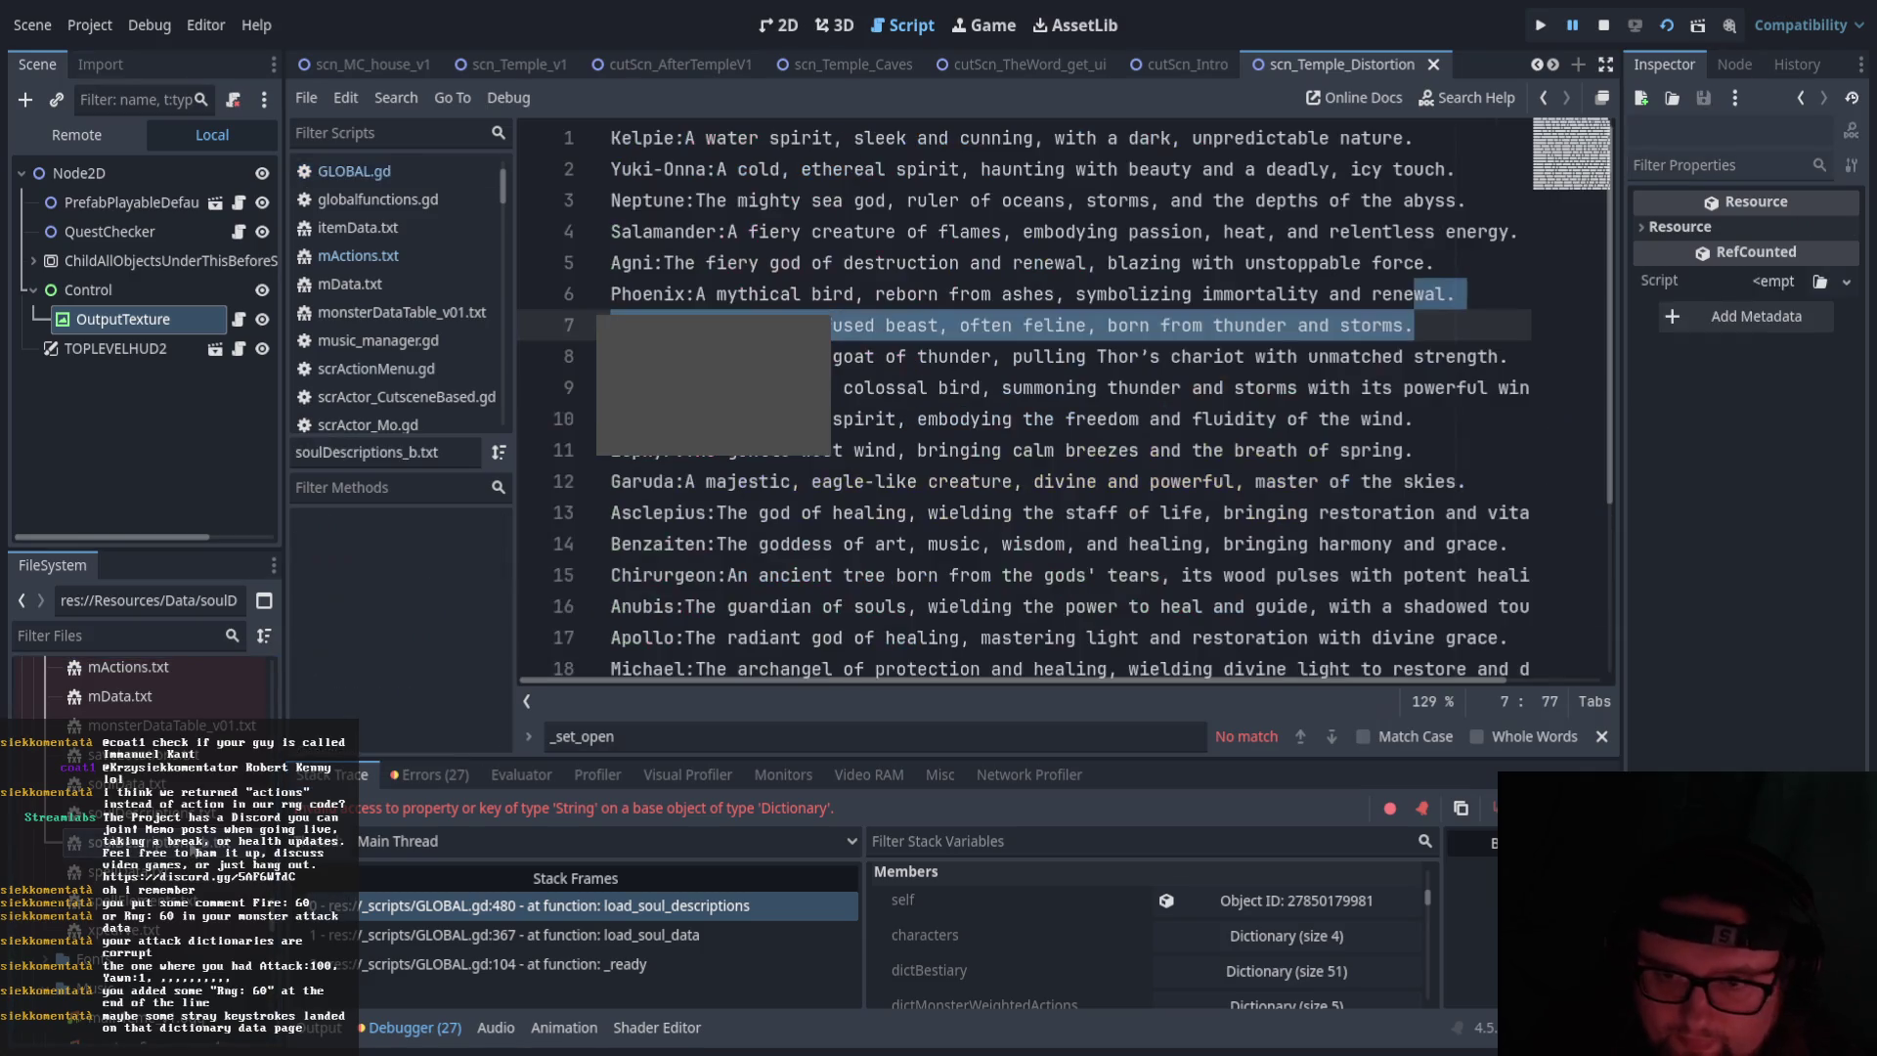
# Select from the end of line 6 through line 7 in soulDescriptions_b.txt
pyautogui.scroll(2, 950, 506)
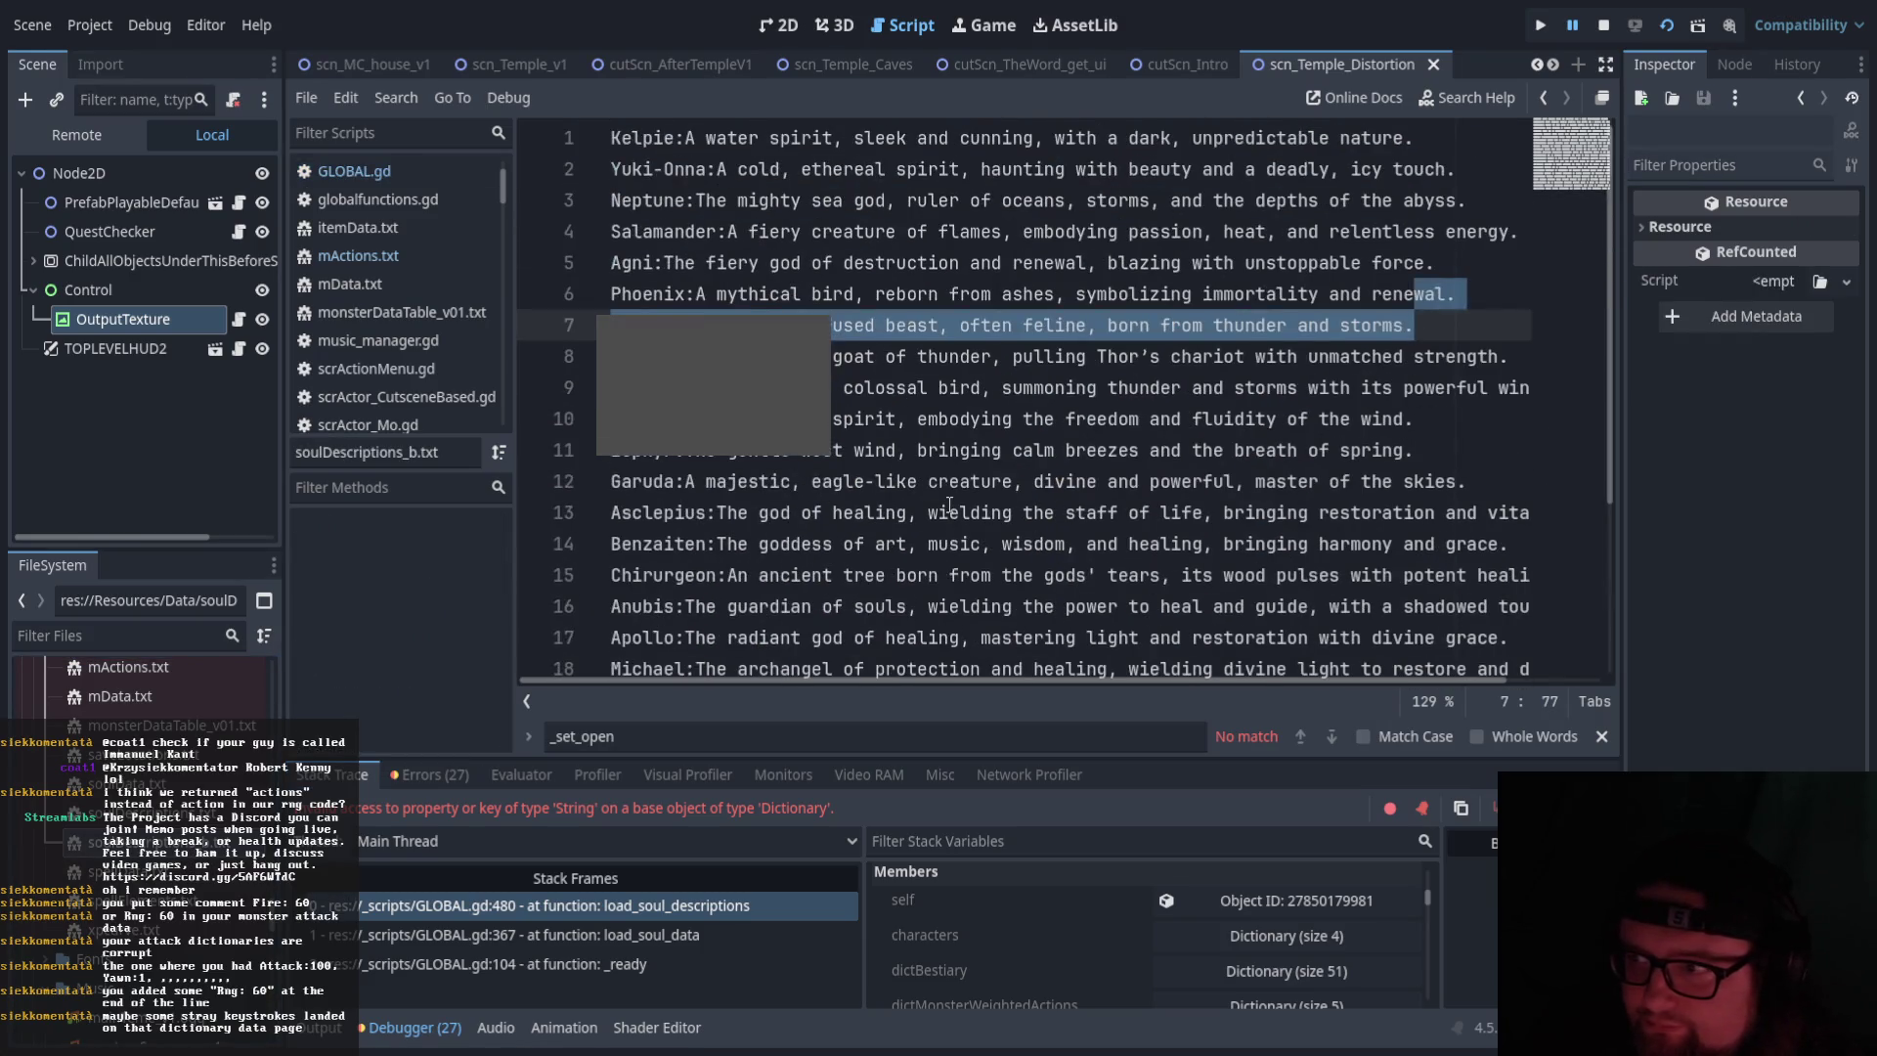
pyautogui.click(1434, 313)
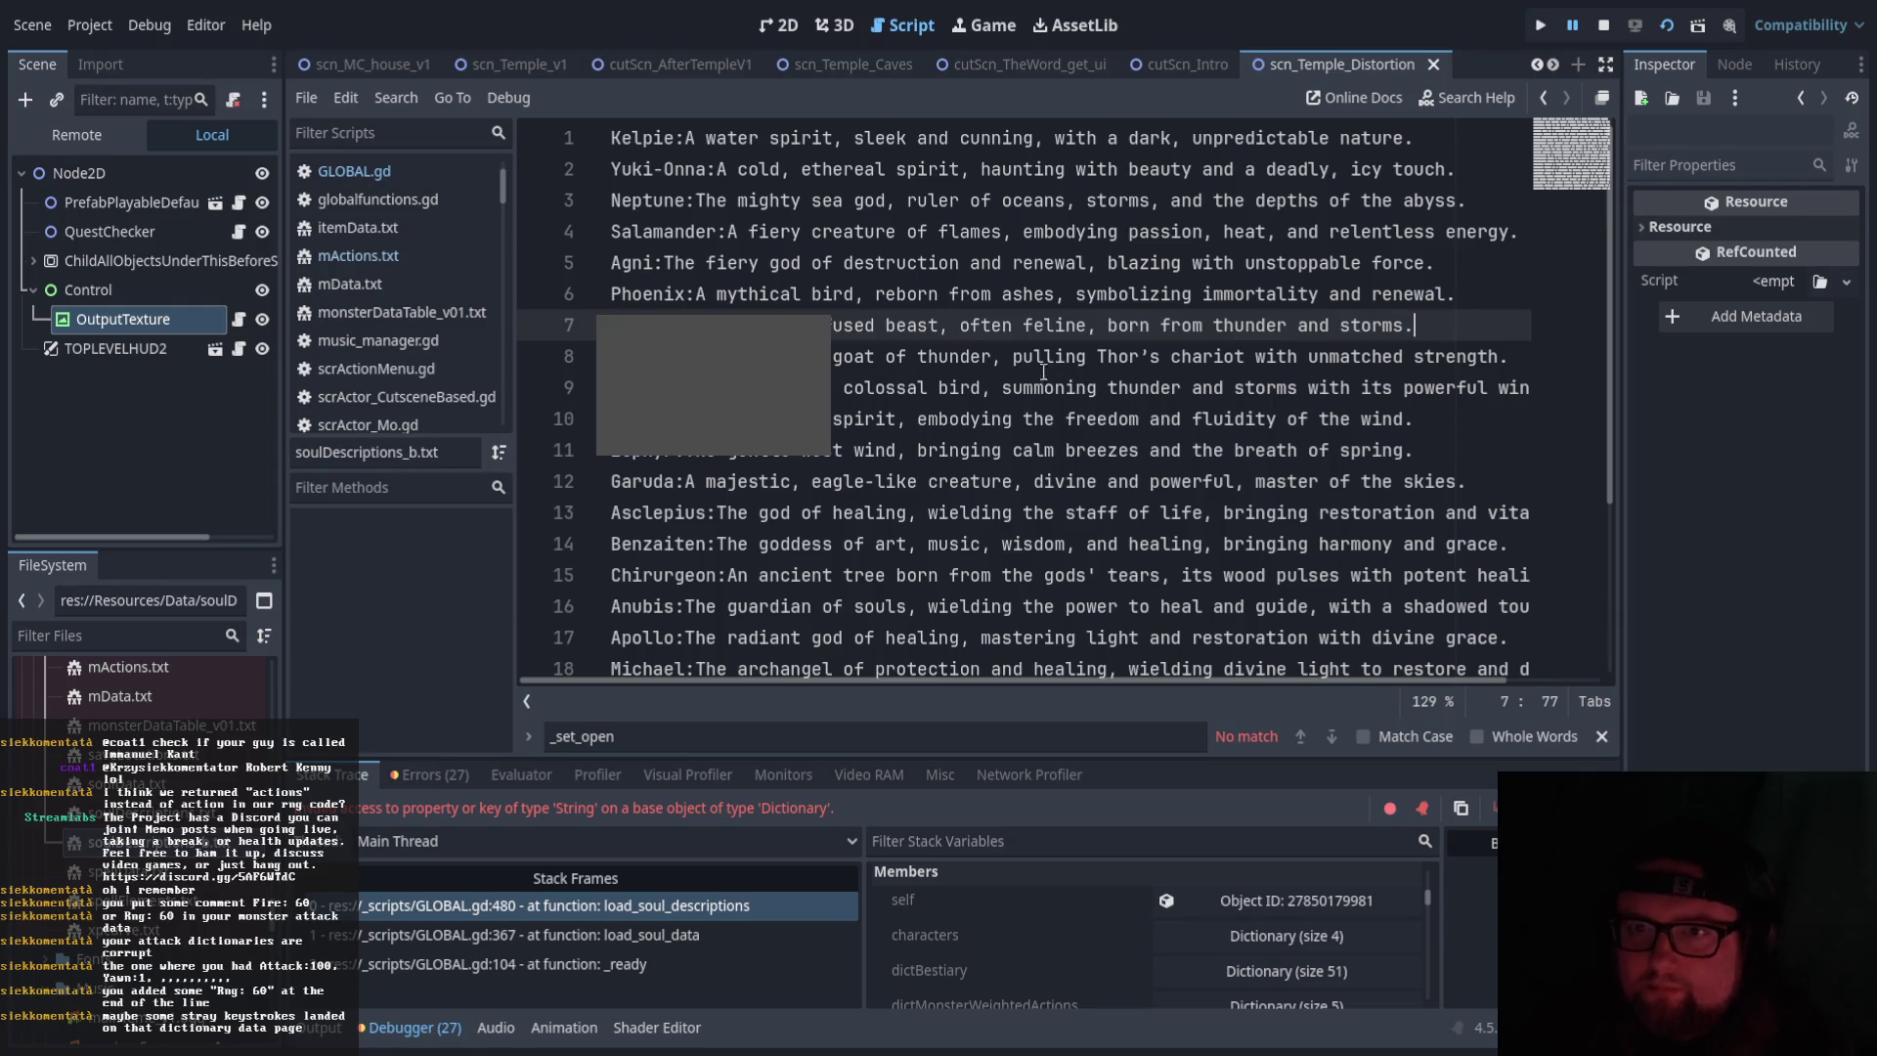
pyautogui.hotkey('shift', 'Up')
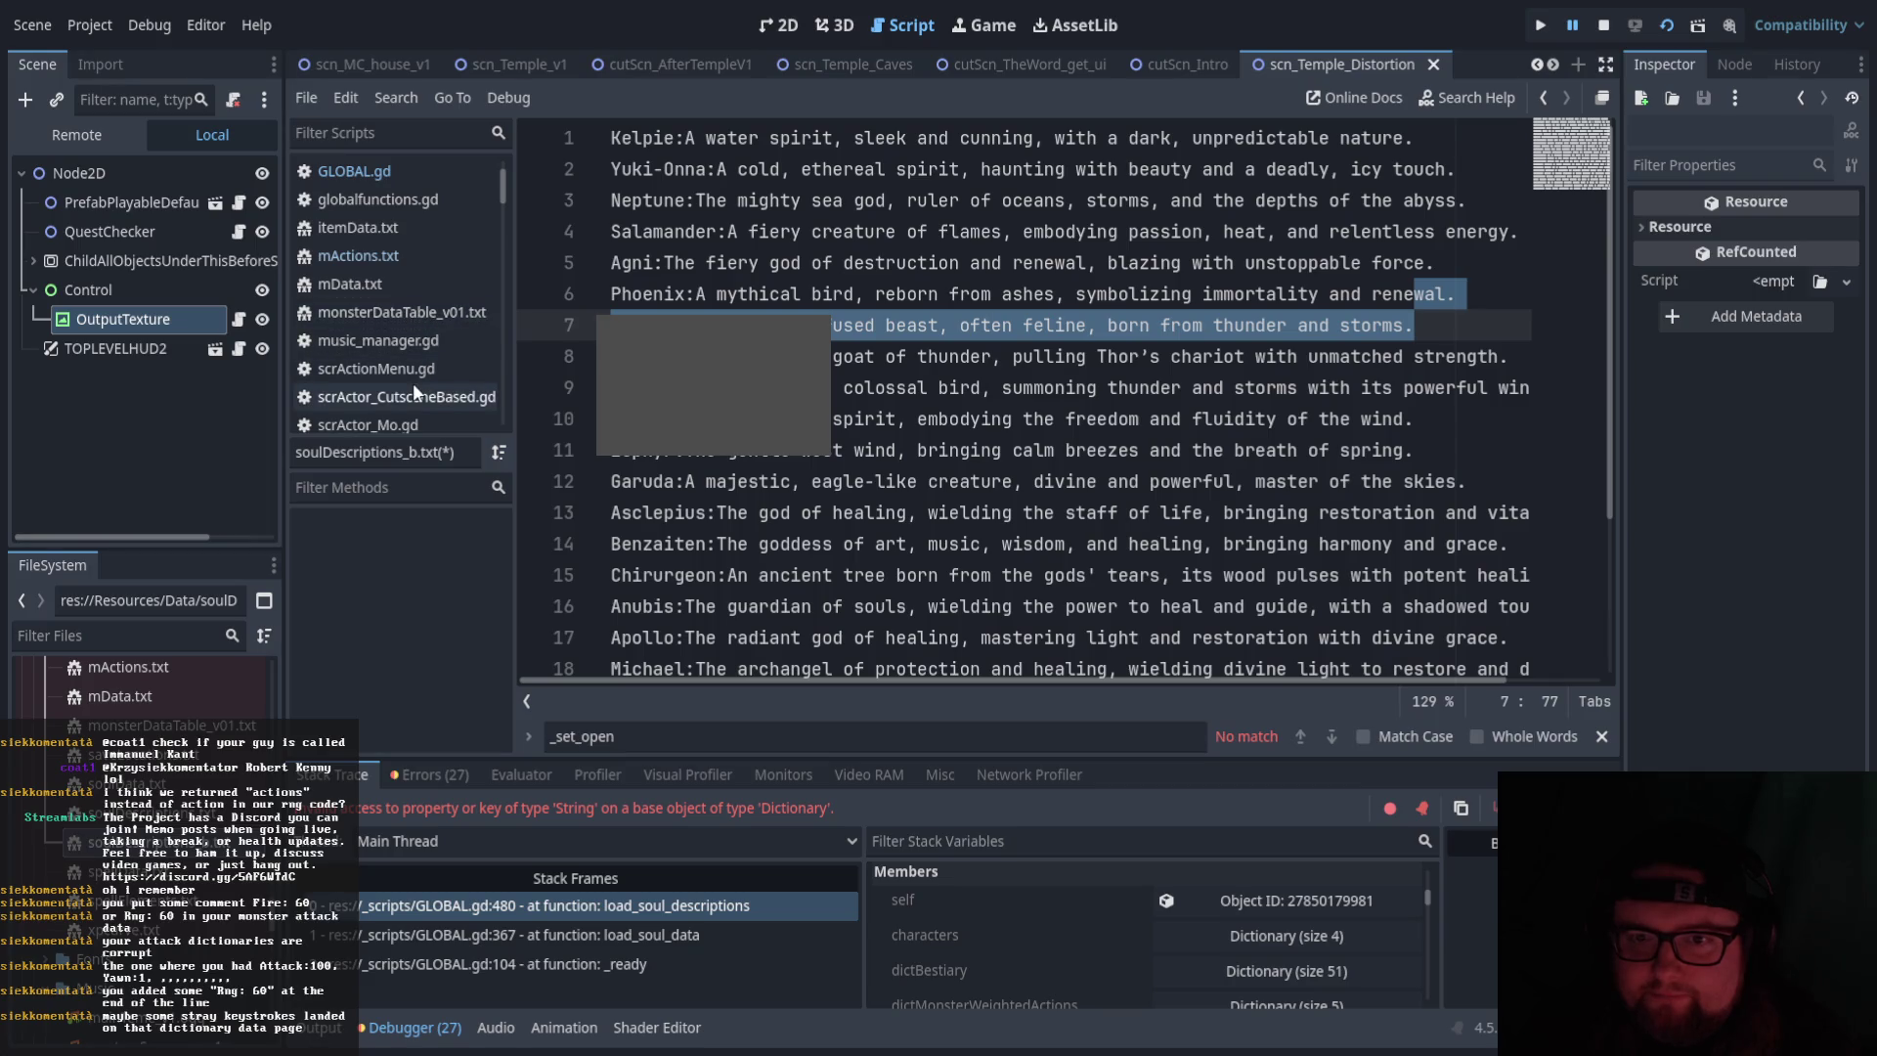
# Check Zephyr's row in soulData.txt and wind_omega in spellData.txt, then return to GLOBAL.gd line 480
pyautogui.doubleClick(147, 785)
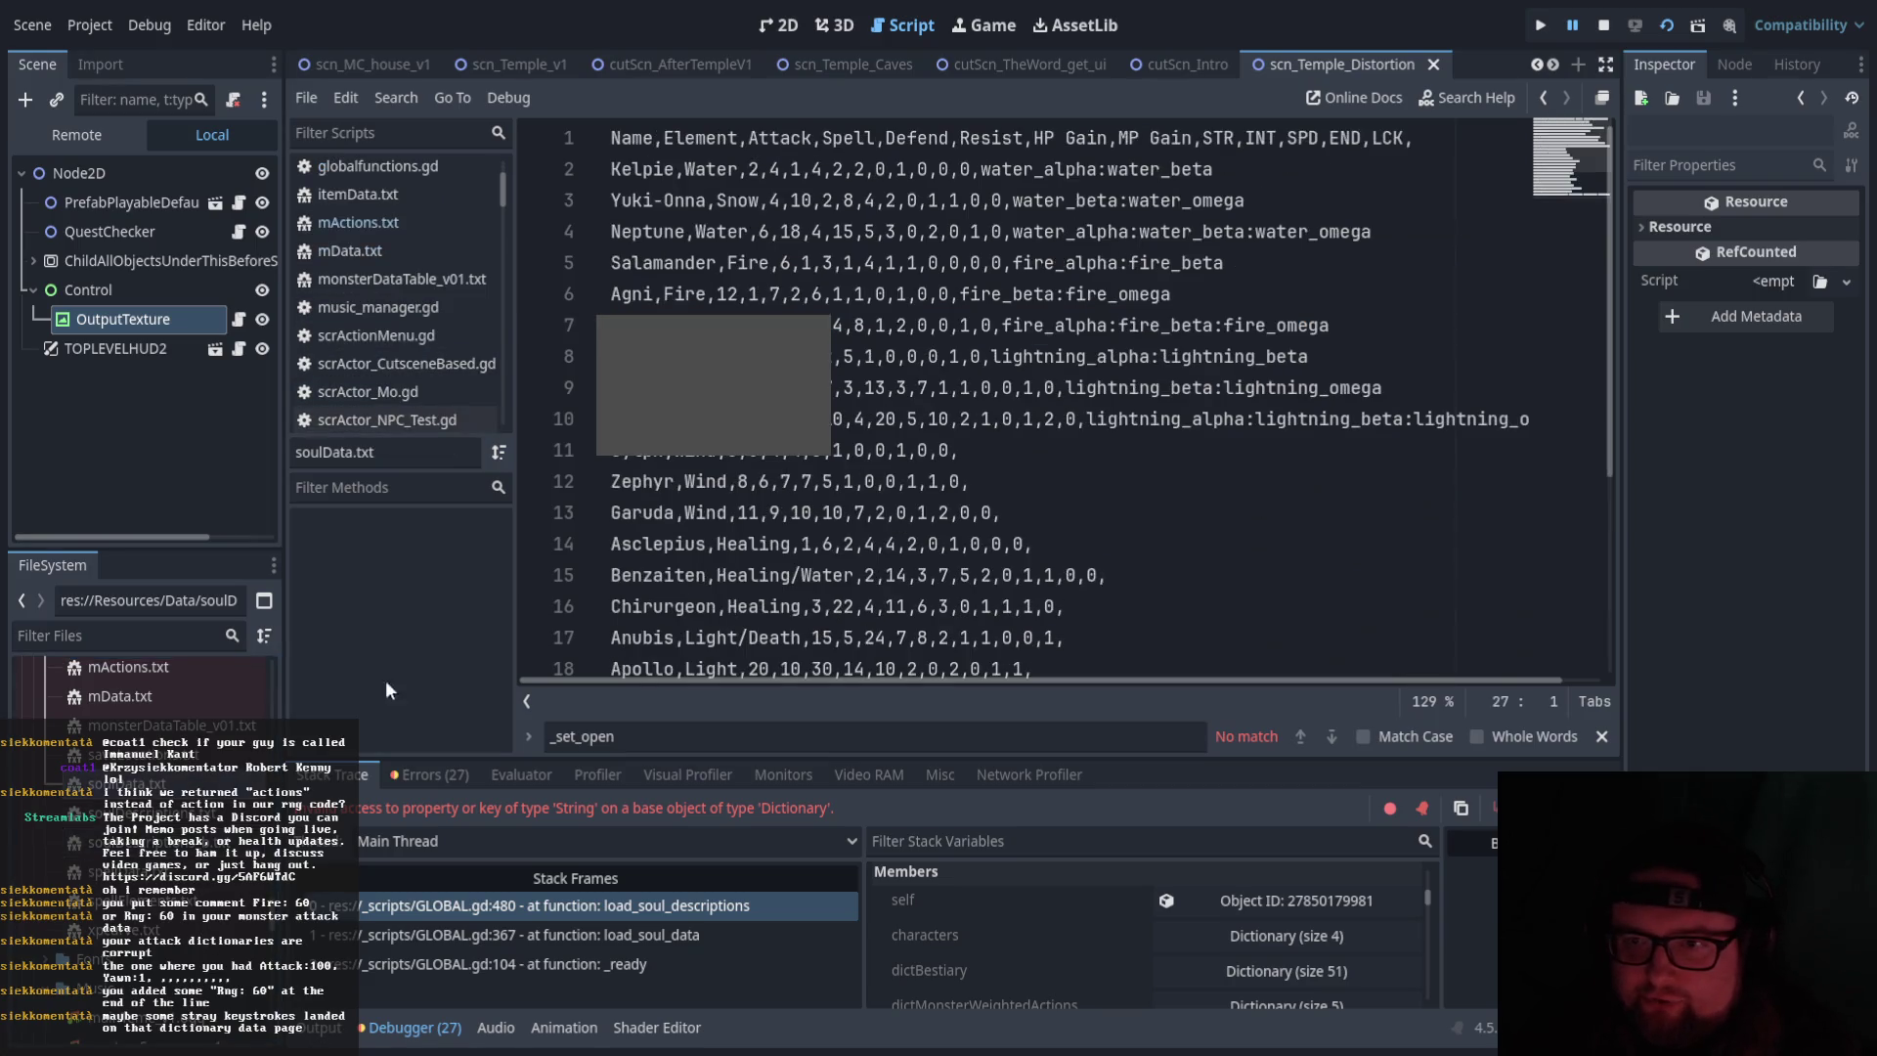
pyautogui.click(930, 484)
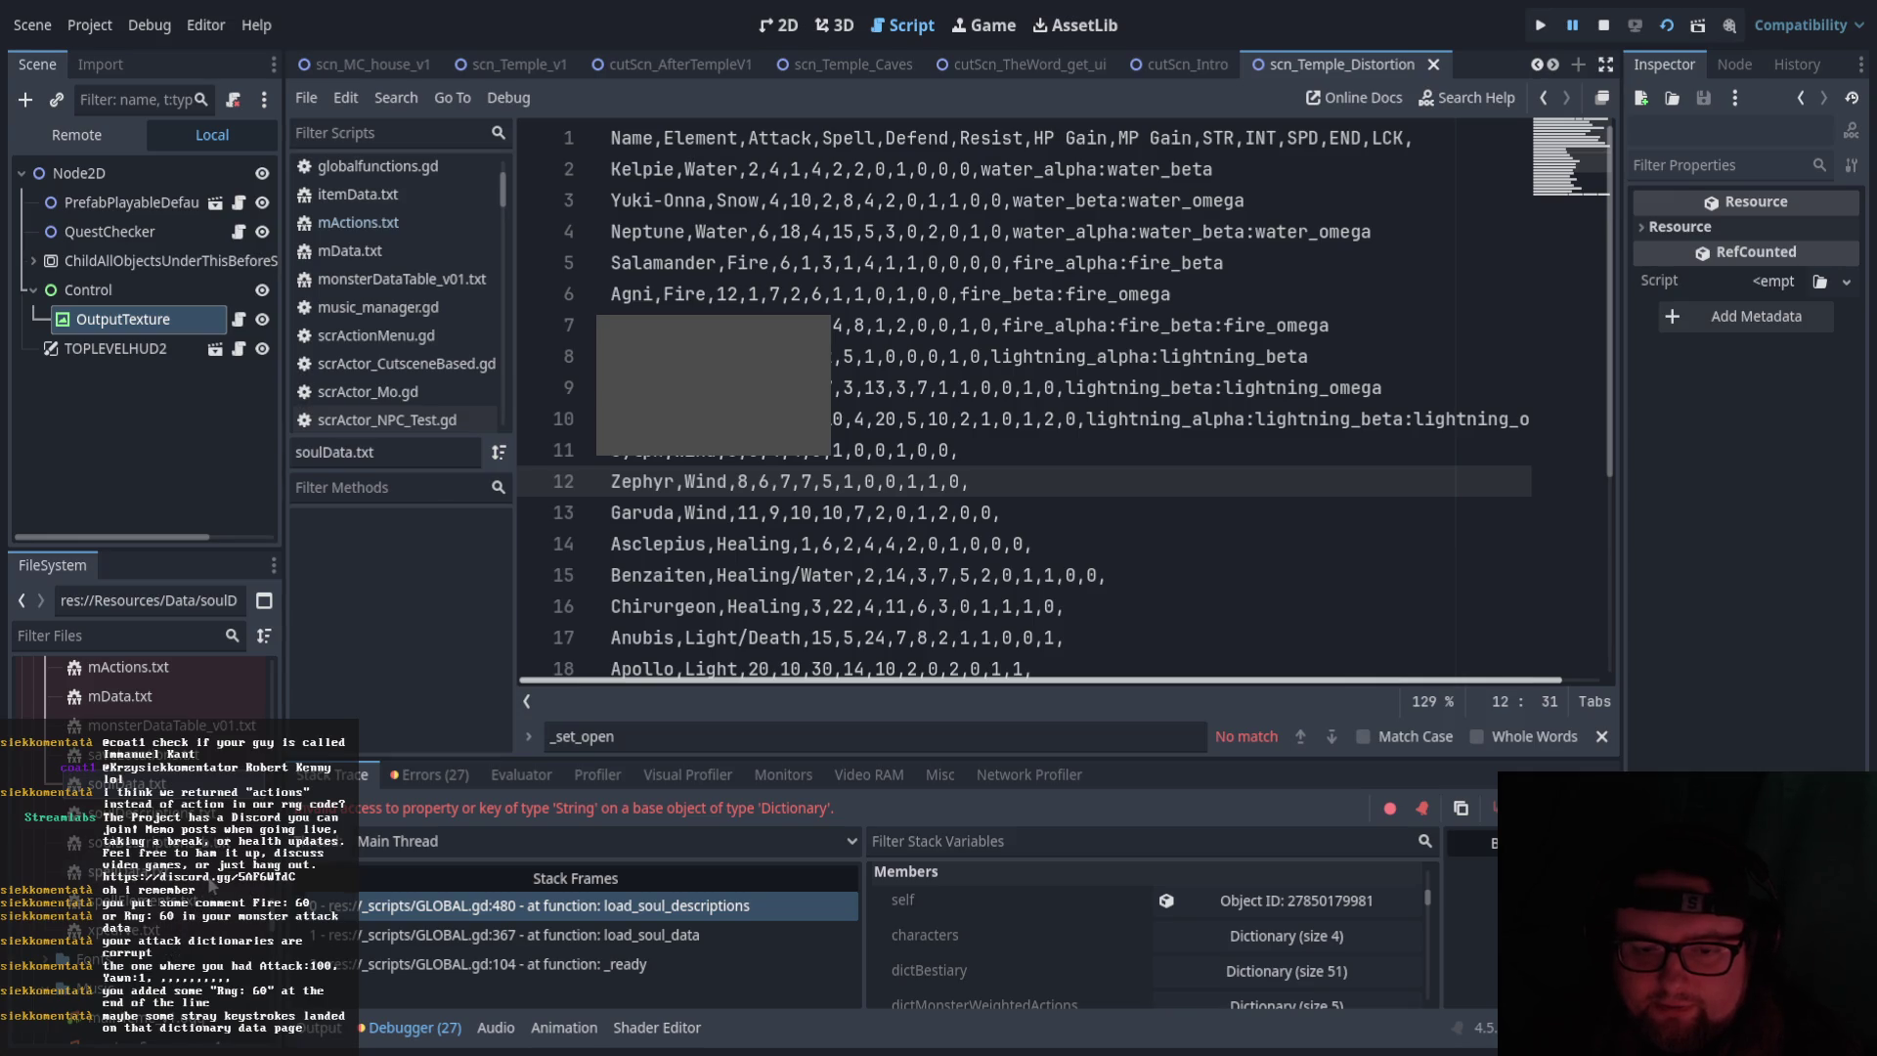
pyautogui.doubleClick(210, 884)
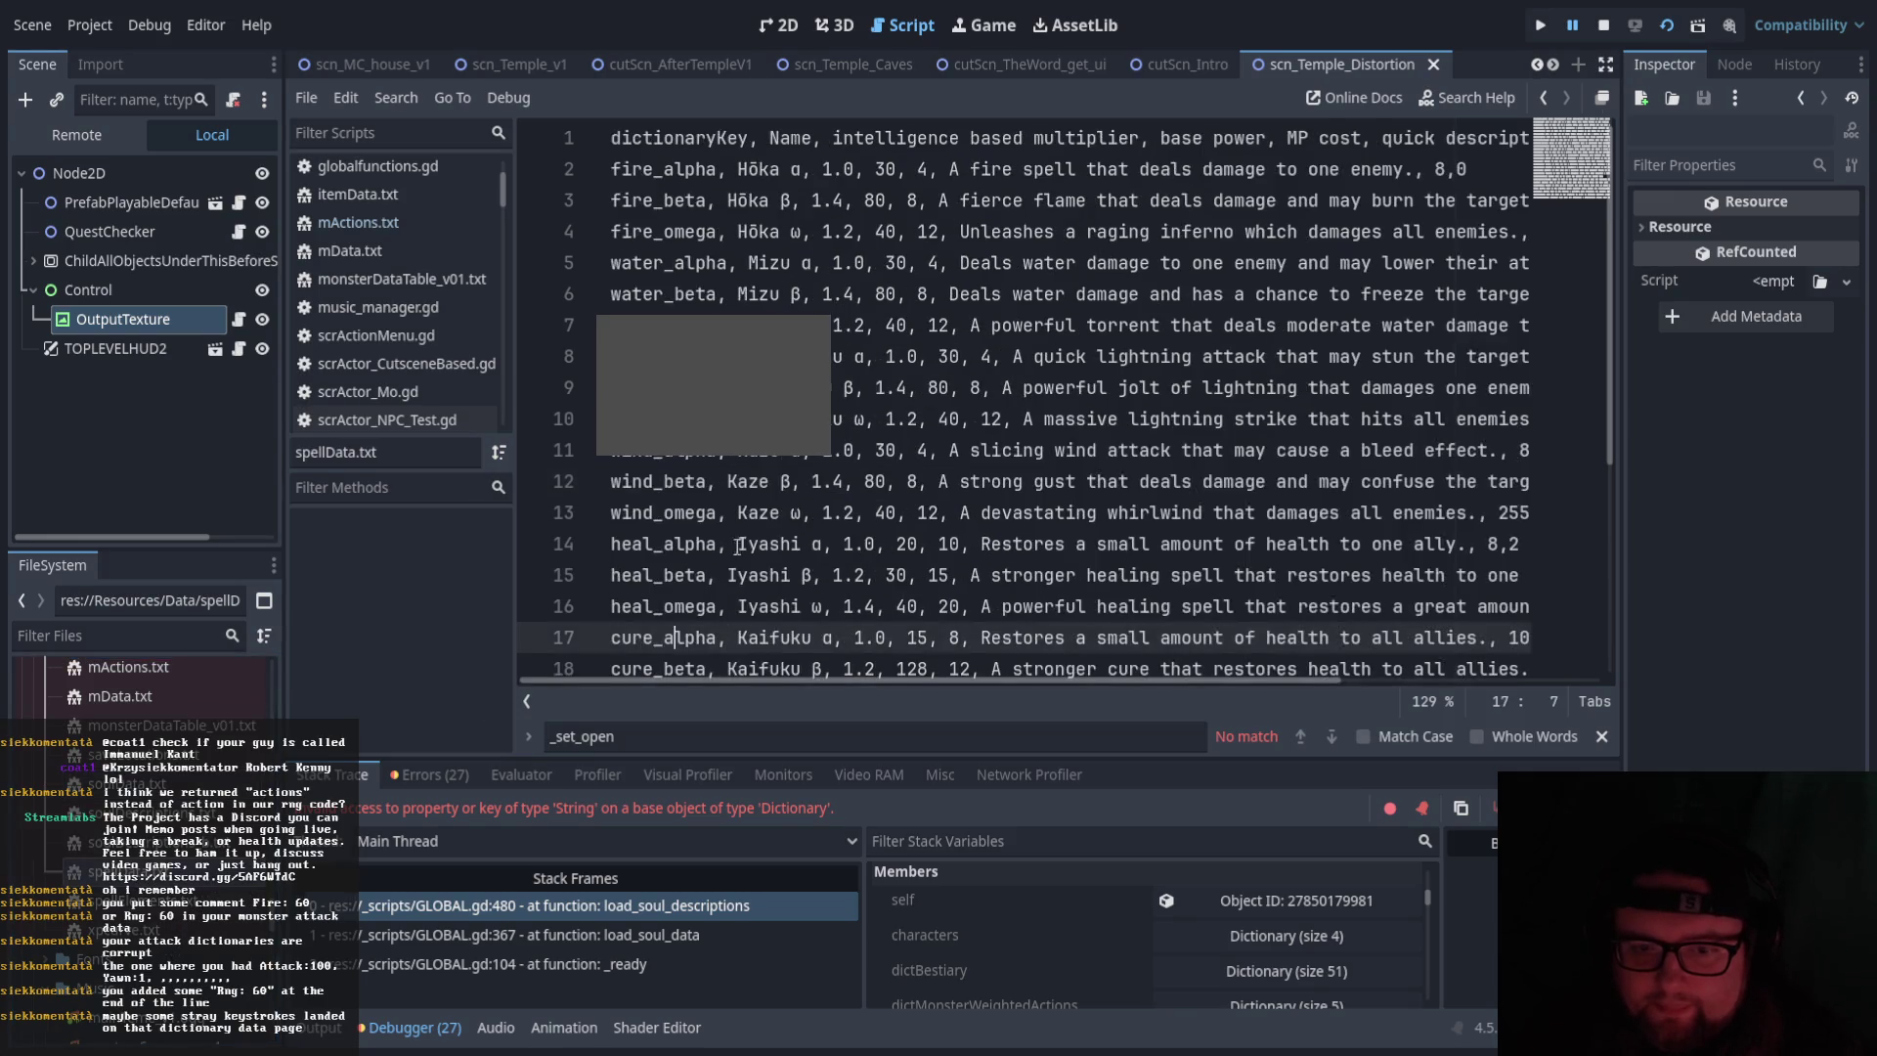
pyautogui.click(823, 509)
pyautogui.click(583, 908)
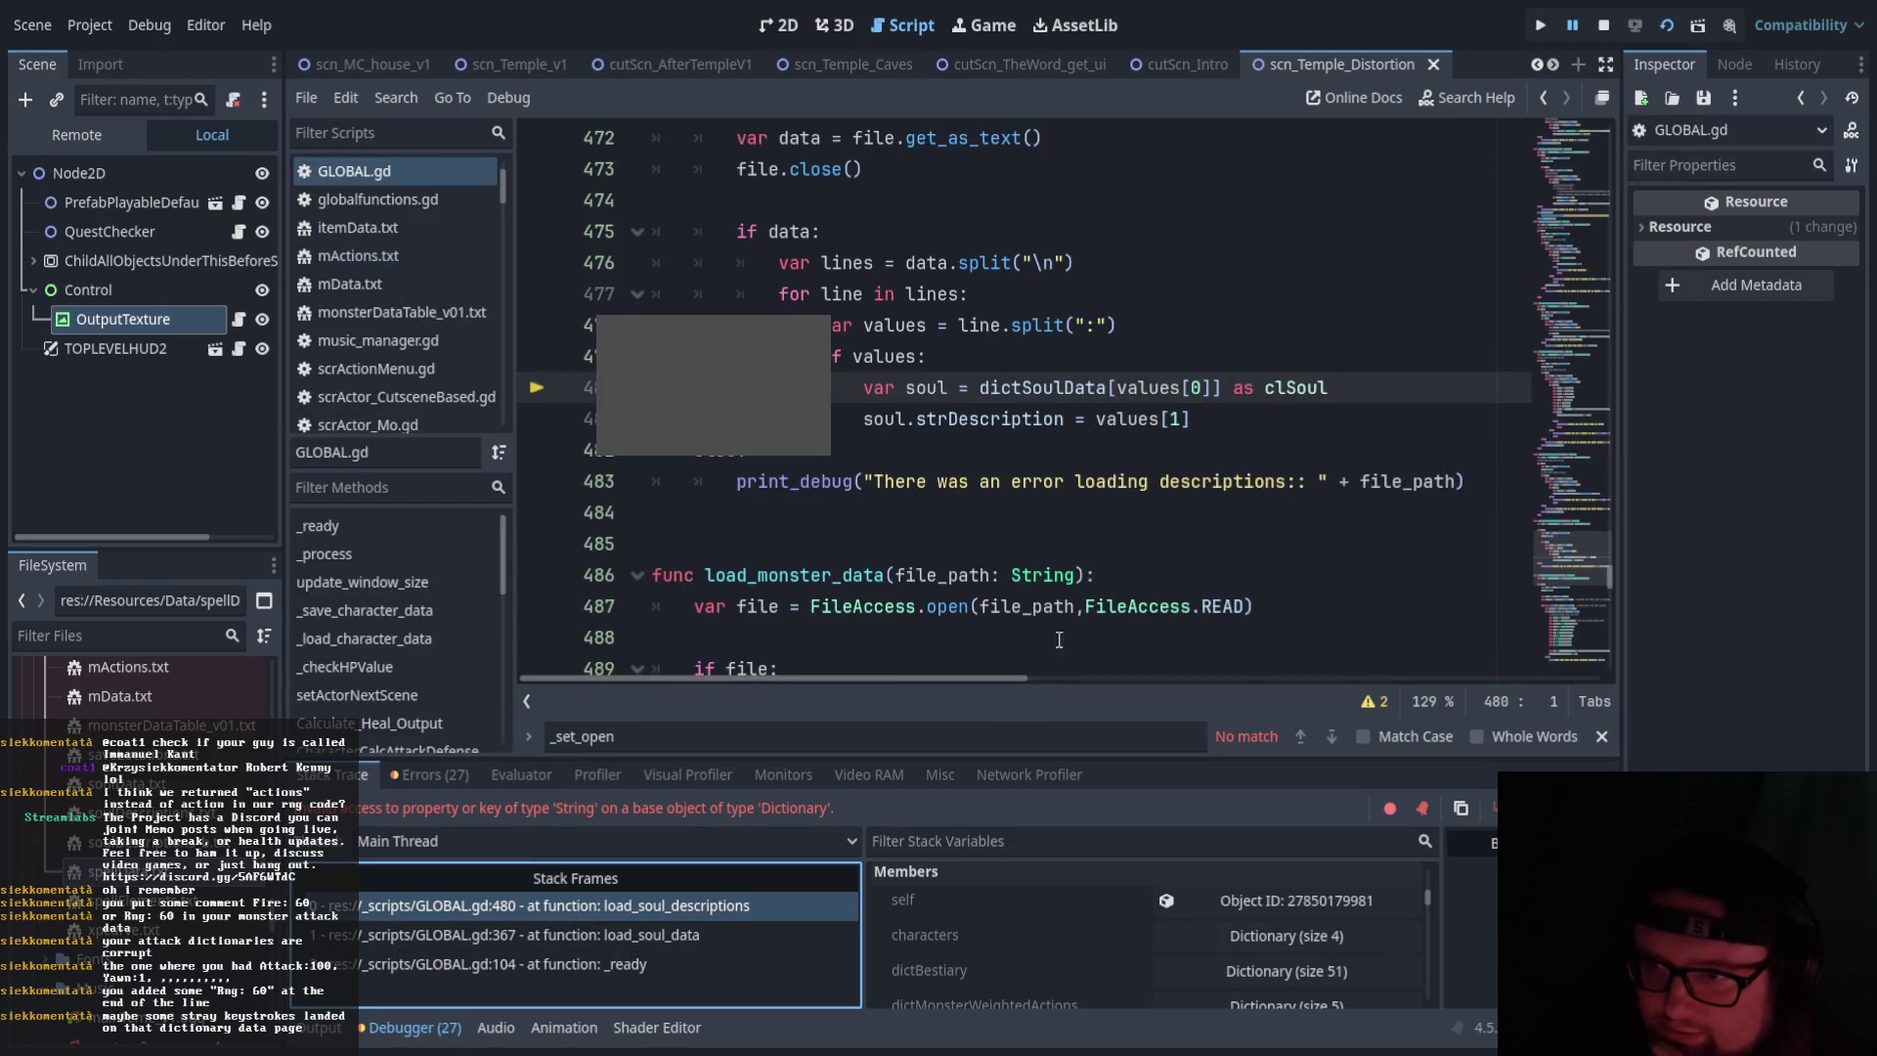
# Jump to the load_soul_data call at line 367 of GLOBAL.gd via the stack trace
pyautogui.scroll(3, 1092, 531)
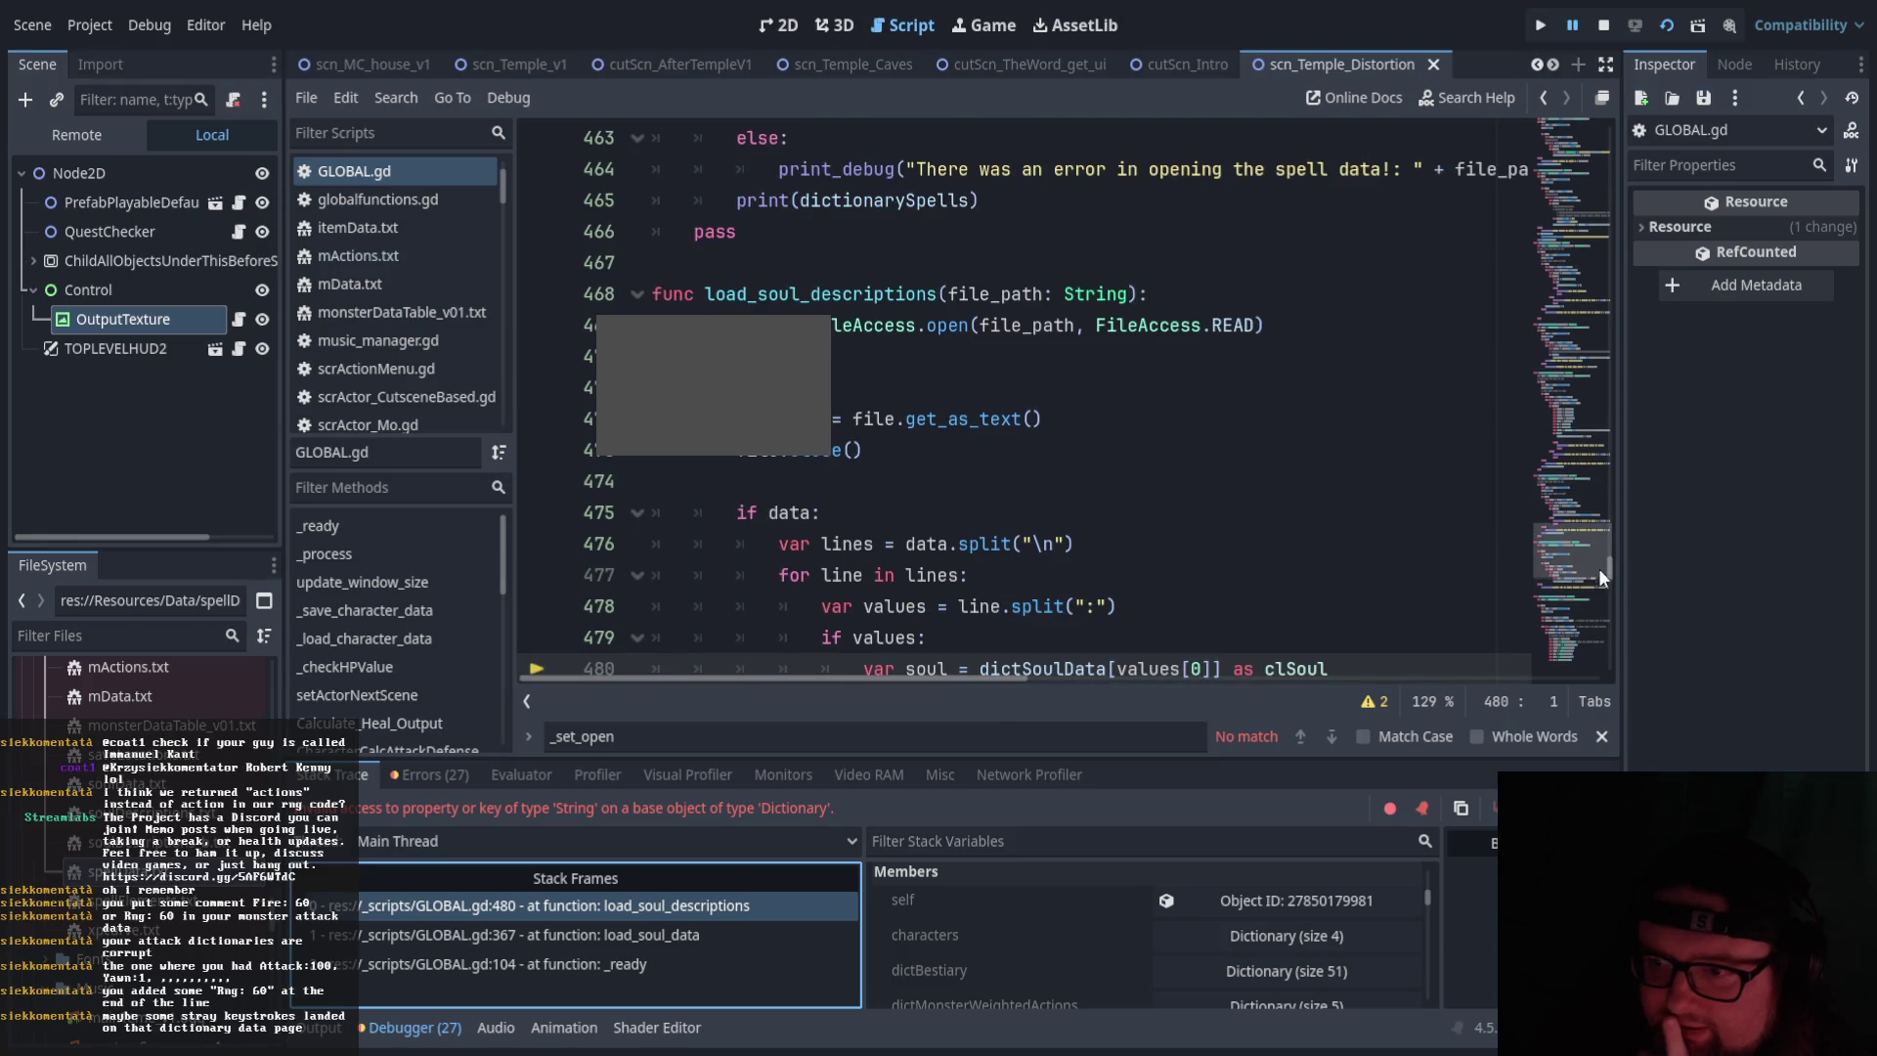
pyautogui.scroll(-2, 1599, 571)
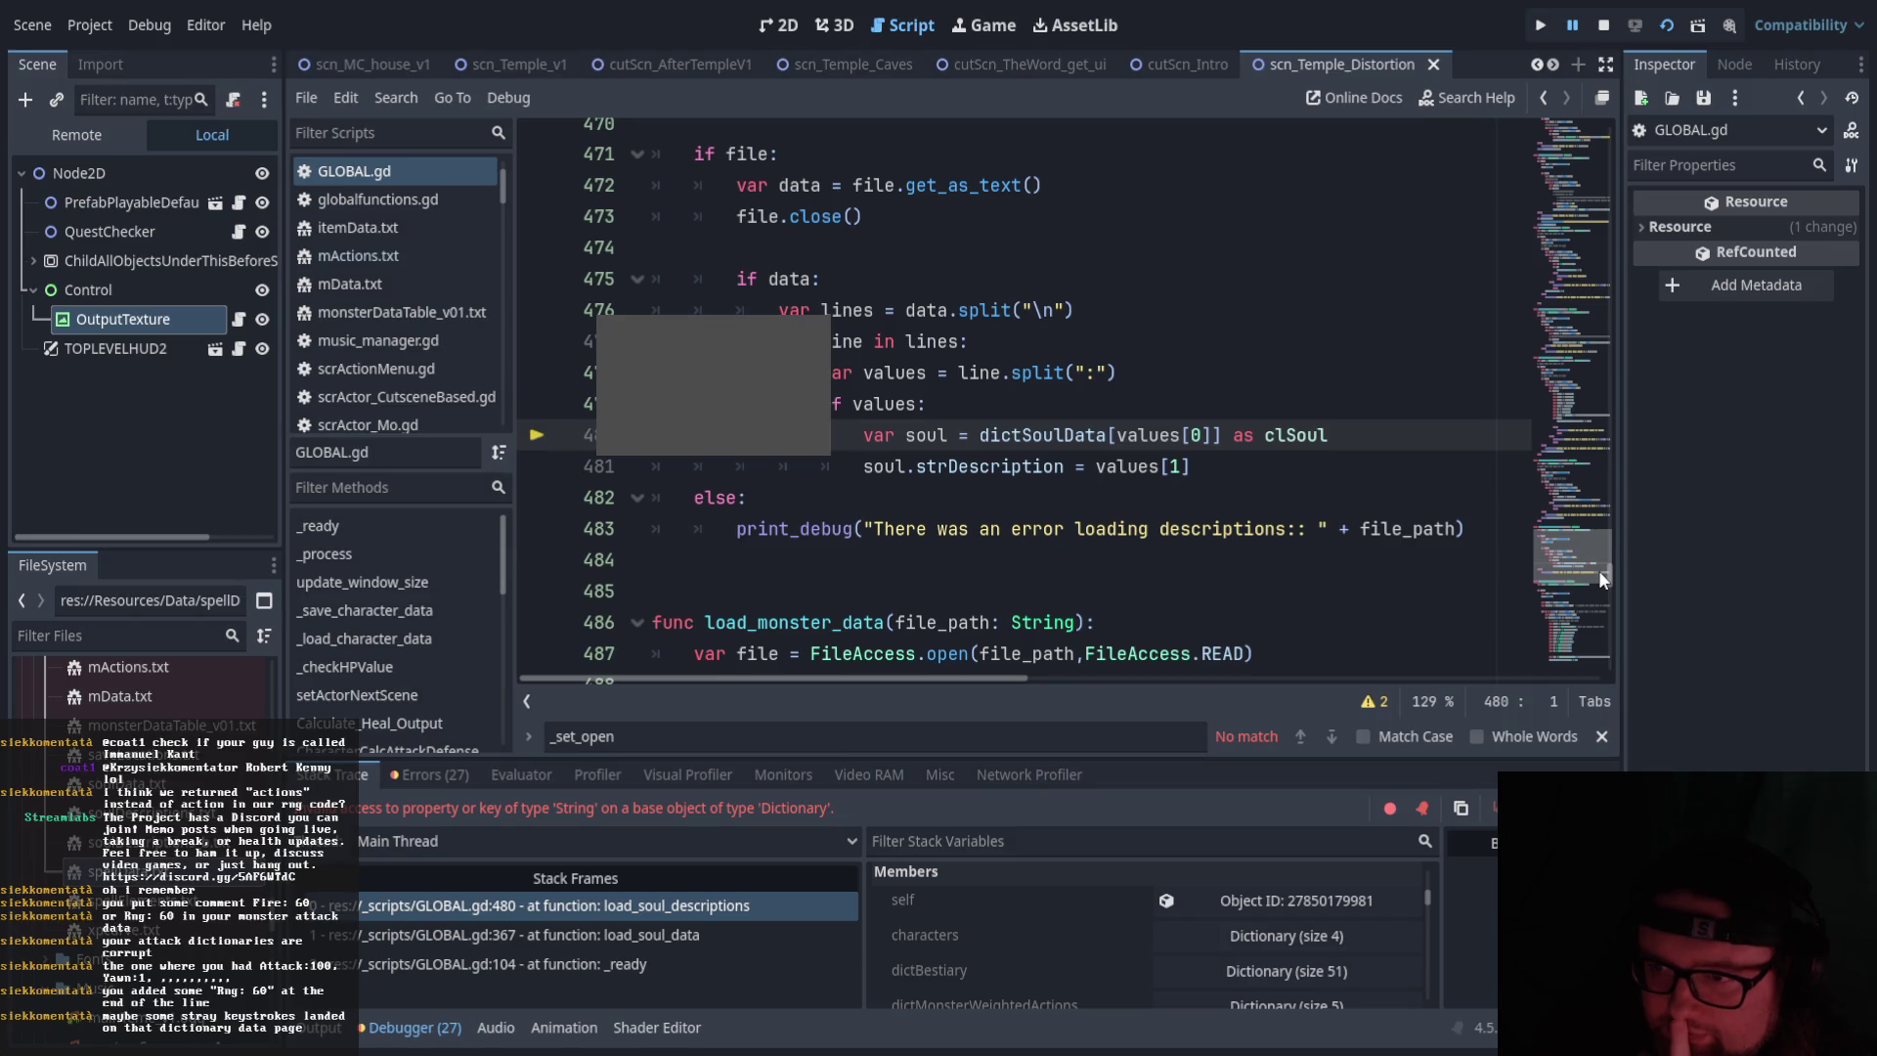
pyautogui.scroll(10, 1598, 571)
pyautogui.moveTo(1597, 550); pyautogui.dragTo(1598, 447)
pyautogui.click(623, 930)
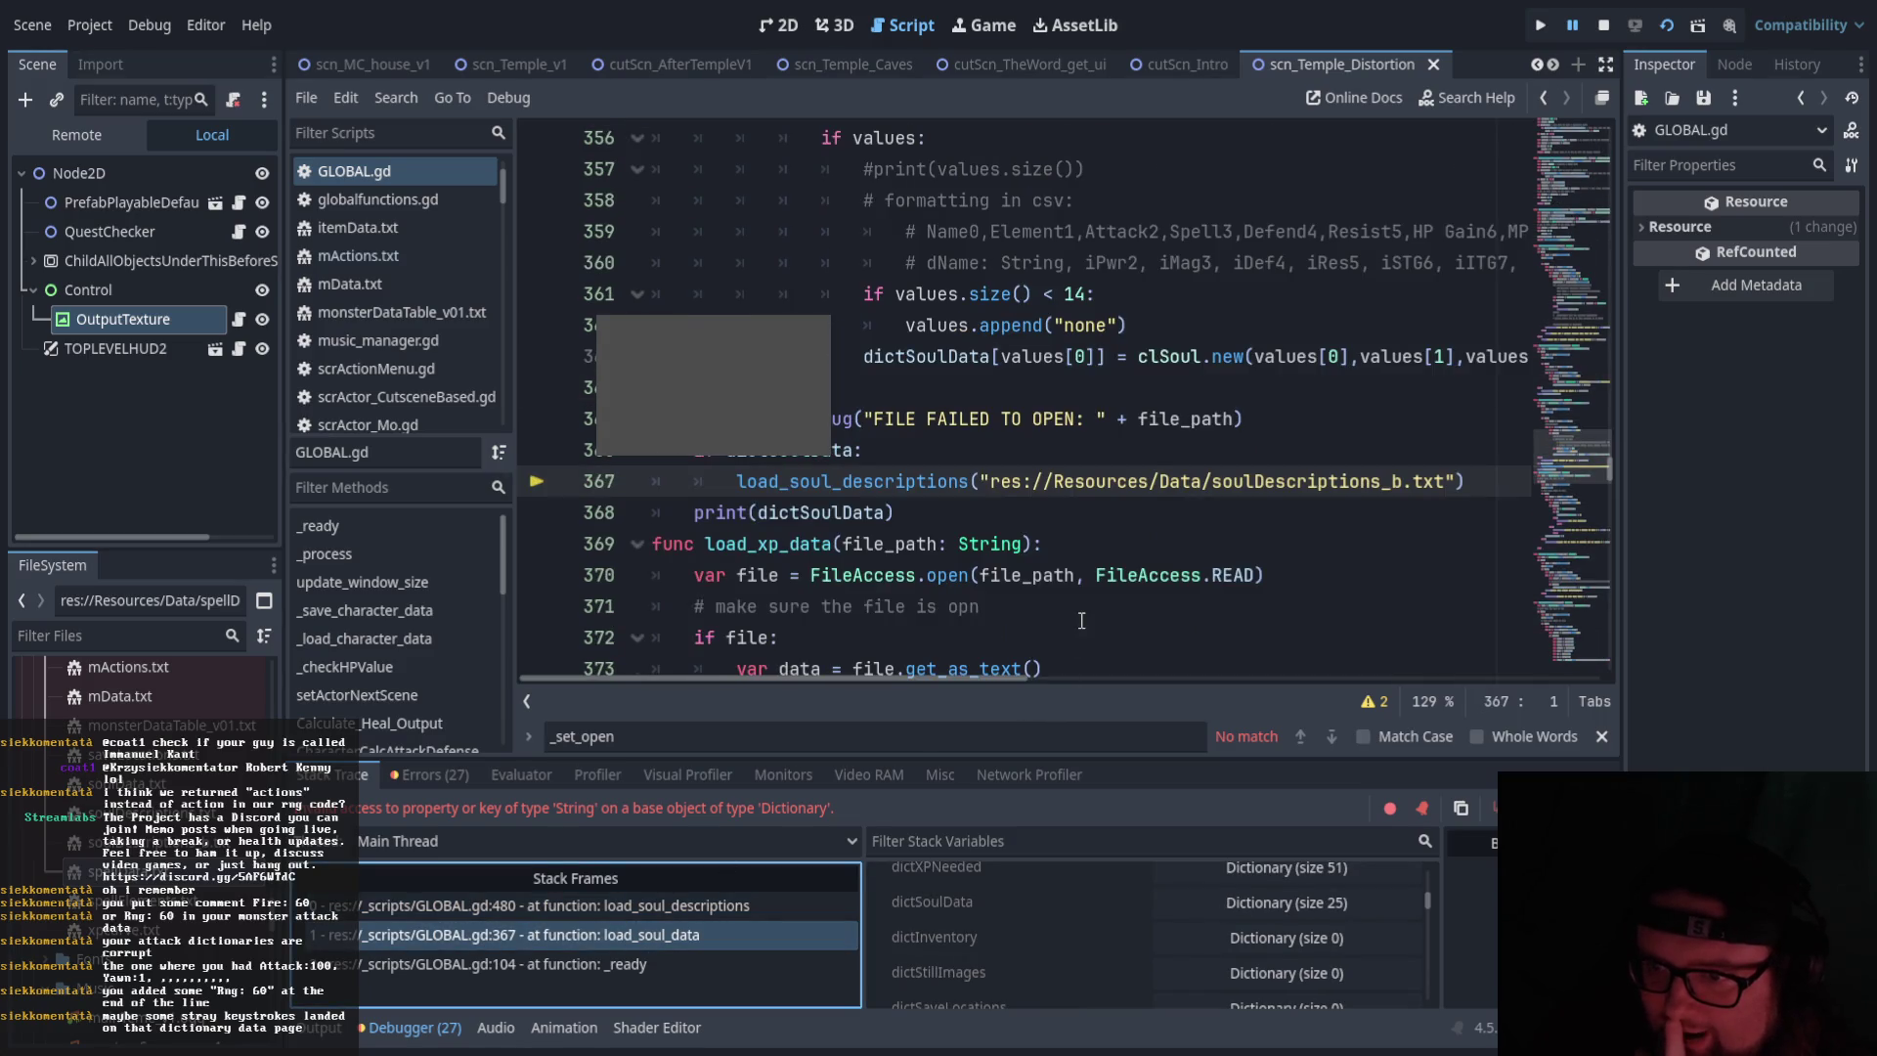
pyautogui.click(754, 937)
pyautogui.click(755, 936)
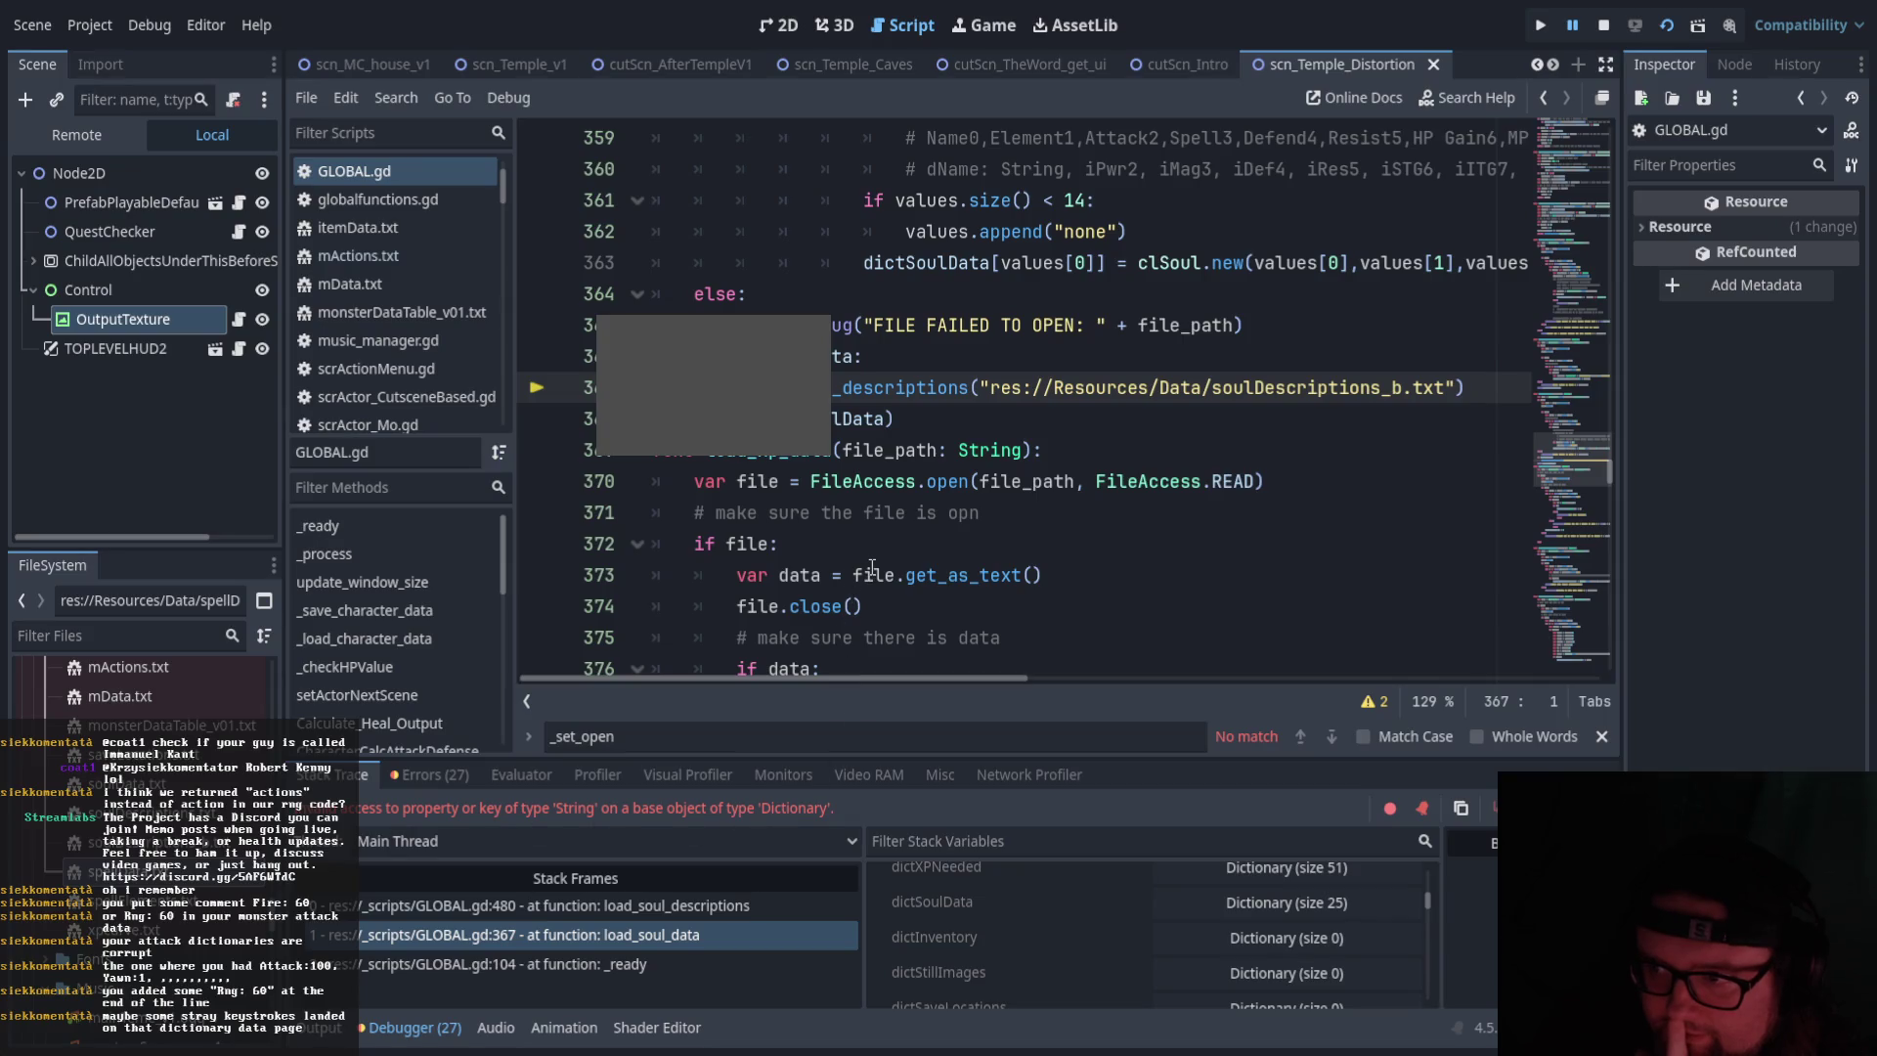
# Recheck soulDescriptions_b.txt, then return to GLOBAL.gd's FILE FAILED TO OPEN line
pyautogui.doubleClick(210, 852)
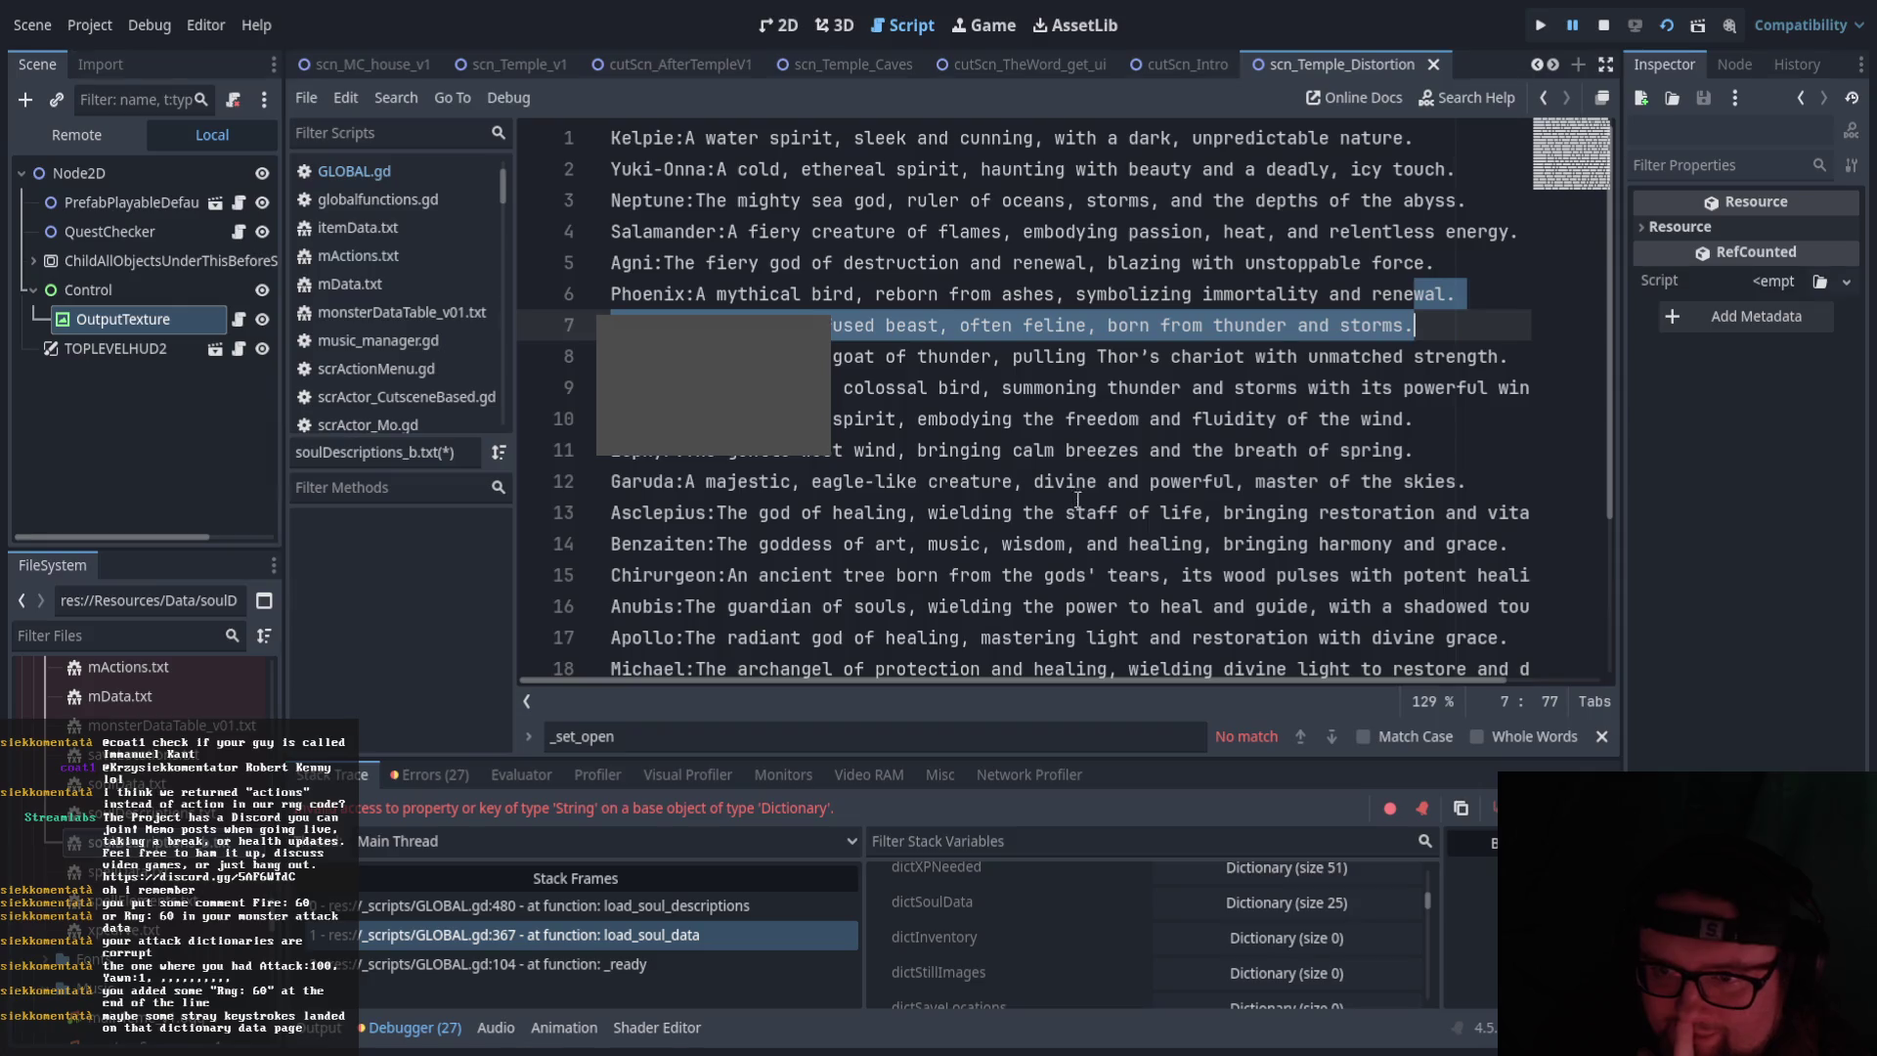
pyautogui.scroll(-2, 1077, 500)
pyautogui.click(1057, 541)
pyautogui.hotkey('alt', 'Left')
pyautogui.click(1095, 419)
pyautogui.scroll(1, 1095, 515)
# Review the errors list and the load_soul_descriptions call, then show the Output log of printed dictionaries
pyautogui.click(430, 774)
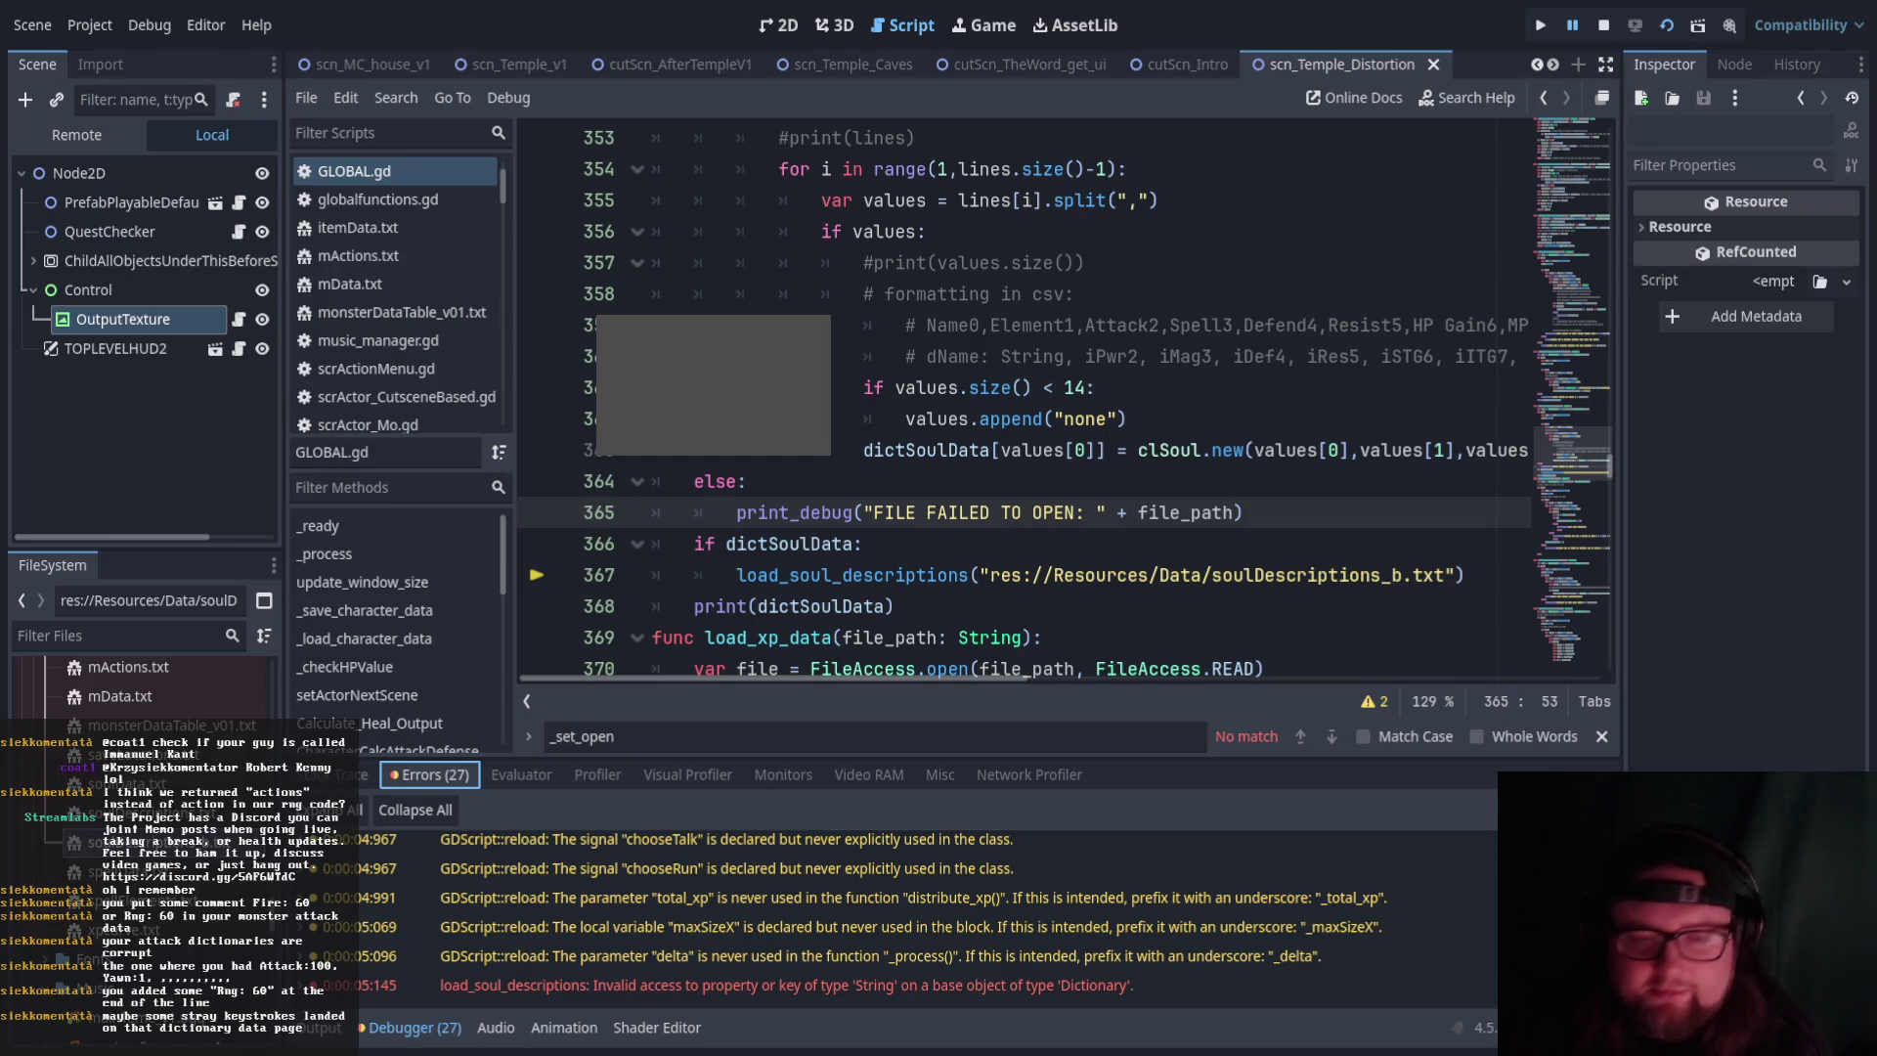
pyautogui.click(1071, 575)
pyautogui.scroll(5, 1154, 547)
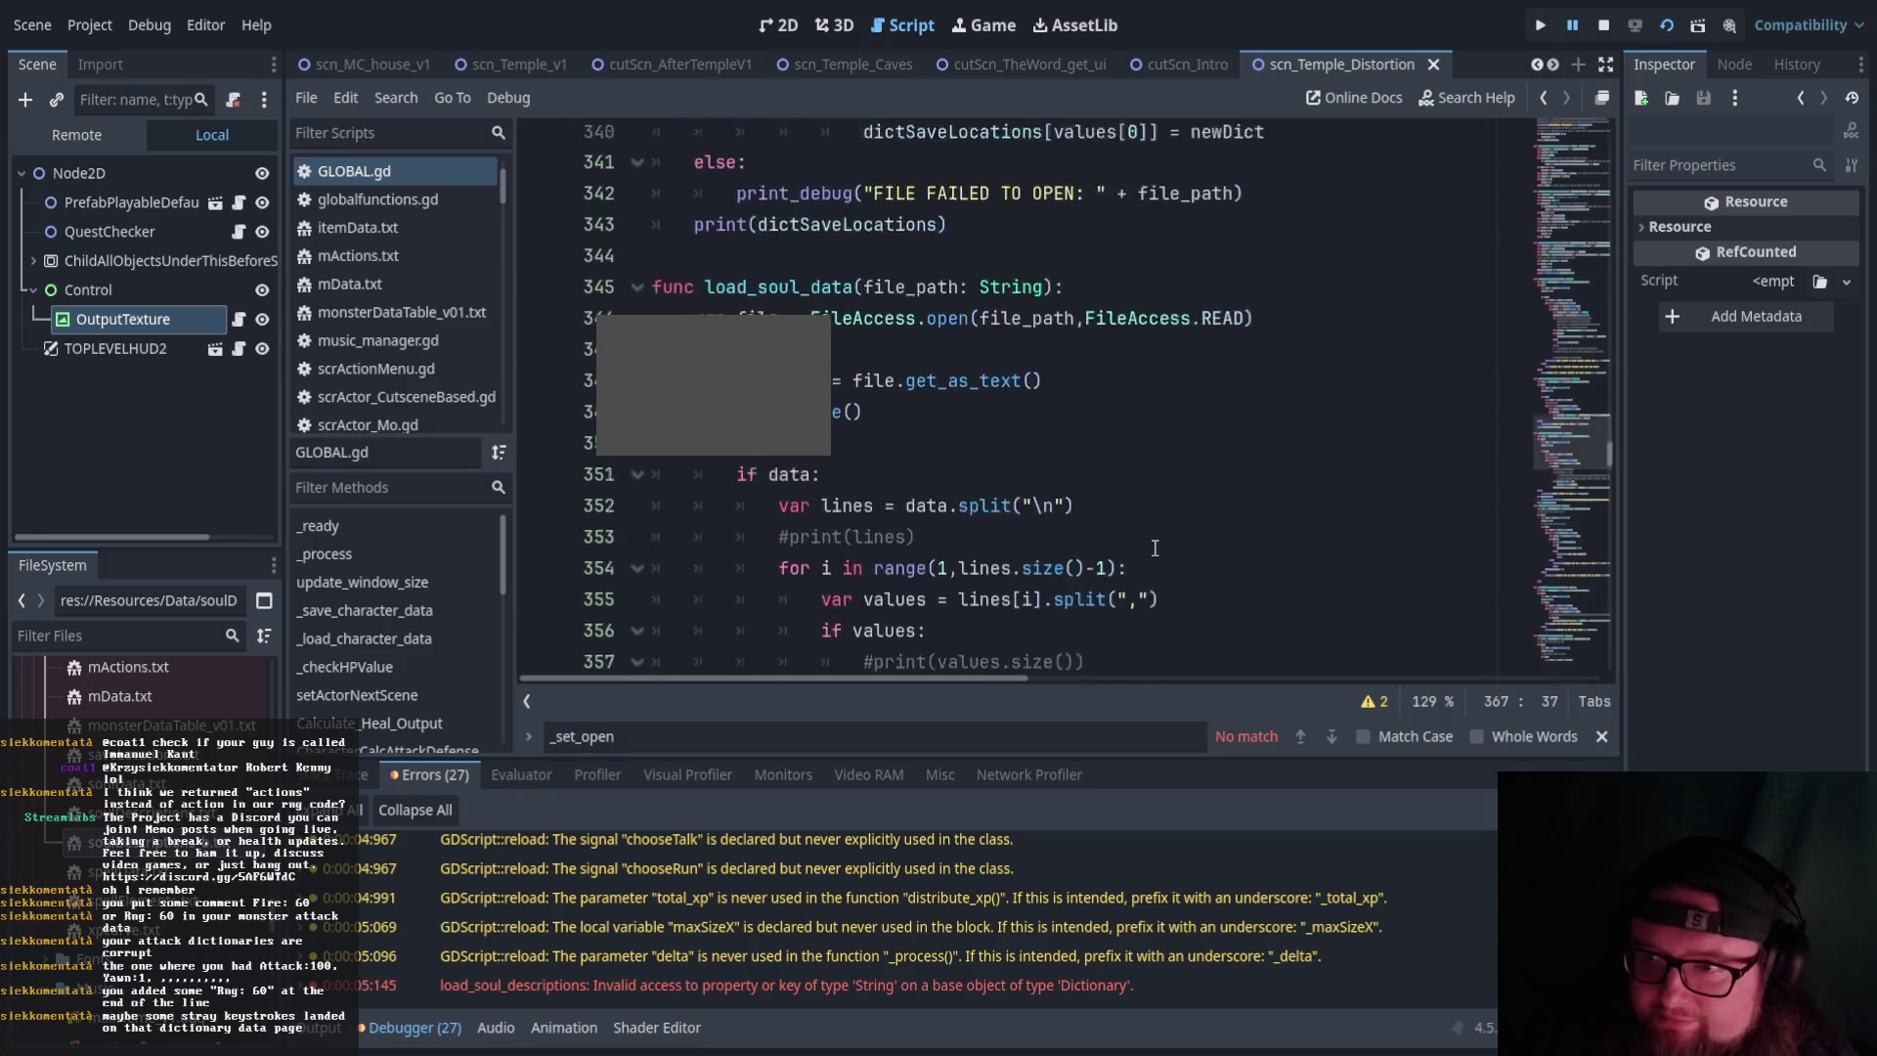
pyautogui.scroll(-5, 1153, 548)
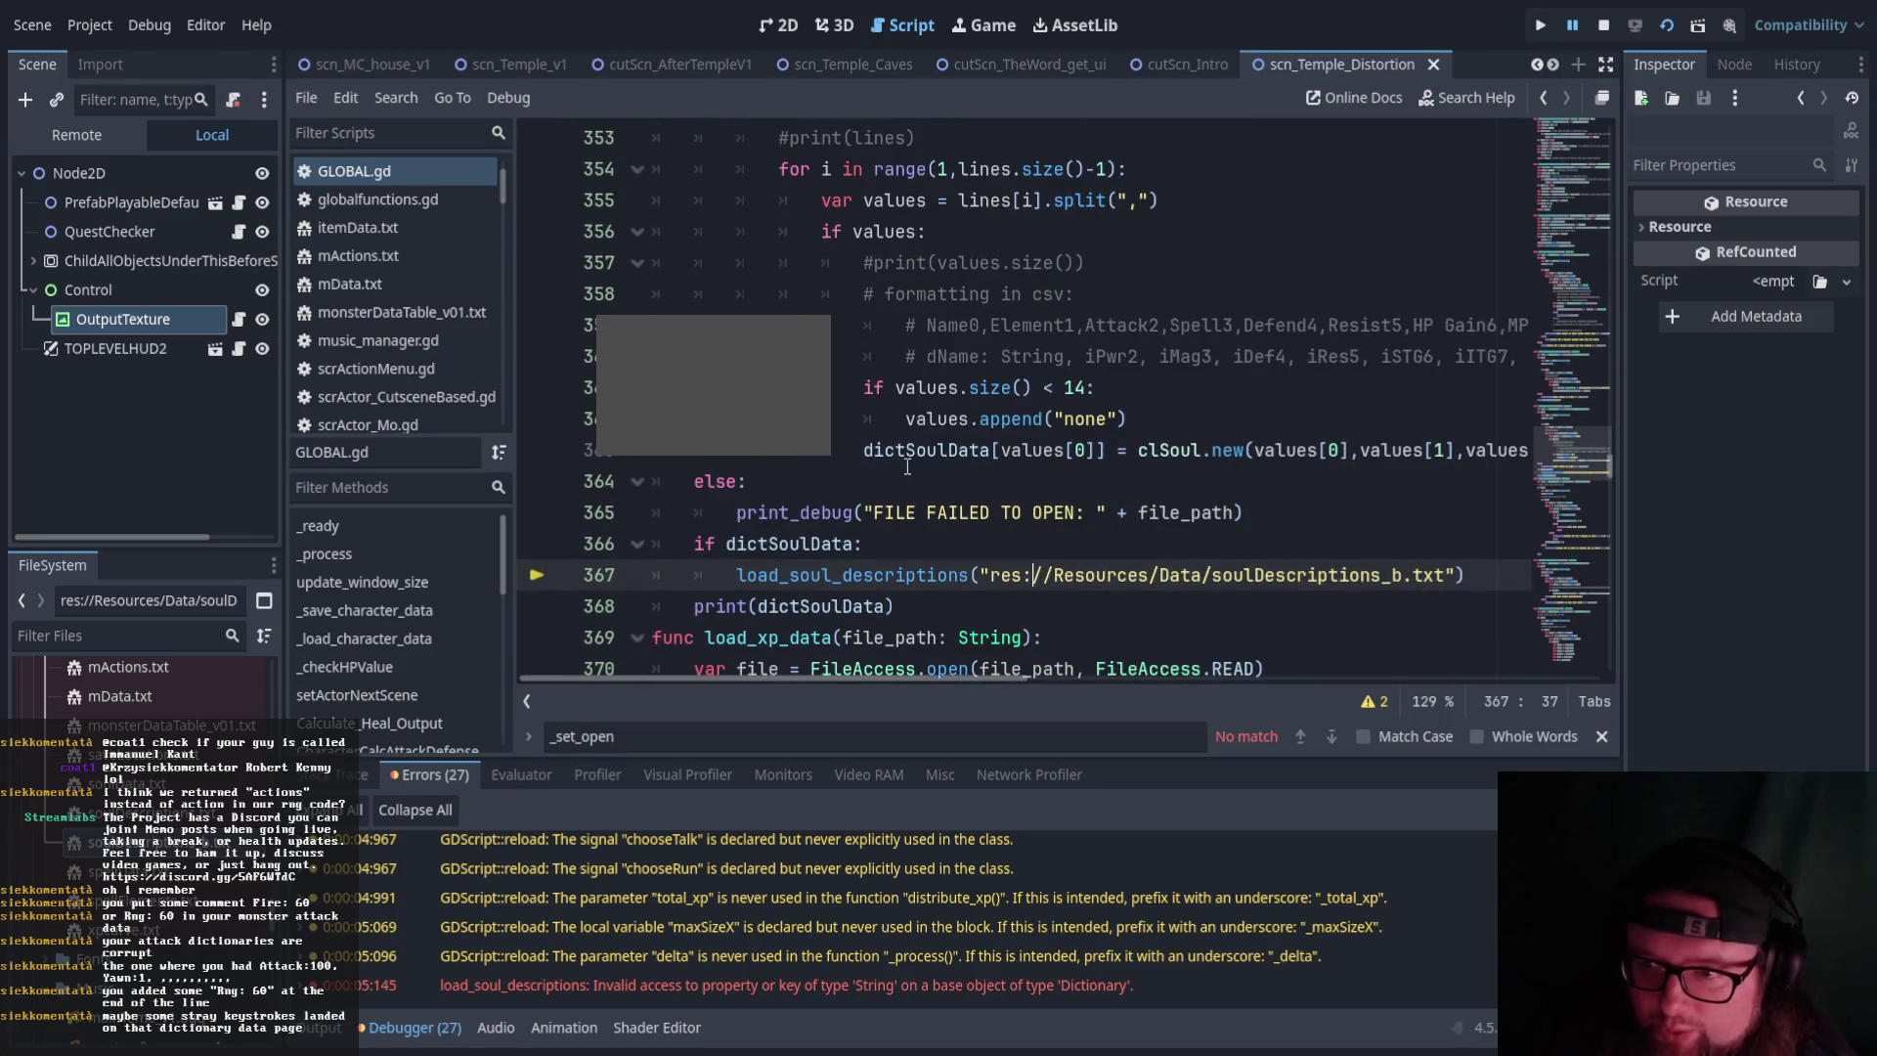
pyautogui.click(875, 451)
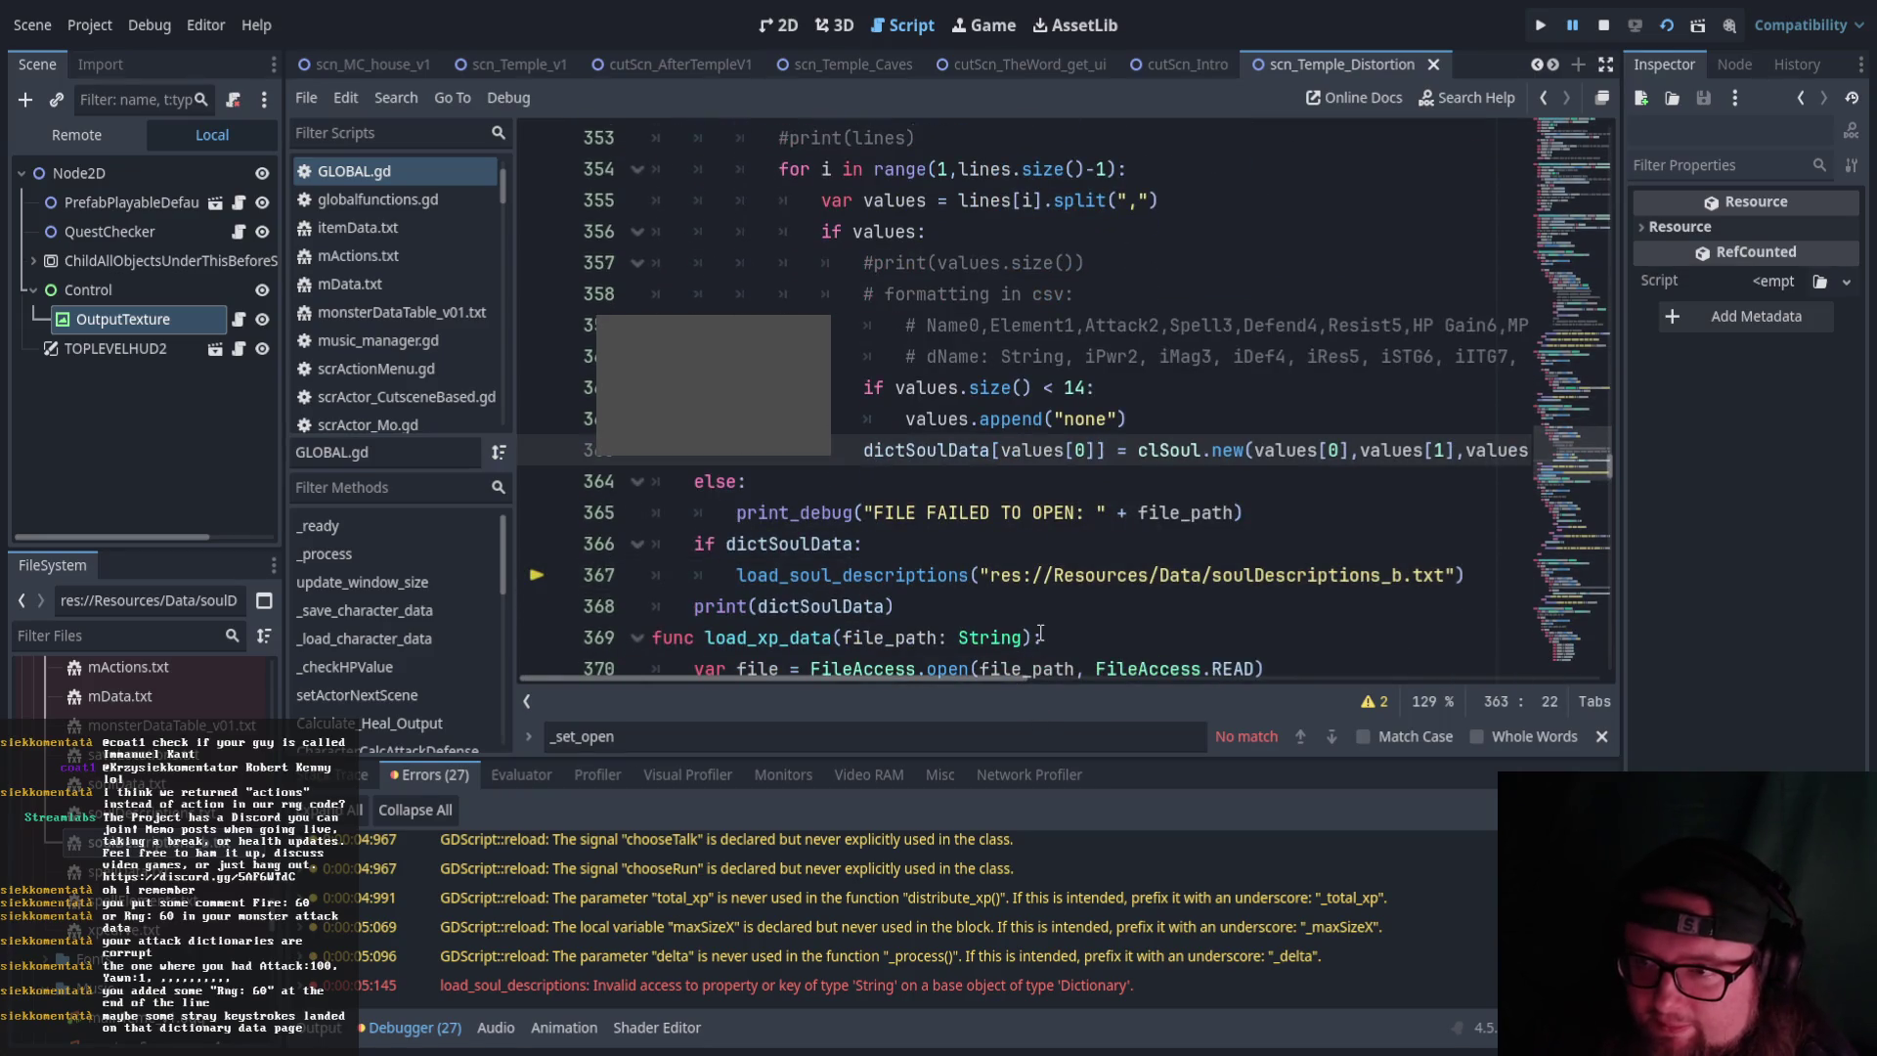
pyautogui.scroll(1, 1045, 630)
pyautogui.scroll(-2, 1045, 630)
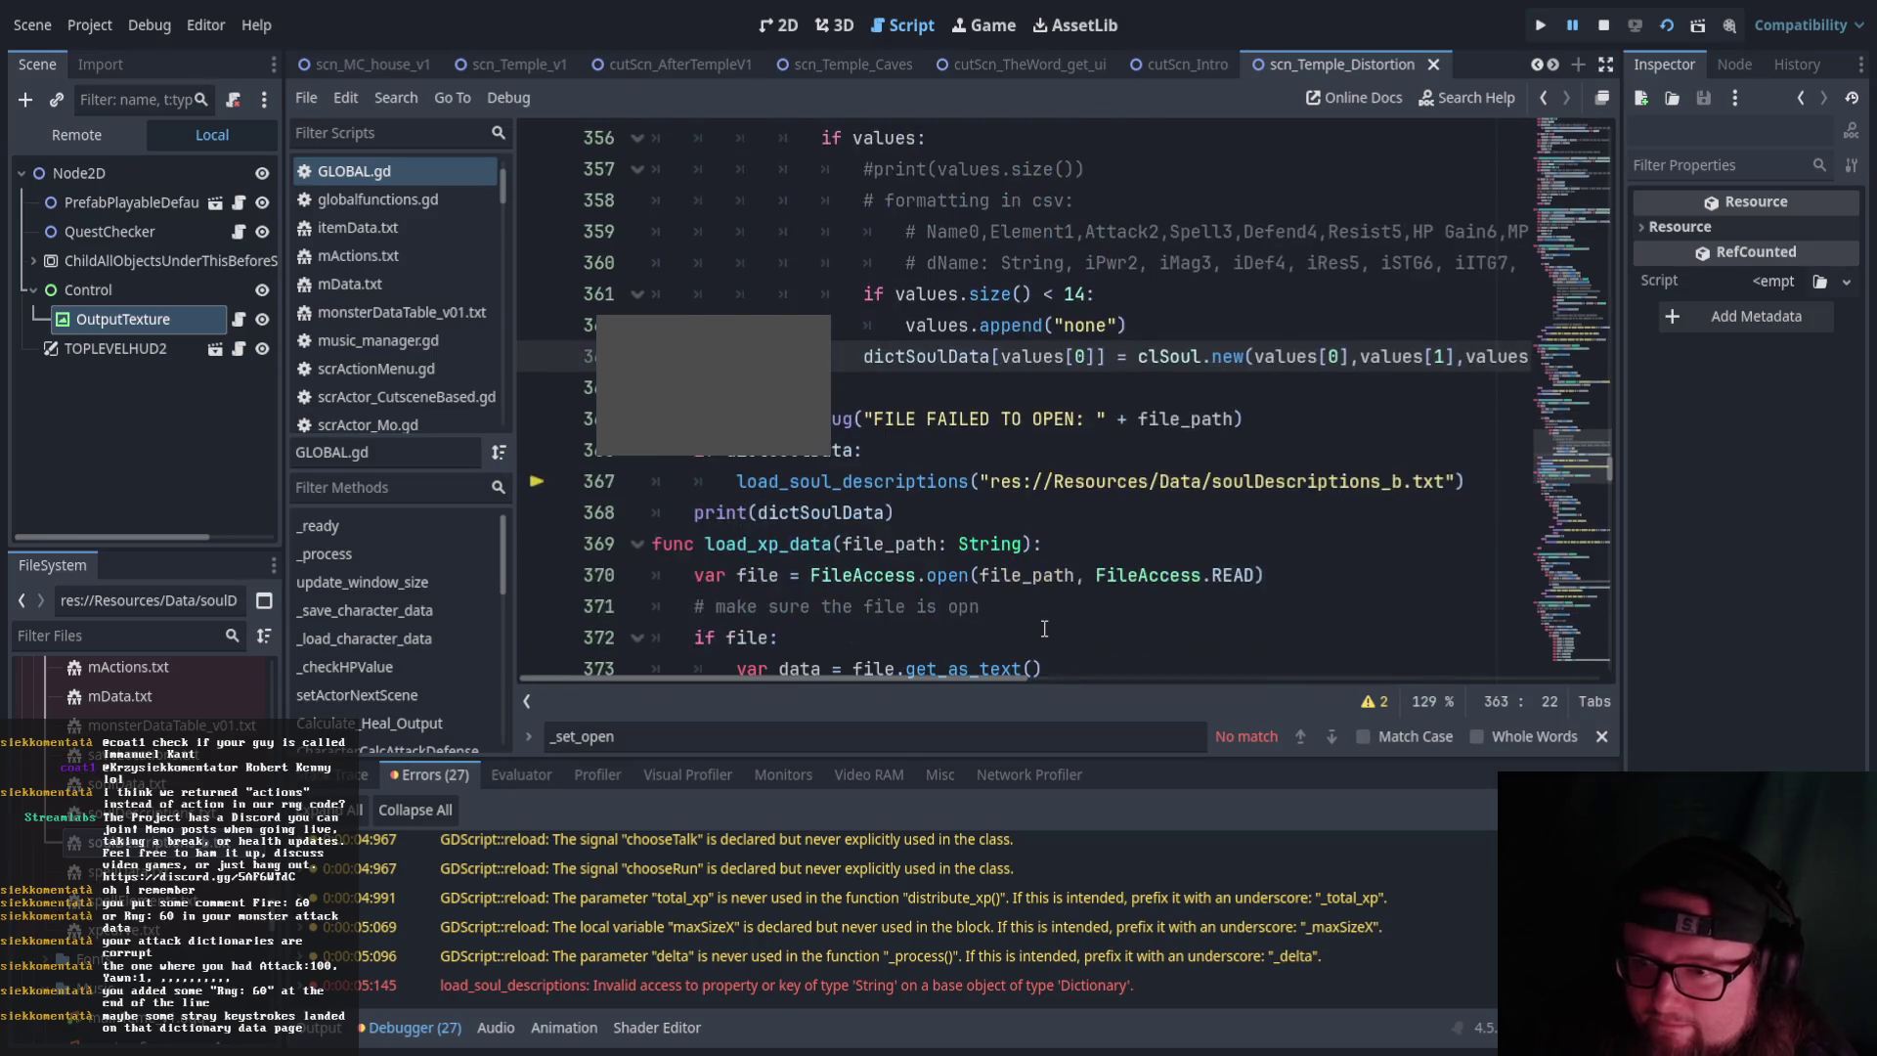
pyautogui.scroll(1, 1044, 630)
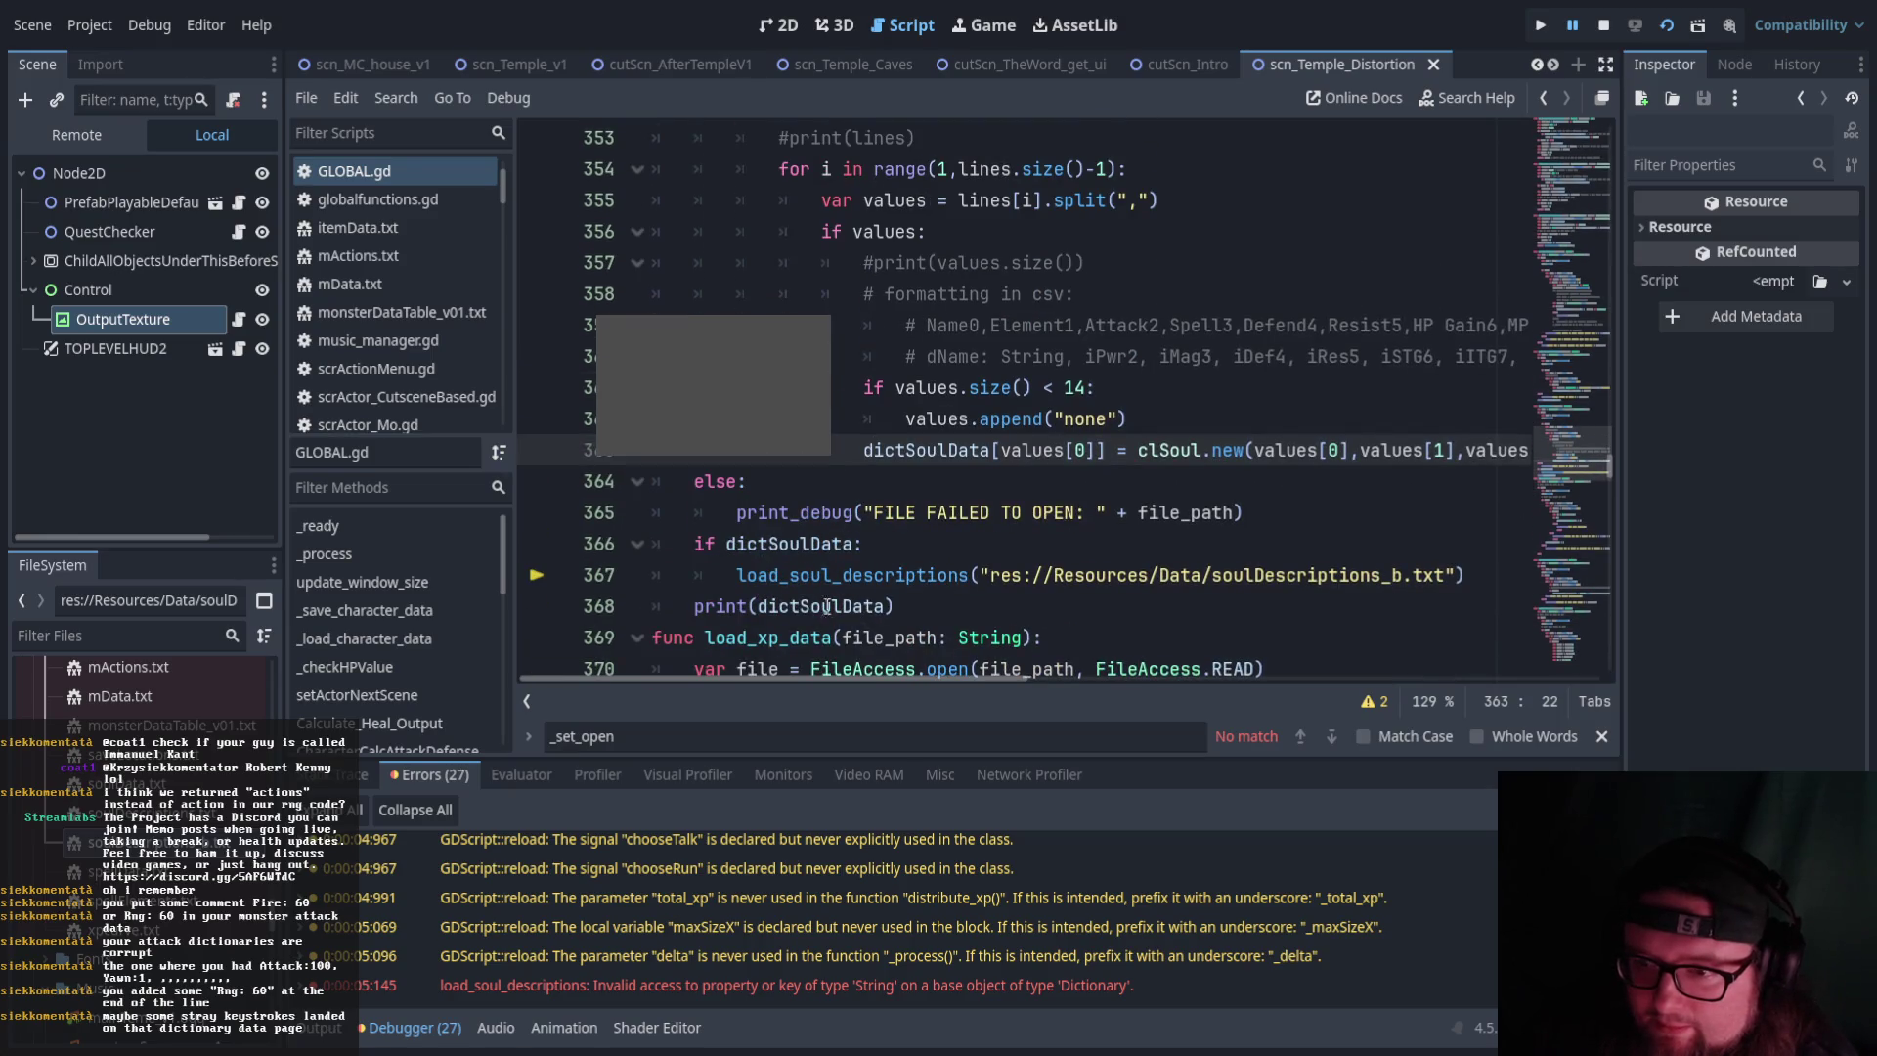
pyautogui.click(742, 576)
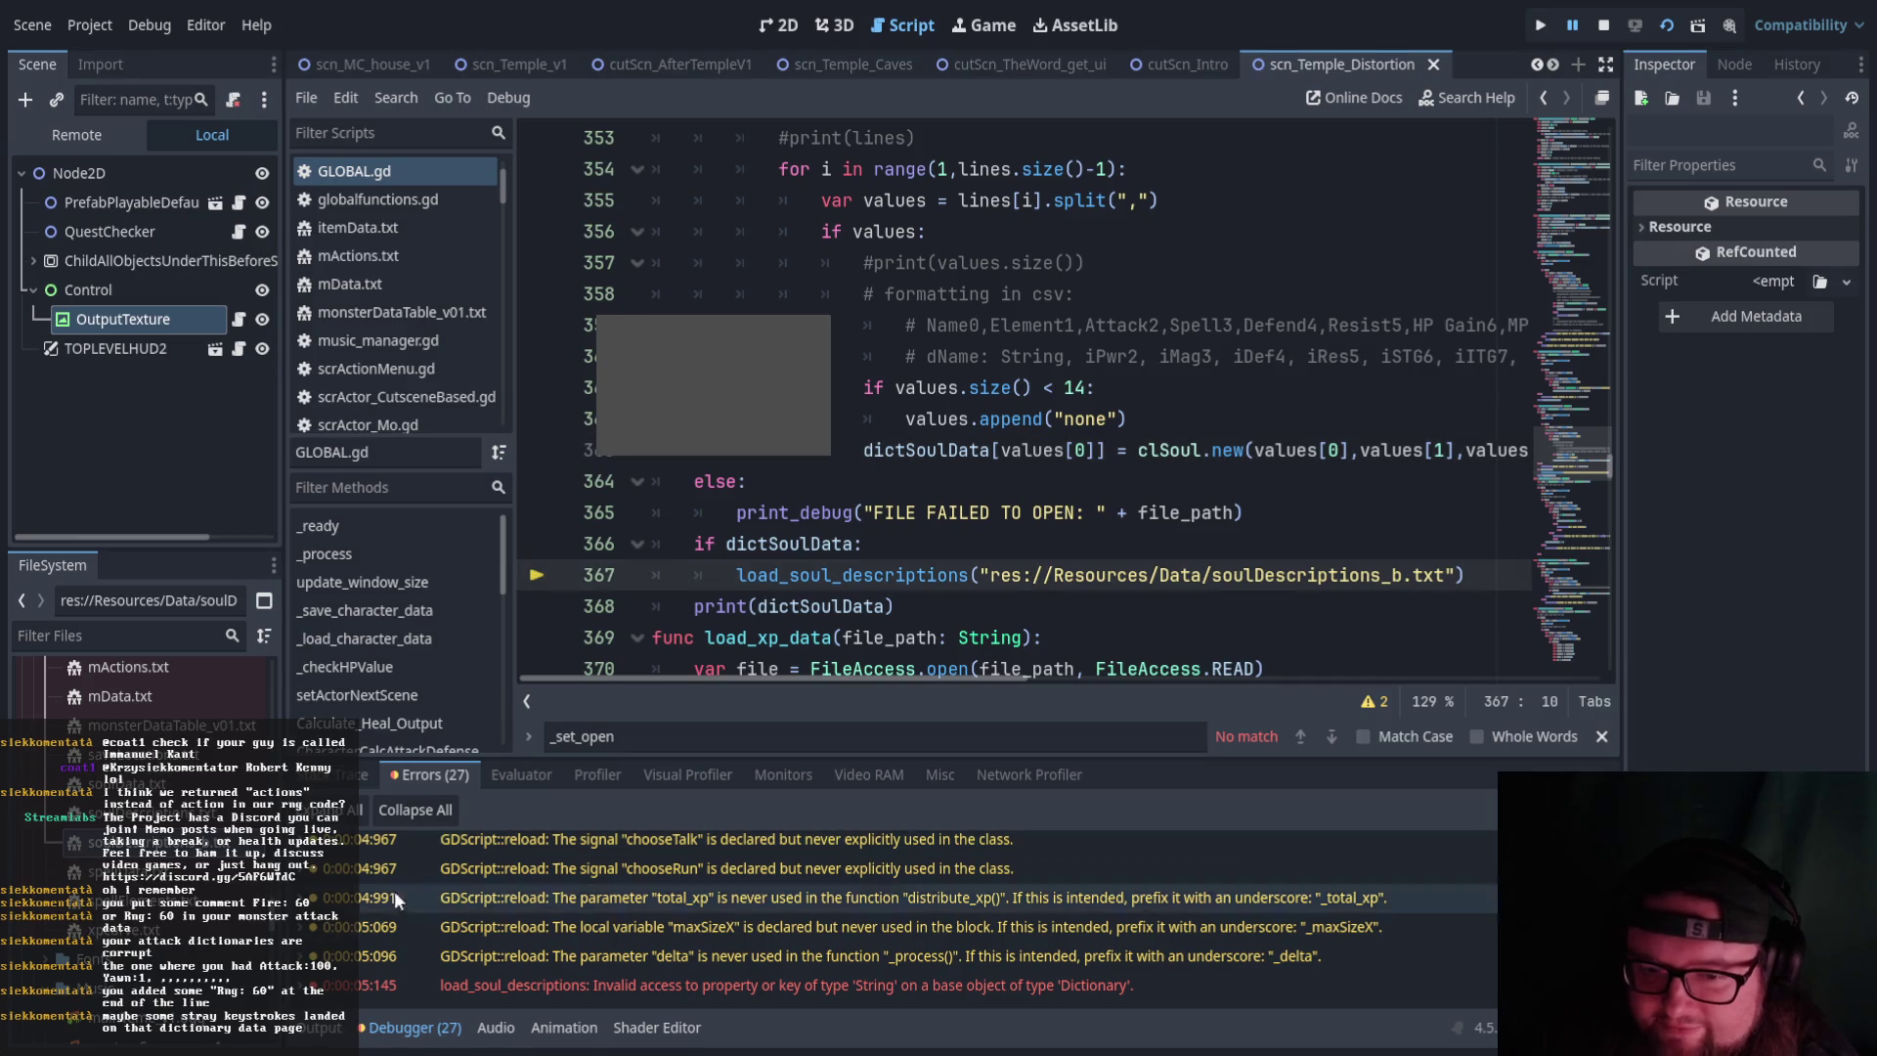
pyautogui.click(321, 1028)
pyautogui.scroll(5, 467, 883)
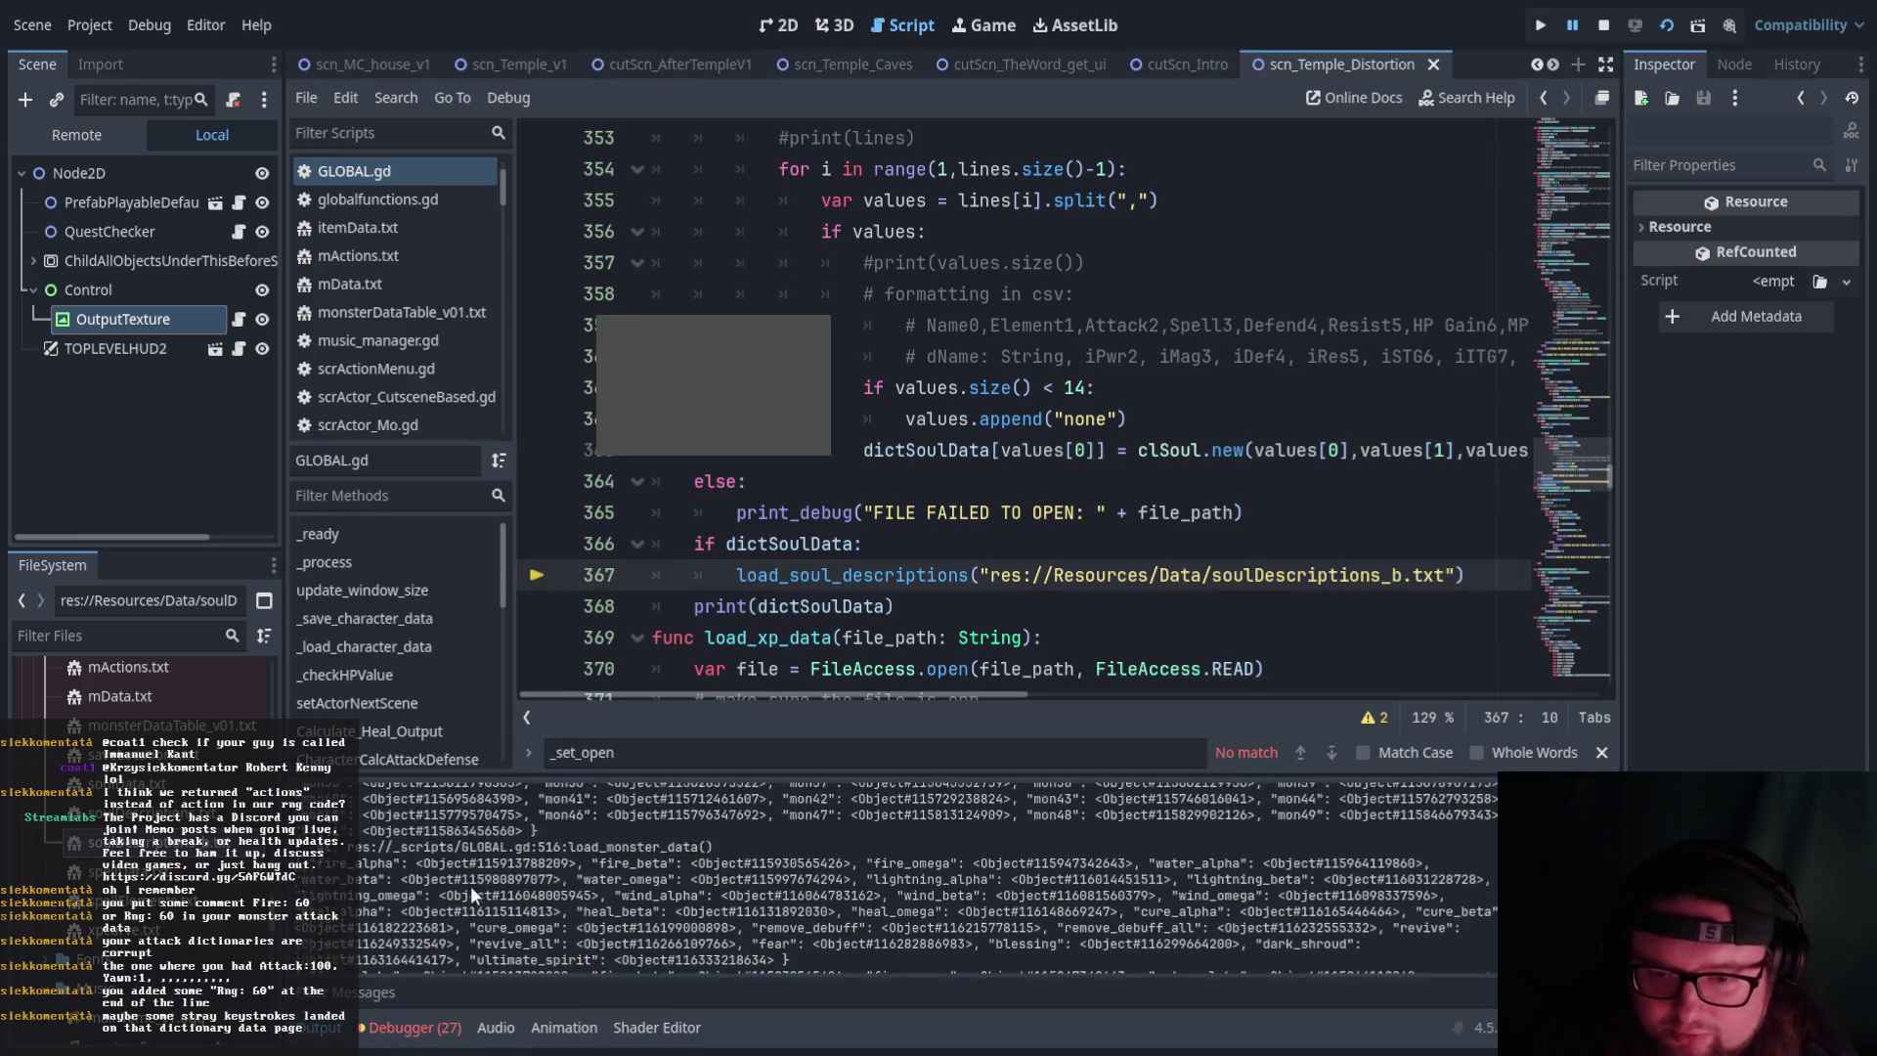
# Scroll GLOBAL.gd to the load_soul_data function and collapse the bottom Output panel
pyautogui.scroll(5, 479, 889)
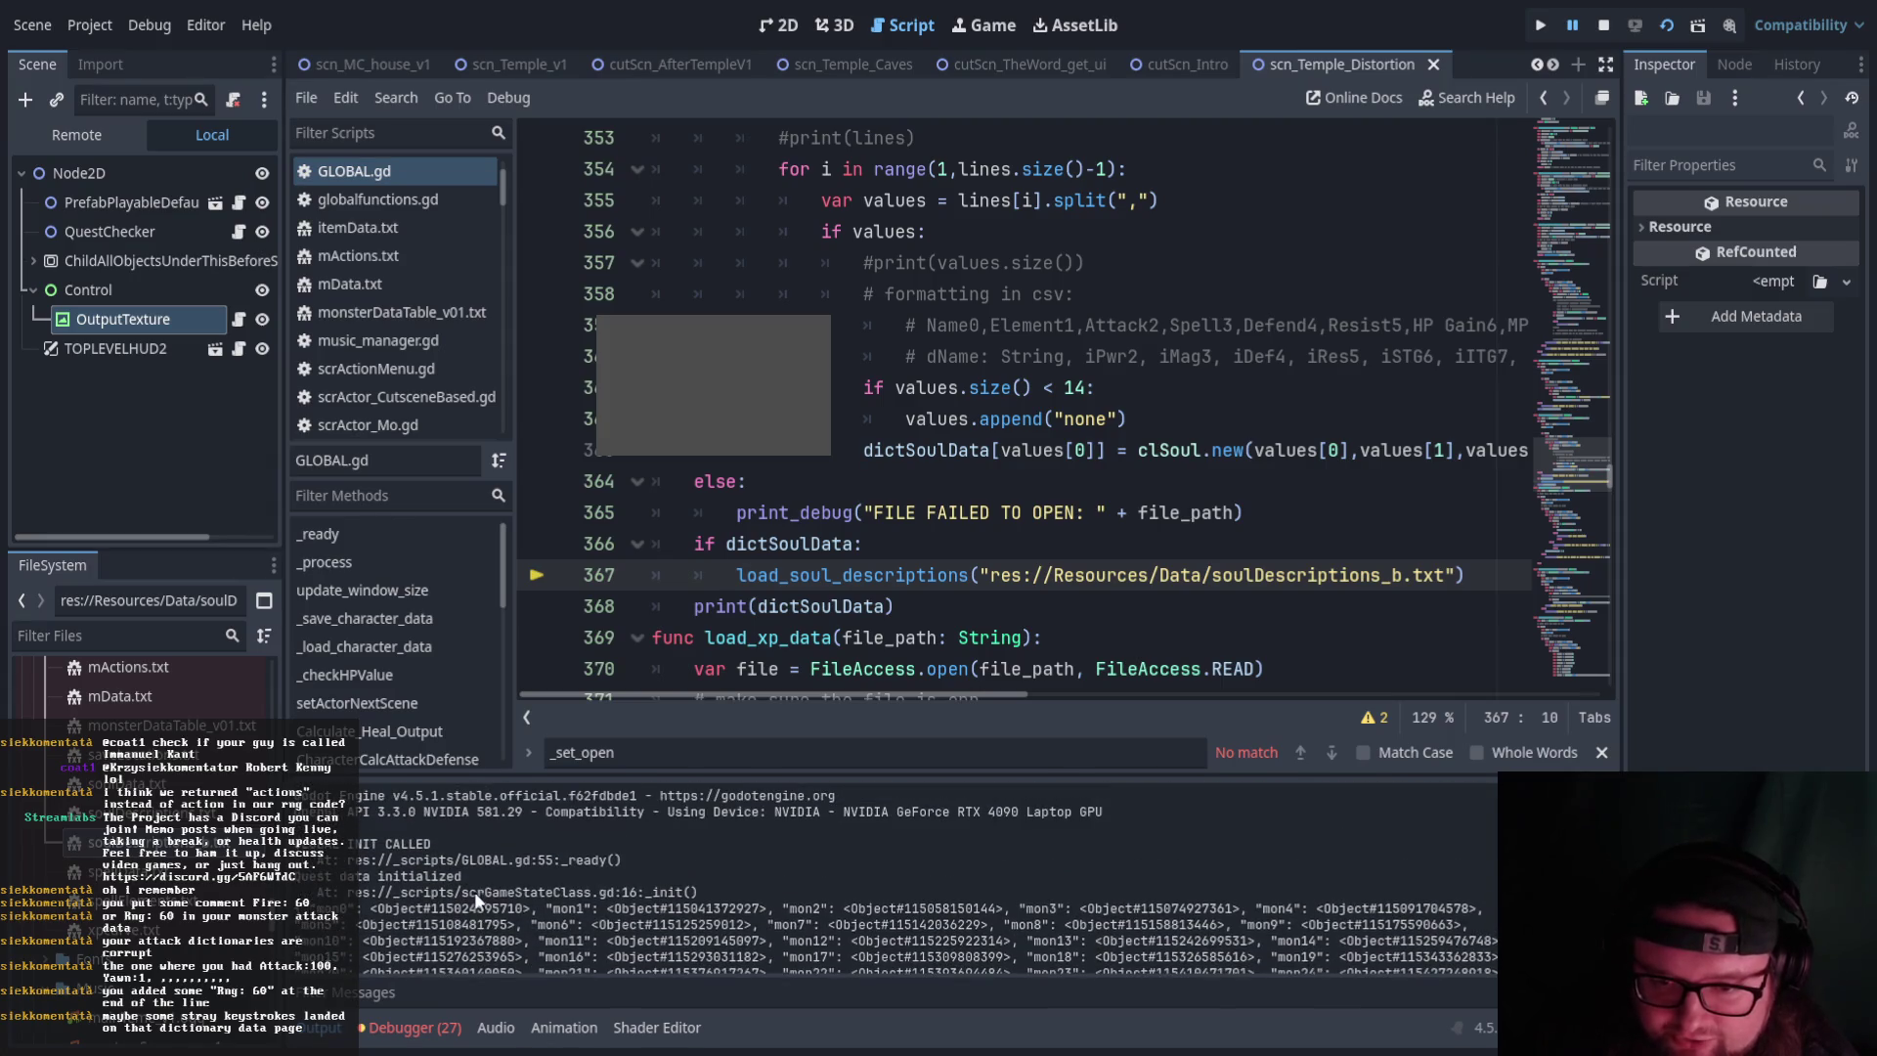
pyautogui.scroll(-10, 366, 872)
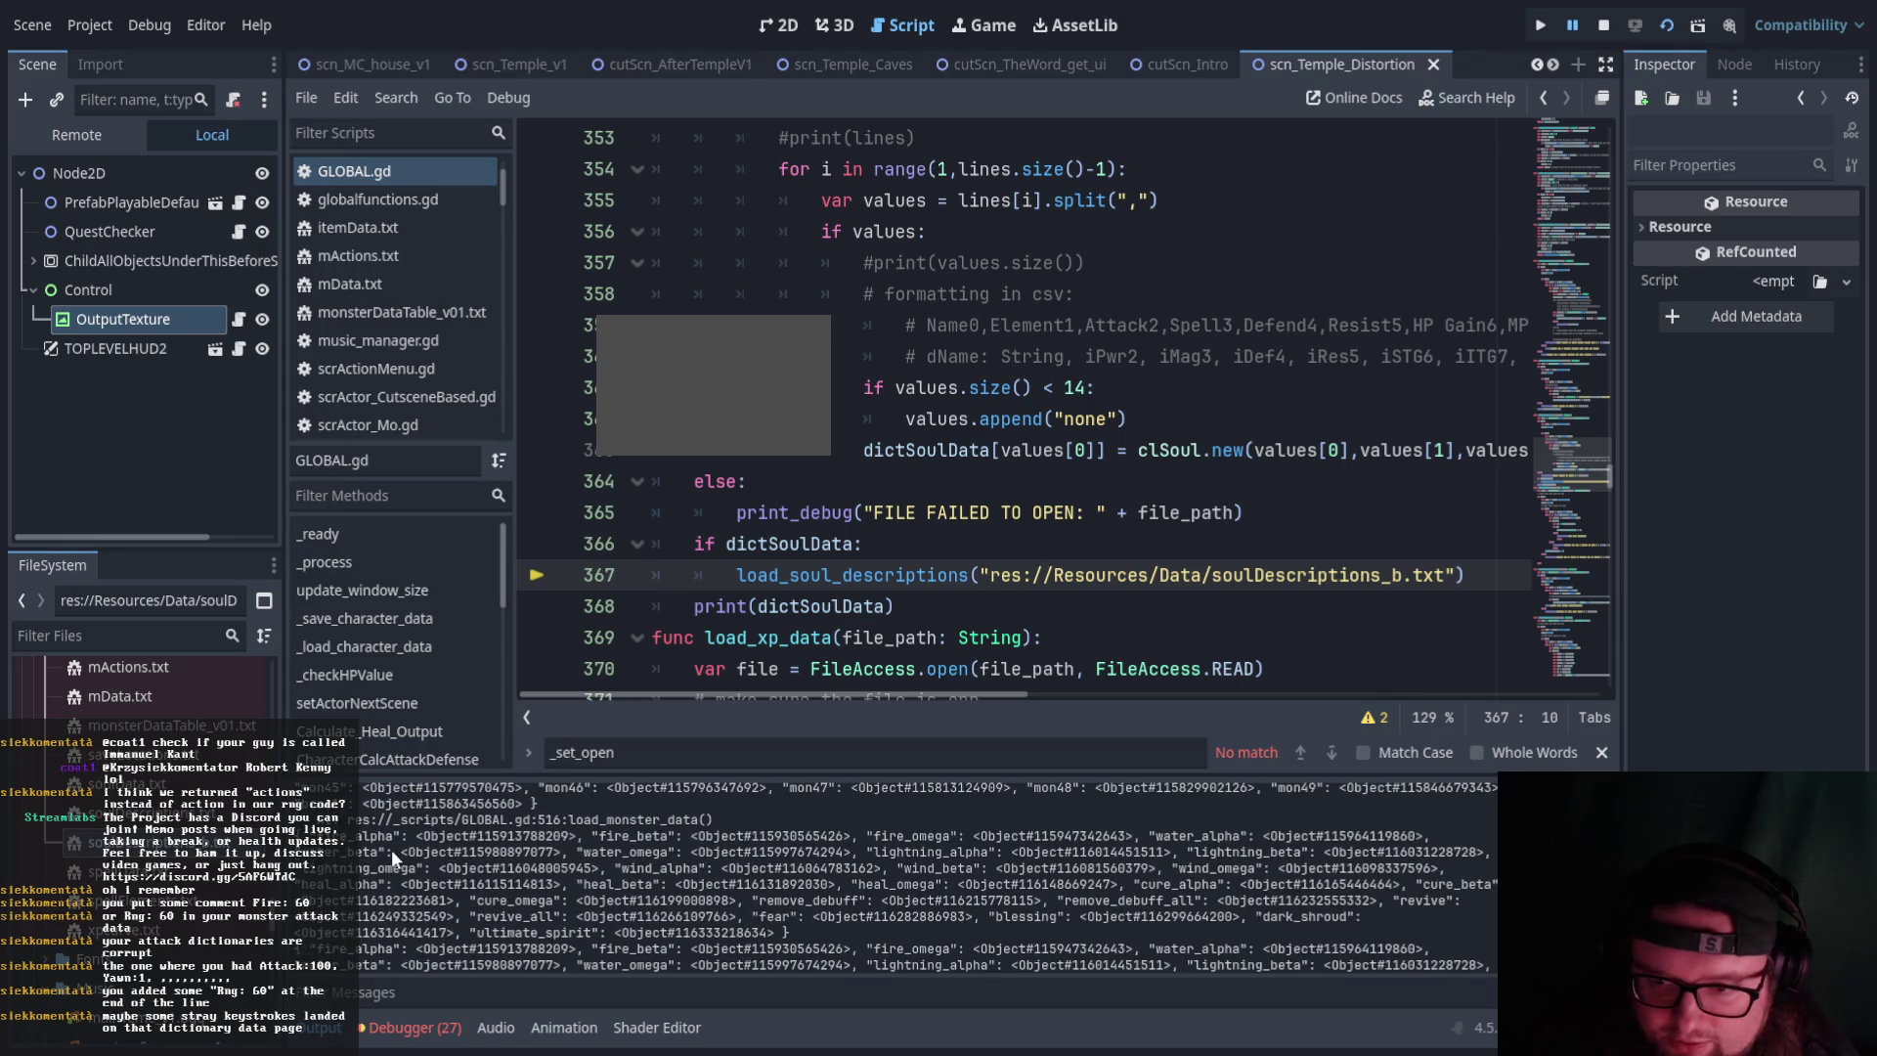
pyautogui.scroll(-1, 387, 841)
pyautogui.scroll(2, 442, 858)
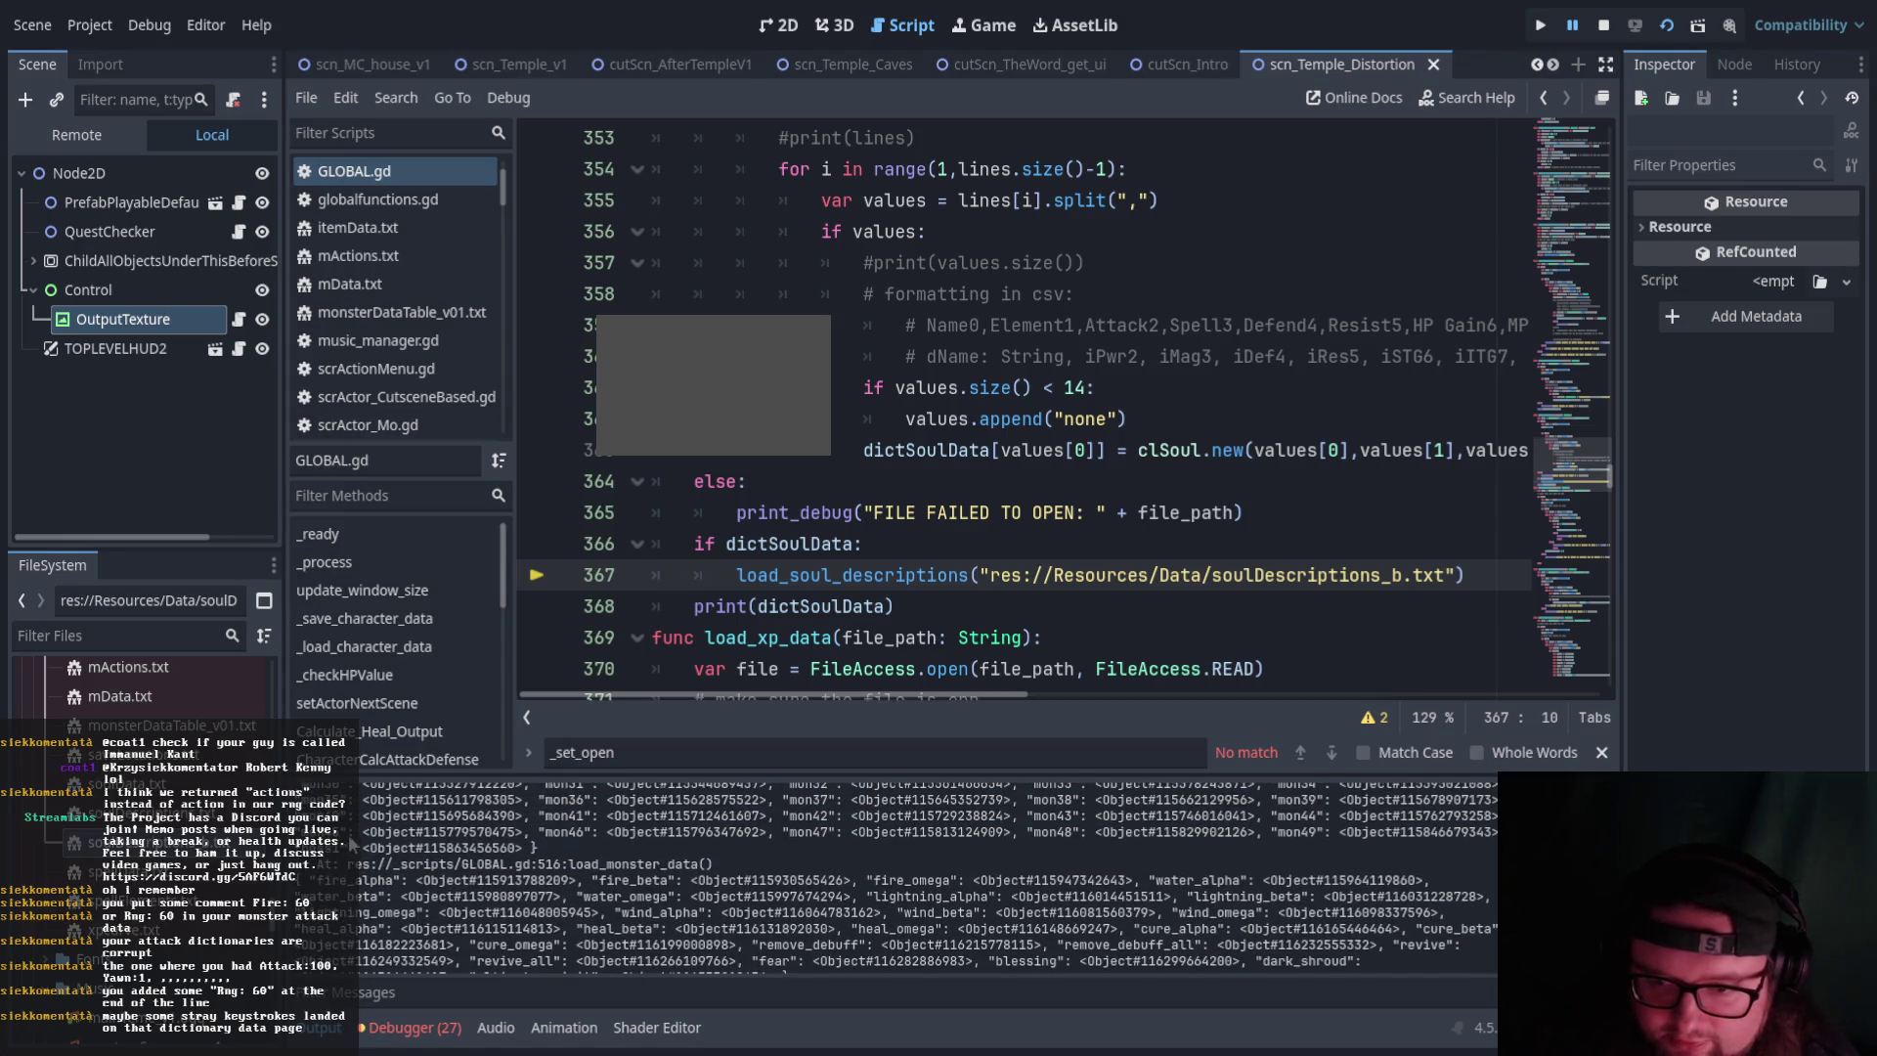
pyautogui.scroll(2, 414, 846)
pyautogui.scroll(-5, 436, 852)
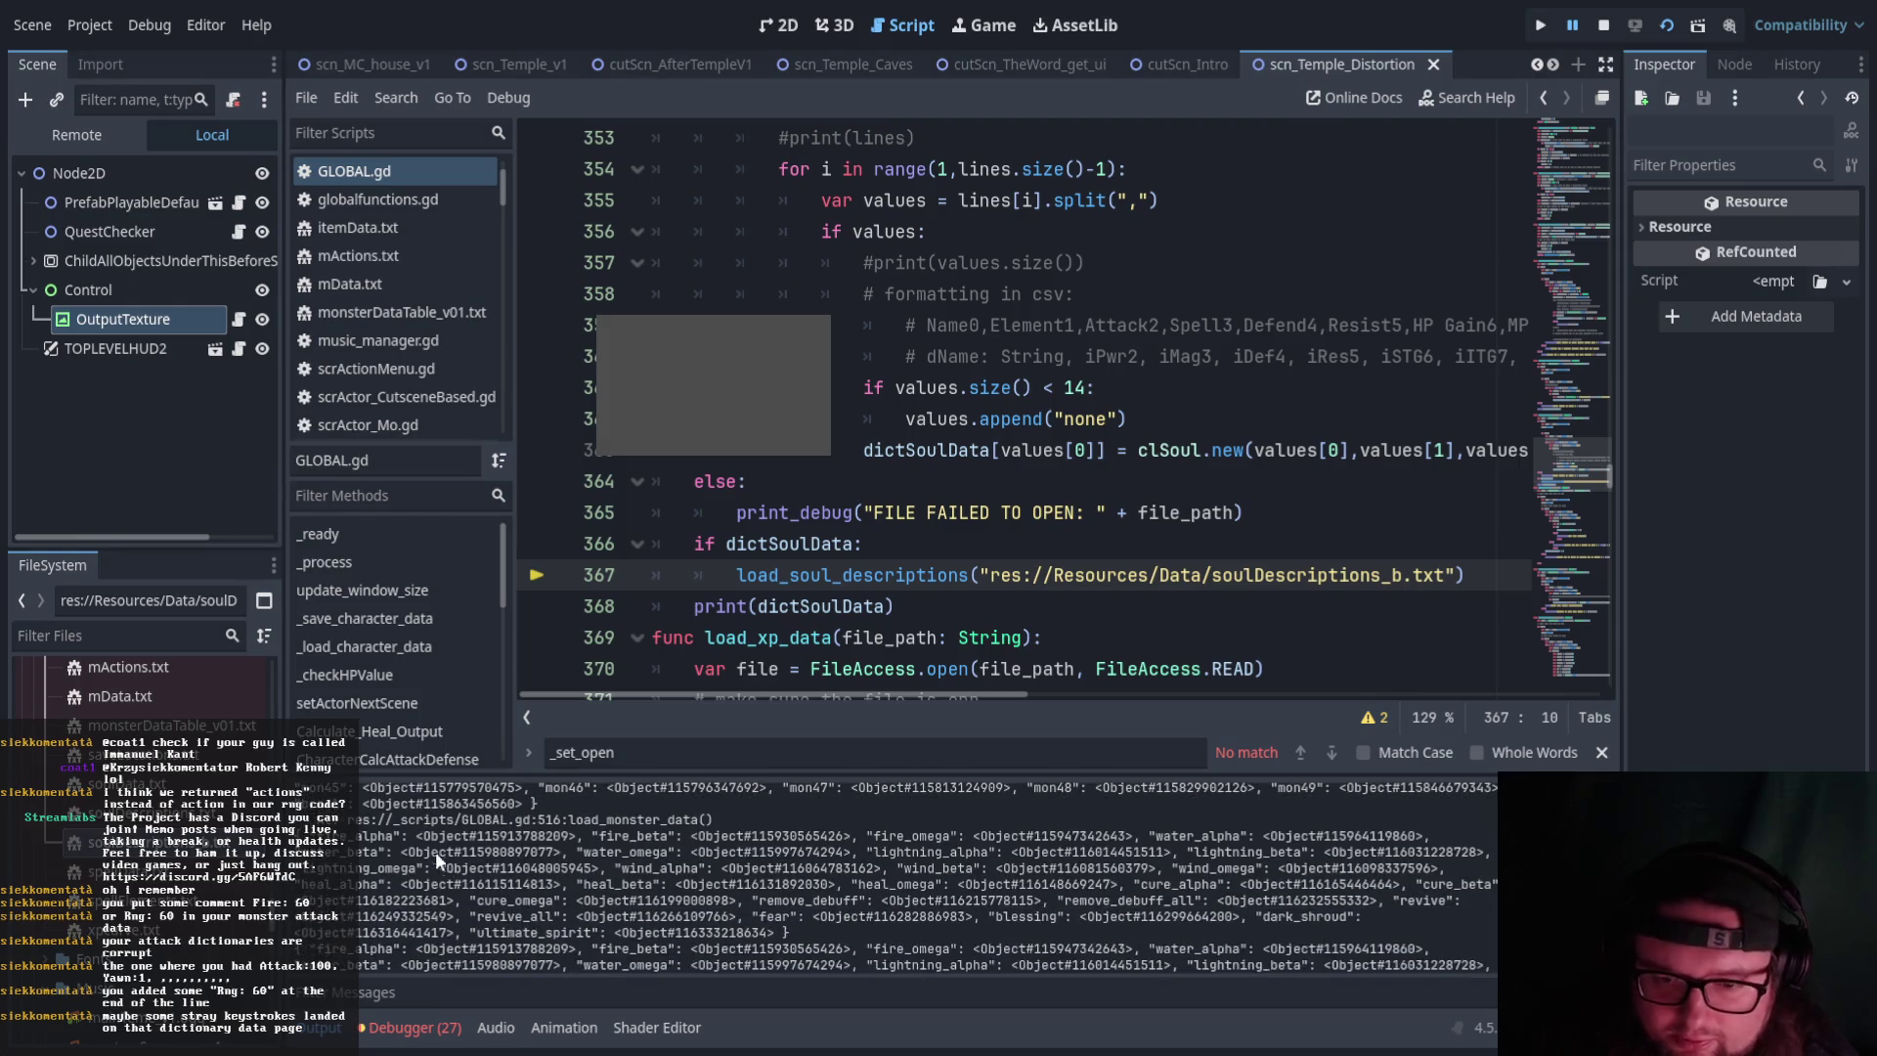
pyautogui.scroll(-1, 612, 870)
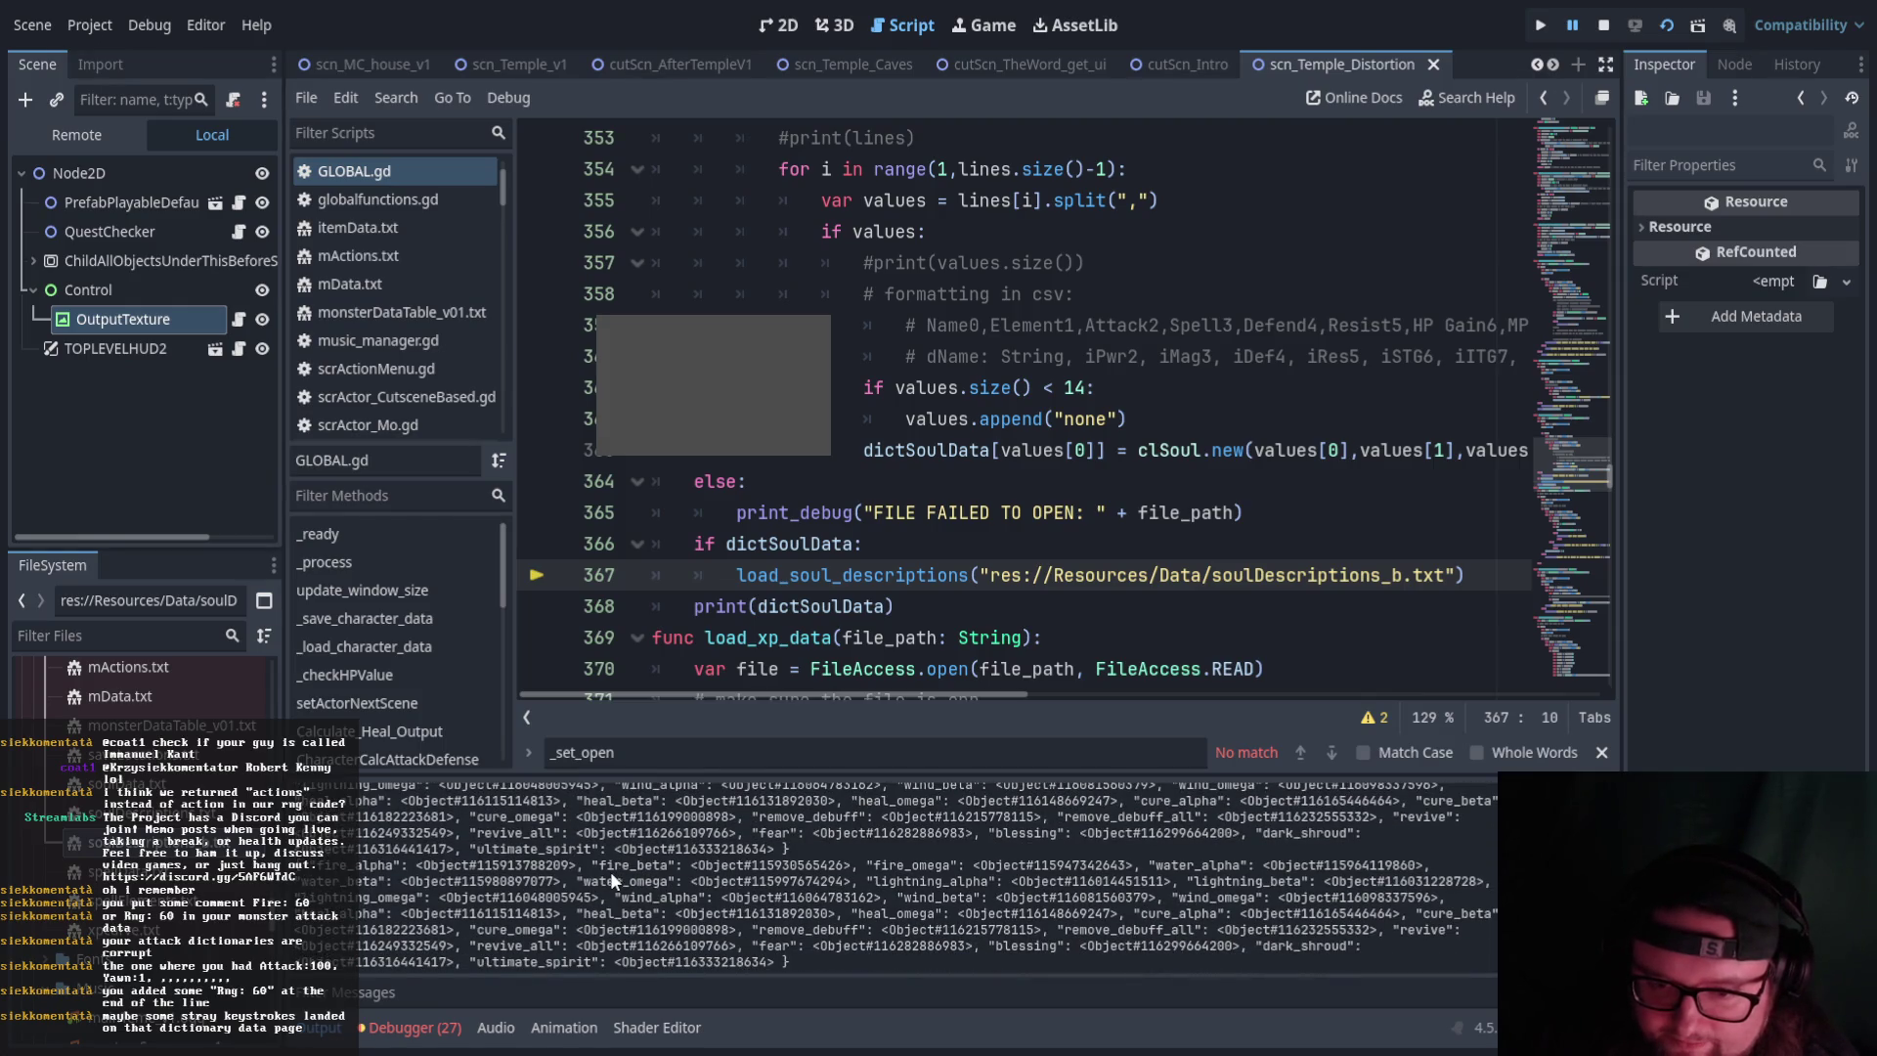
pyautogui.scroll(7, 904, 696)
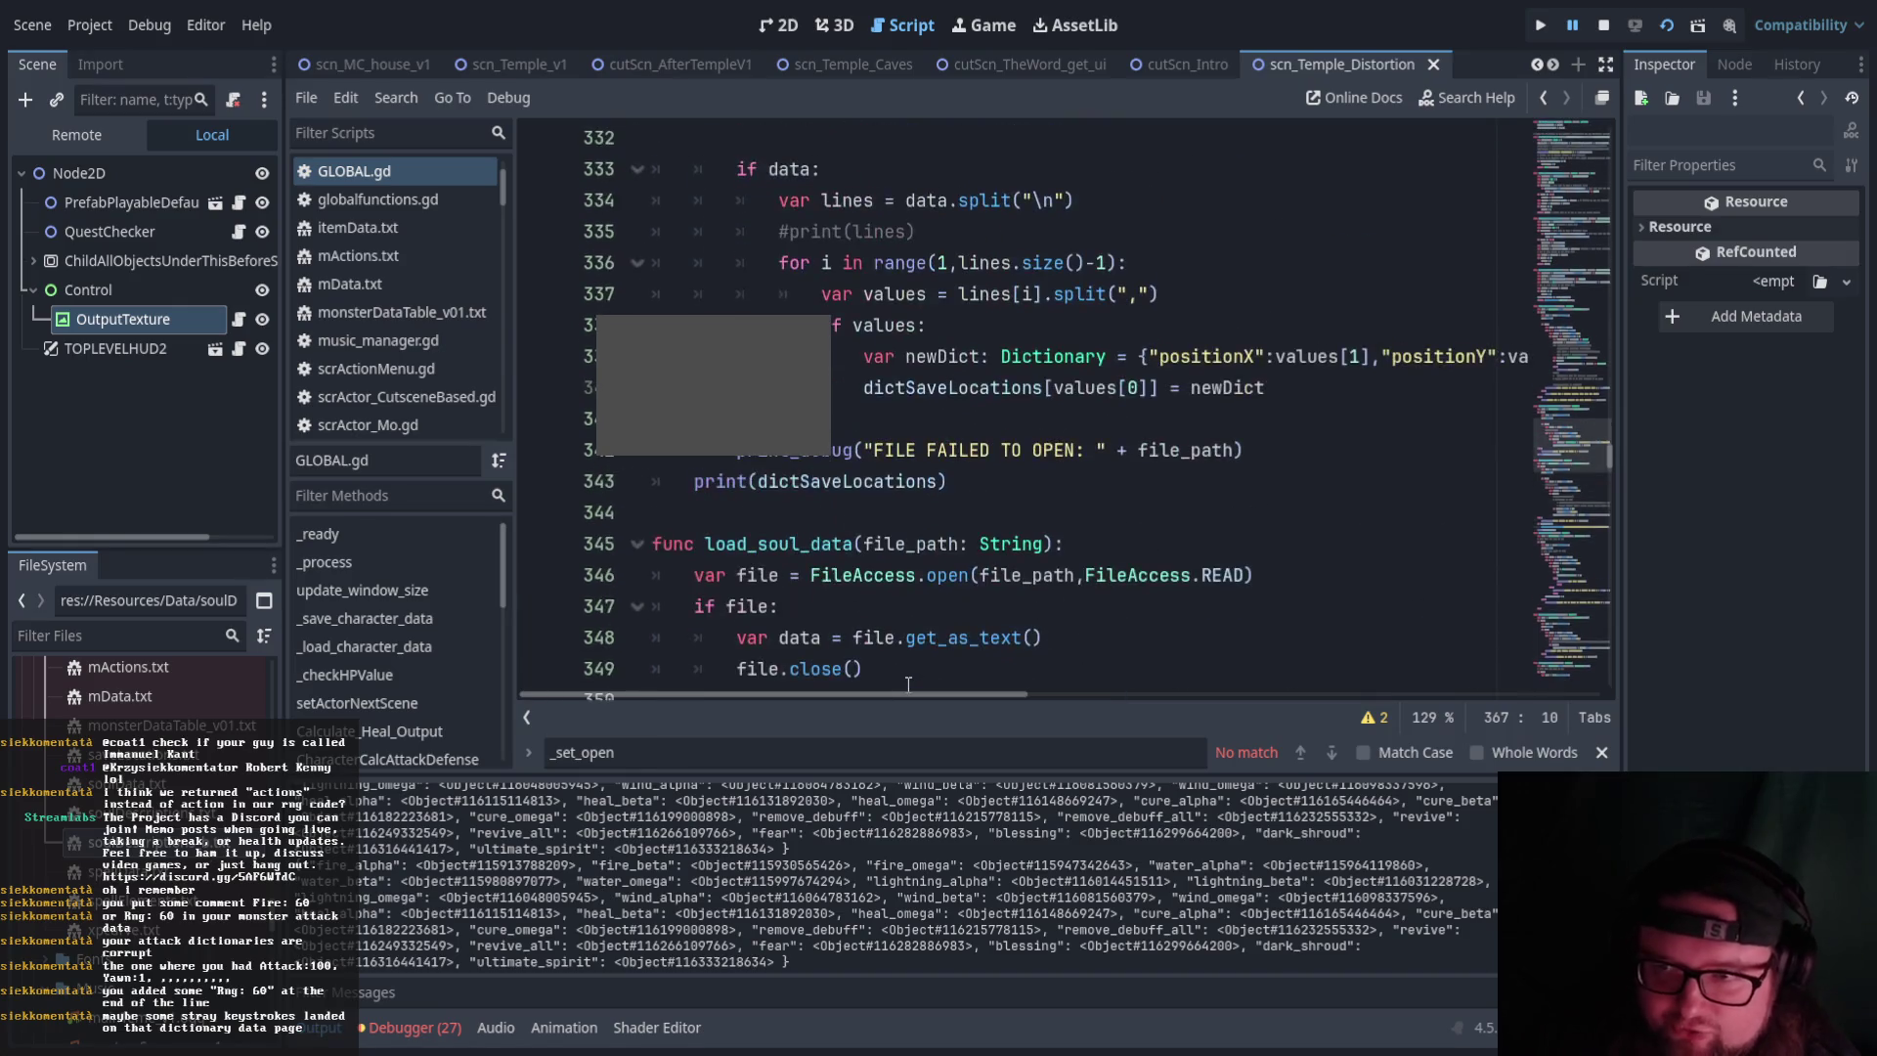
pyautogui.click(326, 1034)
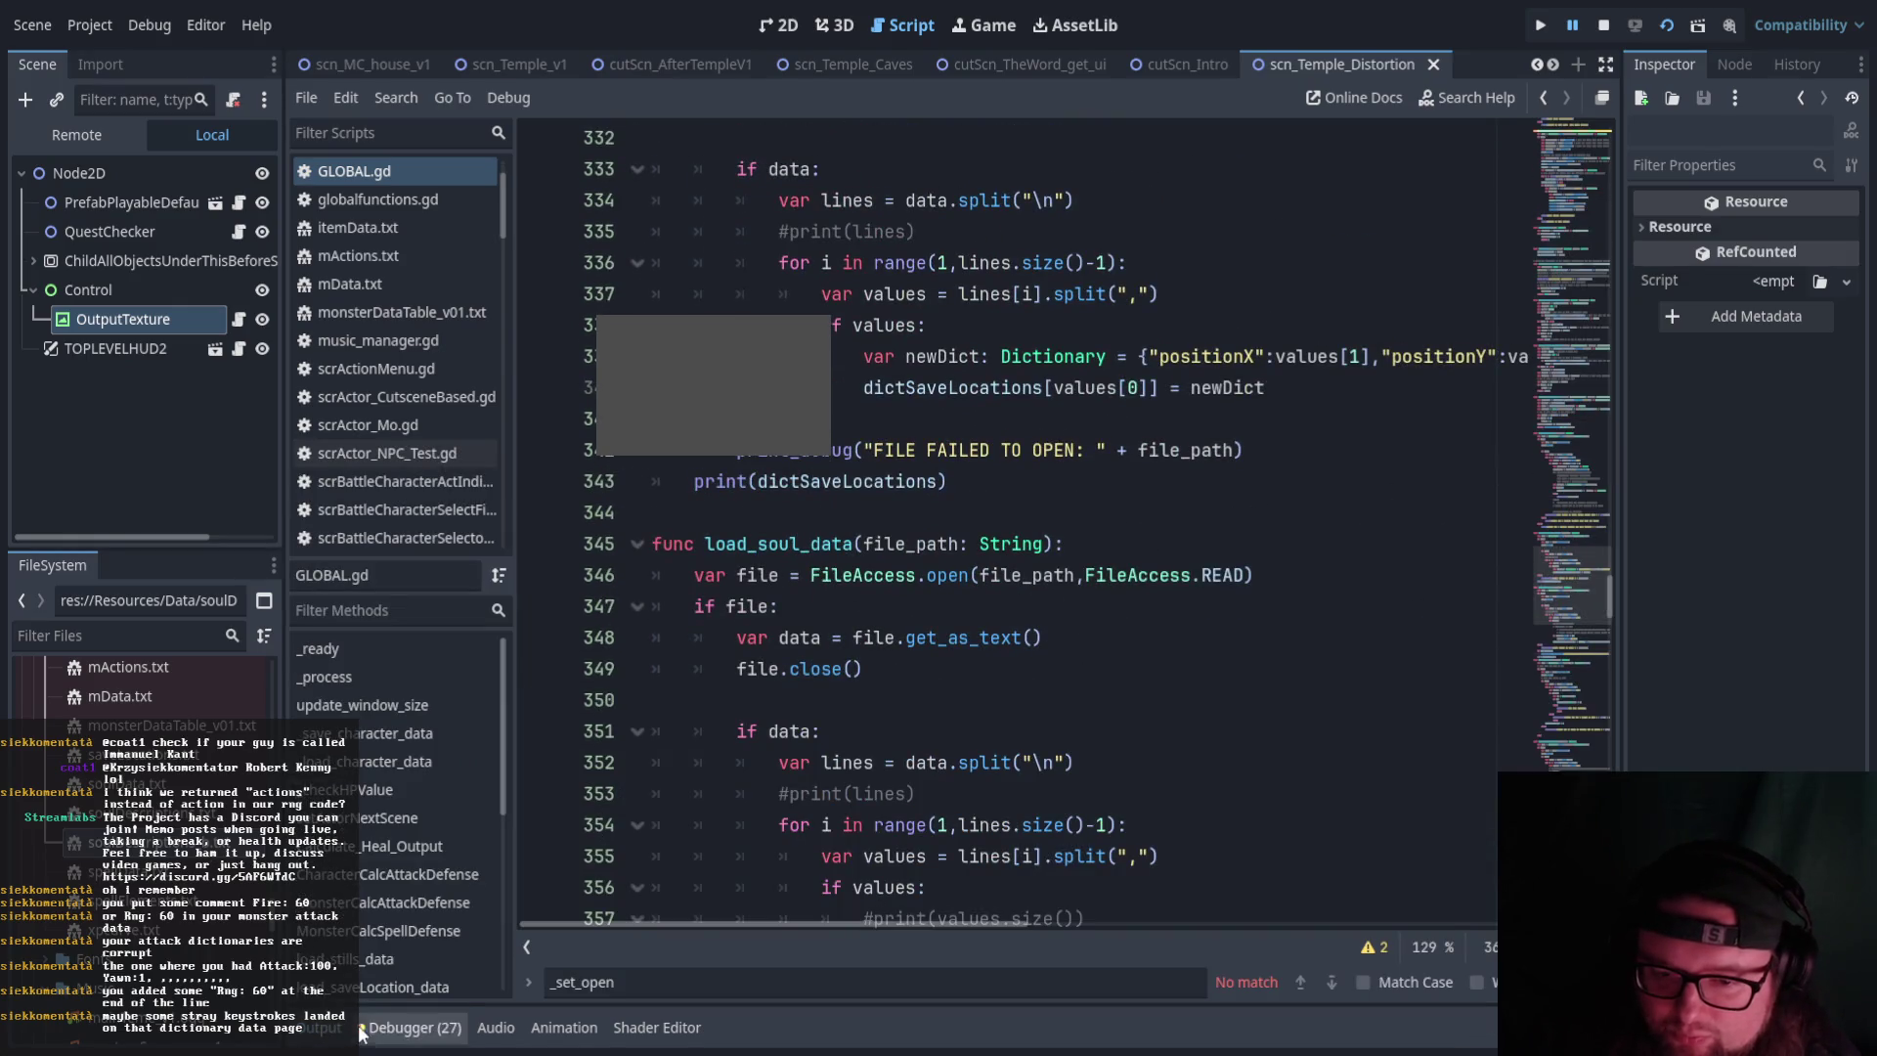
# Reopen the bottom panel, view the Errors list, then switch to the Stack Trace
pyautogui.click(325, 1034)
pyautogui.click(408, 1028)
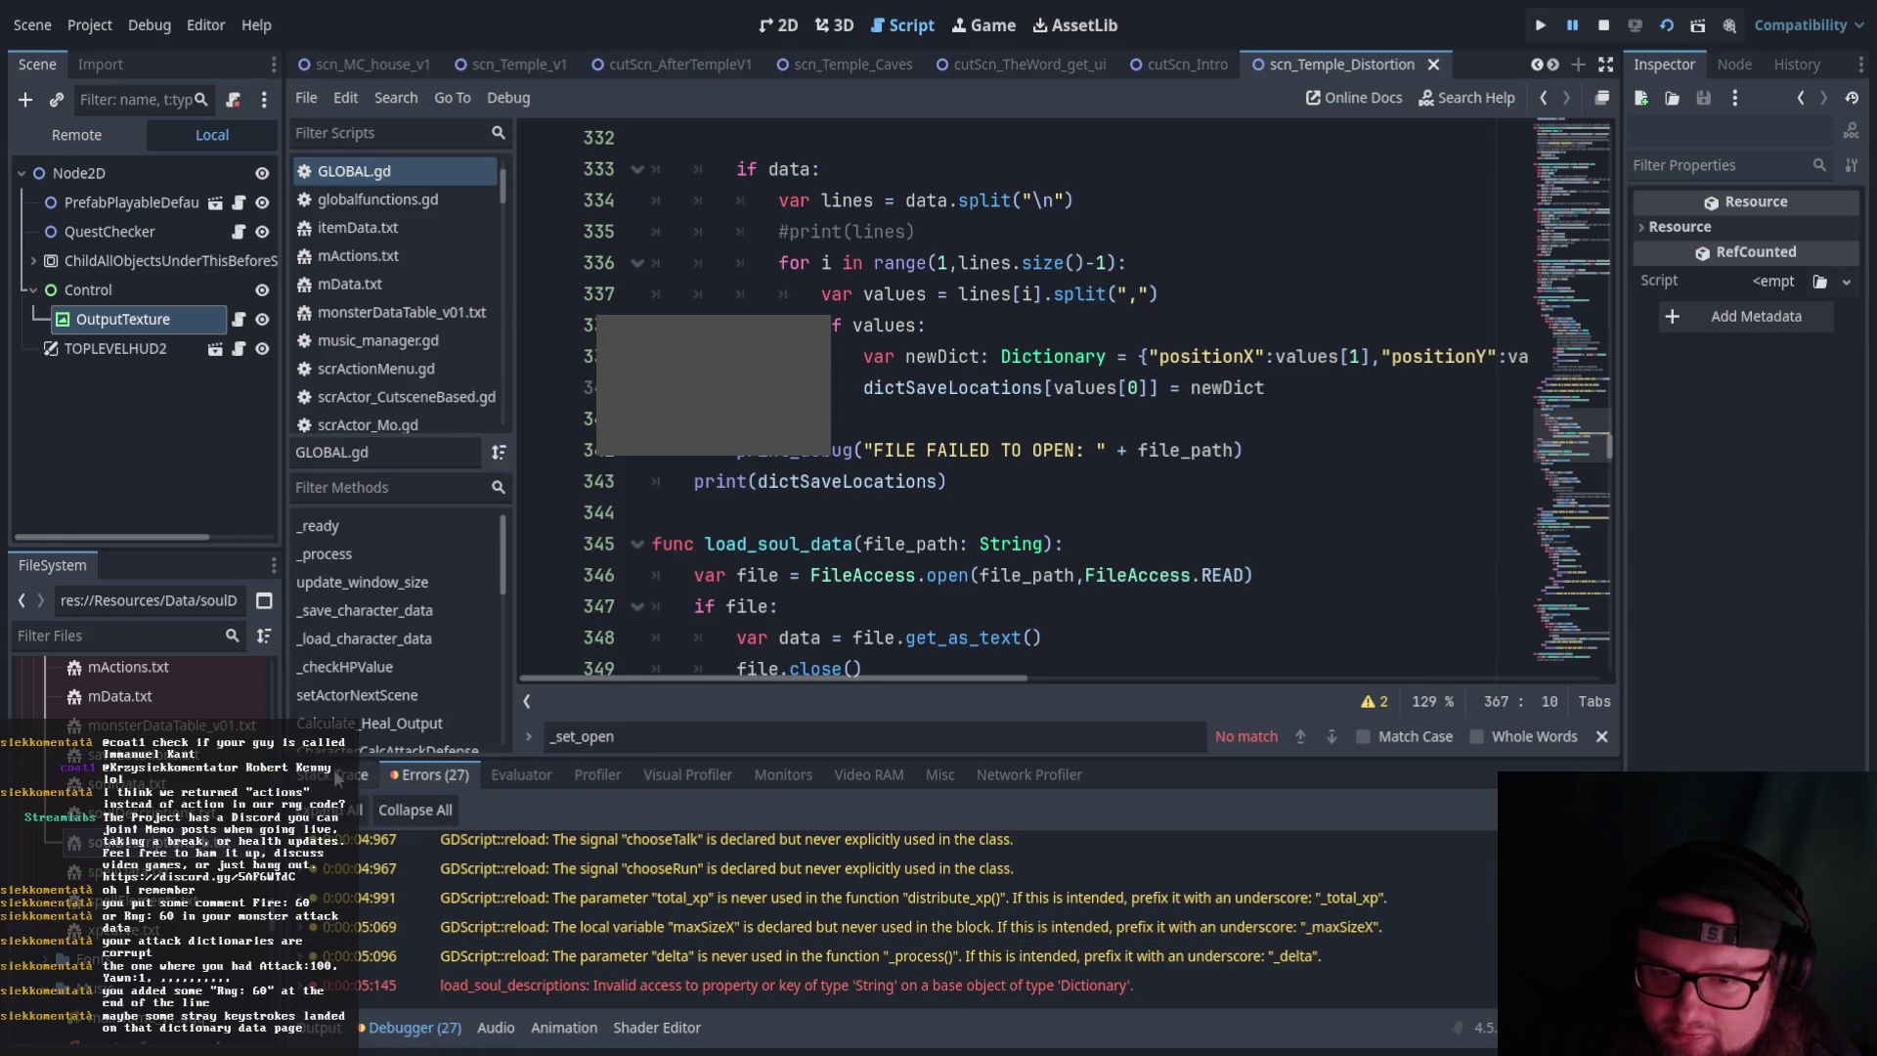
pyautogui.click(461, 959)
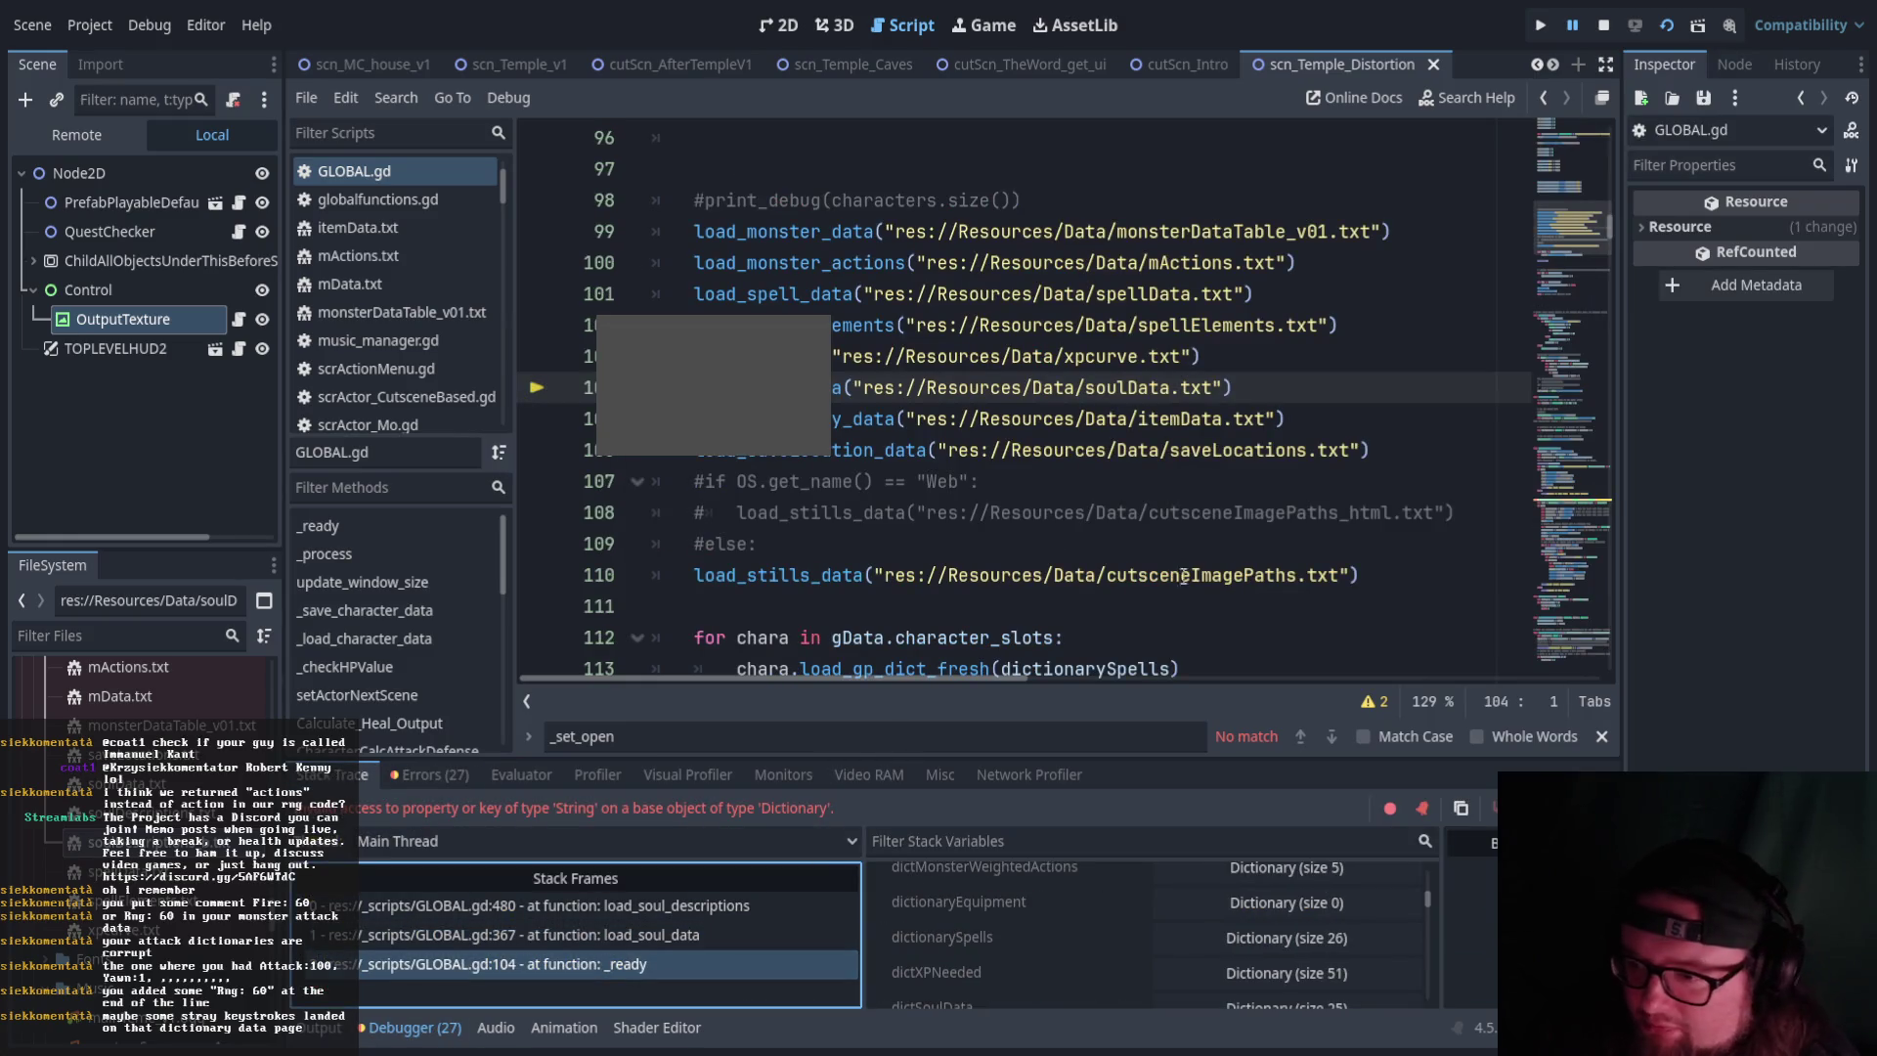
pyautogui.scroll(6, 1122, 539)
pyautogui.scroll(-6, 1123, 540)
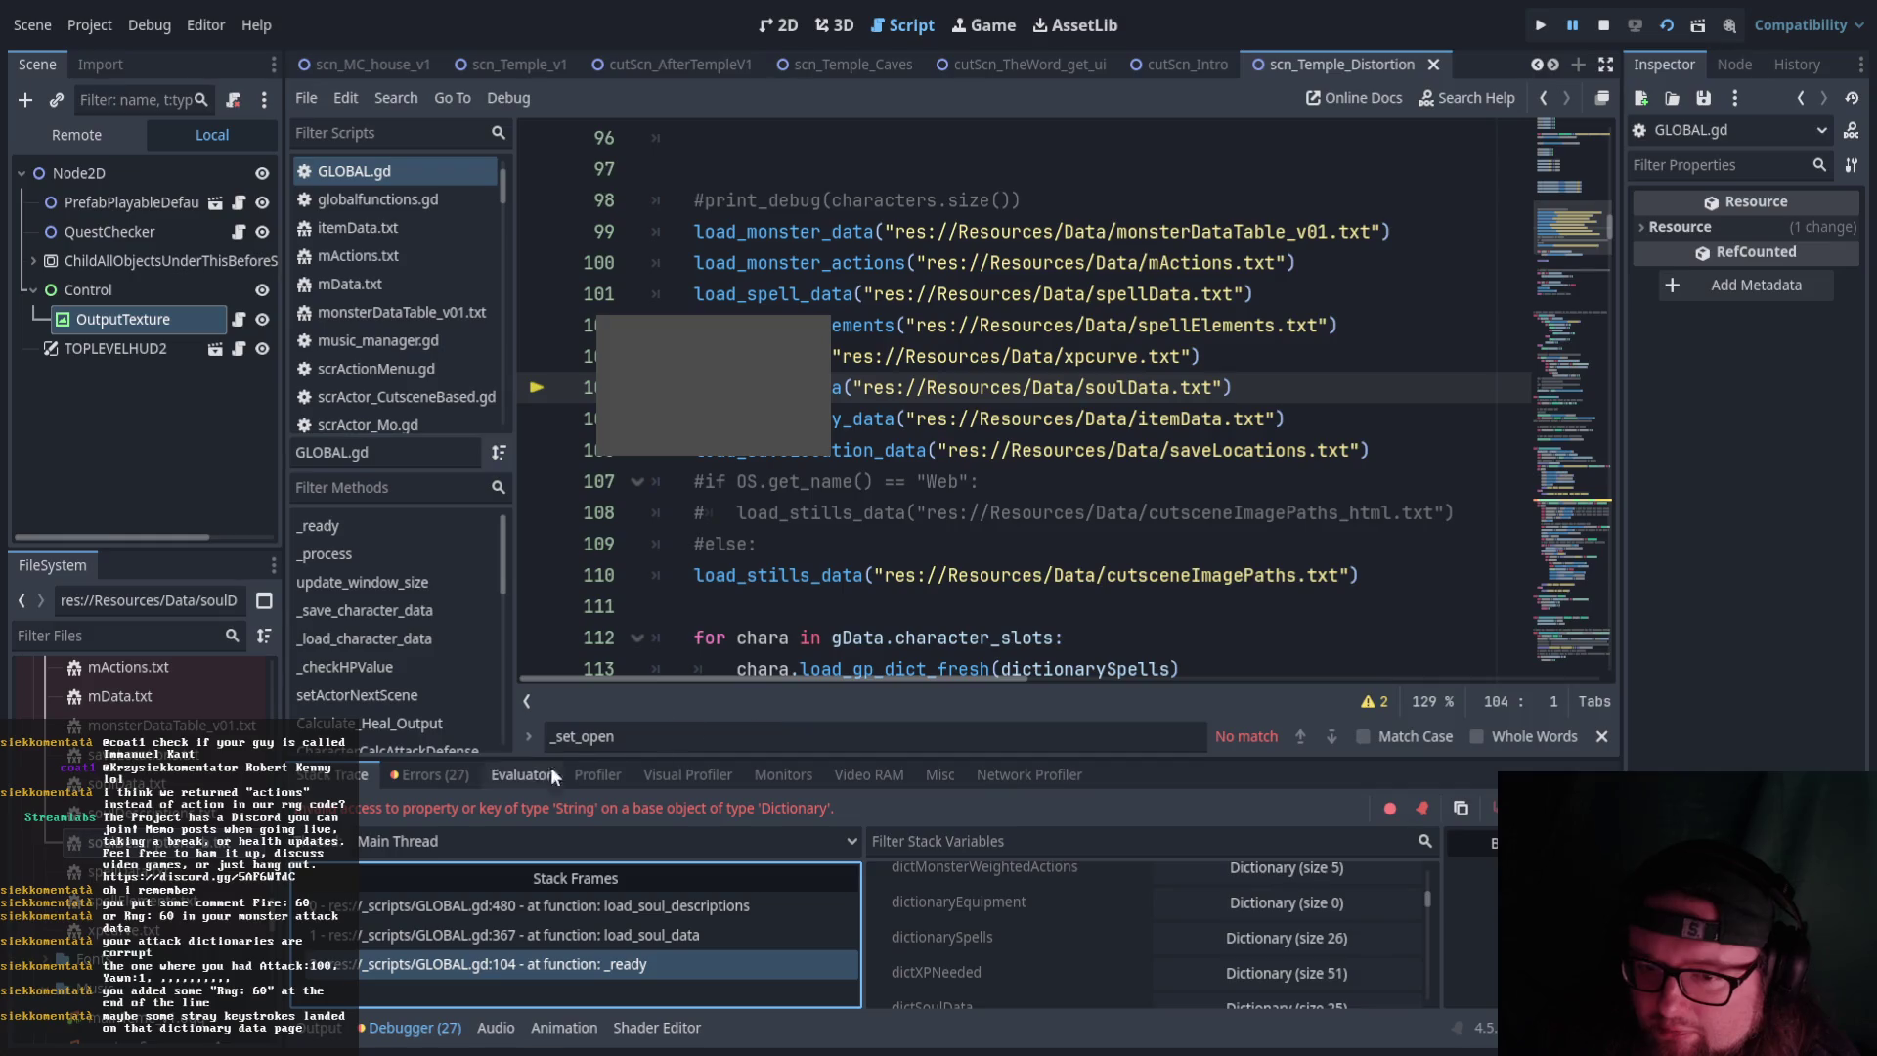
# Jump to the GLOBAL.gd:367 frame, then back to line 480 in load_soul_descriptions
pyautogui.click(415, 935)
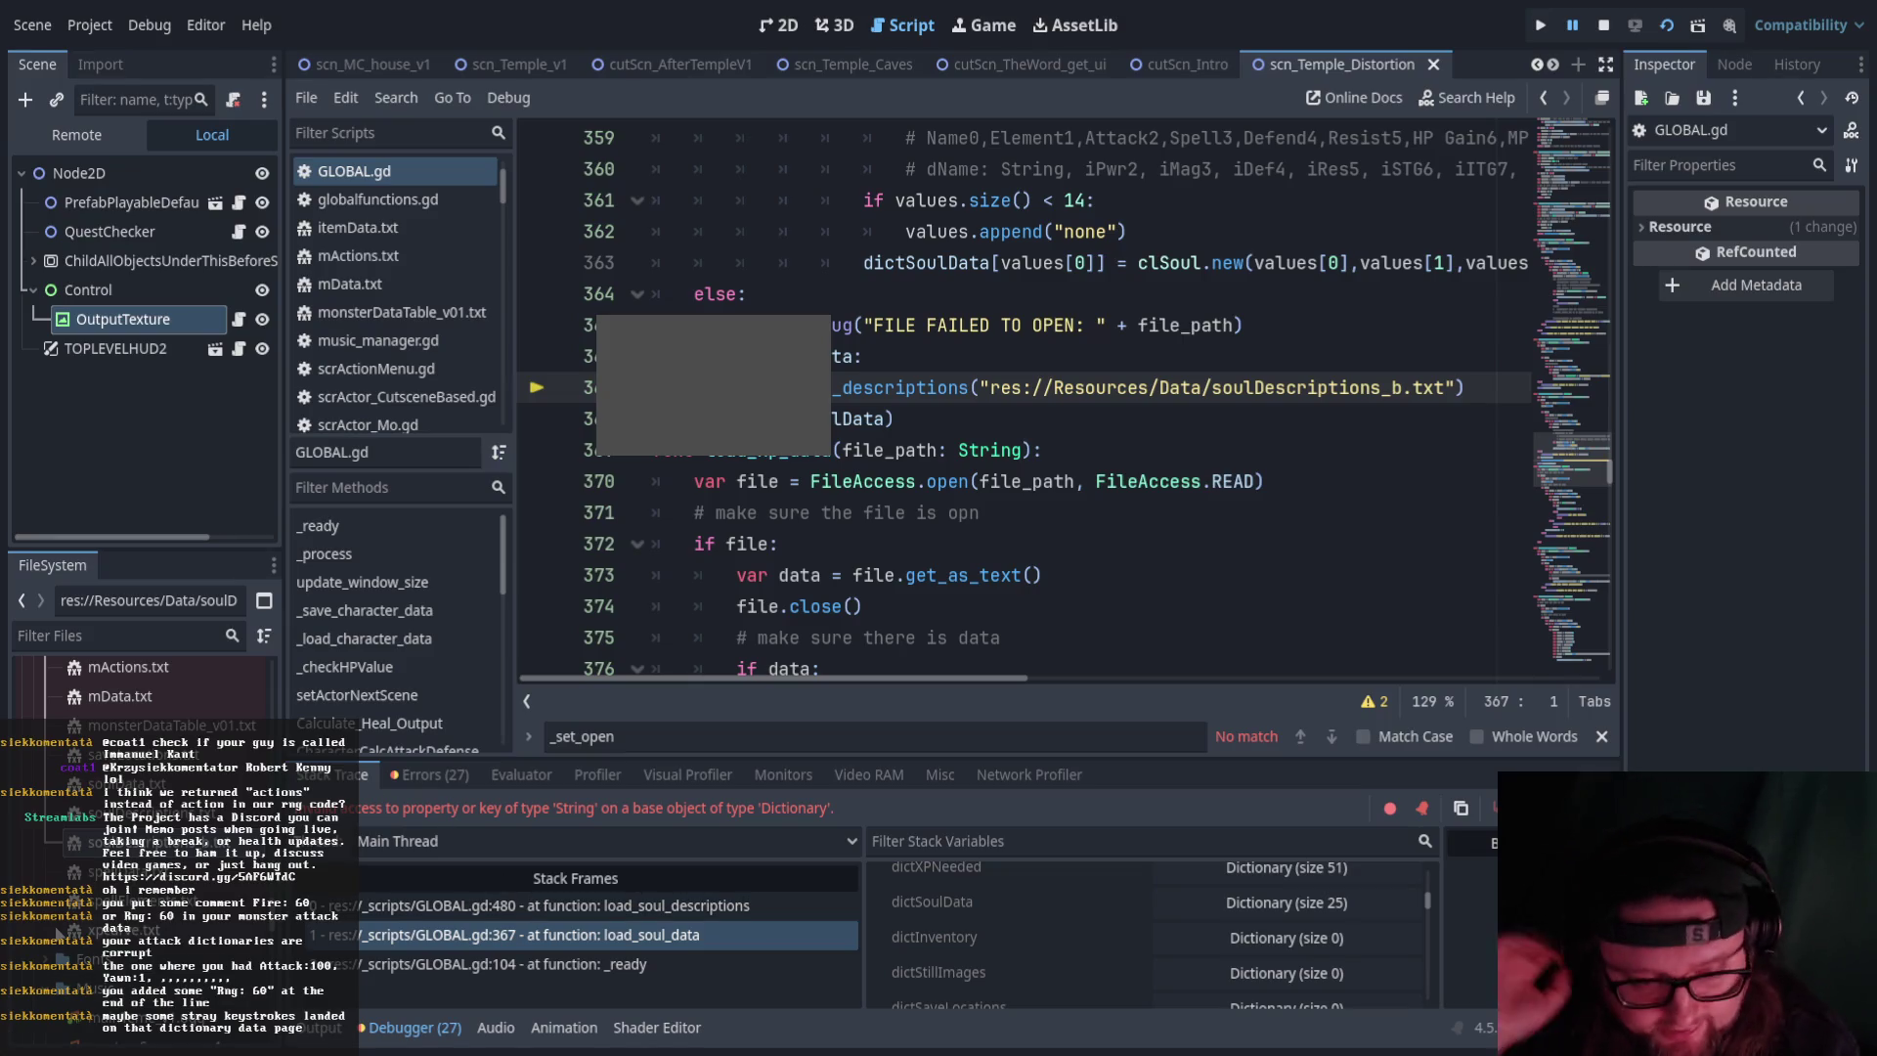
pyautogui.moveTo(1585, 477)
pyautogui.mouseDown()
pyautogui.moveTo(1579, 650)
pyautogui.moveTo(1570, 622)
pyautogui.mouseUp()
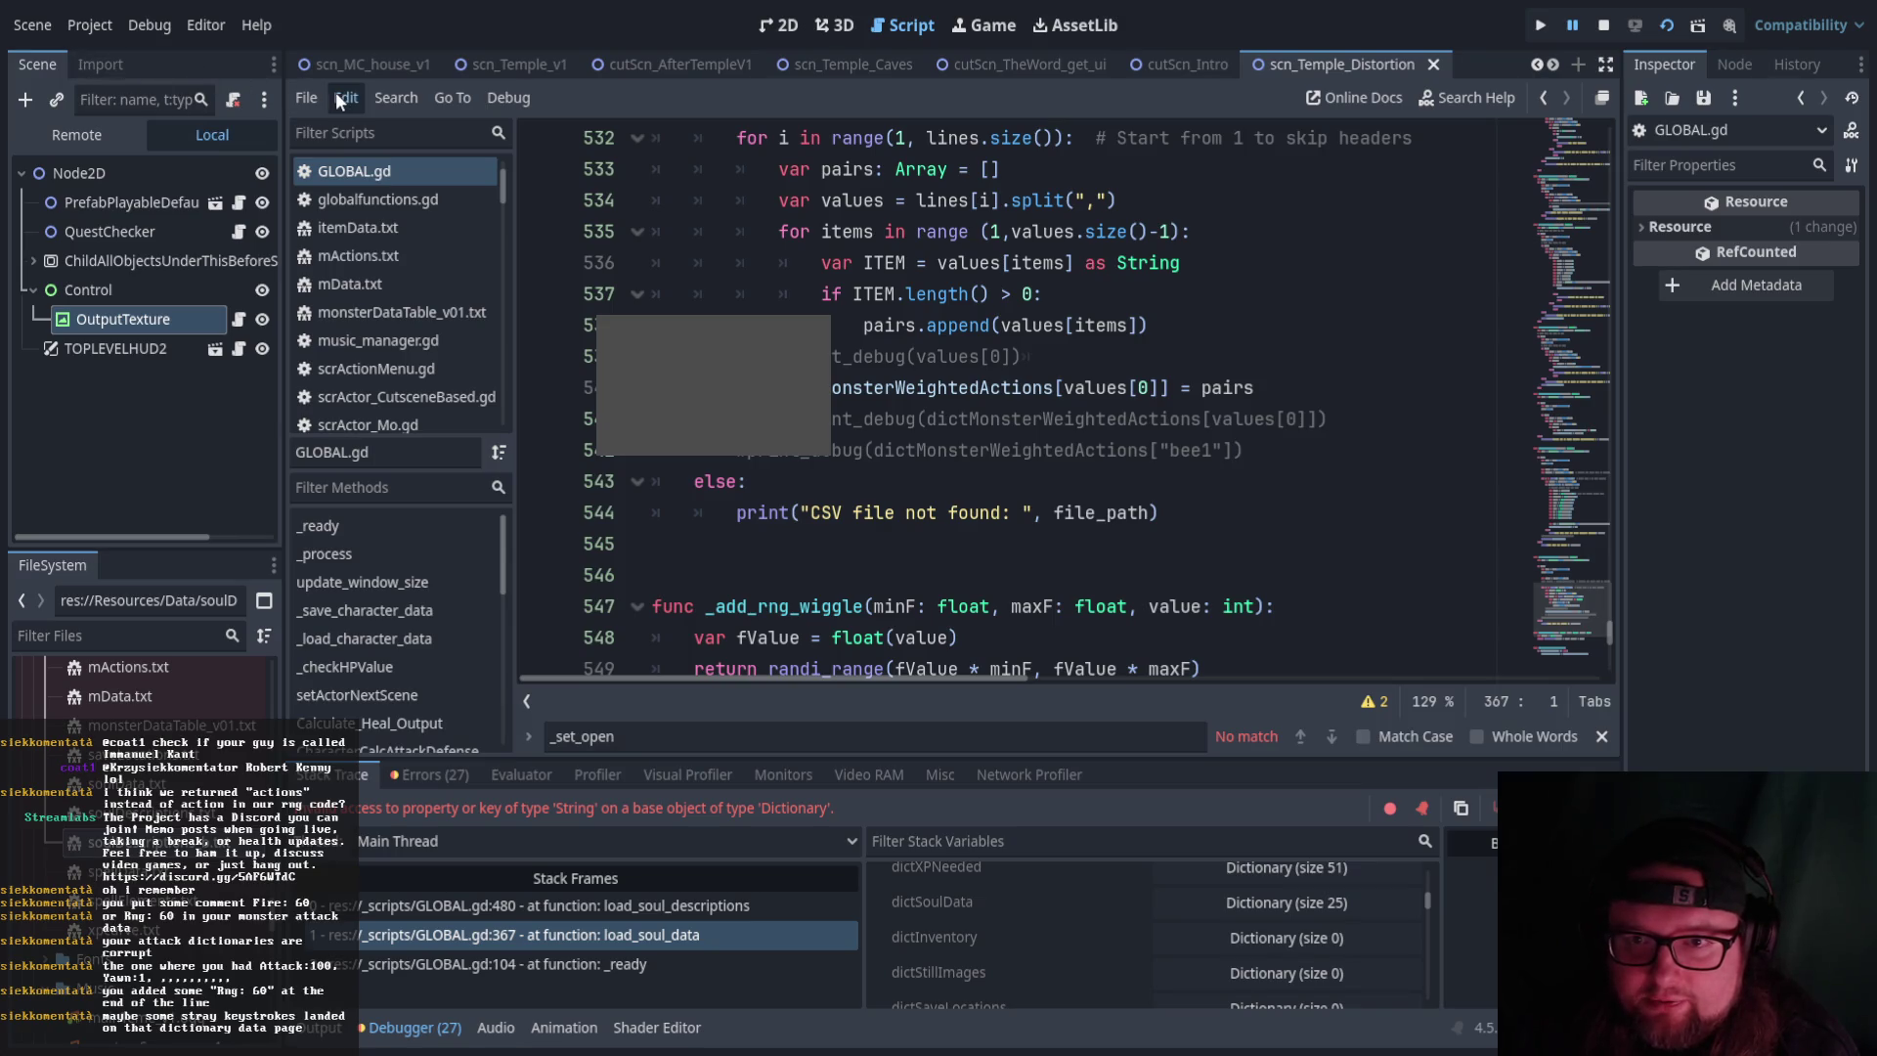
pyautogui.moveTo(675, 137); pyautogui.dragTo(1083, 264)
pyautogui.click(1056, 388)
pyautogui.hotkey('alt', 'Left')
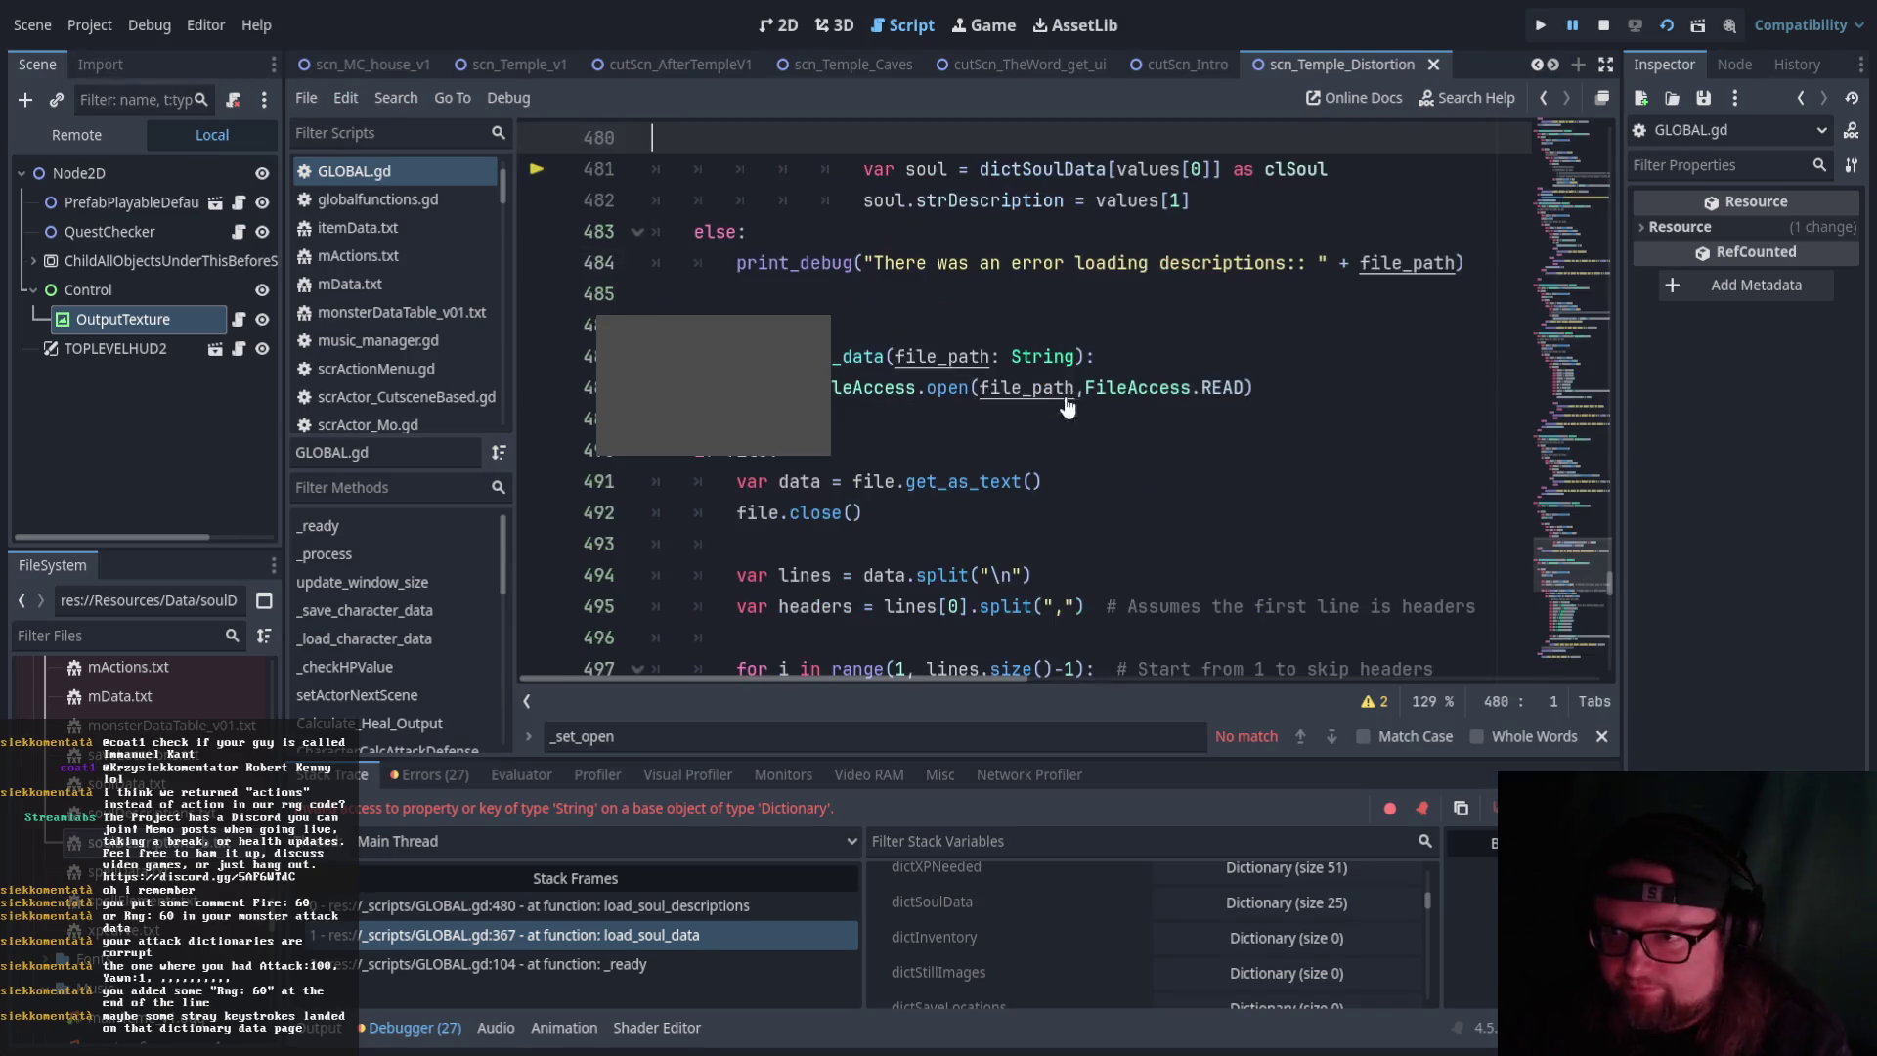
# Delete the stray minus before healAmount on the heal calculation's return line
pyautogui.scroll(2, 1148, 576)
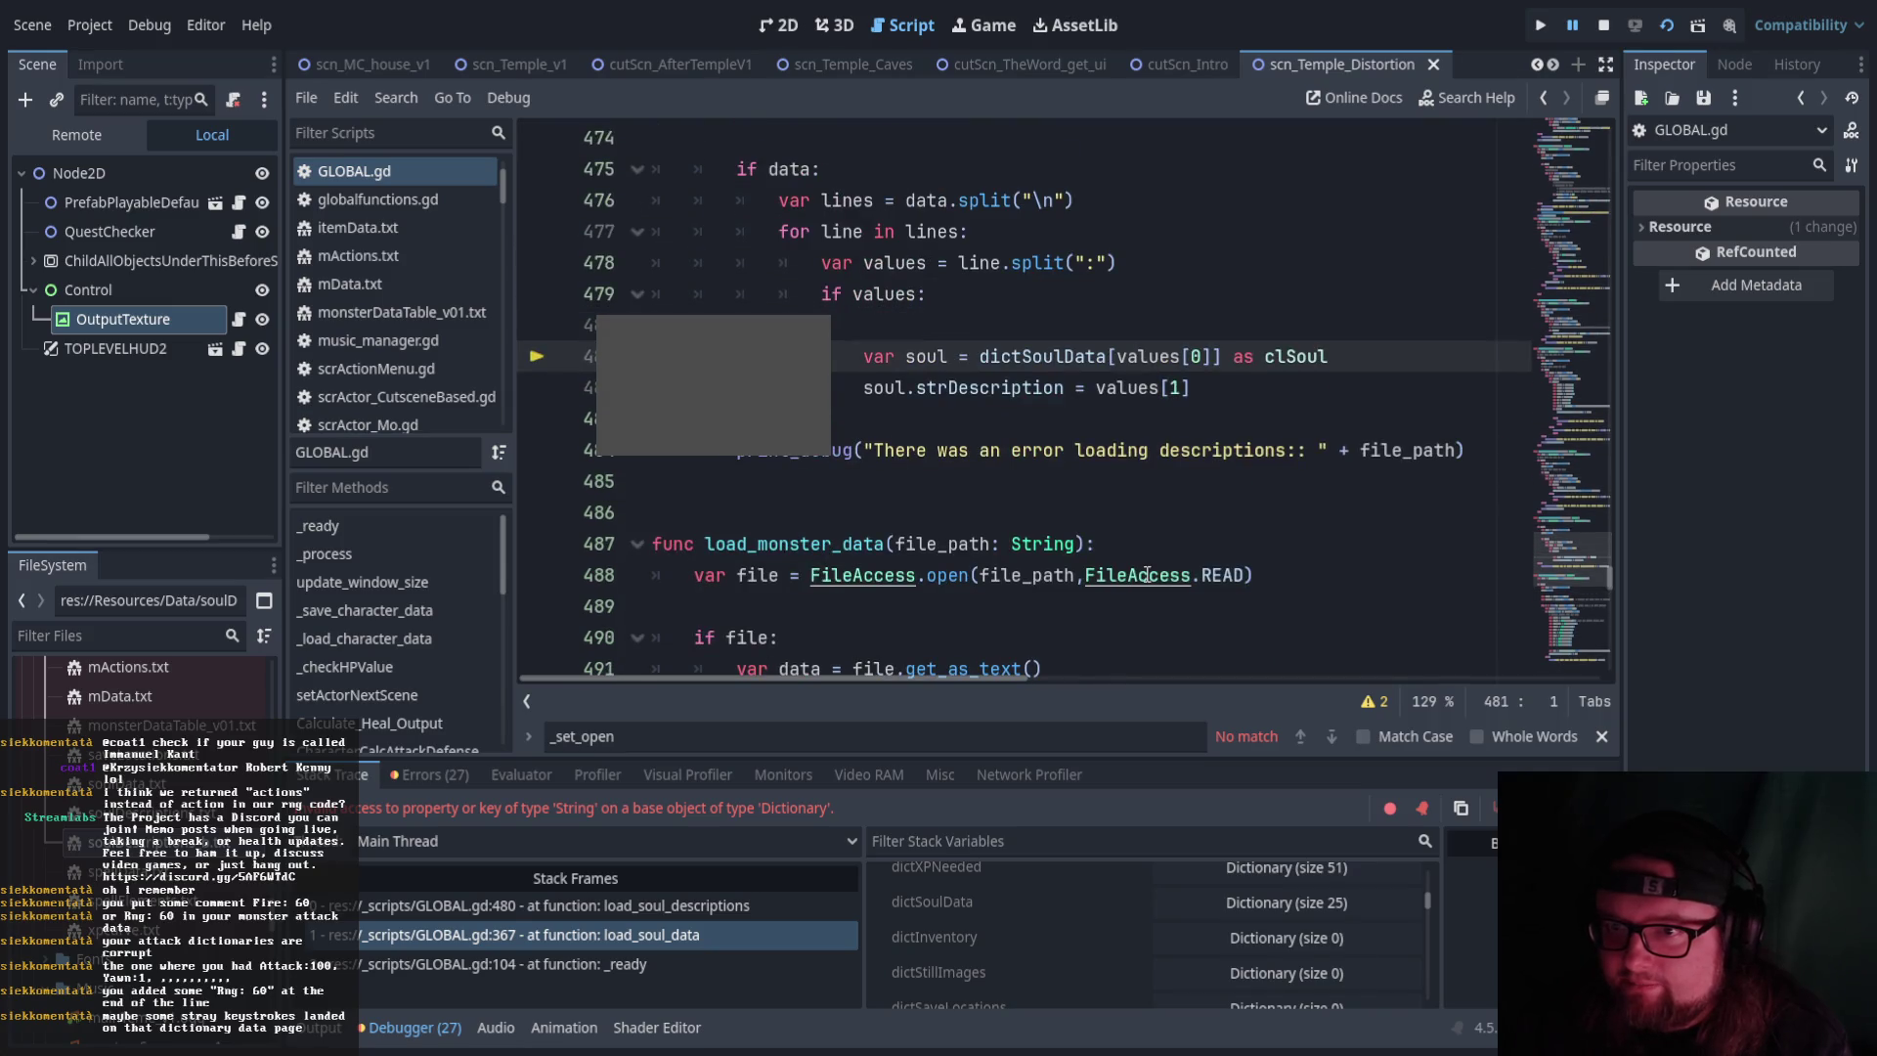
pyautogui.scroll(-1, 1147, 577)
pyautogui.hotkey('alt', 'Left')
pyautogui.press('BackSpace')
# Trim '/regular revive' and '/item' from the comment, then open soulData.txt at Asclepius
pyautogui.scroll(4, 1147, 584)
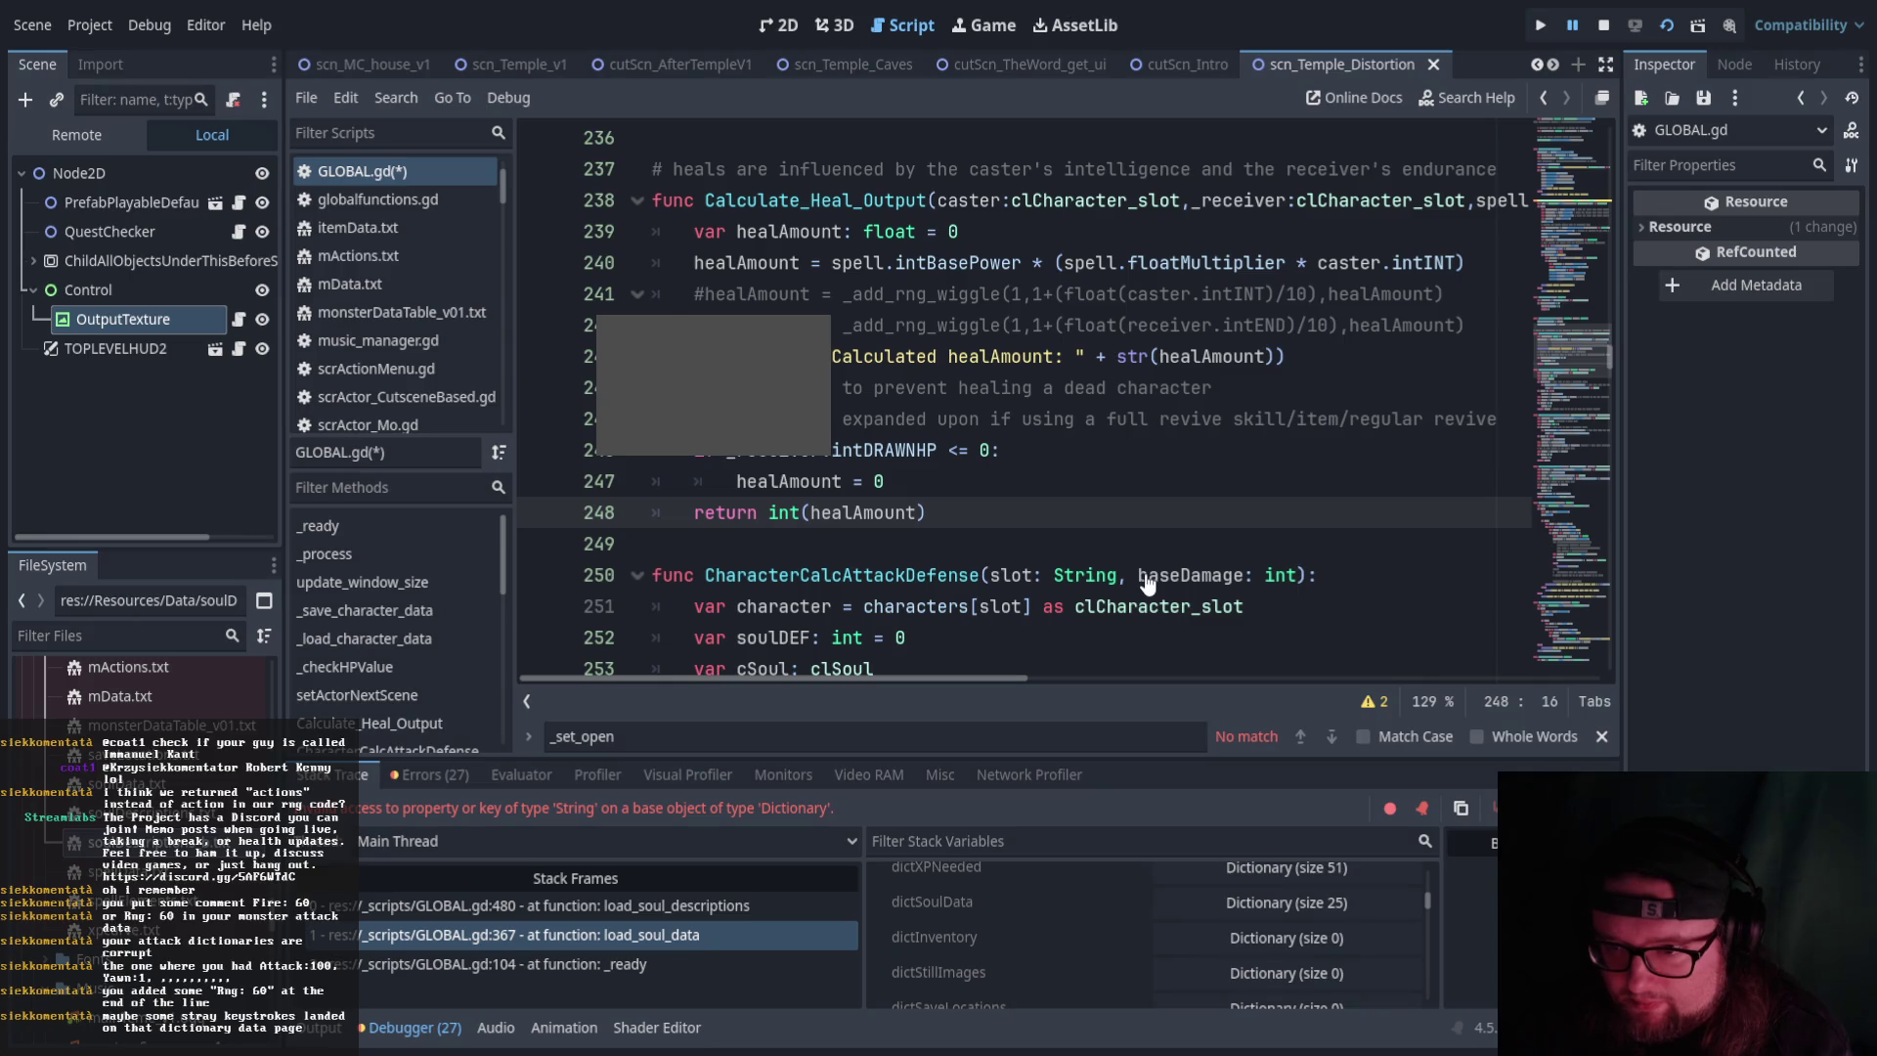
pyautogui.hotkey('ctrl', 'z')
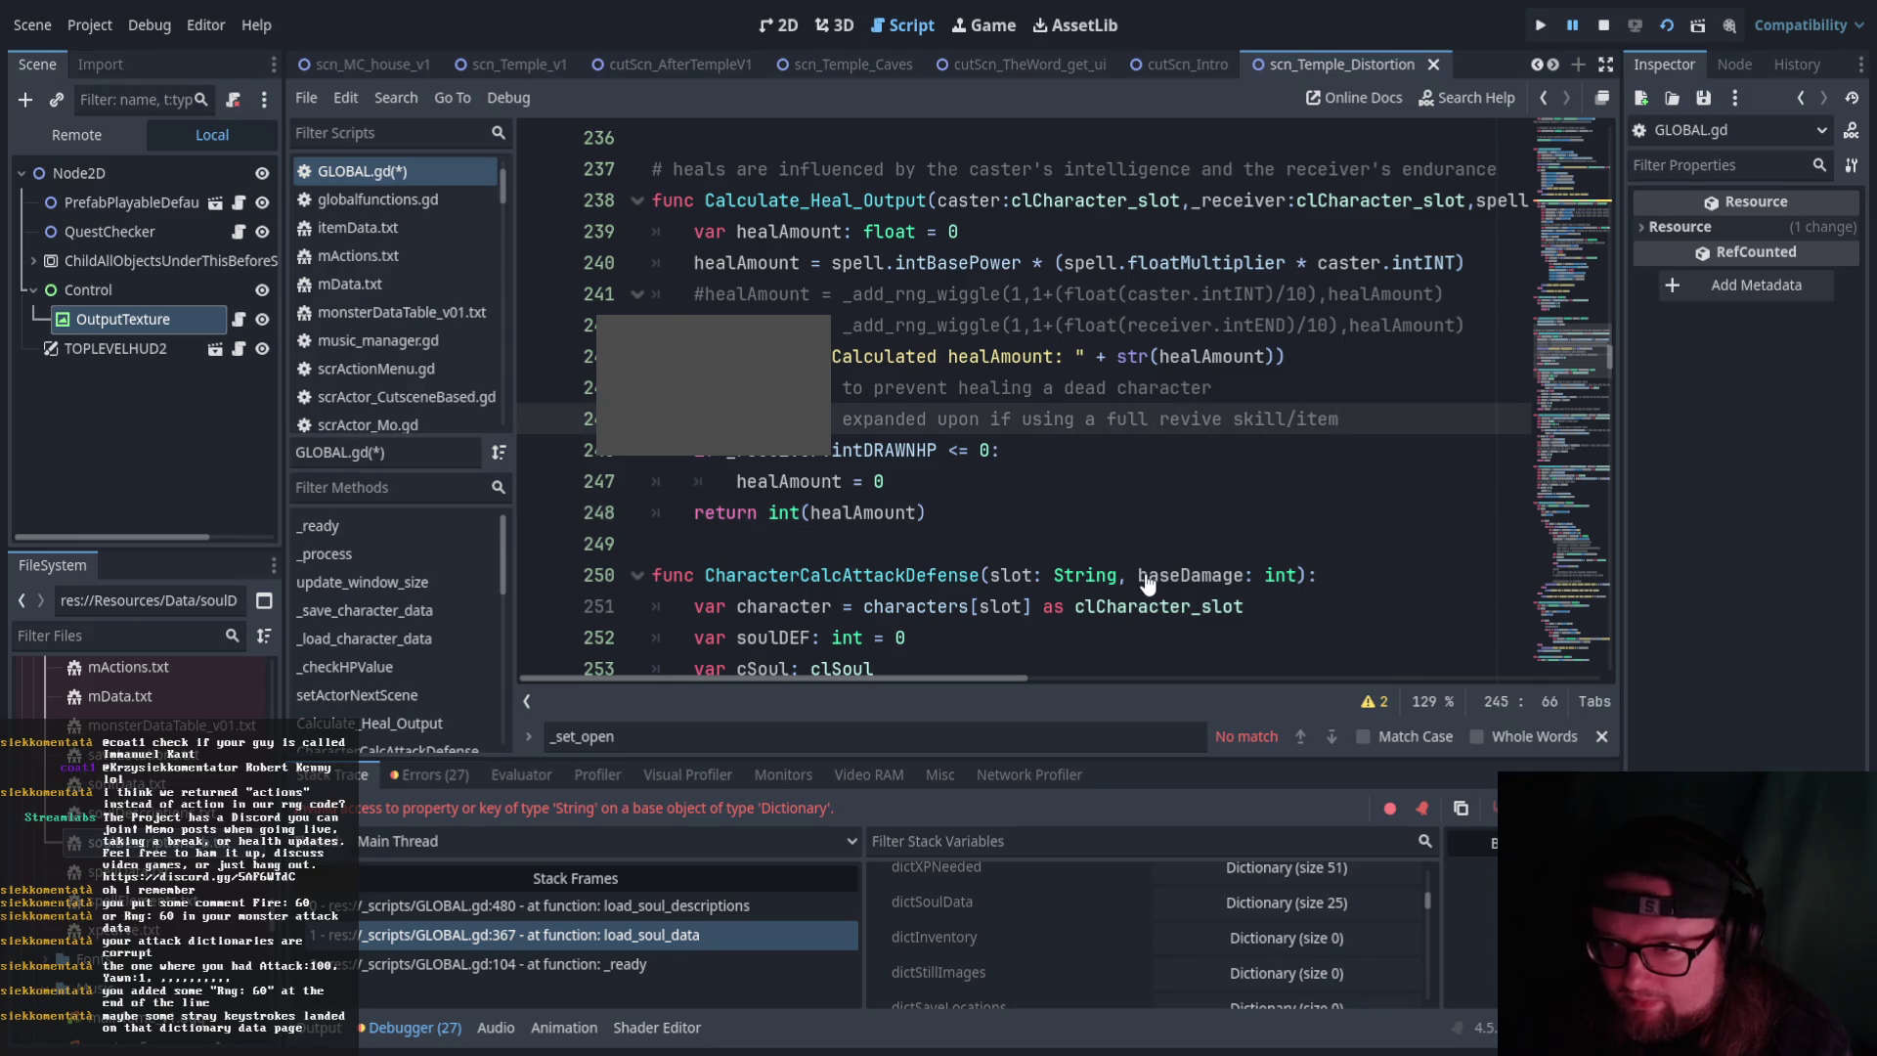
pyautogui.hotkey('ctrl', 'z')
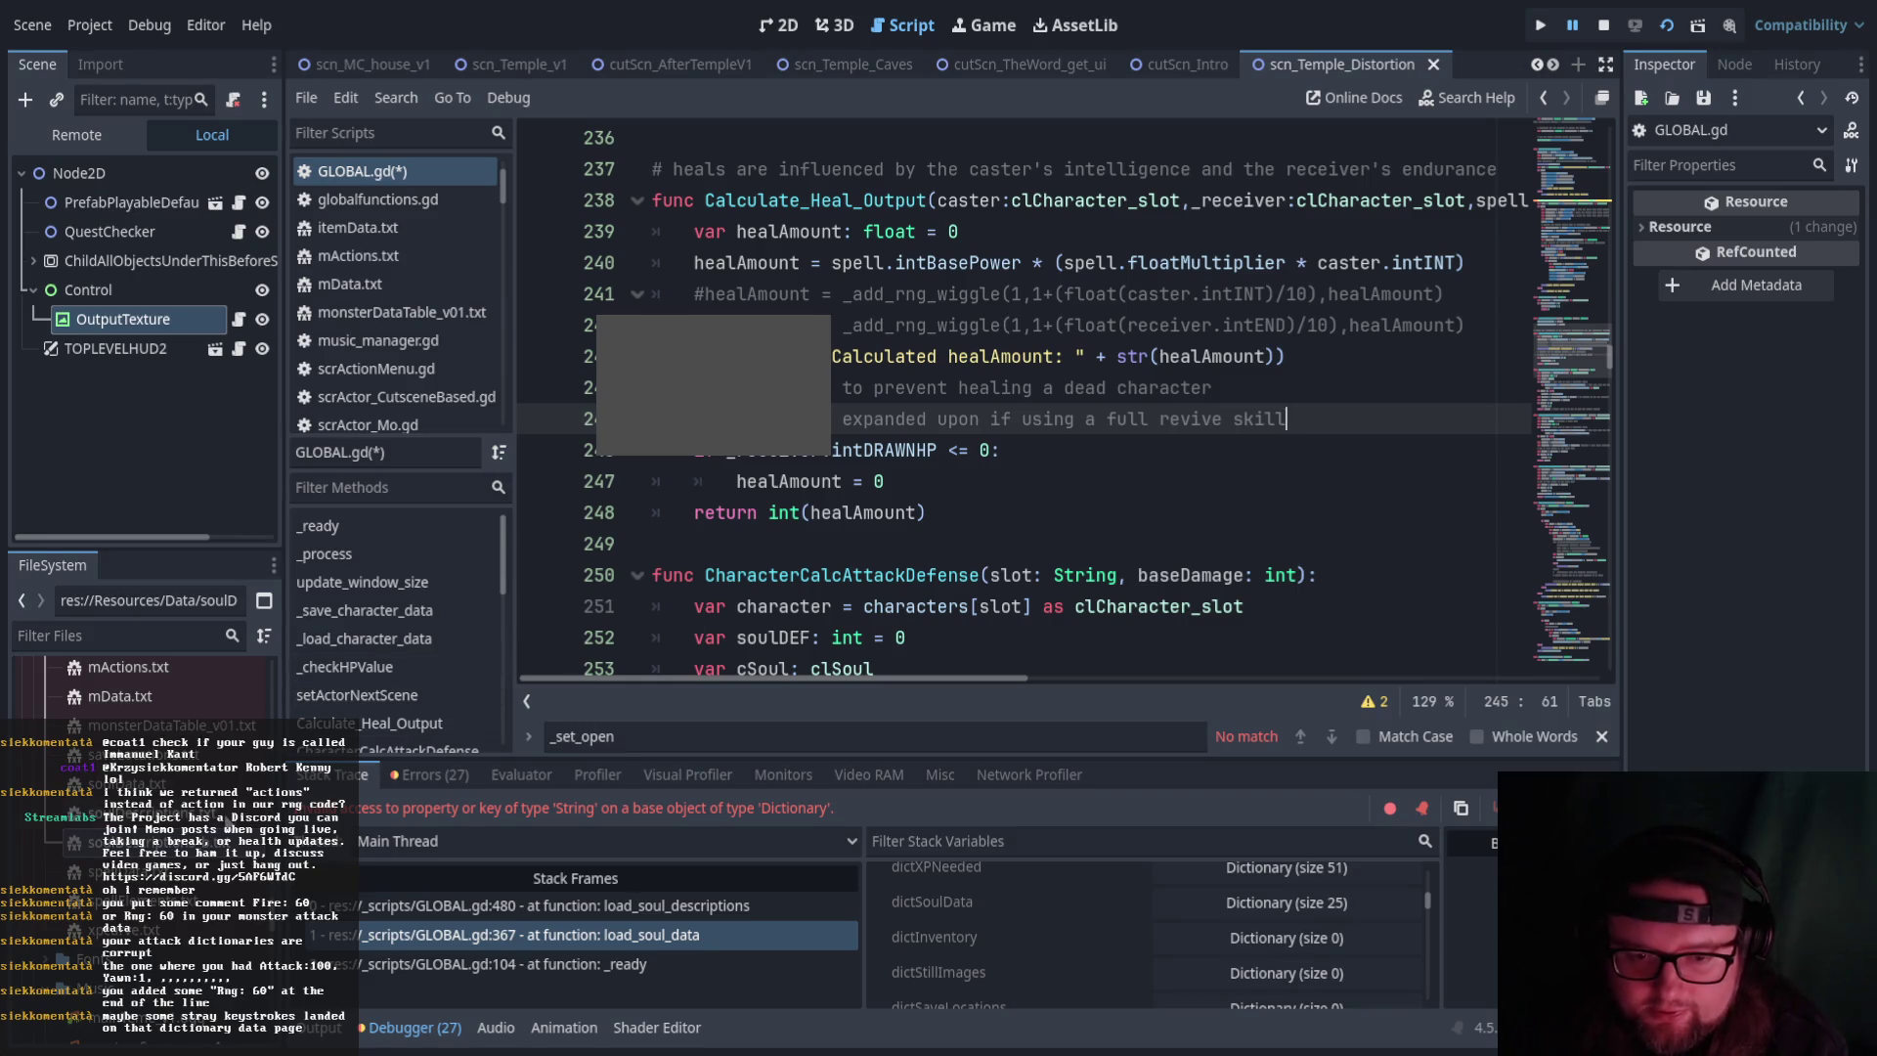
pyautogui.doubleClick(218, 788)
pyautogui.click(1038, 543)
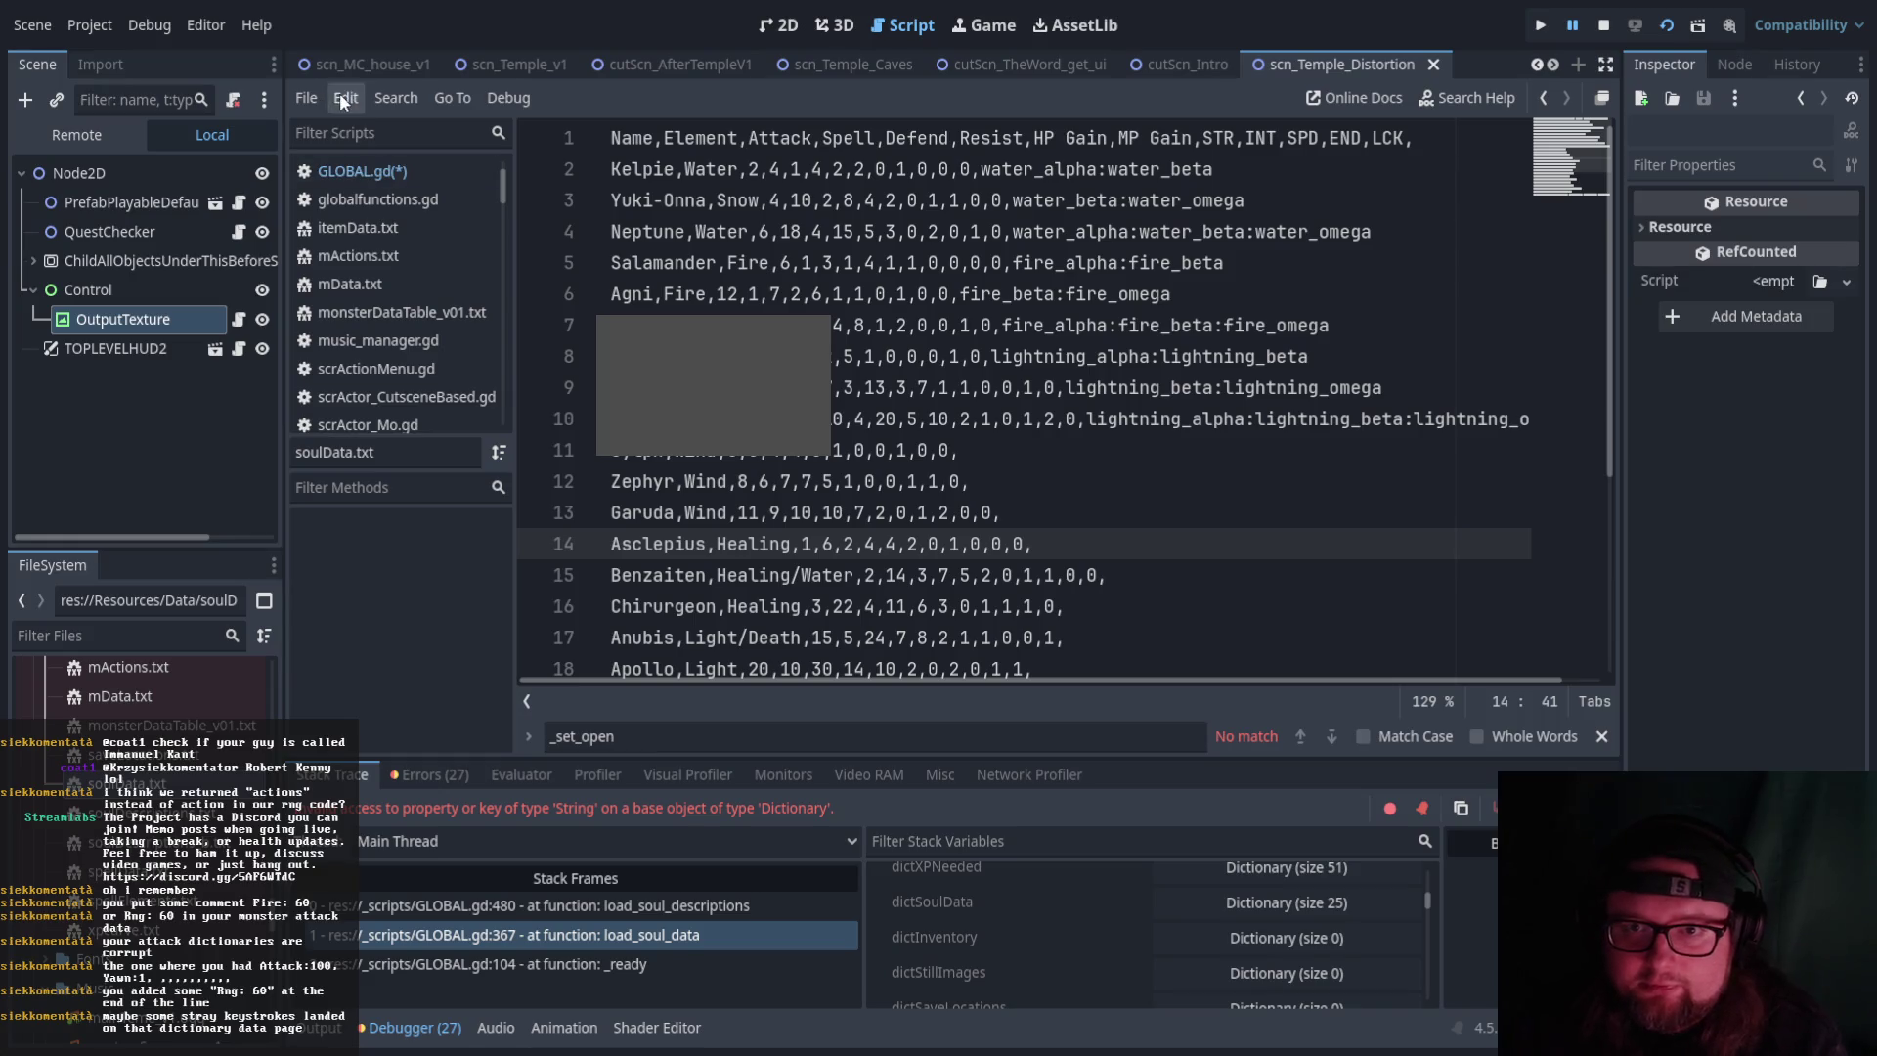
# Scroll soulData.txt down to Fortuna's row and collapse the bottom panel
pyautogui.scroll(5, 179, 692)
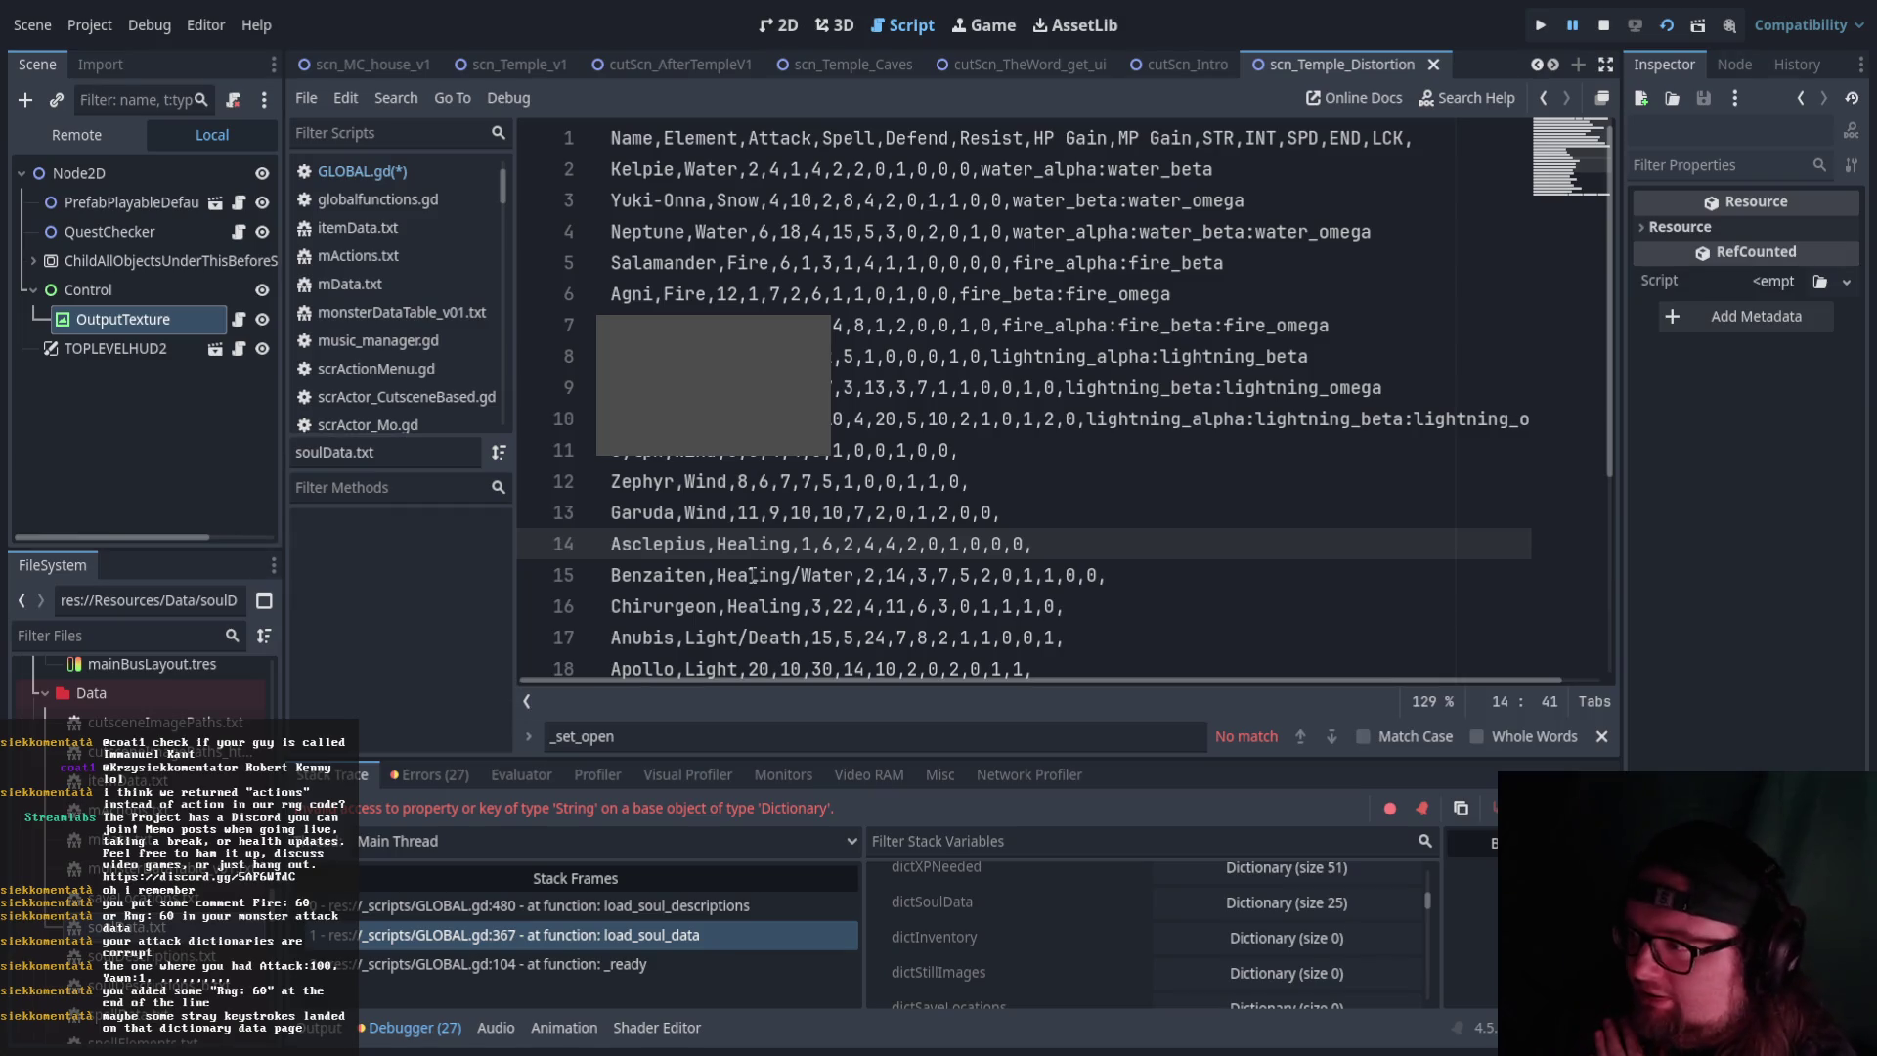
pyautogui.scroll(-4, 861, 489)
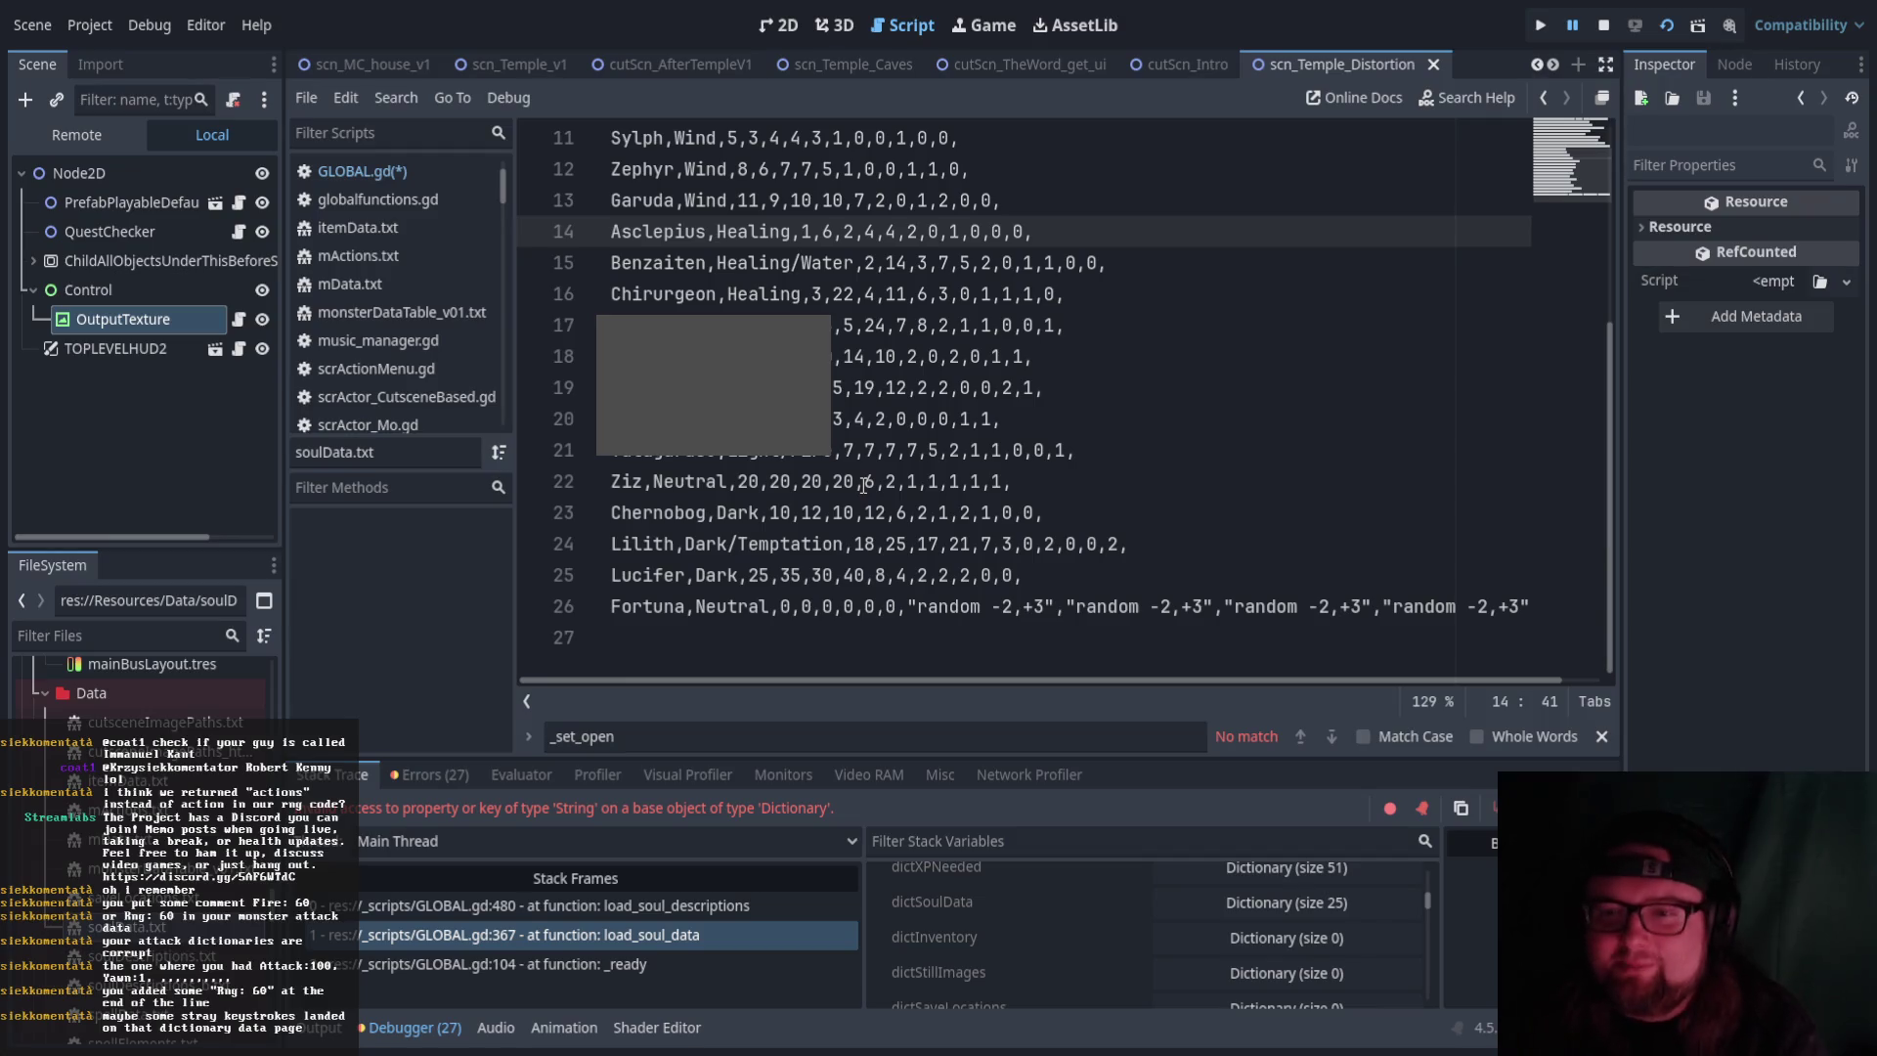
pyautogui.click(318, 1036)
pyautogui.click(318, 1039)
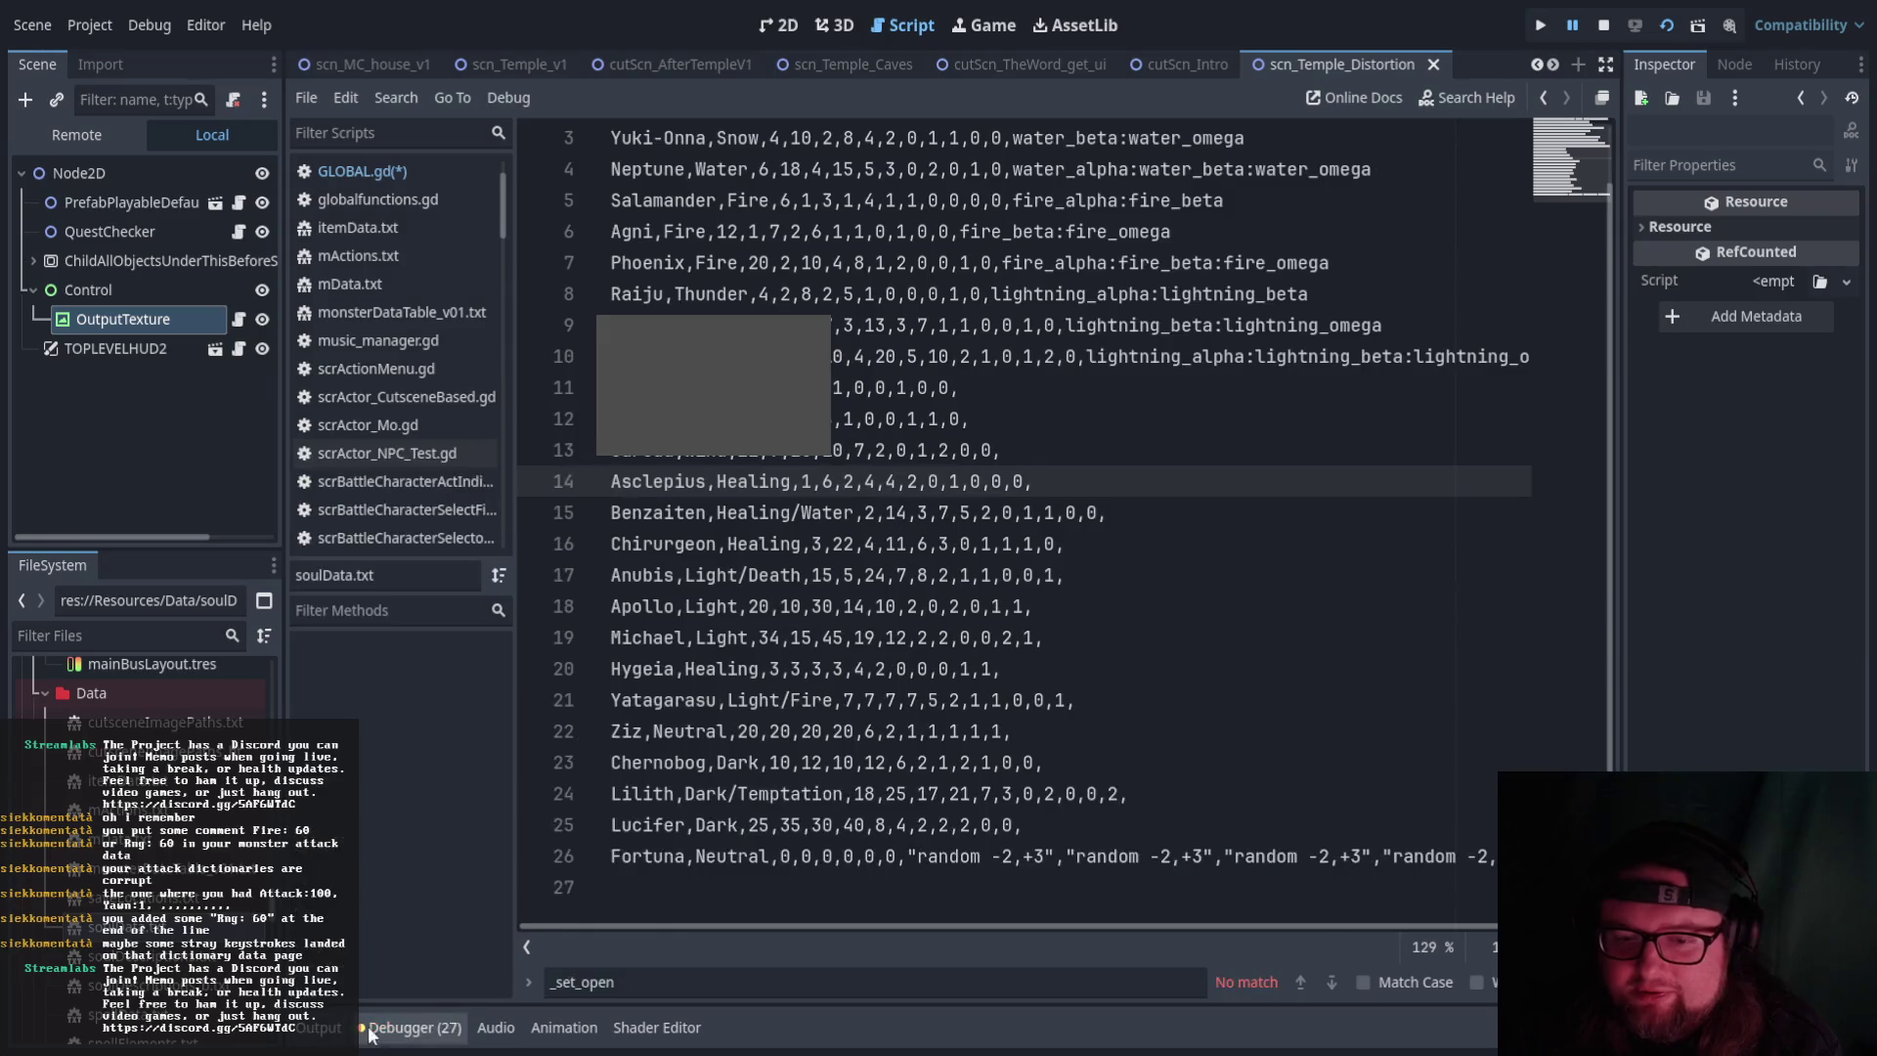
# Reopen the debugger and inspect dictSoulData at the GLOBAL.gd:480 frame
pyautogui.click(387, 1035)
pyautogui.click(437, 914)
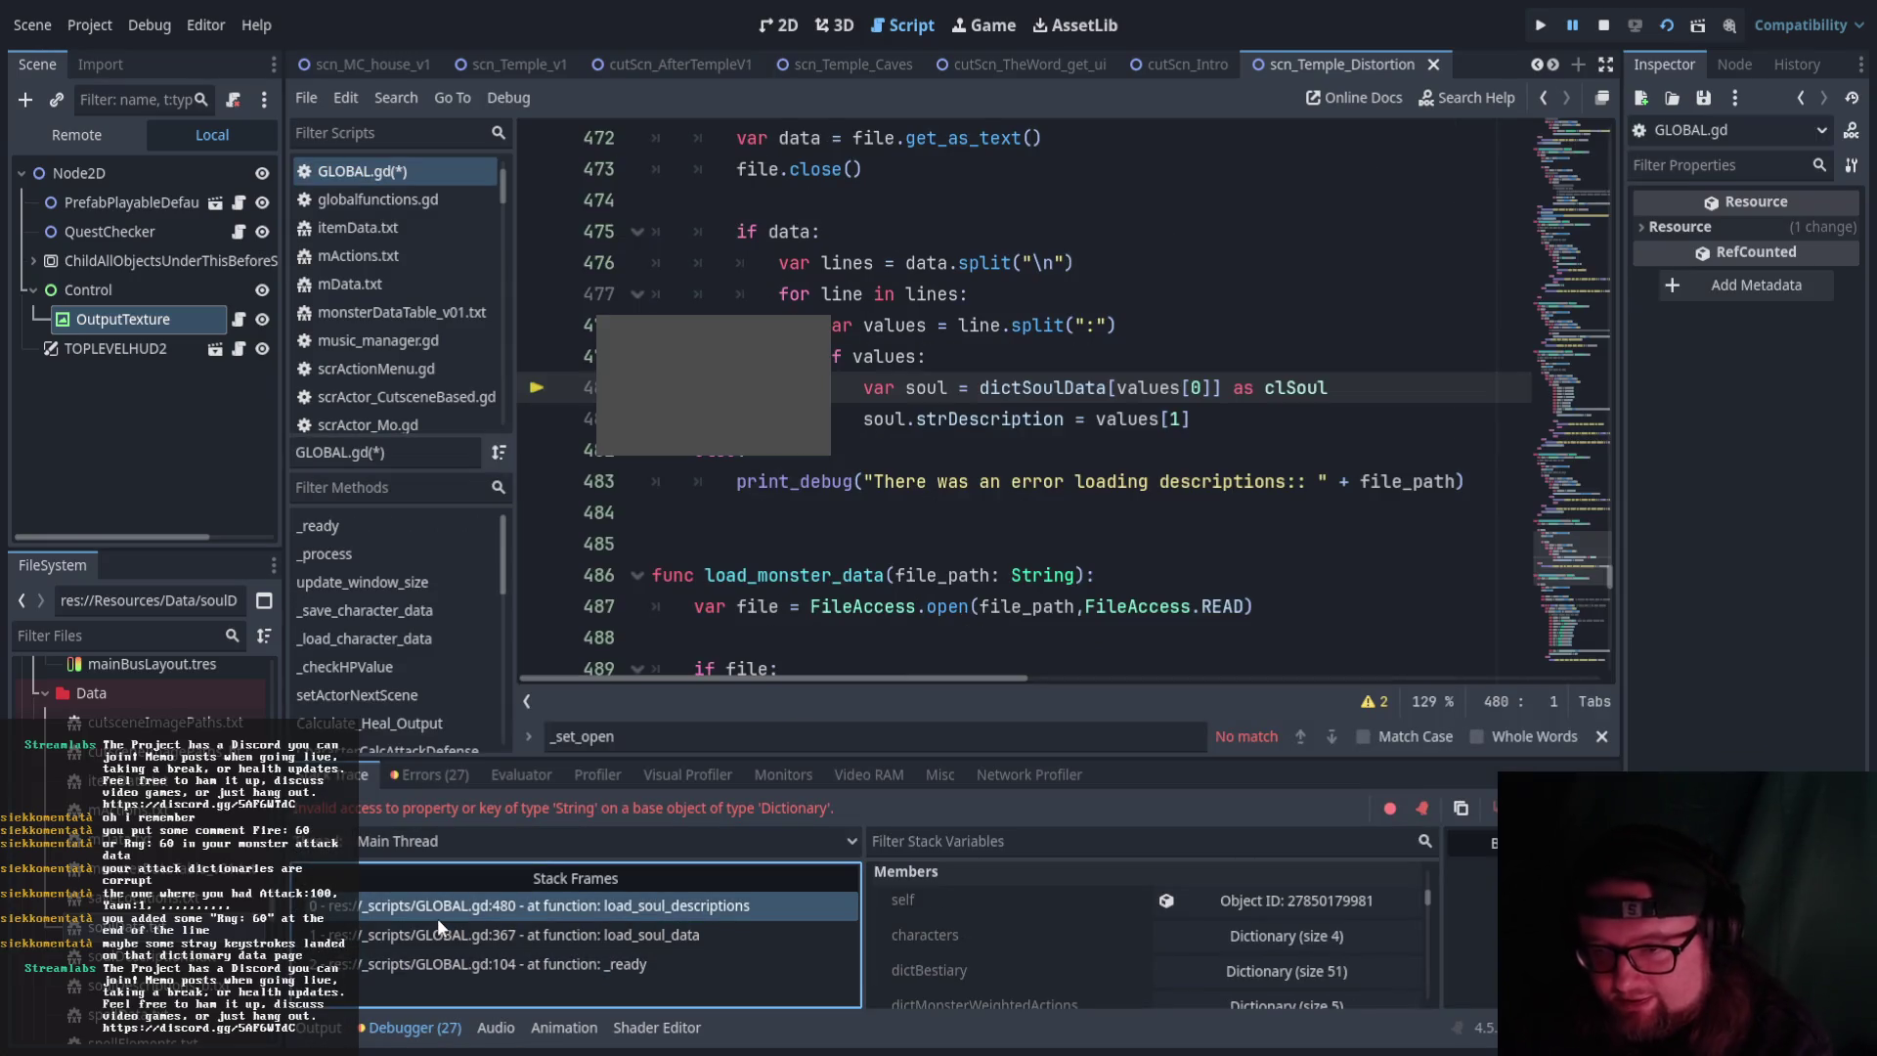
pyautogui.click(1015, 448)
pyautogui.click(1083, 389)
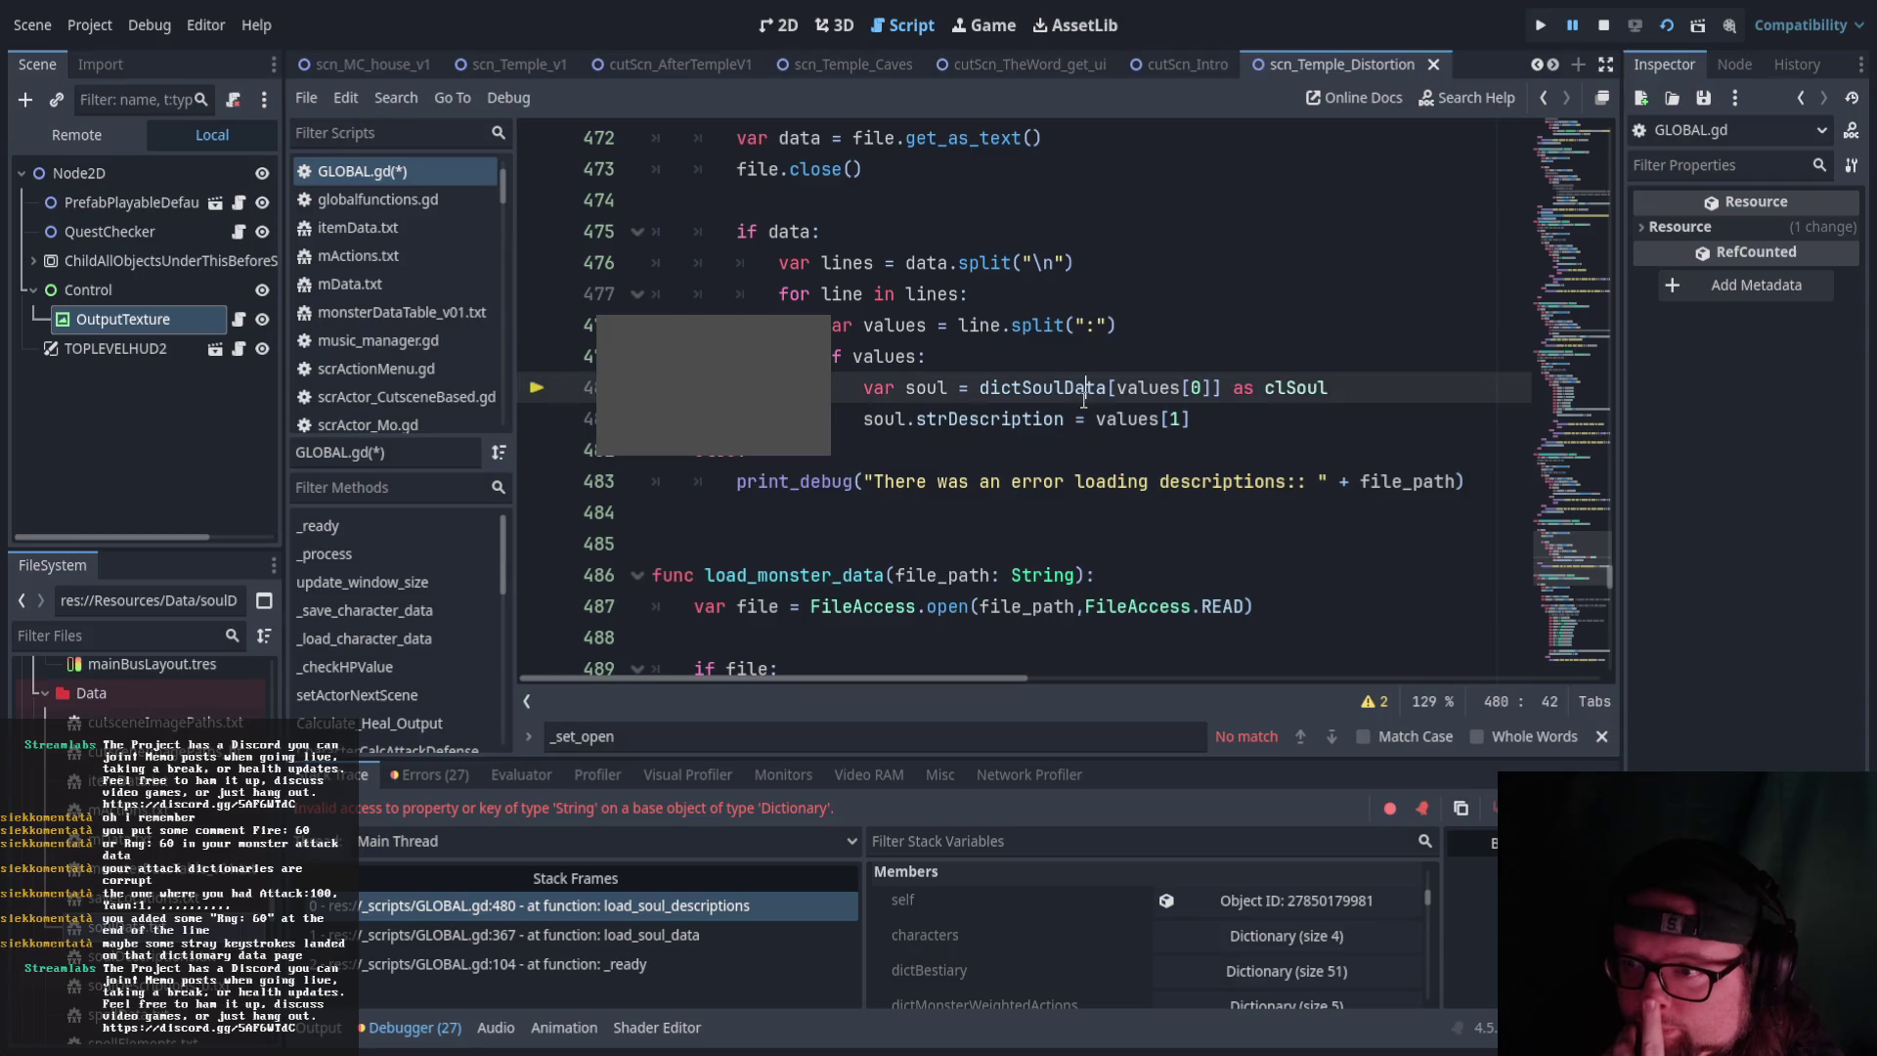
pyautogui.scroll(10, 966, 533)
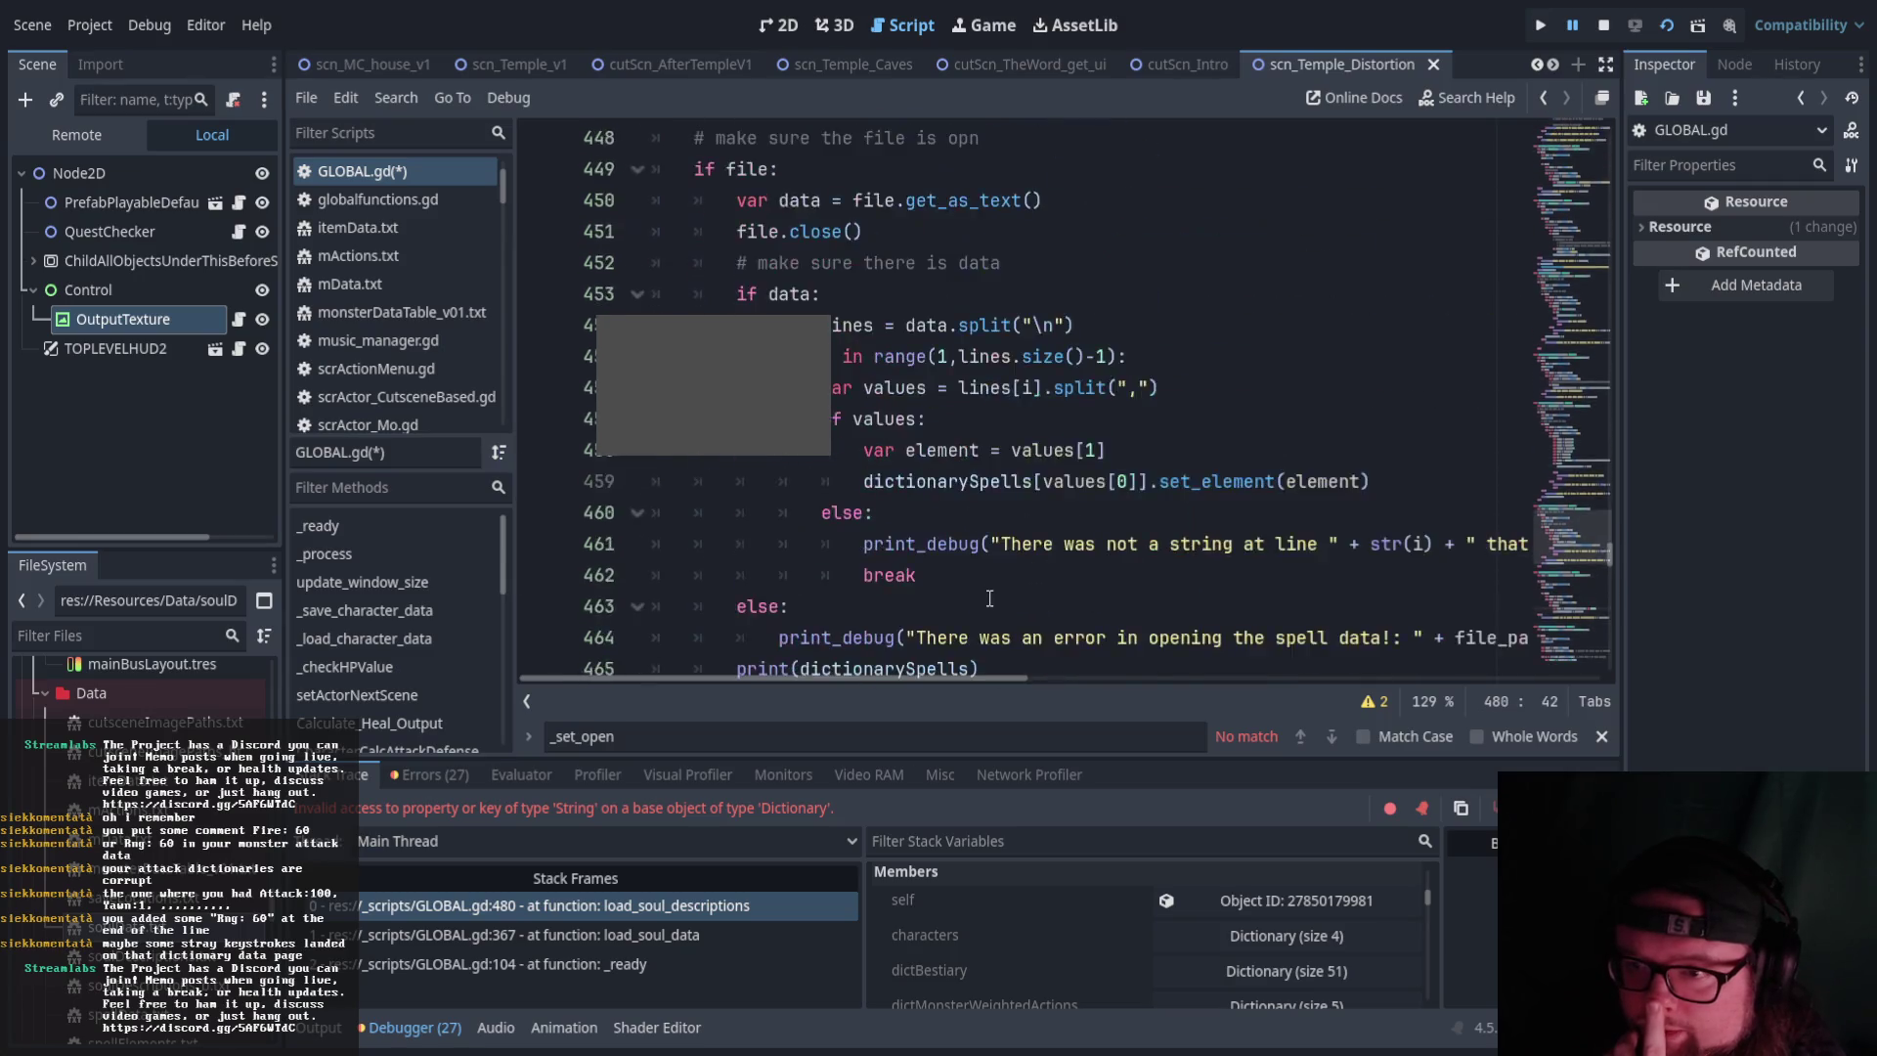
pyautogui.scroll(4, 994, 612)
# Walk the :367 and :104 frames, return to :367 and insert a new line after 366
pyautogui.click(485, 937)
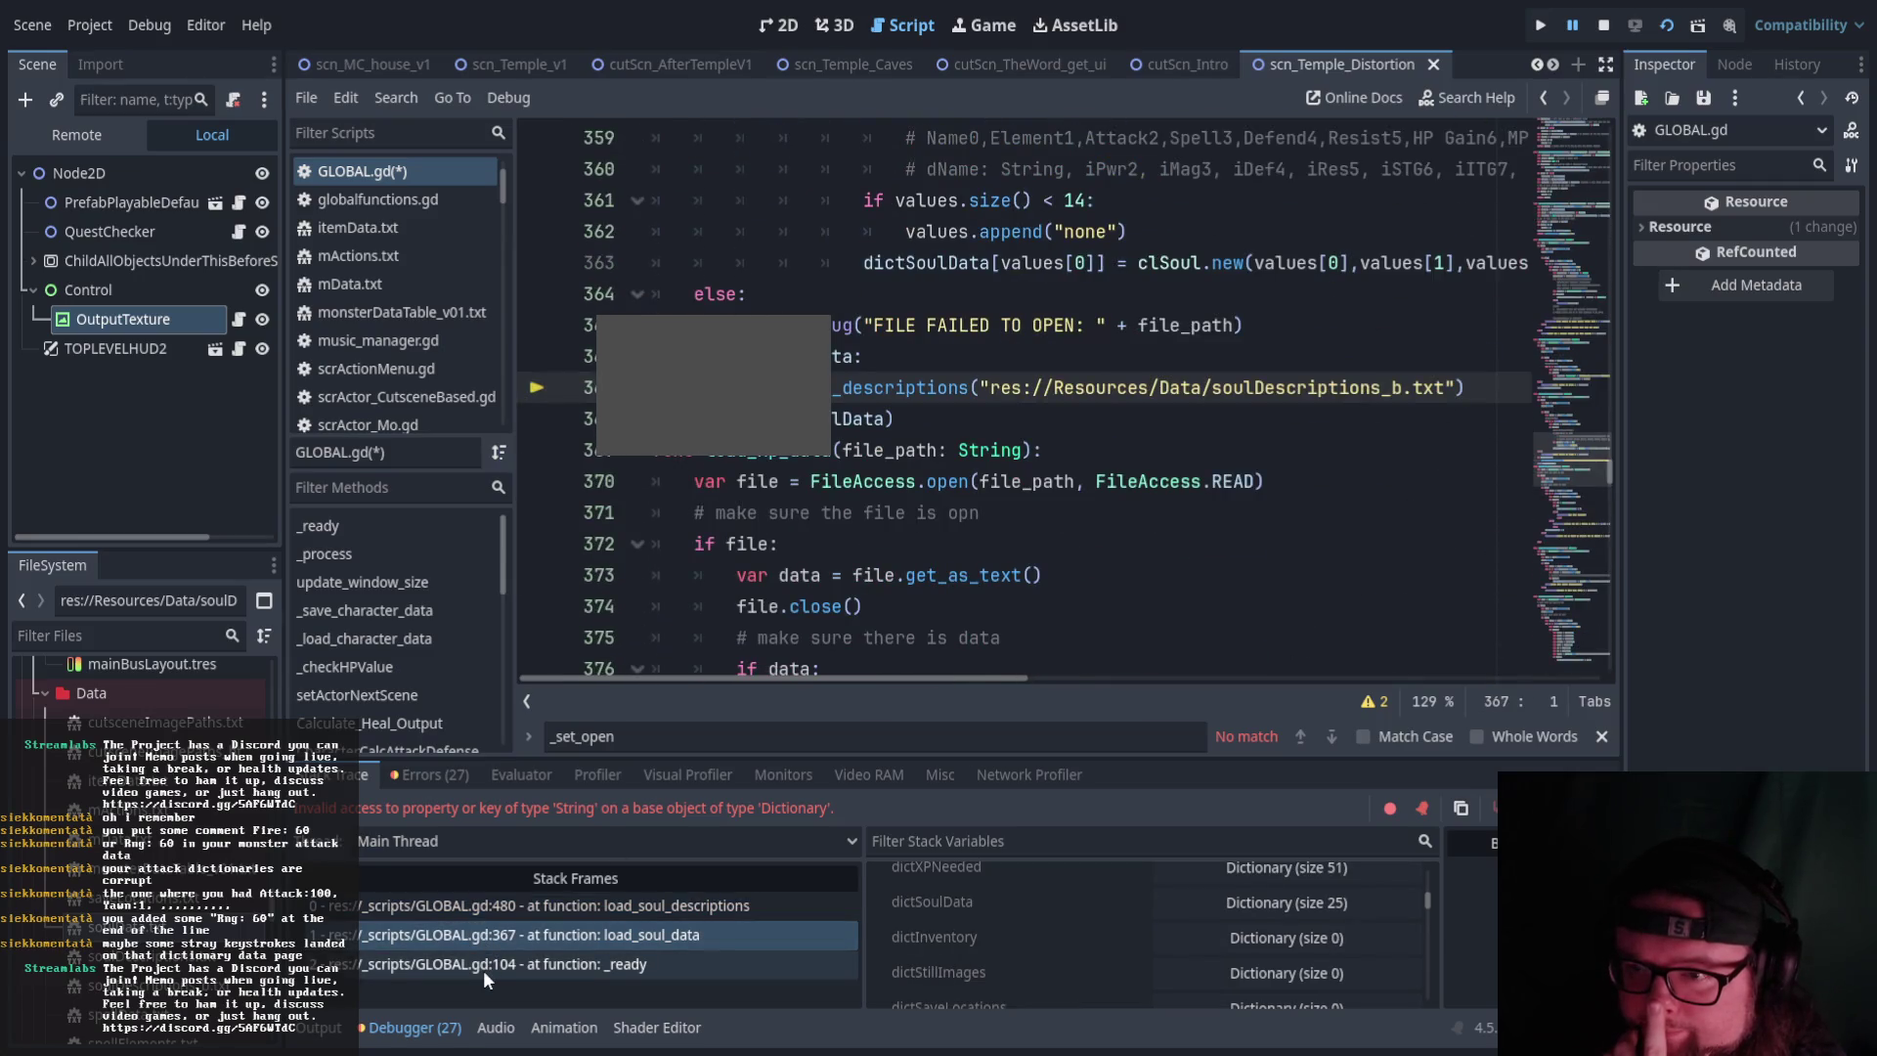
pyautogui.click(483, 968)
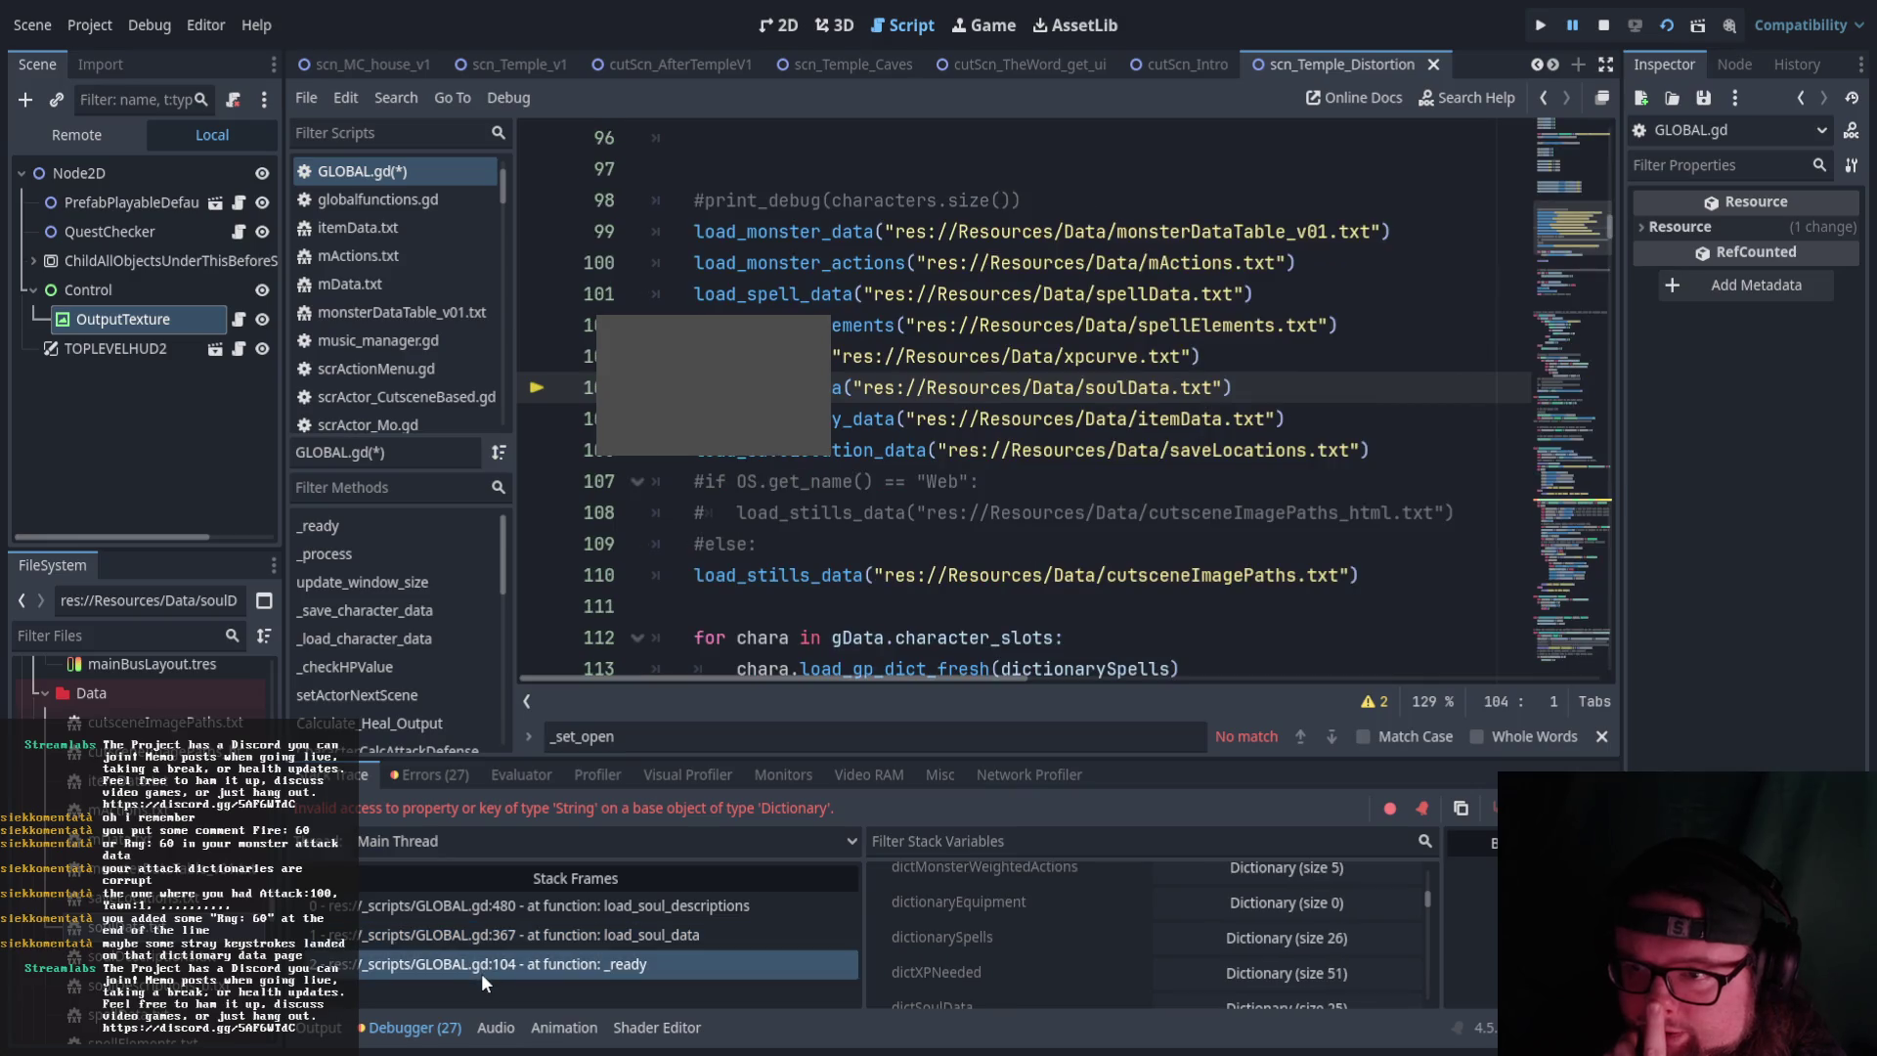
pyautogui.click(672, 936)
pyautogui.scroll(1, 984, 554)
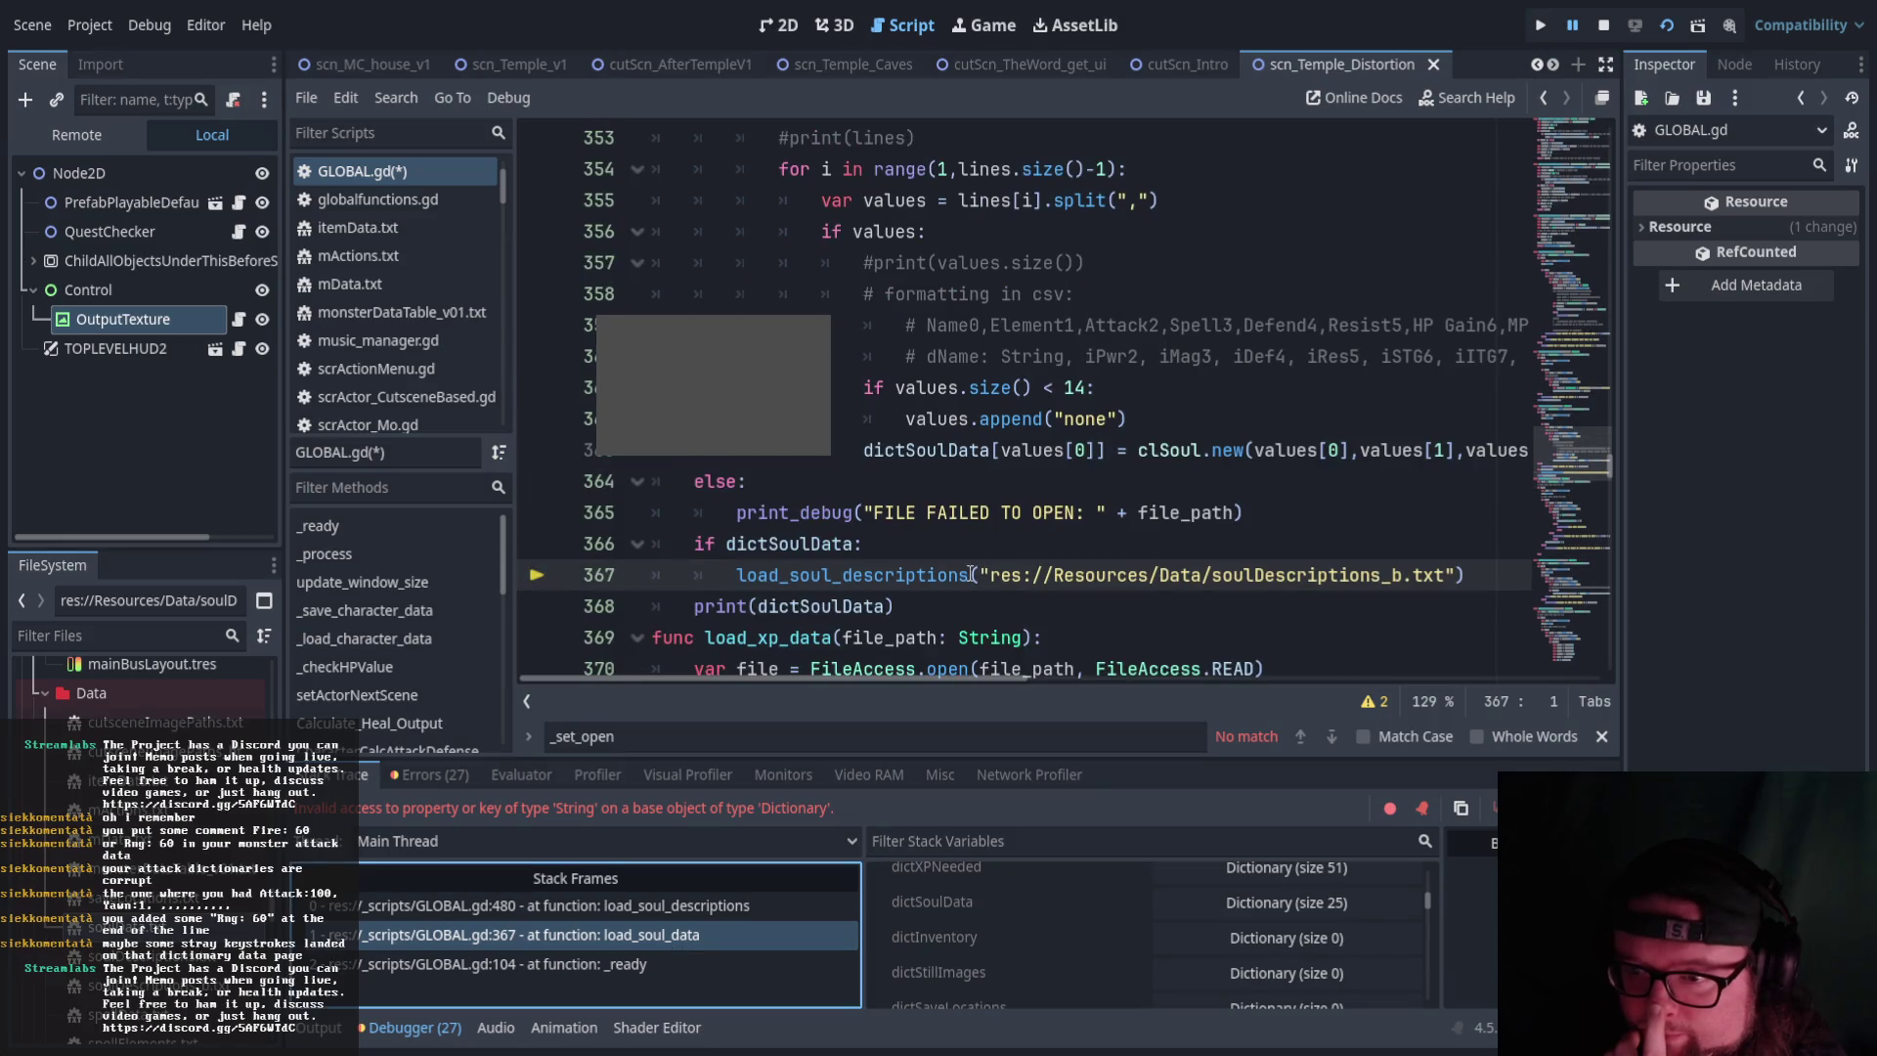
pyautogui.scroll(-1, 938, 509)
pyautogui.click(897, 460)
pyautogui.press('Return')
# Add print_debug(dictSoulData) at line 367, save, and reload the current scene
pyautogui.write('print_debug')
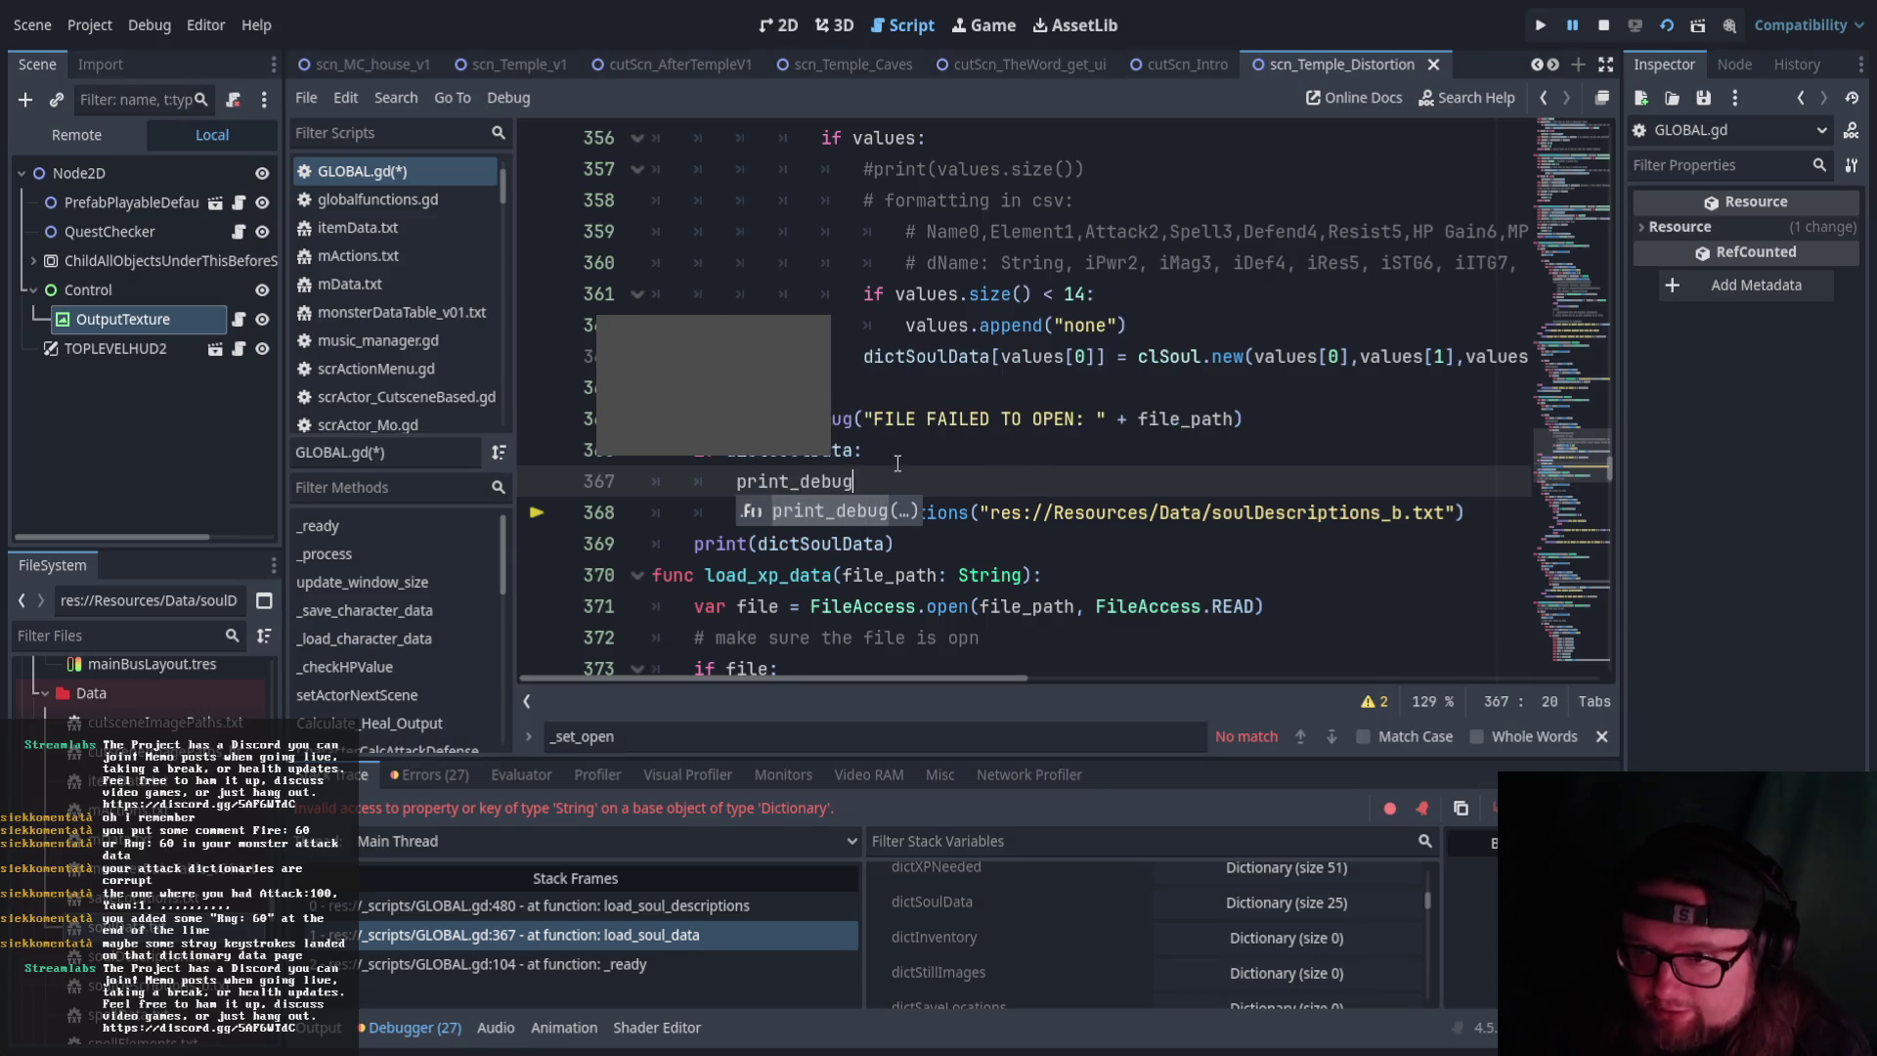
pyautogui.write('(dic')
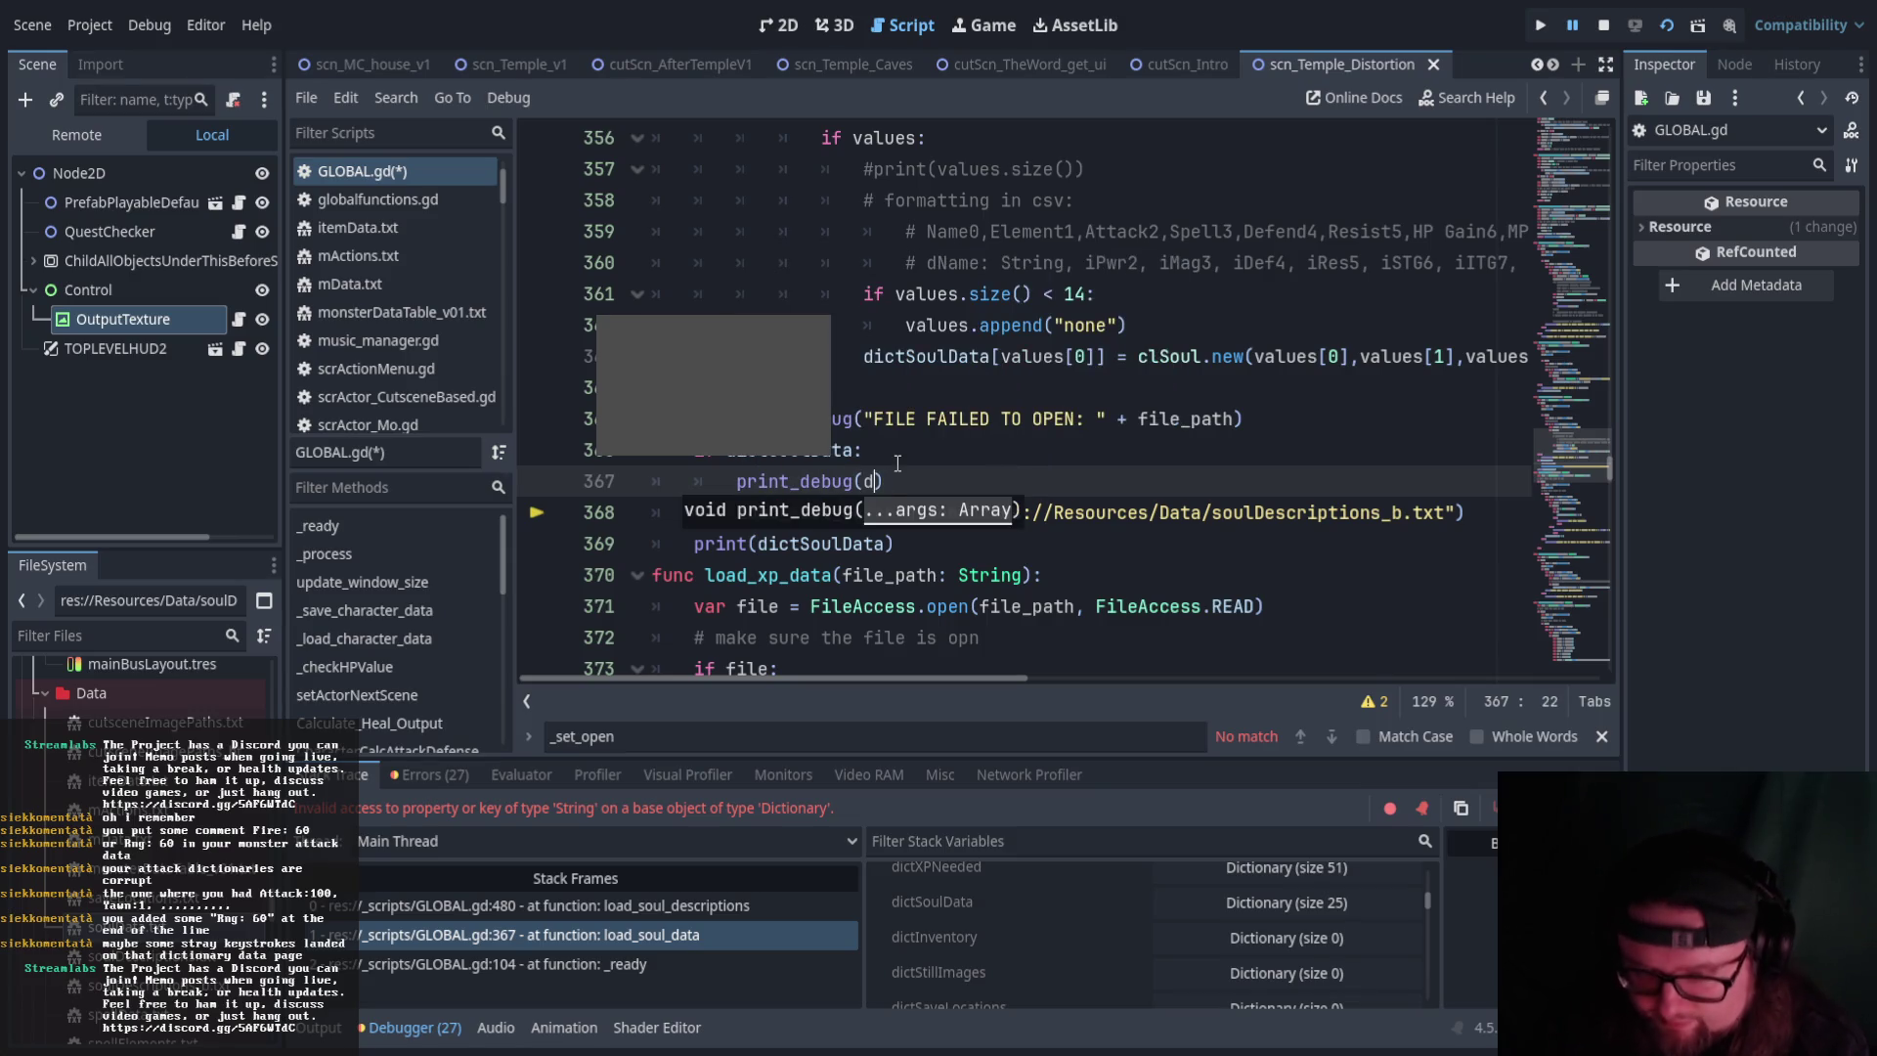
pyautogui.write('tsou')
pyautogui.press('Return')
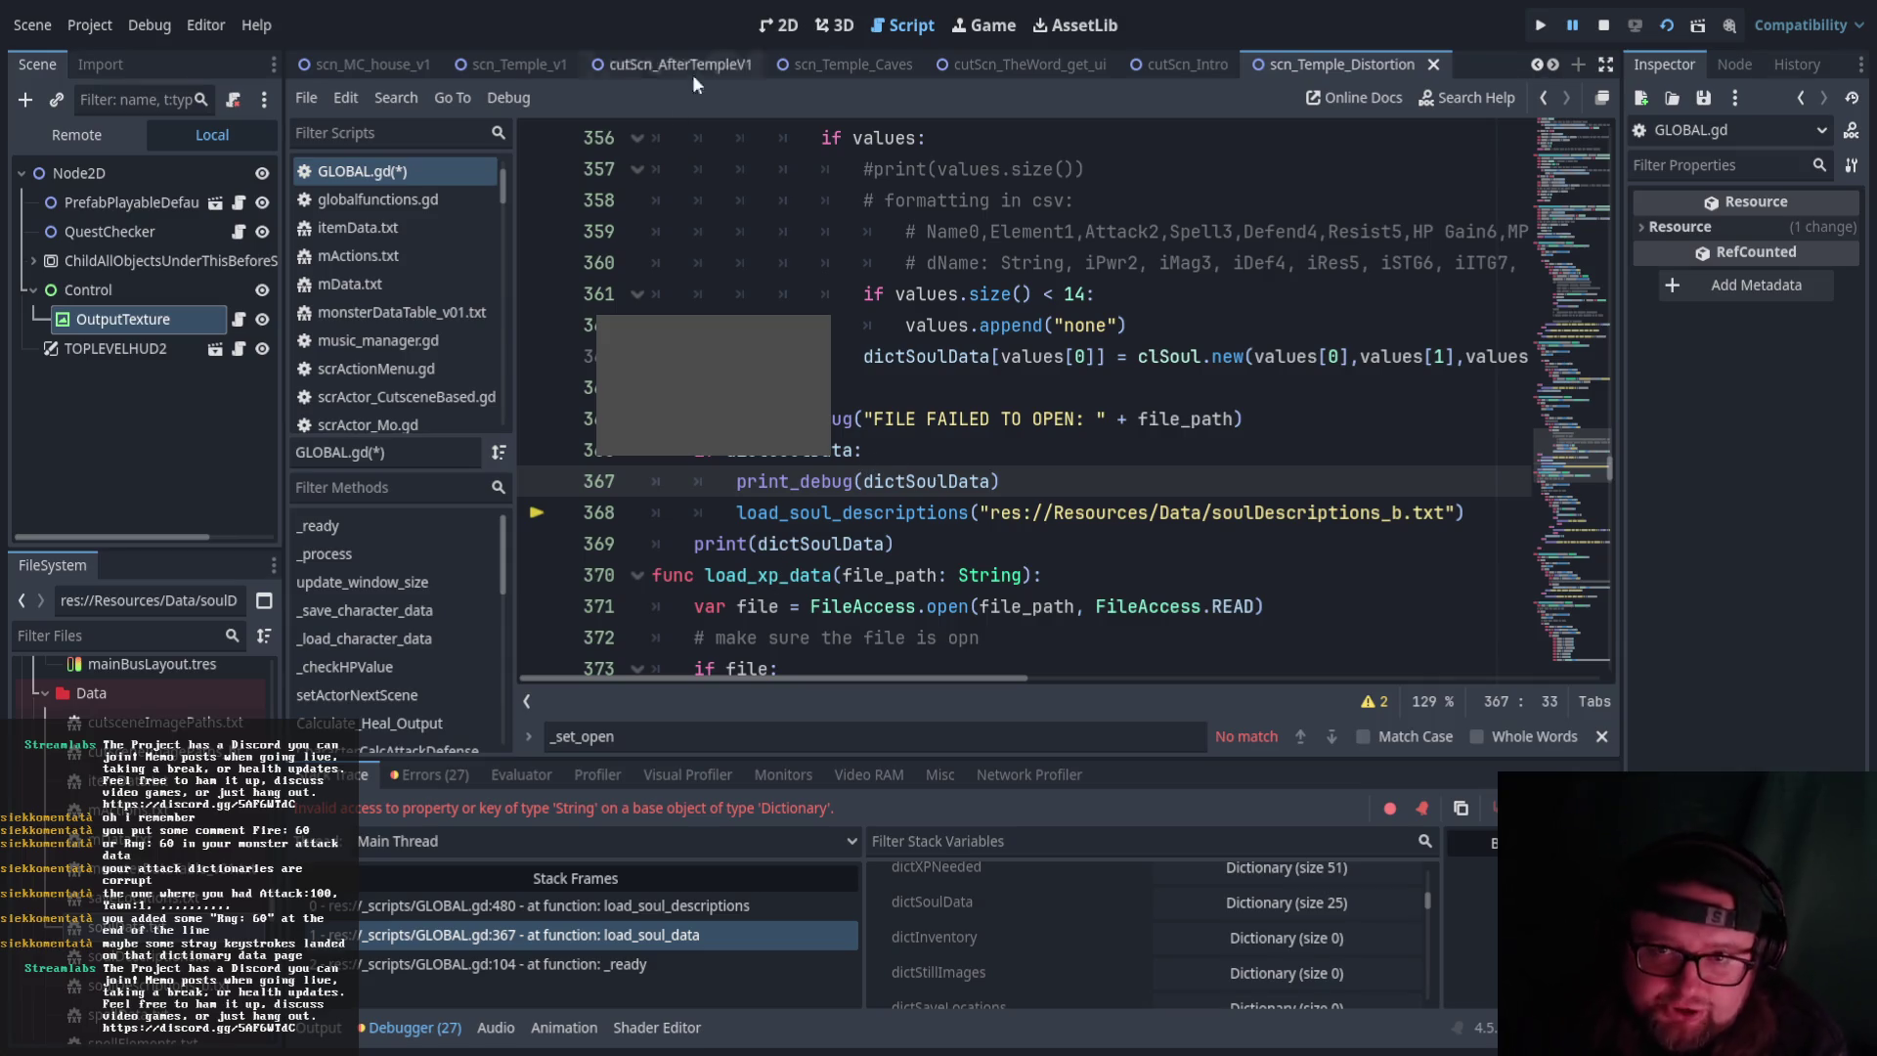
pyautogui.click(1667, 25)
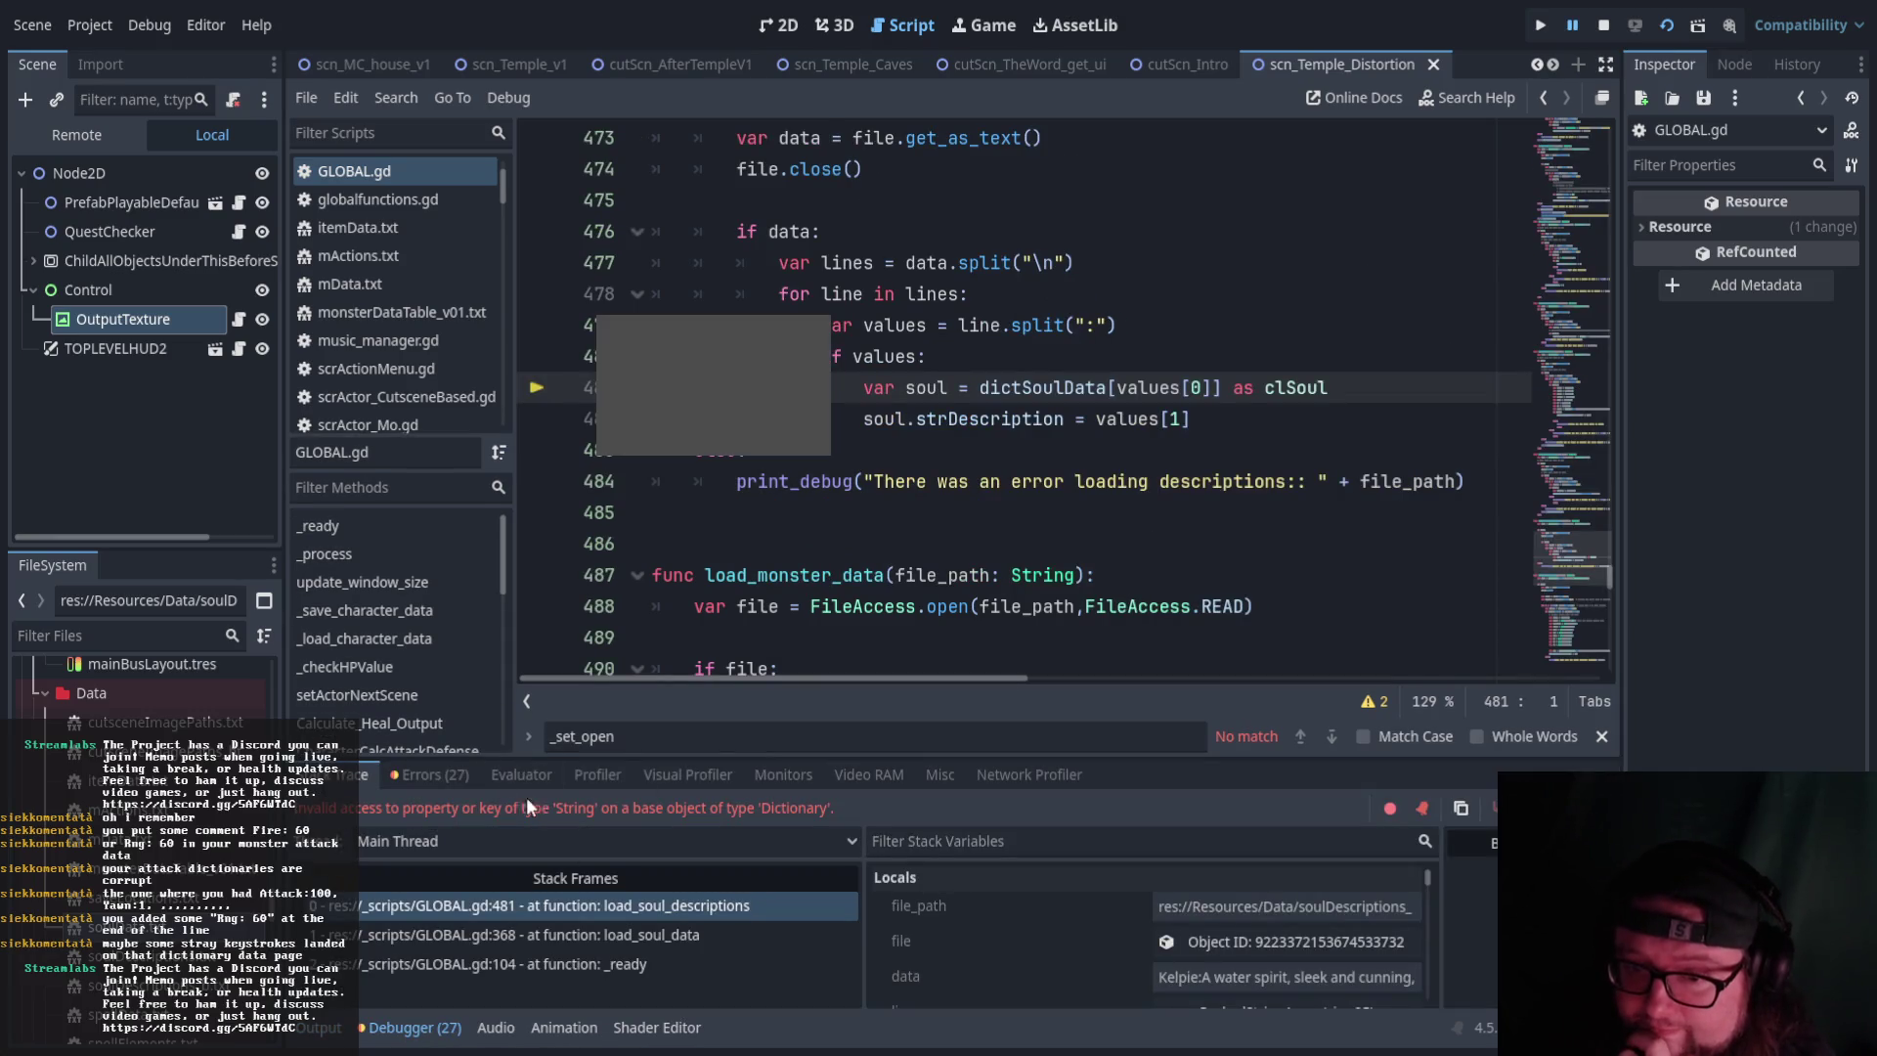
pyautogui.click(320, 1027)
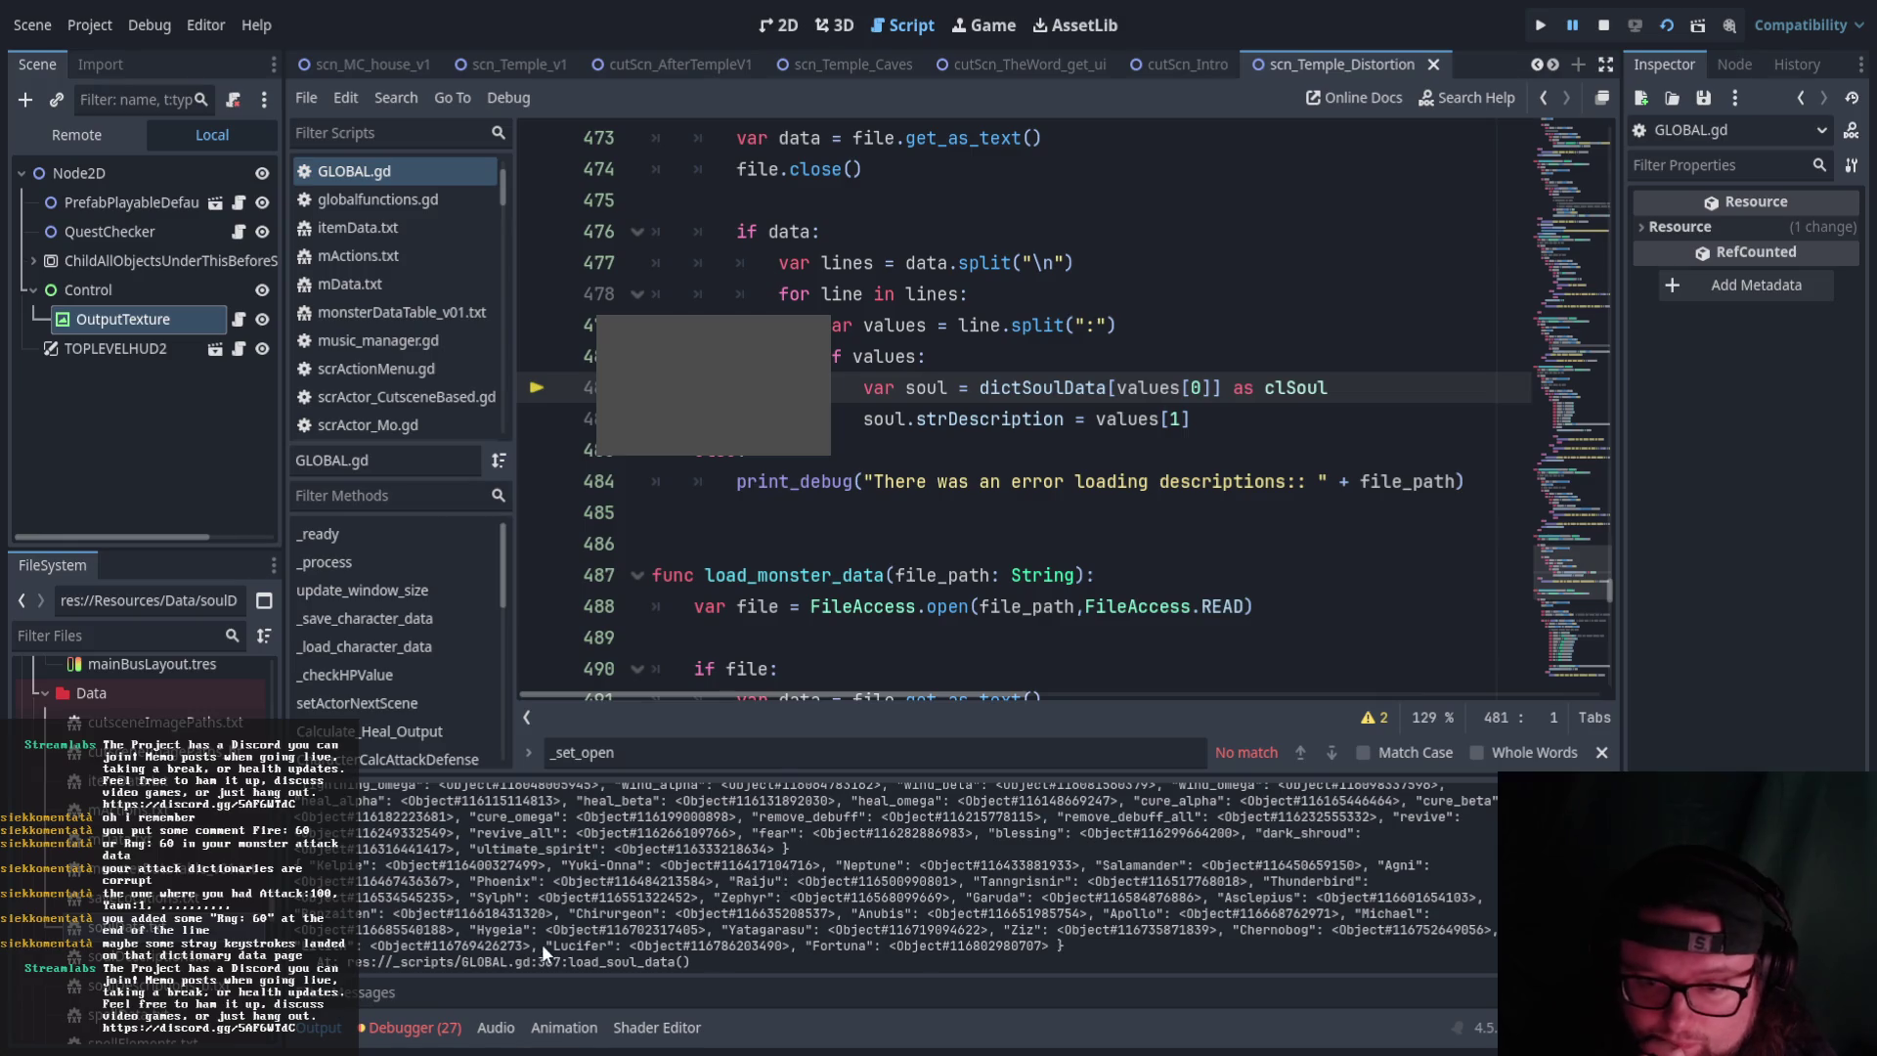
pyautogui.scroll(1, 752, 953)
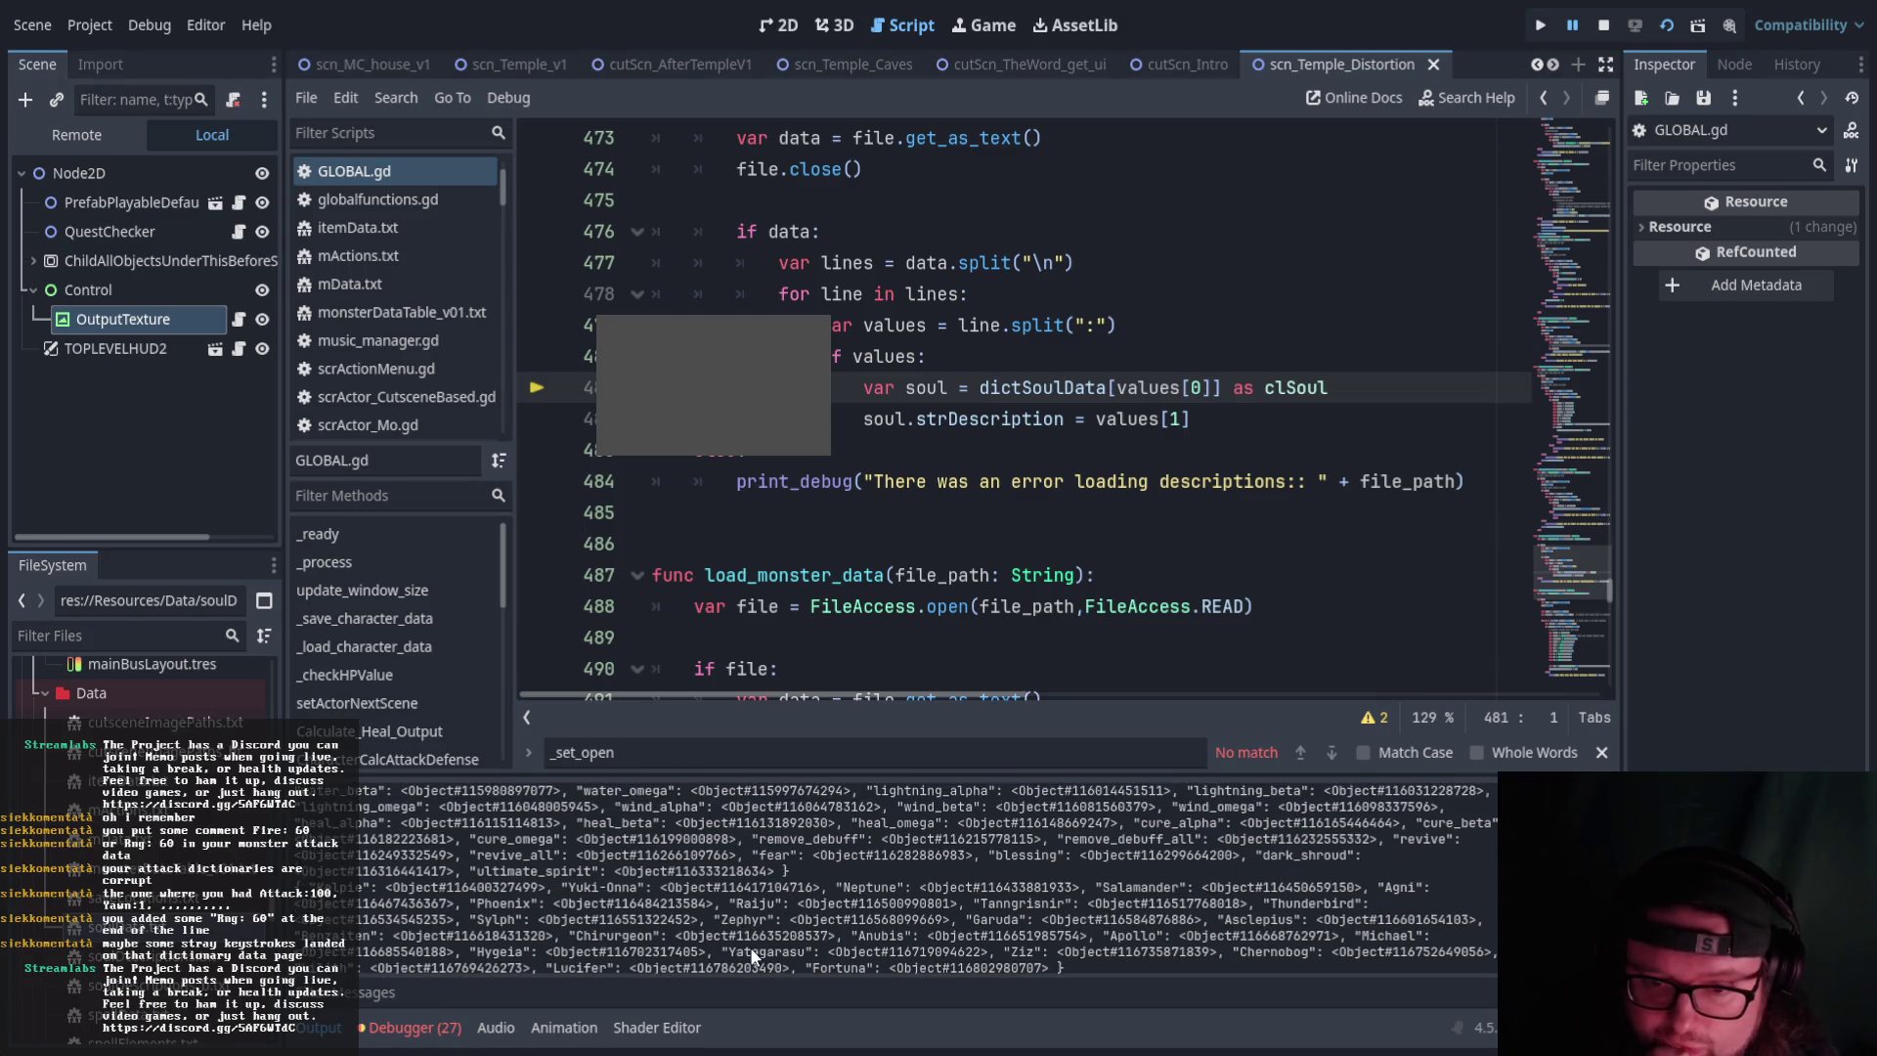
pyautogui.scroll(-1, 752, 955)
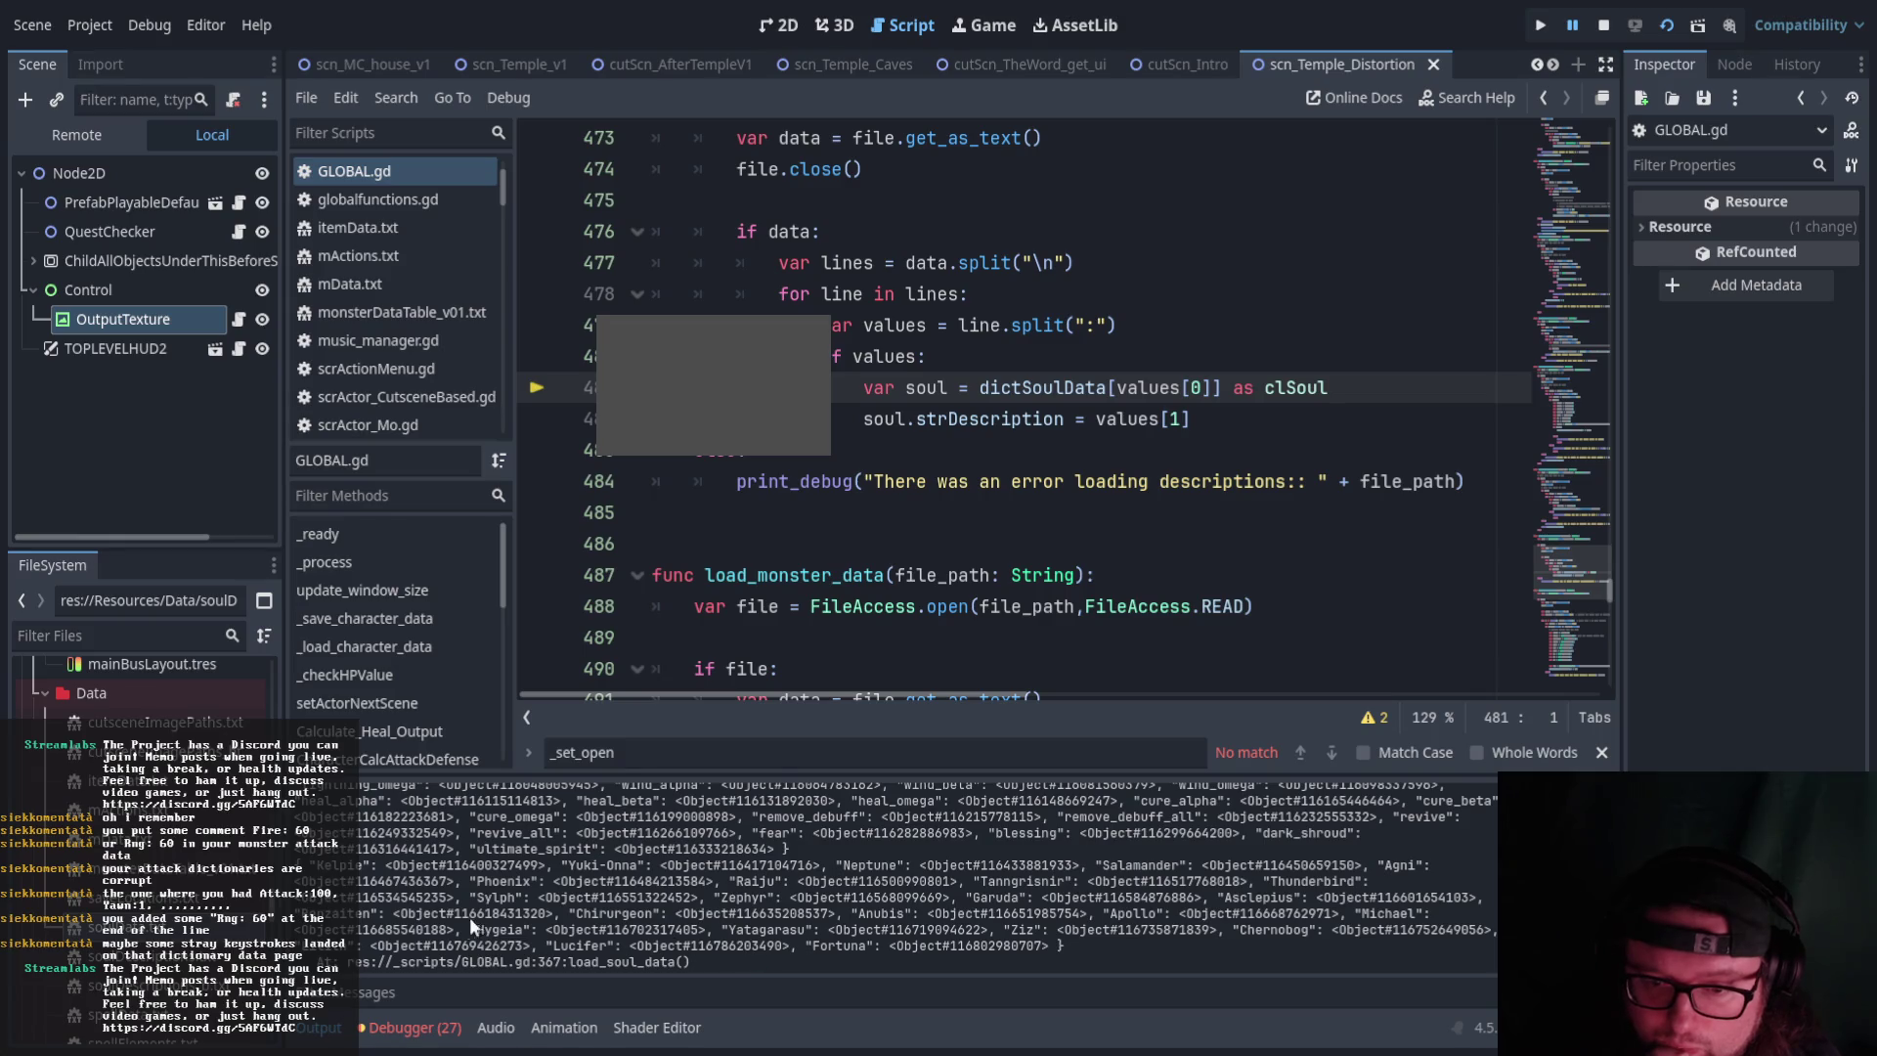
pyautogui.moveTo(311, 865)
pyautogui.mouseDown()
pyautogui.moveTo(738, 943)
pyautogui.moveTo(1080, 944)
pyautogui.mouseUp()
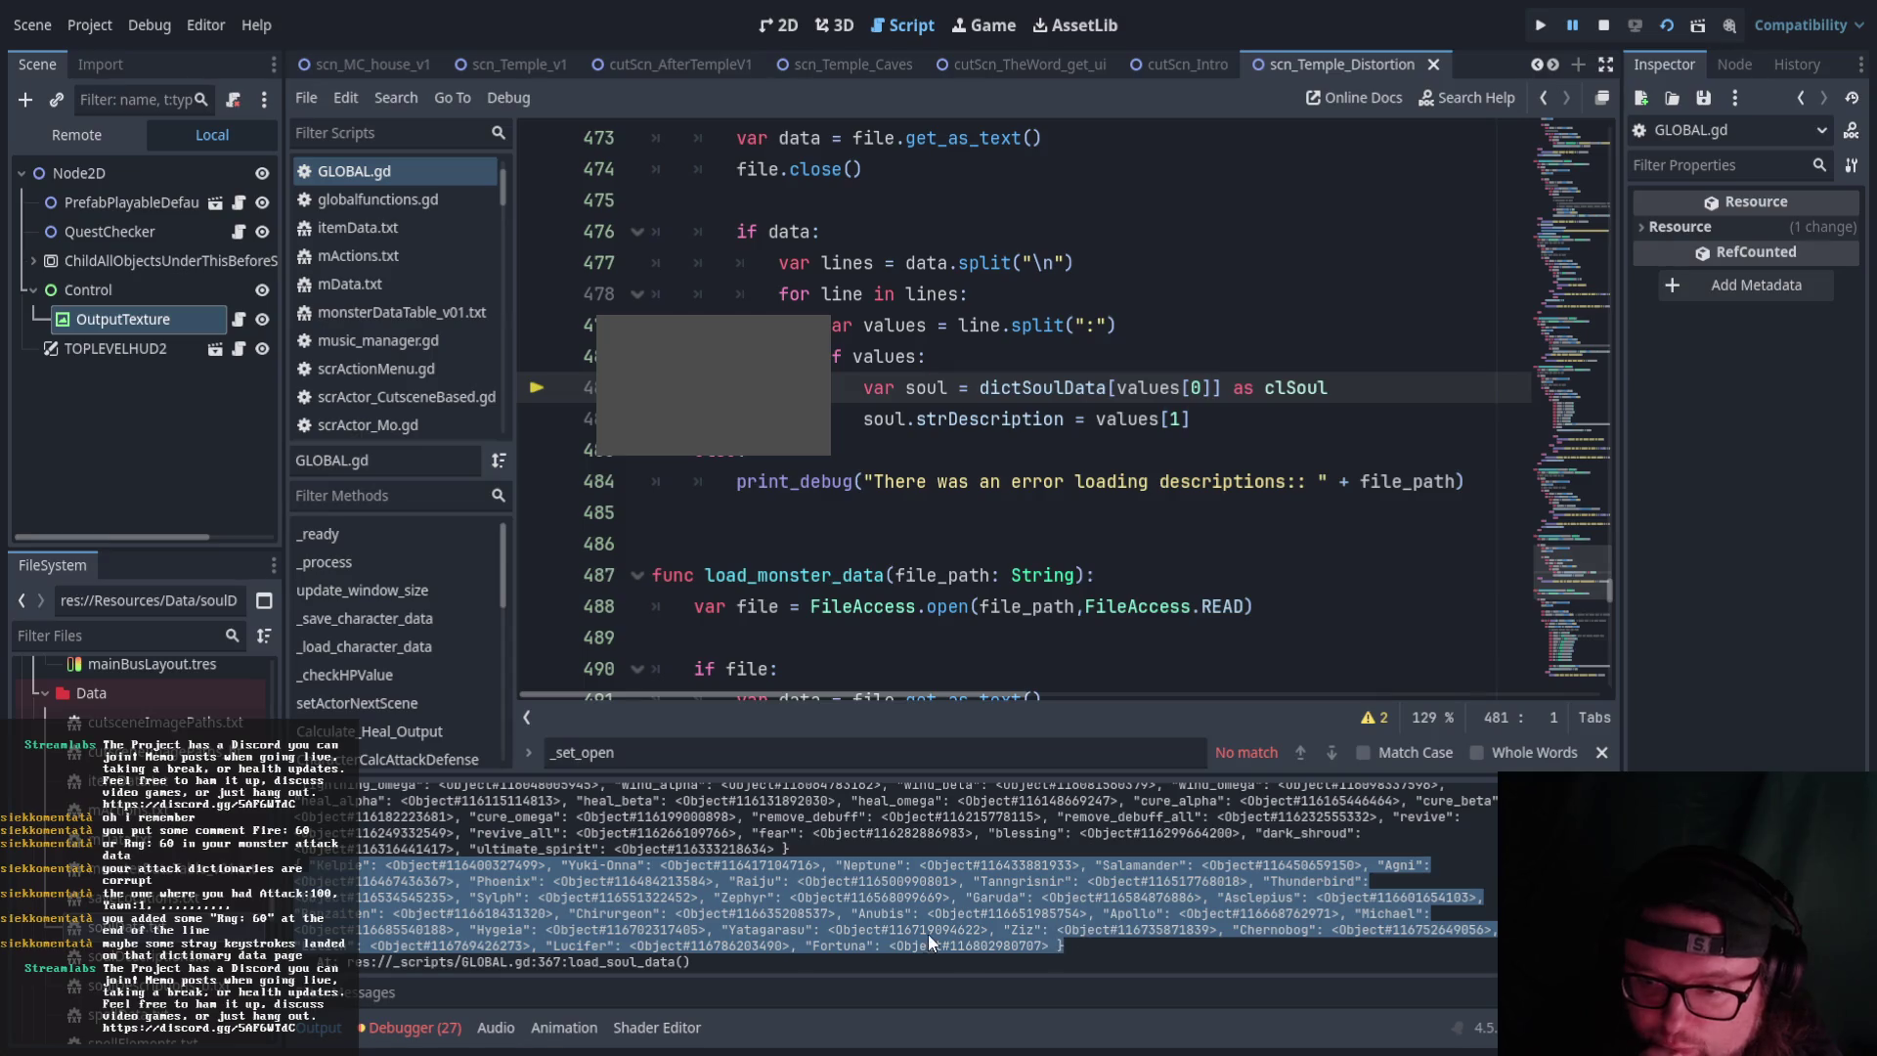
pyautogui.click(380, 887)
pyautogui.moveTo(361, 867); pyautogui.dragTo(374, 868)
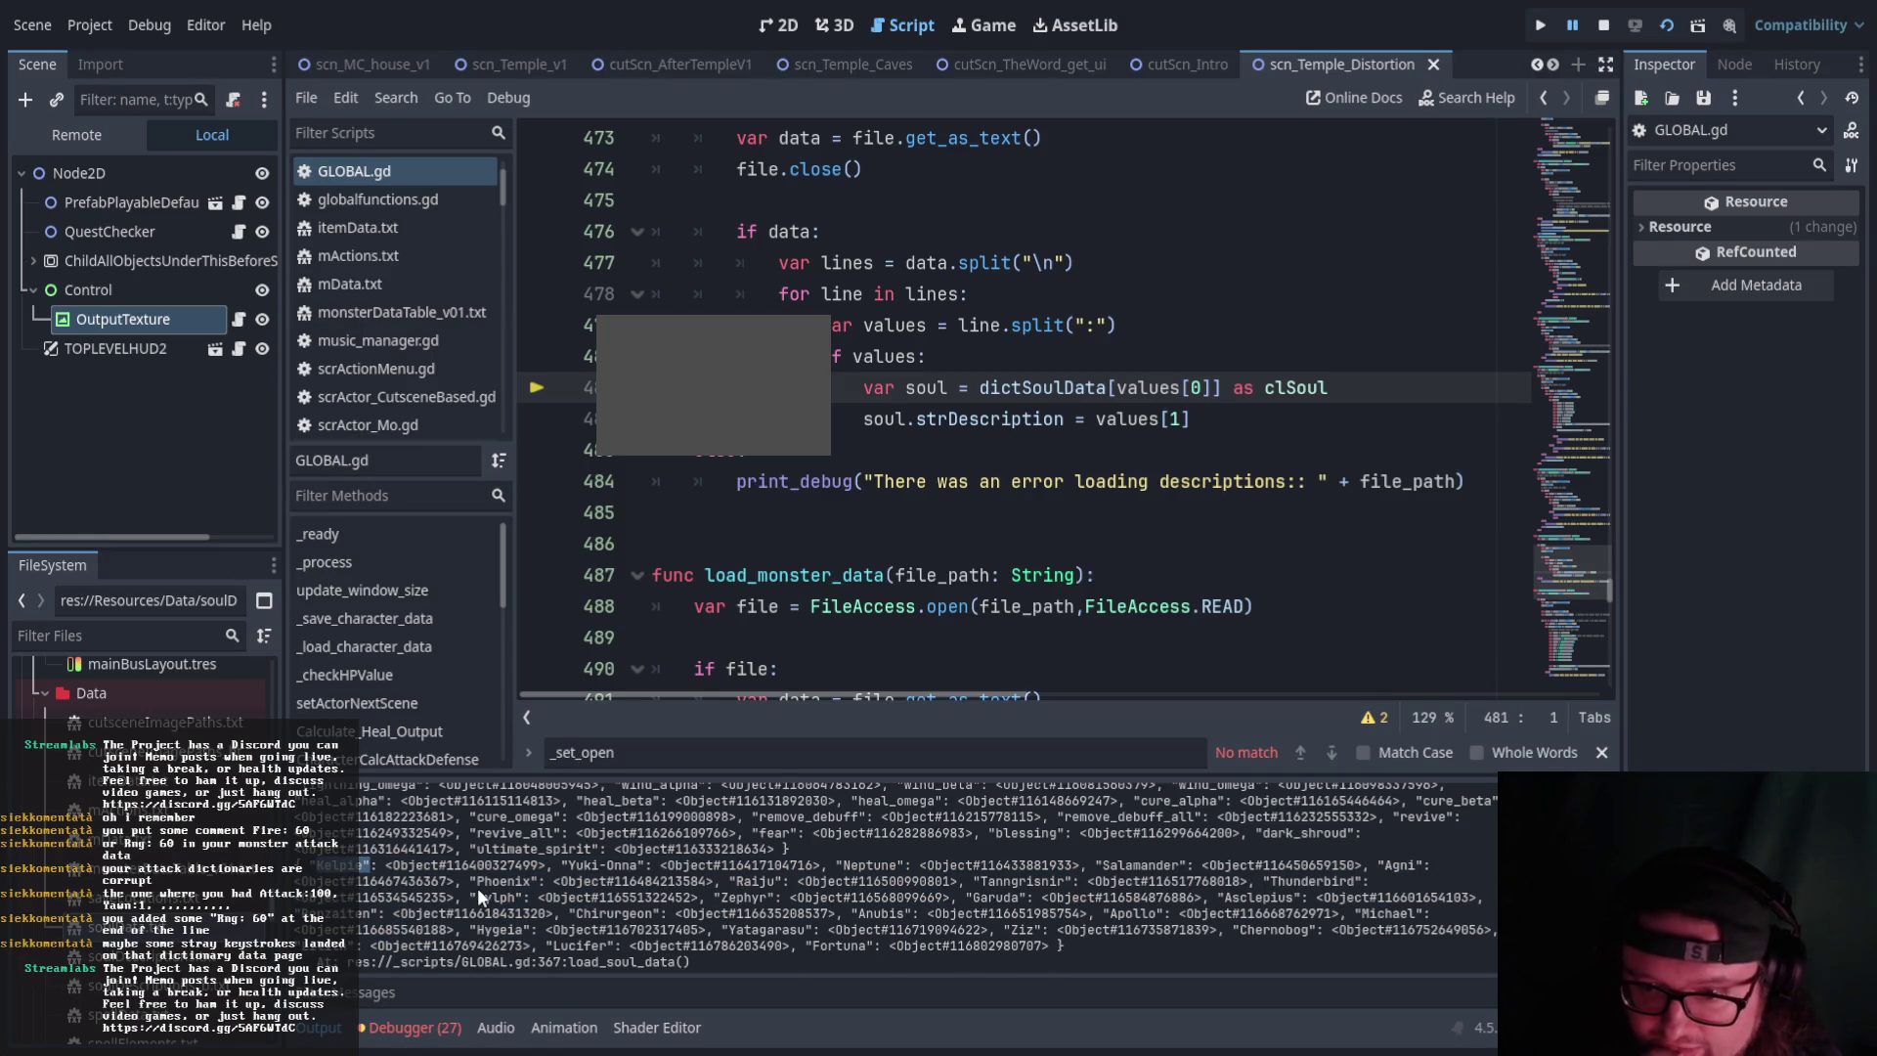
pyautogui.moveTo(313, 866)
pyautogui.mouseDown()
pyautogui.moveTo(797, 937)
pyautogui.moveTo(323, 866)
pyautogui.moveTo(357, 850)
pyautogui.moveTo(368, 866)
pyautogui.mouseUp()
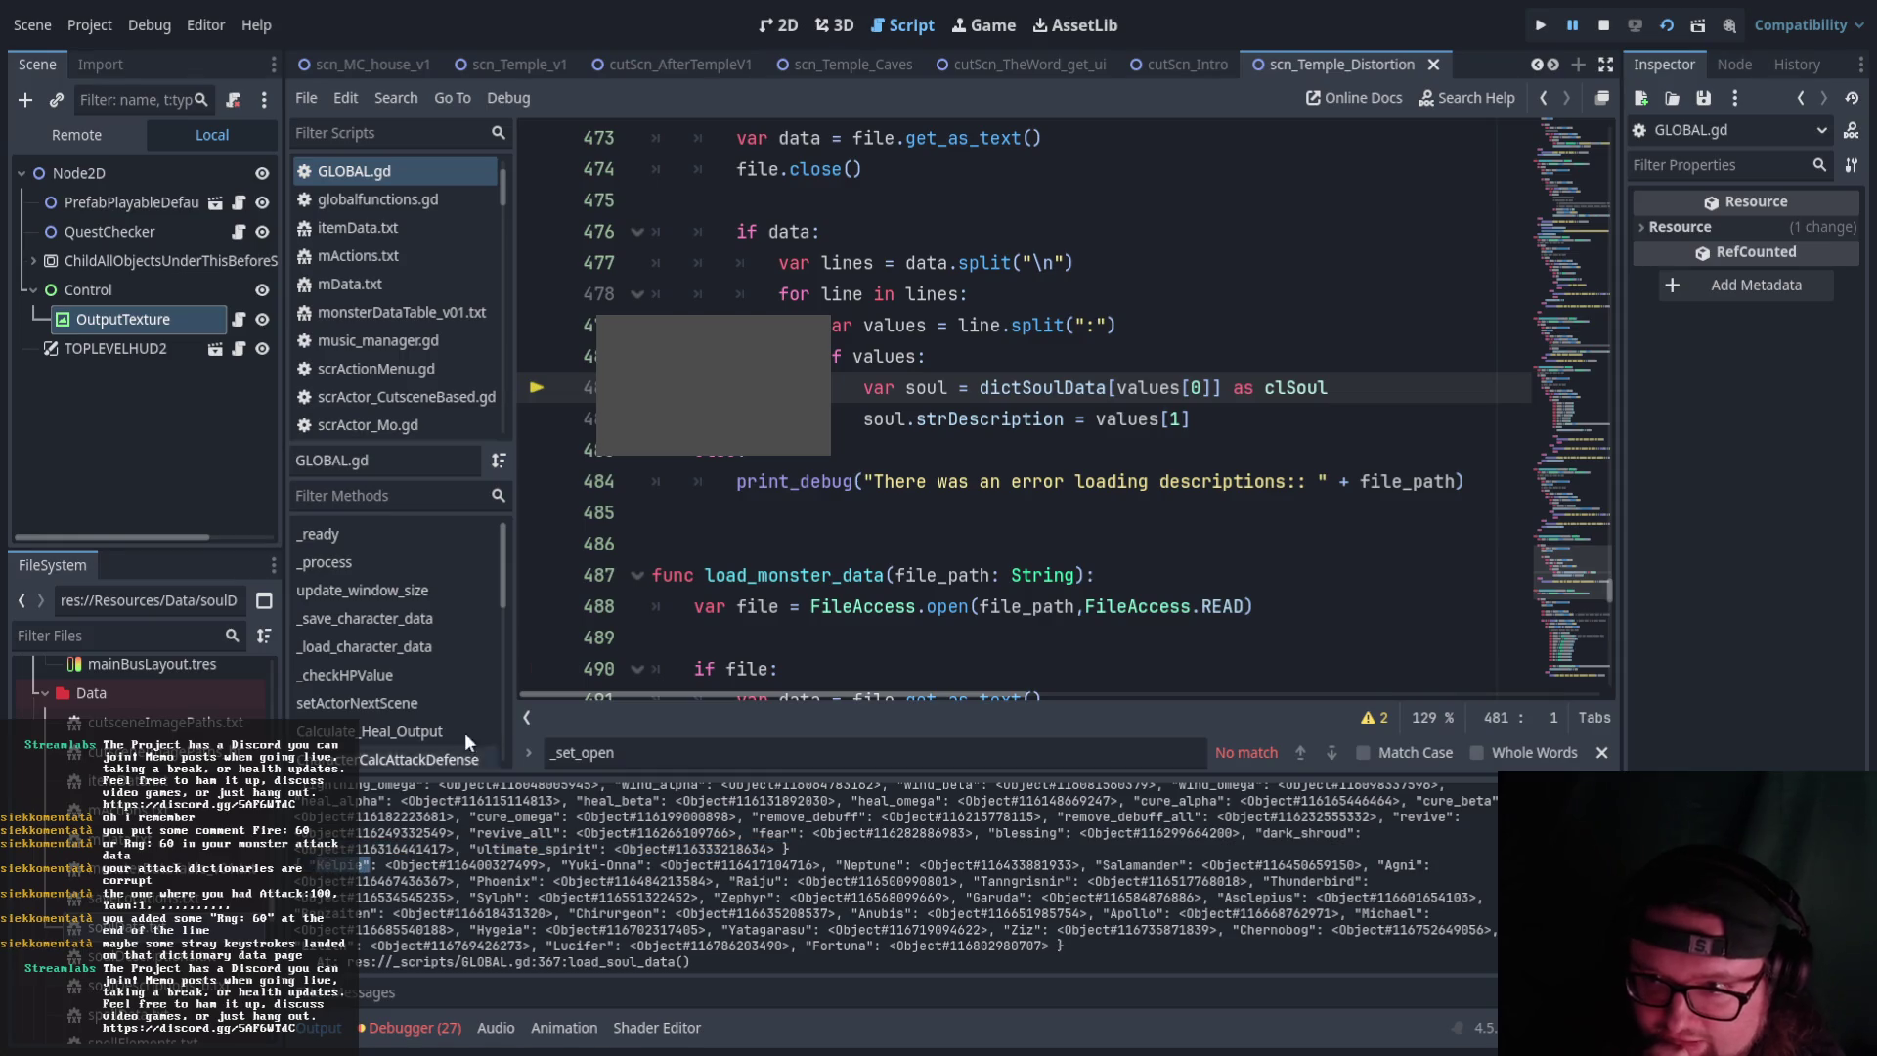
pyautogui.click(834, 537)
pyautogui.scroll(-8, 806, 641)
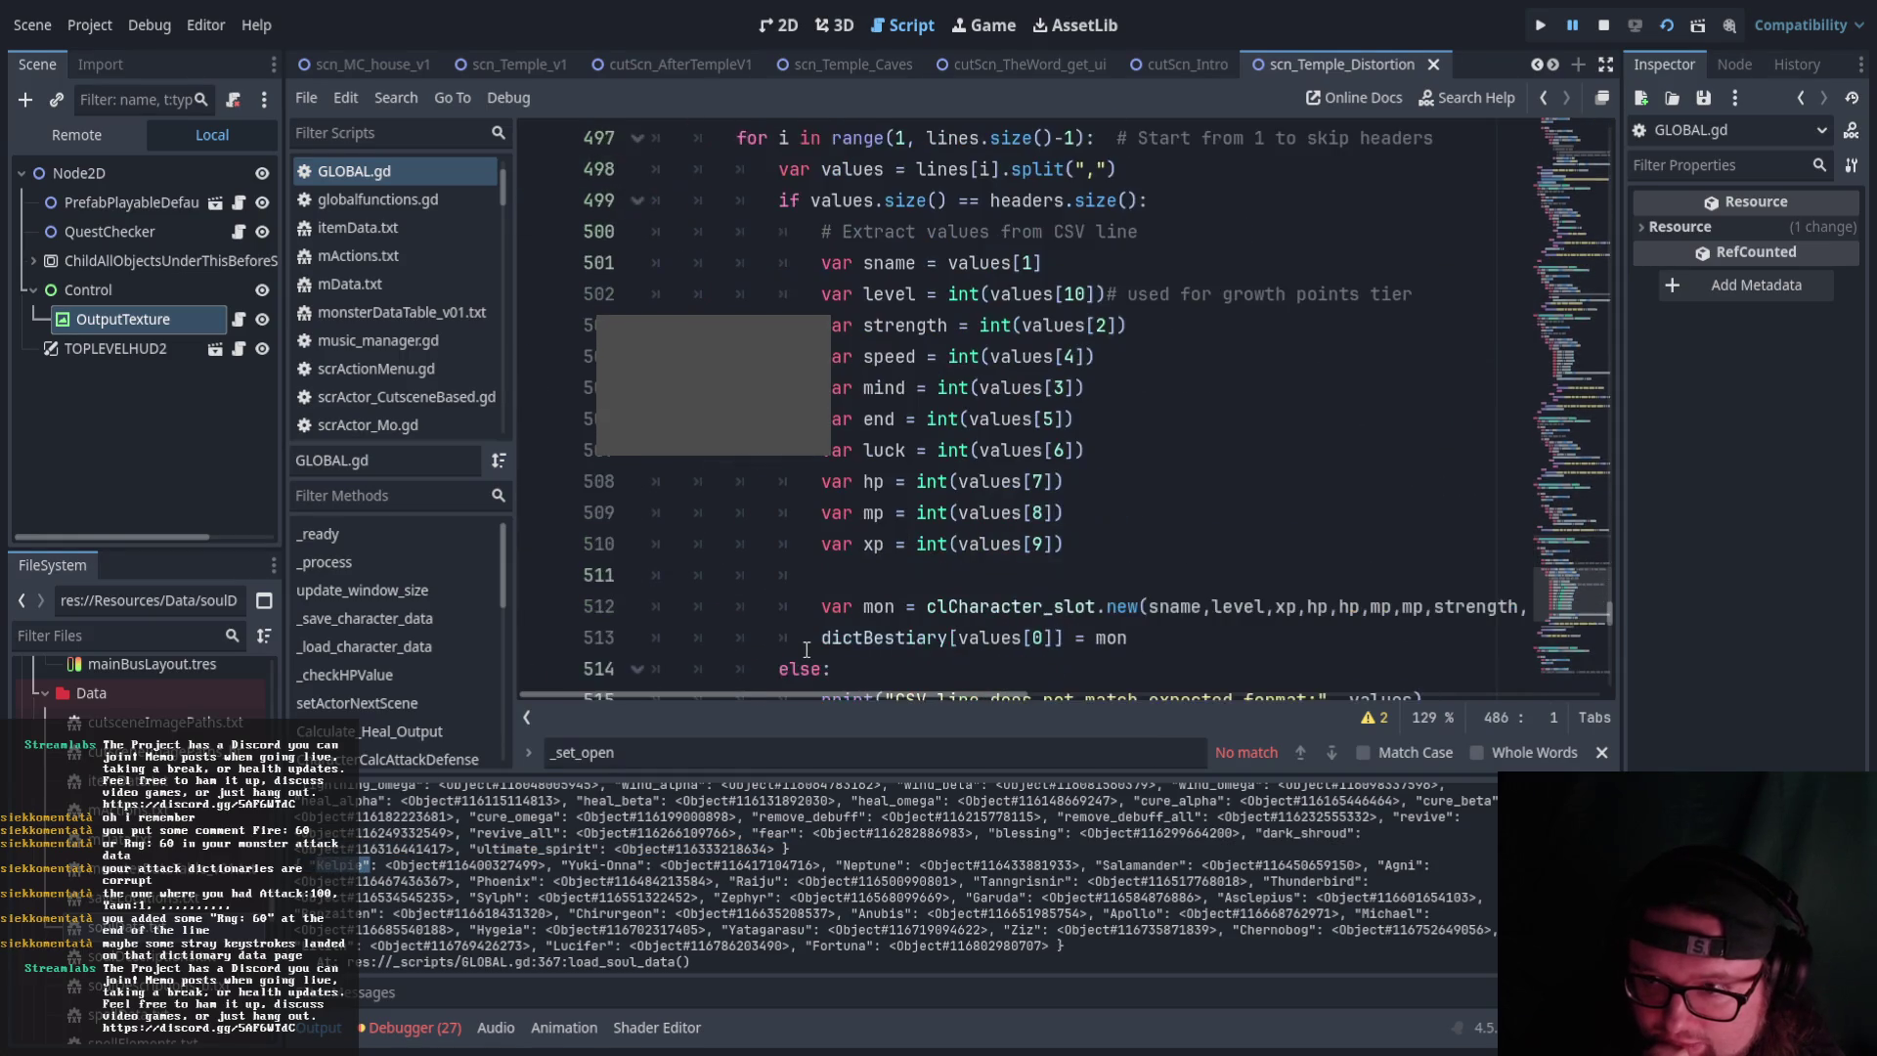
pyautogui.scroll(8, 806, 649)
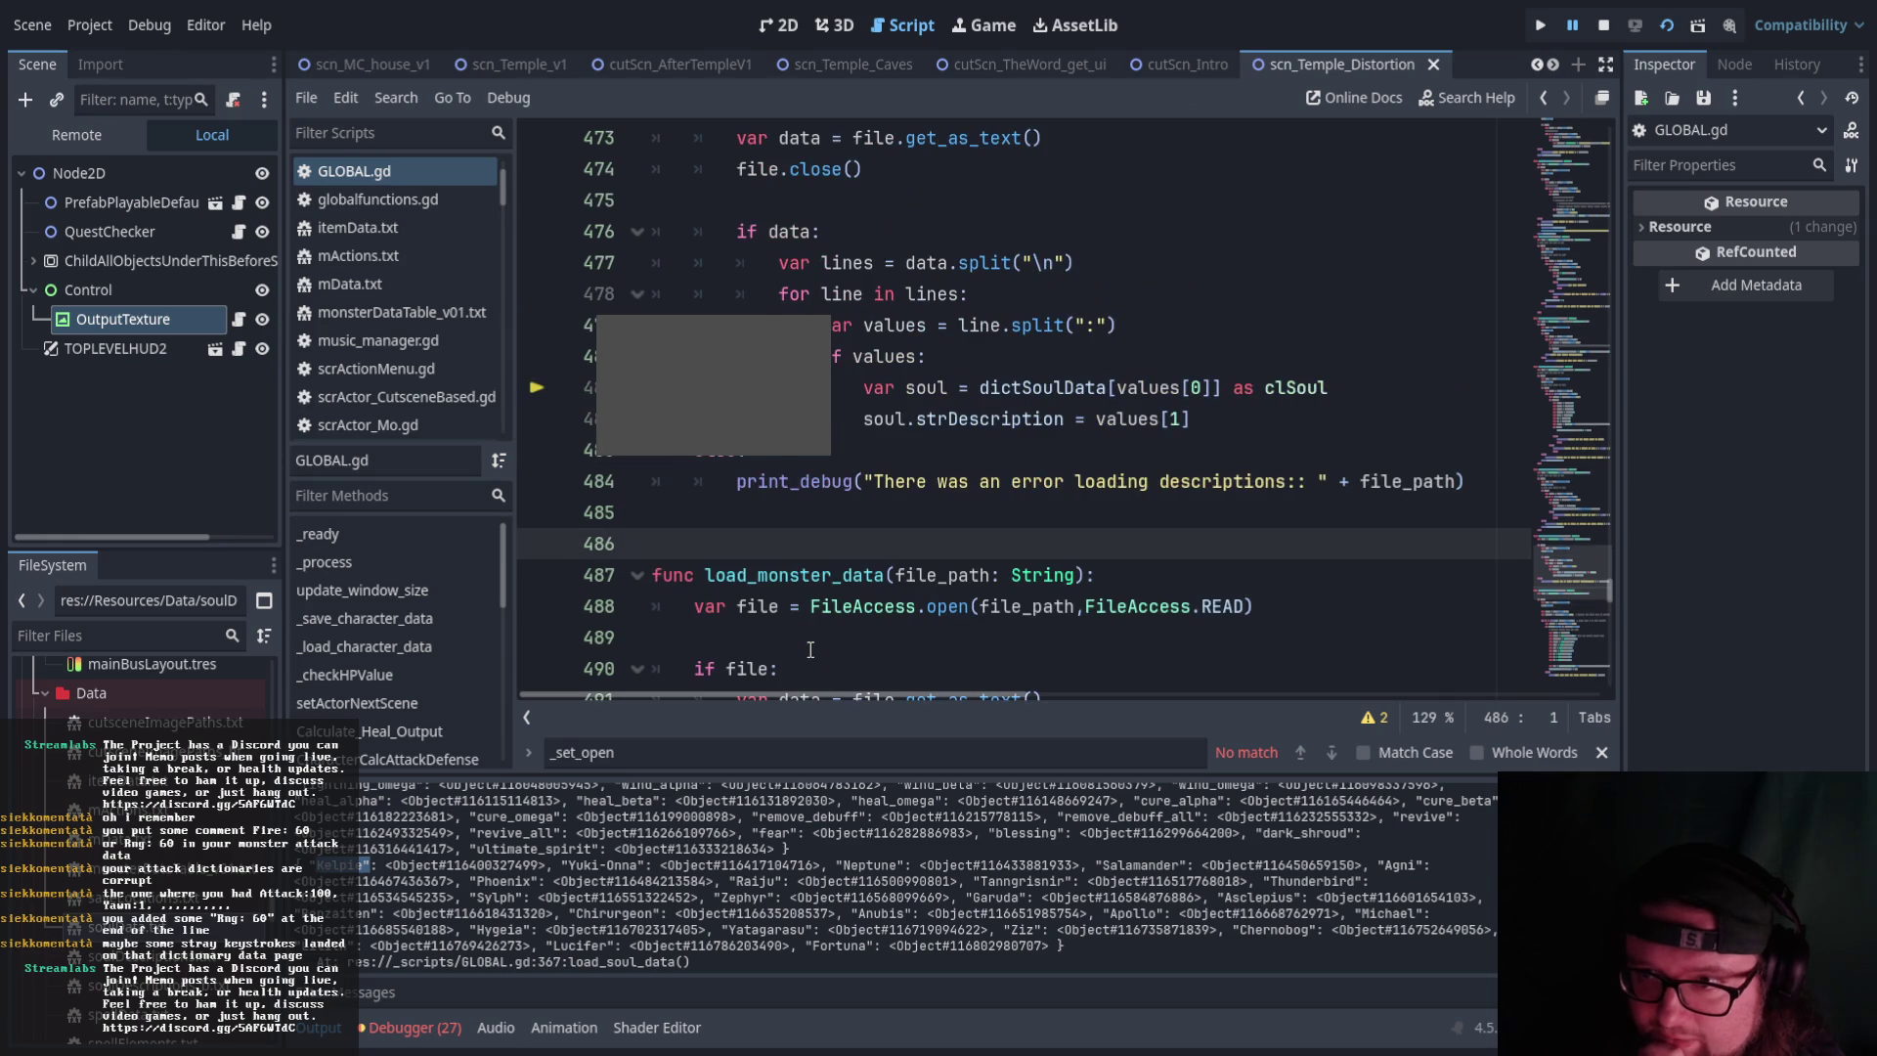
pyautogui.scroll(-1, 810, 650)
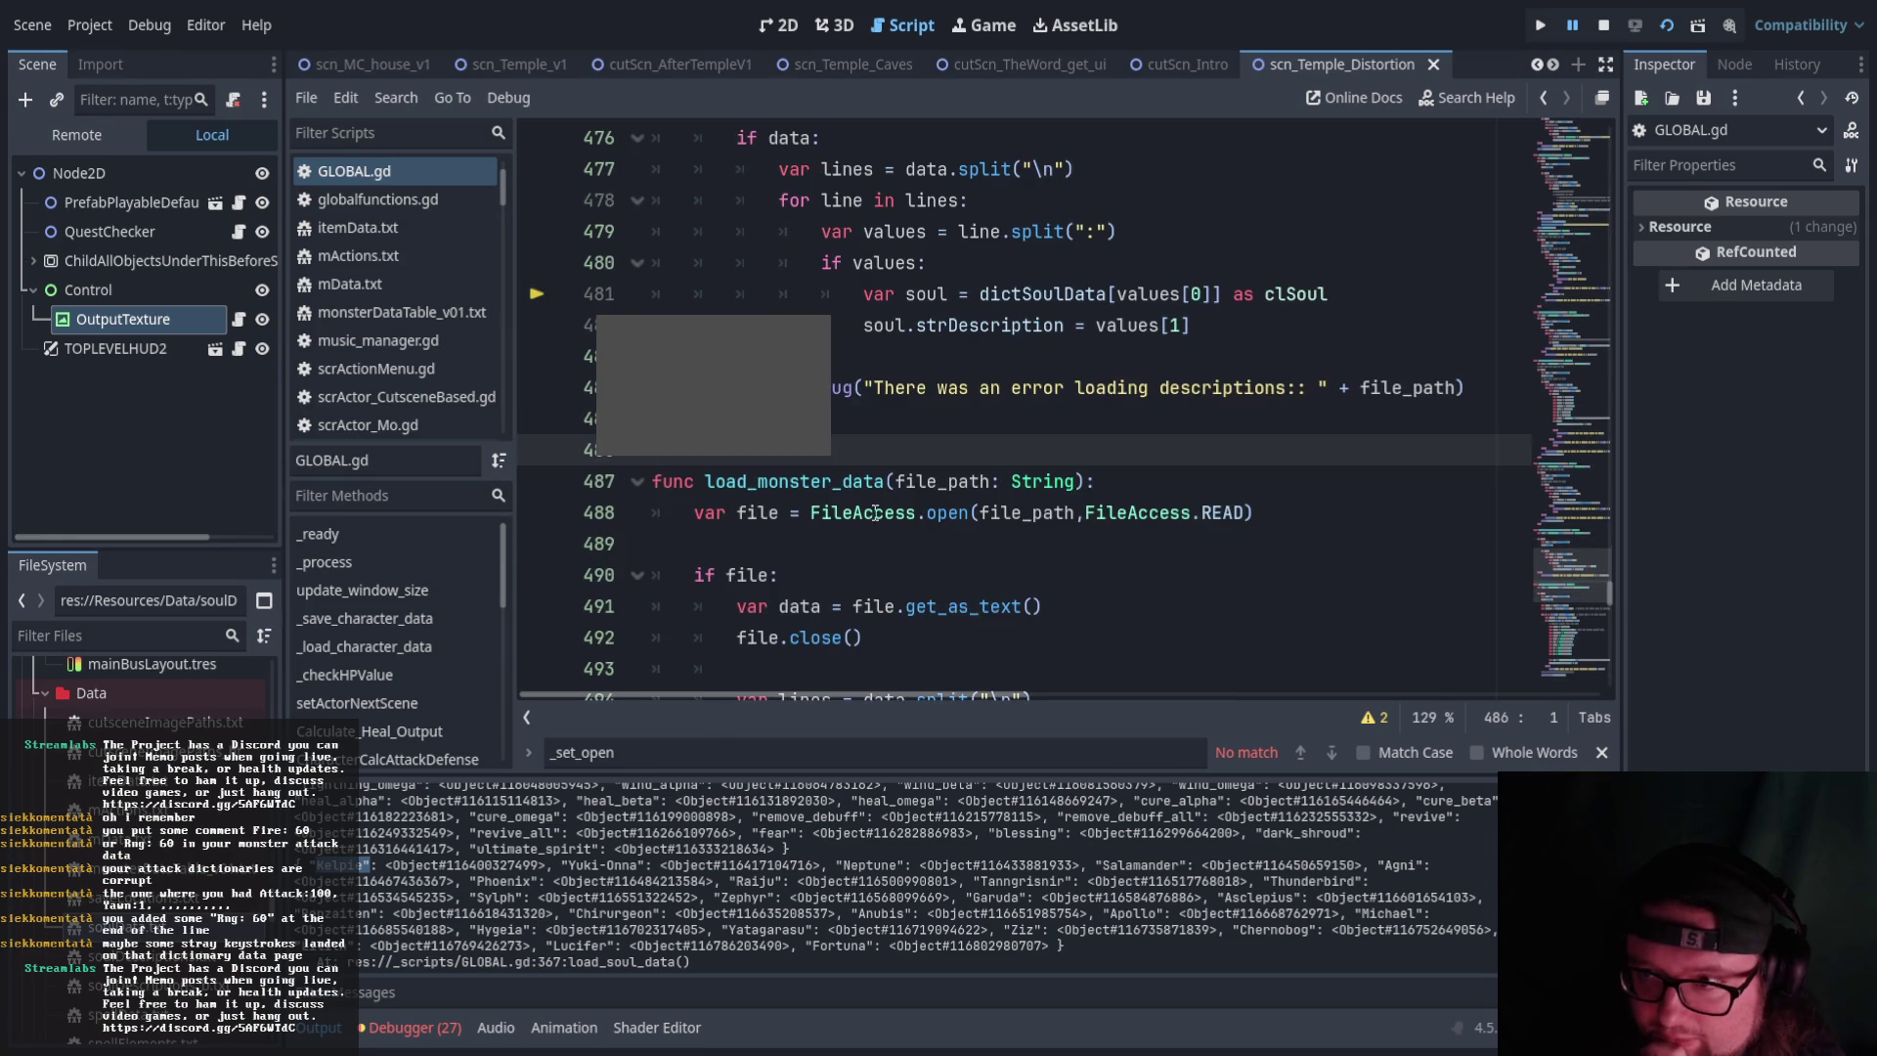
pyautogui.scroll(2, 879, 507)
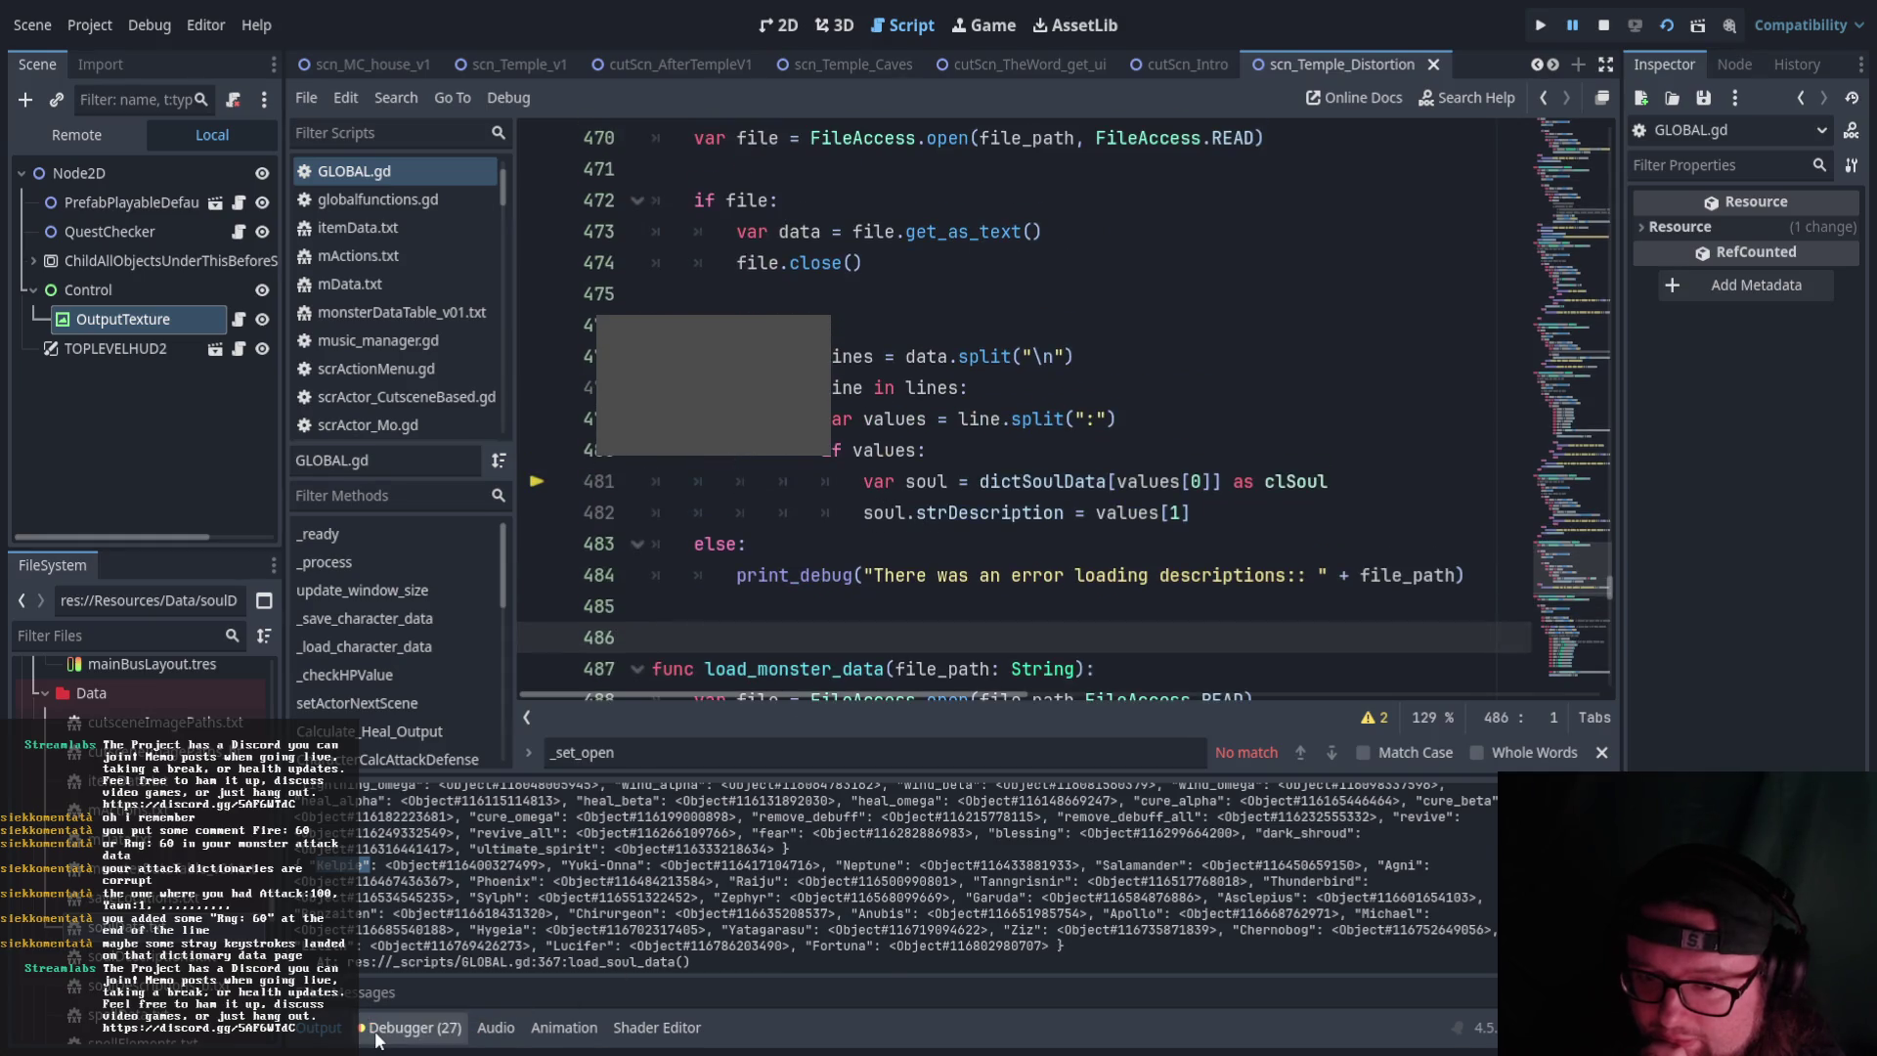
# Show the error's stack trace and go to line 481 of GLOBAL.gd
pyautogui.click(411, 1027)
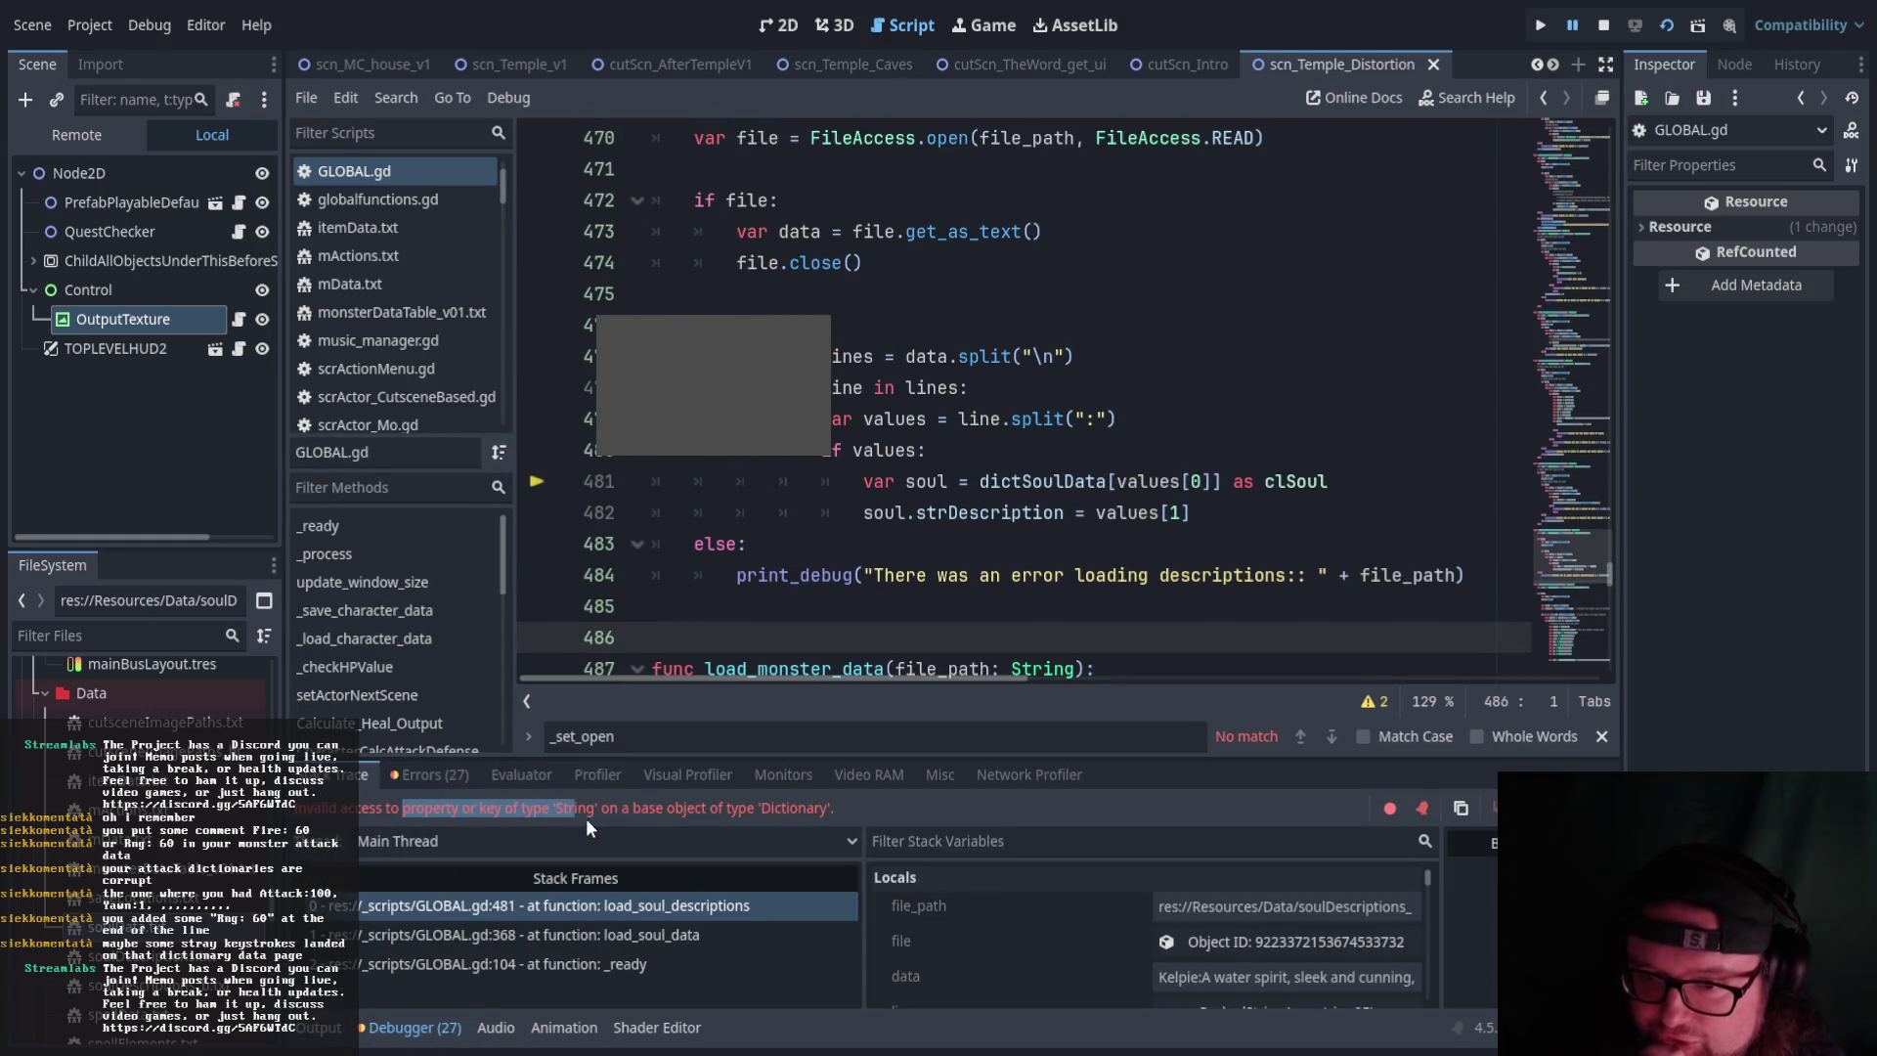
pyautogui.click(1220, 481)
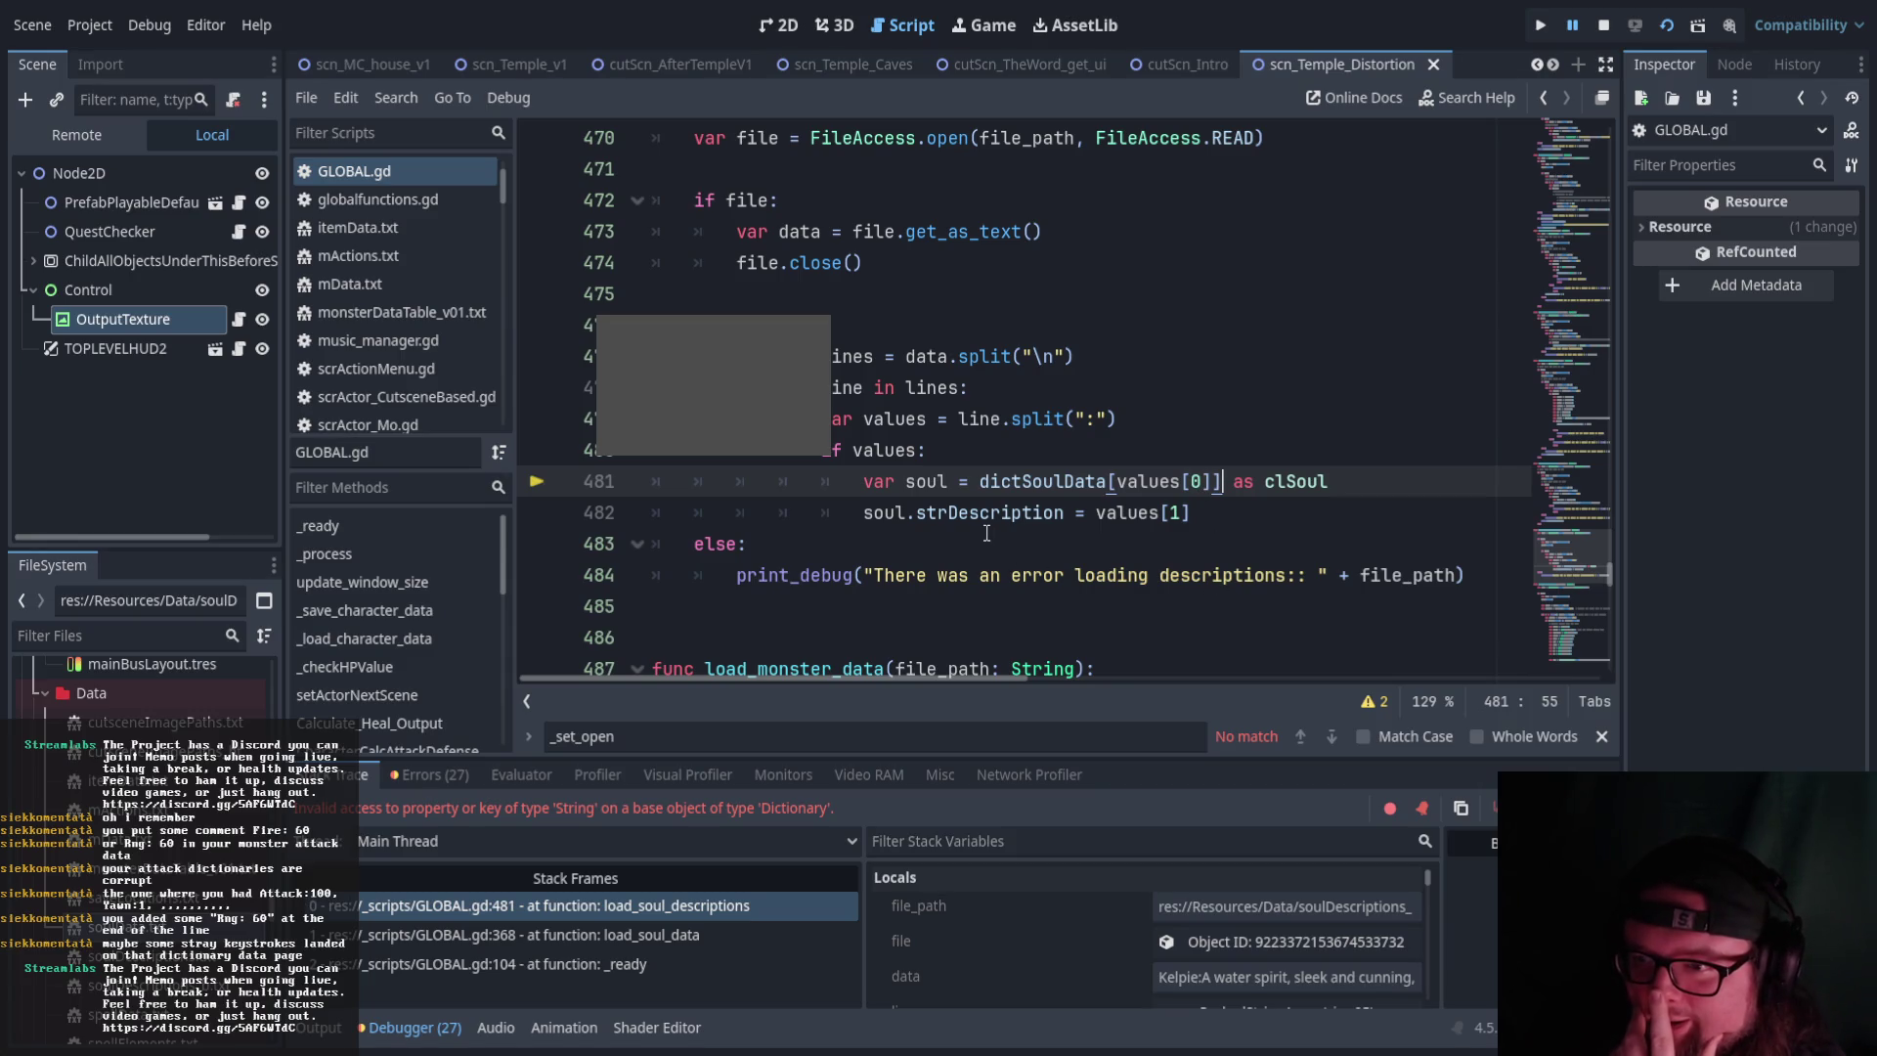
pyautogui.scroll(1, 987, 532)
# Select dictSoulData and the values[0] key on line 481 to inspect them
pyautogui.moveTo(978, 576); pyautogui.dragTo(1099, 576)
pyautogui.click(1015, 577)
pyautogui.moveTo(982, 576); pyautogui.dragTo(1112, 581)
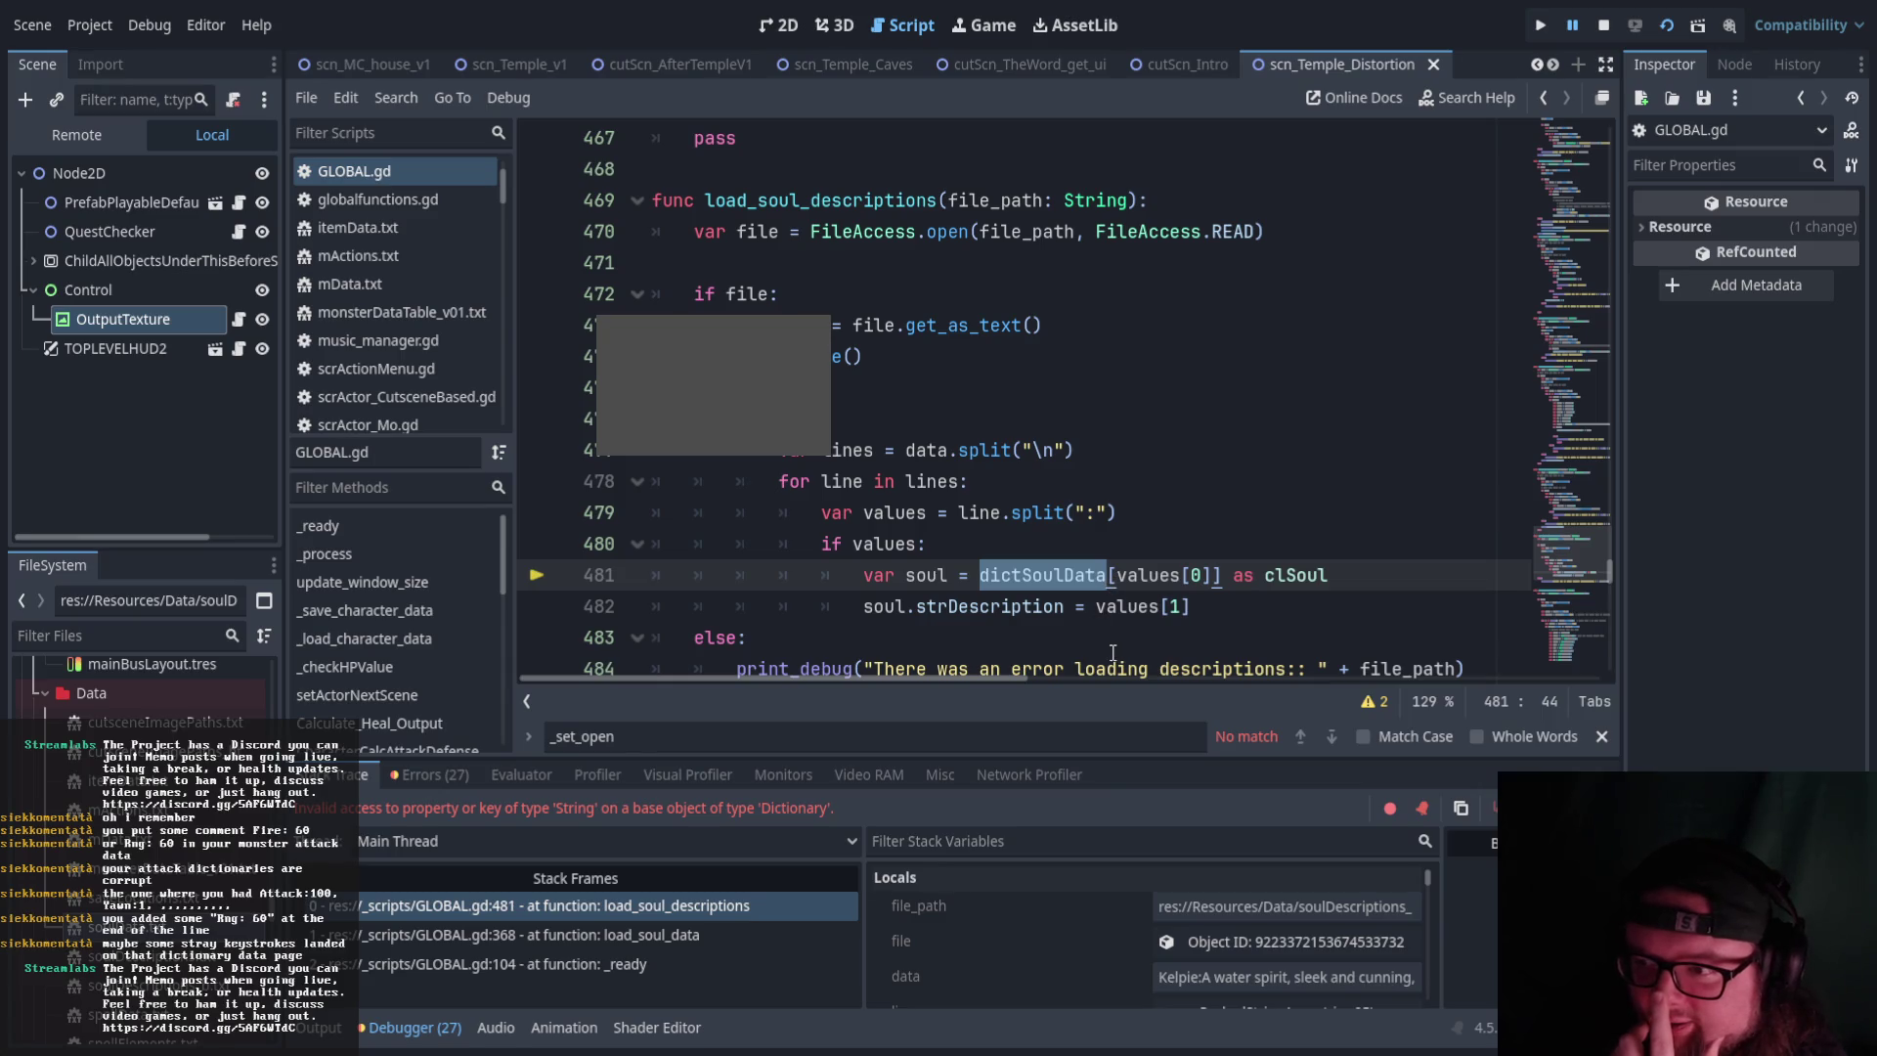
pyautogui.moveTo(1213, 577); pyautogui.dragTo(1119, 576)
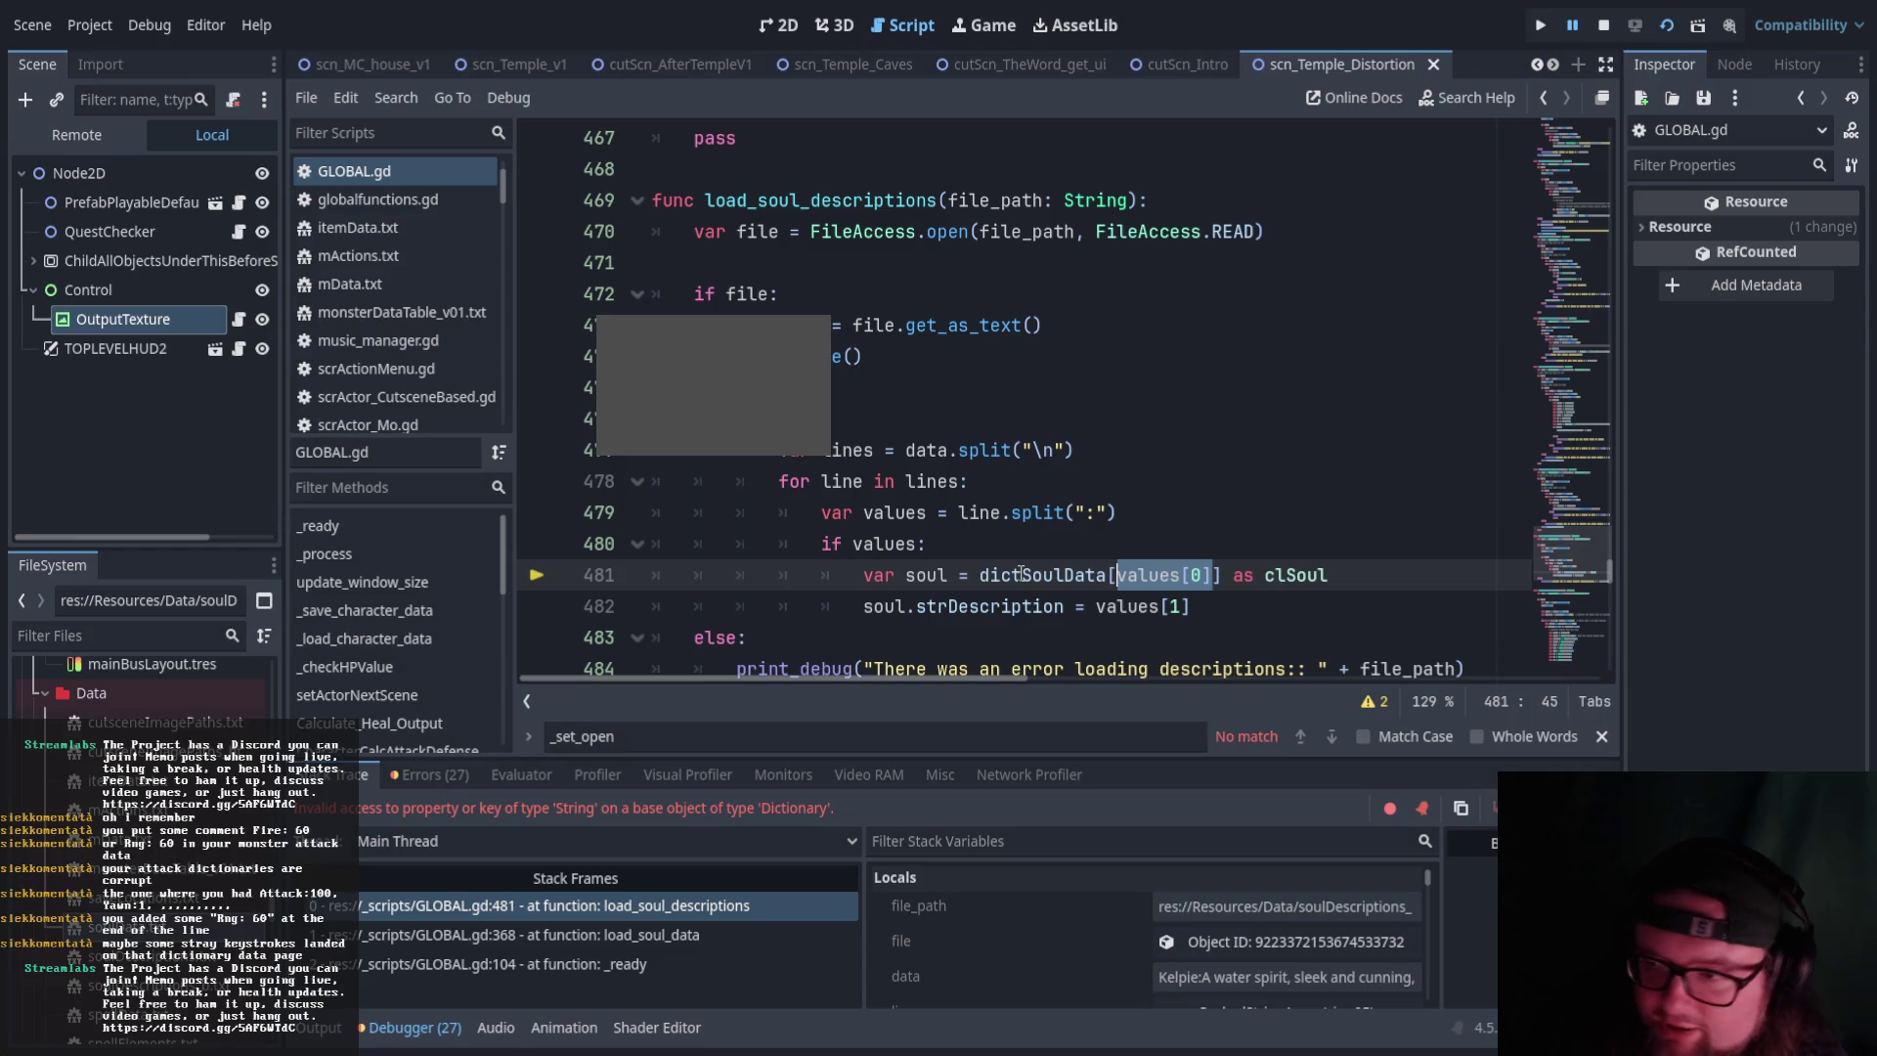
pyautogui.click(1200, 515)
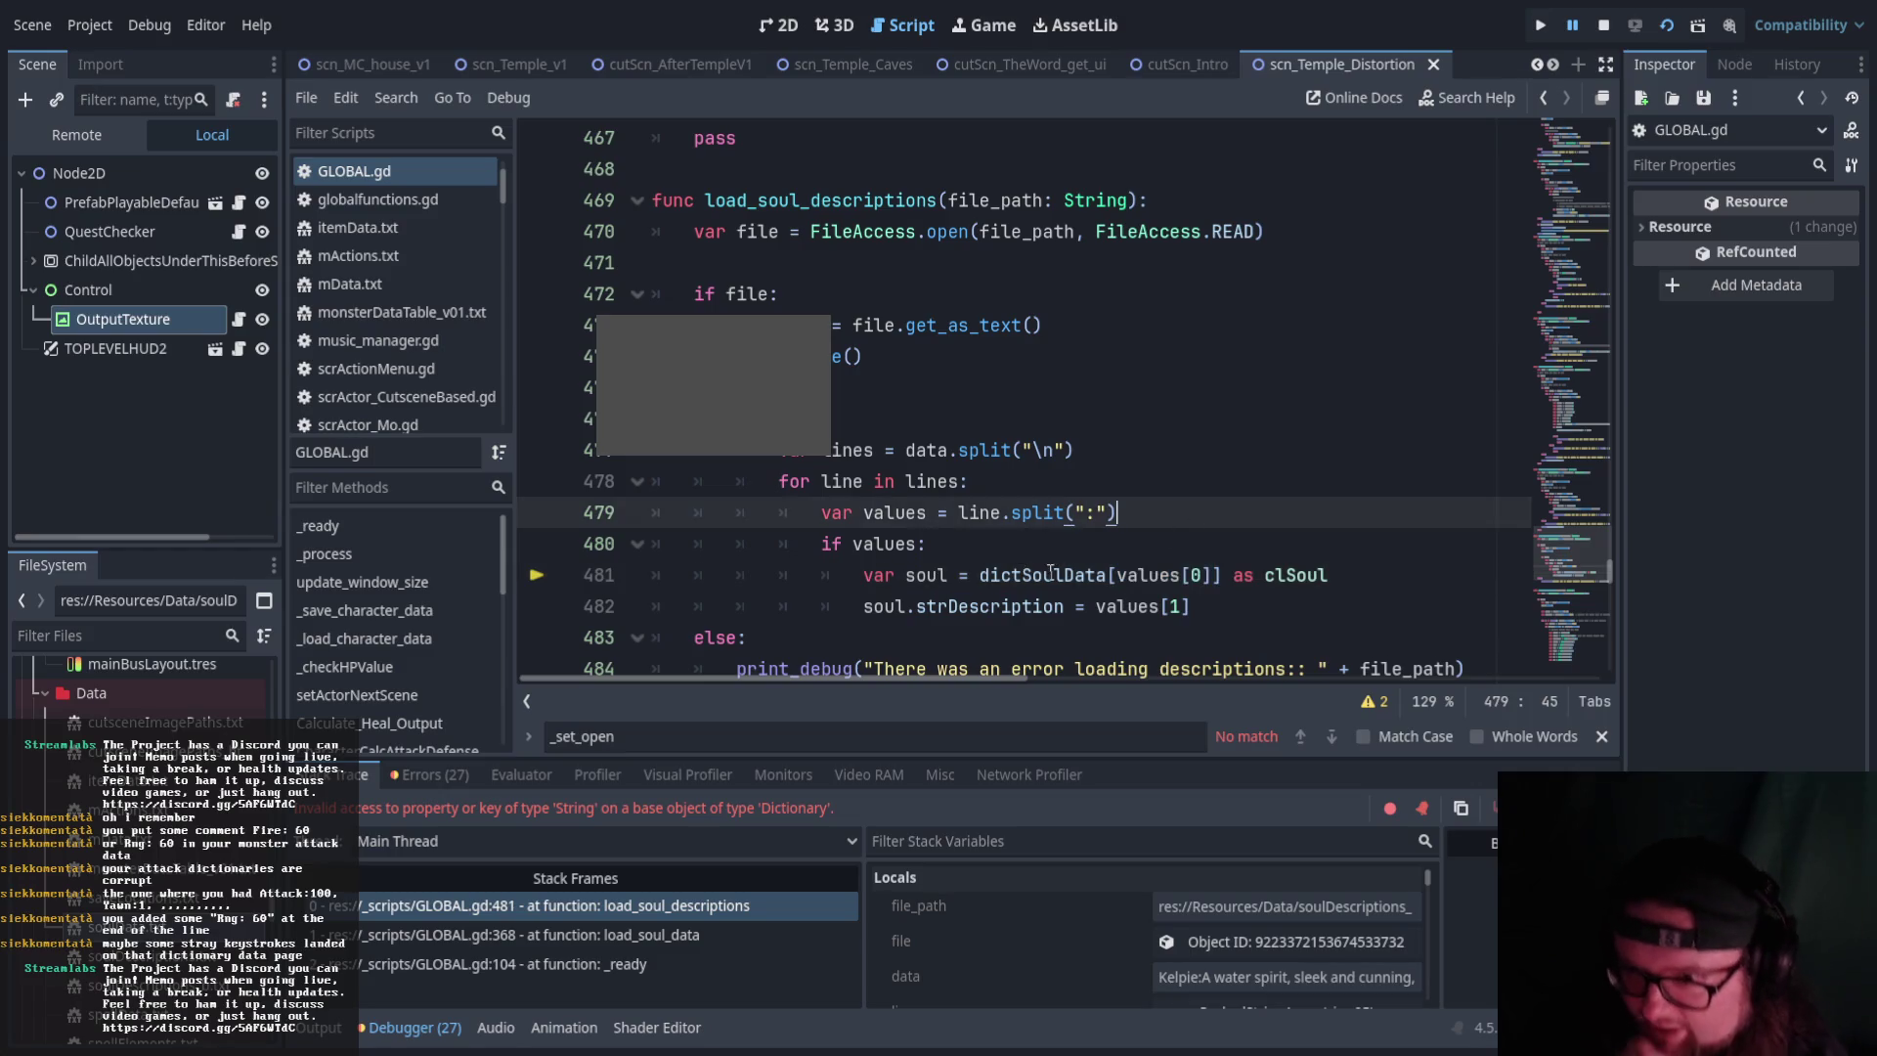
# Insert print_debug(values[0]) under 'if values:' in GLOBAL.gd, then save and rerun the game
pyautogui.click(1038, 553)
pyautogui.press('Return')
pyautogui.write('pr')
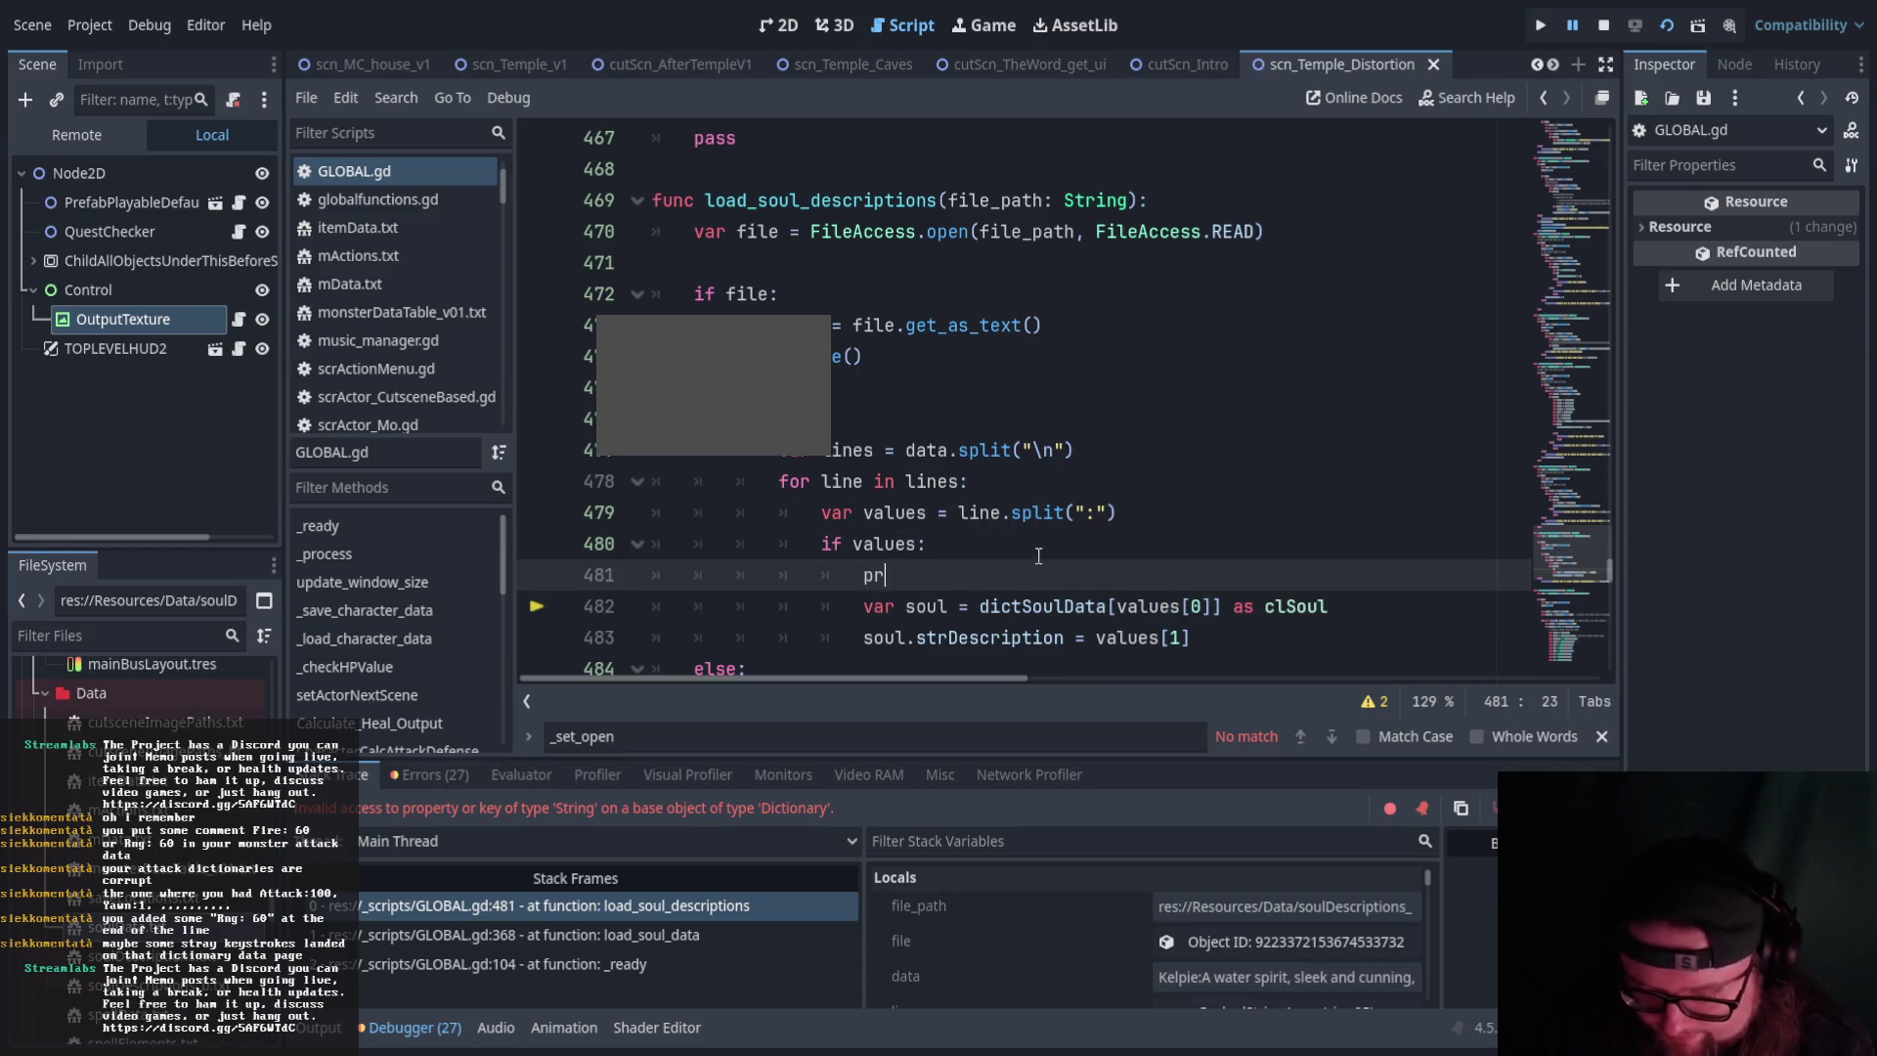
pyautogui.write('int_de')
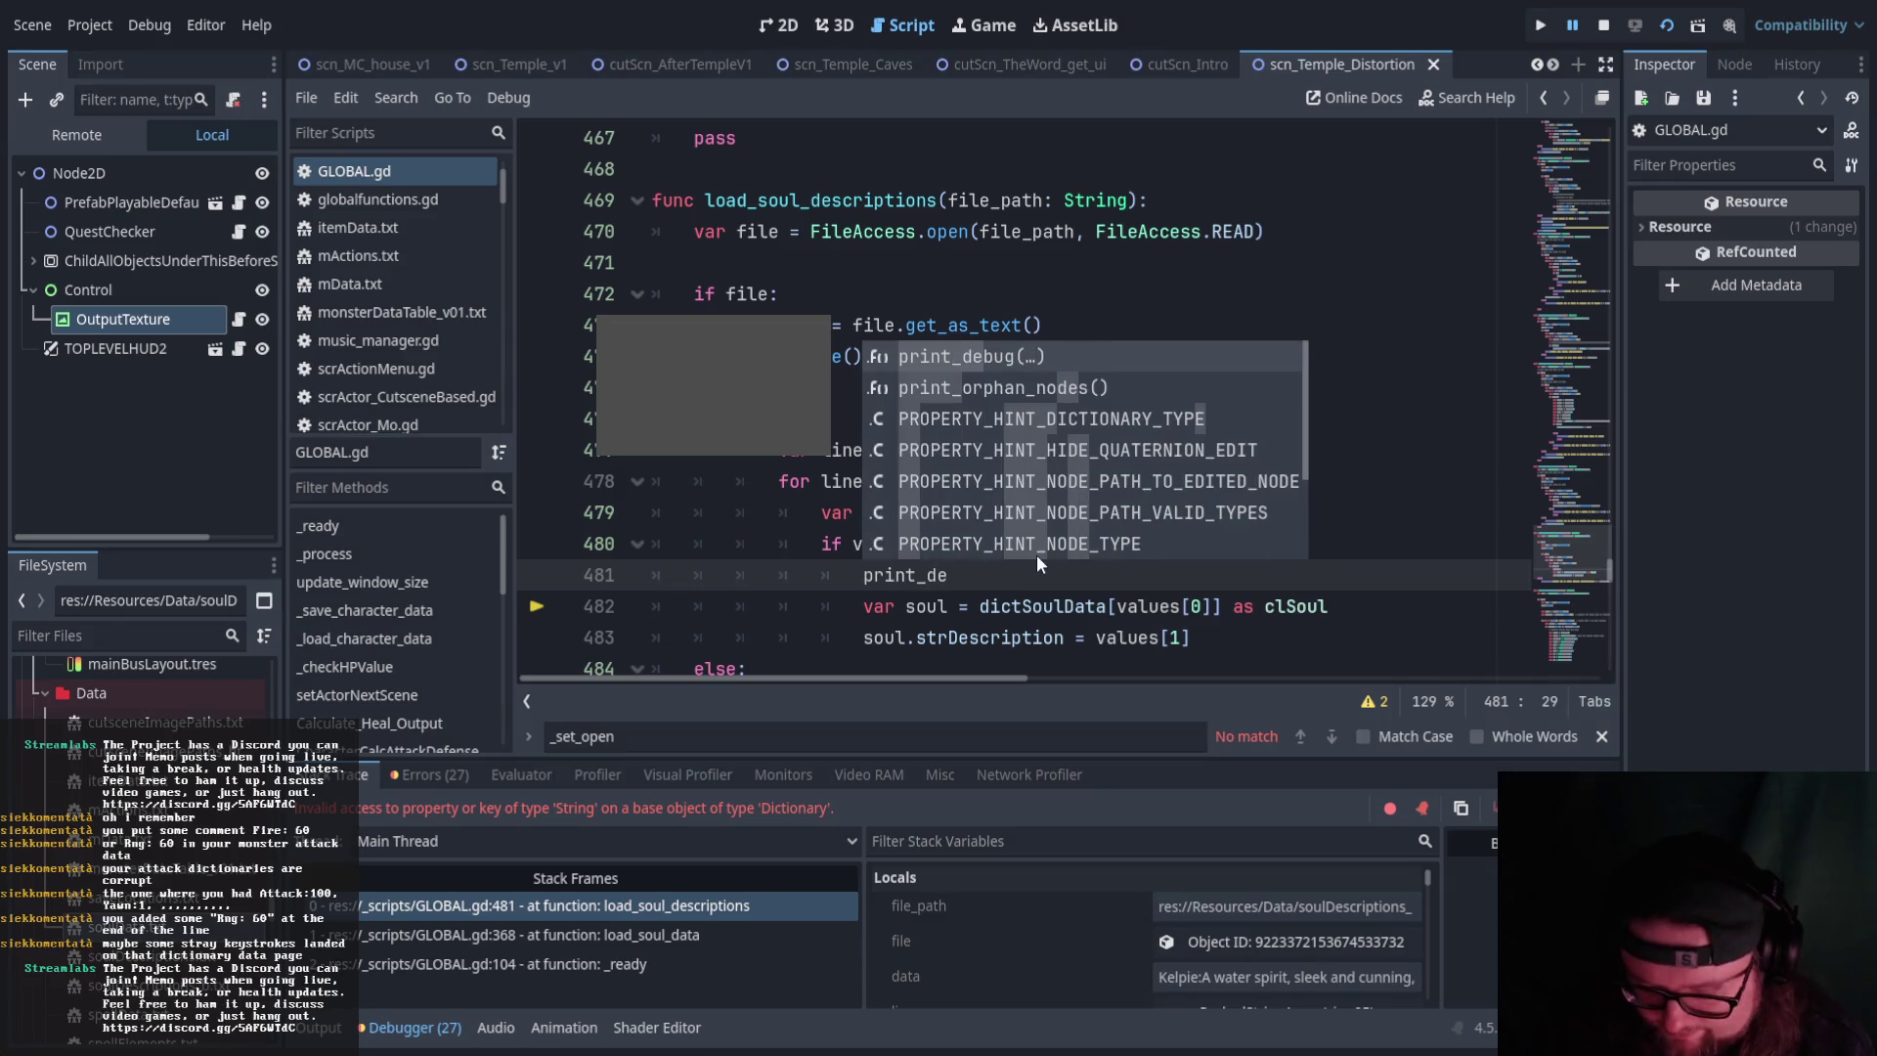
pyautogui.write('bug')
pyautogui.press('Return')
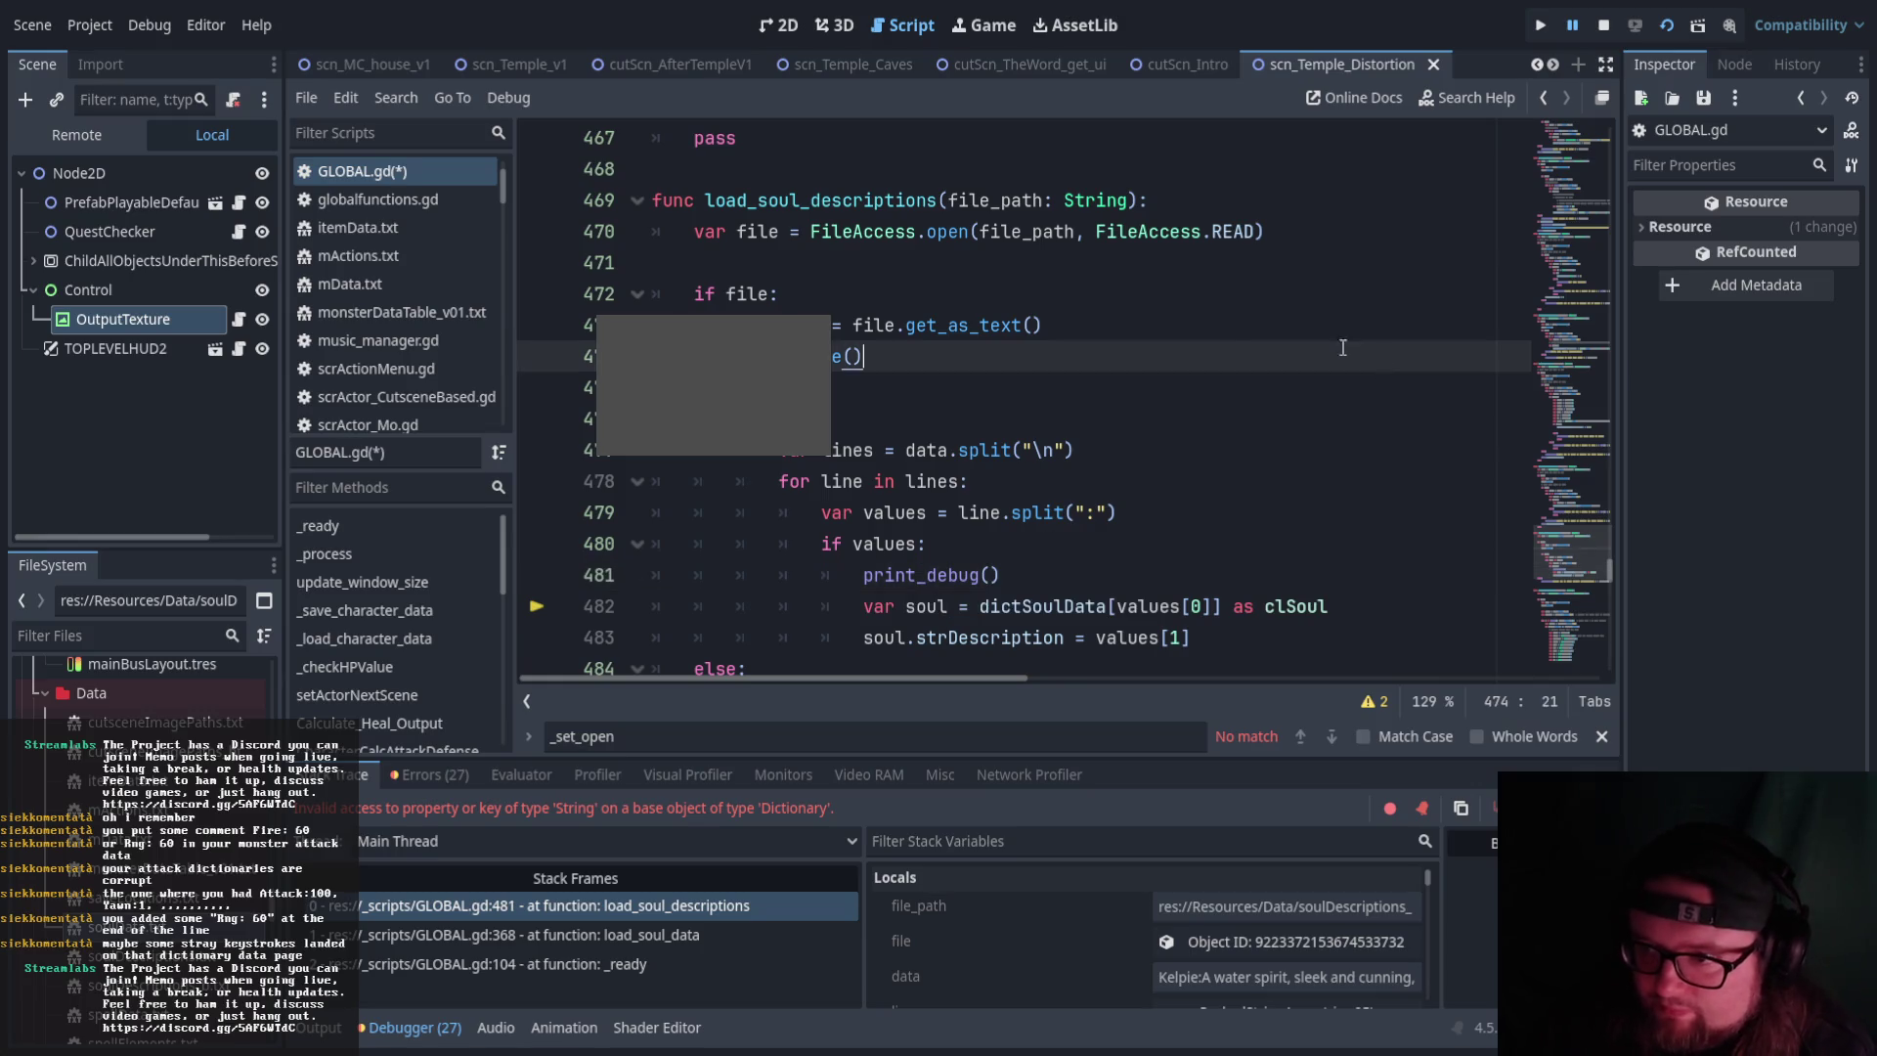
pyautogui.click(1164, 608)
pyautogui.moveTo(1164, 608); pyautogui.dragTo(1118, 608)
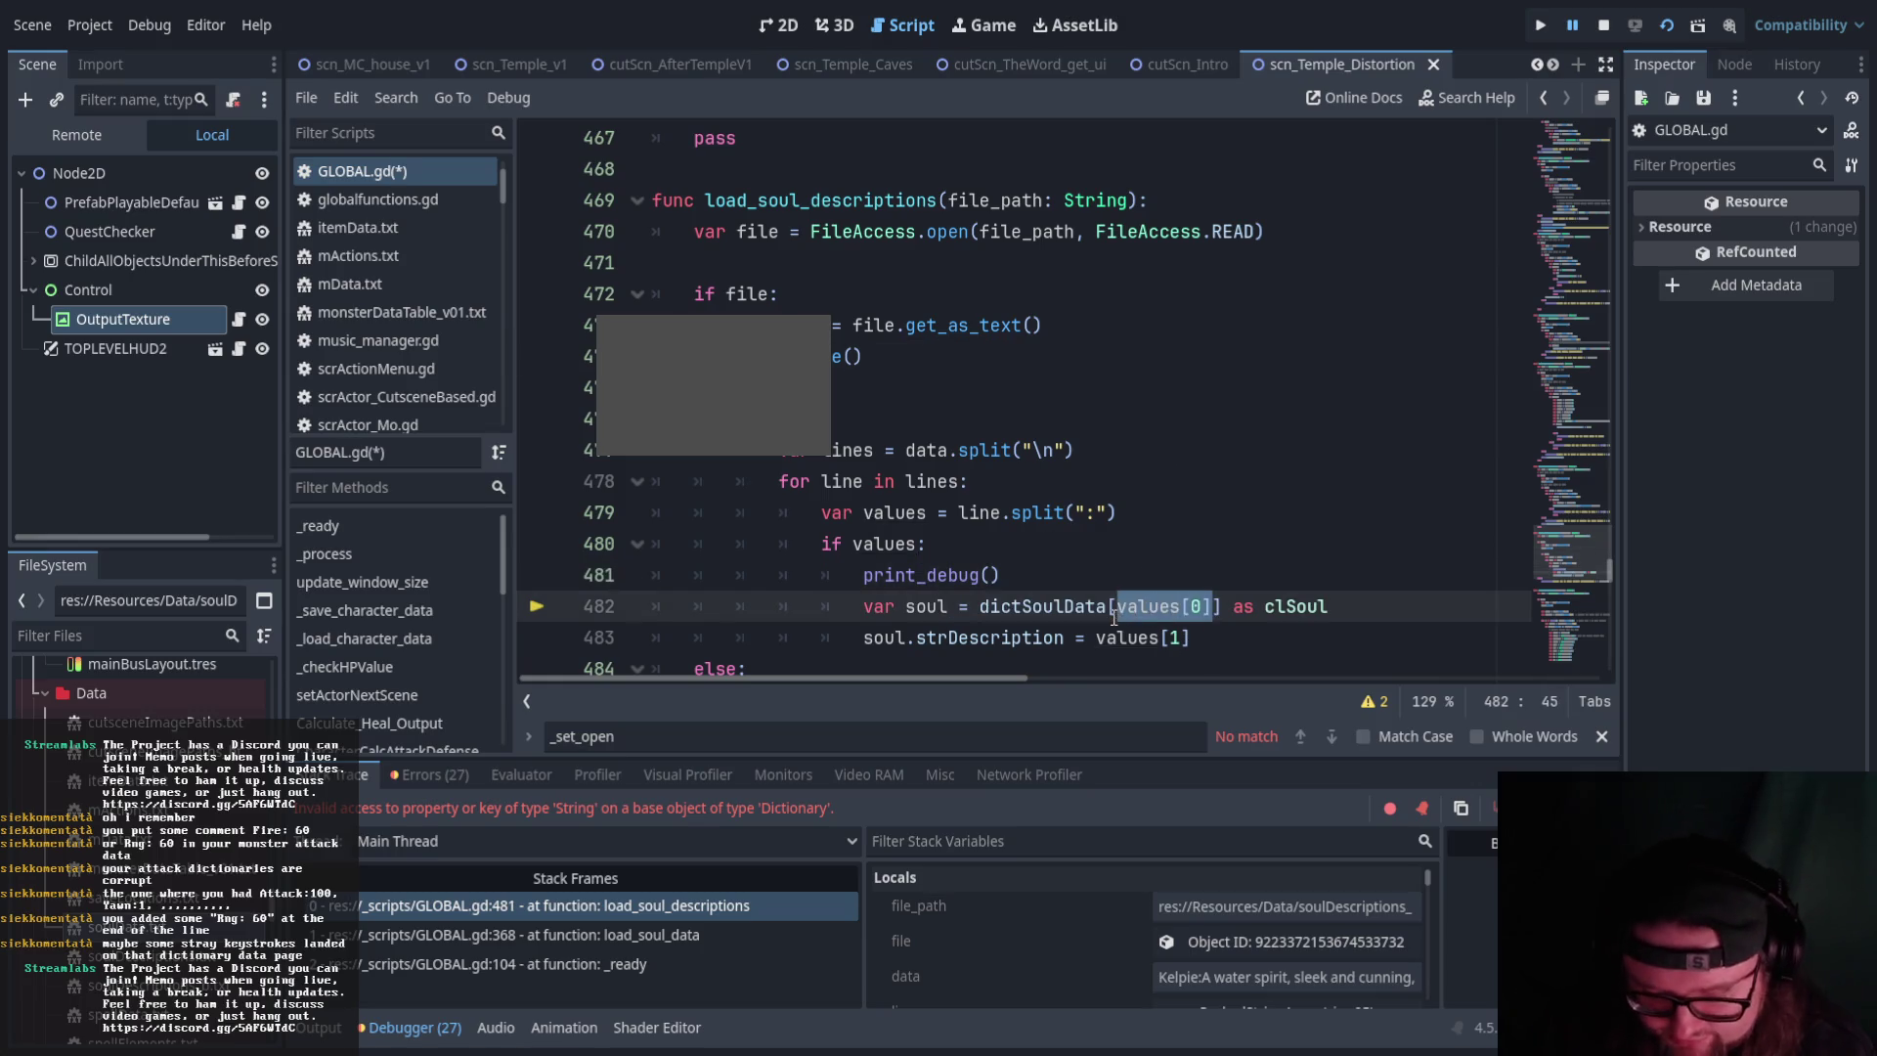
pyautogui.click(988, 575)
pyautogui.write('values[0]')
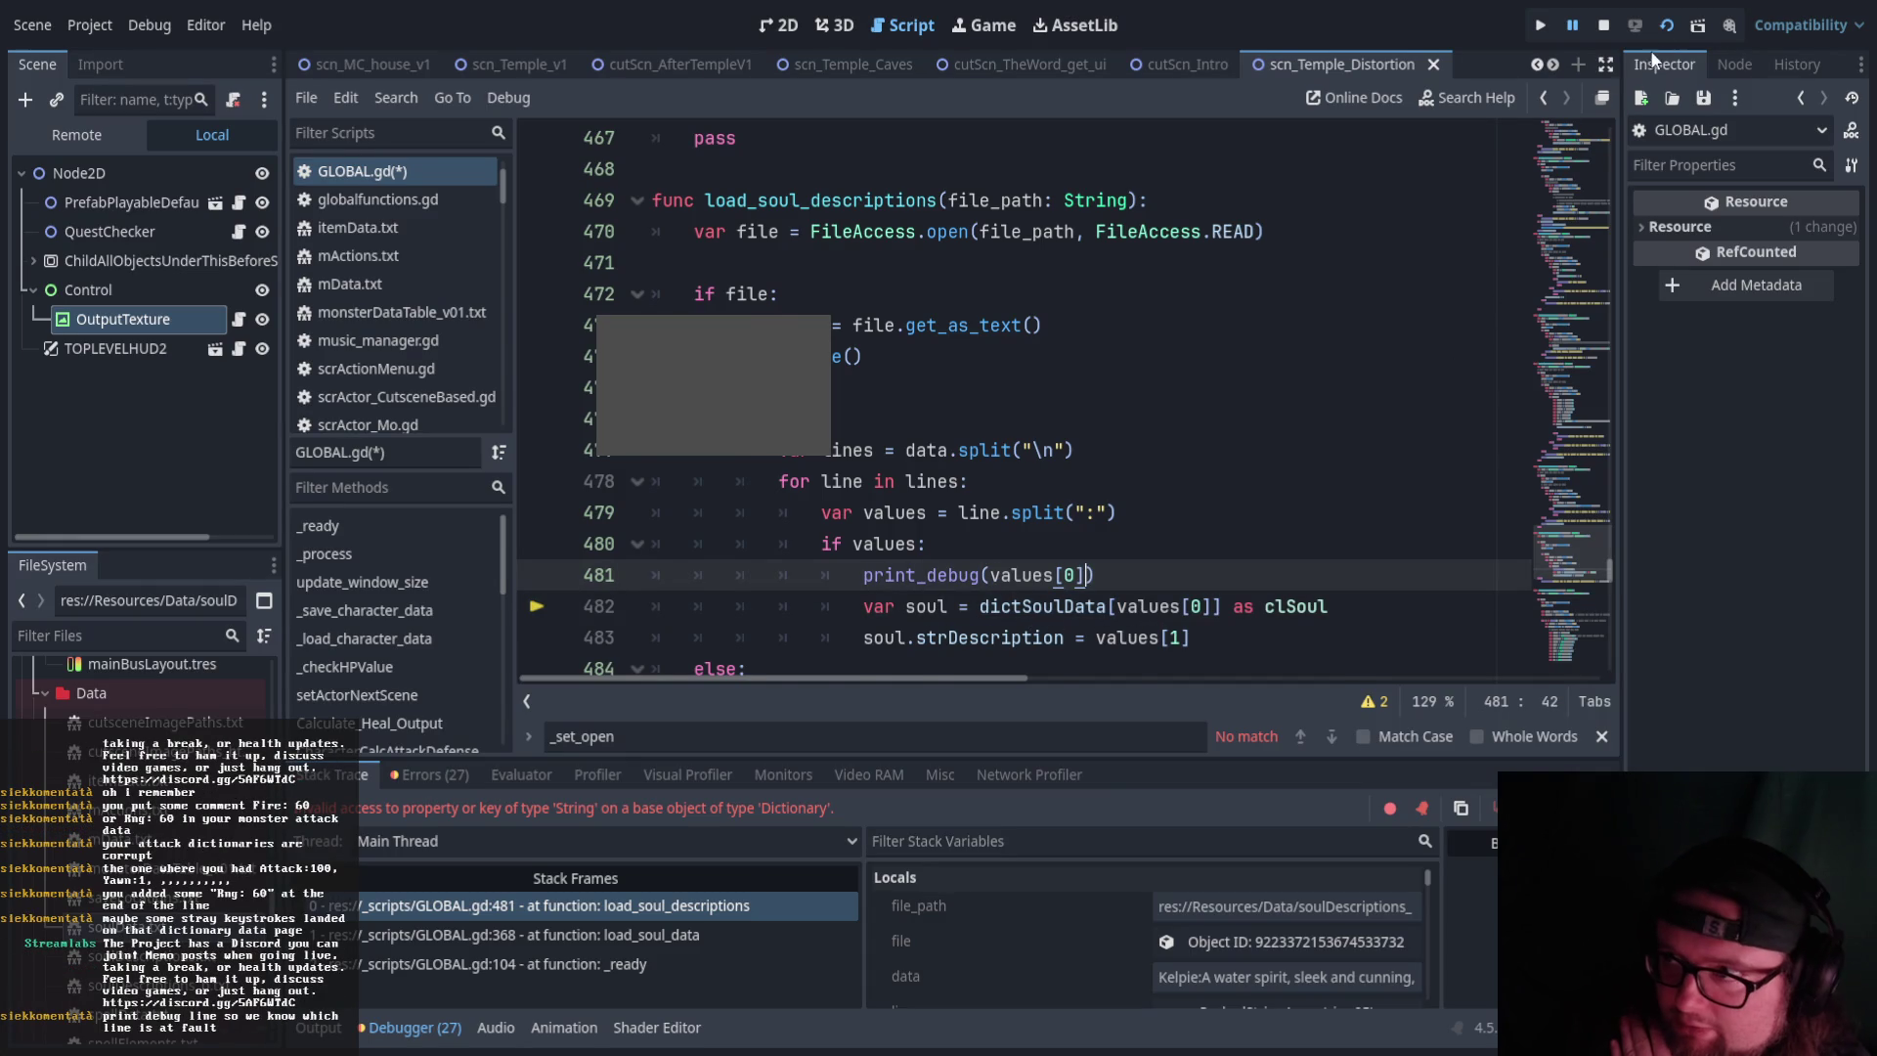
pyautogui.click(1668, 26)
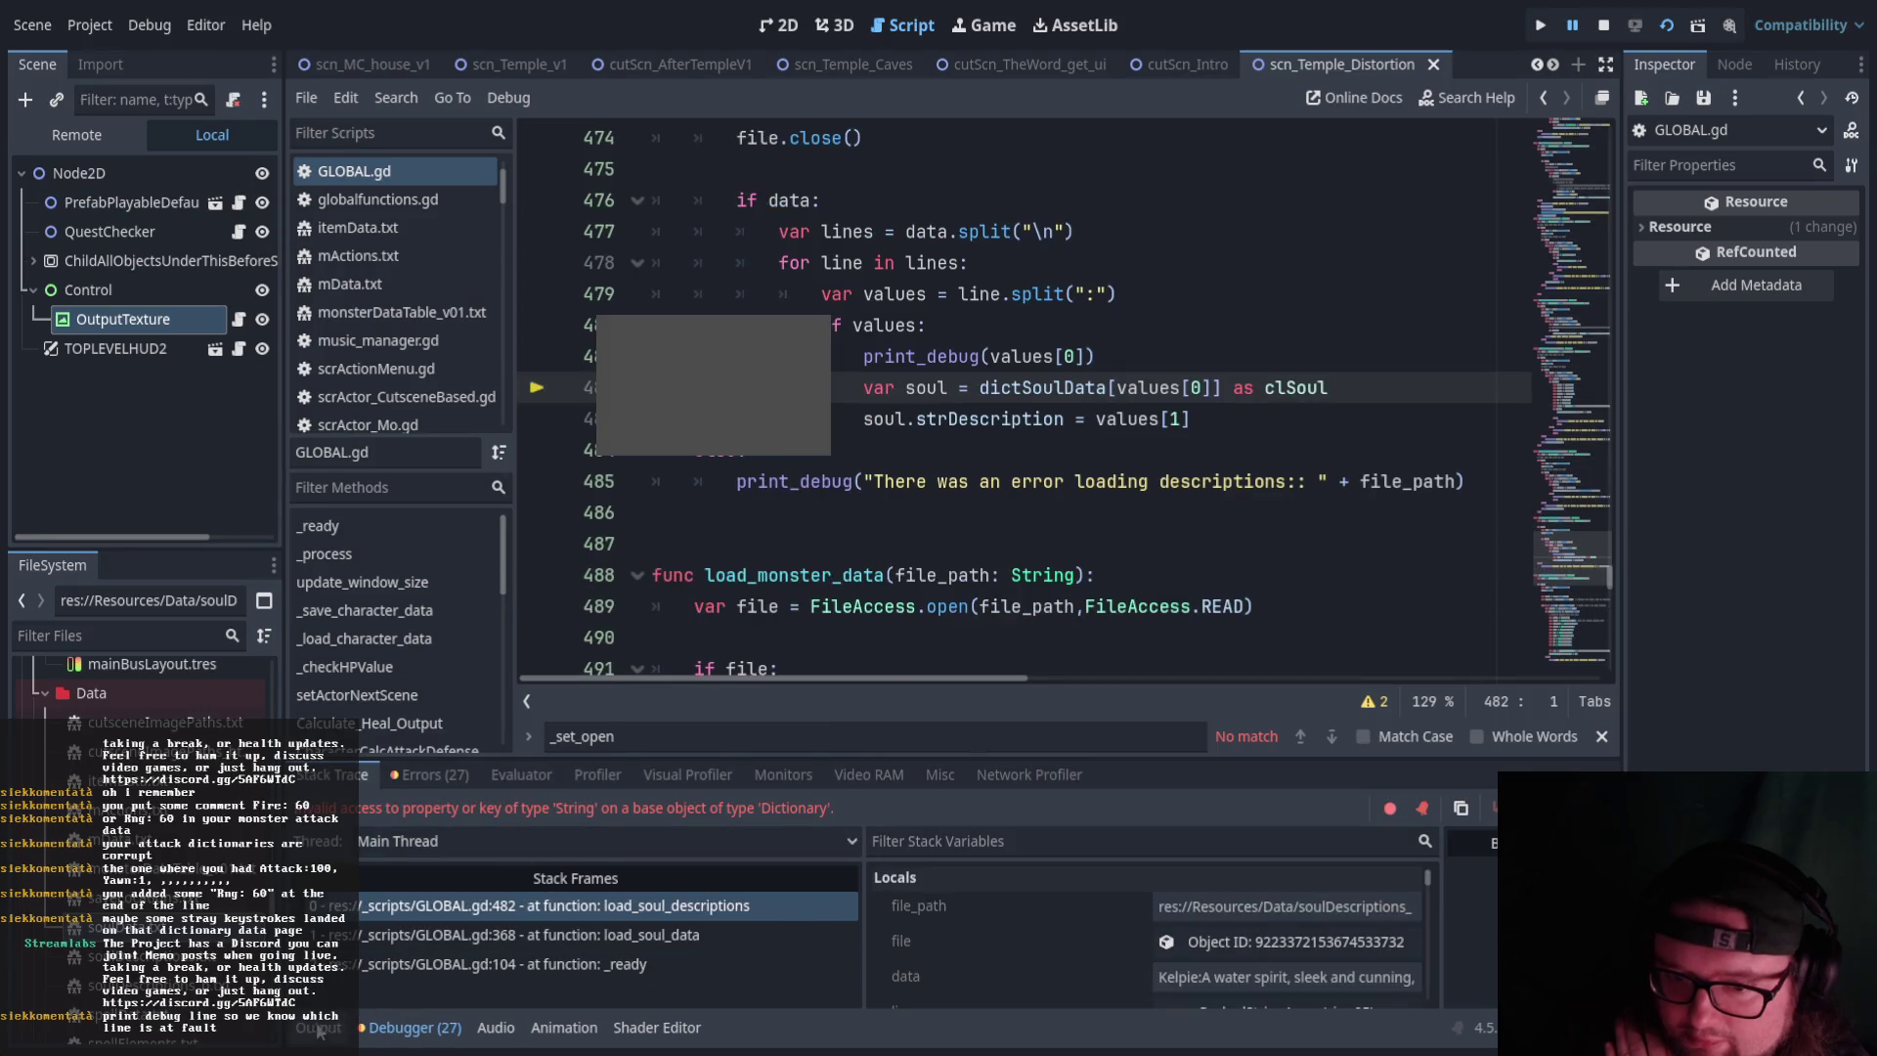
# Check the output log, delete blank line 25 from soulDescriptions_b.txt, and rerun the game
pyautogui.hotkey('alt', 'o')
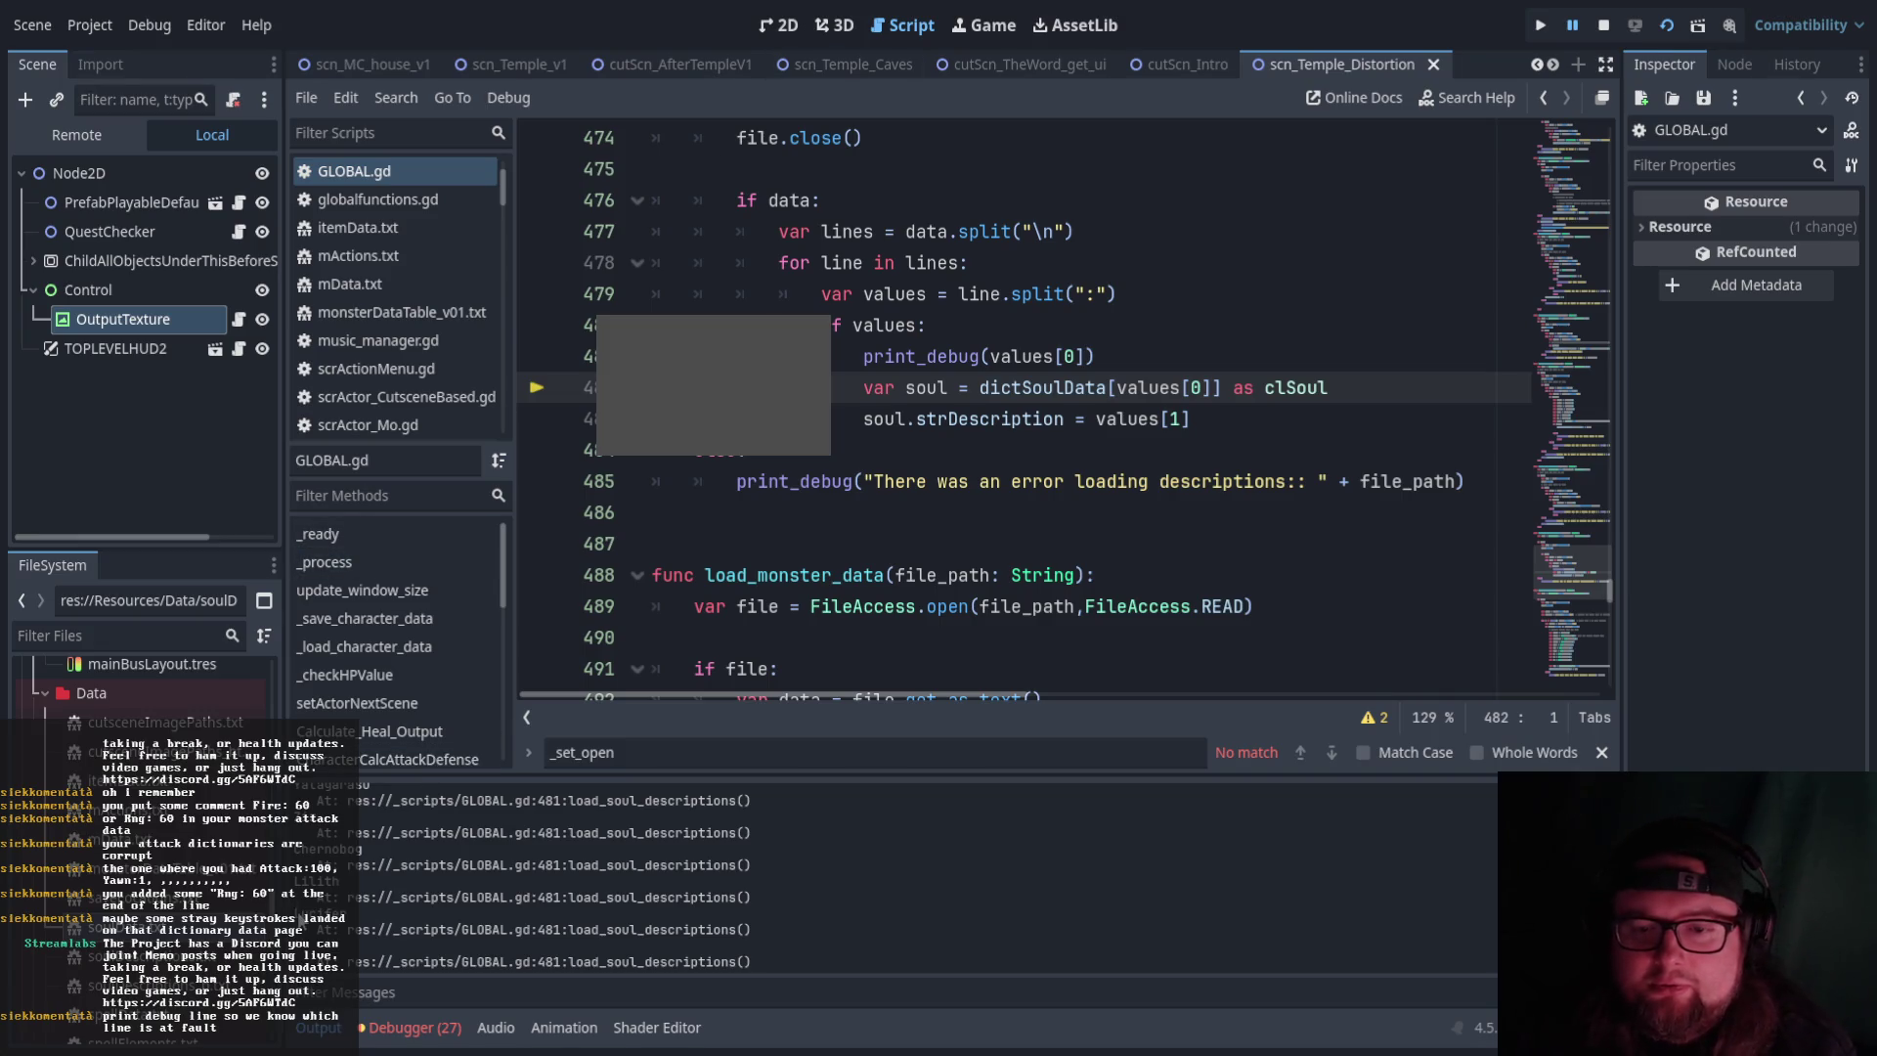
pyautogui.scroll(-3, 234, 779)
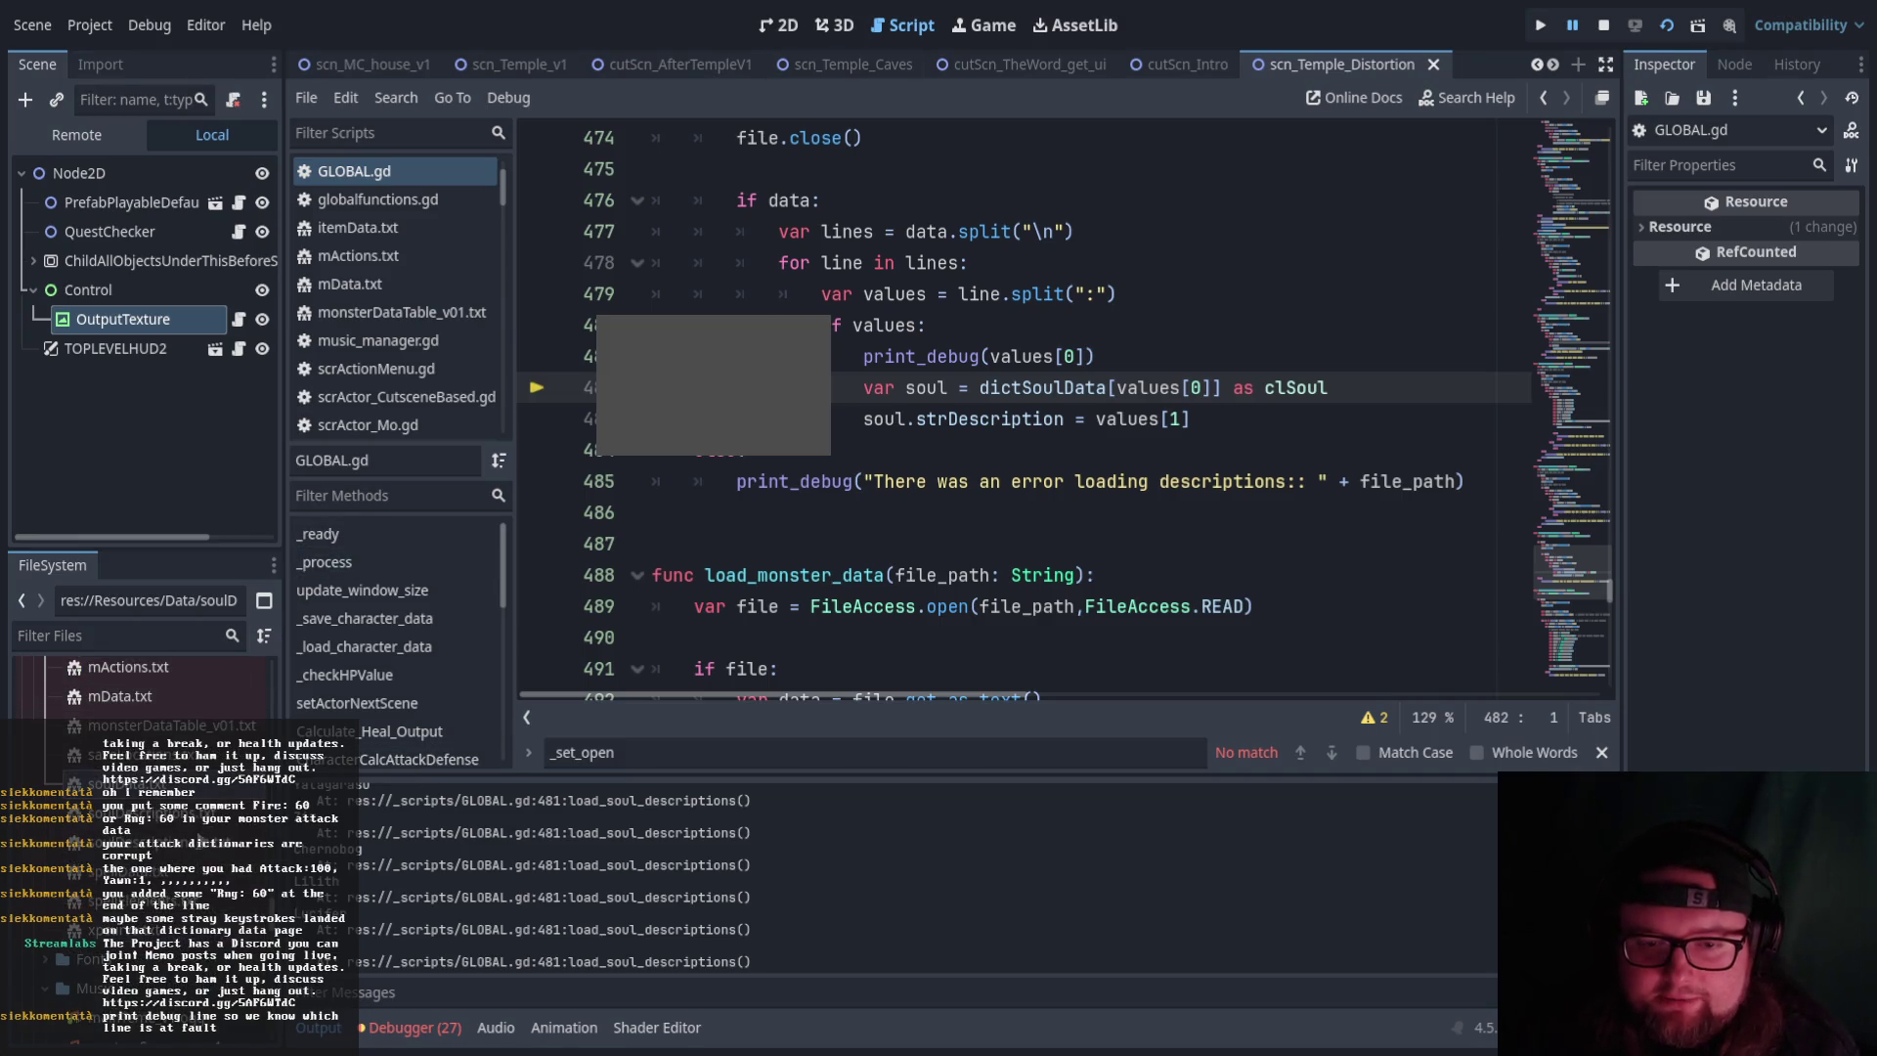
pyautogui.doubleClick(200, 842)
pyautogui.click(660, 669)
pyautogui.press('BackSpace')
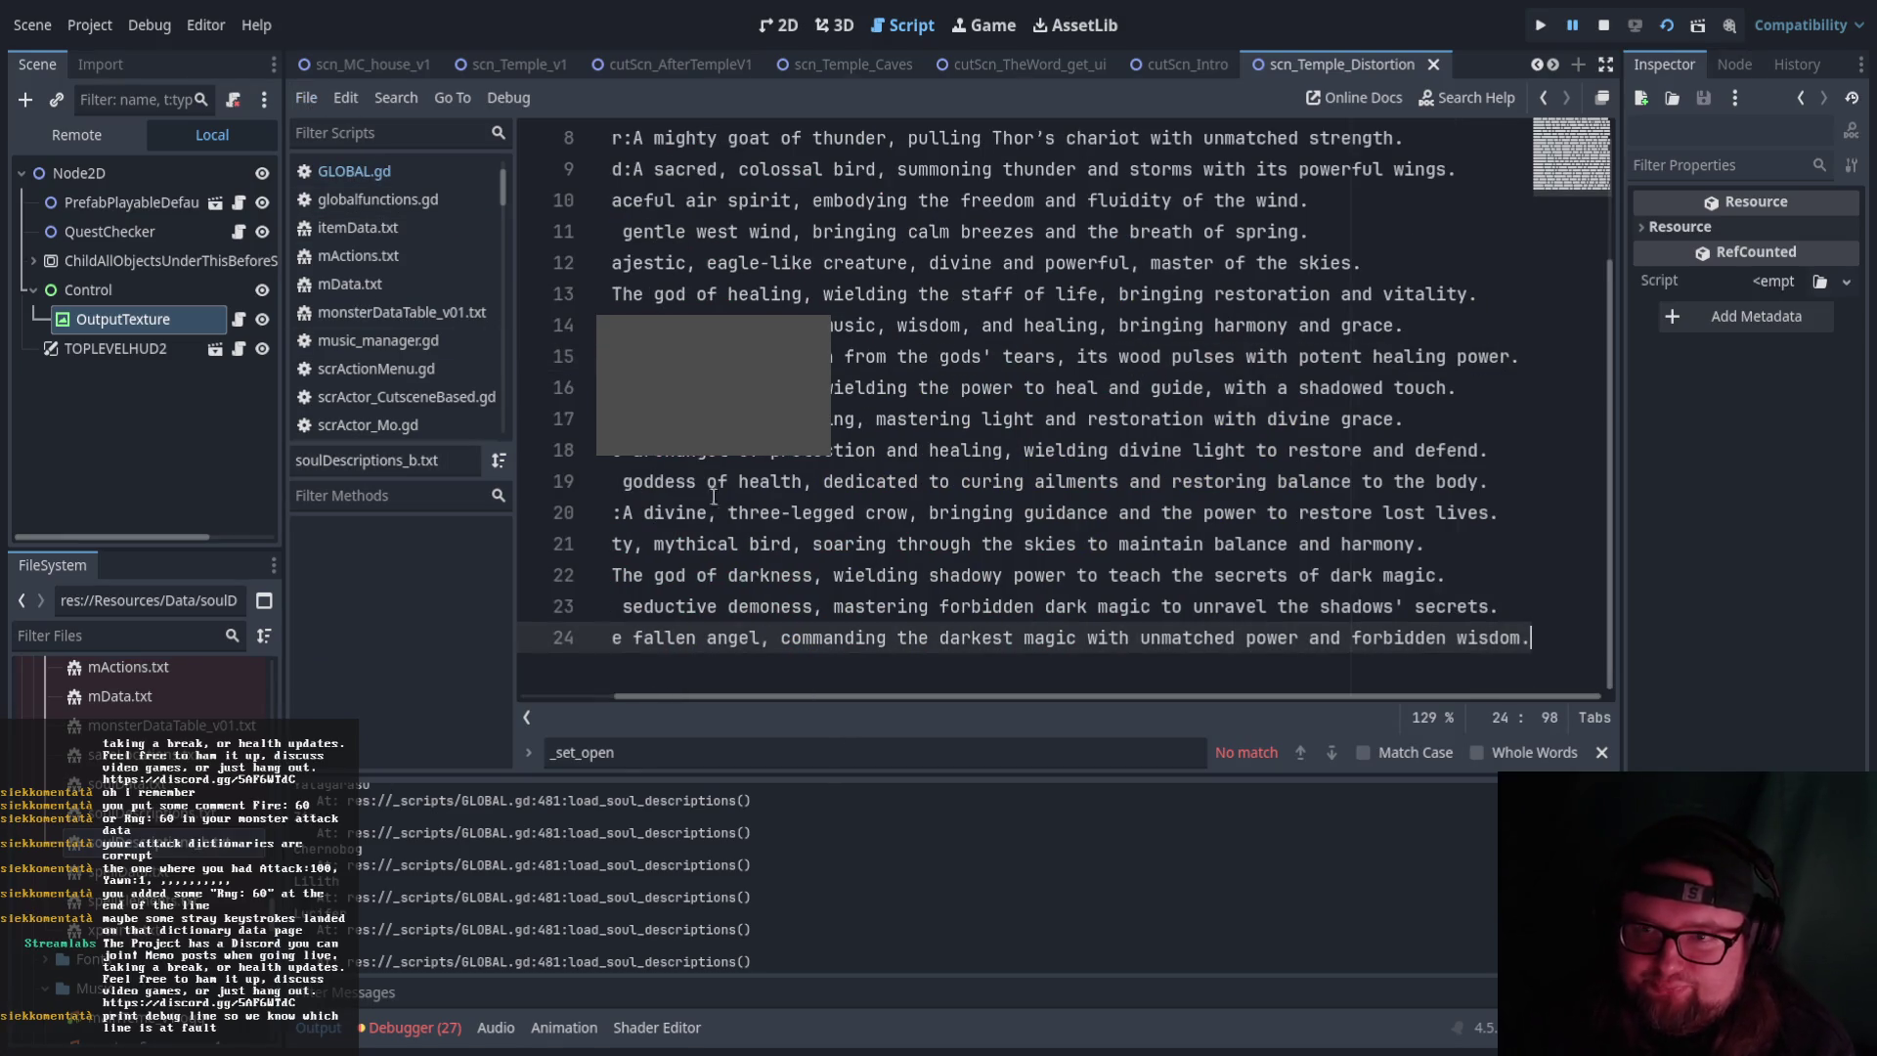
pyautogui.click(1667, 27)
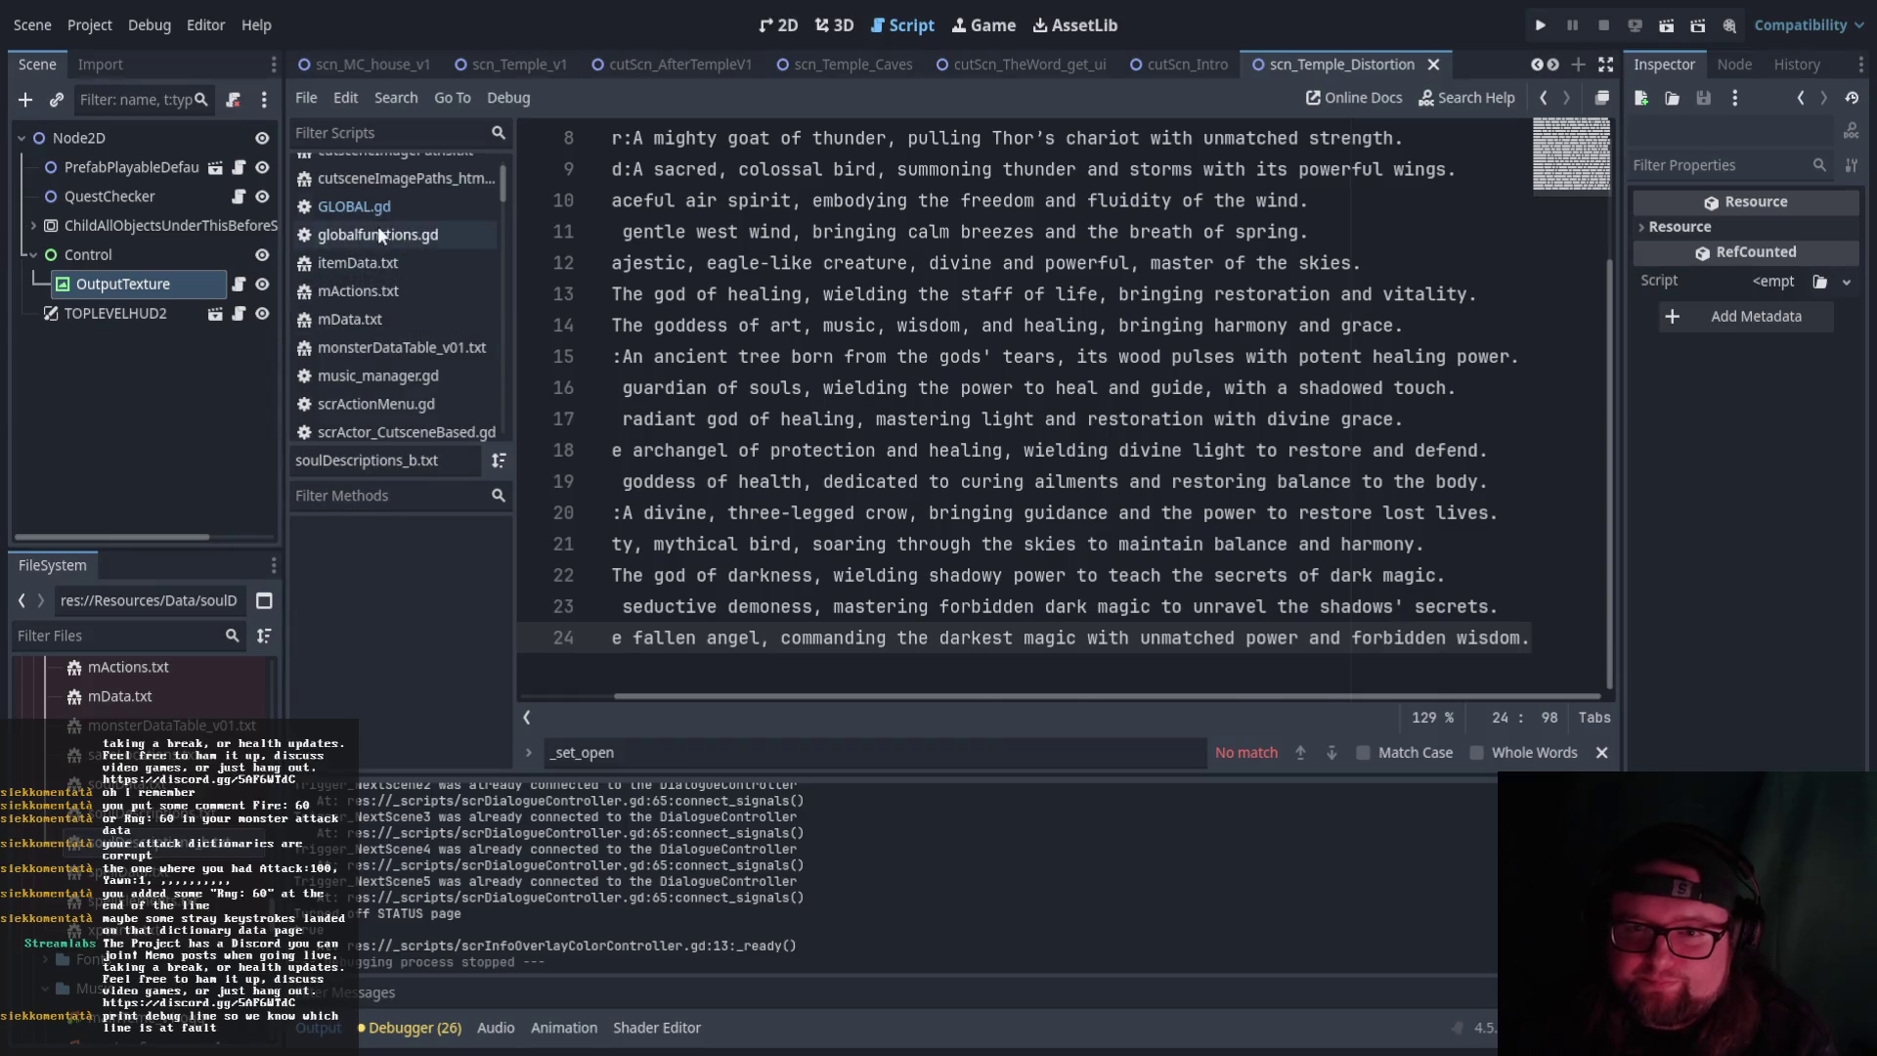
# Stop the game and prefix line 481's print_debug(values[0]) in GLOBAL.gd with #
pyautogui.click(383, 207)
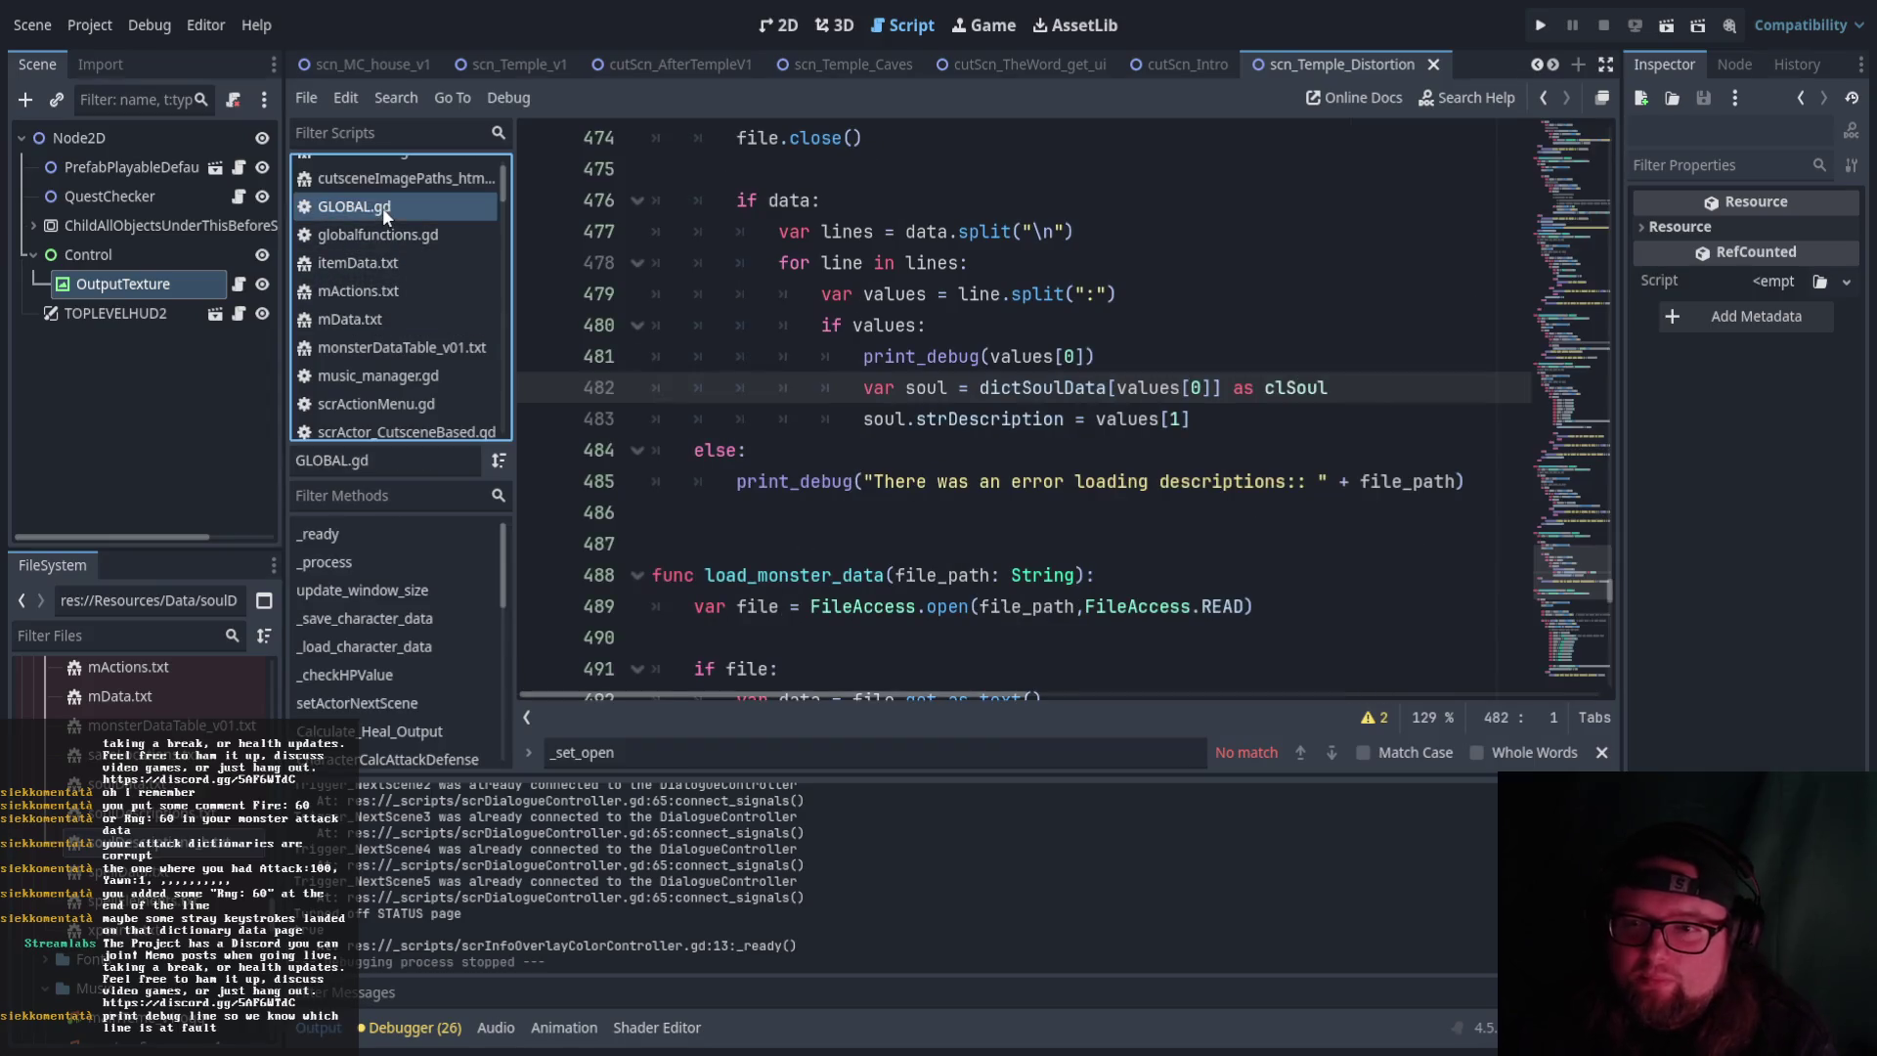
pyautogui.click(860, 356)
pyautogui.write('#')
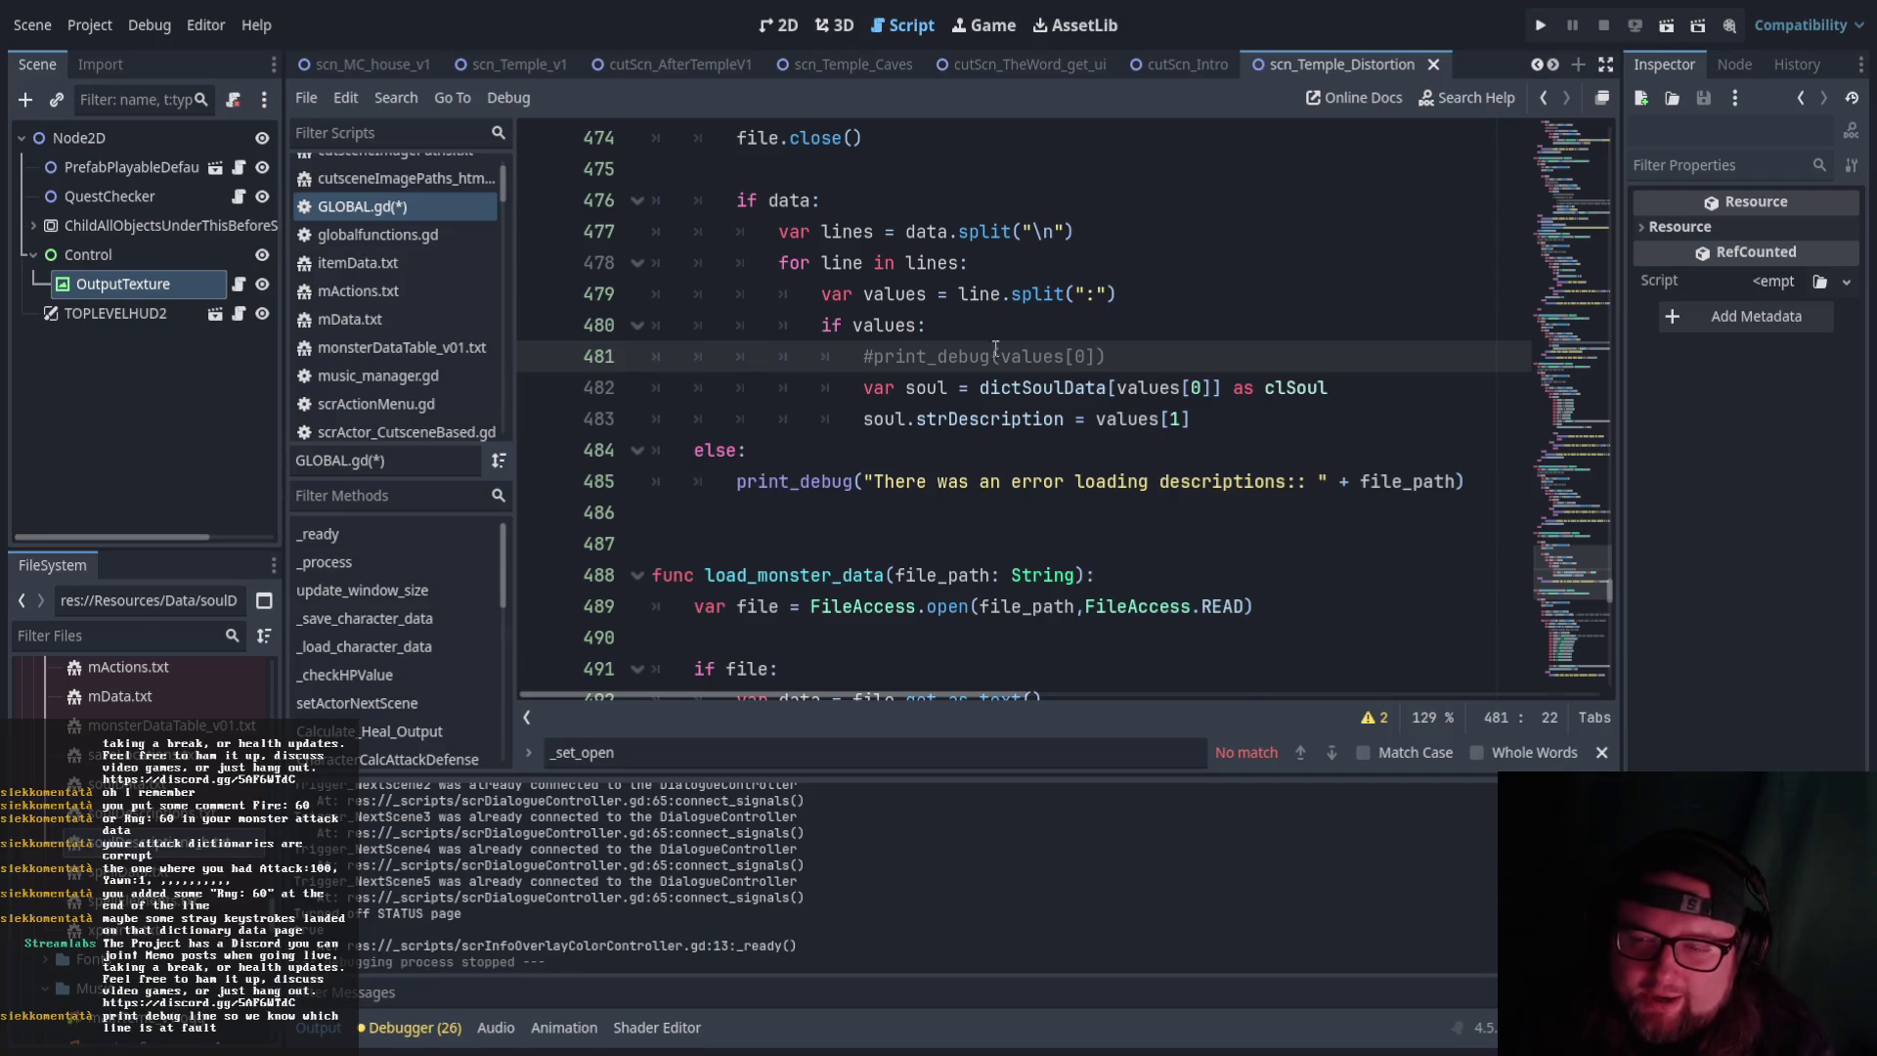
pyautogui.scroll(1, 990, 354)
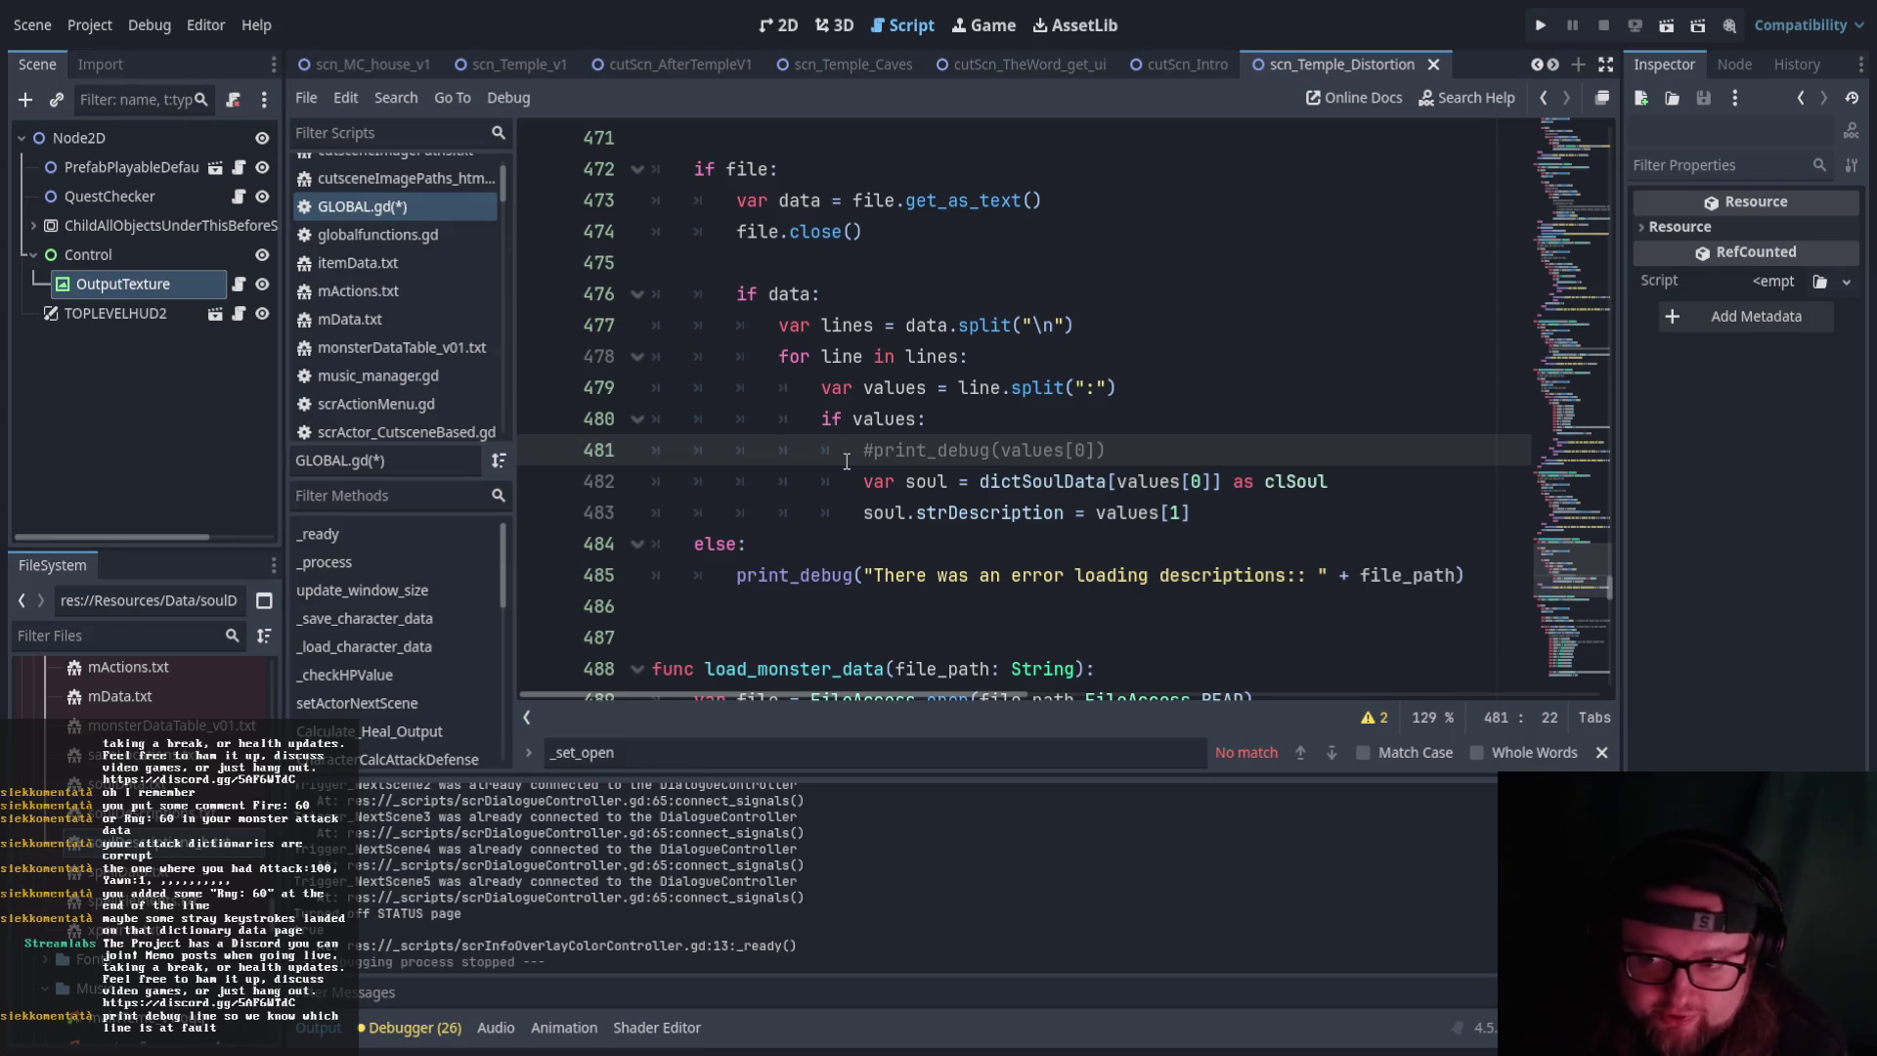
pyautogui.click(1145, 450)
# Wrap the soul lookup and description lines in a new 'if values.count() > 1:' check
pyautogui.write("'")
pyautogui.press('BackSpace')
pyautogui.press('Return')
pyautogui.write('if val')
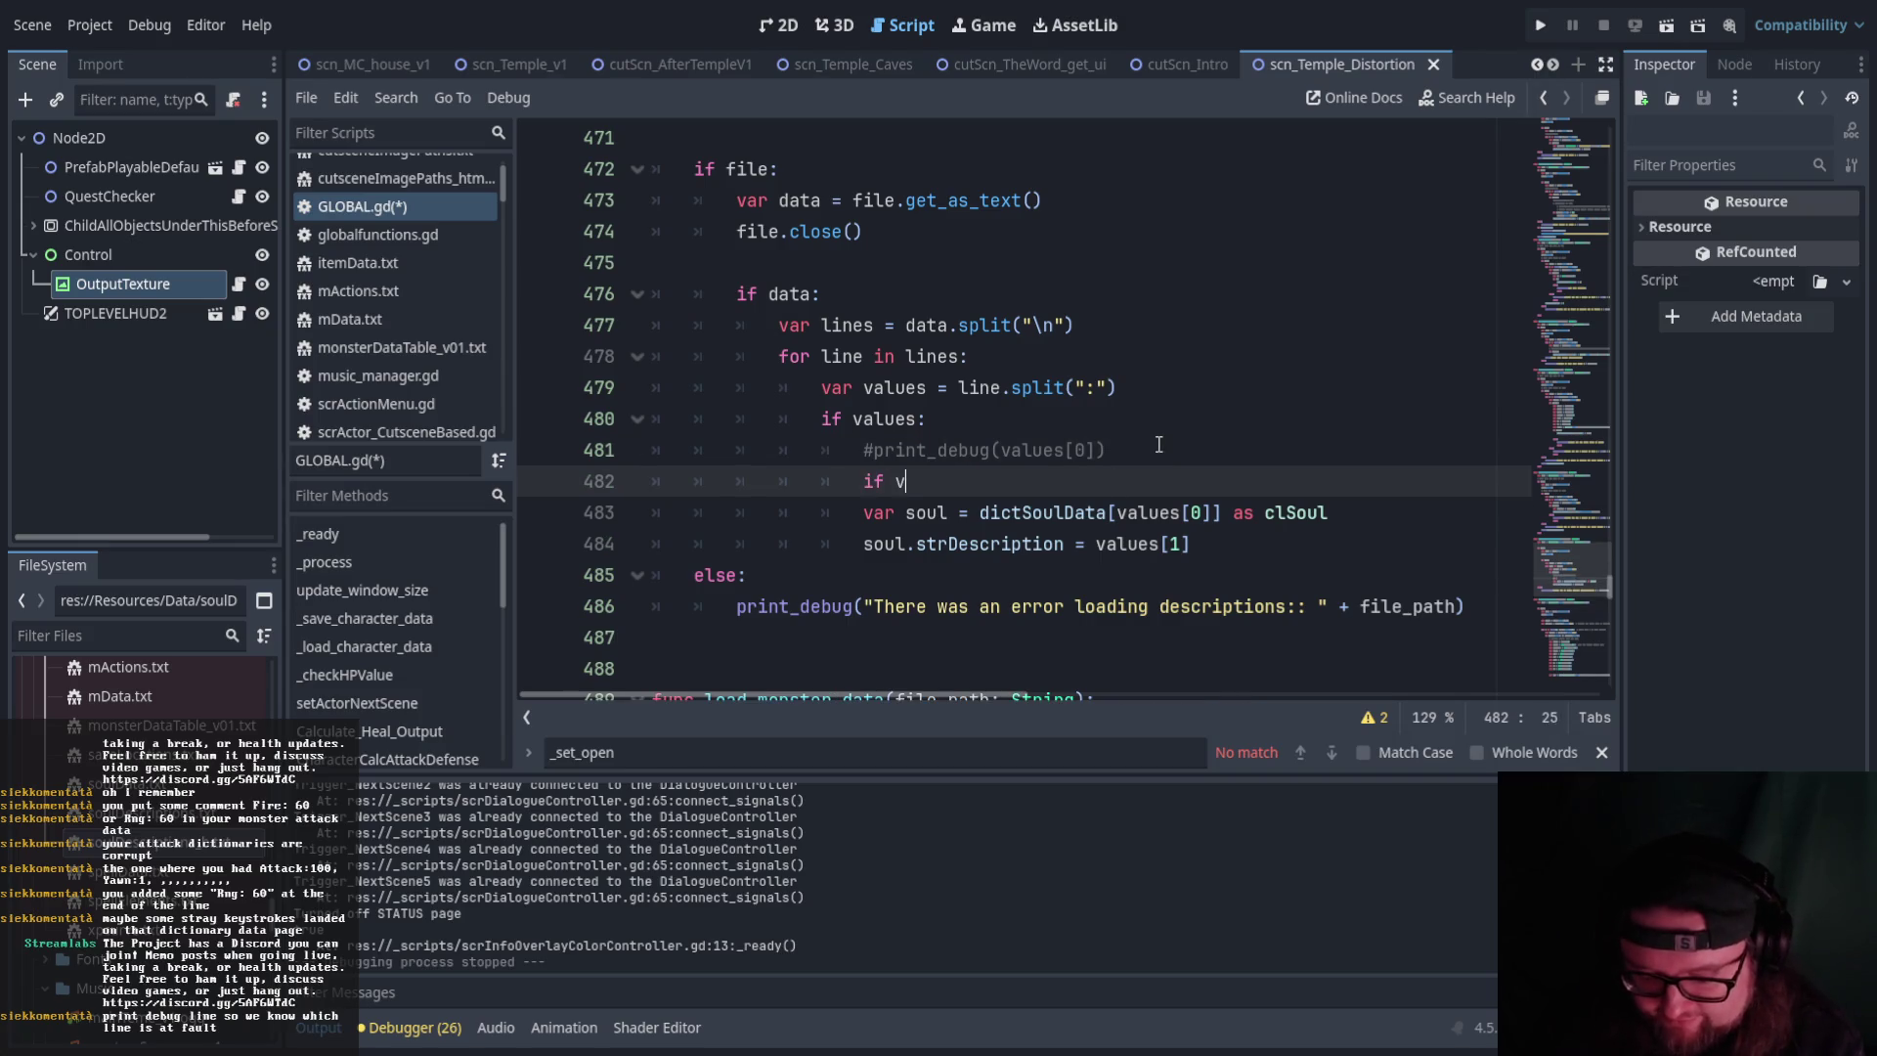
pyautogui.press('Return')
pyautogui.write('.')
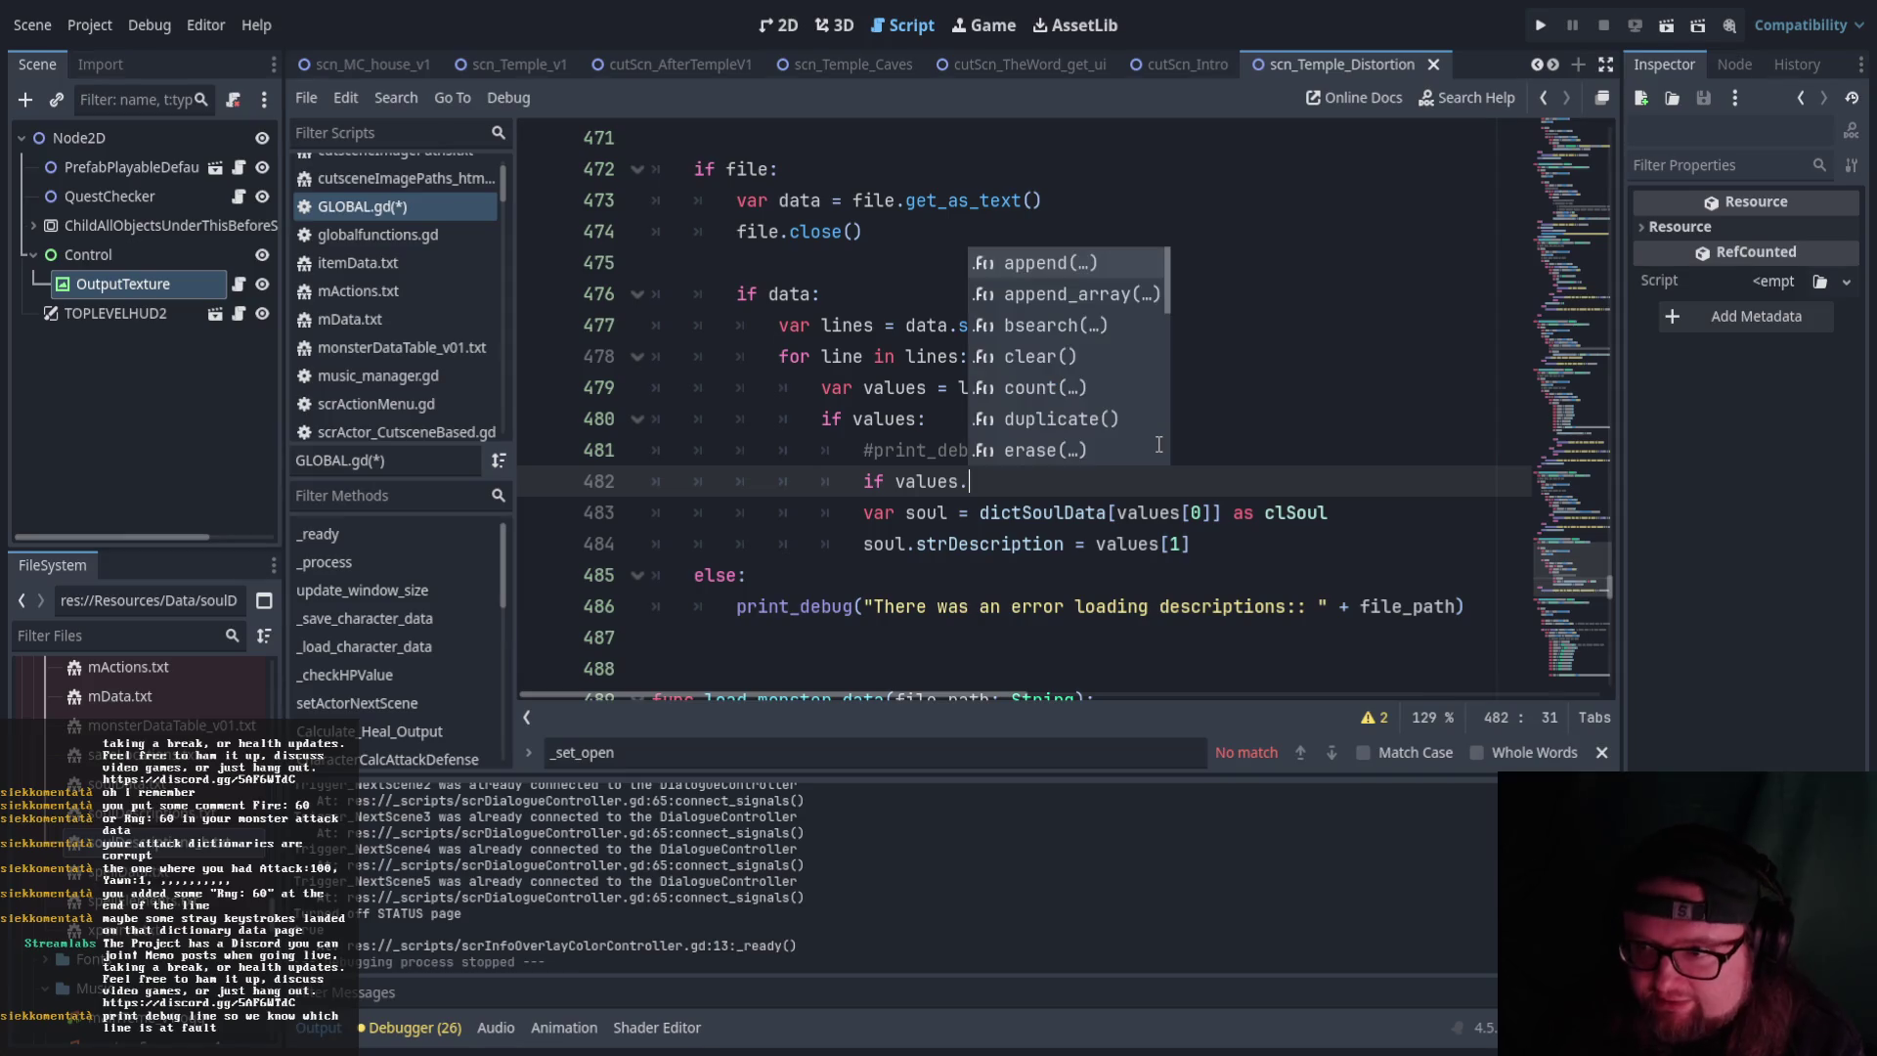
pyautogui.press('Down')
pyautogui.press('Down')
pyautogui.press('Down')
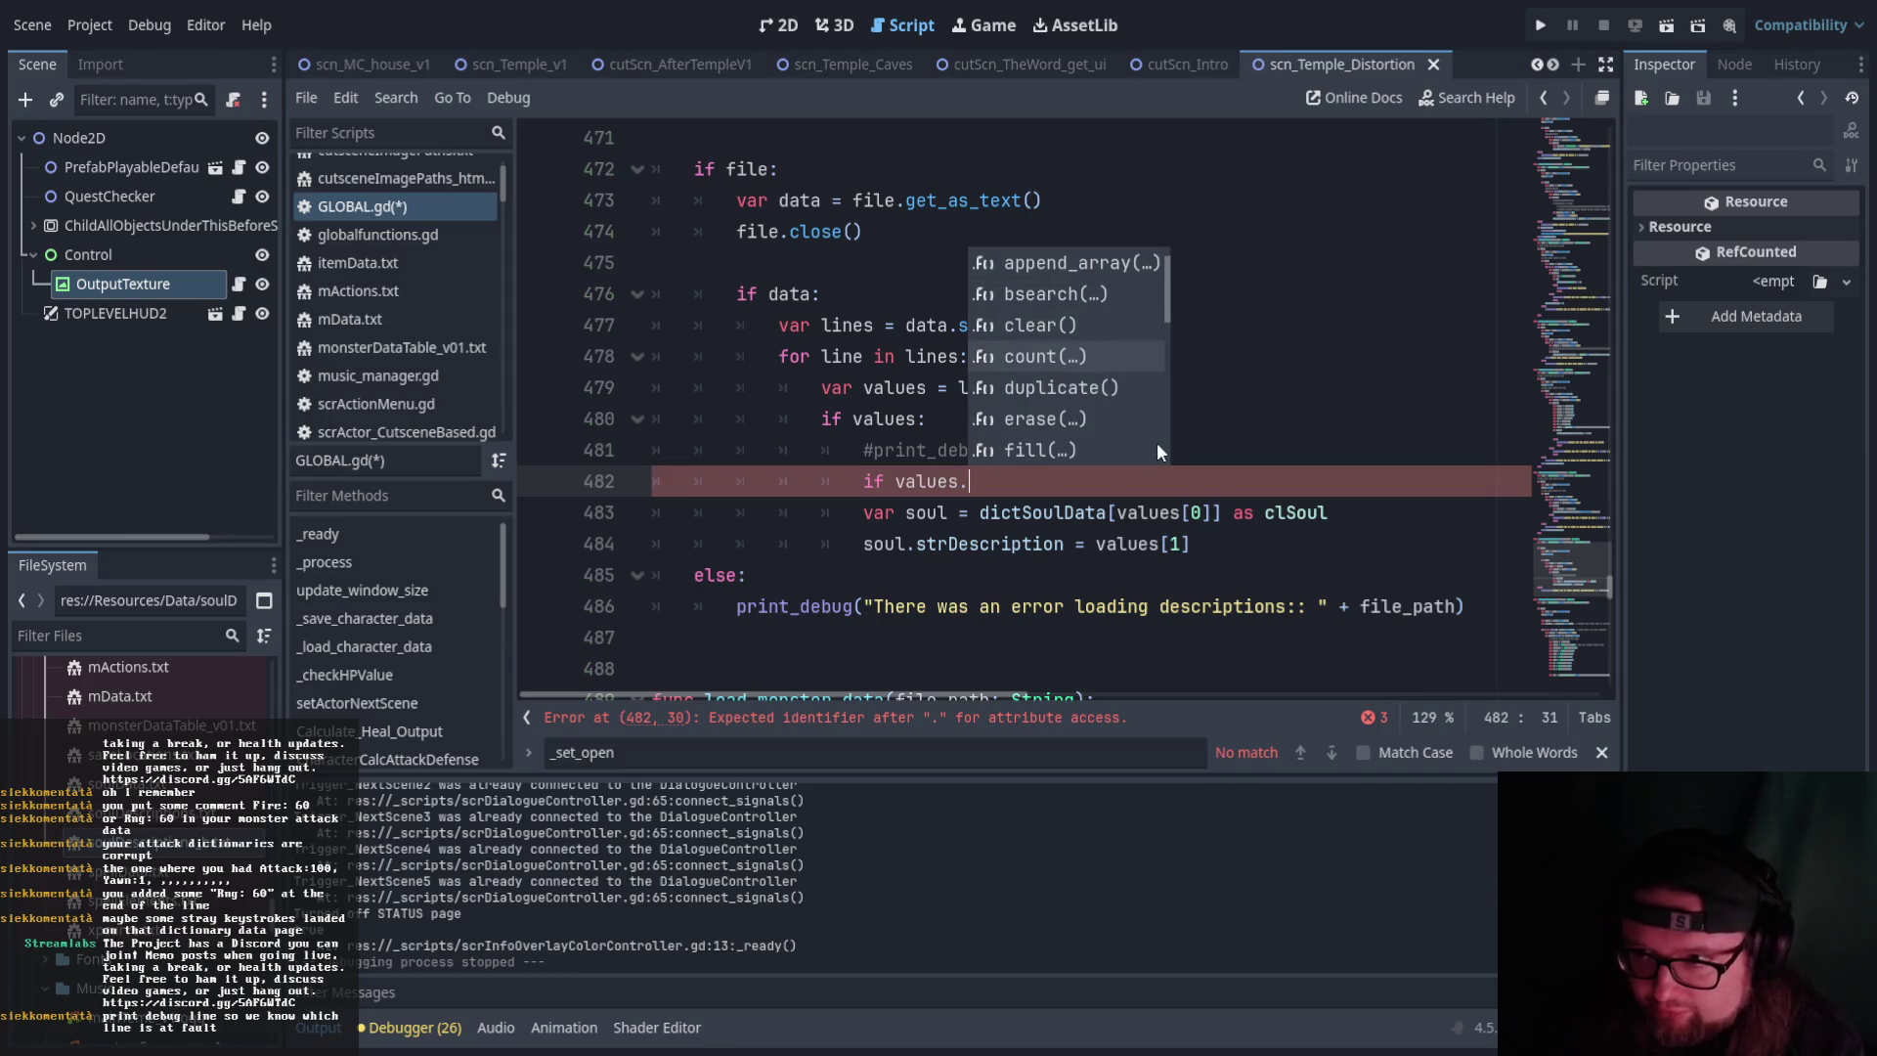
pyautogui.press('Return')
pyautogui.write(') > ')
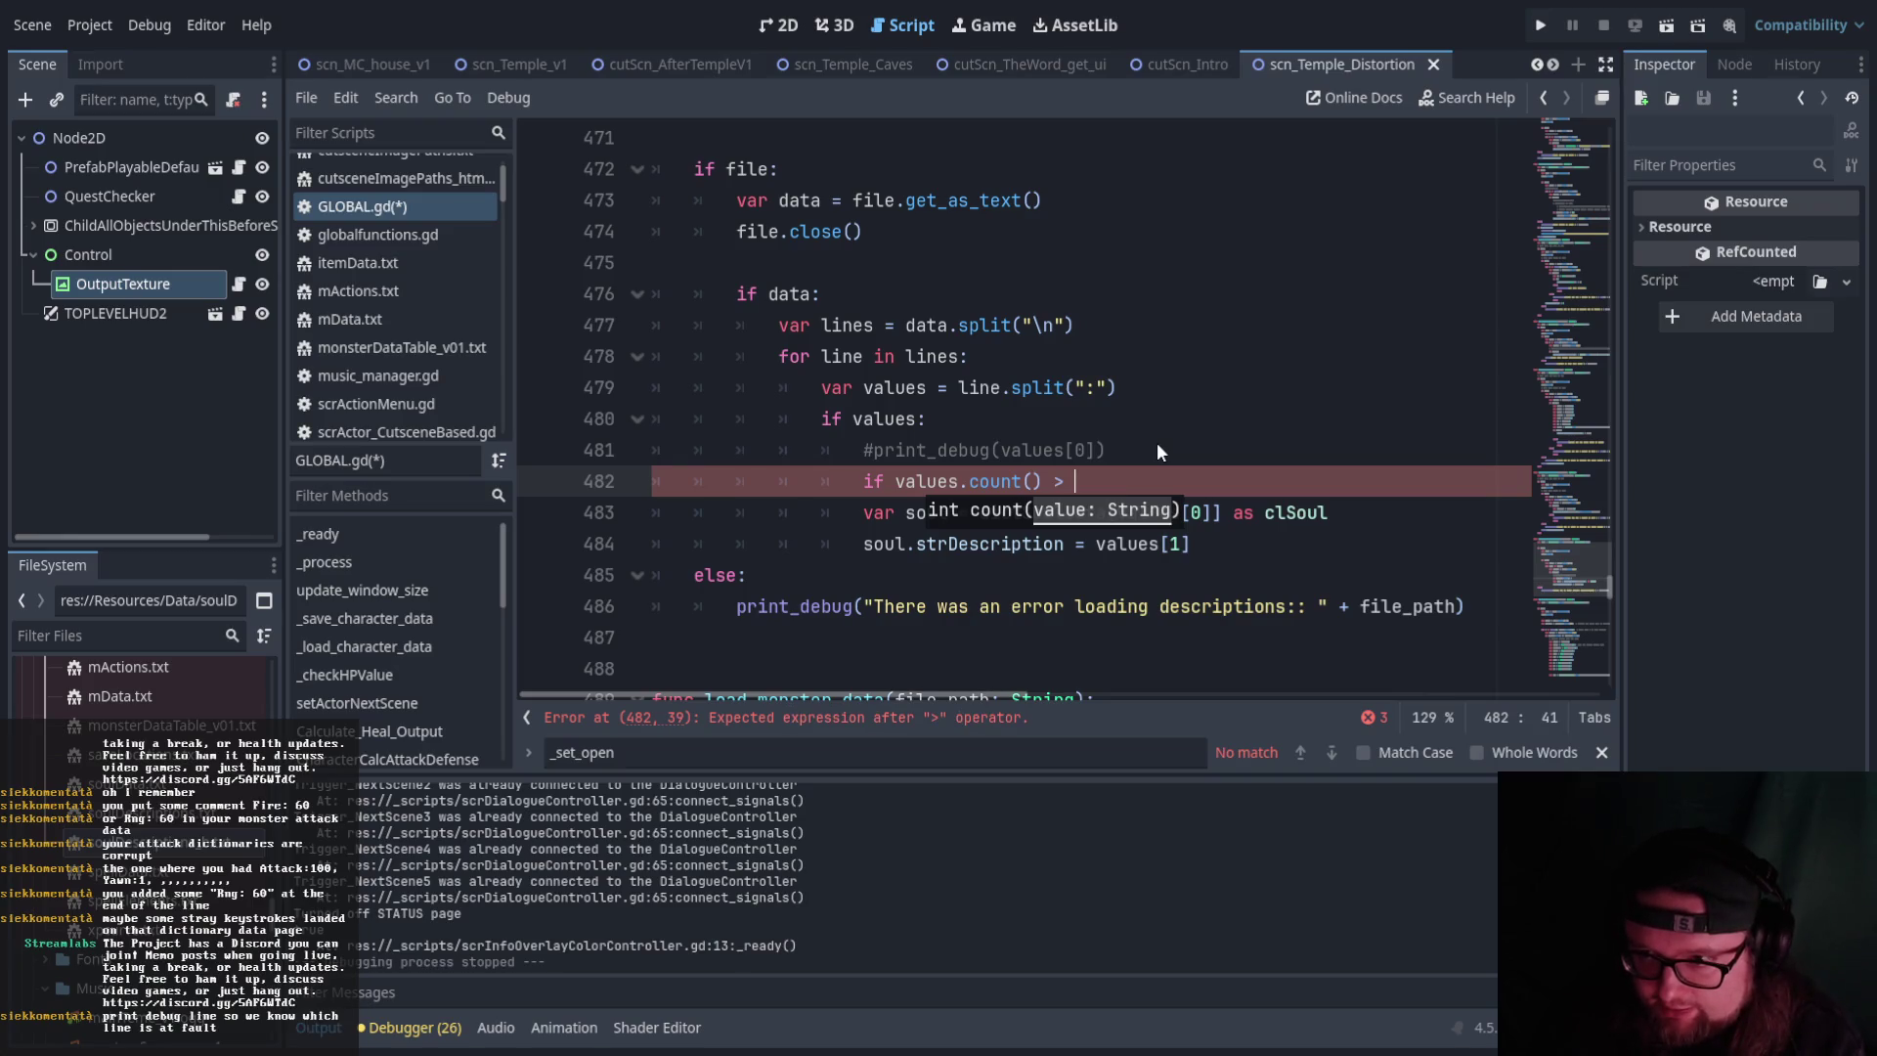
pyautogui.write('1:')
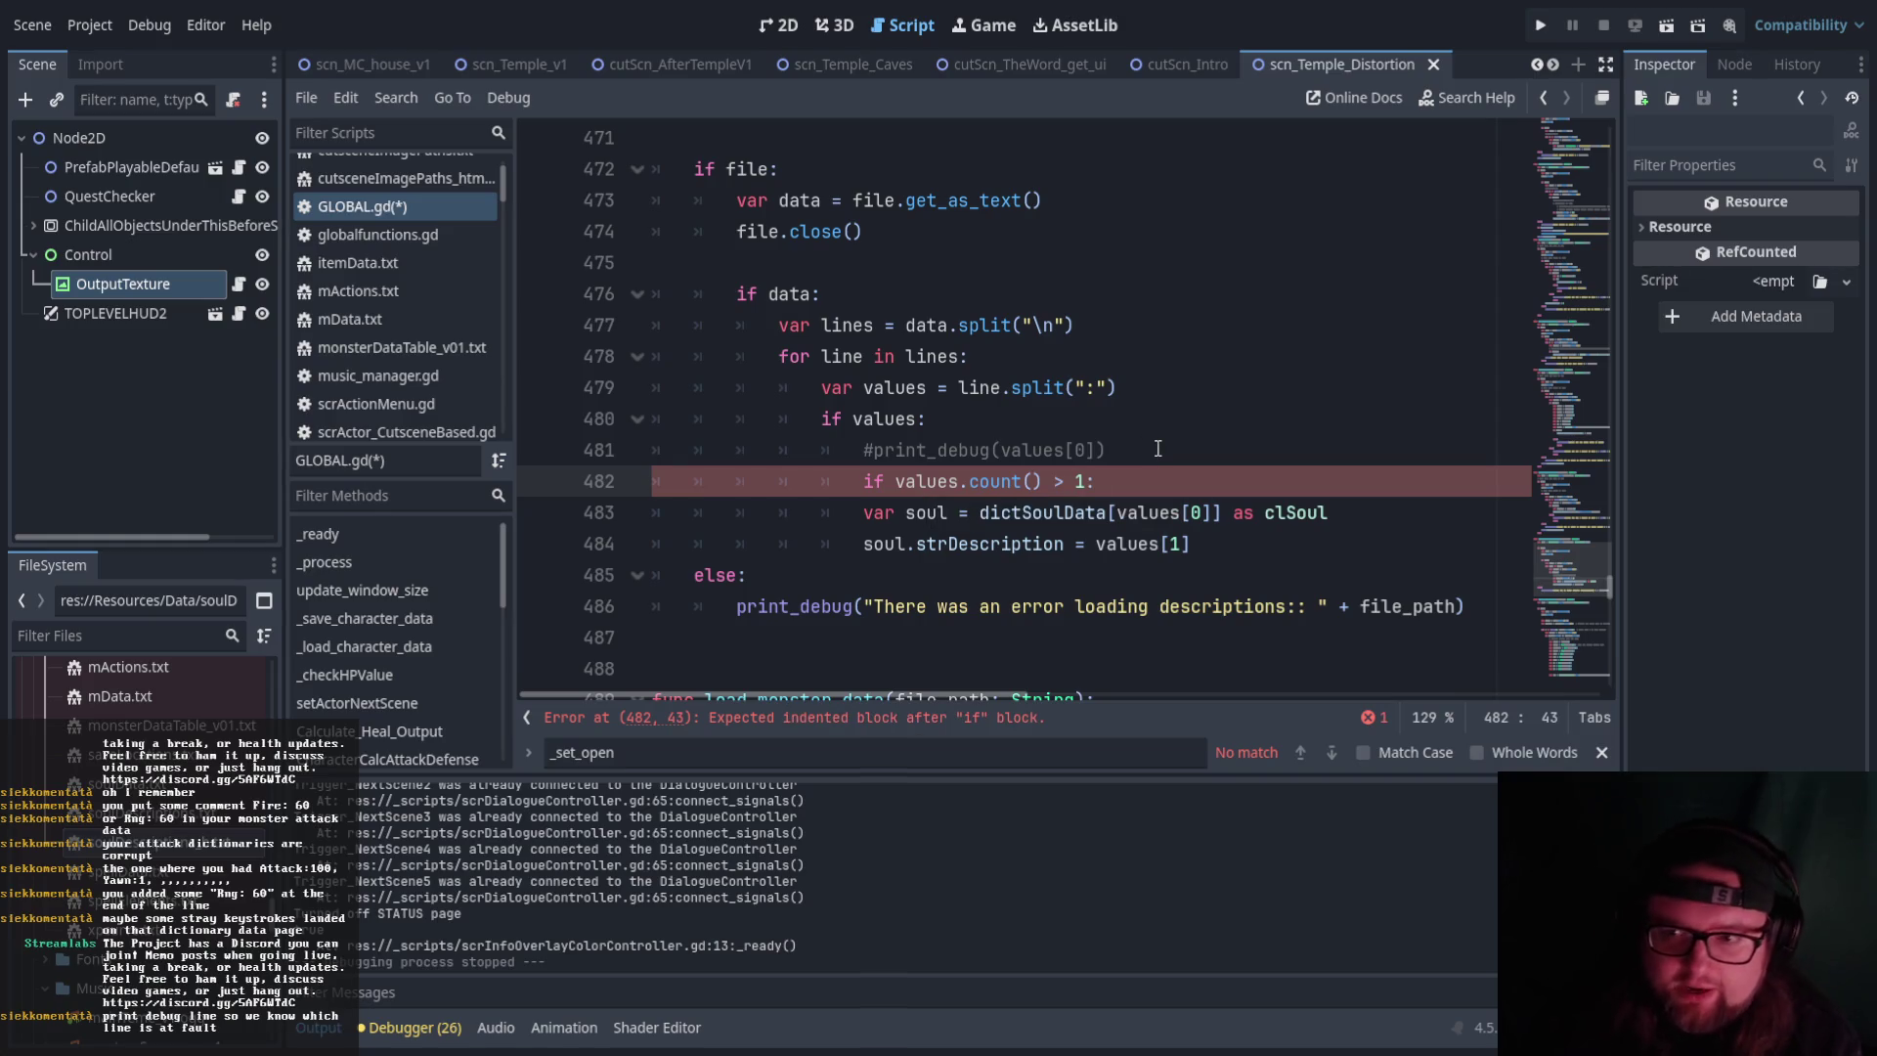
pyautogui.moveTo(1251, 519); pyautogui.dragTo(1261, 548)
pyautogui.press('Tab')
# Change count() to size() in the new condition on line 482
pyautogui.click(1303, 430)
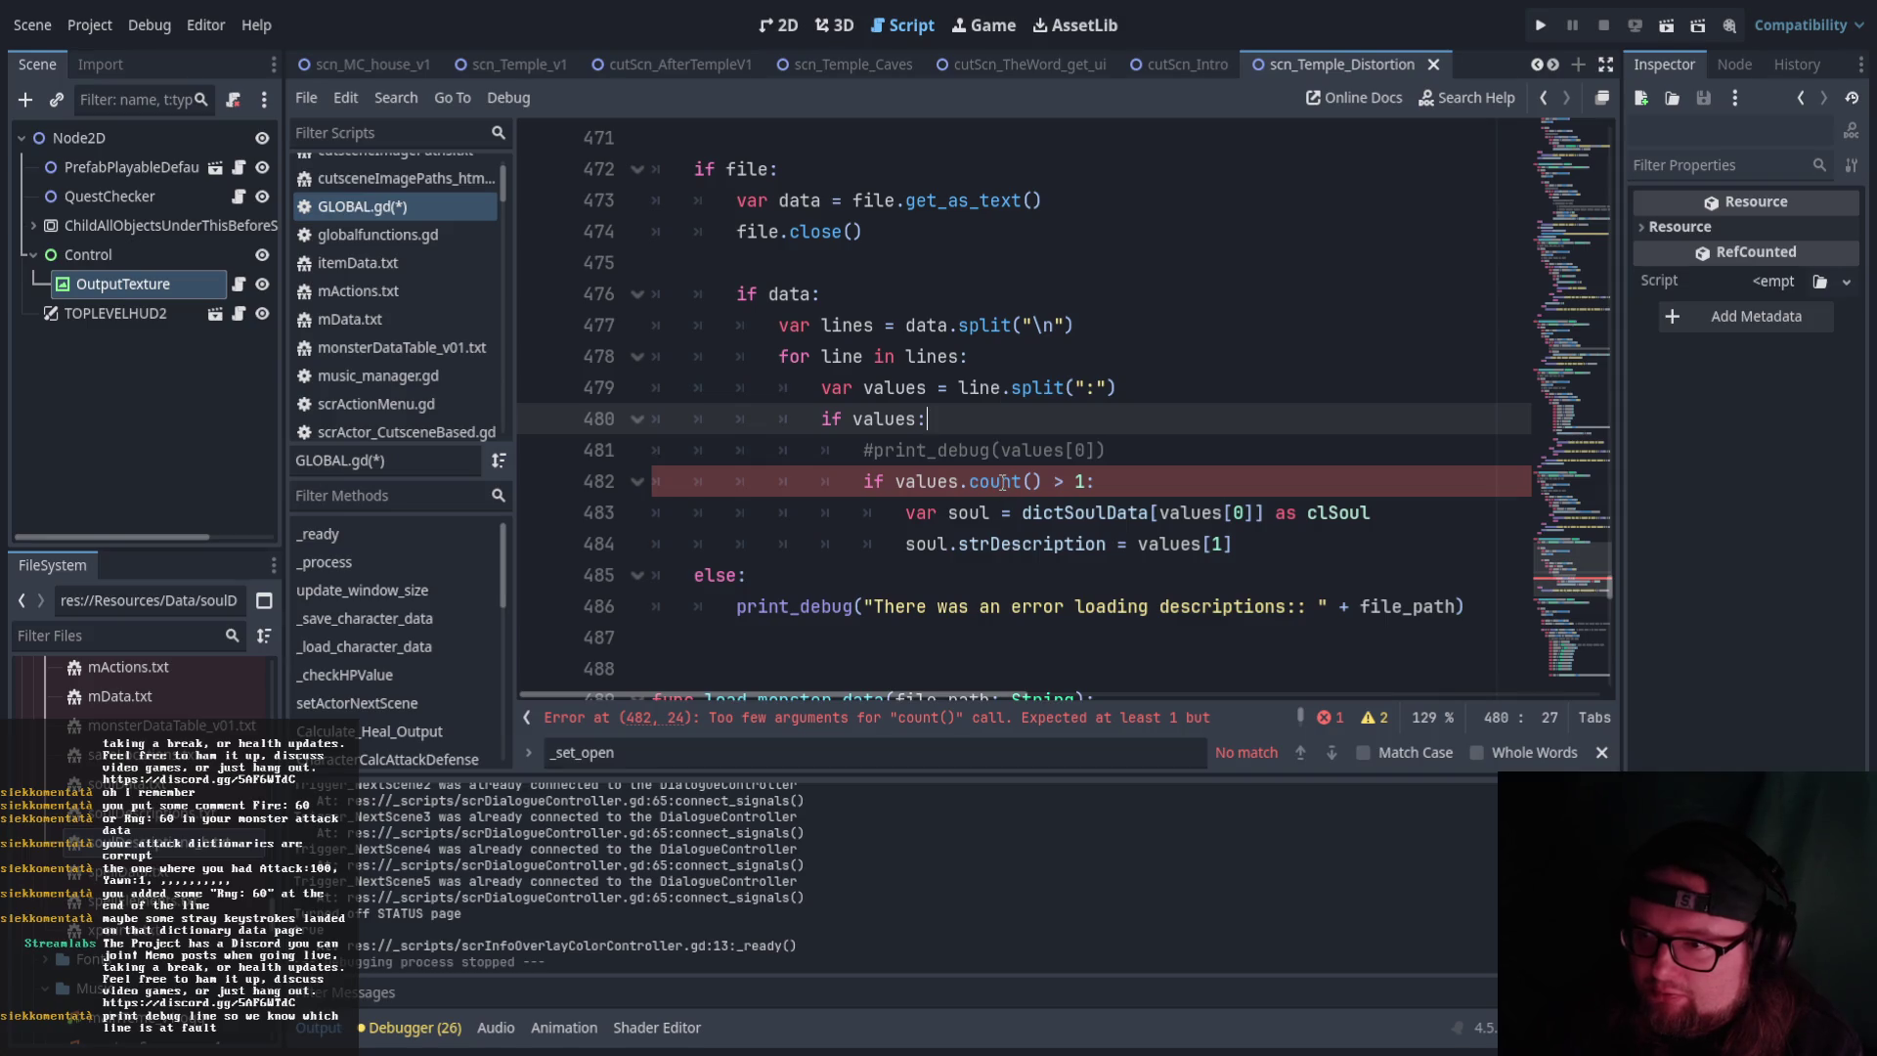
pyautogui.click(1002, 481)
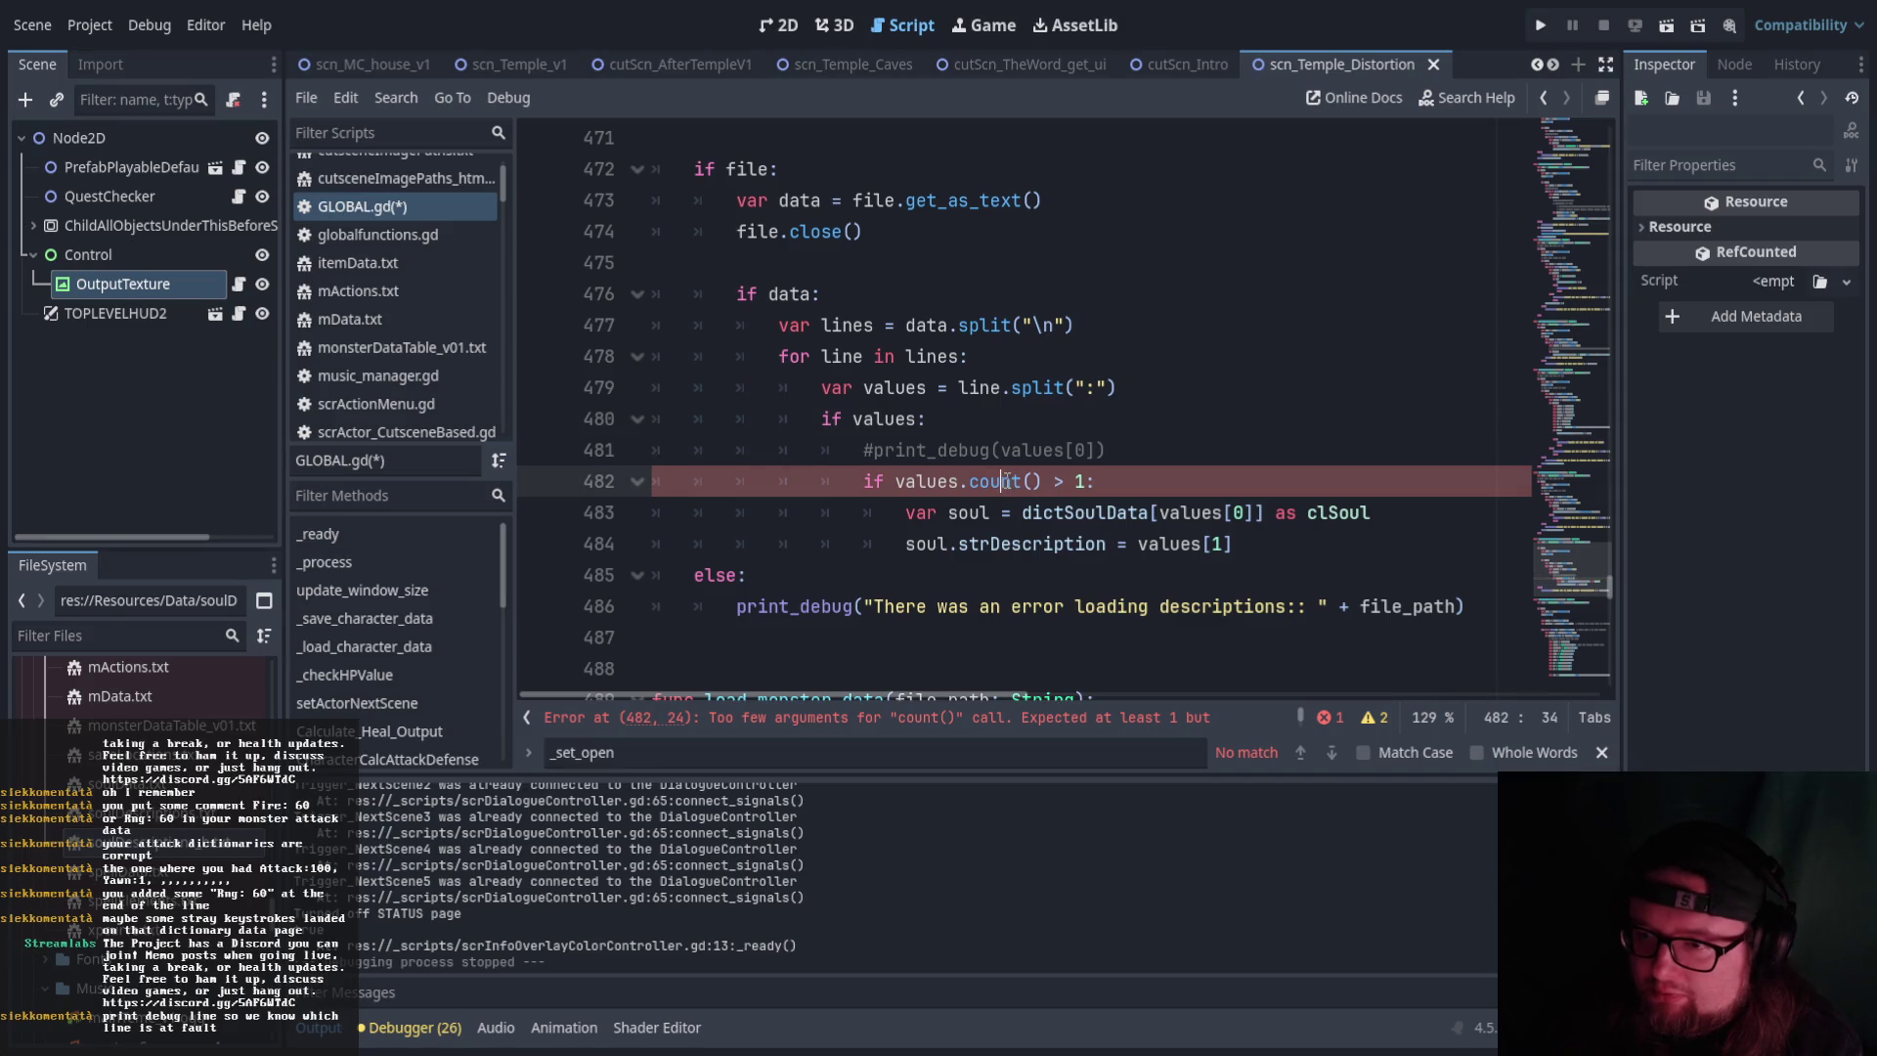
pyautogui.moveTo(1043, 481); pyautogui.dragTo(971, 479)
pyautogui.write('size()')
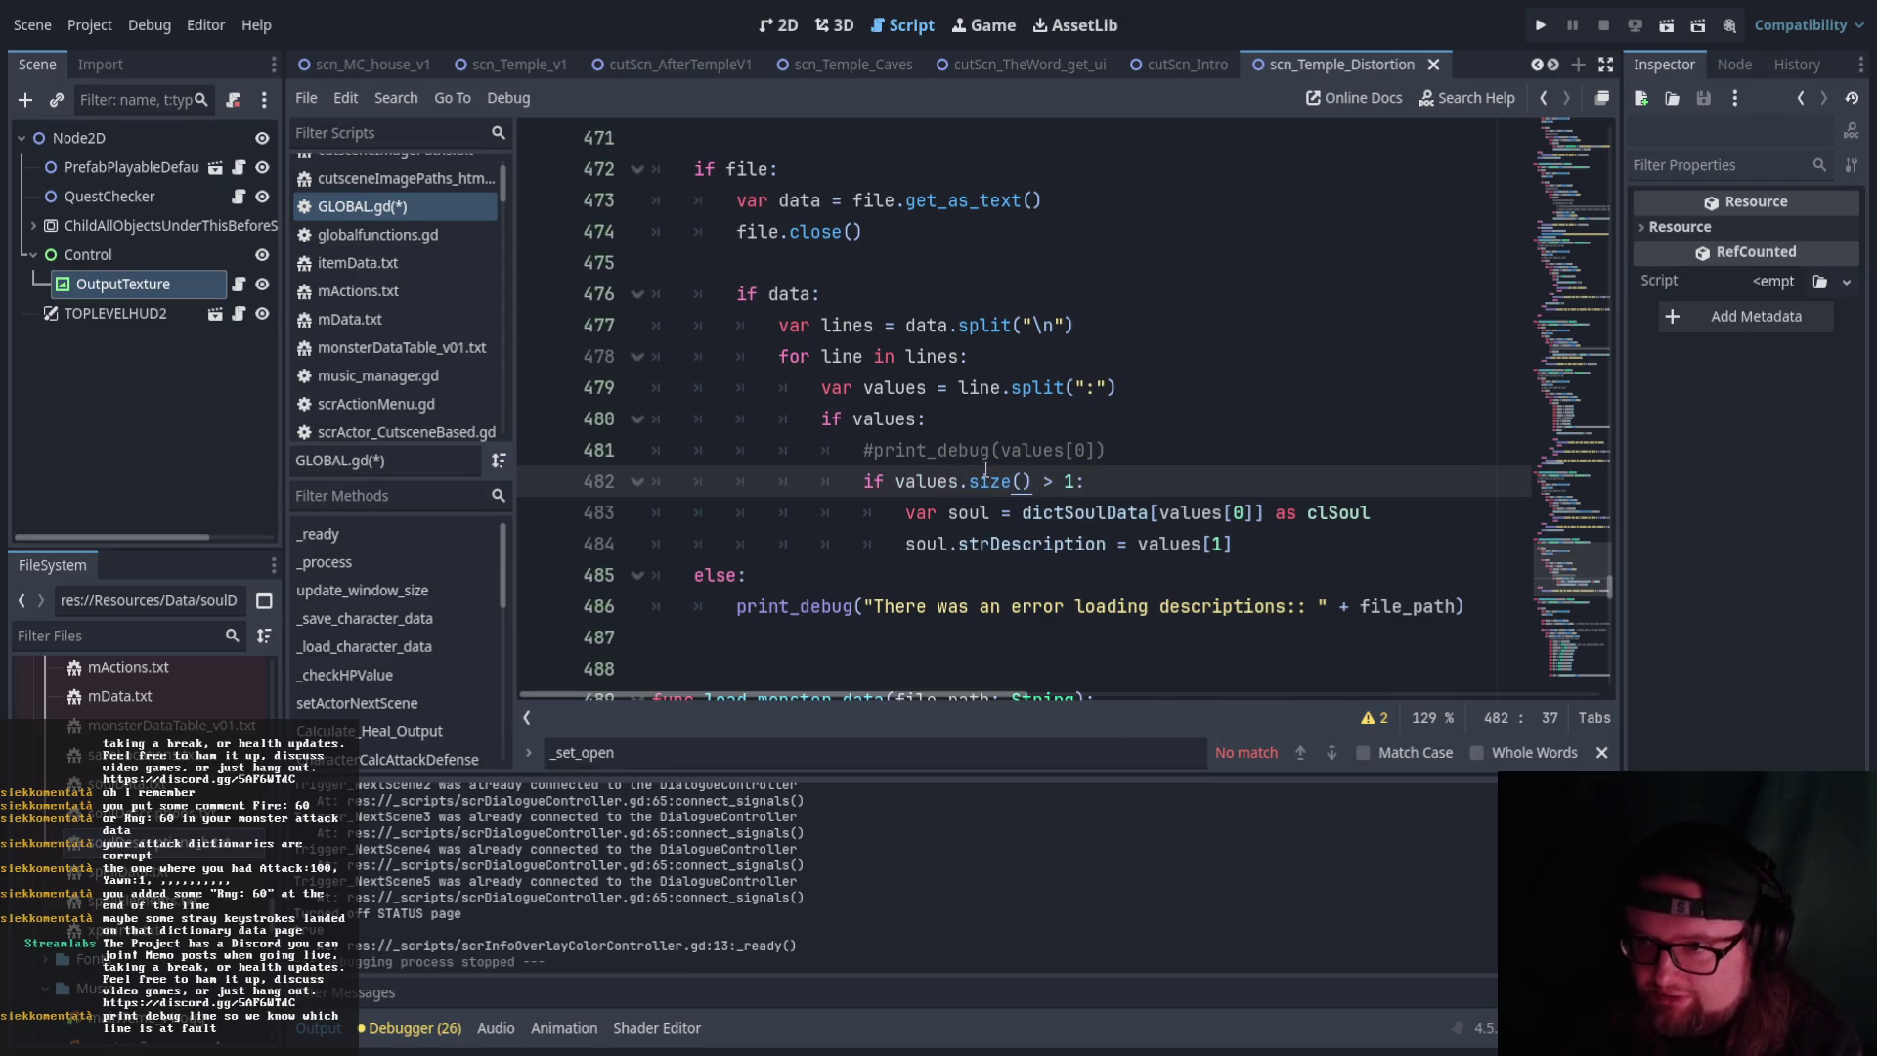
# Review the edited lookup block and run the current scene to playtest it
pyautogui.click(1054, 418)
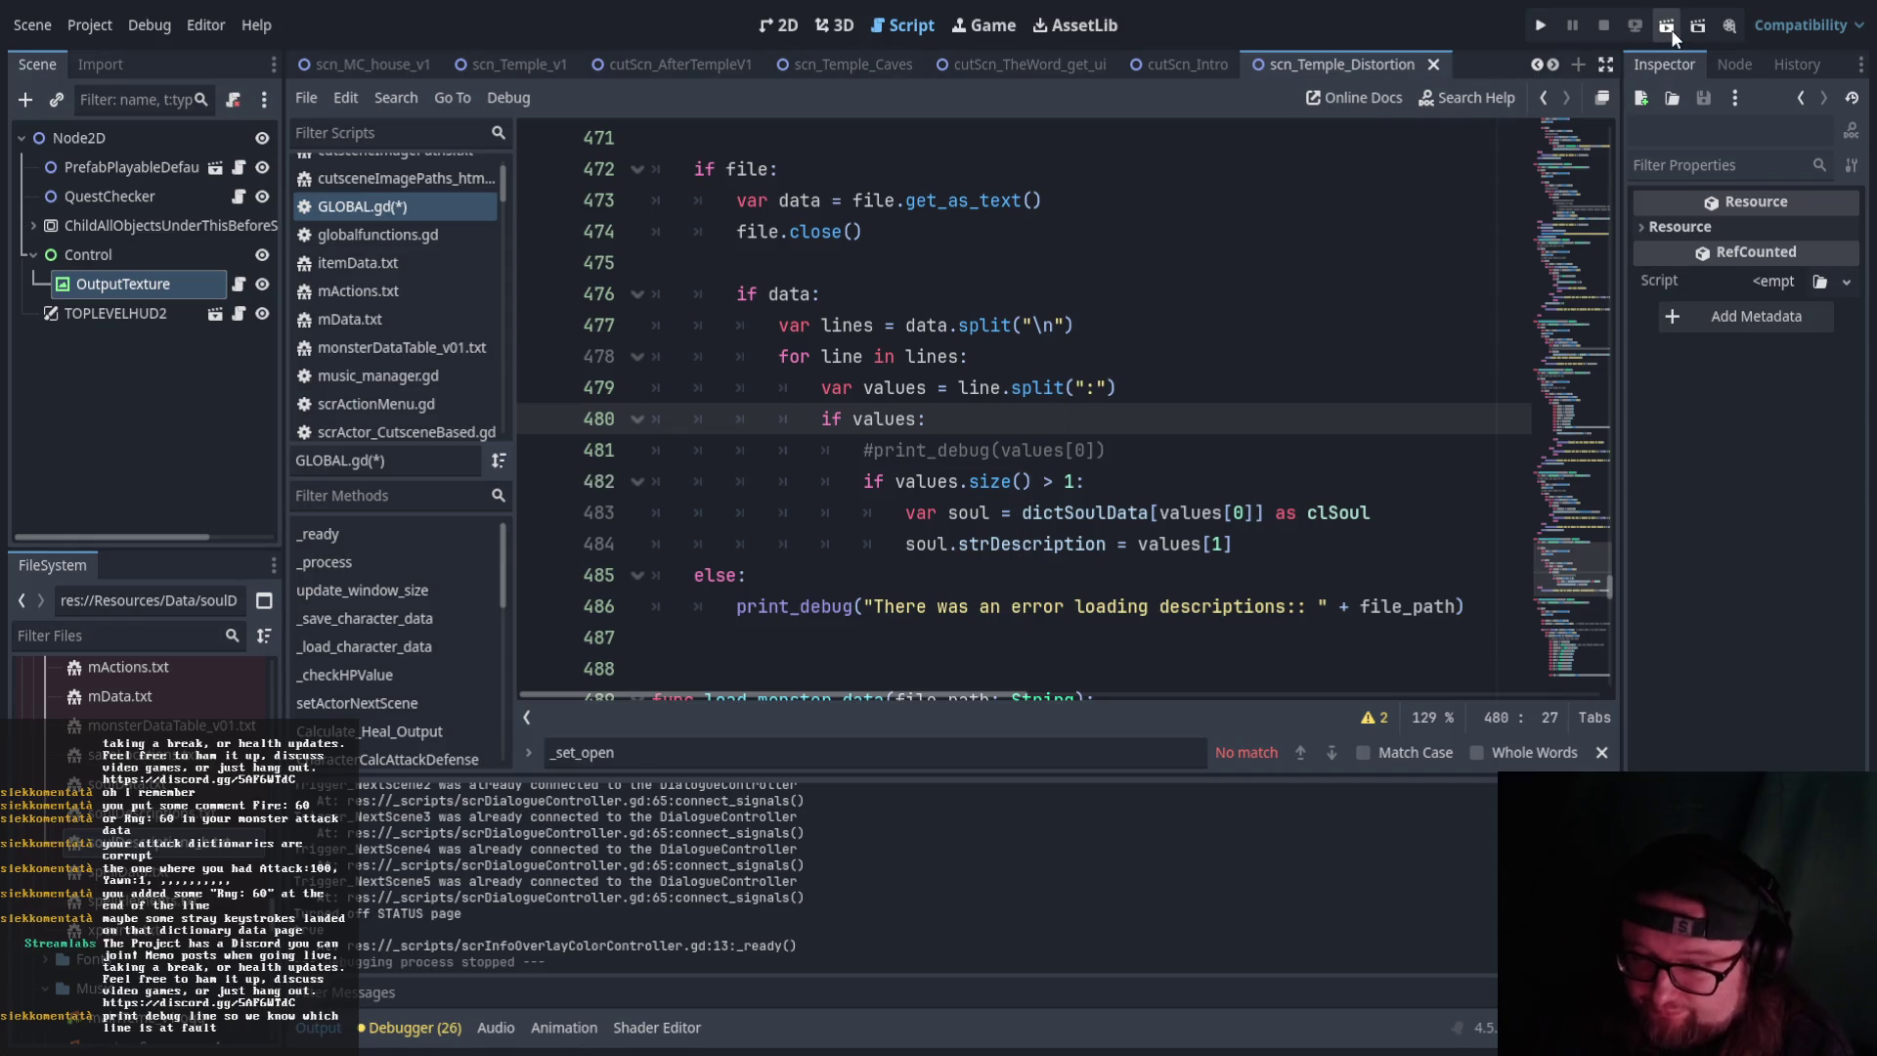
pyautogui.scroll(-2, 1096, 445)
pyautogui.scroll(1, 1095, 445)
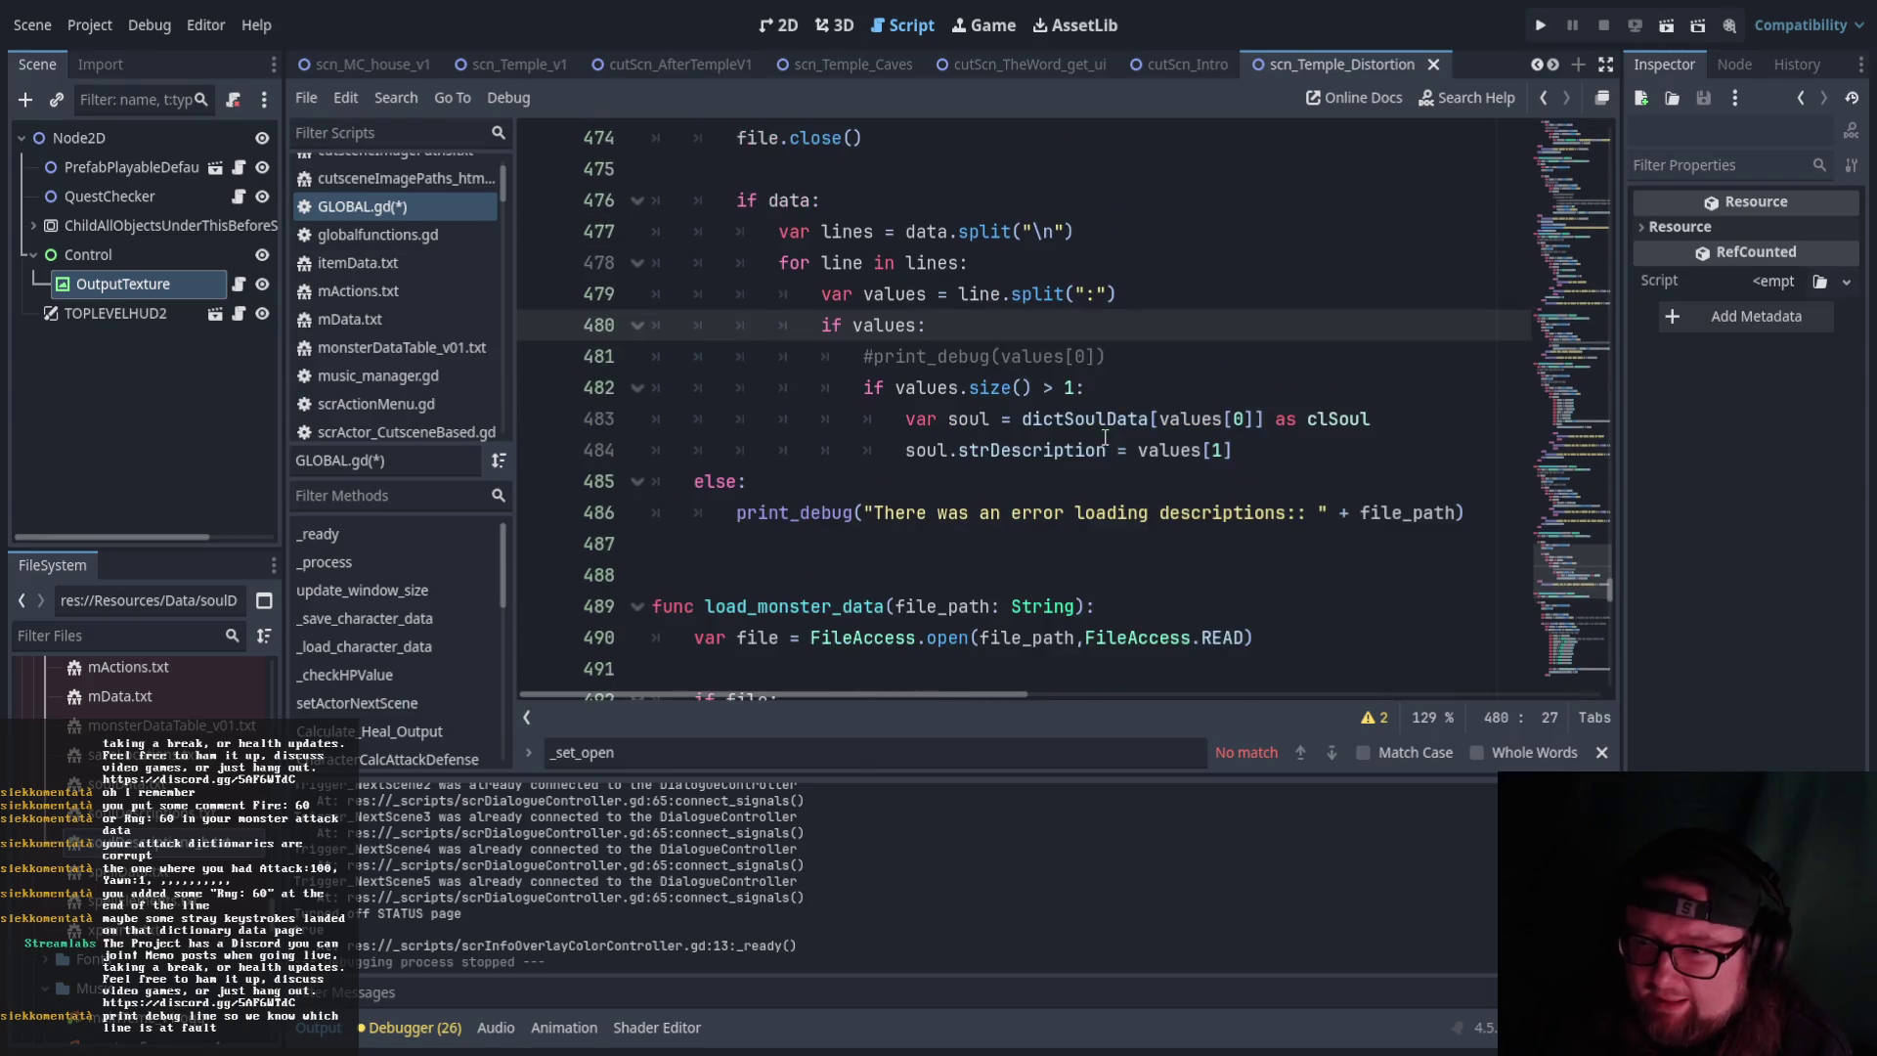
pyautogui.scroll(-1, 1095, 448)
pyautogui.scroll(2, 1007, 469)
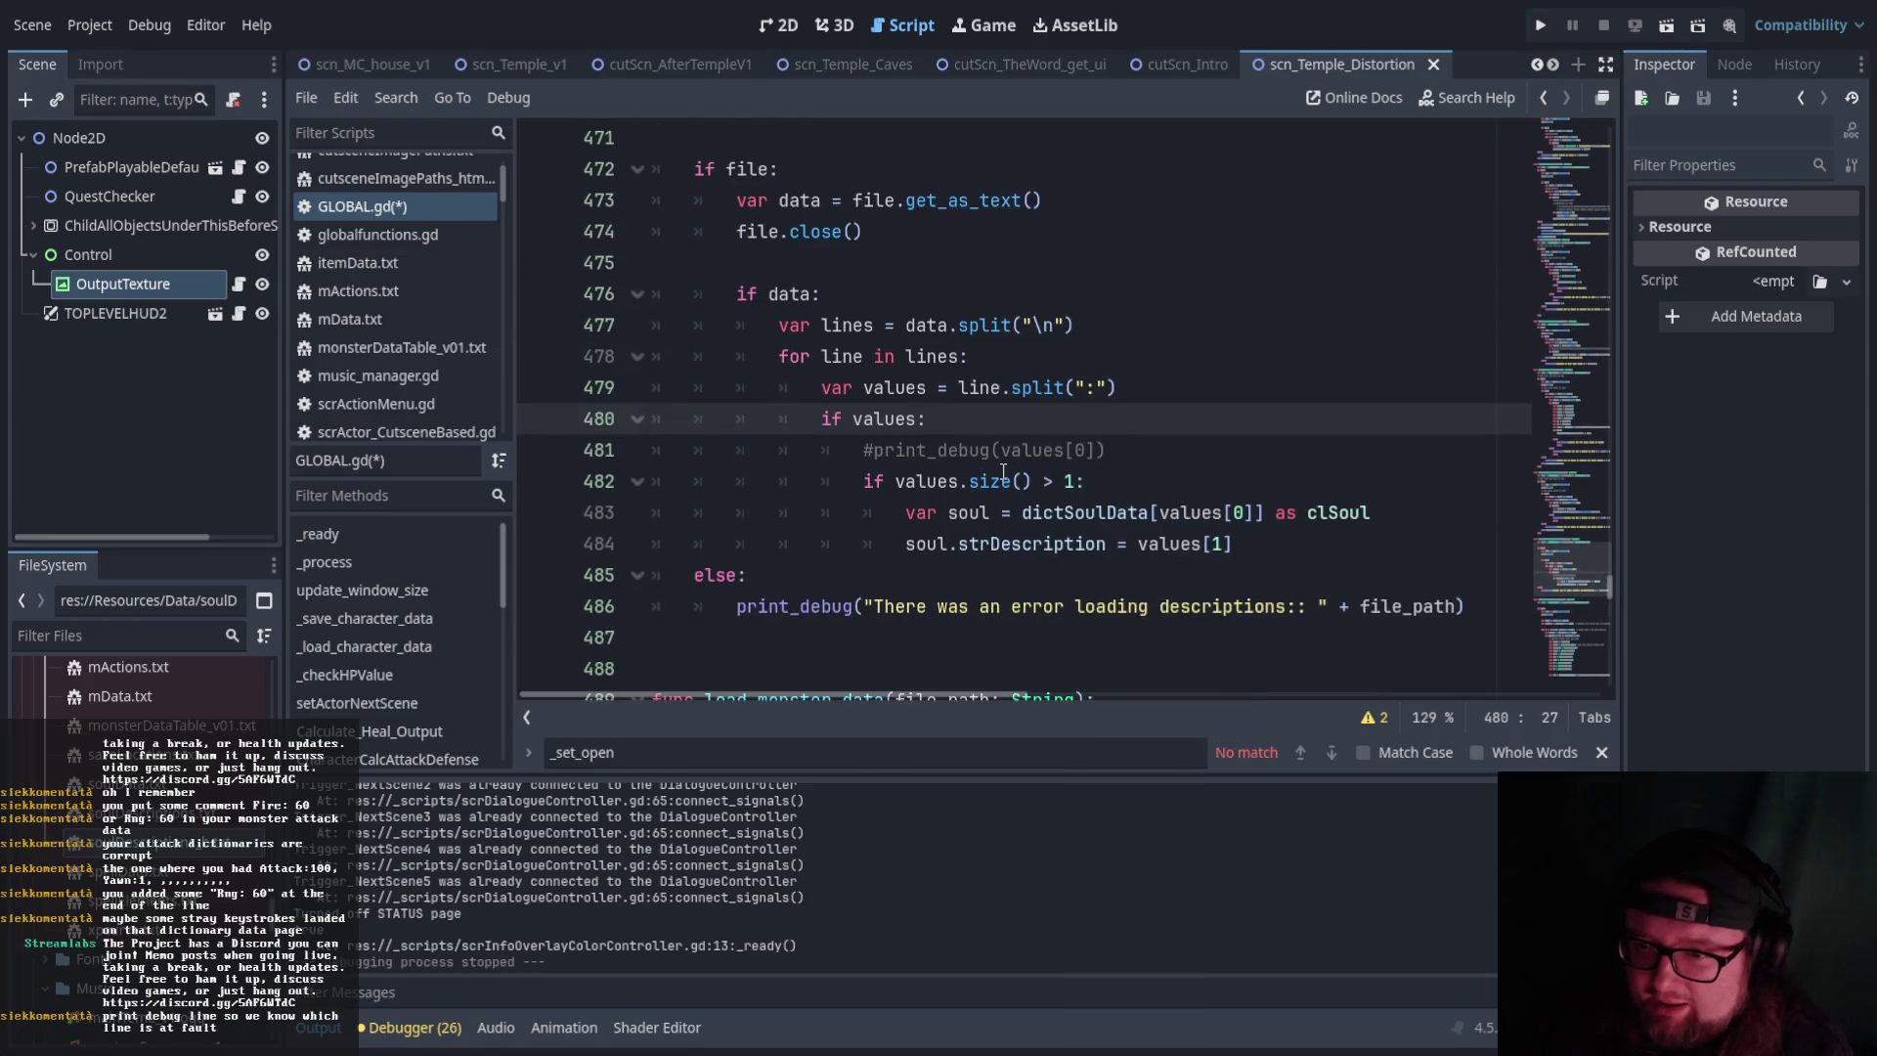
pyautogui.click(737, 543)
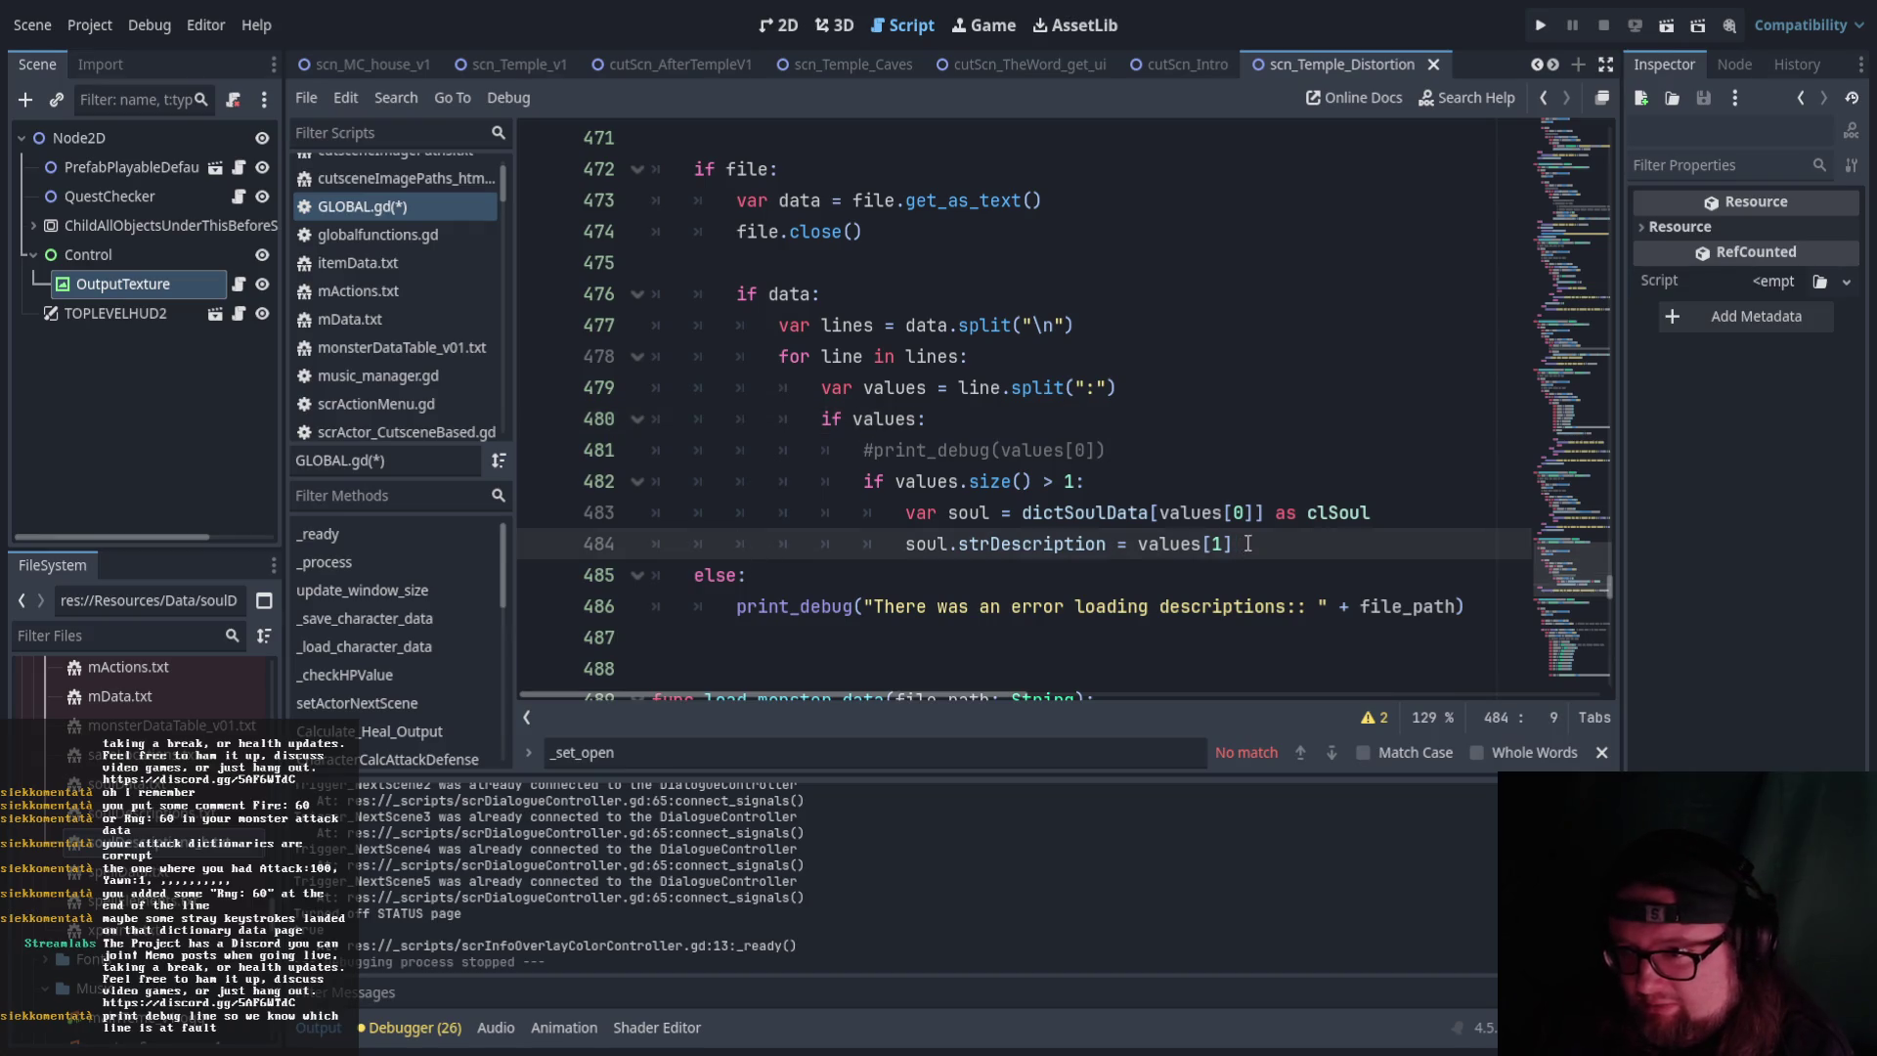
pyautogui.scroll(1, 1245, 549)
pyautogui.scroll(-3, 1245, 549)
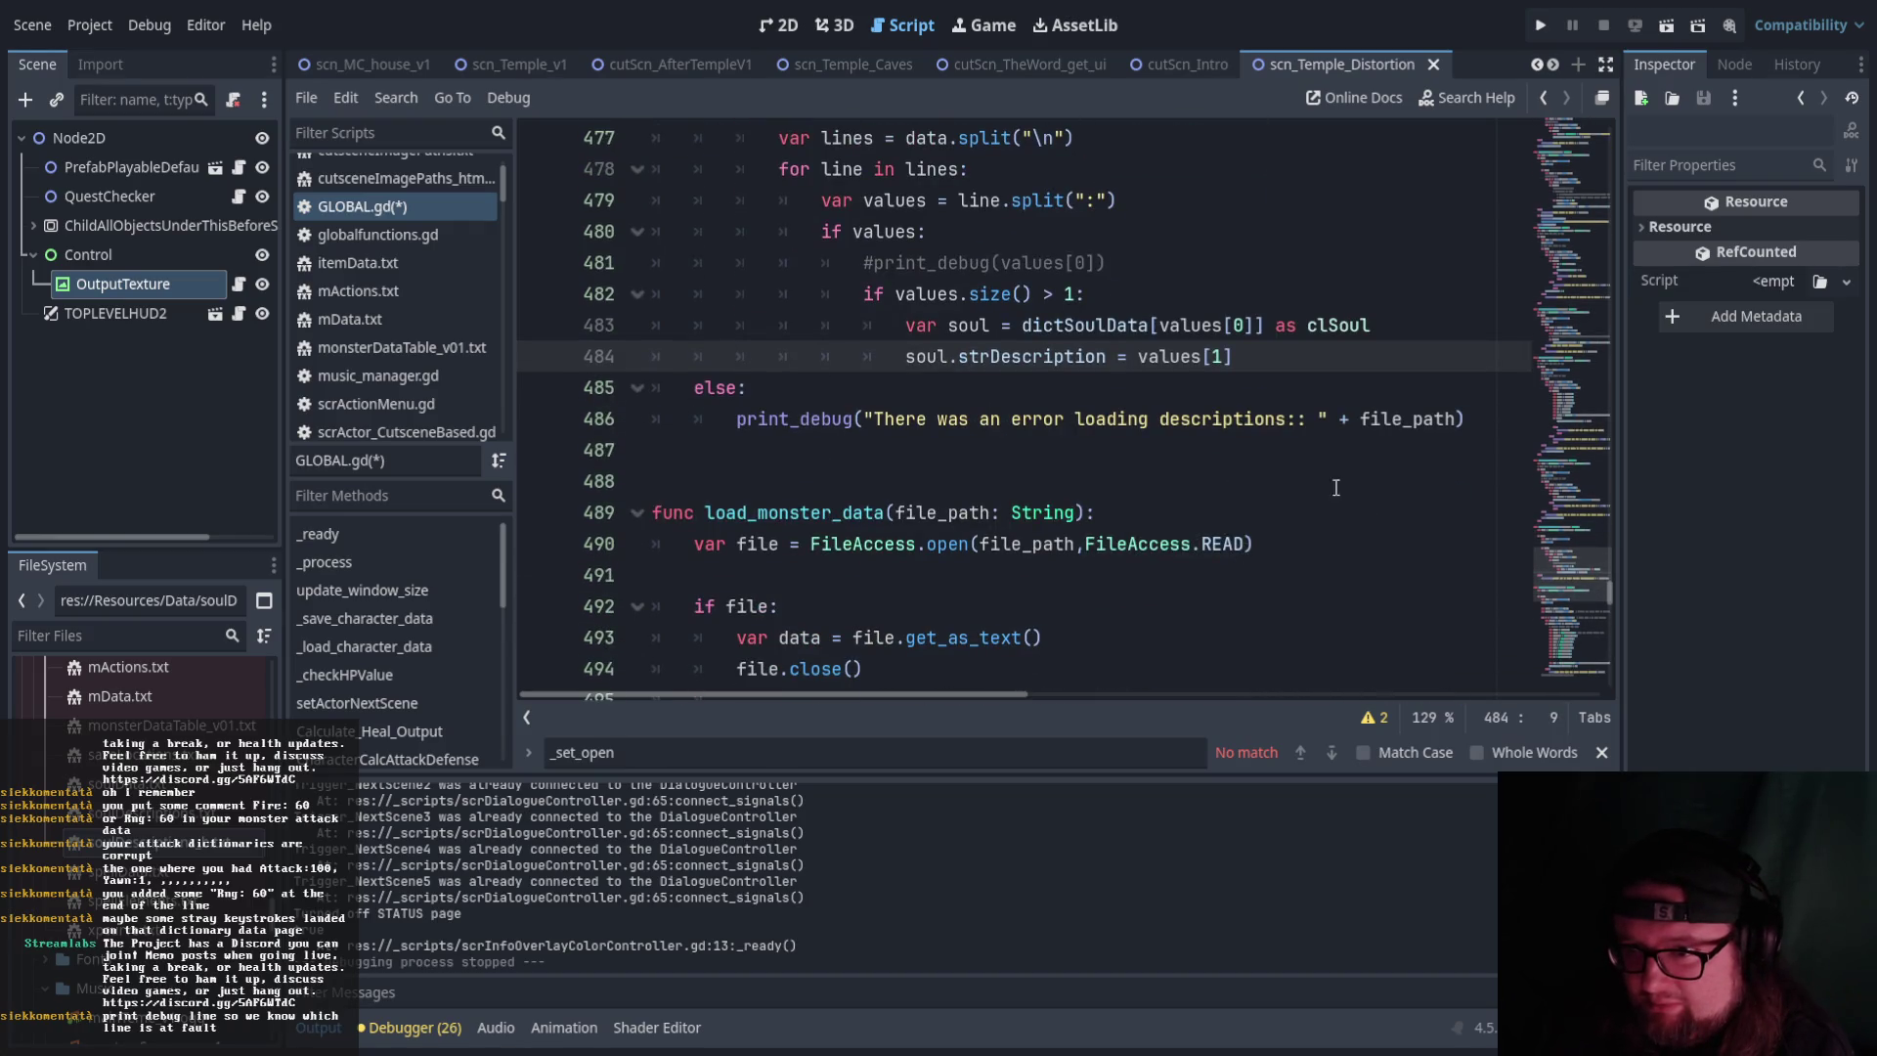
pyautogui.click(1666, 26)
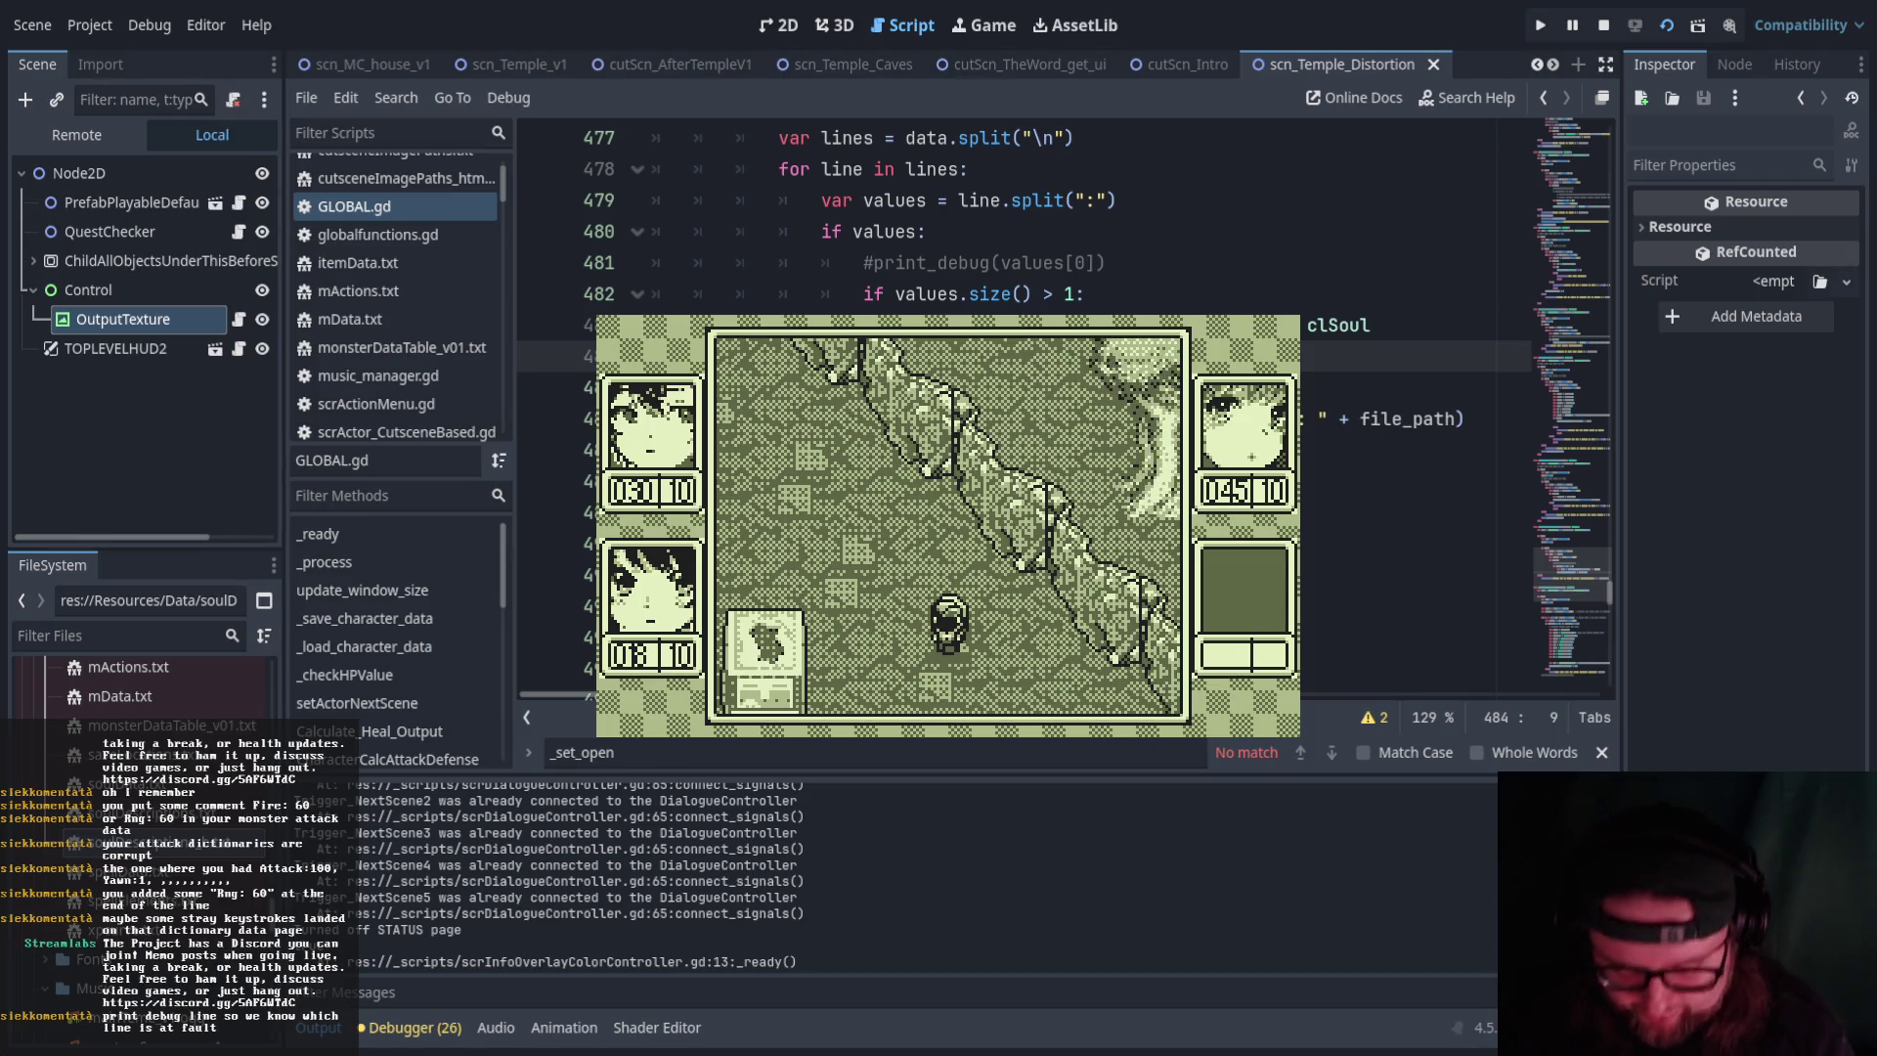
# Open the in-game menu and equip the Kelpie soul on Hikari
pyautogui.press('Escape')
pyautogui.press('Right')
pyautogui.press('Left')
pyautogui.press('Right')
pyautogui.press('Escape')
pyautogui.press('Escape')
pyautogui.press('Down')
pyautogui.press('Return')
pyautogui.press('Return')
pyautogui.press('Right')
pyautogui.press('Escape')
# Equip the Salamander soul on Mii-chan
pyautogui.press('Escape')
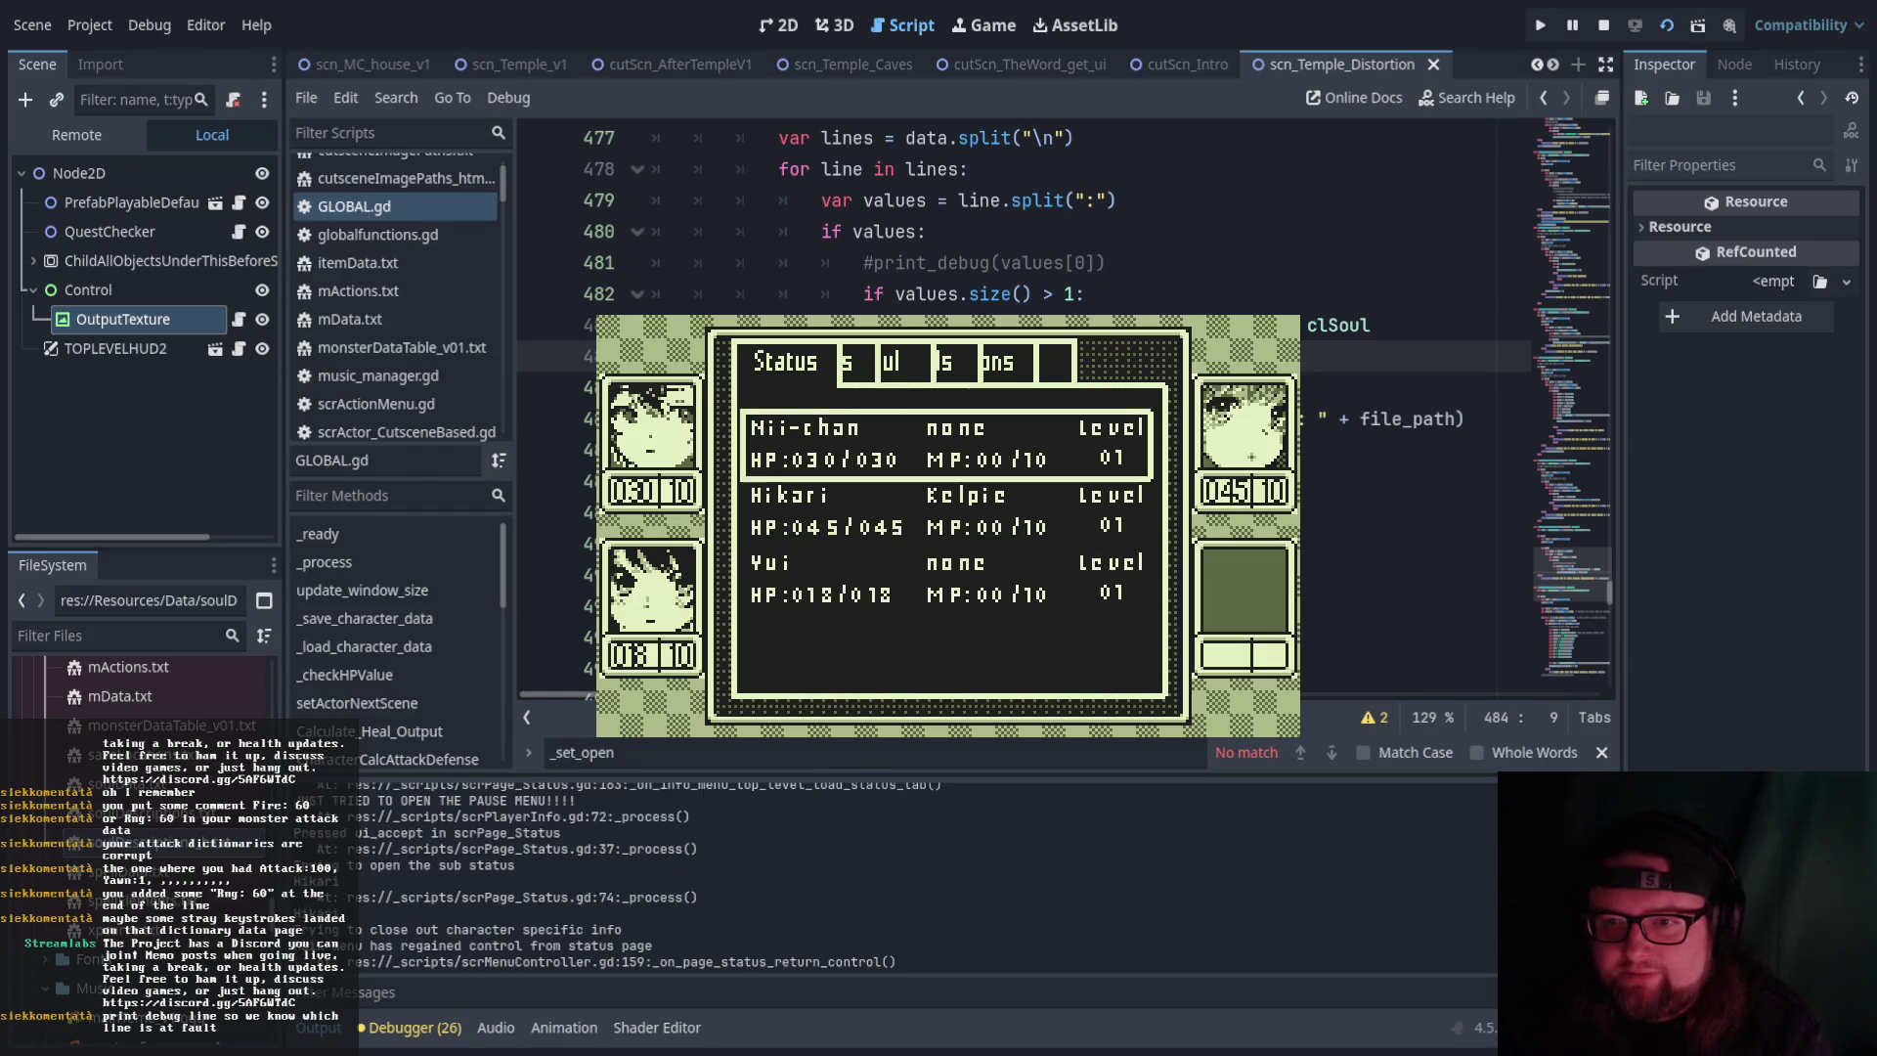
pyautogui.press('Return')
pyautogui.press('Return')
pyautogui.press('Return')
pyautogui.press('Down')
pyautogui.press('Return')
pyautogui.press('Escape')
# Equip the Raiju soul on Yui
pyautogui.press('Escape')
pyautogui.press('Down')
pyautogui.press('Down')
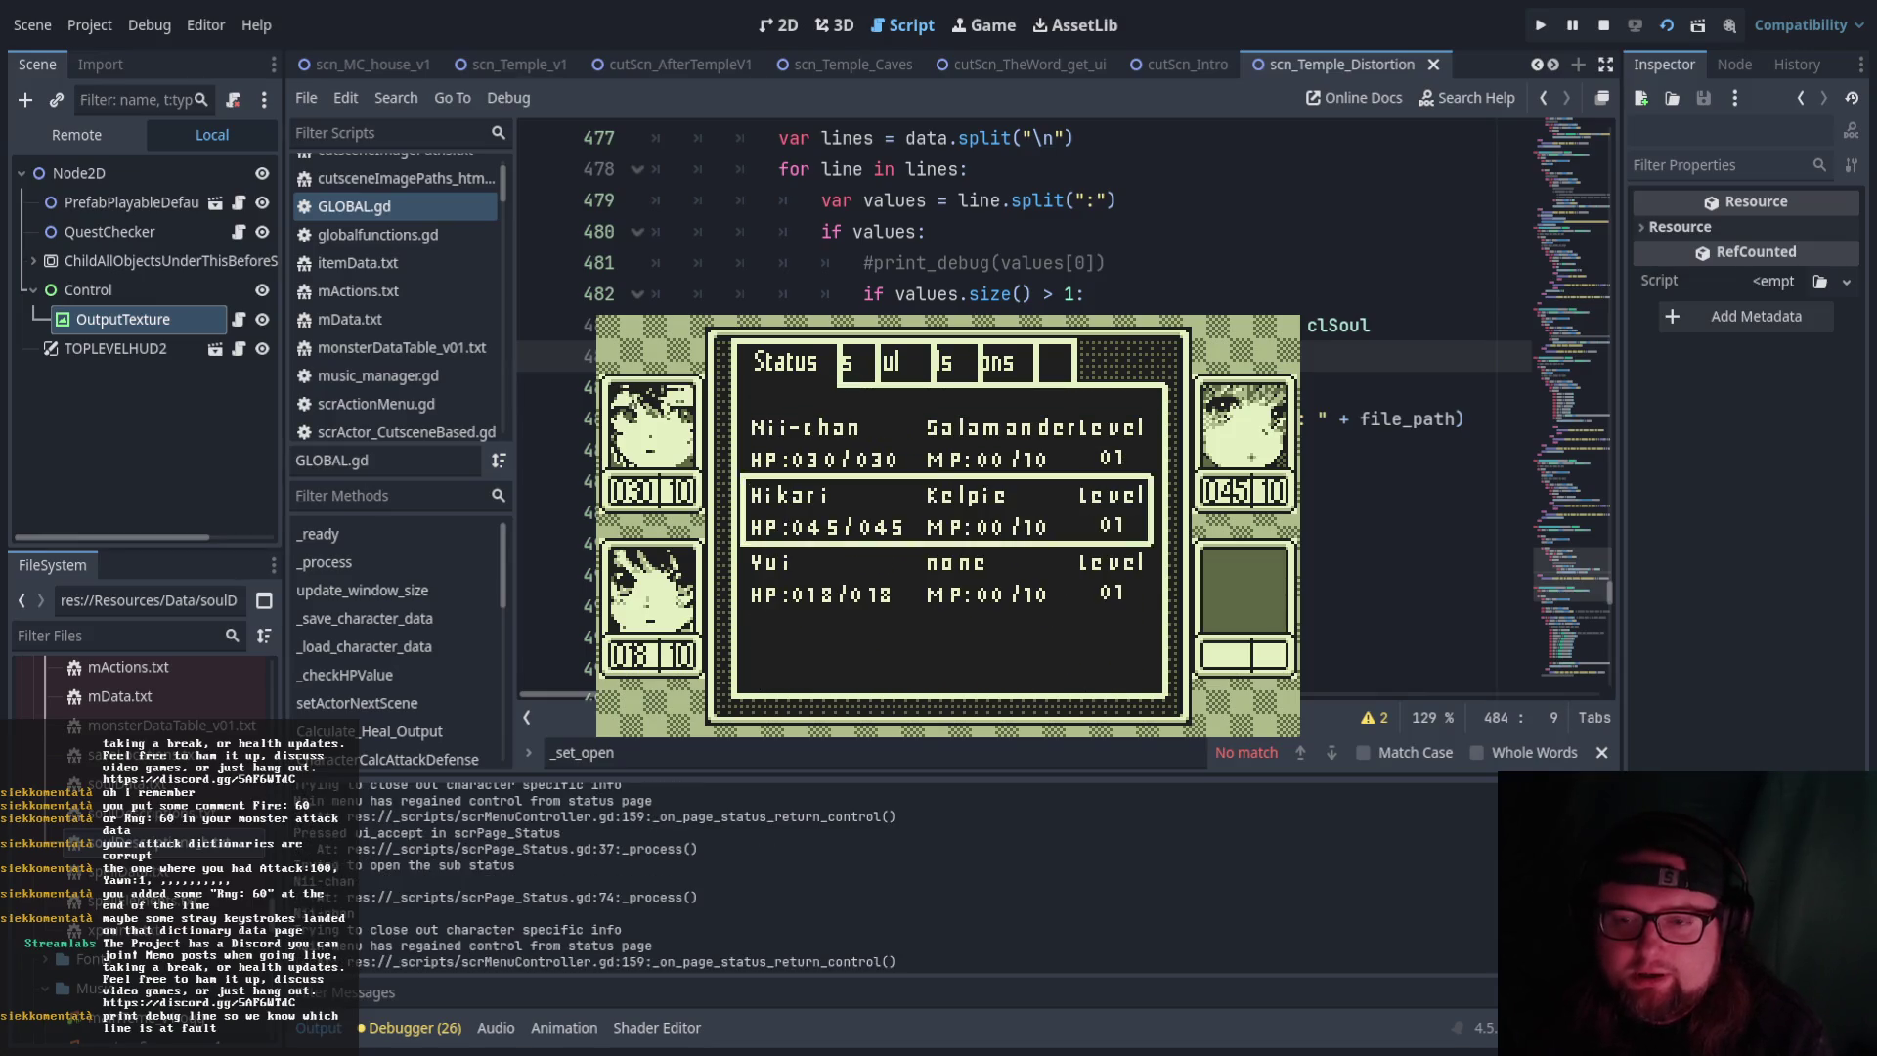
pyautogui.press('Return')
pyautogui.press('Return')
pyautogui.press('Return')
pyautogui.press('Down')
pyautogui.press('Down')
pyautogui.press('Return')
pyautogui.press('Escape')
# Close the game menu and stop the running game with F8
pyautogui.press('Escape')
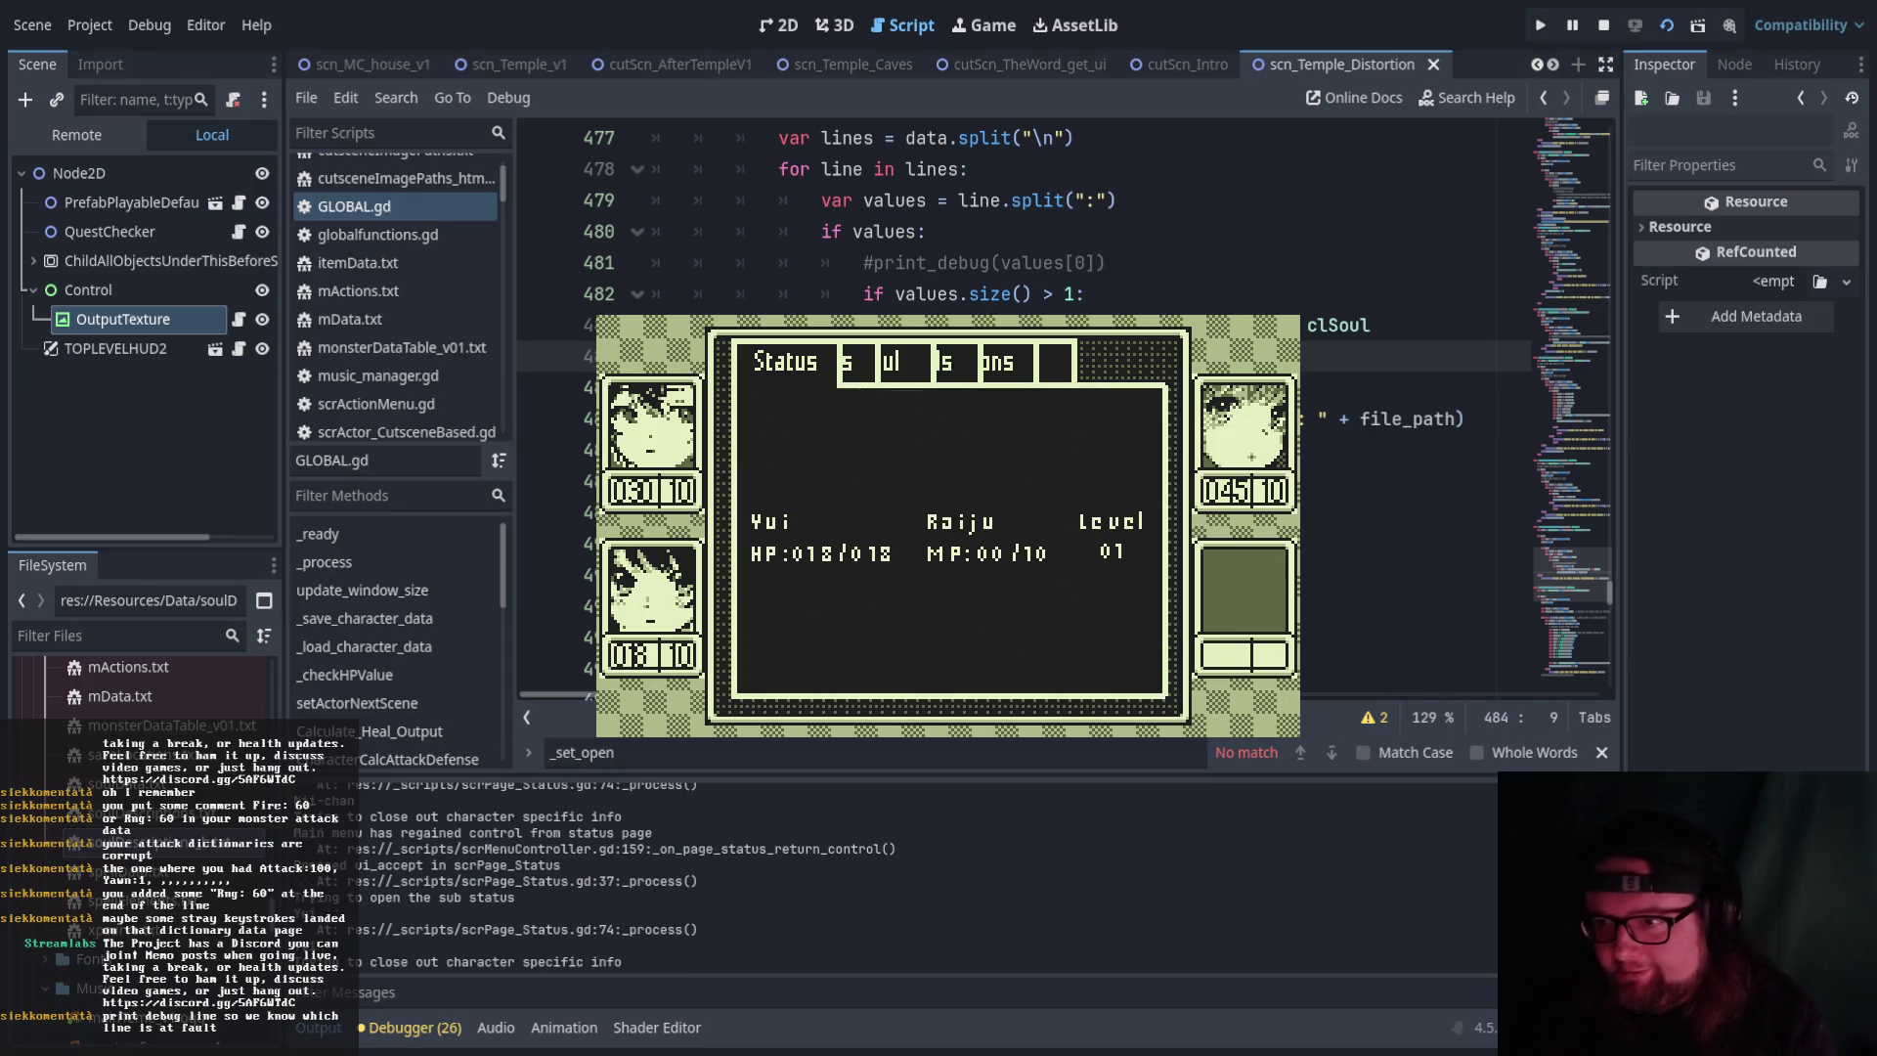
pyautogui.press('Escape')
pyautogui.press('Left')
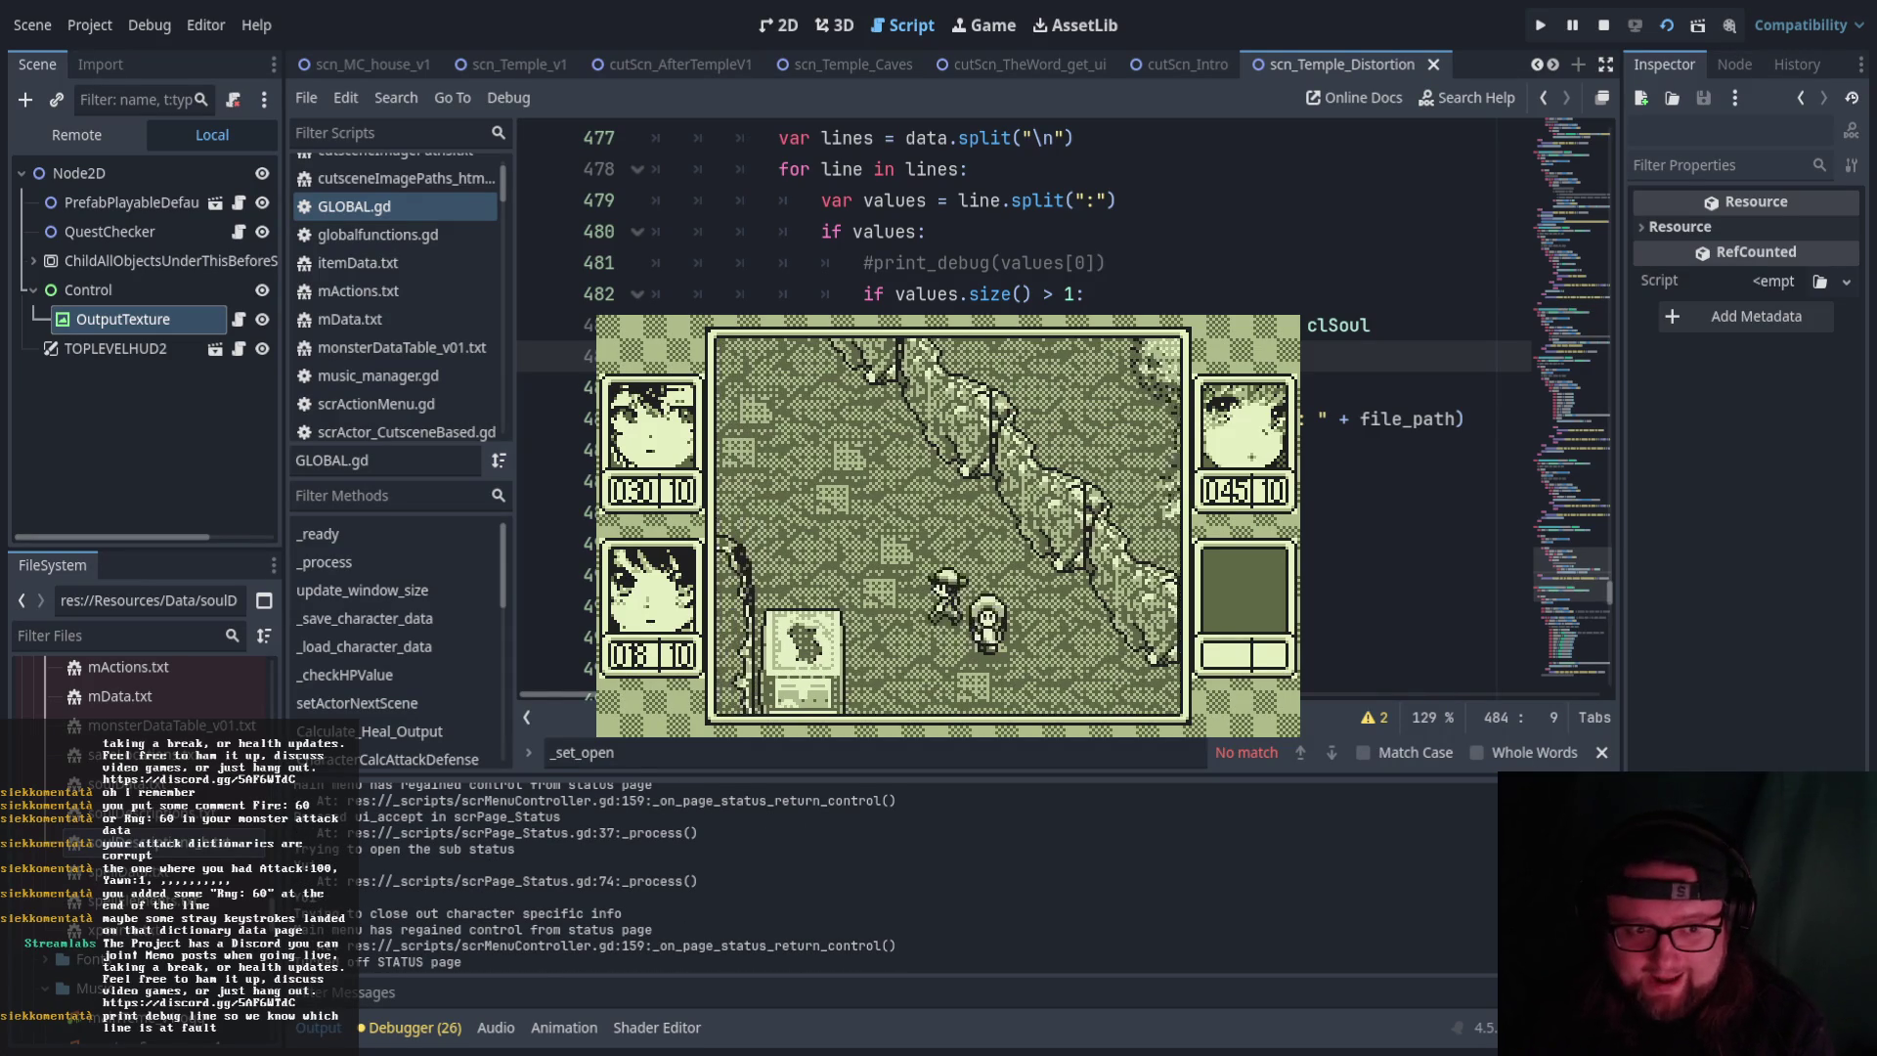
pyautogui.press('F8')
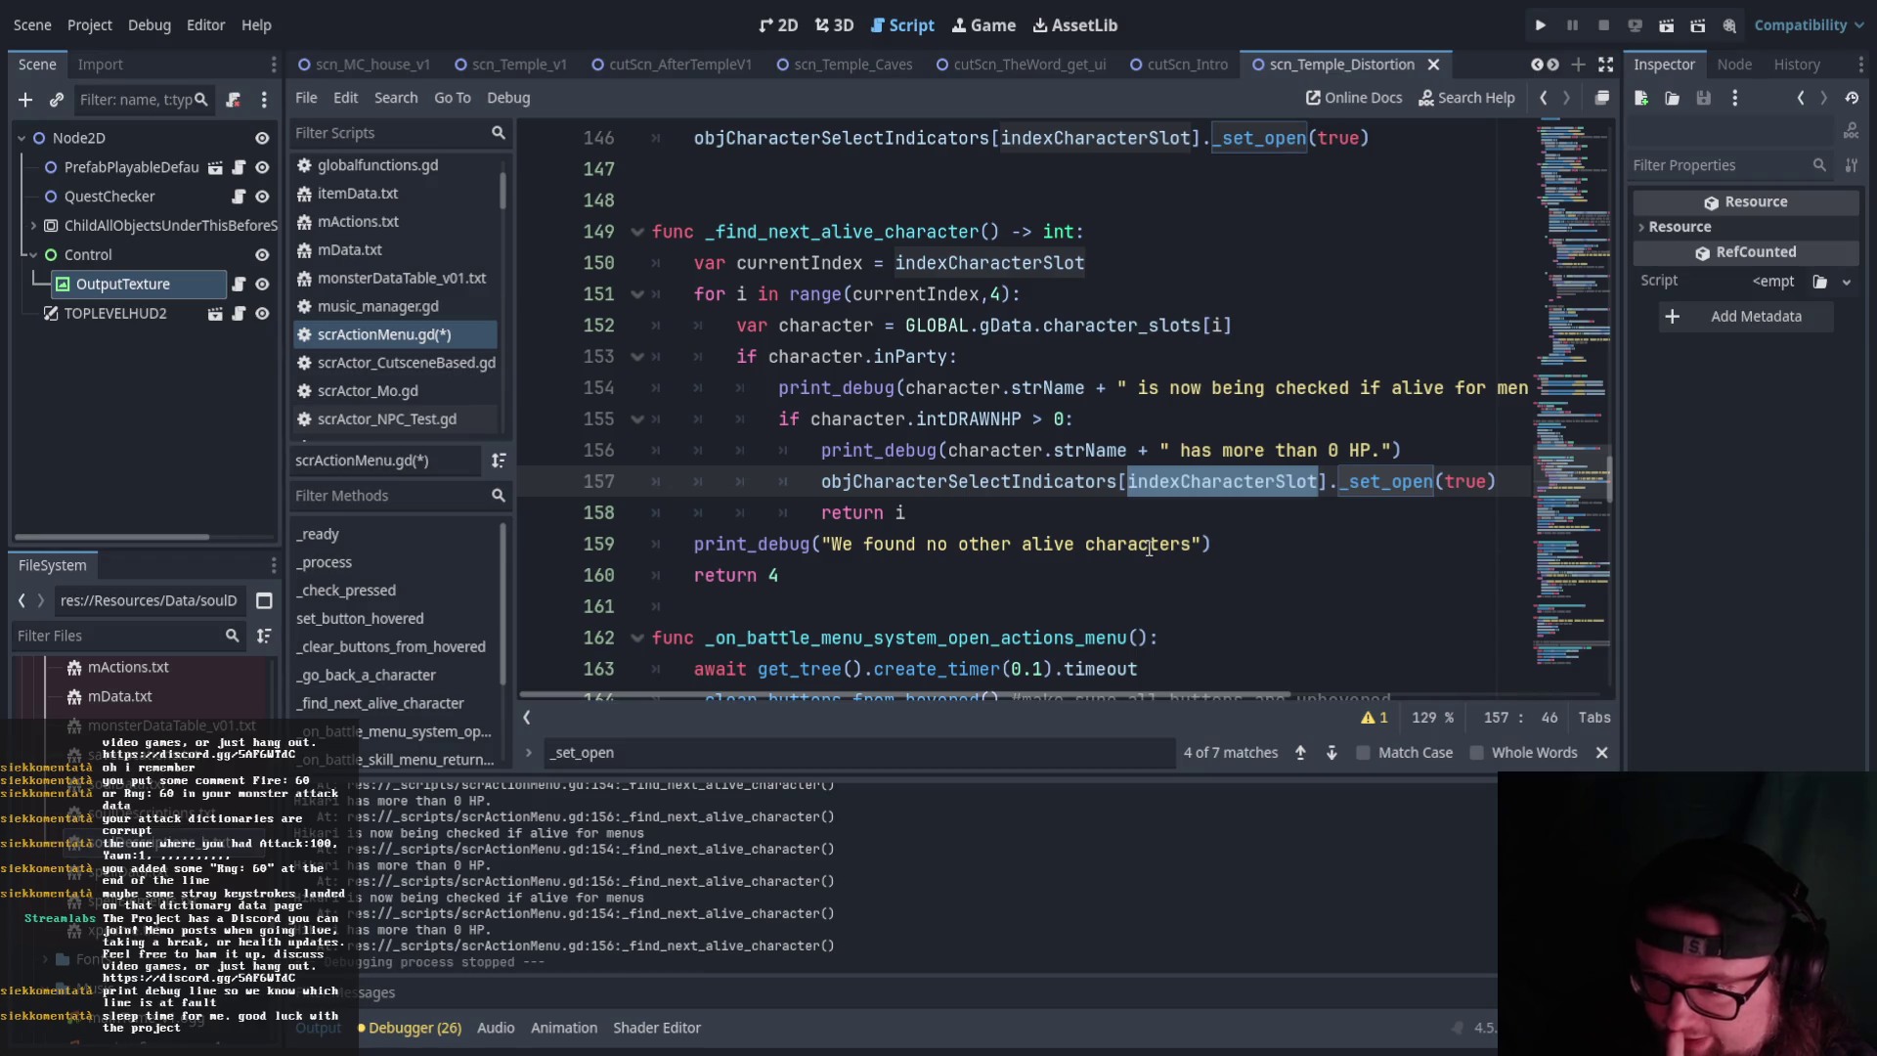
# Replace indexCharacterSlot with i on line 157 of scrActionMenu.gd and run the scene again
pyautogui.scroll(1, 1145, 554)
pyautogui.scroll(-1, 1146, 553)
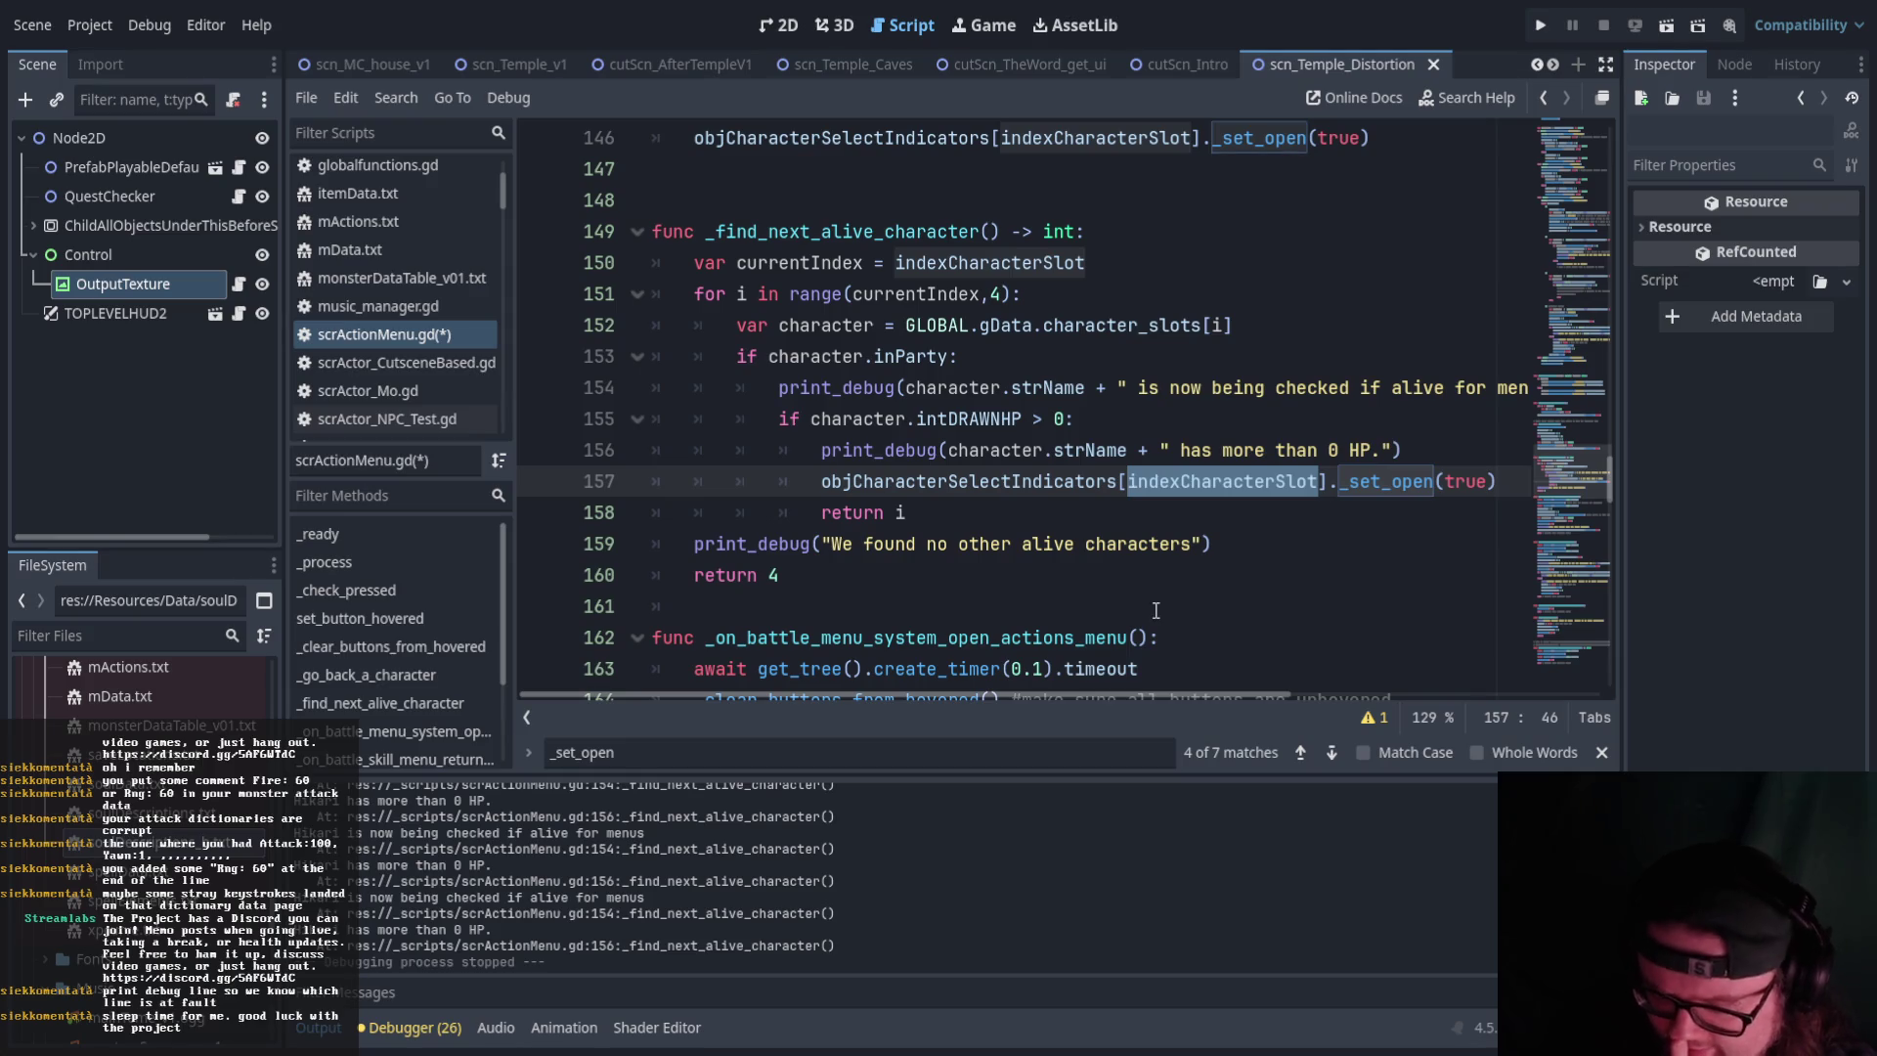
pyautogui.write('i')
pyautogui.click(1049, 543)
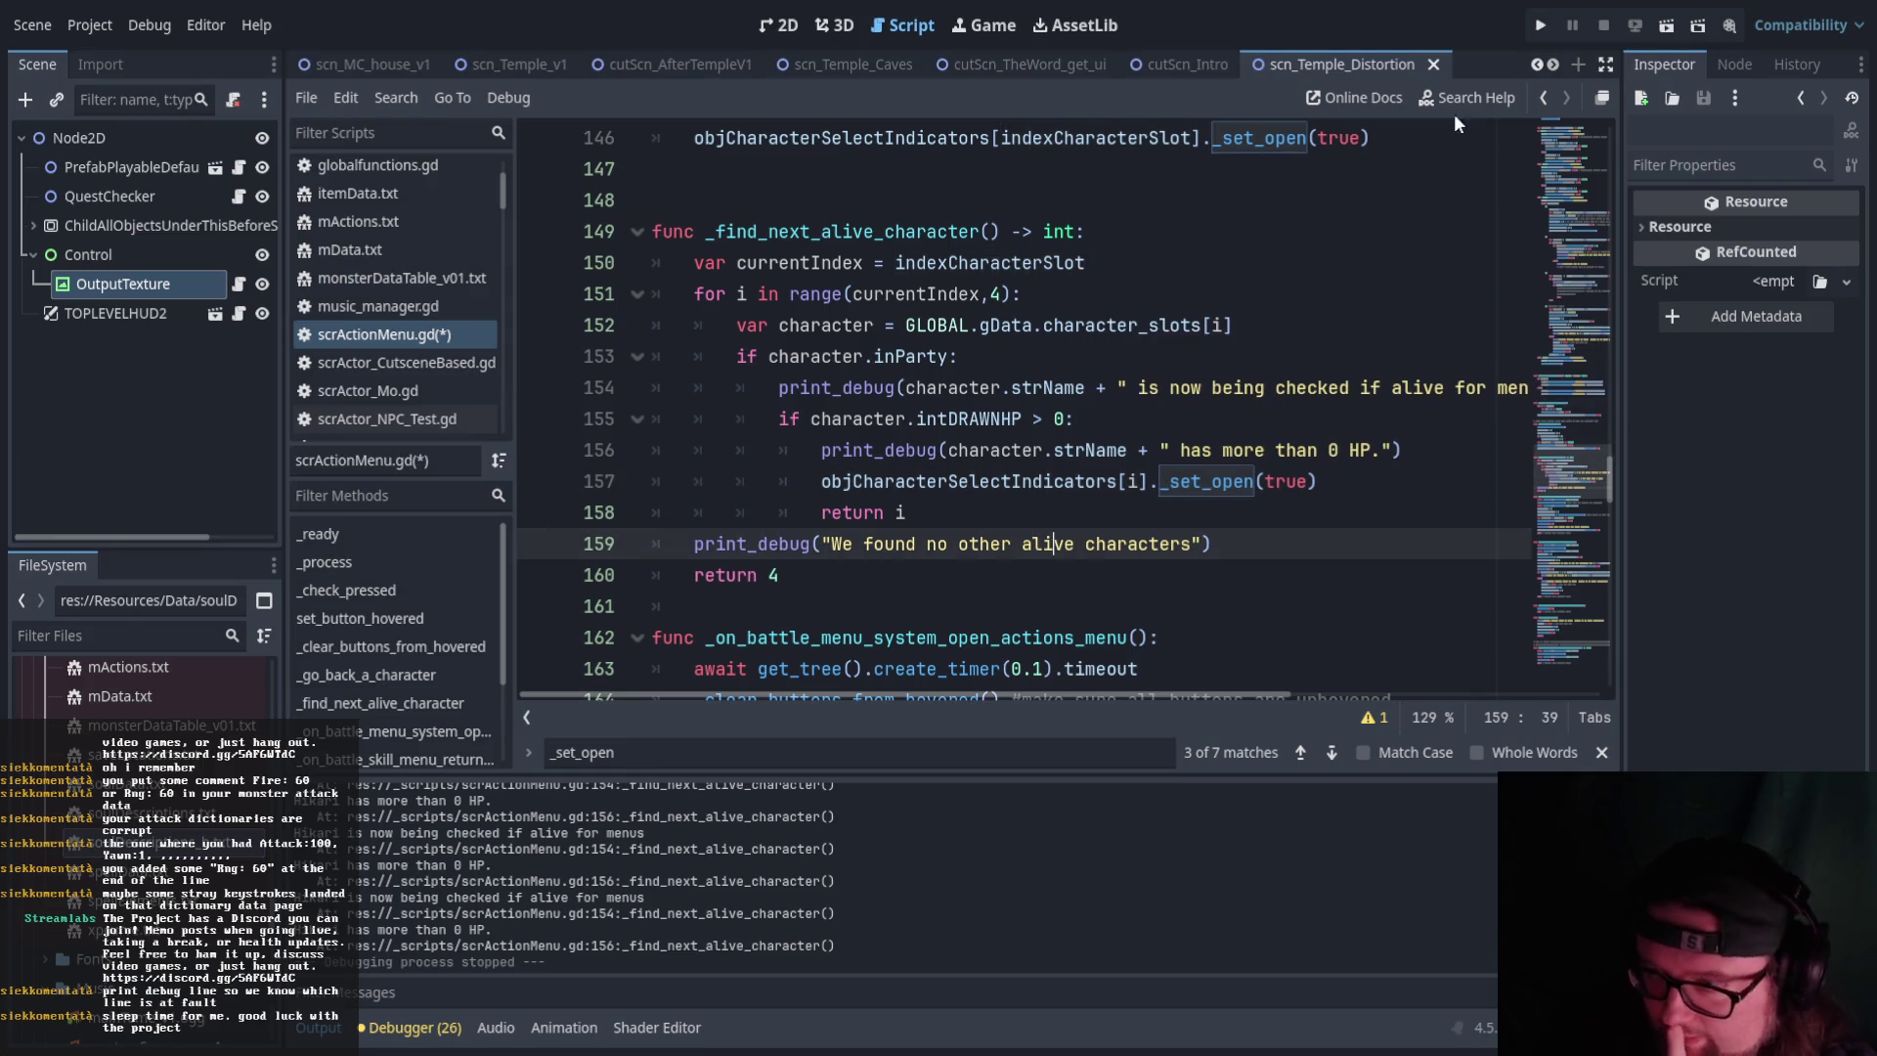
pyautogui.click(1666, 26)
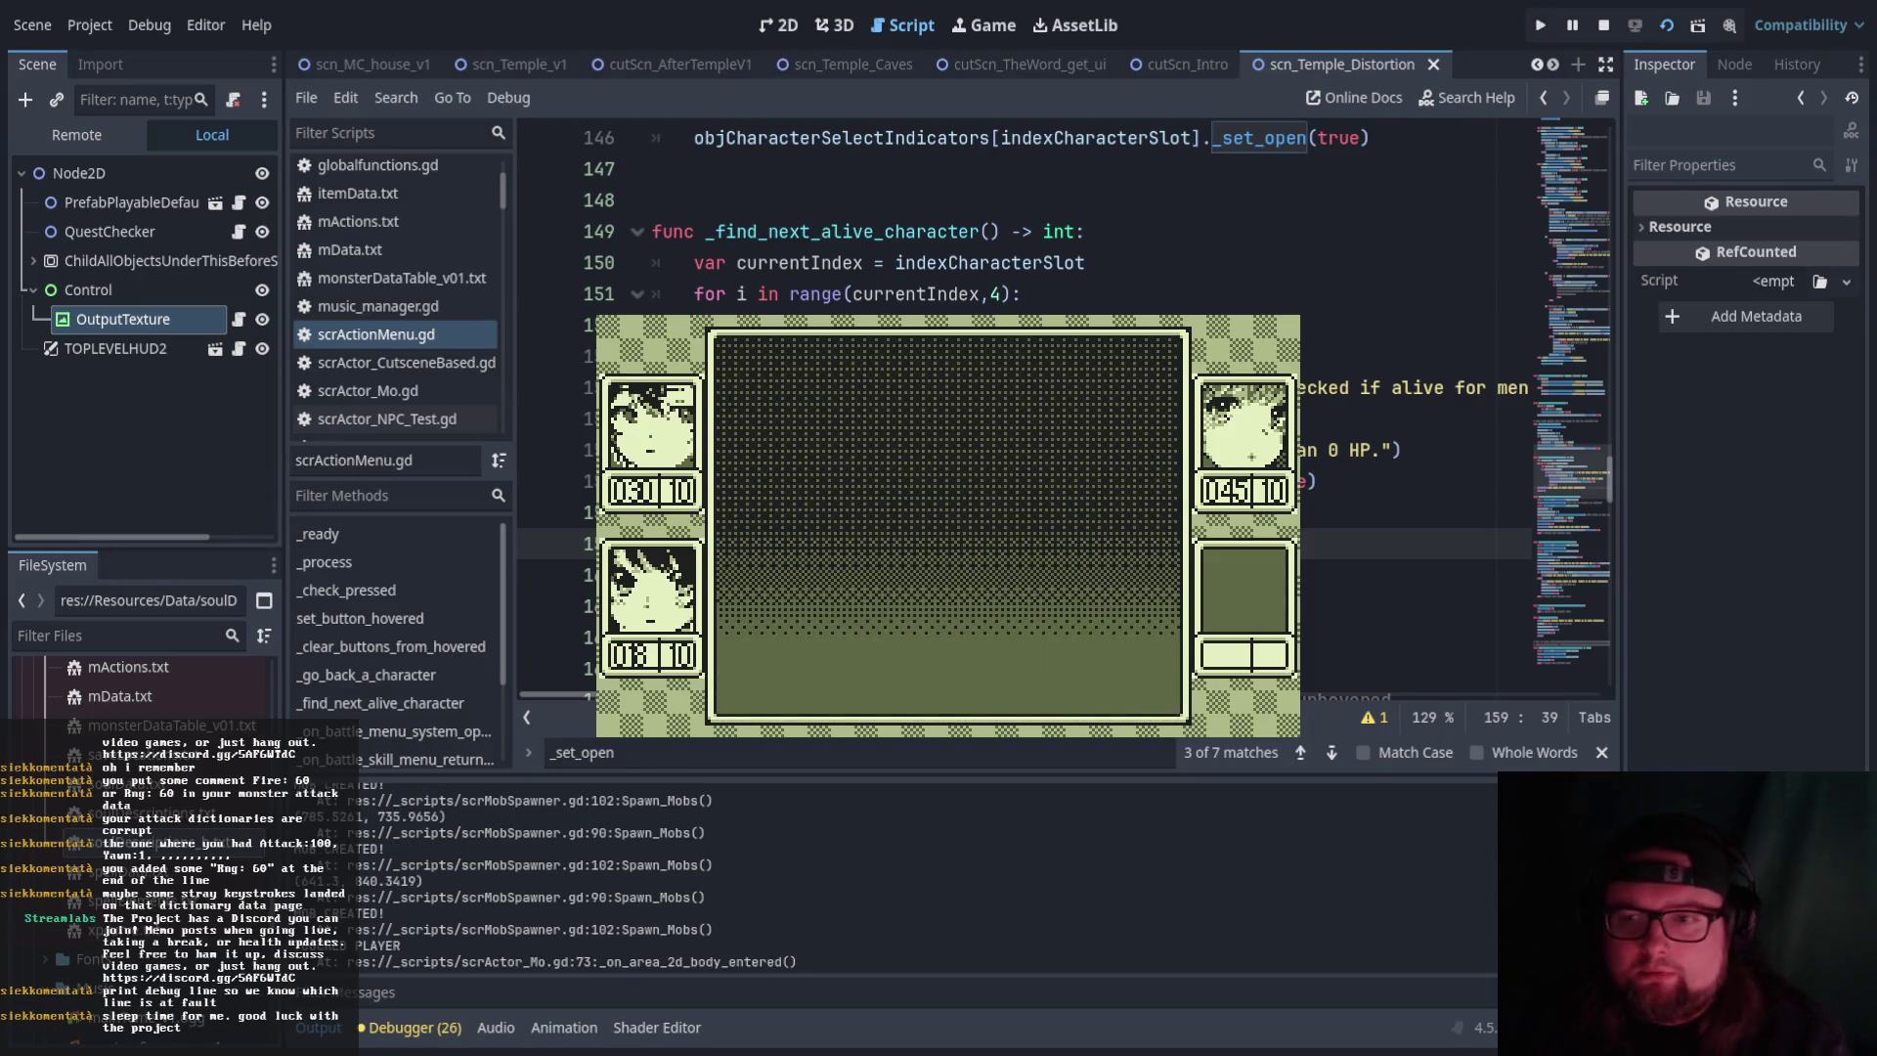
# In the battle, choose ACT to browse Attack, Skill, Item and Defend, then stop with F8
pyautogui.press('Return')
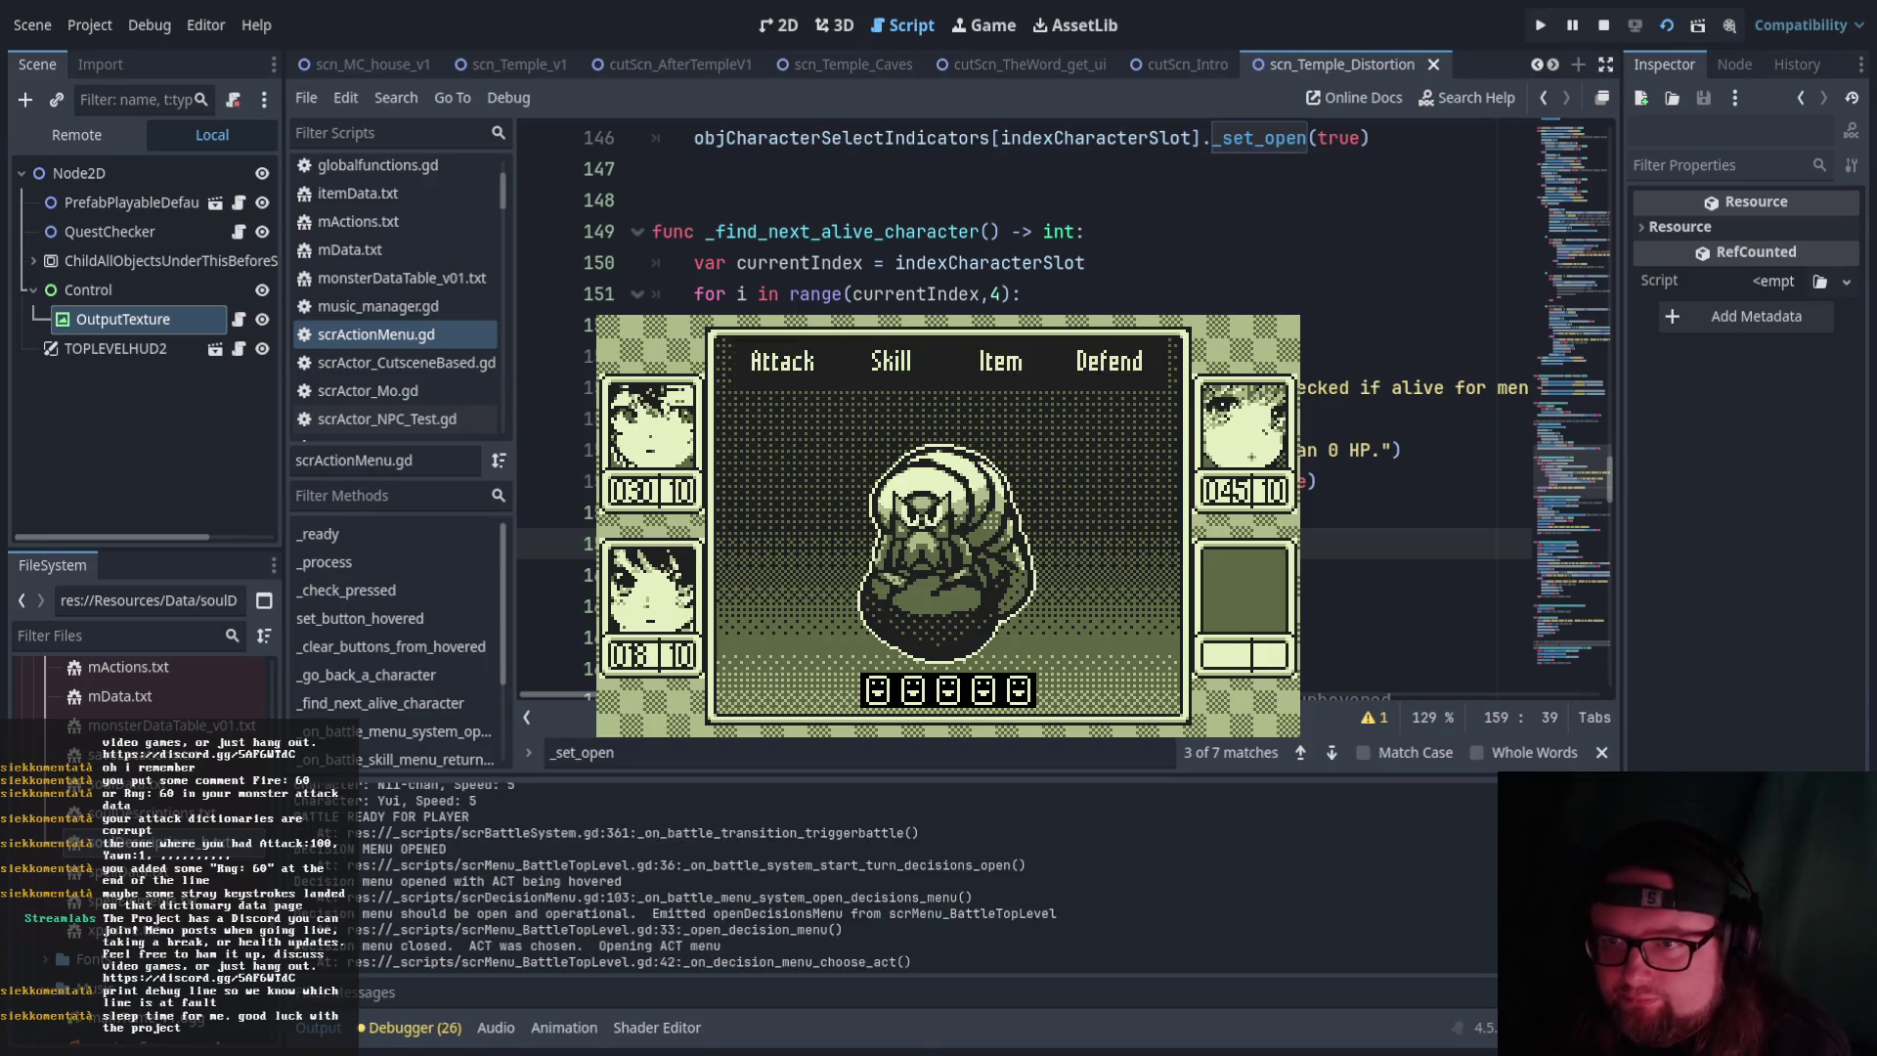
pyautogui.press('Right')
pyautogui.press('Right')
pyautogui.press('Right')
pyautogui.press('Left')
pyautogui.press('Left')
pyautogui.press('Left')
pyautogui.press('Right')
pyautogui.press('Right')
pyautogui.press('Left')
pyautogui.press('Left')
pyautogui.press('Left')
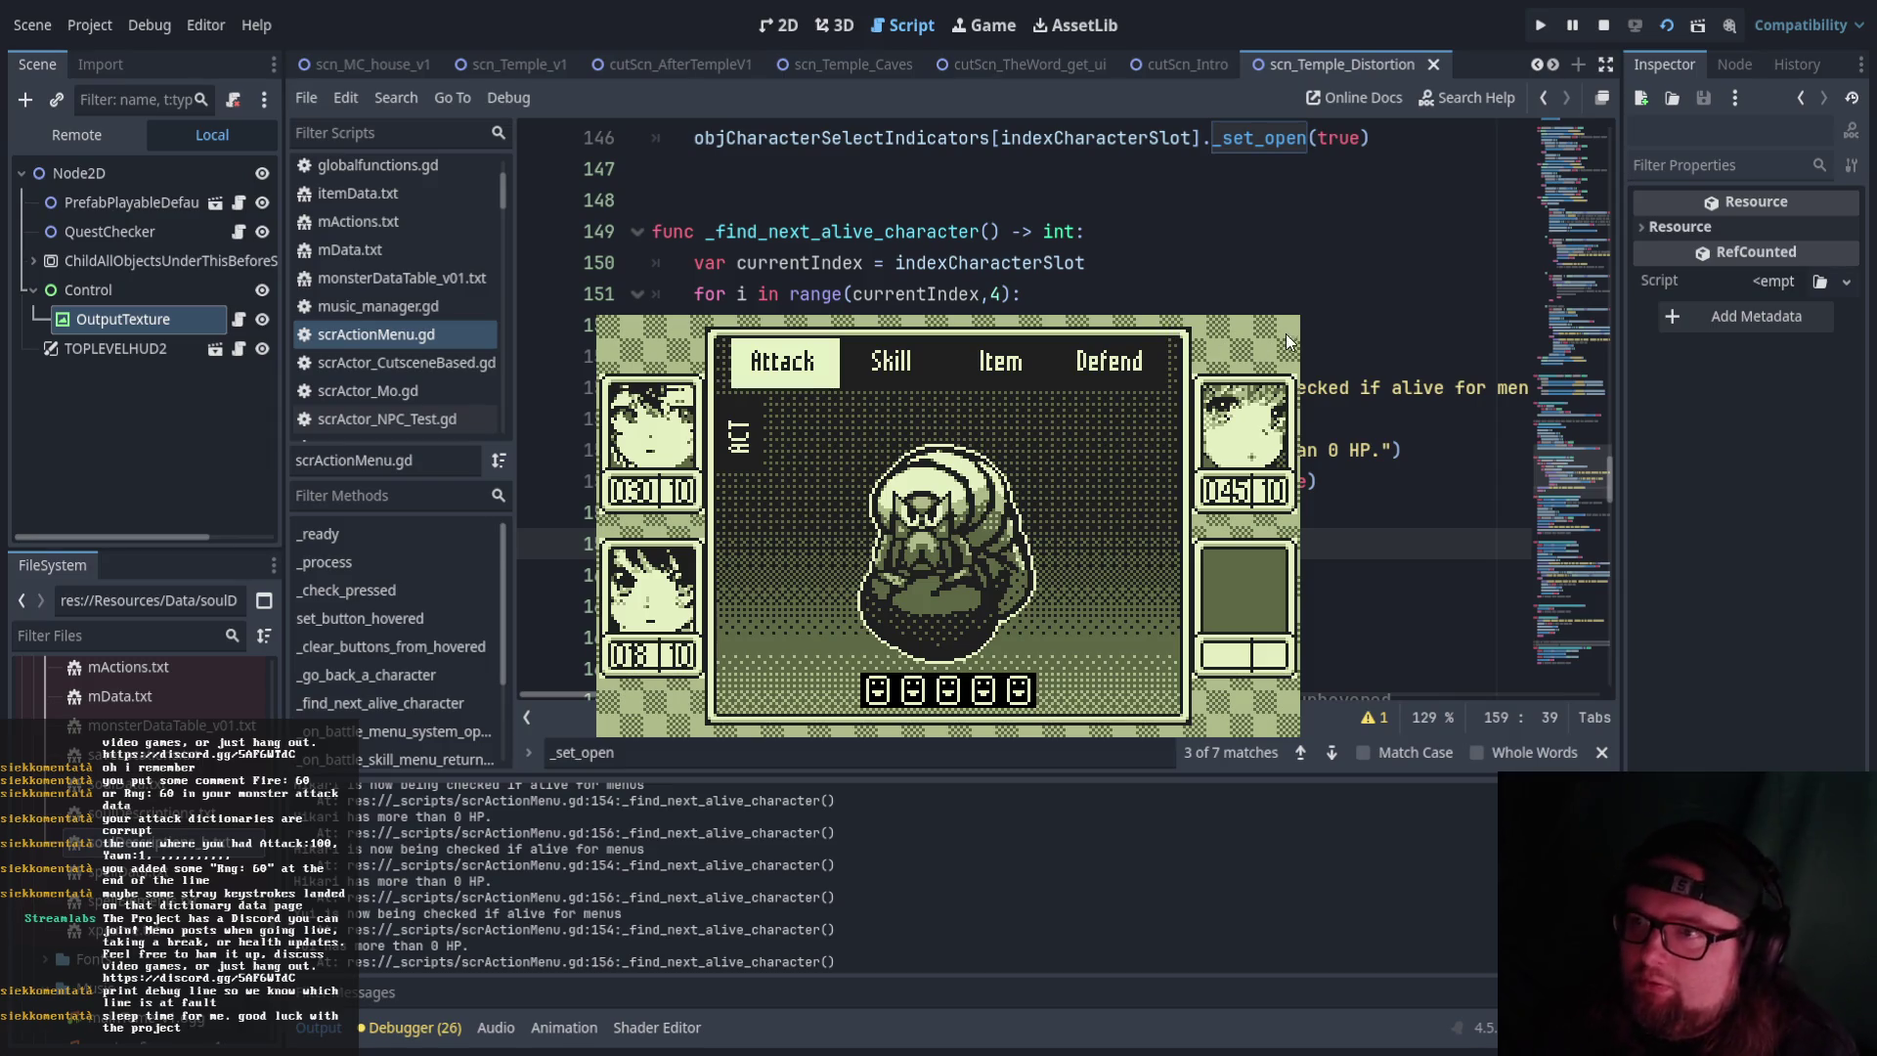
pyautogui.press('F8')
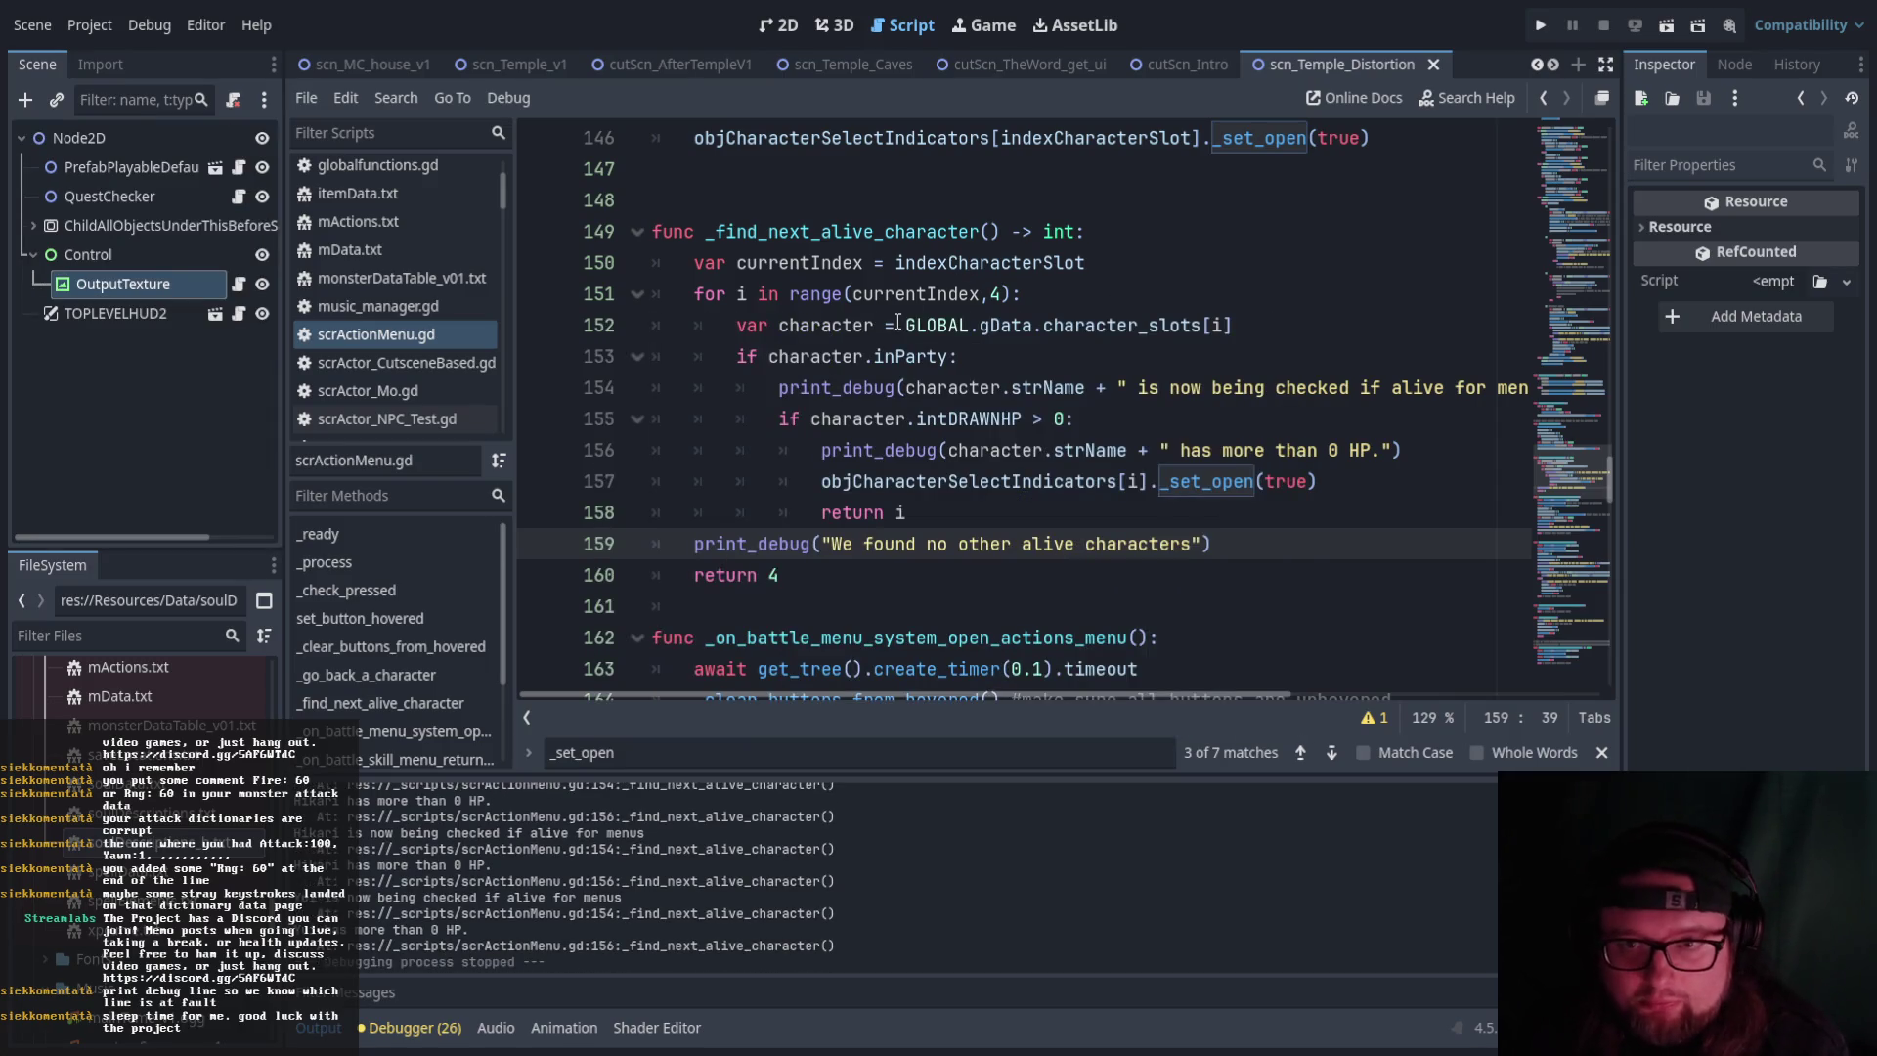
pyautogui.scroll(20, 1212, 384)
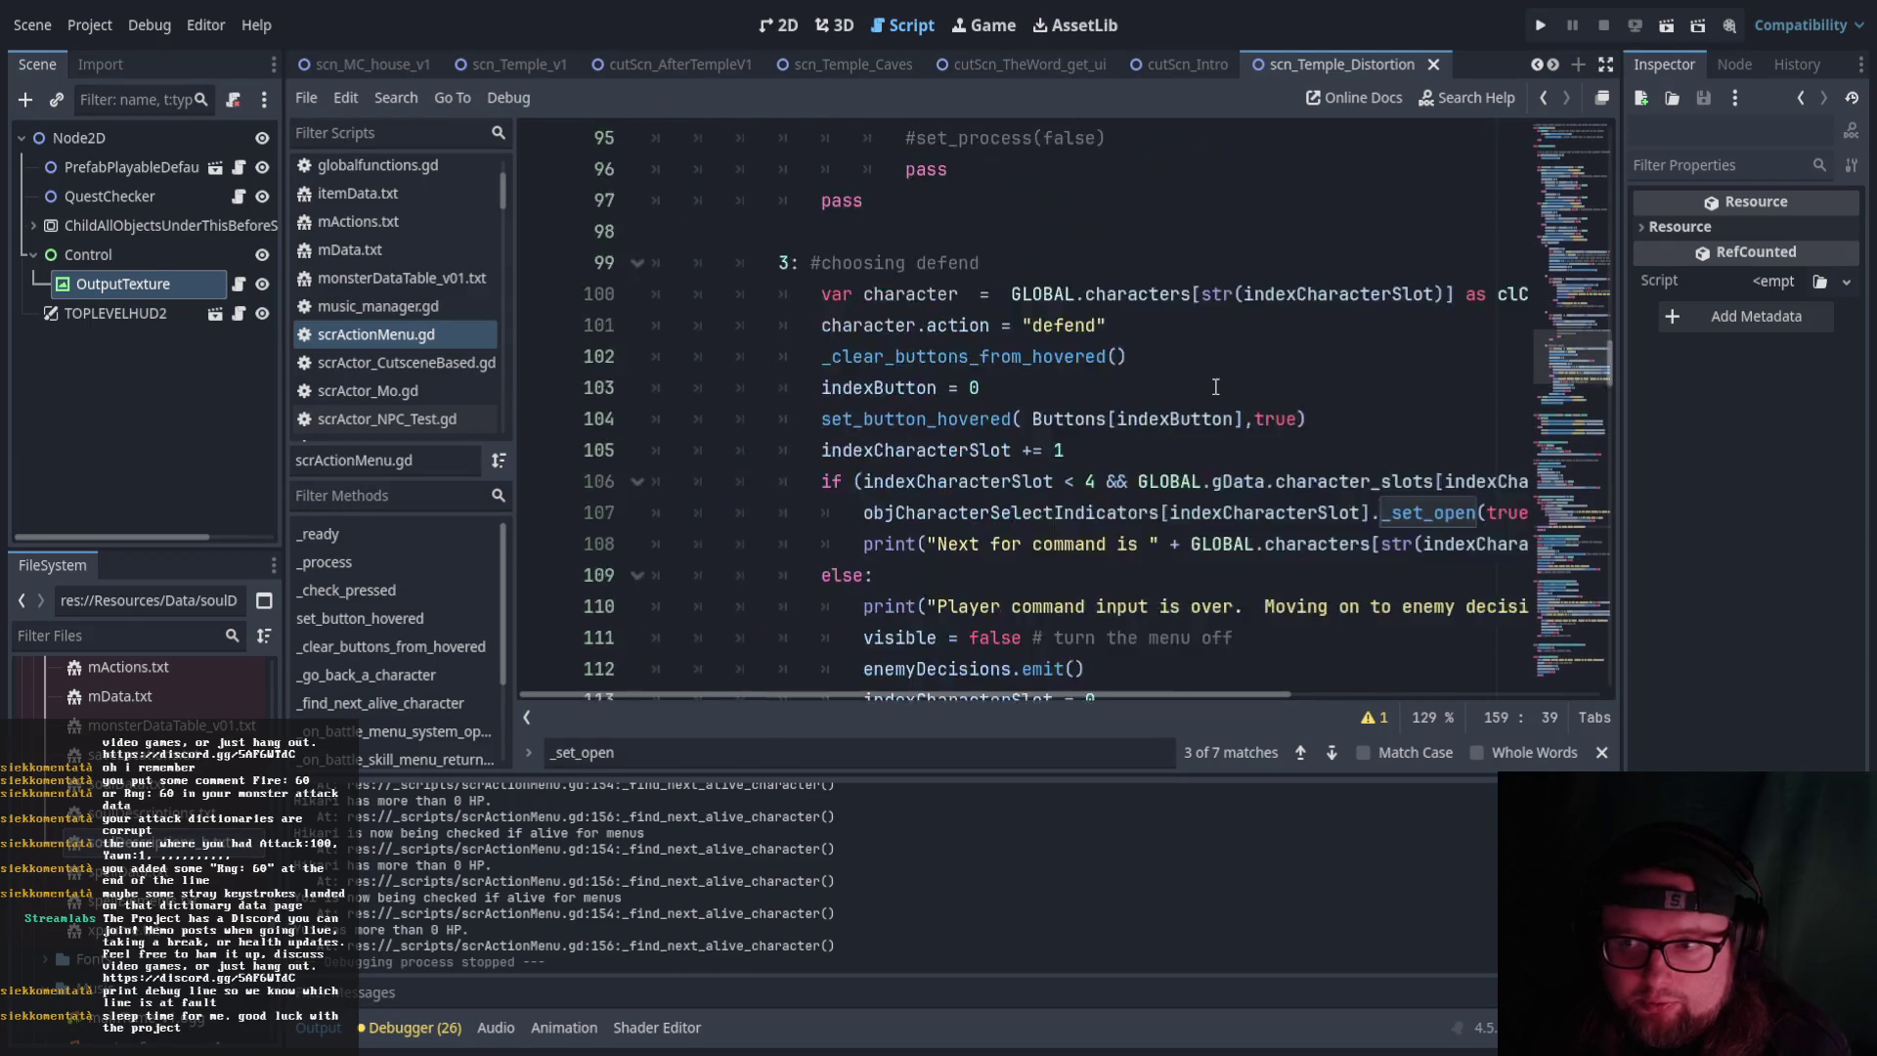
# Open scn_title_debug.tscn from the FileSystem dock and run it with F6
pyautogui.scroll(5, 1215, 387)
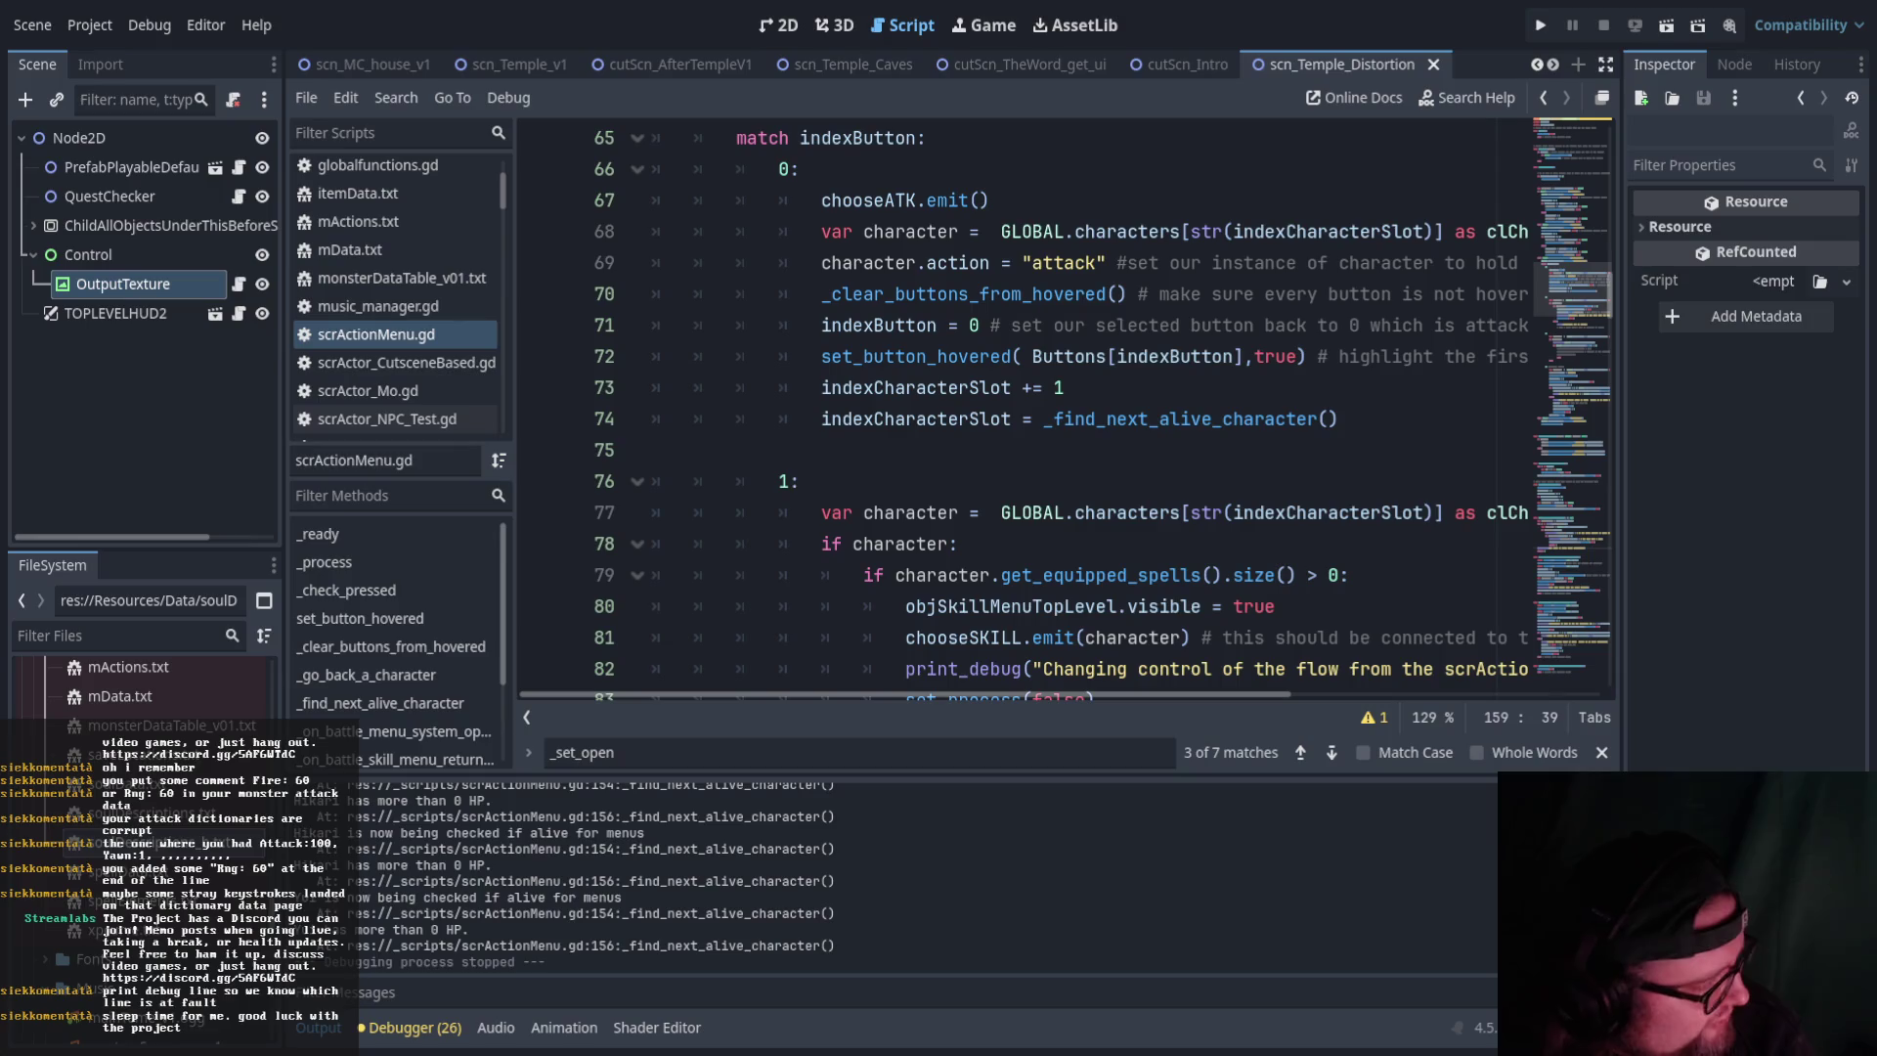
pyautogui.scroll(5, 141, 675)
pyautogui.scroll(5, 205, 826)
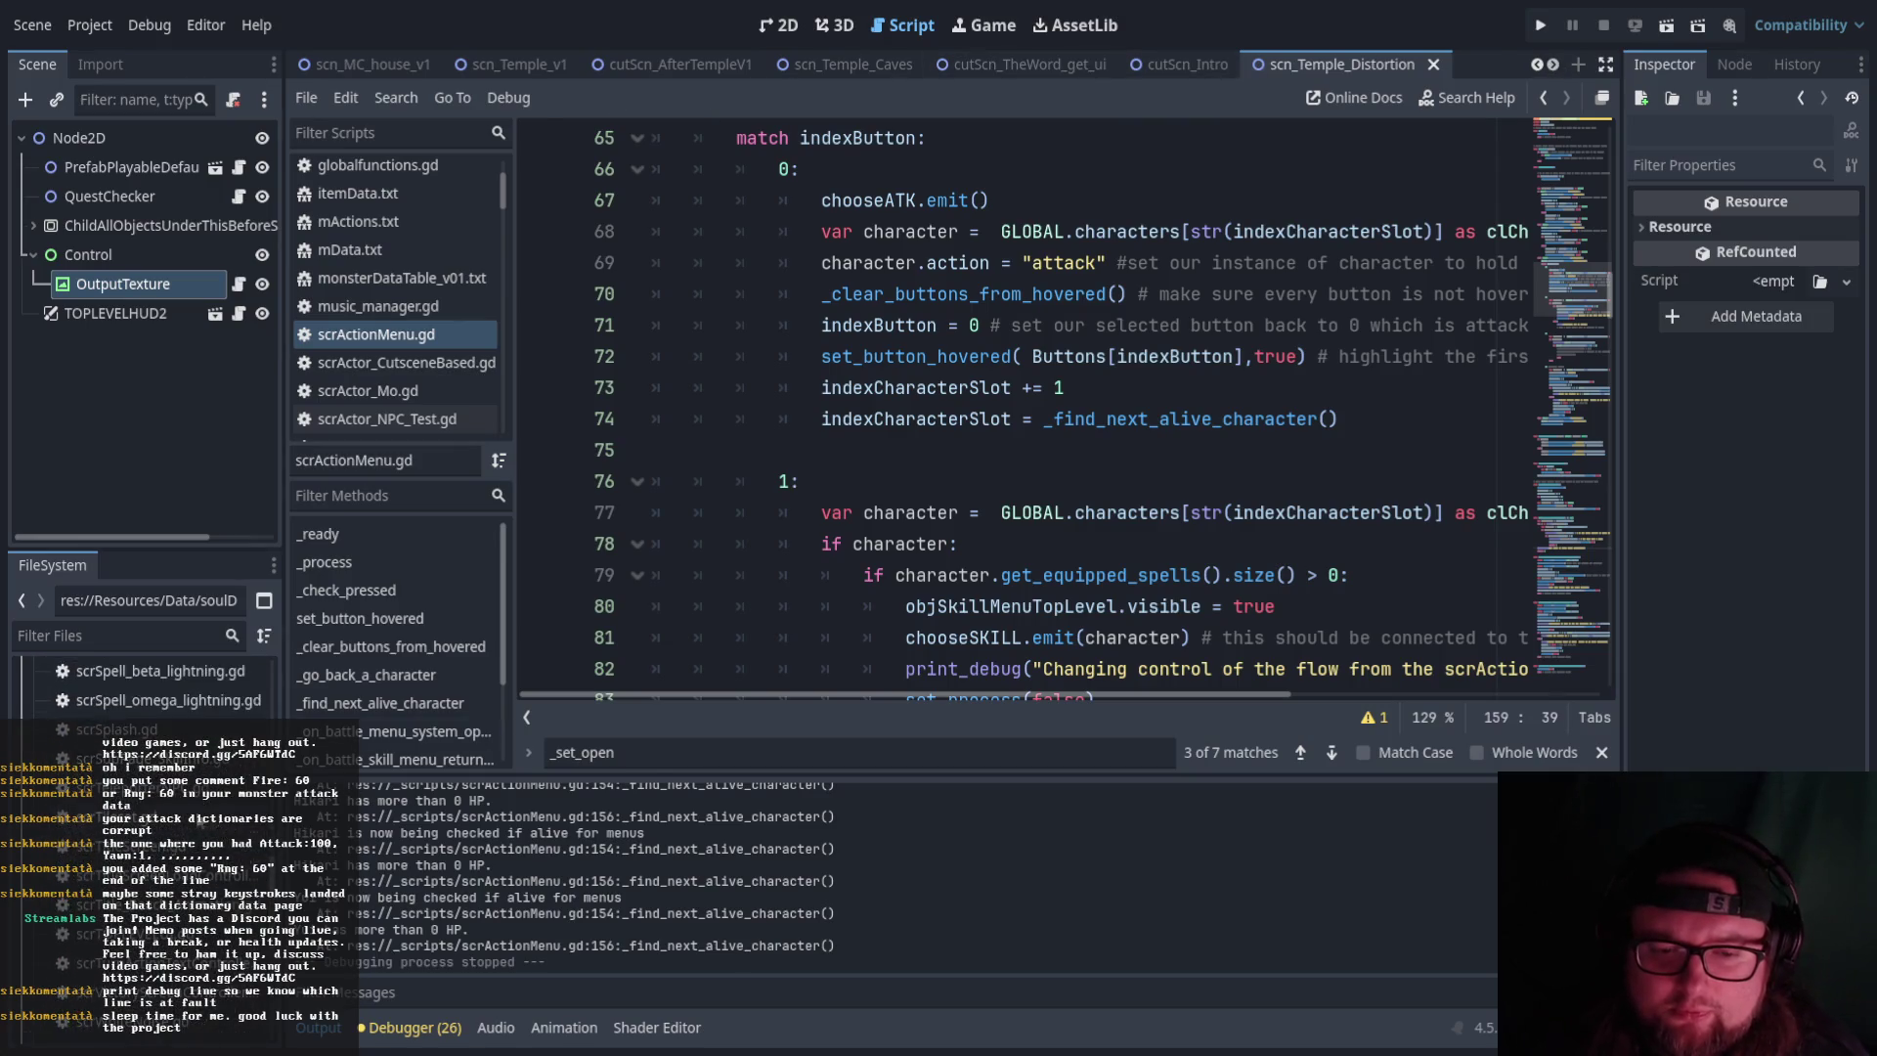
pyautogui.scroll(3, 203, 824)
pyautogui.scroll(10, 199, 804)
pyautogui.scroll(4, 231, 807)
pyautogui.doubleClick(151, 685)
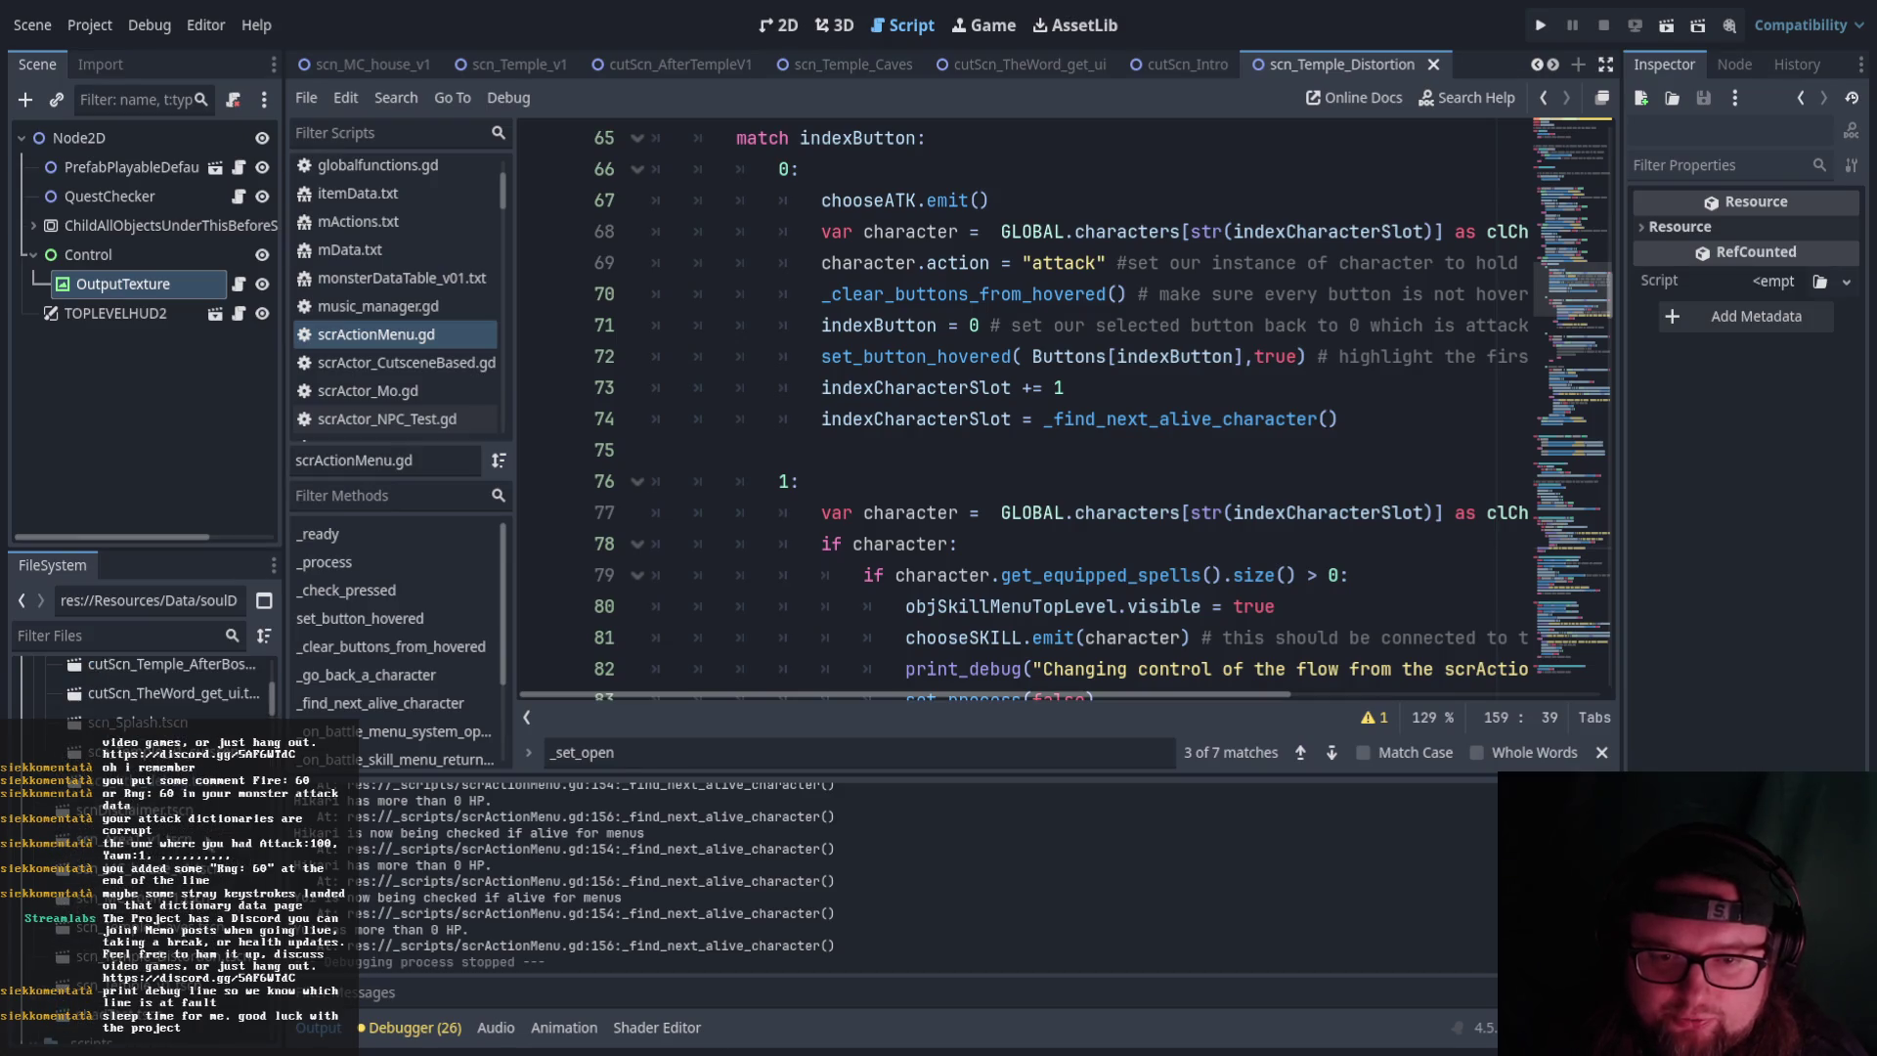
pyautogui.press('F6')
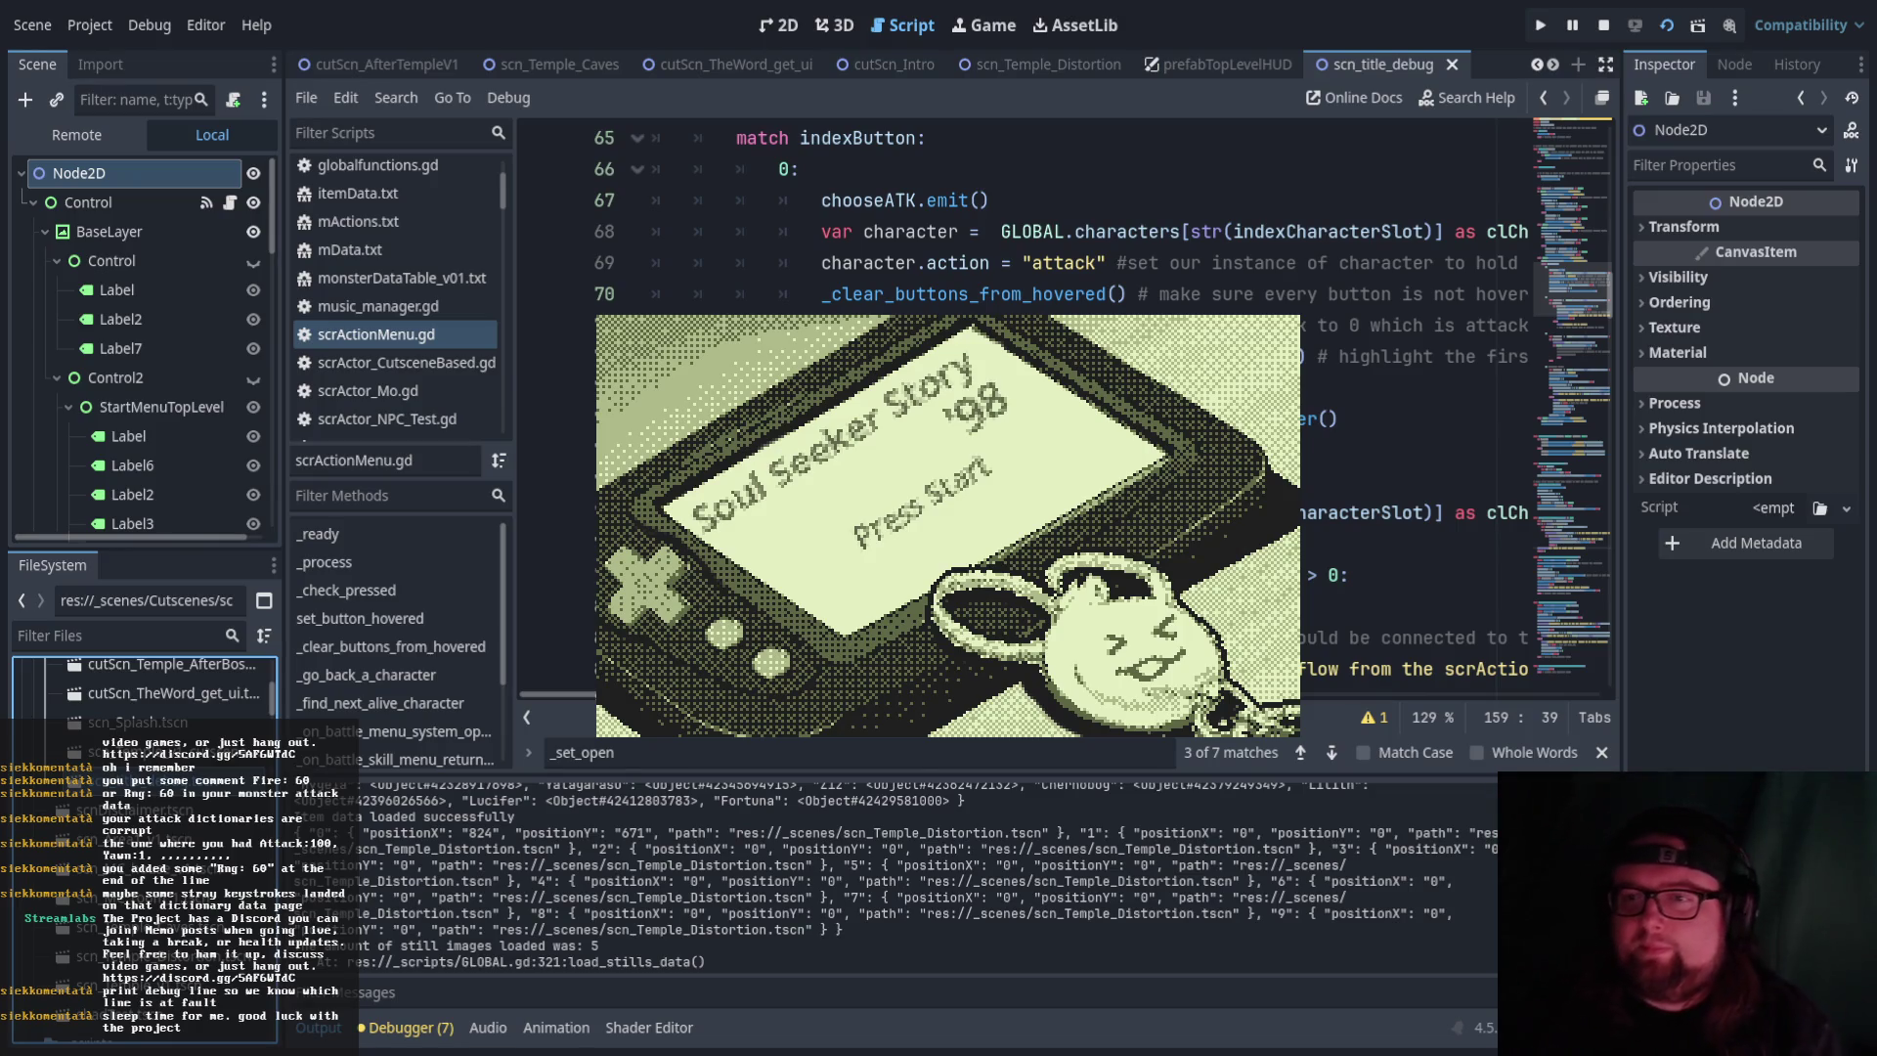
# Pass the Press Start screen and check the Options and Continue file-slot screens
pyautogui.press('Return')
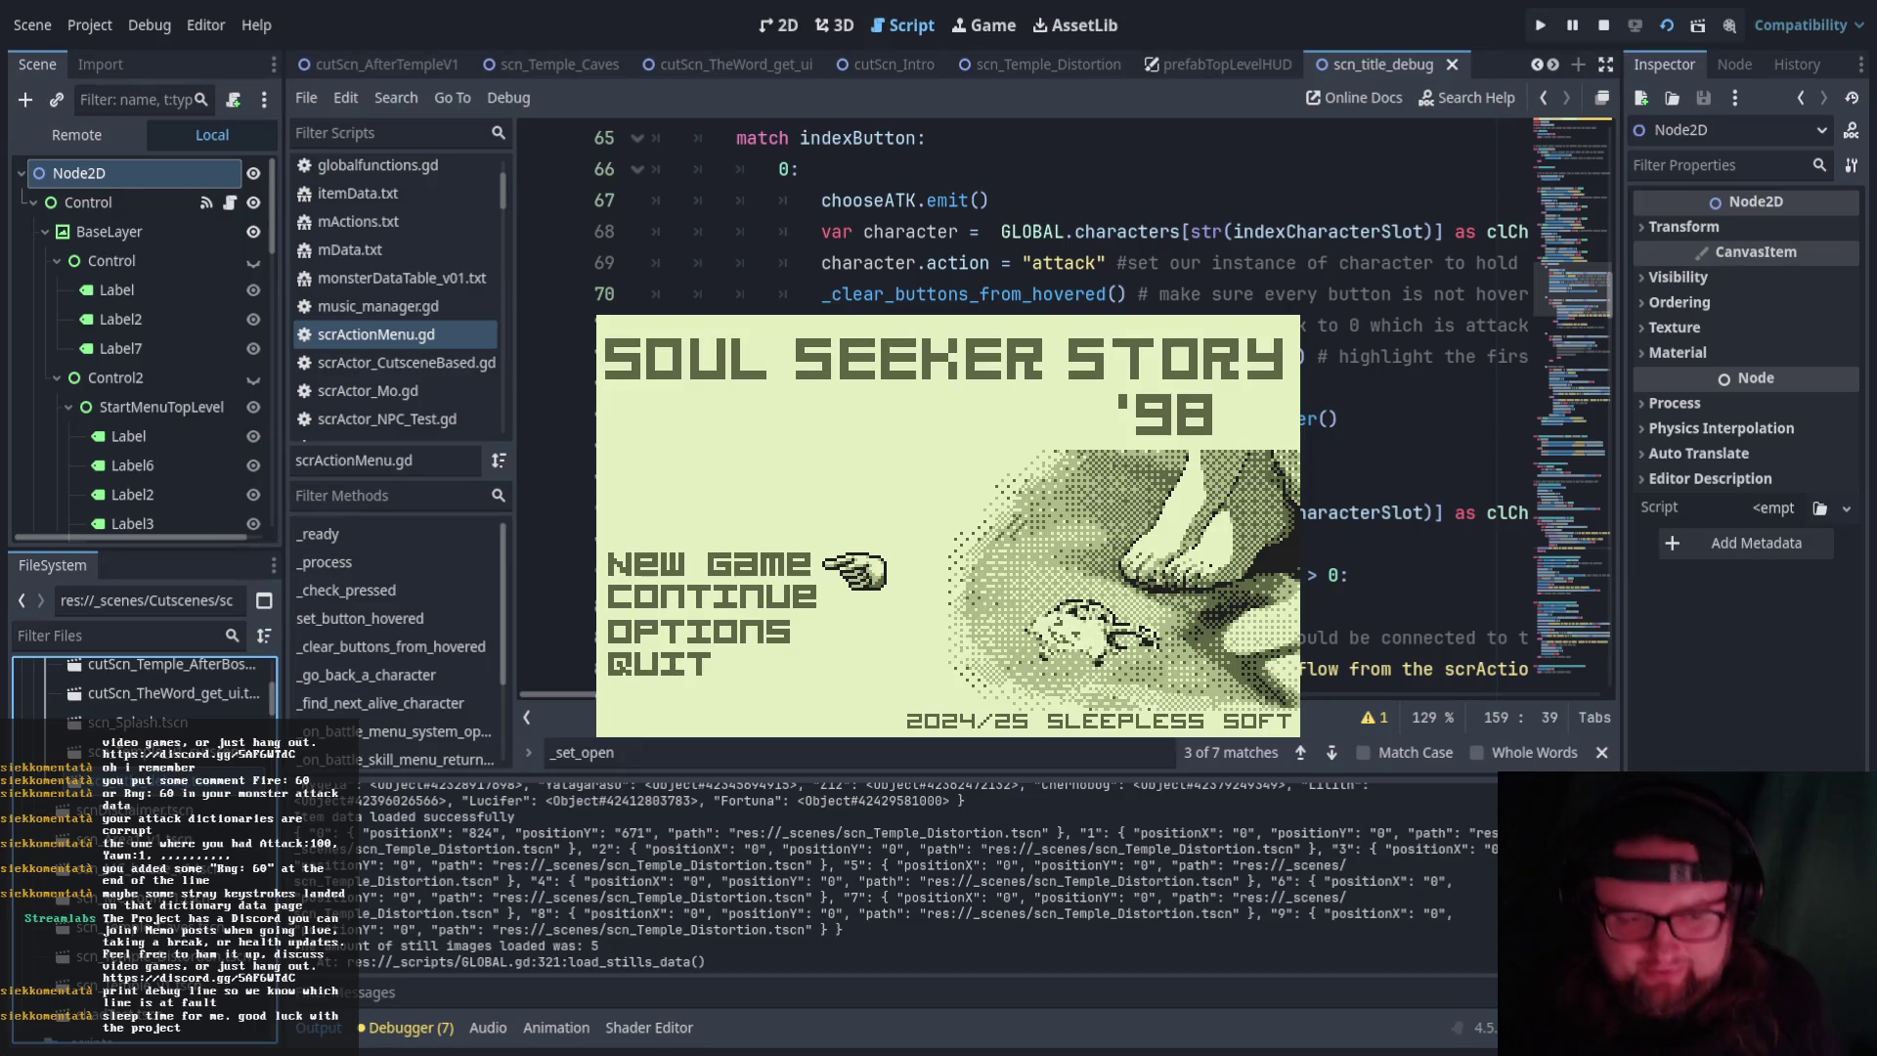
pyautogui.press('Down')
pyautogui.press('Down')
pyautogui.press('Return')
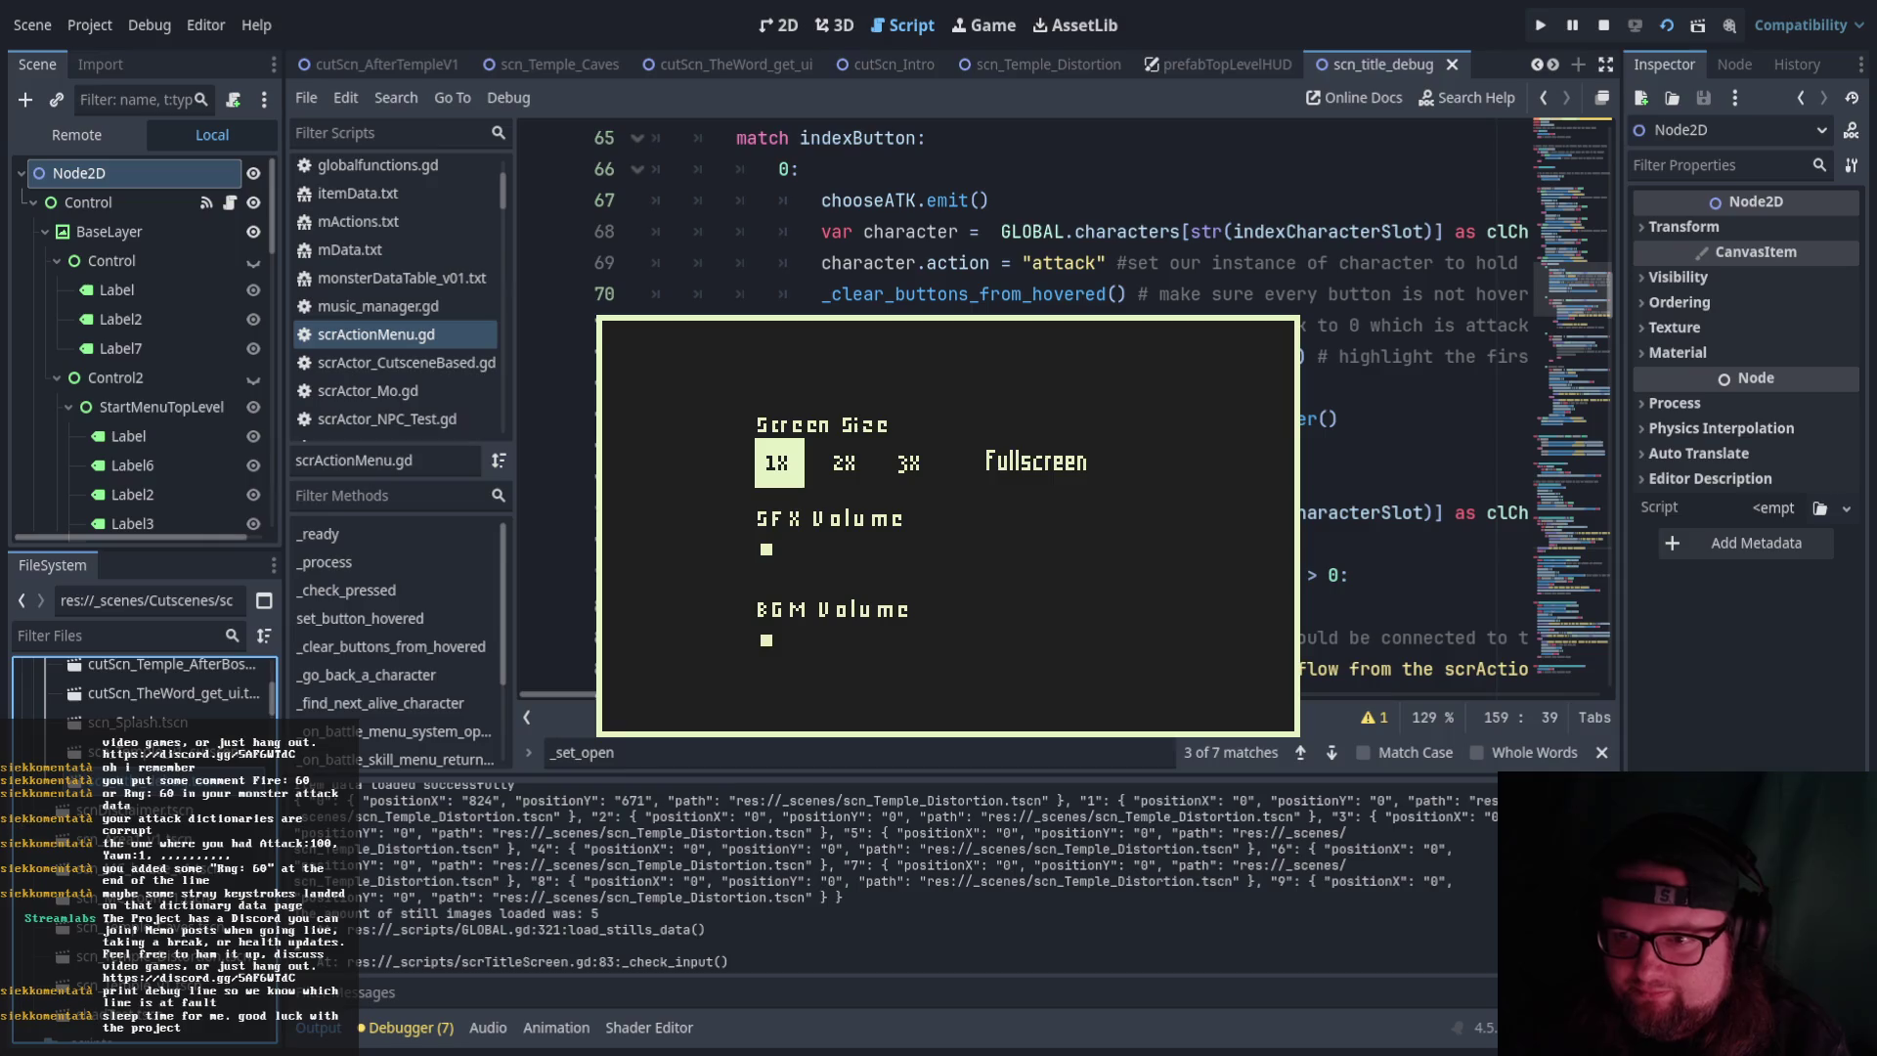
pyautogui.press('Escape')
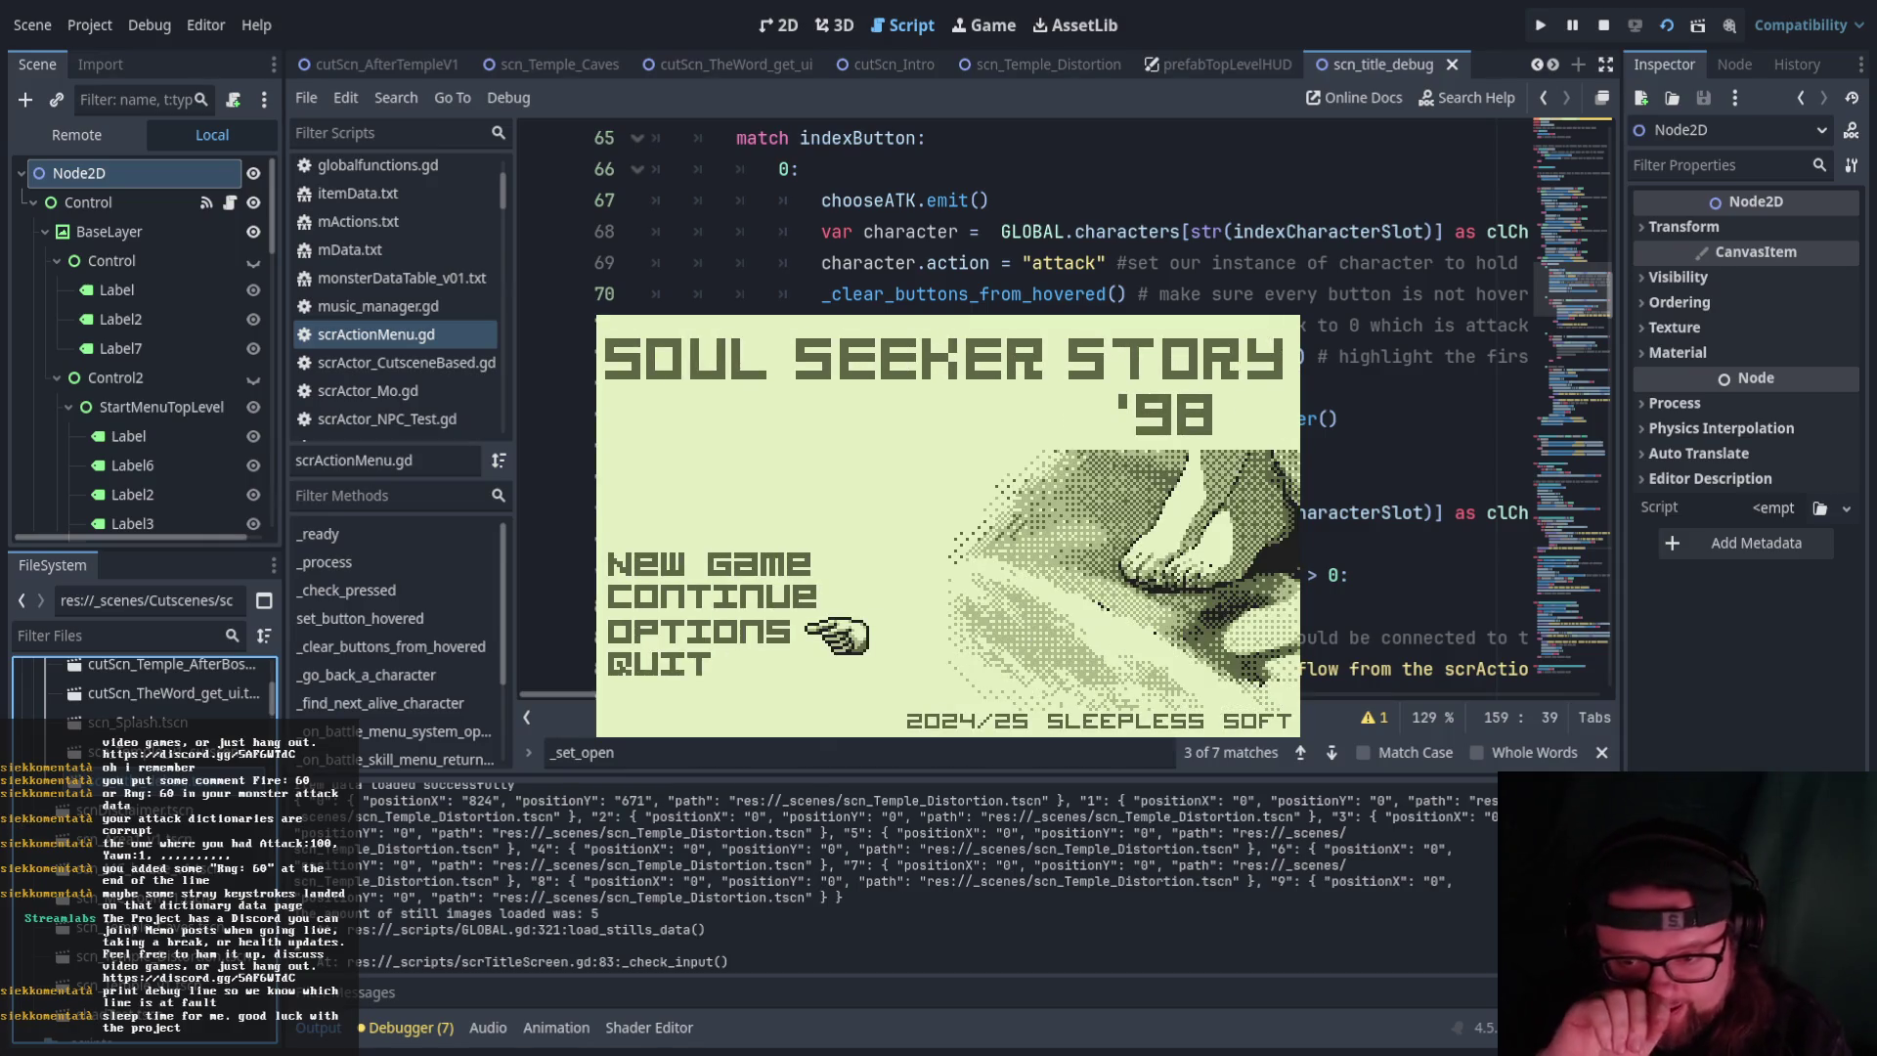
pyautogui.press('Up')
pyautogui.press('Return')
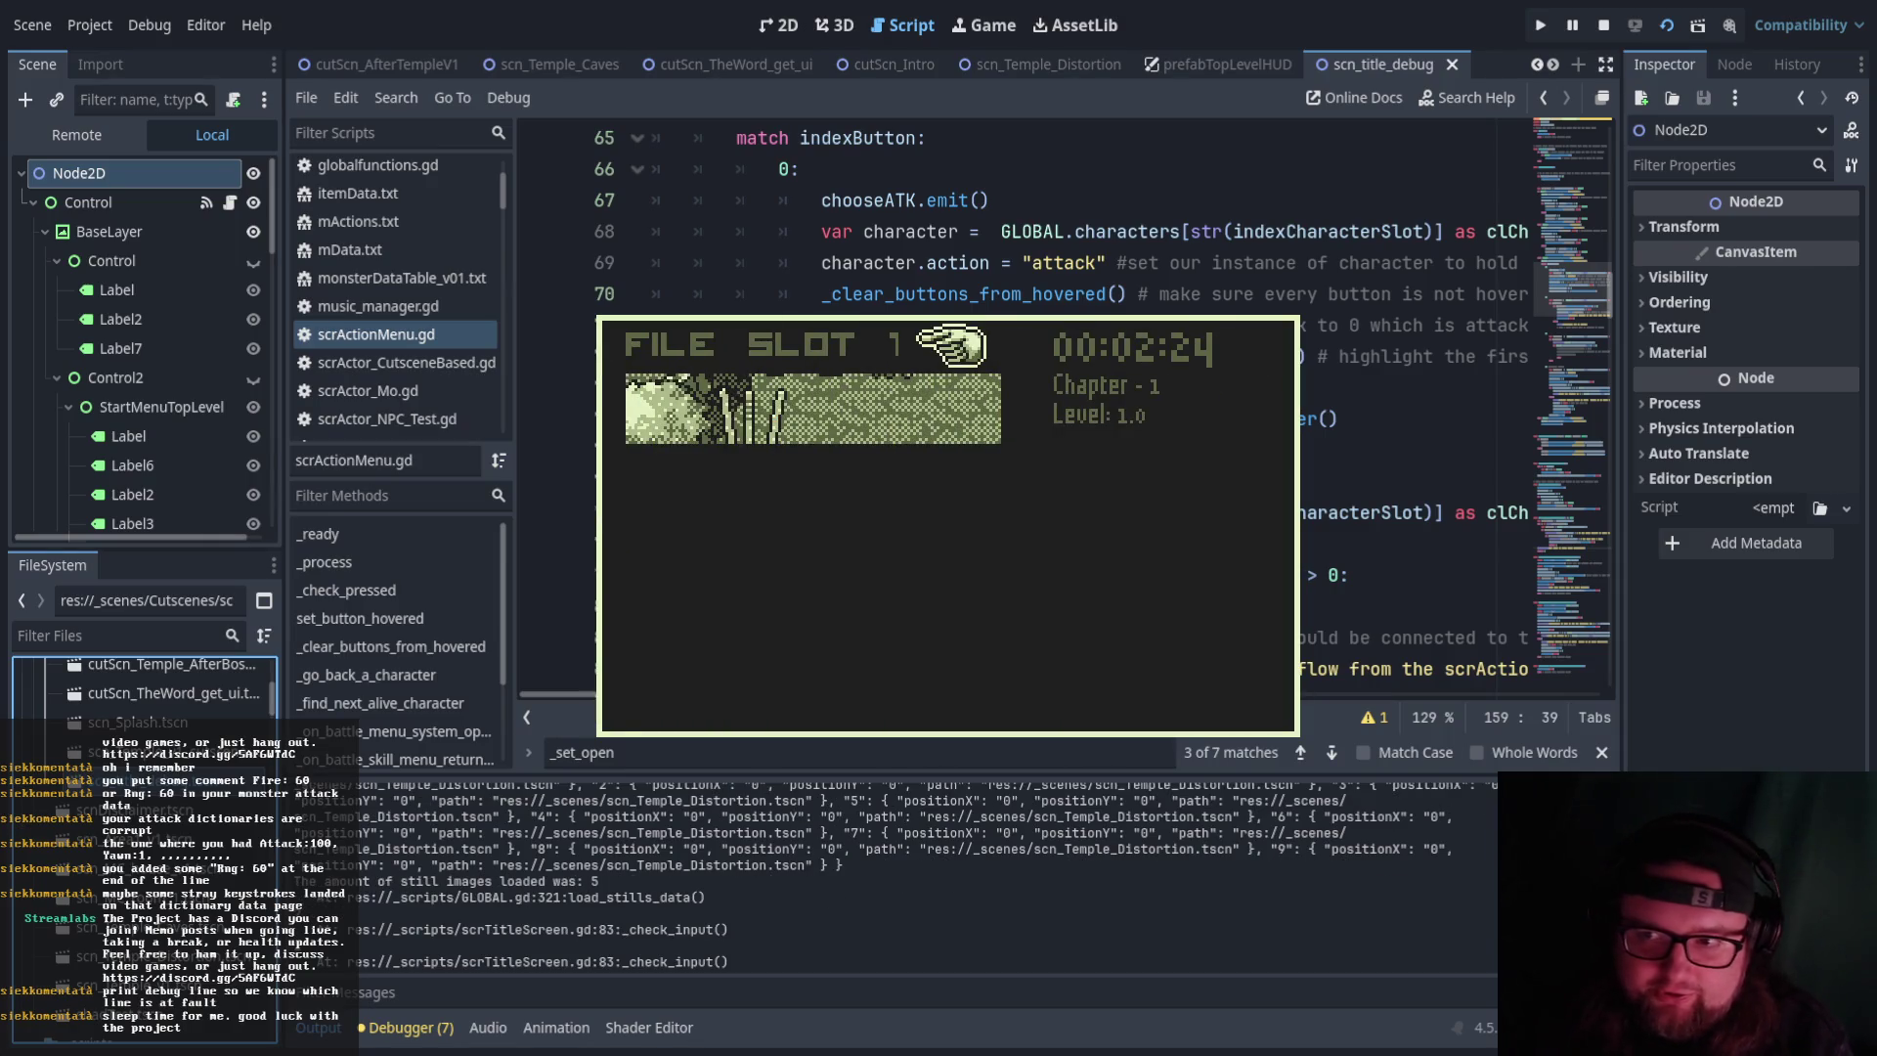
pyautogui.press('Escape')
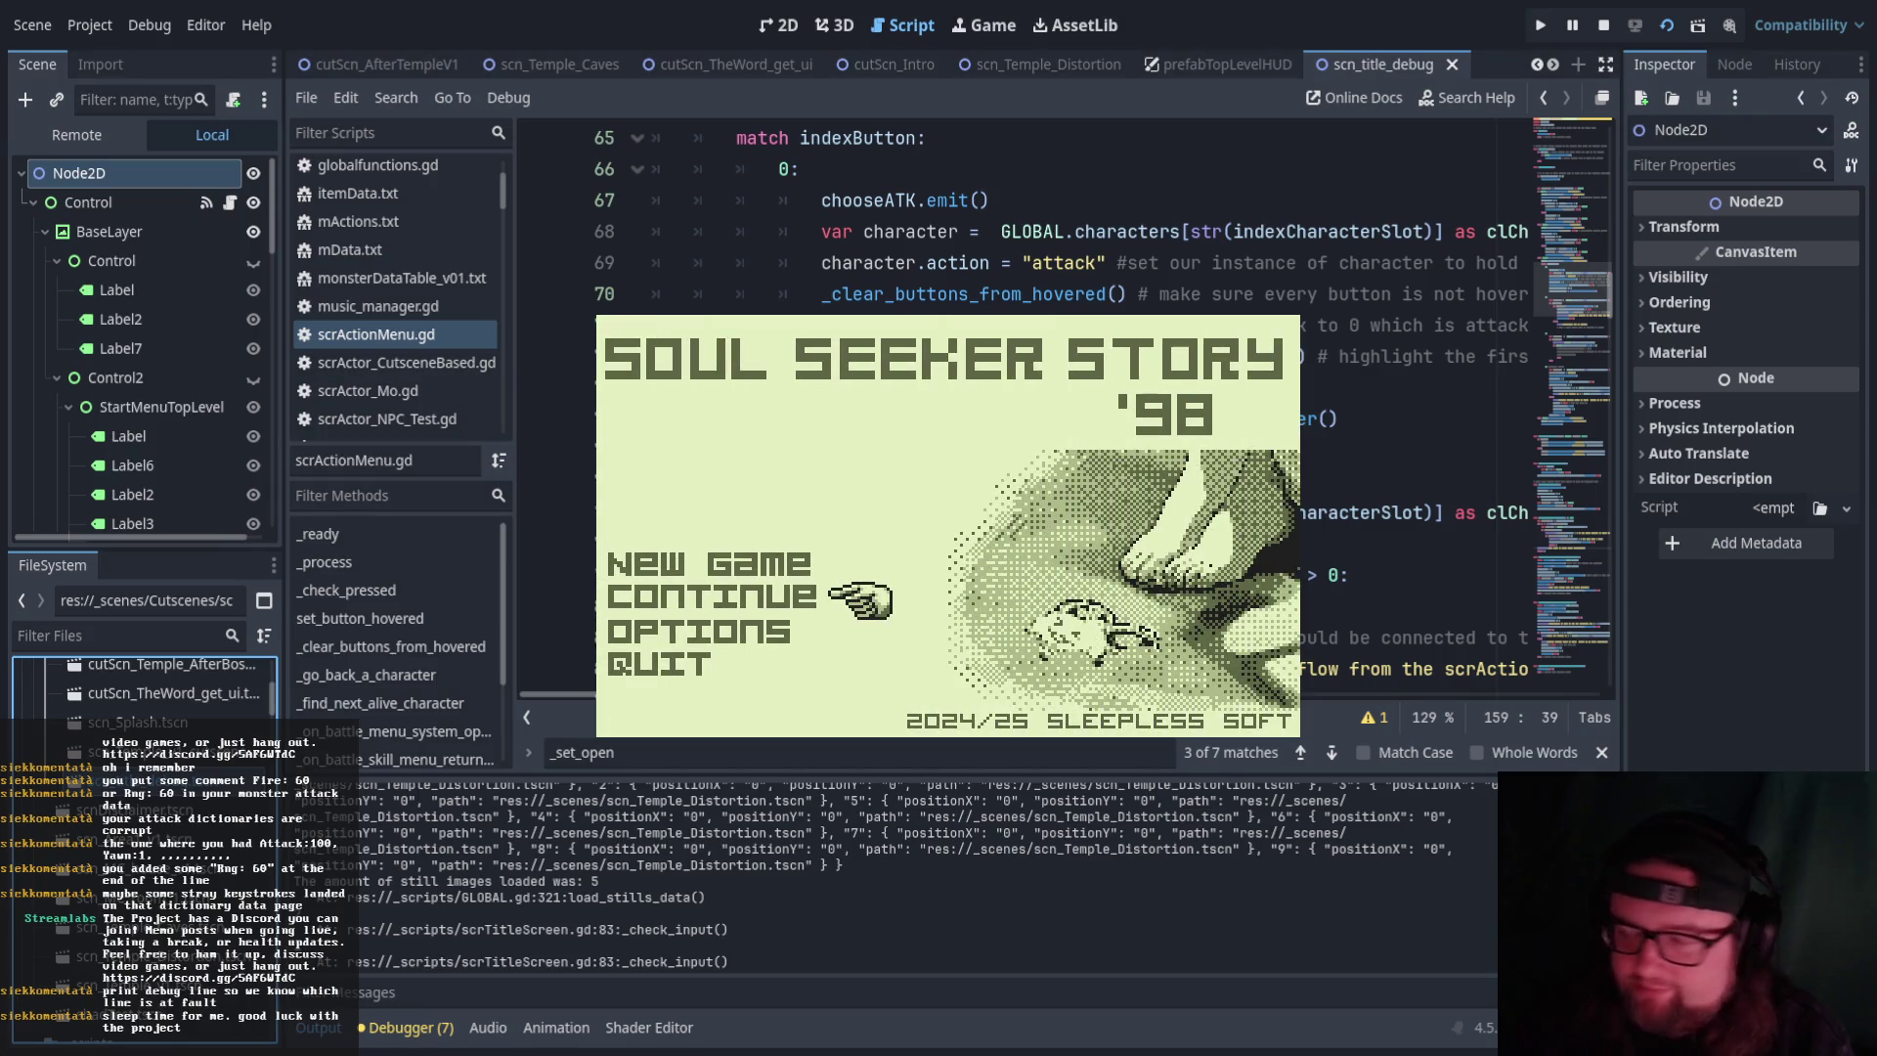
# Select New Game to start the beach intro
pyautogui.press('Up')
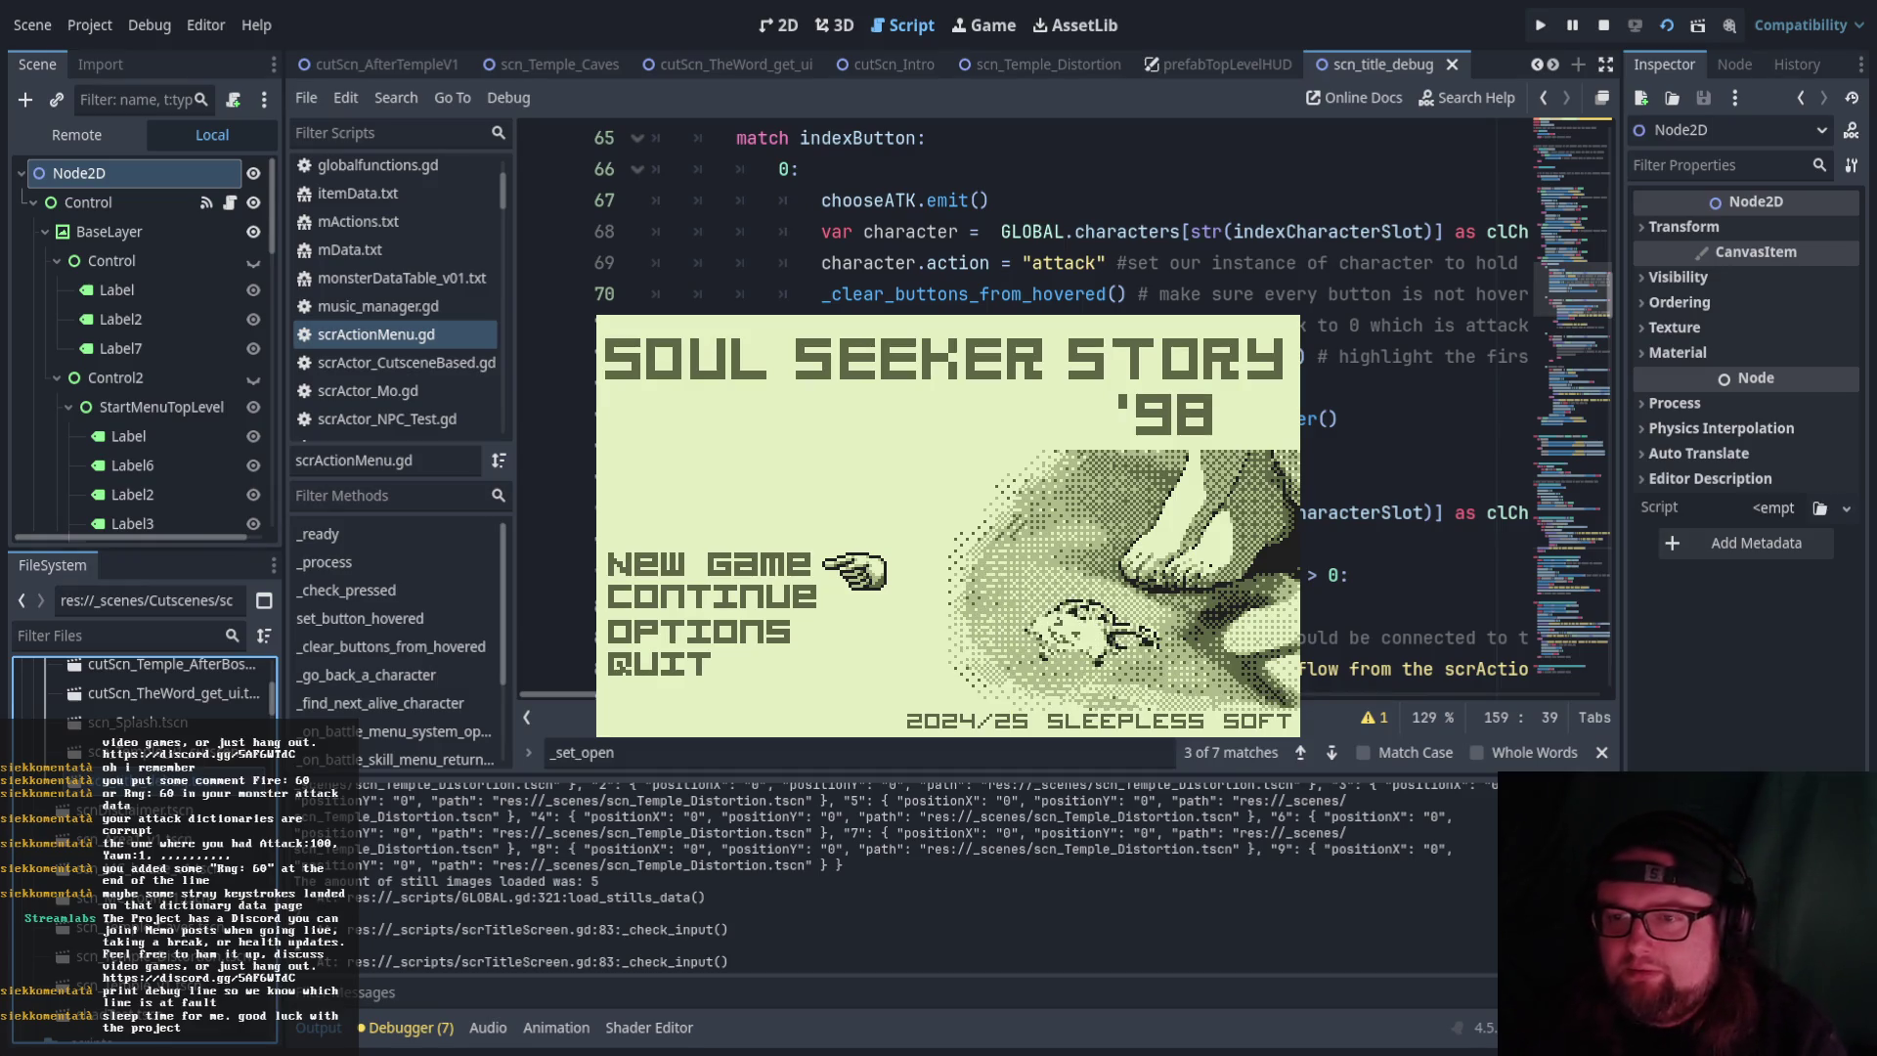
pyautogui.press('Down')
pyautogui.press('Down')
pyautogui.press('Up')
pyautogui.press('Up')
pyautogui.press('Return')
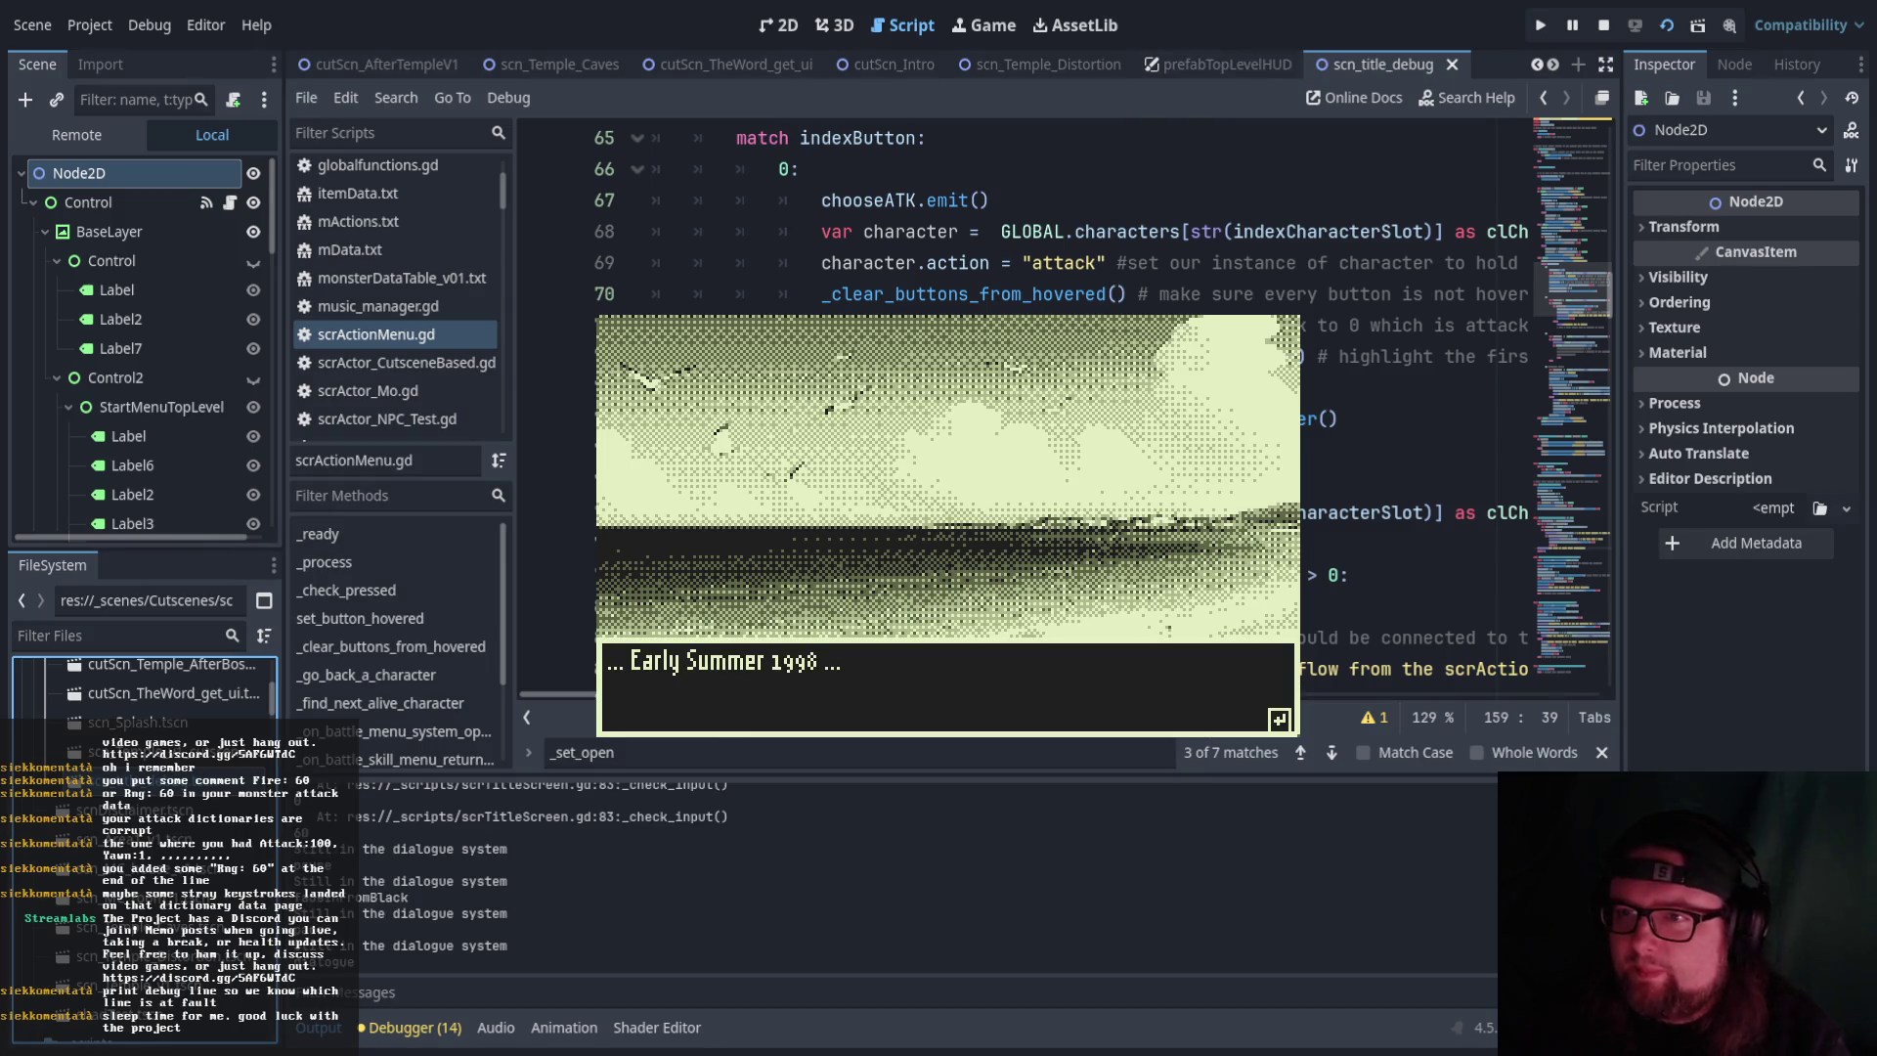
# Advance the beach dialogue through Yui's keychain talk to 'Grandpa should be here soon to pick us up'
pyautogui.press('Return')
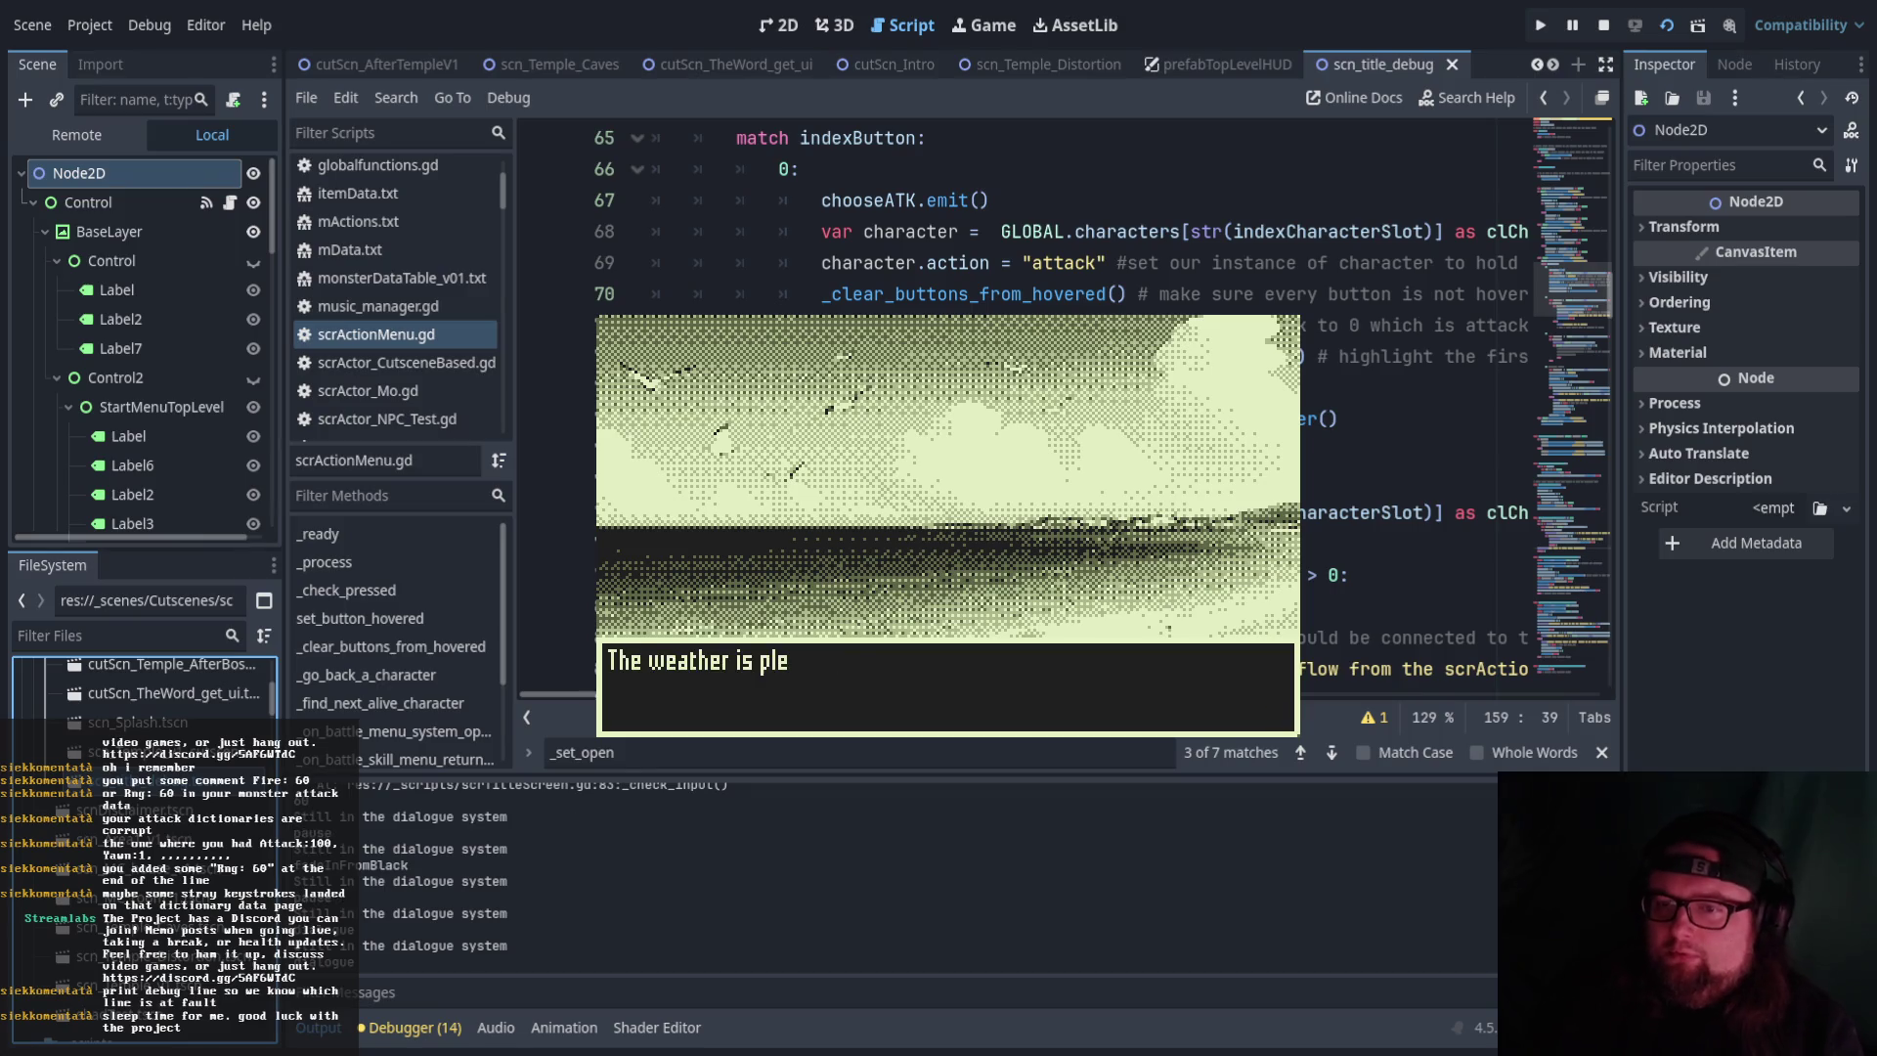
pyautogui.press('Return')
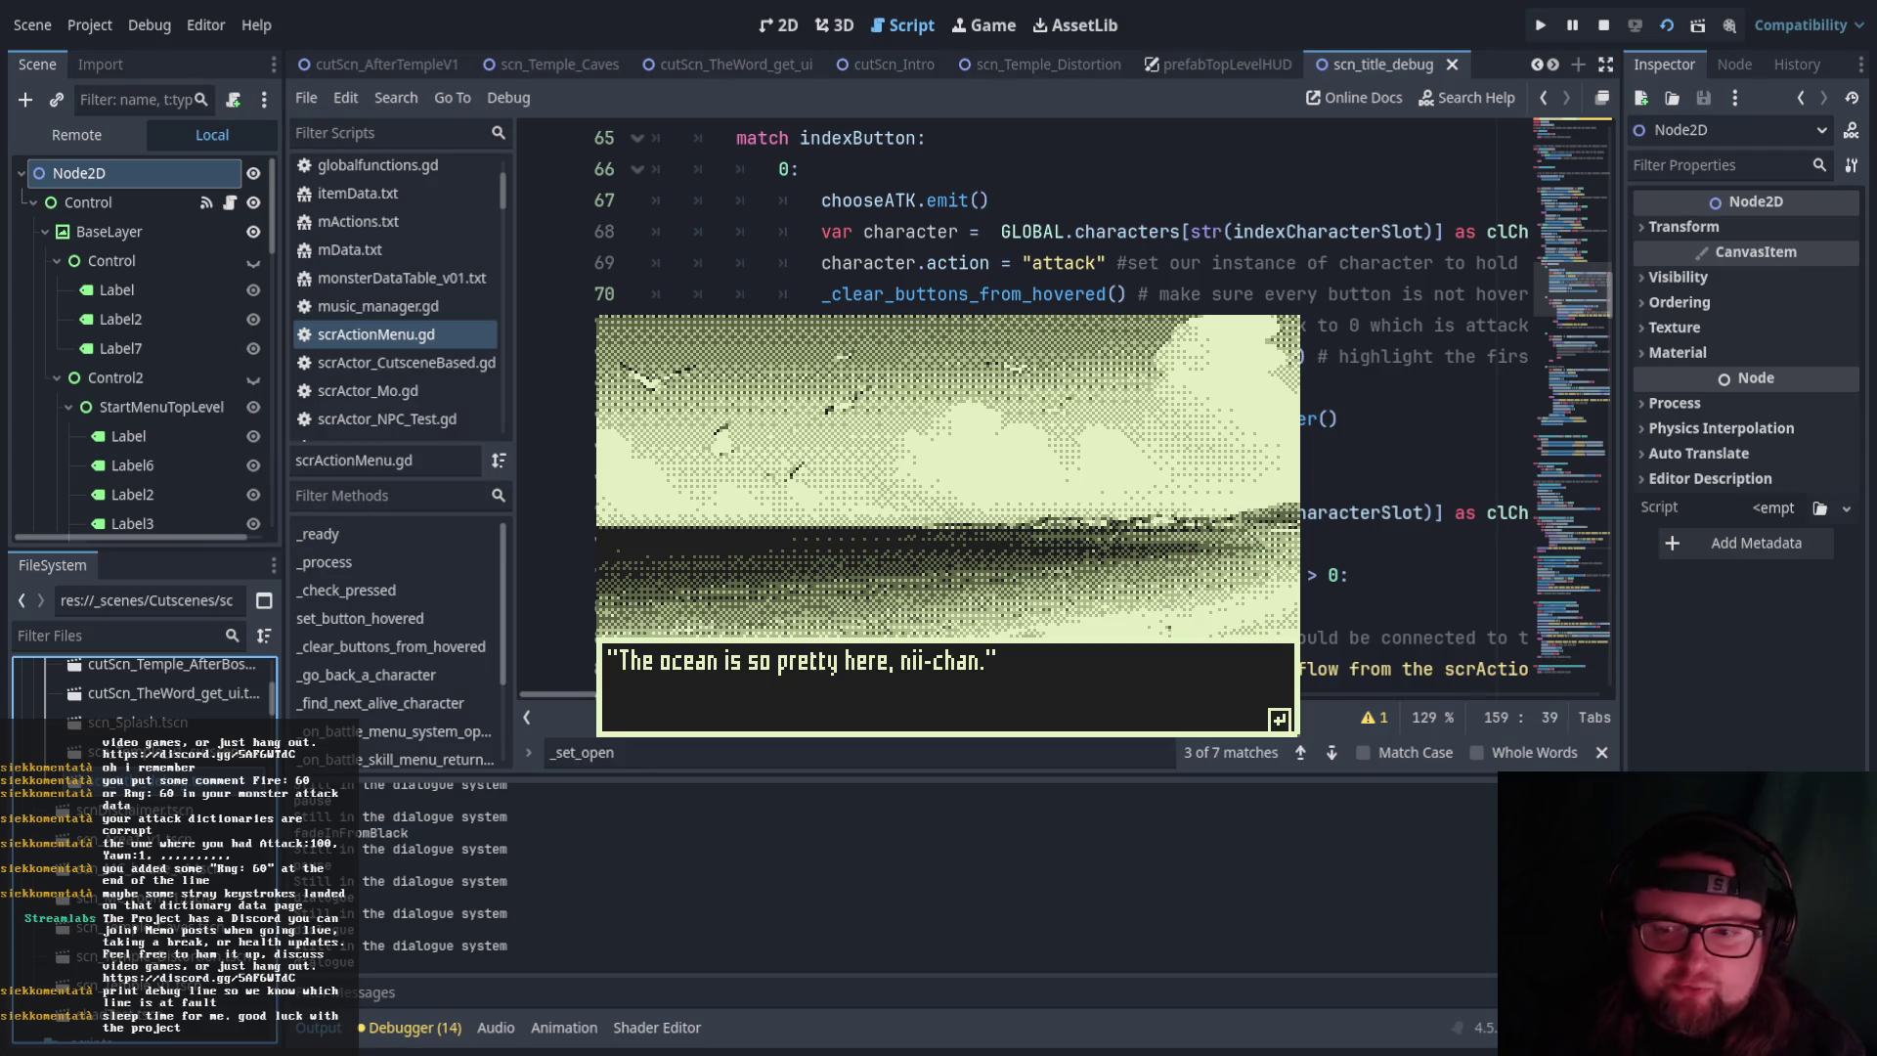
pyautogui.press('Return')
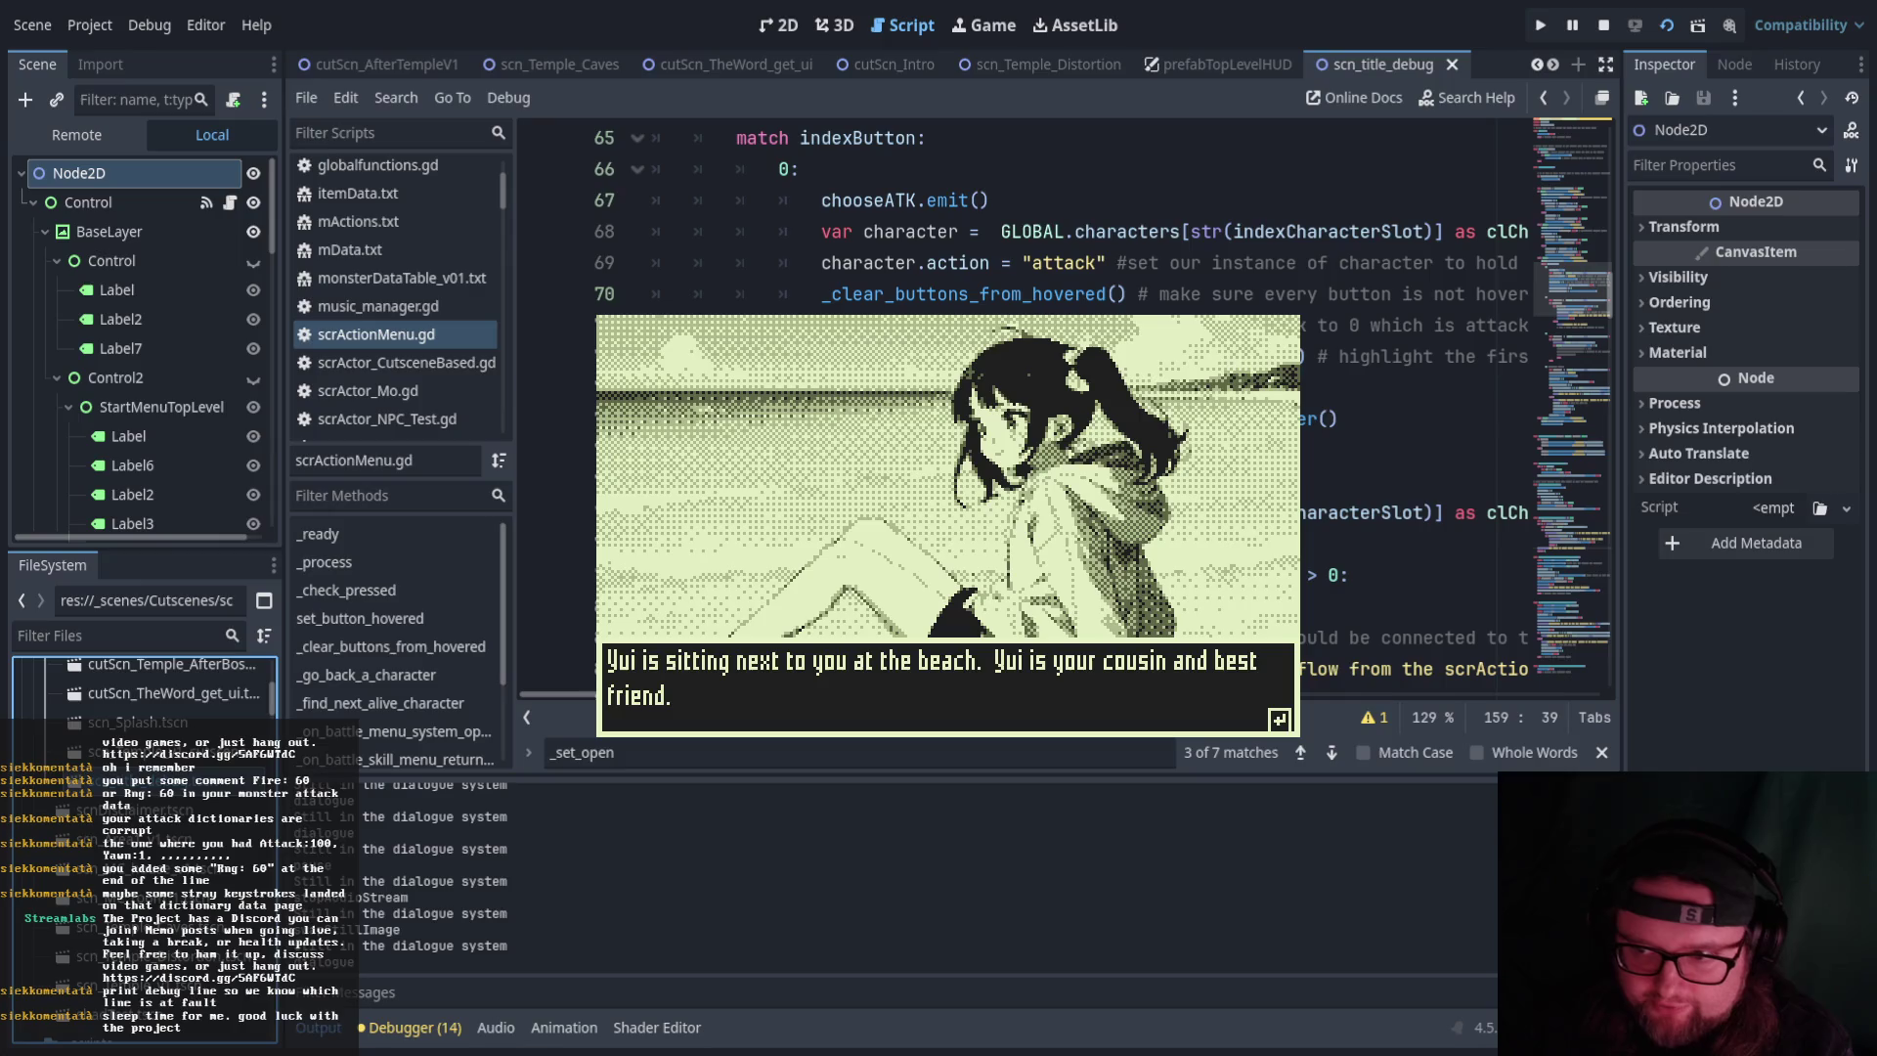
pyautogui.press('Return')
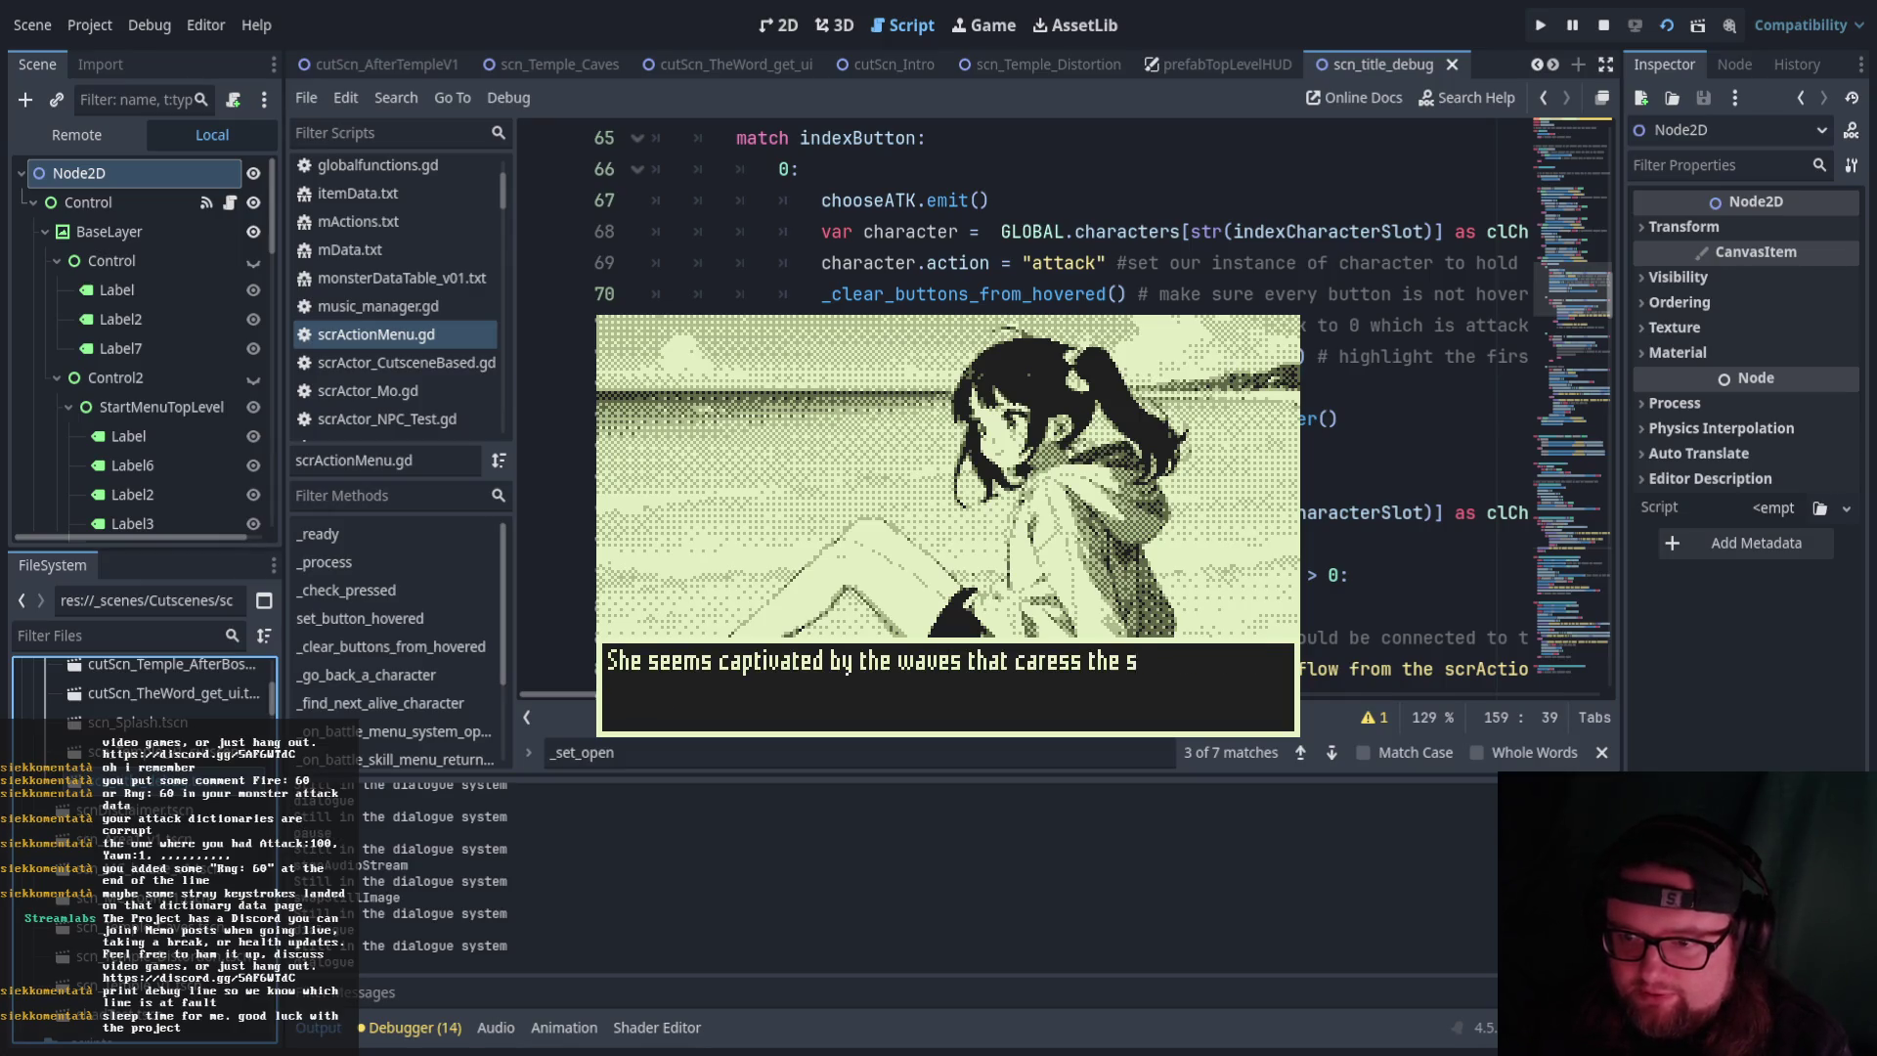
pyautogui.press('Return')
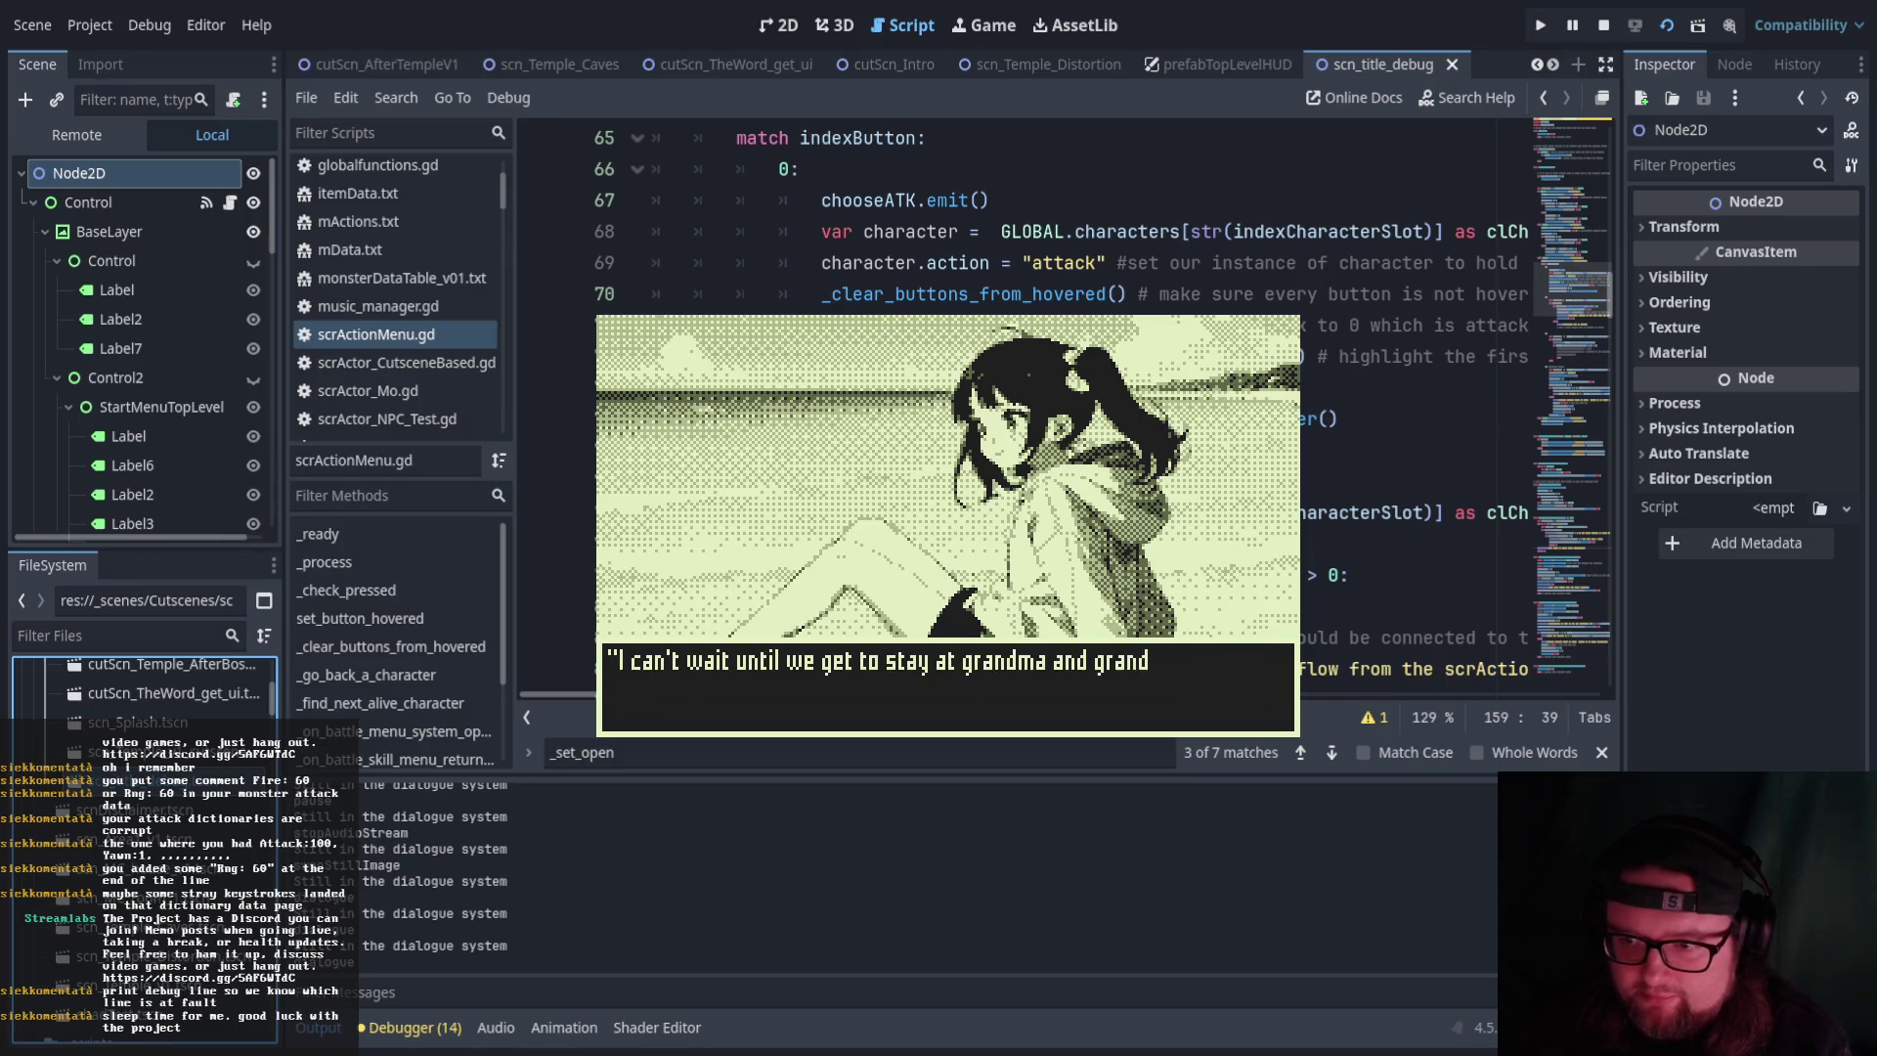
pyautogui.press('Return')
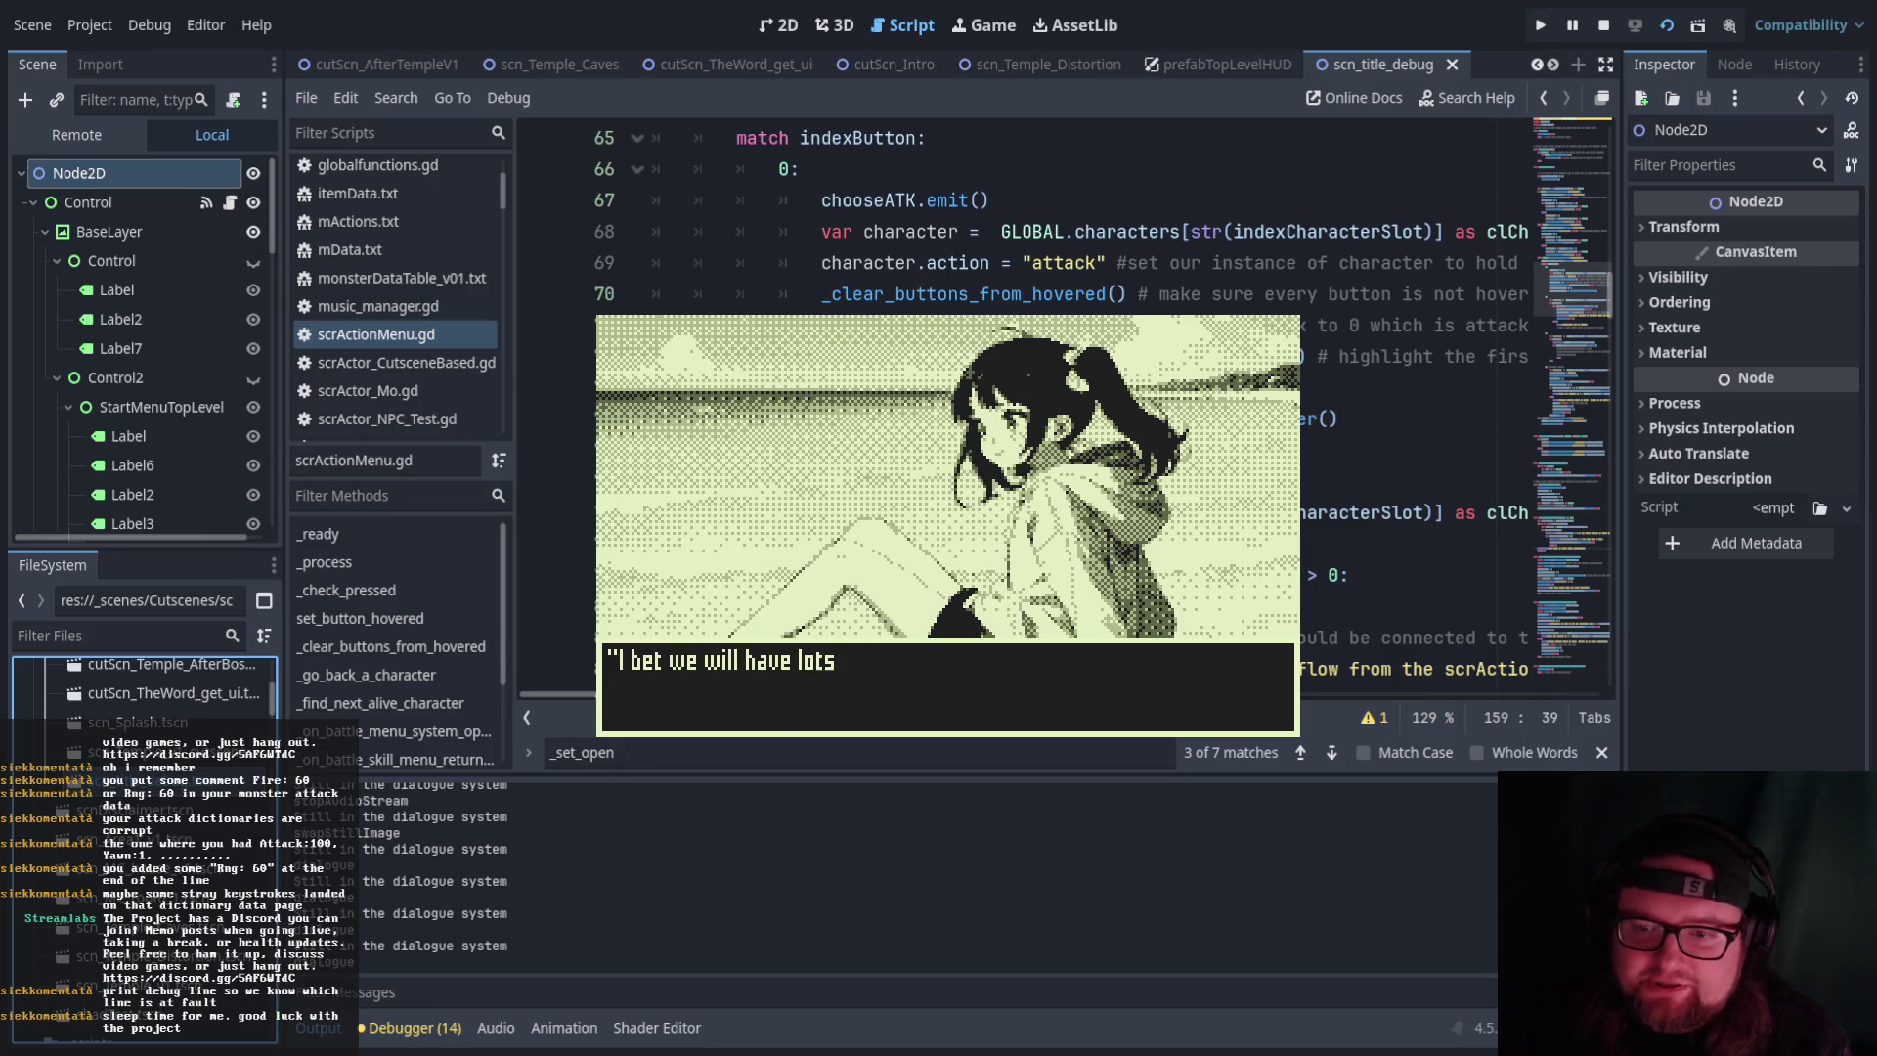
pyautogui.press('Return')
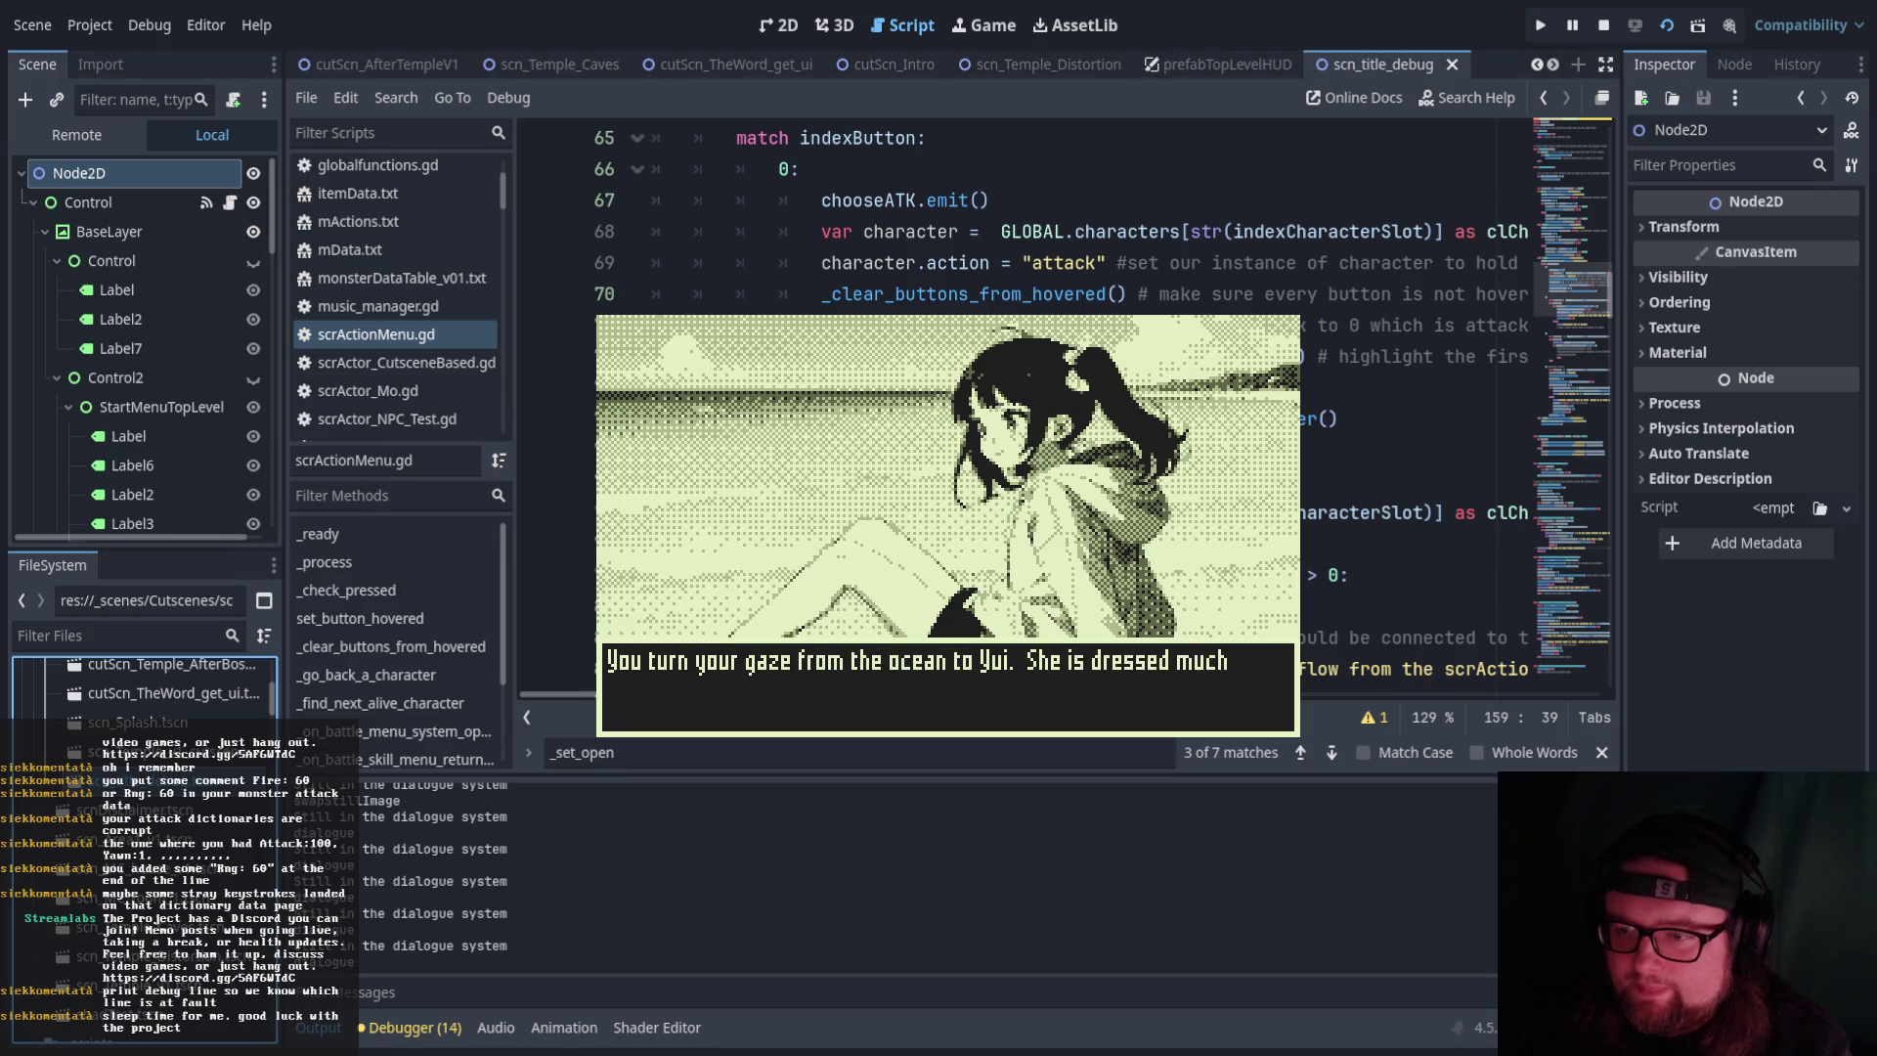
pyautogui.press('Return')
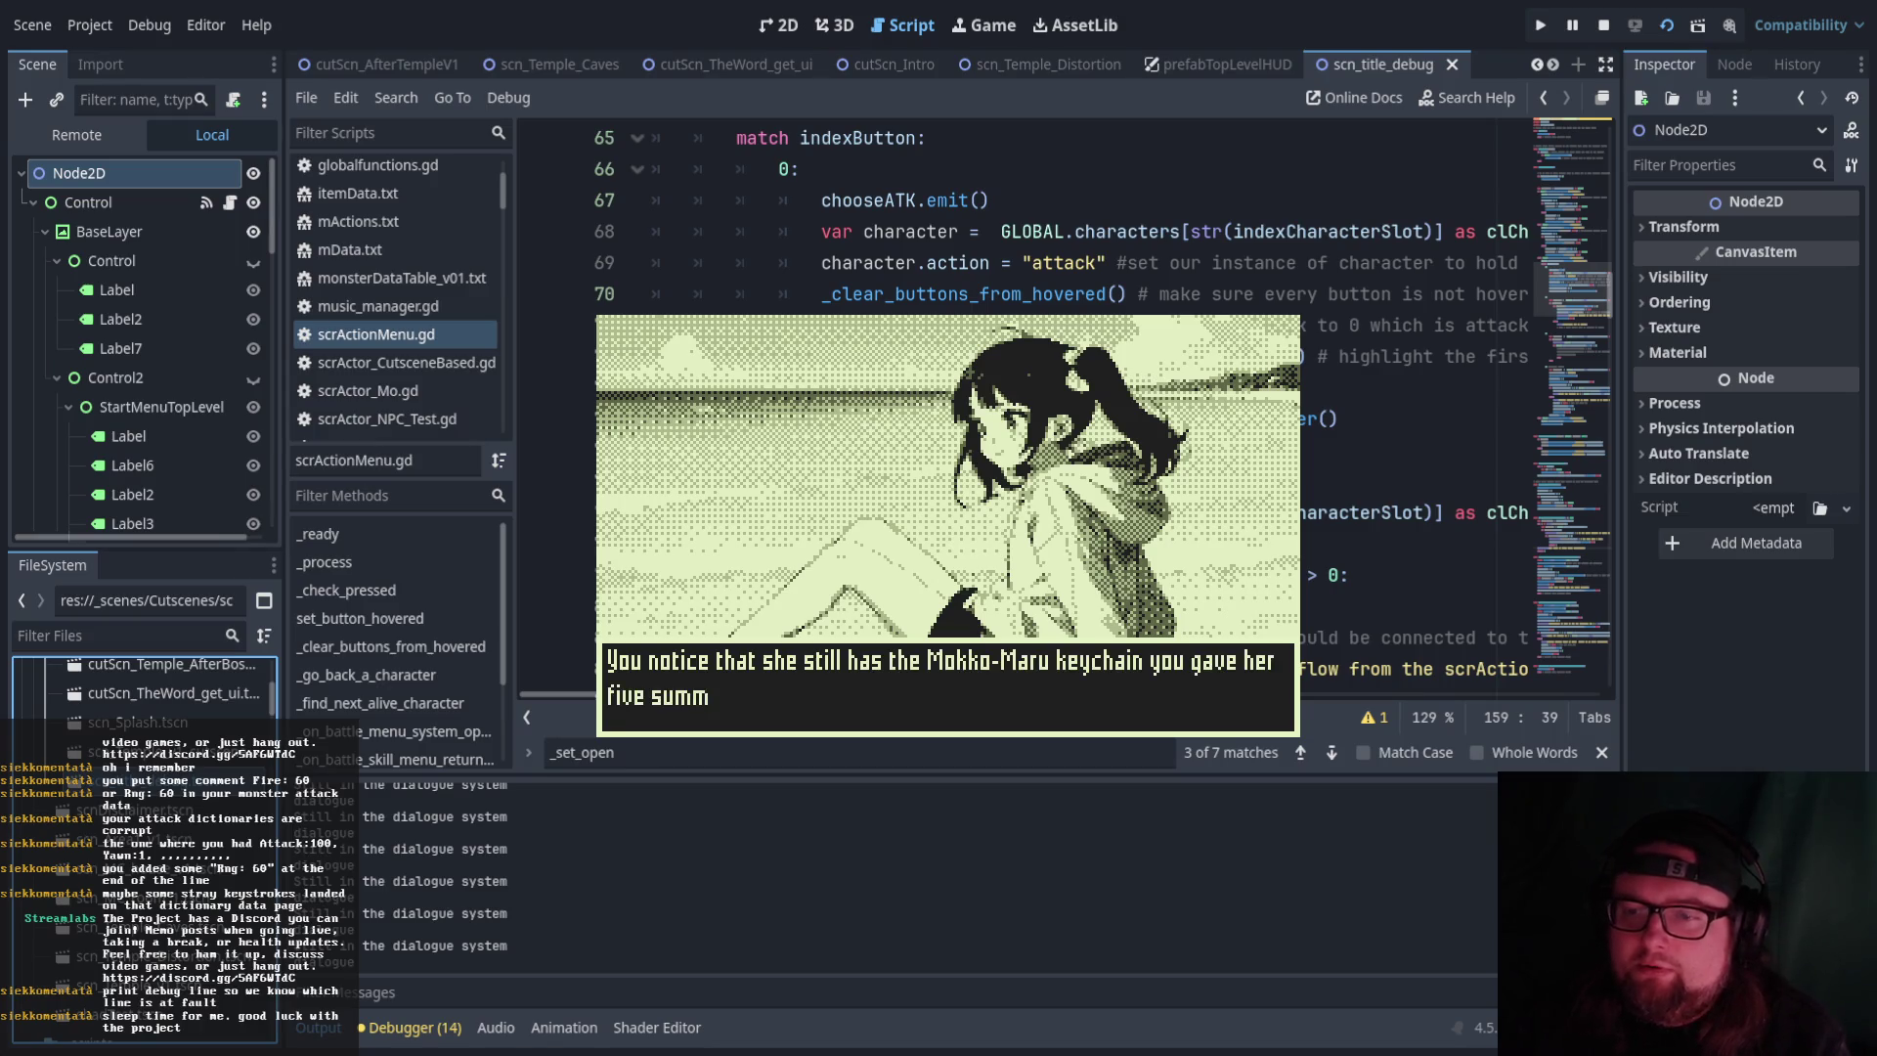
pyautogui.press('Return')
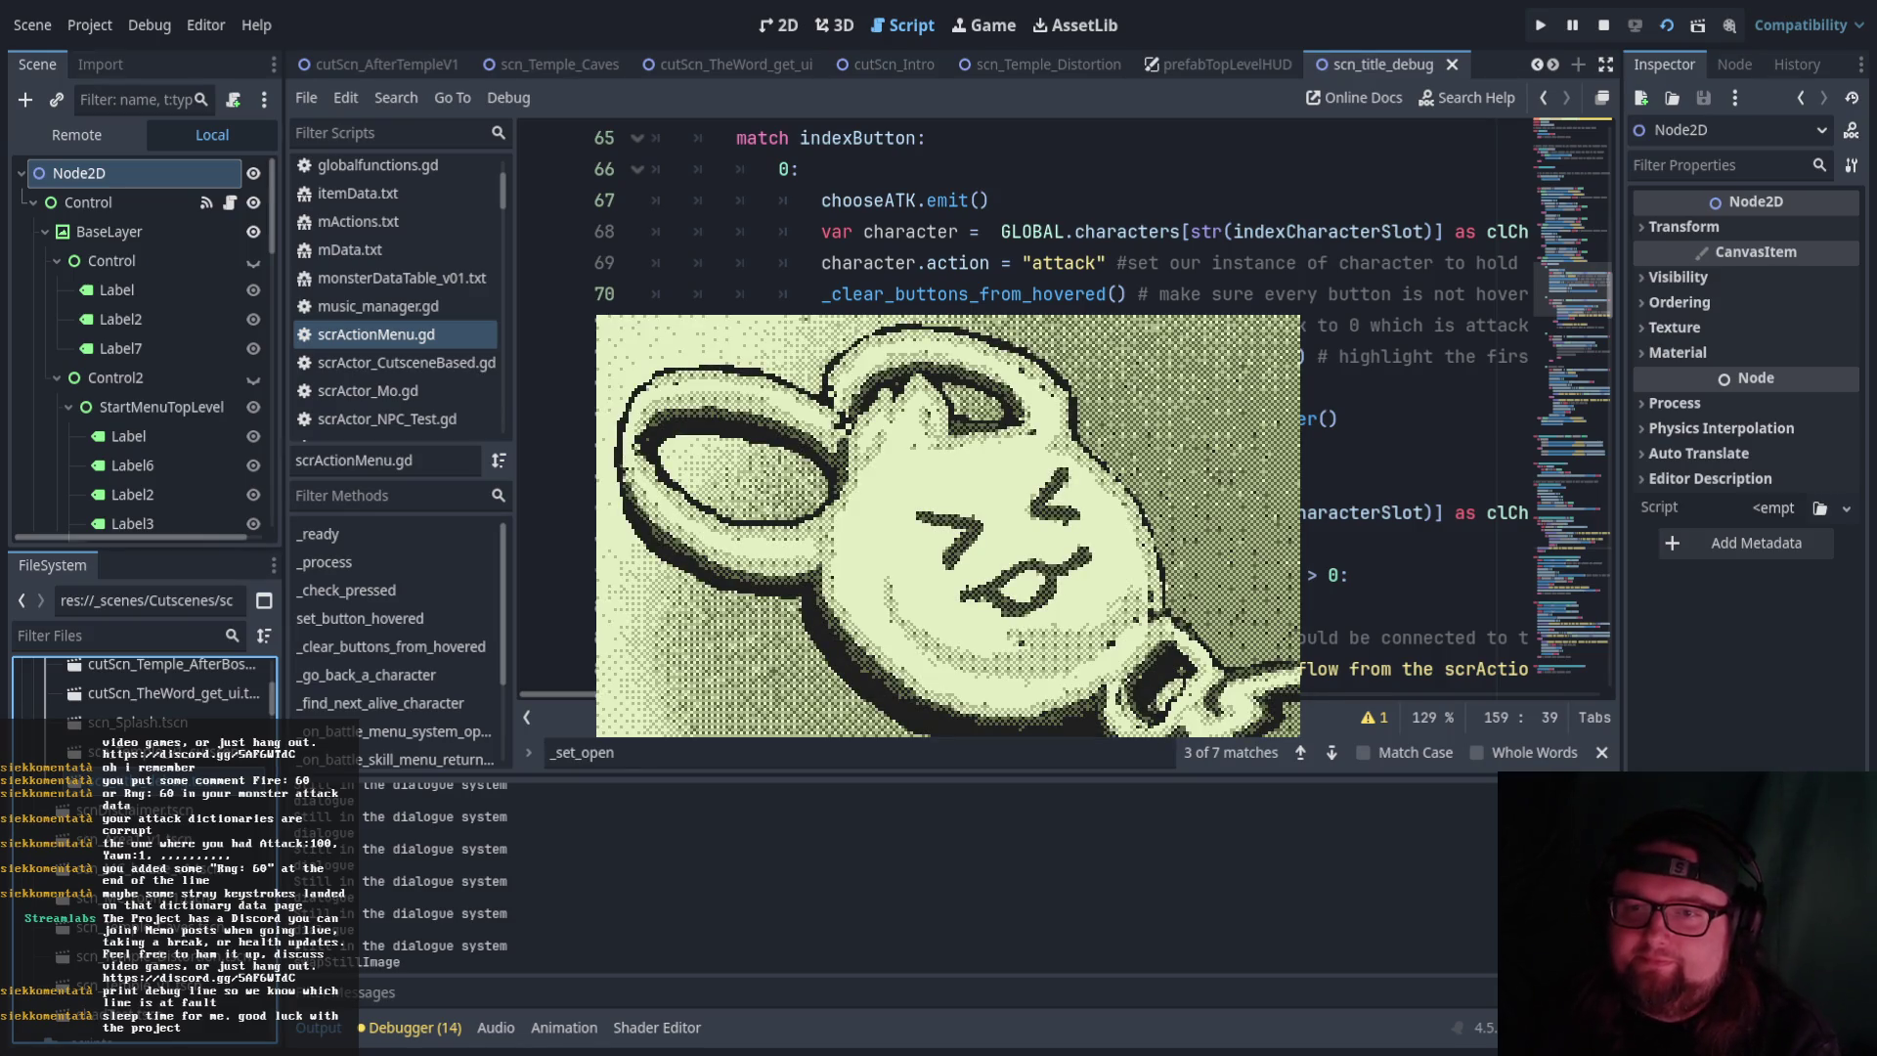
pyautogui.press('Return')
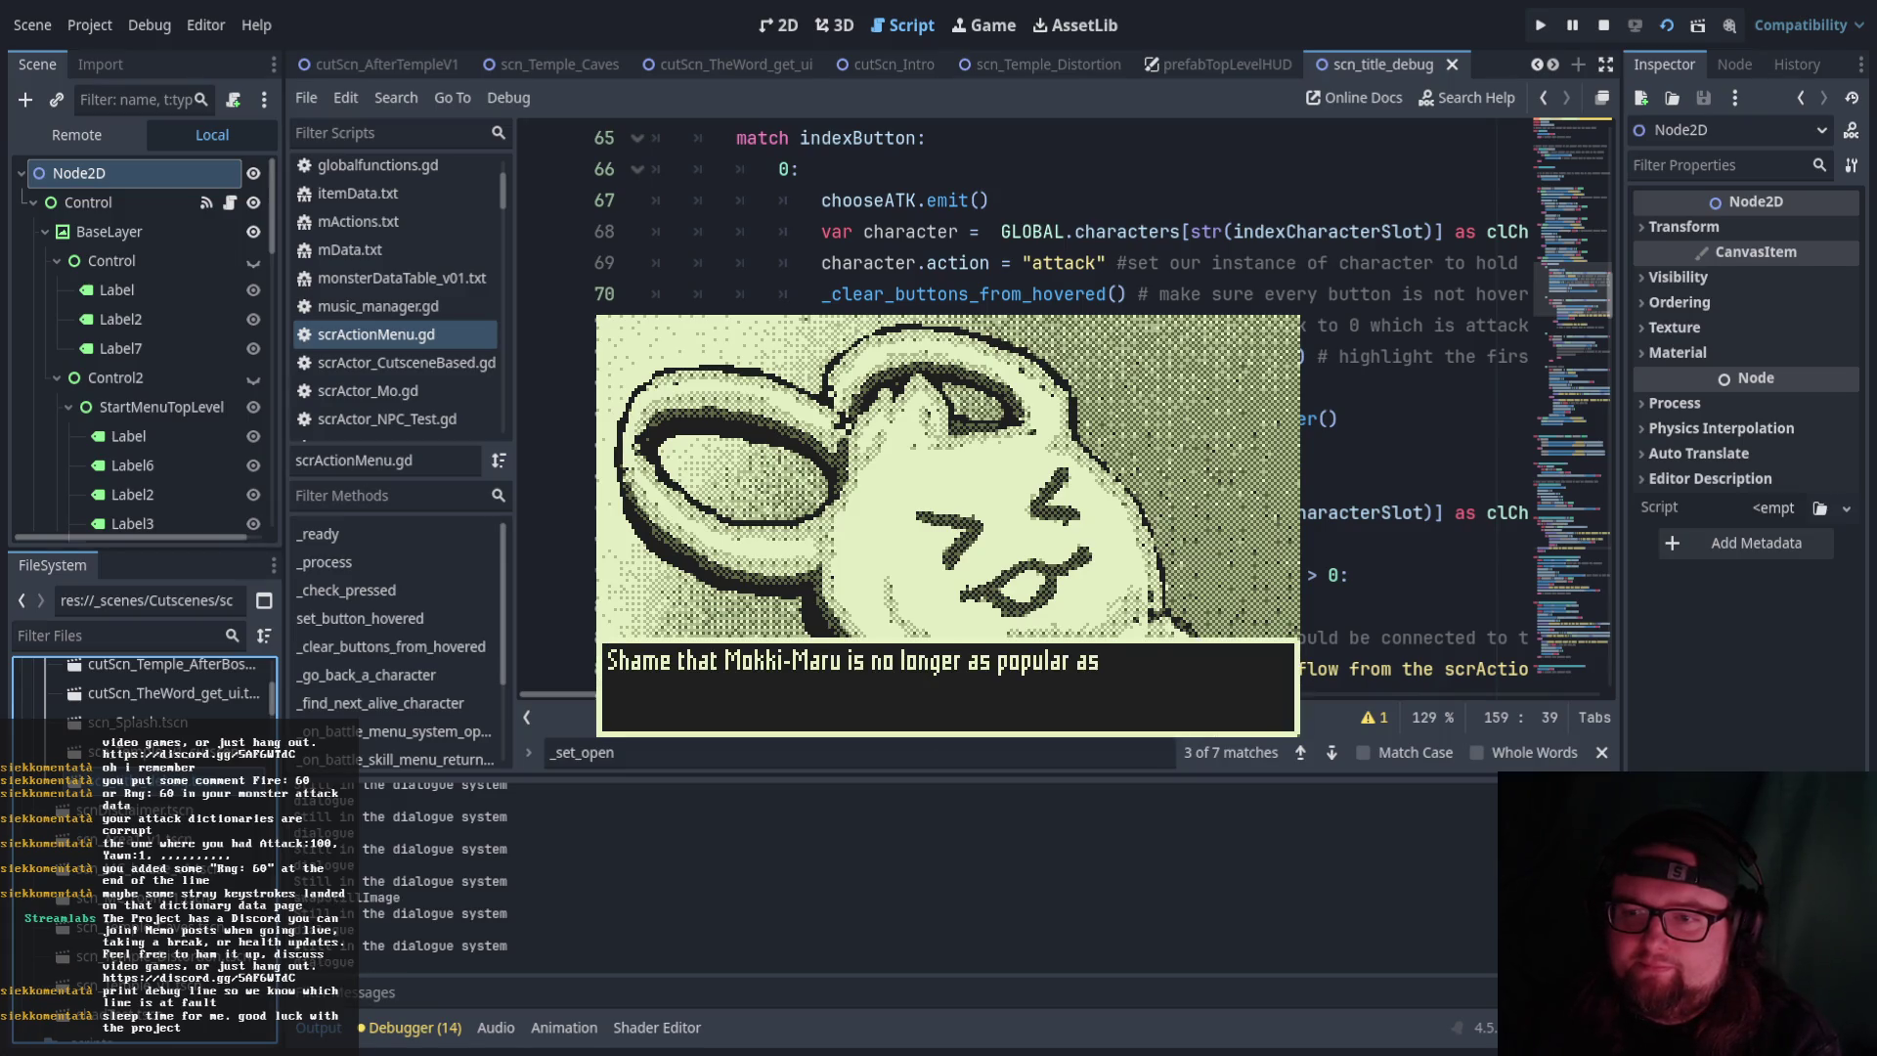
pyautogui.press('Return')
pyautogui.press('Return')
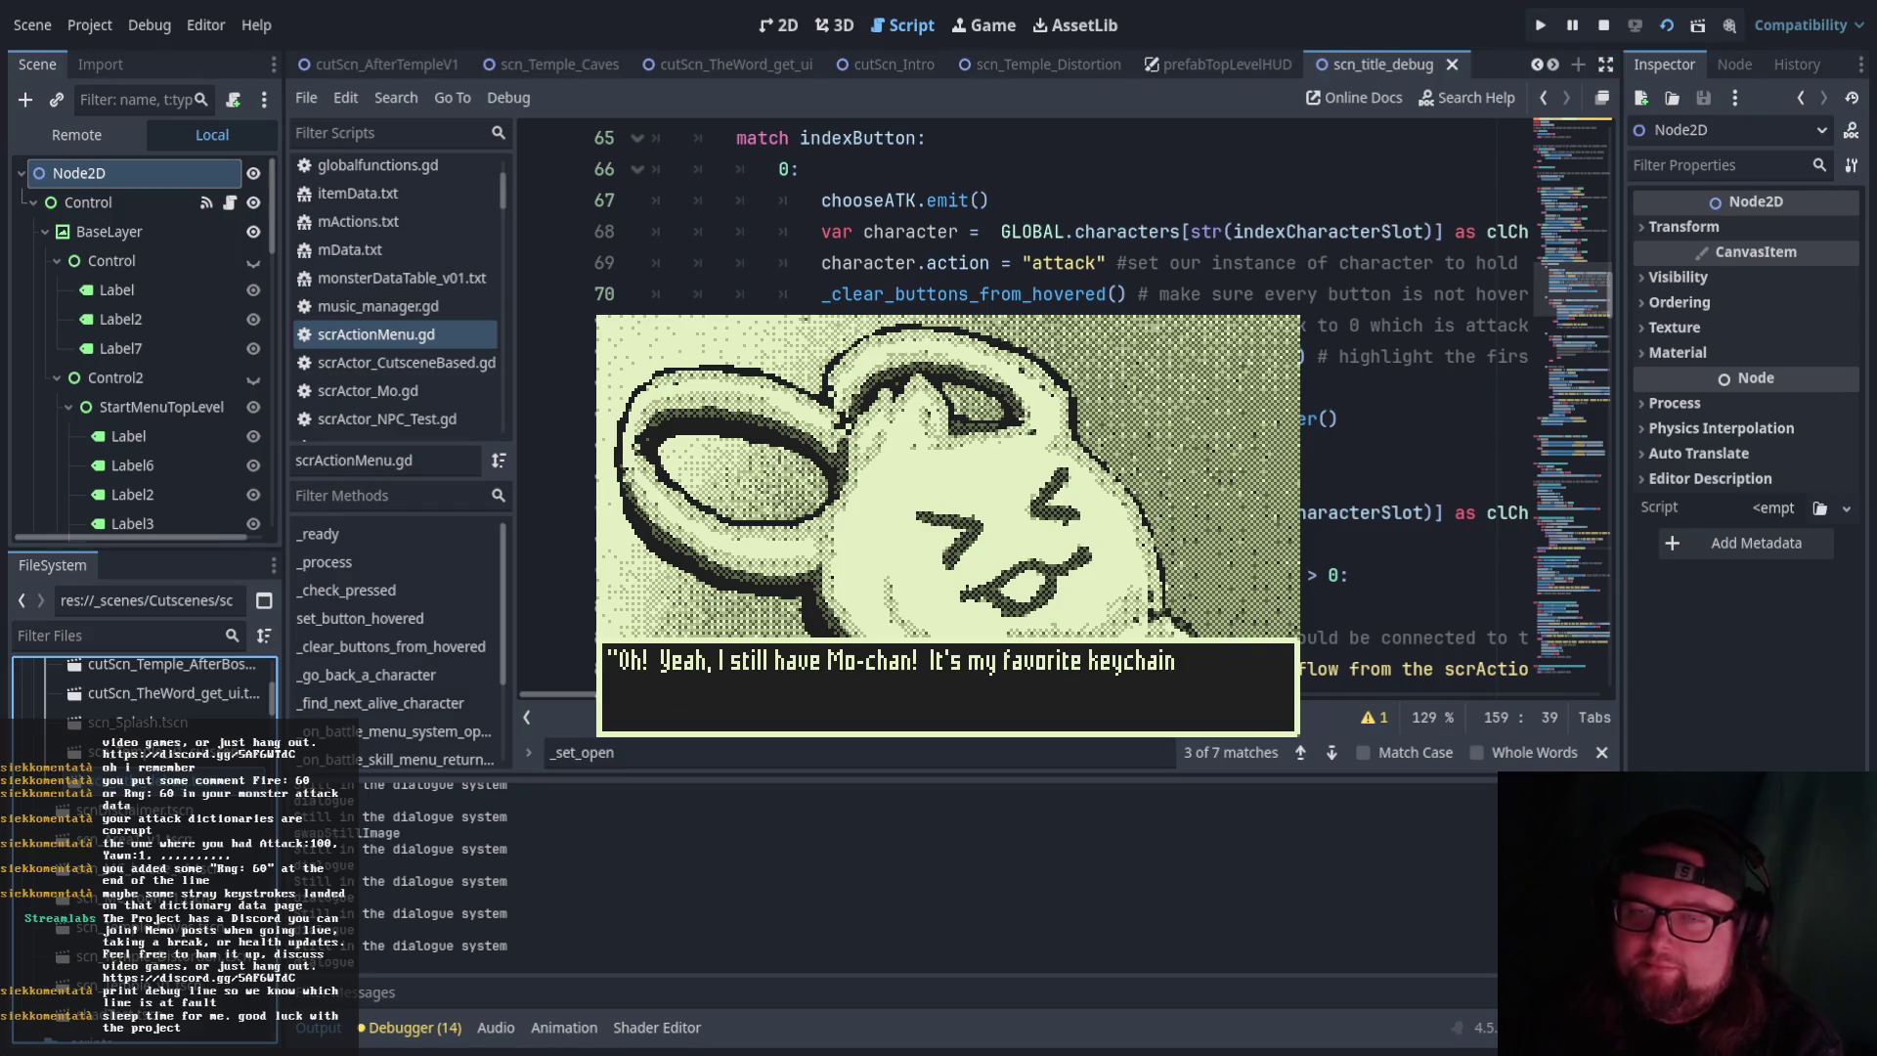
pyautogui.press('Return')
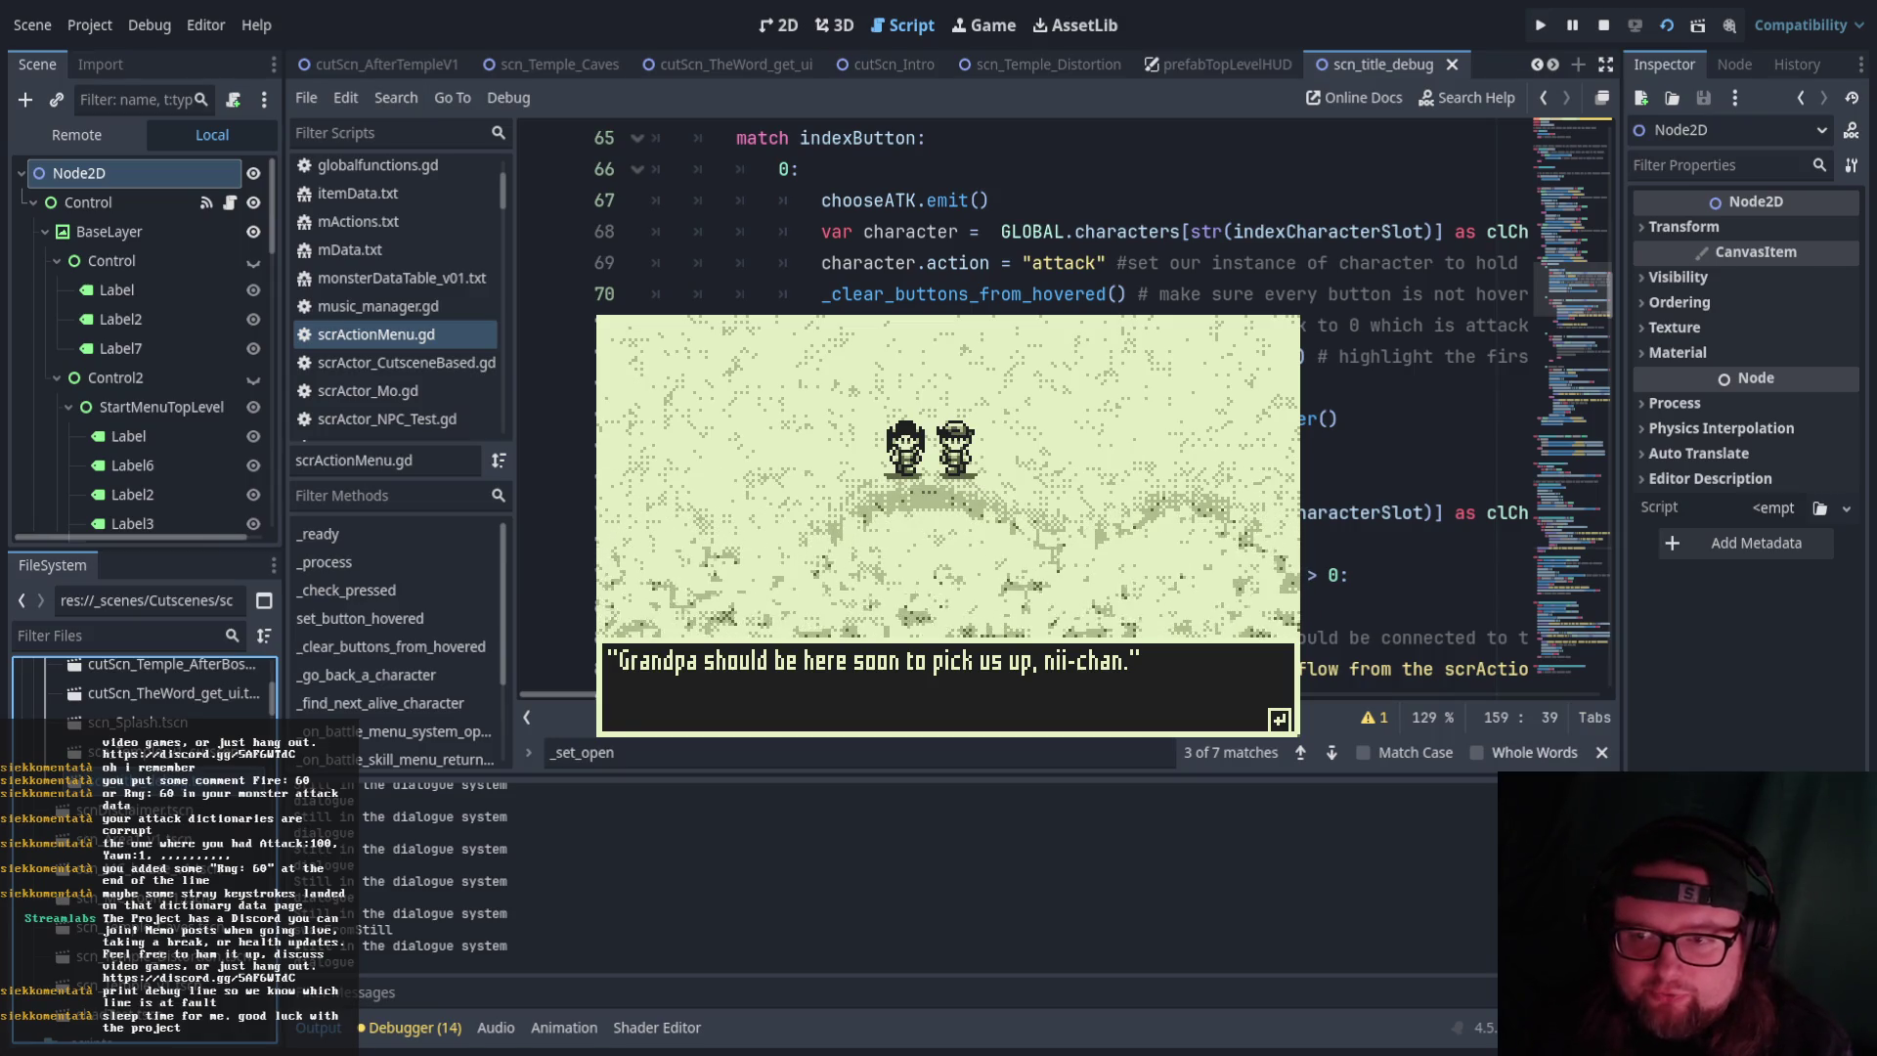
# Advance past grandpa's pickup line into the dream, where the strange bald man appears and reassures you
pyautogui.press('Return')
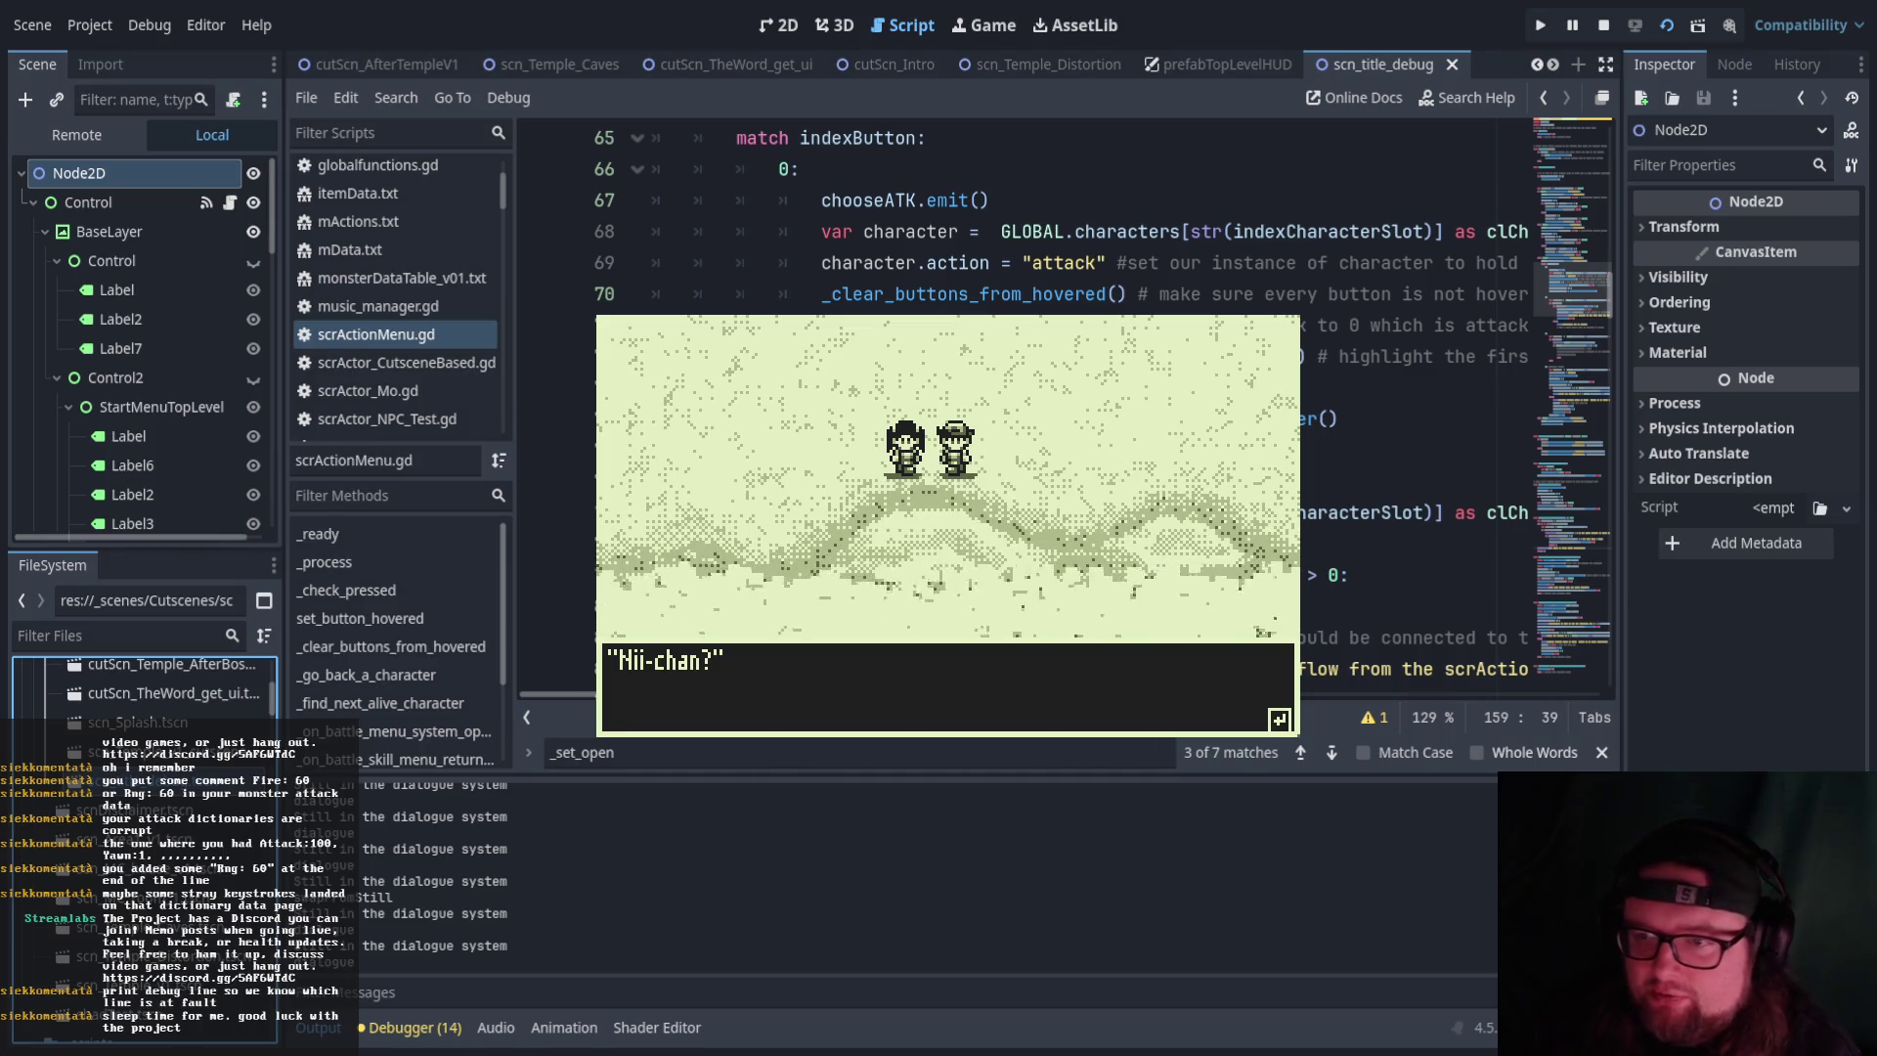
pyautogui.press('Return')
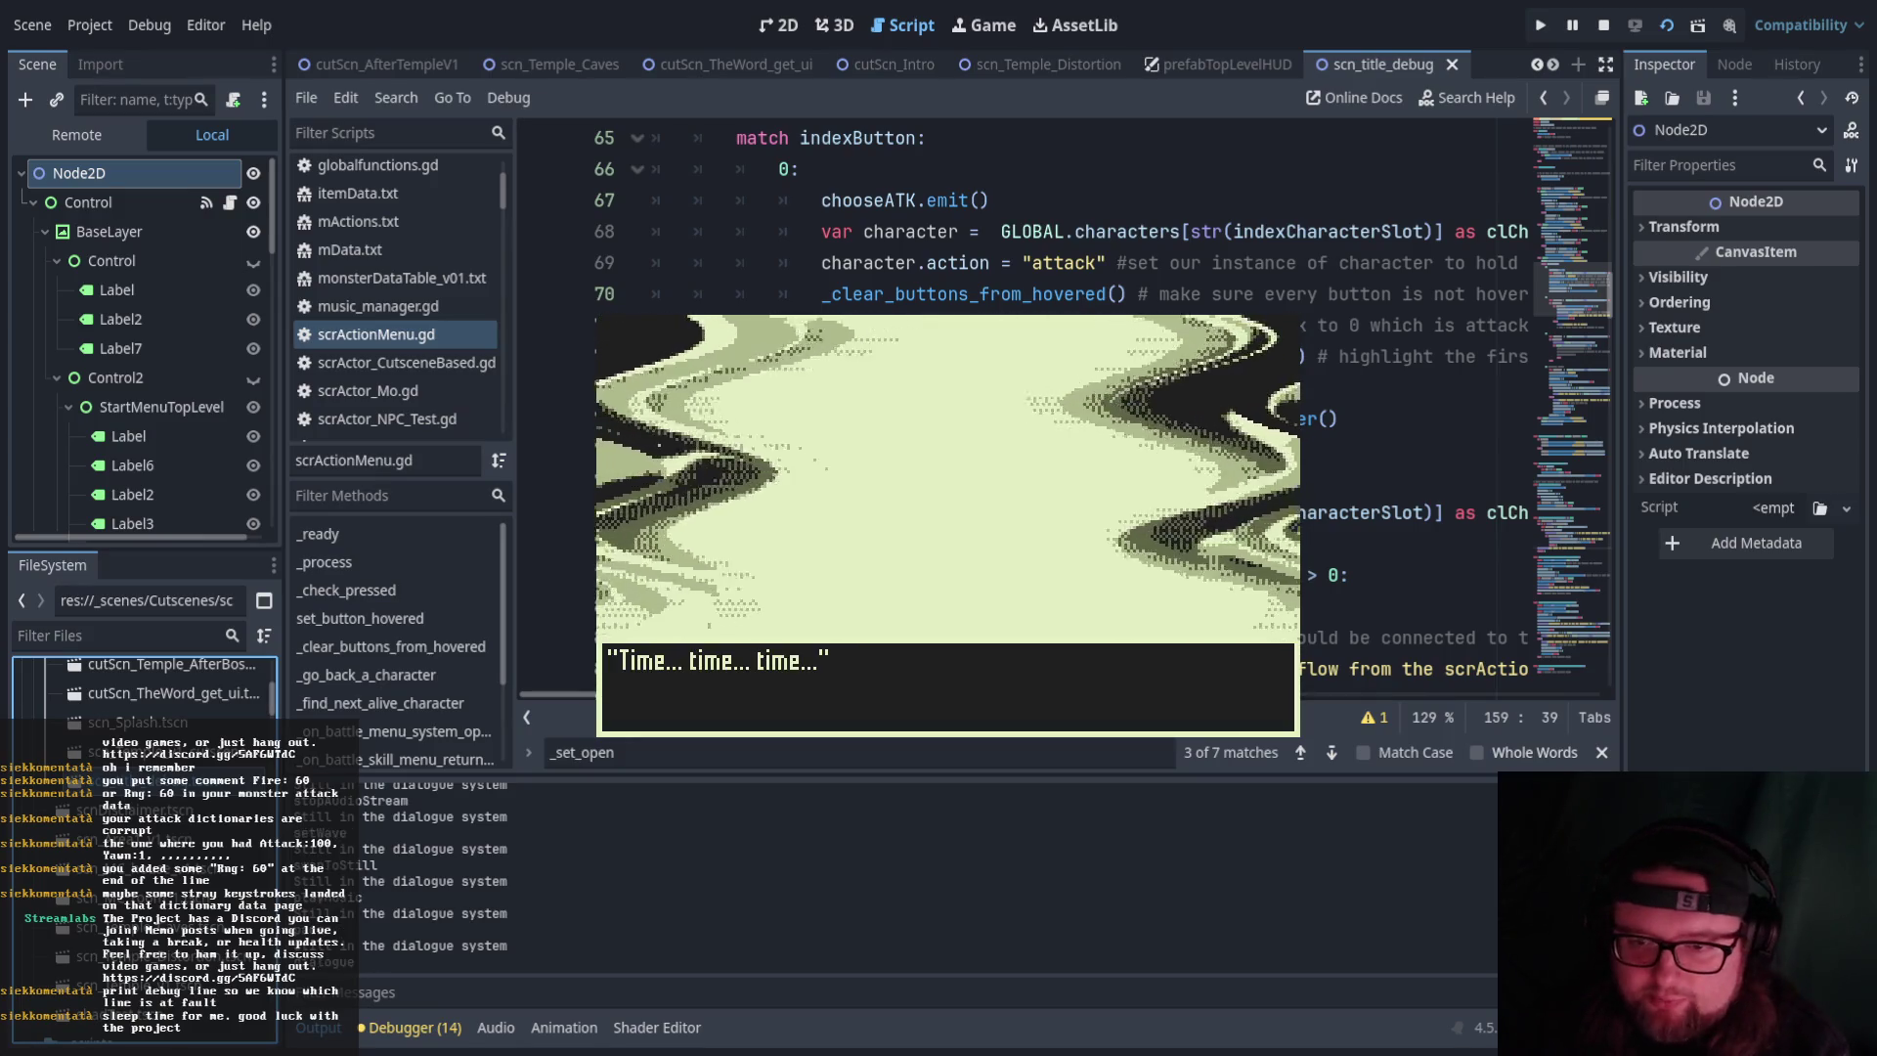
pyautogui.press('Return')
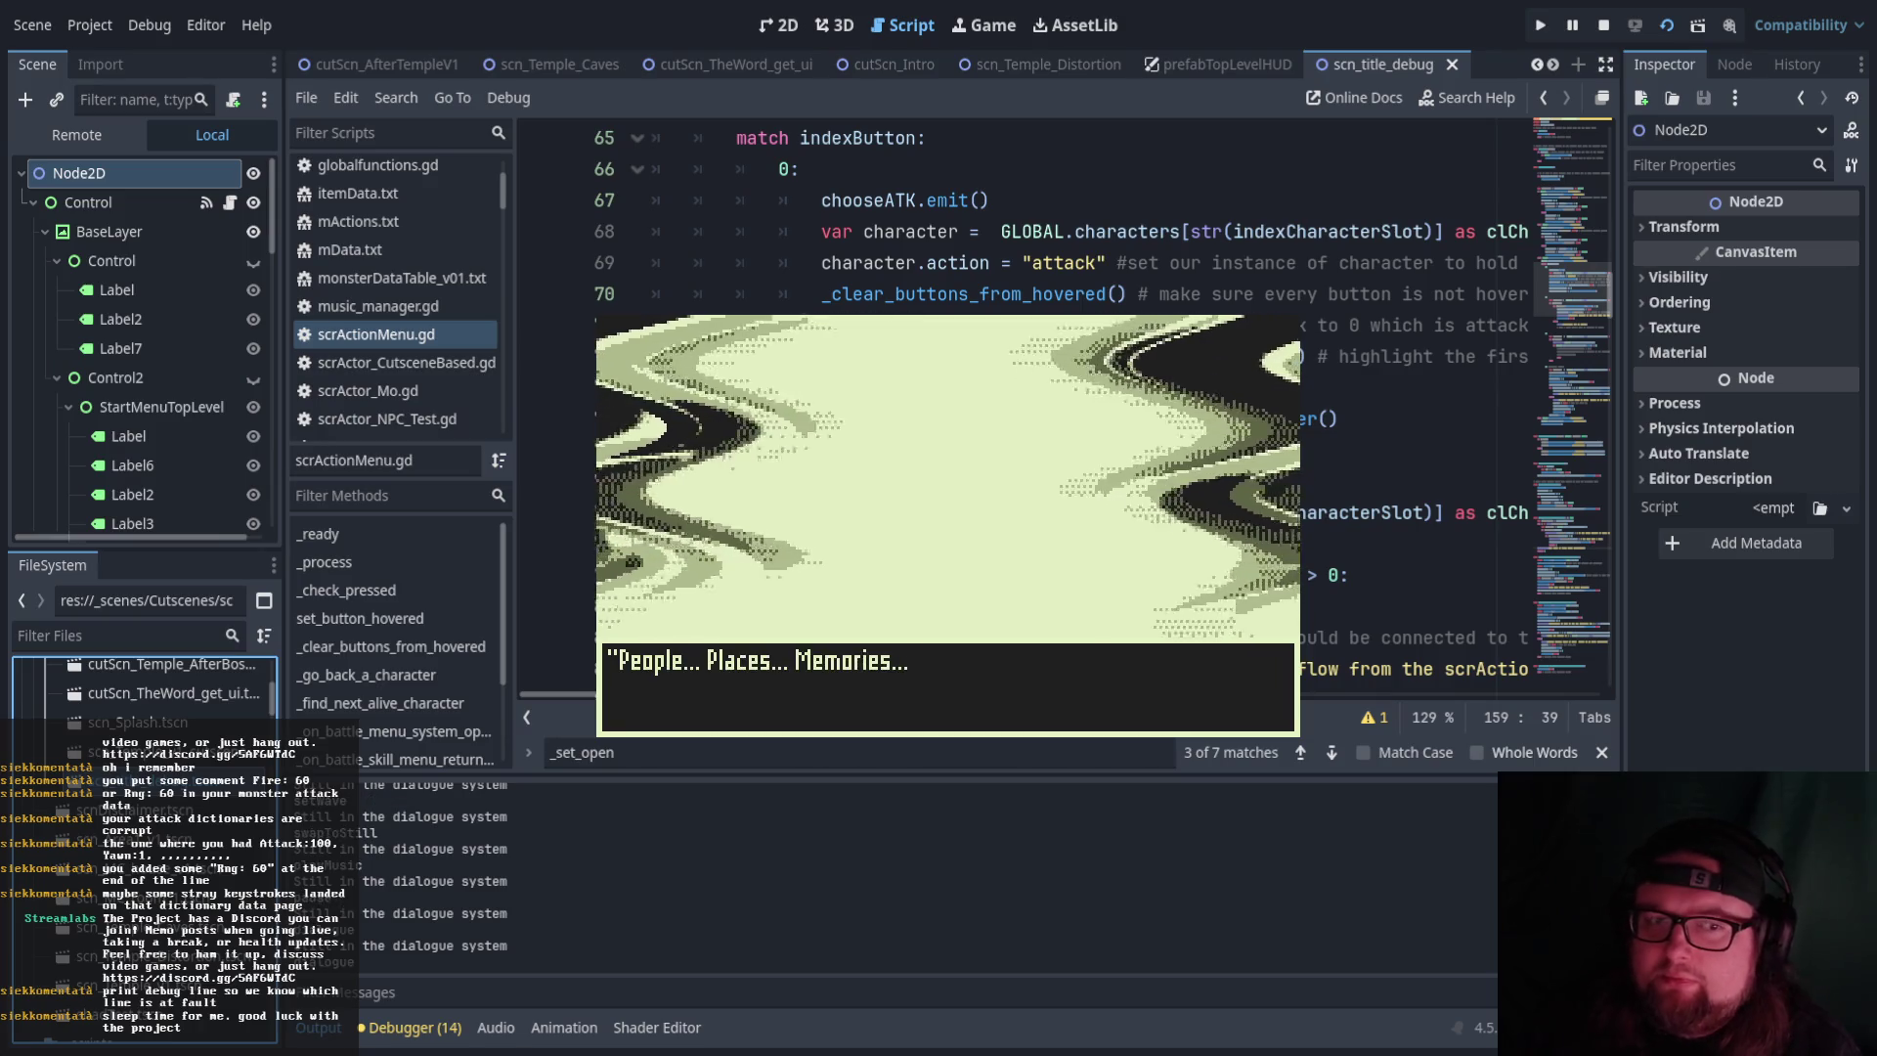
pyautogui.press('Return')
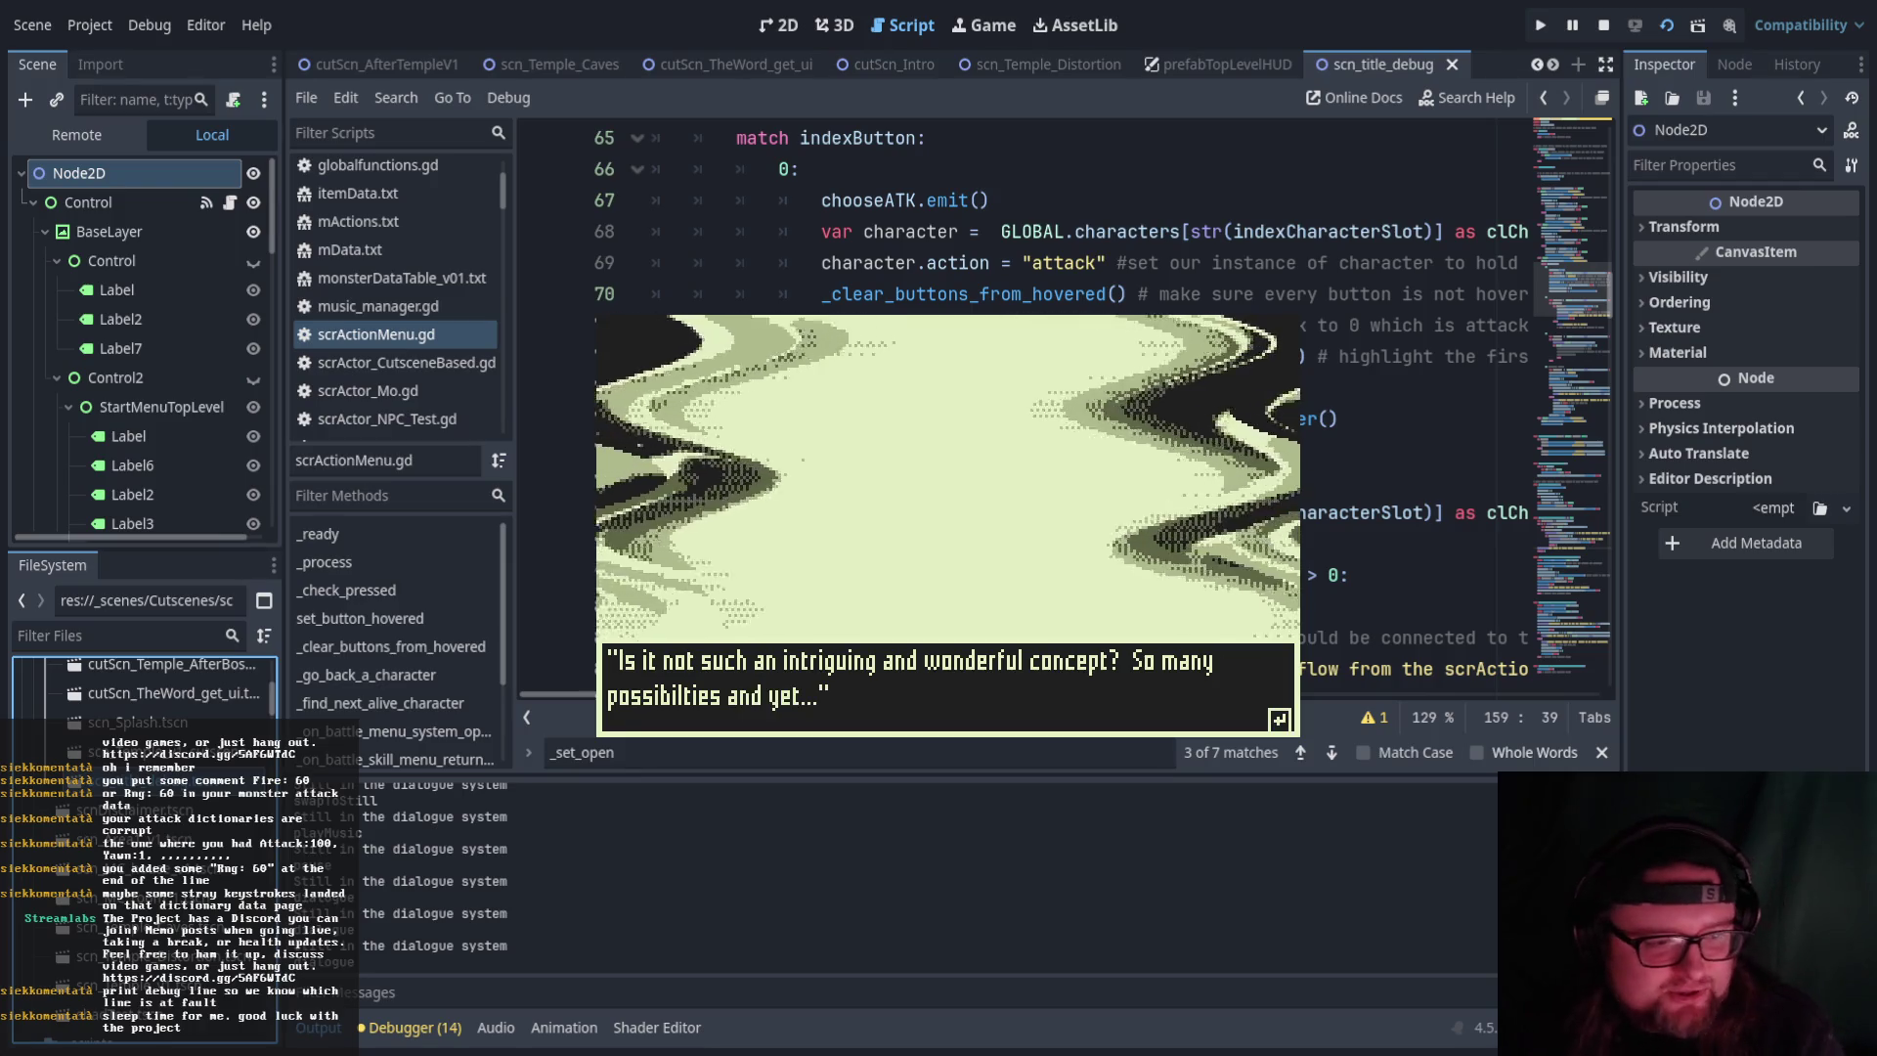
pyautogui.press('Return')
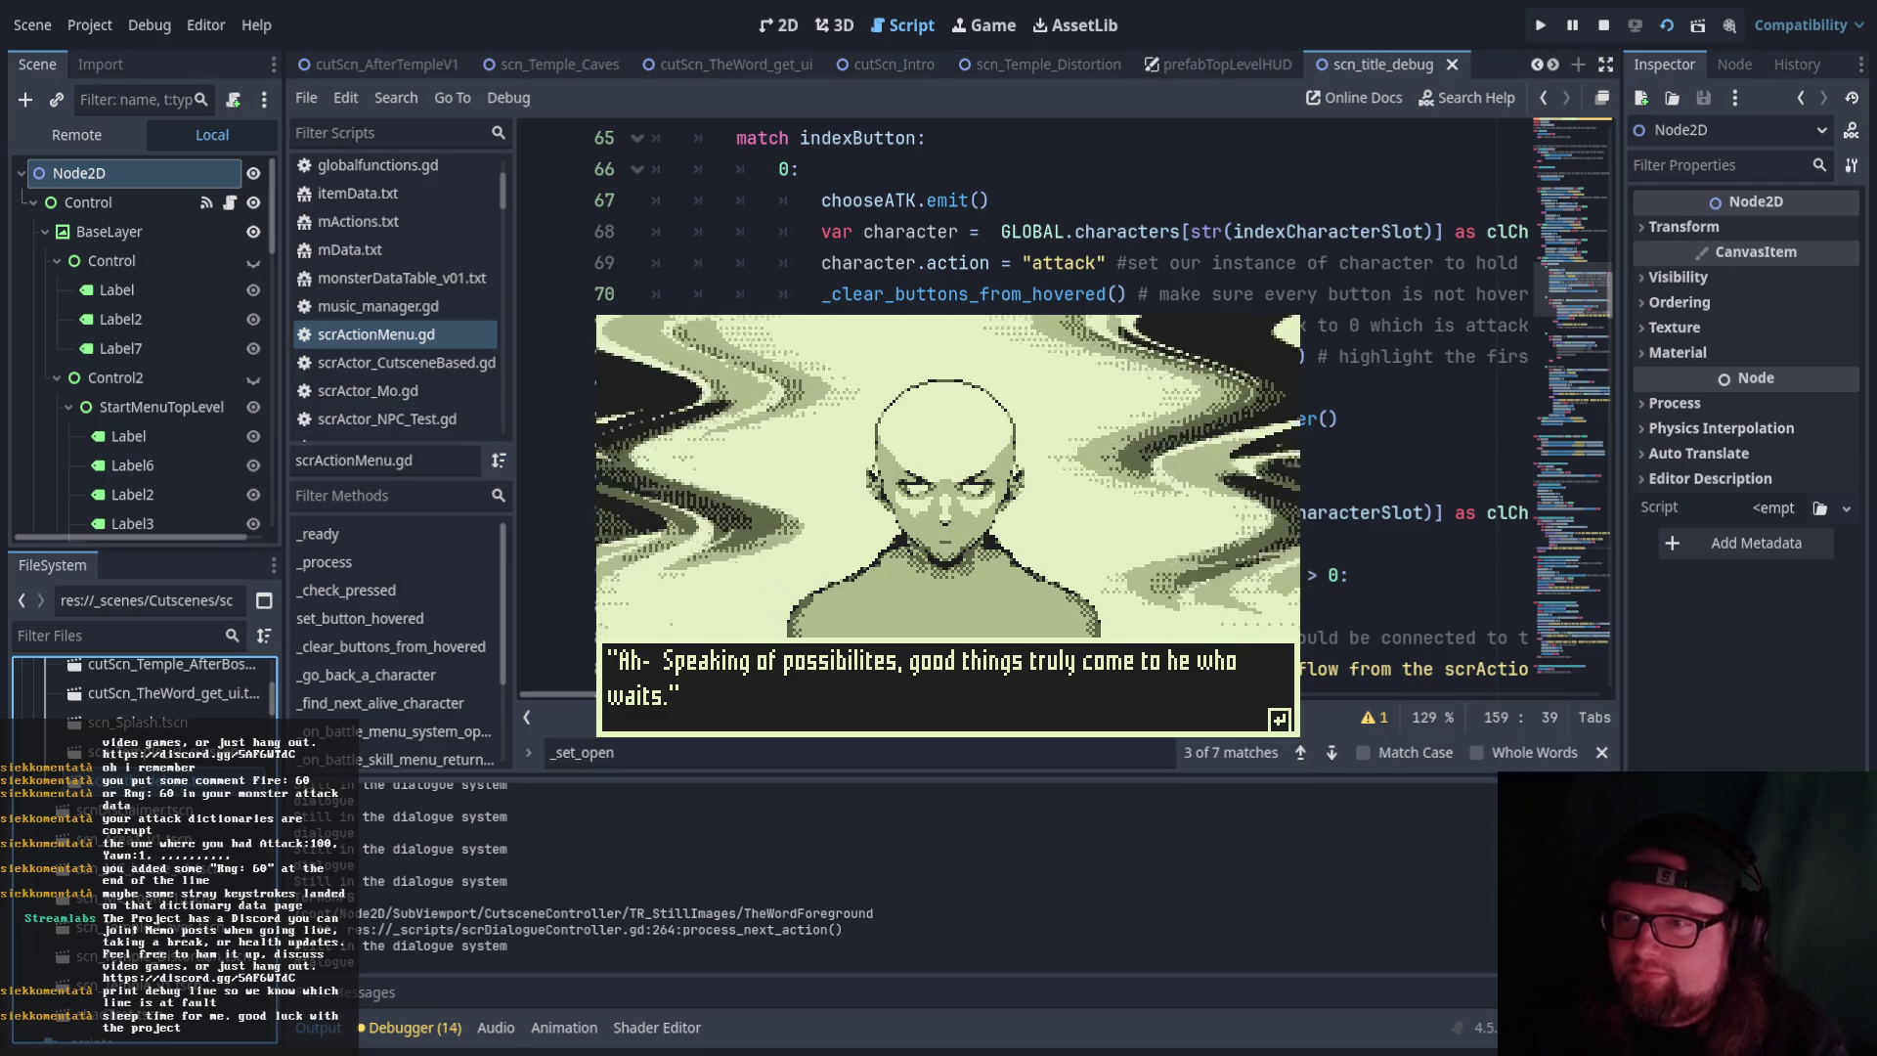
pyautogui.press('Return')
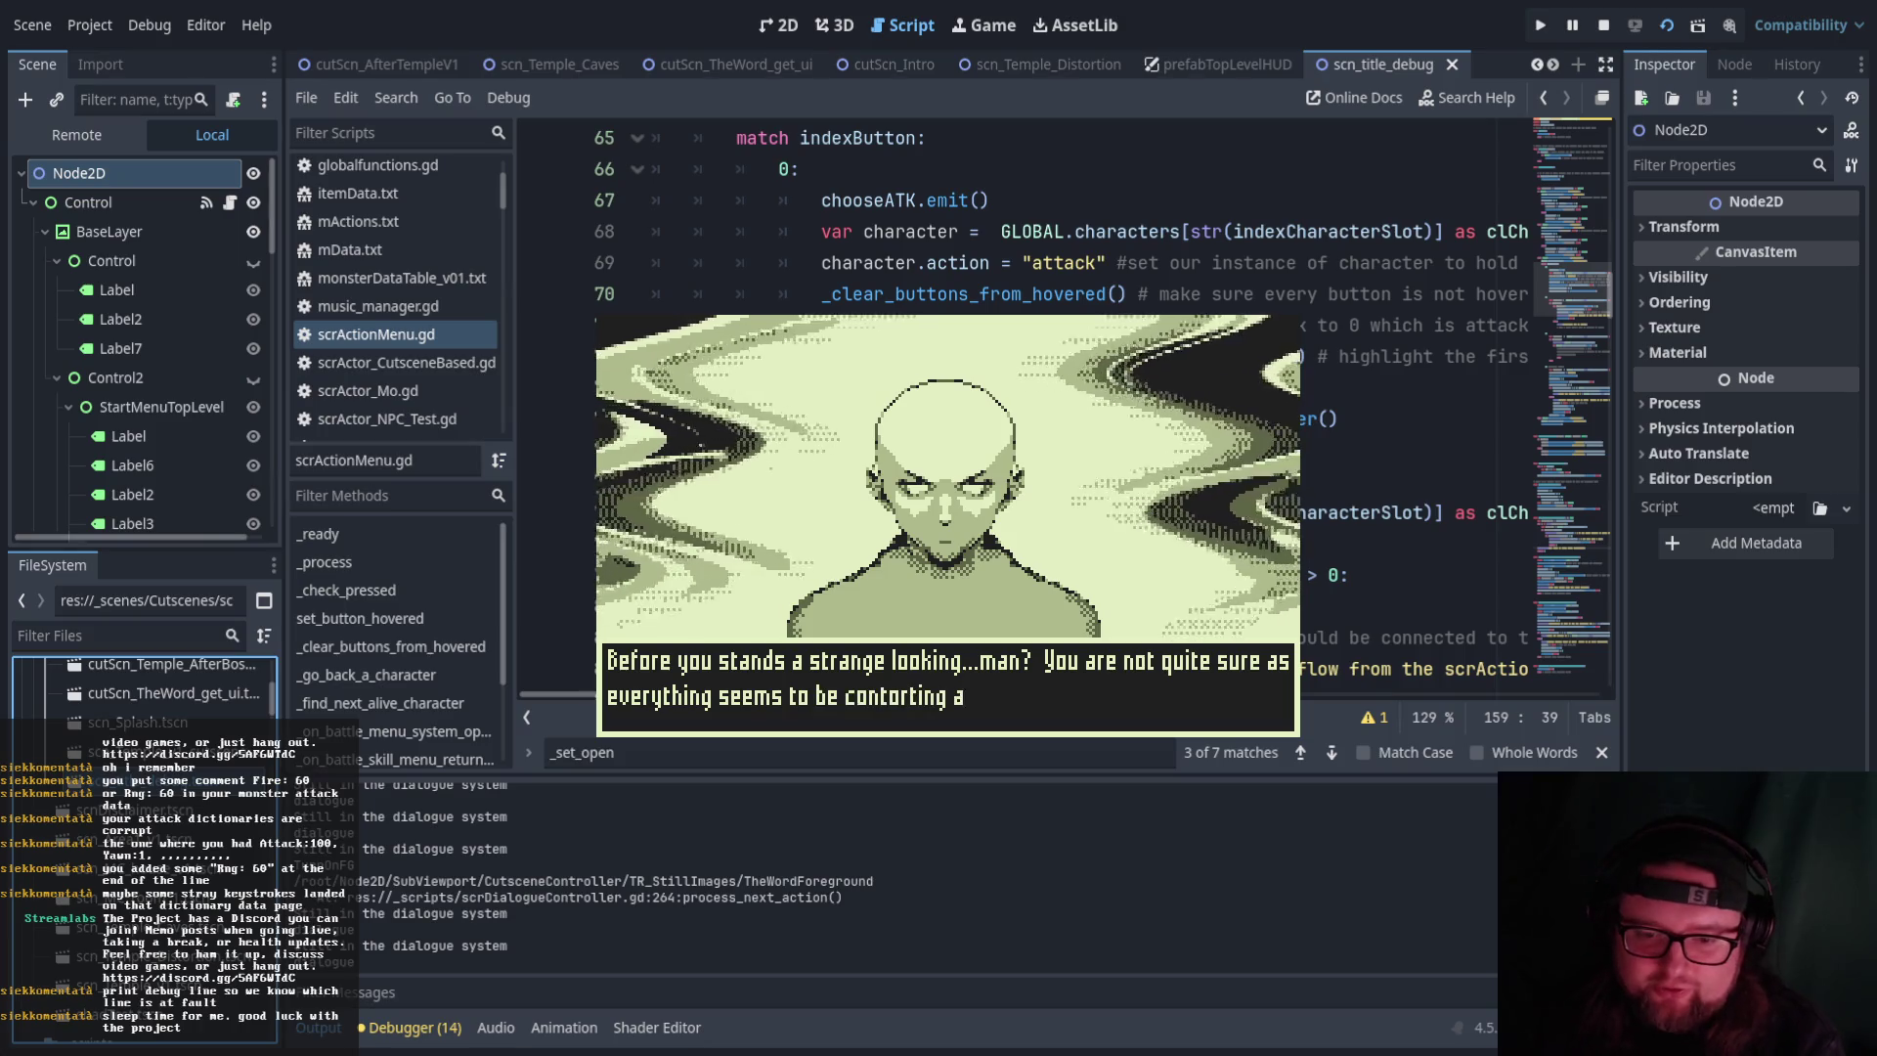
pyautogui.press('Return')
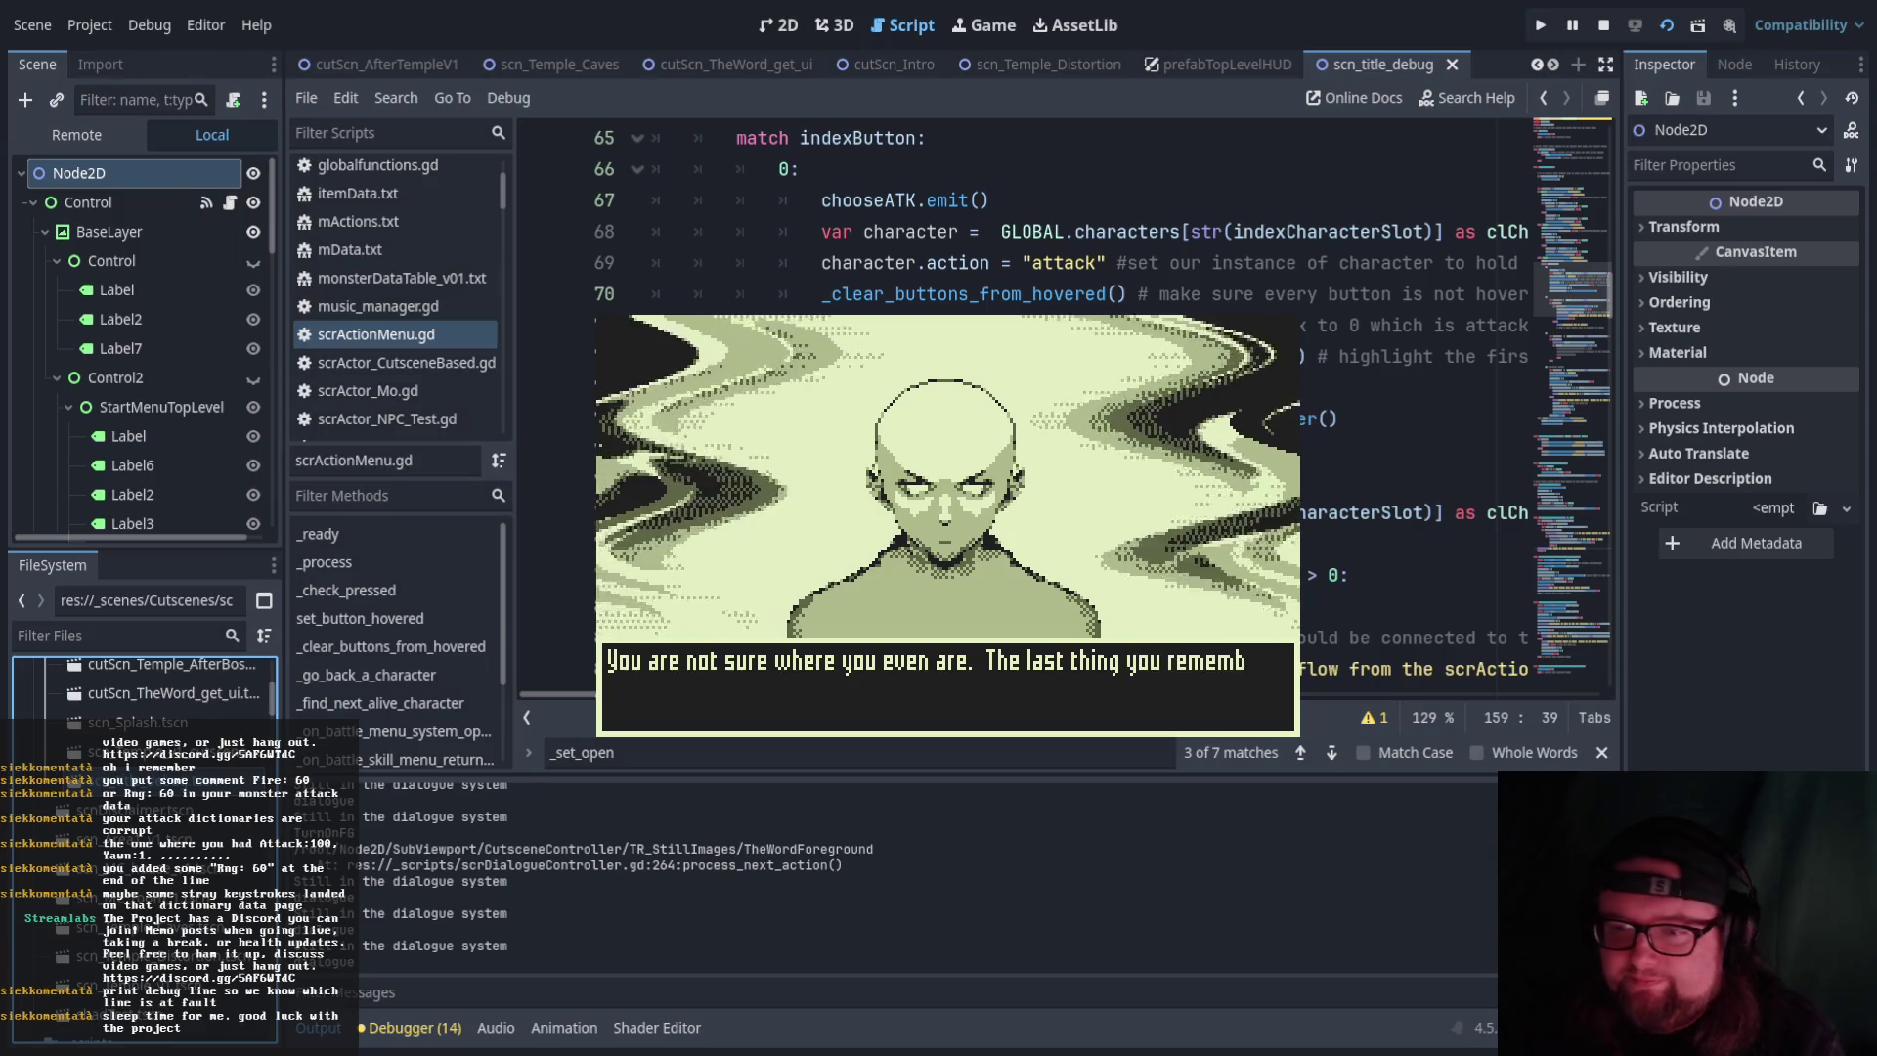
pyautogui.press('Return')
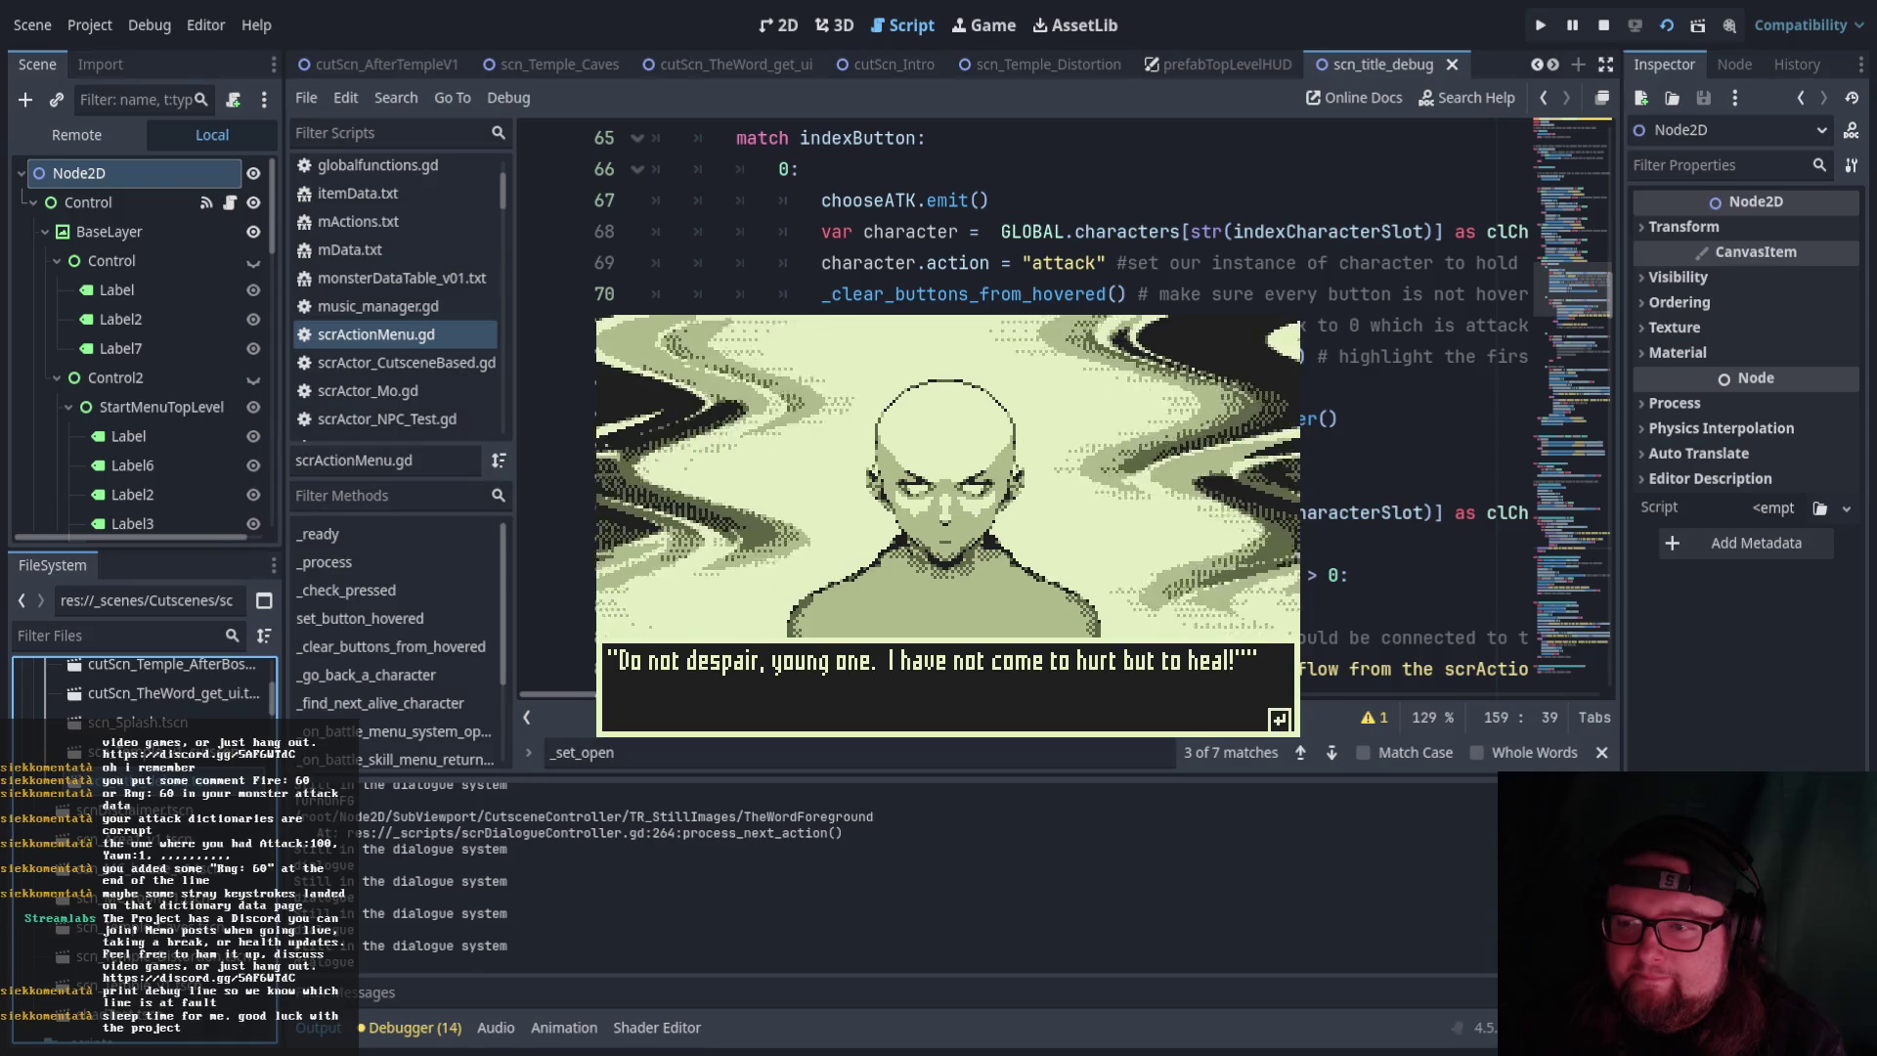
pyautogui.press('Return')
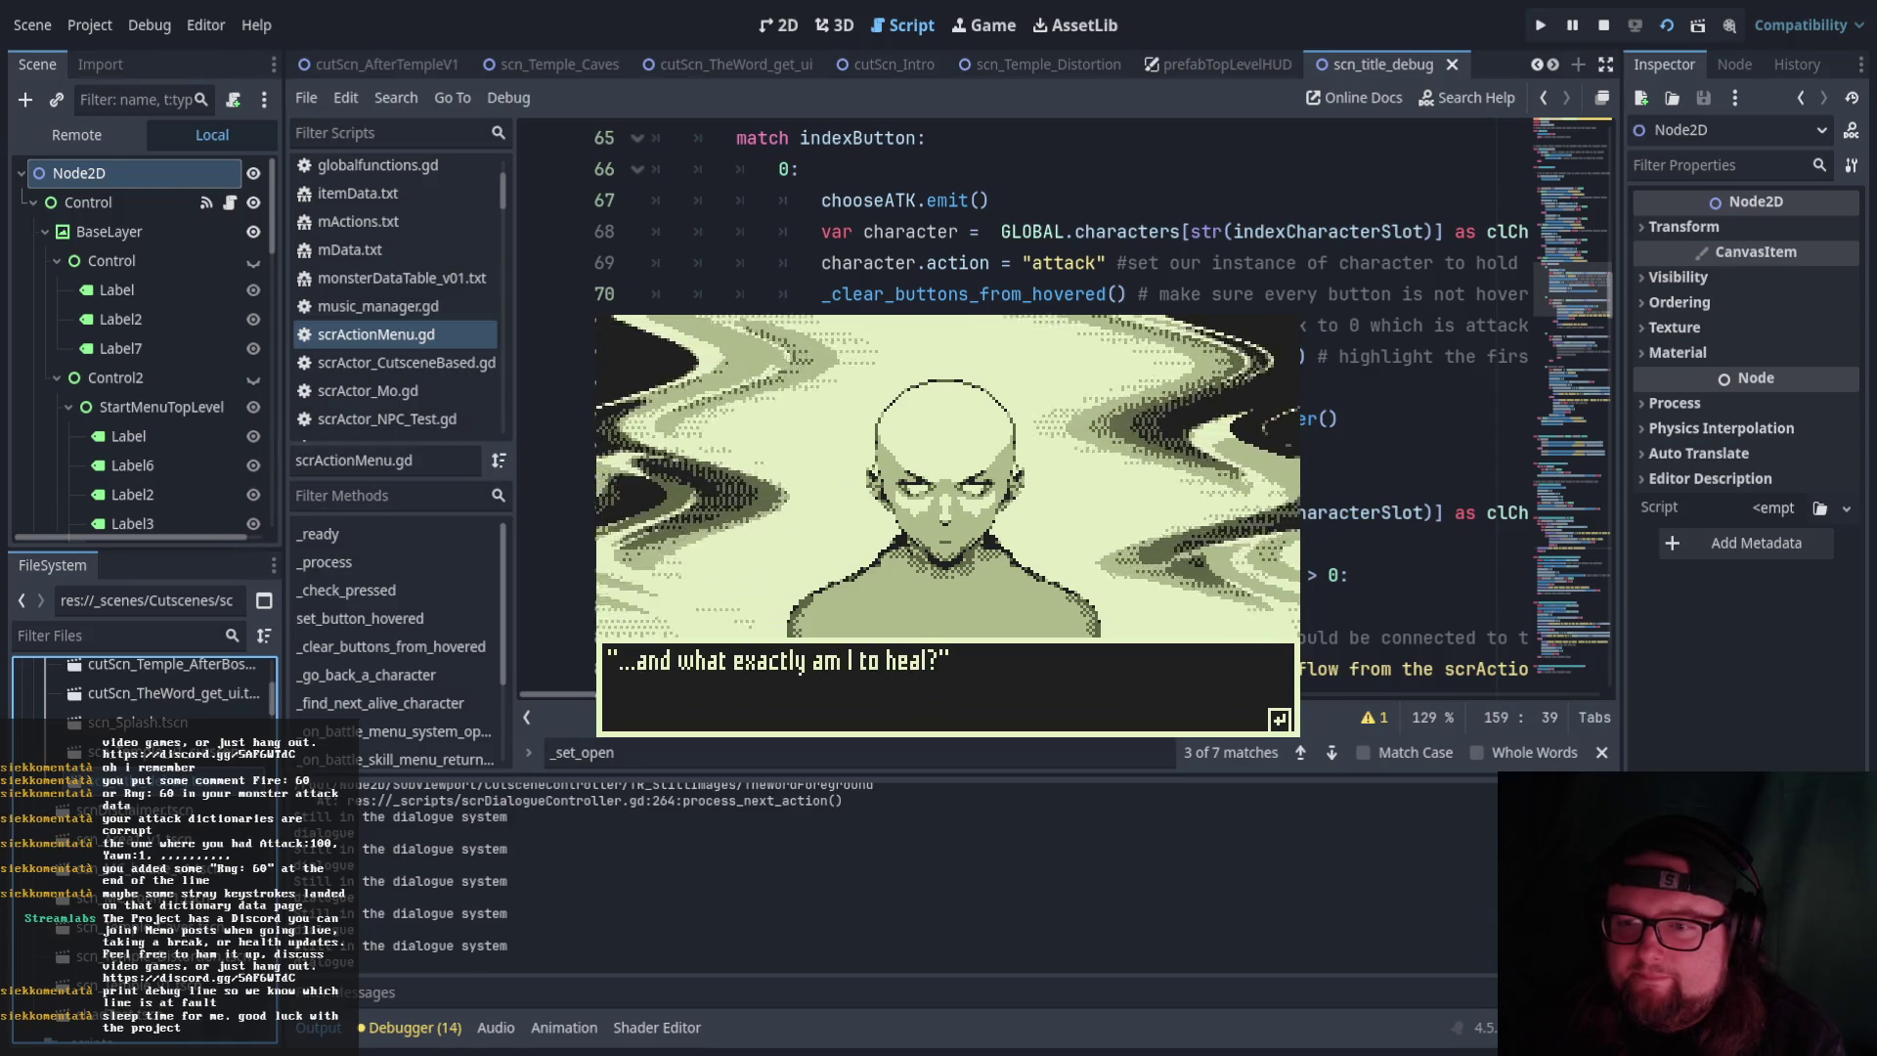
# Continue the man's laughing replies until he fades and Yui's voice calls you awake
pyautogui.press('Return')
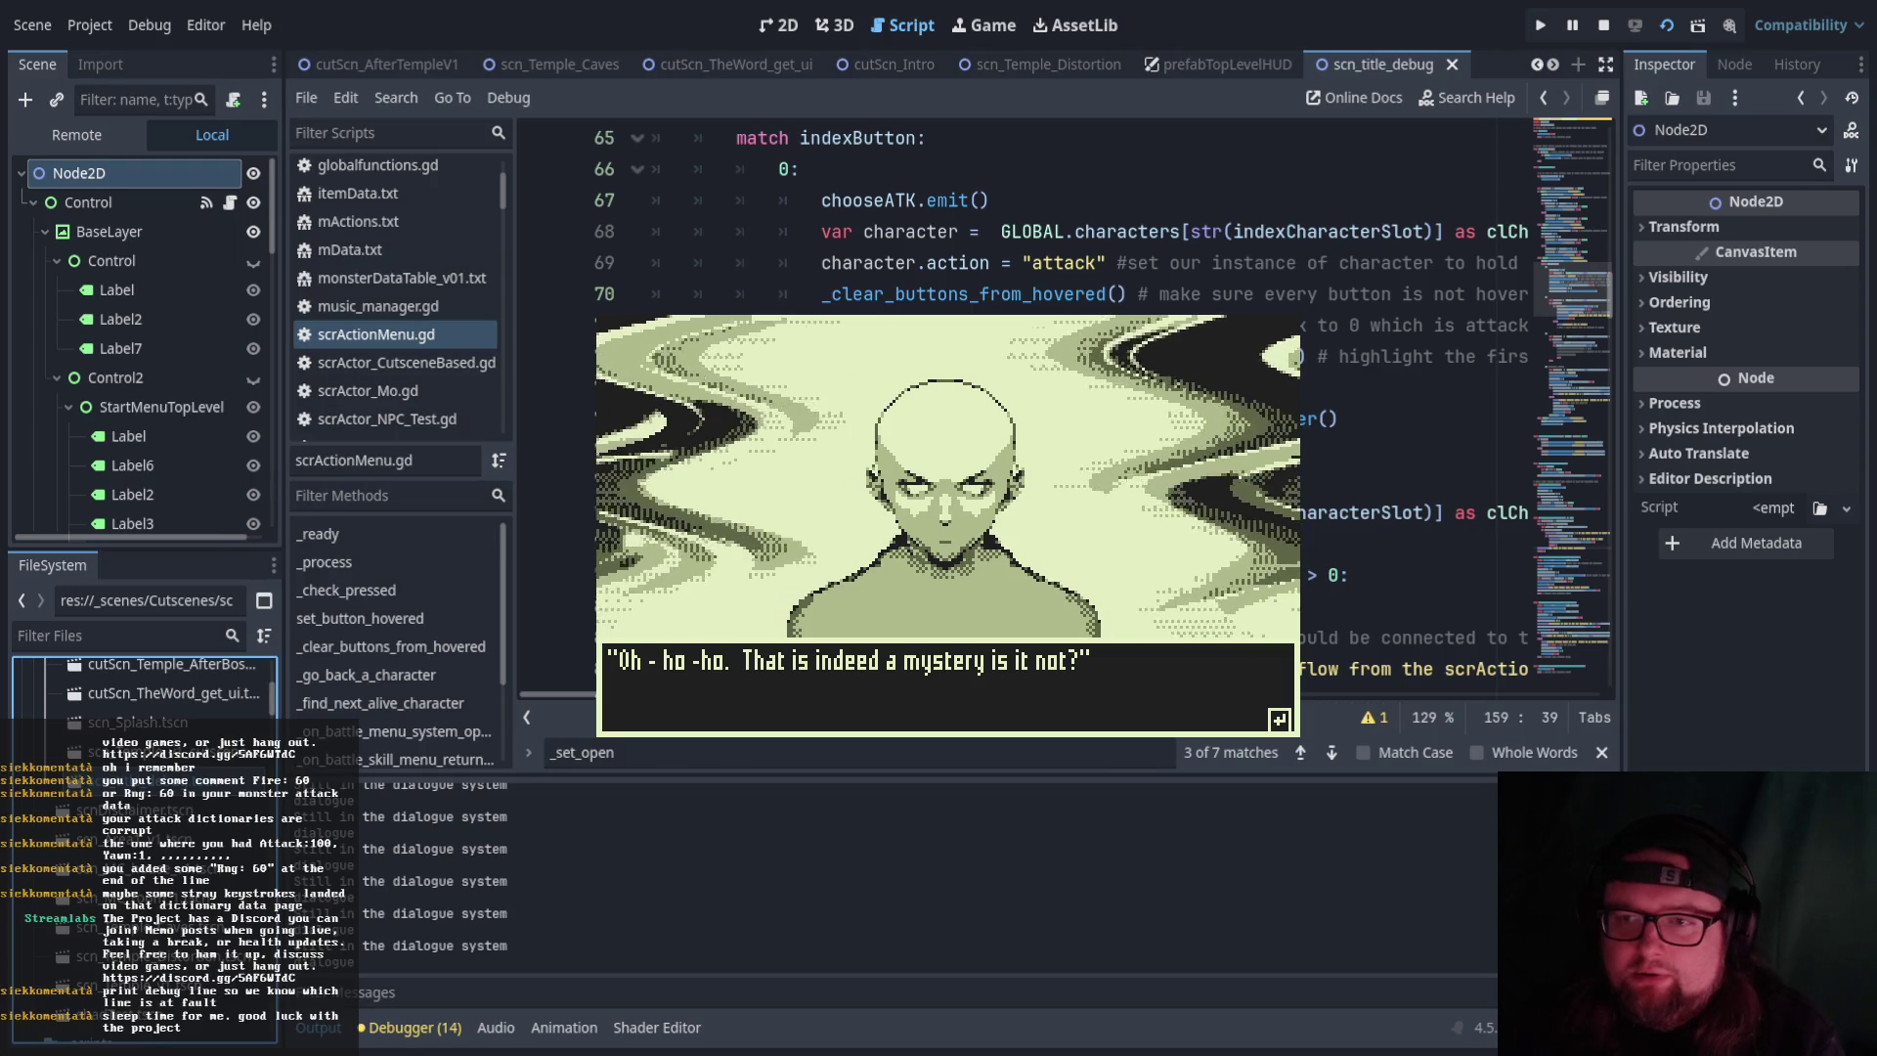
pyautogui.press('Return')
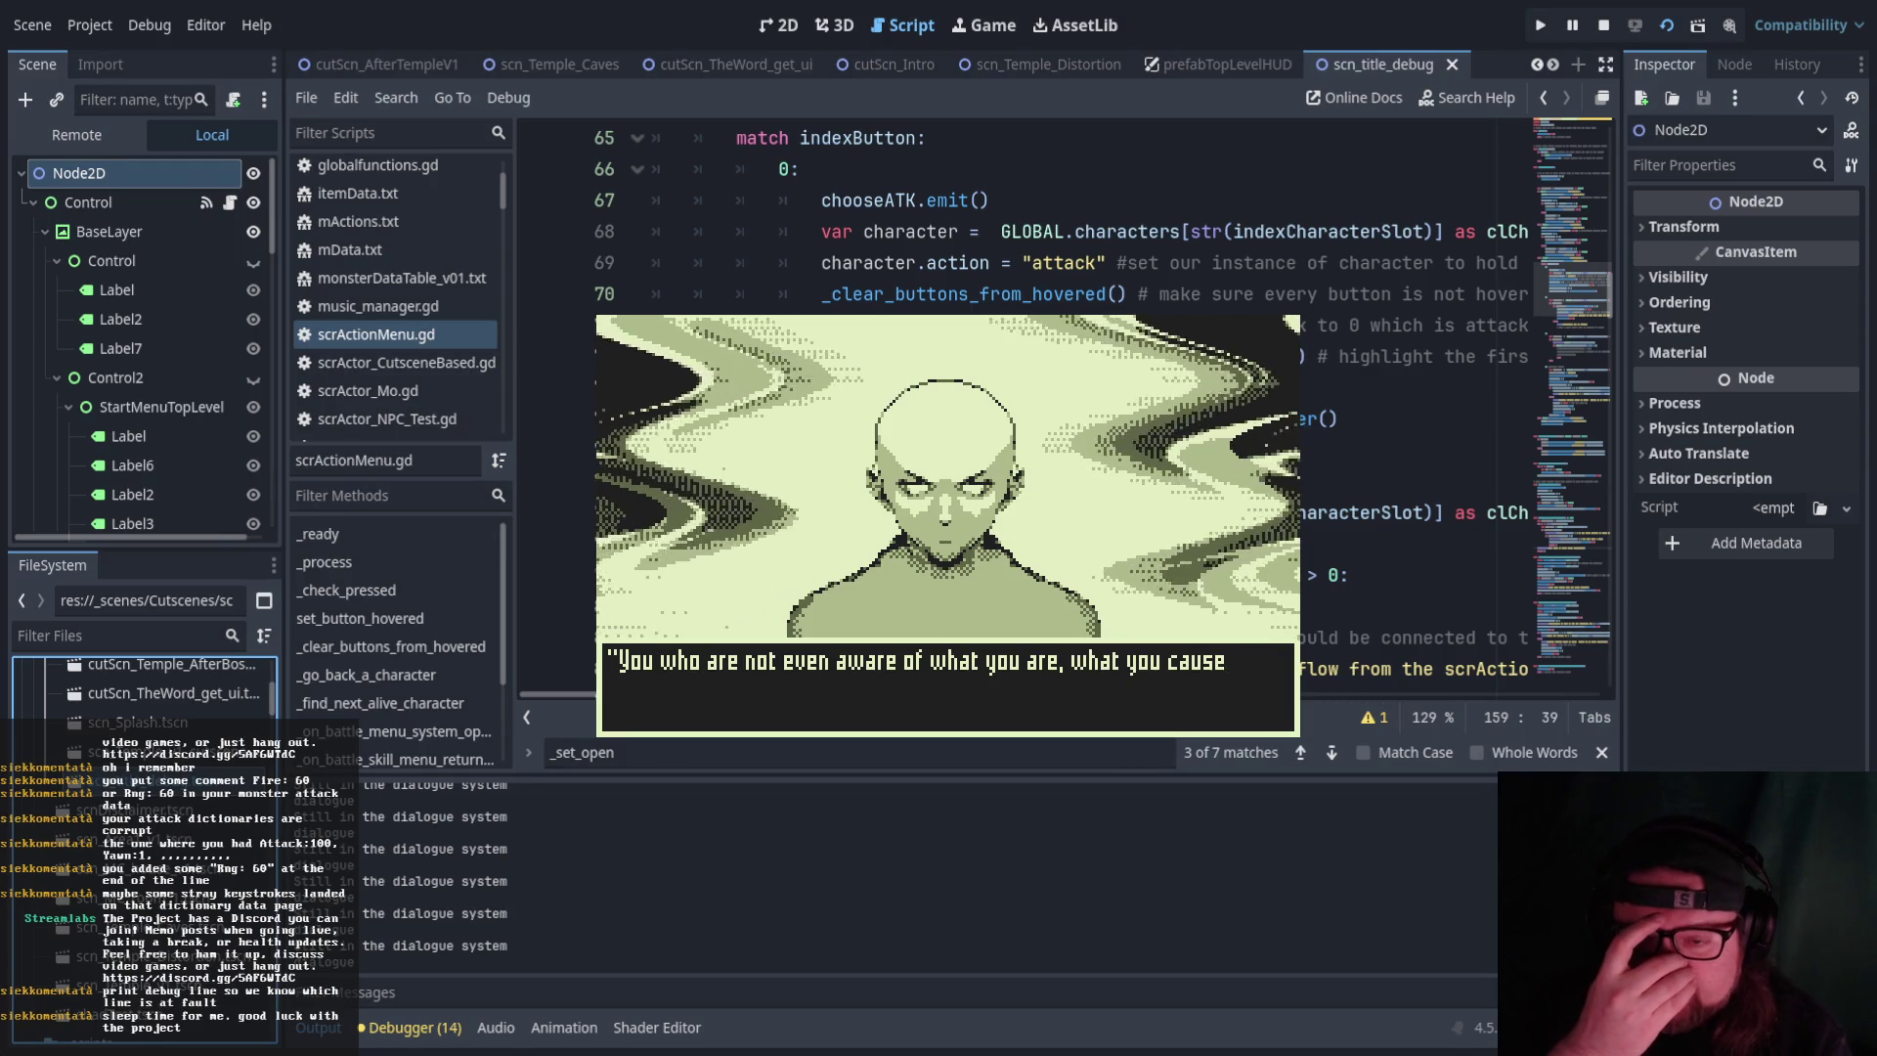
pyautogui.press('Return')
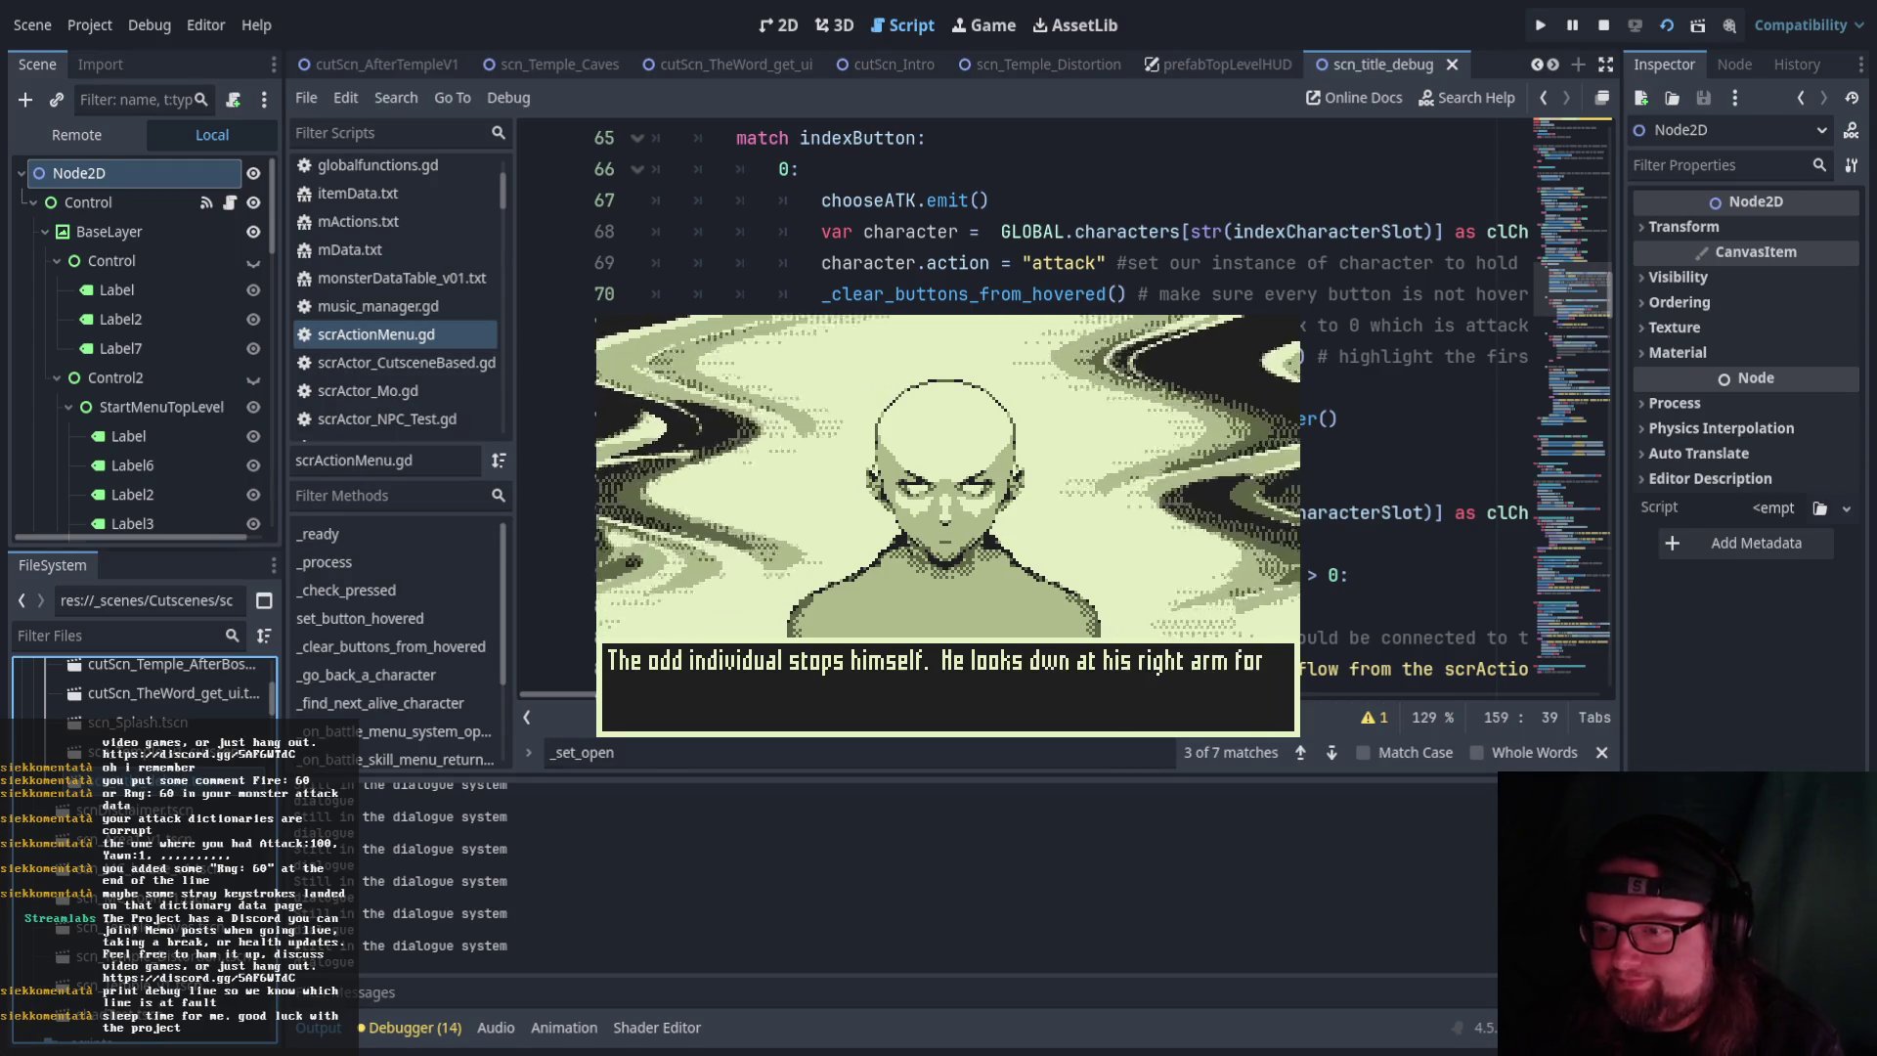
pyautogui.press('Return')
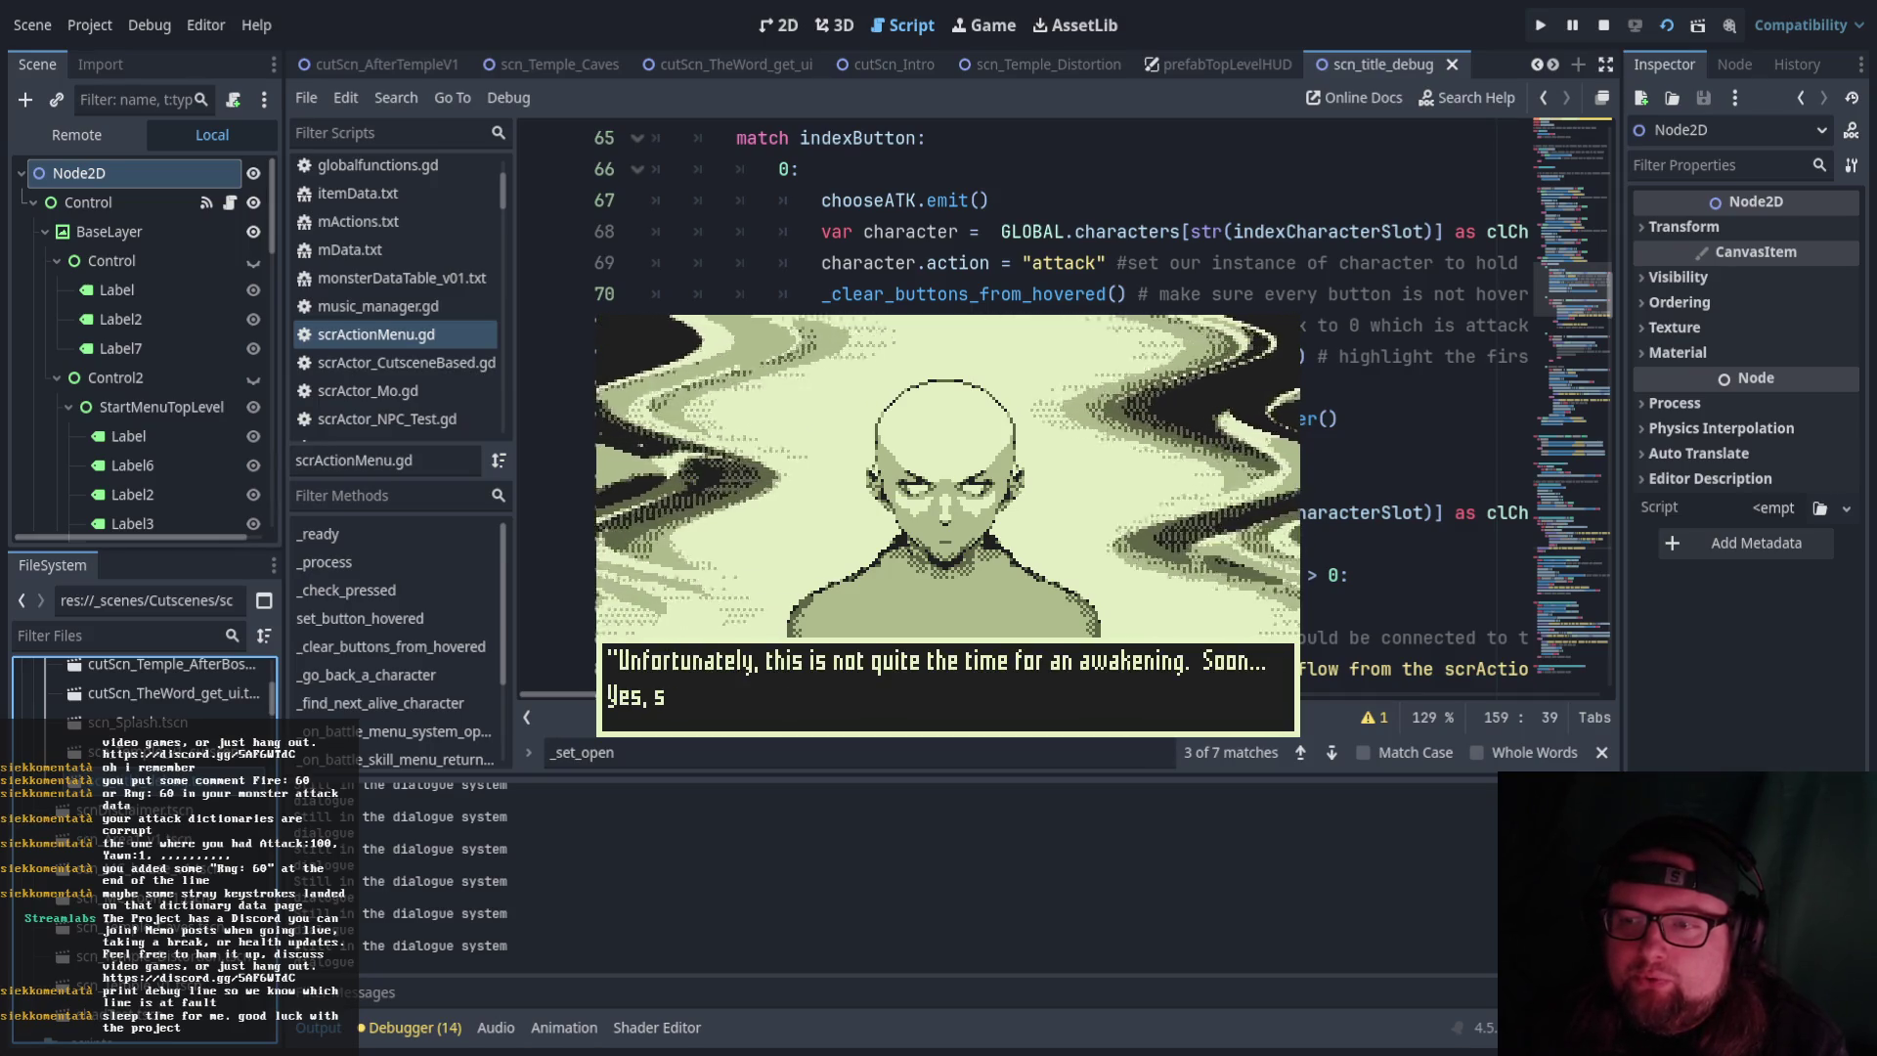
pyautogui.press('Return')
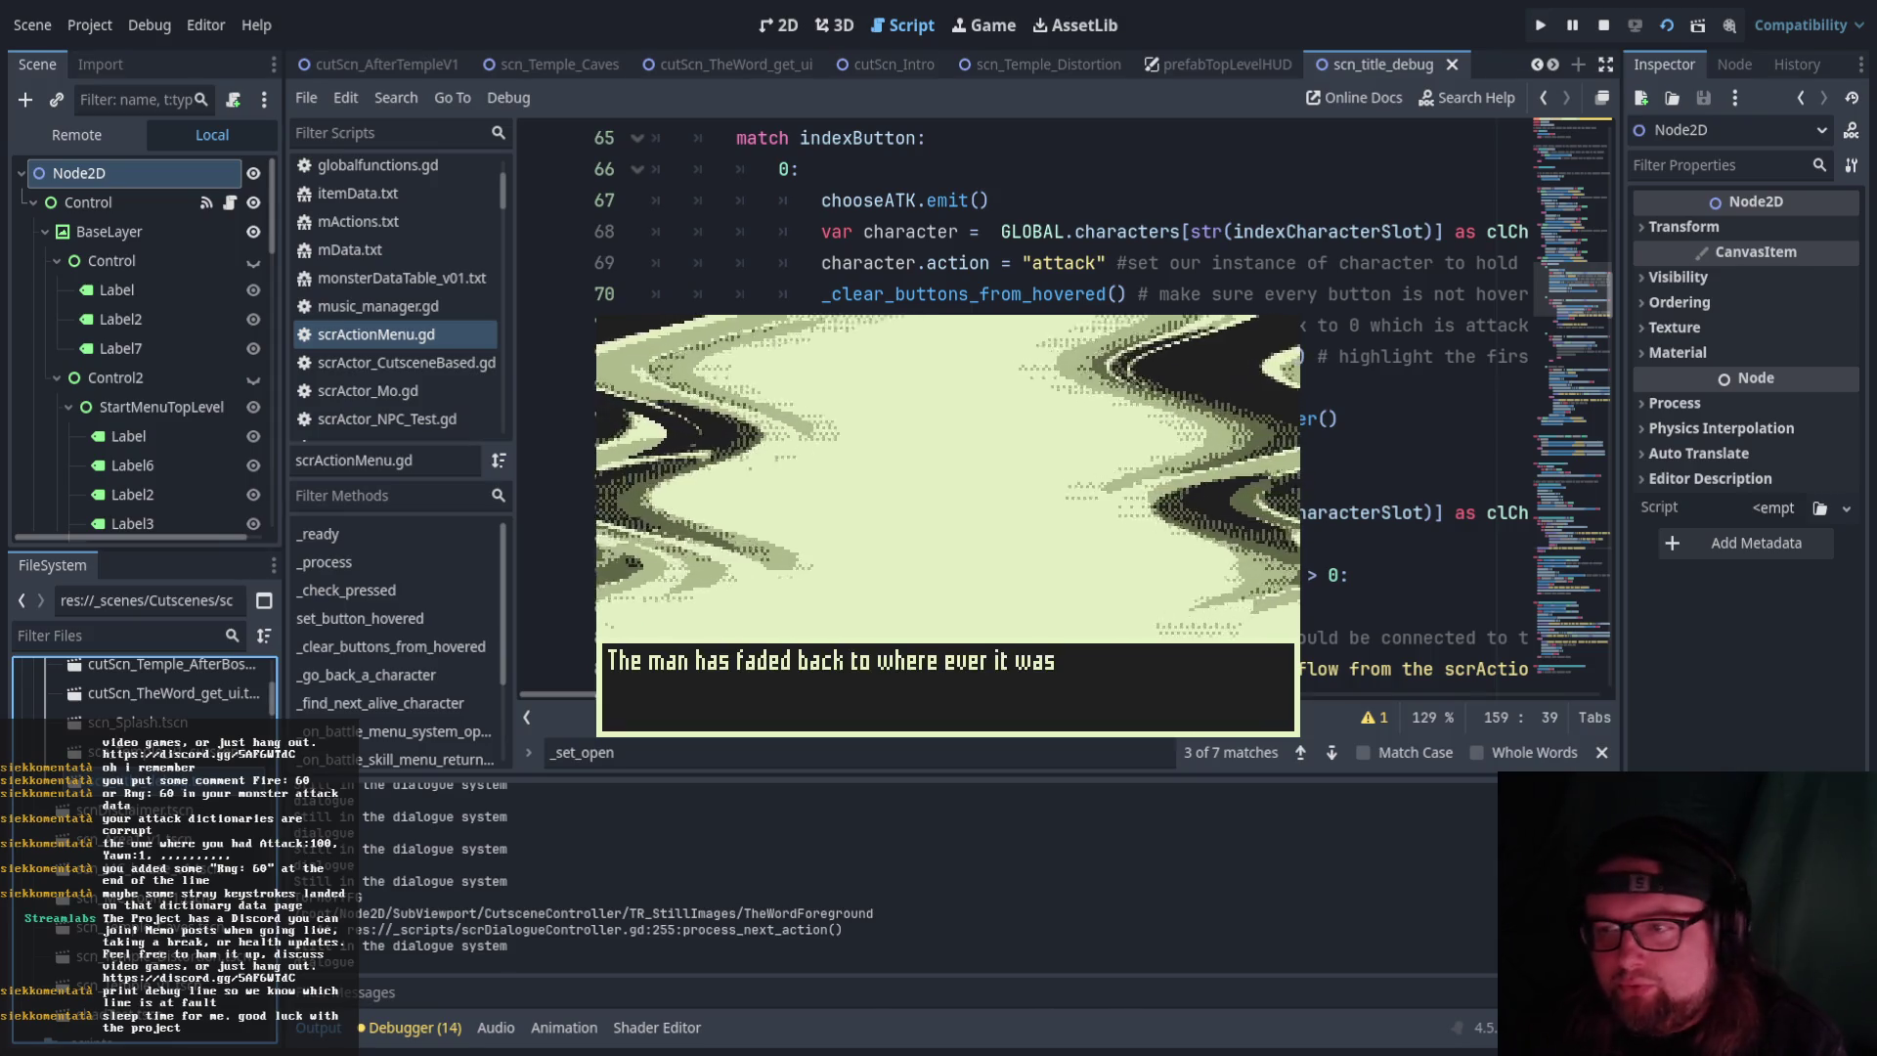
pyautogui.press('Return')
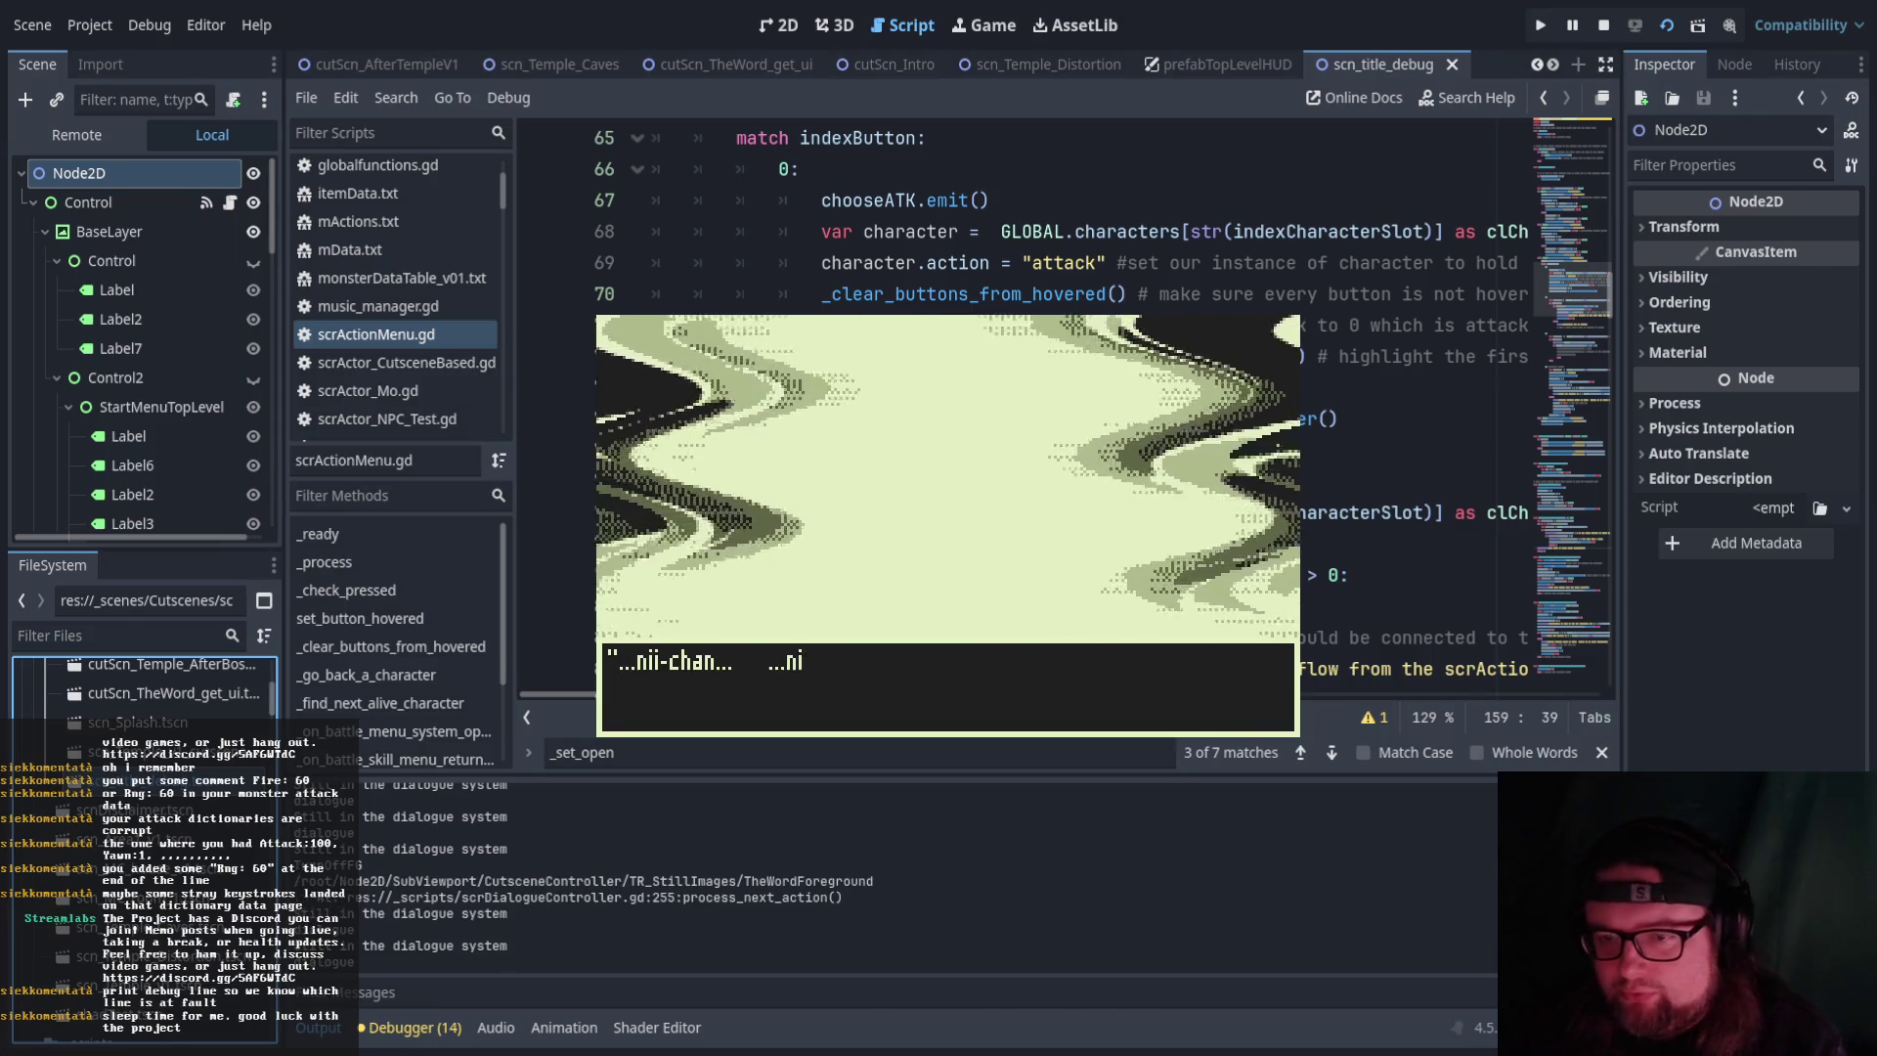
pyautogui.press('Return')
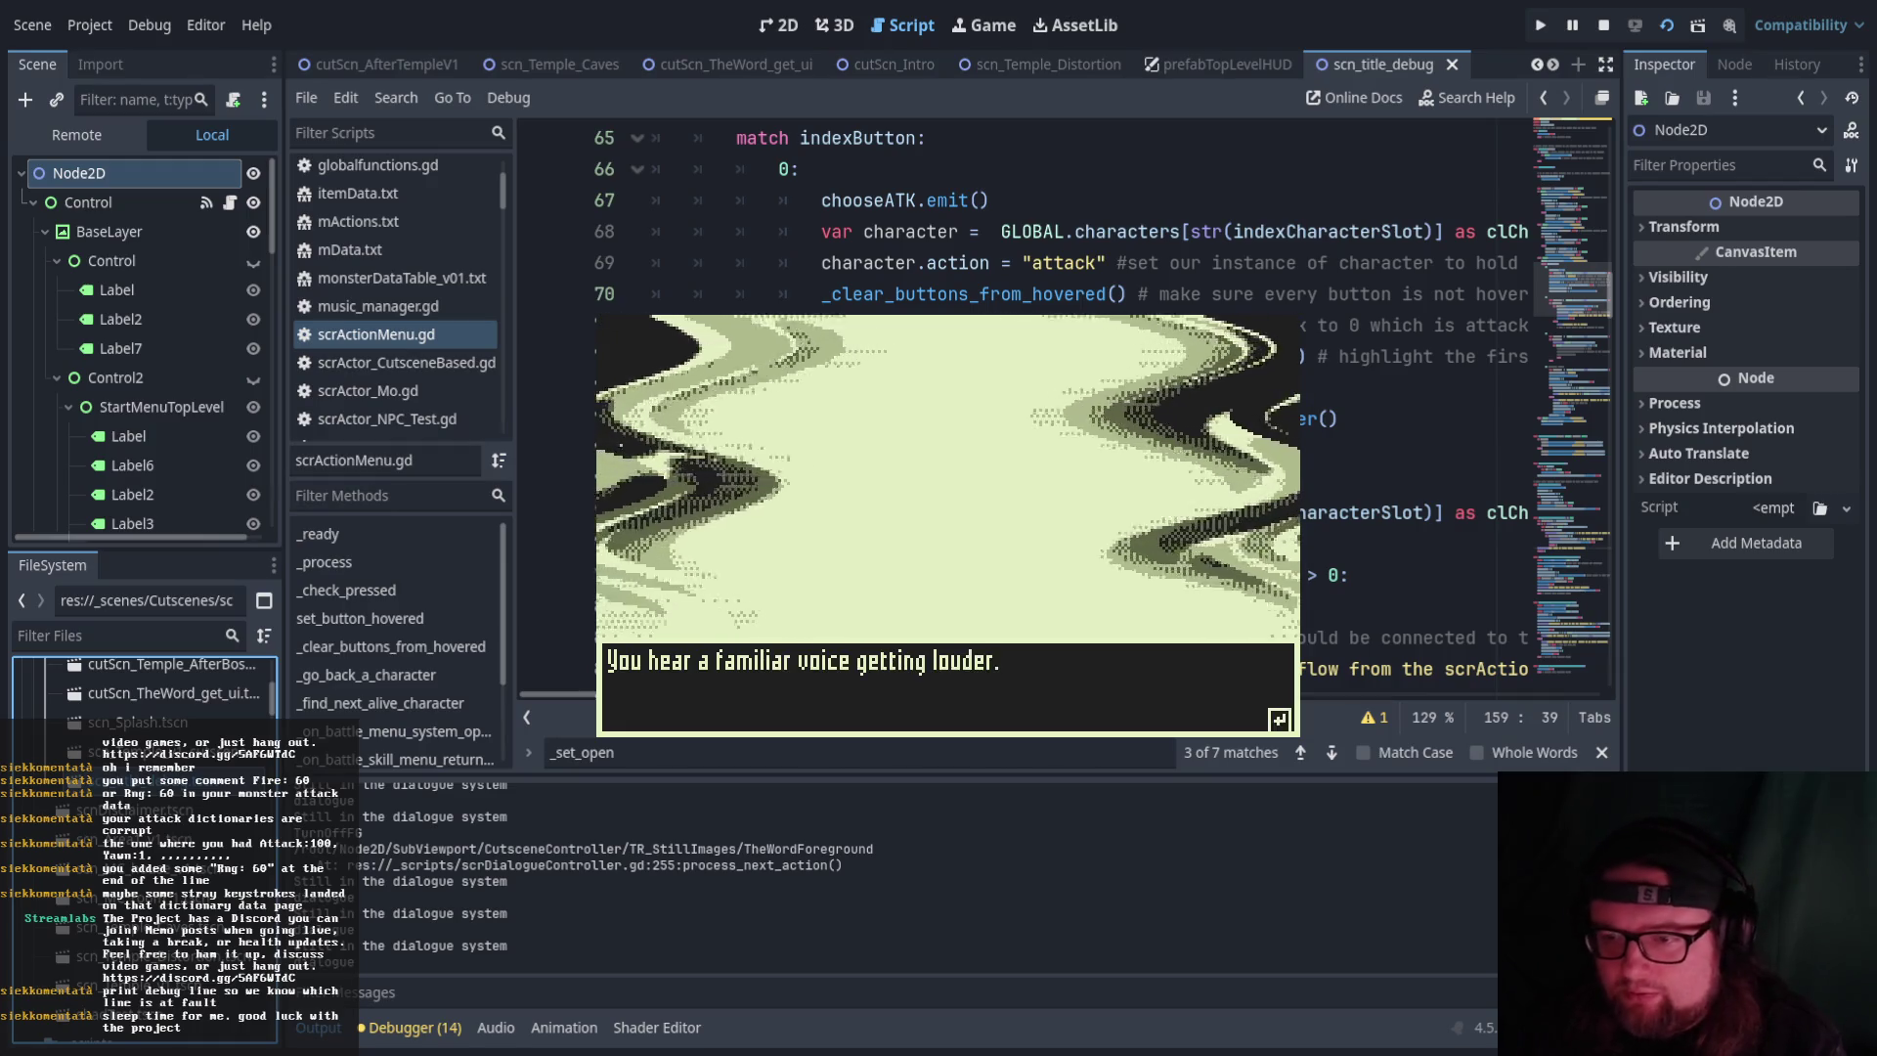
pyautogui.press('Return')
pyautogui.press('Return')
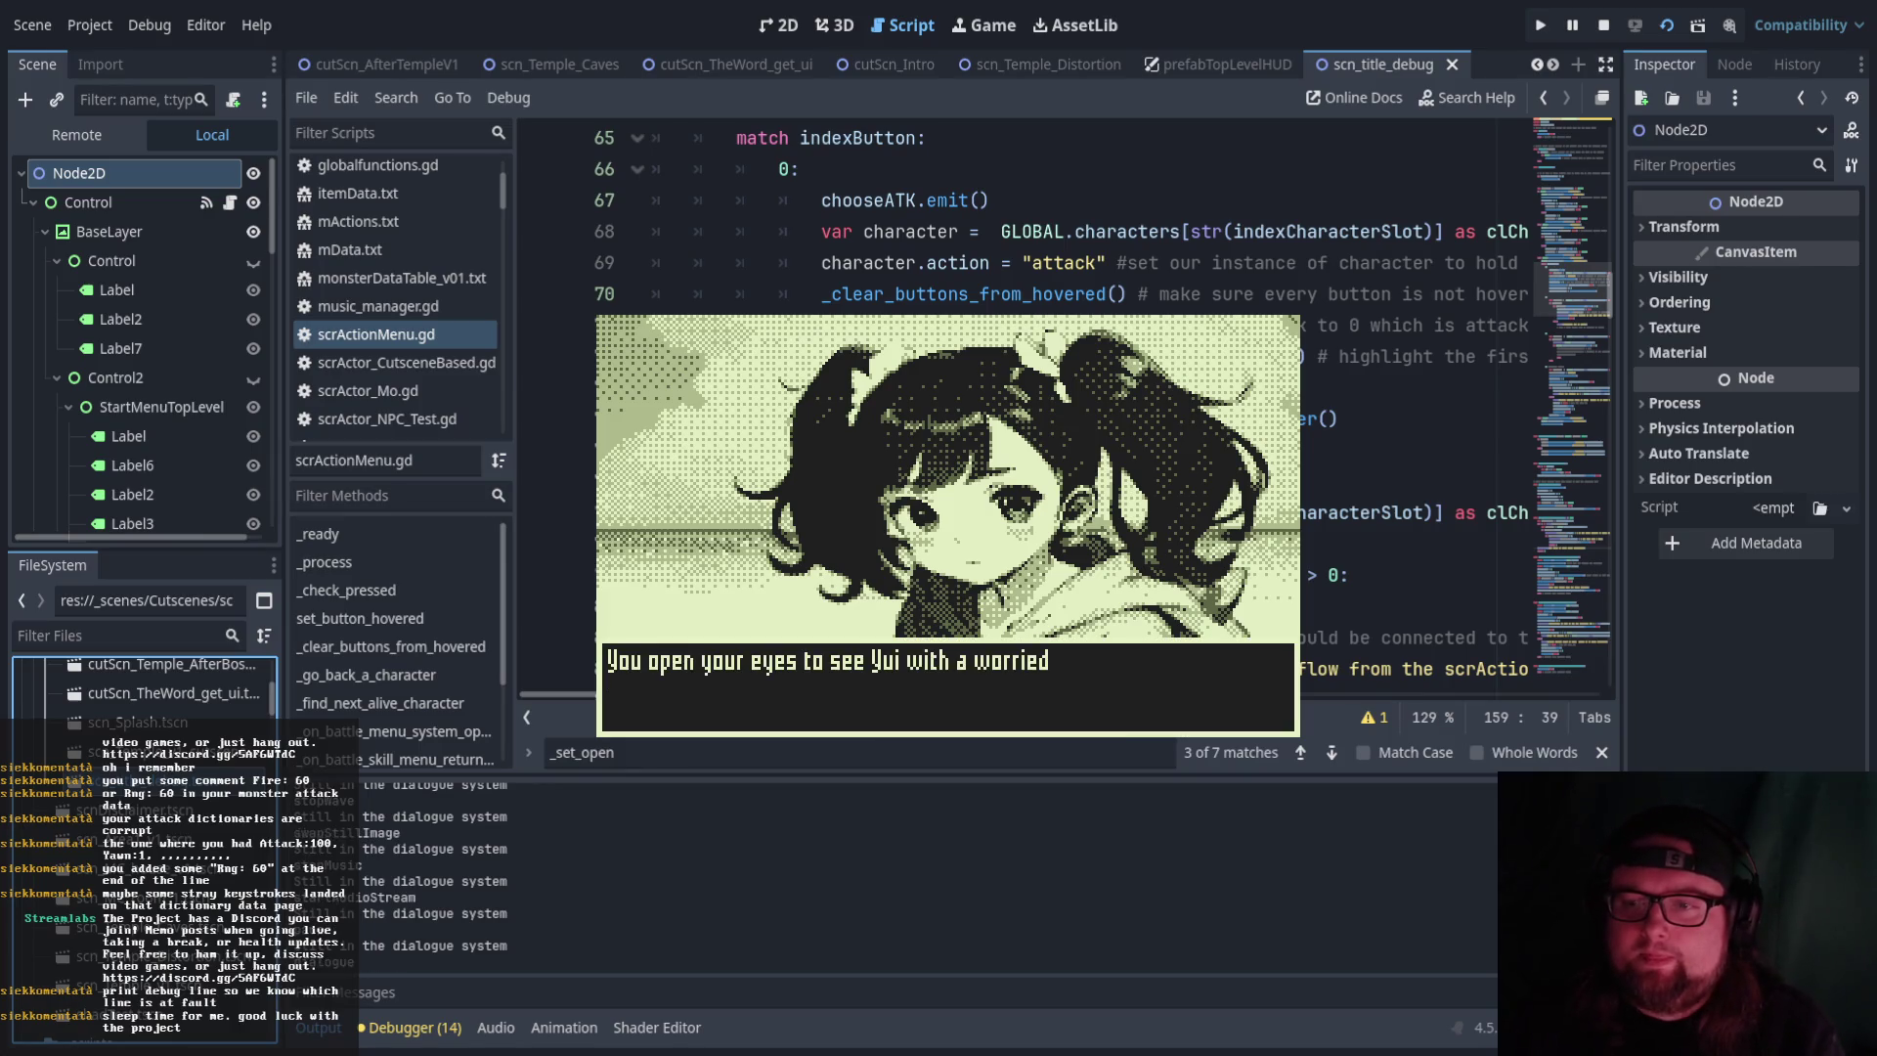
pyautogui.press('Return')
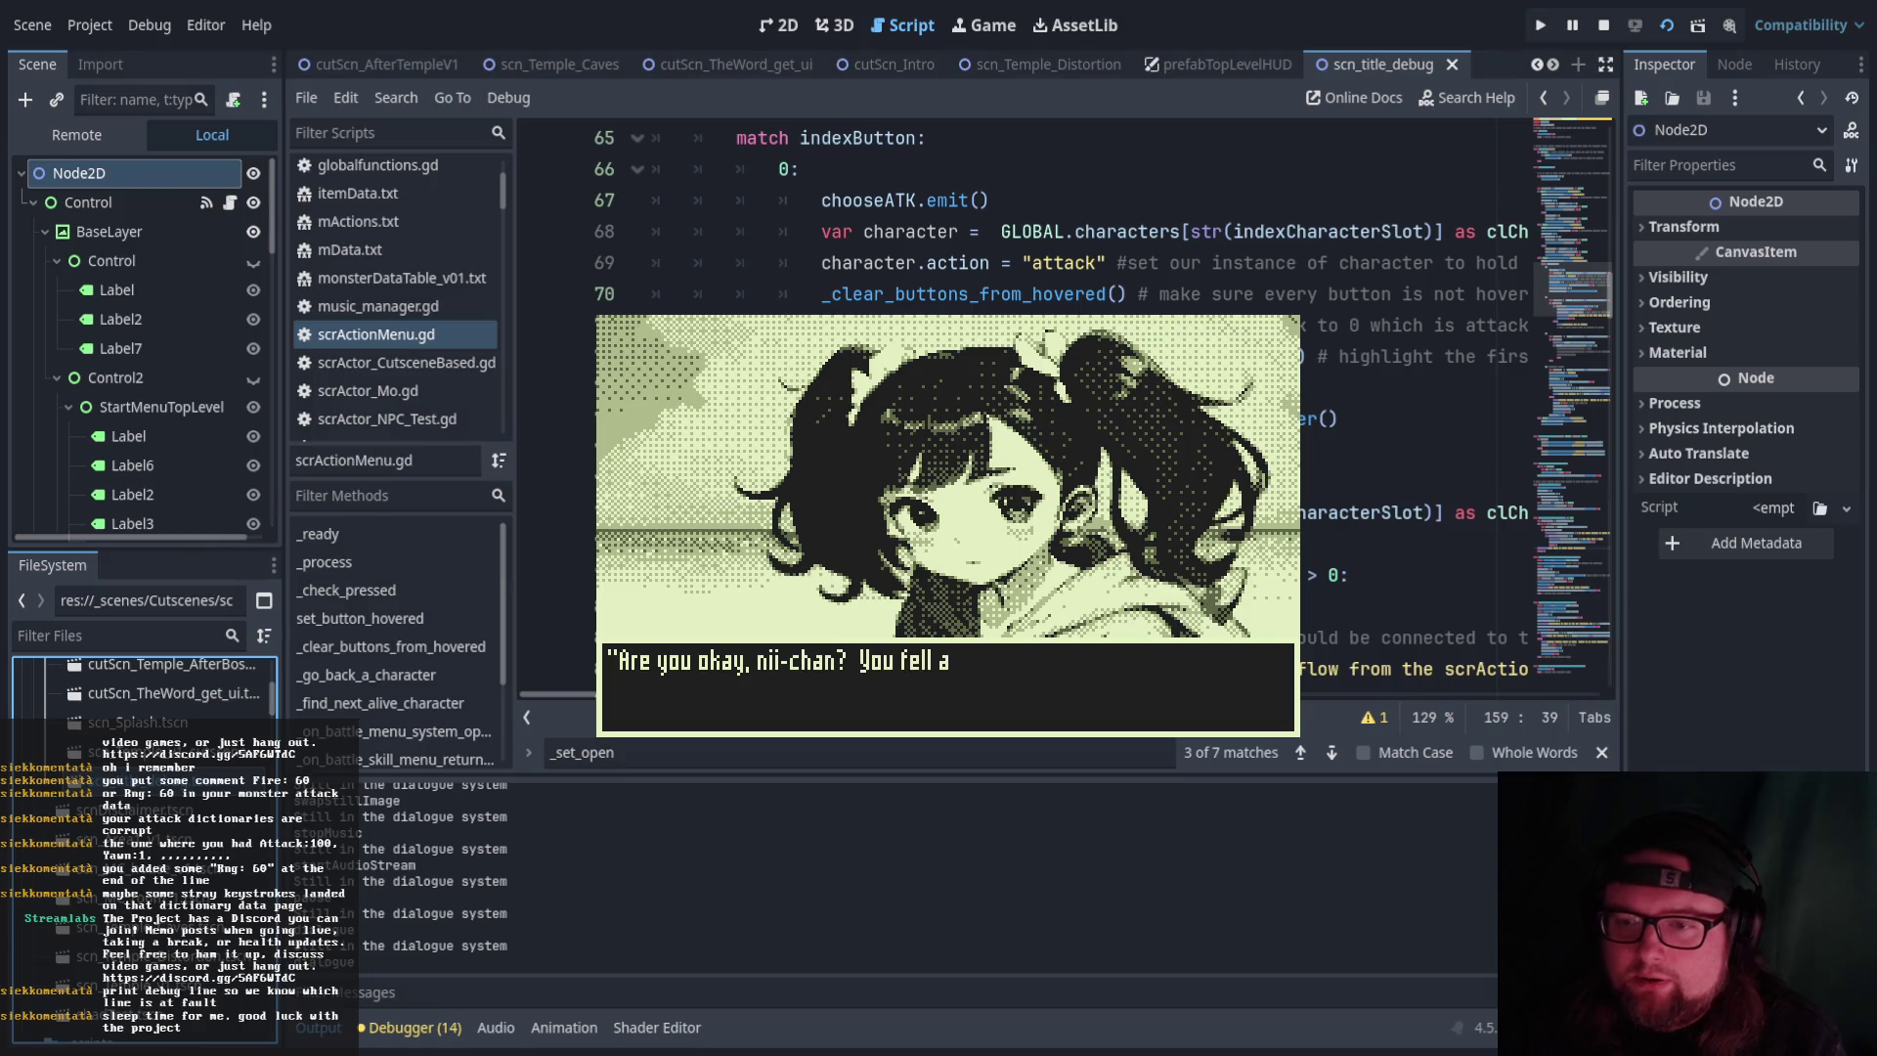
# Advance Yui's wake-up talk, the parking-lot time skip, and Gramps' lines about the bags
pyautogui.press('Return')
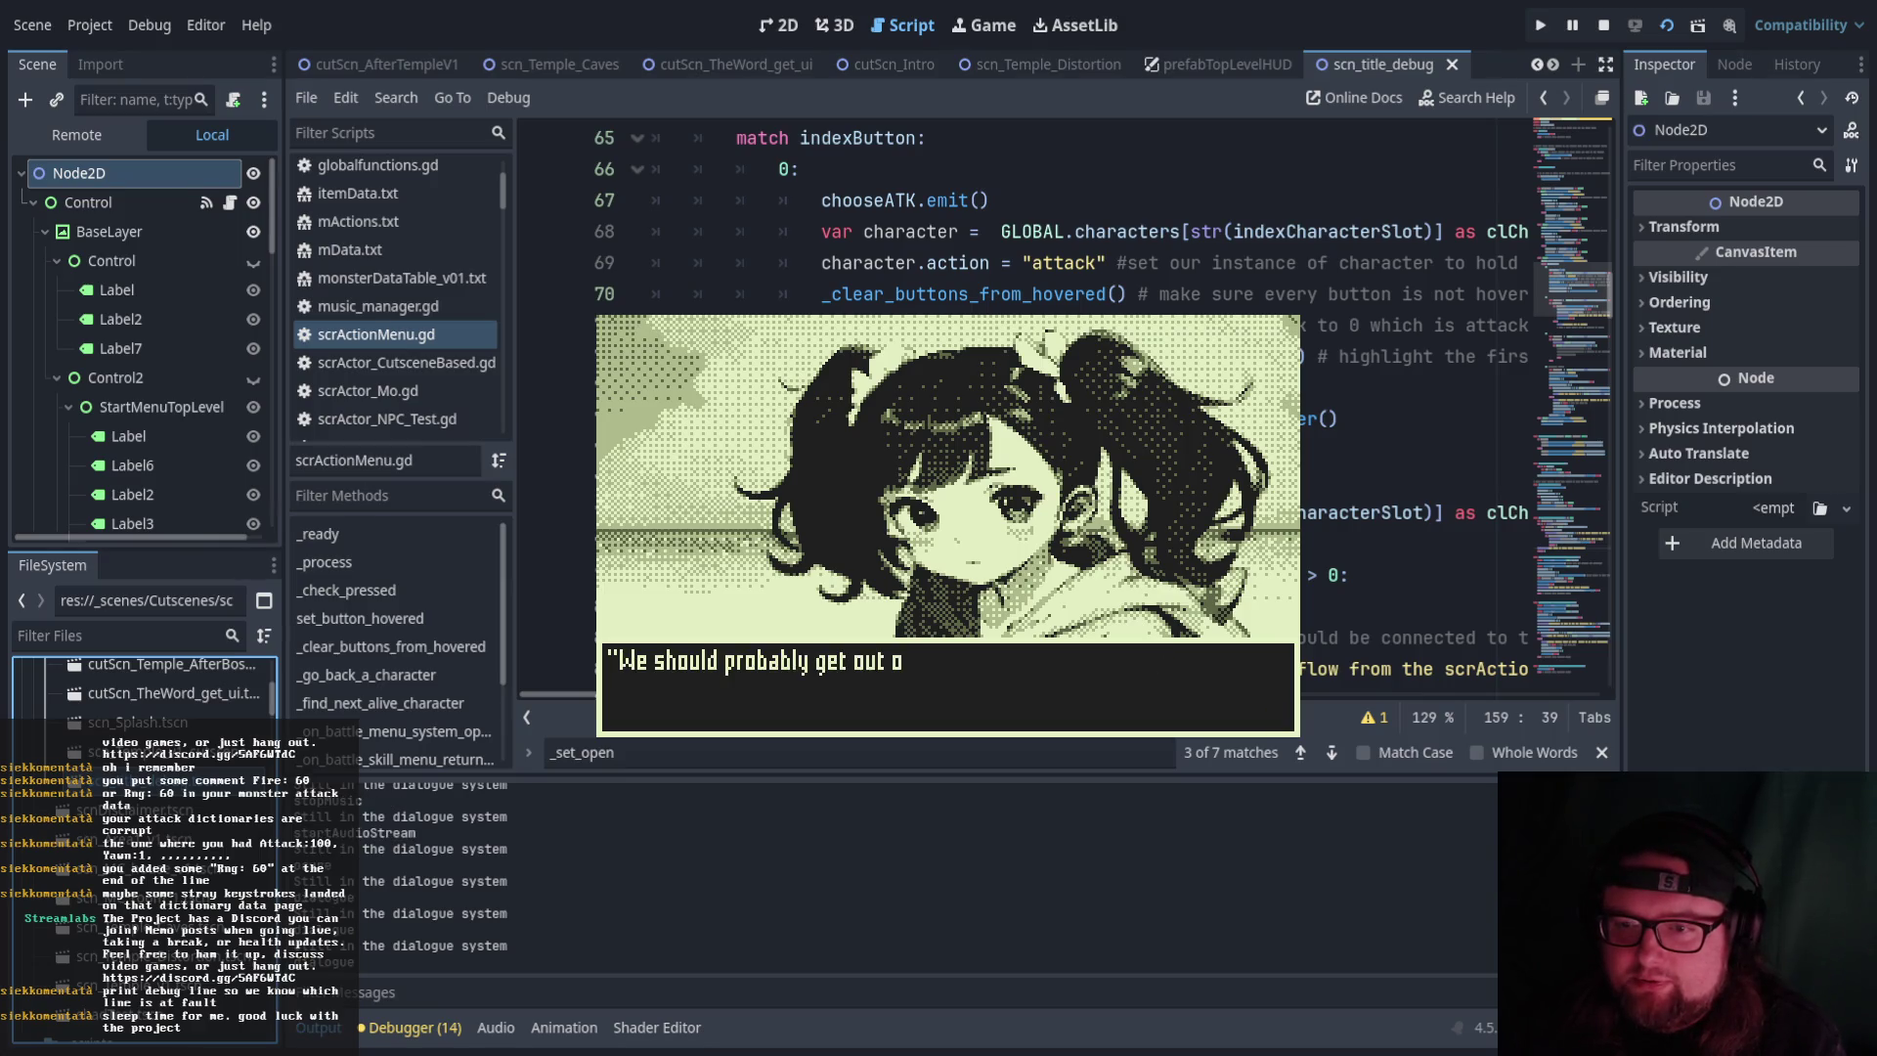
pyautogui.press('Return')
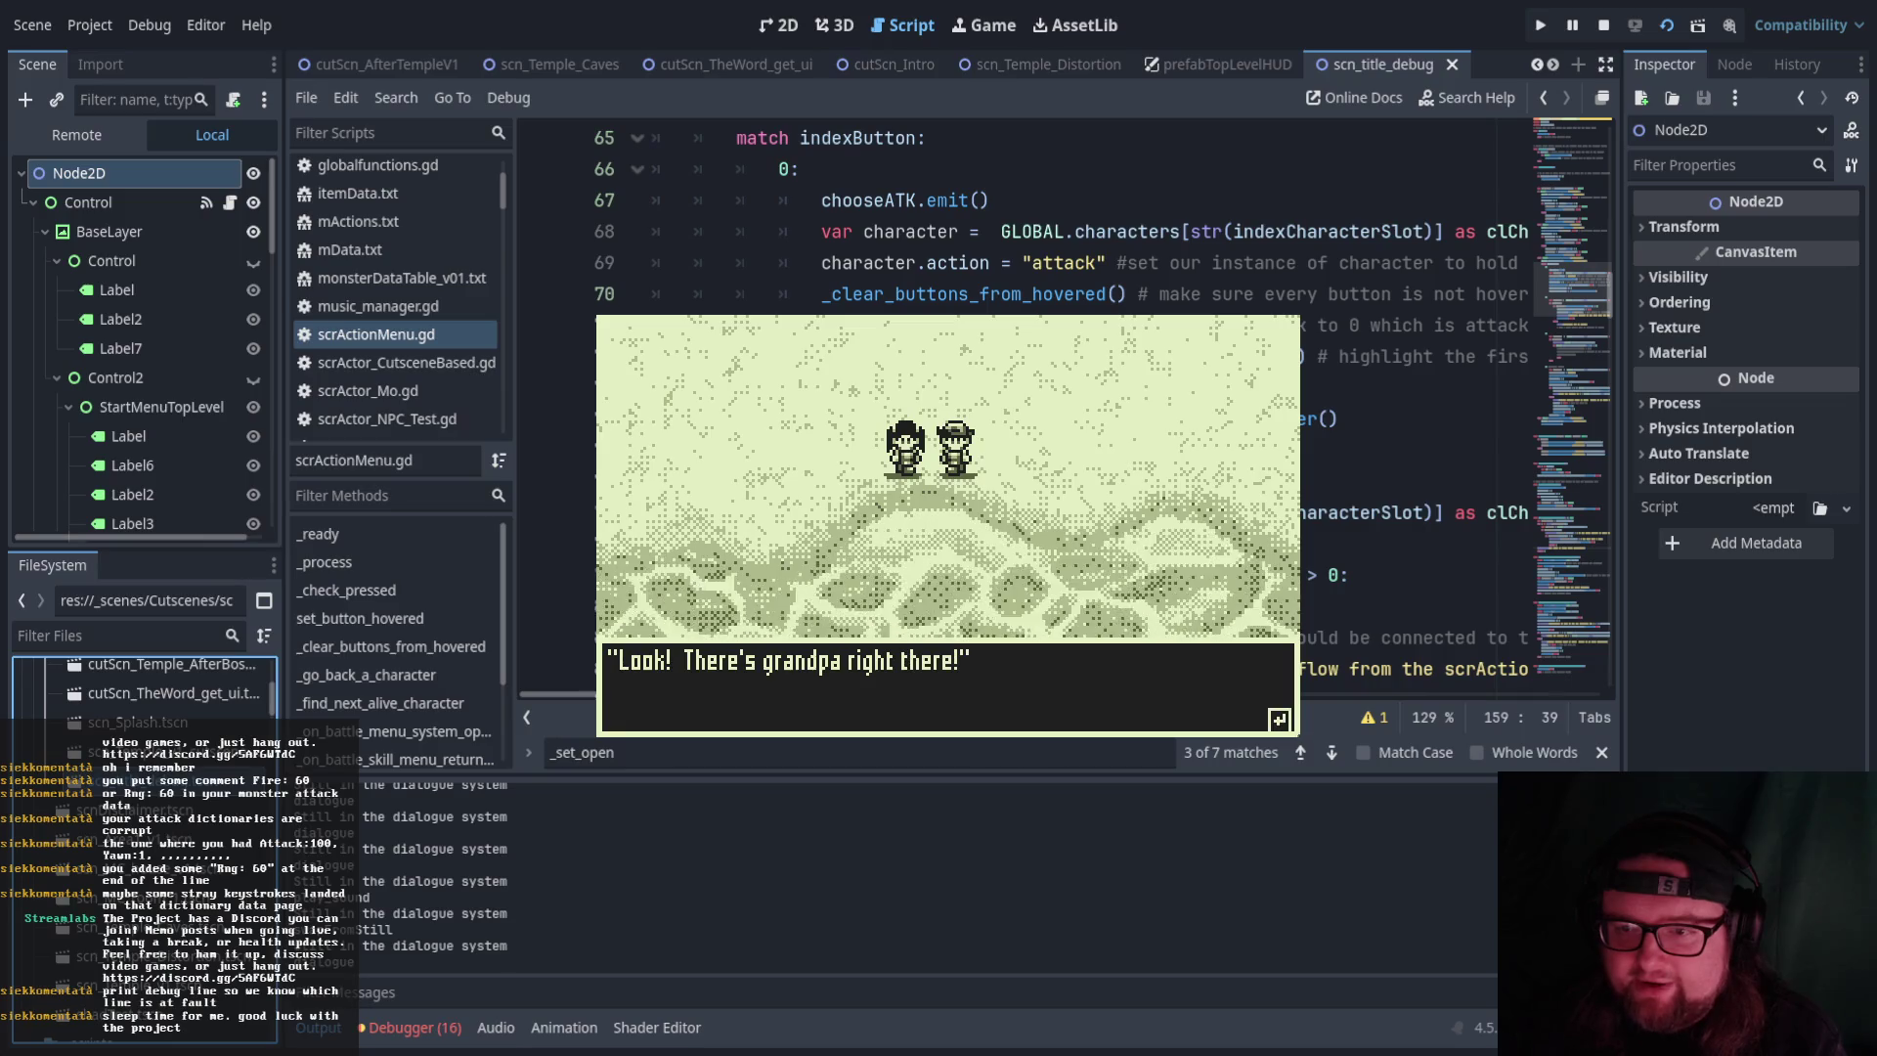
pyautogui.press('Return')
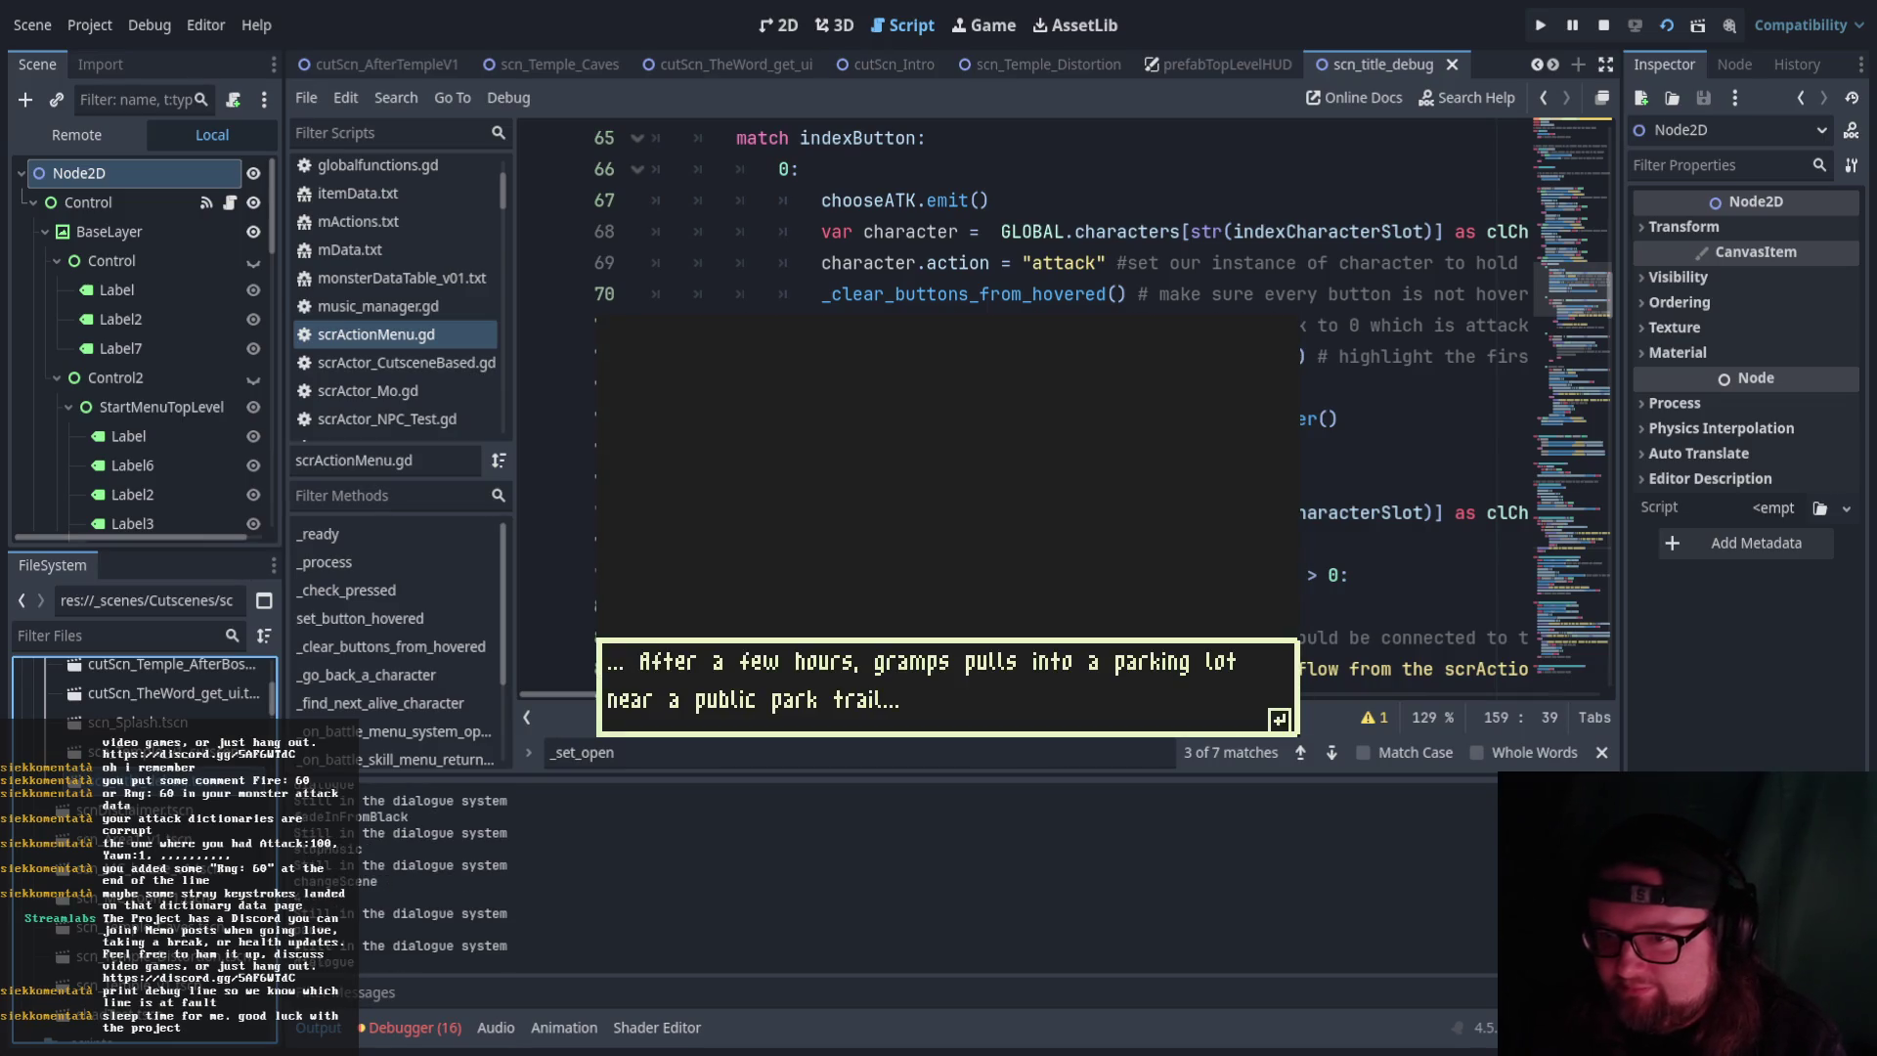
pyautogui.press('Return')
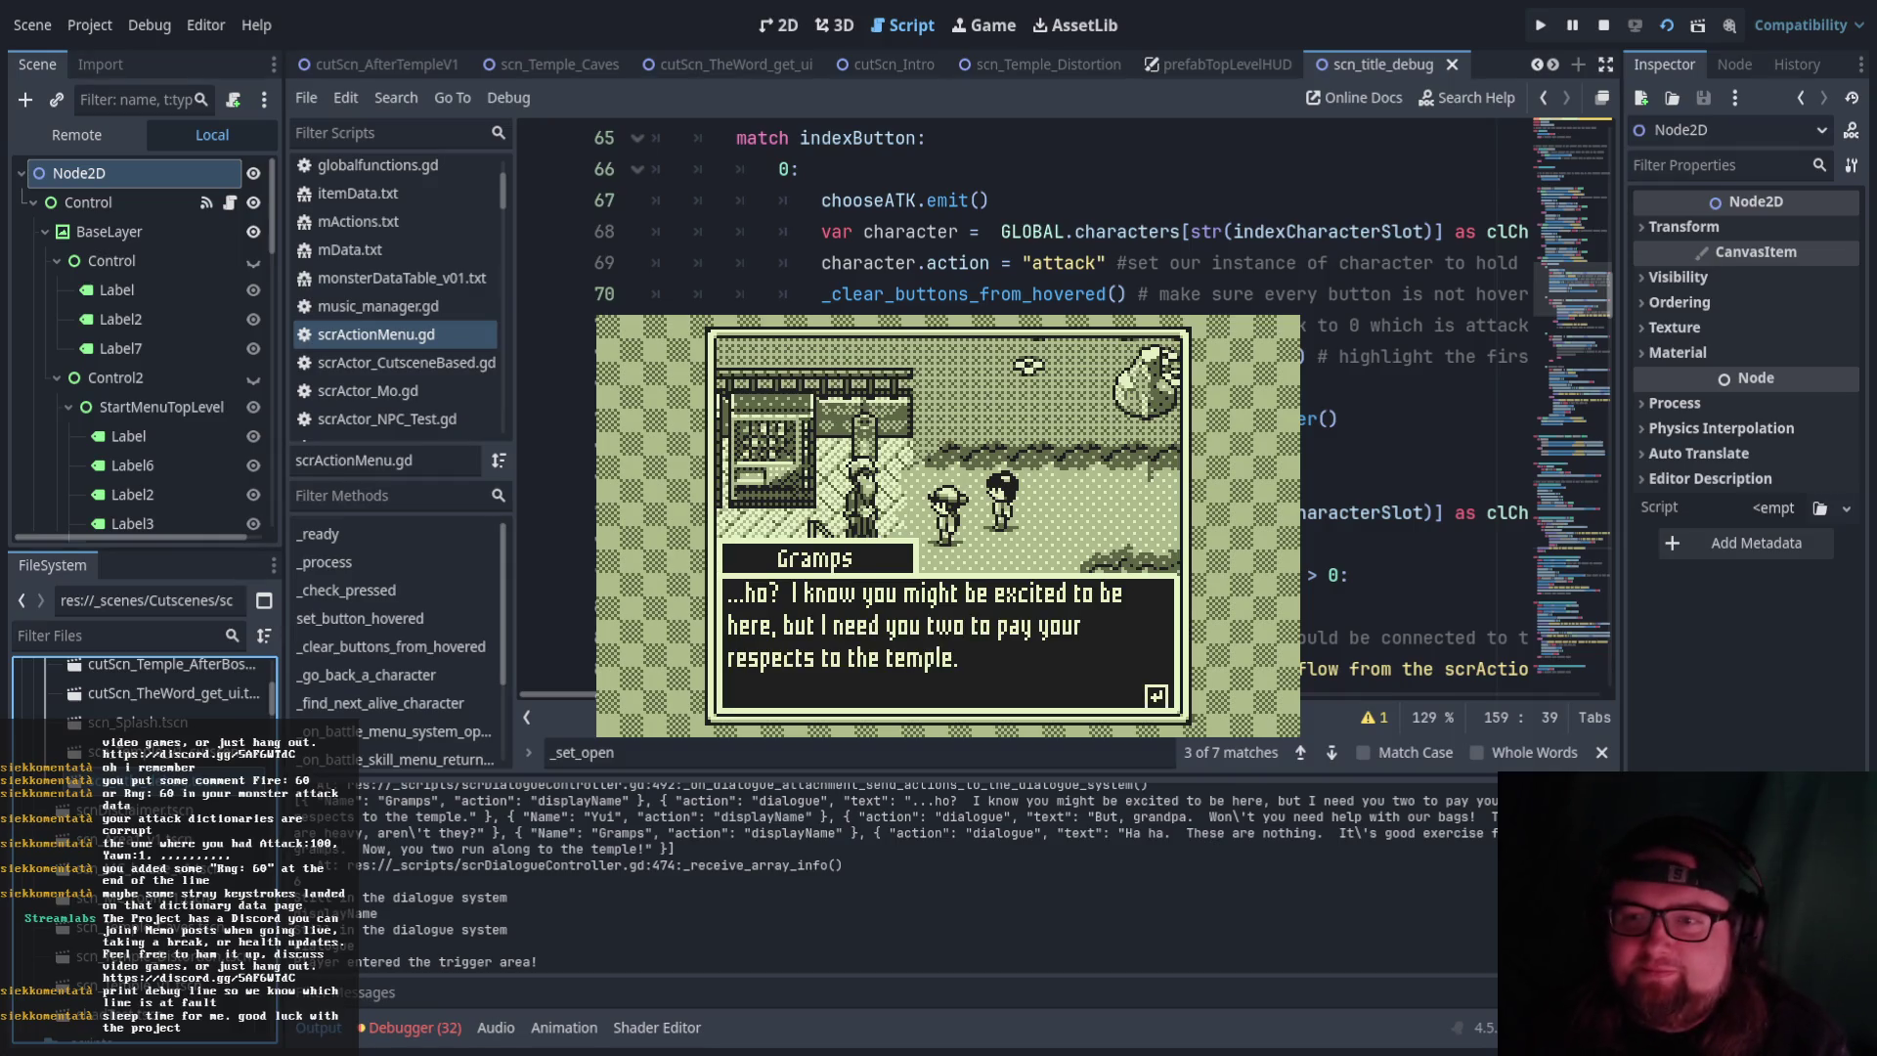
pyautogui.press('Return')
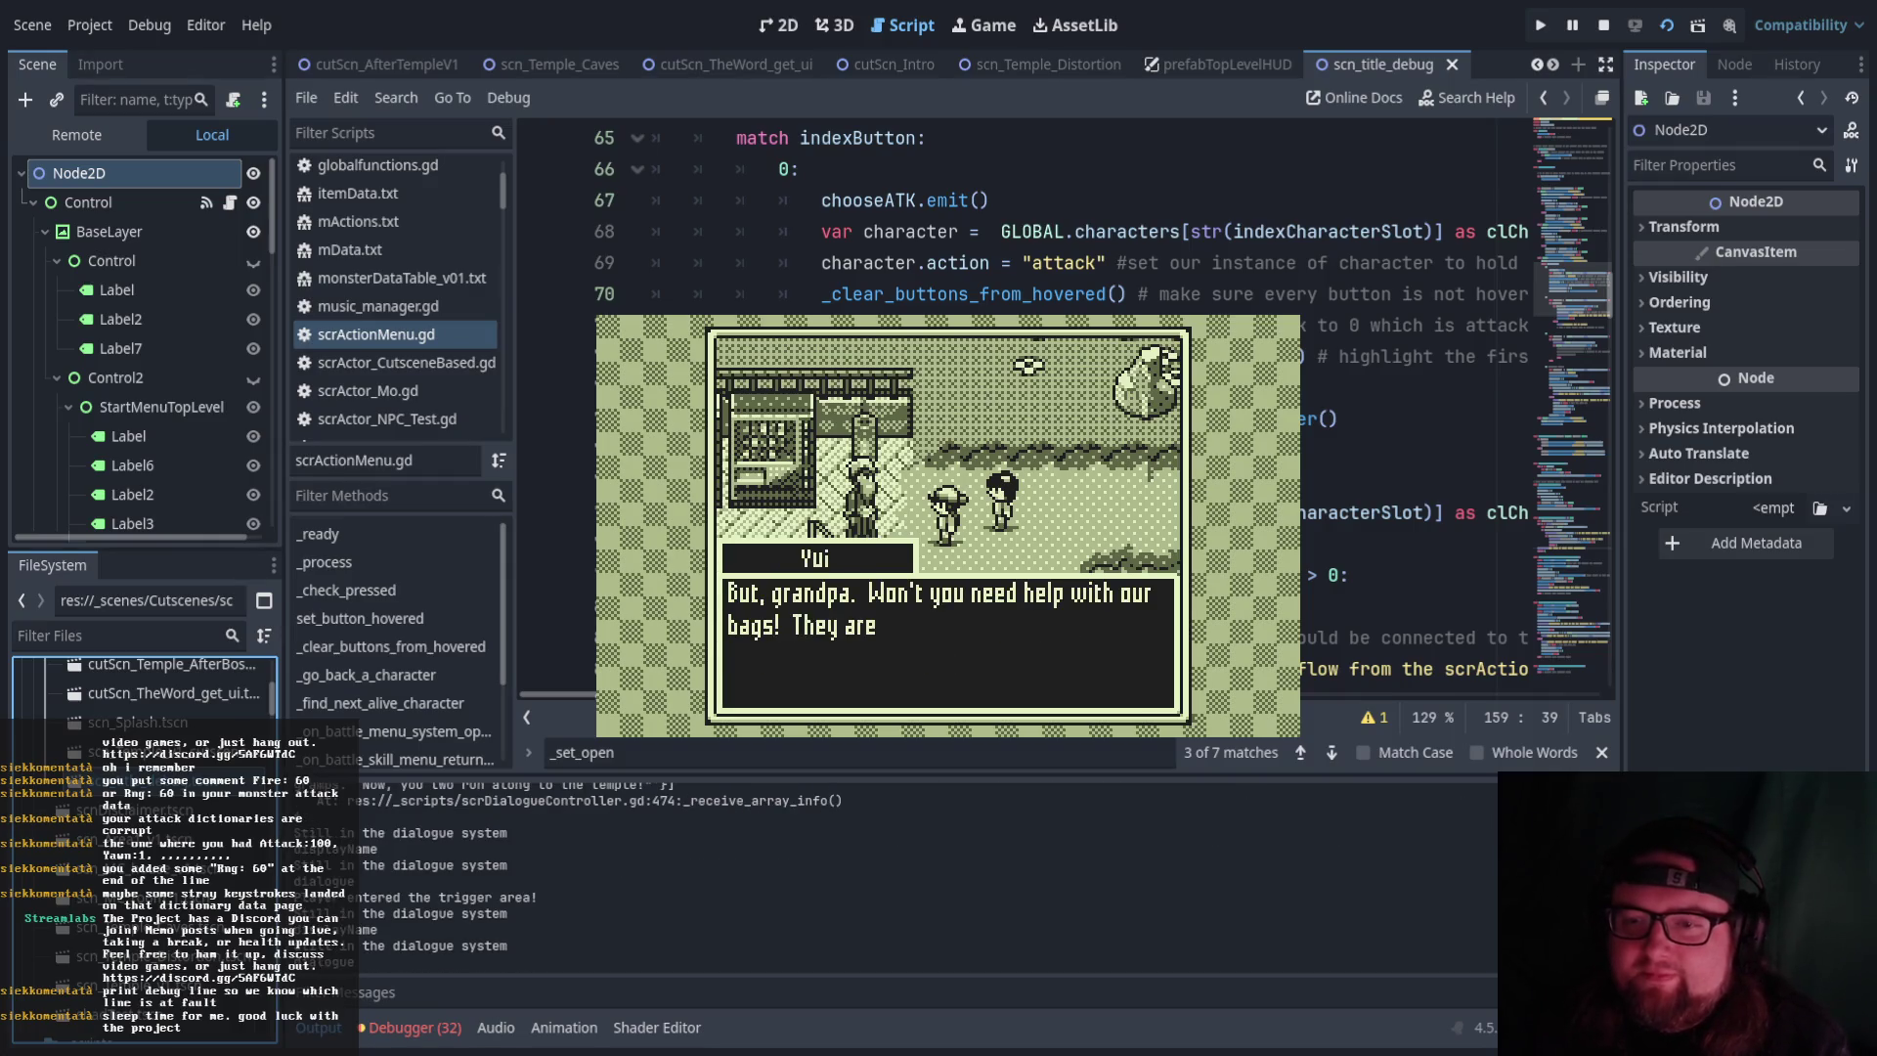
pyautogui.press('Return')
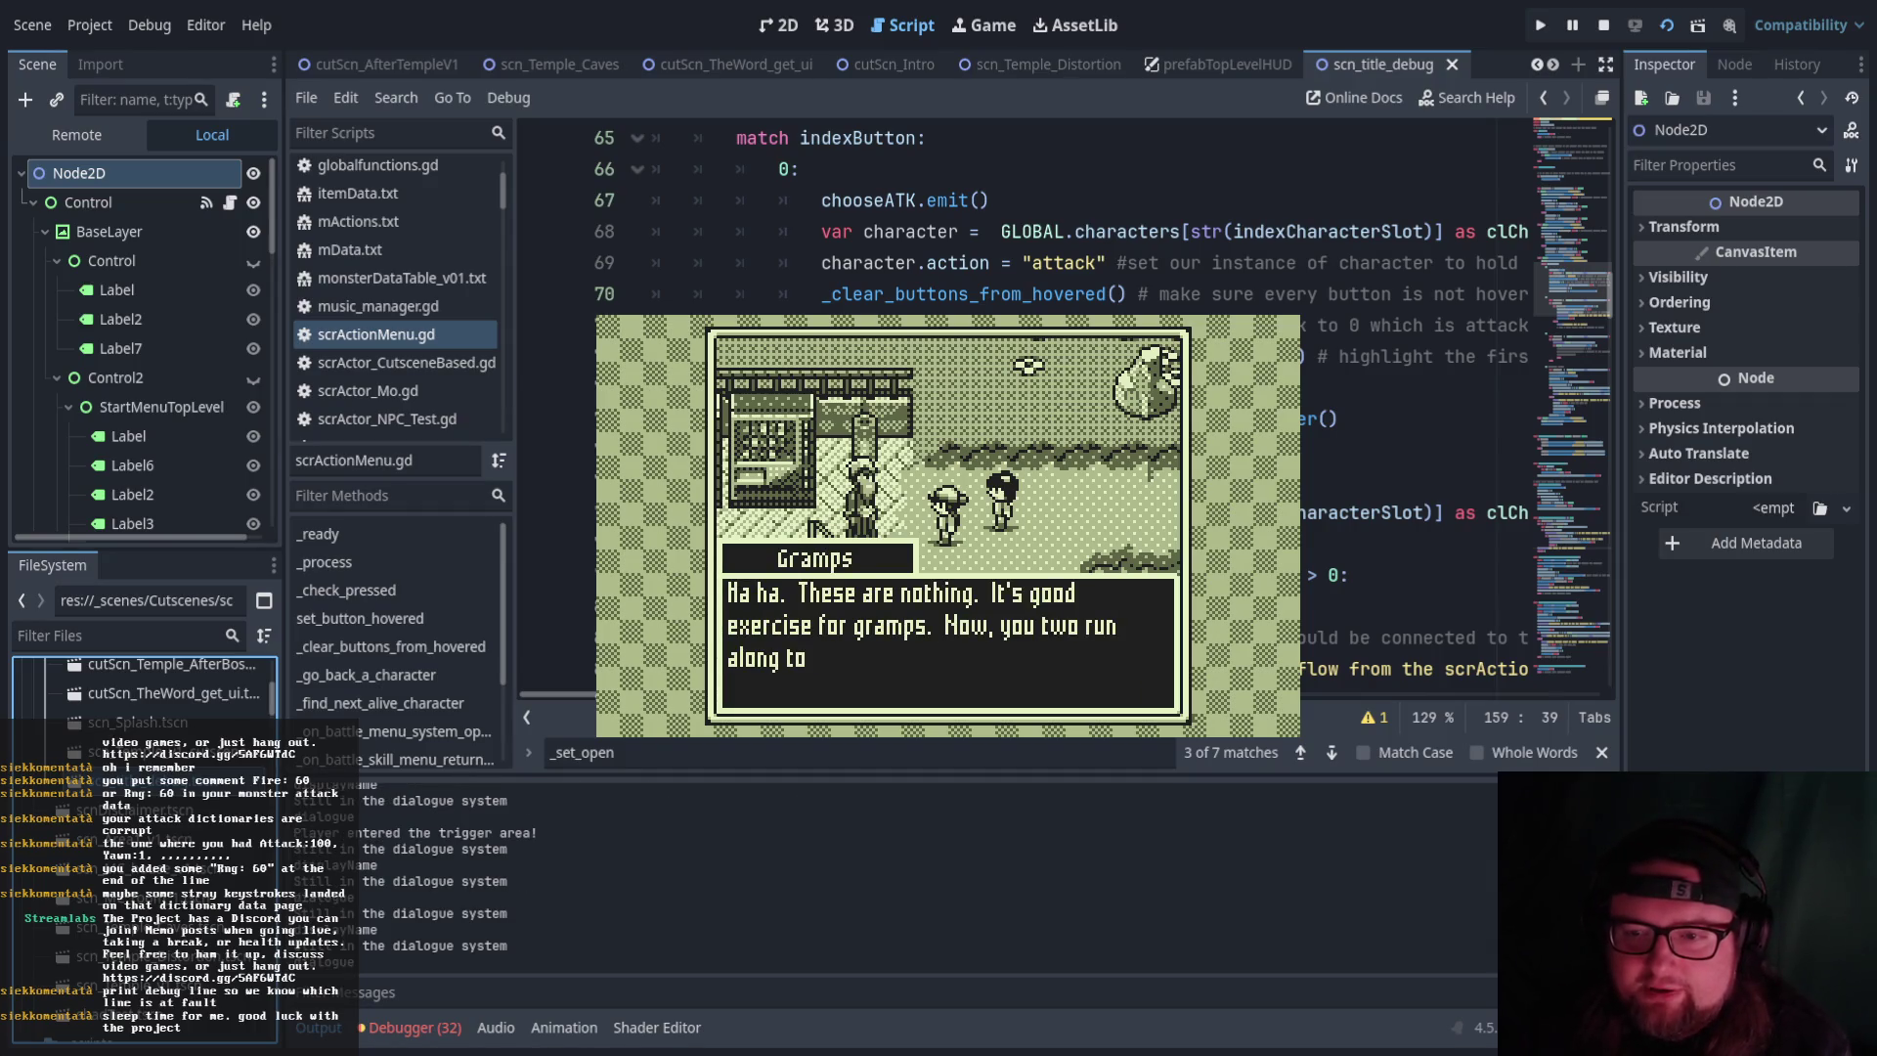
pyautogui.press('Return')
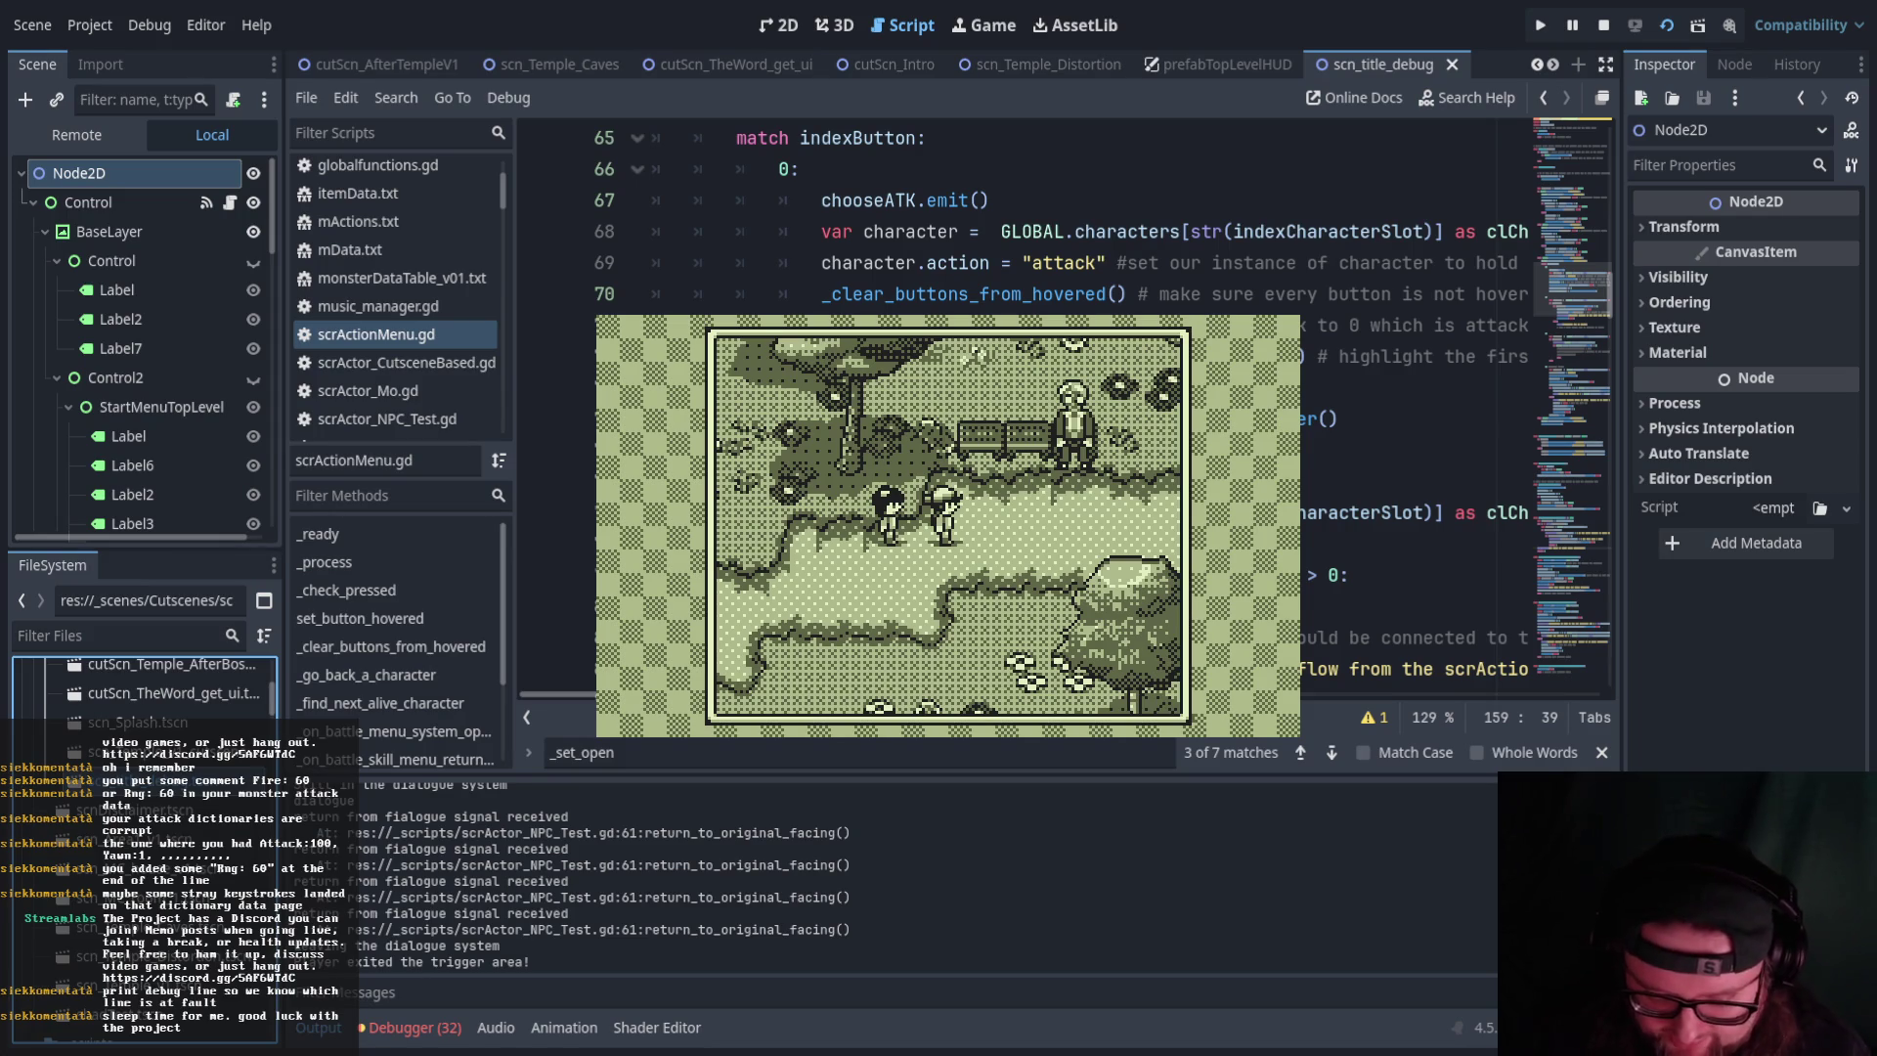
# Walk to the person by the bench and talk through the religious day-off line
pyautogui.press('Up')
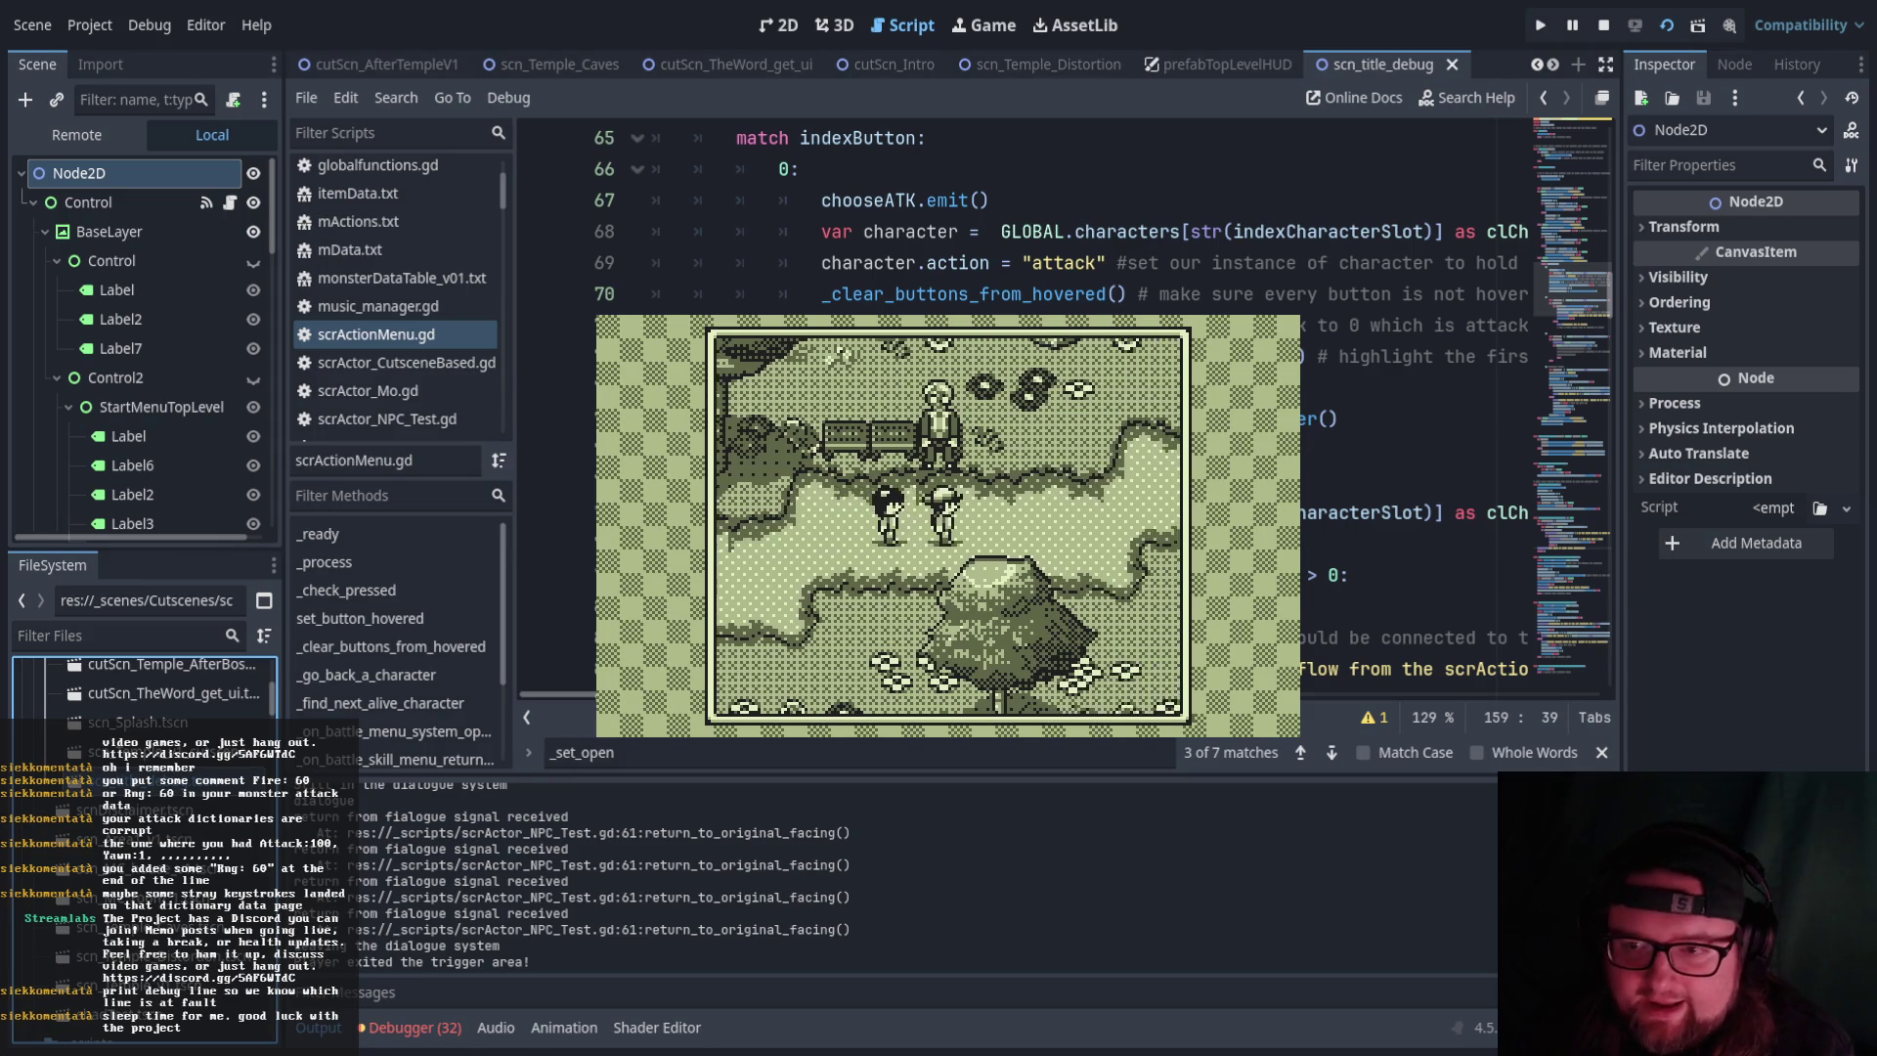
pyautogui.press('Left')
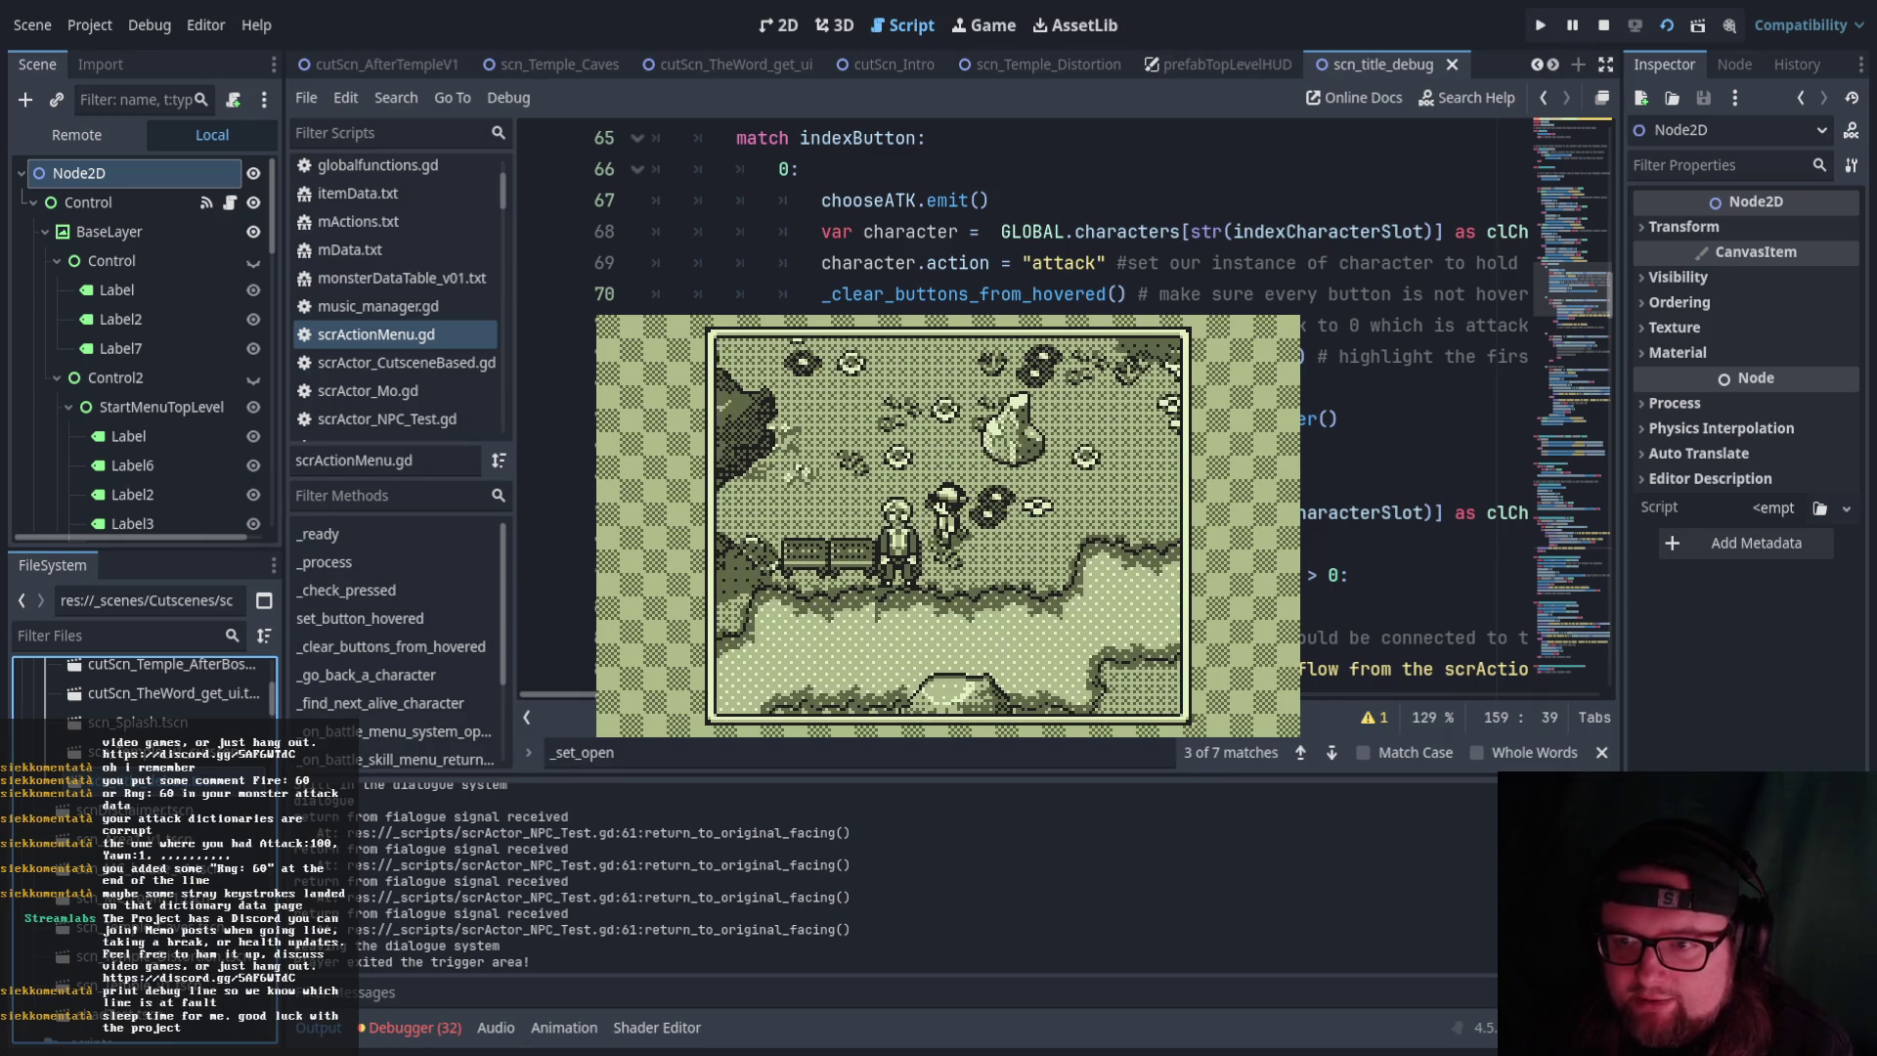
pyautogui.press('Down')
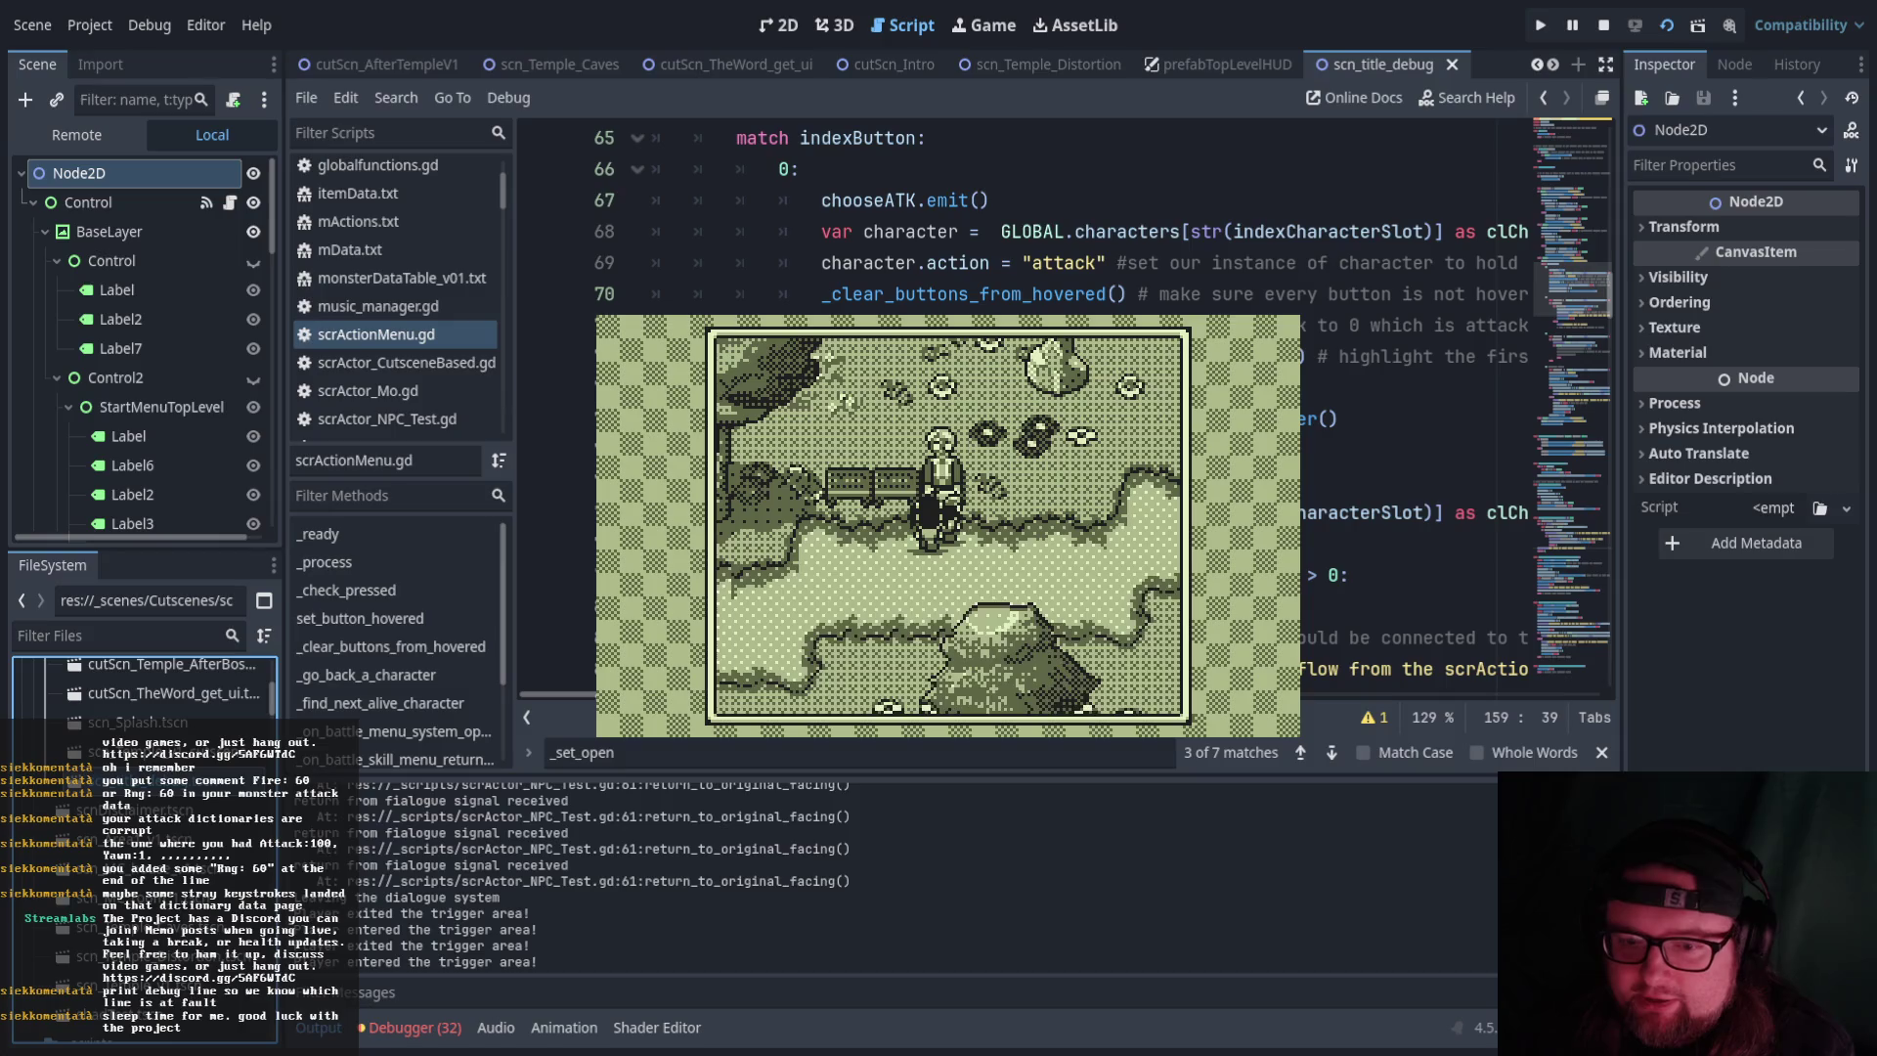
pyautogui.press('z')
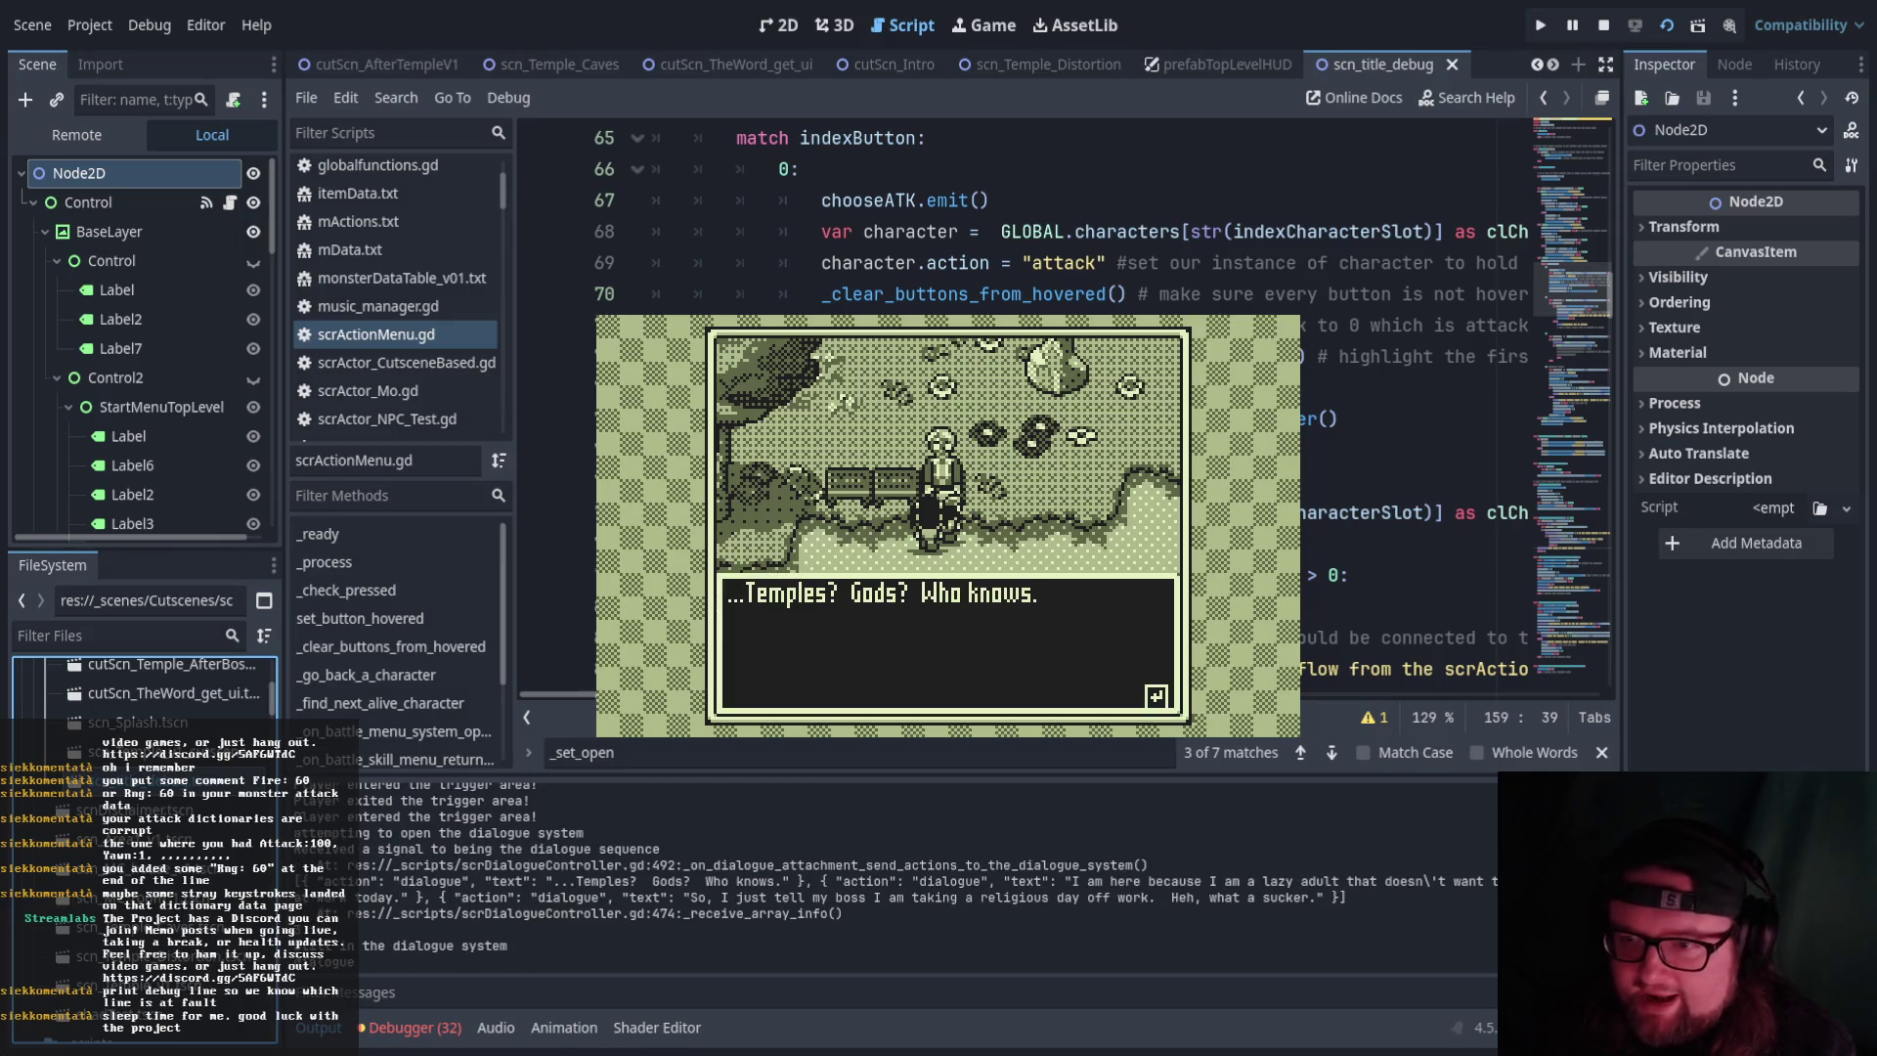
pyautogui.press('z')
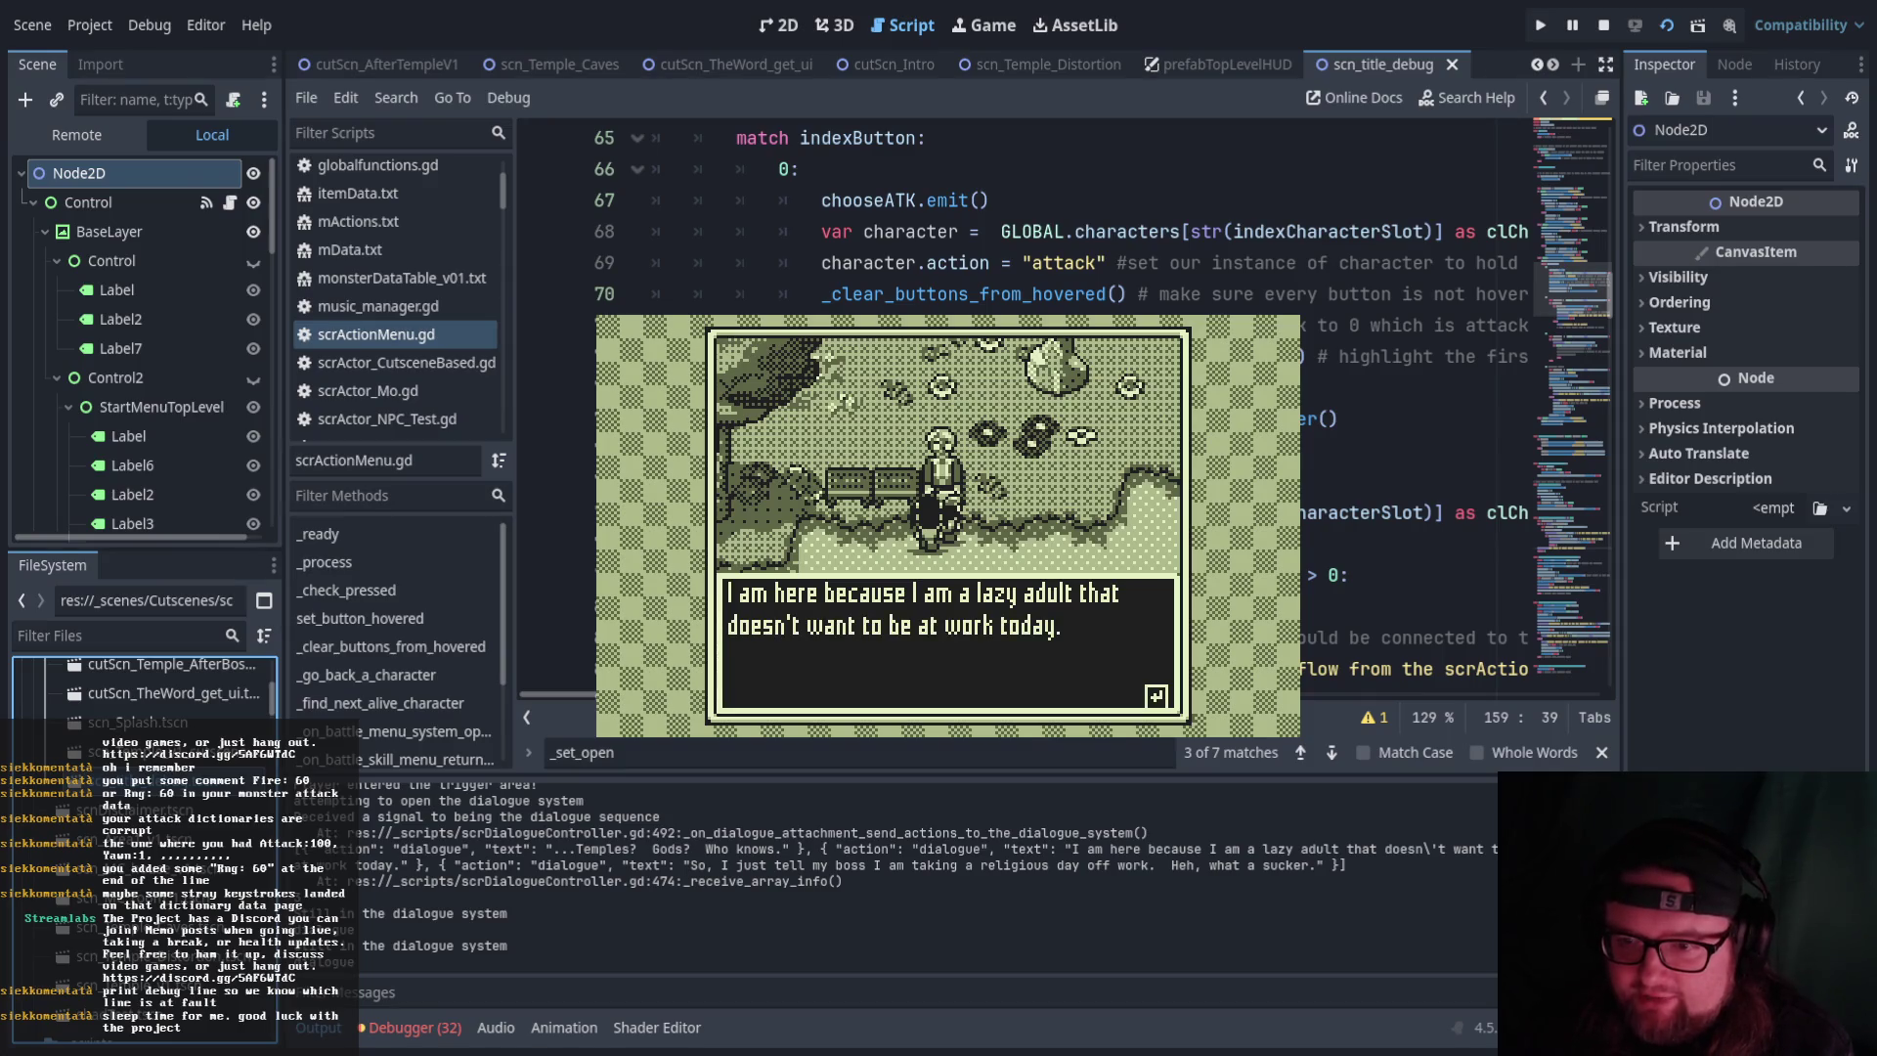
pyautogui.press('z')
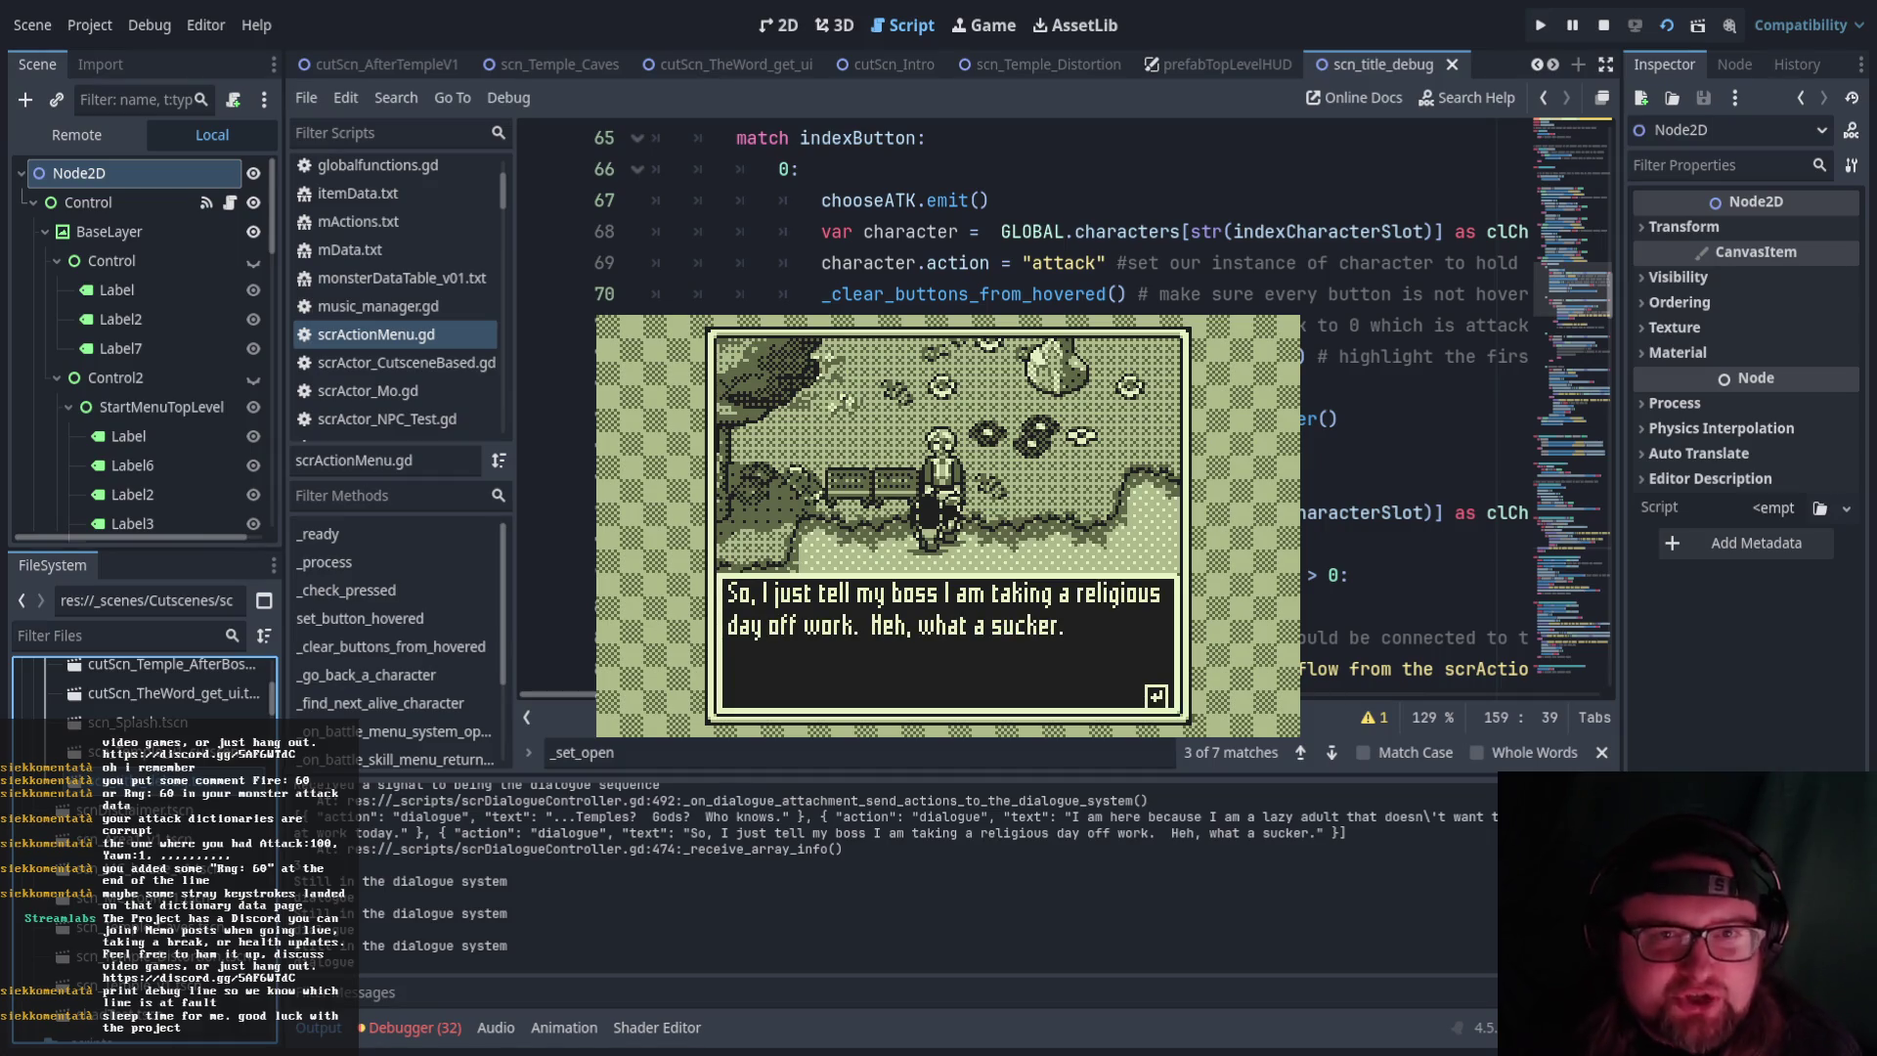
pyautogui.press('z')
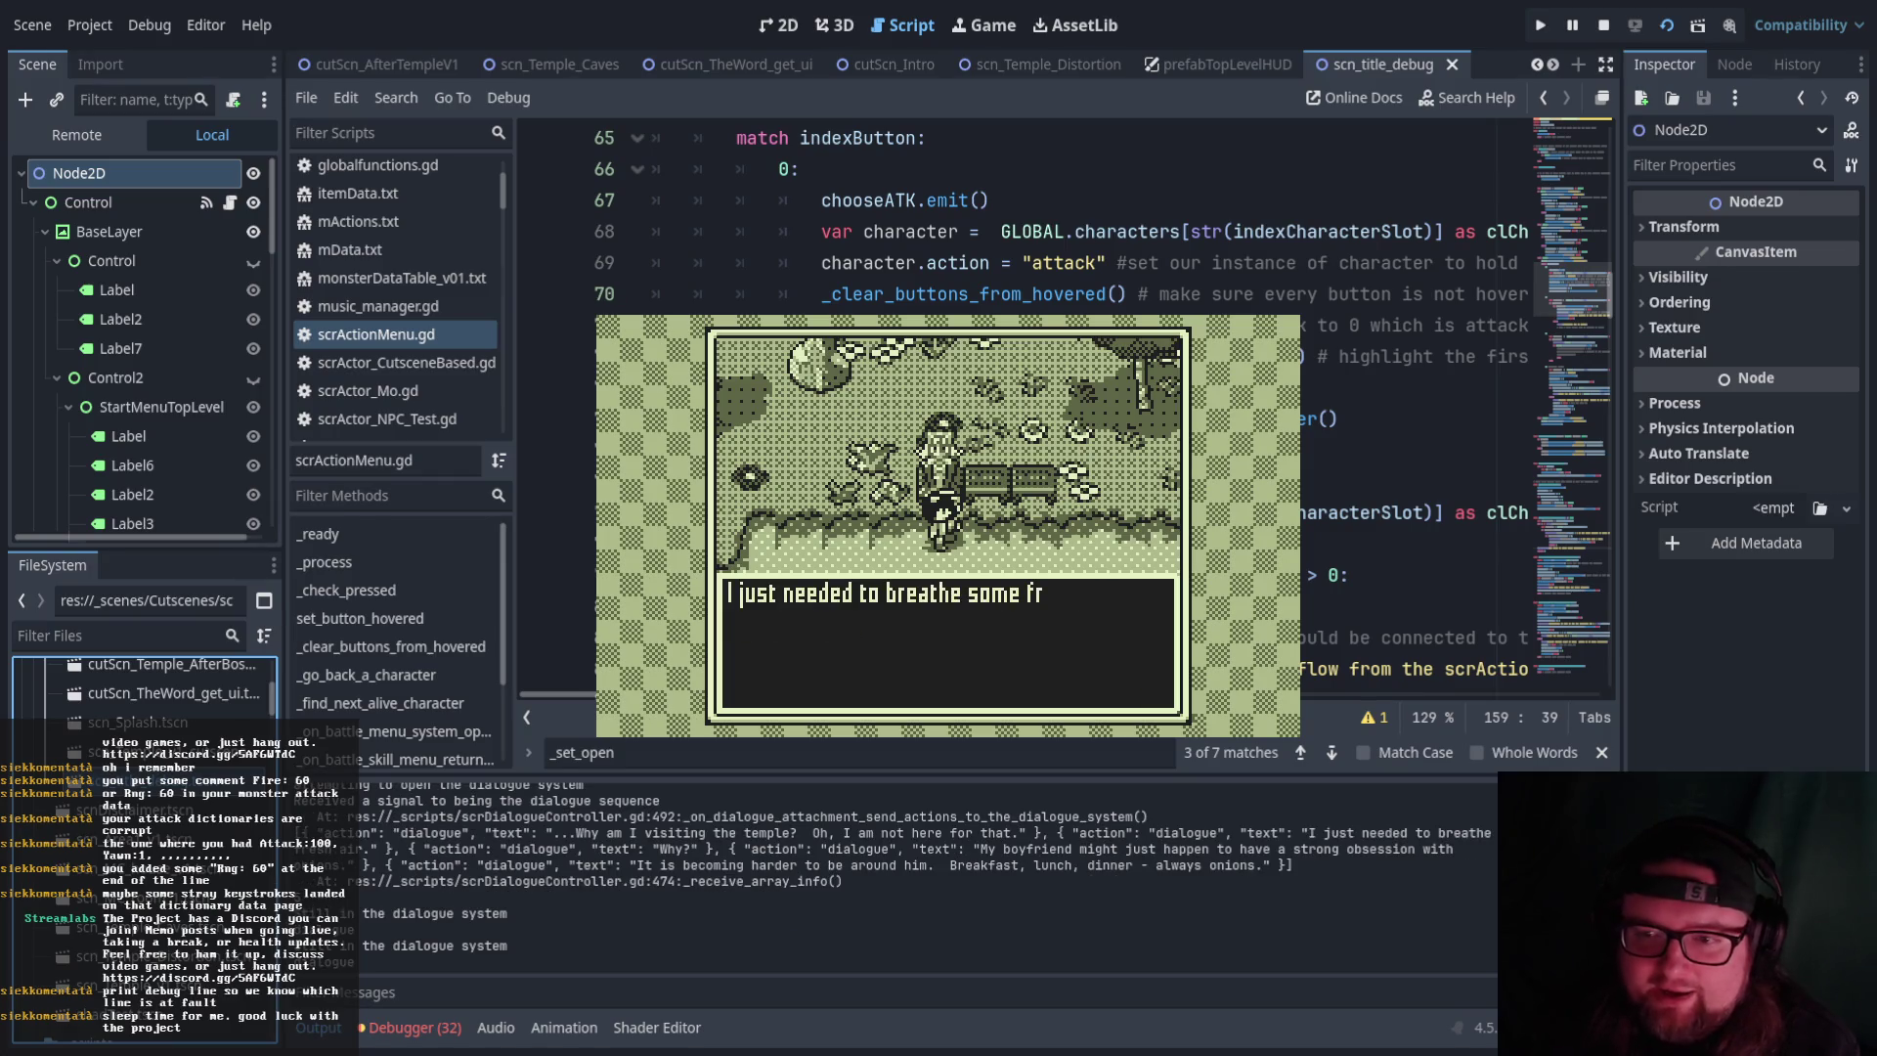
# Advance the next conversation through the 'Why?', boyfriend and onions complaint lines
pyautogui.press('Return')
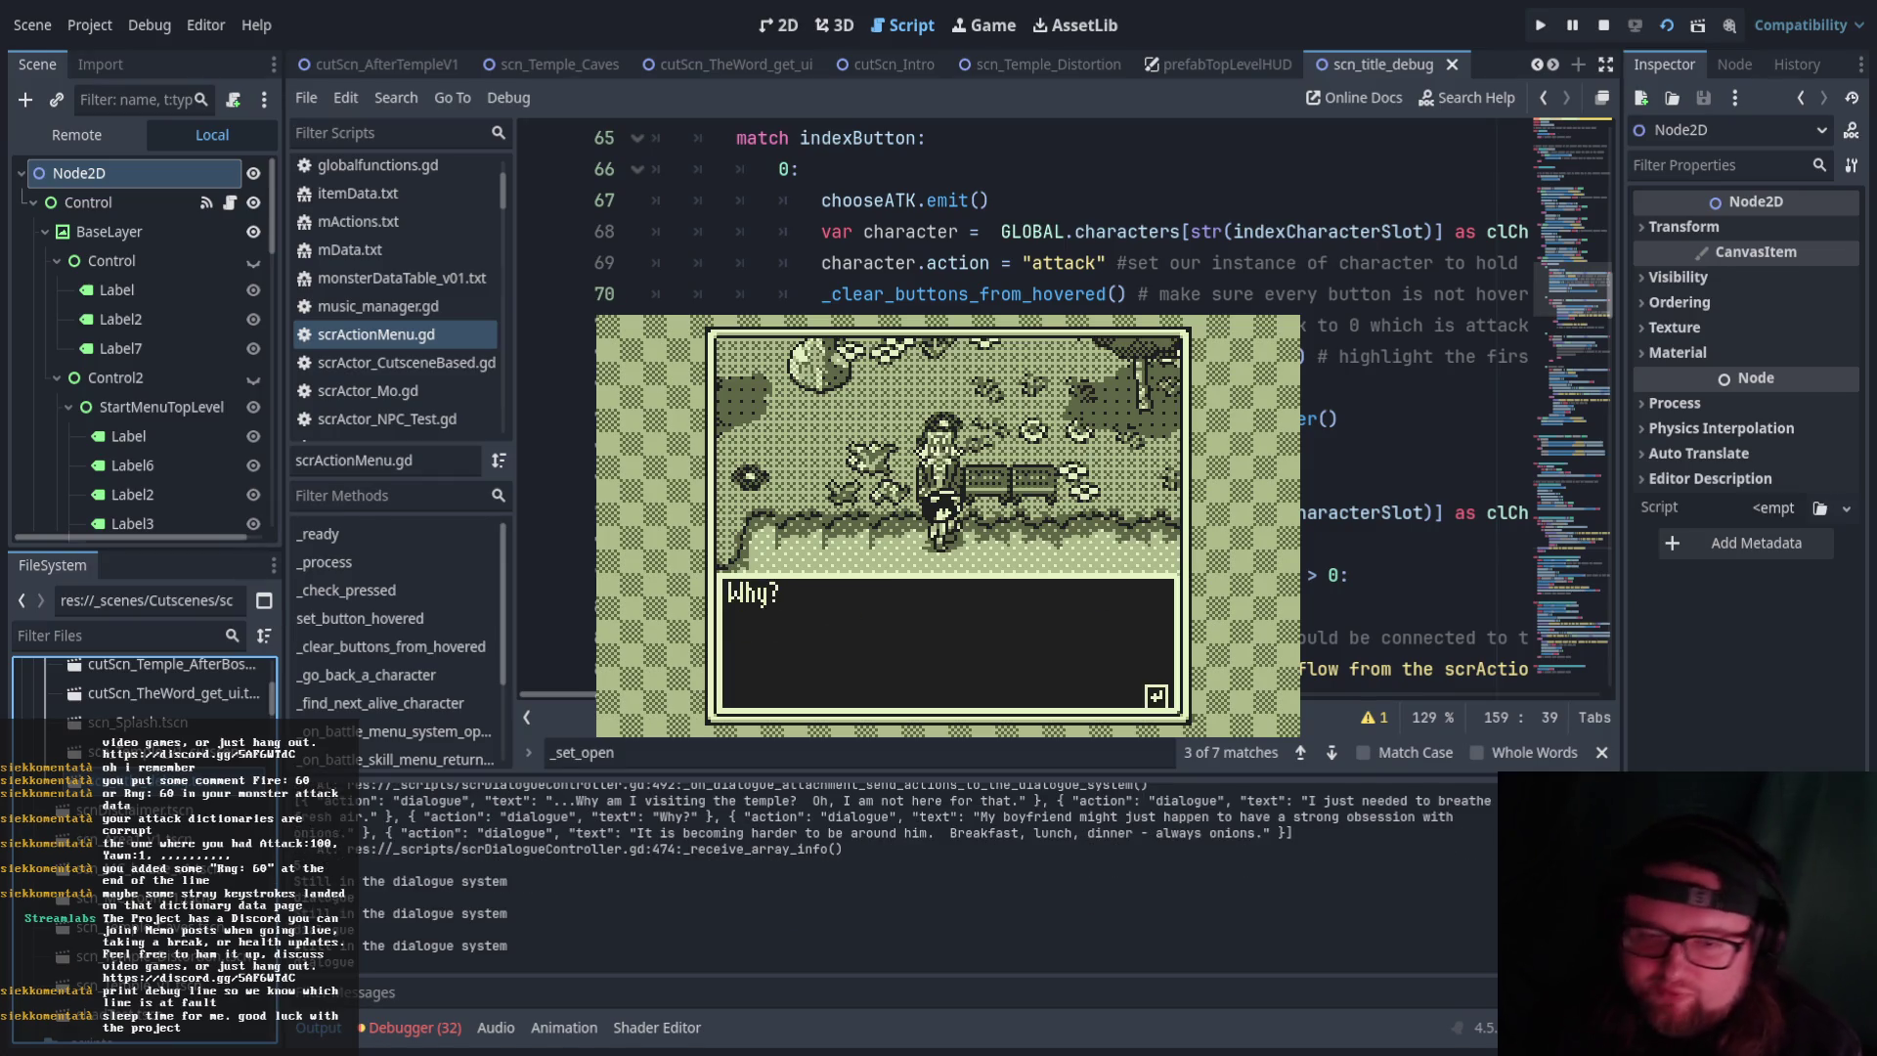
pyautogui.press('Return')
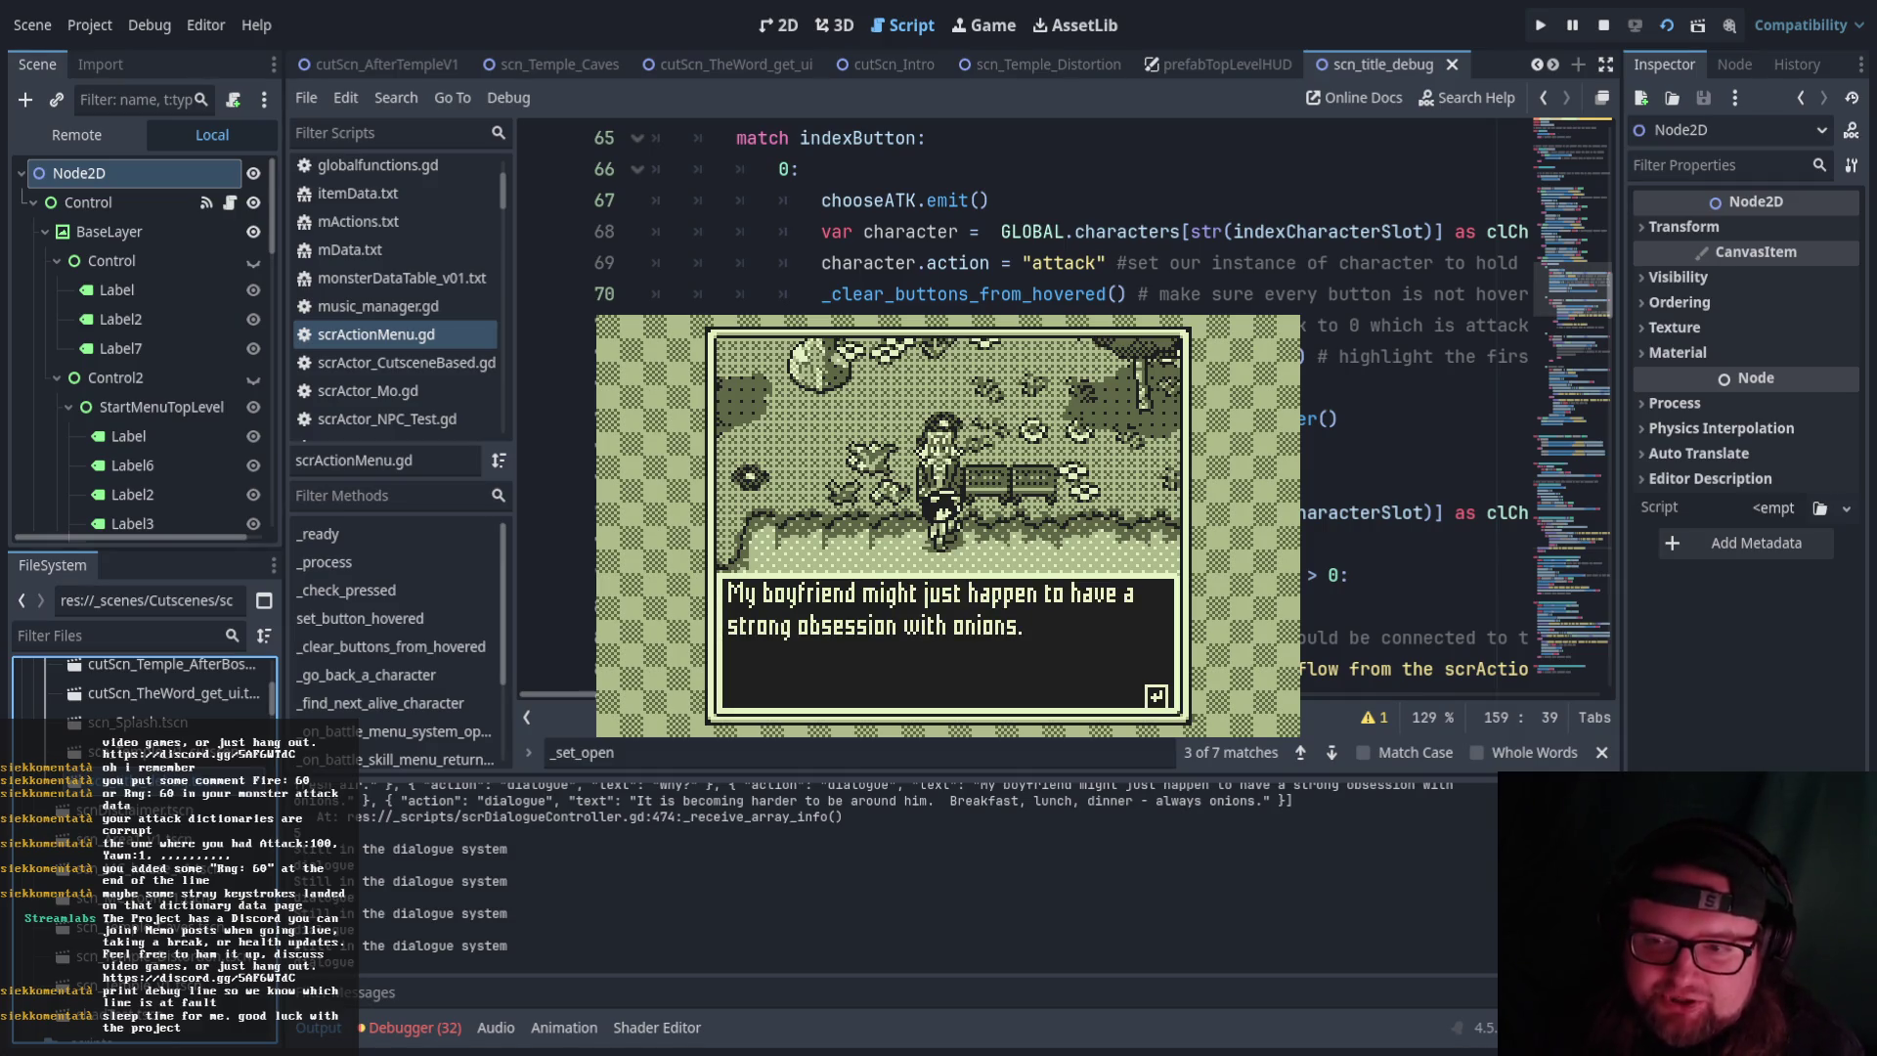
pyautogui.press('Return')
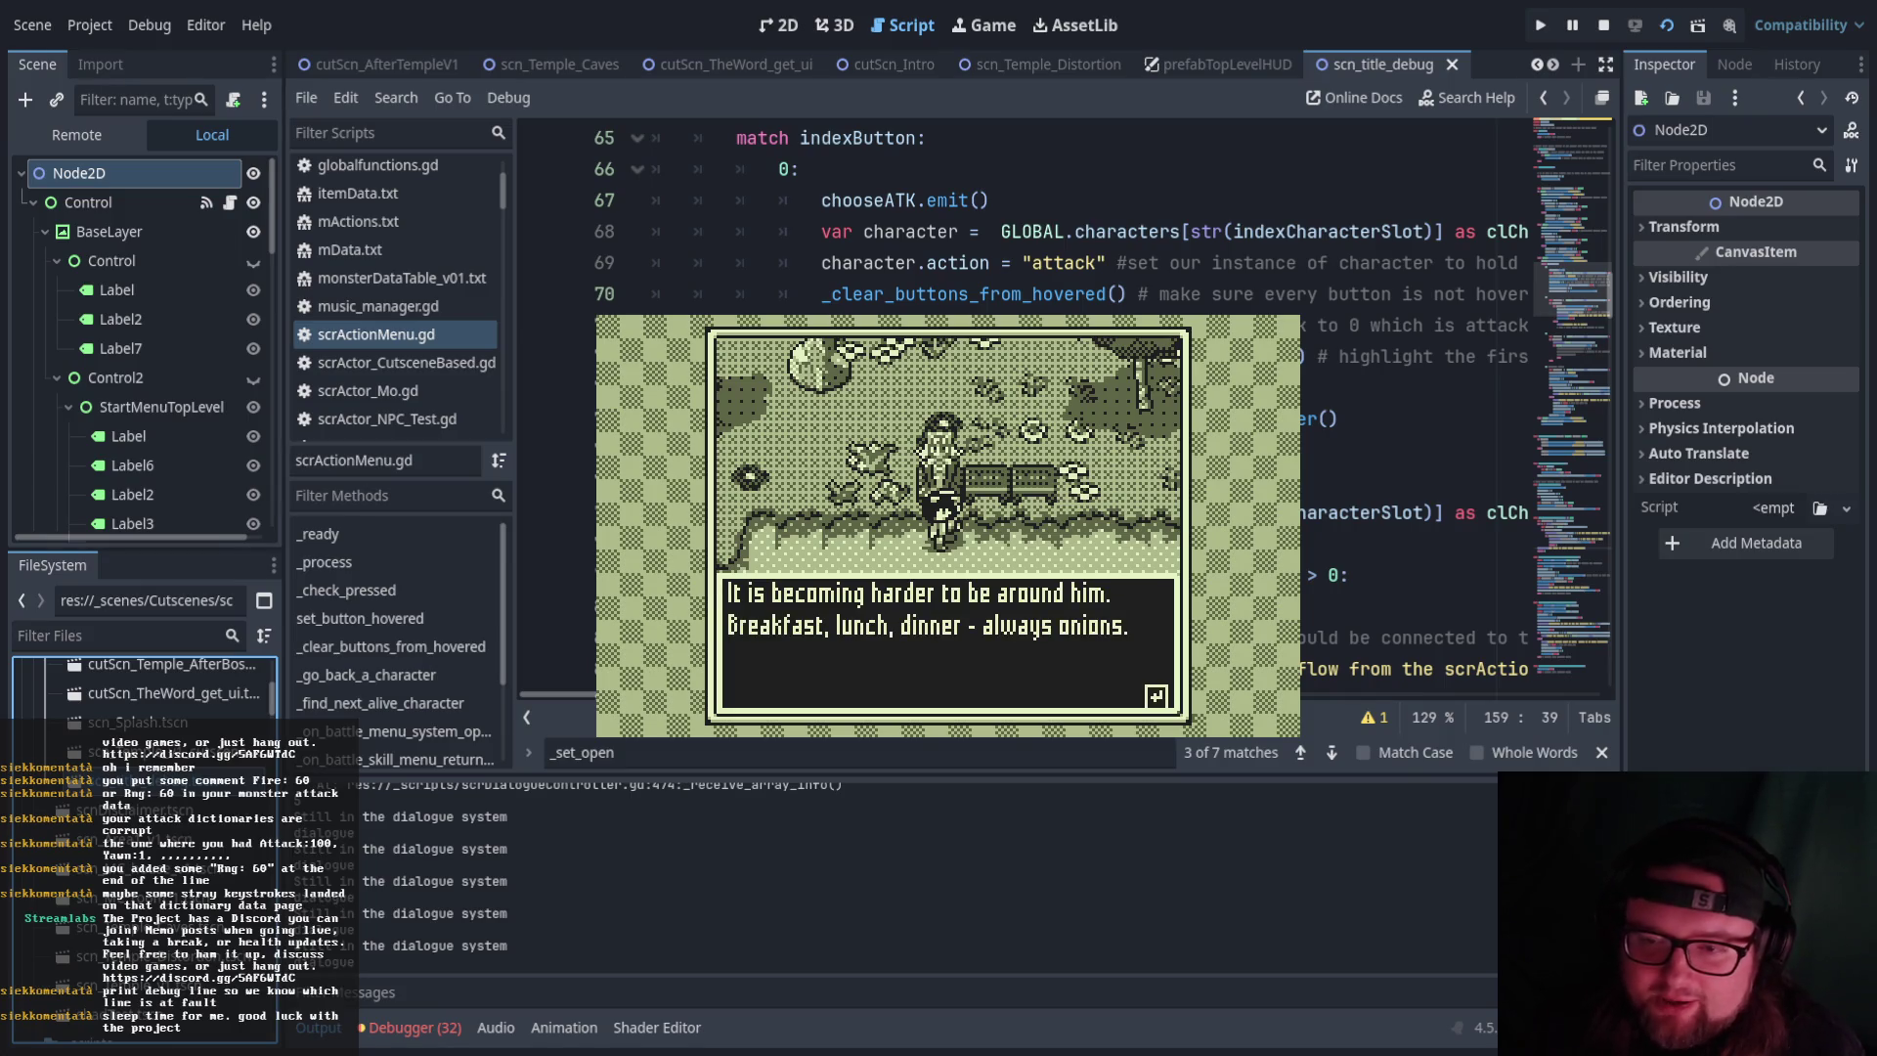
pyautogui.press('Return')
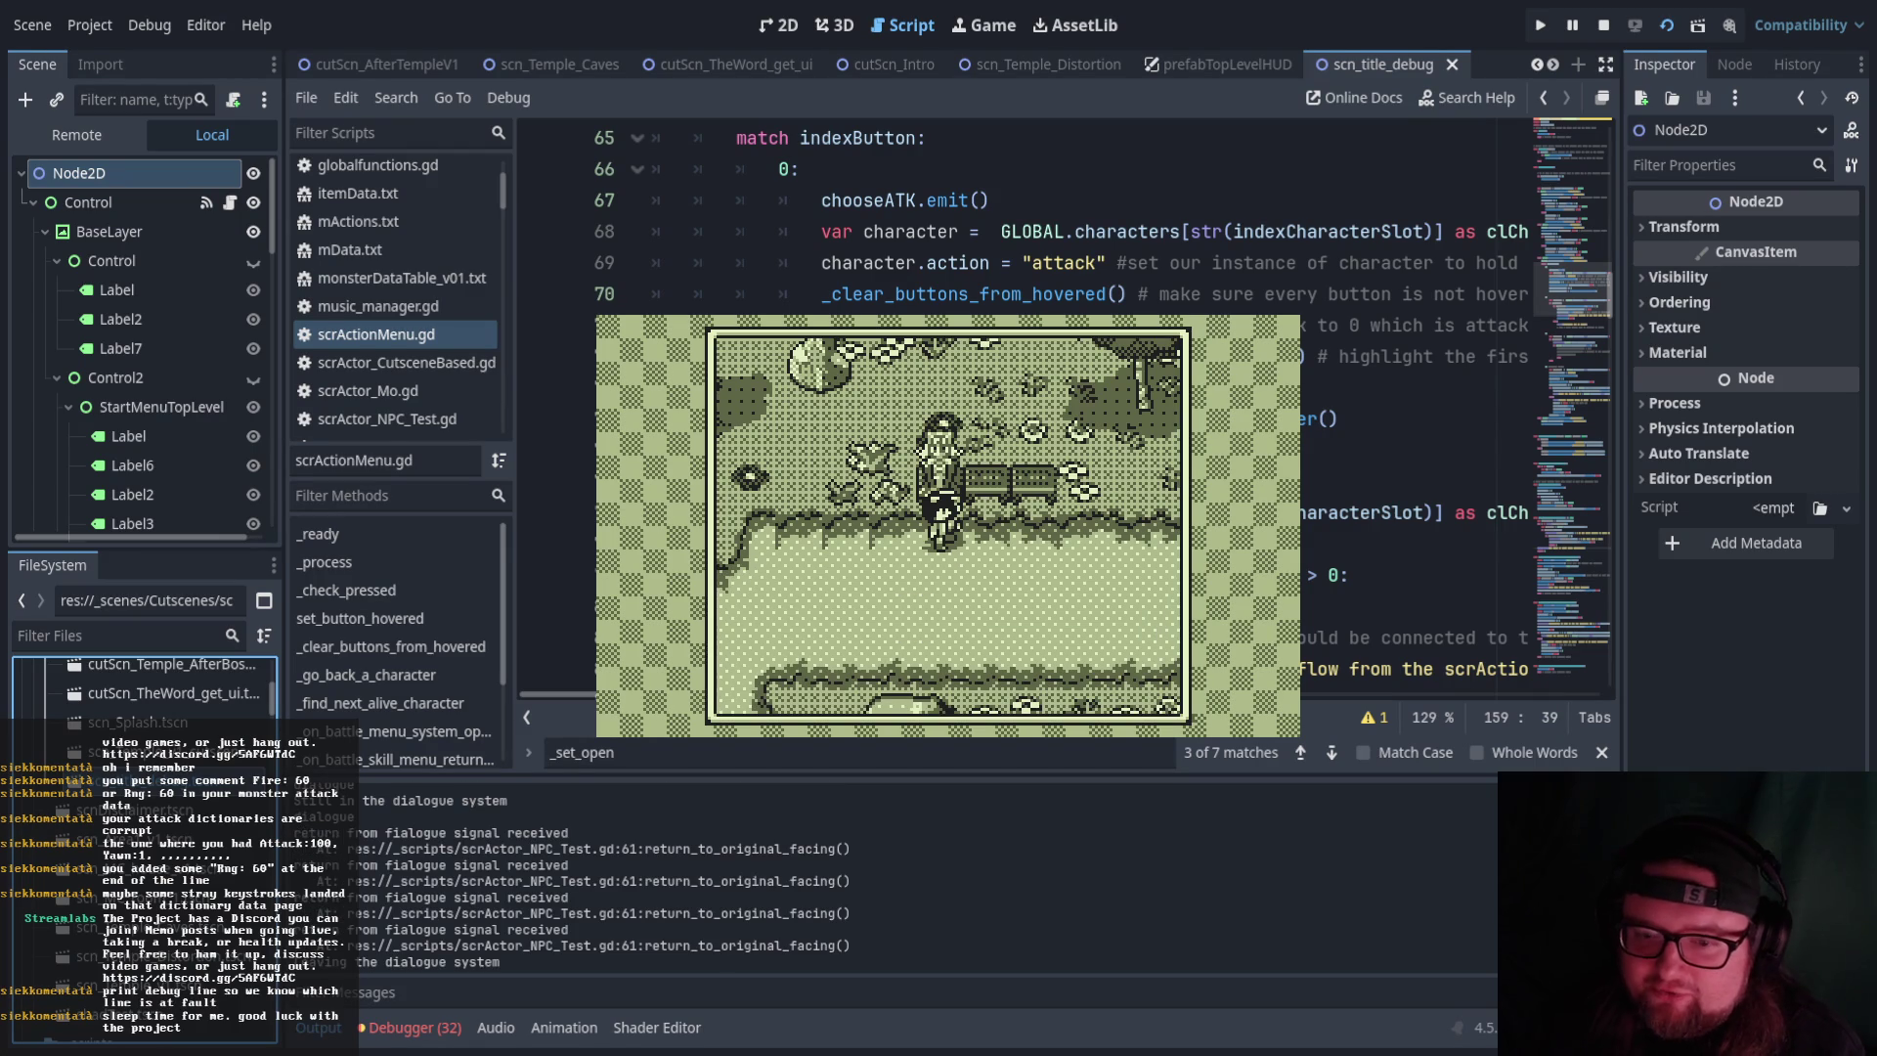
# Walk up the winding path, talk to the dog through its final woof, then head toward the truck
pyautogui.press('Left')
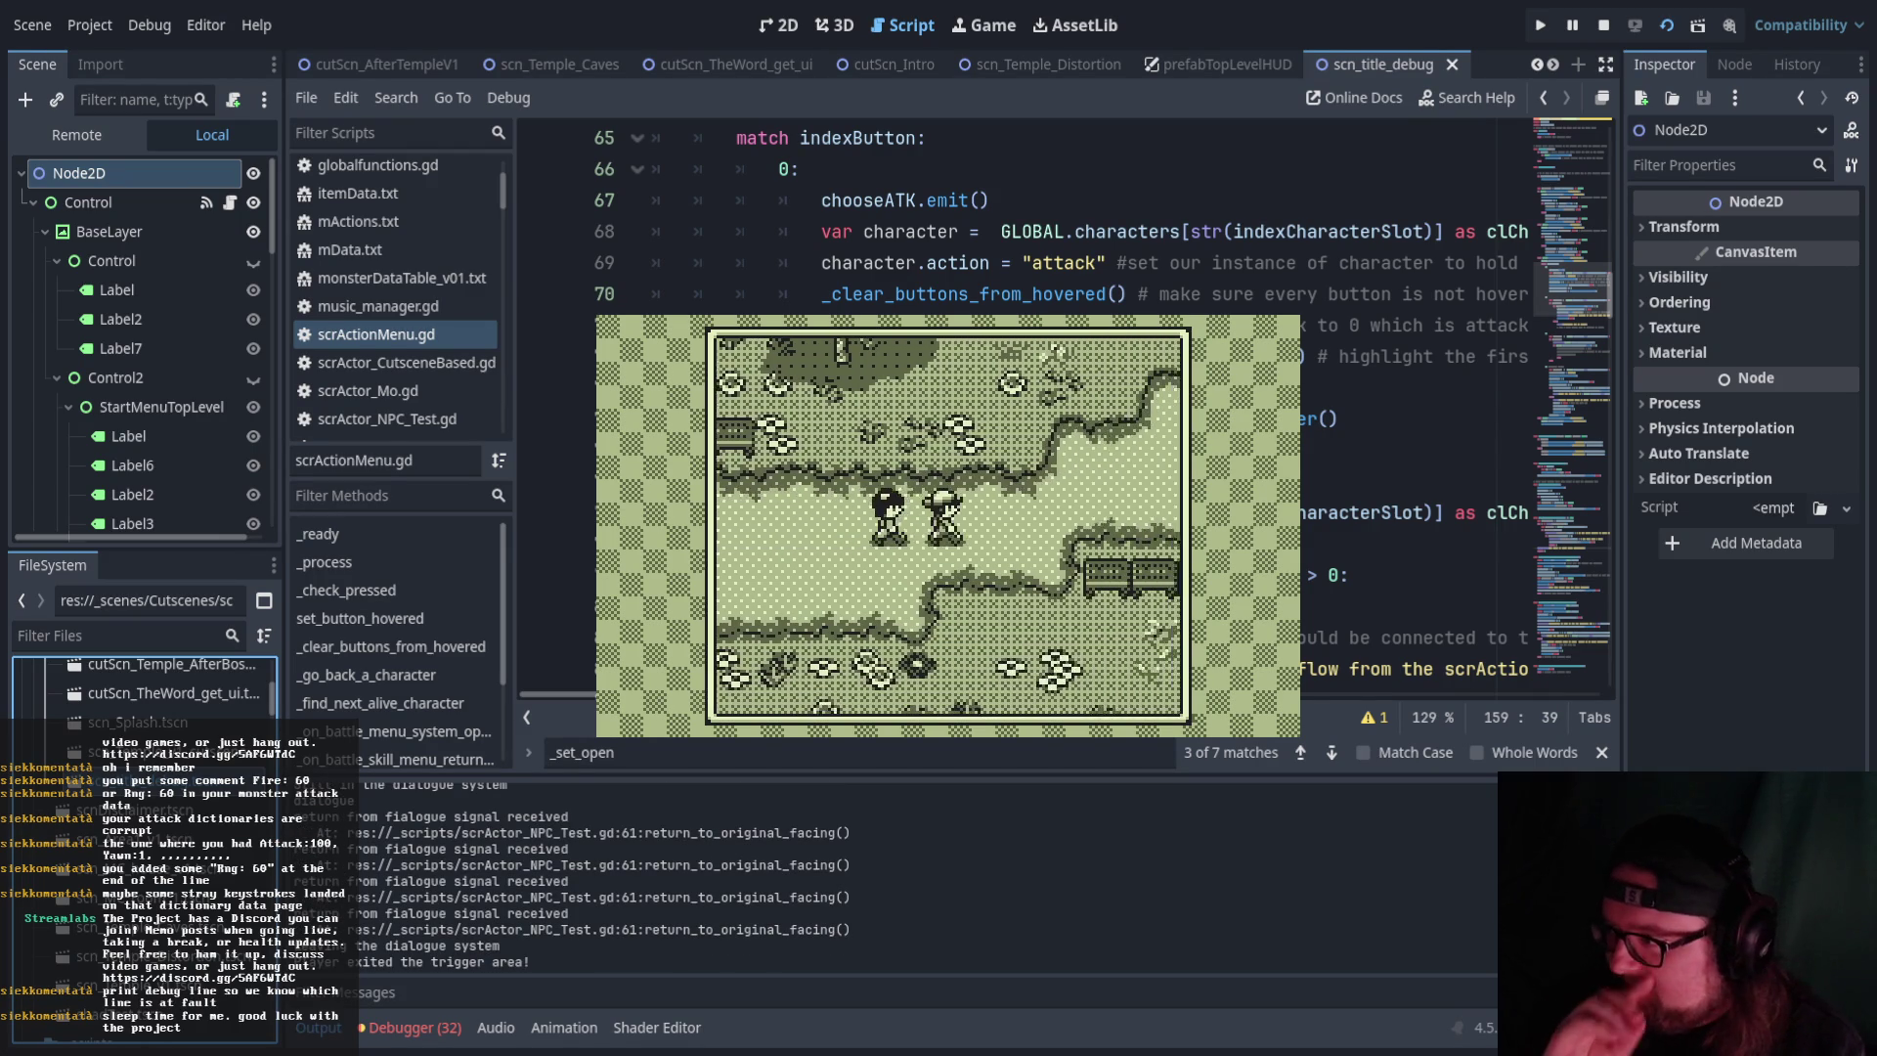
pyautogui.press('Up')
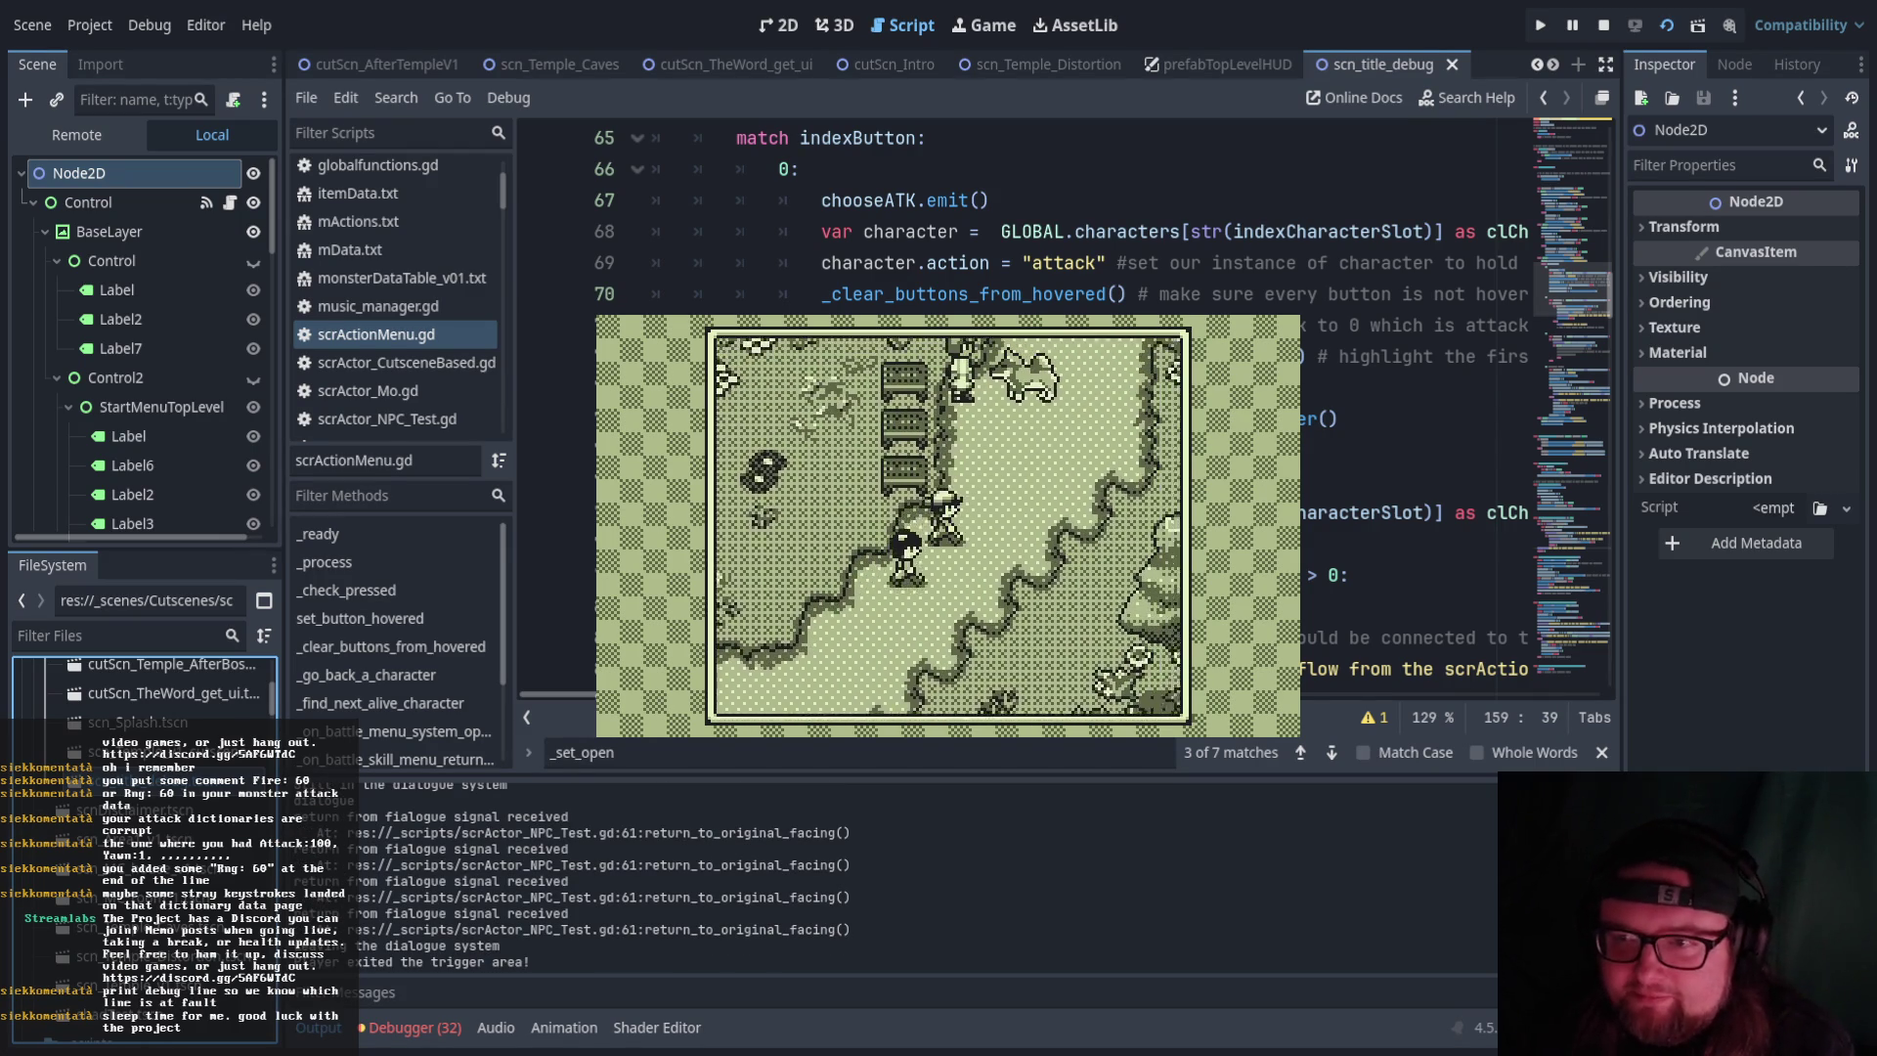
pyautogui.press('Return')
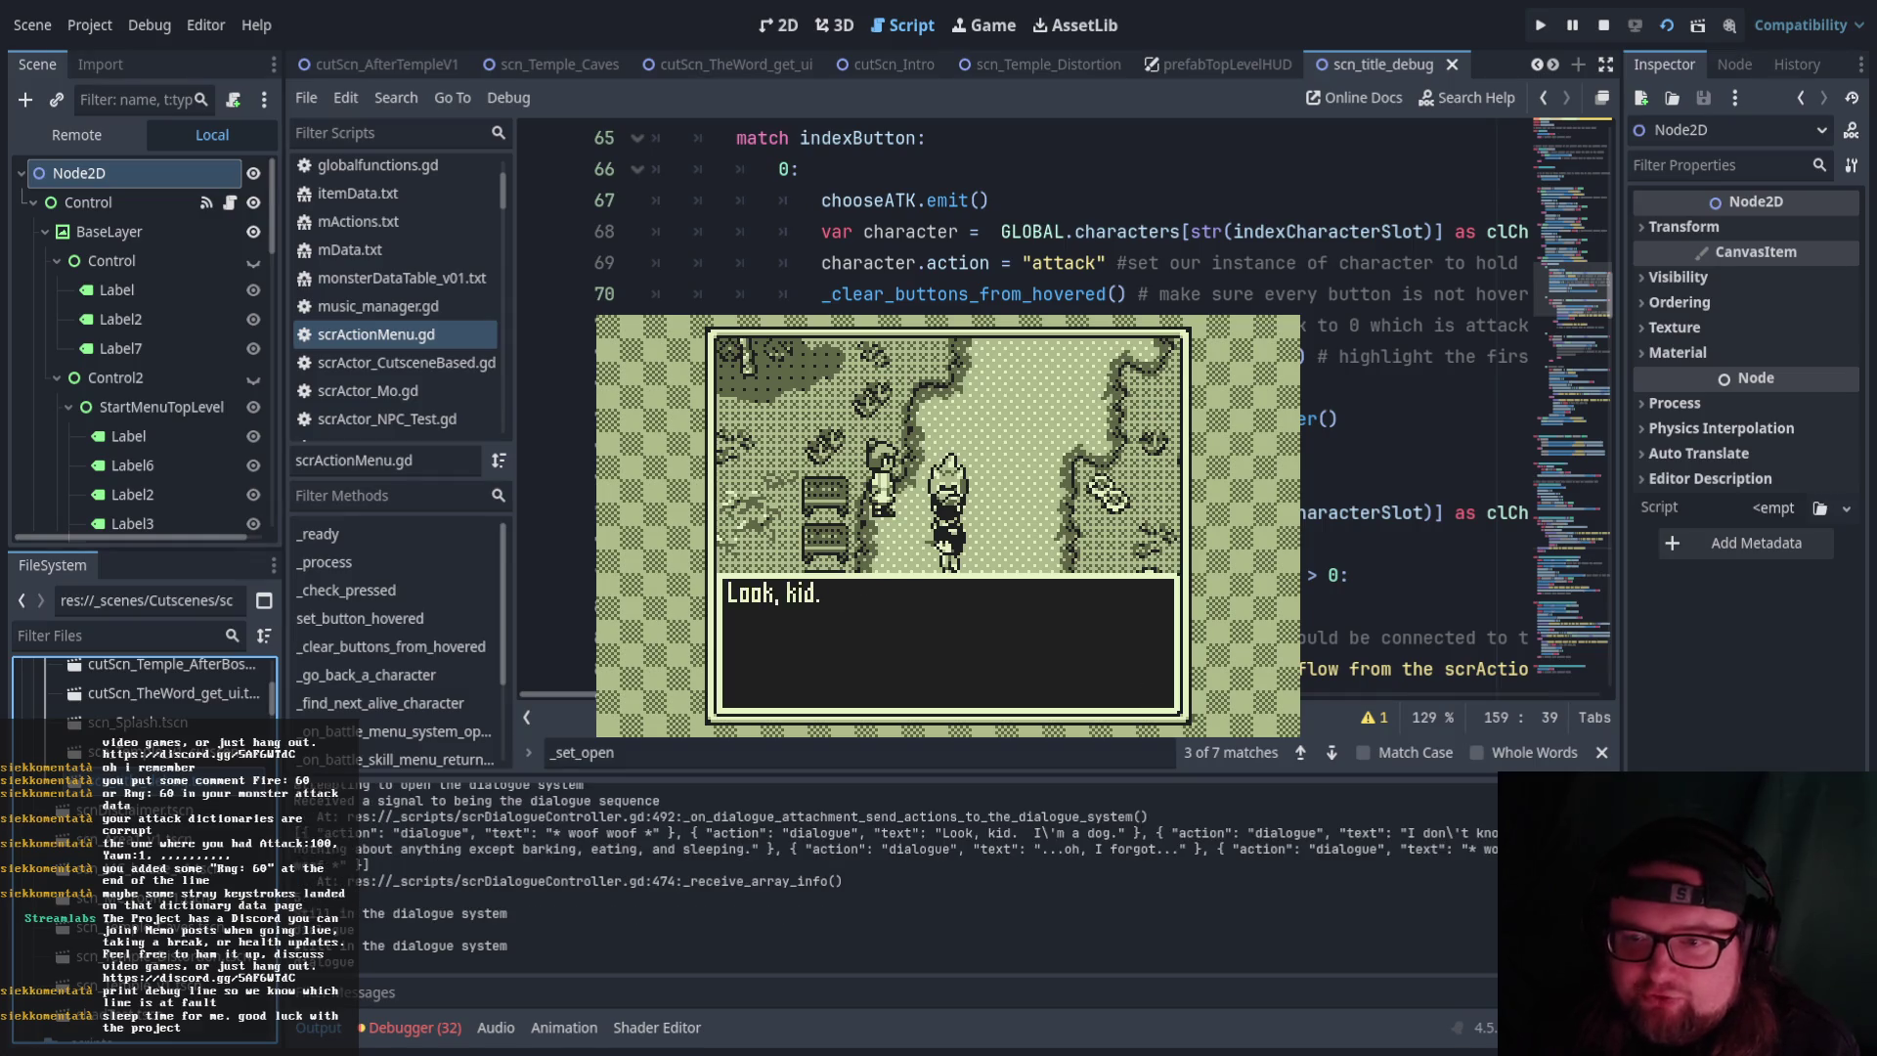
pyautogui.press('Return')
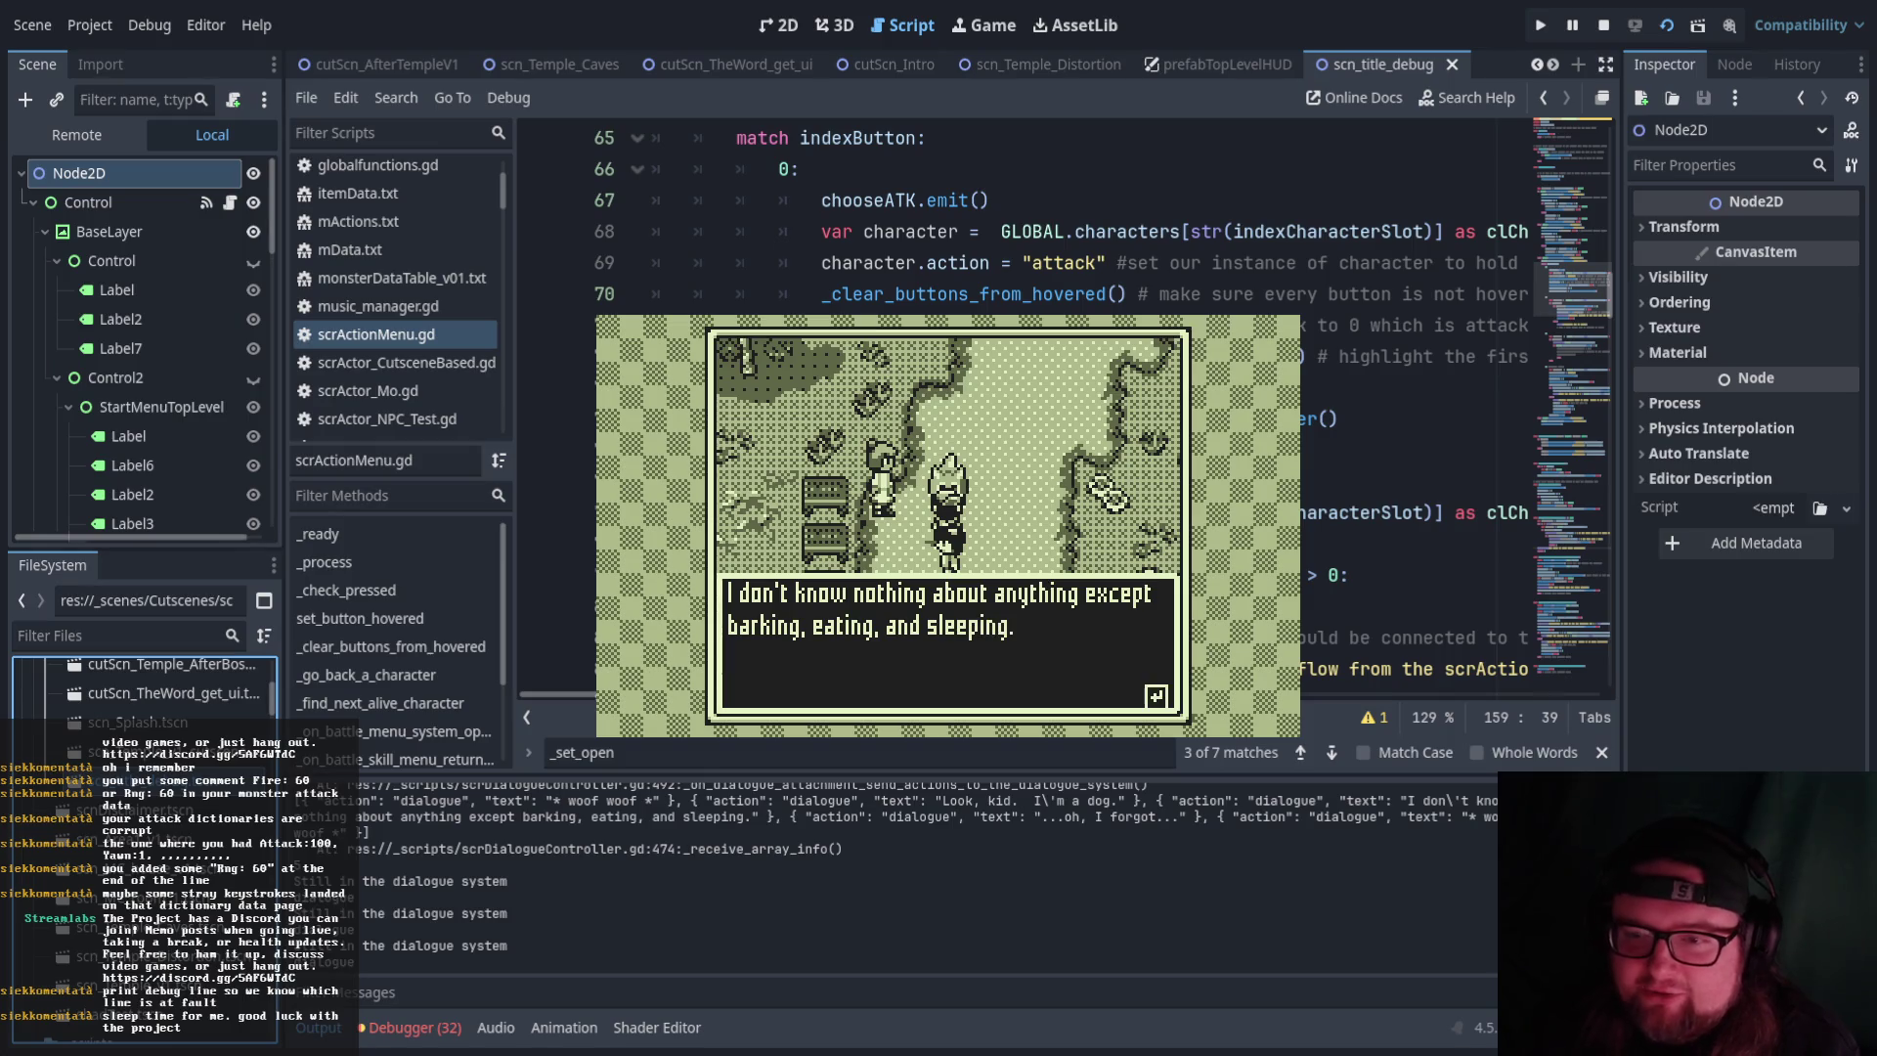
pyautogui.press('Return')
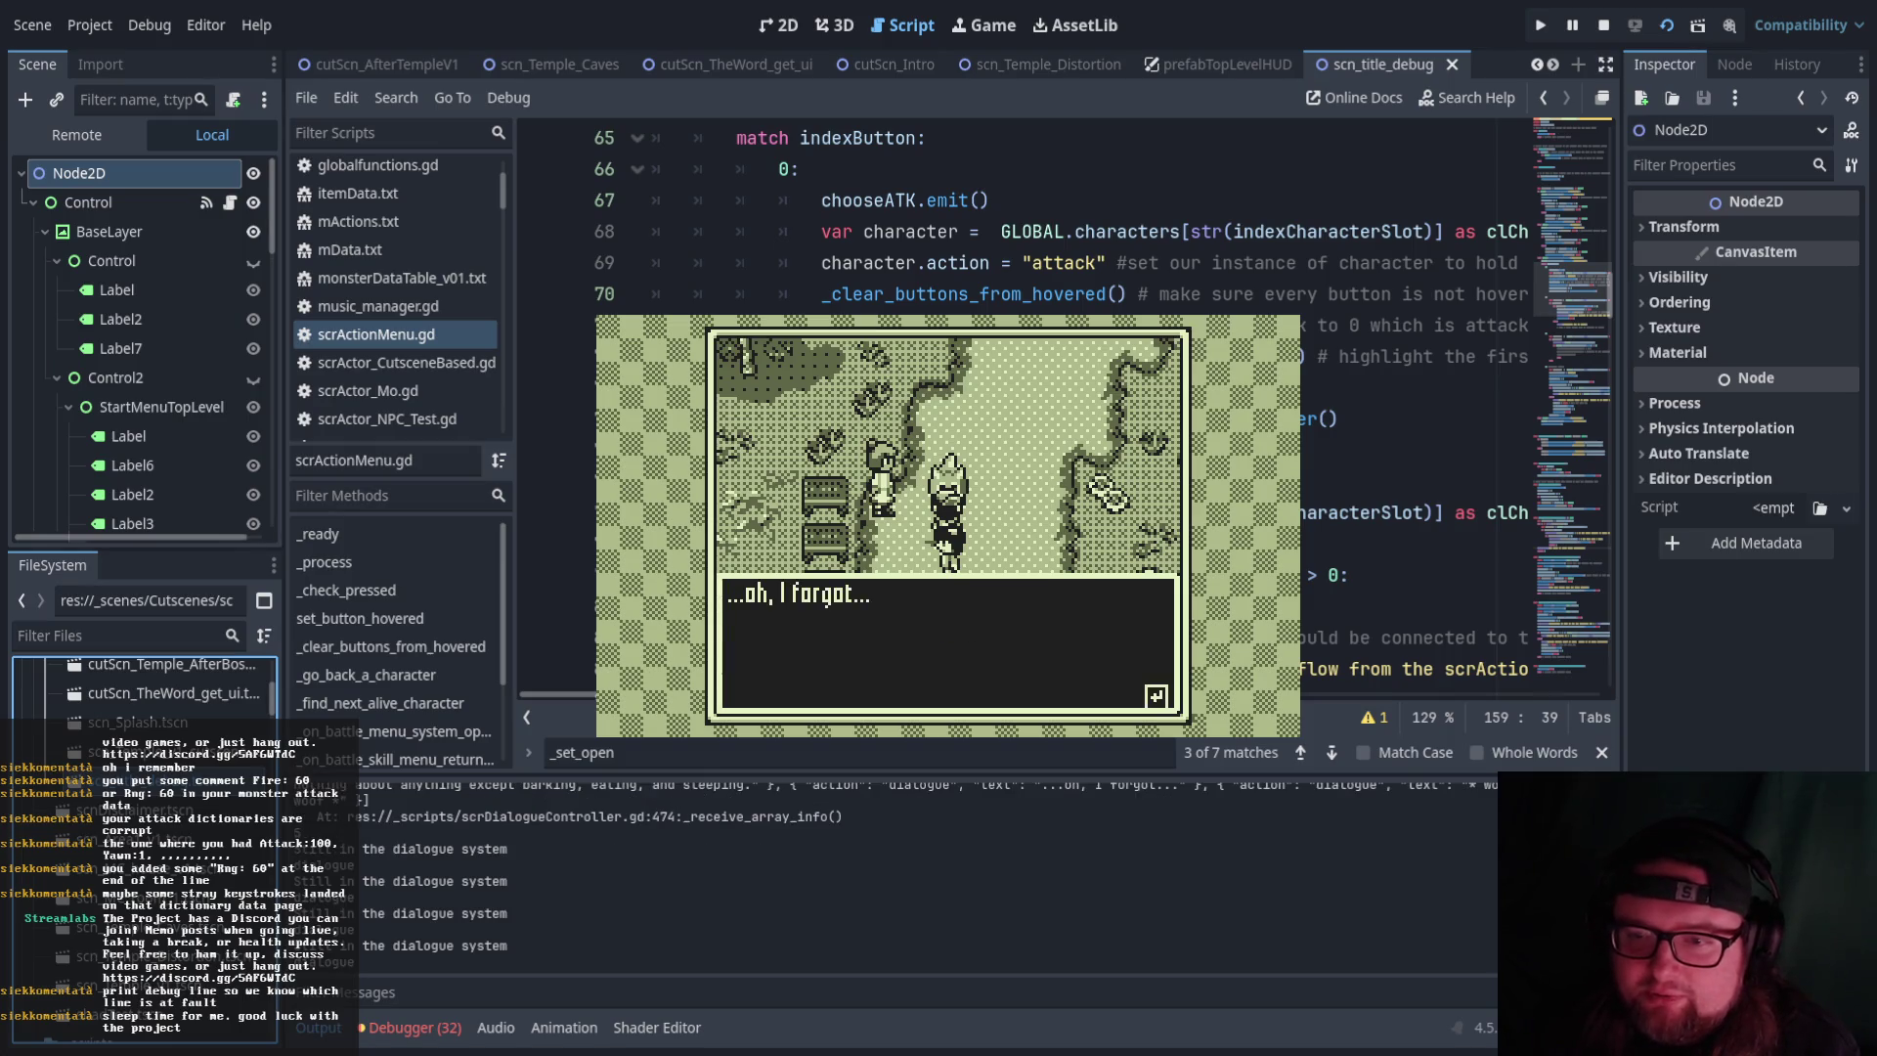
pyautogui.press('Return')
pyautogui.press('Down')
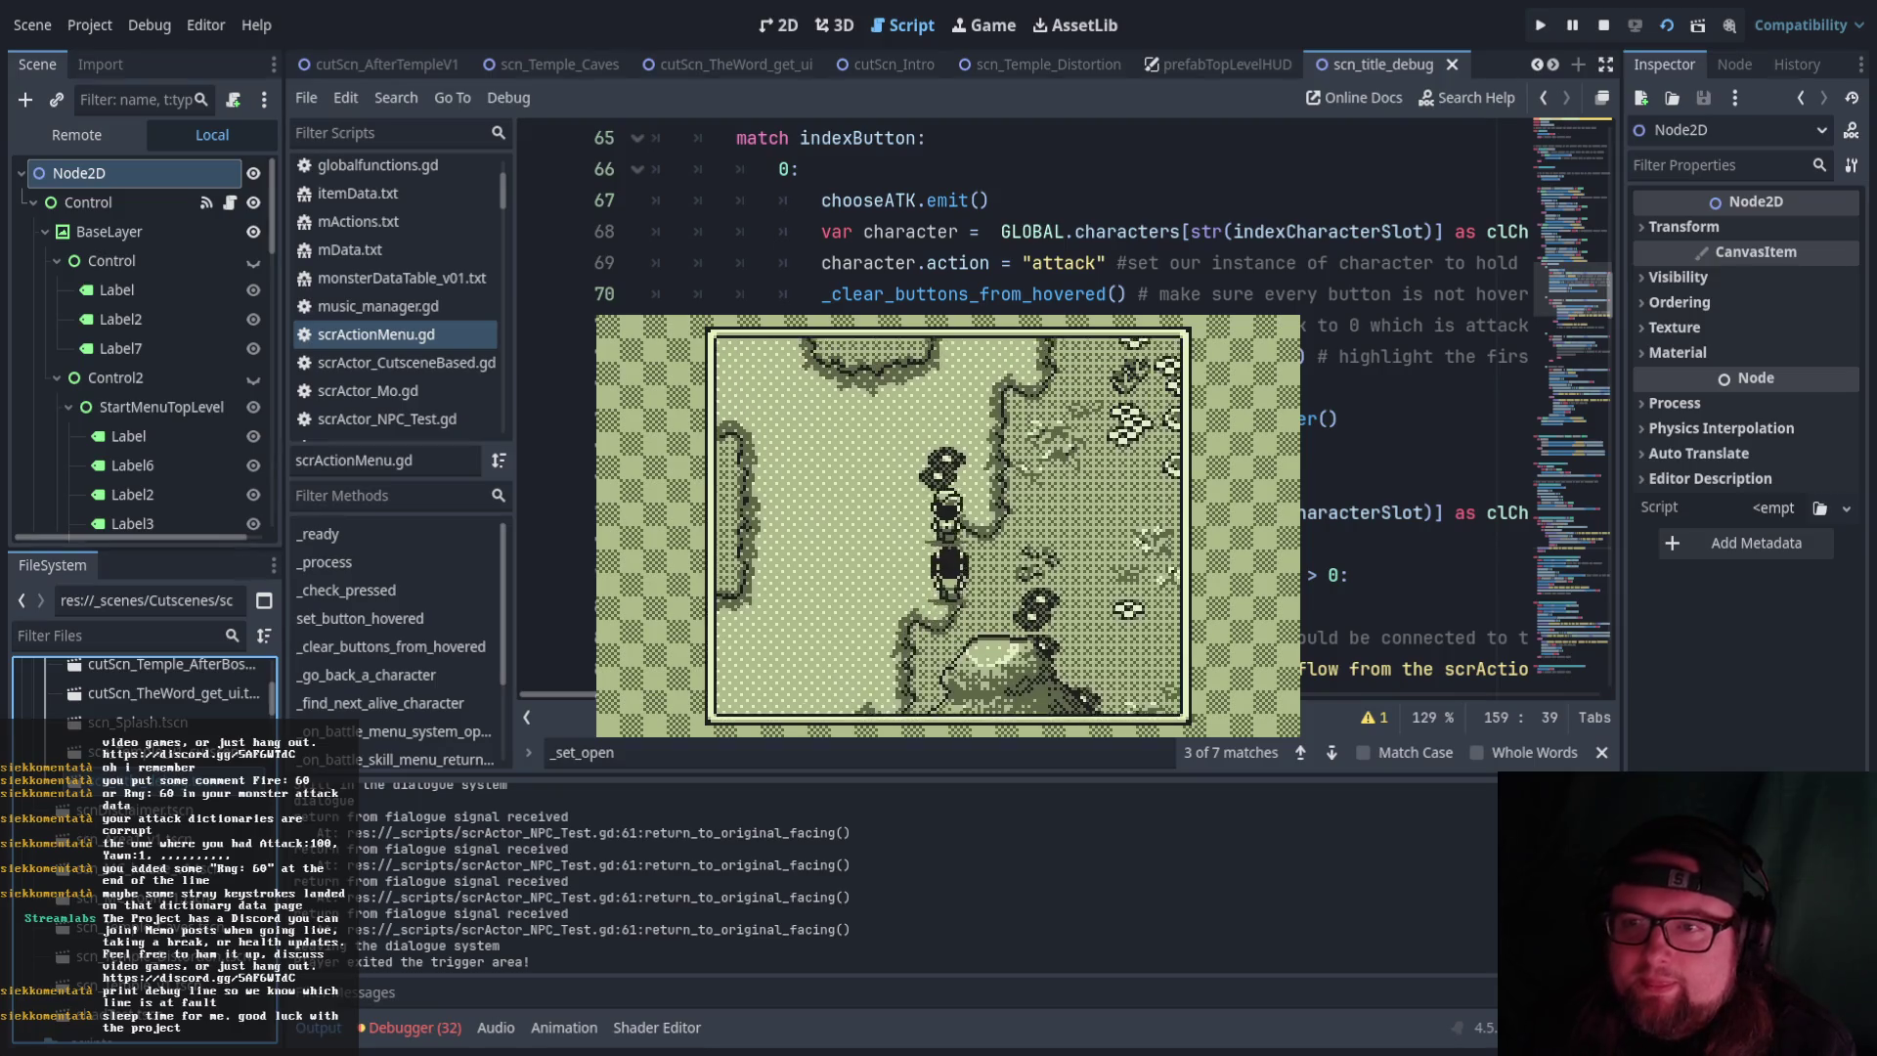
pyautogui.press('Up')
pyautogui.press('Right')
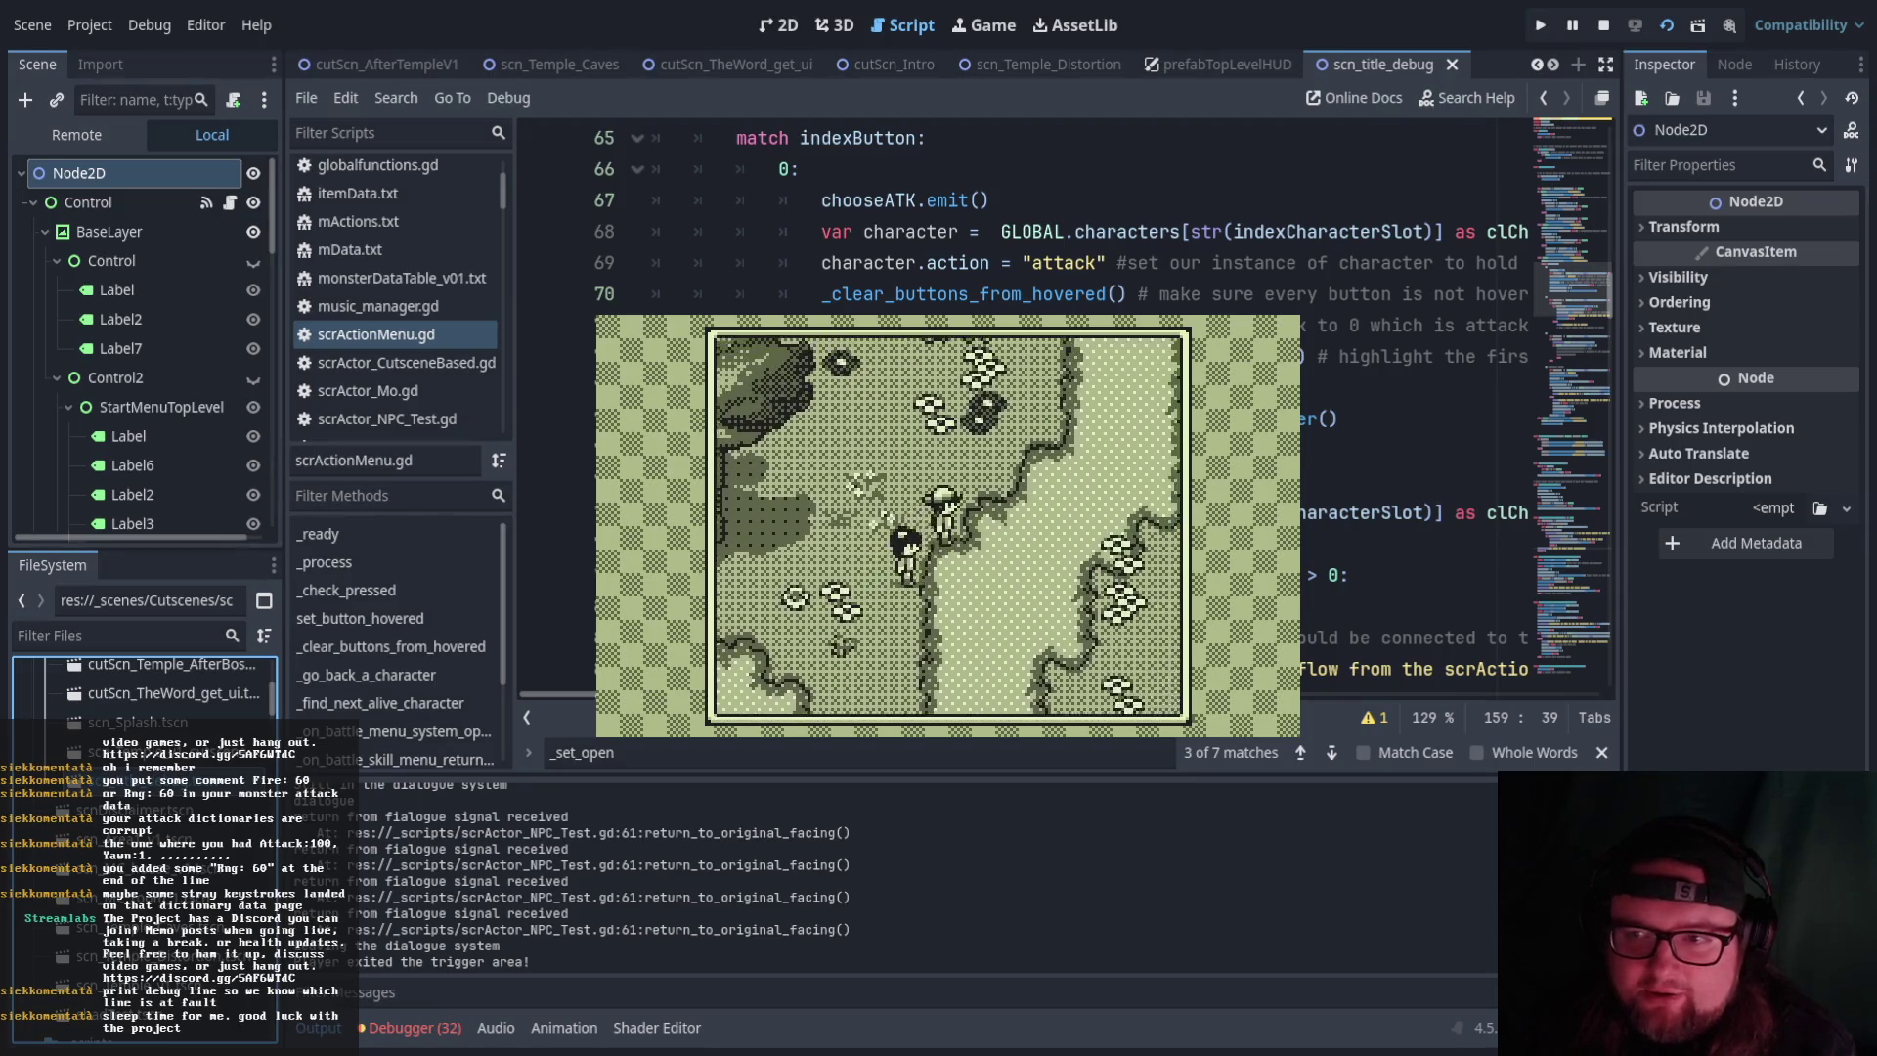
# Walk up to the officer by the truck and read his brawl and 'Now, scram' lines
pyautogui.press('Up')
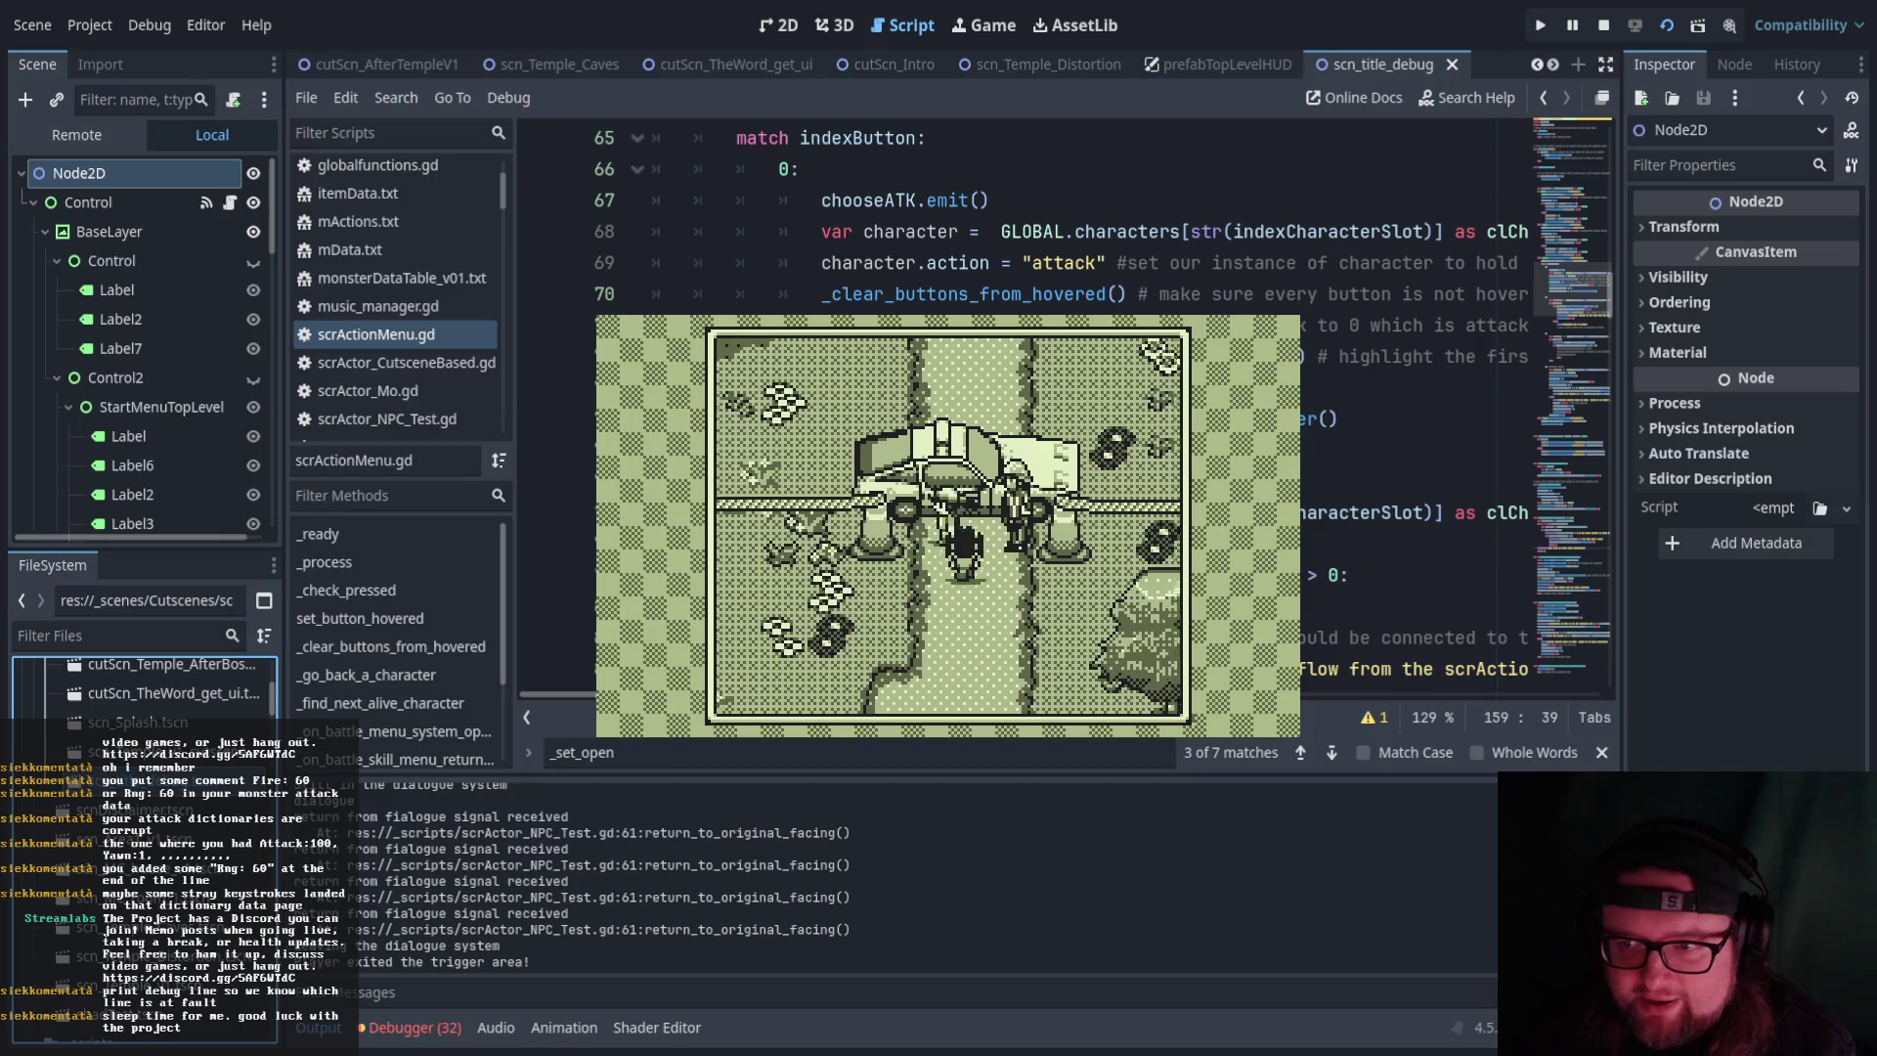
pyautogui.press('Up')
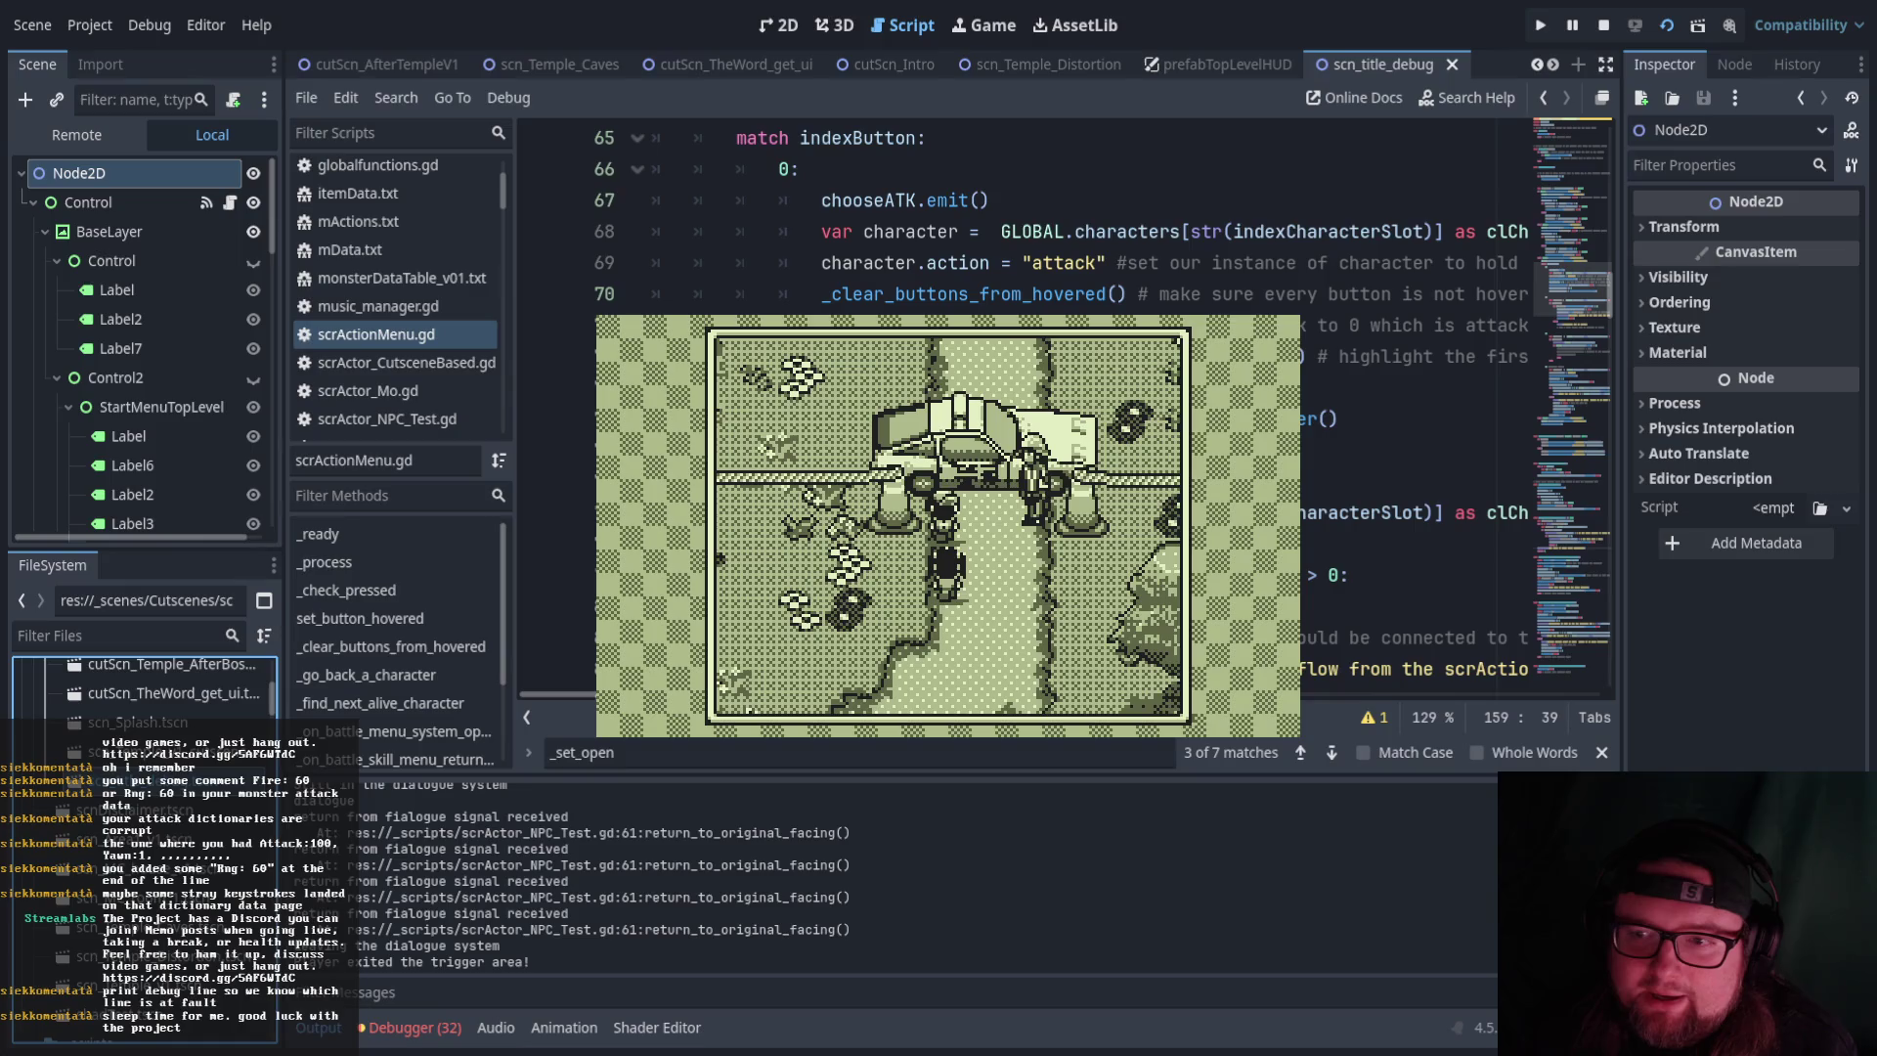
pyautogui.press('Up')
pyautogui.press('Up')
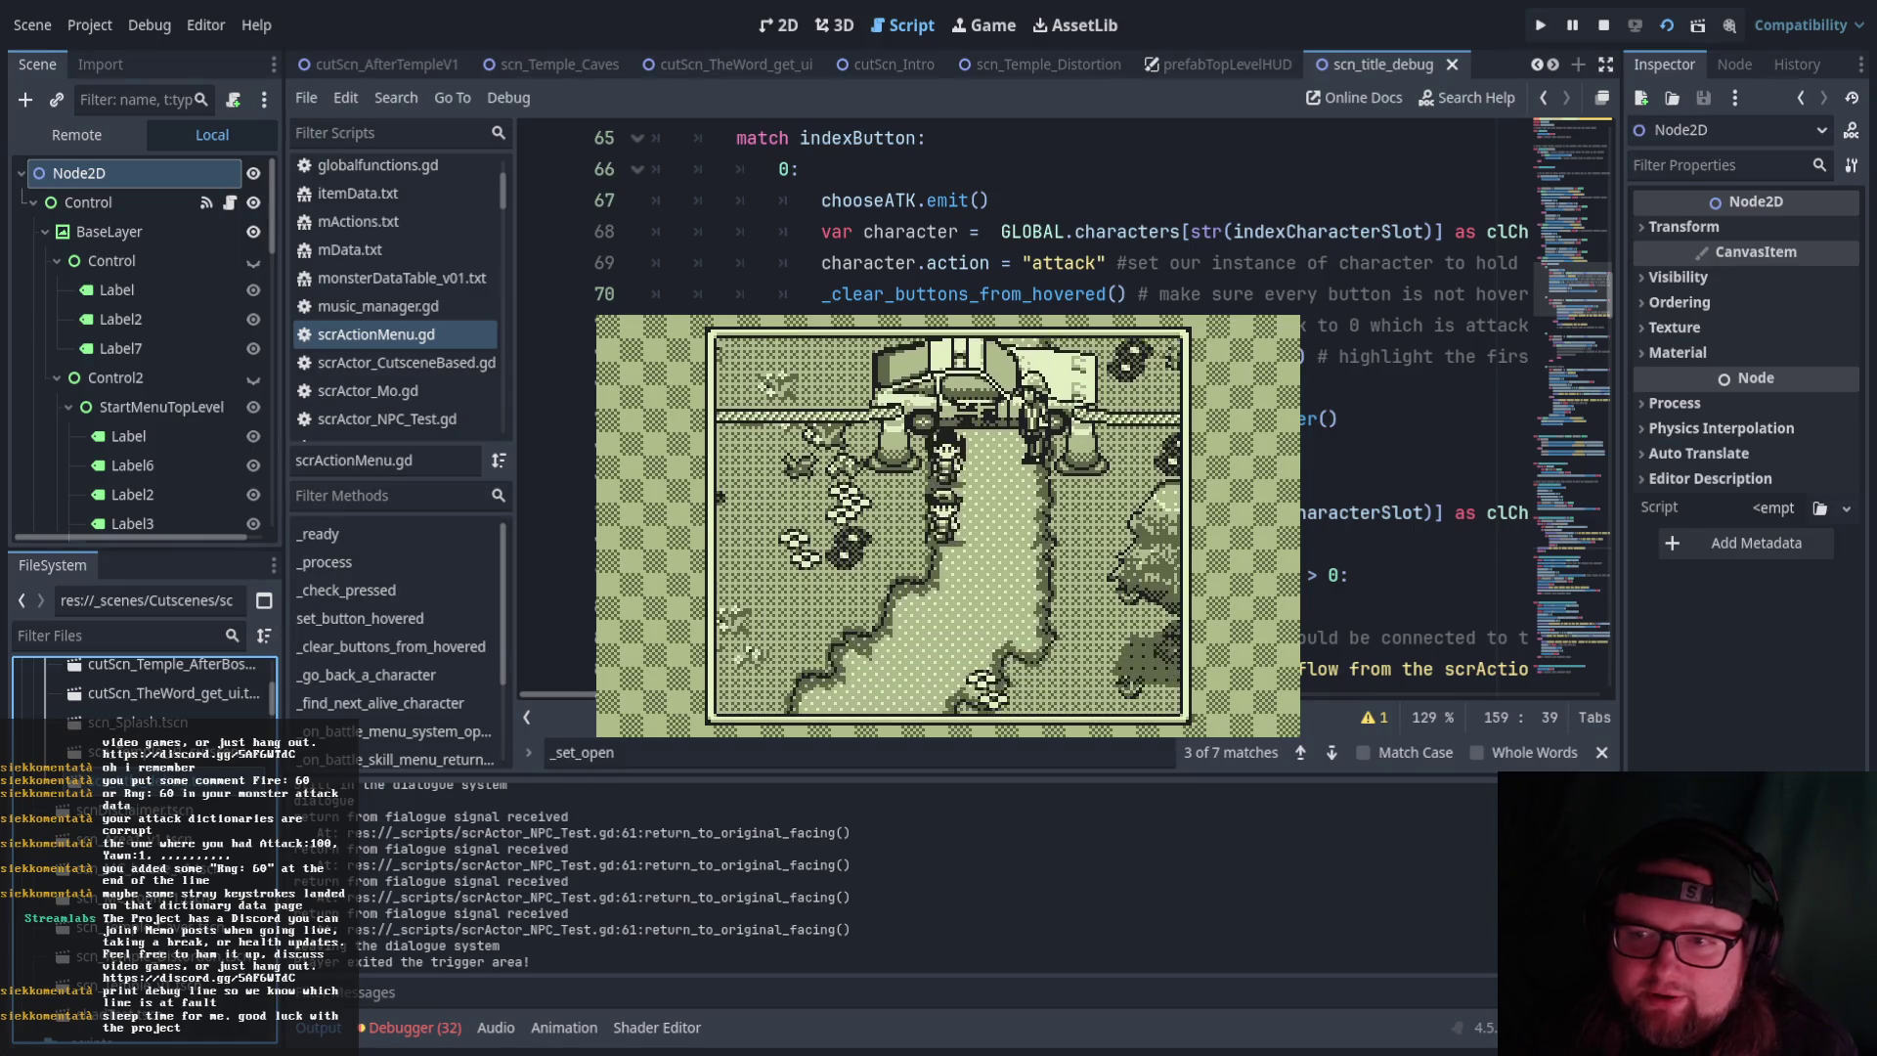
pyautogui.press('Down')
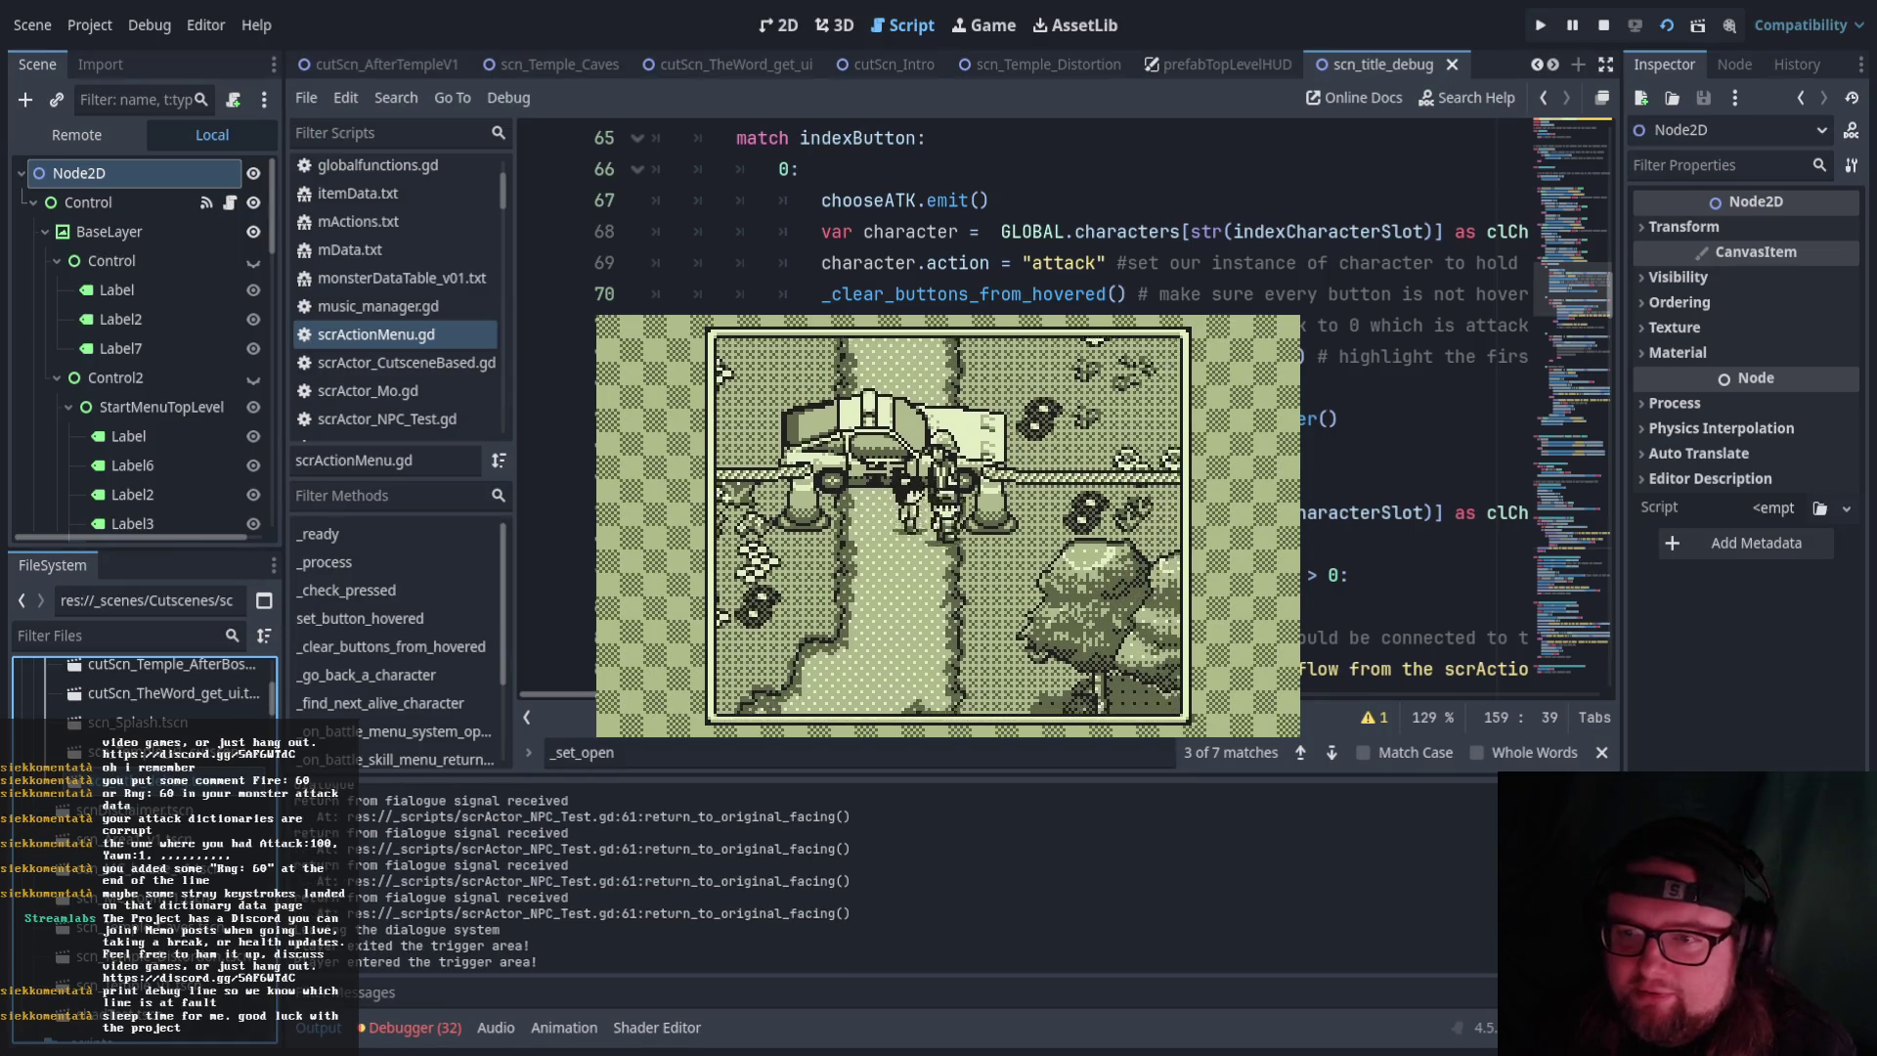
pyautogui.press('Up')
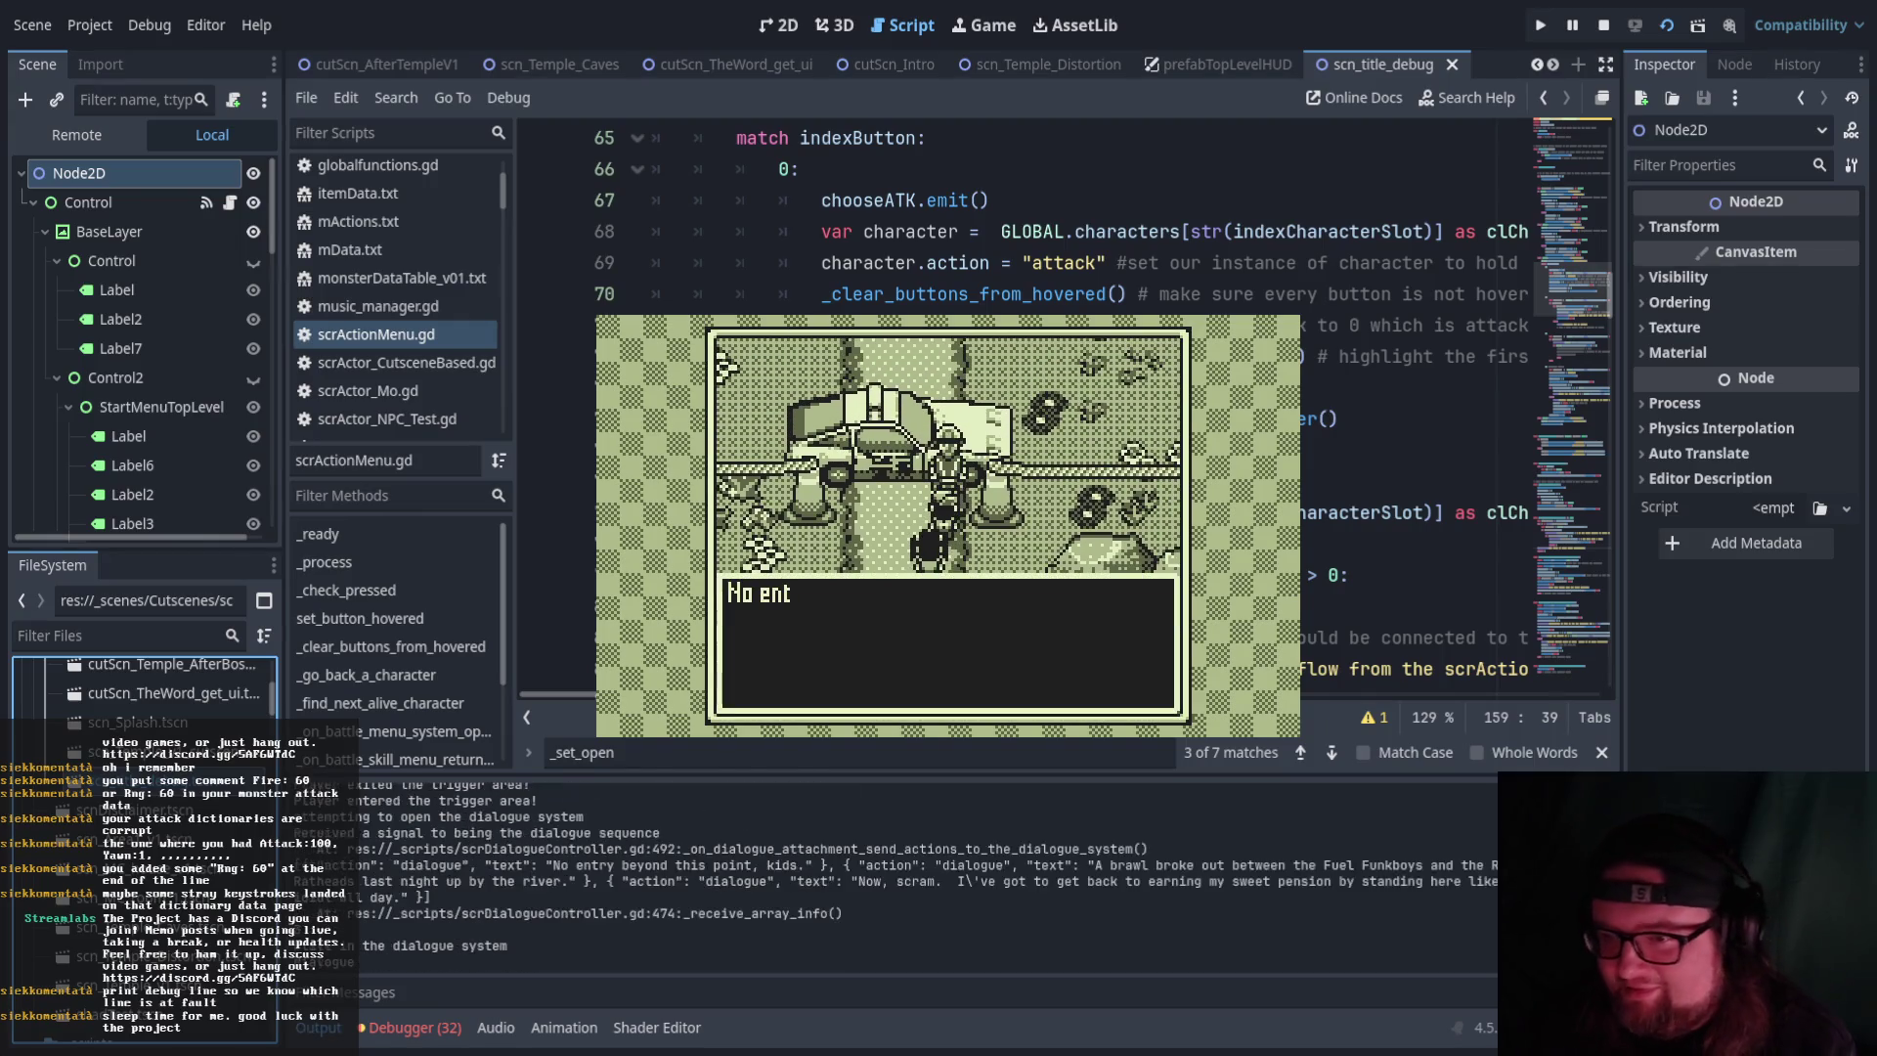
pyautogui.press('Return')
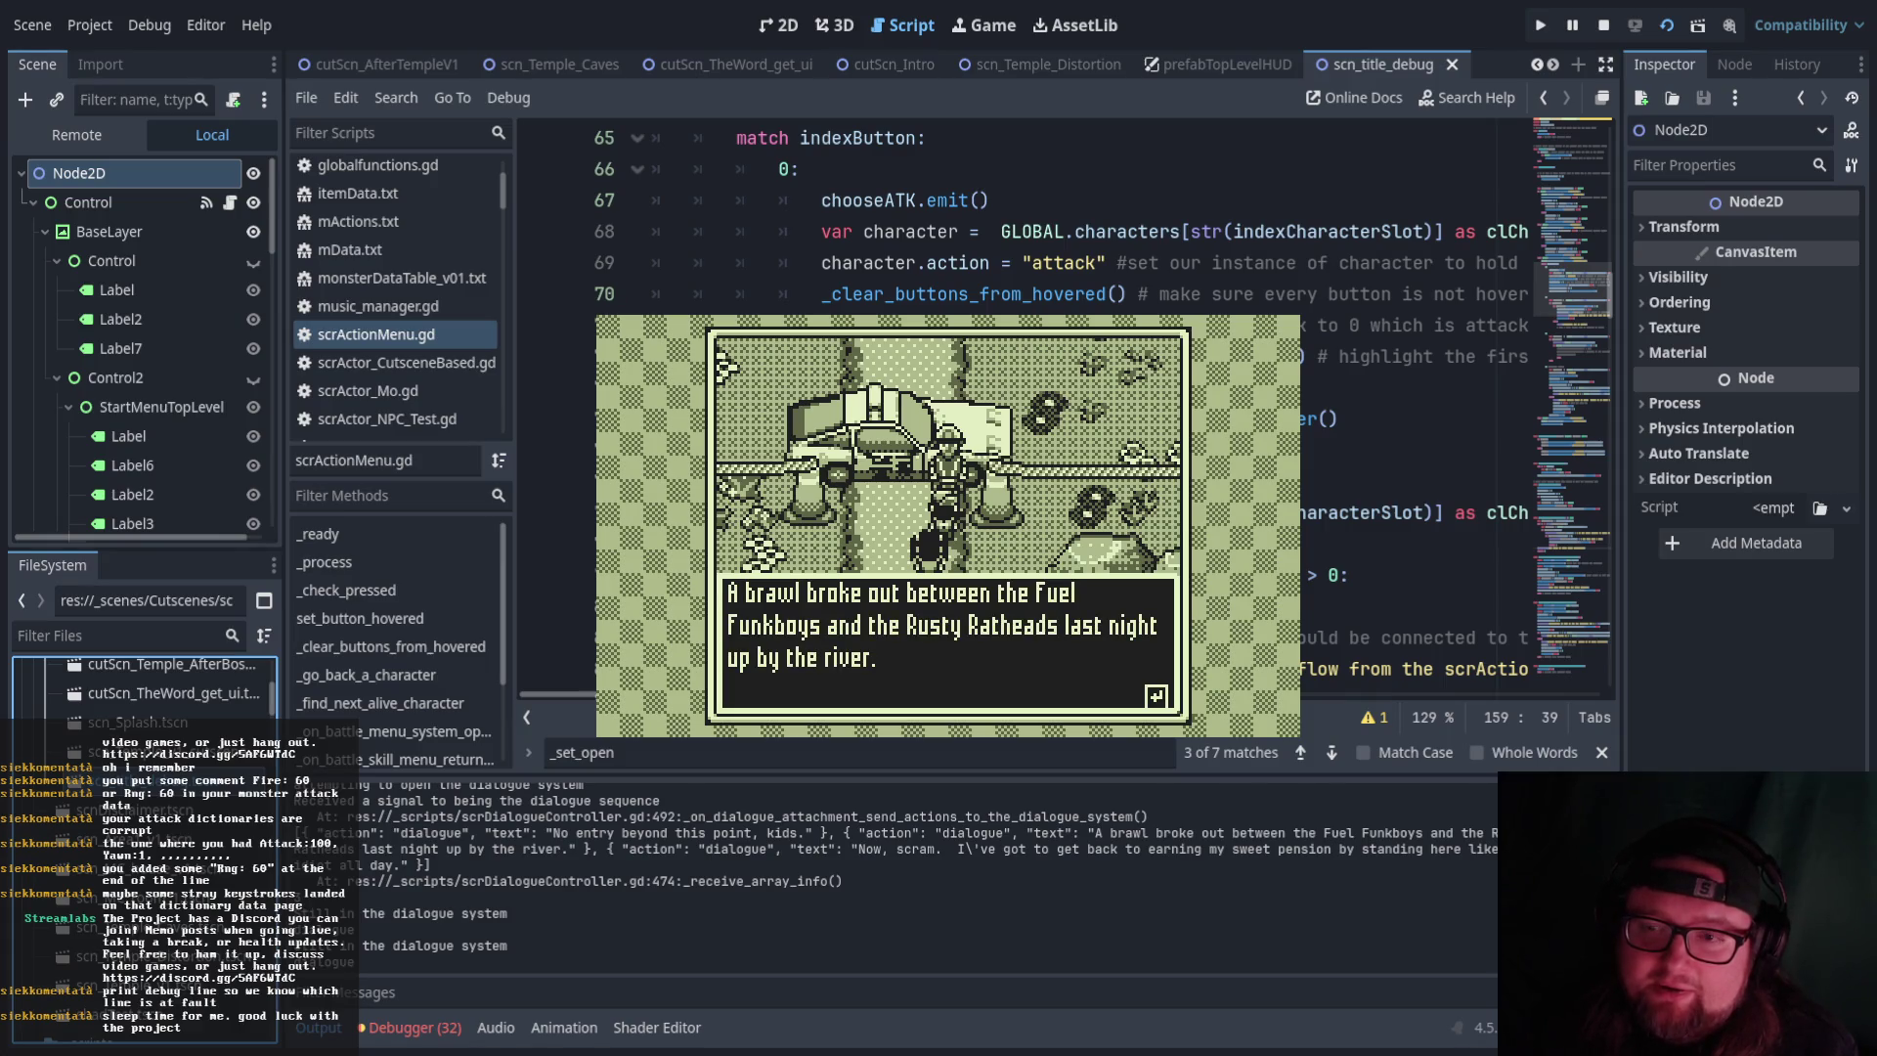
pyautogui.press('Return')
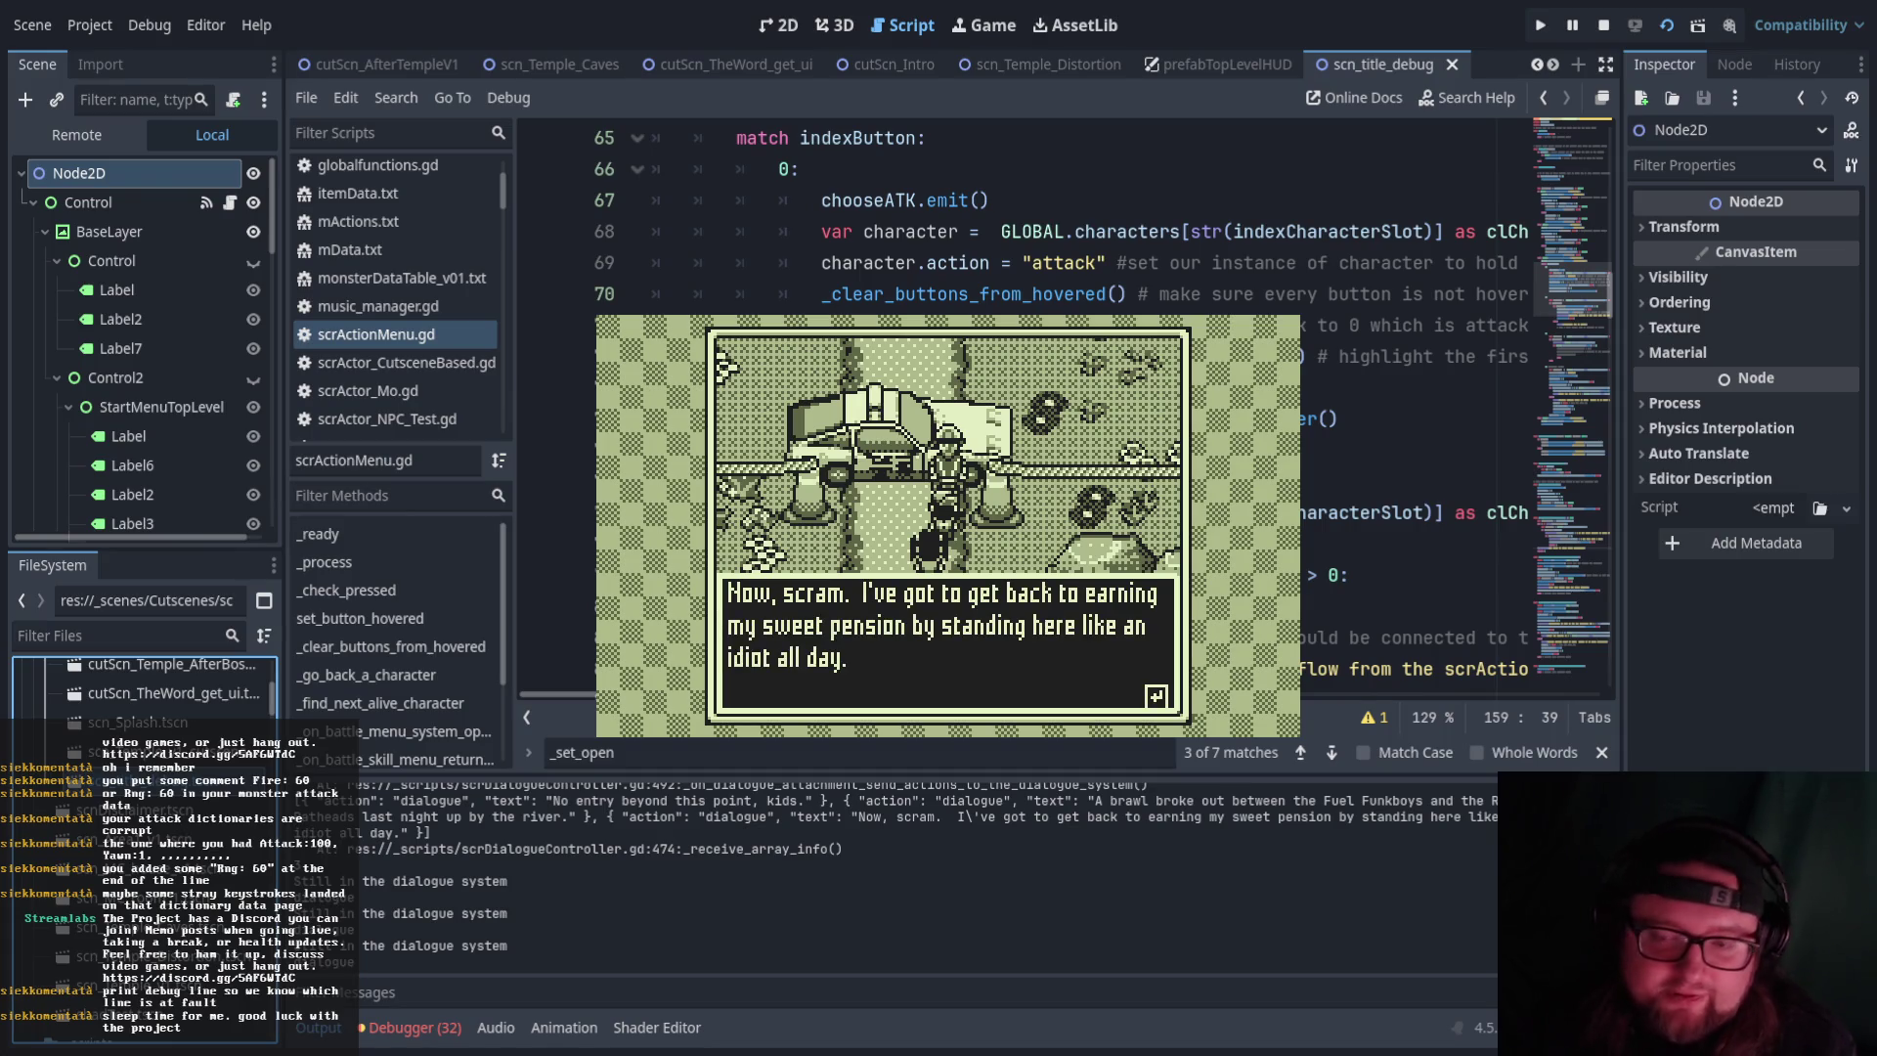
pyautogui.press('Return')
pyautogui.press('Left')
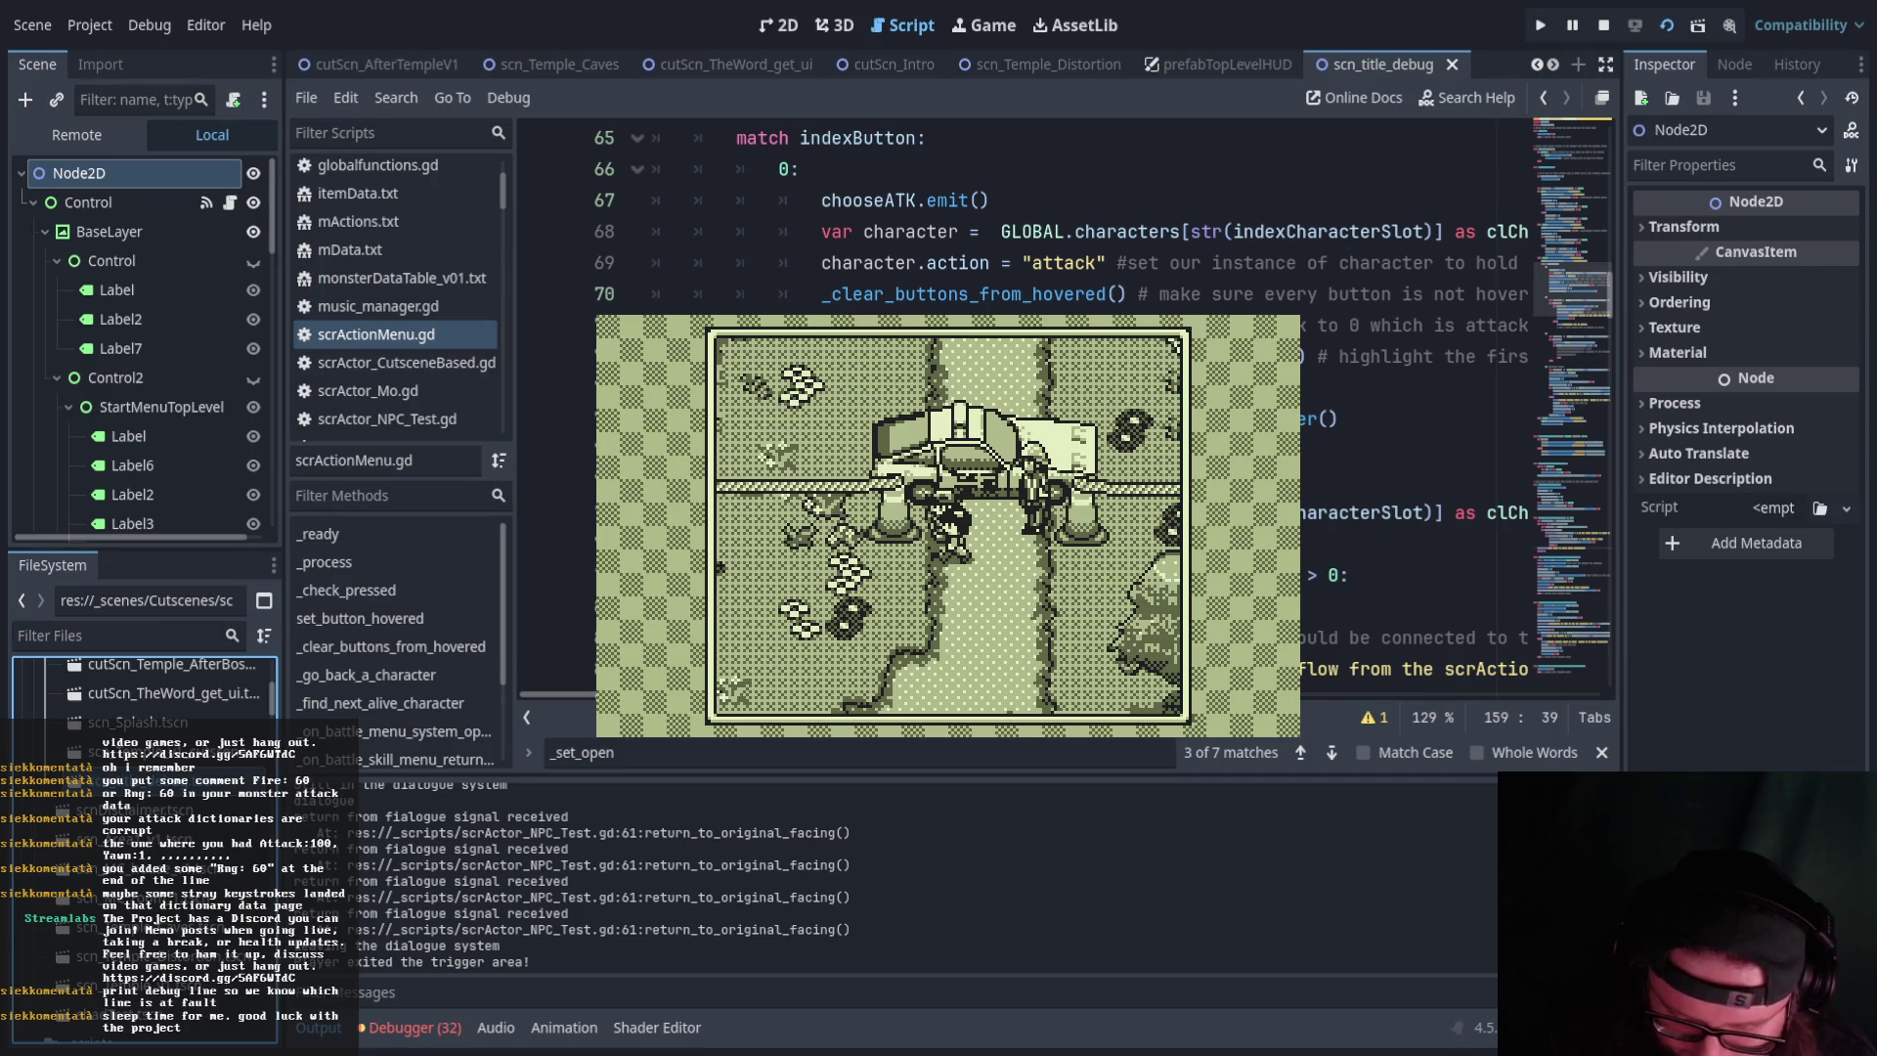
# Walk back down and left along the path, past the fence into the grass
pyautogui.press('Up')
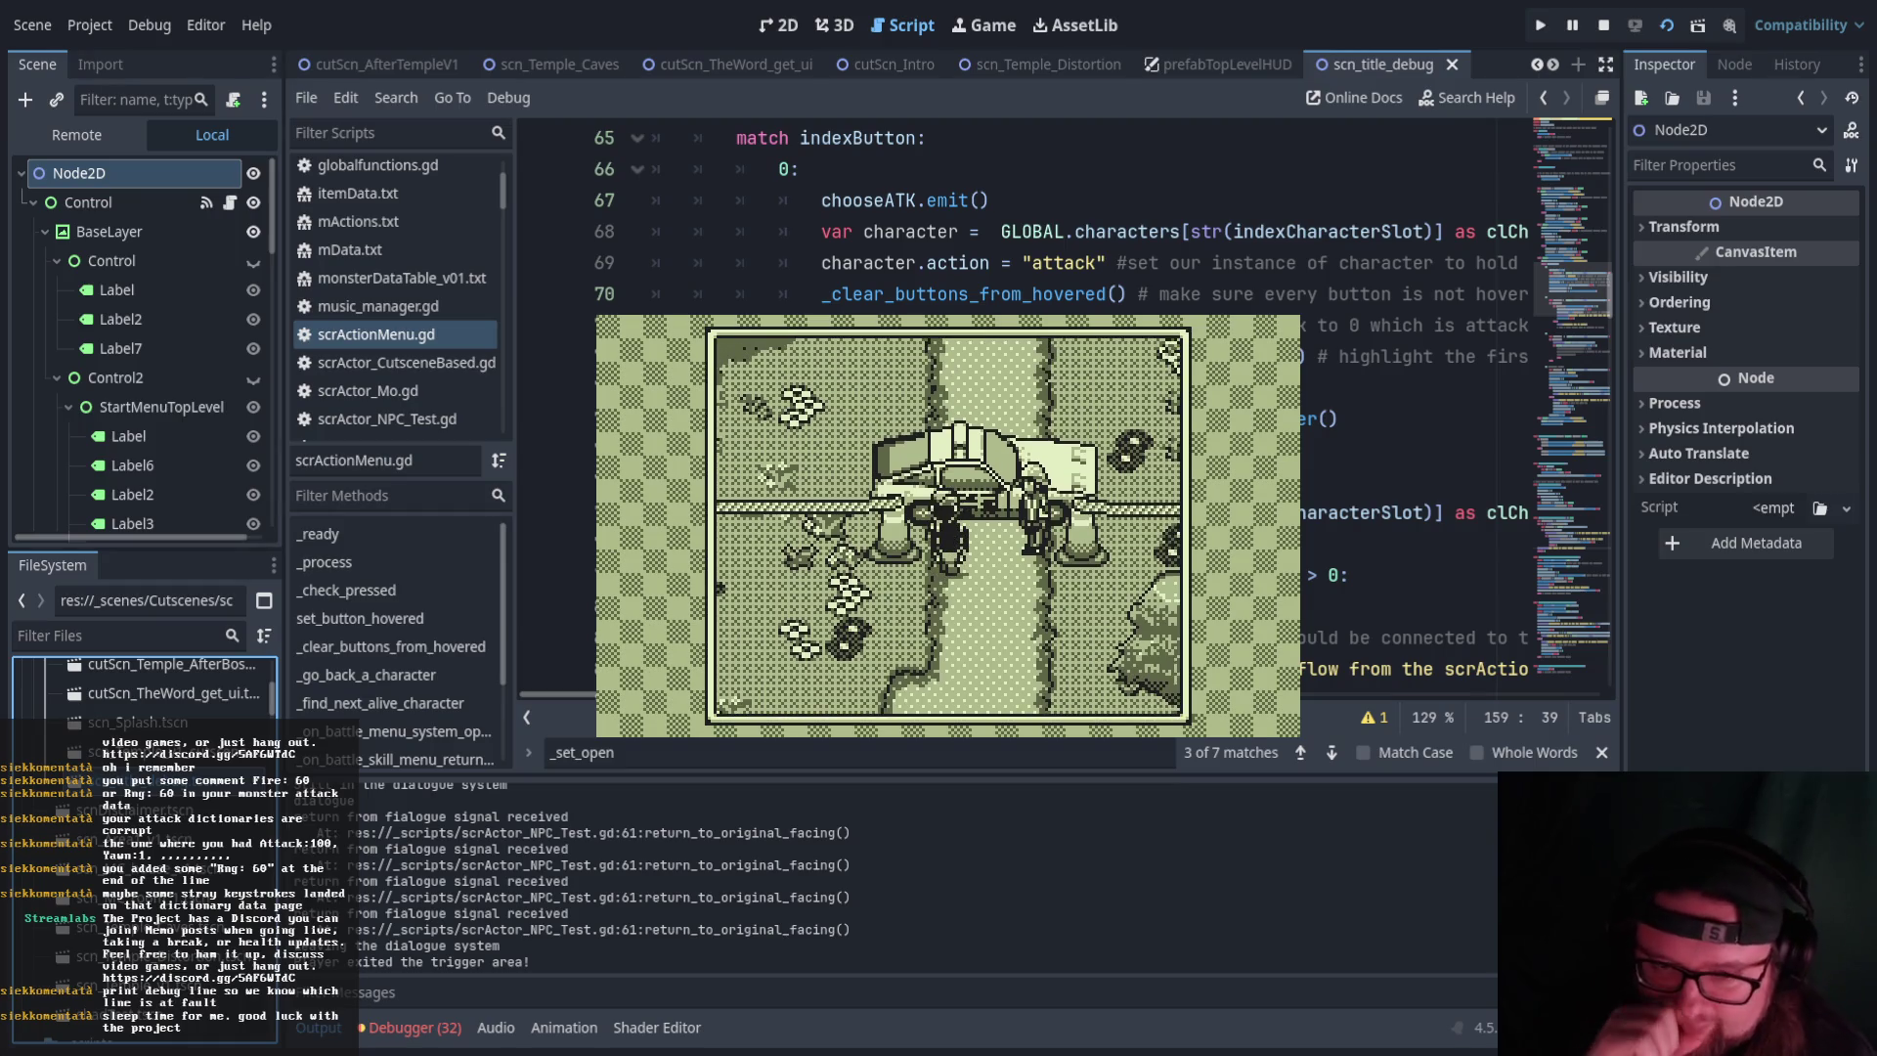
pyautogui.press('Down')
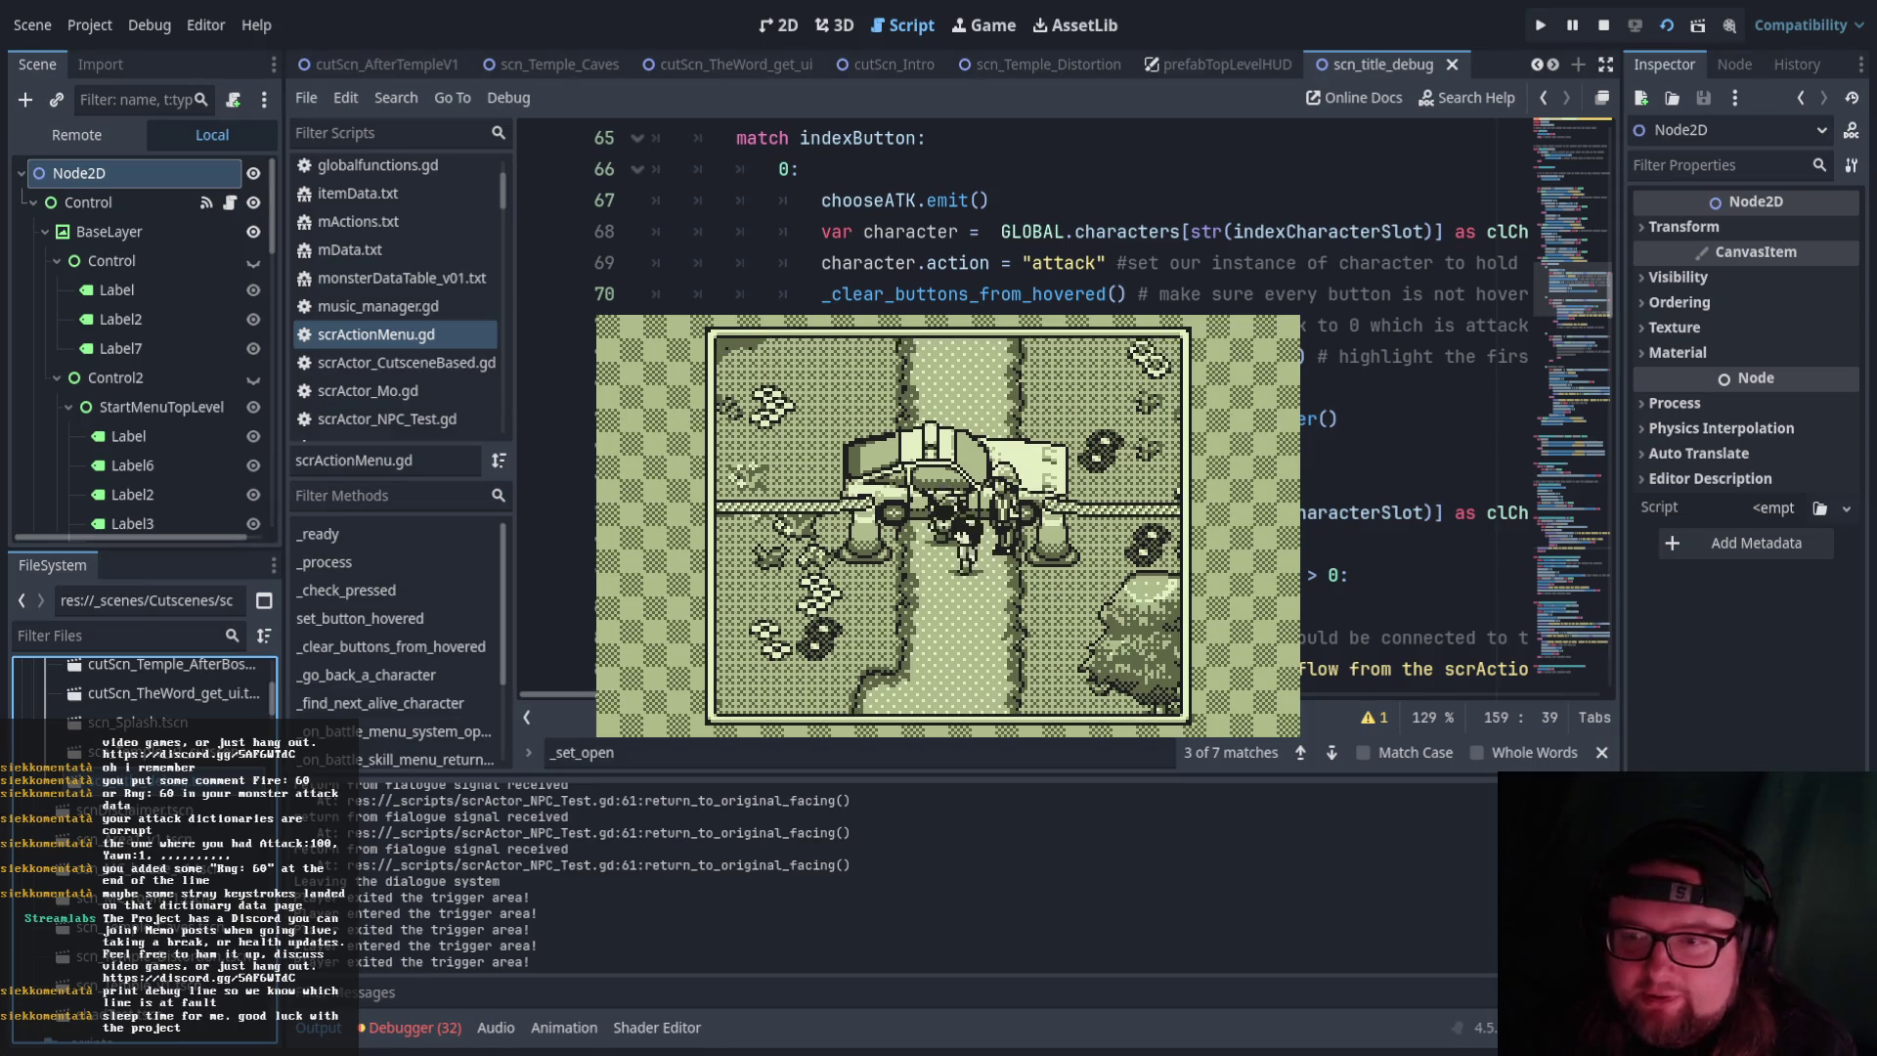
pyautogui.press('Down')
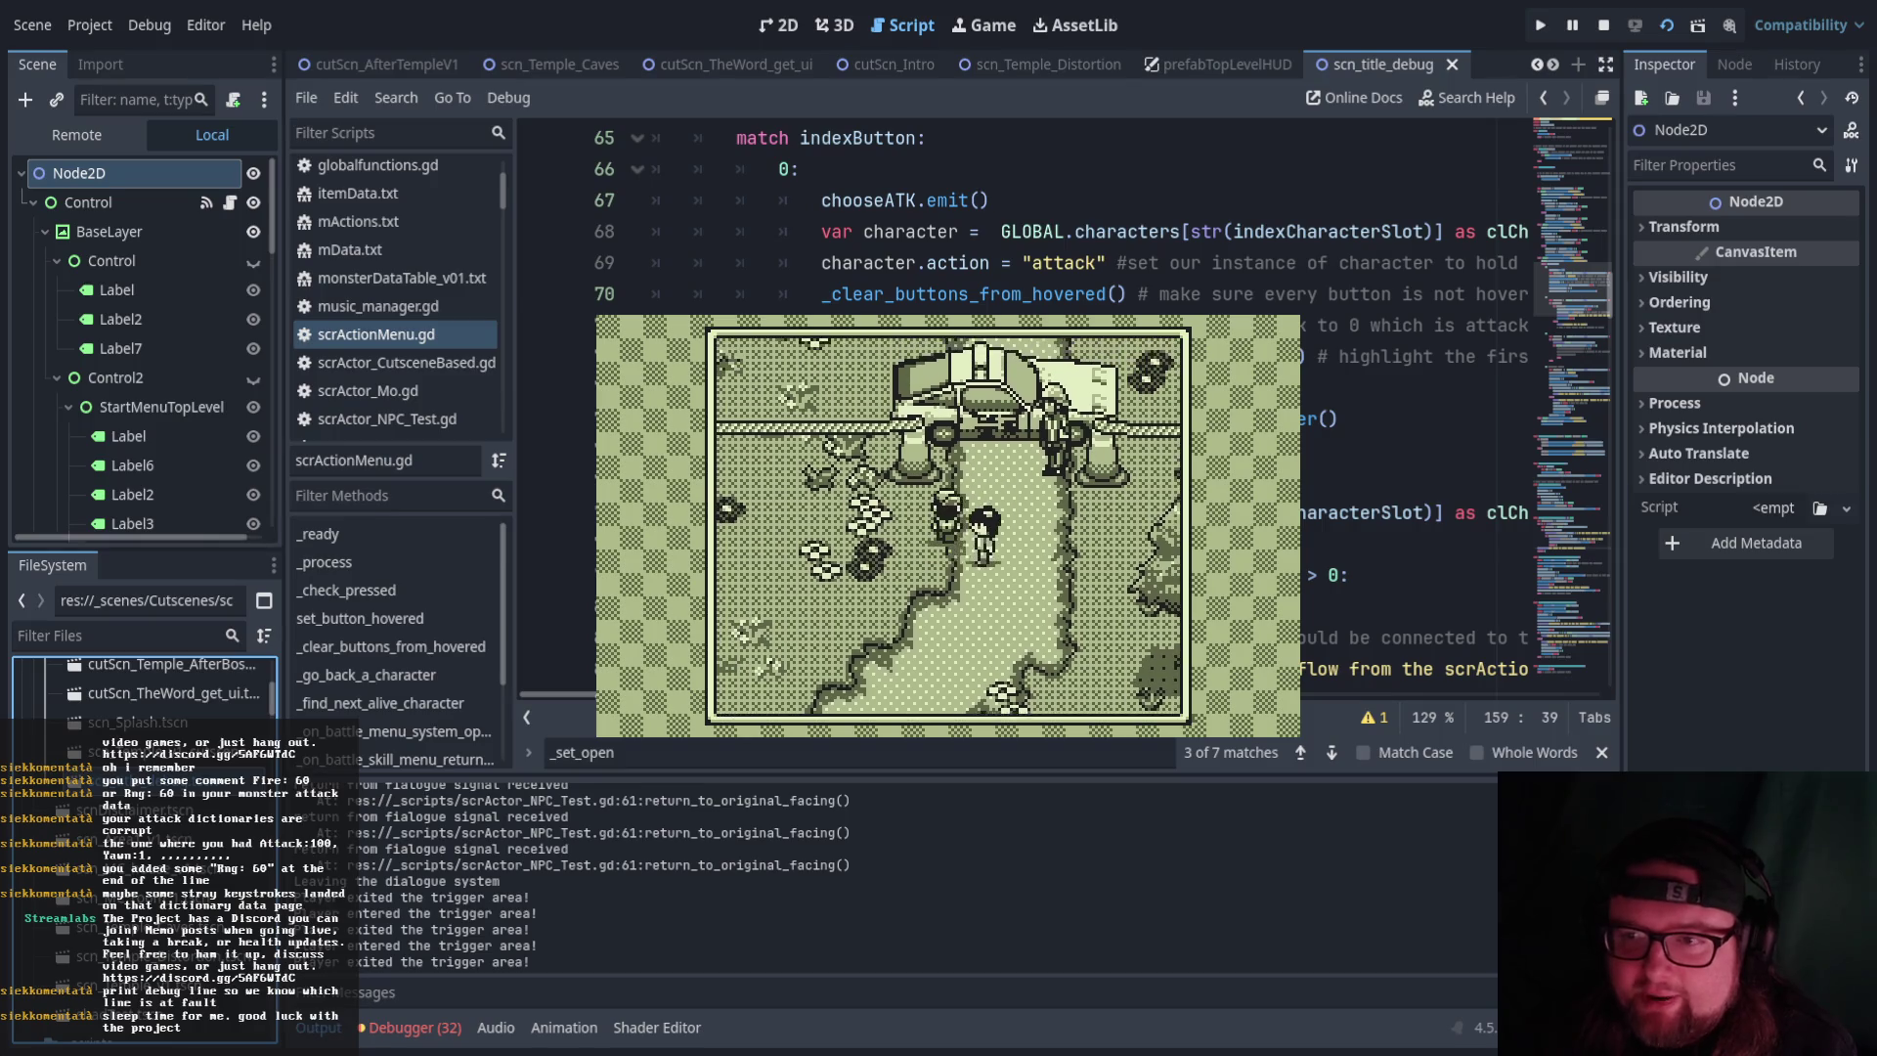
pyautogui.press('Left')
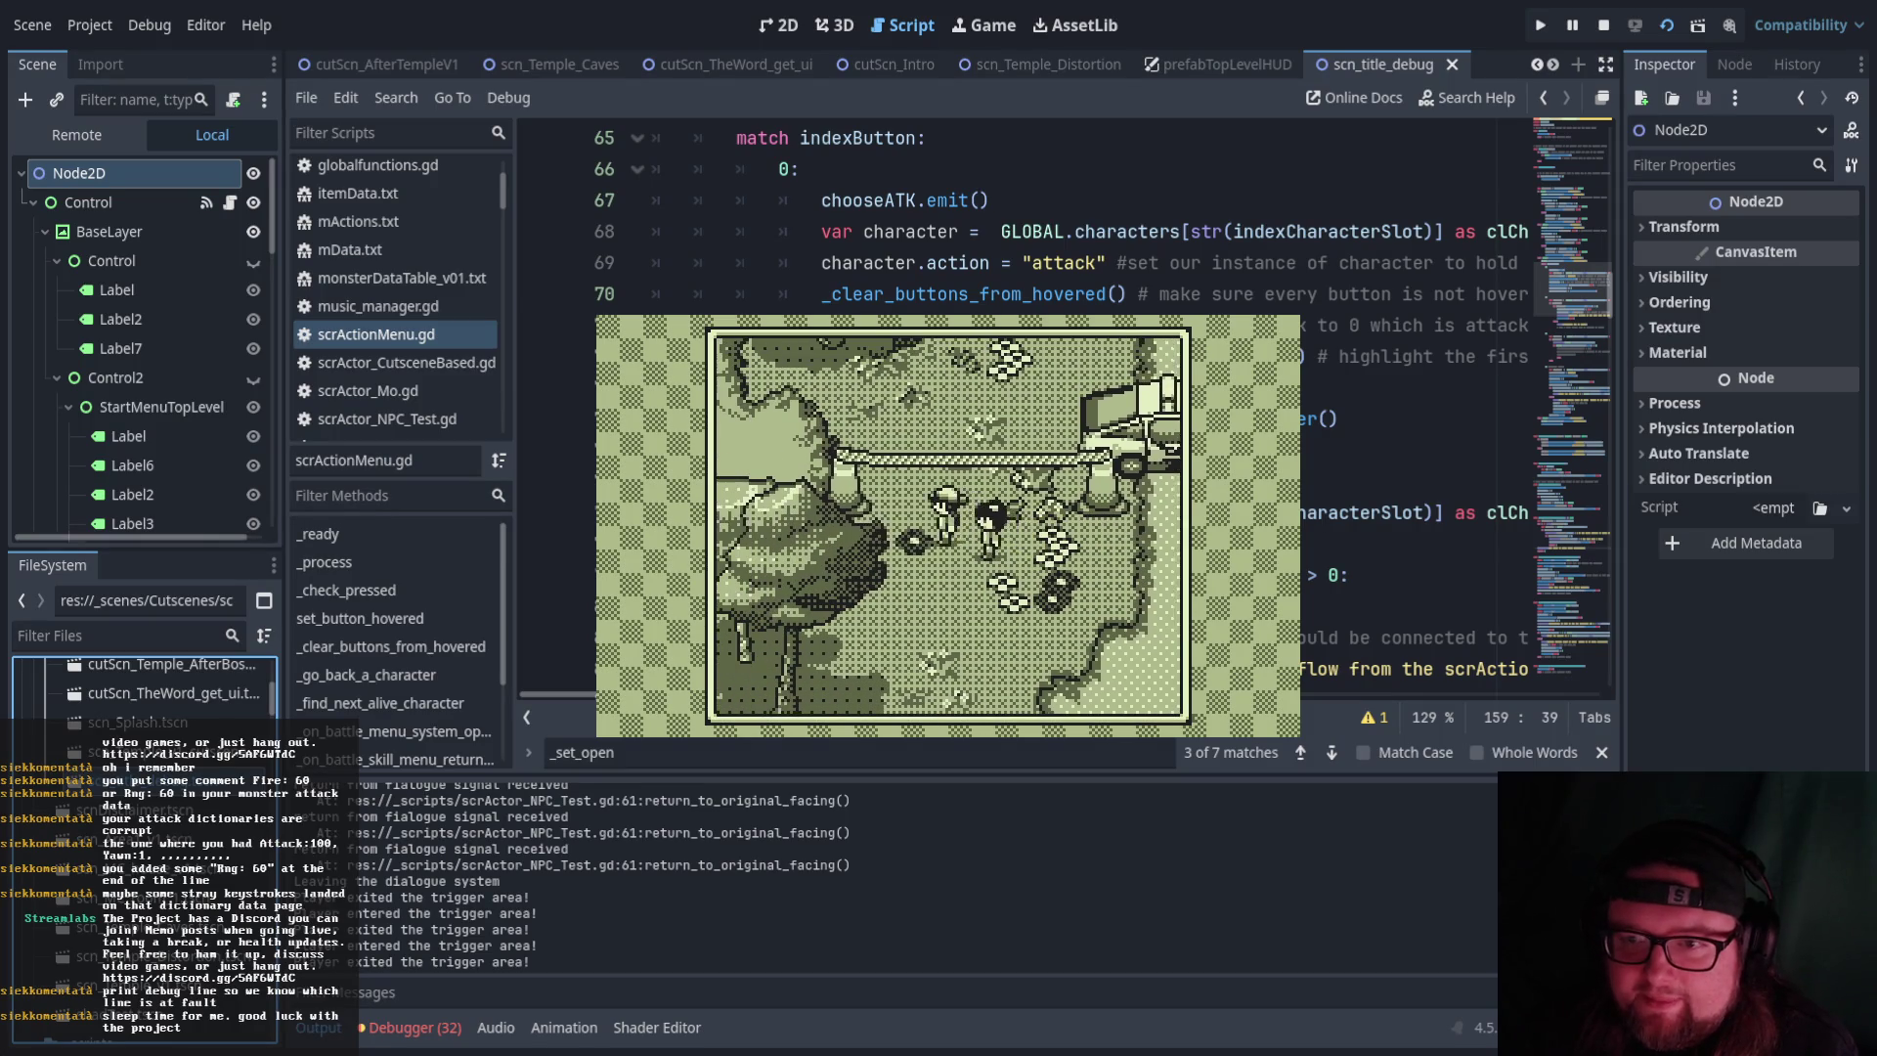
pyautogui.press('Down')
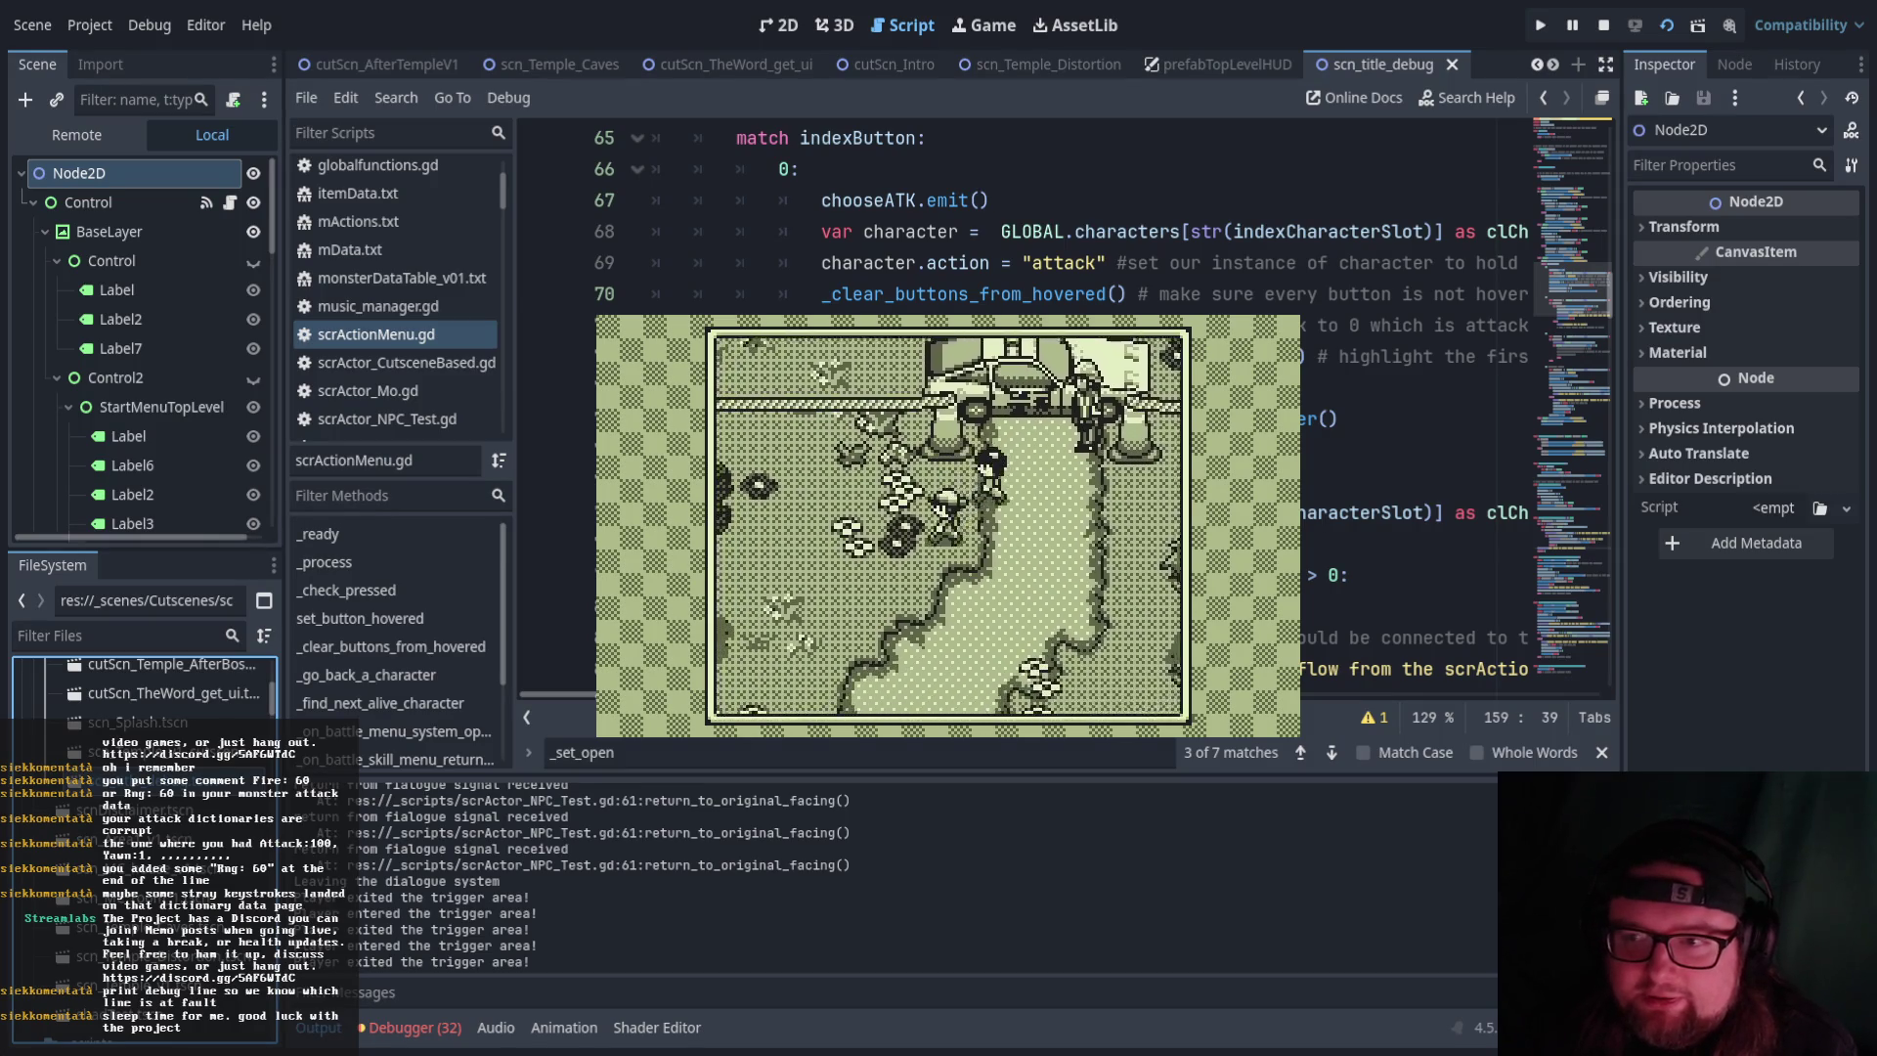
pyautogui.press('Left')
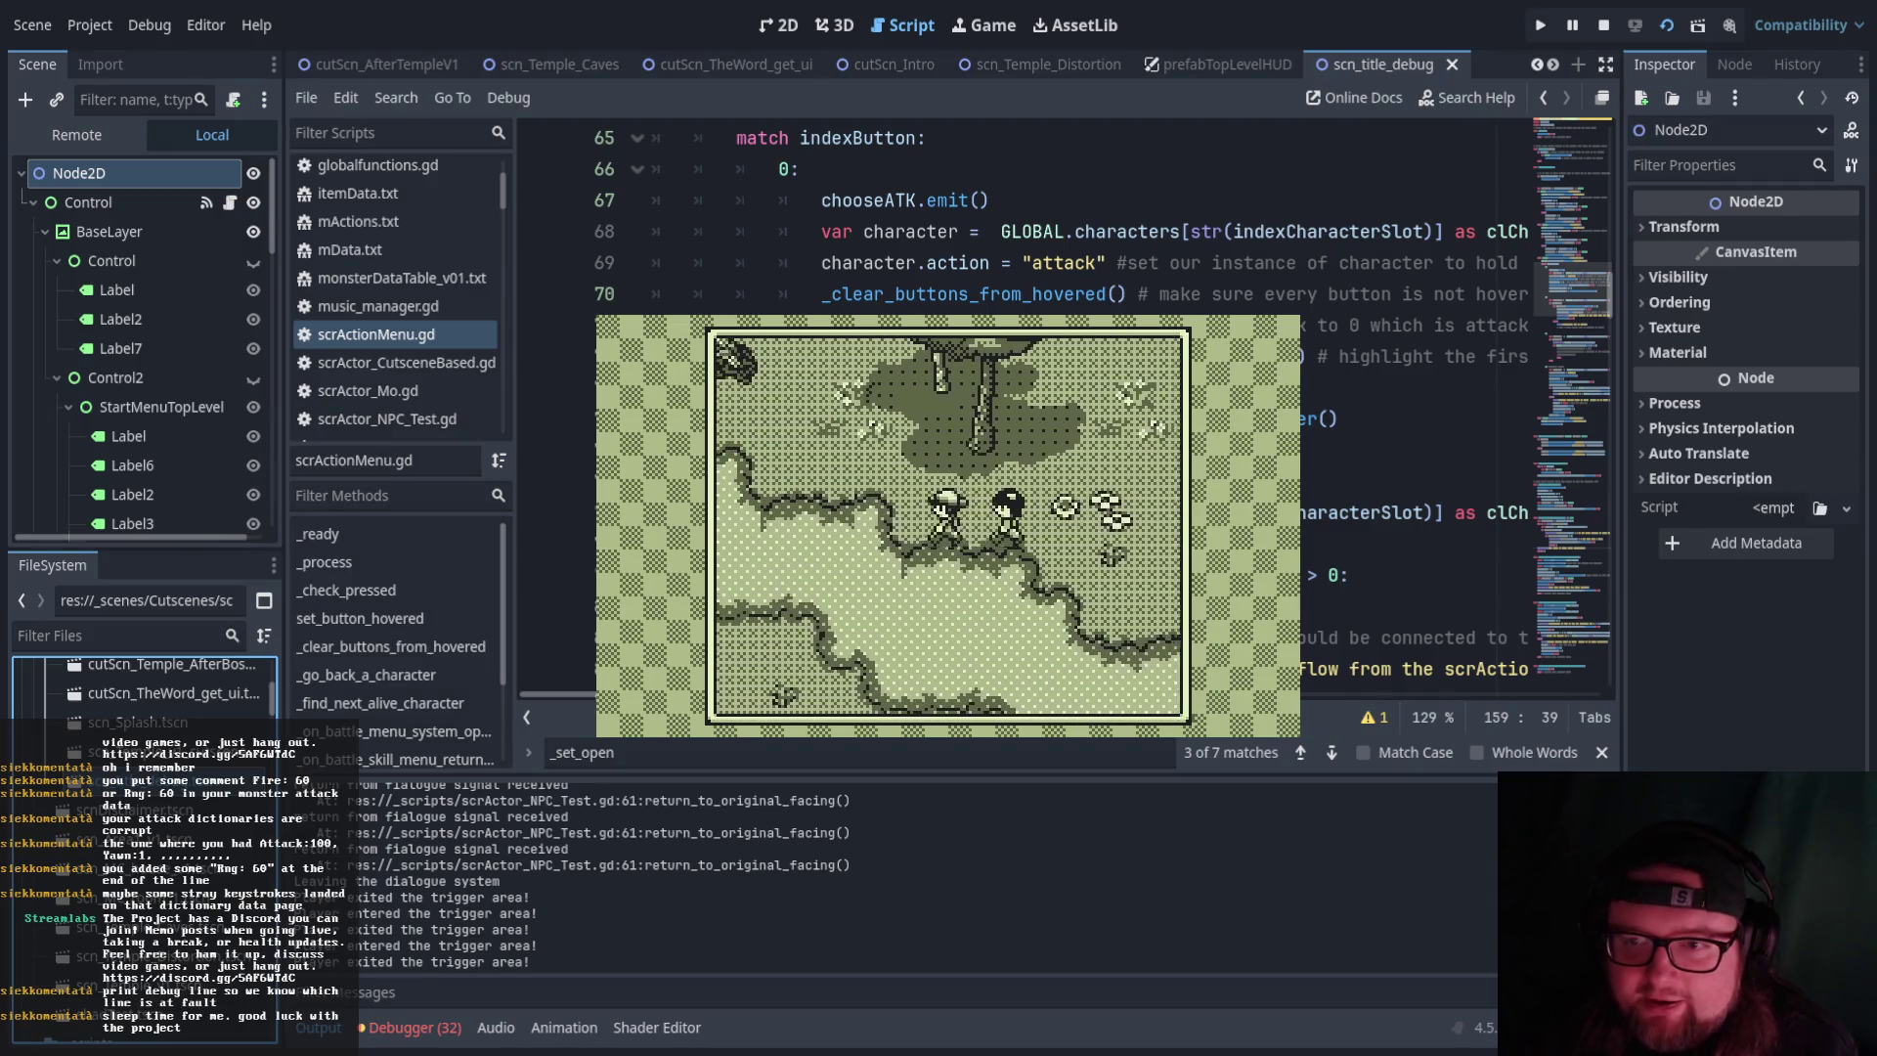
# Walk the siblings up toward the temple building's door, then step away from it
pyautogui.press('Left')
pyautogui.press('Up')
pyautogui.press('Up')
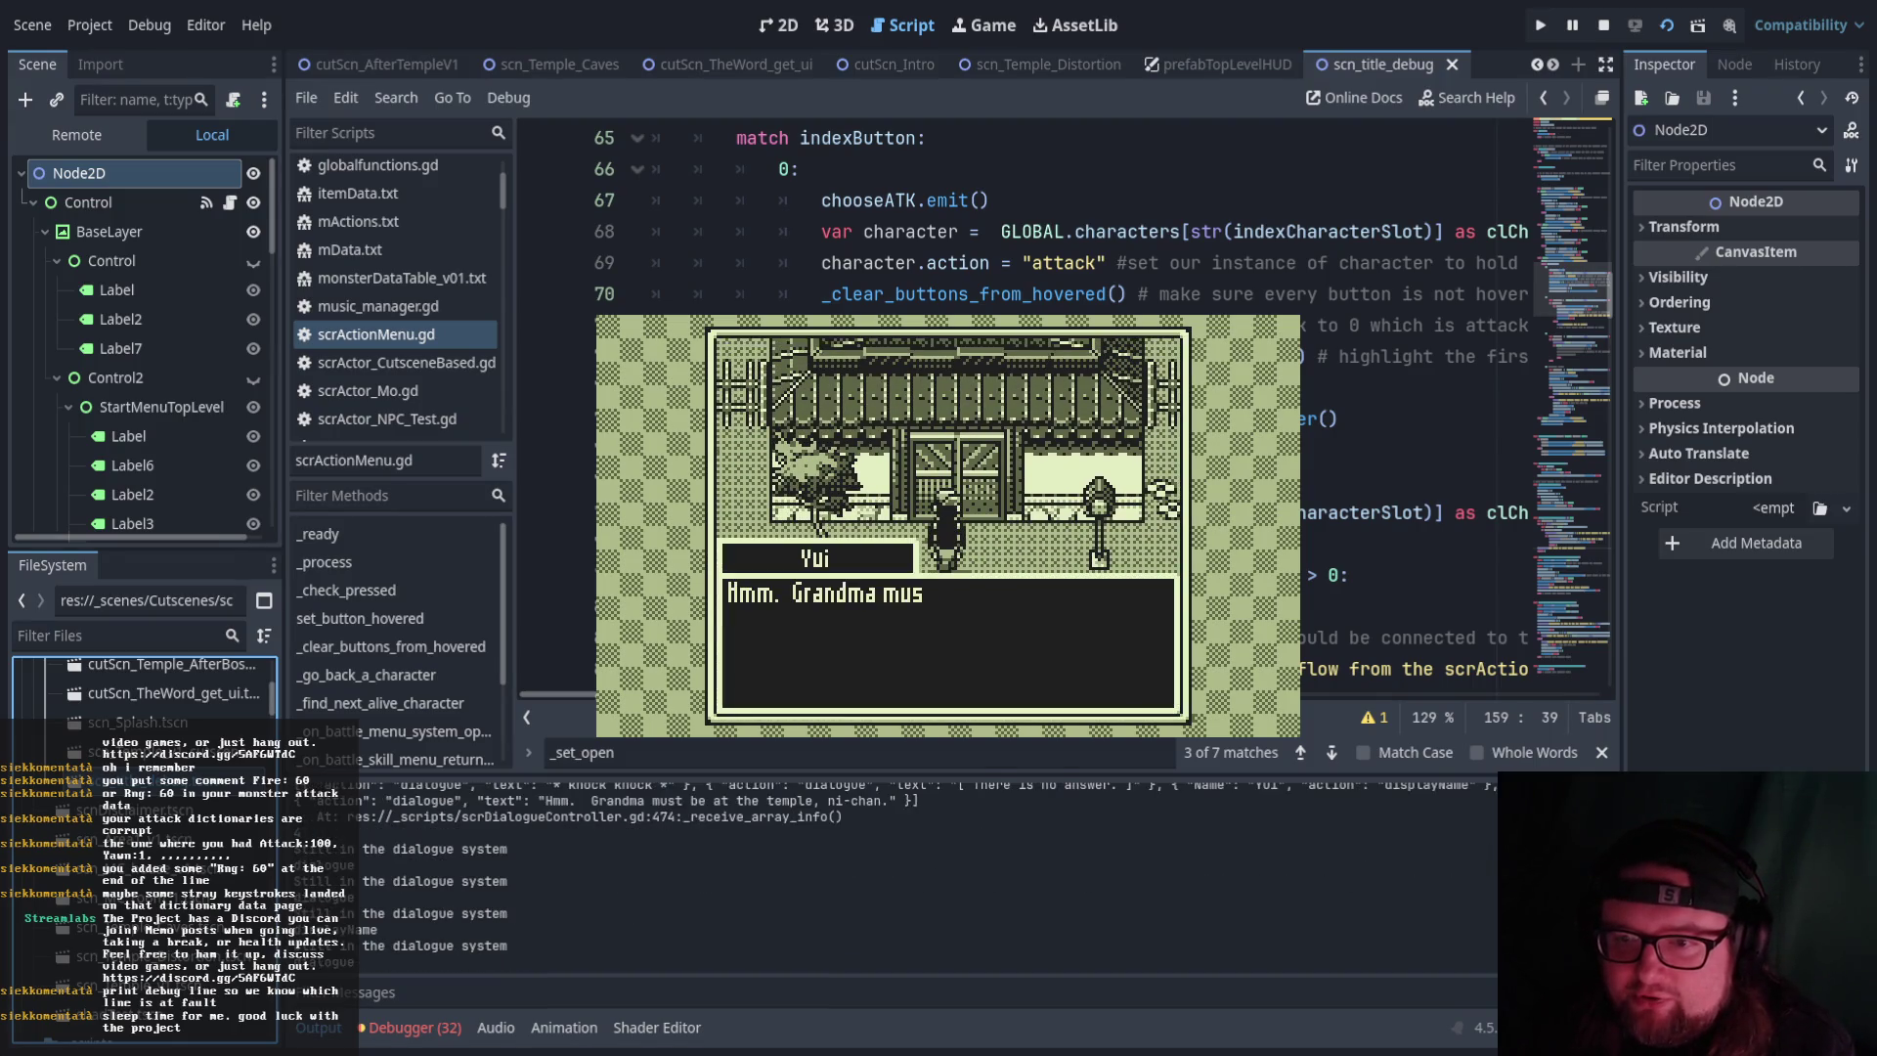
pyautogui.press('Left')
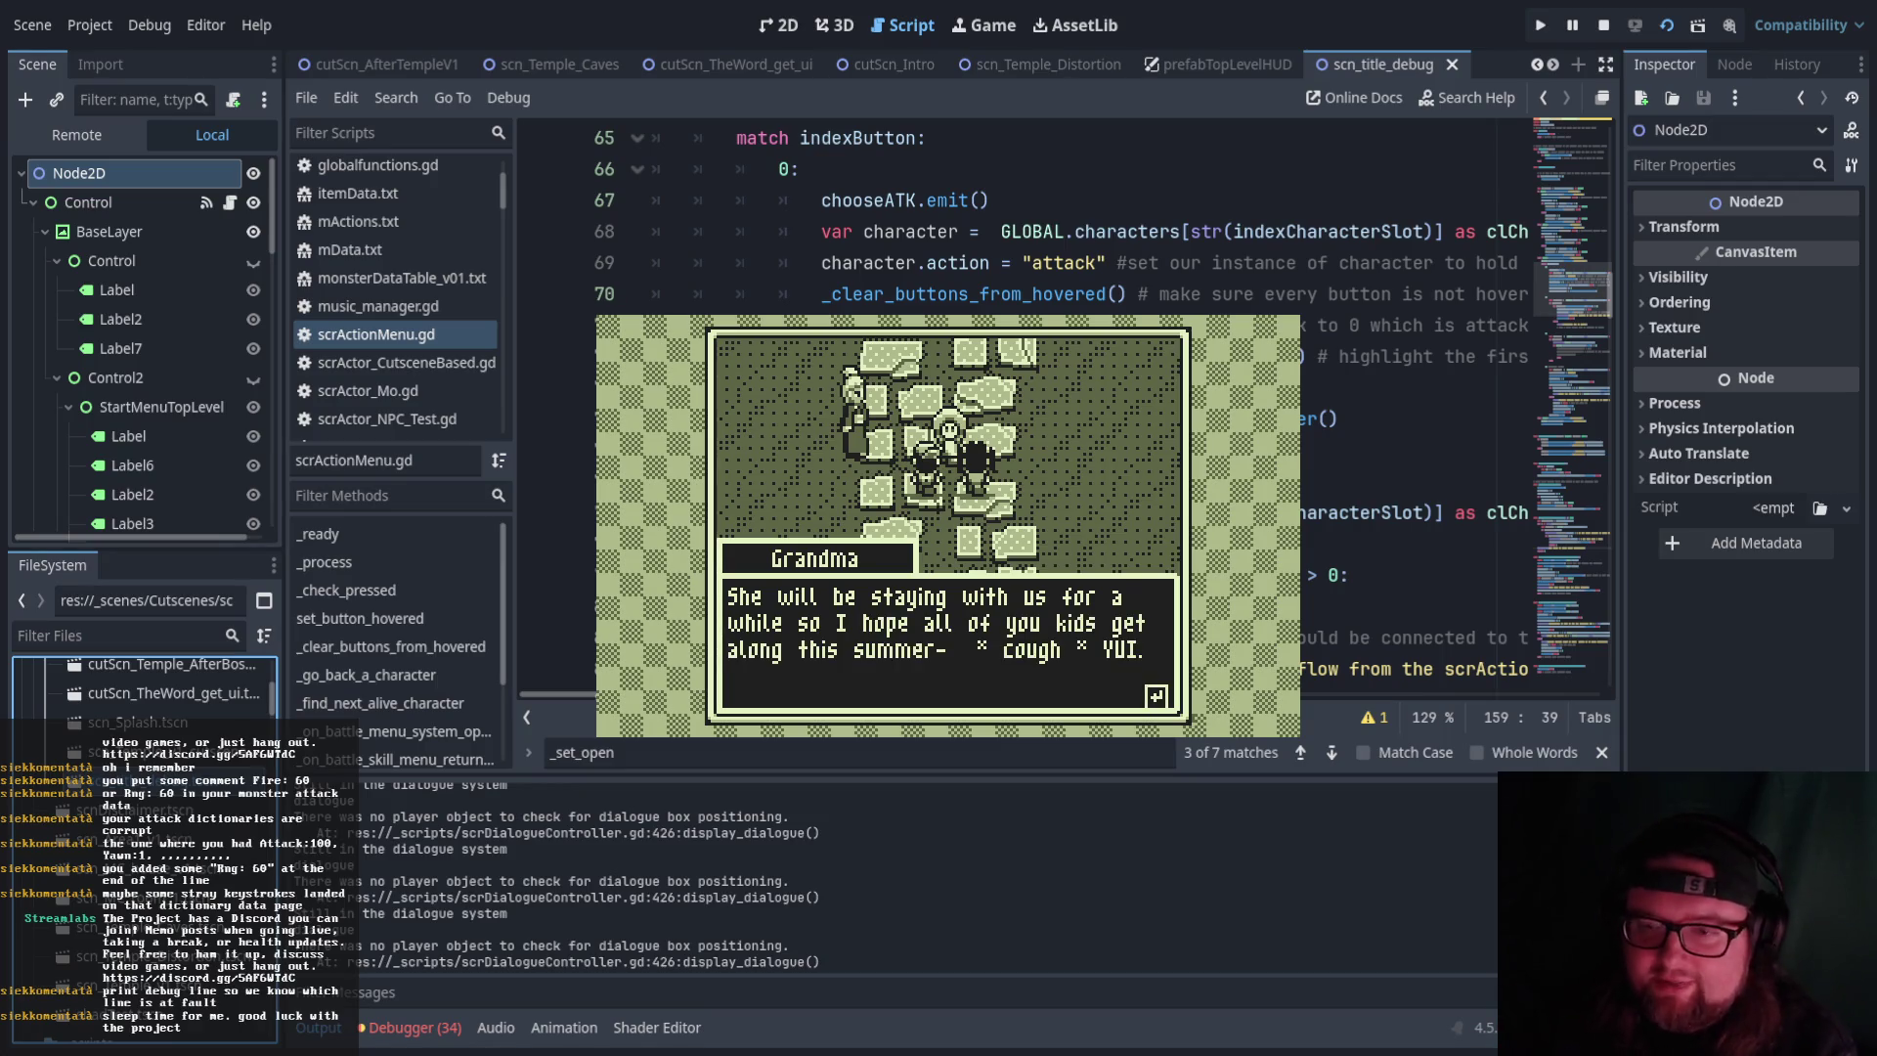
# Advance Grandma's and Yui's temple exchange through Yui's pizza line
pyautogui.press('Return')
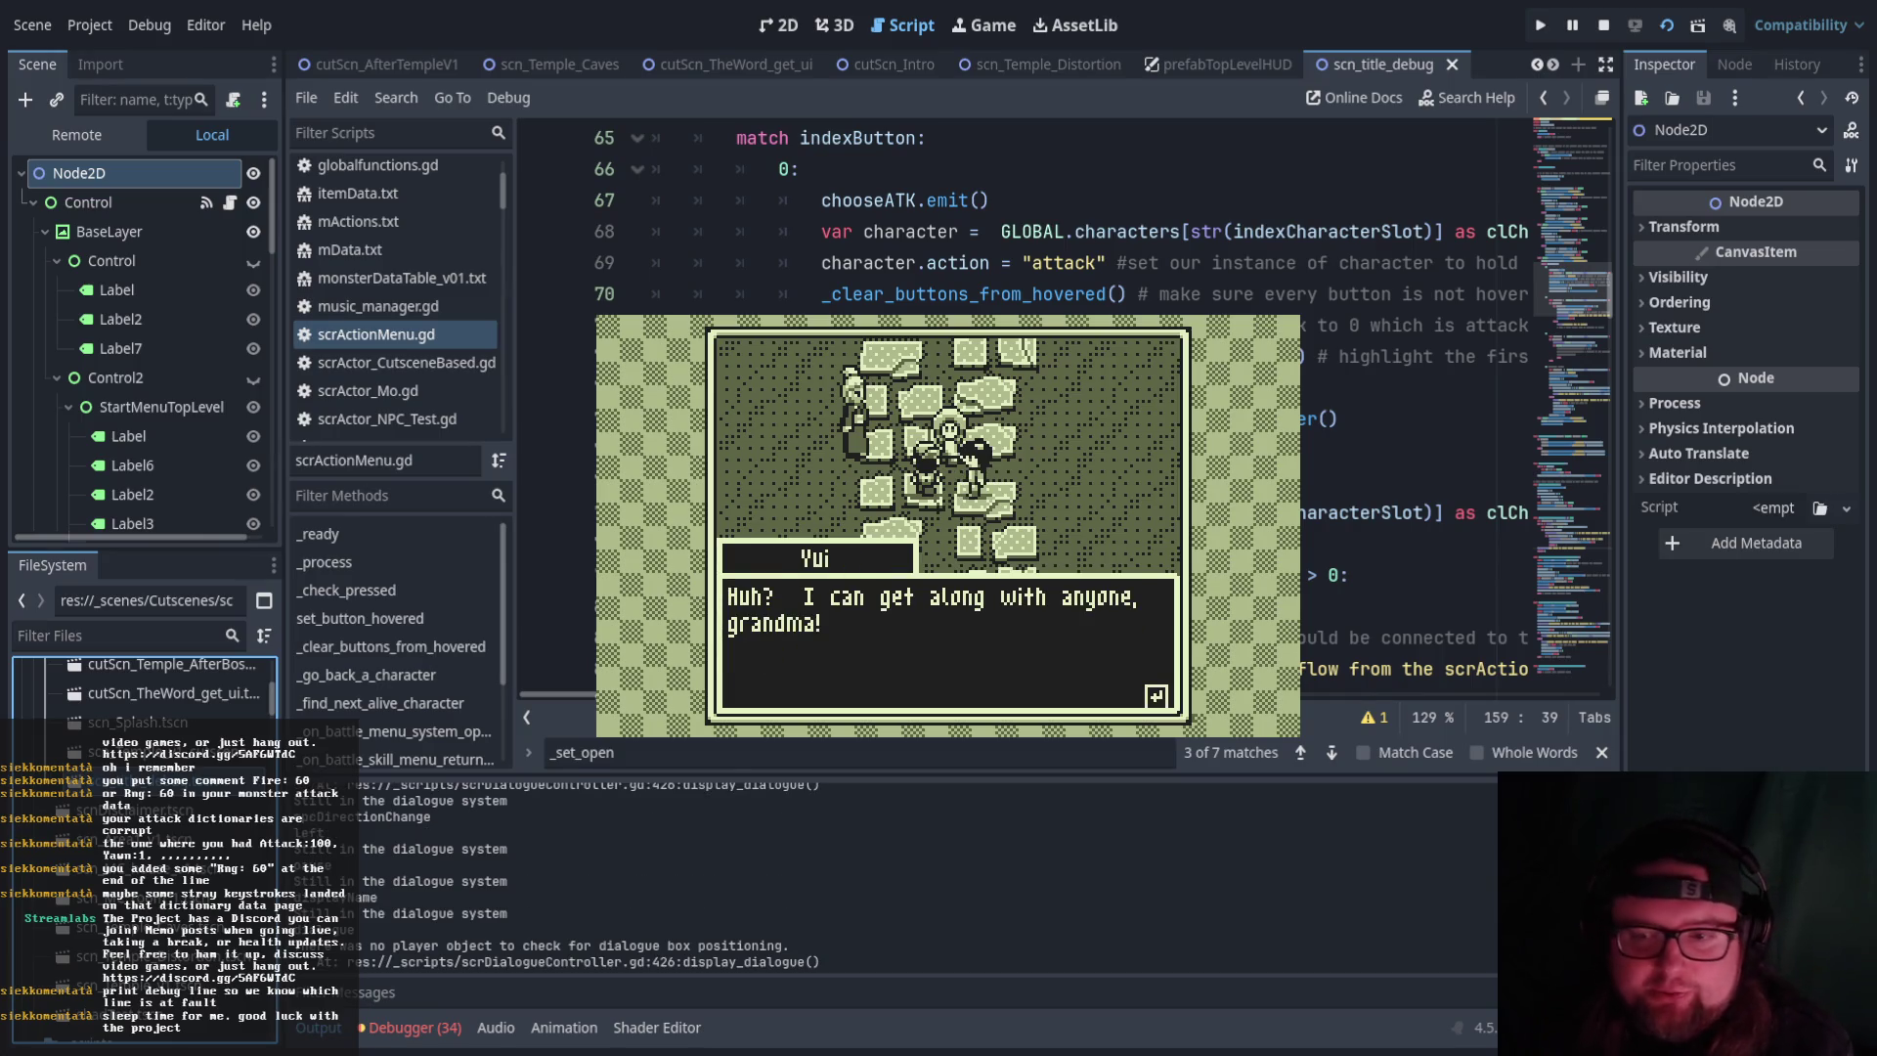
pyautogui.press('Return')
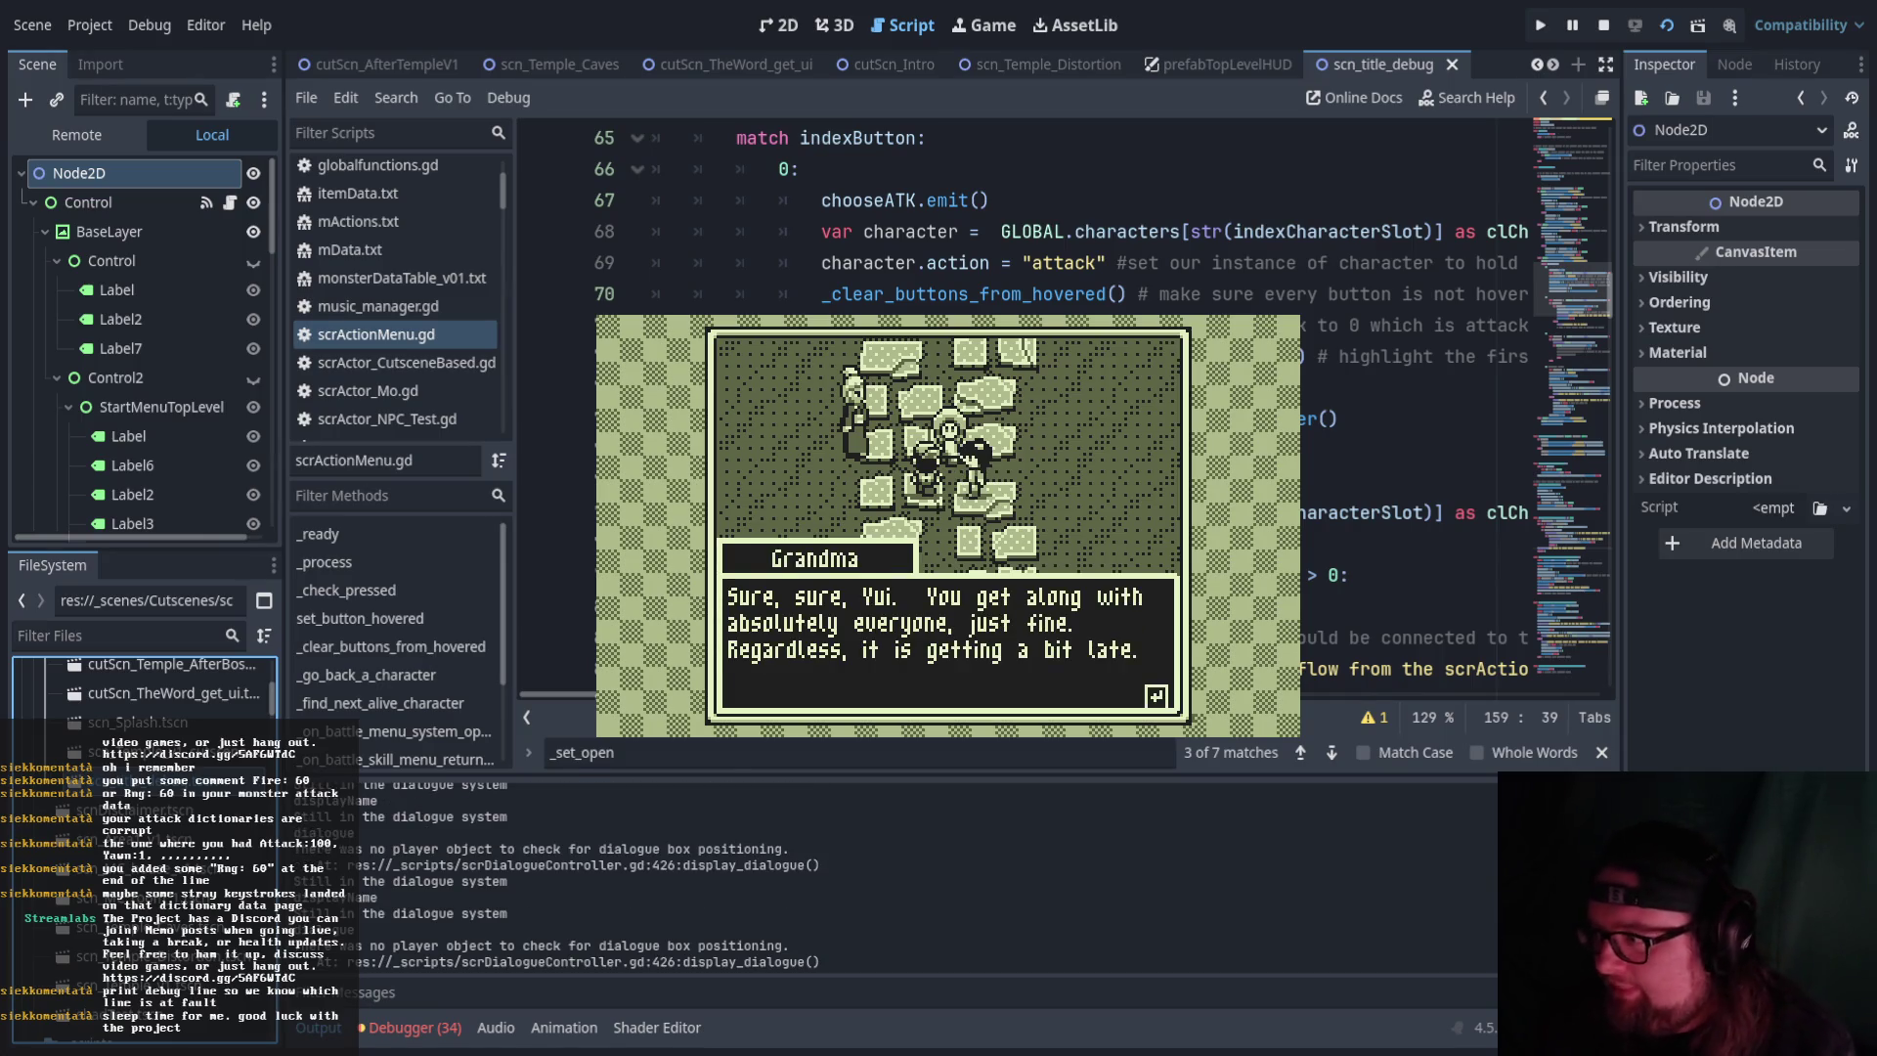
pyautogui.press('Return')
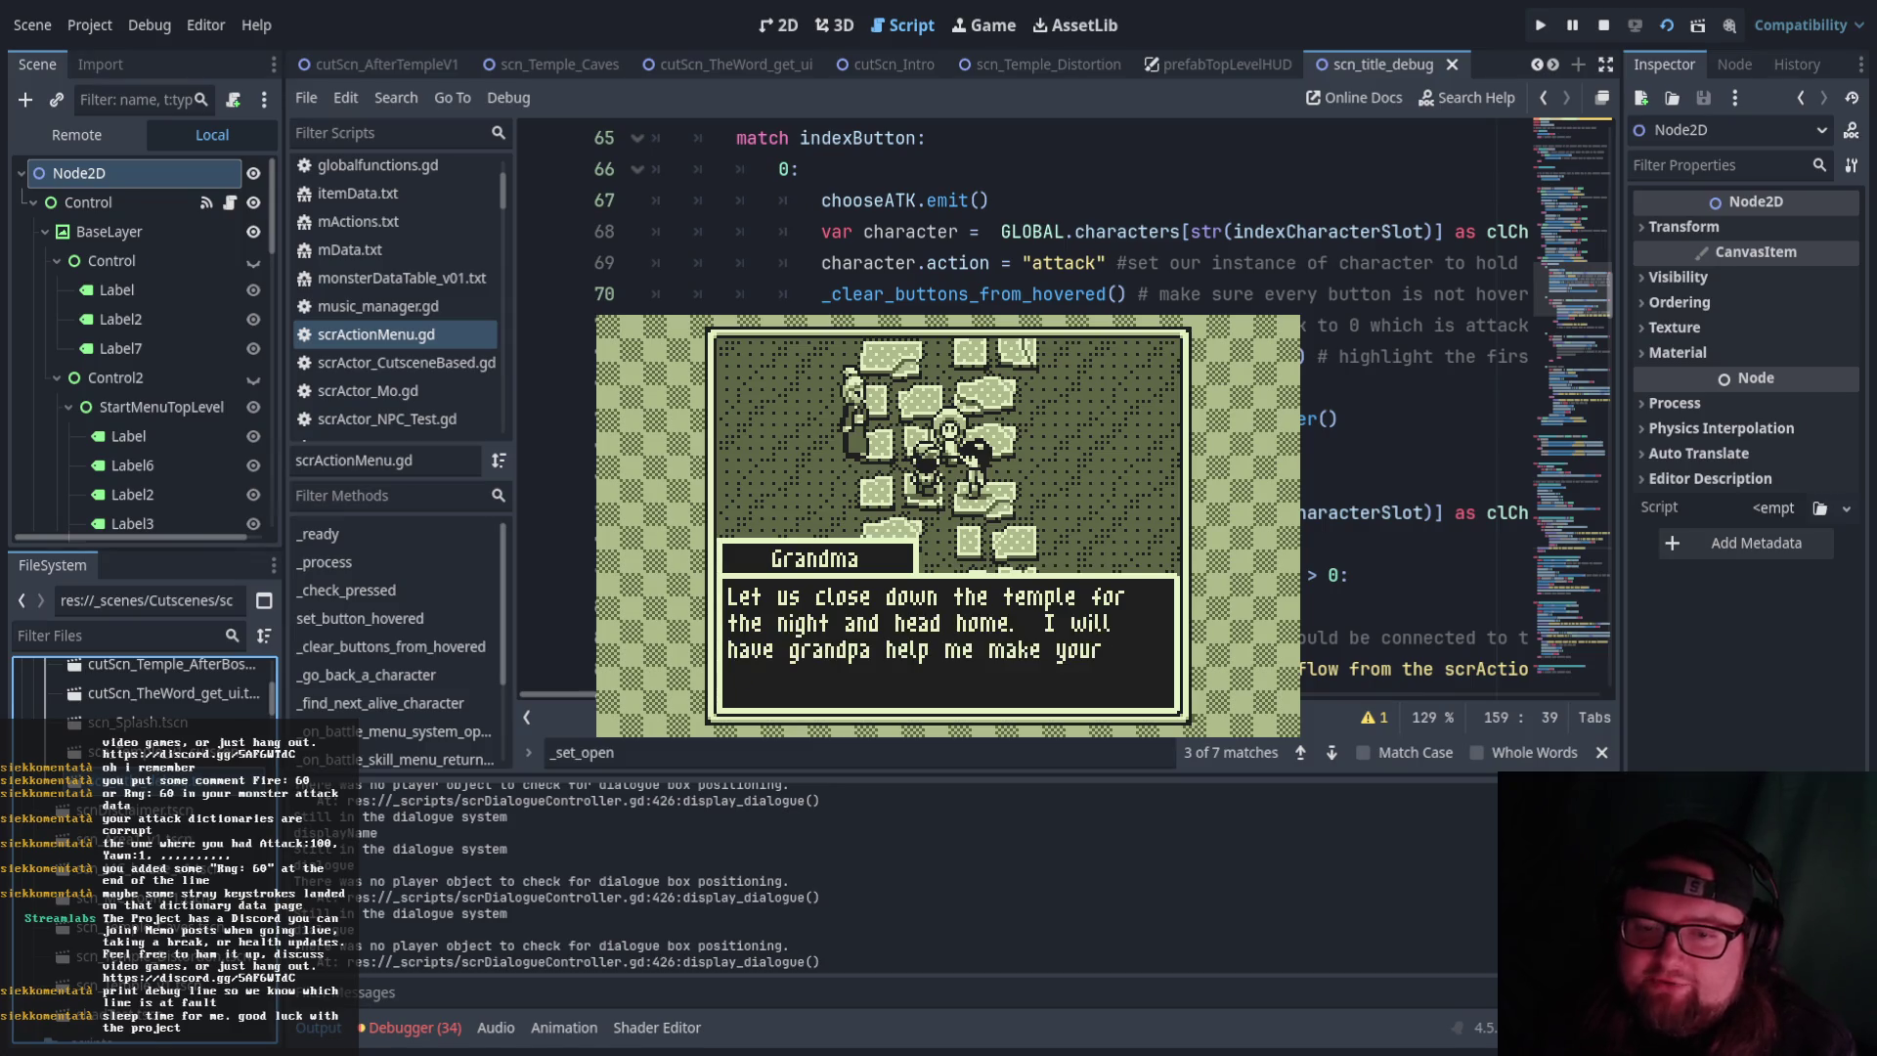
pyautogui.press('Return')
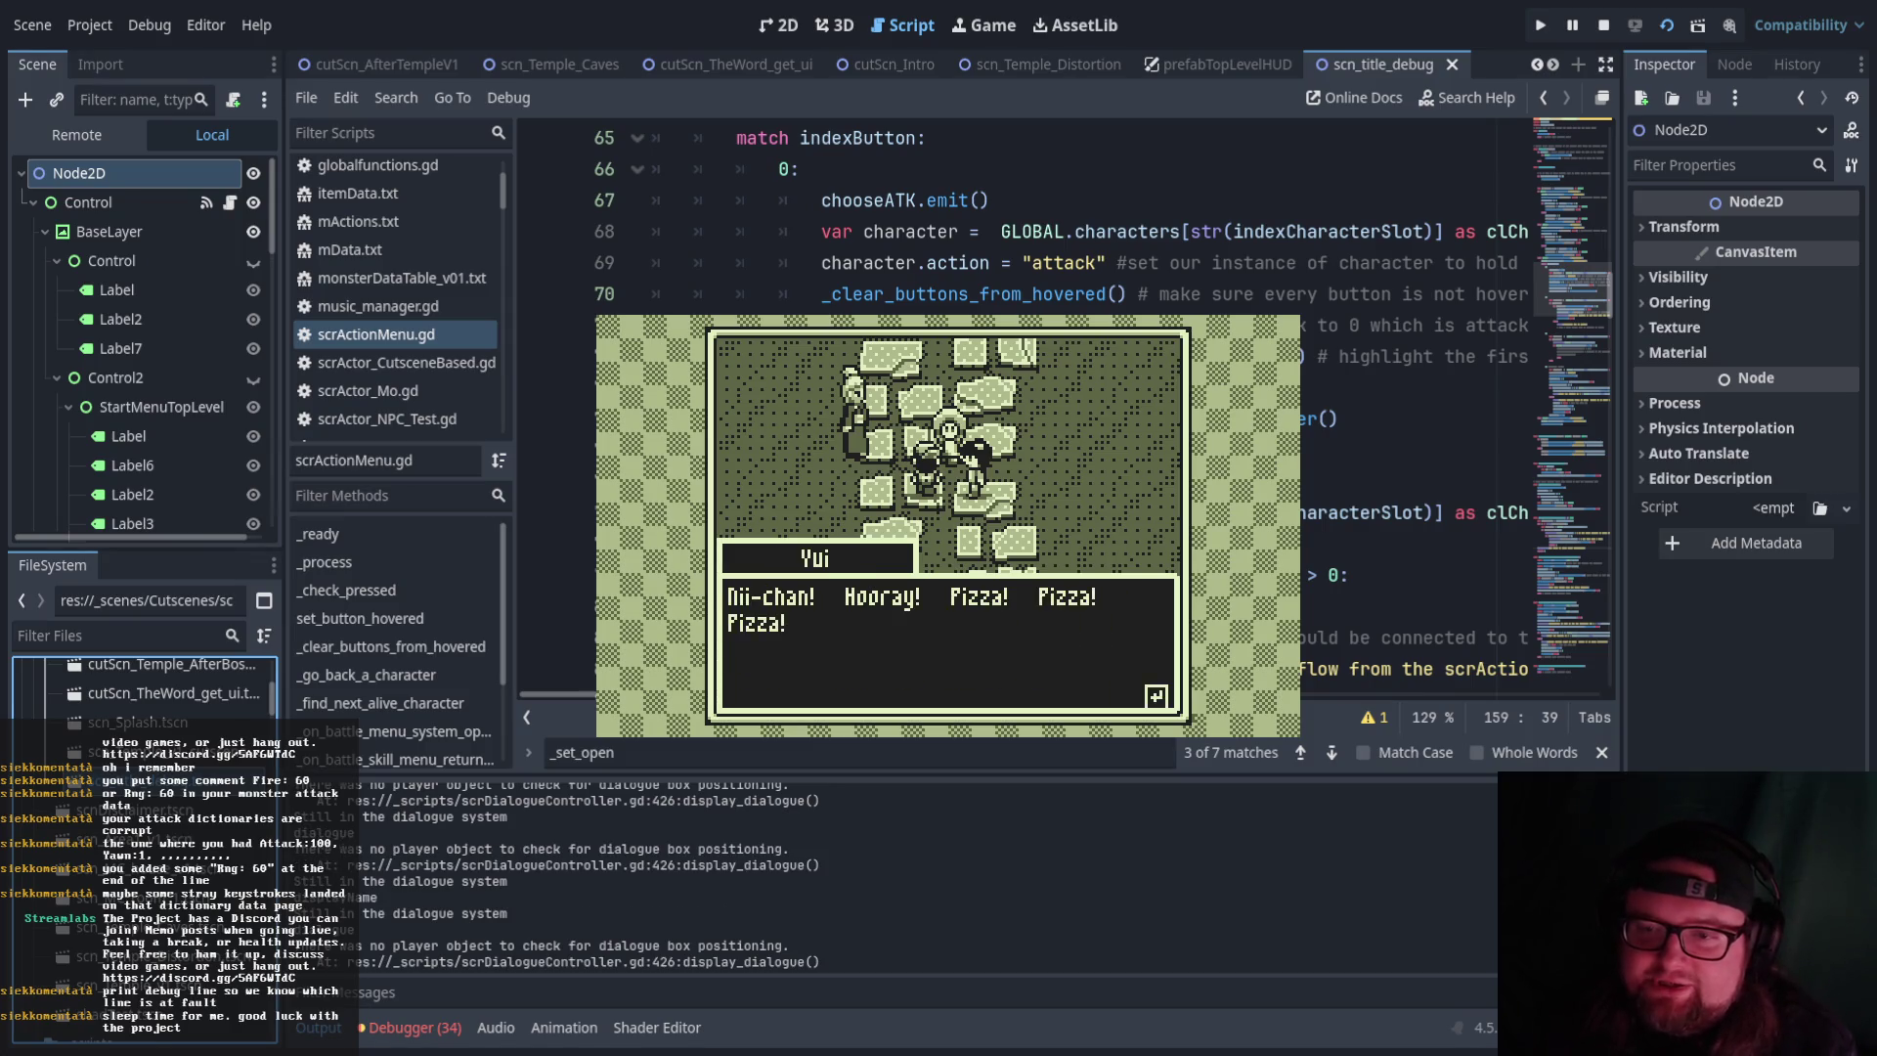
pyautogui.press('Return')
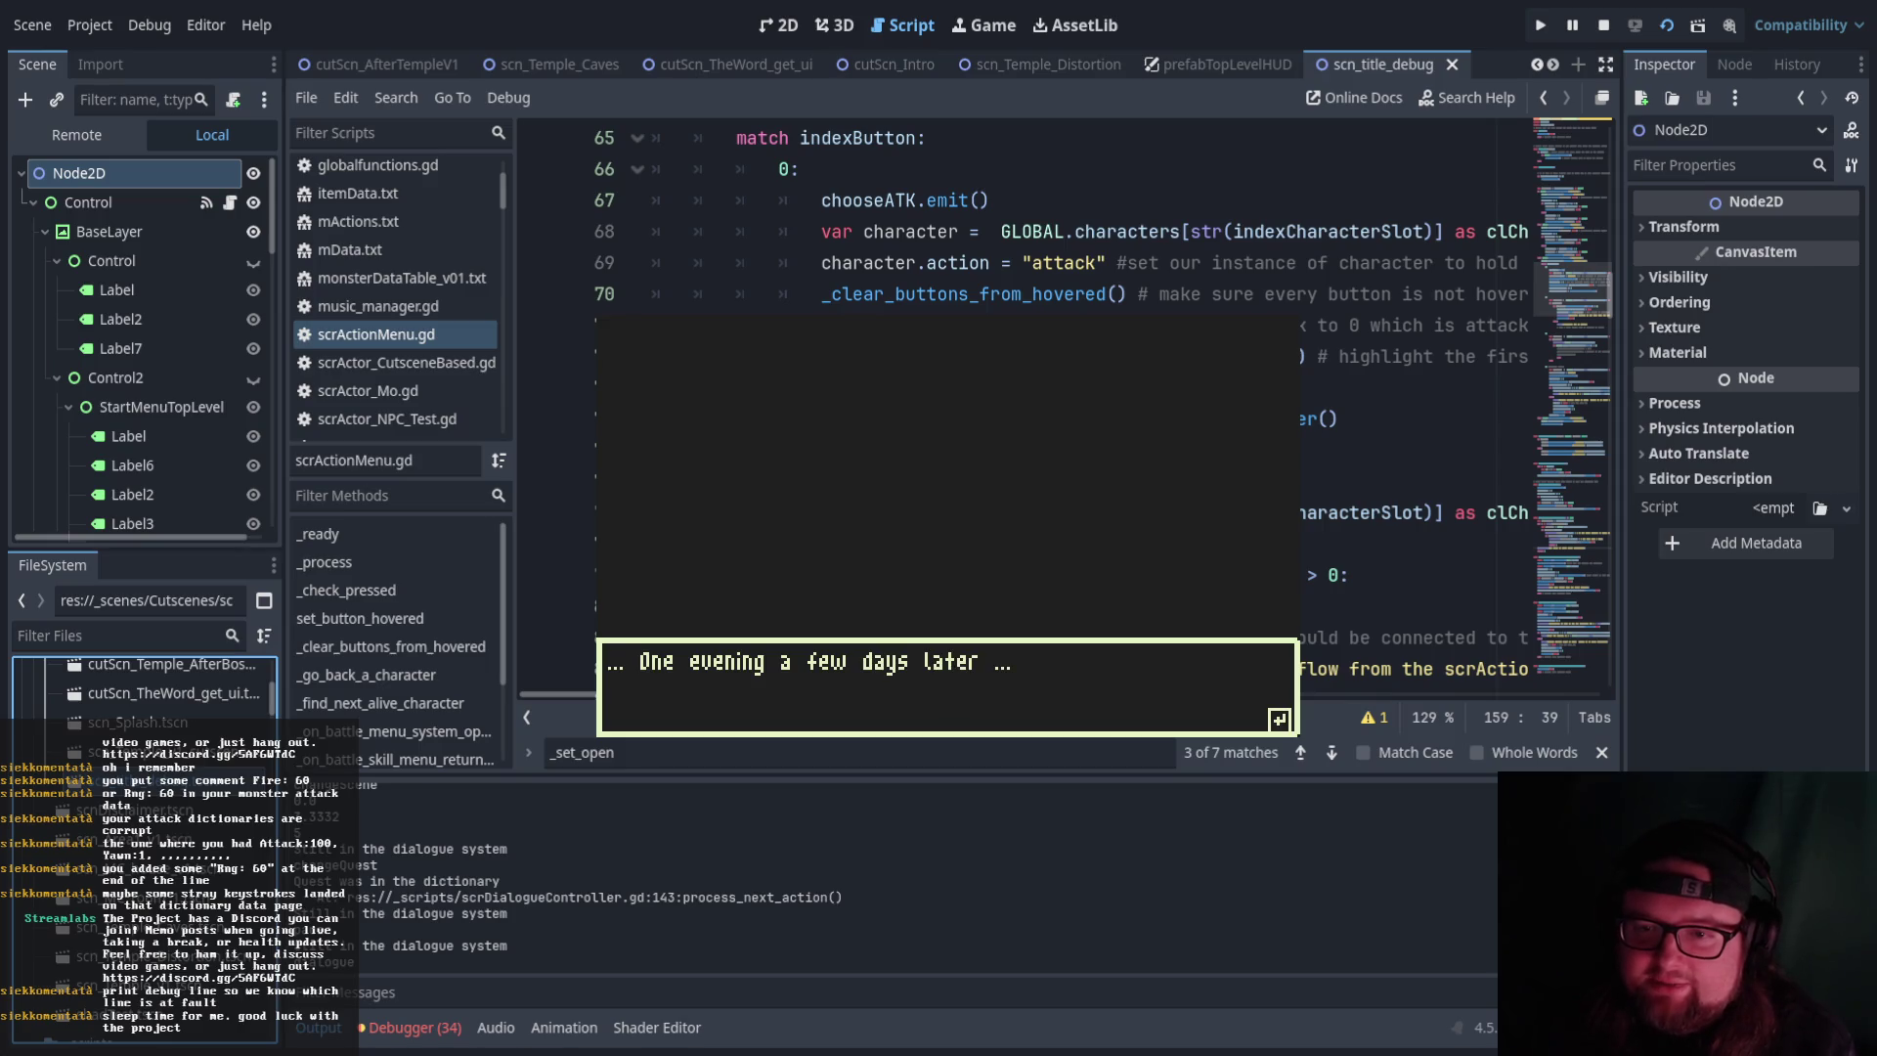
# Advance the bedroom scene as Yui knocks, enters, and talks about weird voices and Hikari's bad dream
pyautogui.press('Return')
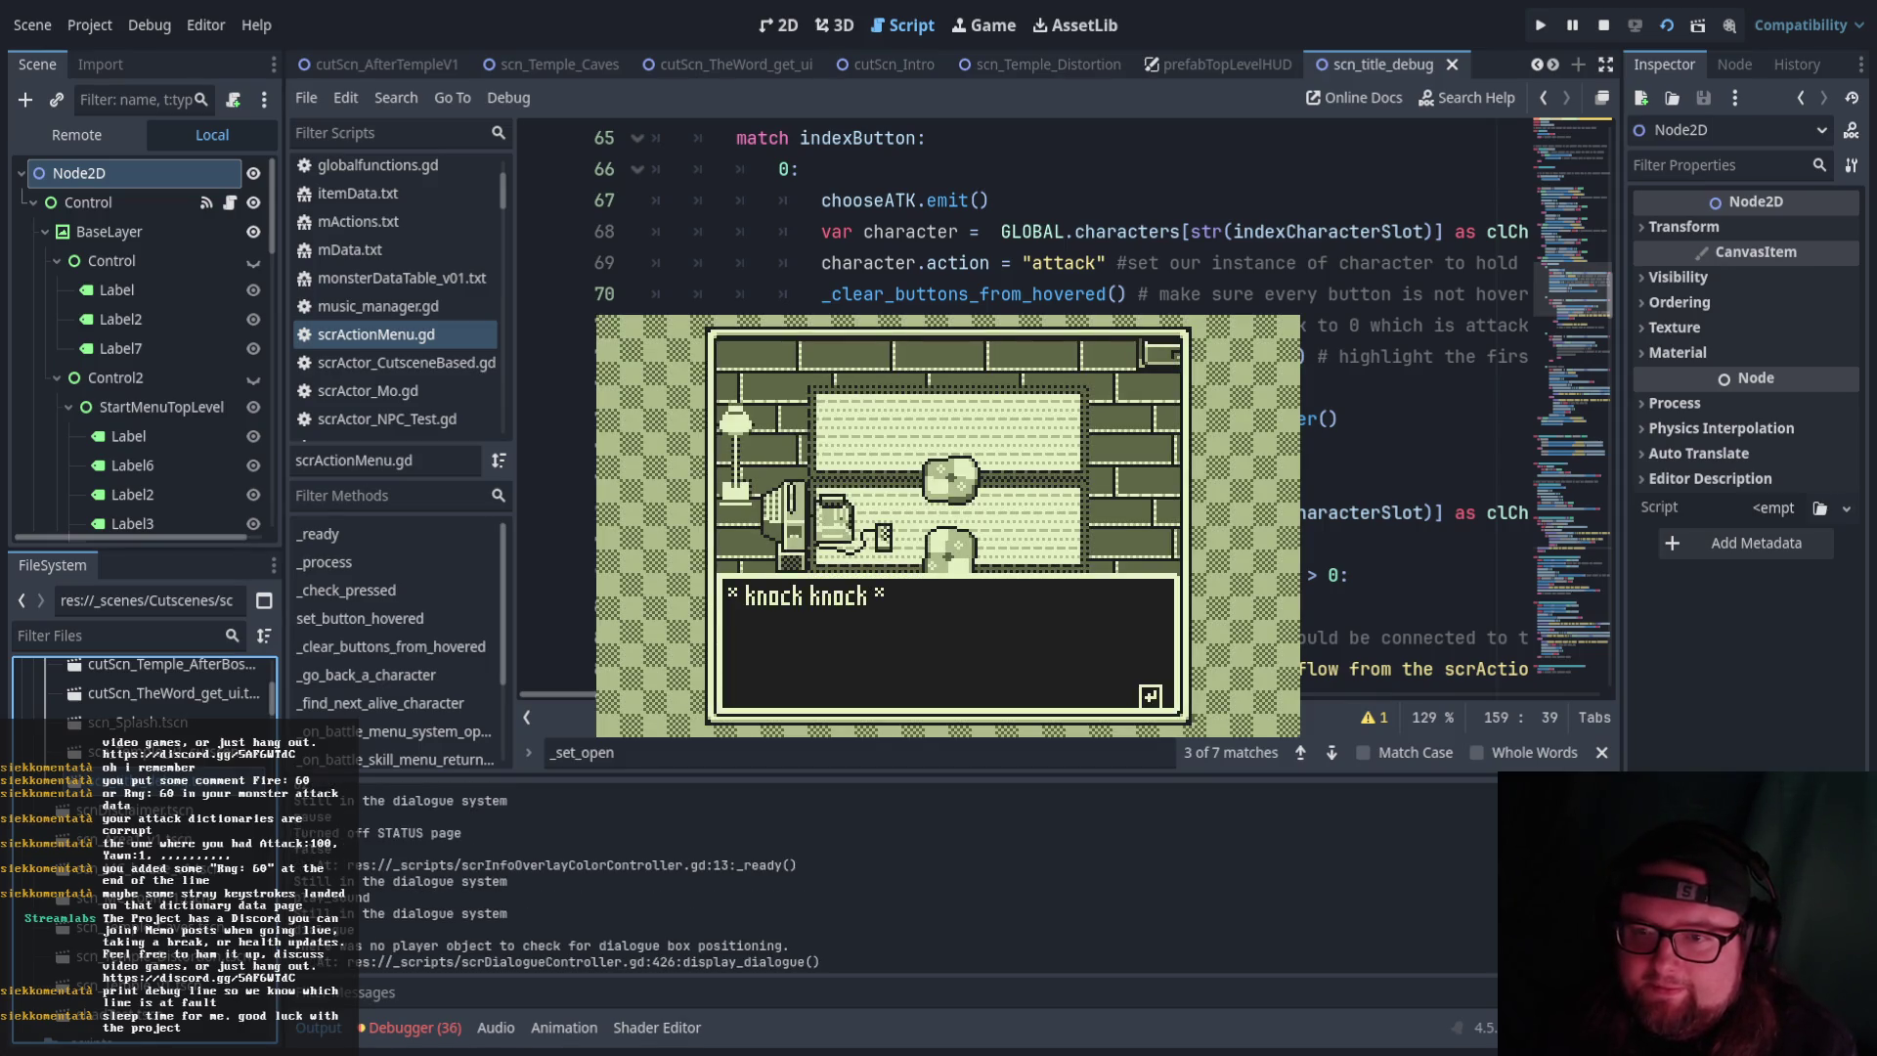
pyautogui.press('Return')
pyautogui.press('Return')
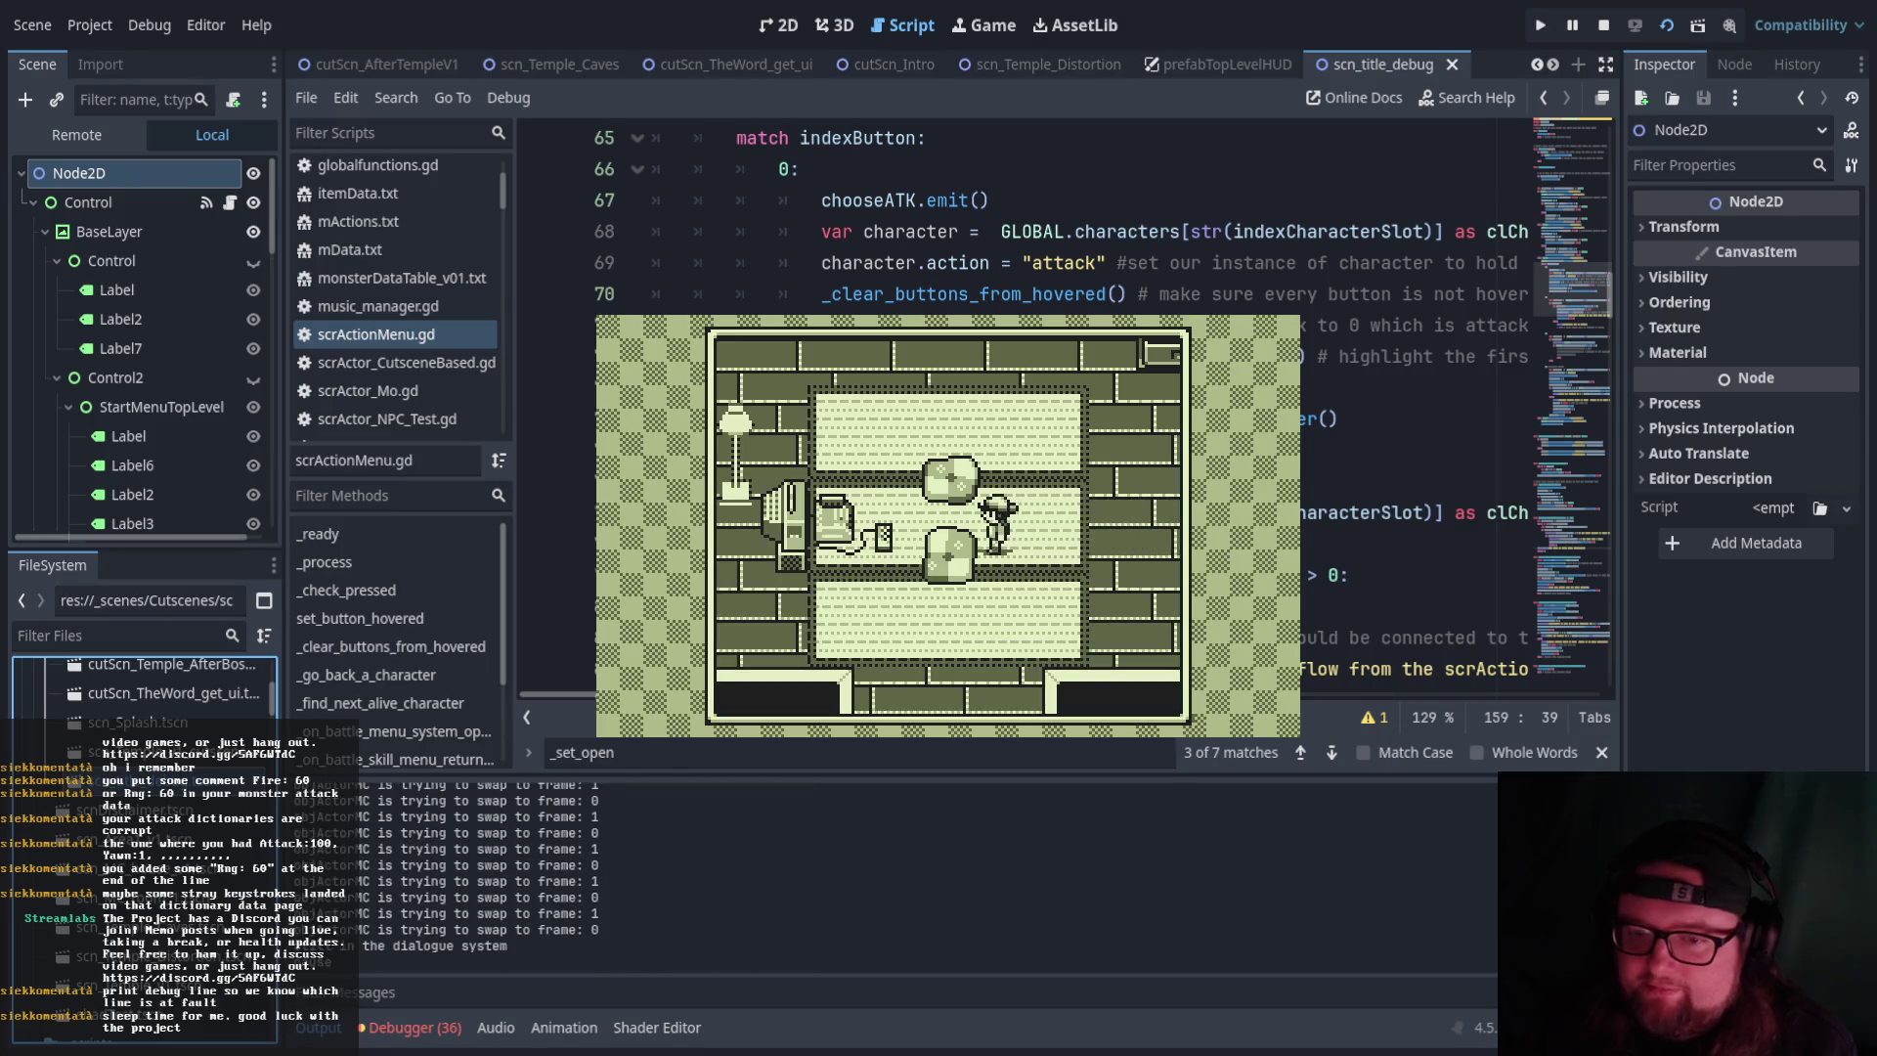
pyautogui.press('Return')
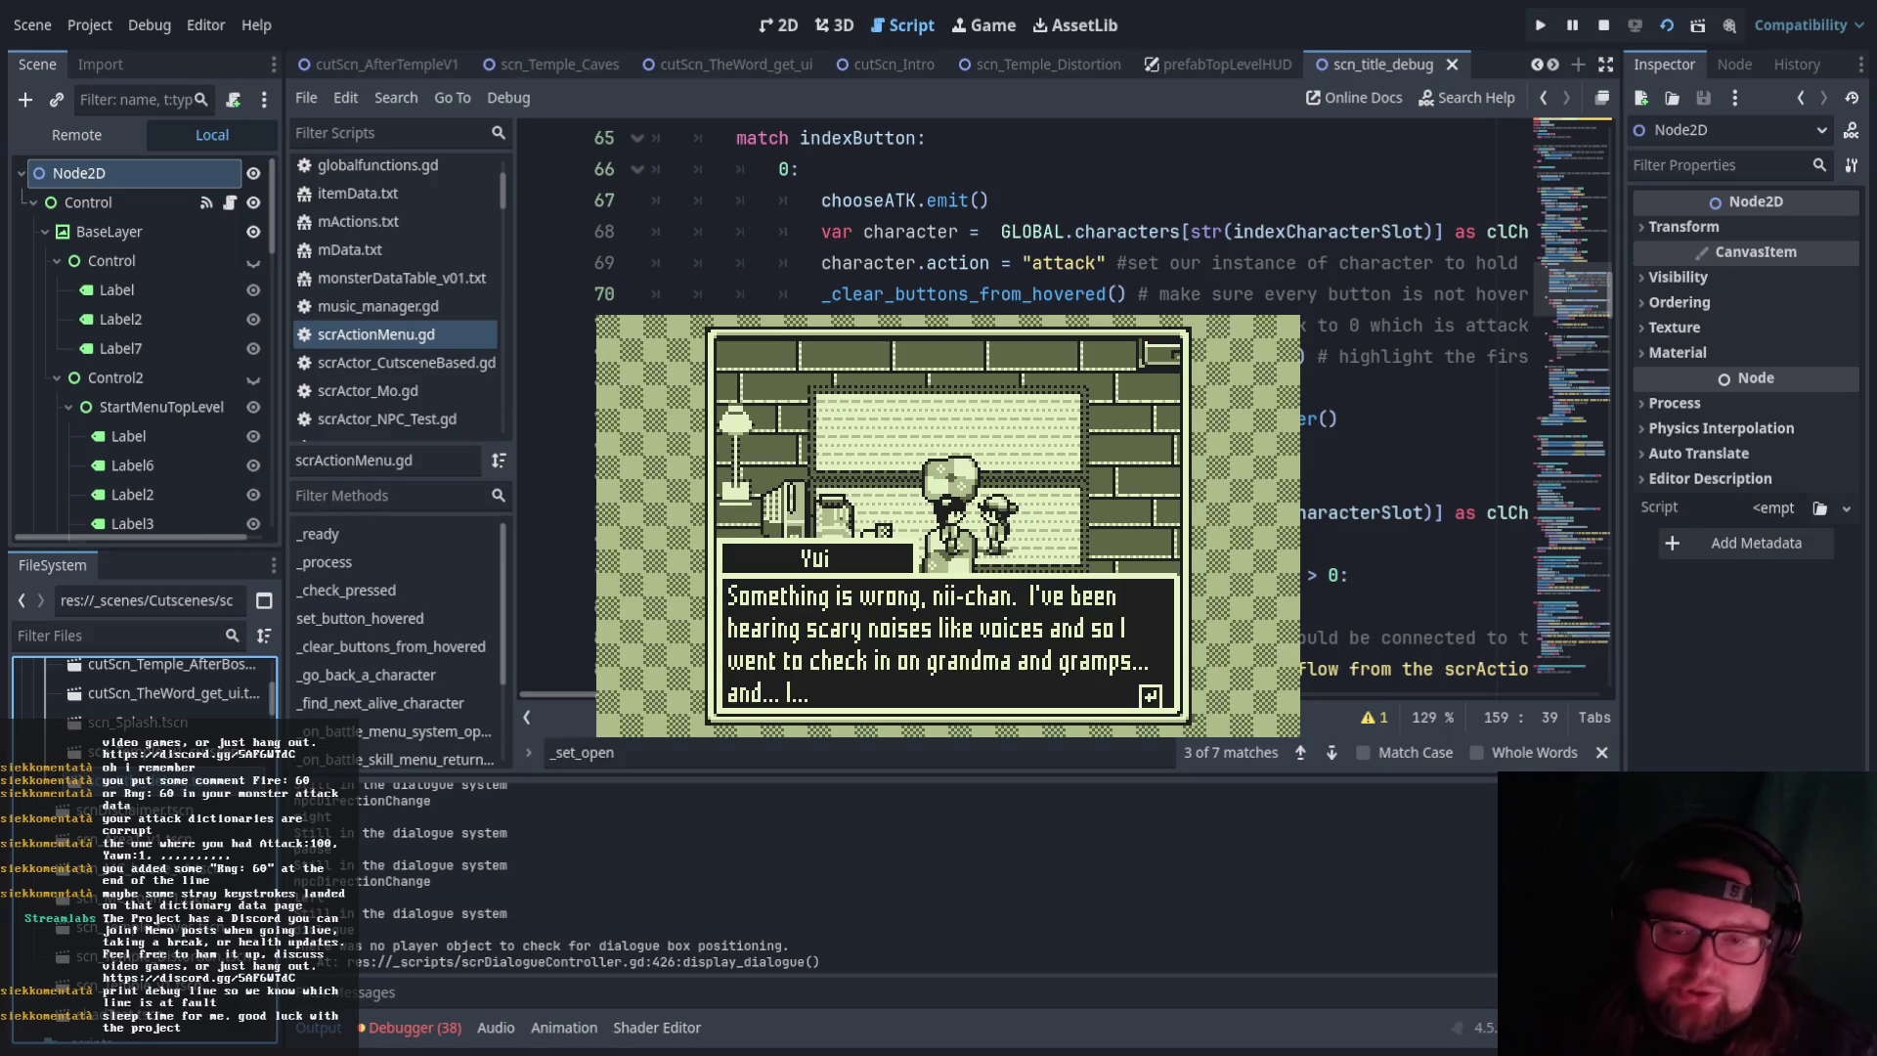
pyautogui.press('Return')
pyautogui.press('Return')
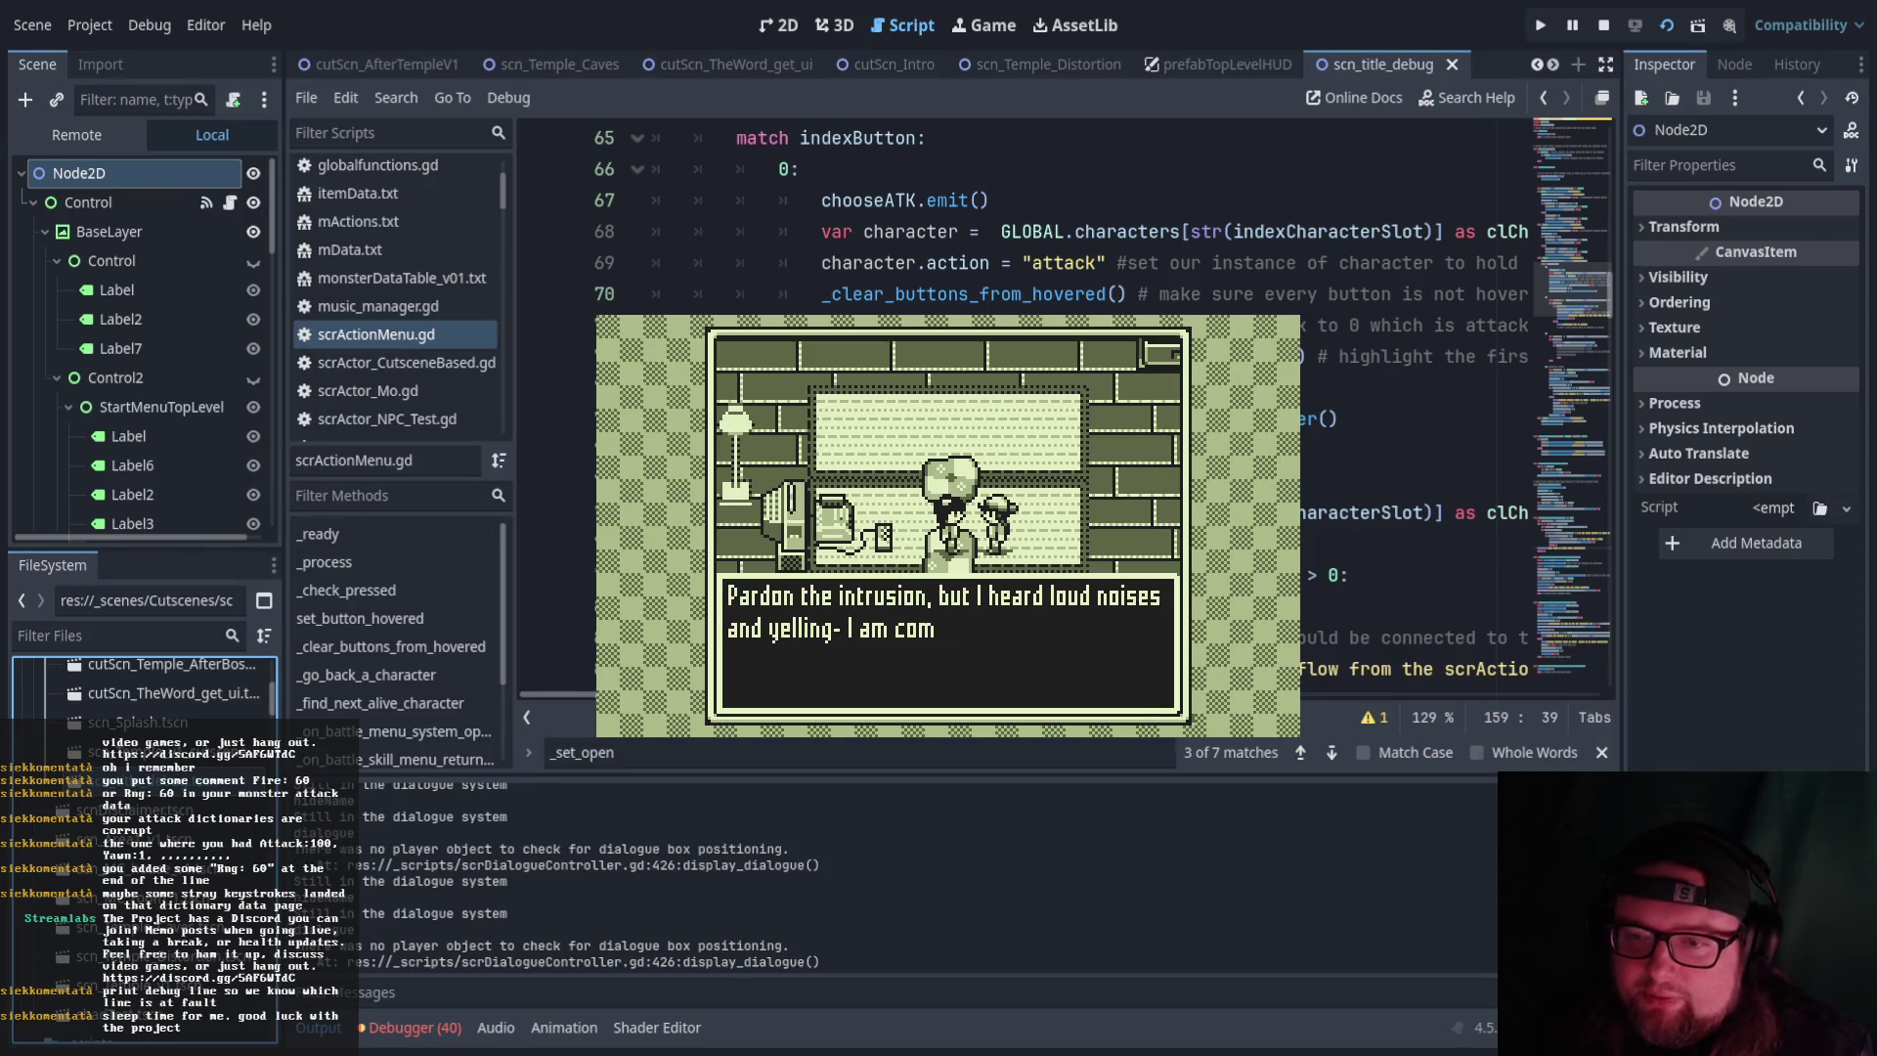
pyautogui.press('Return')
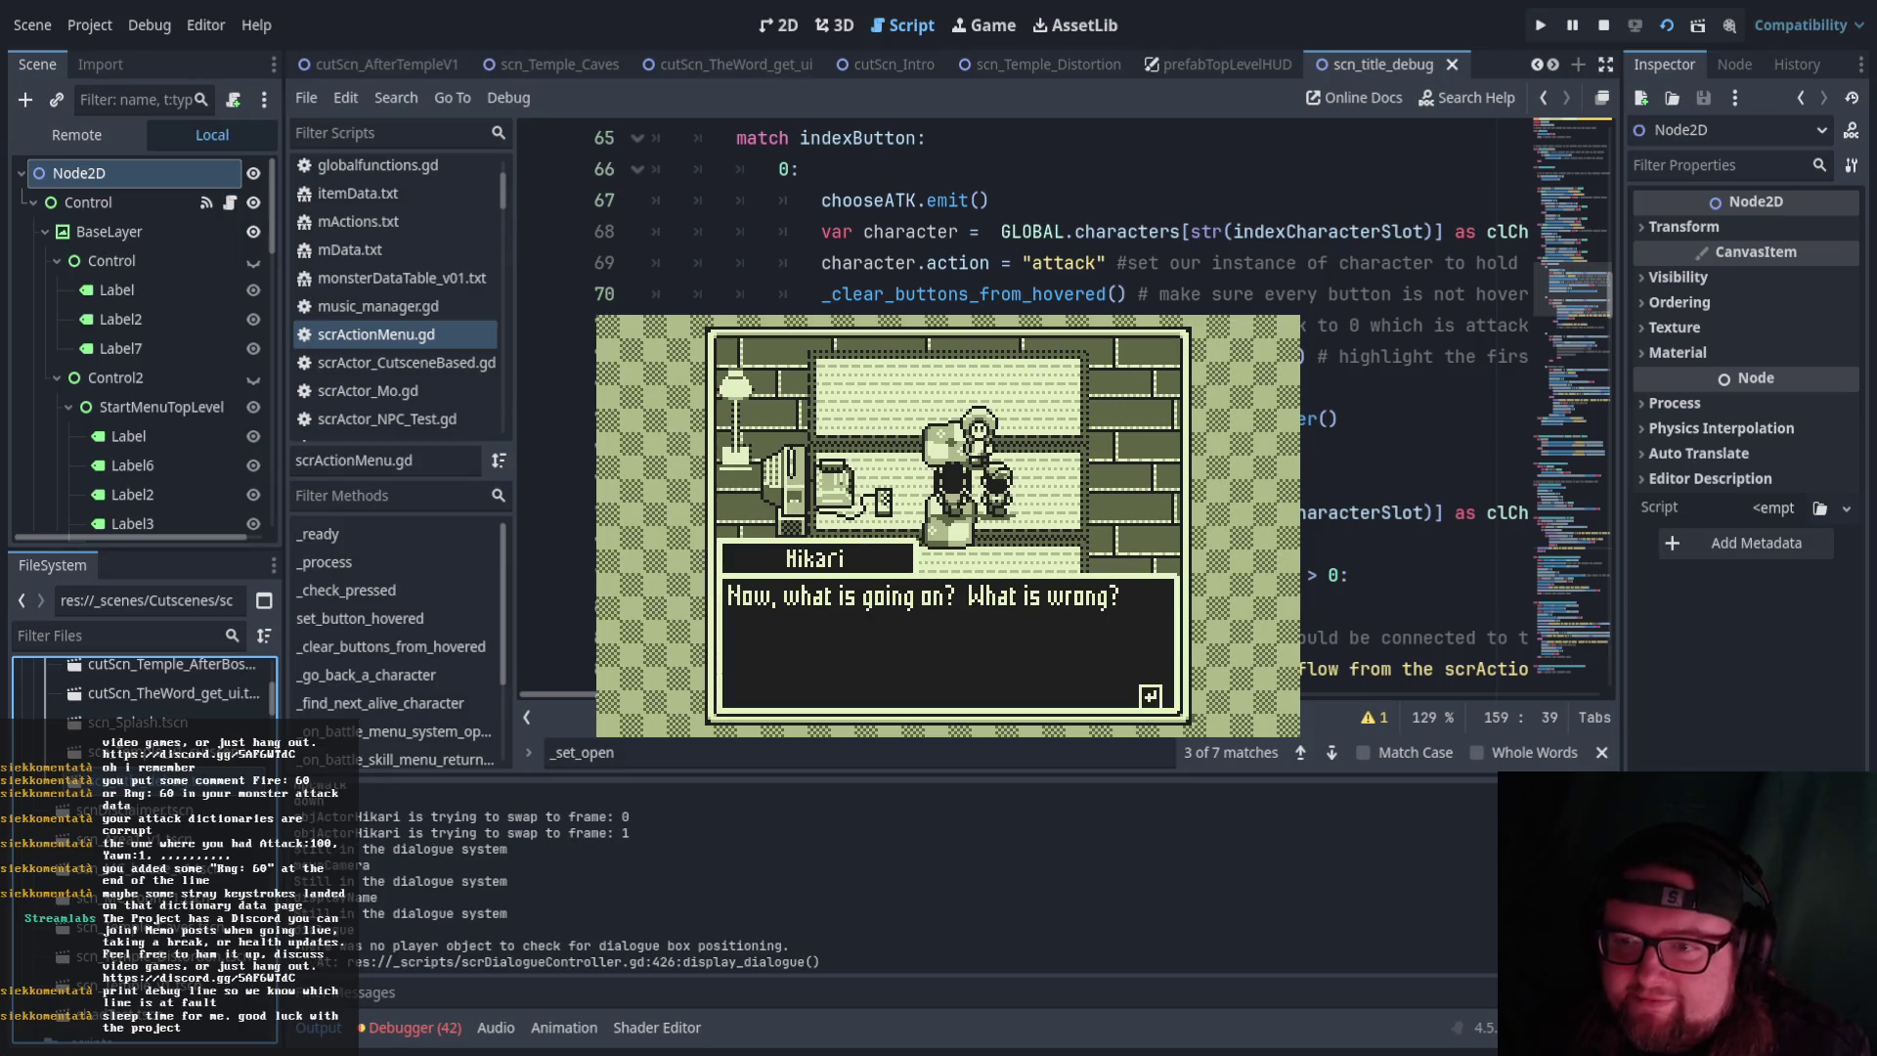
pyautogui.press('Return')
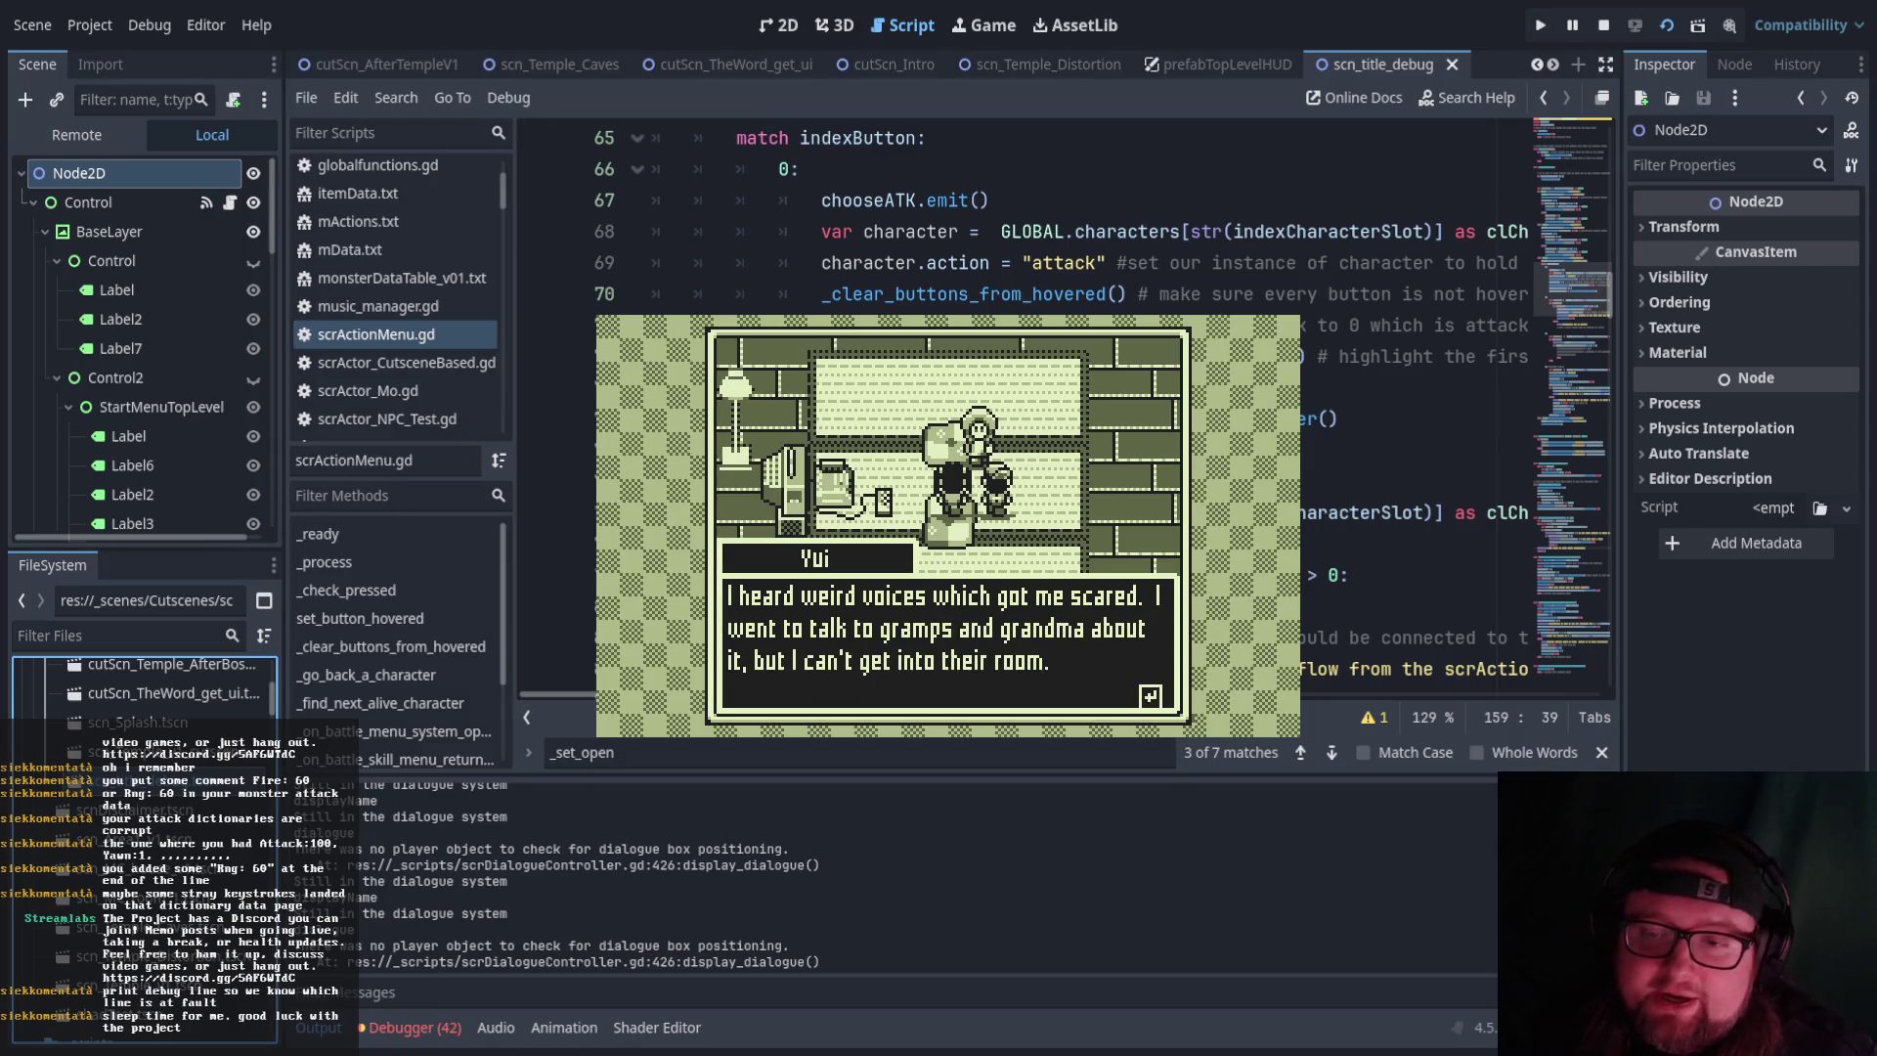
pyautogui.press('Return')
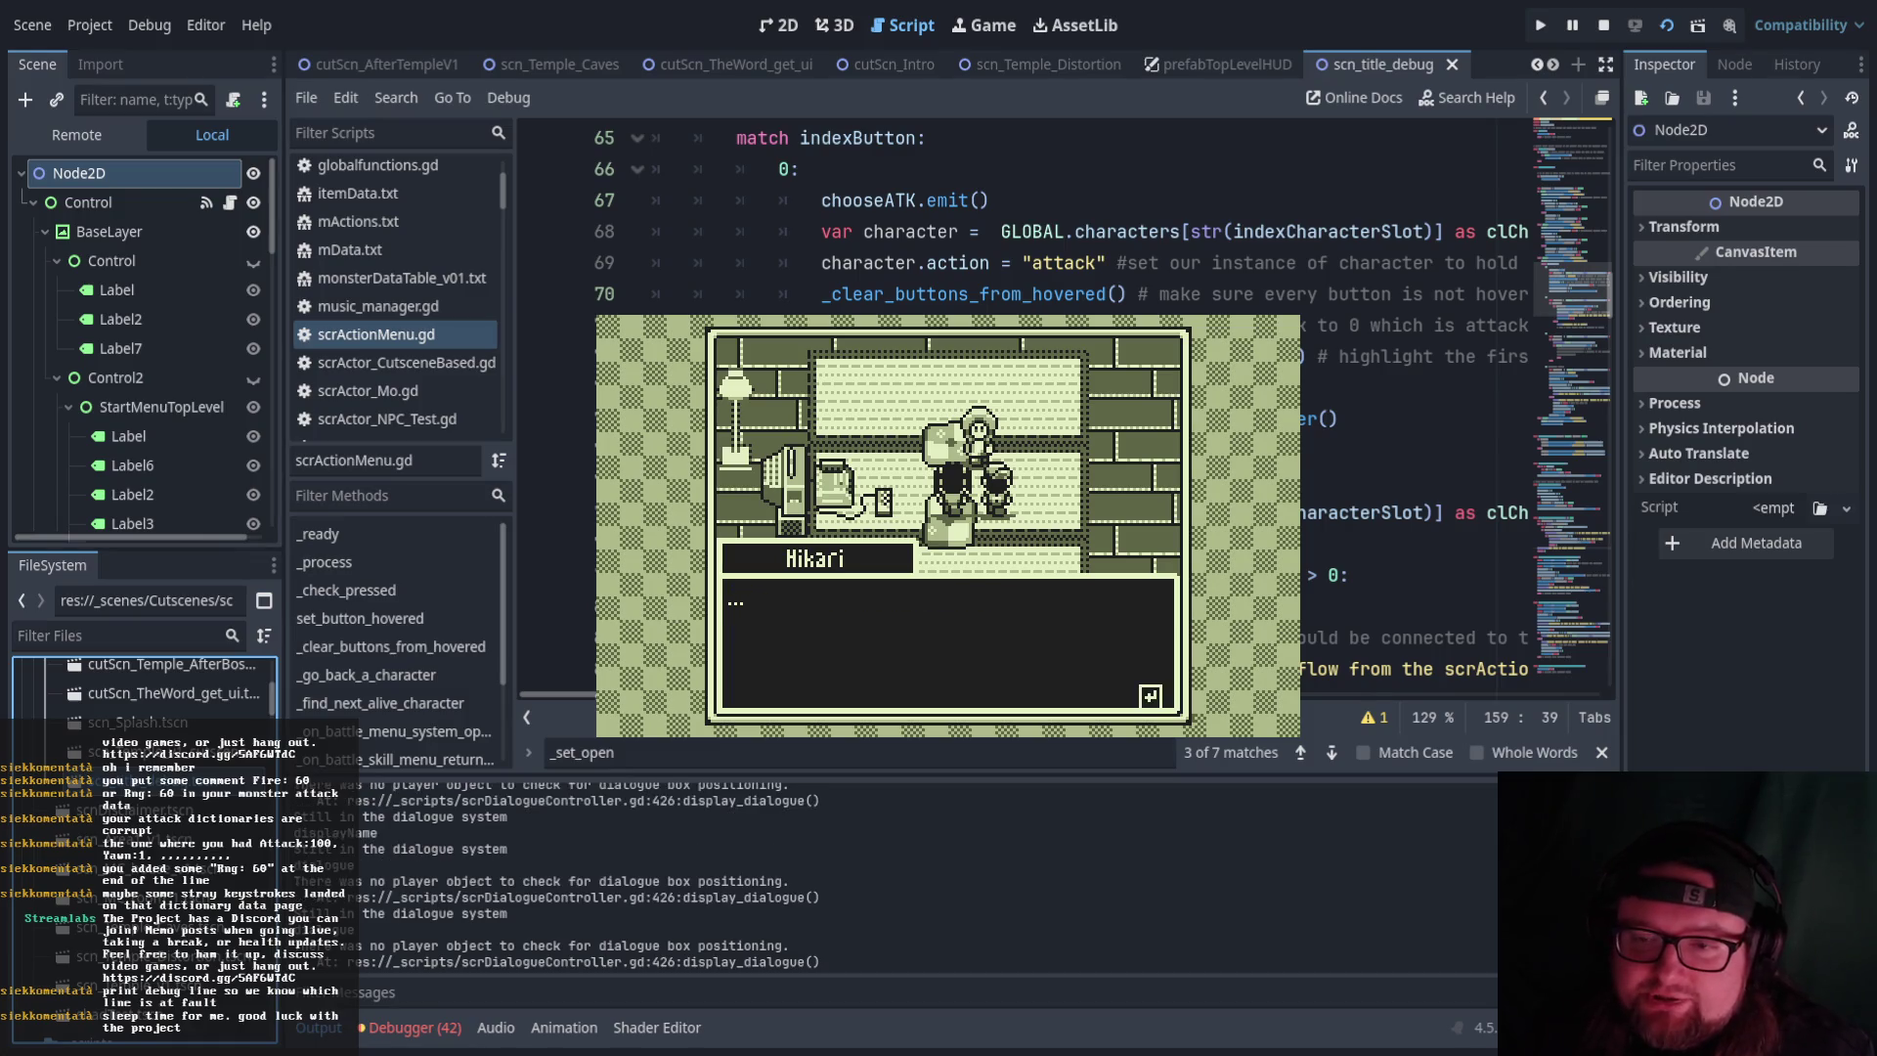
pyautogui.press('Return')
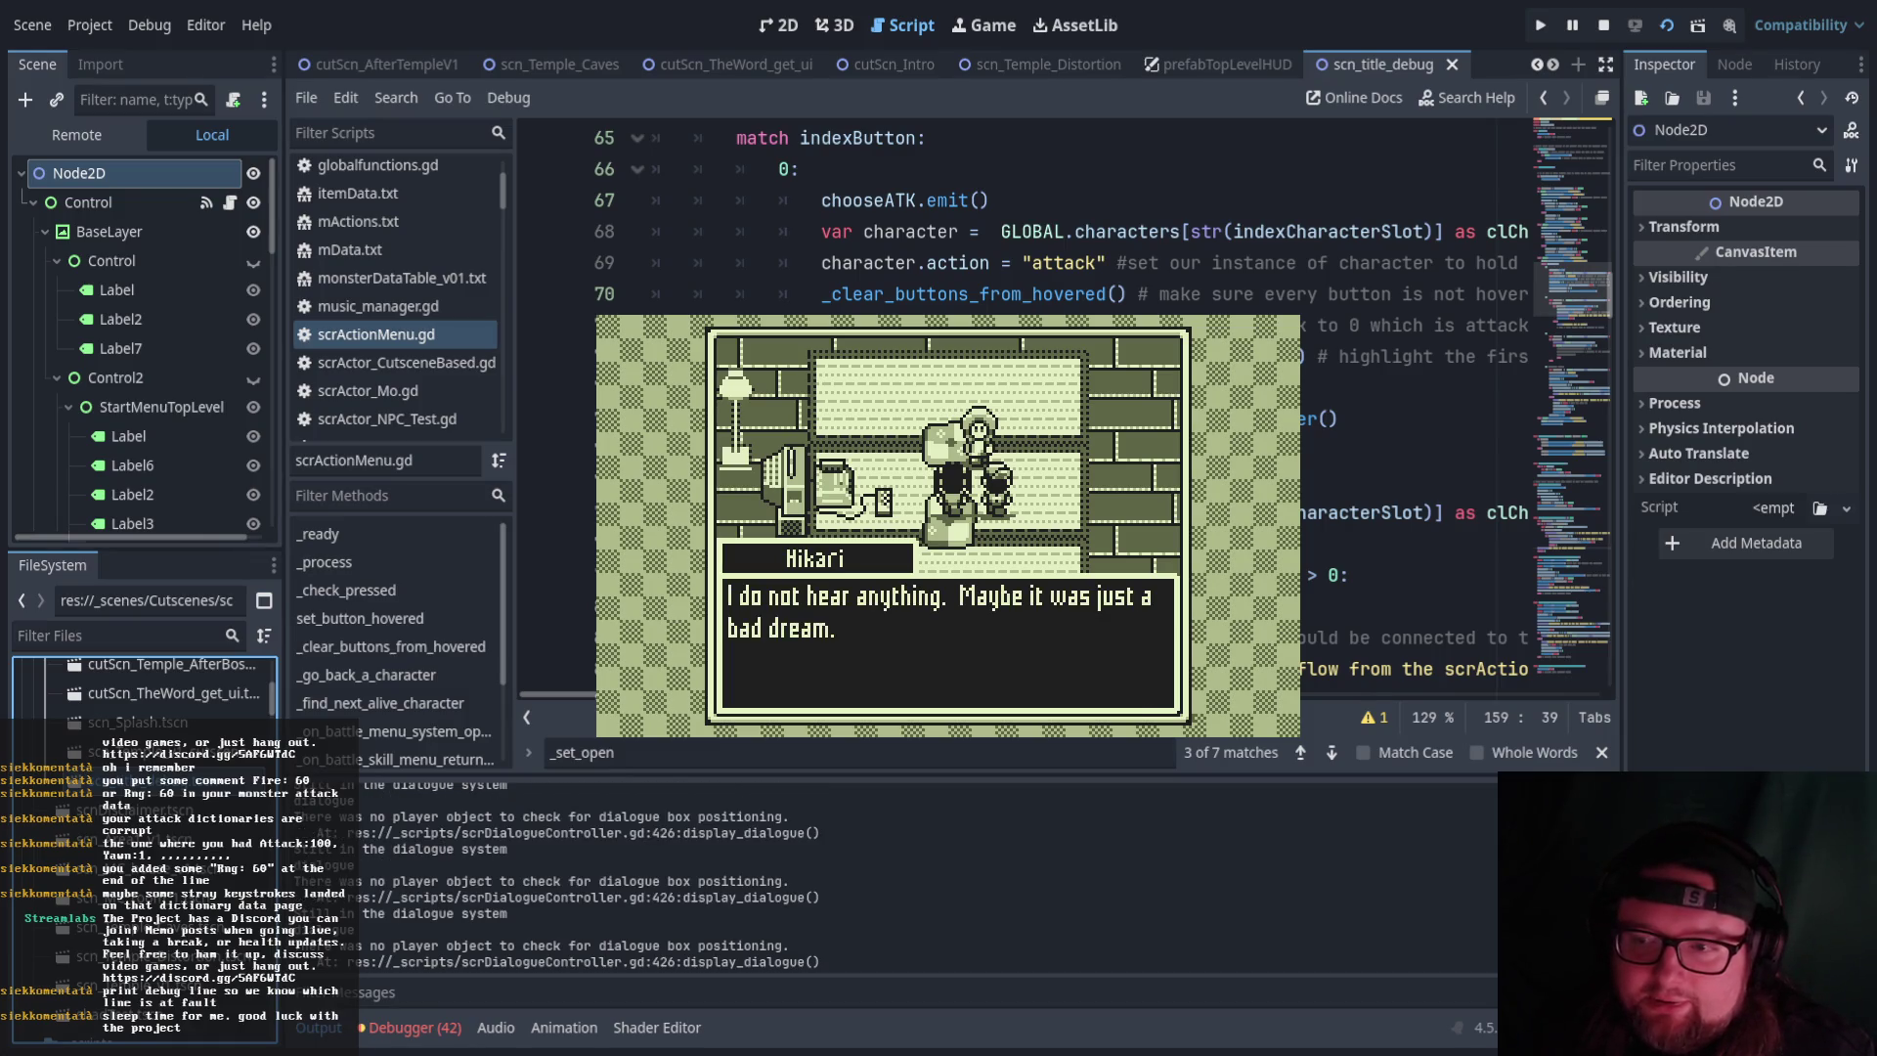
pyautogui.press('Return')
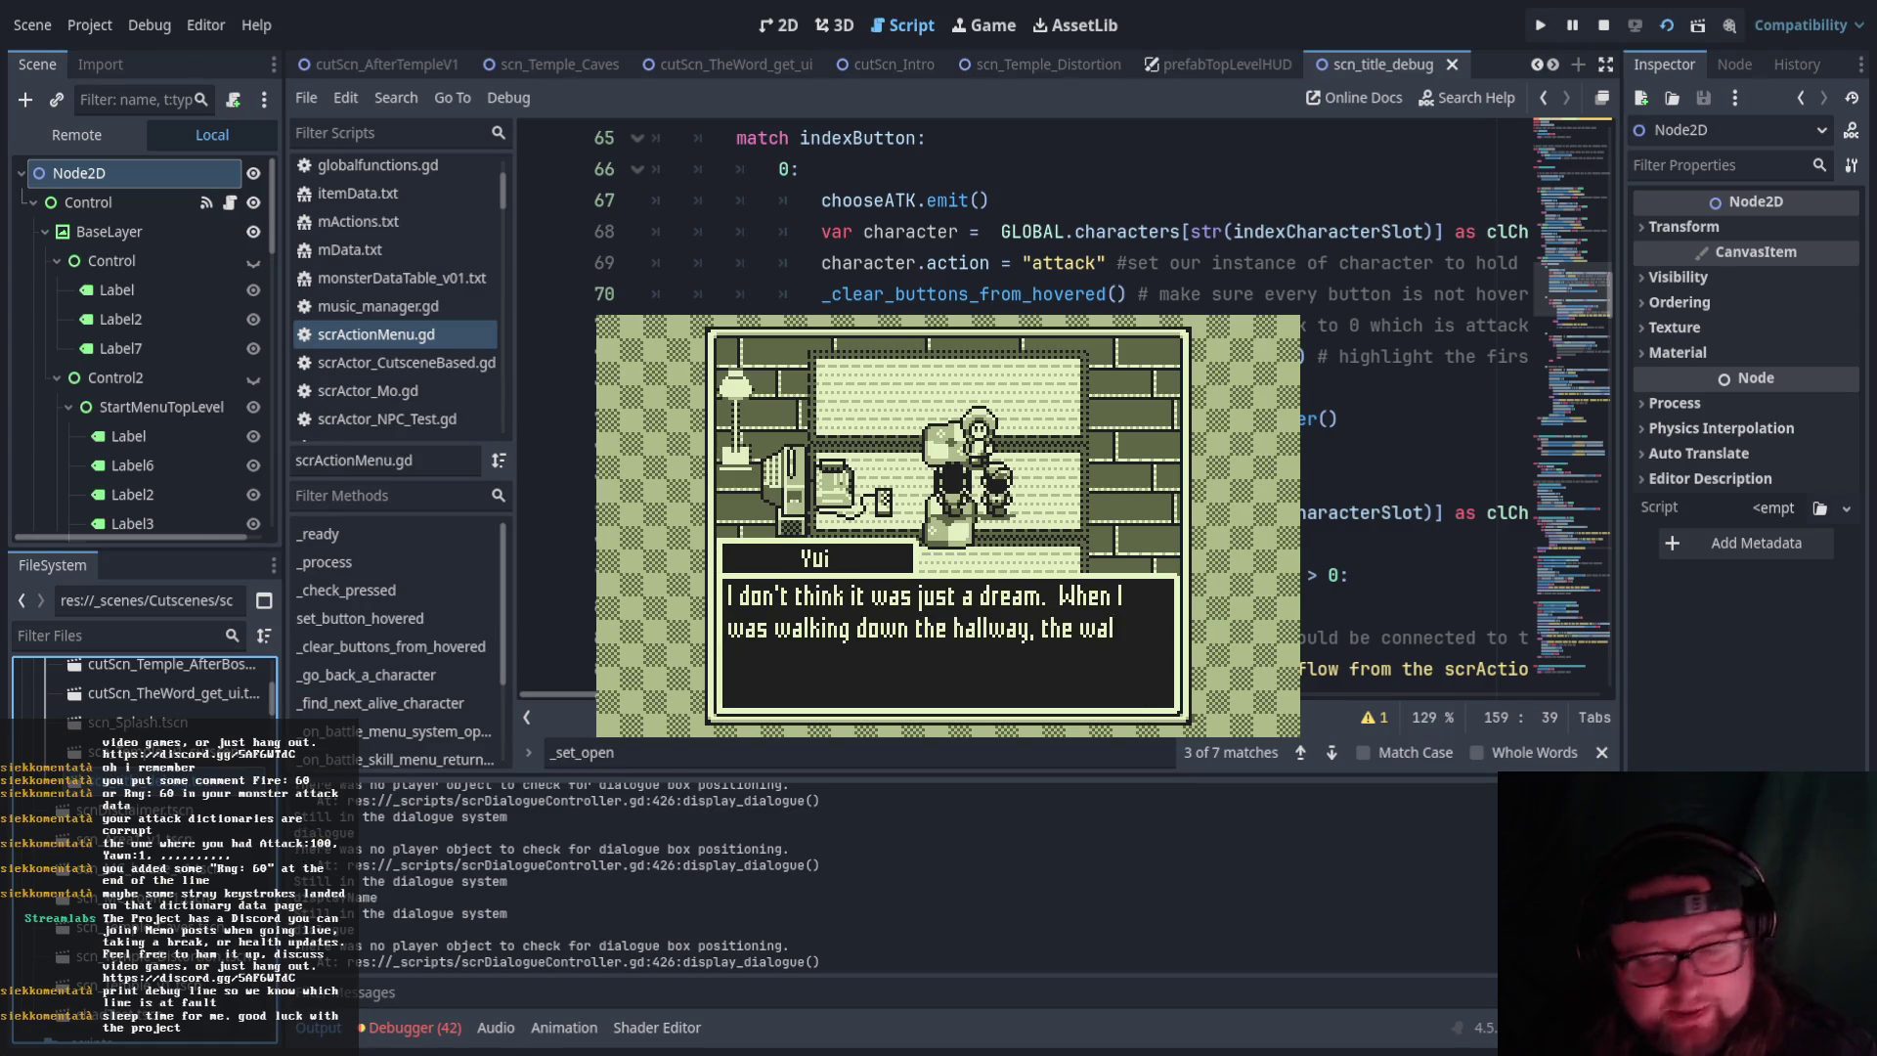
pyautogui.press('Return')
pyautogui.press('Return')
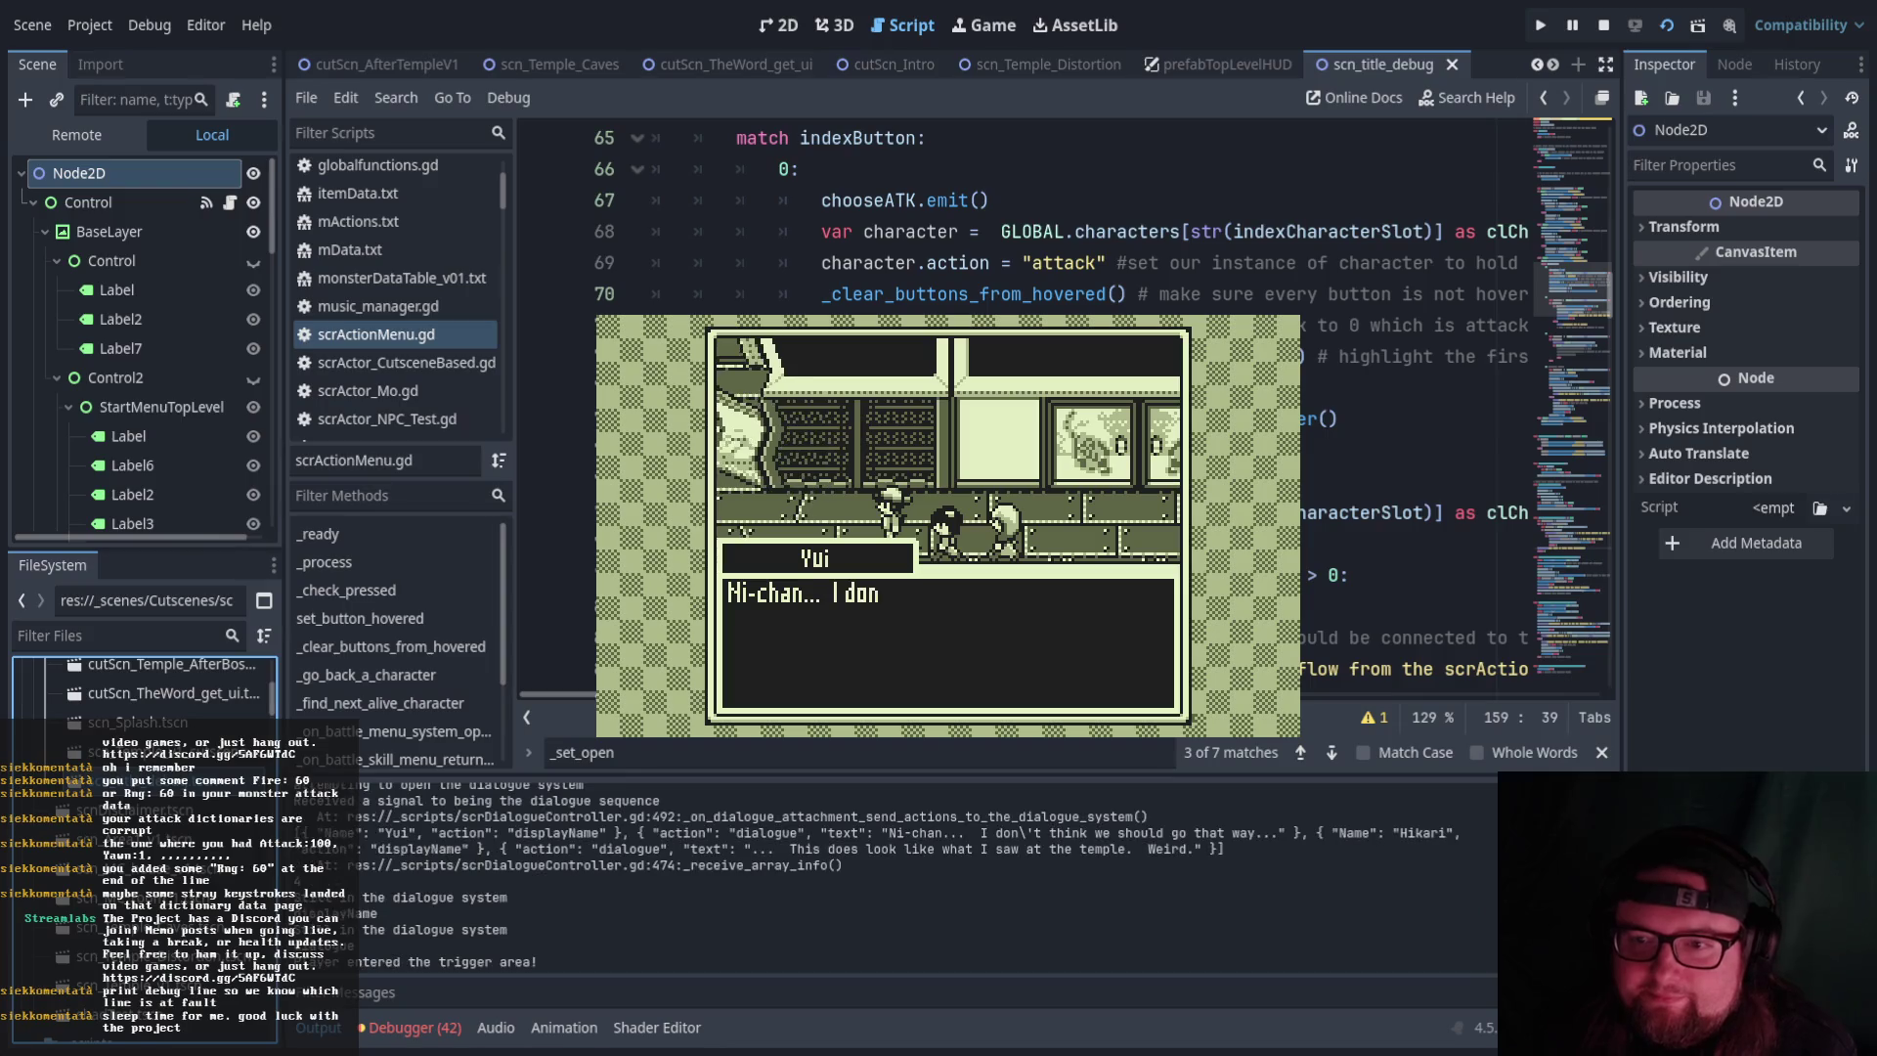
# Advance the hallway talk through Yui's 'I'm scared' line and Hikari's idea to visit the temple
pyautogui.press('Return')
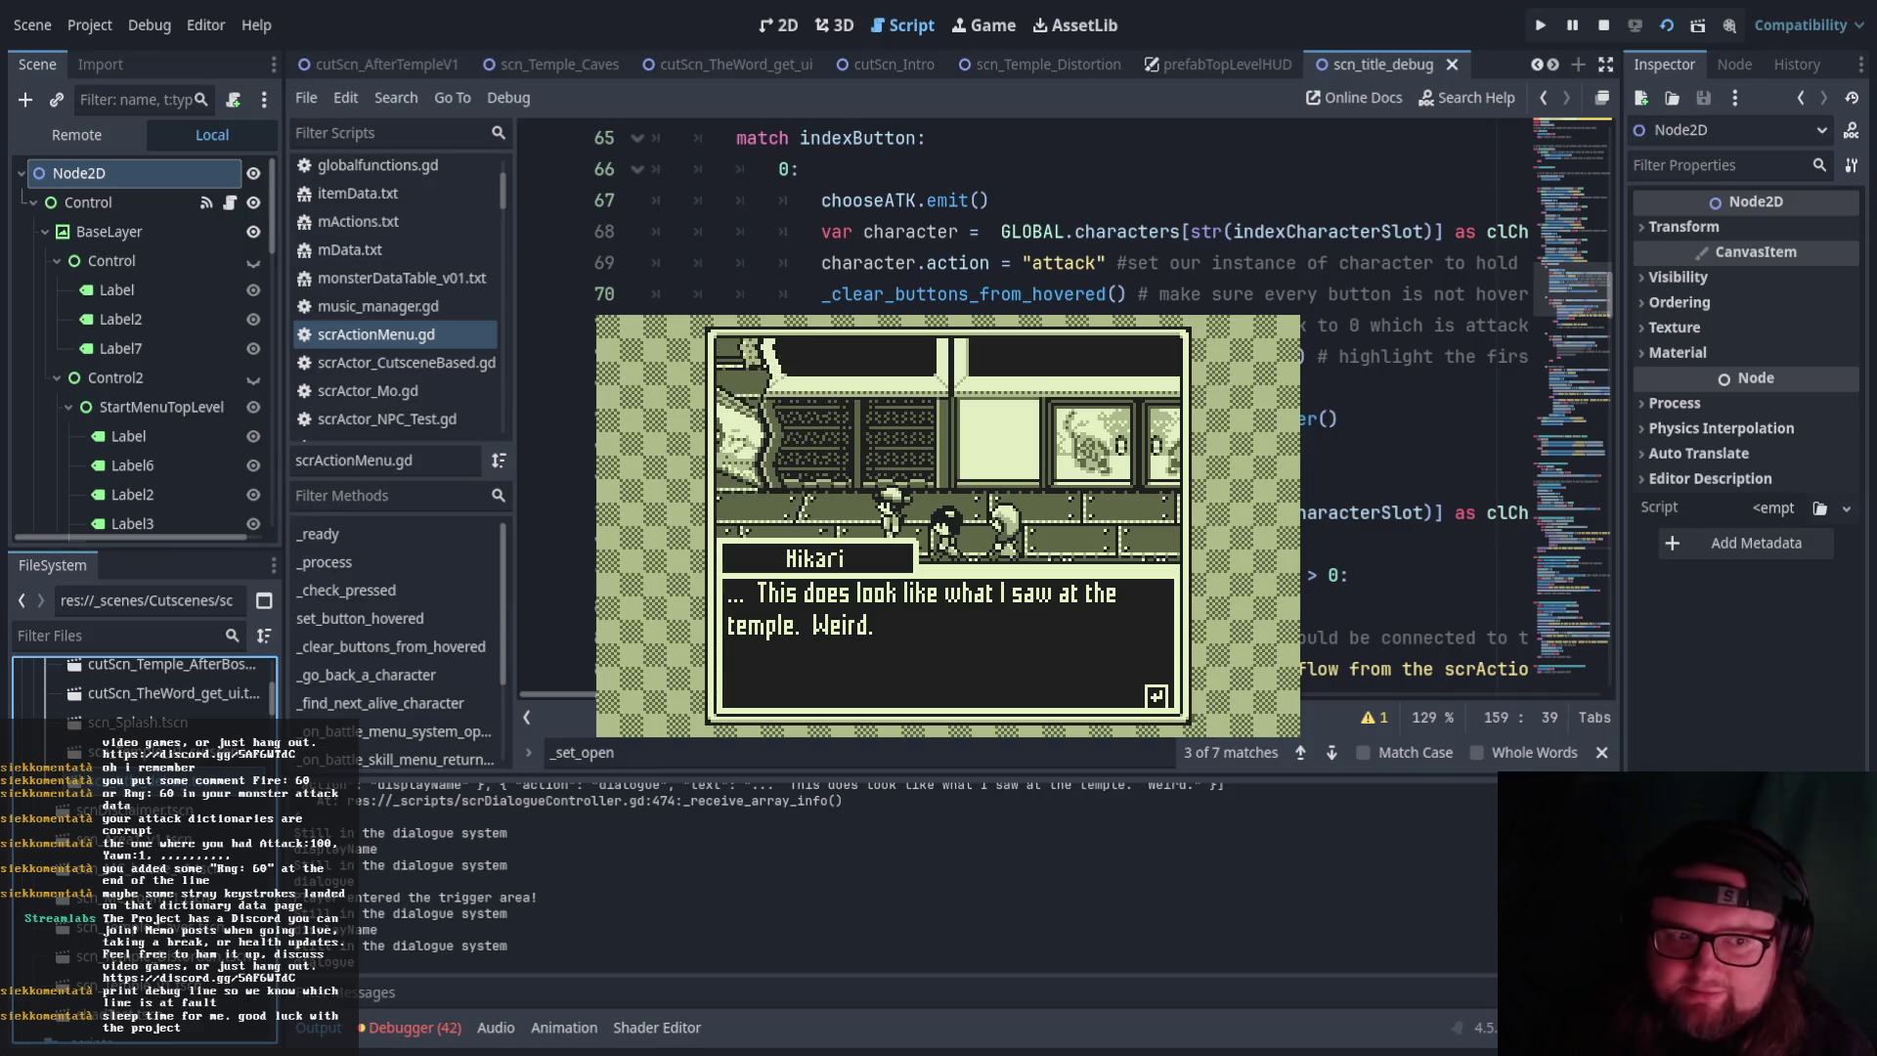
pyautogui.press('Return')
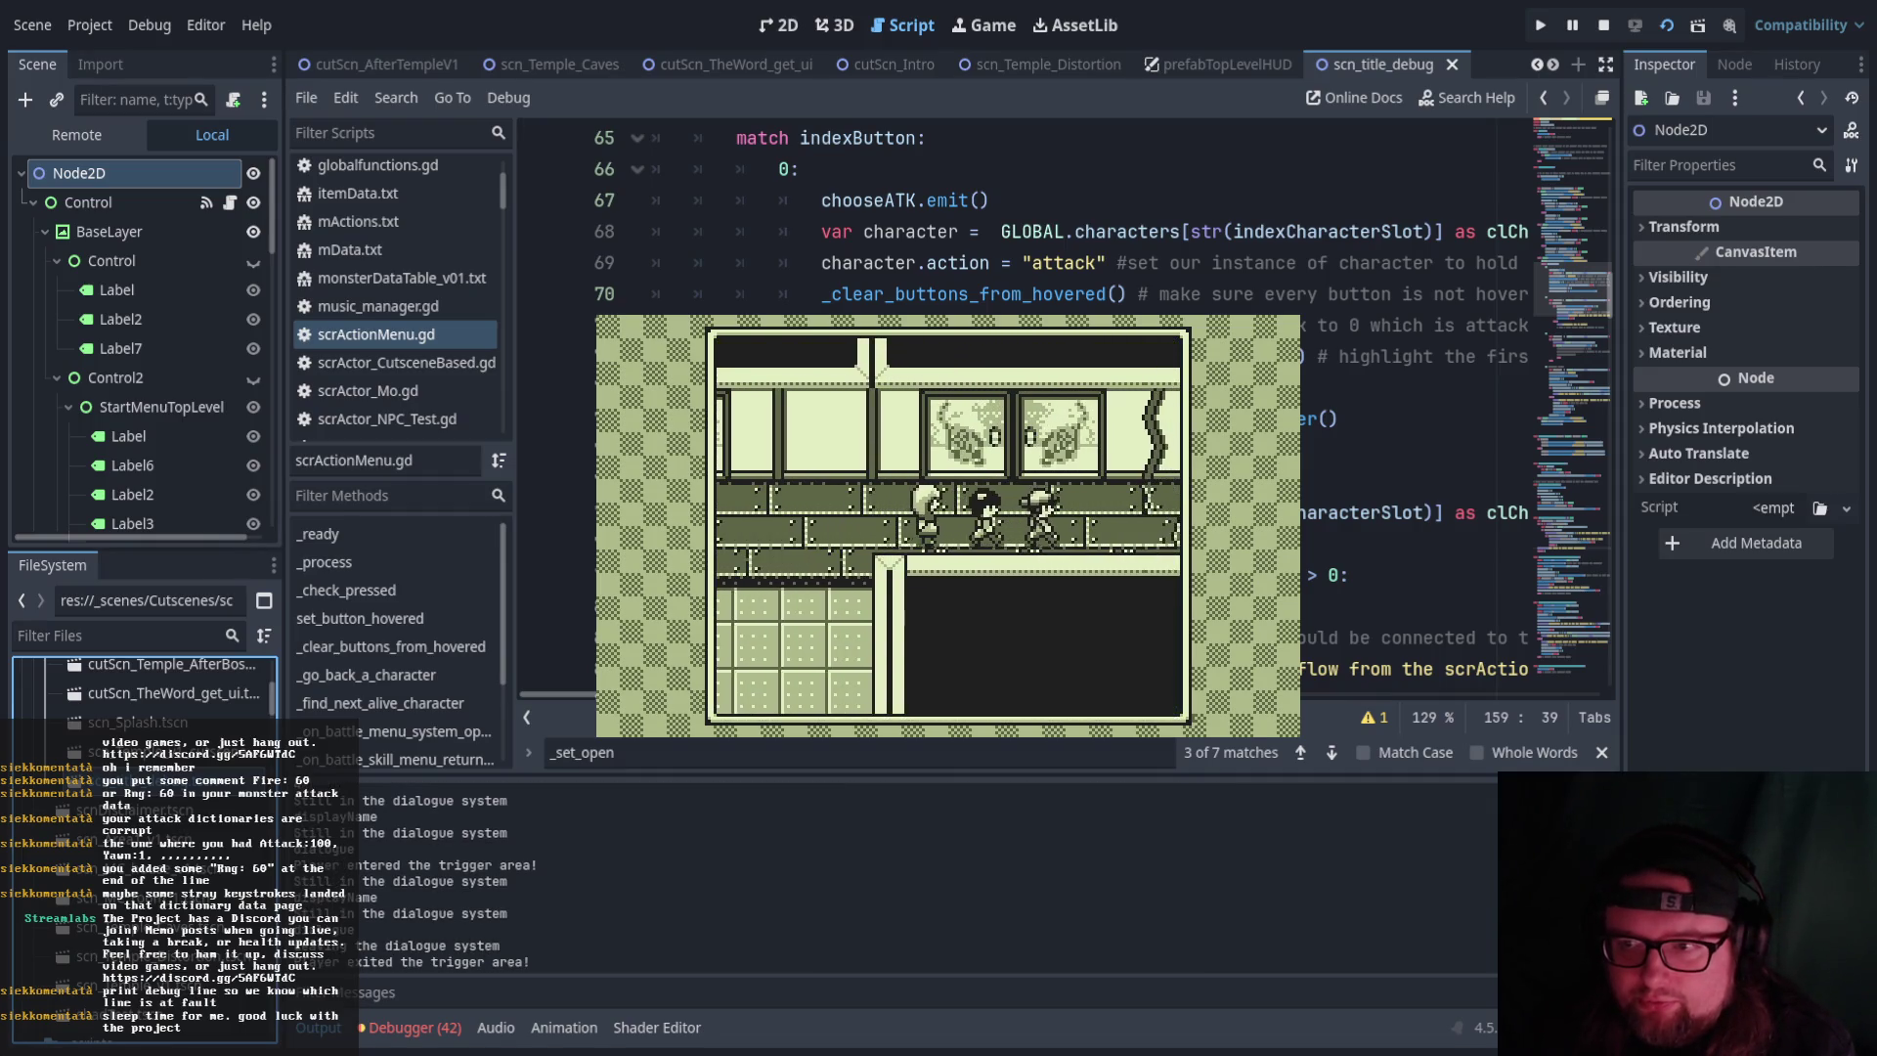
pyautogui.press('Return')
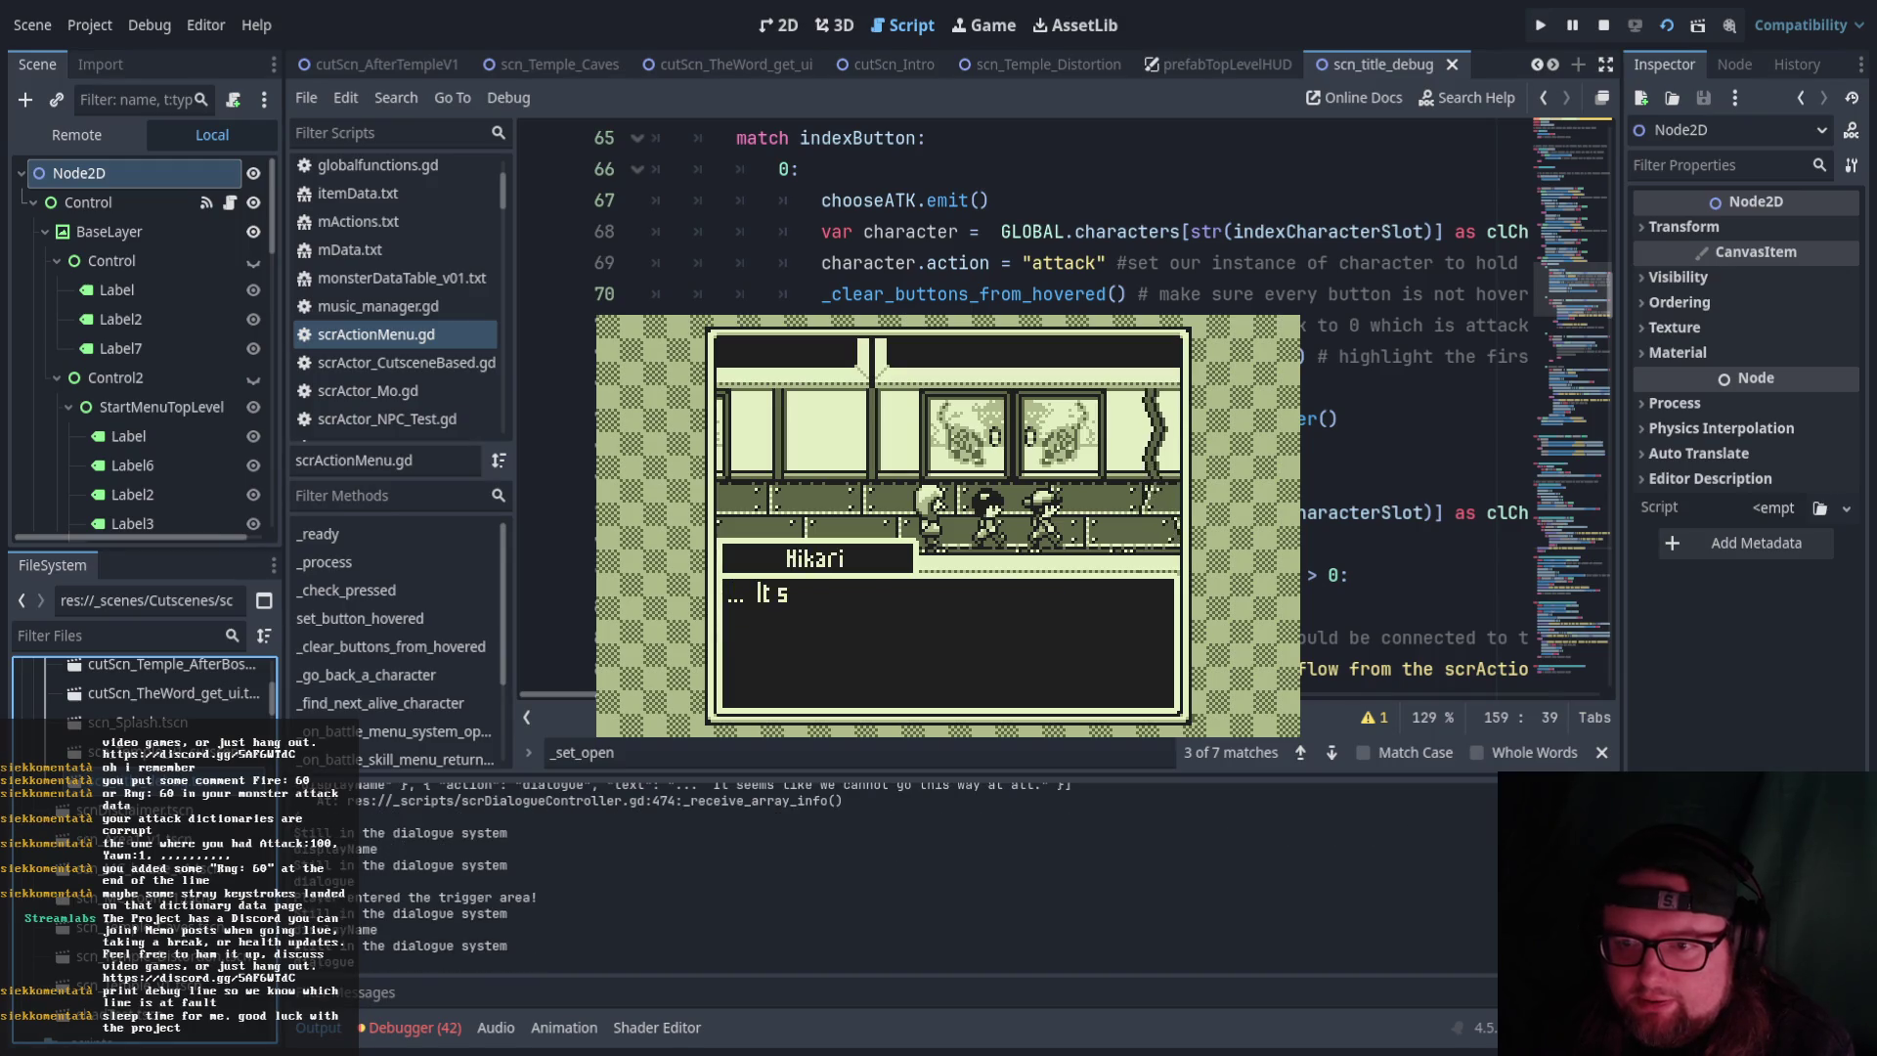
pyautogui.press('Return')
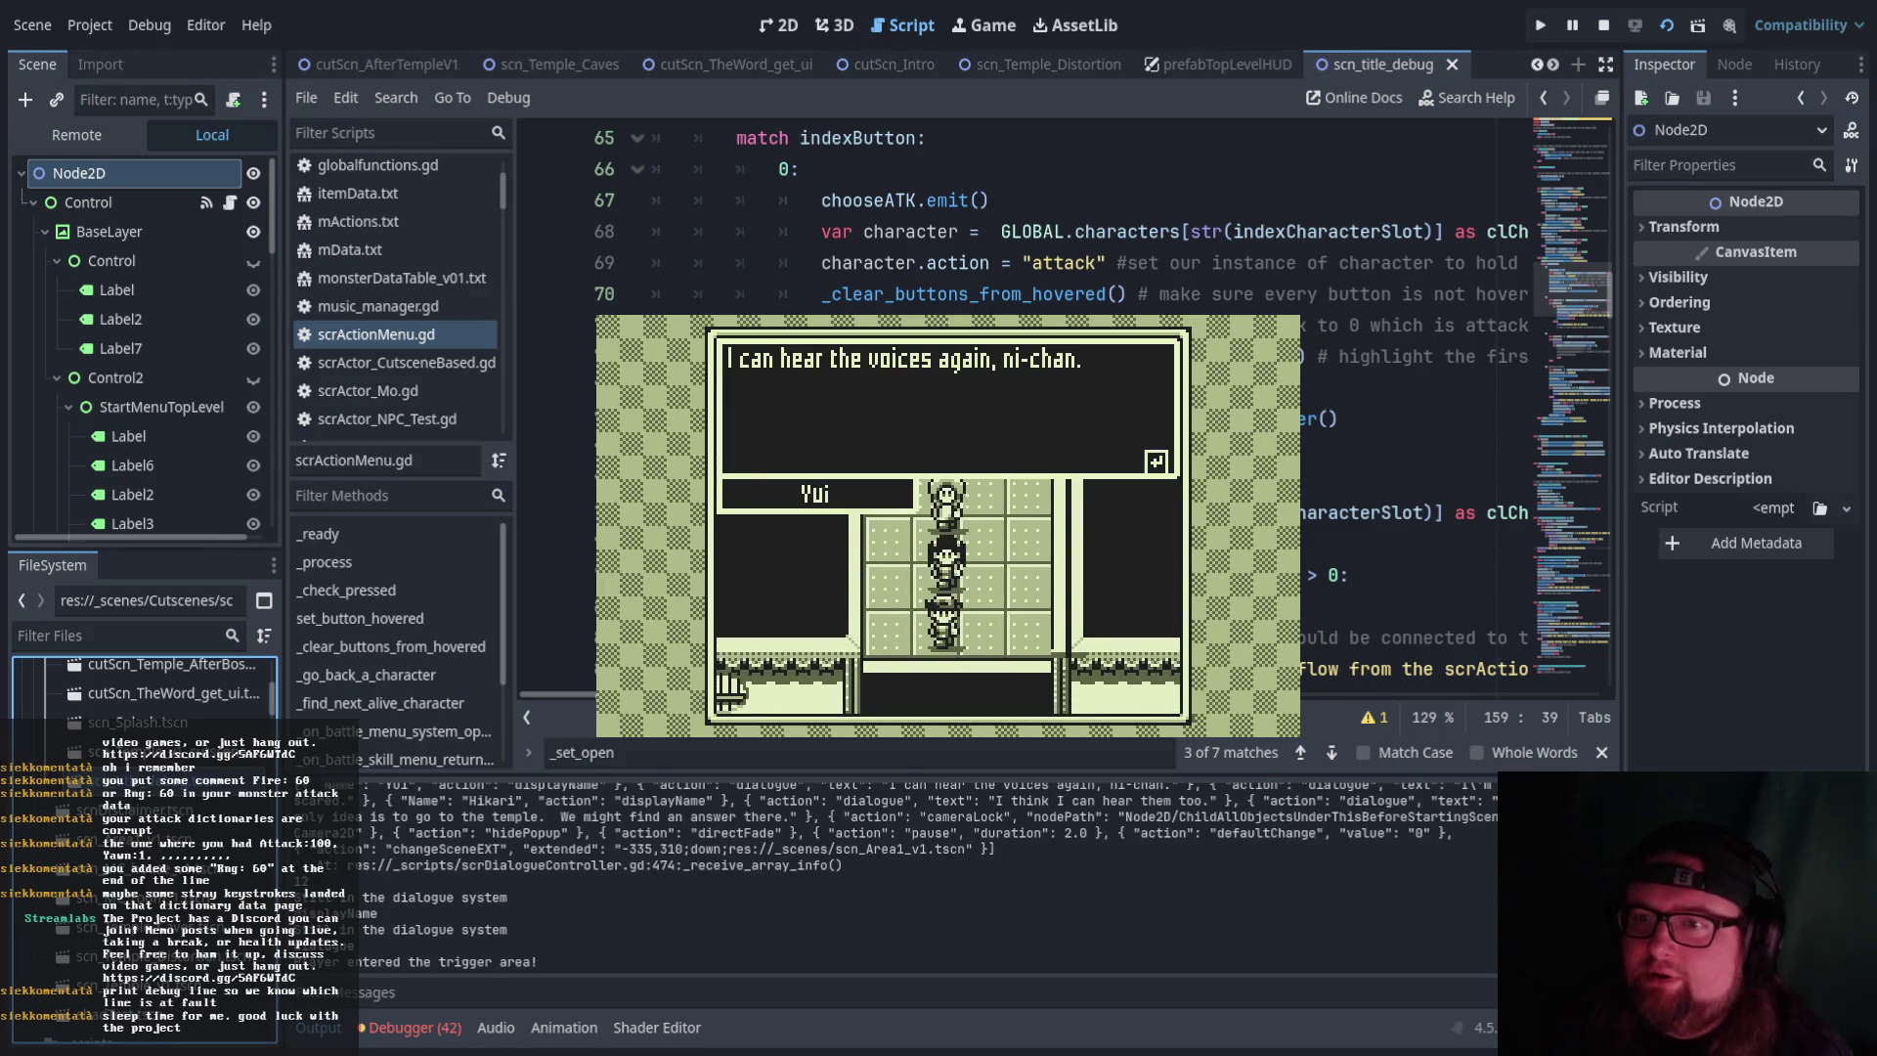
pyautogui.press('Return')
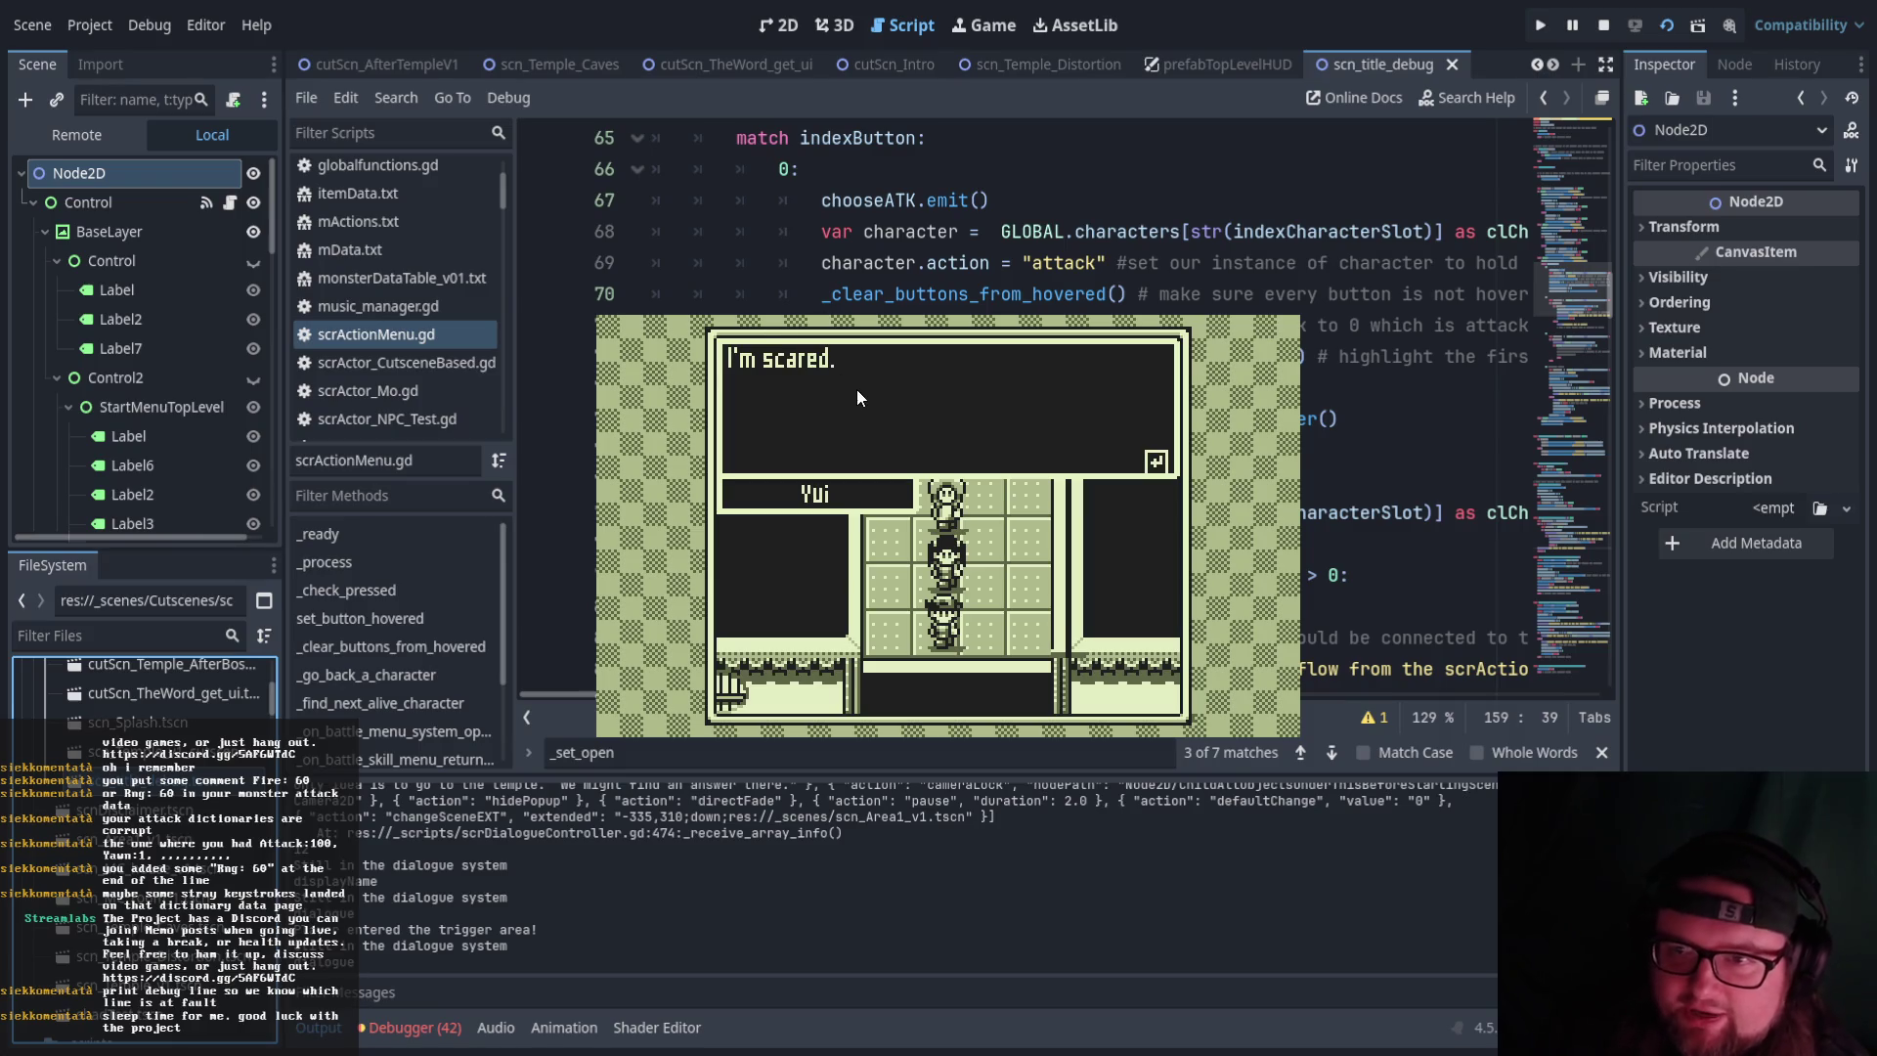
pyautogui.press('Return')
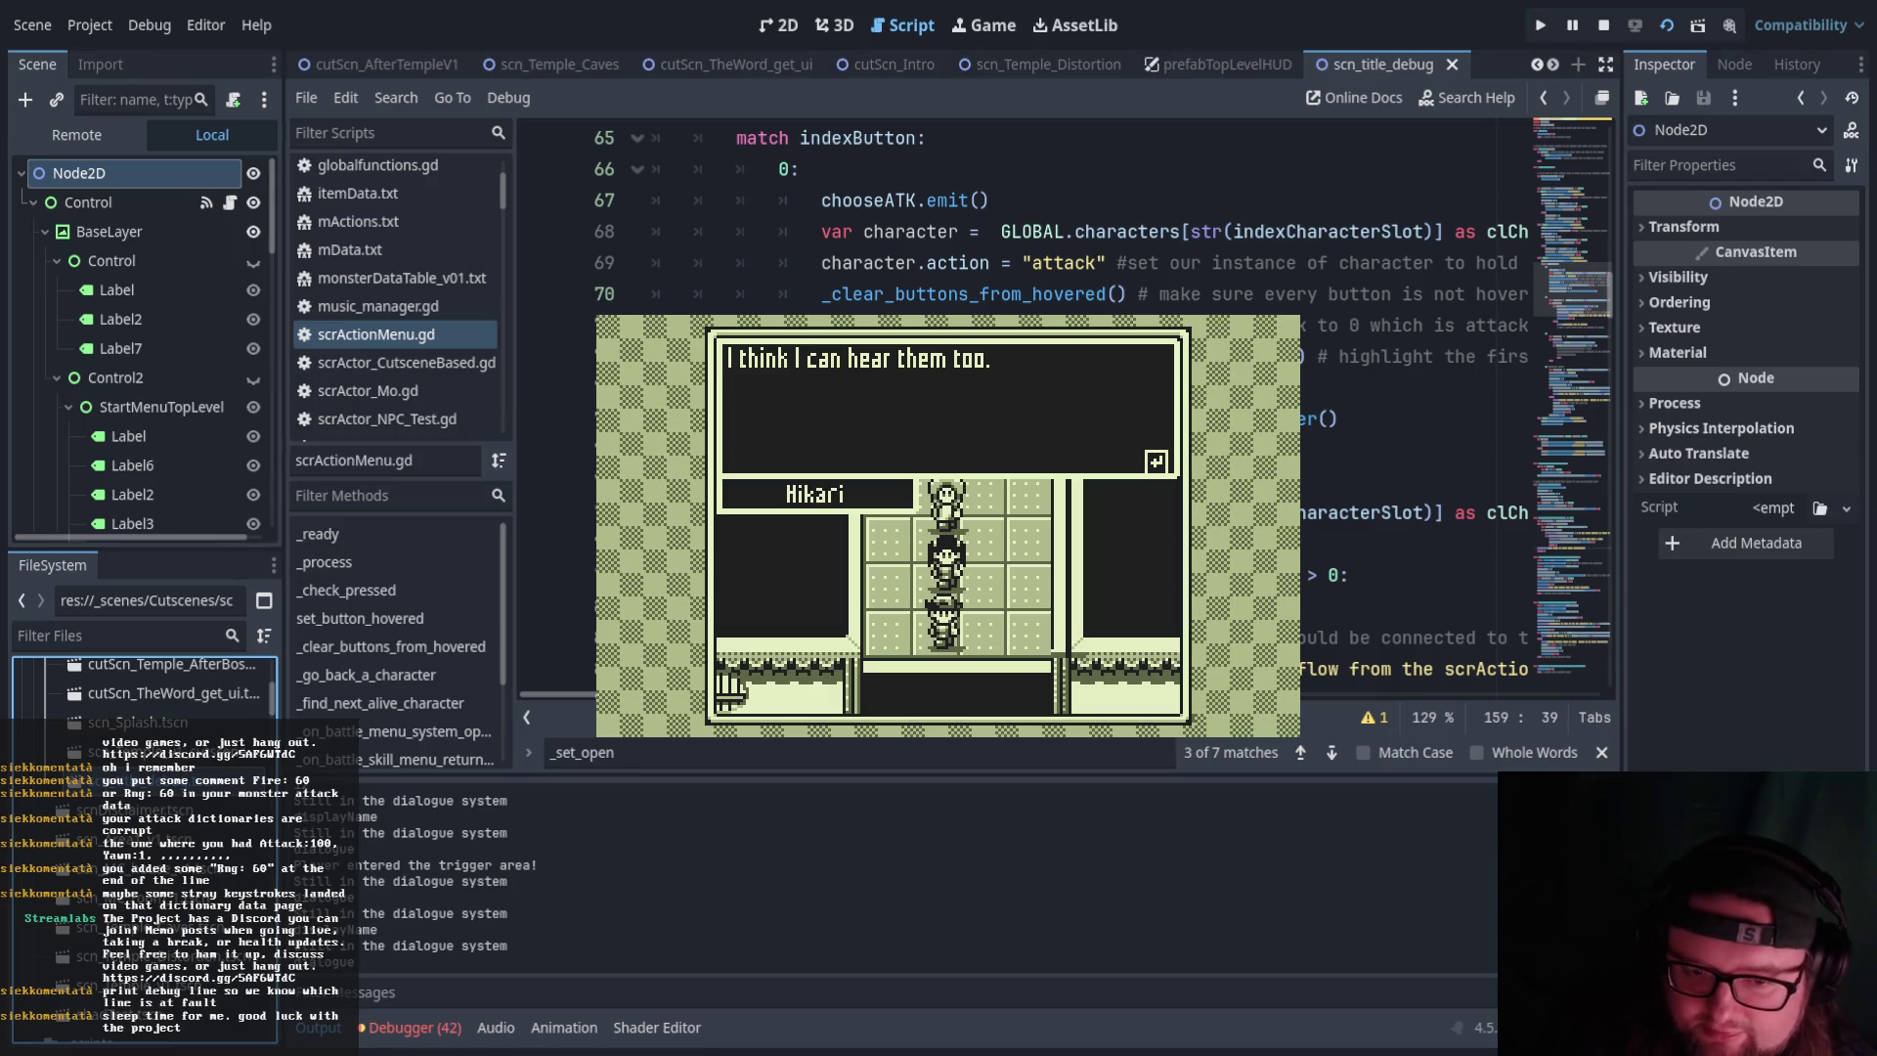
pyautogui.press('Return')
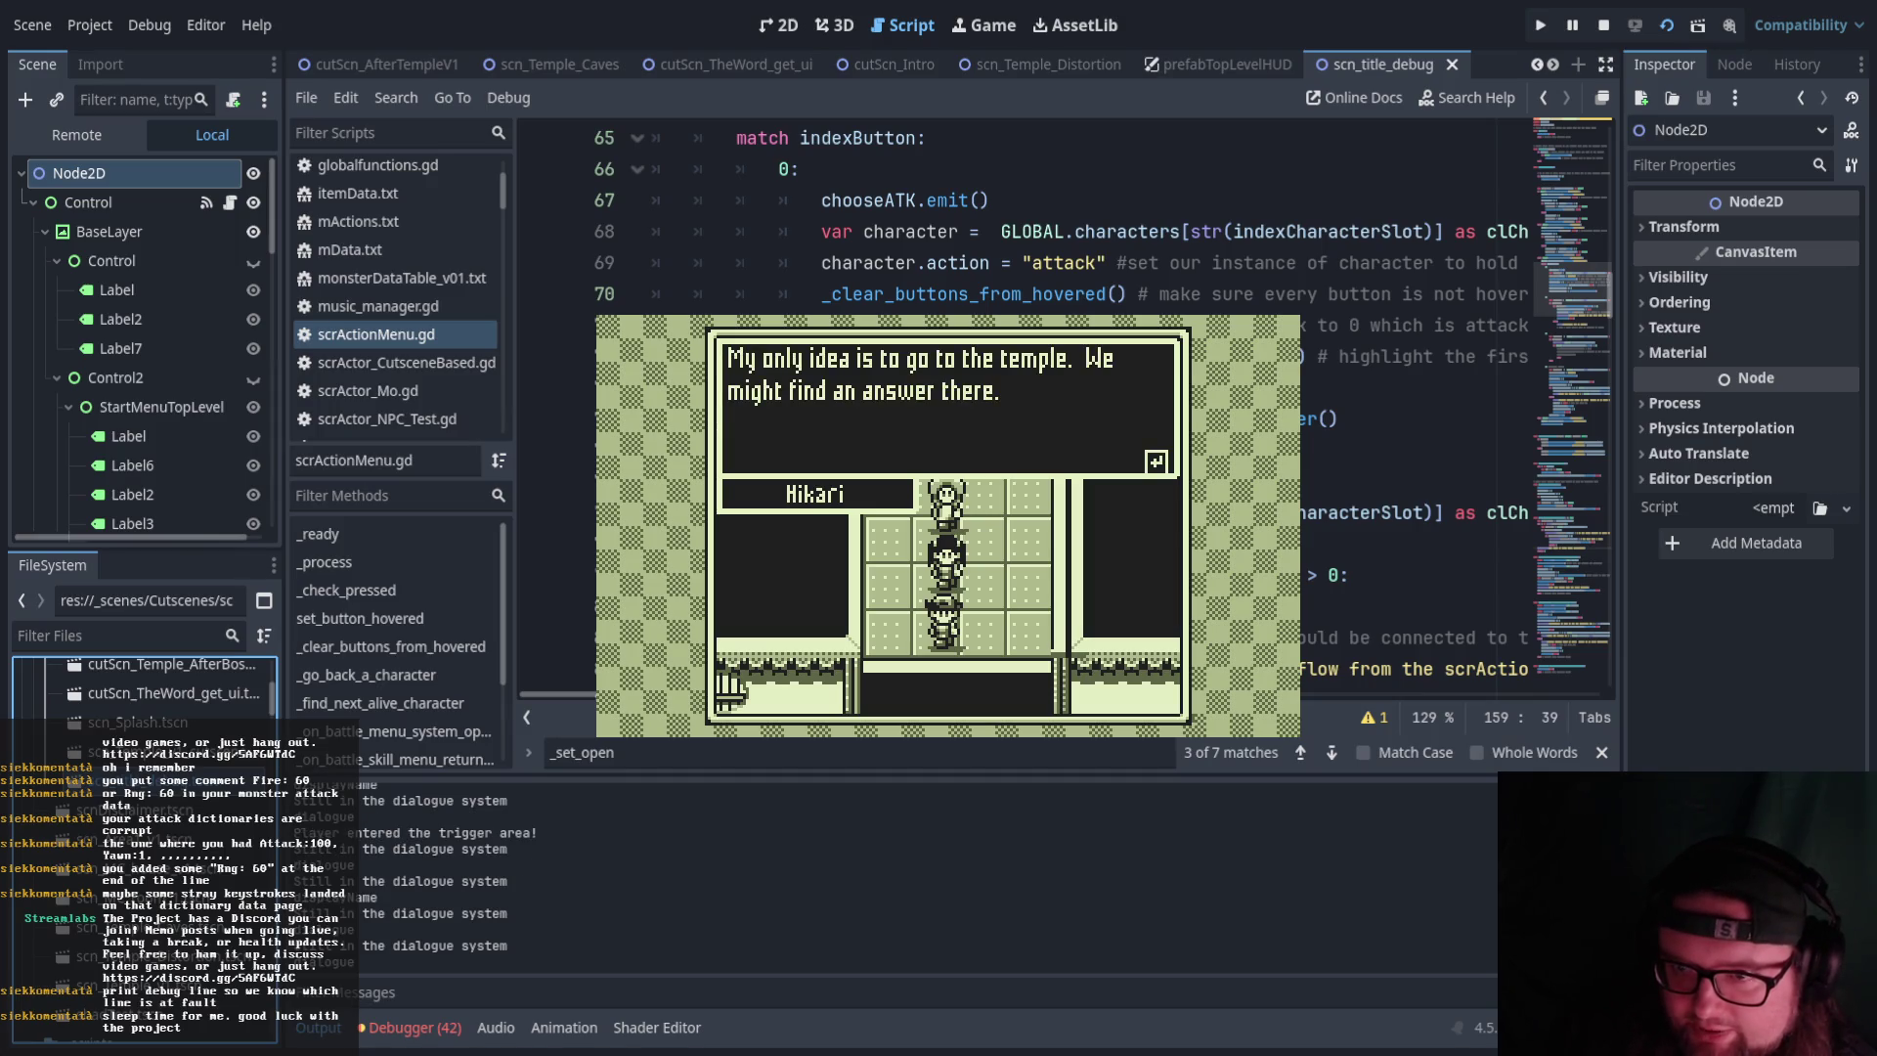
pyautogui.press('Return')
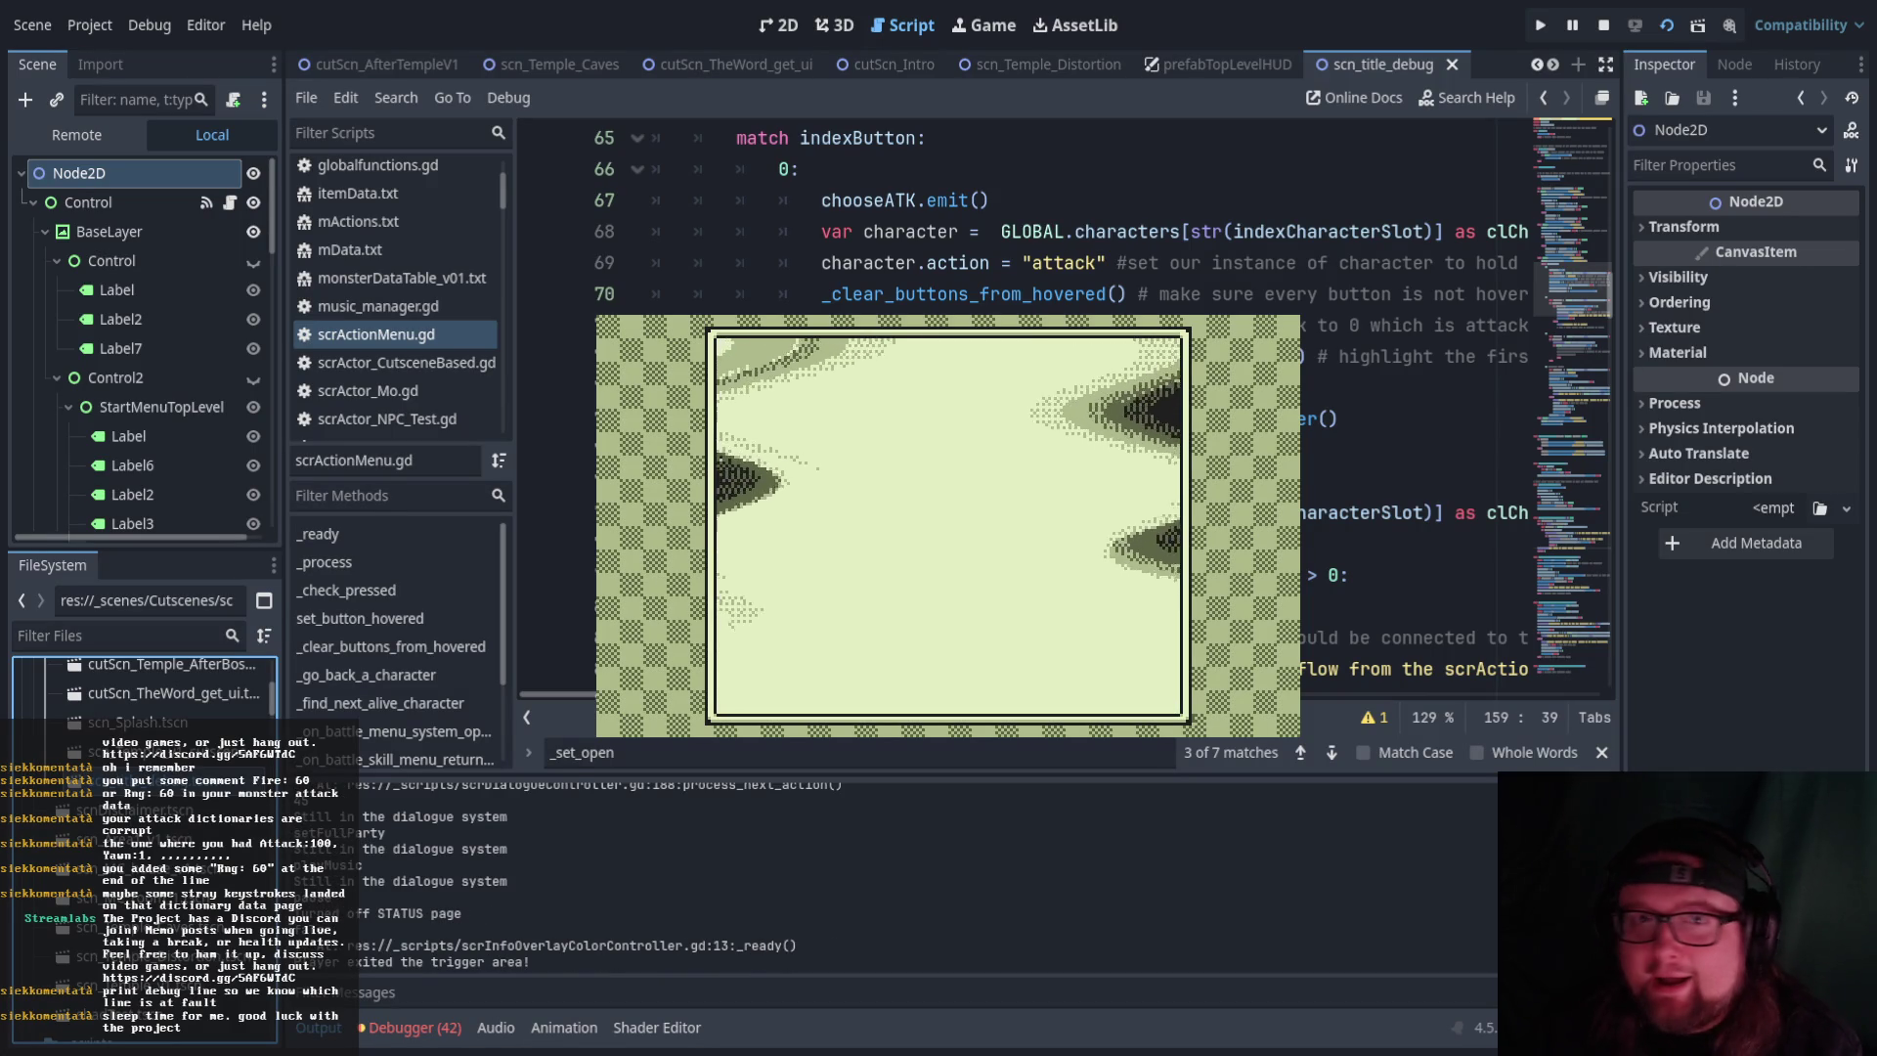
# Advance the dream narration through The Word's introduction and first explanations
pyautogui.press('Return')
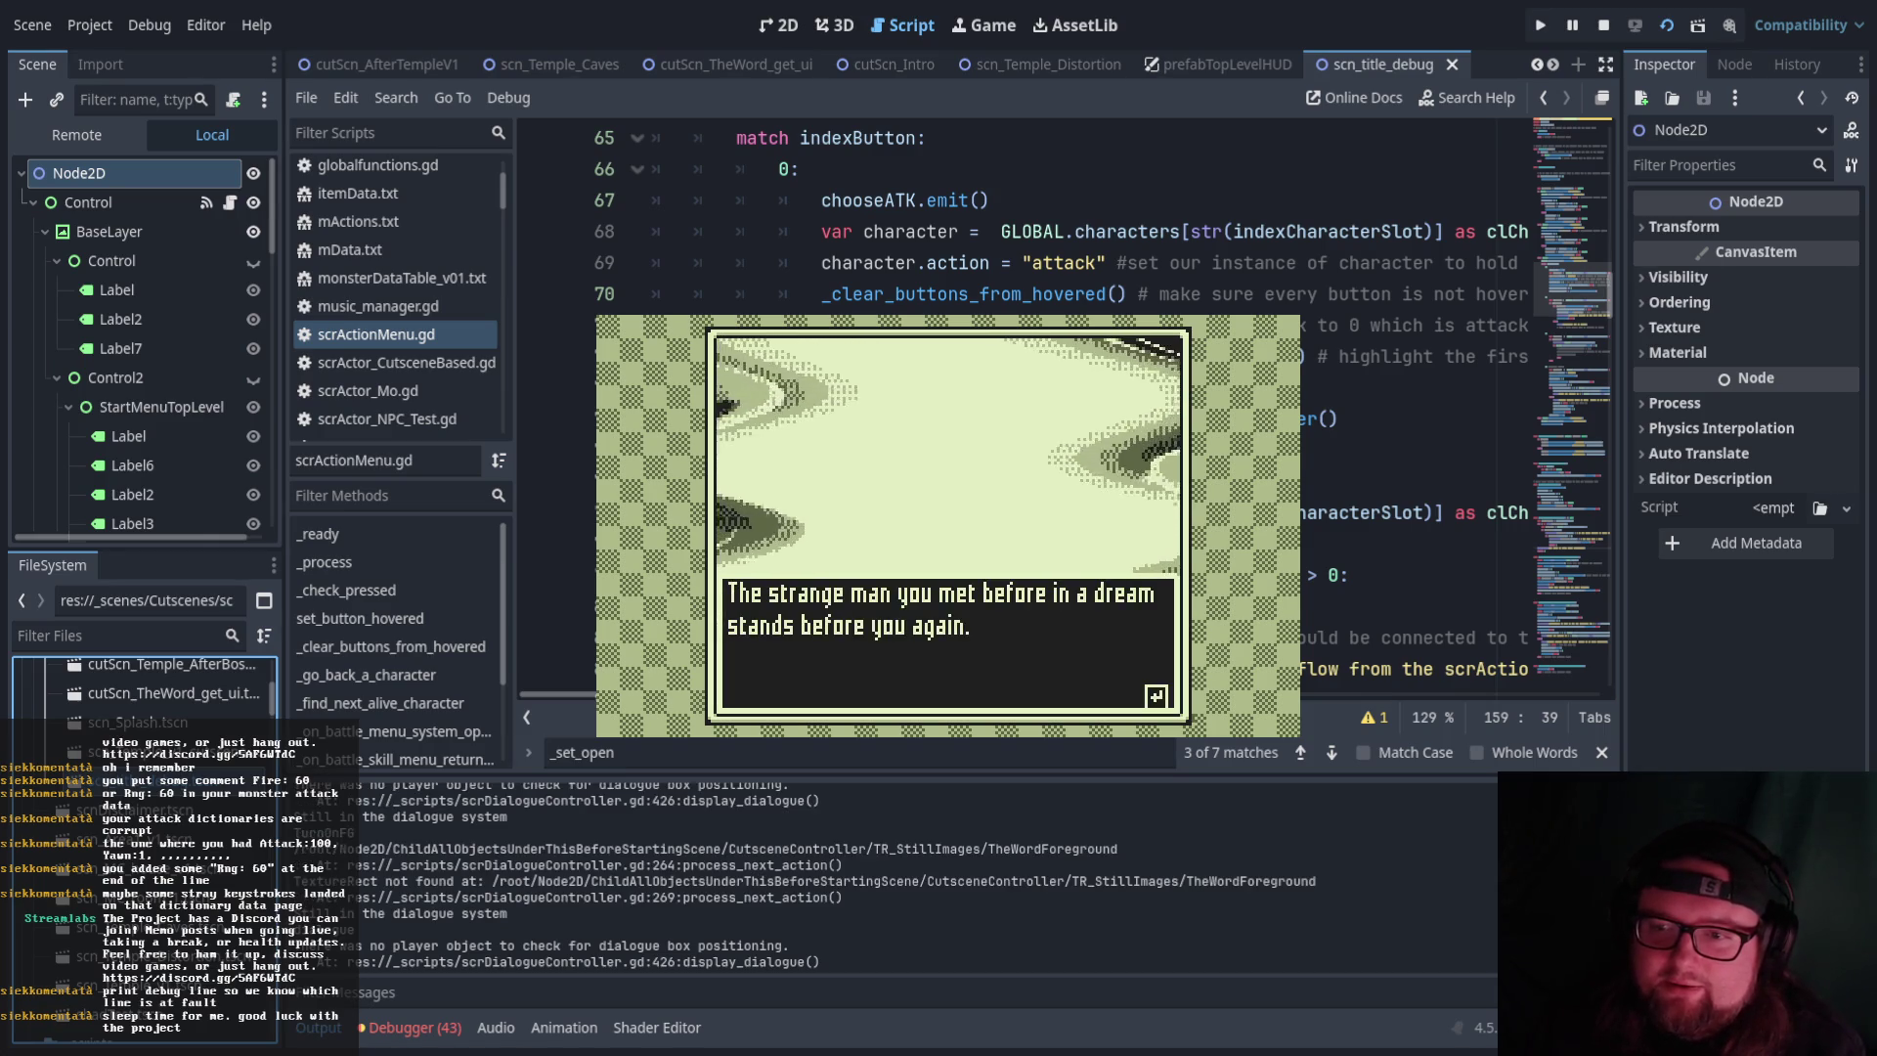
pyautogui.press('Return')
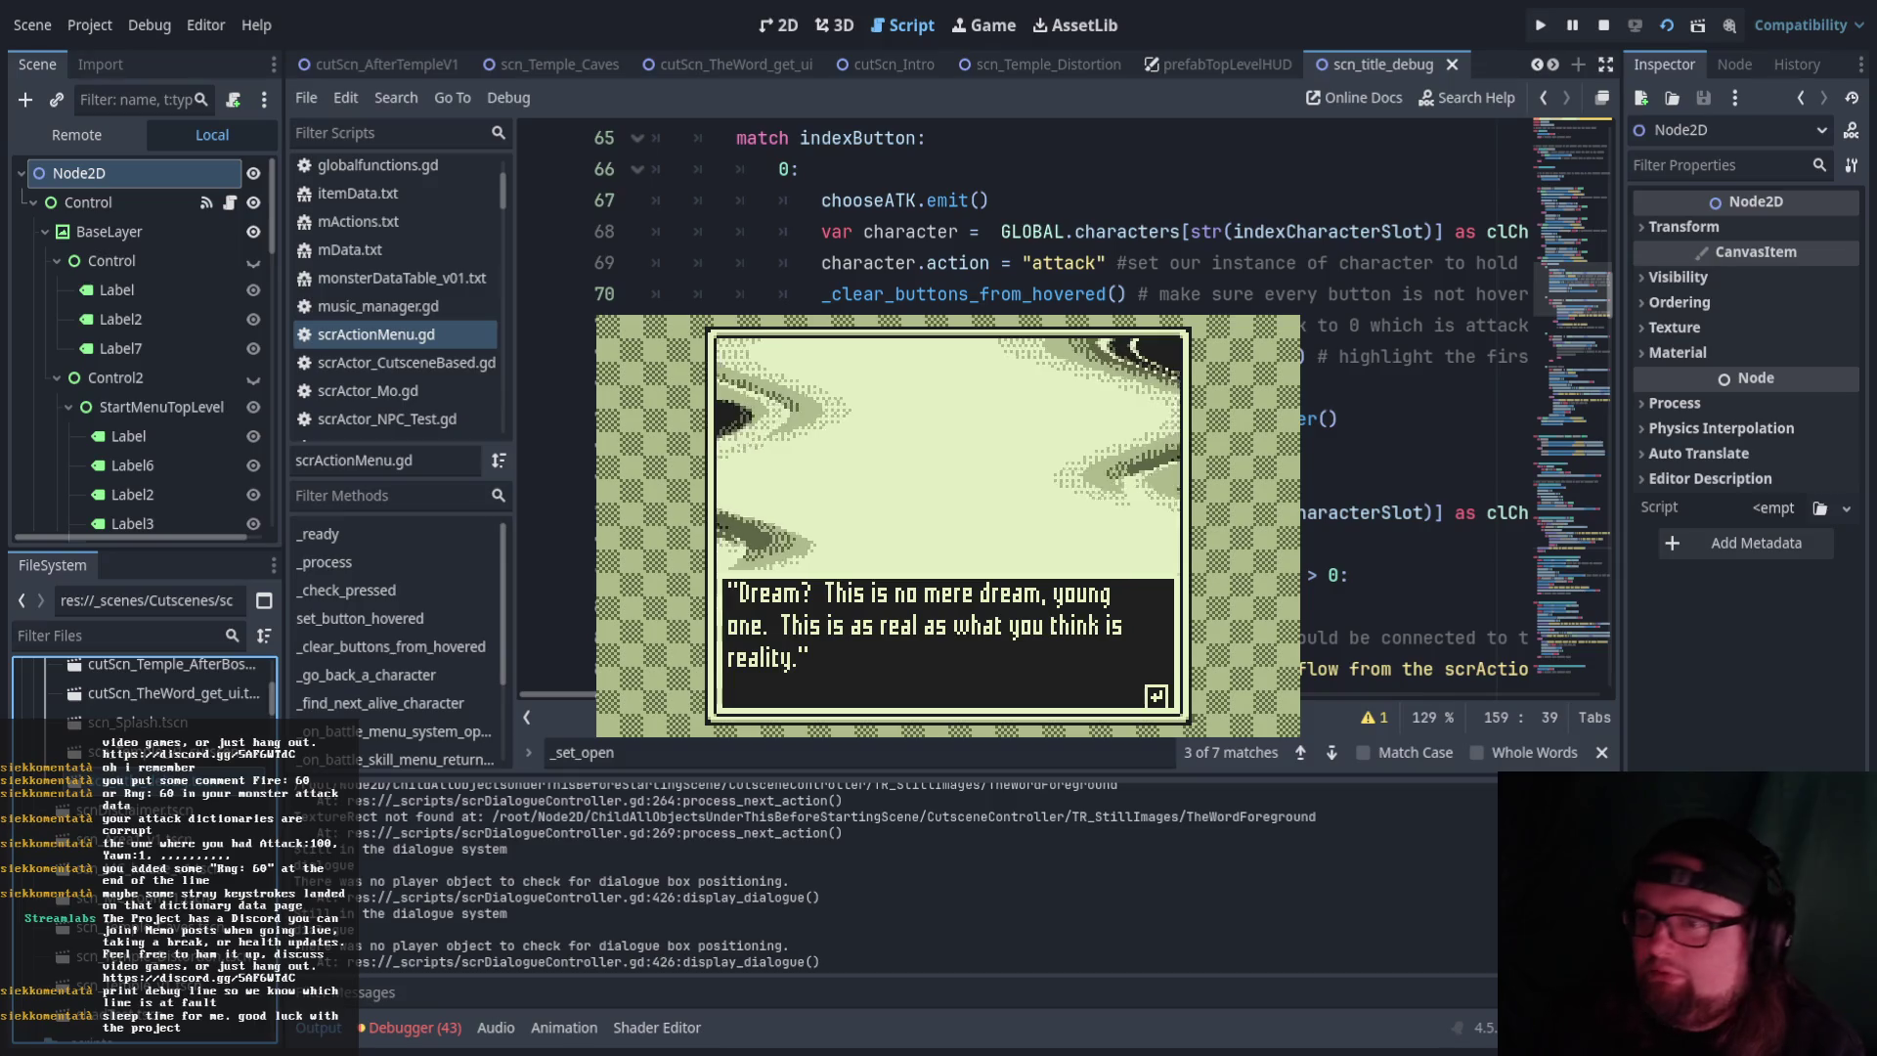
pyautogui.press('Return')
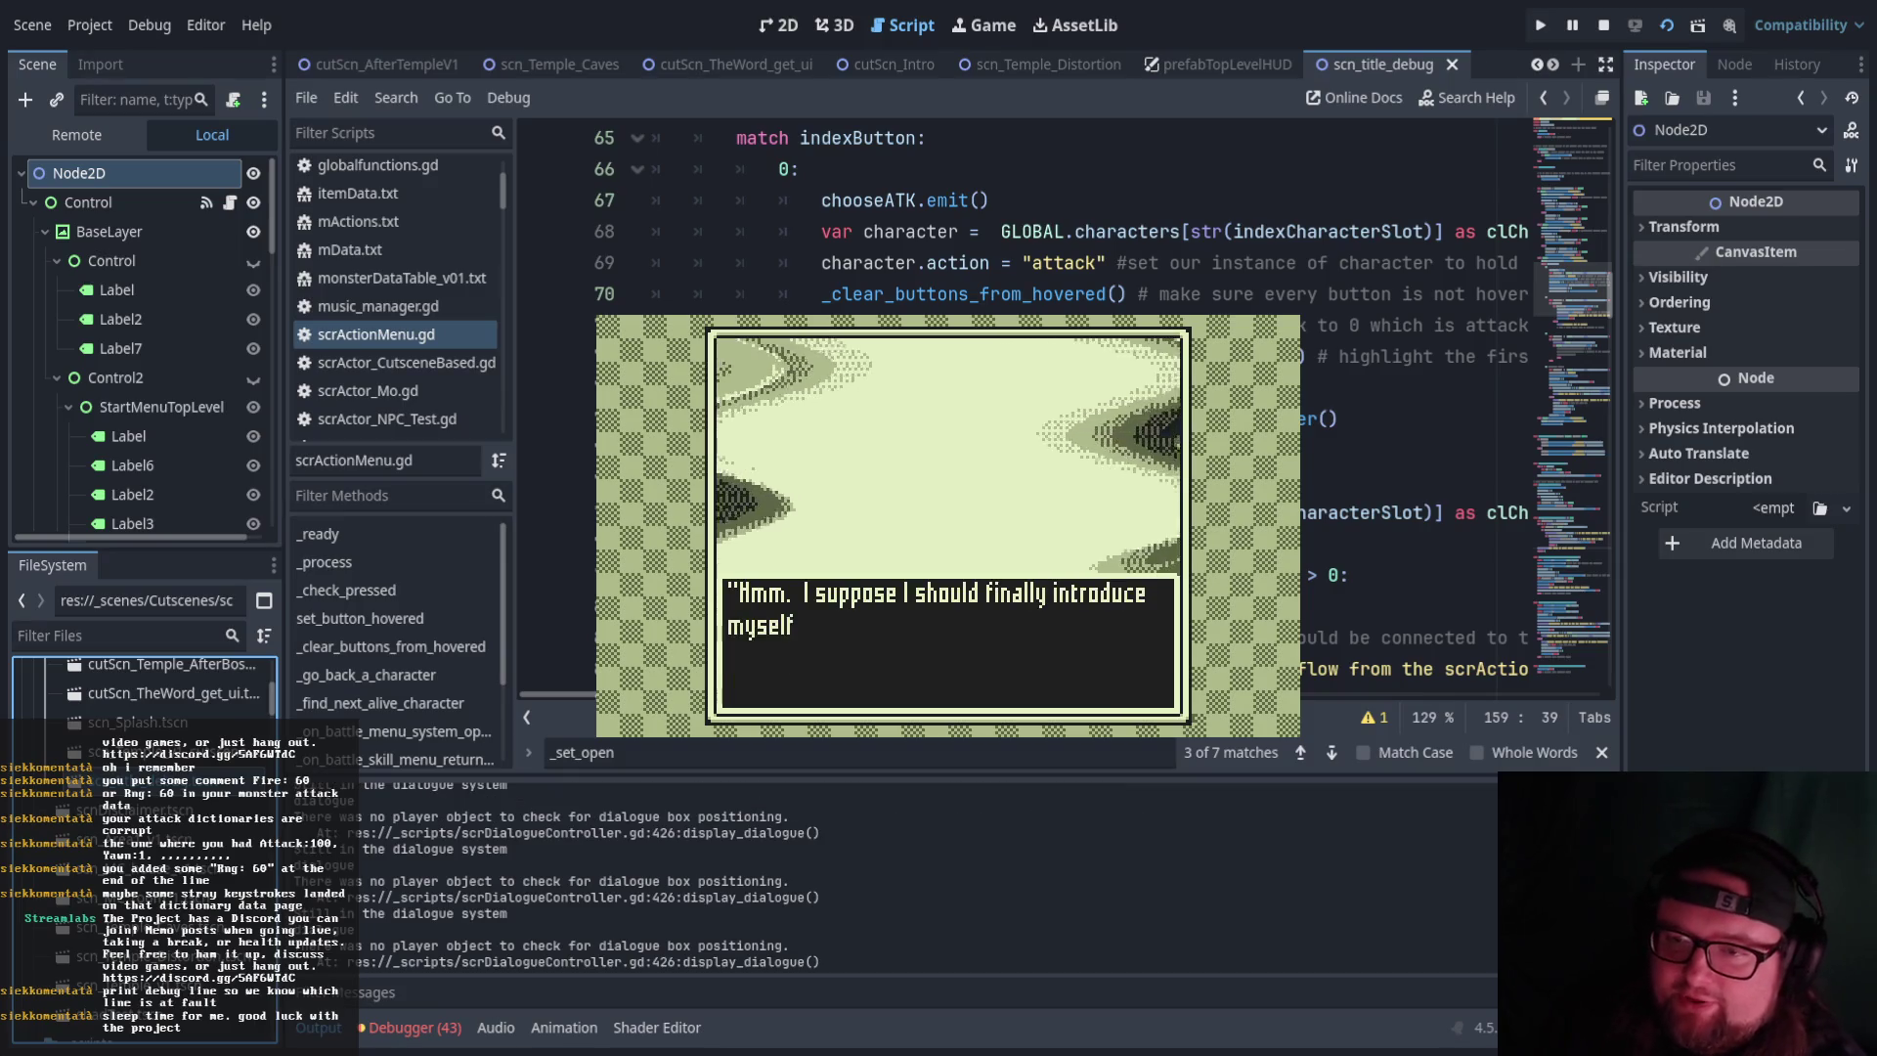
pyautogui.press('Return')
pyautogui.press('Return')
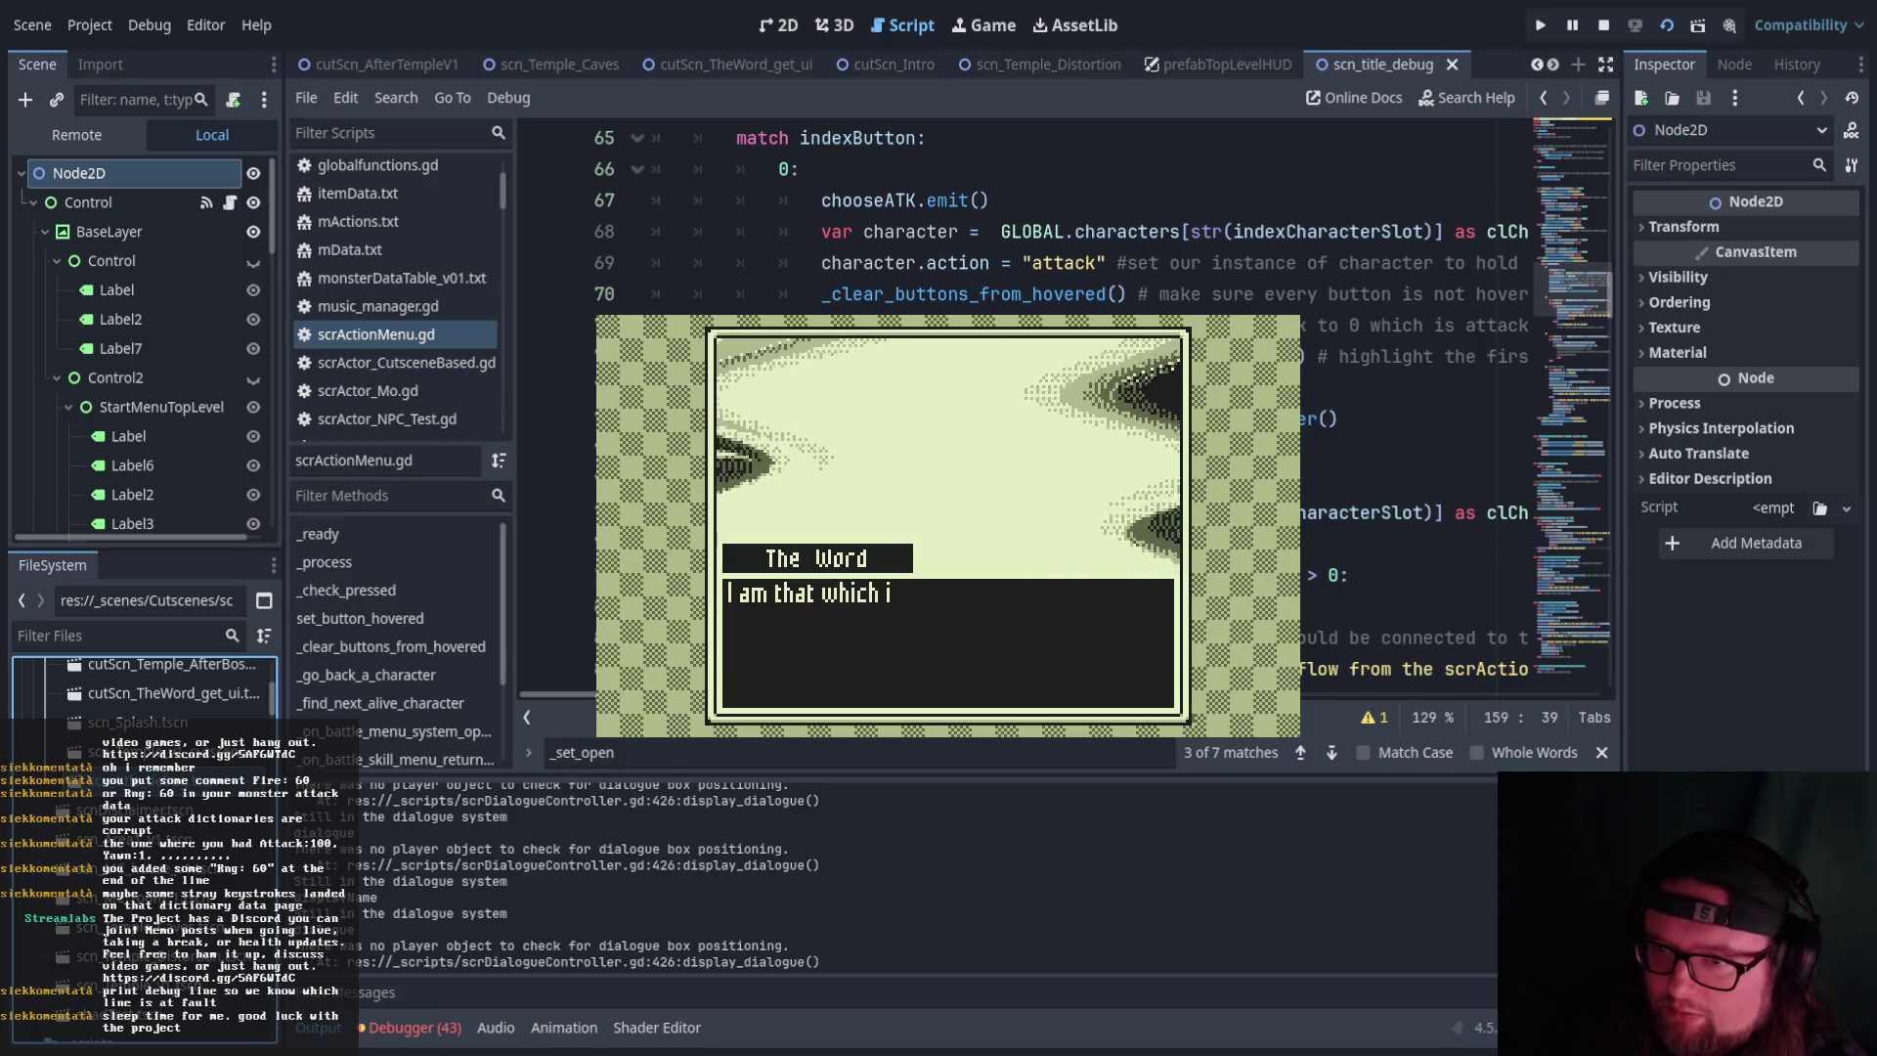
pyautogui.press('Return')
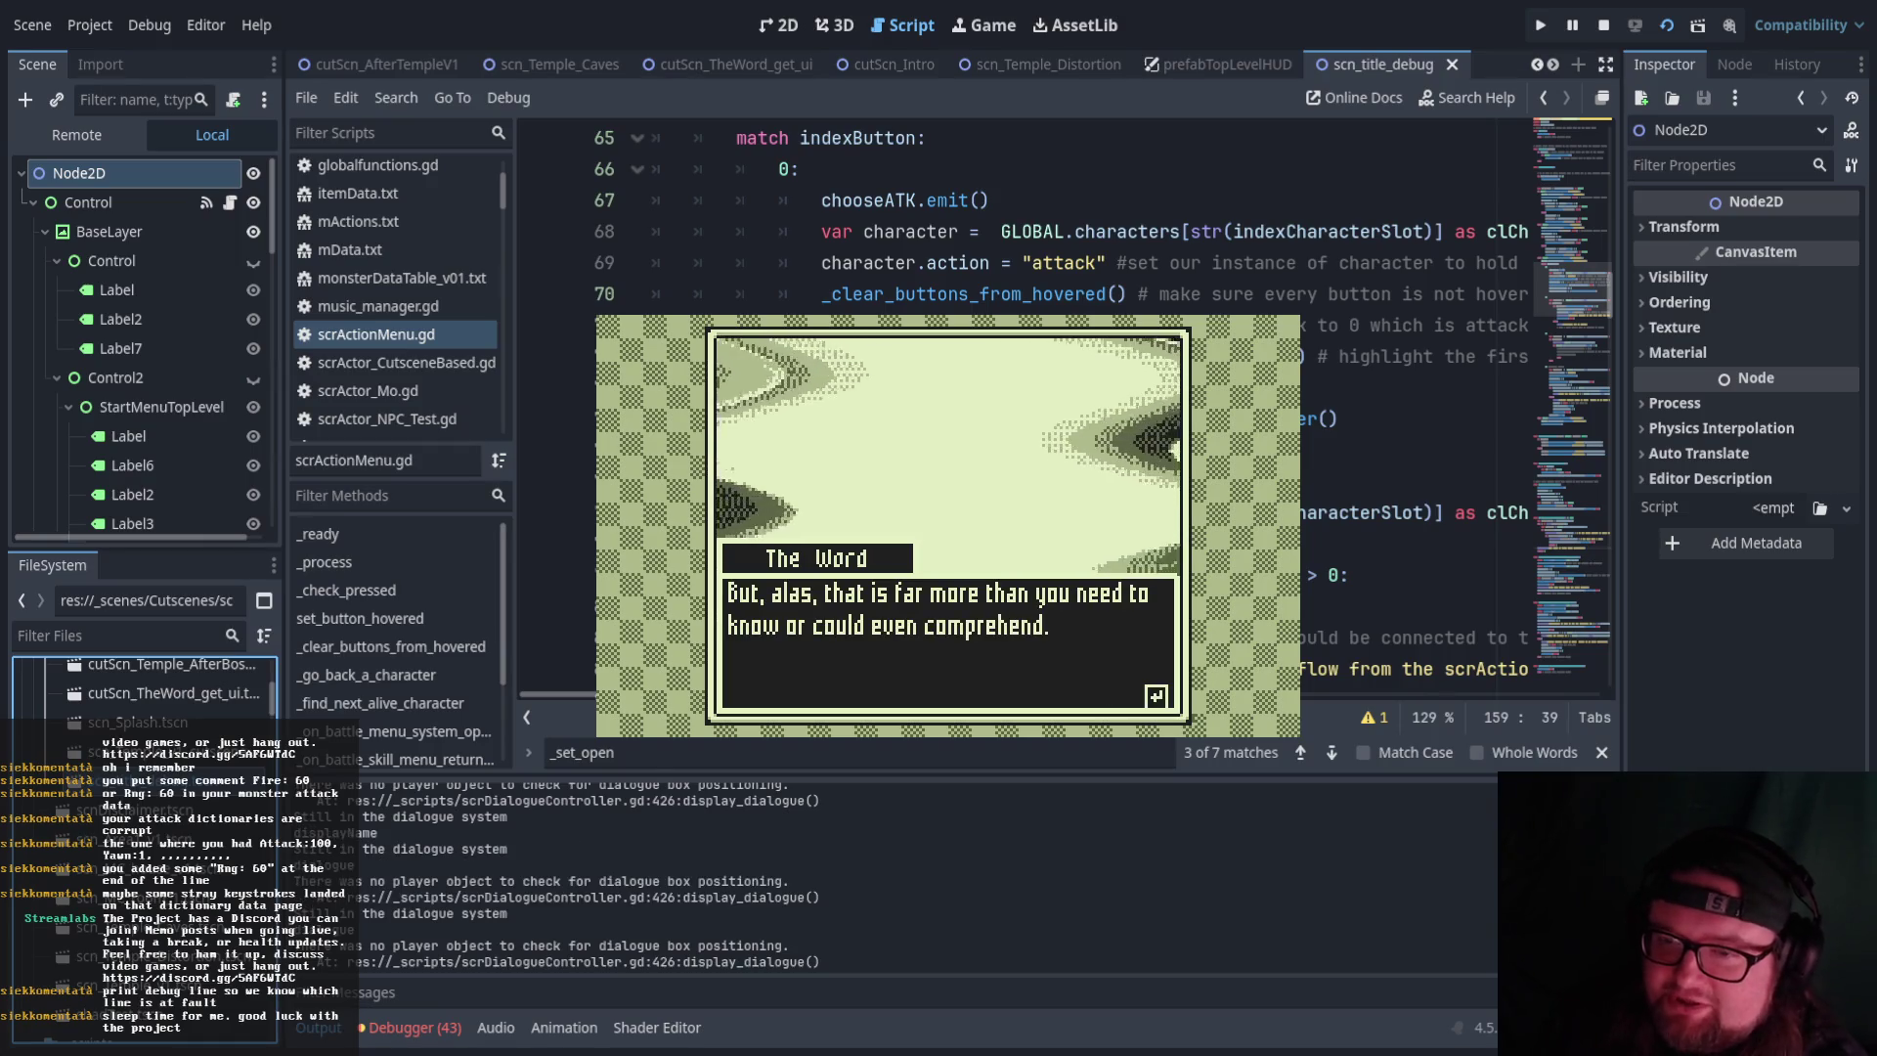
pyautogui.press('Return')
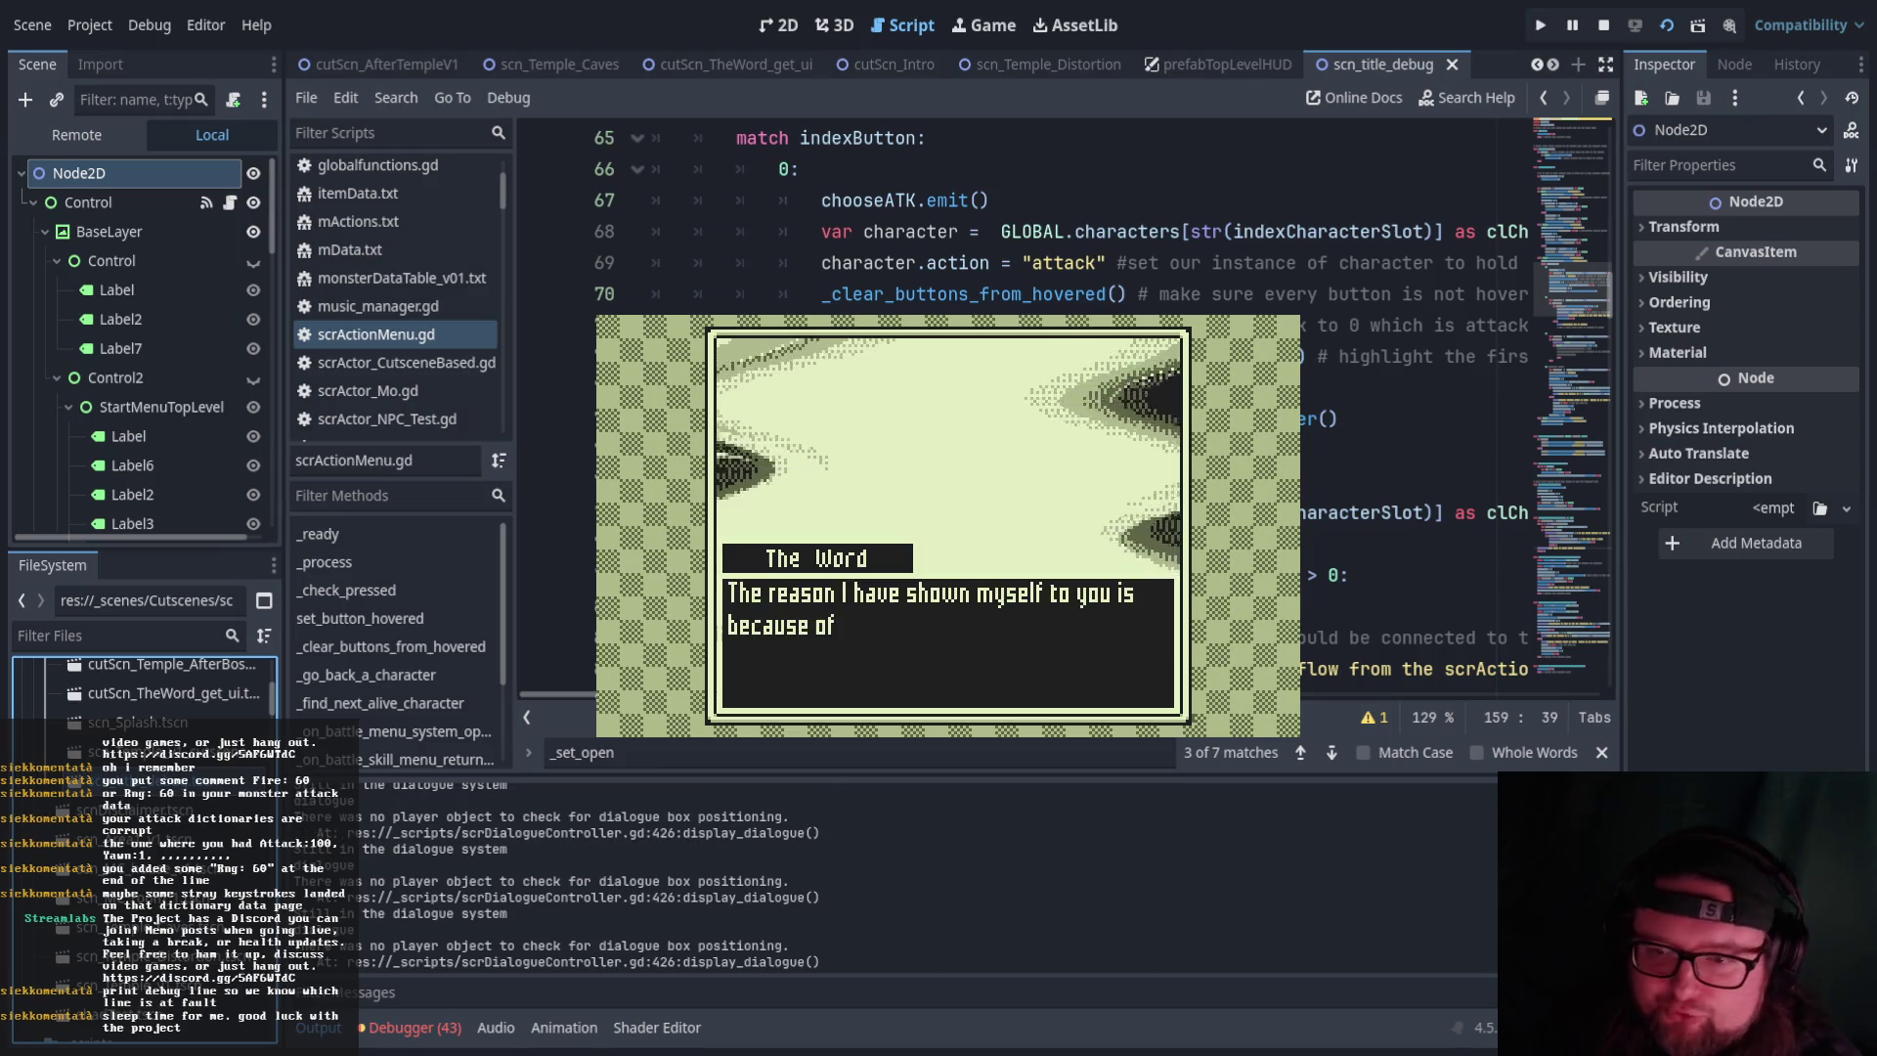
pyautogui.press('Return')
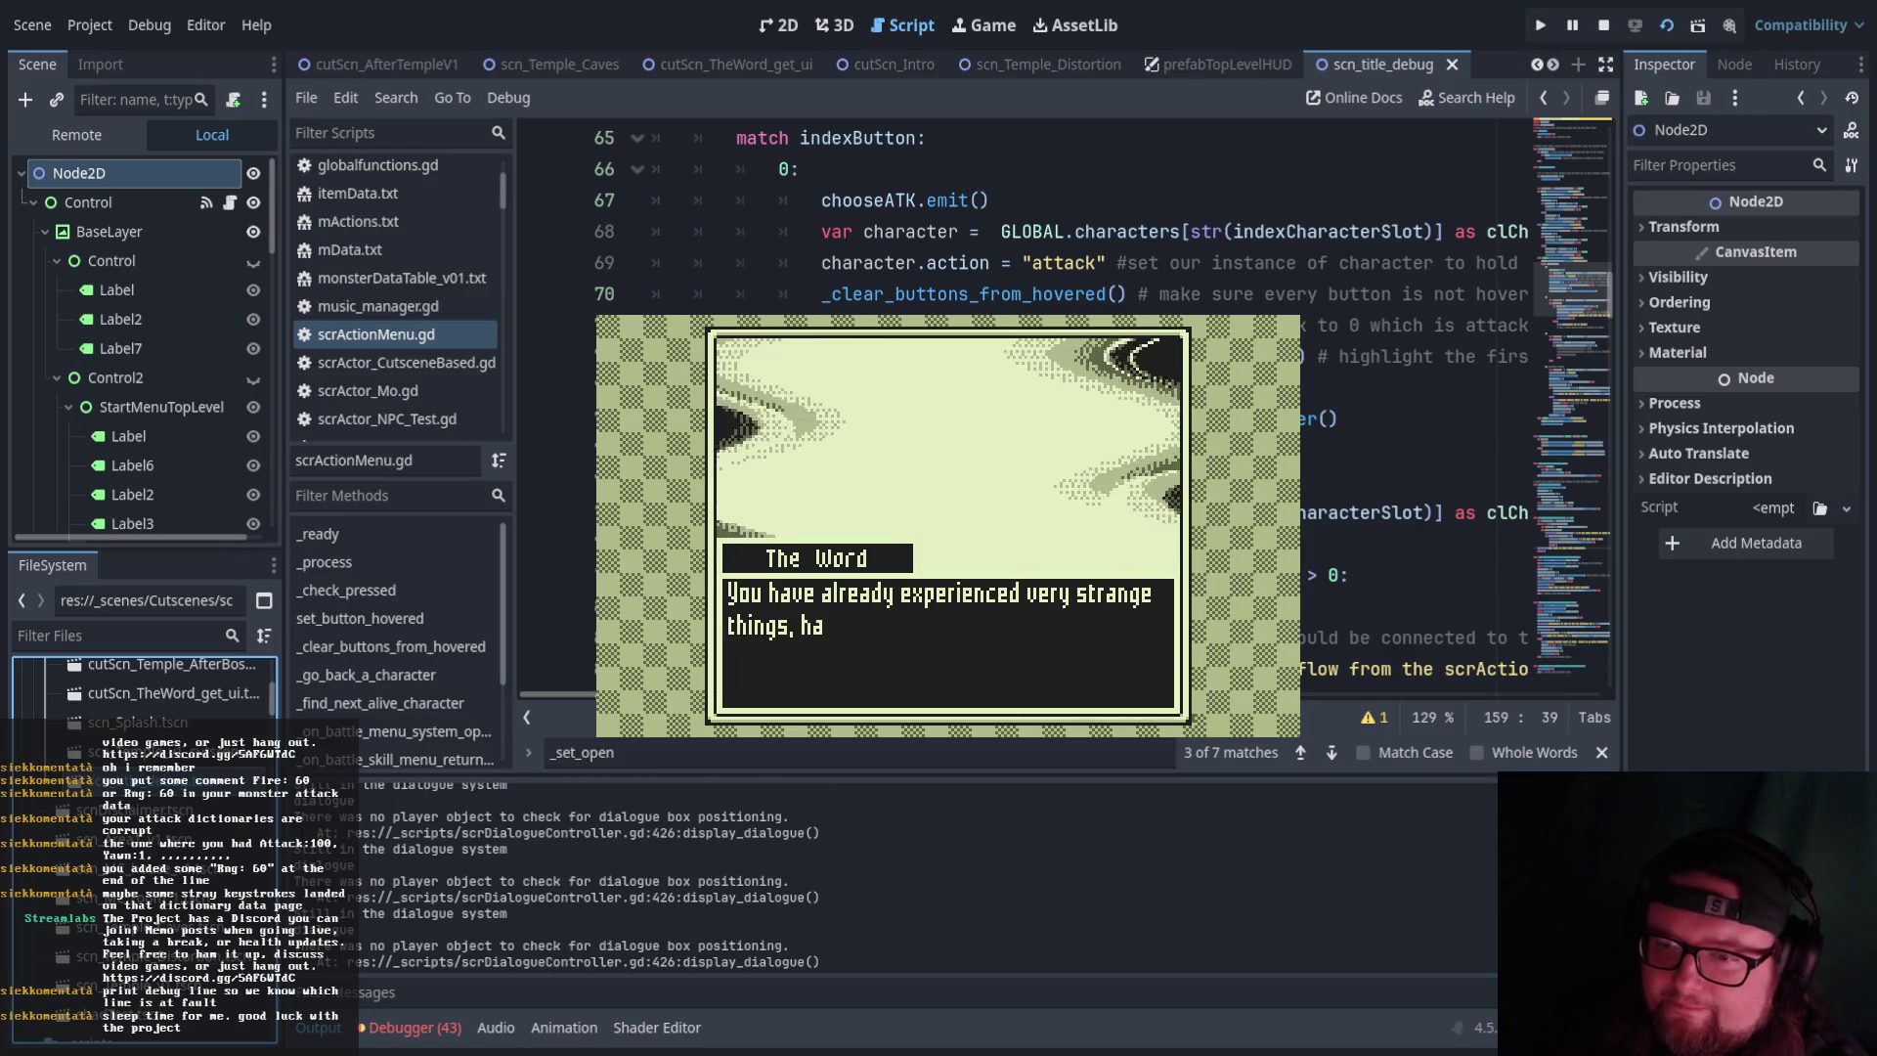
# Continue The Word's speech about spirits, gods and the pocket device until the party portraits appear
pyautogui.press('Return')
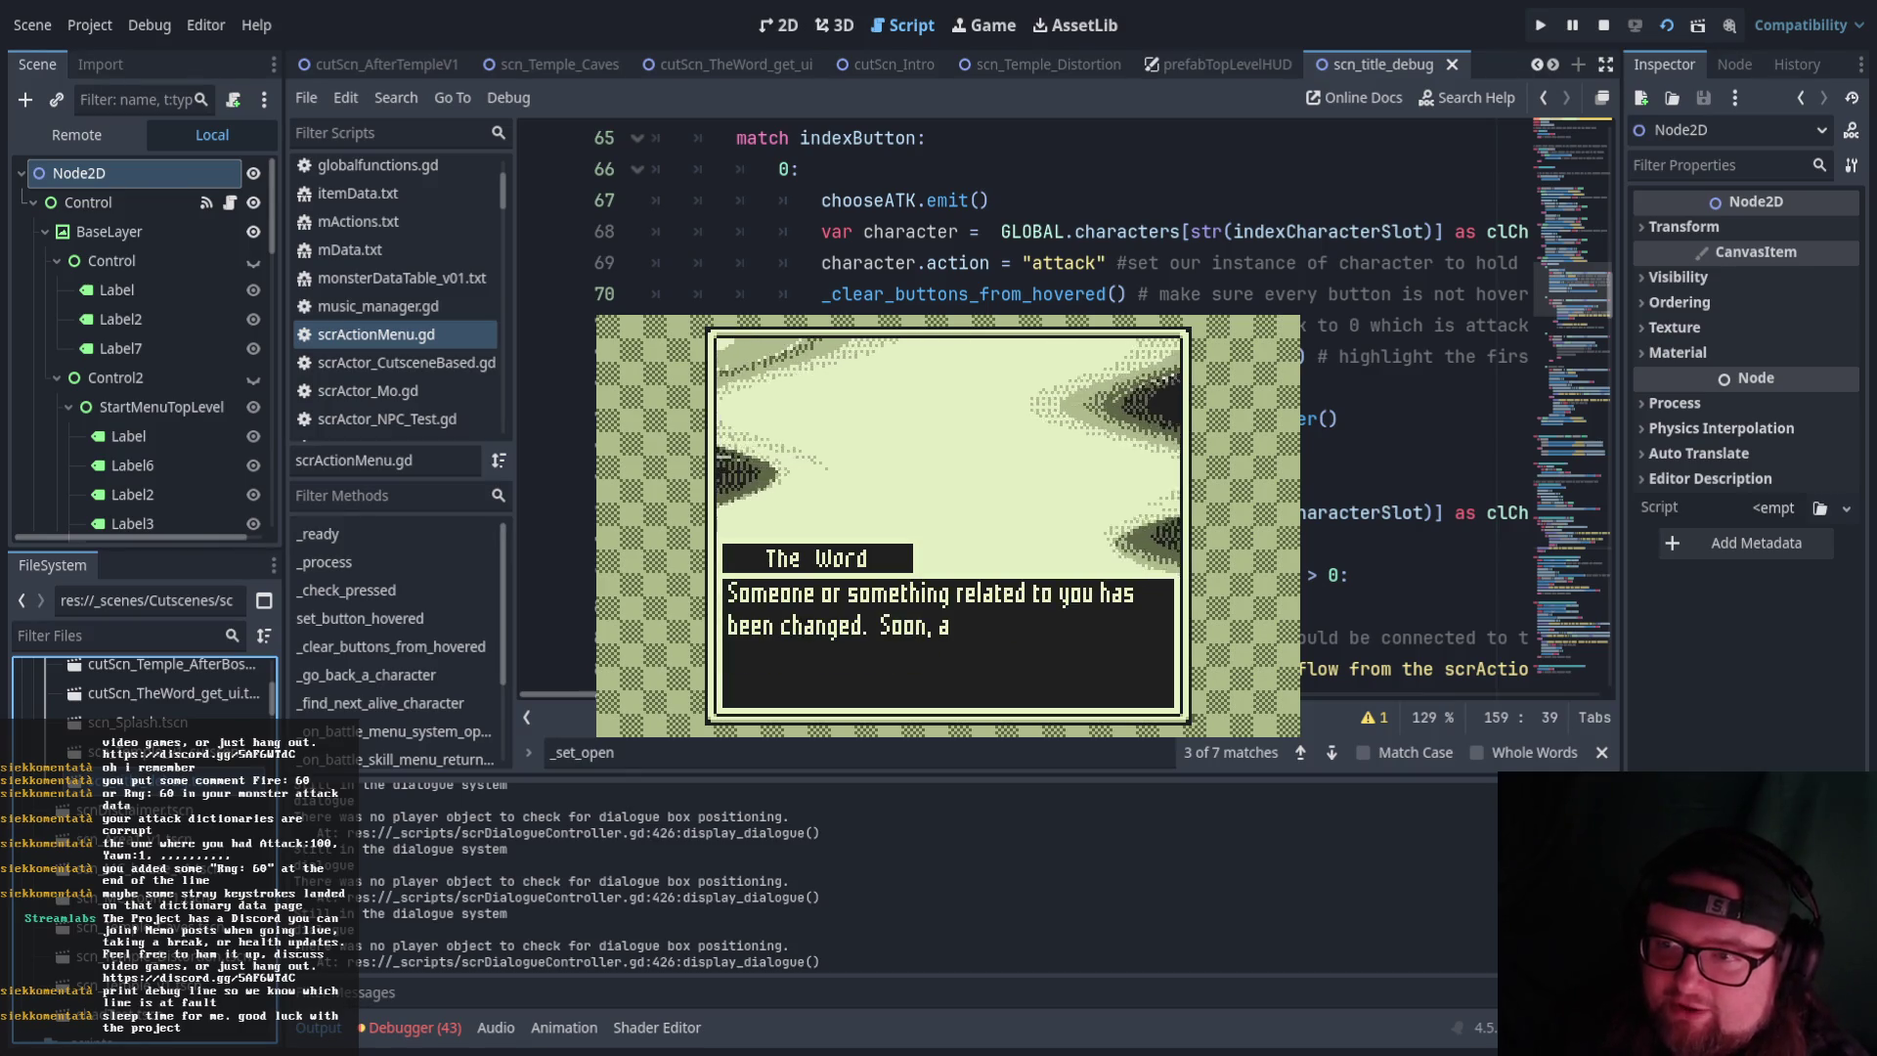
pyautogui.press('Return')
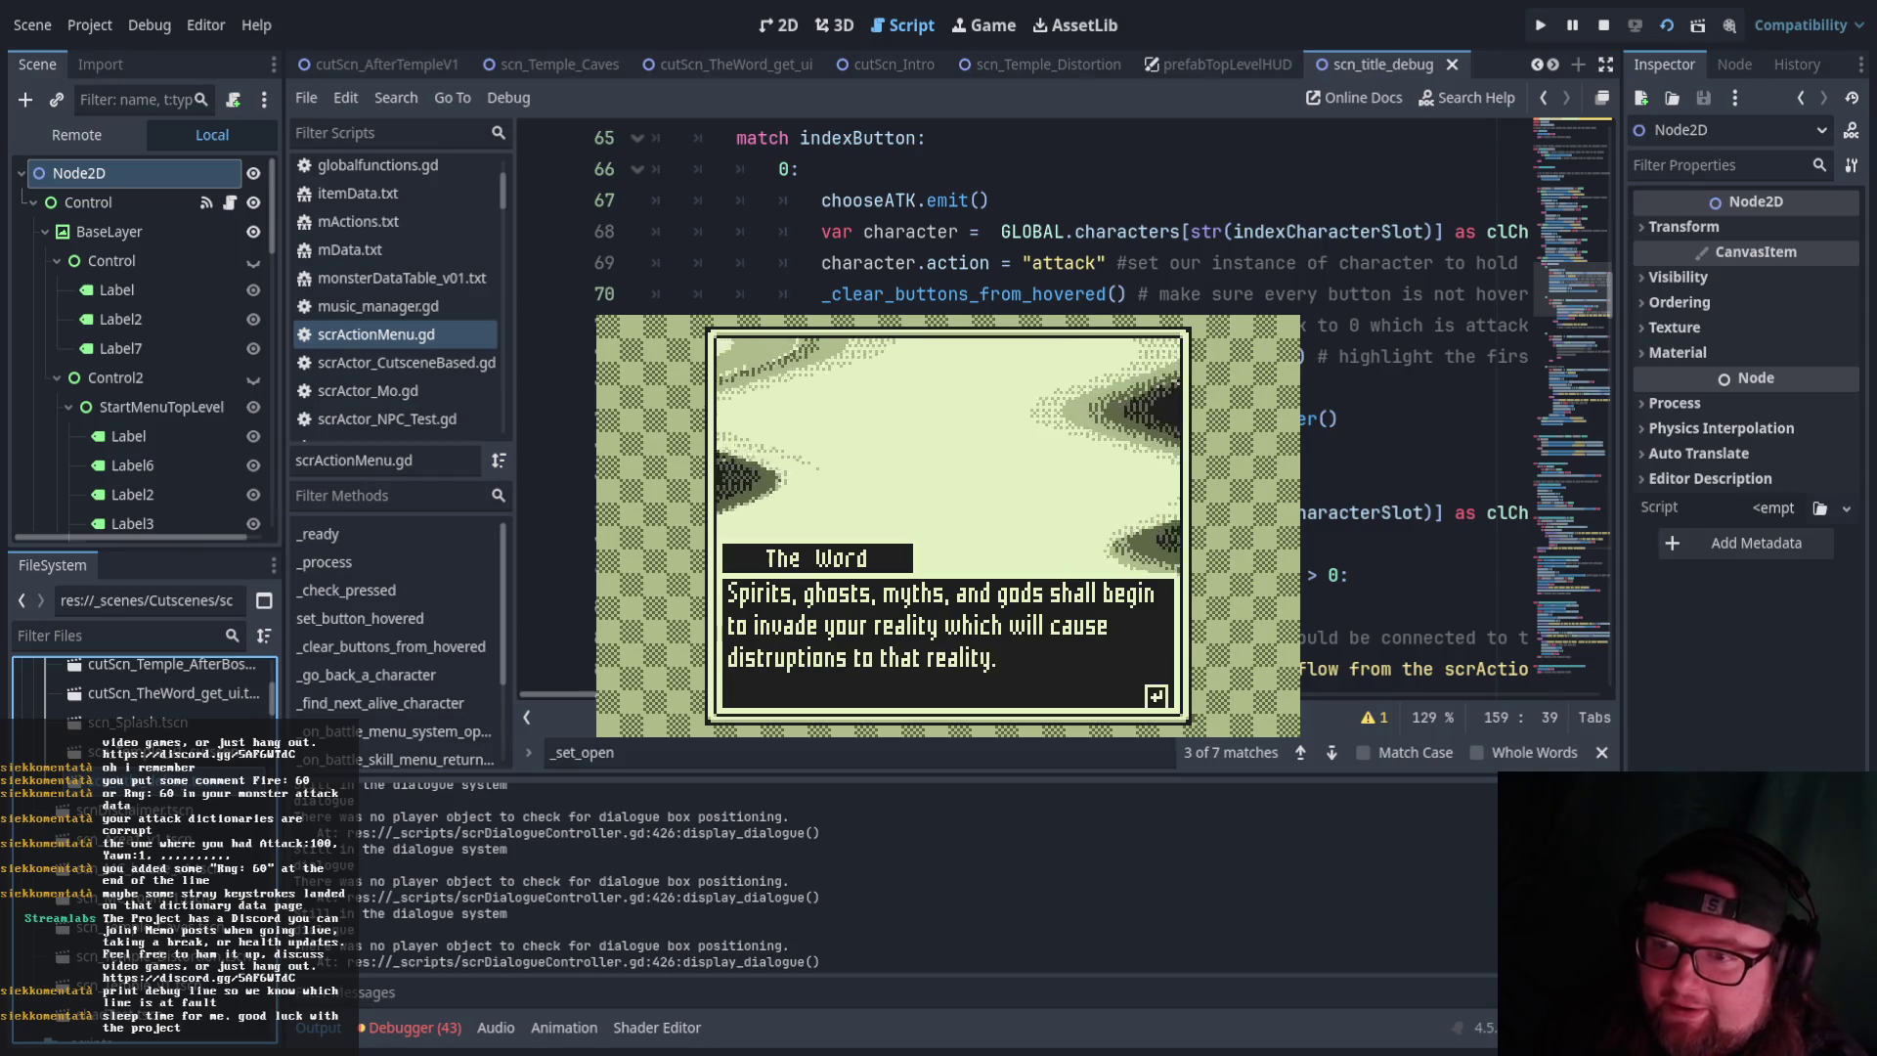
pyautogui.press('Return')
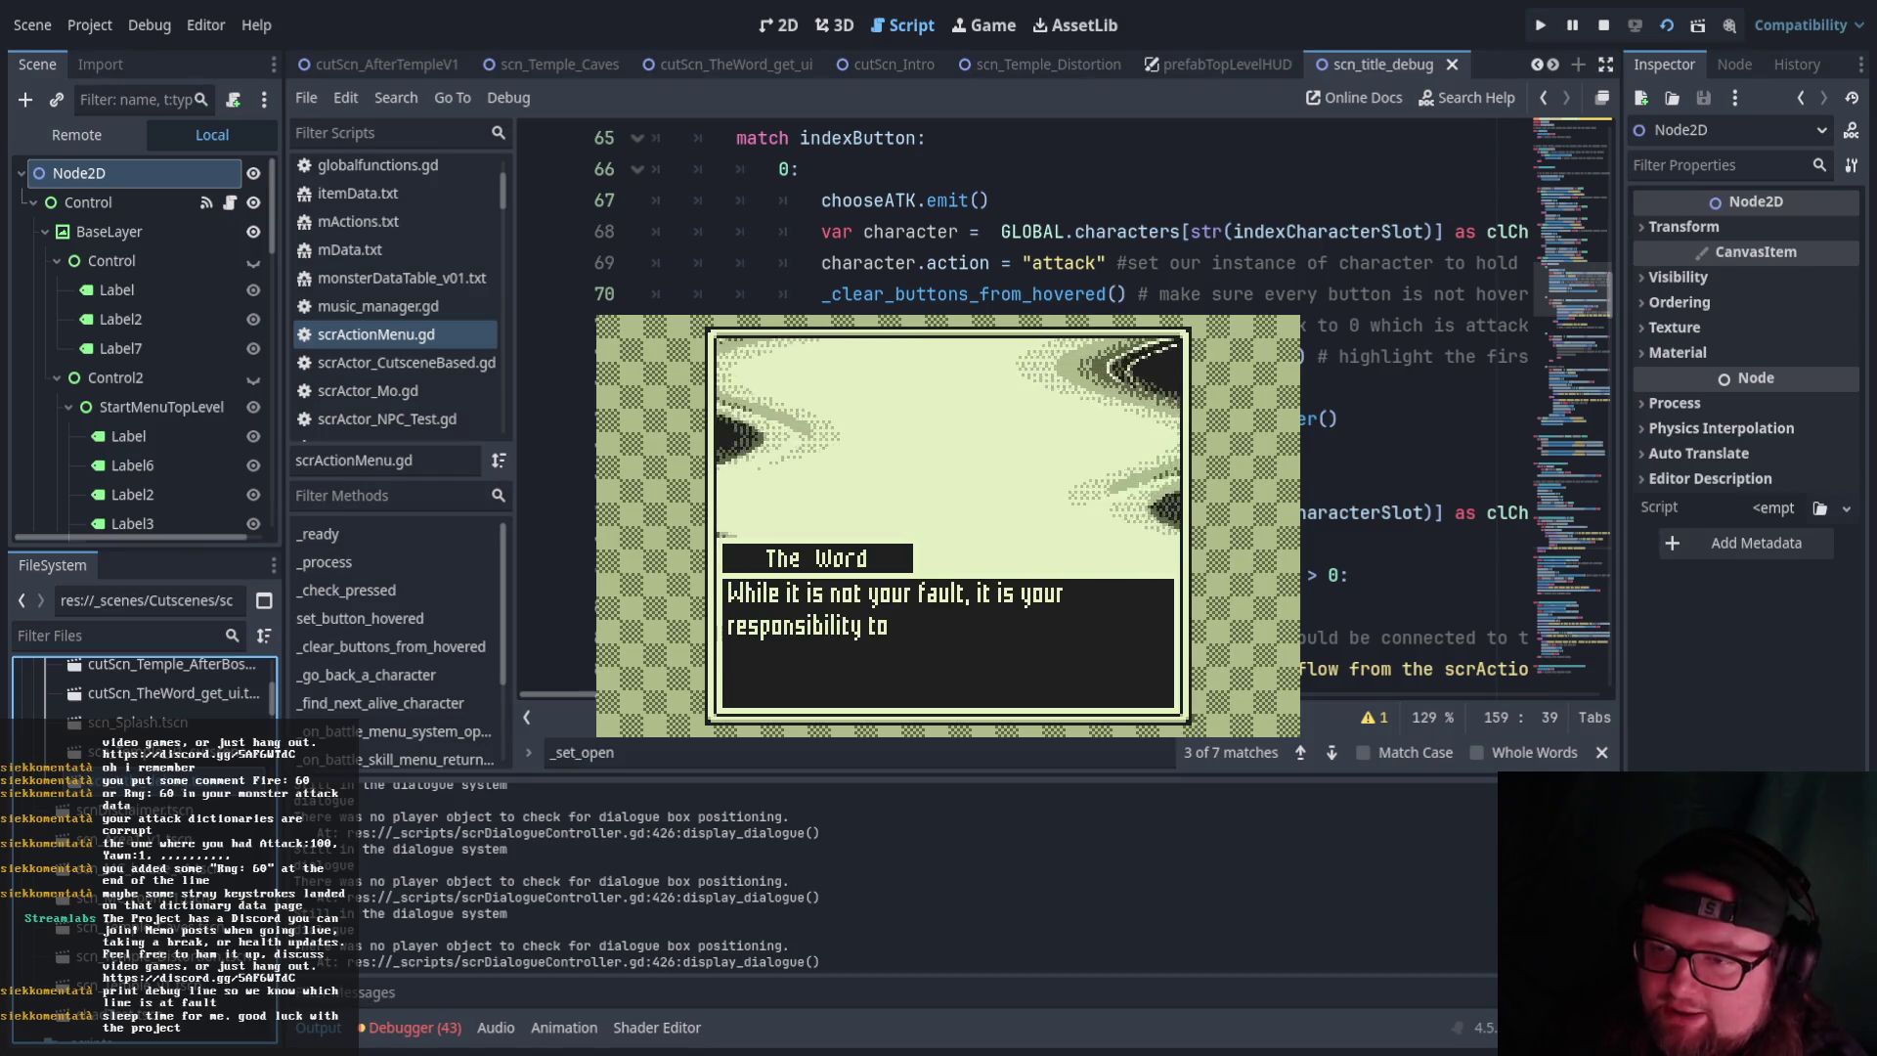
pyautogui.press('Return')
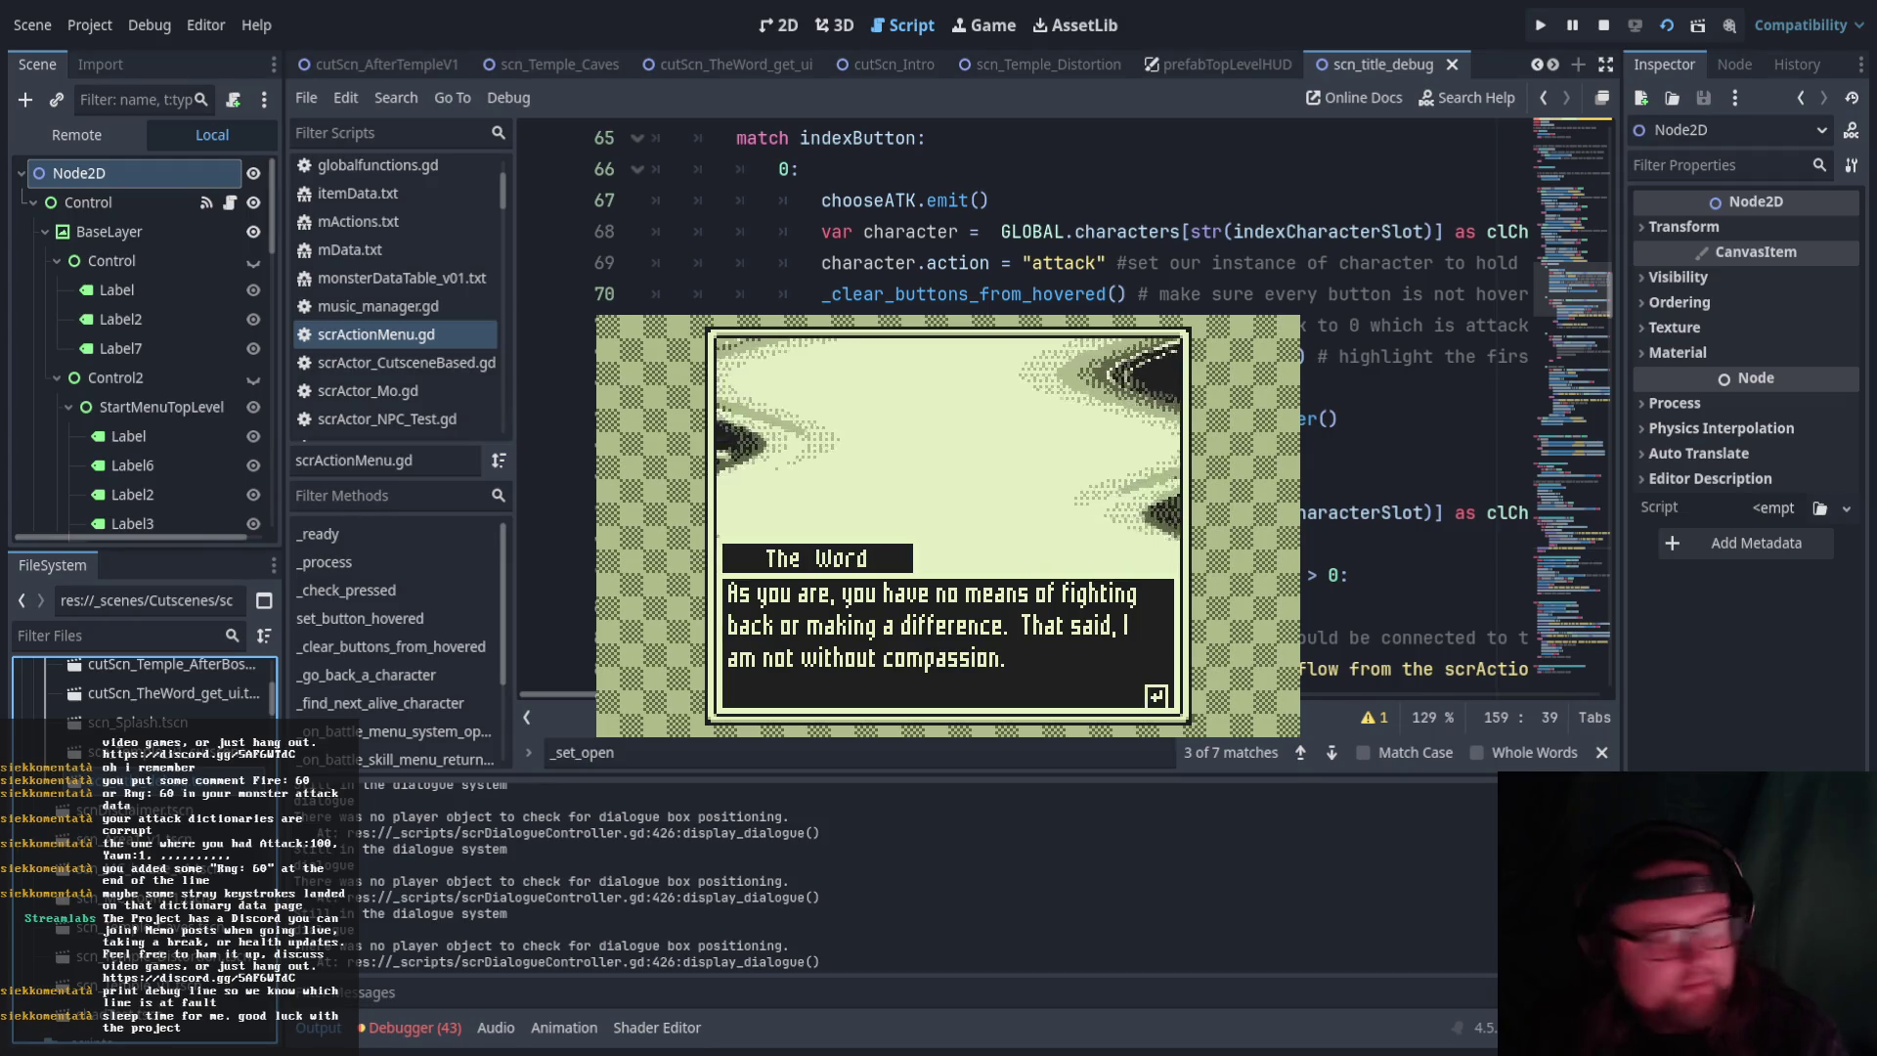
pyautogui.press('Return')
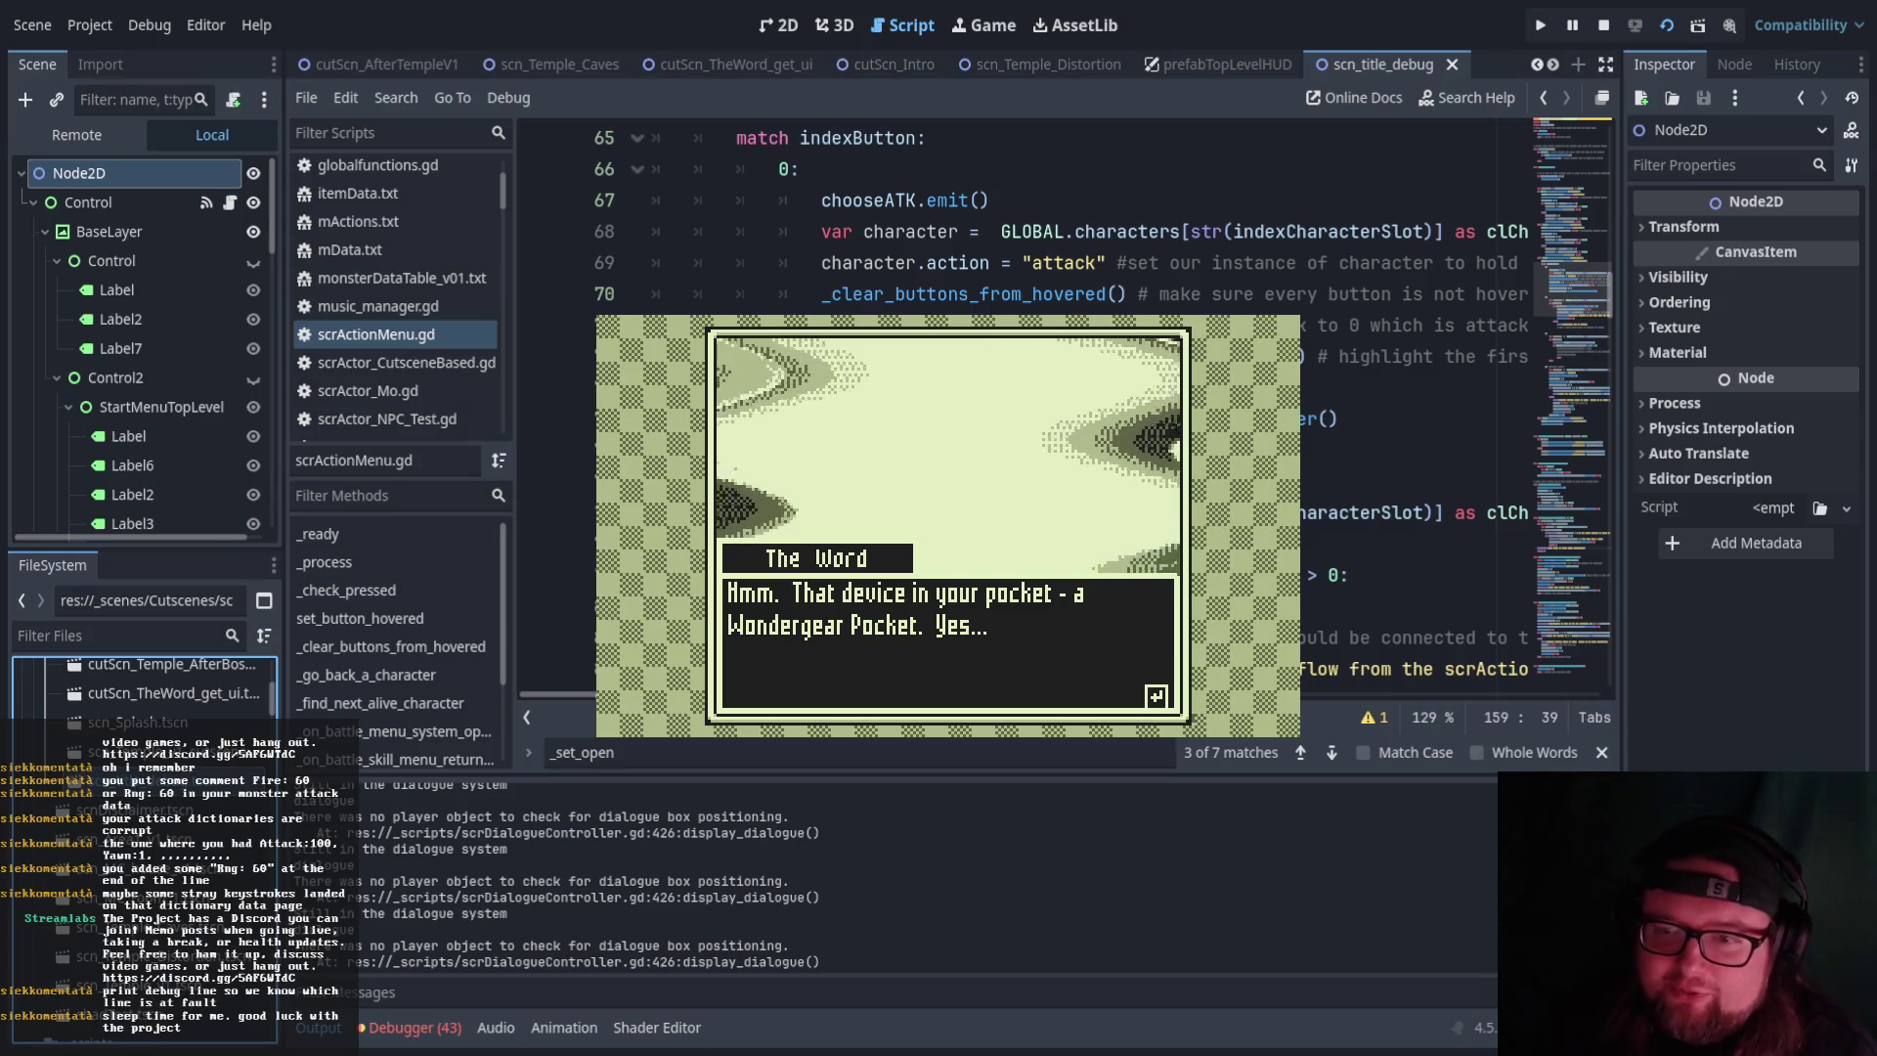
pyautogui.press('Return')
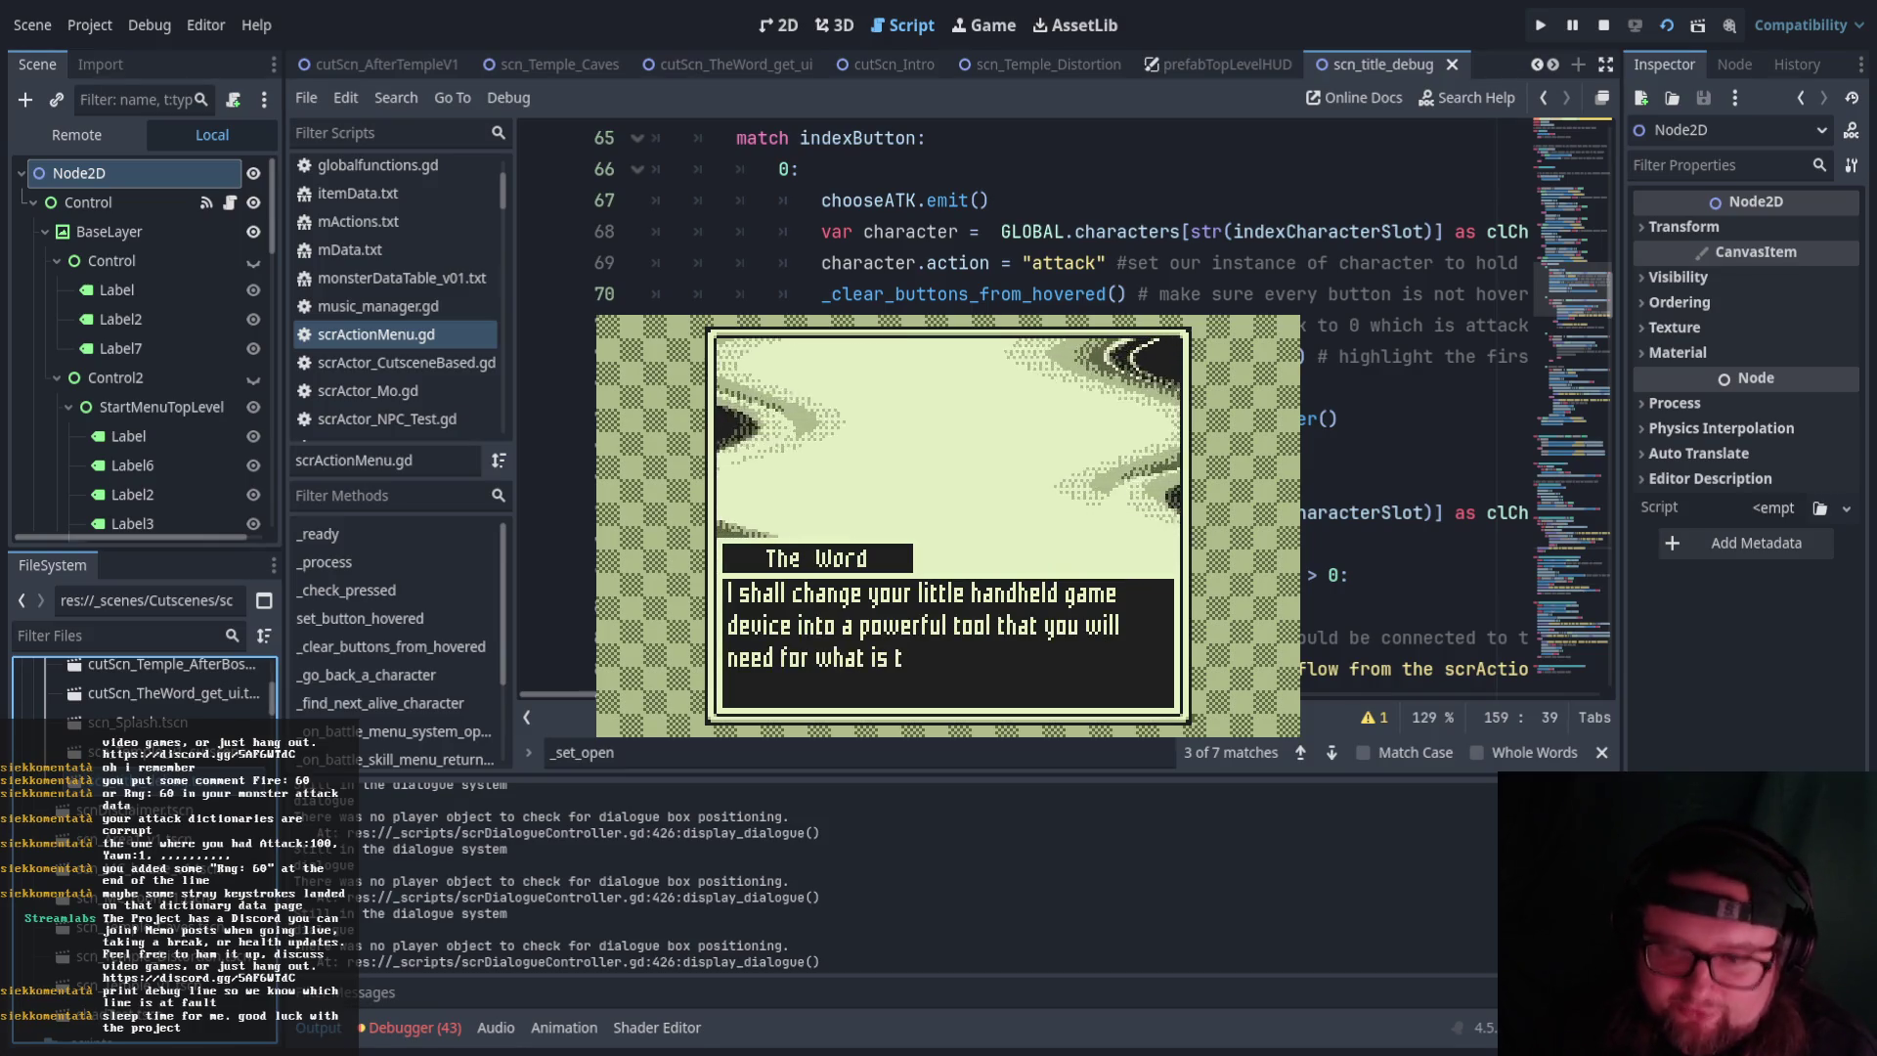
pyautogui.press('Return')
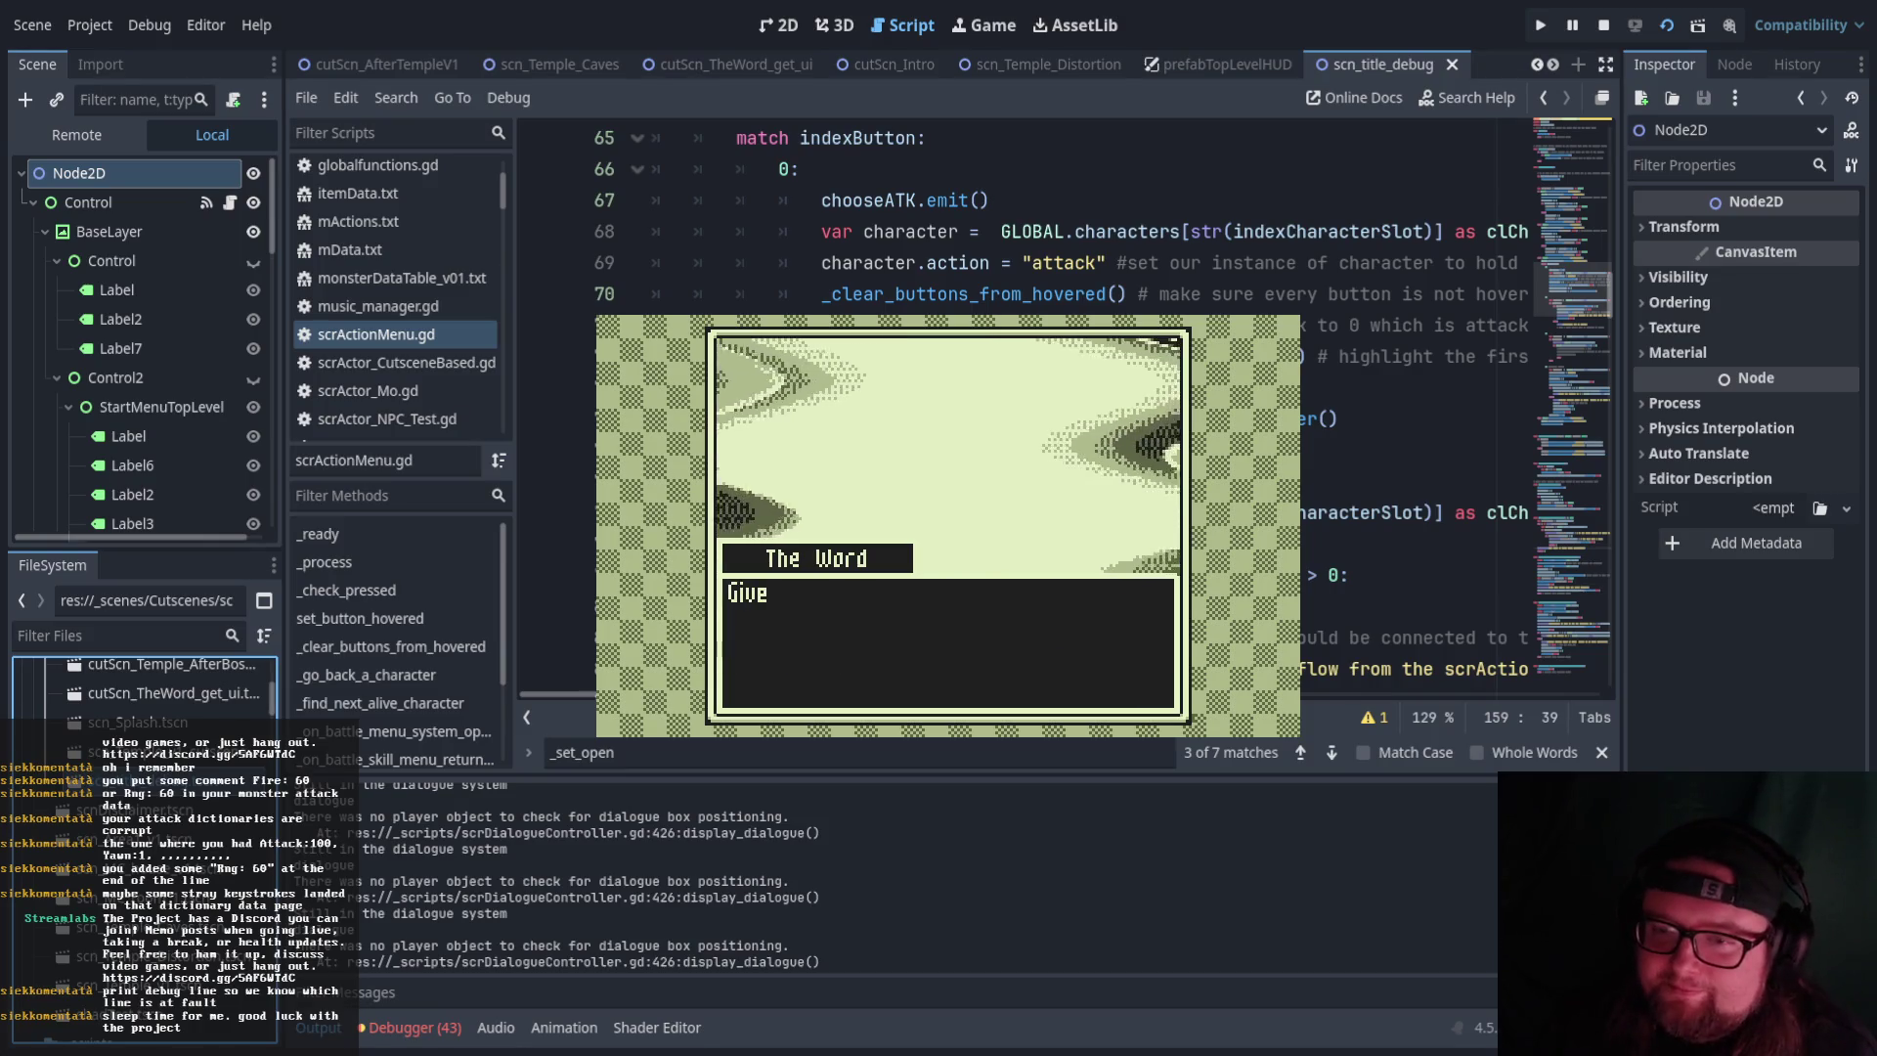
pyautogui.press('Return')
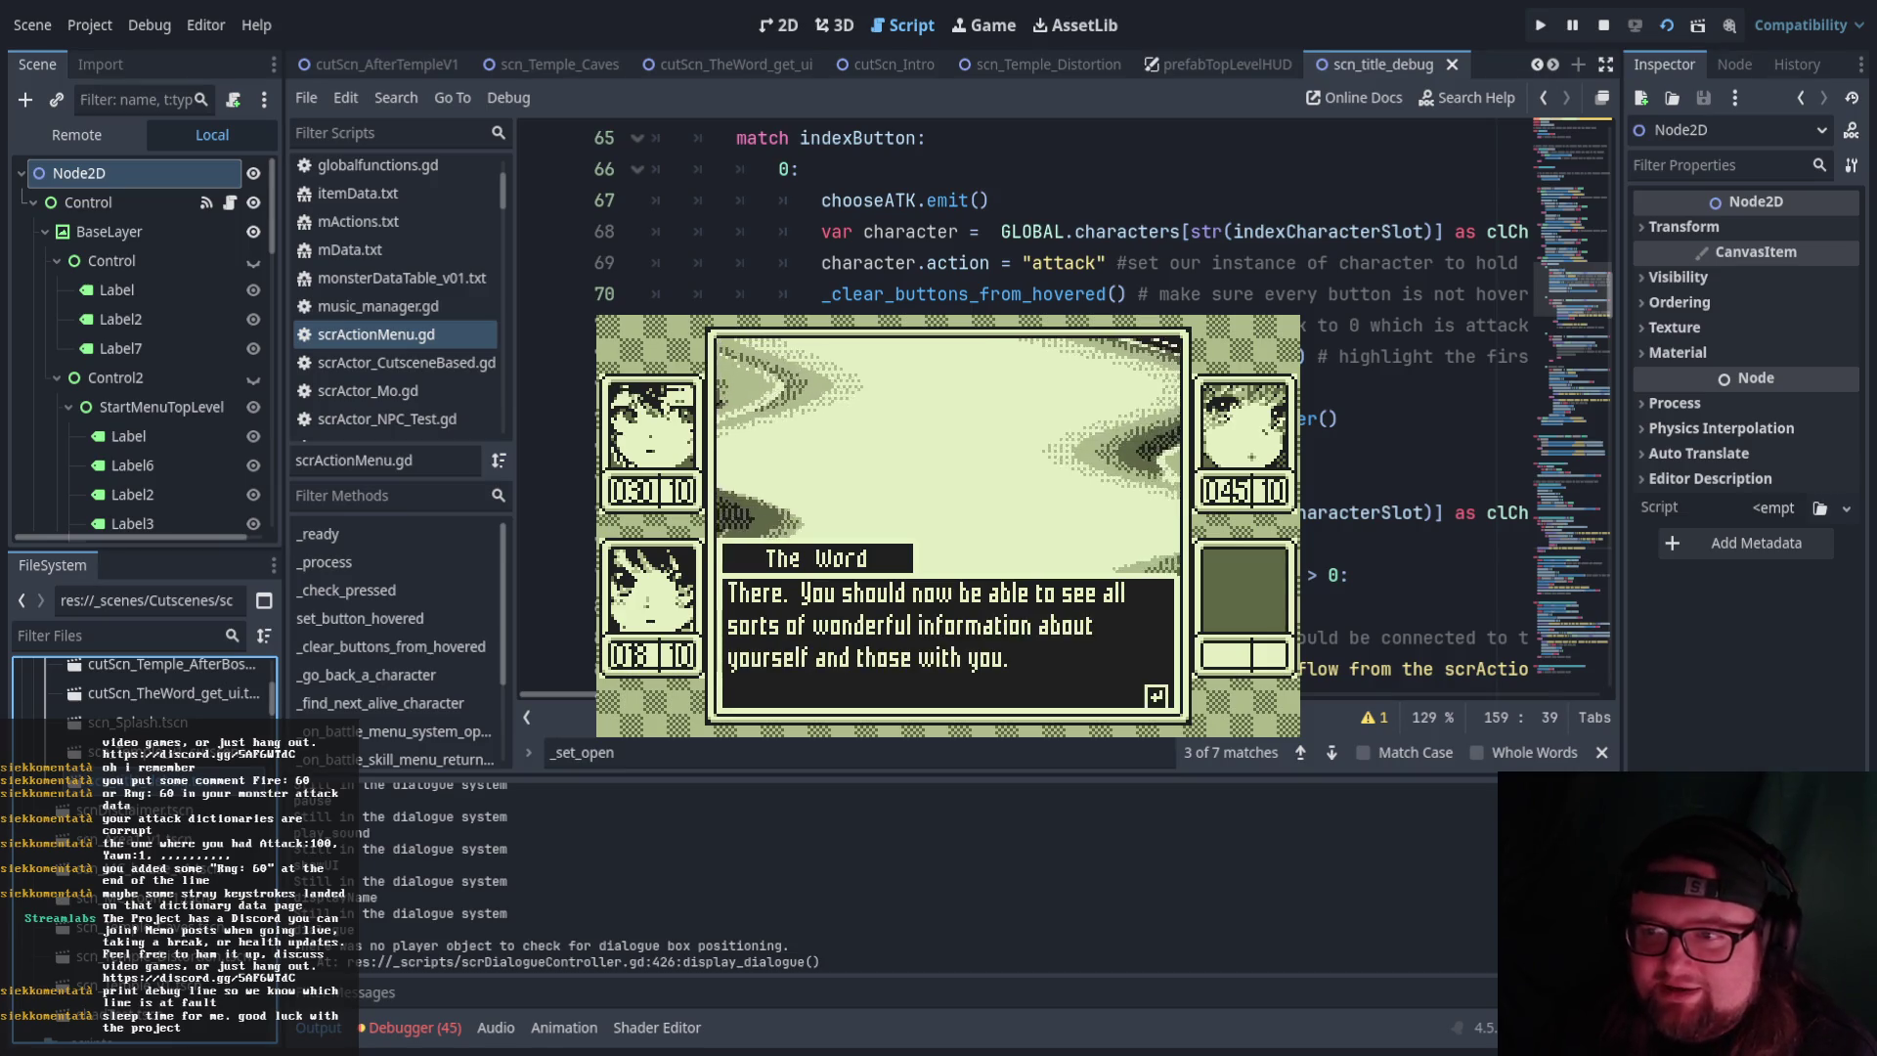
# Accept The Word's offer of three souls, collecting the Kelpie, Salamander and Raiju souls
pyautogui.press('Return')
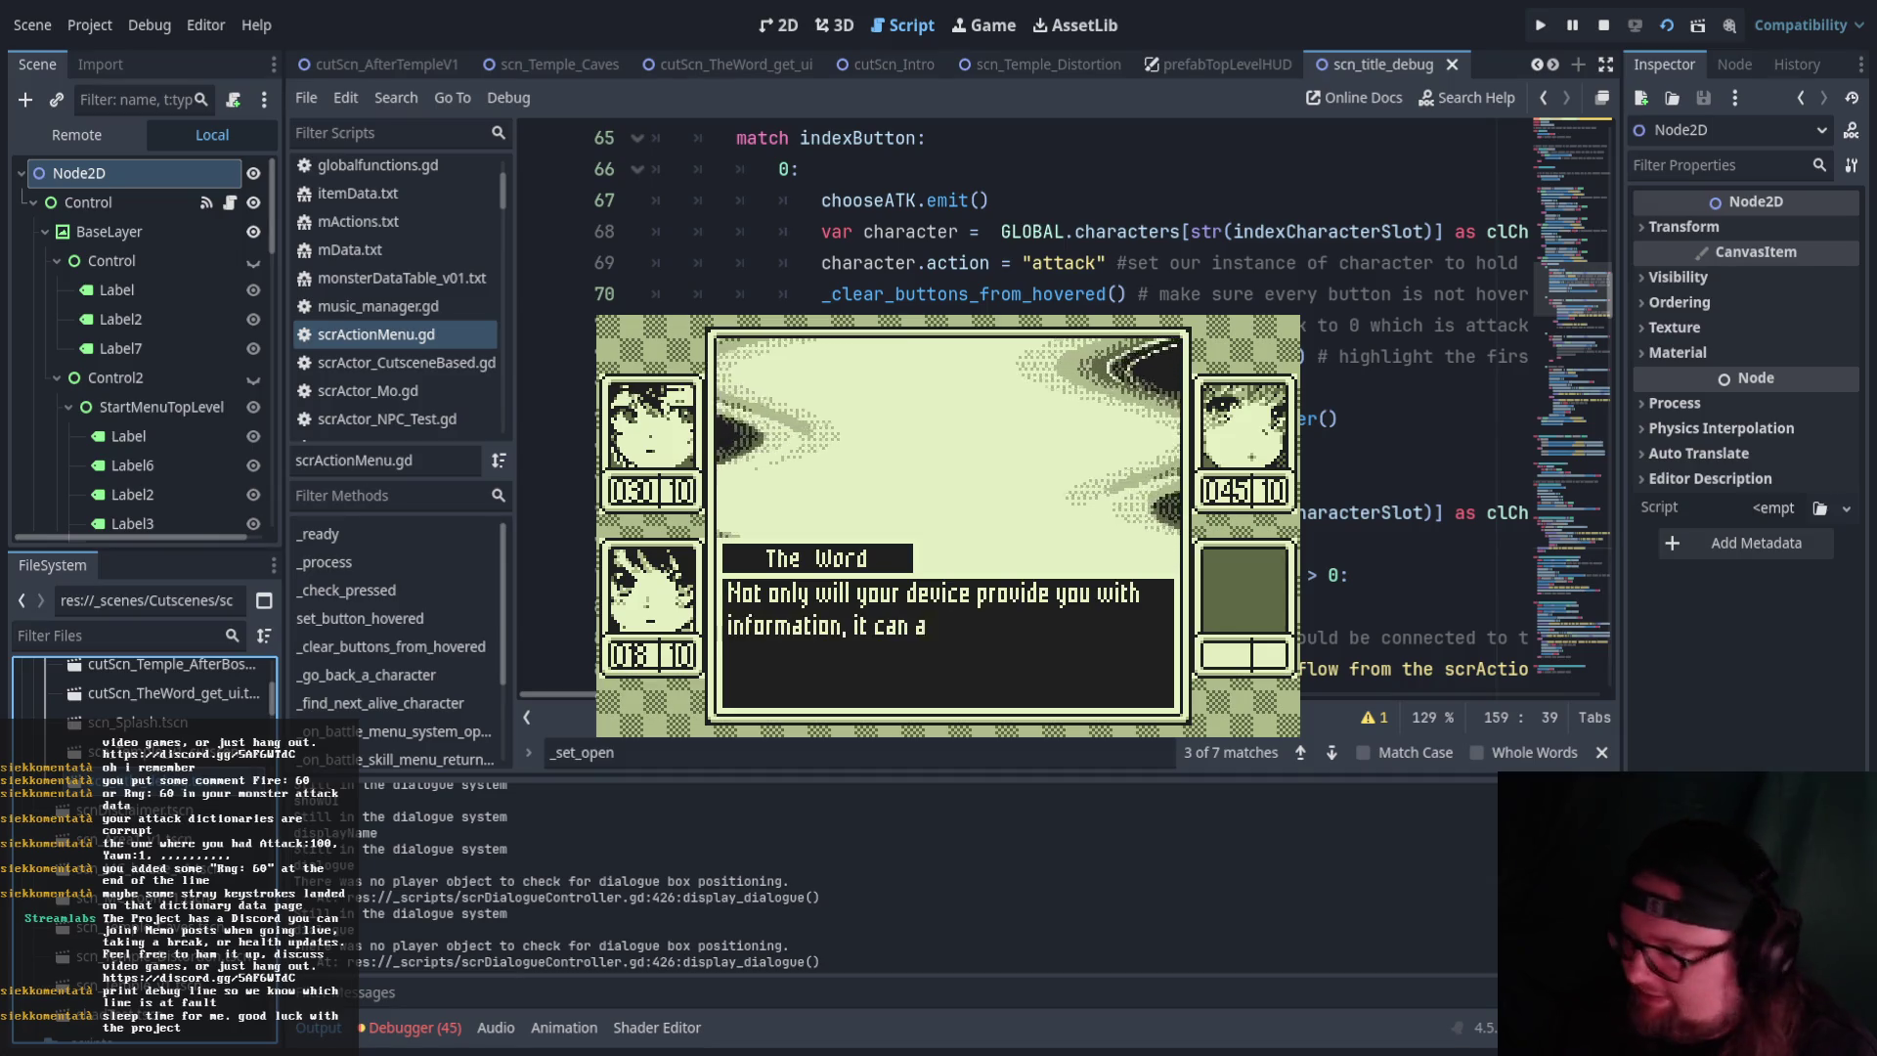
pyautogui.press('Return')
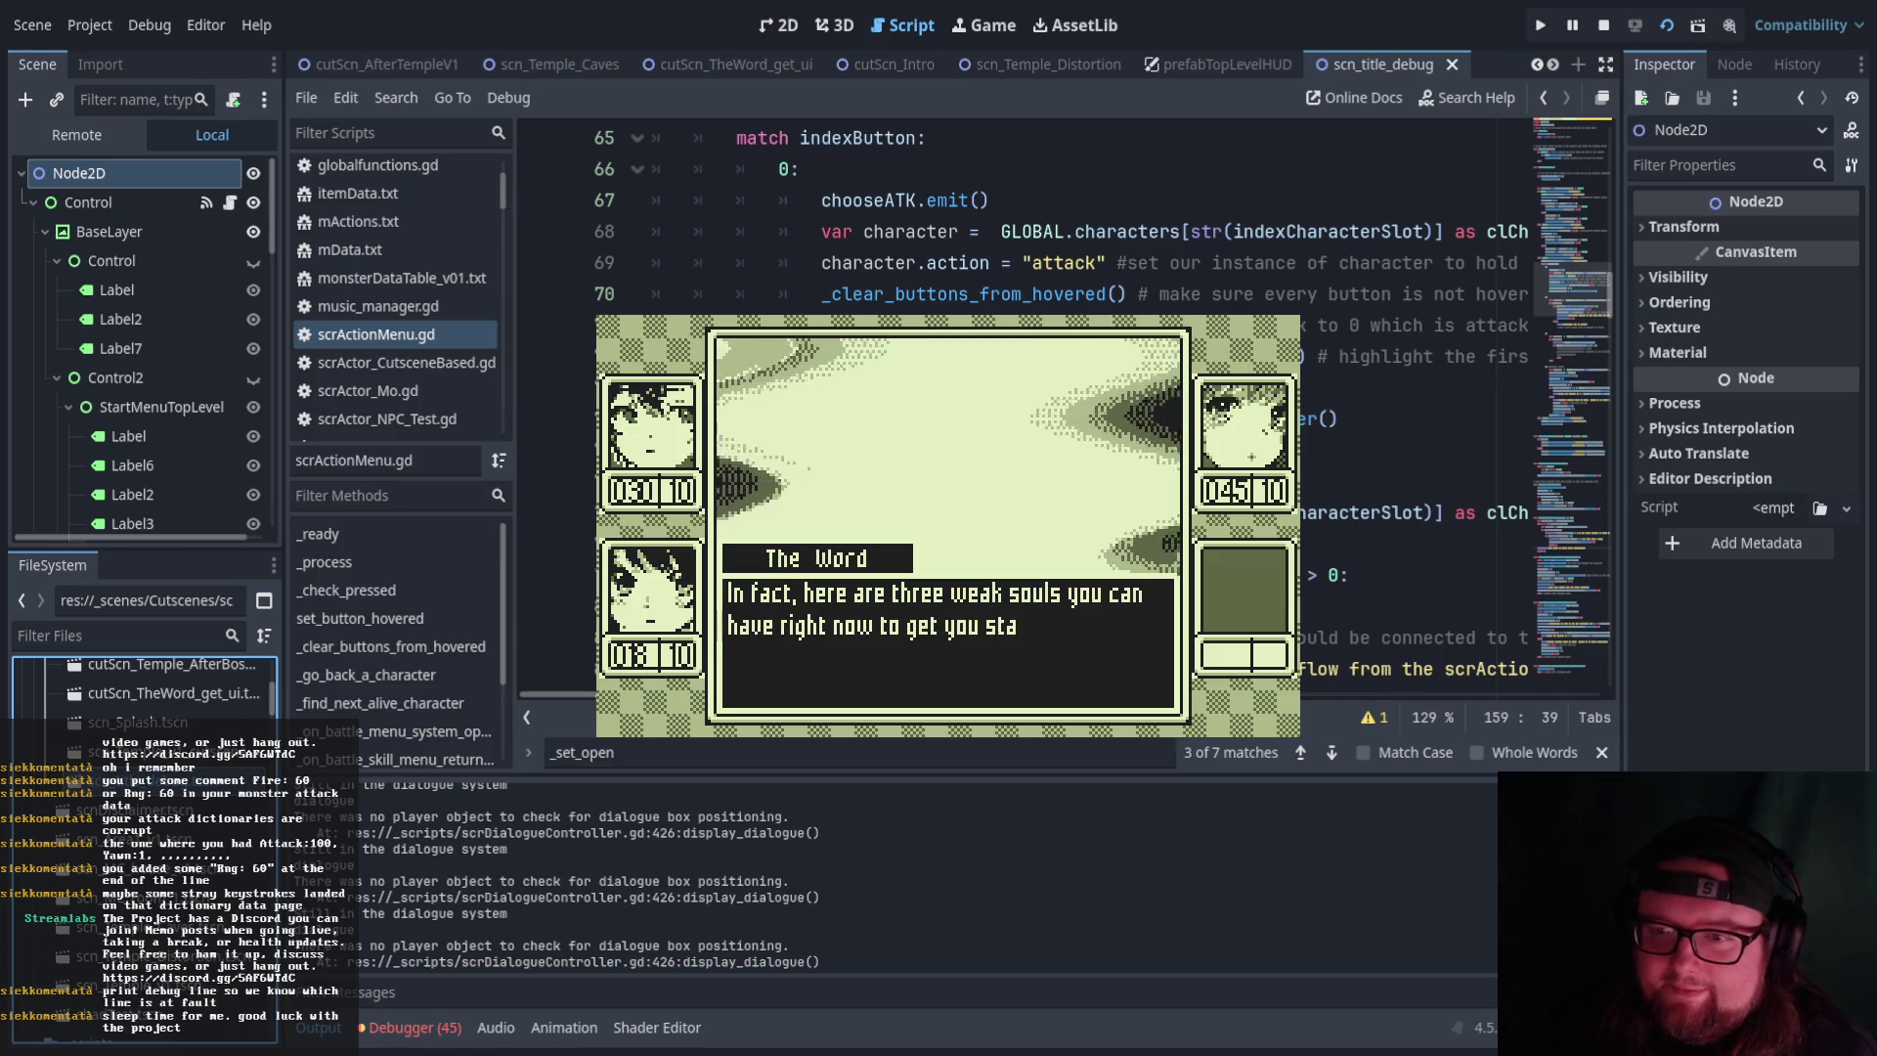
pyautogui.press('Return')
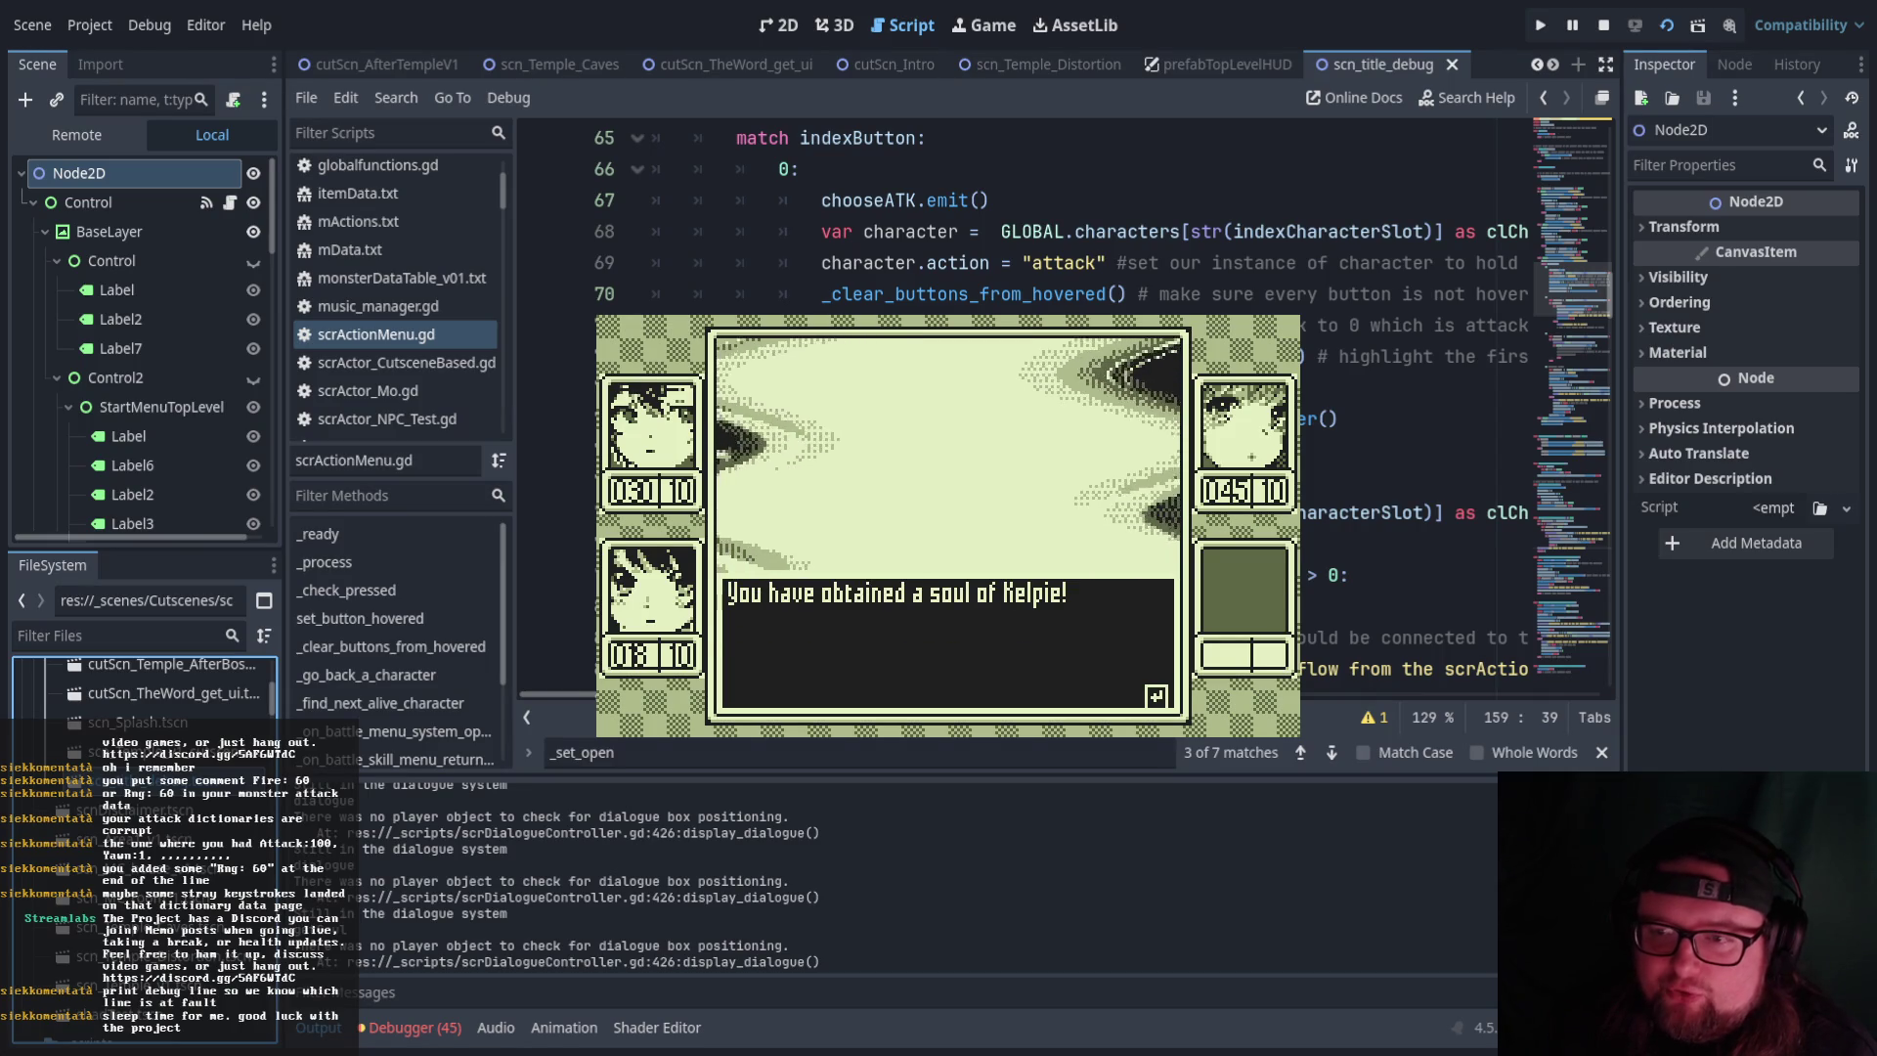
pyautogui.press('Return')
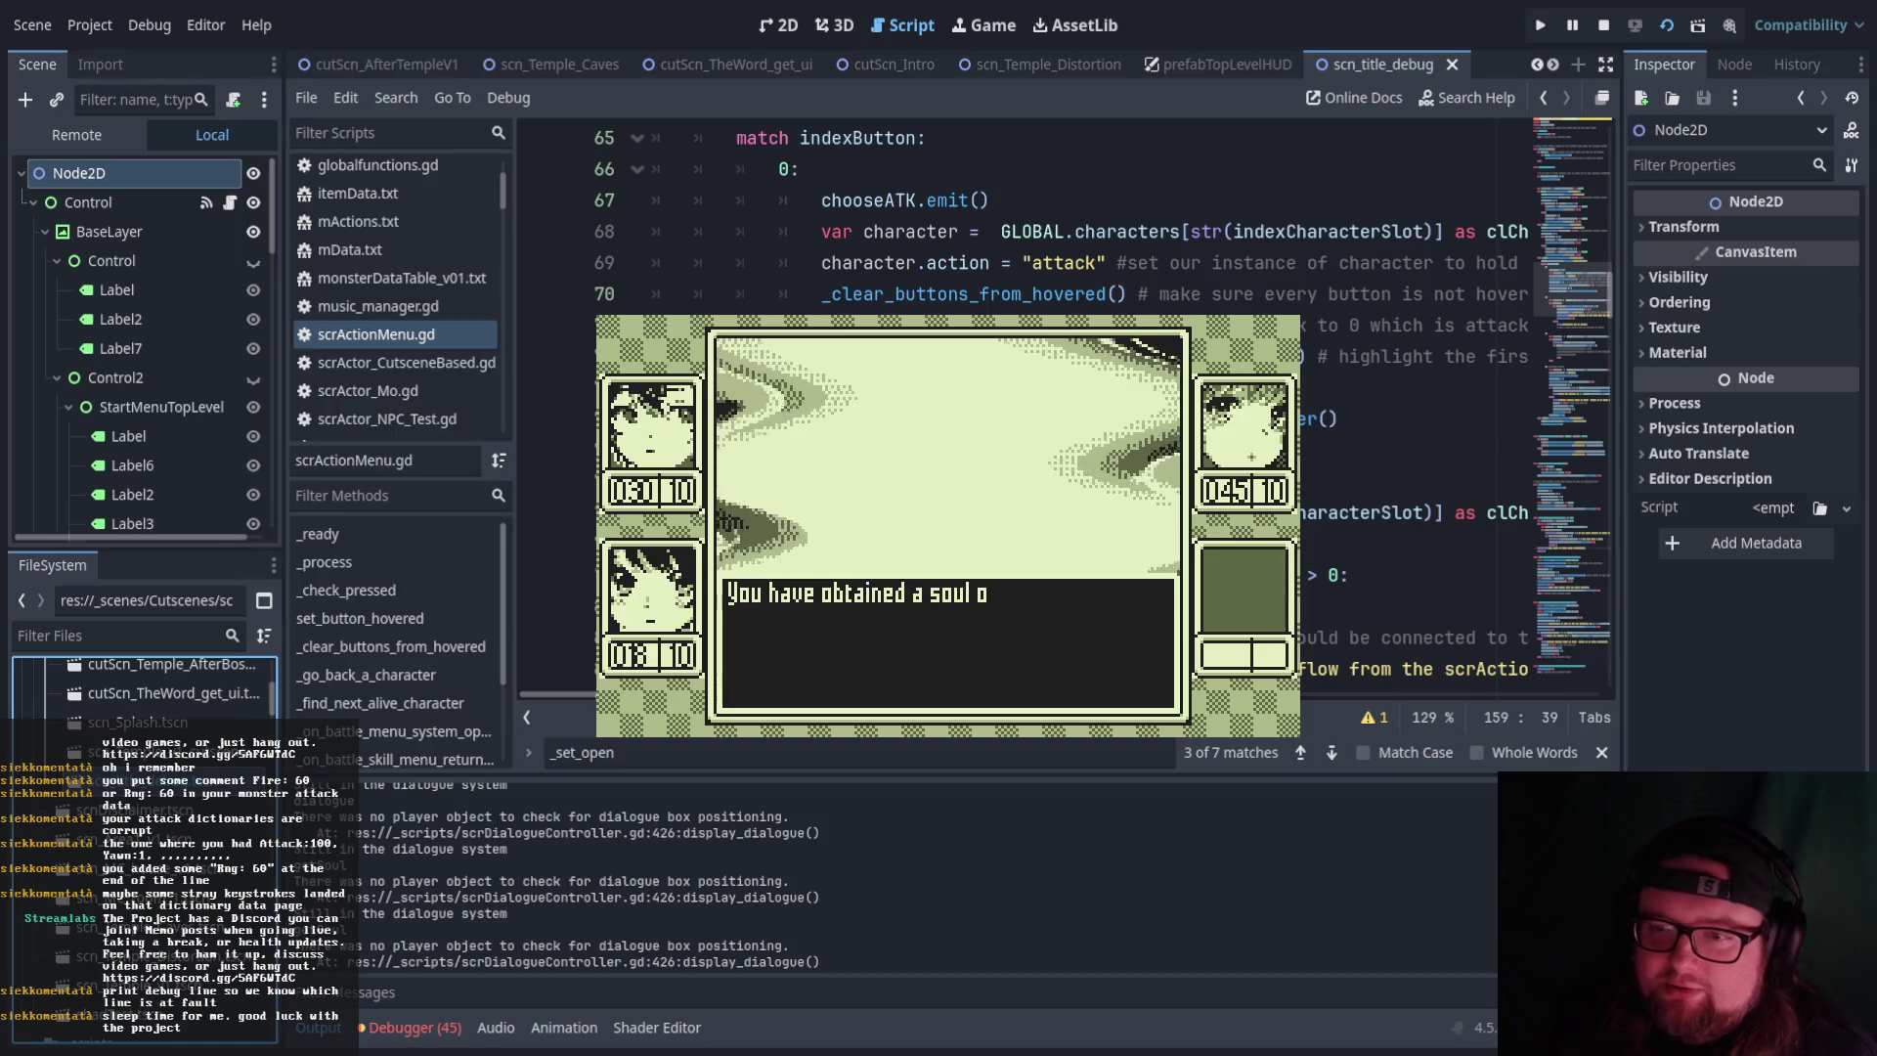
pyautogui.press('Return')
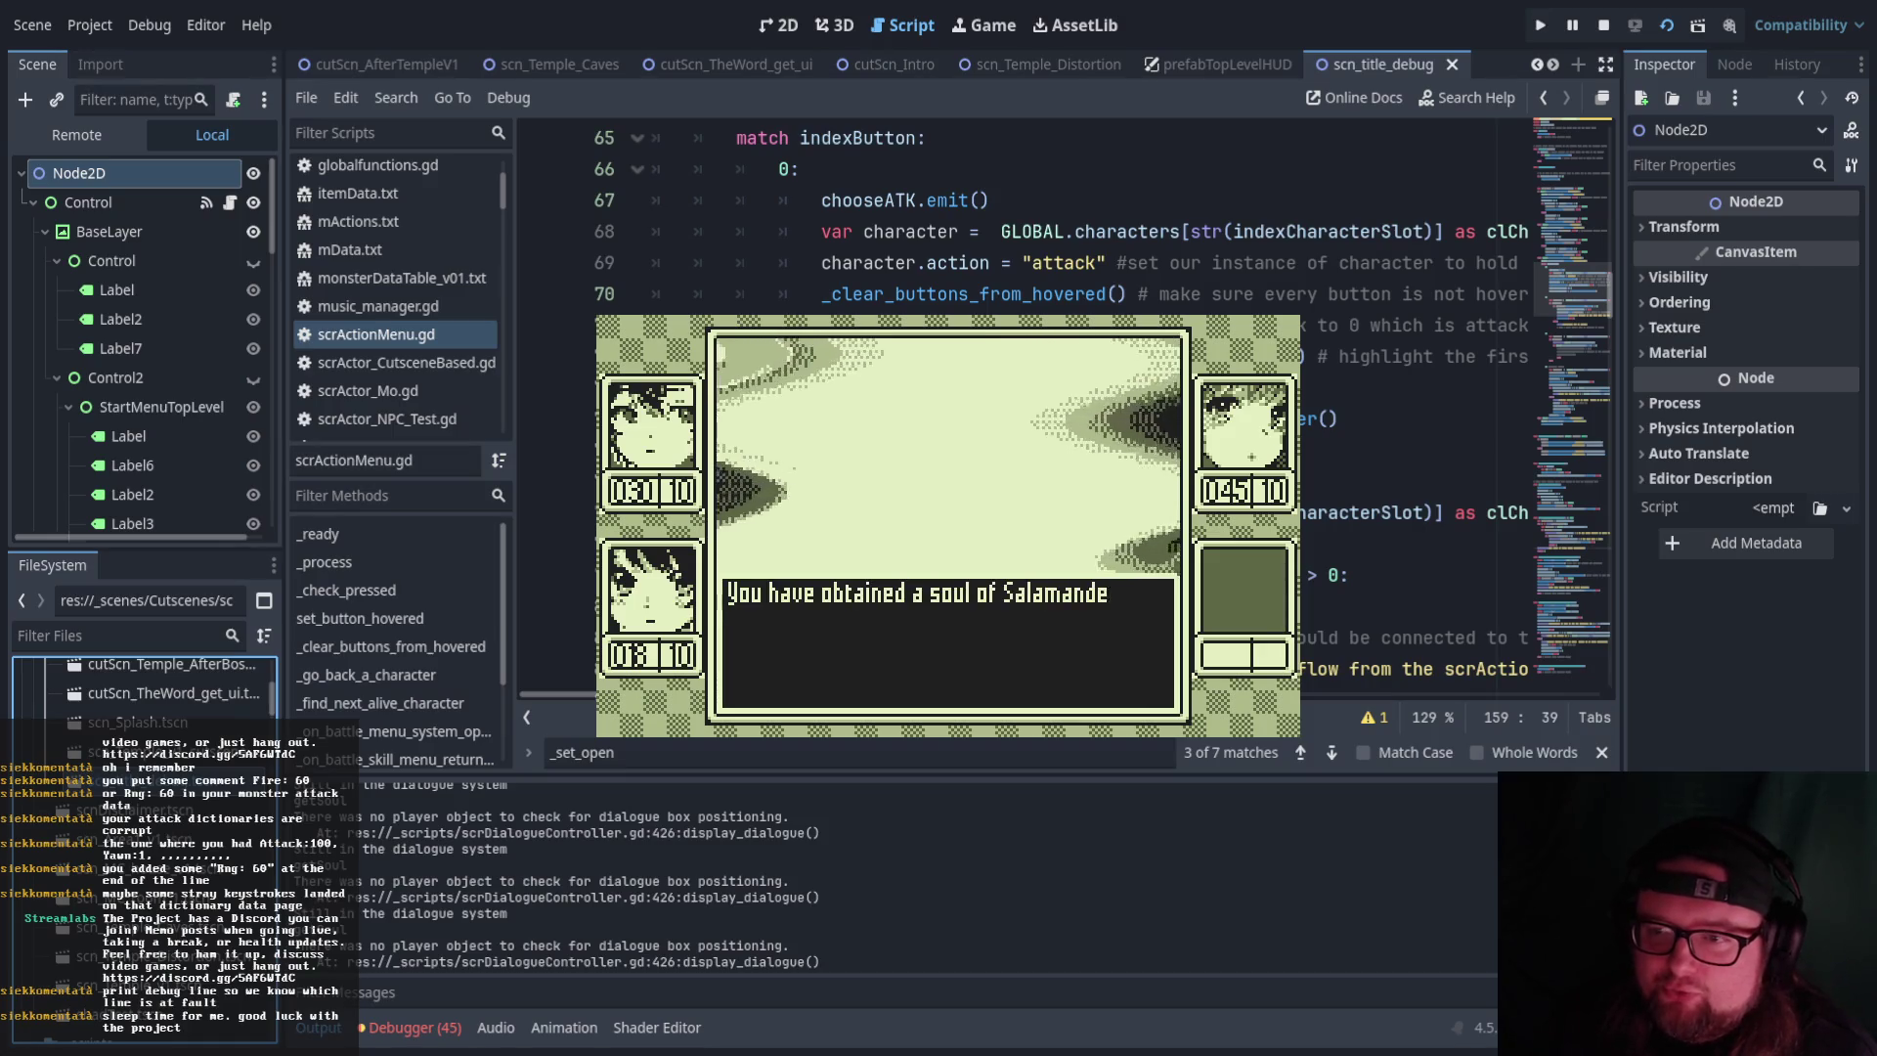
pyautogui.press('Return')
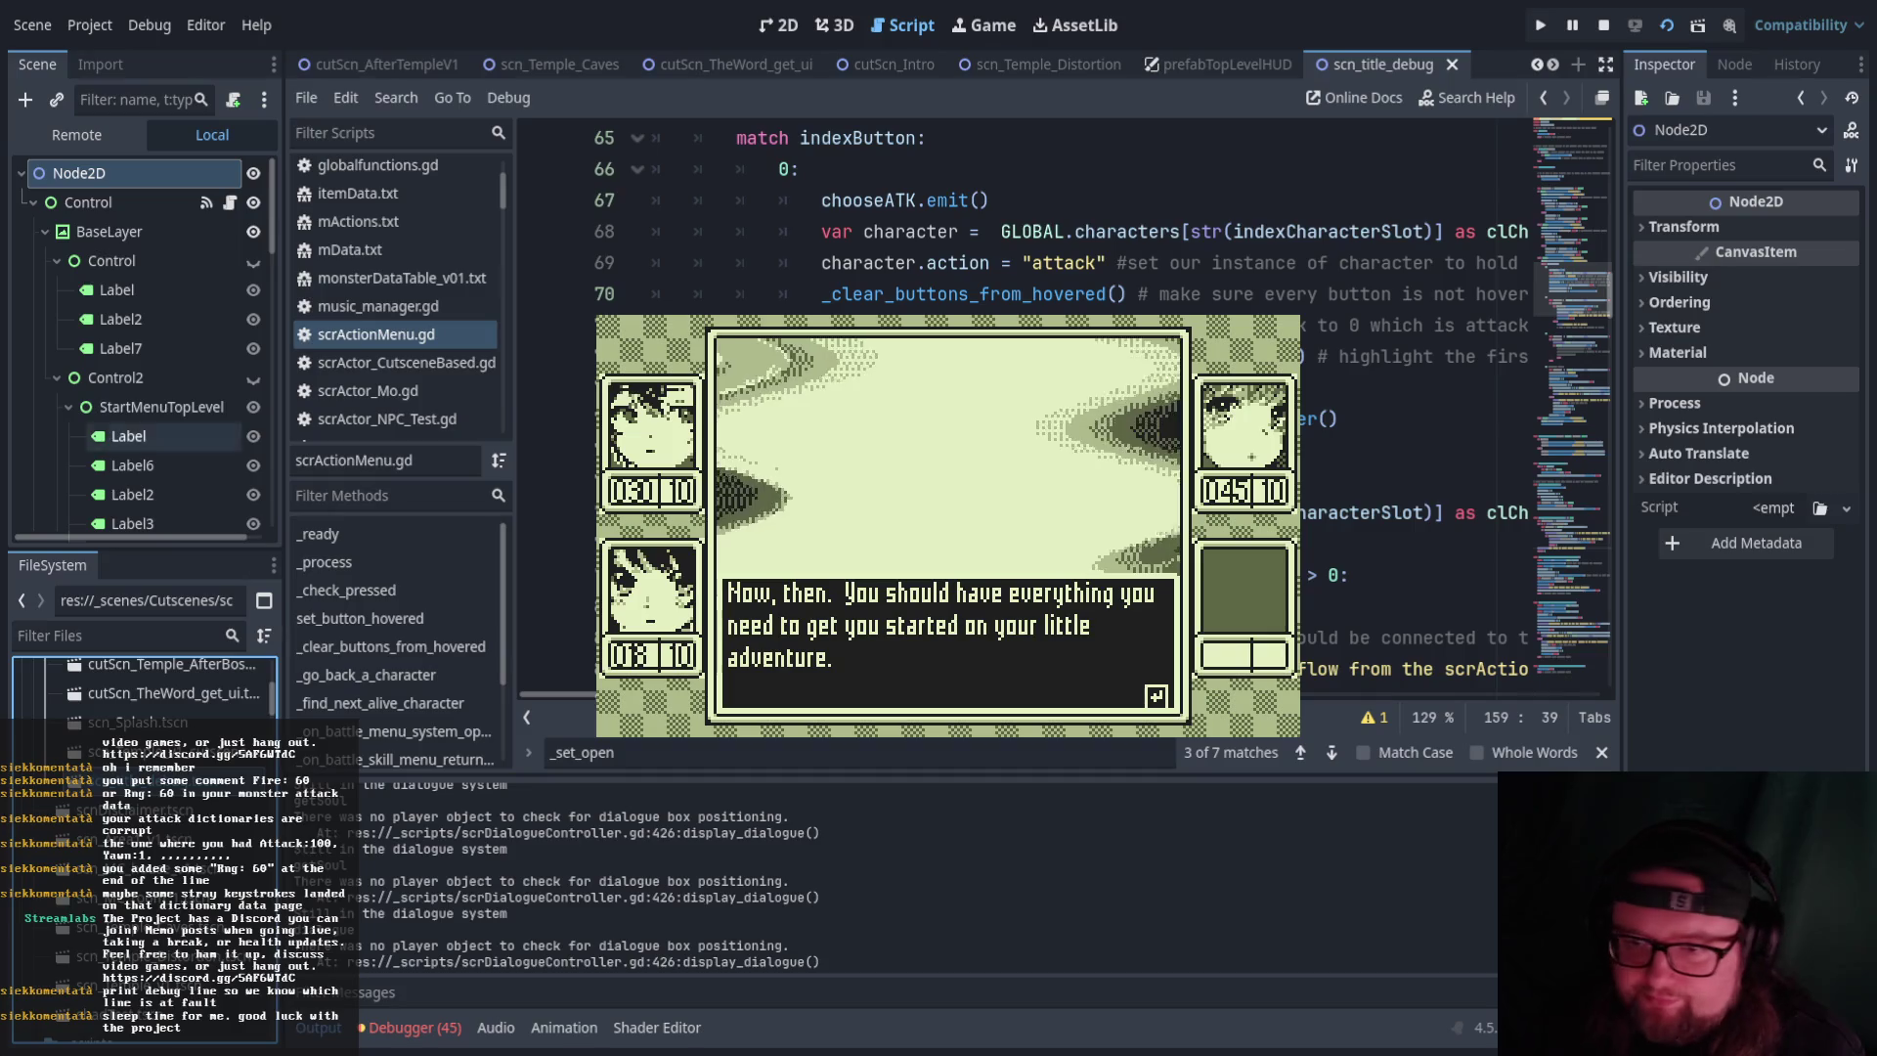
# Finish The Word's menu explanation and farewell, then bring up the party Status menu
pyautogui.press('Return')
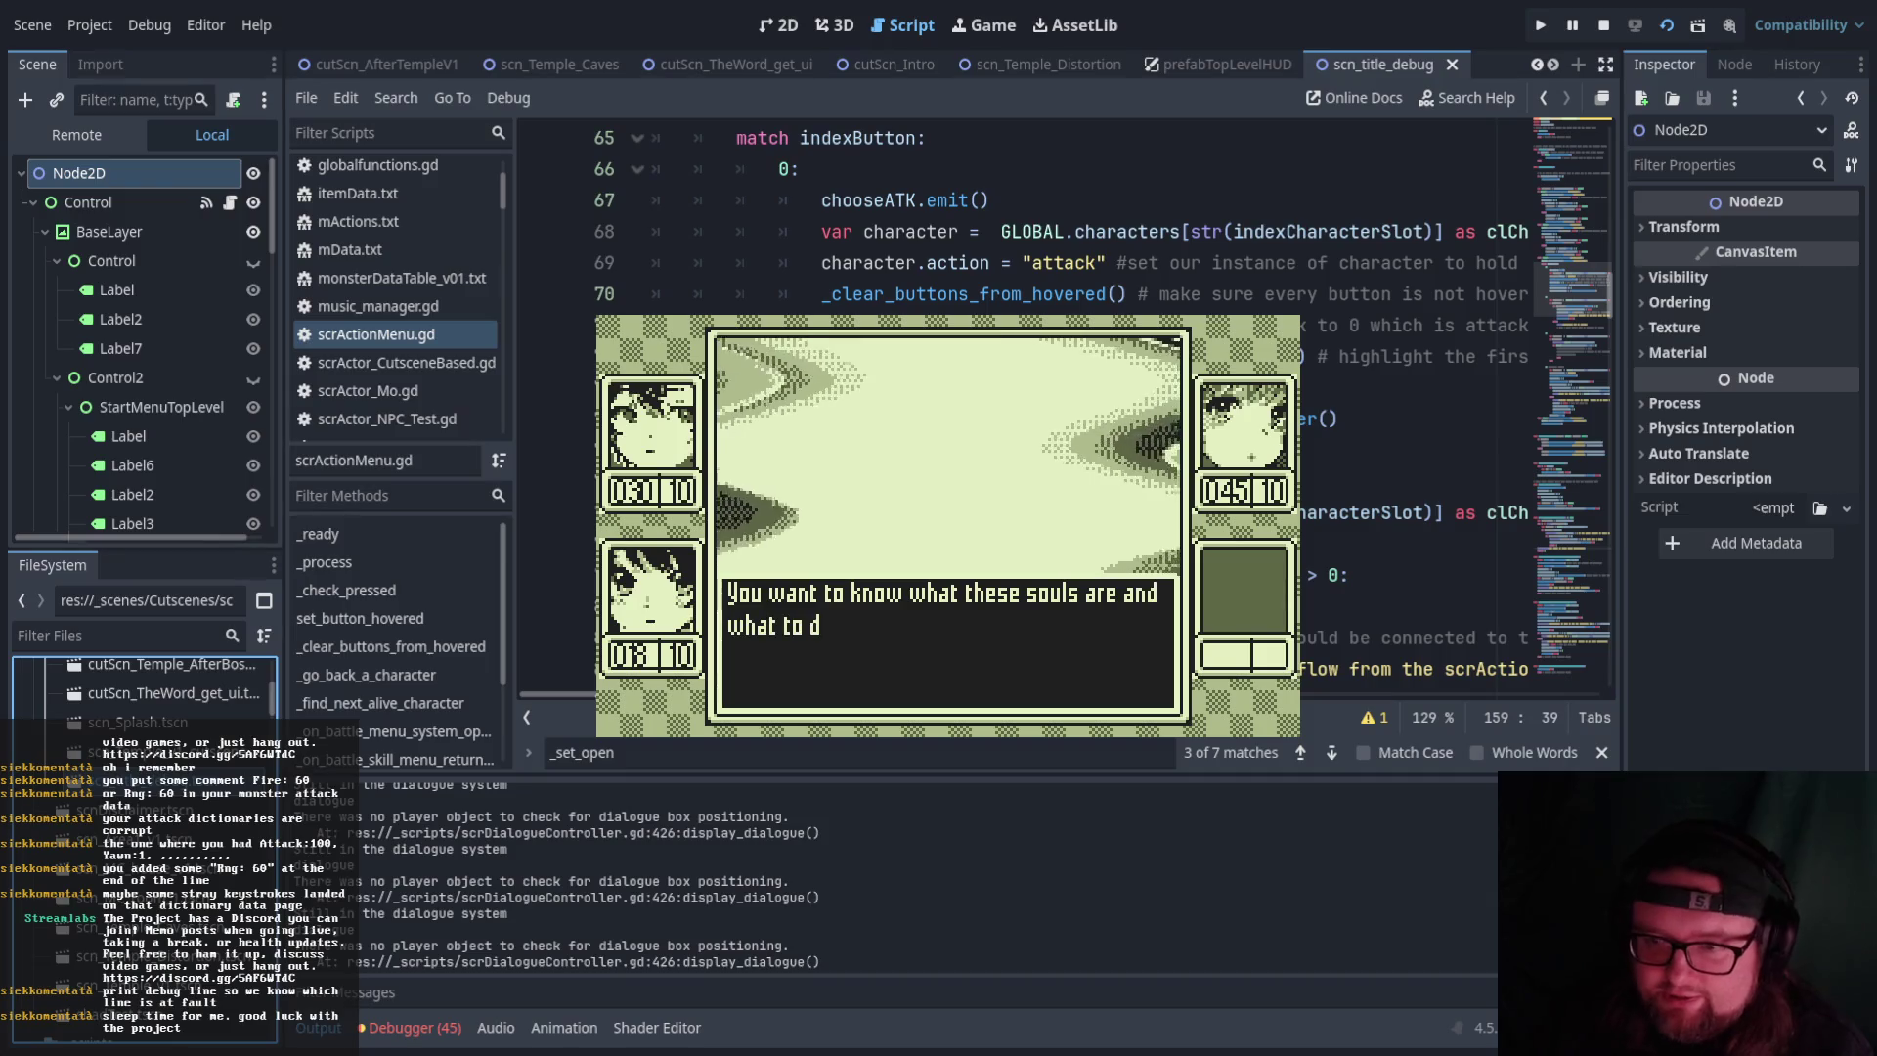
pyautogui.press('Return')
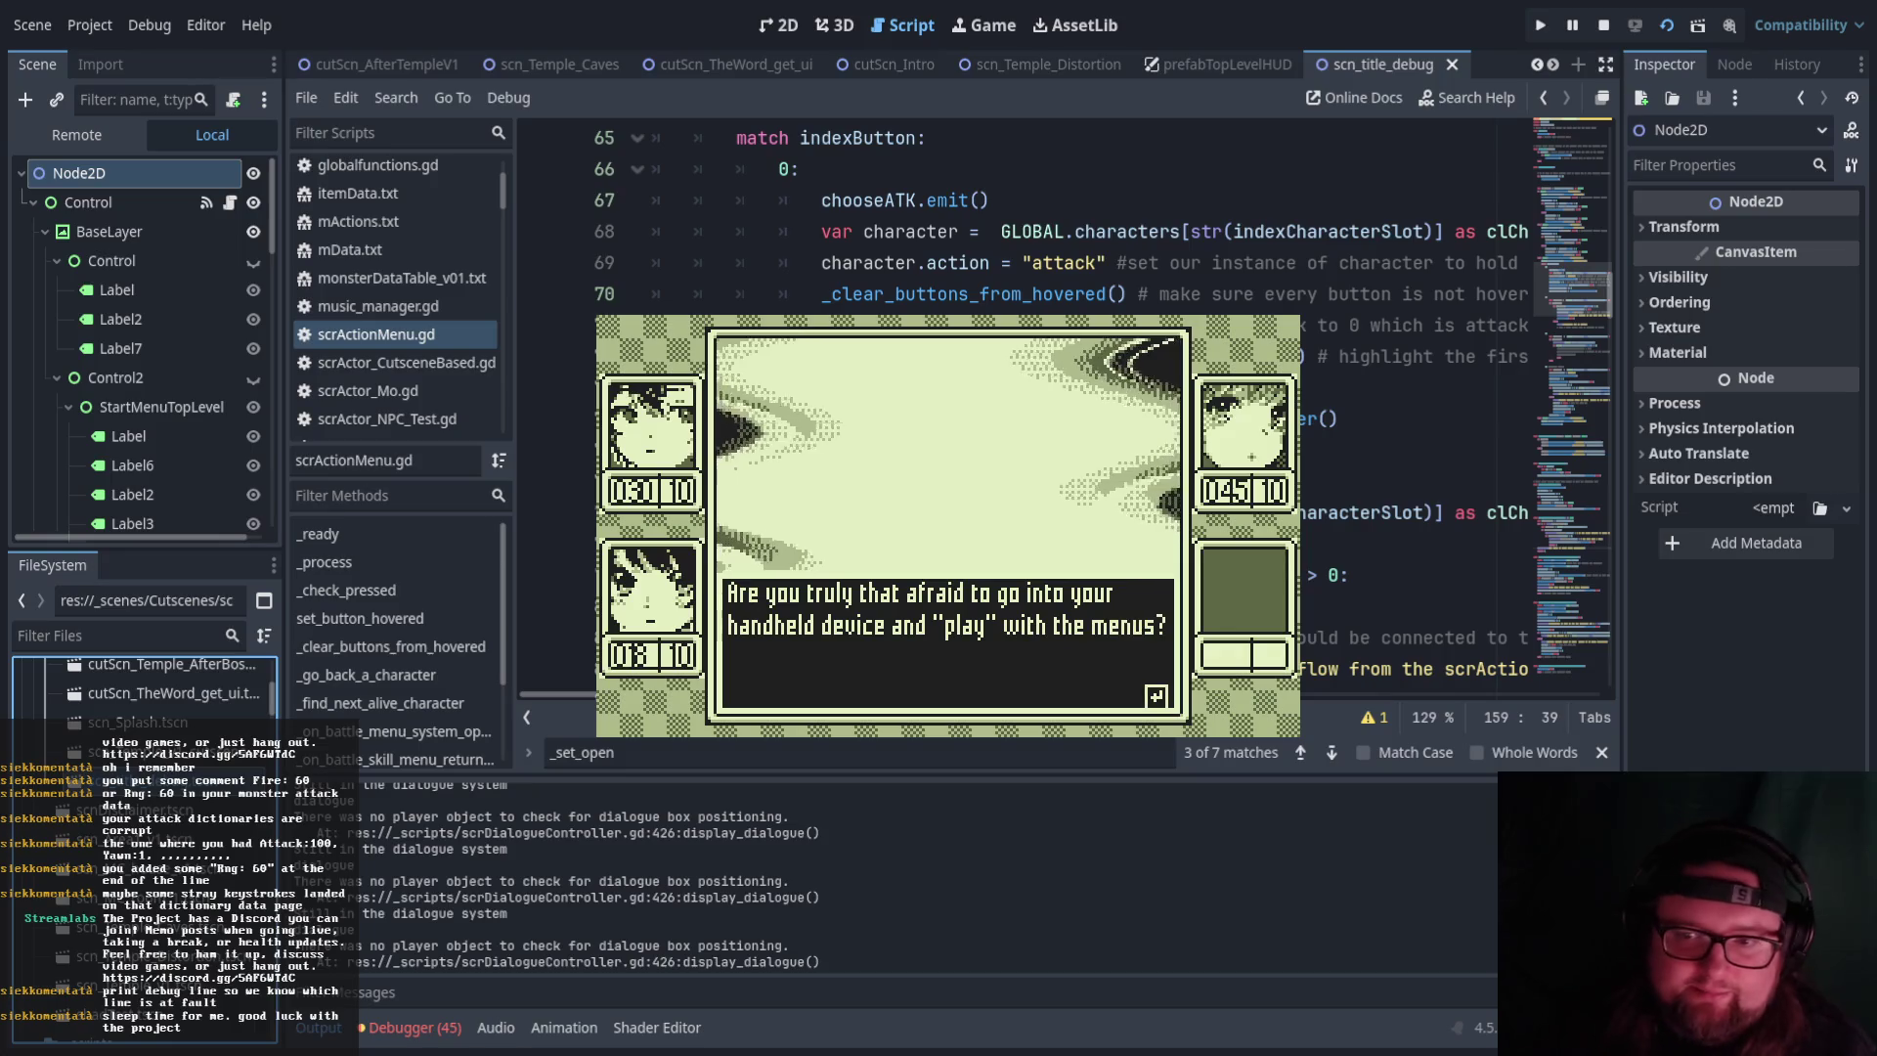
pyautogui.press('Return')
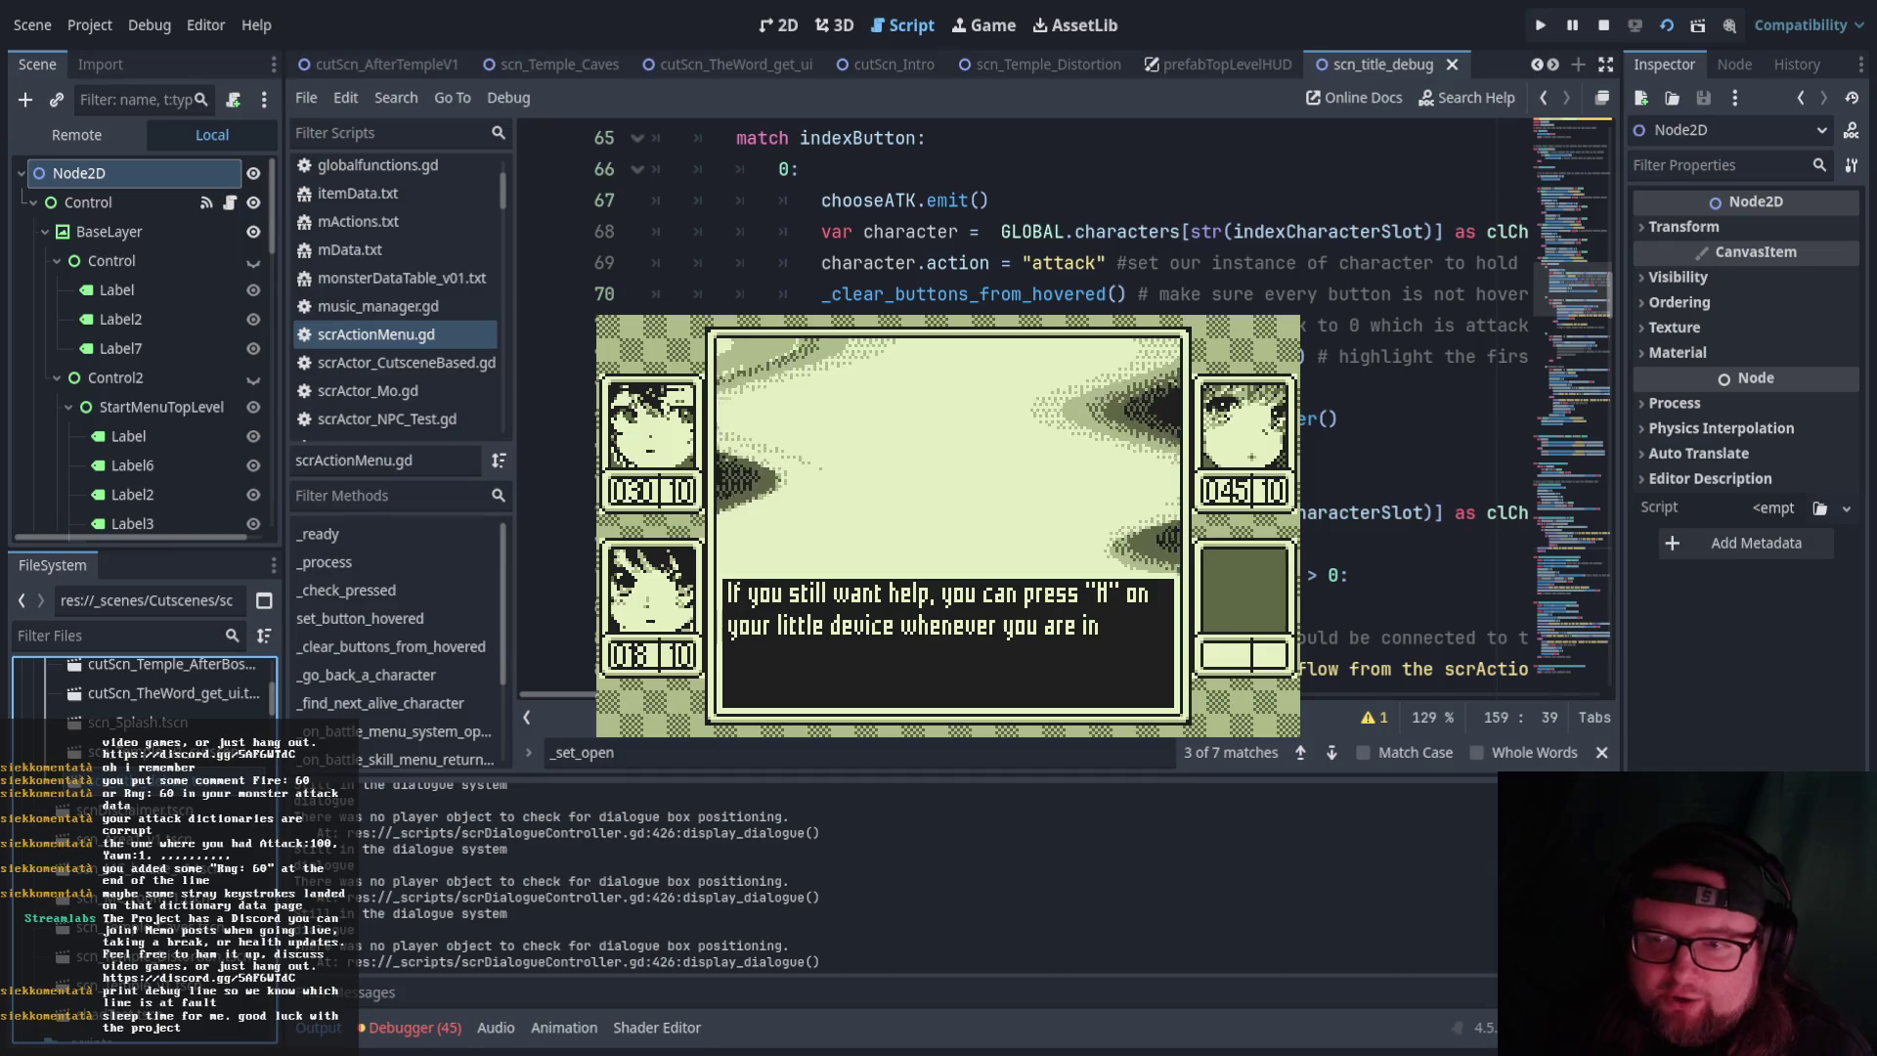
pyautogui.press('Return')
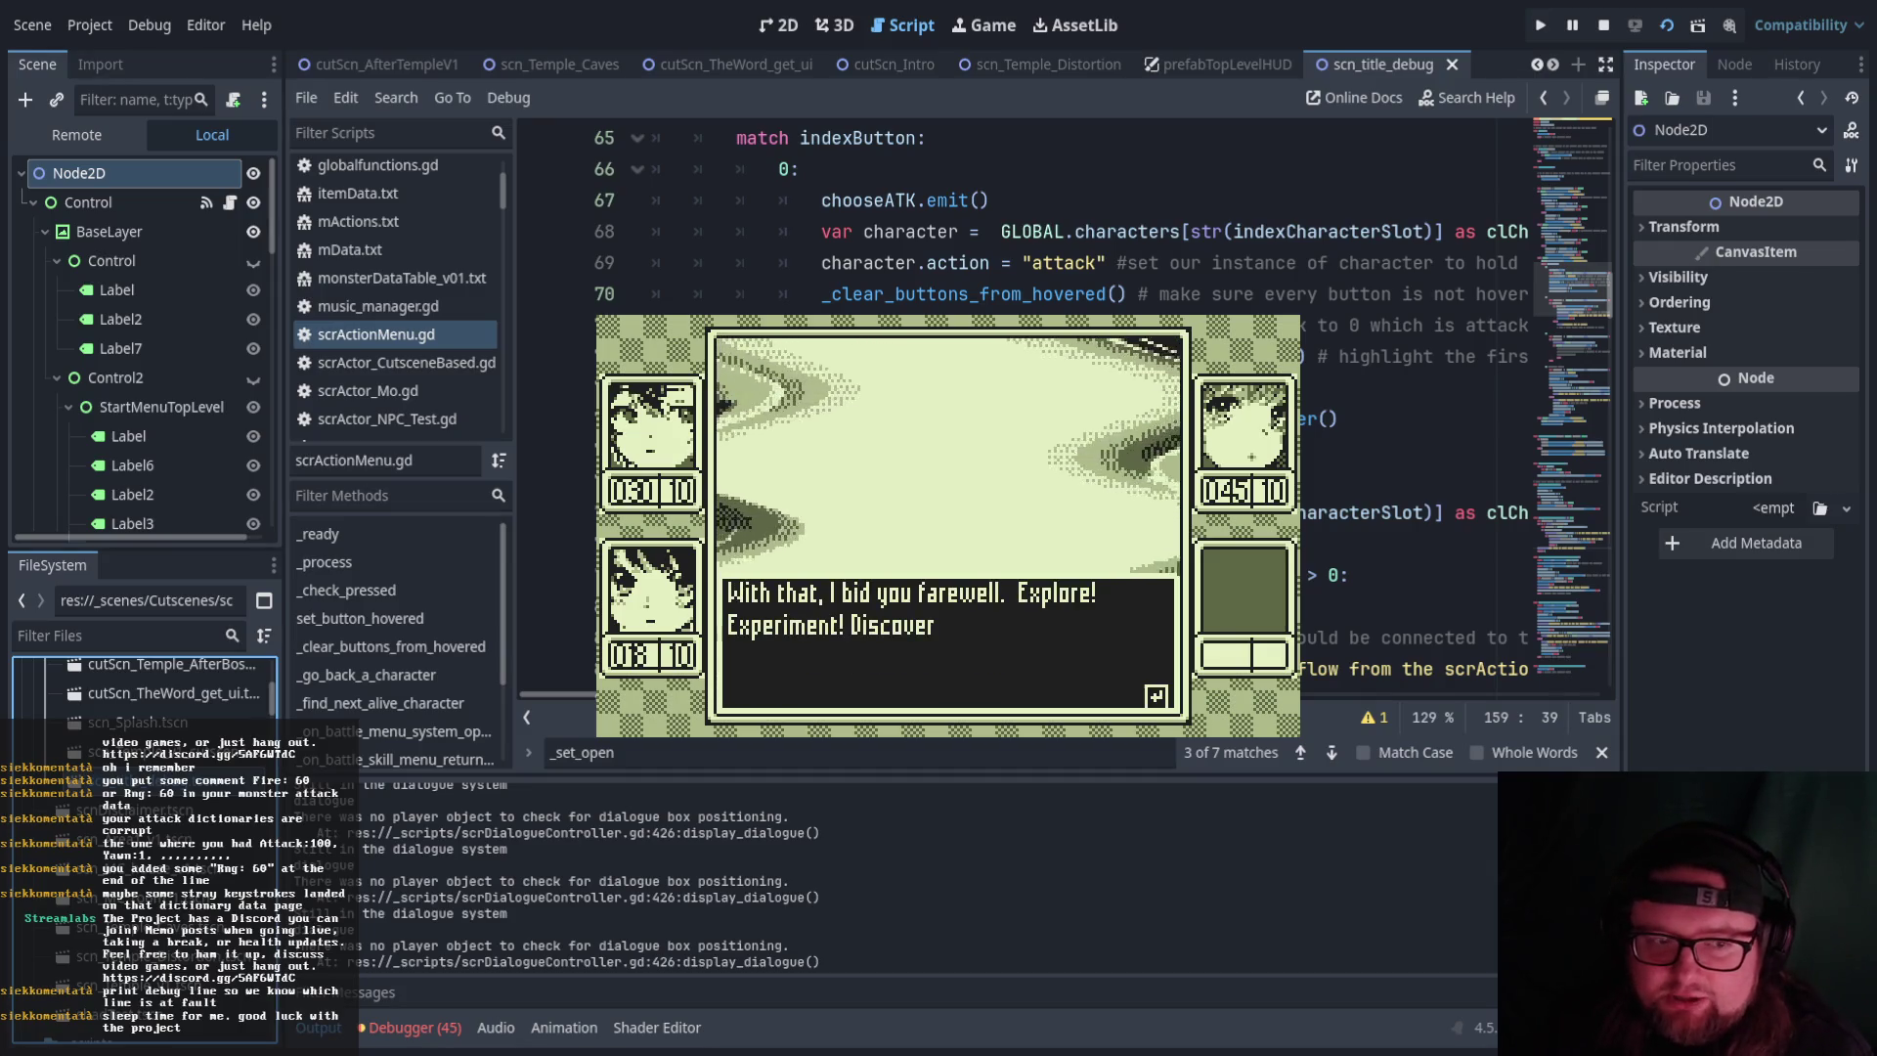
pyautogui.press('Return')
pyautogui.press('Return')
pyautogui.press('Return')
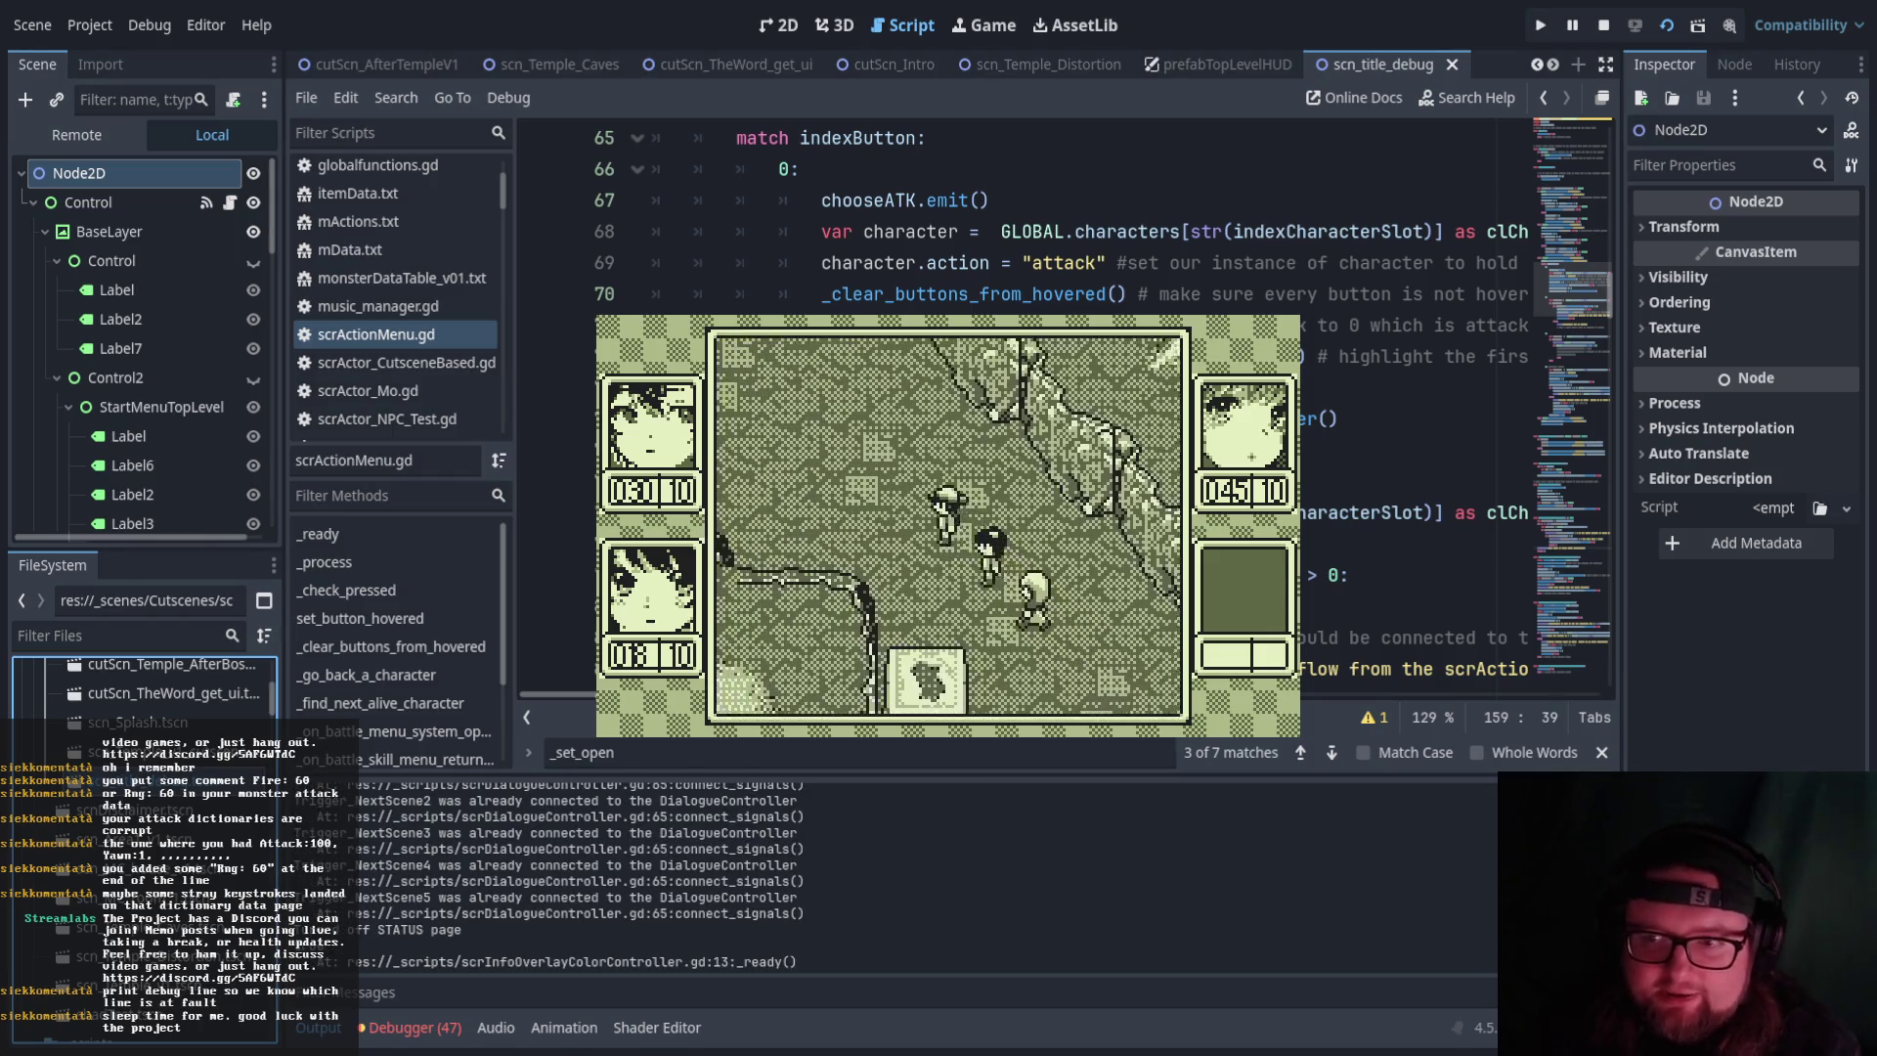
pyautogui.press('Escape')
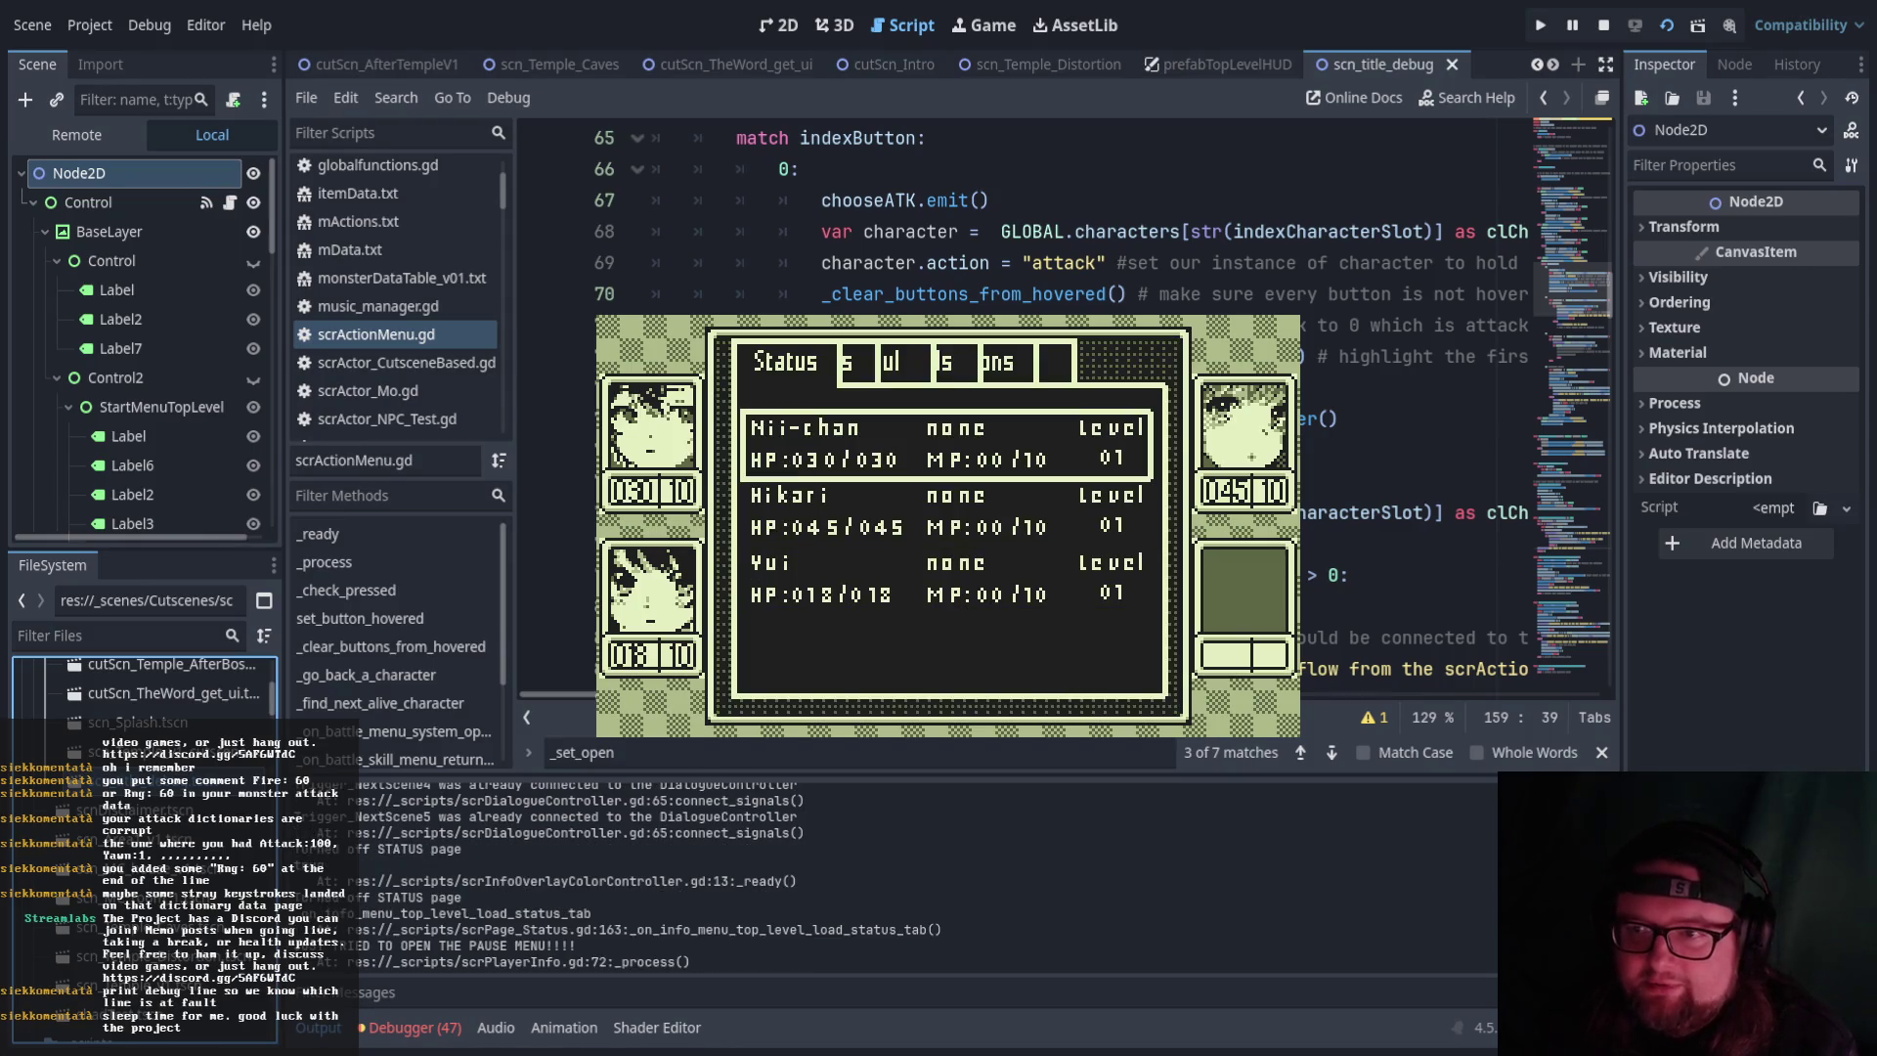
# Equip the Kelpie soul on Nii-chan from her Status soul page
pyautogui.press('Return')
pyautogui.press('Return')
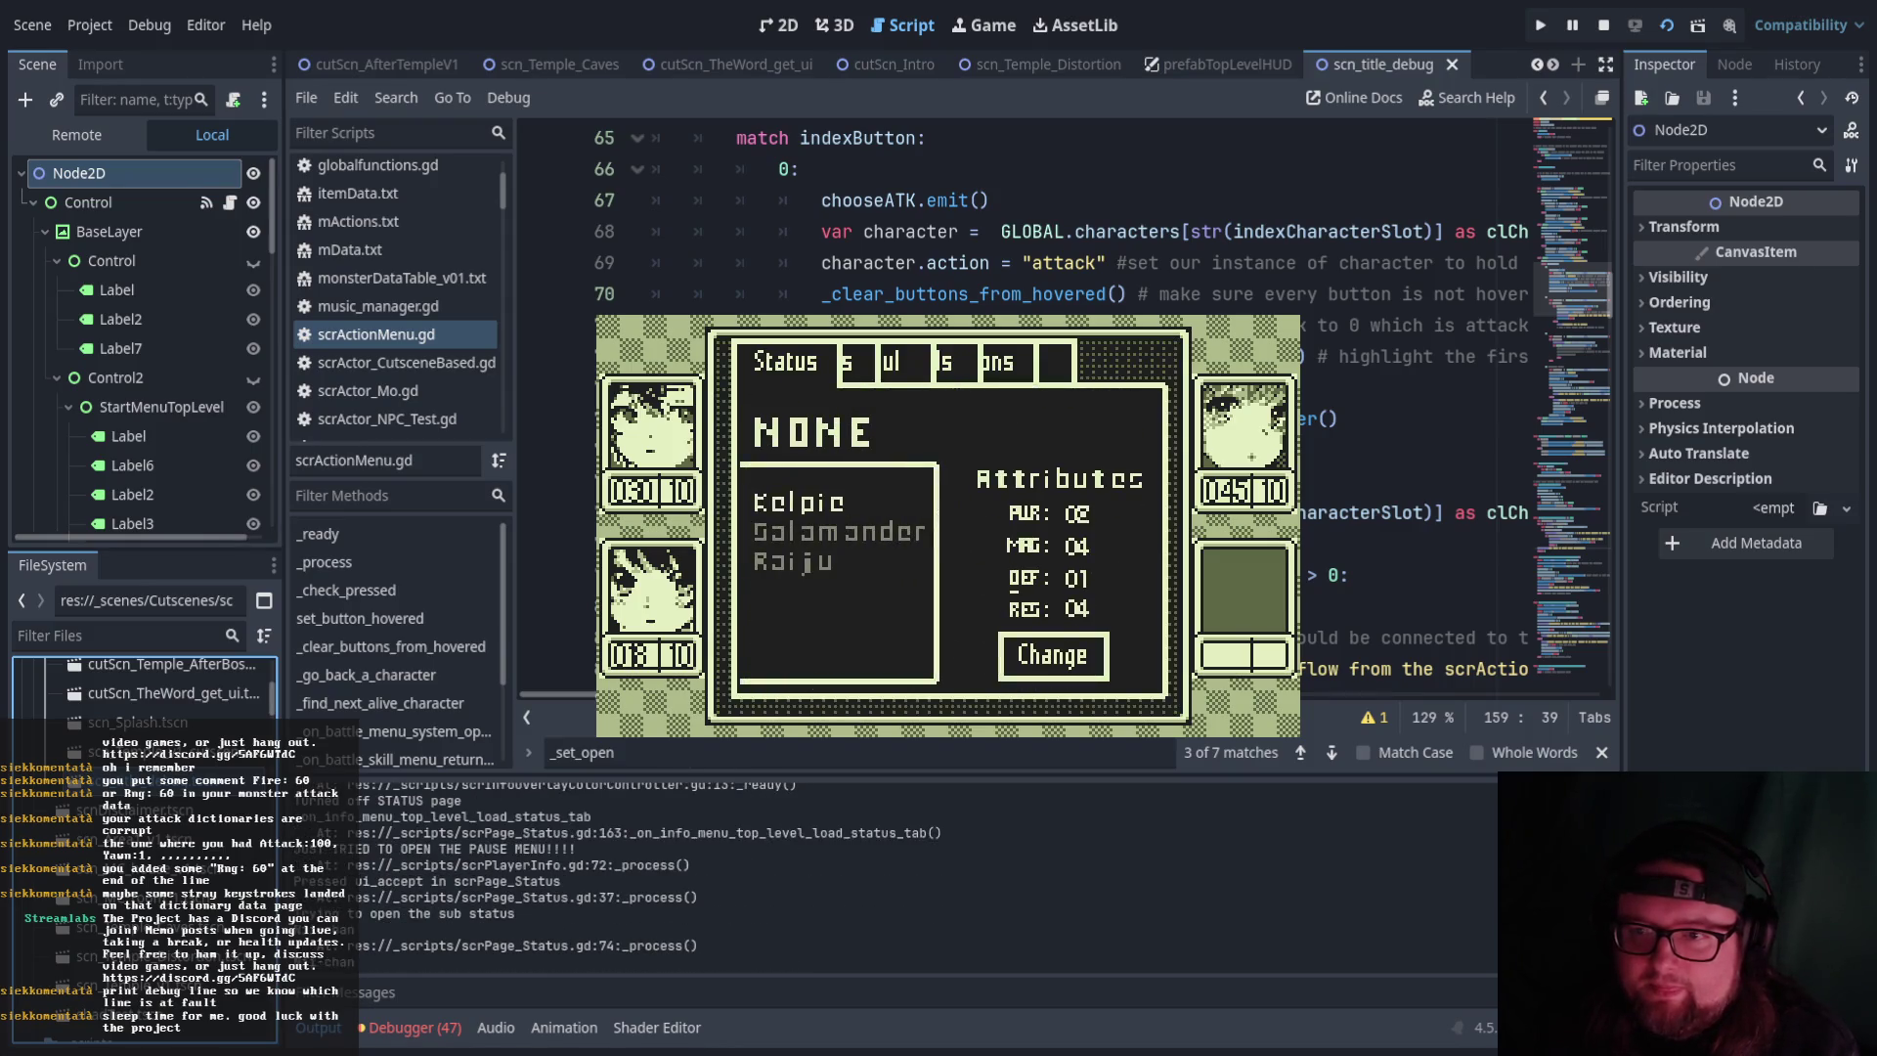
pyautogui.press('Return')
pyautogui.press('Escape')
pyautogui.press('Escape')
pyautogui.press('Return')
# Equip the Salamander soul on Hikari
pyautogui.press('Return')
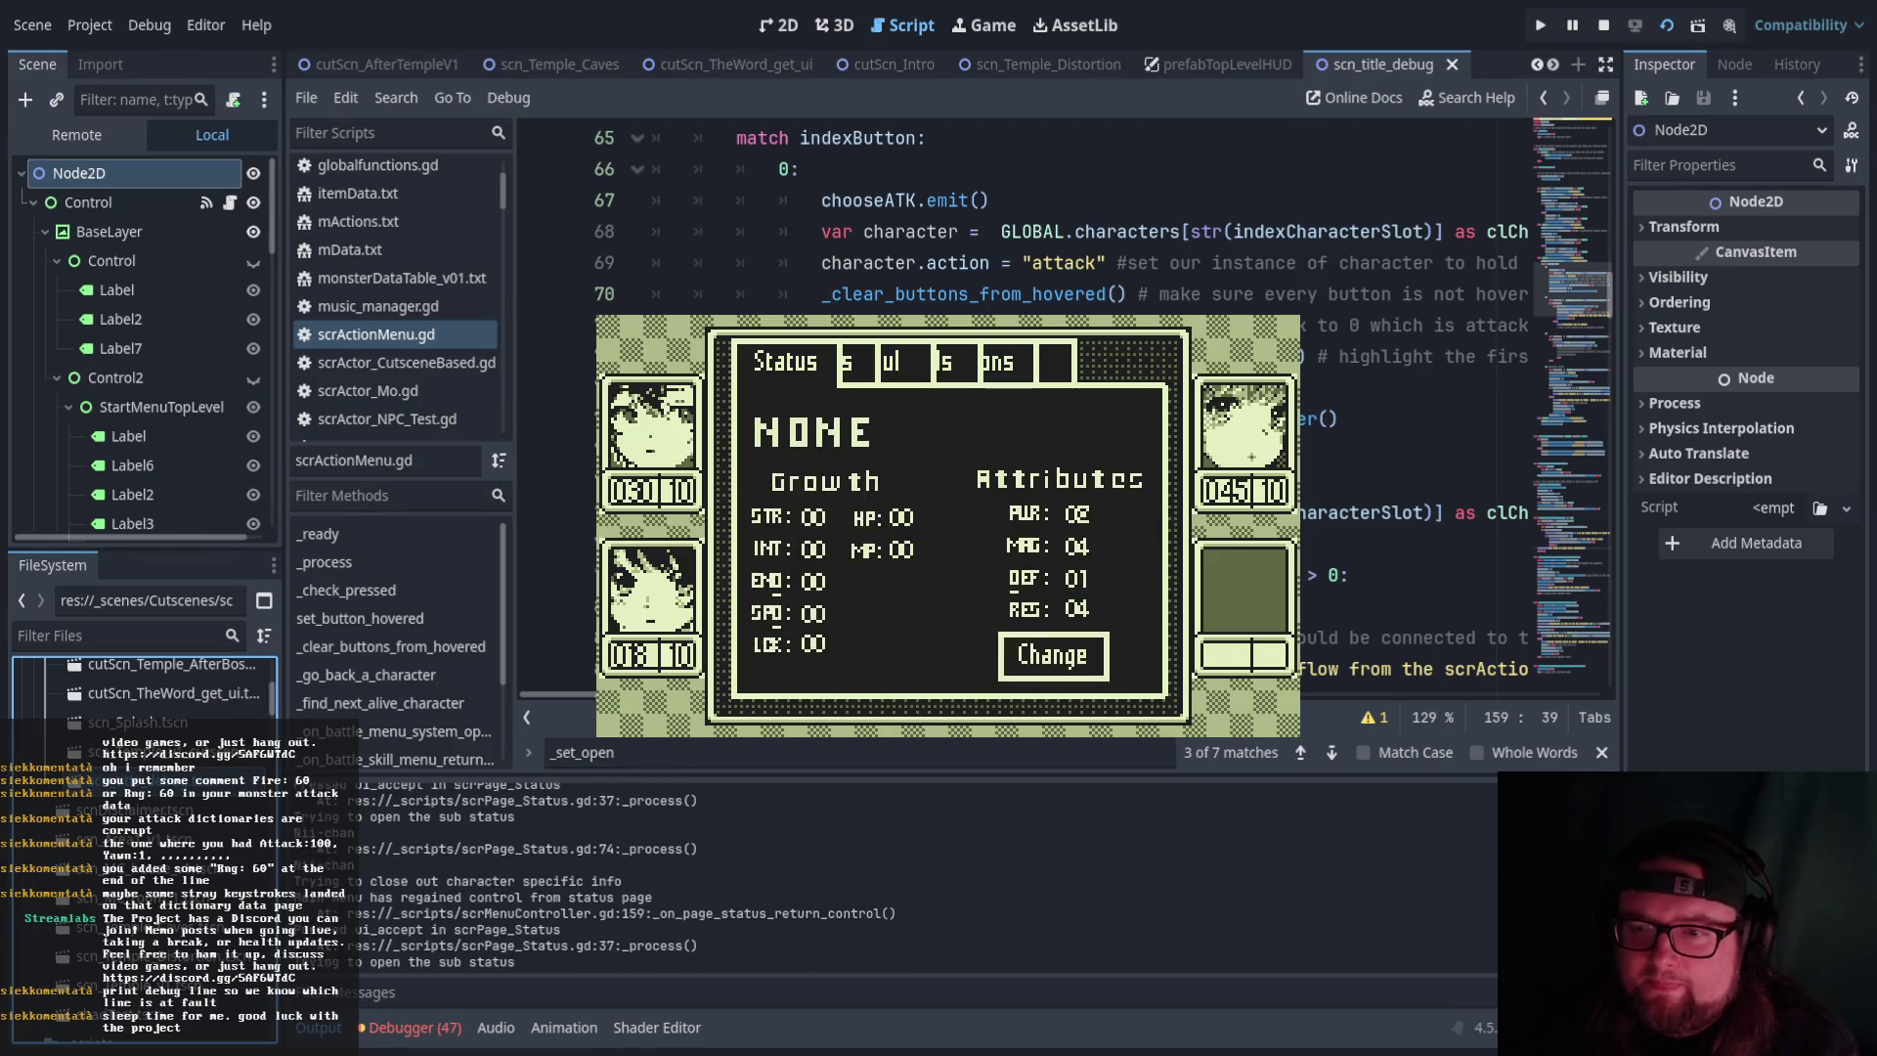
pyautogui.press('Return')
pyautogui.press('Escape')
pyautogui.press('Escape')
pyautogui.press('Down')
# Equip the Raiju soul on Yui and close the Status menu back to the map
pyautogui.press('Return')
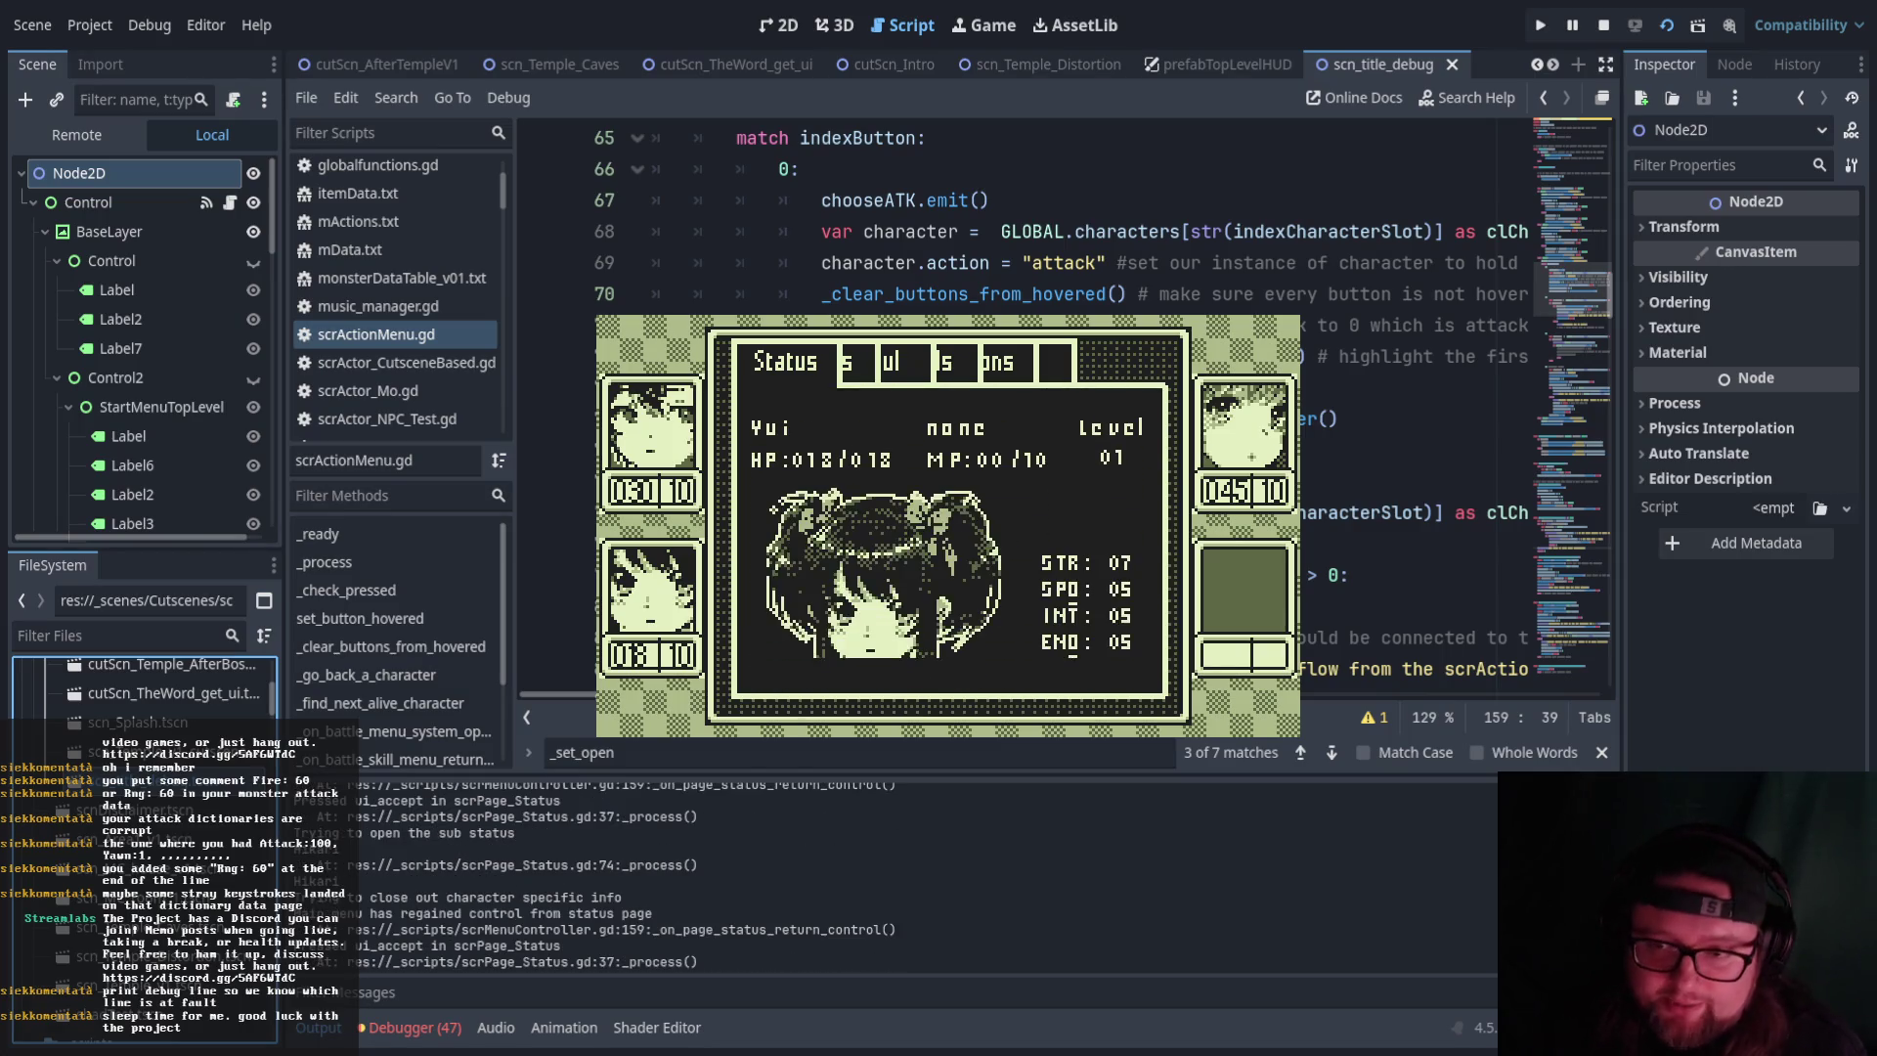
pyautogui.press('Return')
pyautogui.press('Return')
pyautogui.press('Down')
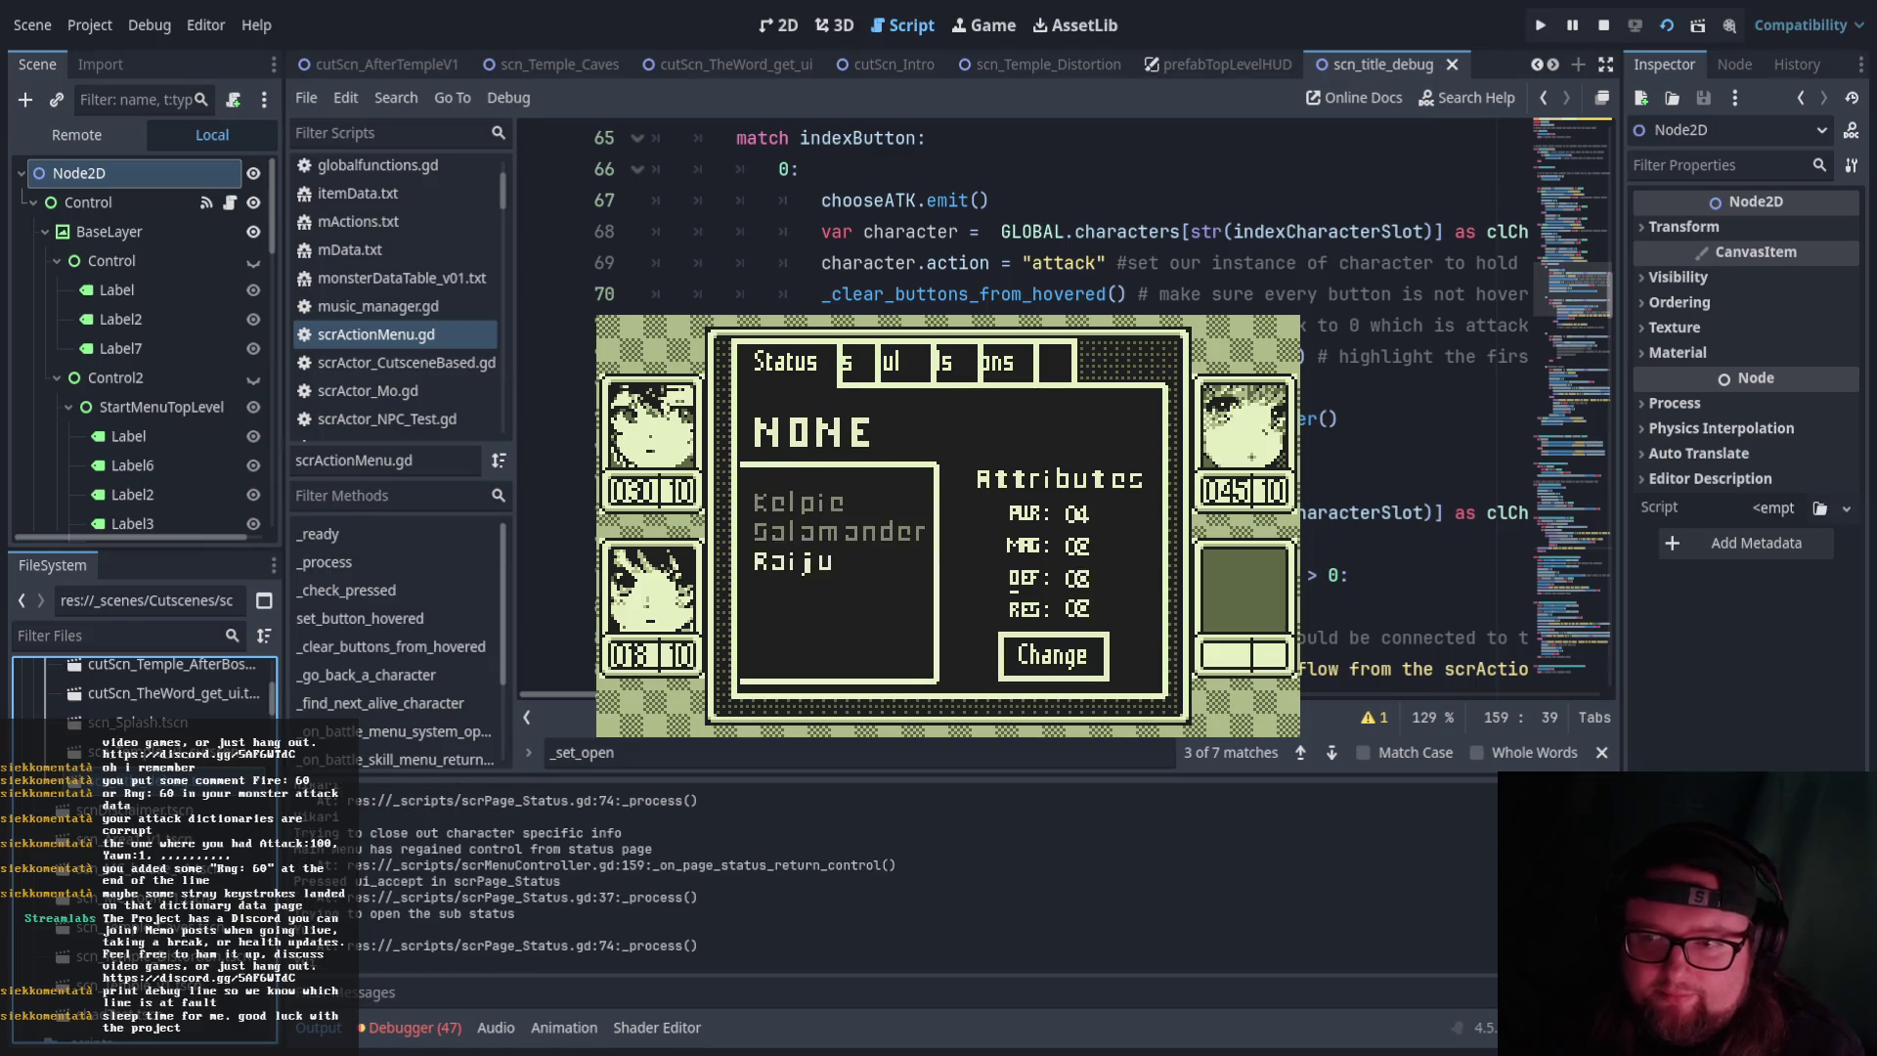
pyautogui.press('Return')
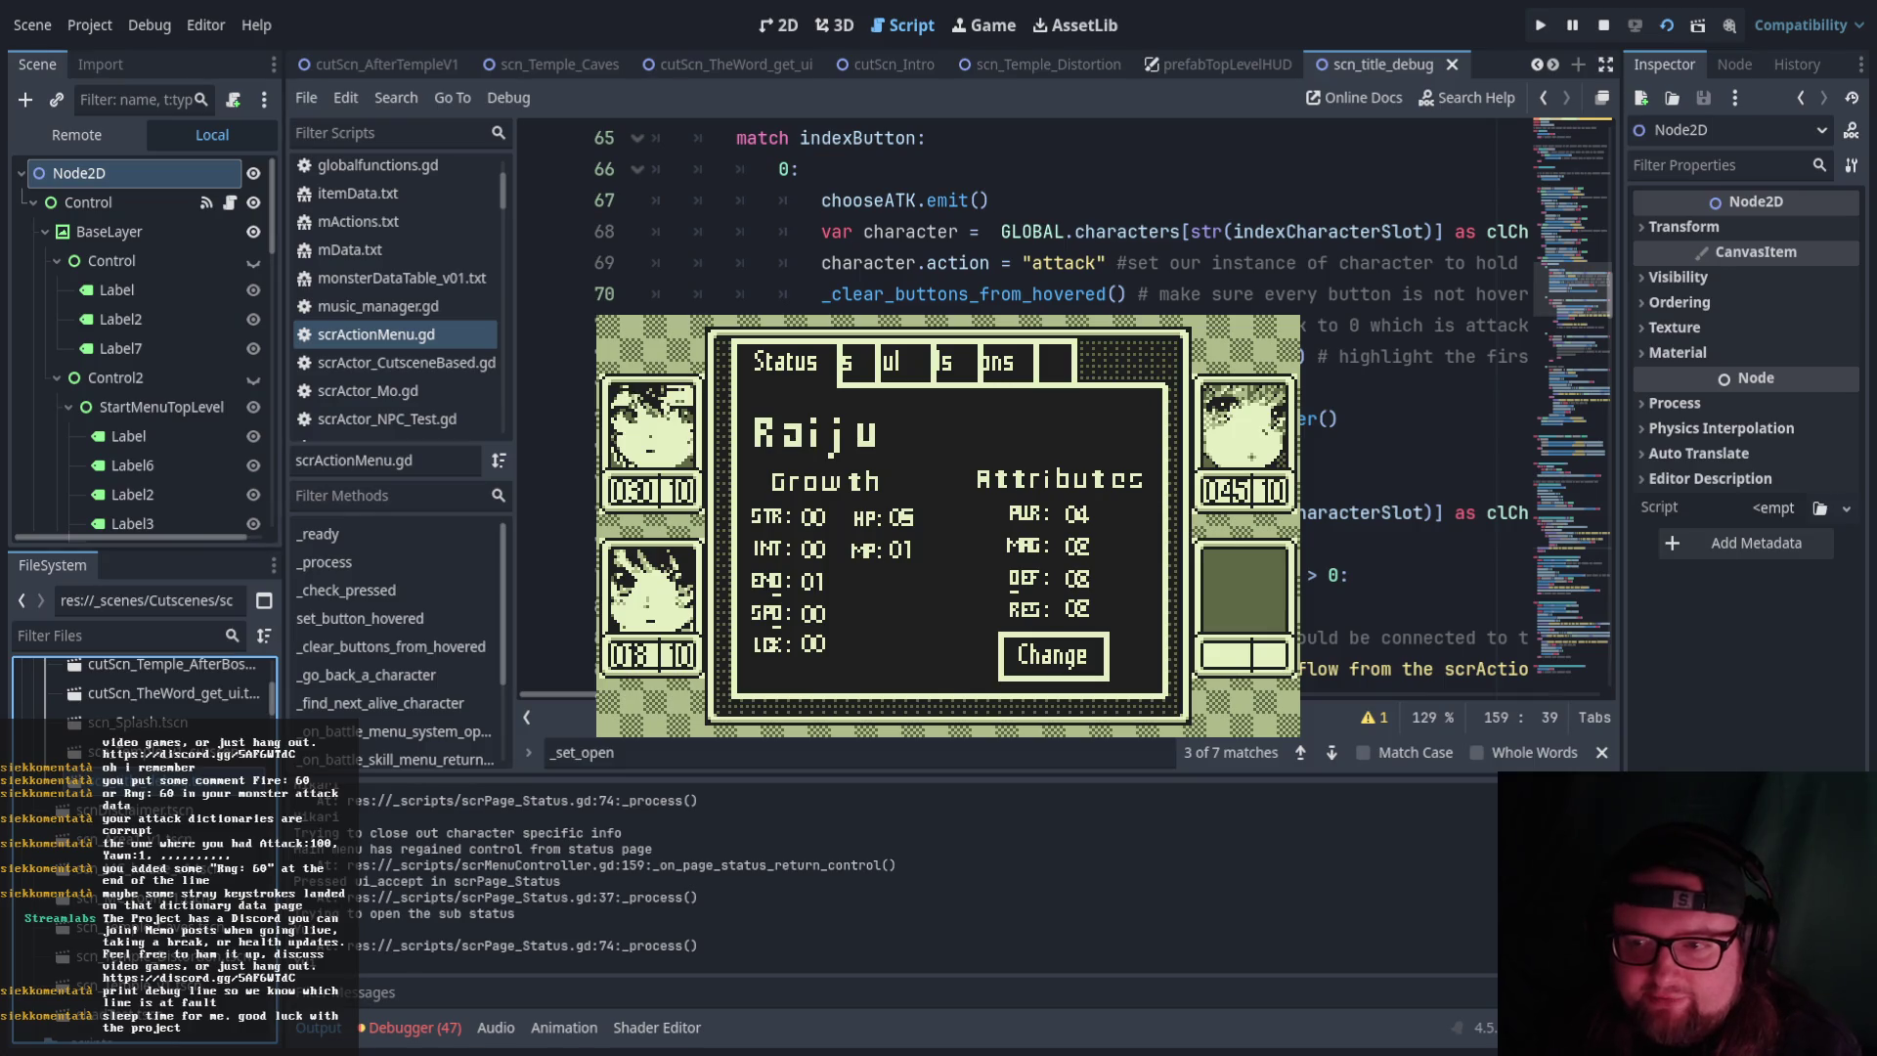
pyautogui.press('Escape')
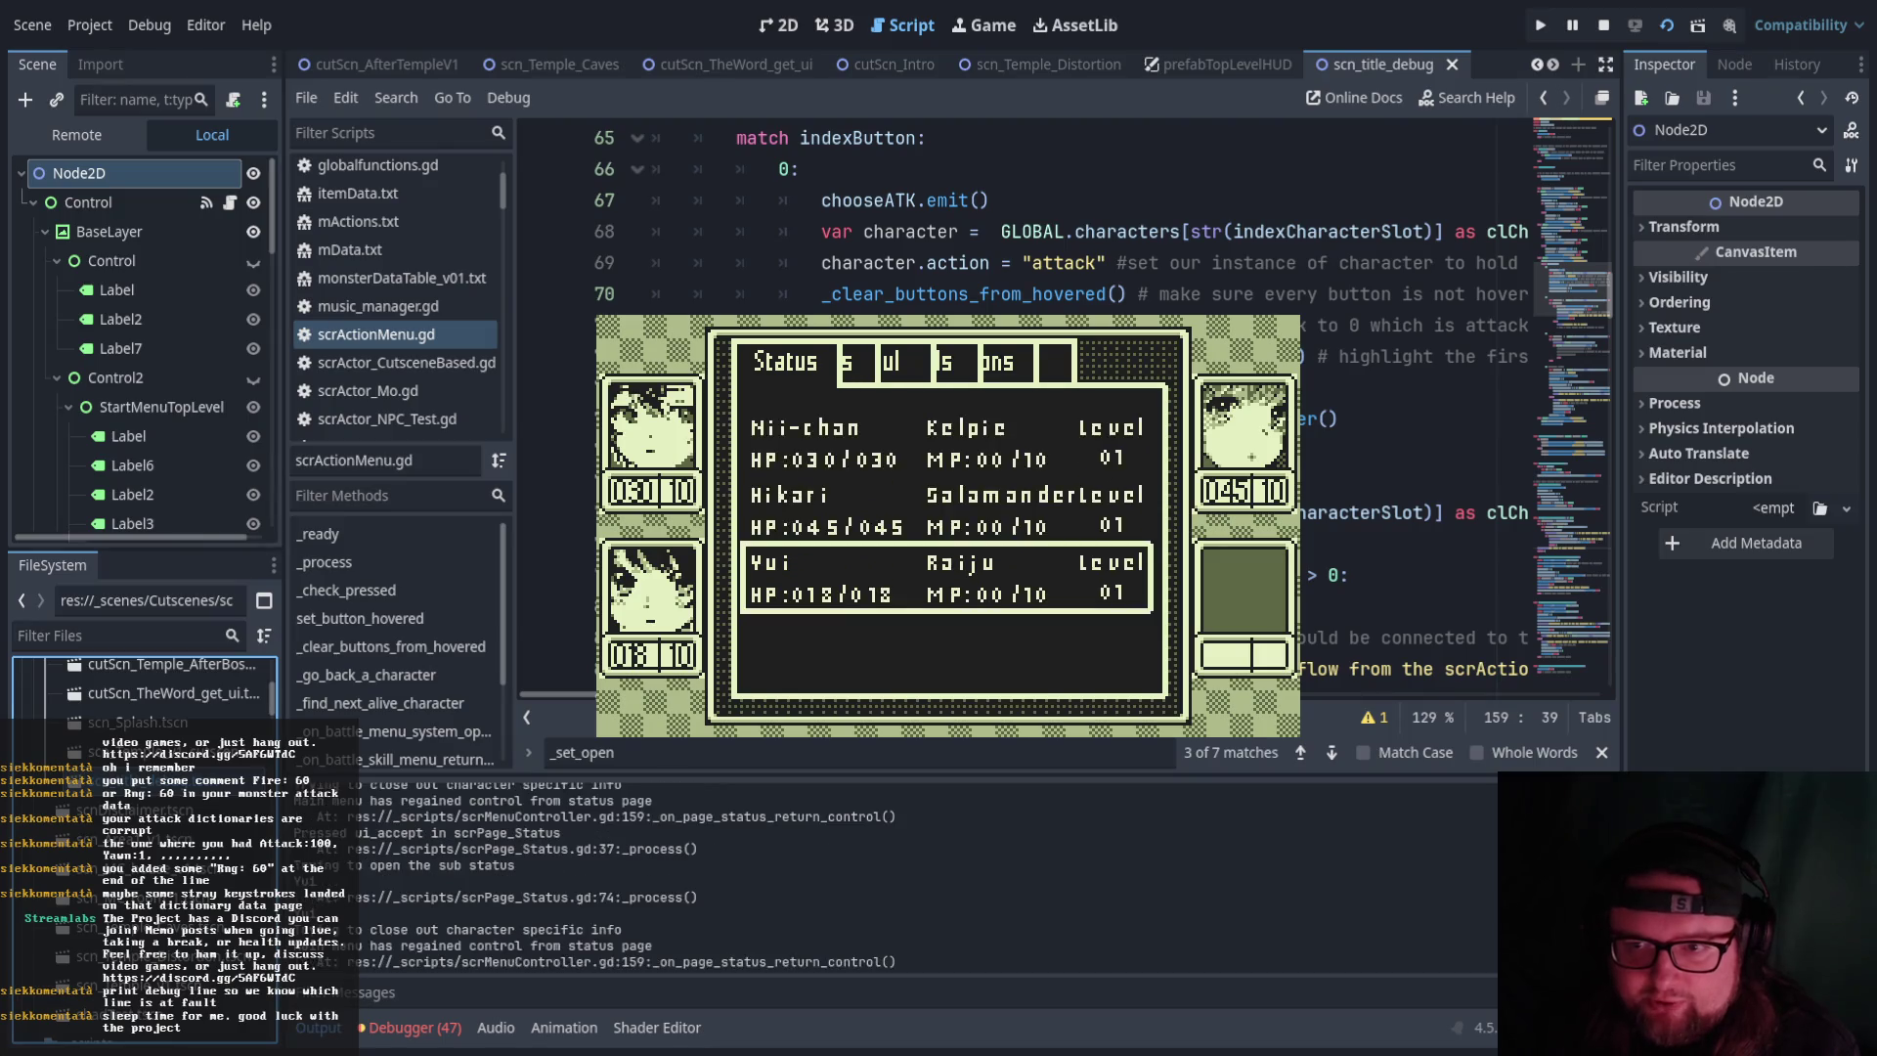
pyautogui.press('Escape')
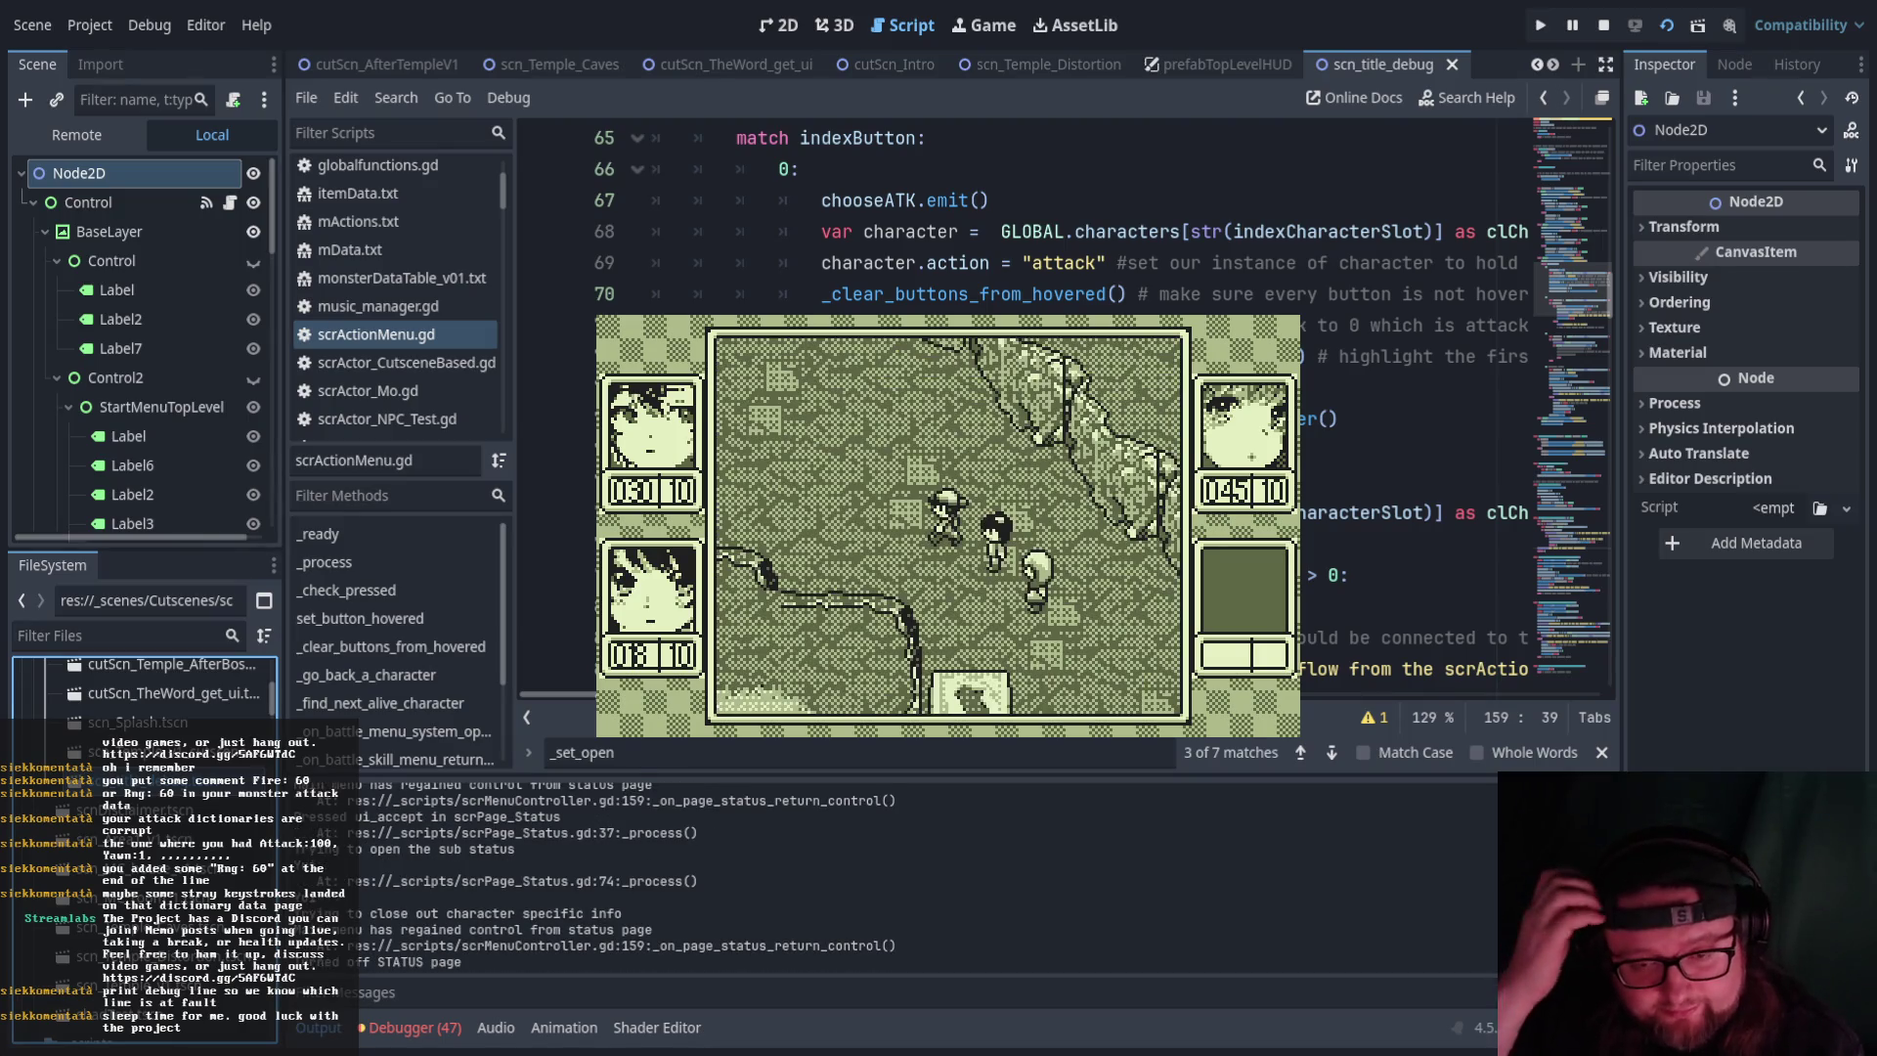
# Walk the party past the torii gate into the area that triggers a battle
pyautogui.press('Up')
pyautogui.press('Left')
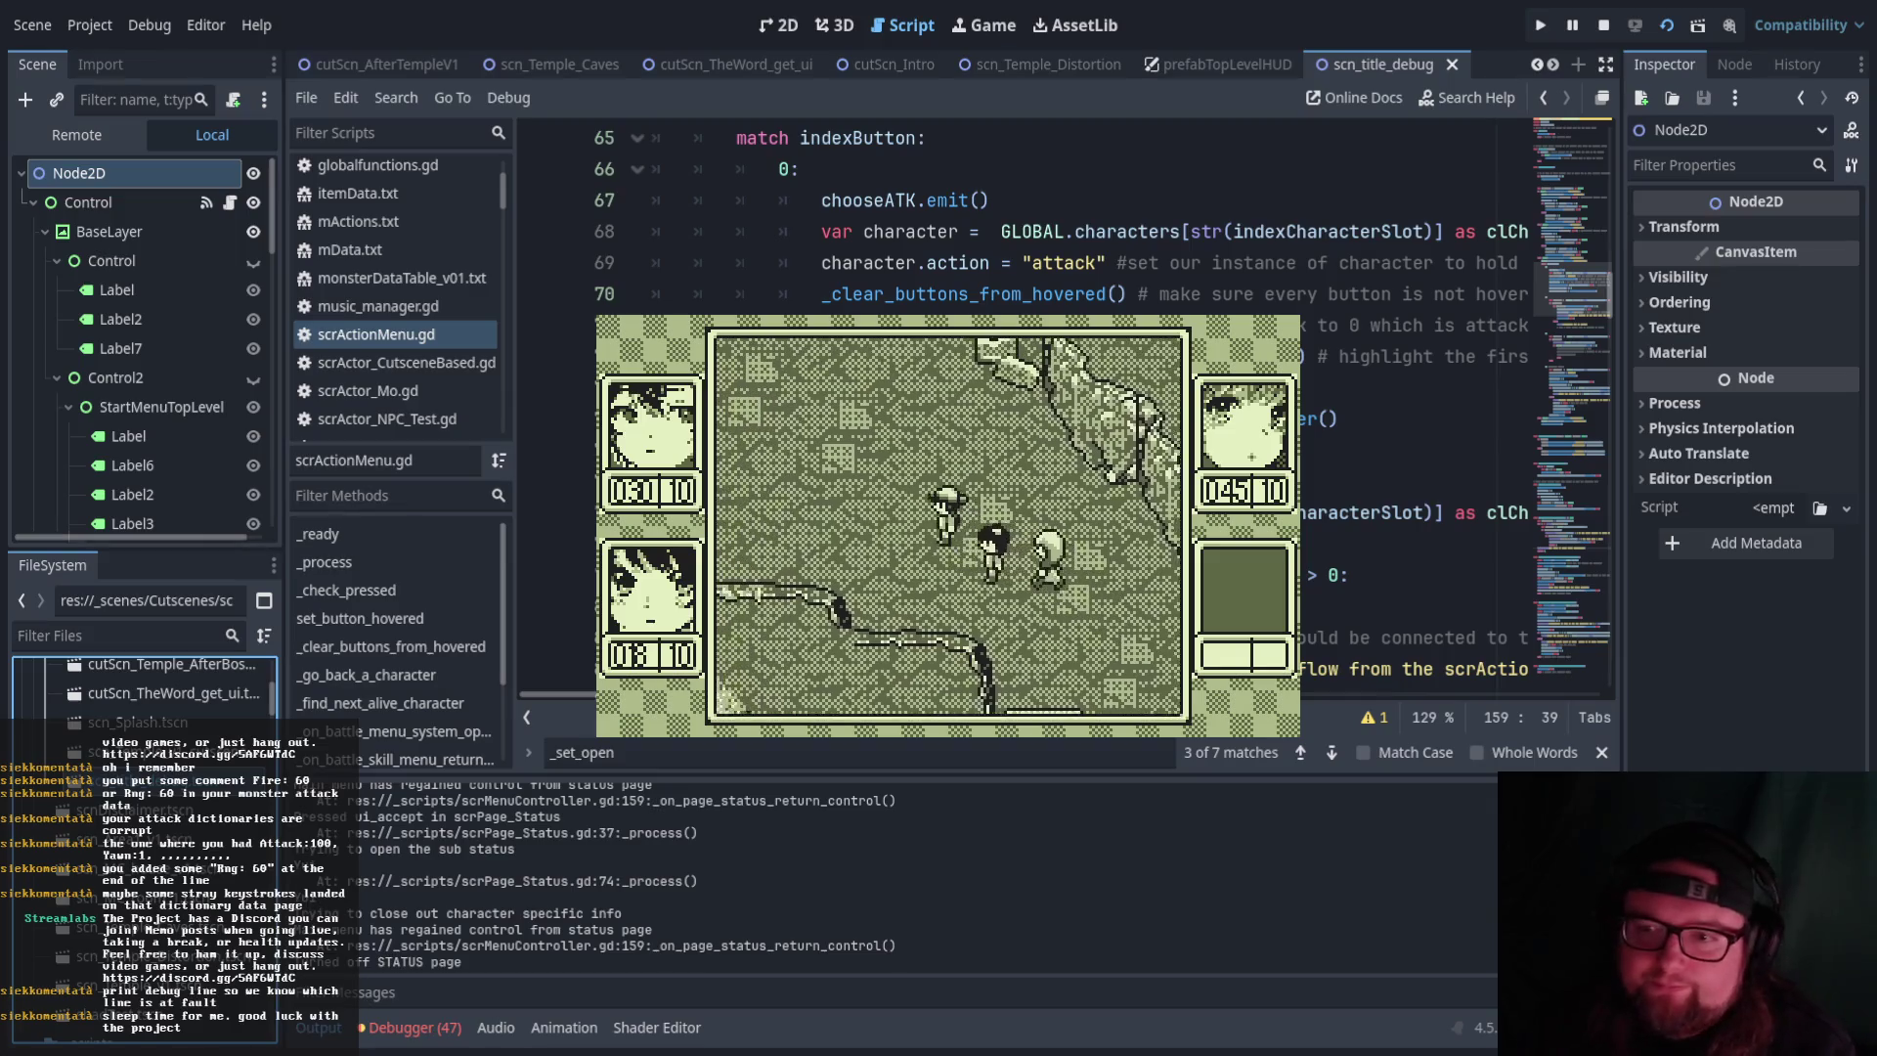
pyautogui.press('Up')
pyautogui.press('Right')
pyautogui.press('Up')
pyautogui.press('Right')
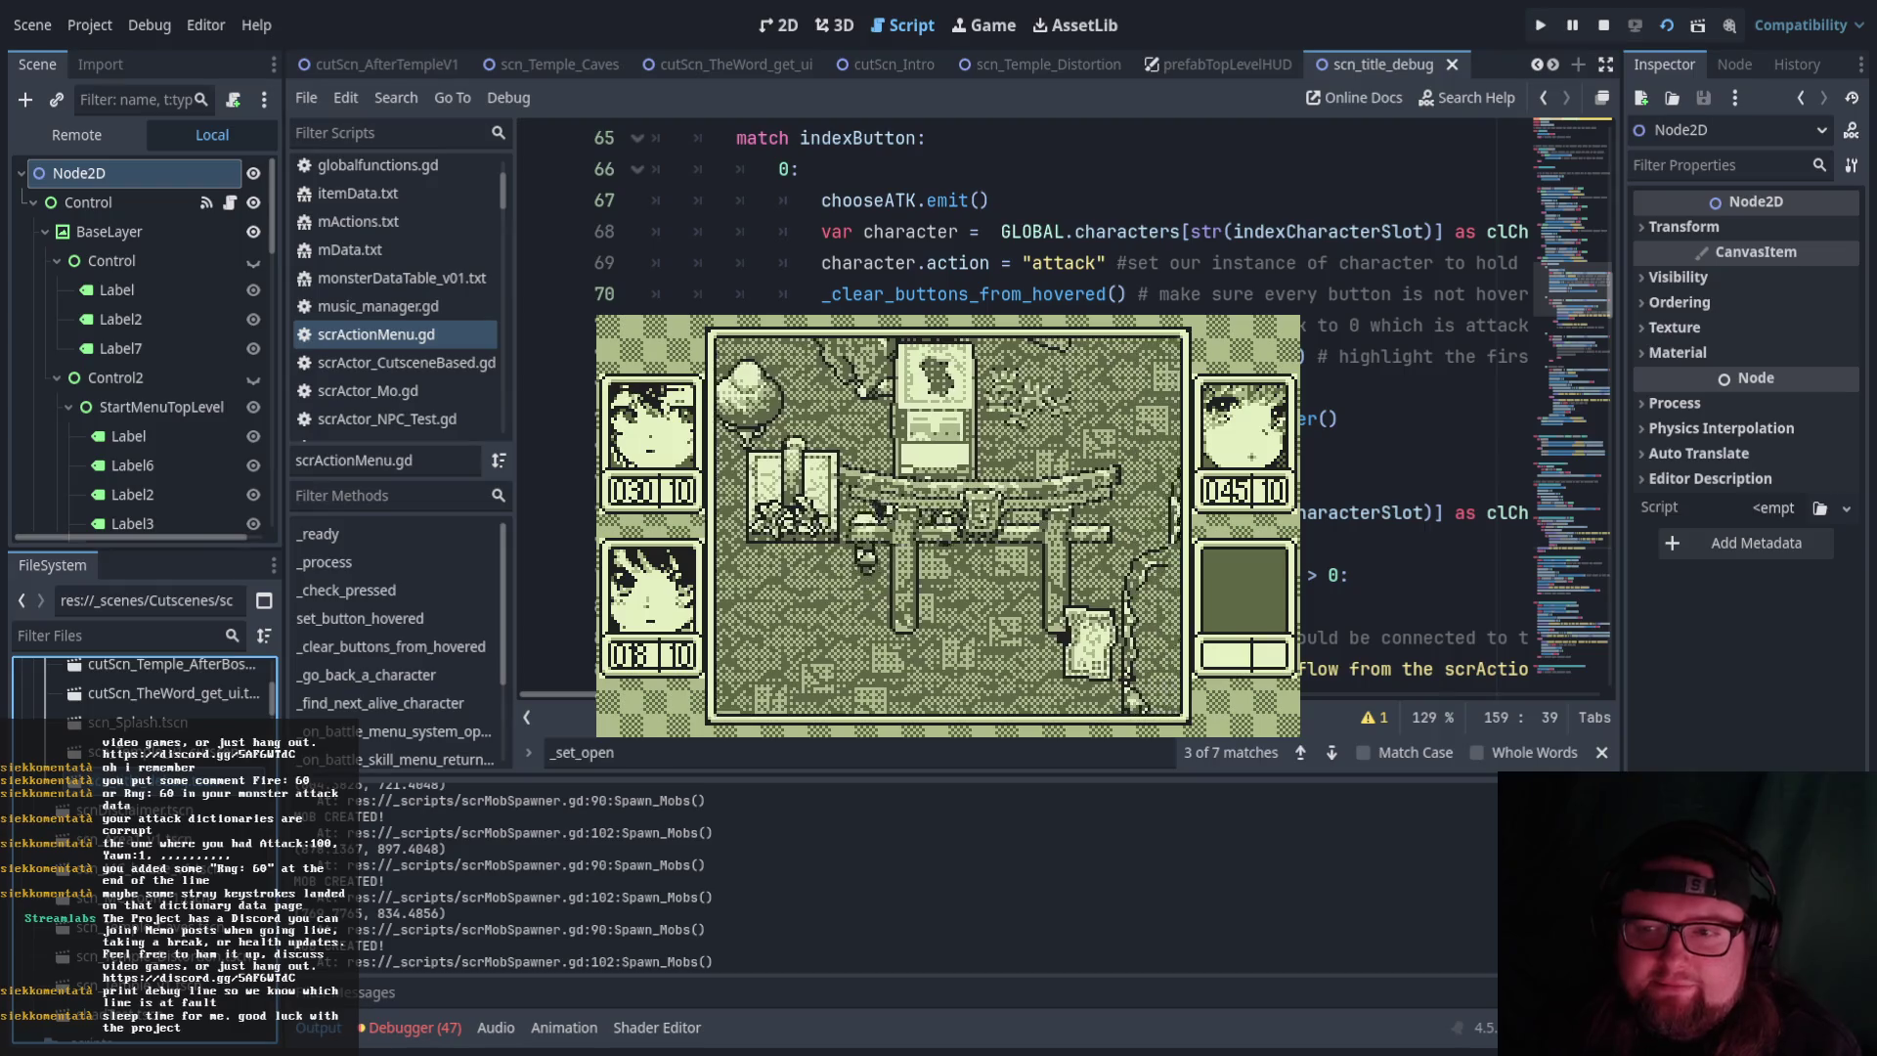
pyautogui.press('Up')
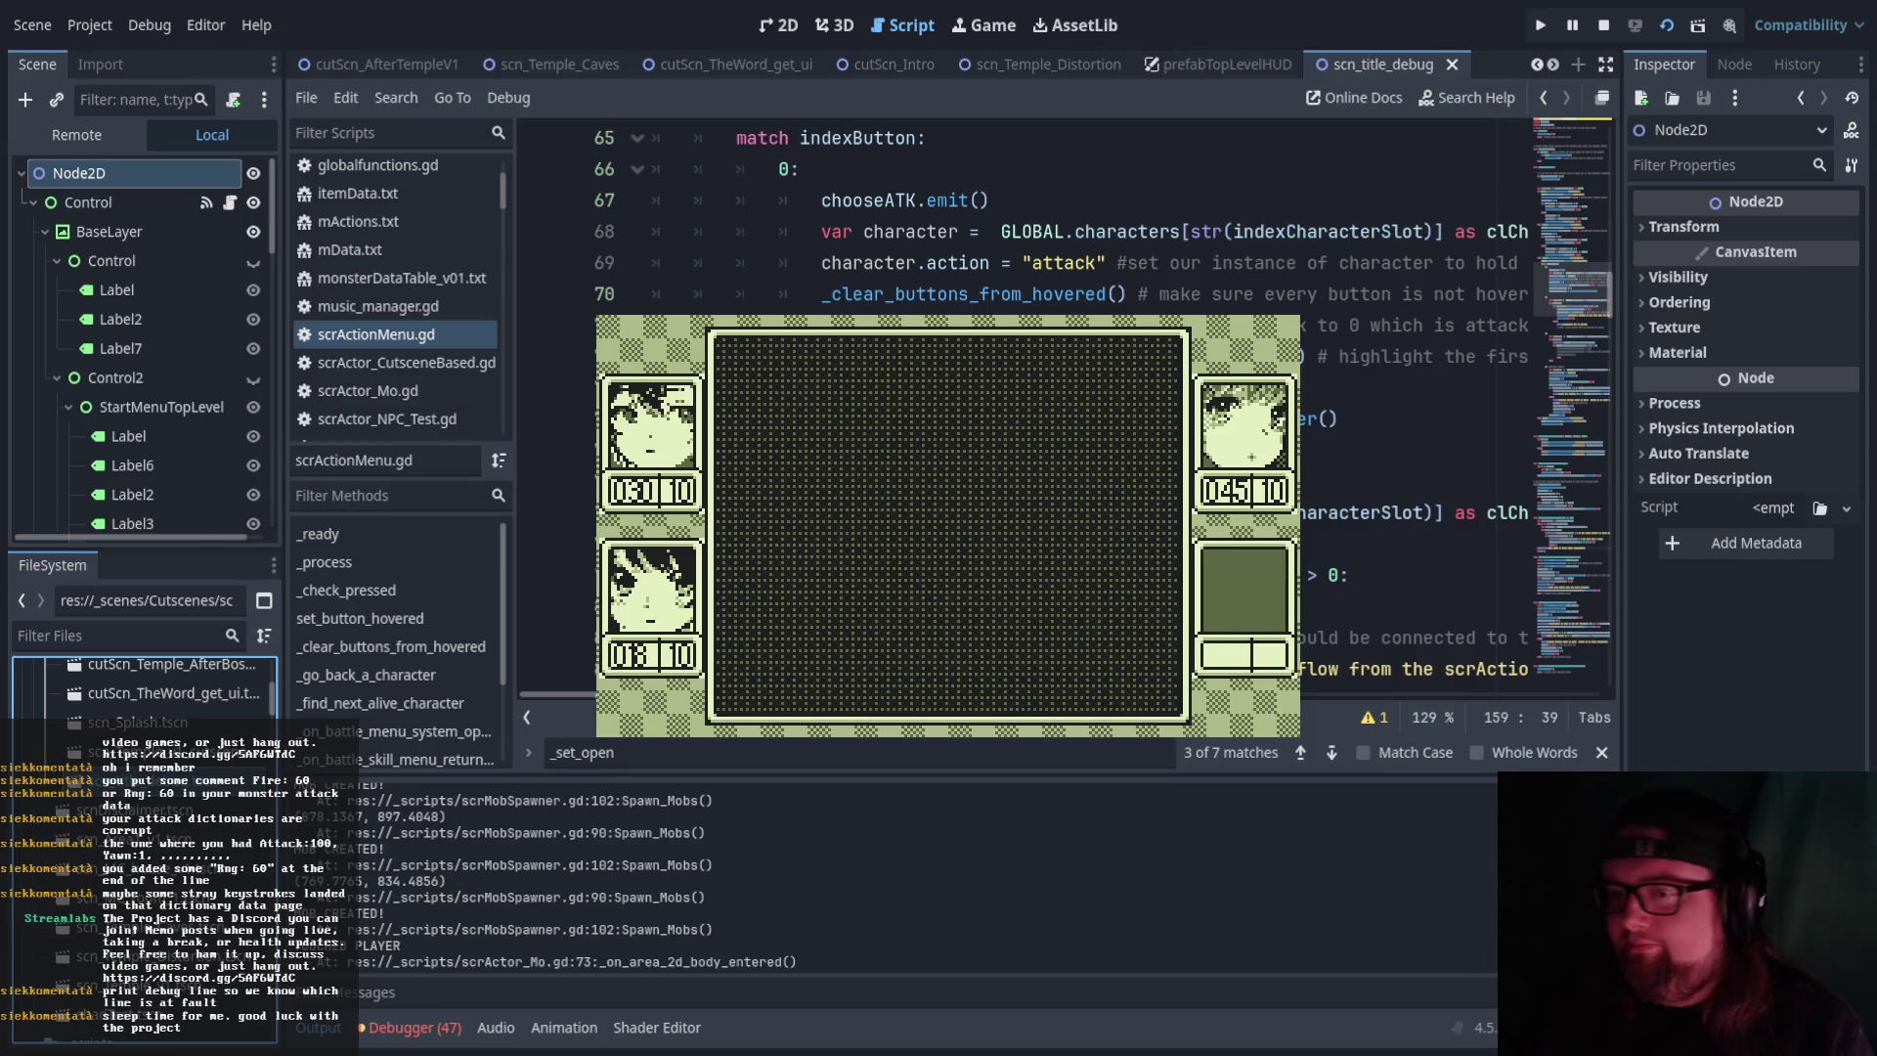
# Choose ACT, pick a skill from the character's list, and cast it to finish the turn
pyautogui.press('Right')
pyautogui.press('Right')
pyautogui.press('Right')
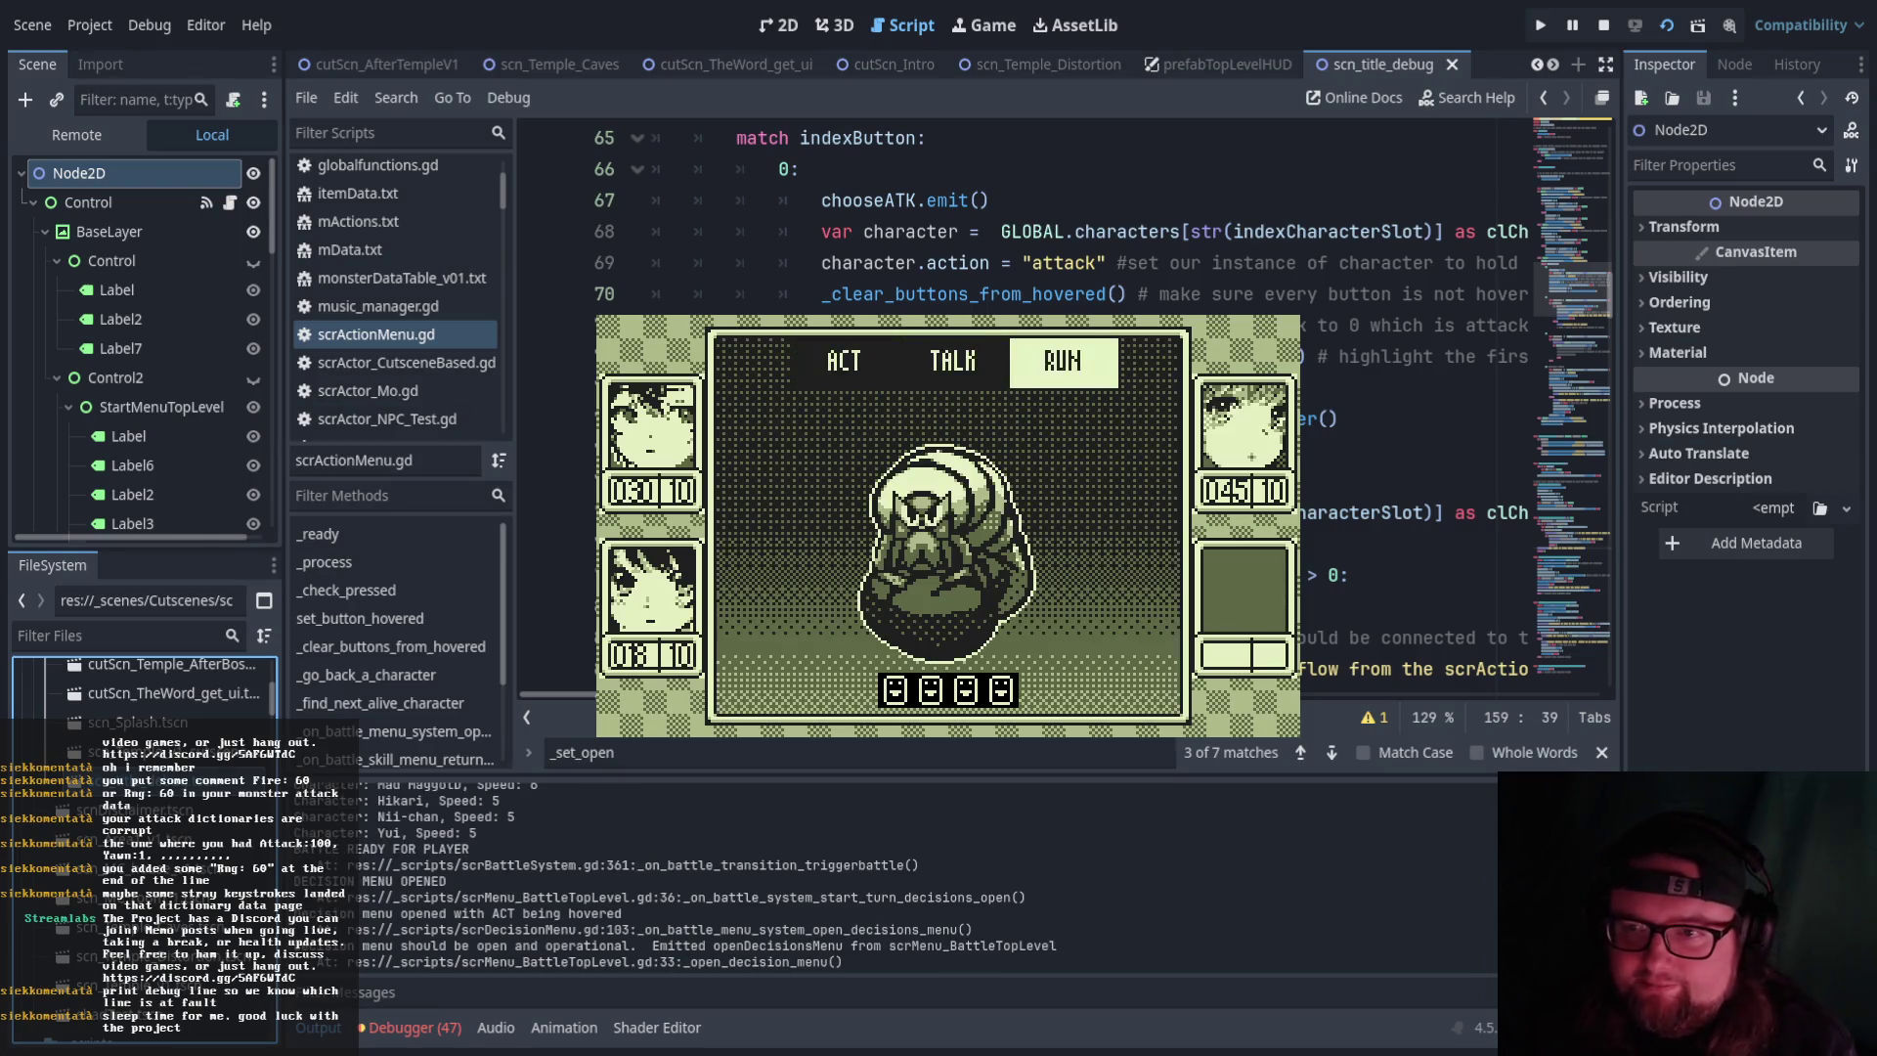
pyautogui.press('Return')
pyautogui.press('Right')
pyautogui.press('Right')
pyautogui.press('Left')
pyautogui.press('Return')
pyautogui.press('Right')
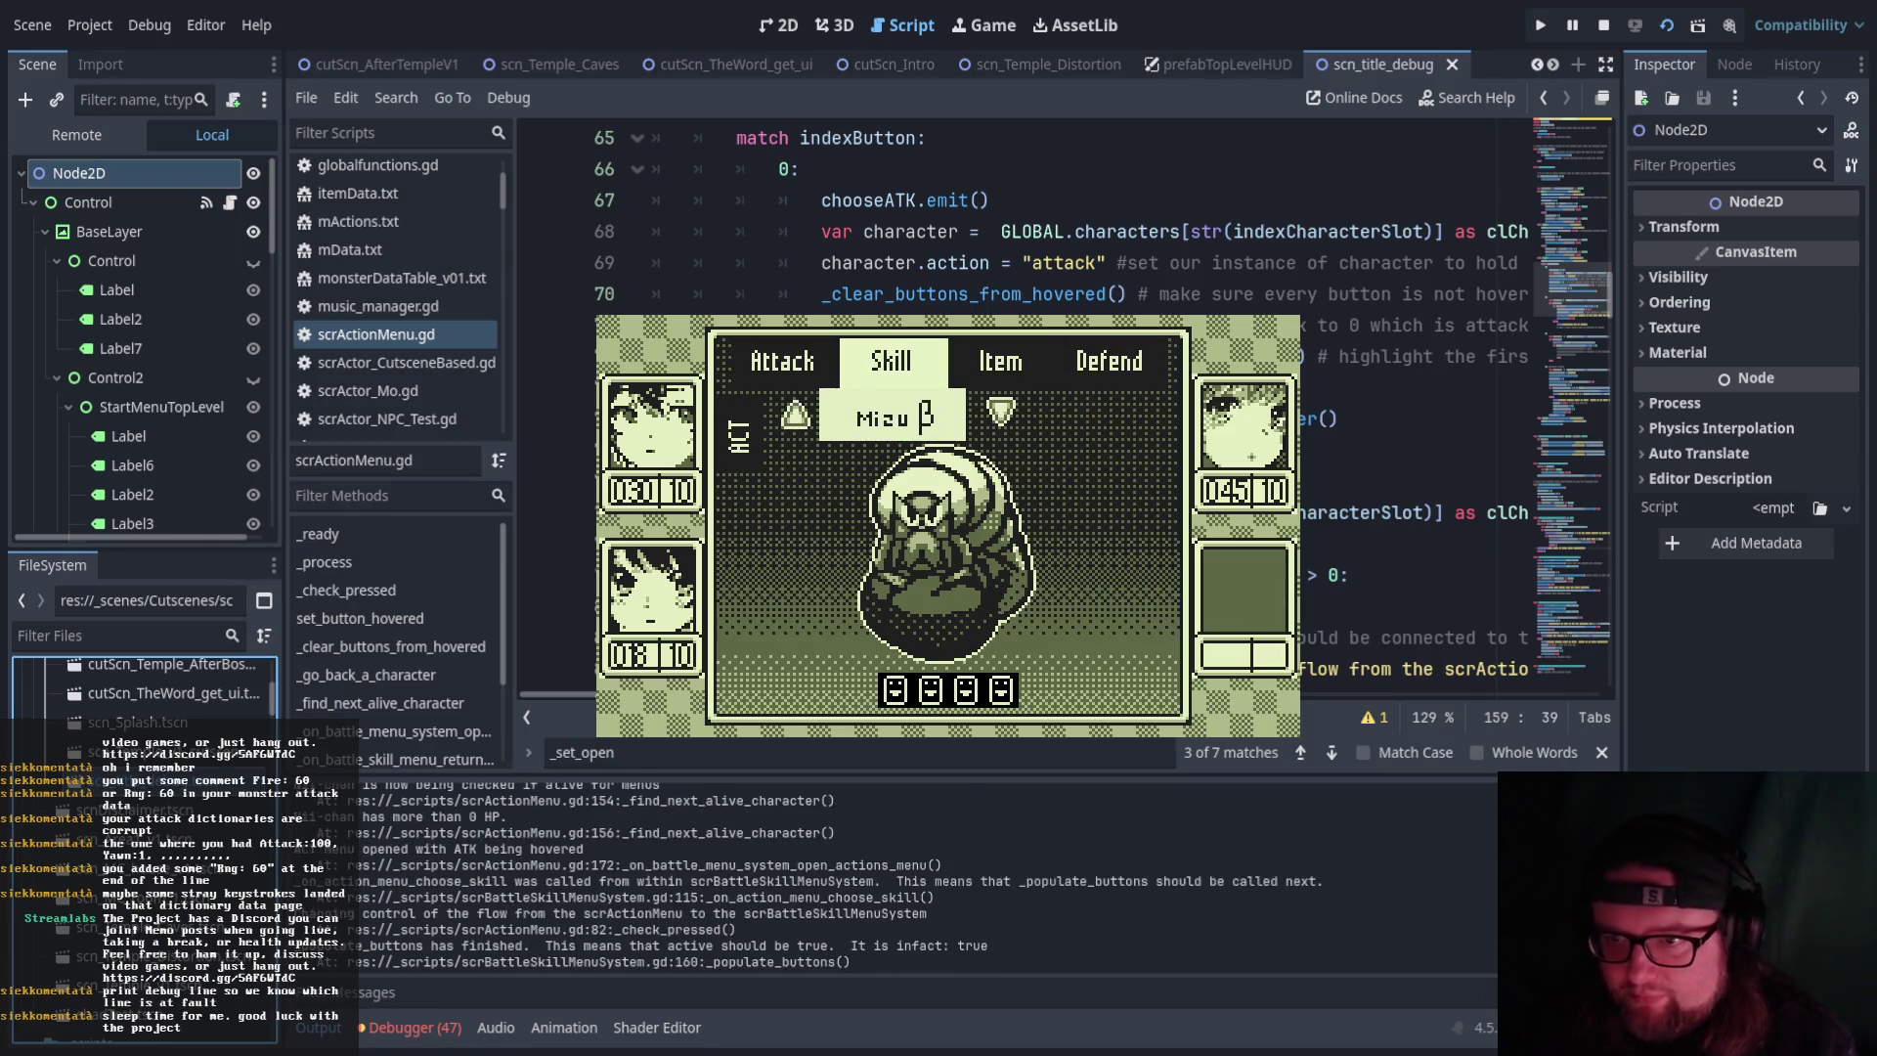
pyautogui.press('Return')
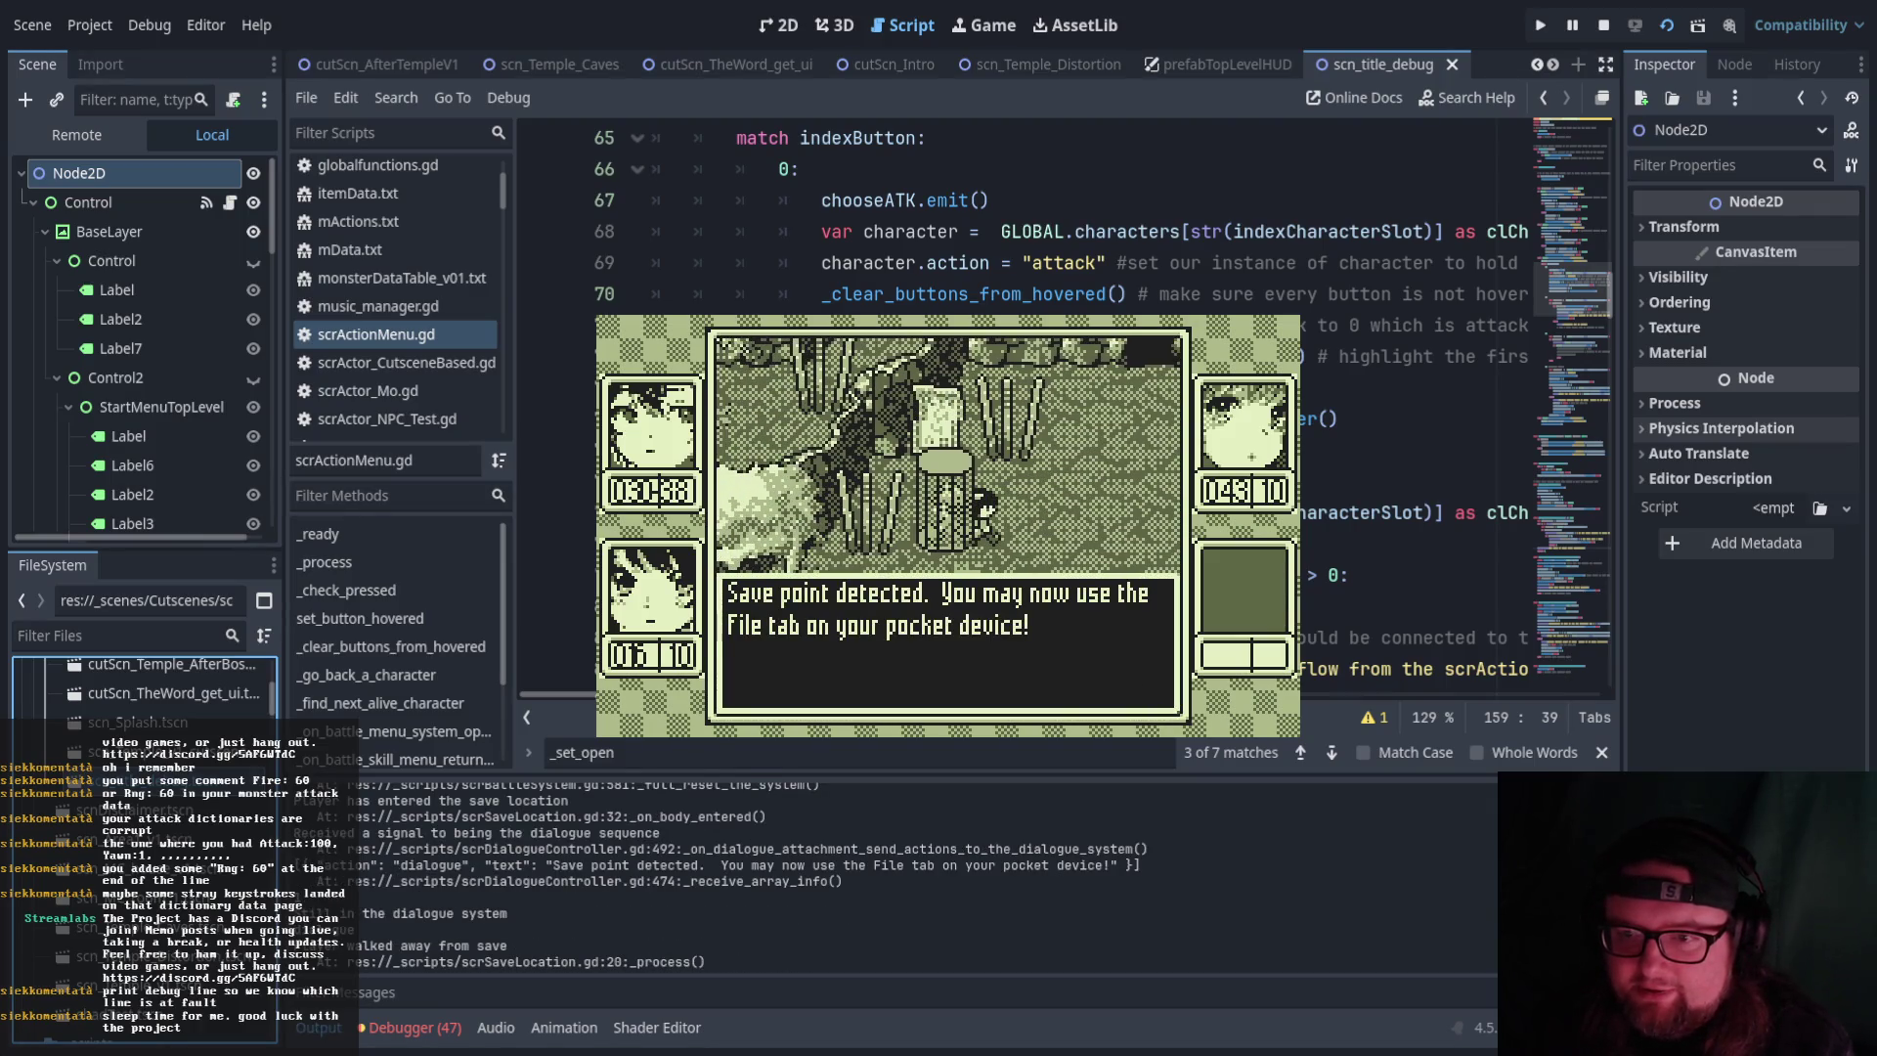
# Dismiss the save point message, view the pause menu's File page, then stop the game with F8
pyautogui.press('Return')
pyautogui.press('Escape')
pyautogui.press('Right')
pyautogui.press('Right')
pyautogui.press('Right')
pyautogui.press('Right')
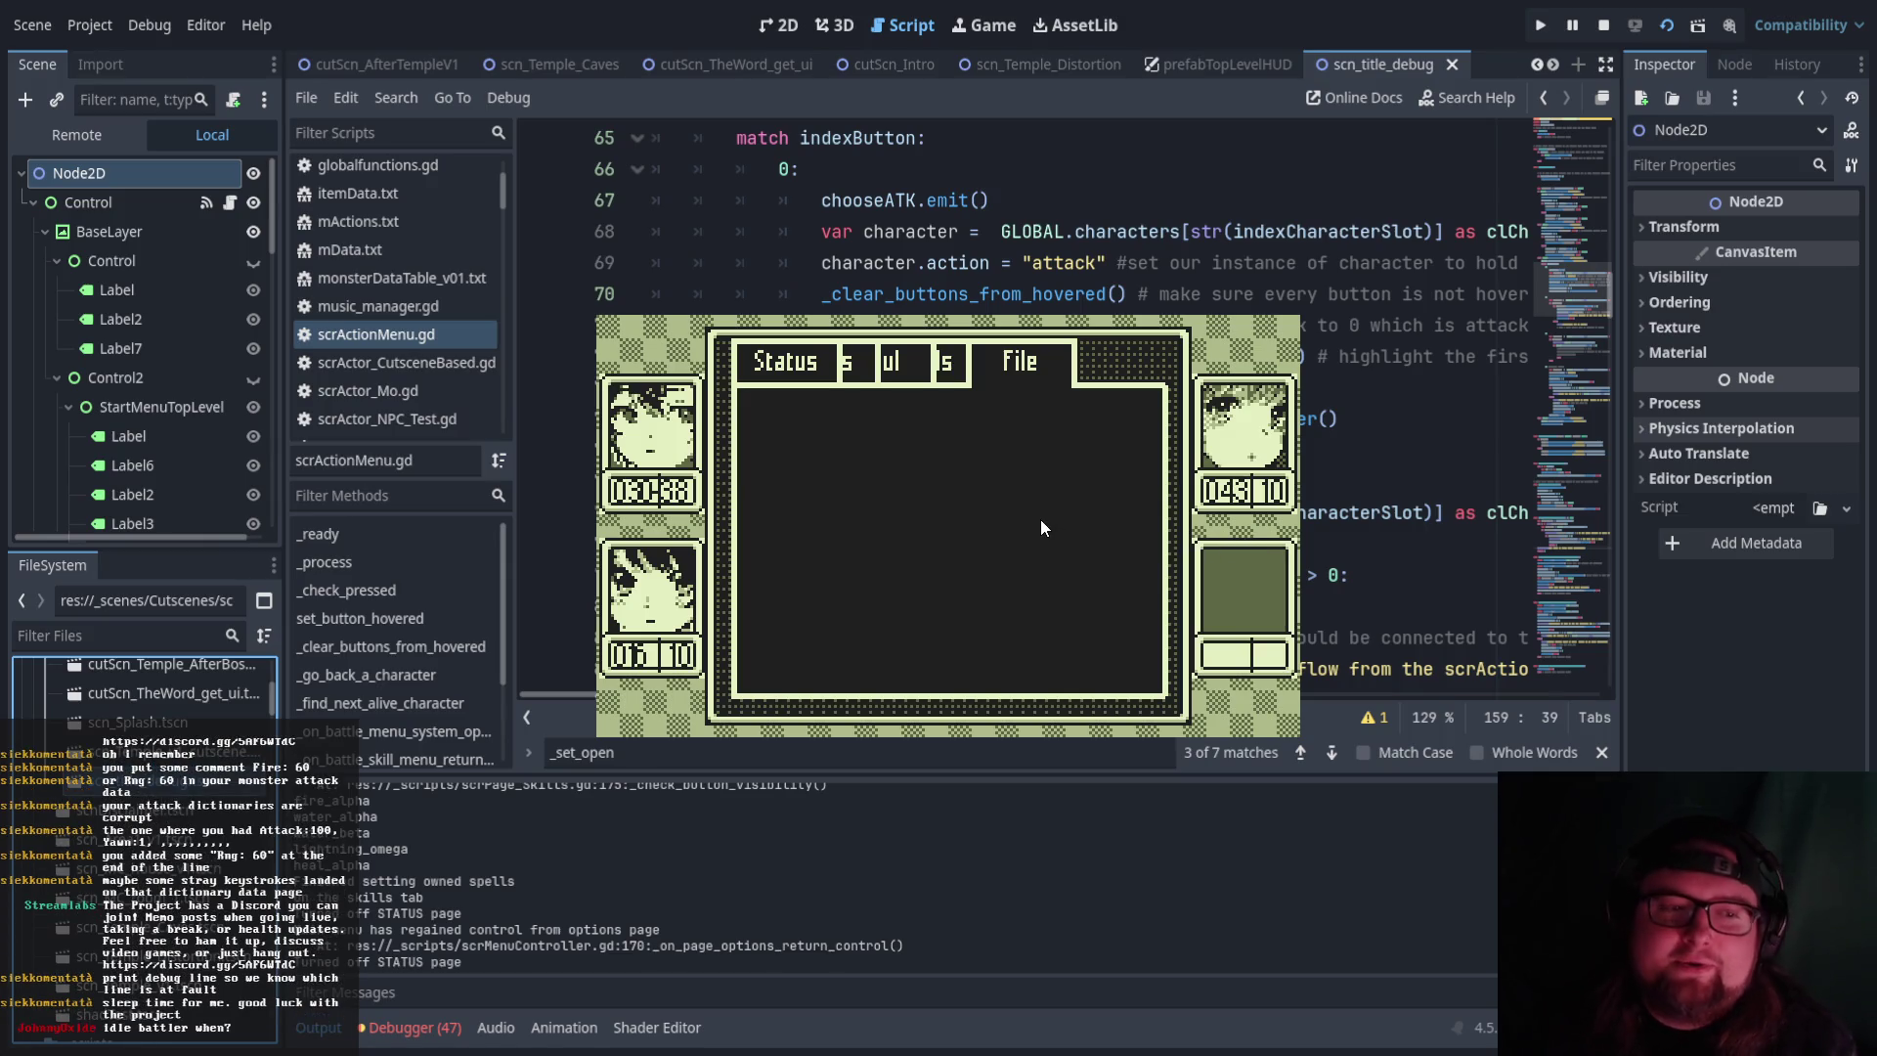
pyautogui.press('F8')
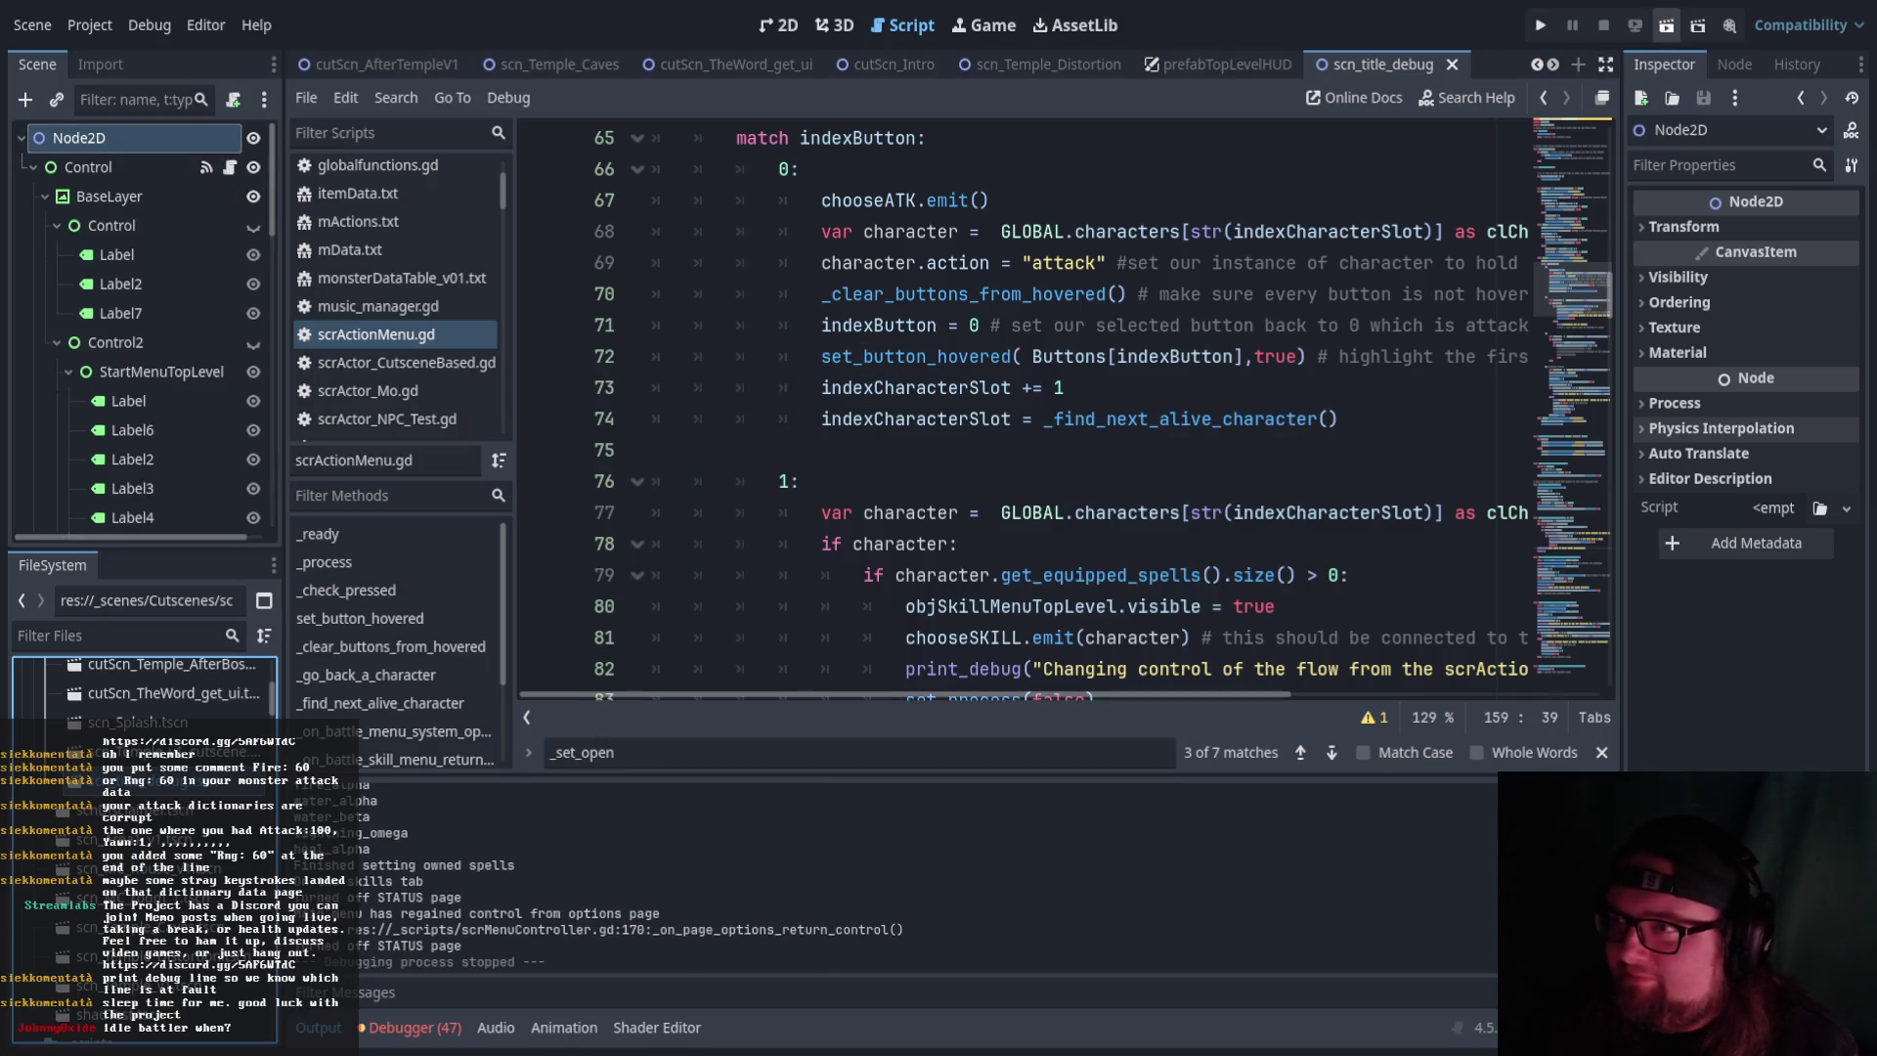
# Switch to the scn_Temple_Distortion scene and run it as the current scene
pyautogui.scroll(5, 146, 694)
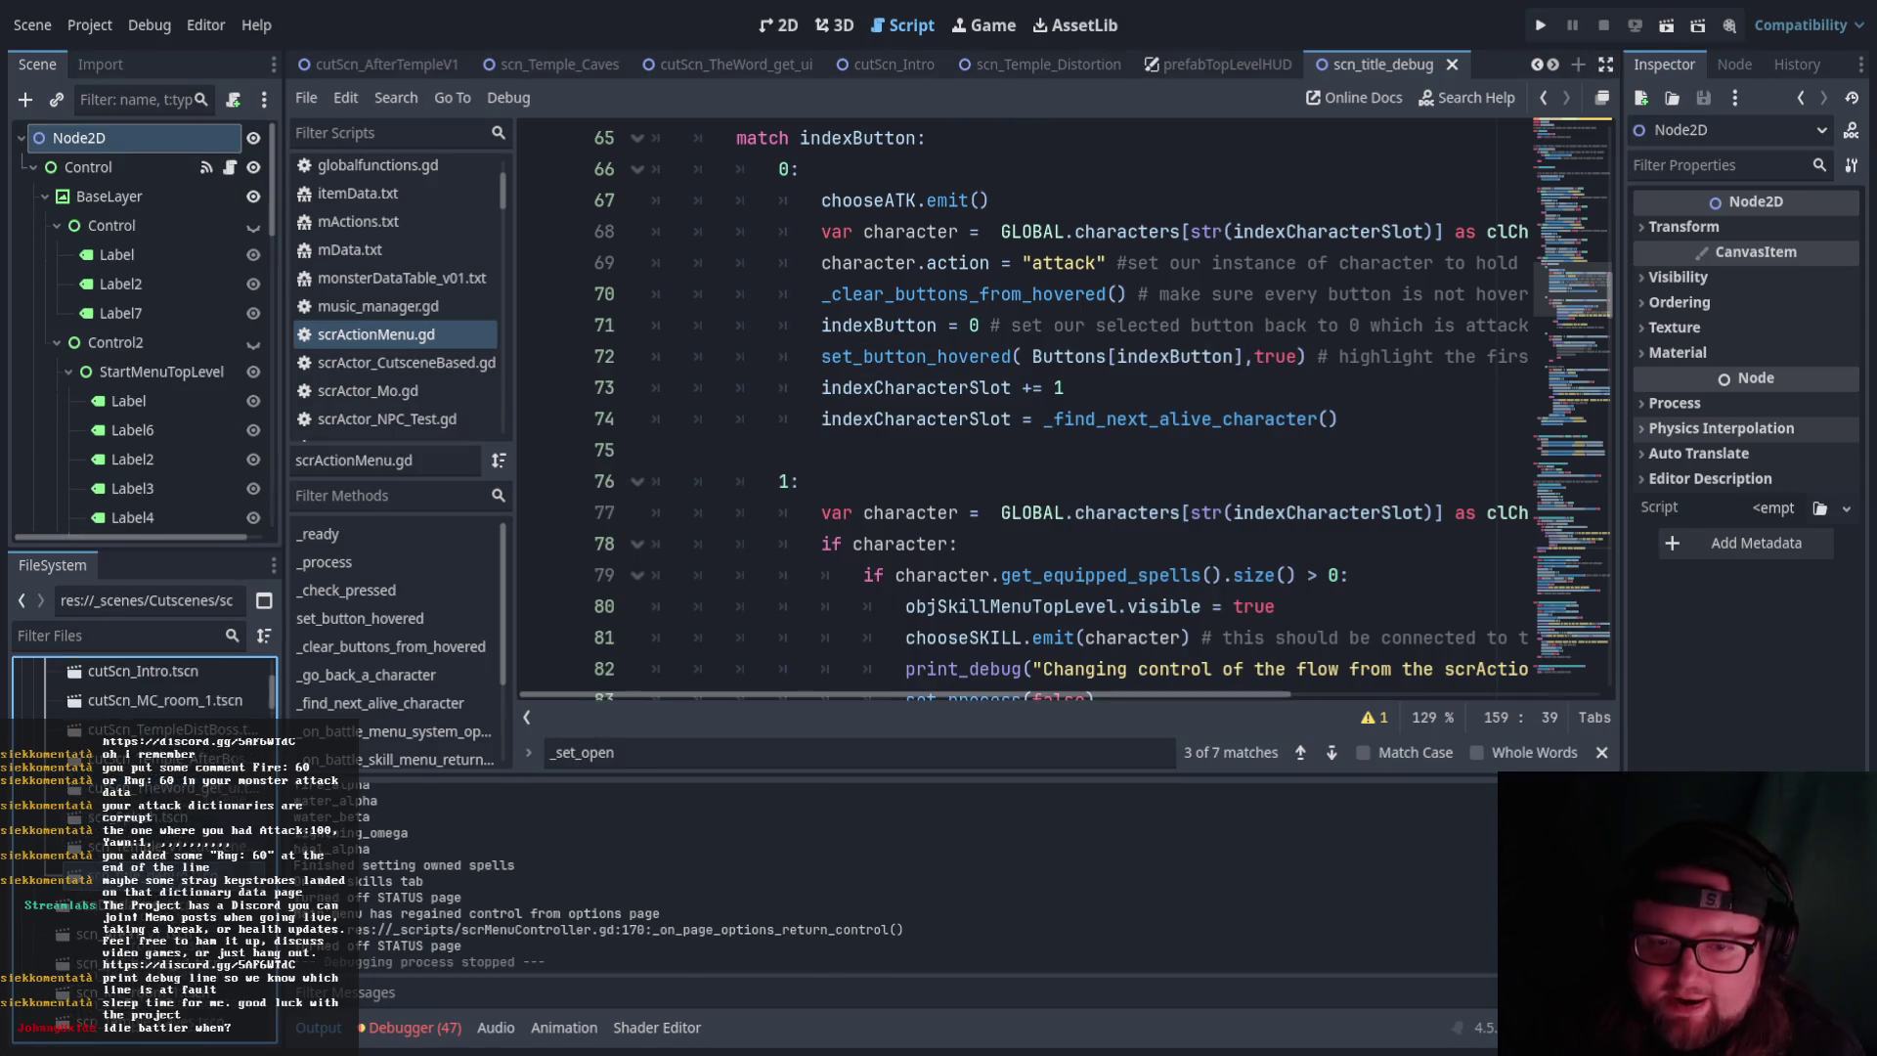
pyautogui.scroll(-5, 147, 694)
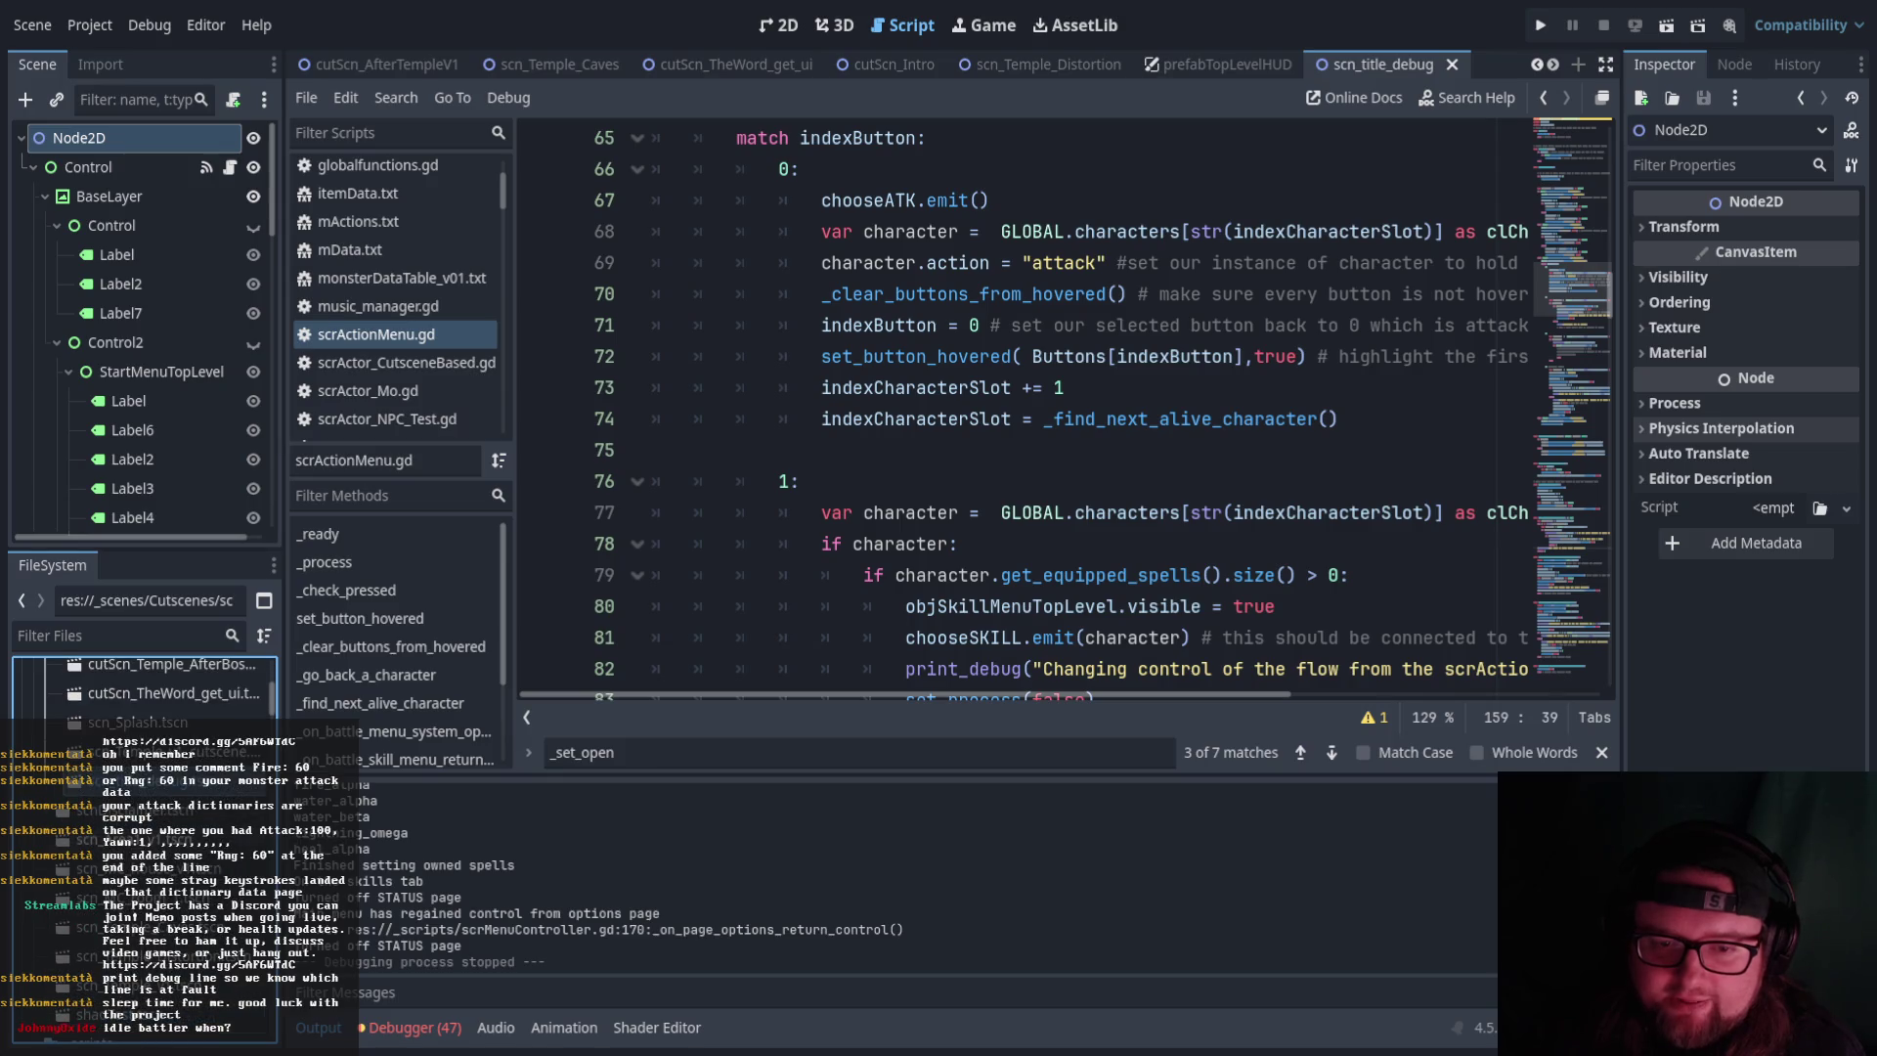
pyautogui.scroll(-2, 147, 694)
pyautogui.doubleClick(147, 704)
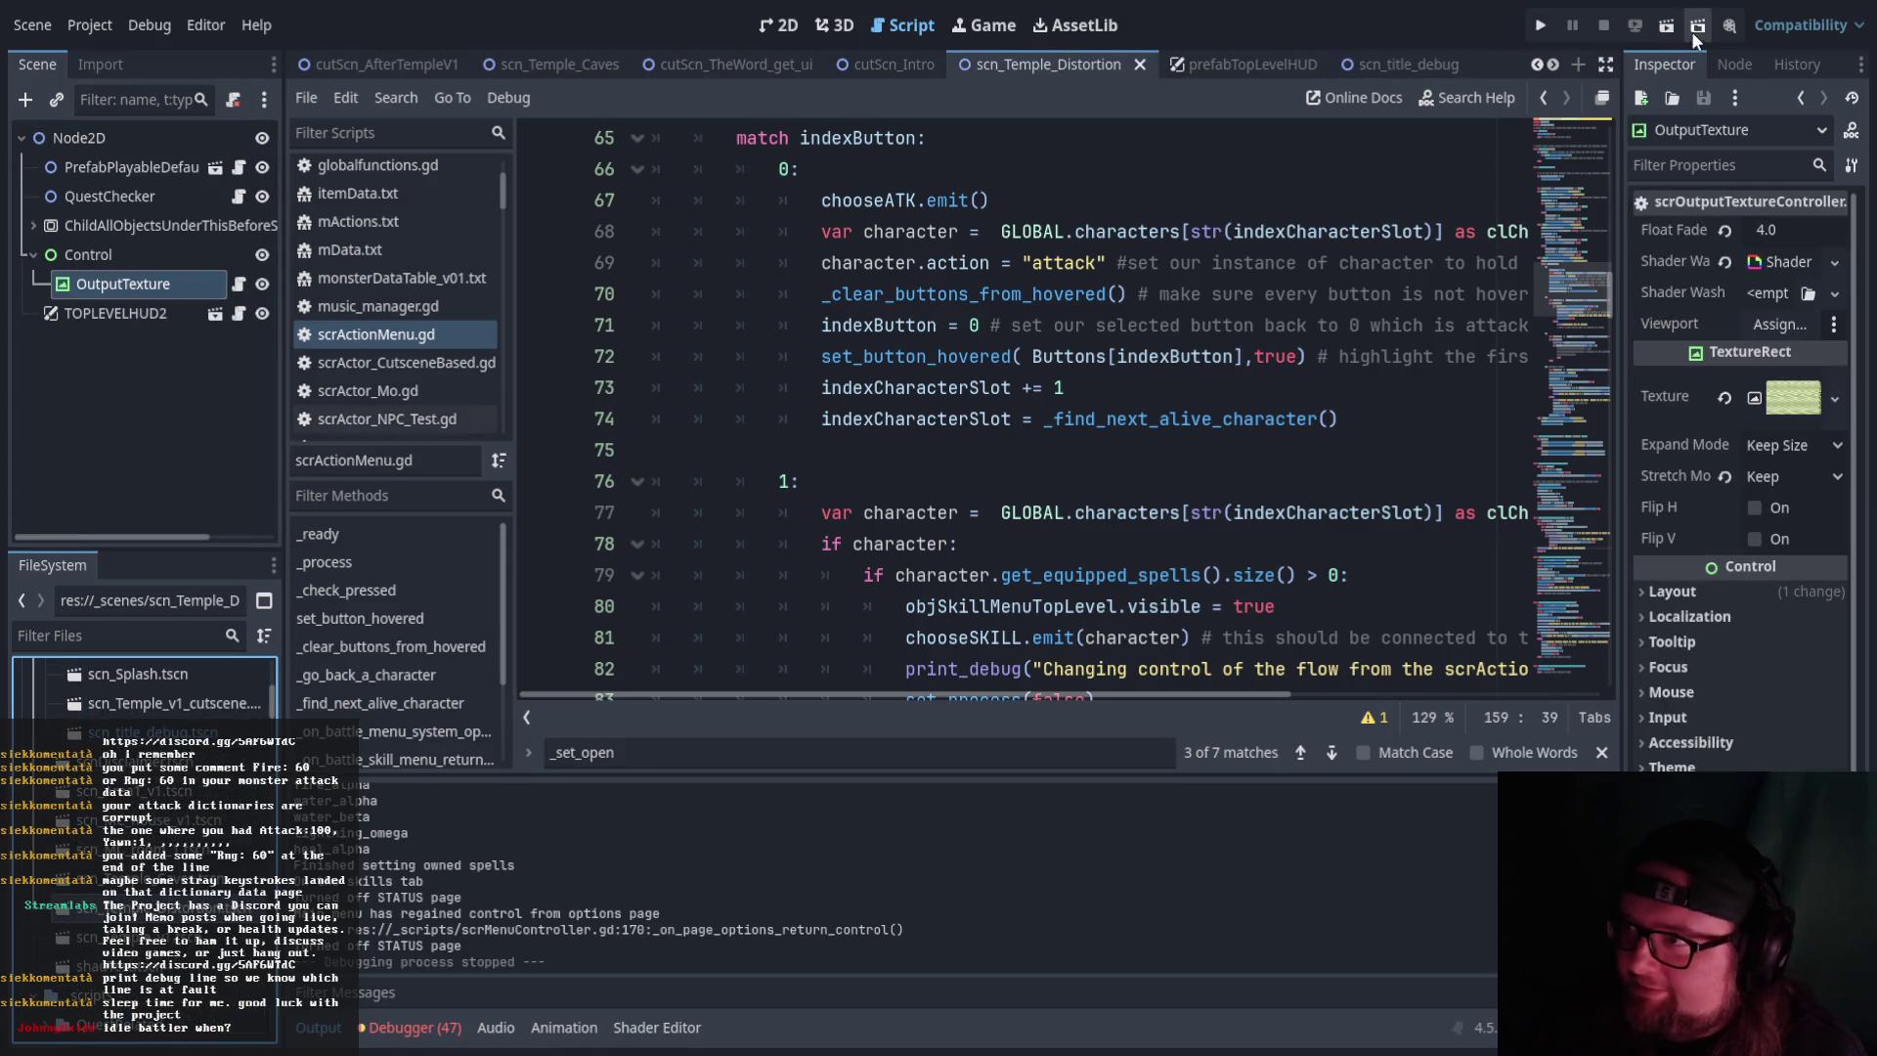
pyautogui.click(1664, 26)
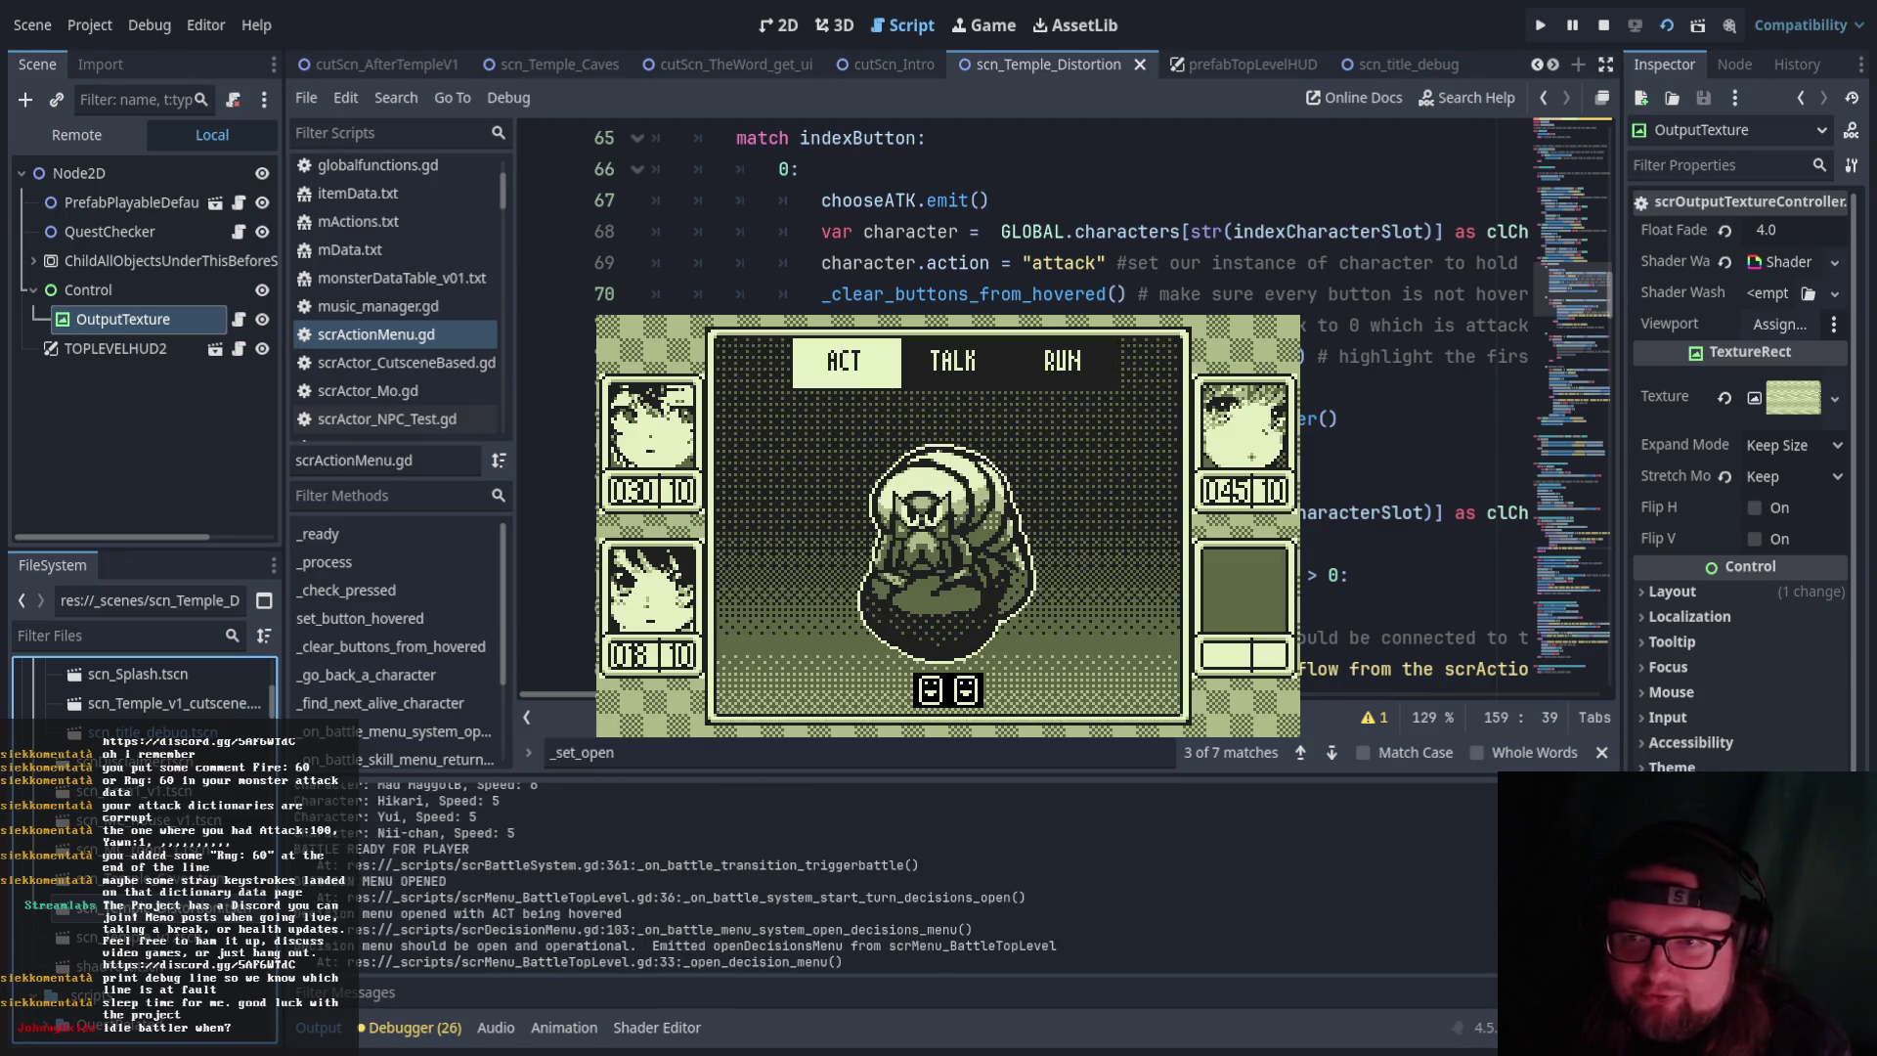
# Try fleeing the maggot battle, then choose ACT and cast a skill on the maggot
pyautogui.press('Right')
pyautogui.press('Right')
pyautogui.press('Return')
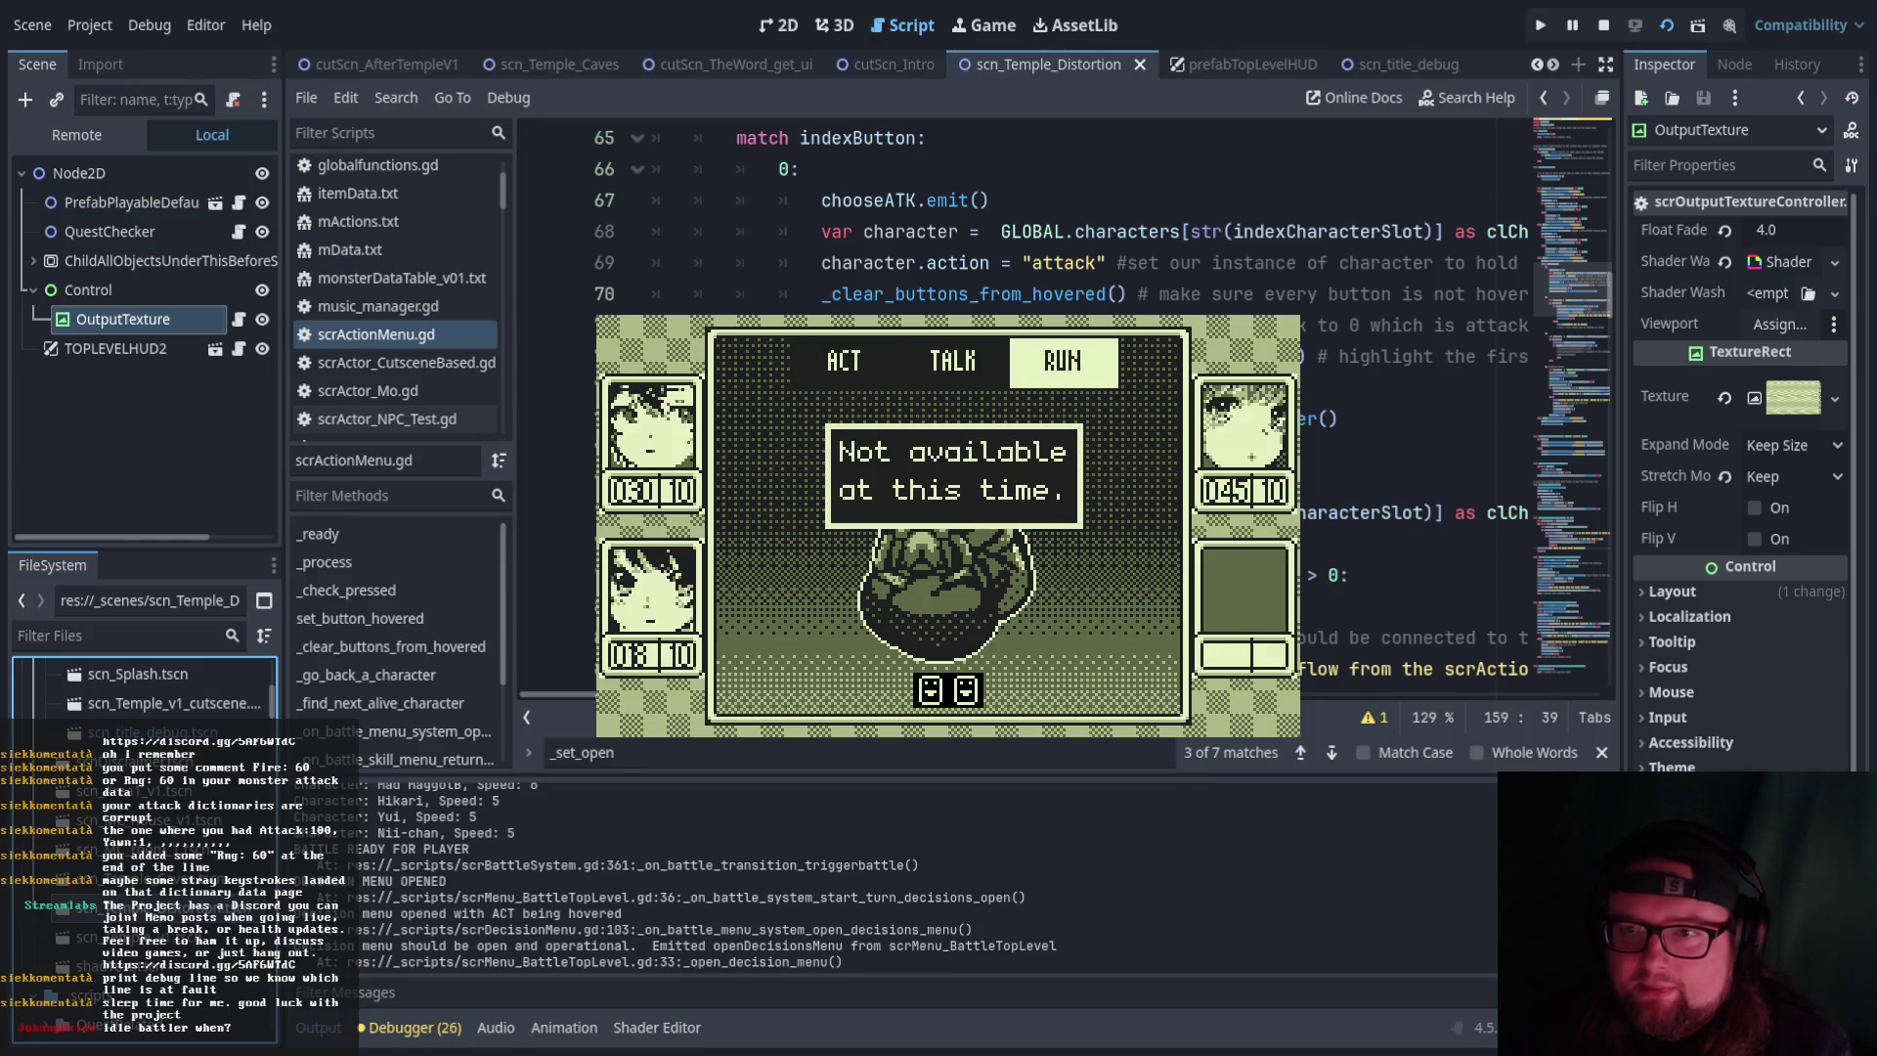
pyautogui.press('Left')
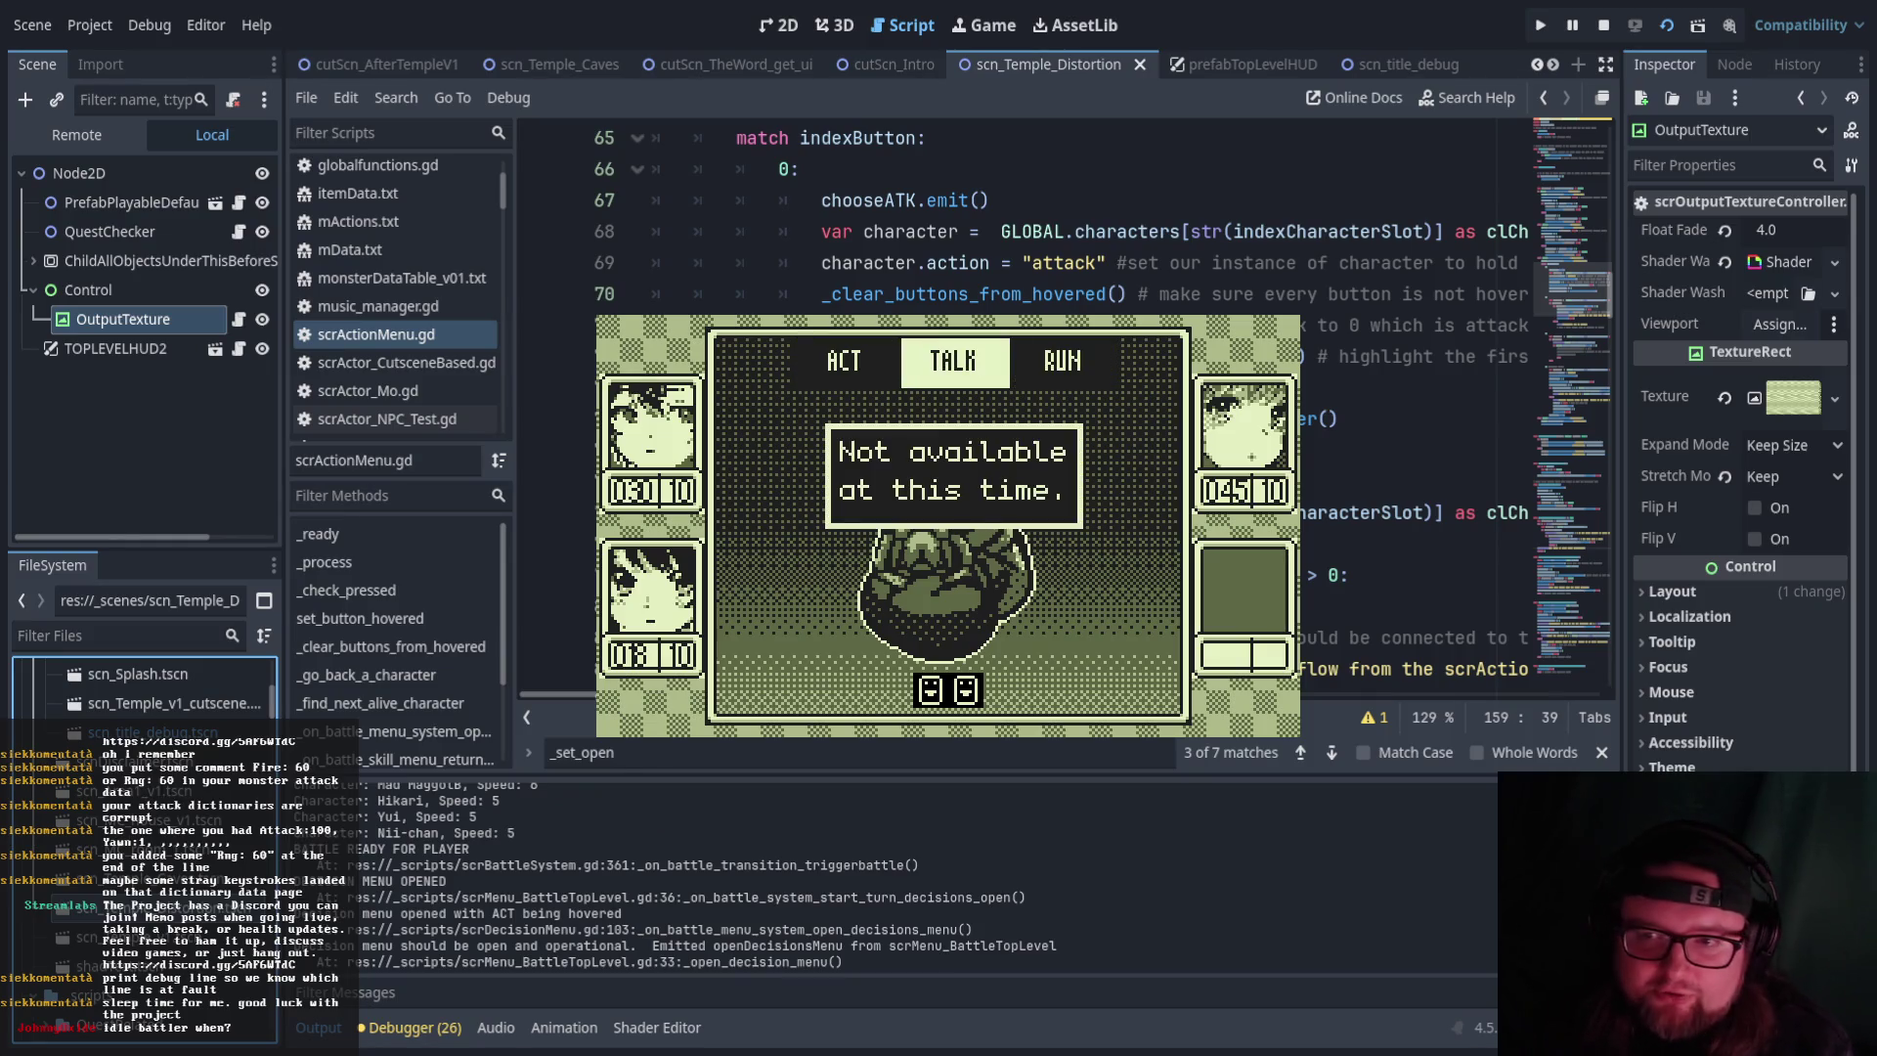
pyautogui.press('Left')
pyautogui.press('Return')
pyautogui.press('Right')
pyautogui.press('Right')
pyautogui.press('Right')
pyautogui.press('Left')
pyautogui.press('Left')
pyautogui.press('Left')
pyautogui.press('Right')
pyautogui.press('Return')
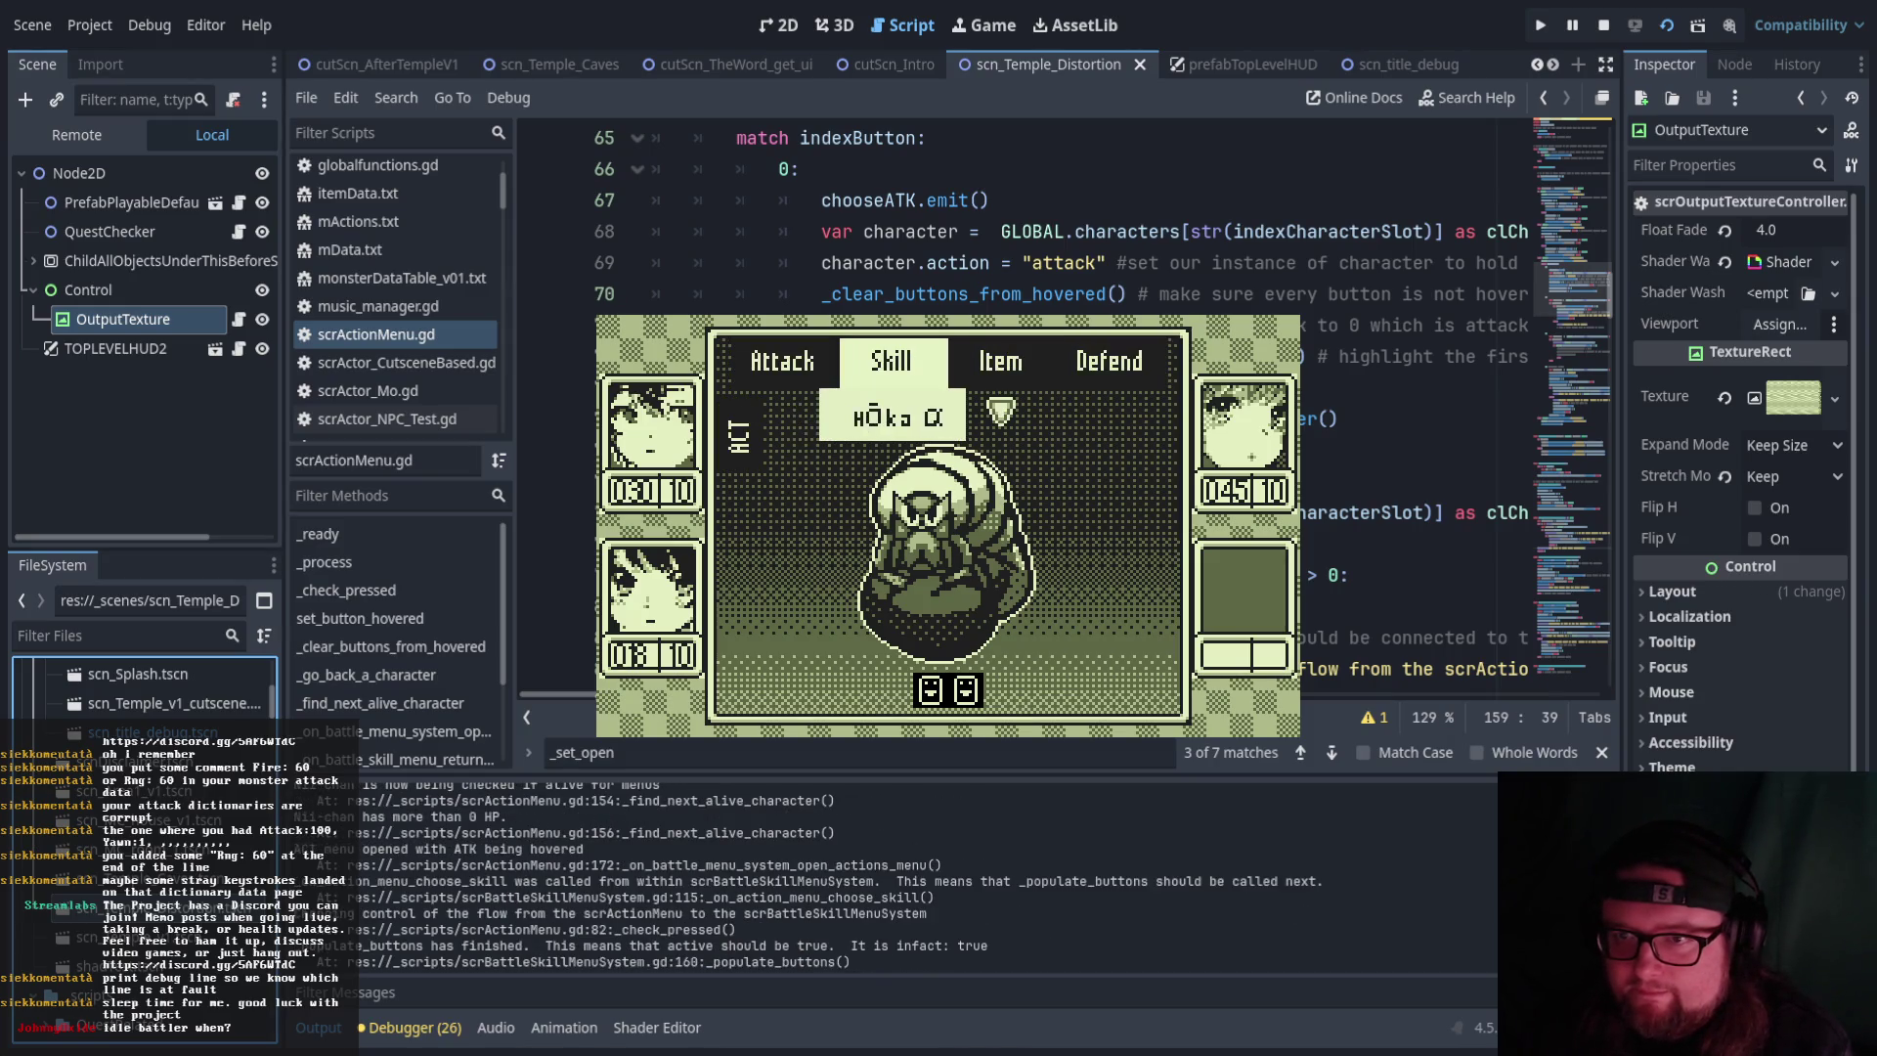
pyautogui.press('Return')
pyautogui.press('Return')
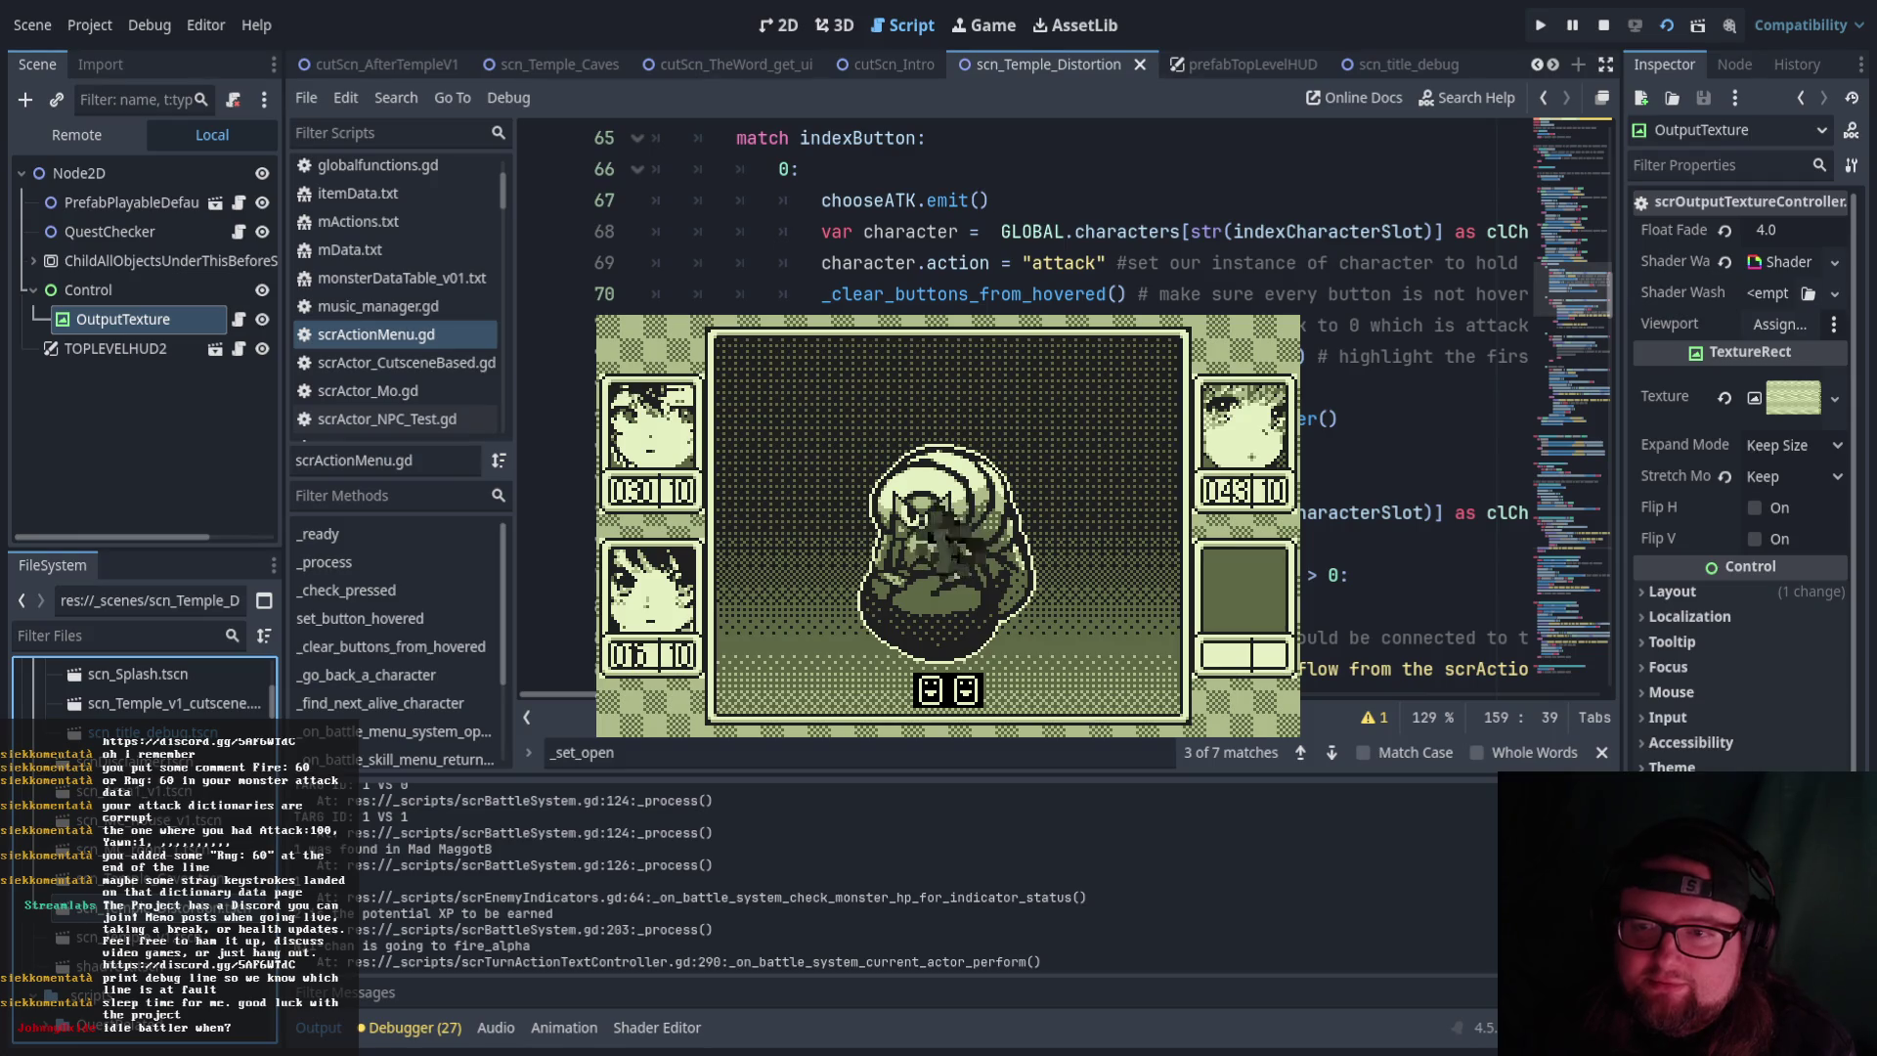
# Attack the remaining maggot enemies until they fall and close the RESULTS screen
pyautogui.press('Return')
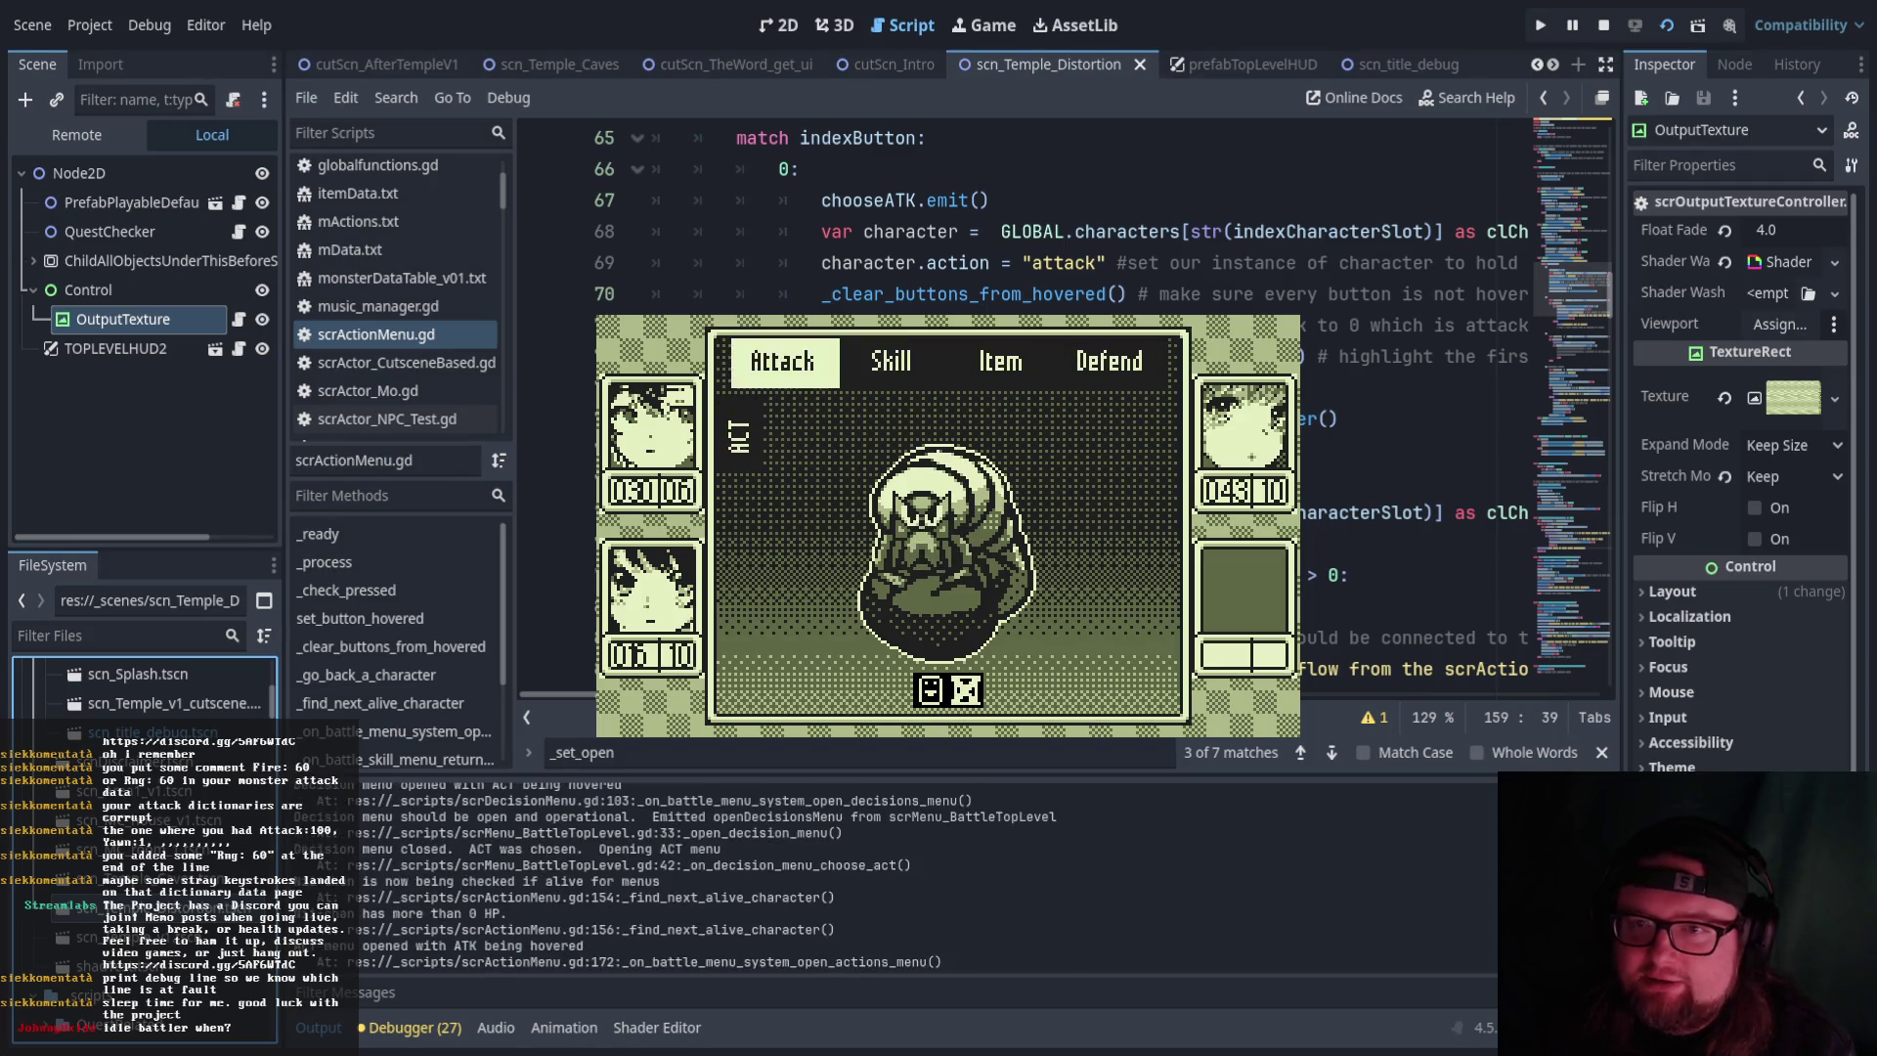
pyautogui.press('Return')
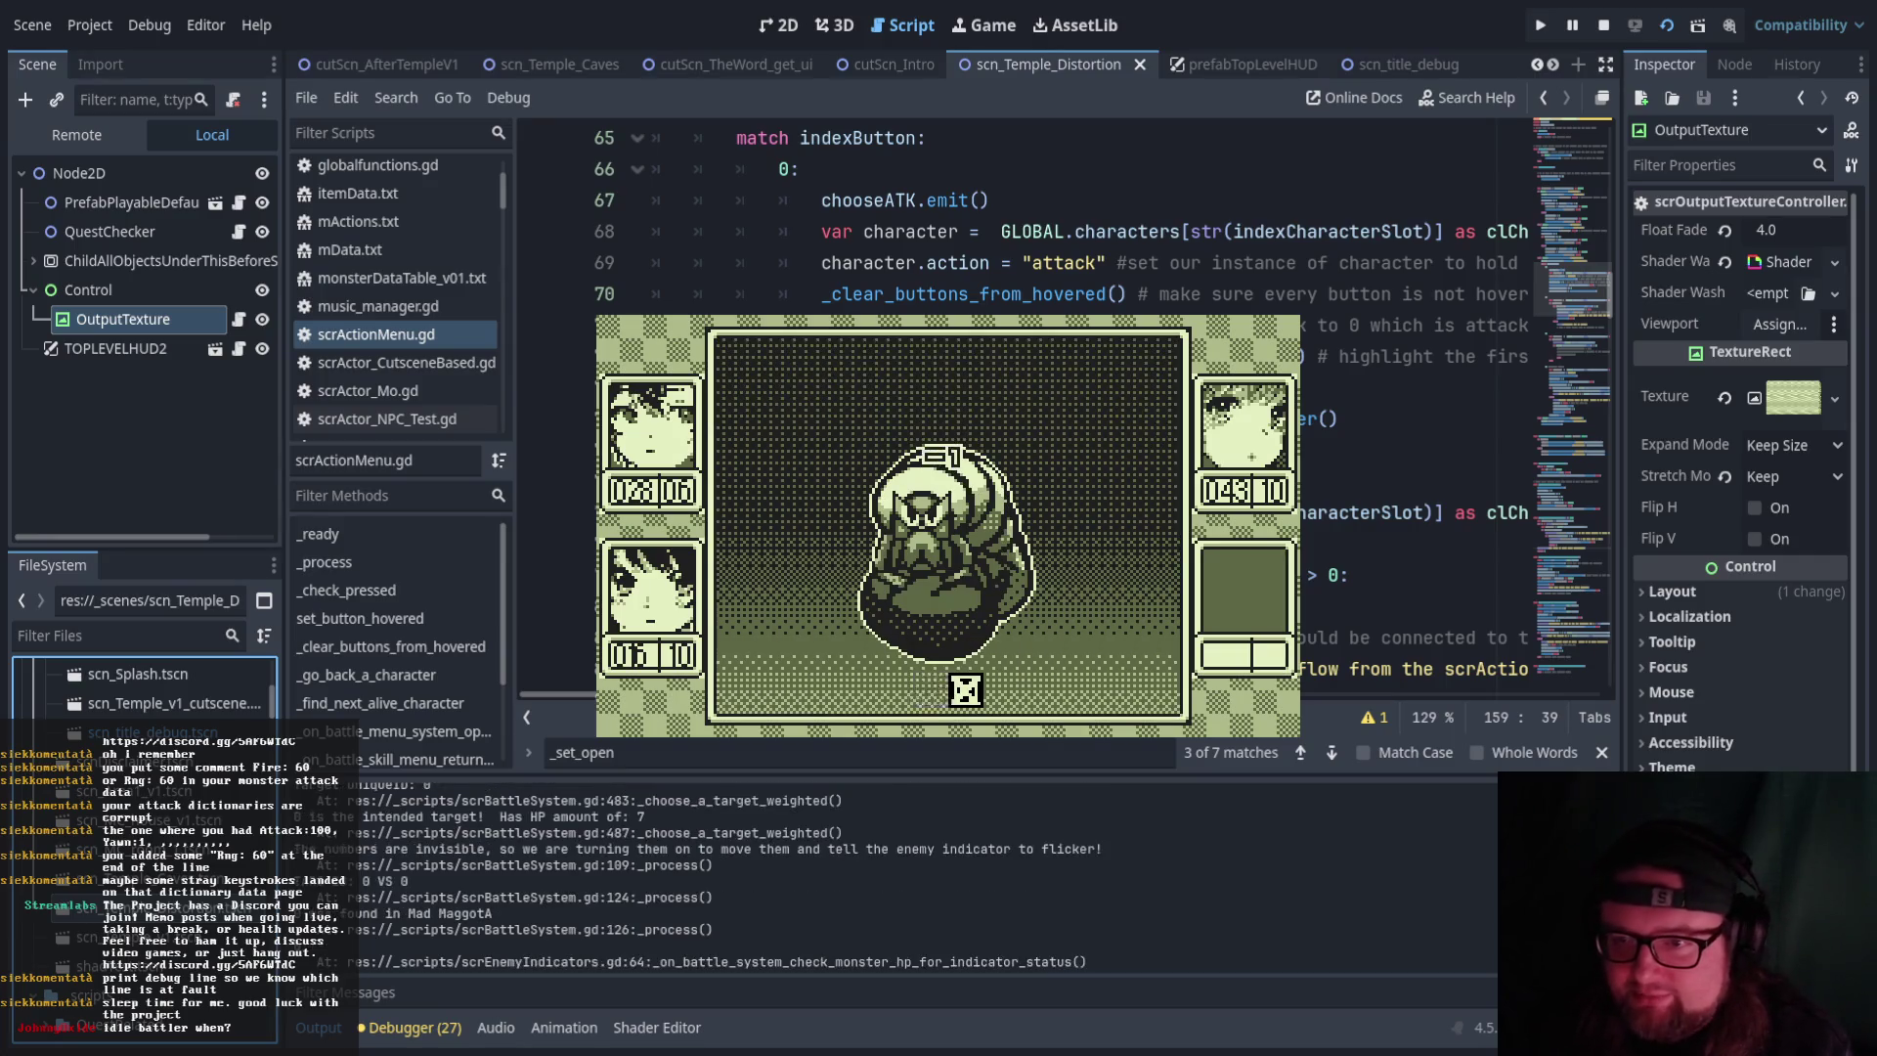
pyautogui.press('Right')
pyautogui.press('Return')
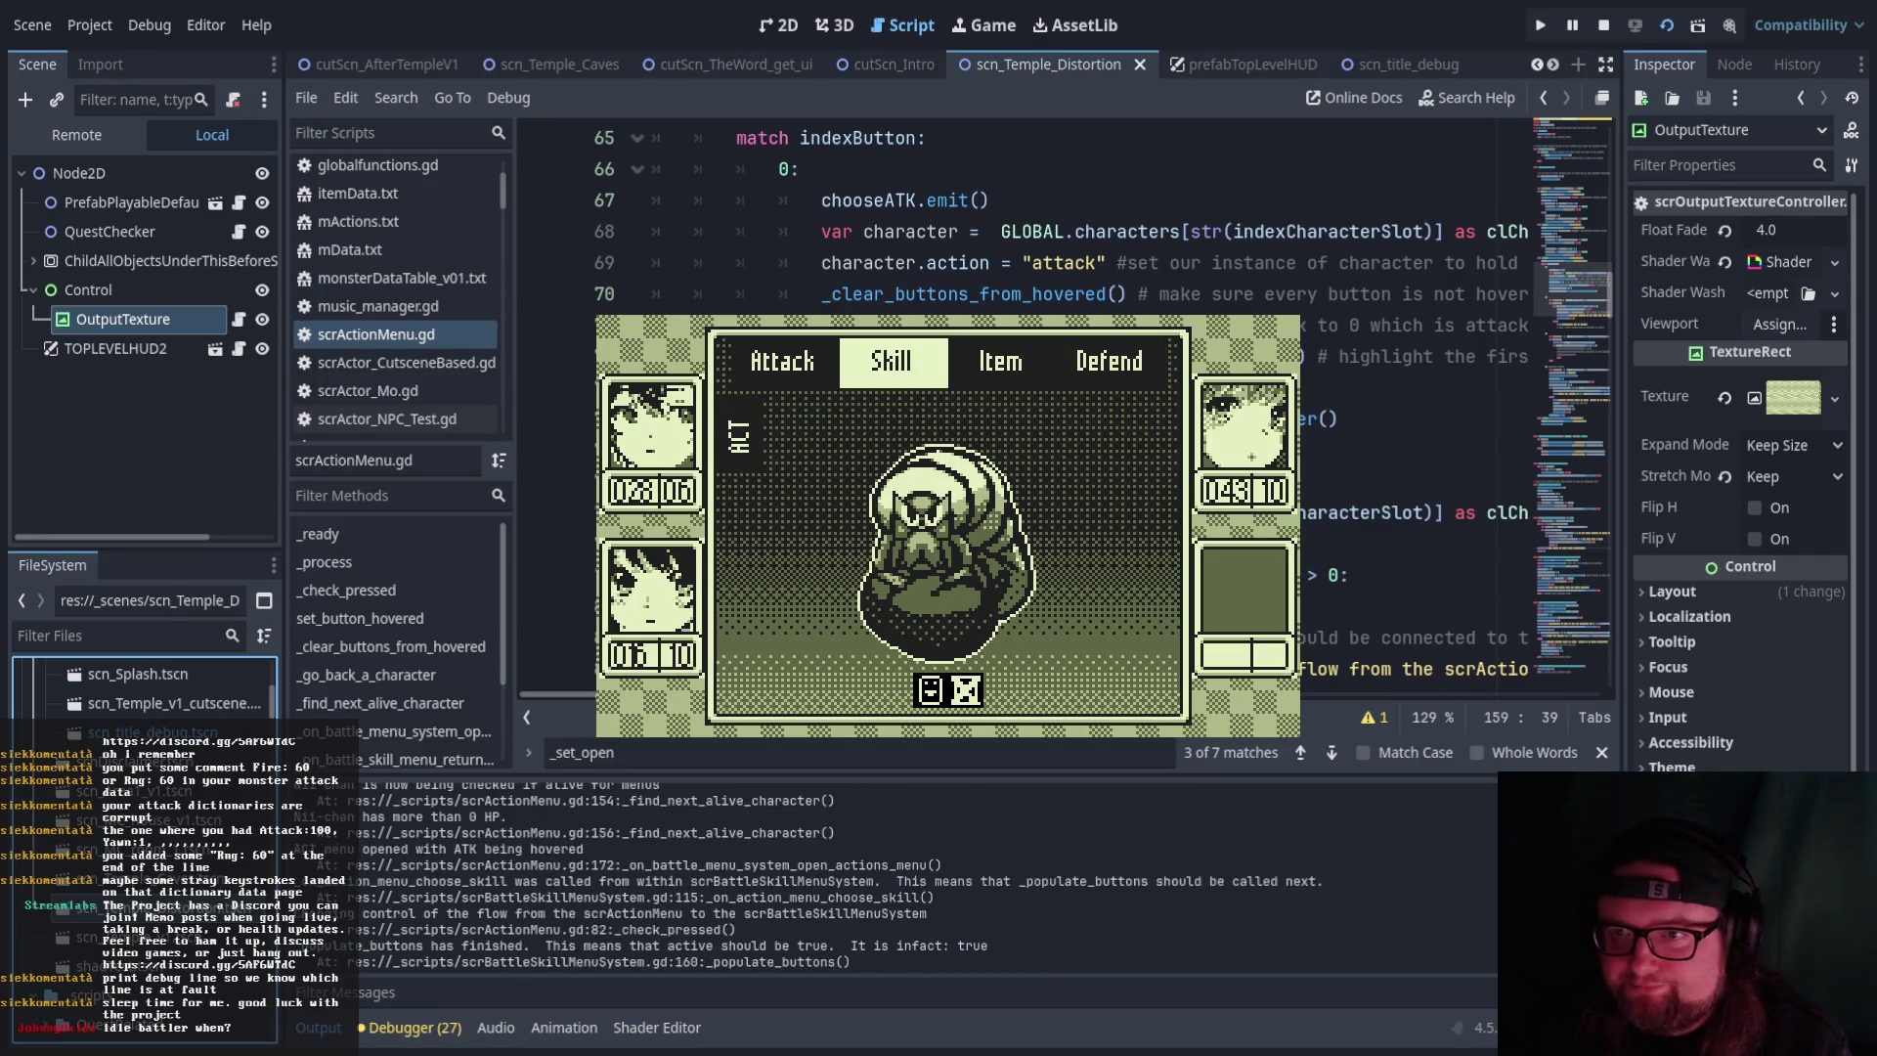
pyautogui.press('Escape')
pyautogui.press('Right')
pyautogui.press('Return')
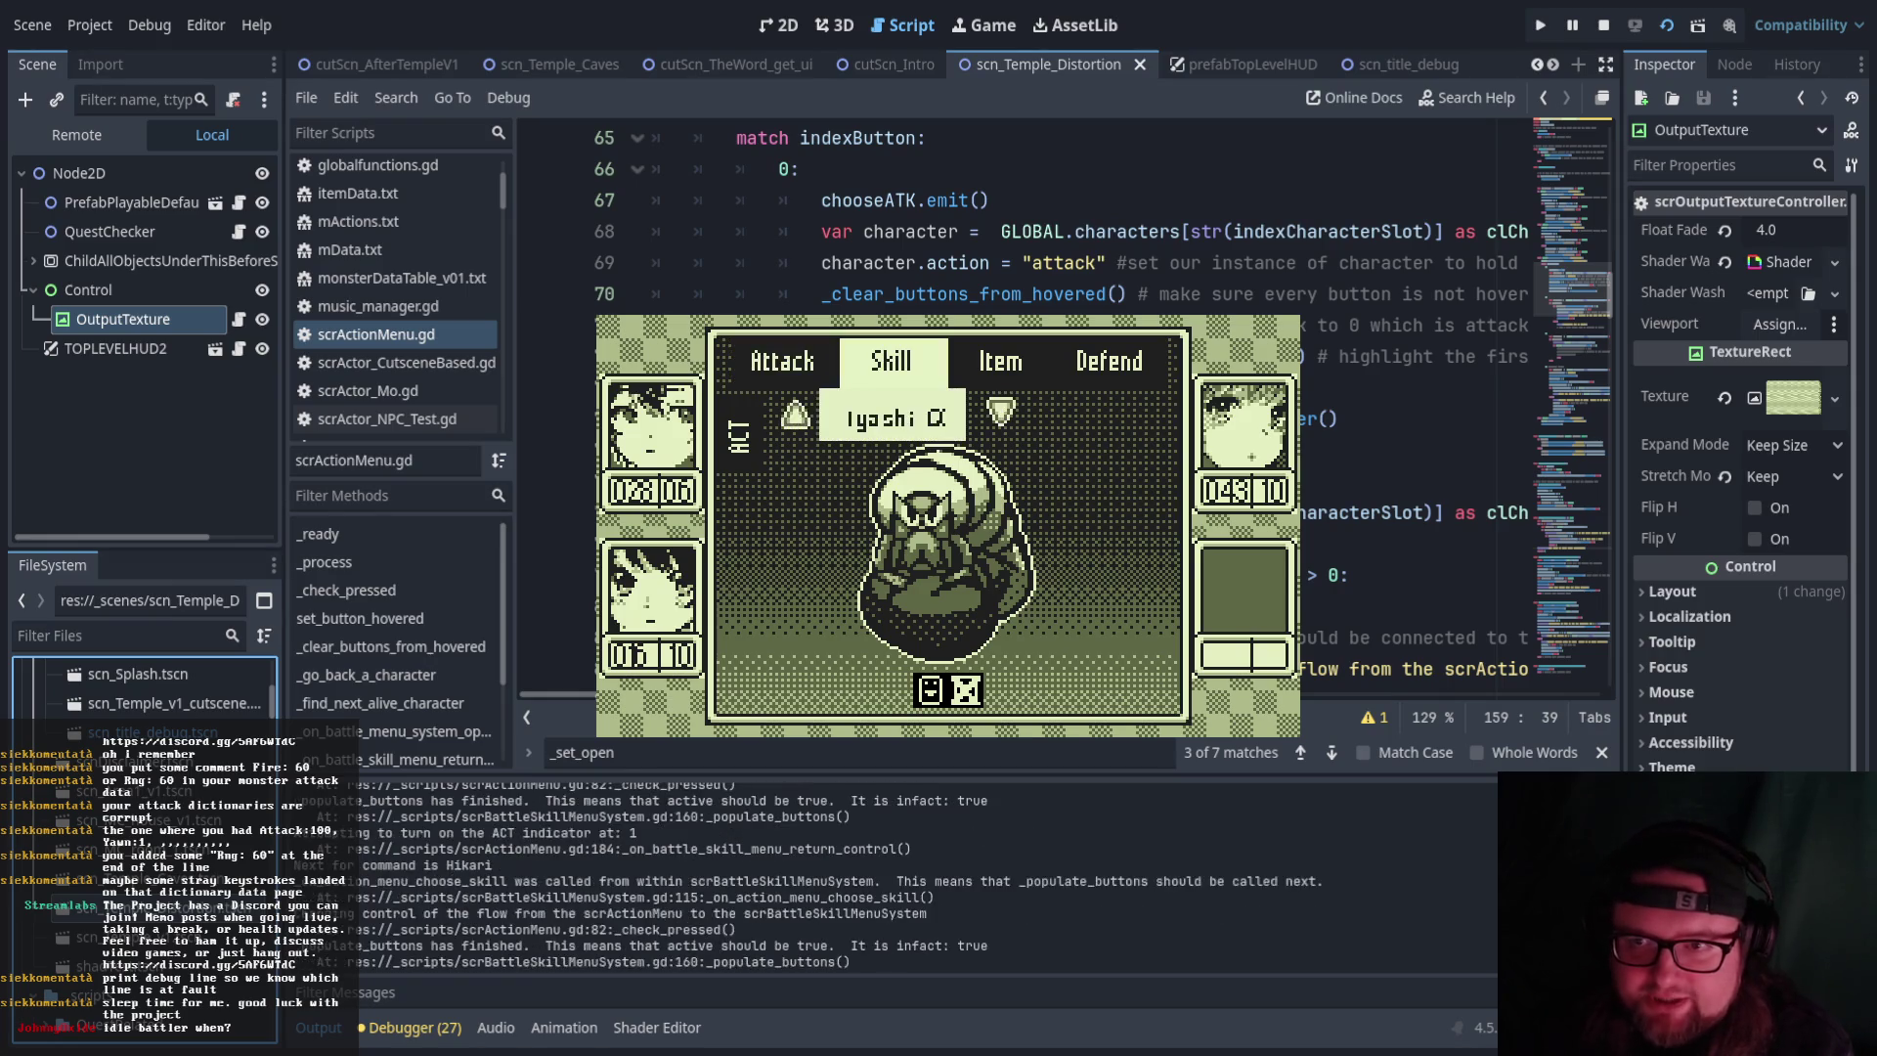
pyautogui.press('Escape')
pyautogui.press('Return')
pyautogui.press('Return')
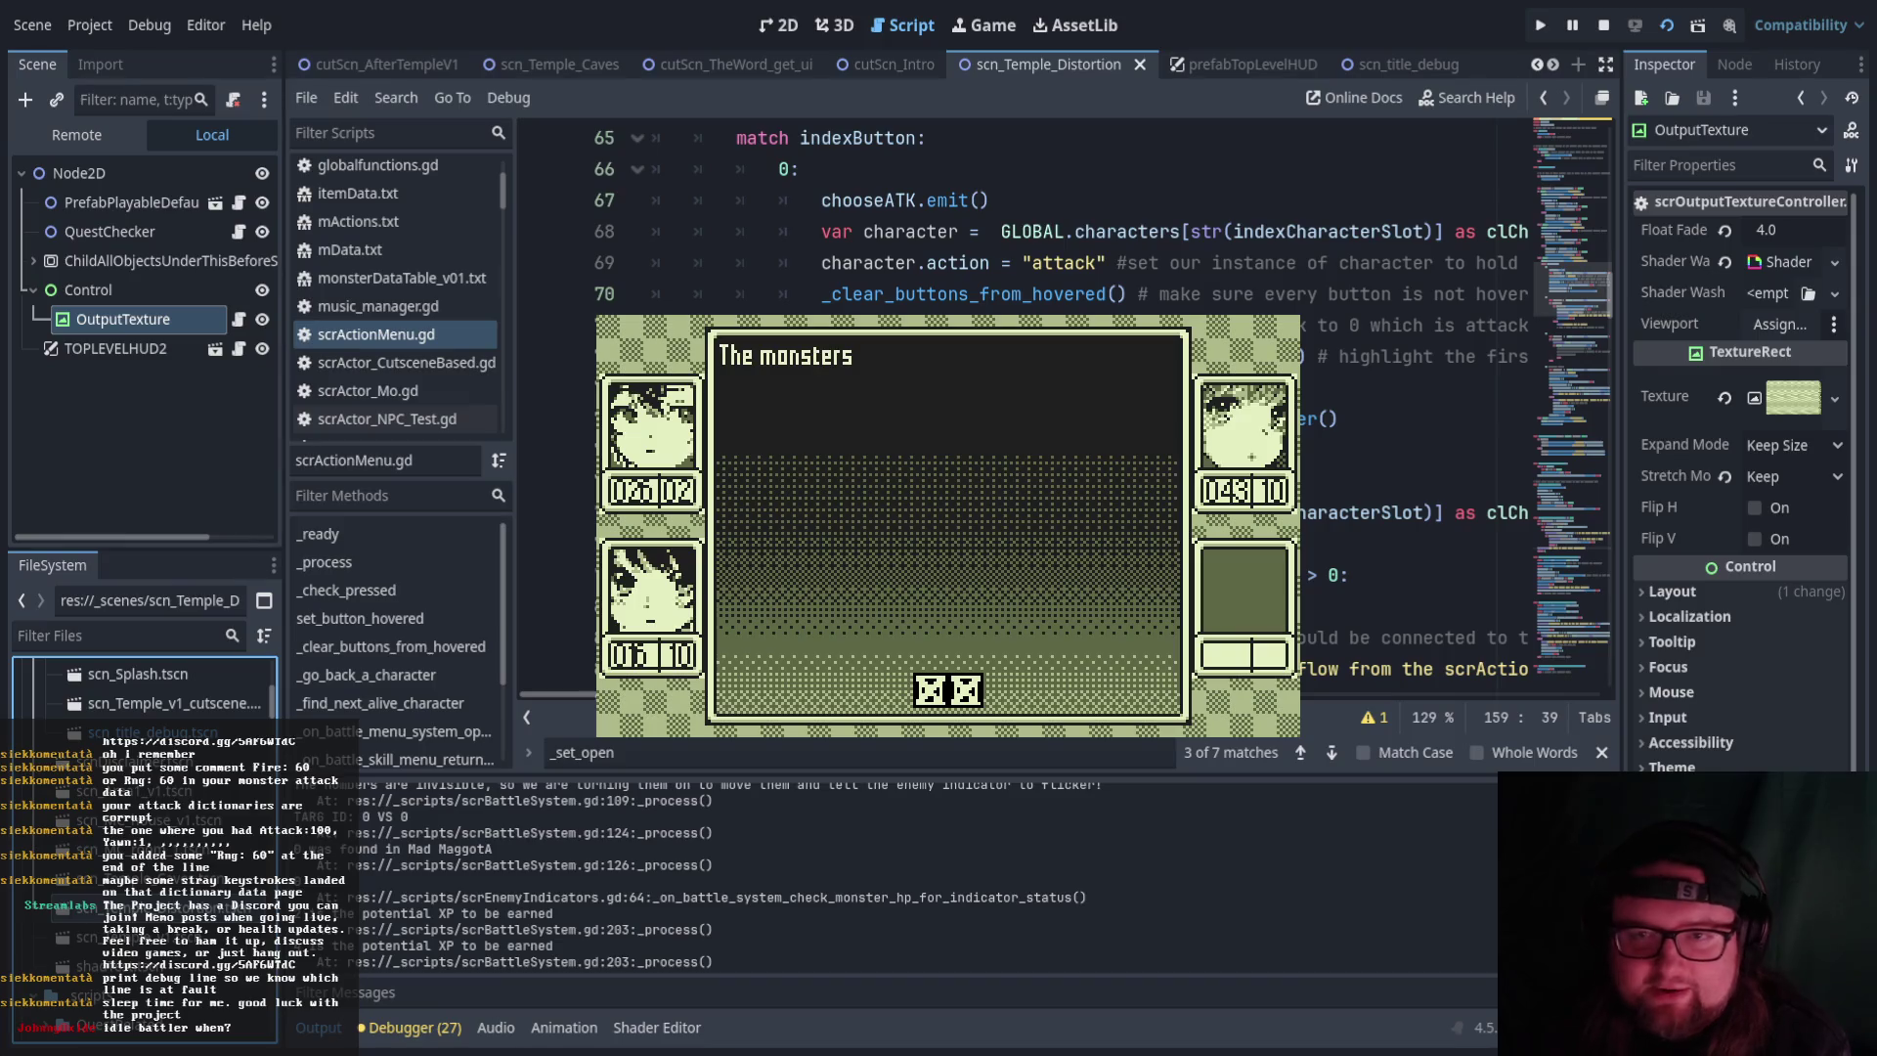
pyautogui.press('Return')
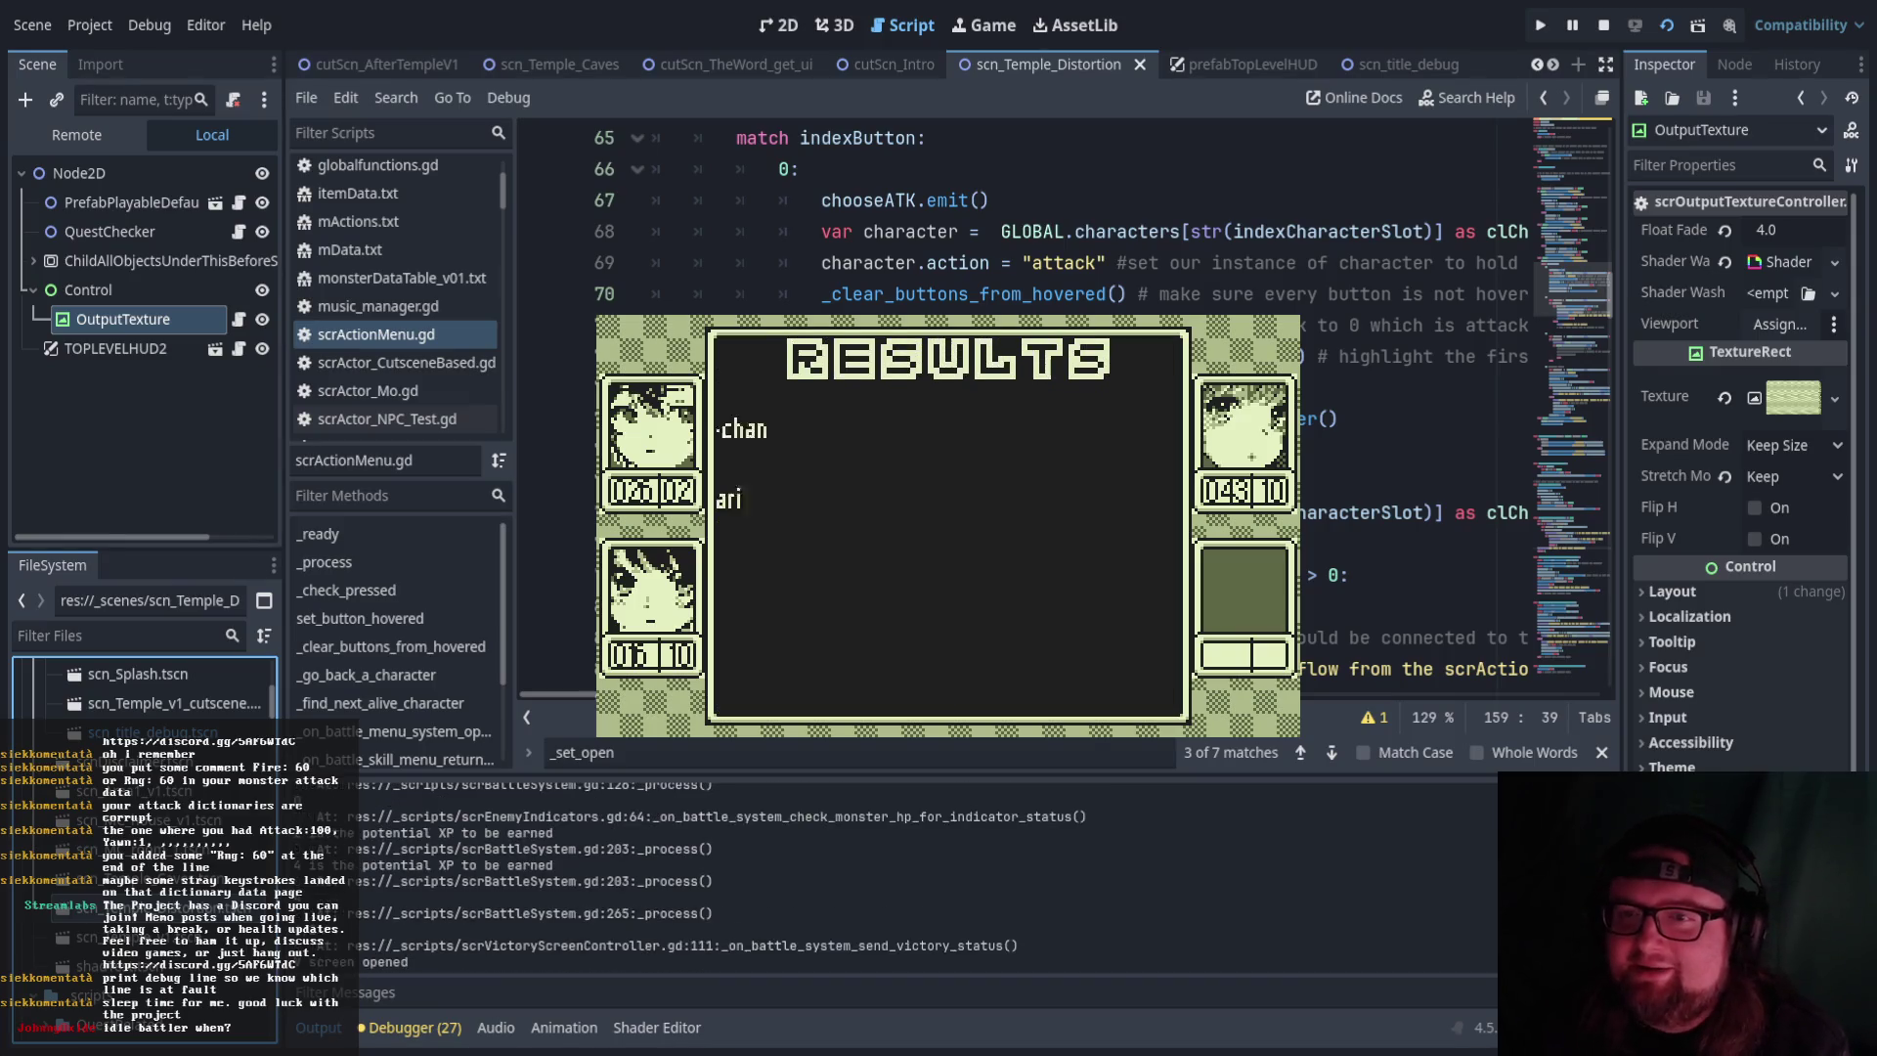
pyautogui.press('Return')
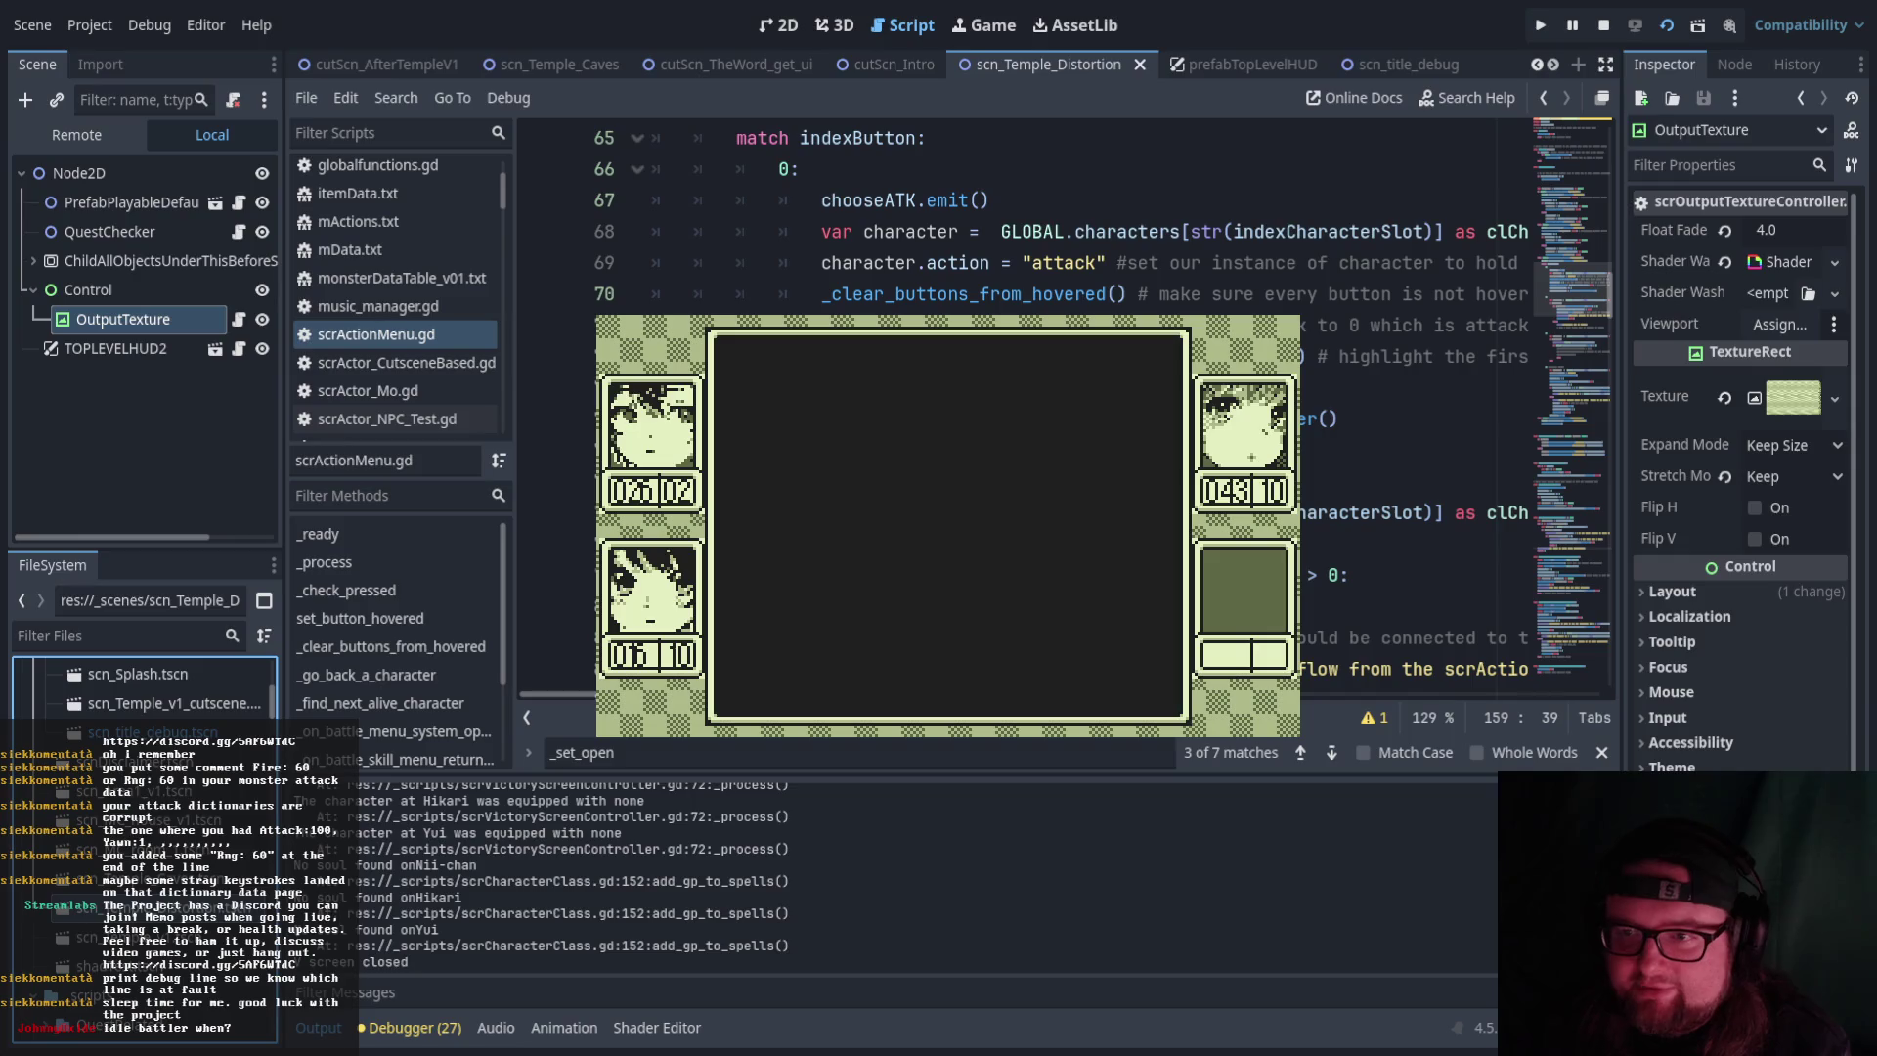
# Check Nii-chan's Kelpie soul in the Status menu, then equip Salamander on Hikari
pyautogui.press('Escape')
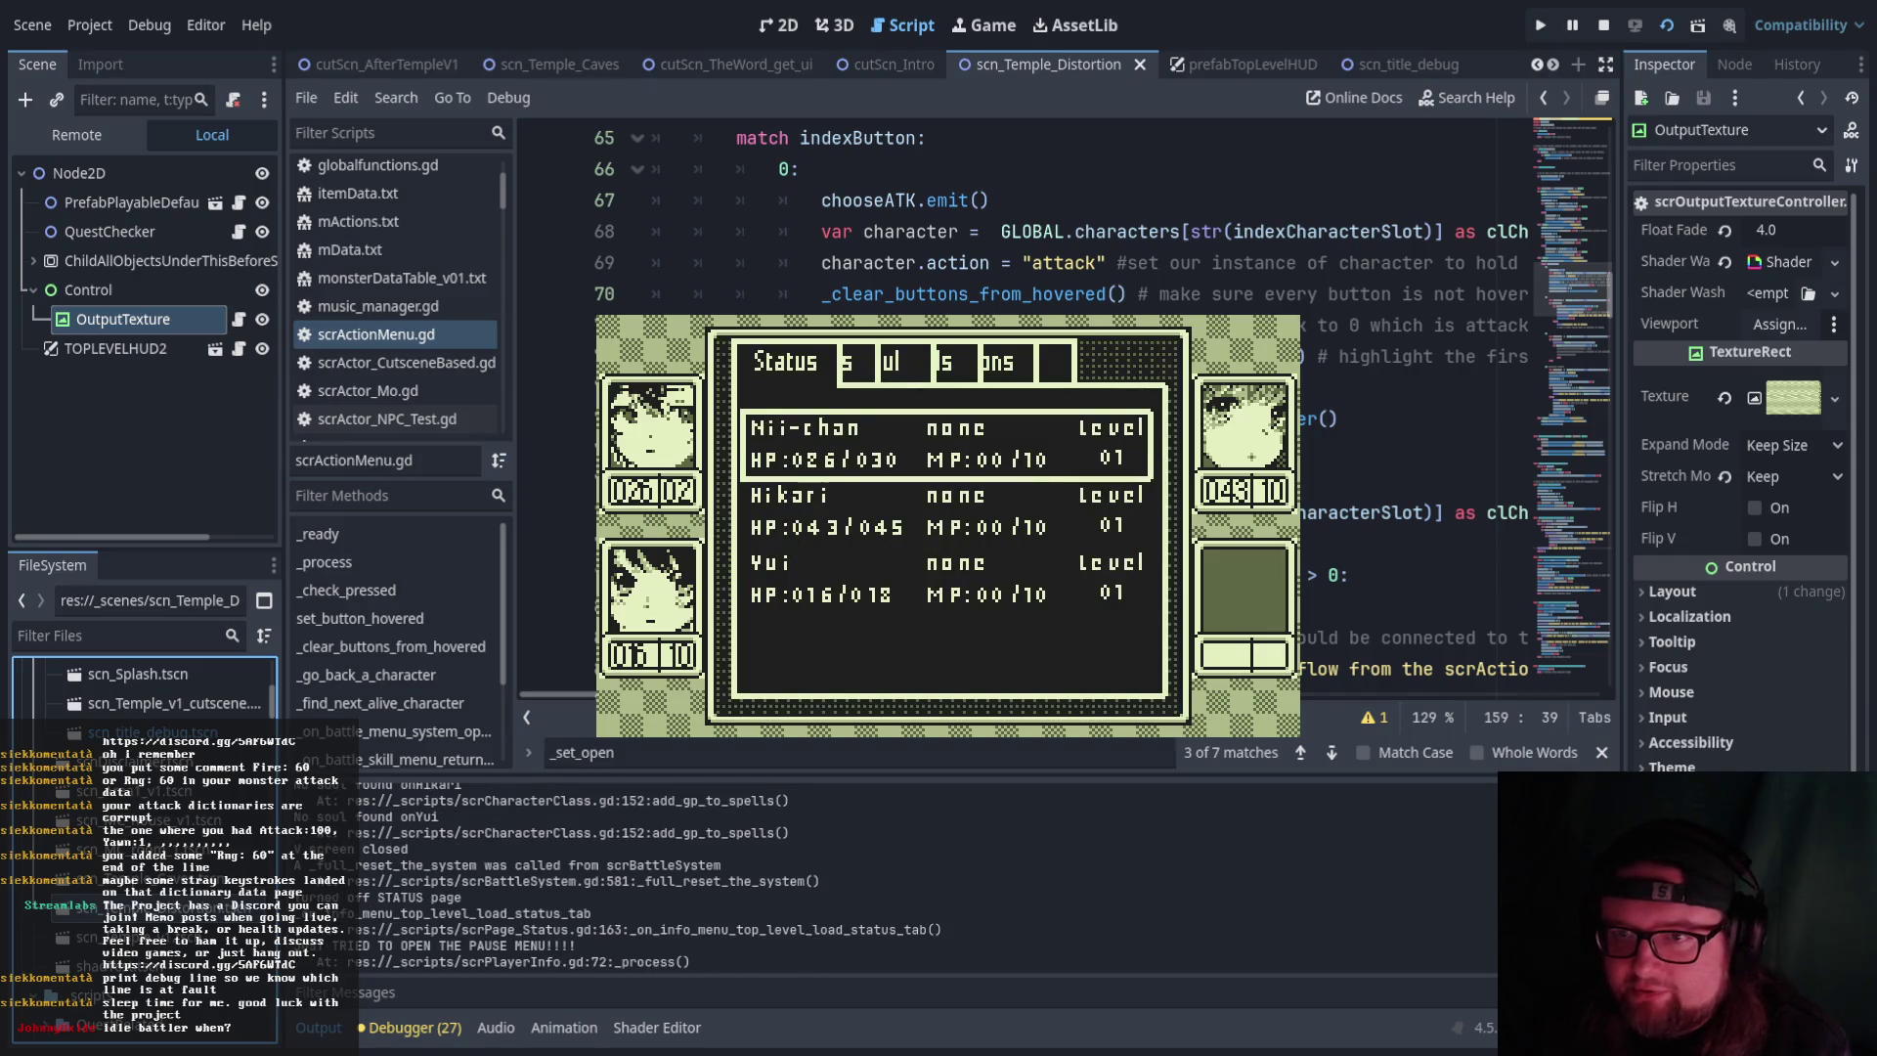
pyautogui.press('Return')
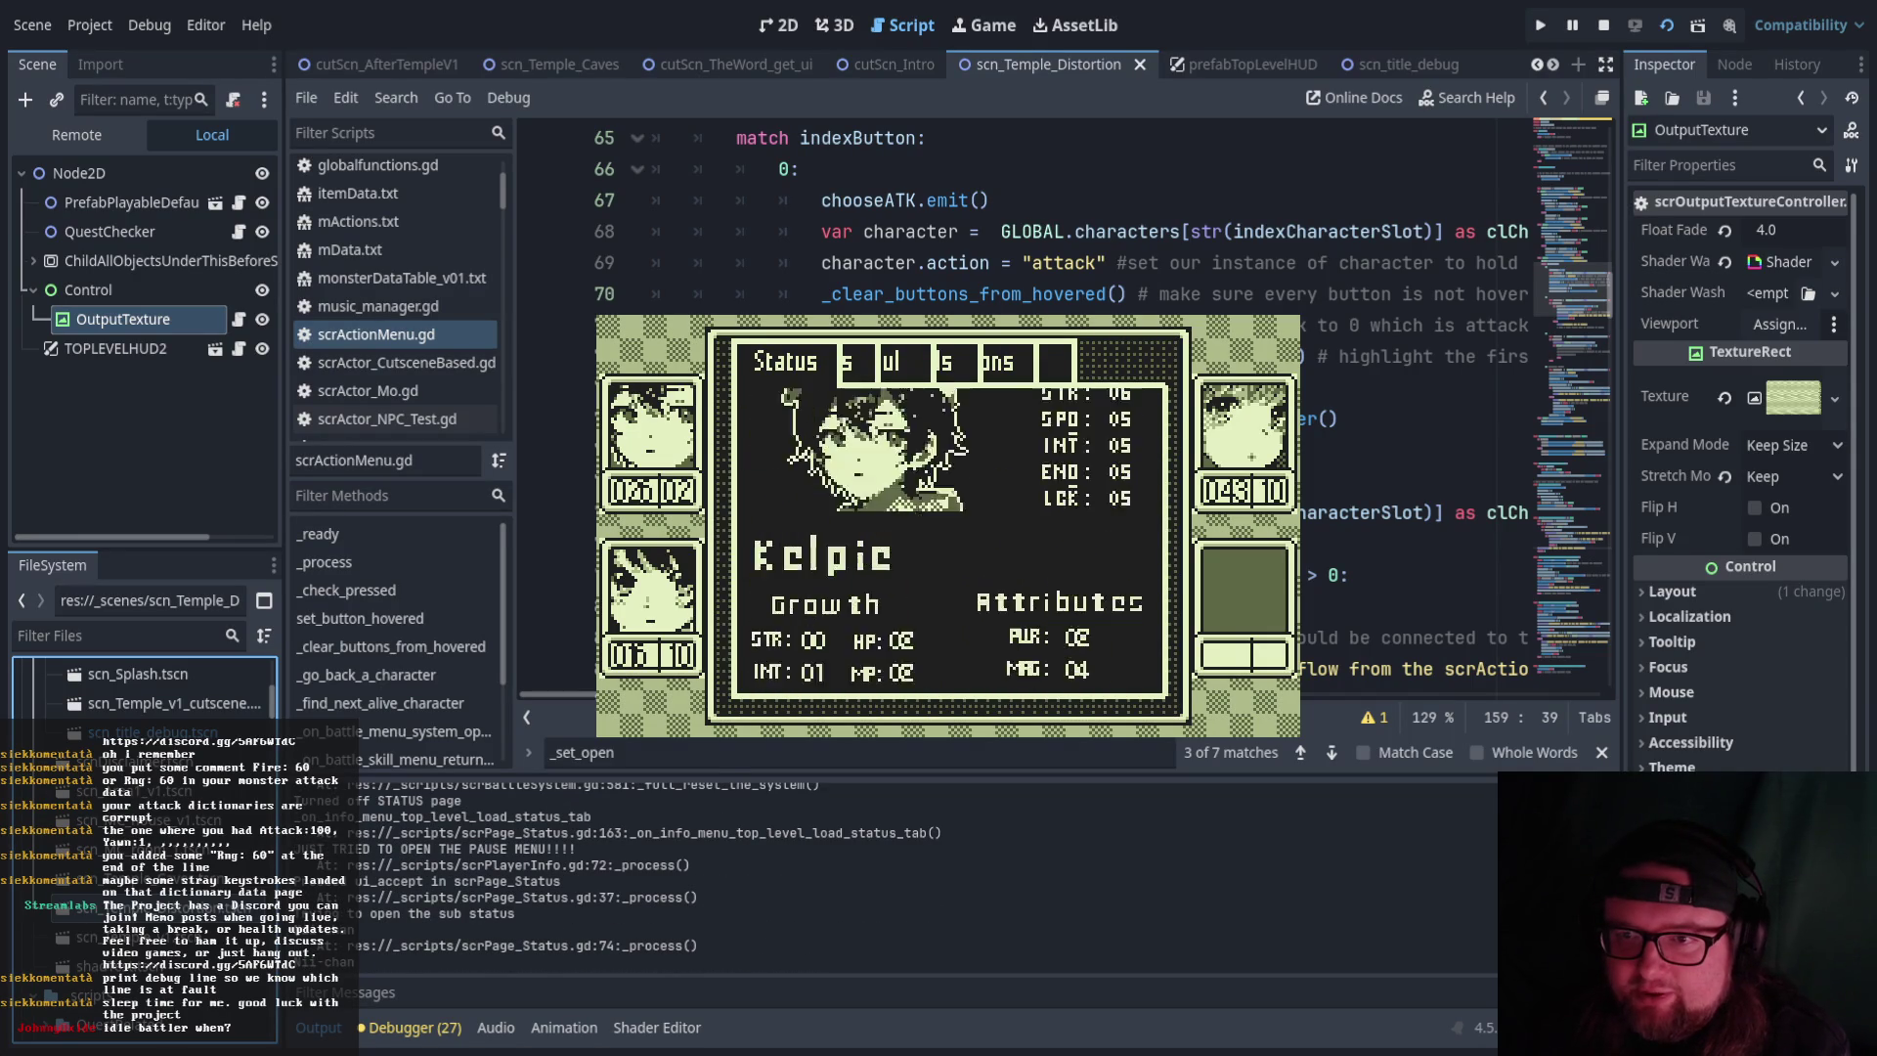
pyautogui.press('Escape')
pyautogui.press('Down')
pyautogui.press('Return')
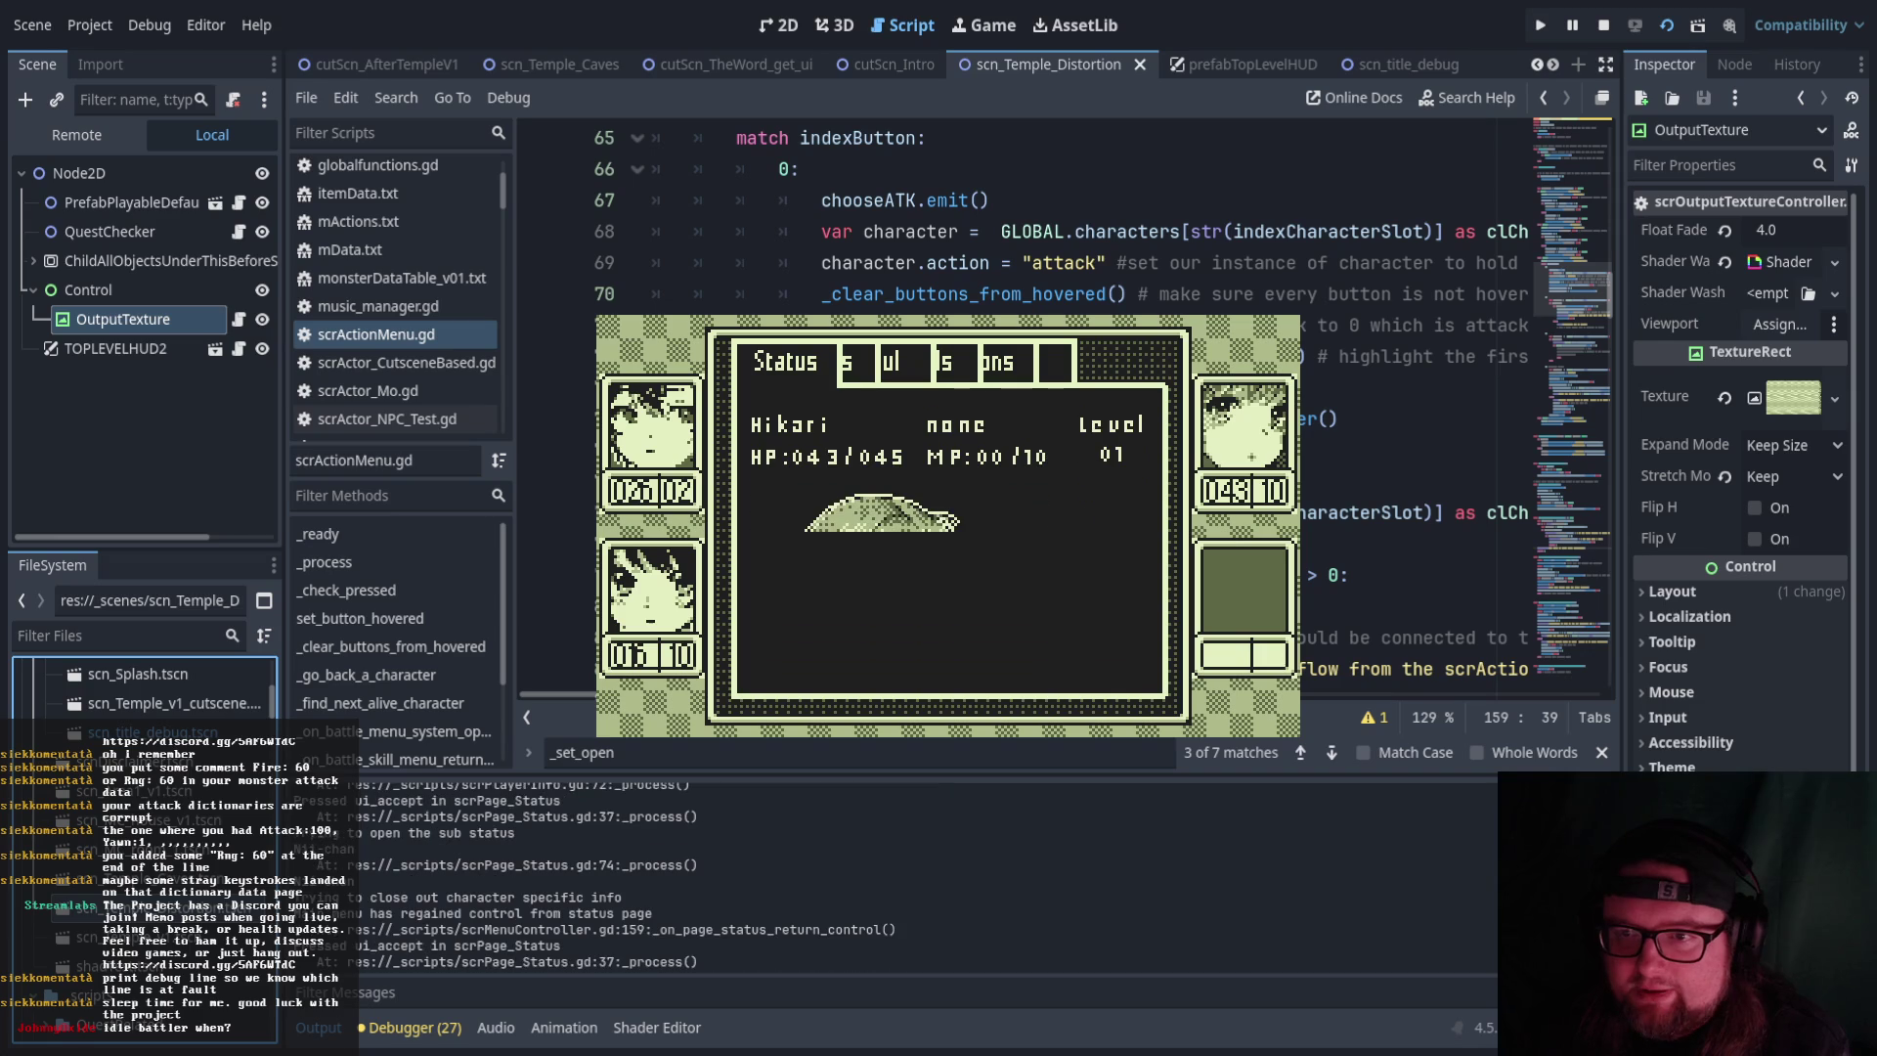
pyautogui.press('Return')
pyautogui.press('Down')
pyautogui.press('Return')
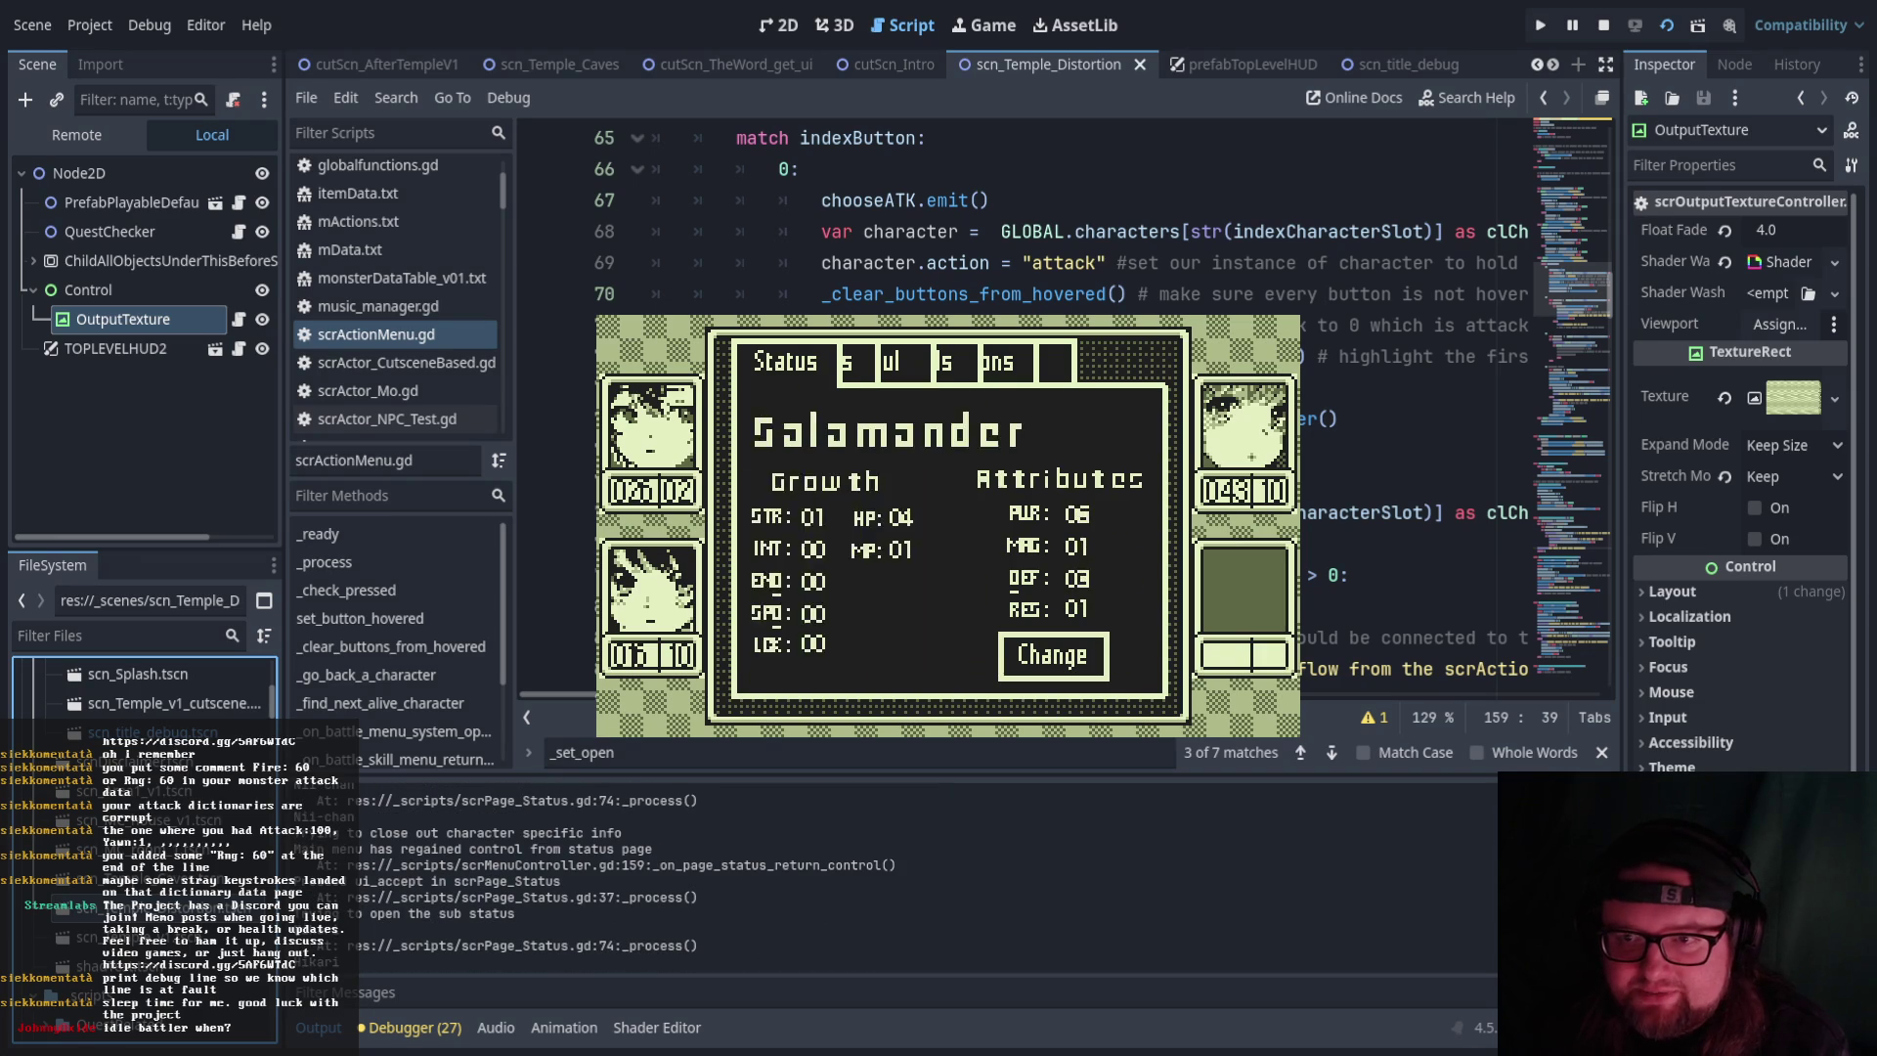
# Equip the Raiju soul on Yui and close the Status menu to the map
pyautogui.press('Escape')
pyautogui.press('Down')
pyautogui.press('Return')
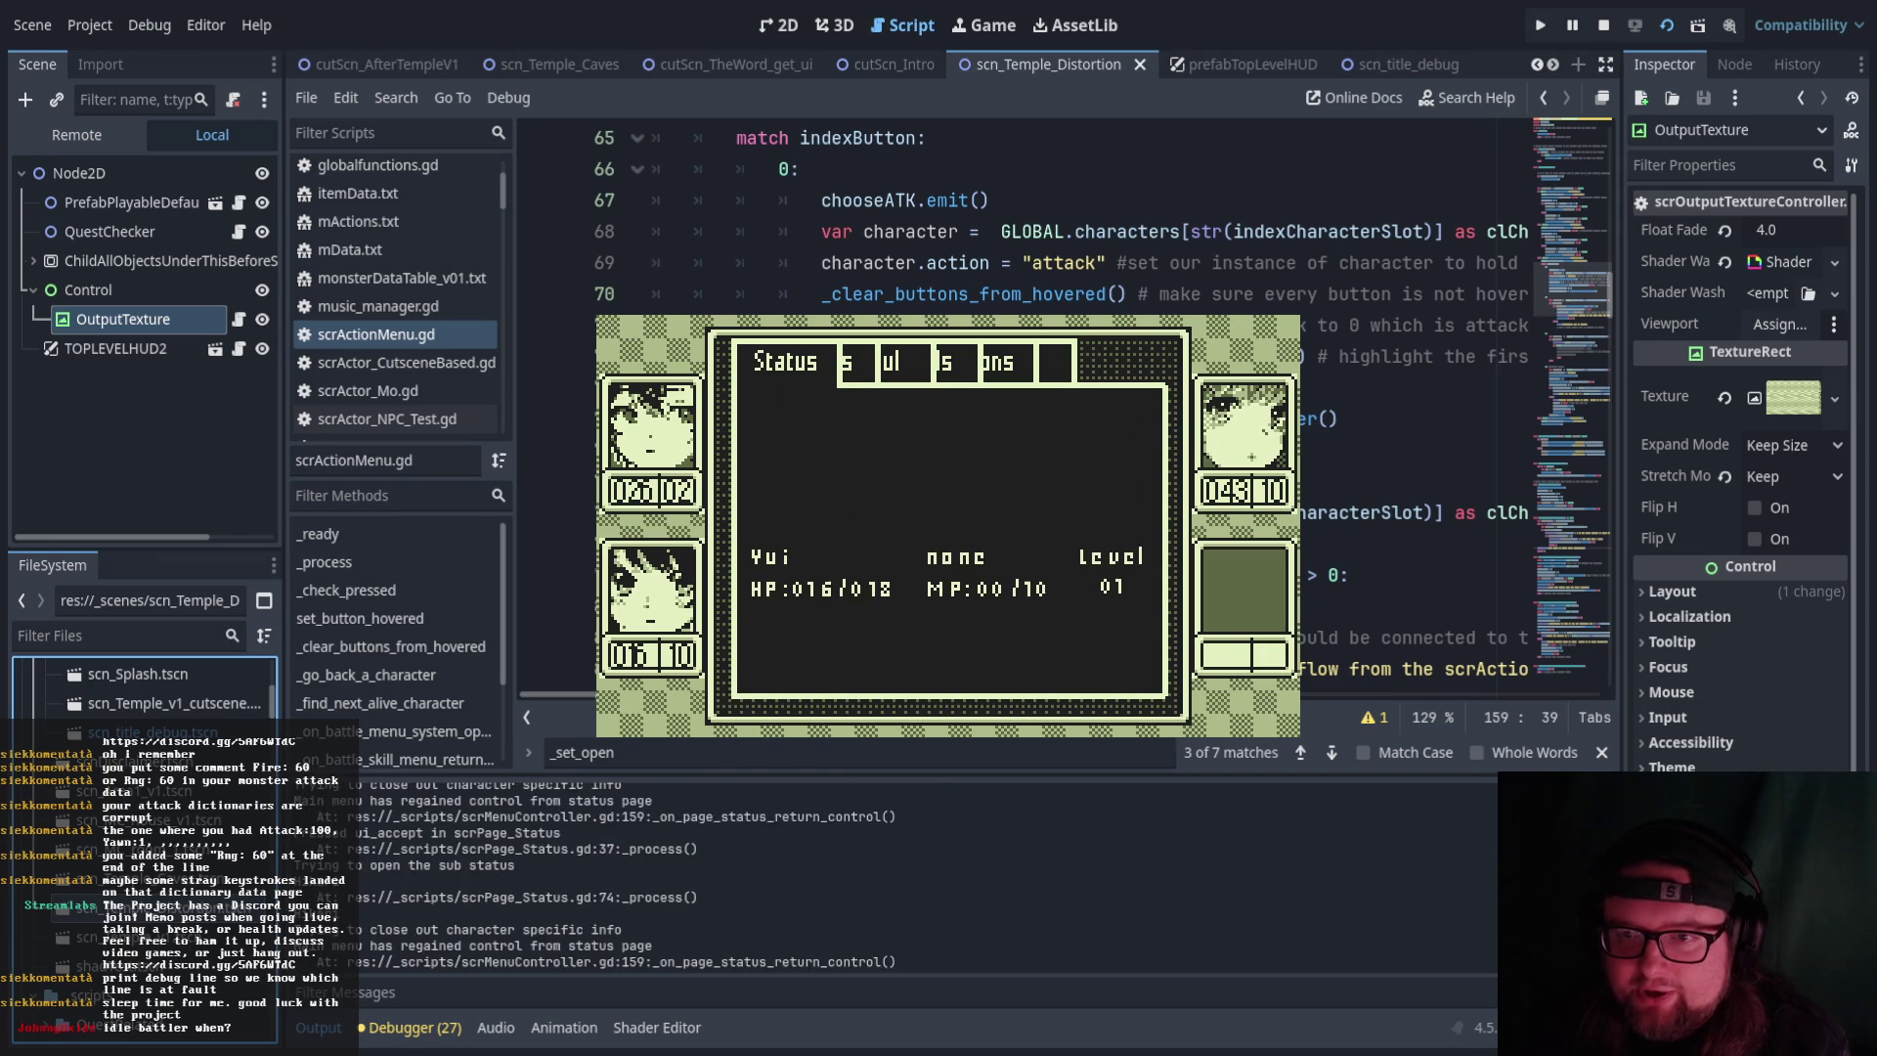
pyautogui.press('Return')
pyautogui.press('Return')
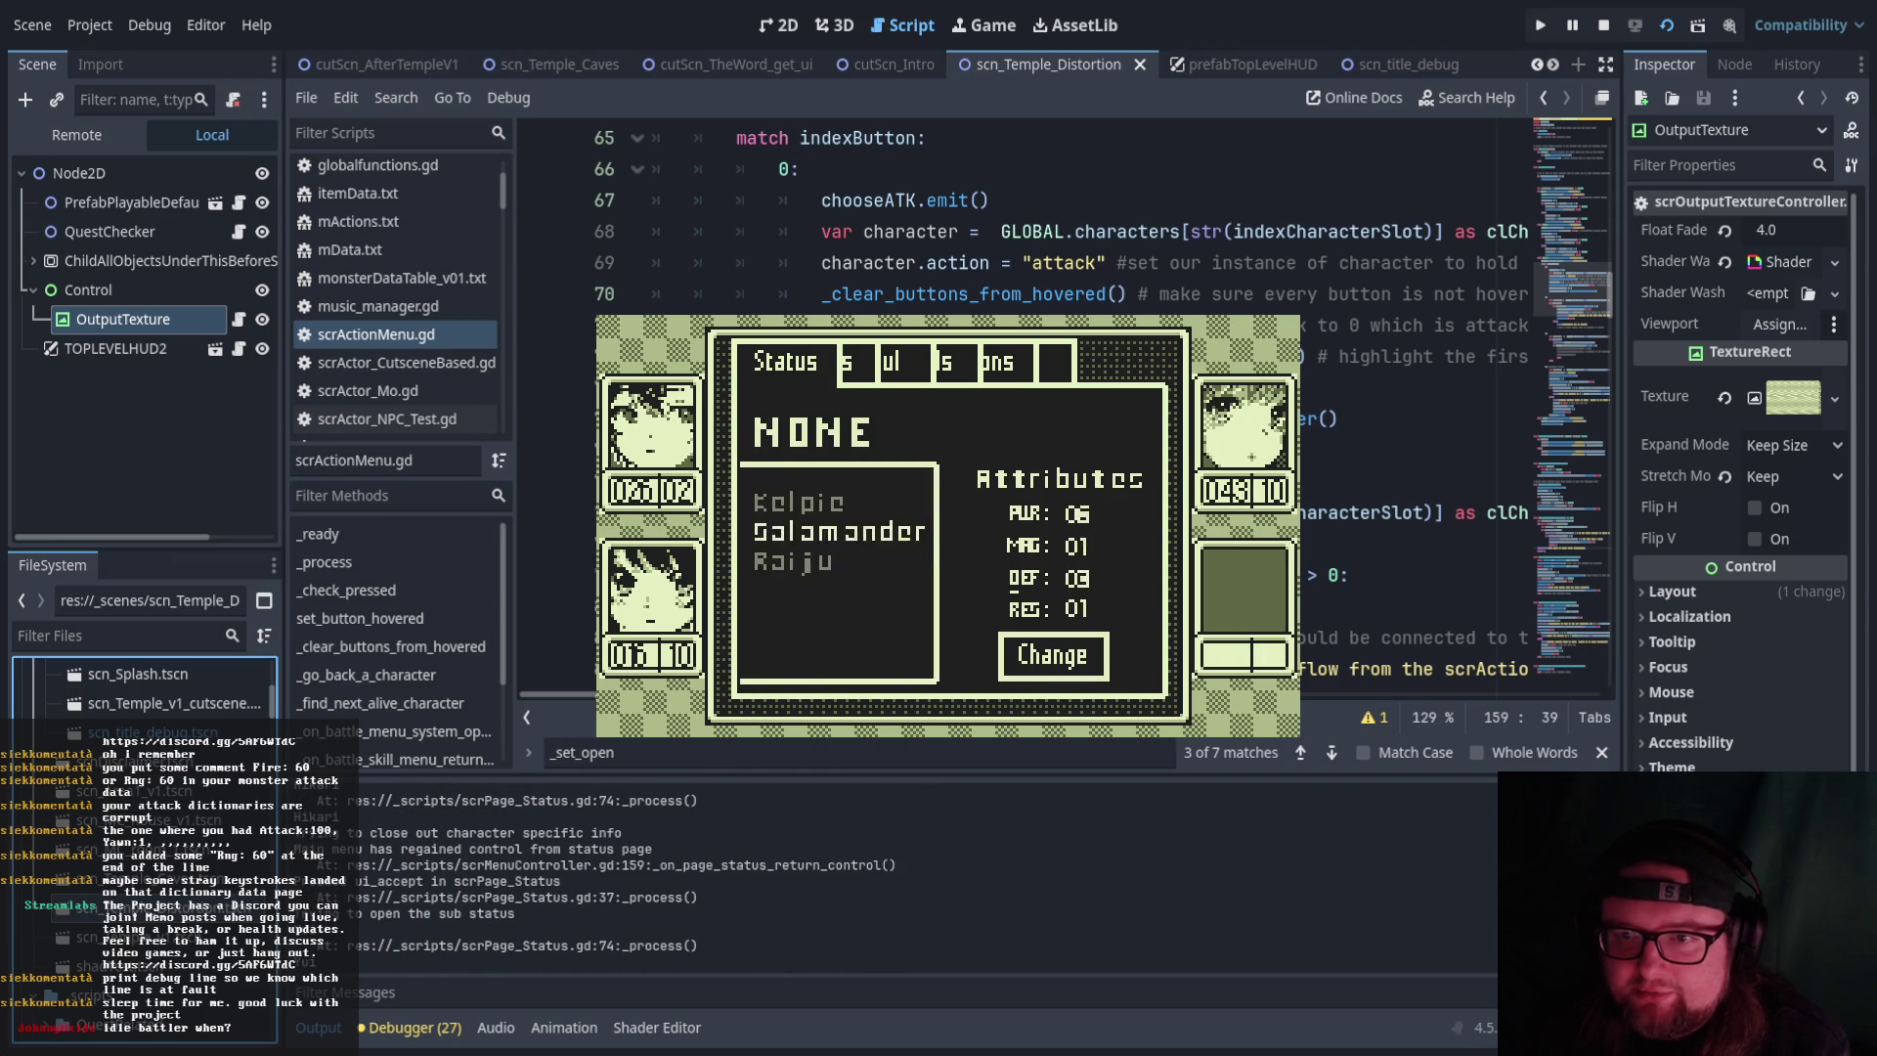
pyautogui.press('Escape')
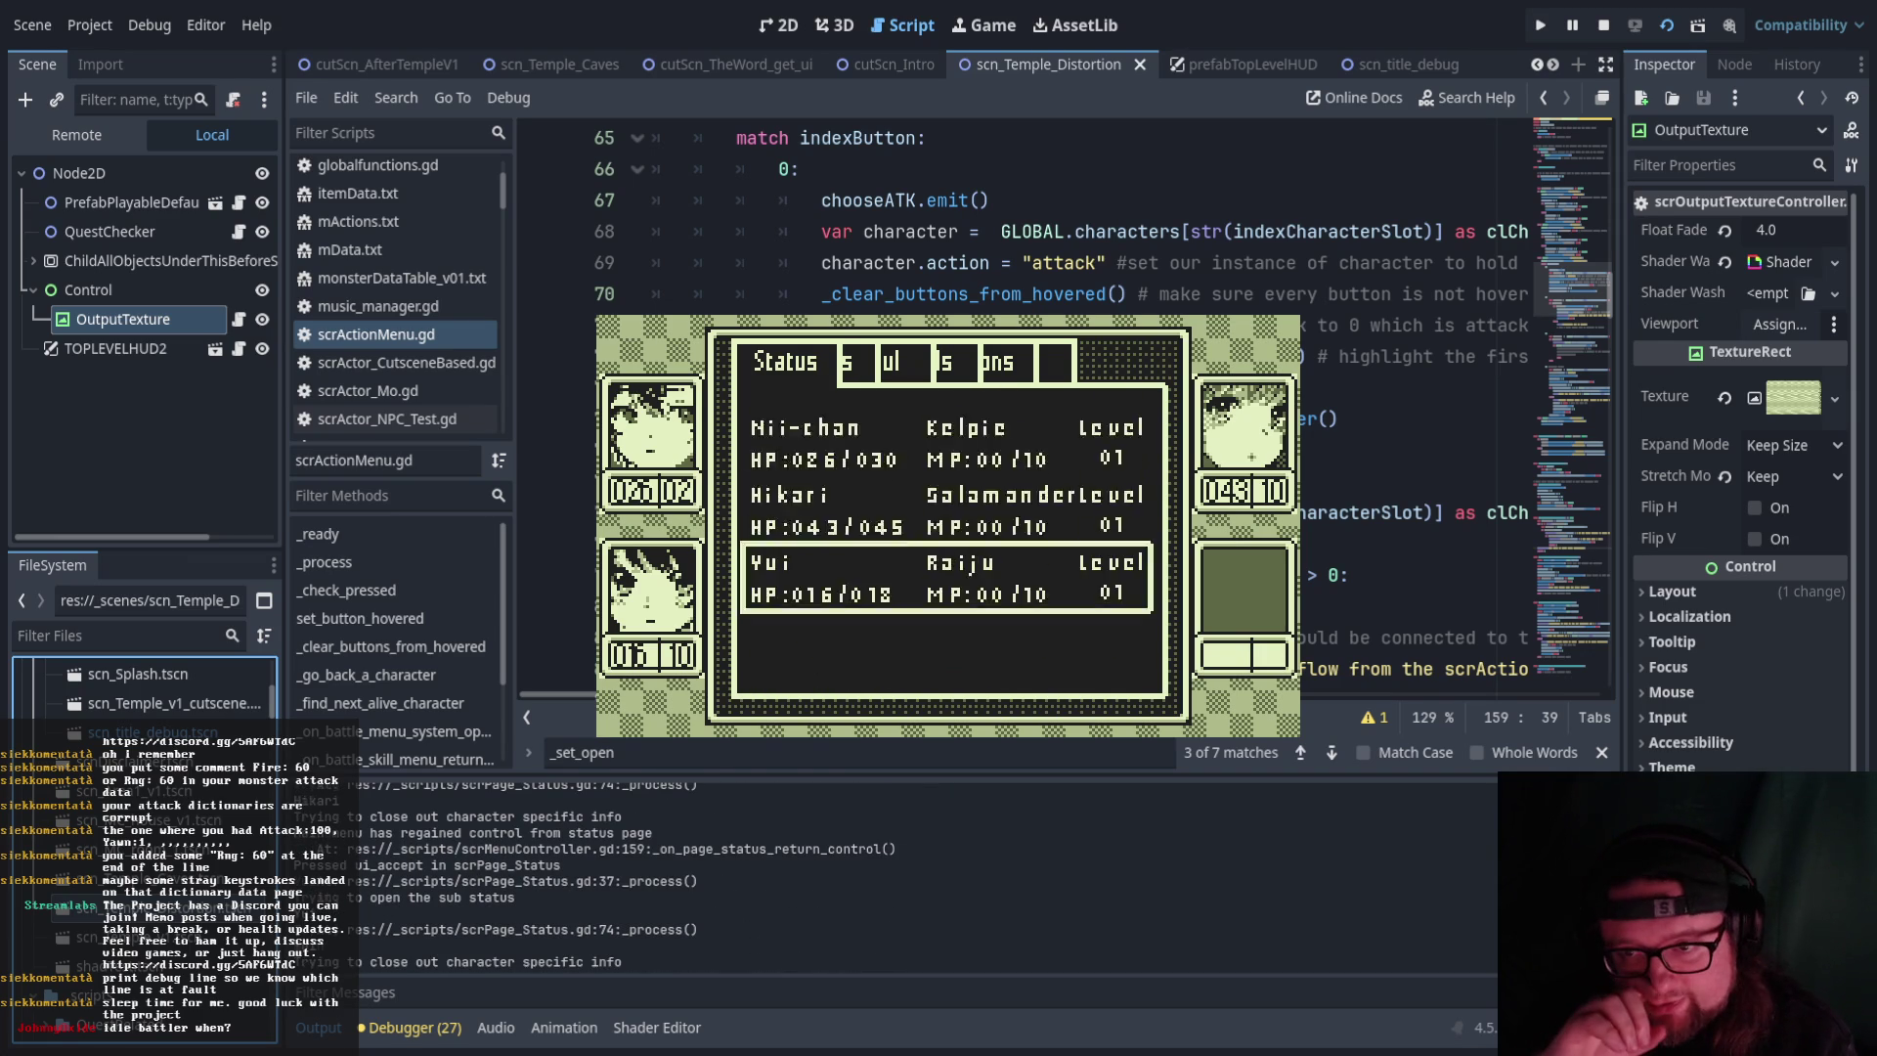
pyautogui.press('Escape')
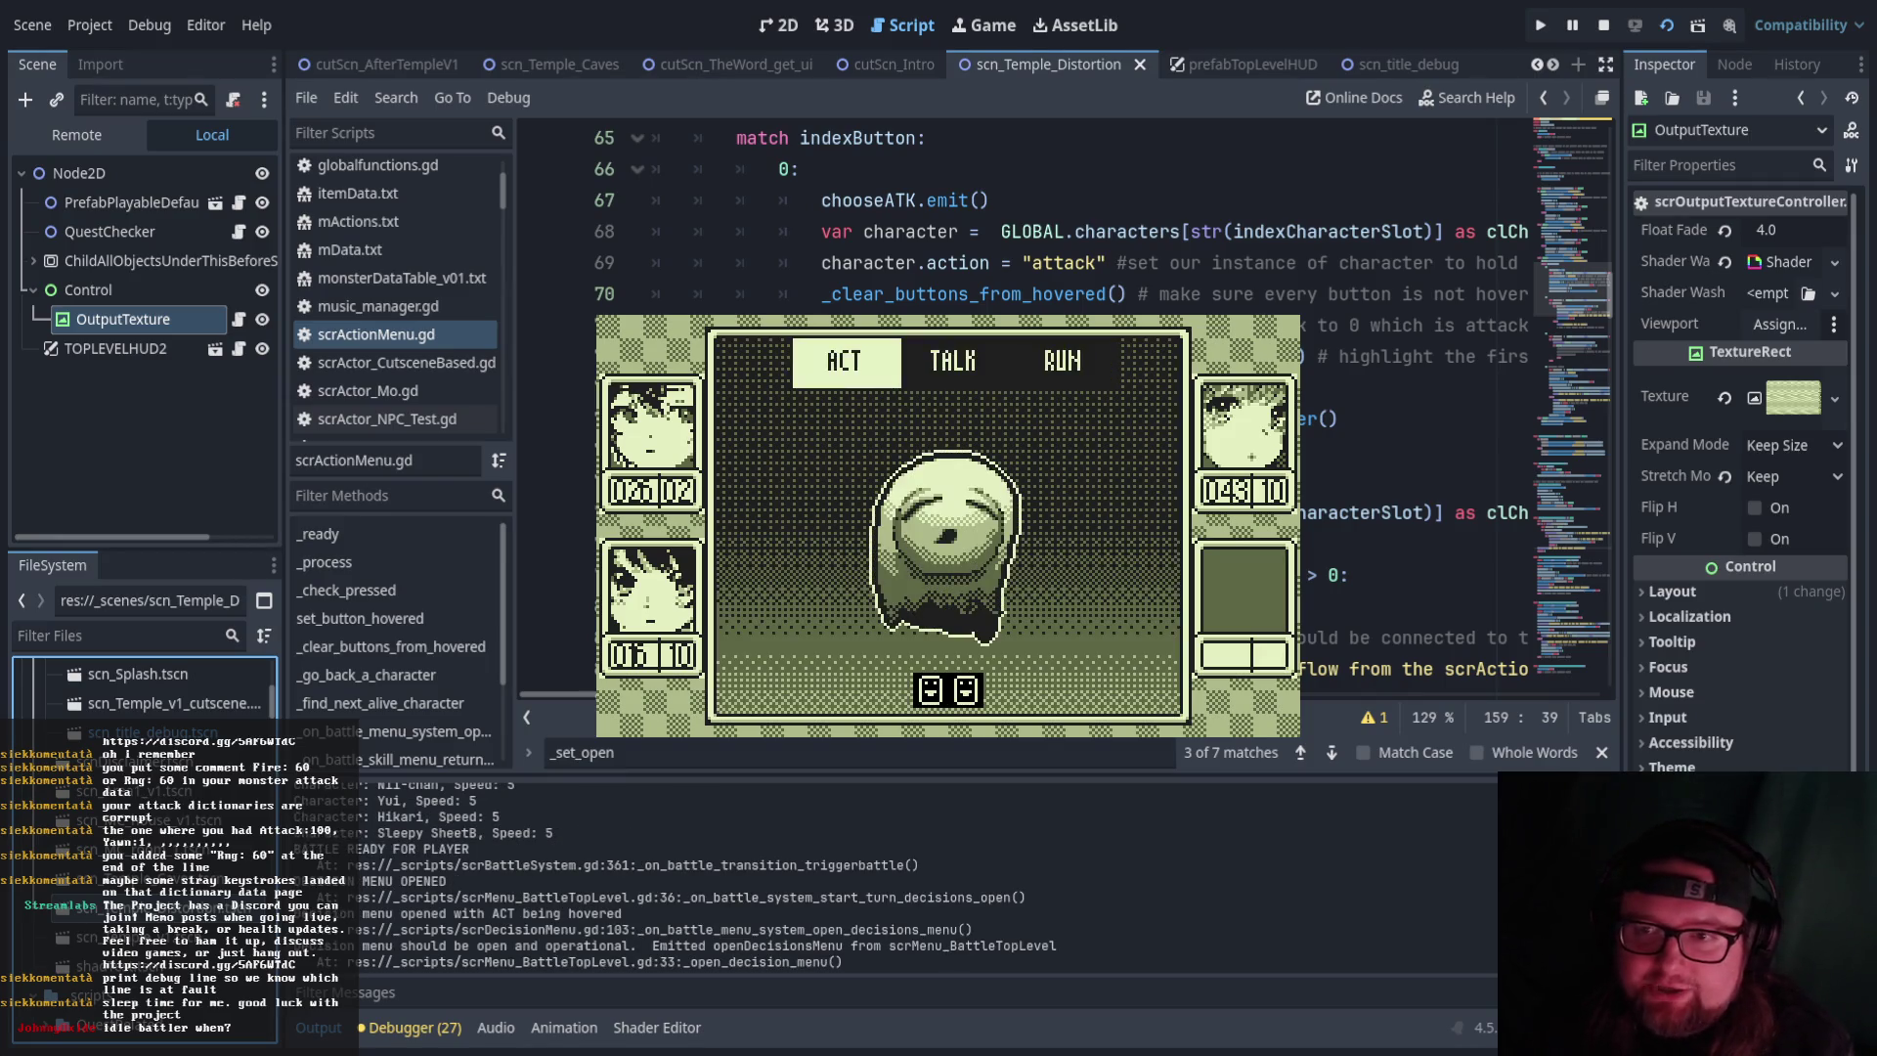
# Cast Mizu β to defeat the Sleepy Sheet ghost, then walk the party up into the next area
pyautogui.press('Return')
pyautogui.press('Right')
pyautogui.press('Return')
pyautogui.press('Down')
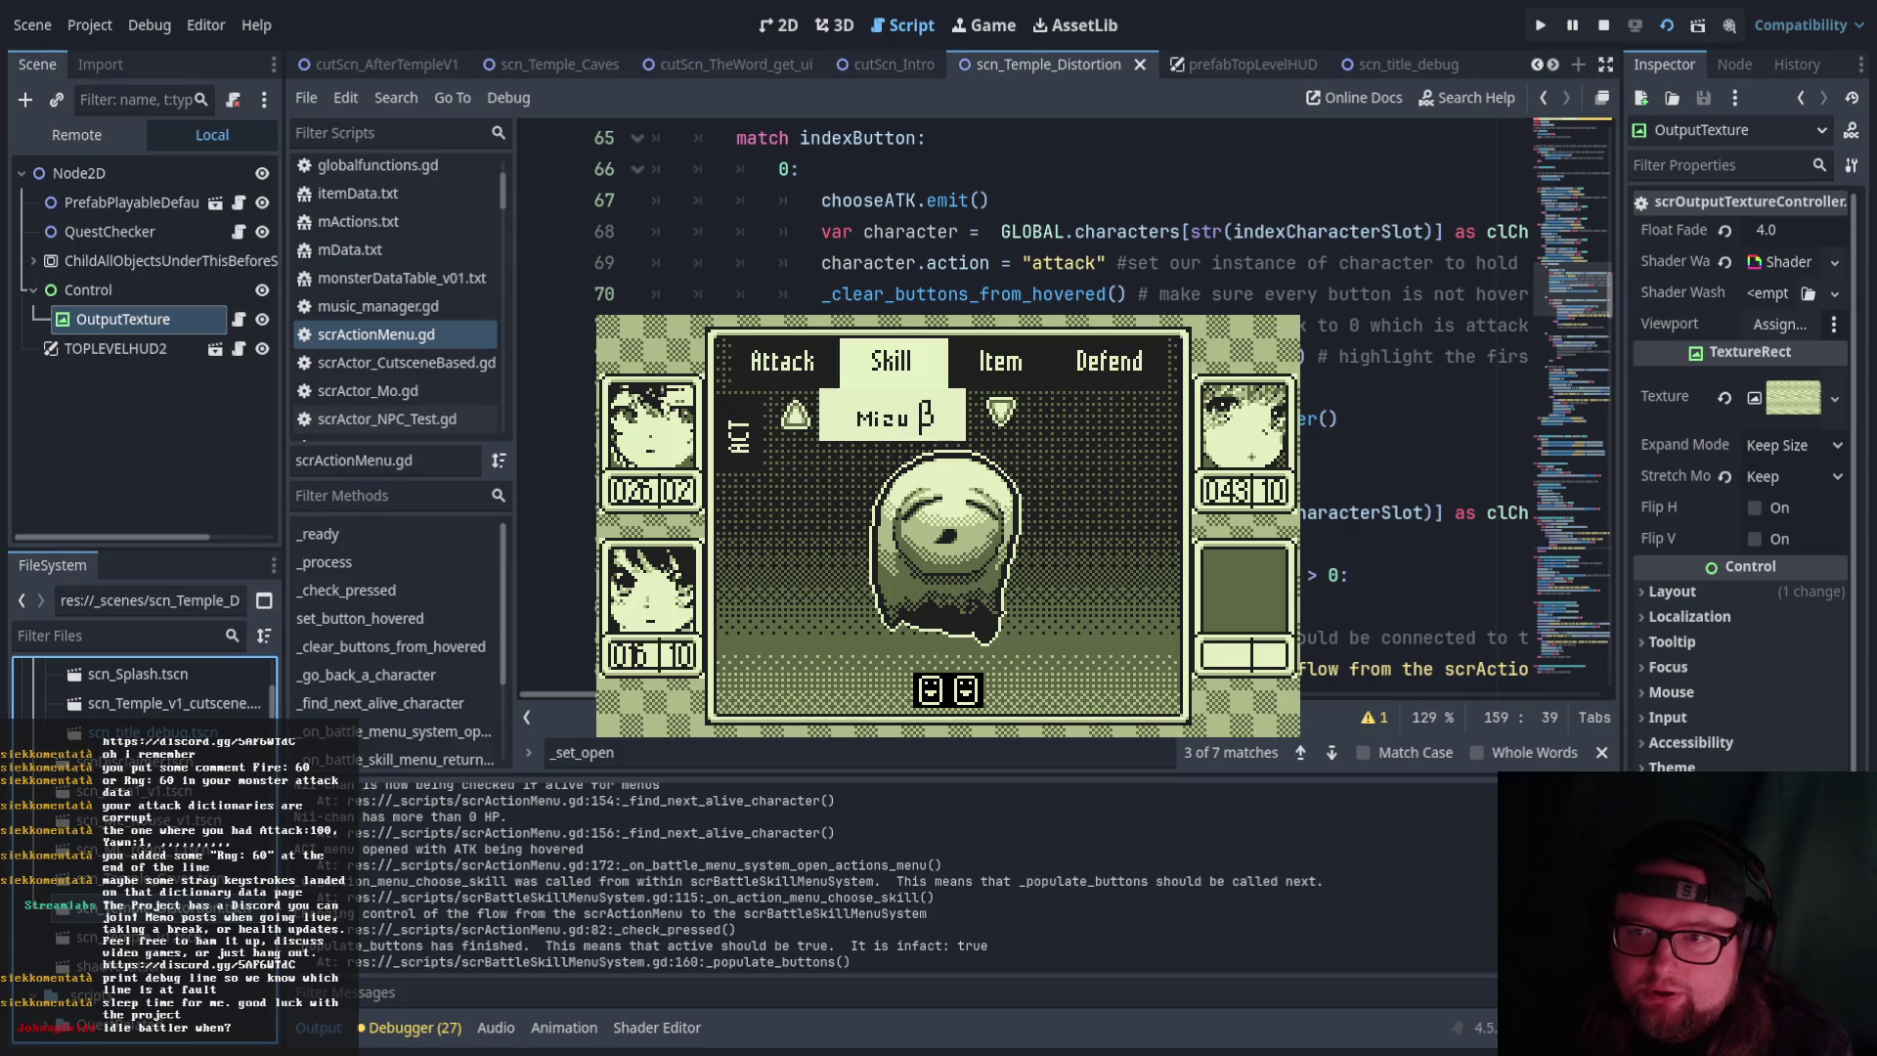
pyautogui.press('Return')
pyautogui.press('Return')
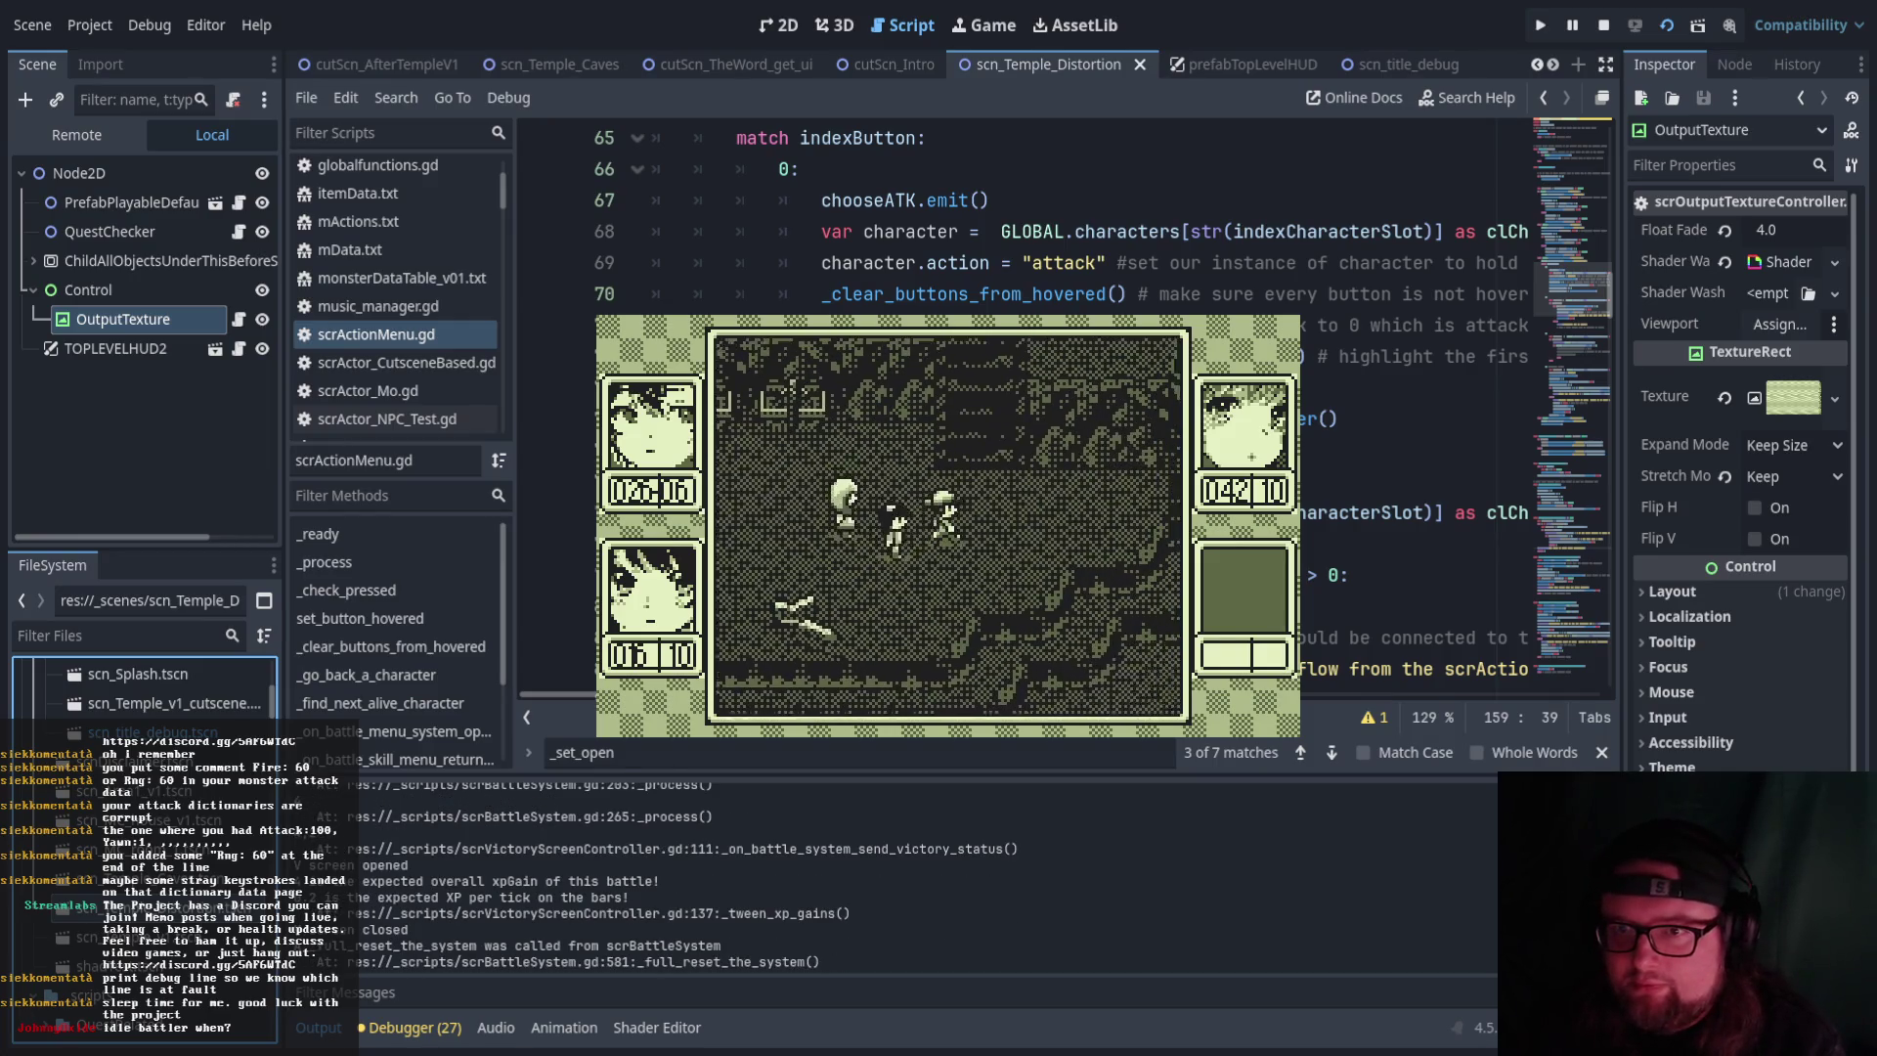
pyautogui.press('Up')
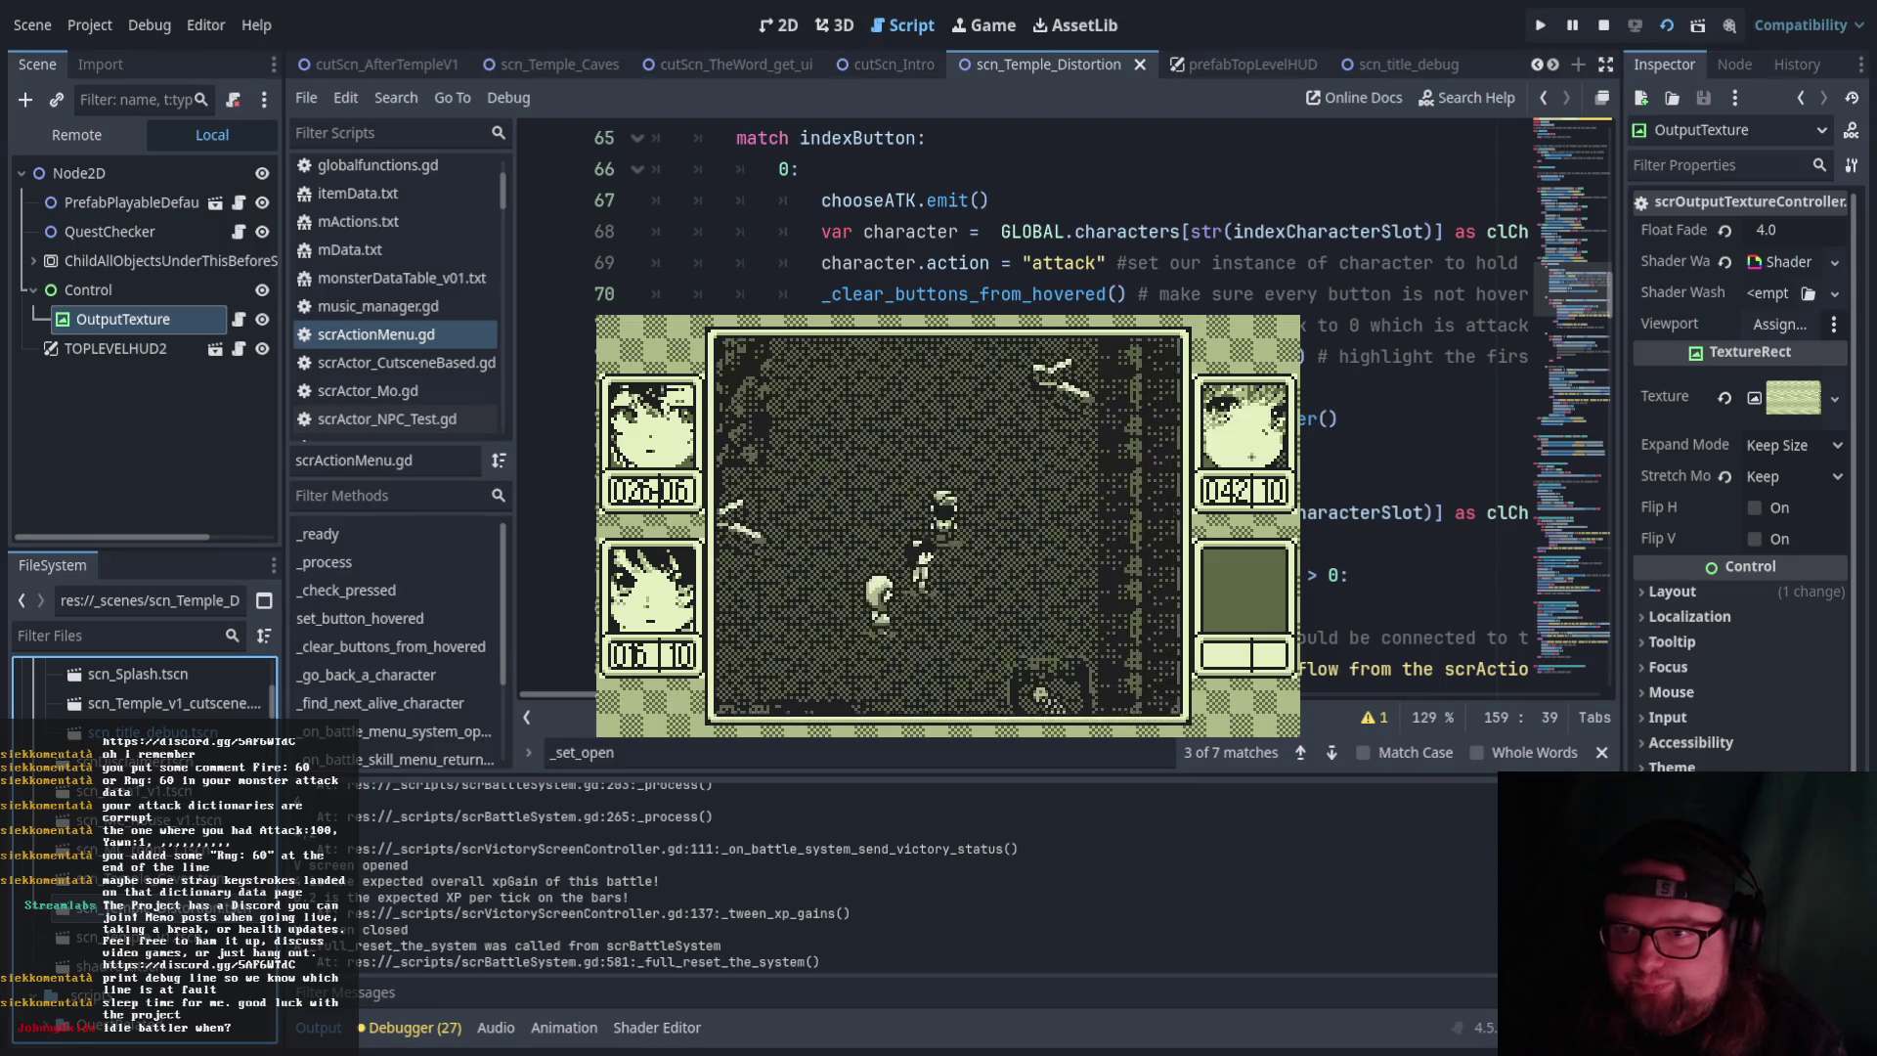
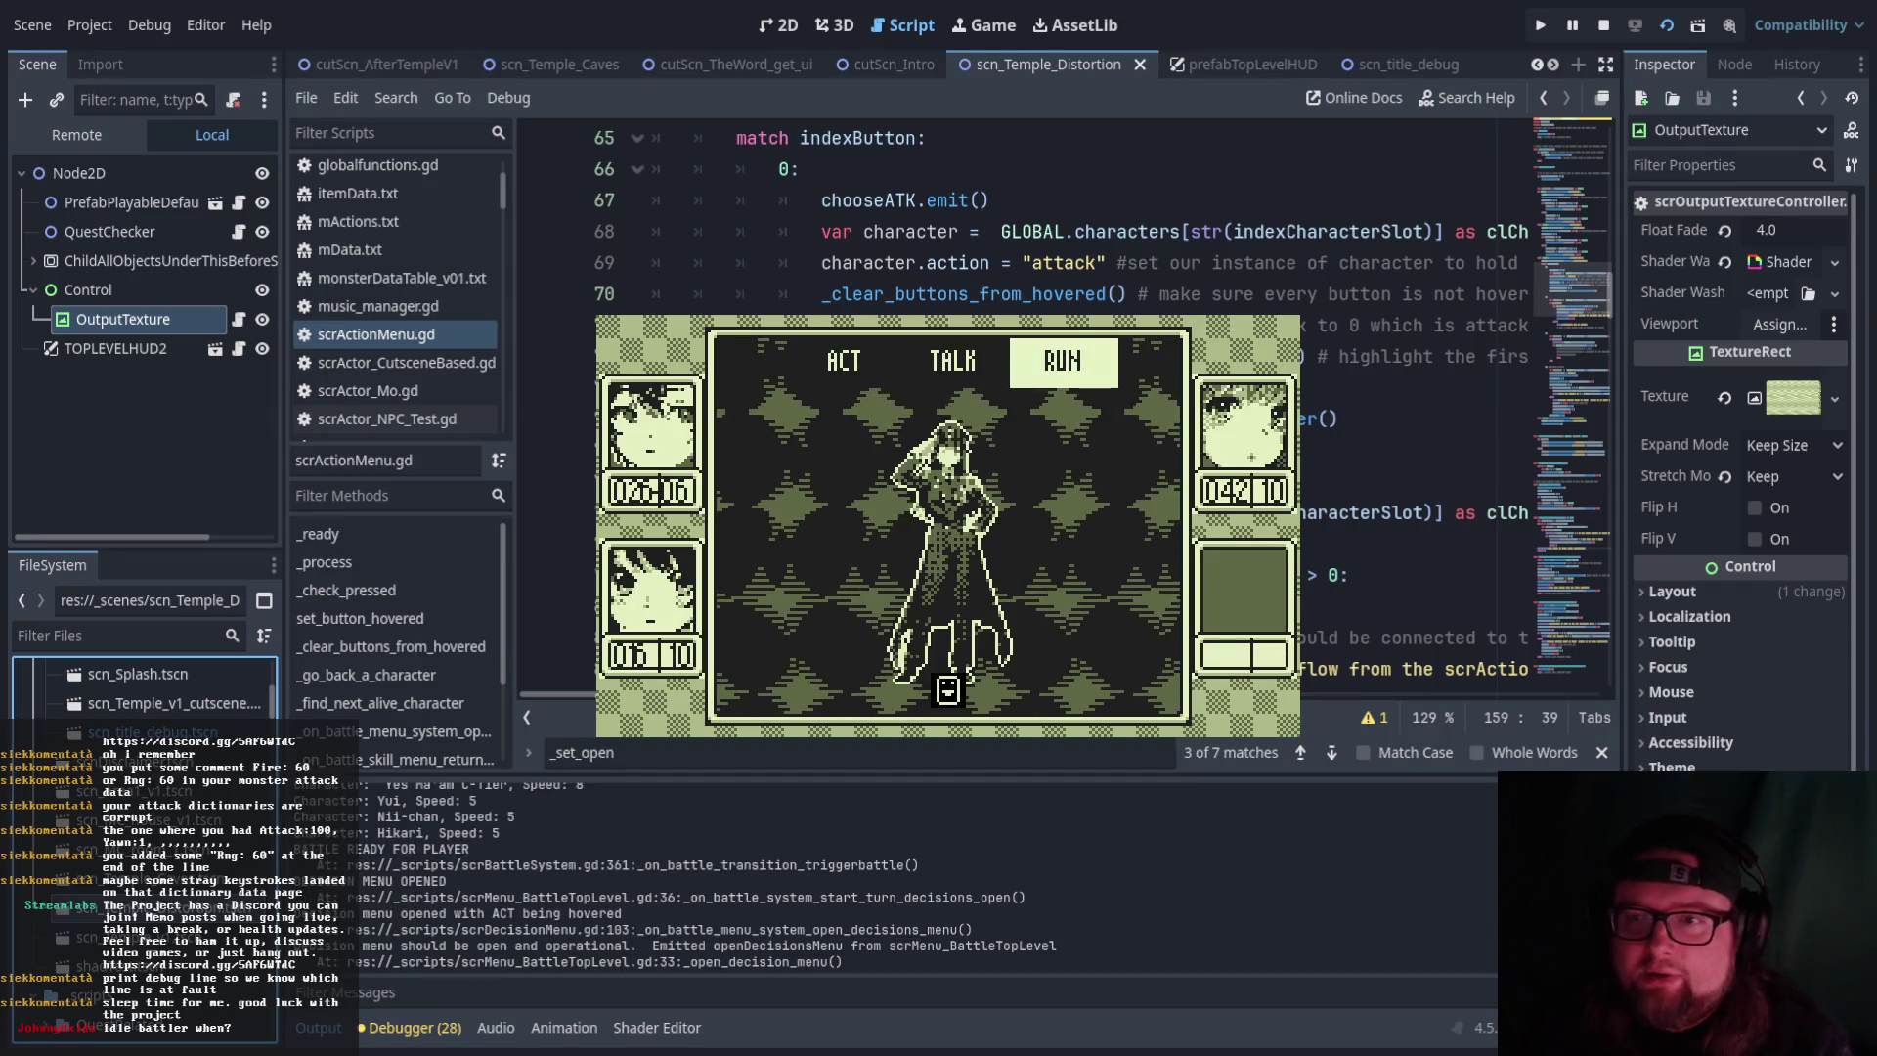
# Have the first party member use a basic attack on Yes Ma'am C-Tier
pyautogui.press('Return')
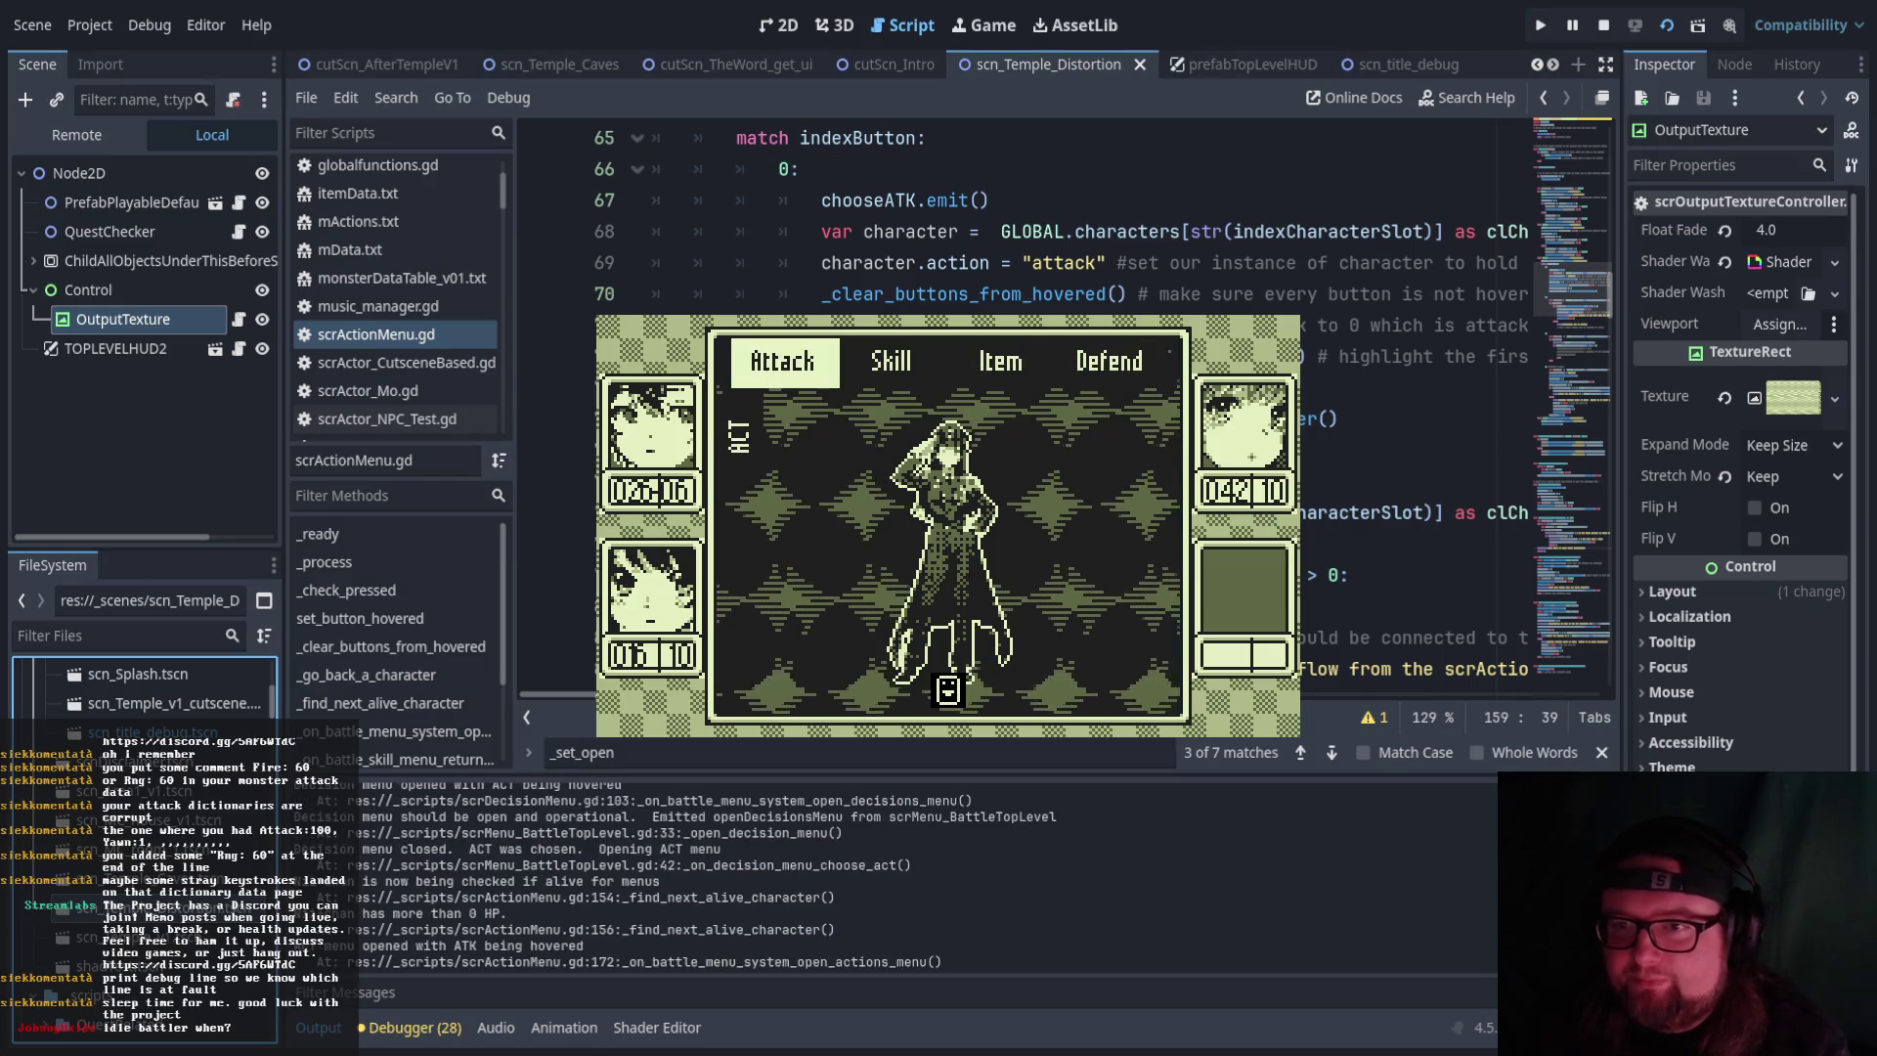
pyautogui.press('Left')
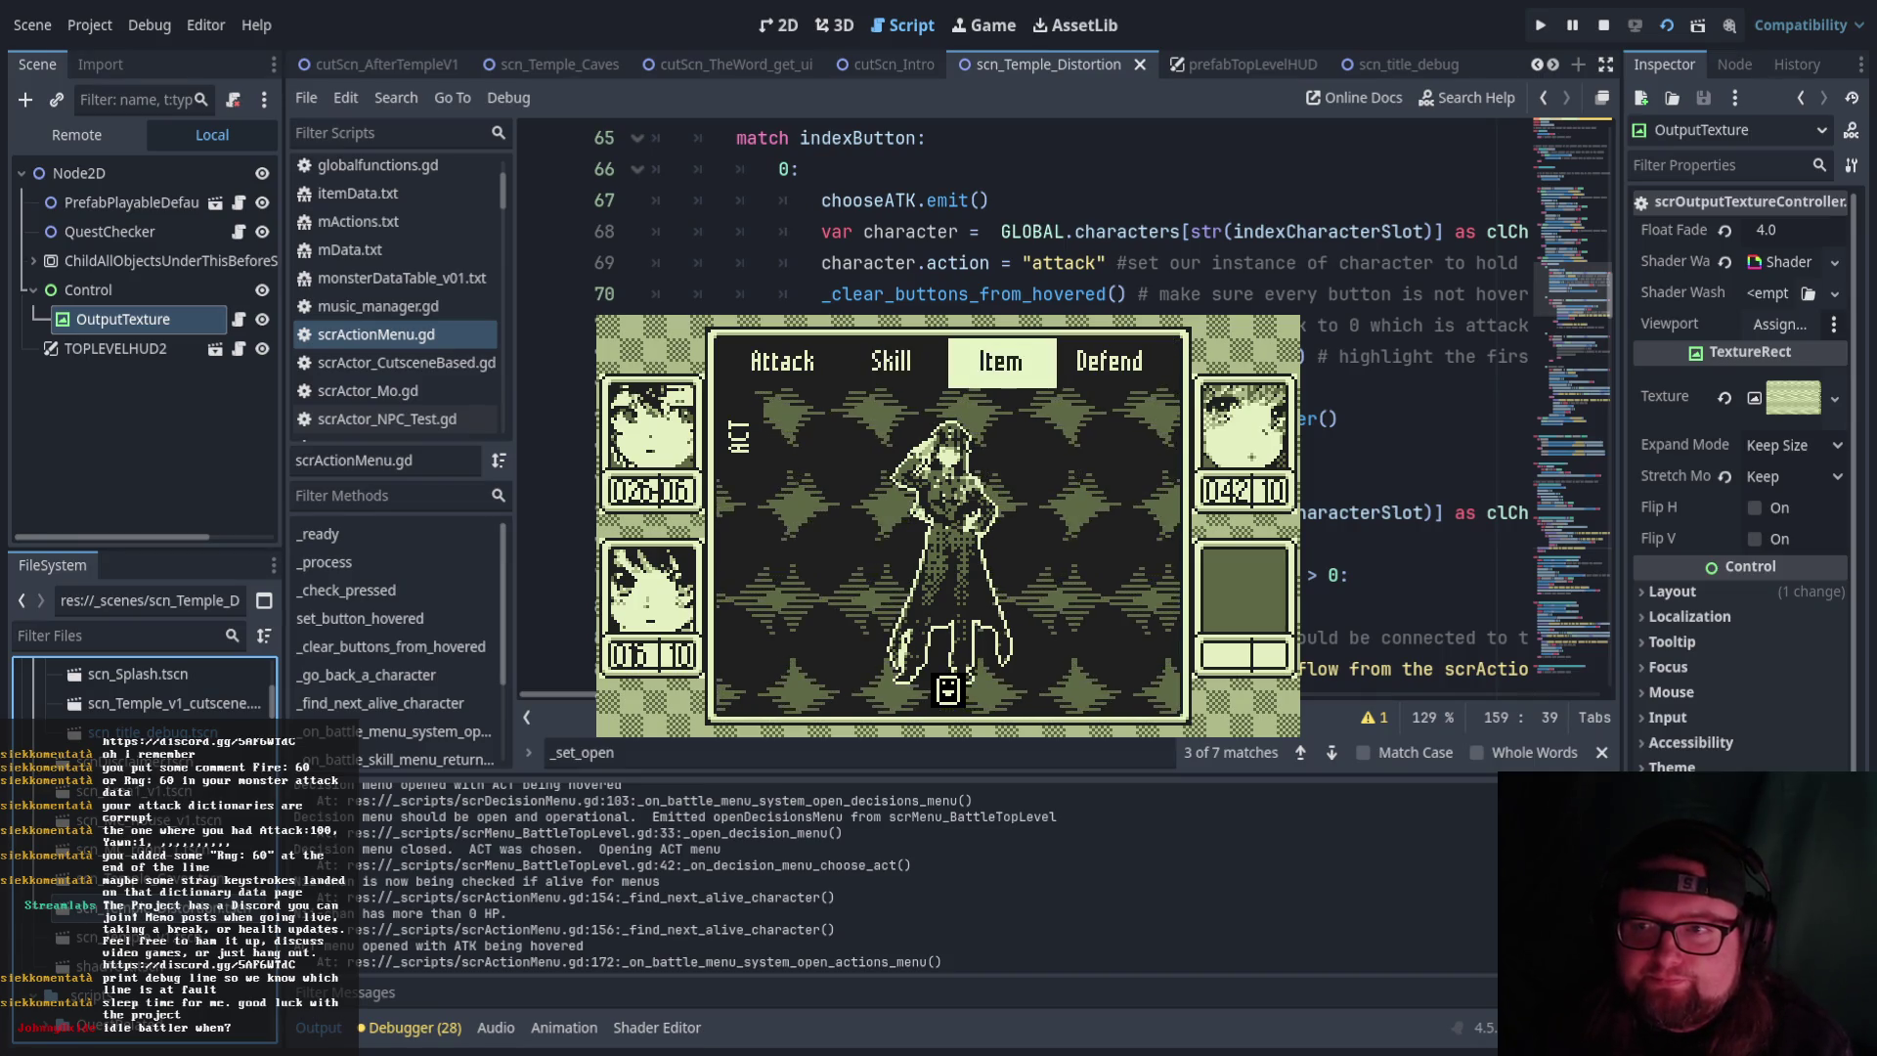
pyautogui.press('Left')
pyautogui.press('Left')
pyautogui.press('Left')
pyautogui.press('Return')
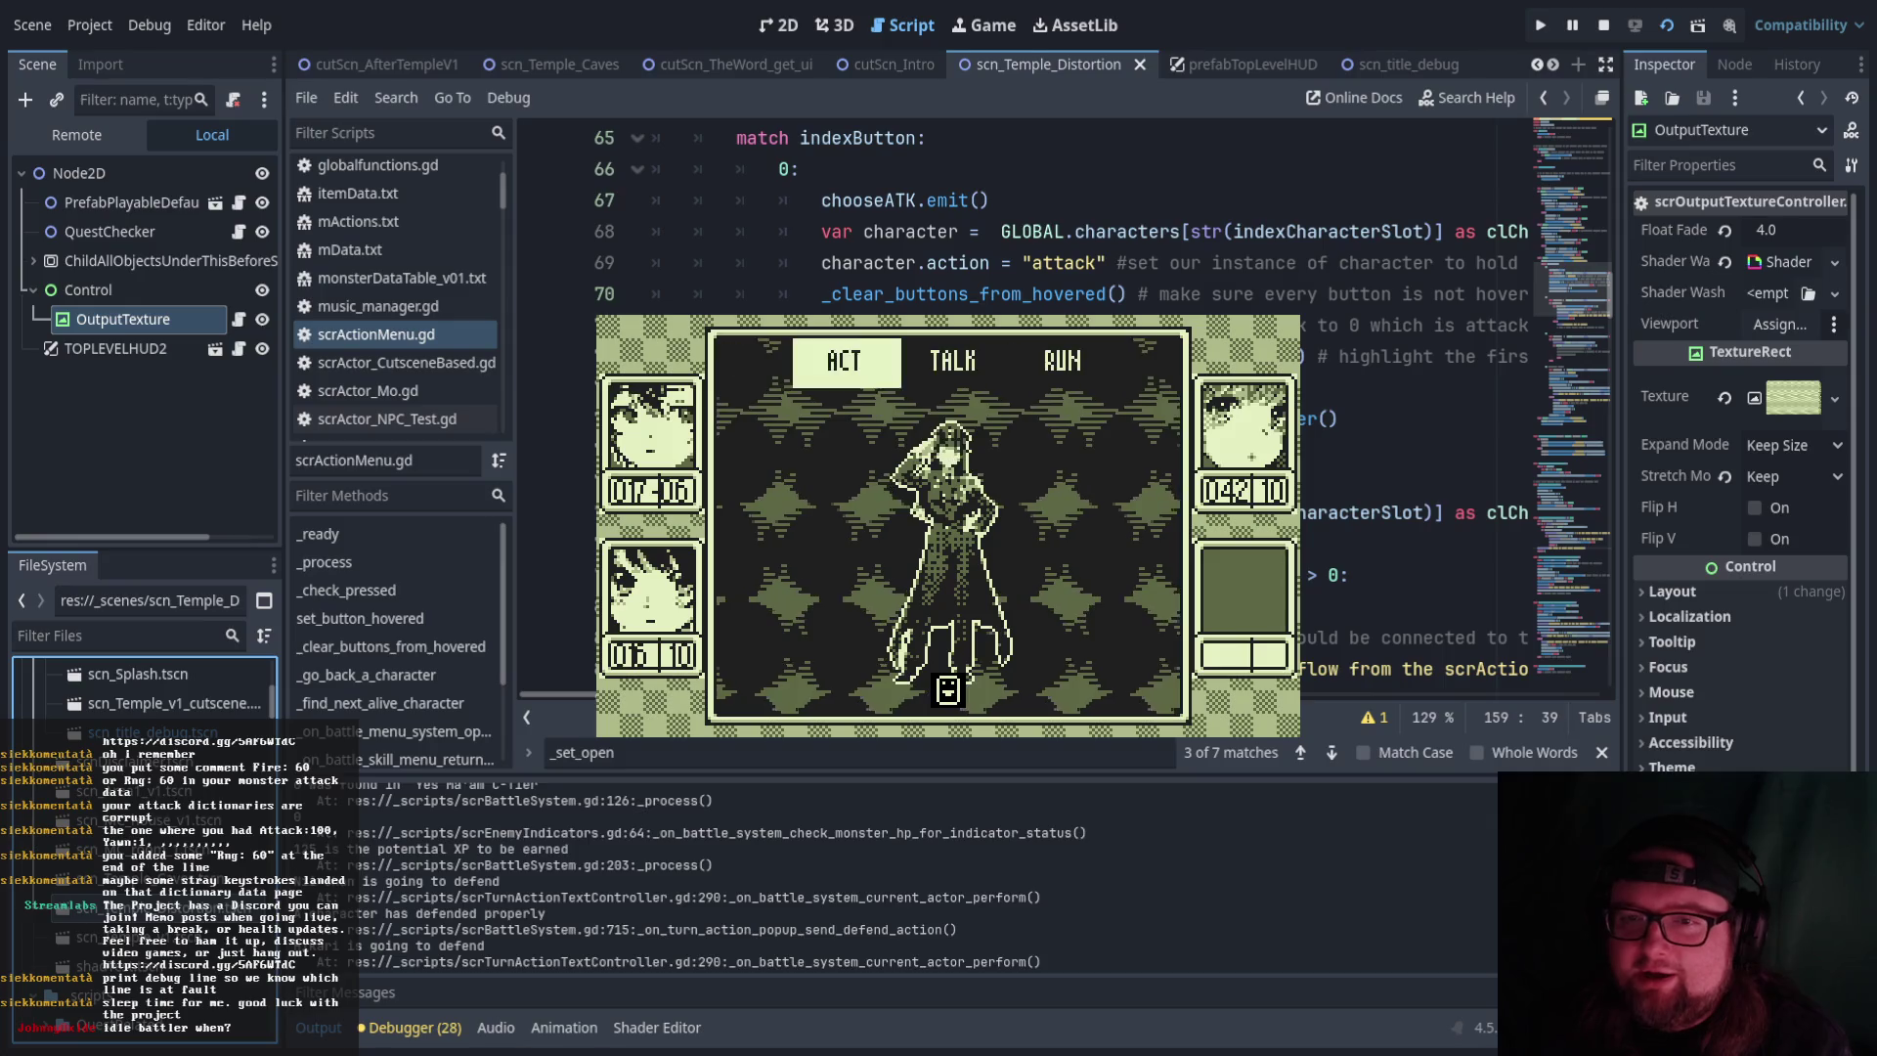
# Glance at the next member's skill list, then pick a basic attack so the turn resolves
pyautogui.press('Left')
pyautogui.press('Left')
pyautogui.press('Return')
pyautogui.press('Right')
pyautogui.press('Return')
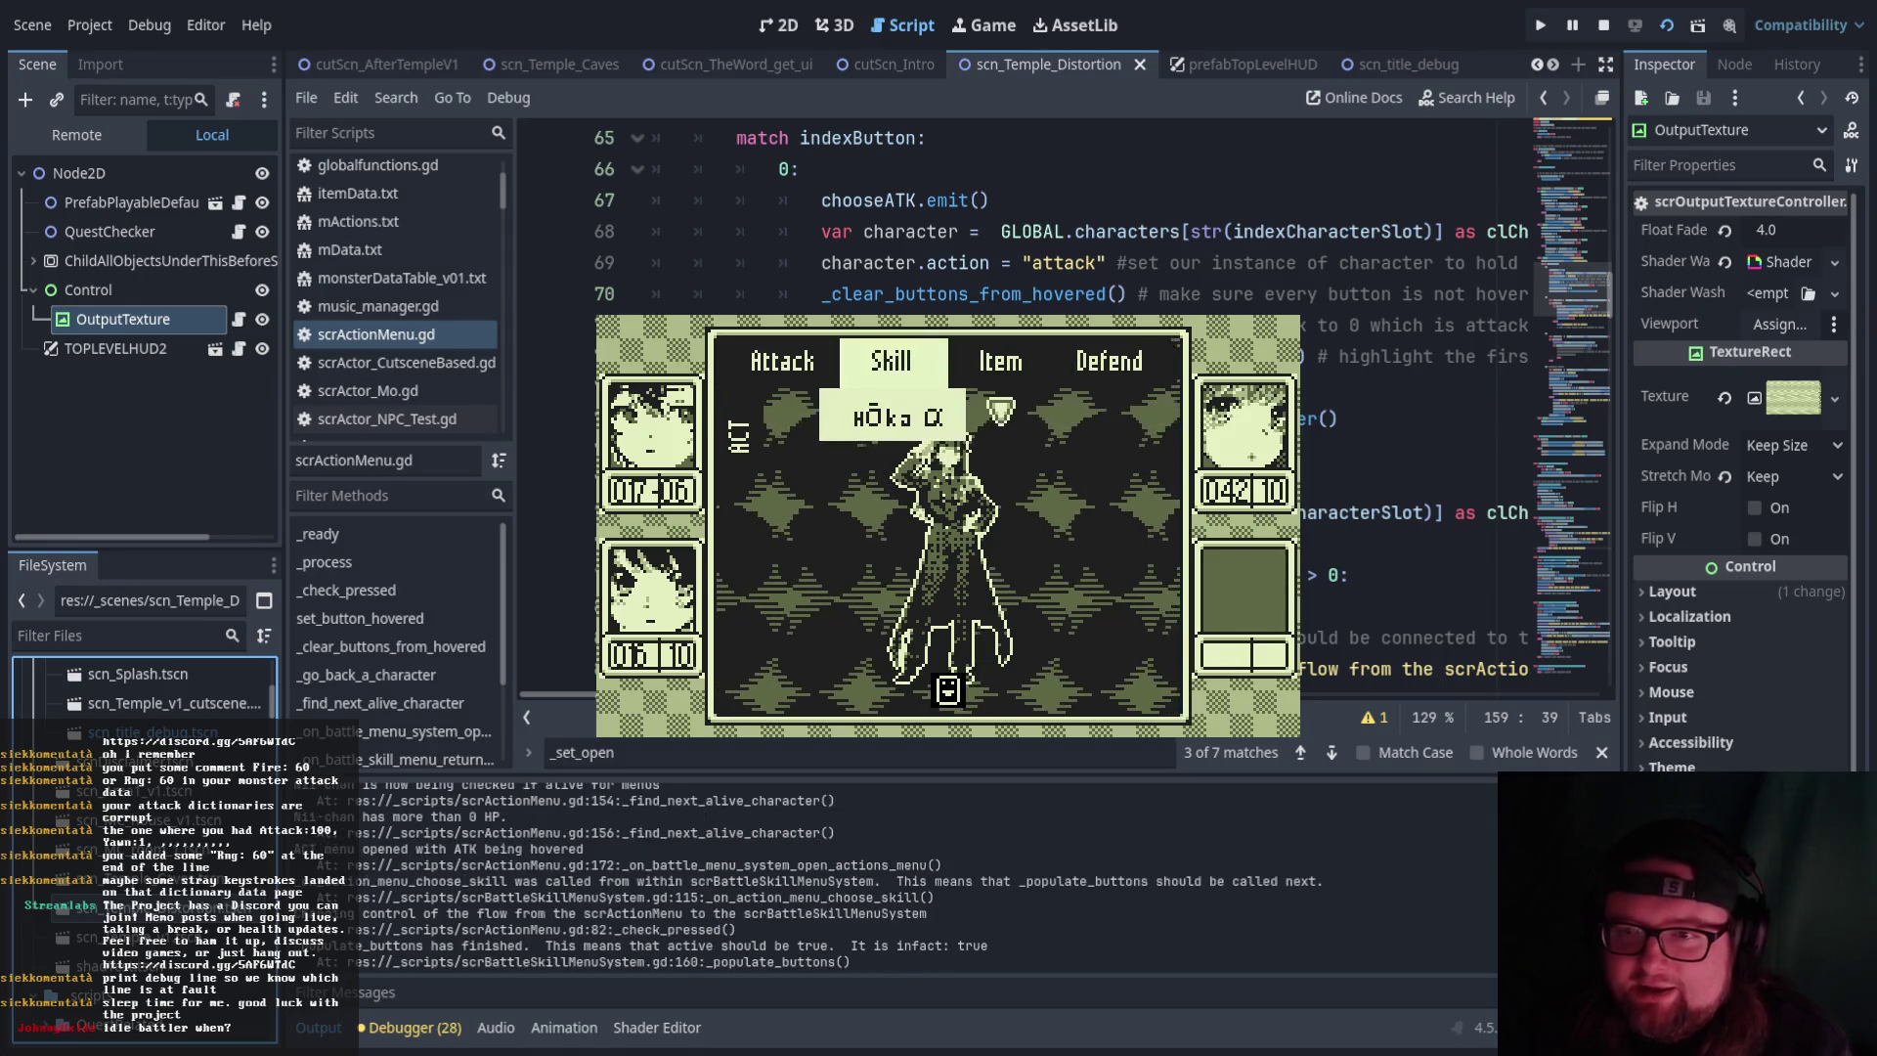
pyautogui.press('Escape')
pyautogui.press('Left')
pyautogui.press('Left')
pyautogui.press('Left')
pyautogui.press('Left')
pyautogui.press('Return')
pyautogui.press('Return')
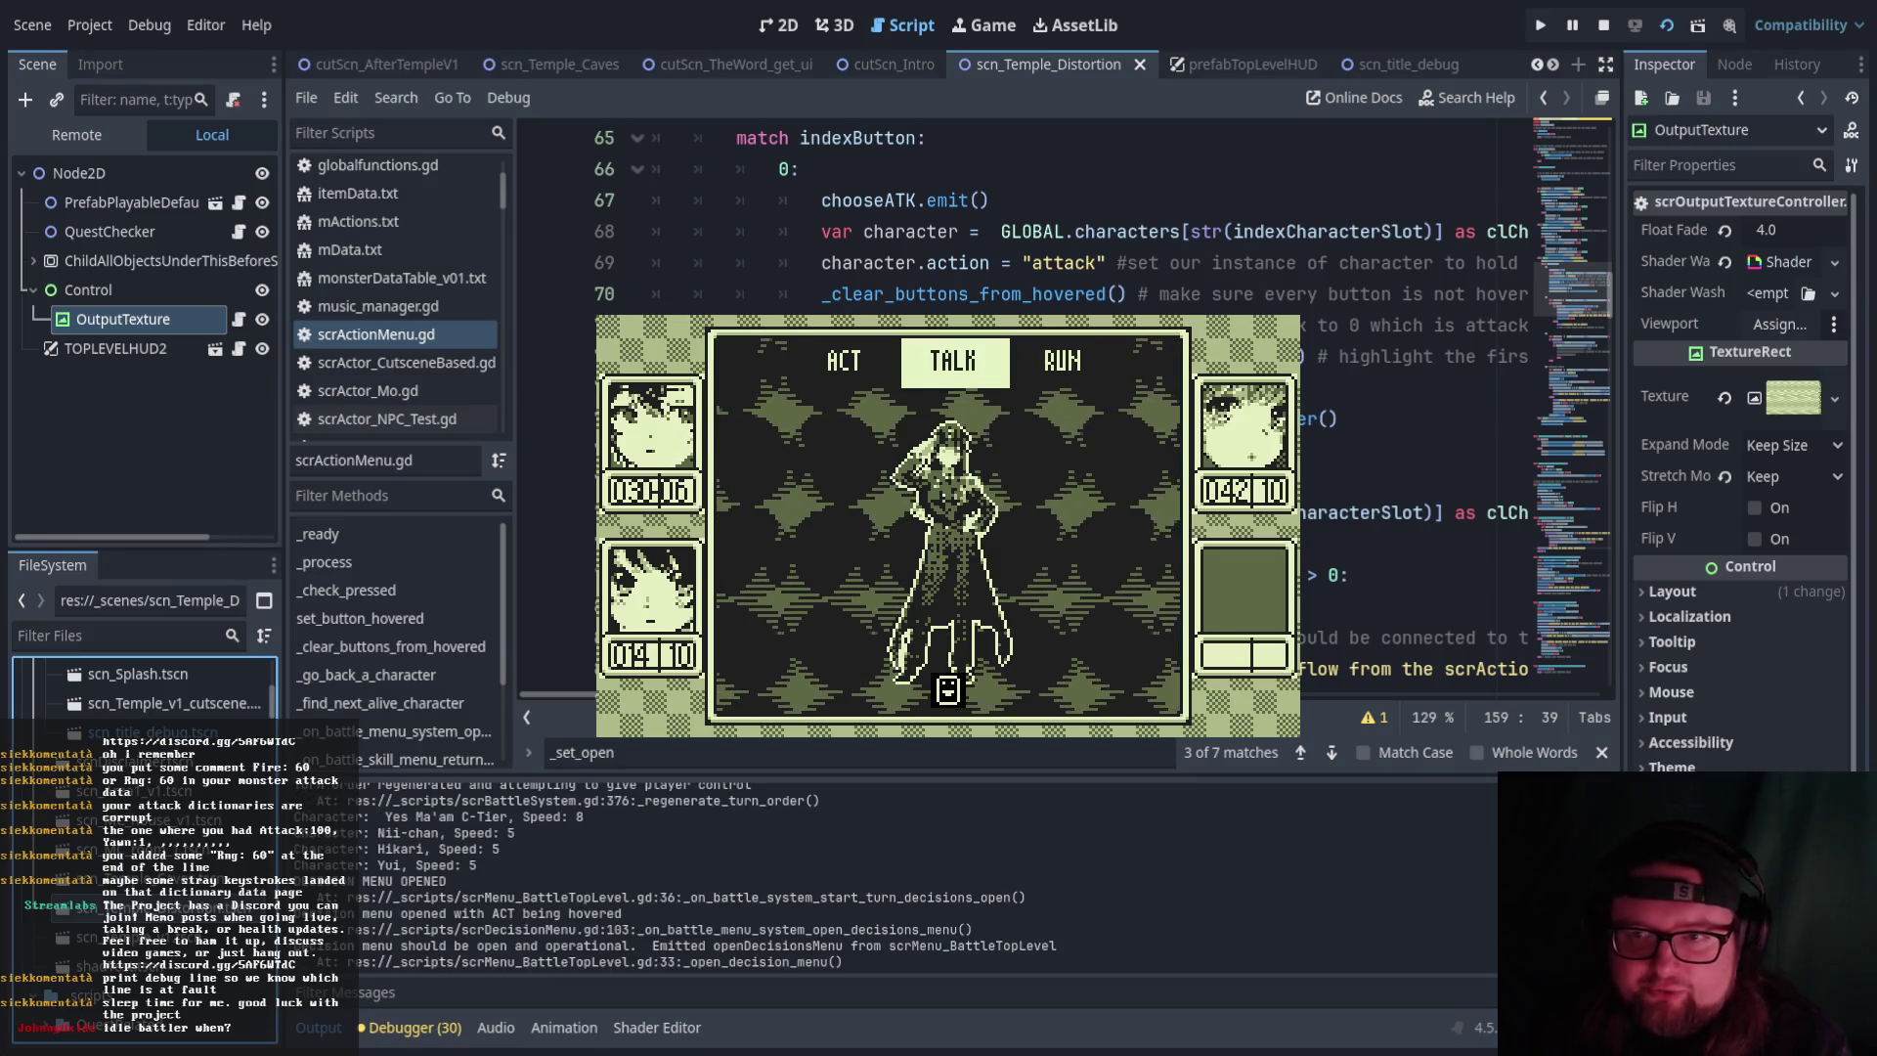
# Review the party member's skill list showing HŌka α
pyautogui.press('Return')
pyautogui.press('Return')
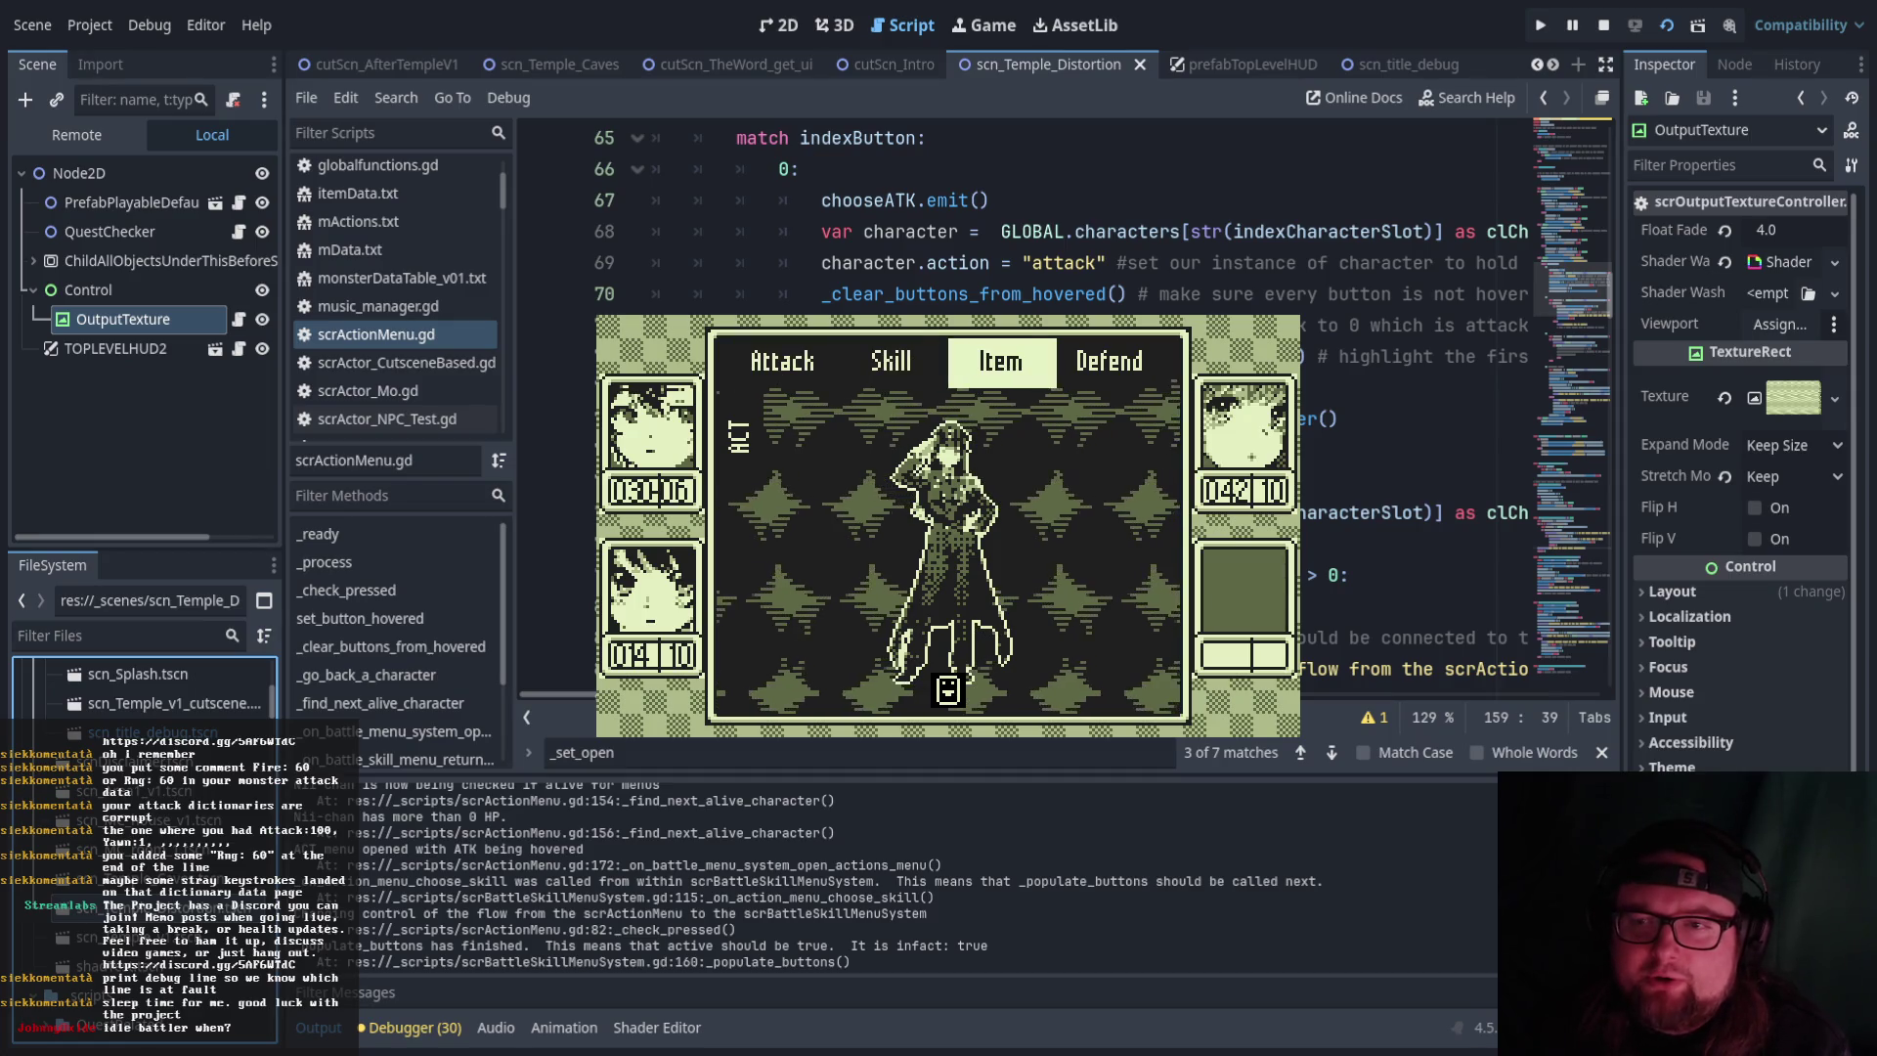
pyautogui.press('Left')
pyautogui.press('Return')
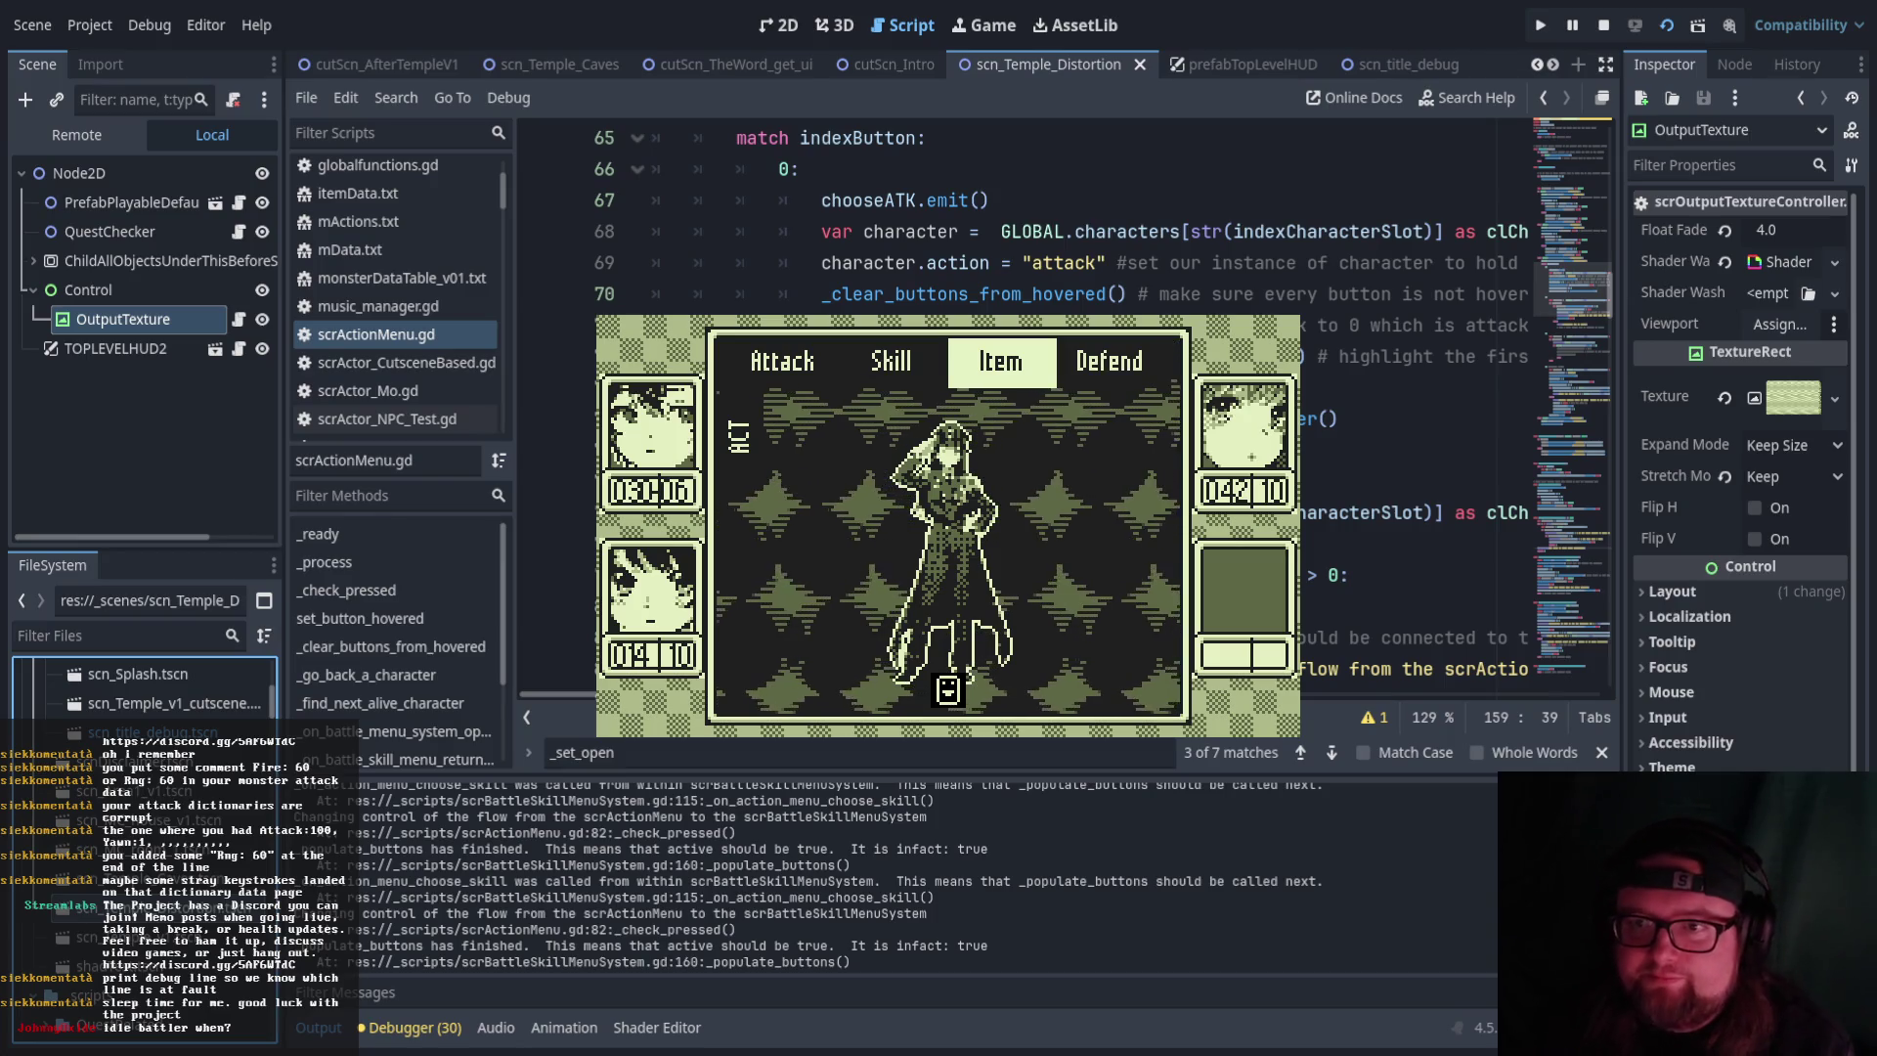
# Back out to Attack and commit it so Yes Ma'am C-Tier strikes back
pyautogui.press('Left')
pyautogui.press('Left')
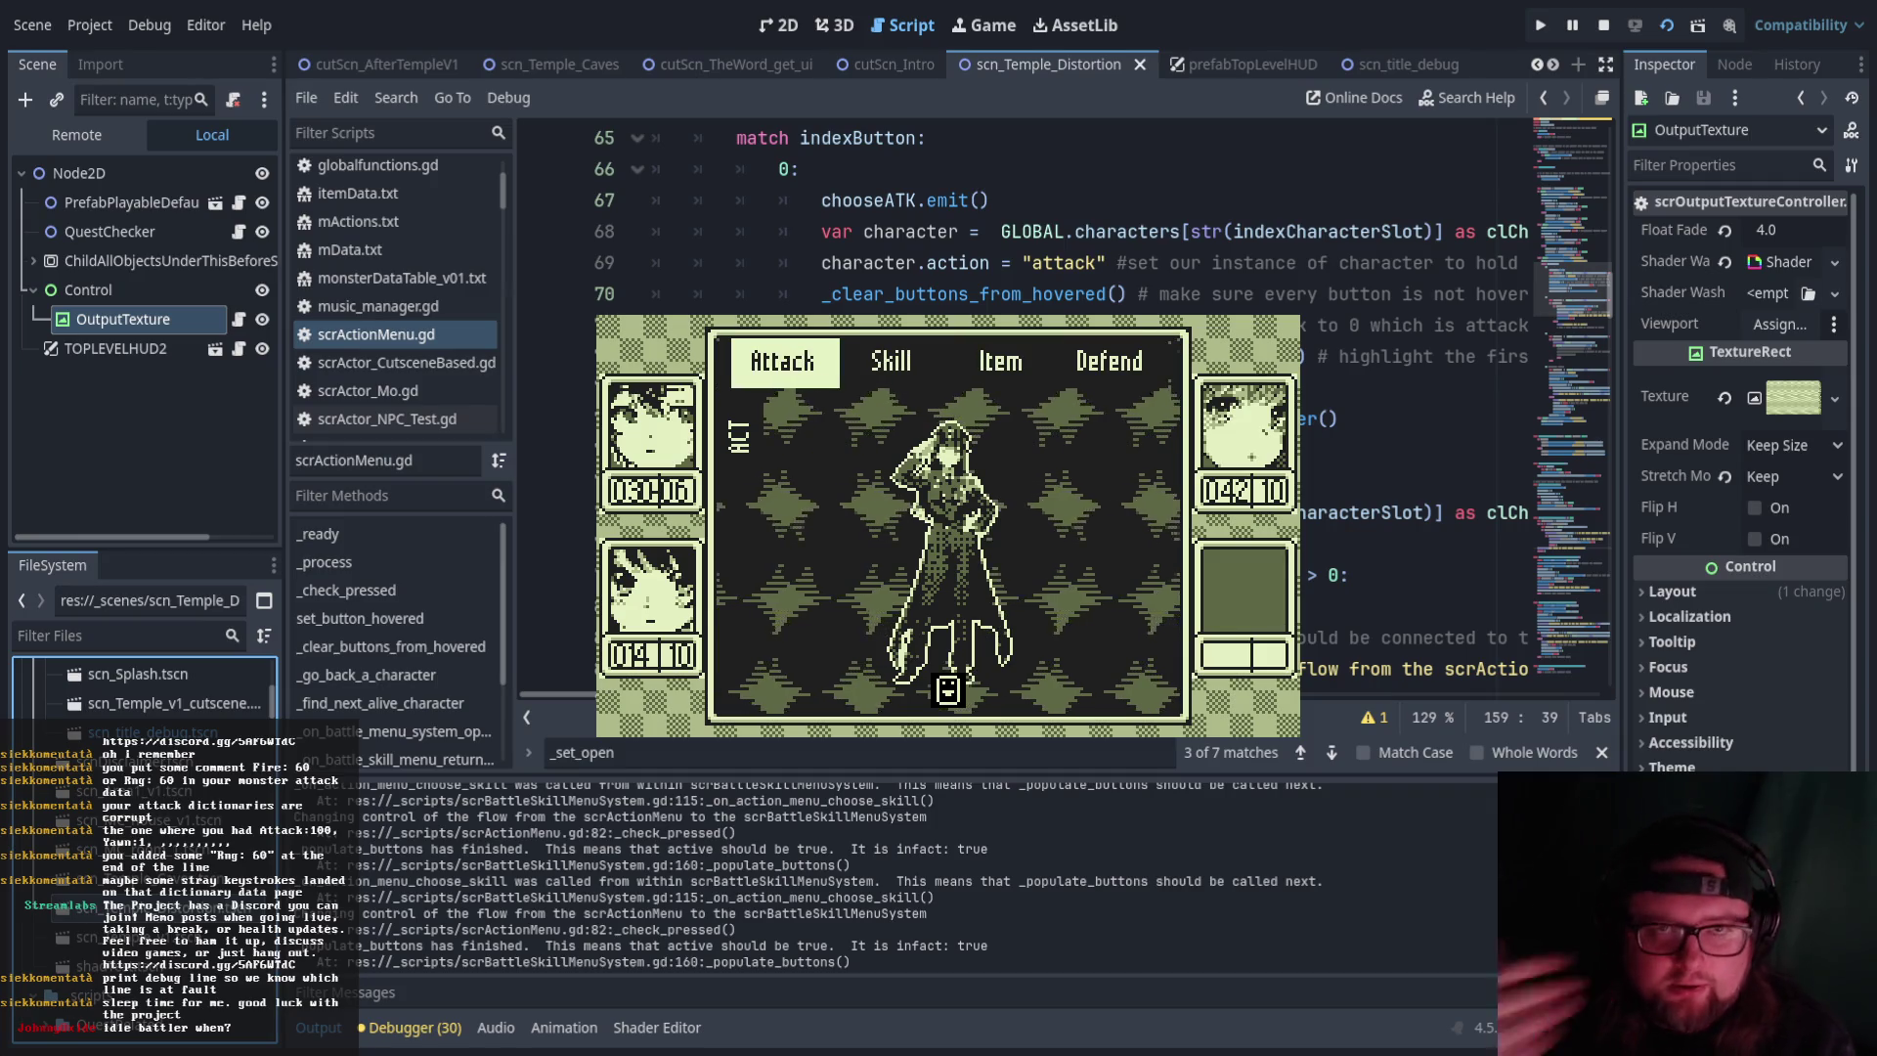
pyautogui.press('Right')
pyautogui.press('Right')
pyautogui.press('Right')
pyautogui.press('Left')
pyautogui.press('Left')
pyautogui.press('Right')
pyautogui.press('Right')
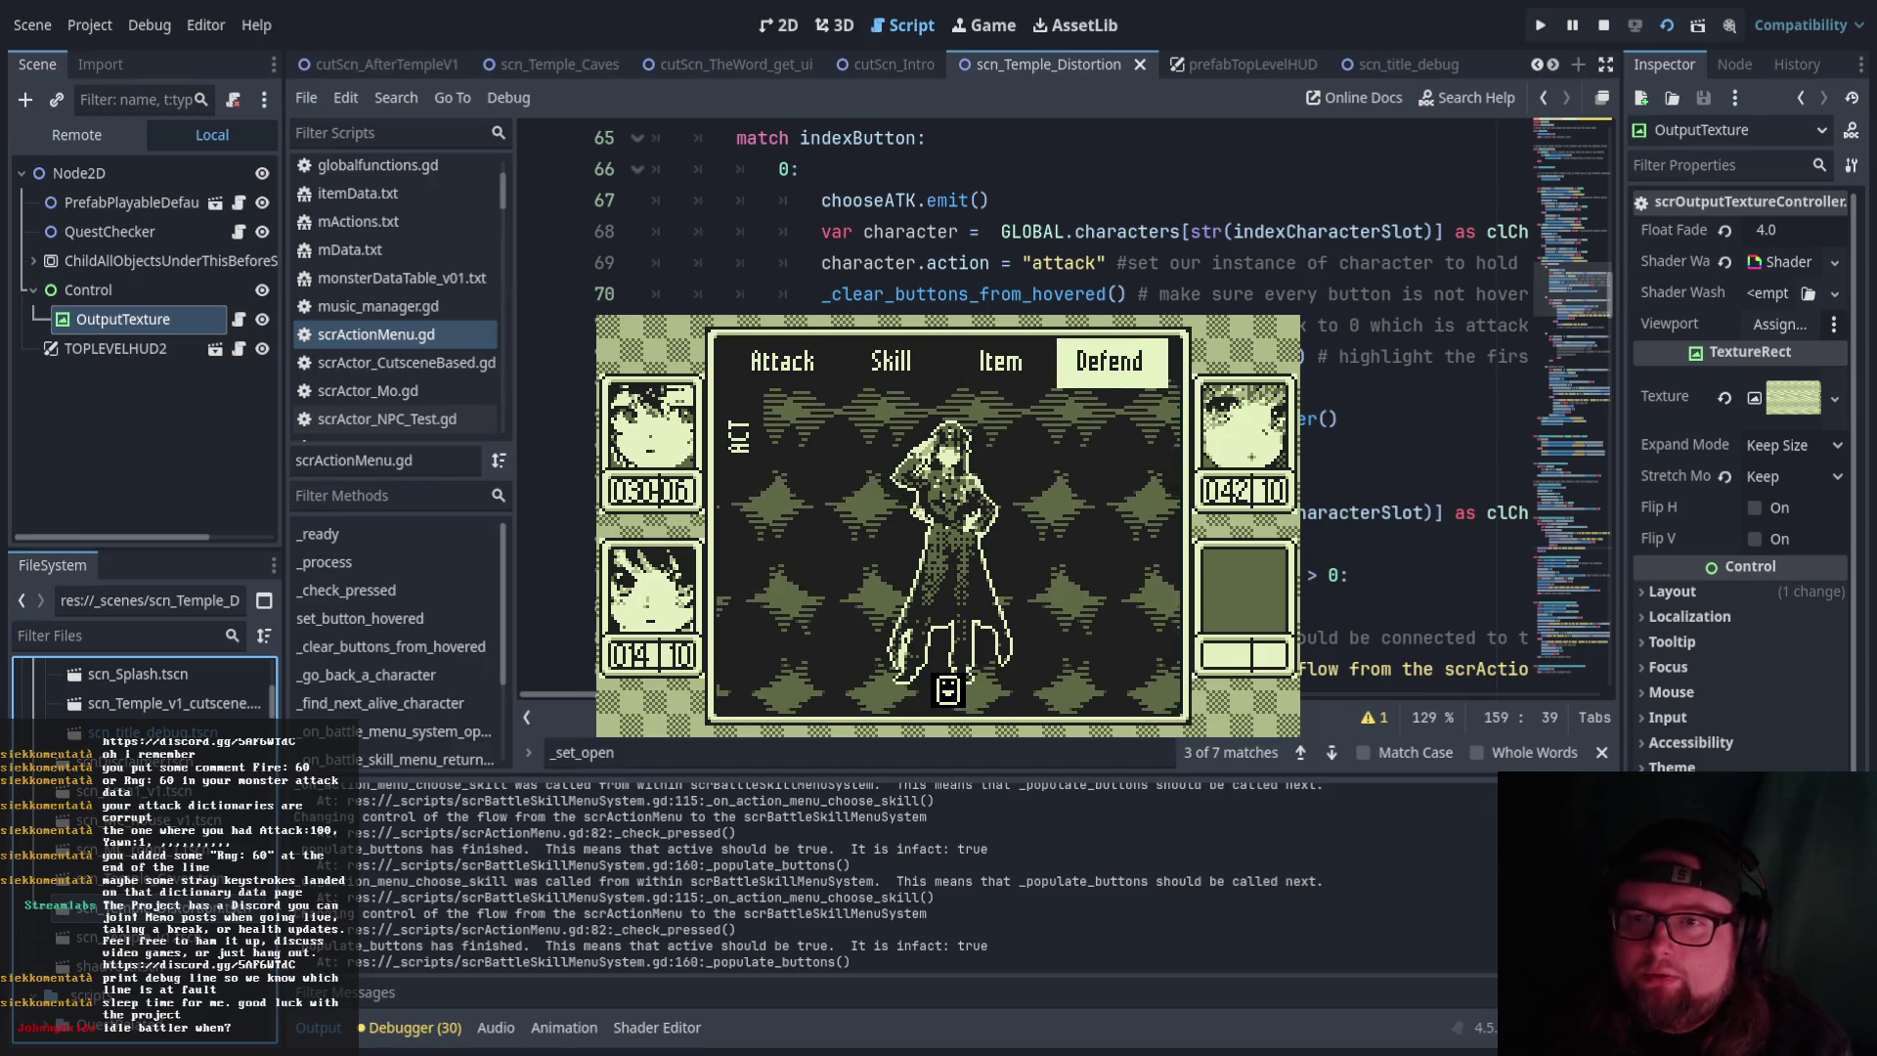
pyautogui.press('Left')
pyautogui.press('Left')
pyautogui.press('Left')
pyautogui.press('Return')
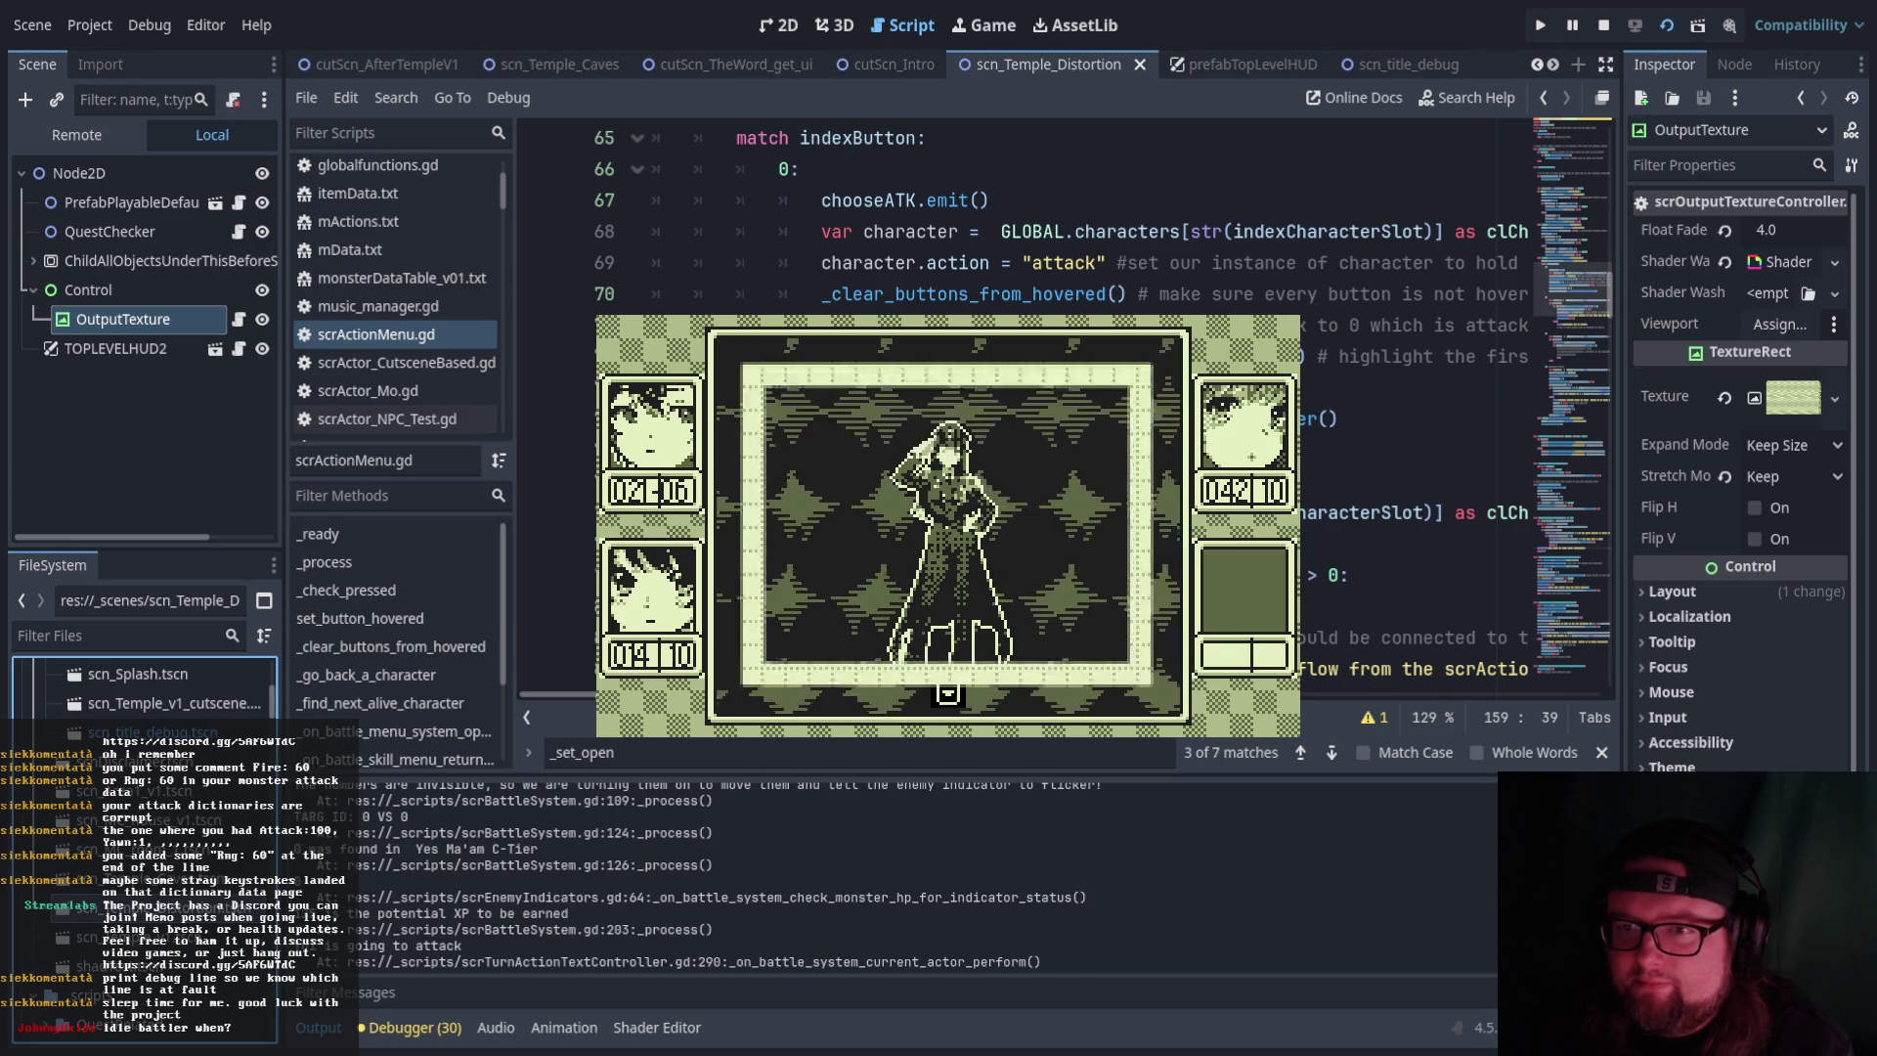
# Attack Yes Ma'am again, then check the Mizu α / Mizu β skills before returning to Attack
pyautogui.press('Return')
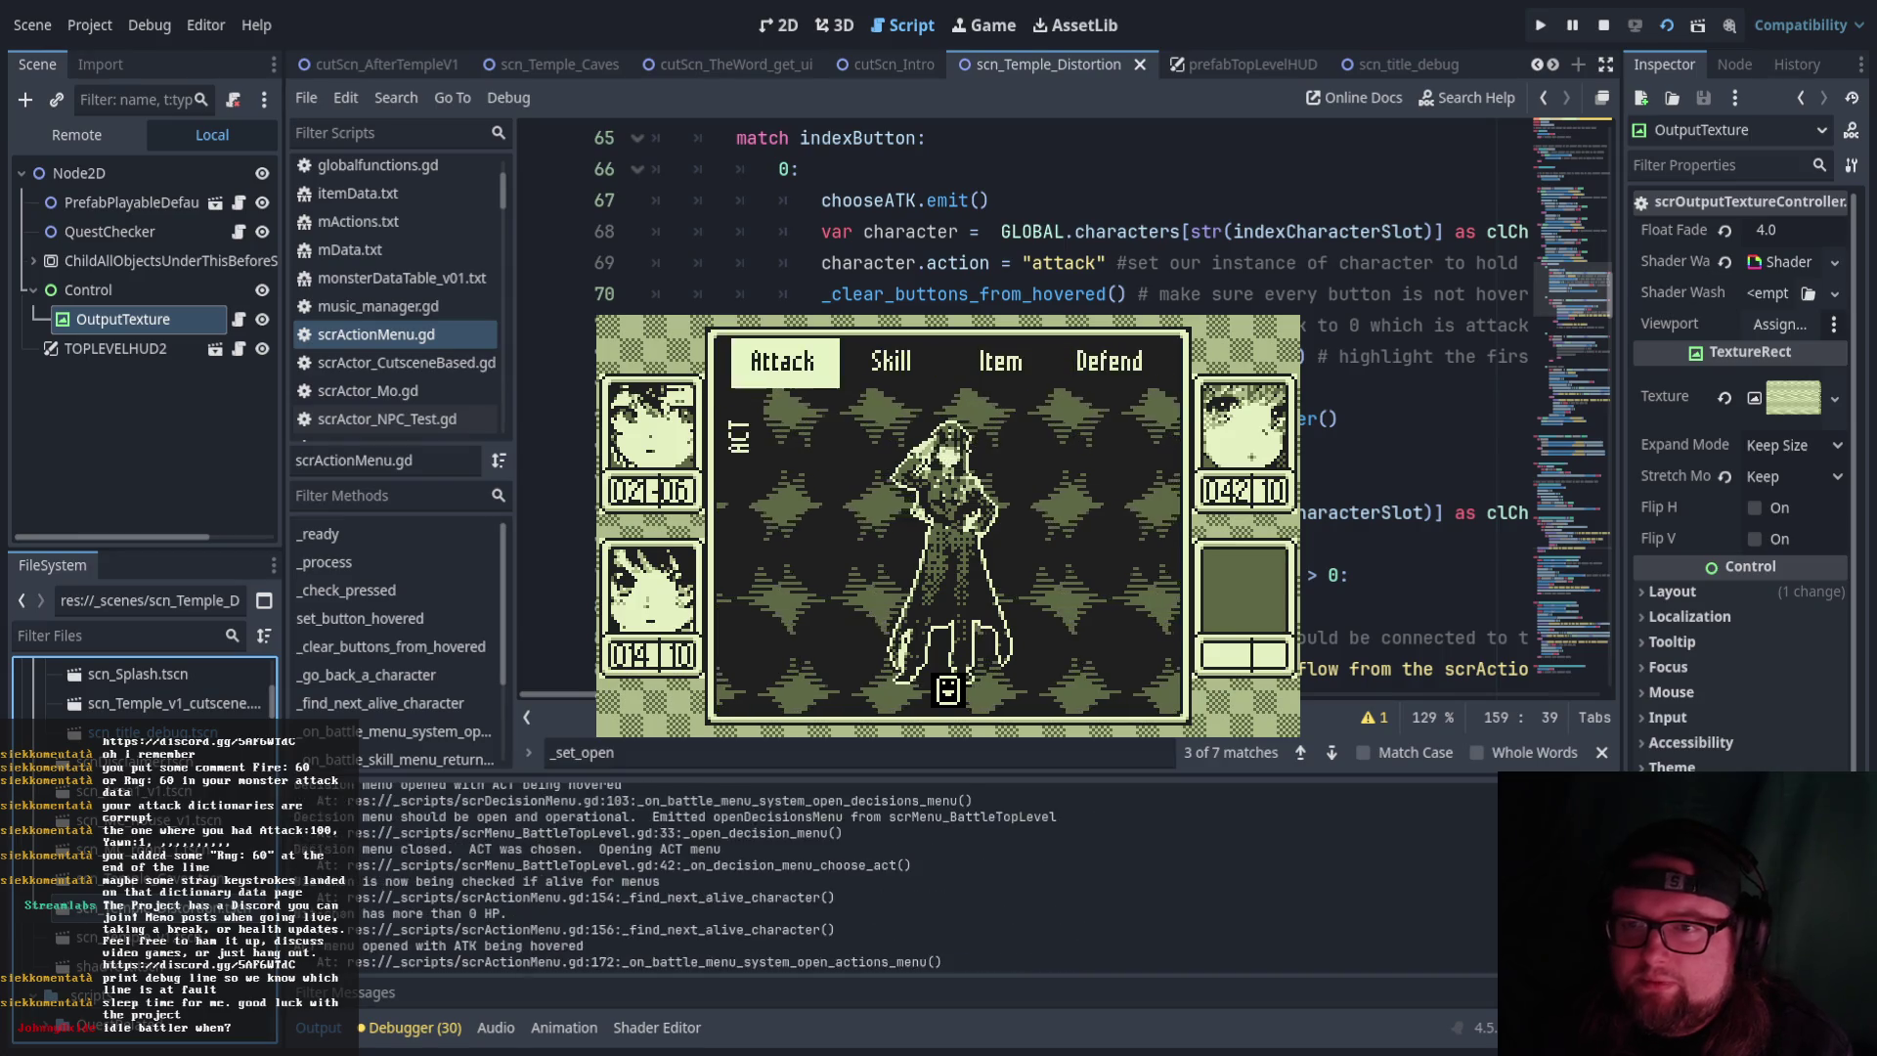
pyautogui.press('Return')
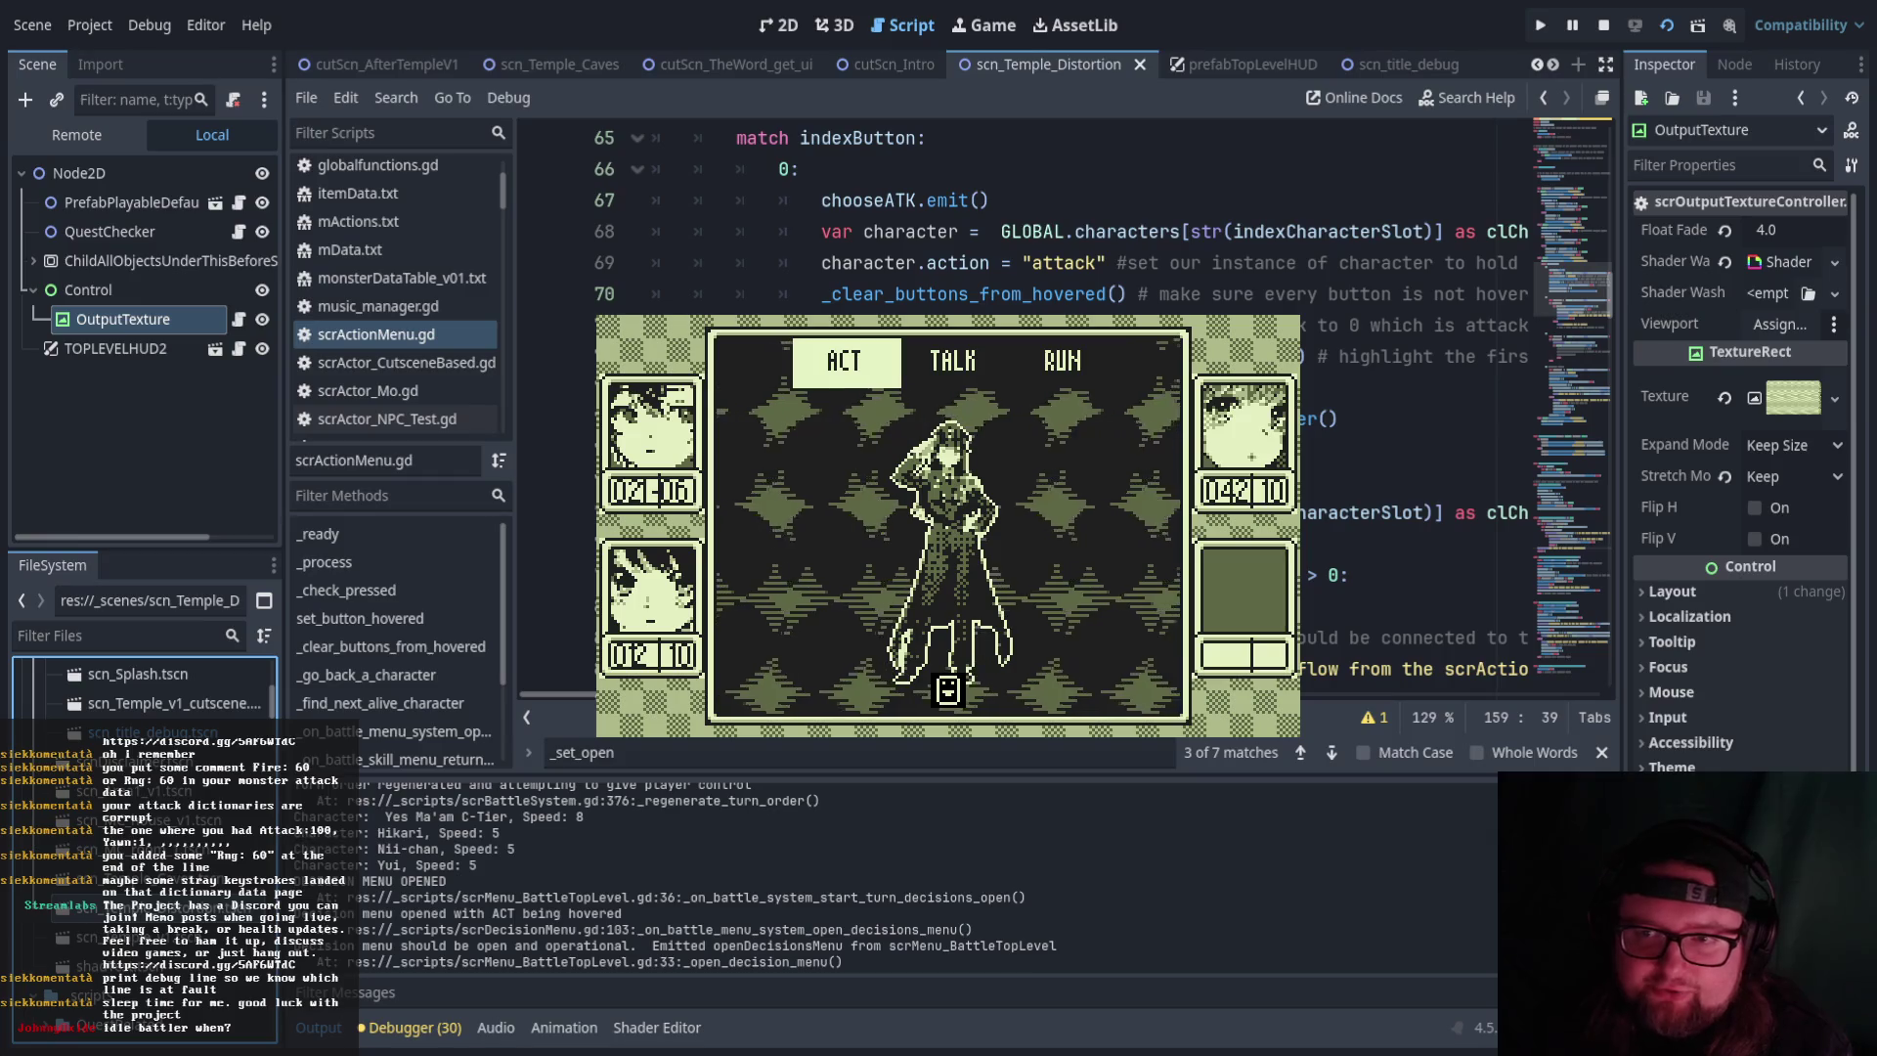
pyautogui.press('Return')
pyautogui.press('Return')
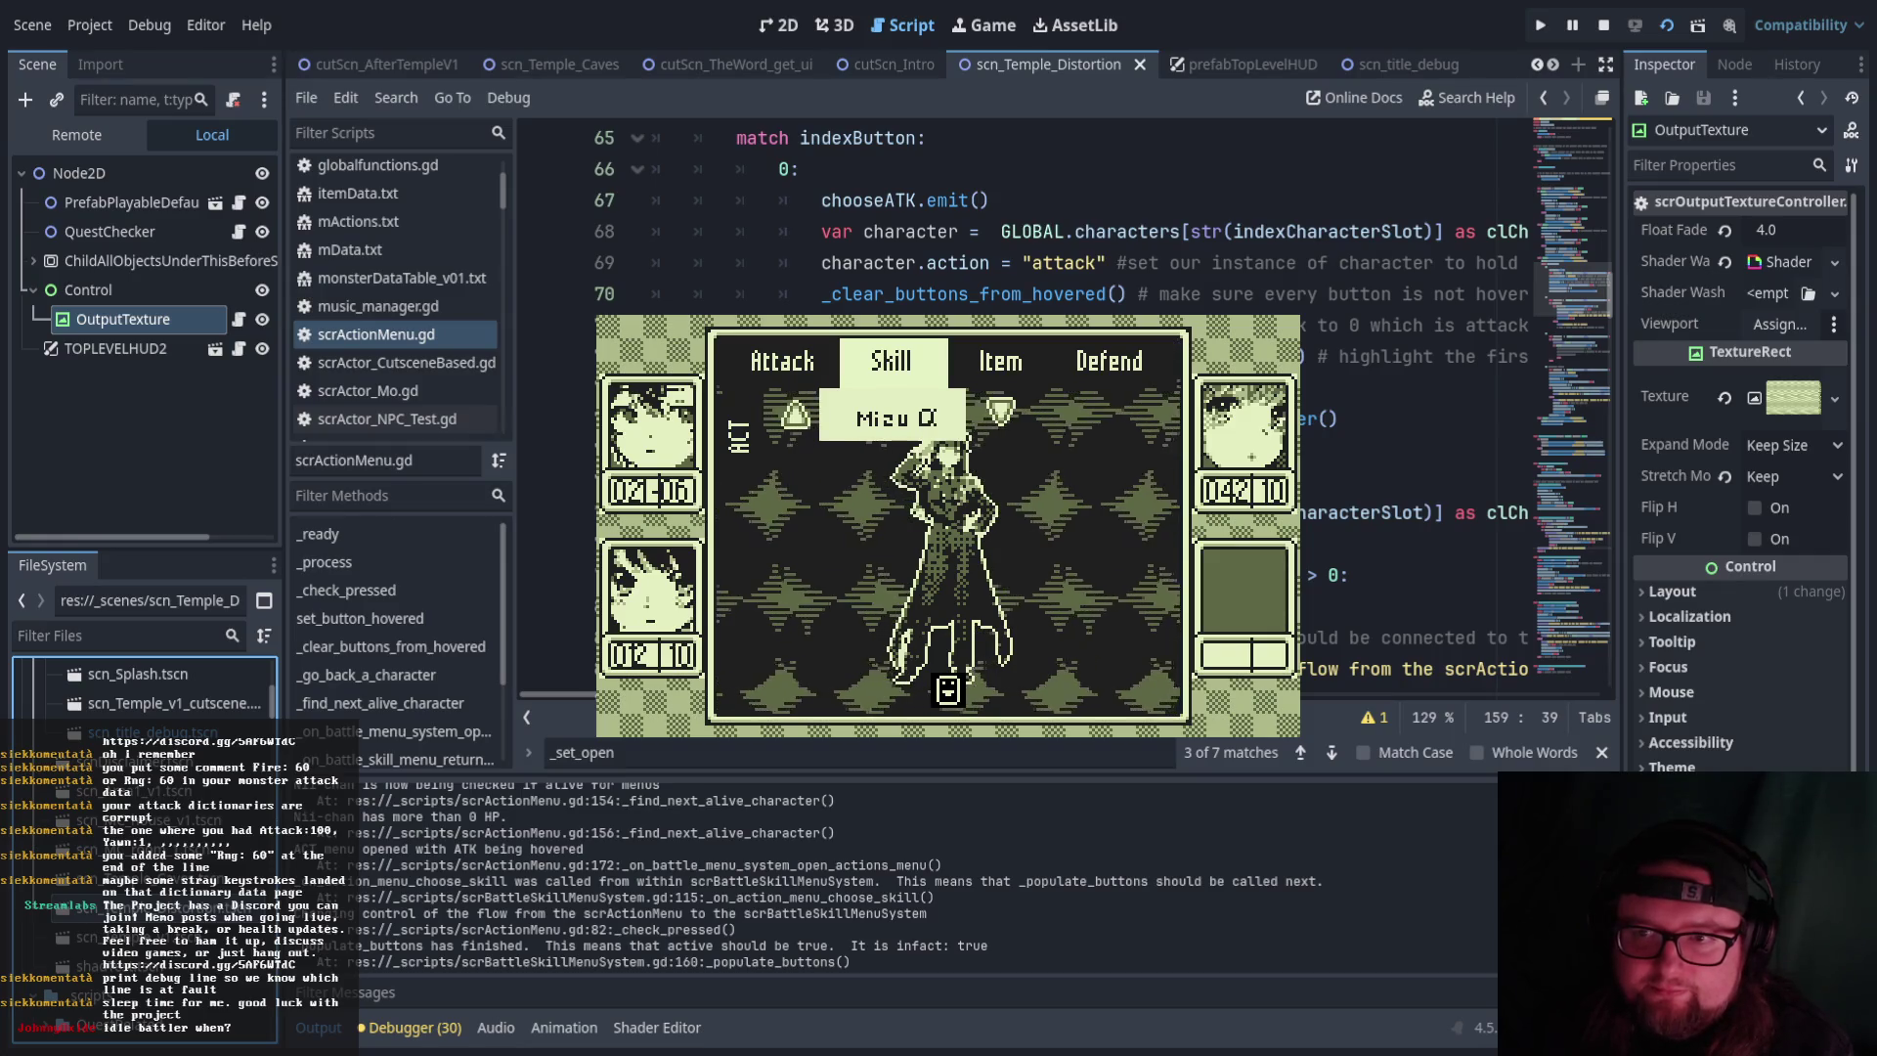
pyautogui.press('Return')
pyautogui.press('Return')
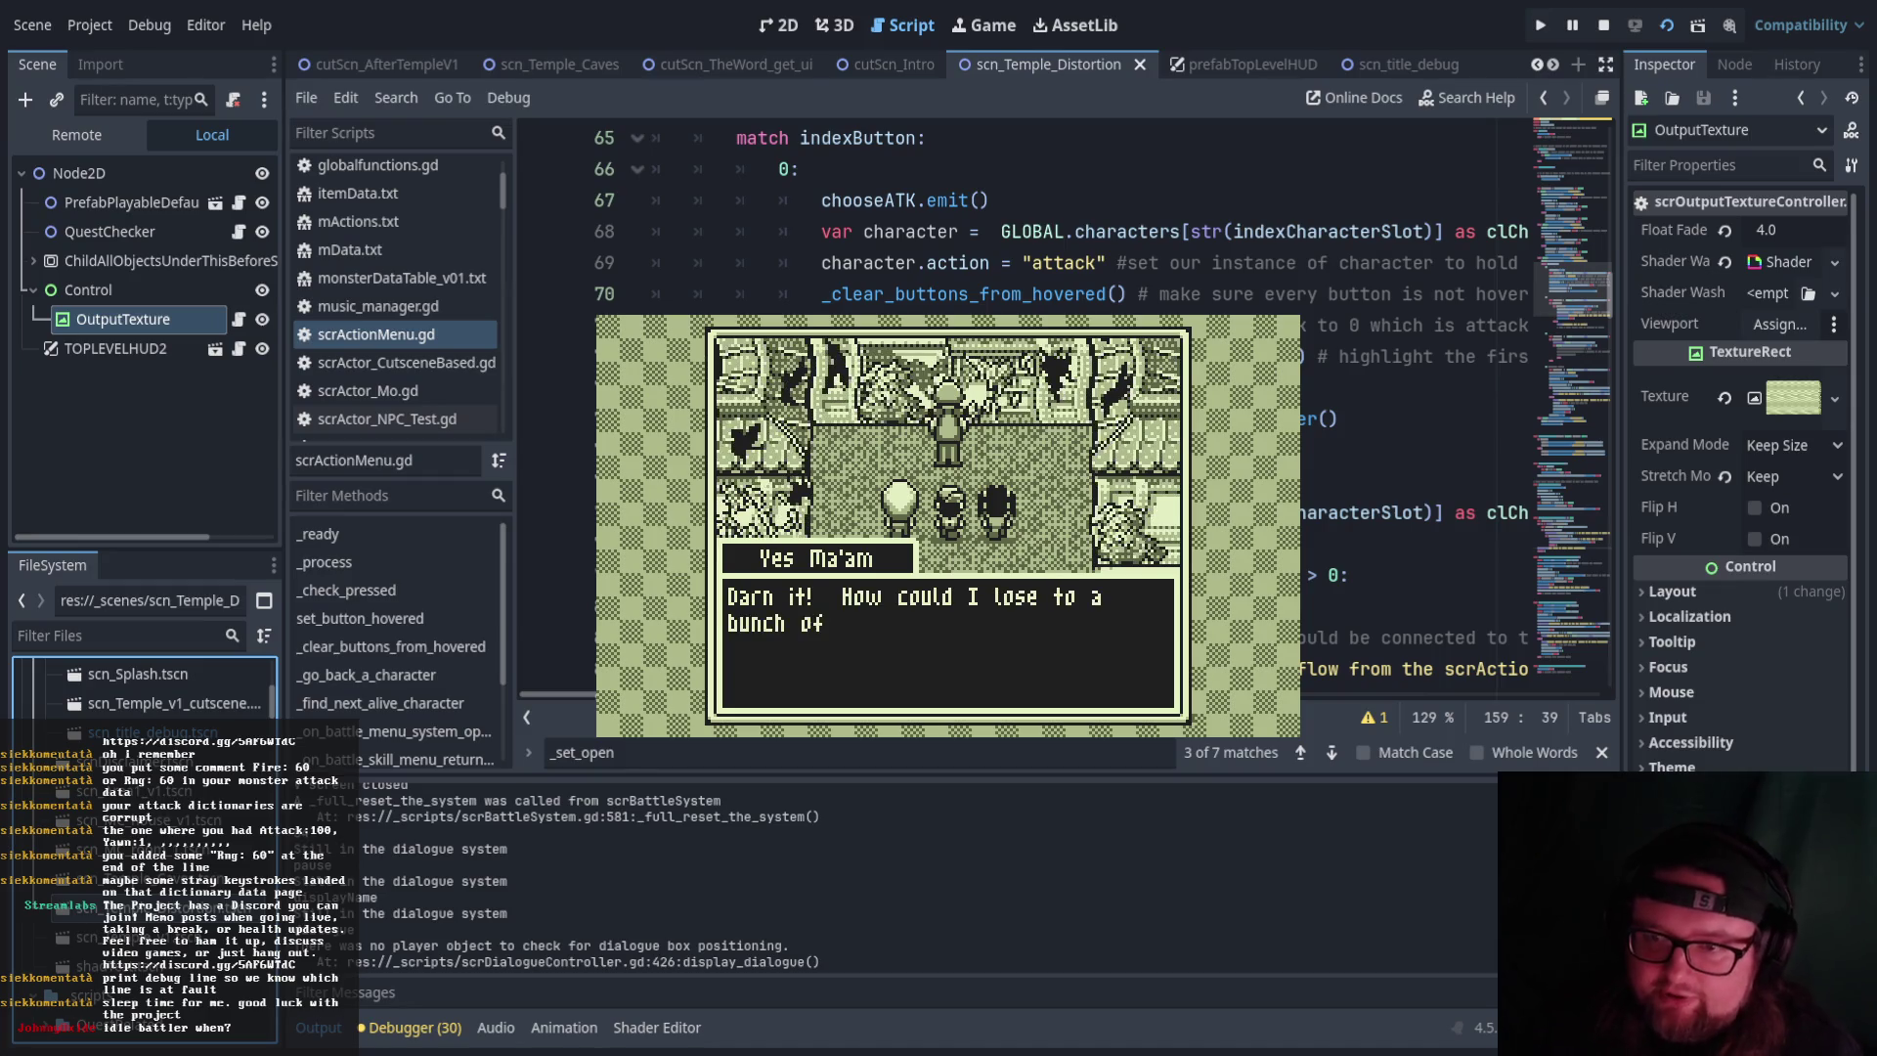
# Advance the post-battle conversation with Yes Ma'am through the enemy's line
pyautogui.press('Return')
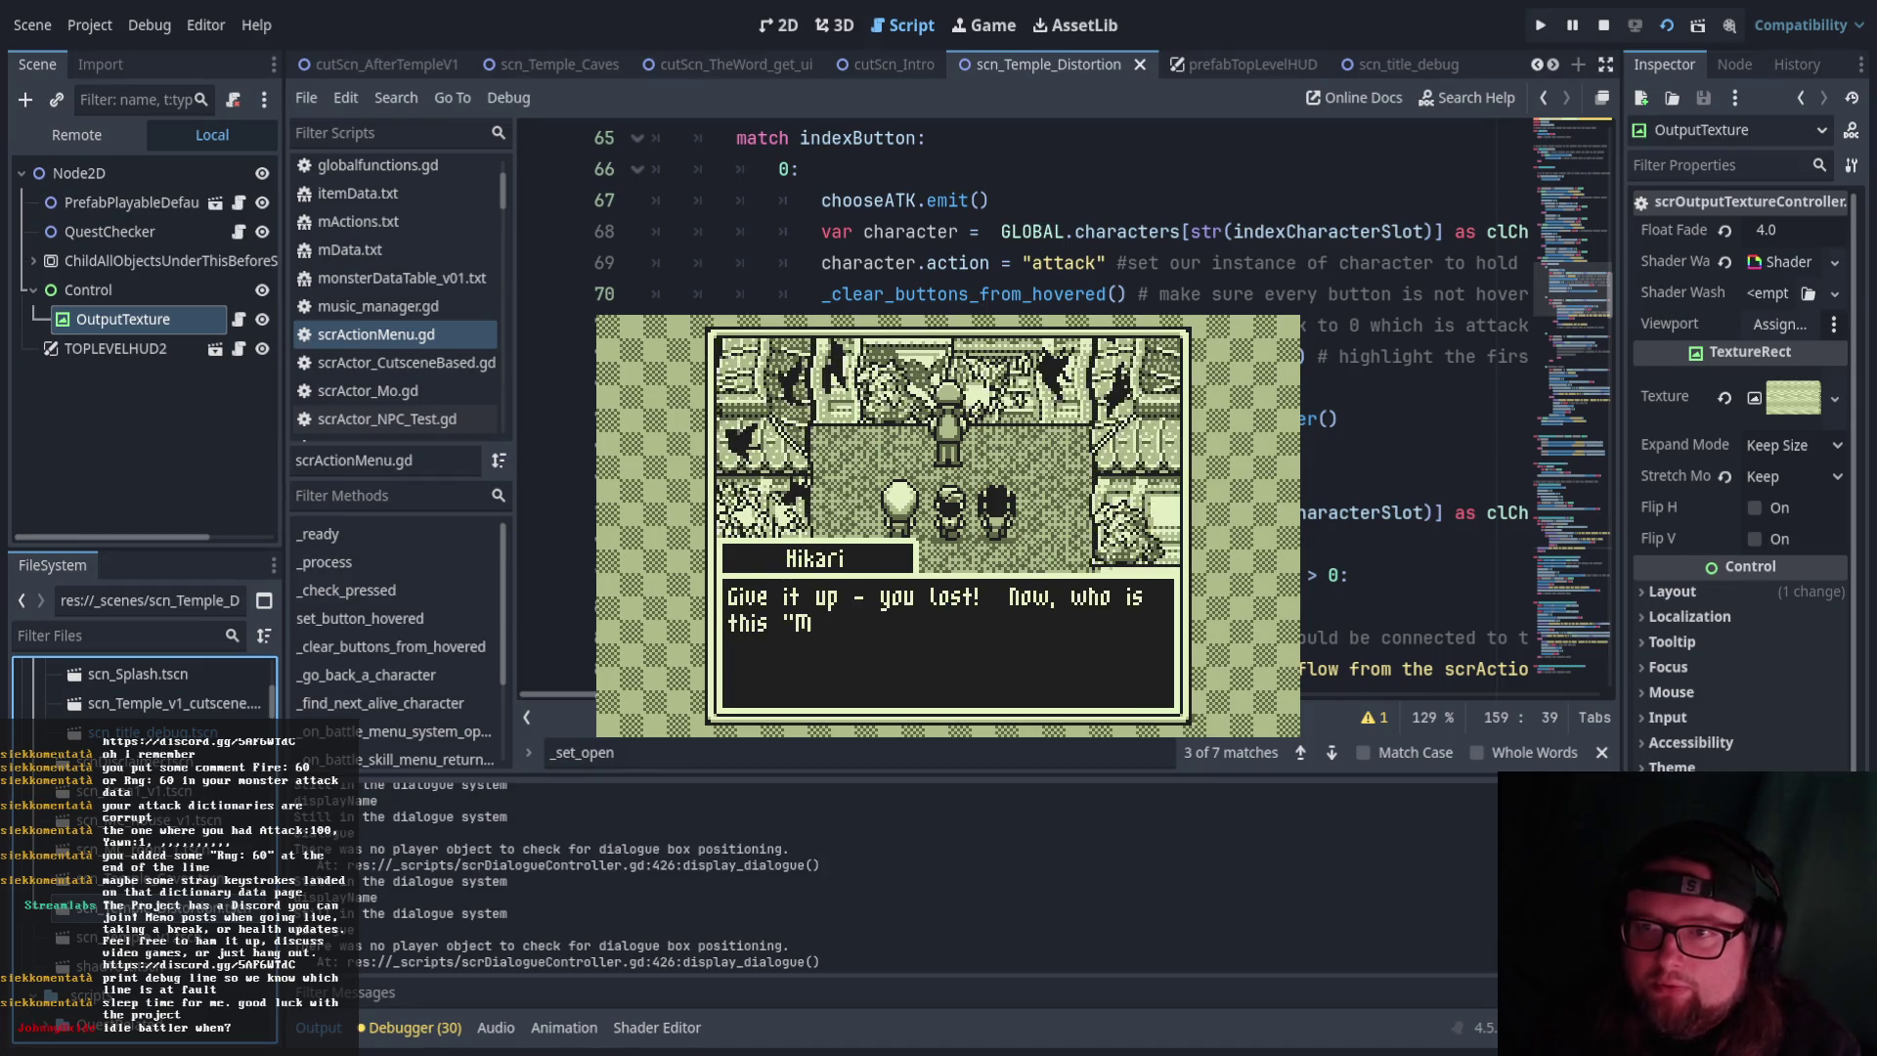
pyautogui.press('Return')
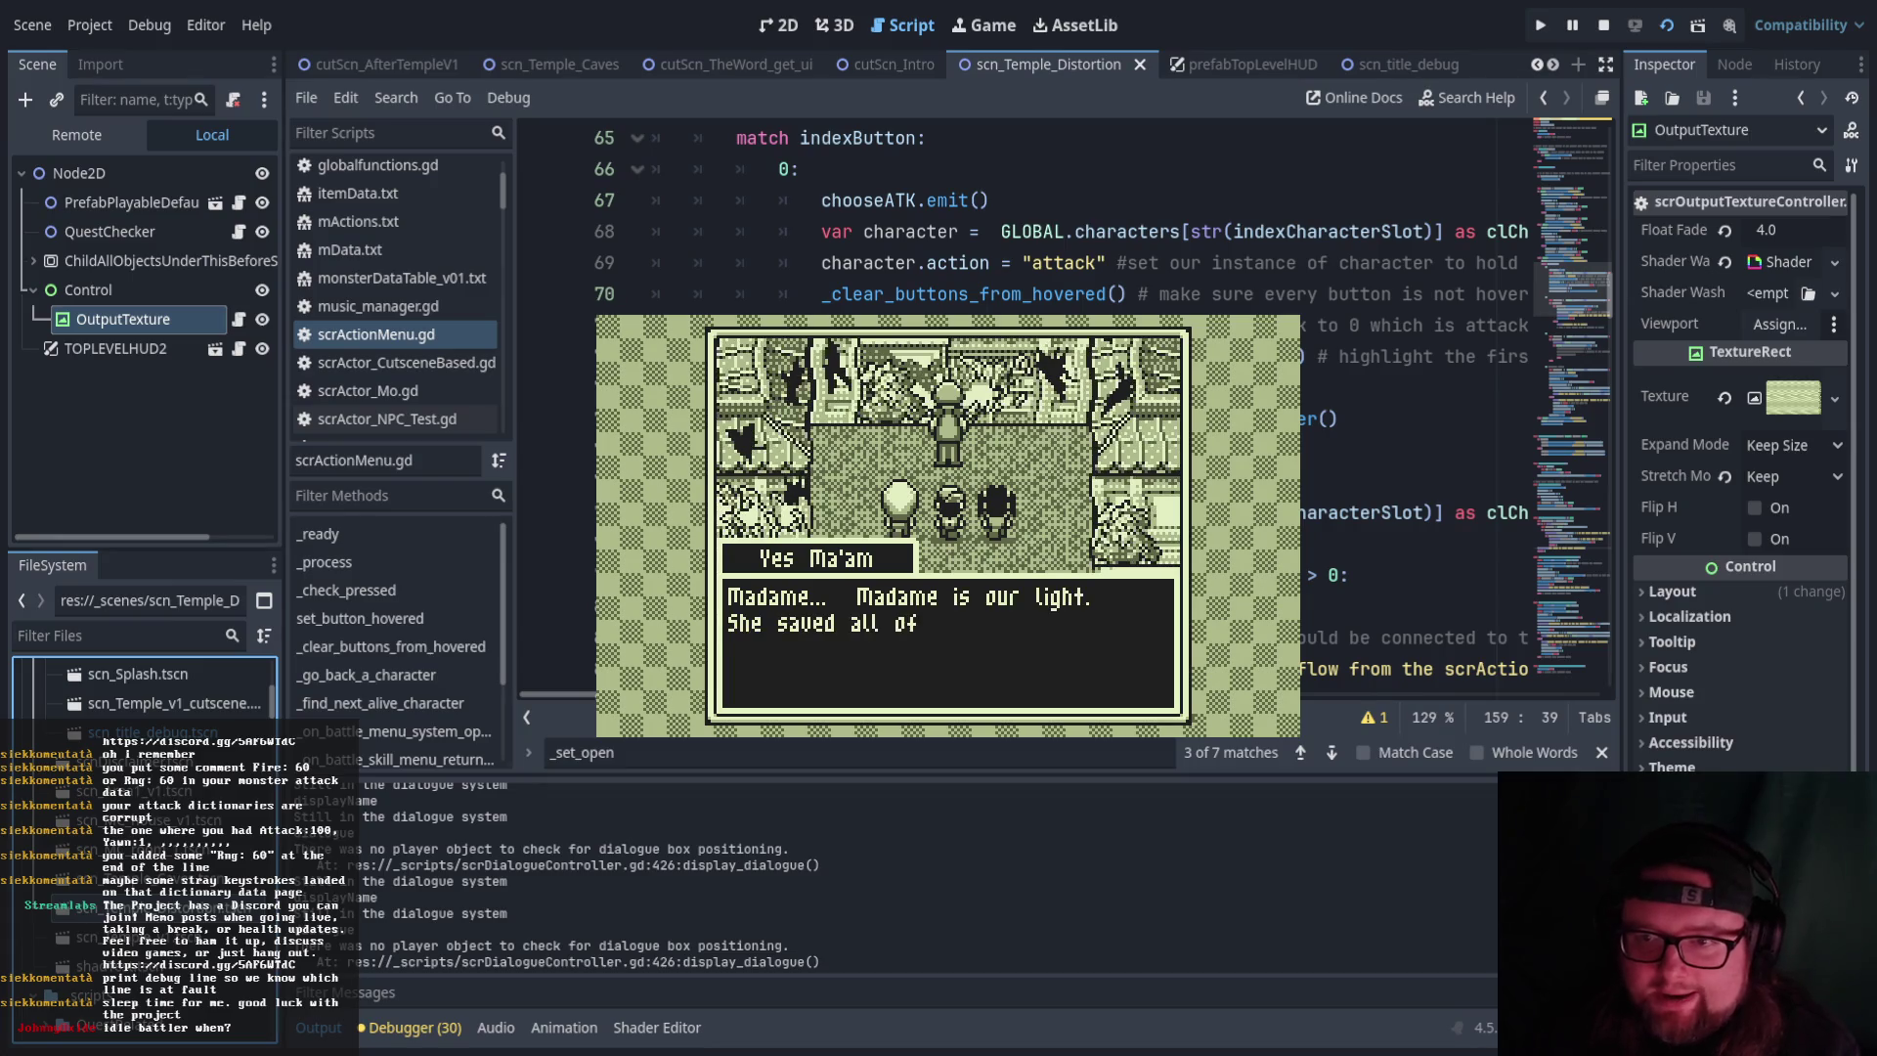
pyautogui.press('Return')
pyautogui.press('Return')
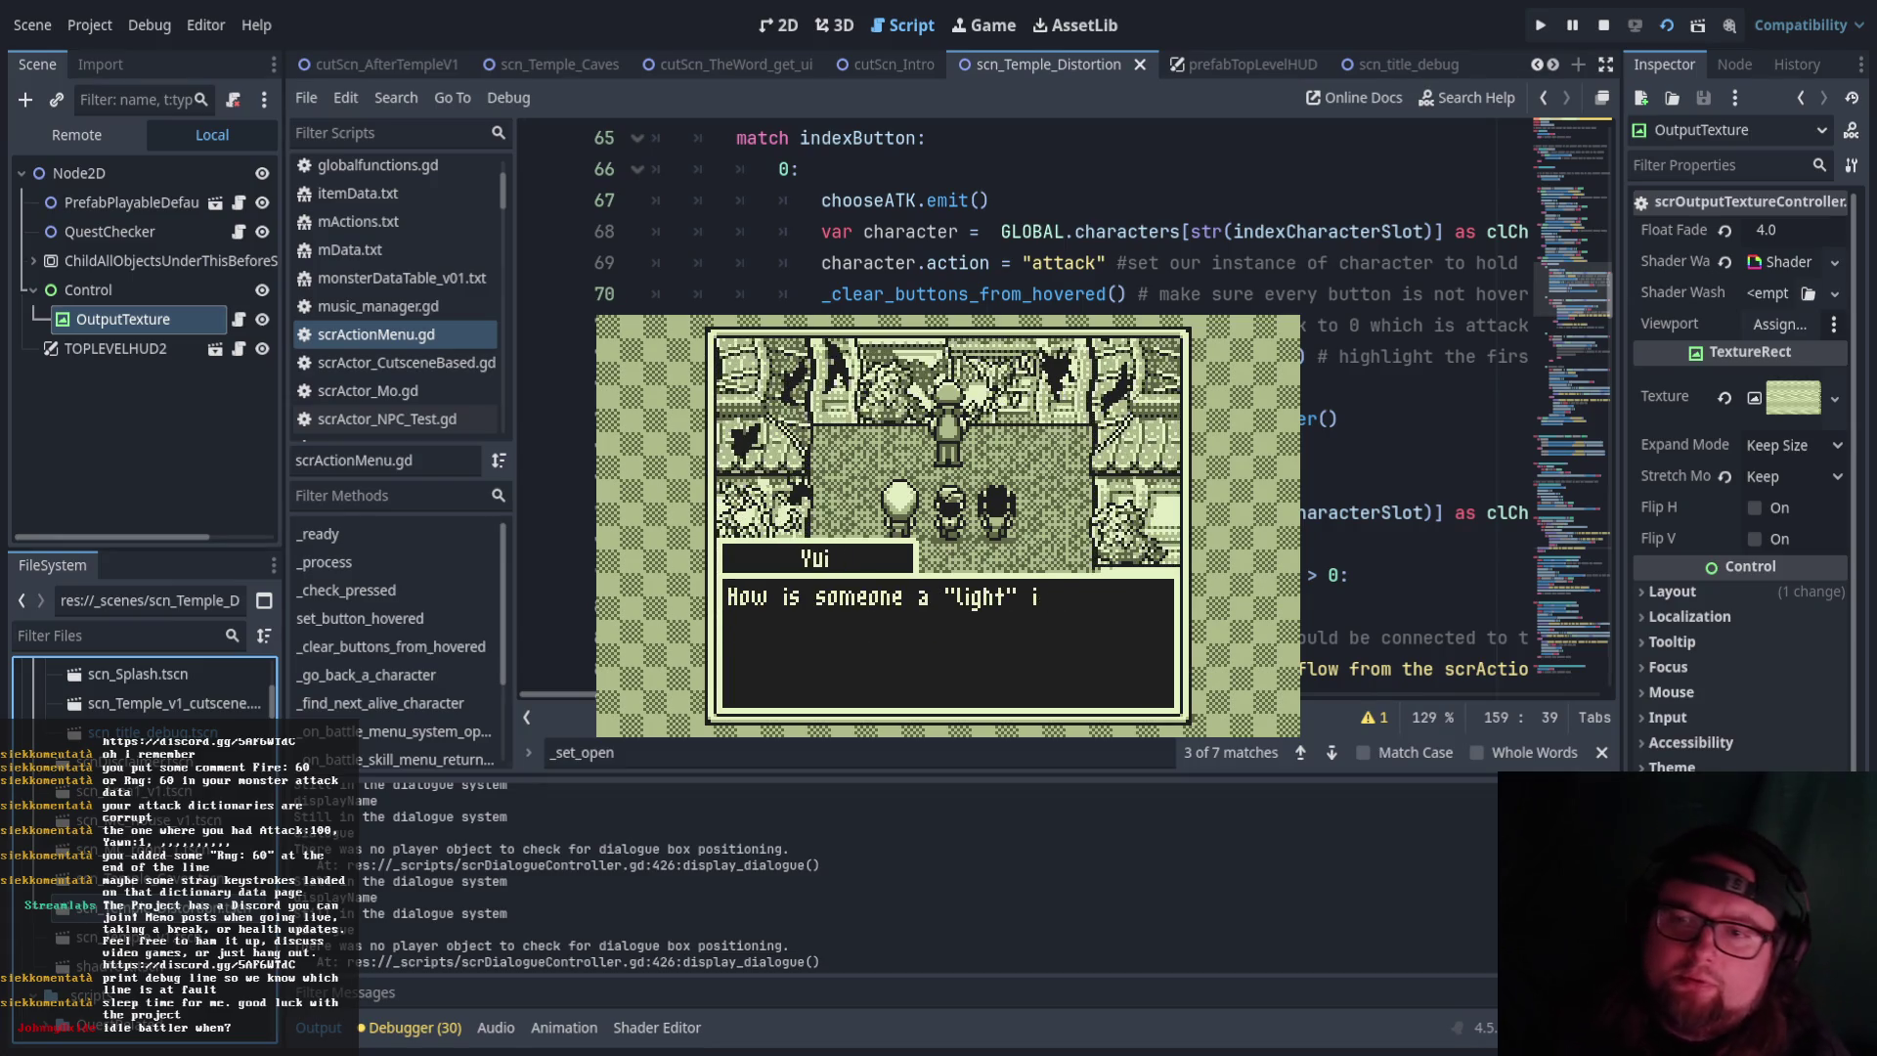
pyautogui.press('Return')
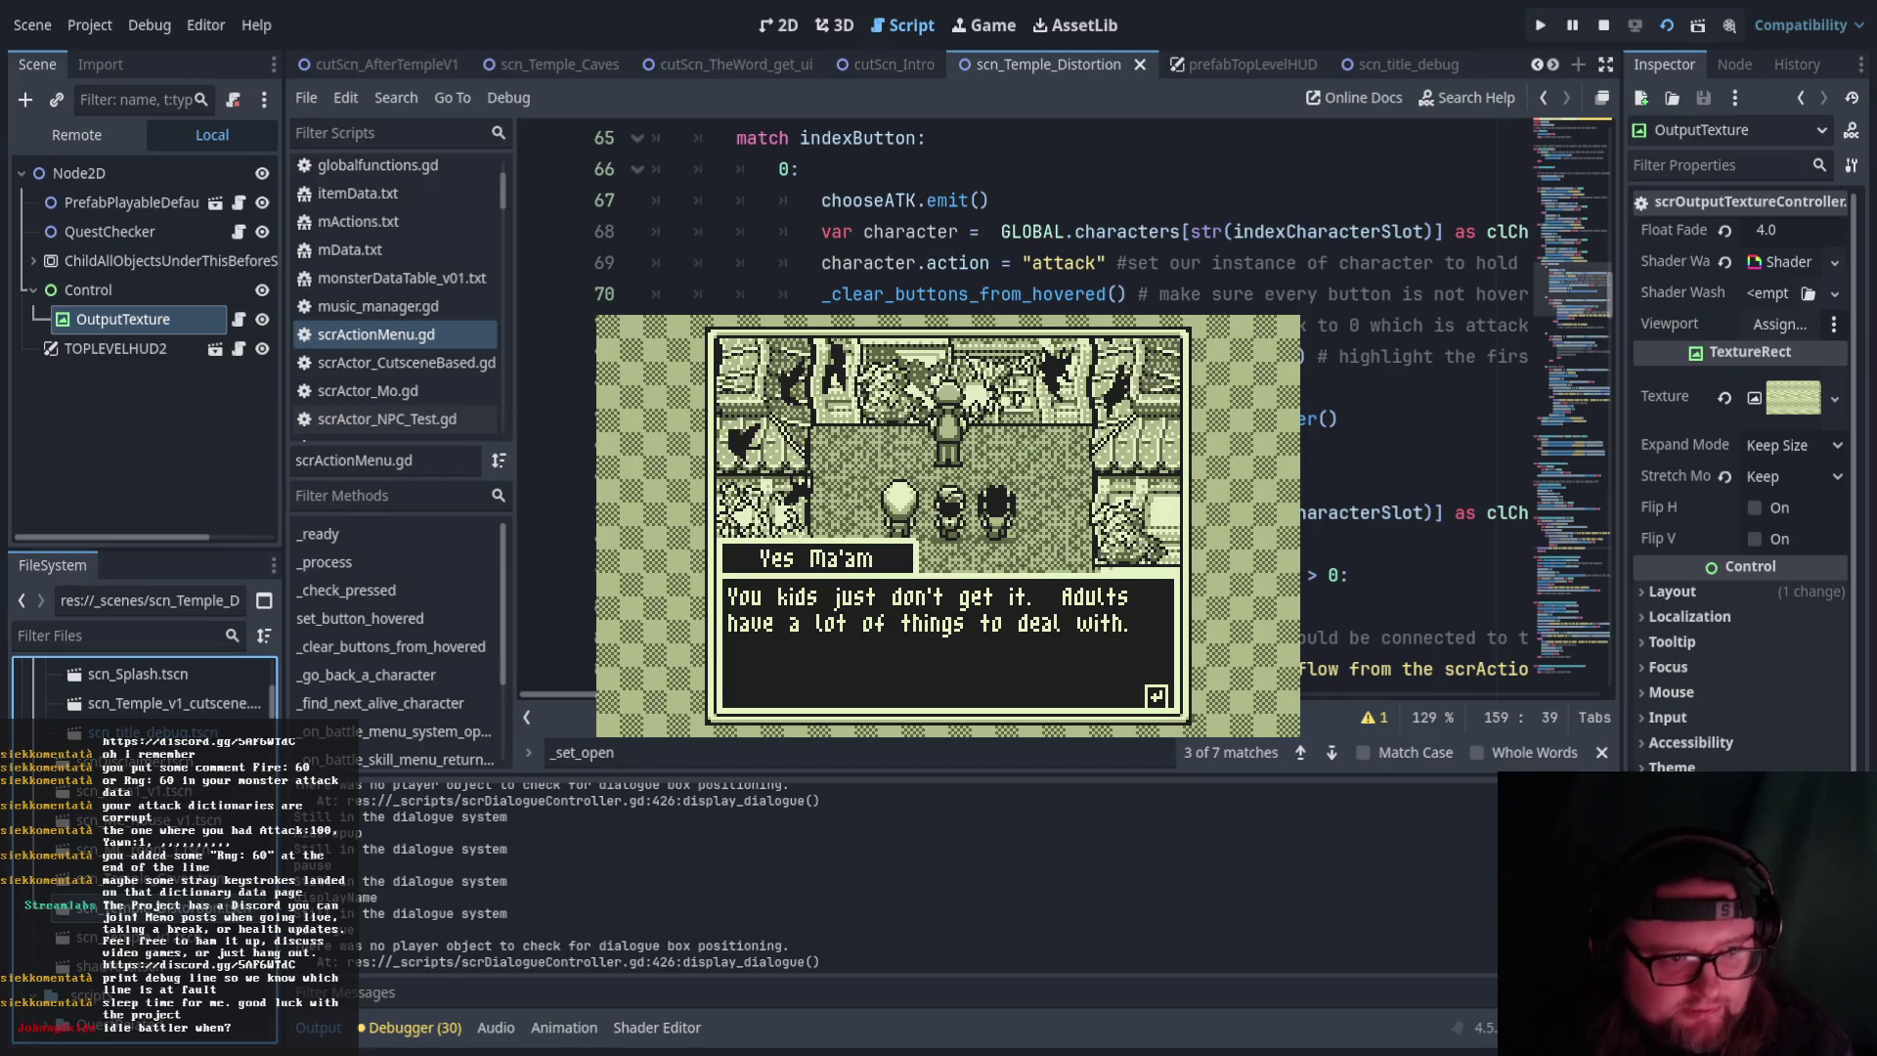
pyautogui.press('Return')
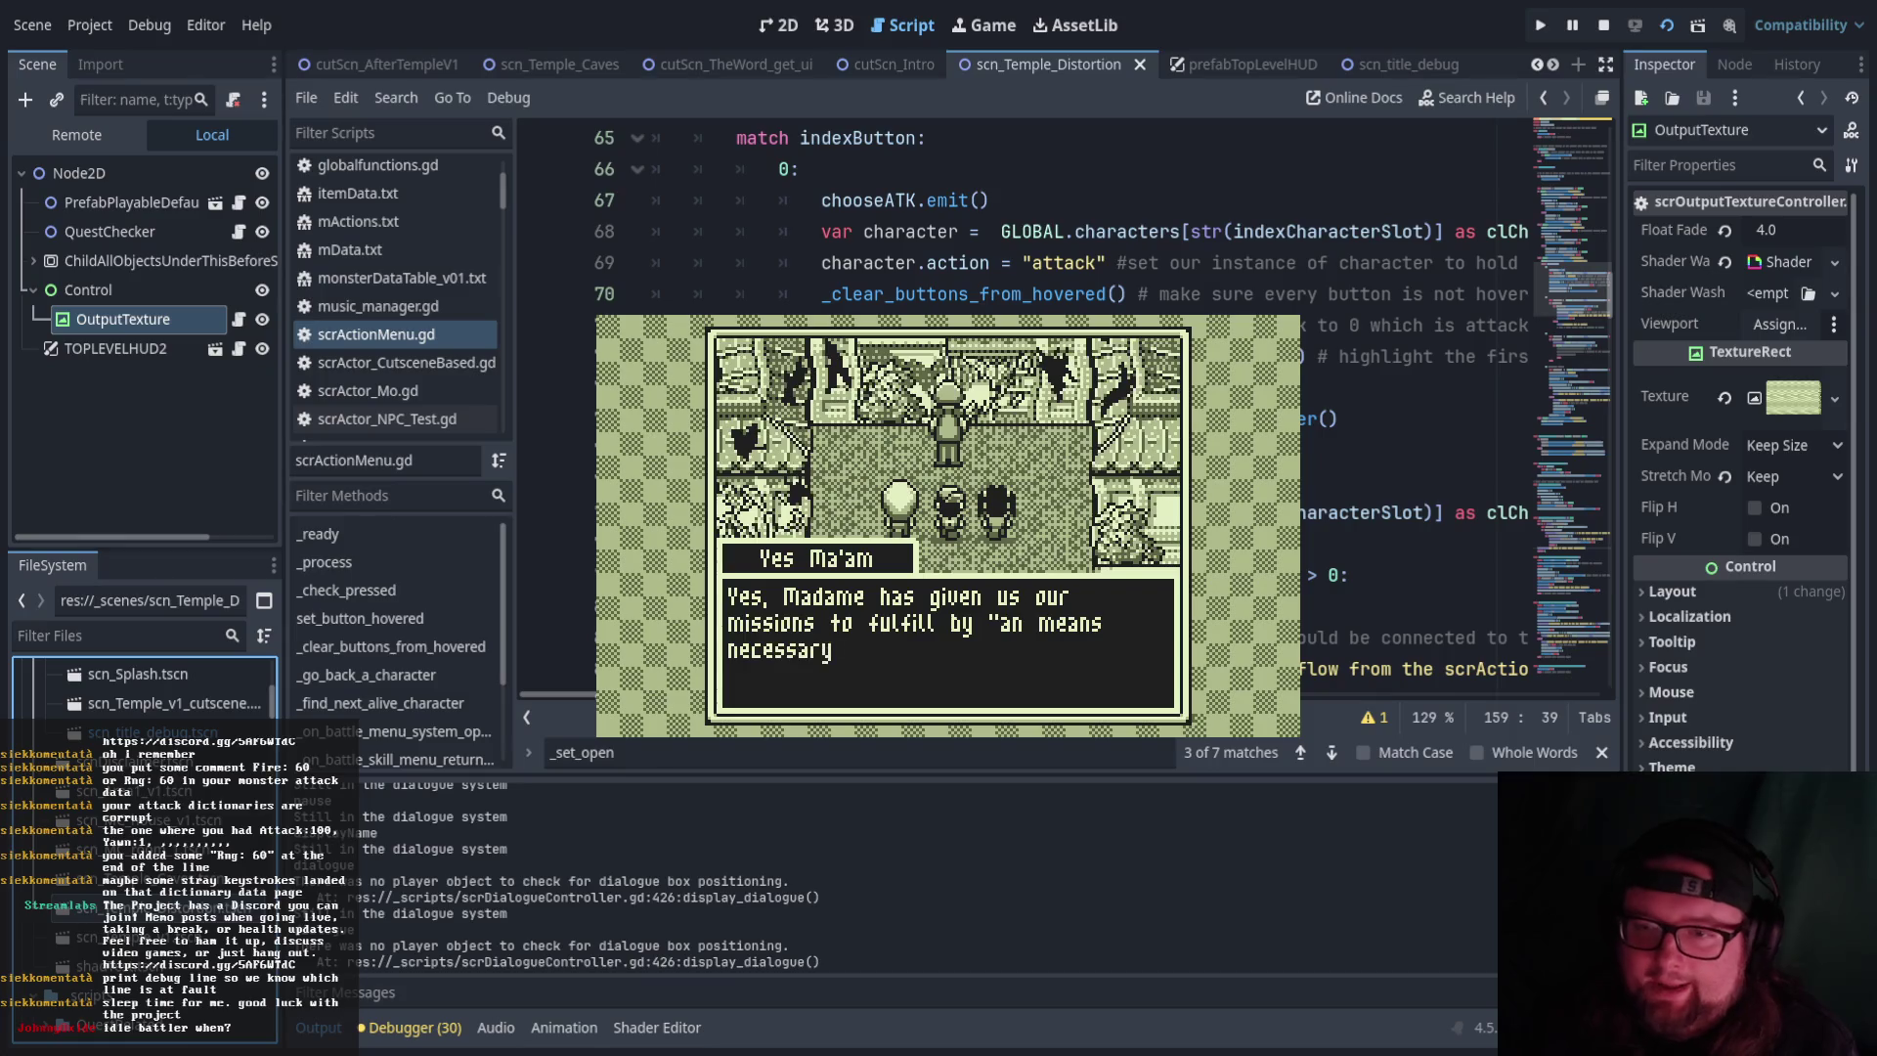
pyautogui.press('Return')
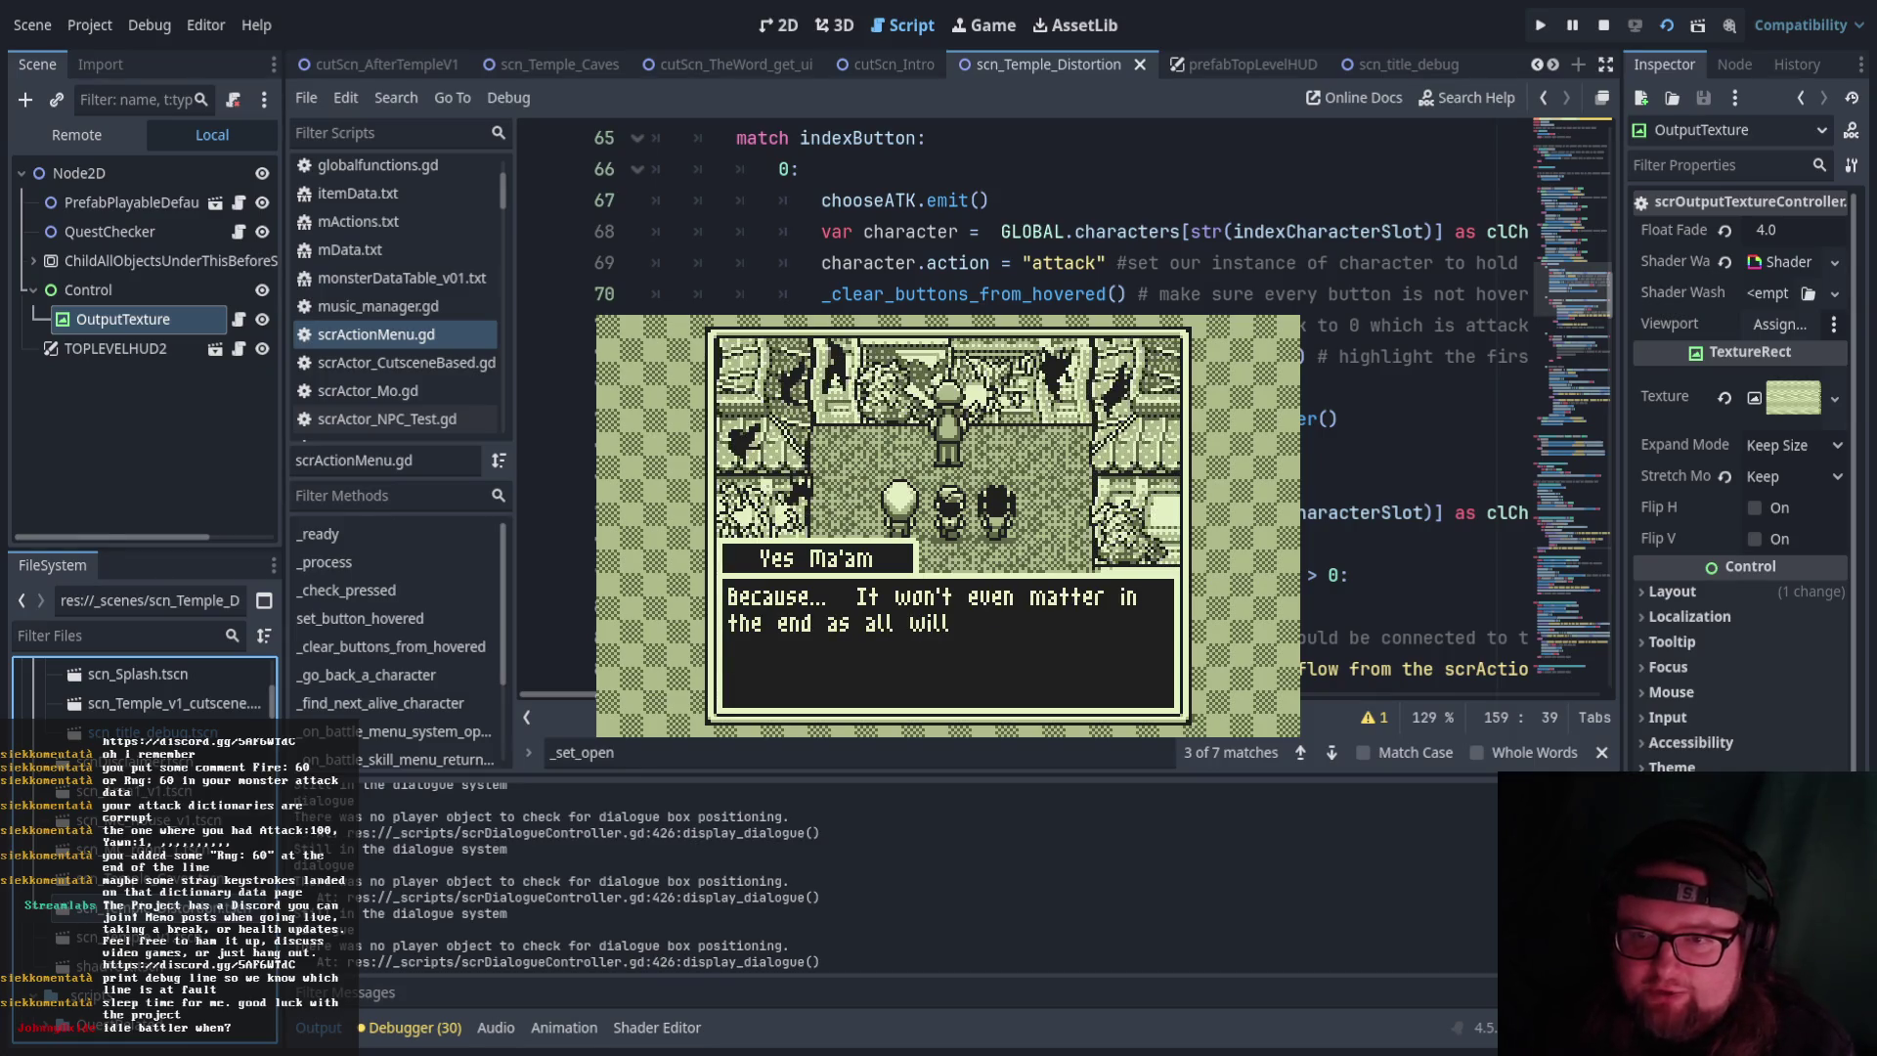
pyautogui.press('Return')
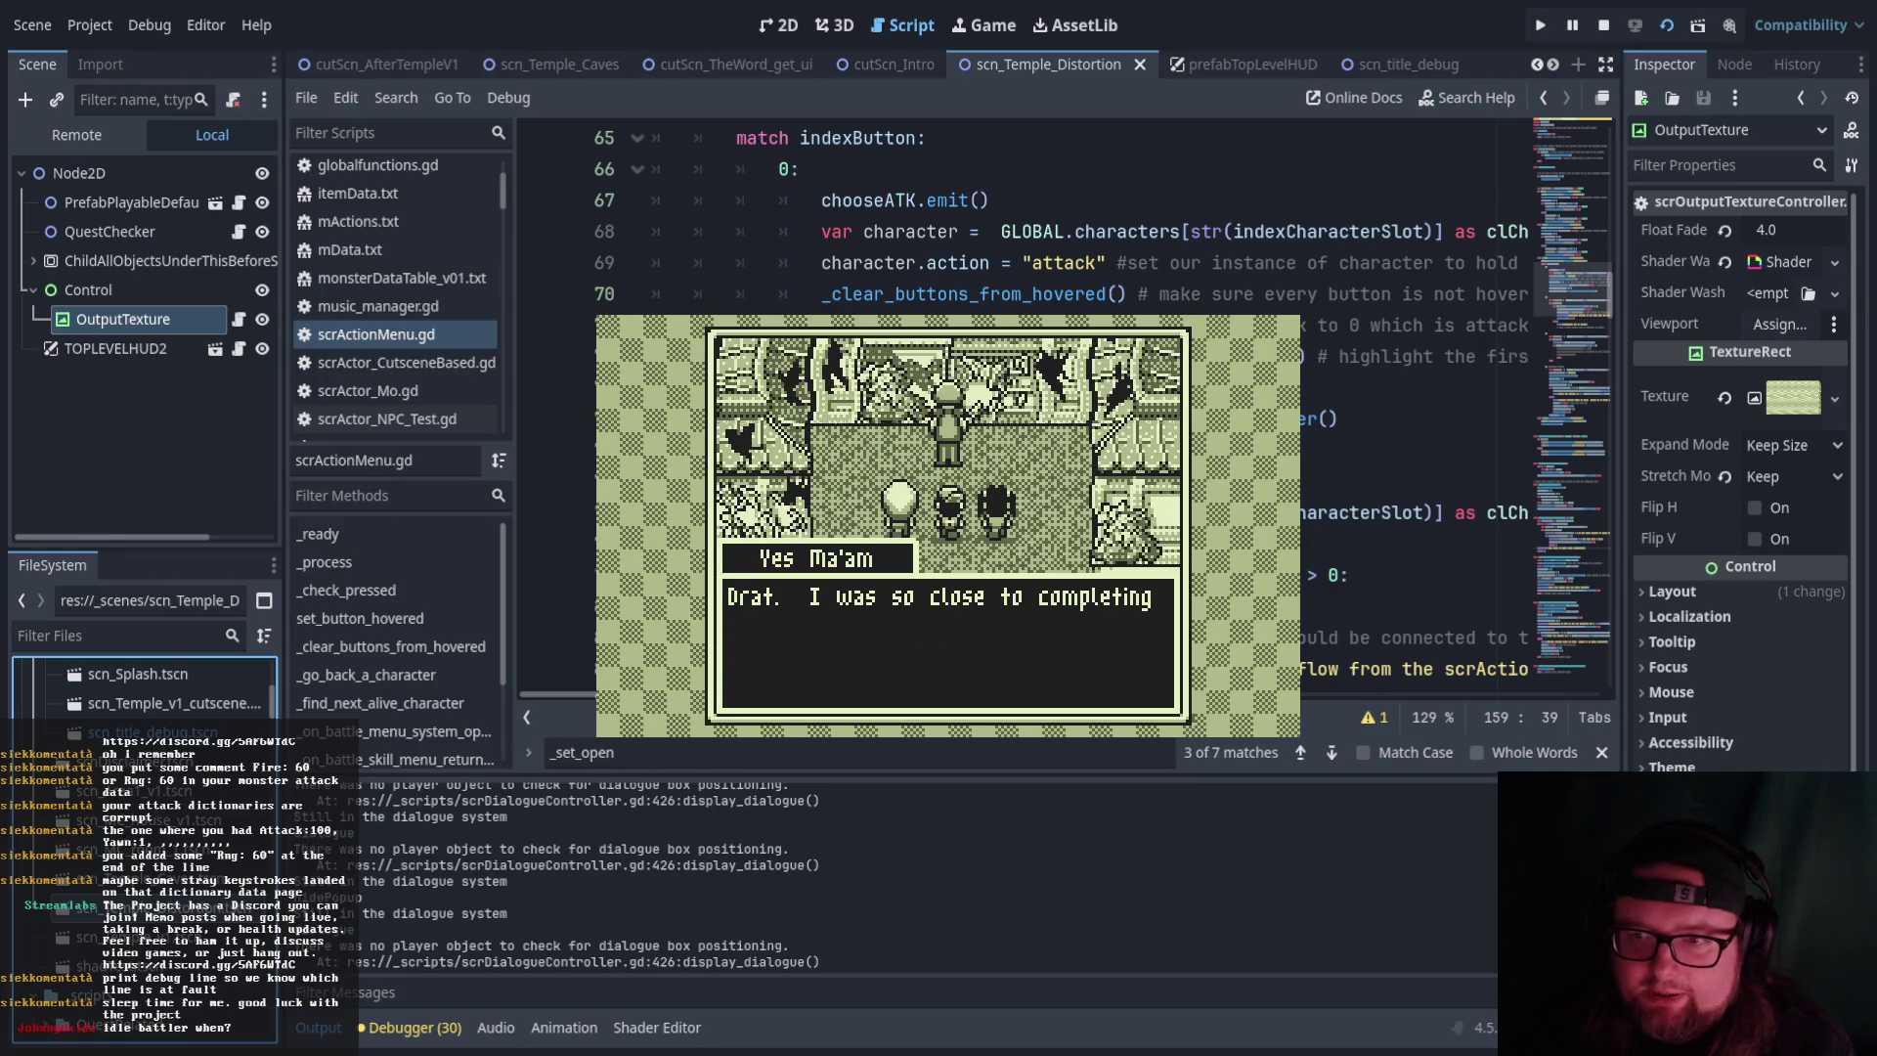
pyautogui.press('Return')
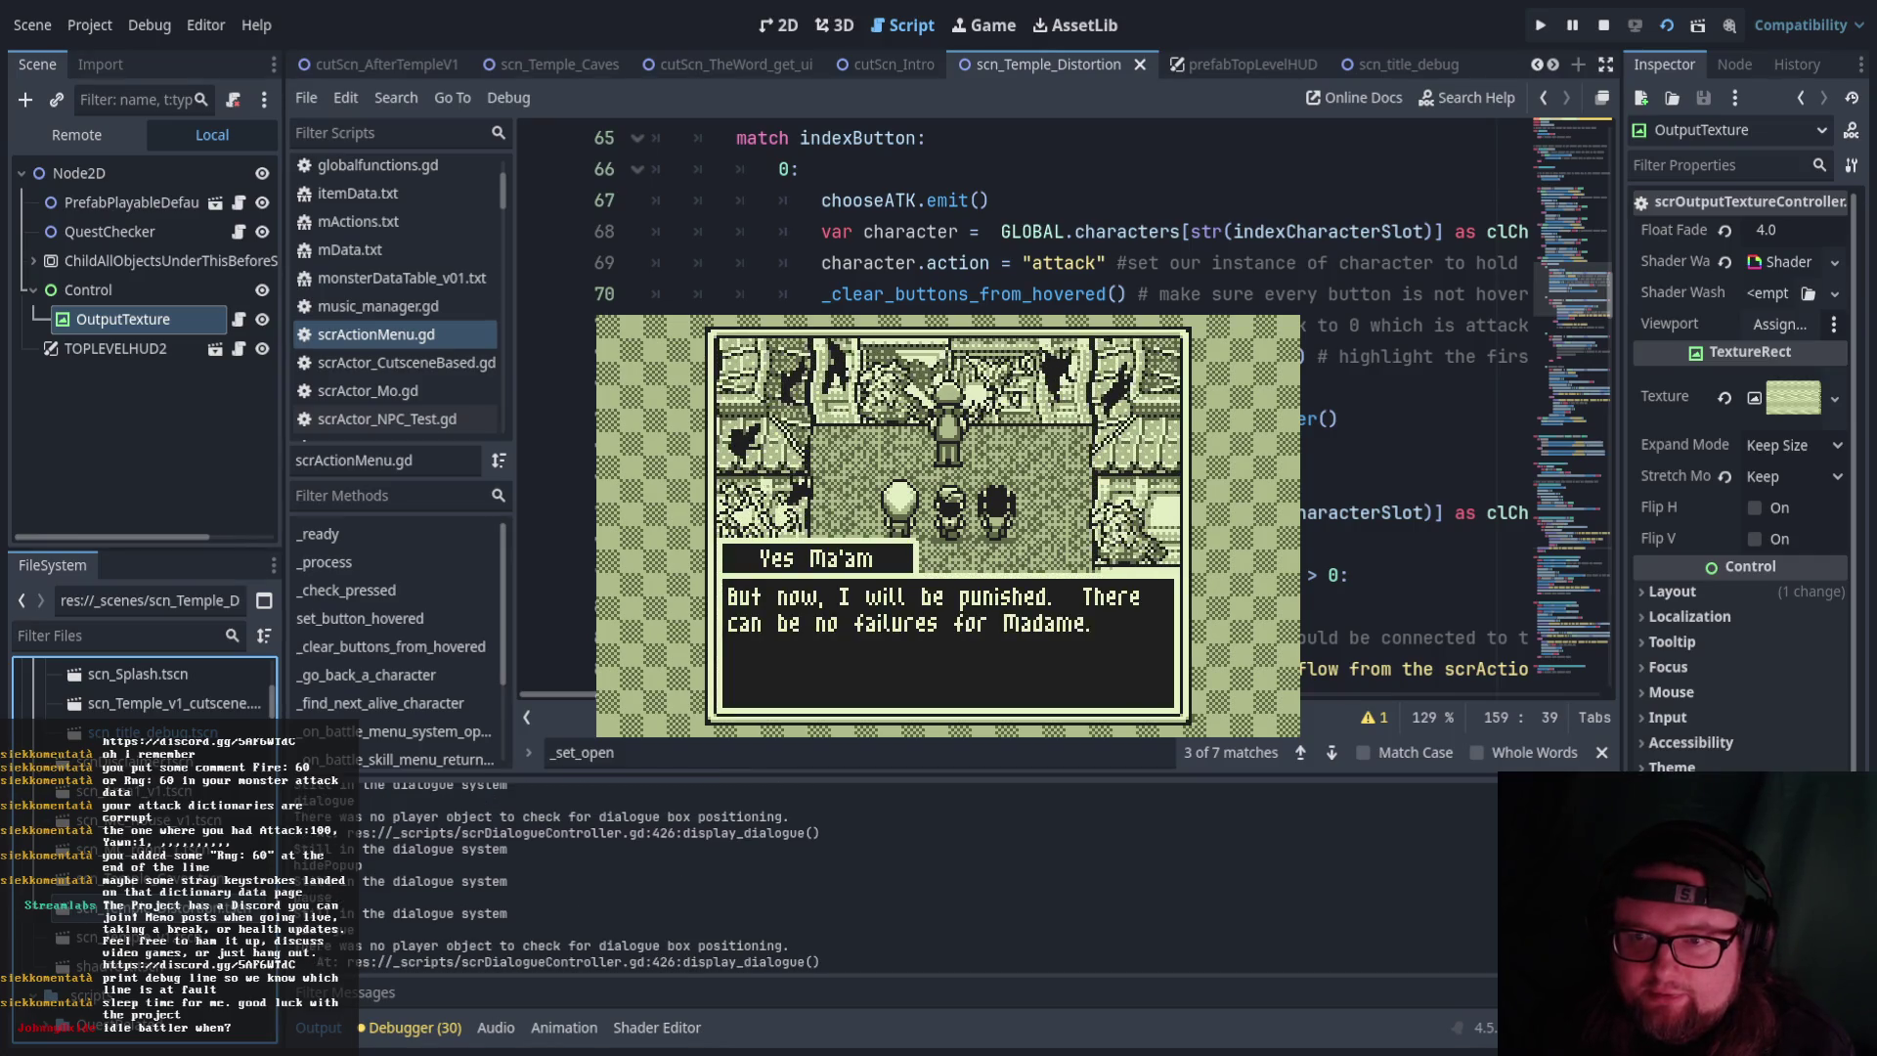
# Read through the remaining dialogue lines and stop the running game
pyautogui.press('Return')
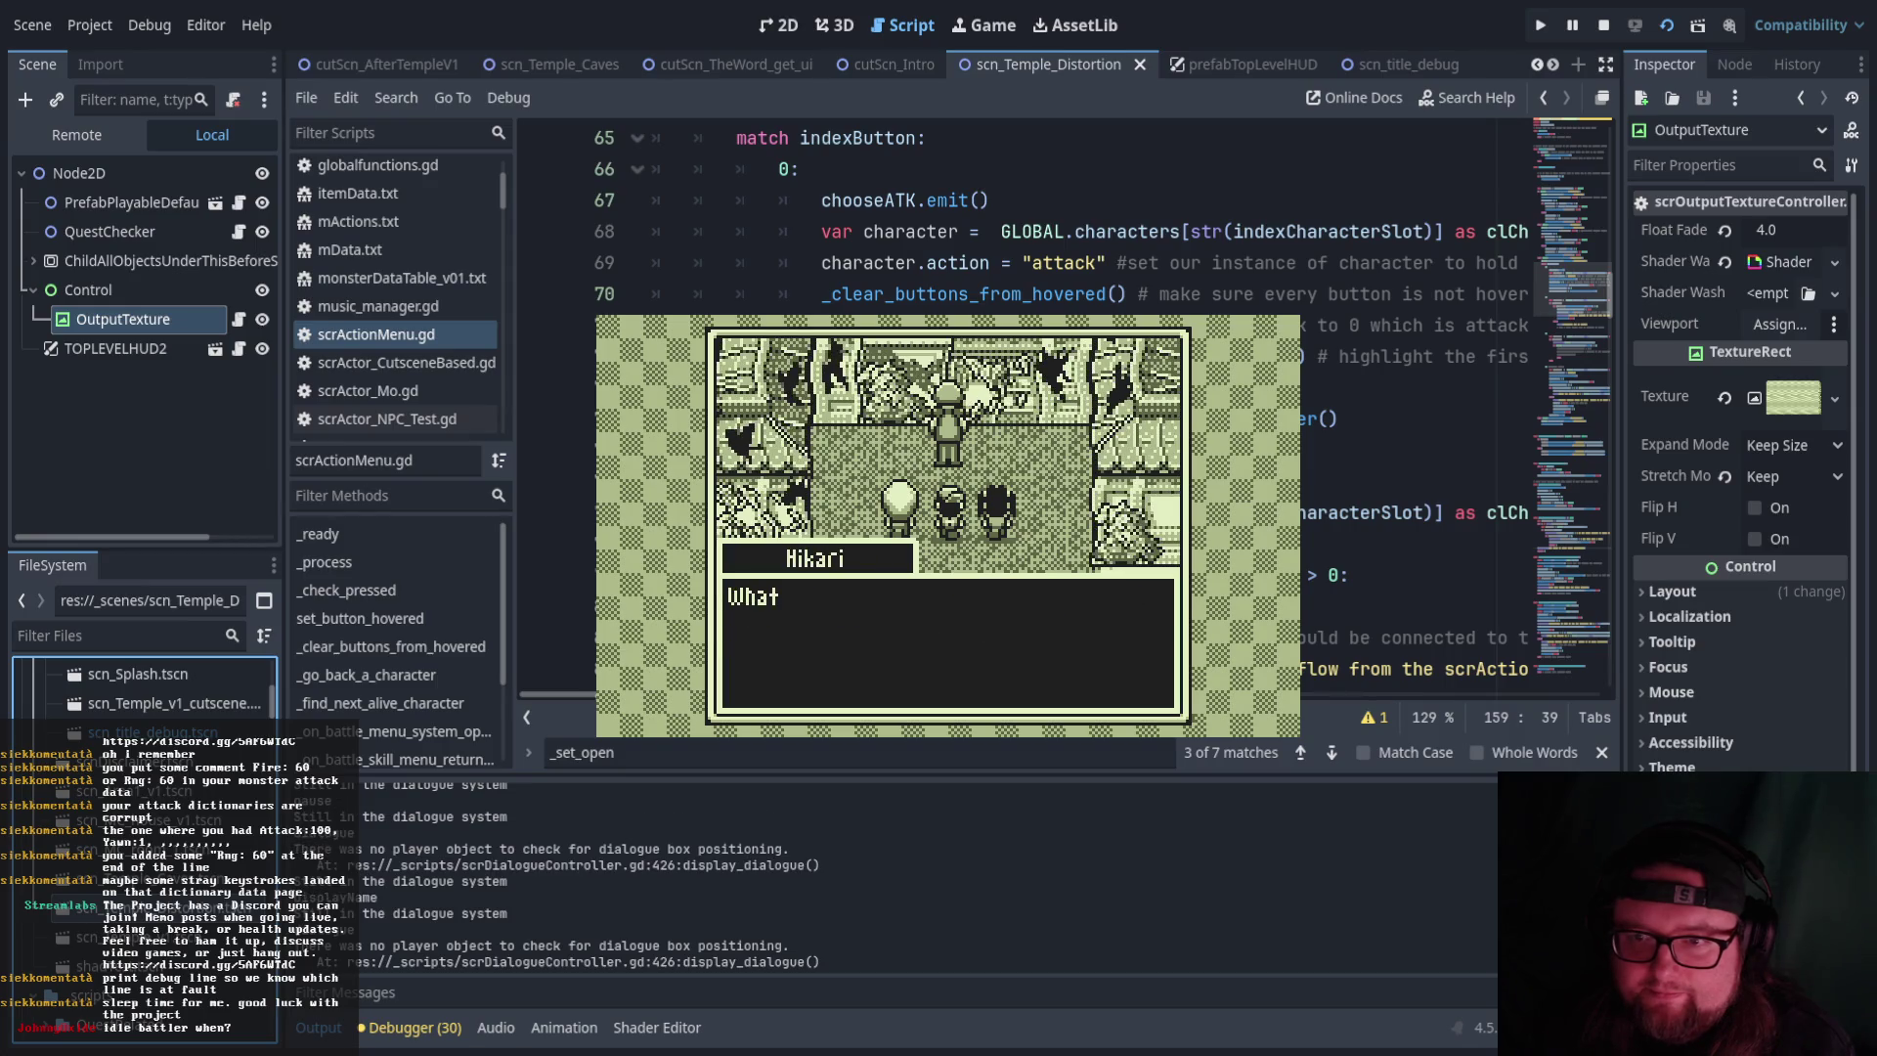
pyautogui.press('Return')
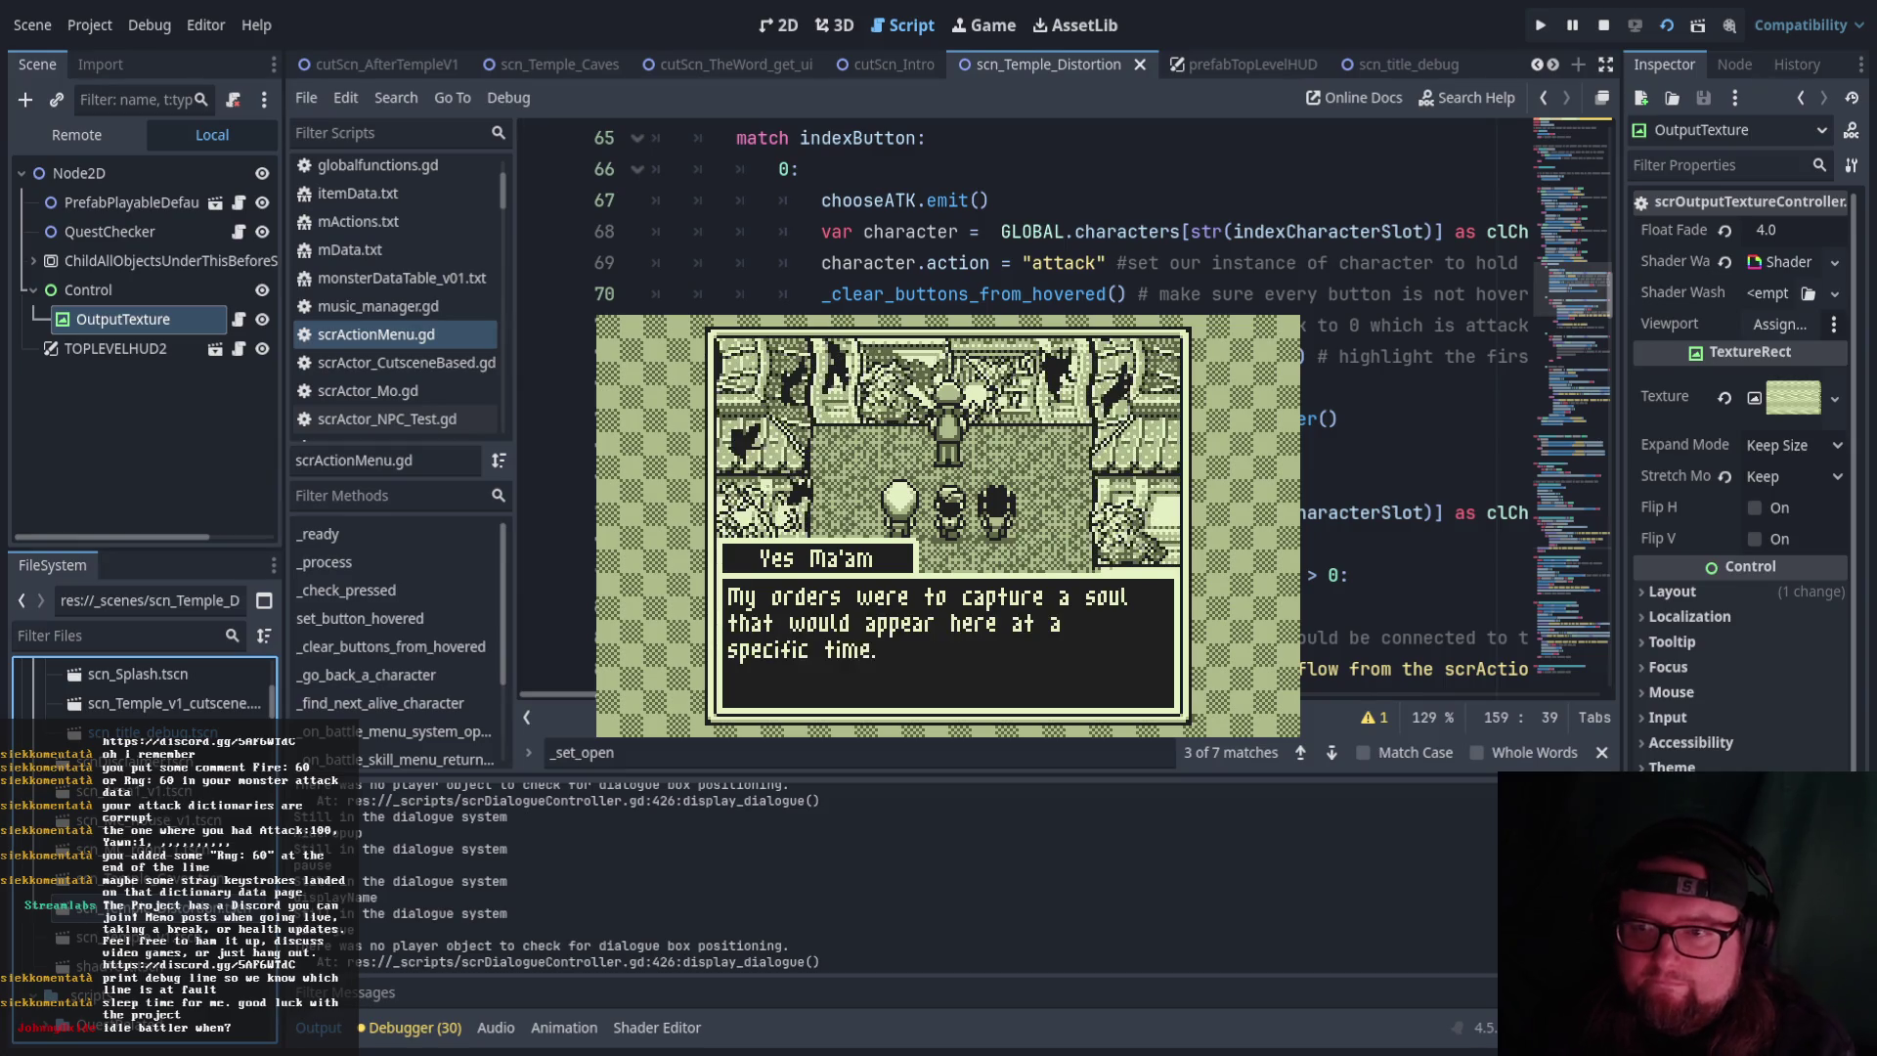
pyautogui.press('Return')
pyautogui.press('Return')
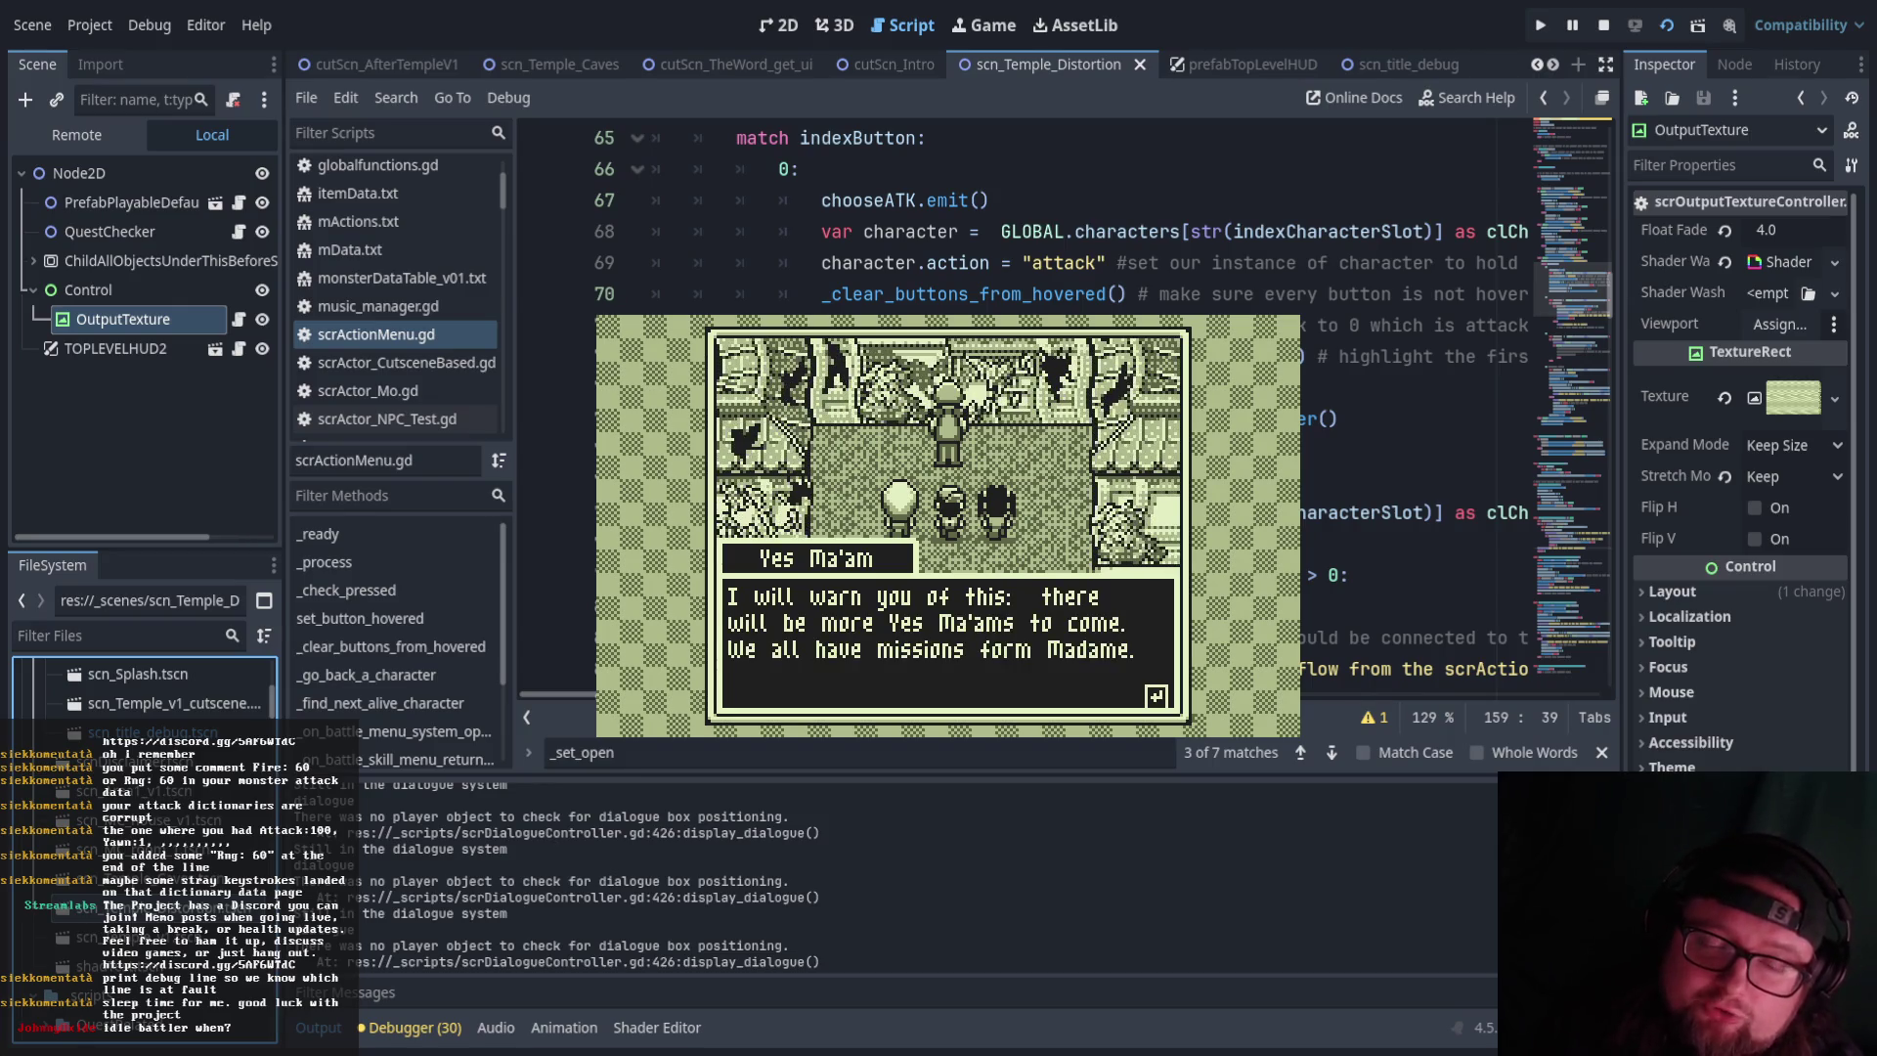
pyautogui.press('Return')
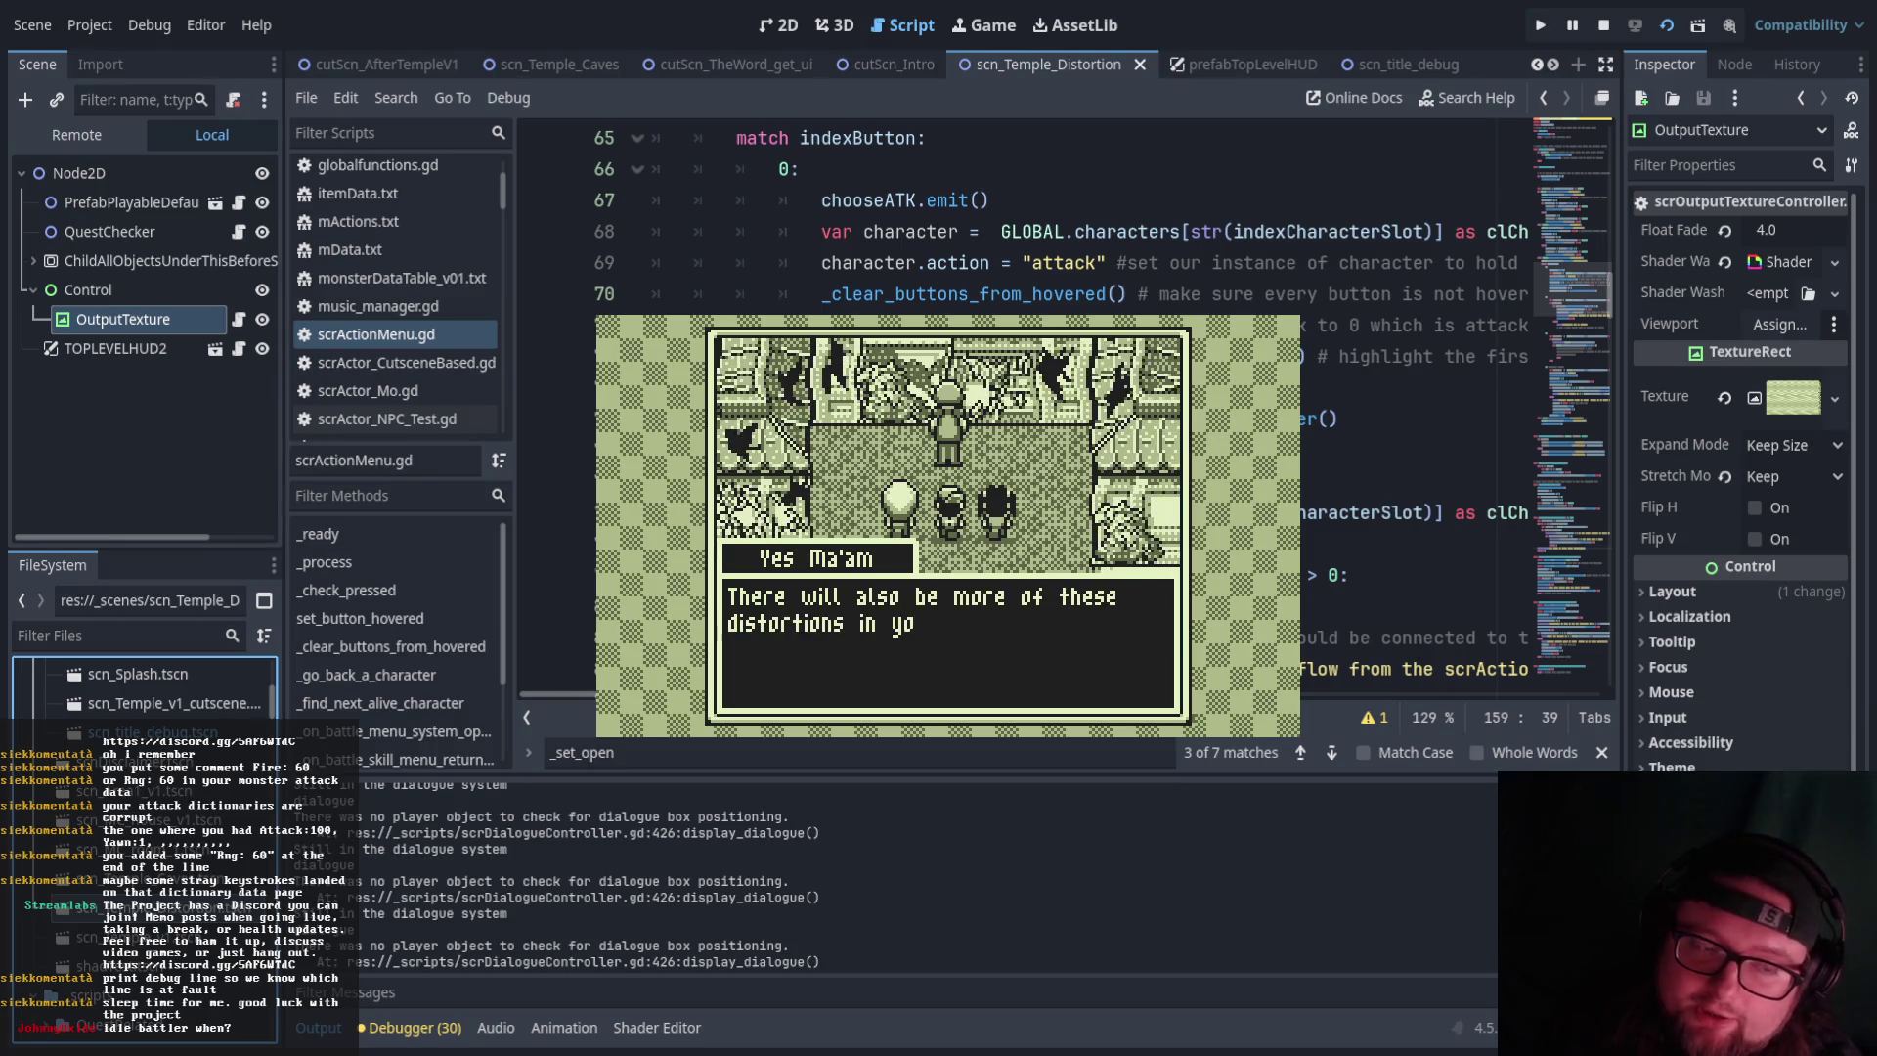
pyautogui.press('Return')
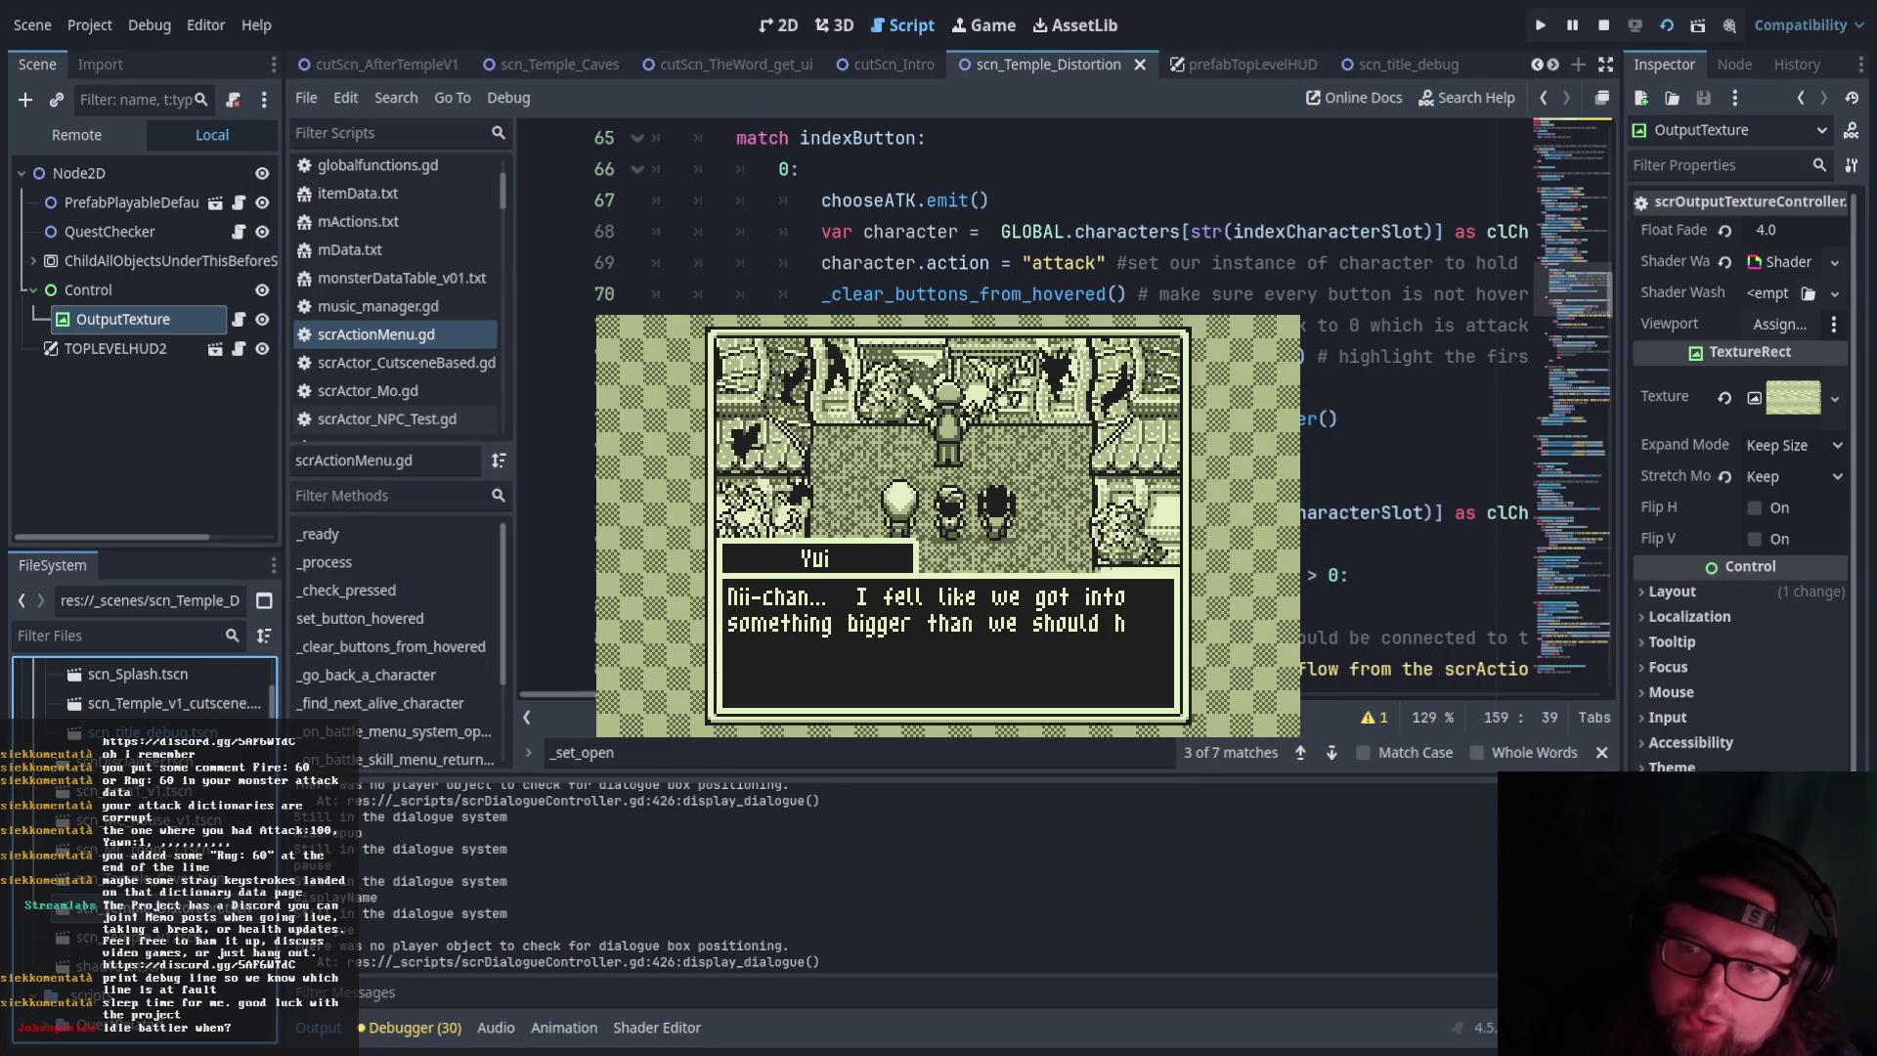
pyautogui.press('Return')
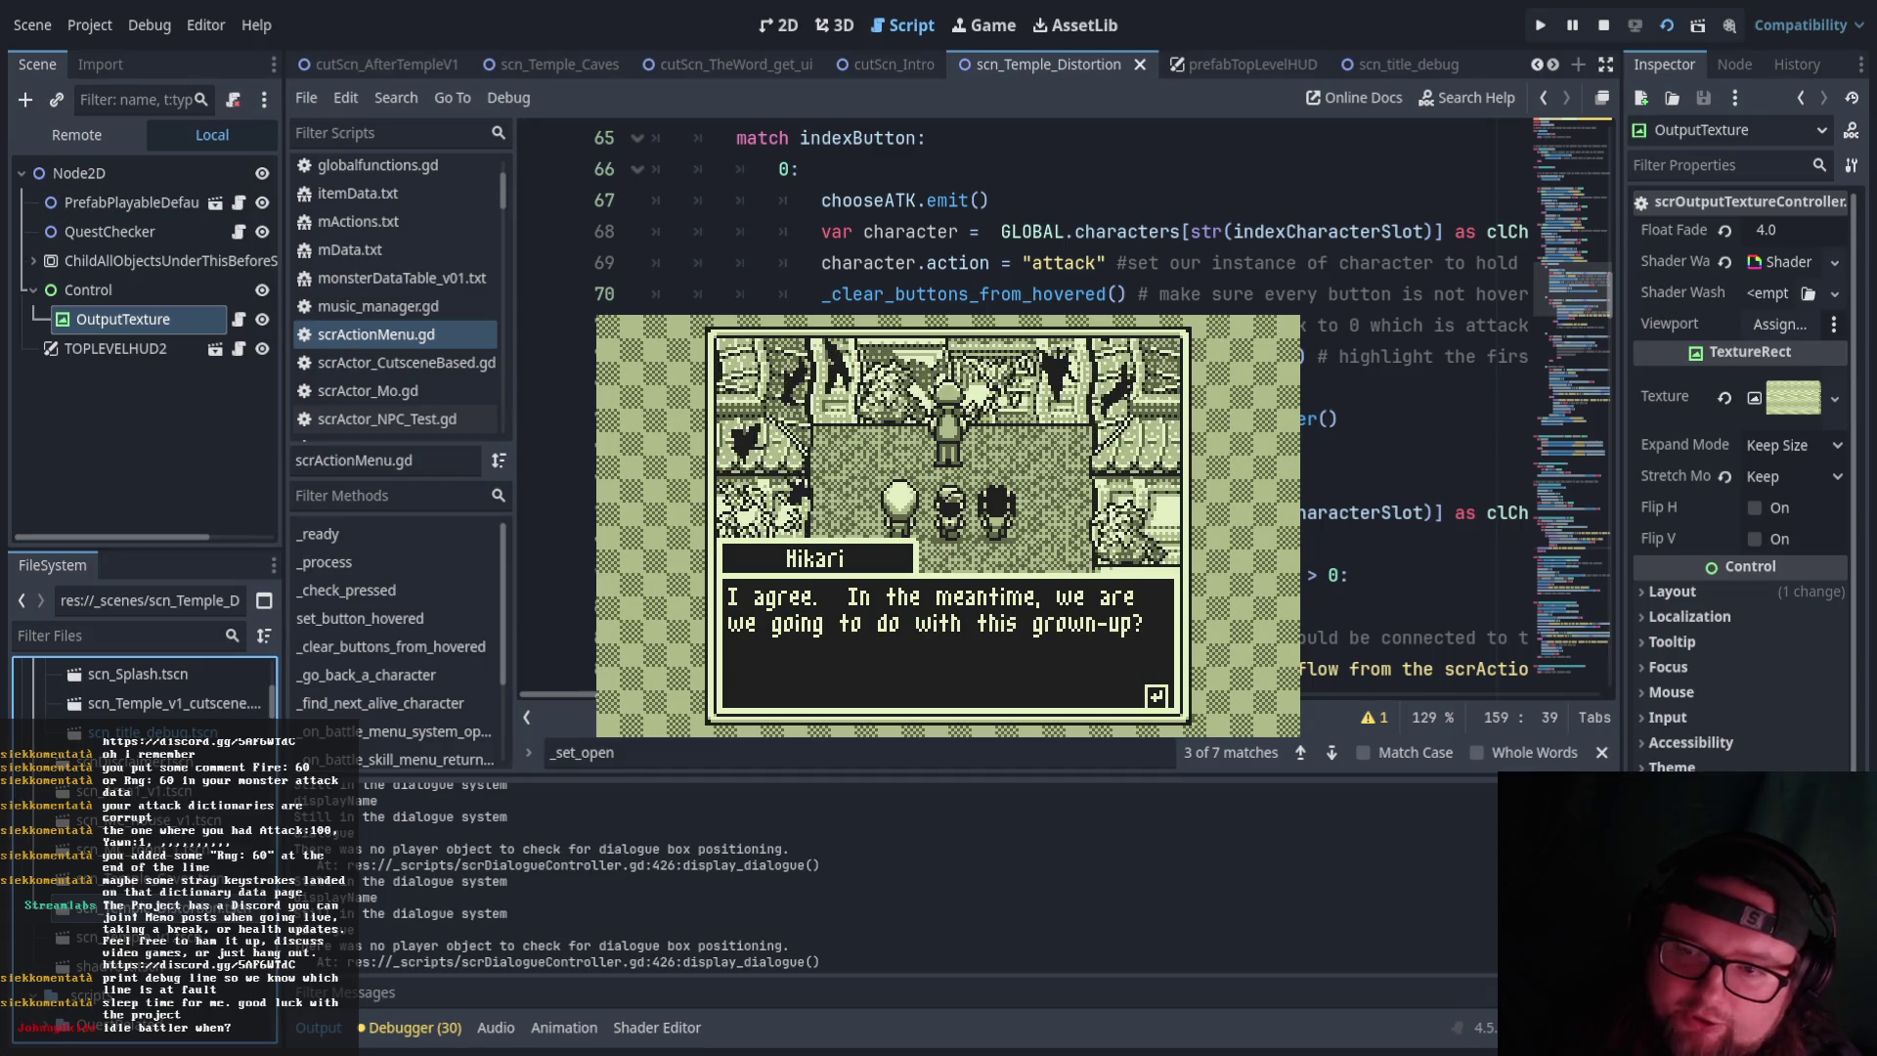
pyautogui.press('Return')
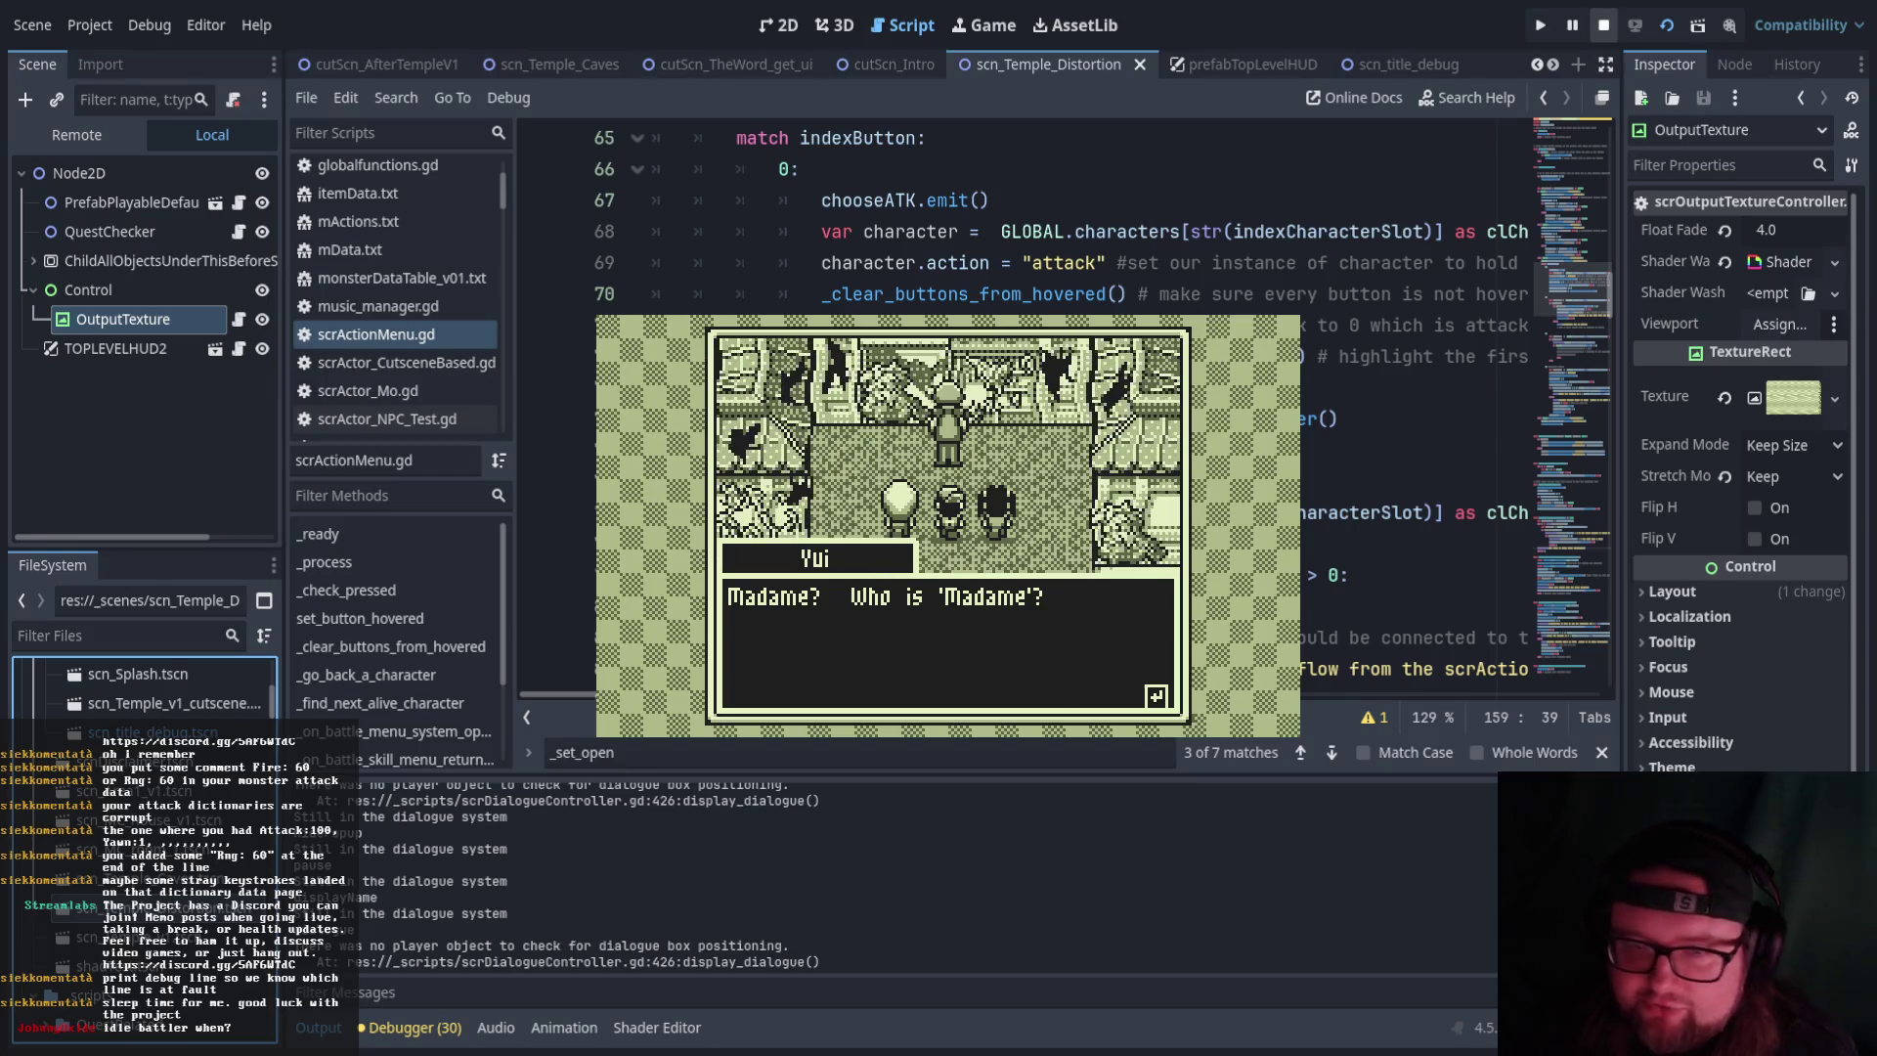
pyautogui.click(1603, 25)
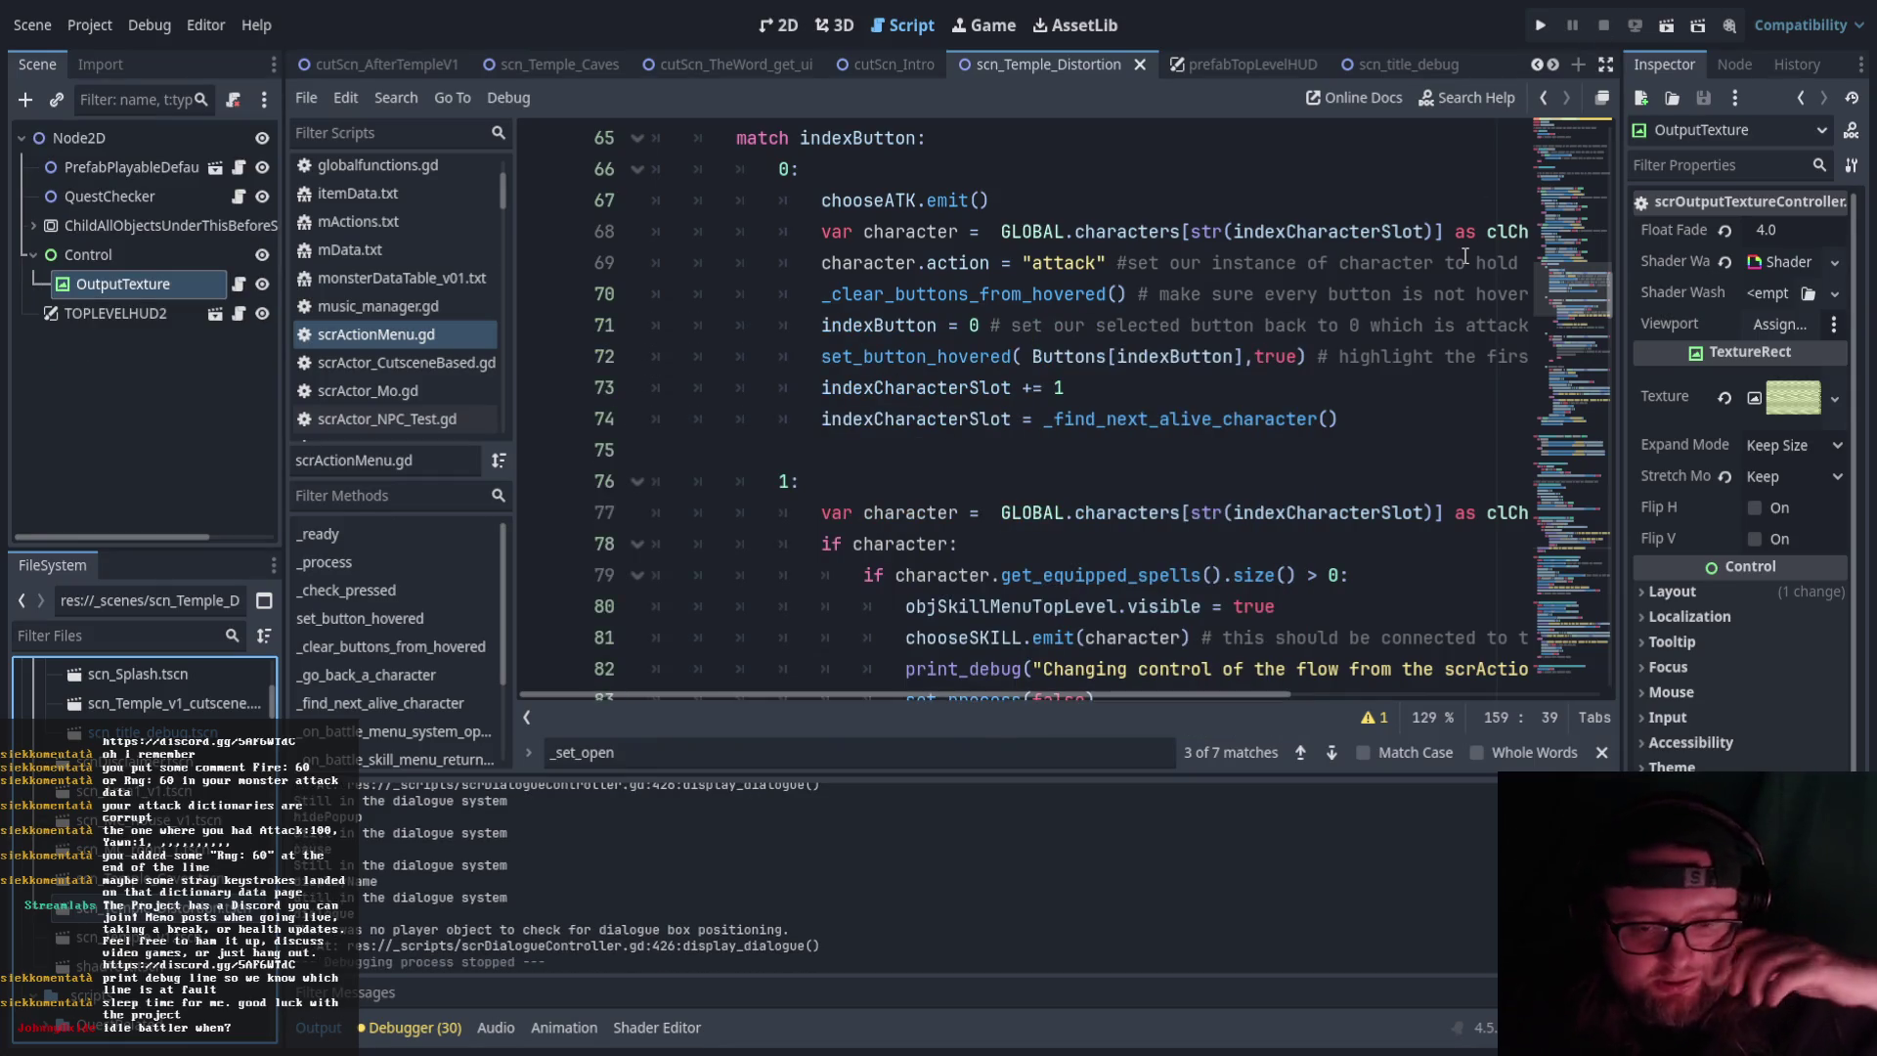